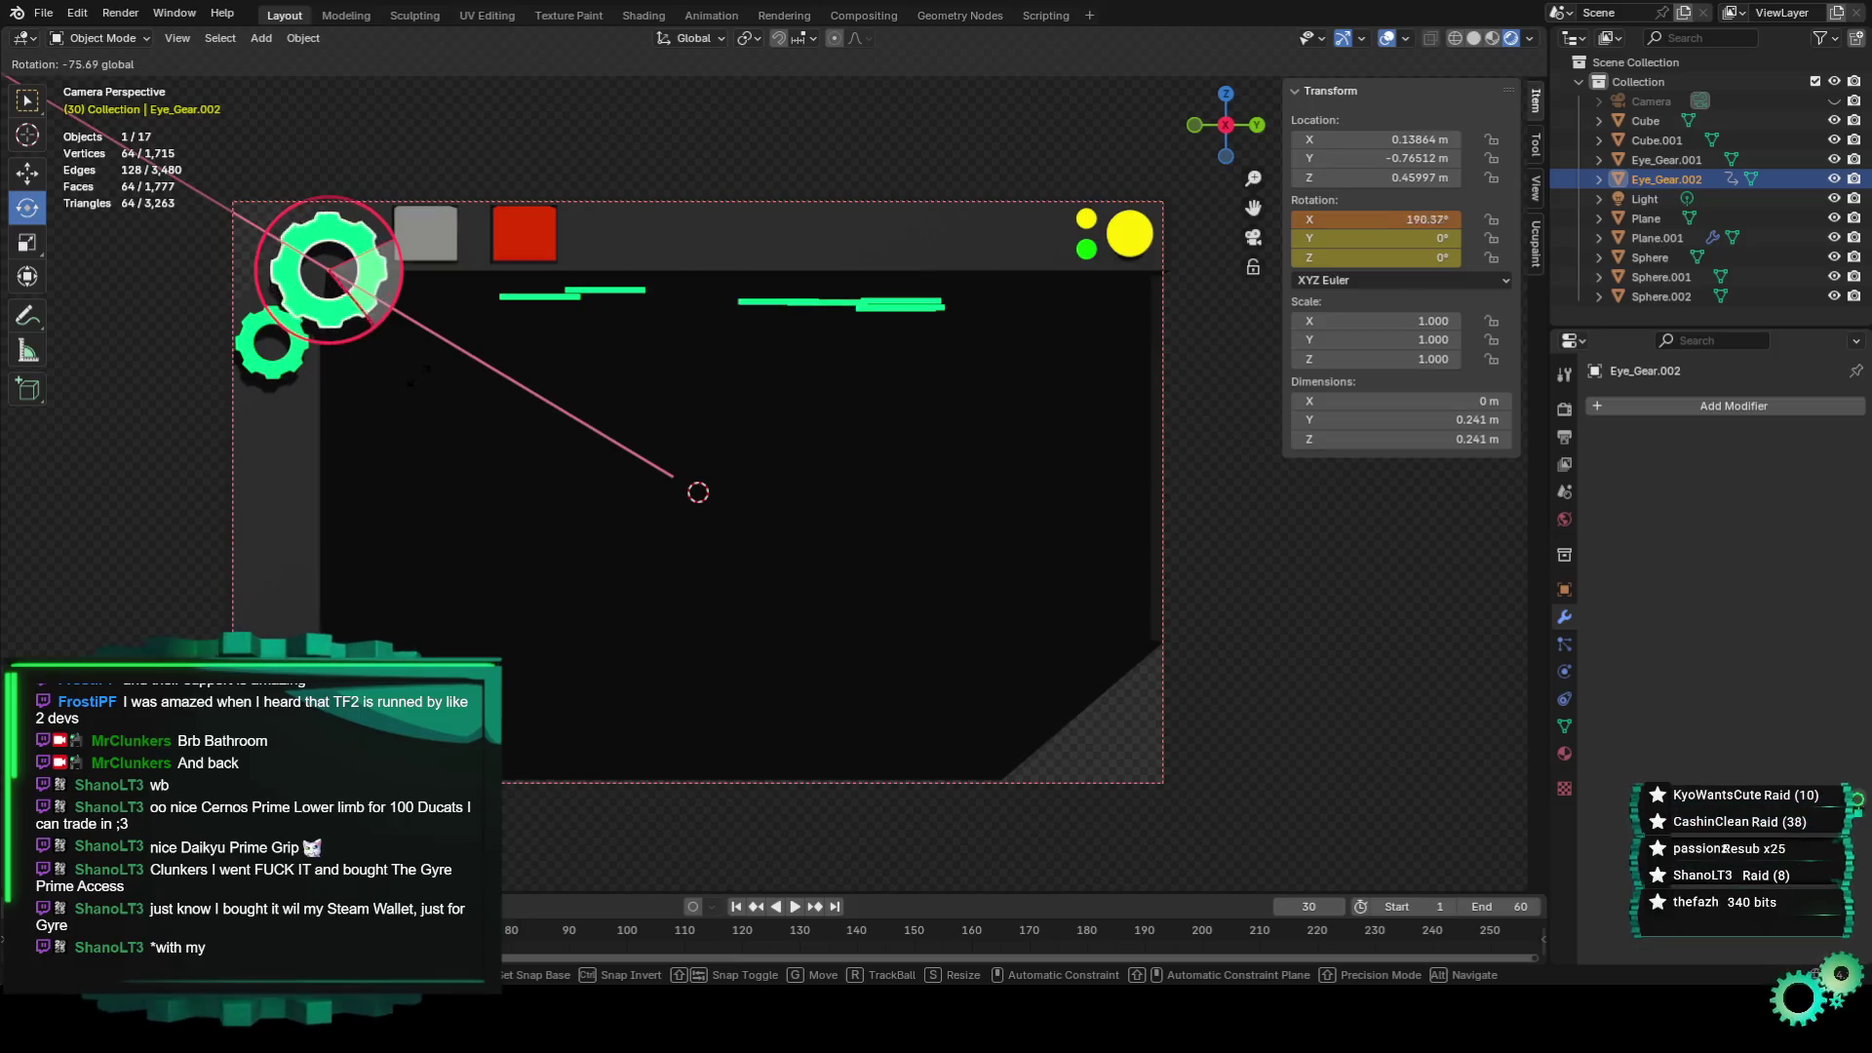
Confirm the large gear's rotation and preview the animation, returning to frame 30.
click(305, 501)
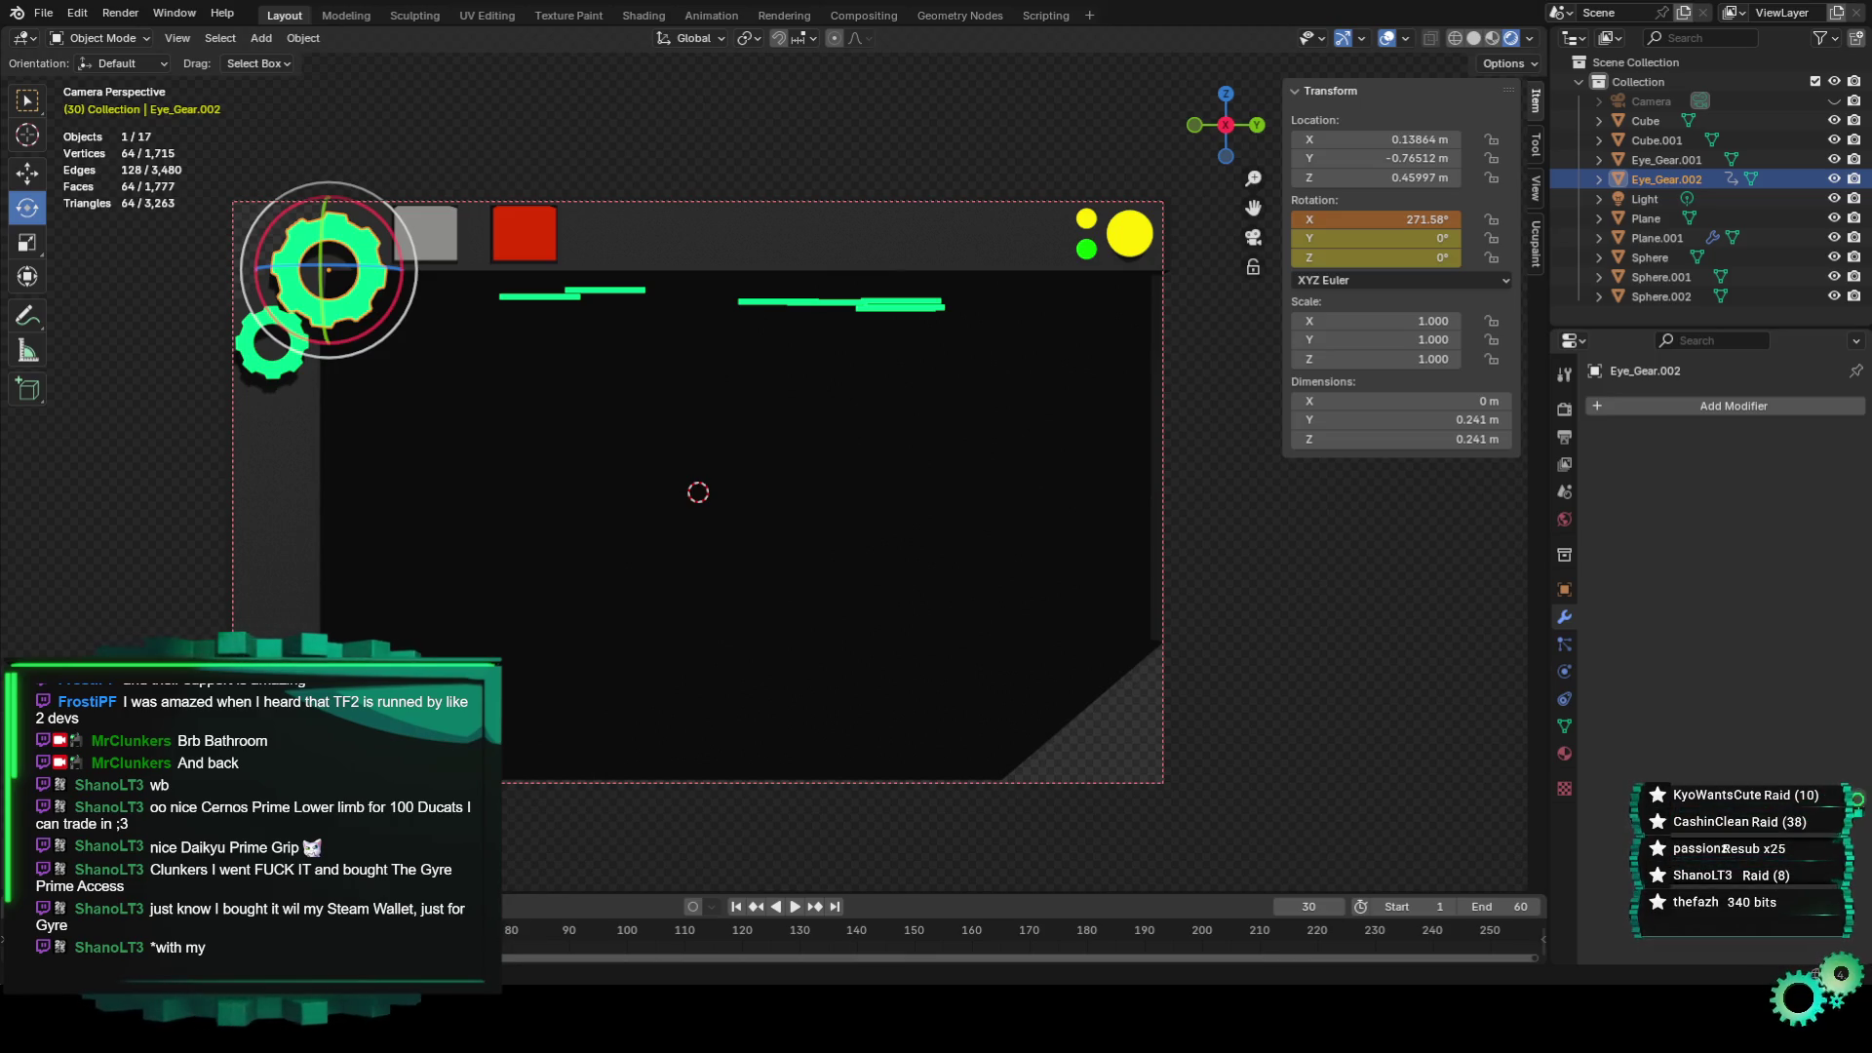
key(space)
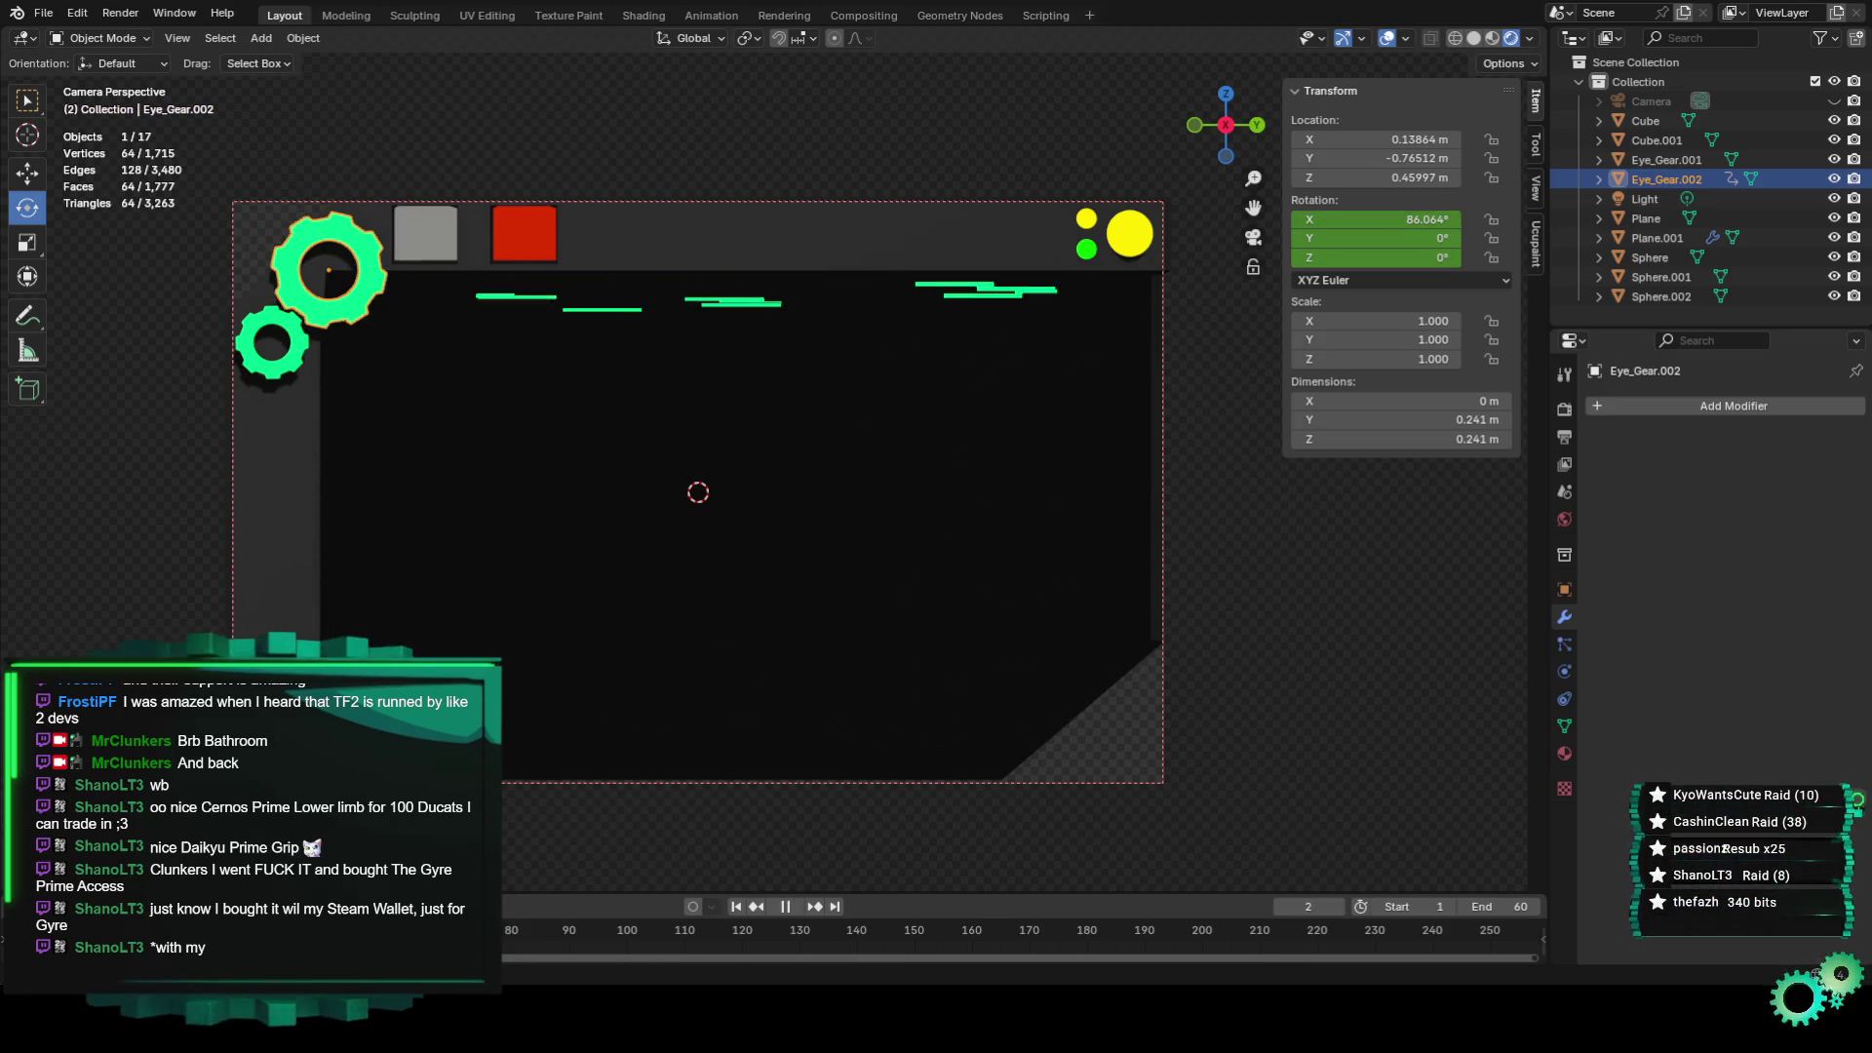
key(Escape)
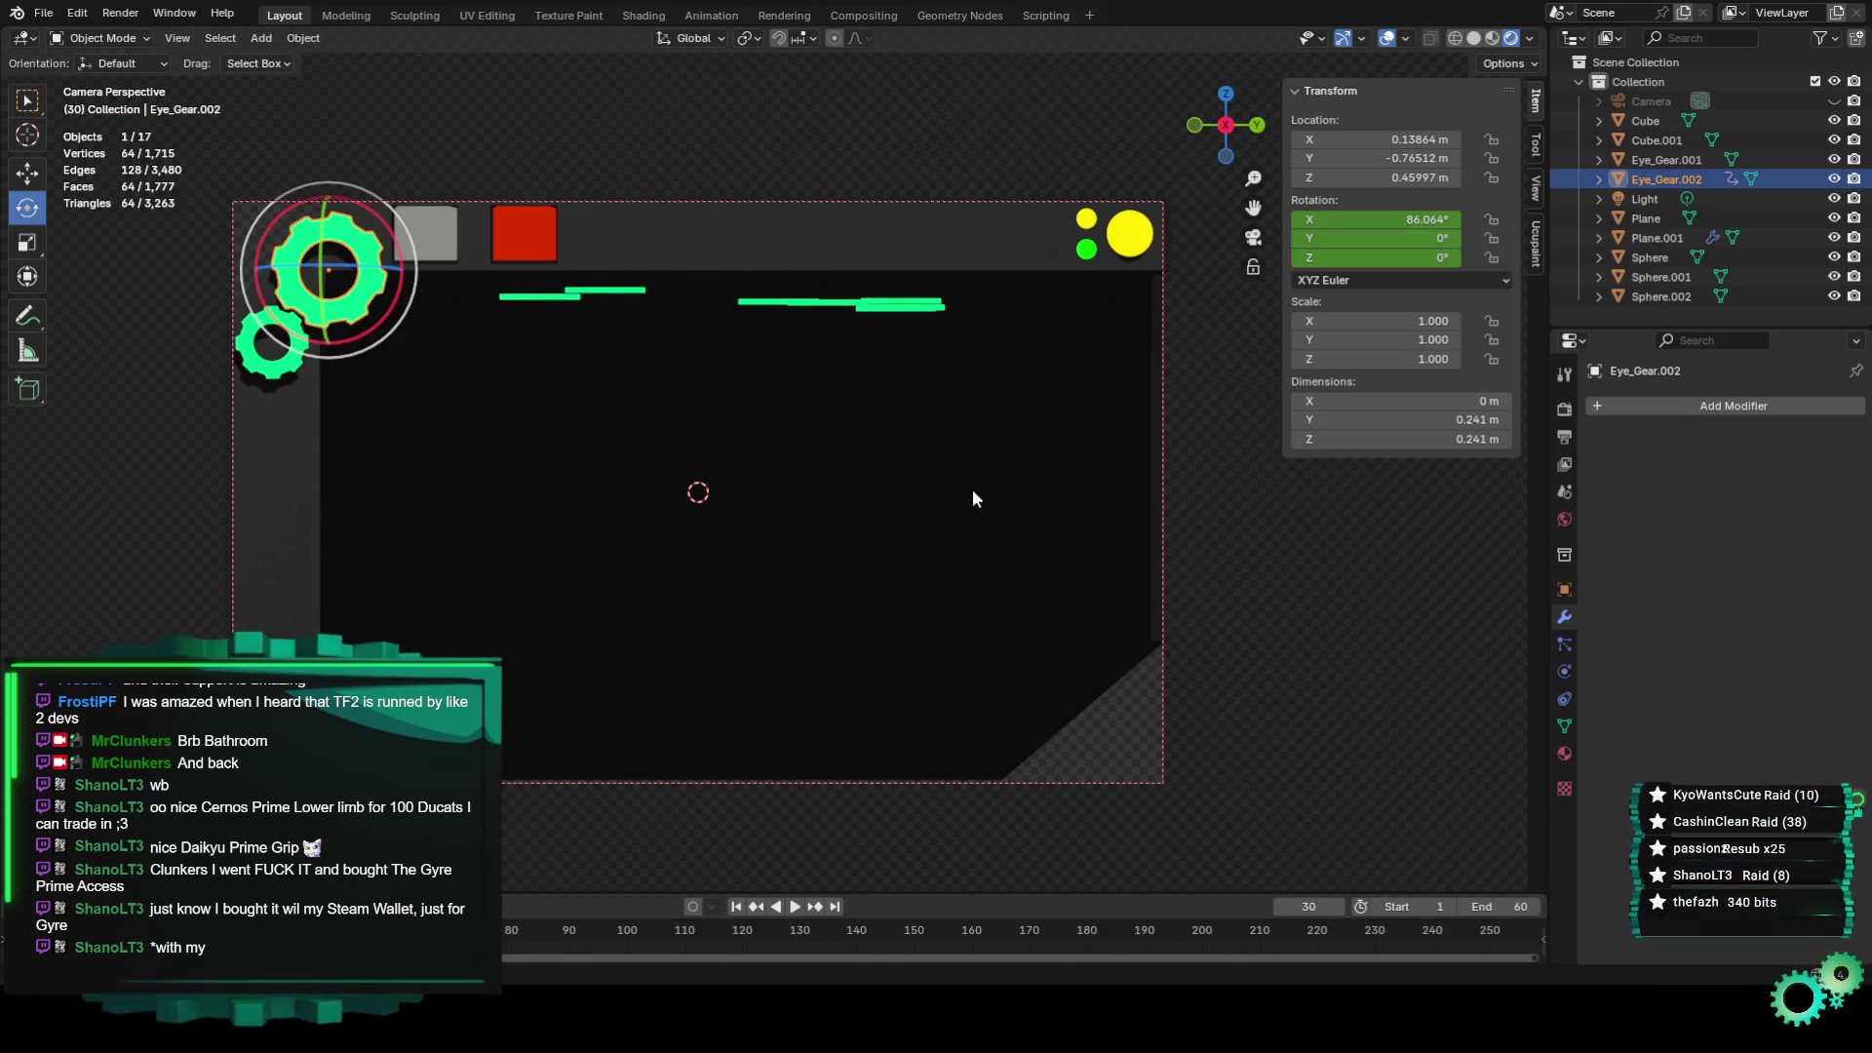
Turn Eye_Gear.002 an extra 360° on X at frame 30, reaching 446.06°.
key(r)
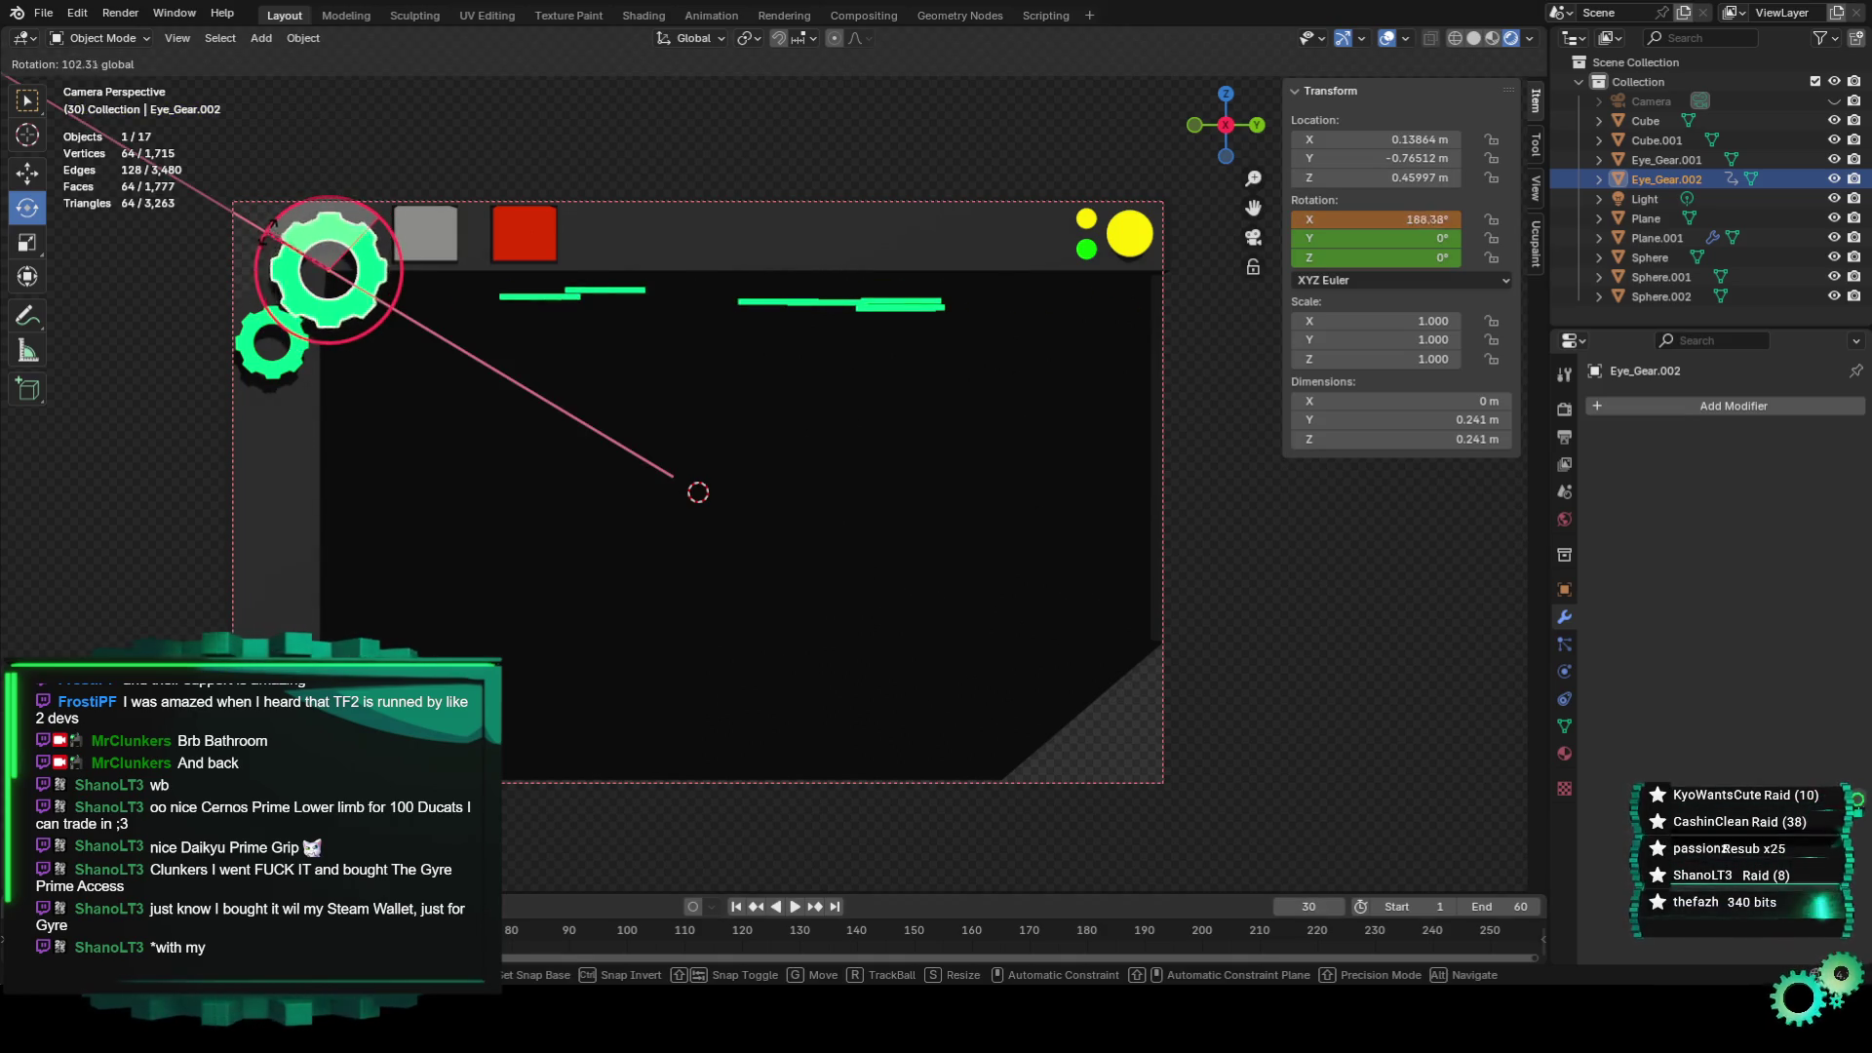
text(1)
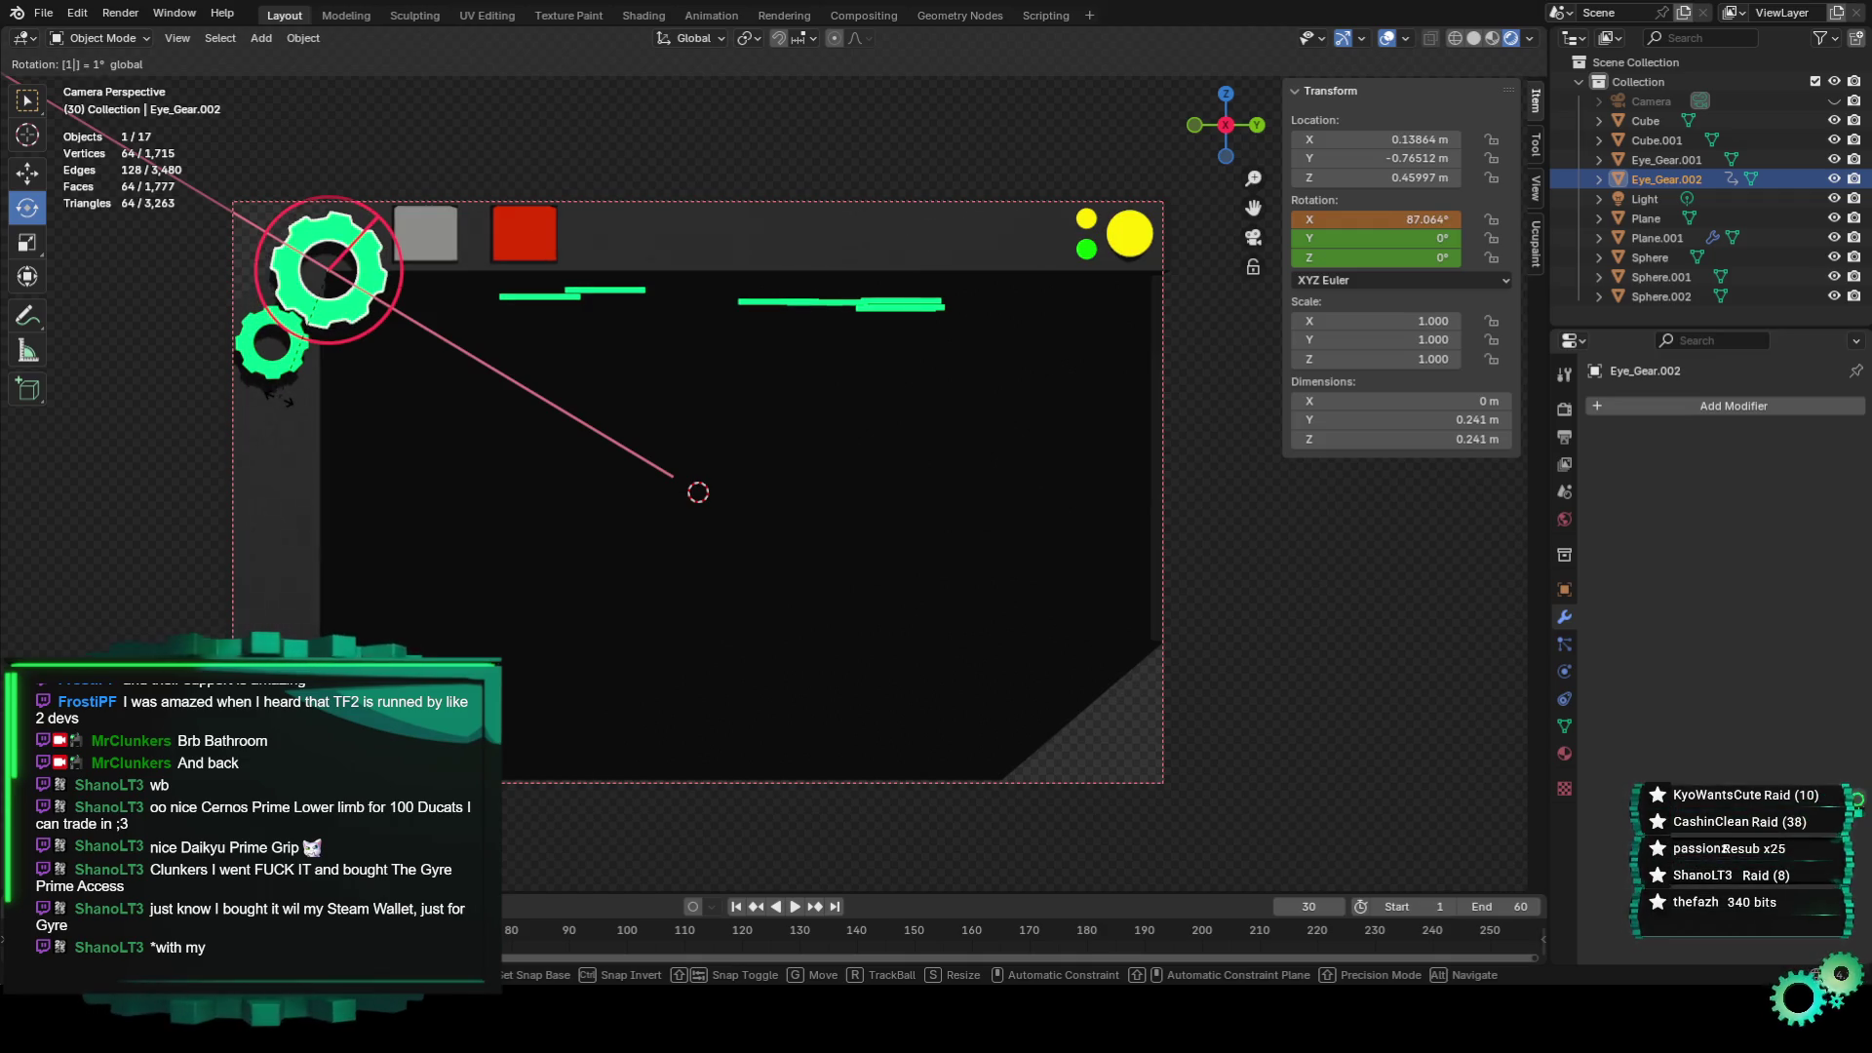
key(BackSpace)
text(360)
key(Return)
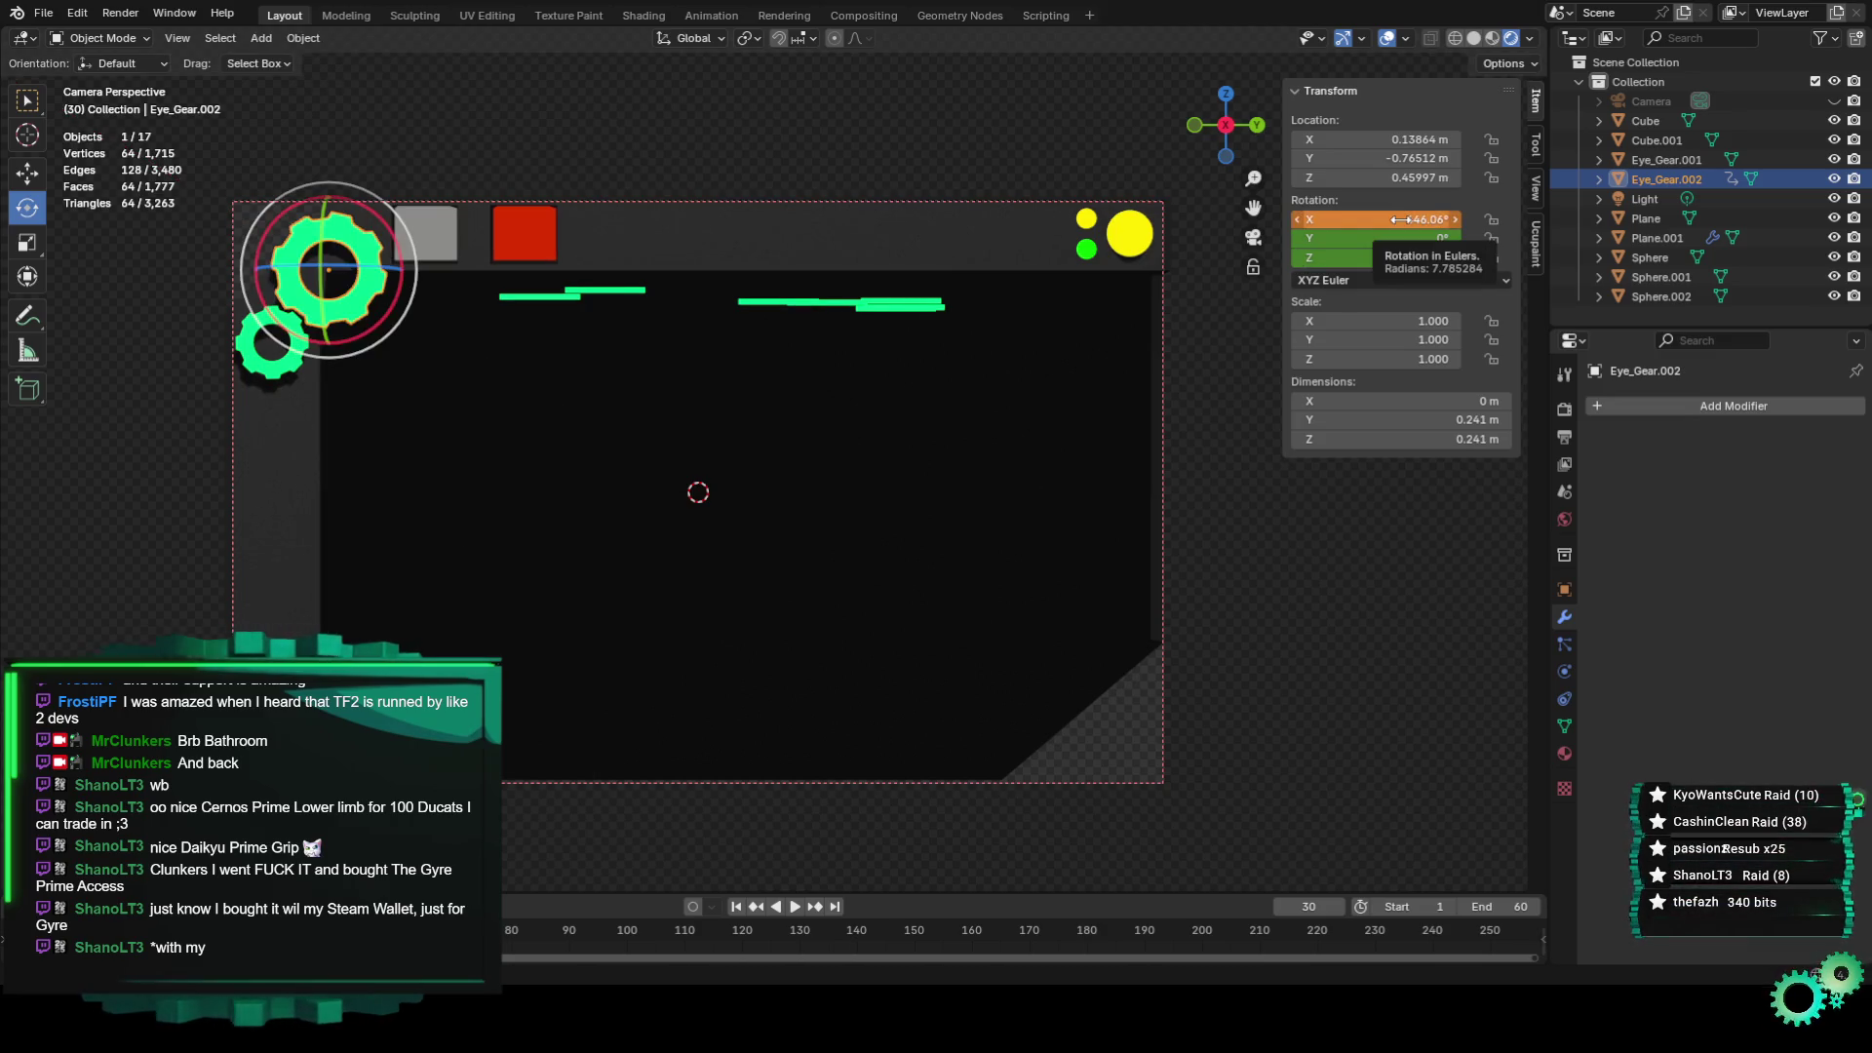
right_click(1359, 212)
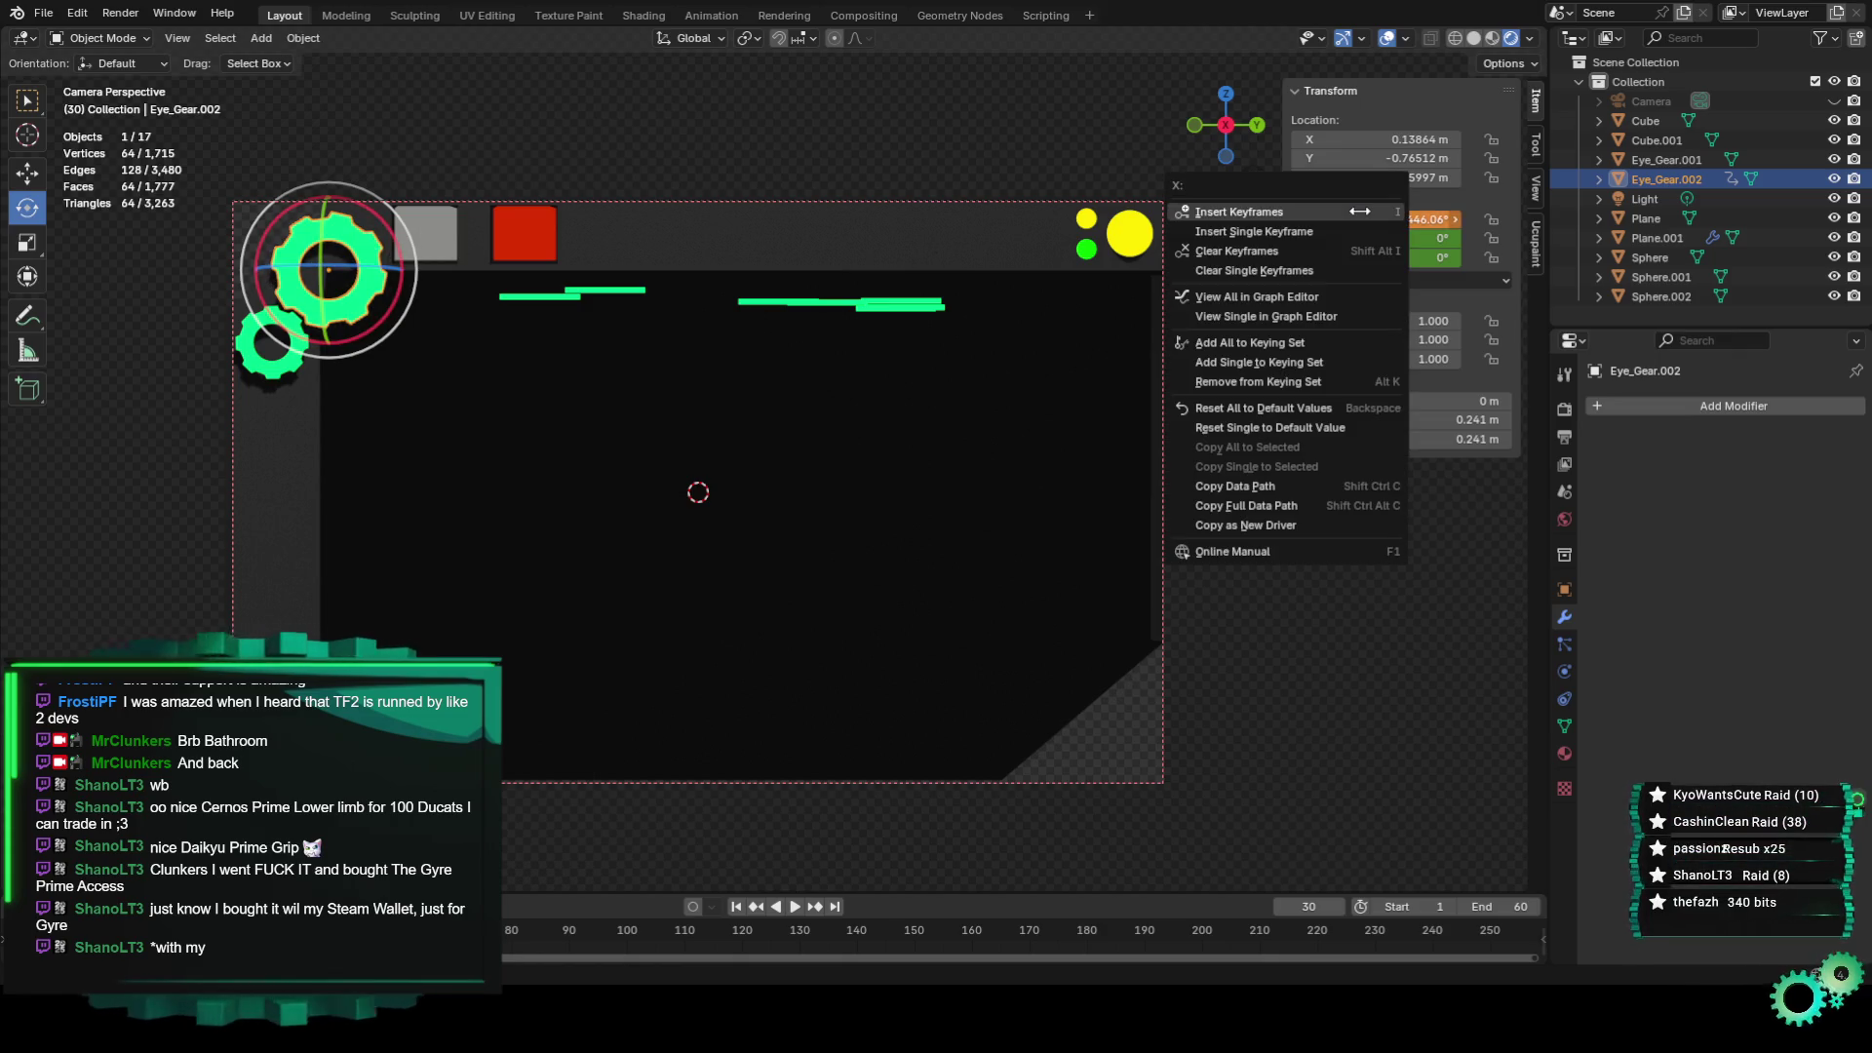
Keyframe the large gear's 446.06° X rotation at frame 30 and preview the spin.
click(1360, 212)
key(space)
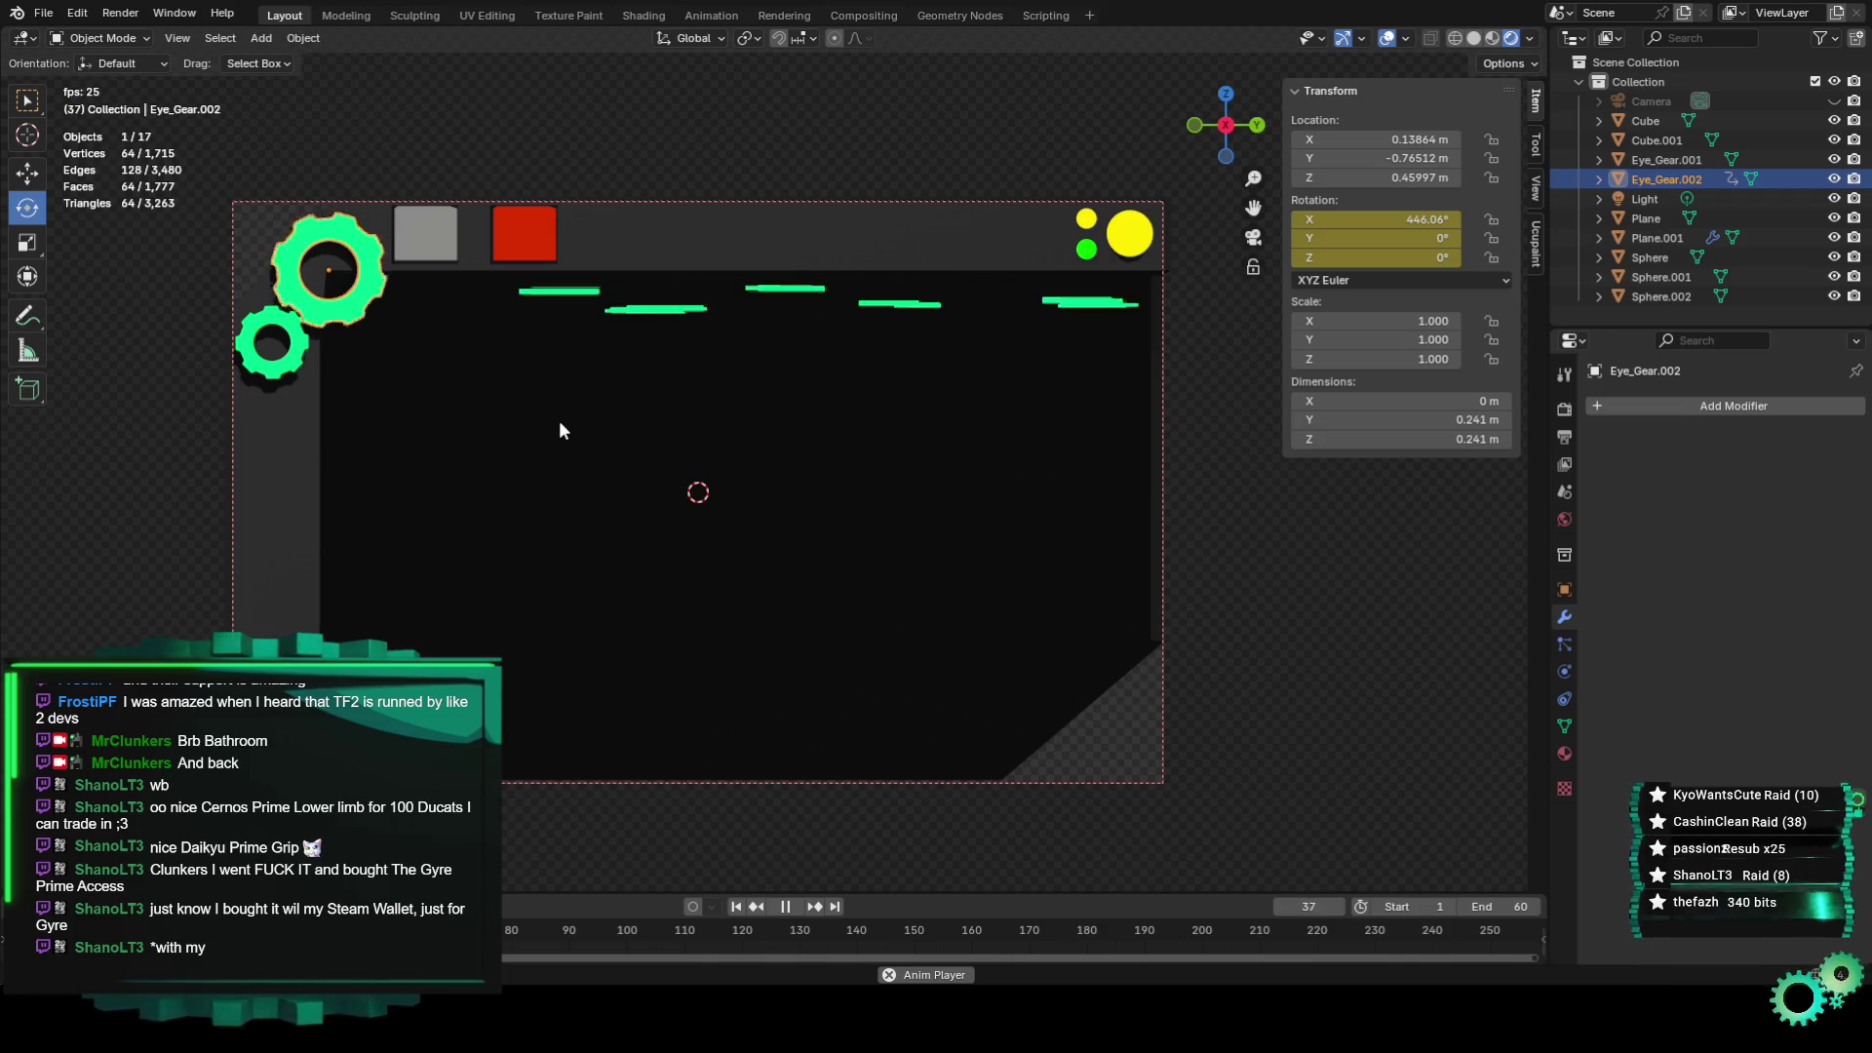
key(space)
key(space)
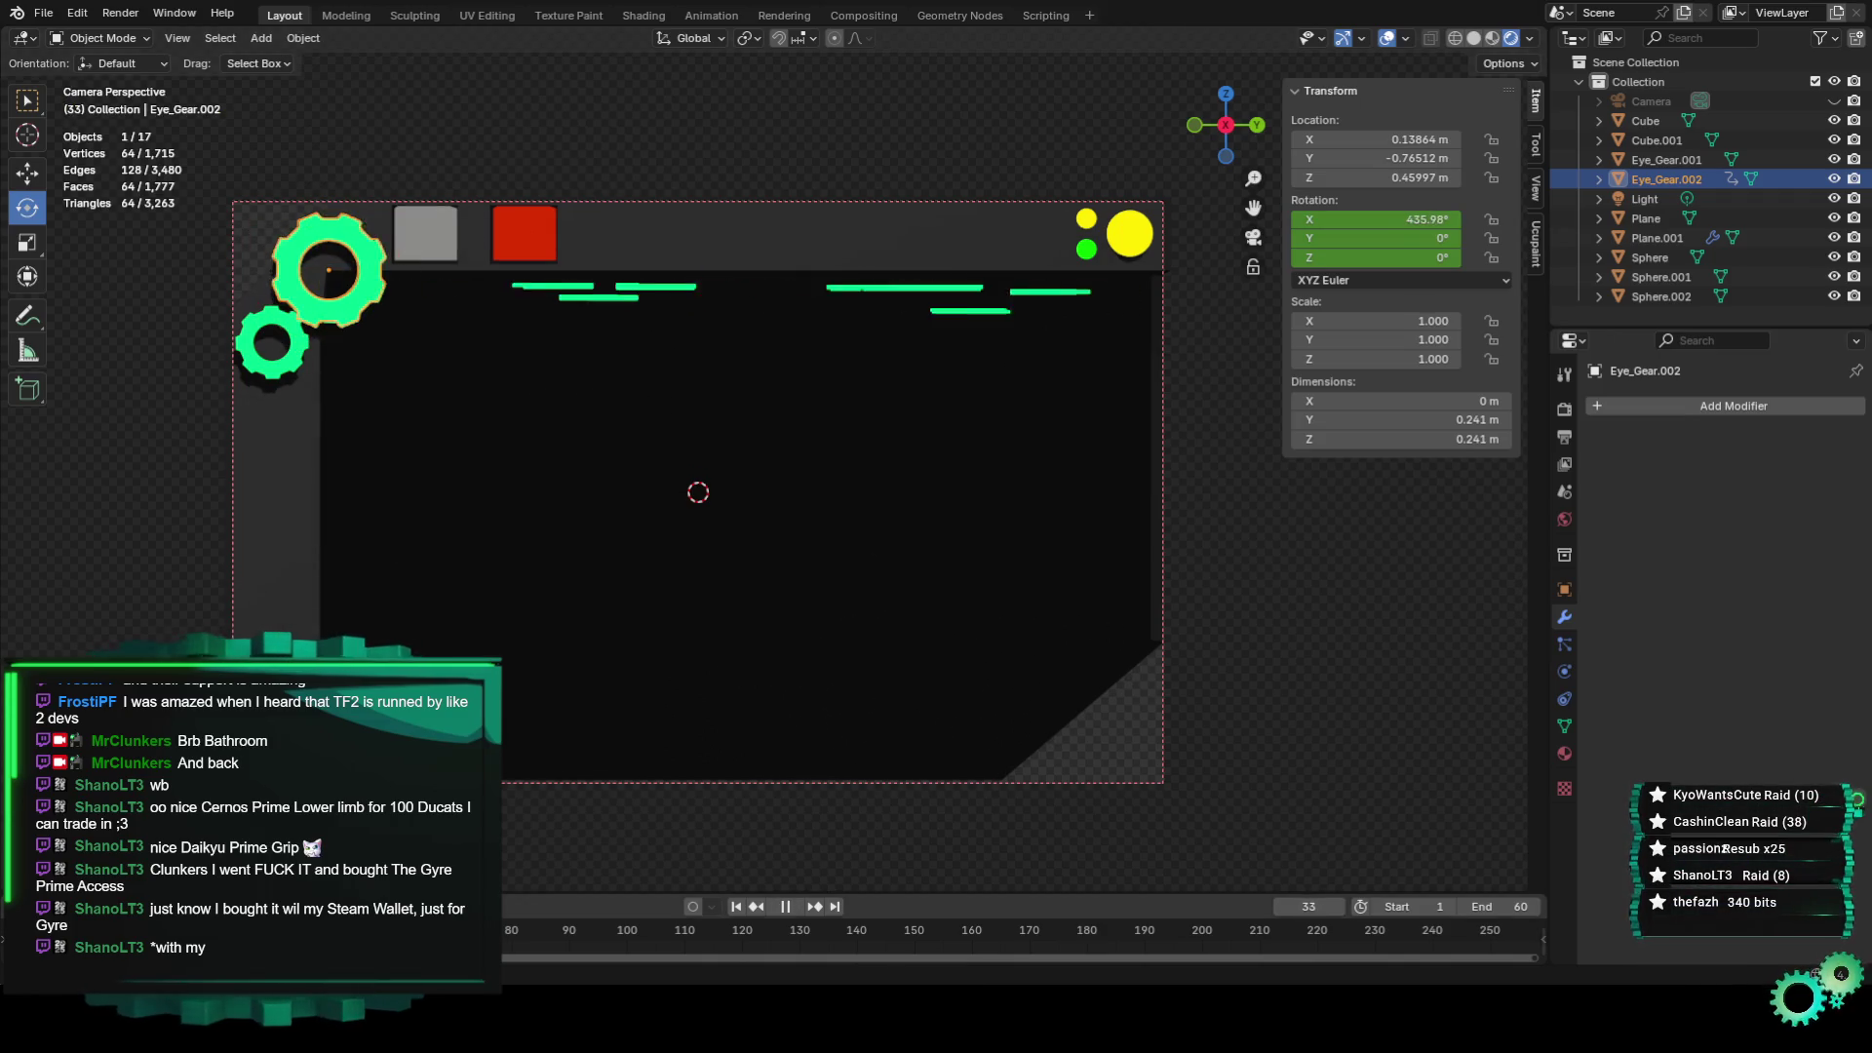
key(space)
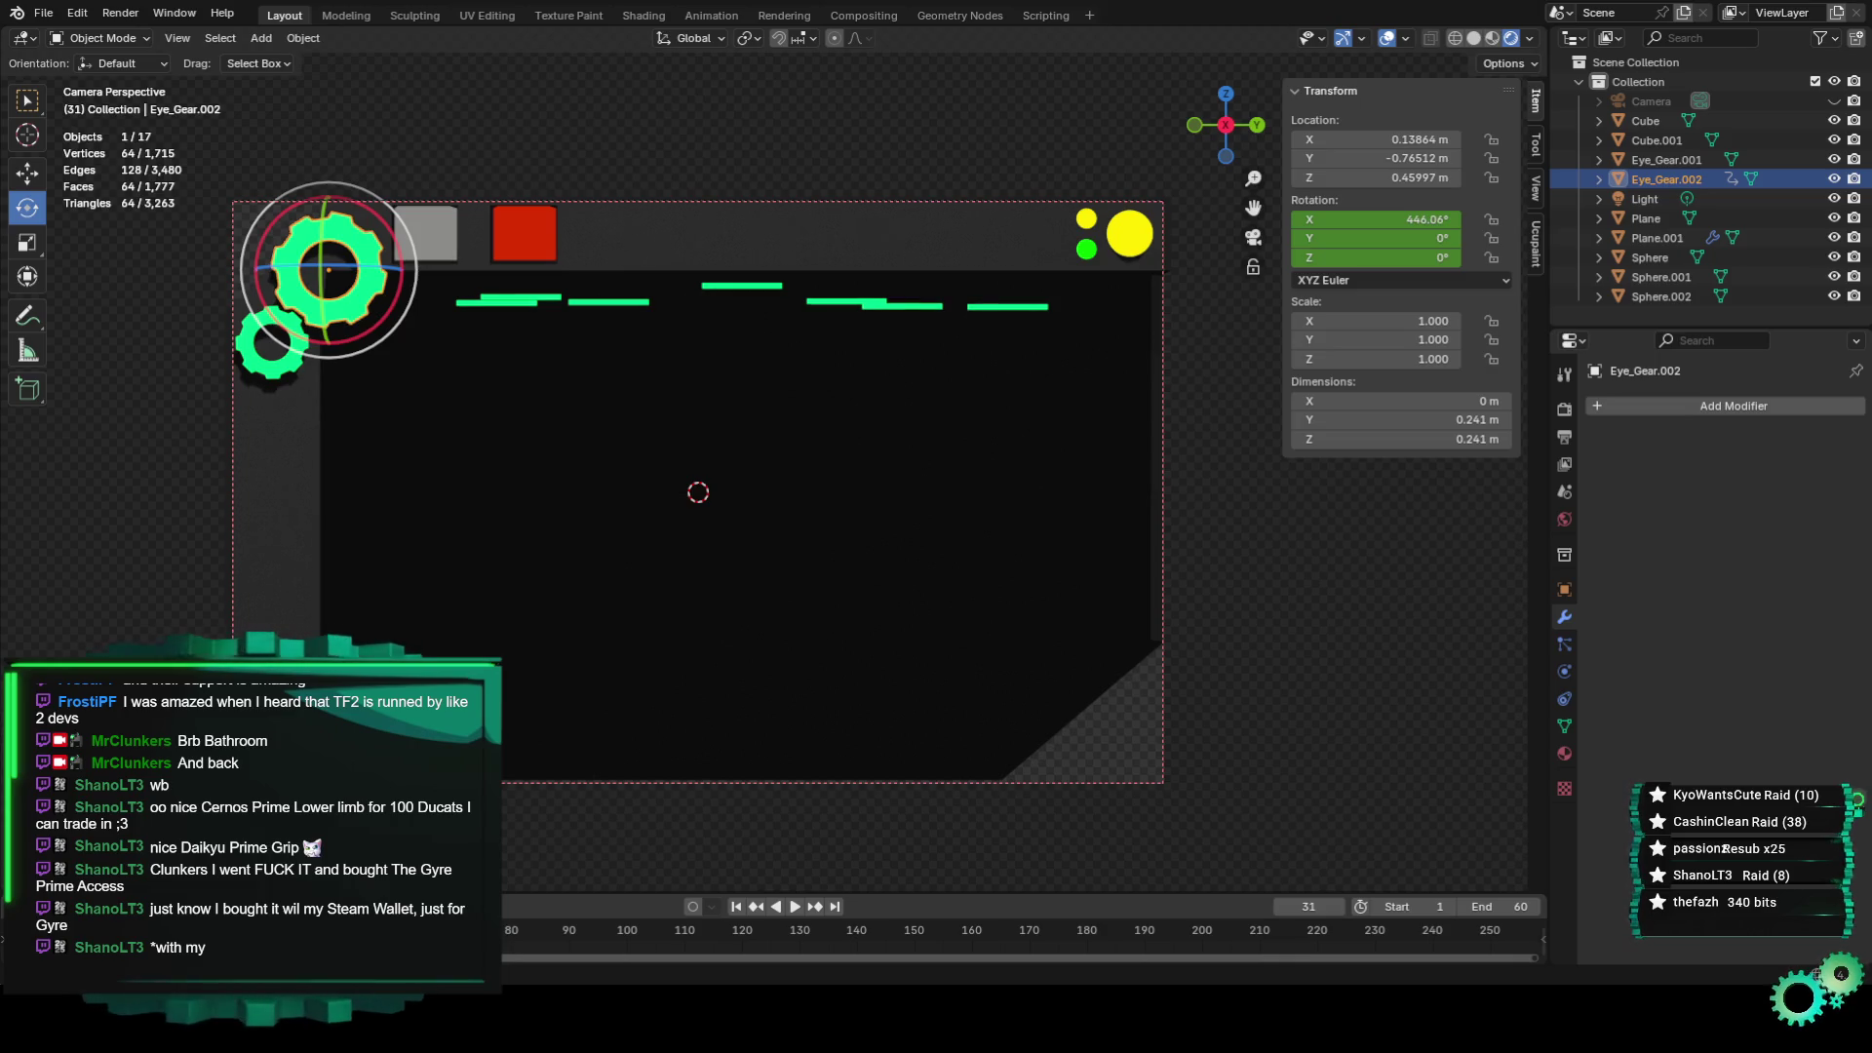
Replay the gear loop without further rotation, then select the small gear Eye_Gear.001.
key(r)
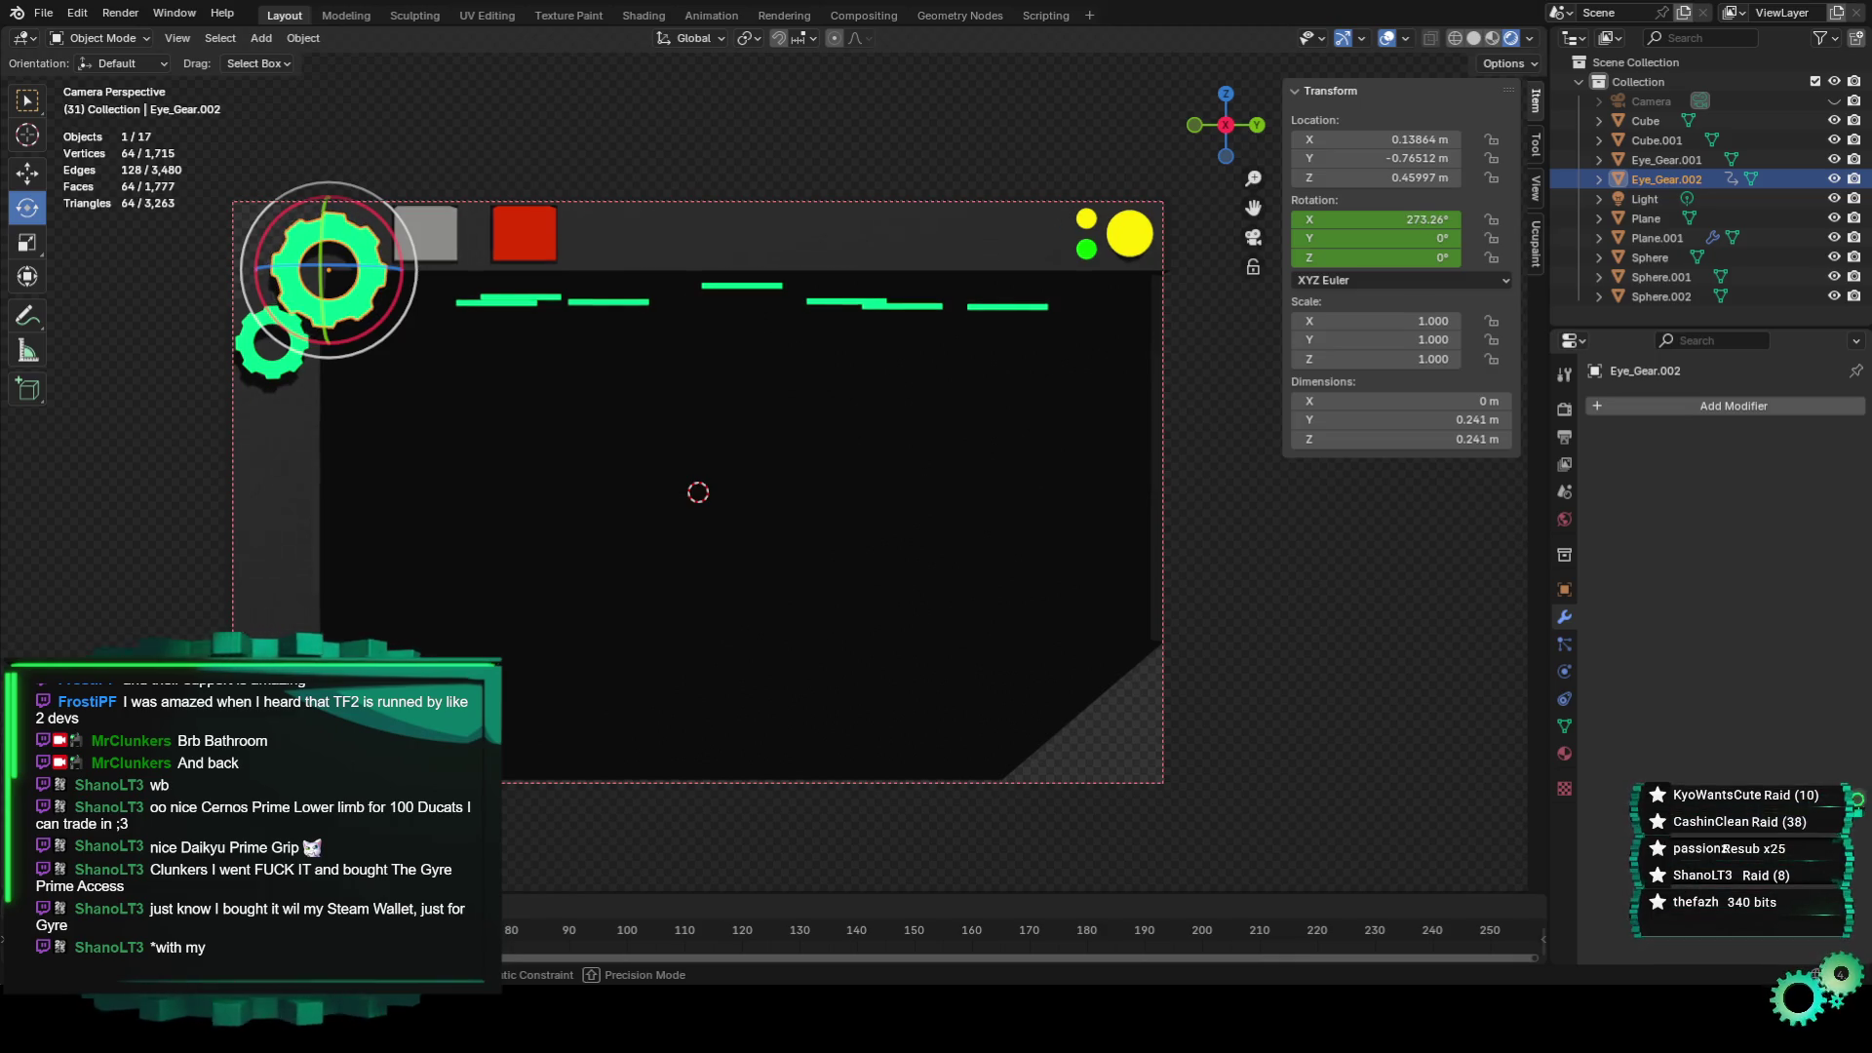
key(Escape)
key(space)
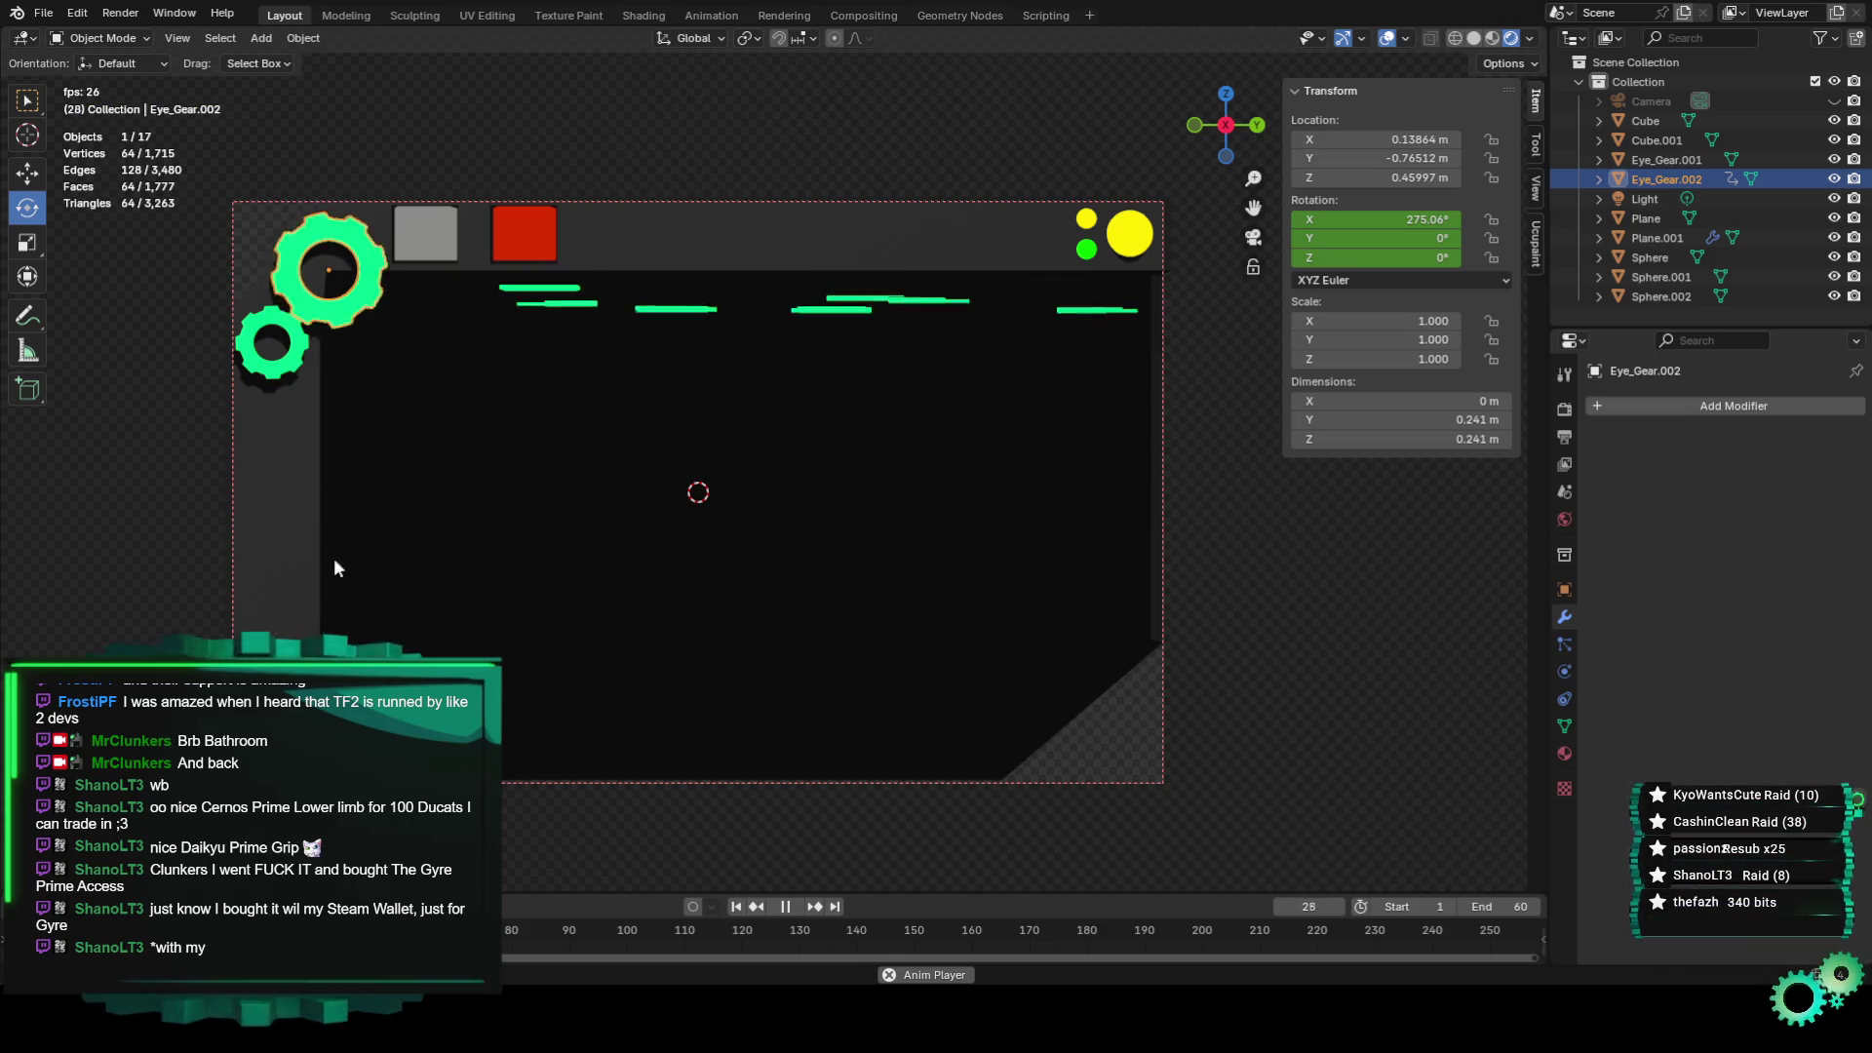
key(space)
click(292, 343)
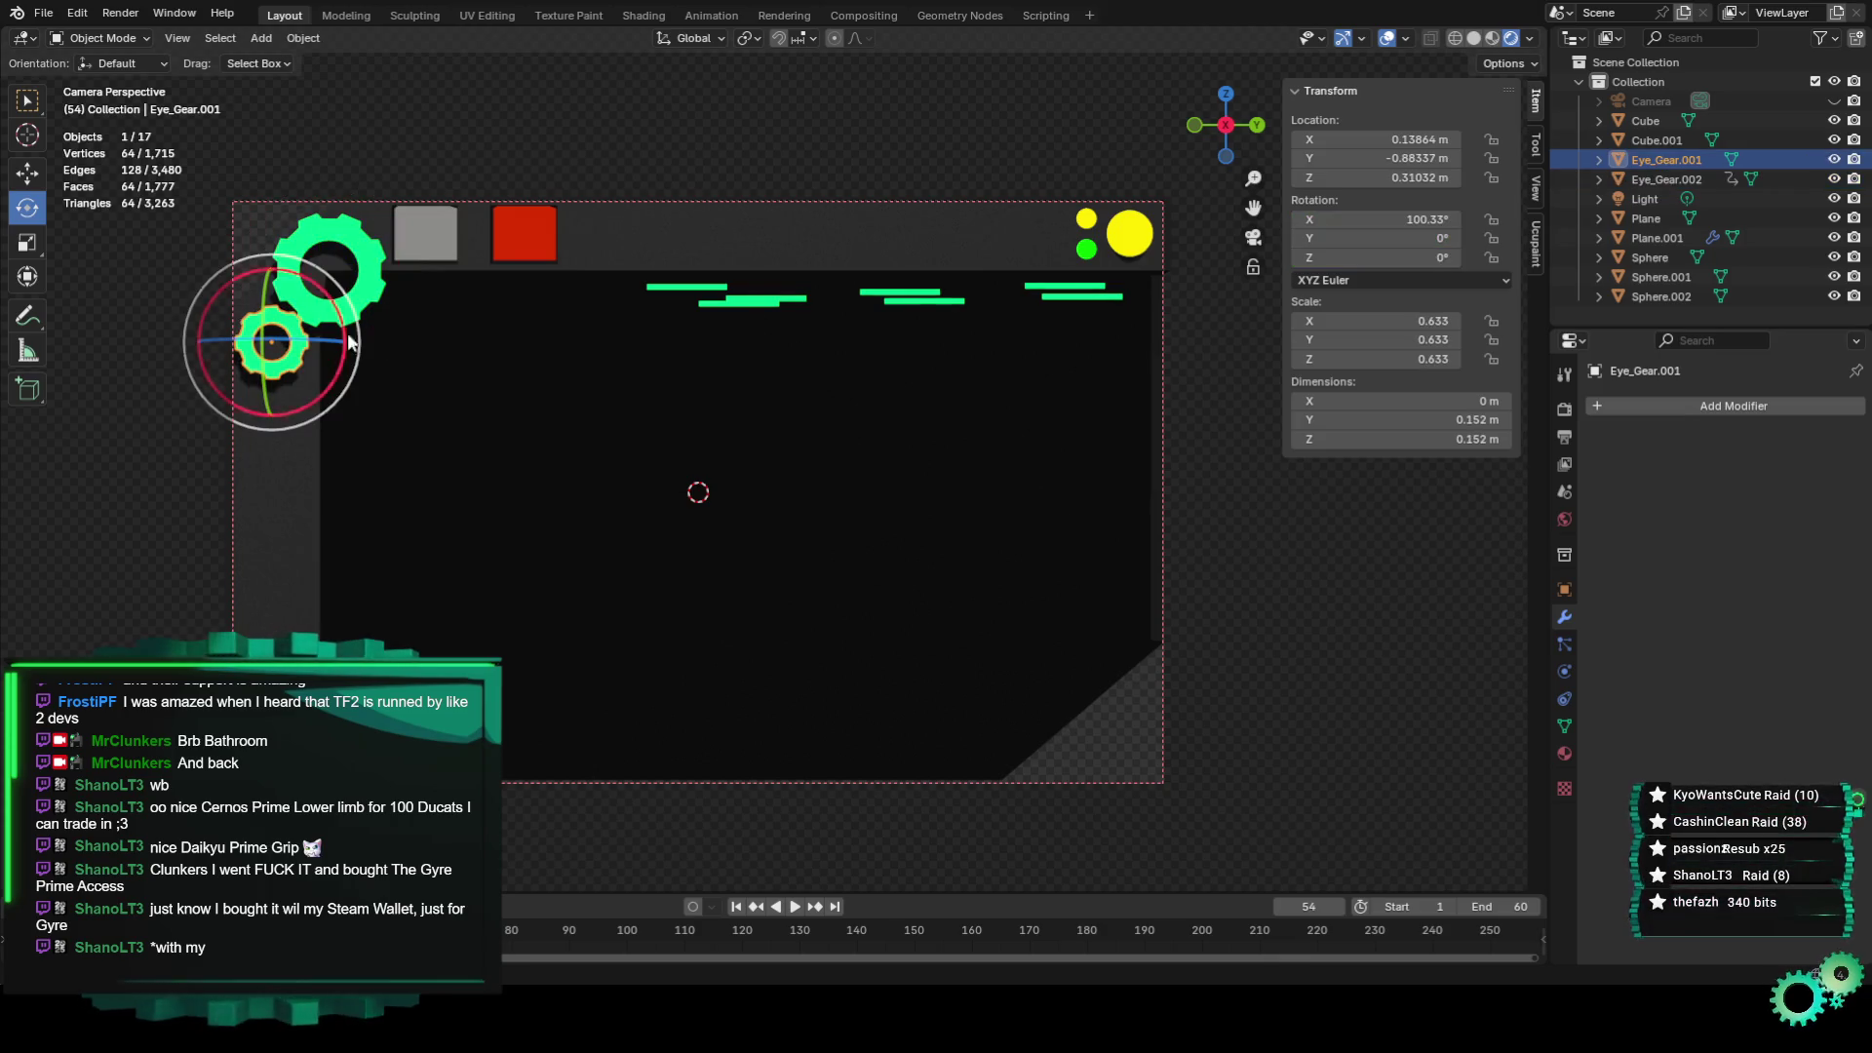
Keyframe the small gear's starting X rotation at the first frame.
key(shift+Left)
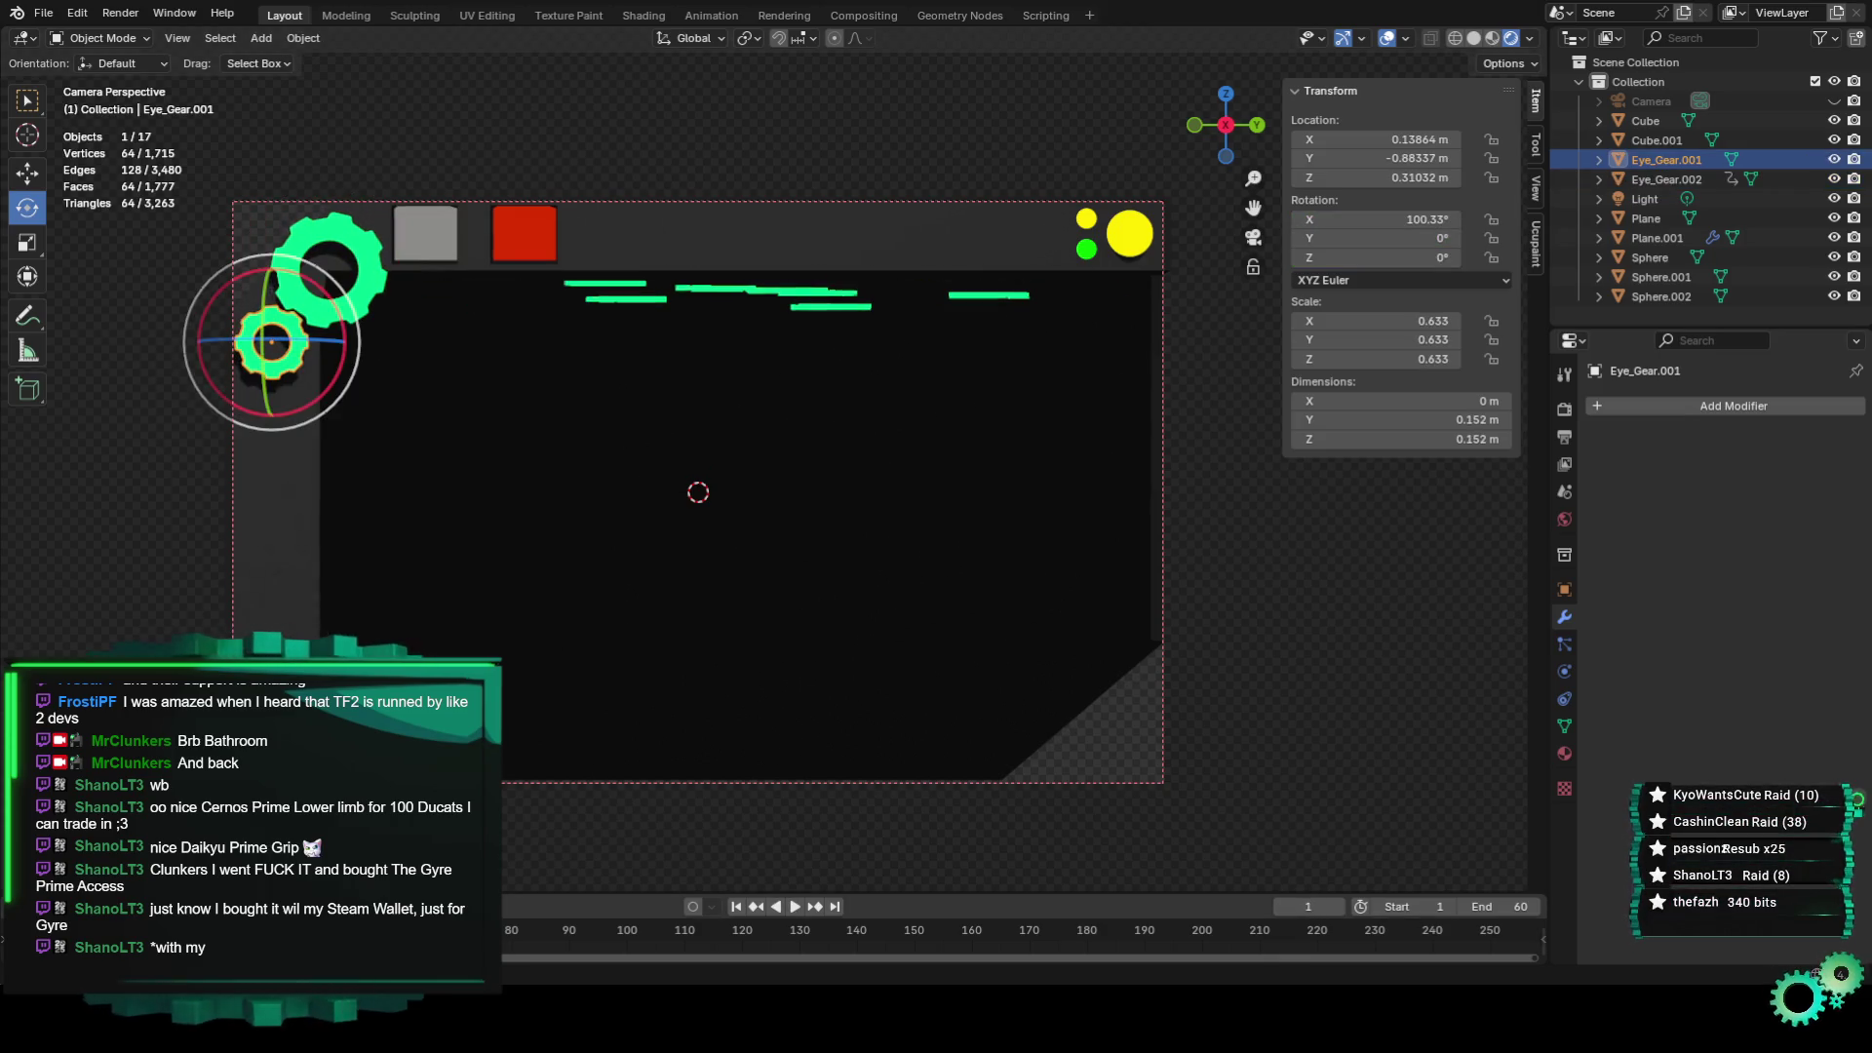
key(space)
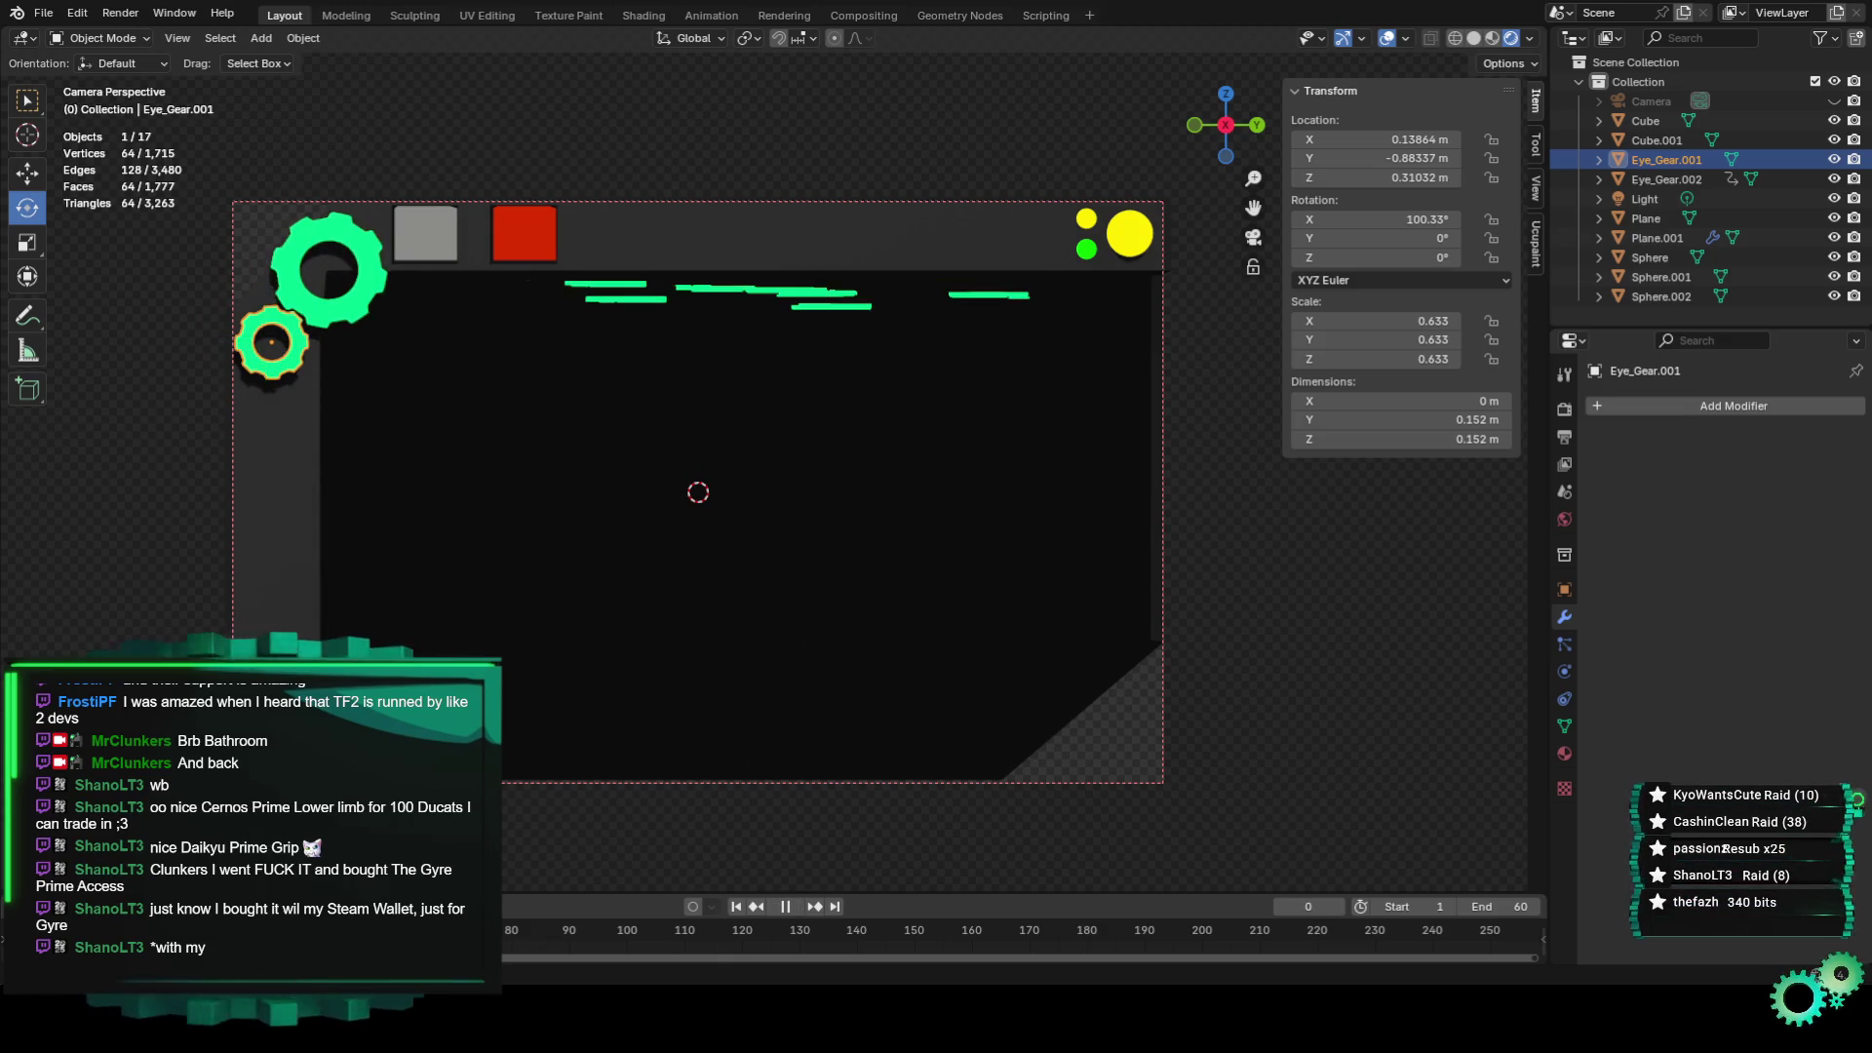
key(Escape)
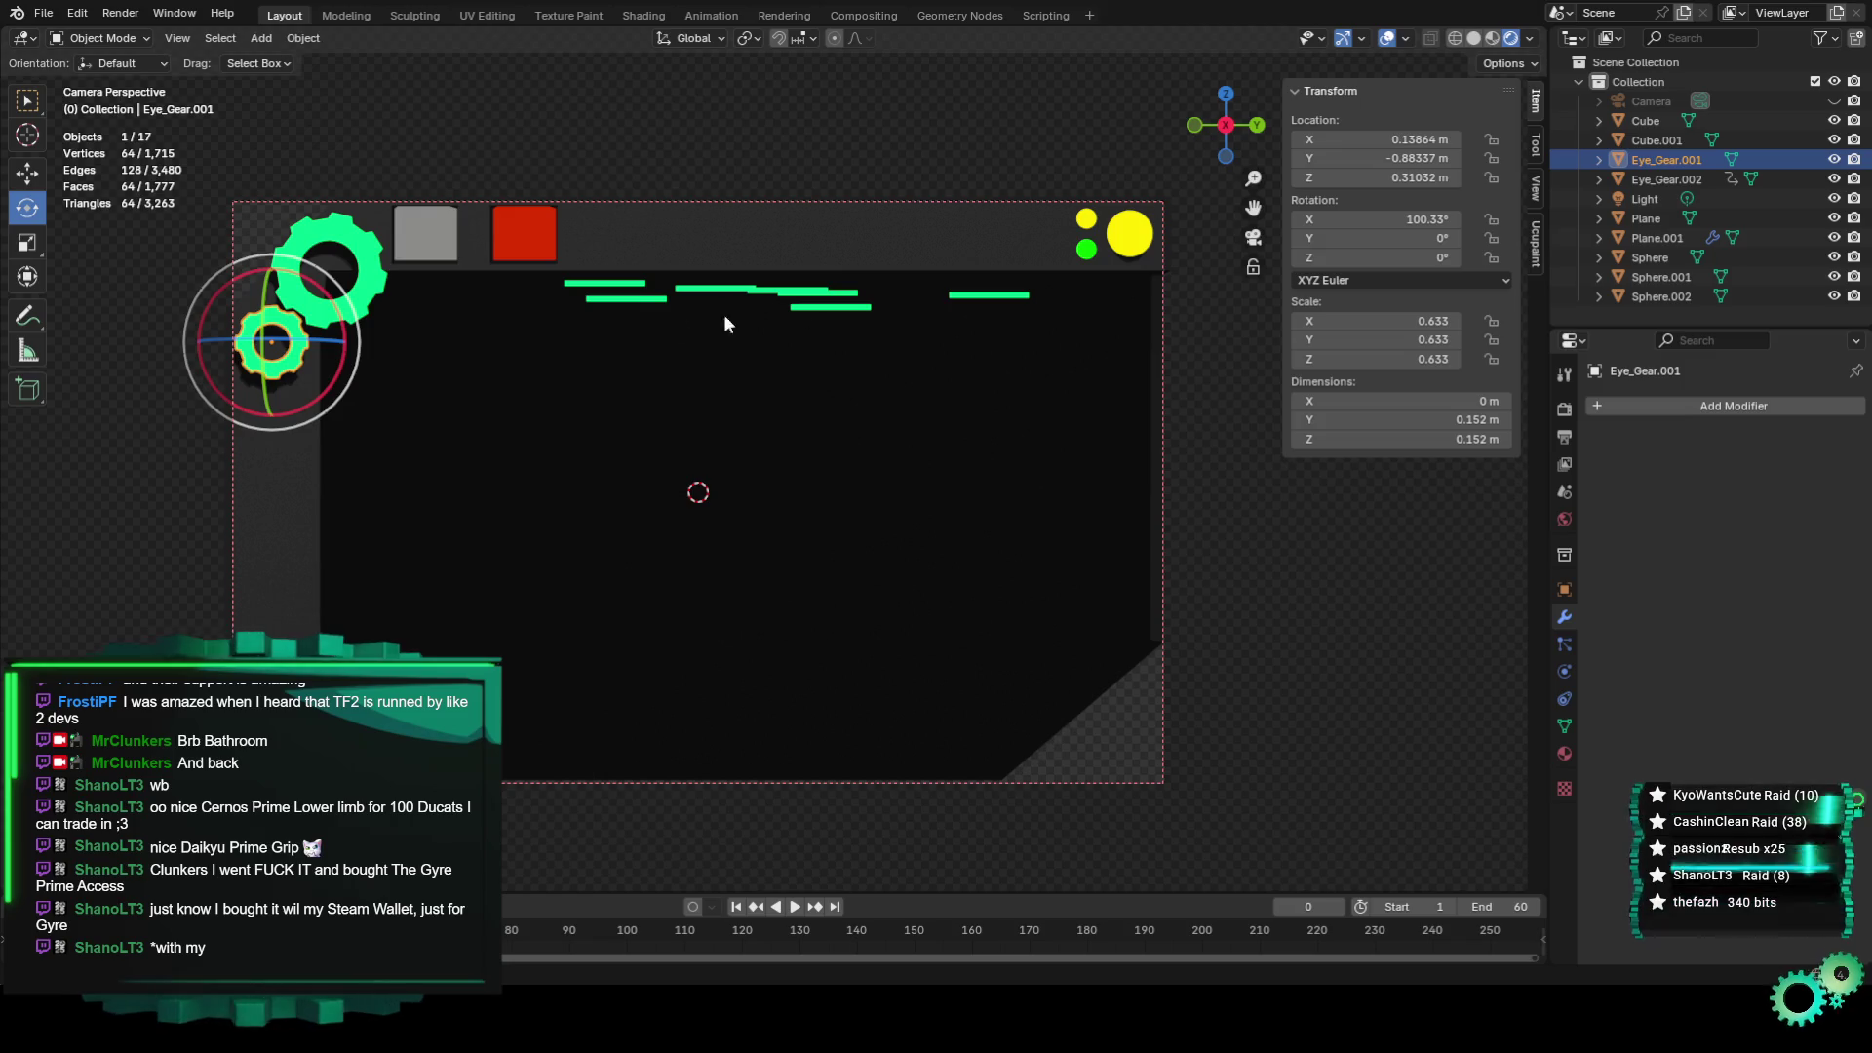
right_click(1394, 220)
click(1393, 222)
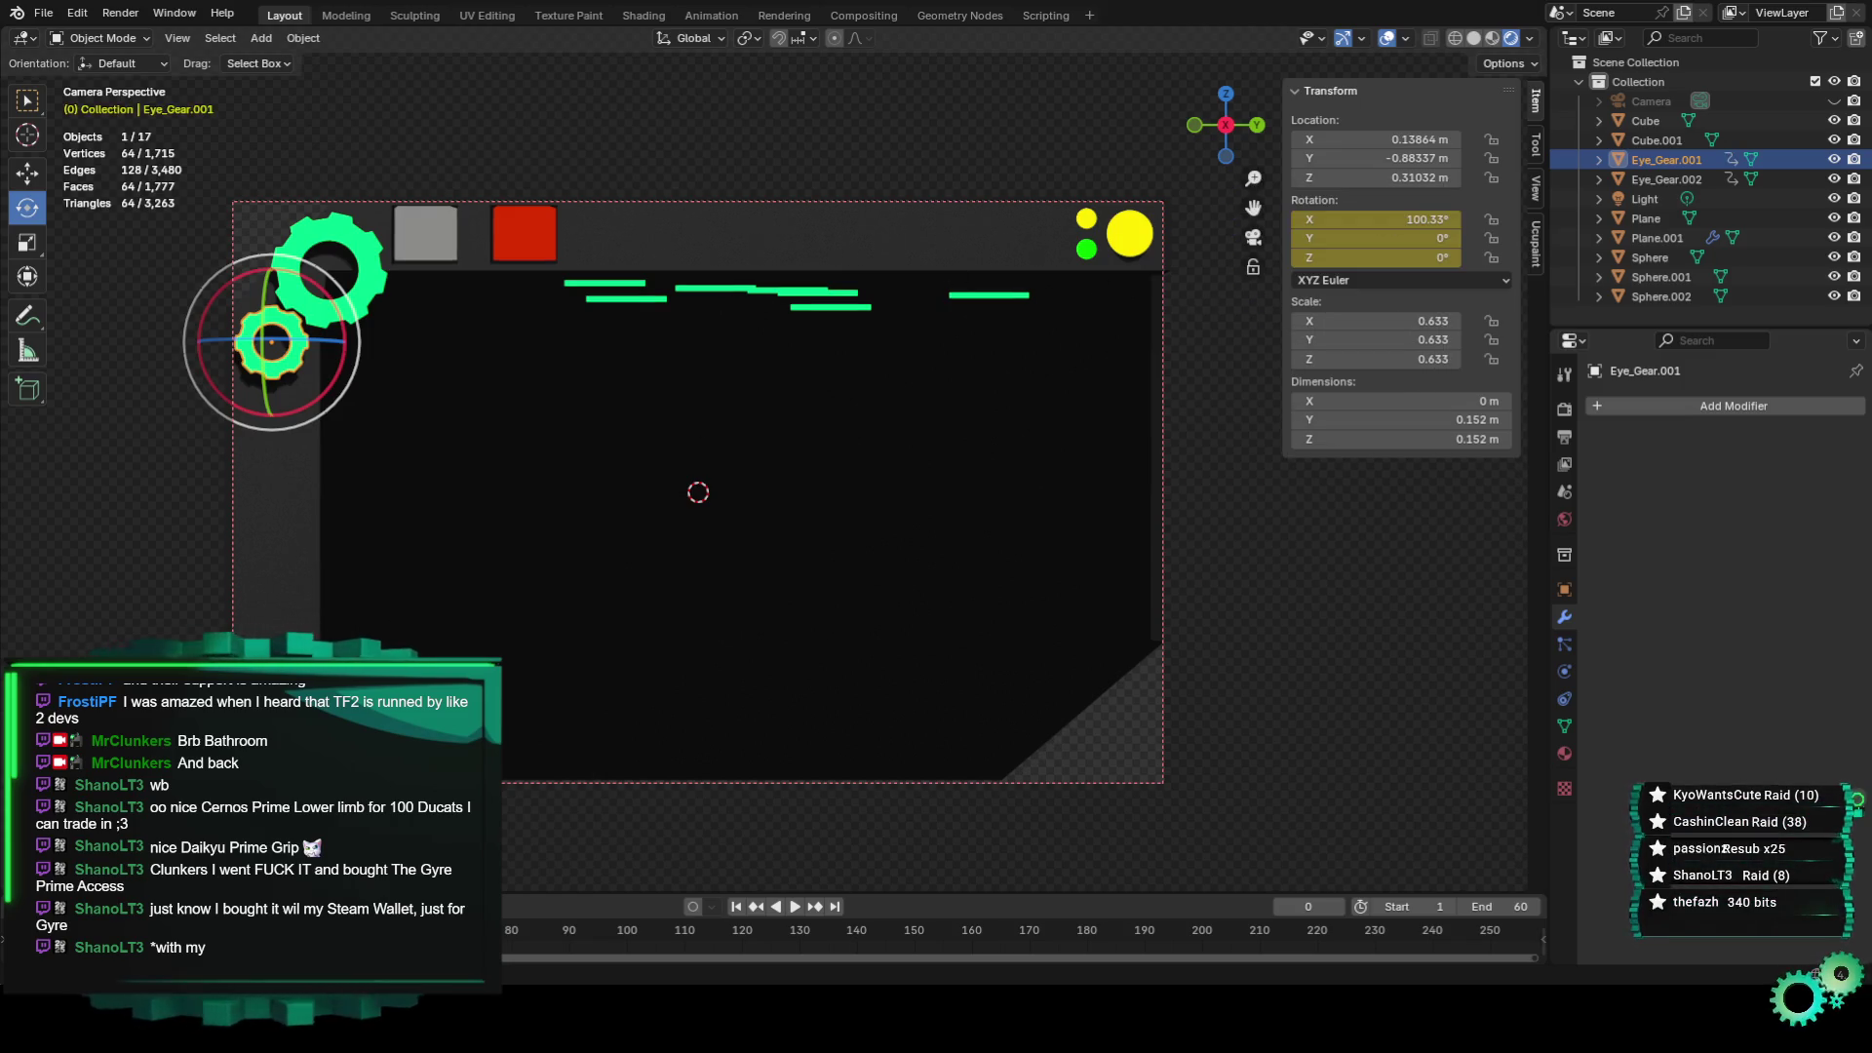
Preview the loop and drag-spin the small gear around X near frame 40.
key(space)
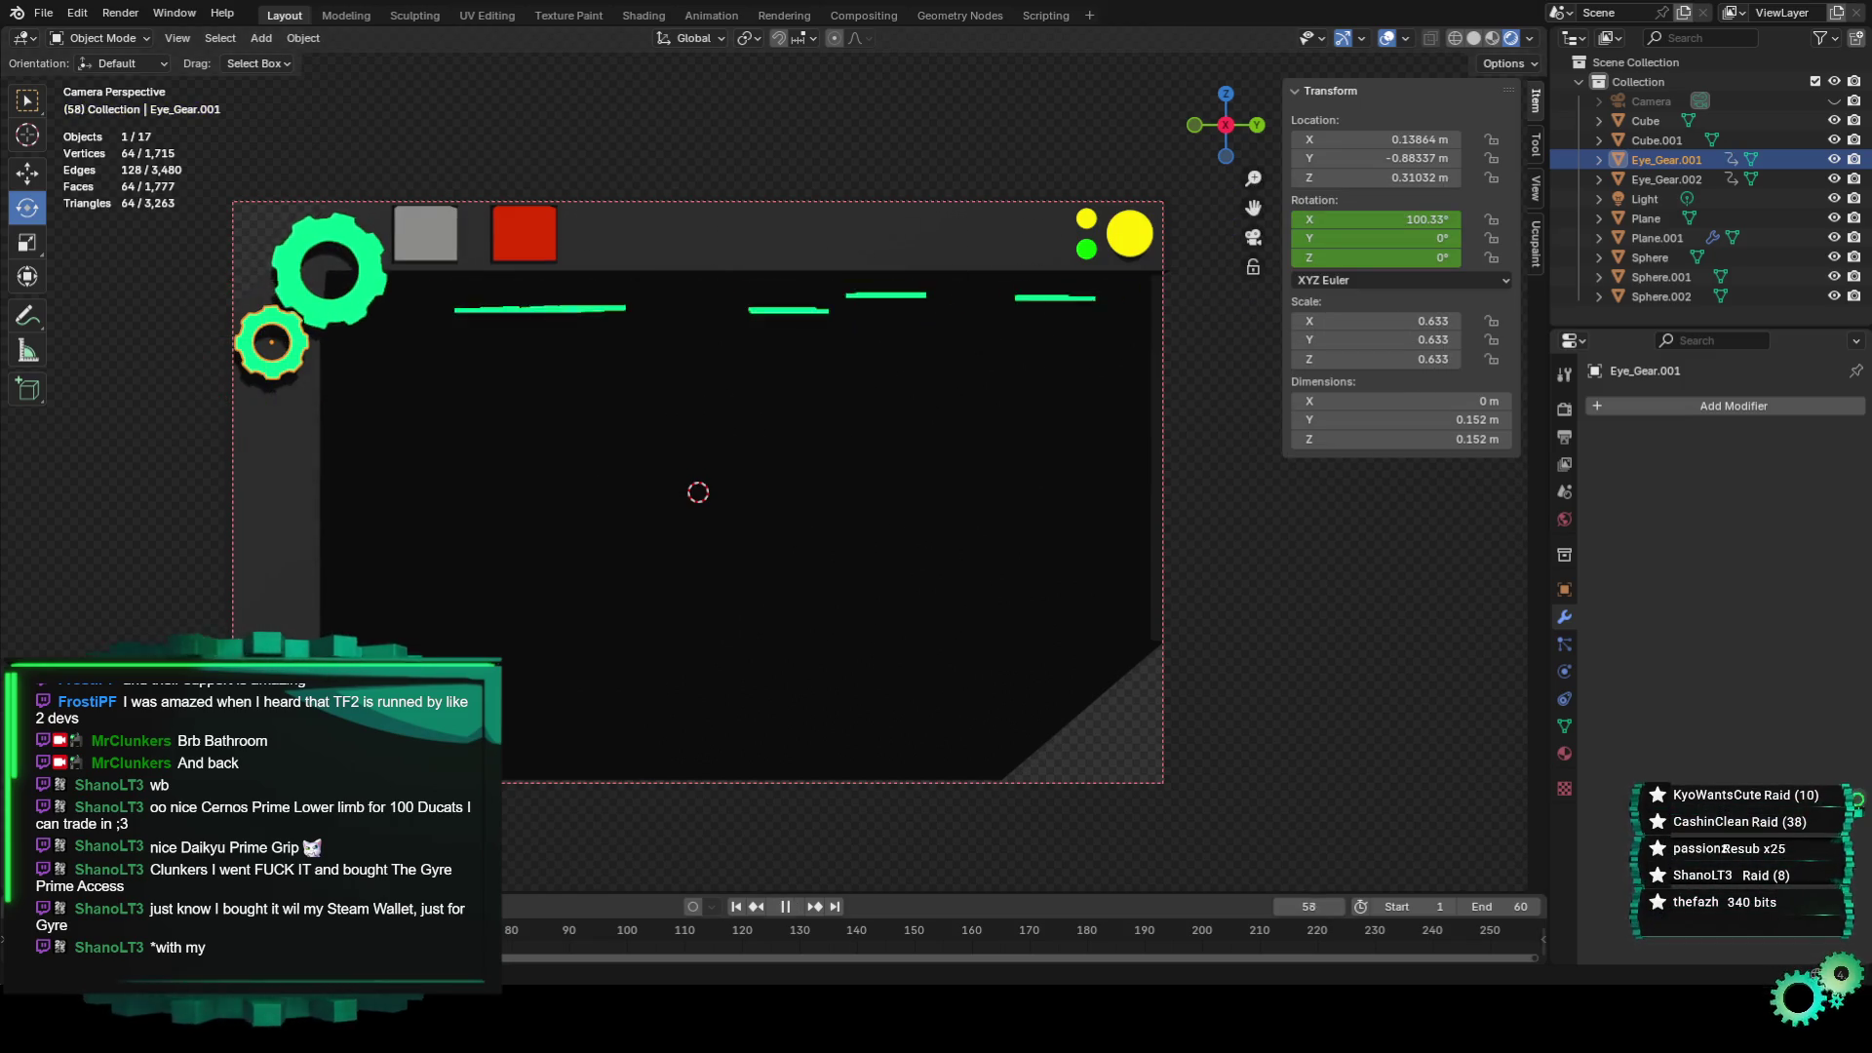
key(space)
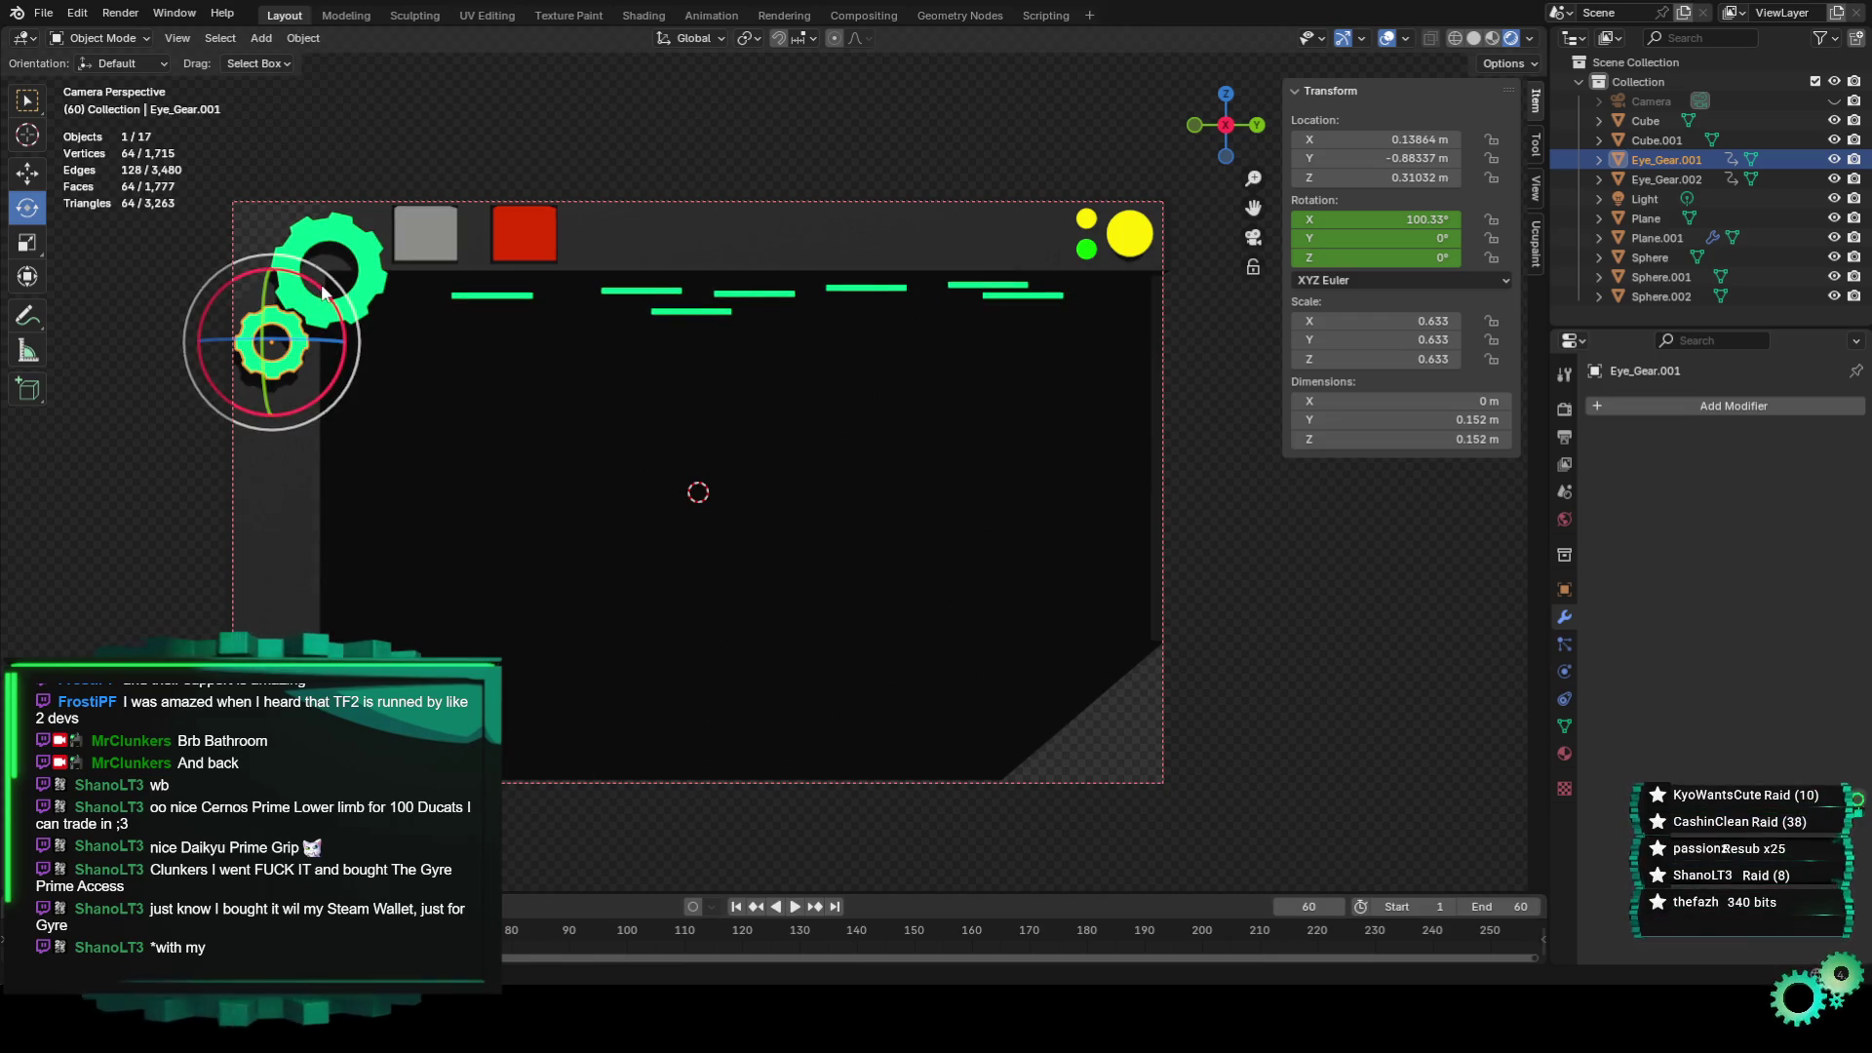
key(space)
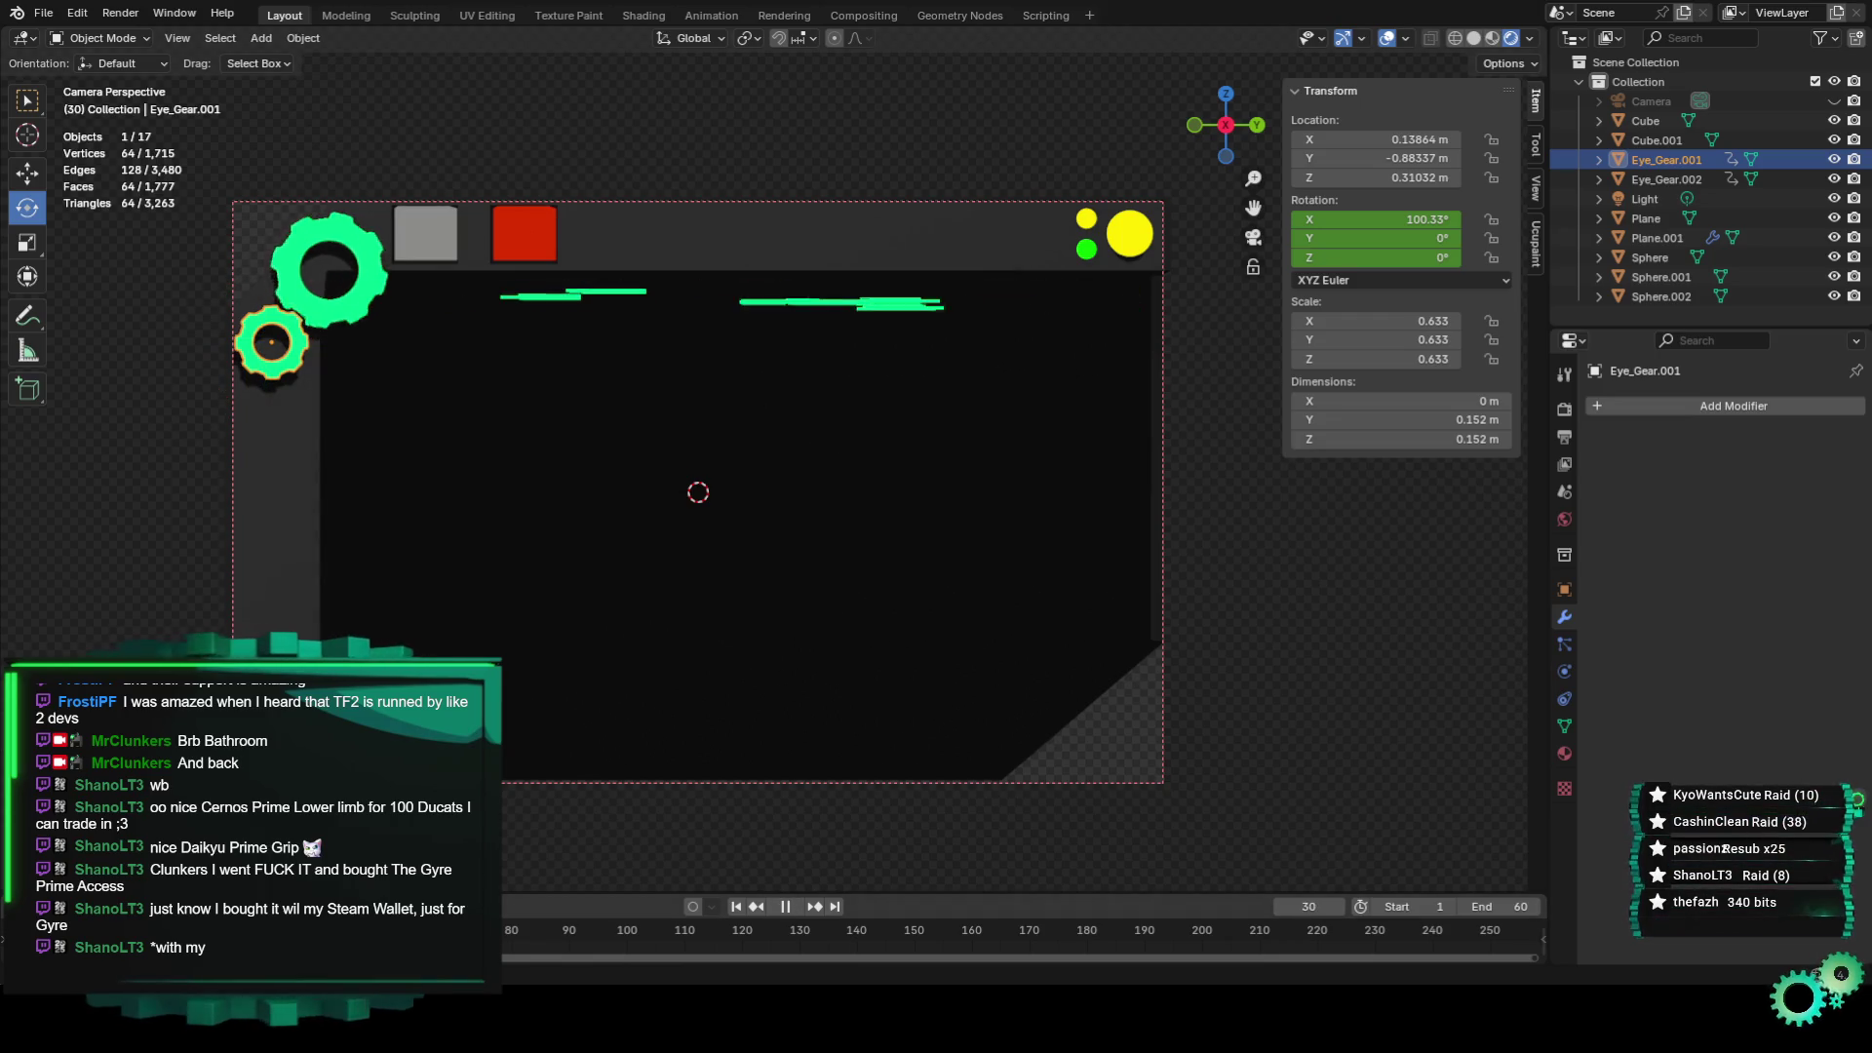
key(space)
drag(322, 346, 670, 479)
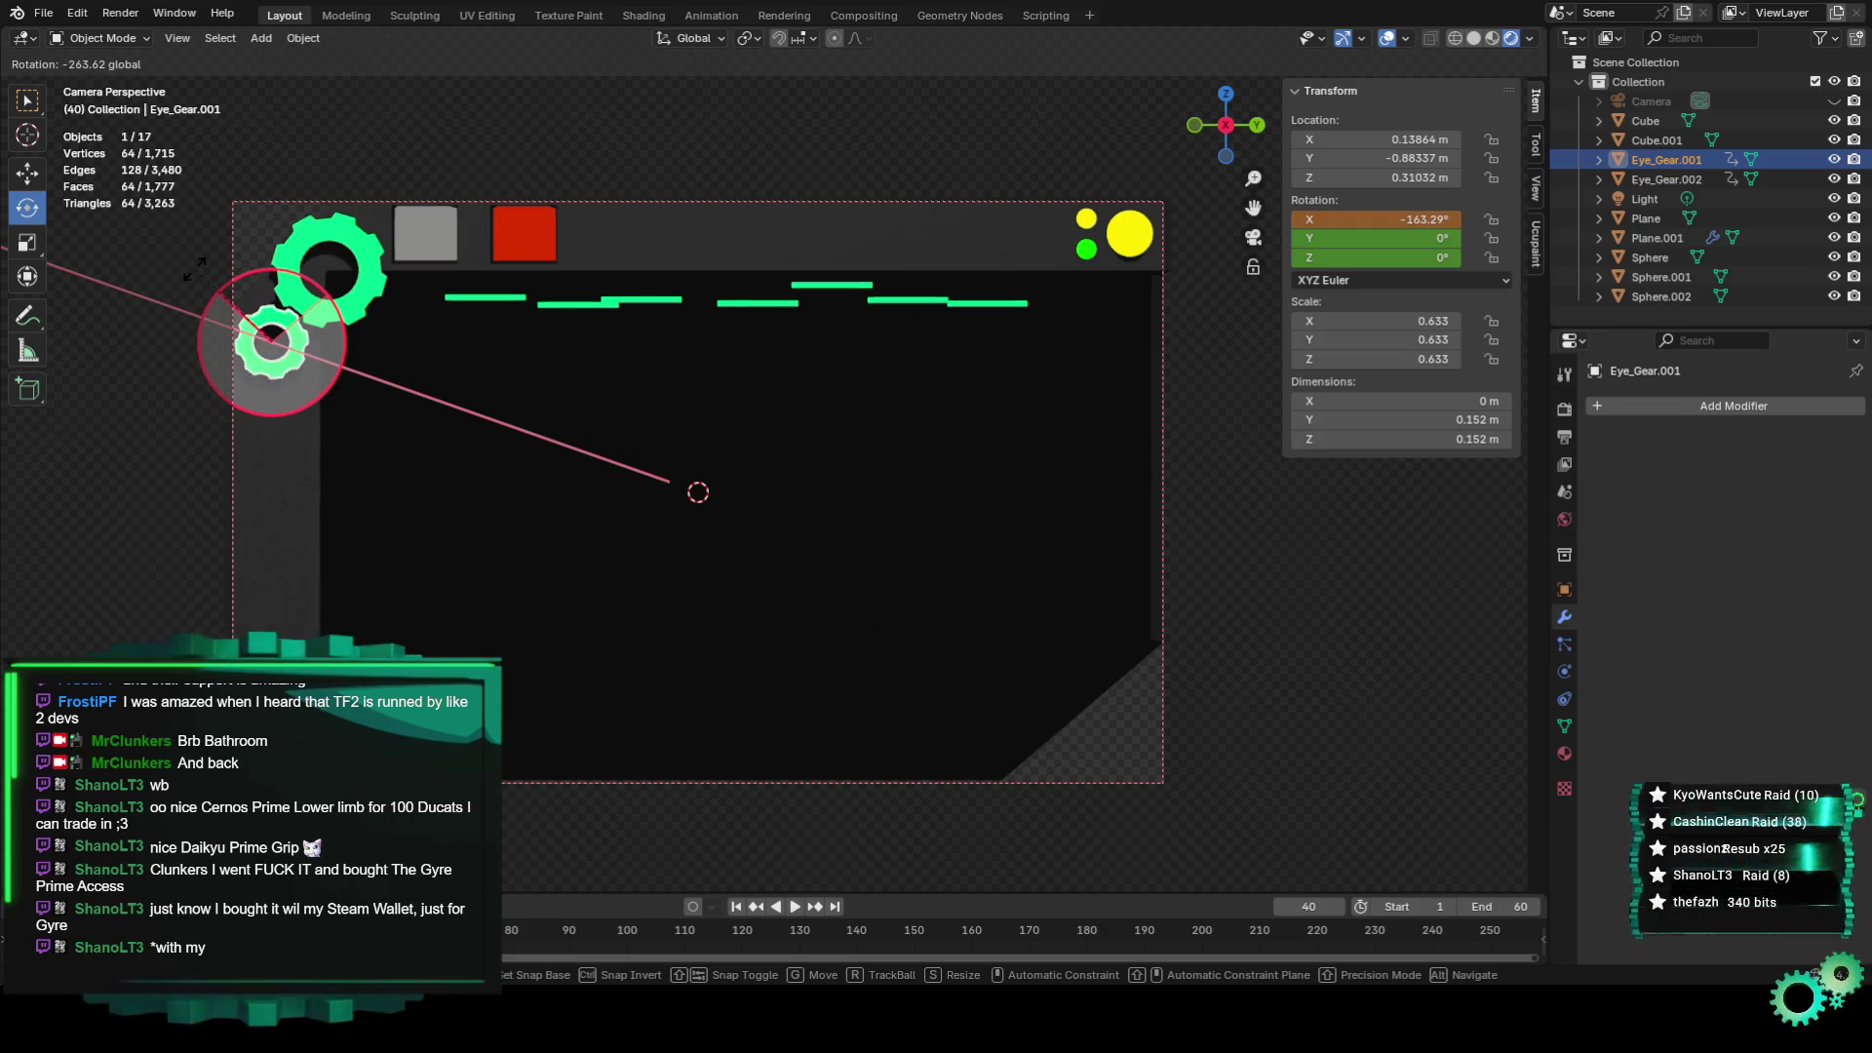
drag(670, 480, 196, 300)
key(space)
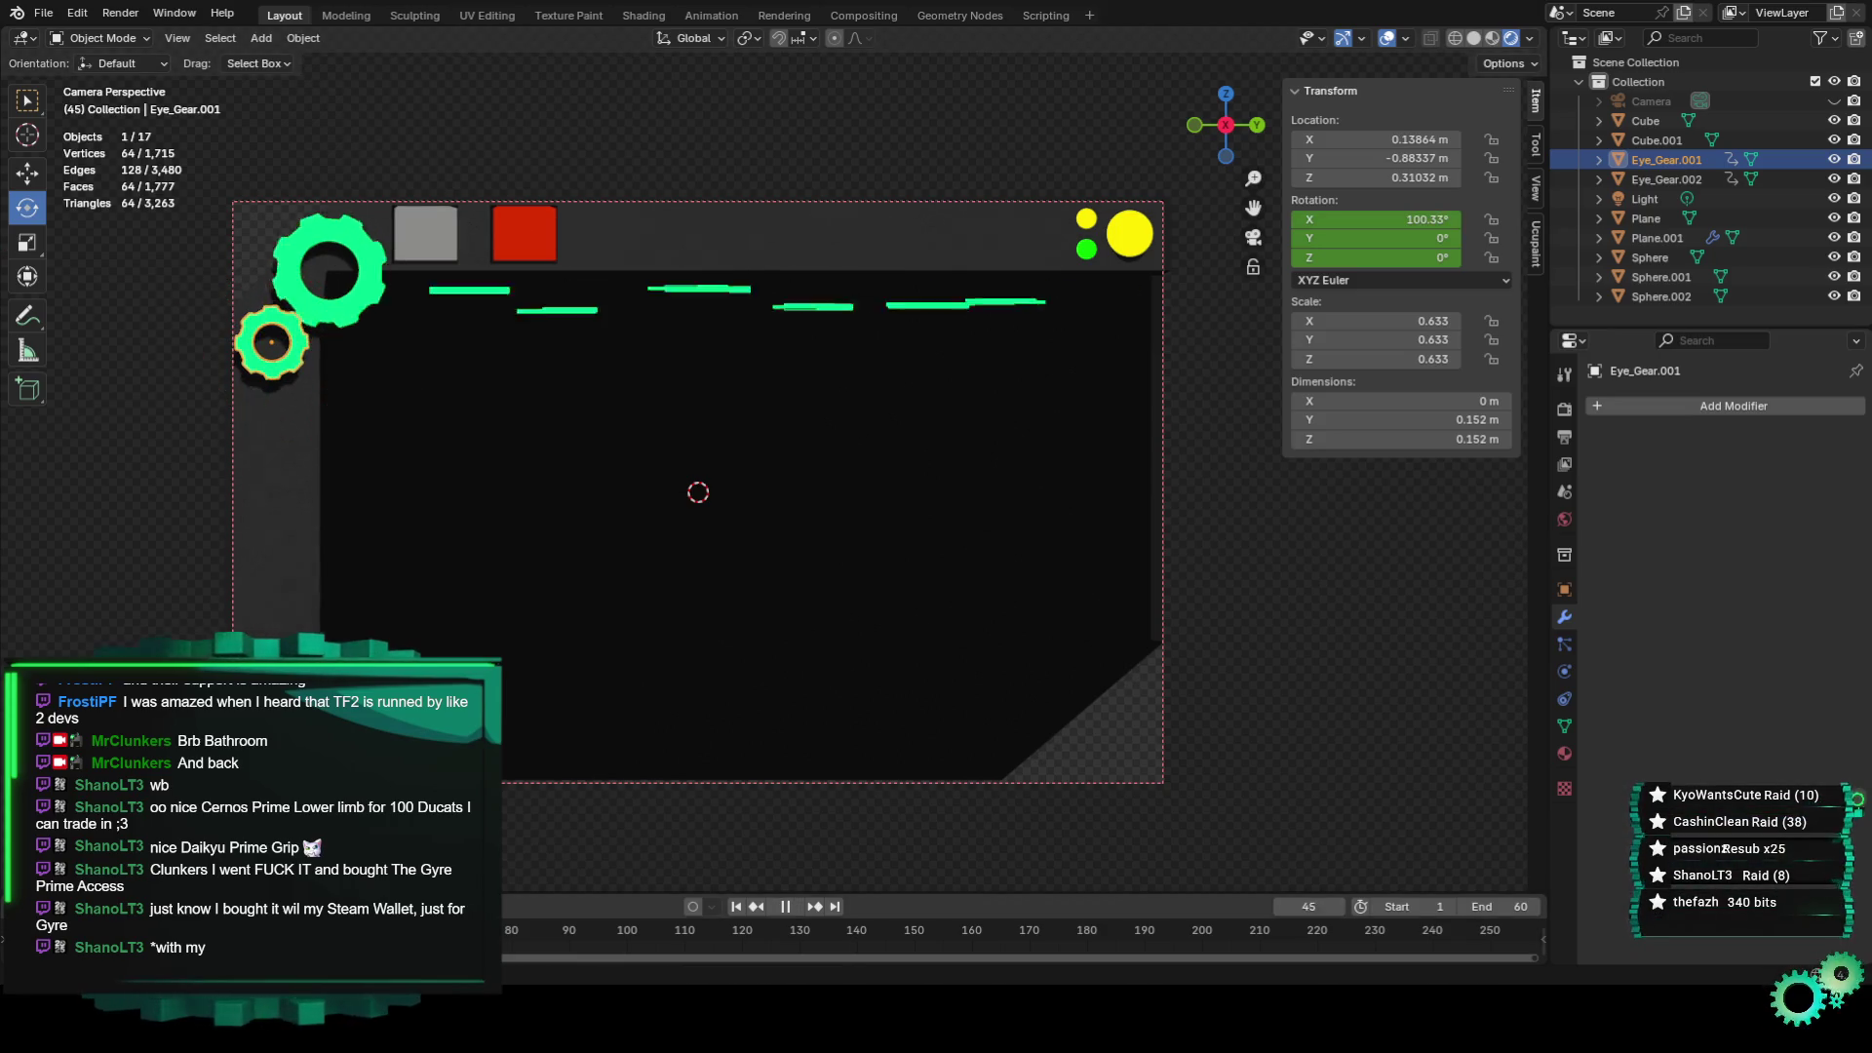
key(space)
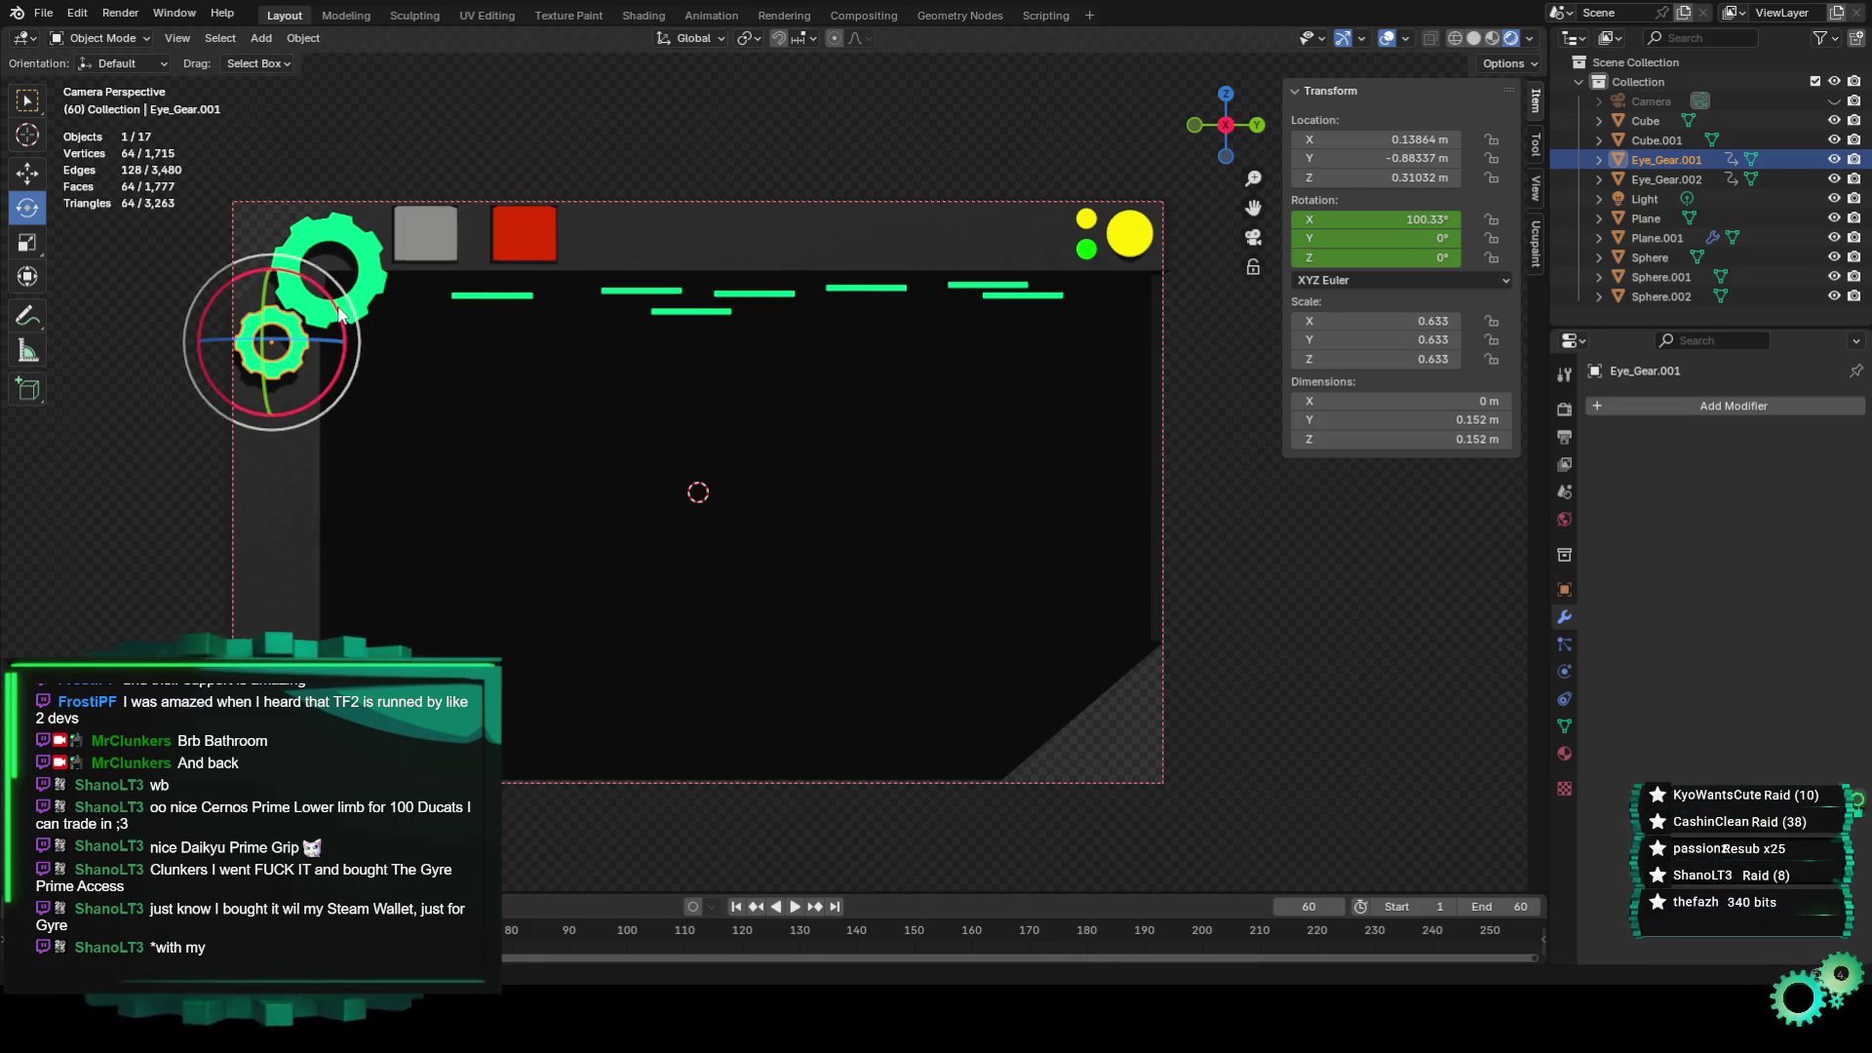
At frame 60, turn the small gear 360° to 460.33° X and keyframe it.
drag(343, 317, 670, 480)
text(36)
text(0)
key(Return)
right_click(1348, 222)
click(1349, 225)
key(space)
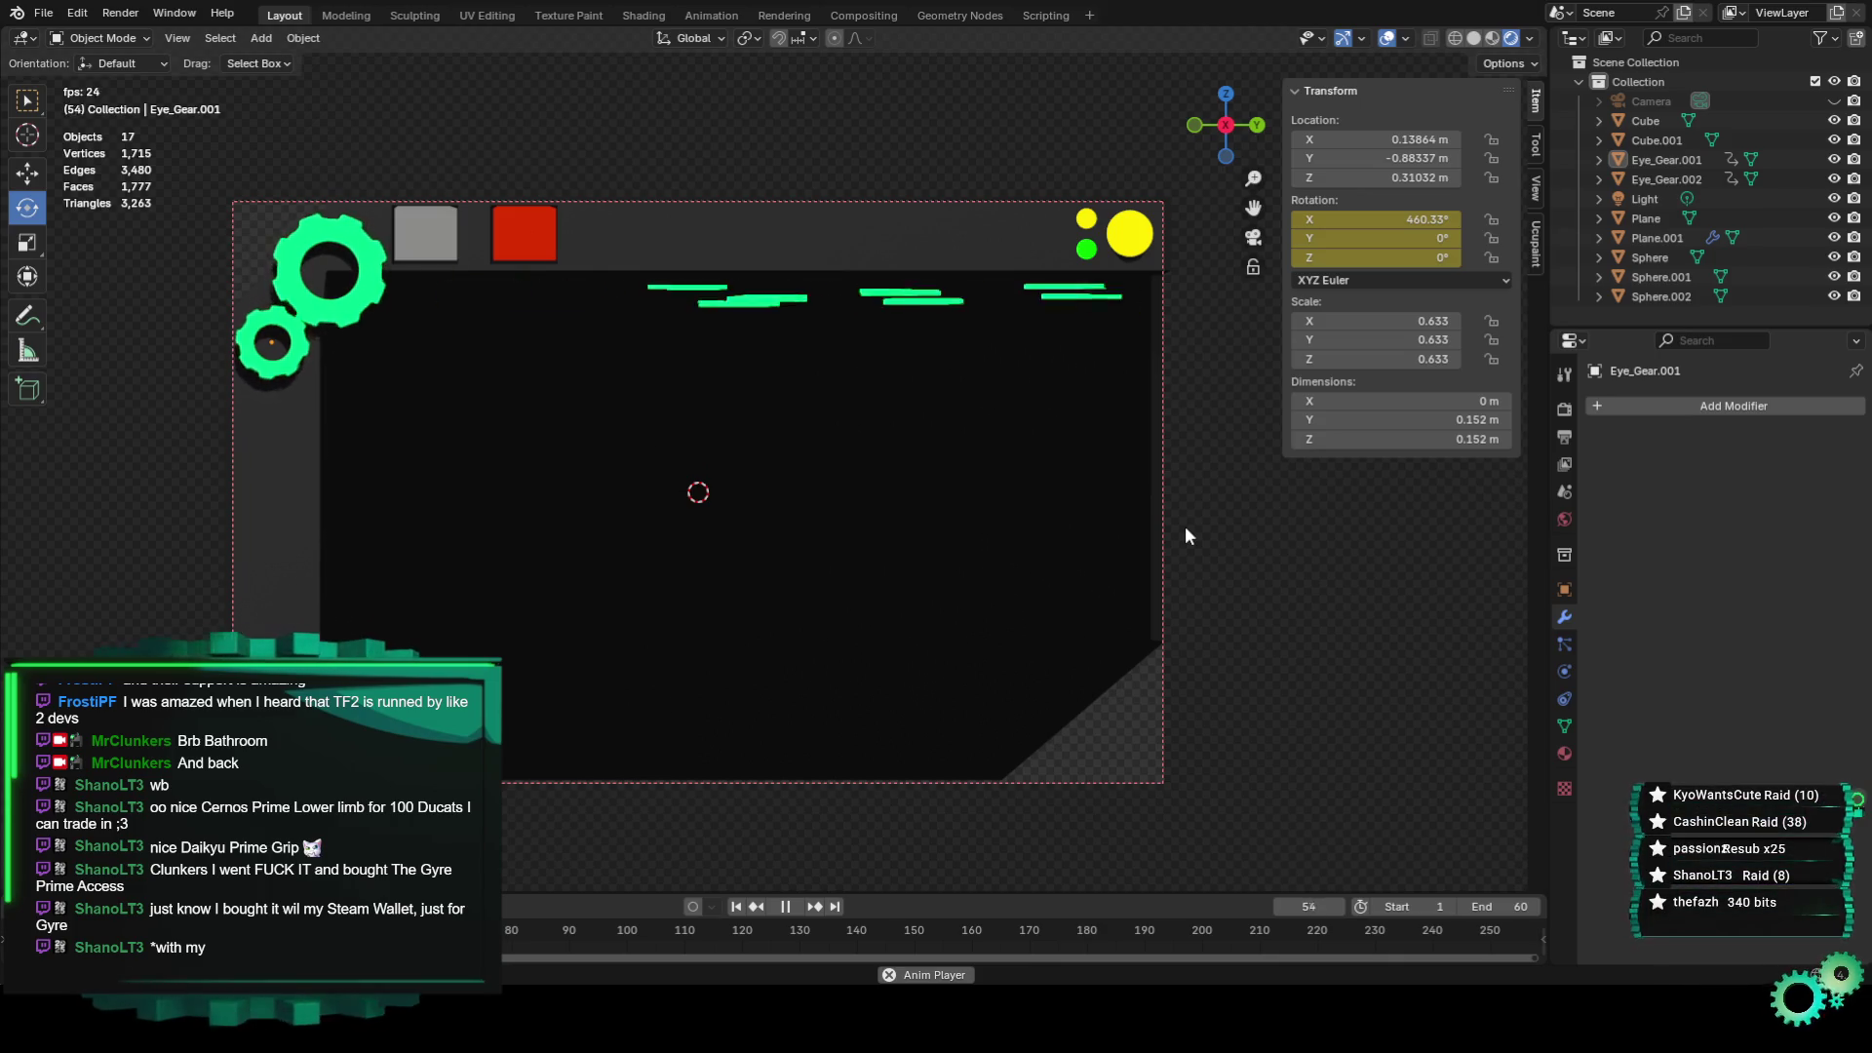
Stop playback at frame 60 and remove the small gear's 460.33° rotation keyframe.
key(space)
key(ctrl+z)
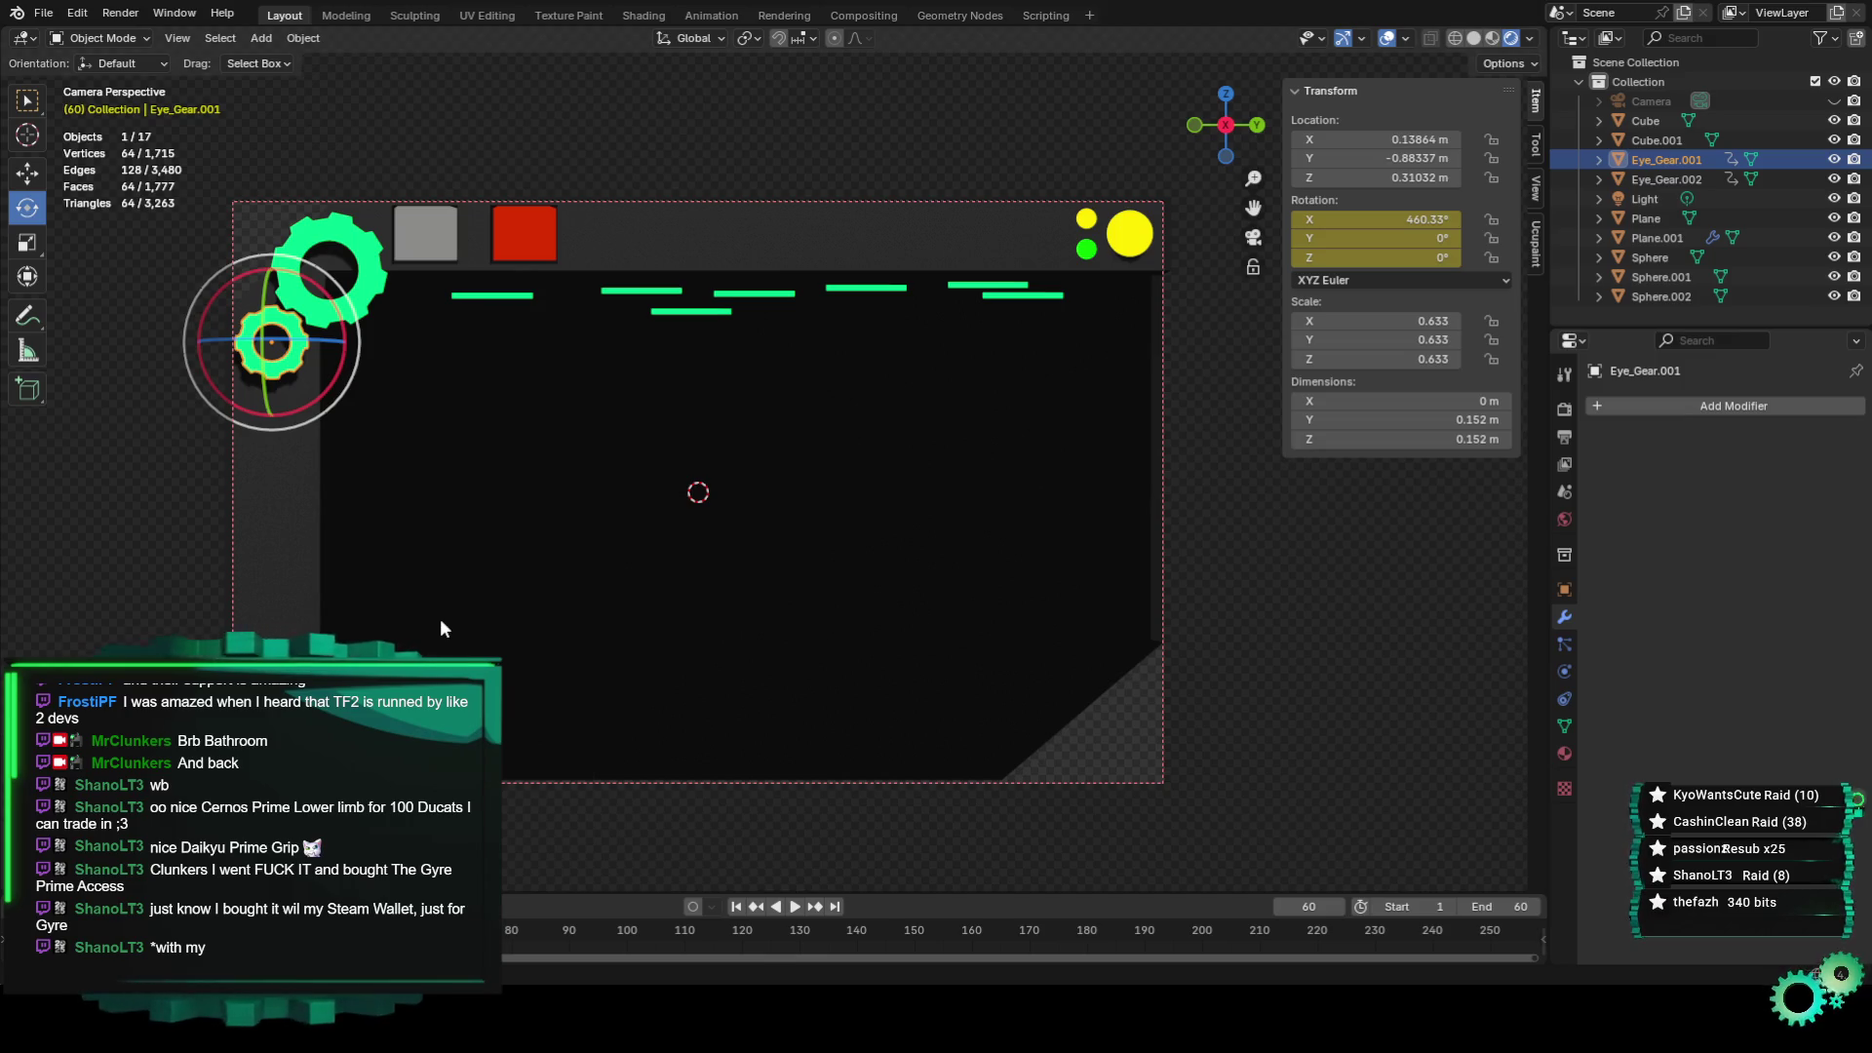
key(ctrl+z)
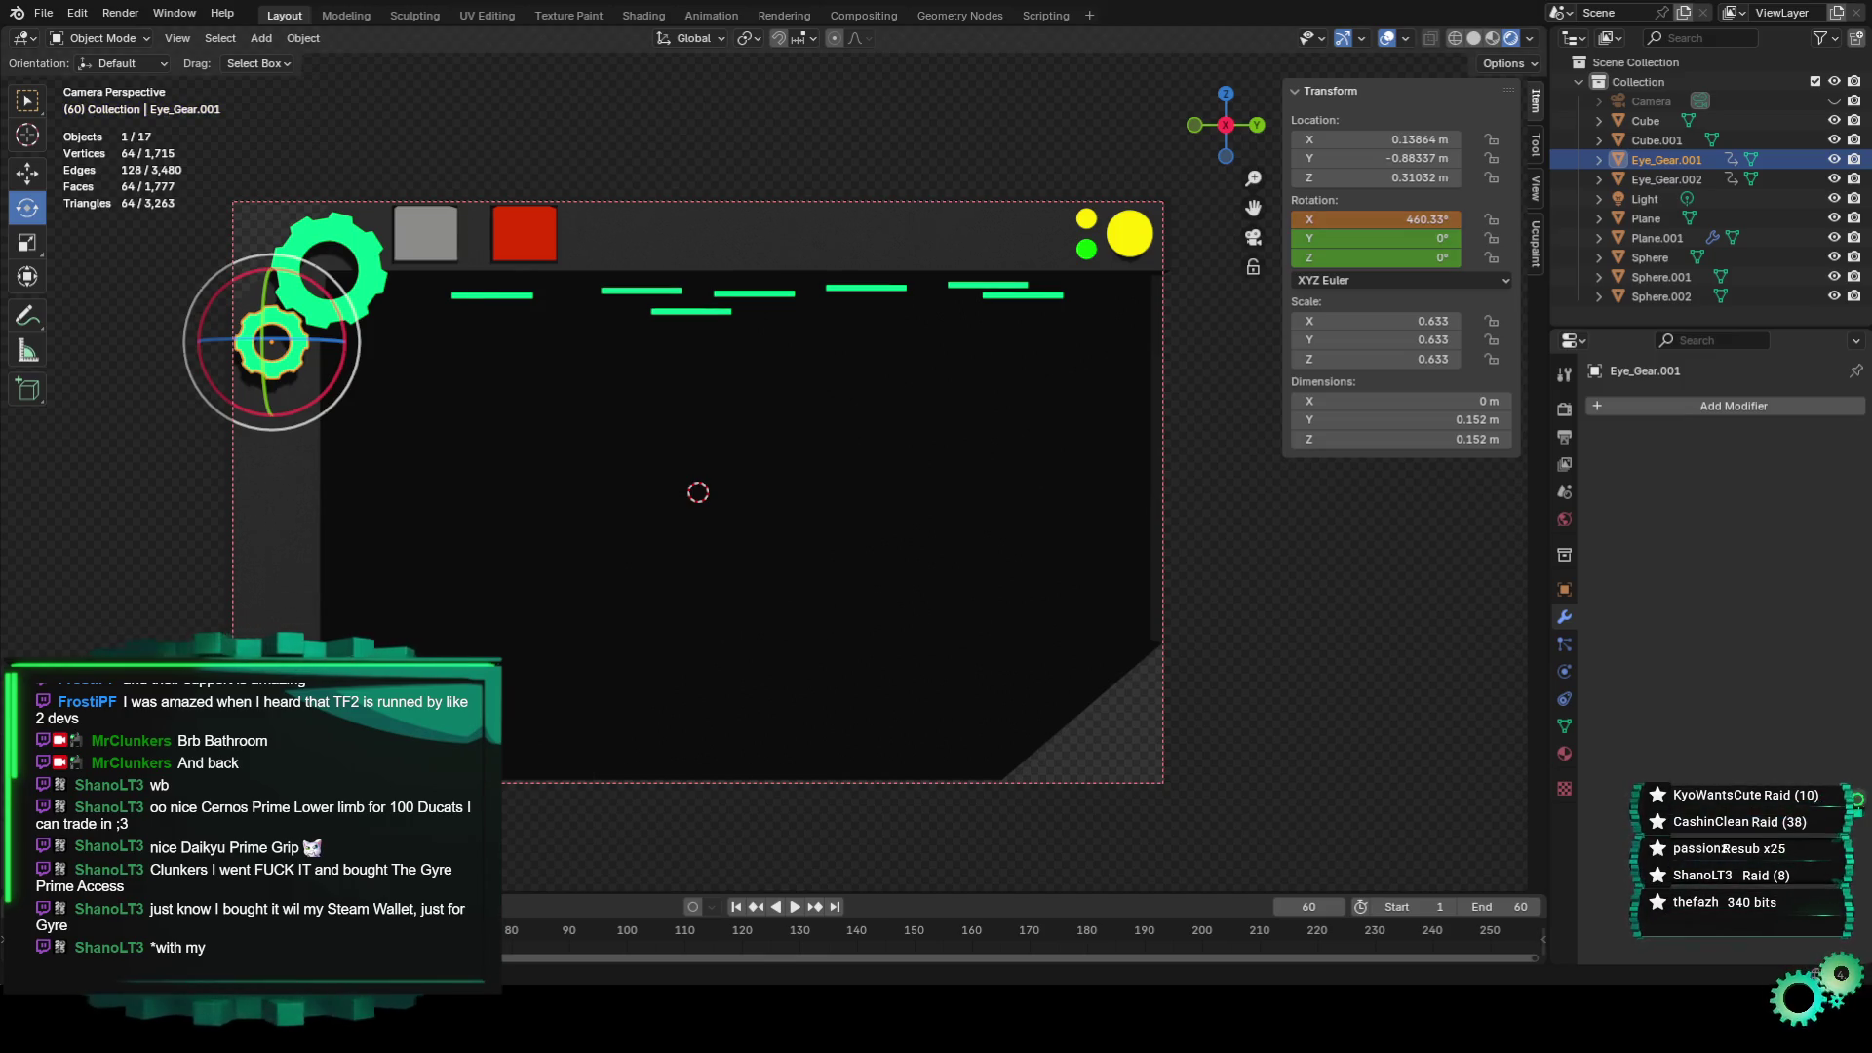
Re-key Eye_Gear.001 at frame 60 with a -360° turn (-259.67° X) and play the loop.
key(ctrl+z)
drag(341, 318, 668, 480)
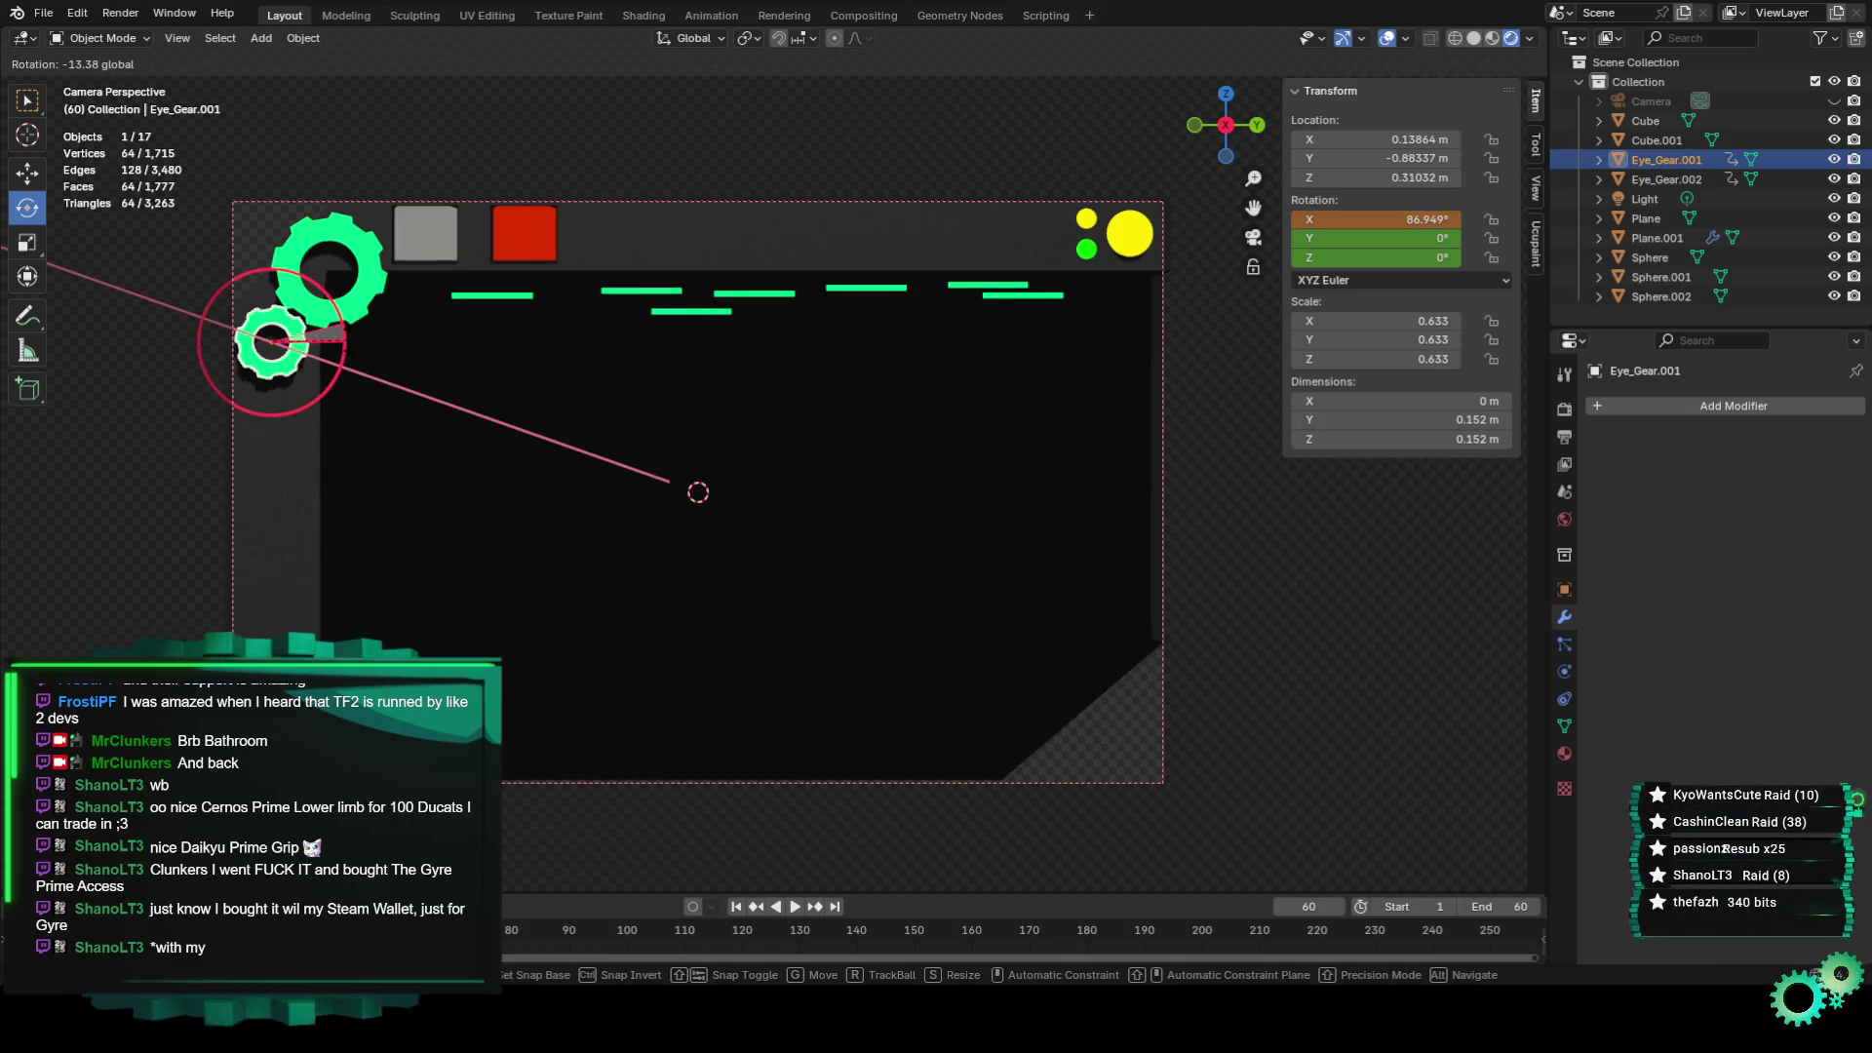
text(-360)
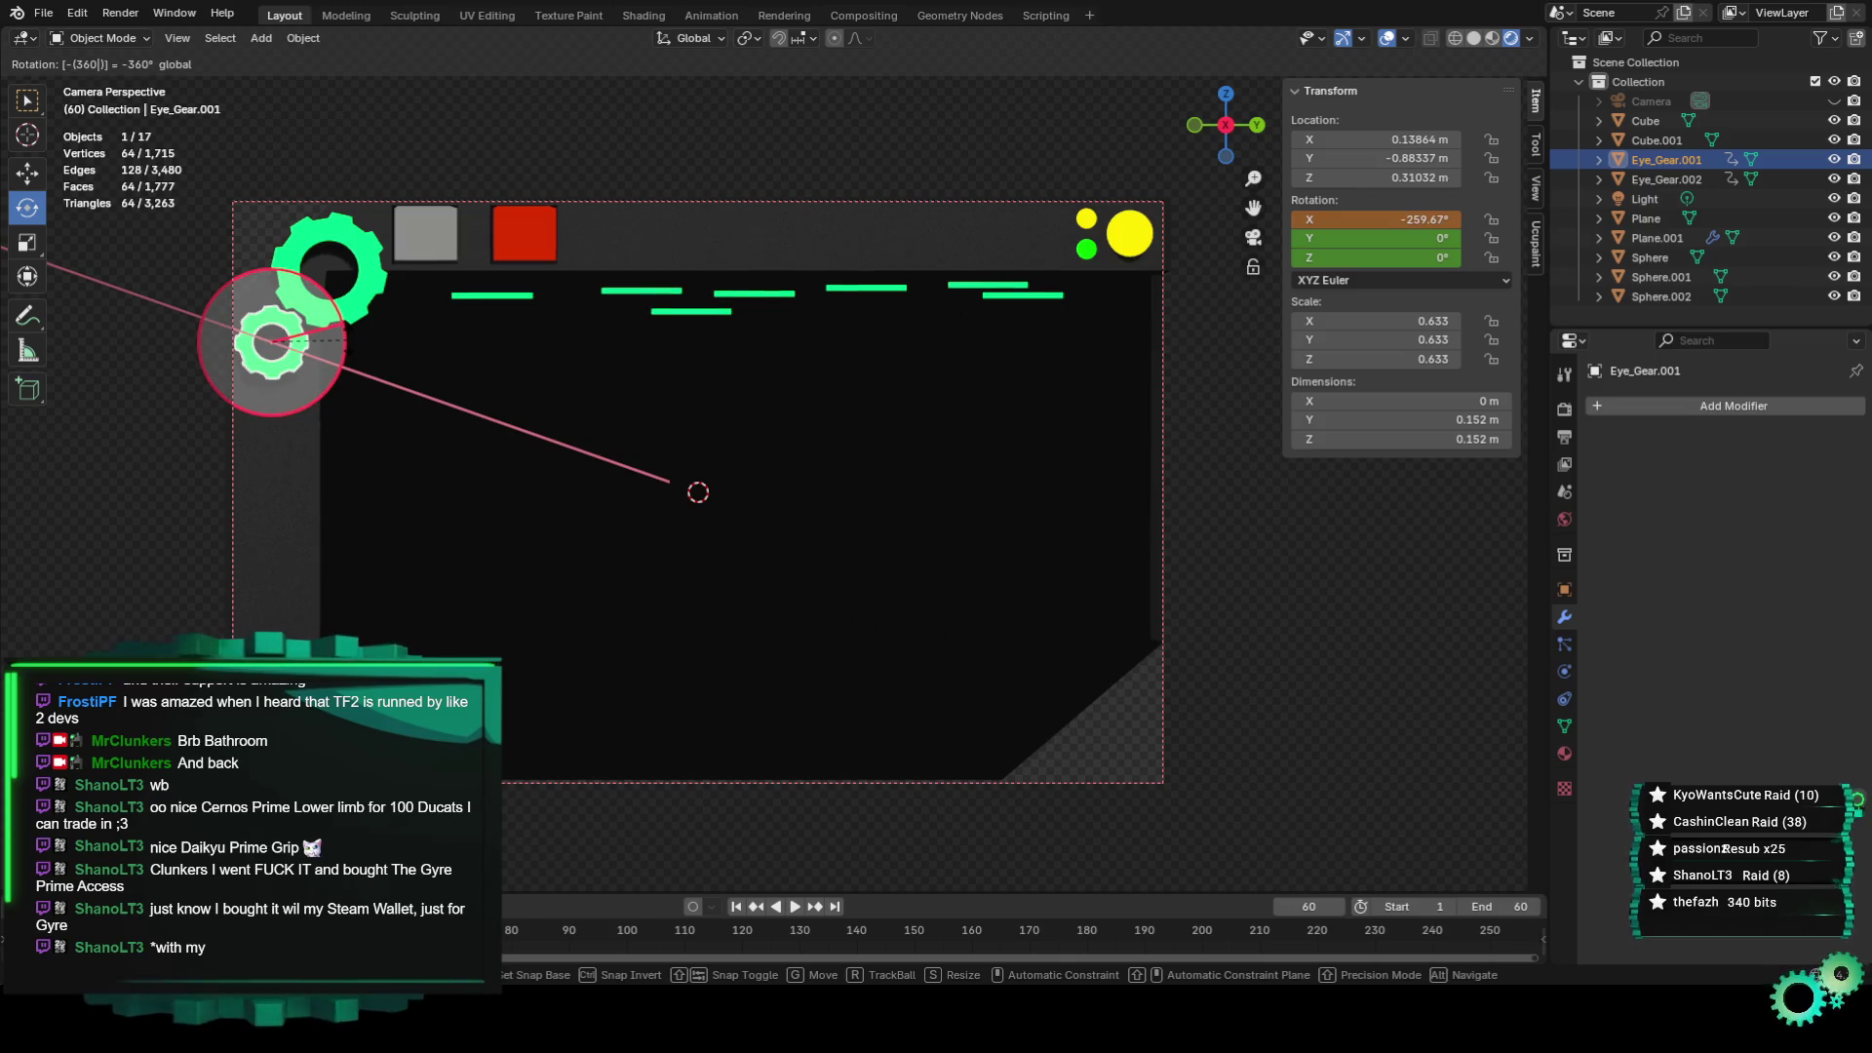
key(Return)
right_click(1413, 214)
click(1413, 212)
click(1322, 609)
key(space)
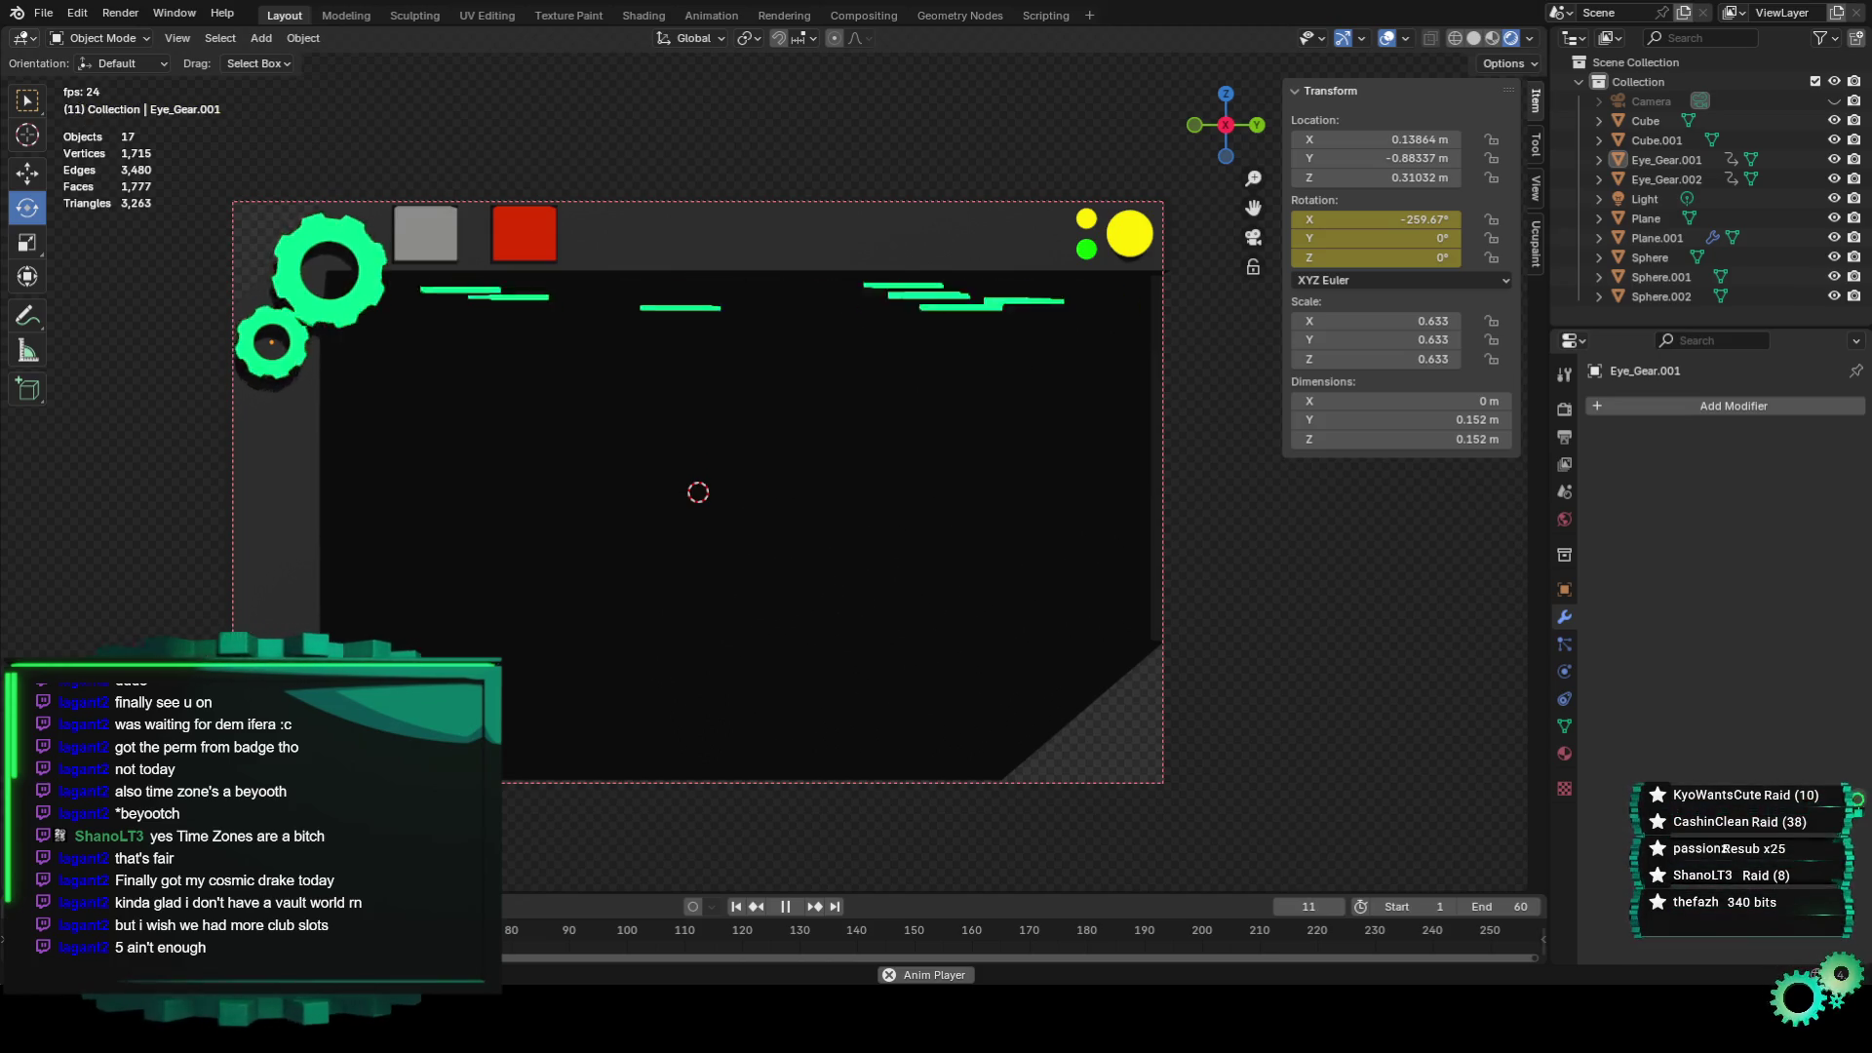
Scroll the view while the 60-frame gear loop plays back.
scroll(770, 473, up, 3)
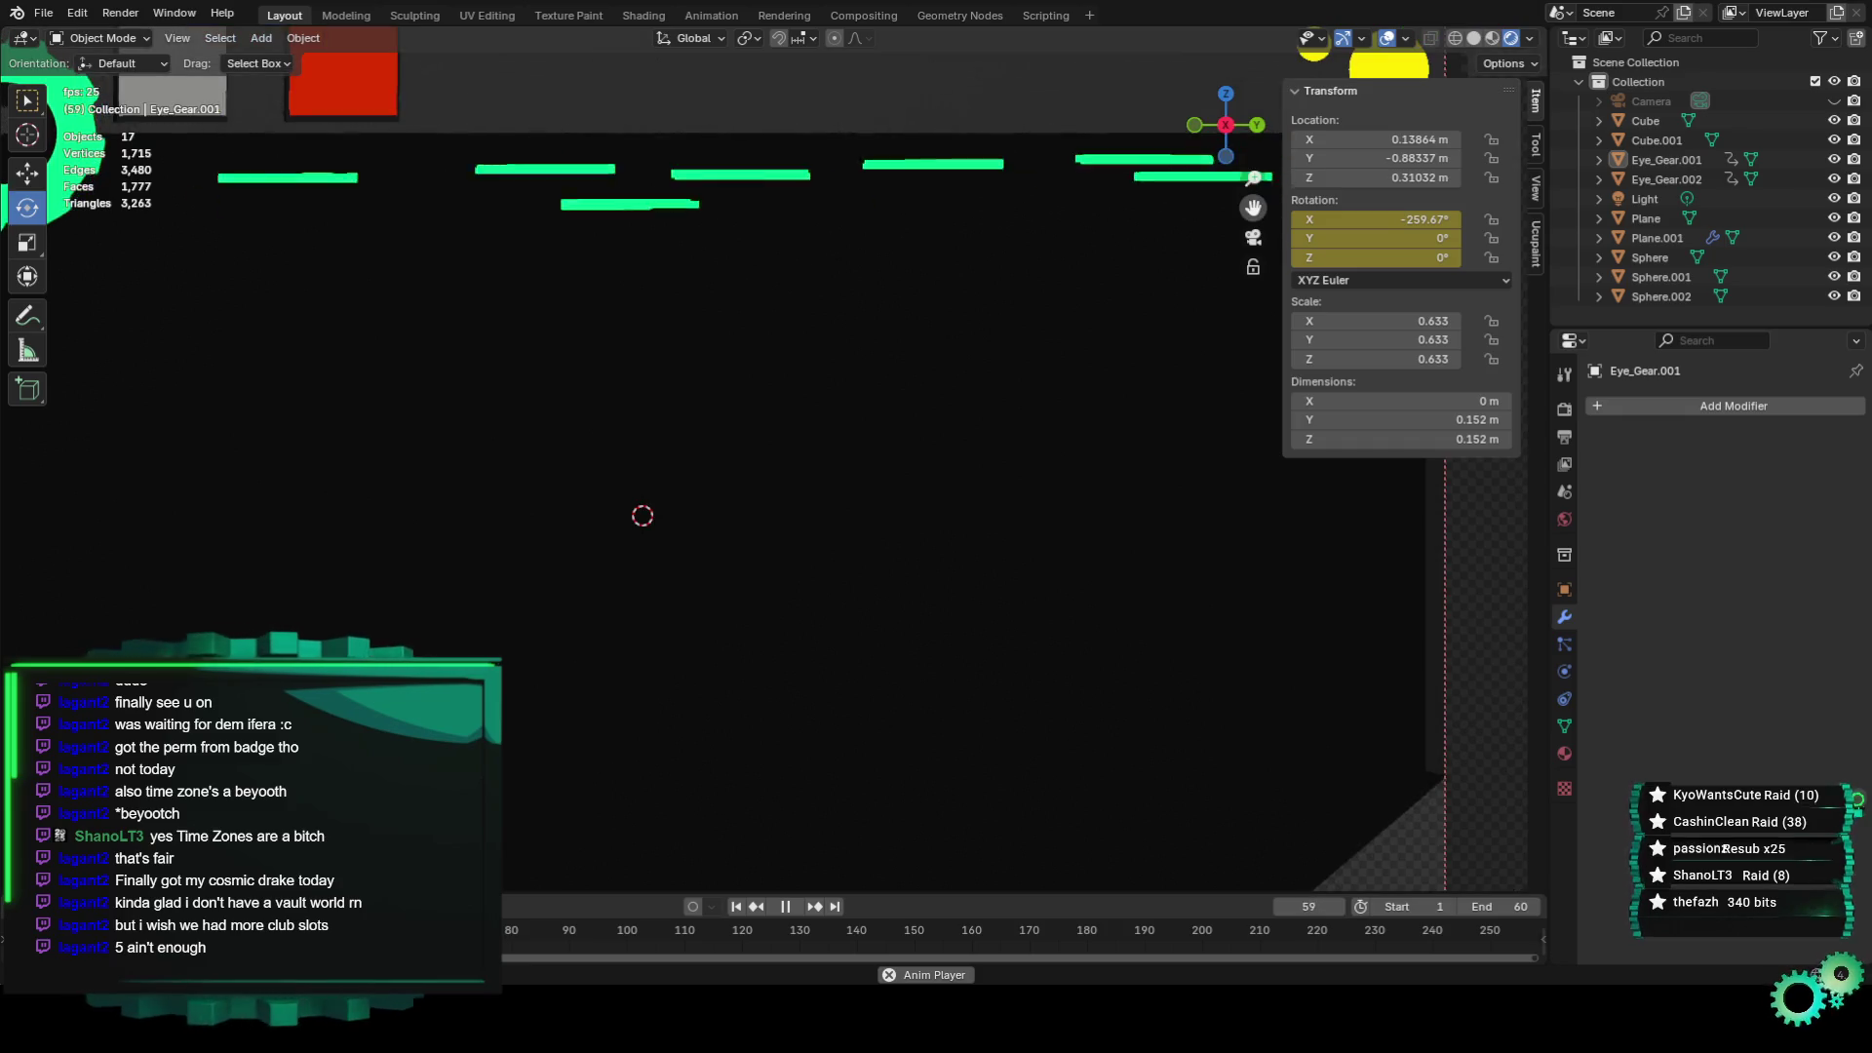
scroll(770, 472, down, 4)
scroll(657, 379, up, 2)
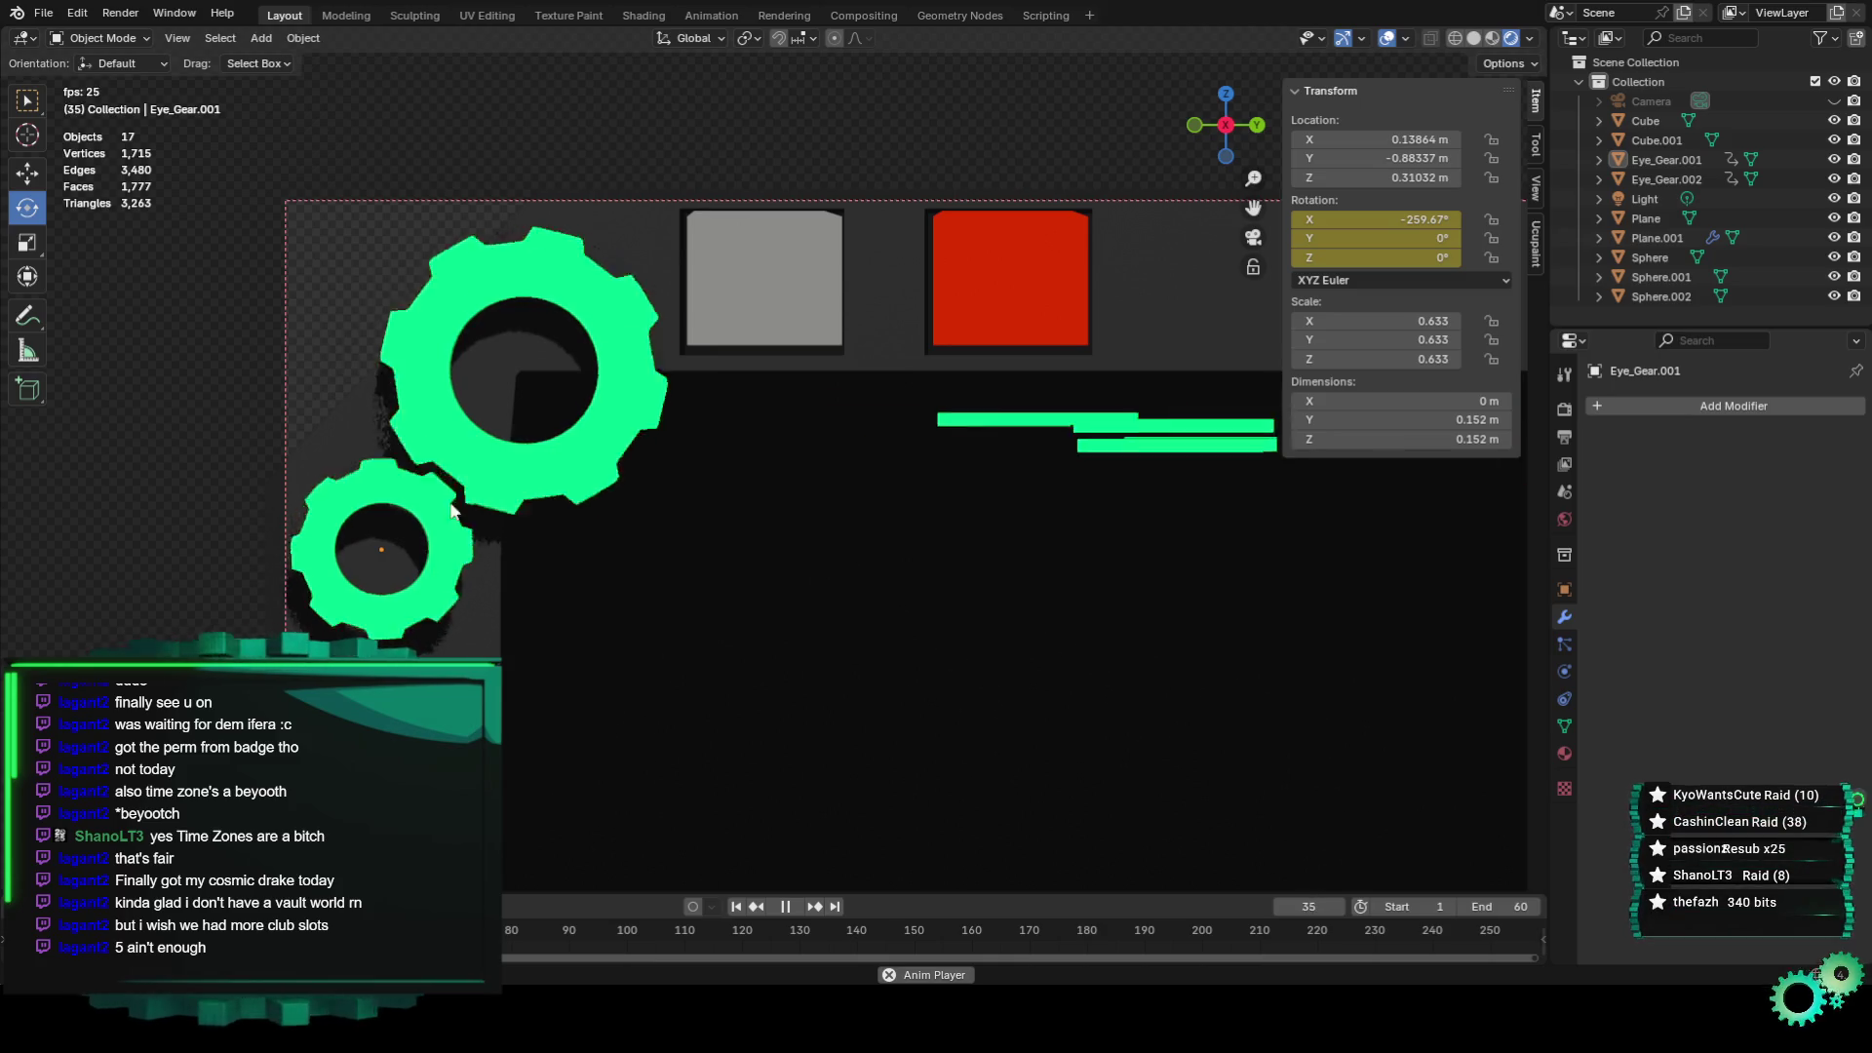
scroll(516, 337, down, 1)
scroll(546, 357, down, 3)
scroll(574, 377, up, 4)
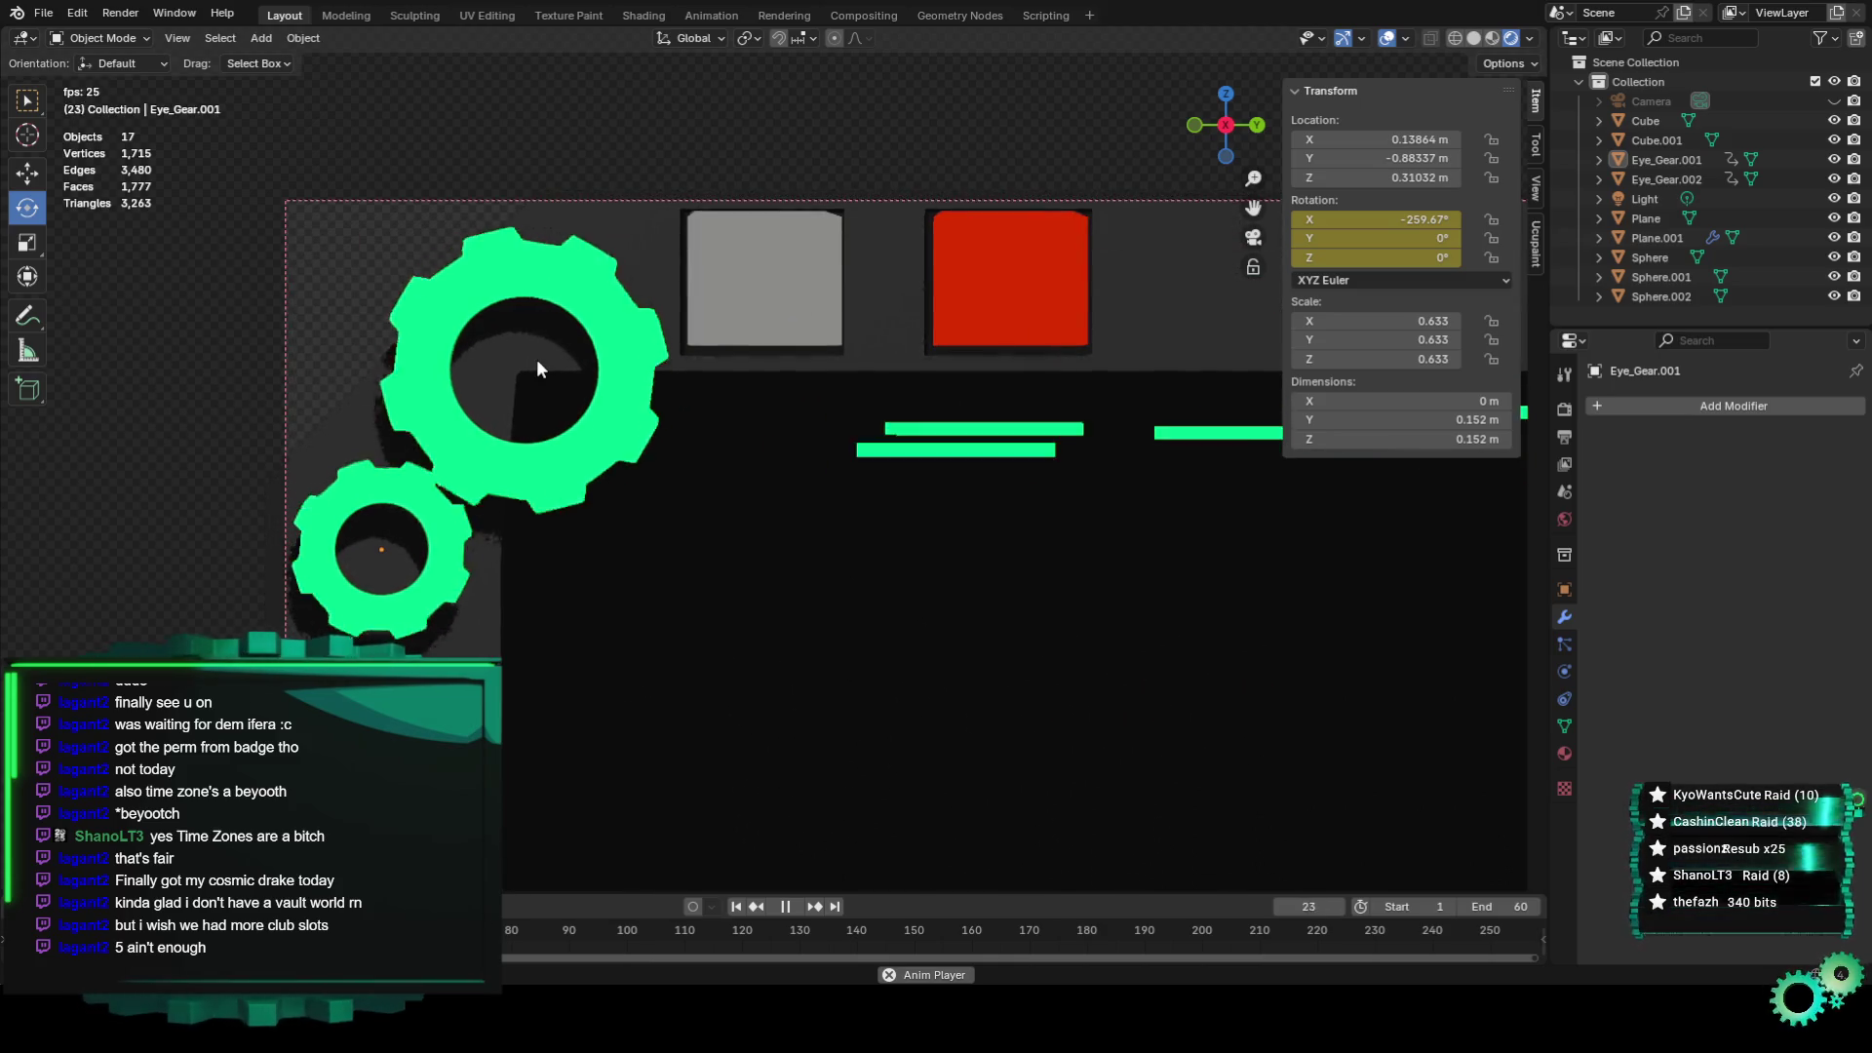
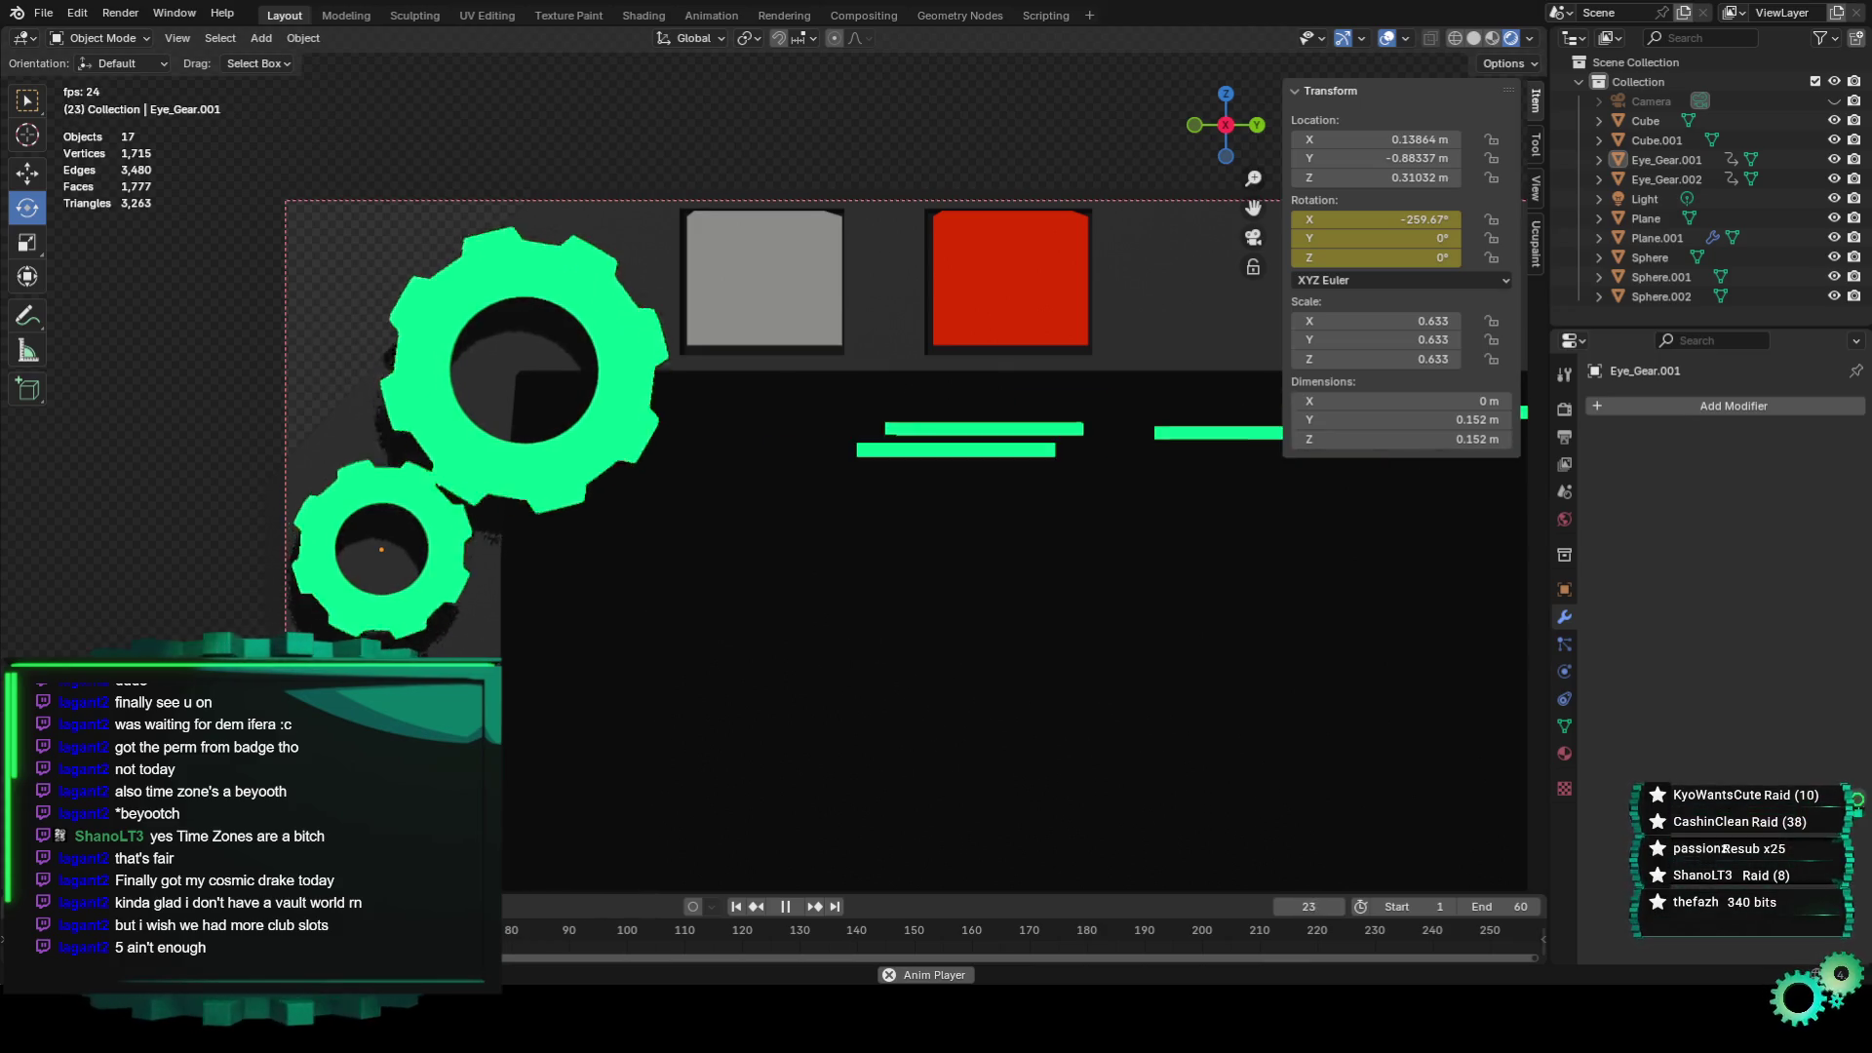
Orbit around the overlay box, then return to the camera view and pan toward the gears.
scroll(436, 640, down, 3)
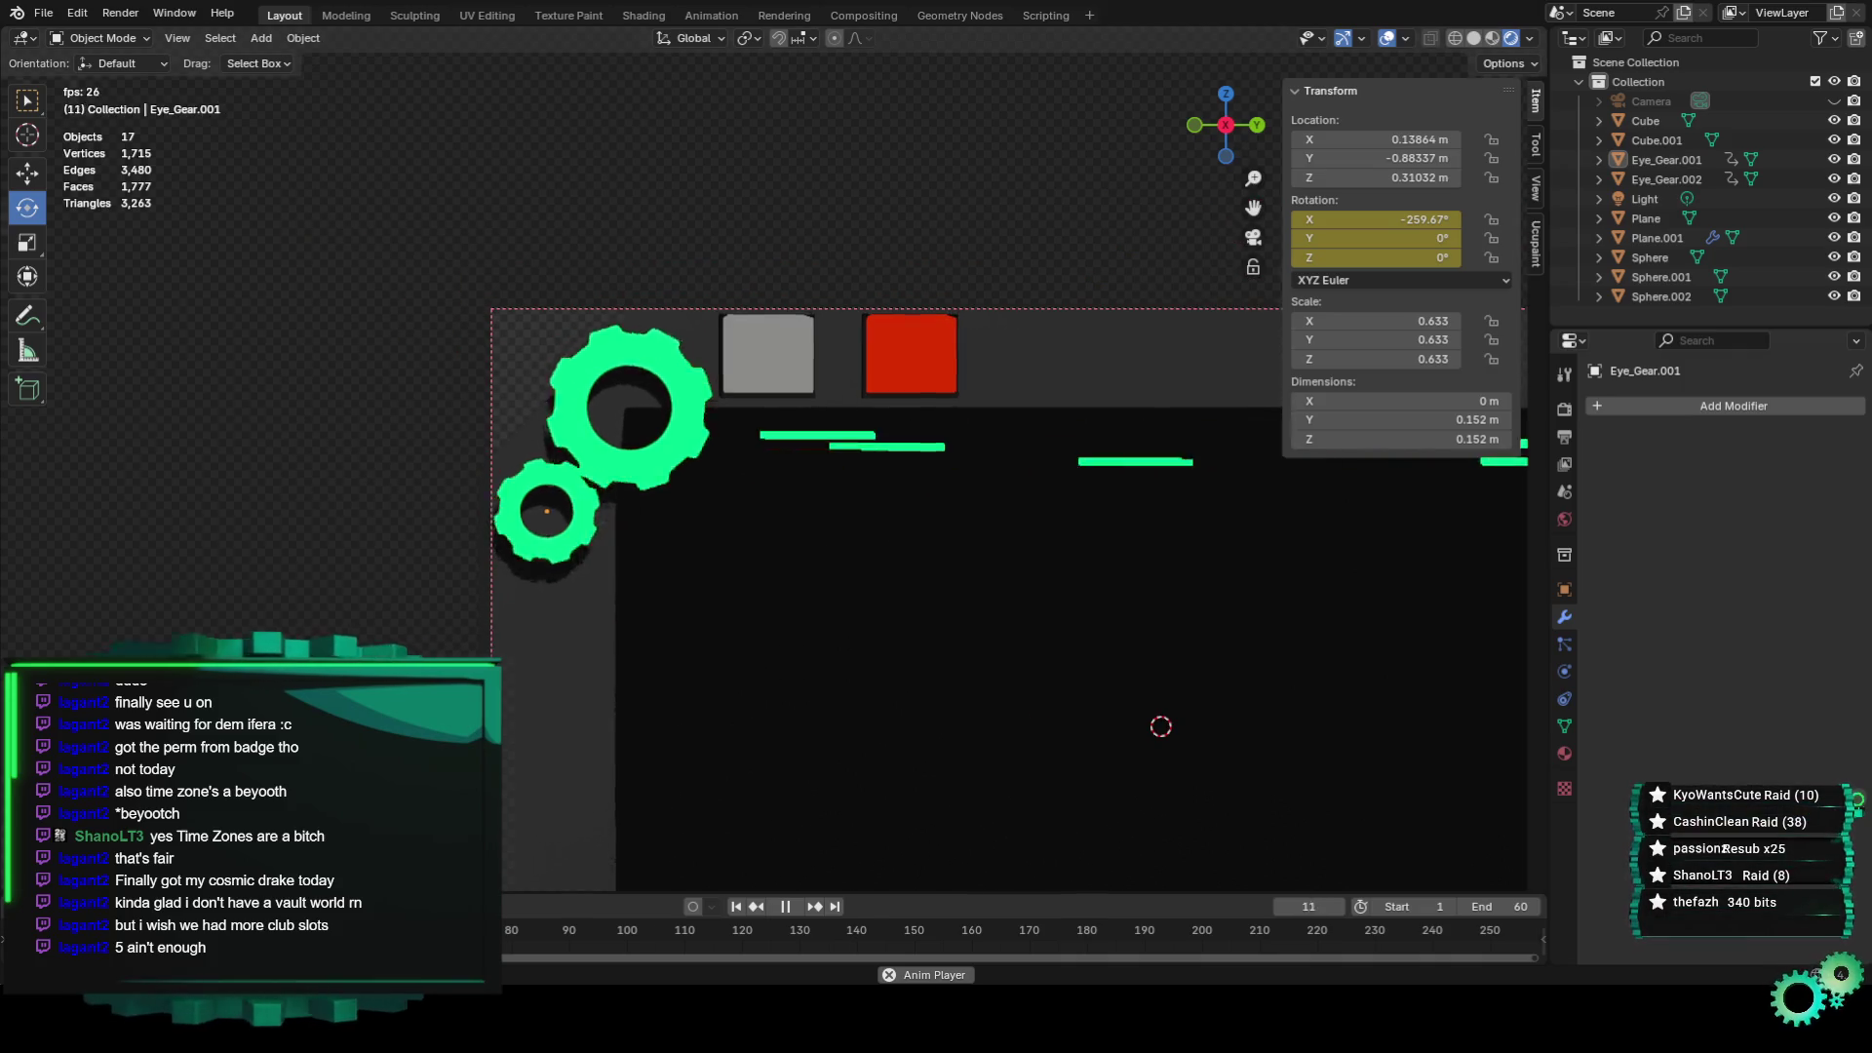
middle_drag(410, 585, 436, 640)
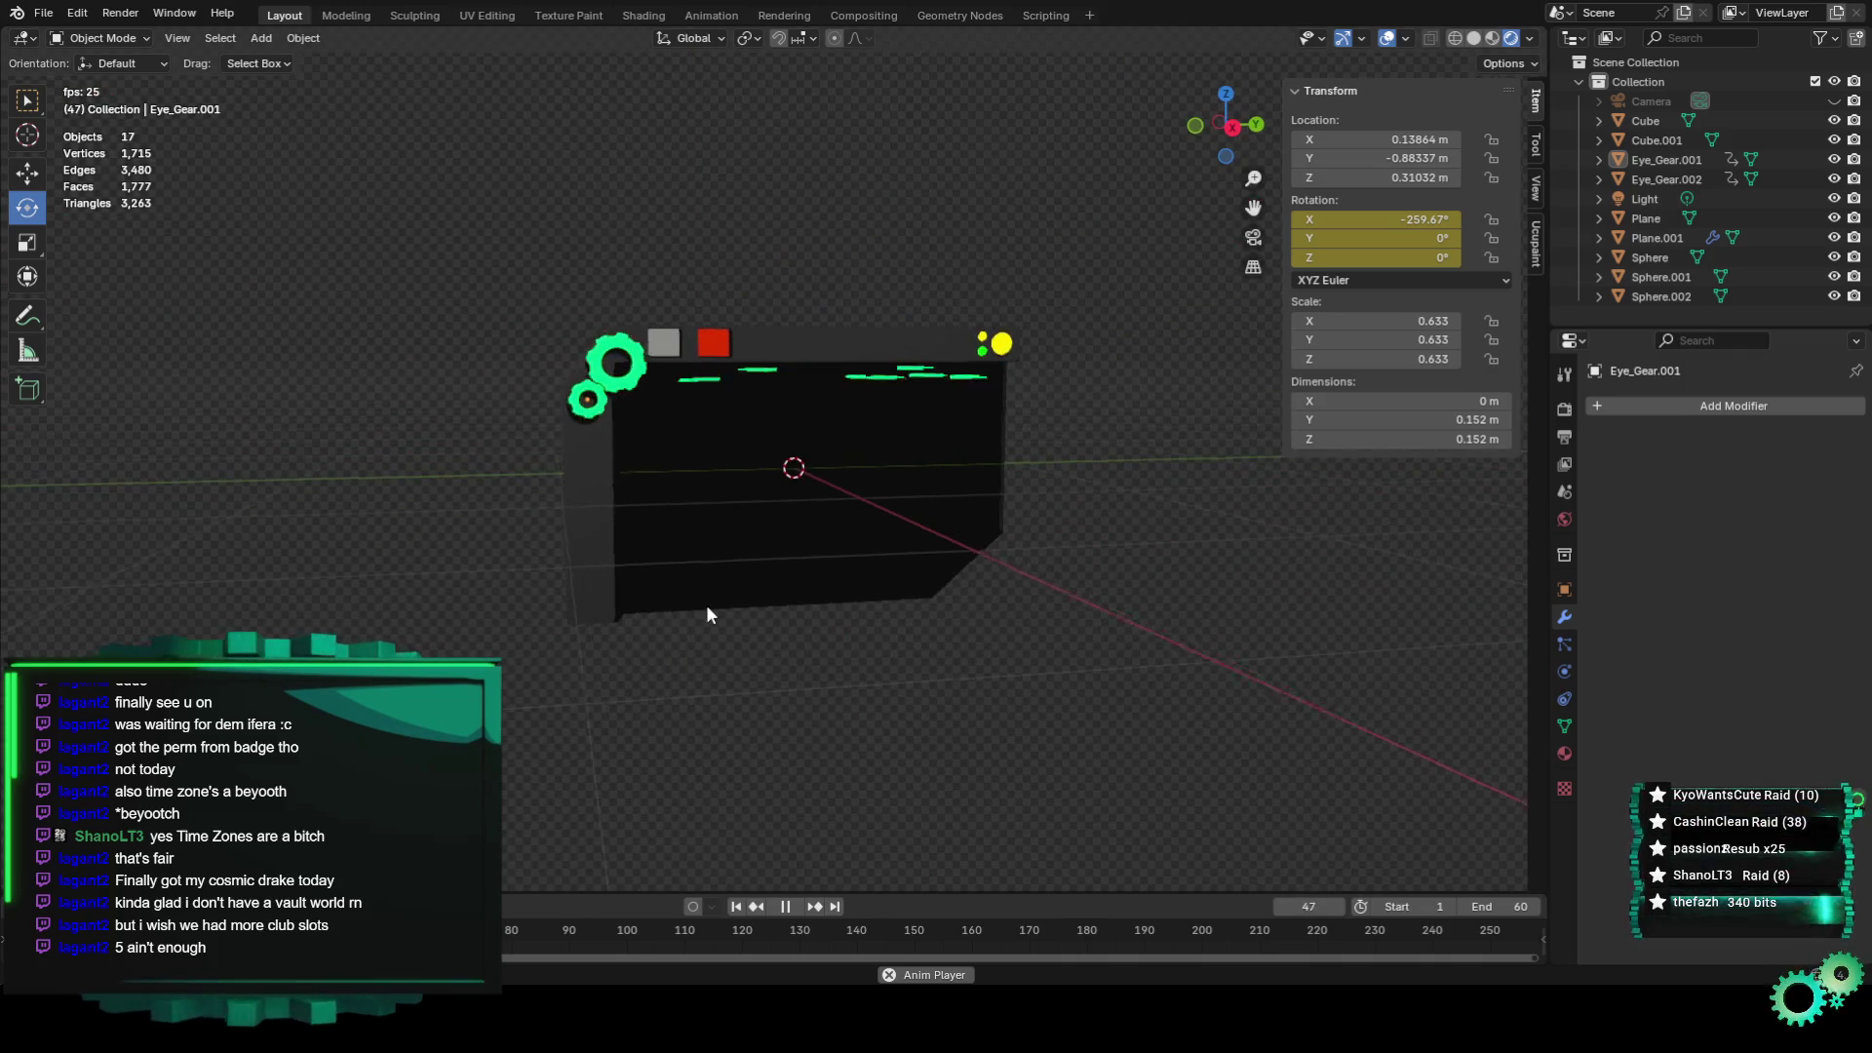
scroll(683, 605, up, 3)
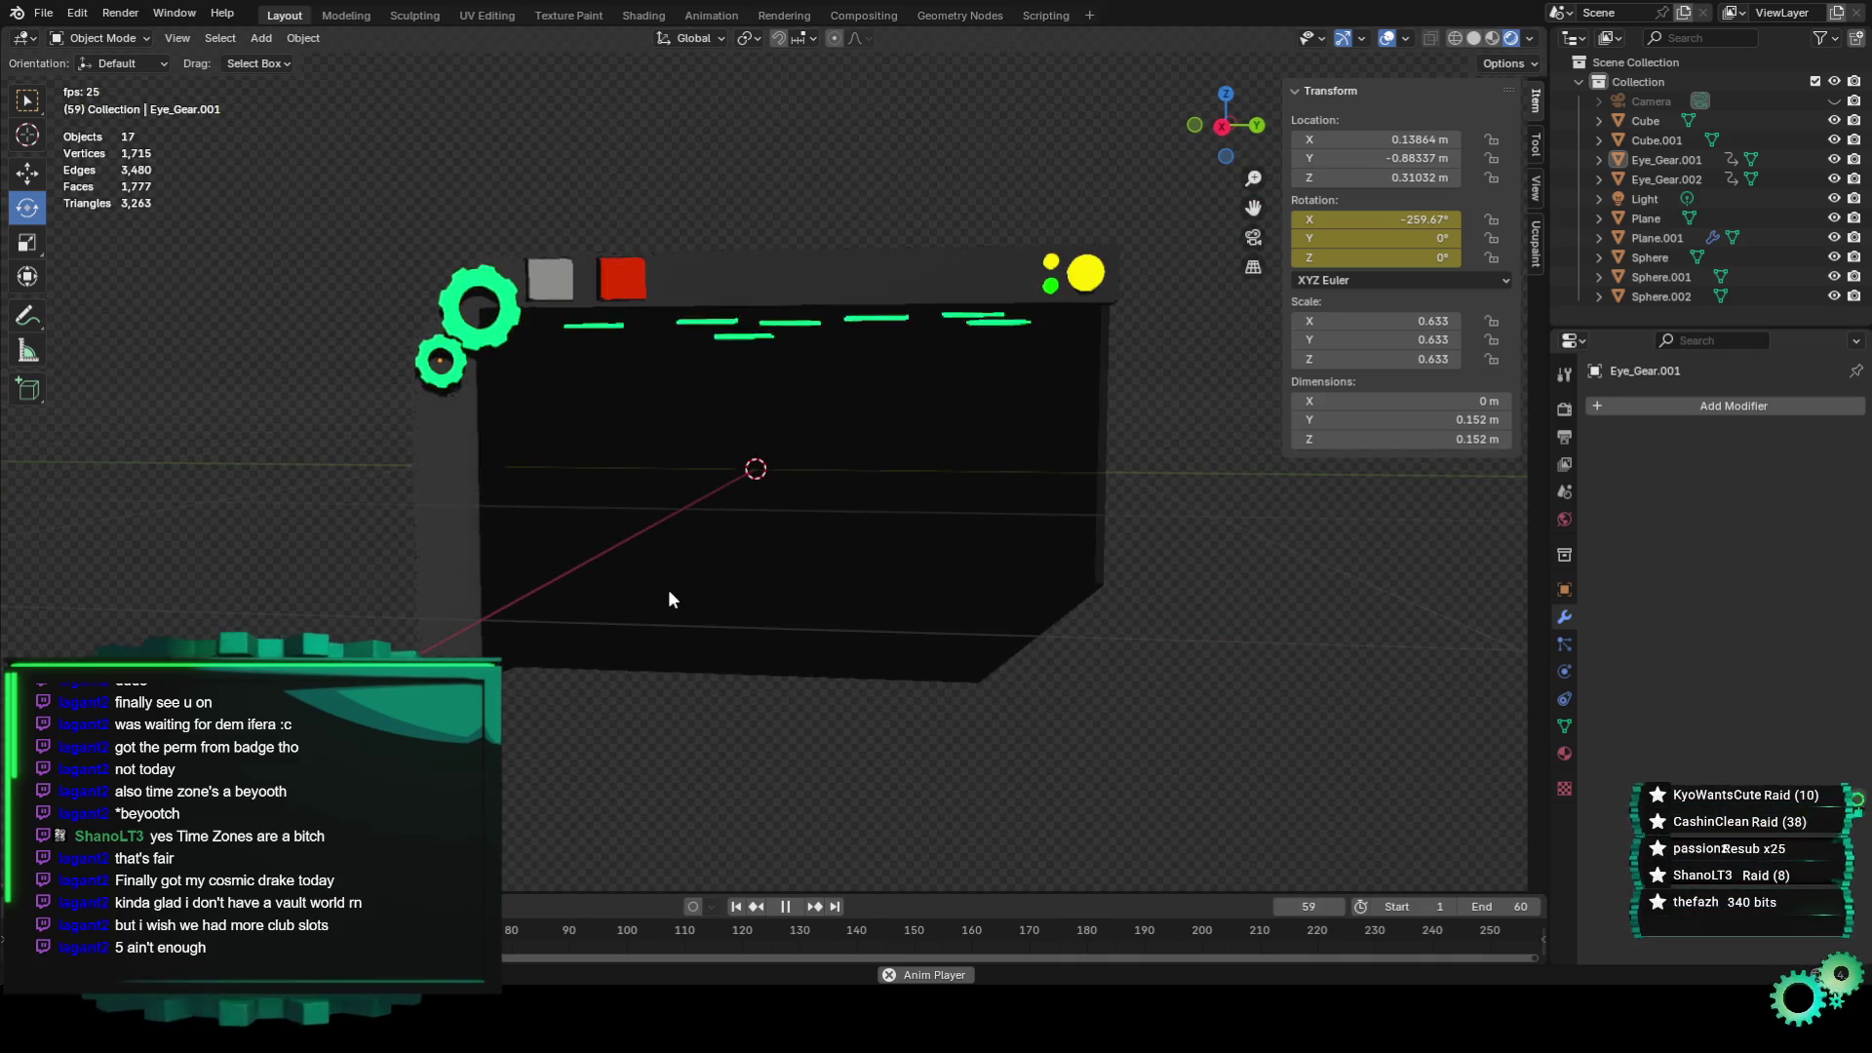
mouse_move(720, 648)
middle_down()
mouse_move(782, 640)
mouse_move(751, 670)
mouse_move(545, 682)
mouse_move(732, 671)
middle_up()
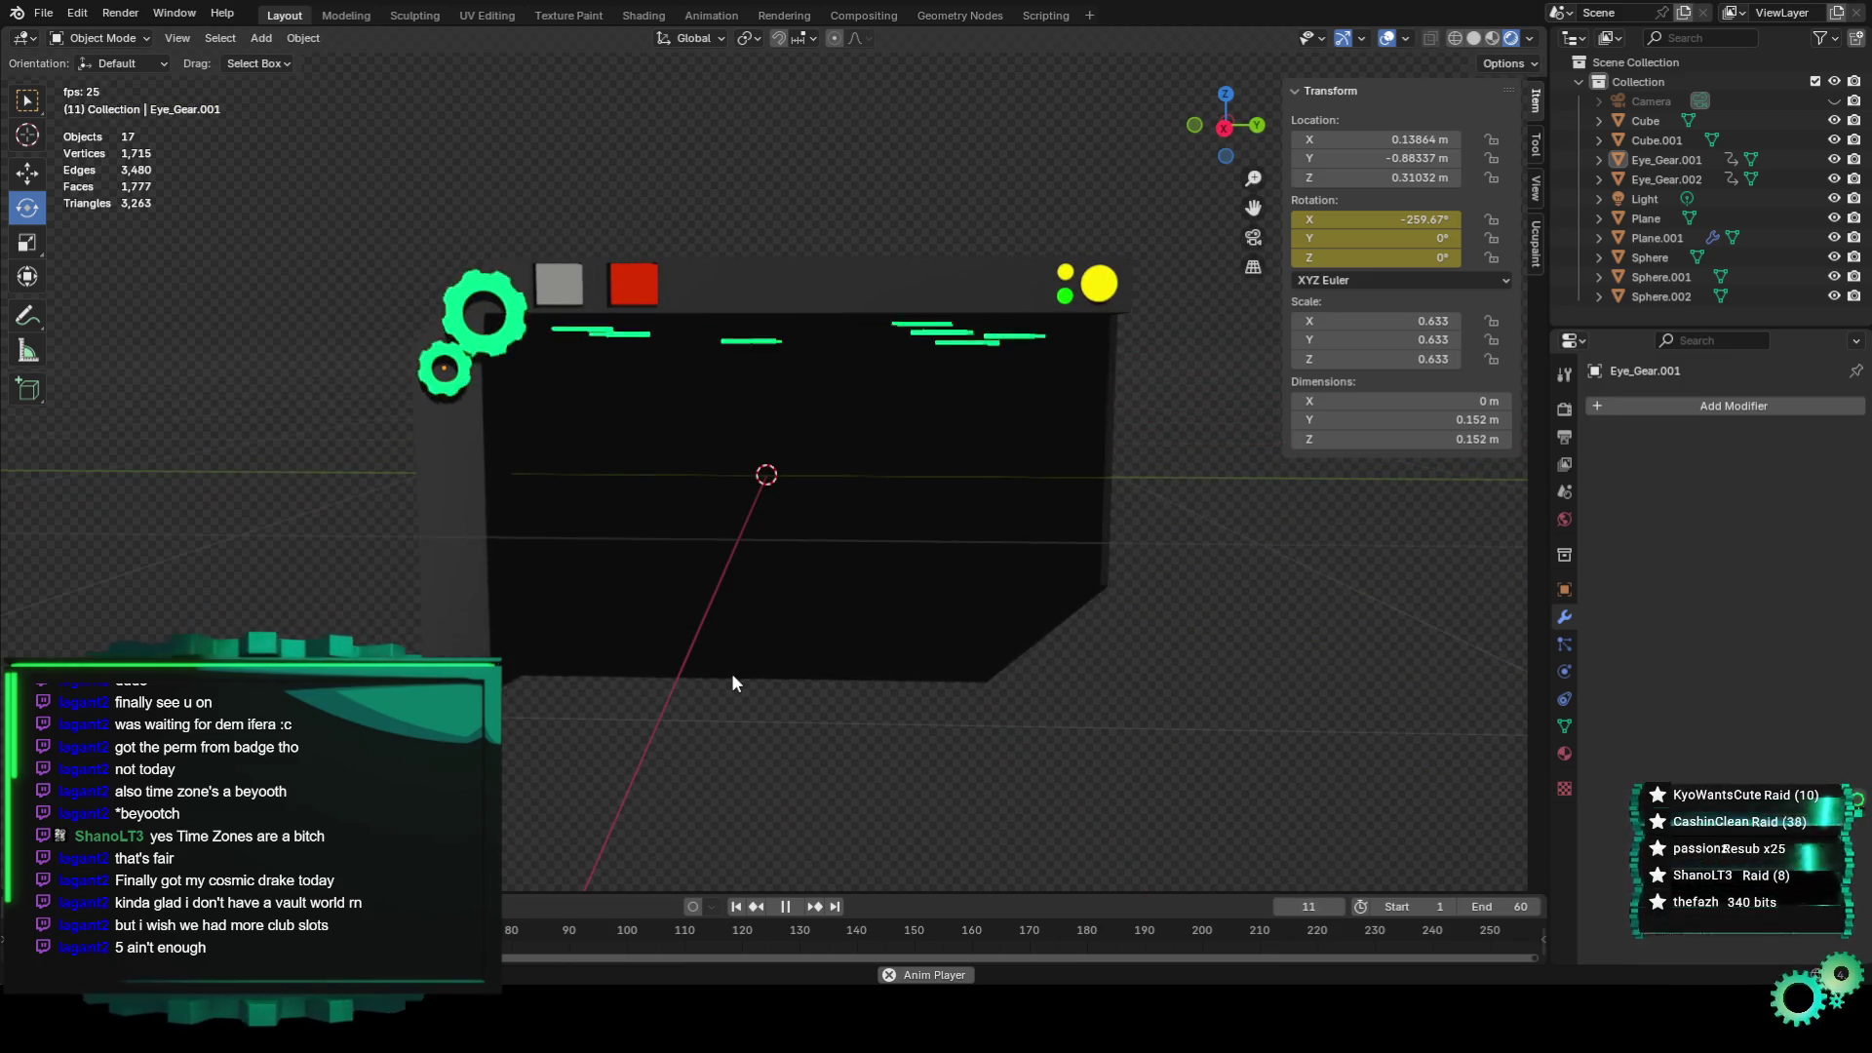
key(KP_0)
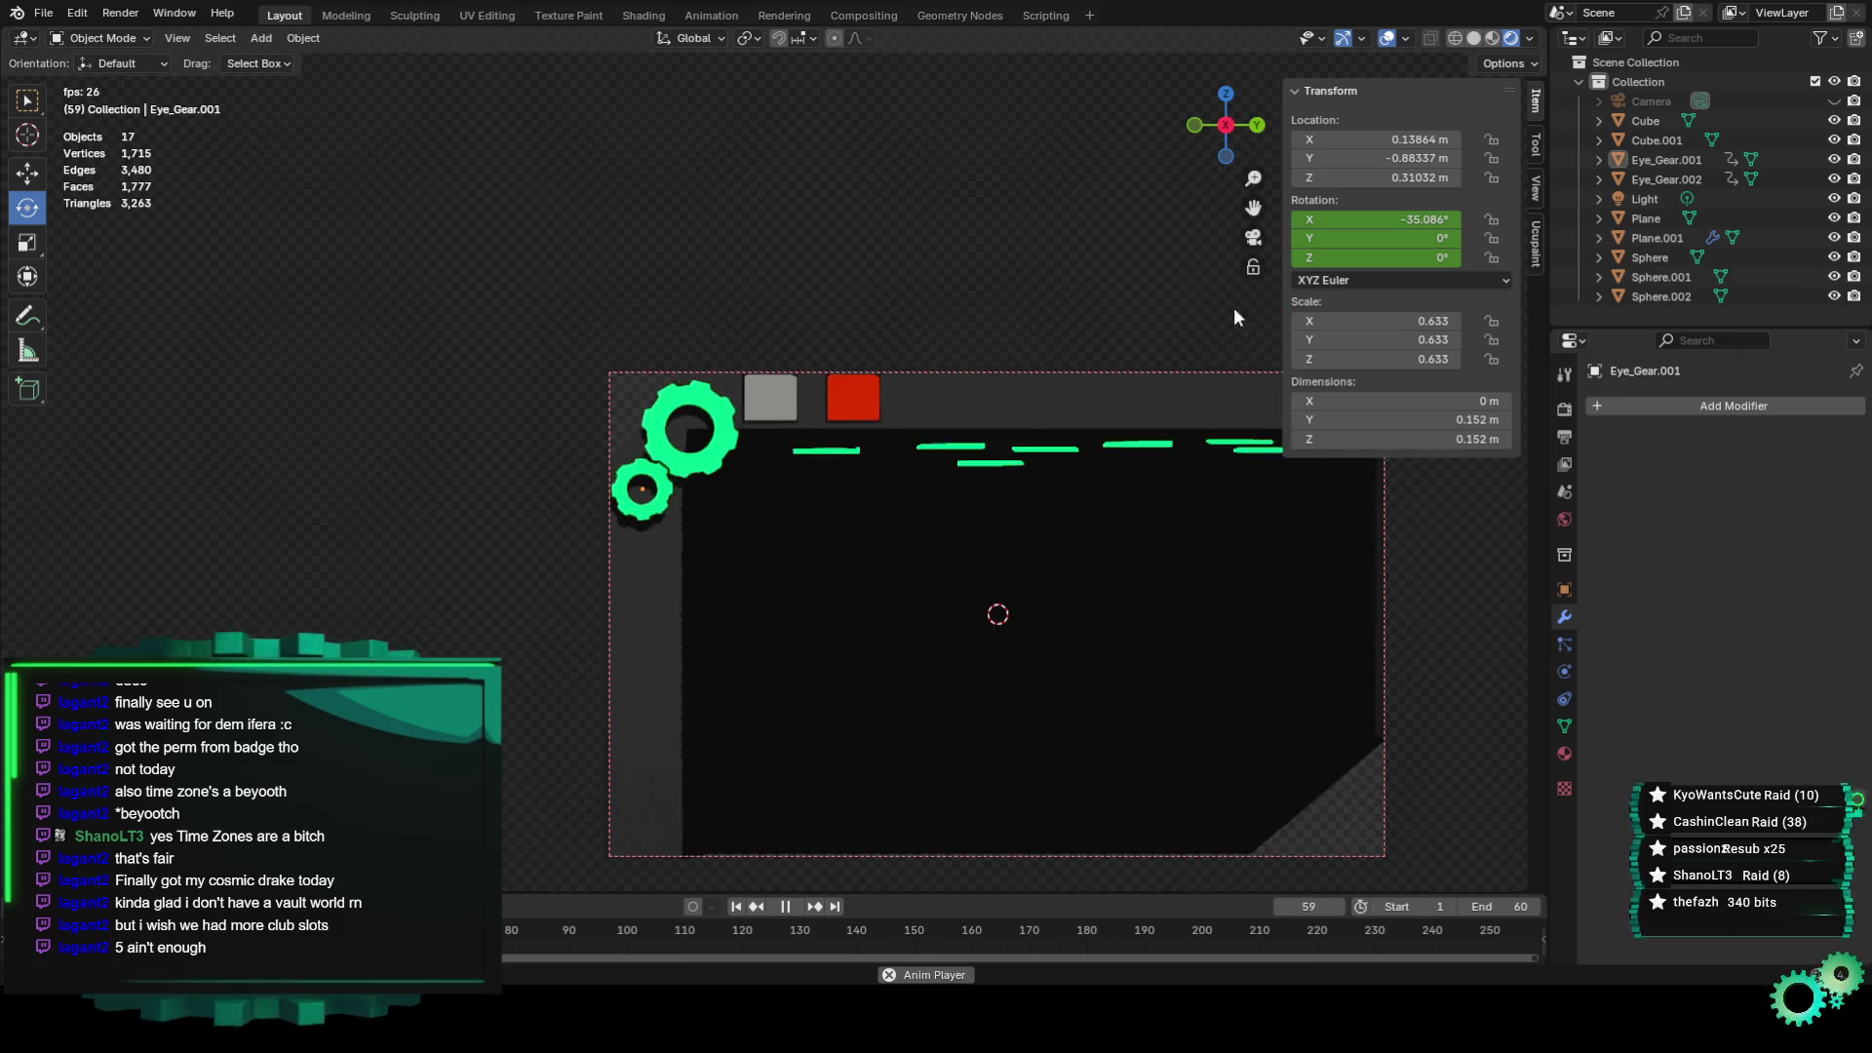
shift+middle_drag(1097, 517, 868, 432)
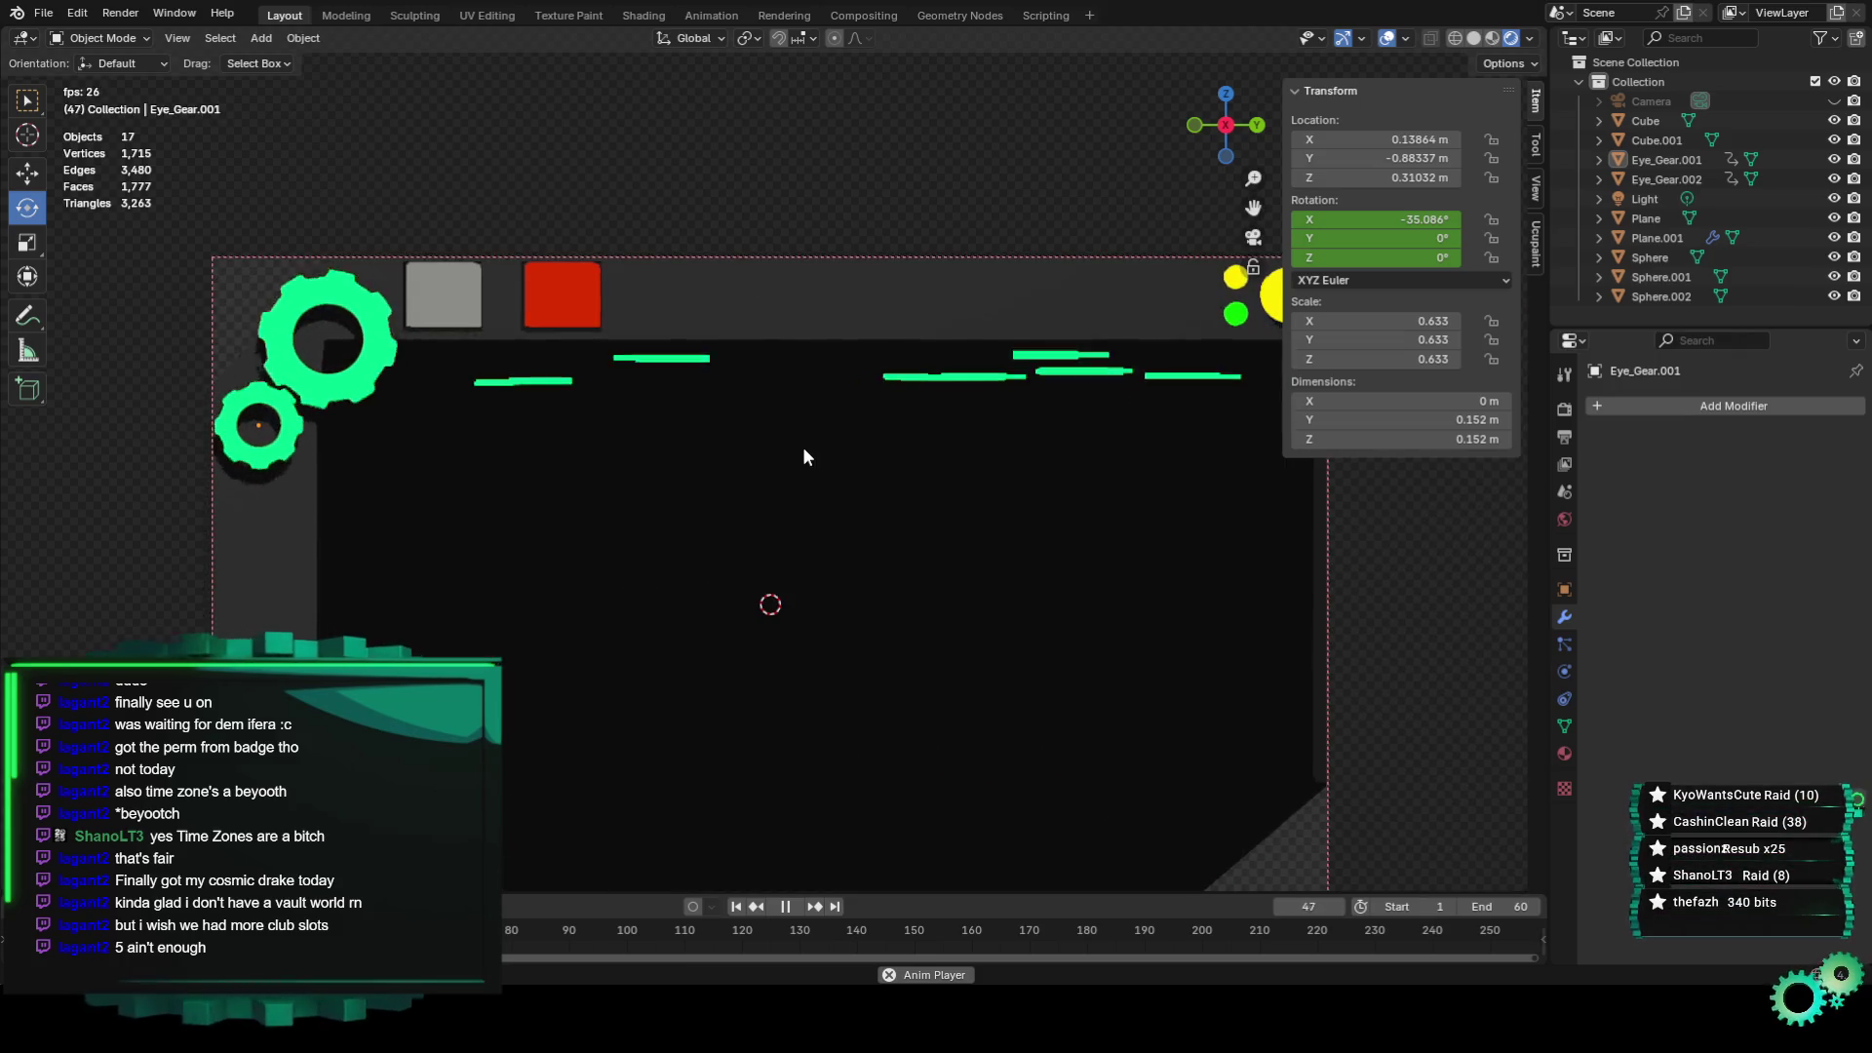
scroll(801, 449, down, 1)
scroll(801, 448, down, 1)
scroll(792, 458, up, 1)
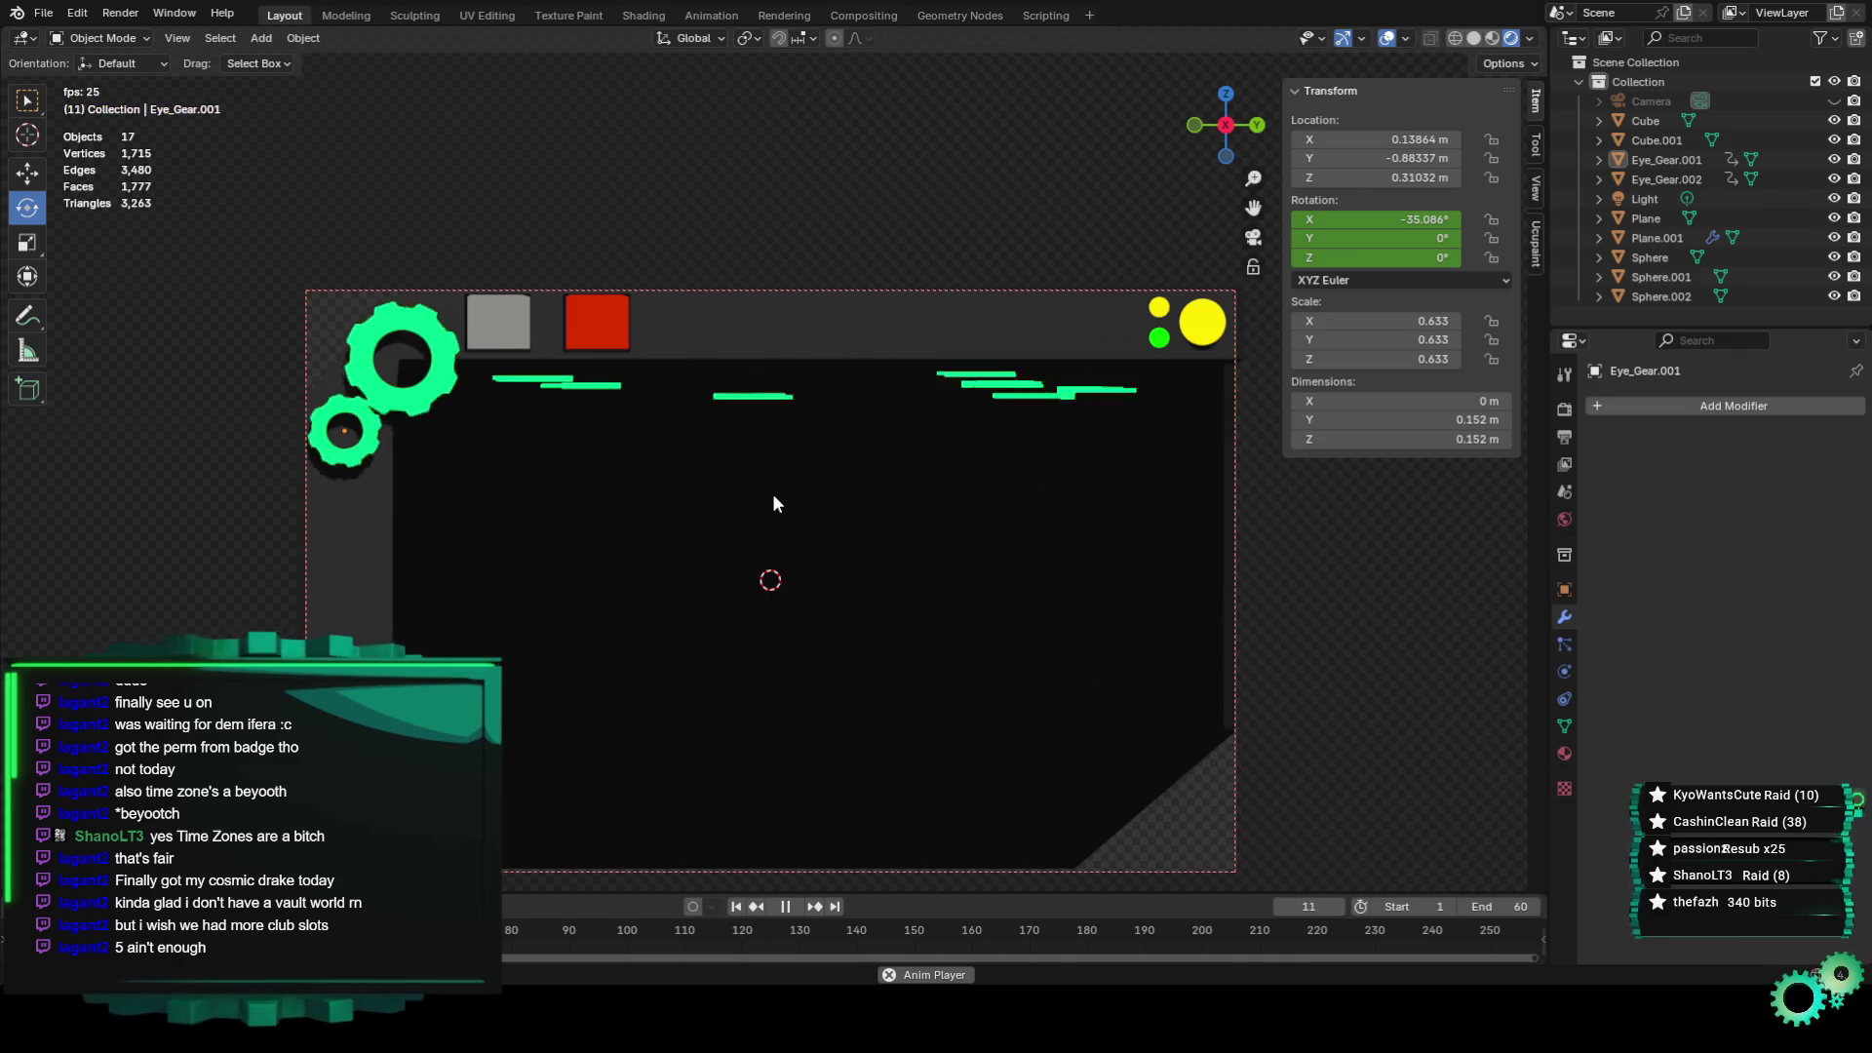
scroll(741, 603, up, 1)
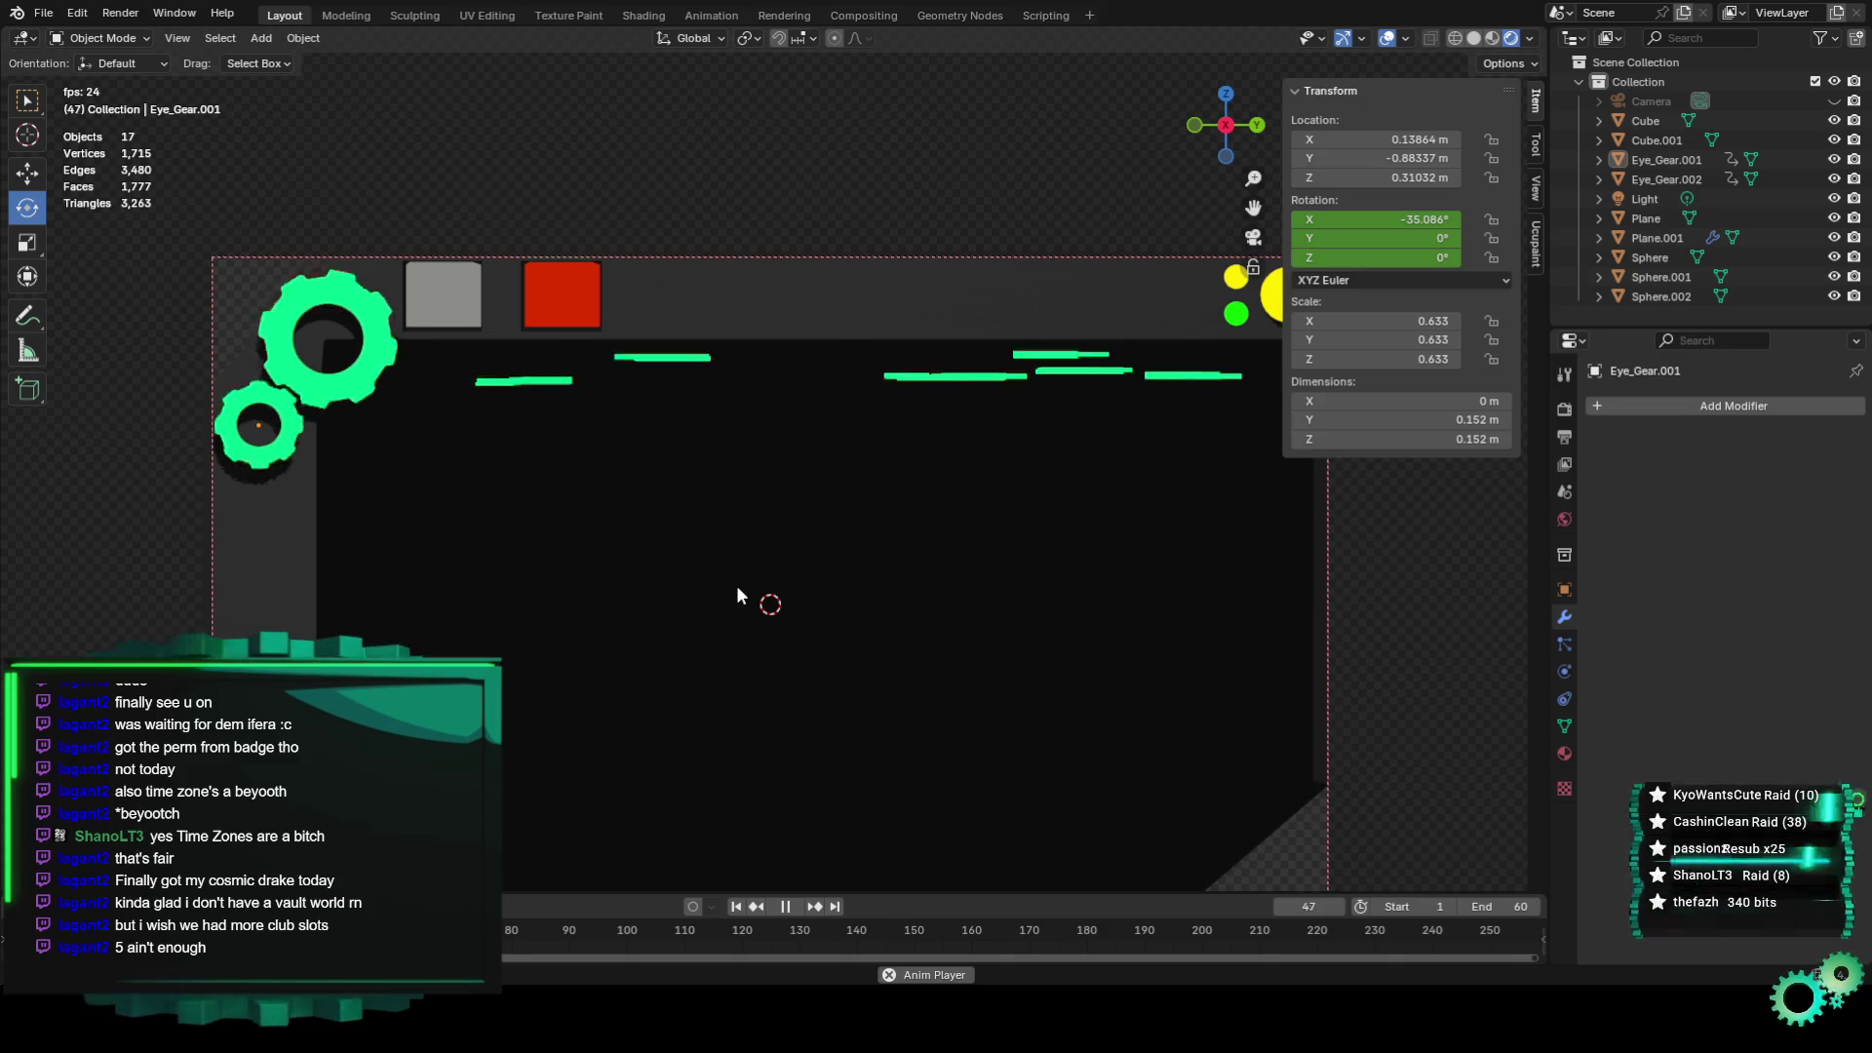
scroll(737, 588, down, 1)
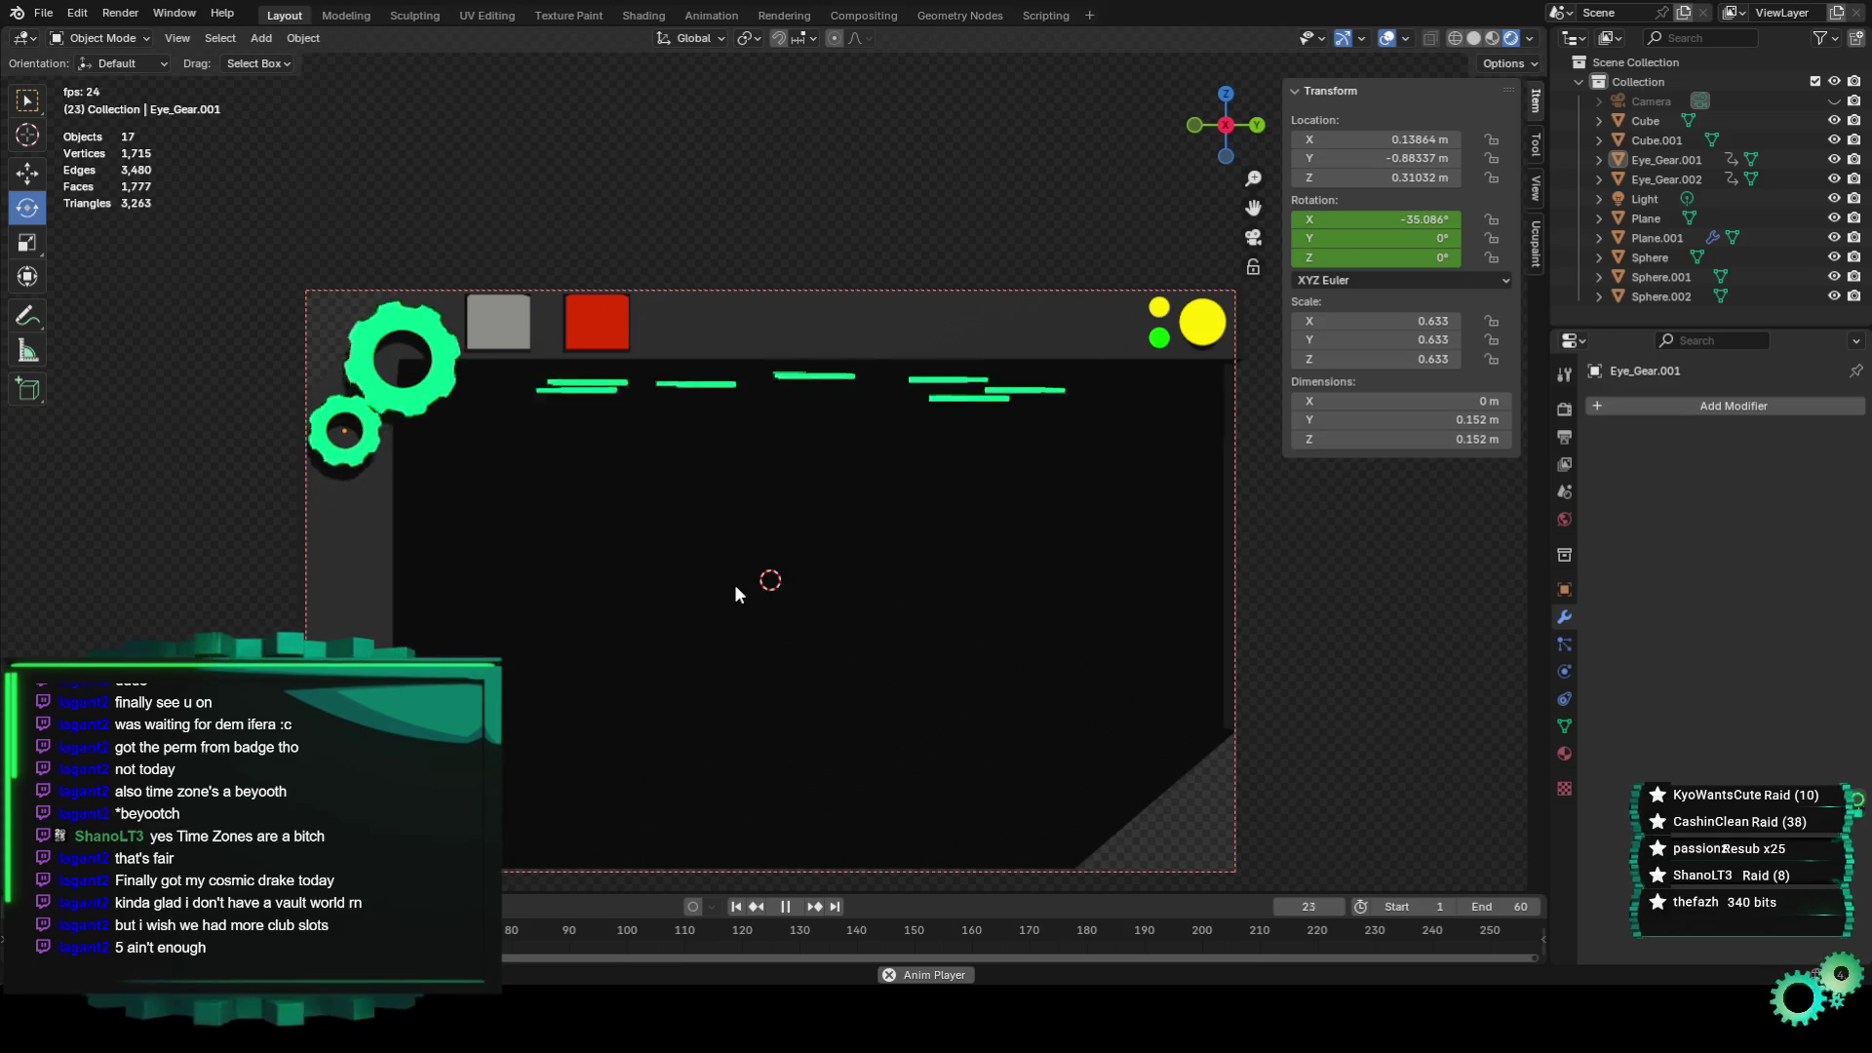
scroll(731, 583, up, 1)
shift+middle_drag(731, 583, 956, 701)
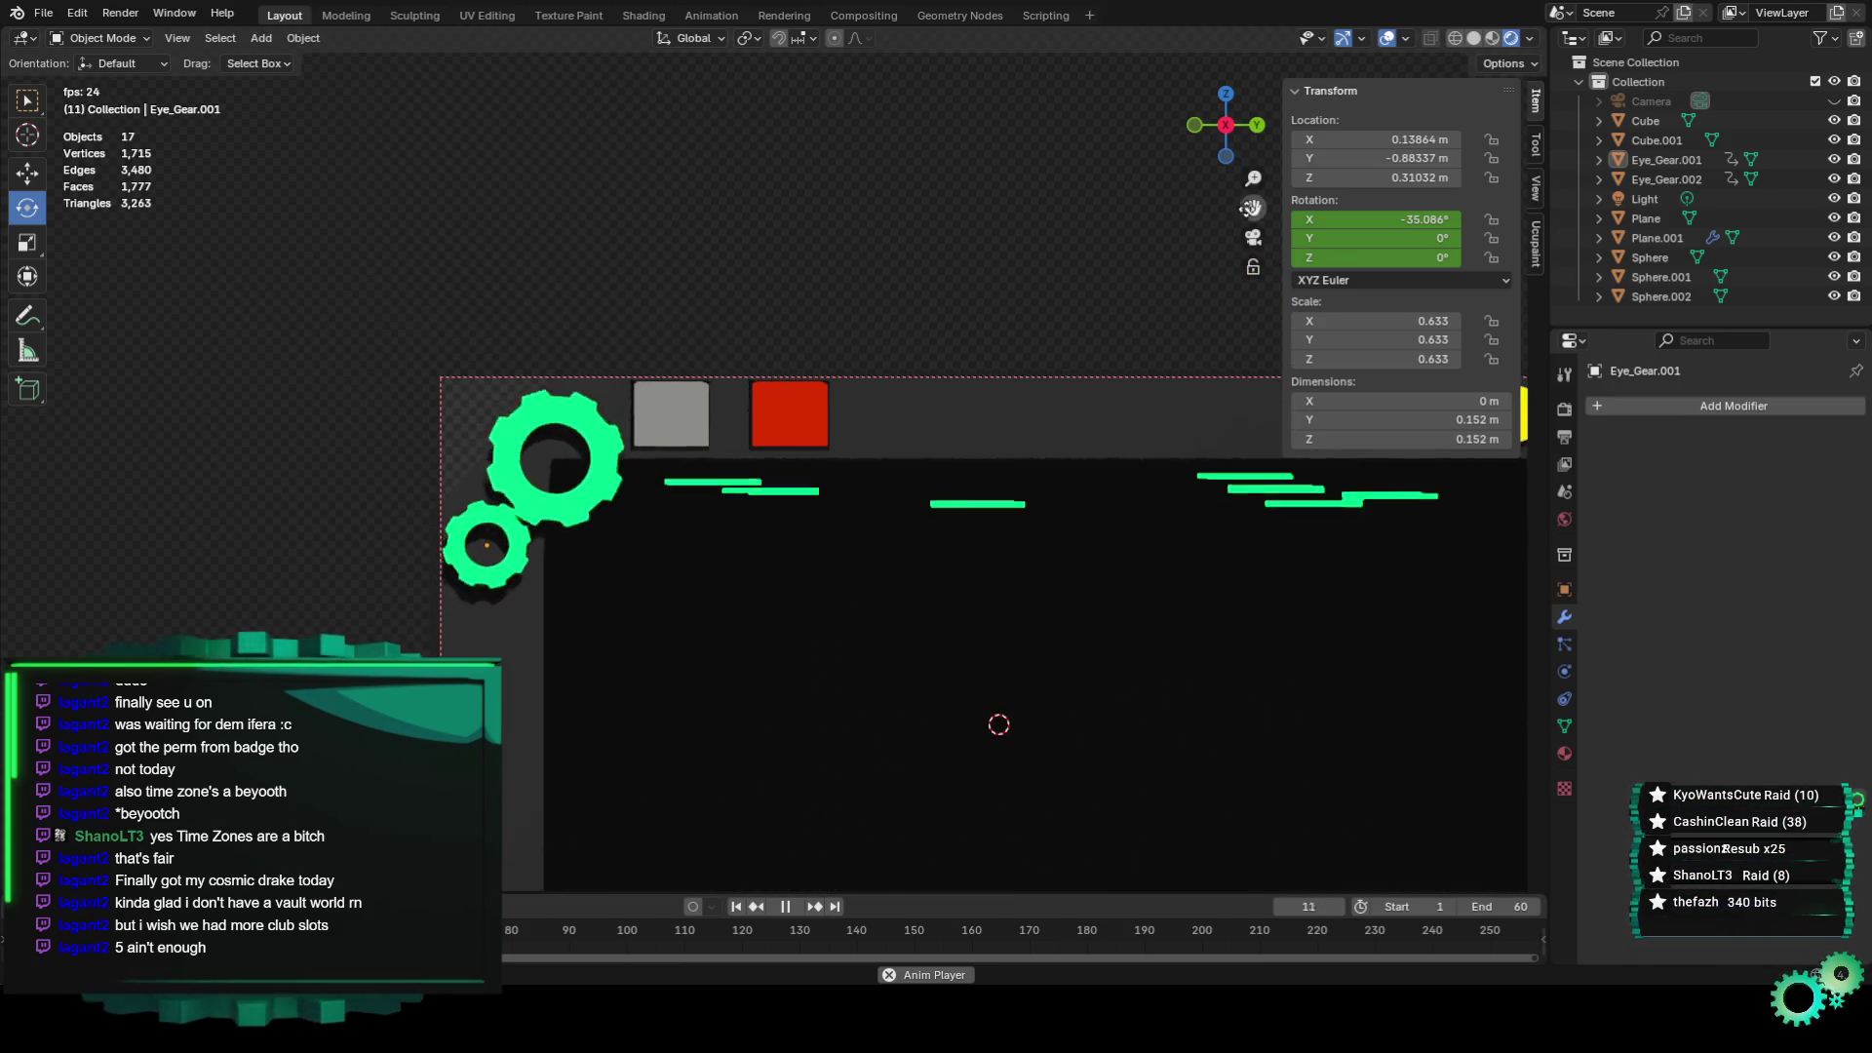
Snap the 3D cursor to the centre of Eye_Gear.002, then deselect the gear.
click(496, 451)
scroll(495, 451, up, 2)
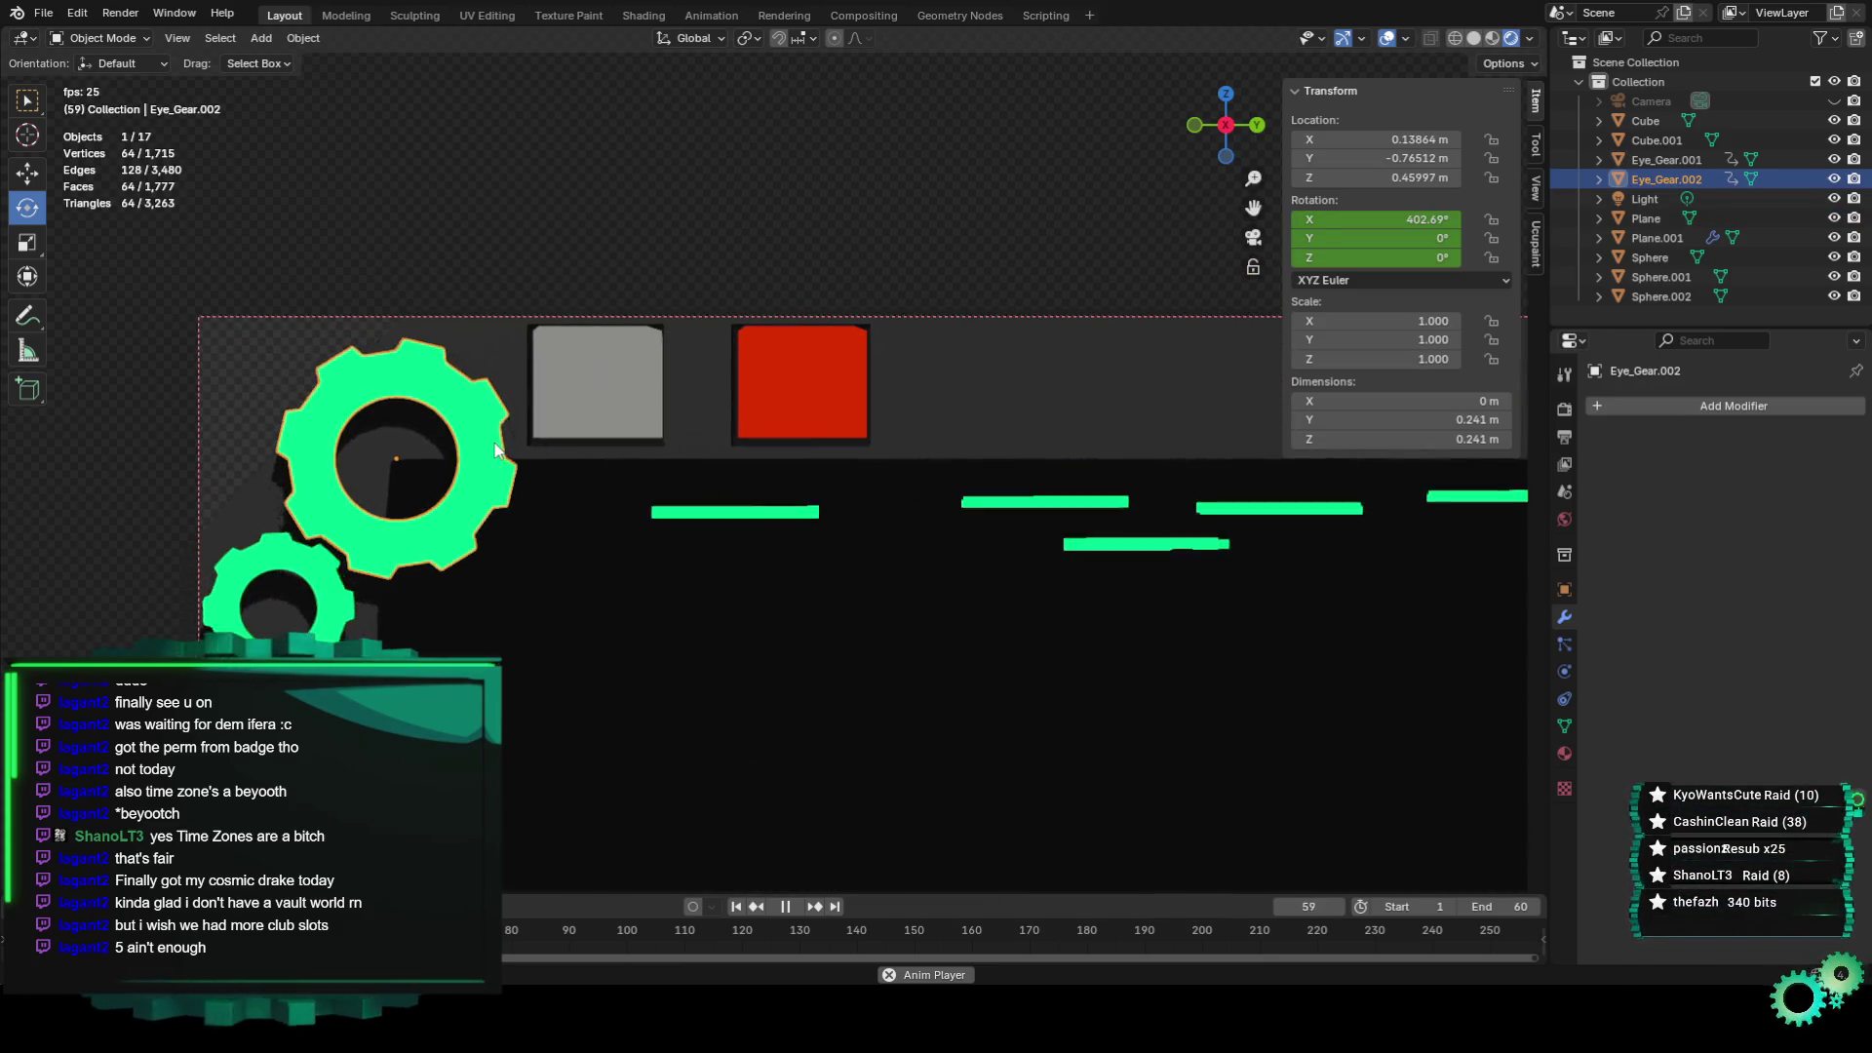
key(shift+s)
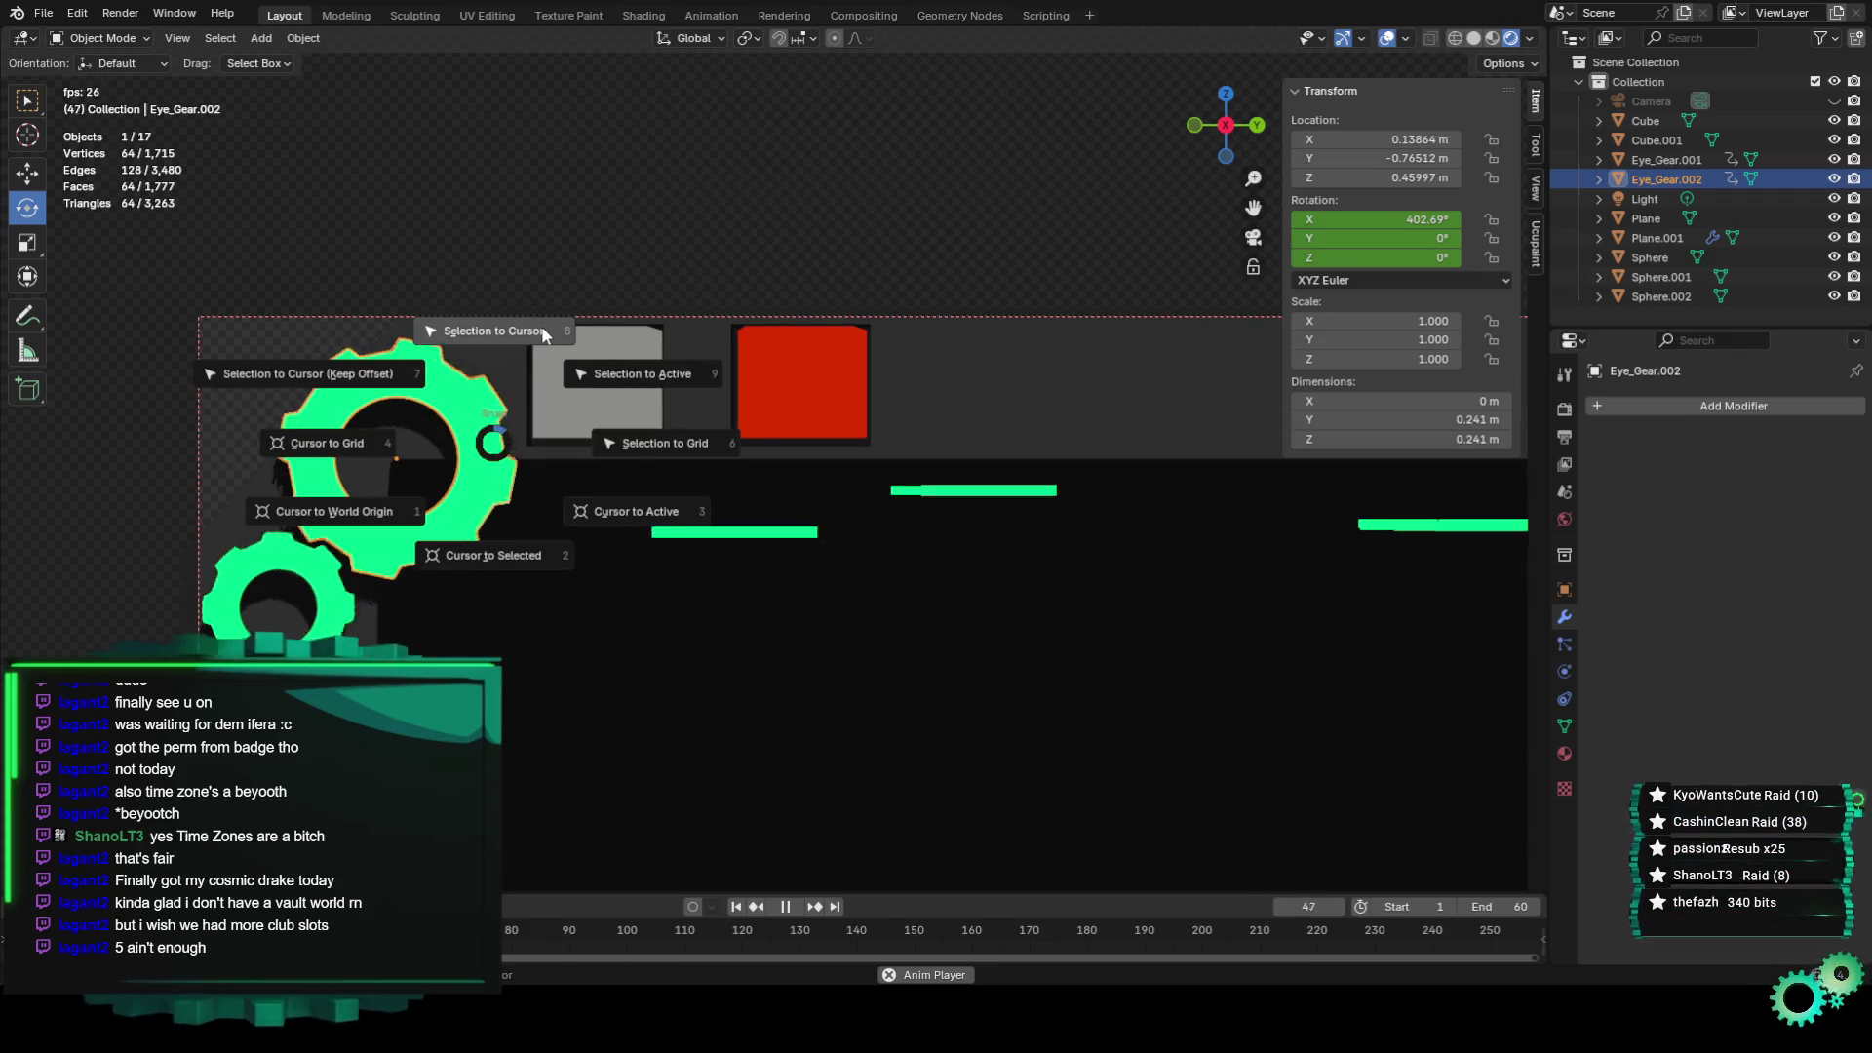
click(543, 335)
key(shift+s)
click(480, 375)
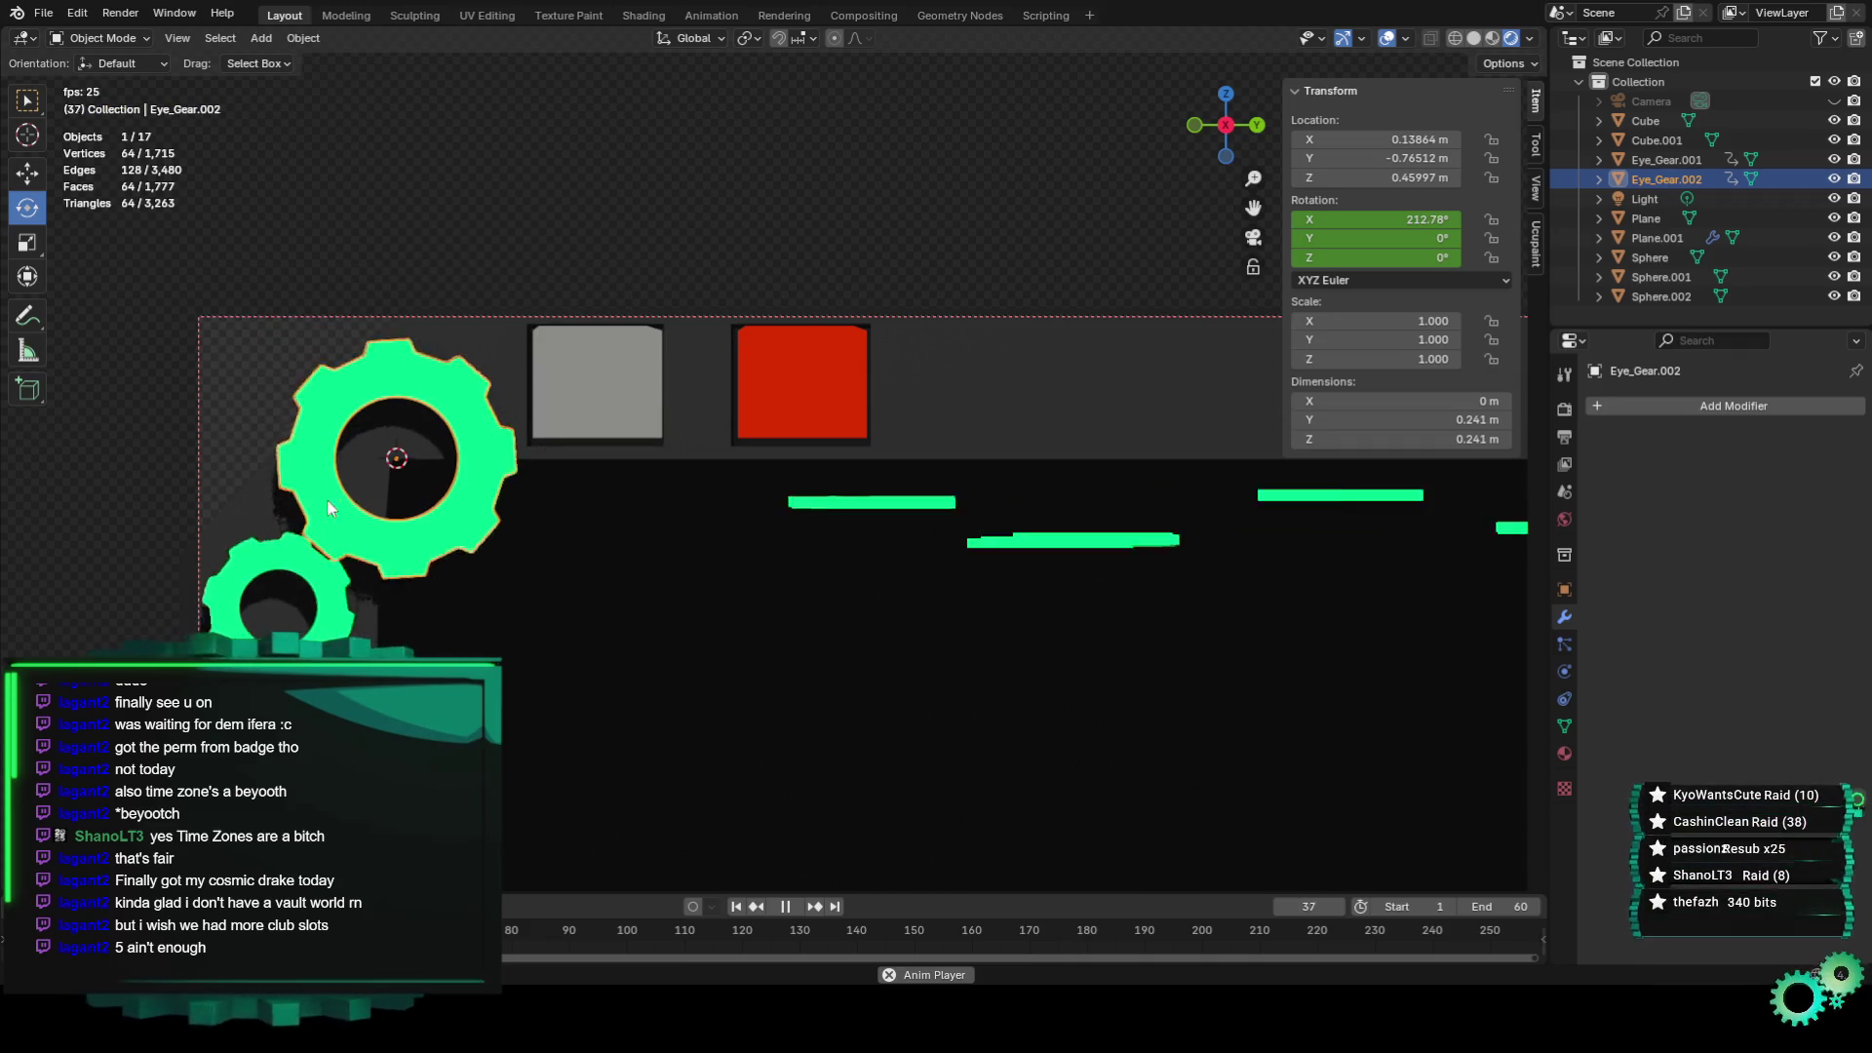
click(394, 141)
click(304, 38)
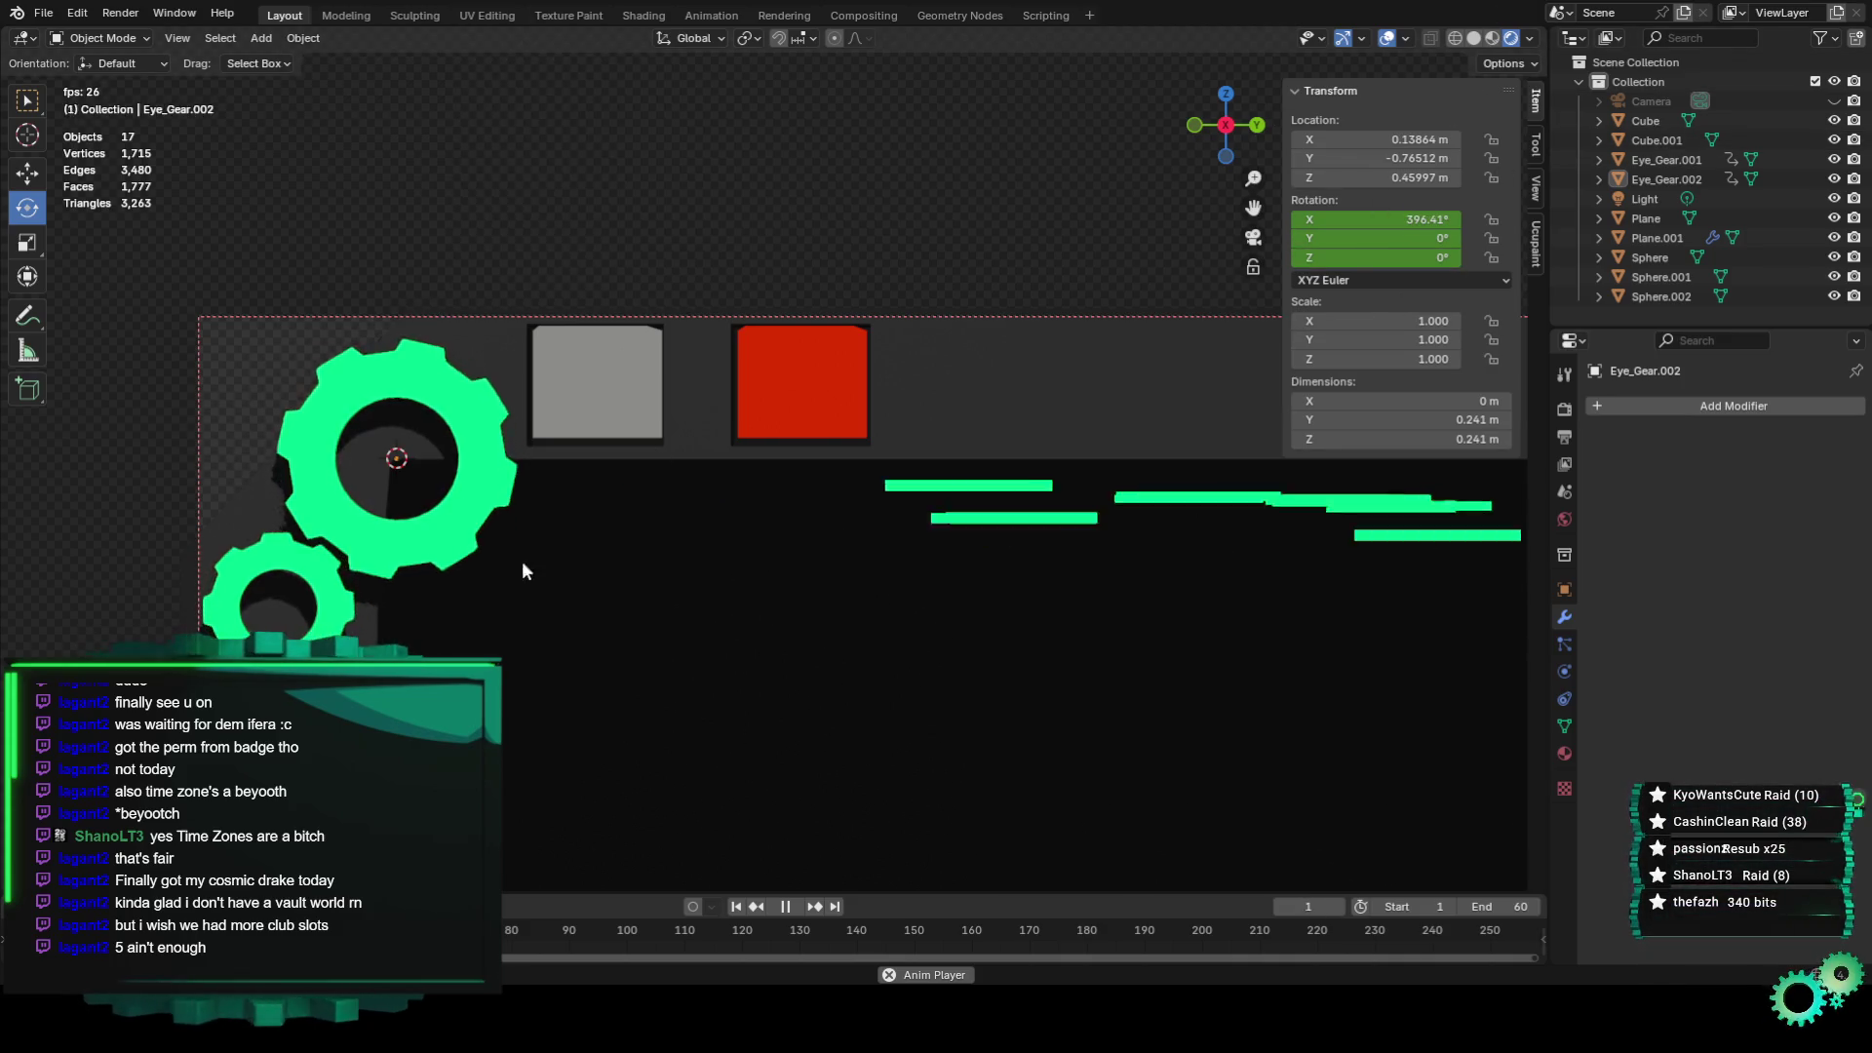
click(302, 38)
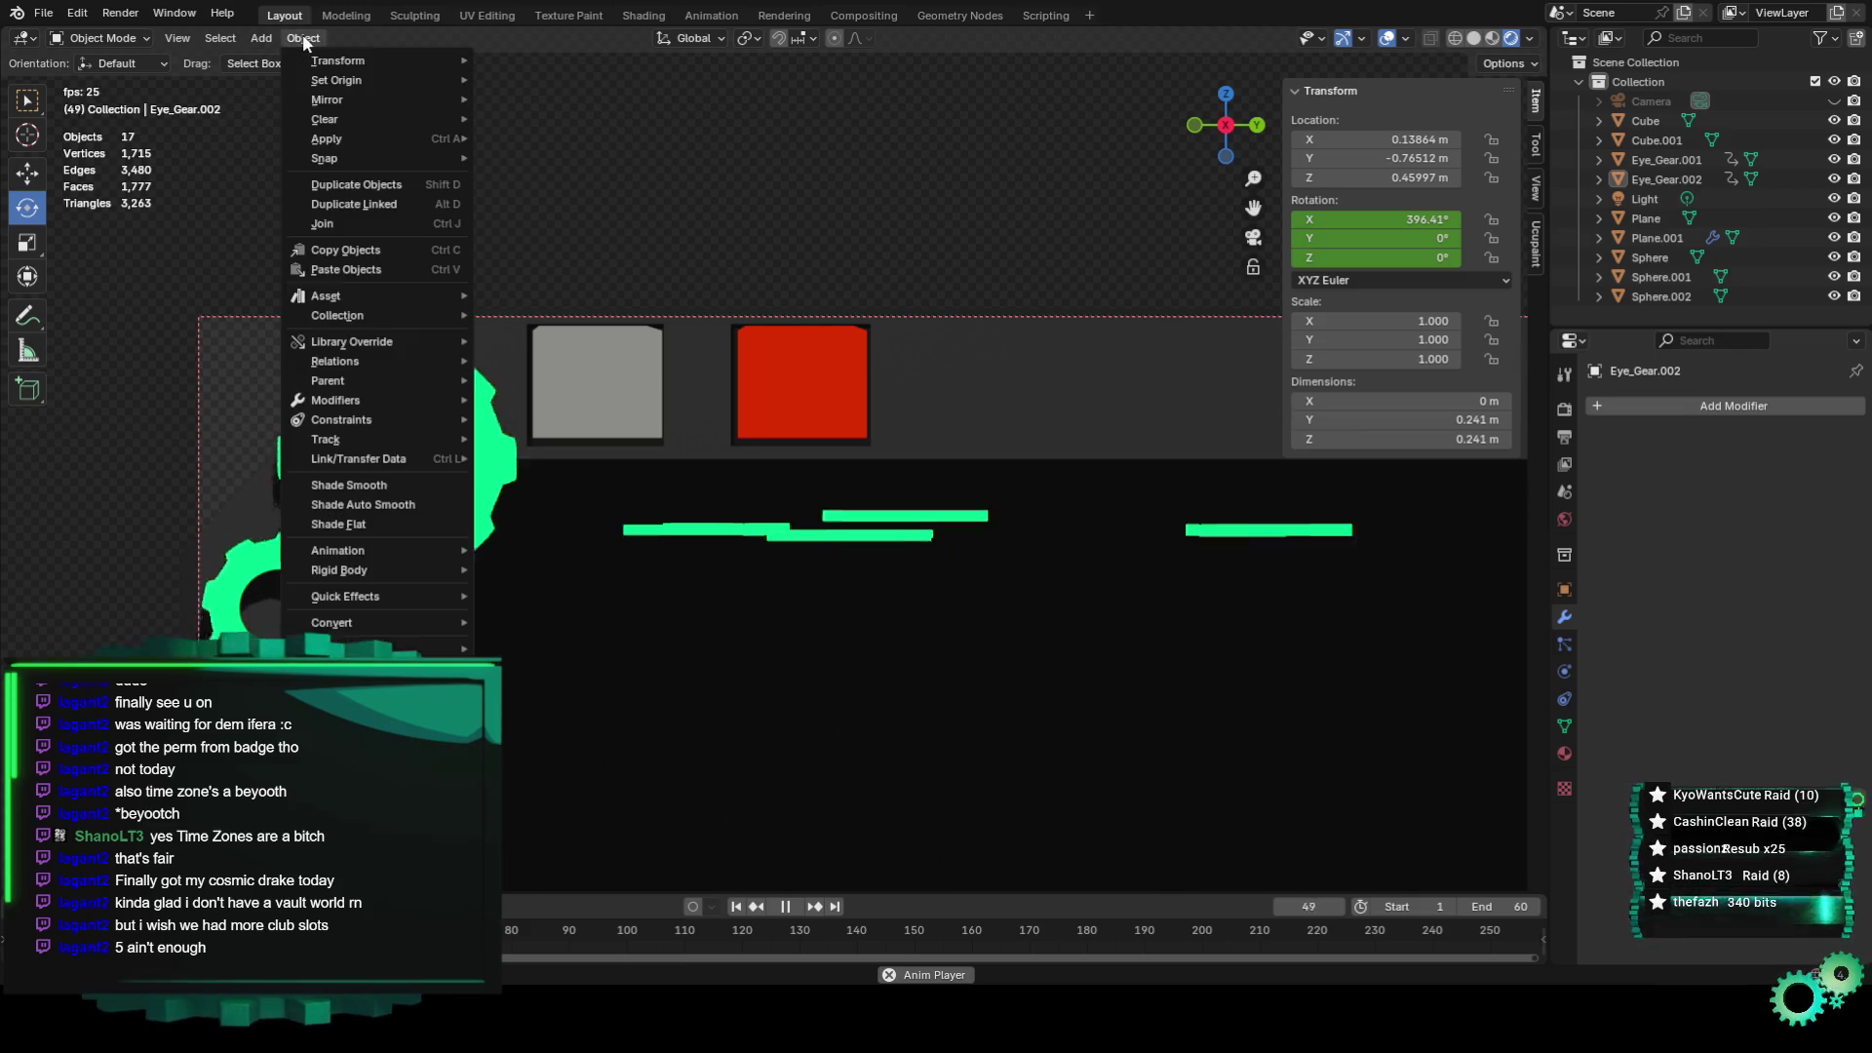
Add a circle mesh at the gear centre and rotate it 90° about Y.
mouse_move(335, 60)
mouse_move(260, 37)
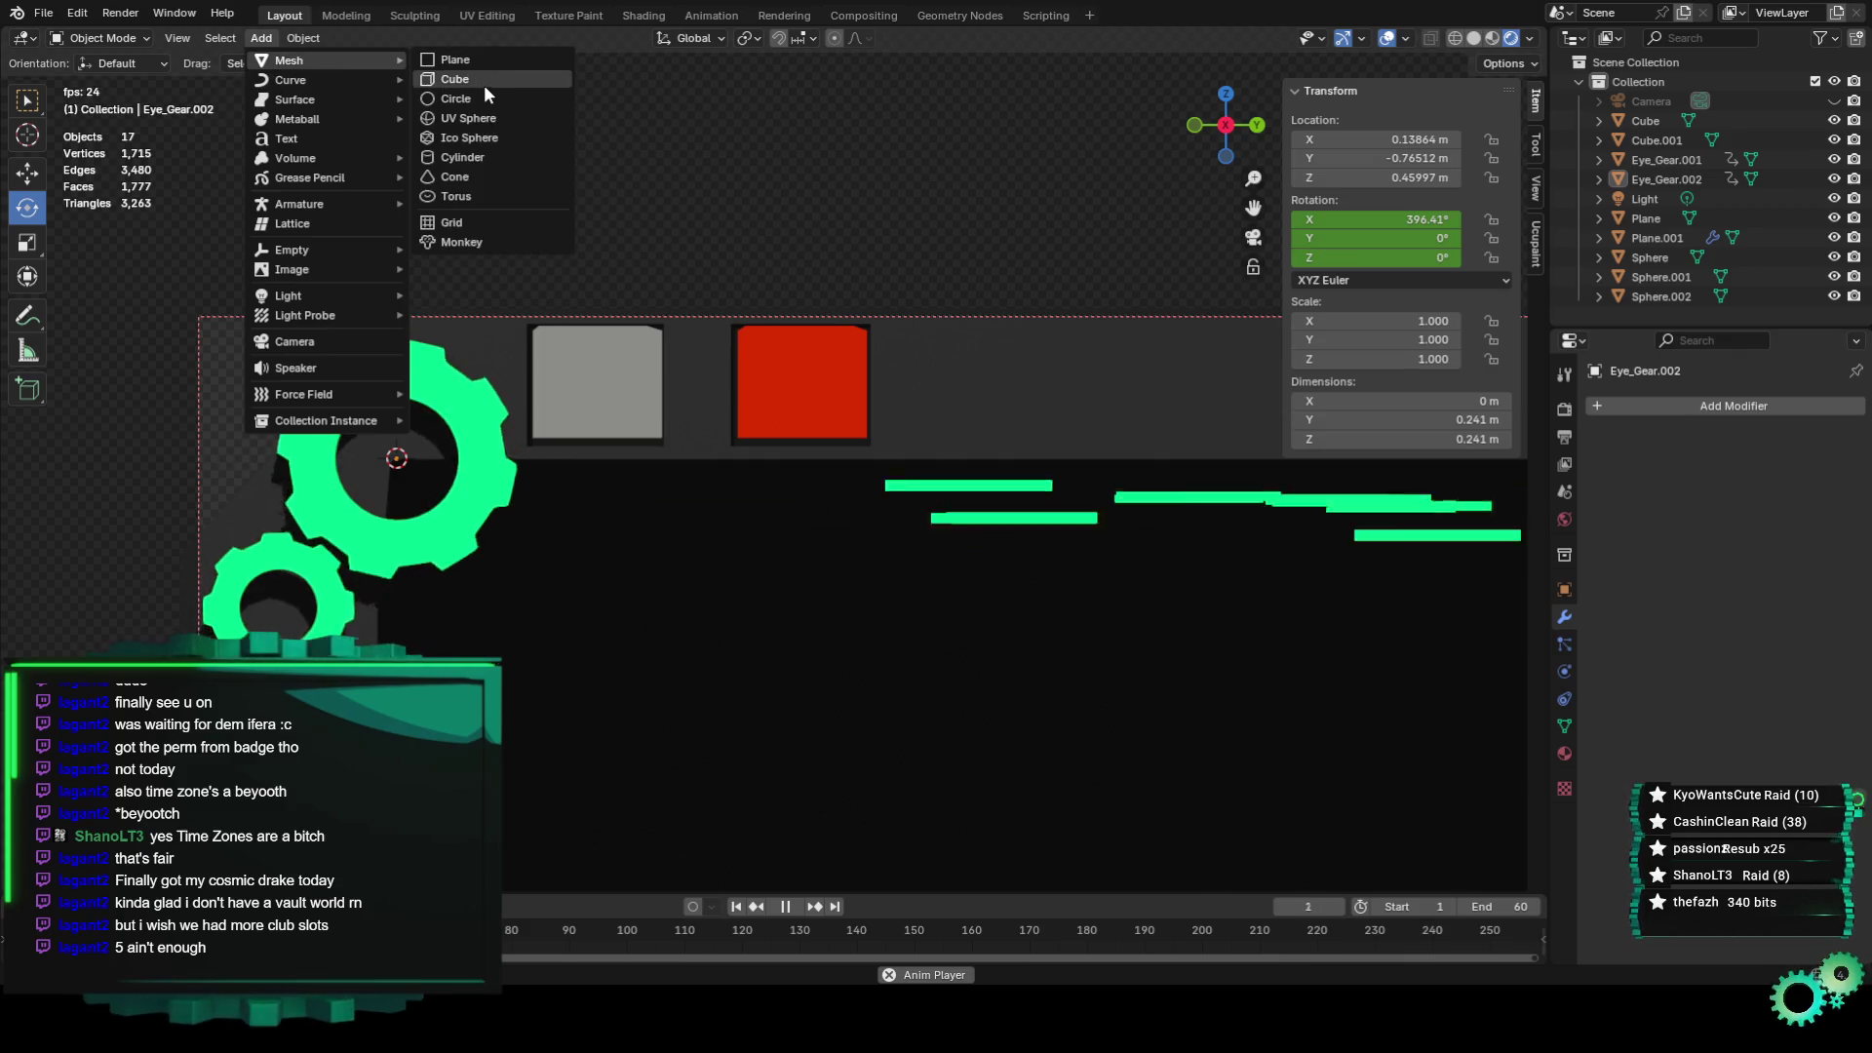
click(482, 100)
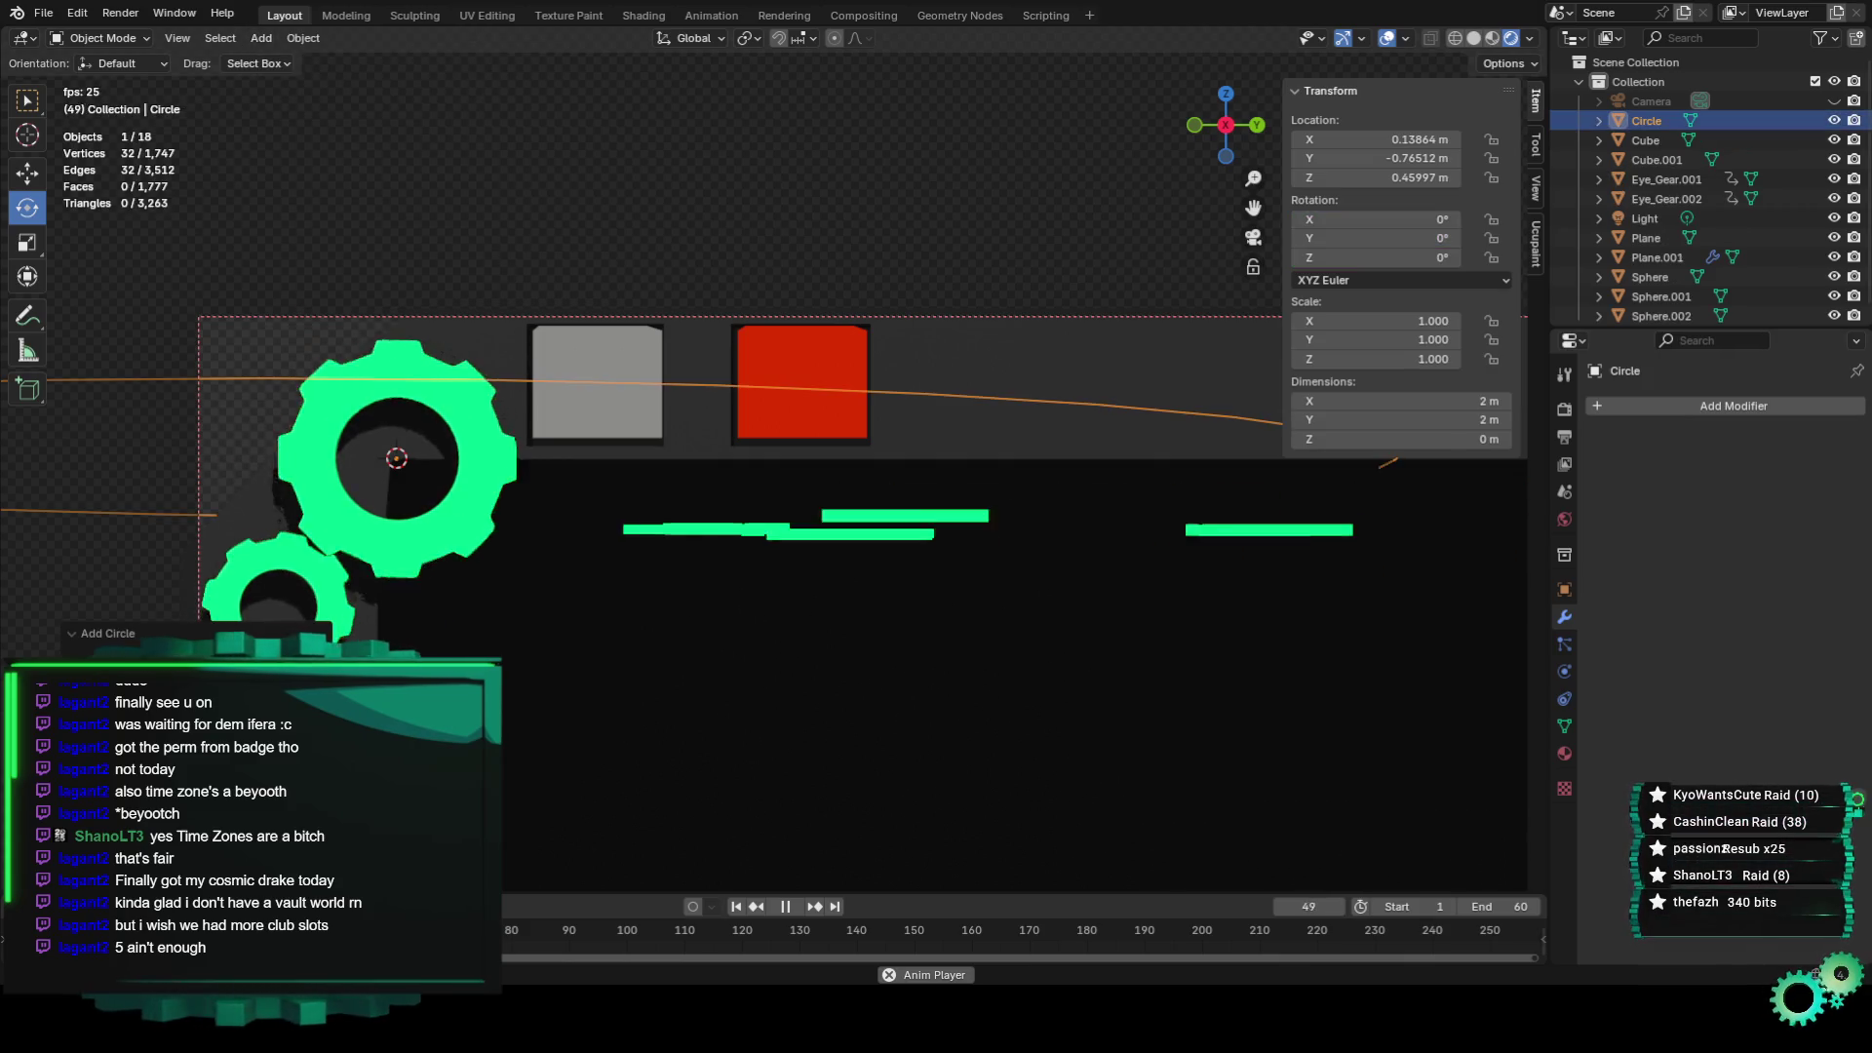
text(ry90)
key(Return)
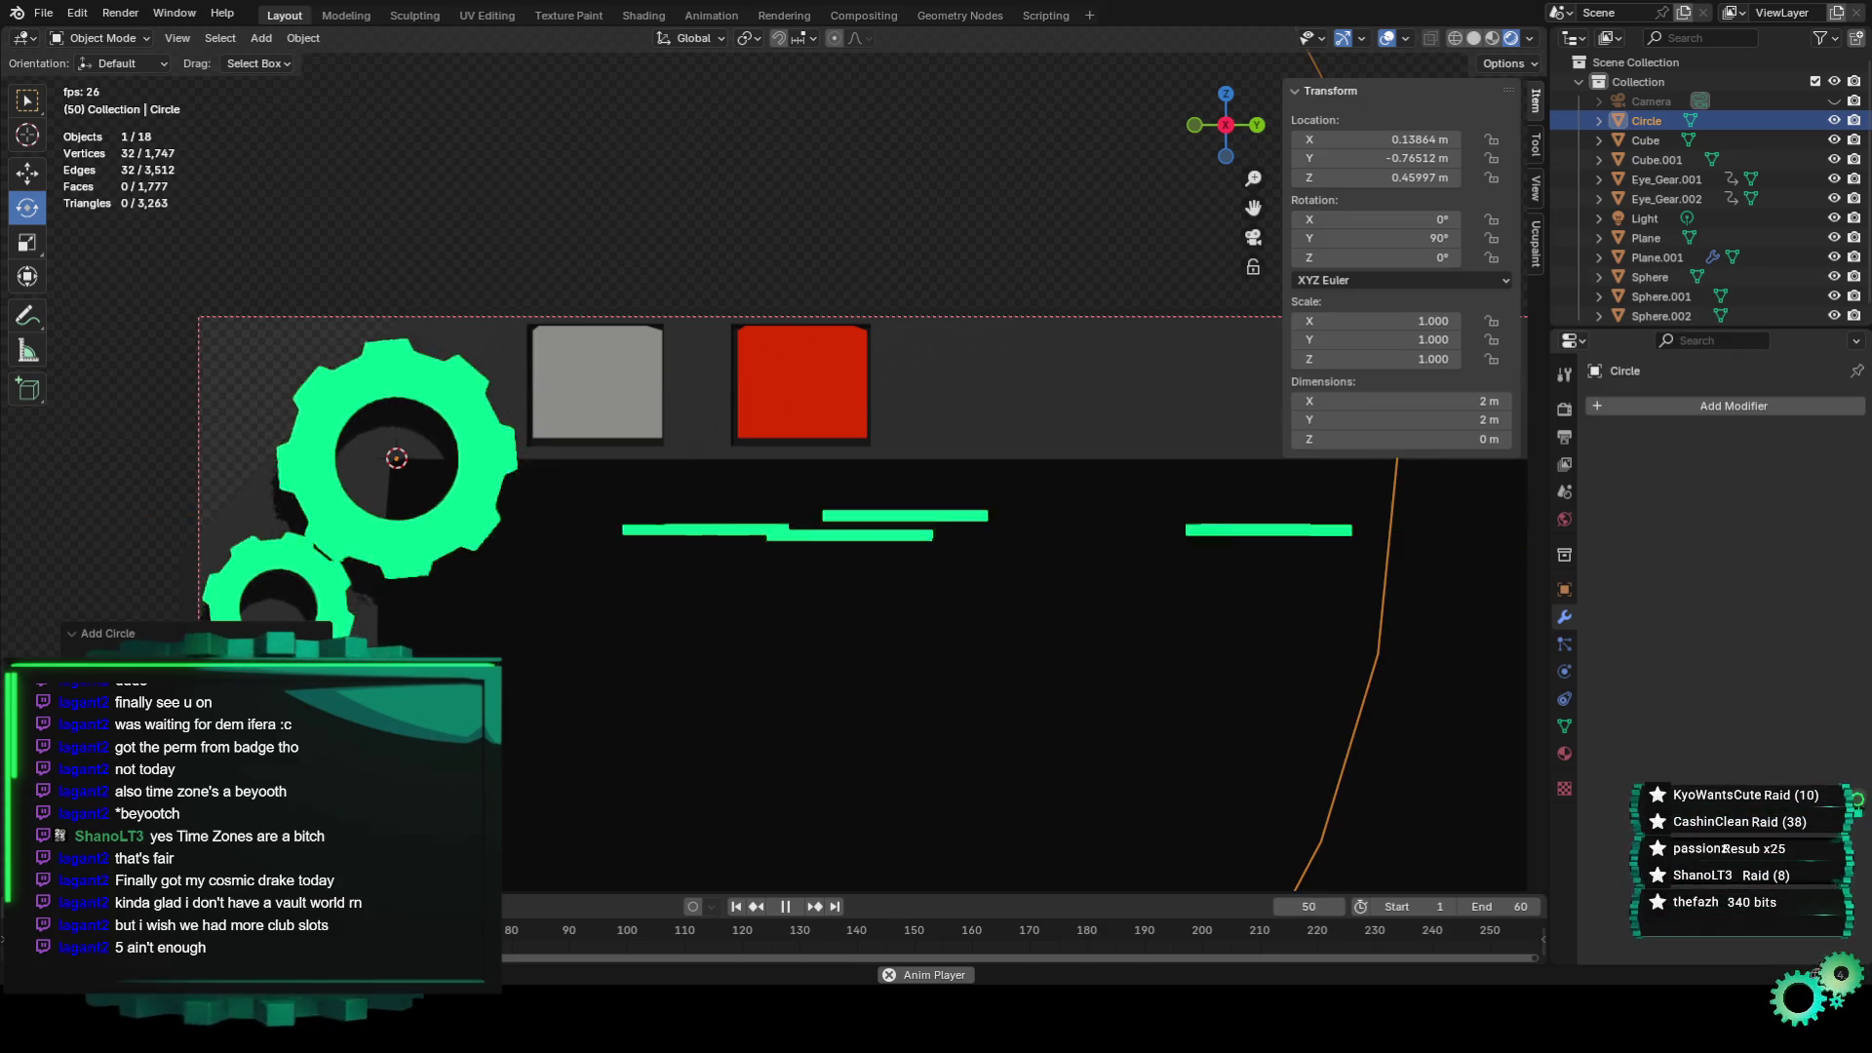
scroll(911, 501, down, 5)
Shrink the circle into the gear hole, ending at 0.049 scale.
key(s)
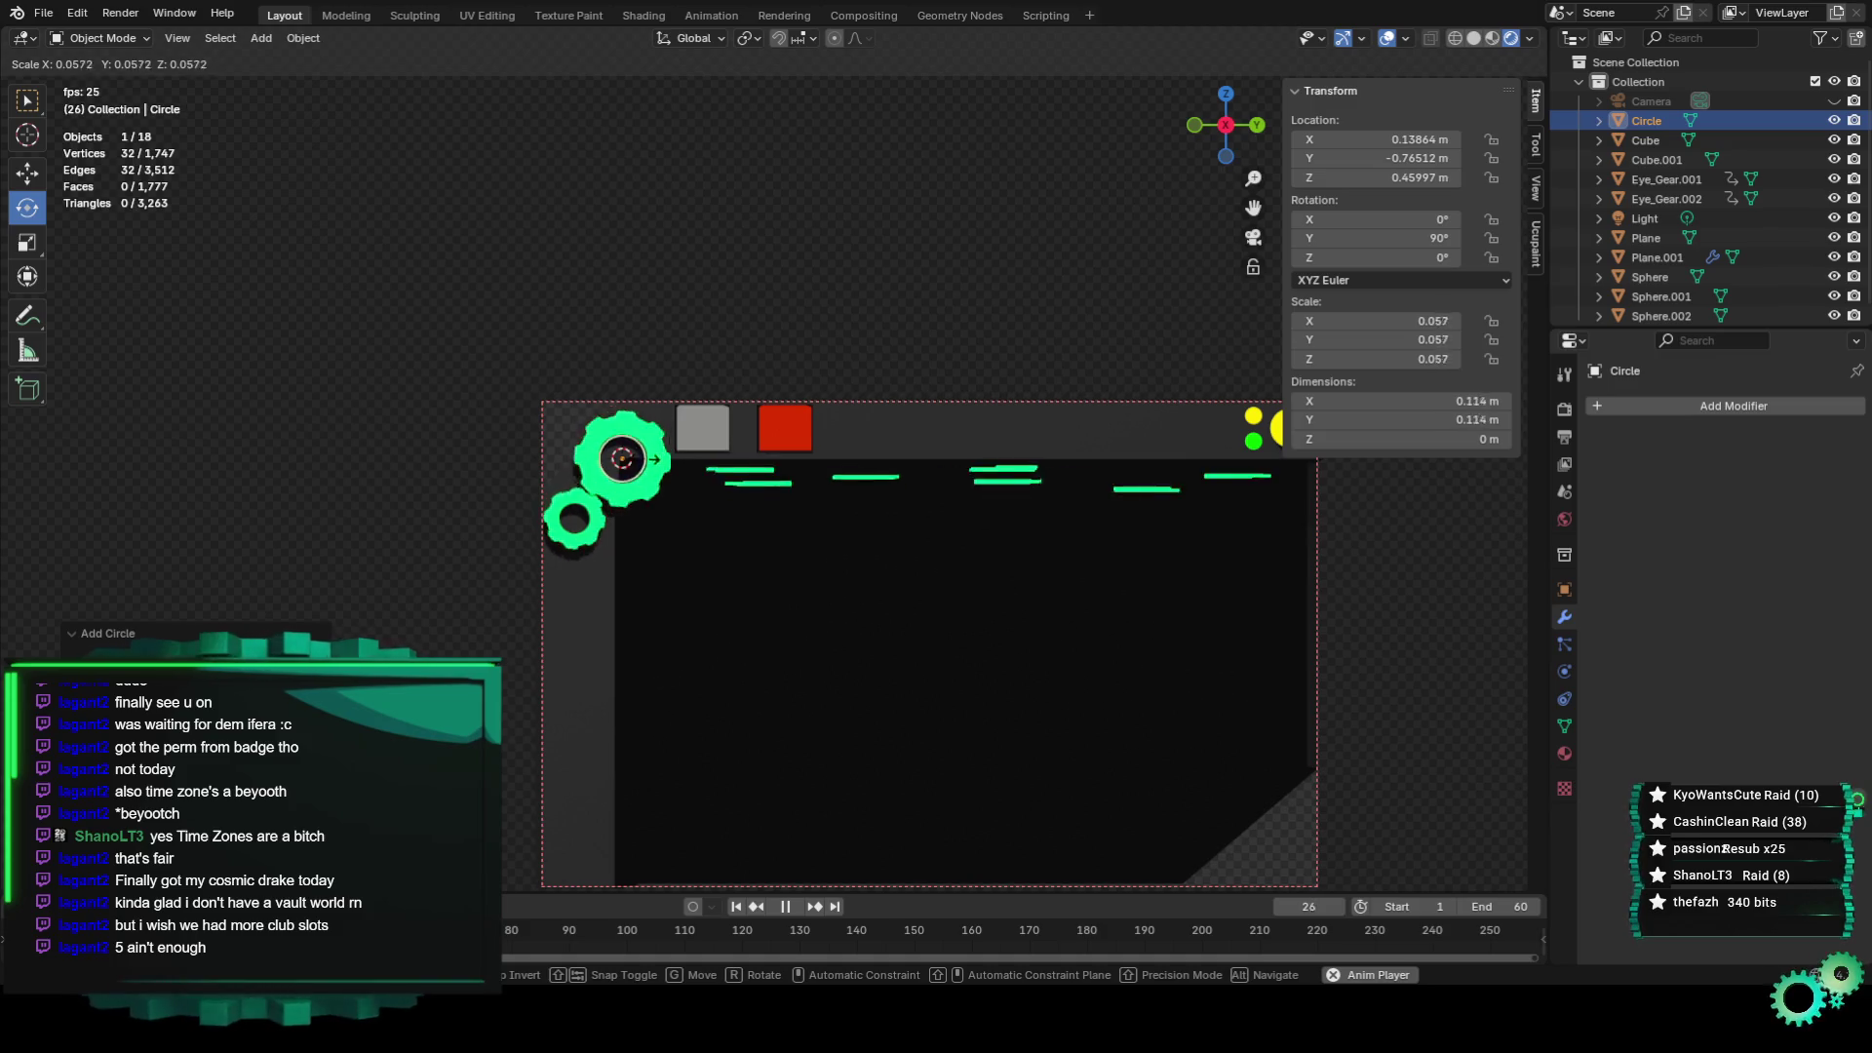
click(651, 458)
scroll(637, 499, up, 6)
key(s)
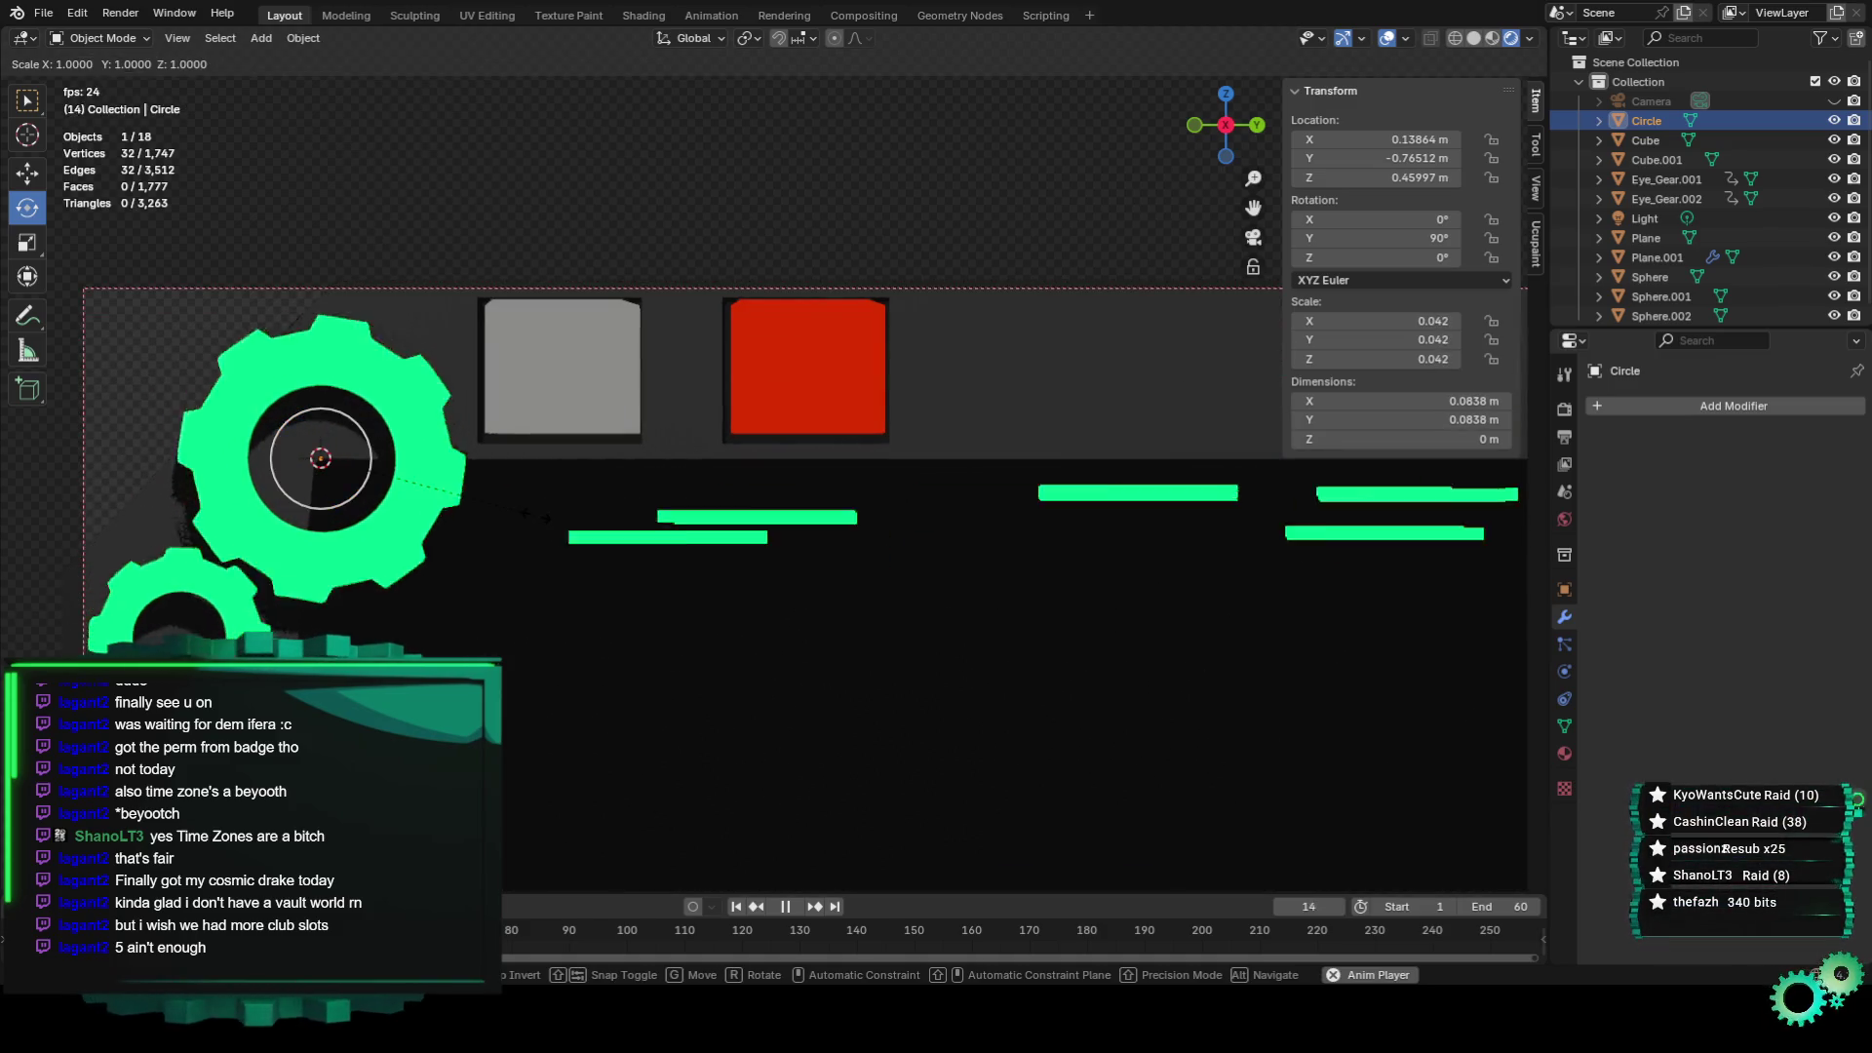
click(570, 521)
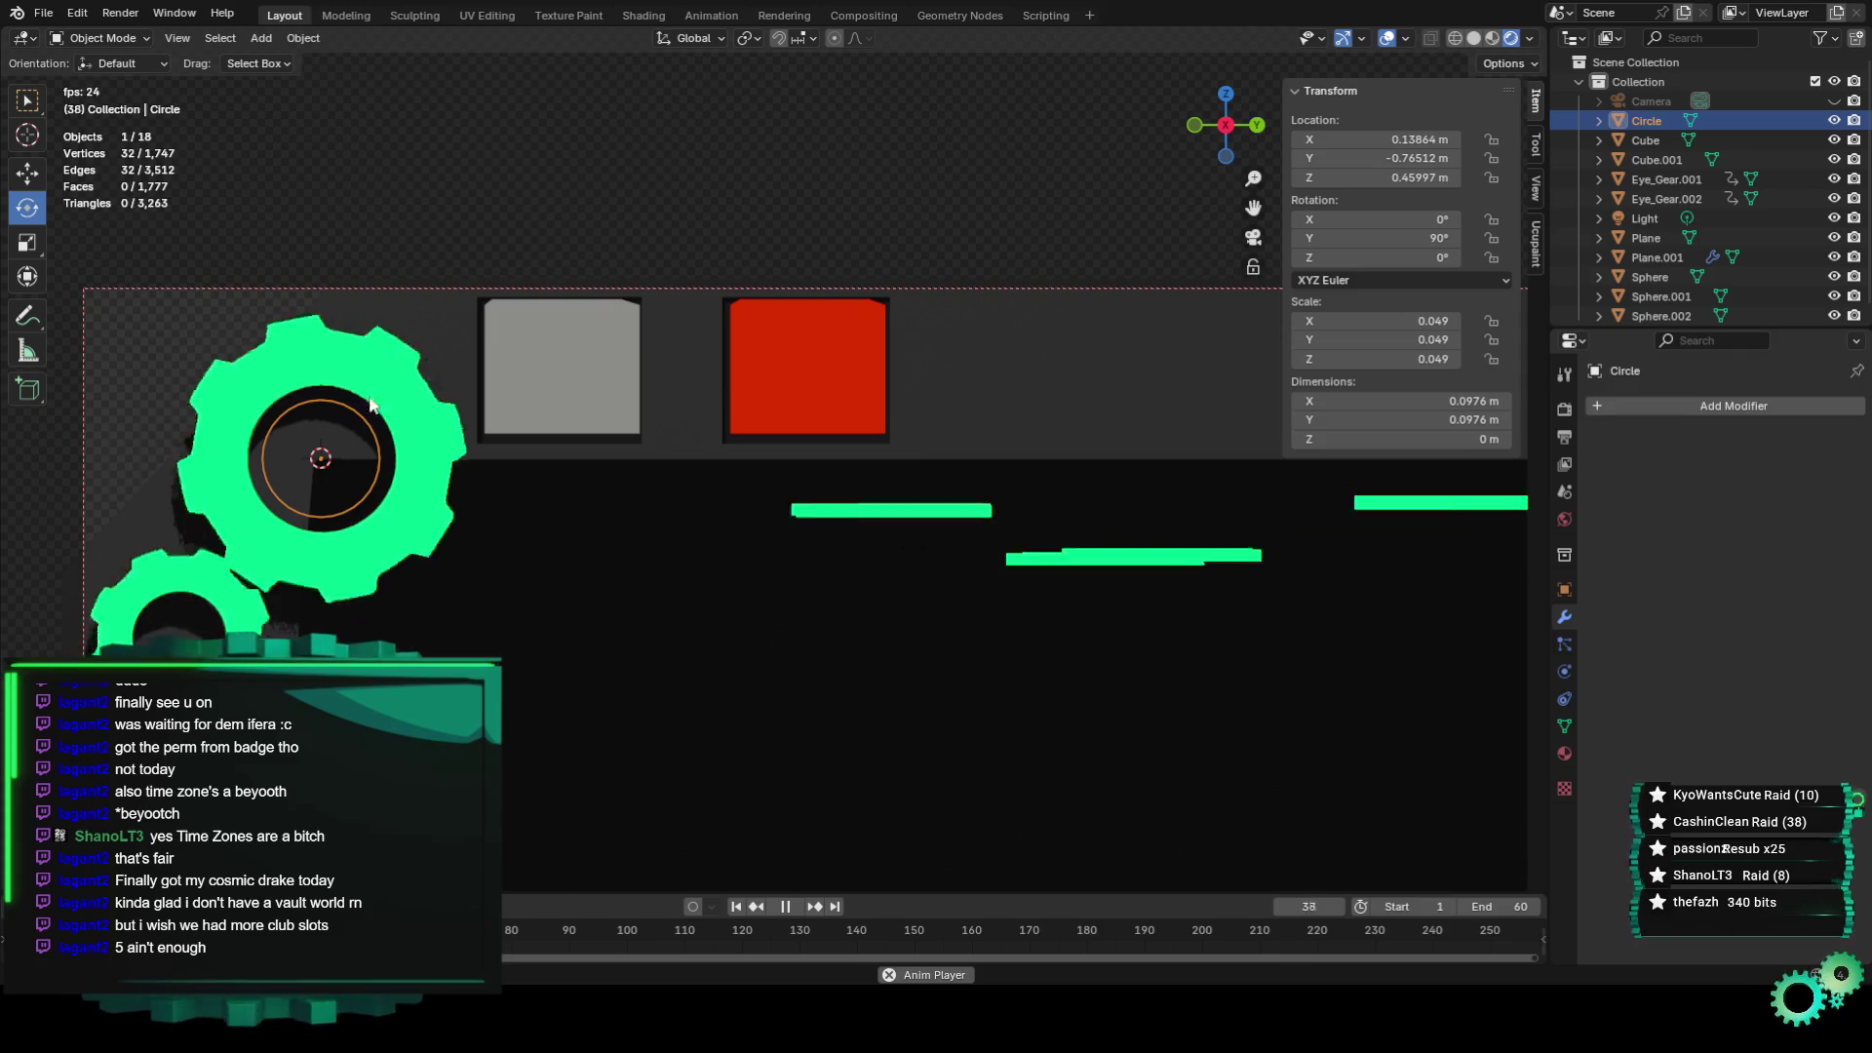
Browse the Object menu without running a command, then undo the circle back to scale 1.
click(308, 38)
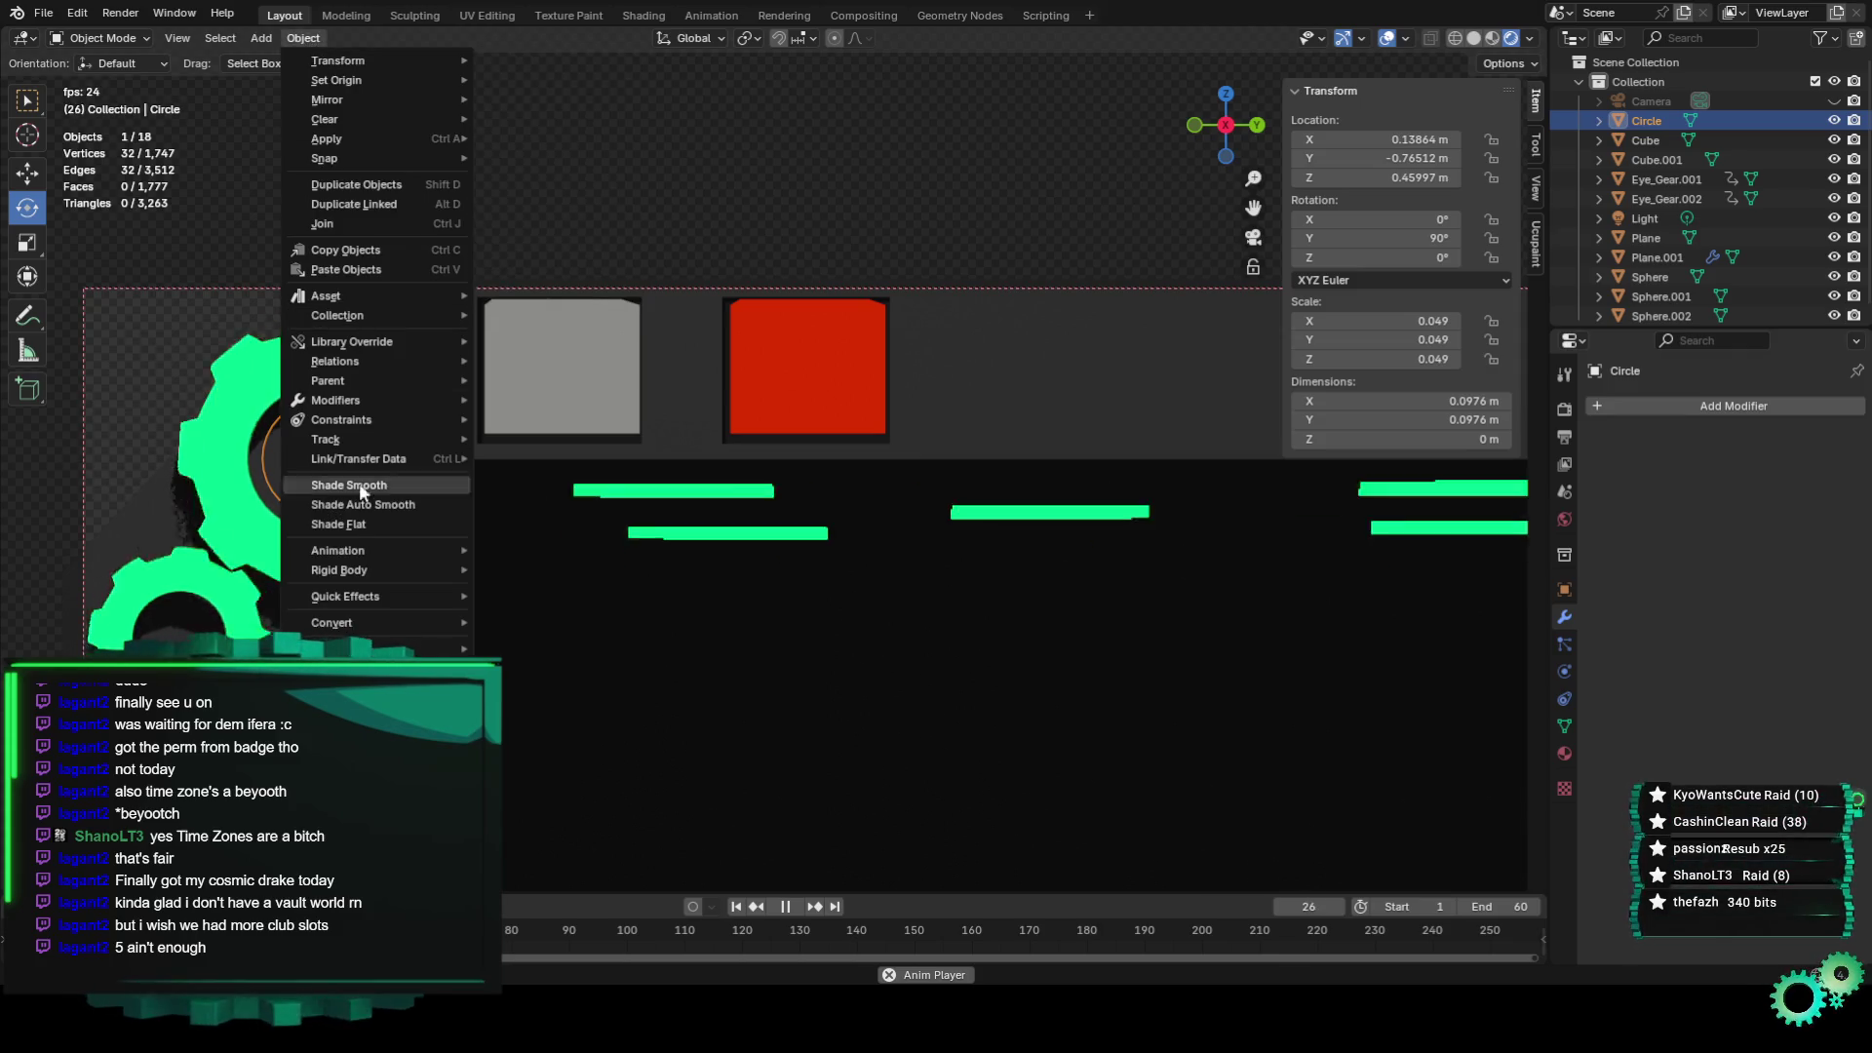
click(254, 34)
mouse_move(288, 34)
mouse_move(396, 336)
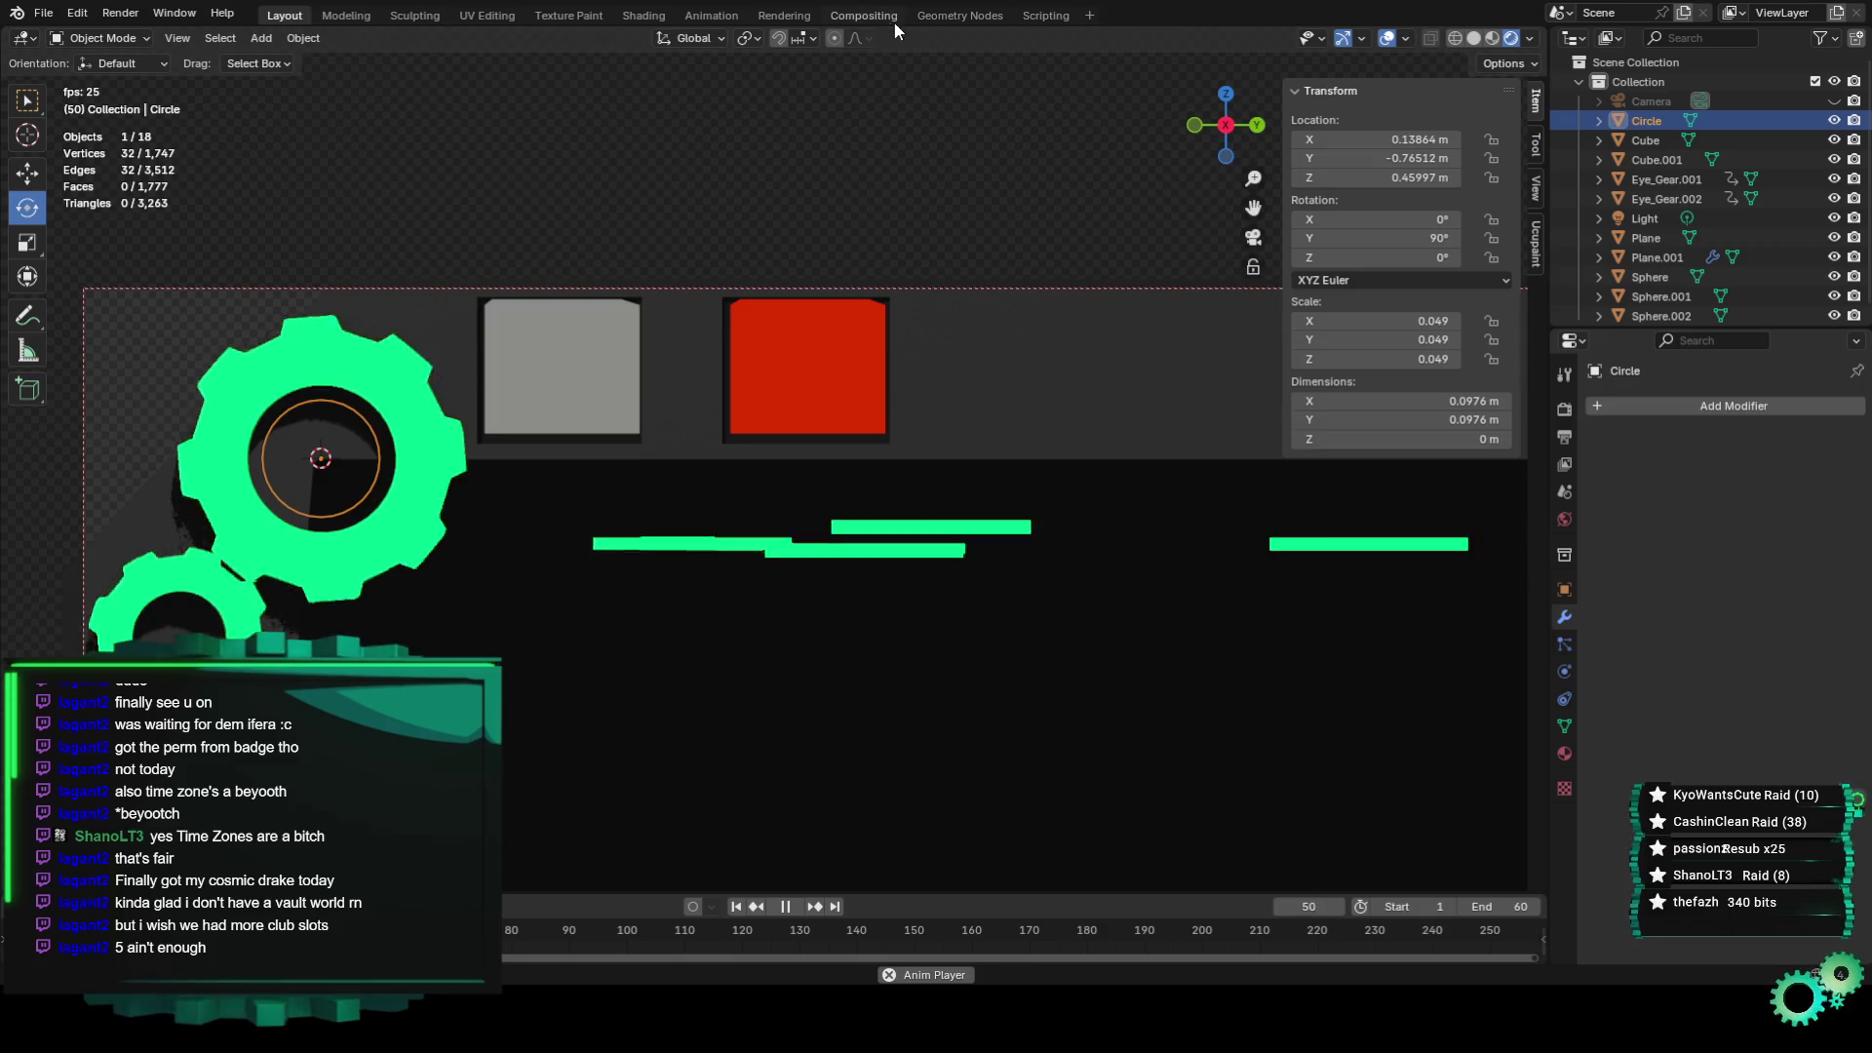
click(303, 38)
click(310, 41)
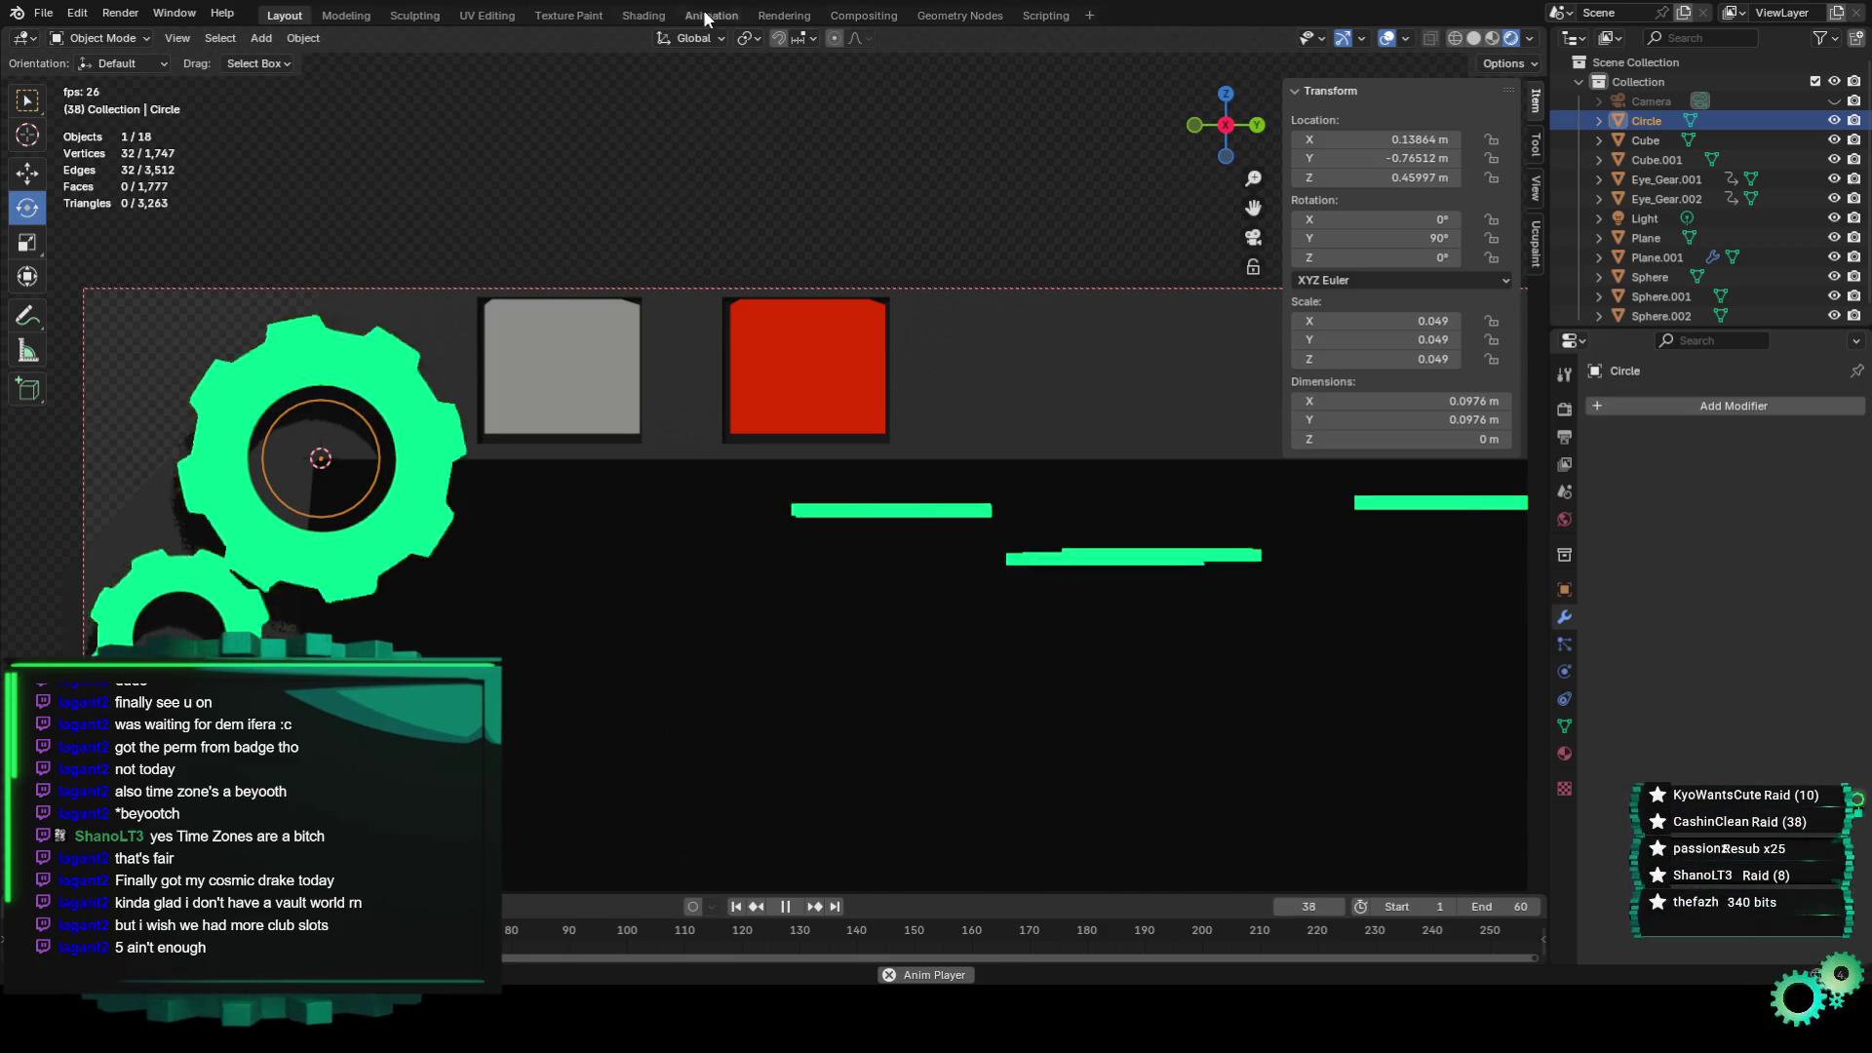
click(310, 41)
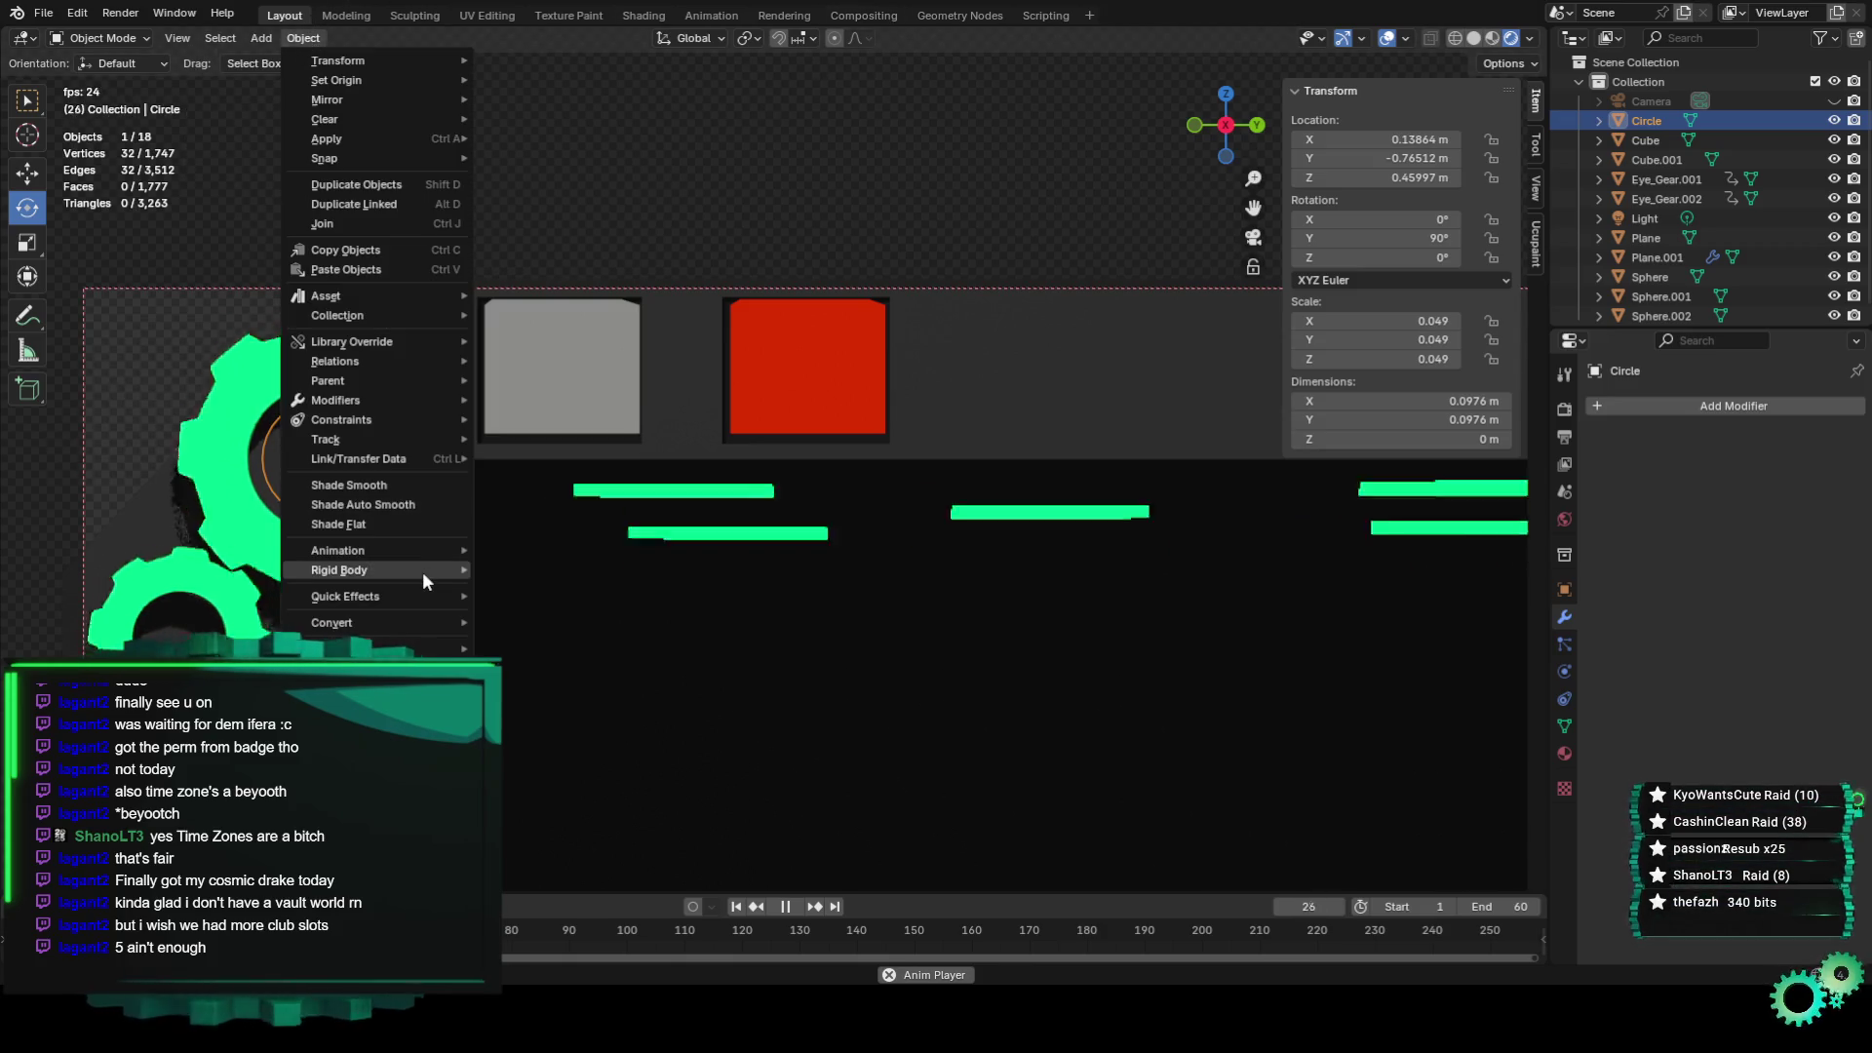
mouse_move(409, 343)
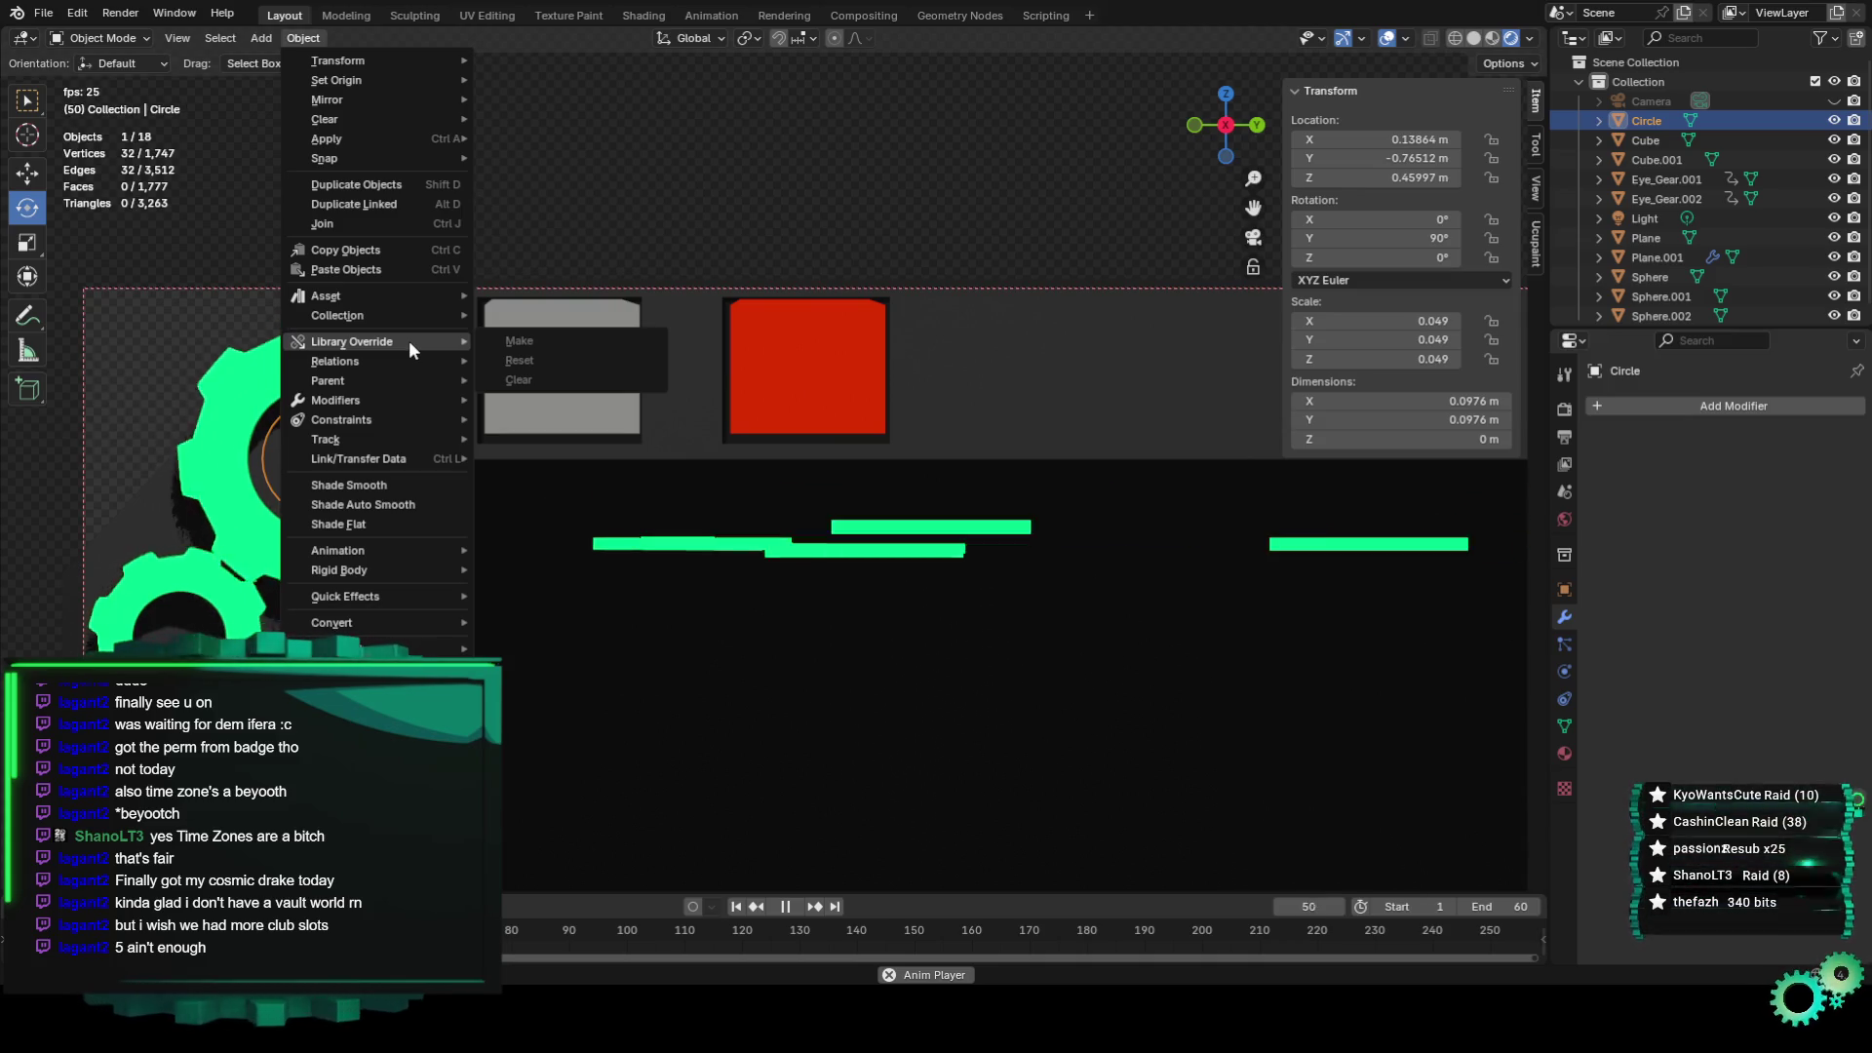
click(636, 216)
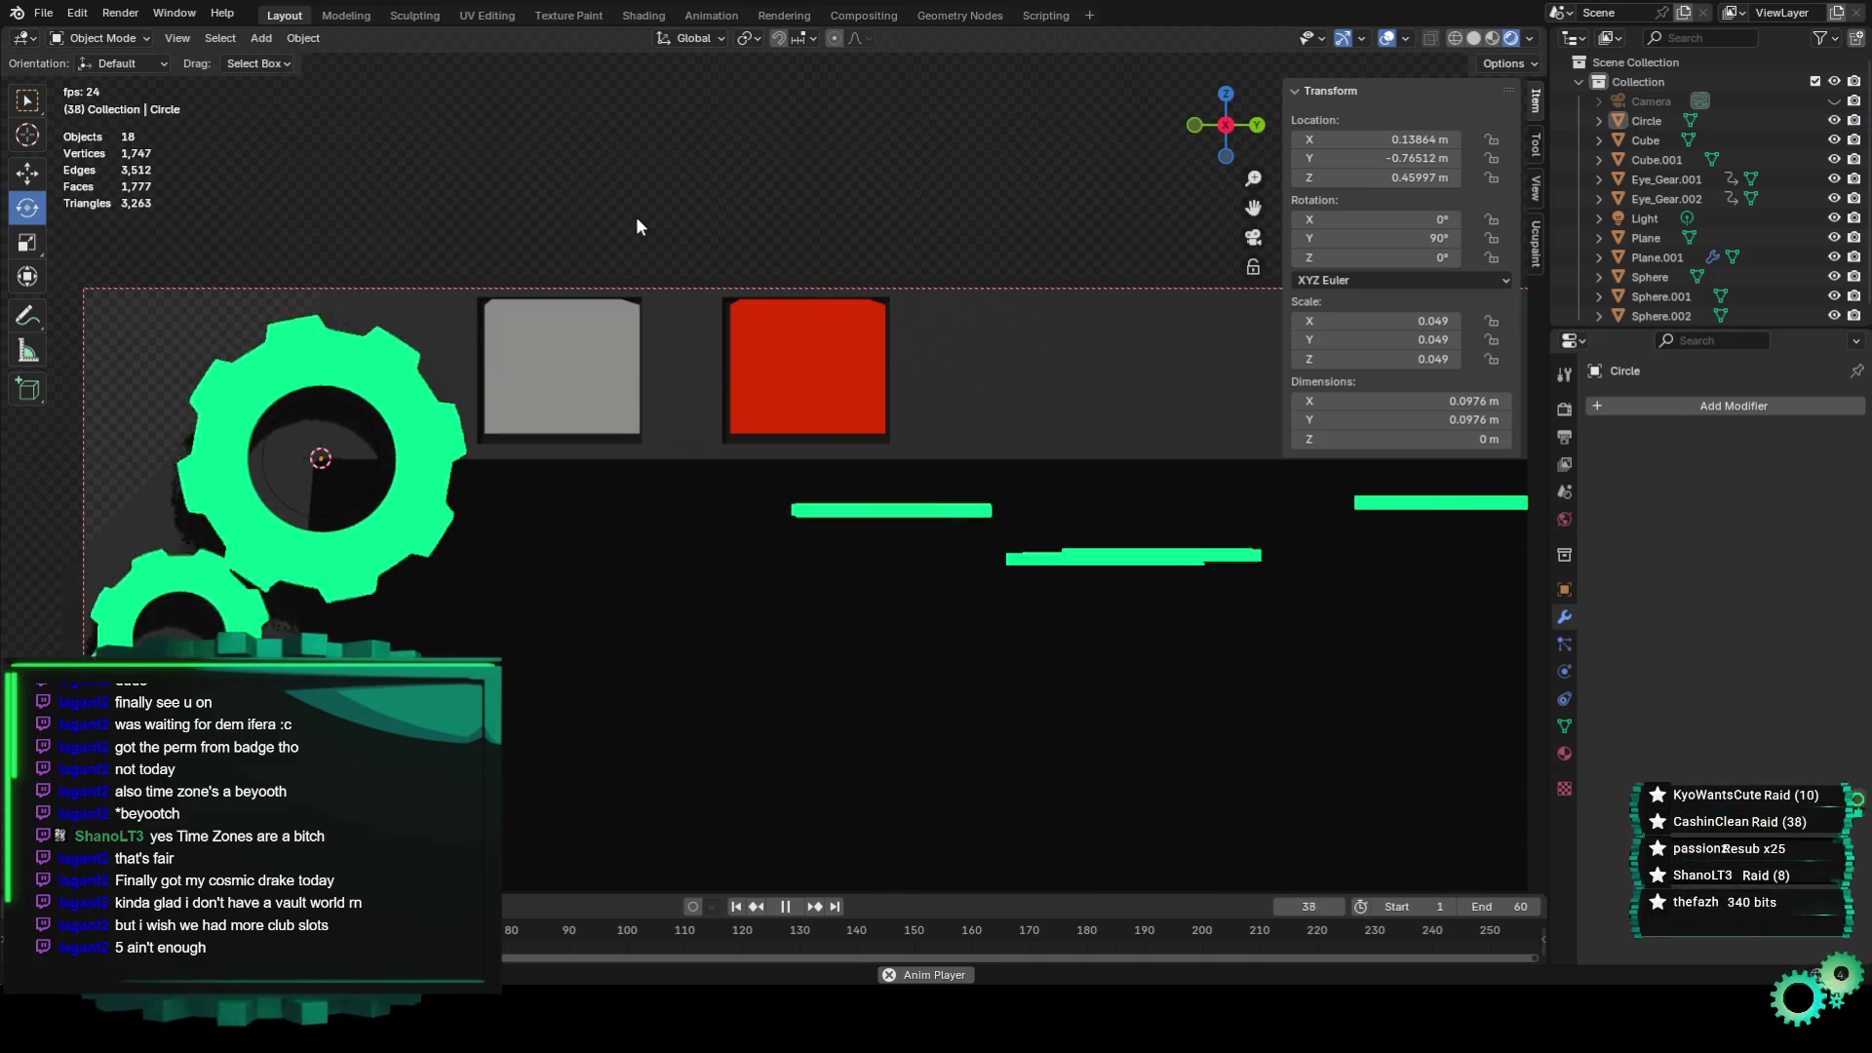
key(ctrl+z)
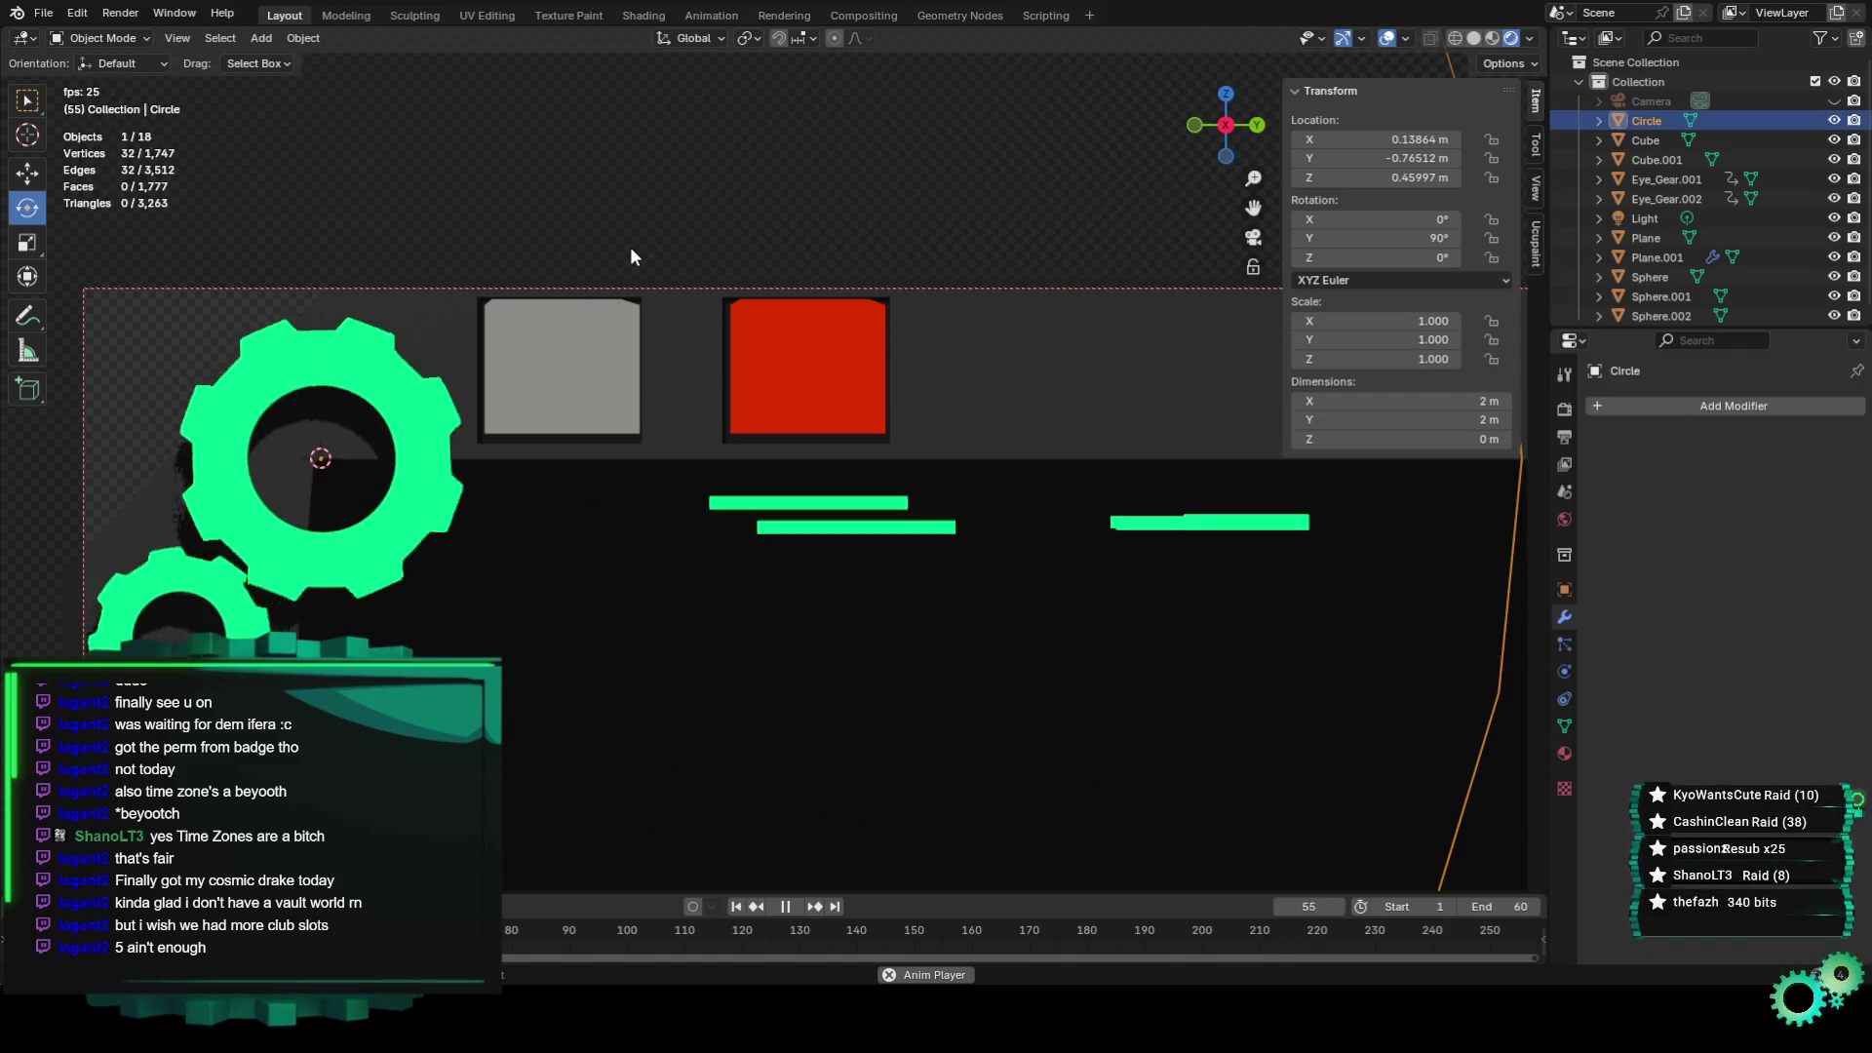
Delete the old circle and add a new circle mesh rotated 90° on Y.
scroll(641, 292, down, 5)
key(Delete)
click(307, 37)
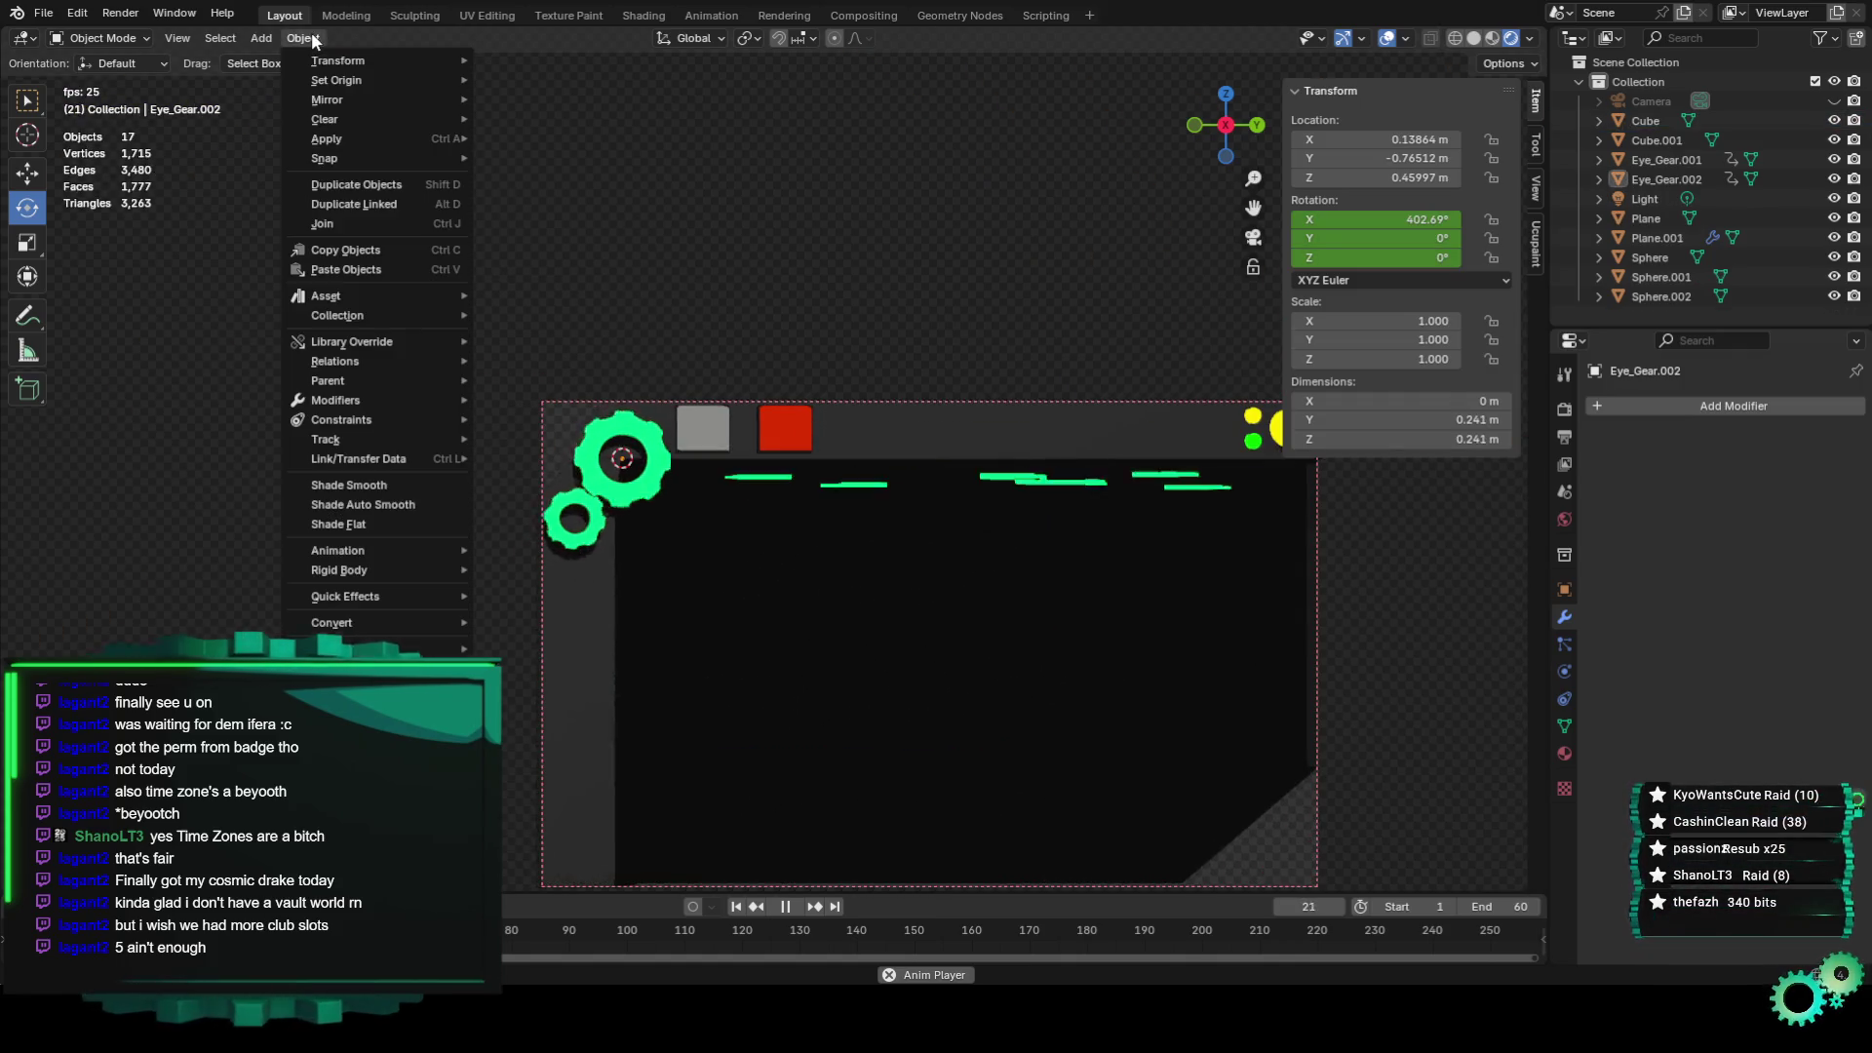
click(261, 37)
mouse_move(294, 49)
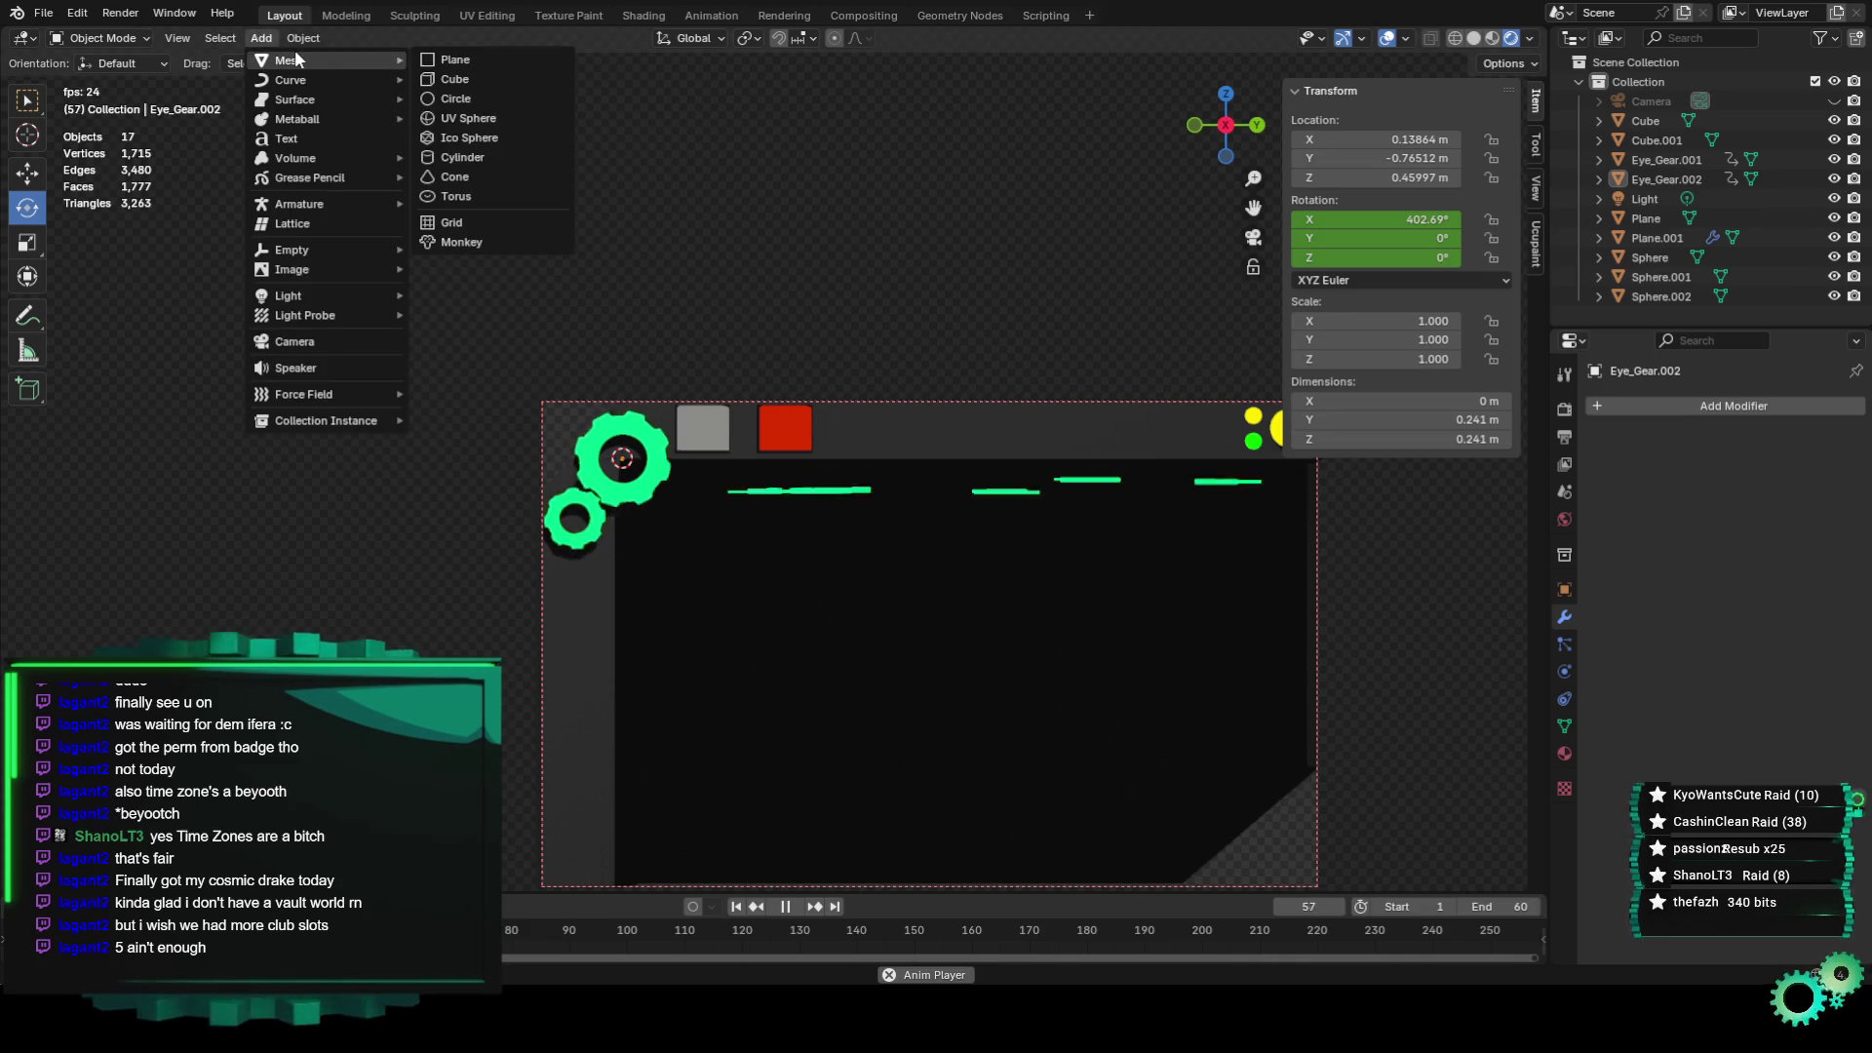
click(482, 102)
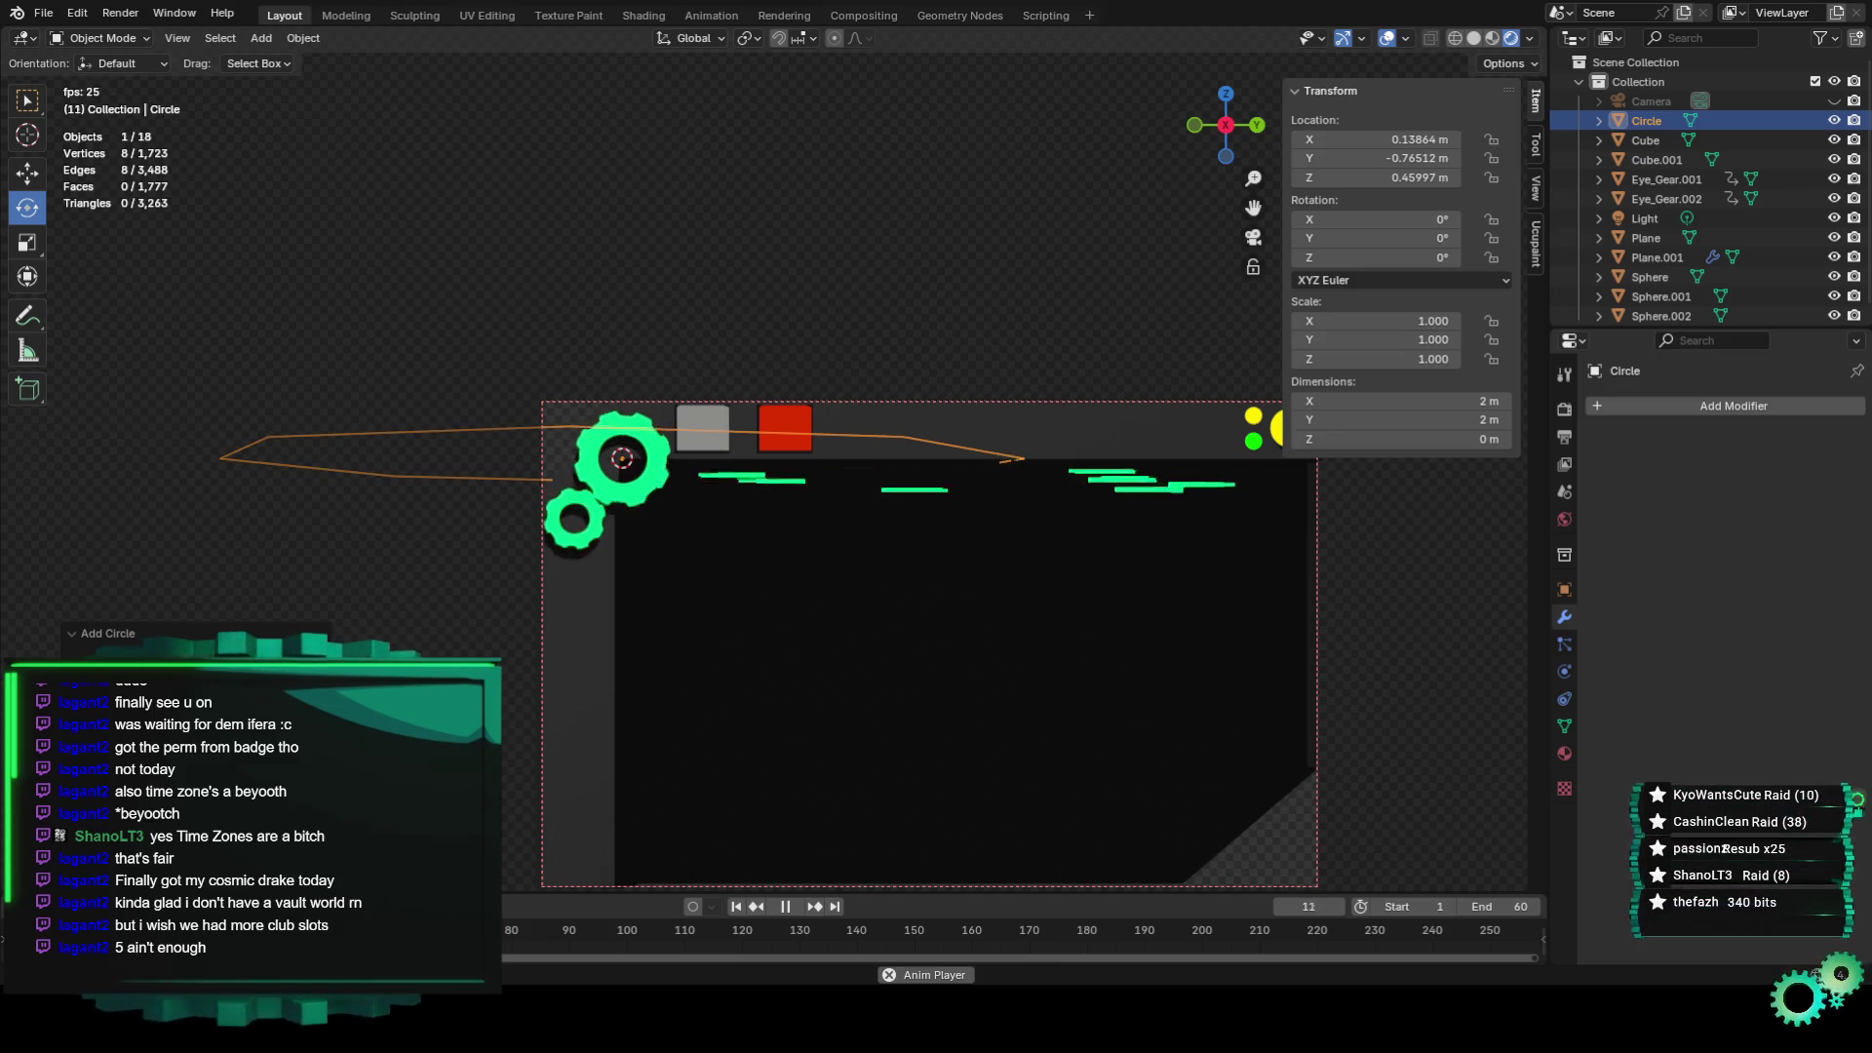
text(ry90)
key(Return)
Scale the new circle down to 0.047 so it fits inside the gear hole.
key(s)
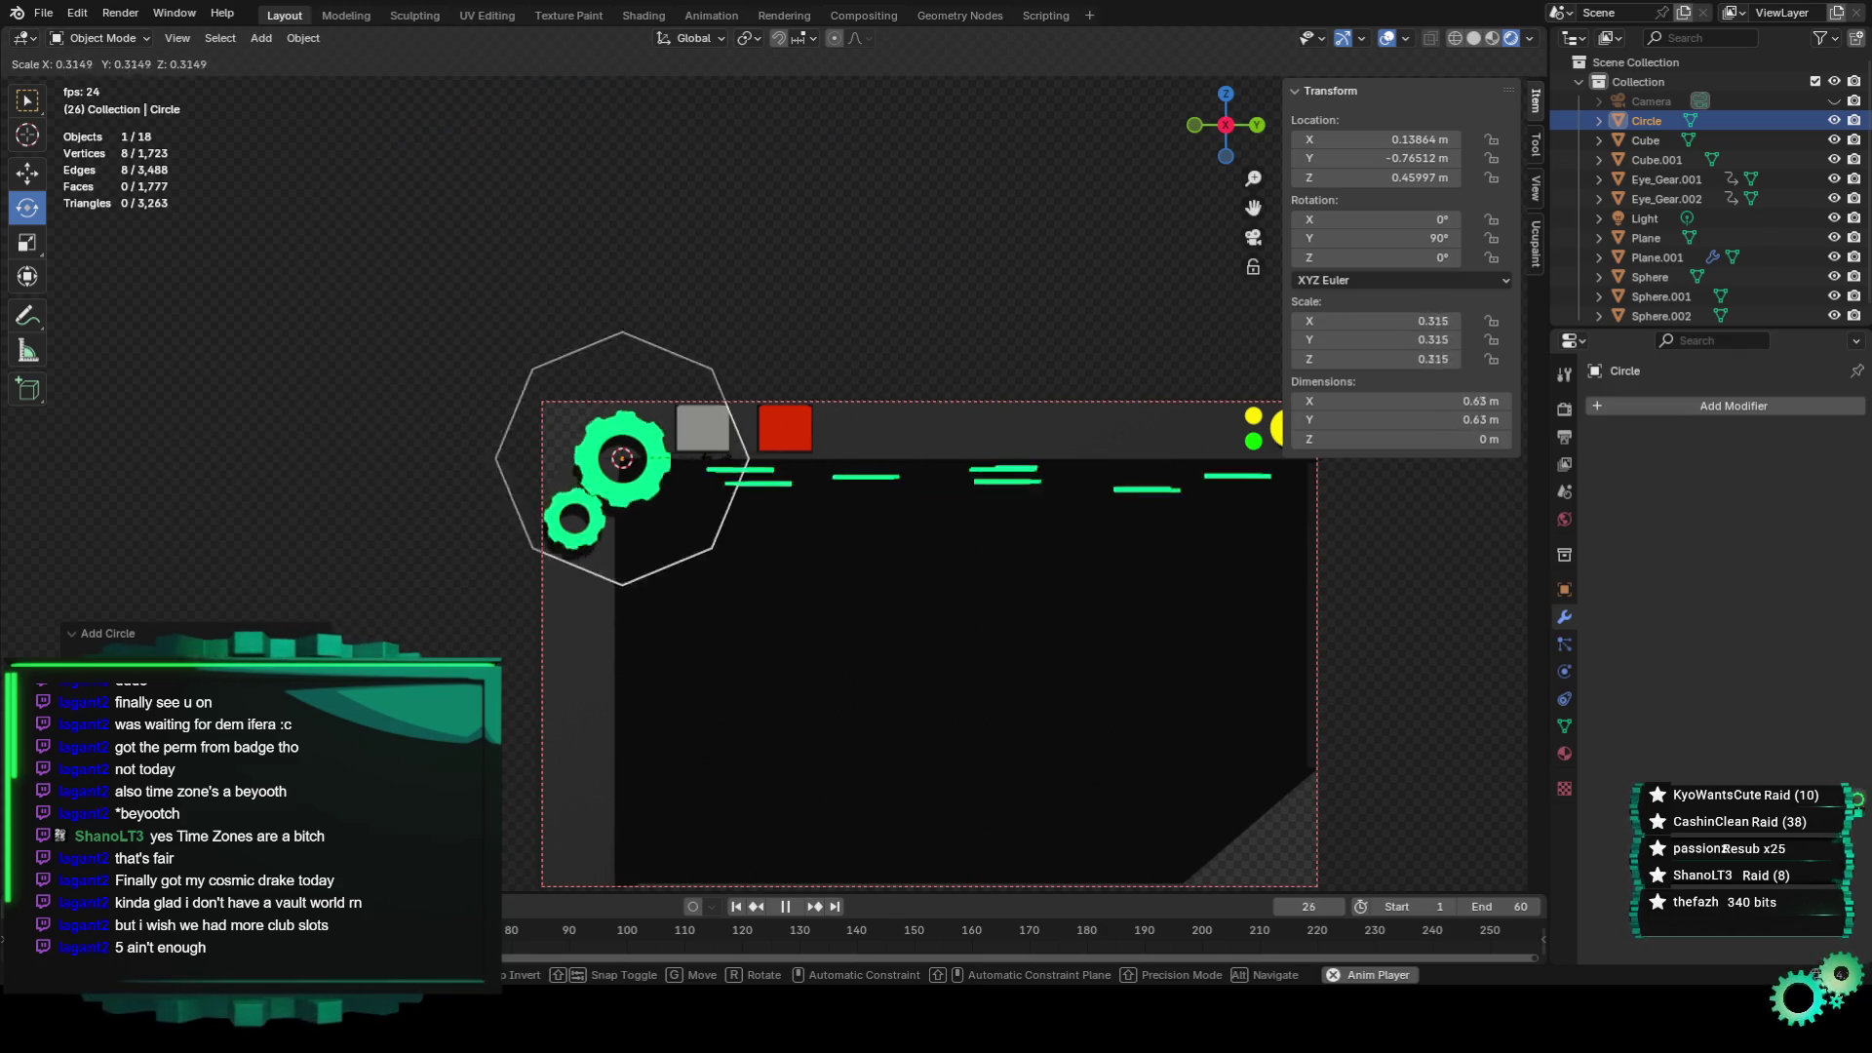
key(Return)
scroll(1195, 289, up, 4)
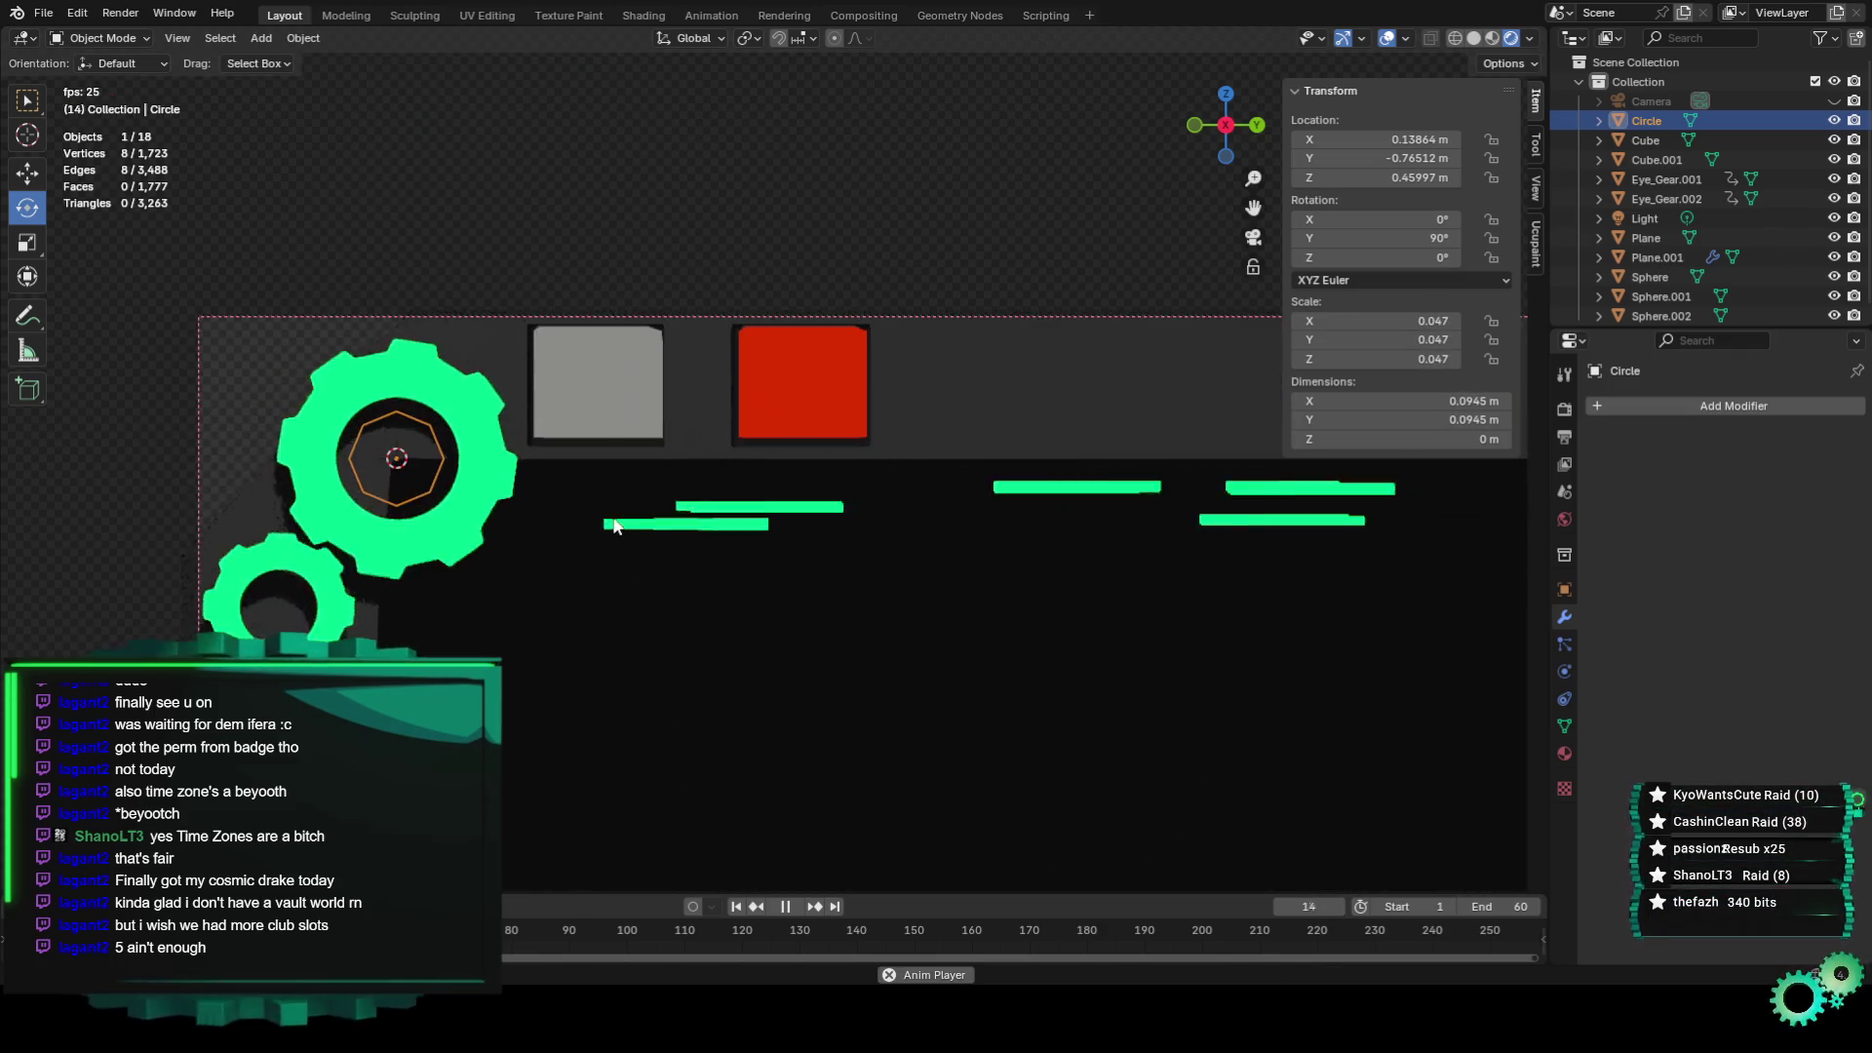
scroll(1195, 290, up, 2)
scroll(1267, 199, up, 1)
ctrl+scroll(975, 370, down, 4)
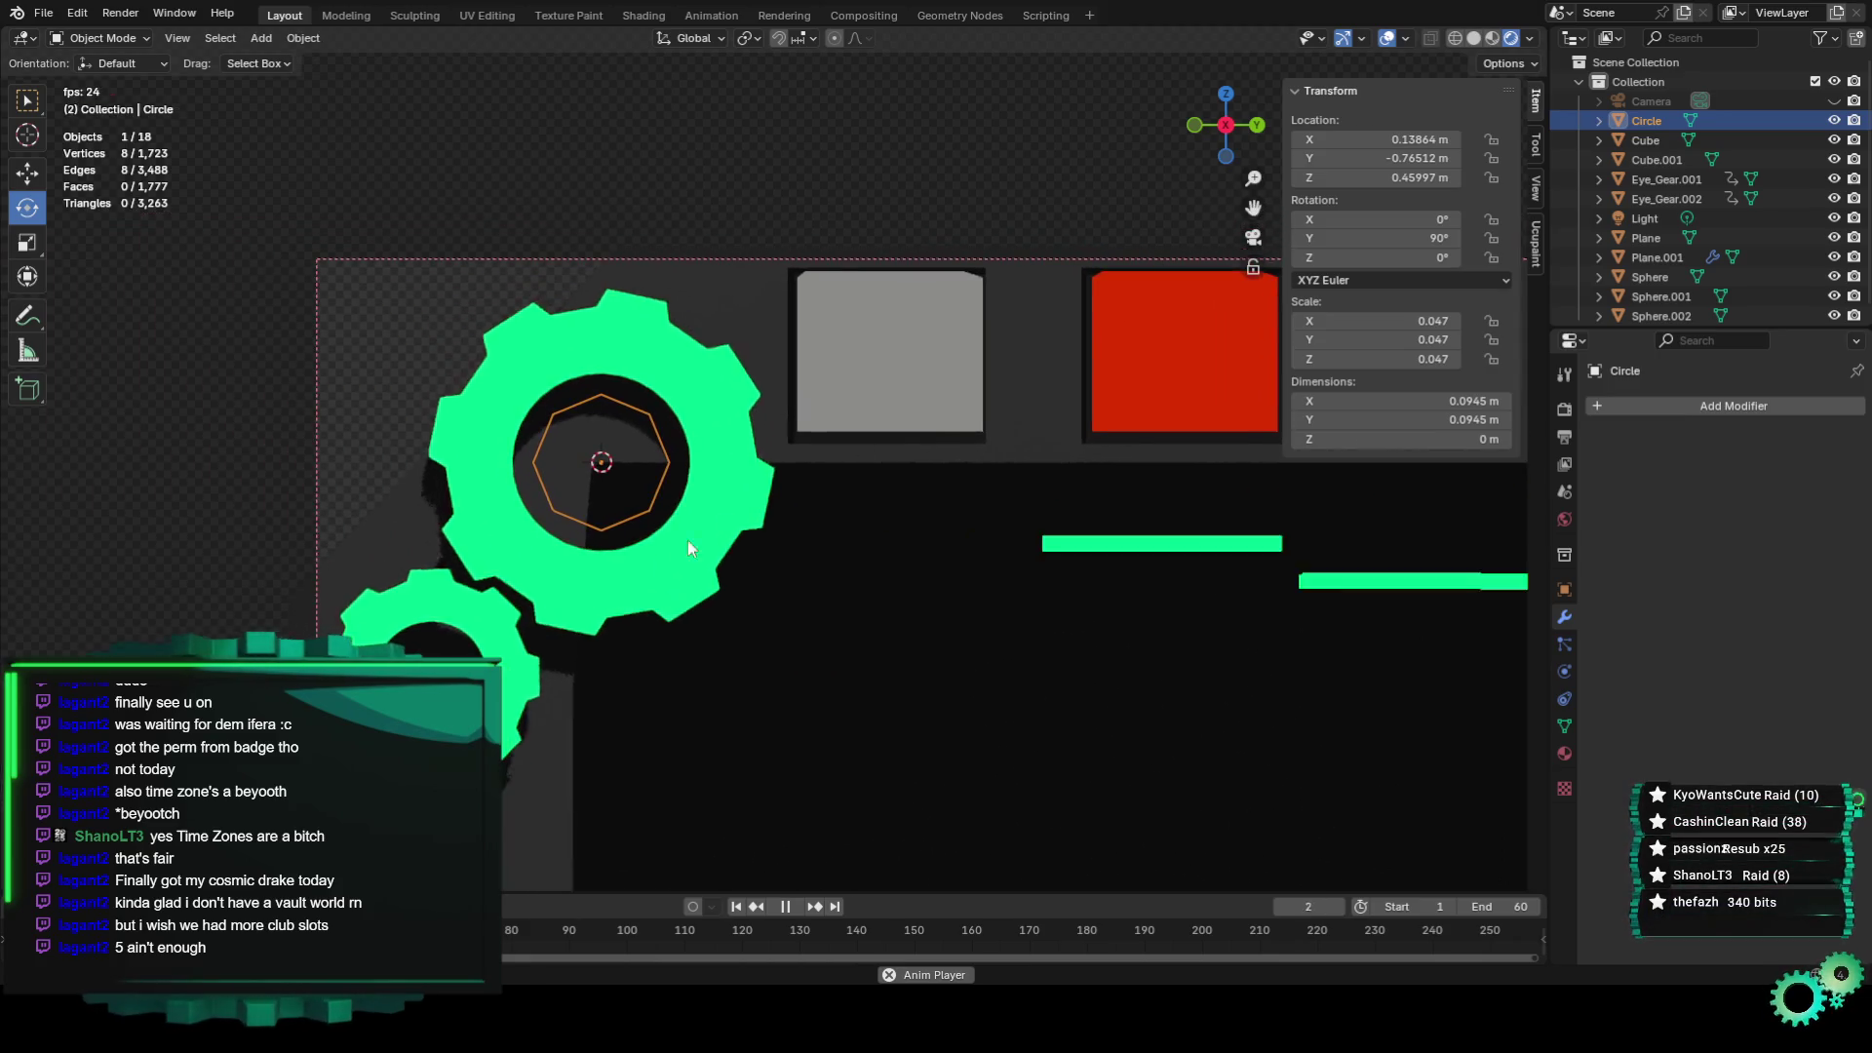
scroll(688, 540, up, 1)
scroll(657, 610, up, 1)
Add a Subdivision Surface modifier to smooth the circle.
click(1705, 406)
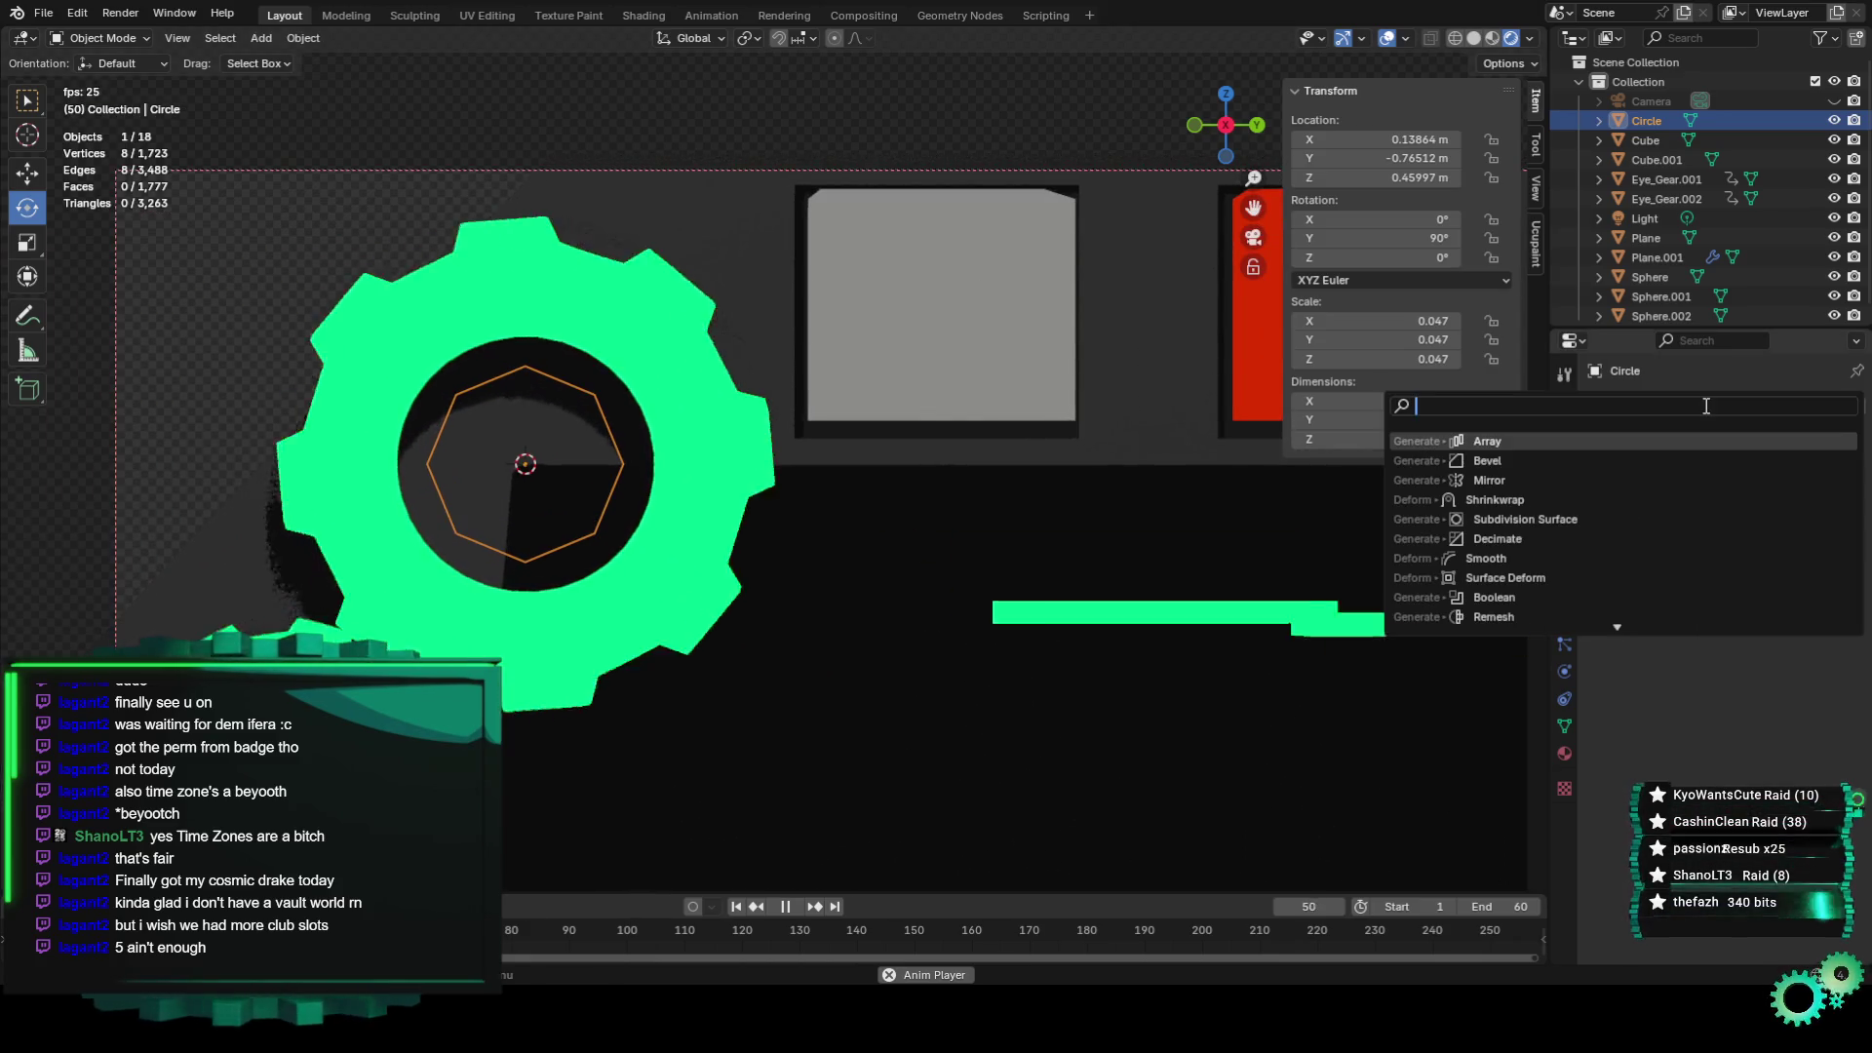
text(sub)
click(1640, 441)
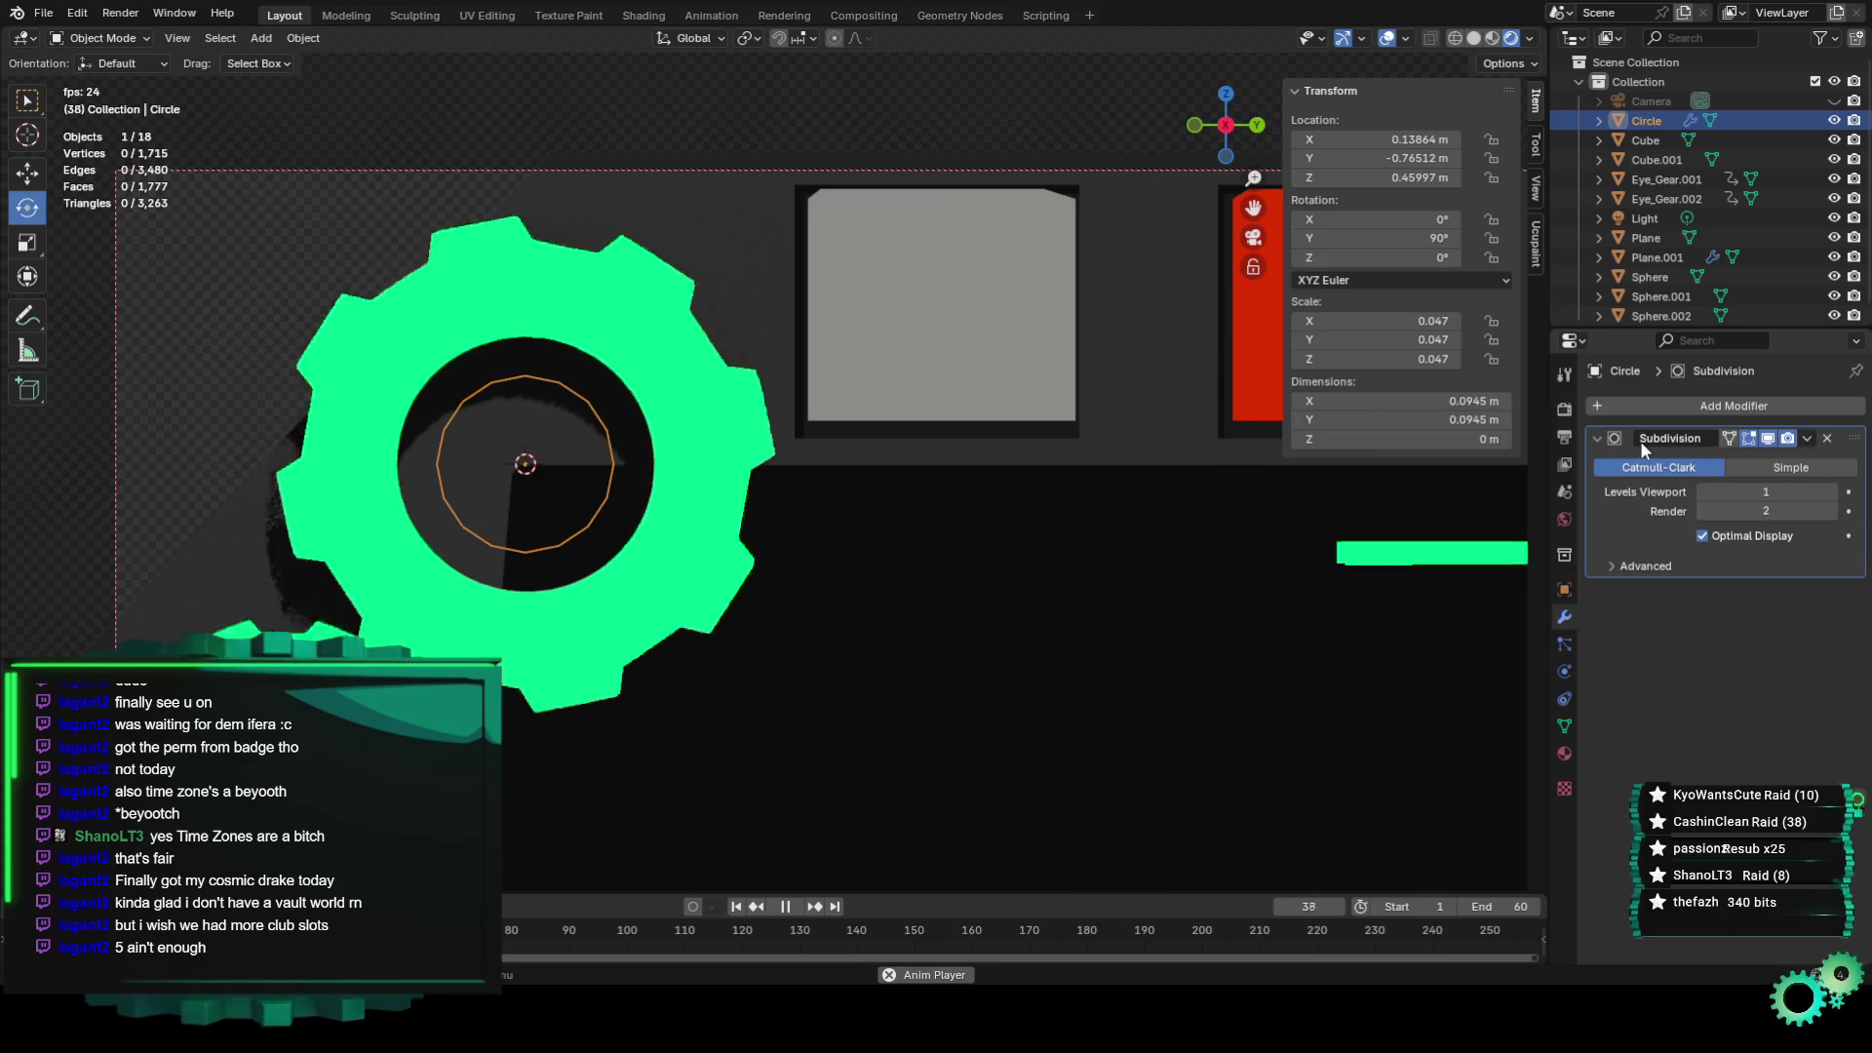
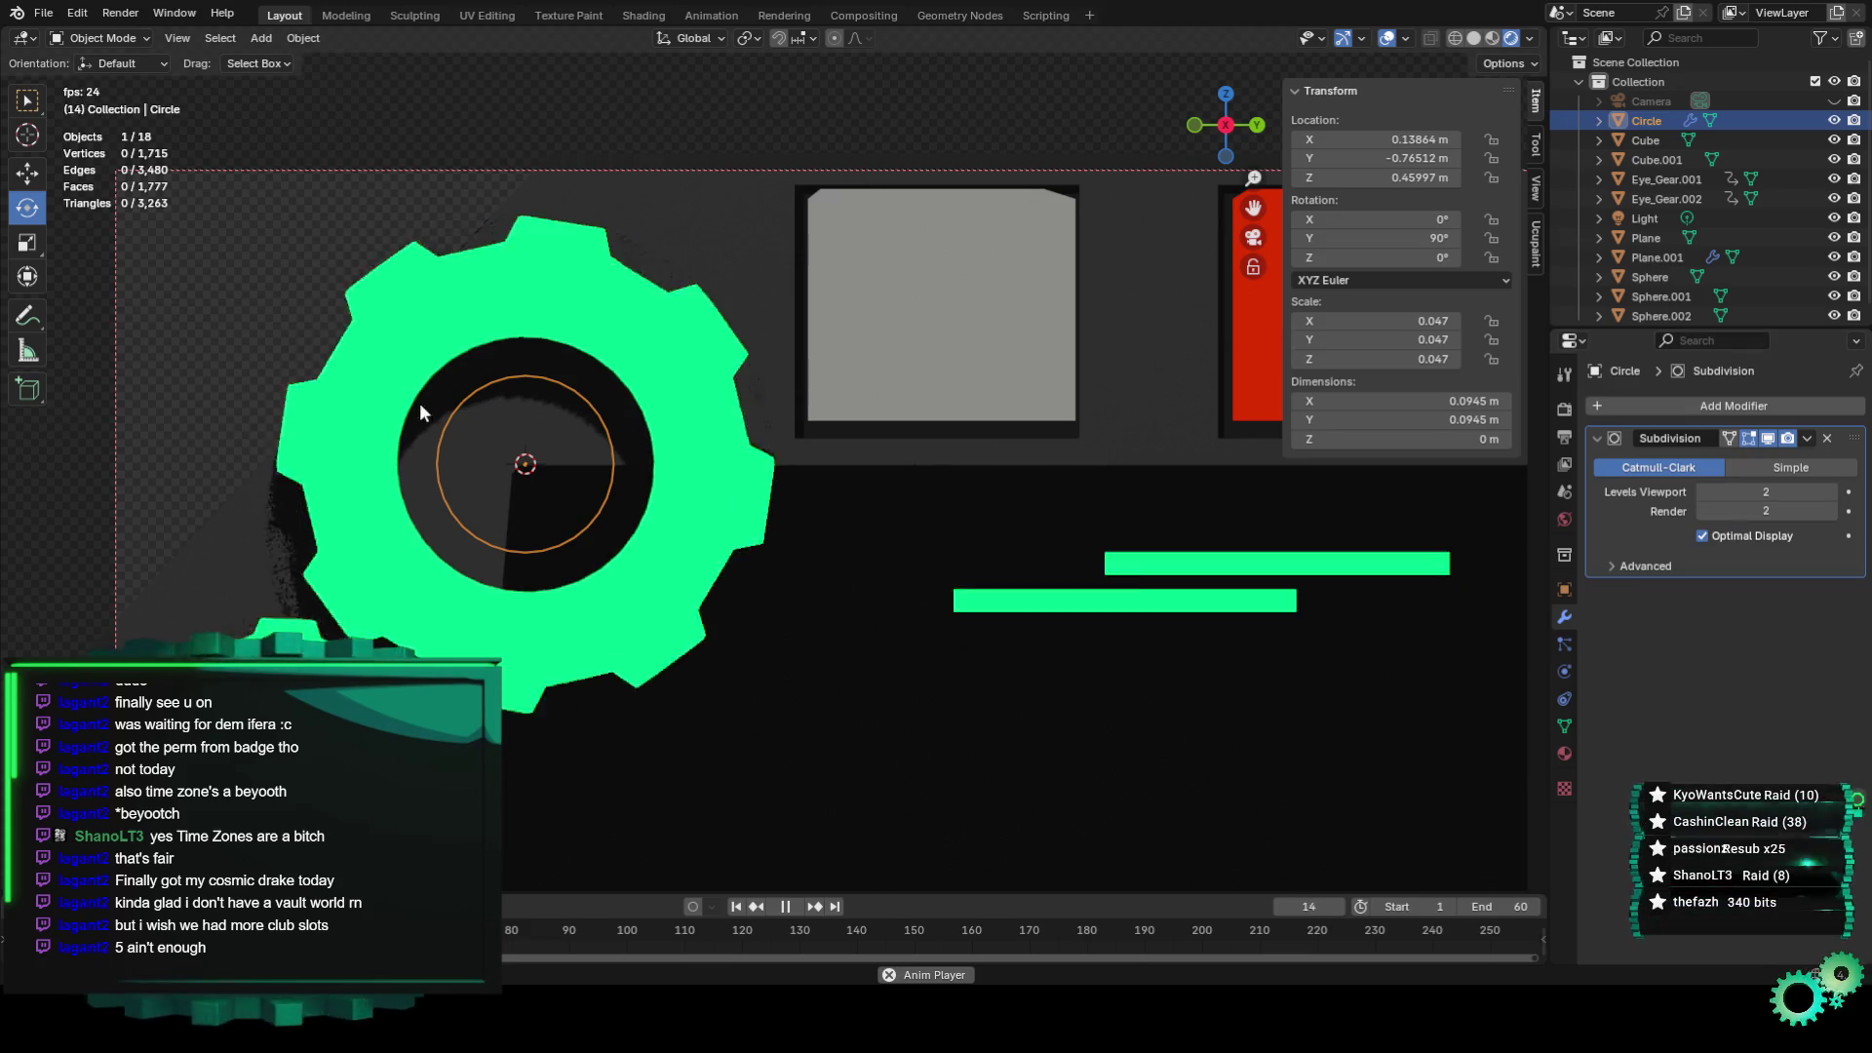
In Edit Mode, Grid Fill the circle inside the big green gear with faces.
click(303, 41)
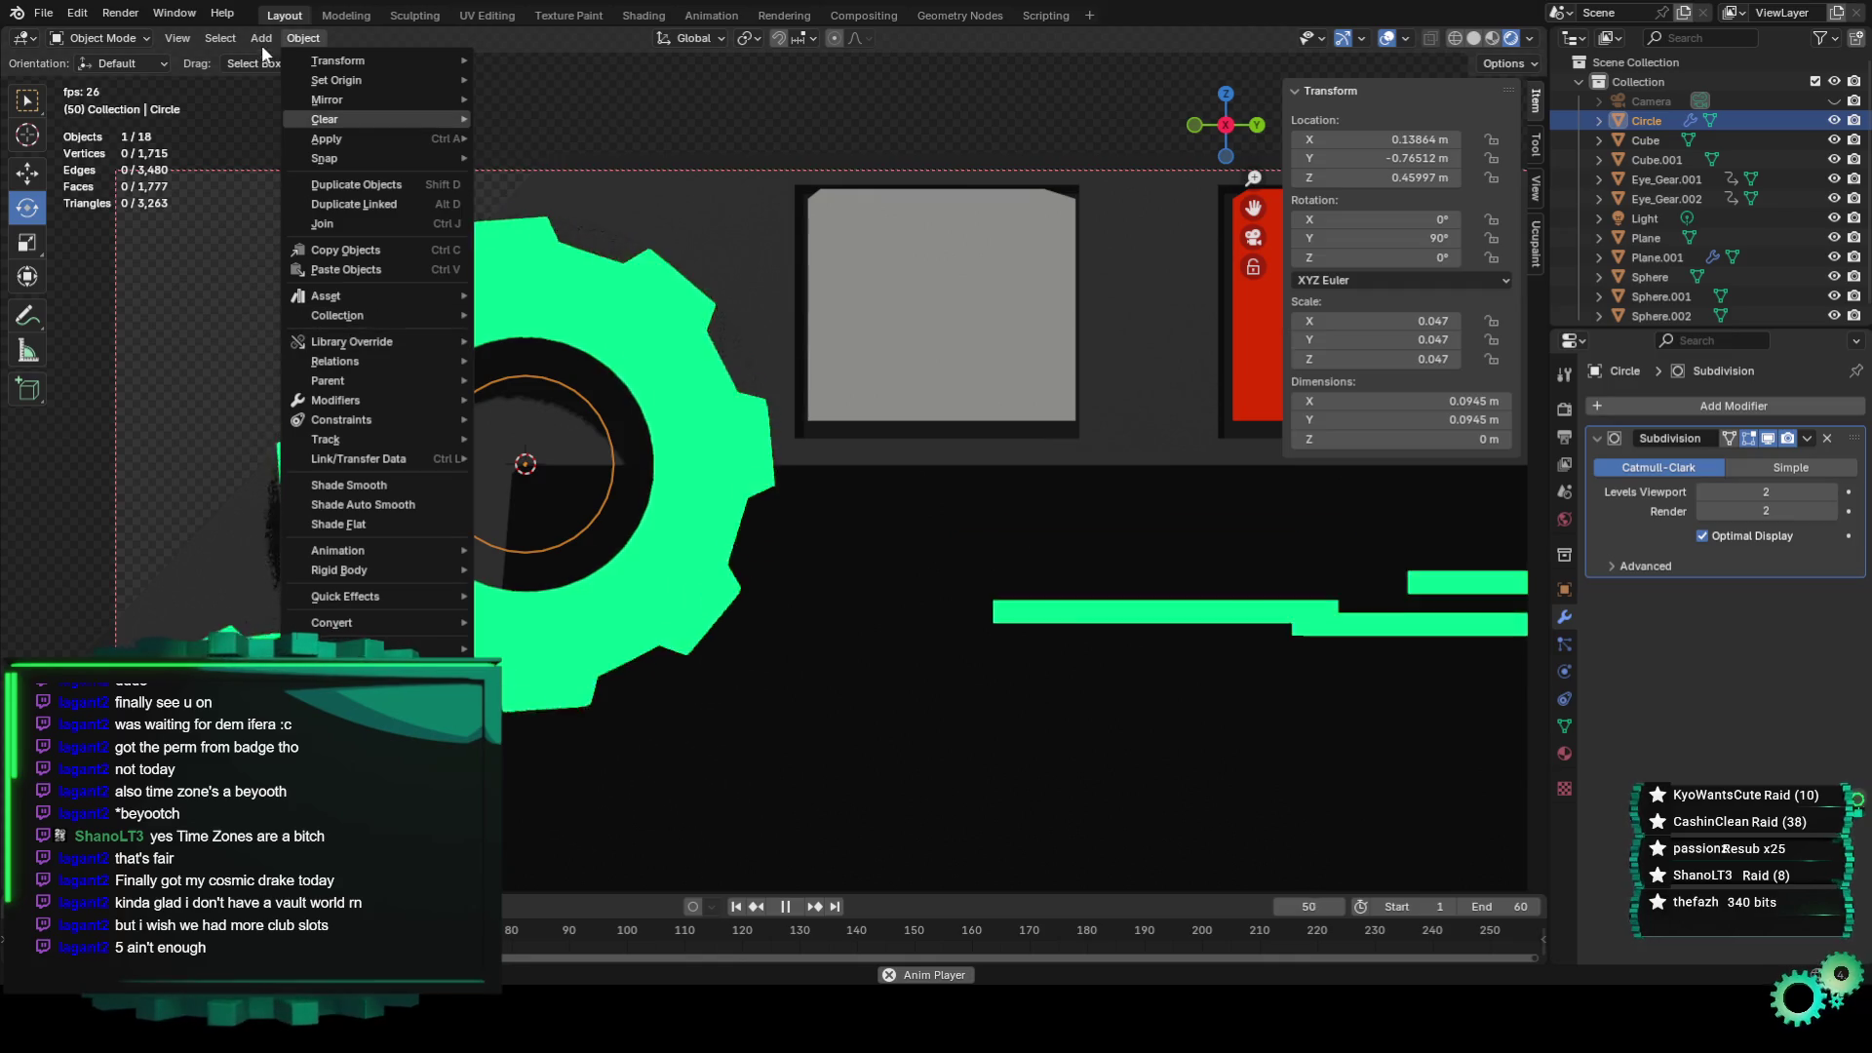
click(127, 49)
click(126, 49)
click(137, 83)
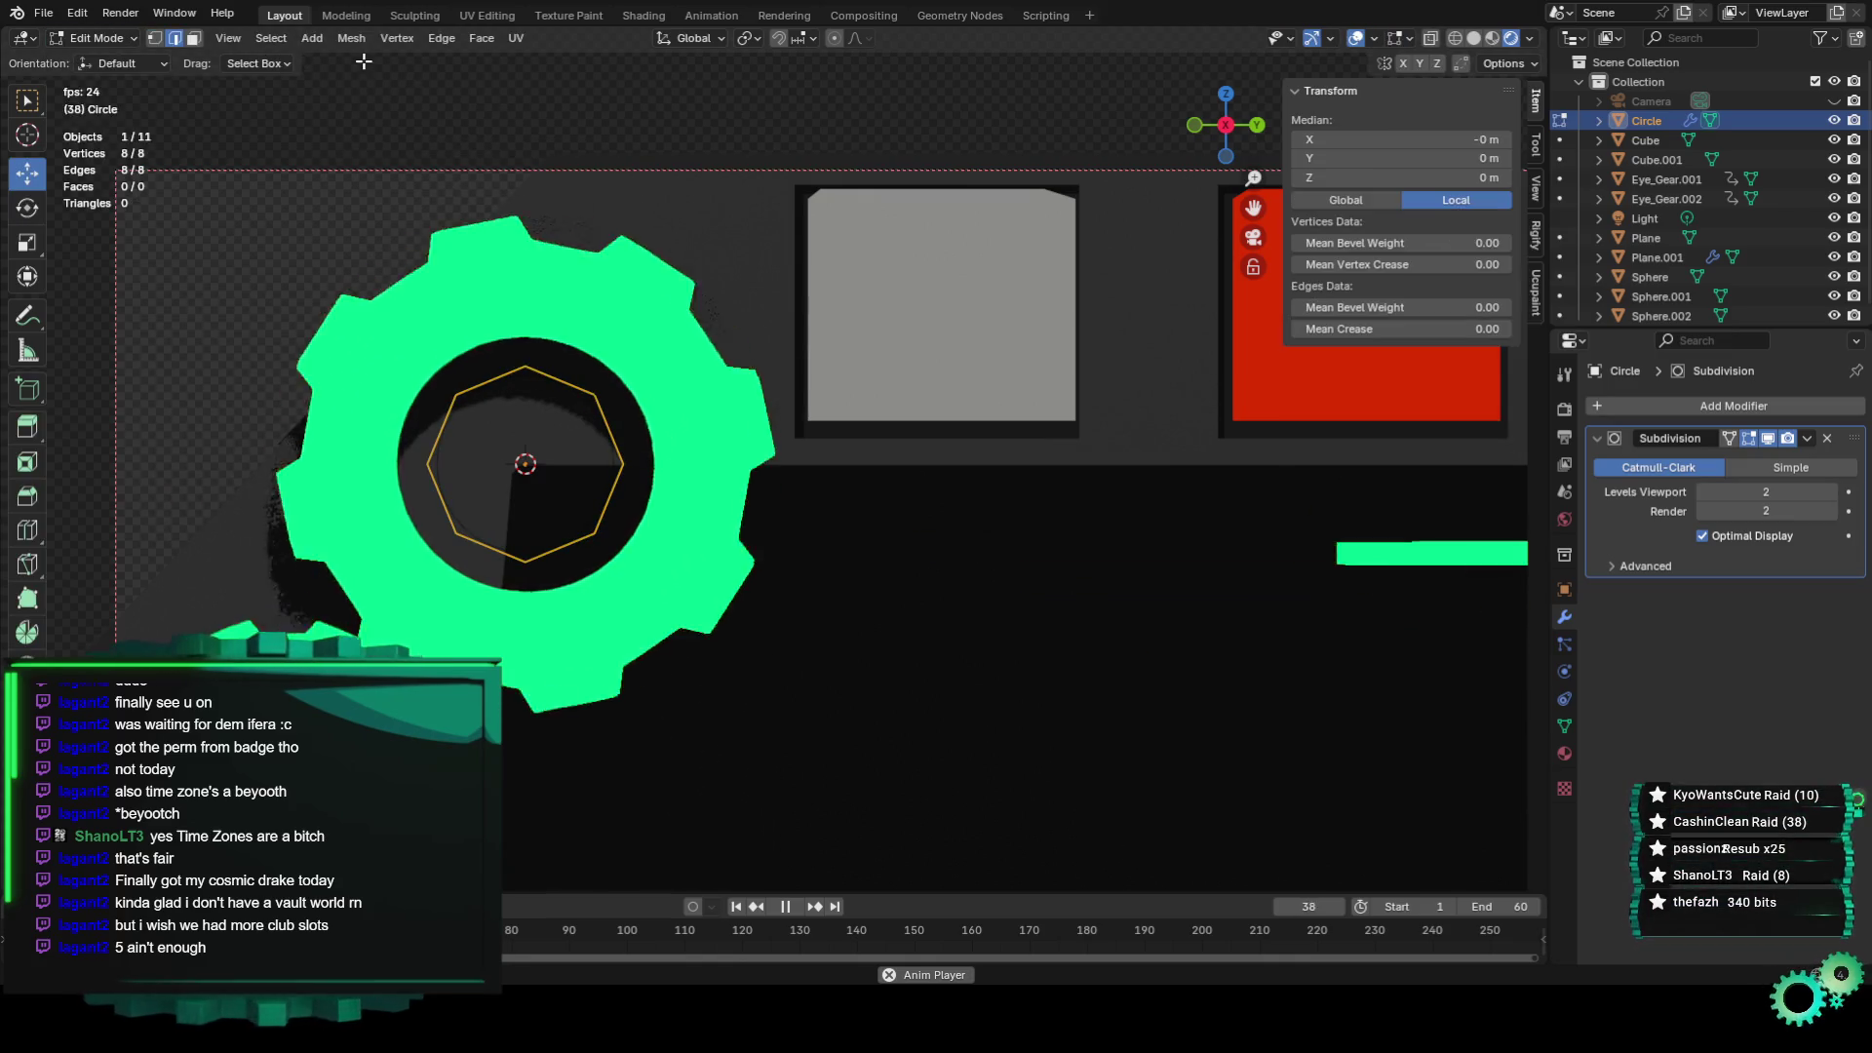
click(482, 39)
click(587, 270)
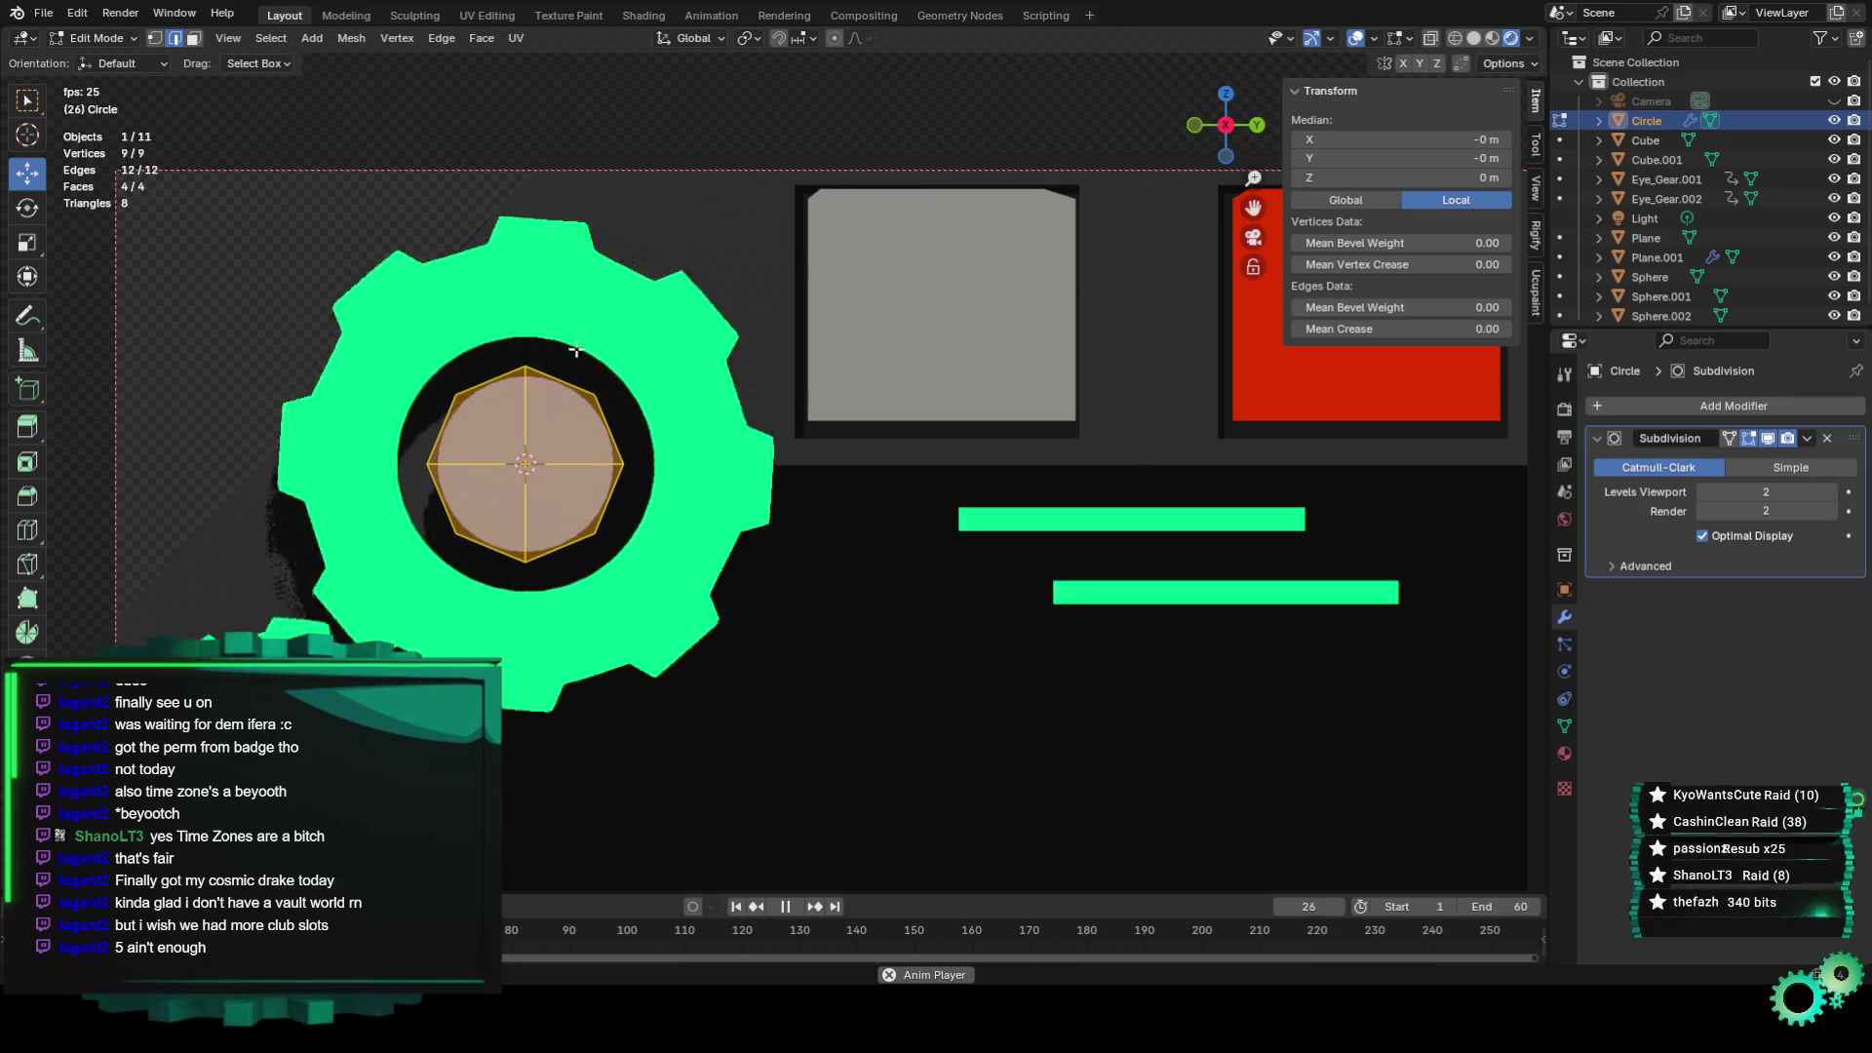
Select the whole filled disc and scale it up to cover the gear's centre hole.
click(713, 349)
key(a)
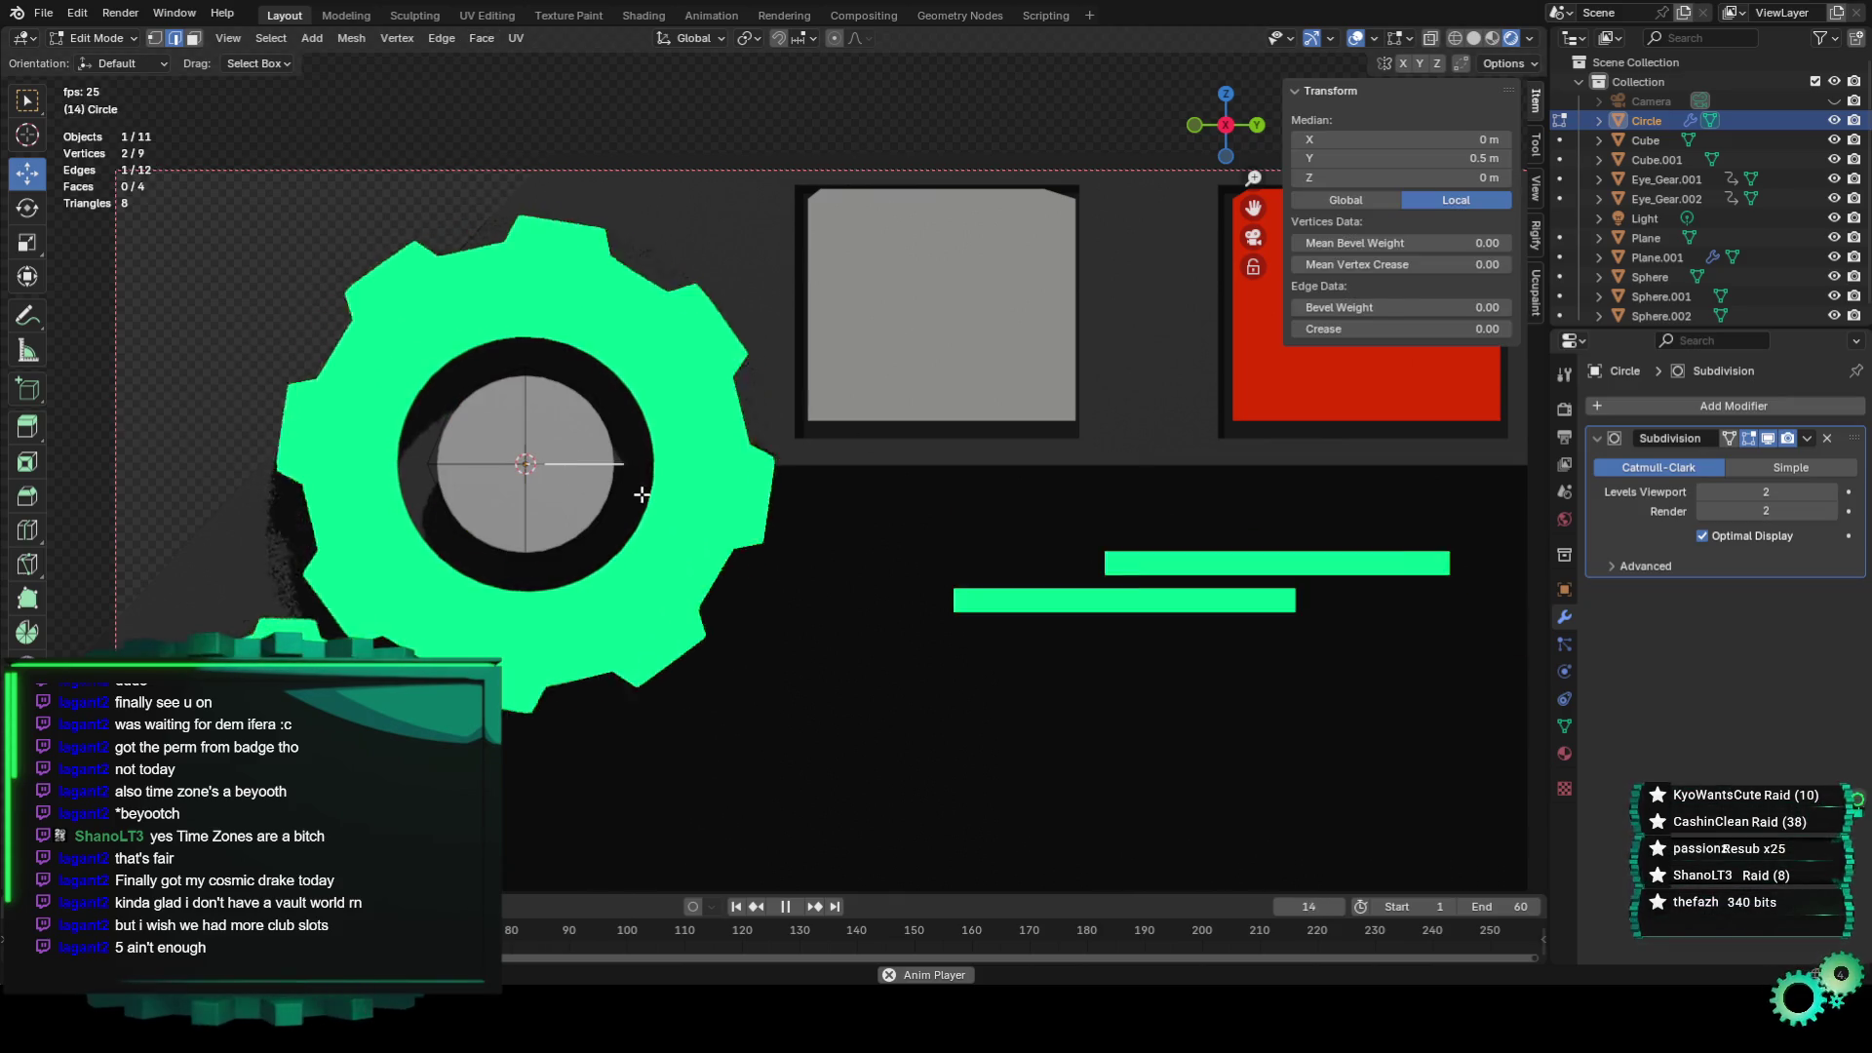
key(s)
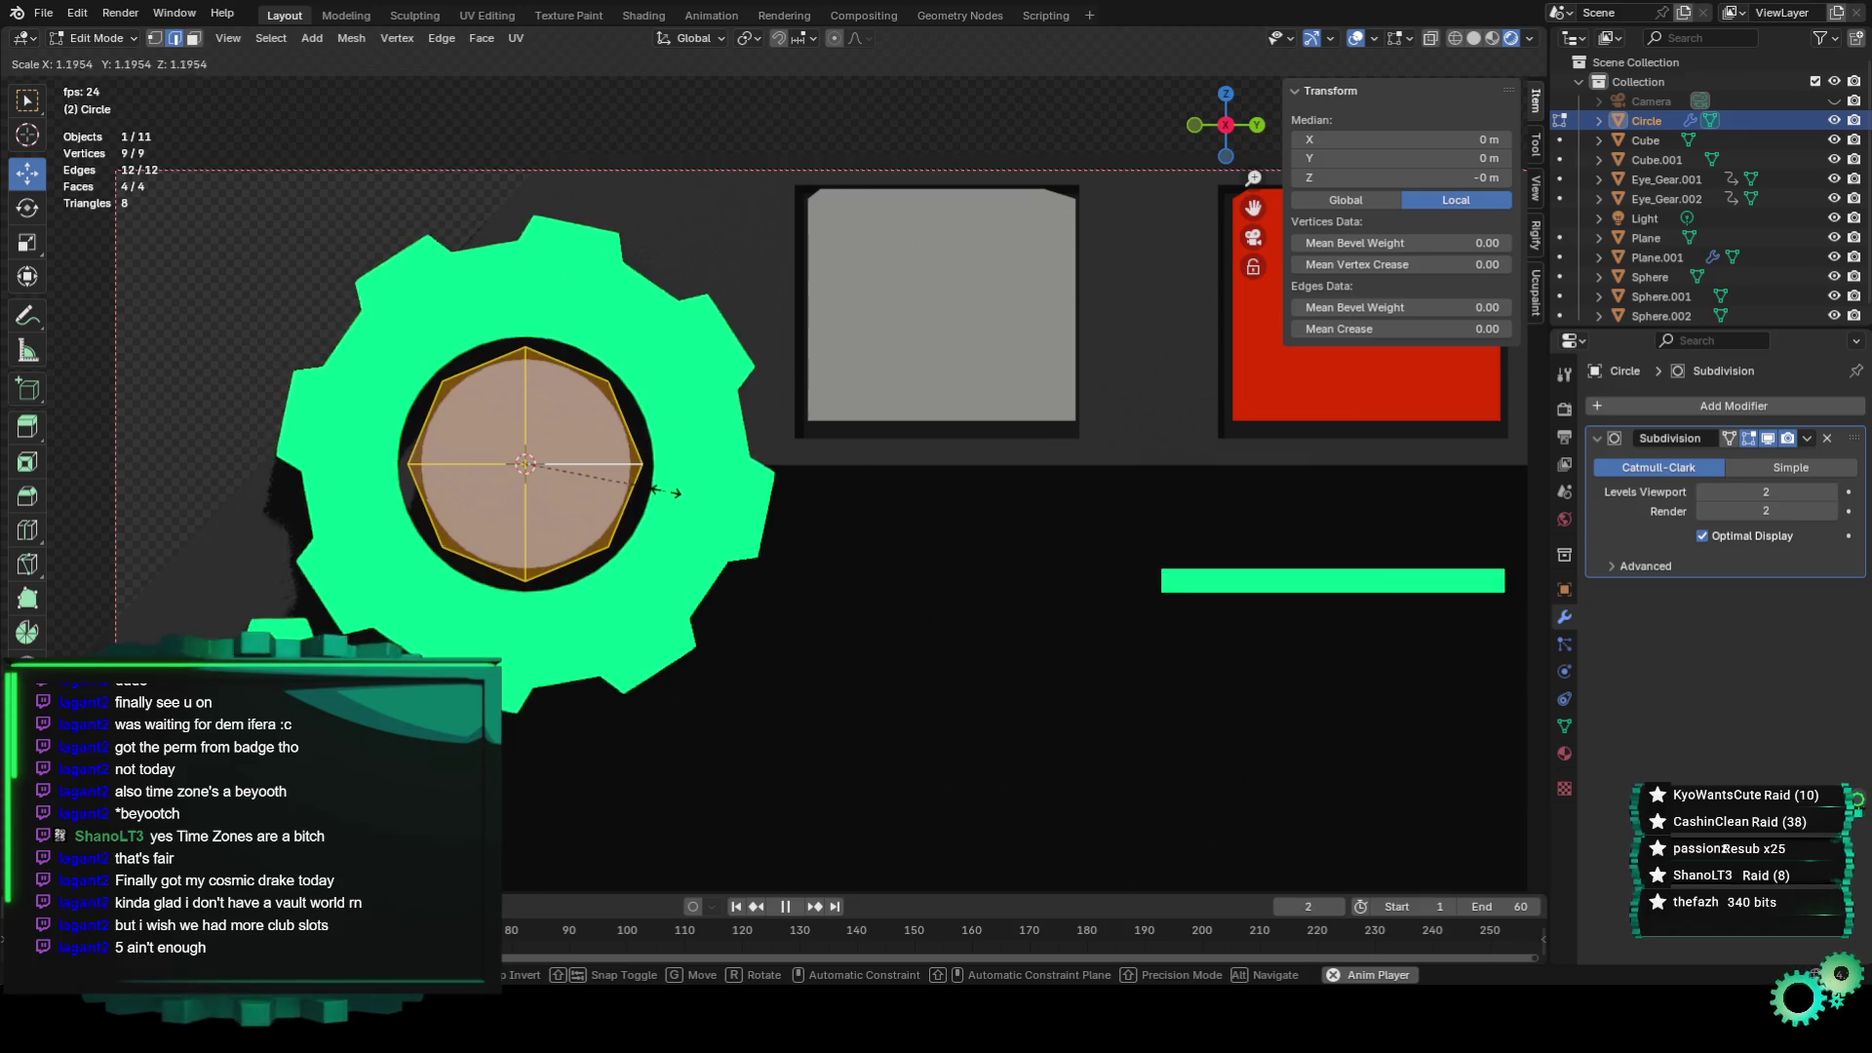
click(770, 441)
scroll(770, 441, down, 2)
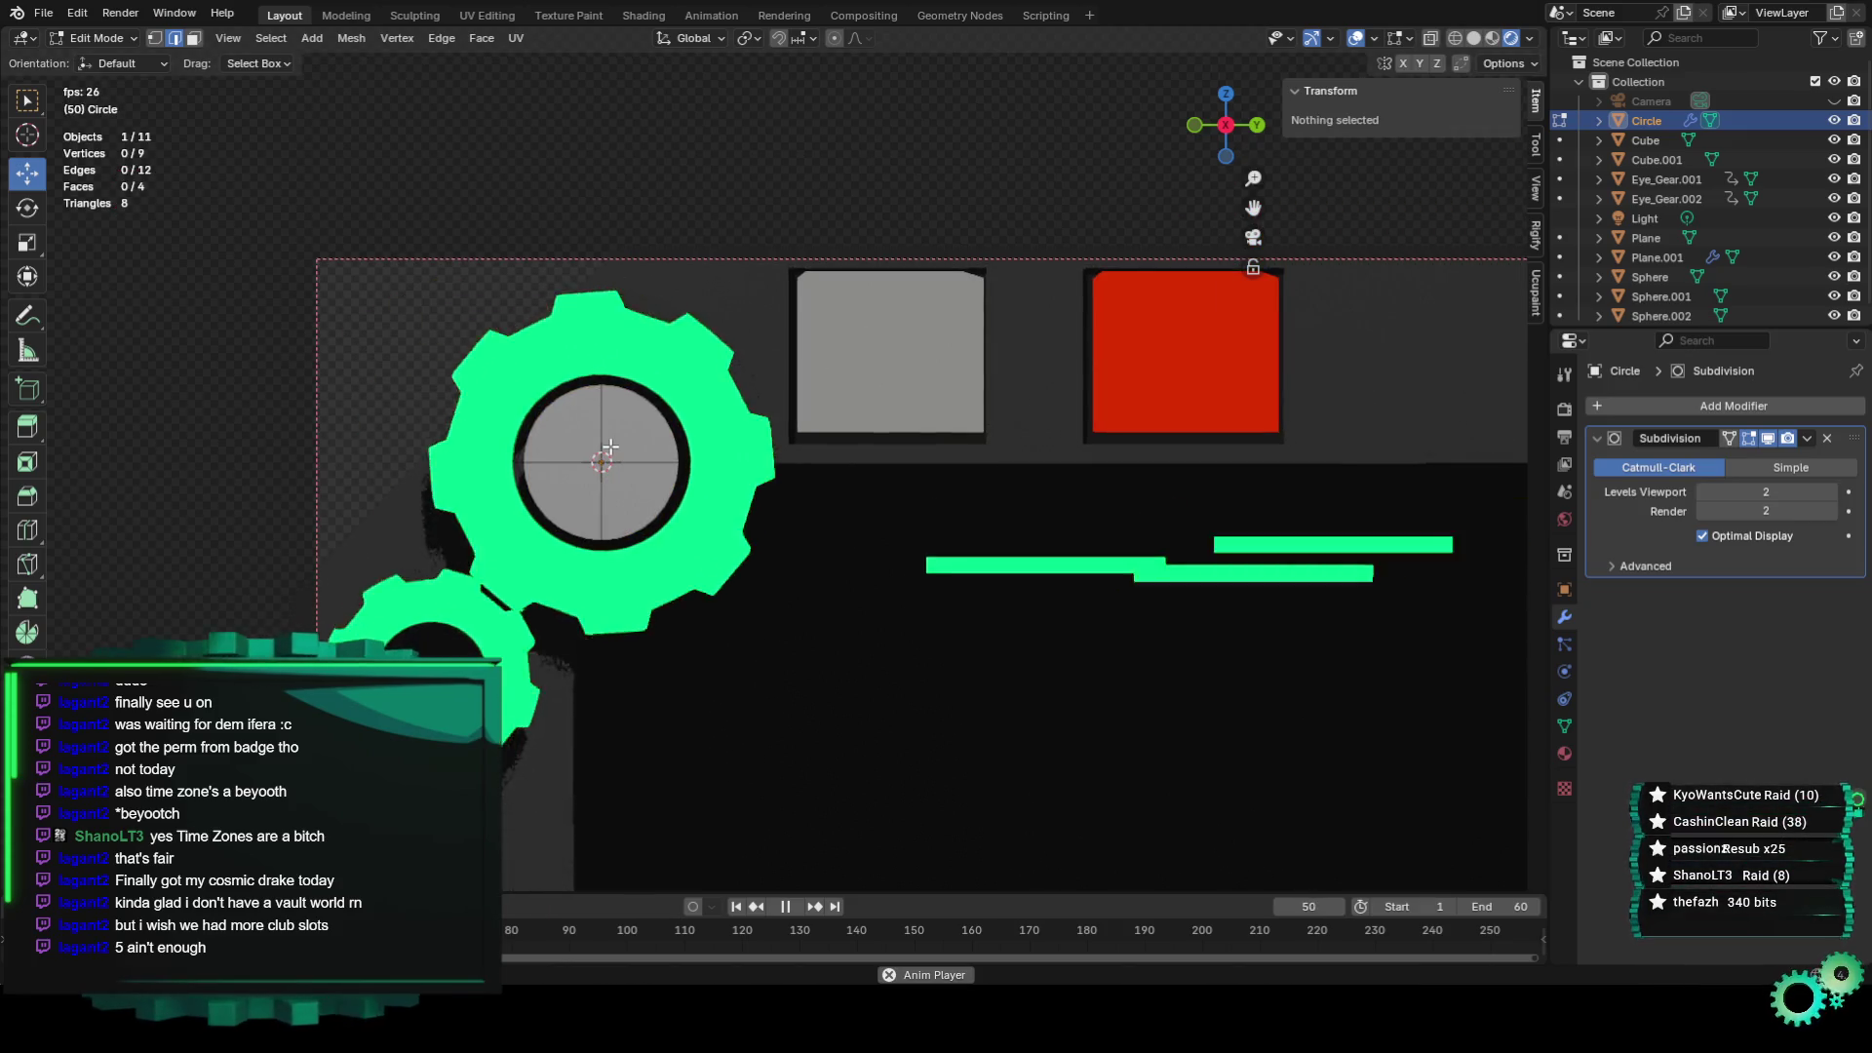
click(1564, 753)
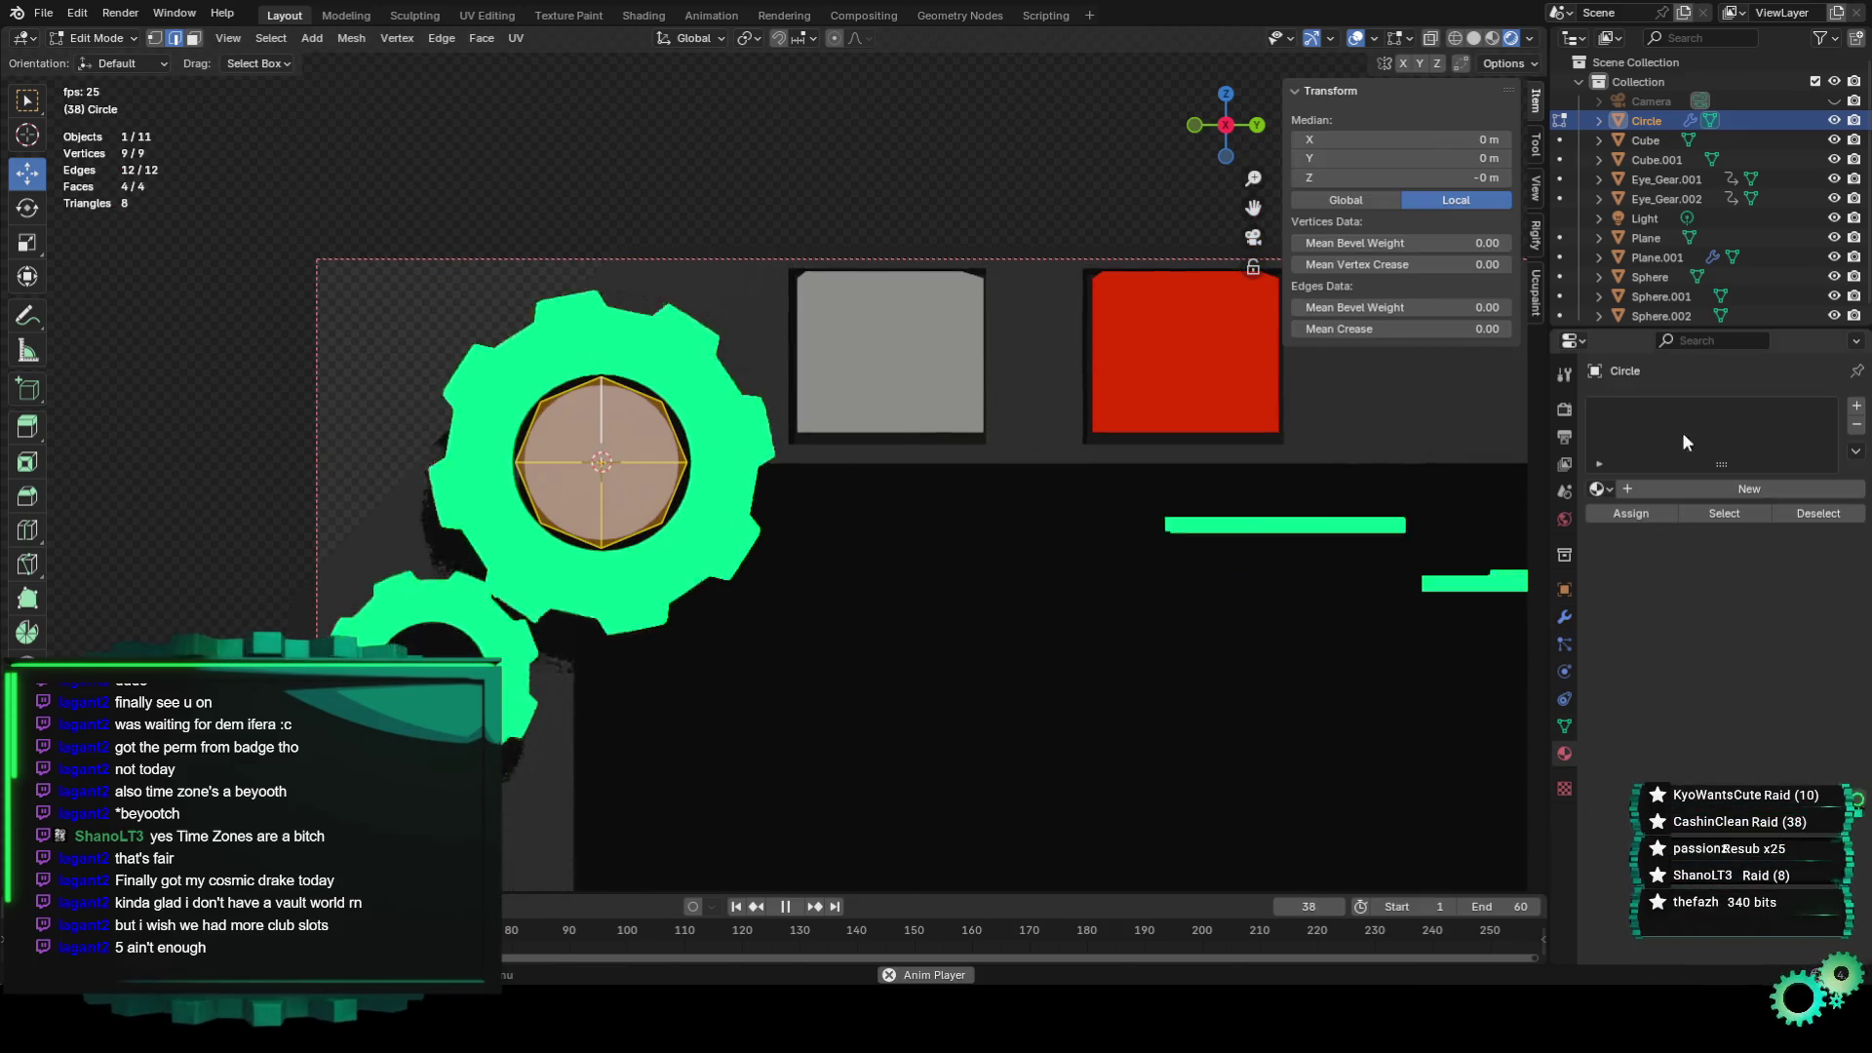
Give the disc the existing green Eye_Light material.
click(1629, 489)
click(1599, 489)
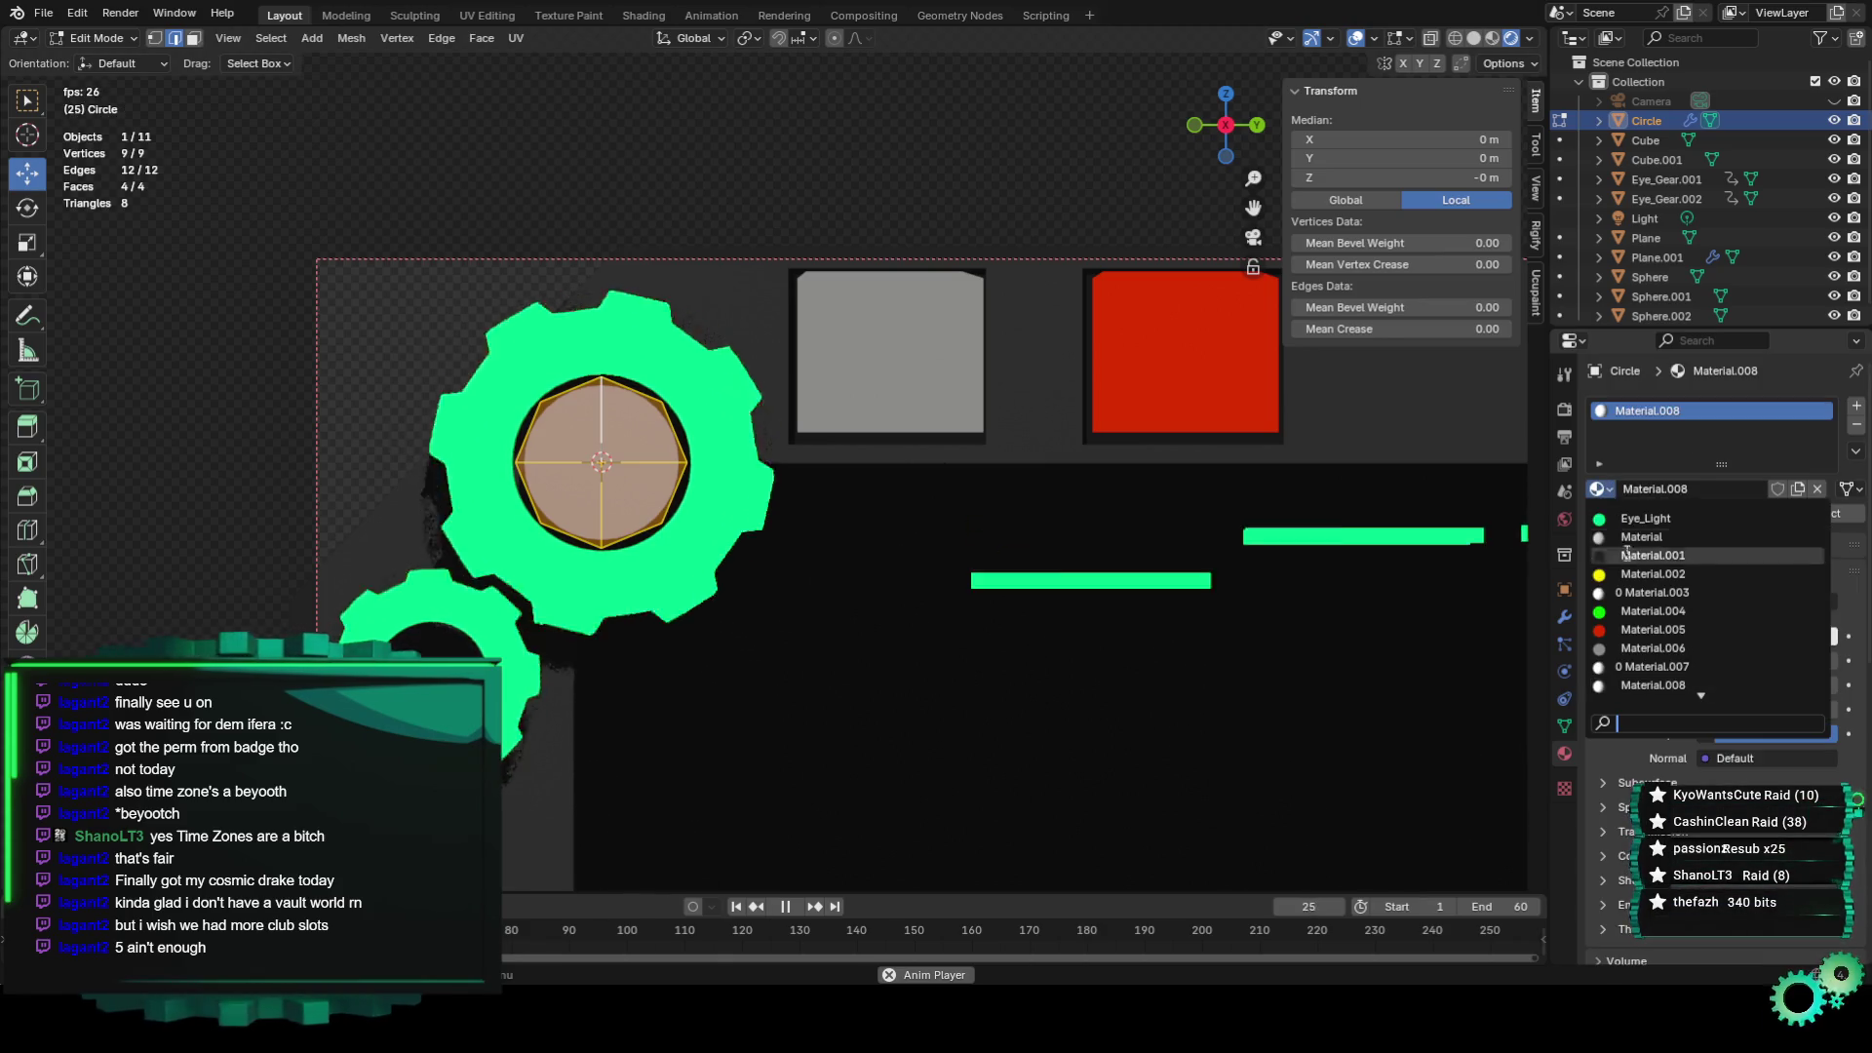
click(1647, 508)
click(812, 214)
scroll(819, 279, down, 3)
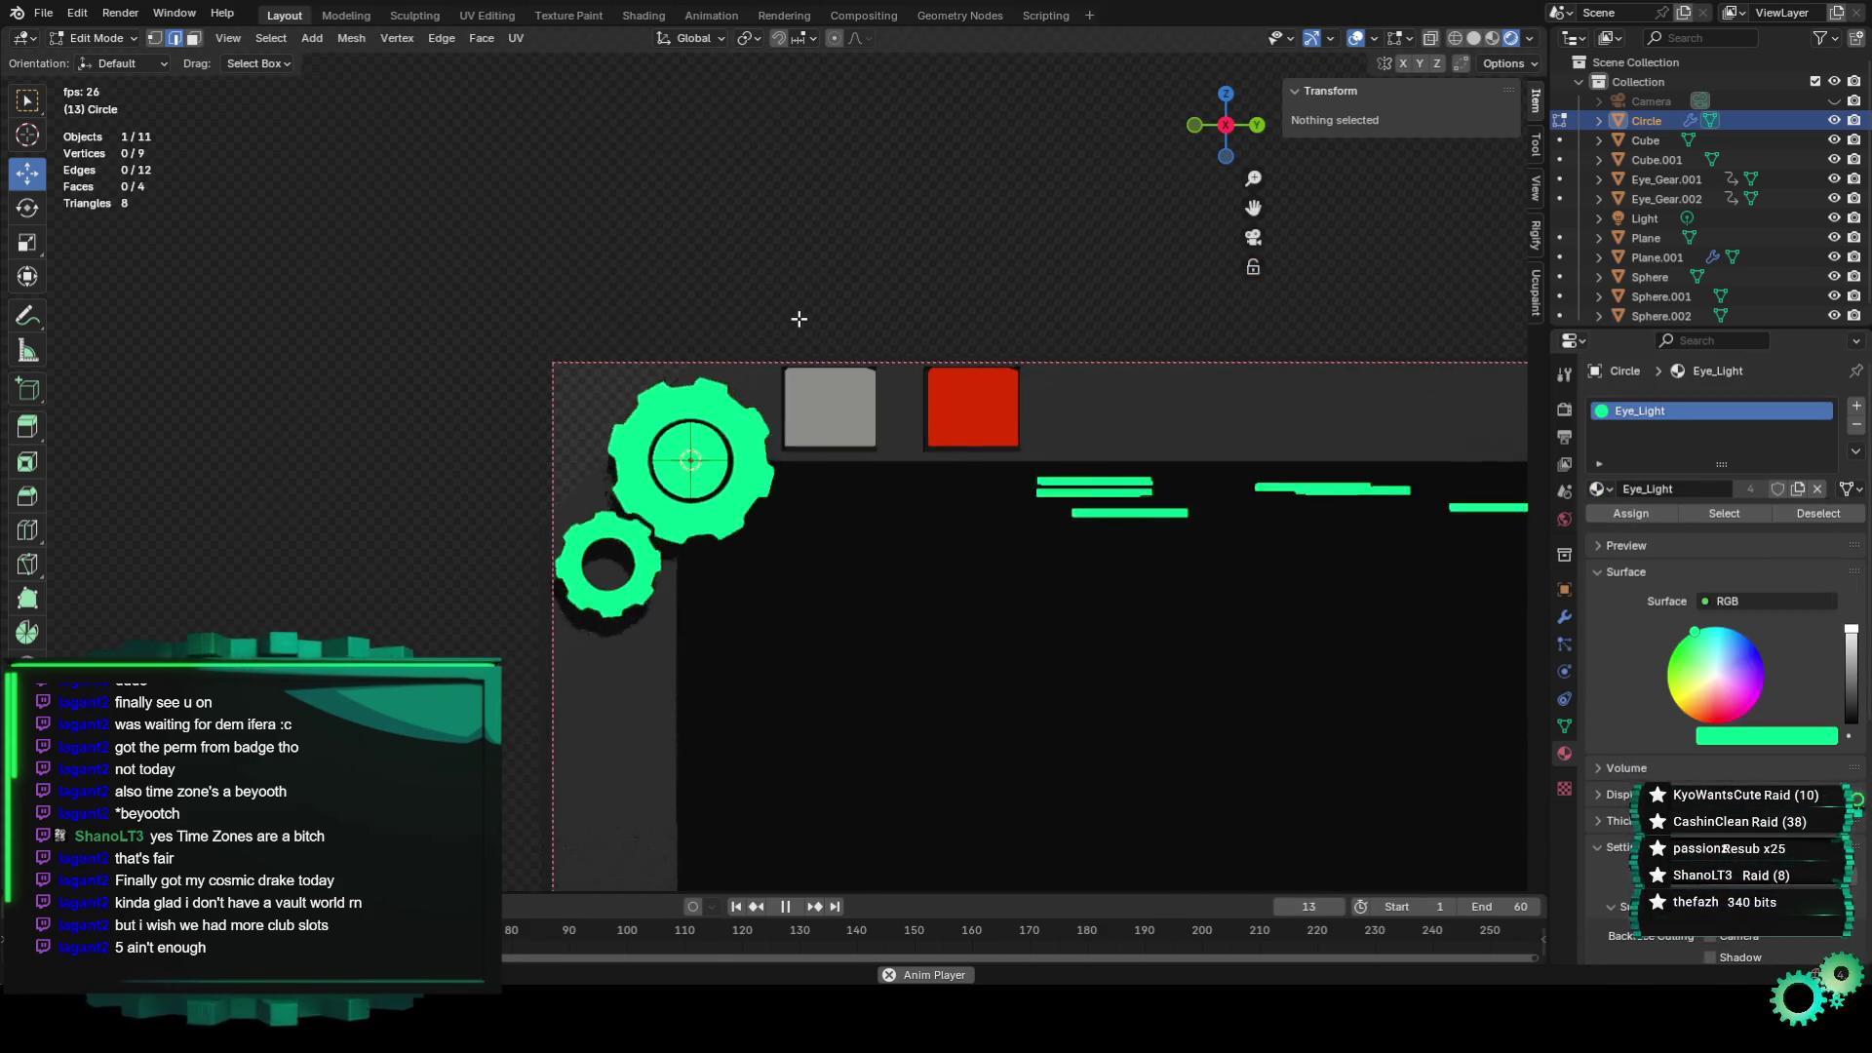
scroll(831, 502, up, 3)
scroll(818, 488, up, 2)
Check the disc's vertices inside the gear hole, then return to Object Mode.
key(a)
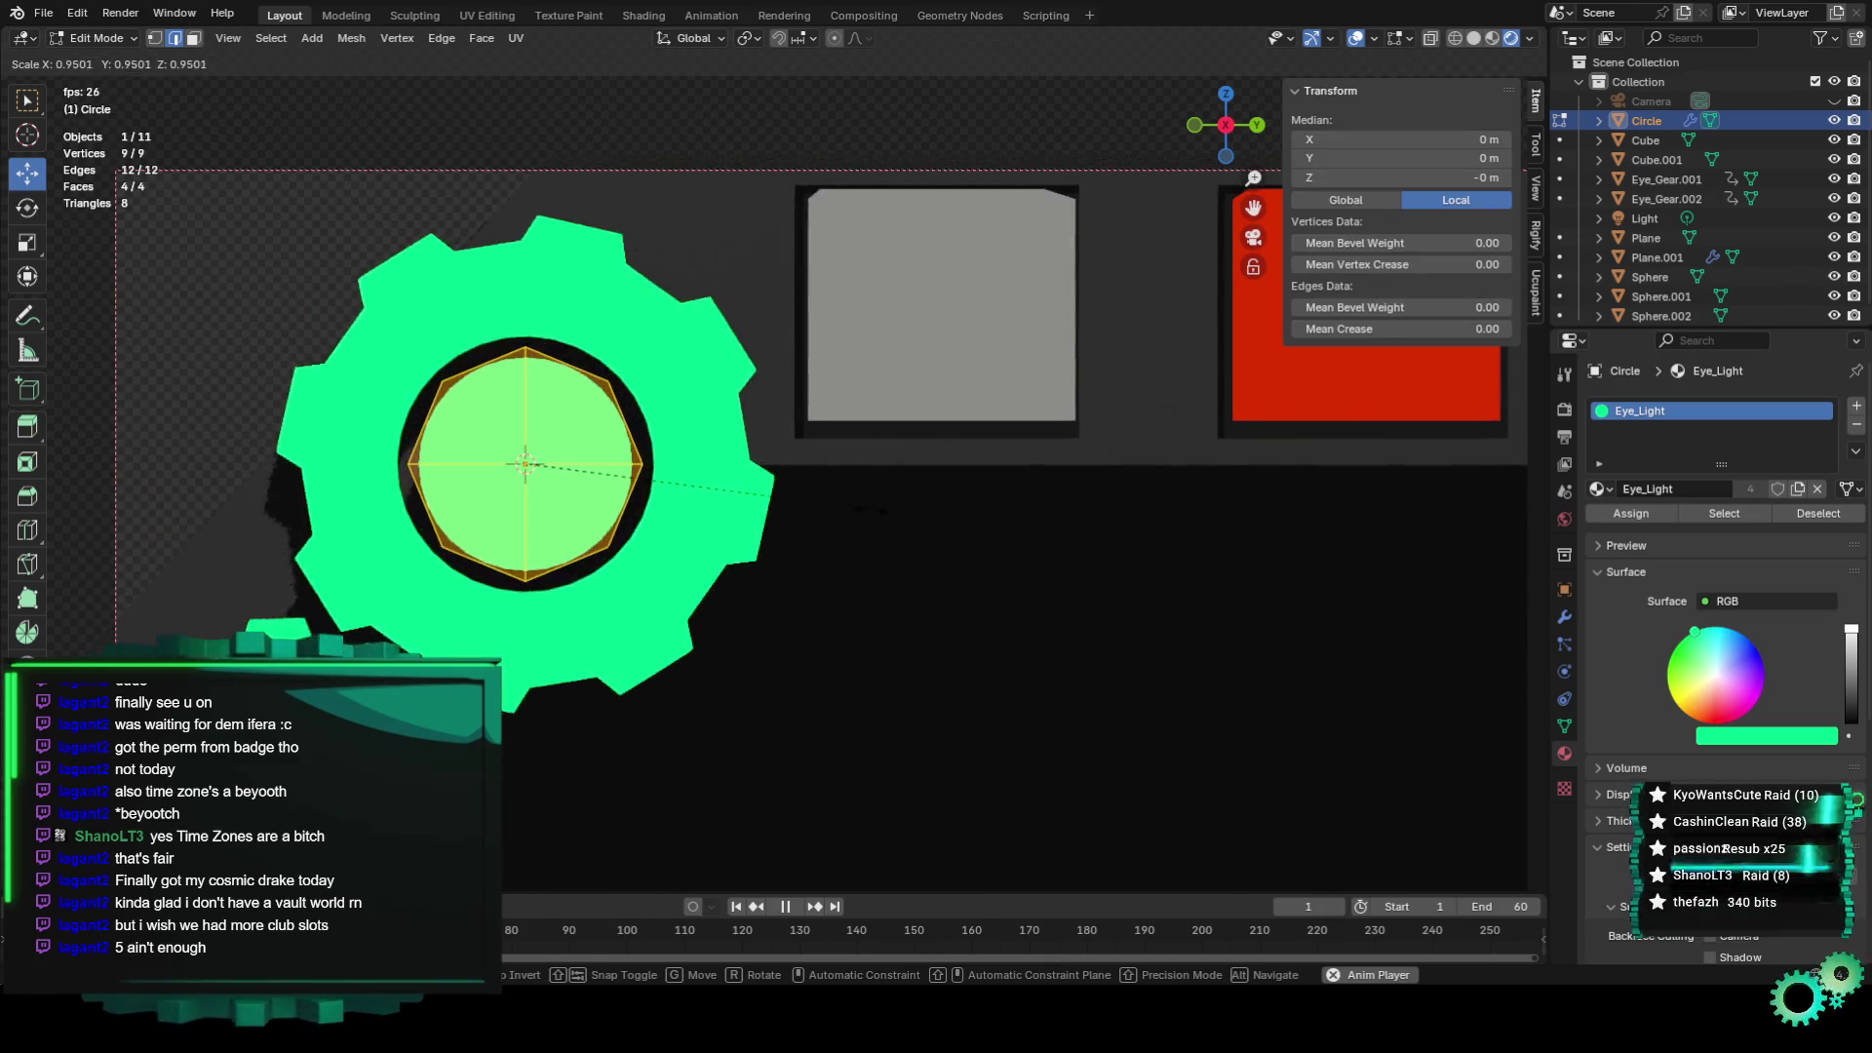
scroll(764, 366, down, 2)
scroll(763, 366, down, 2)
click(780, 370)
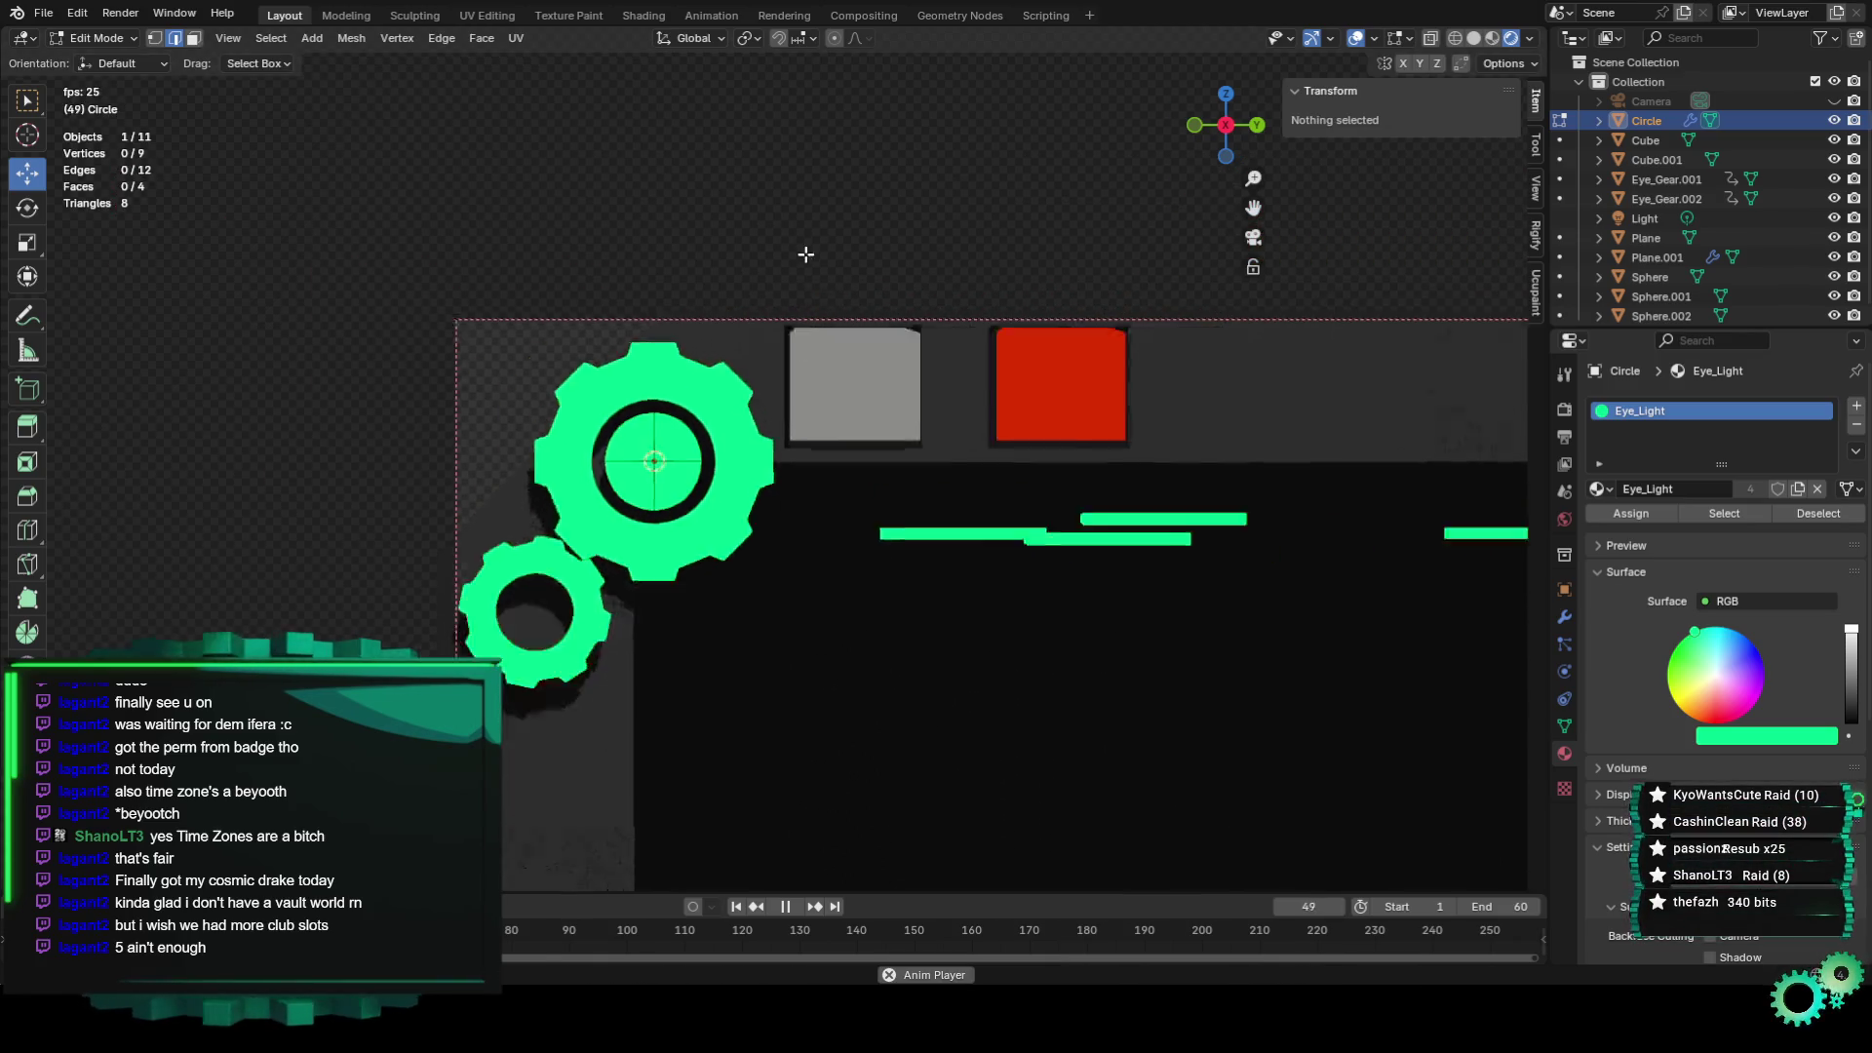
scroll(823, 357, down, 3)
scroll(812, 500, up, 3)
scroll(812, 501, down, 1)
key(a)
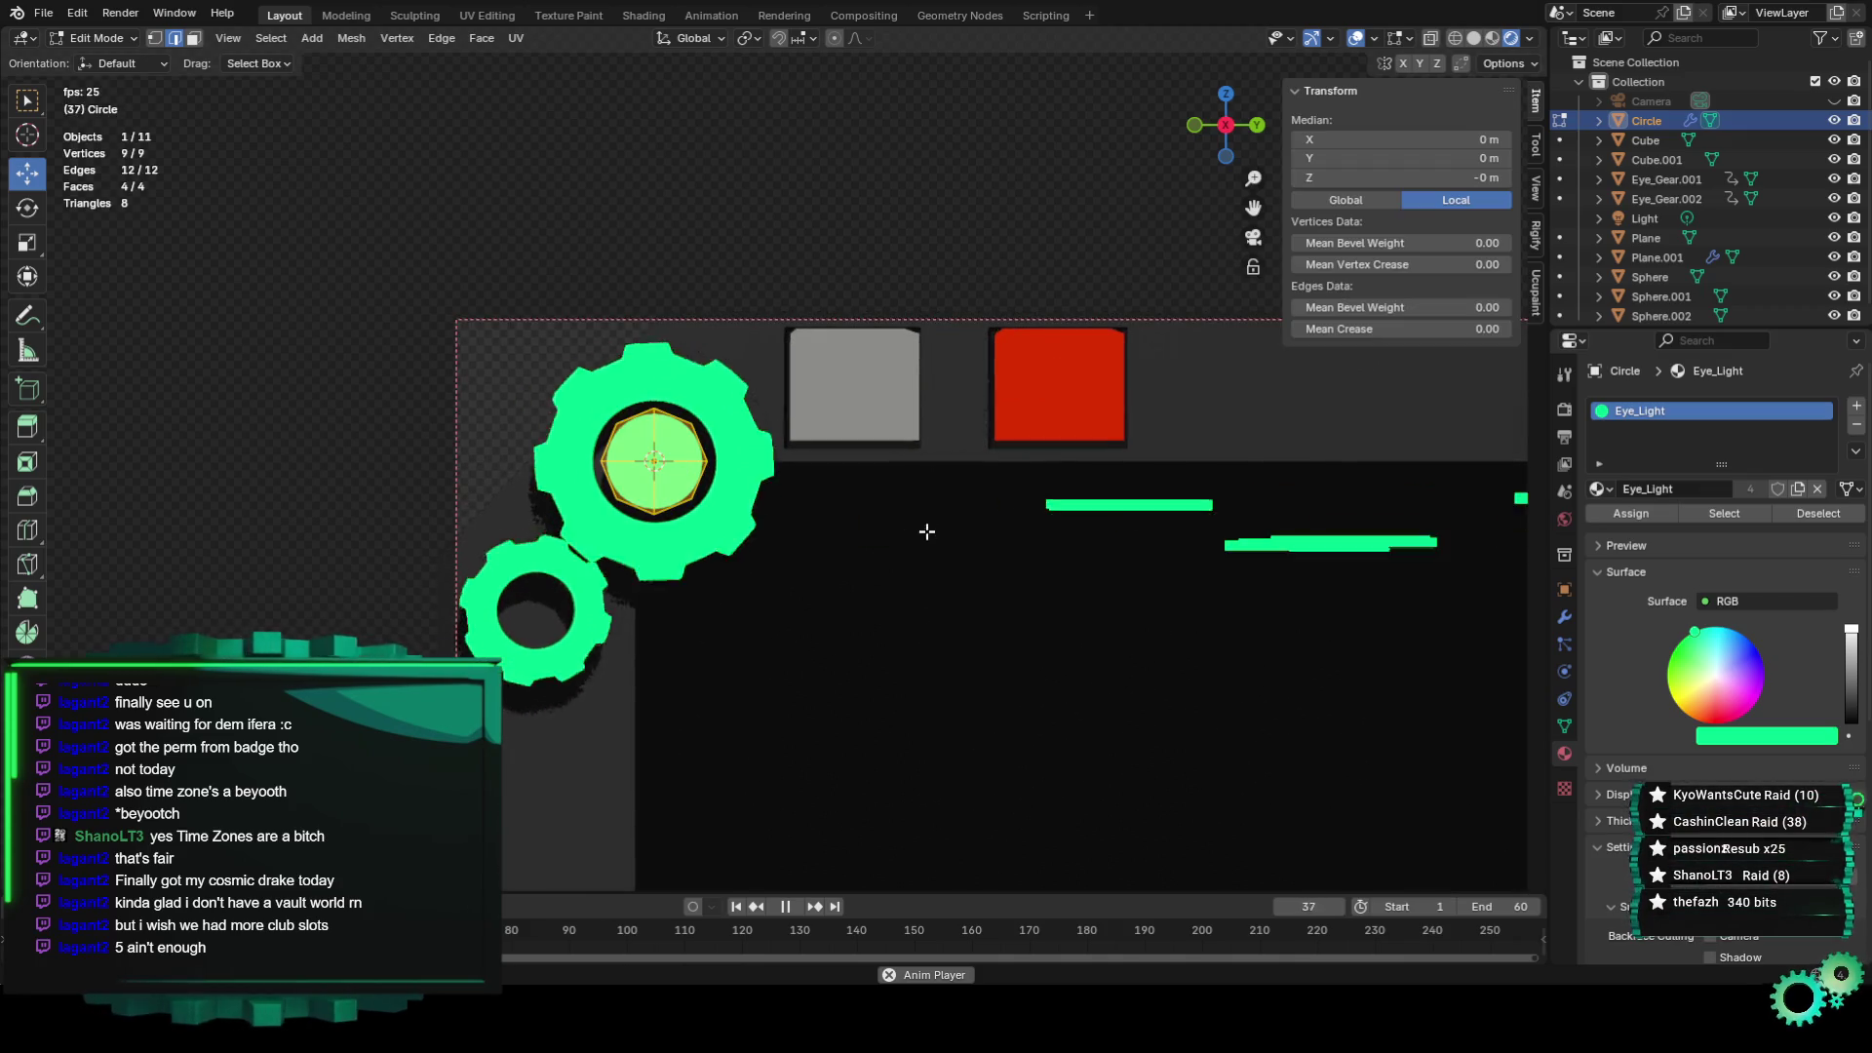
click(832, 228)
scroll(832, 228, down, 1)
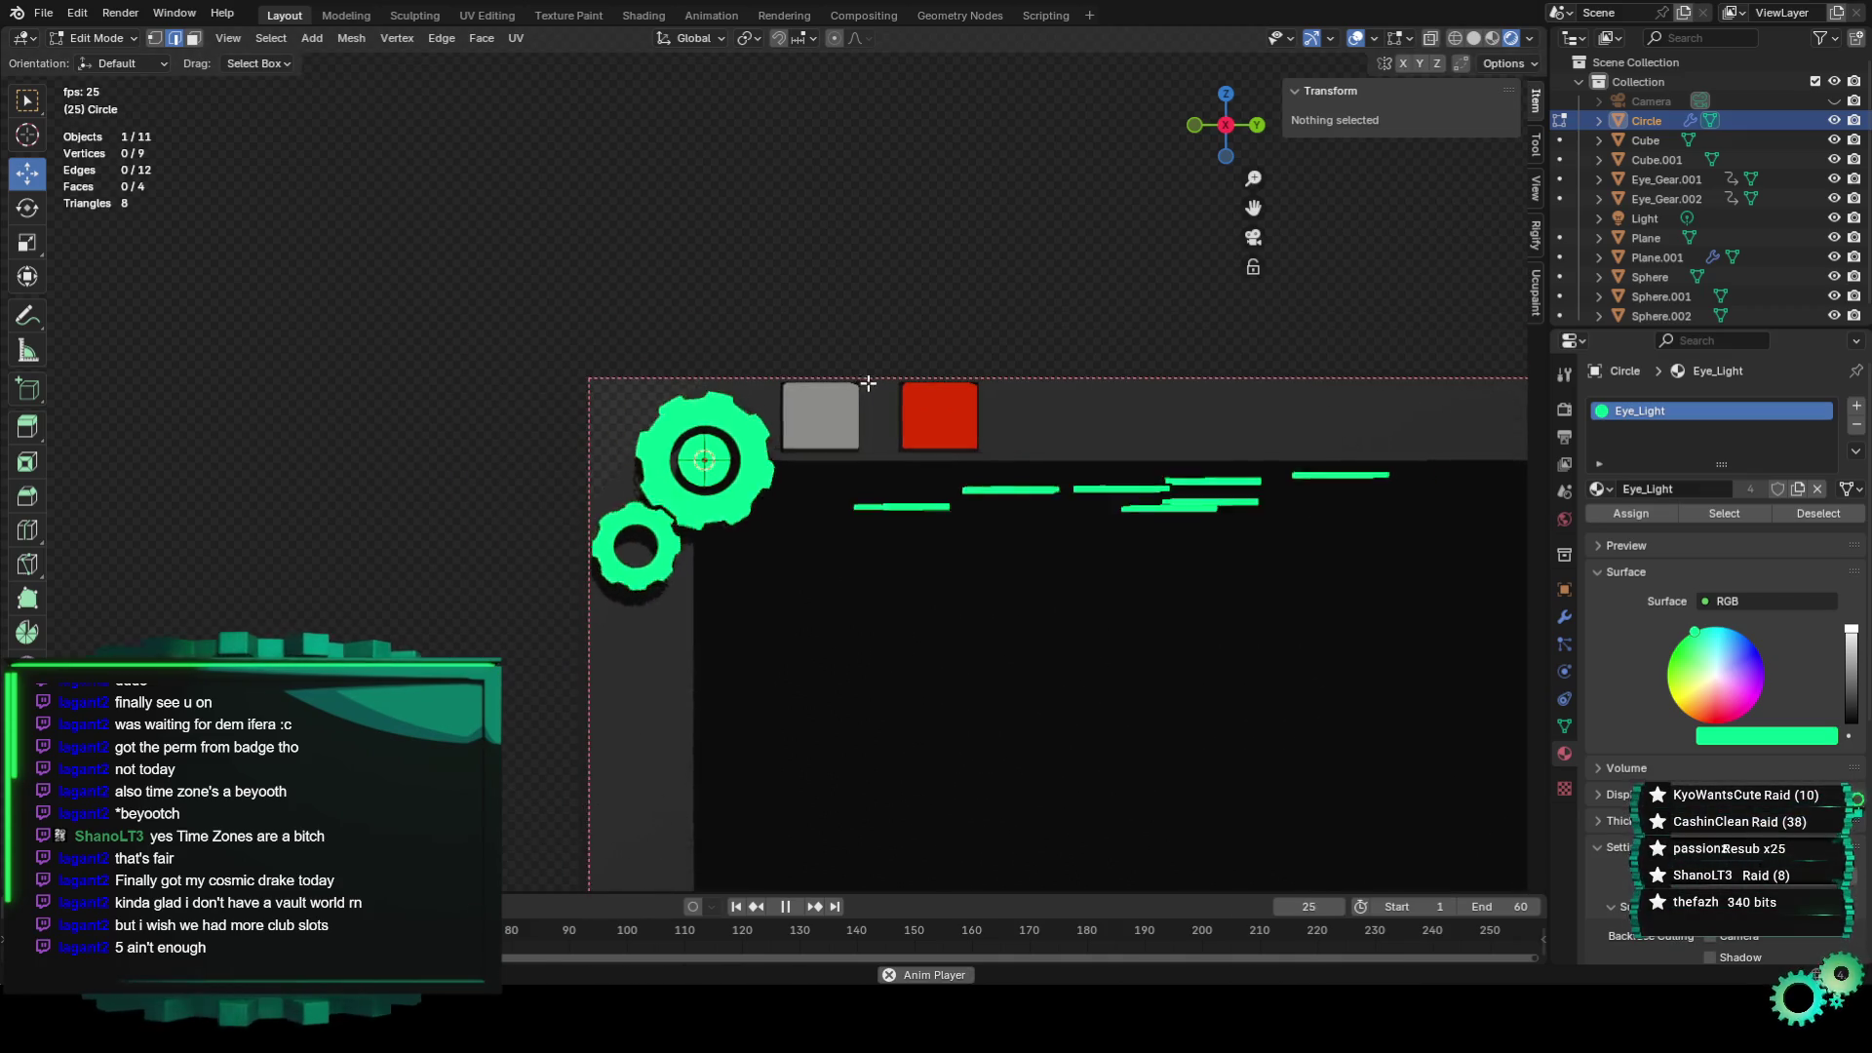
scroll(872, 384, up, 2)
scroll(872, 384, up, 1)
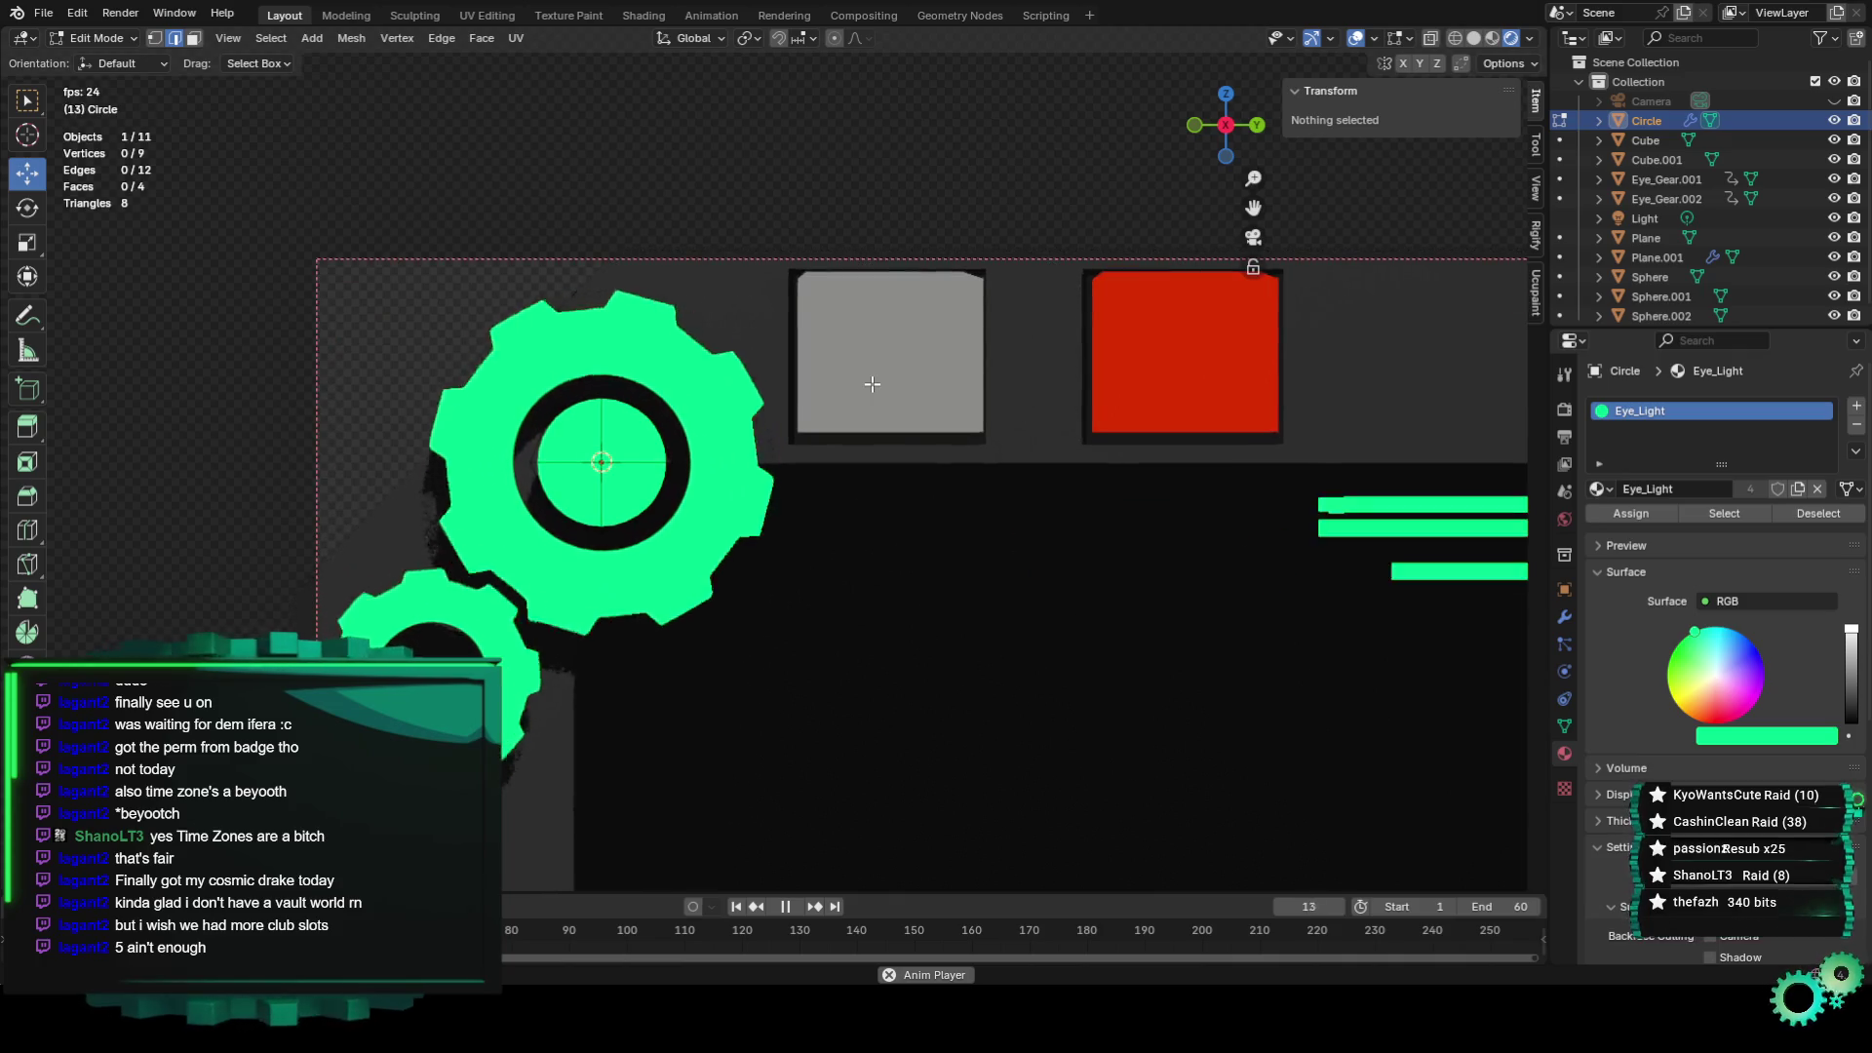
scroll(872, 385, down, 5)
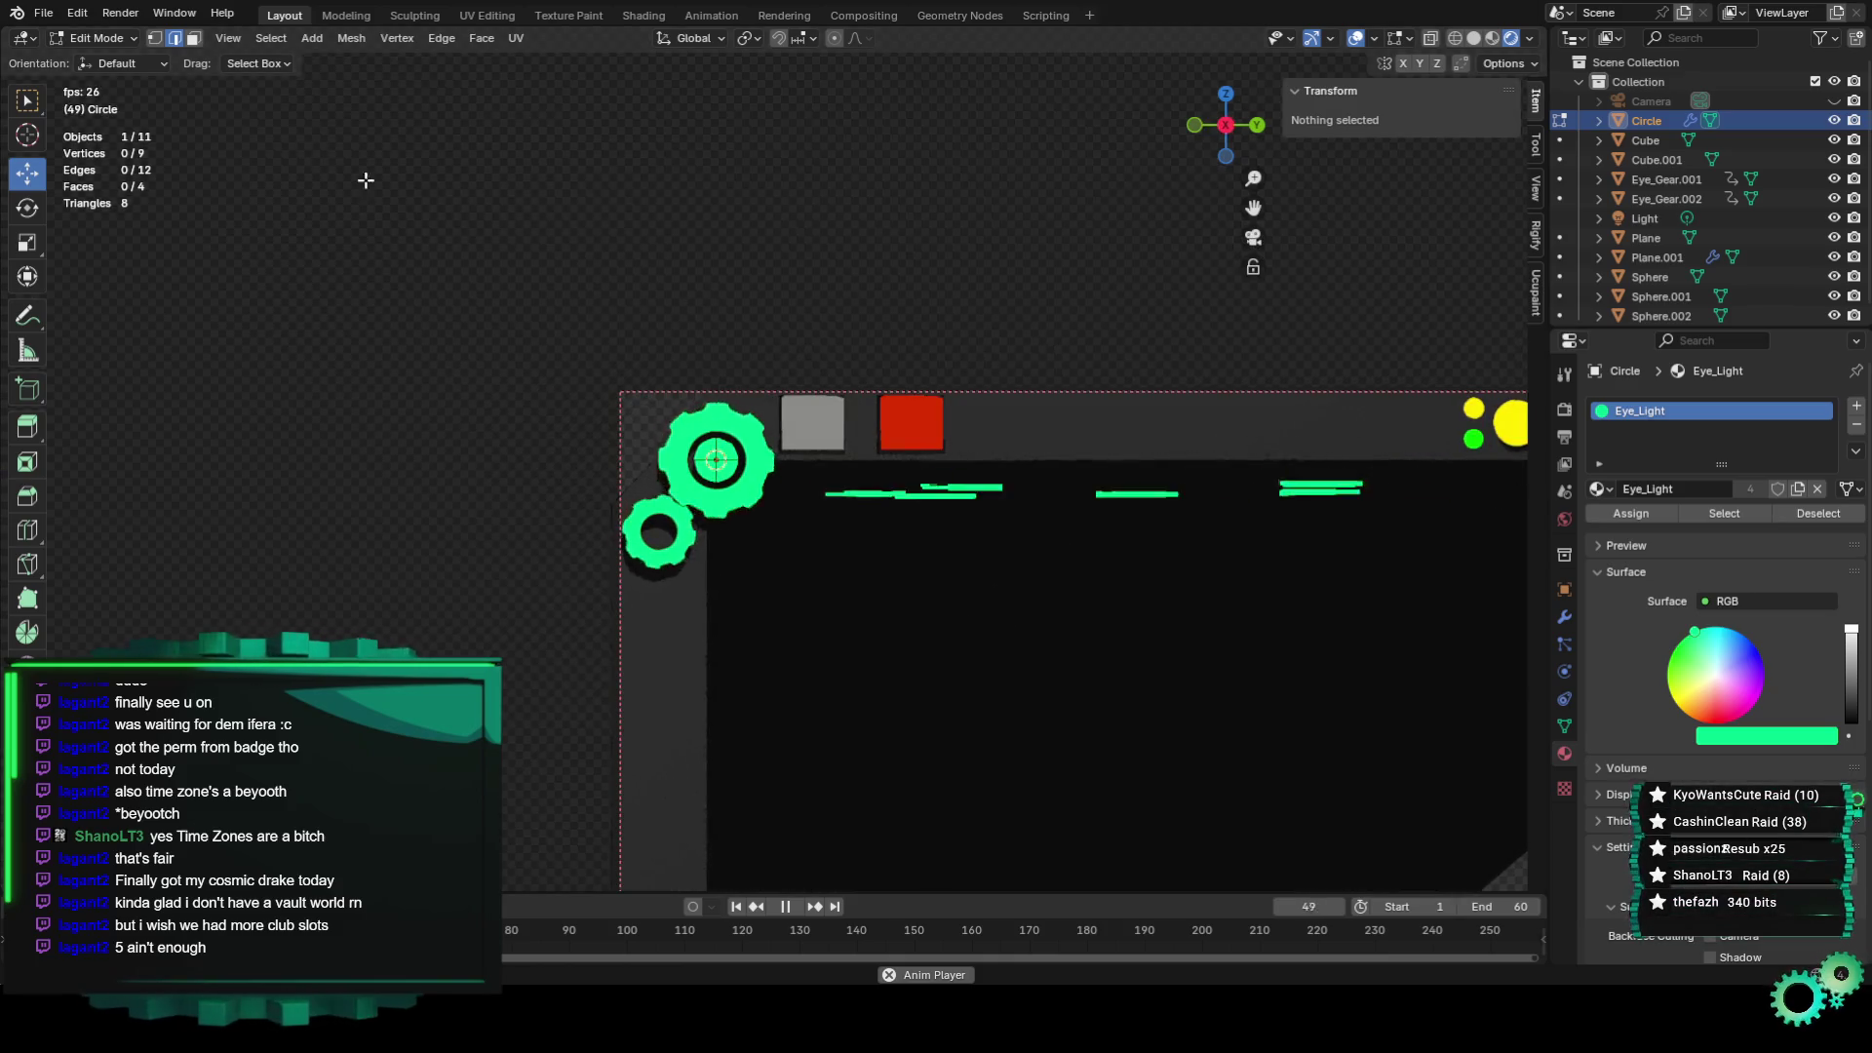
key(Tab)
click(958, 209)
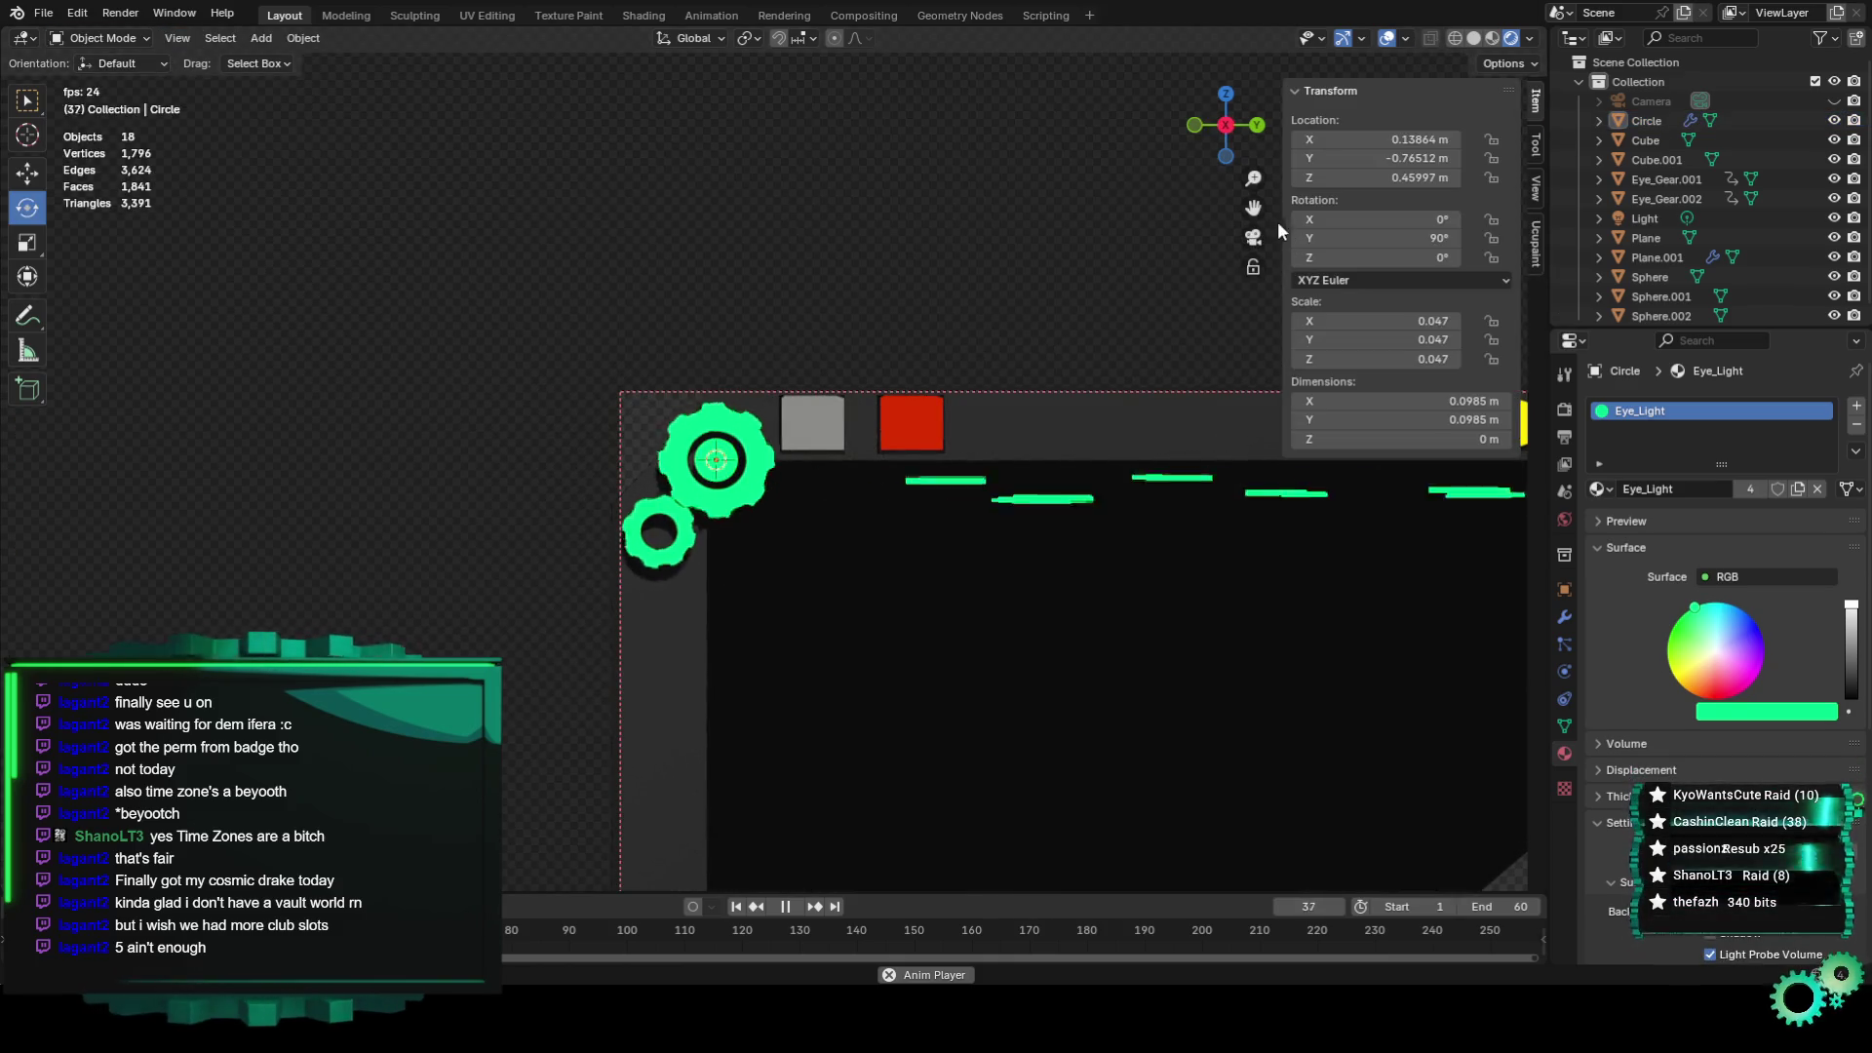
Snap the 3D cursor to the centre of the panel's backing plane.
shift+middle_drag(1277, 221, 1050, 192)
shift+middle_drag(1121, 702, 962, 651)
click(961, 651)
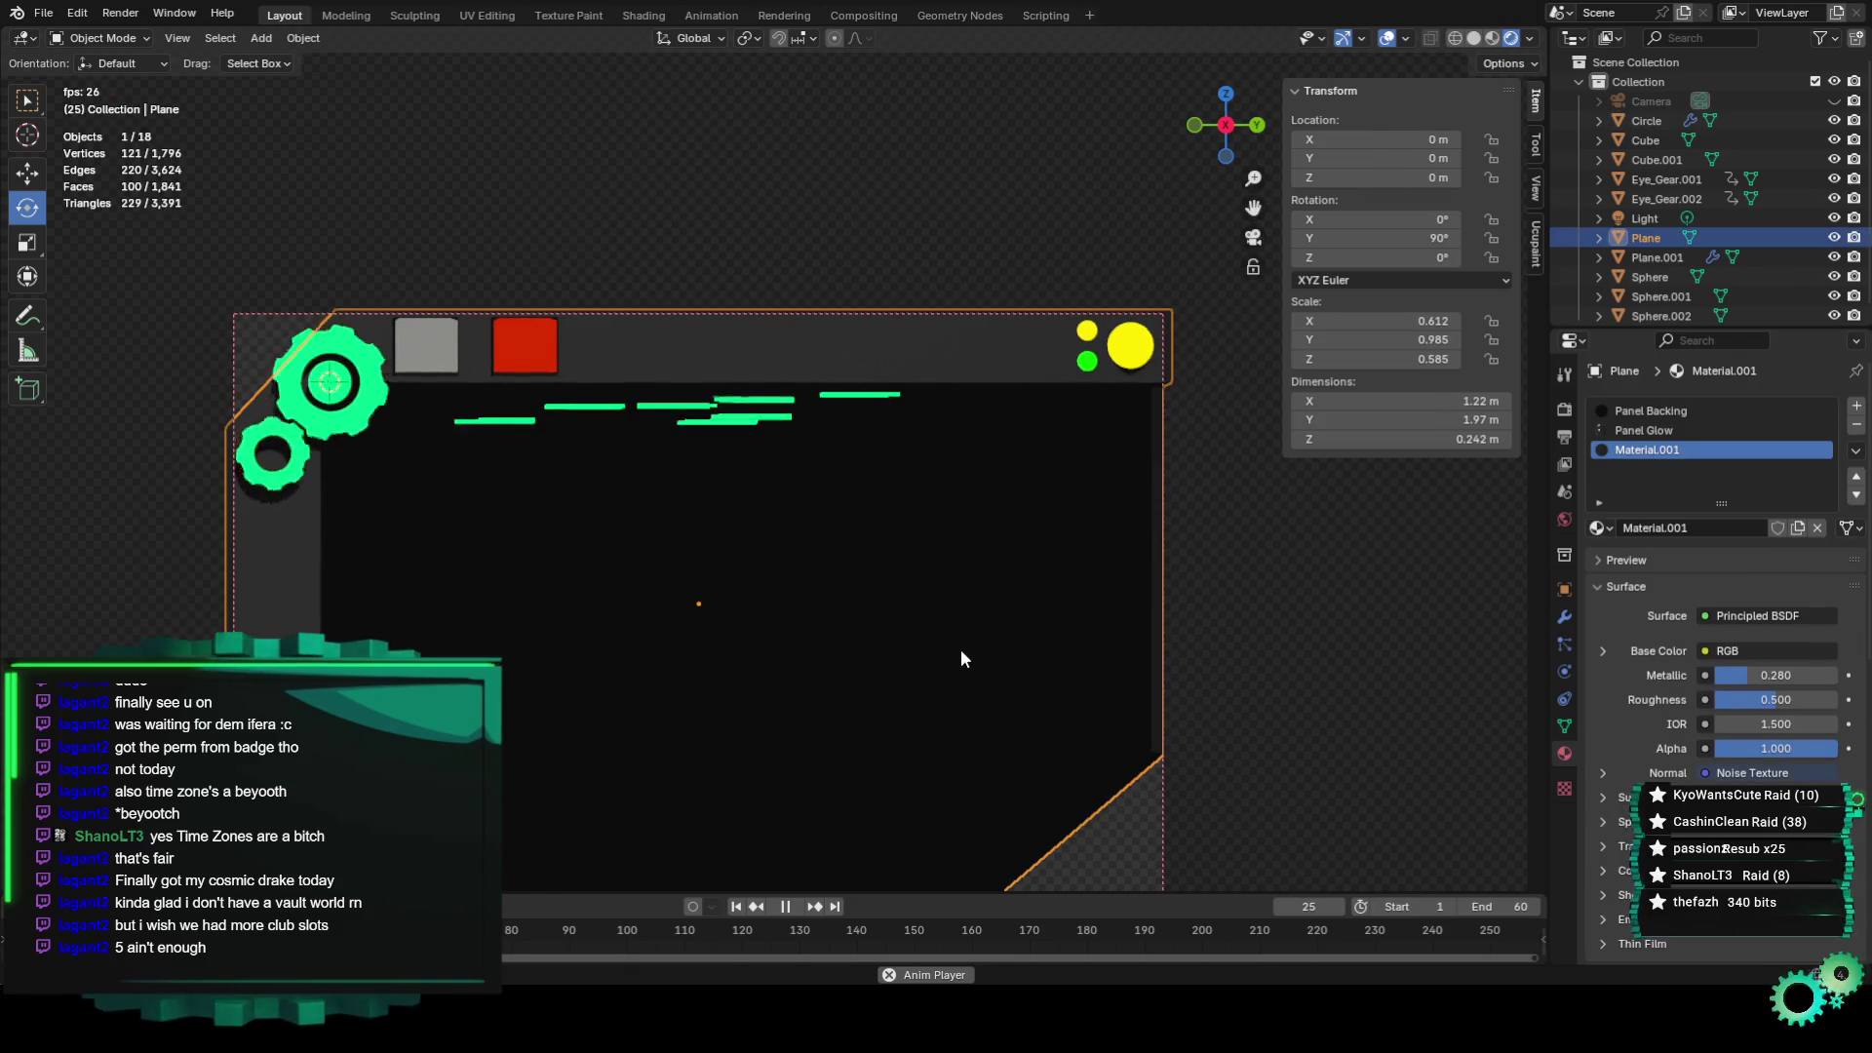
key(shift+s)
click(987, 787)
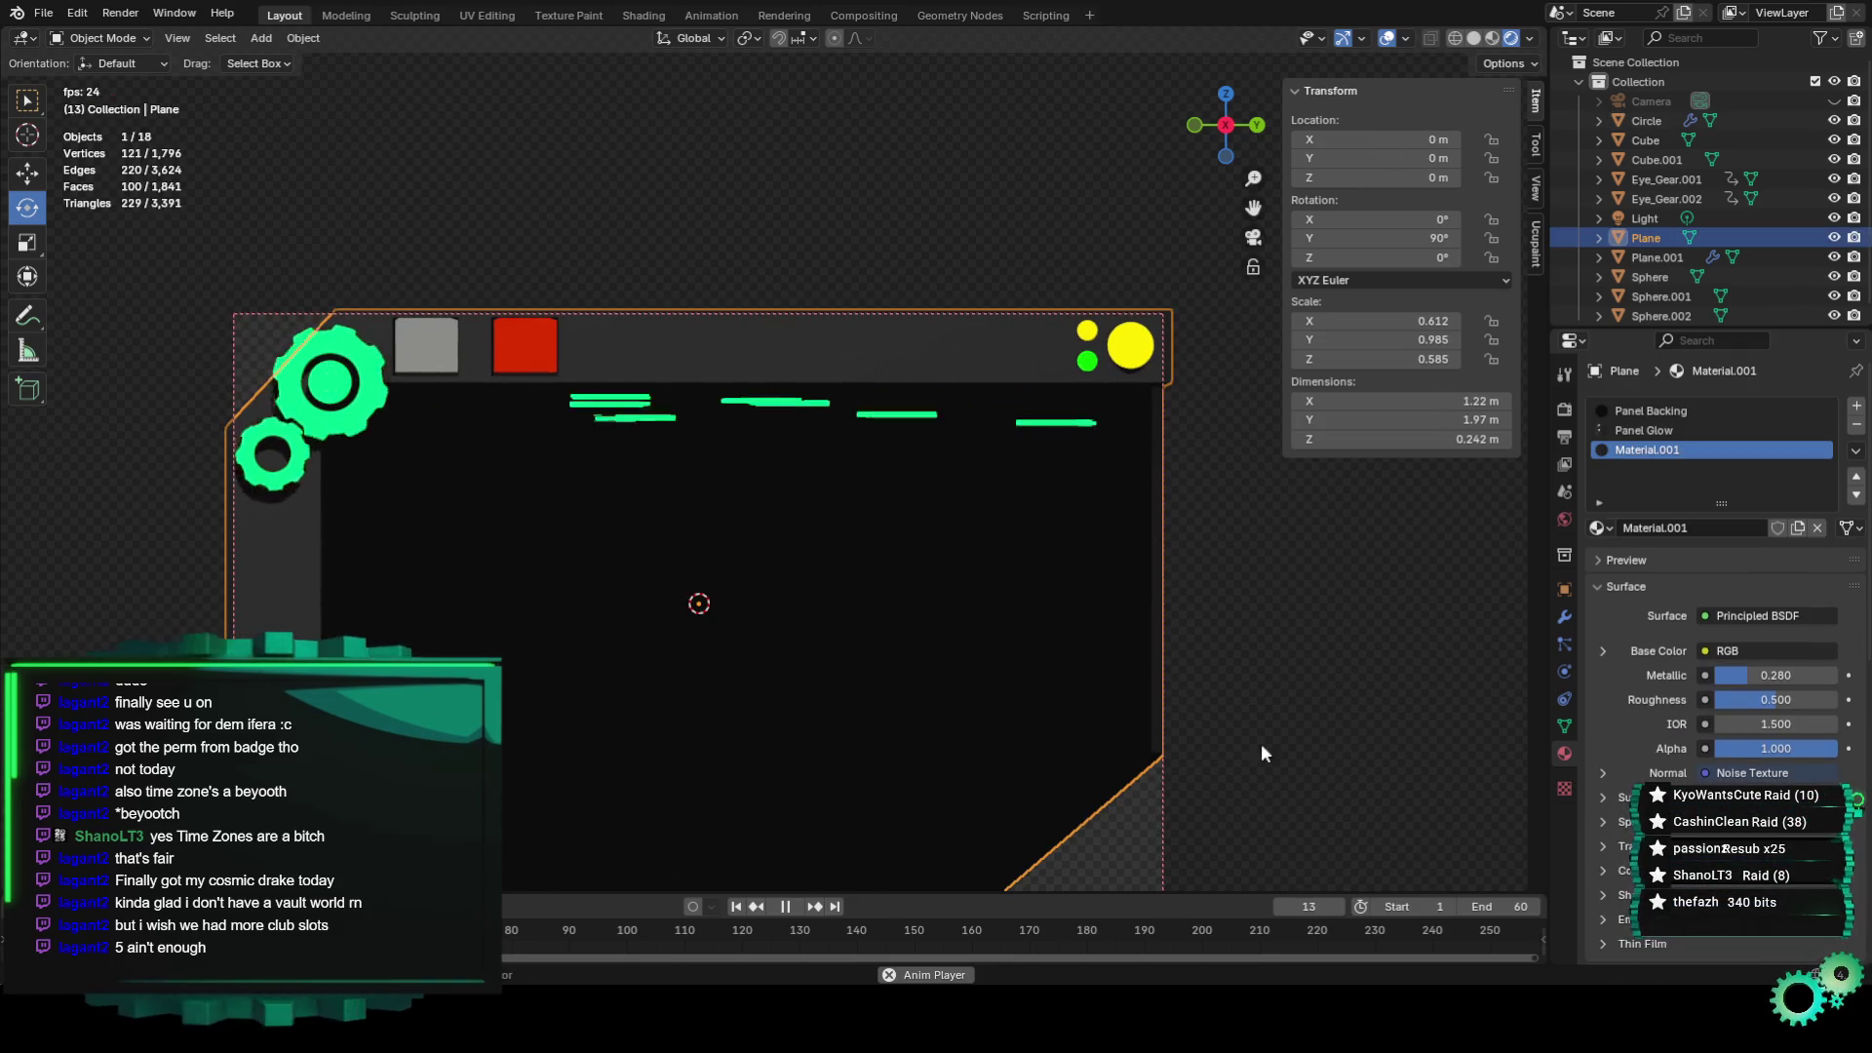
Deselect the panel and select one of the green bars to inspect it.
click(1297, 721)
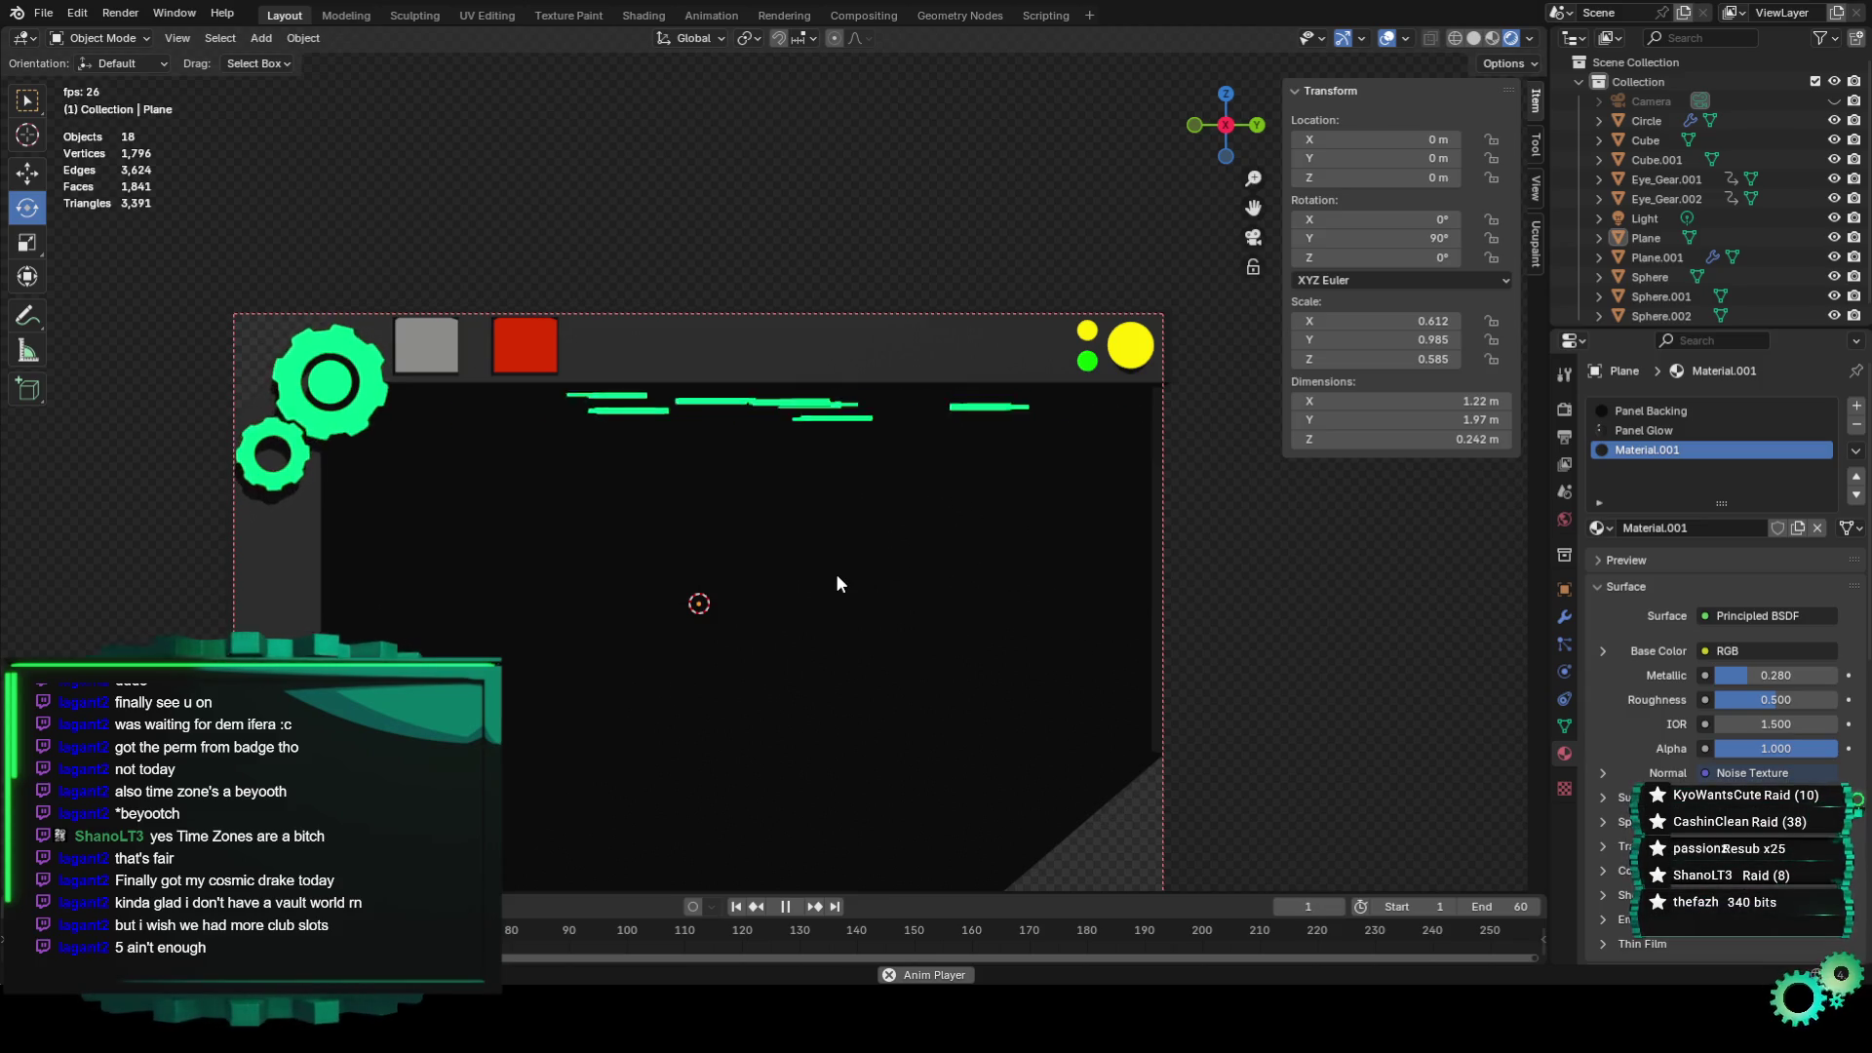
scroll(838, 575, down, 1)
scroll(836, 583, up, 1)
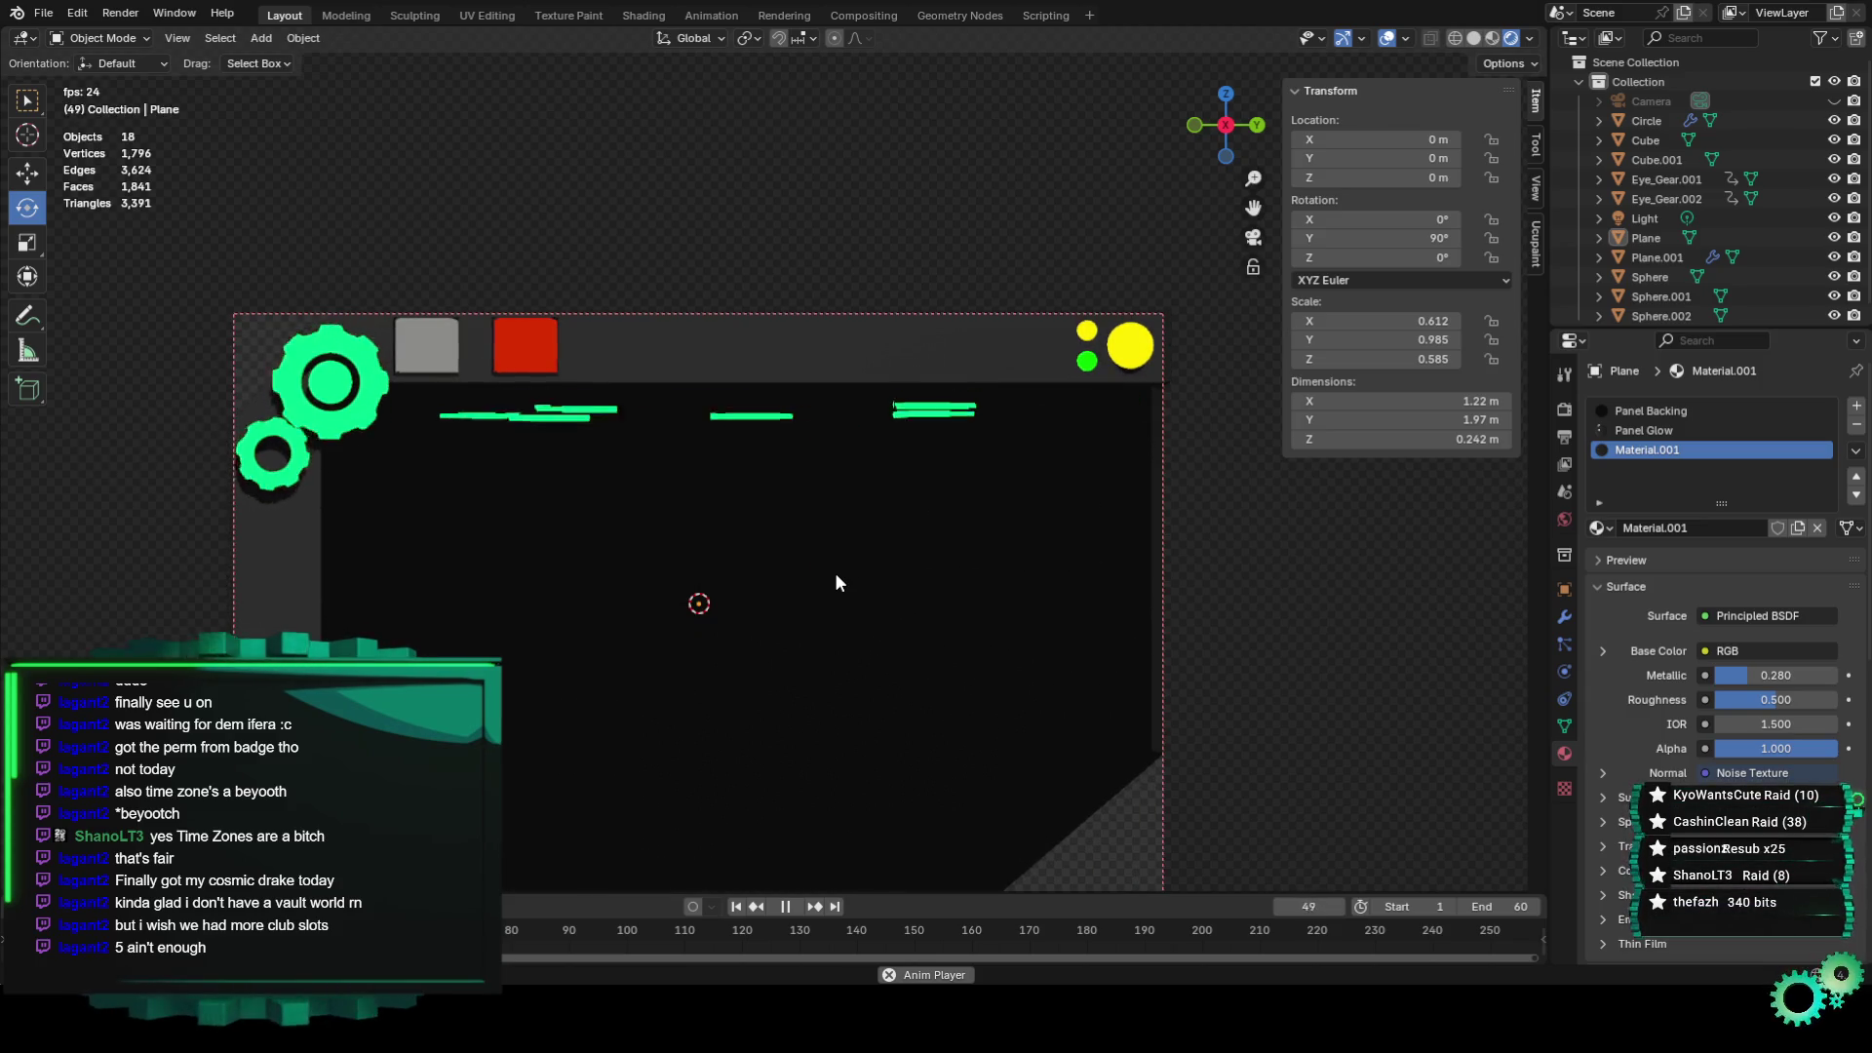
scroll(833, 572, up, 1)
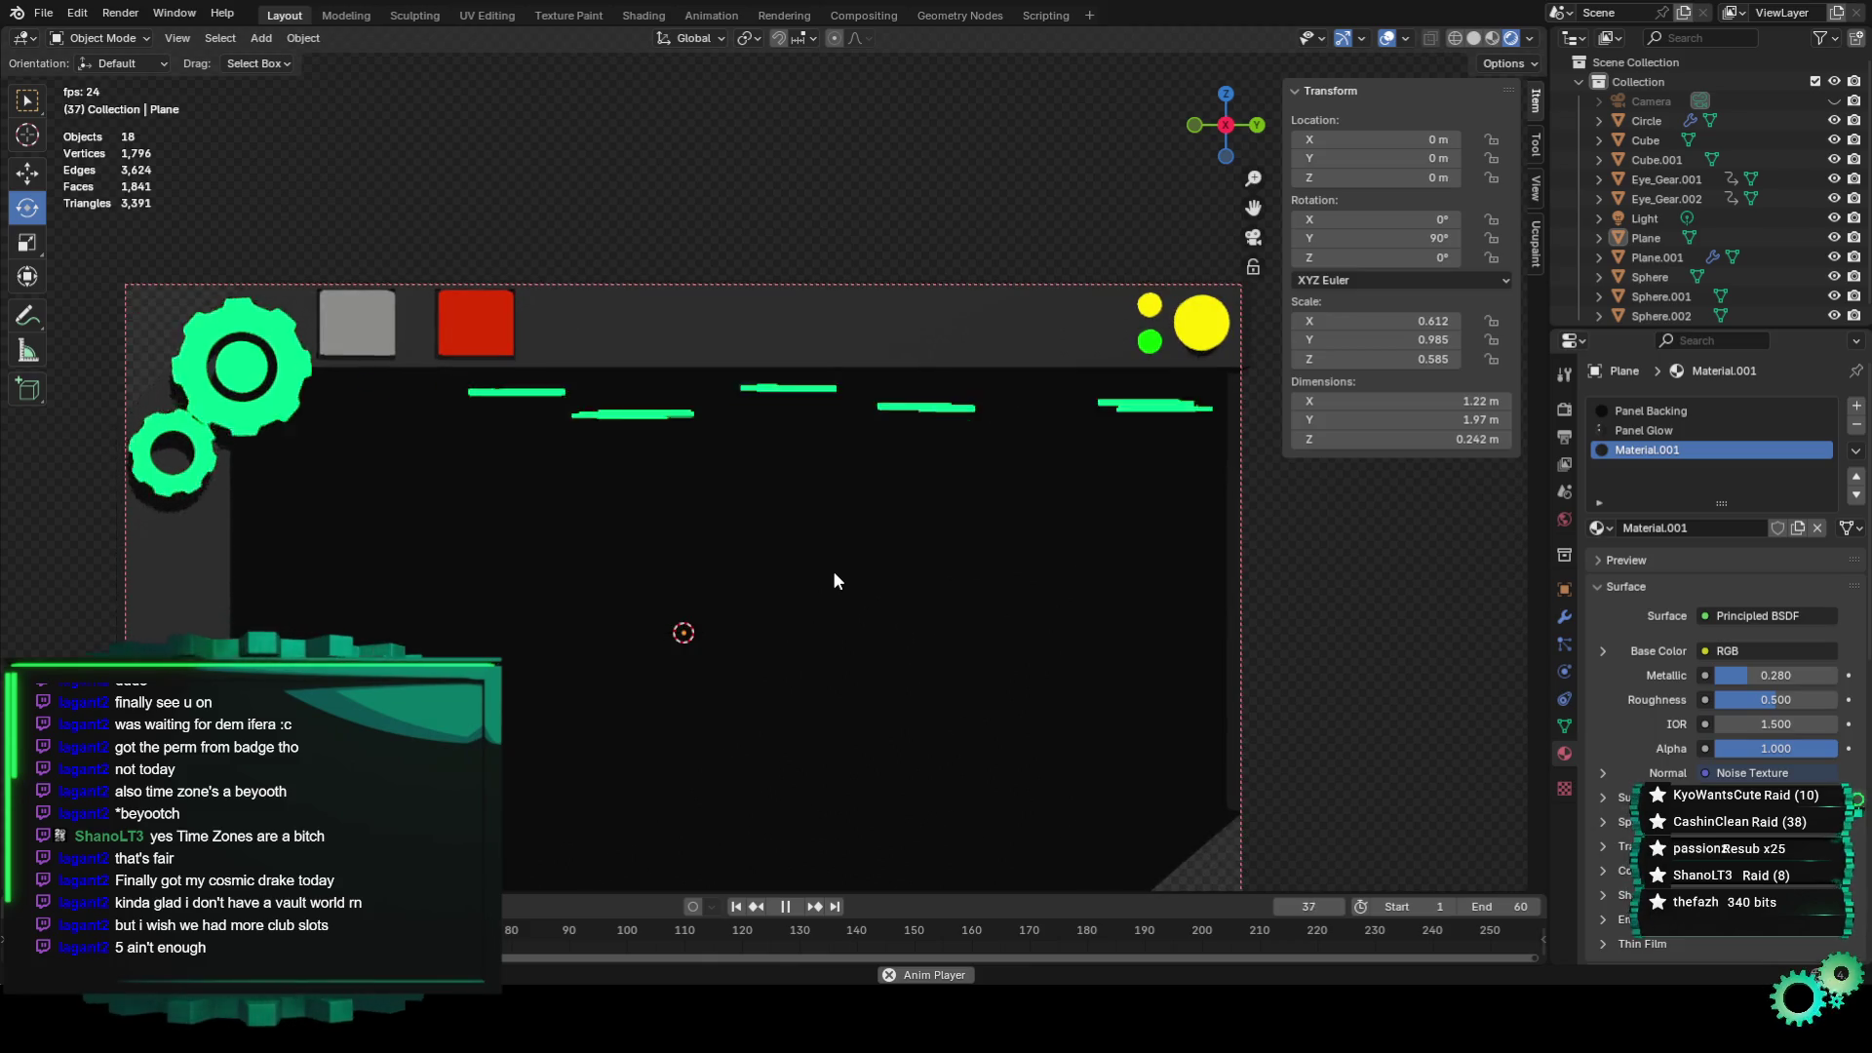
scroll(832, 571, down, 1)
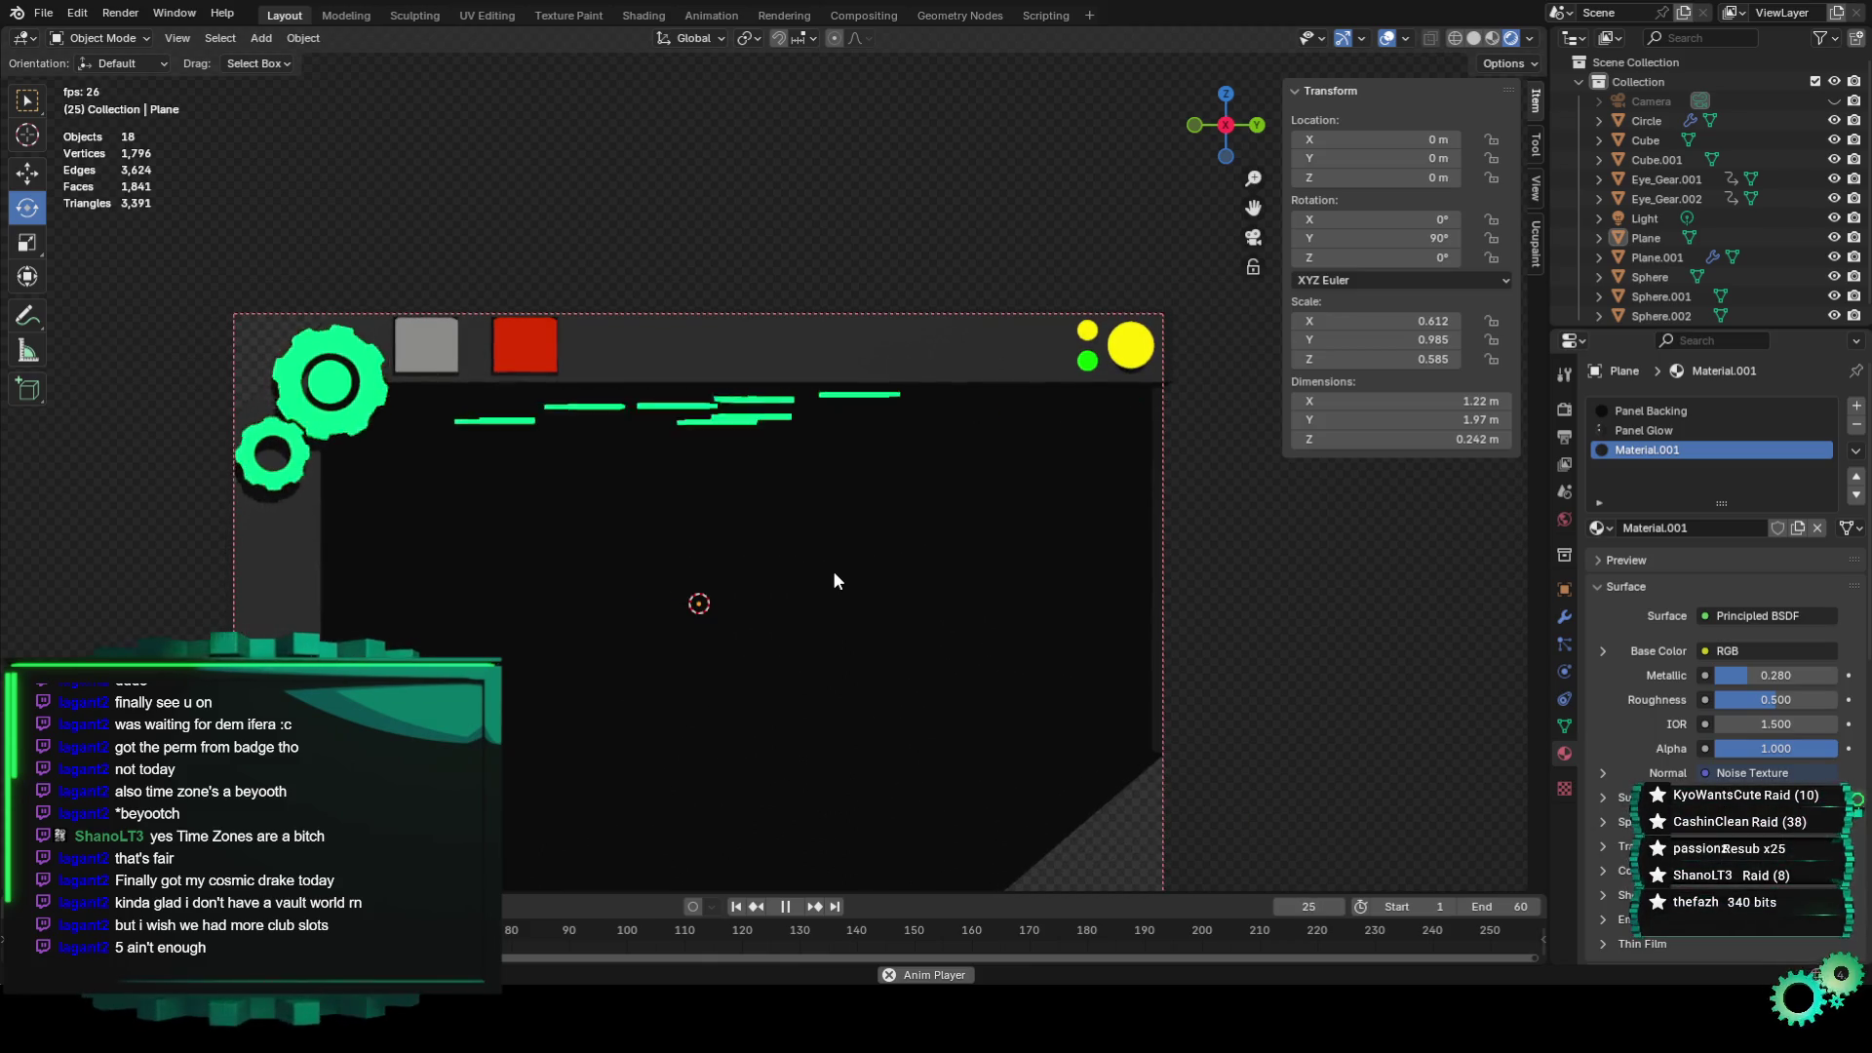
scroll(829, 556, up, 1)
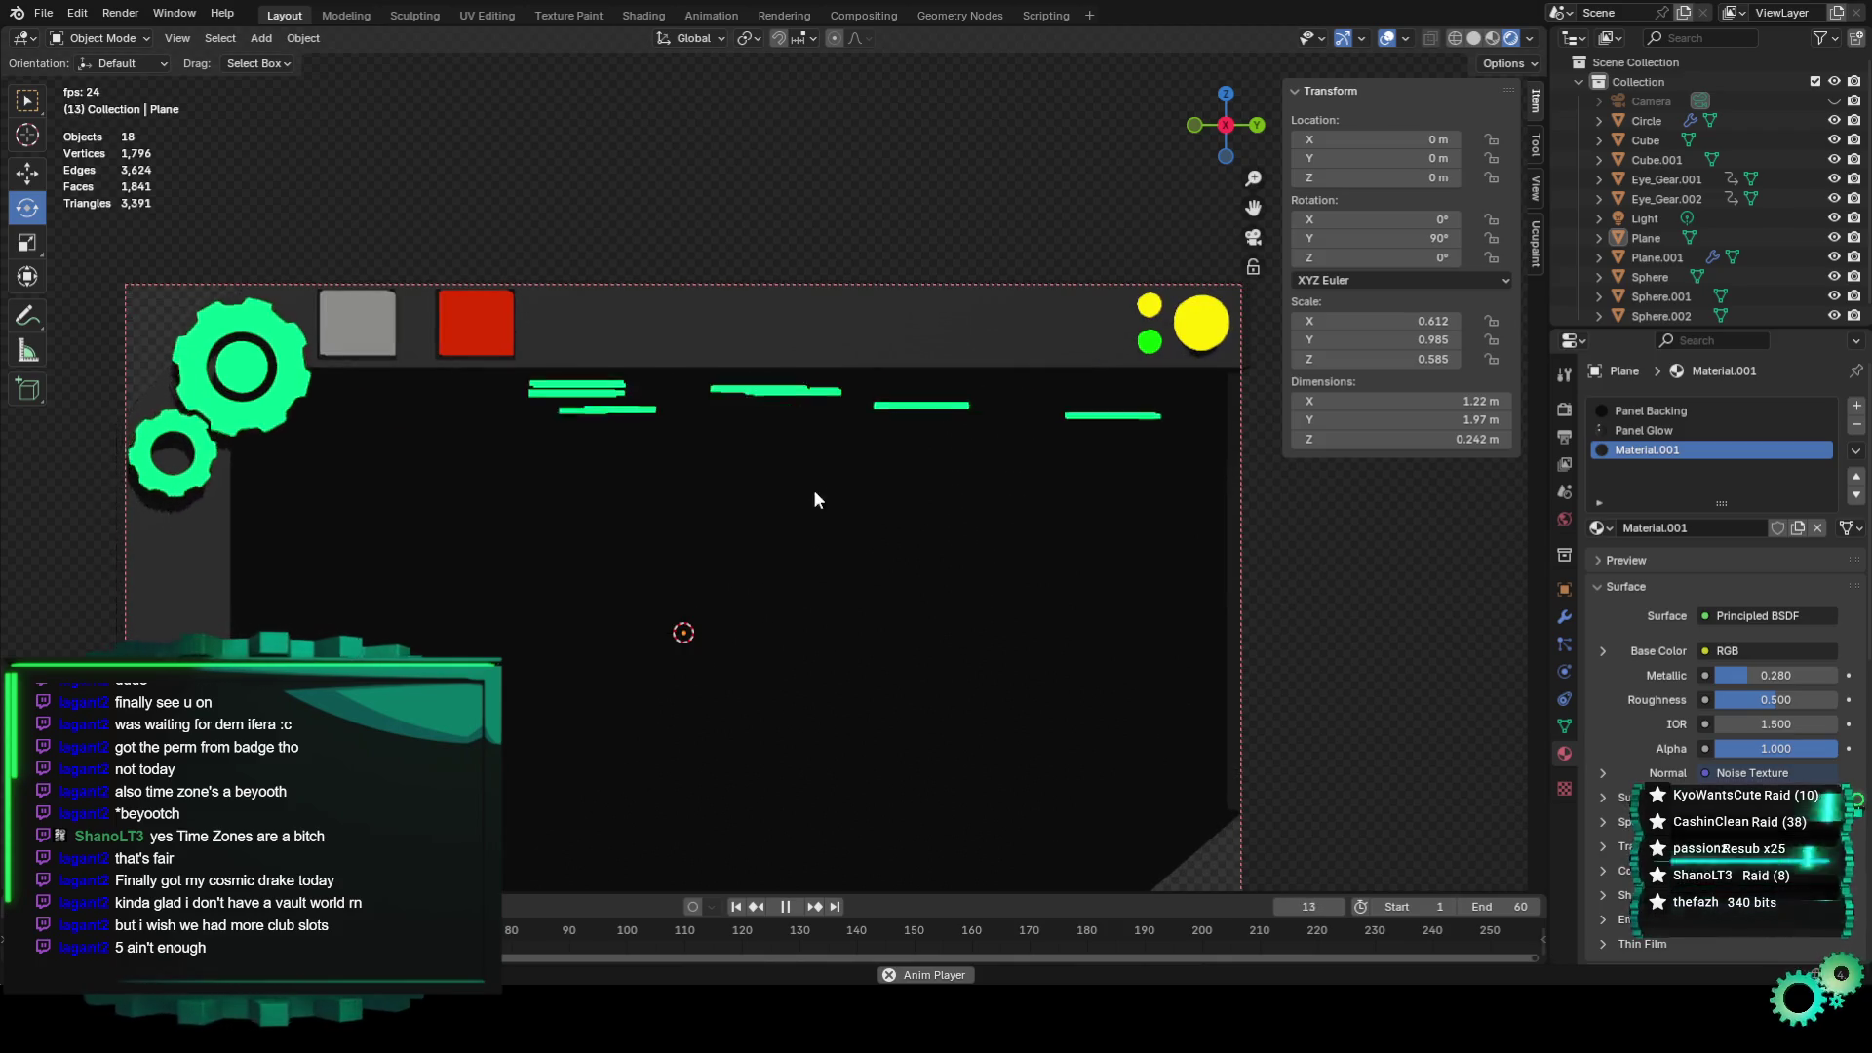
click(795, 404)
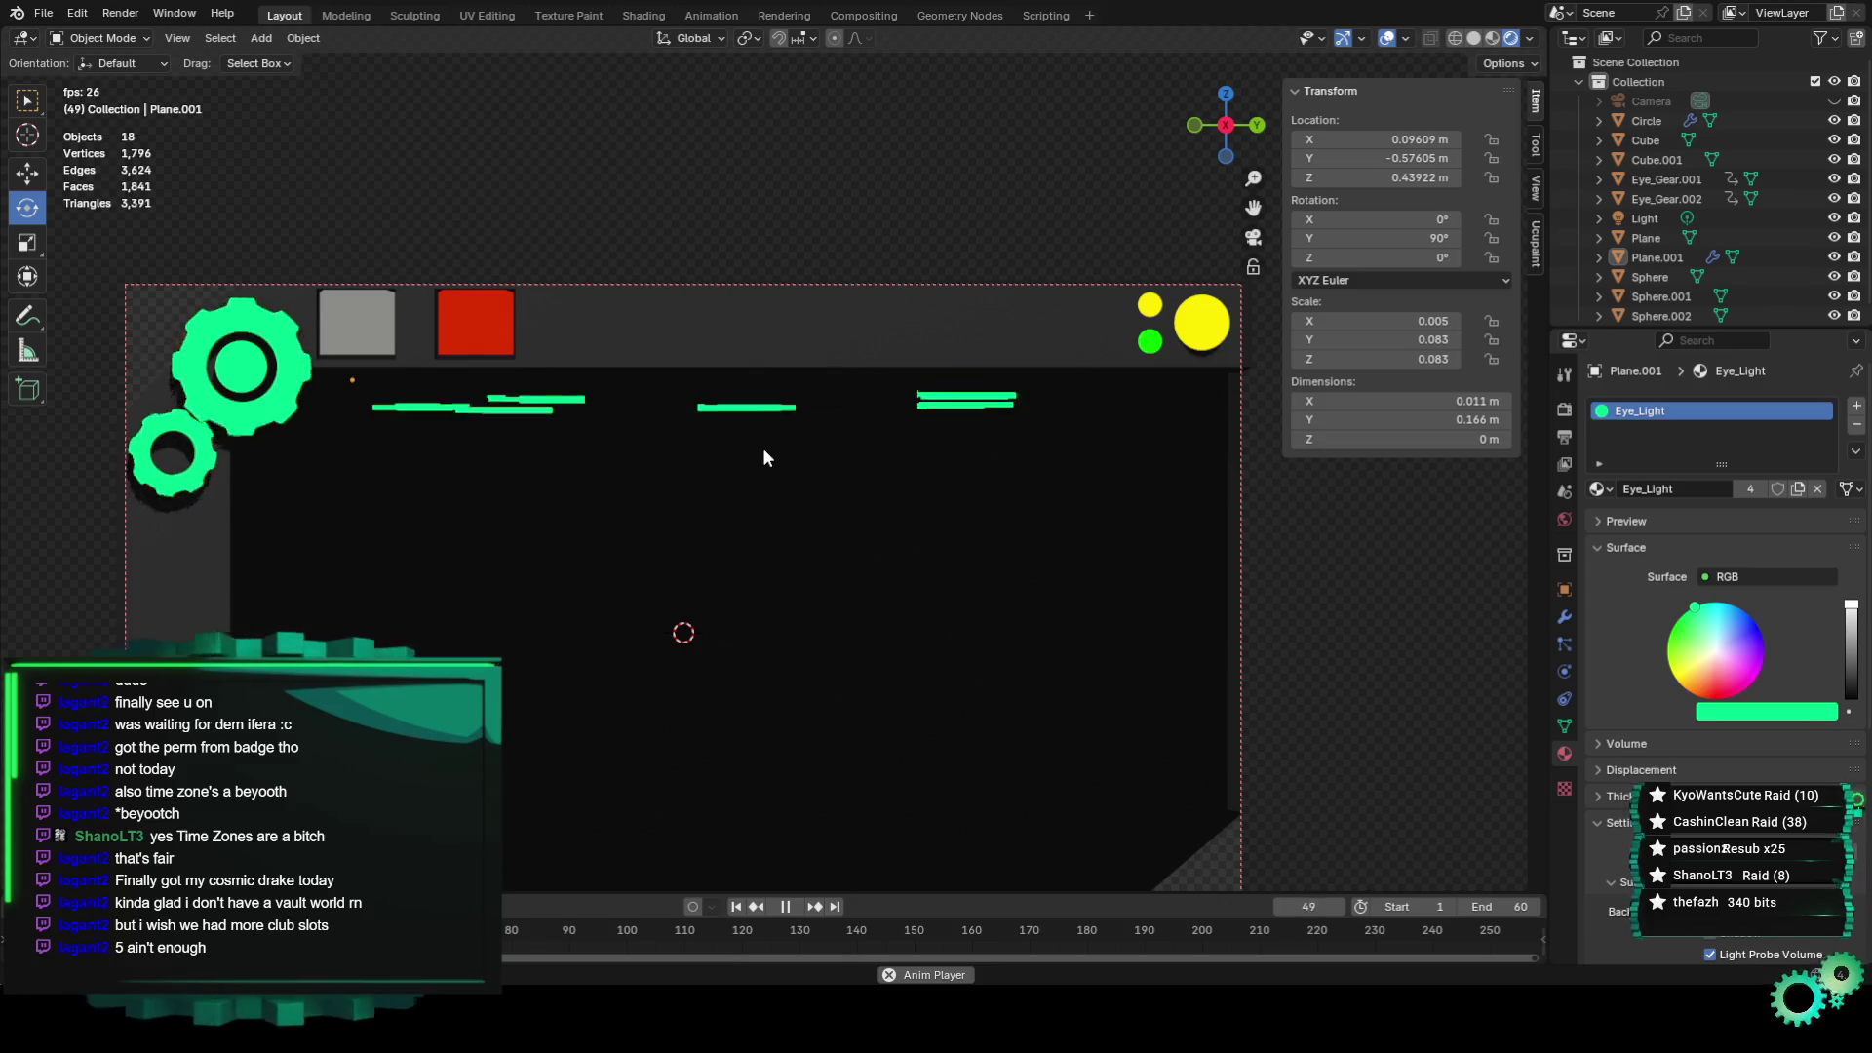
scroll(781, 417, down, 1)
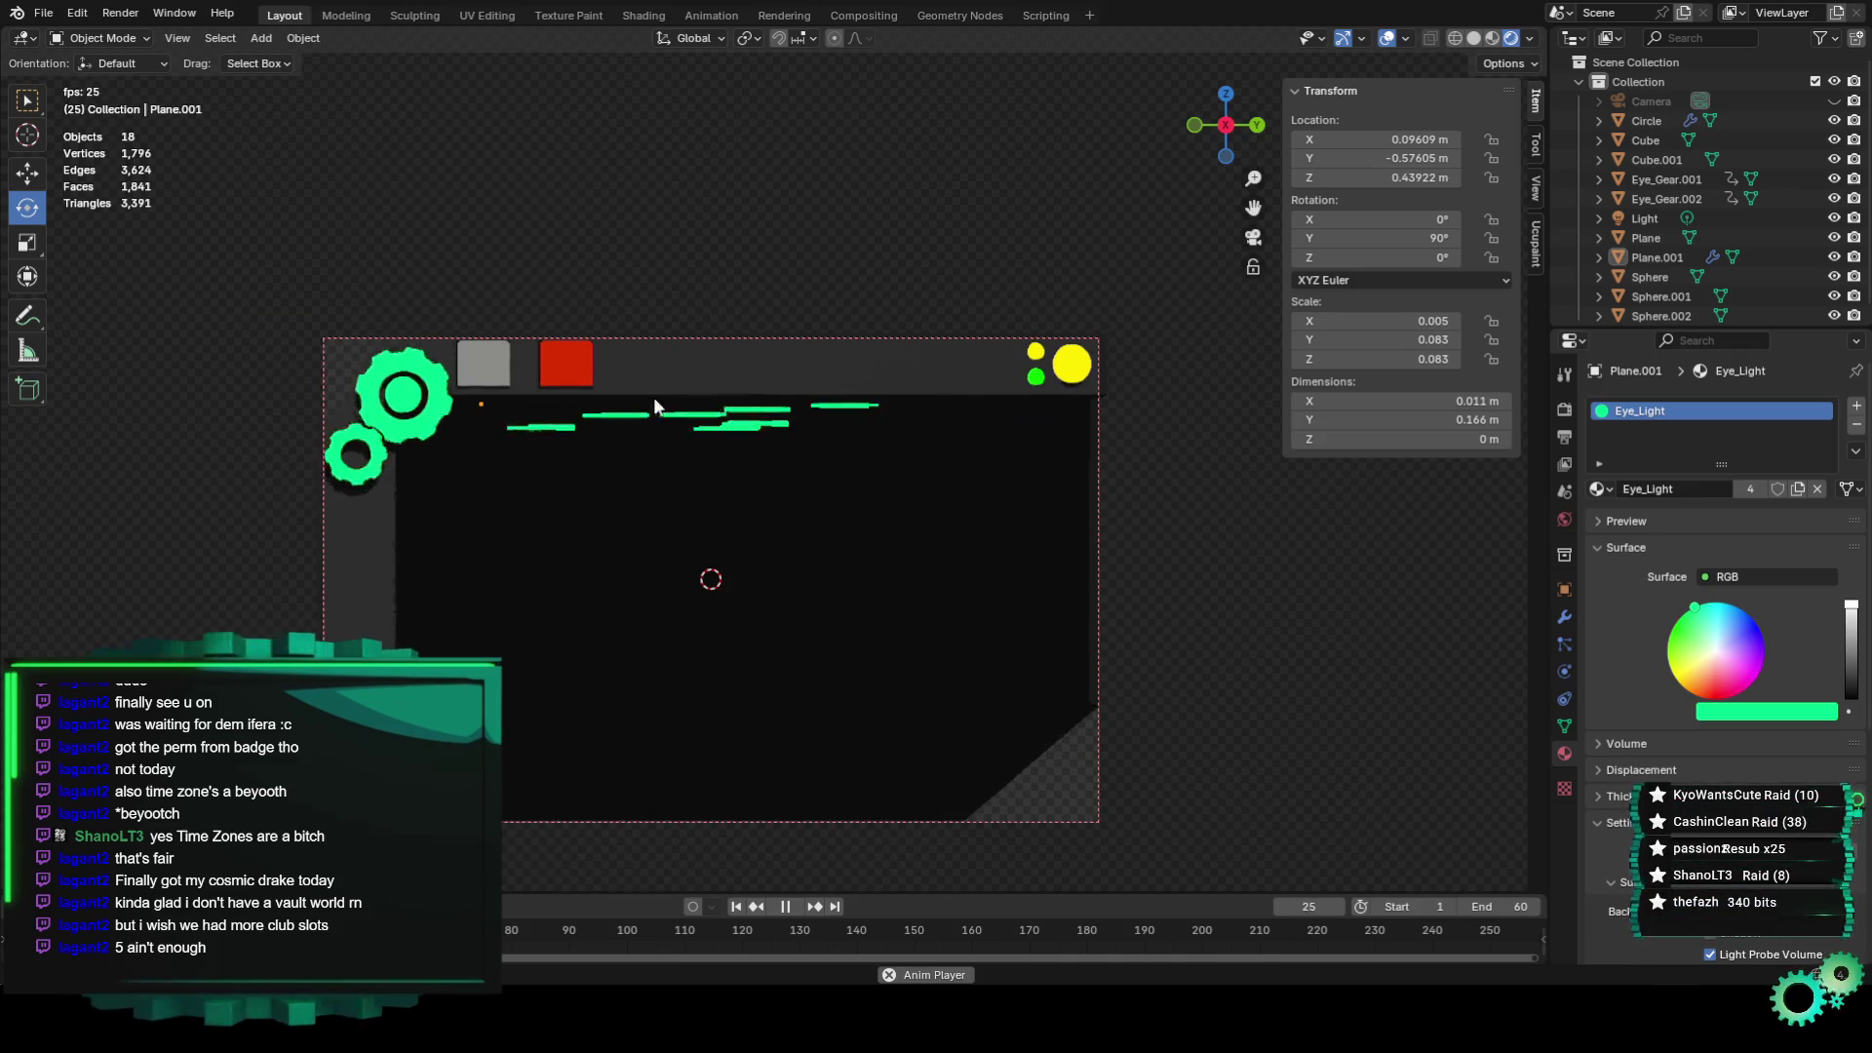
scroll(904, 439, down, 1)
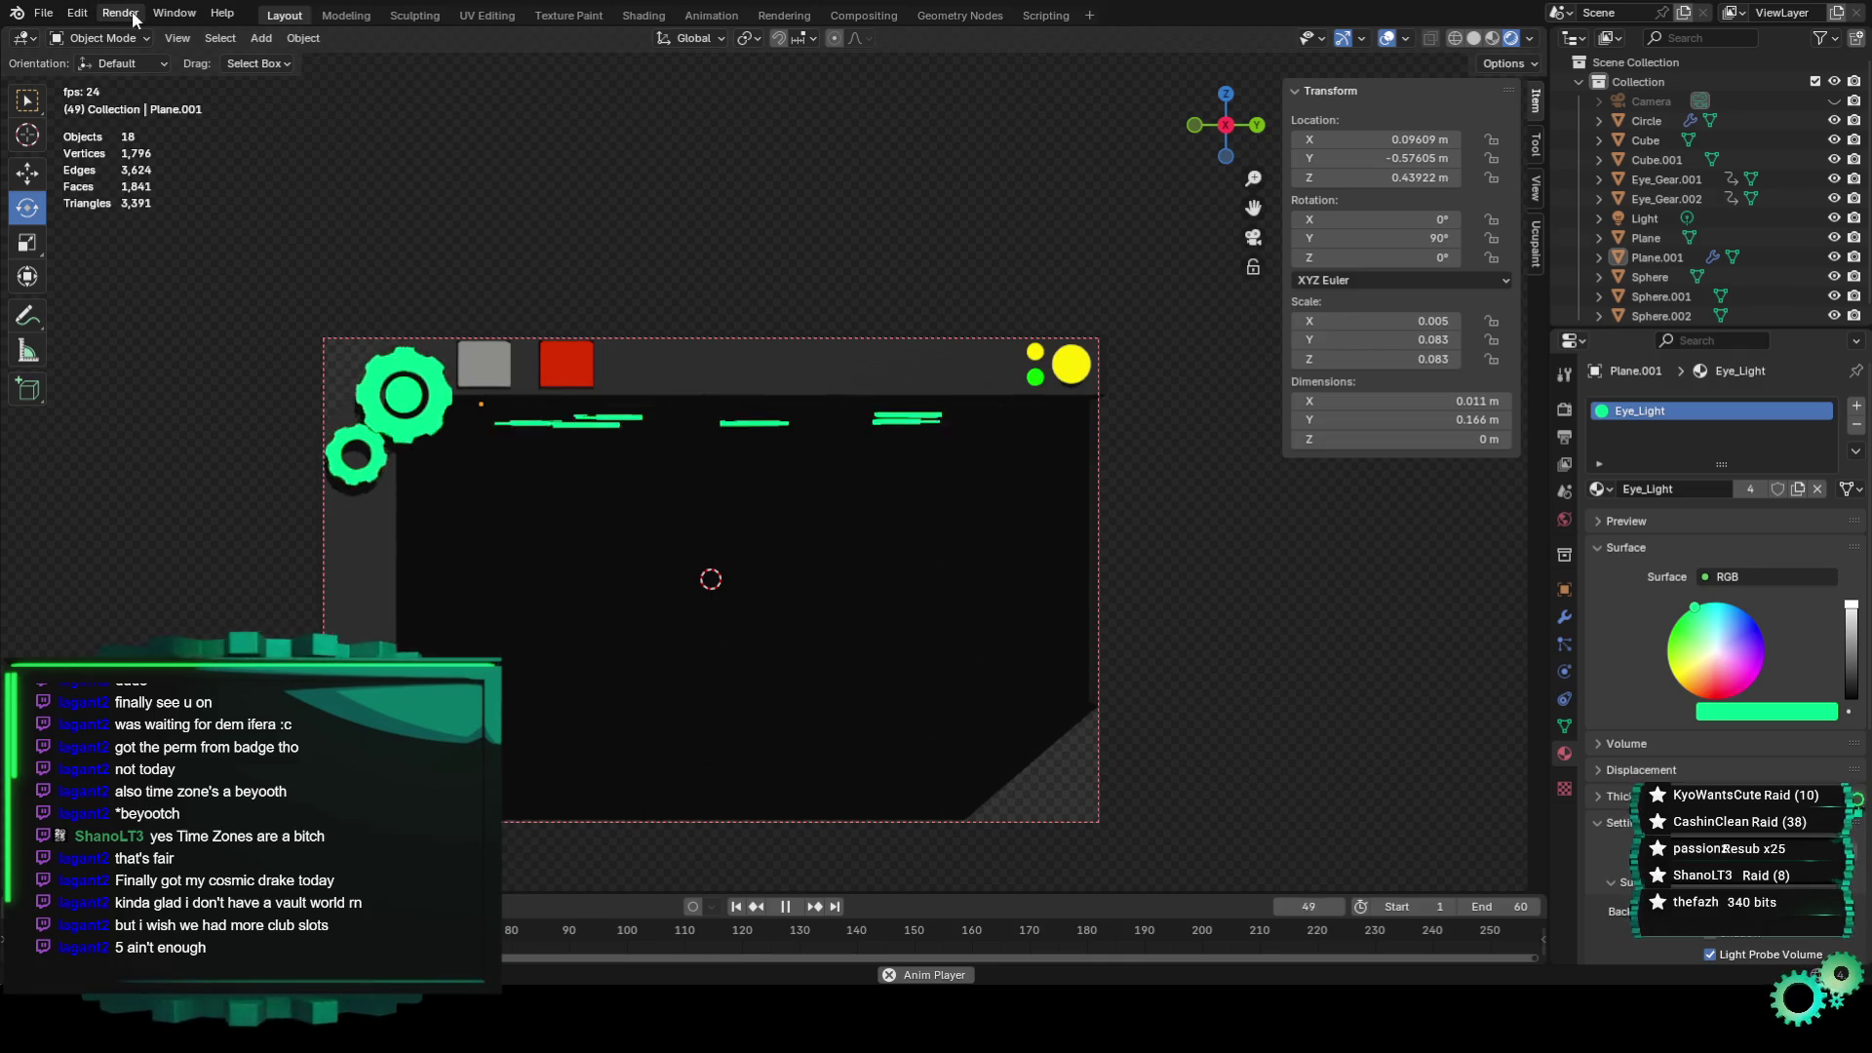
Review the render engine and sampling settings, then play the animation and reselect the panel plane.
click(135, 19)
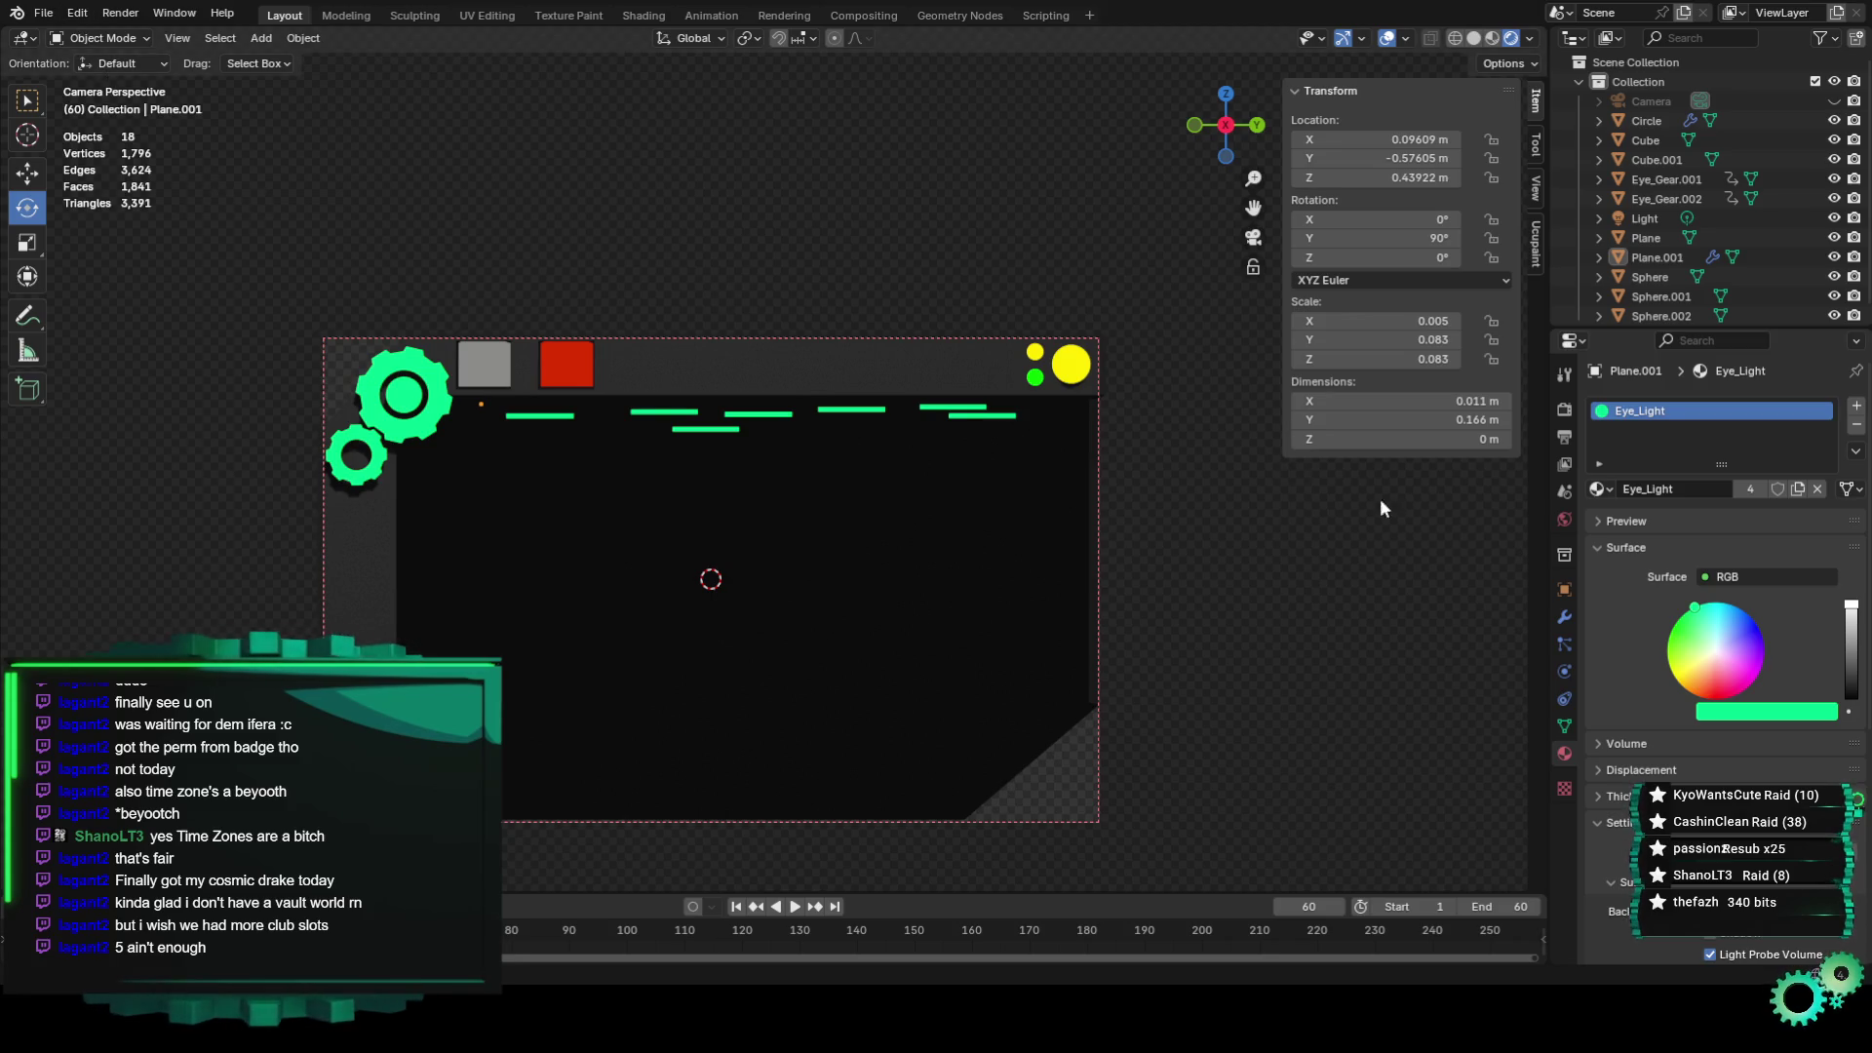
click(1560, 418)
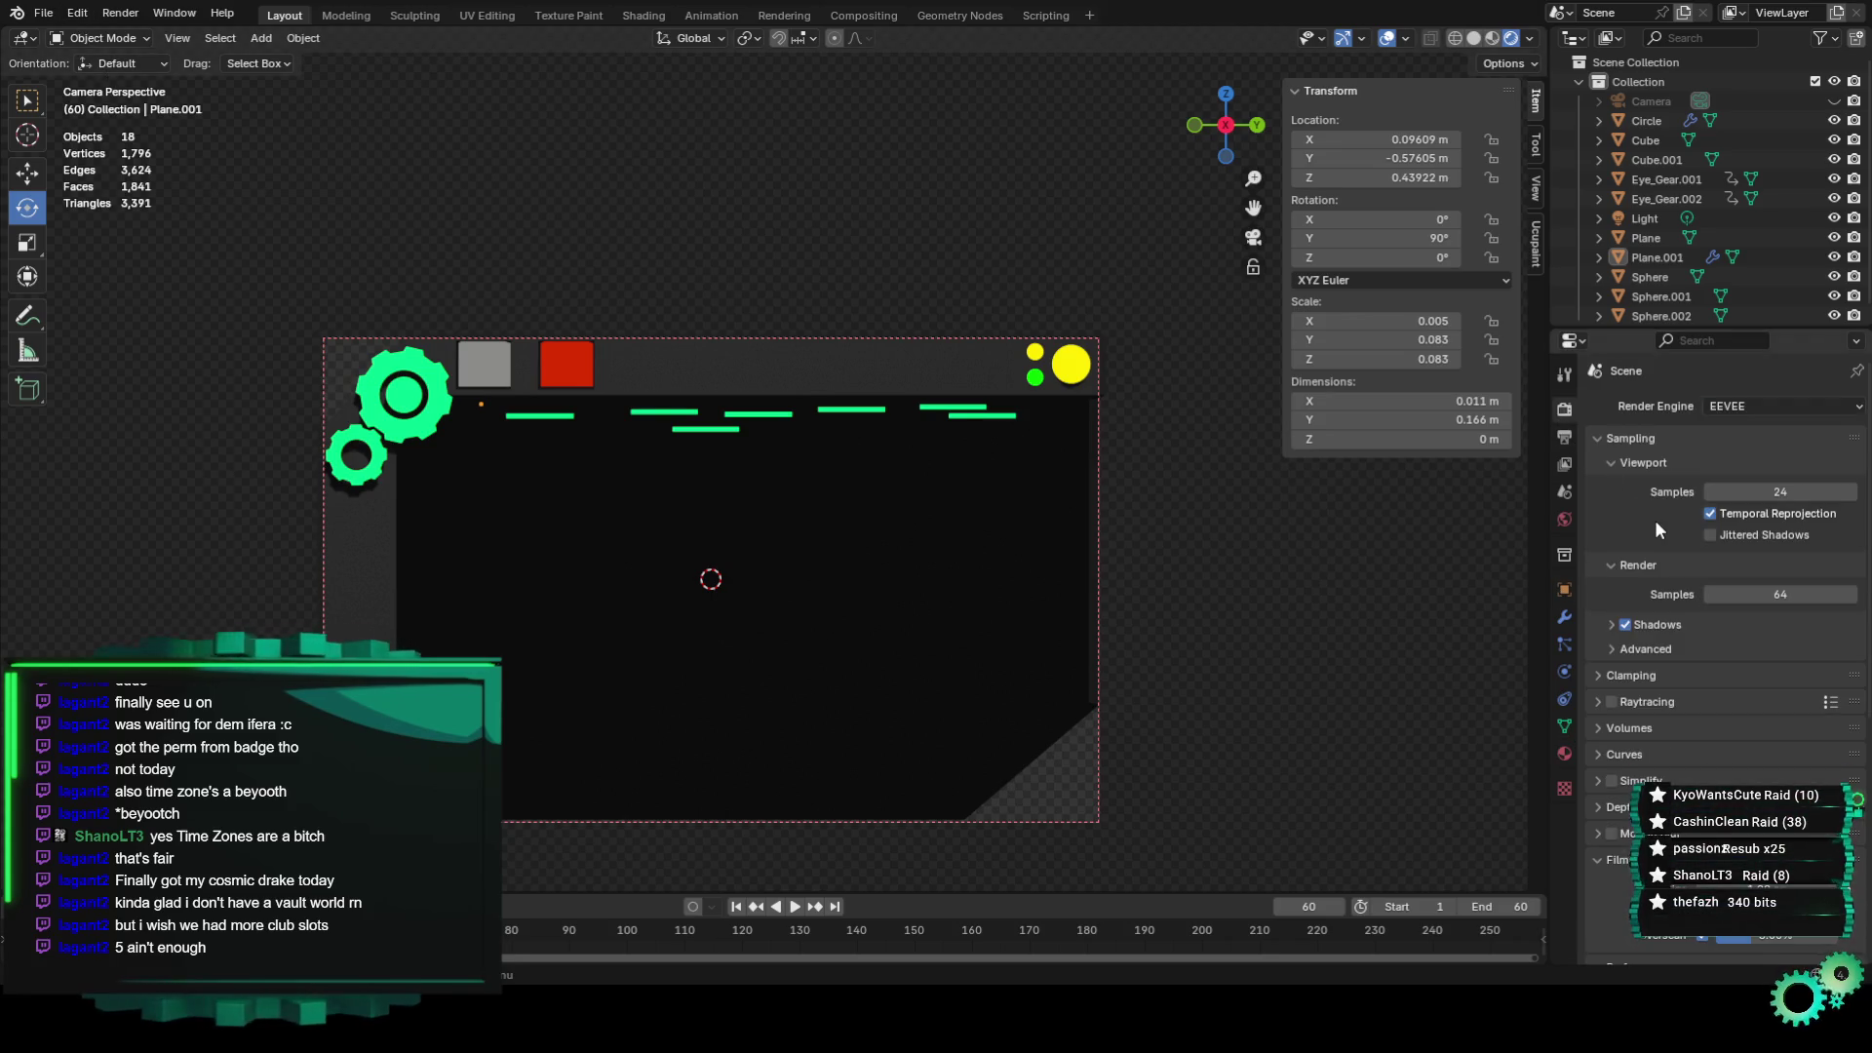
key(space)
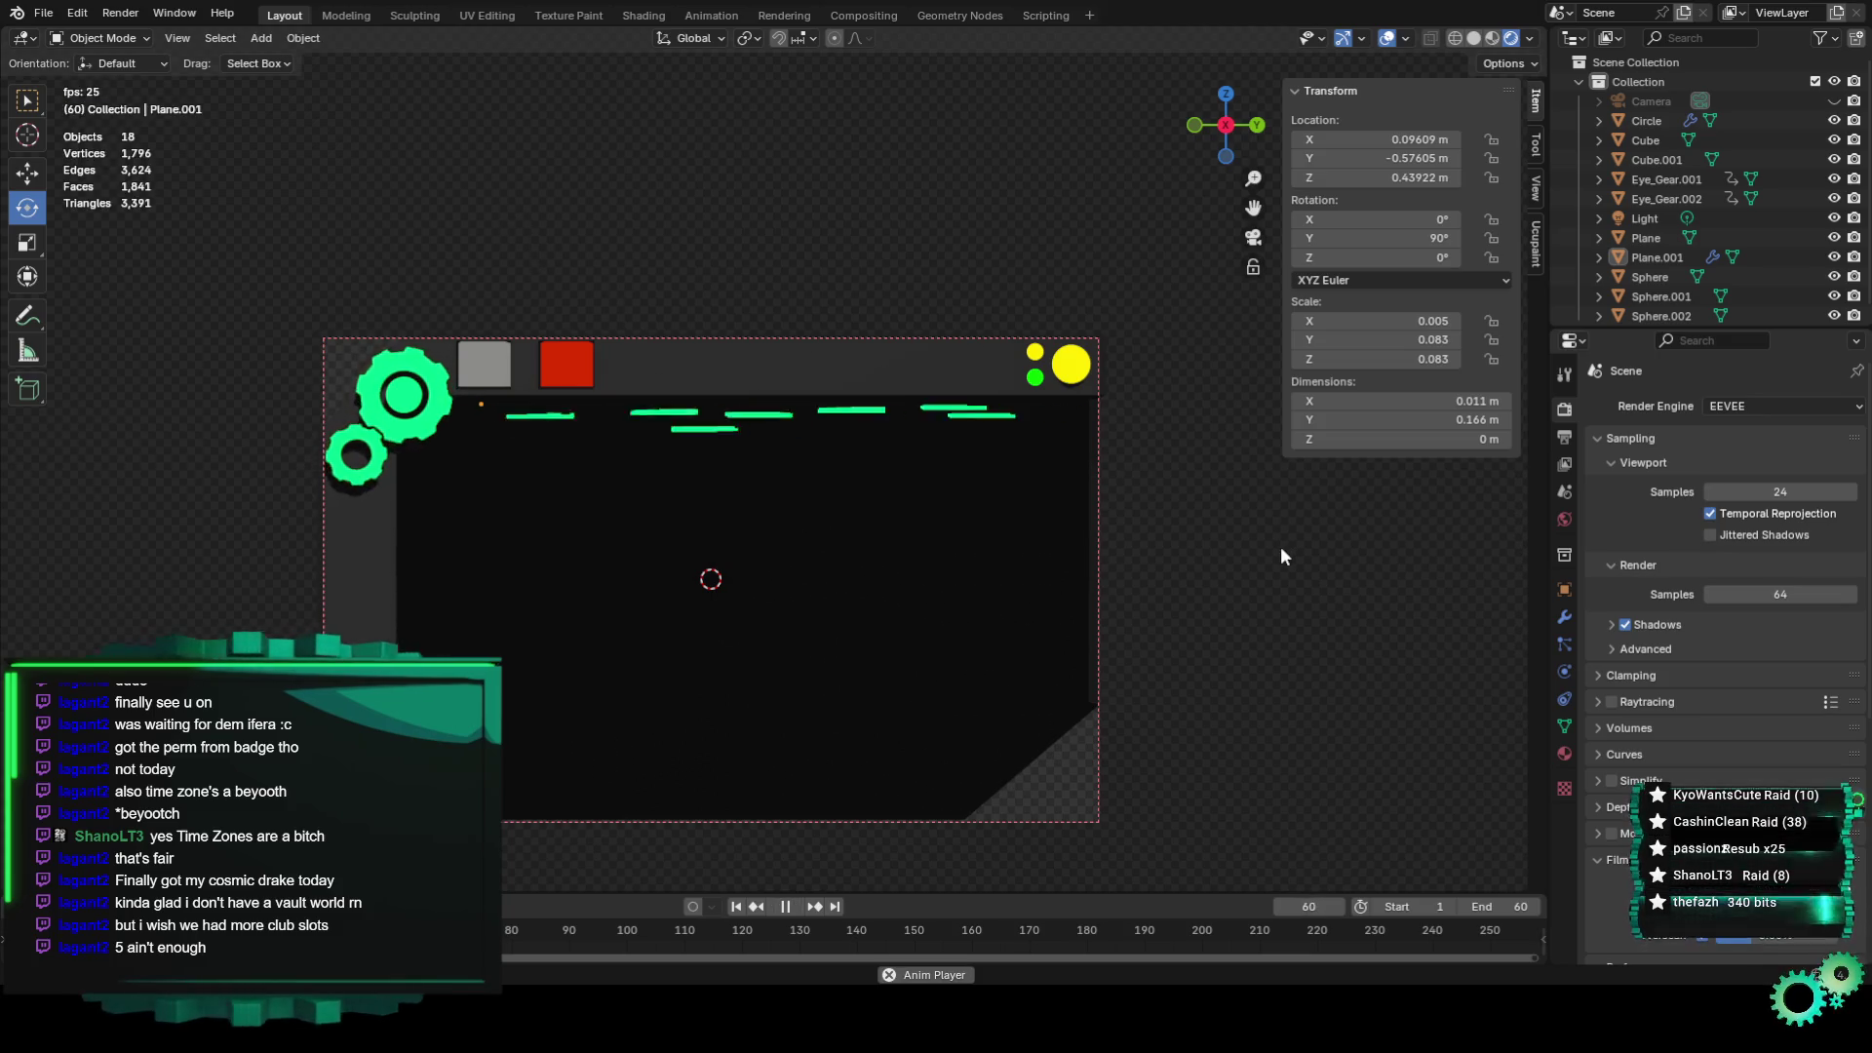
scroll(1236, 546, up, 1)
scroll(1236, 547, up, 1)
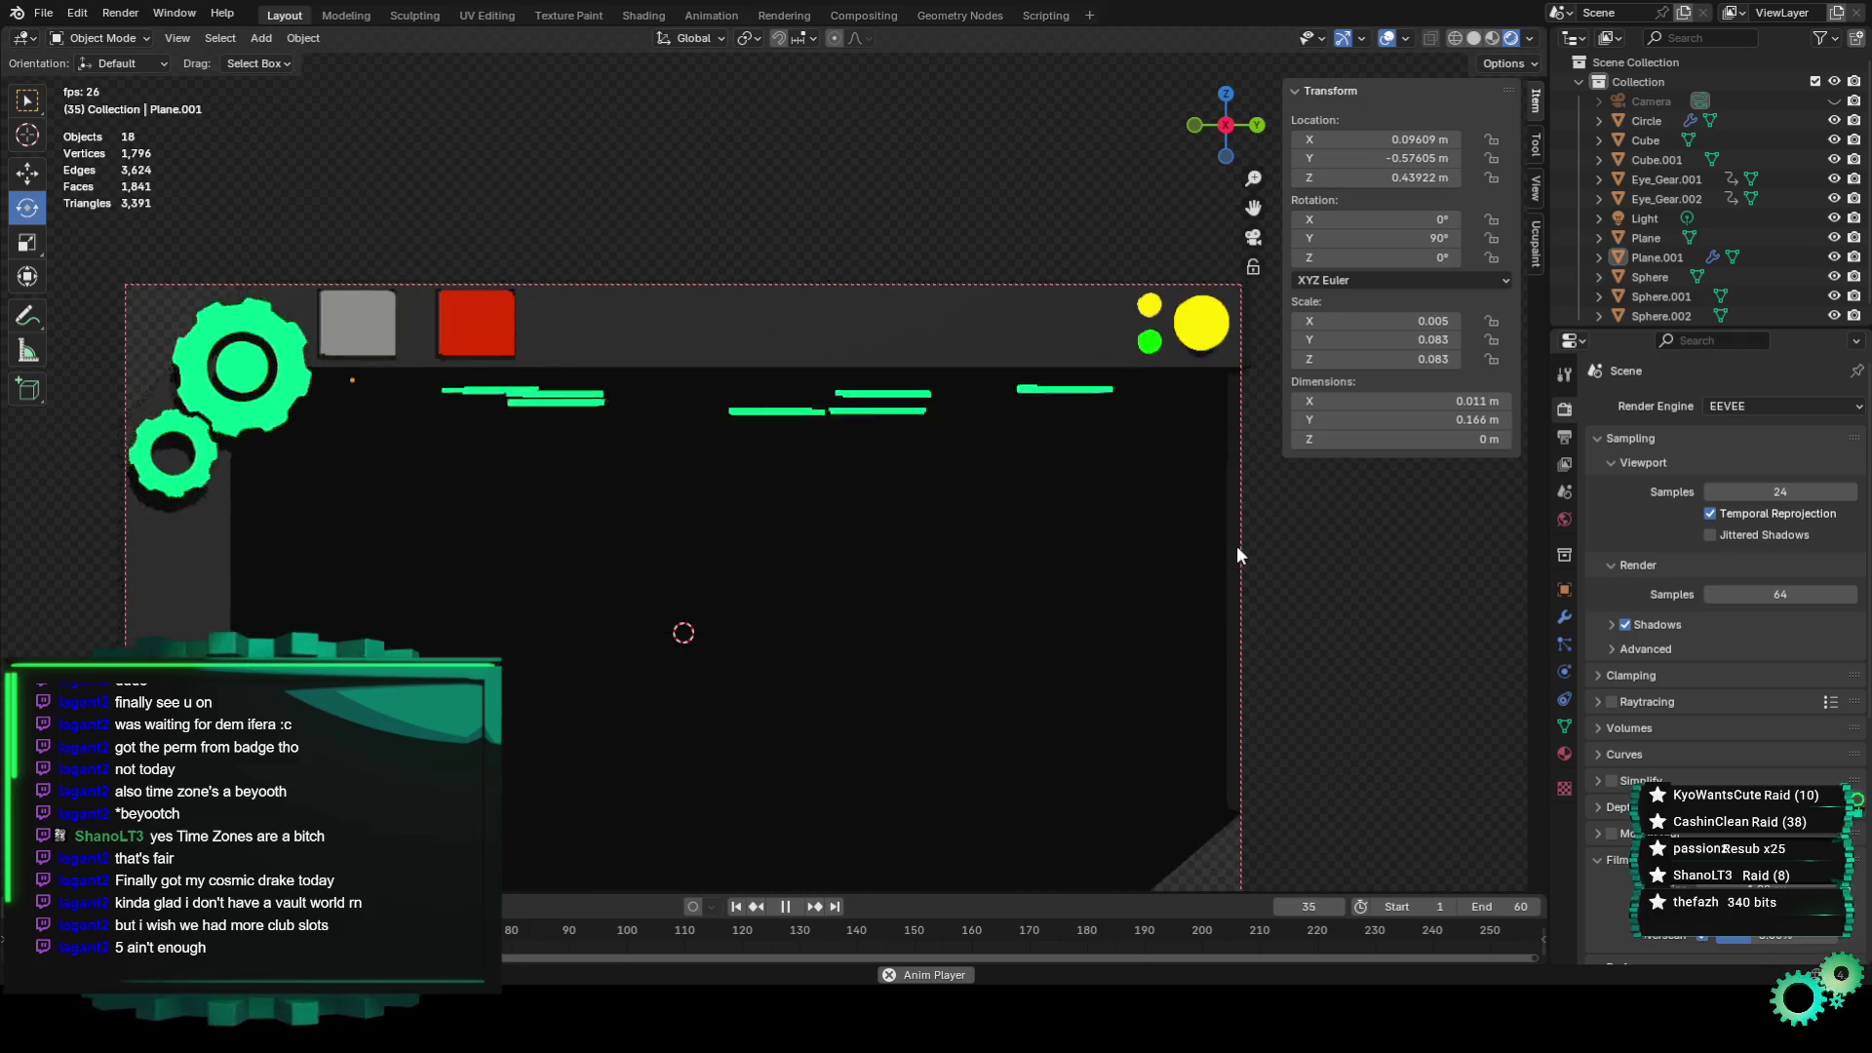
click(761, 342)
scroll(1070, 564, down, 2)
click(1070, 564)
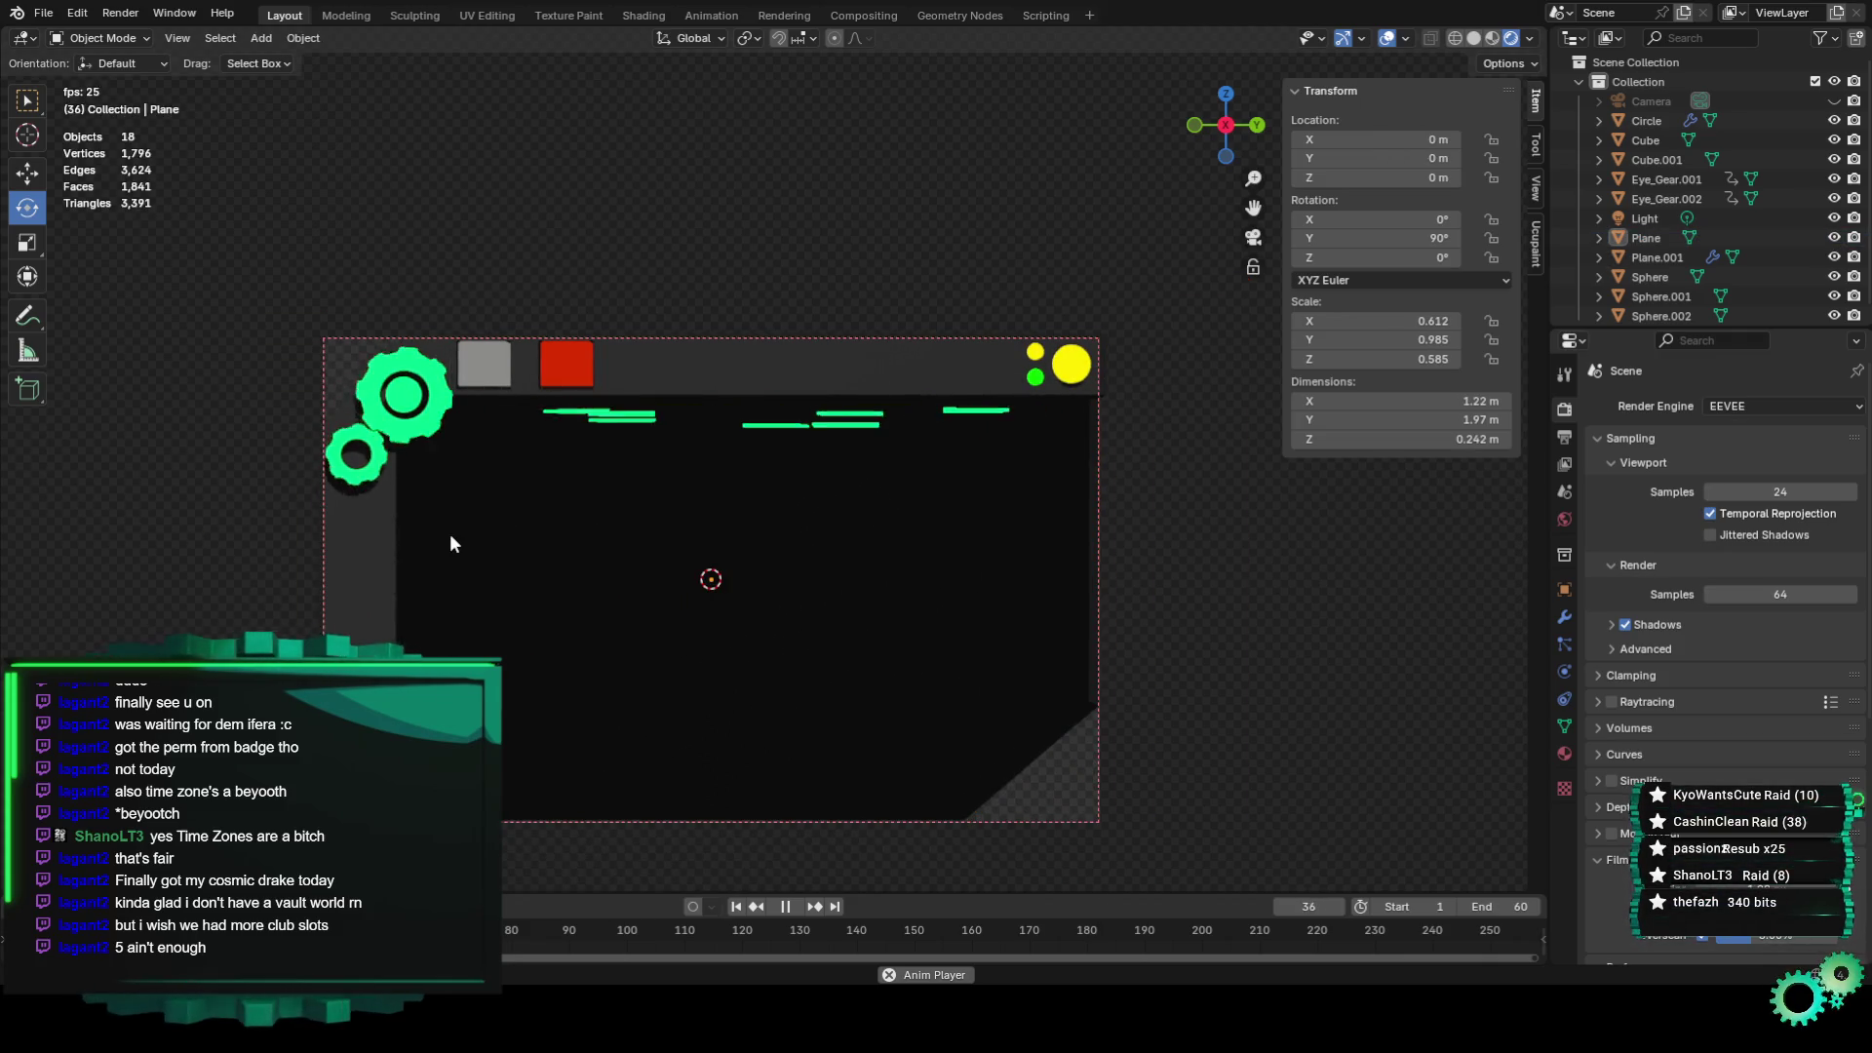
key(ctrl+z)
Switch the panel plane into Edit Mode and pan the view toward the gears.
click(108, 38)
click(98, 67)
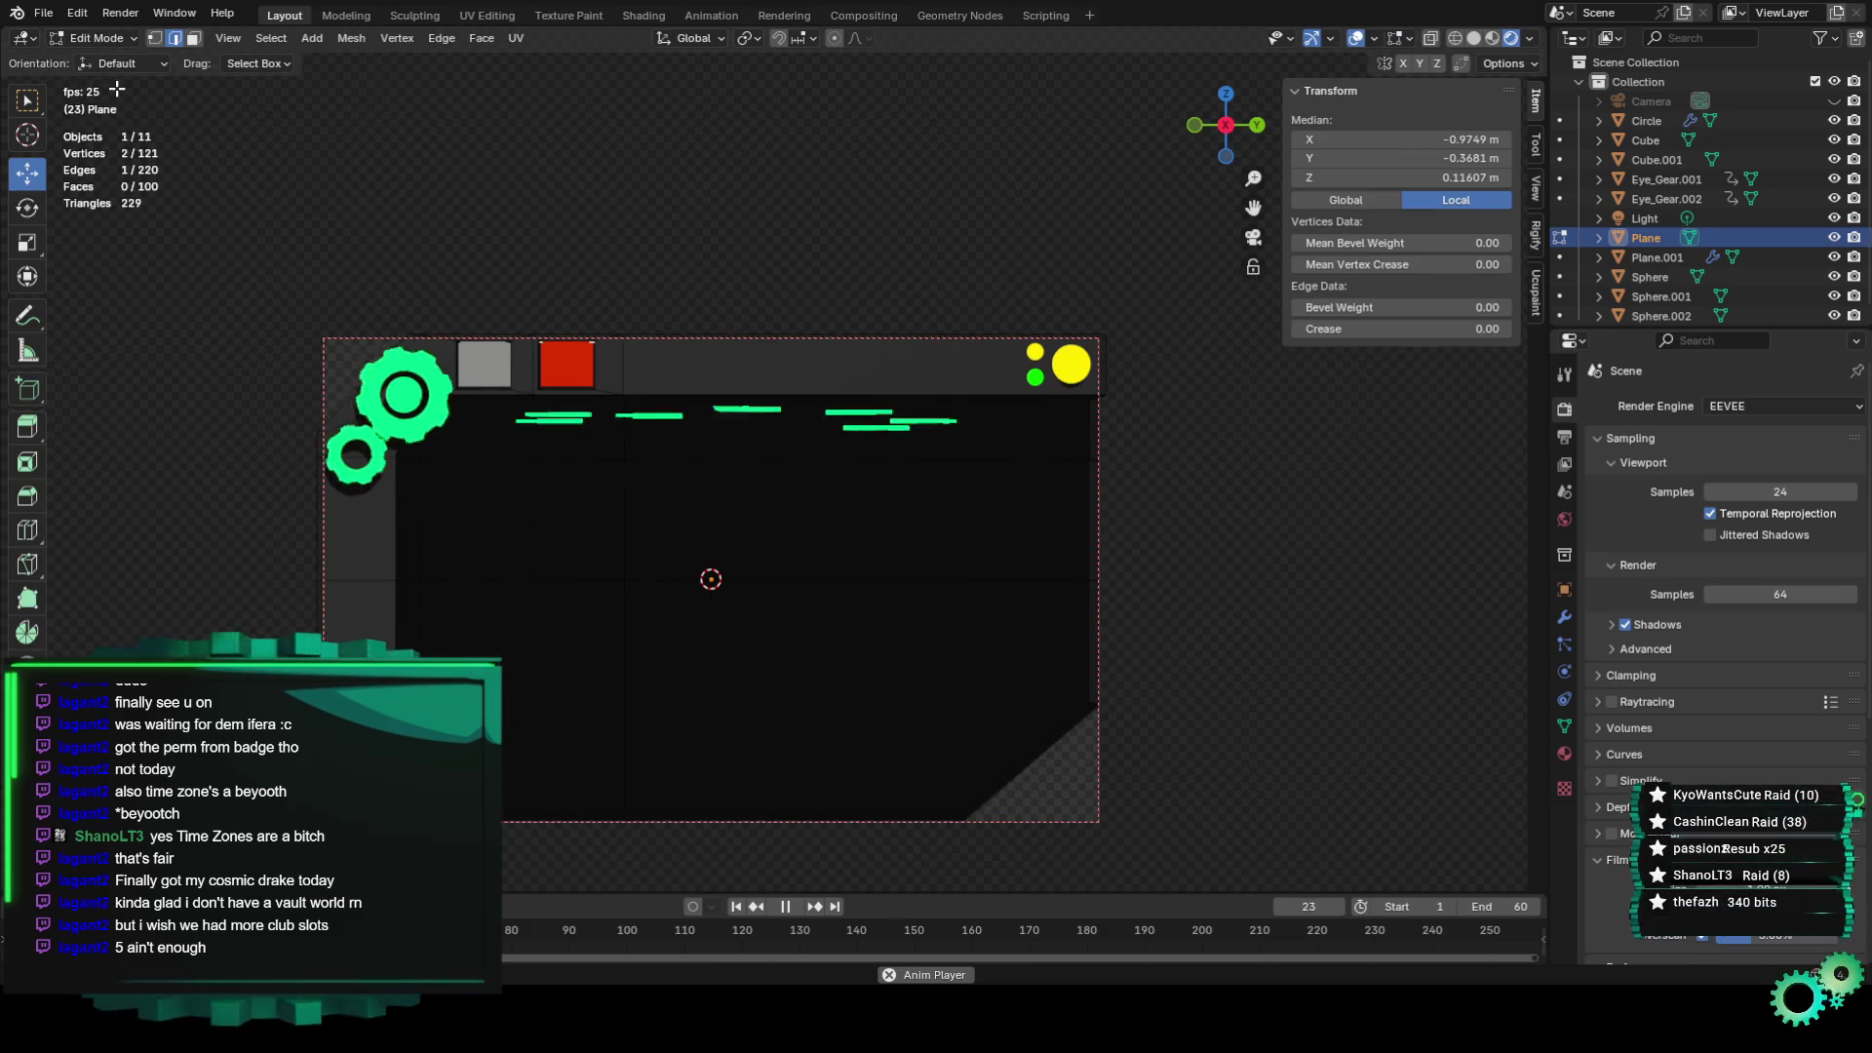
scroll(513, 563, up, 1)
scroll(443, 574, up, 1)
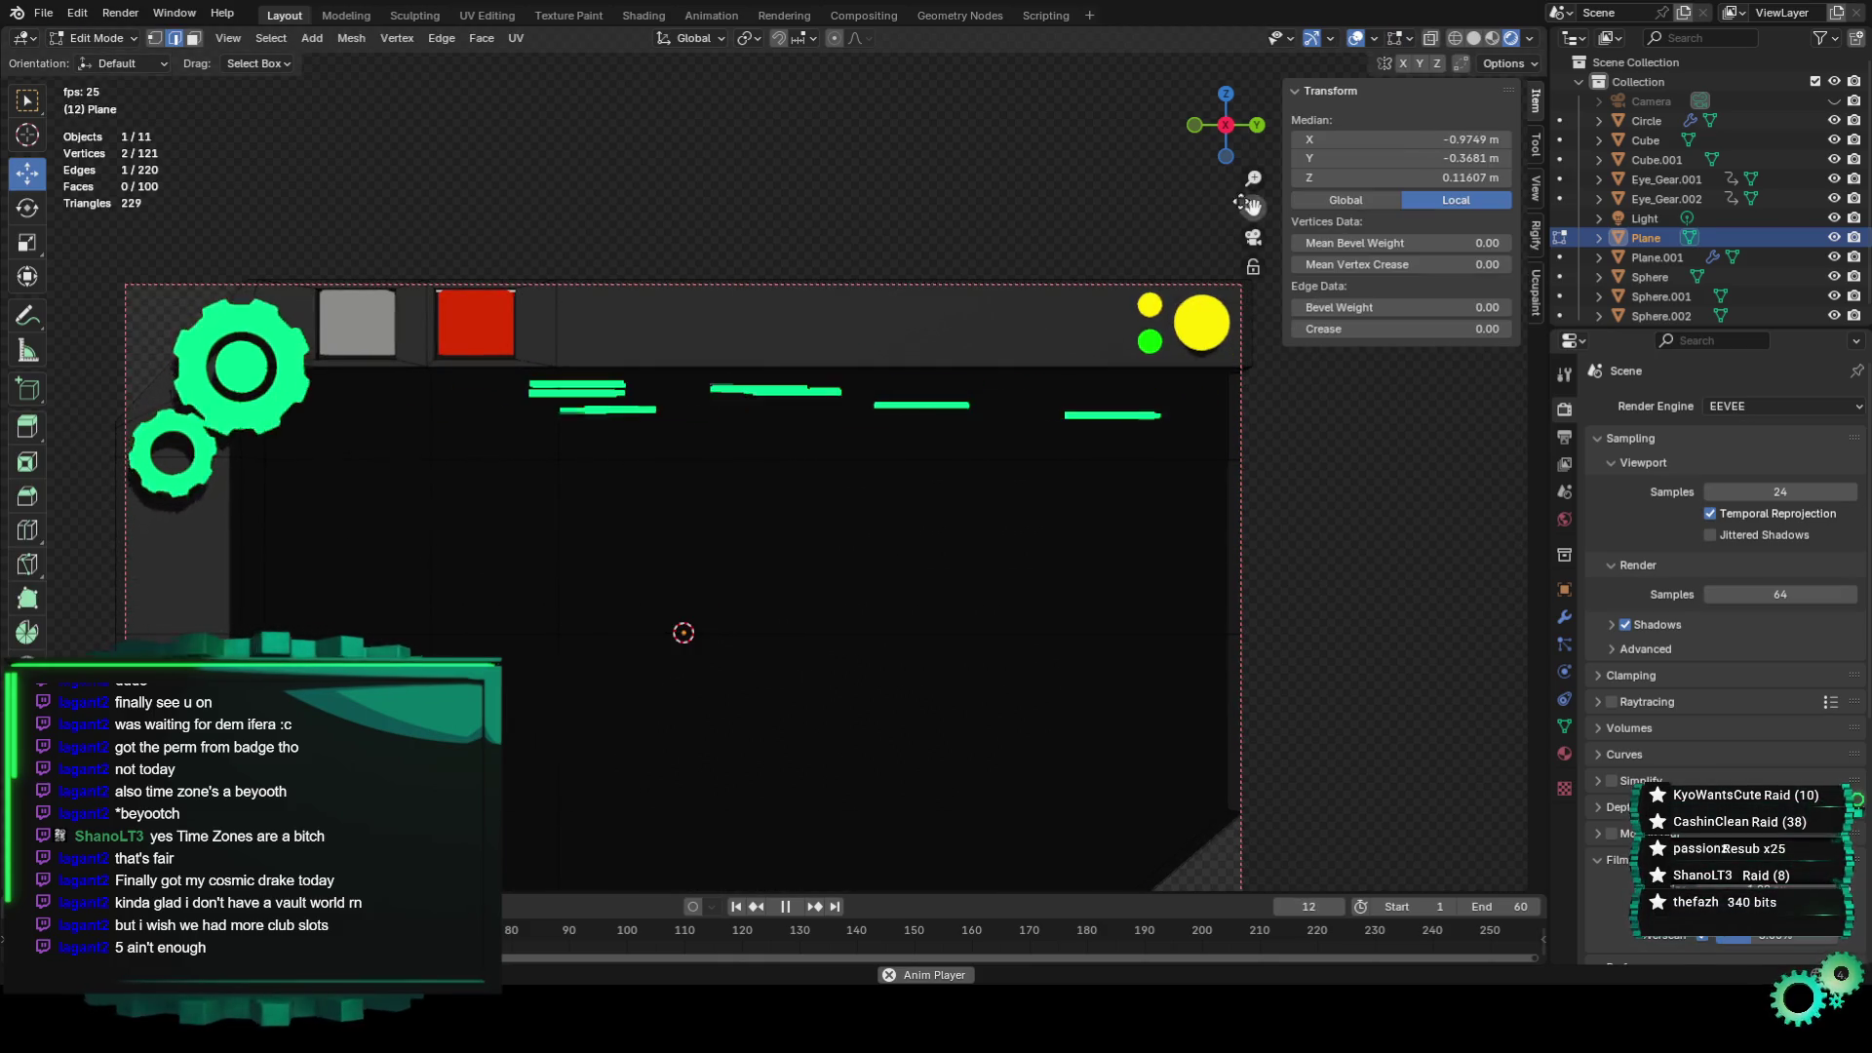
shift+middle_drag(417, 563, 644, 435)
shift+middle_drag(822, 396, 799, 435)
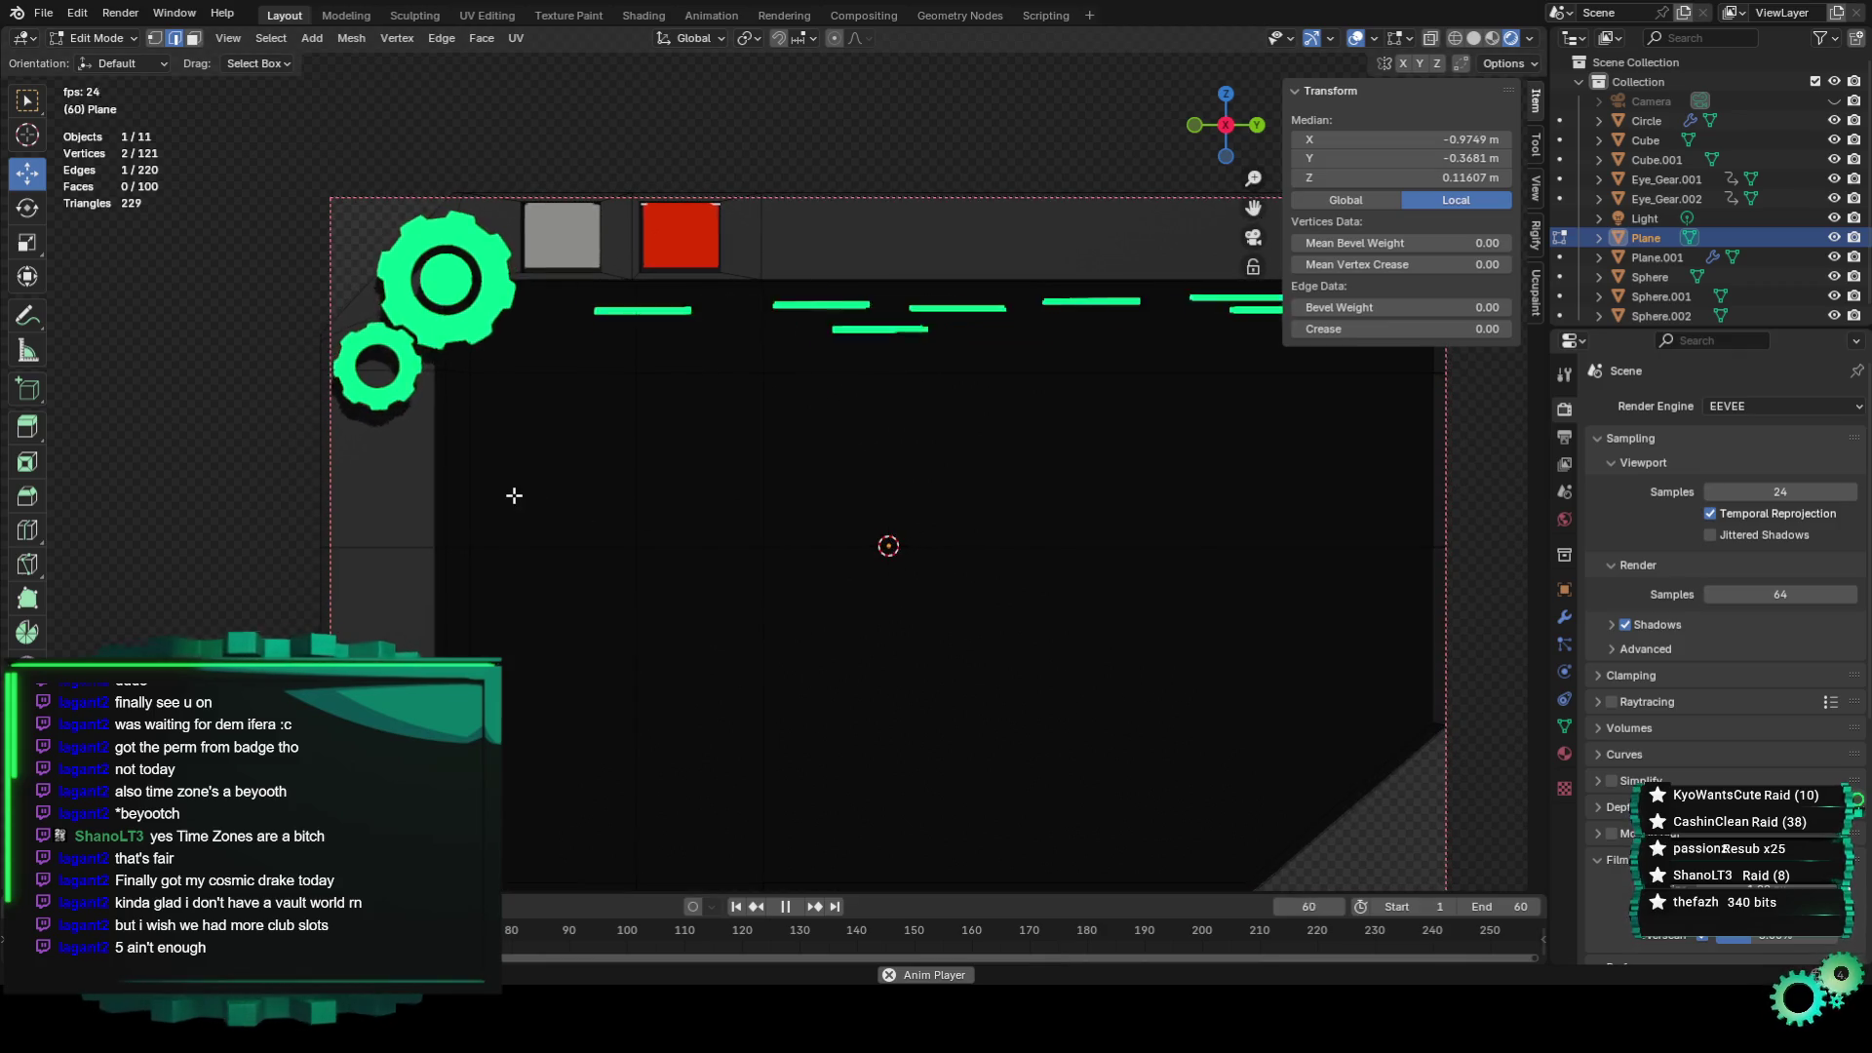
scroll(514, 492, up, 1)
In Object Mode, select the small gear Eye_Gear.001, enable the Move tool, and reselect the panel plane.
click(87, 44)
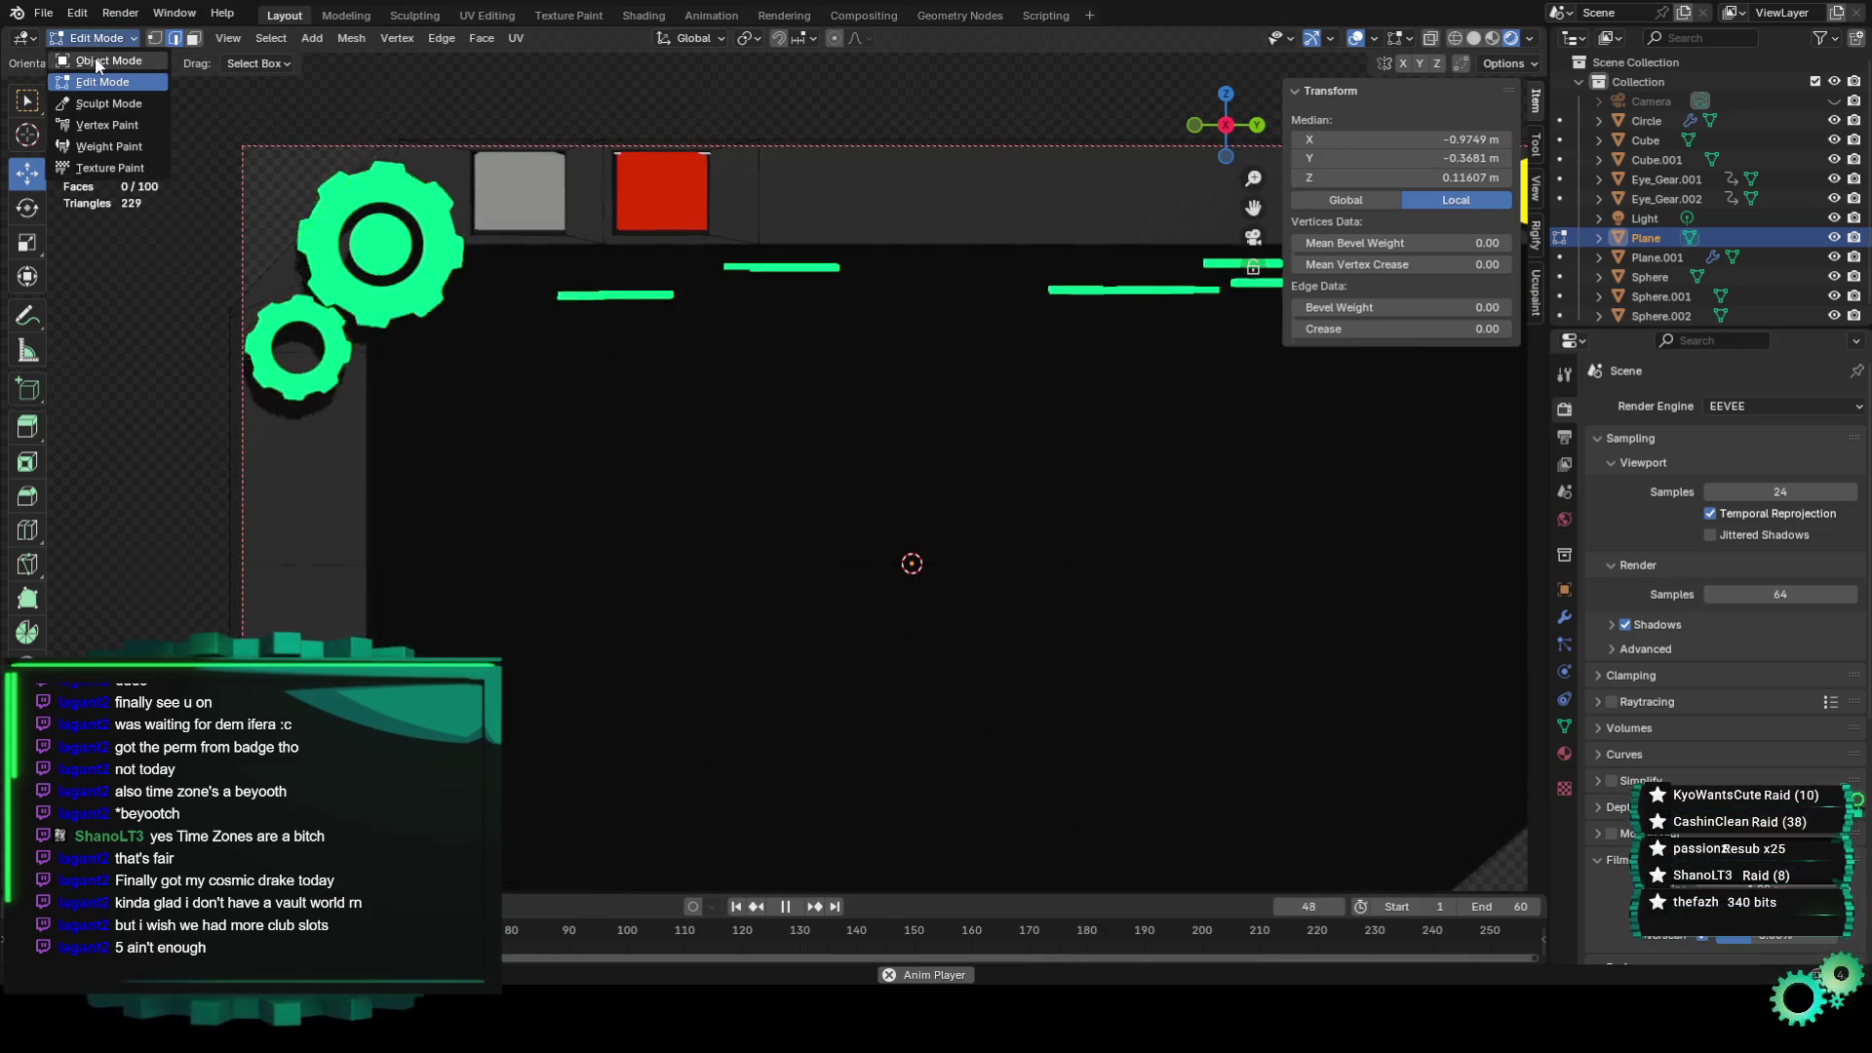
click(90, 57)
click(346, 386)
click(29, 174)
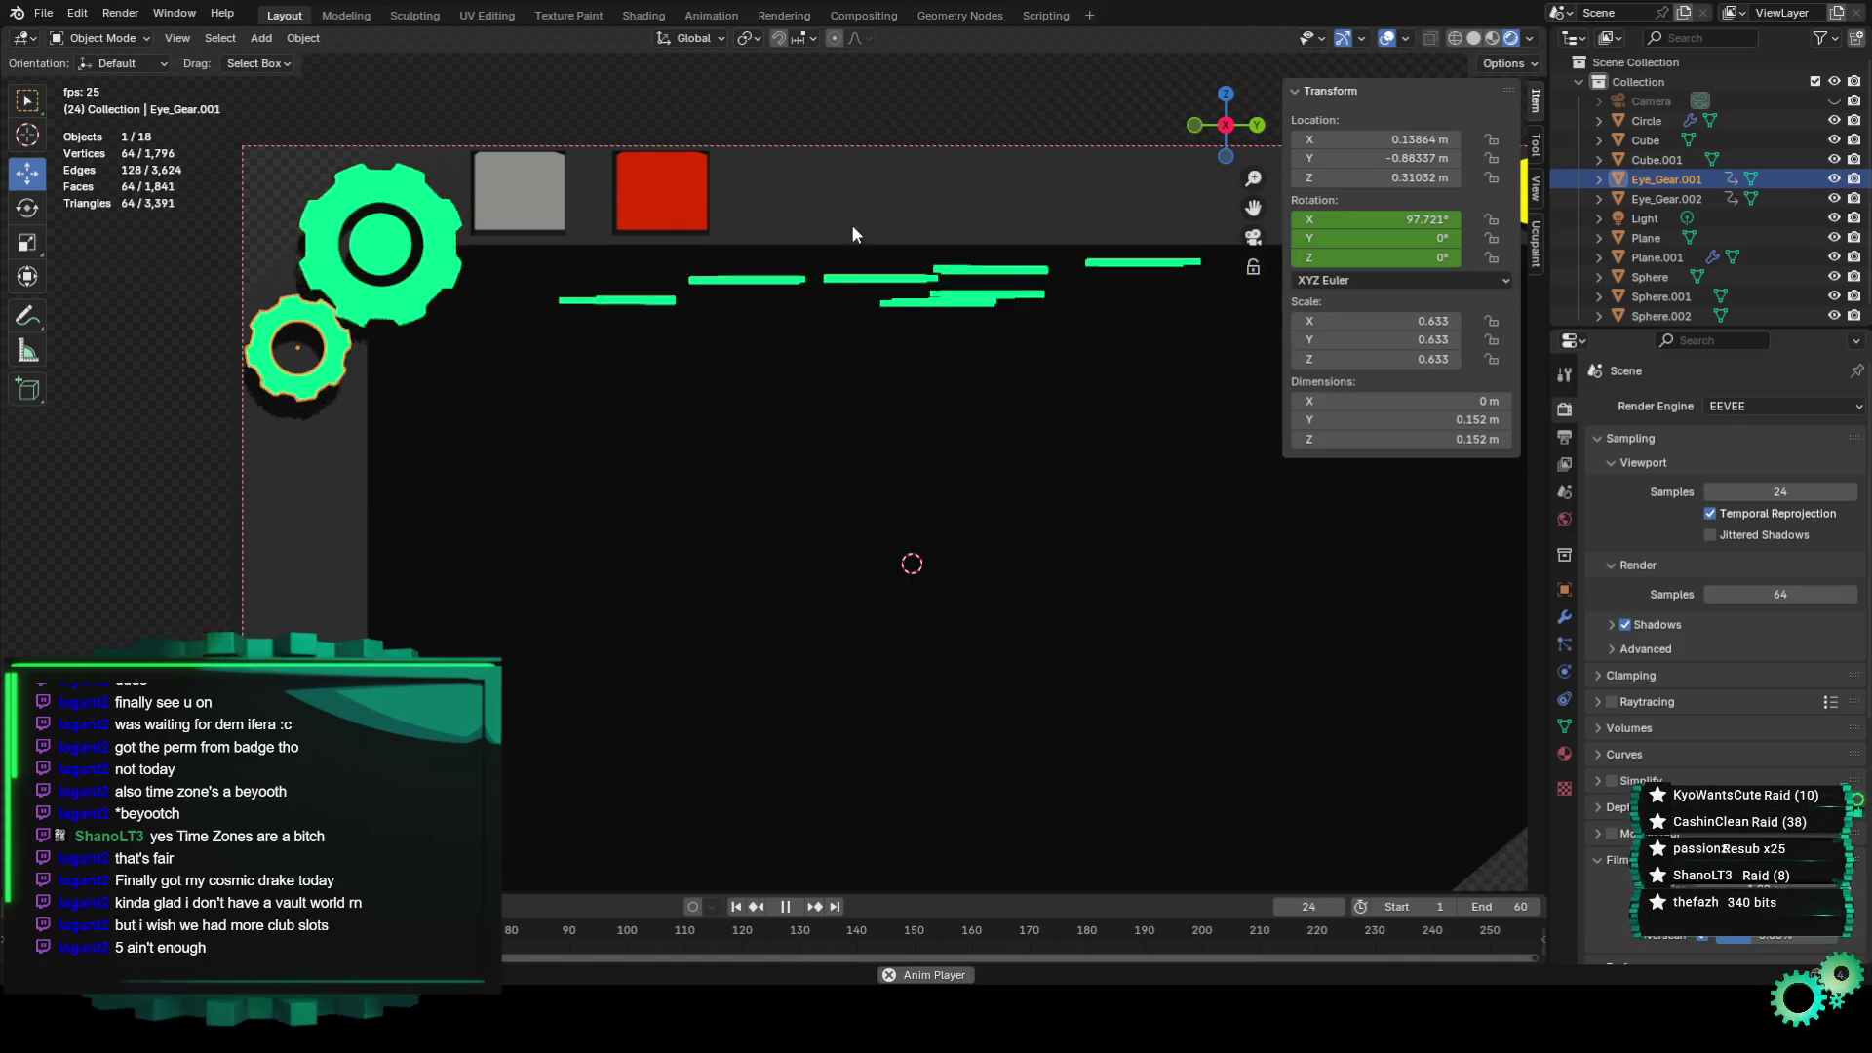
click(651, 316)
Stop playback at frame 0 and slide the left border's vertical-edge vertices along Y.
click(87, 38)
click(92, 78)
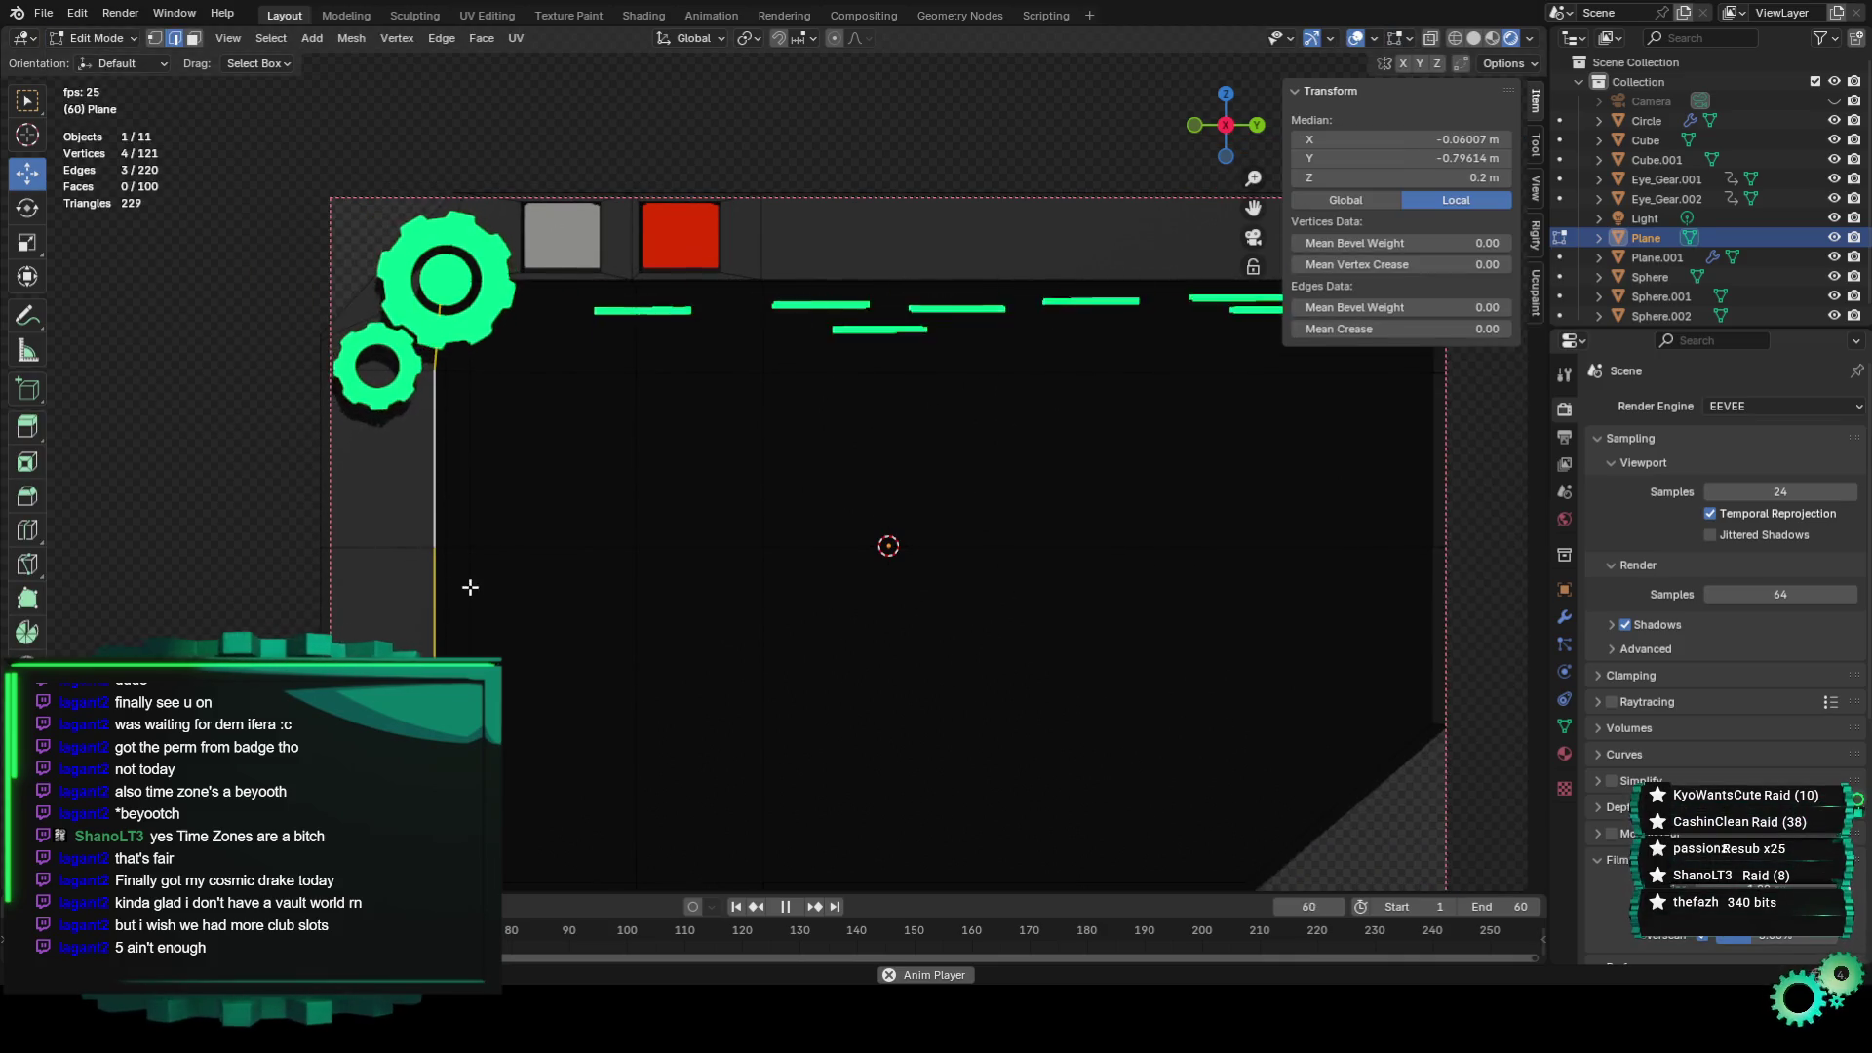
drag(468, 585, 172, 280)
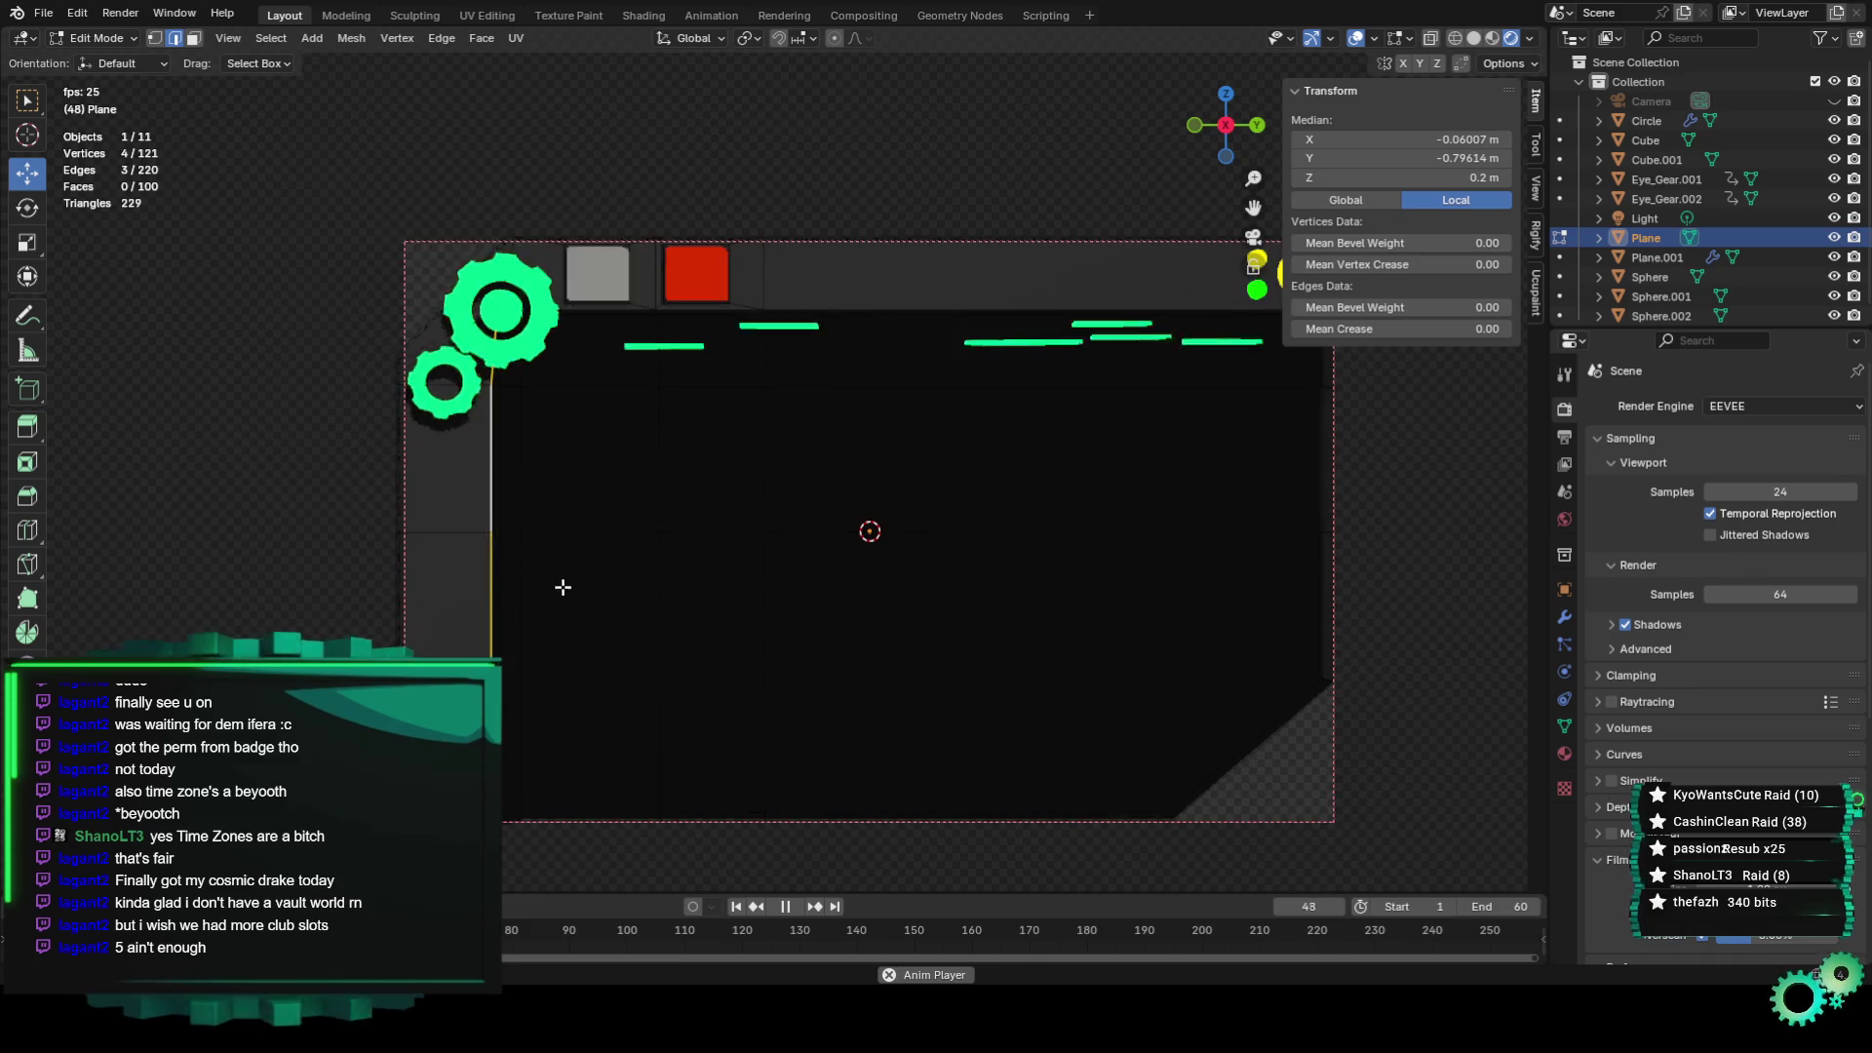
key(space)
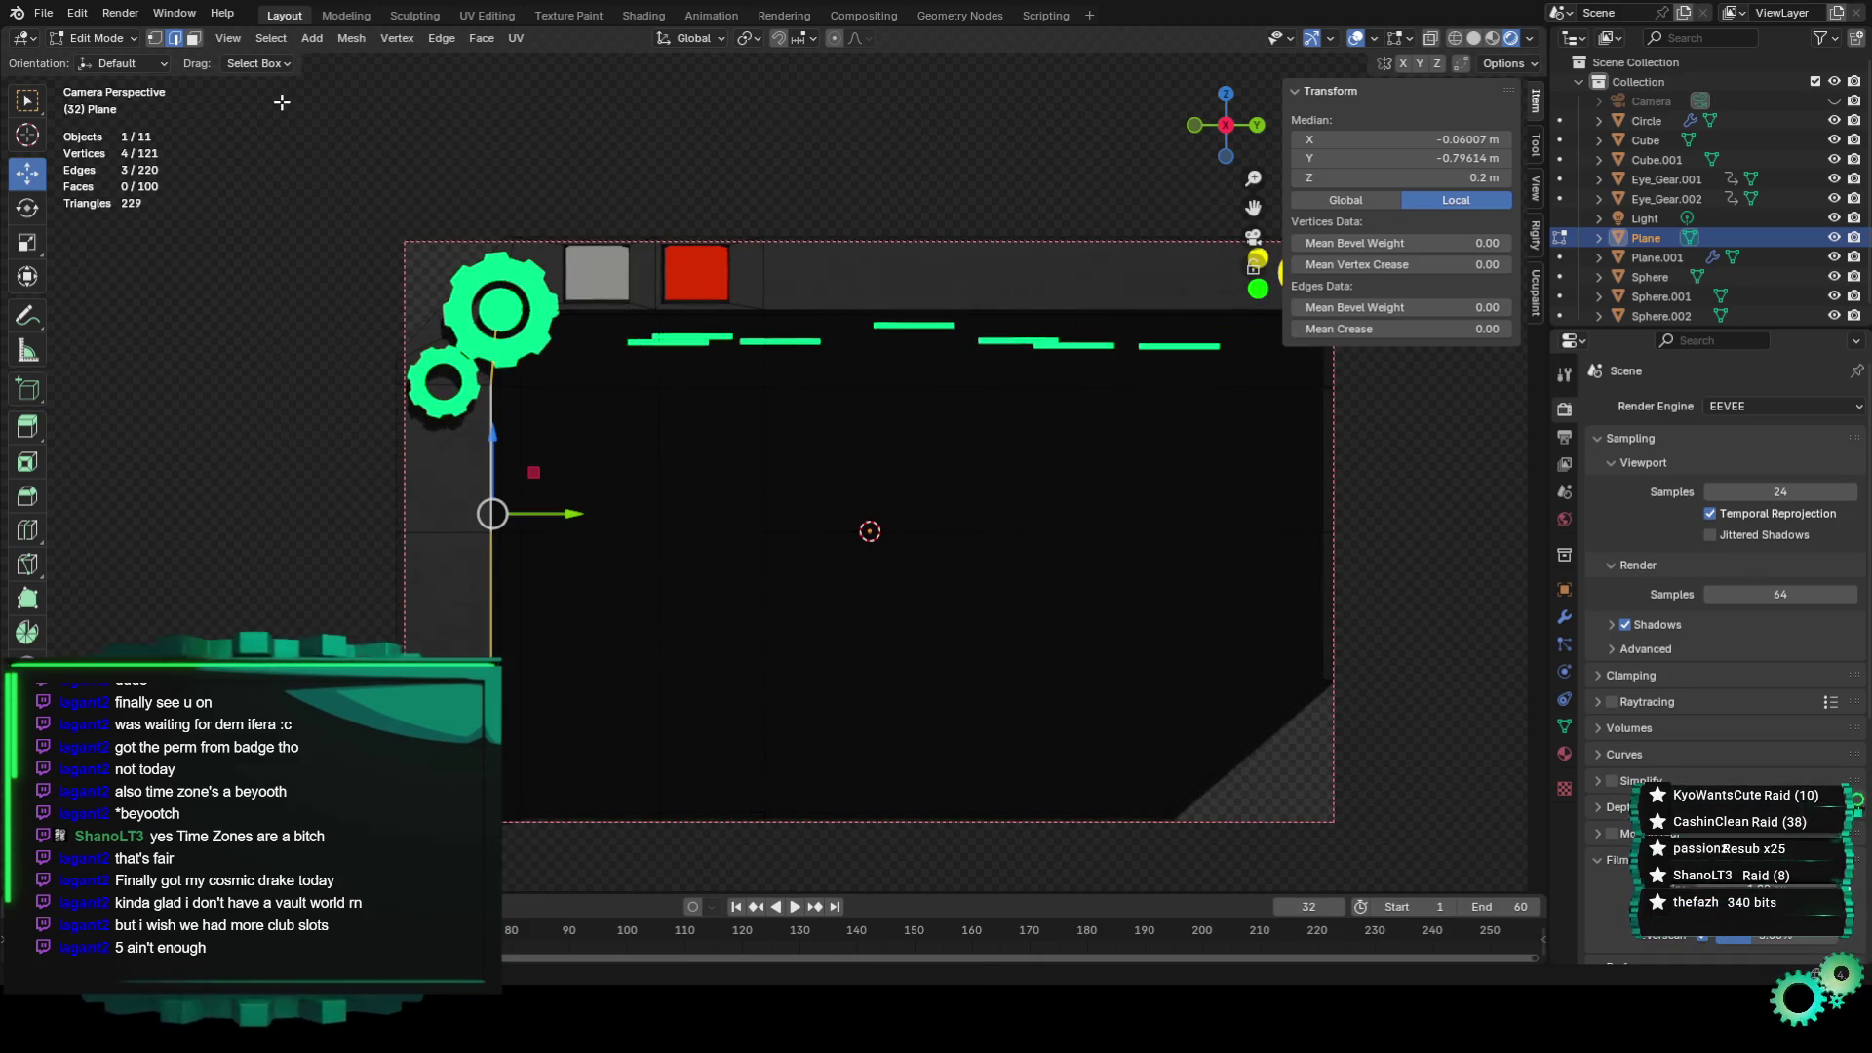
key(shift+Left)
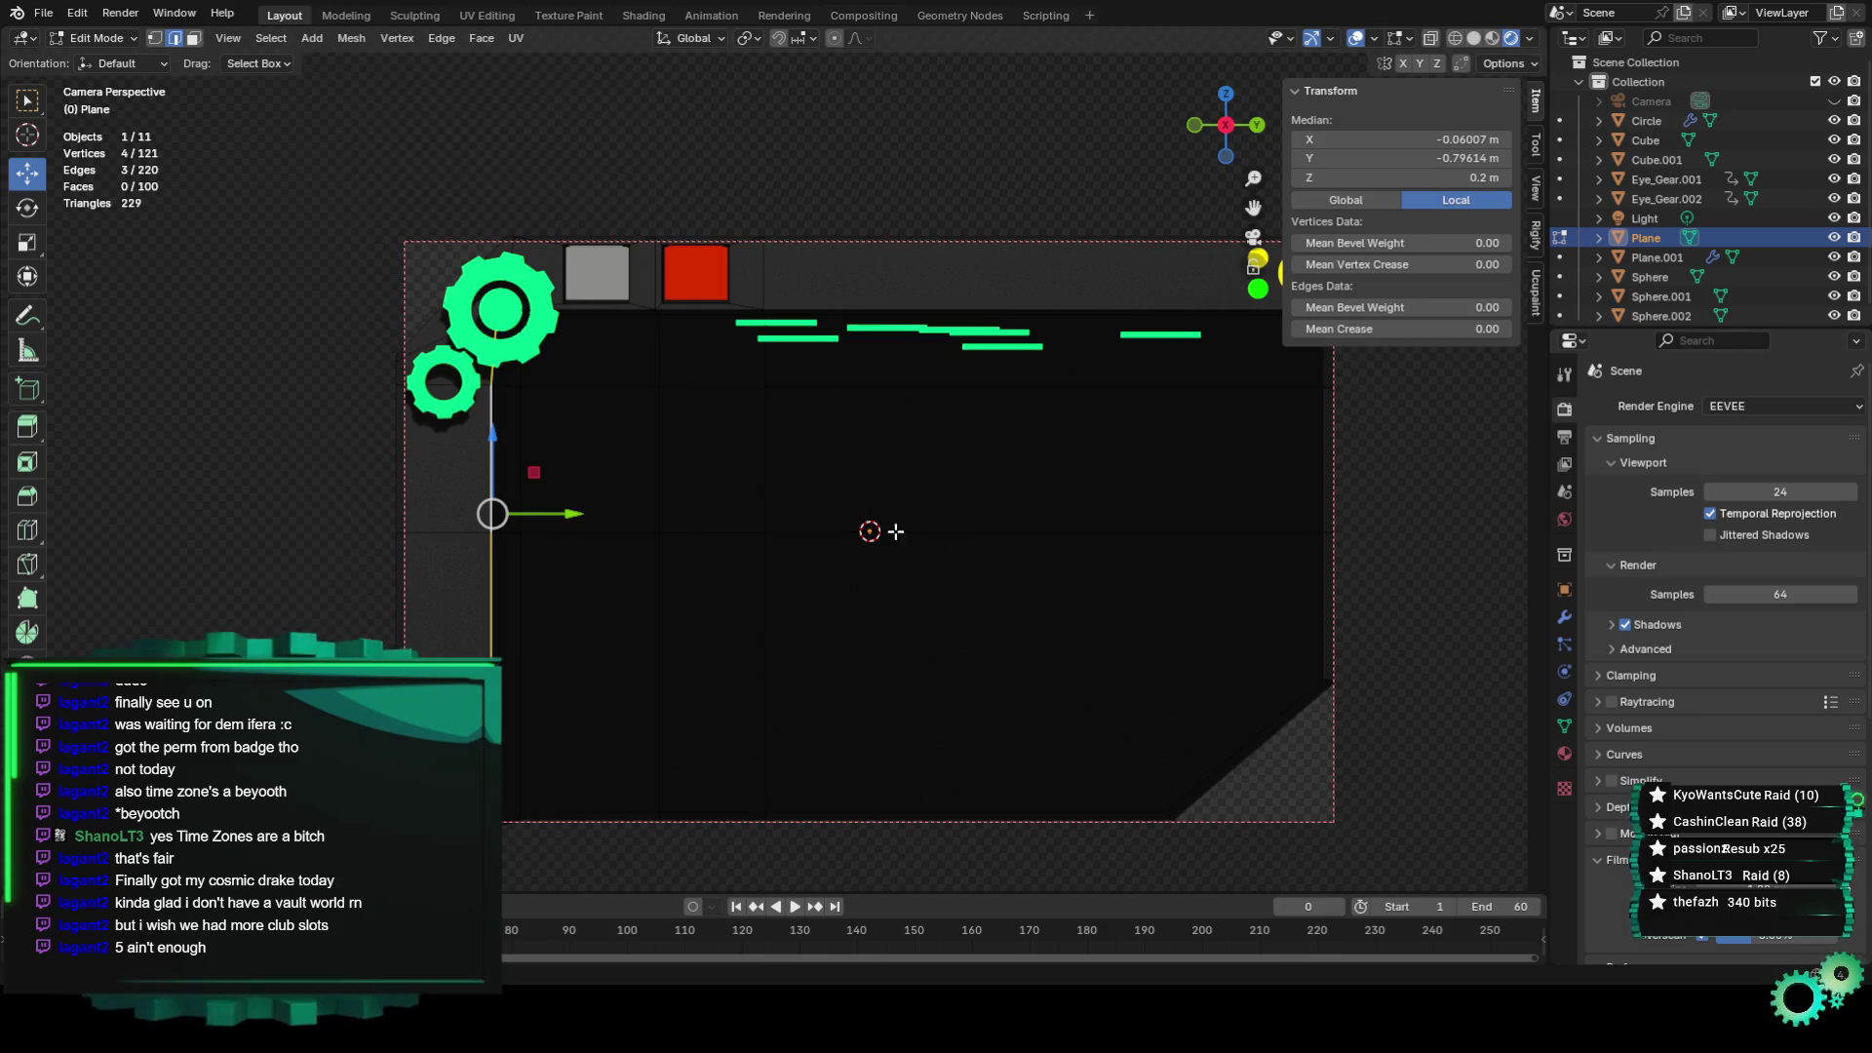
drag(575, 512, 560, 513)
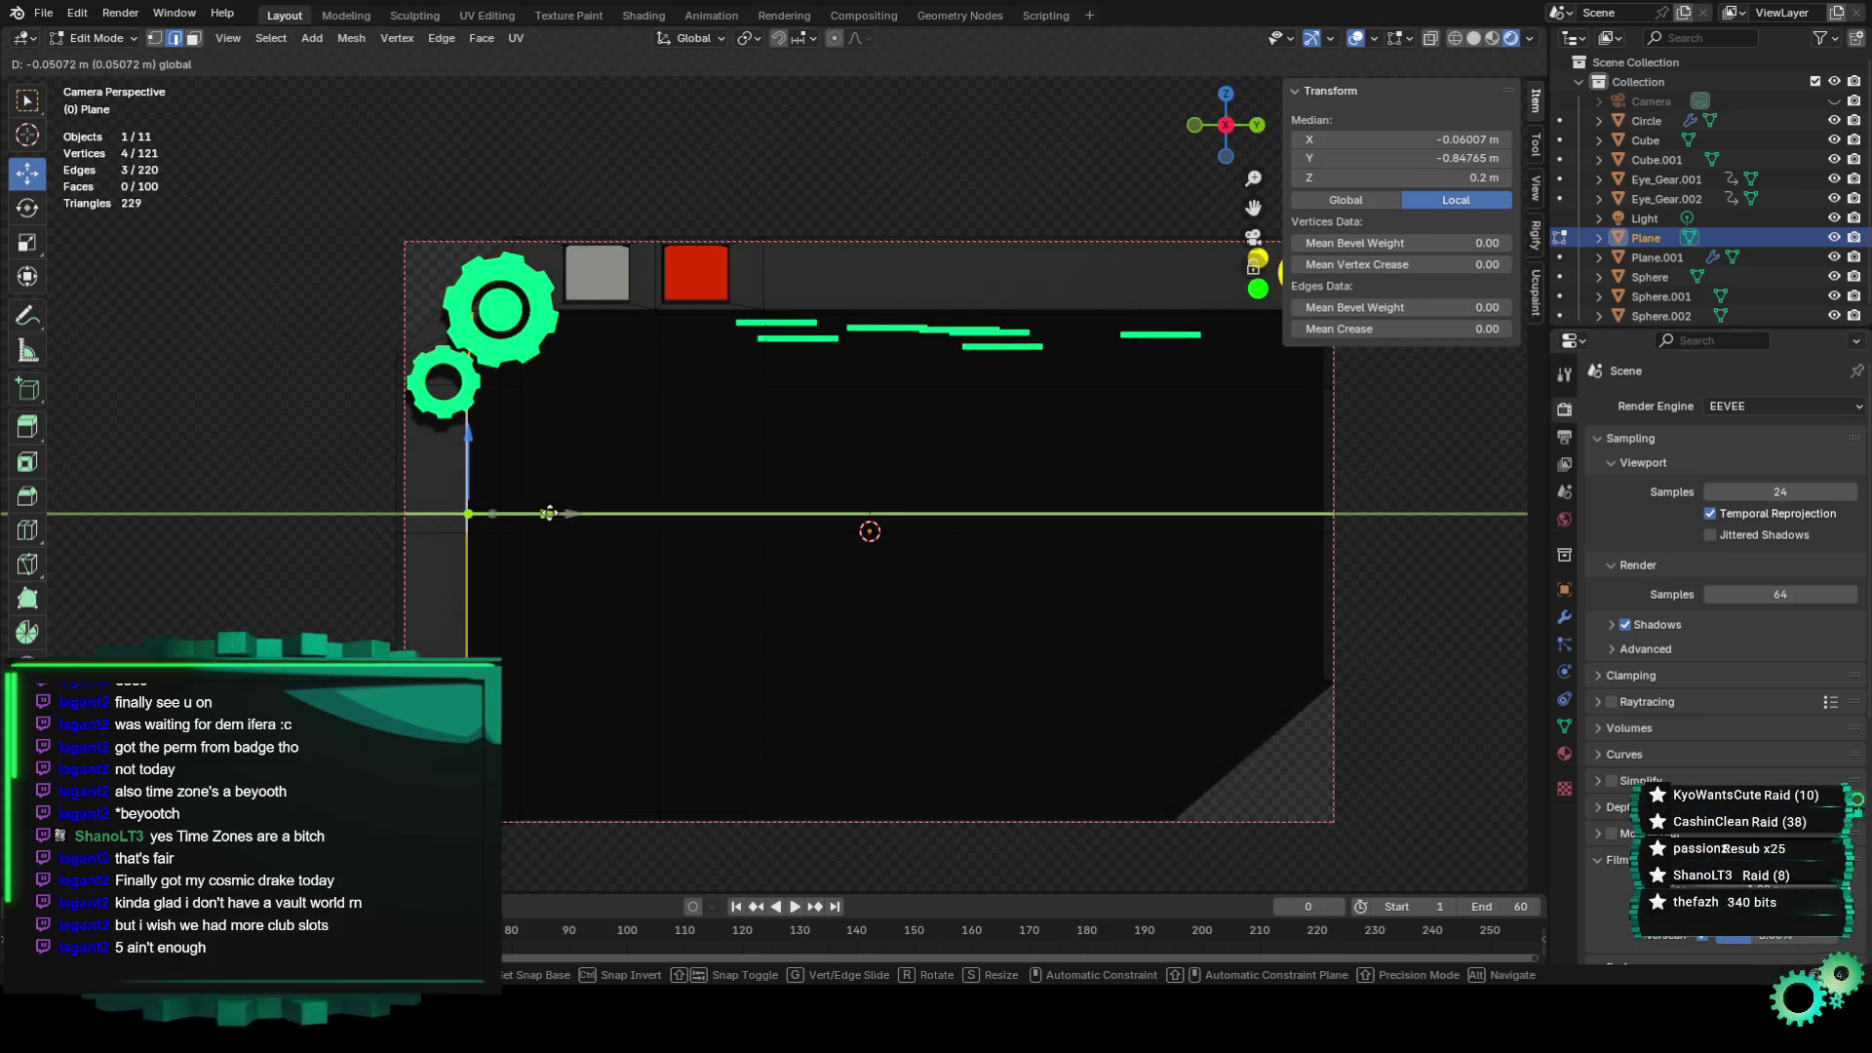
drag(530, 513, 596, 512)
Move the left-border vertices down along Y to slant the border below the small gear.
scroll(544, 506, up, 4)
mouse_move(332, 323)
mouse_down()
mouse_move(173, 258)
mouse_move(265, 307)
mouse_up()
scroll(264, 531, down, 3)
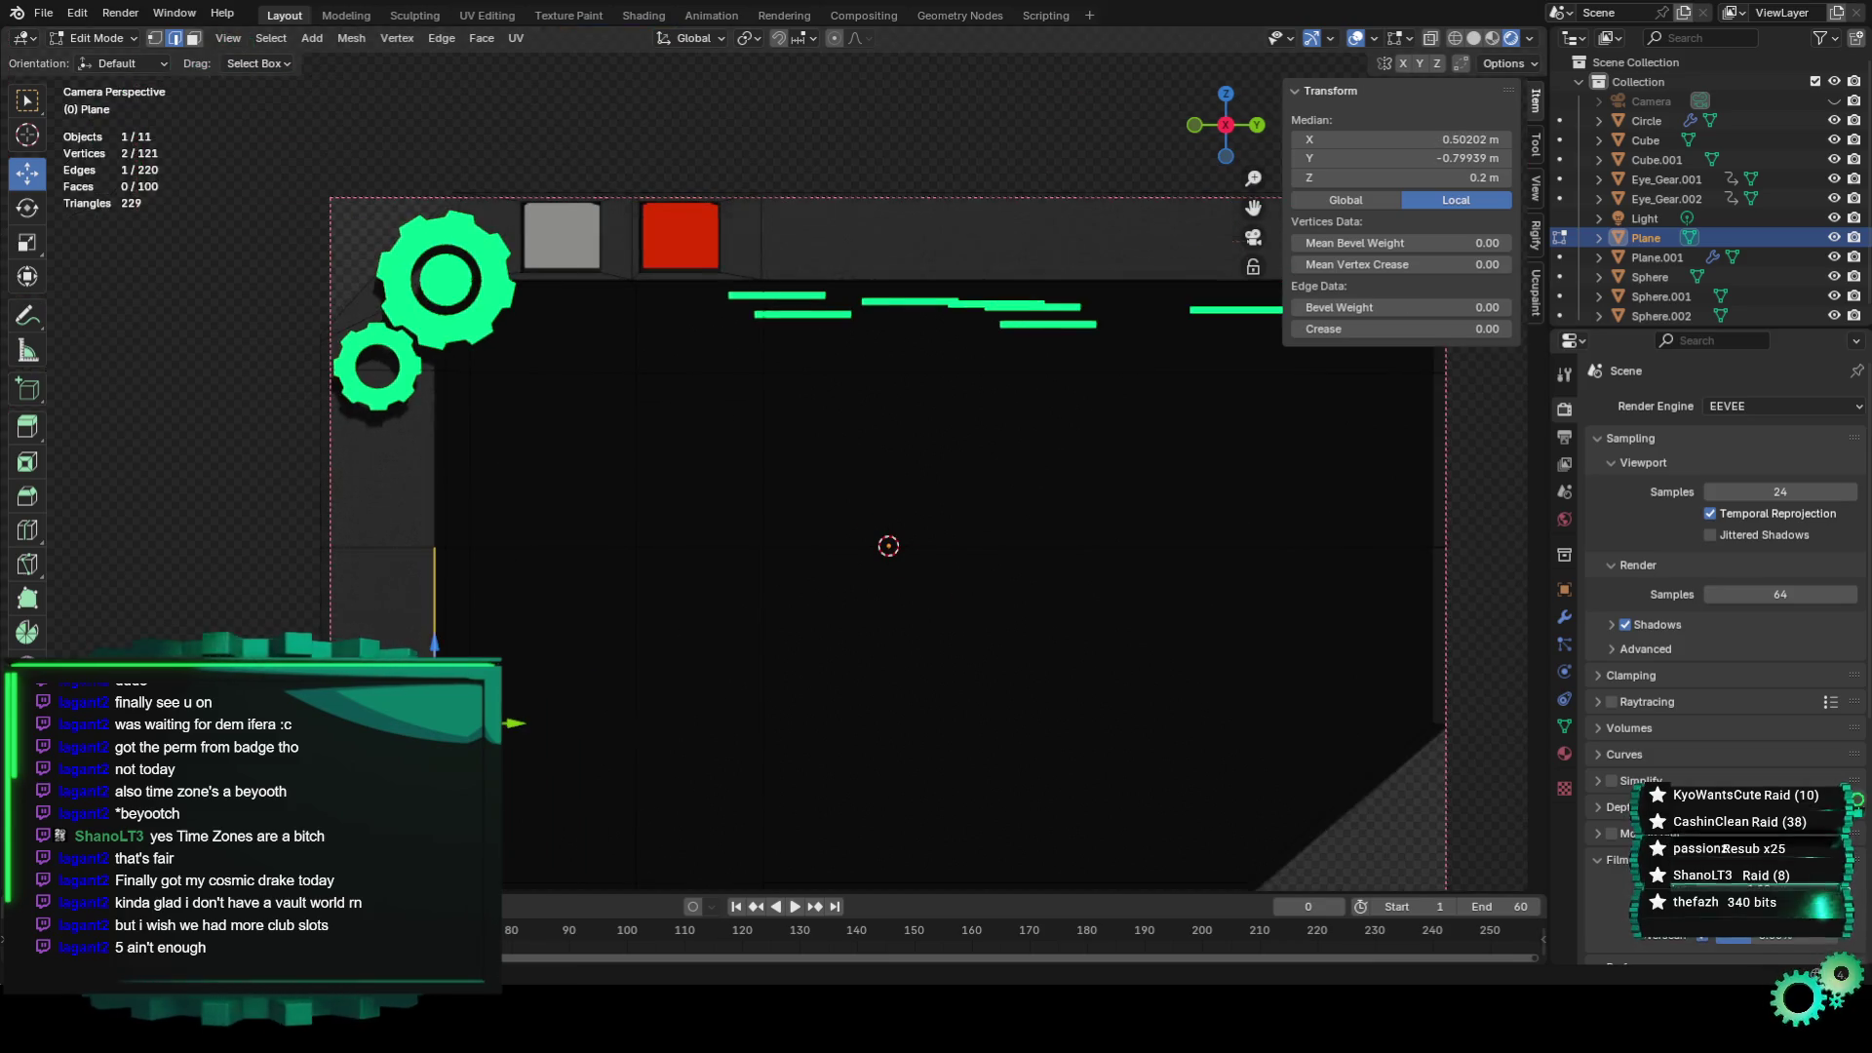
scroll(265, 531, down, 2)
drag(604, 642, 585, 641)
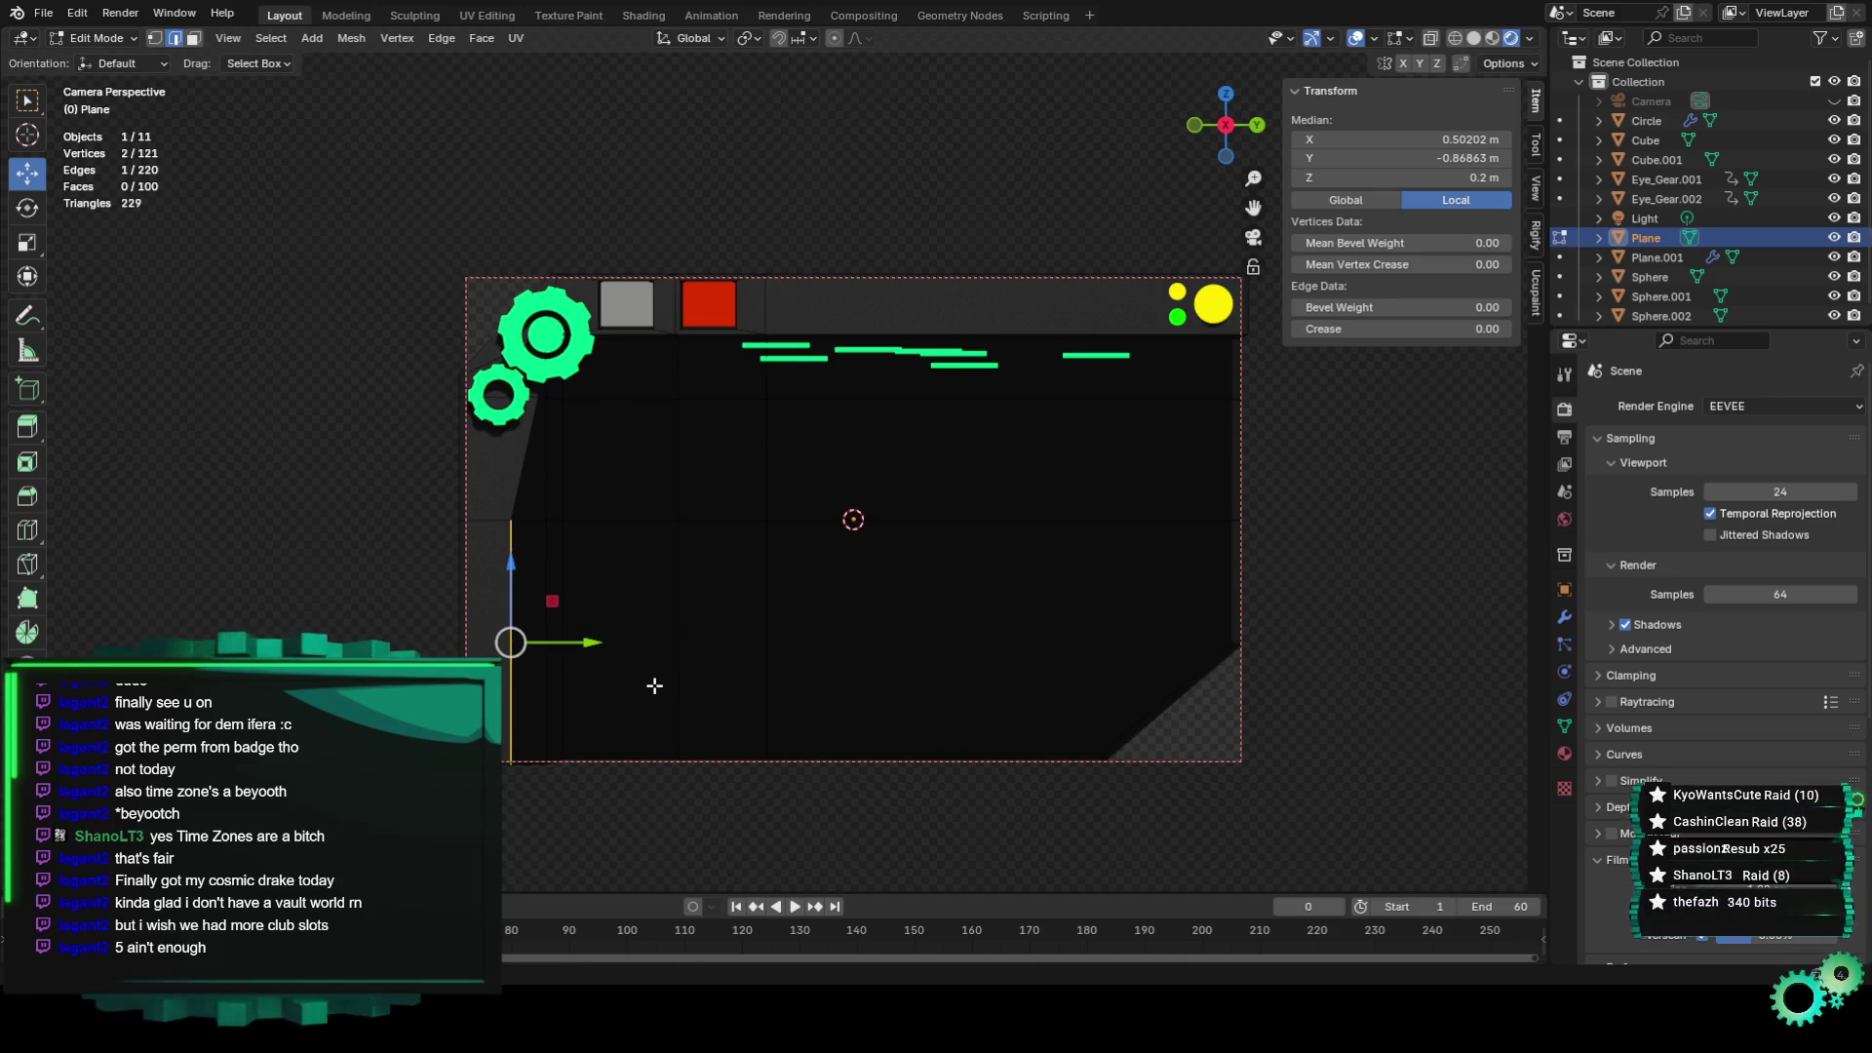
scroll(648, 683, up, 1)
drag(539, 679, 520, 676)
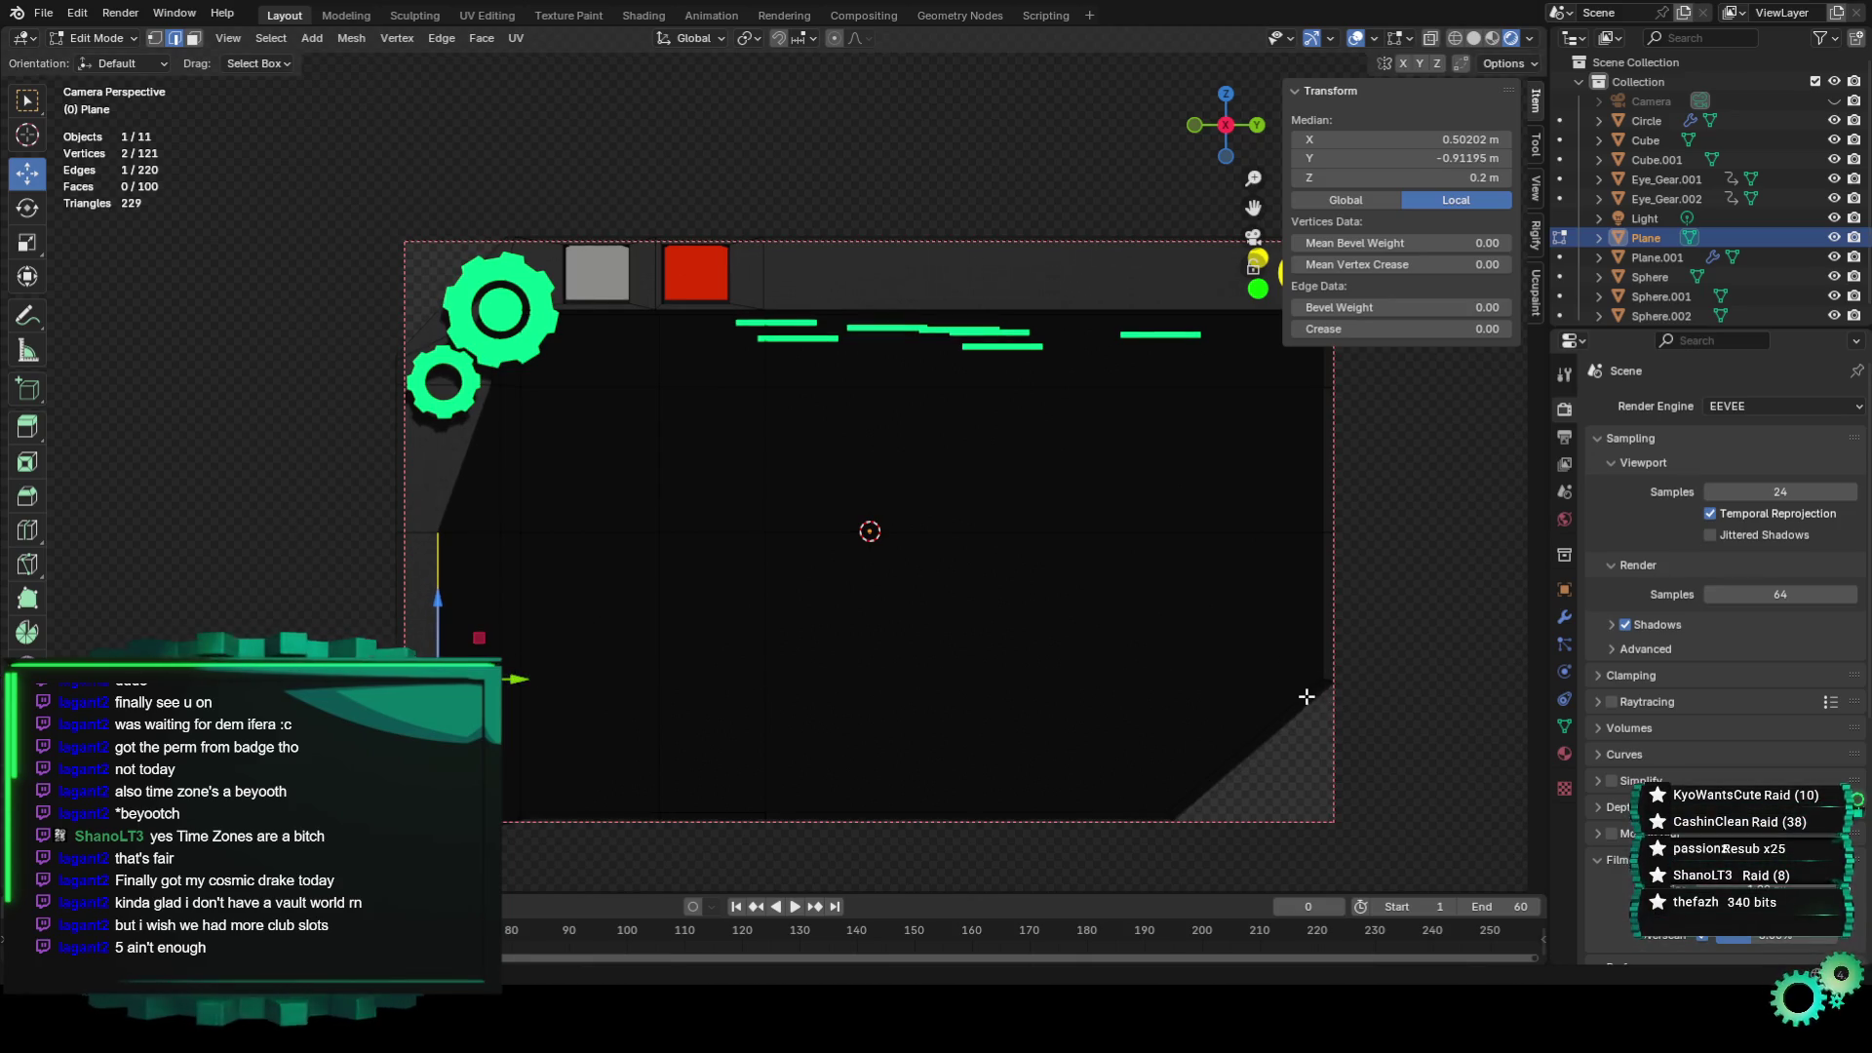
click(521, 672)
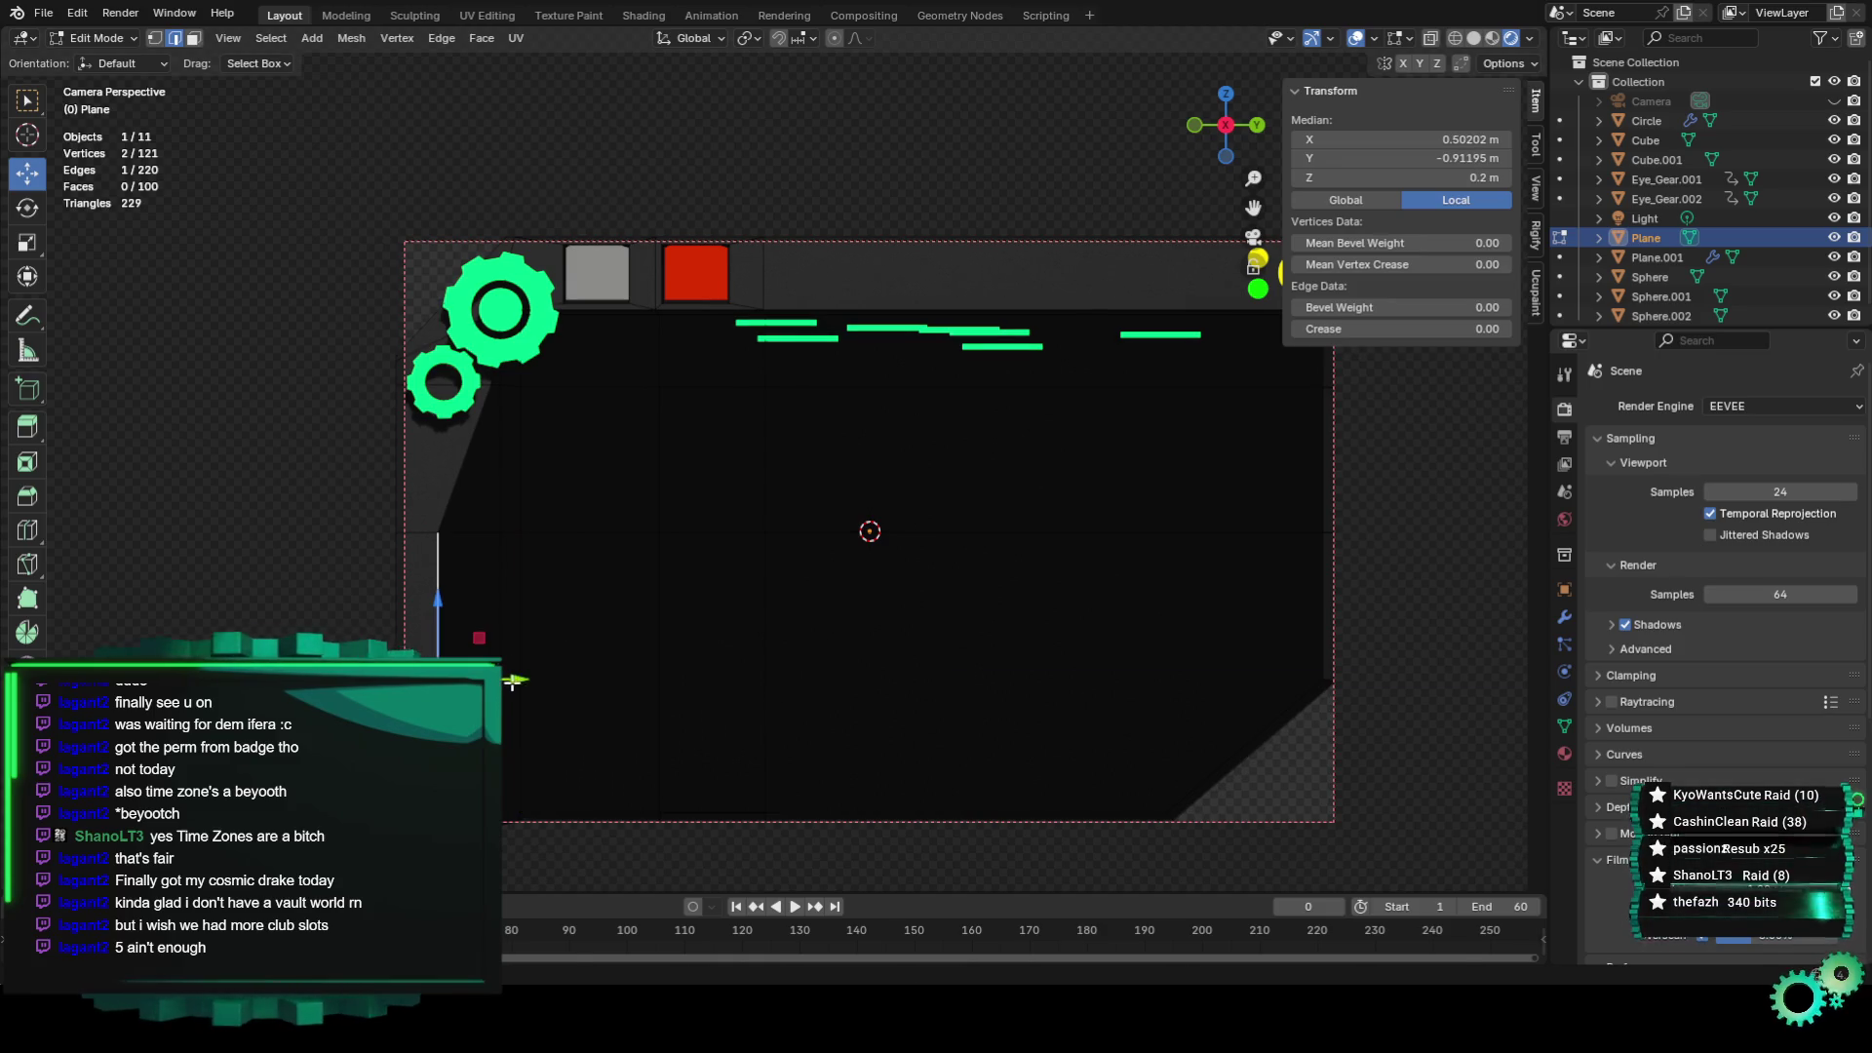
drag(513, 683, 527, 680)
Select the border edge near the small gear and orbit to view the panel in 3D.
click(556, 656)
scroll(698, 675, down, 1)
scroll(698, 674, up, 1)
click(489, 448)
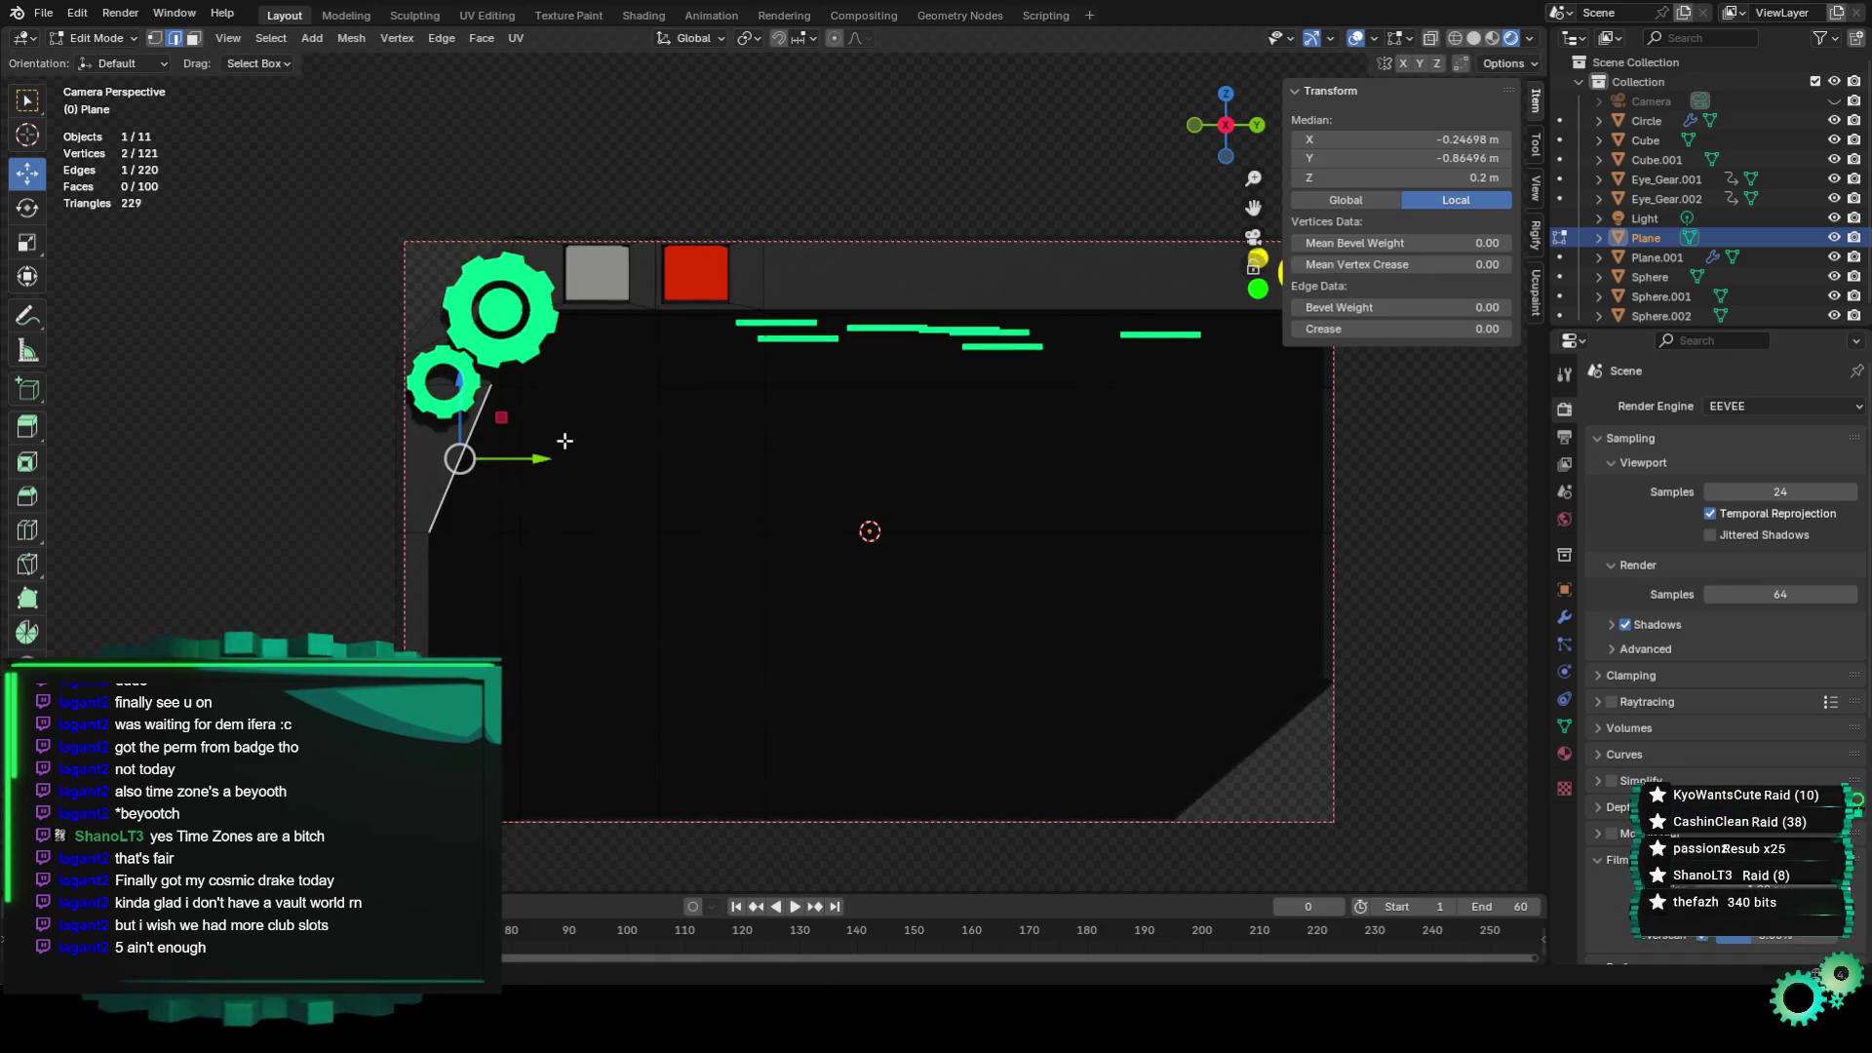
click(664, 181)
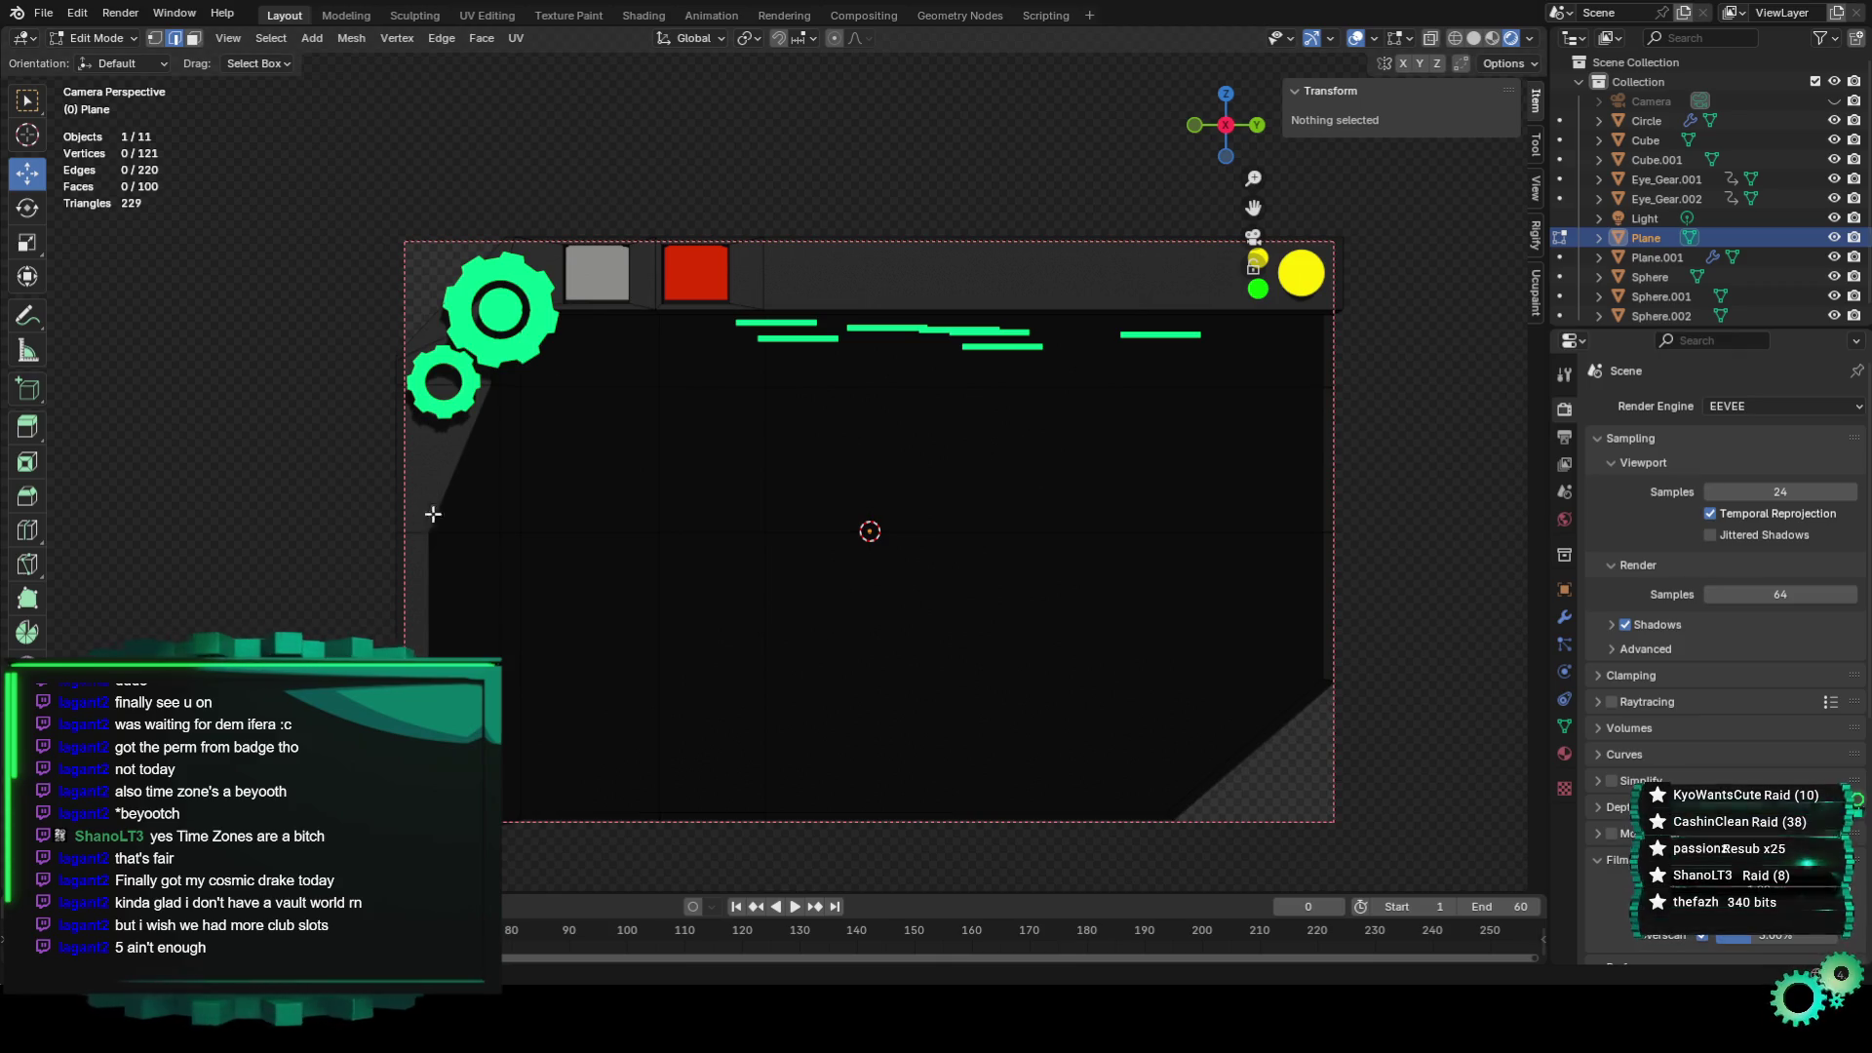
click(421, 351)
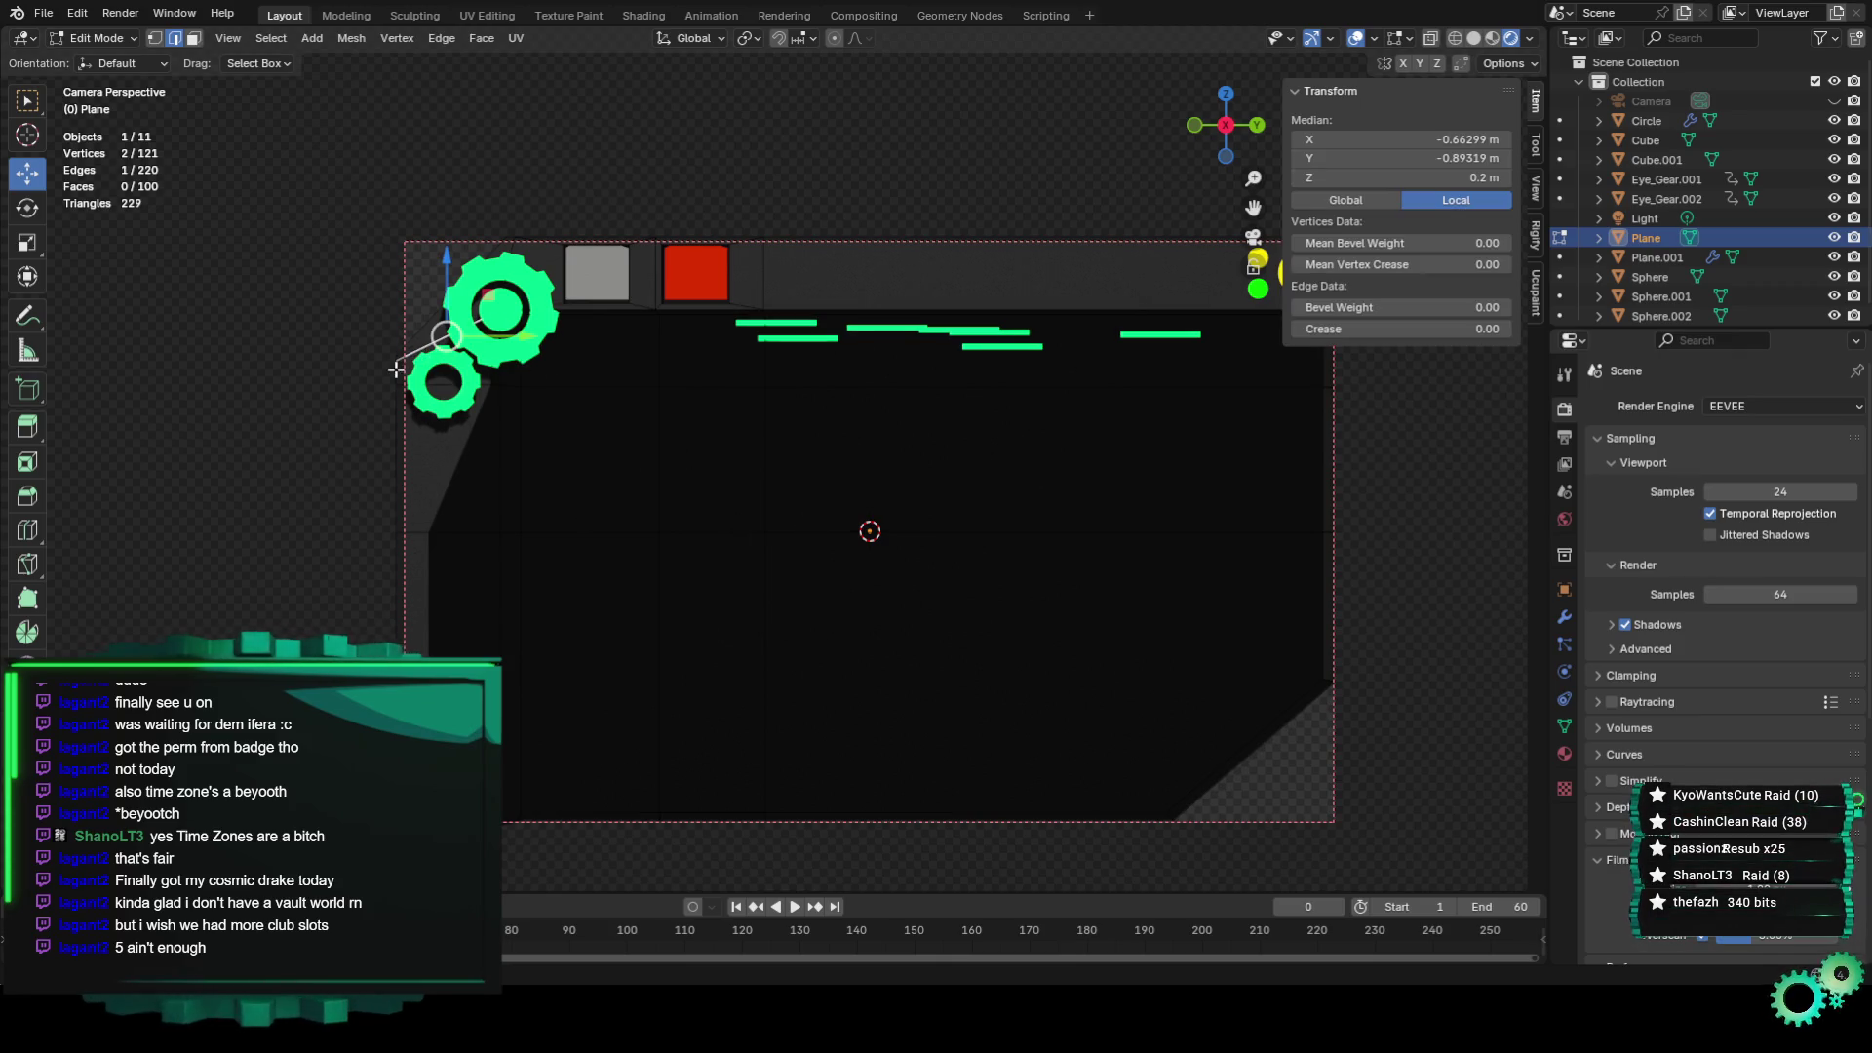
click(280, 282)
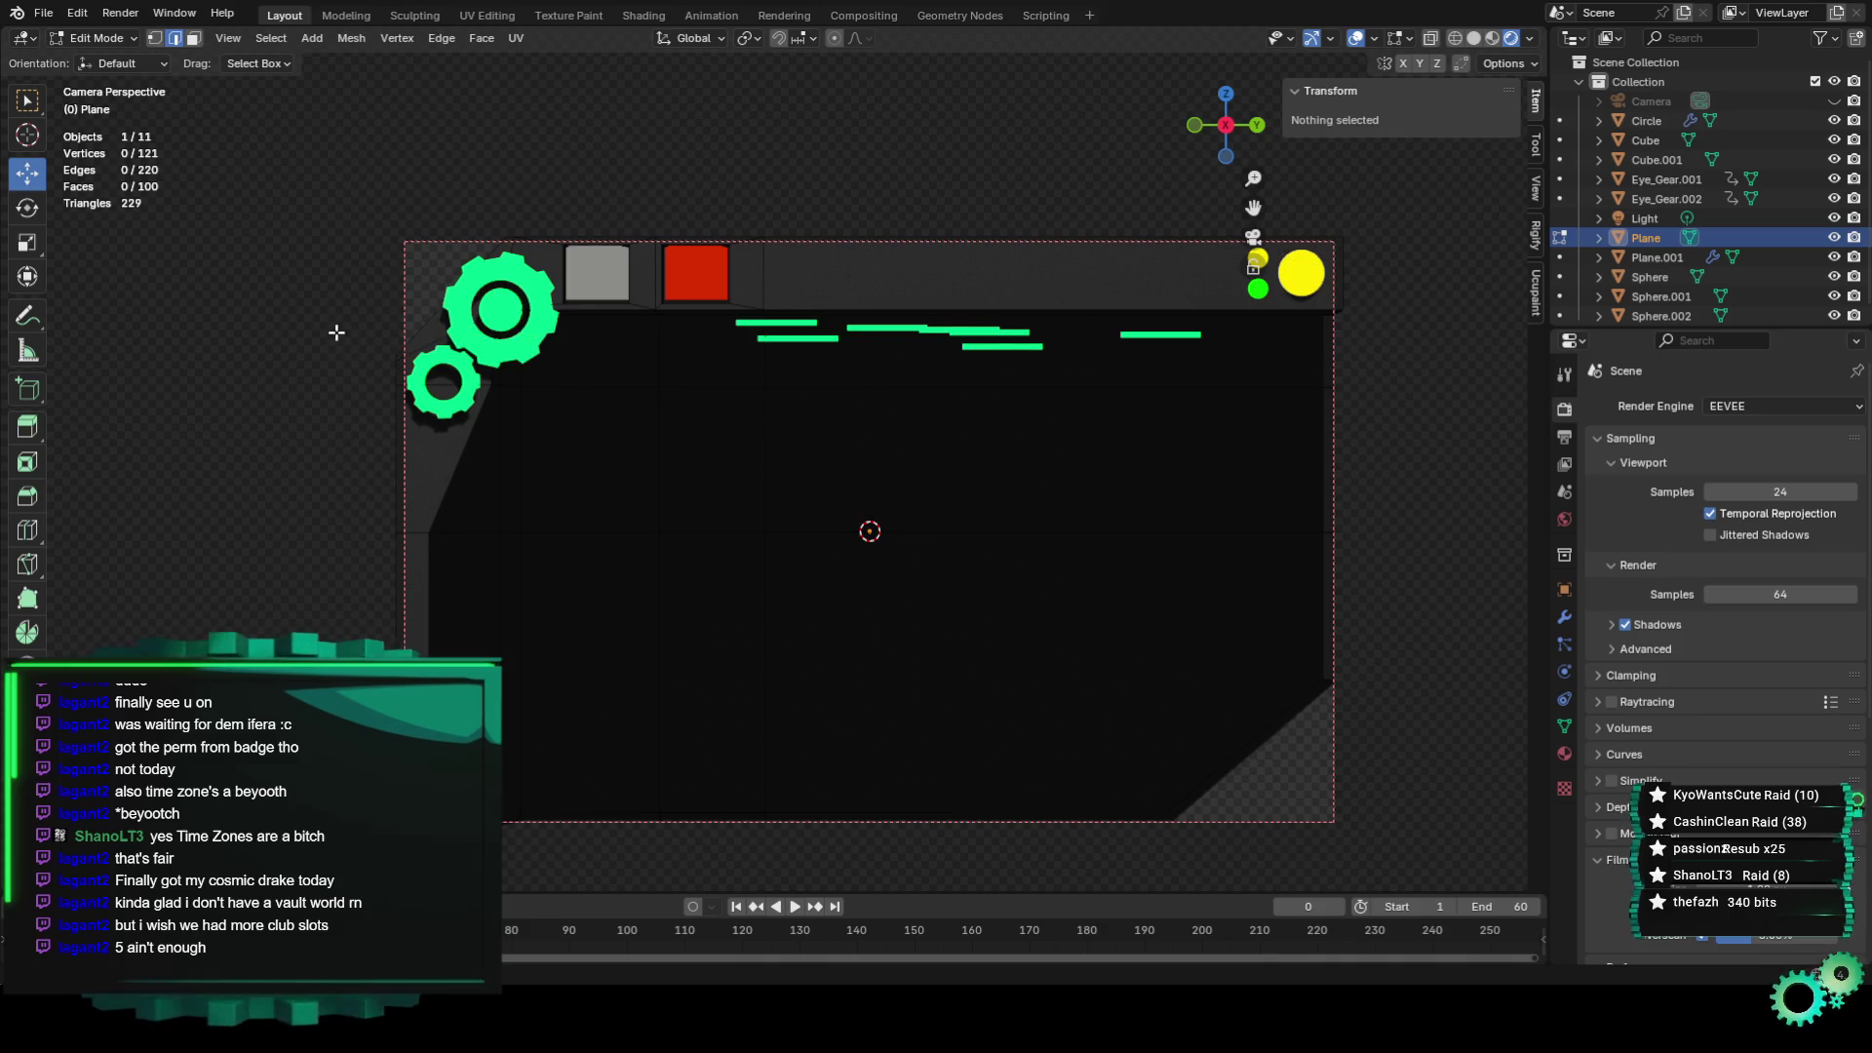
click(351, 358)
mouse_move(342, 355)
middle_down()
mouse_move(663, 456)
mouse_move(581, 496)
middle_up()
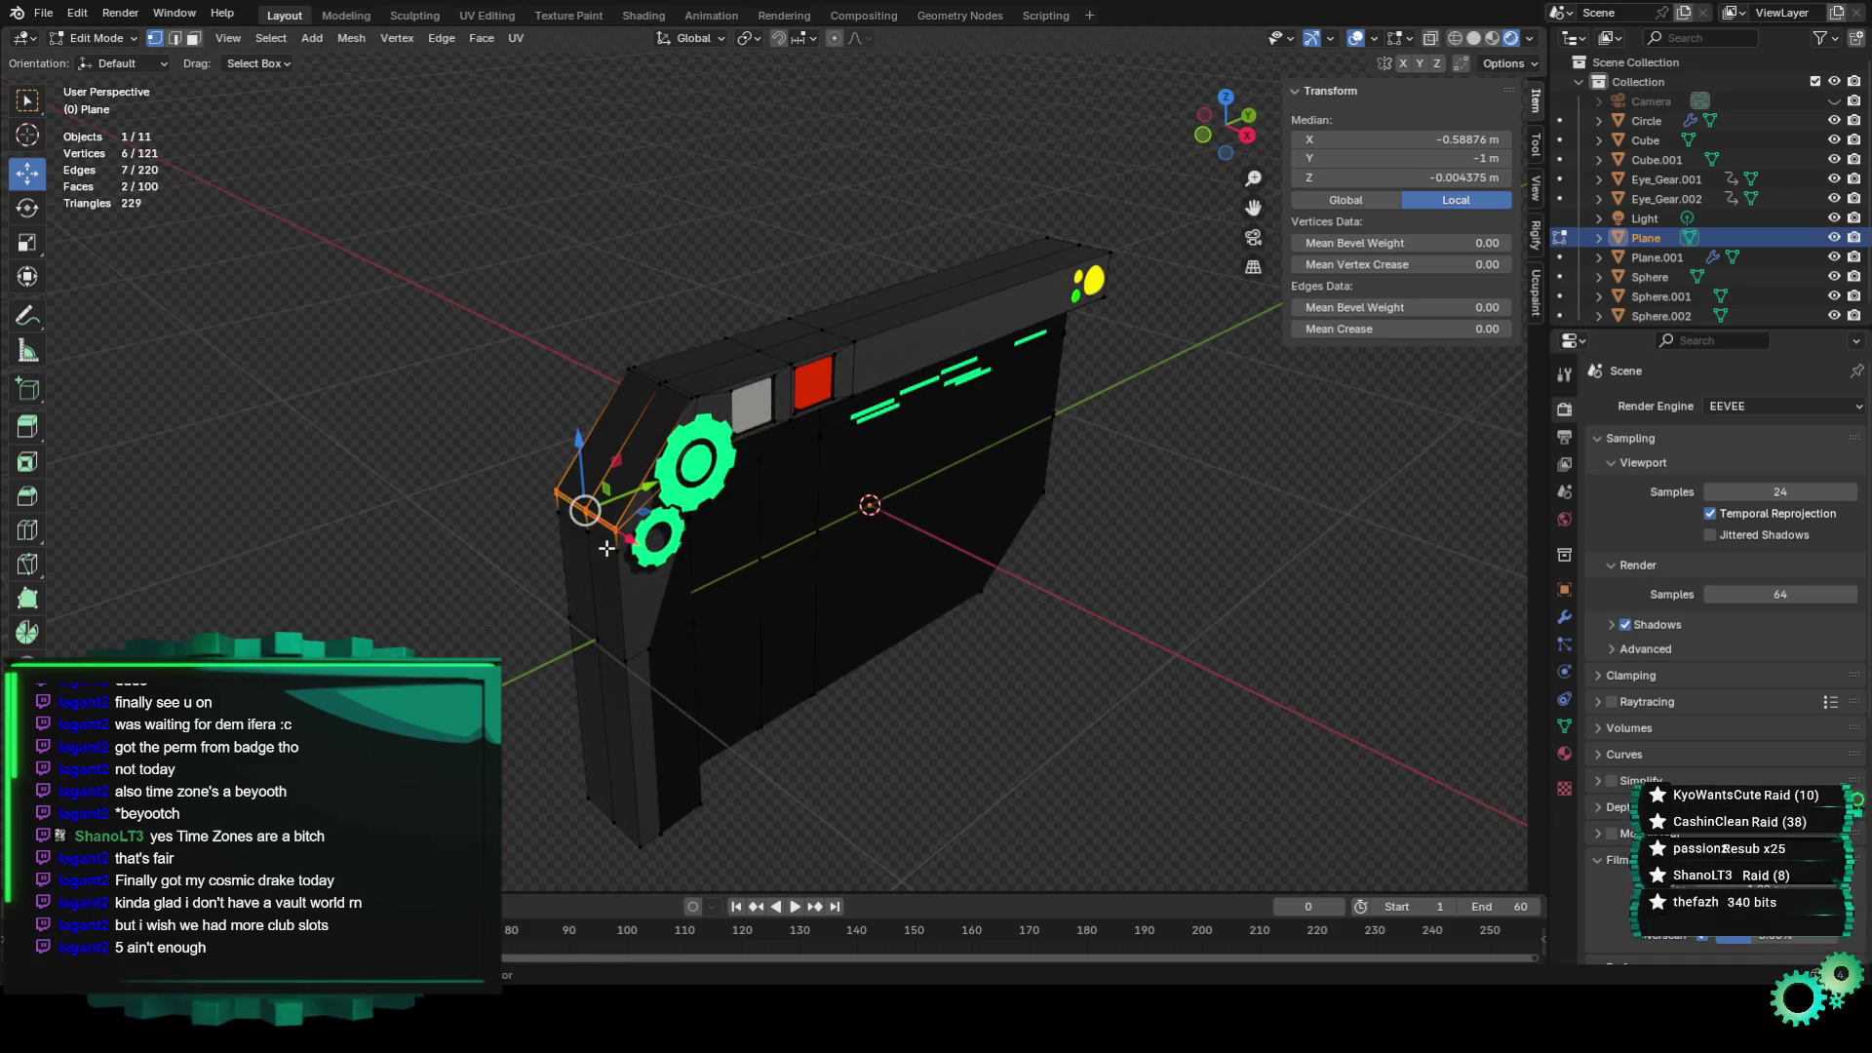
Add the slanted border face to the selection and lower it along Z.
scroll(607, 548, up, 2)
scroll(461, 474, up, 2)
shift+drag(507, 476, 507, 475)
key(g)
key(z)
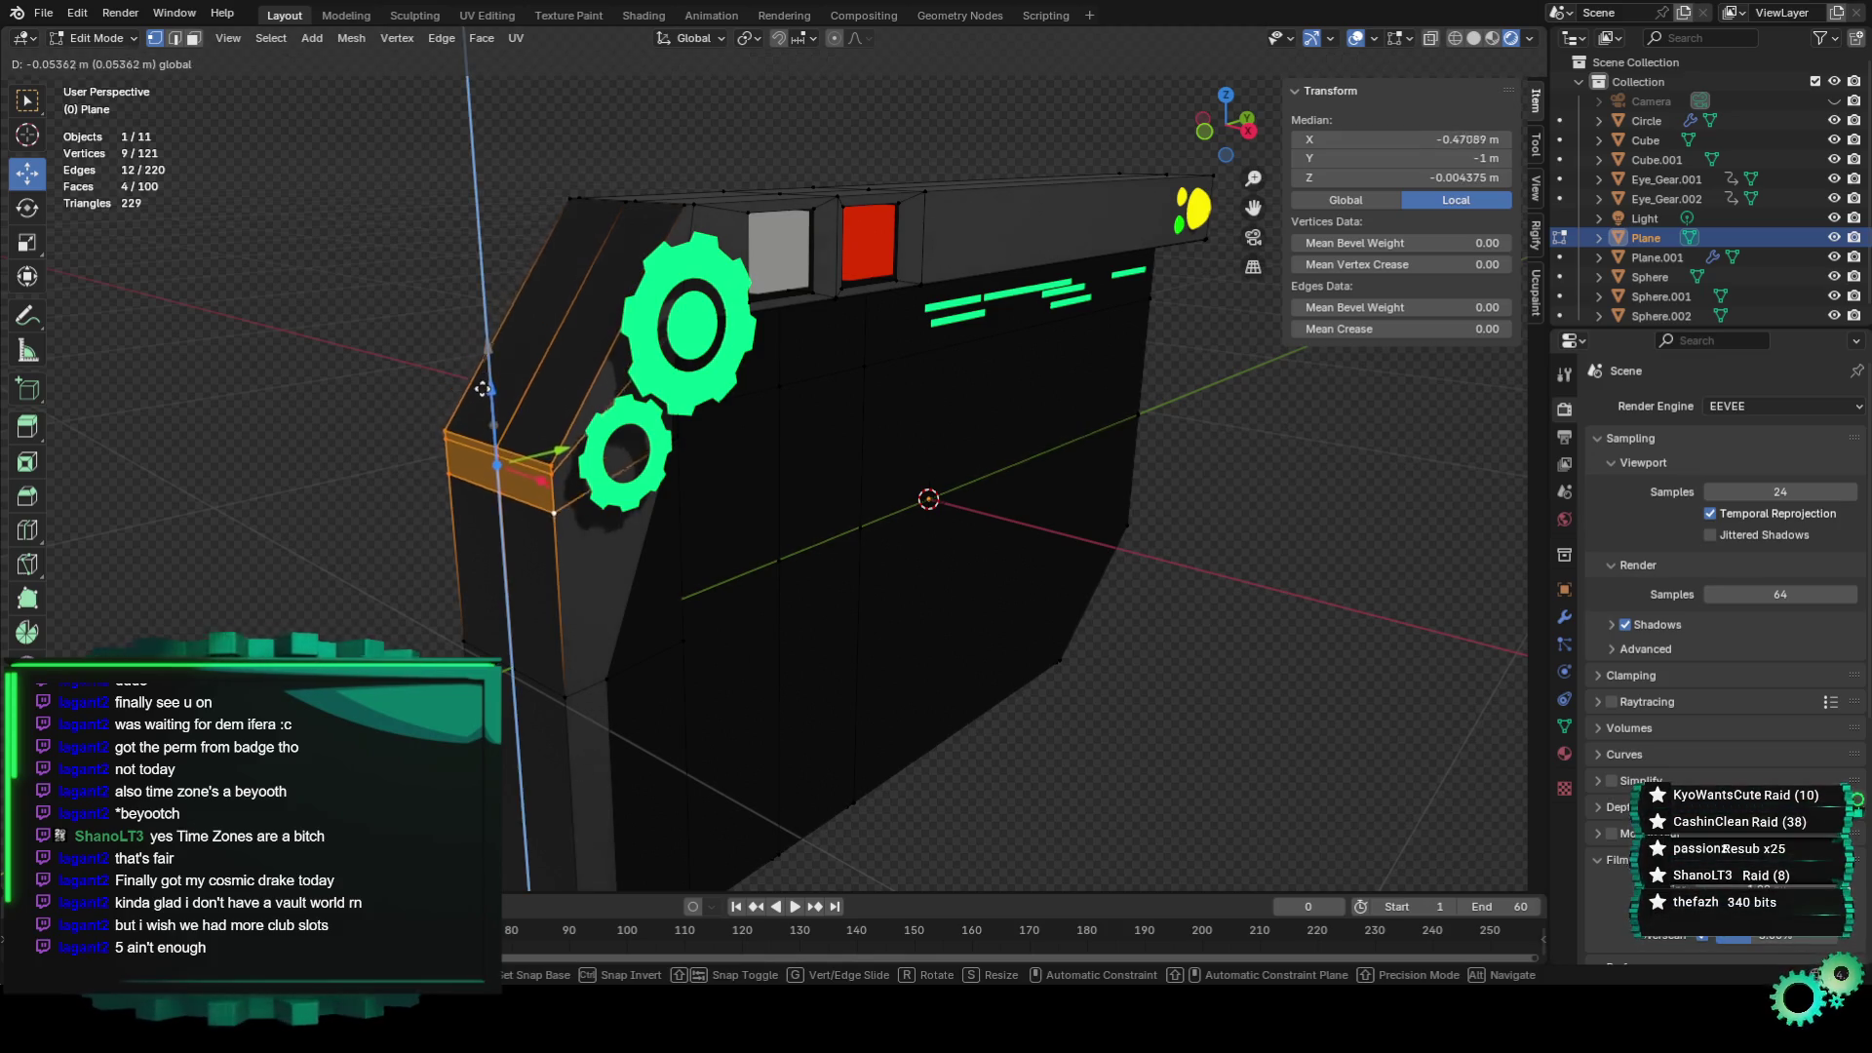
click(486, 429)
In camera view, lower the selected vertices further along Z.
key(KP_0)
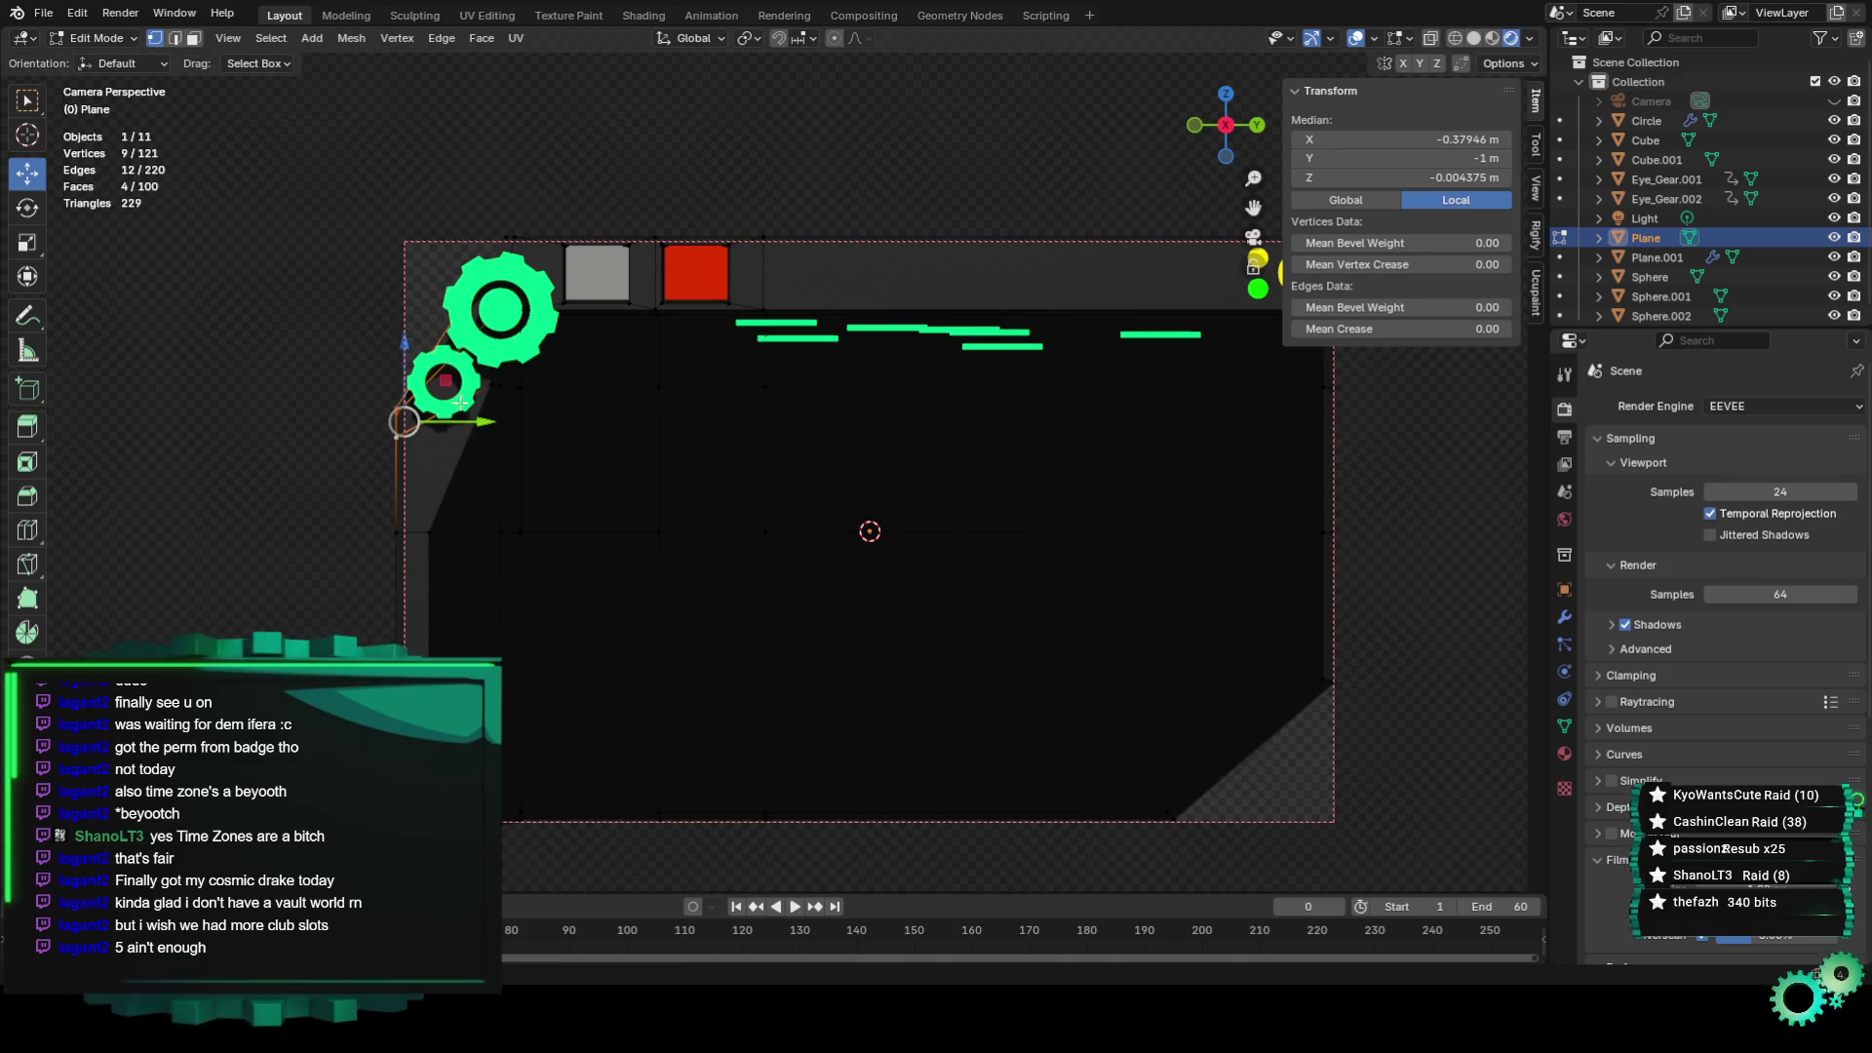
scroll(454, 464, up, 1)
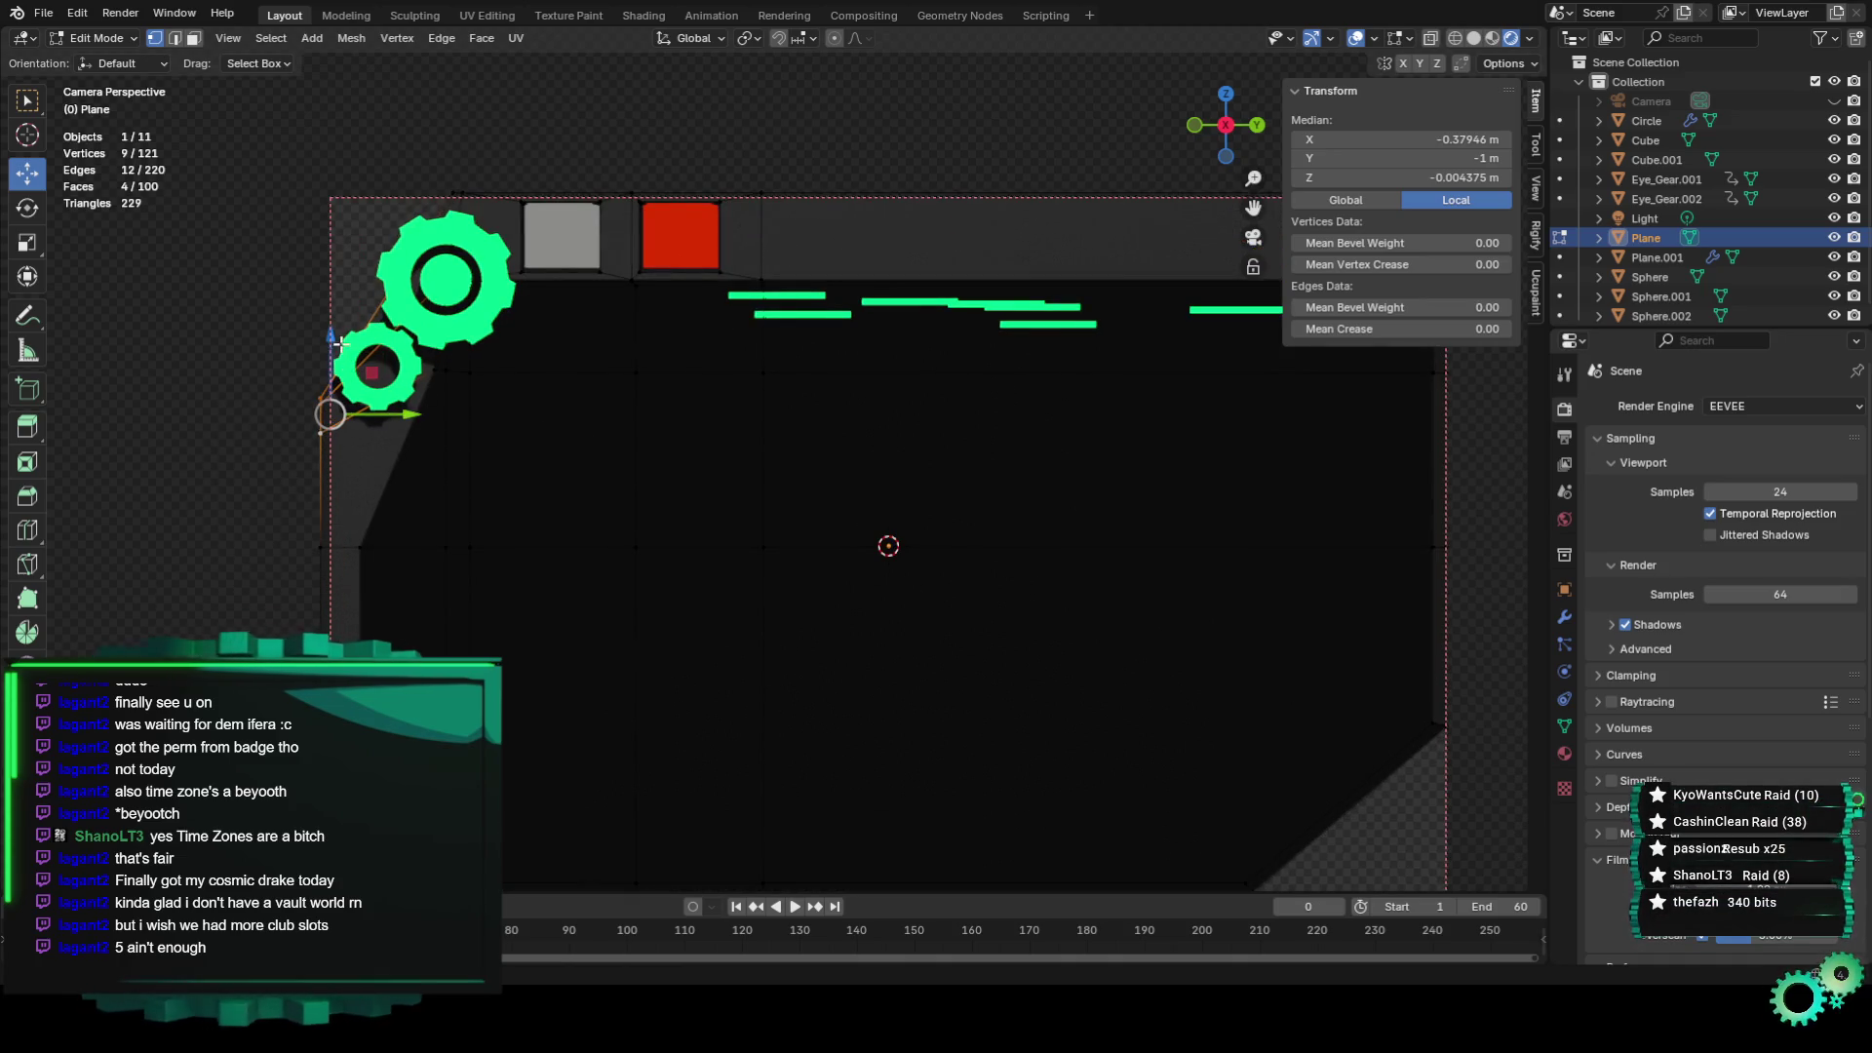
drag(339, 343, 331, 362)
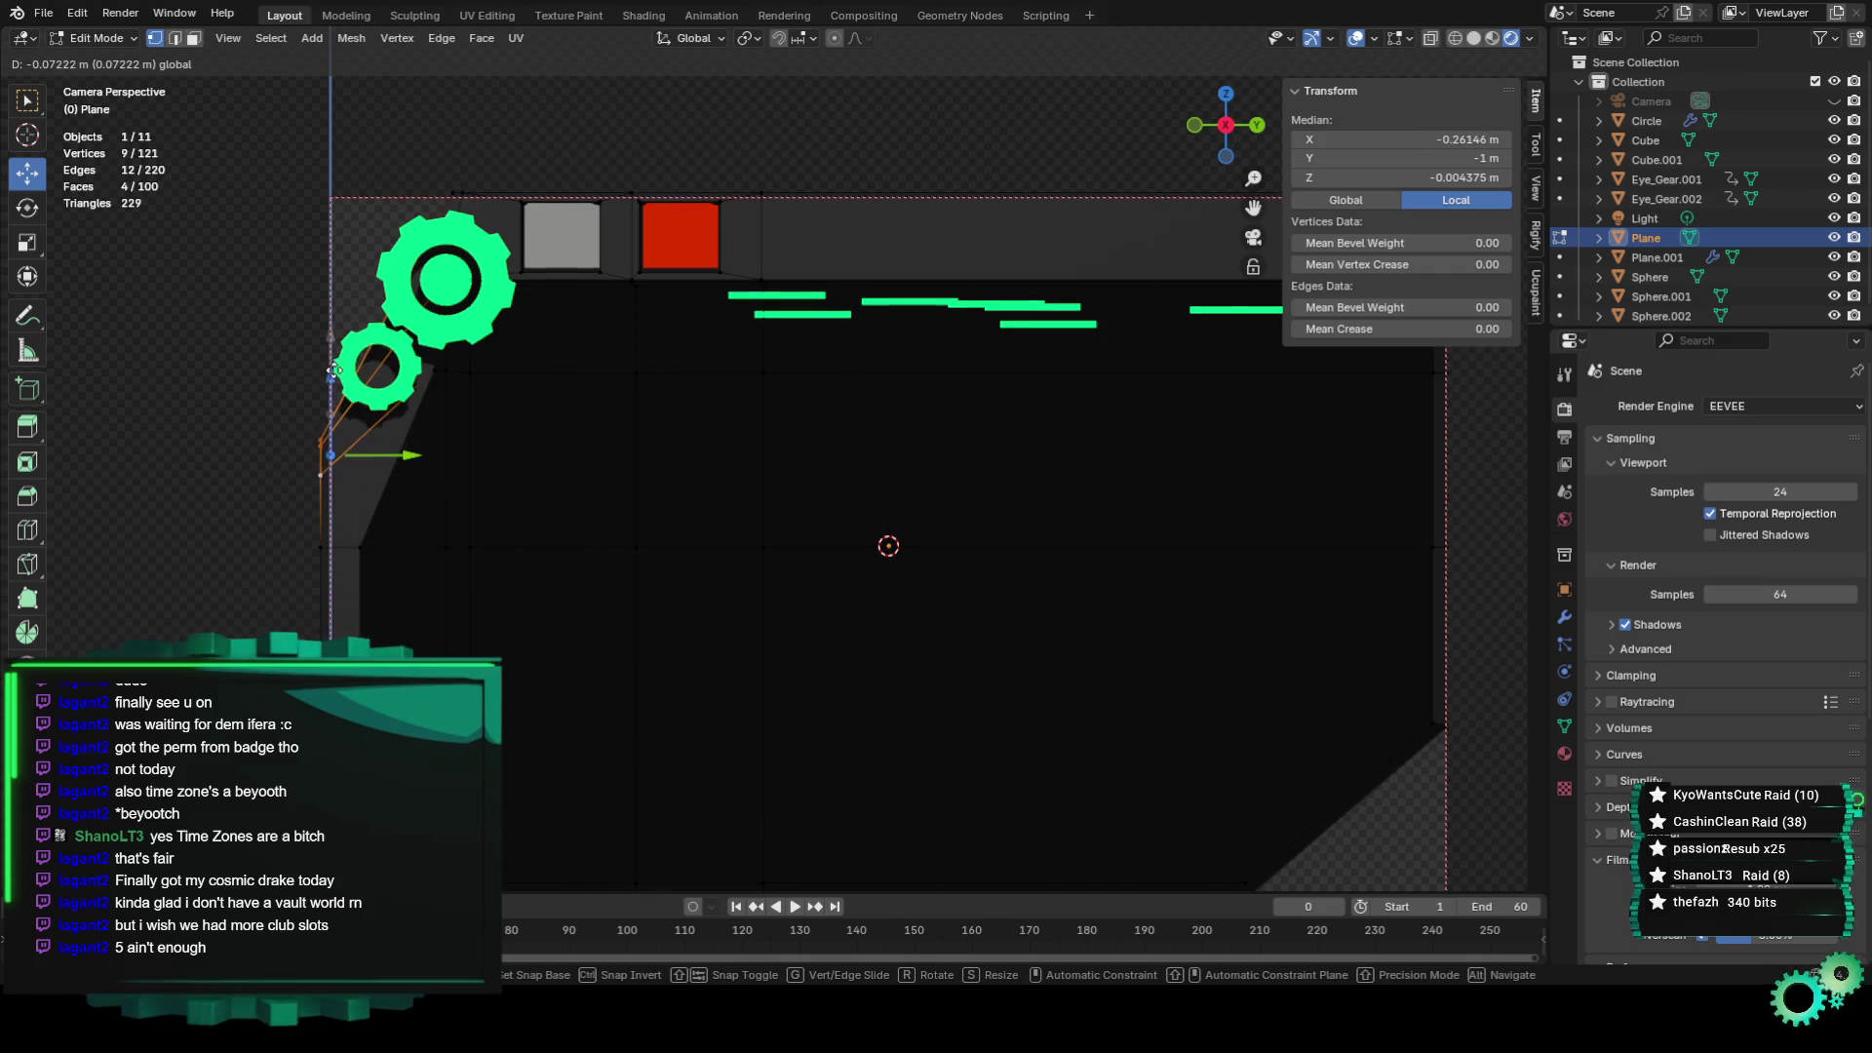
drag(336, 410, 335, 429)
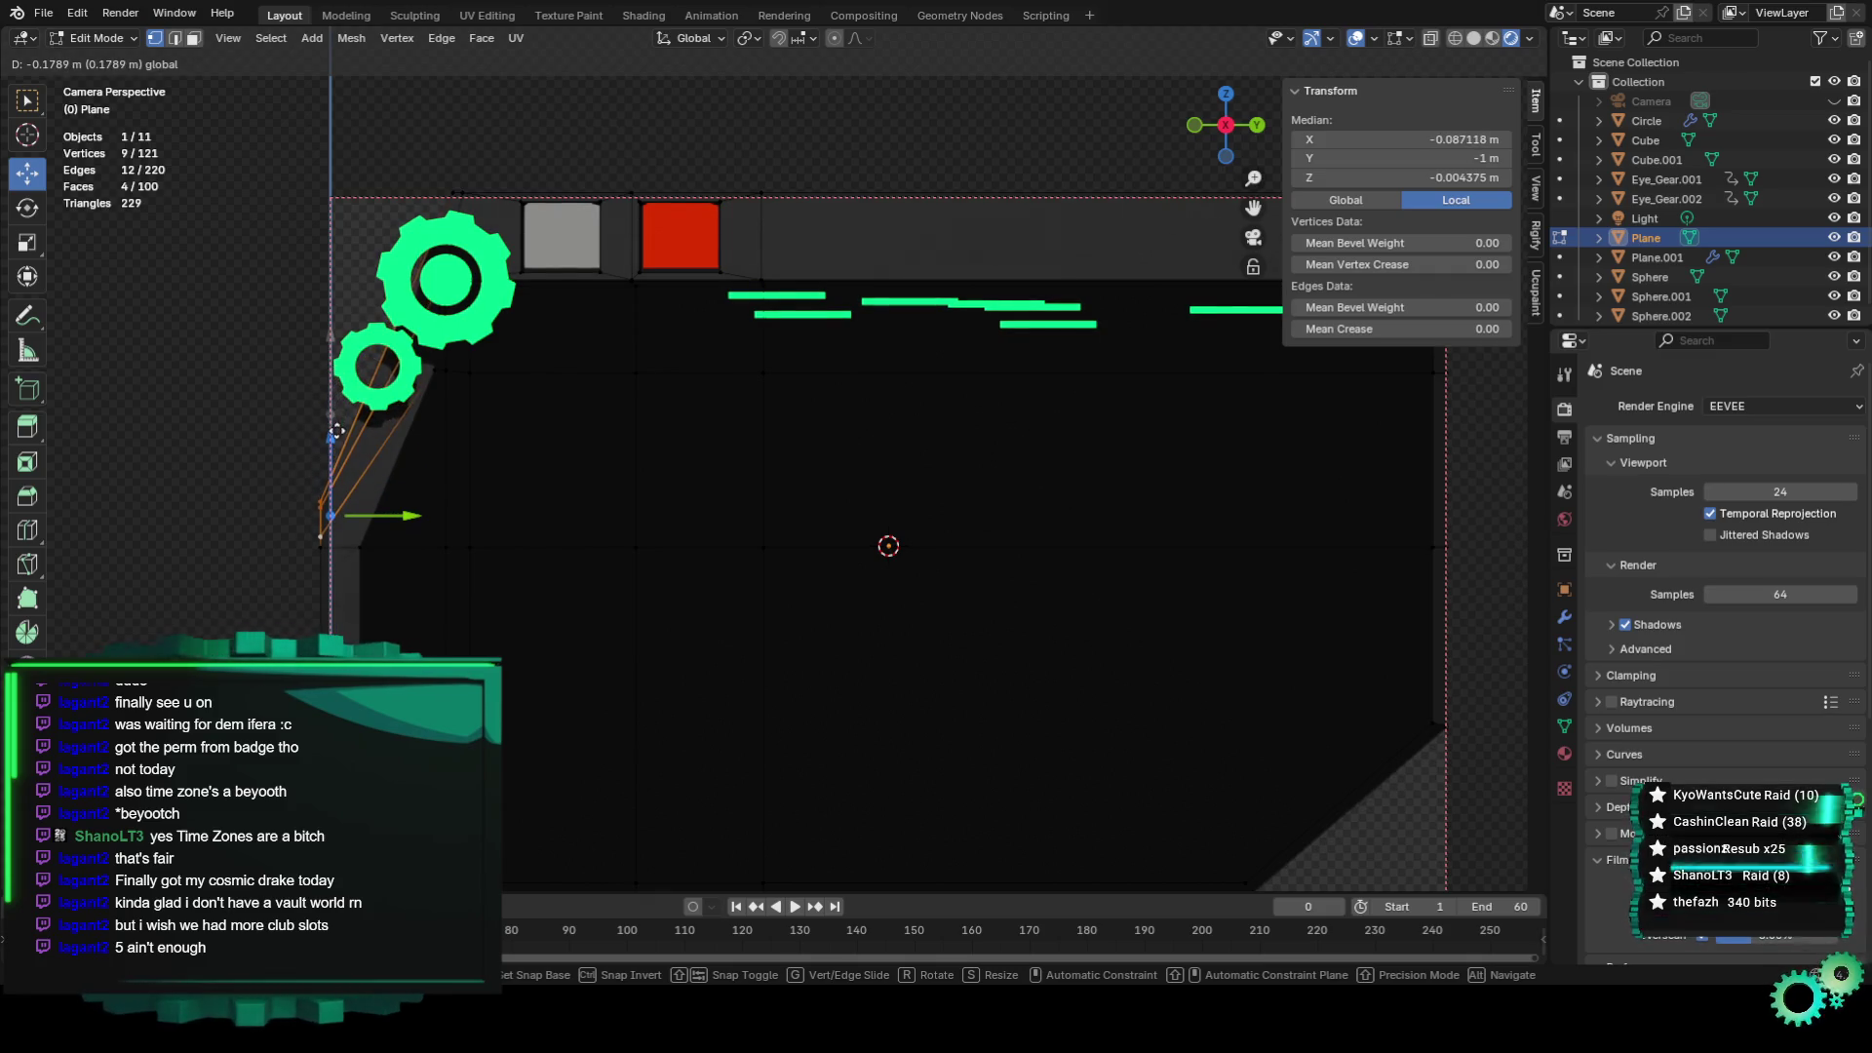
click(239, 410)
Select a vertex behind the large gear and move it along Y.
scroll(240, 410, down, 2)
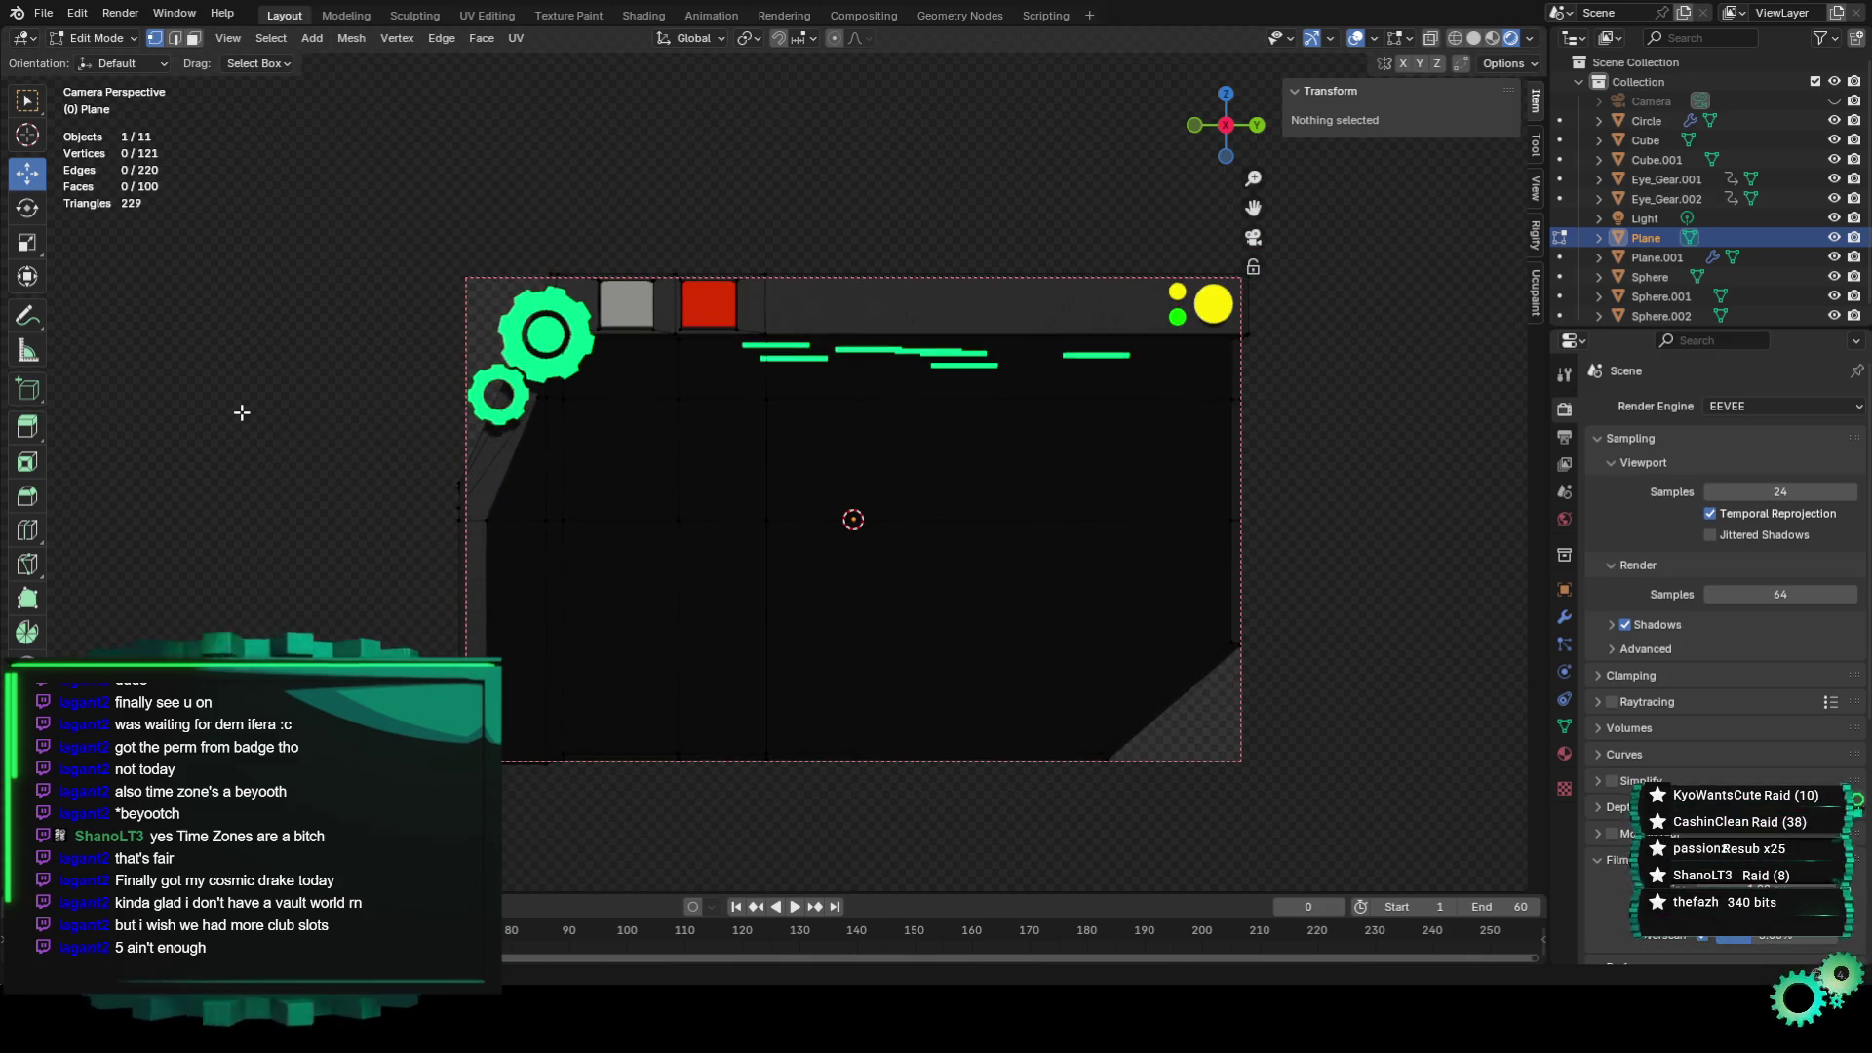
scroll(263, 438, up, 1)
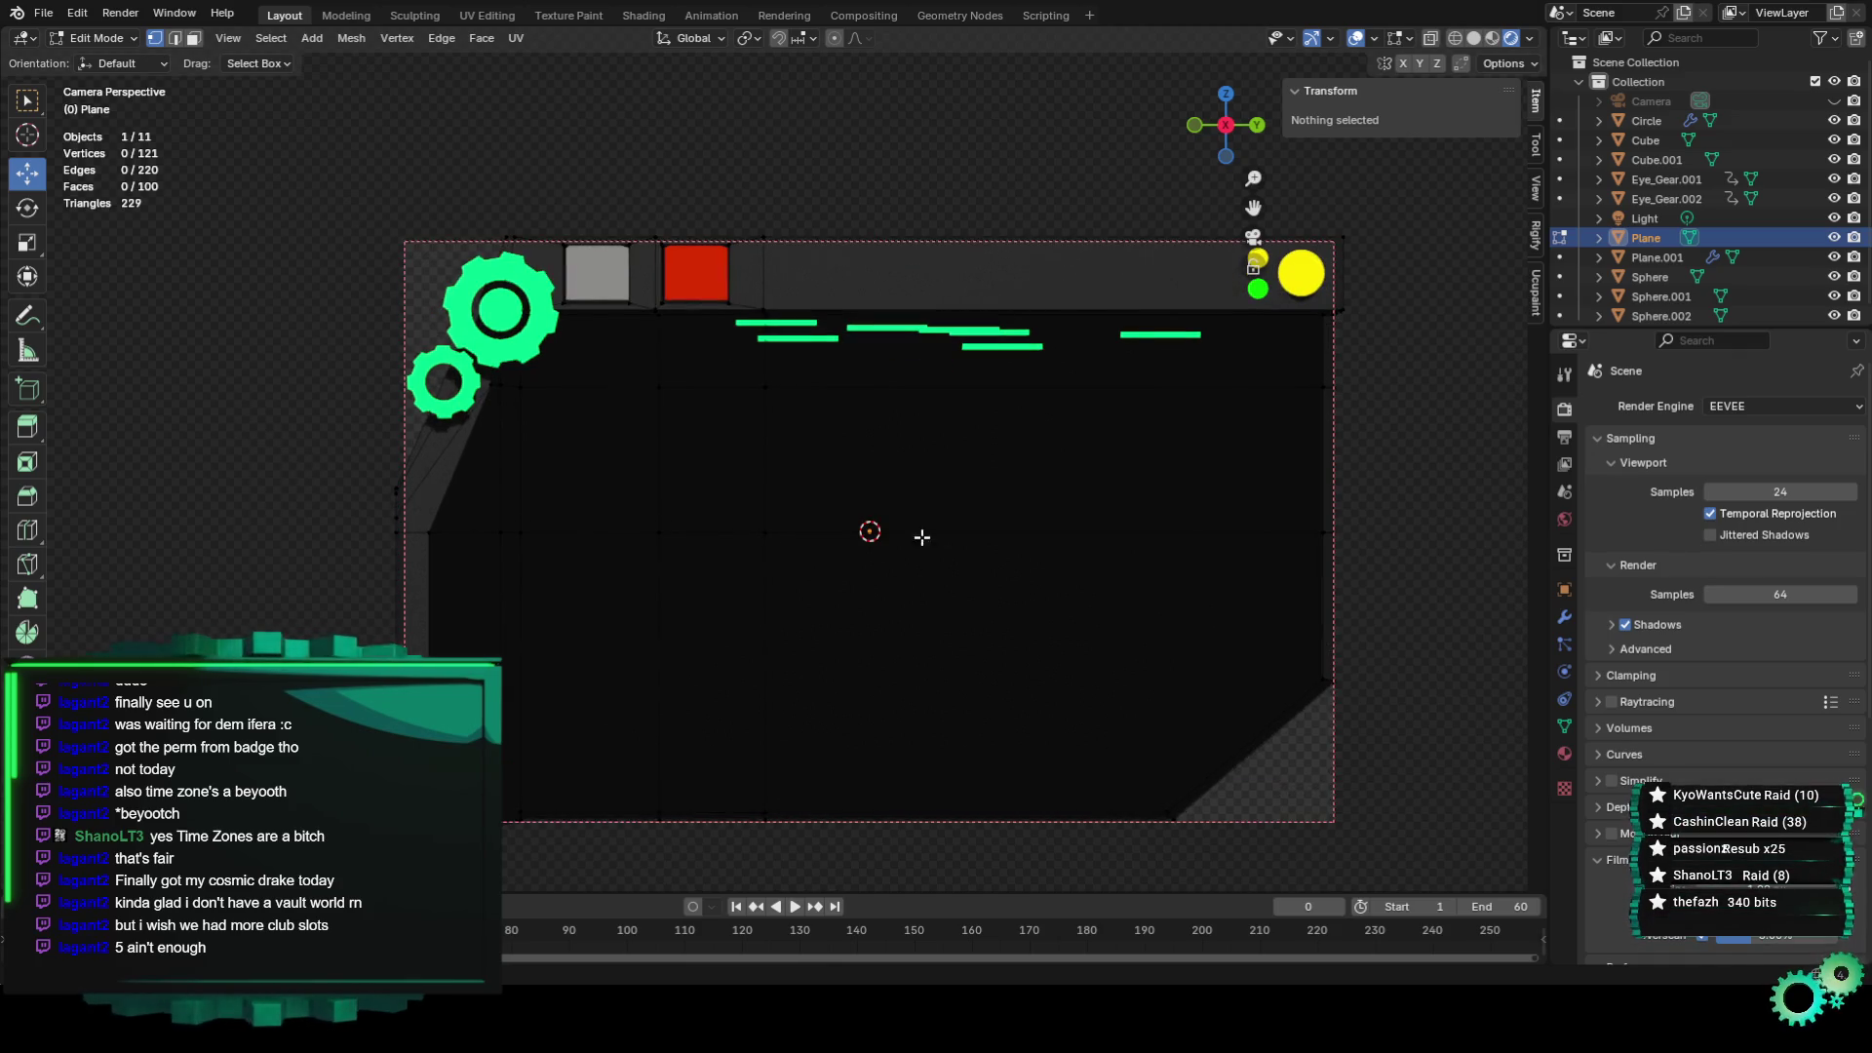
scroll(520, 346, up, 1)
click(407, 237)
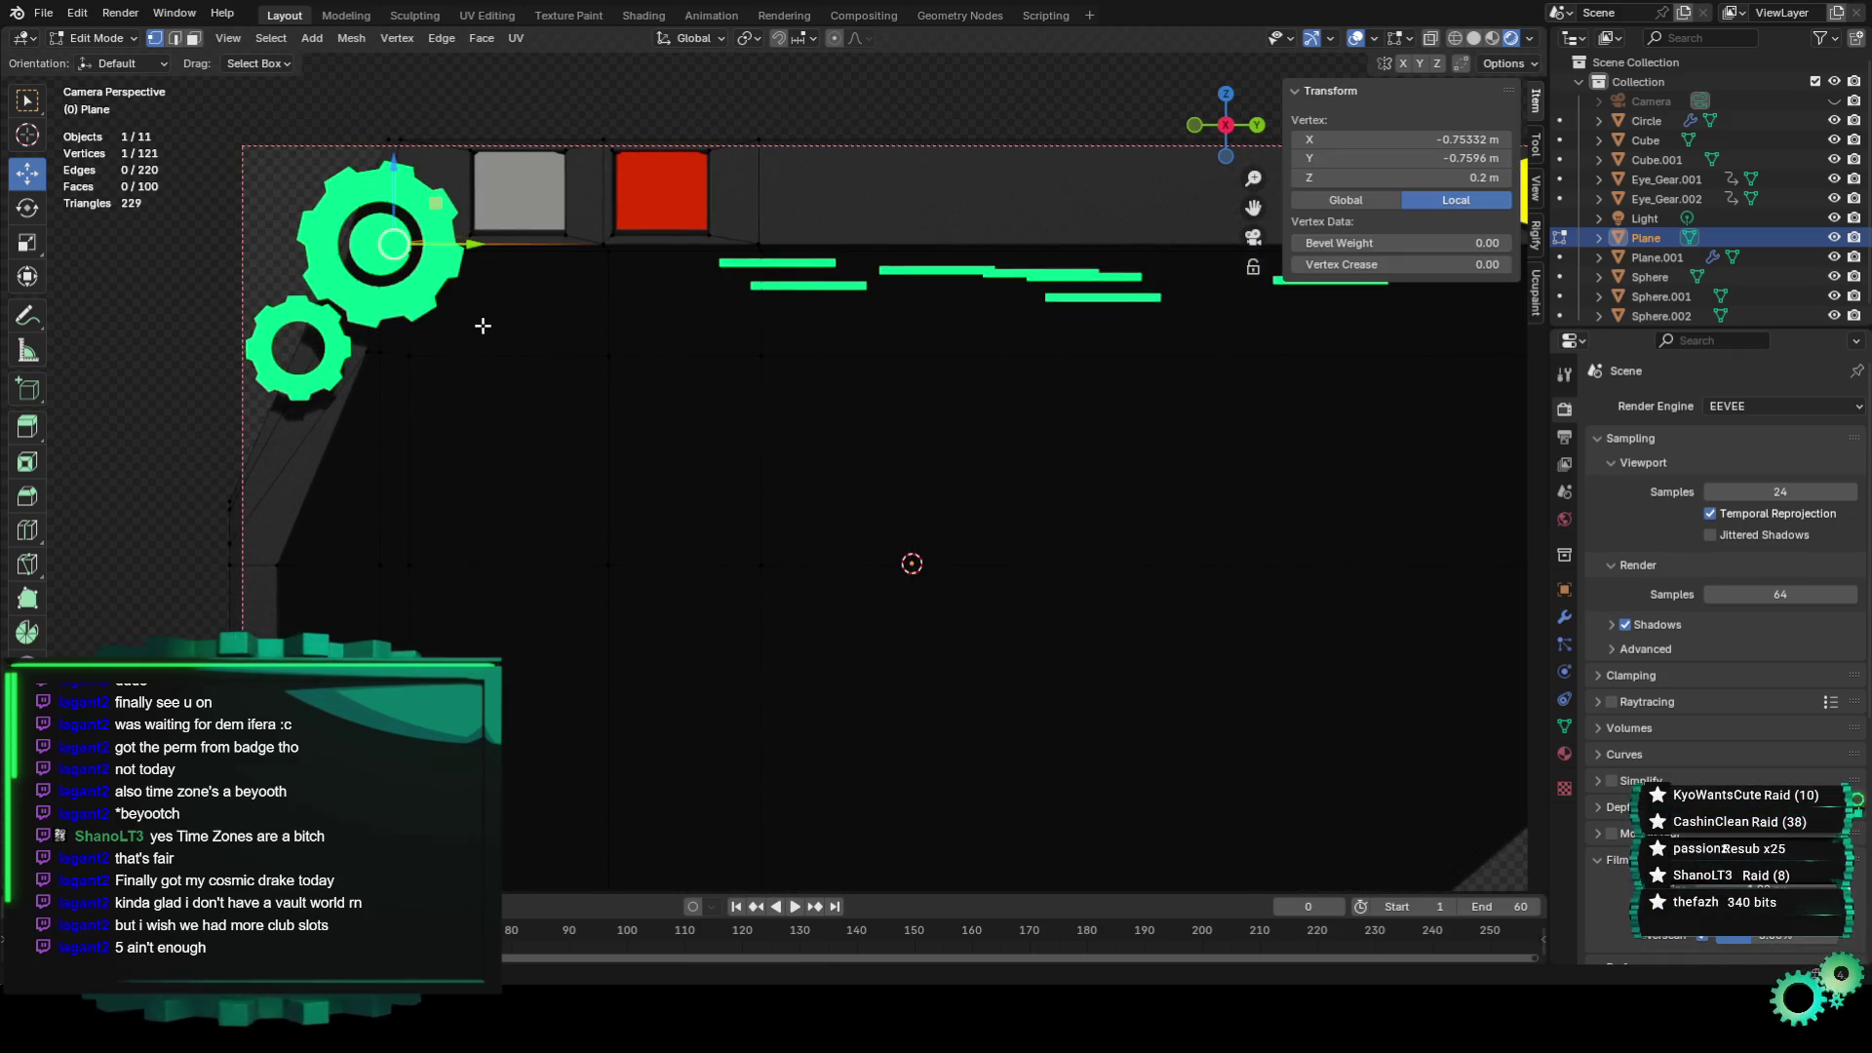
key(KP_0)
scroll(493, 337, up, 3)
scroll(483, 312, up, 2)
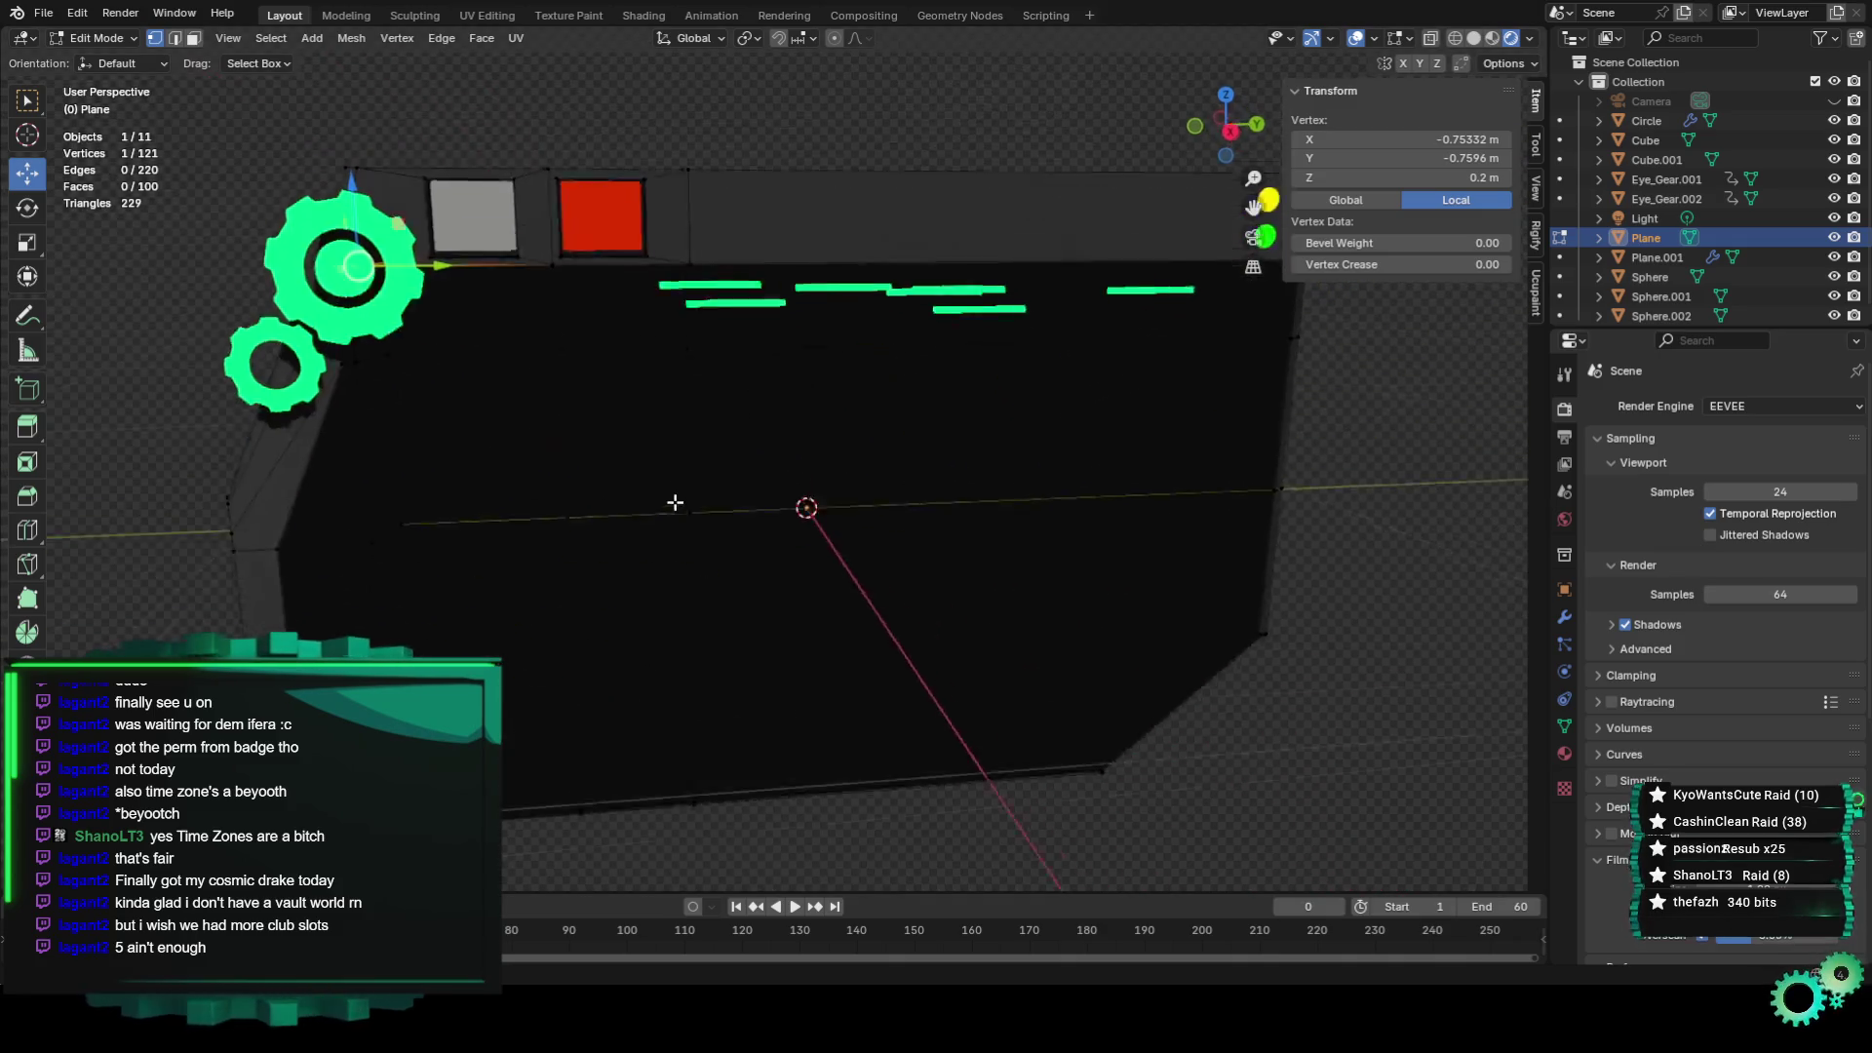
scroll(470, 287, up, 3)
scroll(470, 288, up, 2)
scroll(409, 267, up, 1)
scroll(469, 317, up, 2)
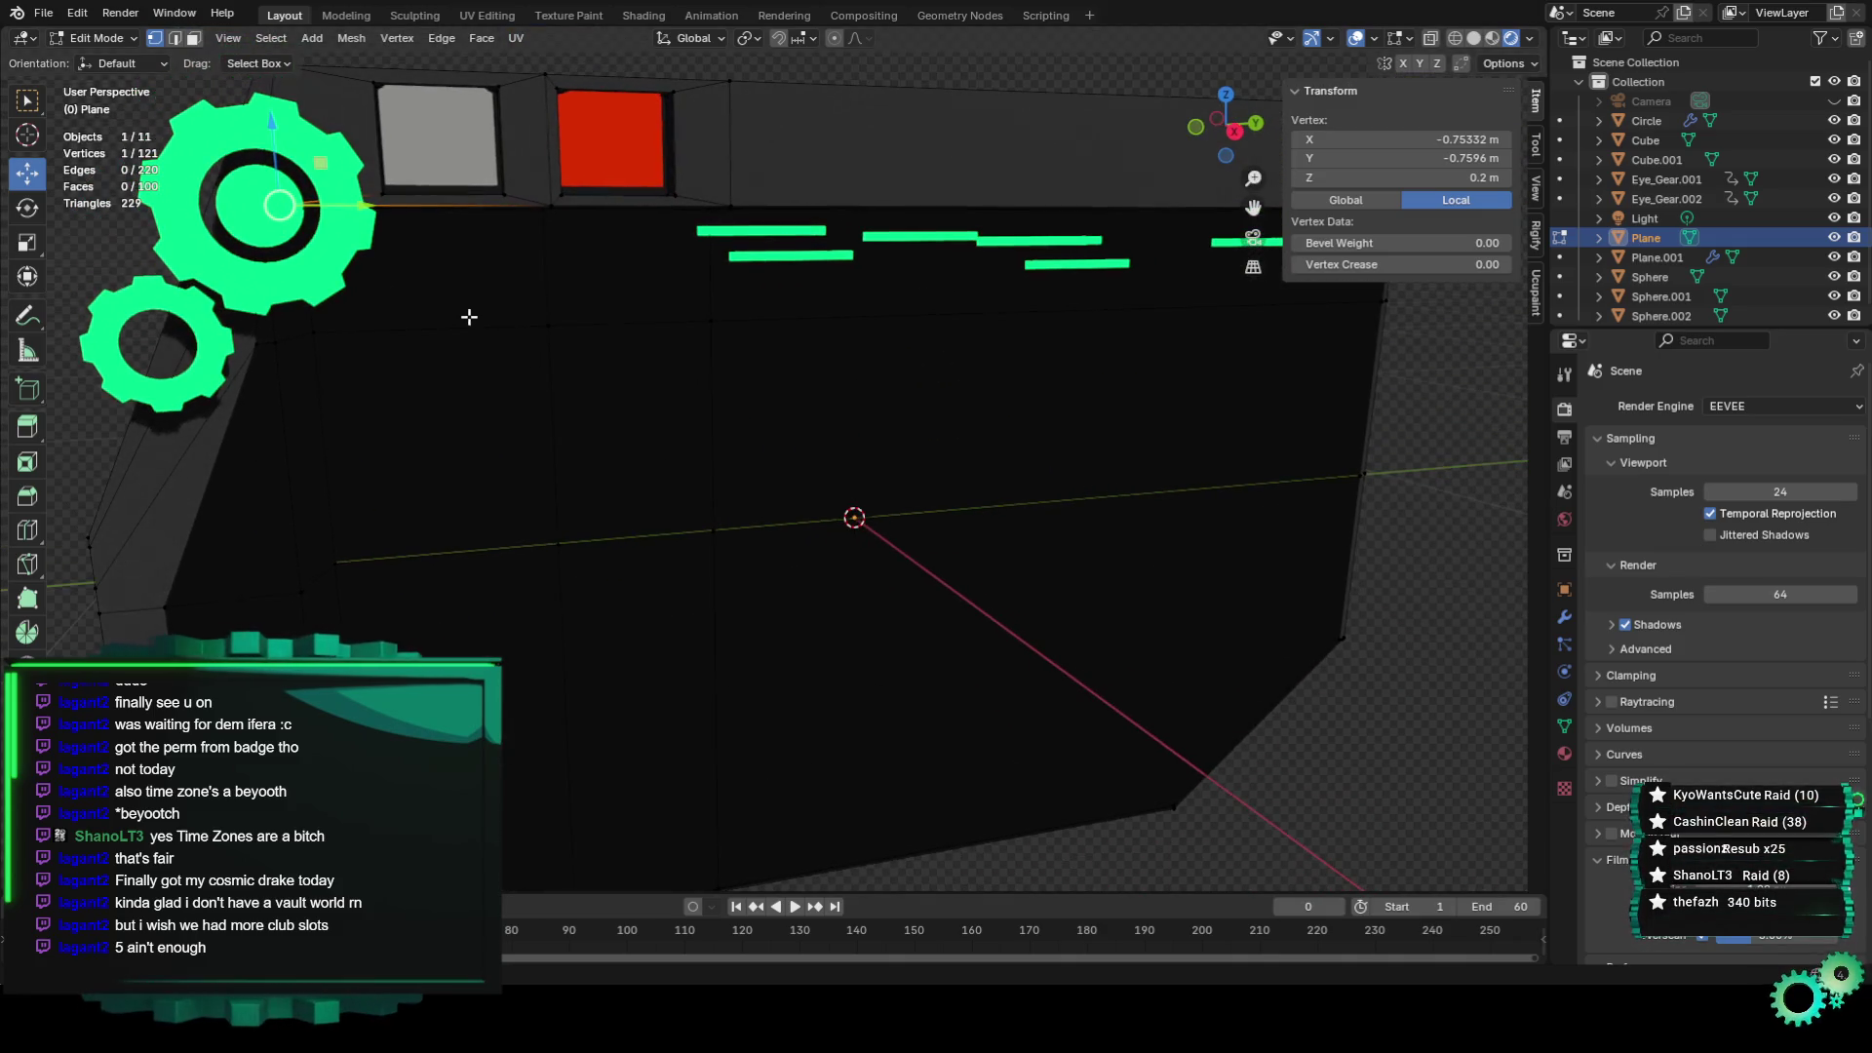
drag(372, 207, 398, 207)
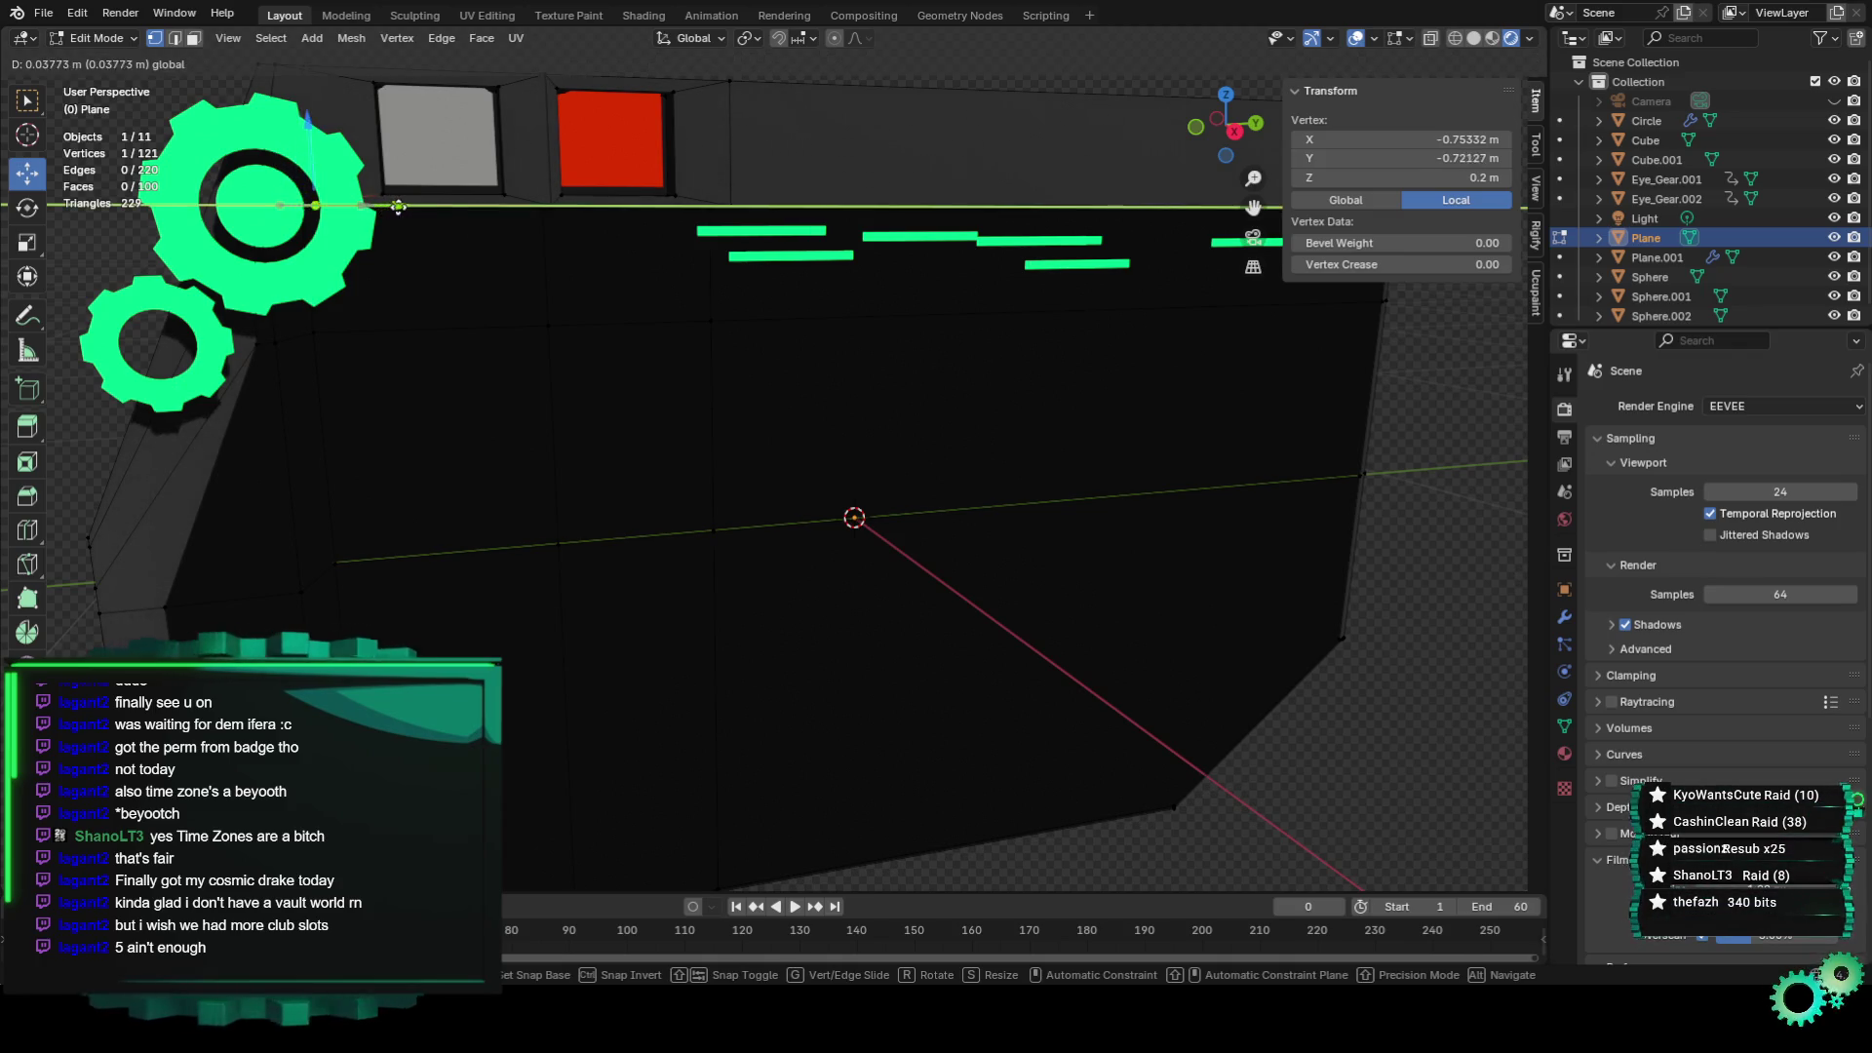
drag(565, 214, 616, 234)
Try moving the corner vertices along Y, then cancel the move.
middle_drag(589, 344, 532, 313)
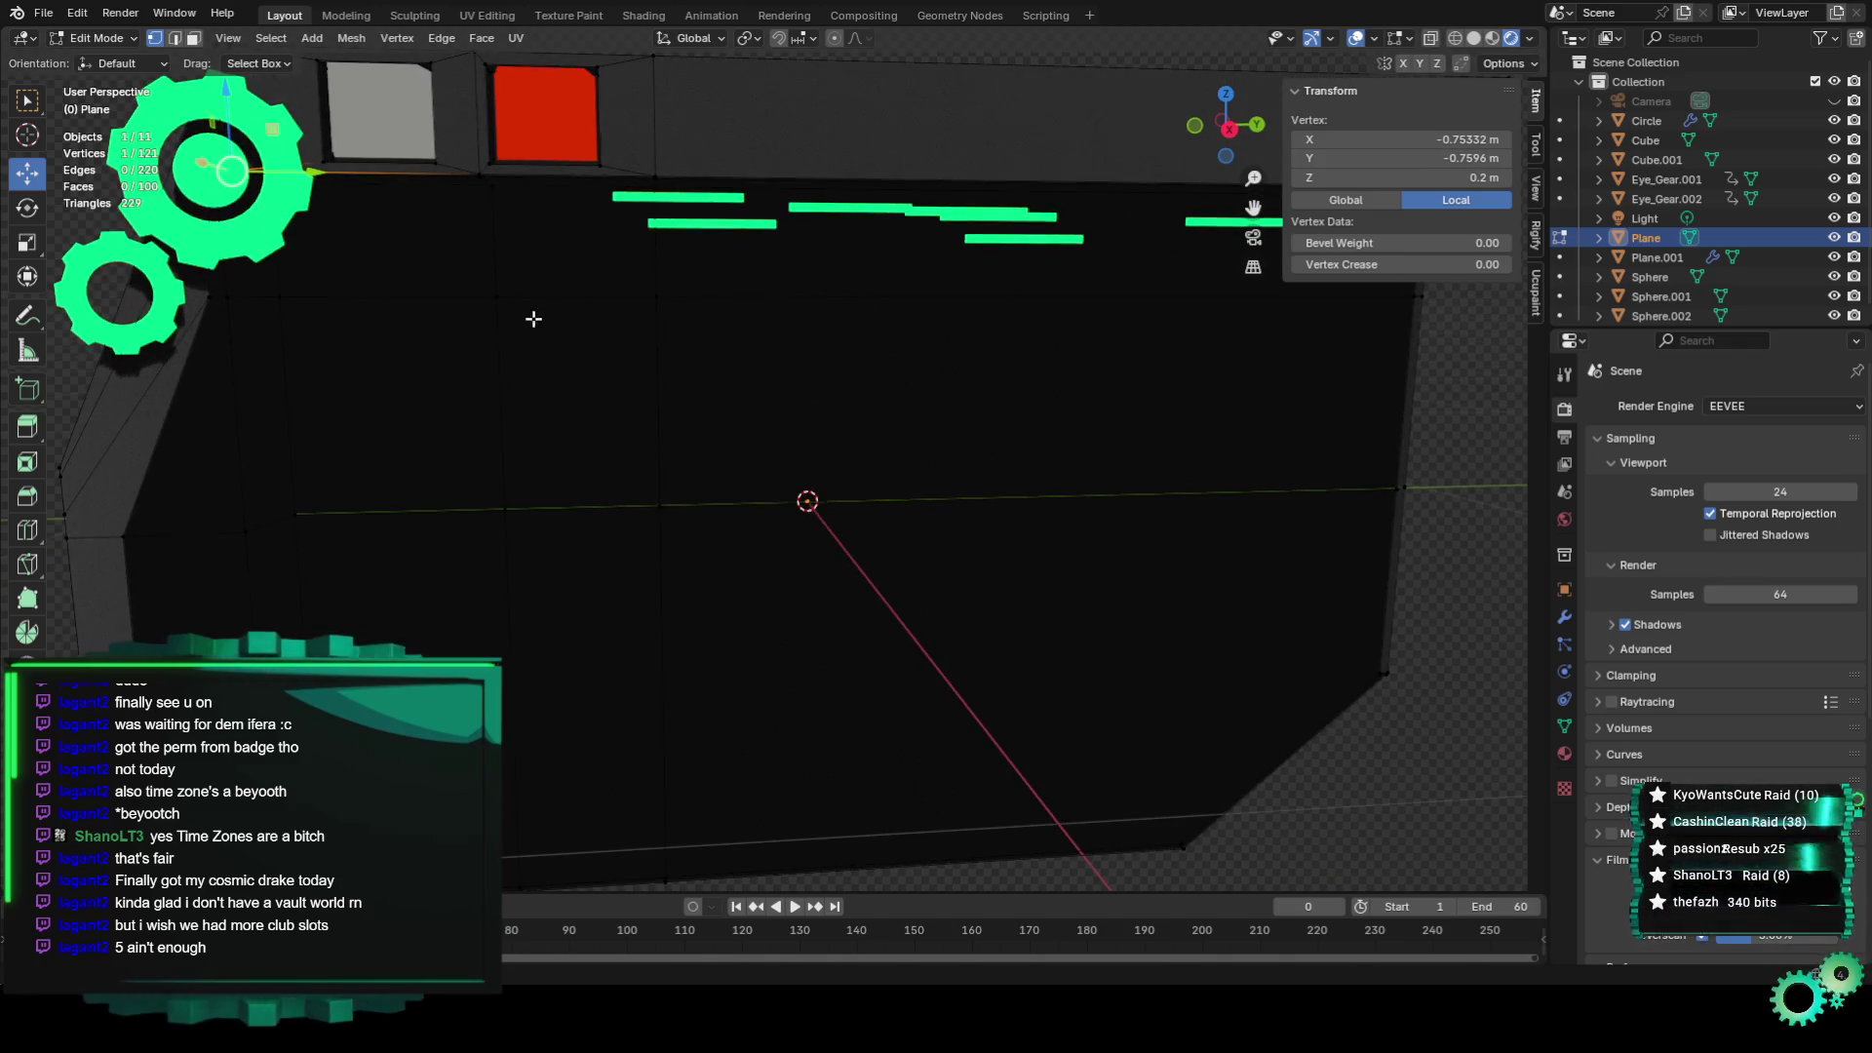
middle_drag(345, 294, 331, 130)
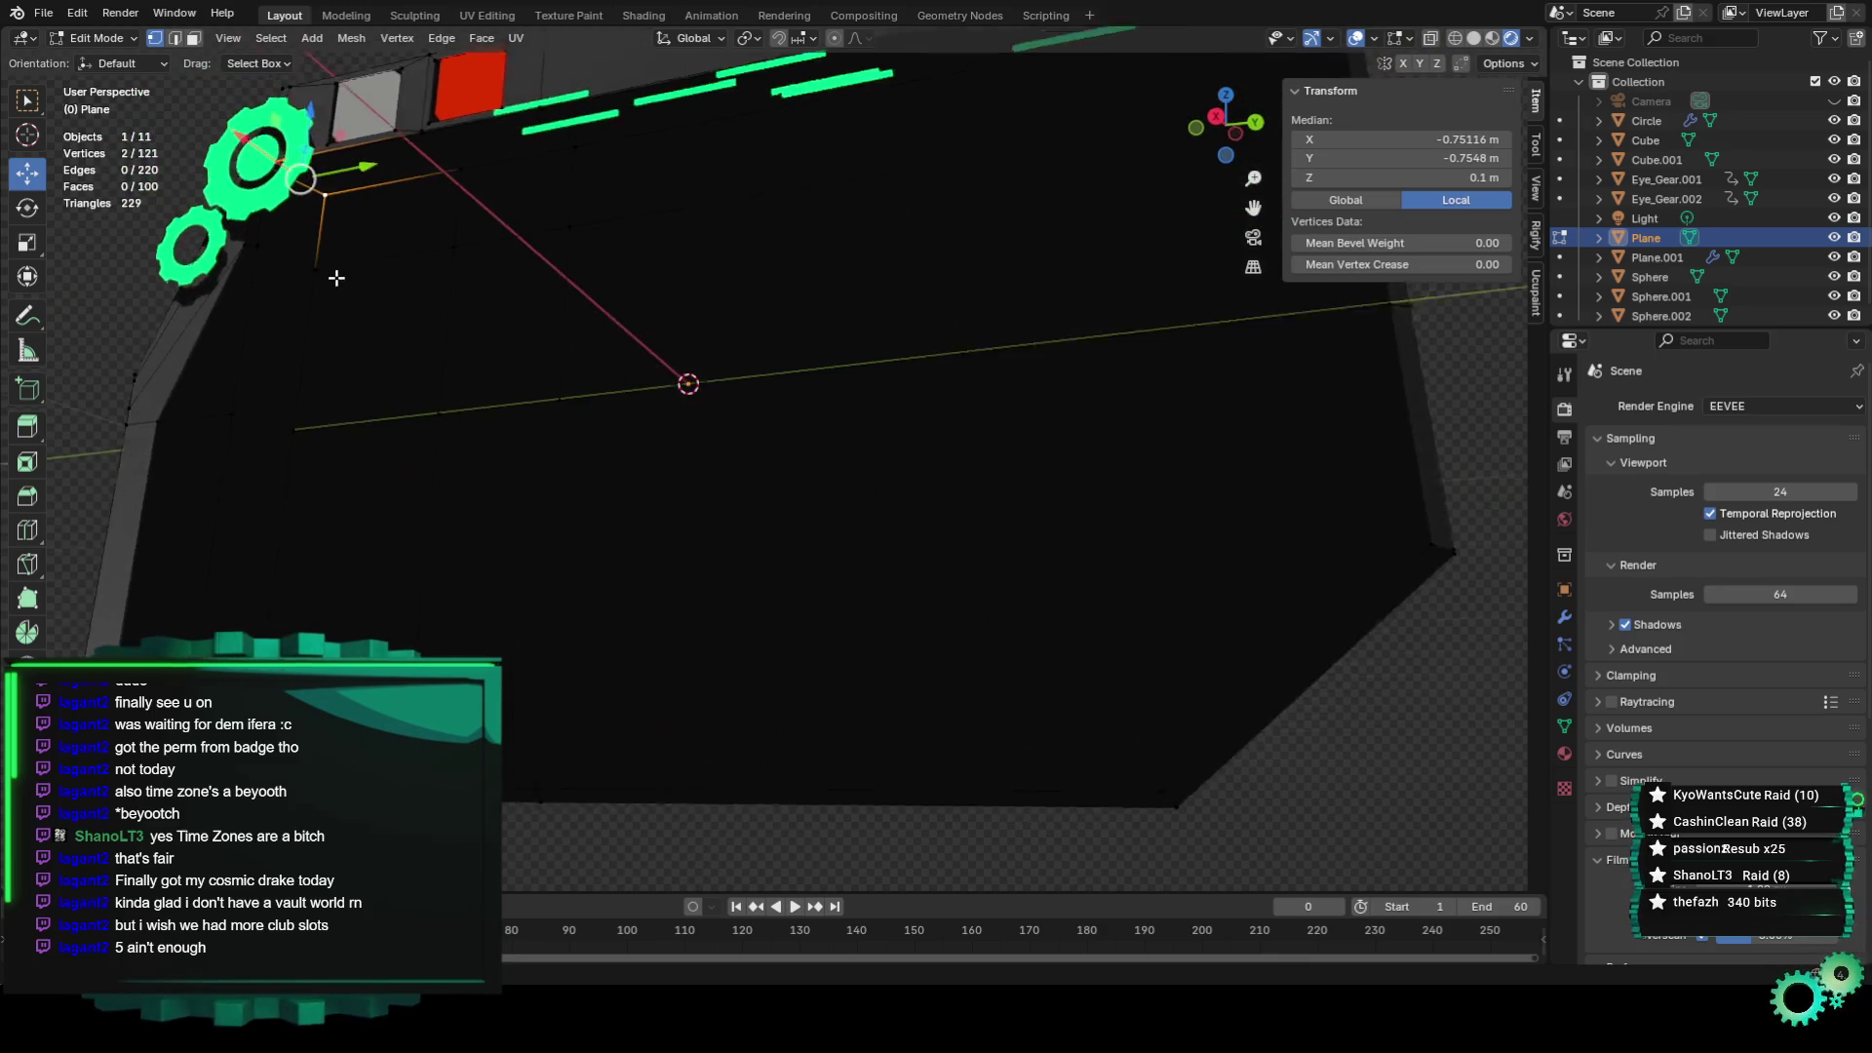
drag(331, 130, 296, 127)
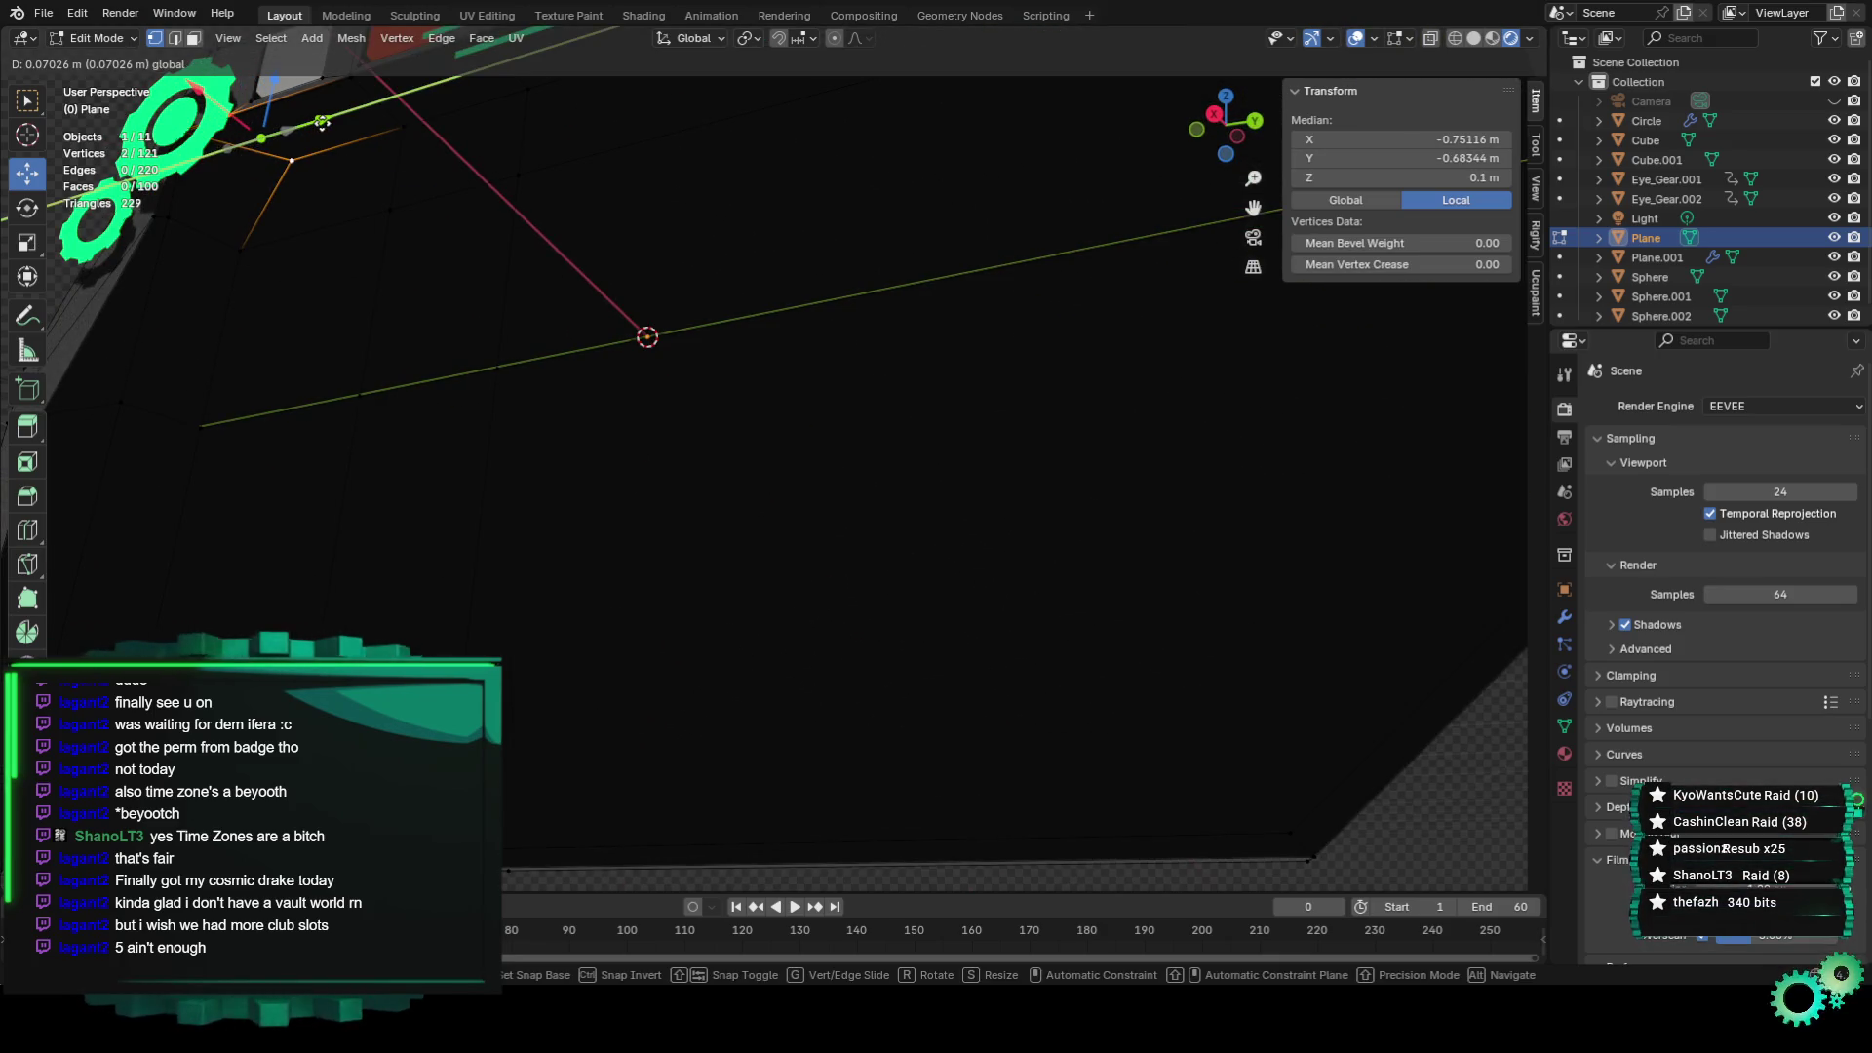
right_click(321, 122)
Slide the two top-left corner vertices along Y to align the top border beside the gears.
middle_drag(355, 188, 230, 250)
click(125, 265)
shift+click(211, 299)
key(KP_Decimal)
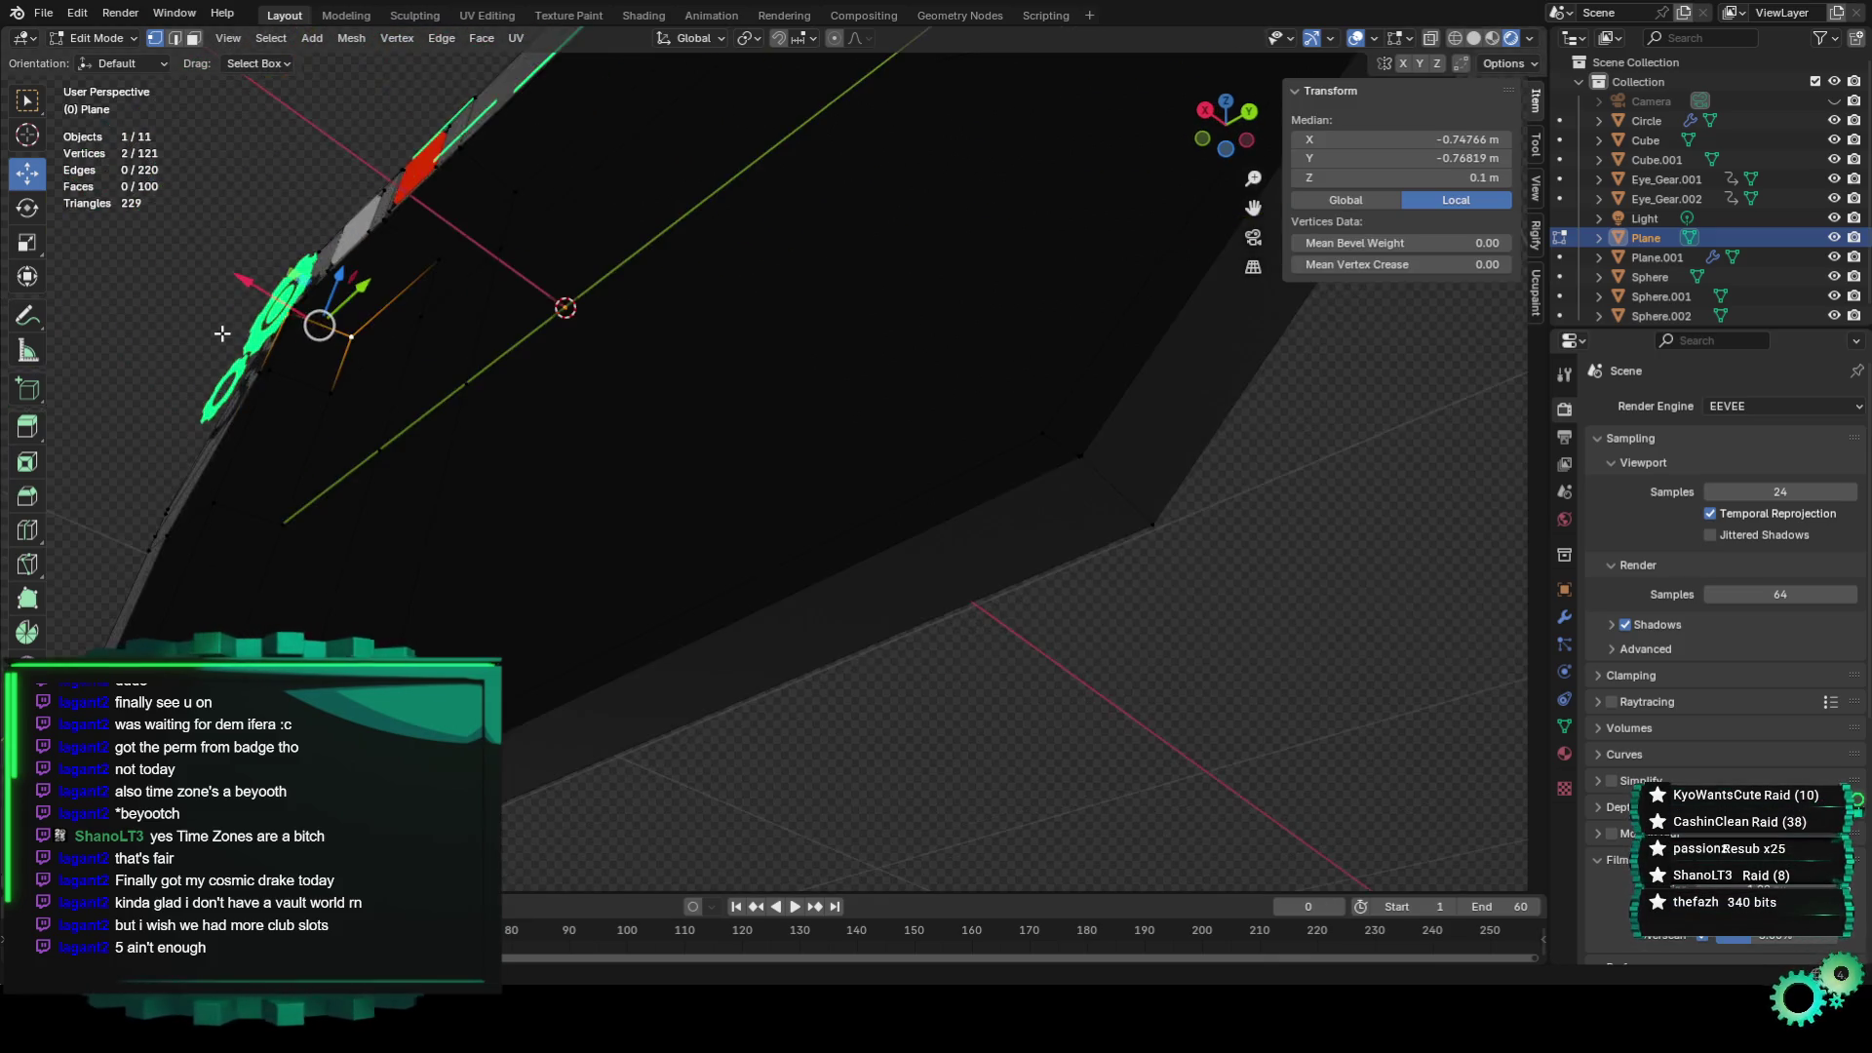
middle_drag(402, 376, 367, 404)
mouse_move(330, 201)
mouse_down()
mouse_move(404, 195)
mouse_move(365, 186)
mouse_up()
key(KP_0)
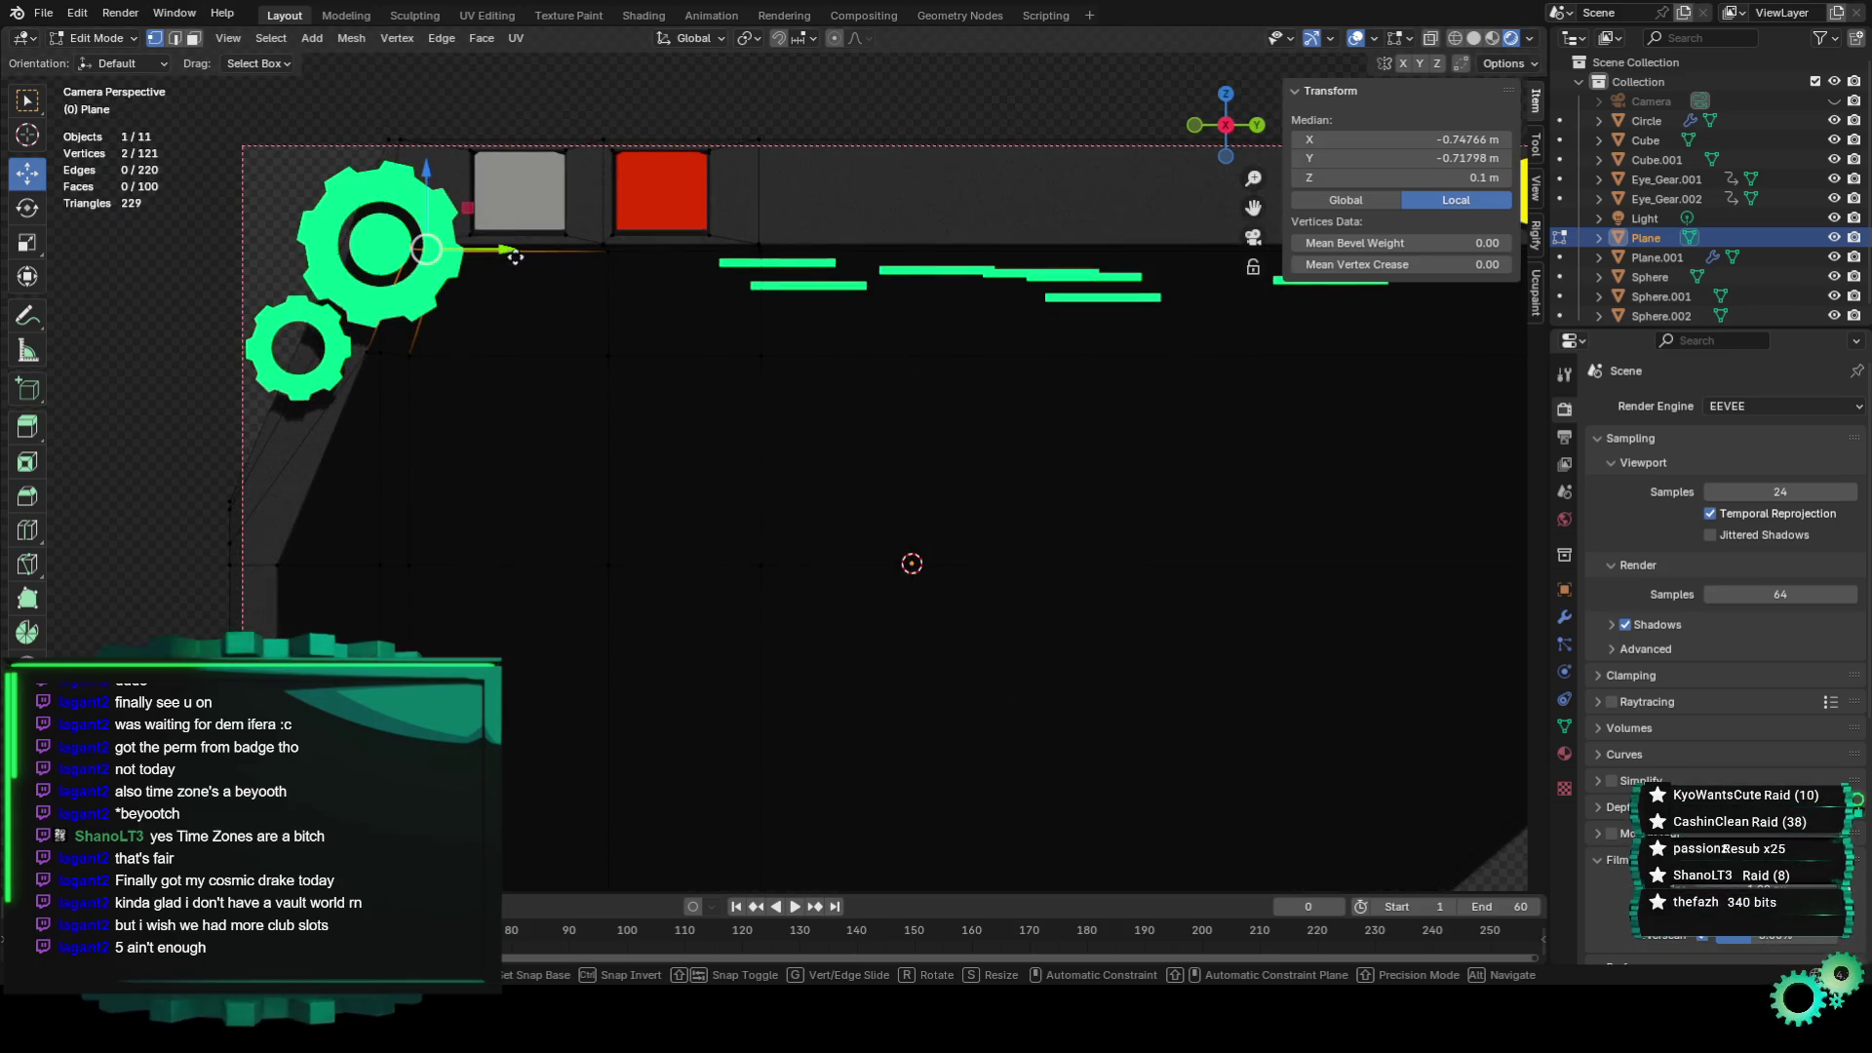
drag(505, 244, 514, 251)
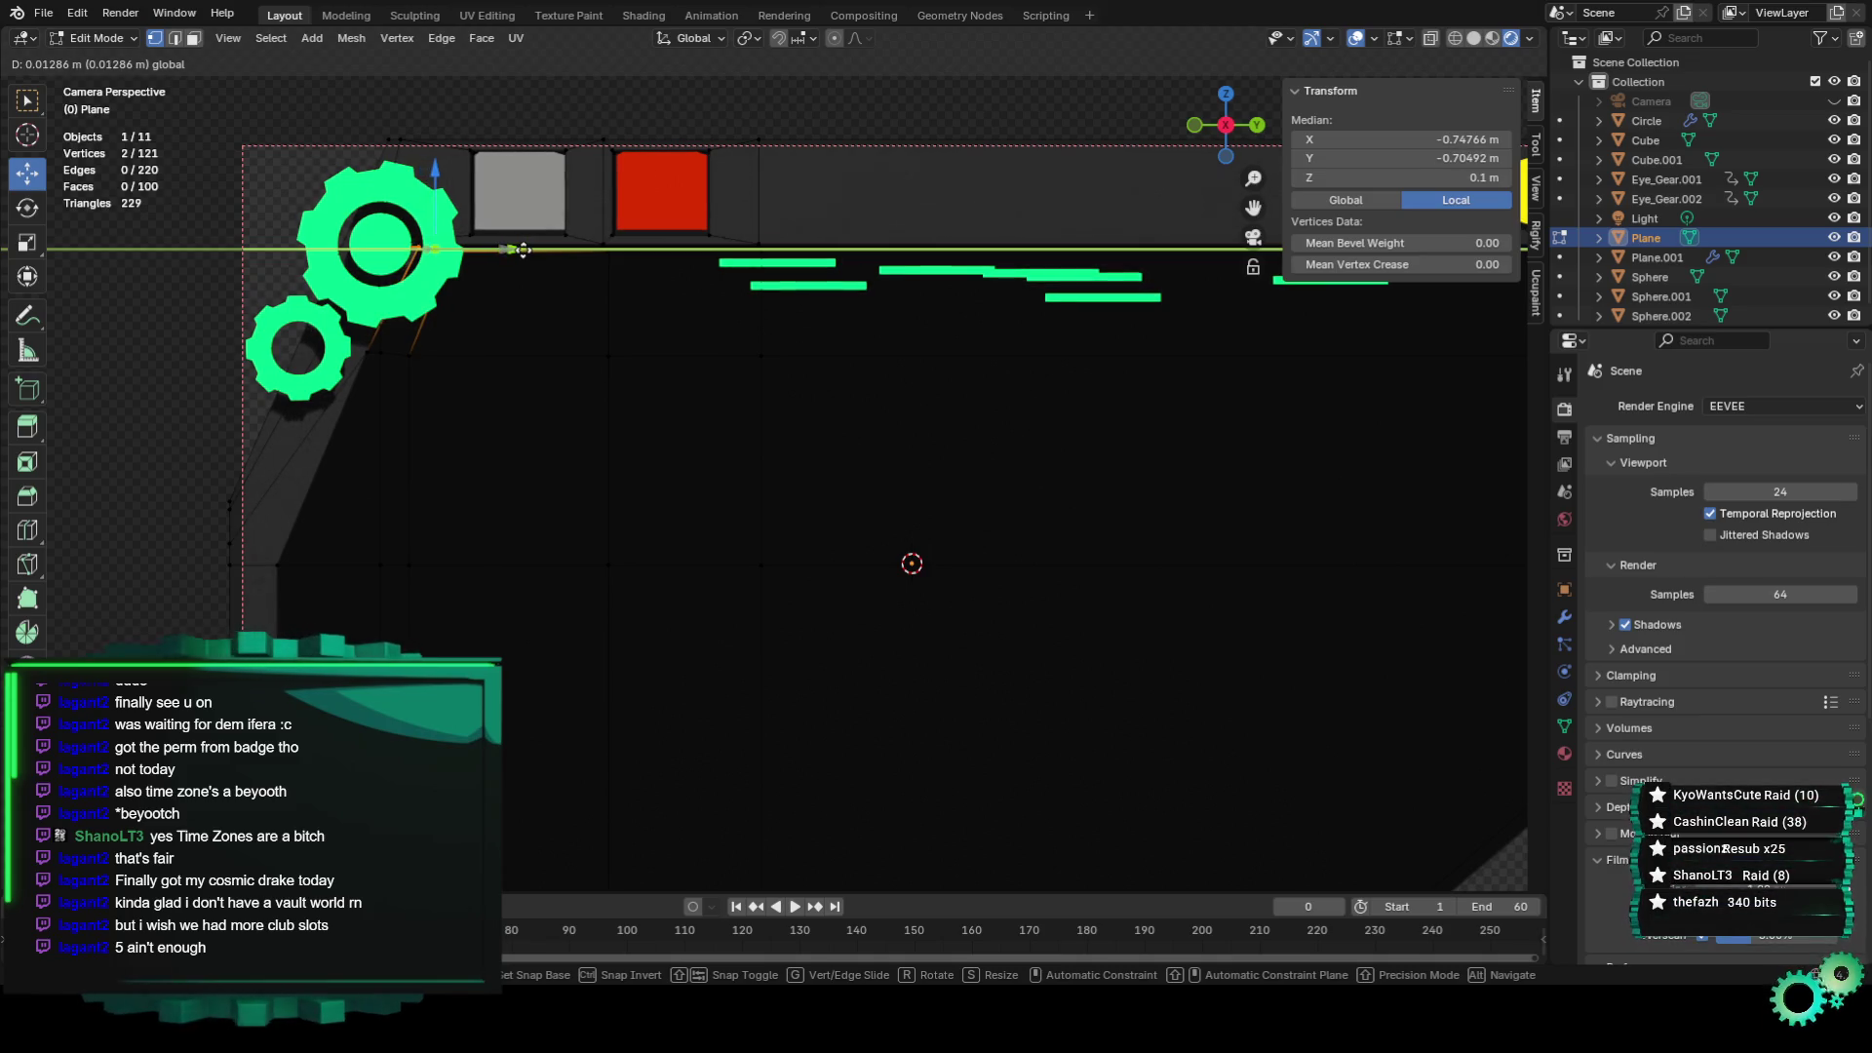
drag(514, 251, 518, 250)
click(562, 90)
key(Home)
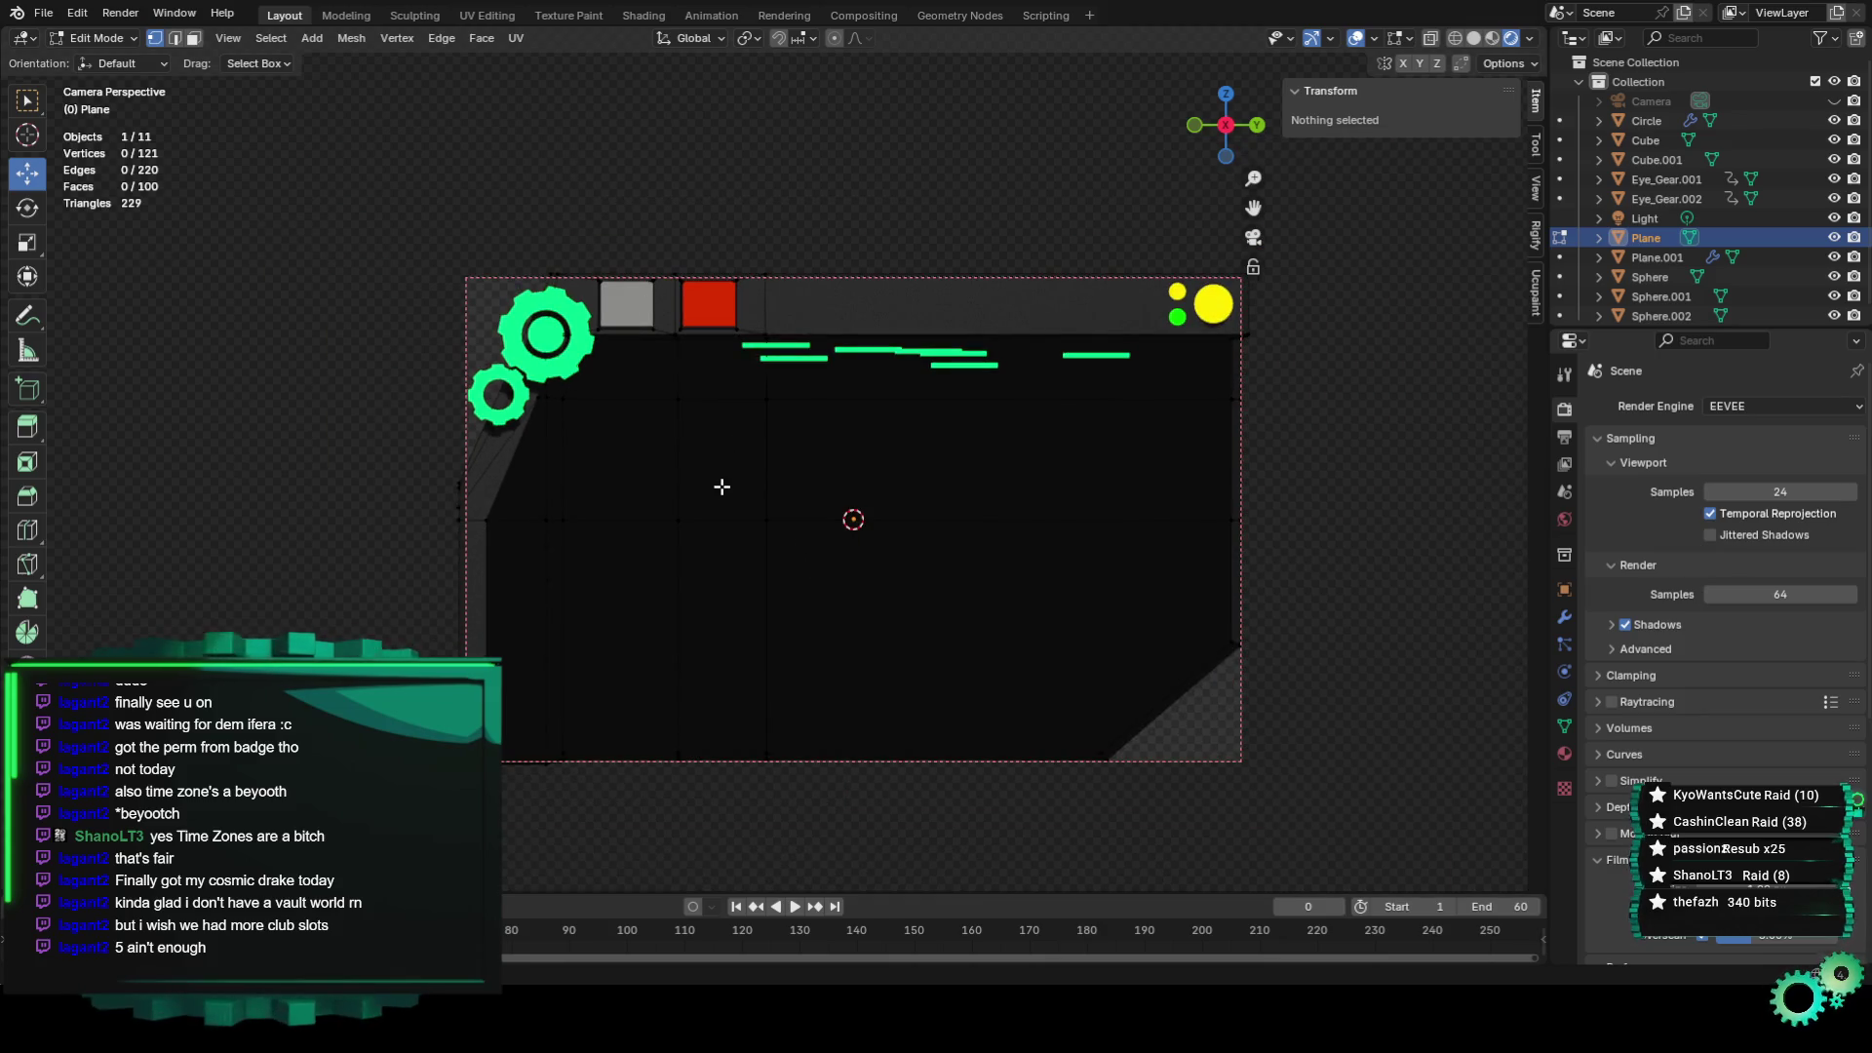
Play the green-bar animation in camera view and stop it at frame 58.
scroll(580, 192, up, 1)
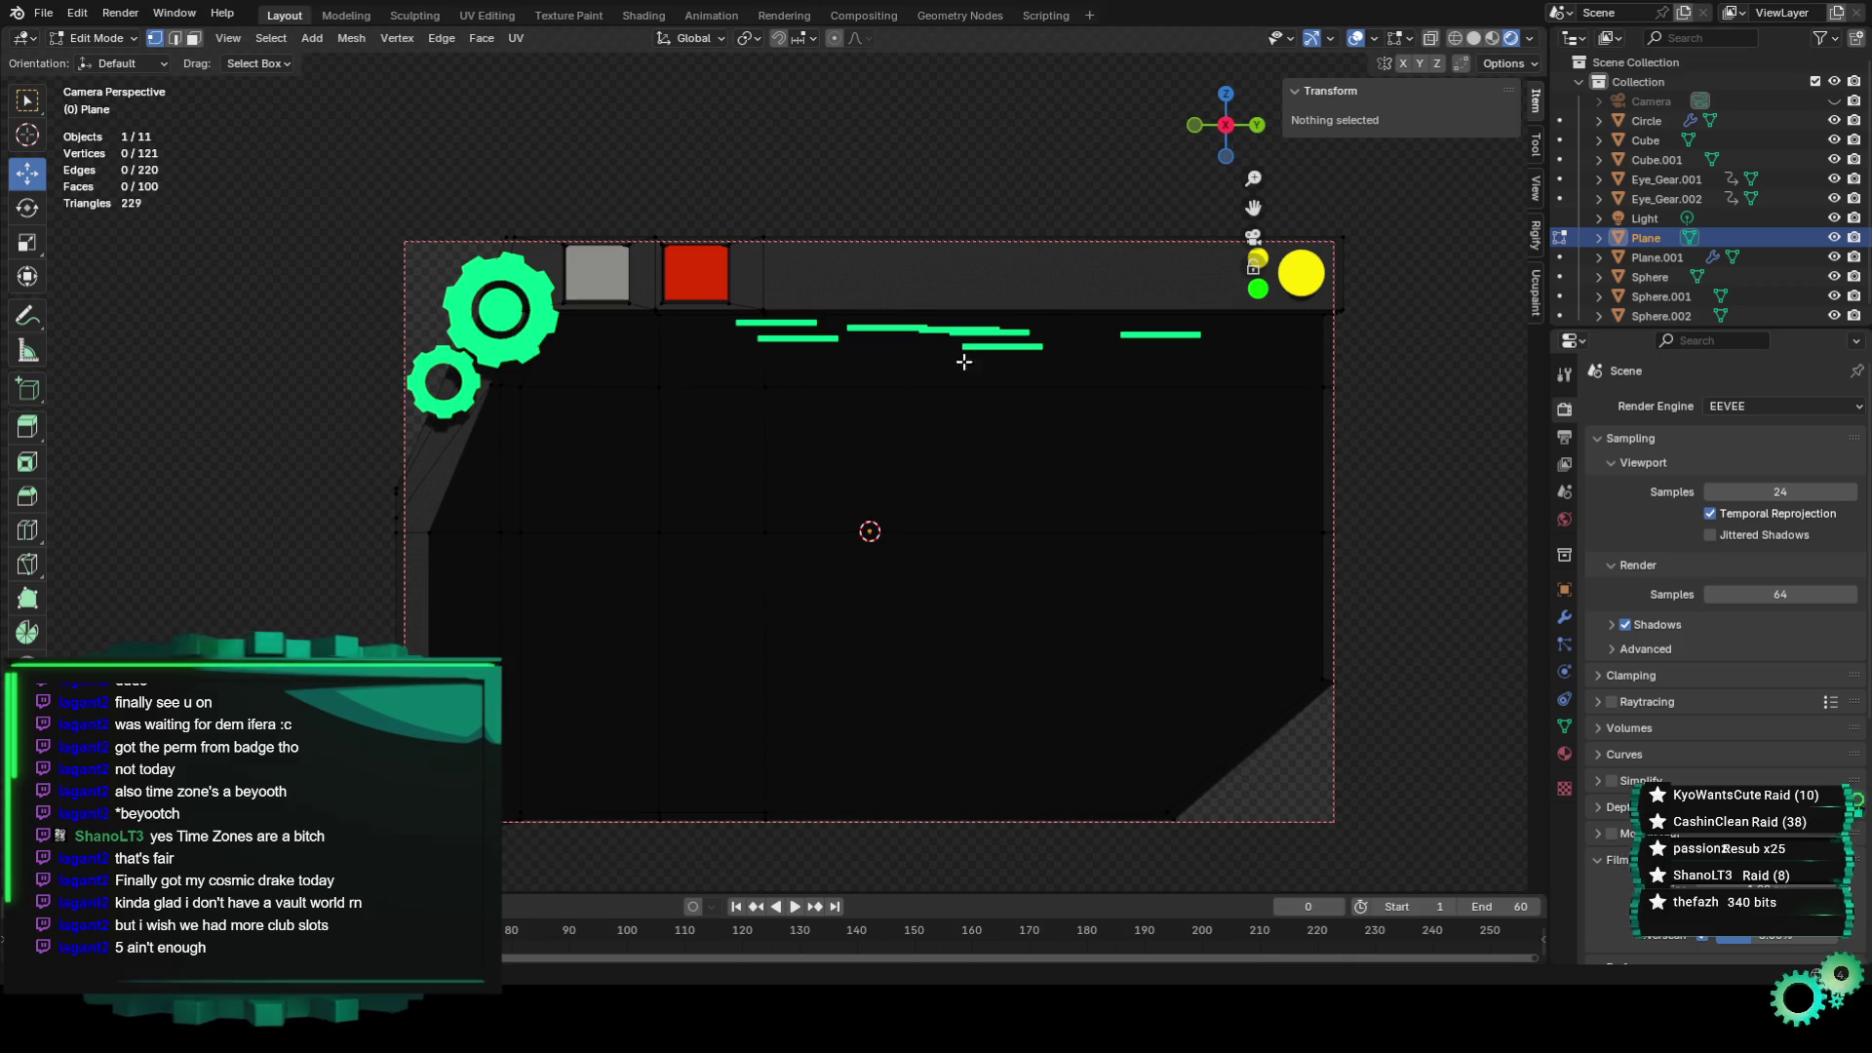
key(space)
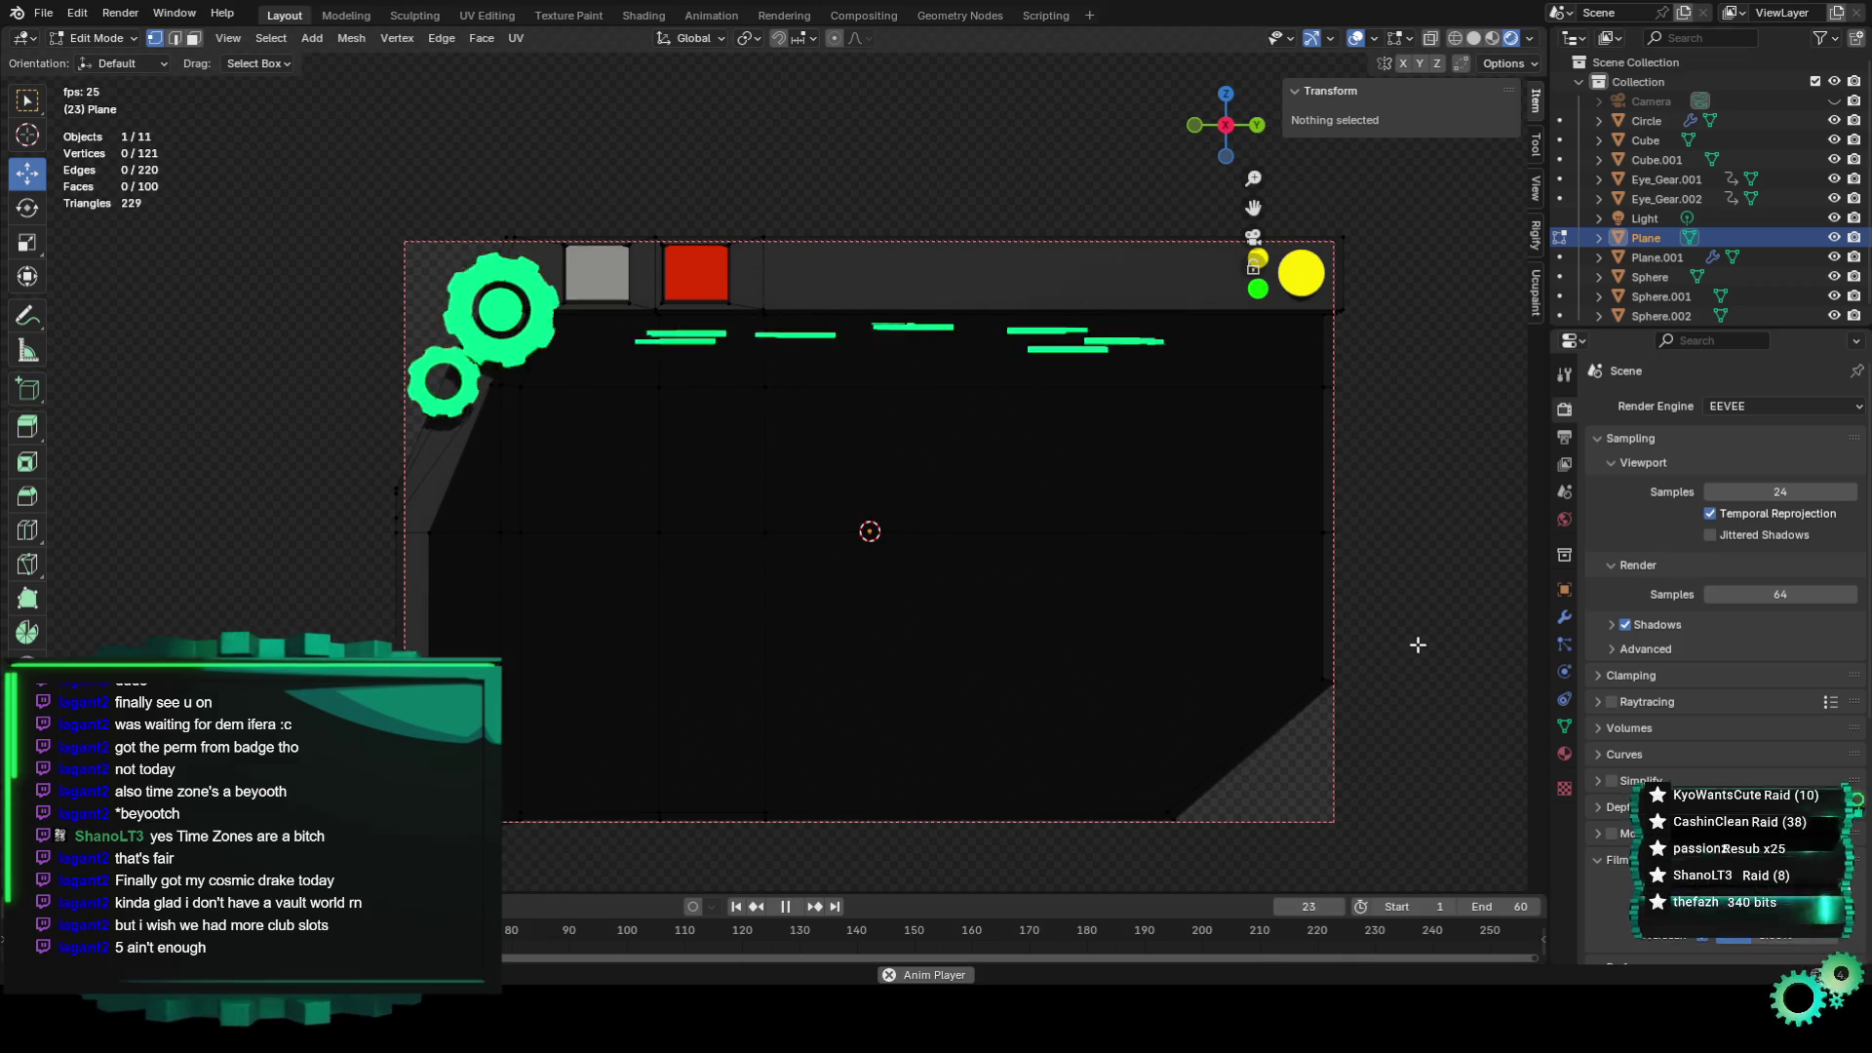
scroll(1316, 554, up, 2)
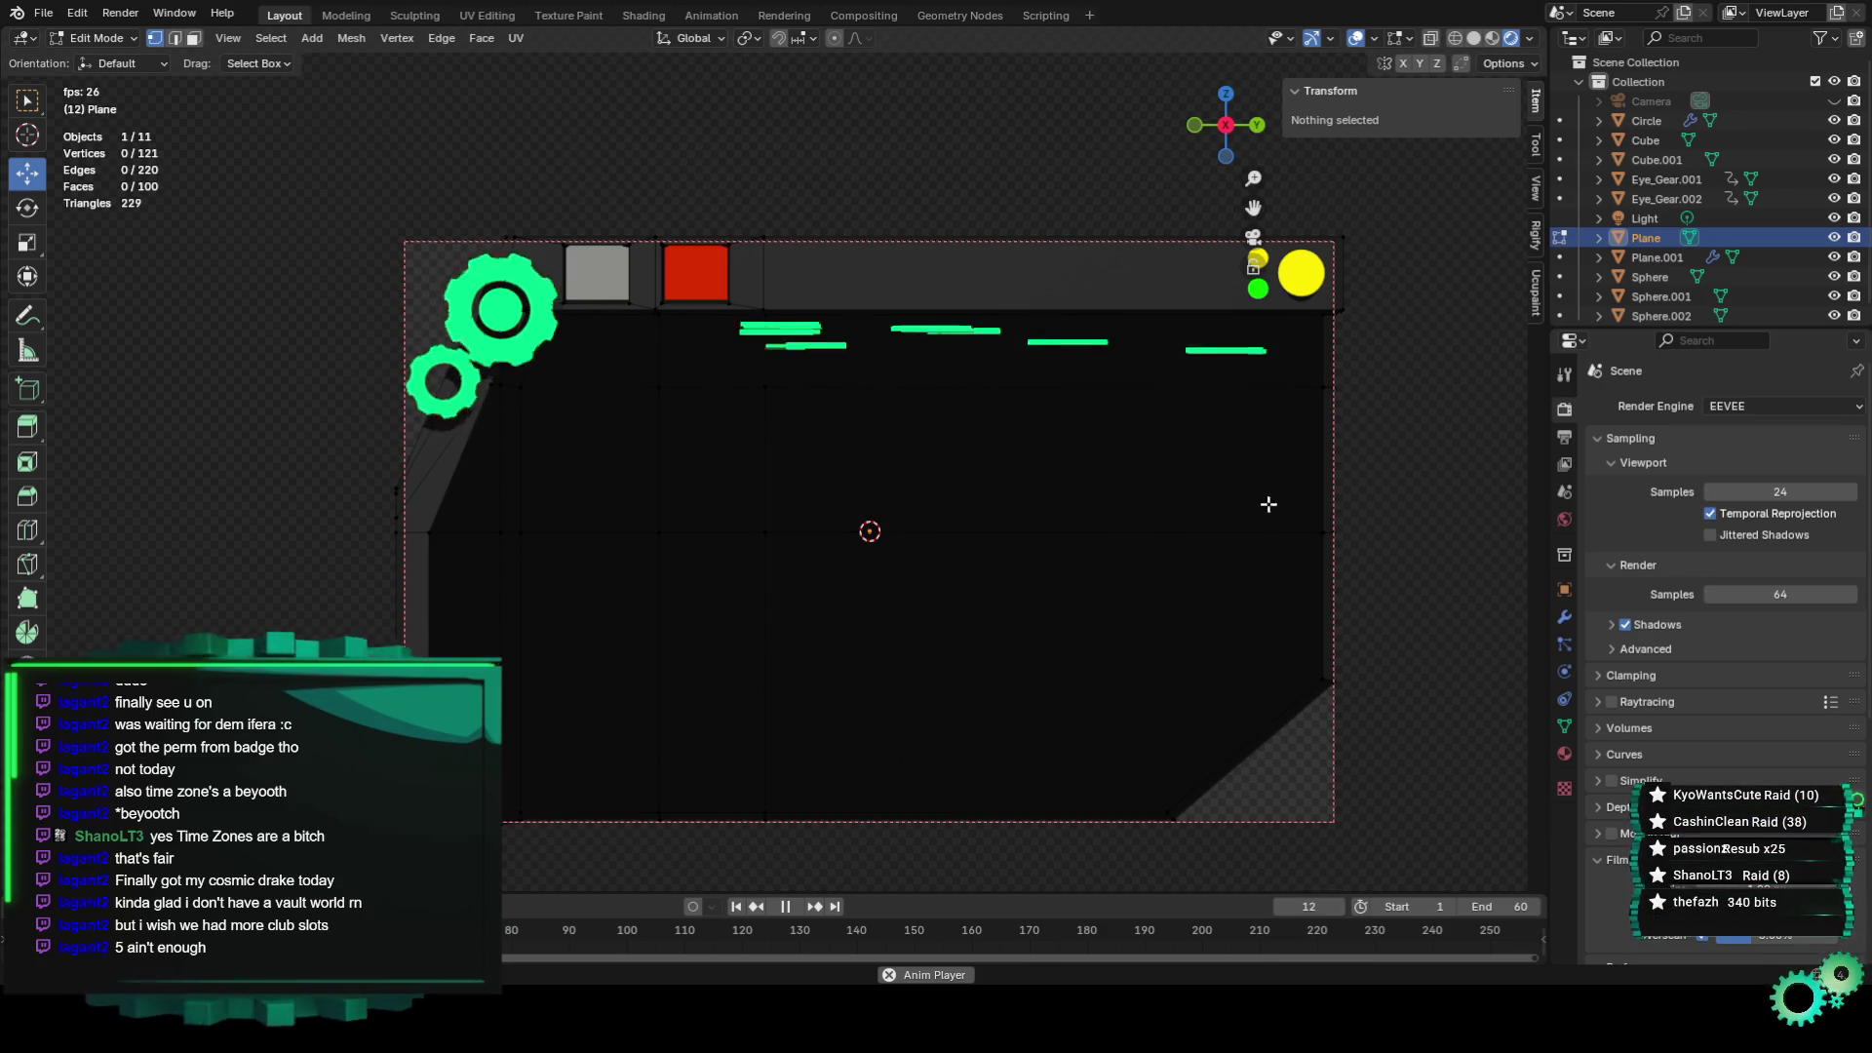
key(space)
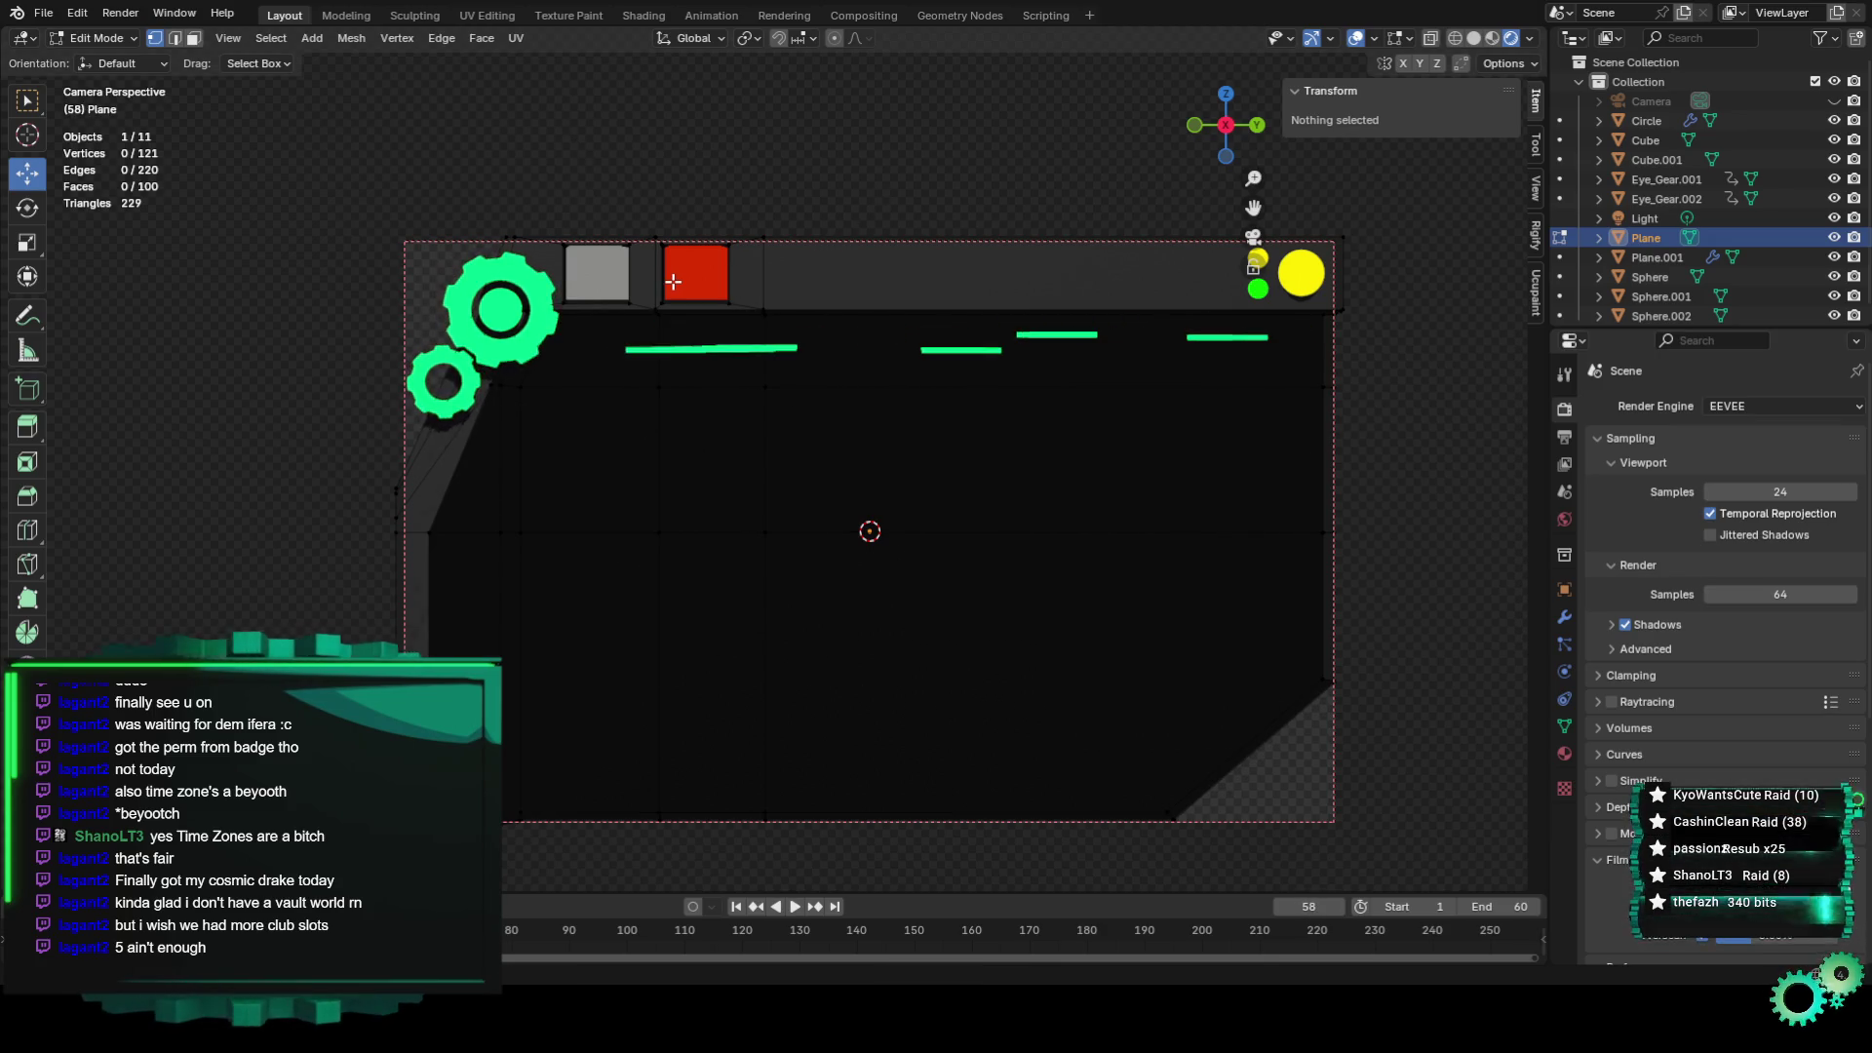
click(501, 276)
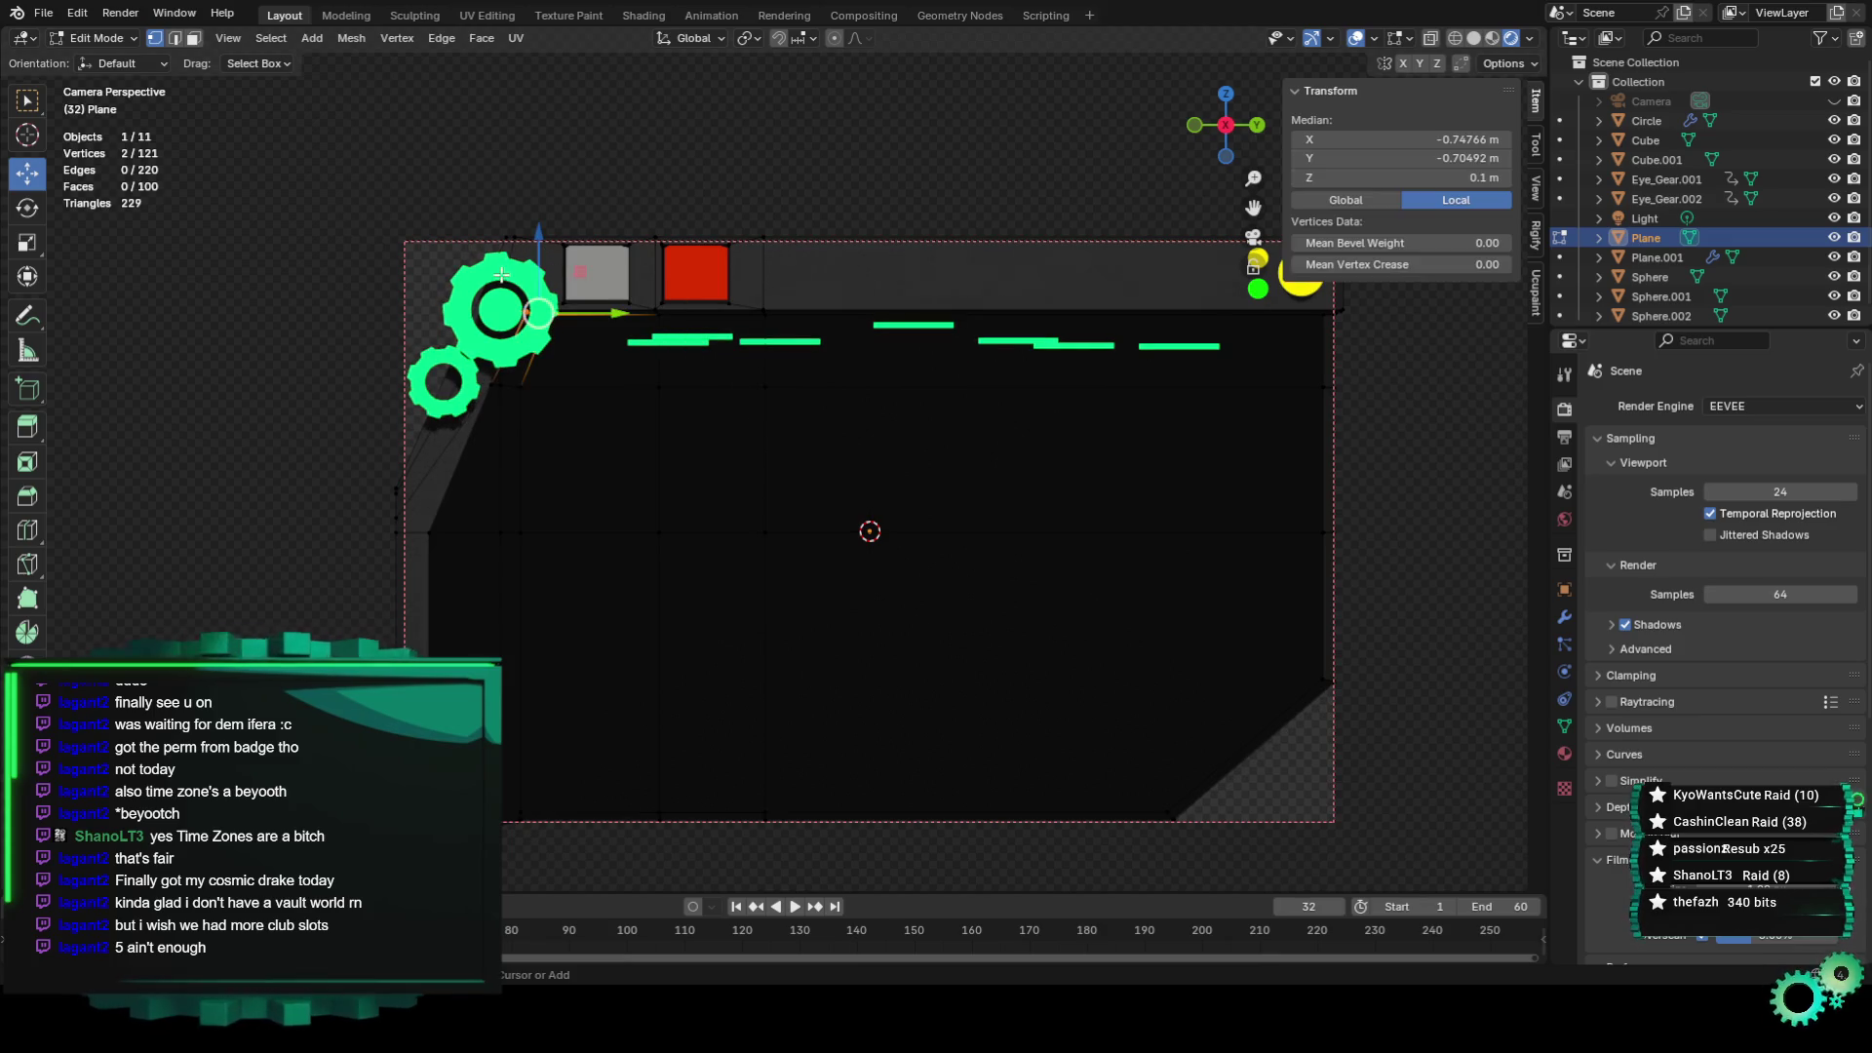
key(ctrl+z)
key(ctrl+z)
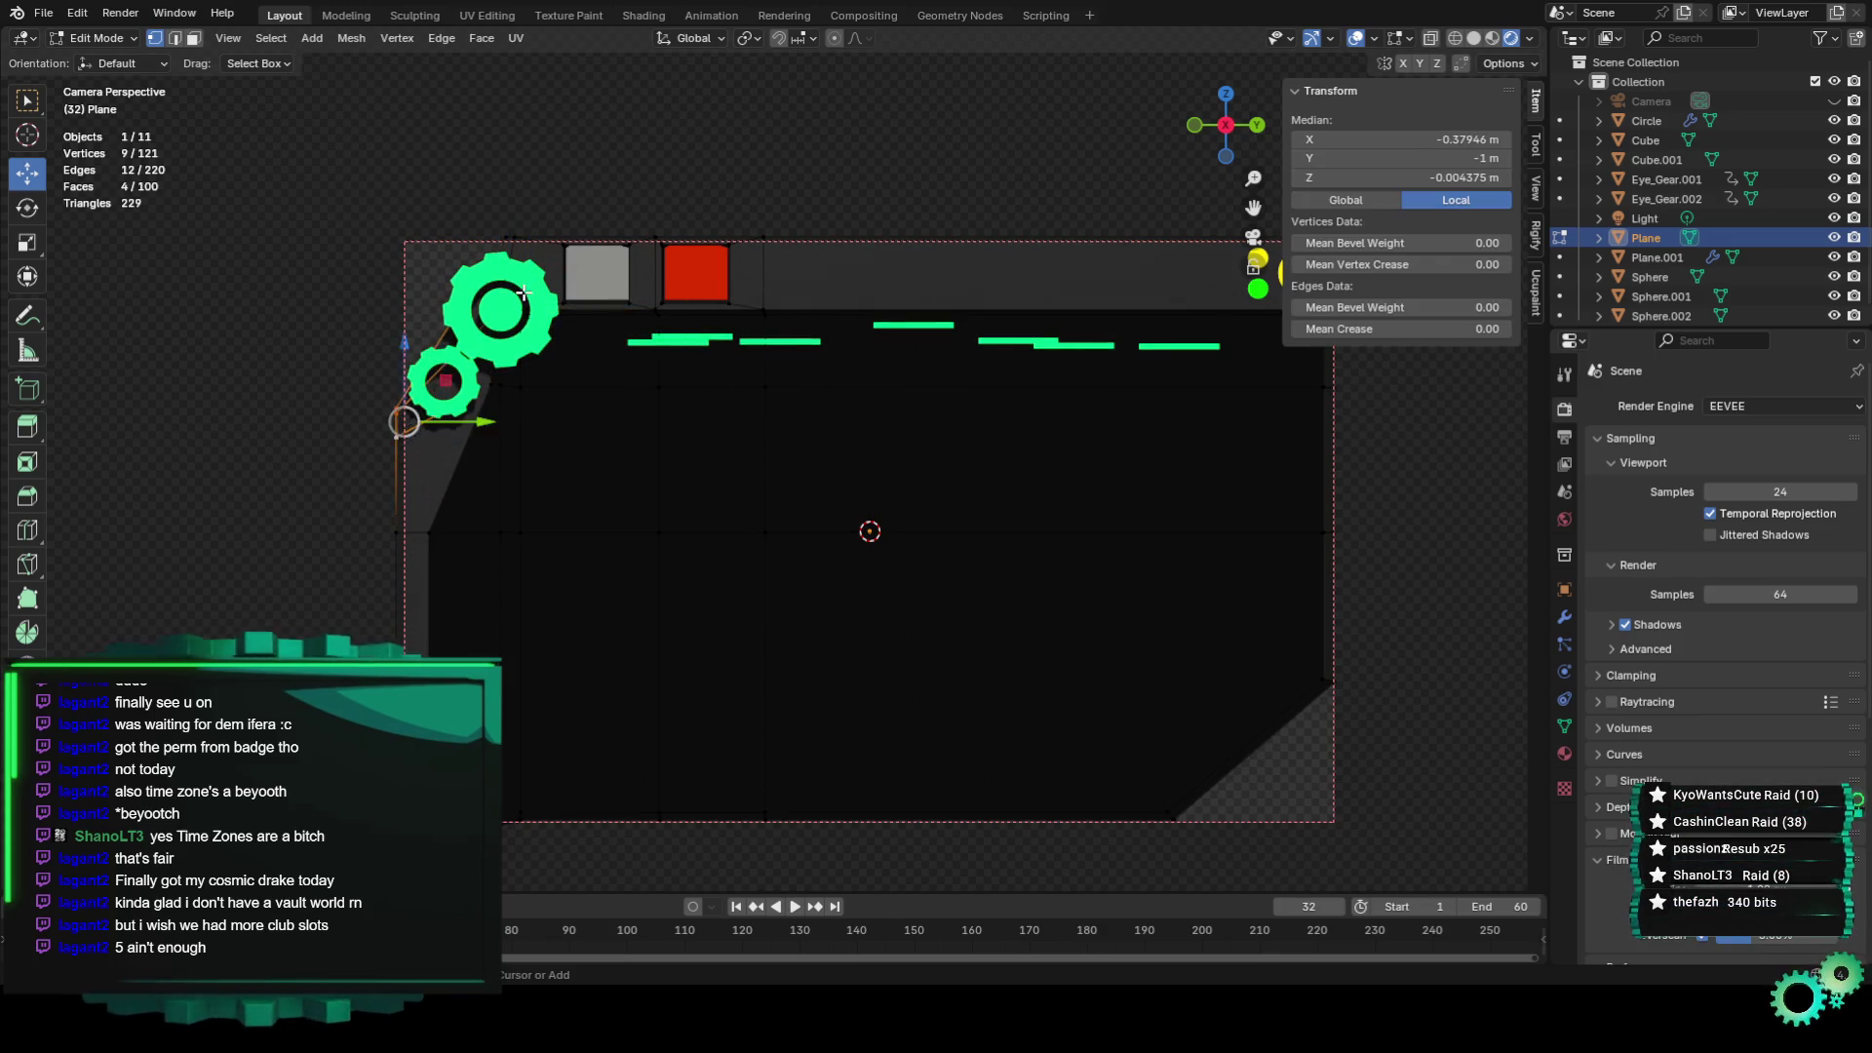
key(ctrl+z)
key(ctrl+z)
key(ctrl+z)
key(ctrl+z)
key(ctrl+z)
key(ctrl+z)
key(ctrl+z)
scroll(619, 260, down, 1)
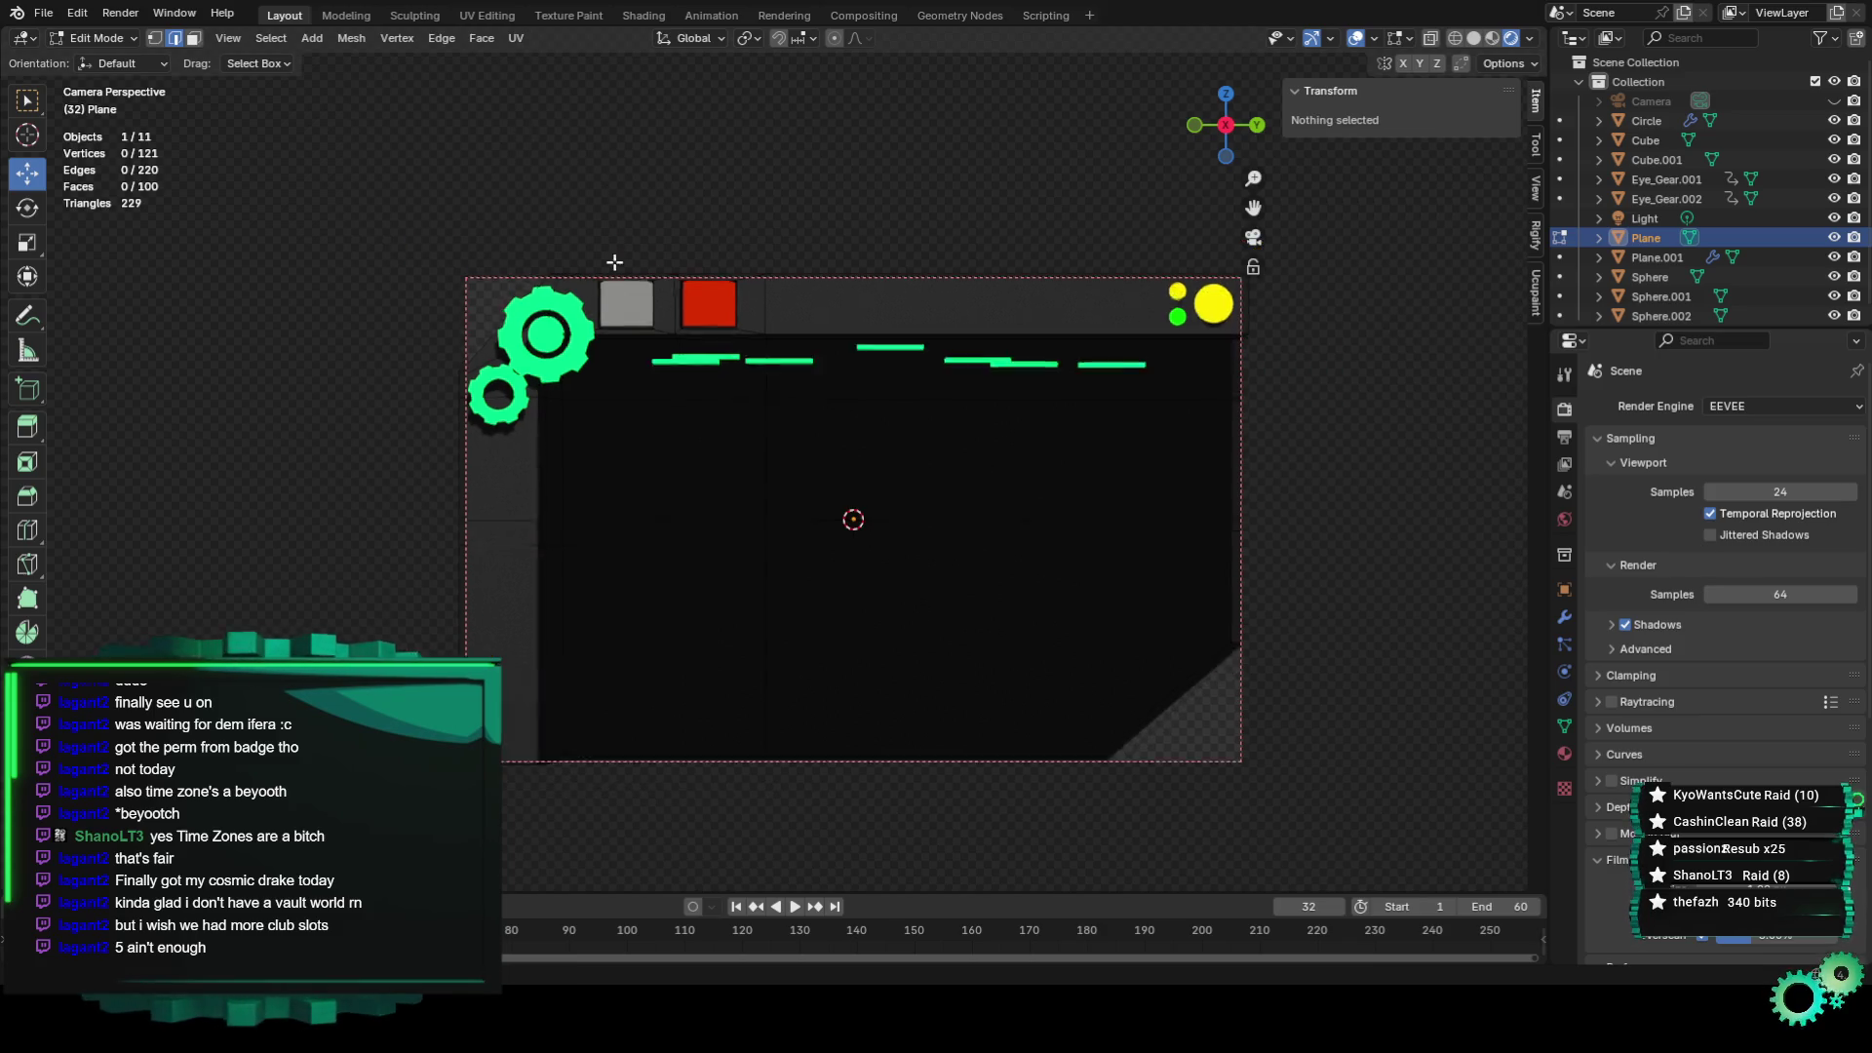
scroll(565, 448, down, 1)
scroll(535, 492, up, 2)
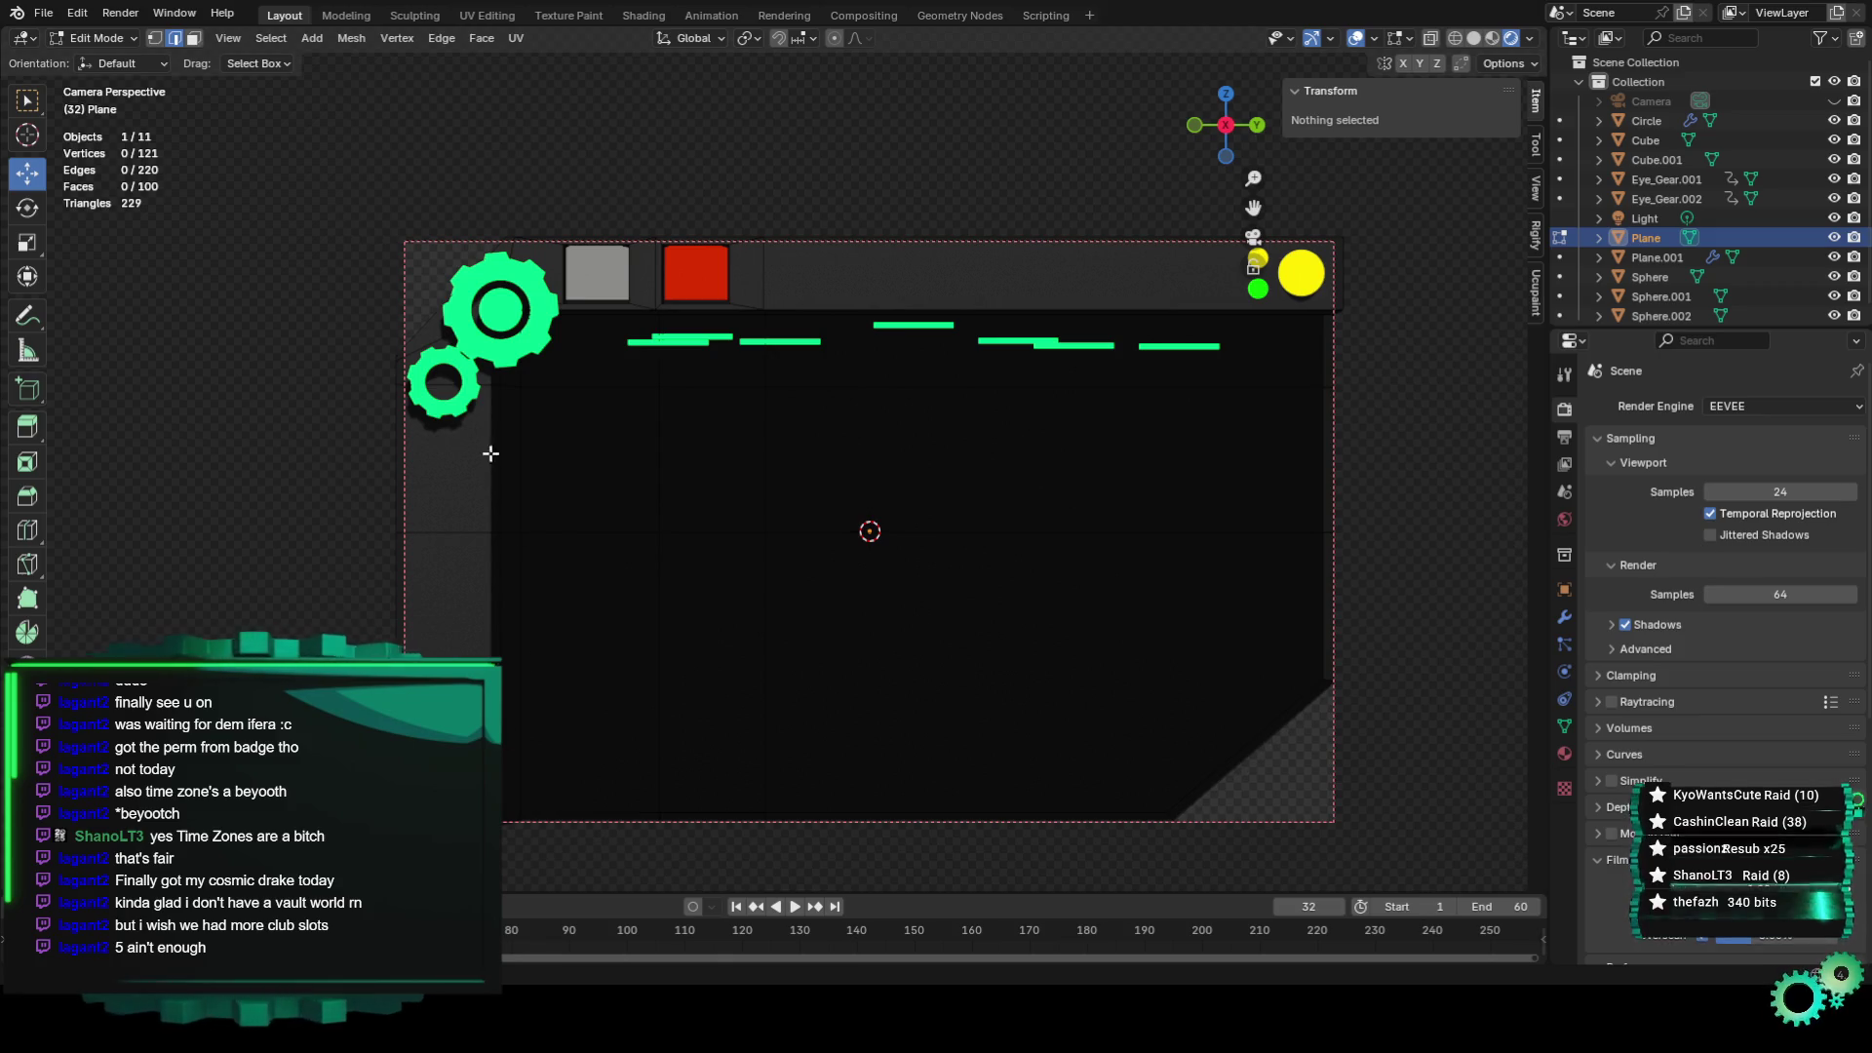
scroll(478, 464, up, 1)
scroll(478, 451, up, 1)
scroll(483, 484, down, 2)
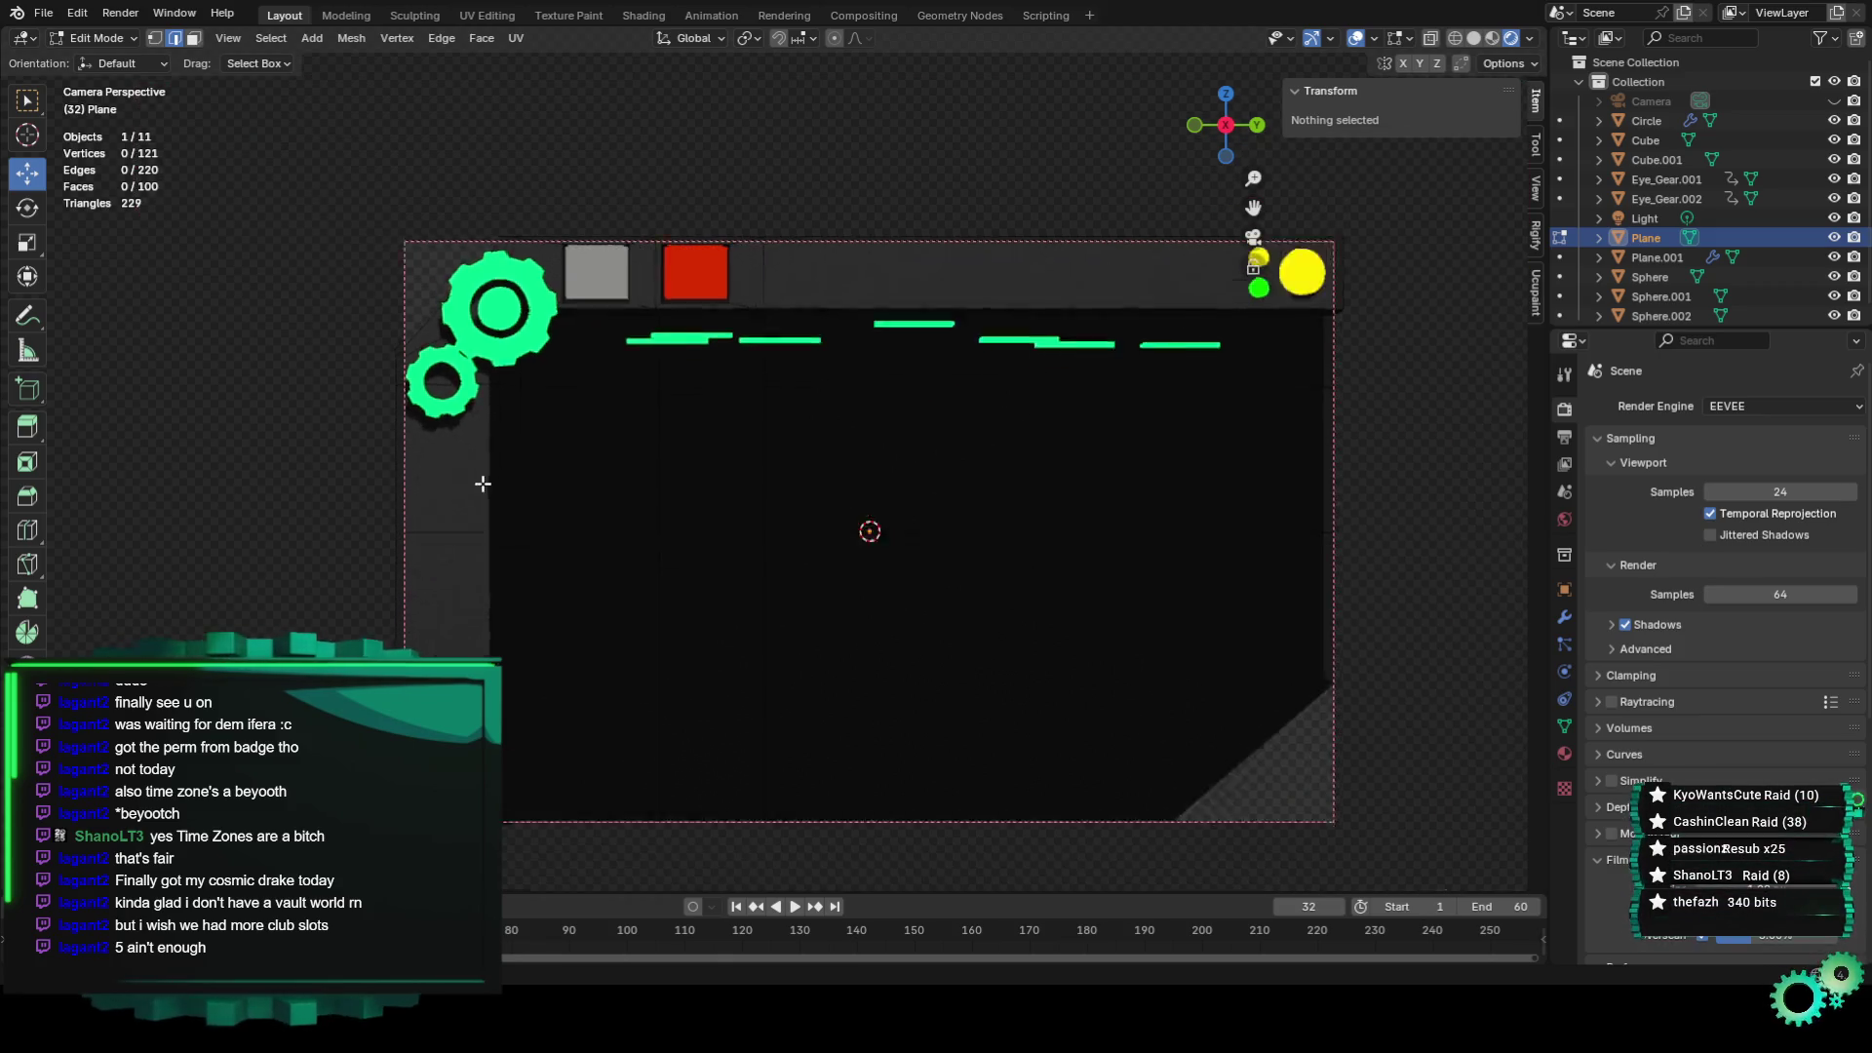
scroll(483, 484, down, 1)
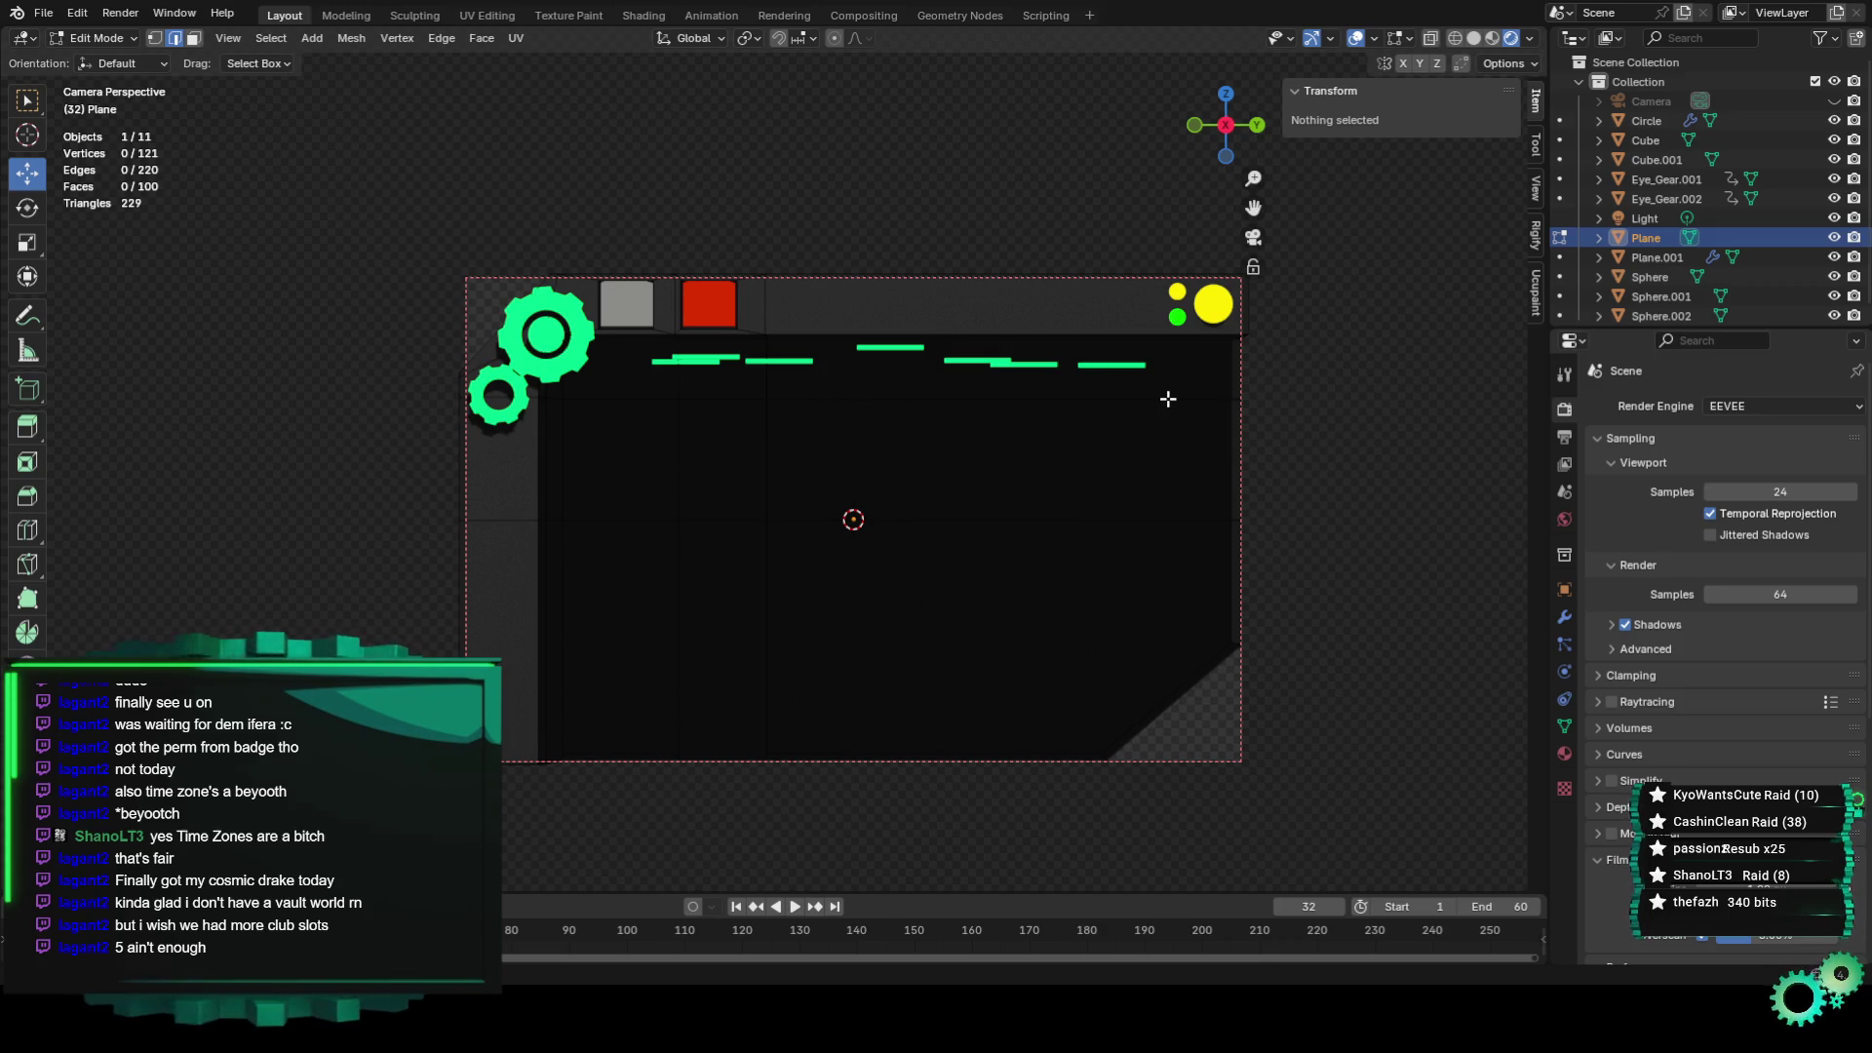
scroll(568, 673, up, 2)
scroll(571, 638, down, 2)
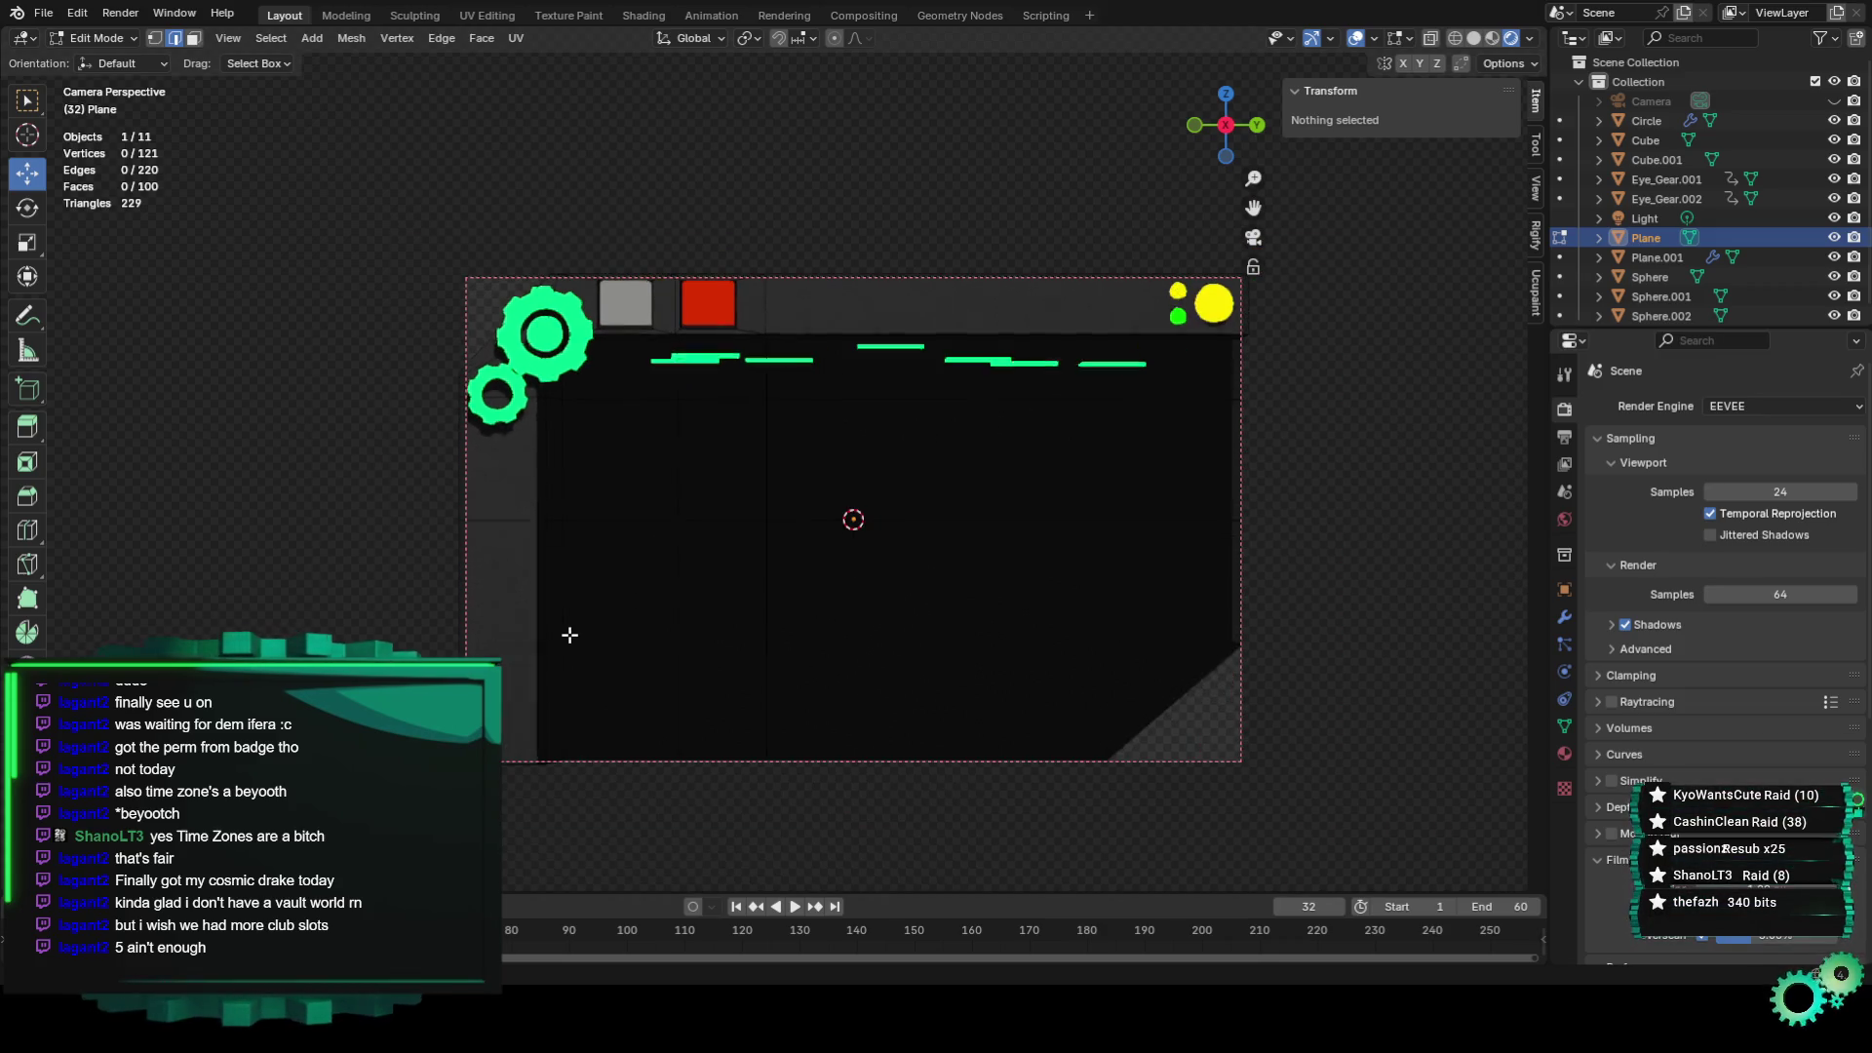
scroll(558, 532, up, 2)
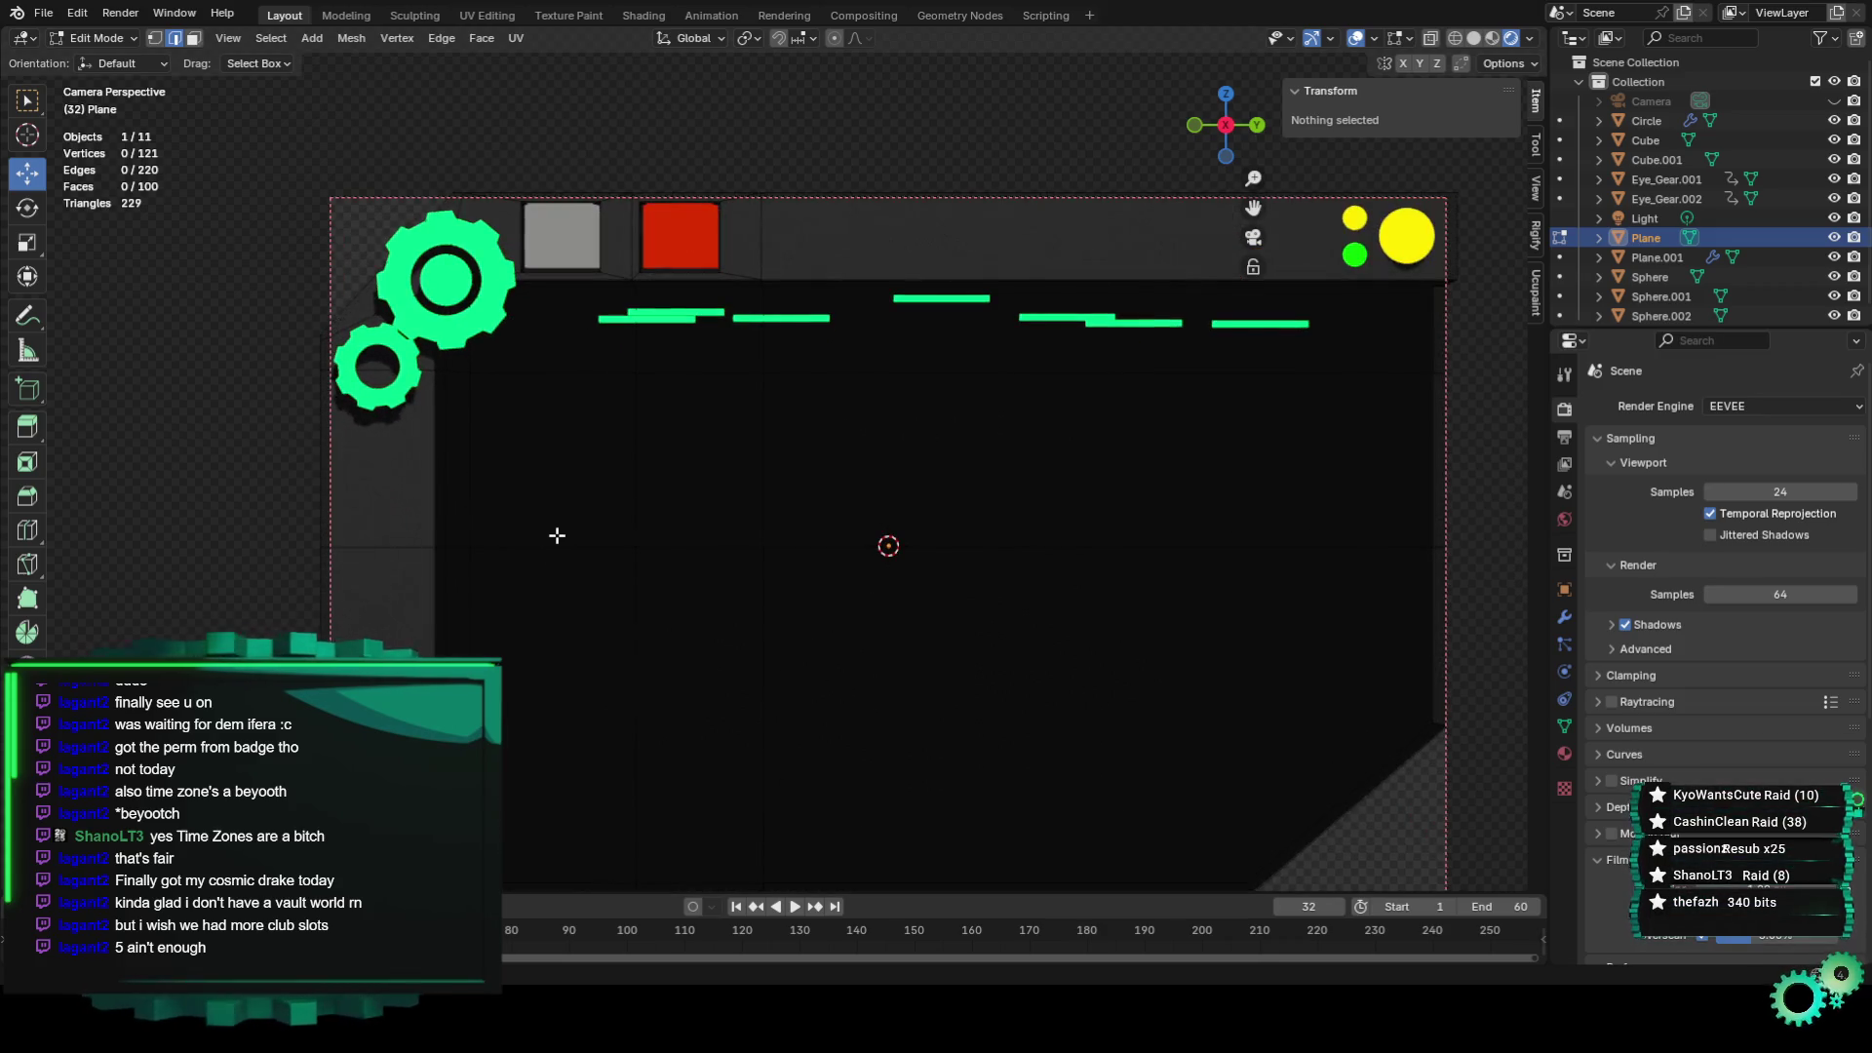
scroll(557, 536, down, 2)
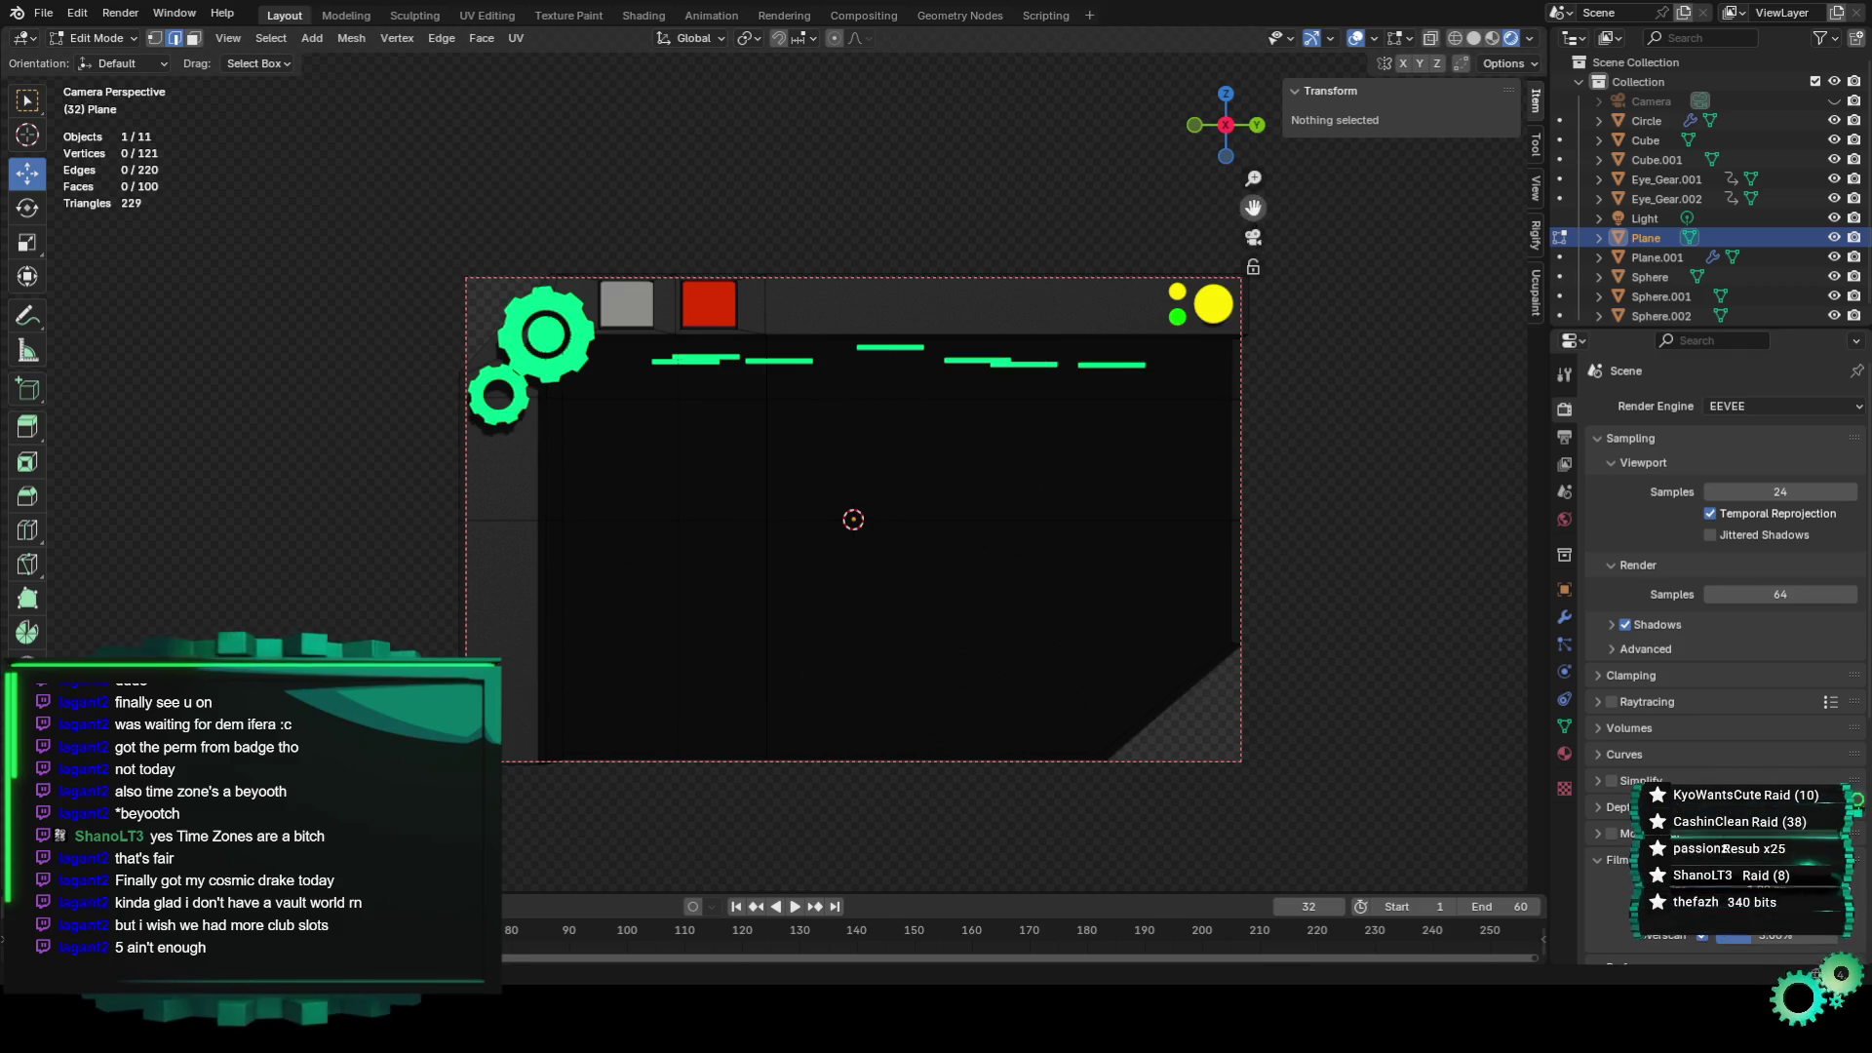
scroll(1266, 298, up, 3)
scroll(1273, 278, up, 2)
scroll(1280, 255, up, 2)
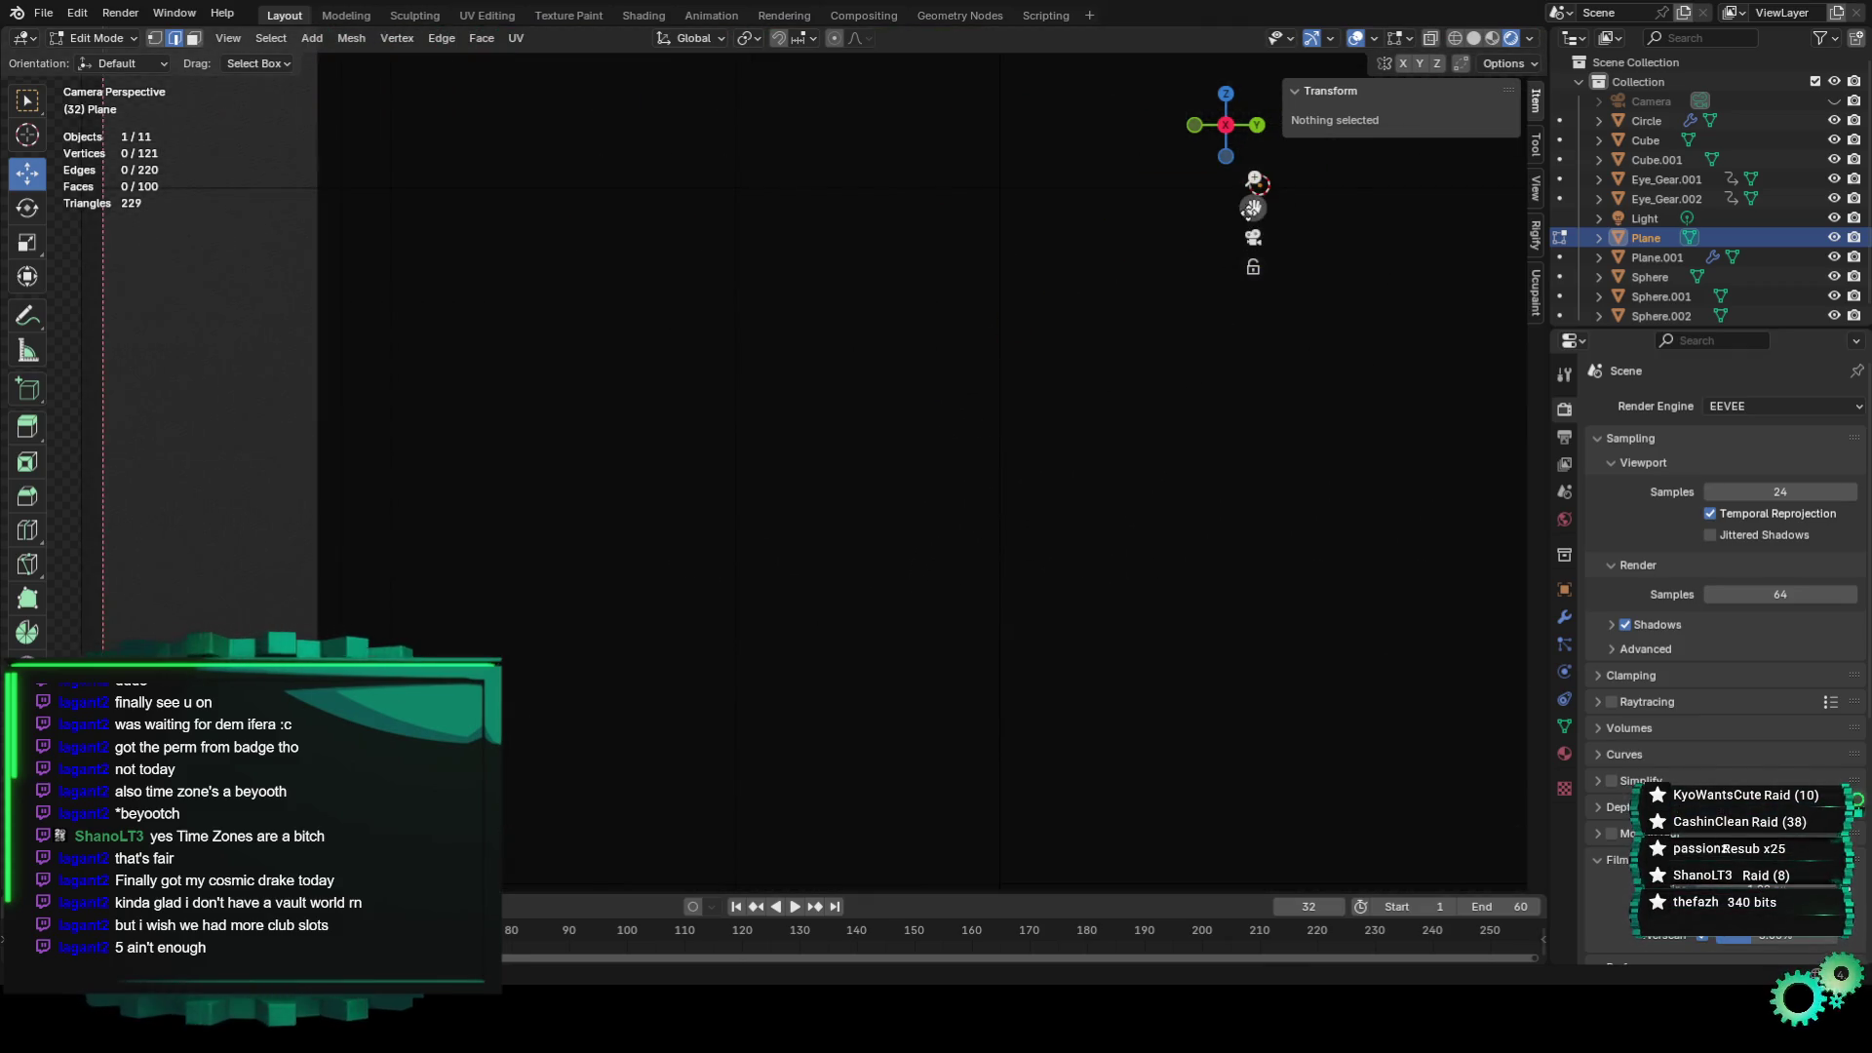
scroll(1256, 185, down, 4)
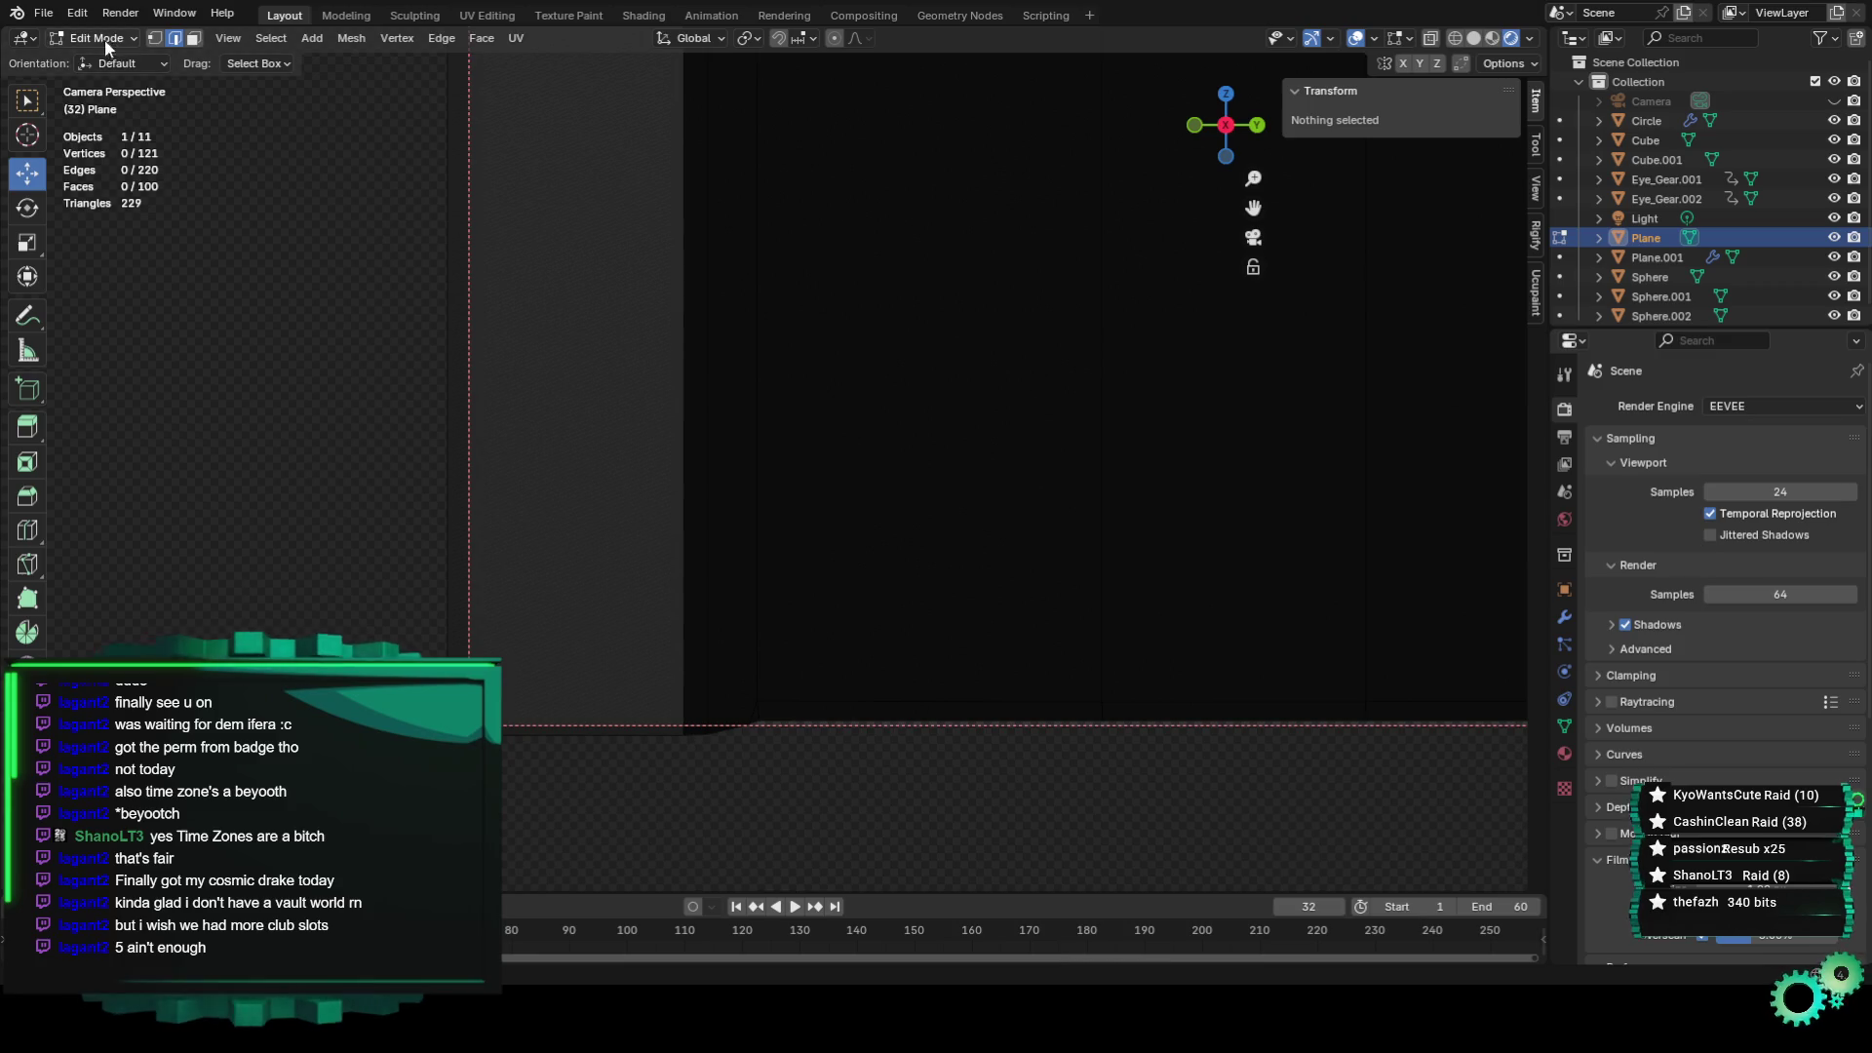
Add a first loop cut across the panel's left border strip.
click(28, 530)
scroll(713, 476, down, 2)
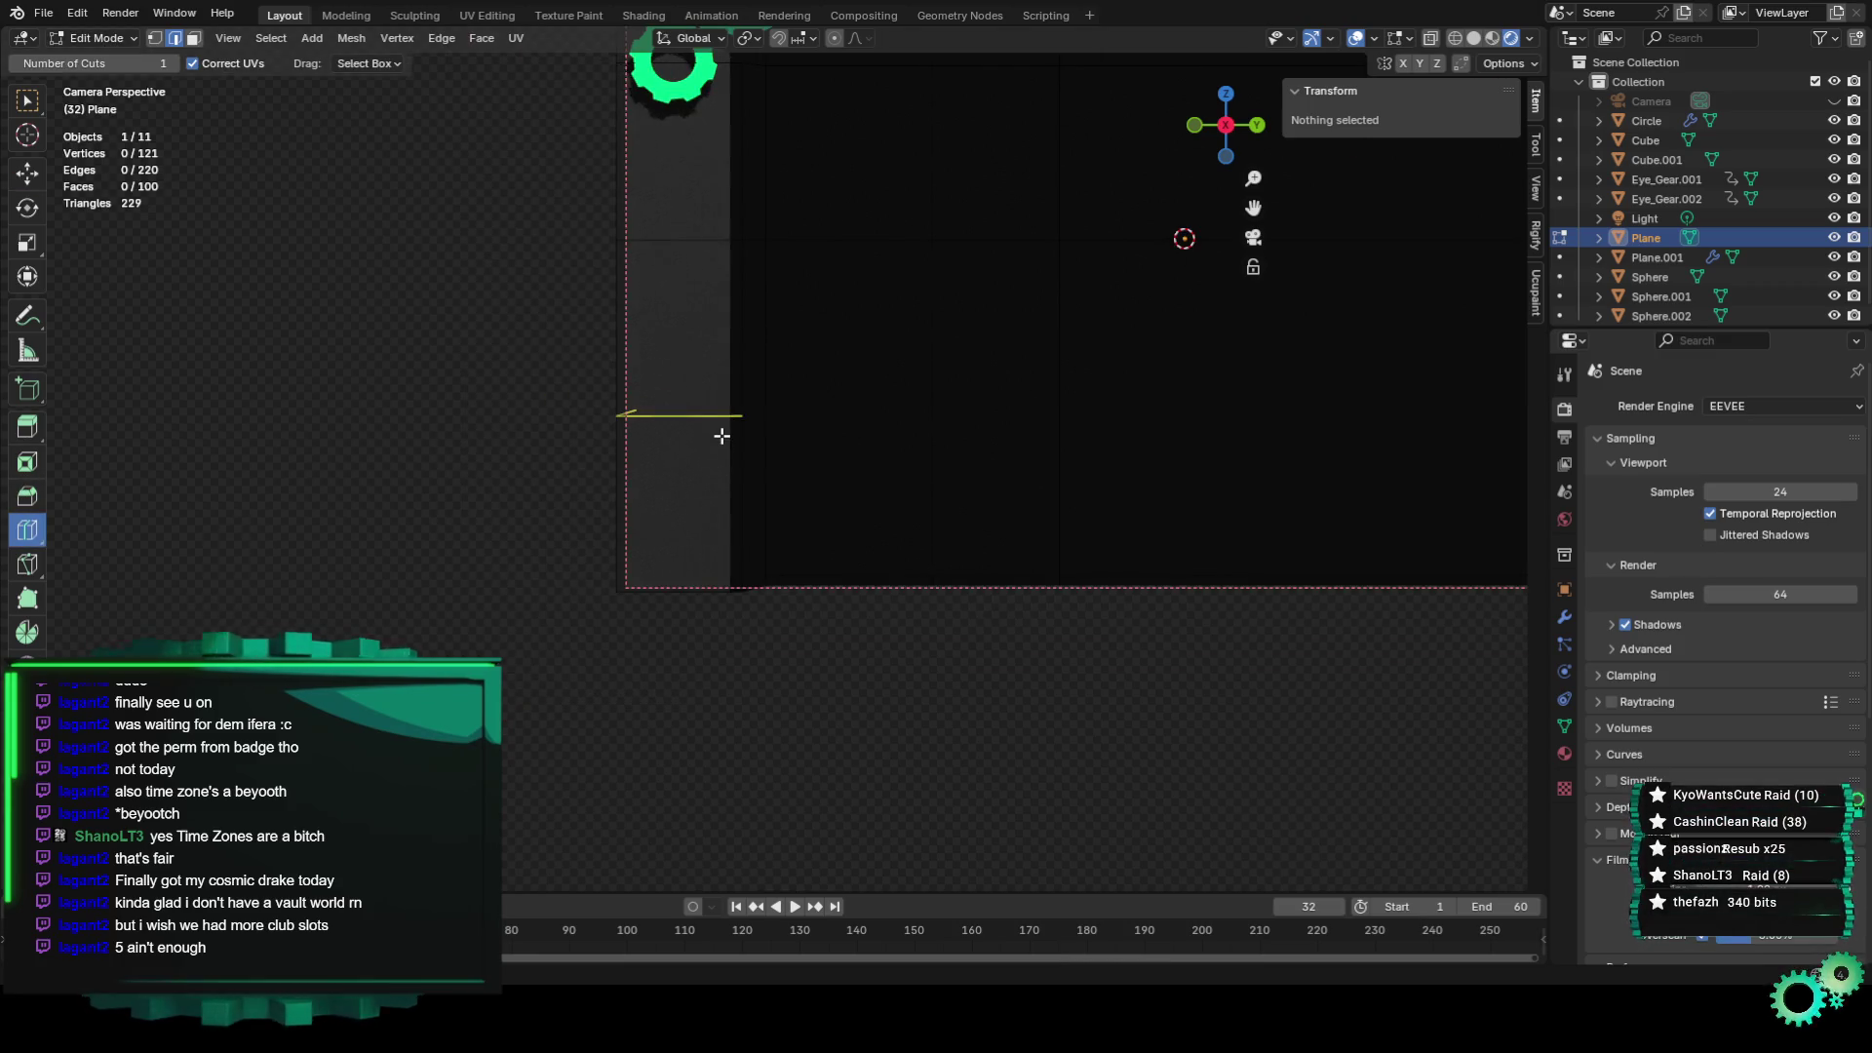
click(722, 435)
mouse_move(790, 597)
middle_down()
mouse_move(664, 610)
mouse_move(828, 580)
middle_up()
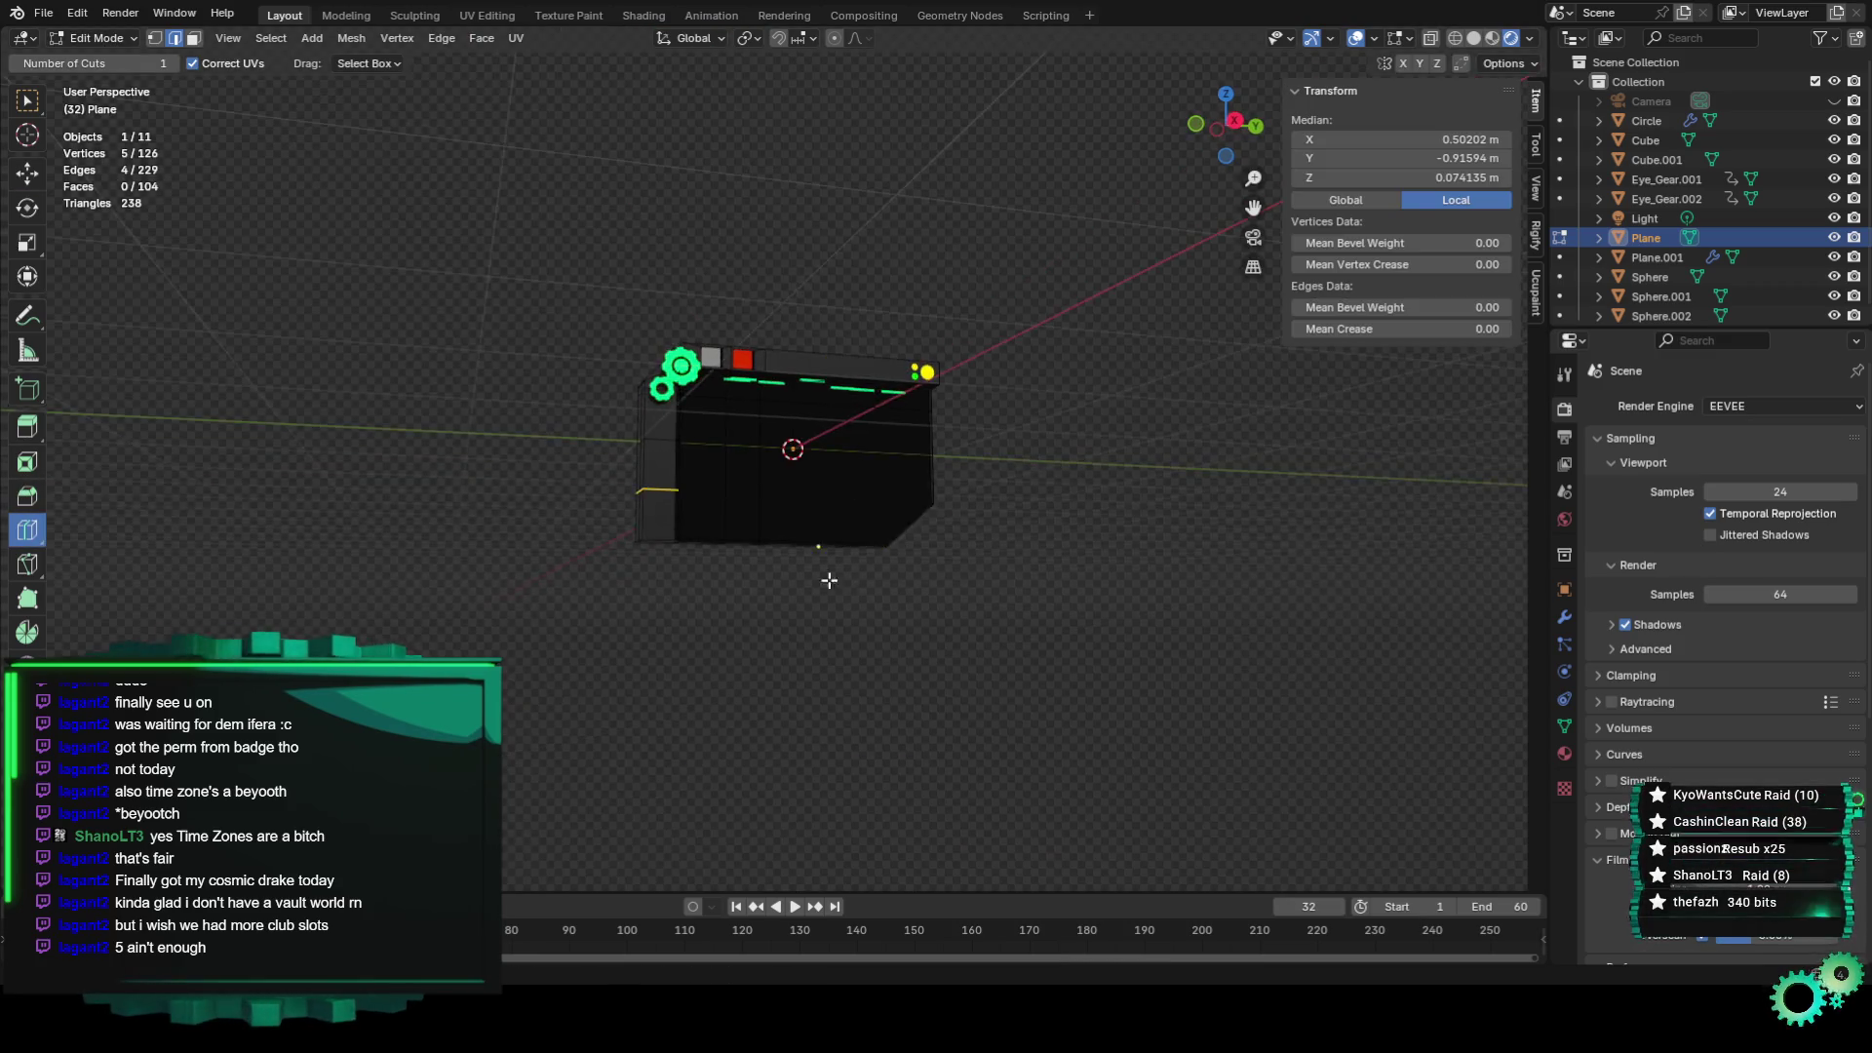
scroll(829, 581, up, 4)
scroll(741, 602, up, 3)
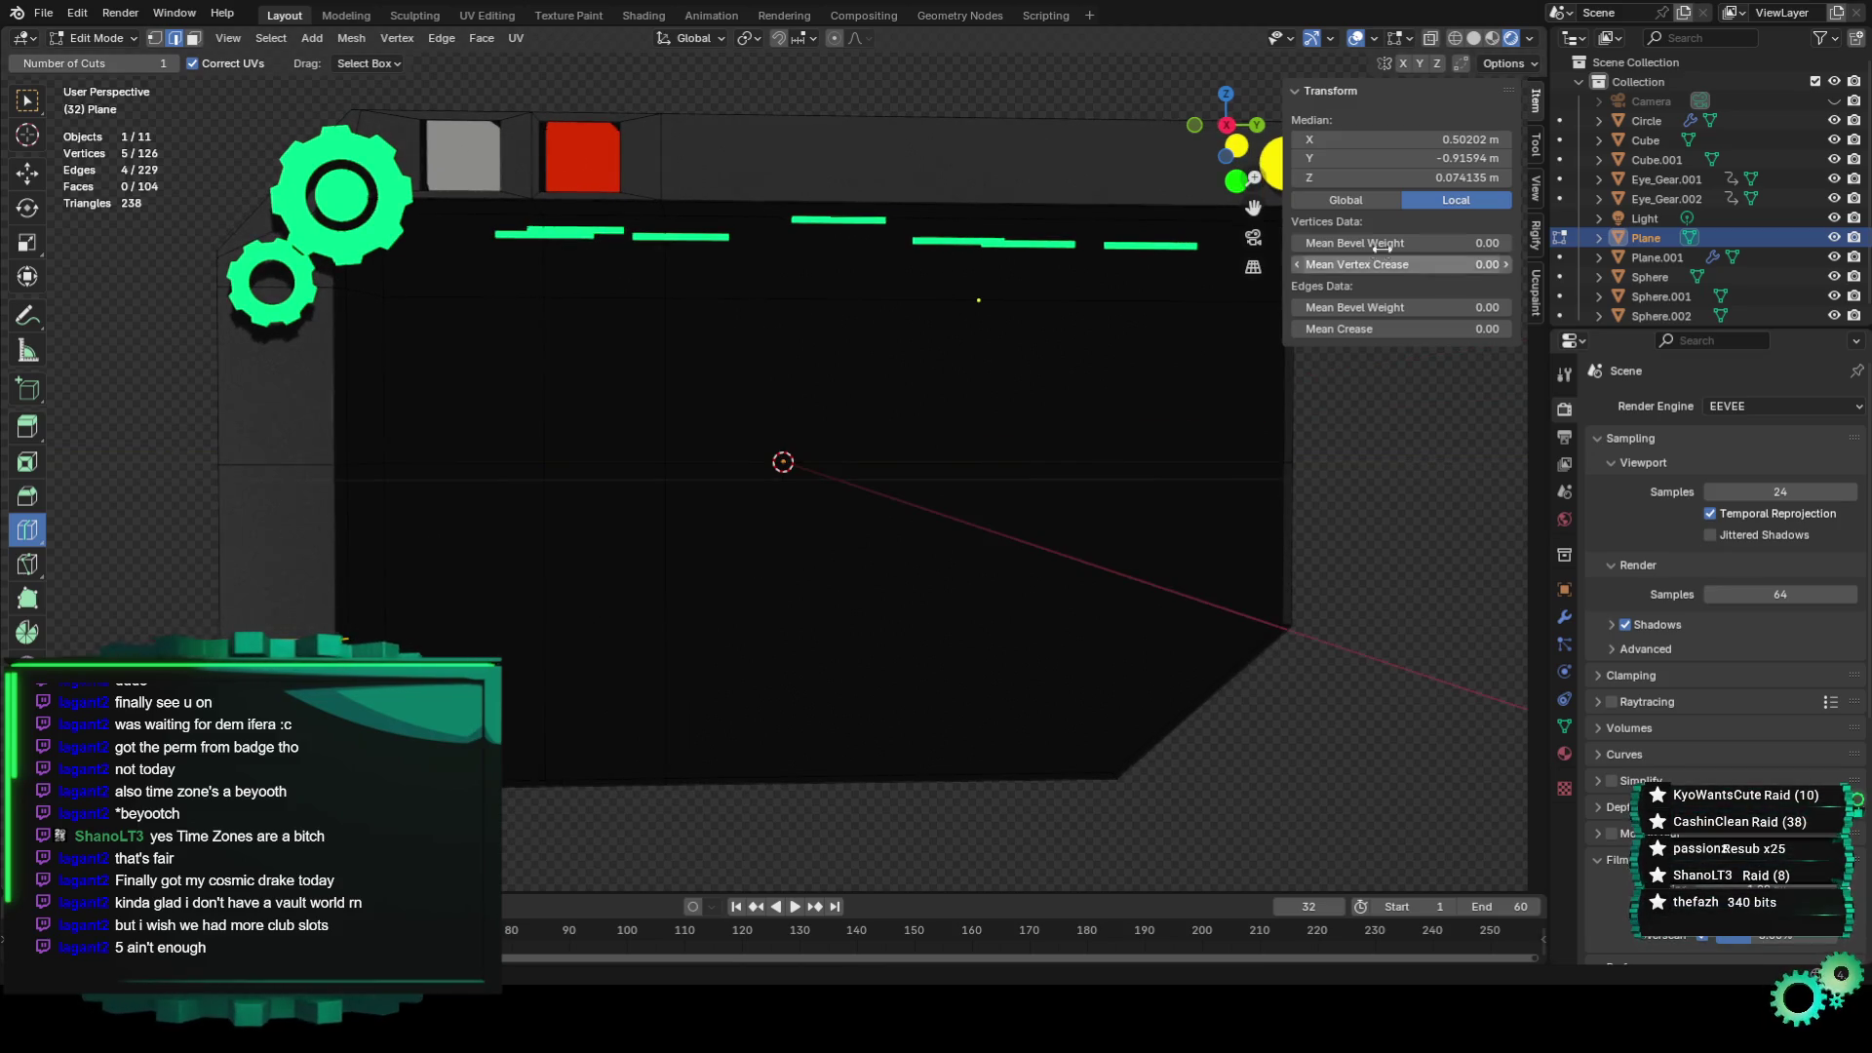
scroll(741, 526, up, 5)
mouse_move(722, 505)
middle_down()
mouse_move(823, 554)
mouse_move(53, 195)
middle_up()
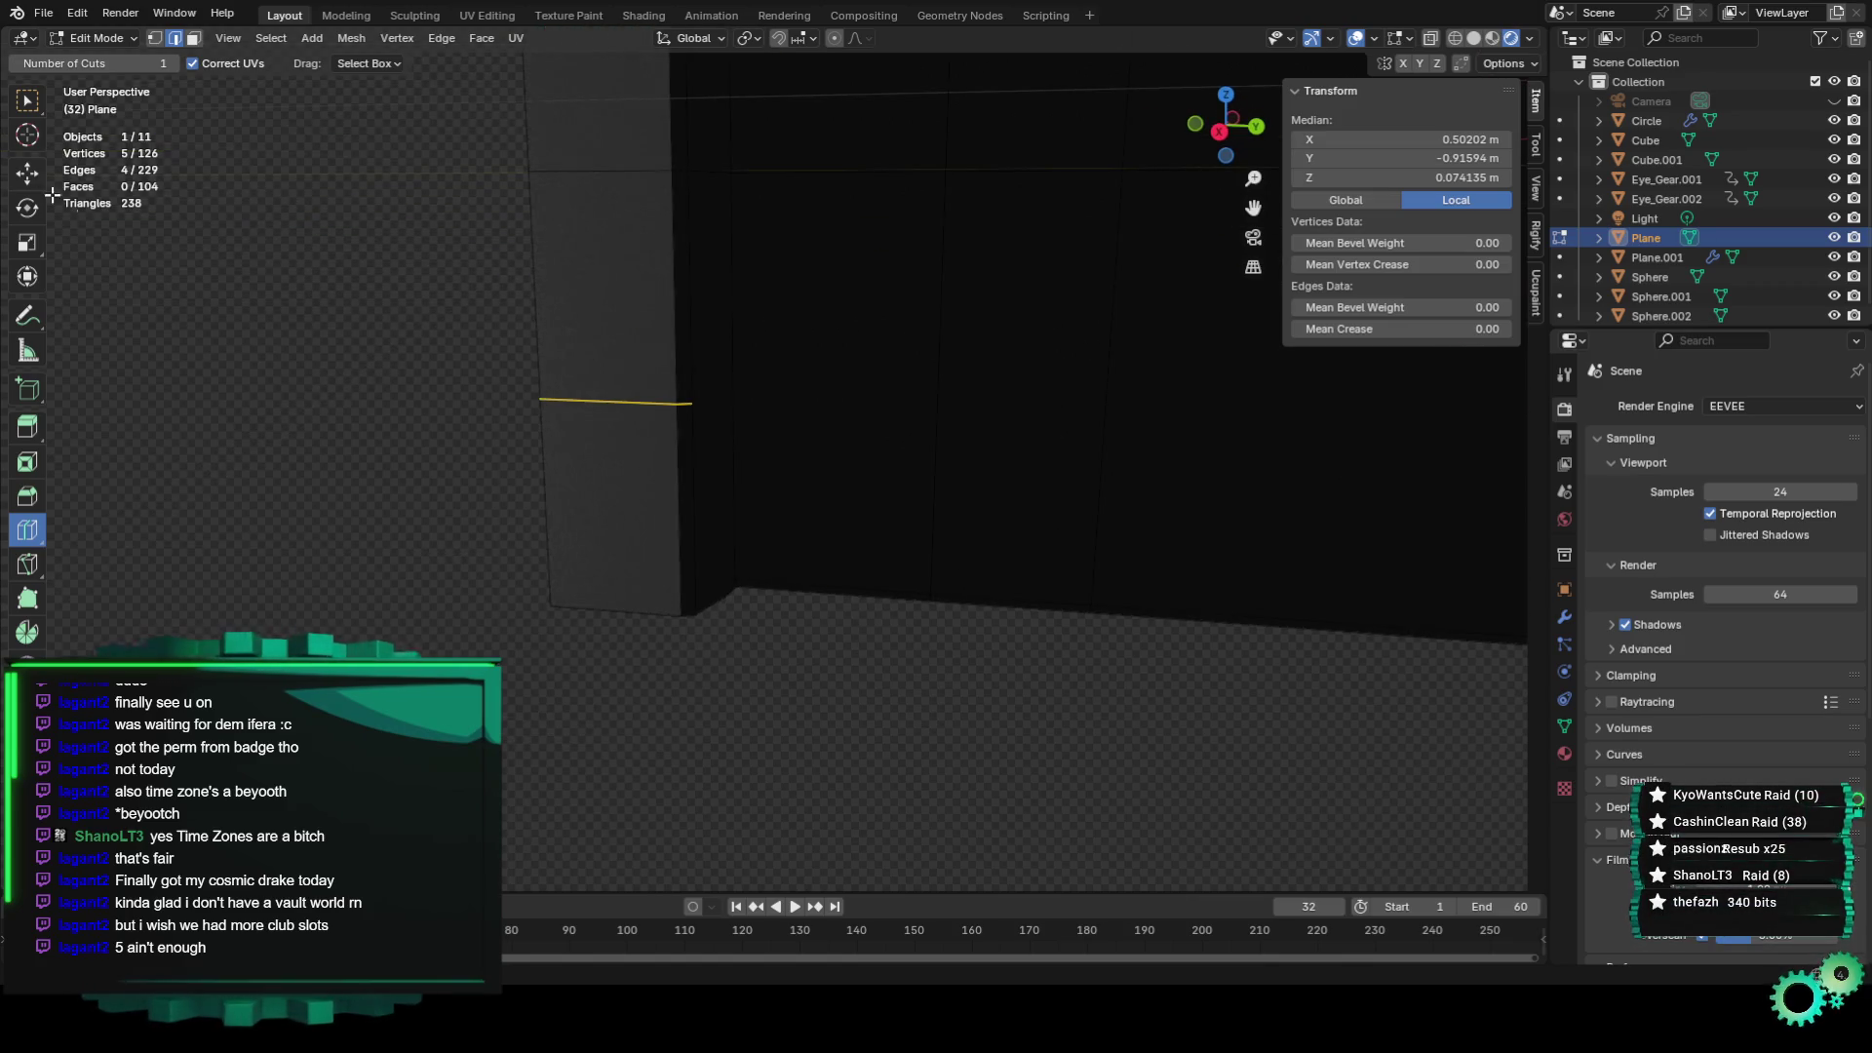
Add more loop cuts on the left border, sliding the last one downward.
click(132, 39)
click(92, 61)
scroll(722, 487, down, 3)
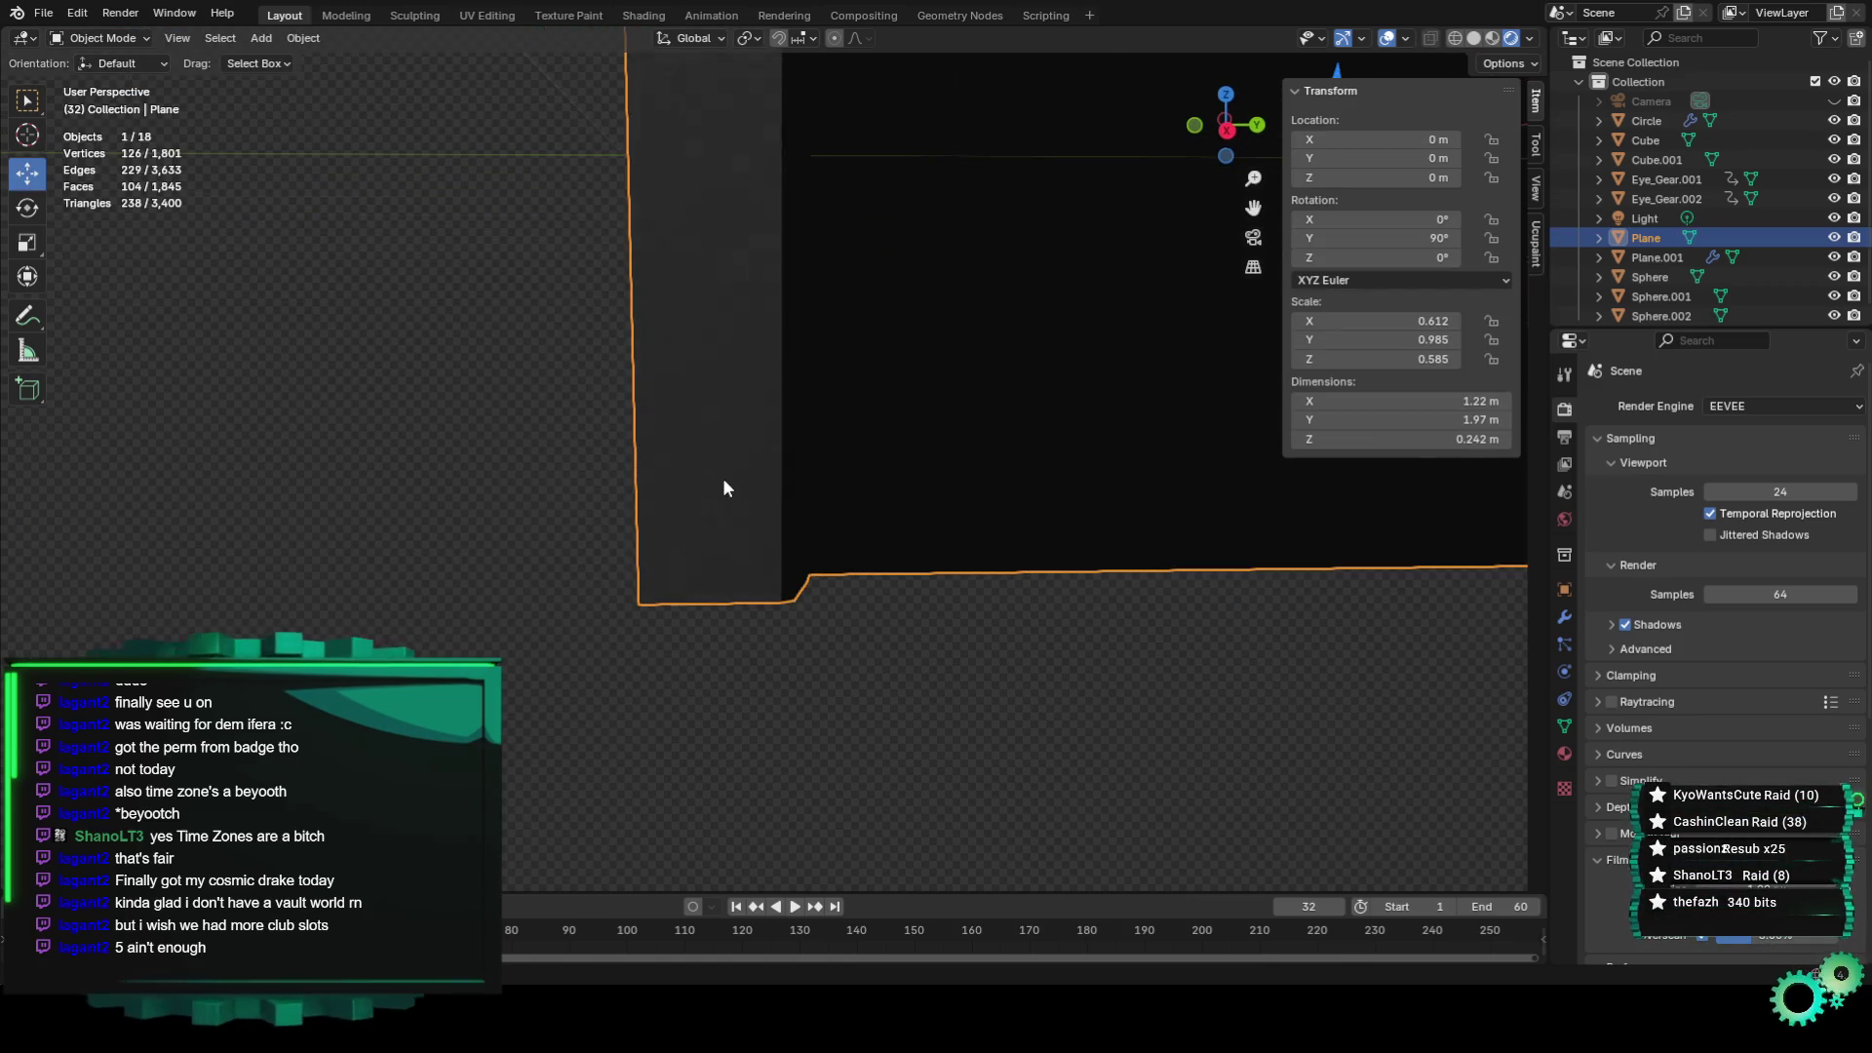
click(103, 38)
click(111, 81)
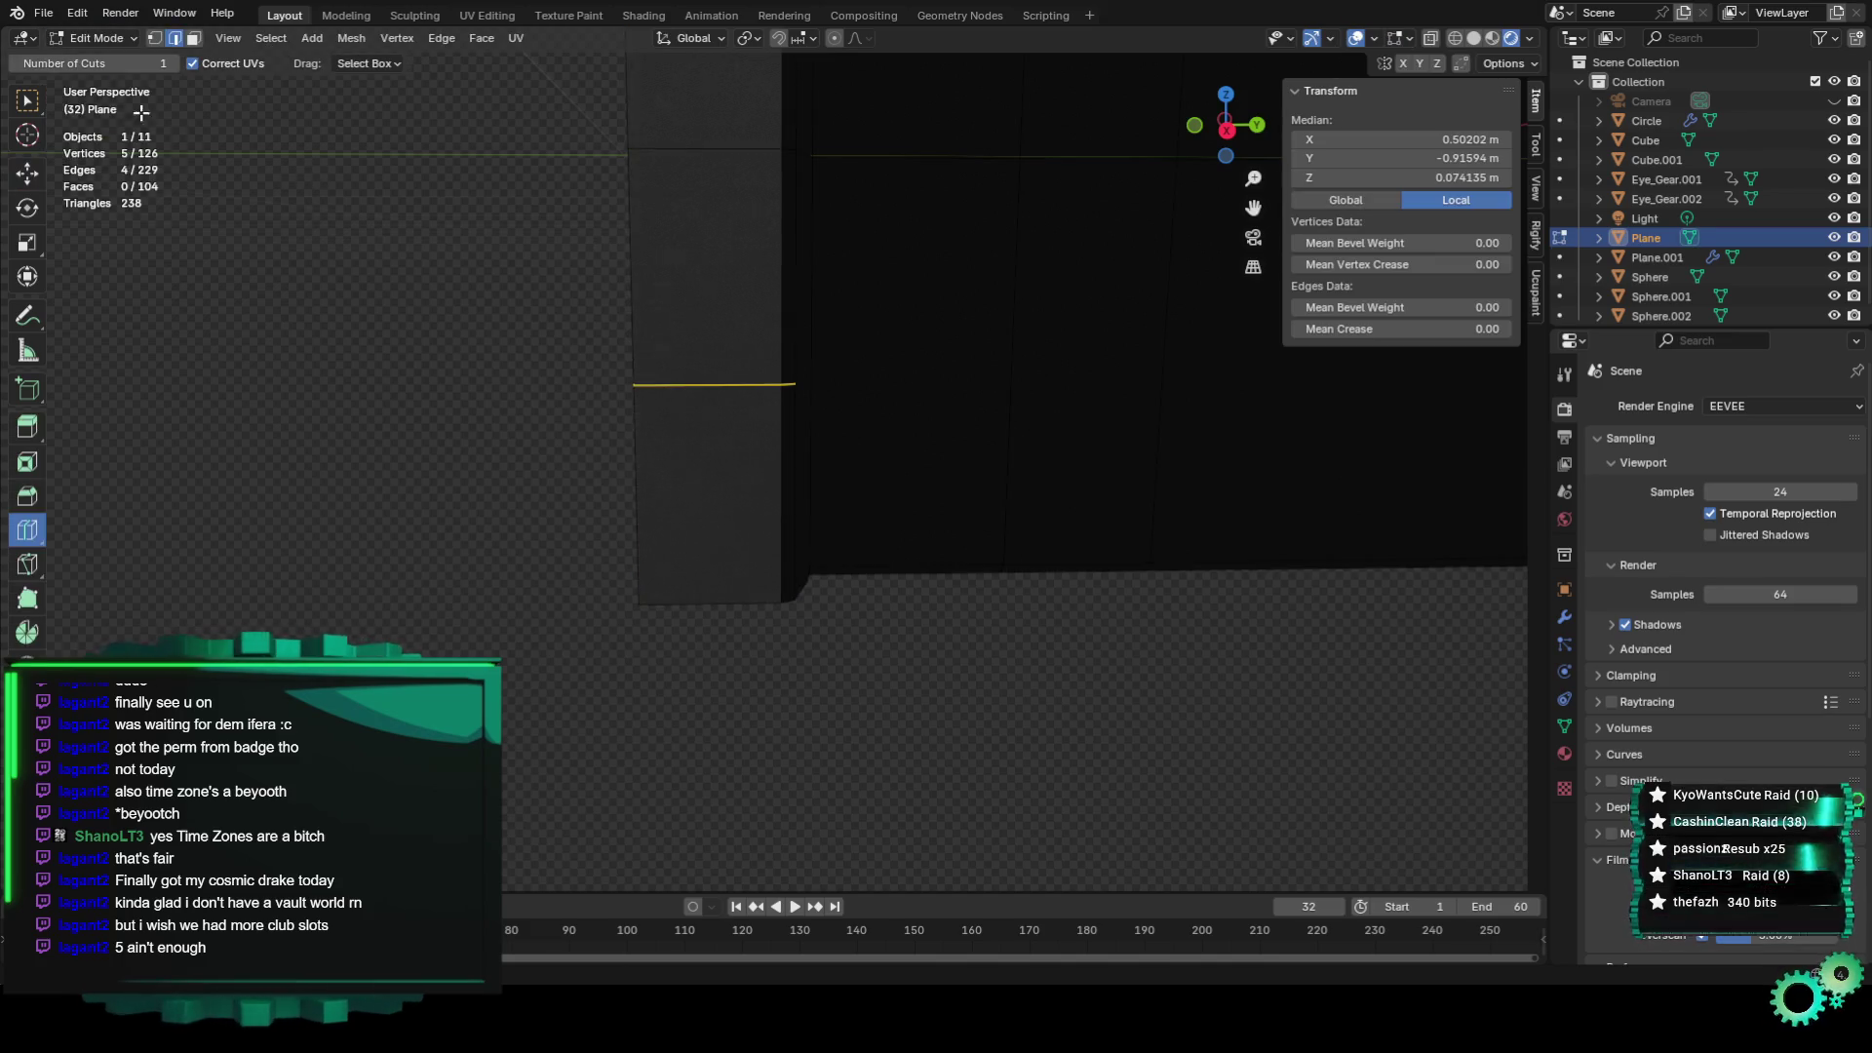
mouse_move(664, 434)
middle_down()
mouse_move(612, 468)
mouse_move(676, 446)
middle_up()
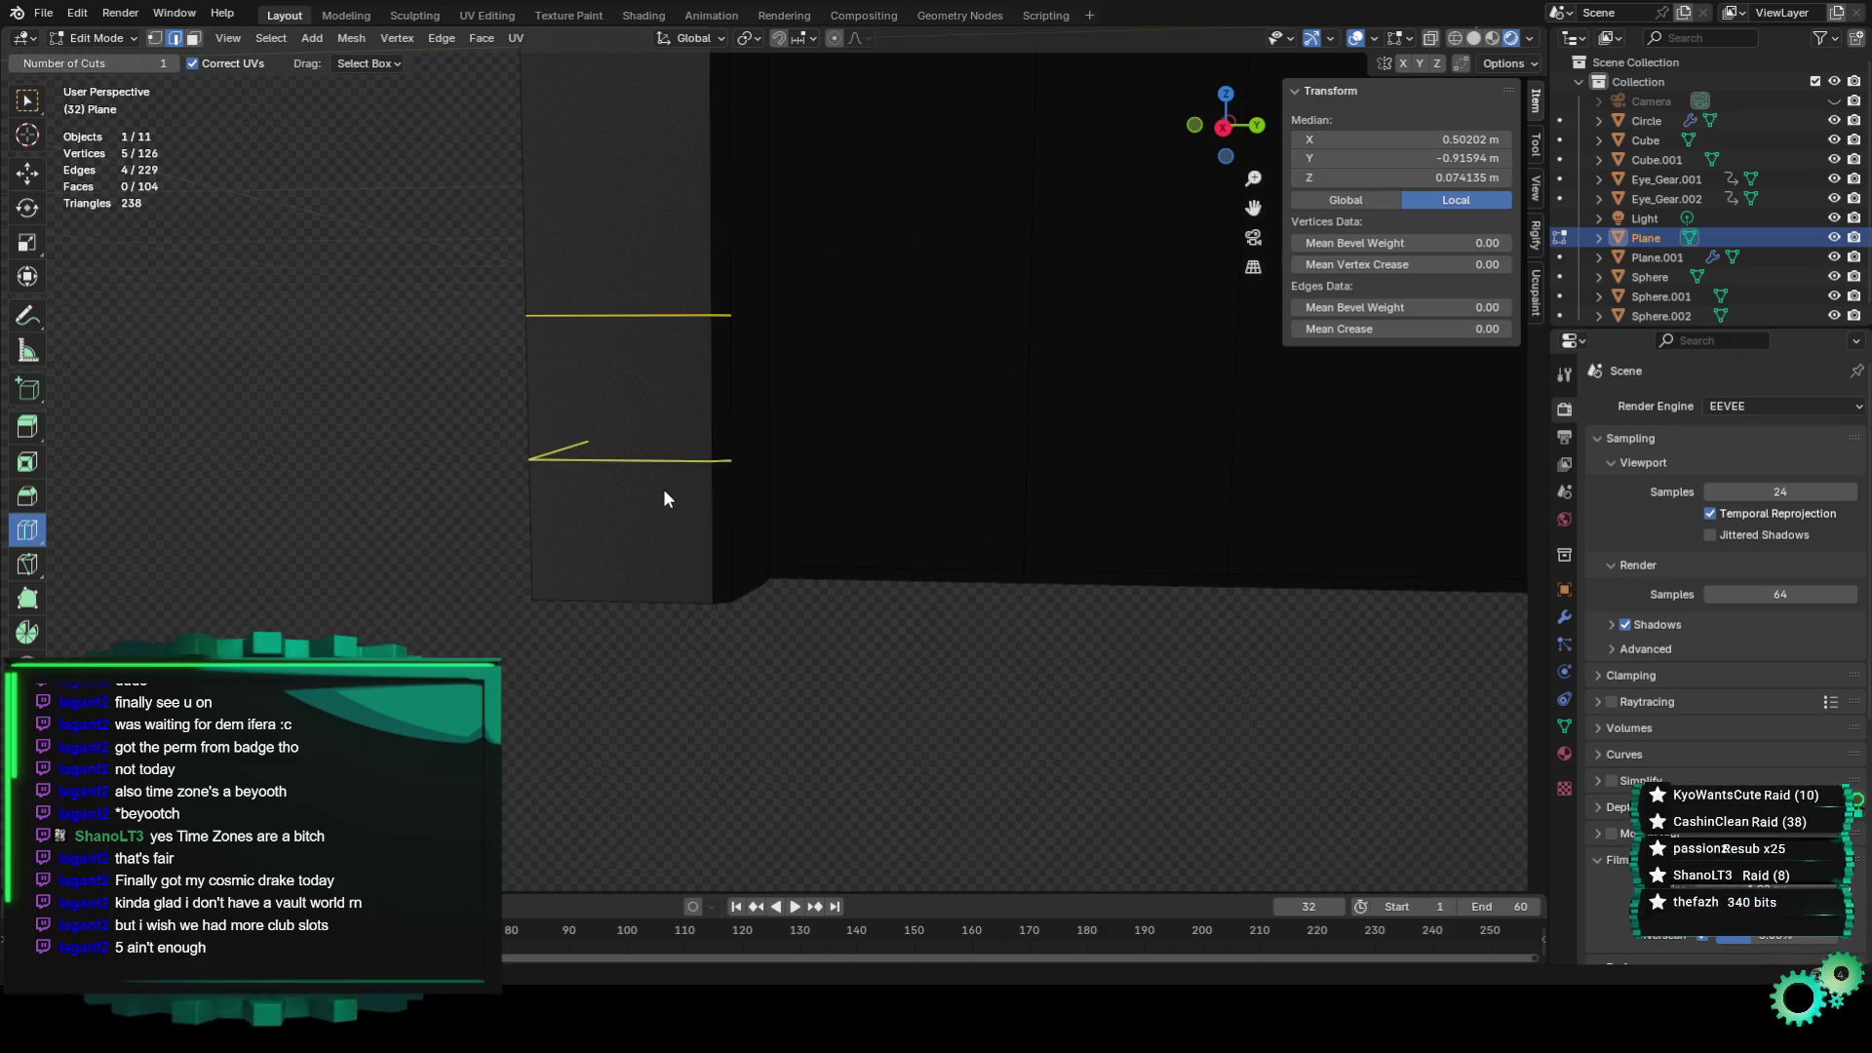
click(683, 456)
mouse_move(689, 552)
middle_down()
mouse_move(730, 538)
mouse_move(723, 484)
mouse_move(753, 603)
mouse_move(718, 605)
mouse_move(765, 677)
mouse_move(659, 630)
mouse_move(903, 717)
mouse_move(655, 421)
middle_up()
click(723, 484)
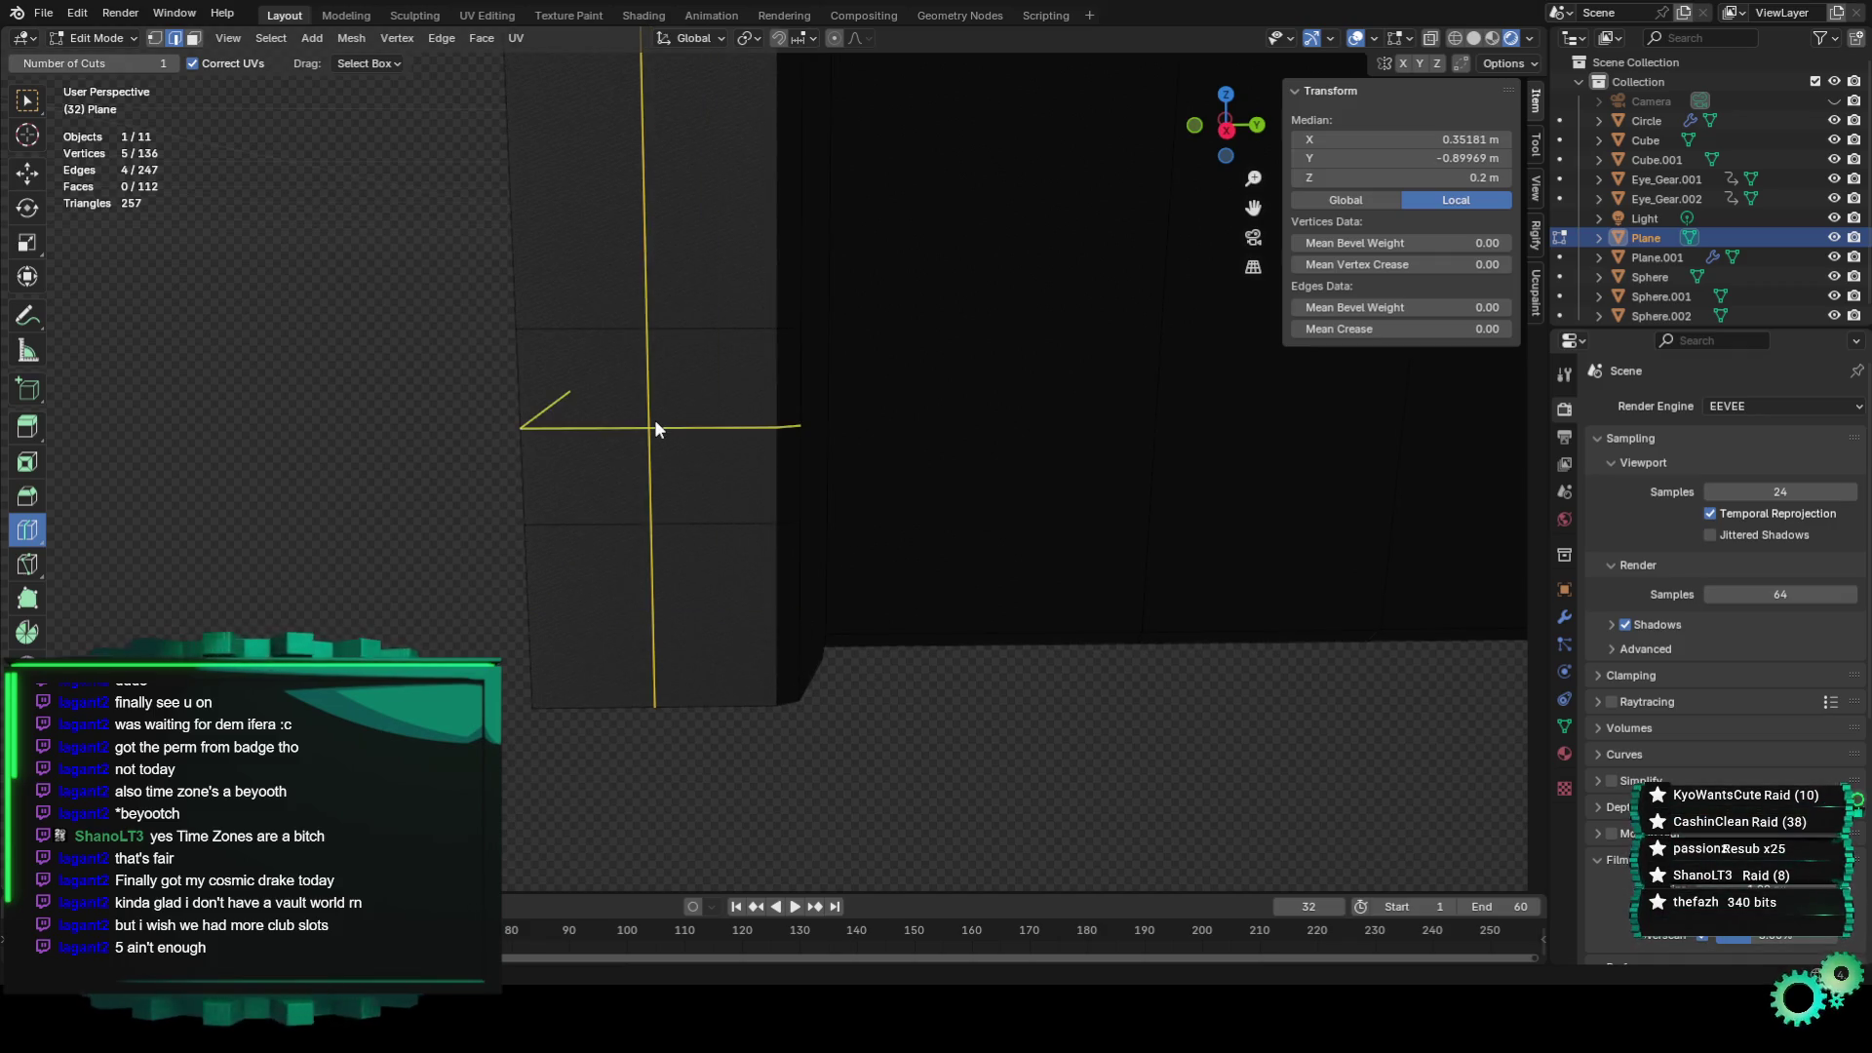
drag(656, 427, 634, 614)
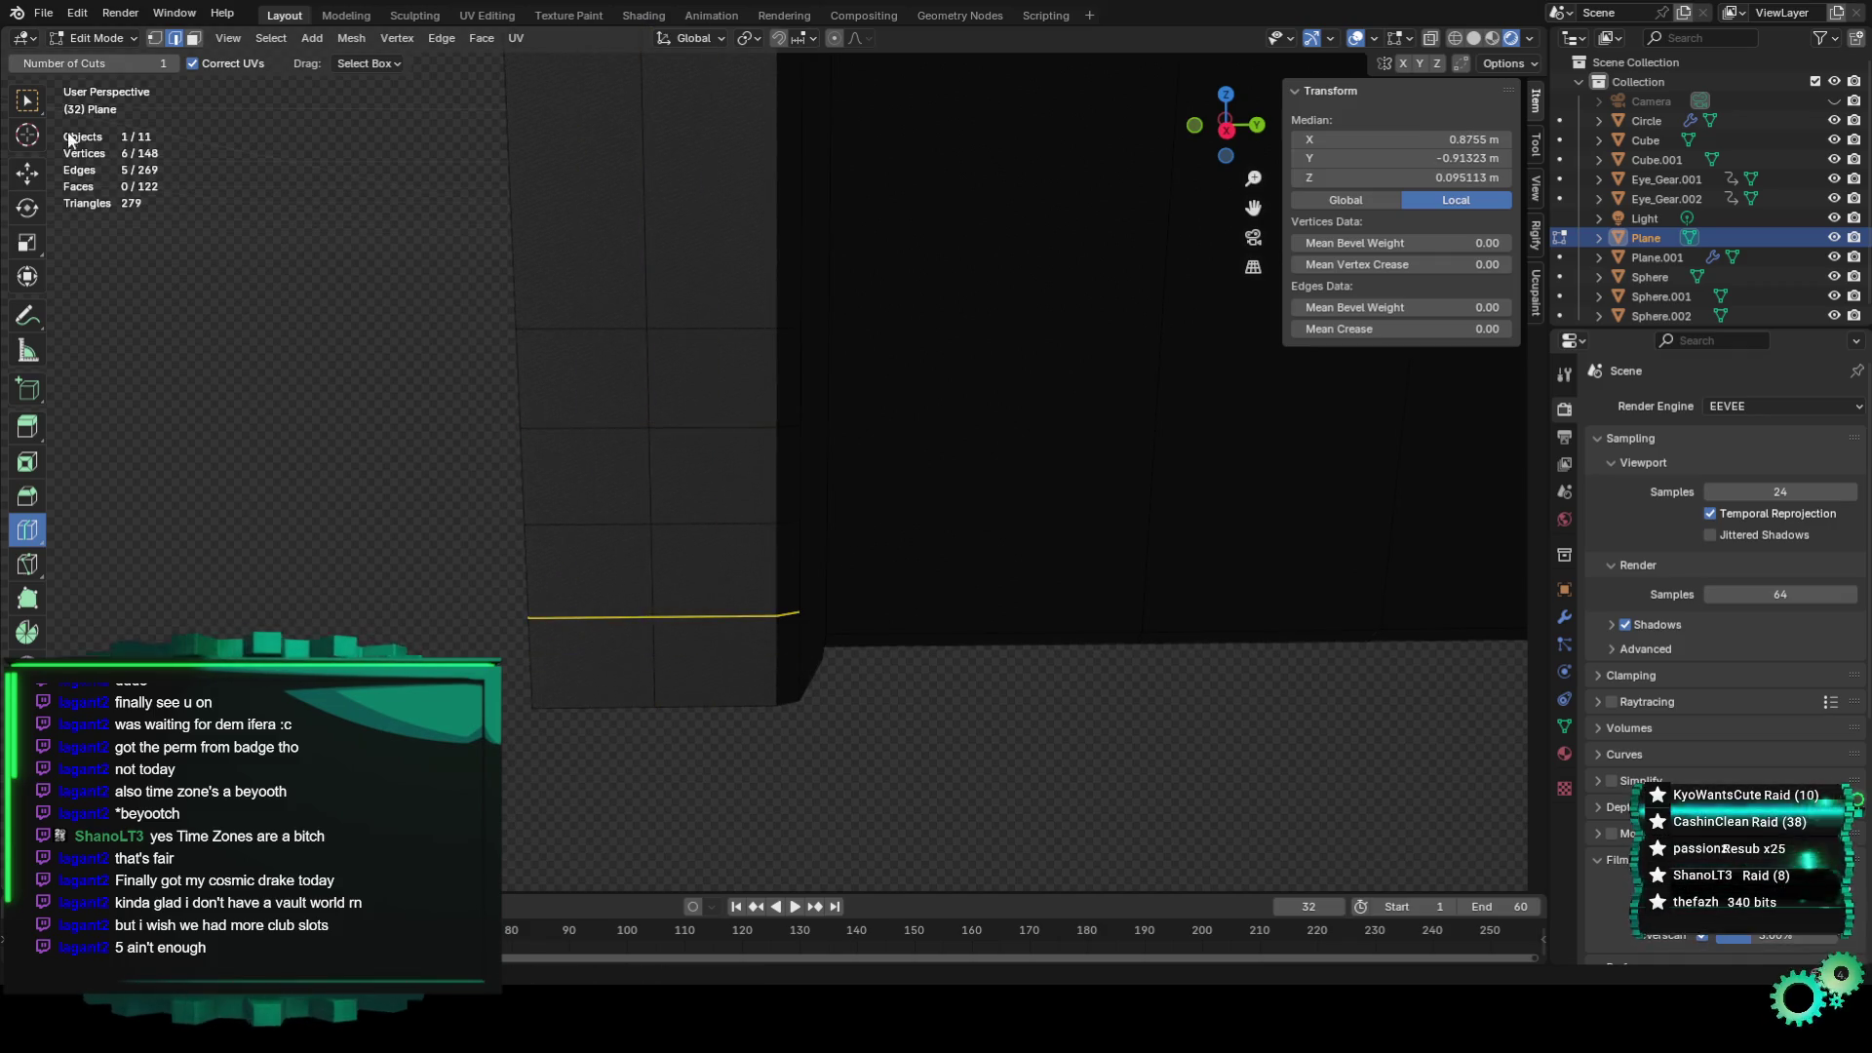
Place the last loop lower, then select faces on the left border in face mode.
click(27, 174)
click(712, 565)
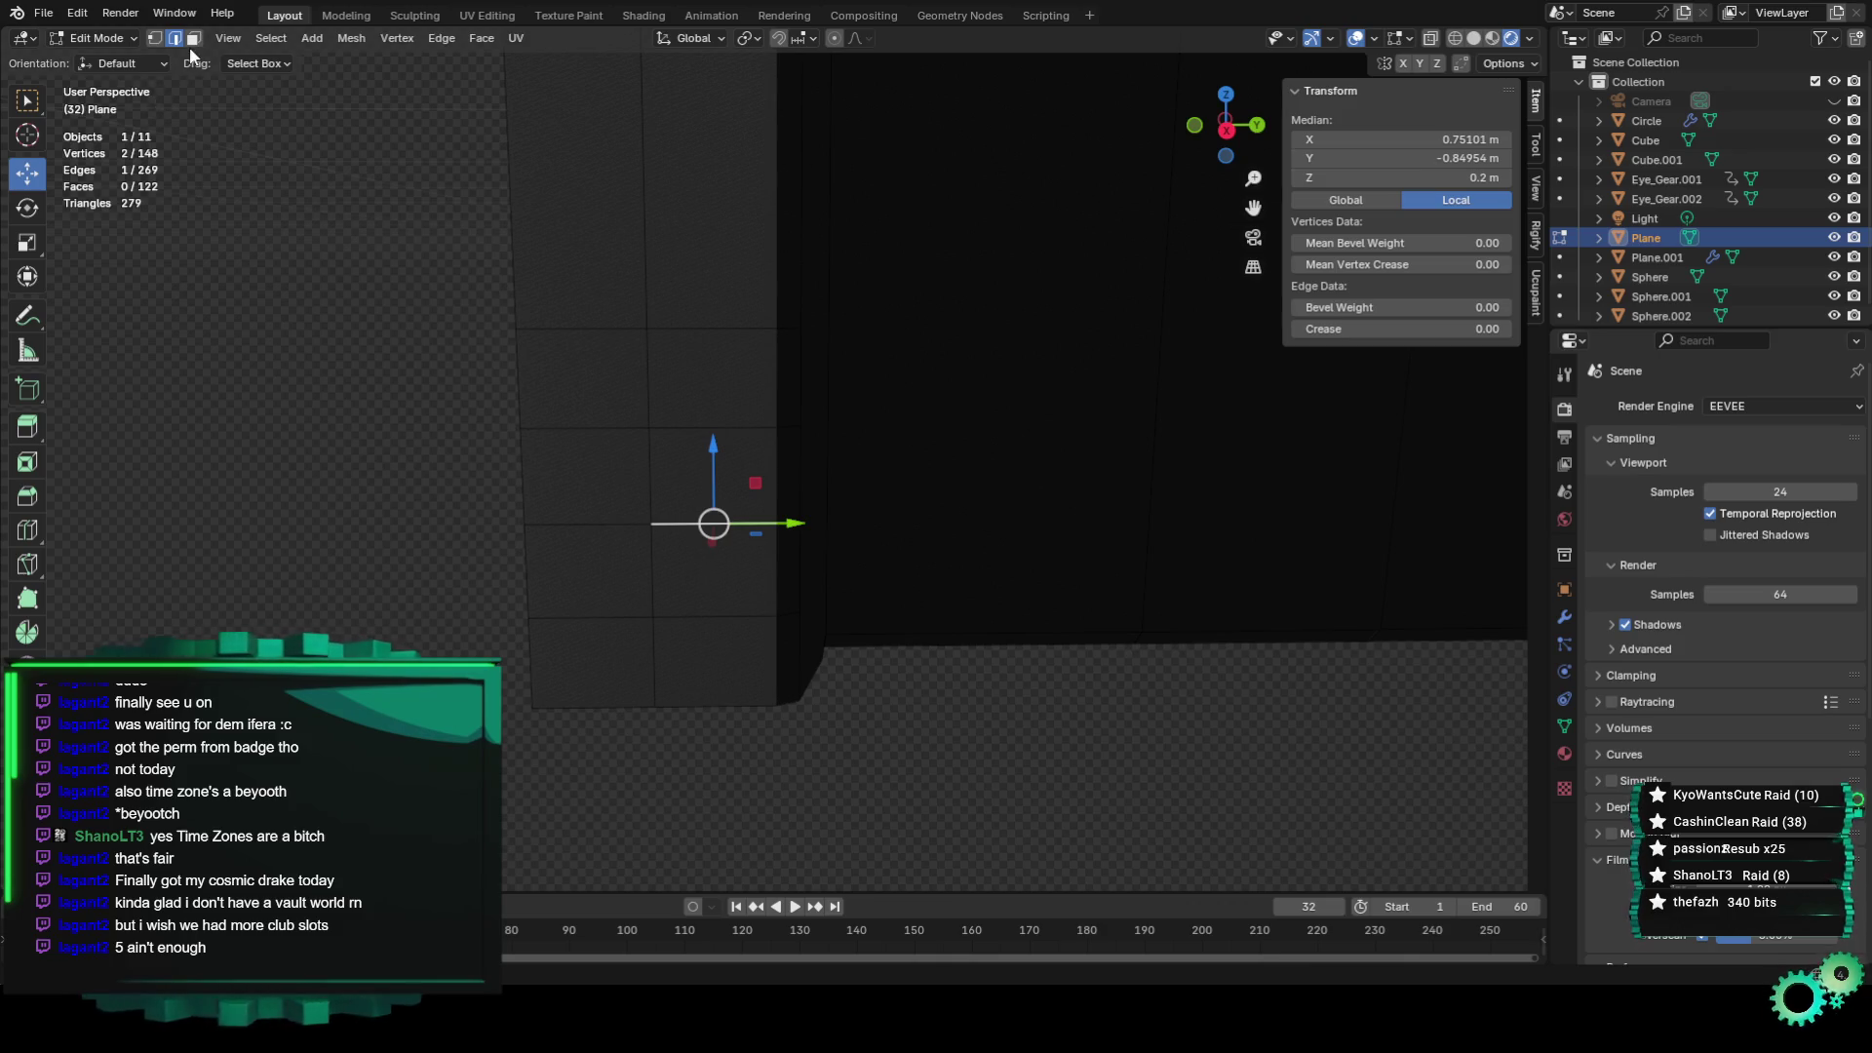
click(193, 38)
click(711, 603)
shift+click(704, 505)
shift+click(547, 474)
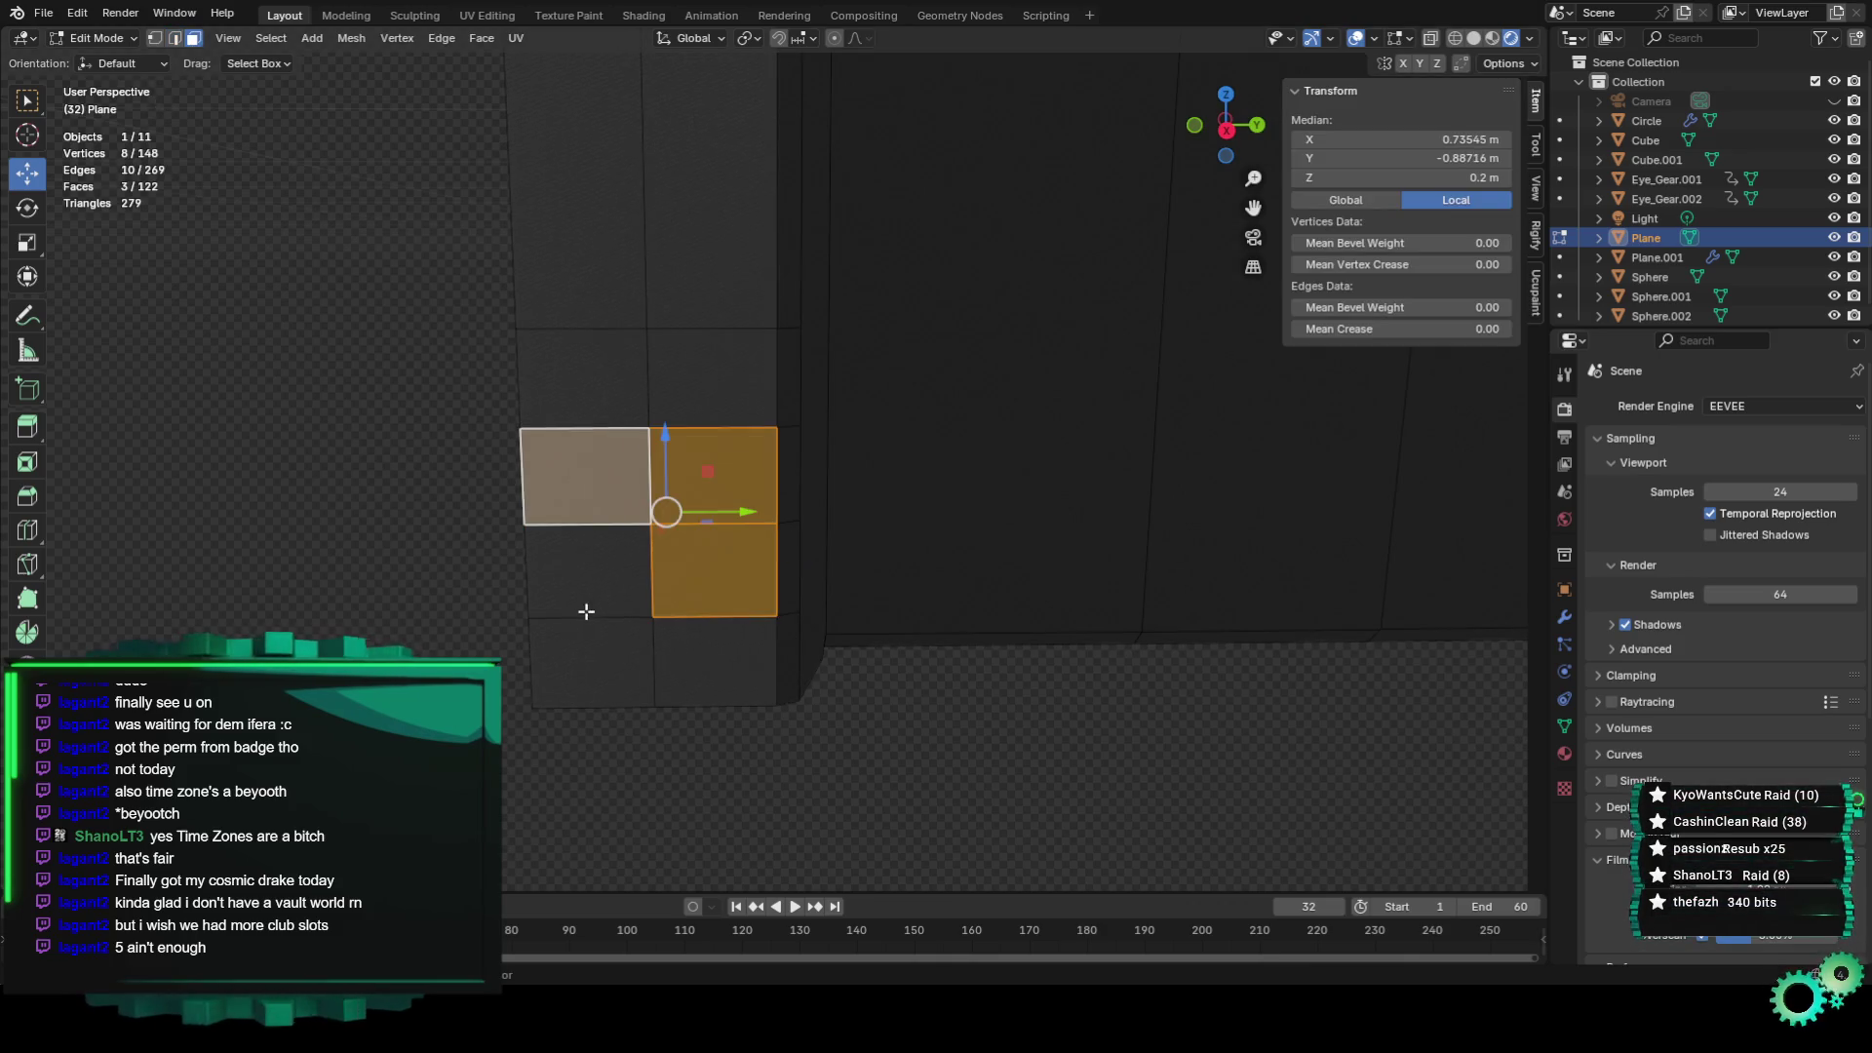
shift+click(586, 612)
click(741, 486)
Undo a trial extrude-and-scale of a border face, then set the pivot point to 3D Cursor.
key(e)
key(s)
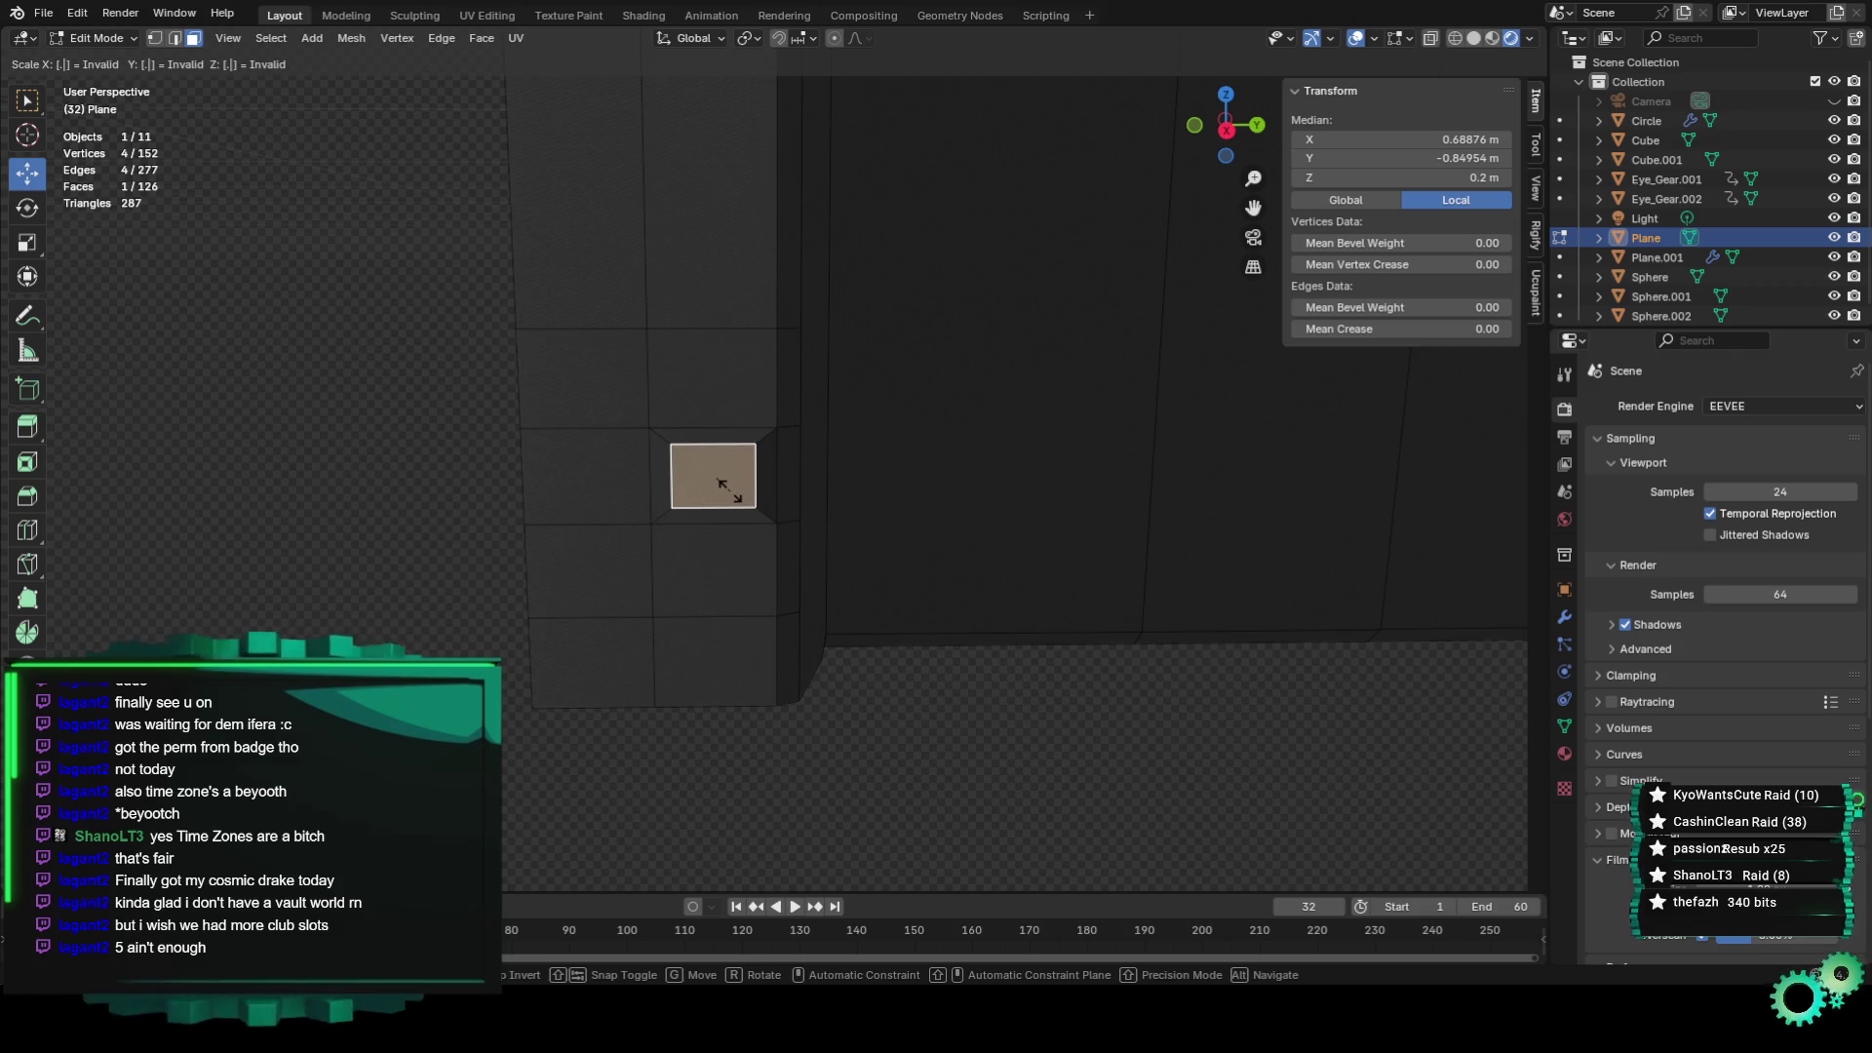
key(Escape)
key(ctrl+z)
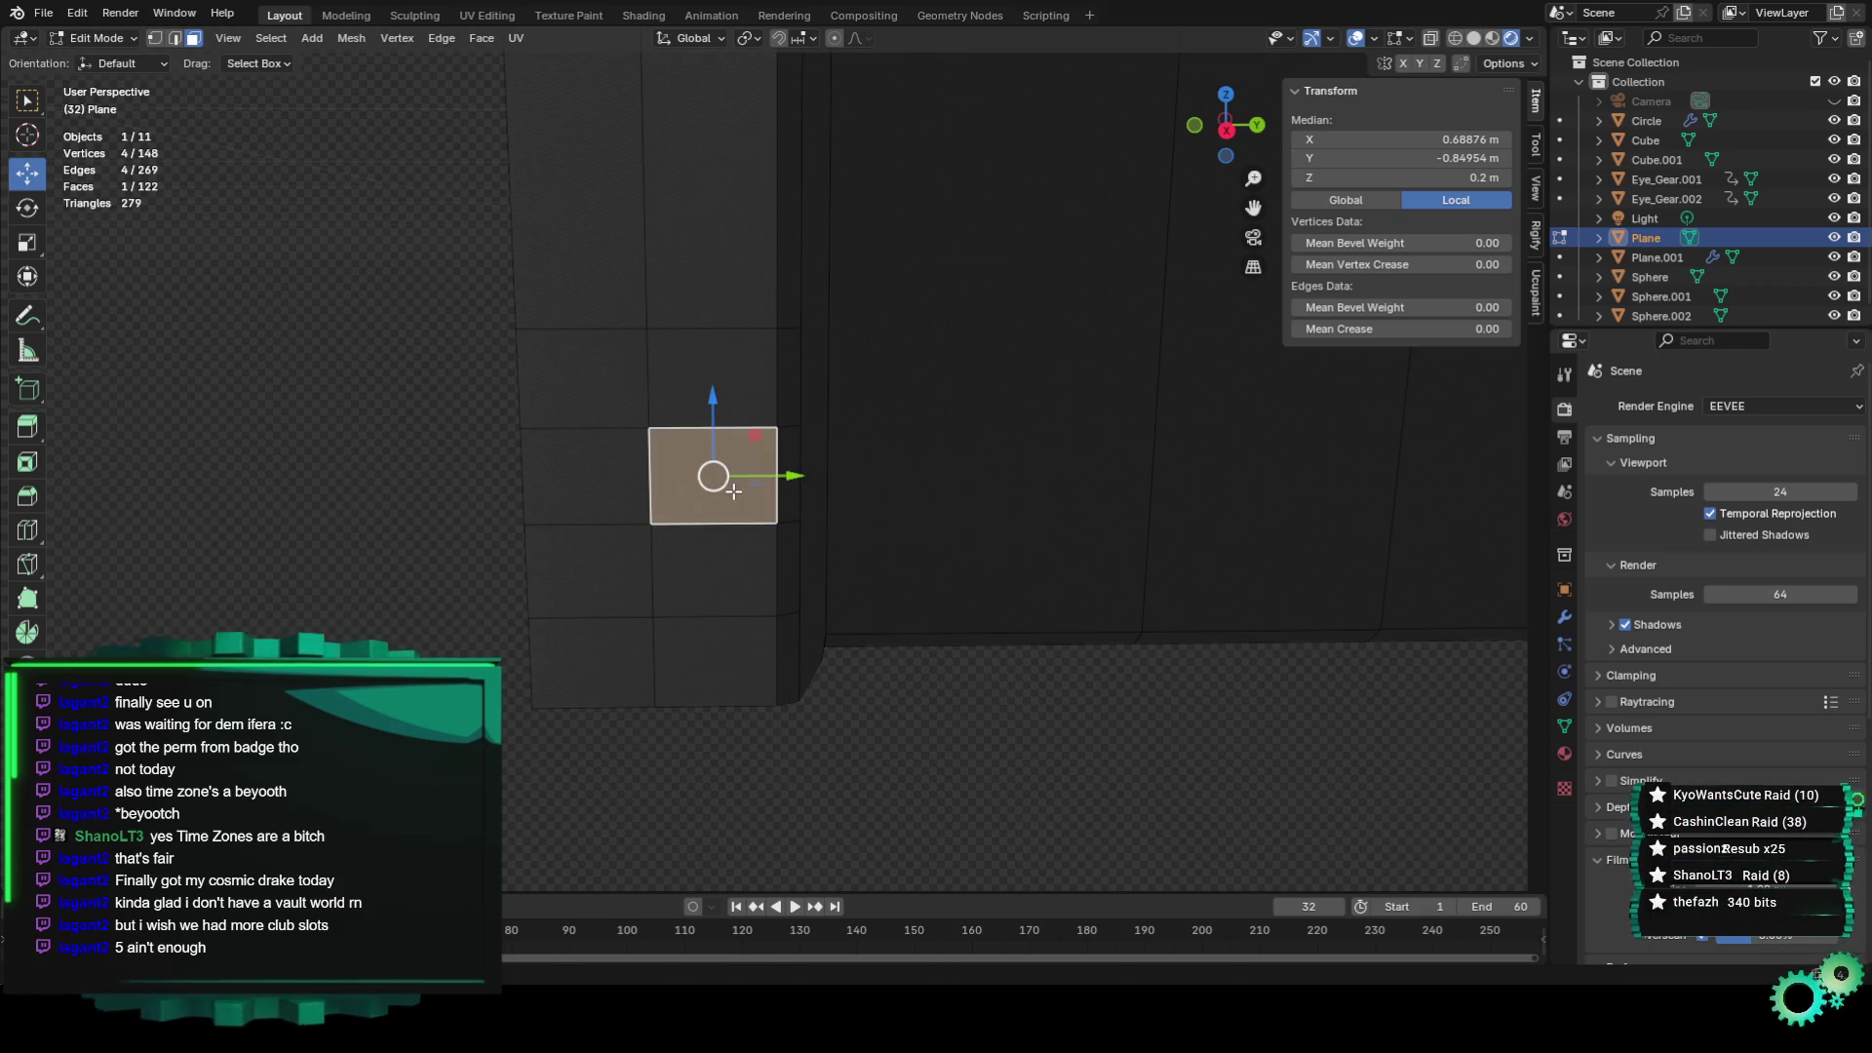
key(period)
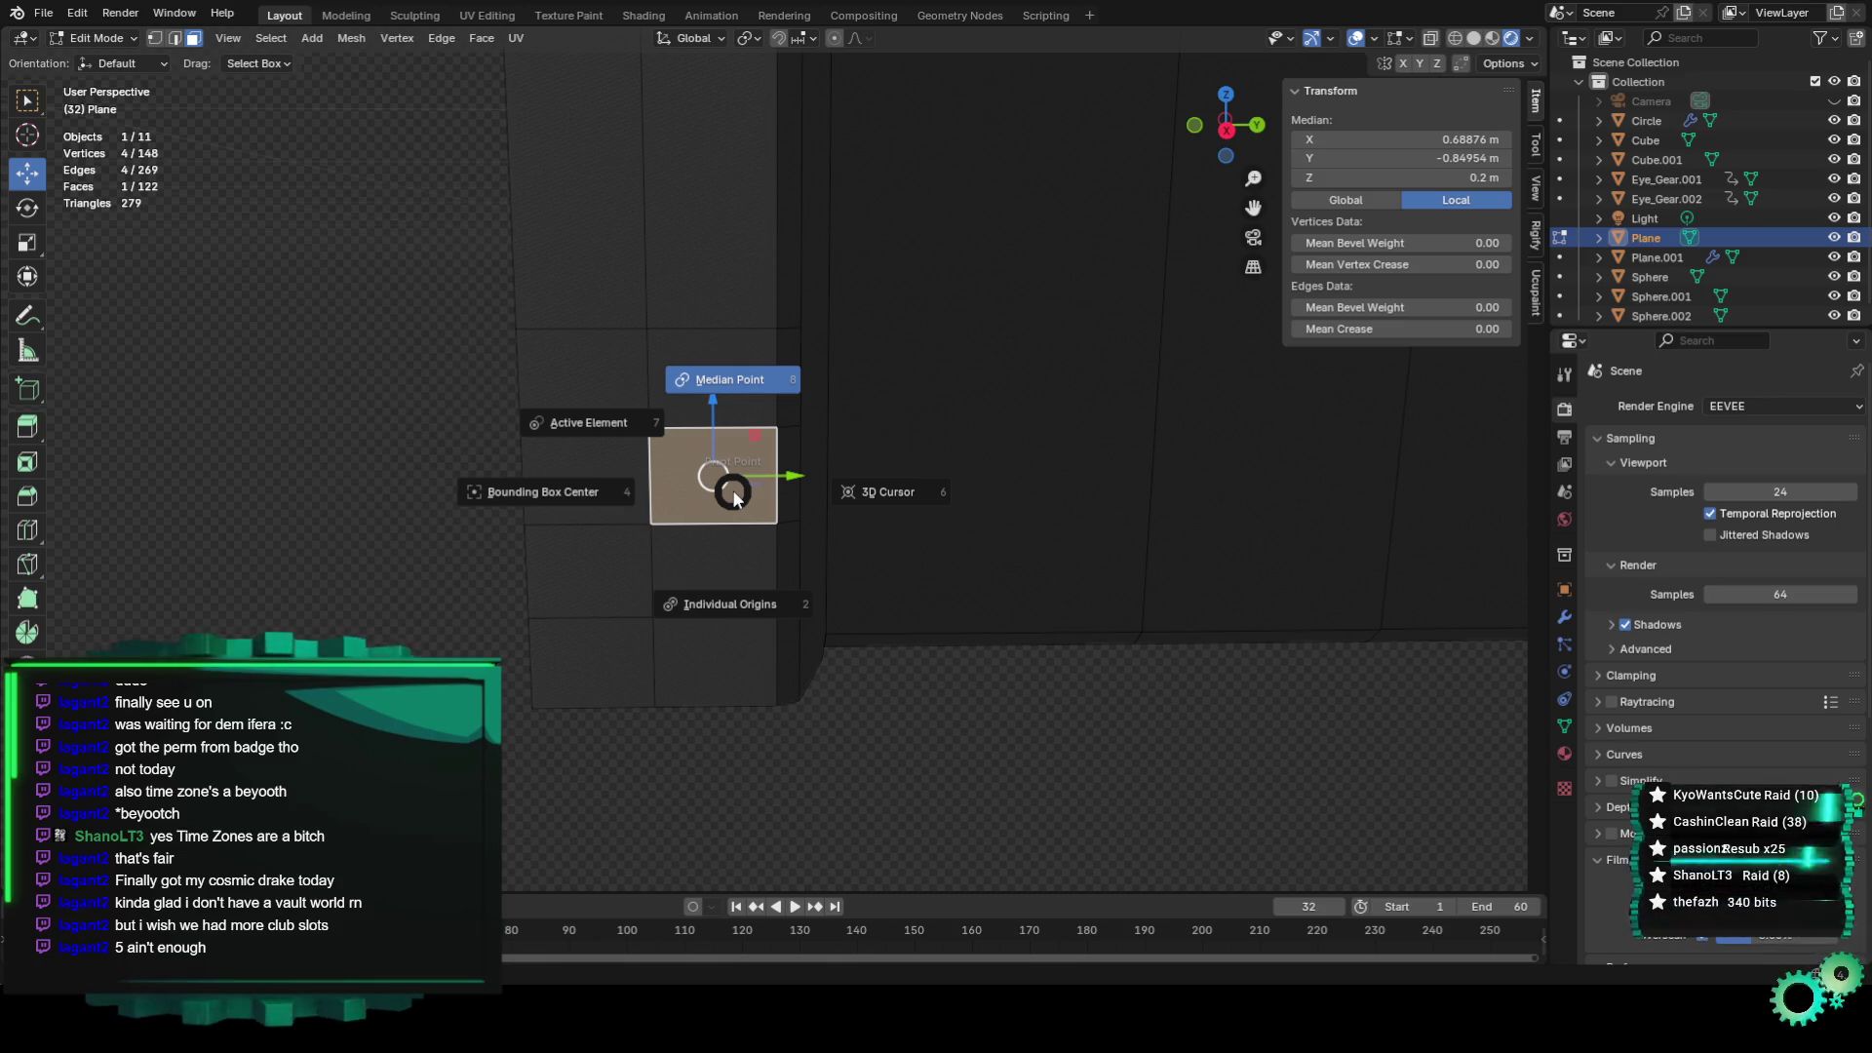
click(1031, 709)
Test moving, growing and edge selections on the border, ending with one border face selected.
key(g)
click(656, 473)
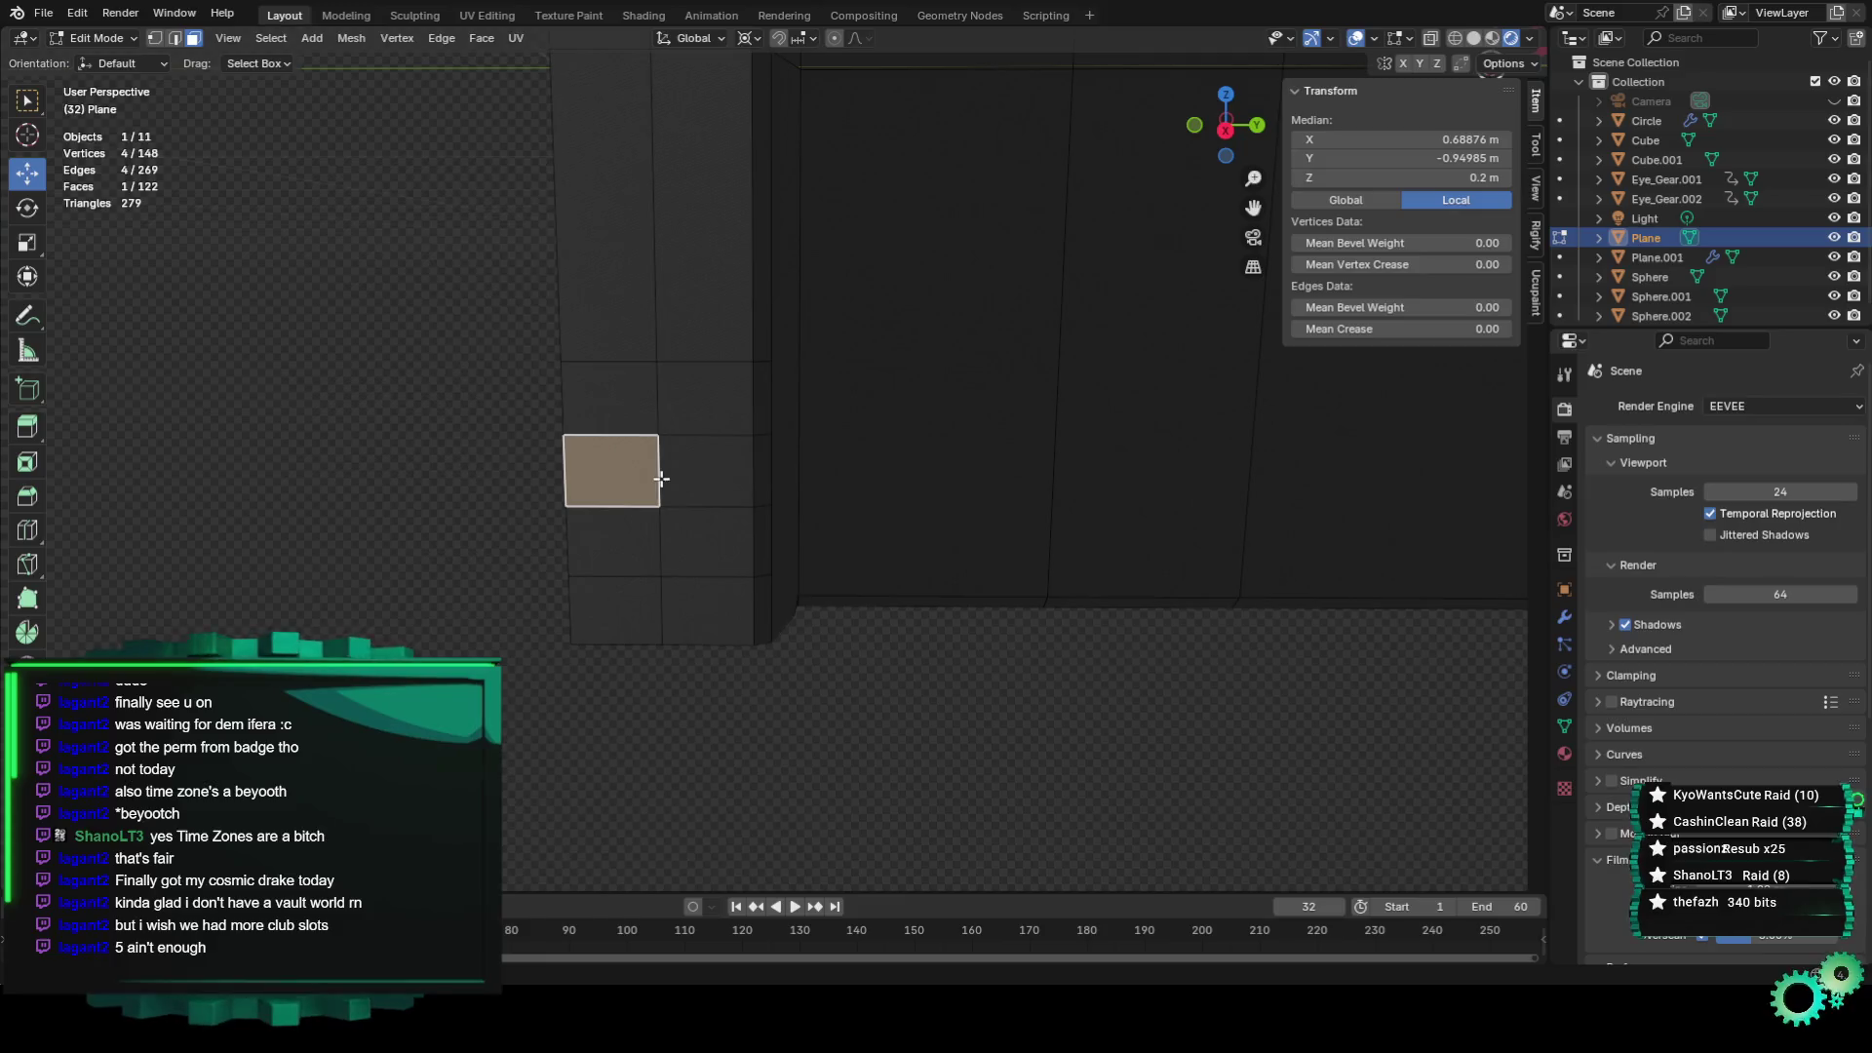
scroll(785, 493, down, 5)
key(ctrl+KP_Add)
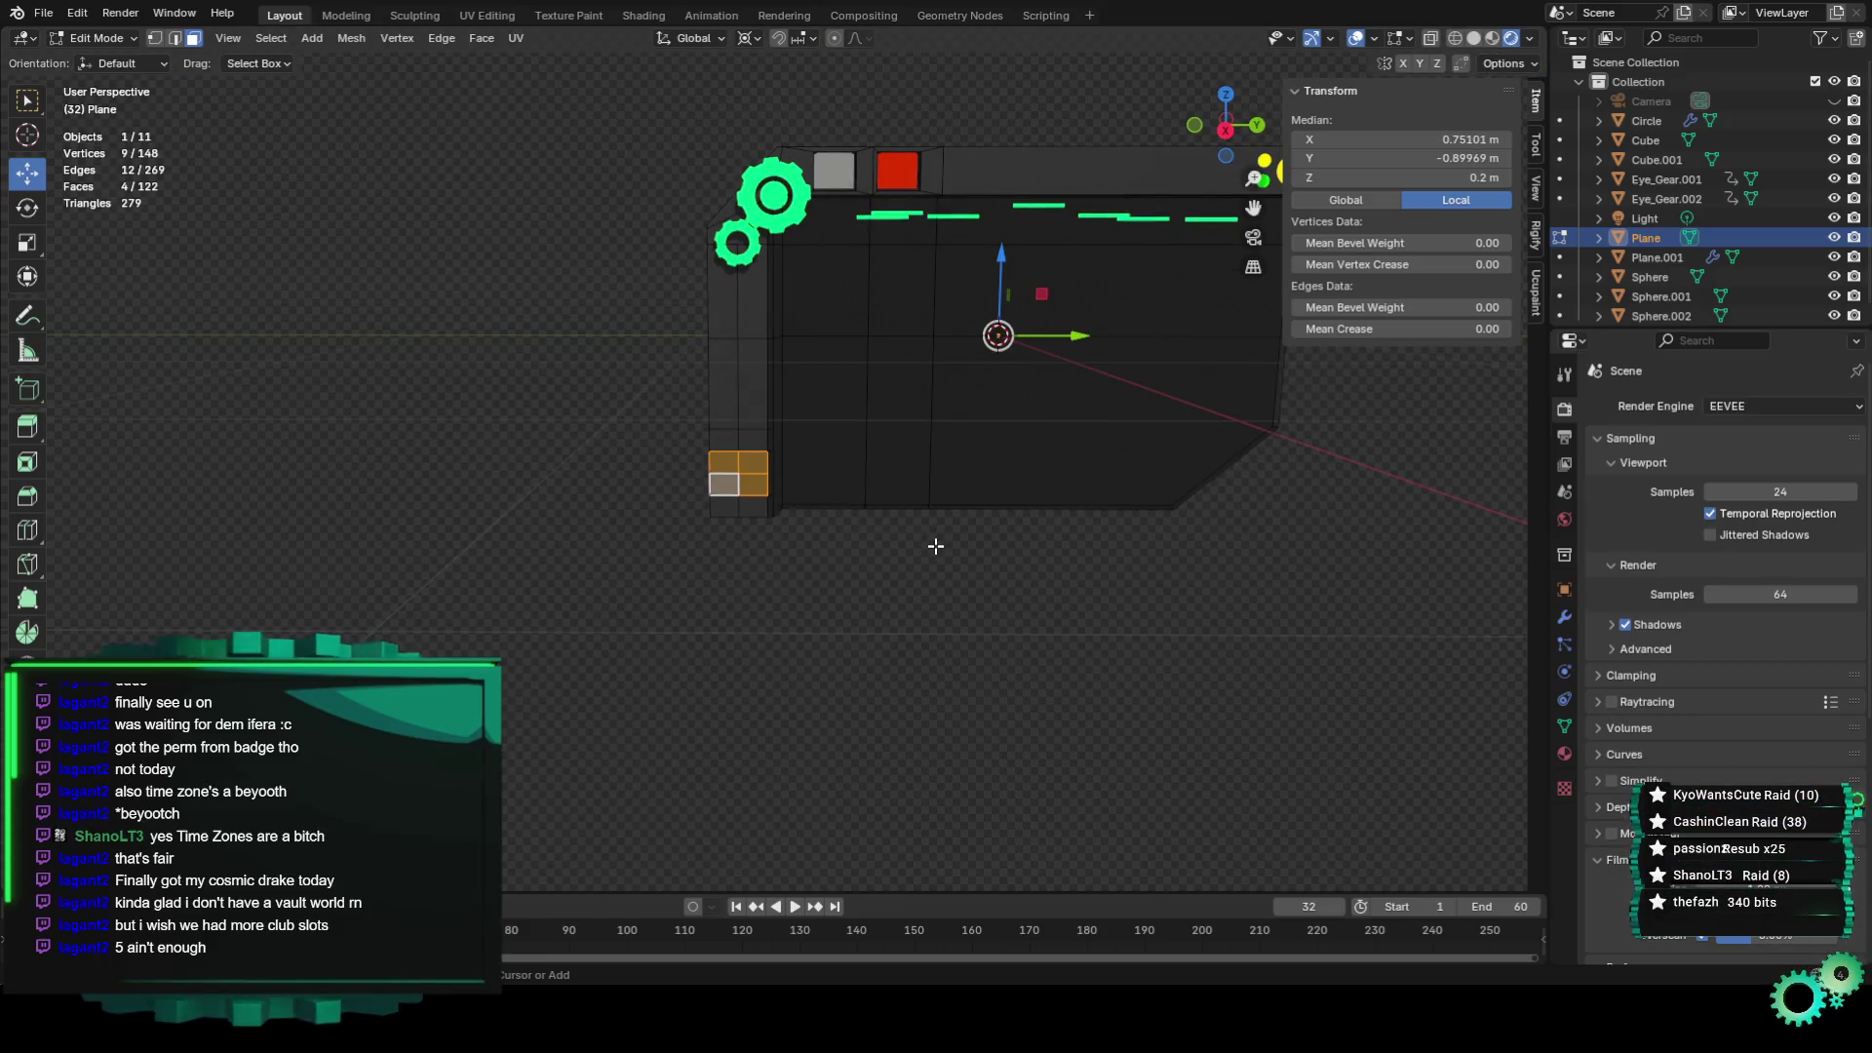
click(936, 548)
key(2)
click(934, 509)
scroll(932, 551, up, 5)
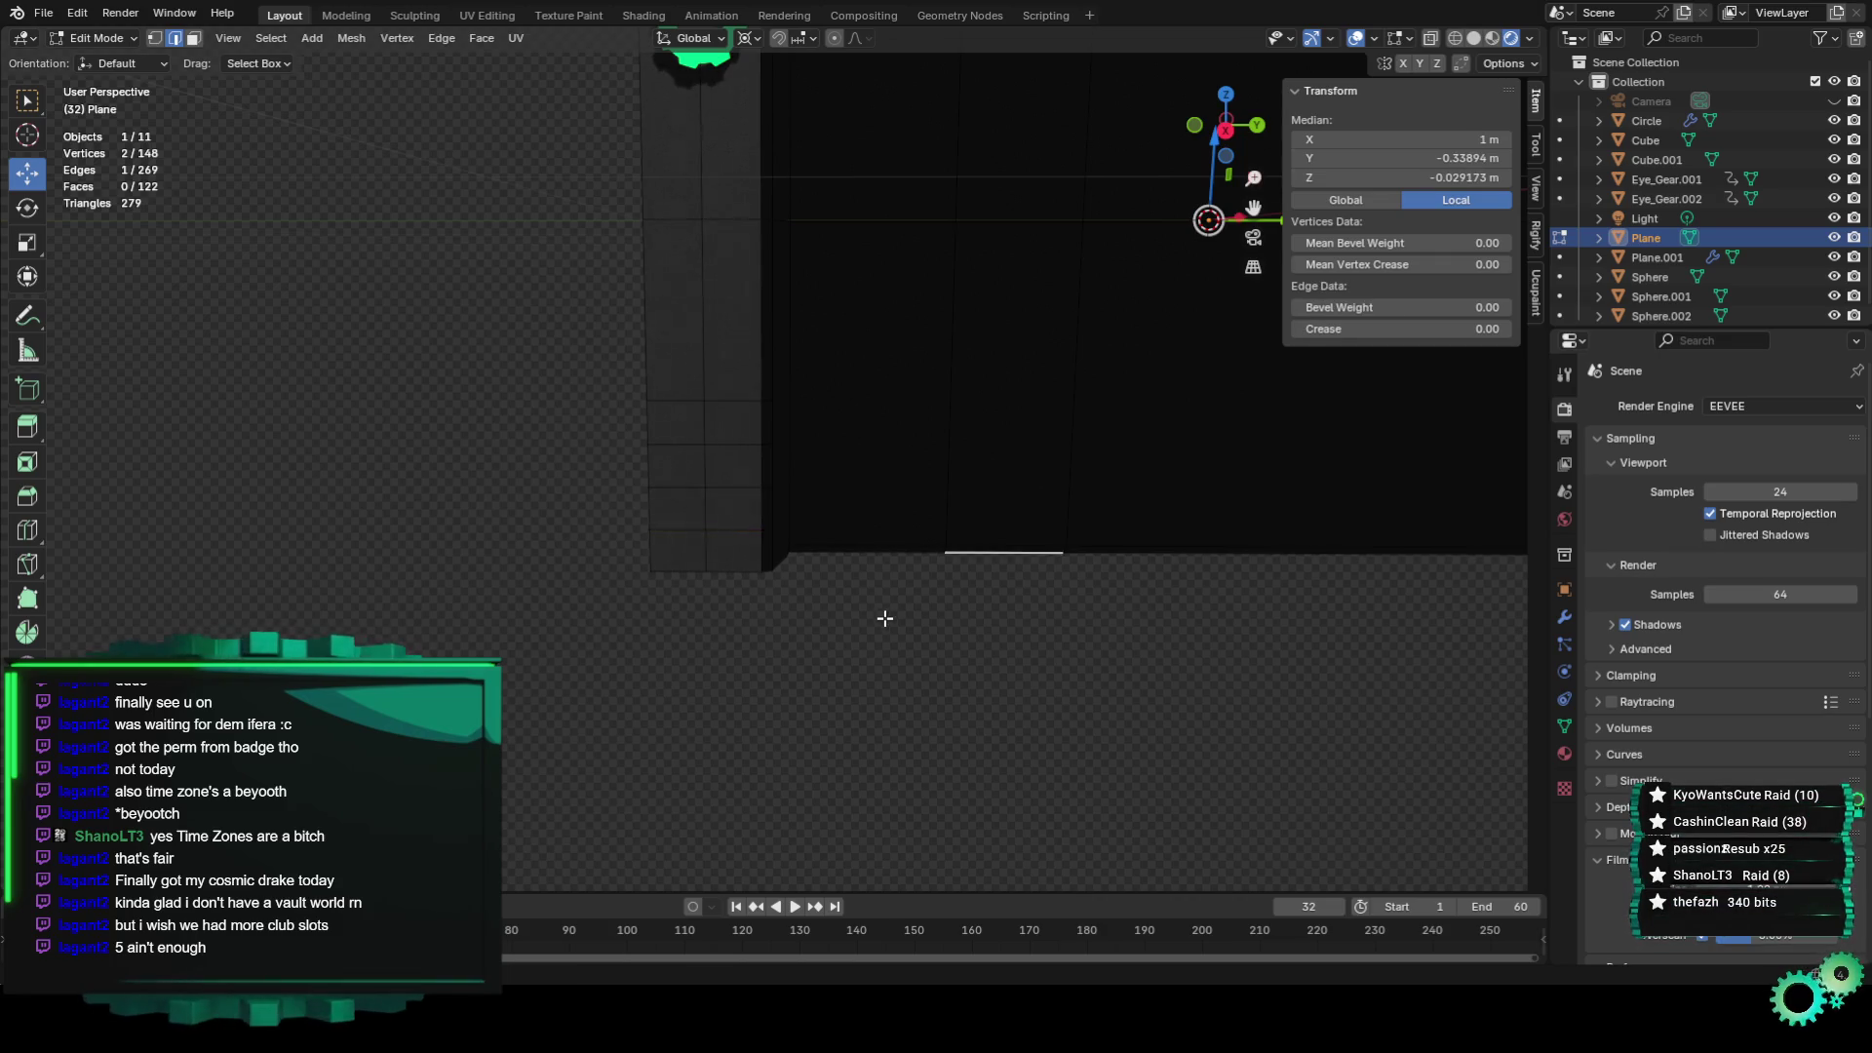
scroll(858, 605, up, 5)
click(663, 522)
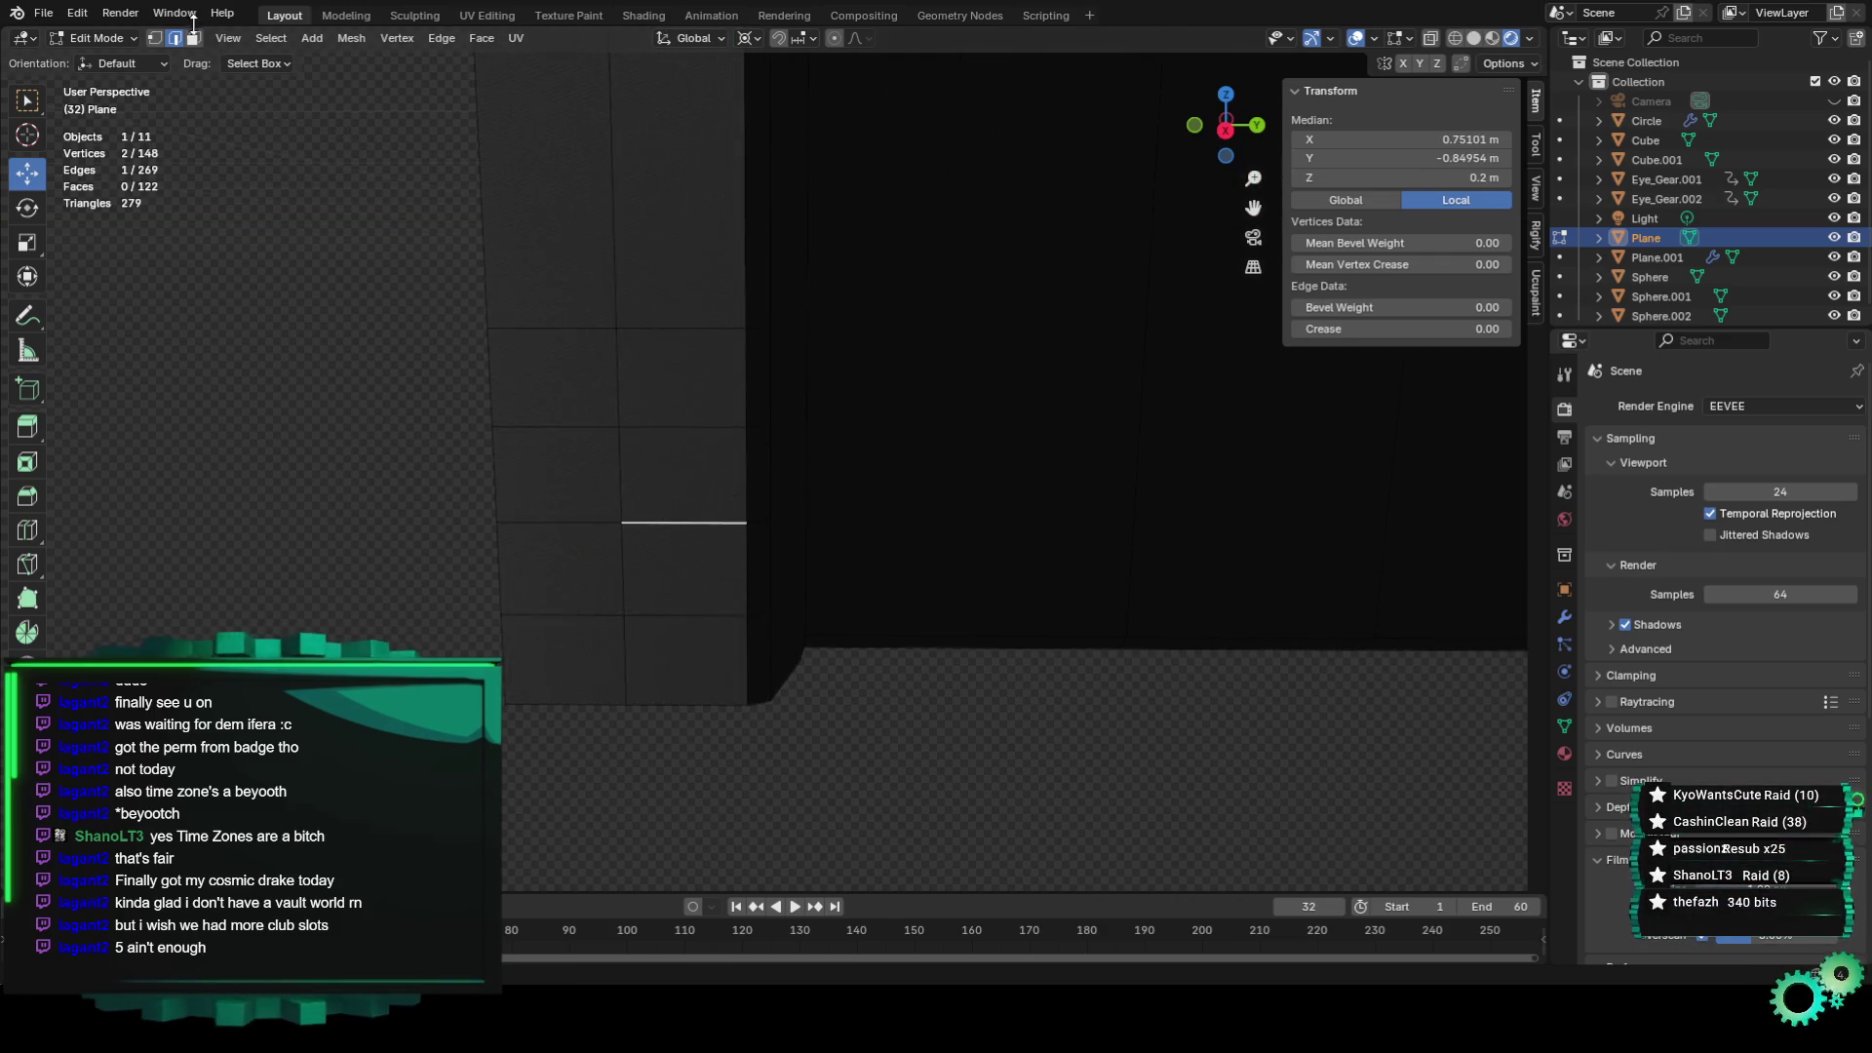
click(194, 37)
click(710, 470)
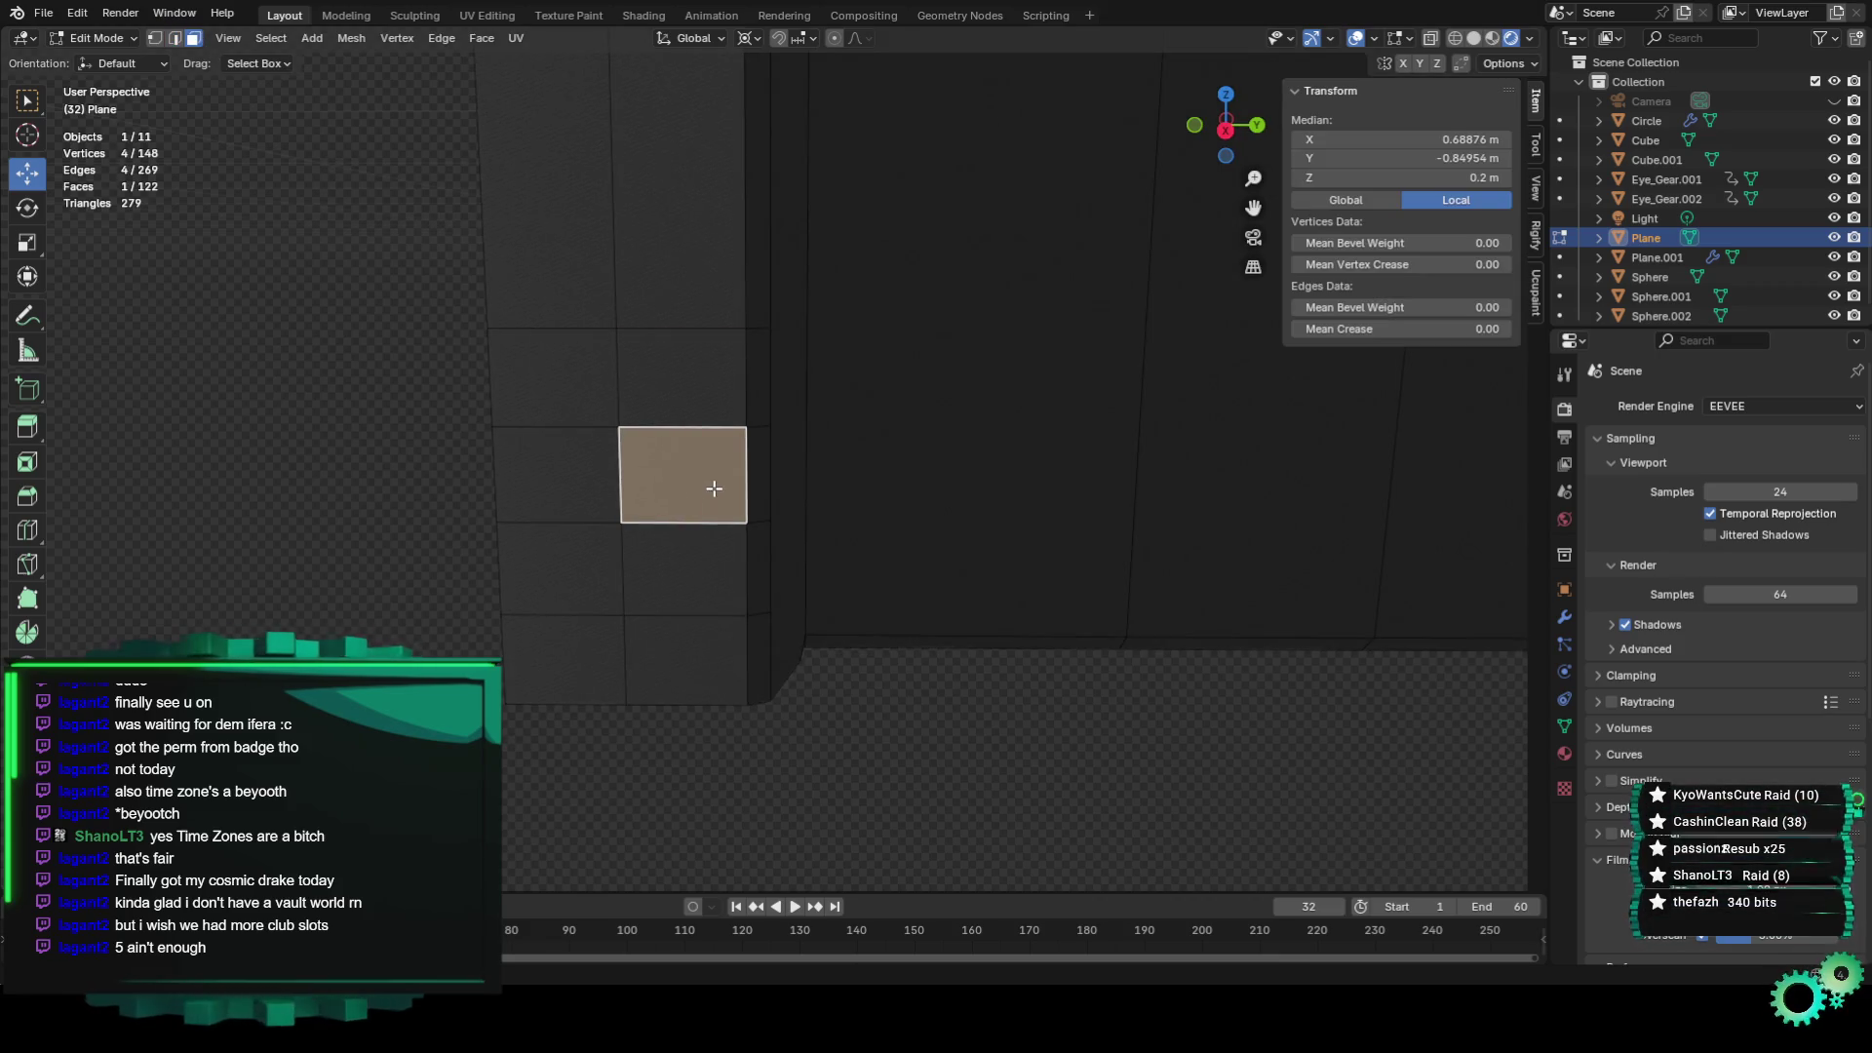
Cancel a trial scale and bring up the Face context menu from a new angle.
key(s)
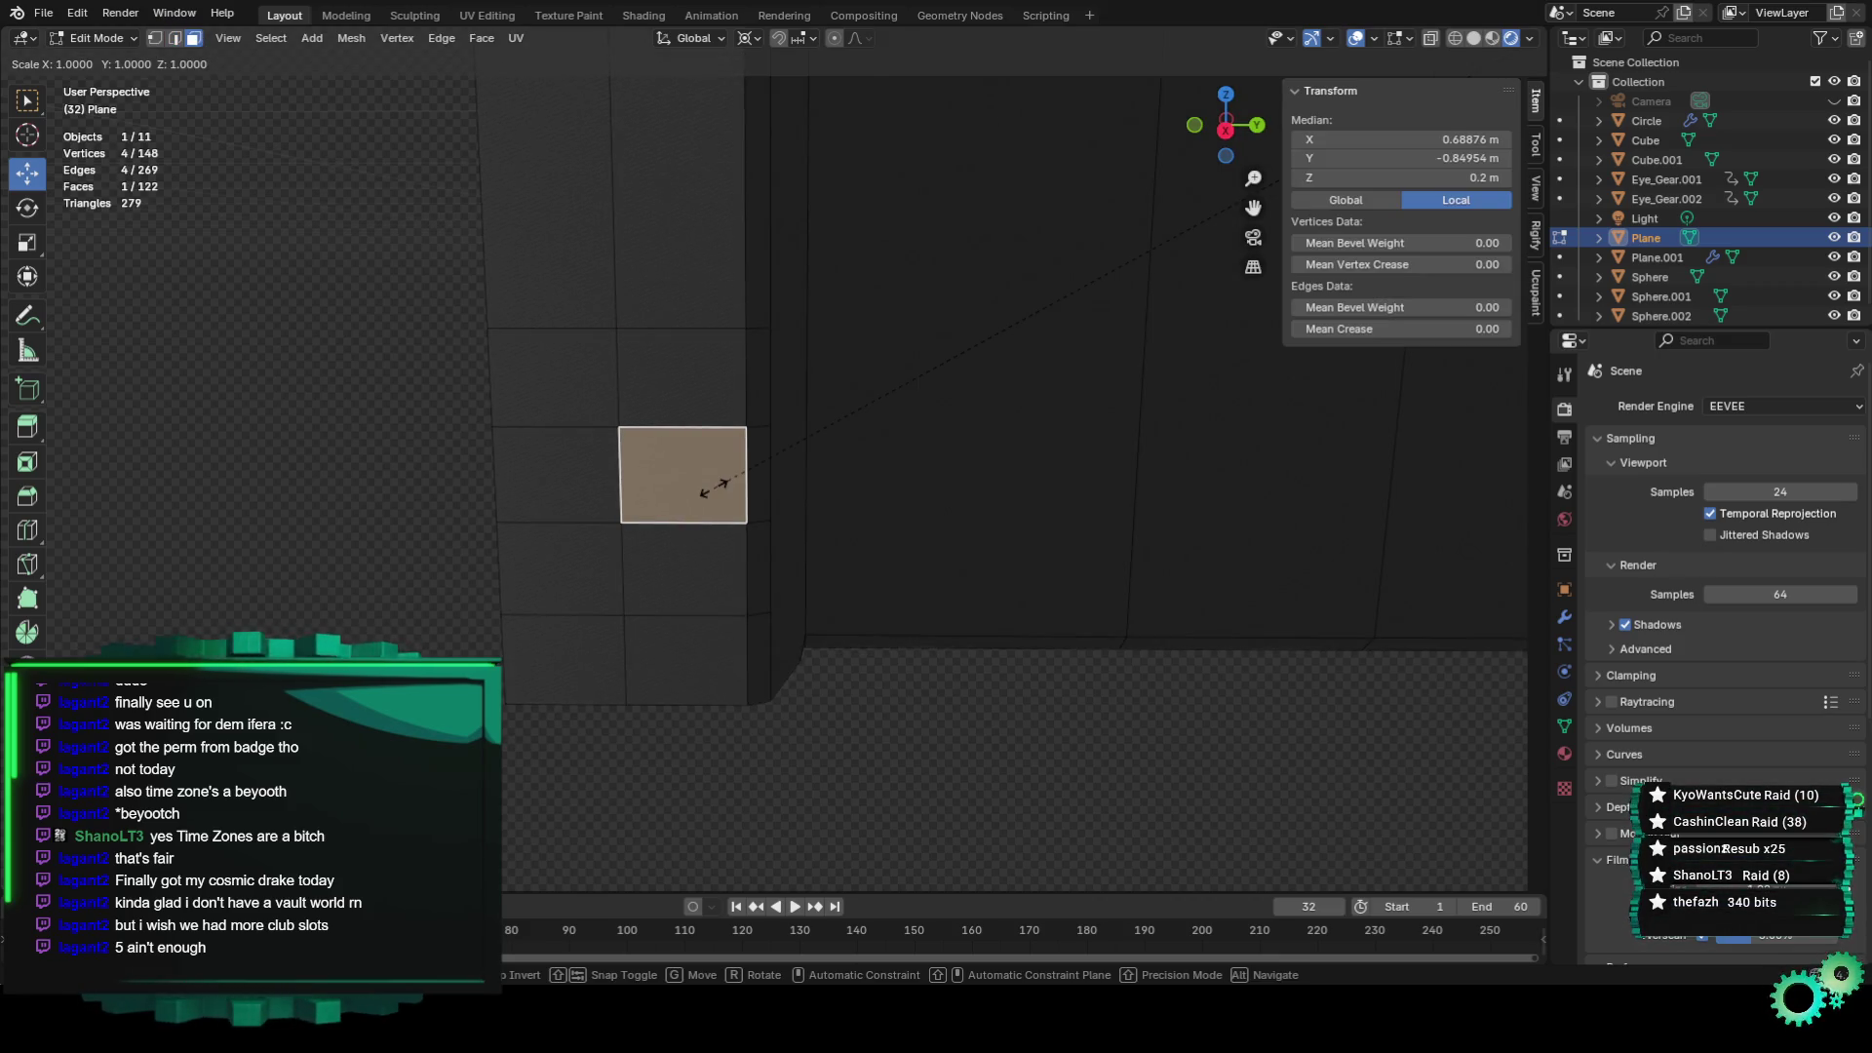
right_click(711, 485)
right_click(715, 488)
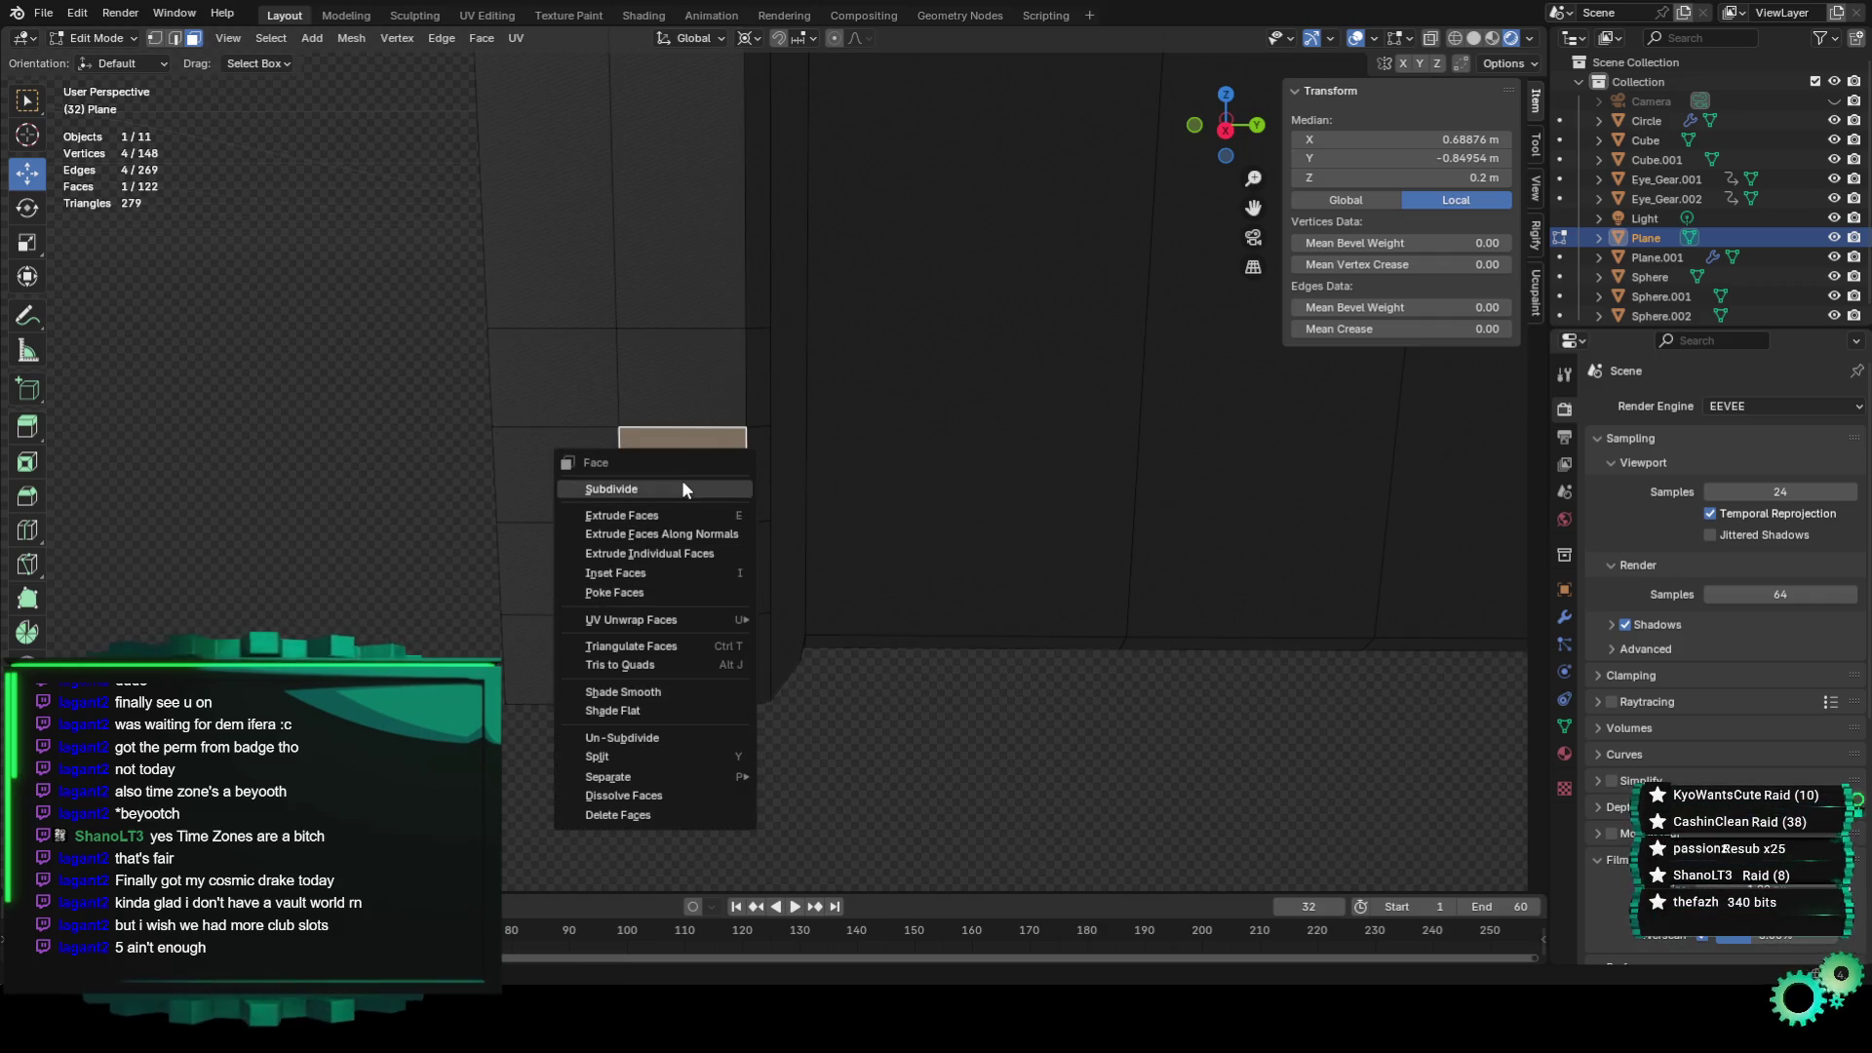
mouse_move(982, 234)
middle_down()
mouse_move(715, 397)
mouse_move(781, 430)
mouse_move(694, 474)
middle_up()
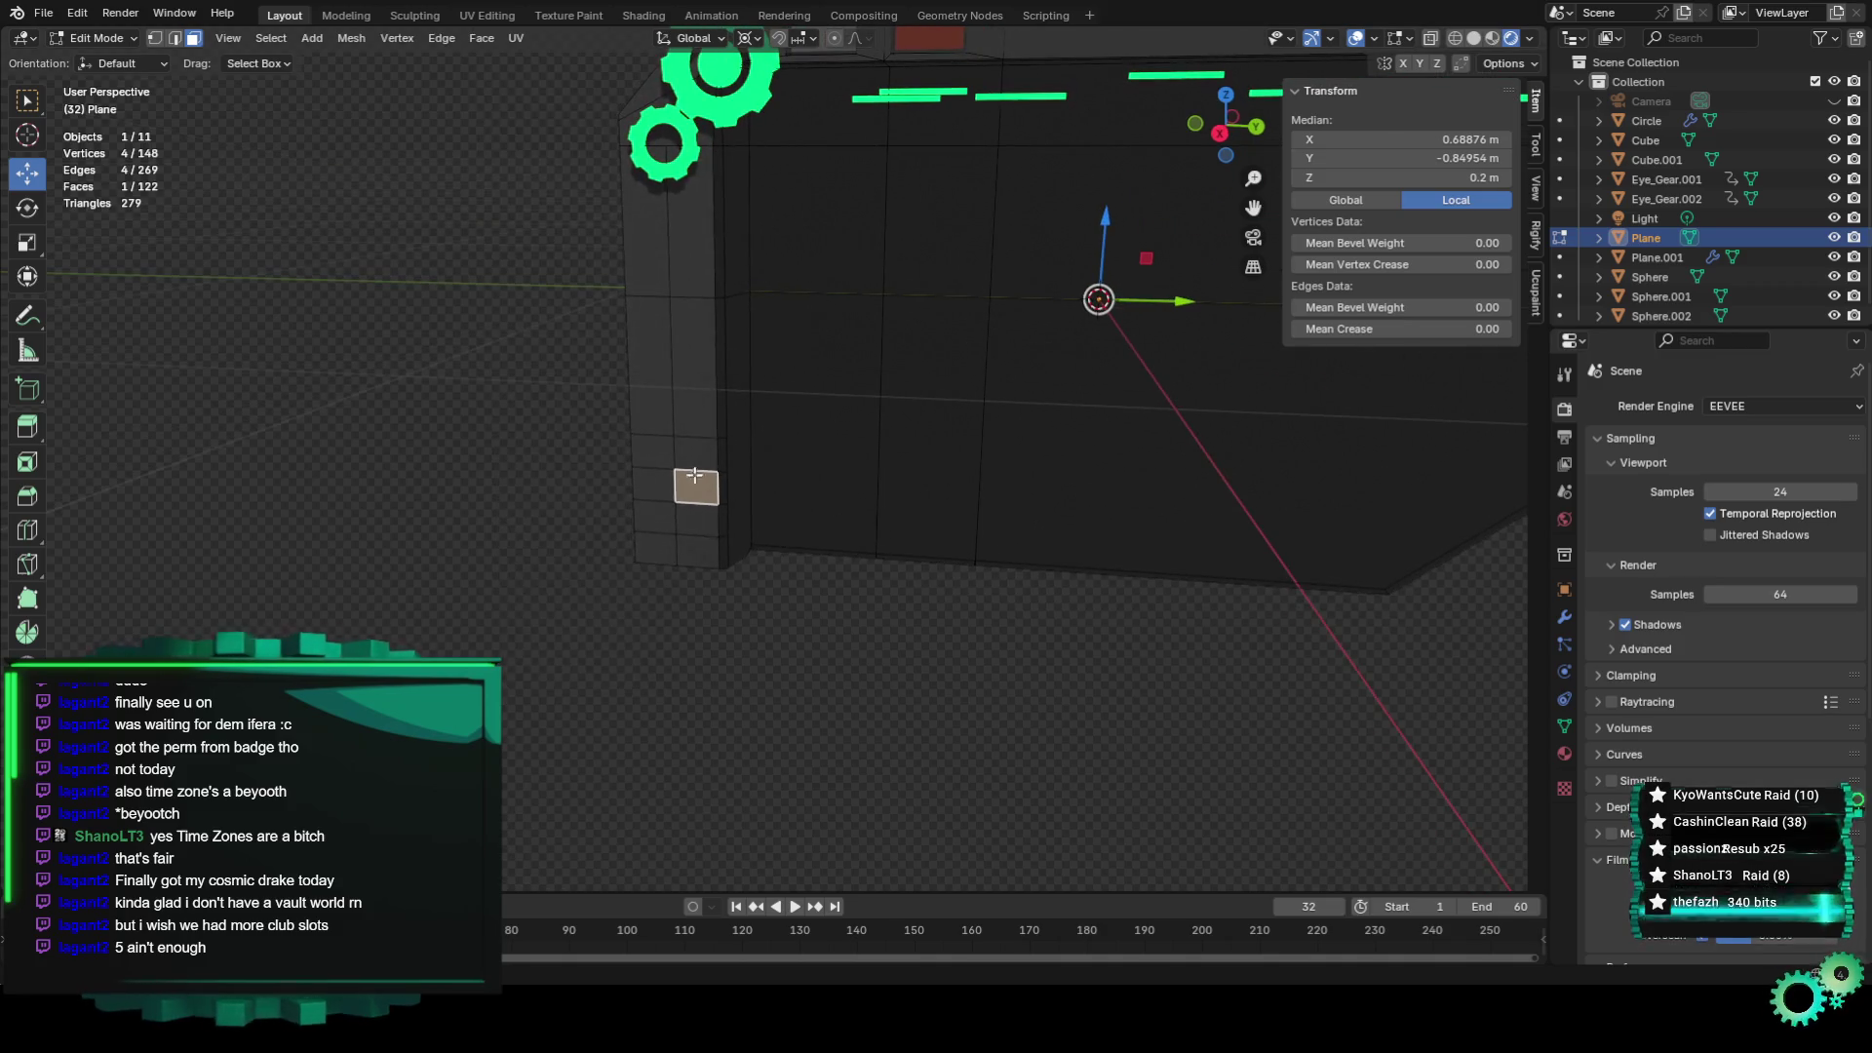
right_click(671, 500)
In Object Mode, select the panel plane and apply Geometry to Origin from its context menu.
click(109, 38)
click(93, 58)
click(946, 659)
click(958, 419)
scroll(979, 511, down, 3)
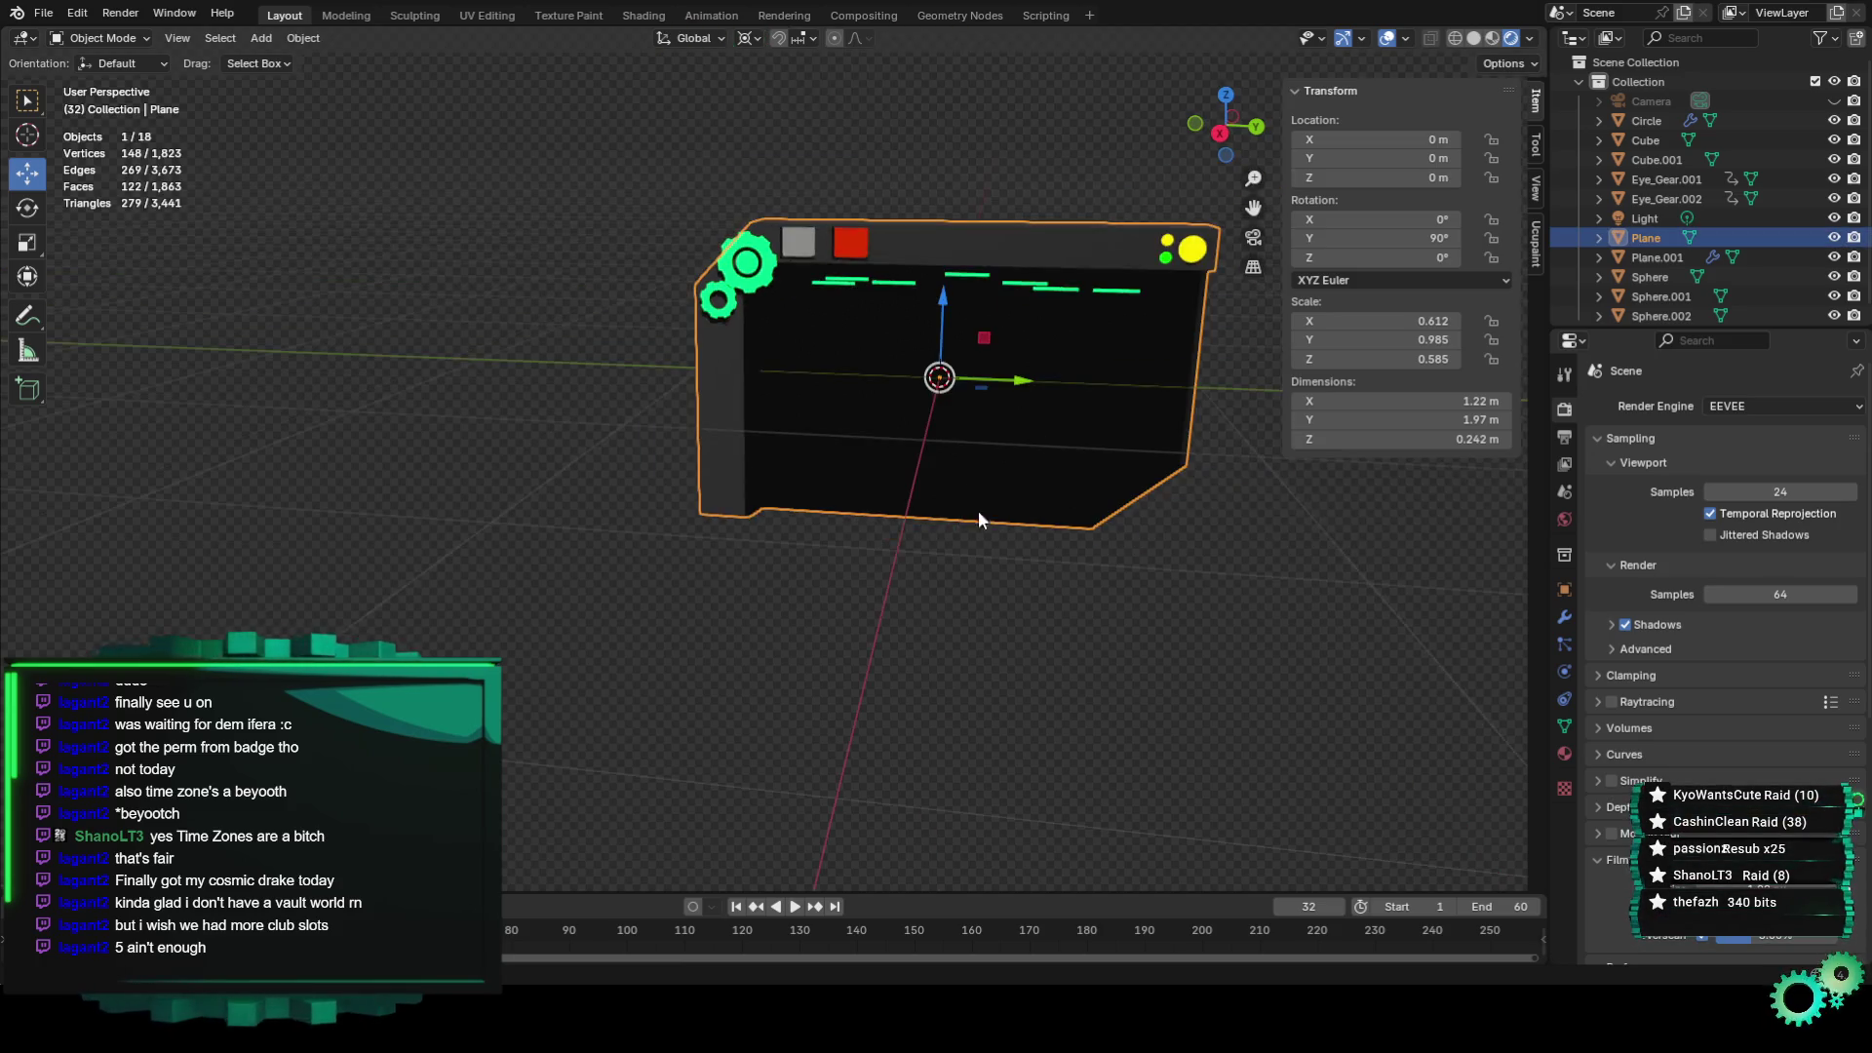
scroll(979, 513, up, 3)
right_click(786, 499)
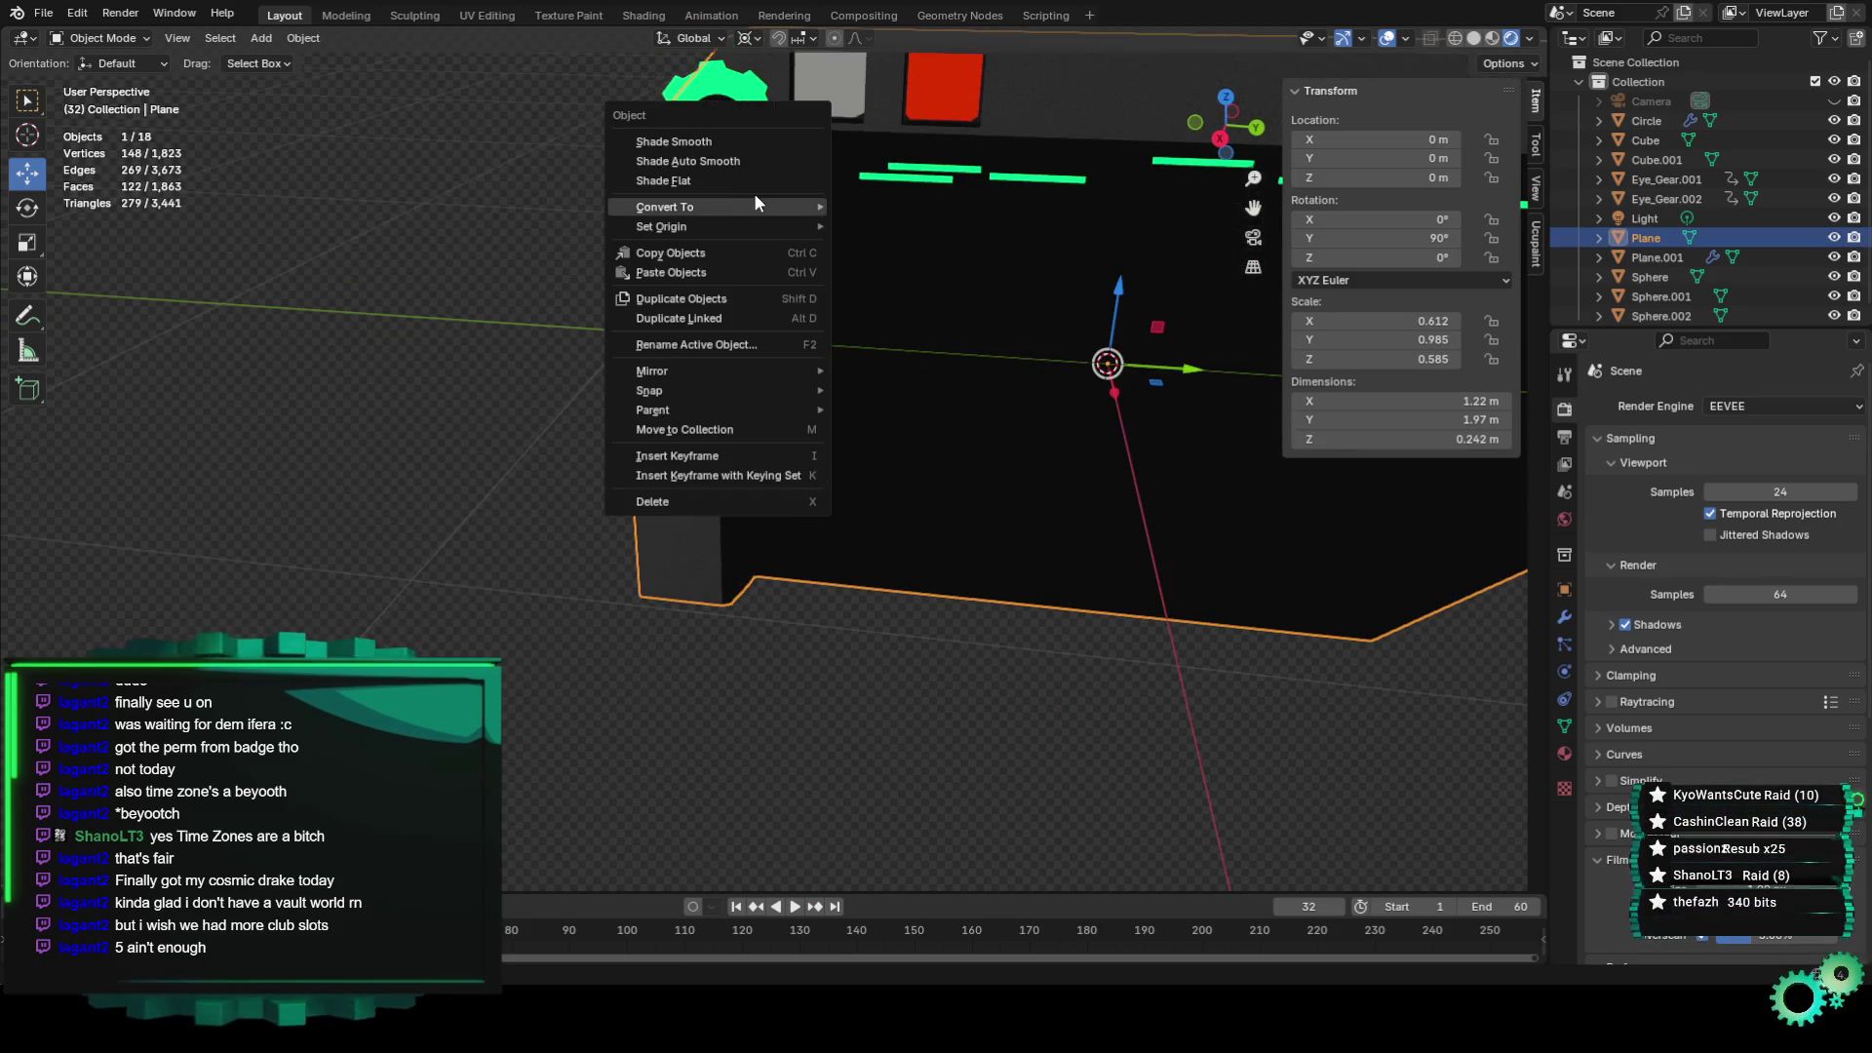
mouse_move(756, 206)
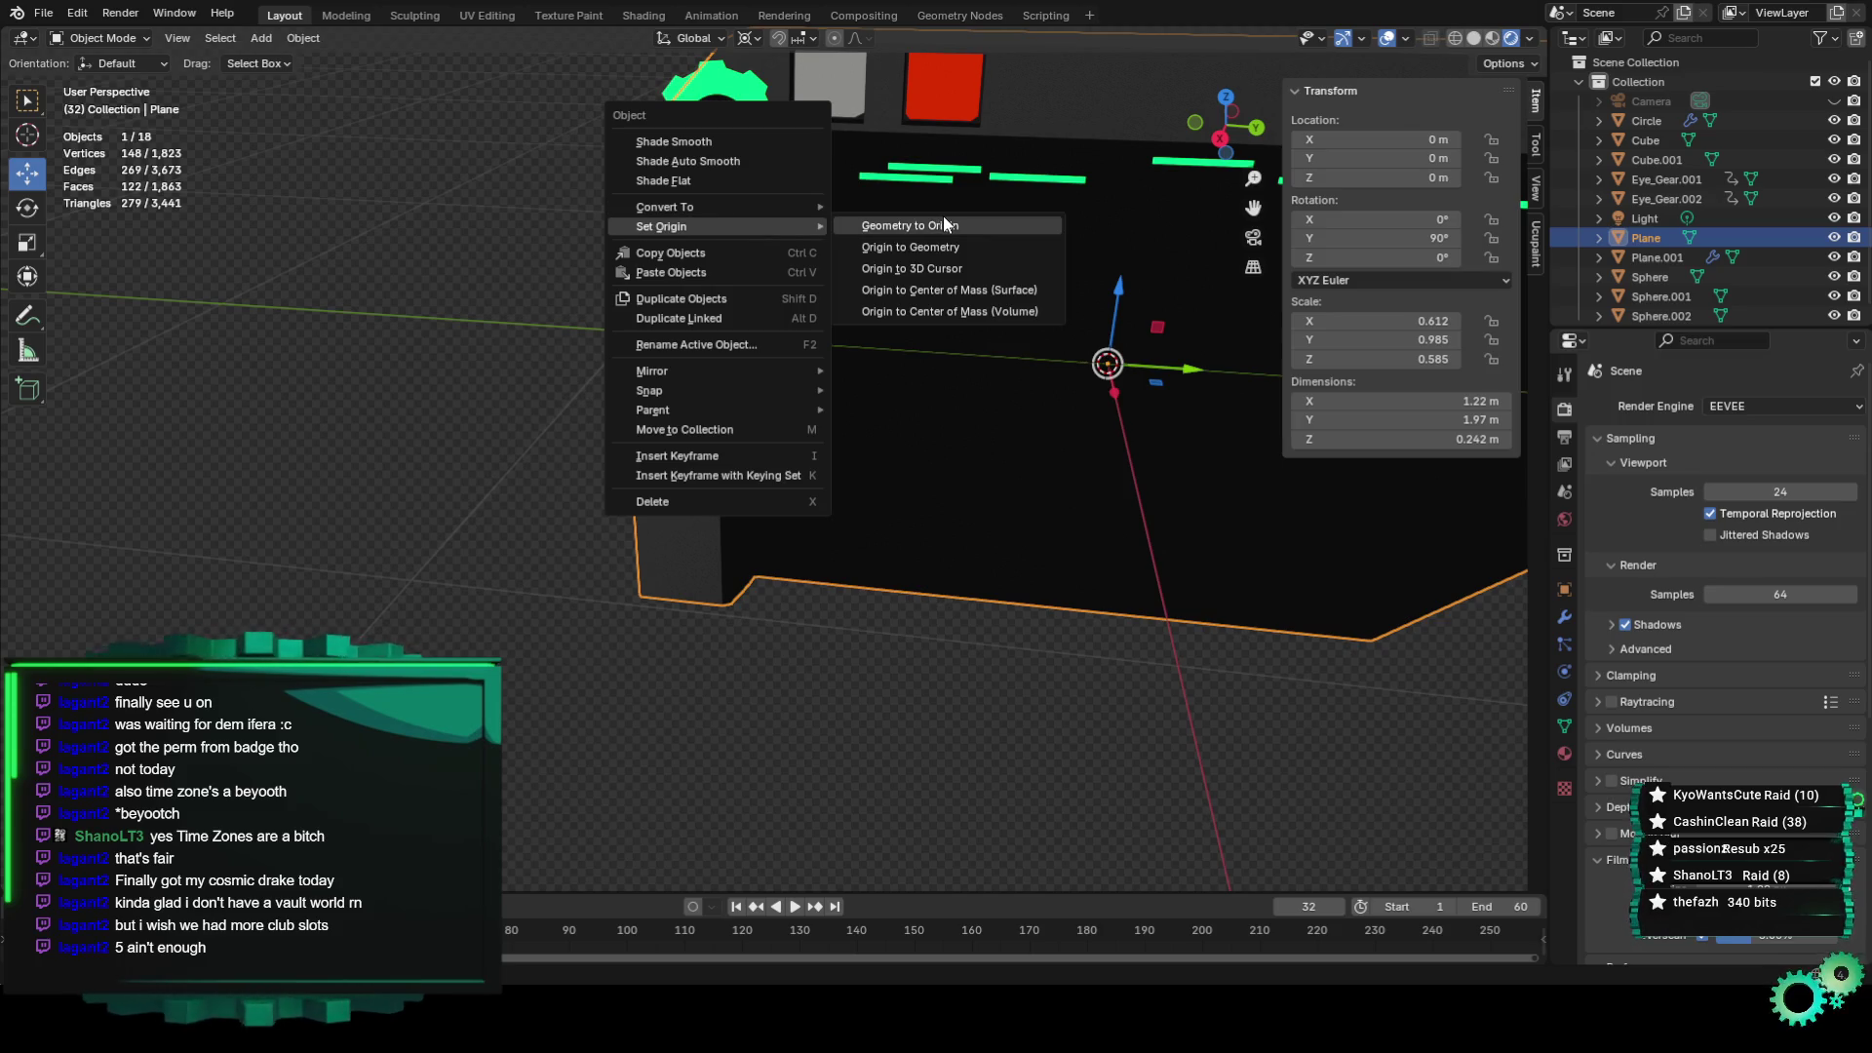
click(944, 217)
Set the panel's origin to its geometry, placing it at 0.019229, -0.35145, 0.06416 m.
scroll(929, 449, down, 3)
right_click(903, 424)
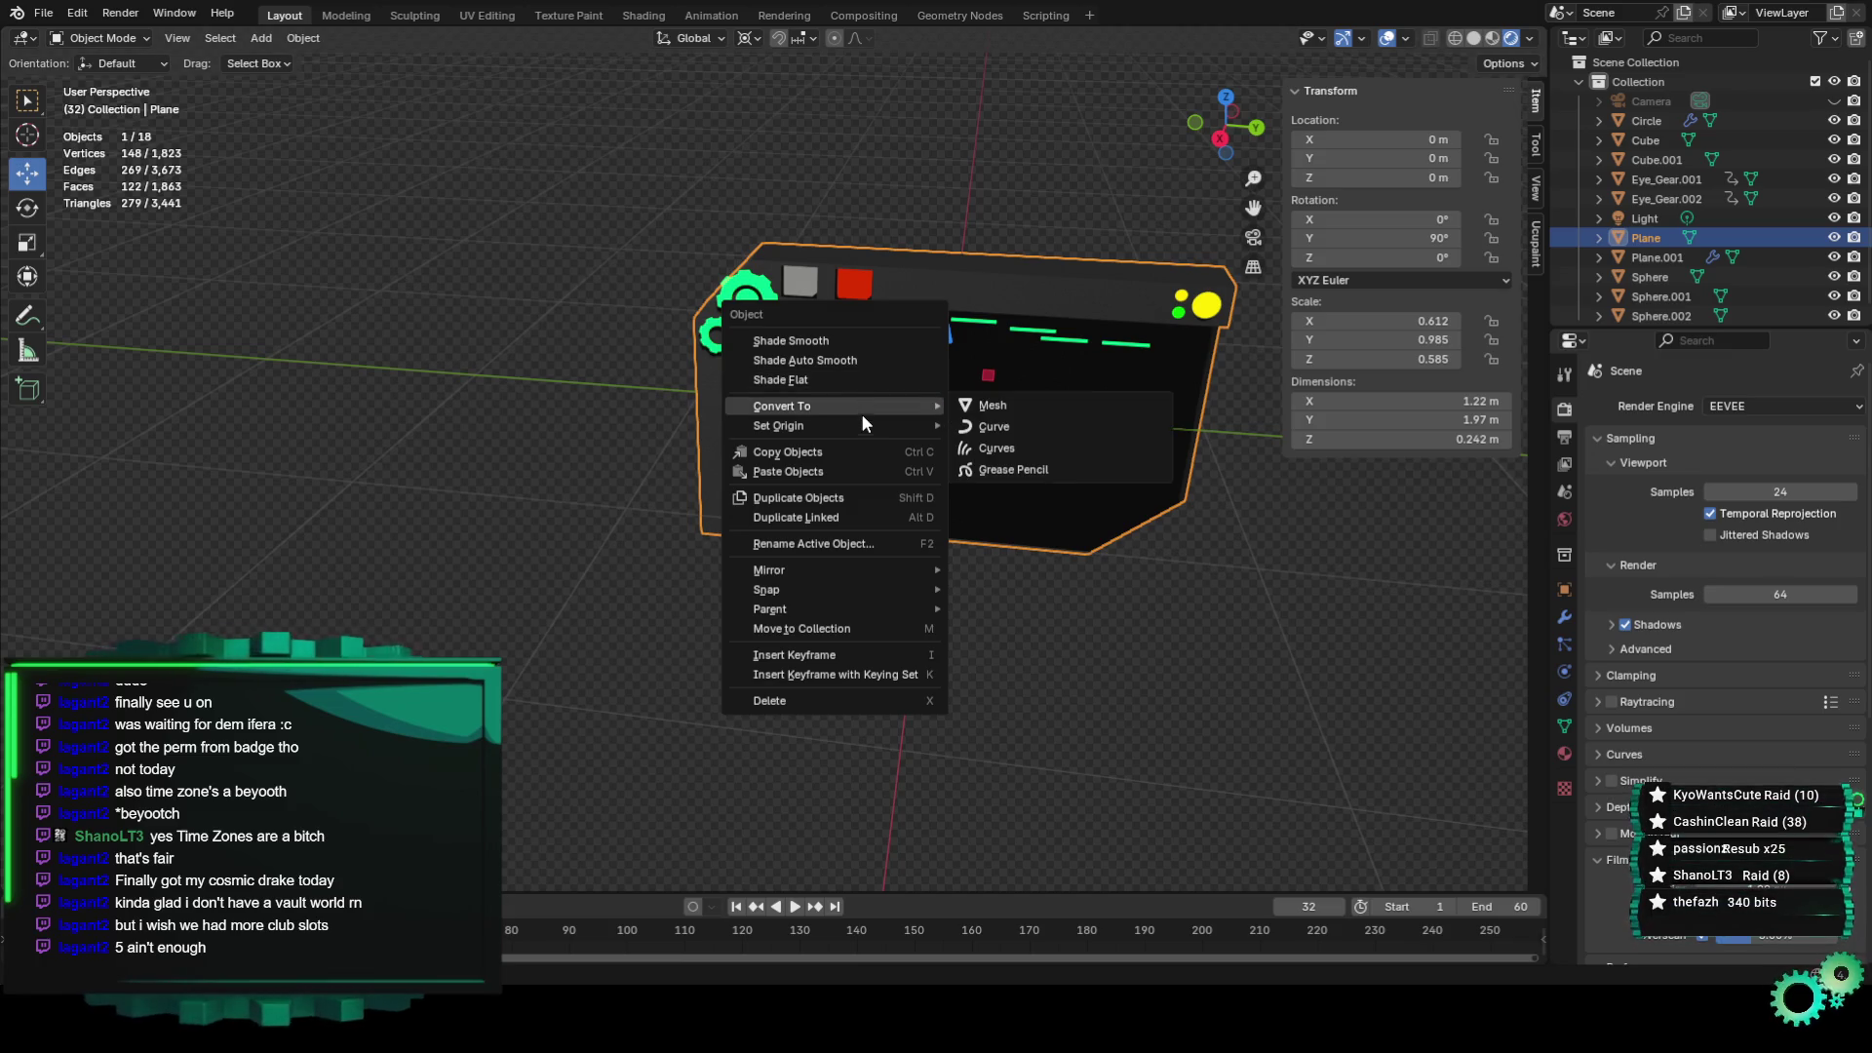
mouse_move(878, 423)
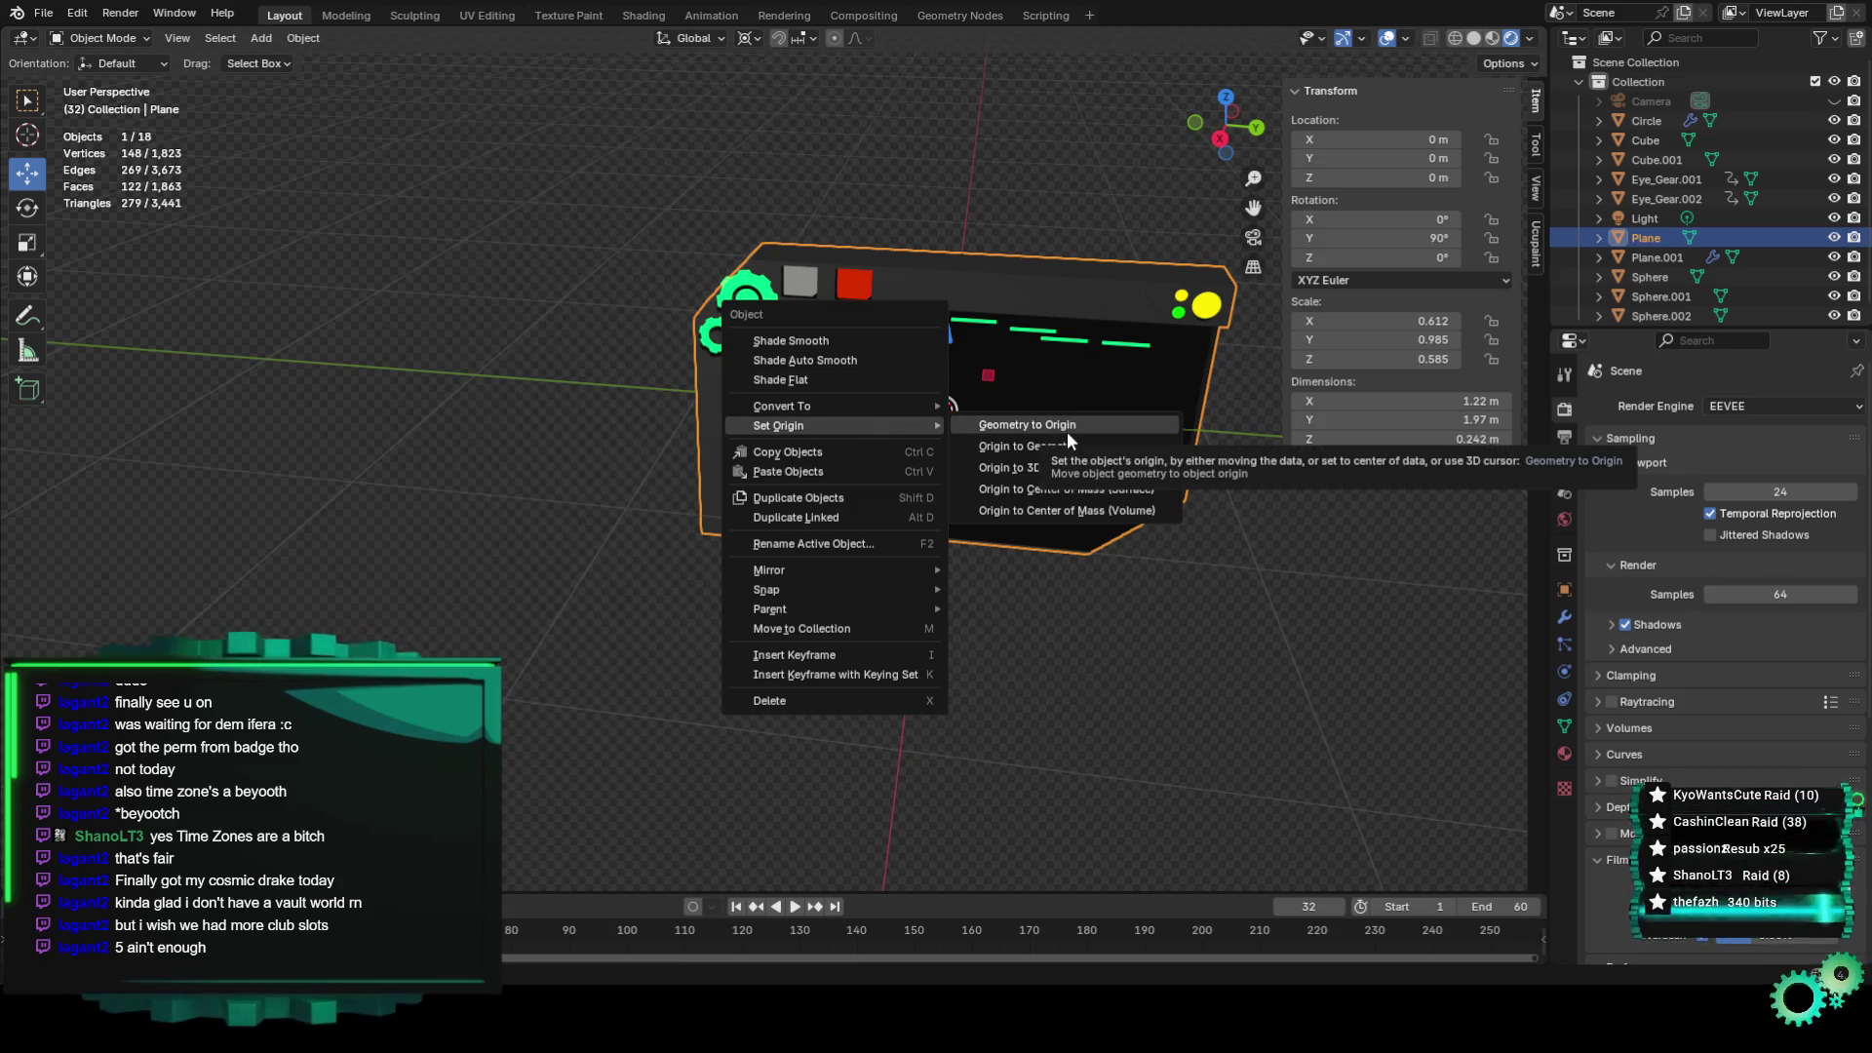
click(1092, 445)
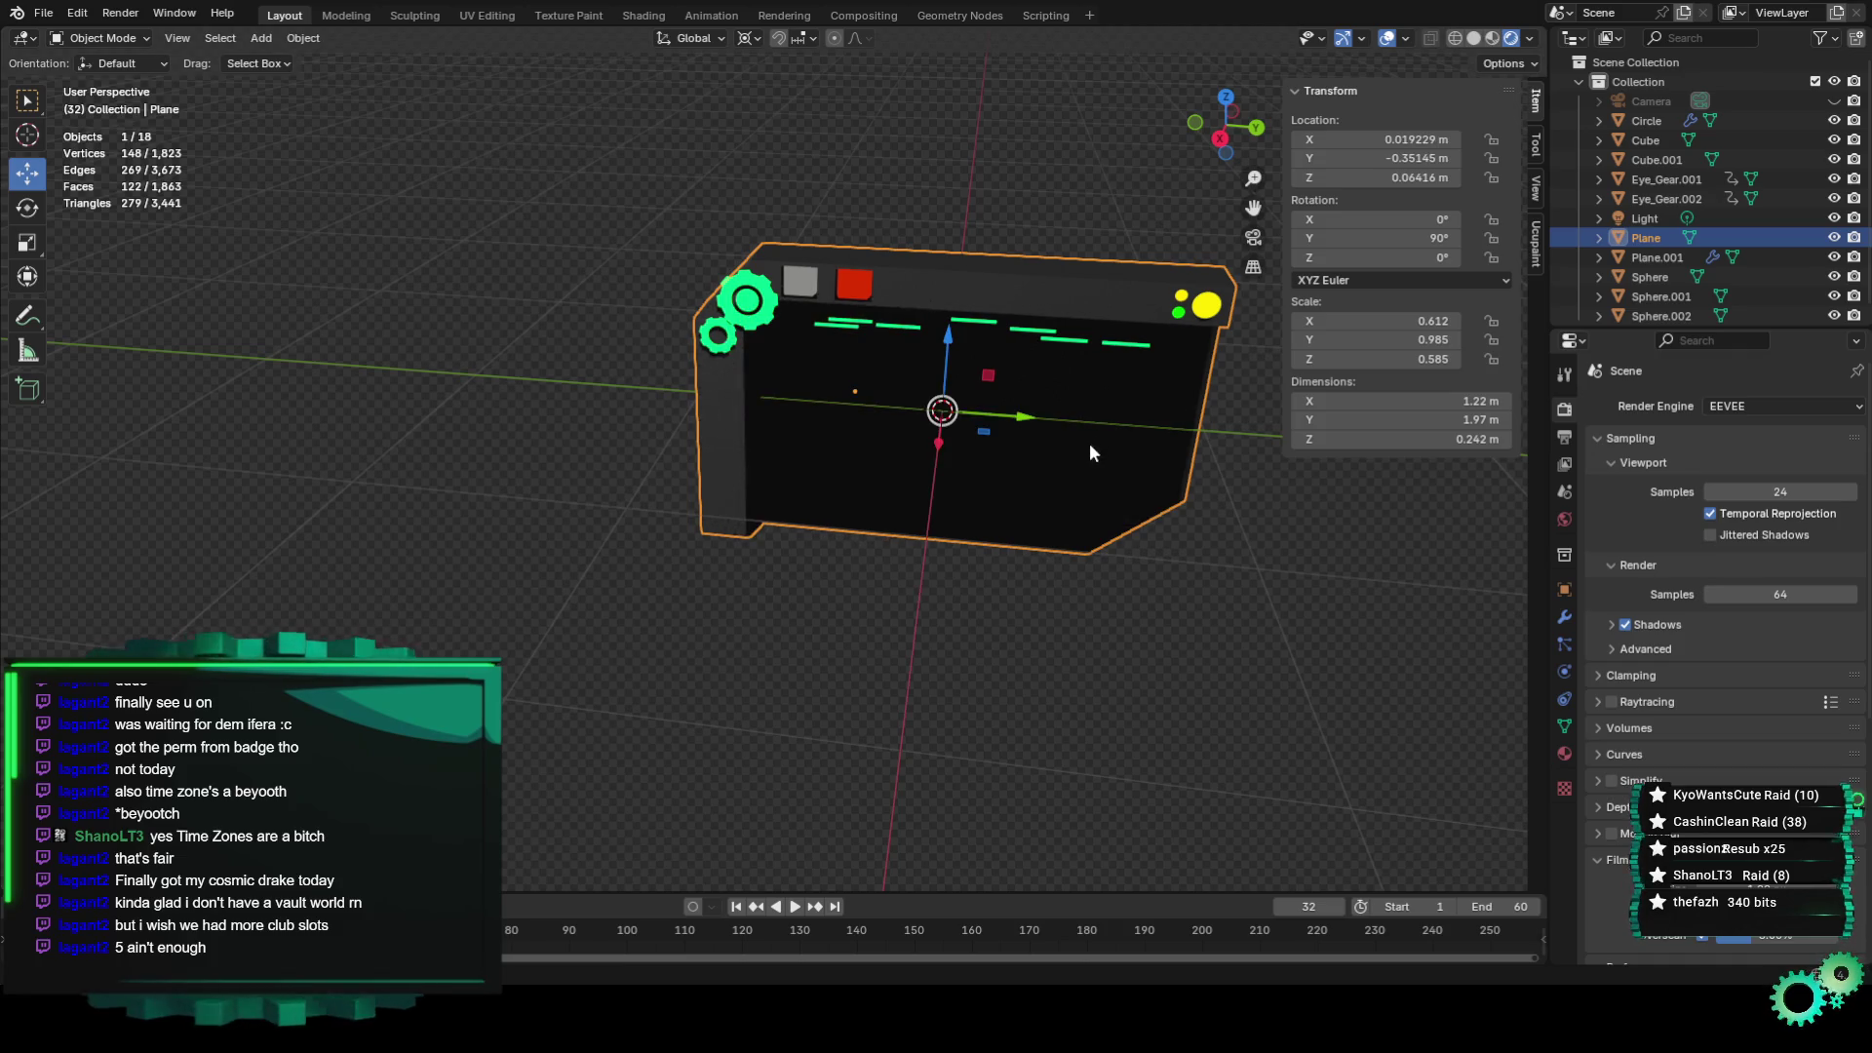
scroll(963, 528, up, 2)
scroll(899, 476, up, 4)
click(100, 38)
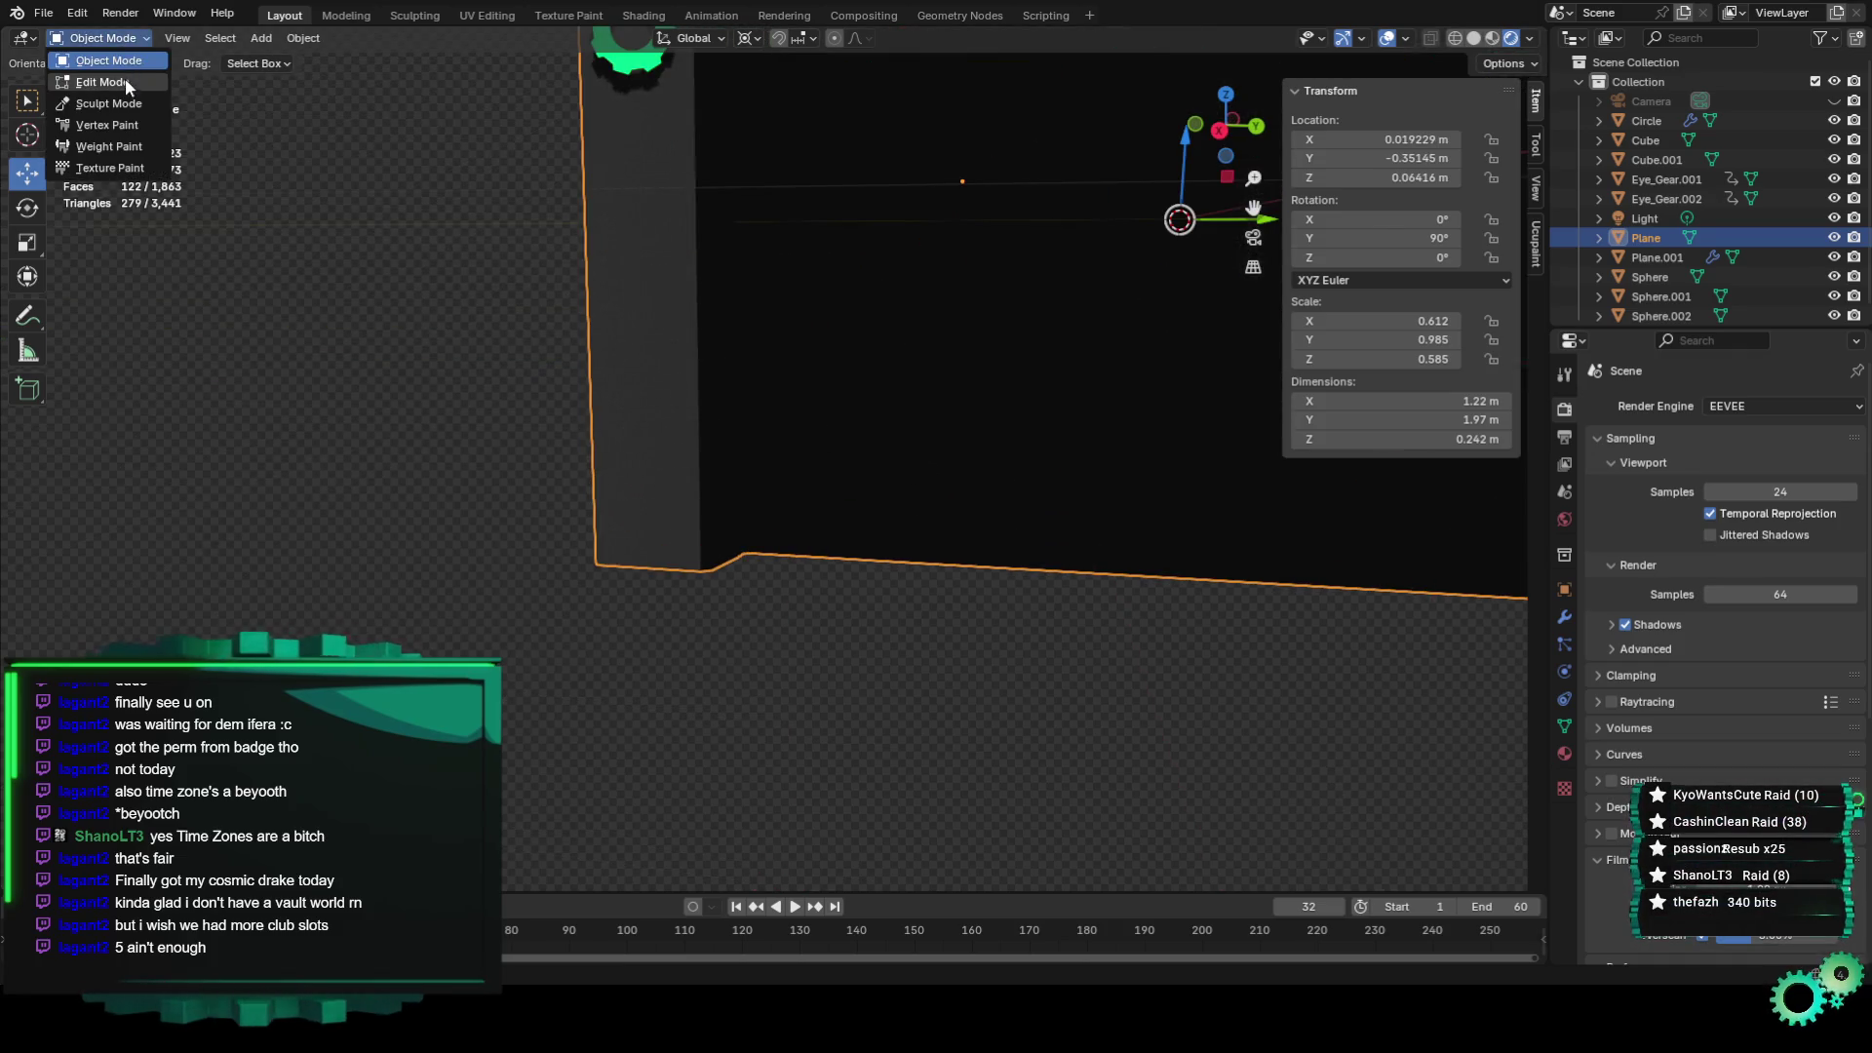
Return to Edit Mode and reselect the original border face.
click(98, 86)
middle_drag(689, 491, 922, 639)
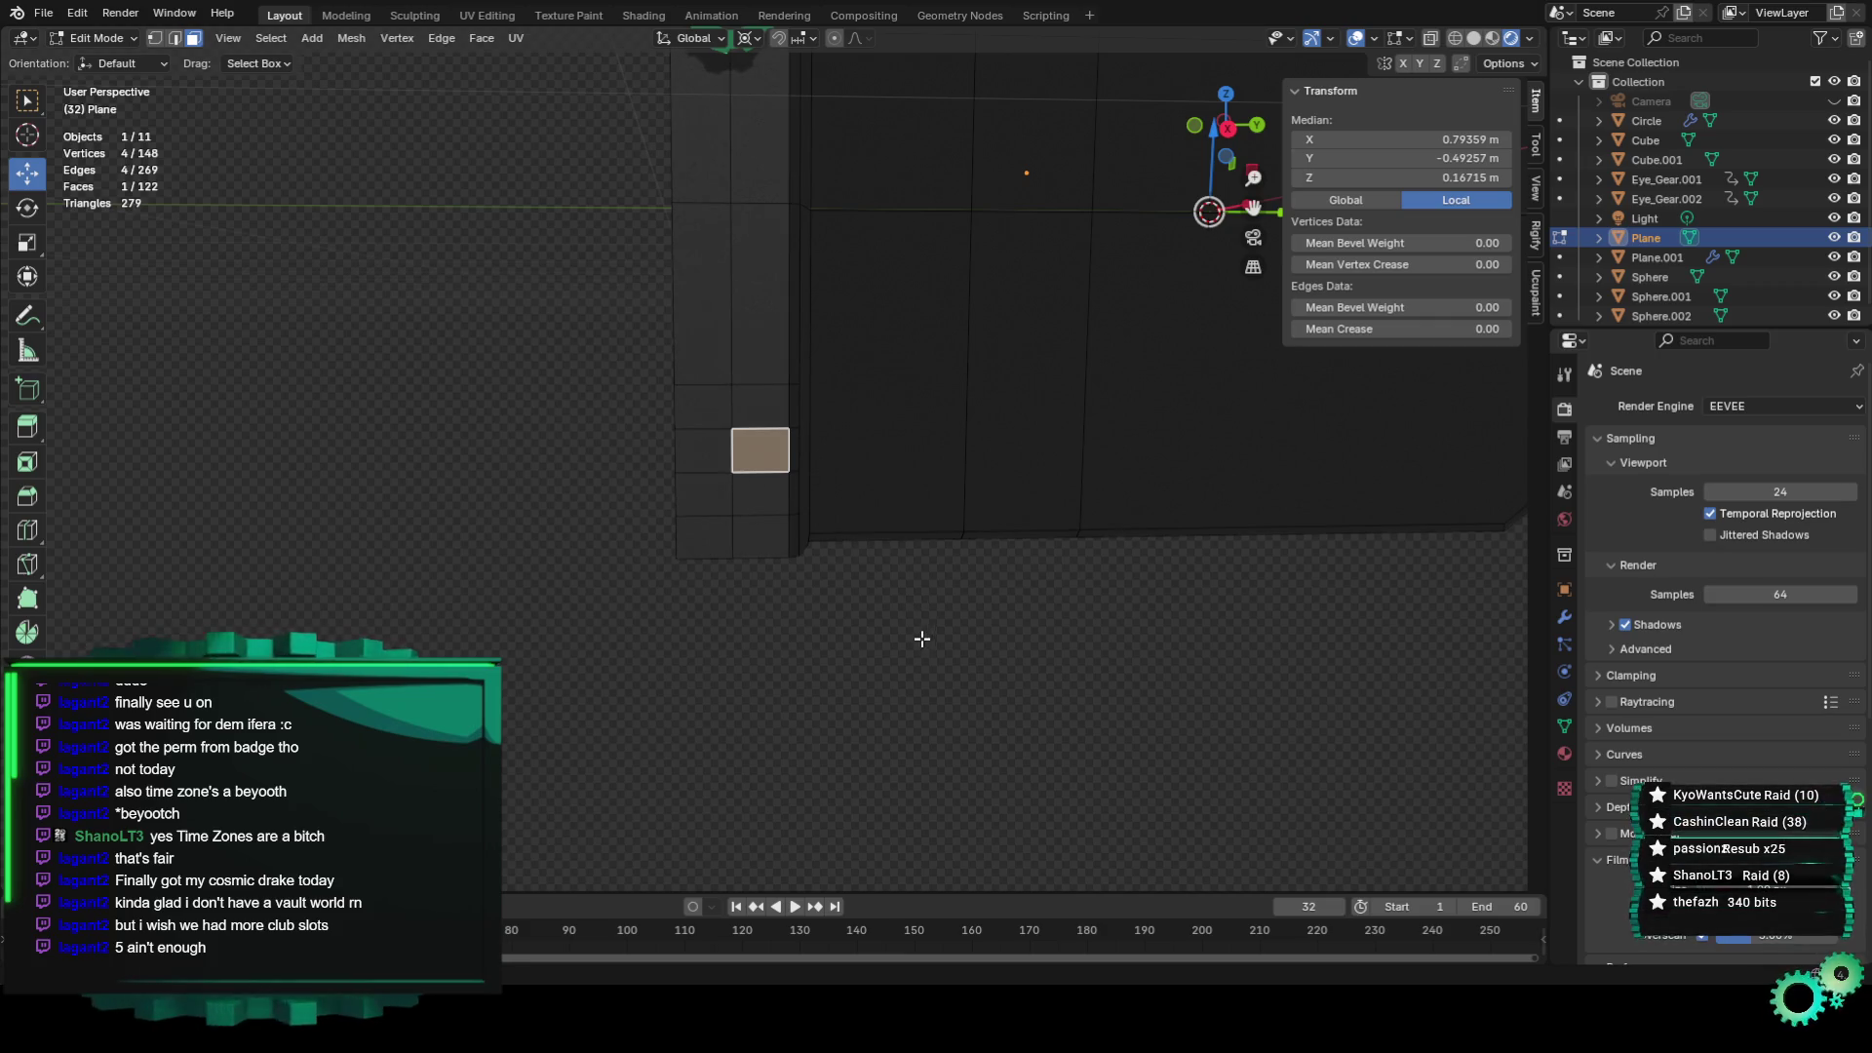
click(780, 499)
click(769, 466)
key(ctrl+f)
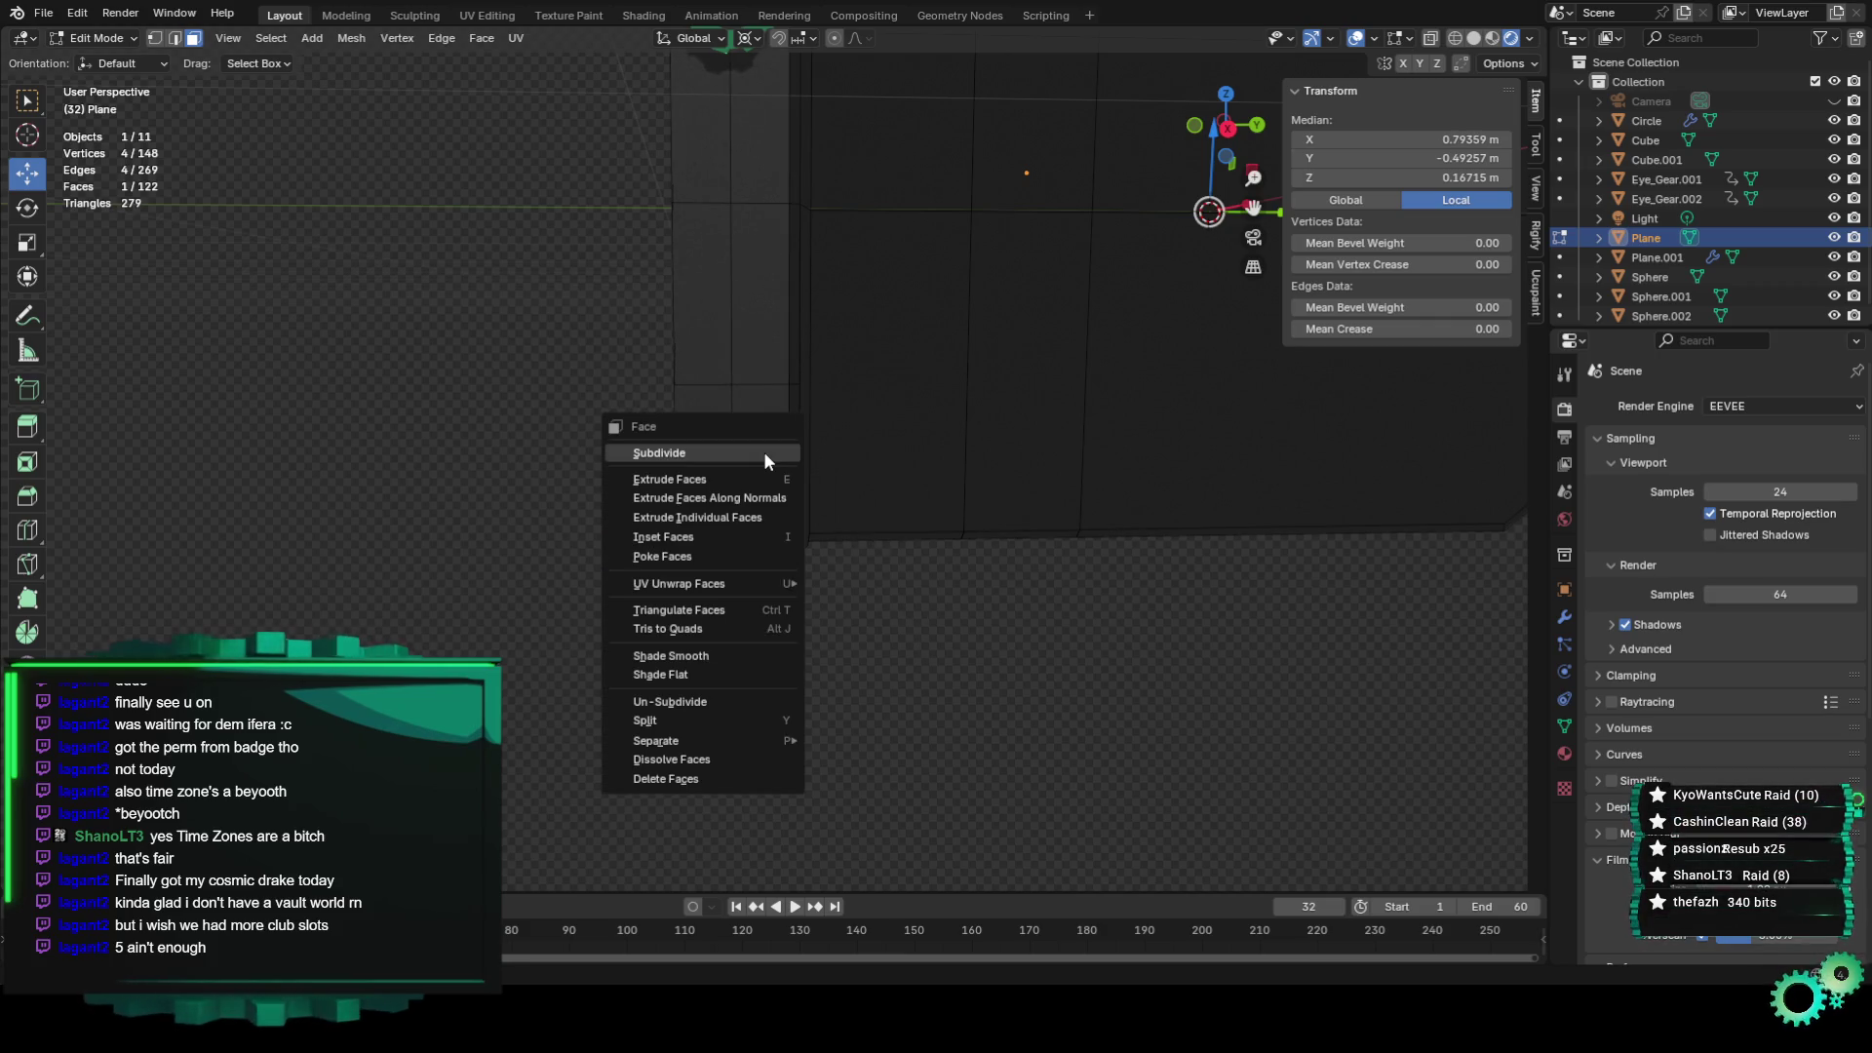
click(764, 452)
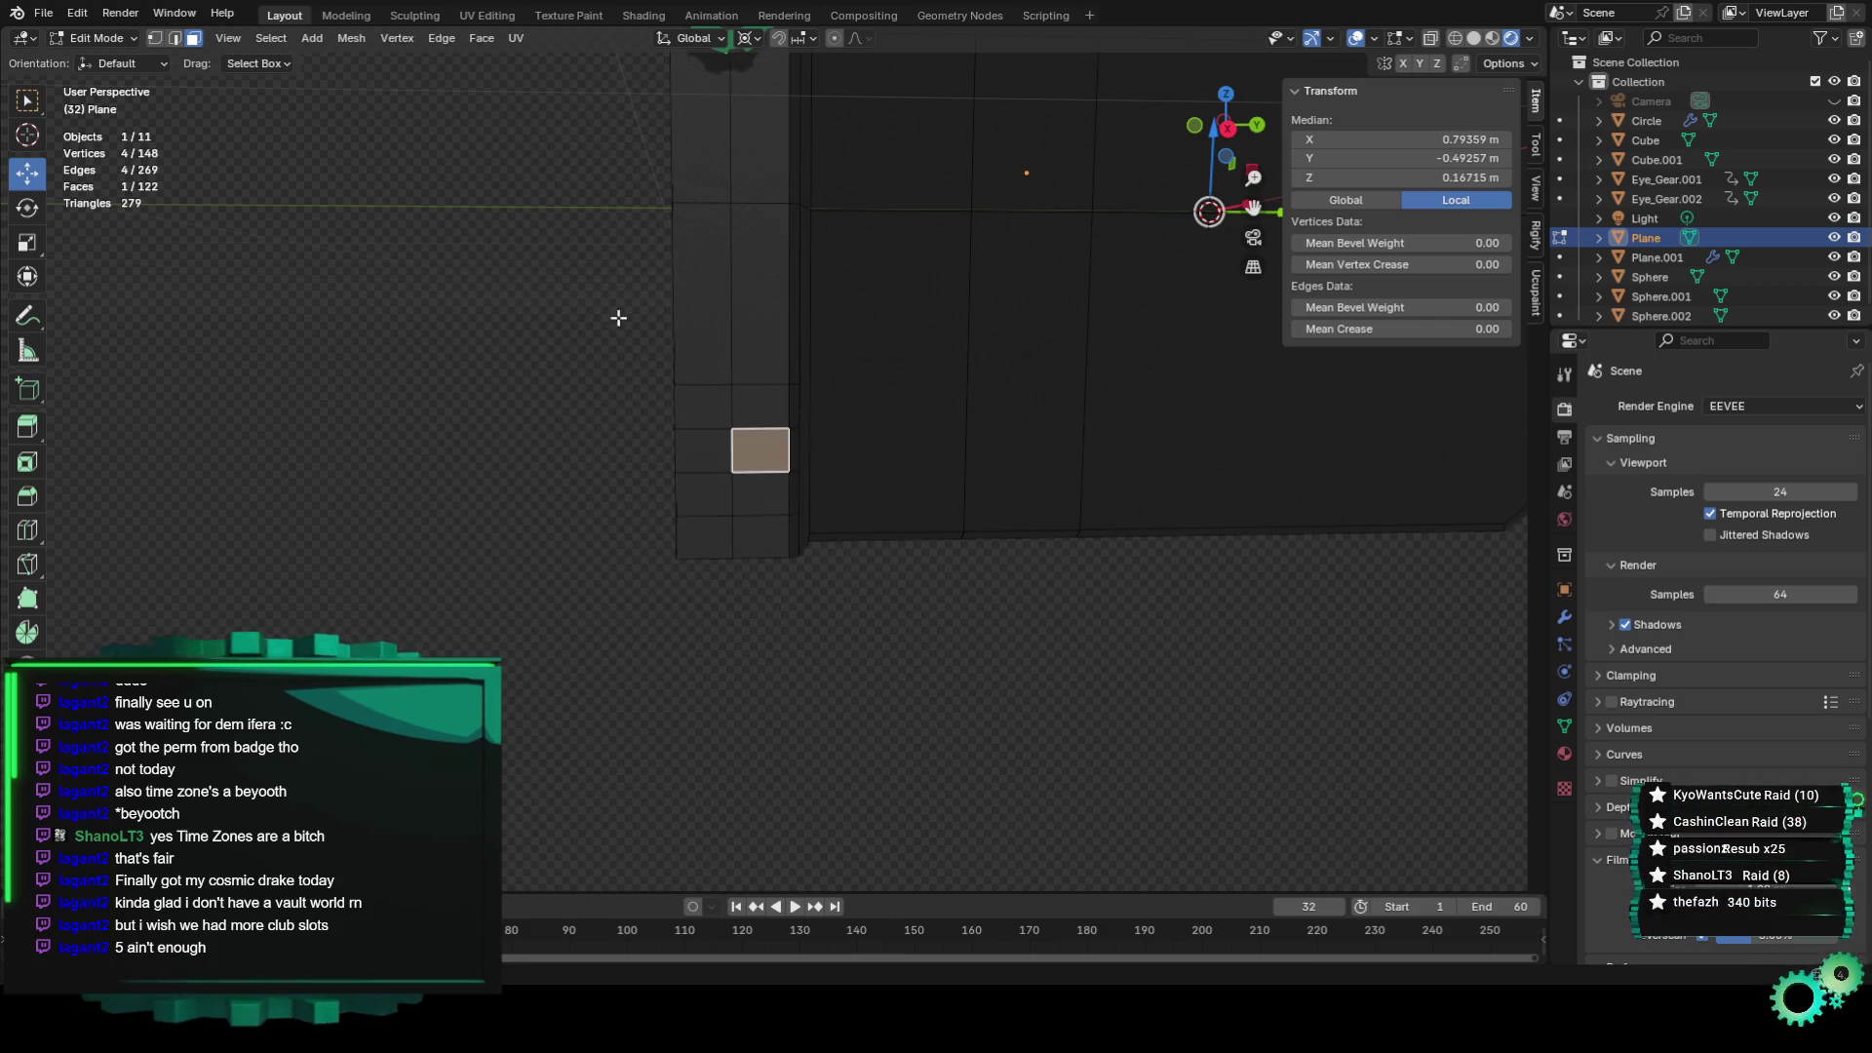
click(98, 38)
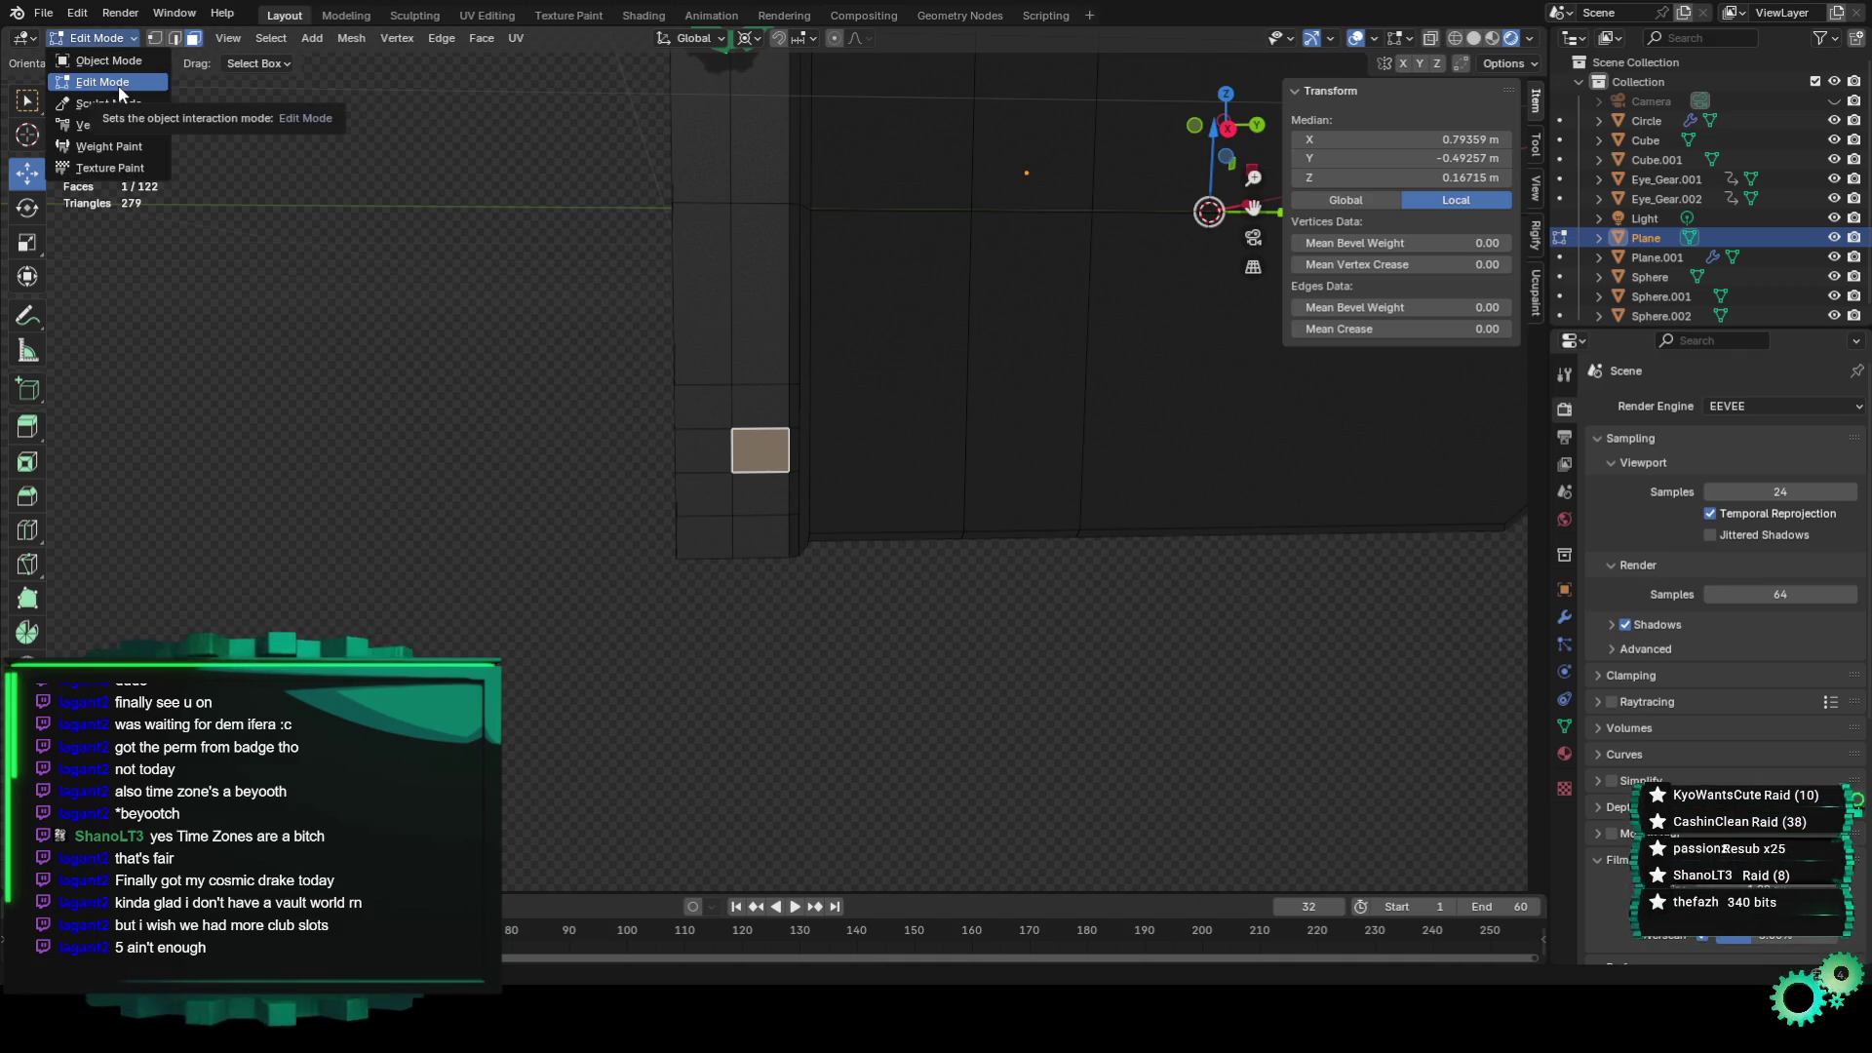
Snap the 3D cursor to the selected border face.
key(shift+s)
key(shift+s)
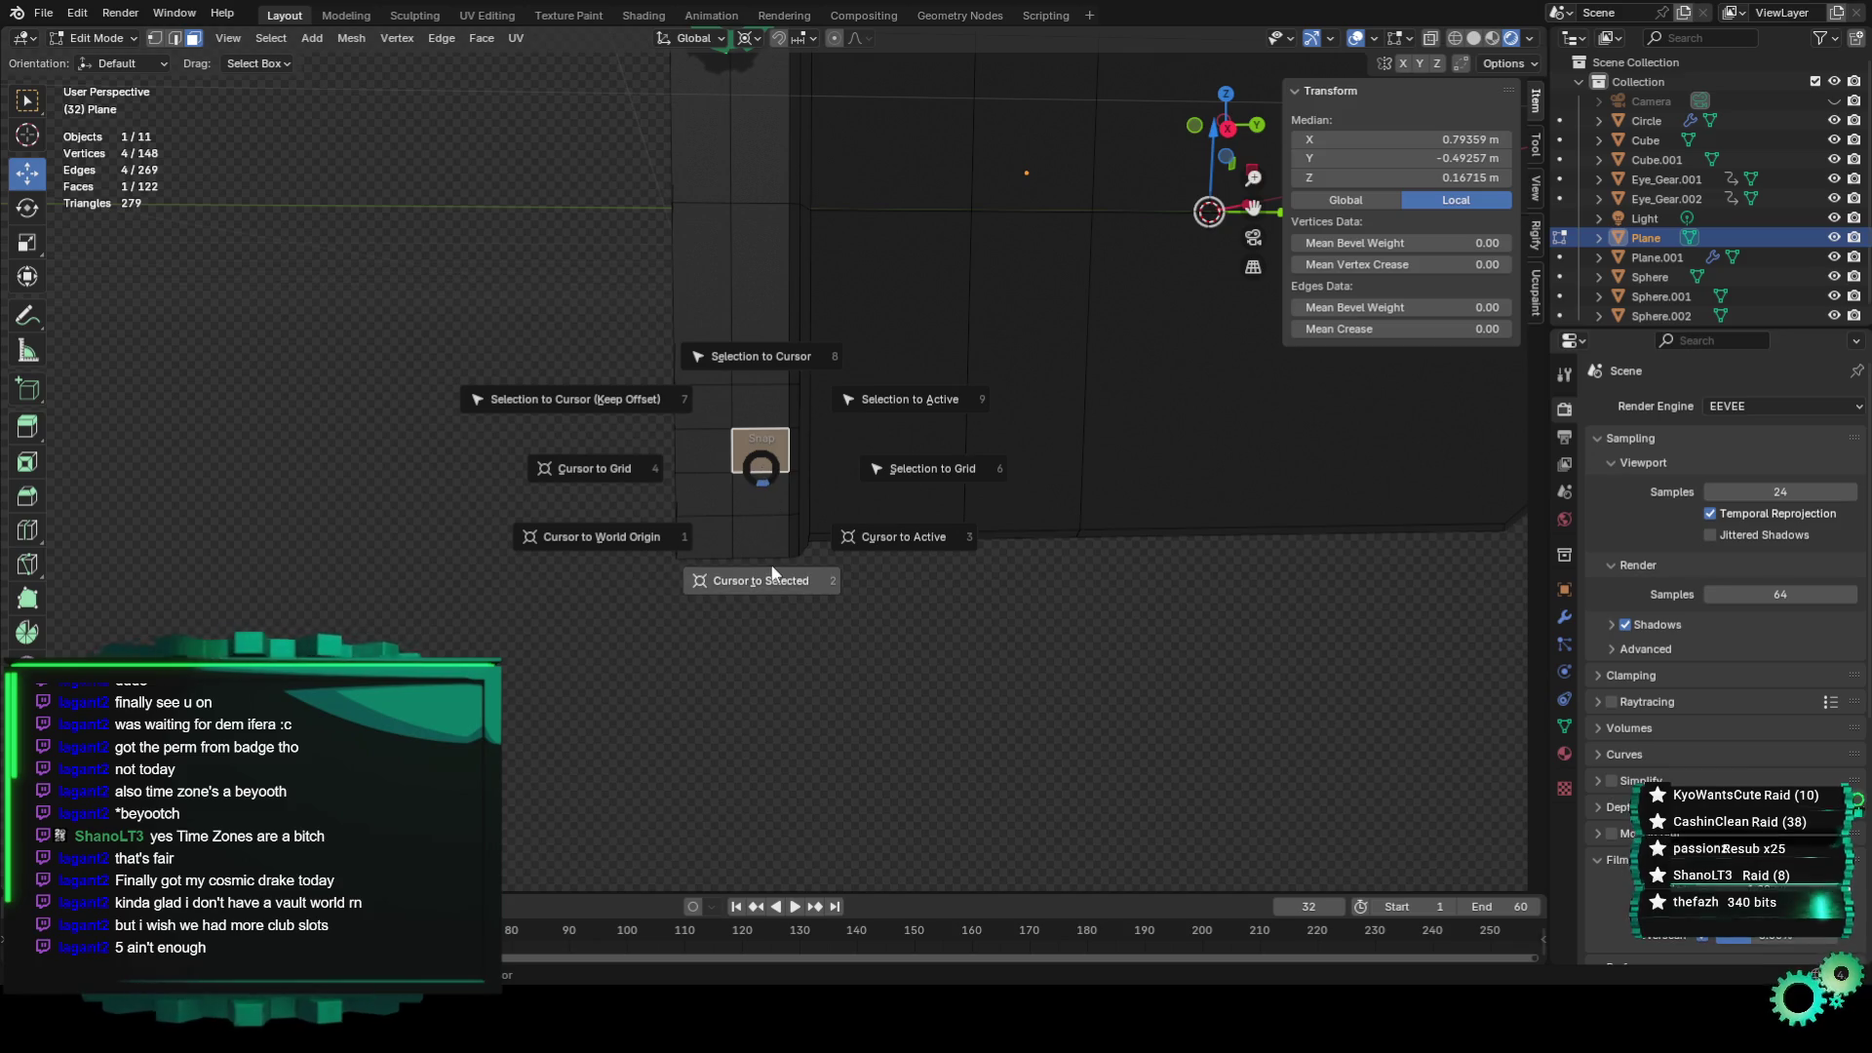
click(772, 573)
scroll(774, 497, up, 5)
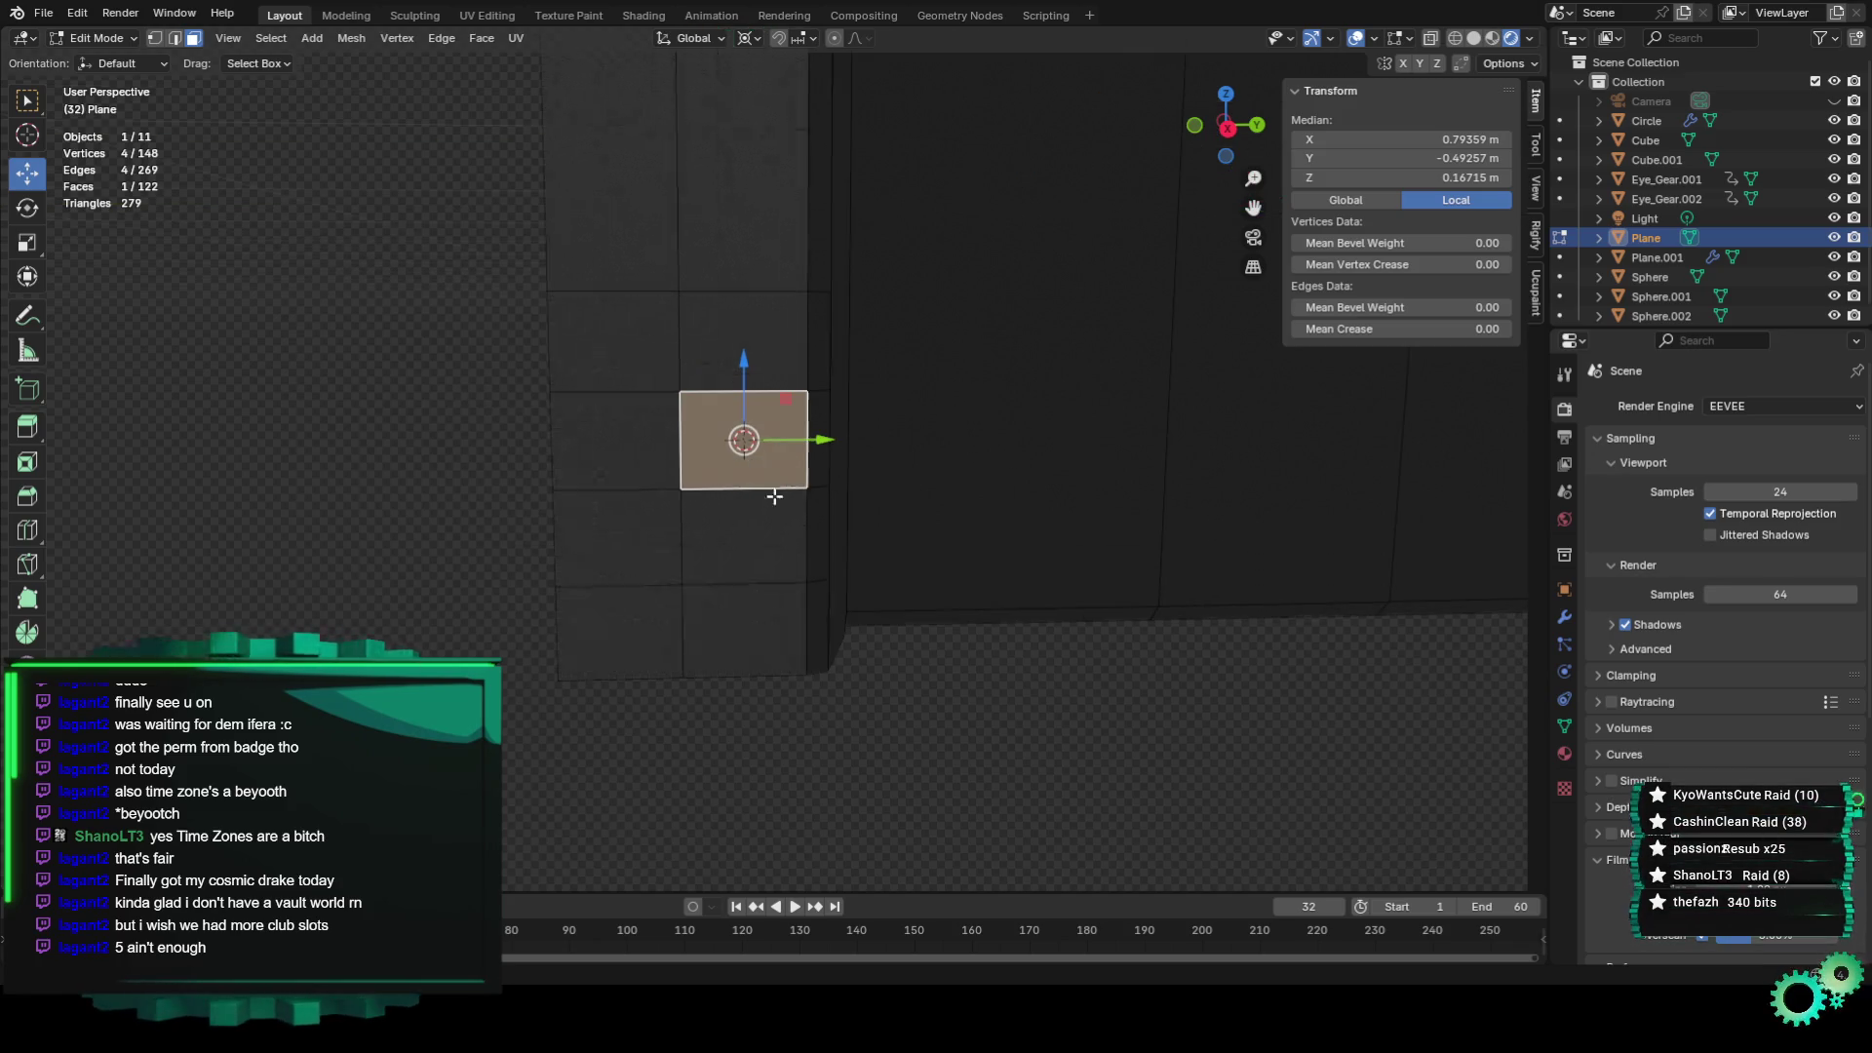
Extrude the border face in place, scale it by 9, and slide it along Y.
key(e)
right_click(785, 440)
key(s)
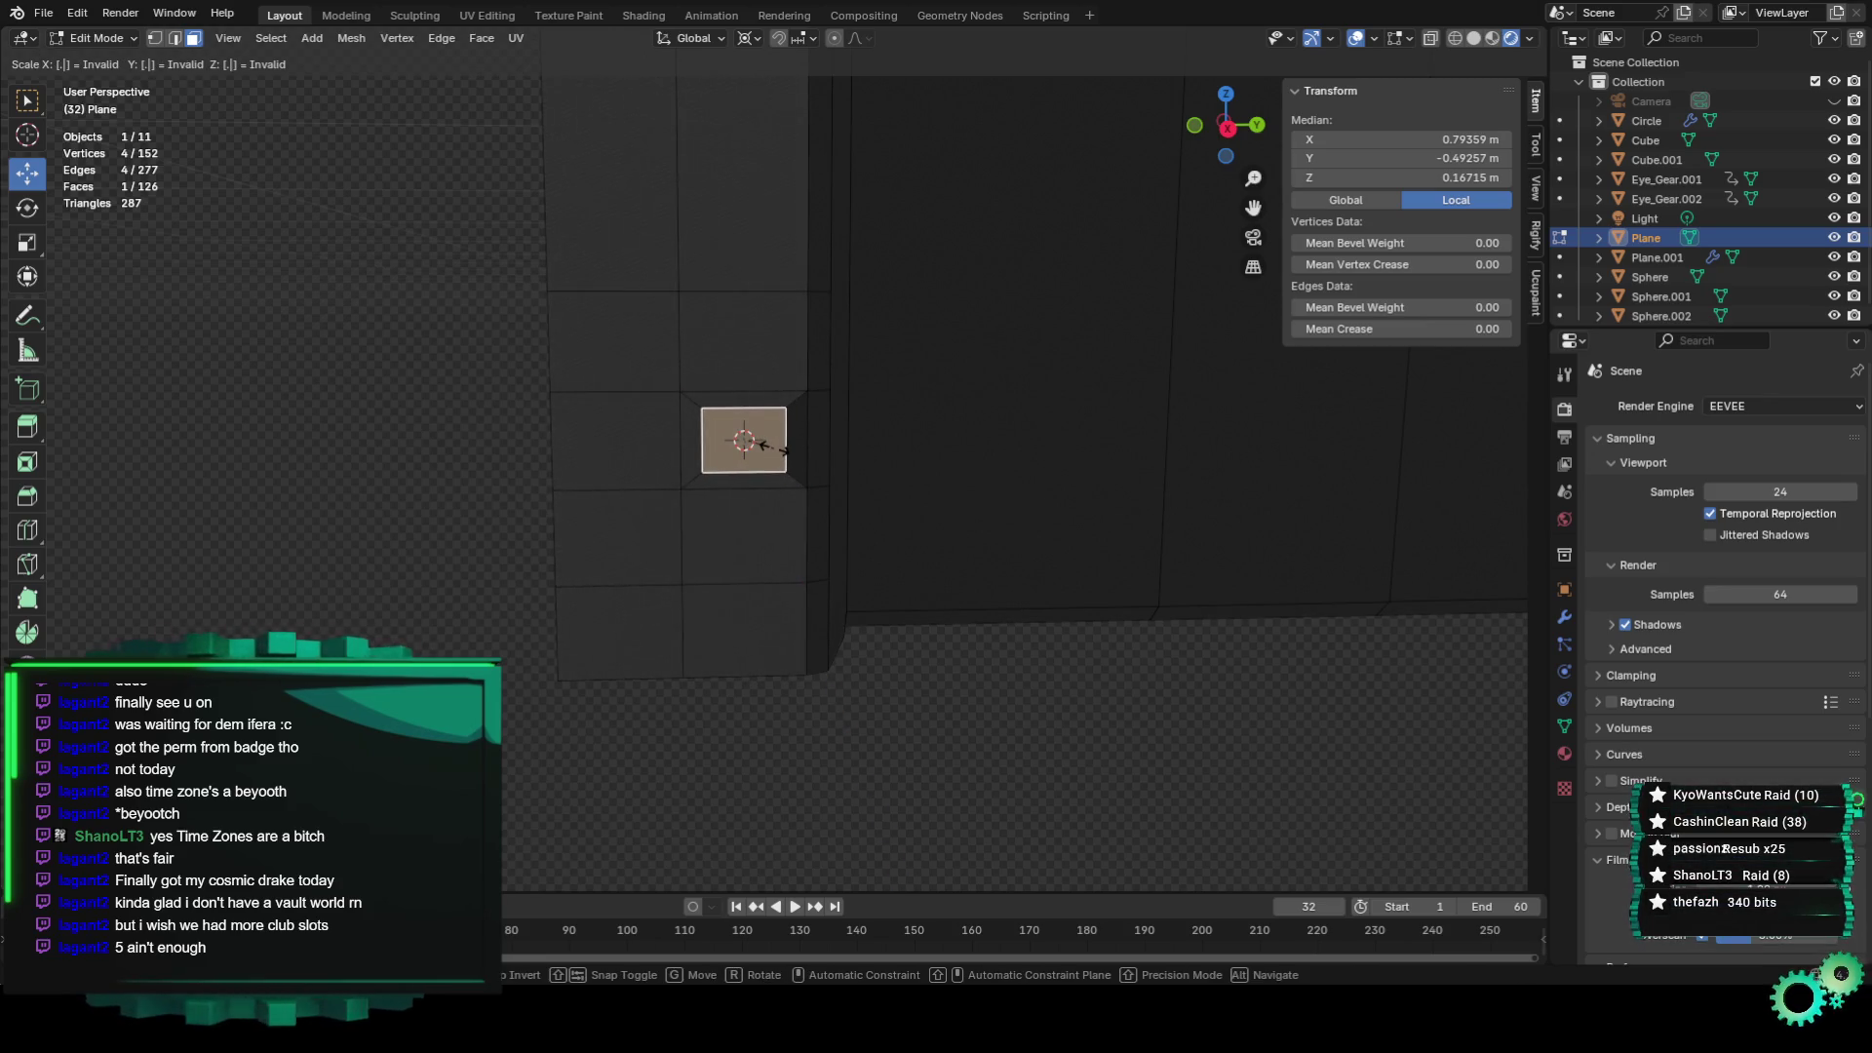
text(9)
key(Return)
scroll(698, 526, up, 2)
key(g)
key(y)
click(616, 421)
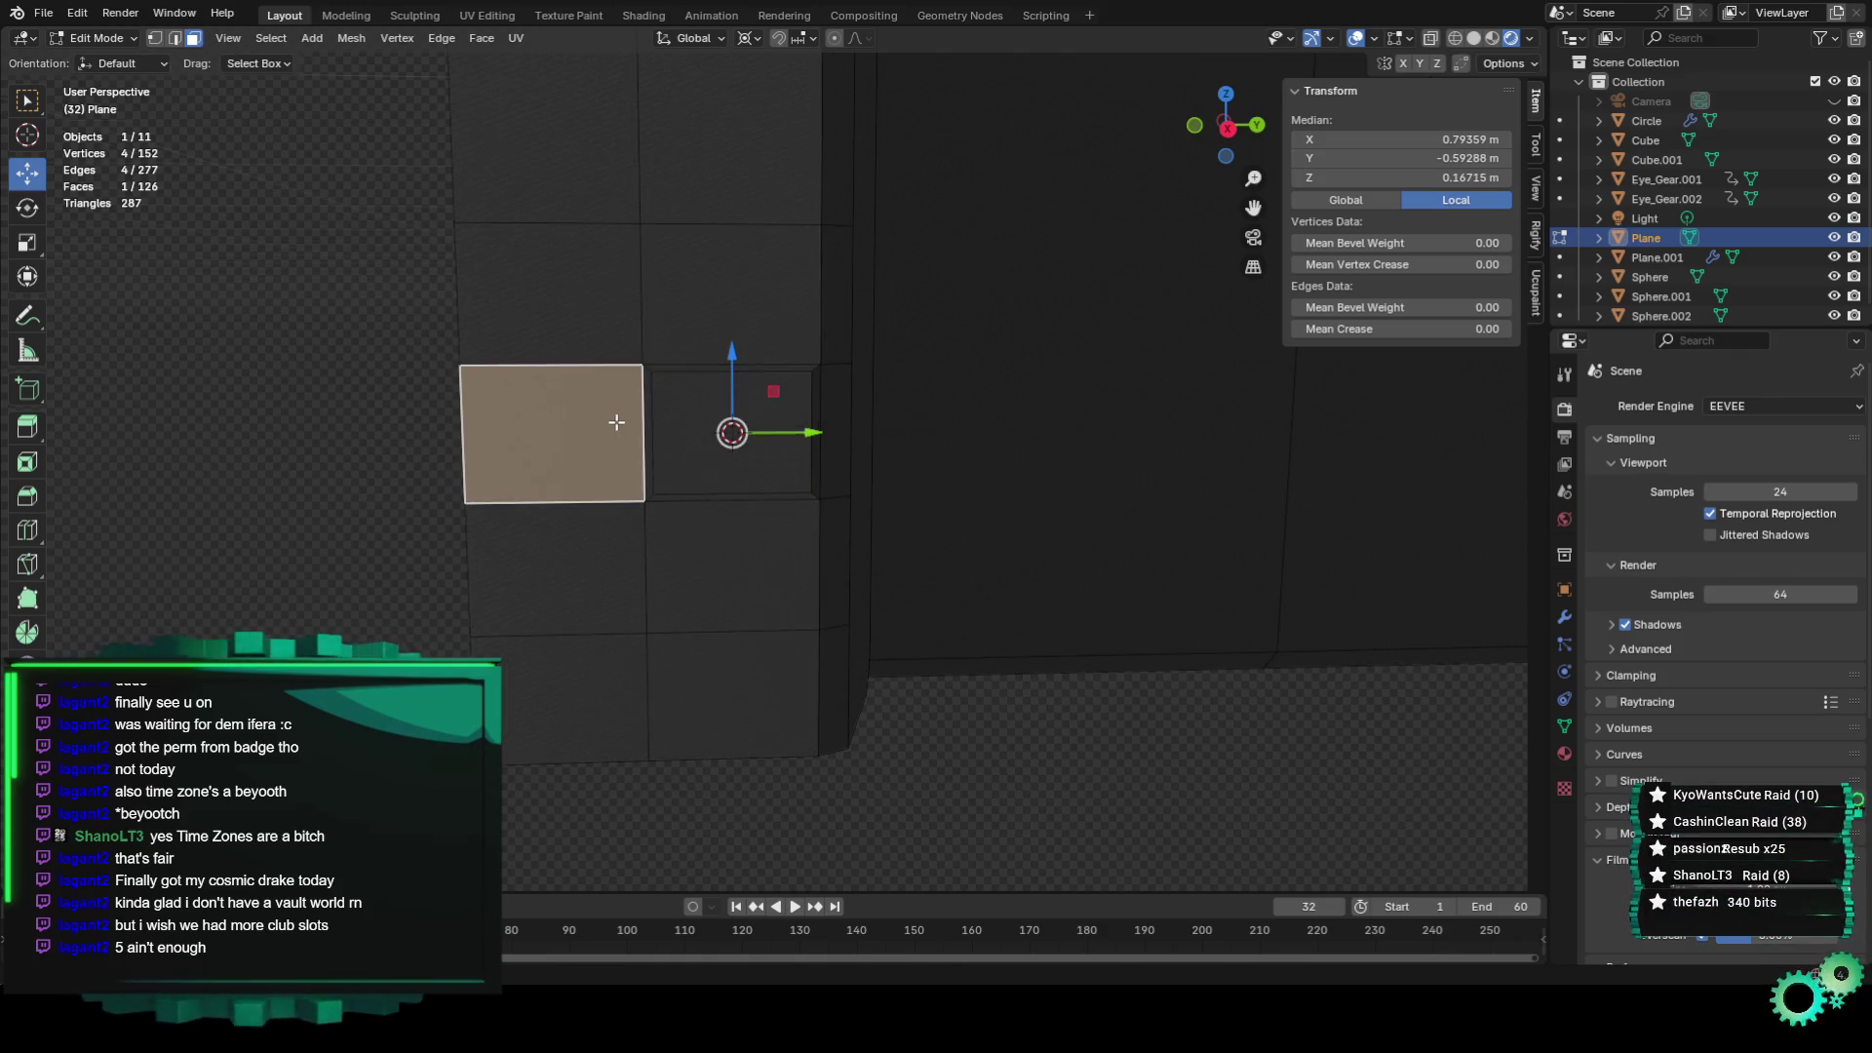
Try a second in-place extrusion with scaling, then cancel it.
key(e)
right_click(617, 441)
key(s)
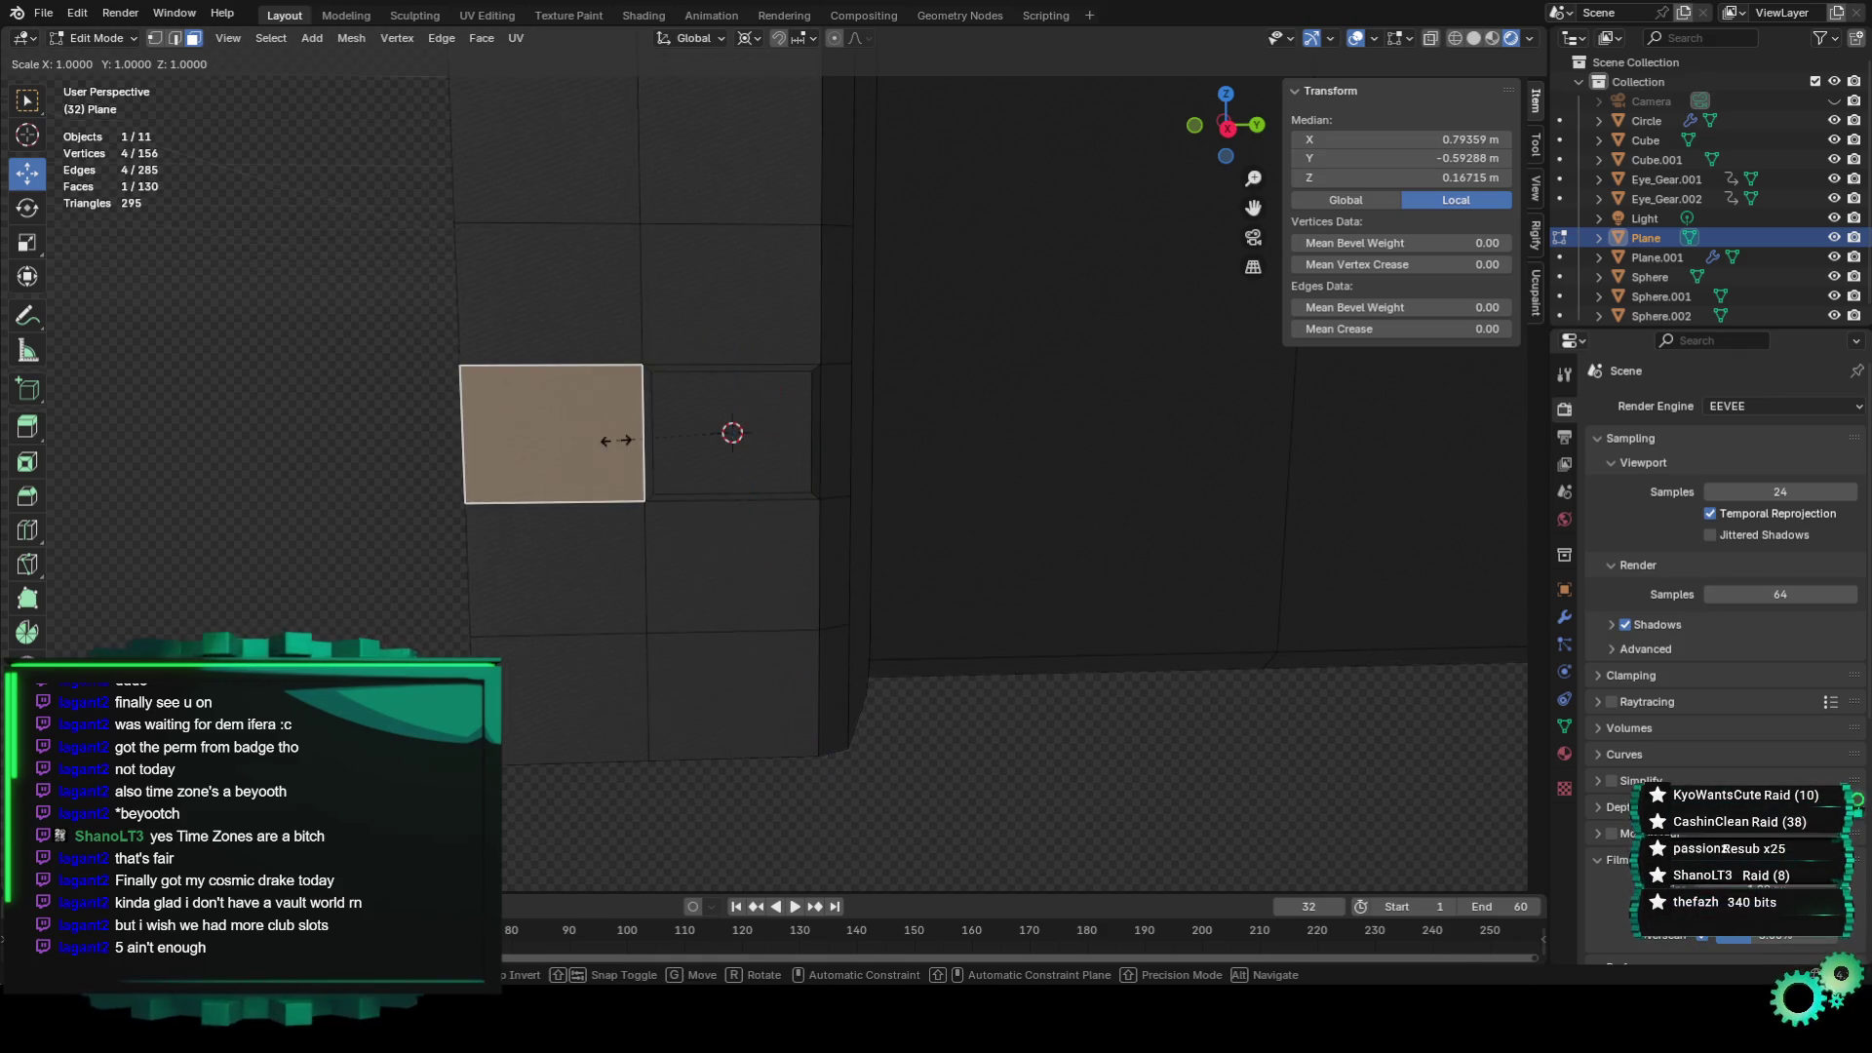
right_click(614, 438)
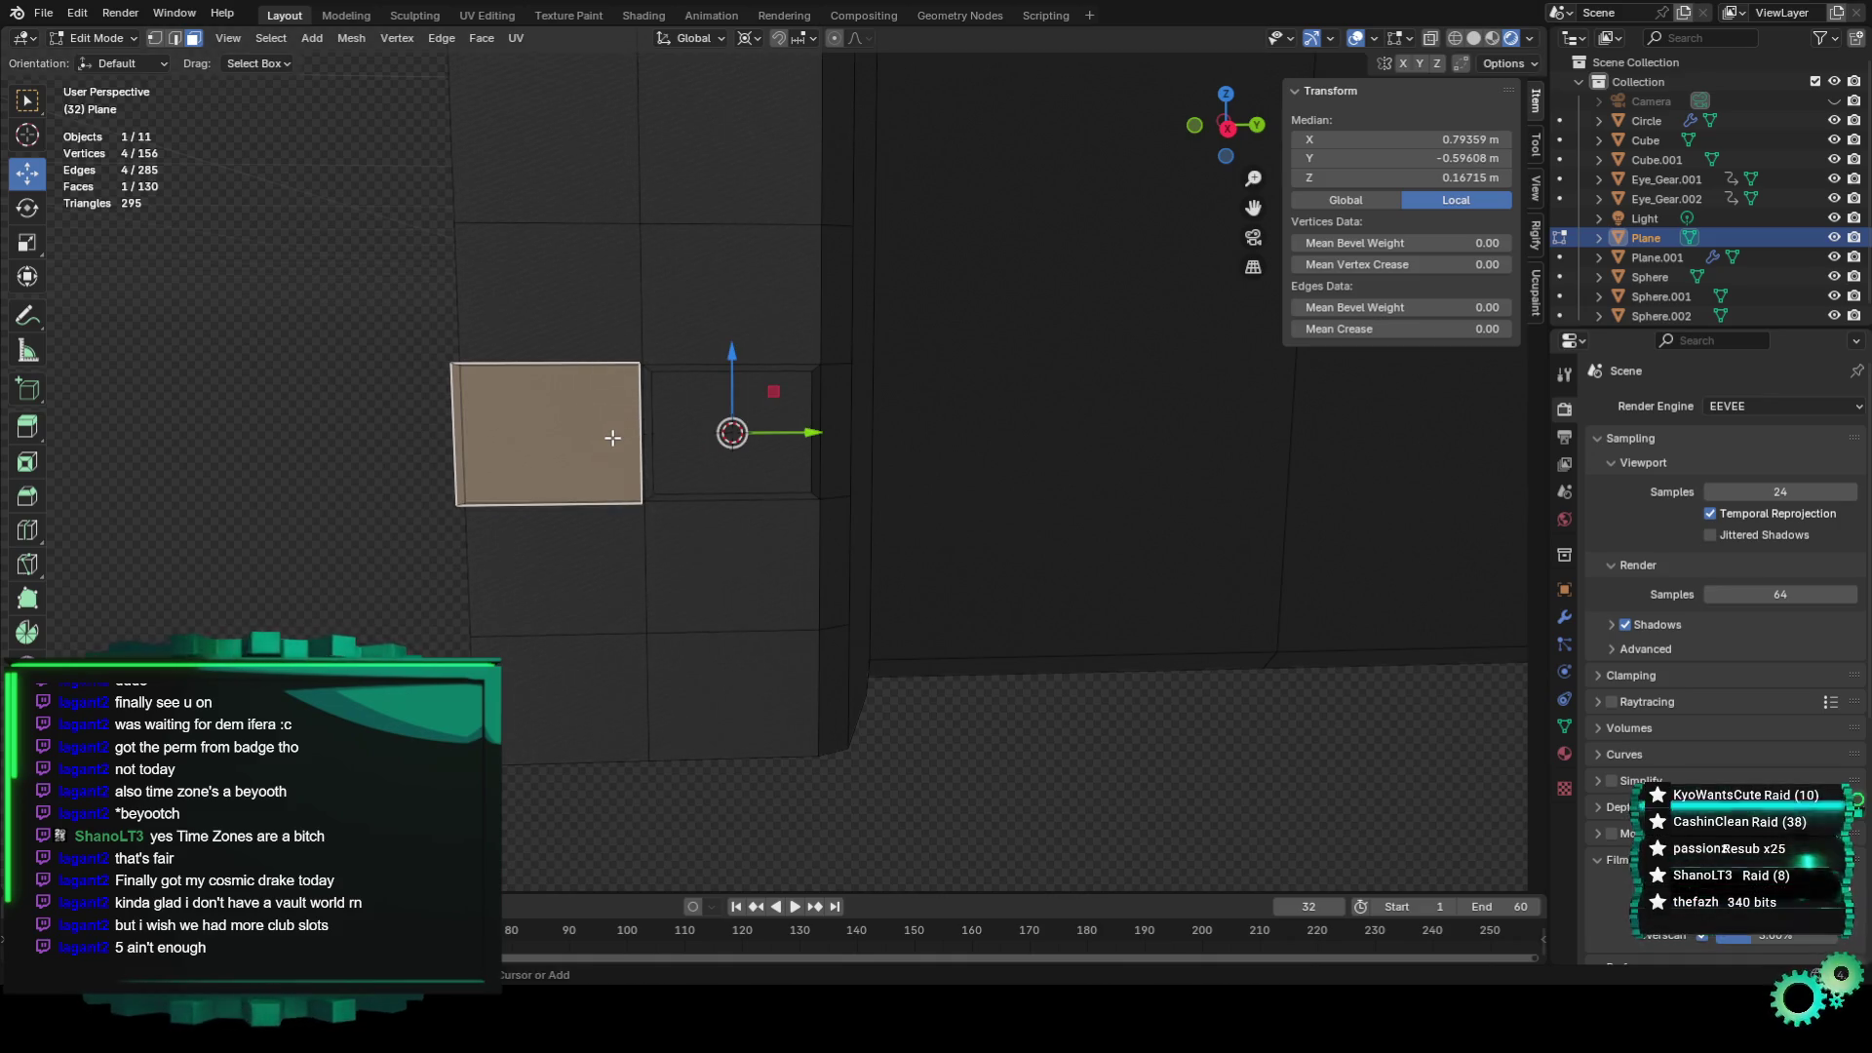
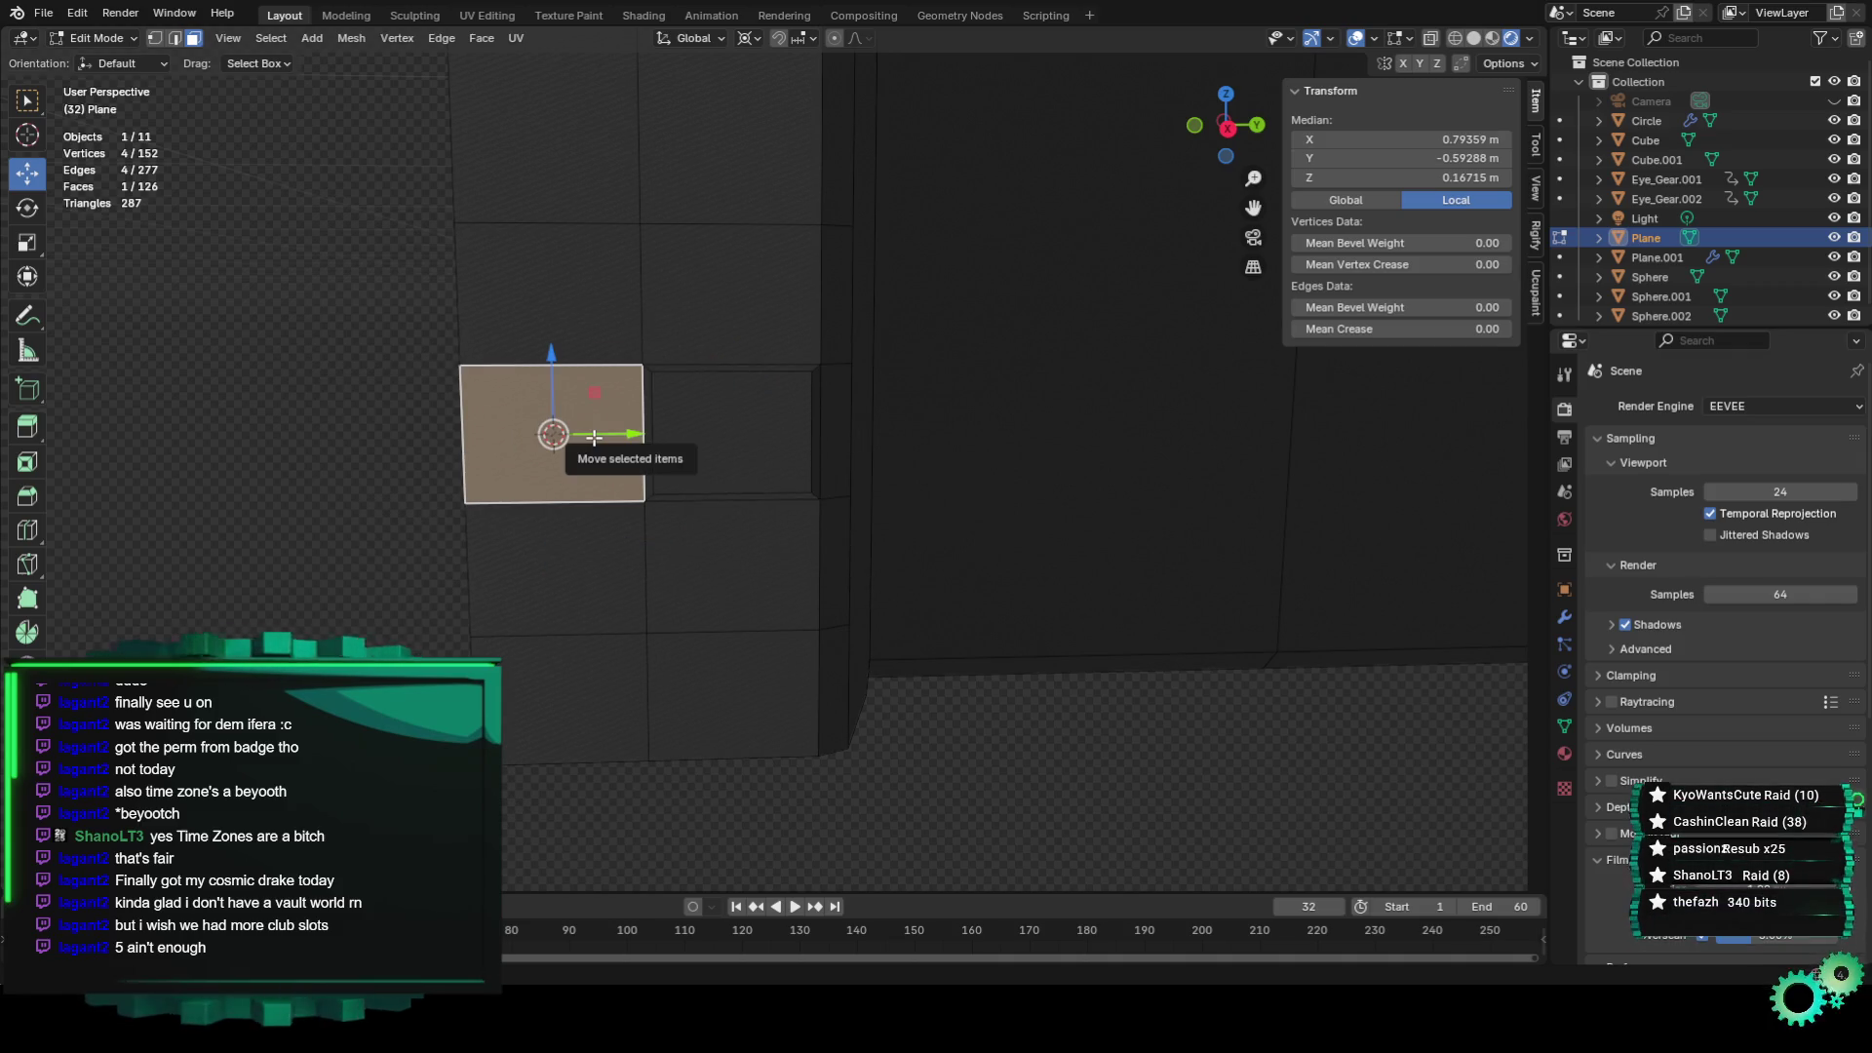
Set the pivot to Bounding Box Center, inset the first panel face, and save Channel Banner Specs1.blend.
click(751, 37)
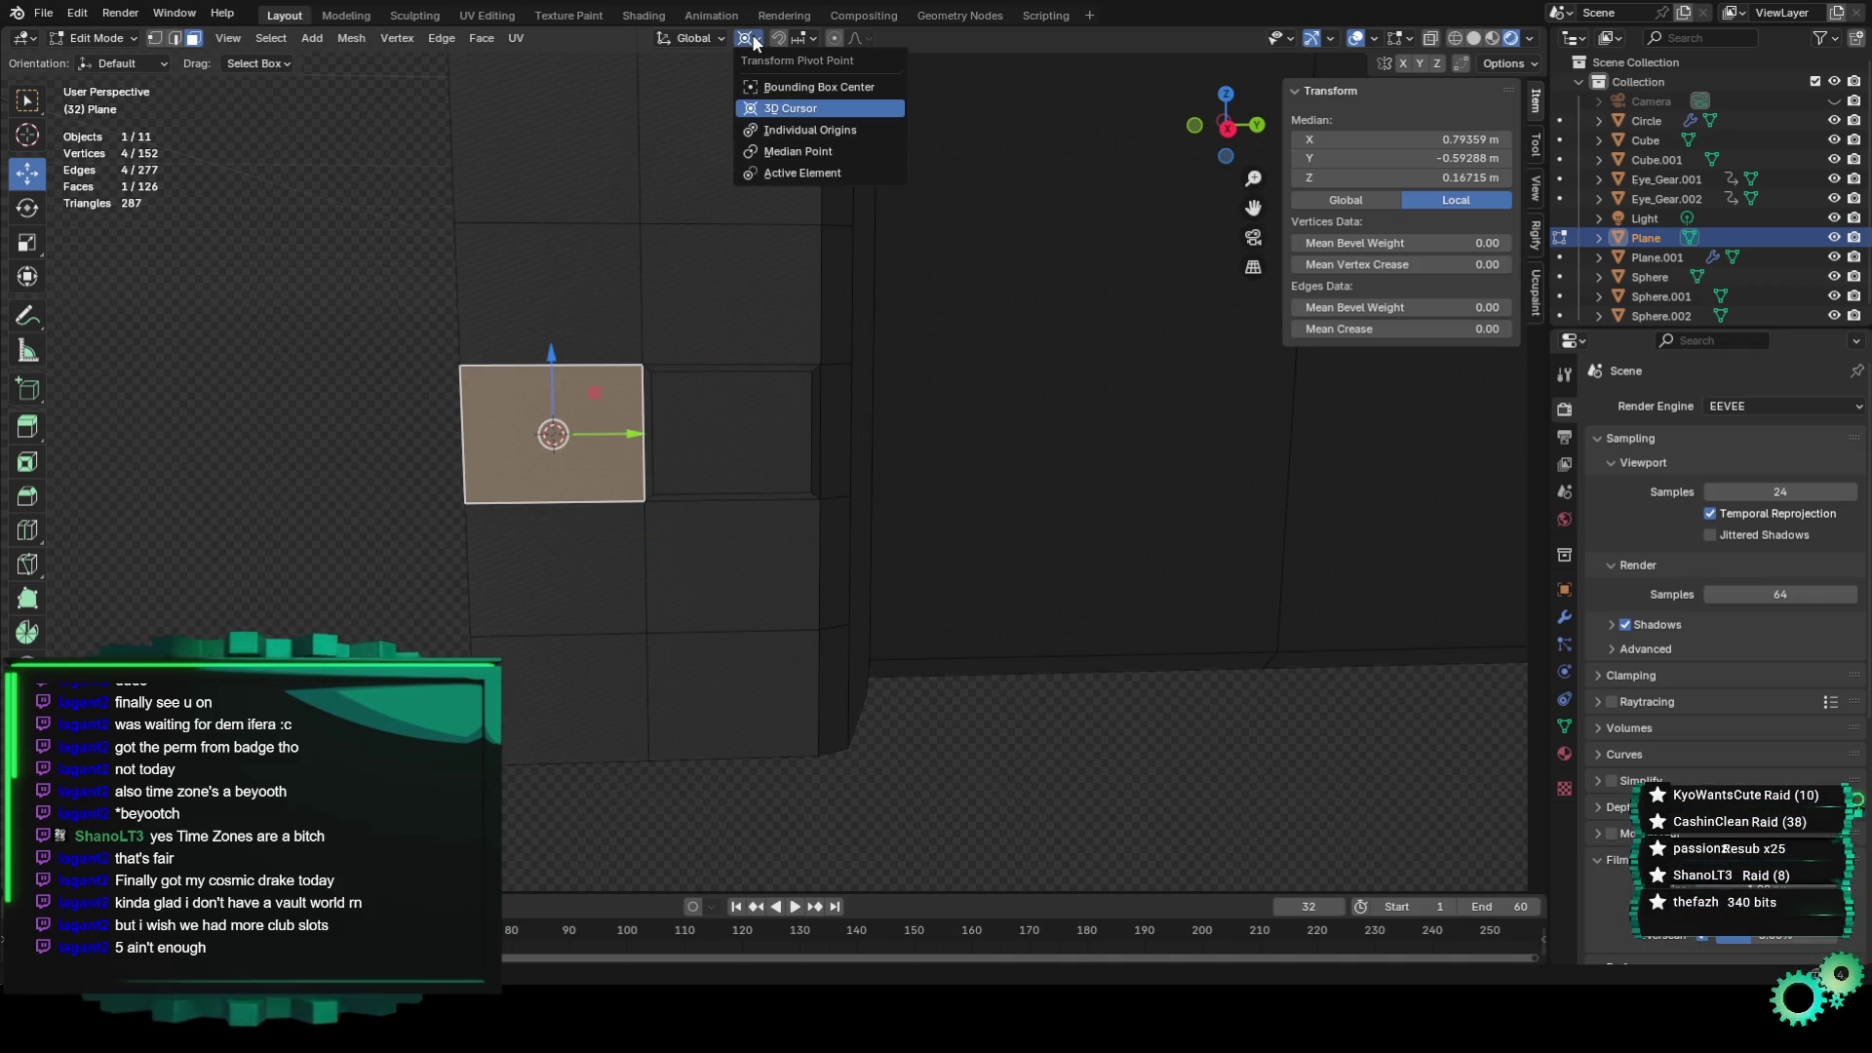
click(752, 36)
click(752, 33)
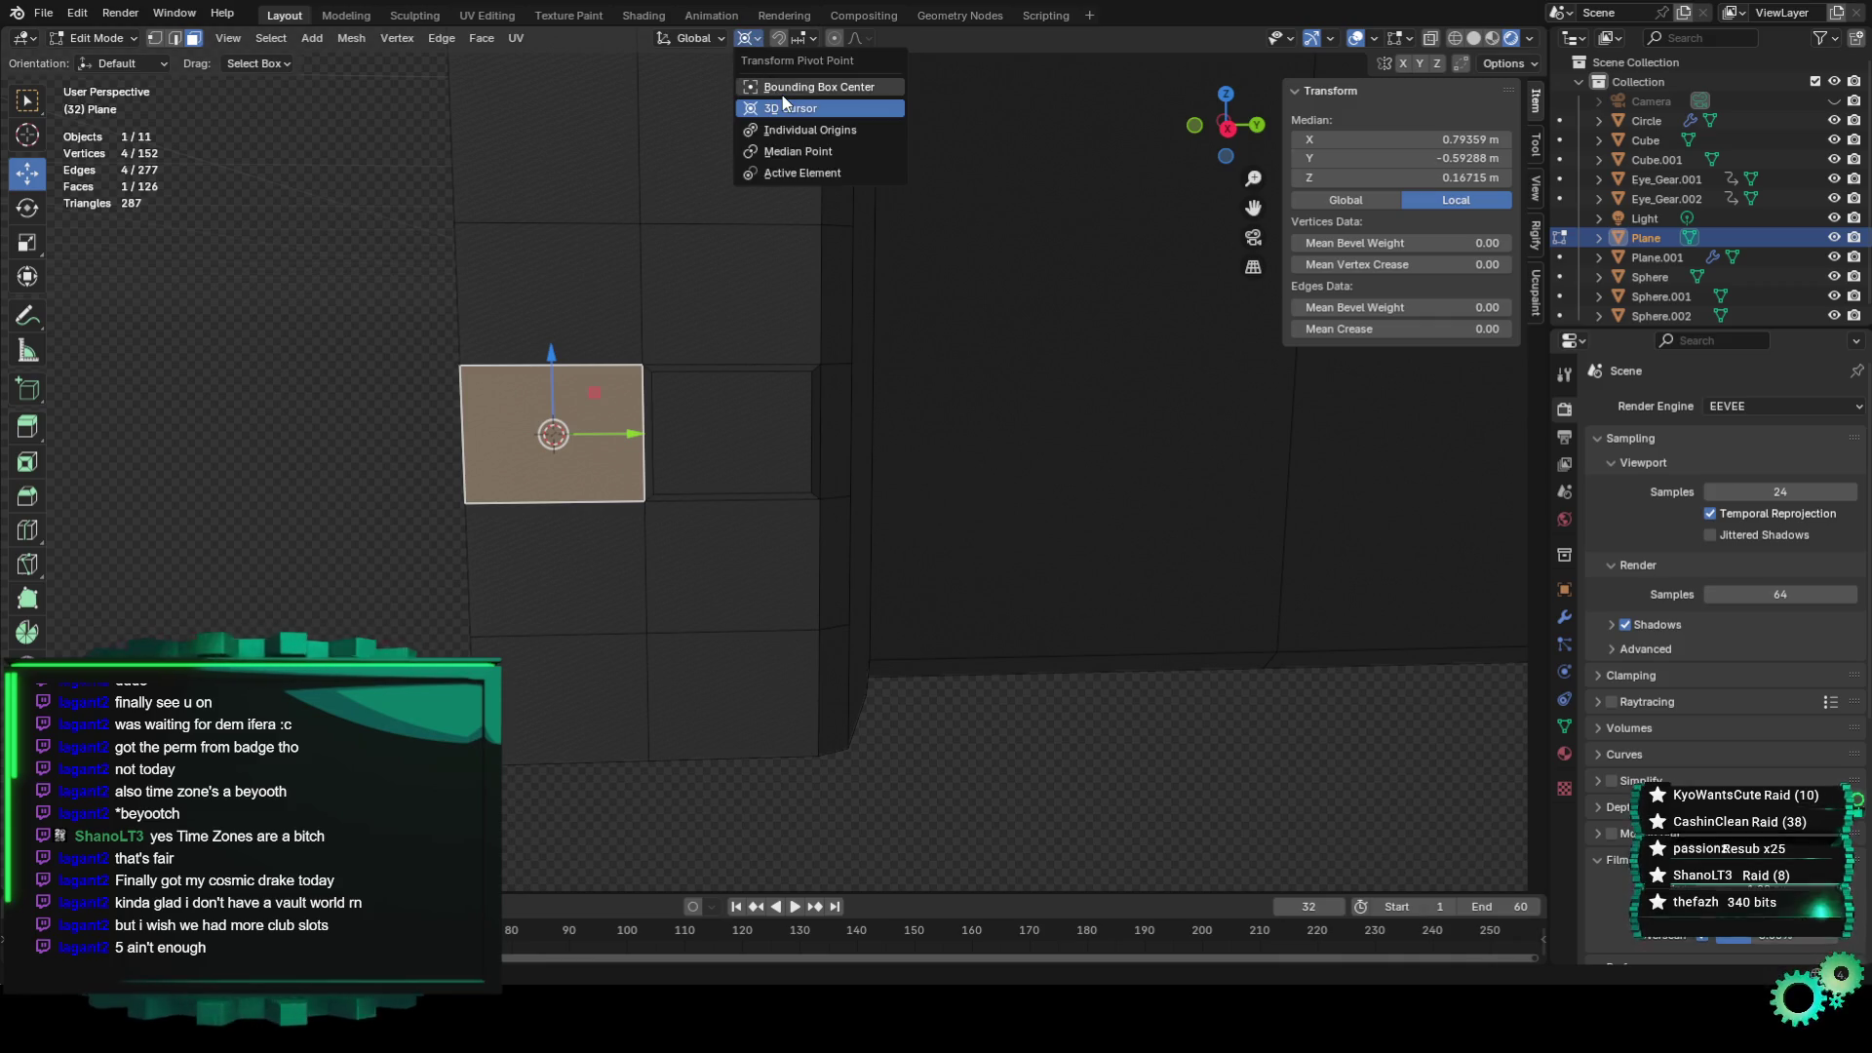
click(782, 94)
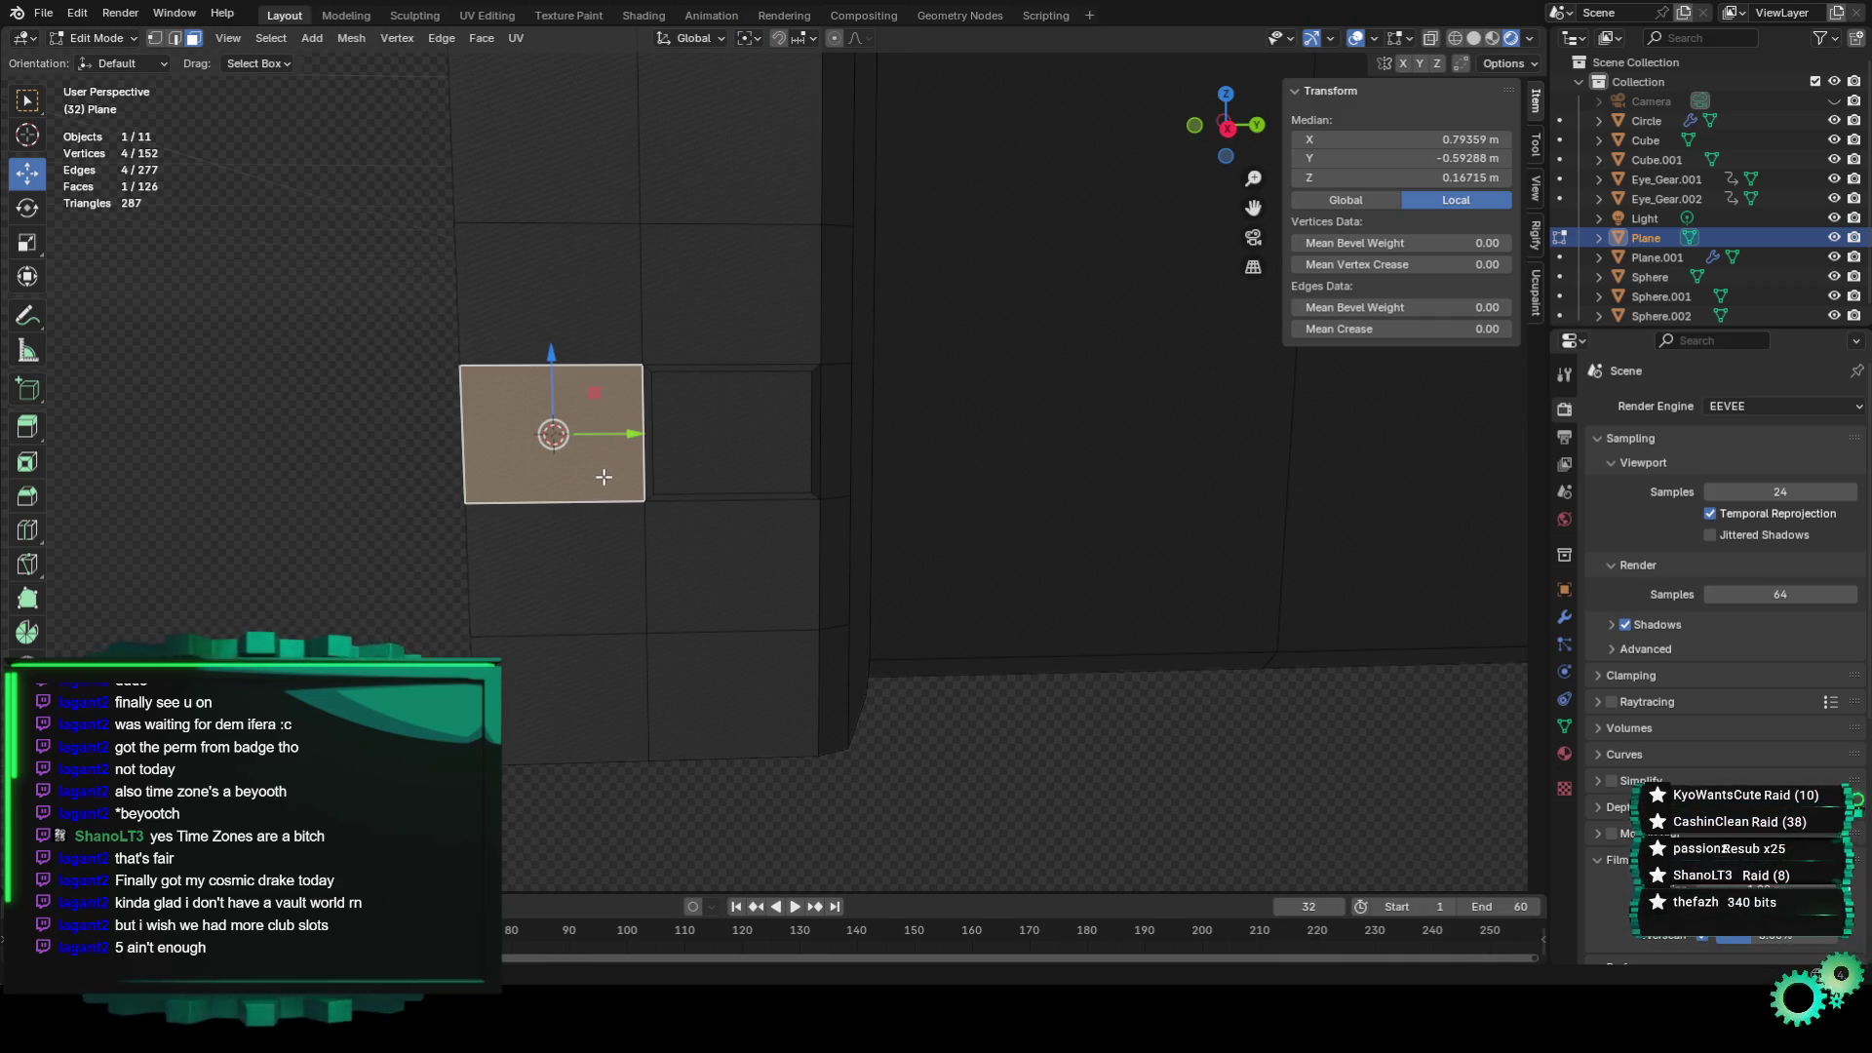
key(e)
key(s)
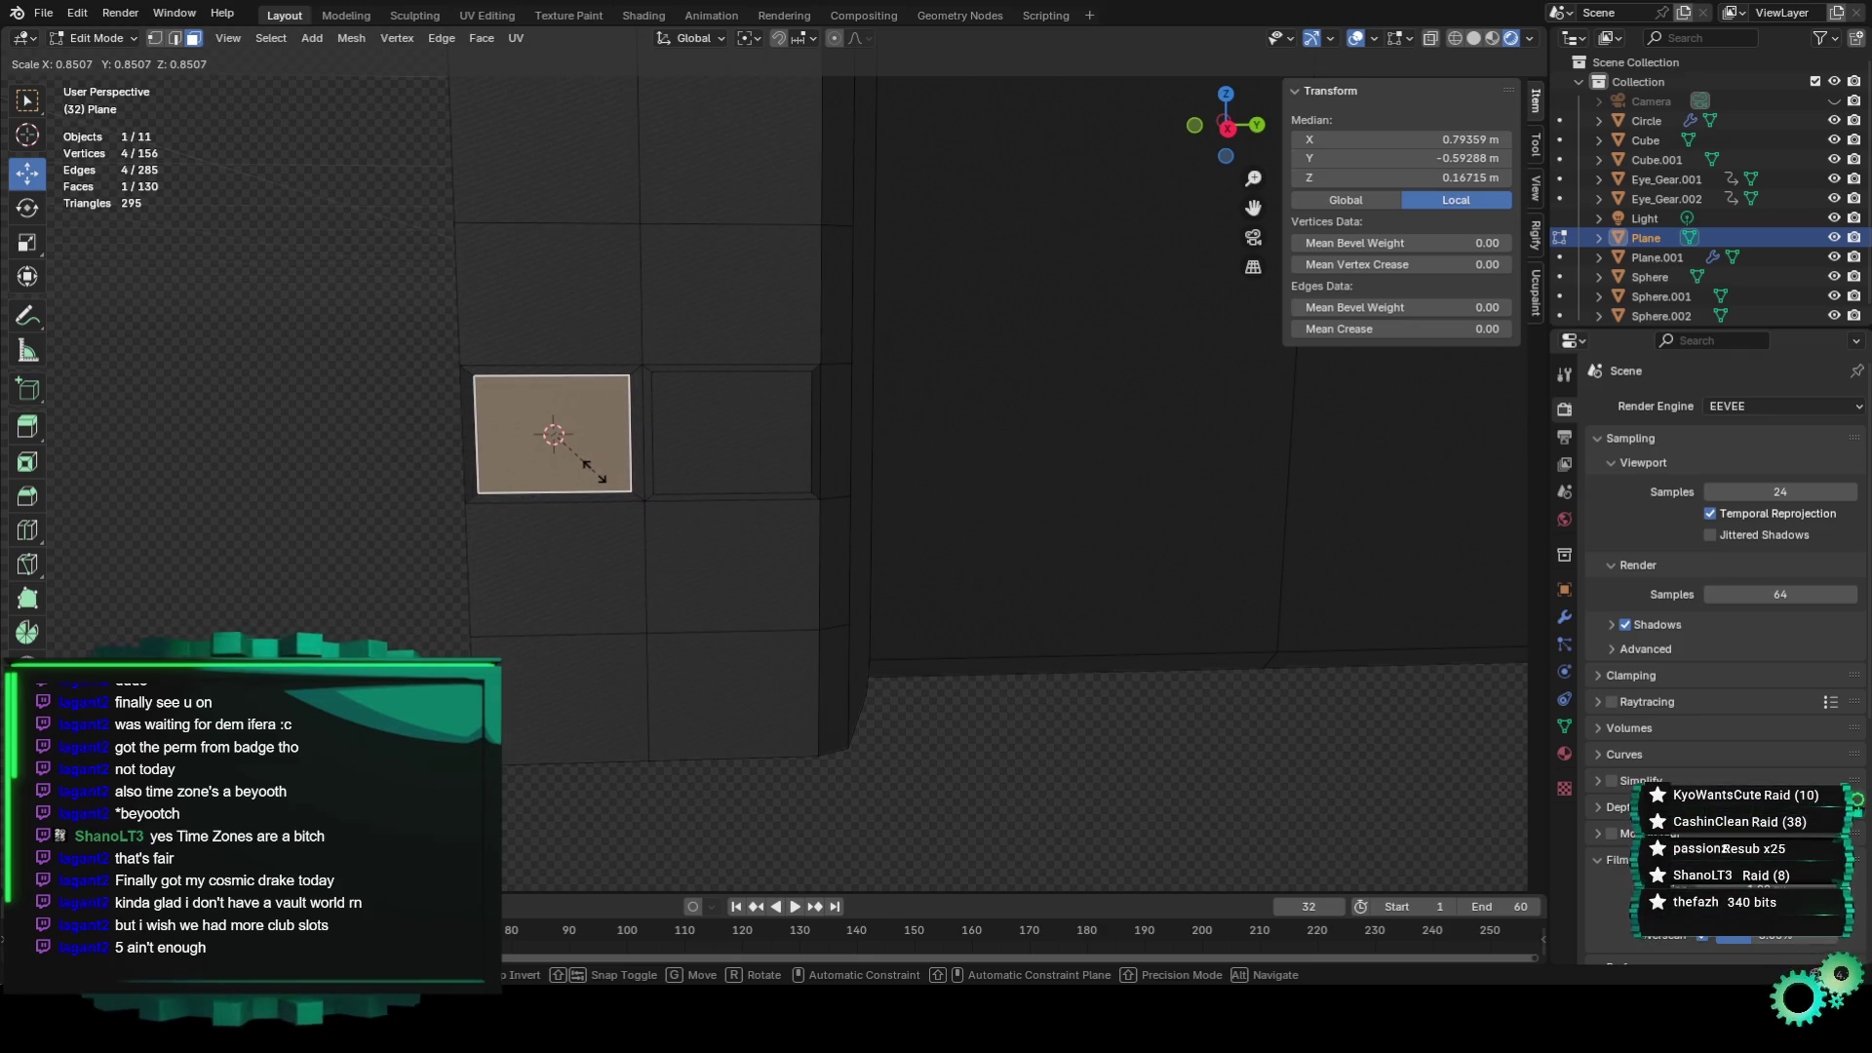
click(598, 478)
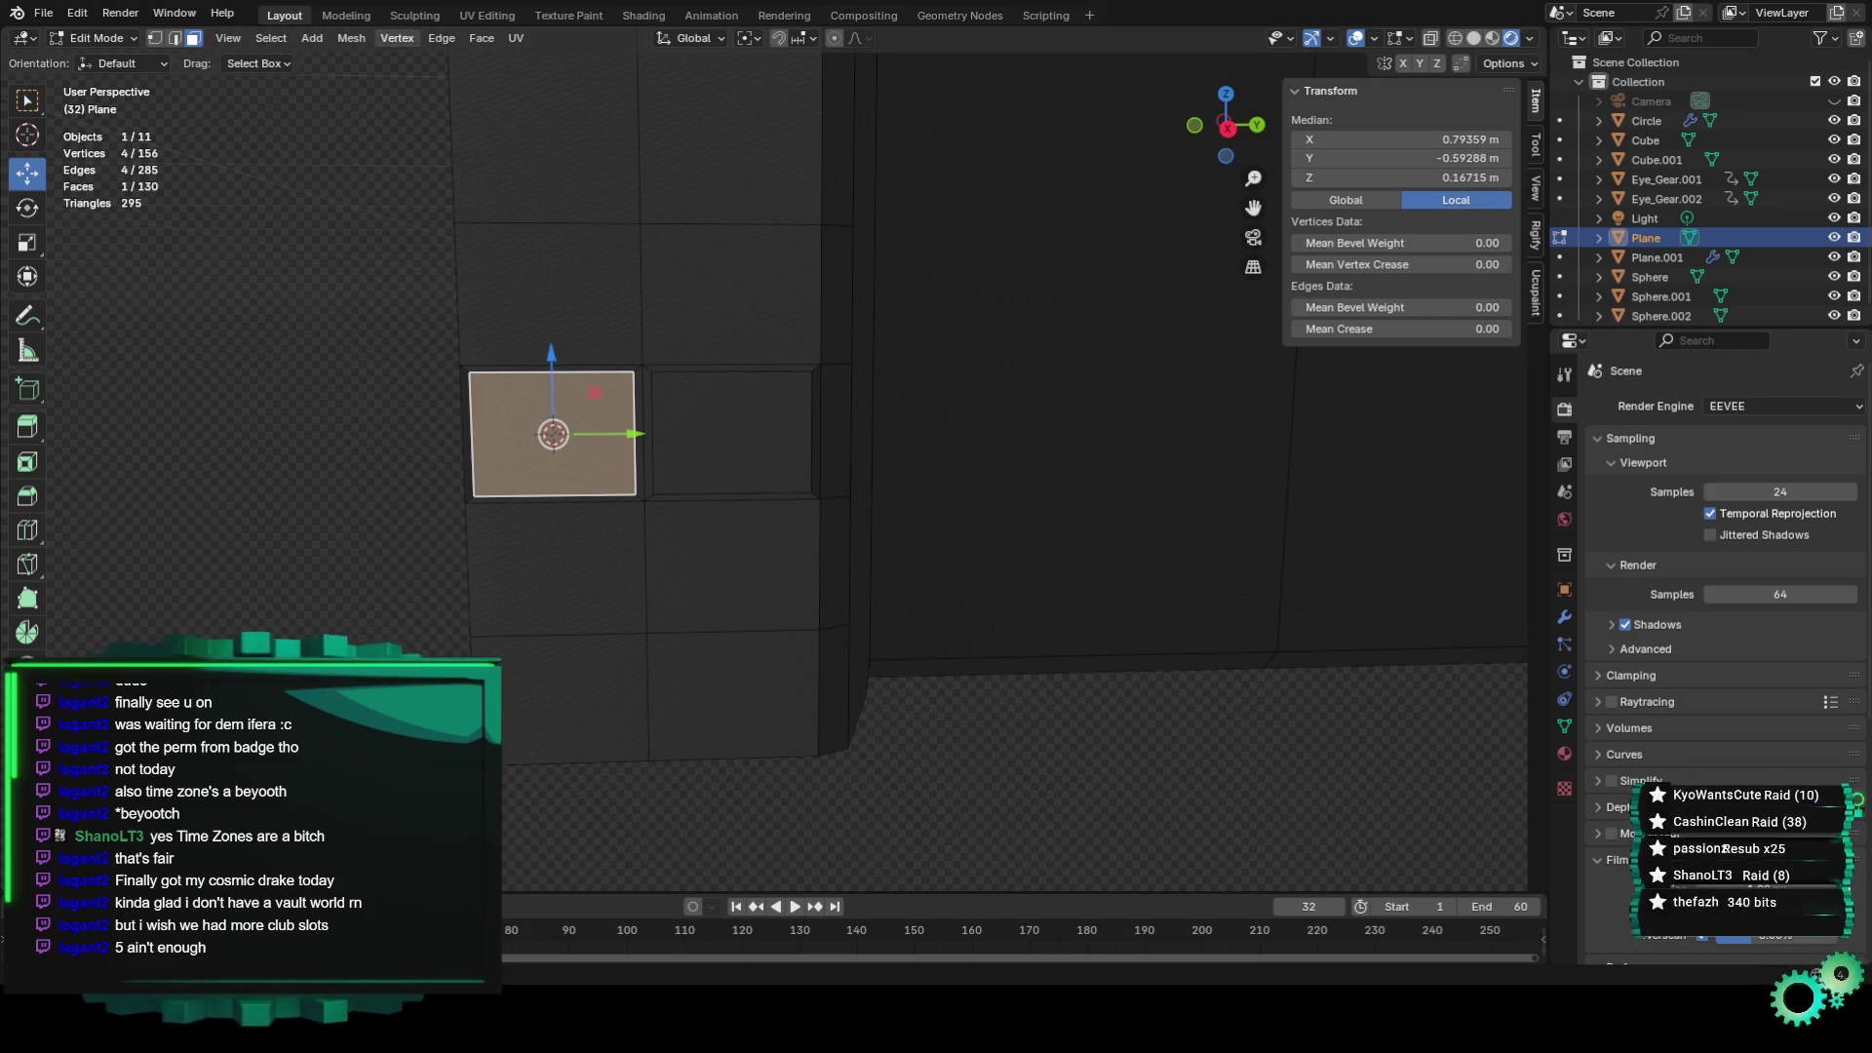
click(43, 13)
click(126, 159)
Extrude in-place faces for the lower panel row and the lower-right panel.
drag(552, 433, 557, 569)
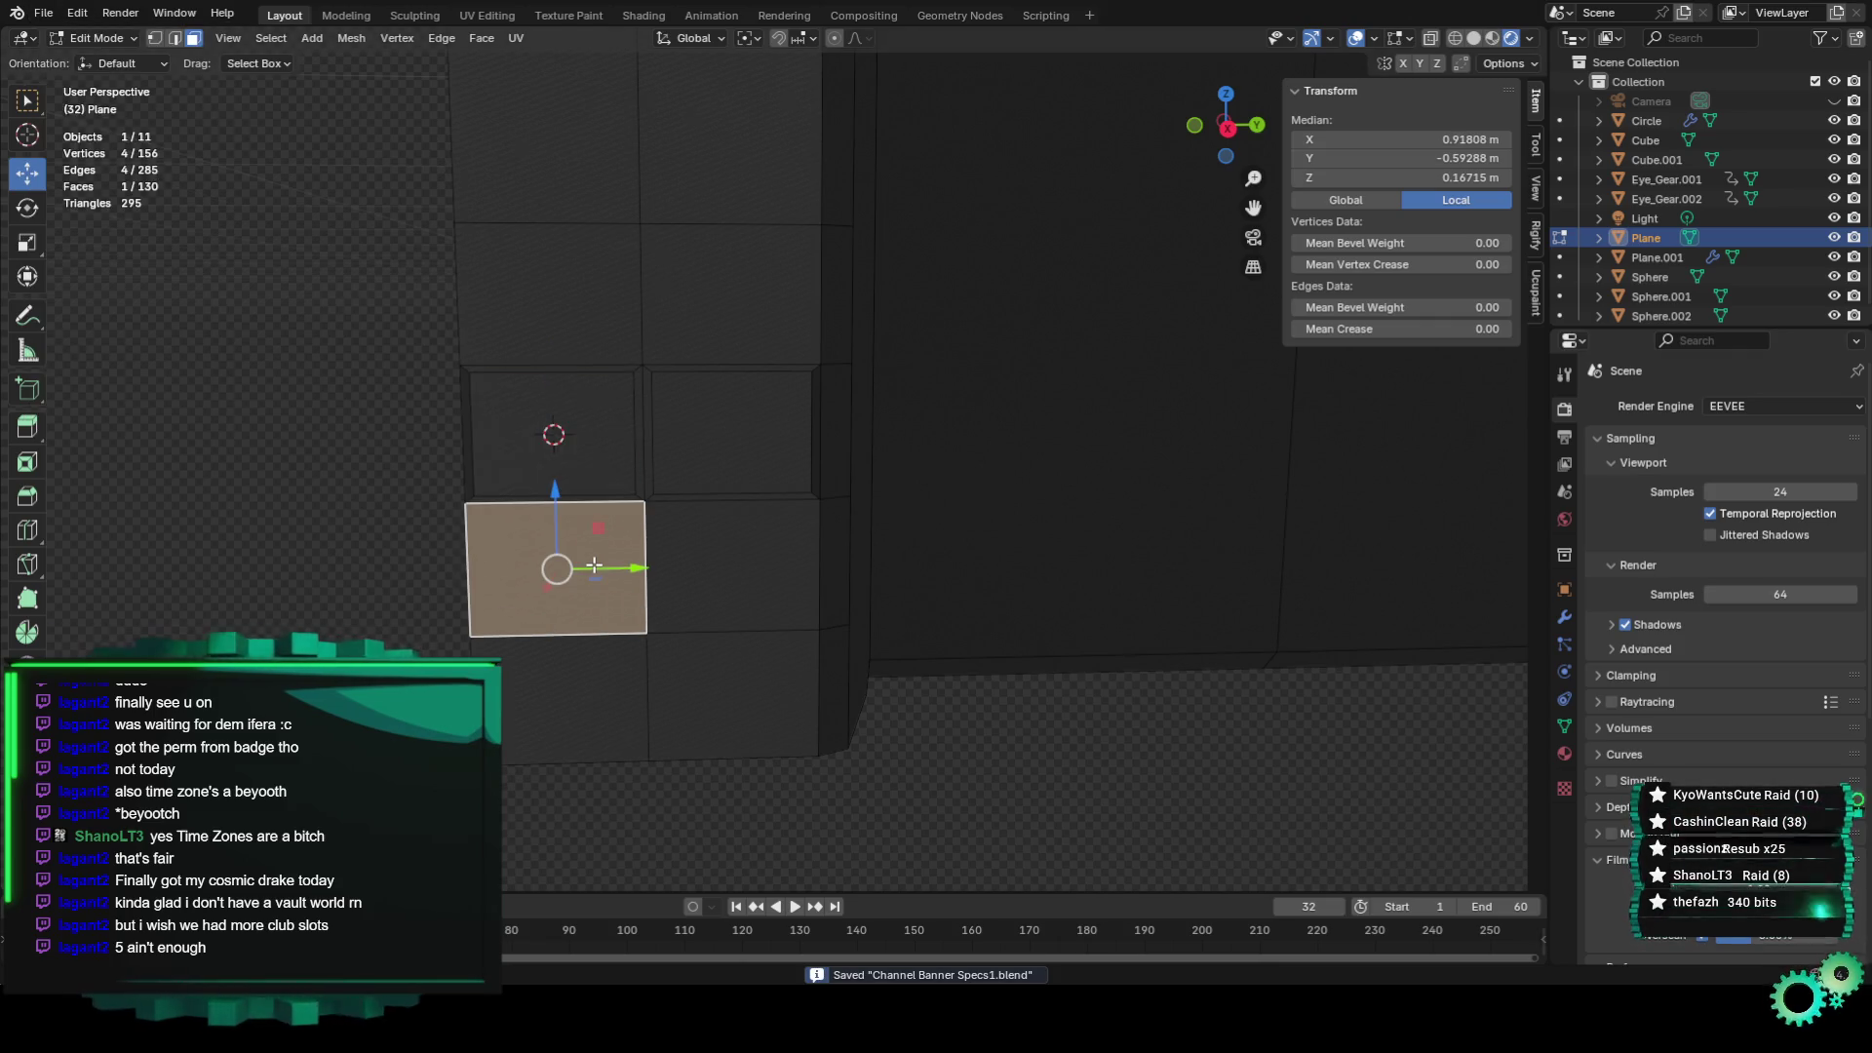
key(e)
key(s)
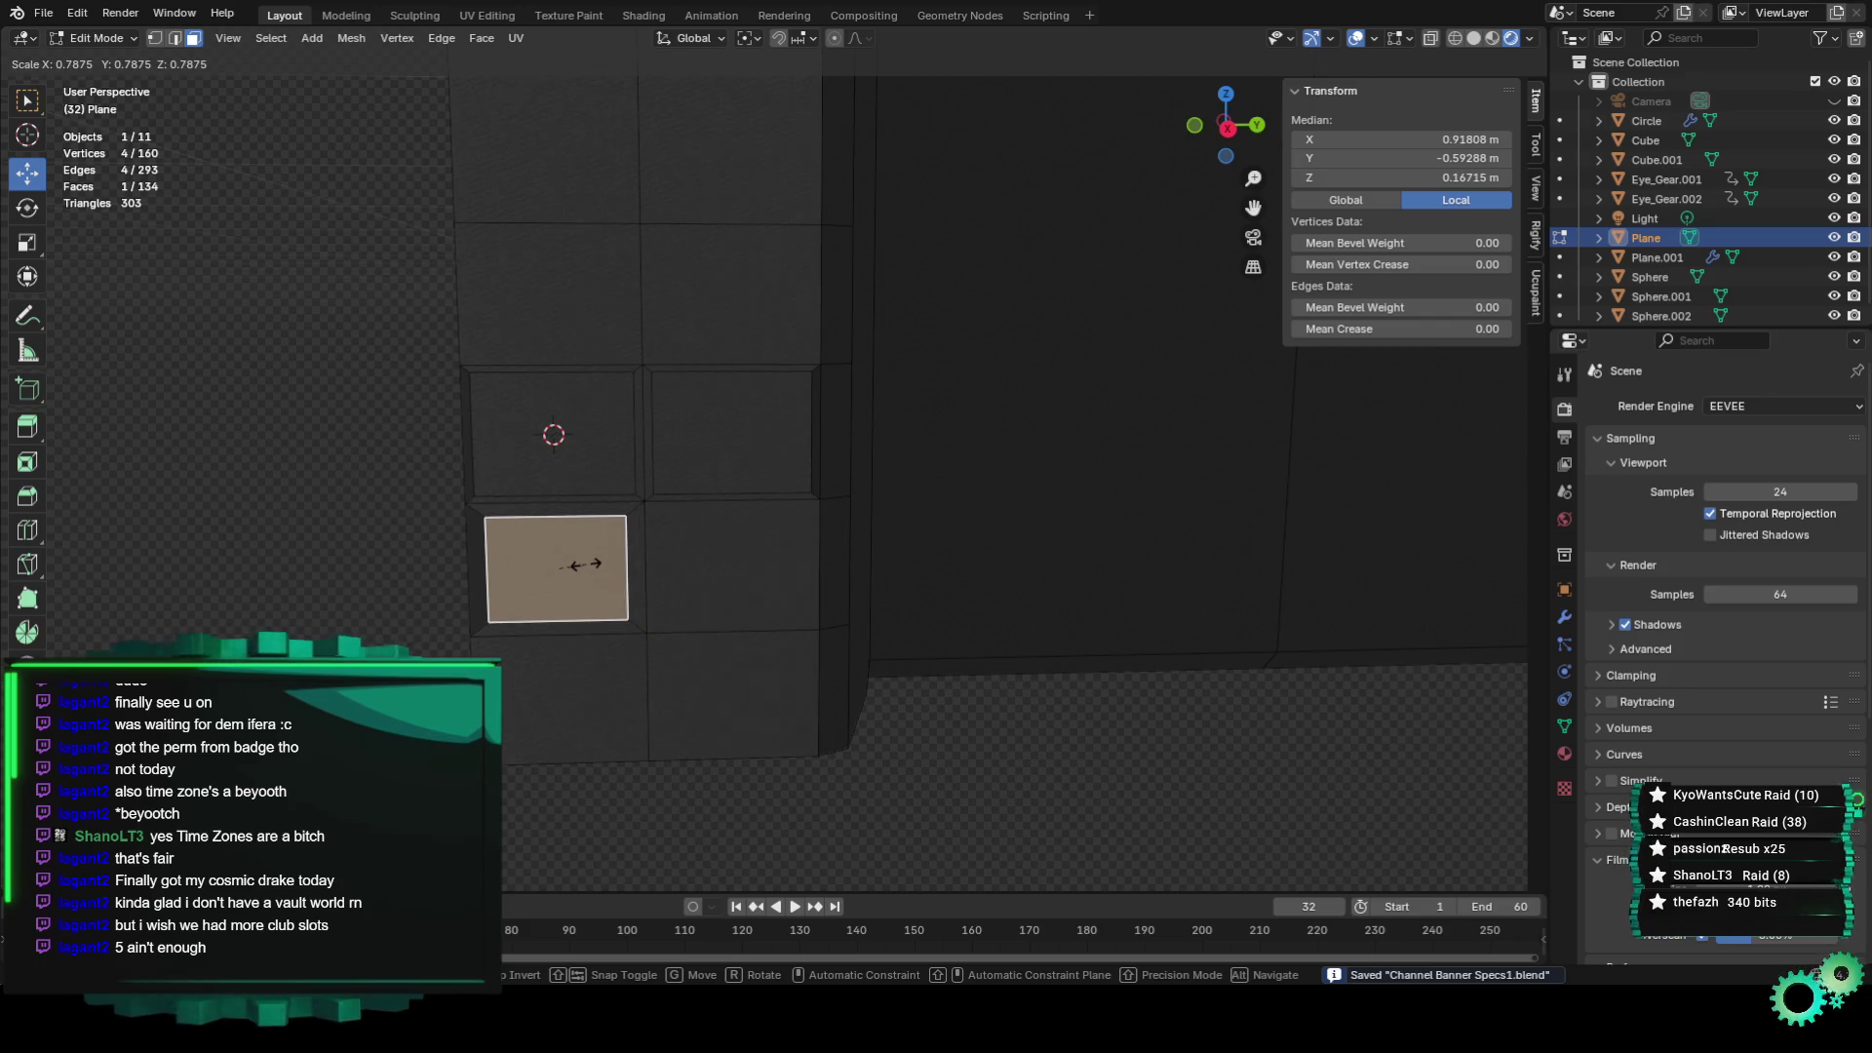
key(Return)
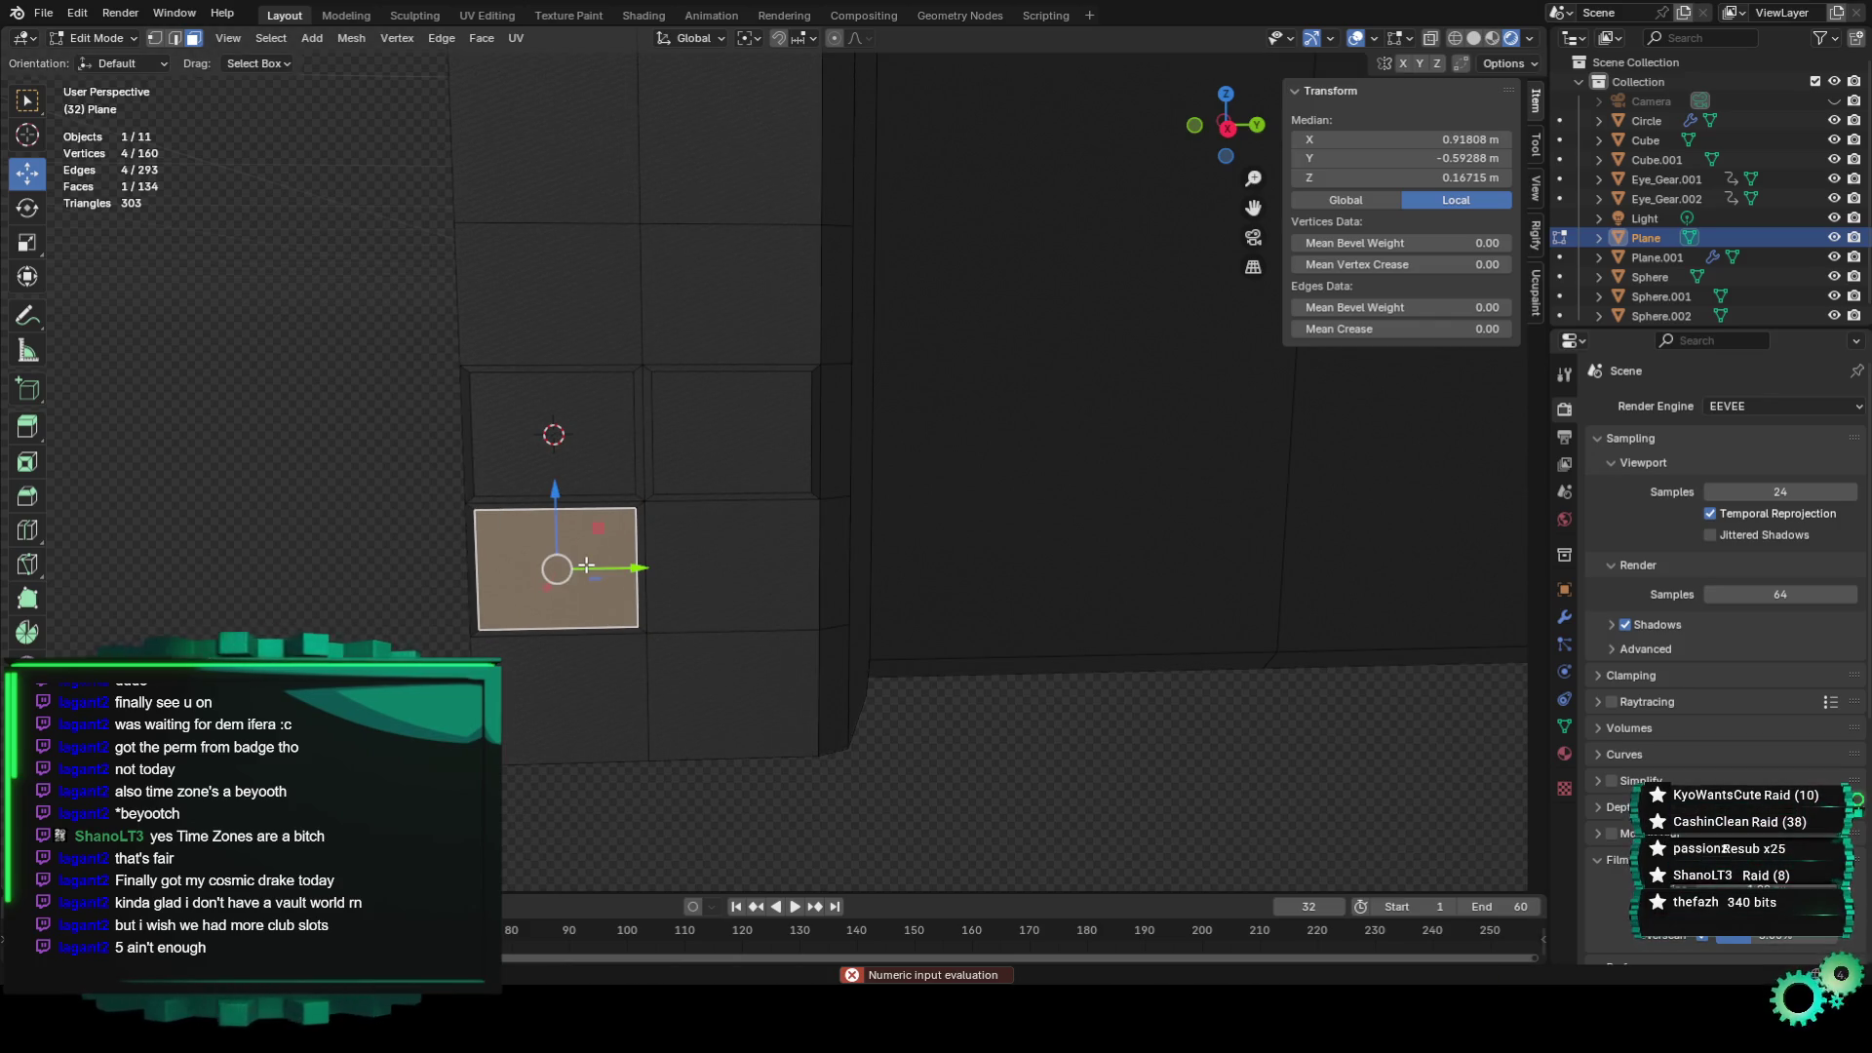
ctrl+right_click(712, 589)
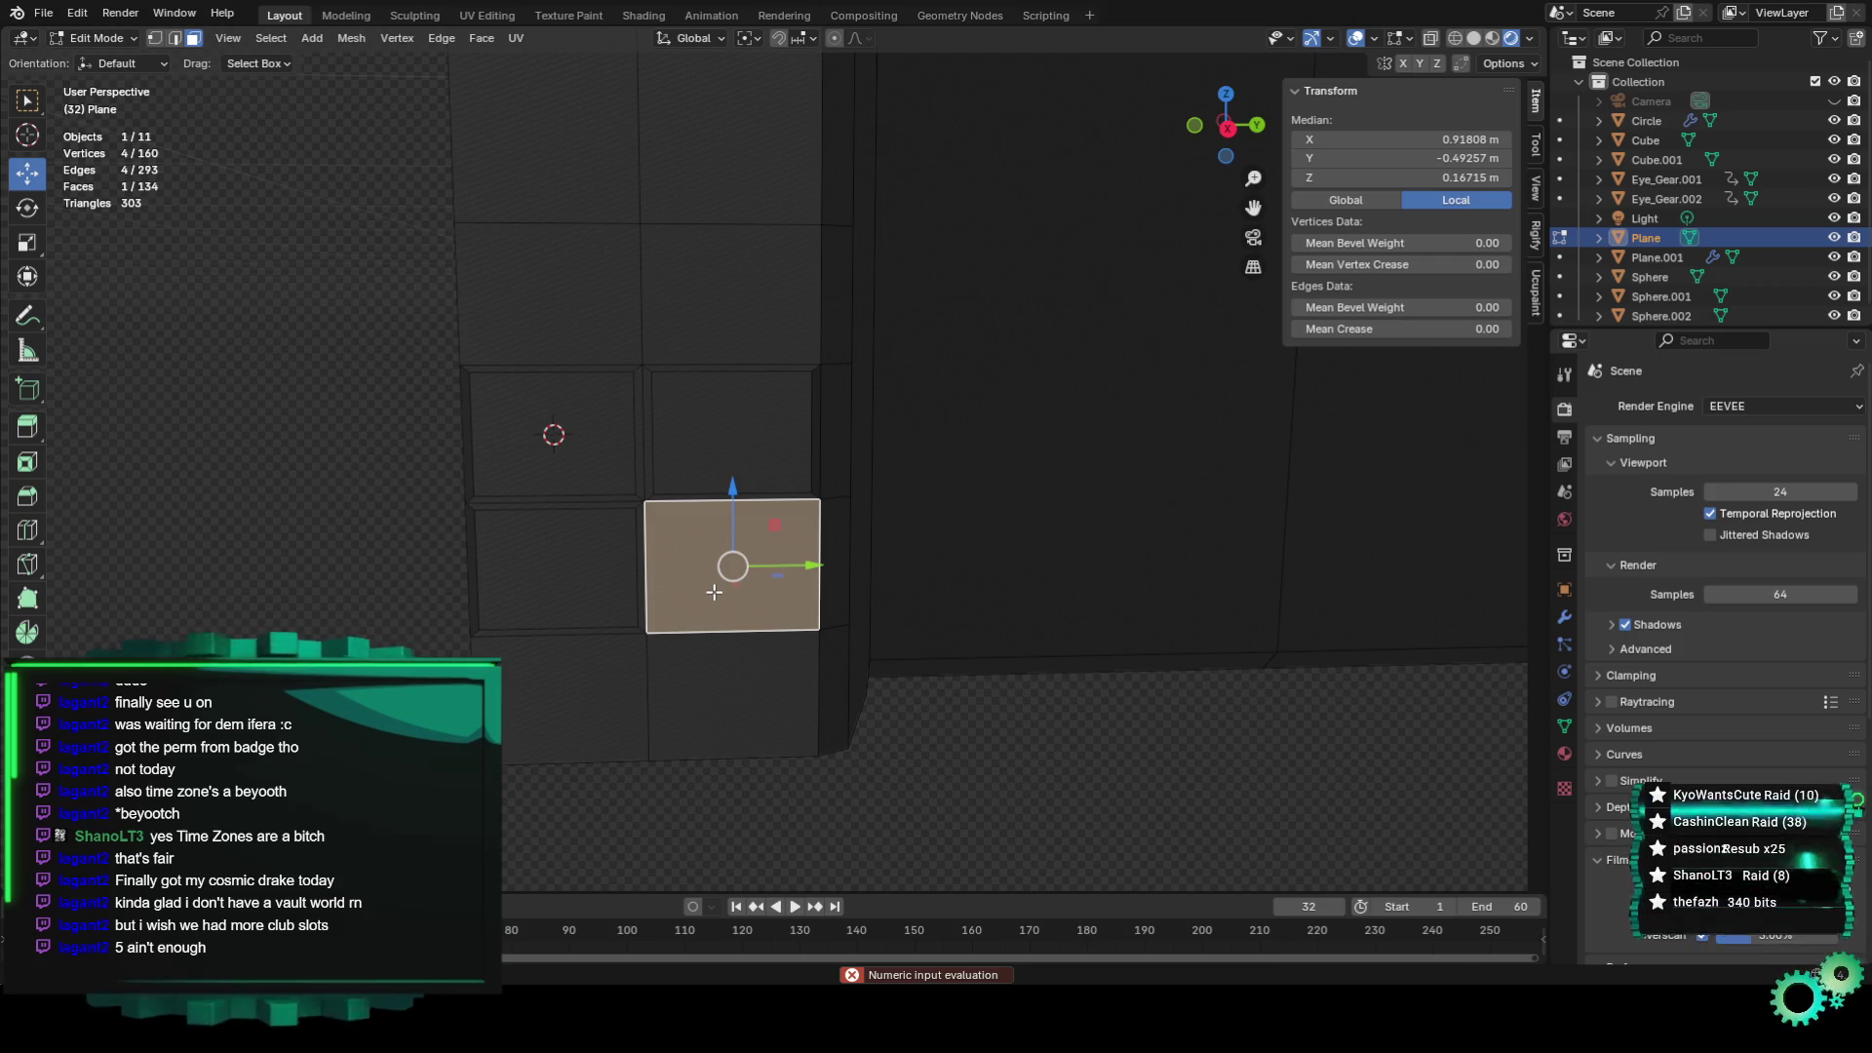
key(s)
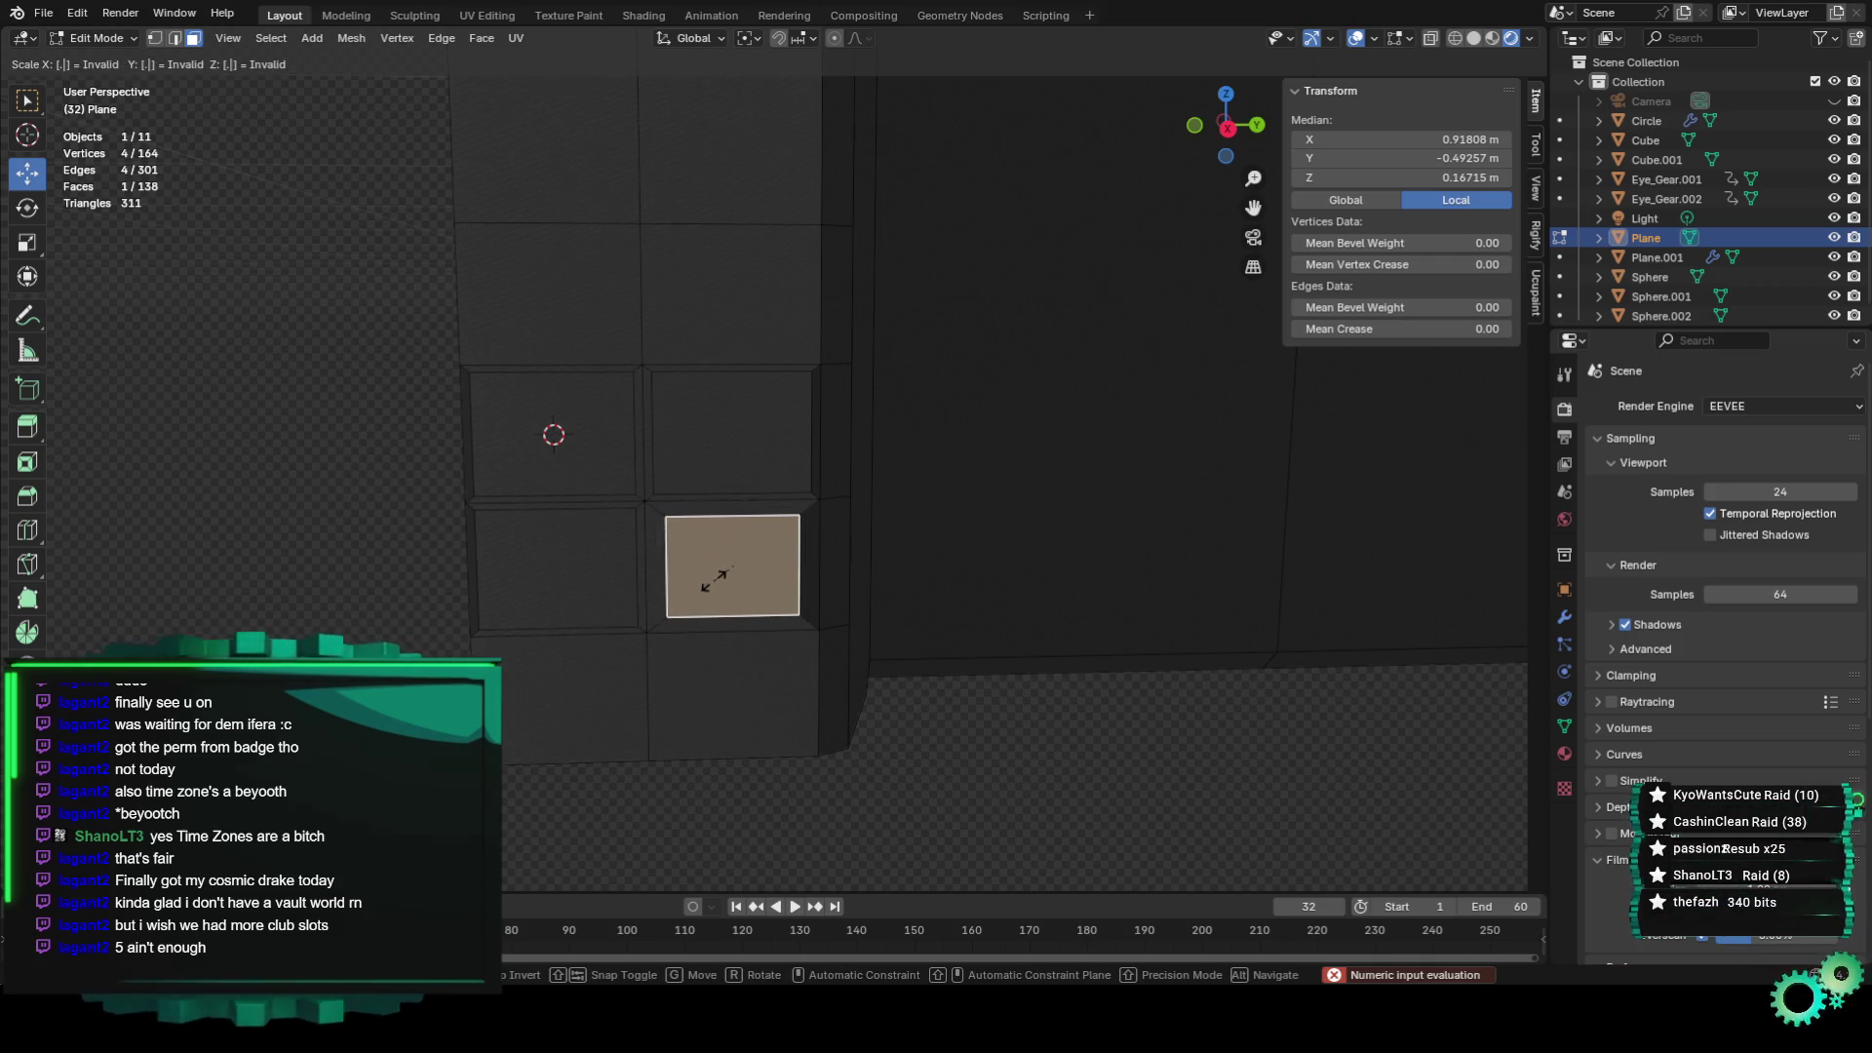
key(Escape)
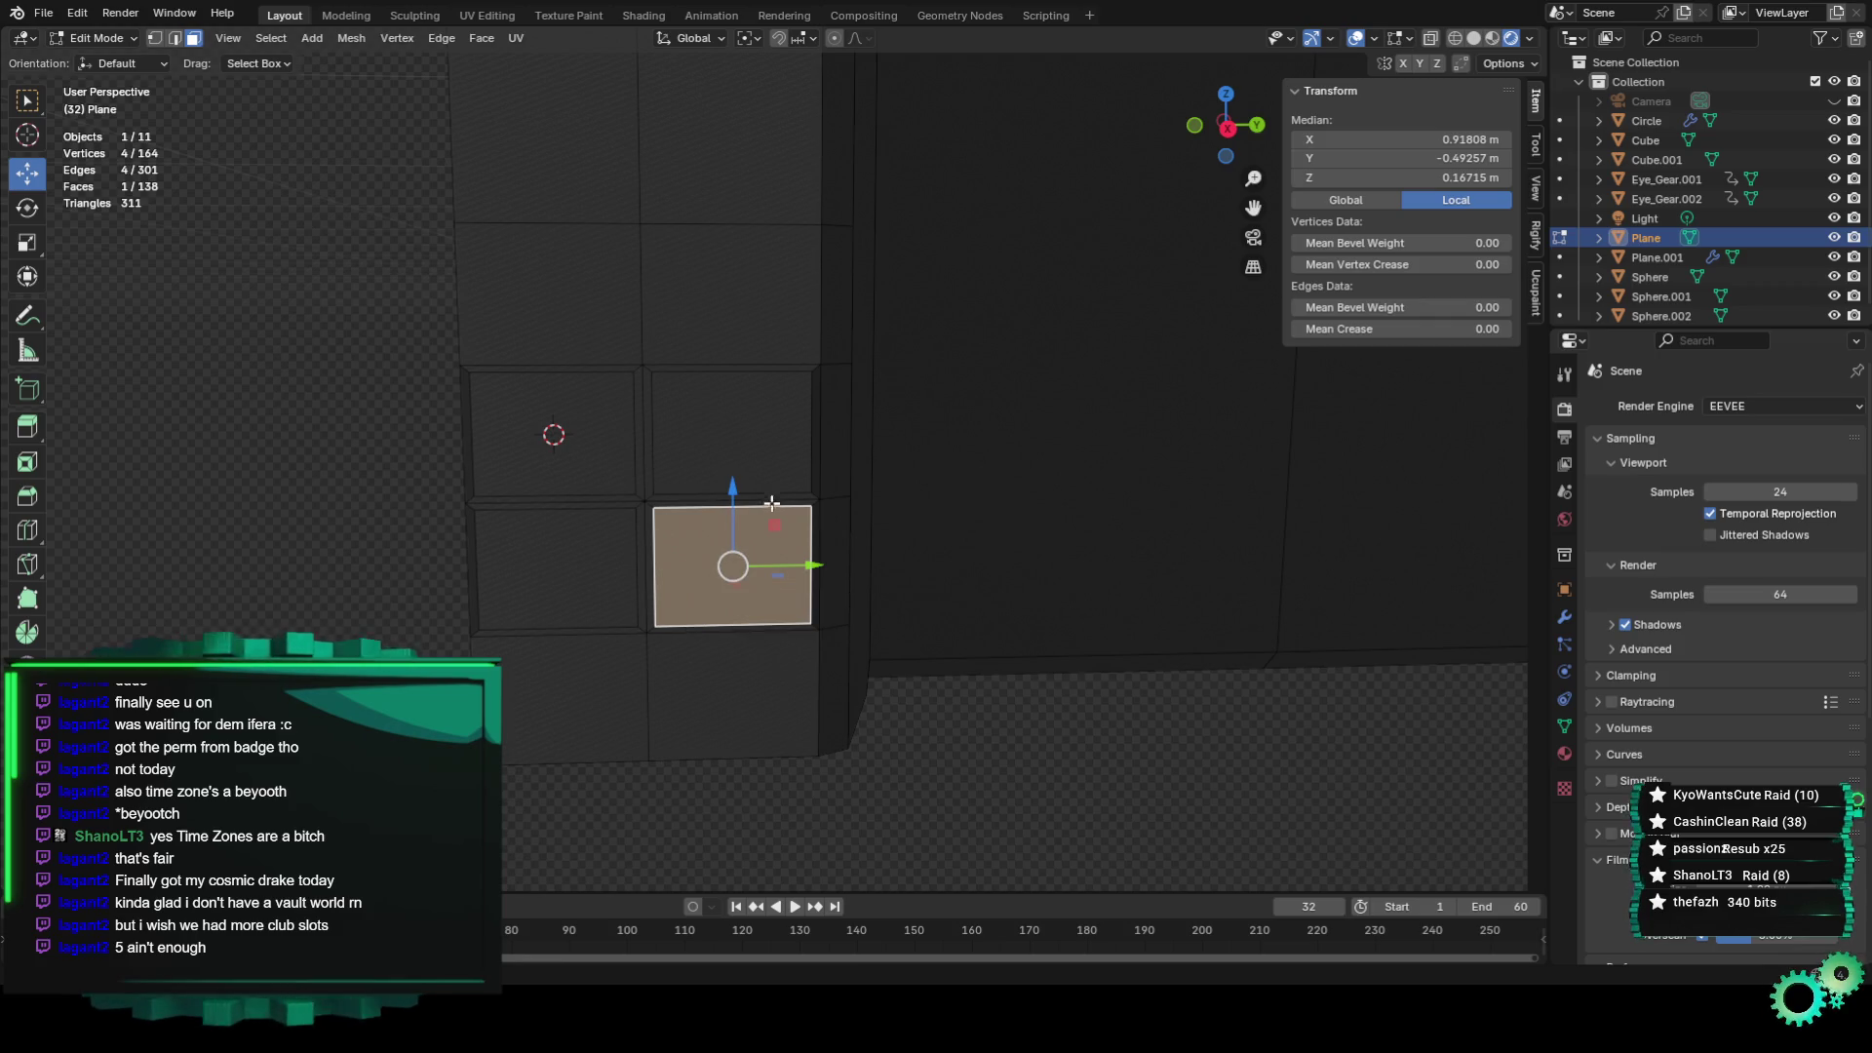
shift+click(731, 433)
Select all four window faces and try an extrusion, then undo it.
shift+click(556, 433)
shift+click(555, 570)
middle_drag(780, 585, 916, 586)
key(e)
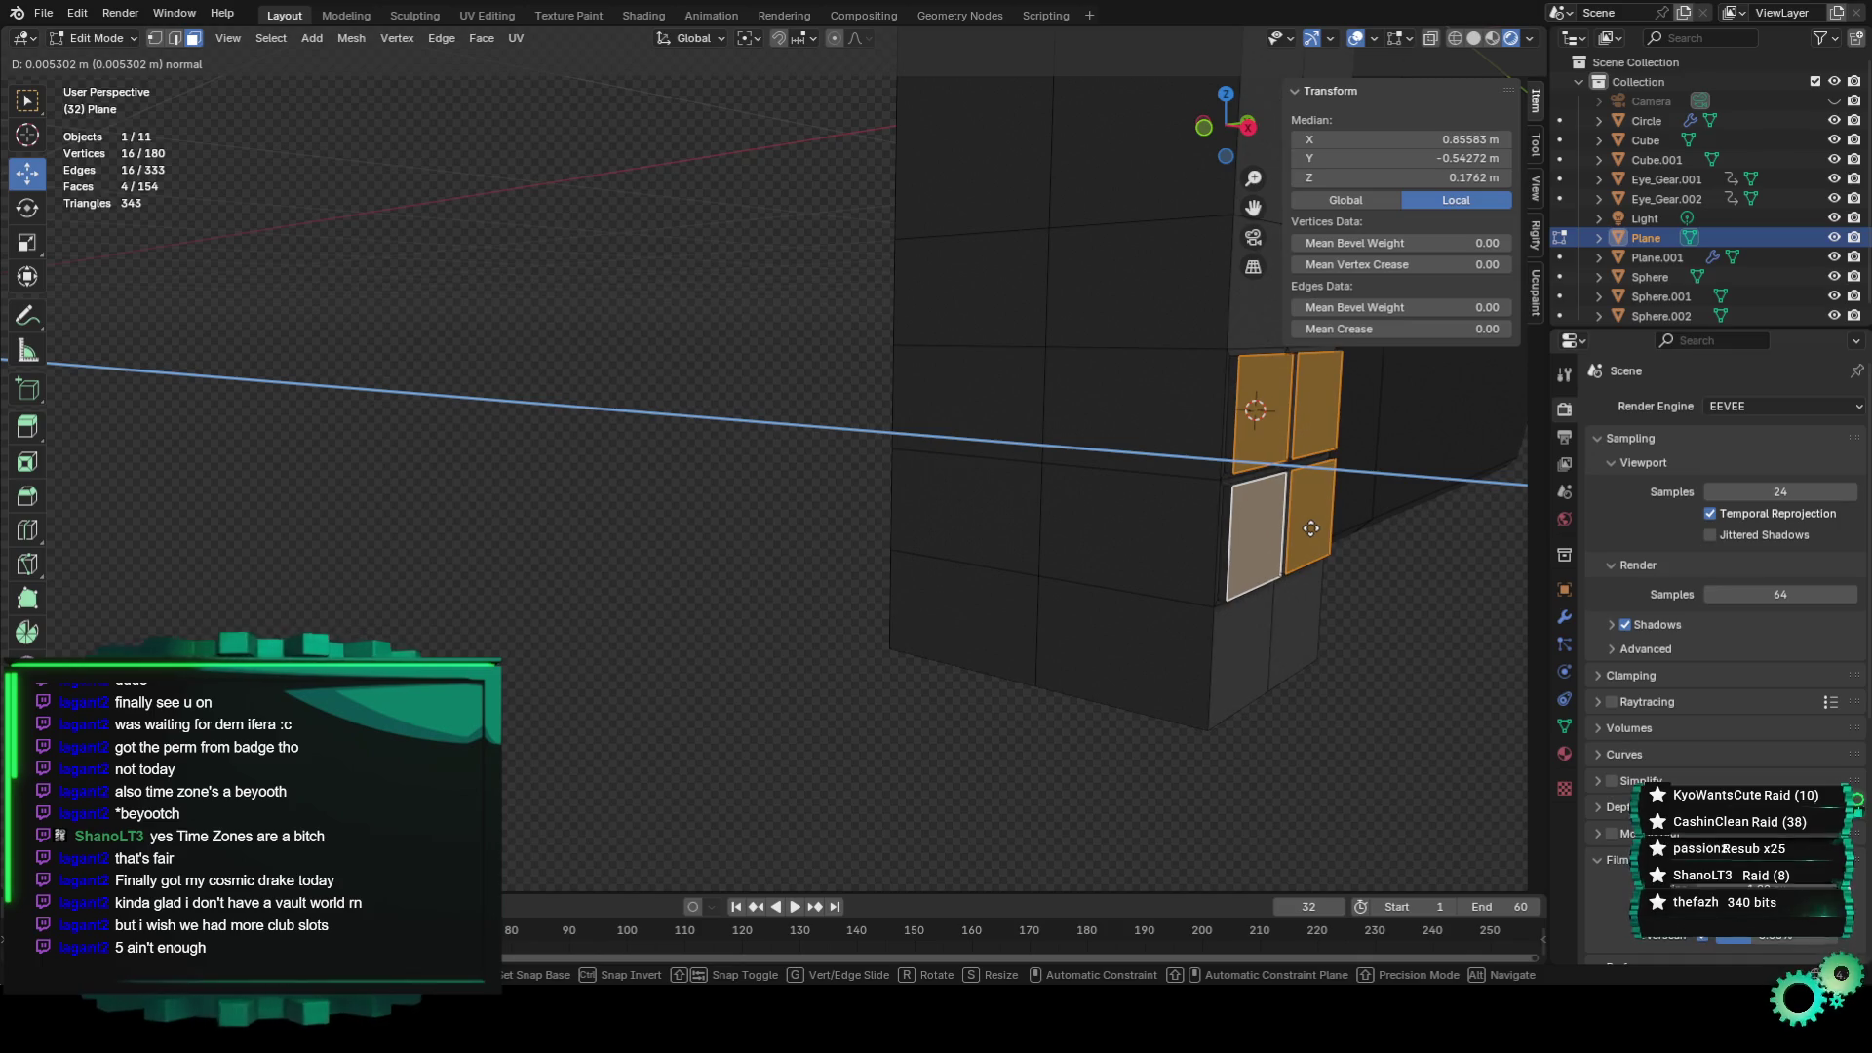
click(1287, 459)
mouse_move(1287, 459)
middle_down()
mouse_move(1144, 608)
mouse_move(777, 602)
mouse_move(844, 597)
mouse_move(212, 504)
middle_up()
key(ctrl+z)
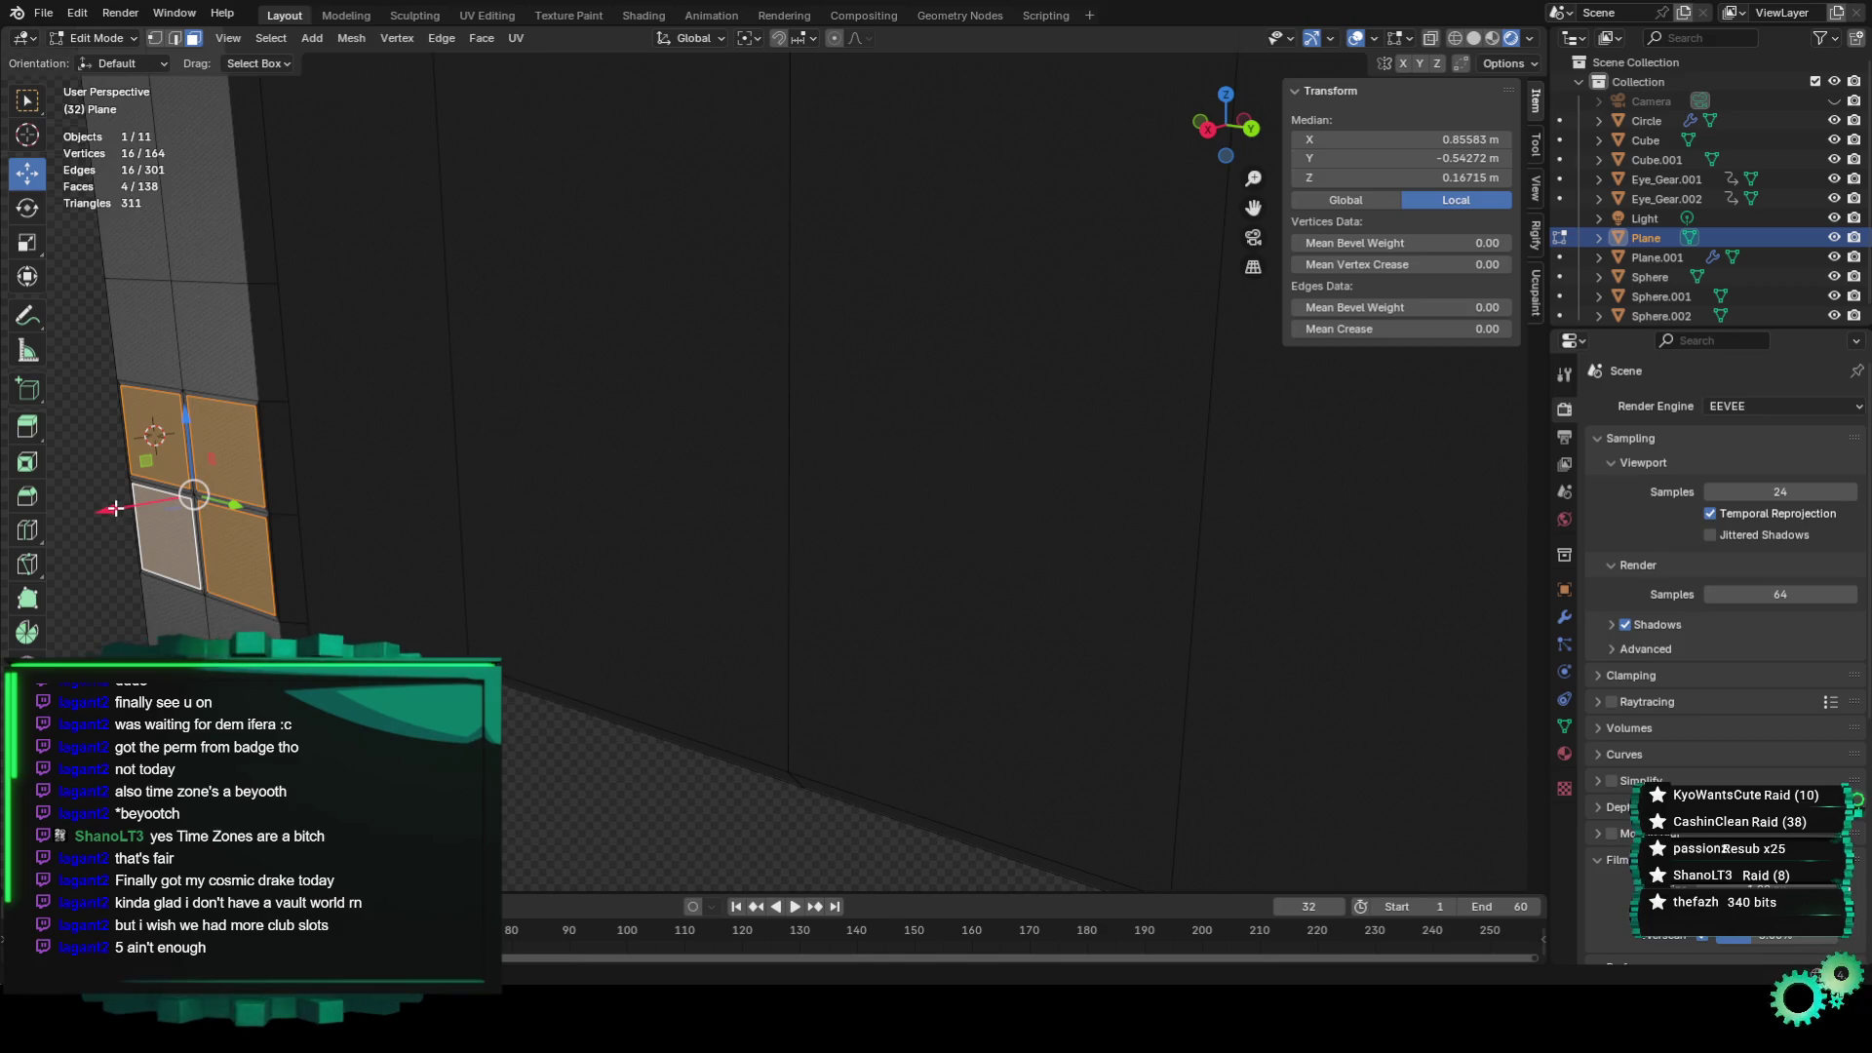
drag(115, 508, 98, 512)
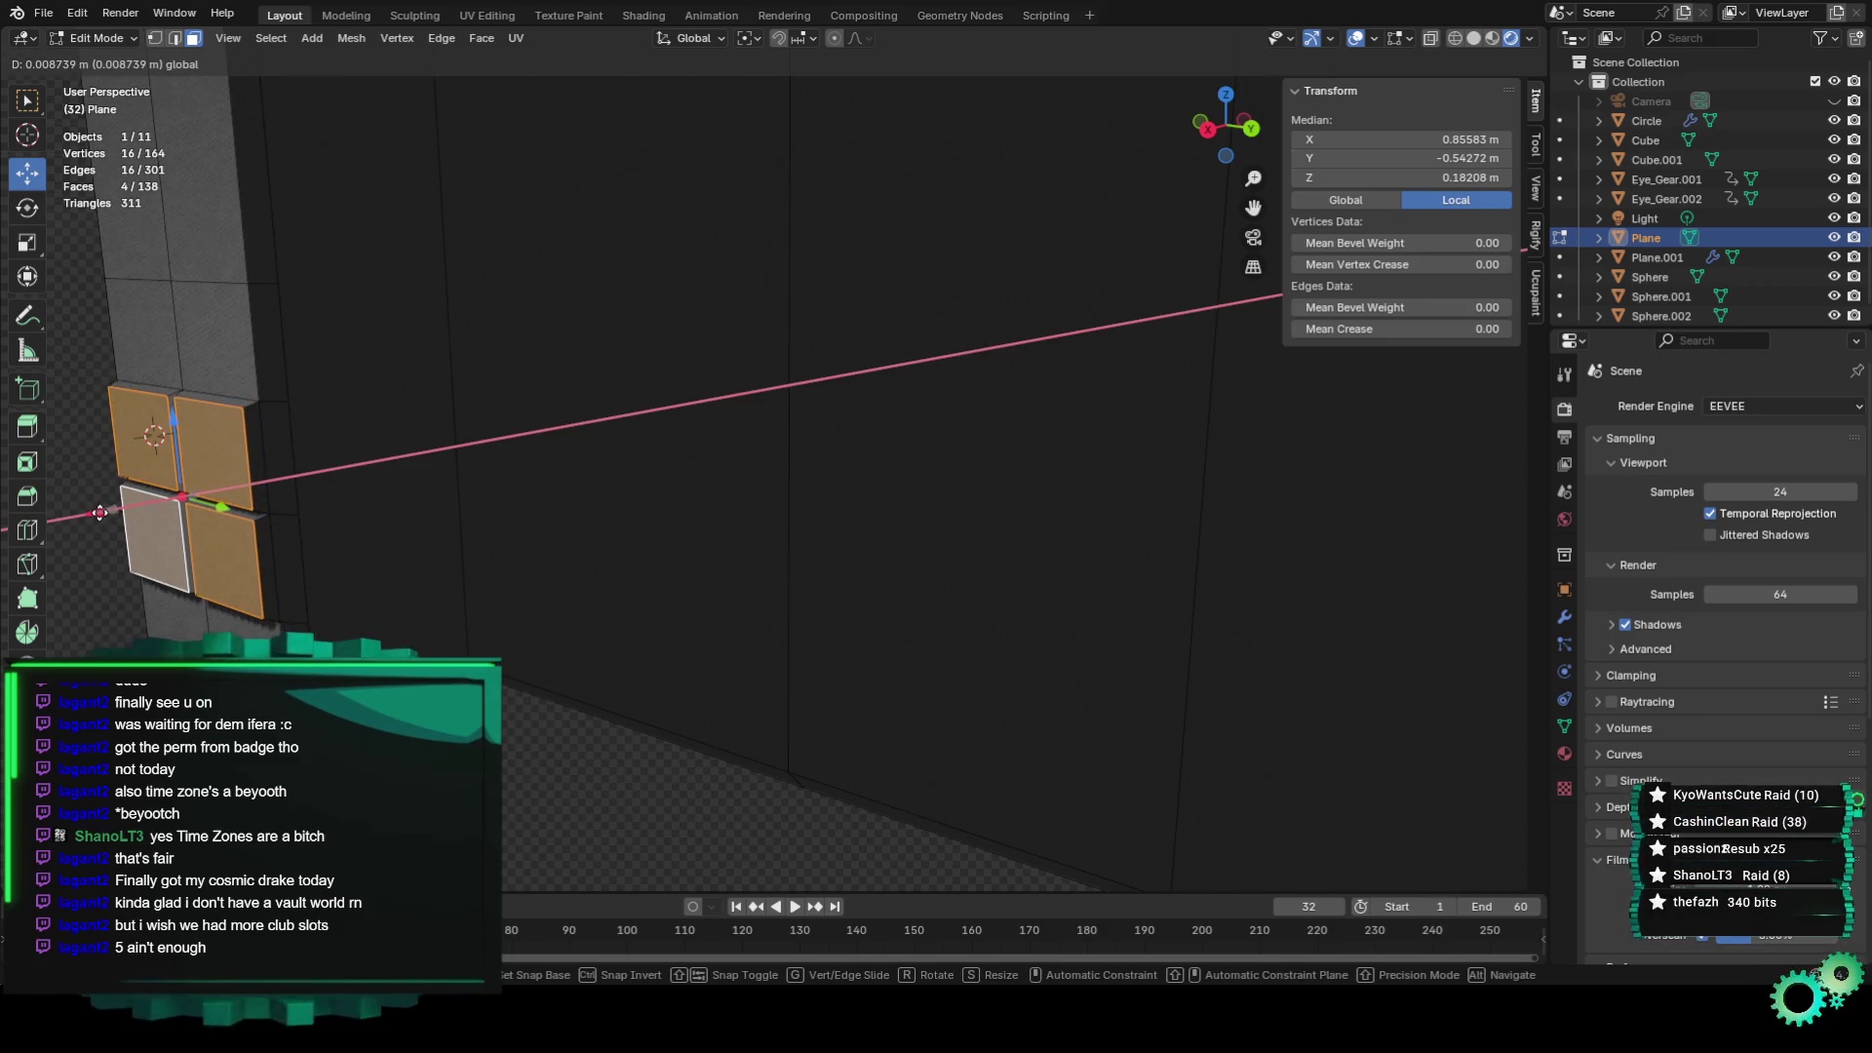
key(Escape)
Extrude the four window faces back along their normal and shrink them slightly.
middle_drag(397, 589, 598, 574)
scroll(807, 606, up, 3)
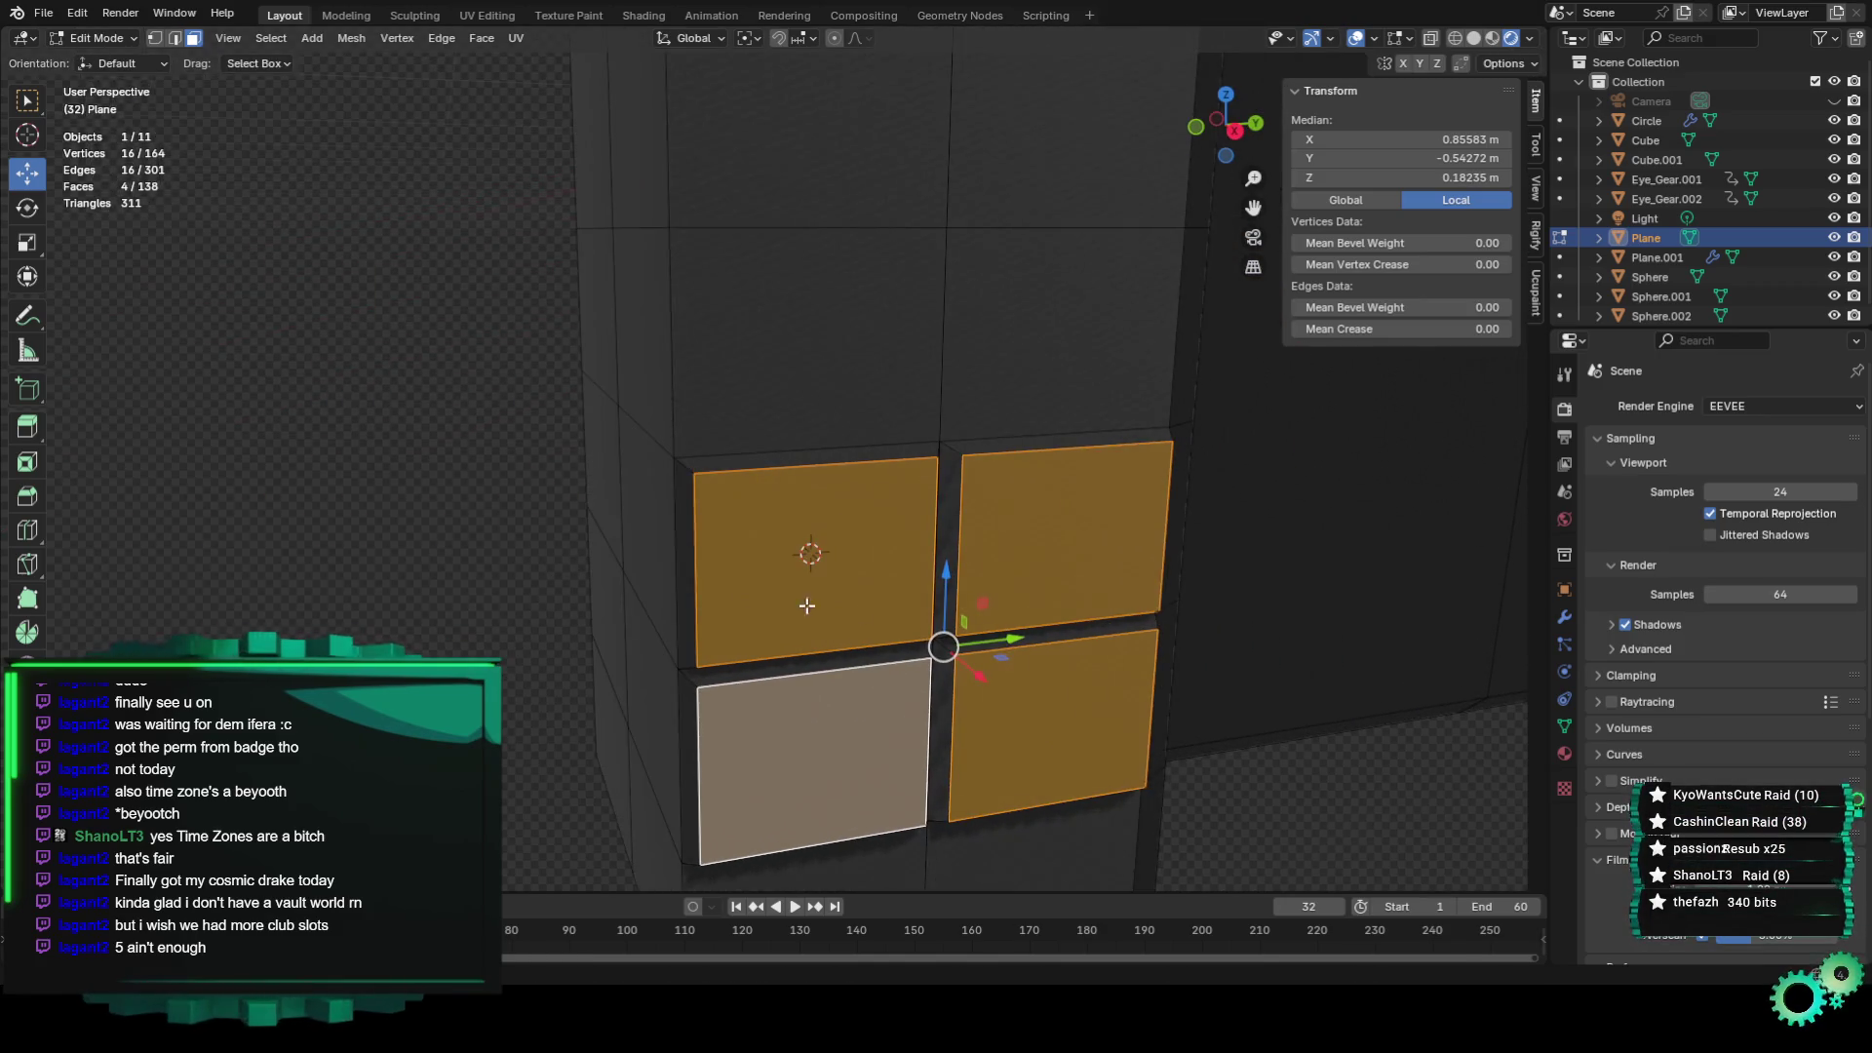
key(e)
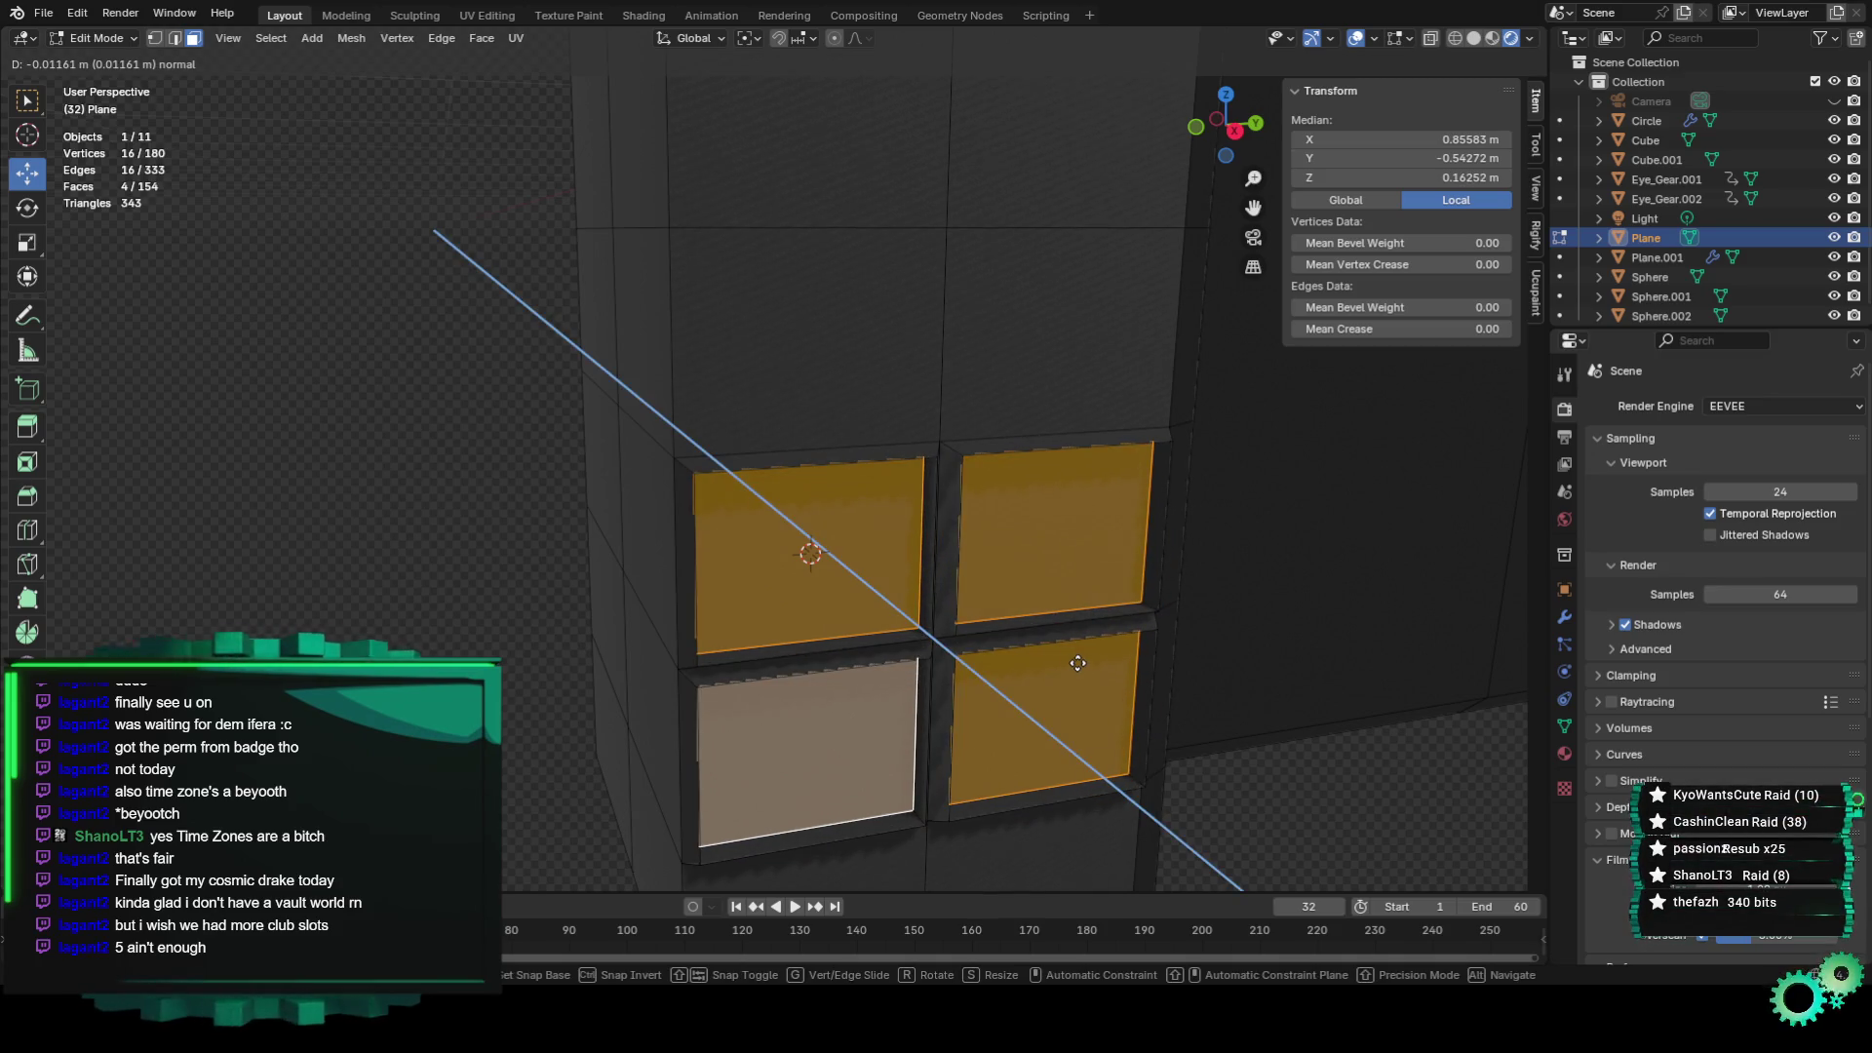
click(1077, 663)
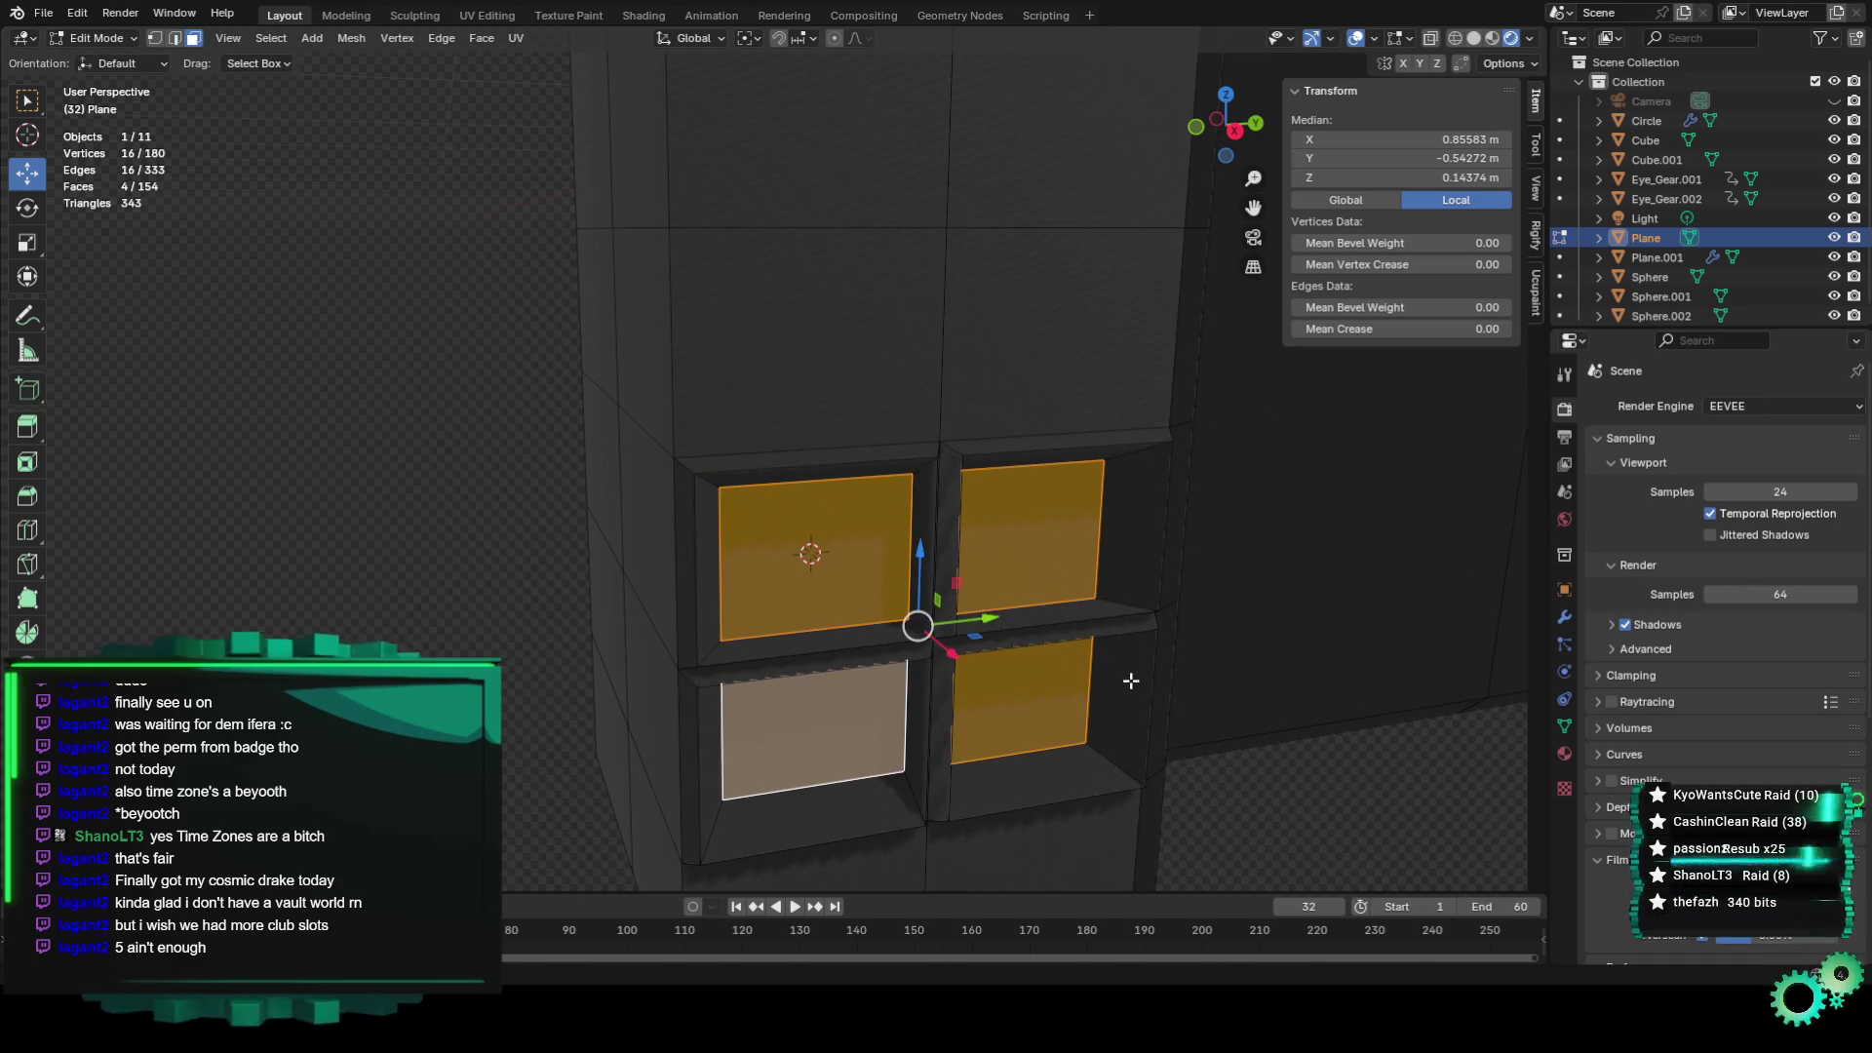
click(1129, 682)
middle_drag(1129, 681, 1050, 679)
key(KP_Decimal)
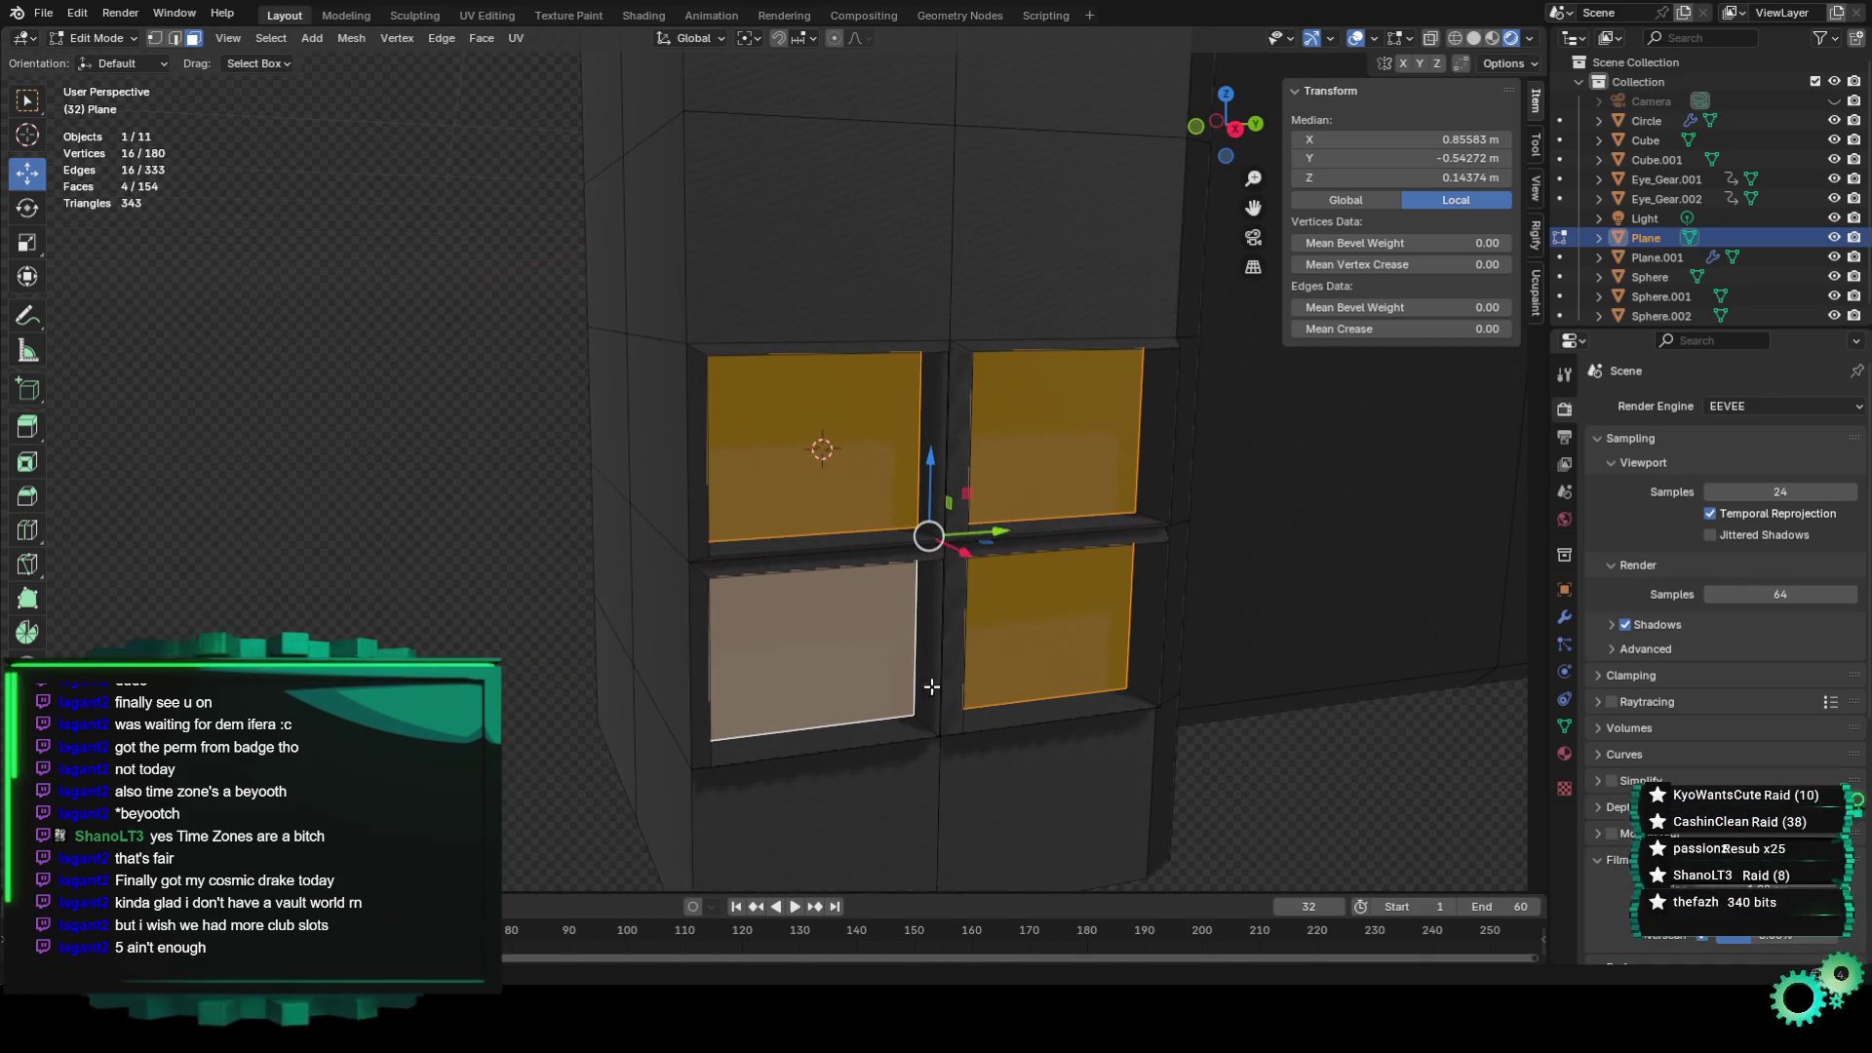
Extrude the window faces again locked to the X axis, dropping the offset.
key(e)
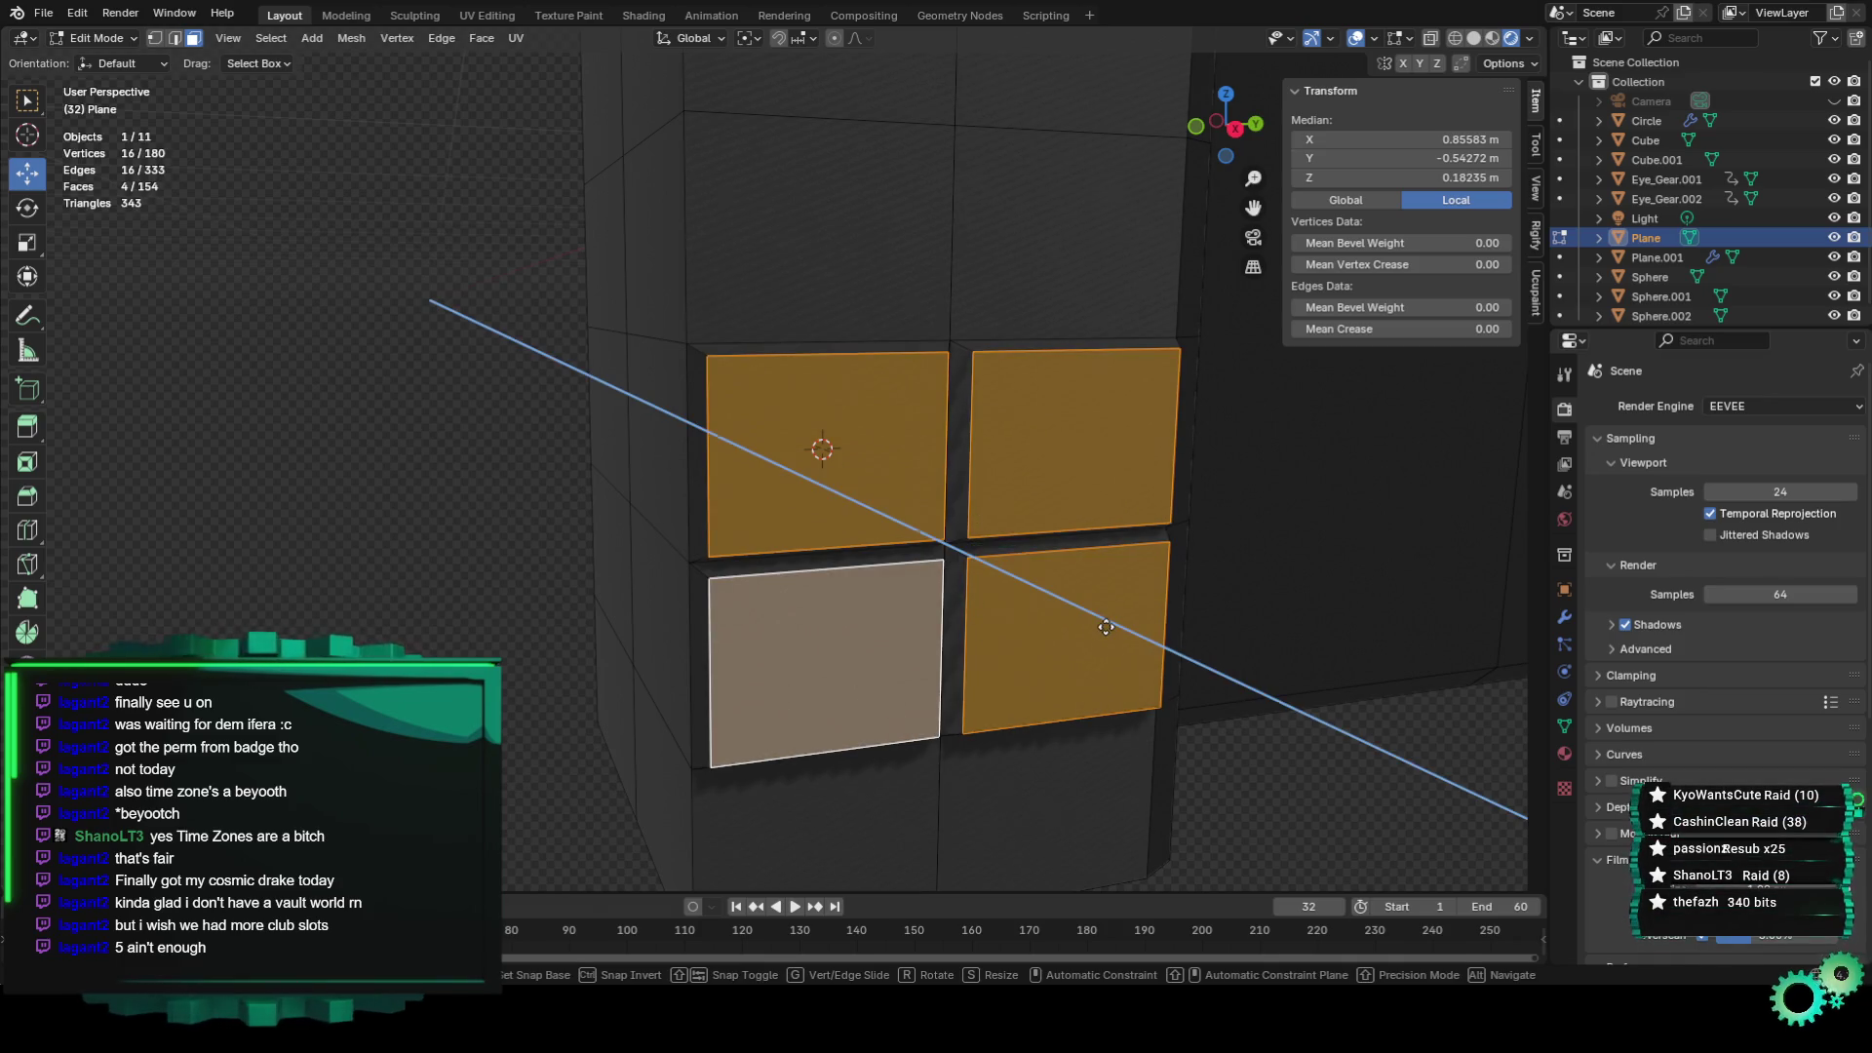
key(x)
key(x)
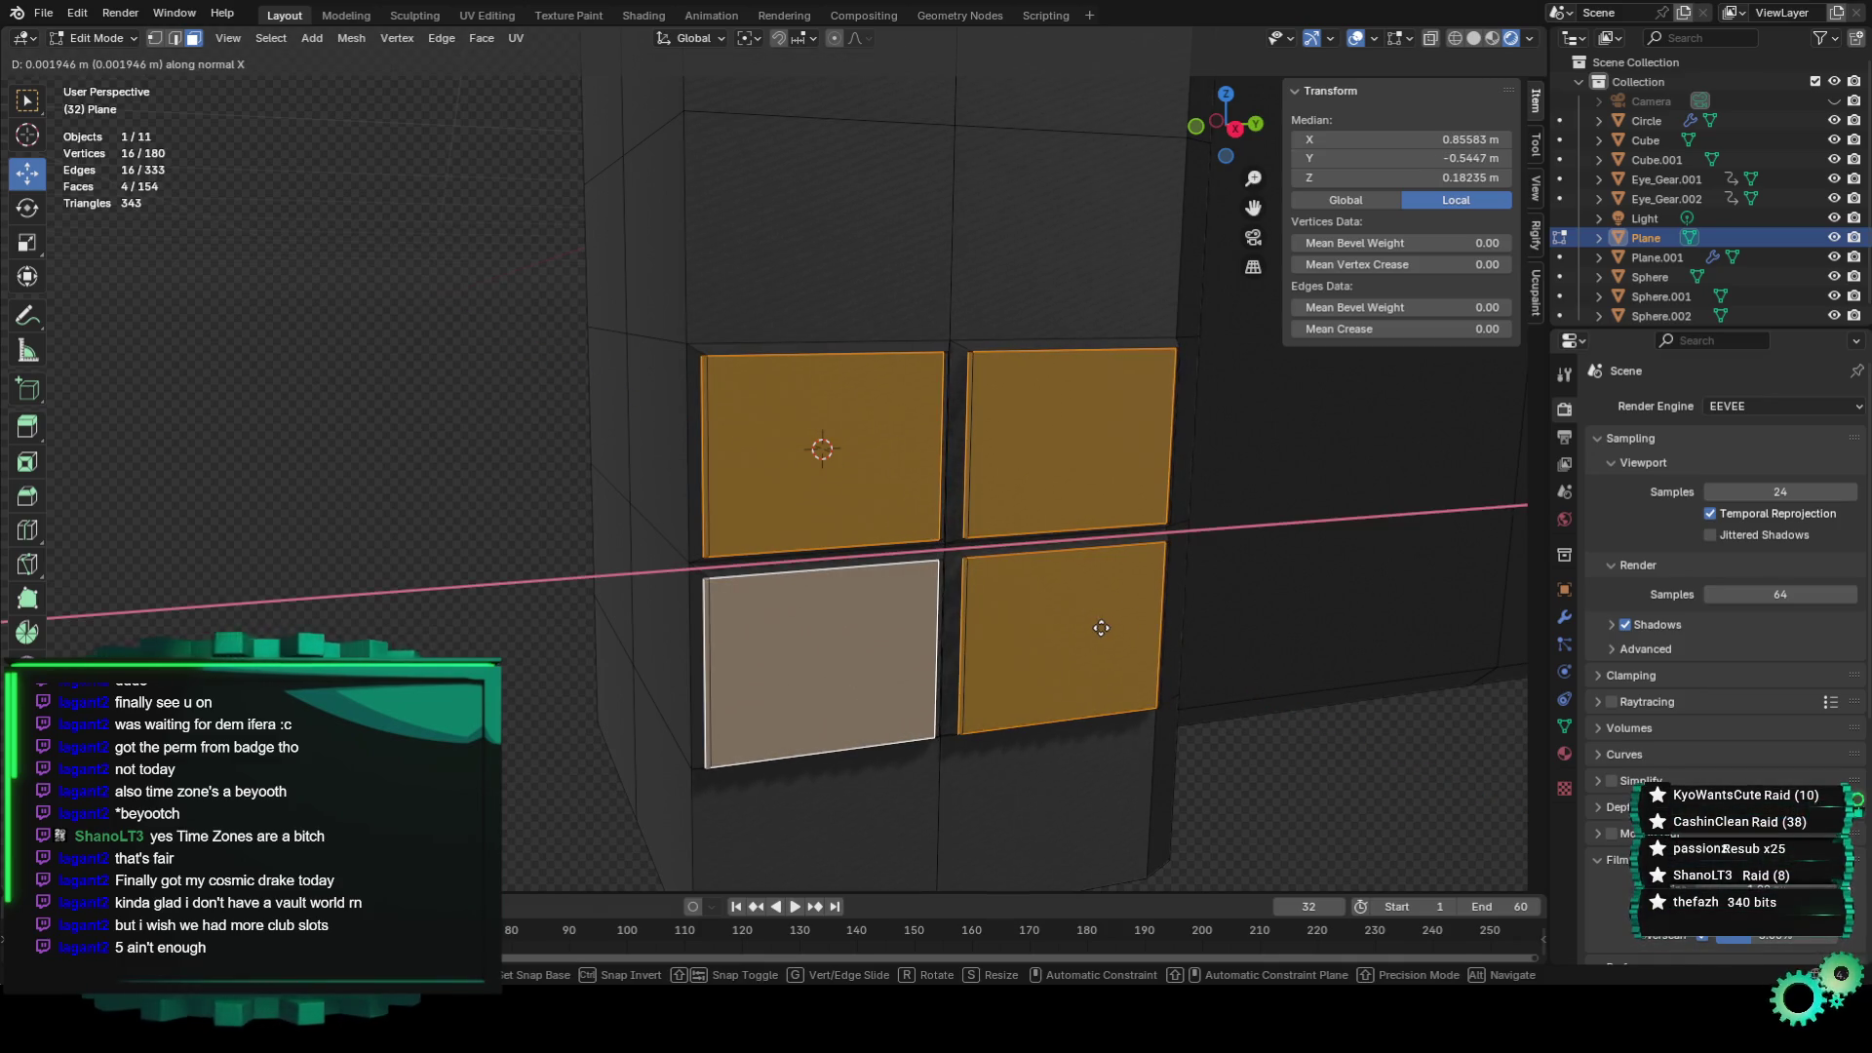
key(x)
key(x)
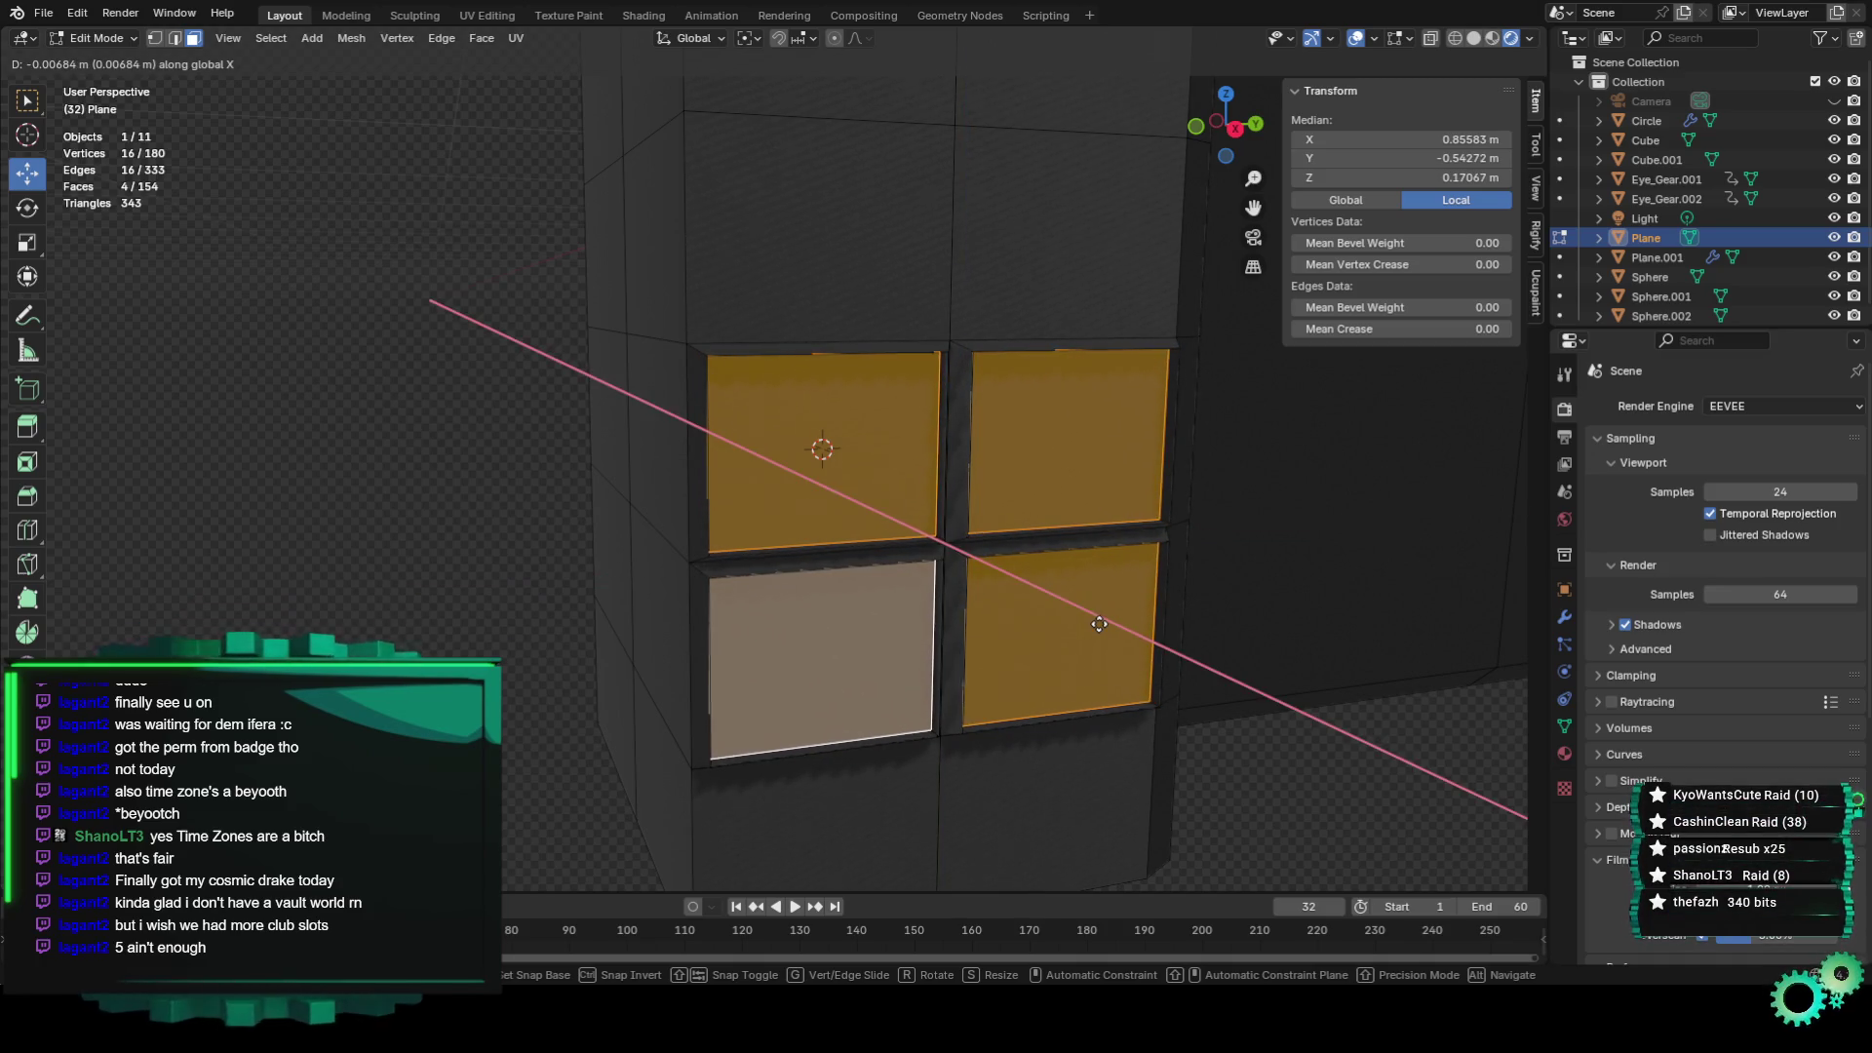
right_click(1099, 624)
mouse_move(1099, 624)
middle_down()
mouse_move(1055, 645)
mouse_move(1049, 585)
middle_up()
Scale each of the four panel faces individually to 0.9.
click(1034, 473)
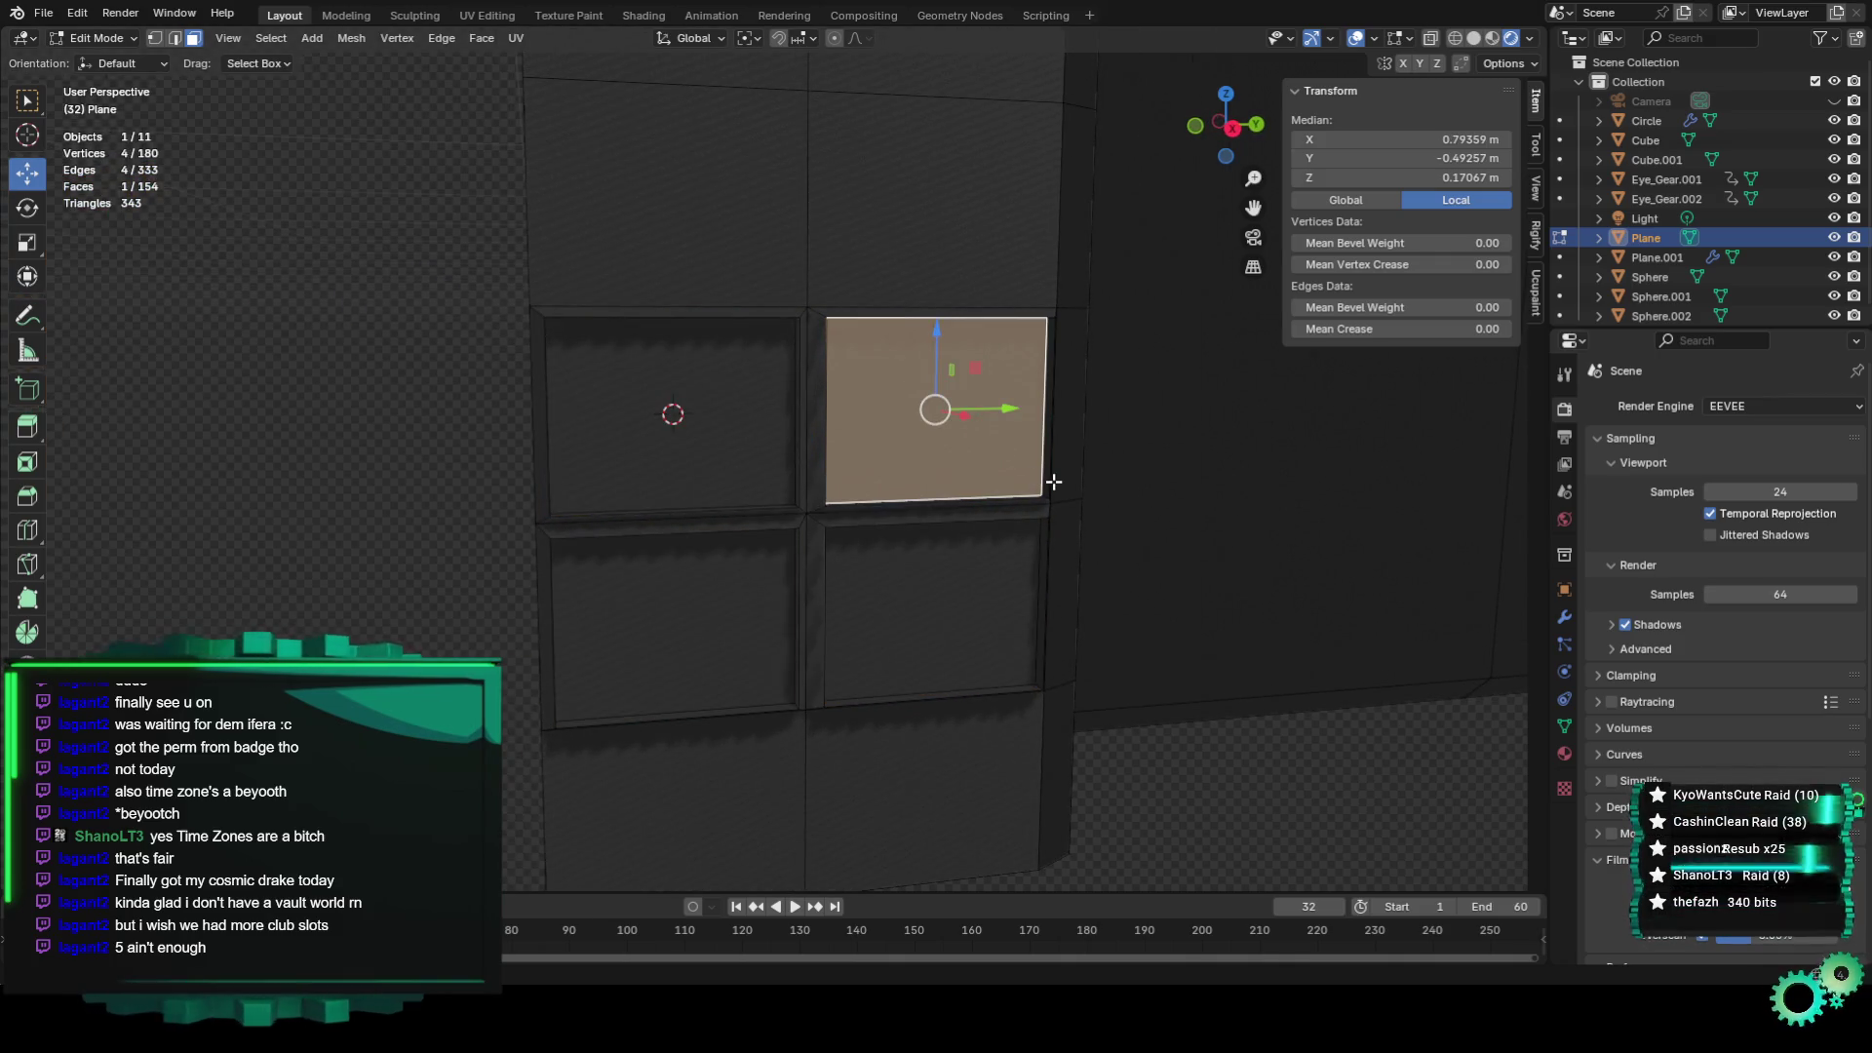
key(s)
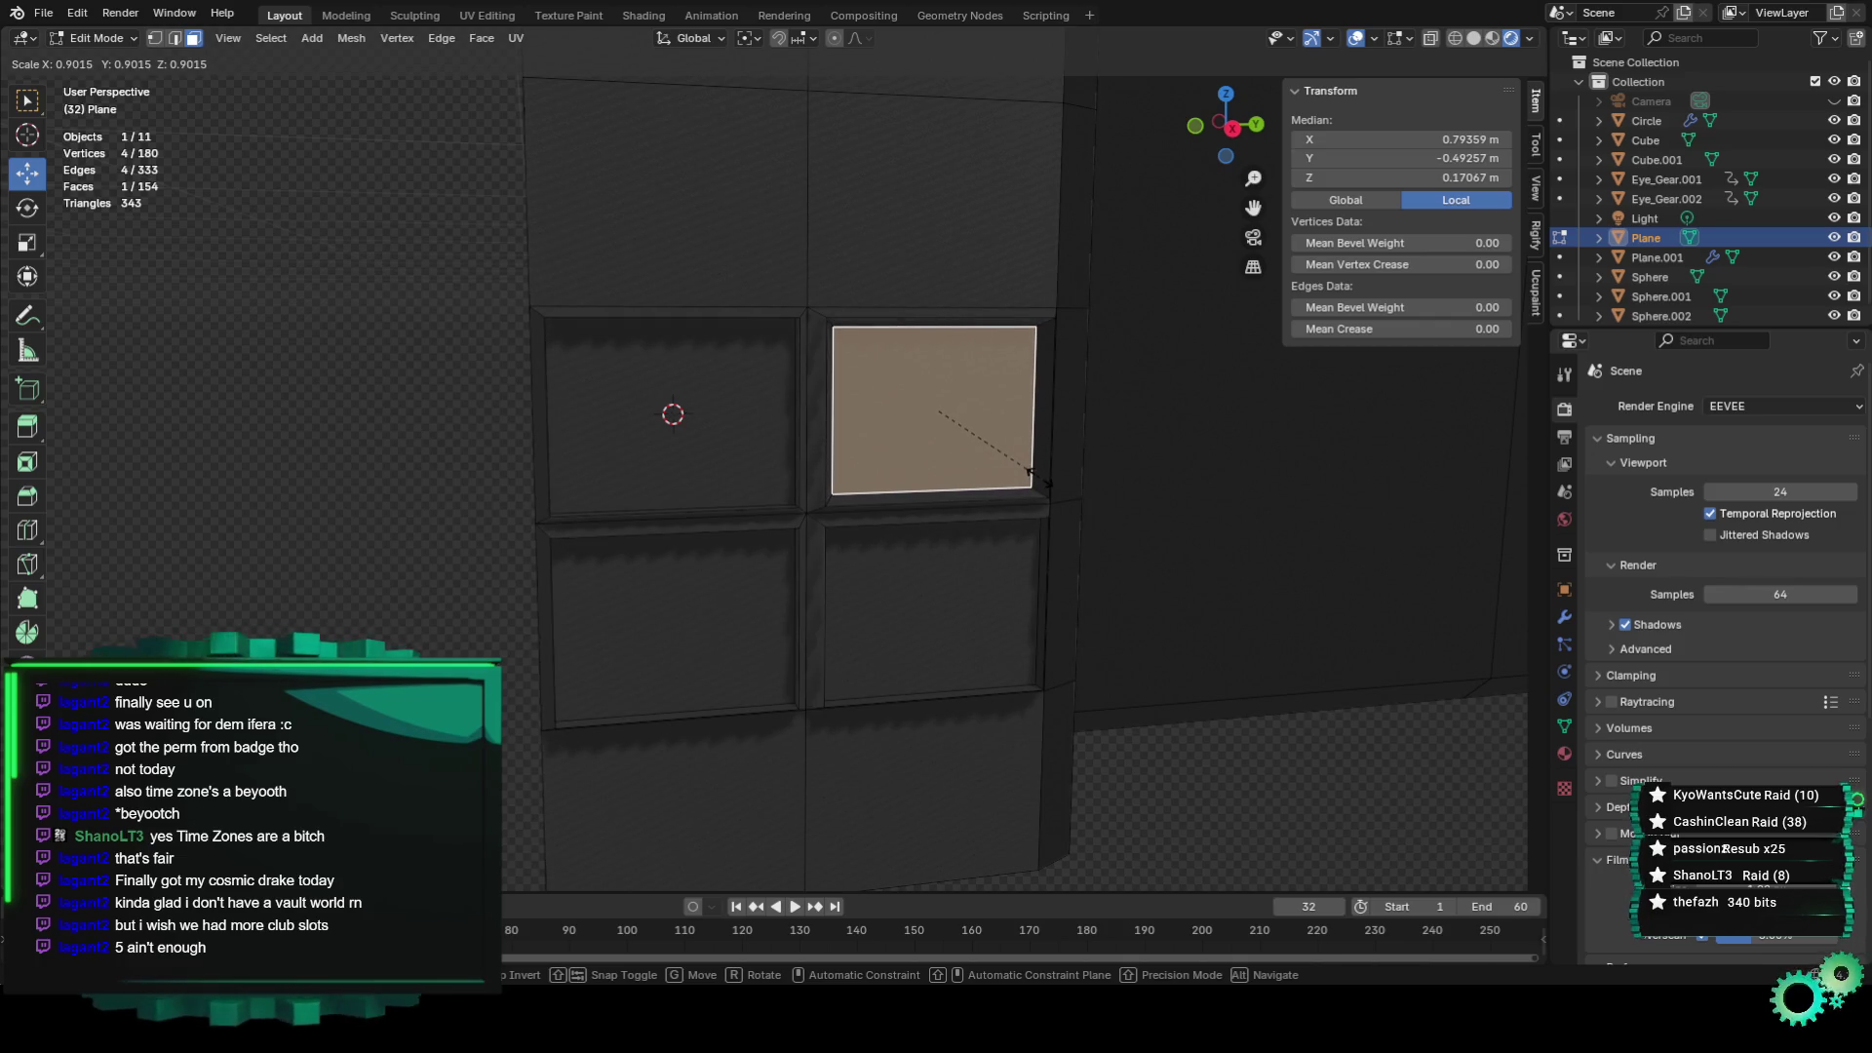
key(Return)
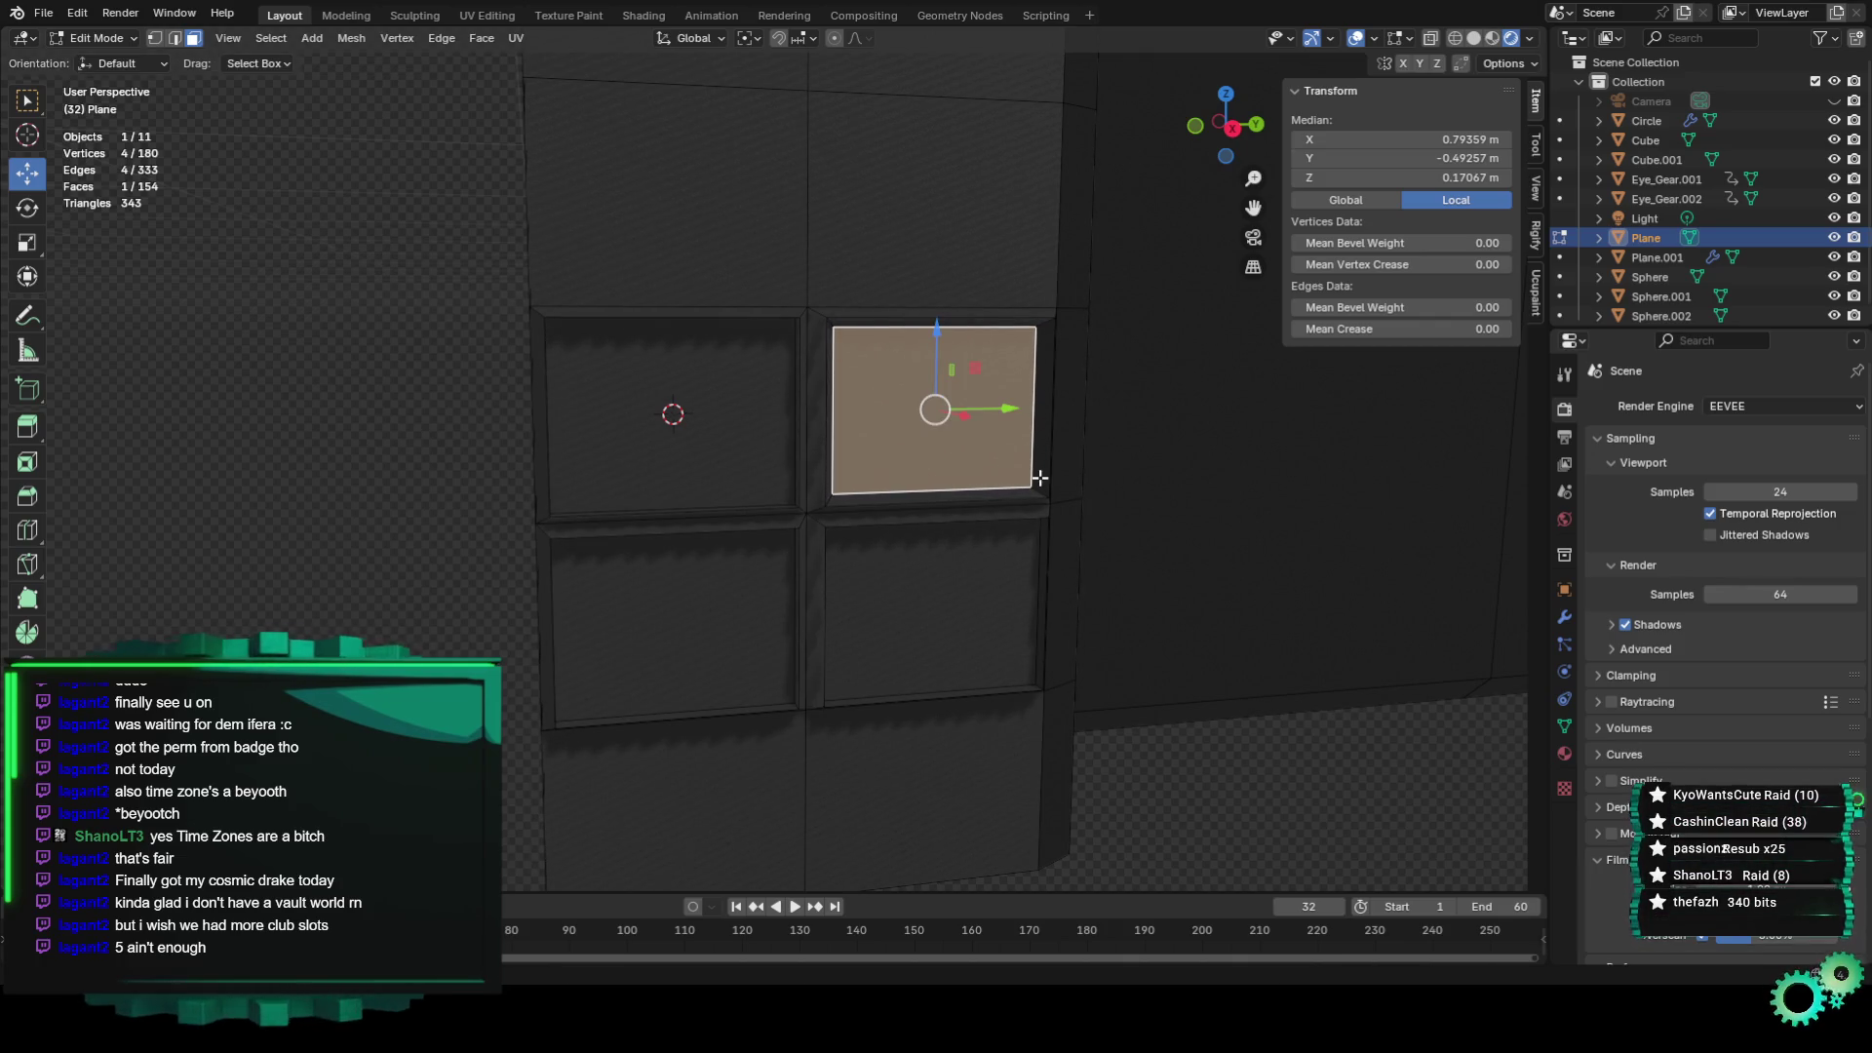
click(694, 438)
text(s)
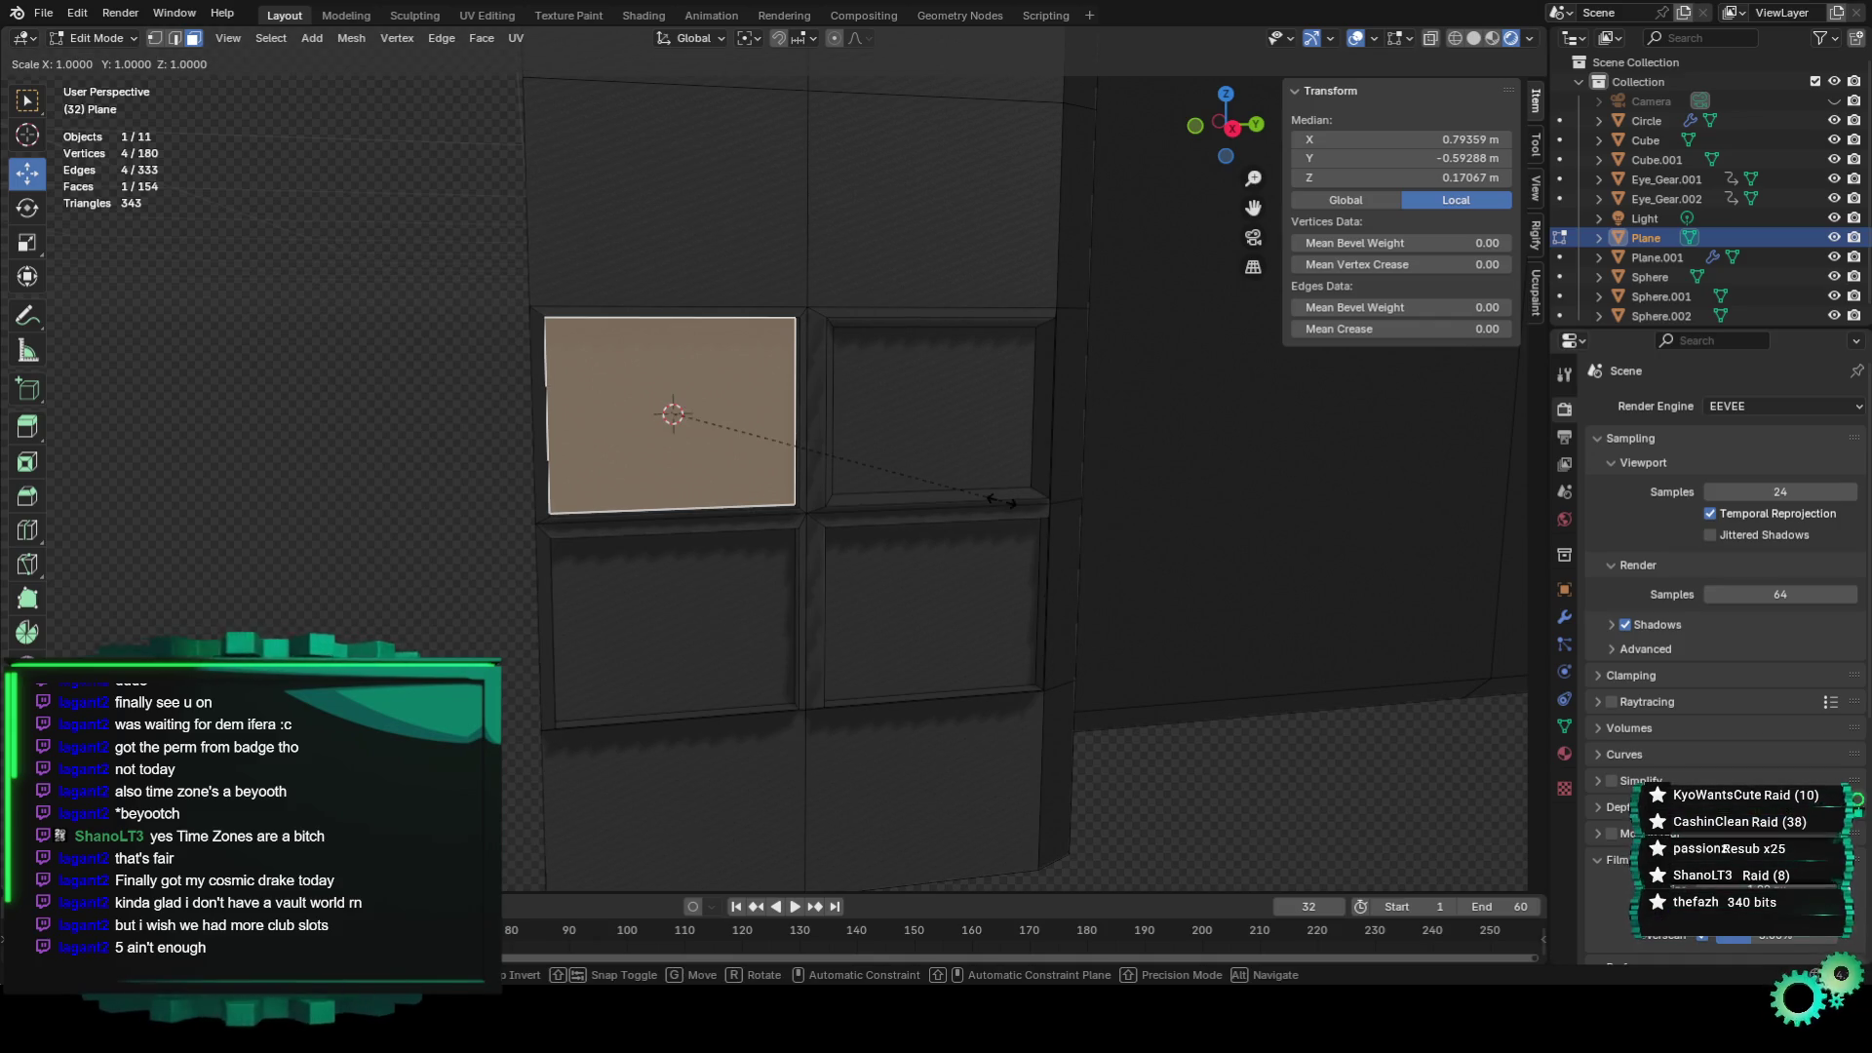
text(0.9)
key(Return)
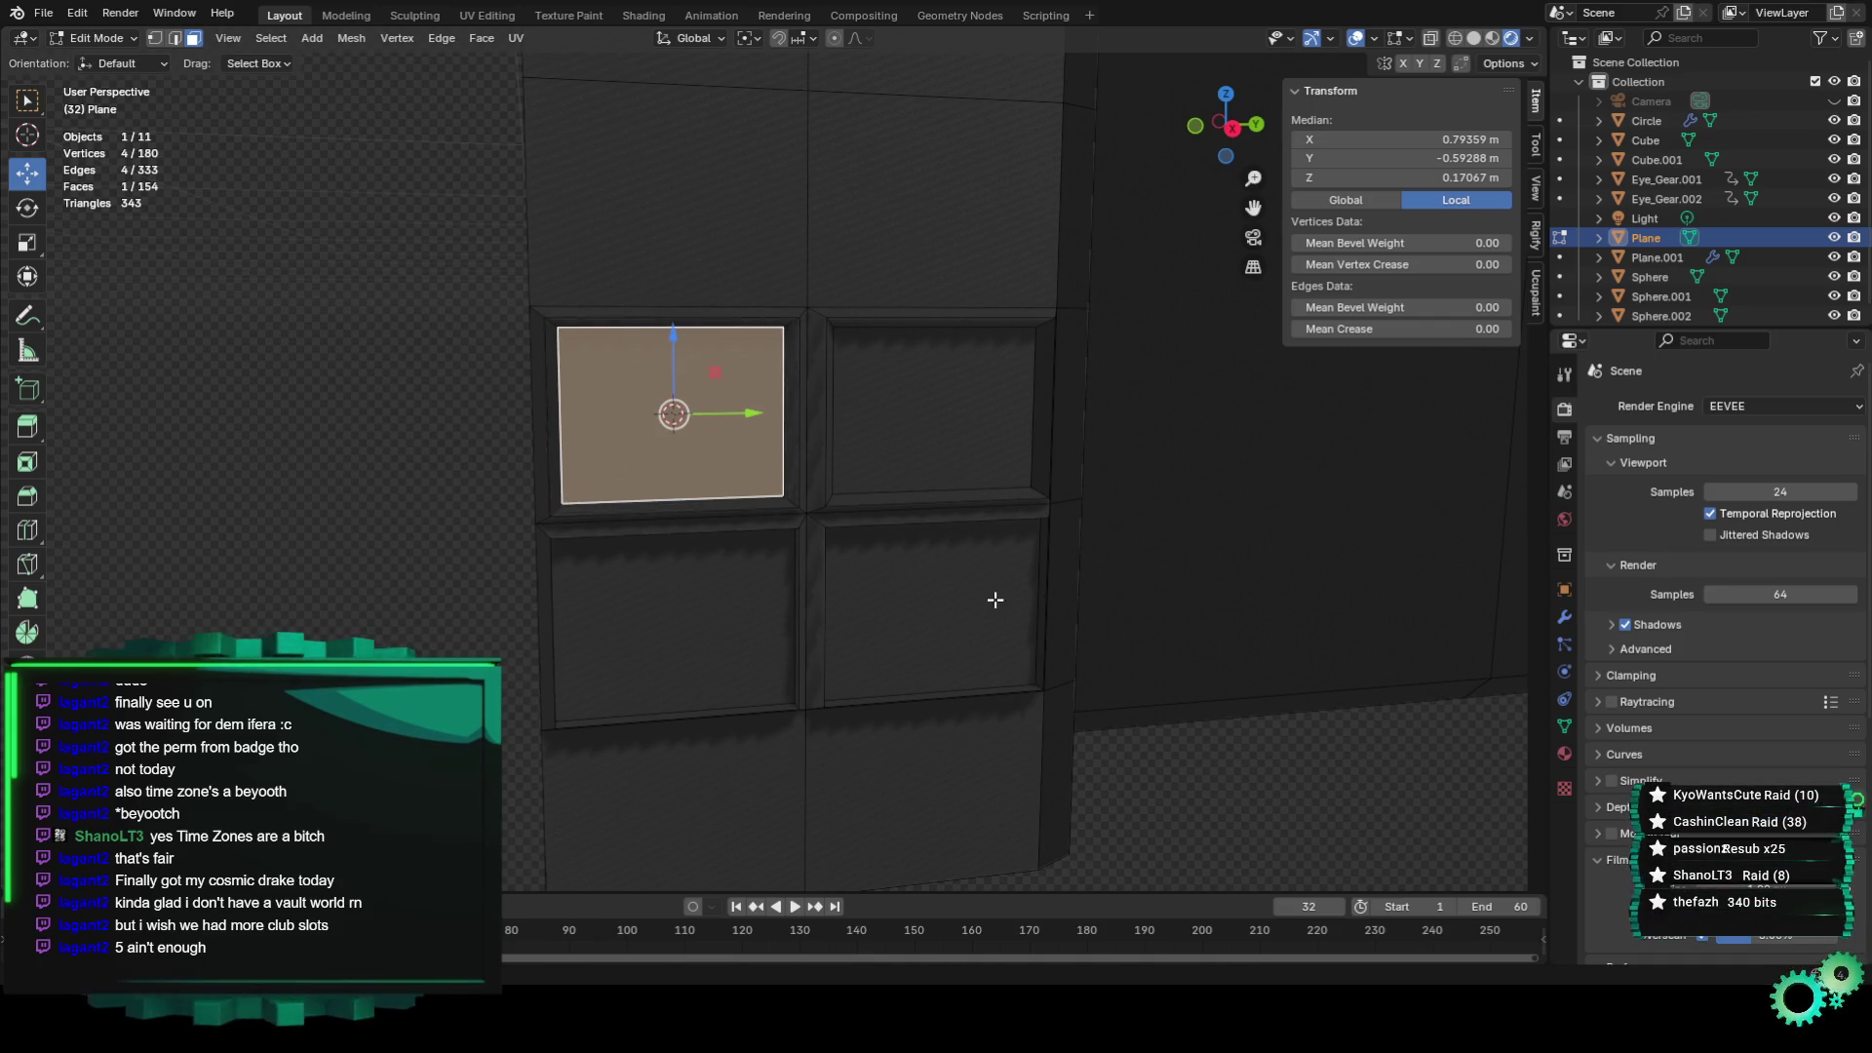
click(995, 598)
text(s0.9)
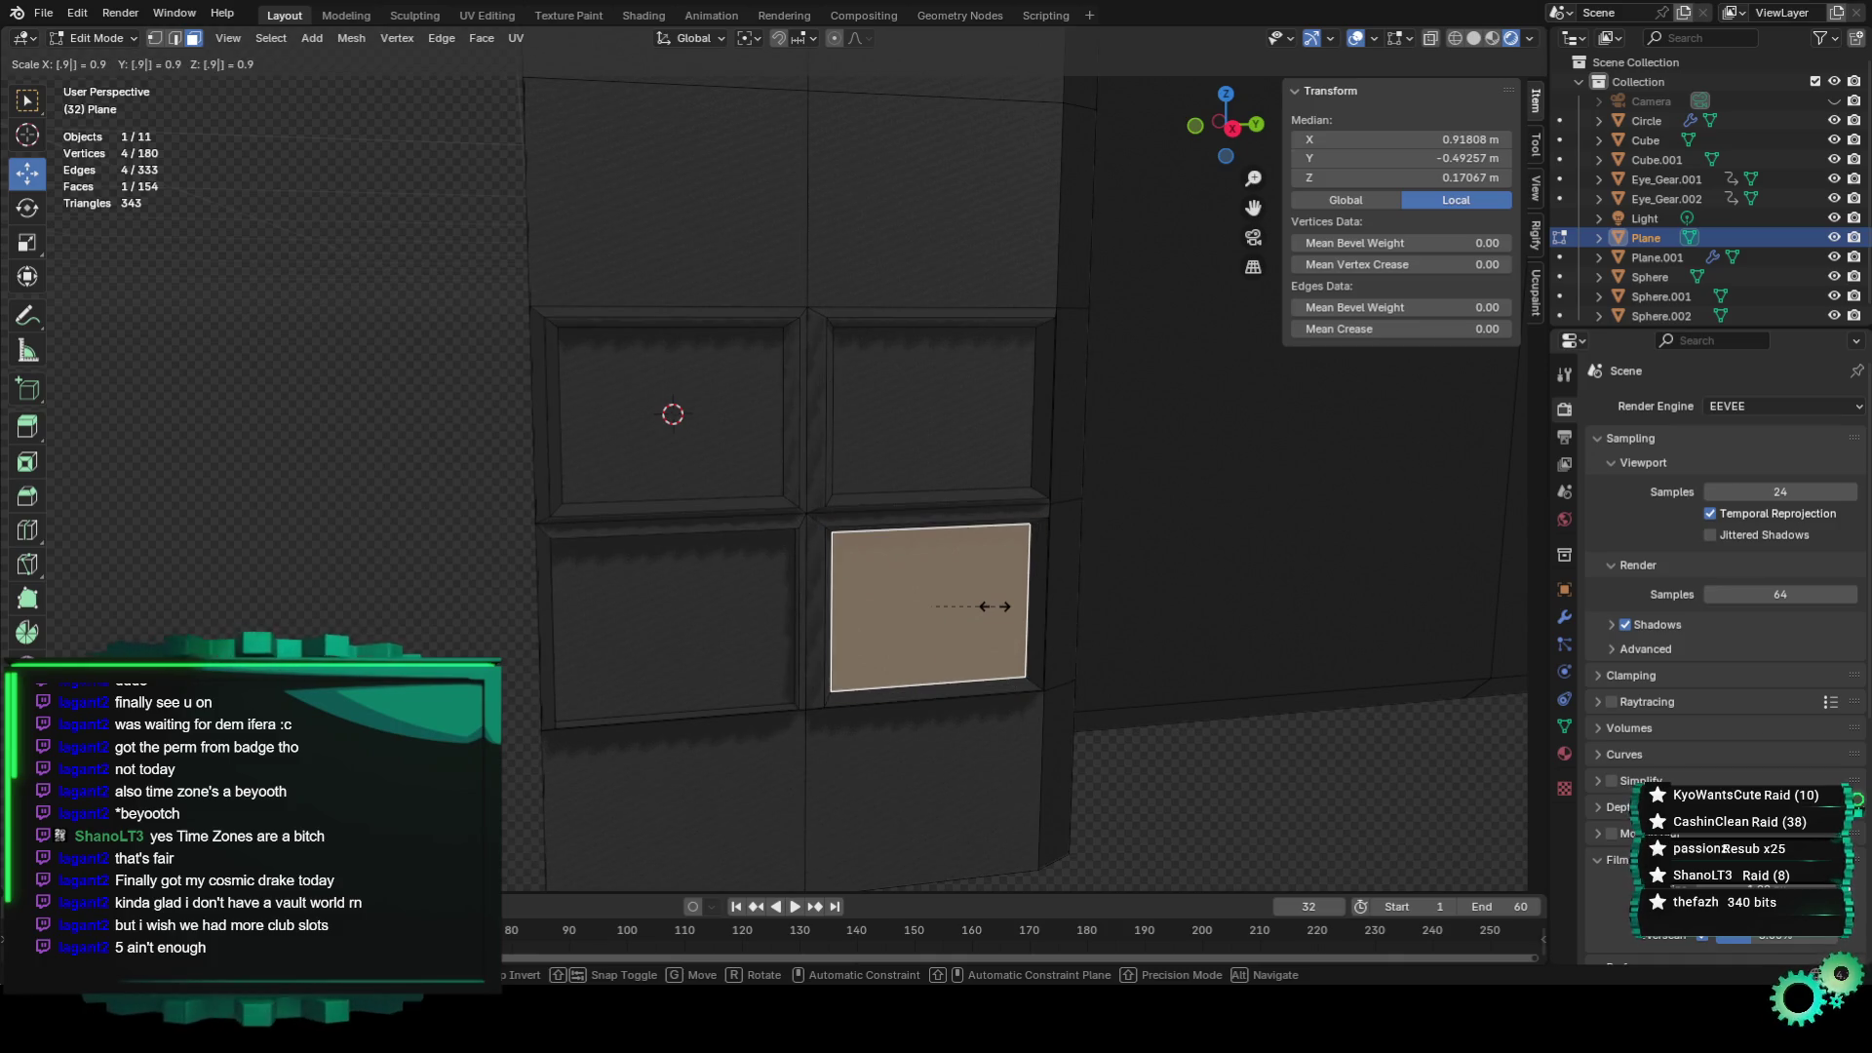
key(Return)
click(744, 627)
text(s)
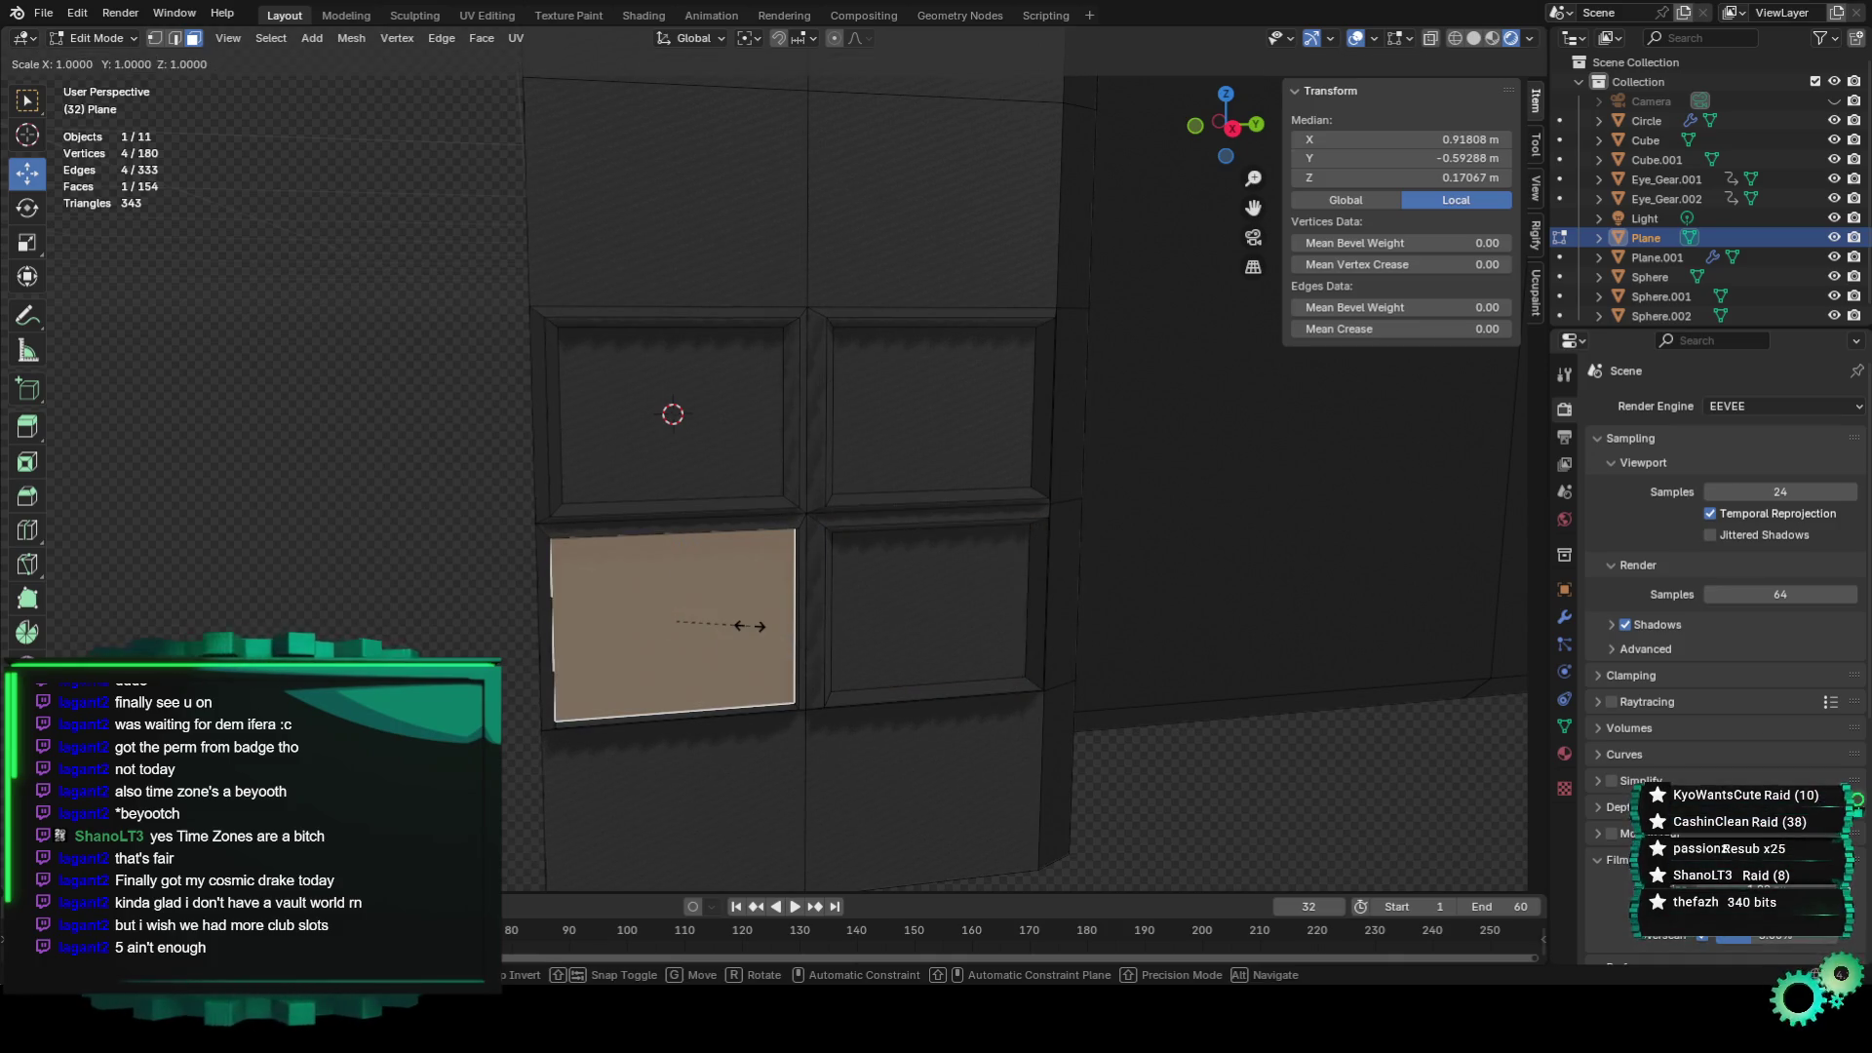
text(0.9)
key(Return)
Select the four panel faces and nudge them along the X axis.
shift+click(745, 456)
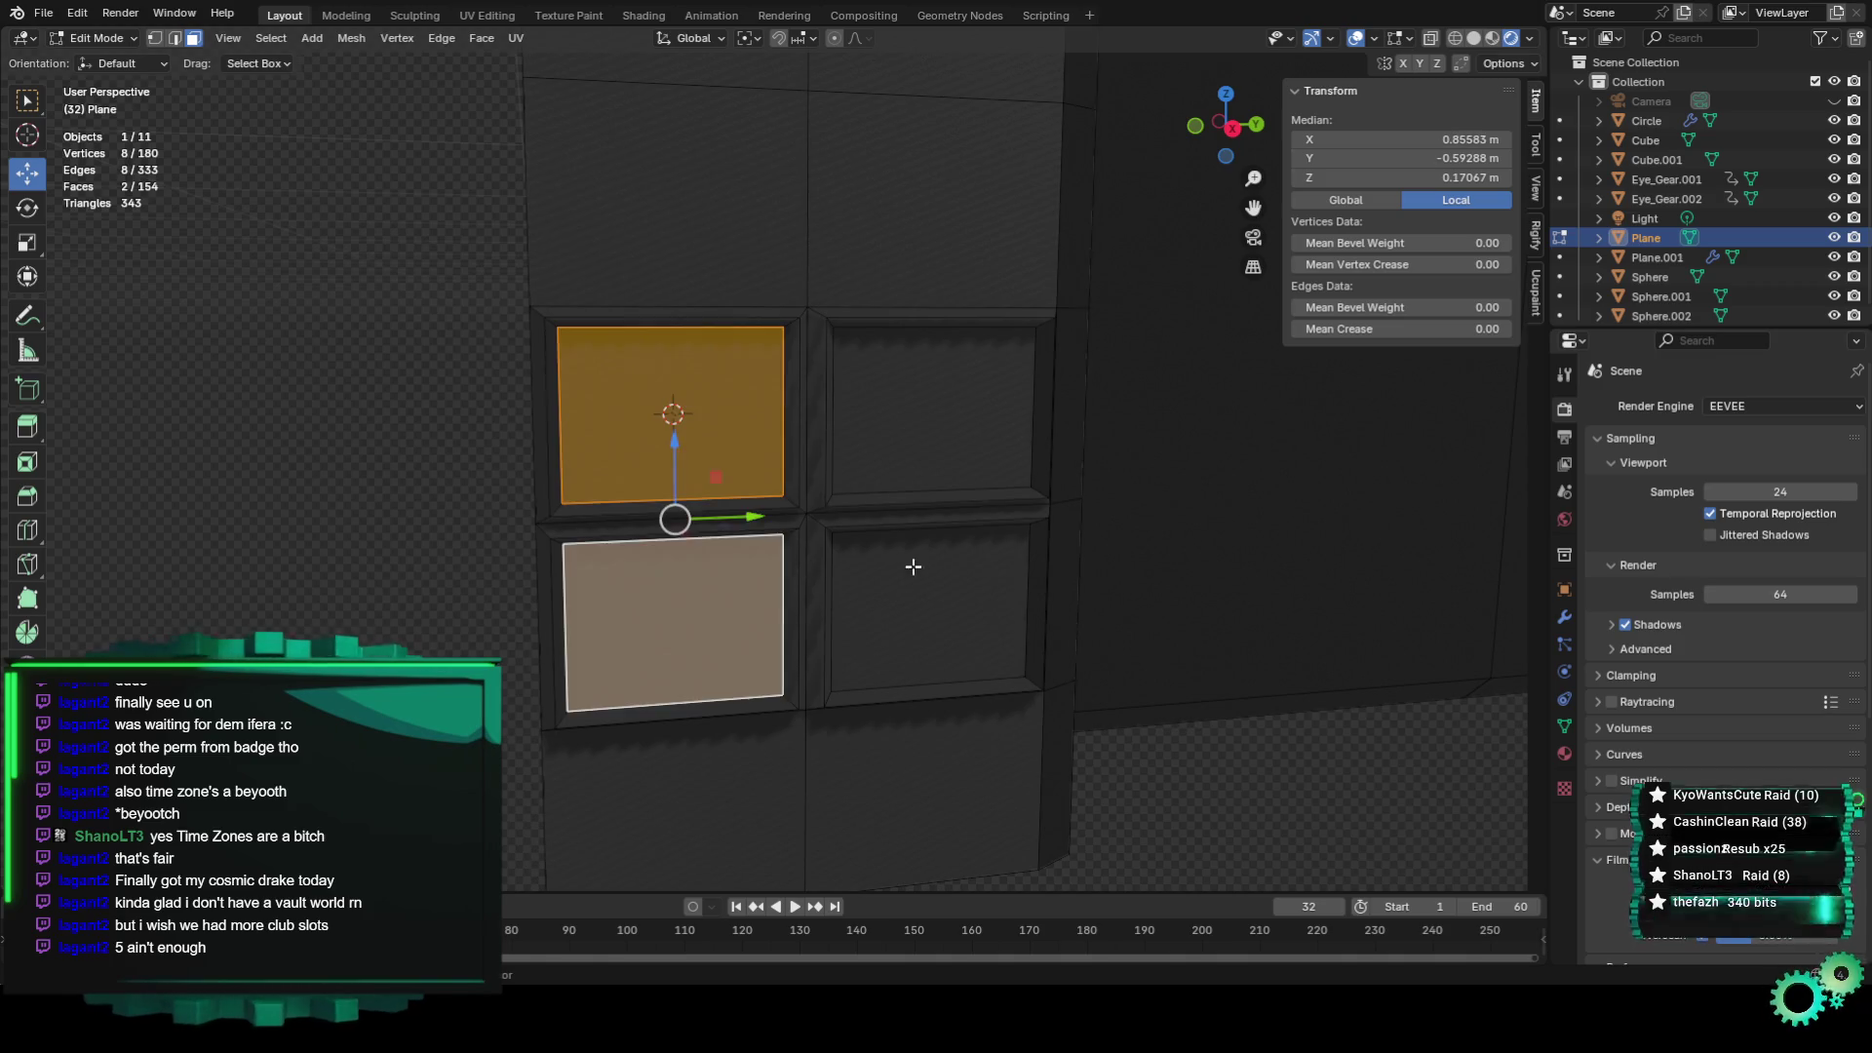
shift+click(931, 410)
shift+click(961, 563)
mouse_move(961, 564)
middle_down()
mouse_move(1242, 678)
mouse_move(1449, 635)
middle_up()
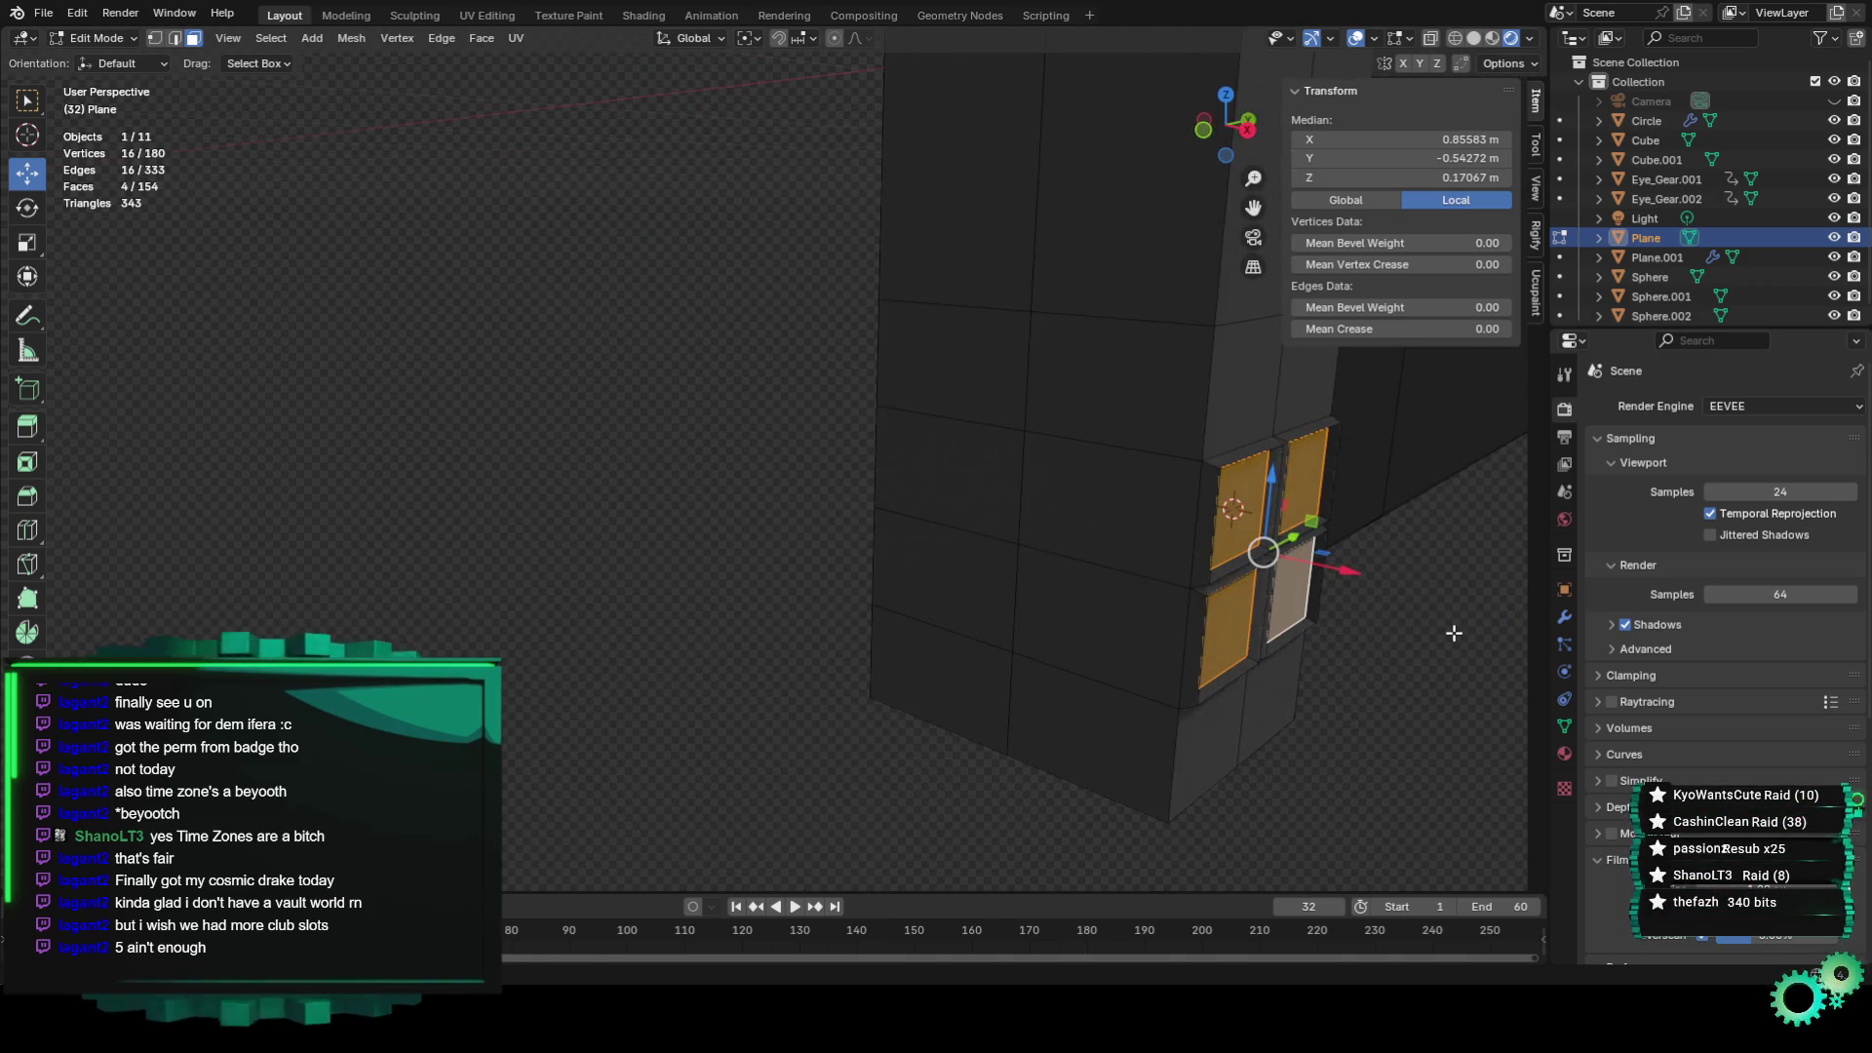
drag(1357, 572, 1361, 574)
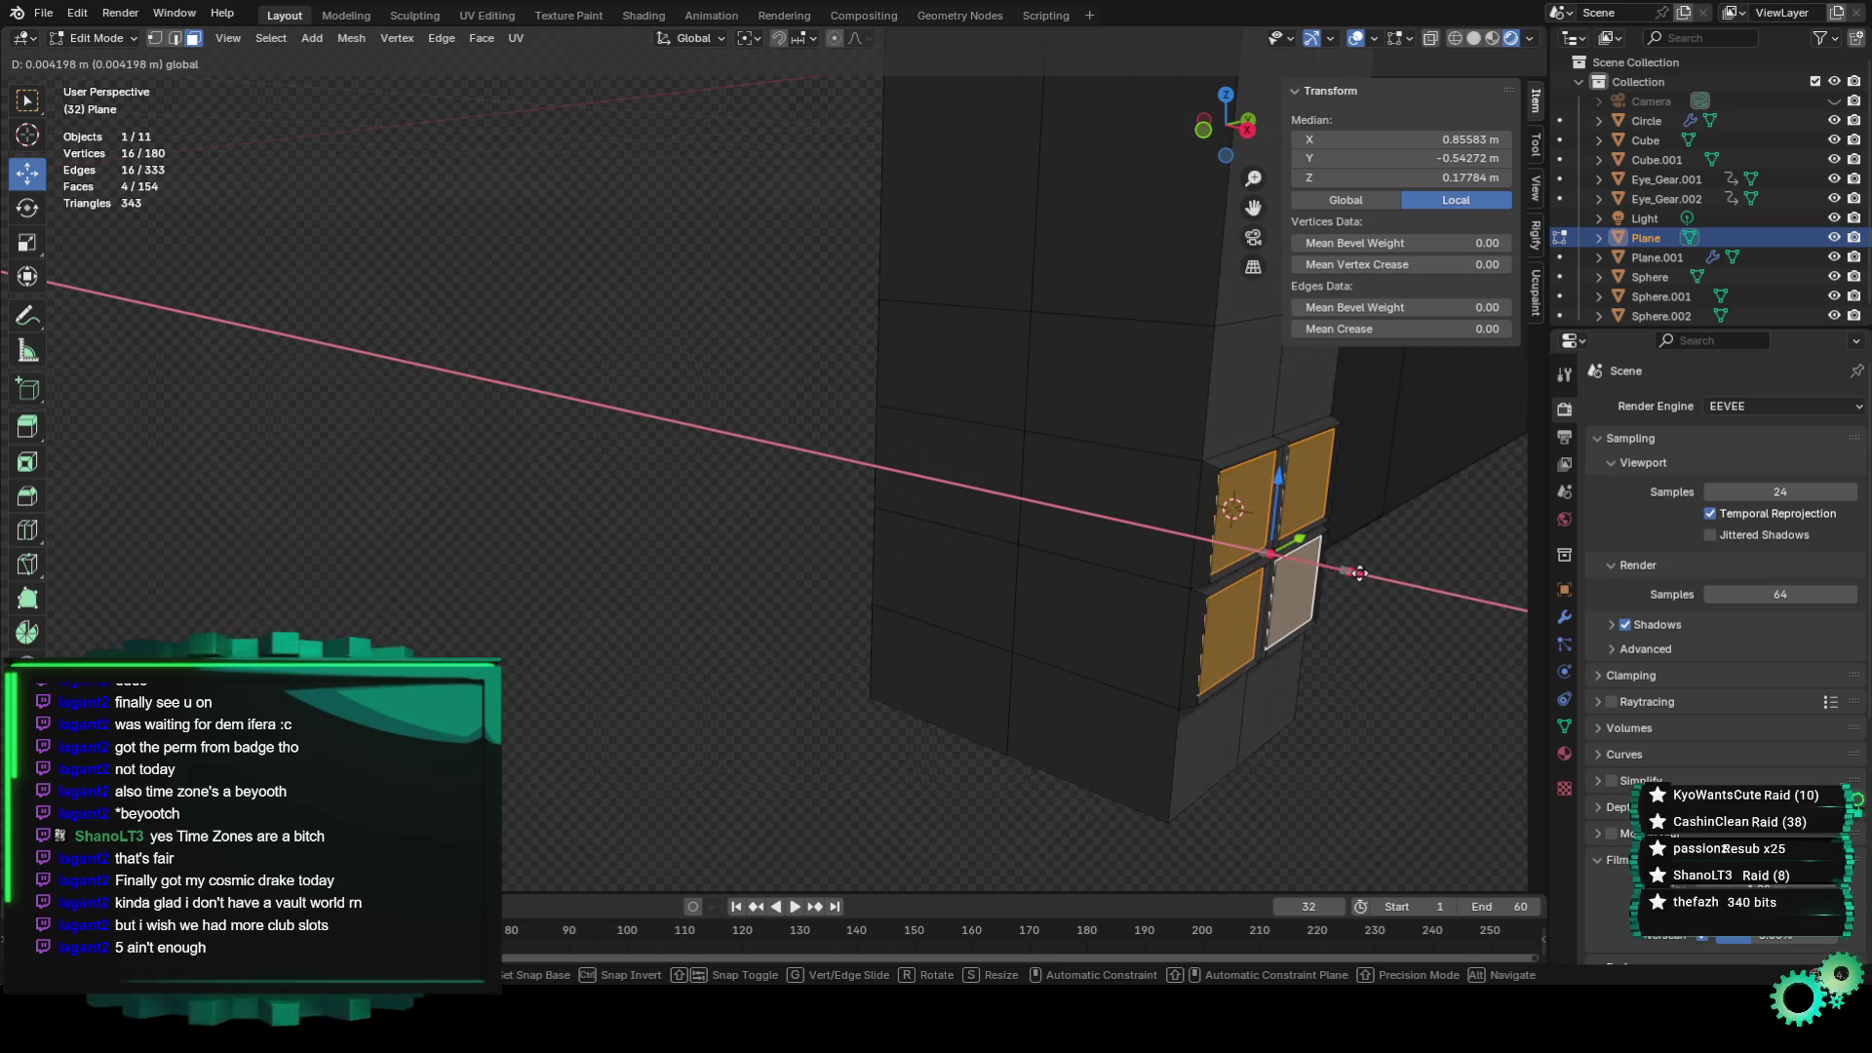
click(1361, 574)
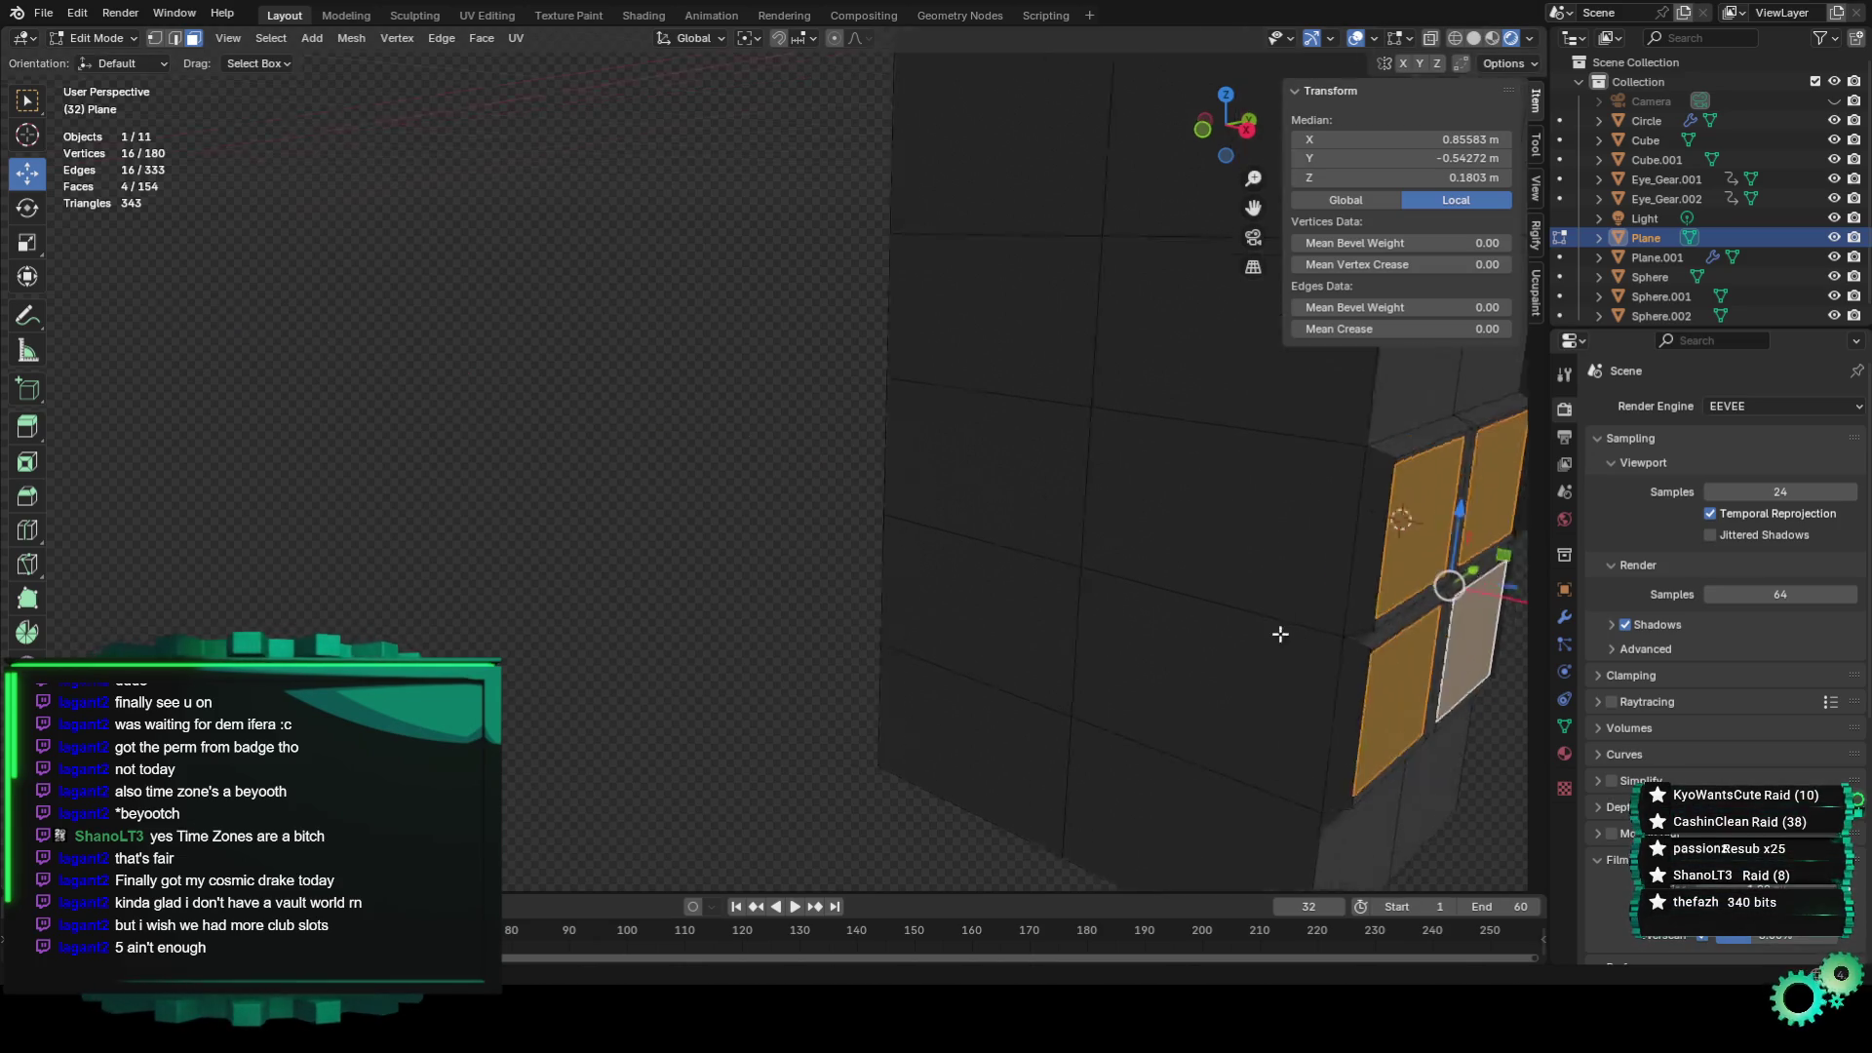
scroll(1174, 585, up, 5)
mouse_move(1174, 585)
middle_down()
mouse_move(1064, 593)
mouse_move(1225, 598)
mouse_move(1001, 616)
middle_up()
Clear the selection and reselect the four window faces on the tower wall.
click(502, 498)
mouse_move(501, 497)
middle_down()
mouse_move(618, 518)
mouse_move(418, 561)
mouse_move(623, 531)
mouse_move(539, 530)
middle_up()
scroll(625, 531, up, 2)
click(551, 518)
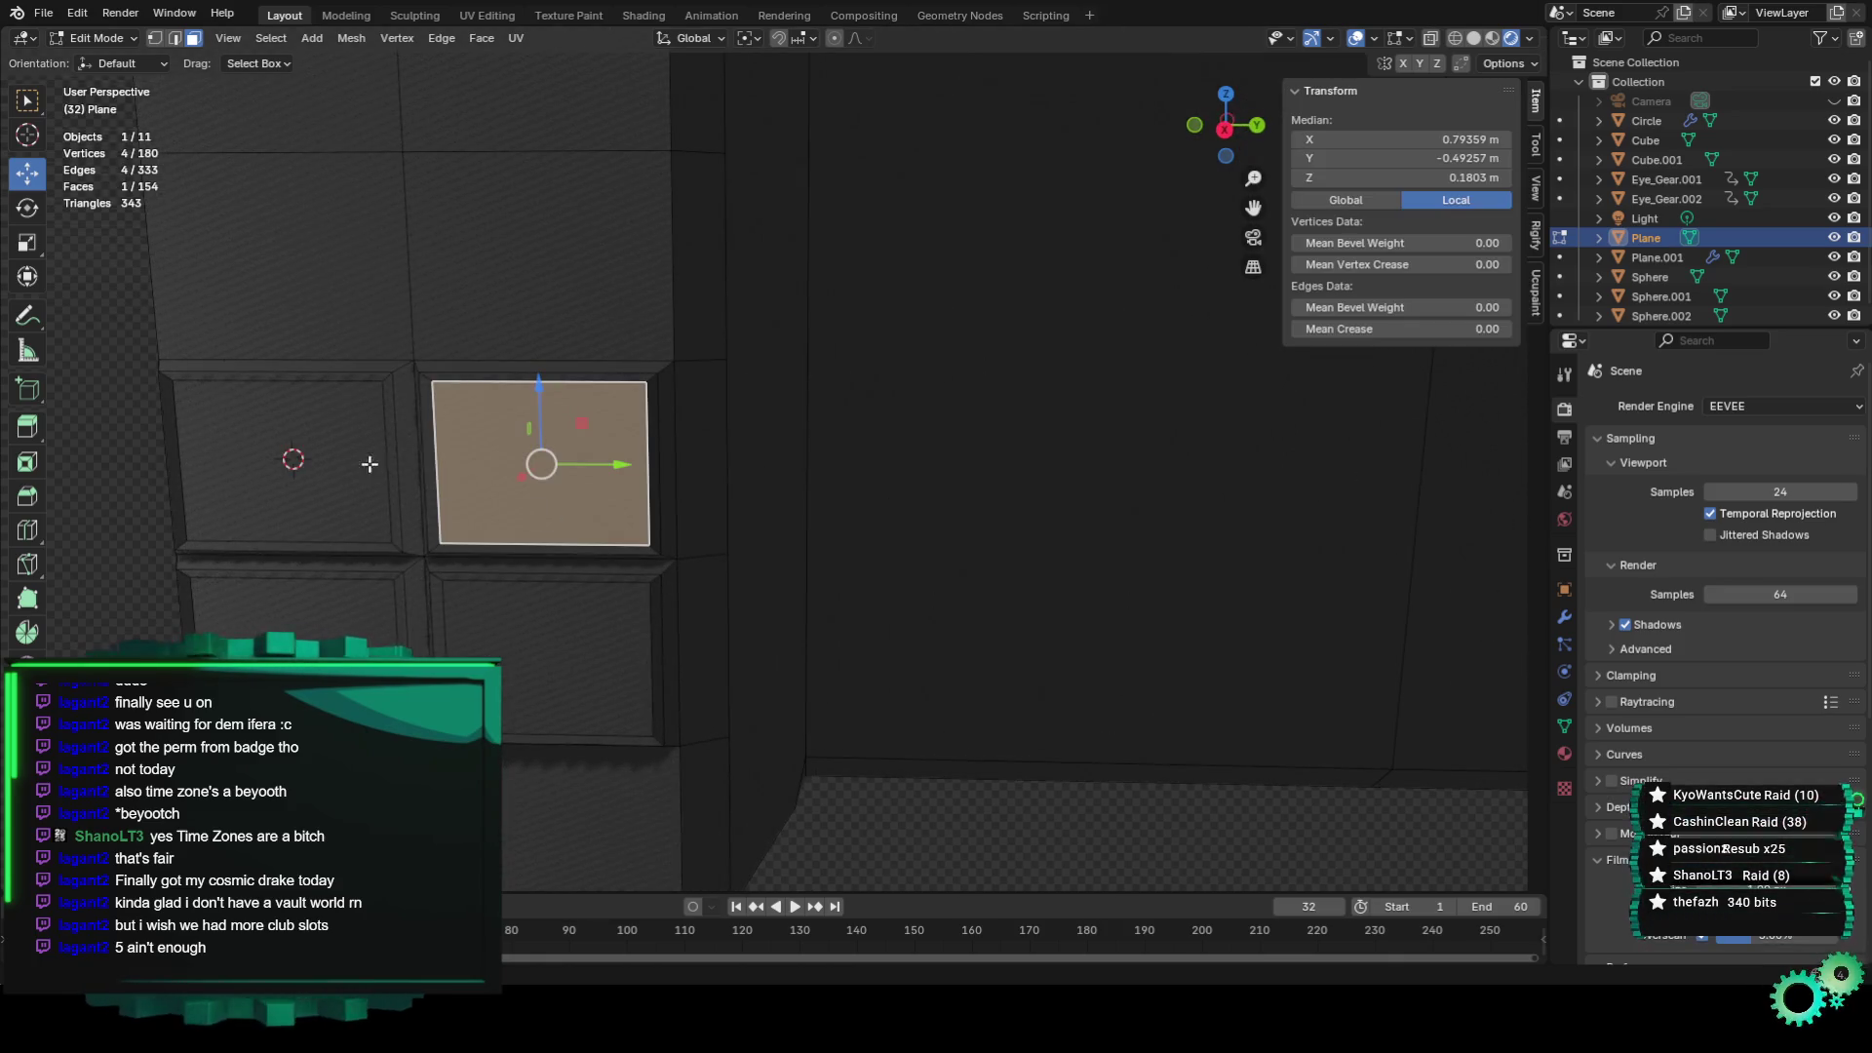
shift+click(336, 475)
shift+click(489, 644)
shift+click(292, 604)
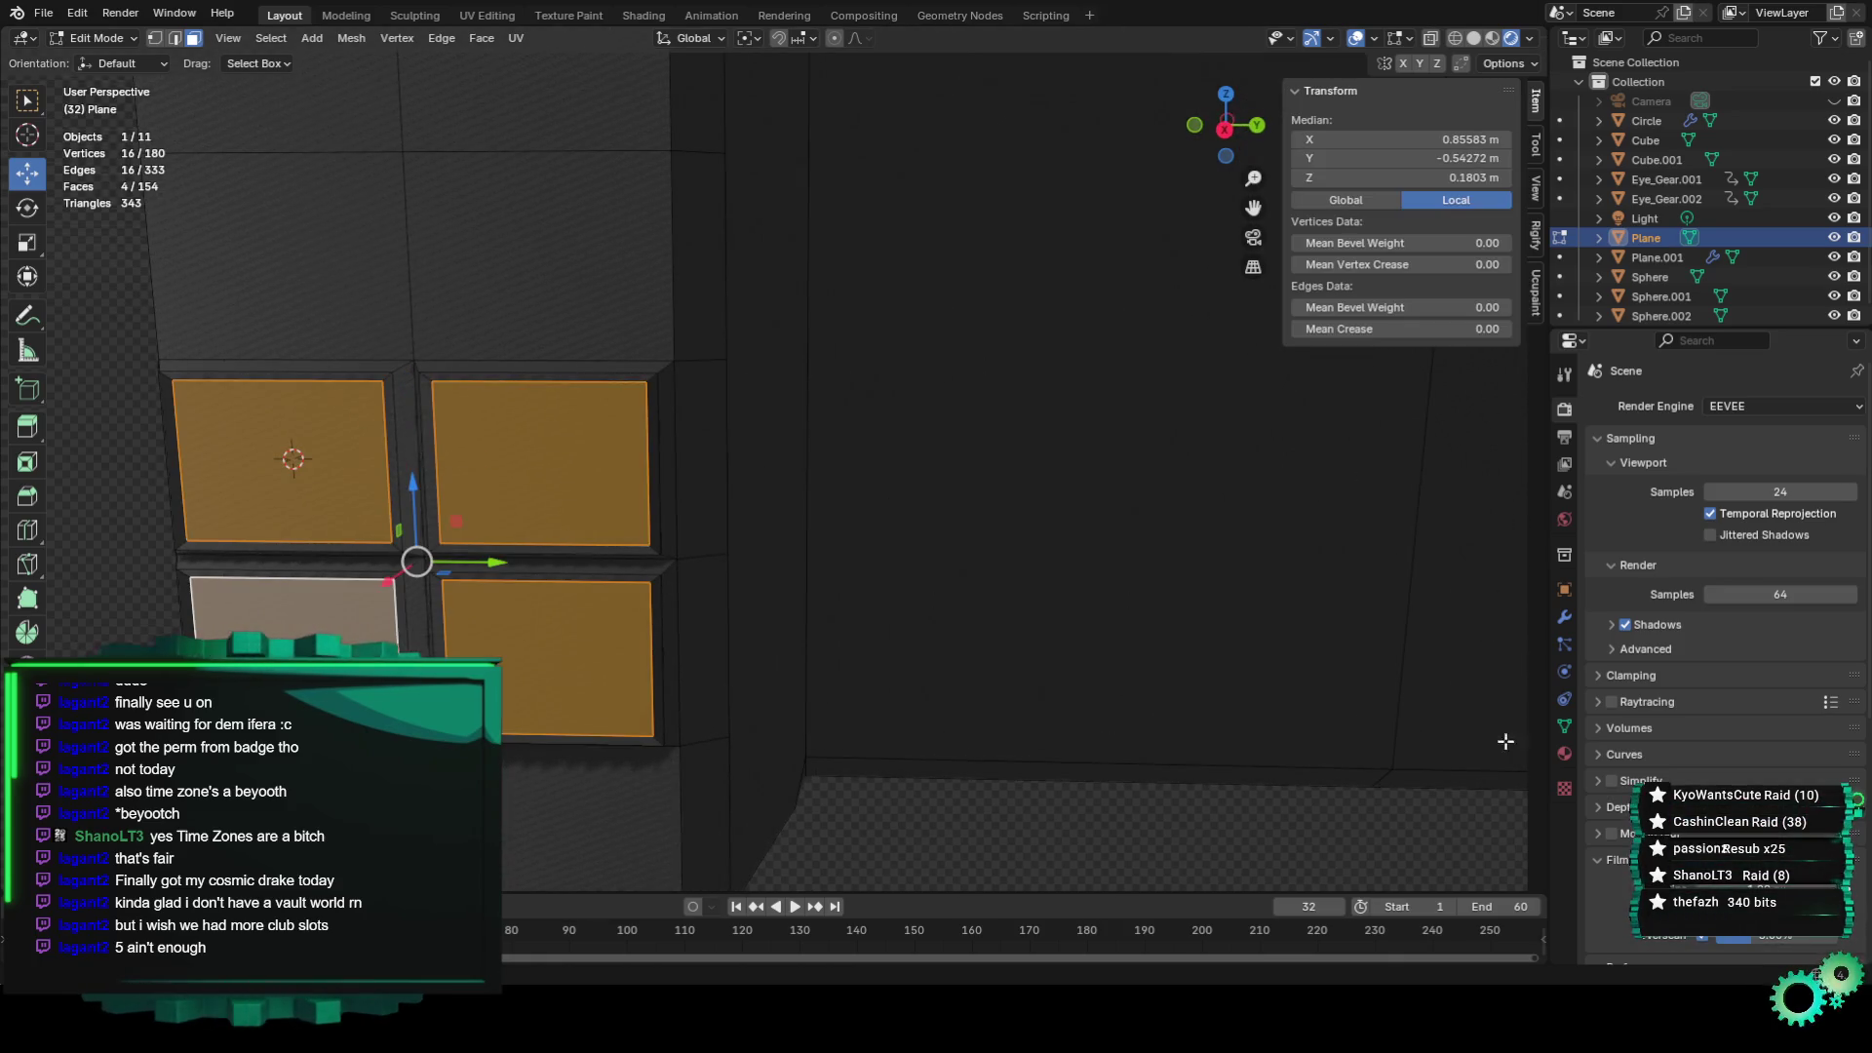
Add a new material slot with green Material.004 and assign it to the window faces.
click(1565, 752)
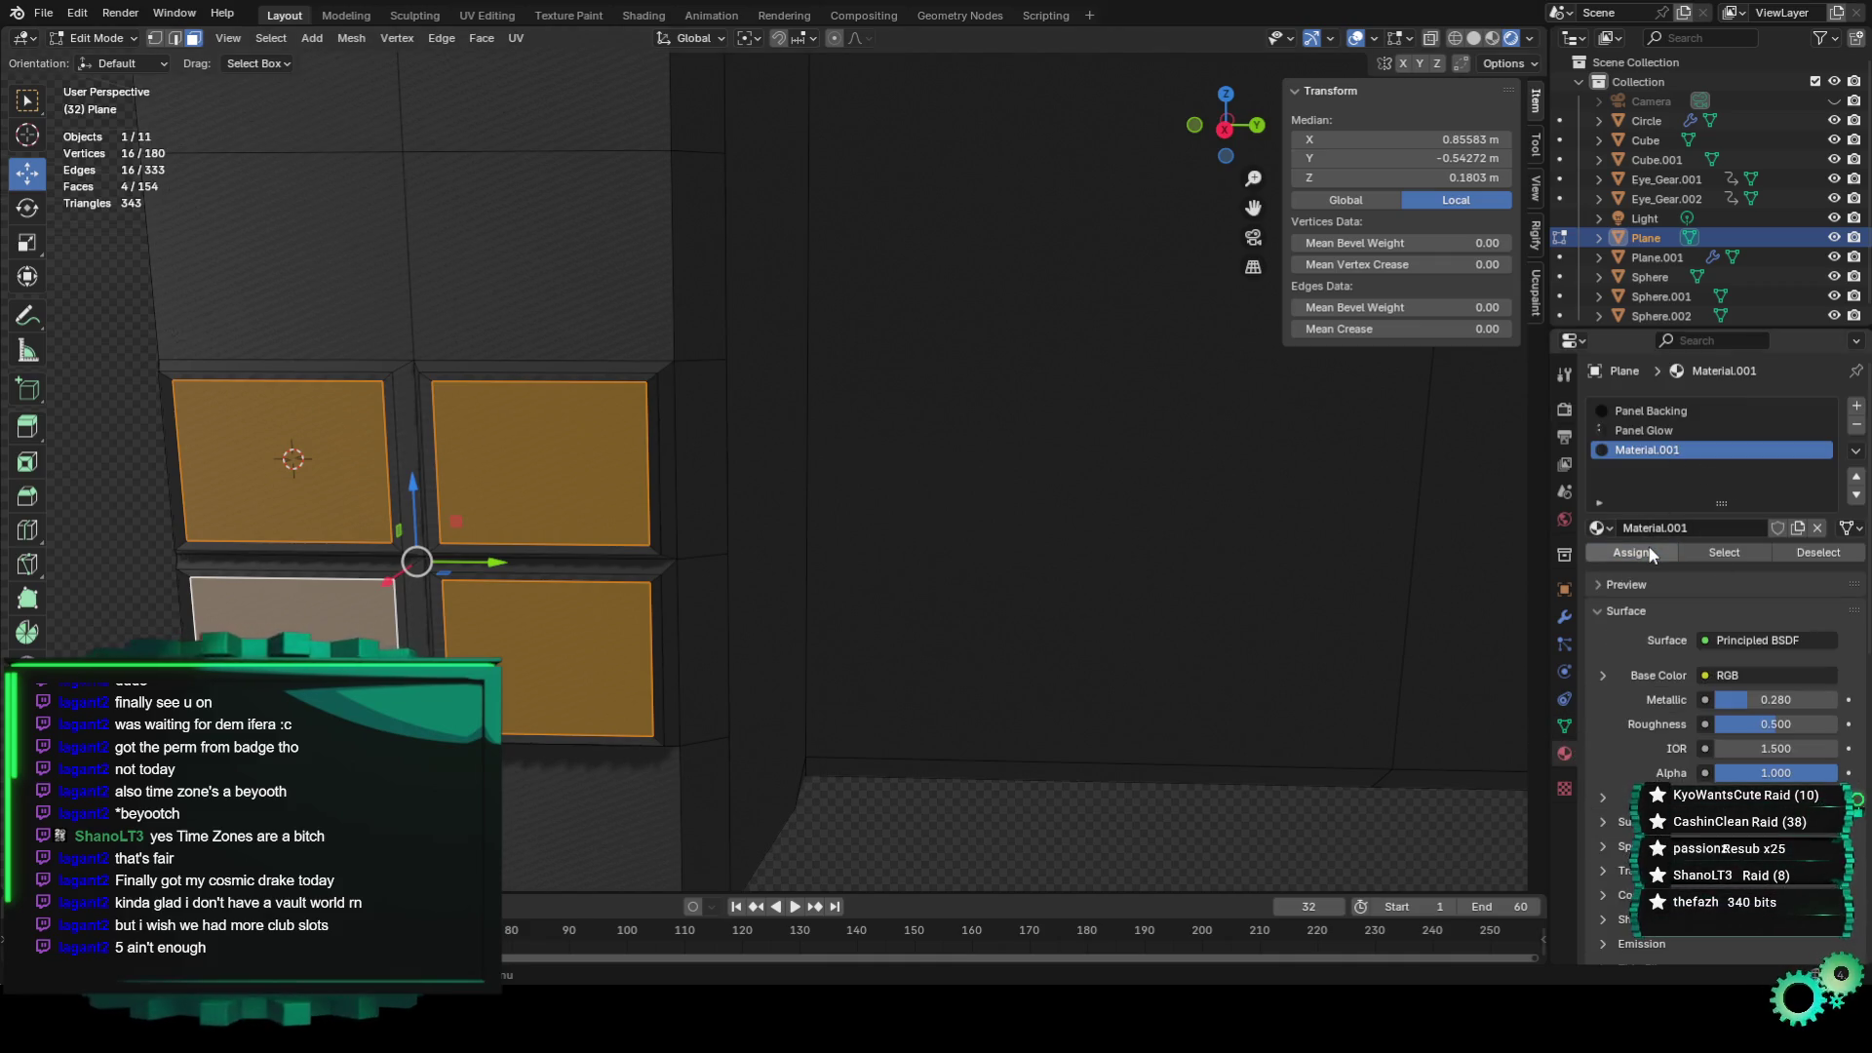
click(1856, 406)
click(1599, 527)
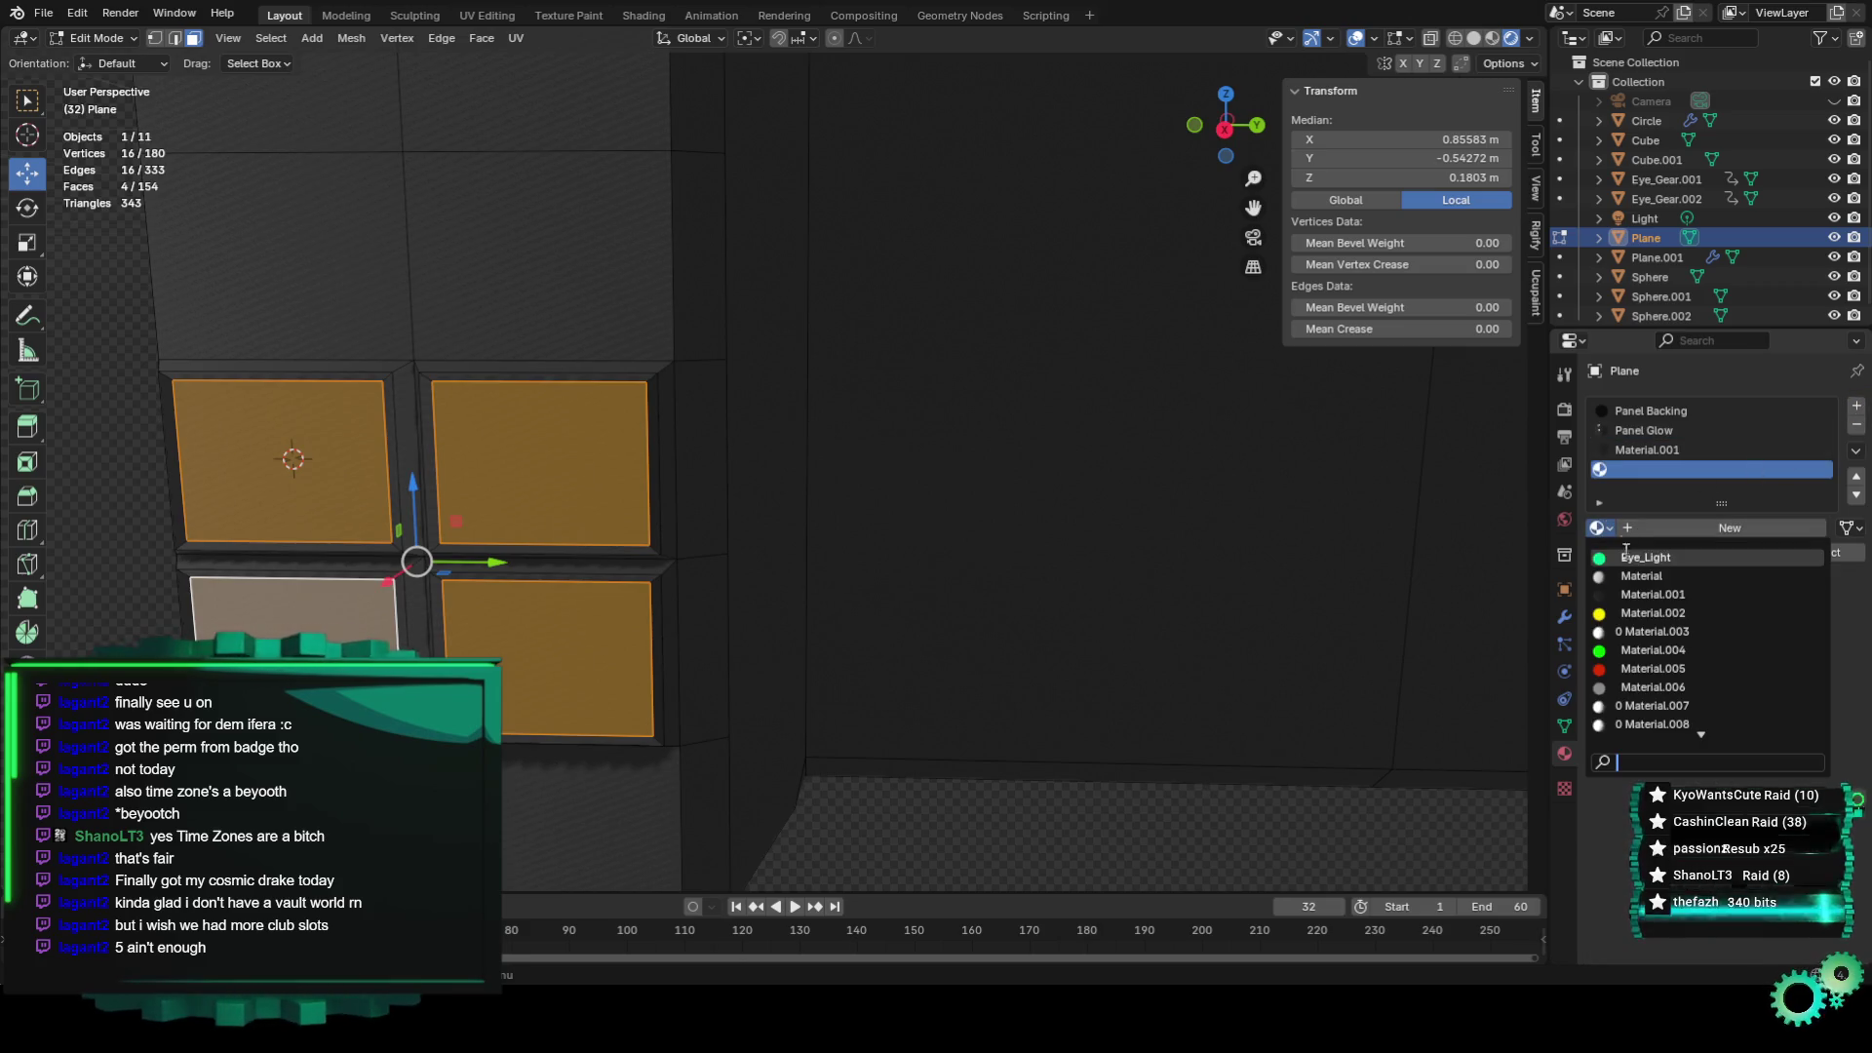
click(1648, 598)
click(1622, 554)
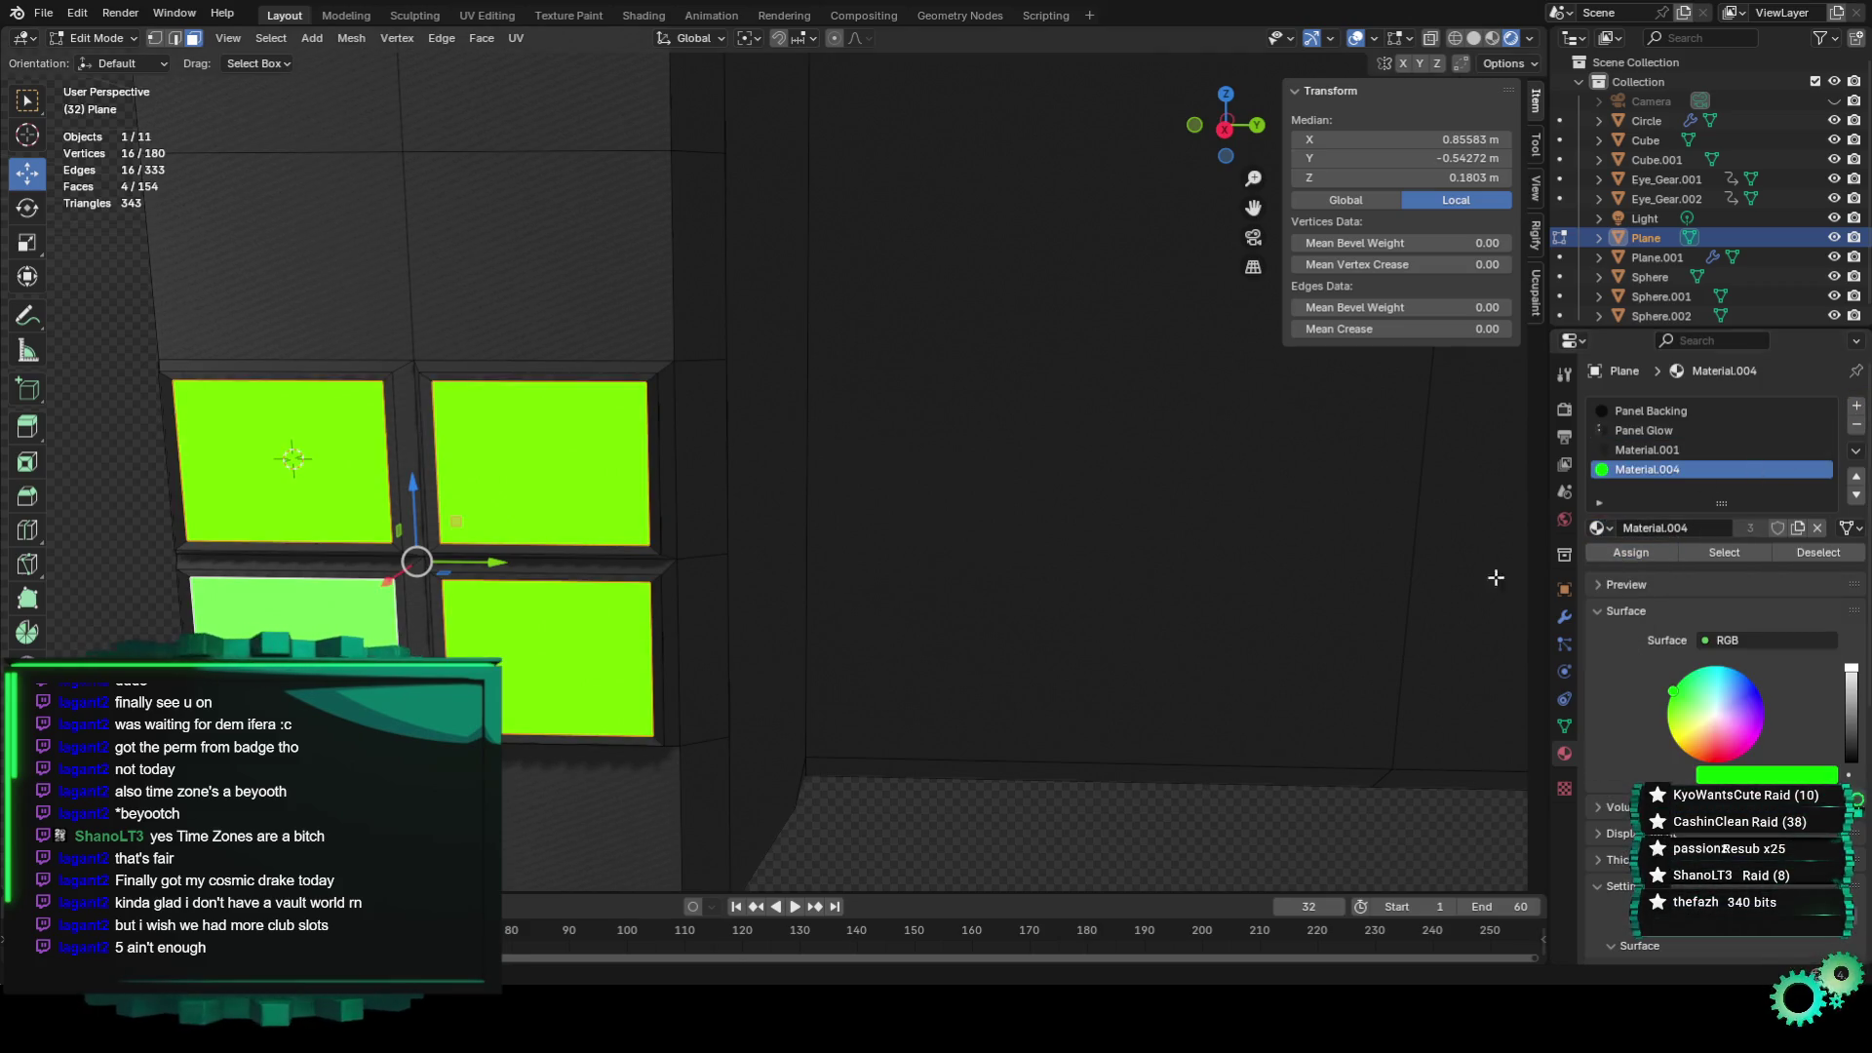
Select the thin bevel faces framing the windows, including the lower-right window's bevels.
click(653, 431)
click(653, 437)
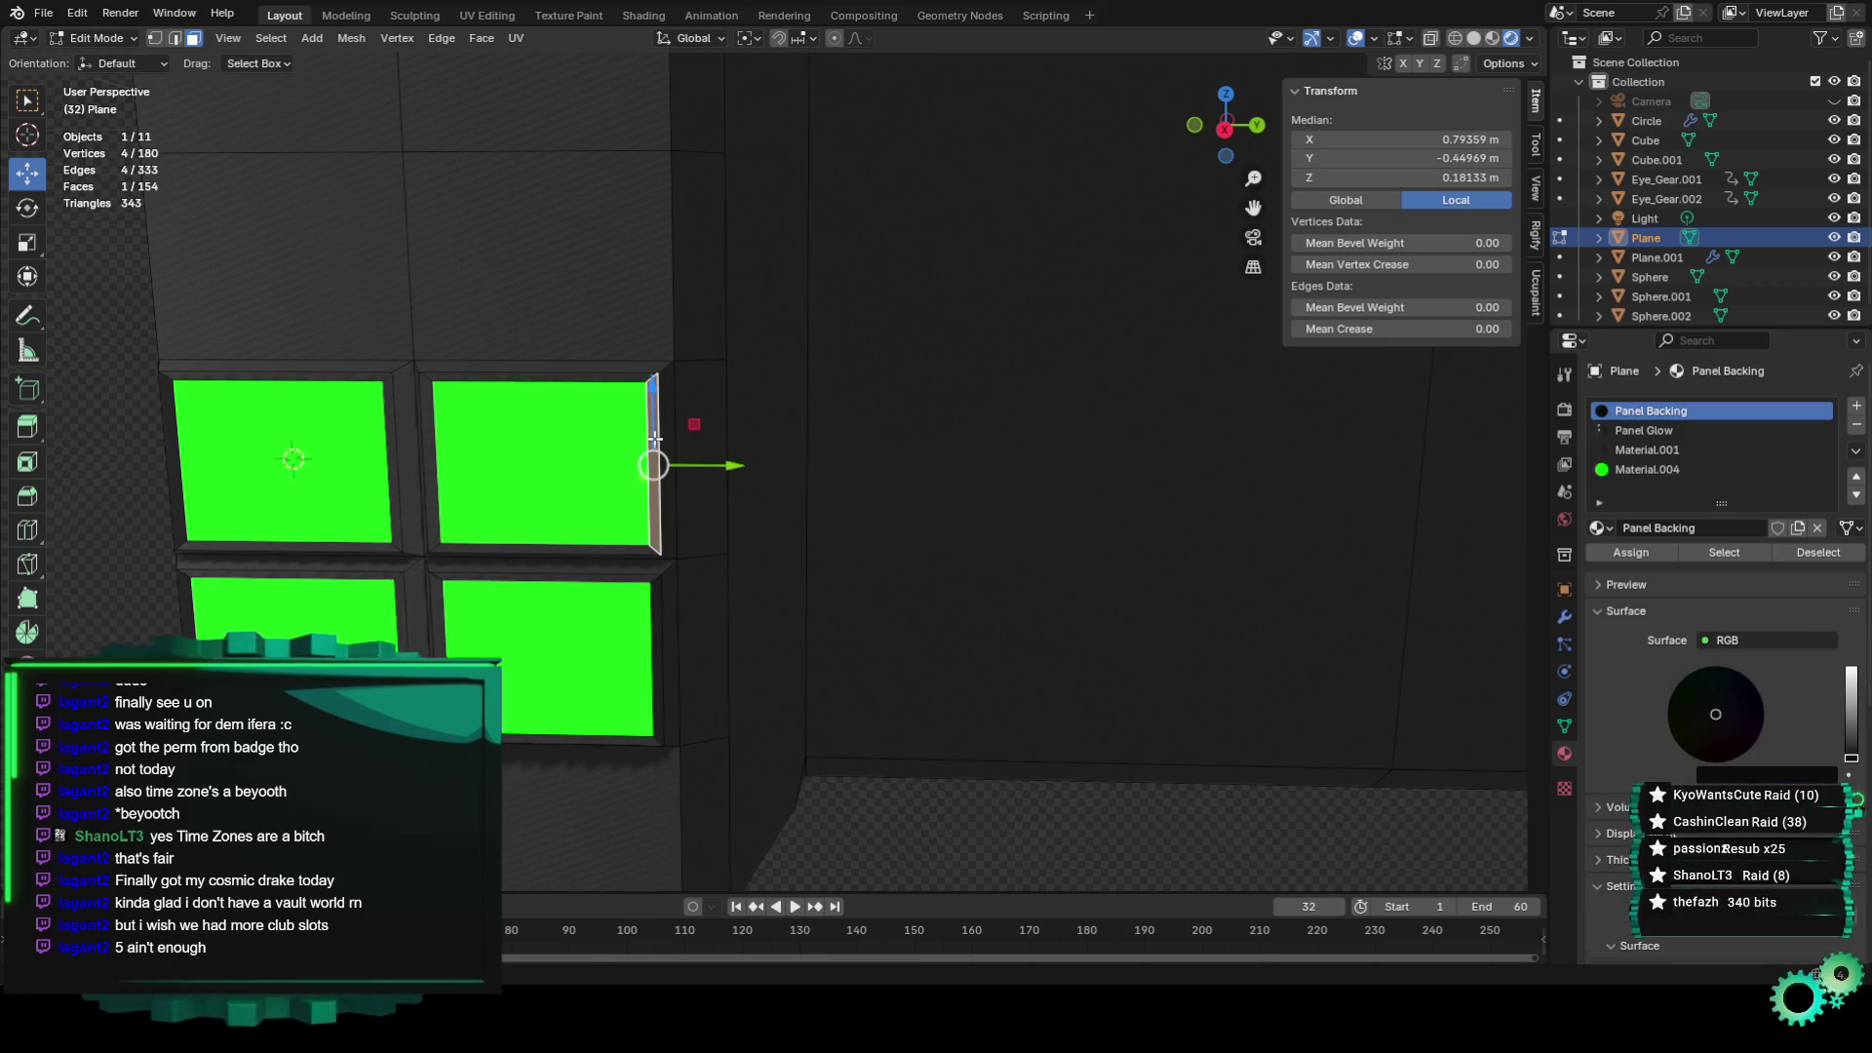
shift+click(593, 376)
shift+click(441, 453)
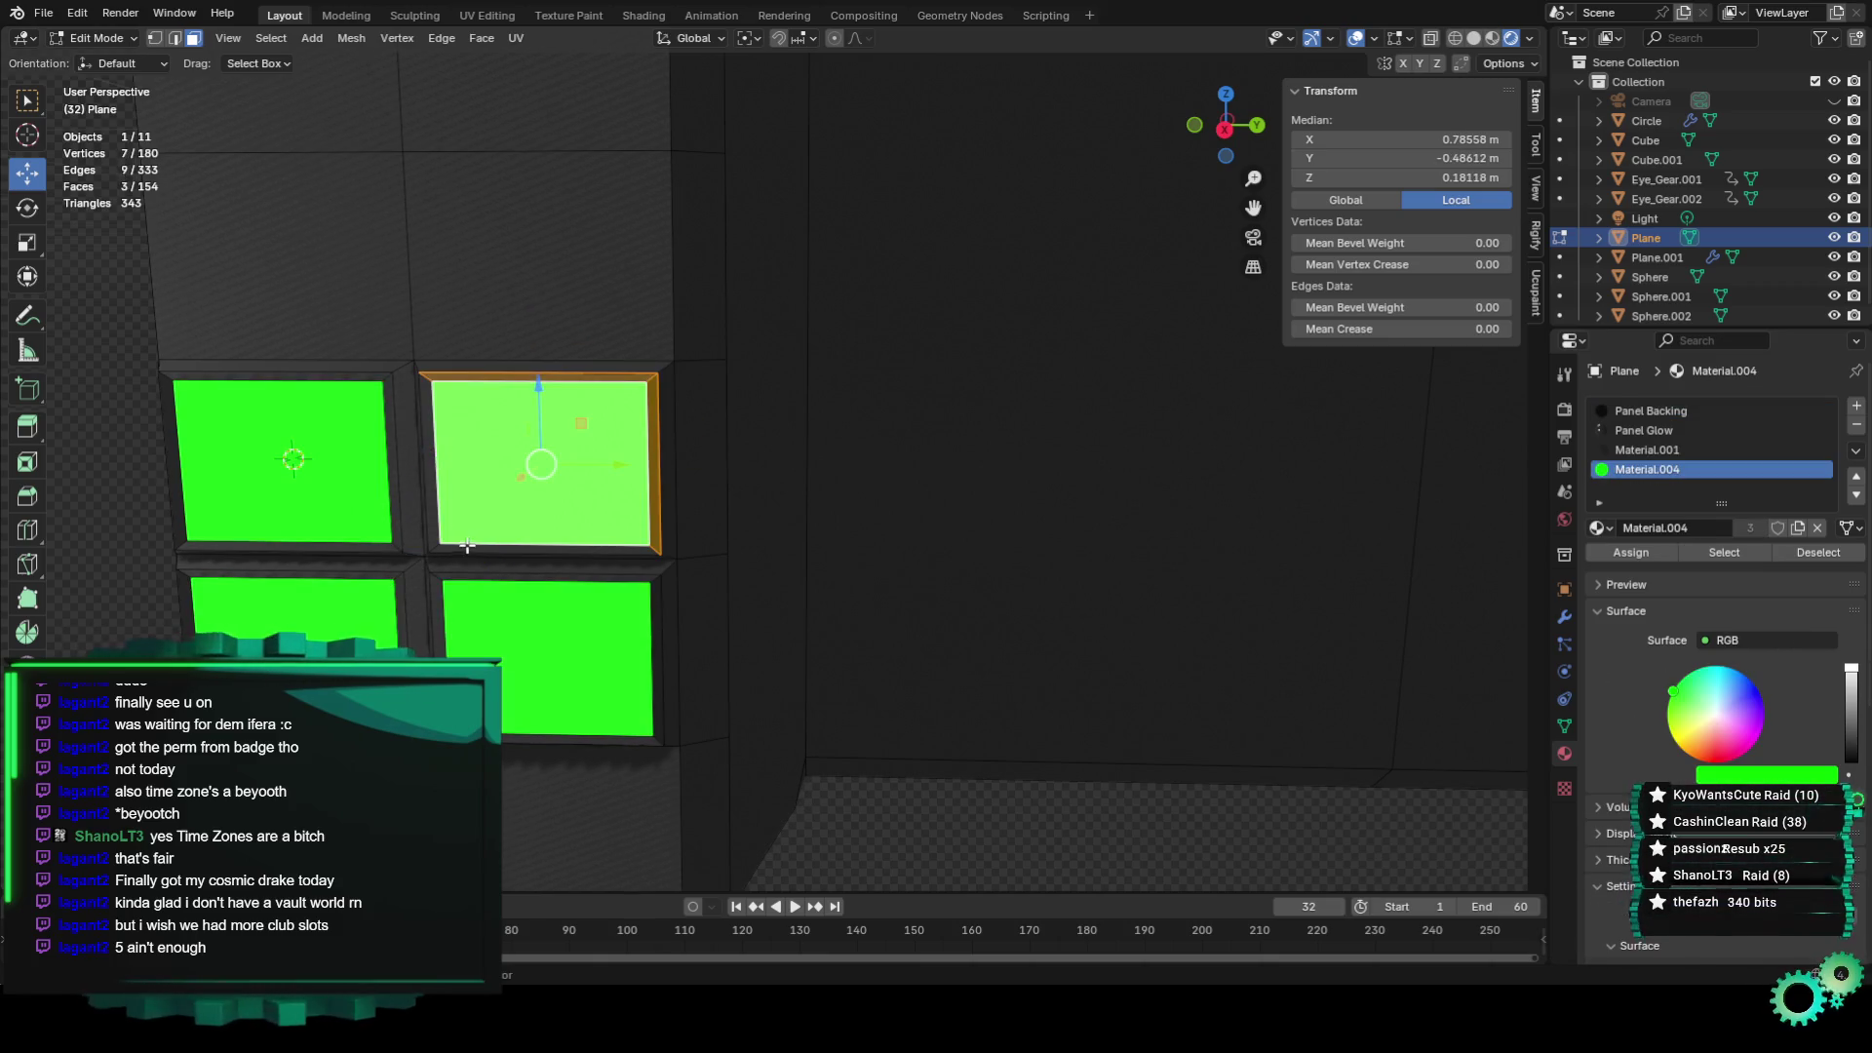
click(429, 401)
shift+click(455, 378)
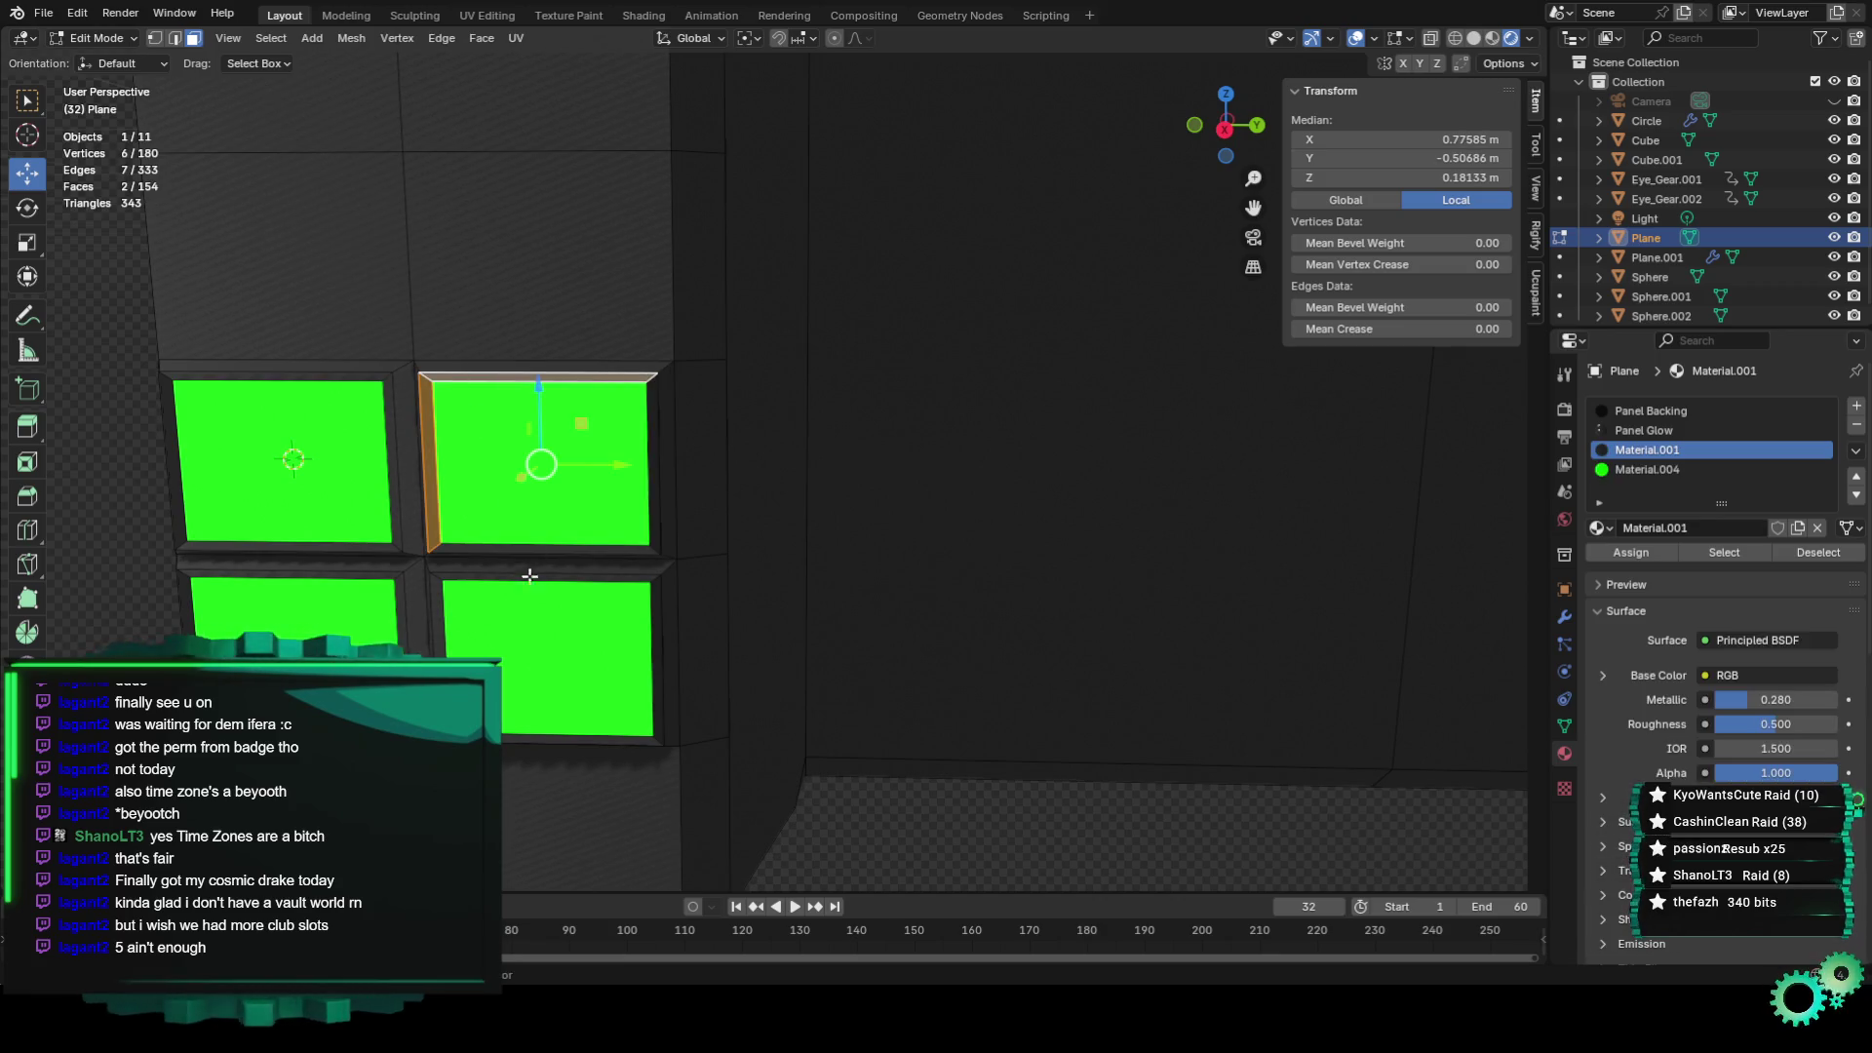
shift+click(505, 550)
shift+click(515, 580)
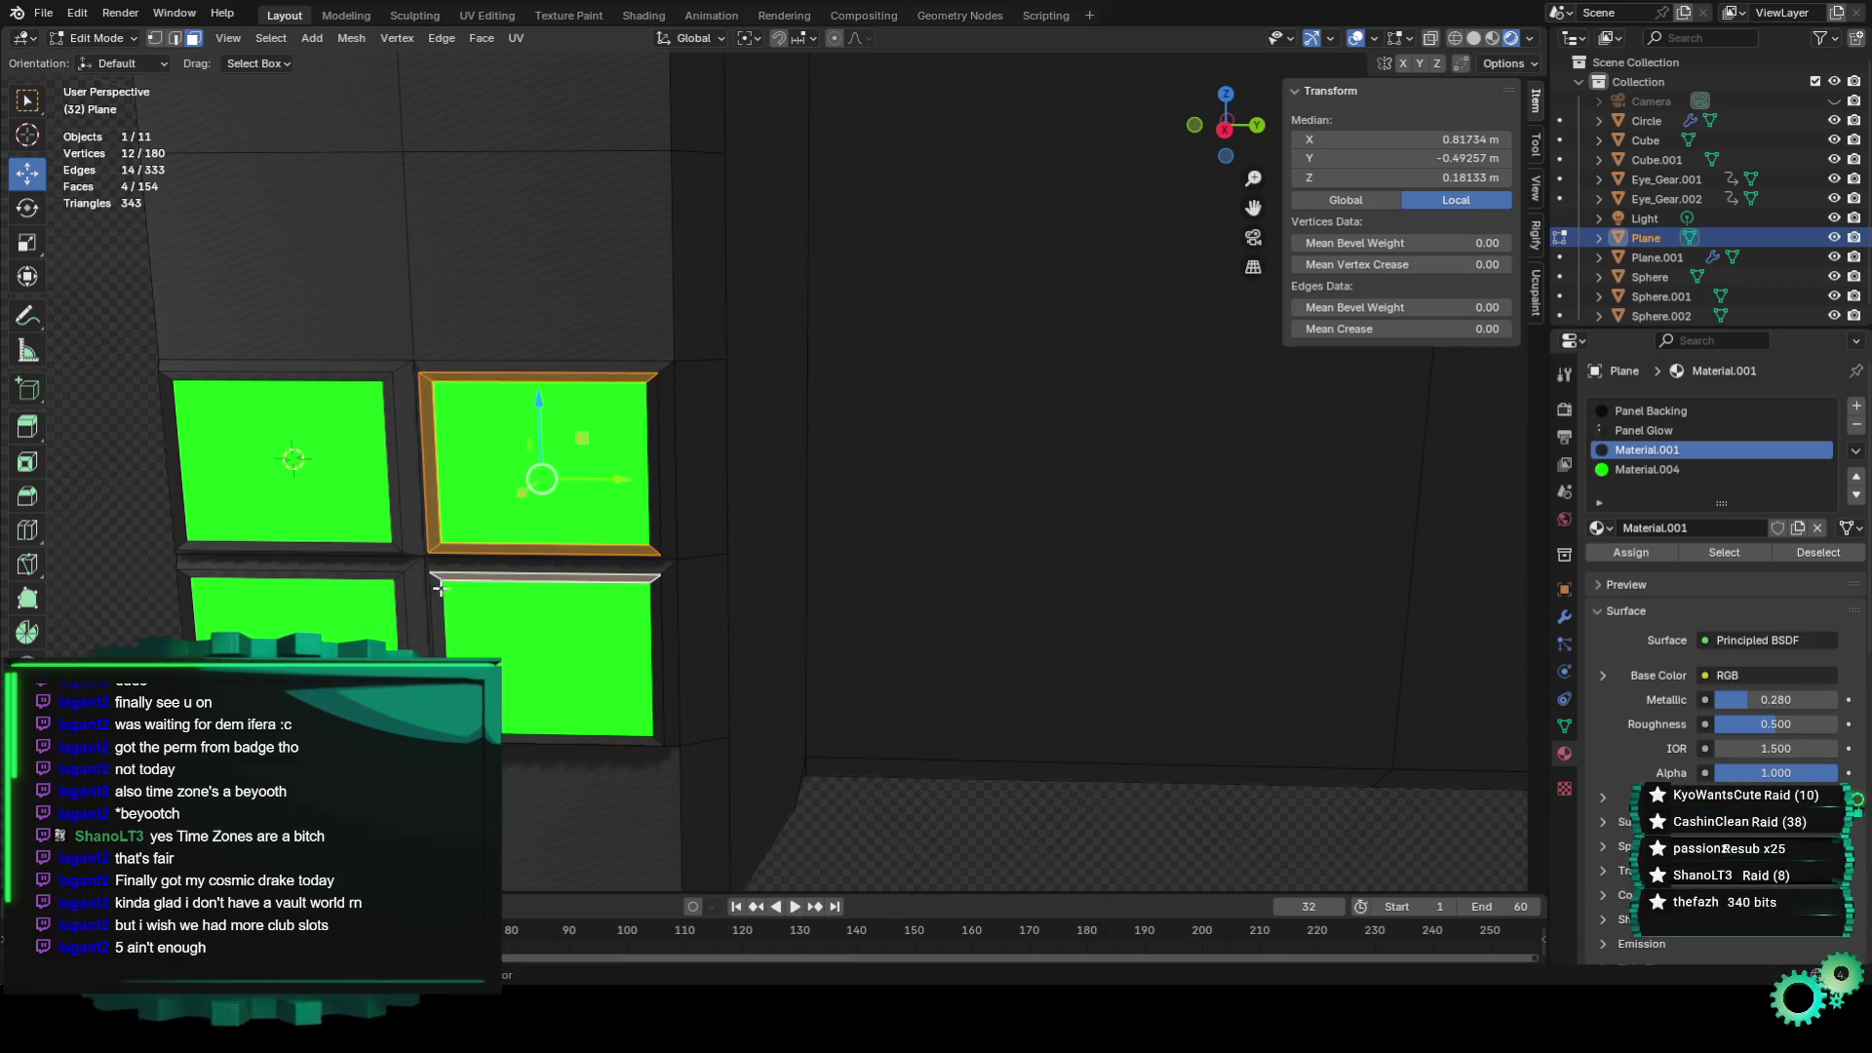
shift+click(439, 589)
shift+click(585, 740)
shift+click(653, 664)
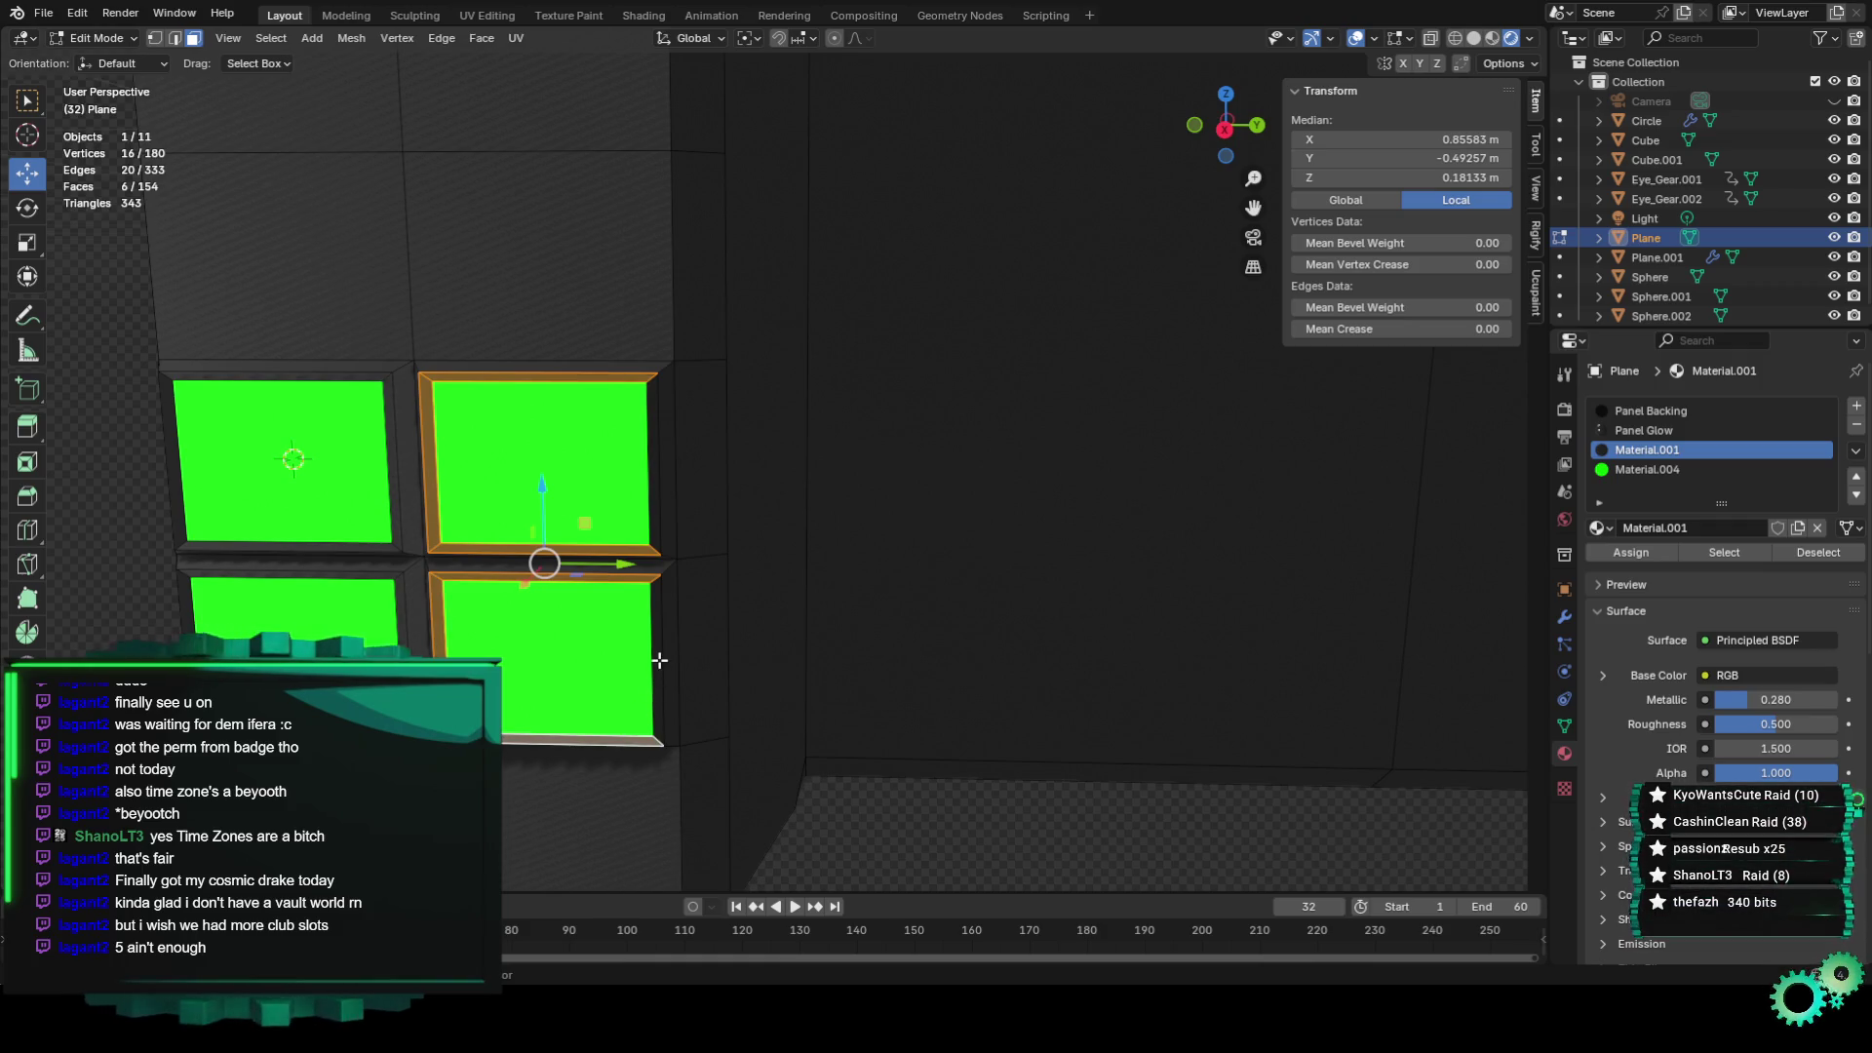
Add the remaining upper and left window bevels and assign them green Material.004.
shift+click(658, 514)
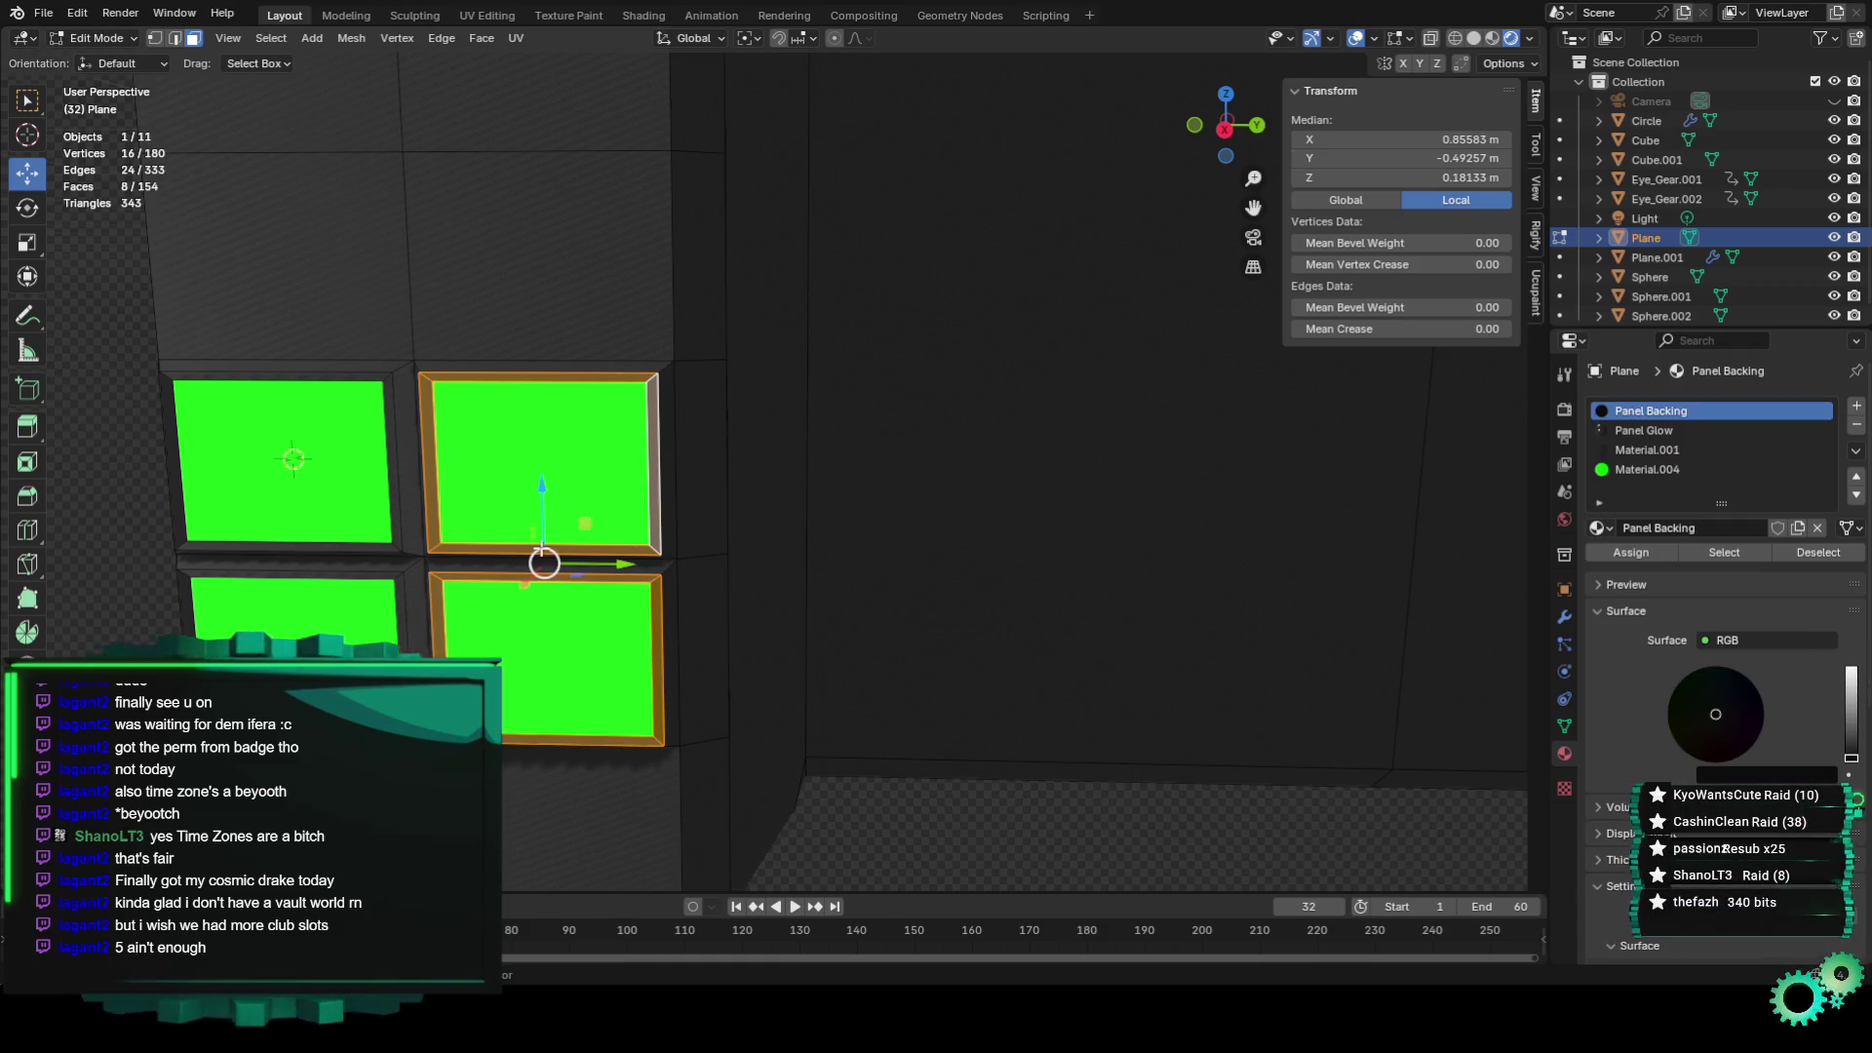
shift+click(391, 390)
shift+click(247, 379)
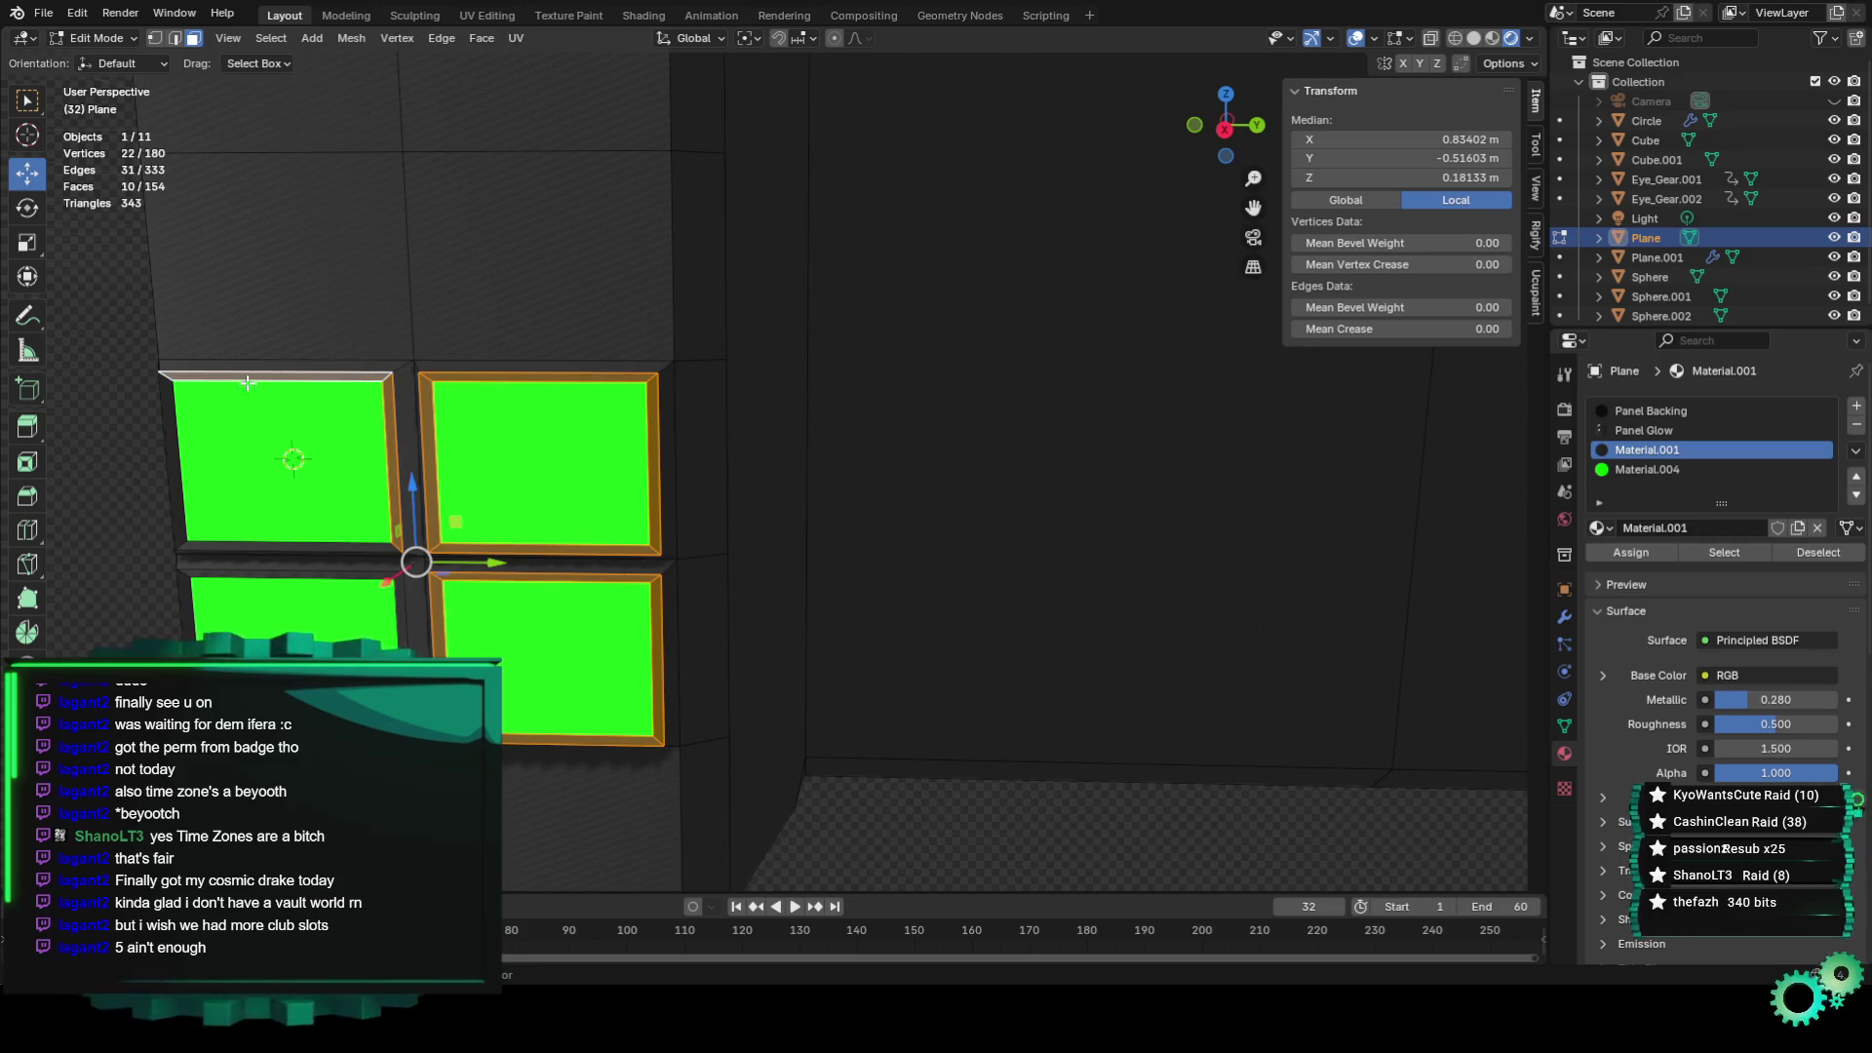
shift+click(172, 408)
shift+click(222, 547)
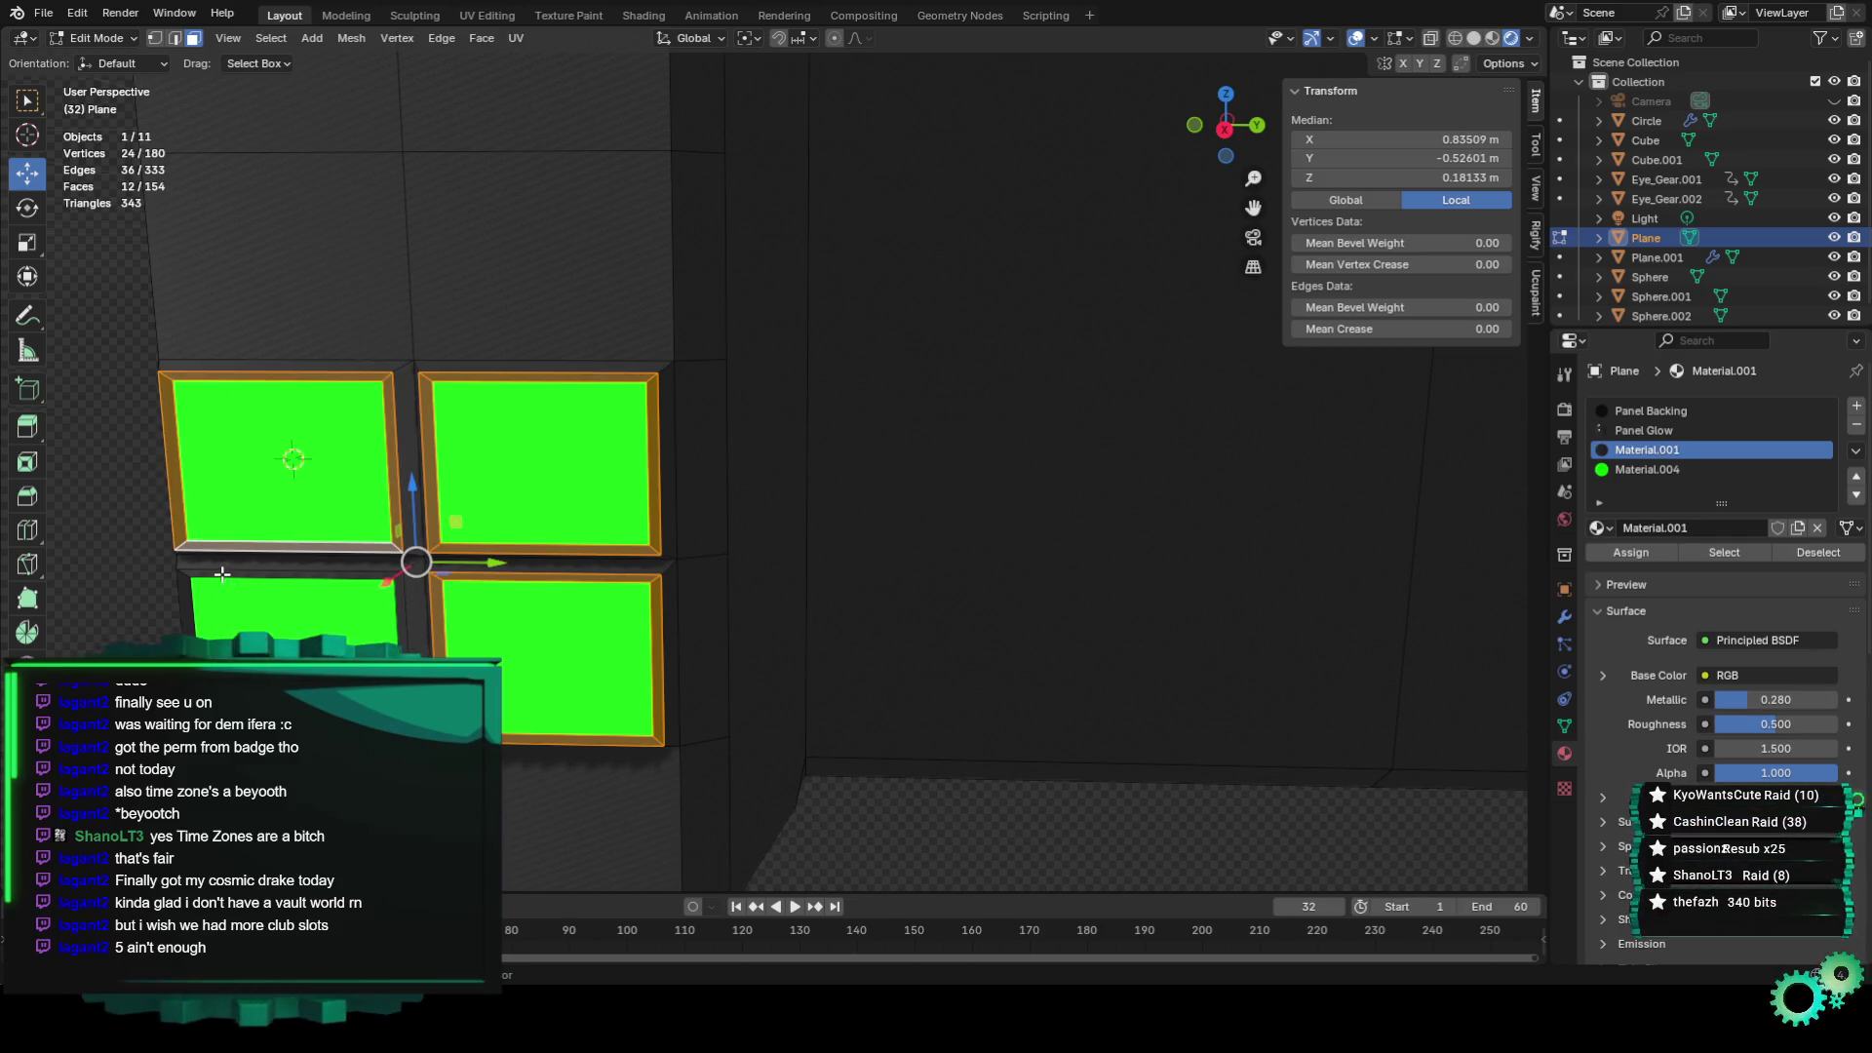
shift+click(223, 574)
shift+click(189, 596)
shift+click(395, 609)
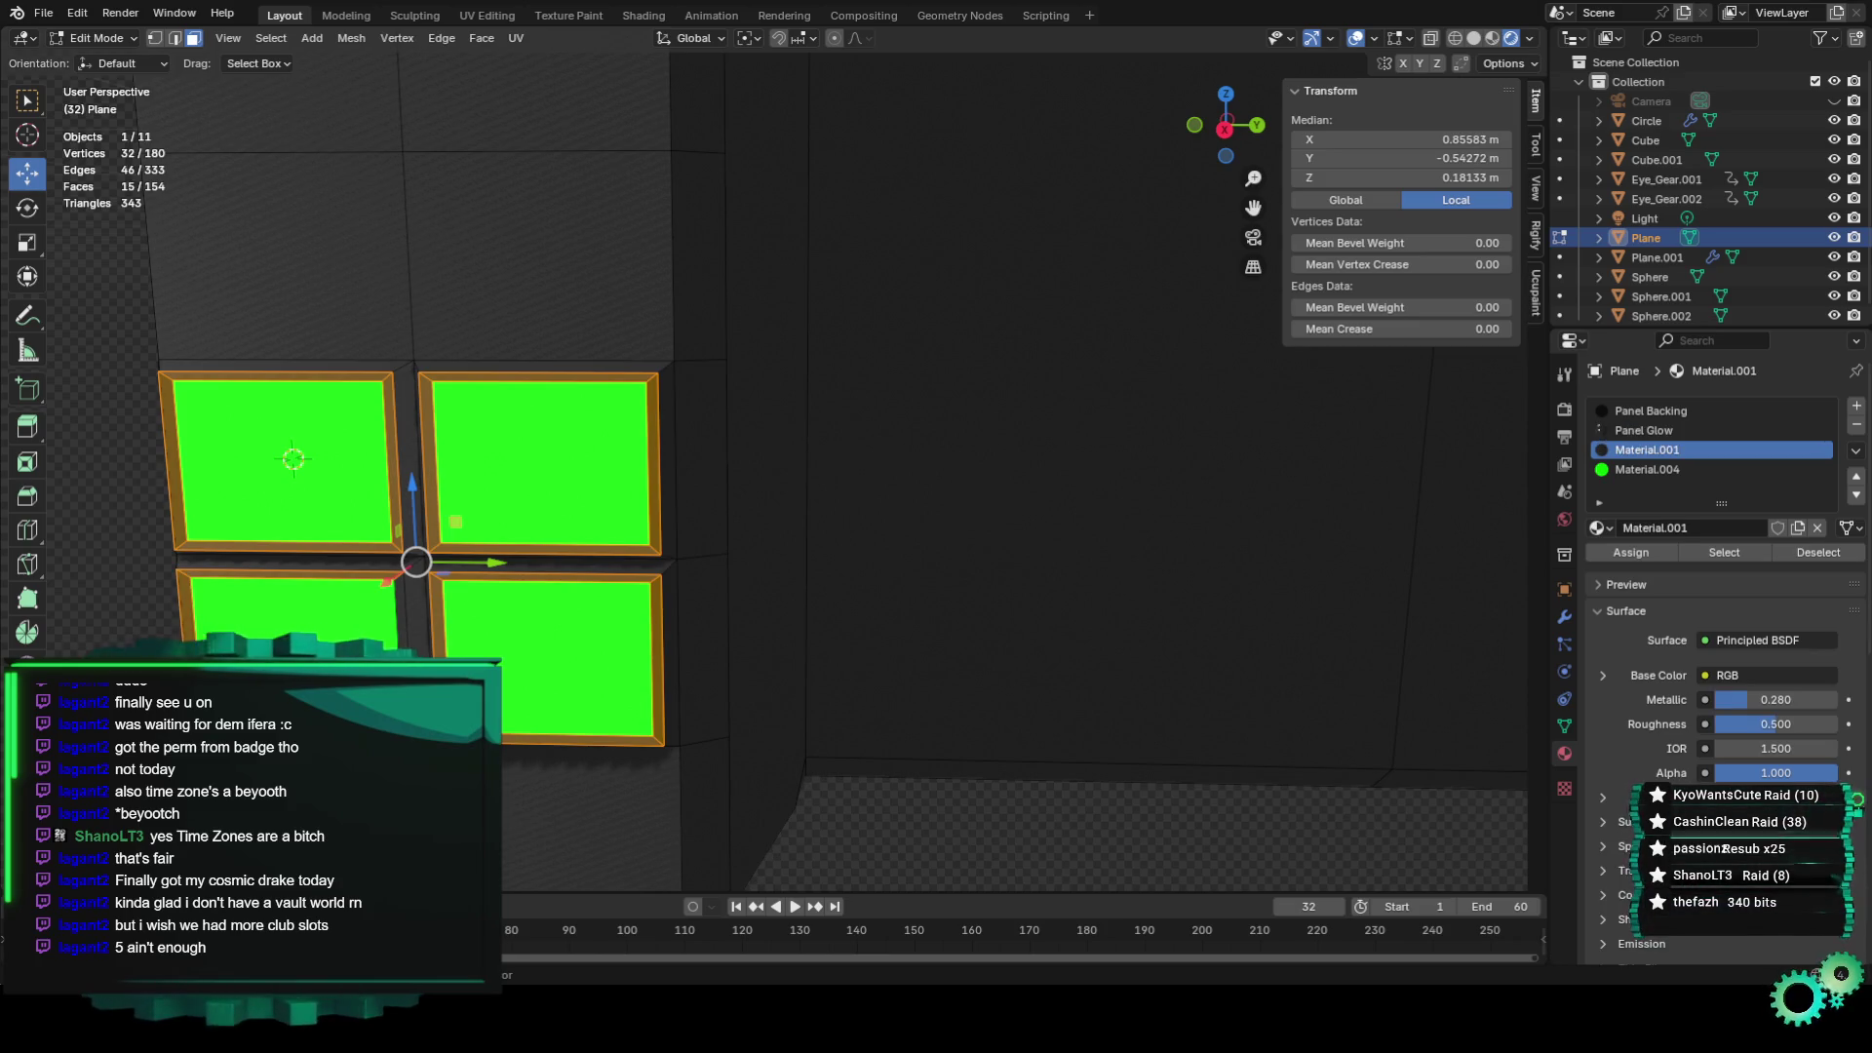
click(1648, 469)
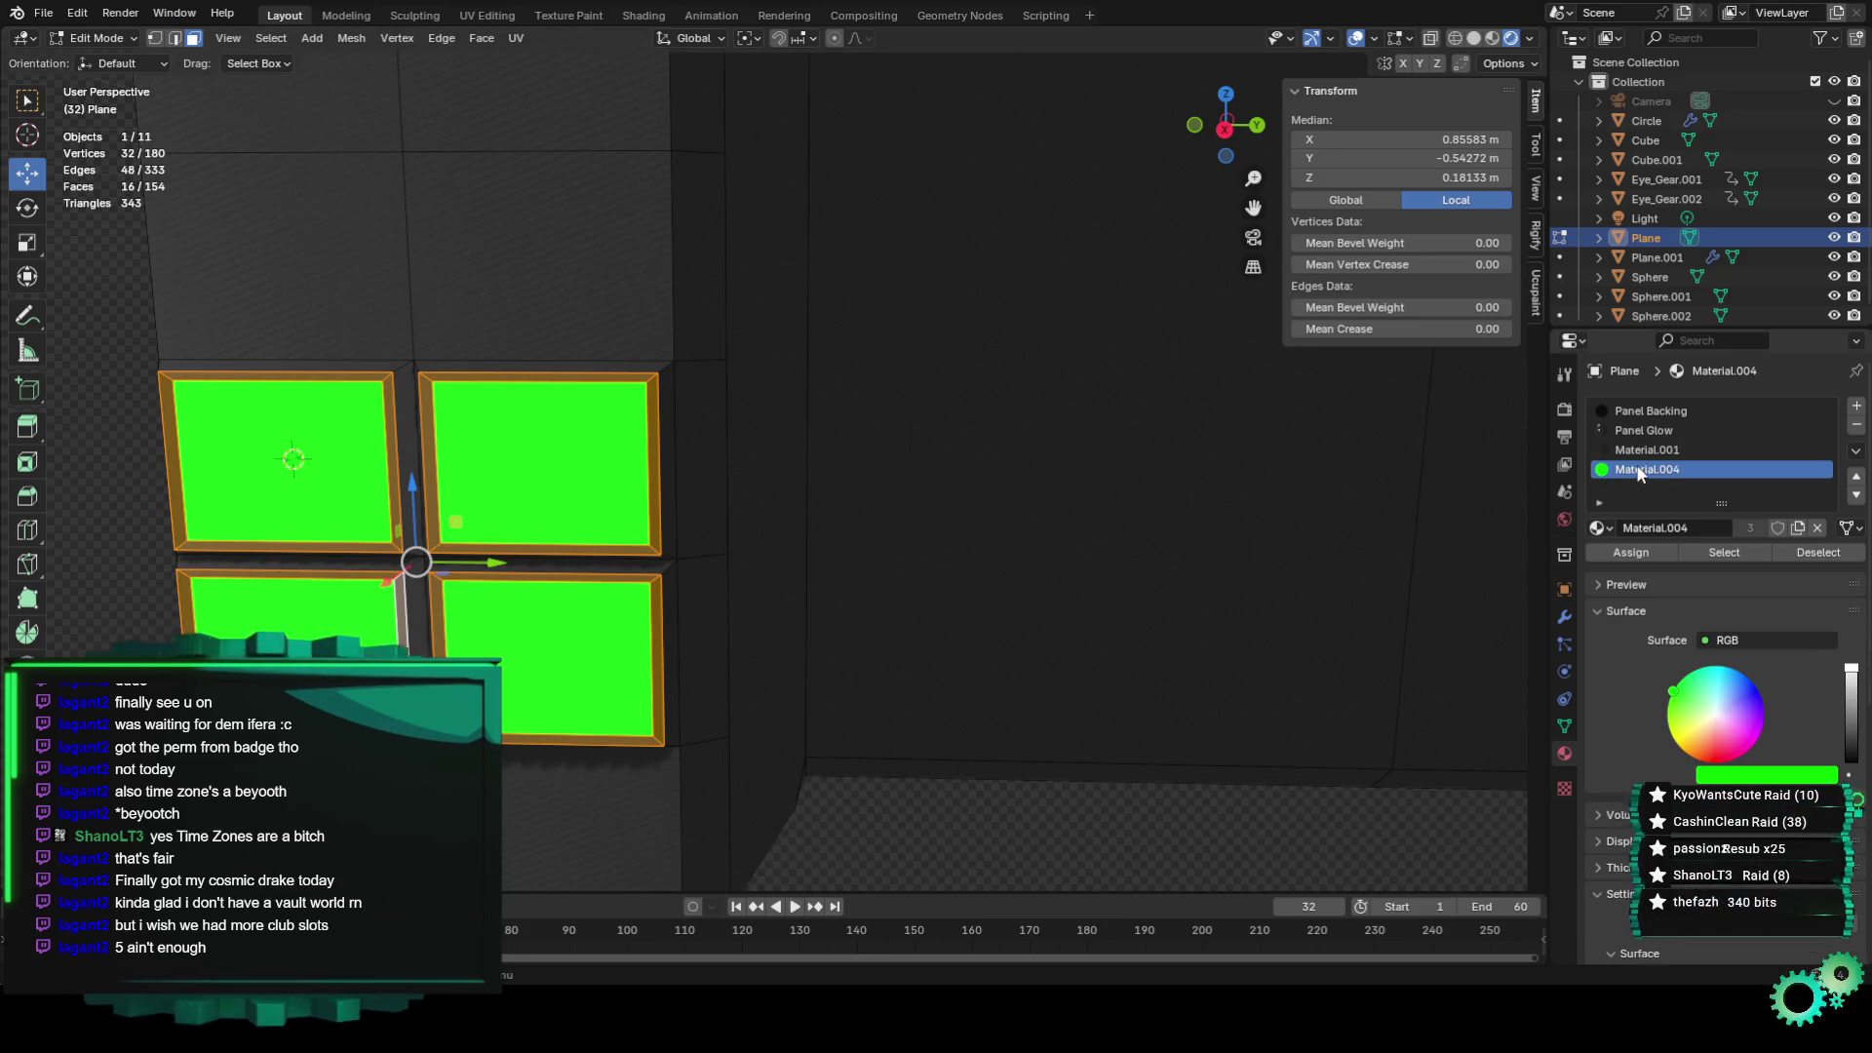
click(1630, 552)
Reassign the bevels to orange Material.001, then to dark Panel Backing.
mouse_move(858, 531)
middle_down()
mouse_move(814, 534)
mouse_move(991, 526)
mouse_move(865, 585)
mouse_move(744, 600)
mouse_move(848, 560)
middle_up()
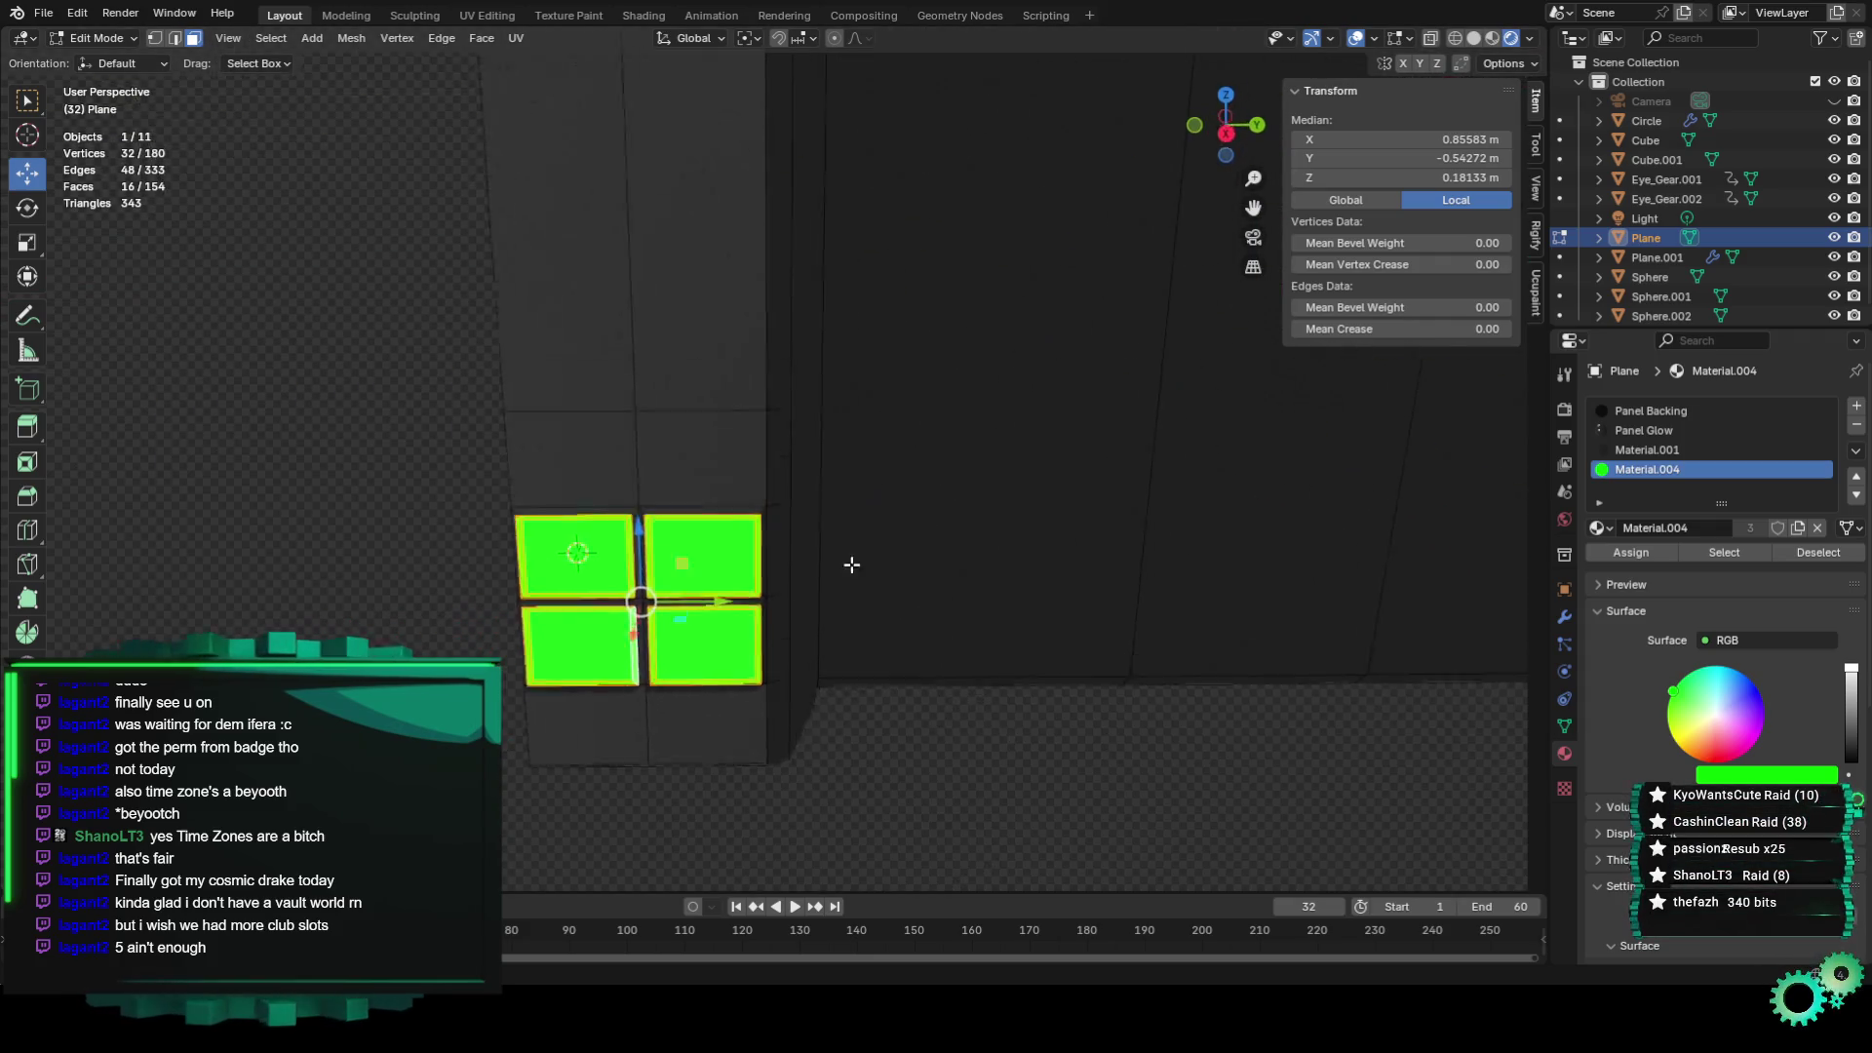
scroll(849, 560, up, 3)
scroll(848, 560, up, 2)
click(1652, 450)
click(1657, 552)
middle_drag(1525, 581, 1083, 647)
click(1721, 415)
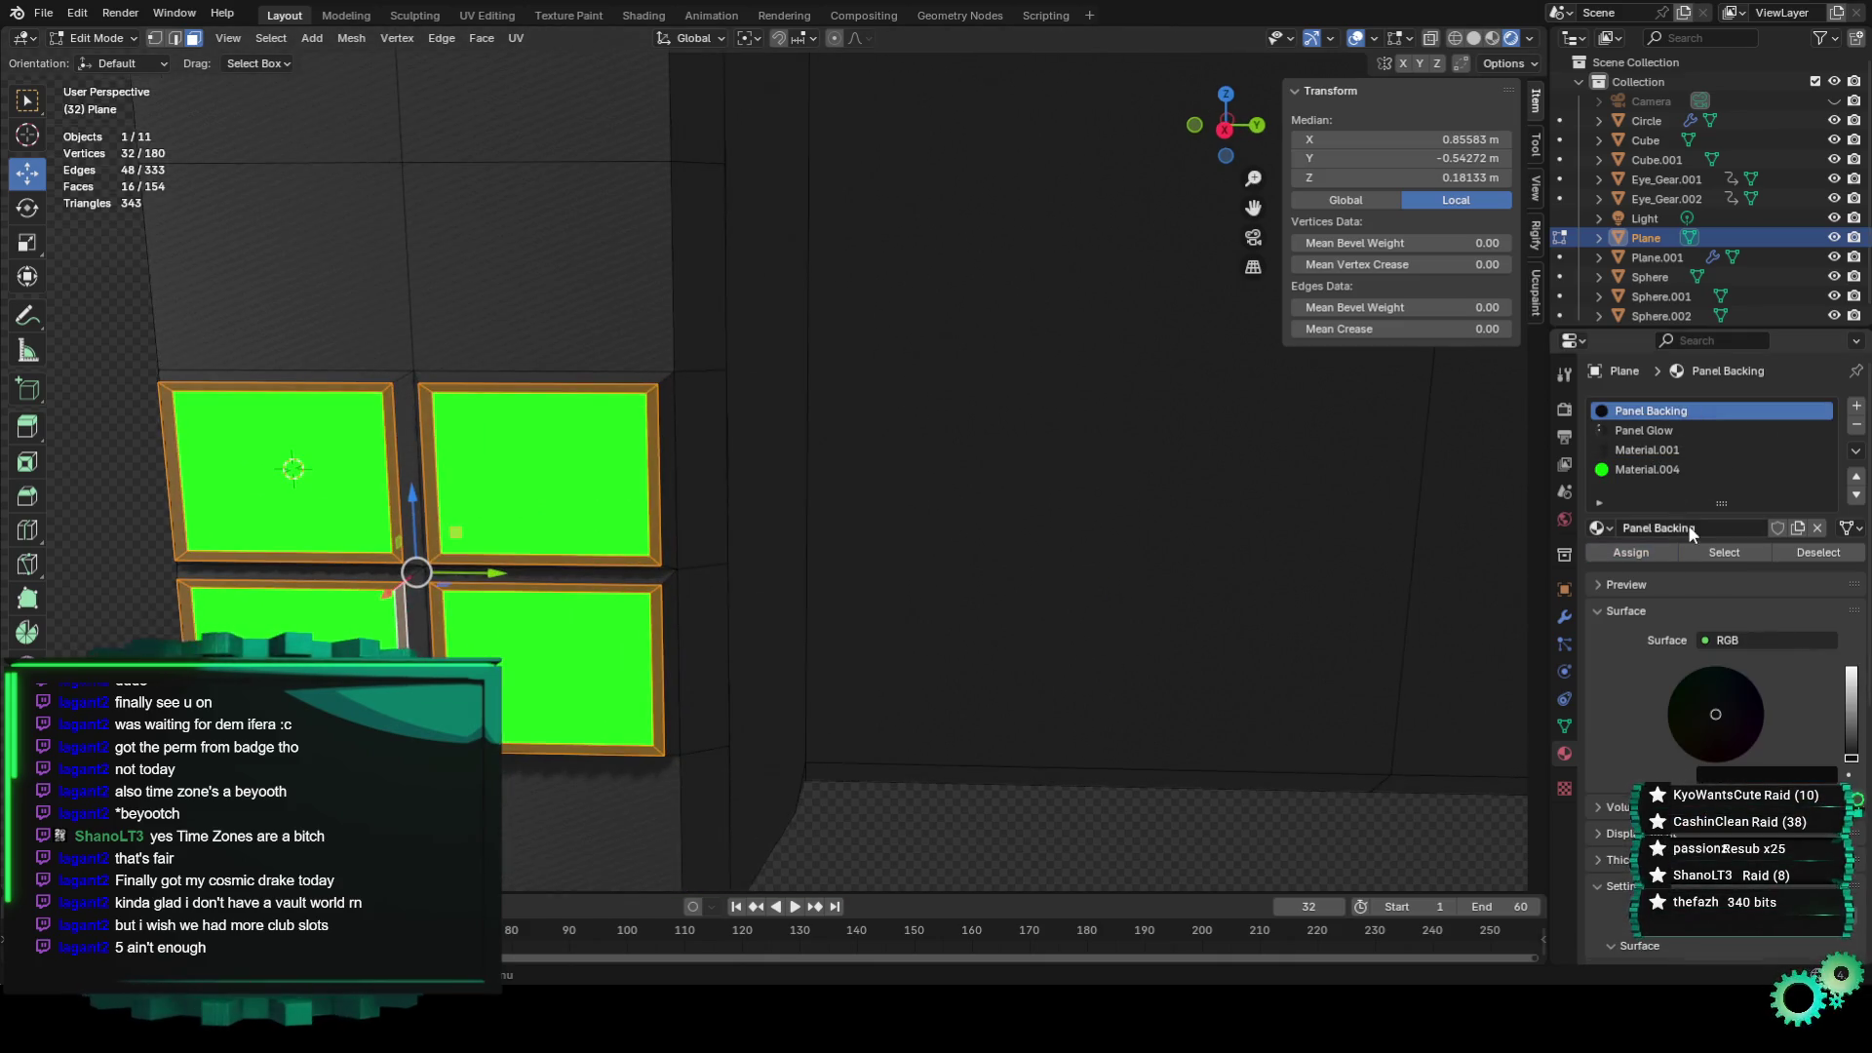
click(1638, 553)
Select the four window panes and switch their slot to yellow Material.002.
click(711, 535)
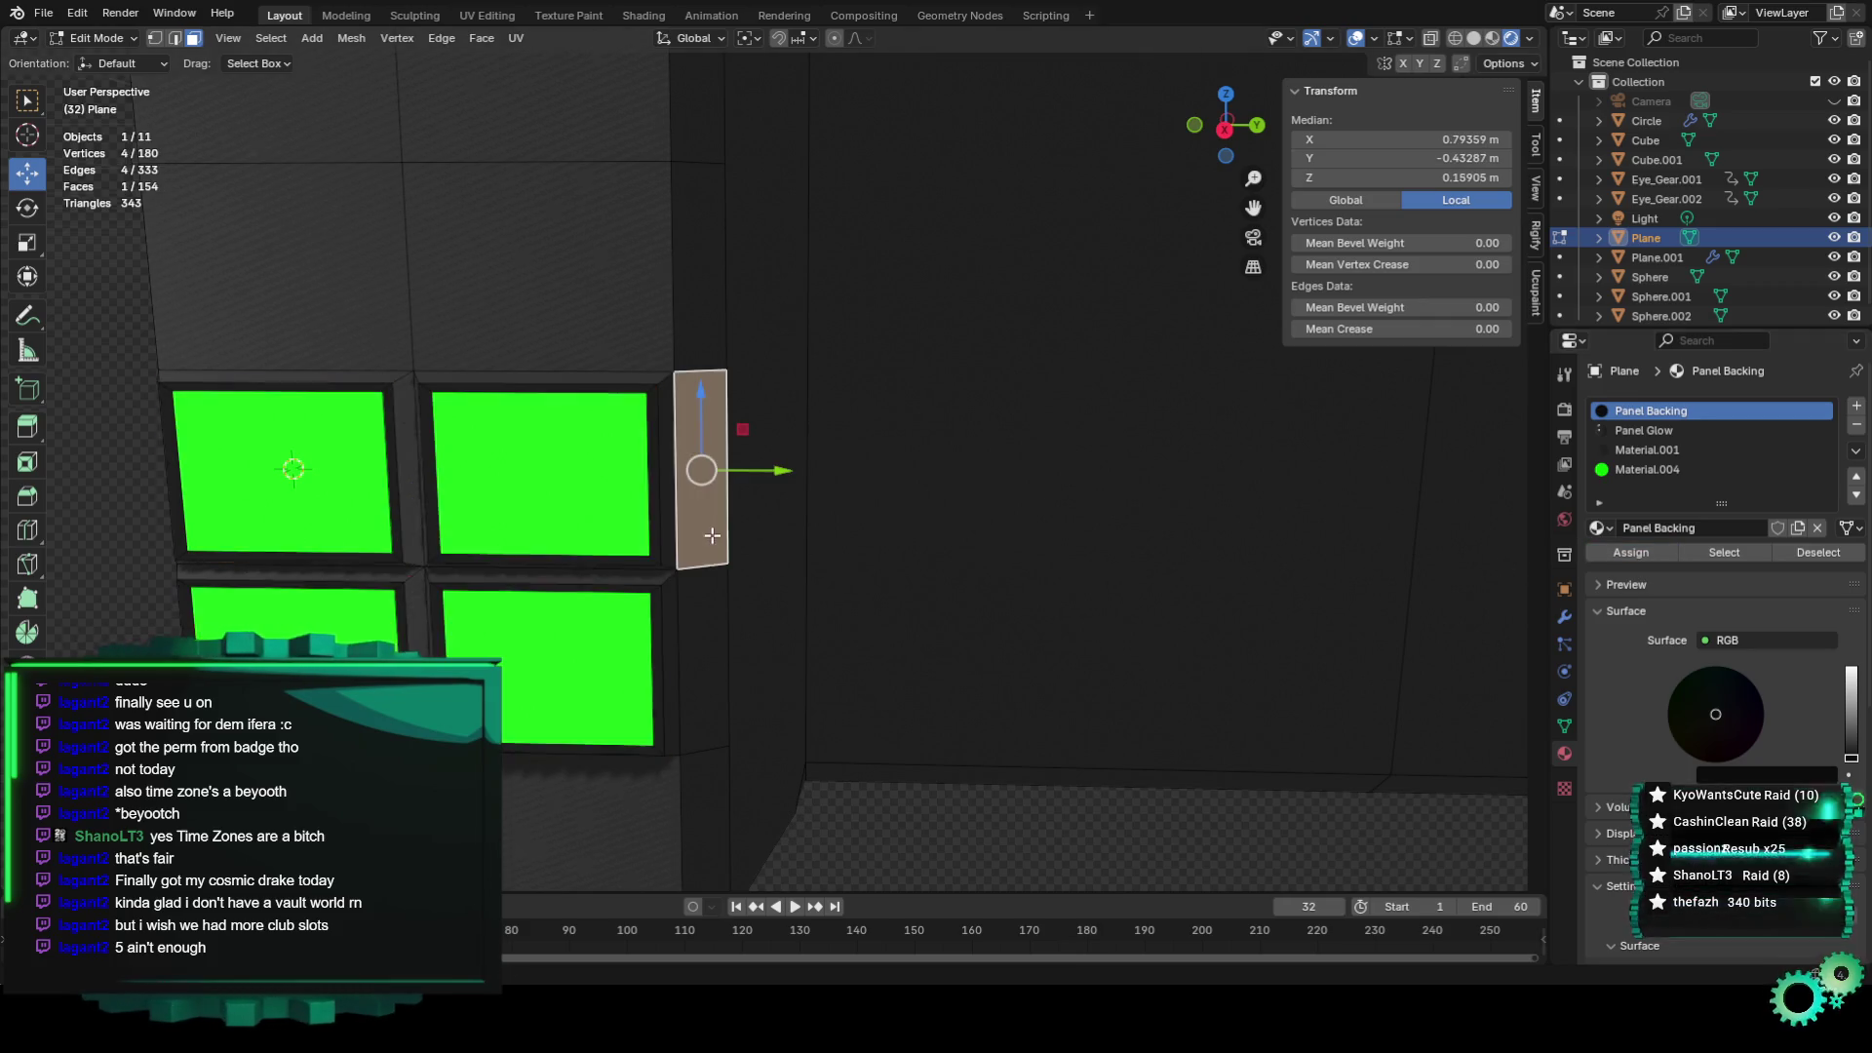
click(664, 512)
click(627, 478)
shift+click(591, 665)
shift+click(293, 614)
shift+click(283, 468)
click(1599, 527)
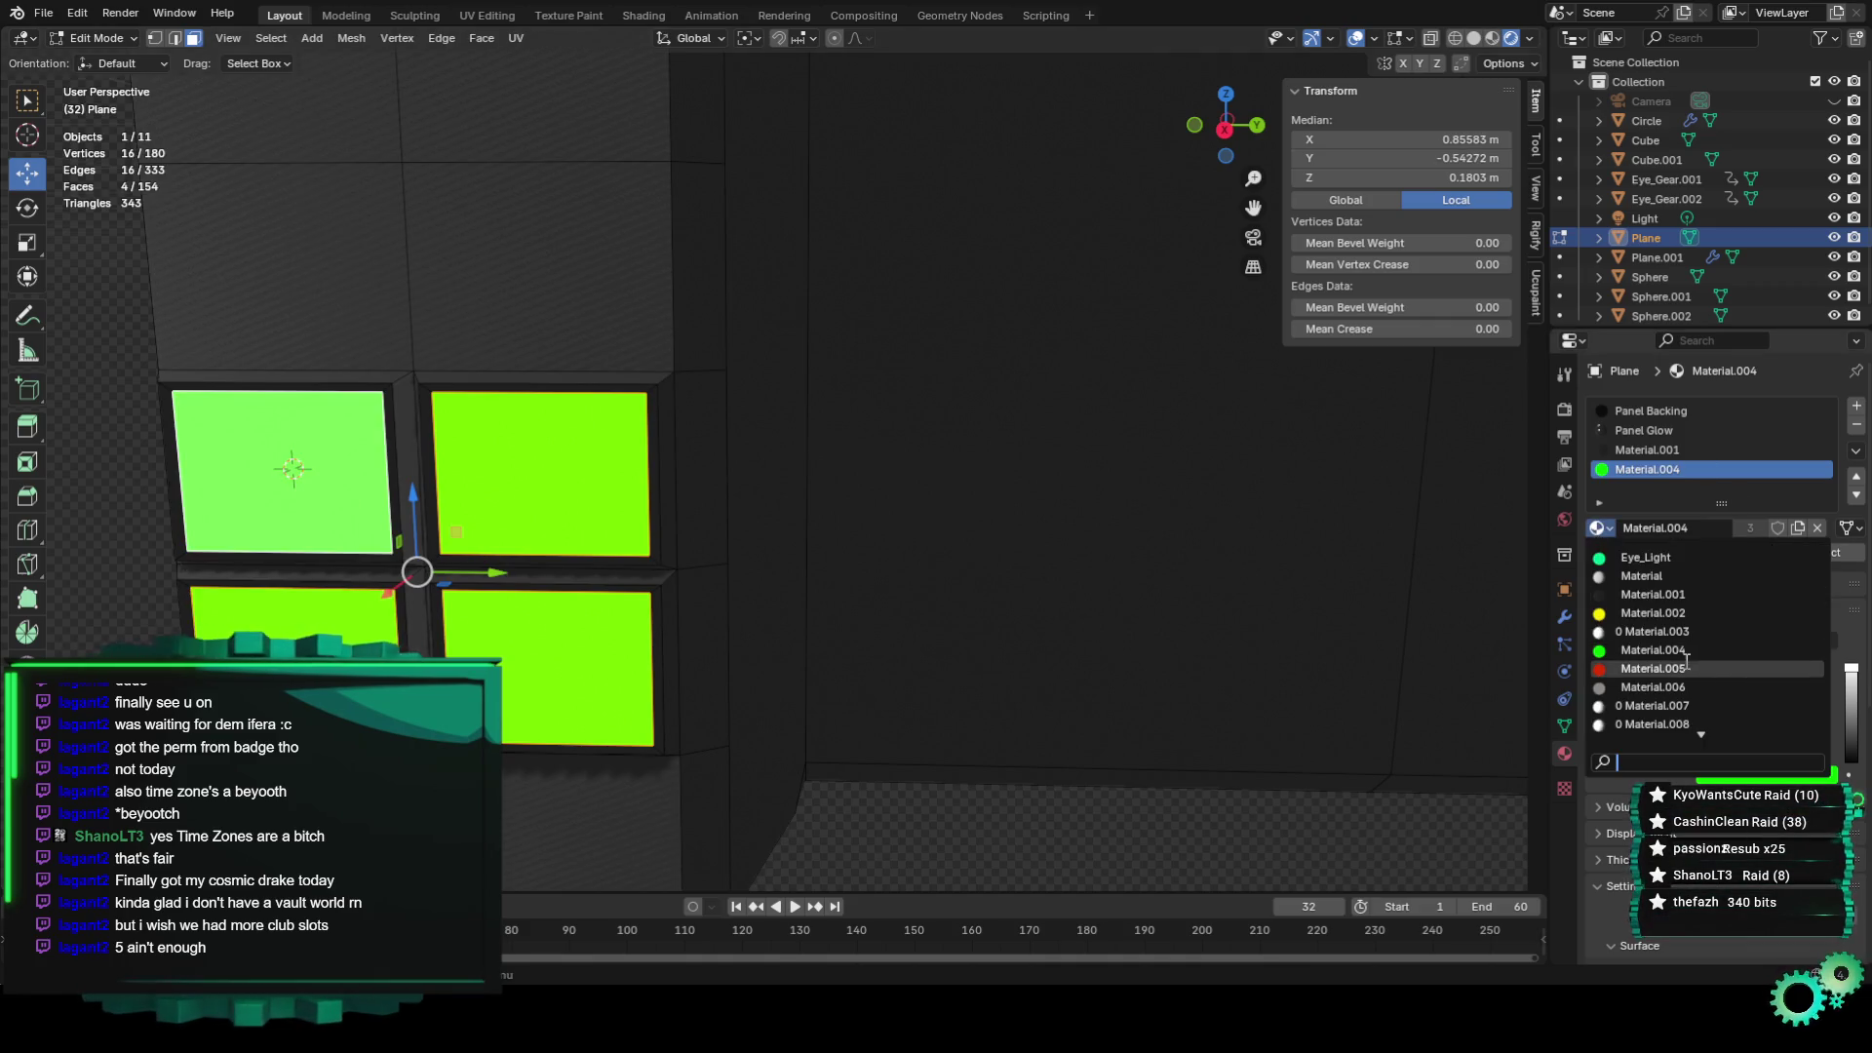
click(1652, 613)
scroll(1108, 619, down, 5)
scroll(1079, 585, down, 8)
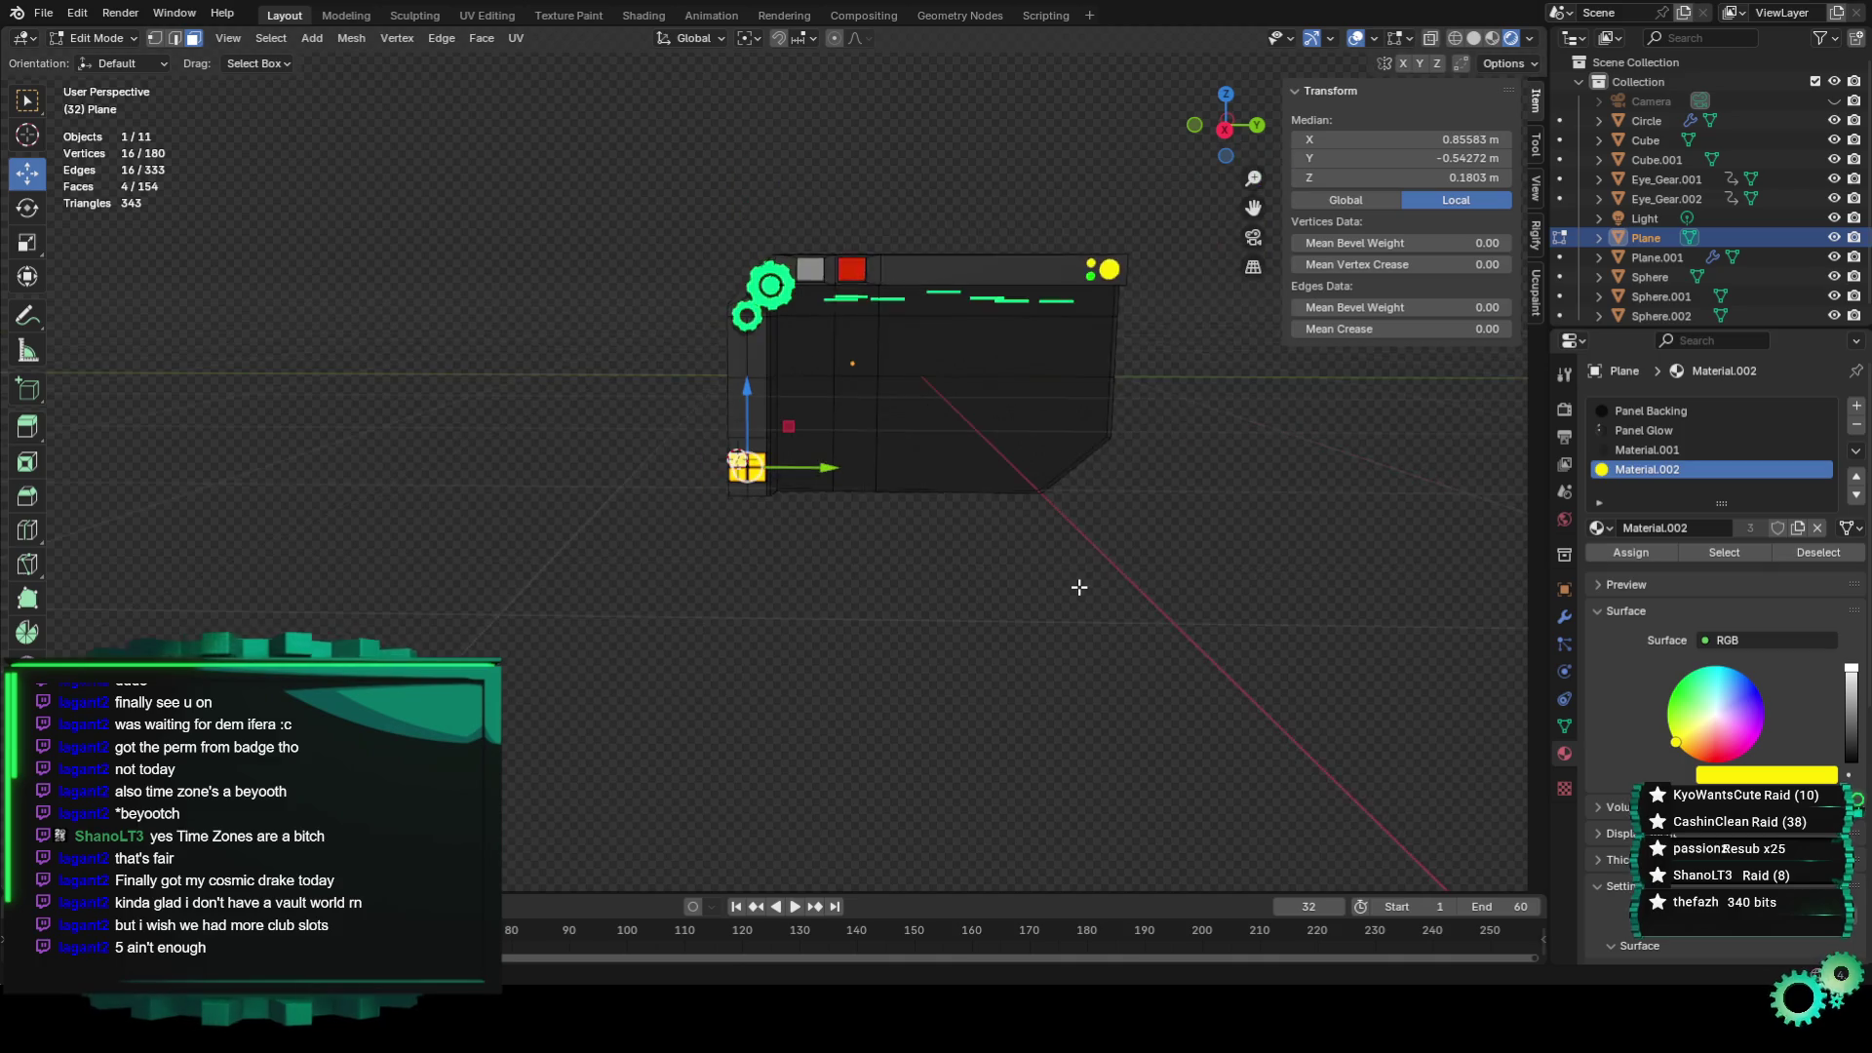
Try red Material.005 on the window slot, then switch it to Material.007.
scroll(1066, 564, up, 3)
click(1599, 527)
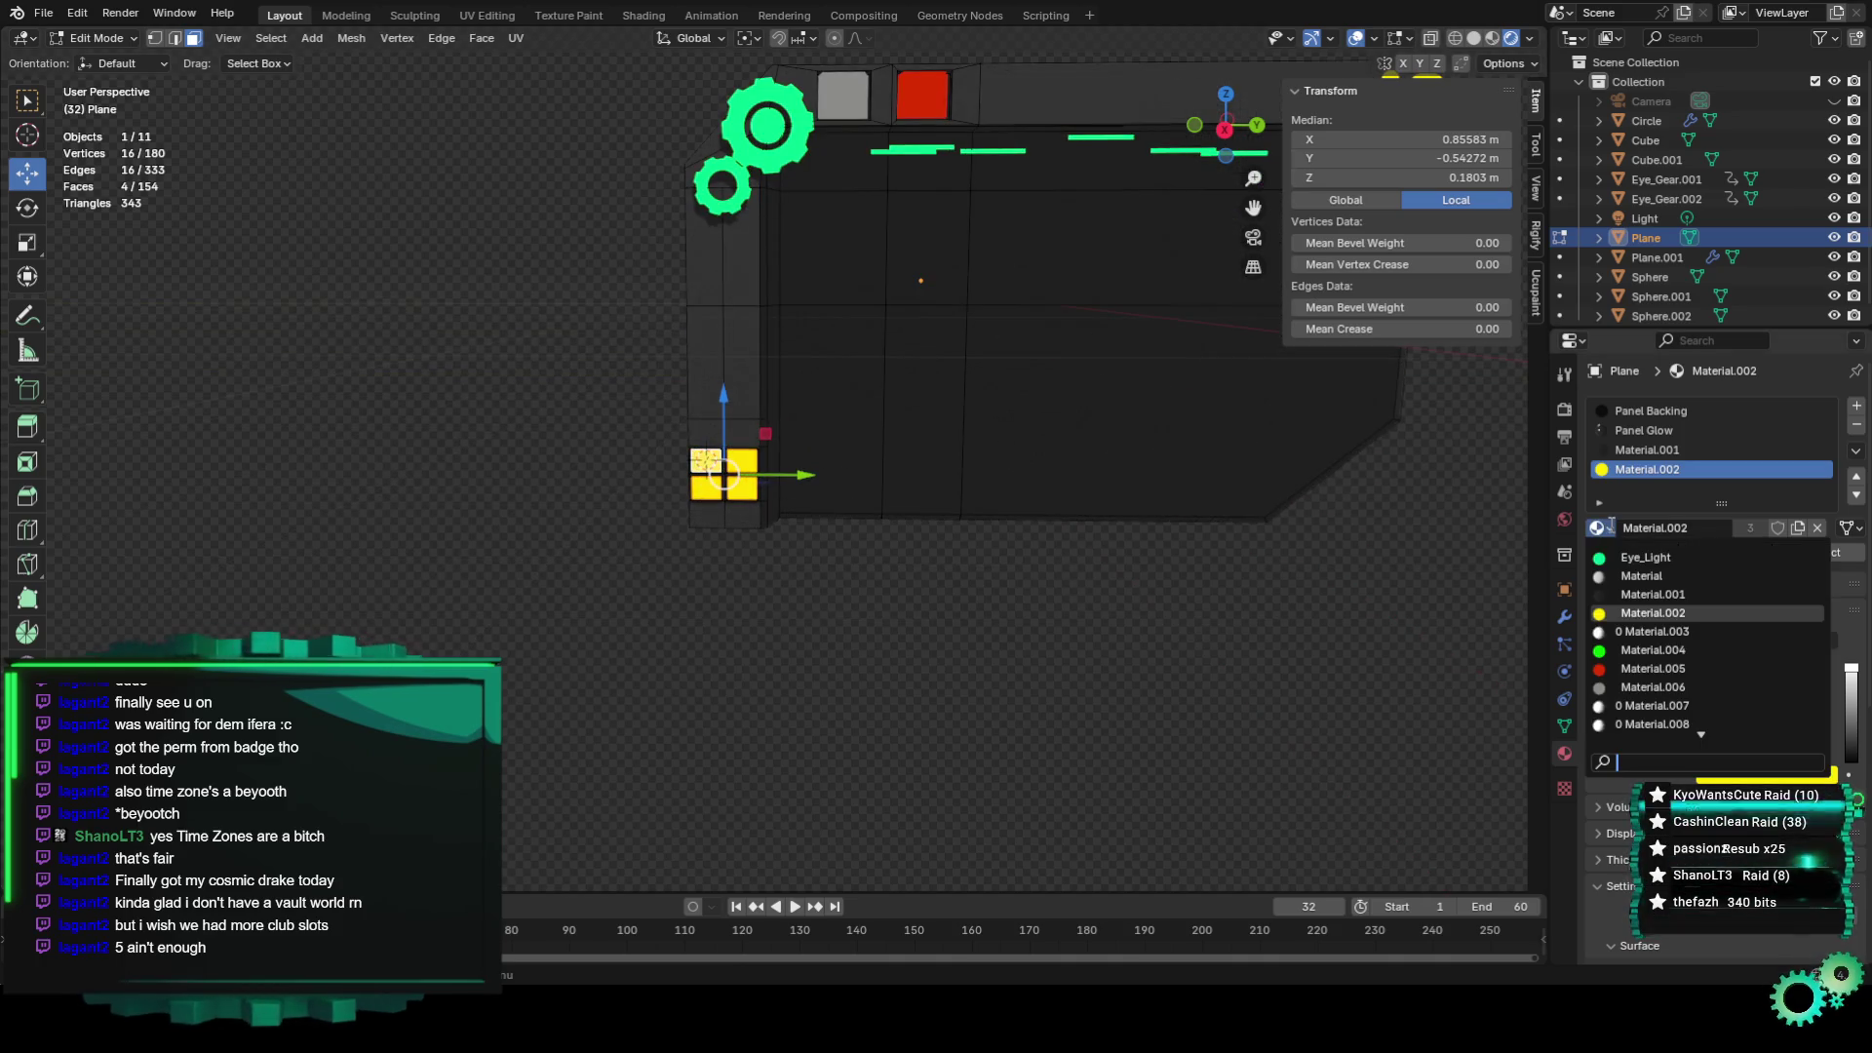
click(1652, 672)
mouse_move(985, 609)
middle_down()
mouse_move(1047, 616)
mouse_move(1004, 676)
mouse_move(1077, 647)
middle_up()
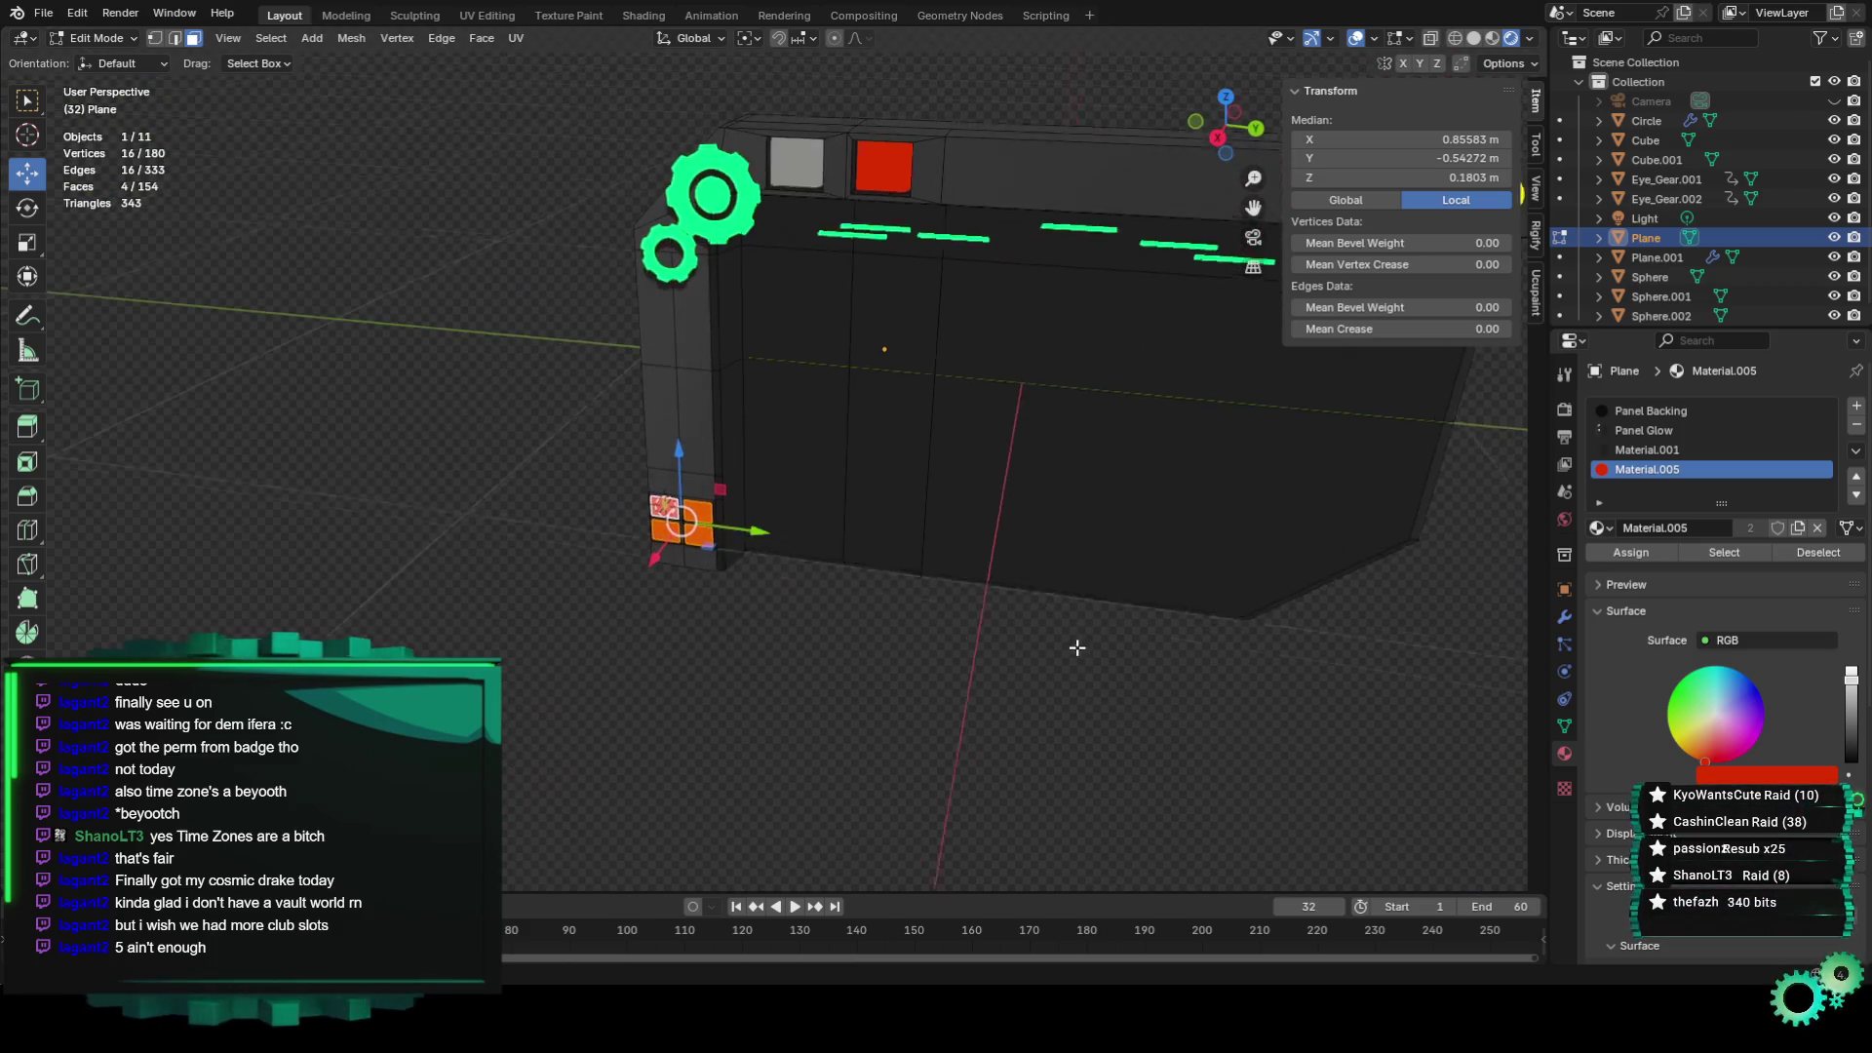
click(1599, 527)
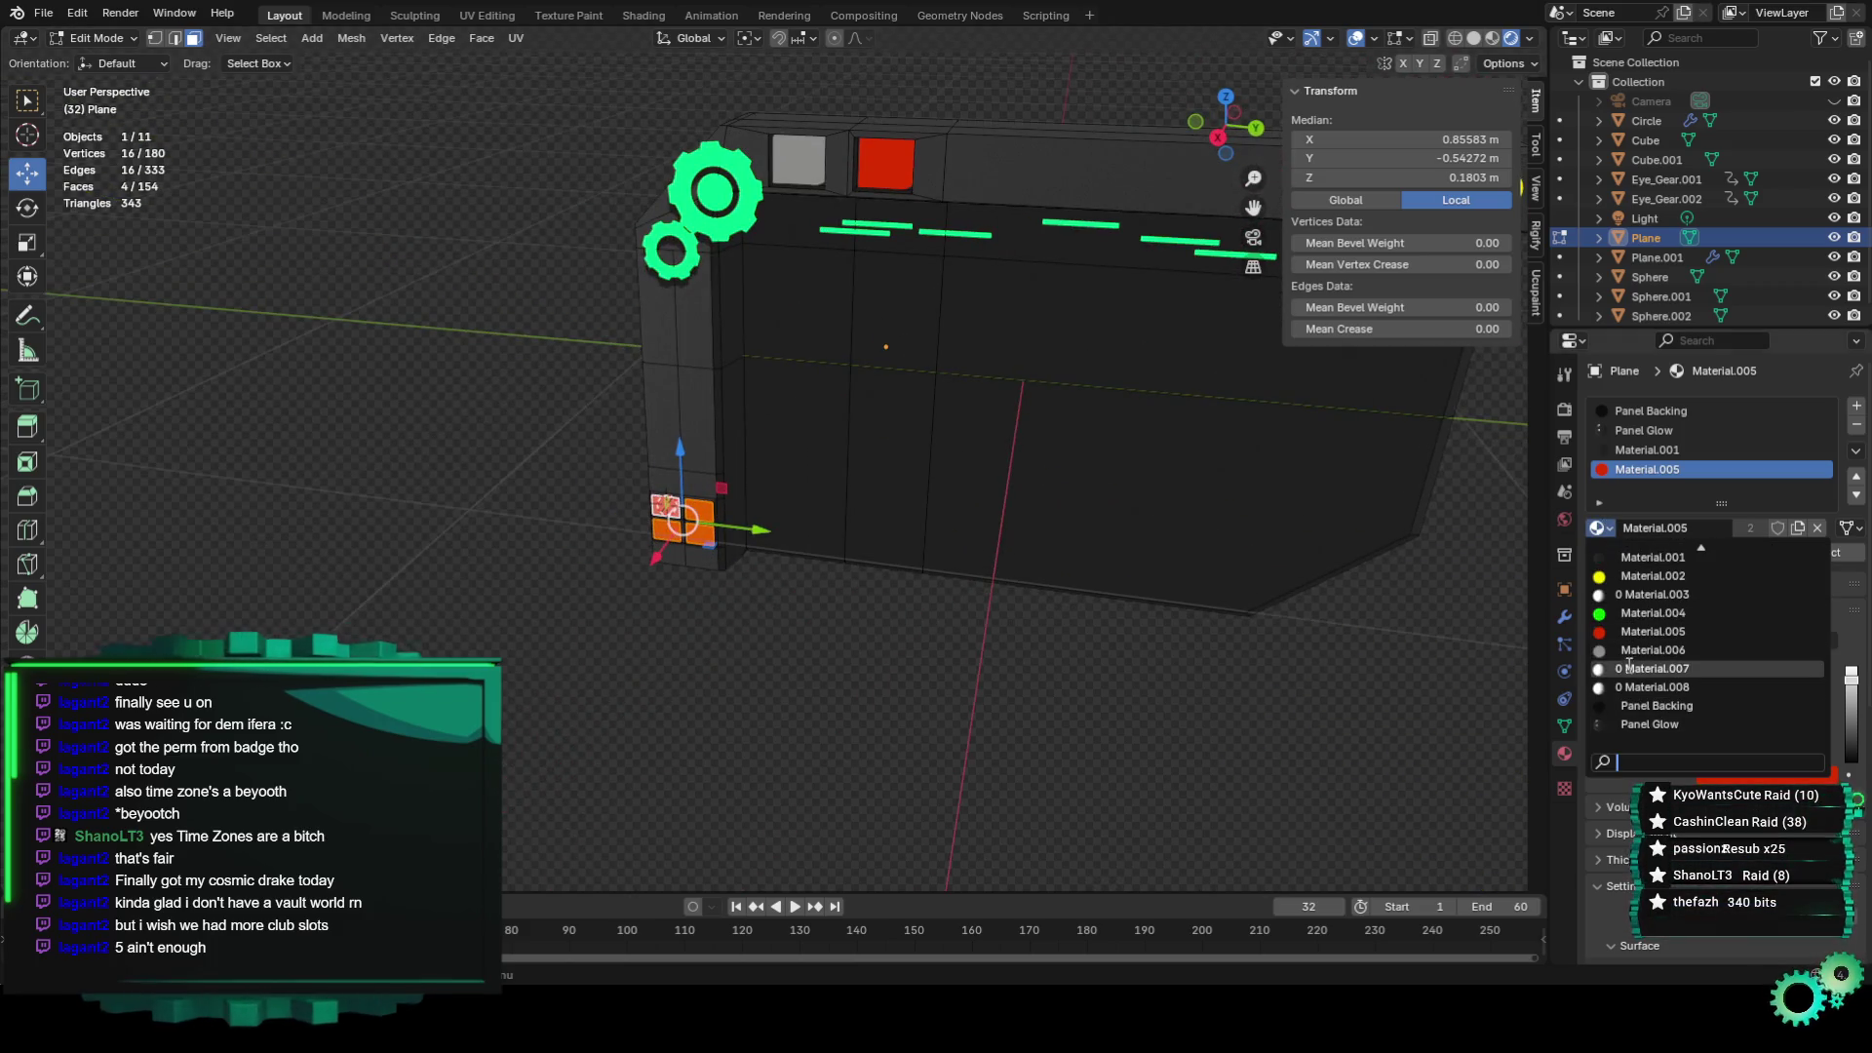
click(1655, 667)
Select the four window faces and swap their slot to Material.001.
middle_drag(906, 676, 924, 573)
scroll(801, 567, up, 3)
mouse_move(802, 568)
middle_down()
mouse_move(1200, 781)
mouse_move(760, 509)
middle_up()
click(760, 509)
scroll(818, 584, down, 3)
mouse_move(819, 584)
middle_down()
mouse_move(992, 606)
mouse_move(965, 610)
middle_up()
key(ctrl+z)
click(1607, 527)
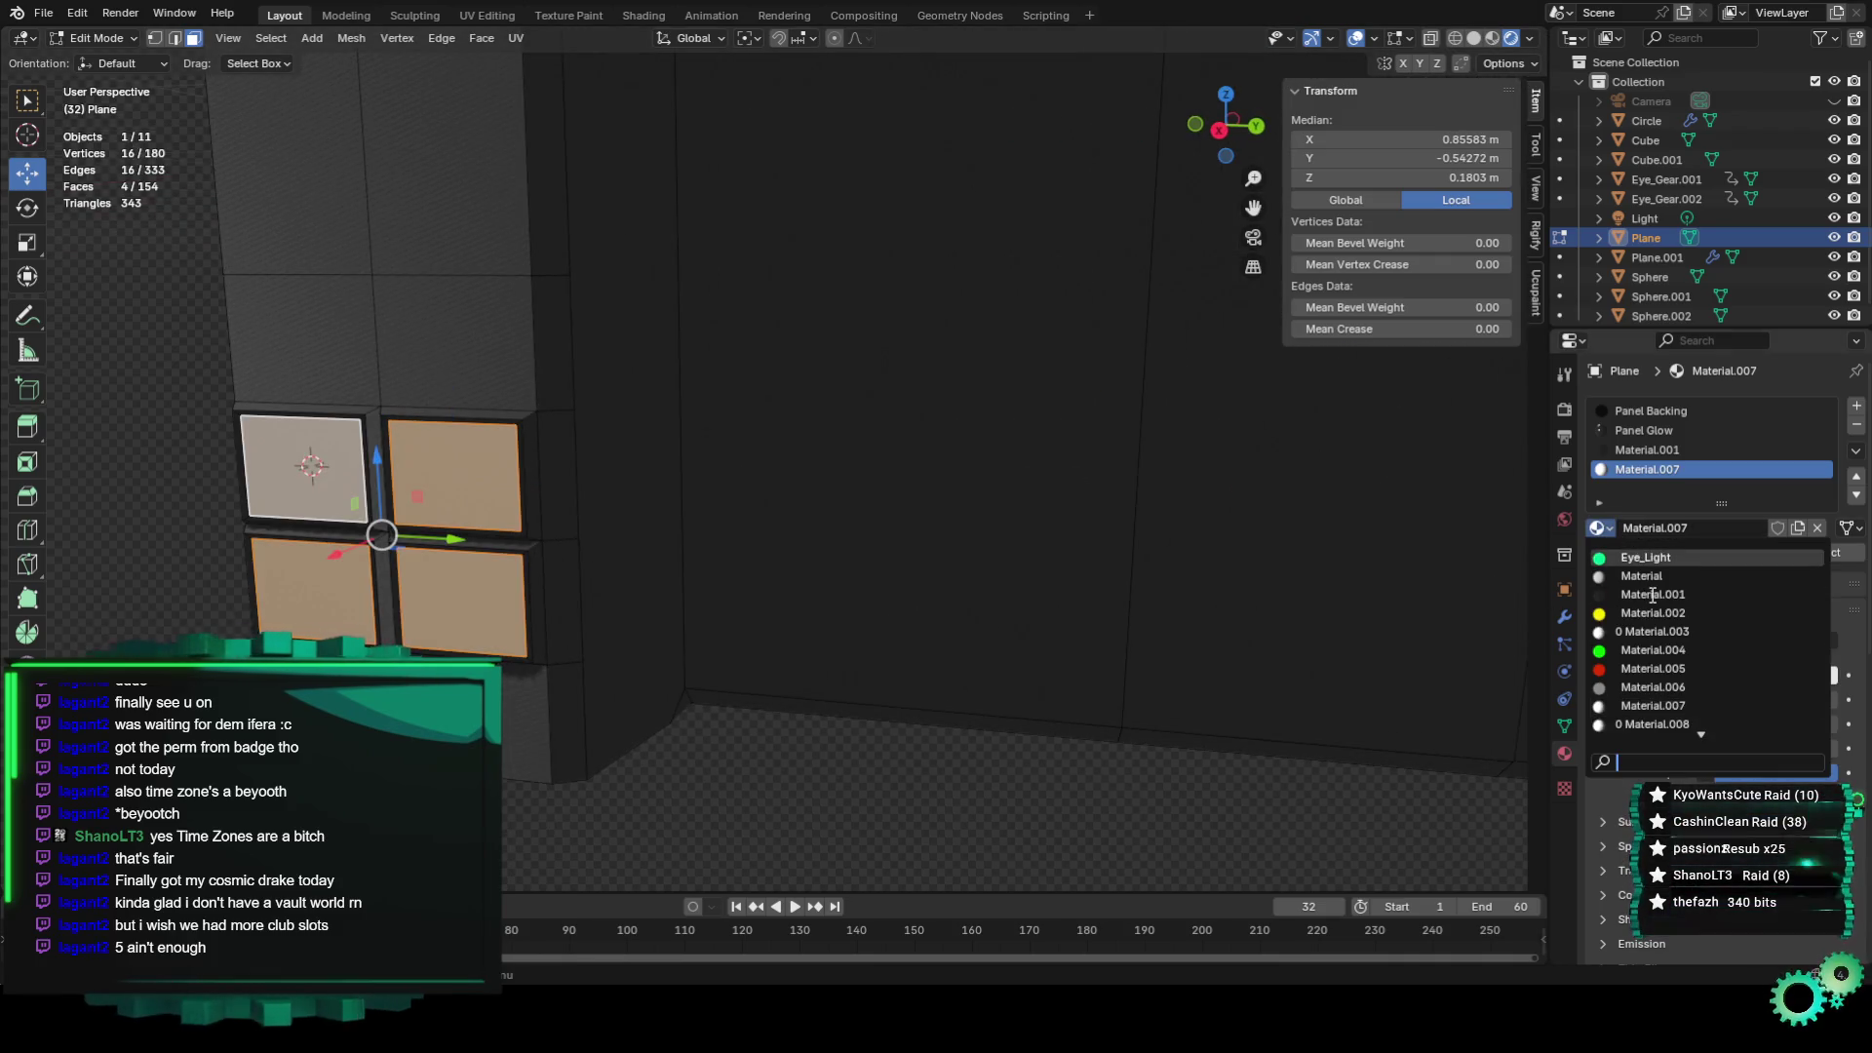
click(1651, 593)
Deselect, reselect all four window faces, and set the slot to white Material.007.
key(alt+a)
mouse_move(848, 619)
middle_down()
mouse_move(639, 573)
mouse_move(660, 548)
mouse_move(514, 597)
middle_up()
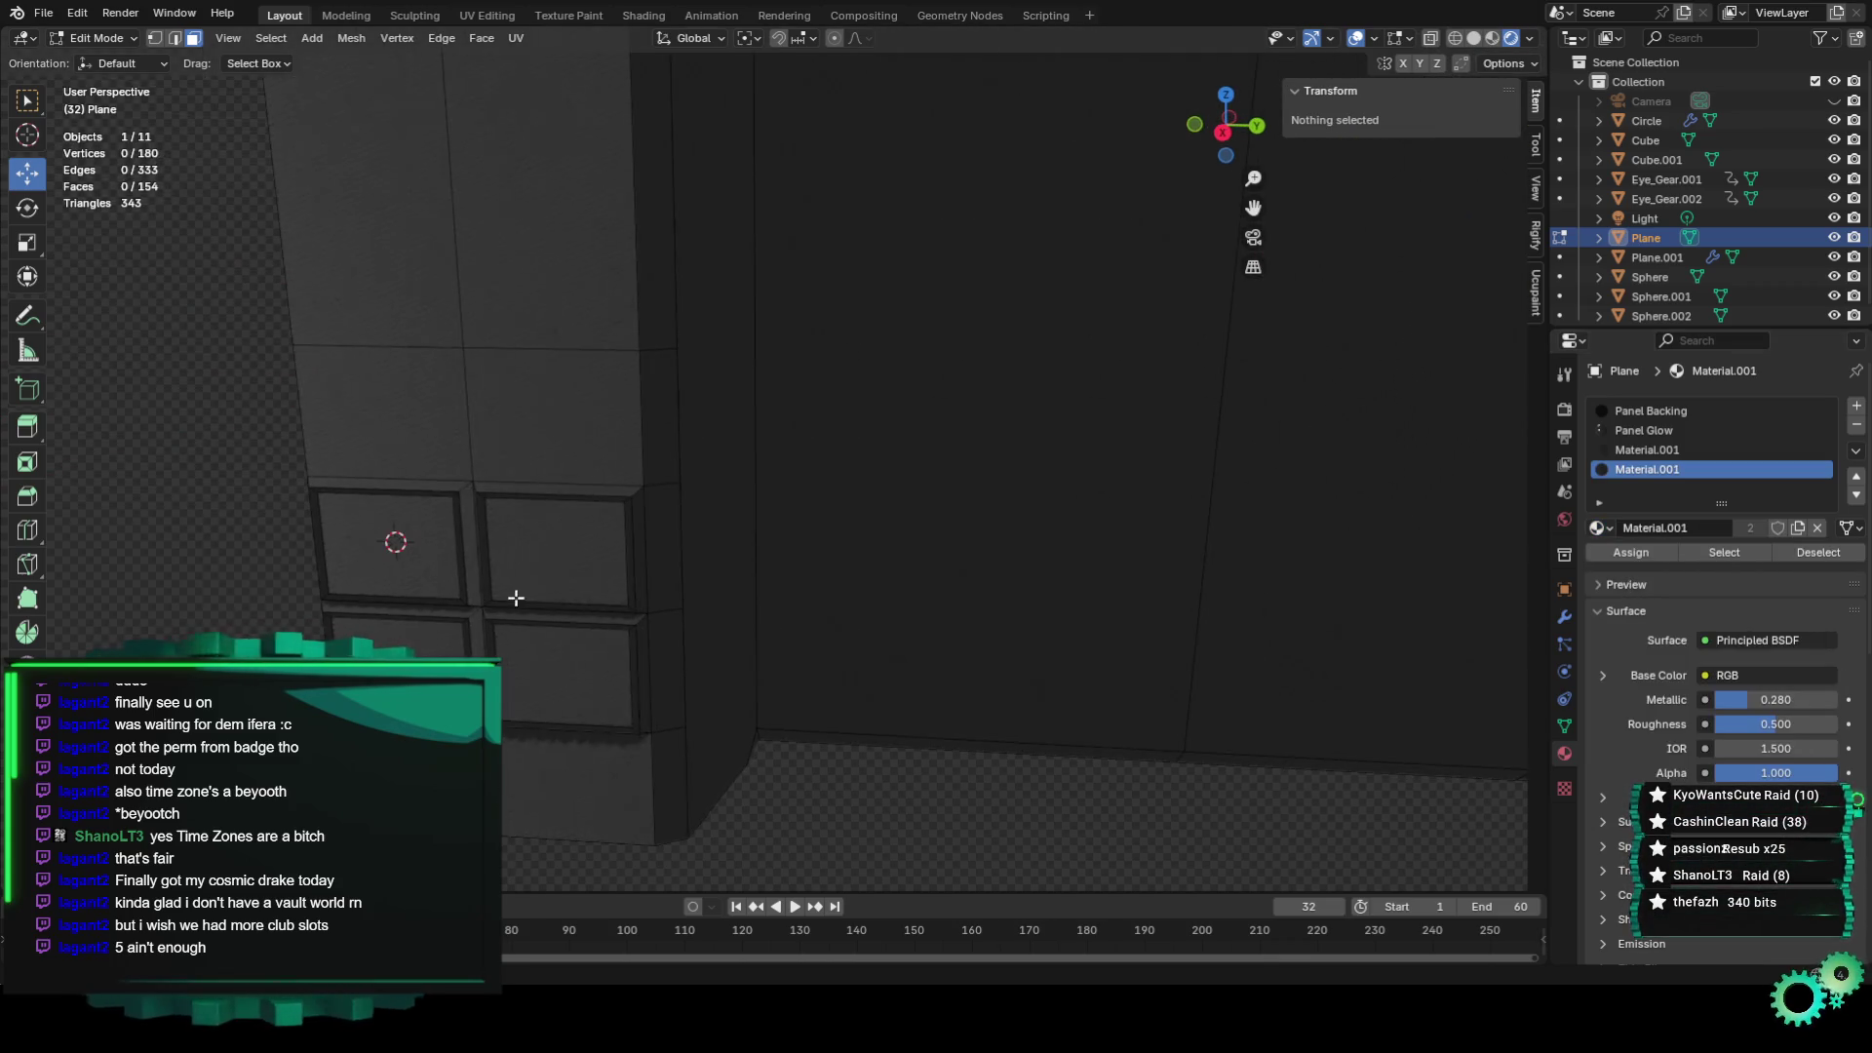
click(581, 577)
key(ctrl+z)
key(ctrl+z)
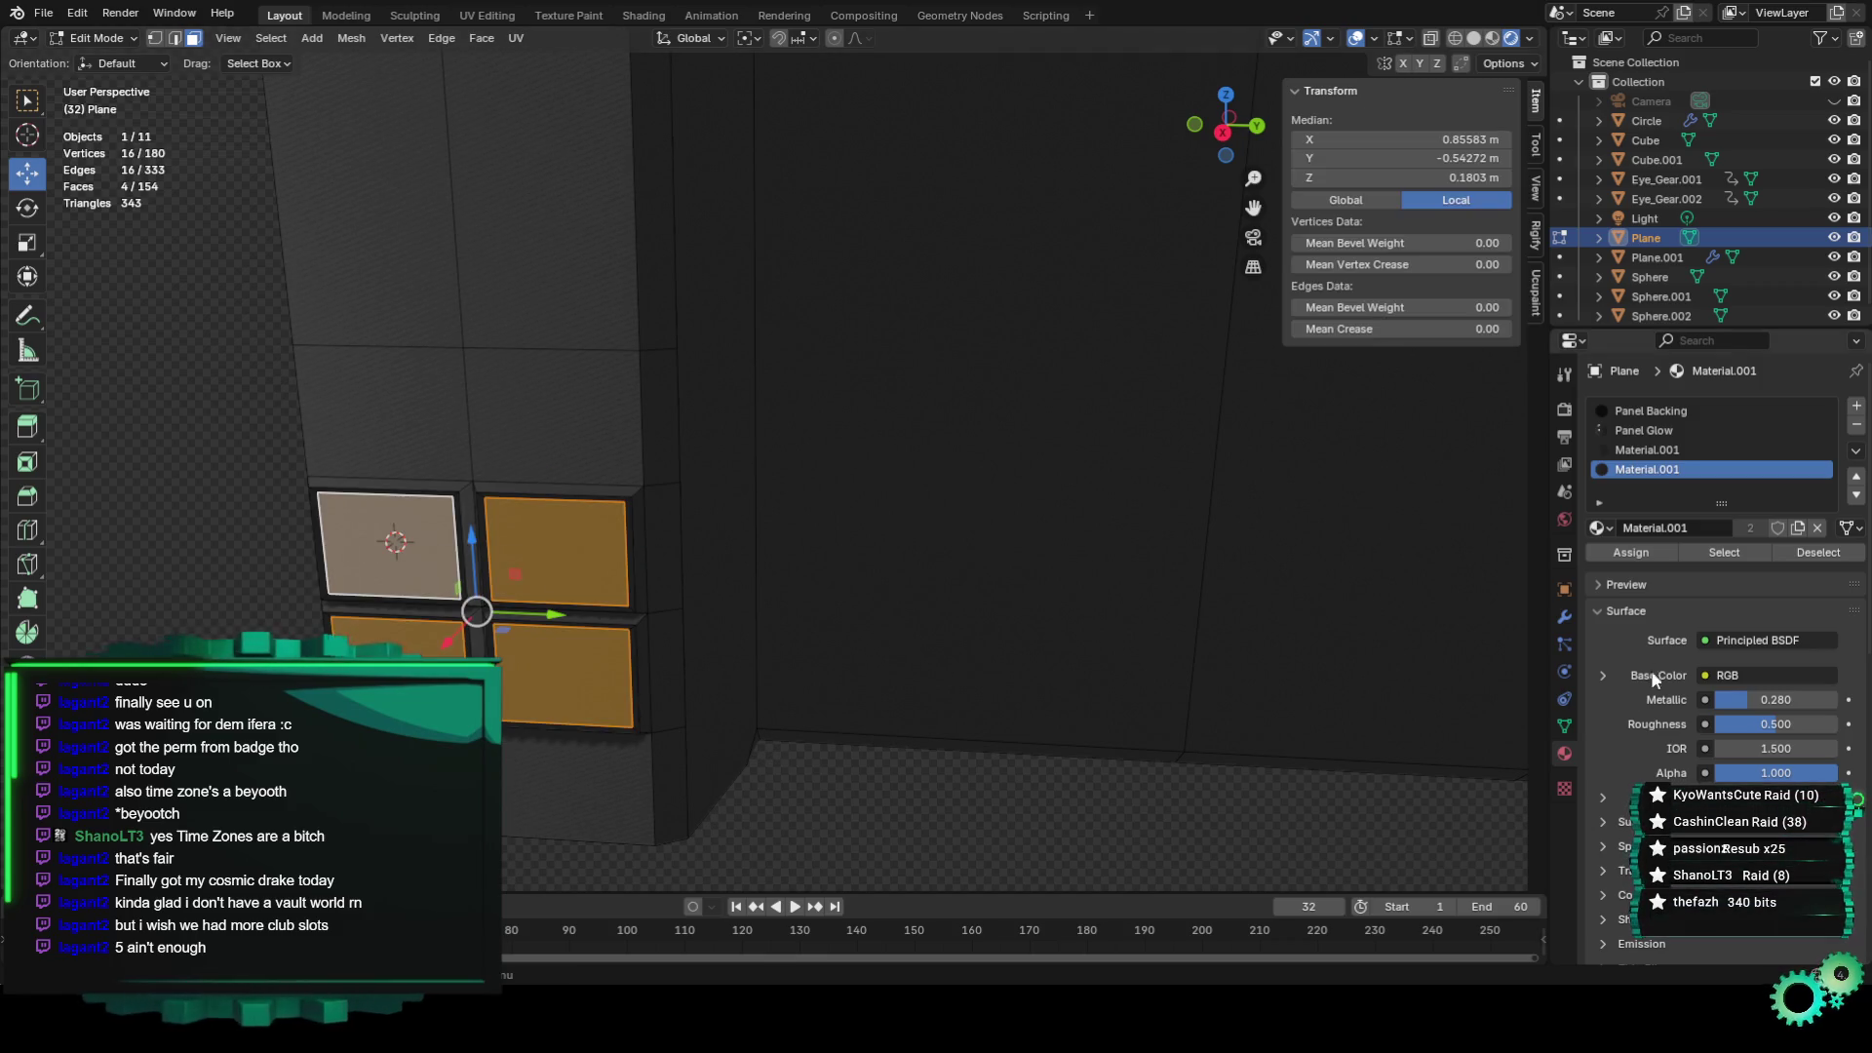
click(1604, 528)
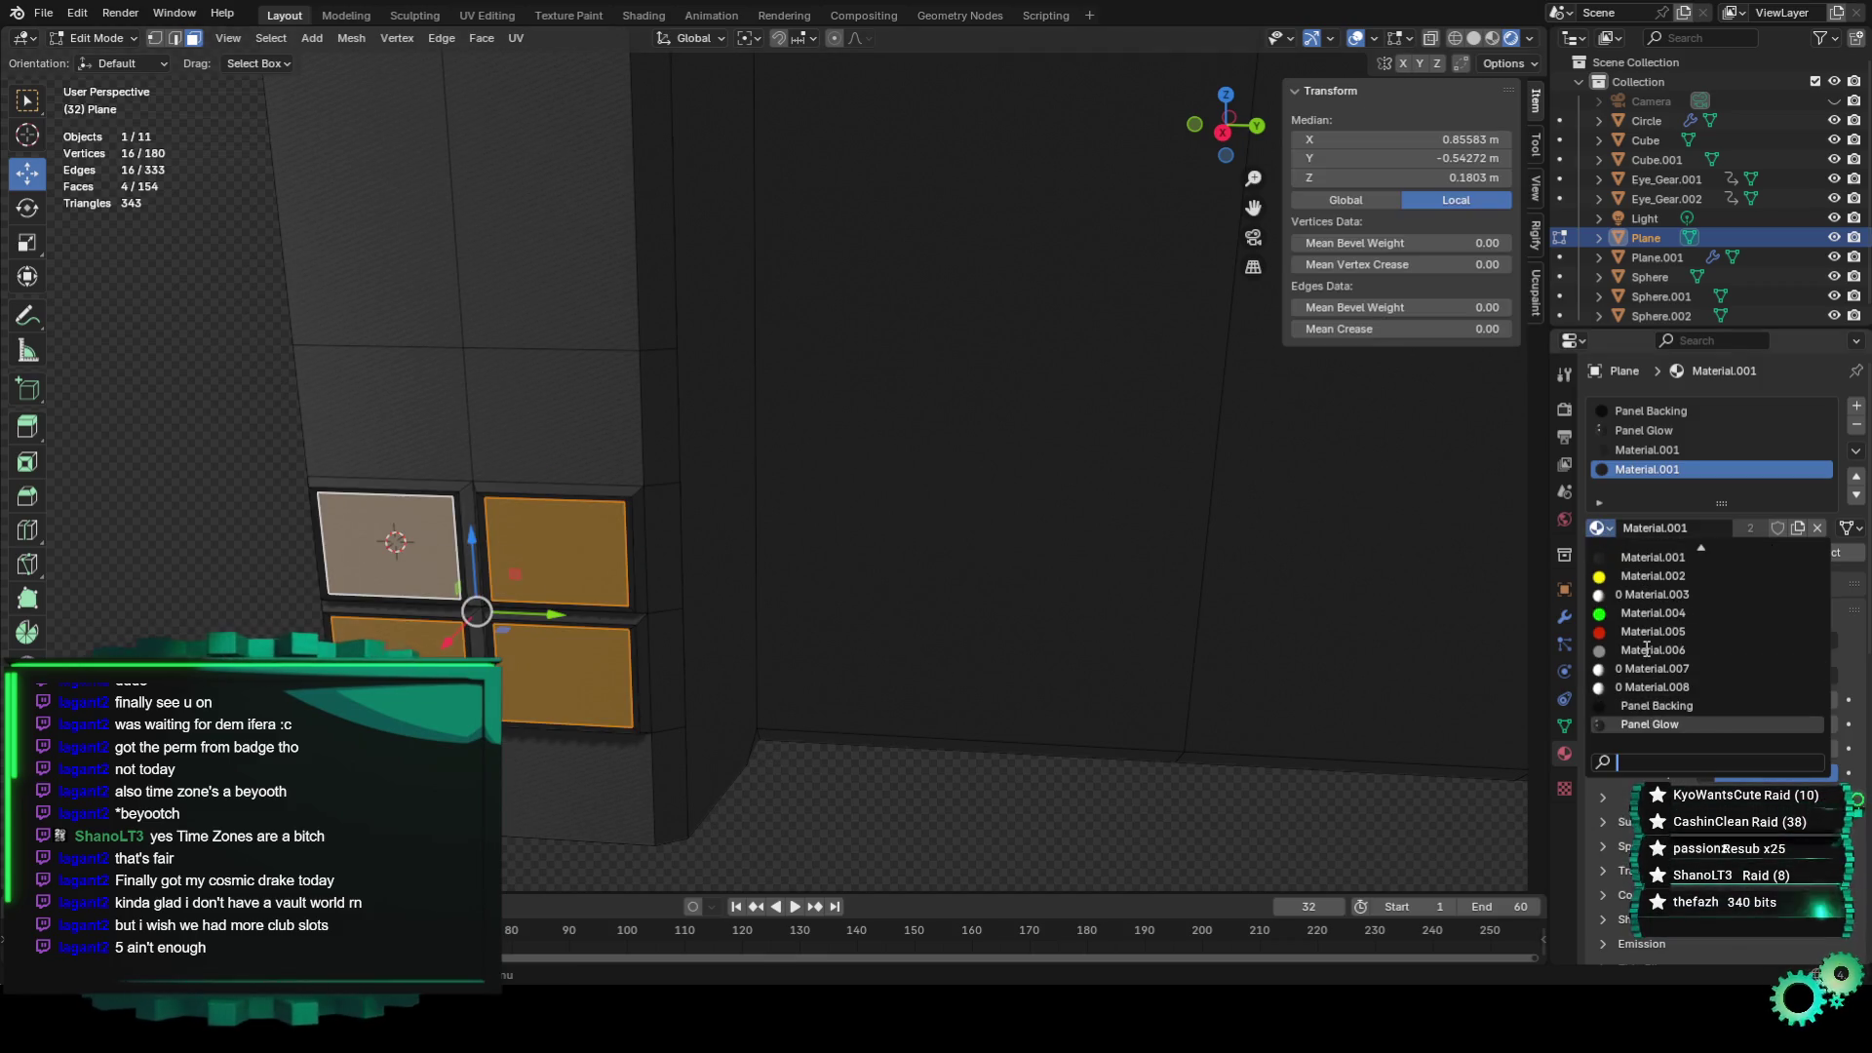
click(1658, 669)
Select the upper-right window face and switch the slot to green Eye_Light.
click(556, 605)
click(586, 573)
click(1599, 527)
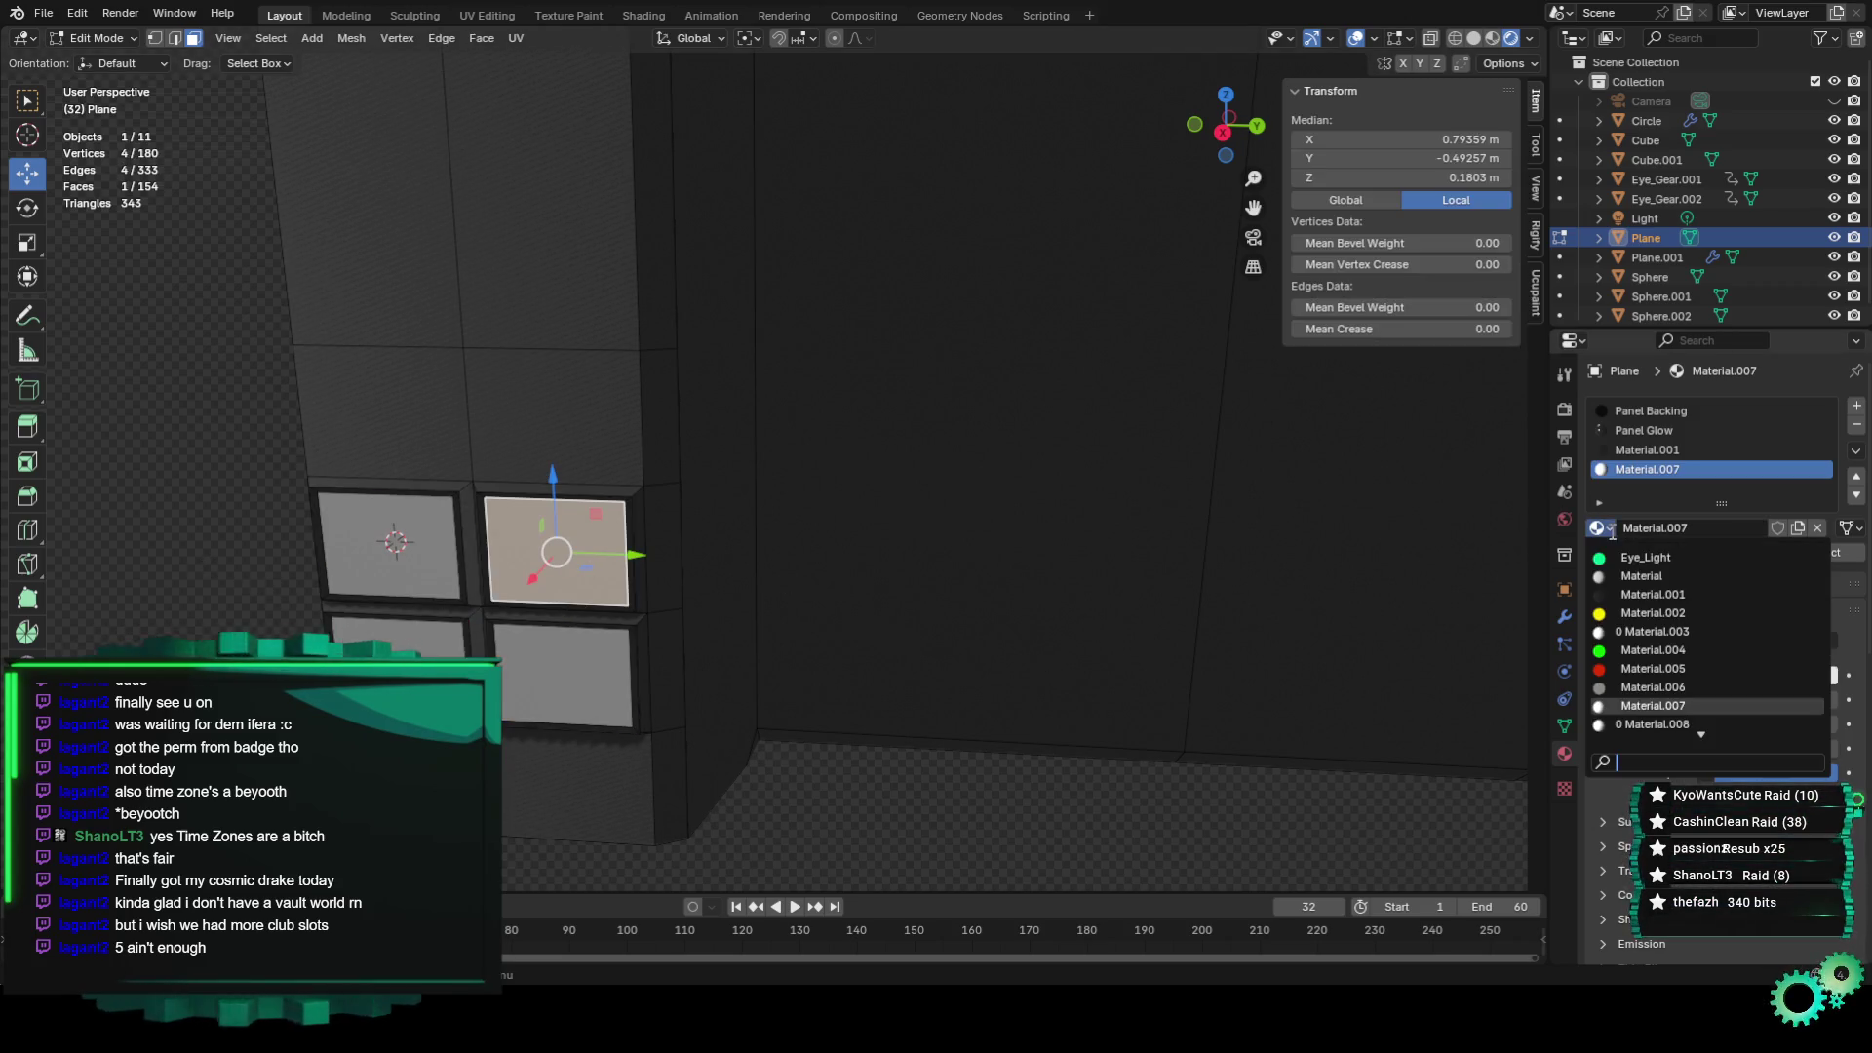
click(1599, 527)
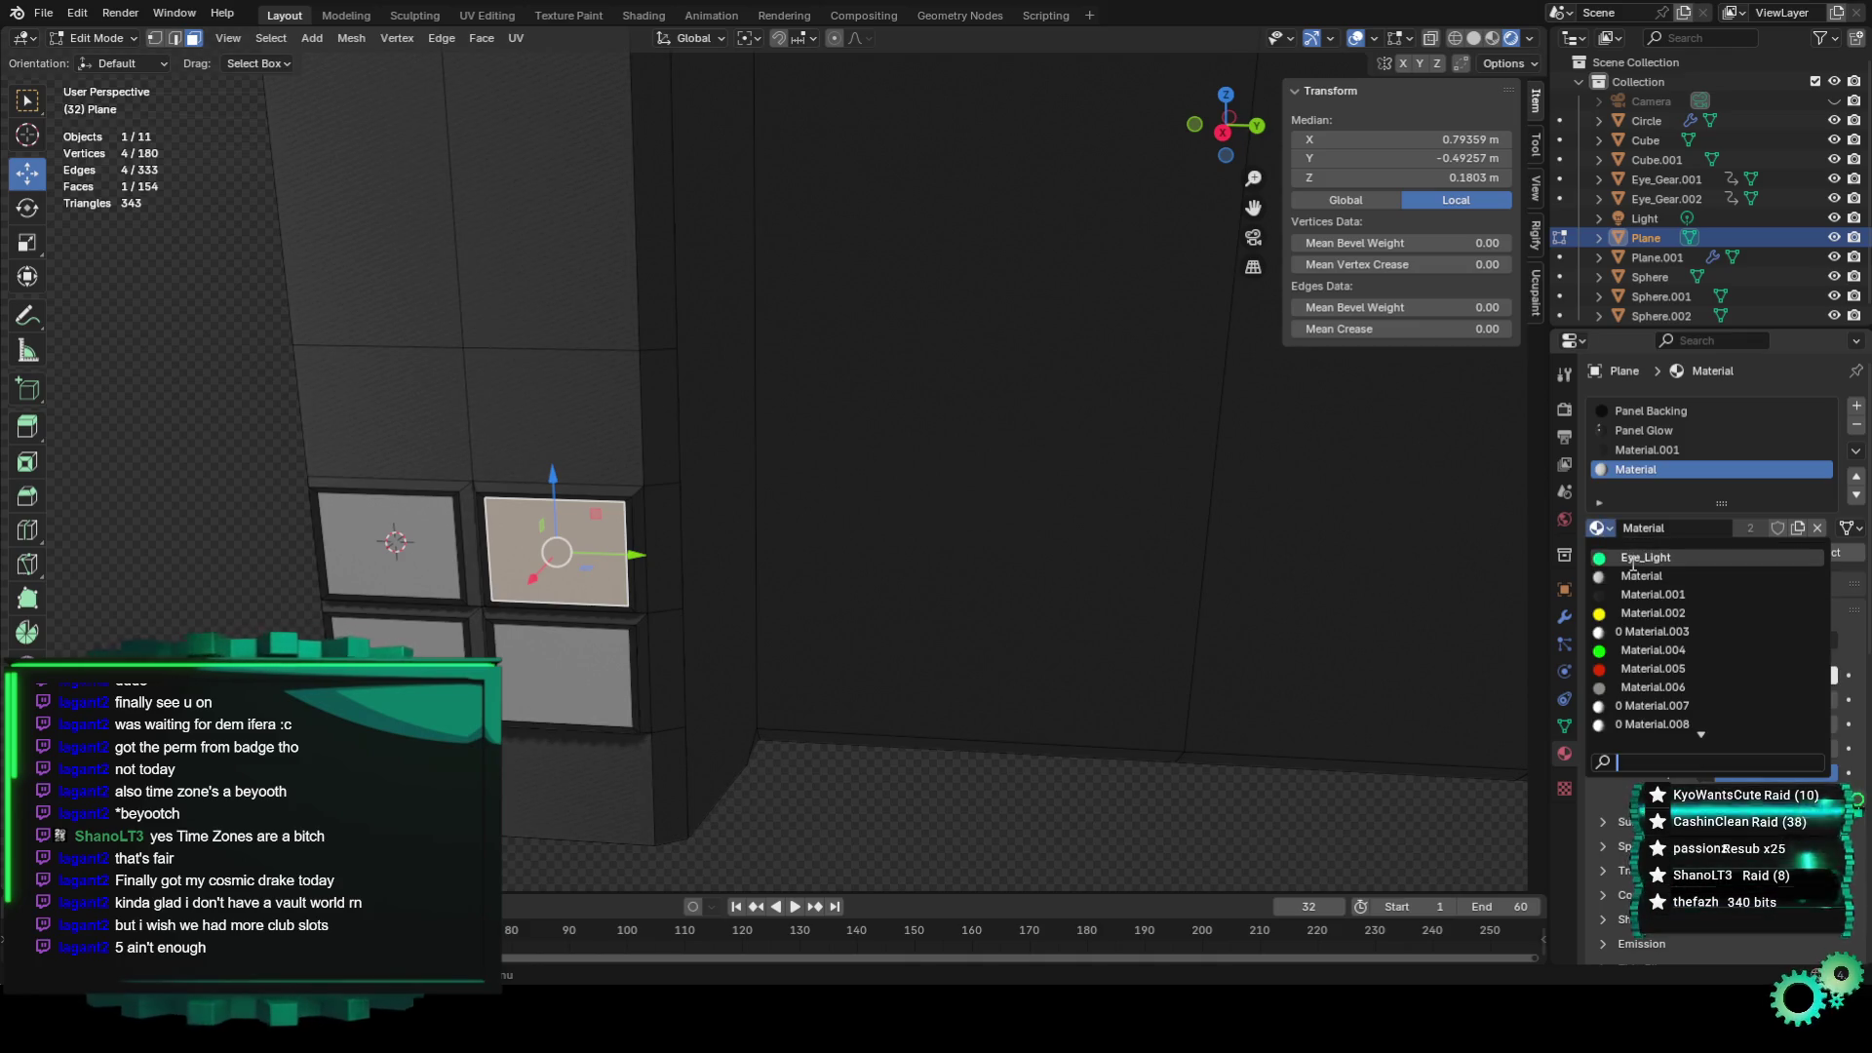
click(1646, 557)
Deselect all faces, frame the whole panel, and start the animation playing.
scroll(222, 511, down, 5)
mouse_move(493, 585)
middle_down()
mouse_move(757, 569)
mouse_move(545, 620)
middle_up()
click(545, 619)
scroll(545, 619, down, 4)
mouse_move(689, 593)
middle_down()
mouse_move(669, 552)
mouse_move(702, 547)
middle_up()
key(space)
key(KP_1)
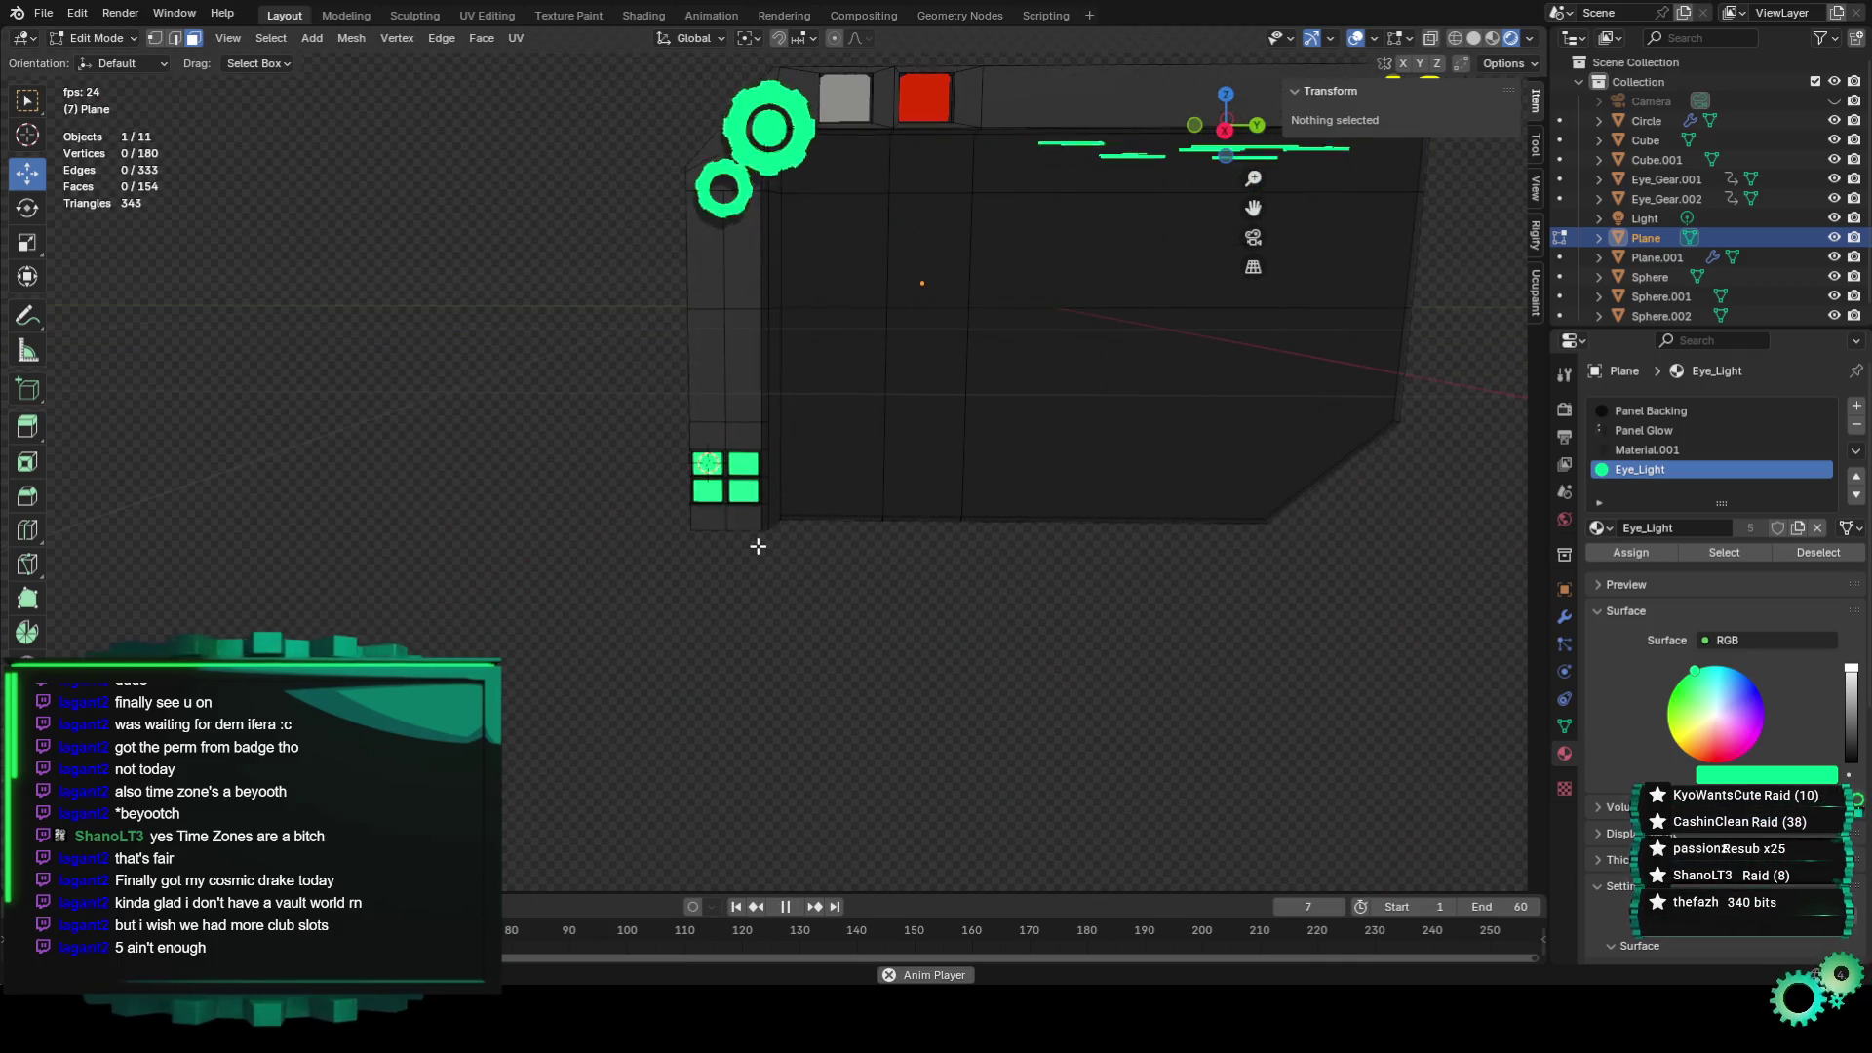
key(KP_0)
scroll(758, 546, down, 2)
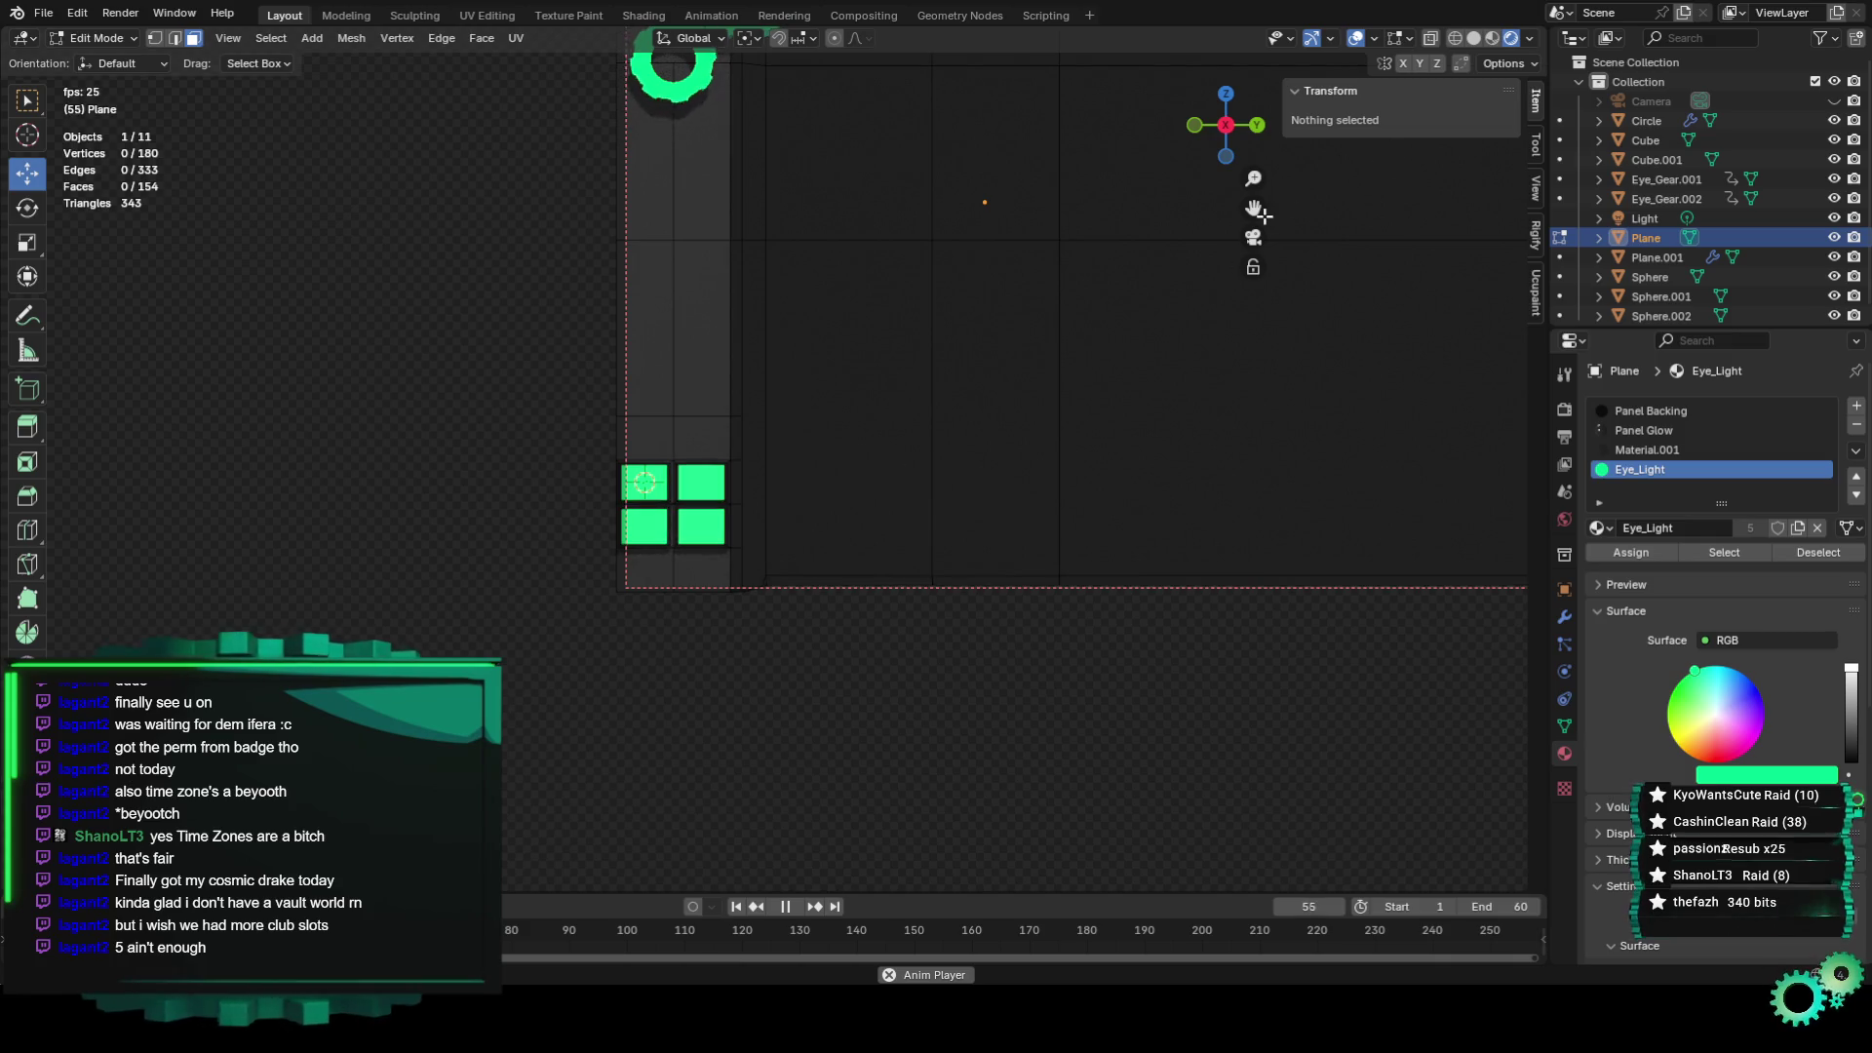
drag(1258, 212, 1254, 209)
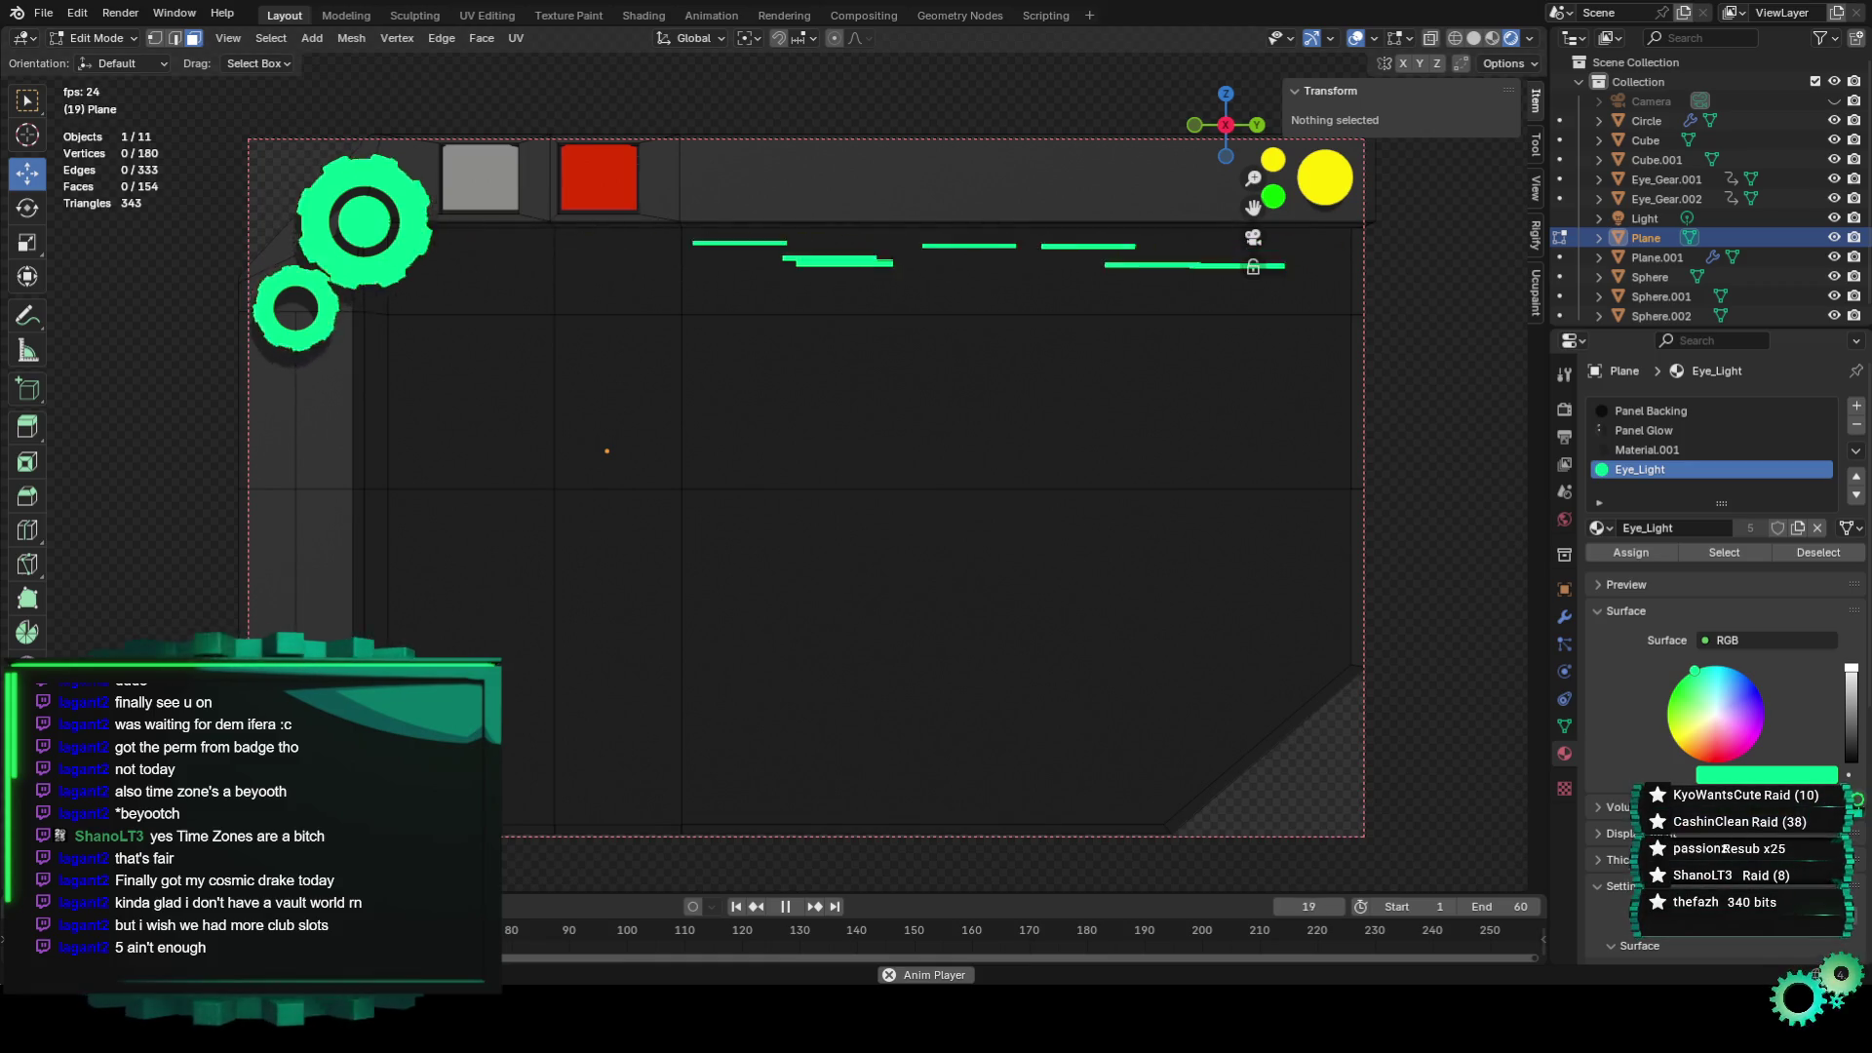
scroll(819, 547, down, 2)
scroll(819, 547, down, 1)
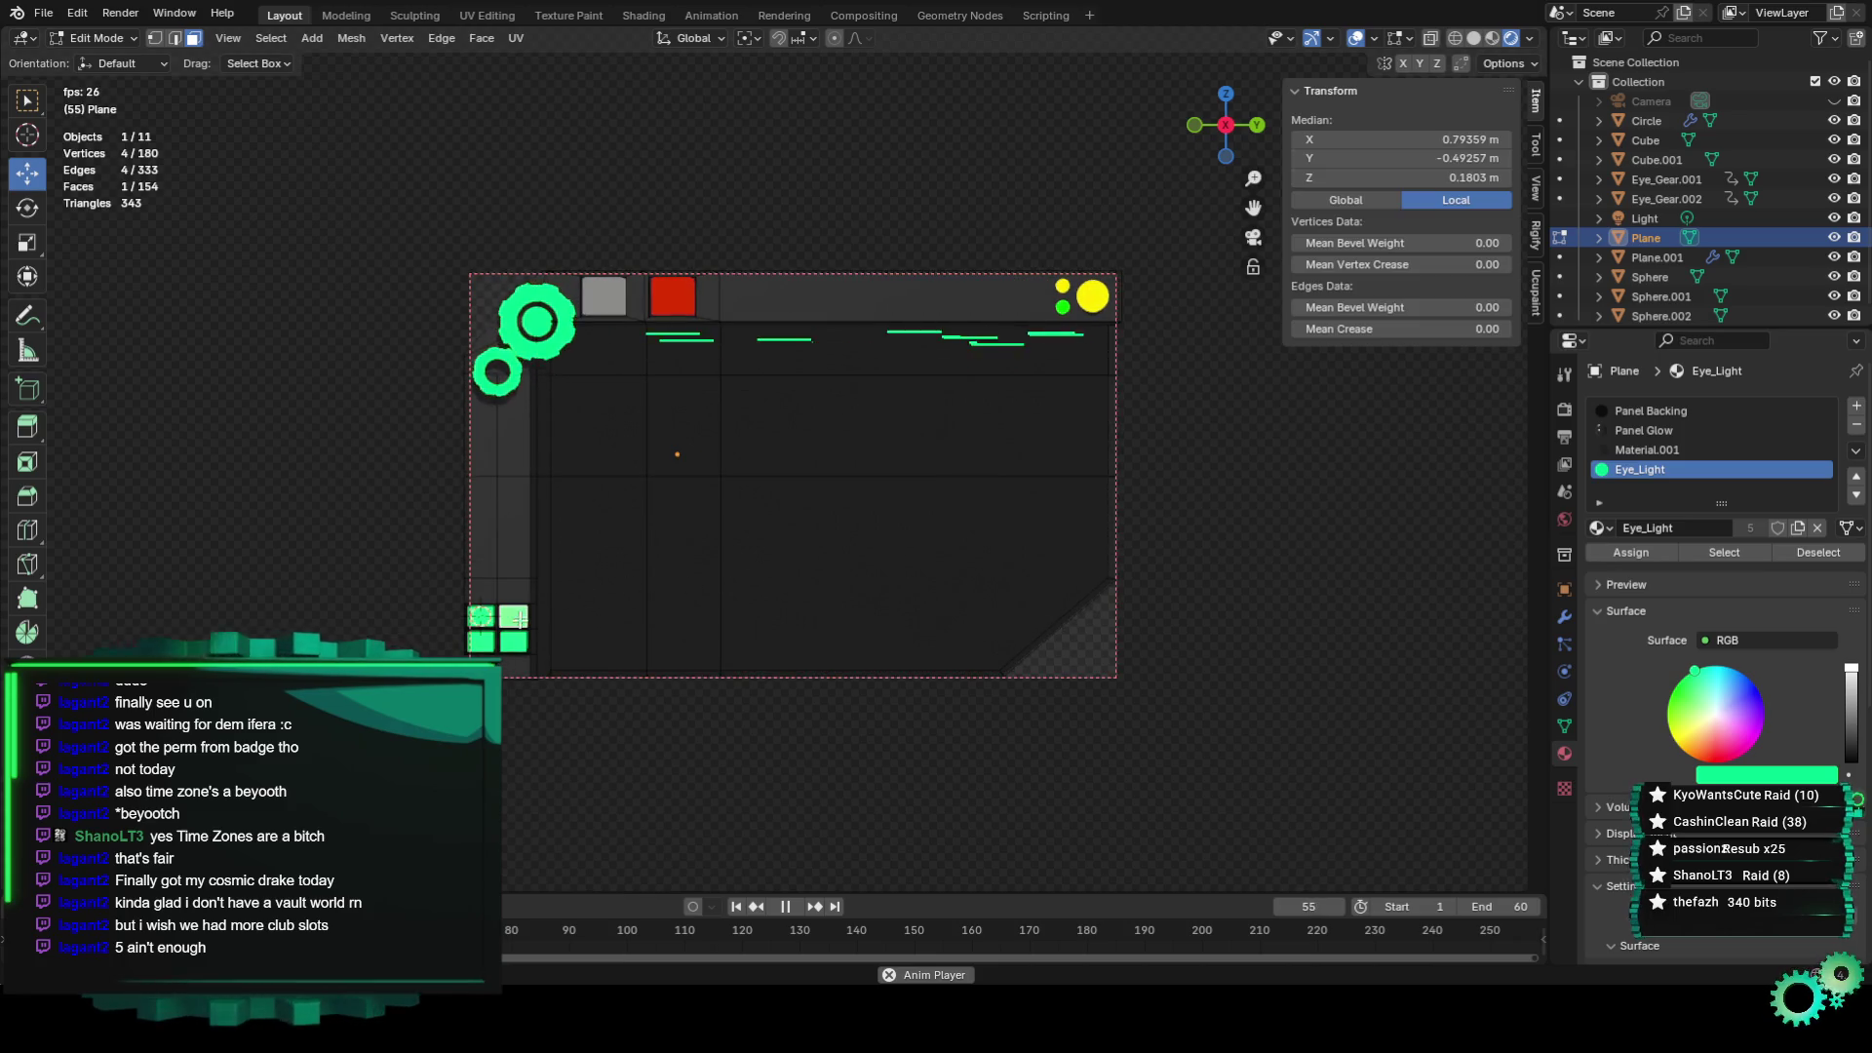
Assign the Panel Glow material to the small green corner square's face.
click(514, 616)
scroll(514, 615, up, 1)
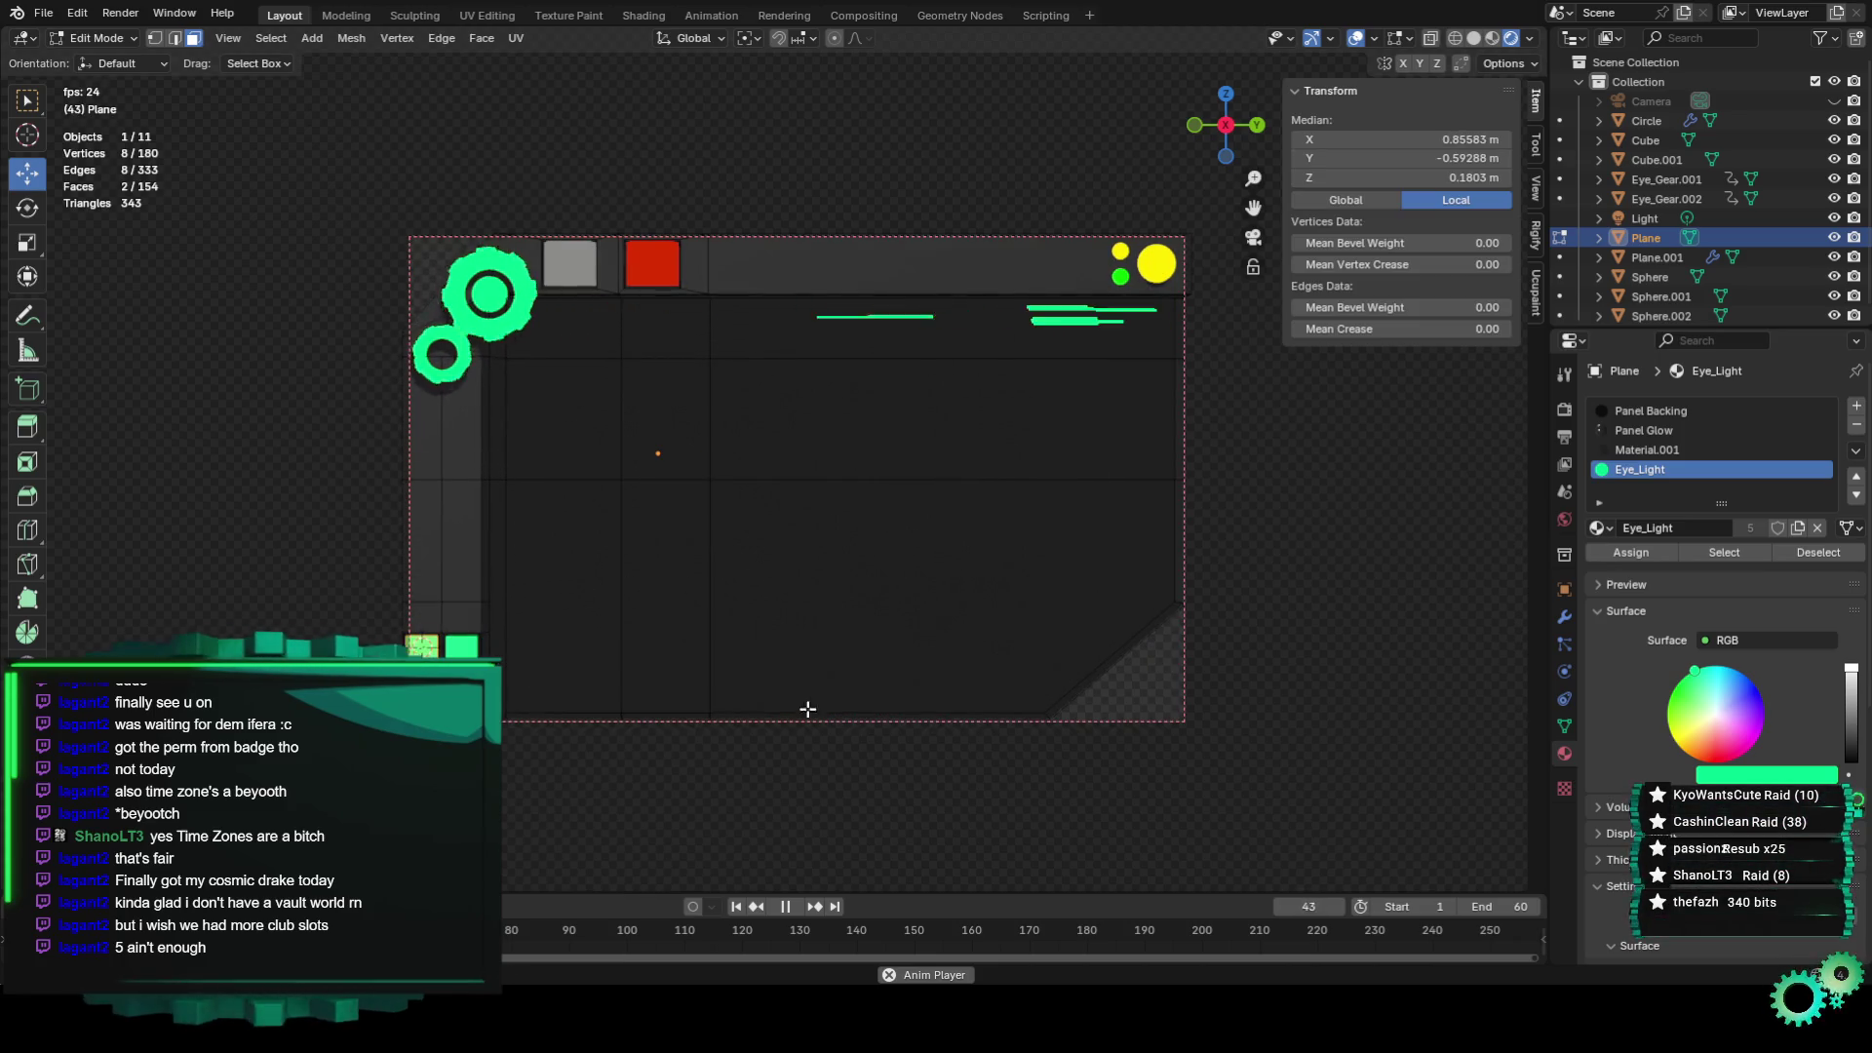
click(1644, 449)
click(1644, 430)
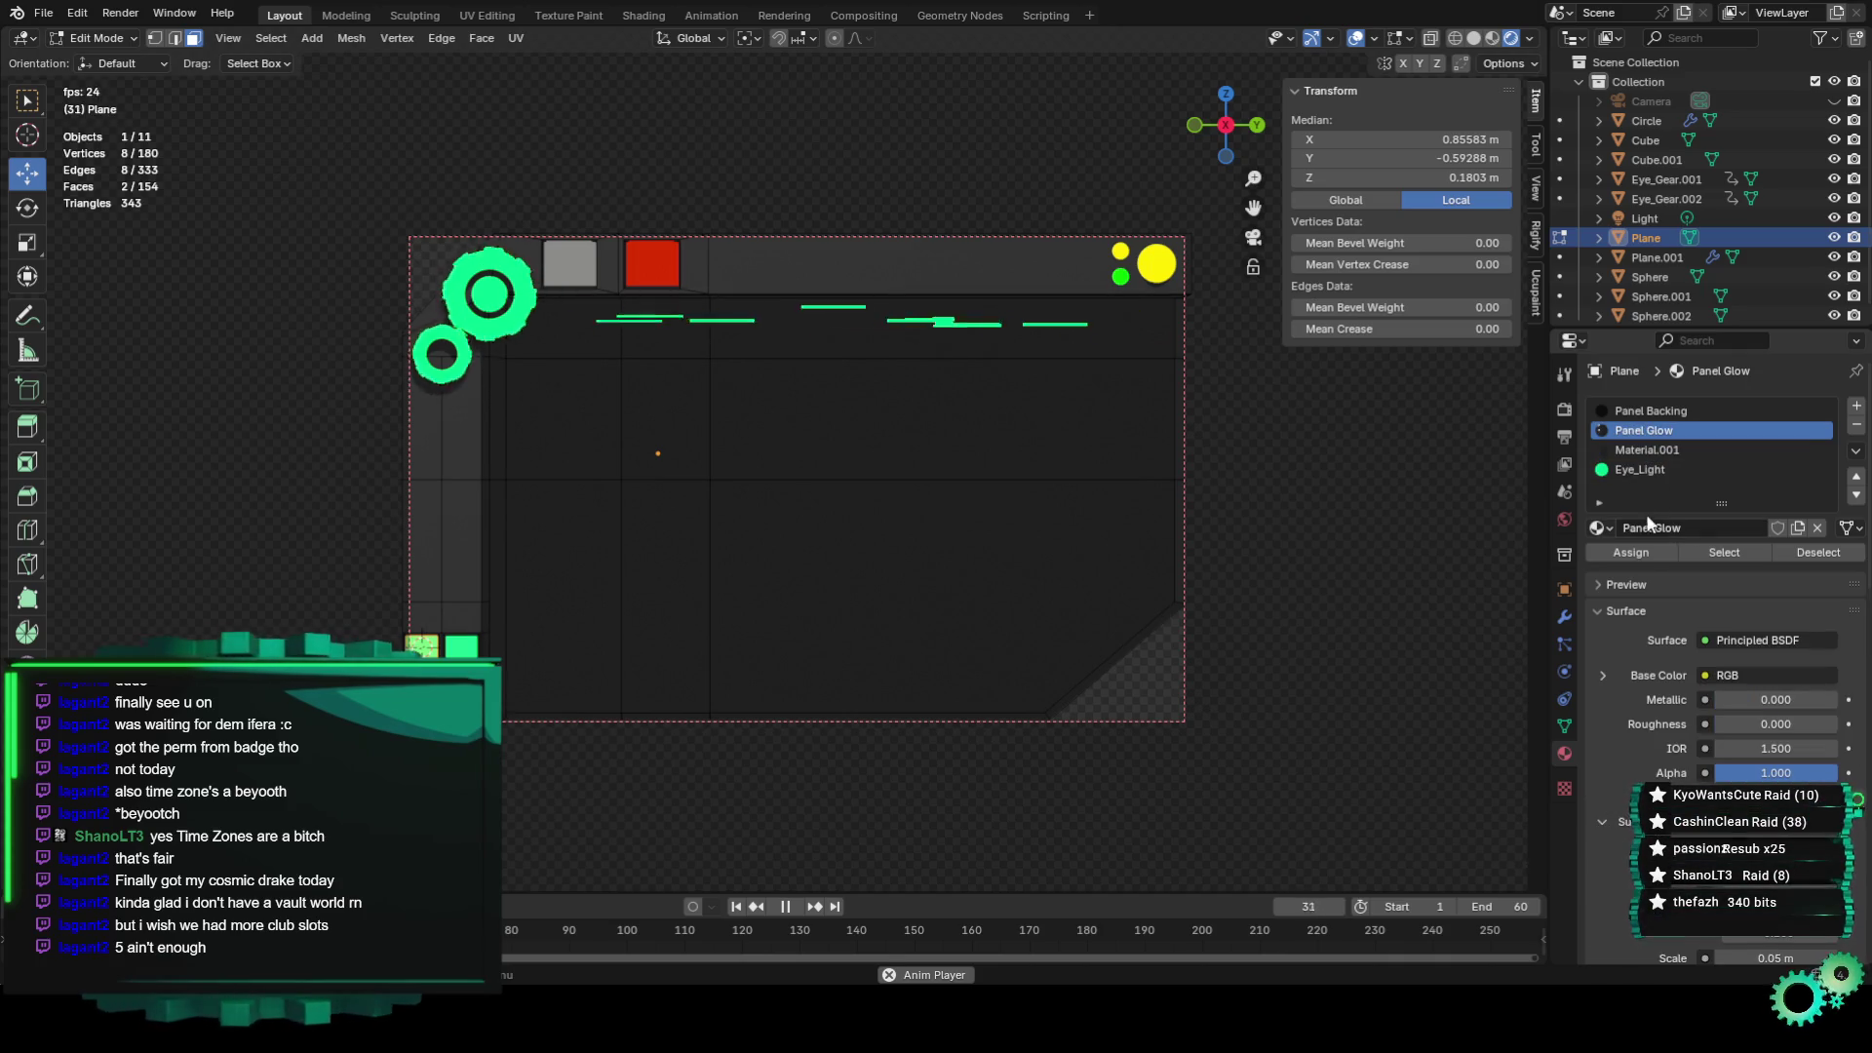
click(1647, 552)
click(1033, 682)
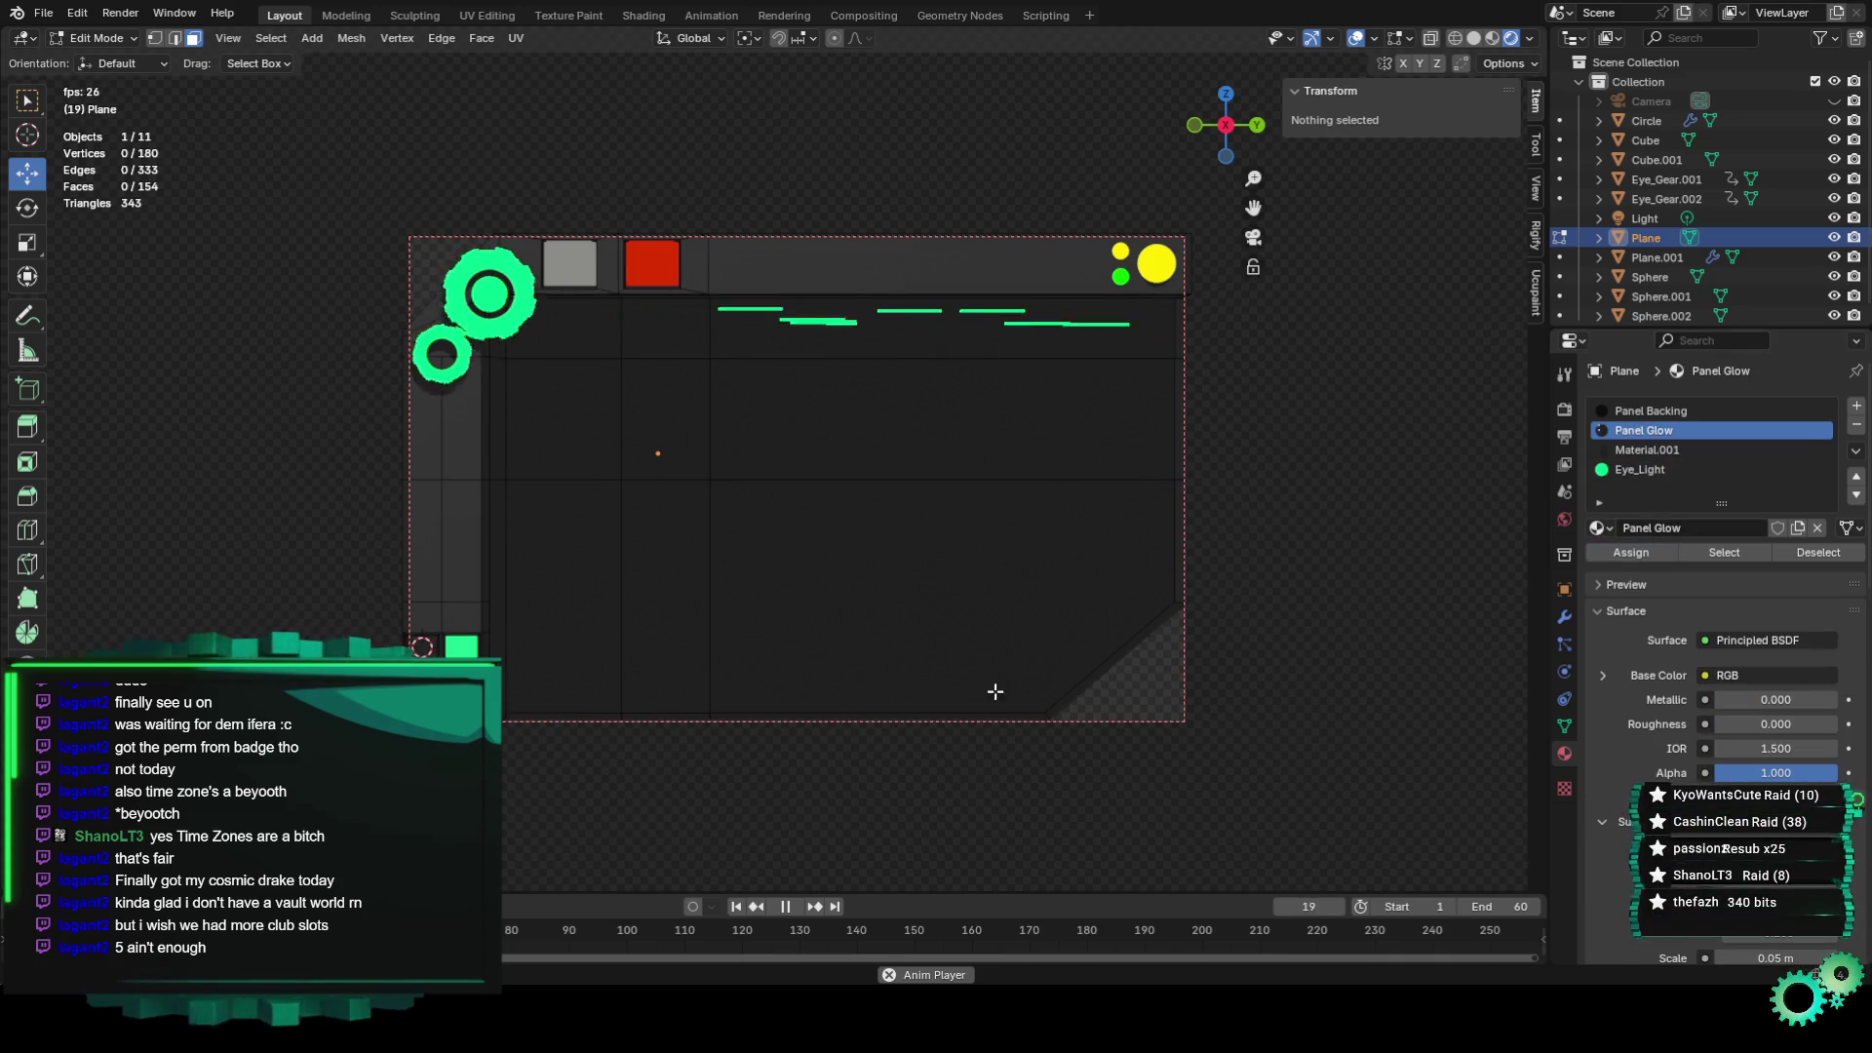
Replace the Eye_Light slot's material with Material.004, assign it, and return to Object Mode.
click(421, 645)
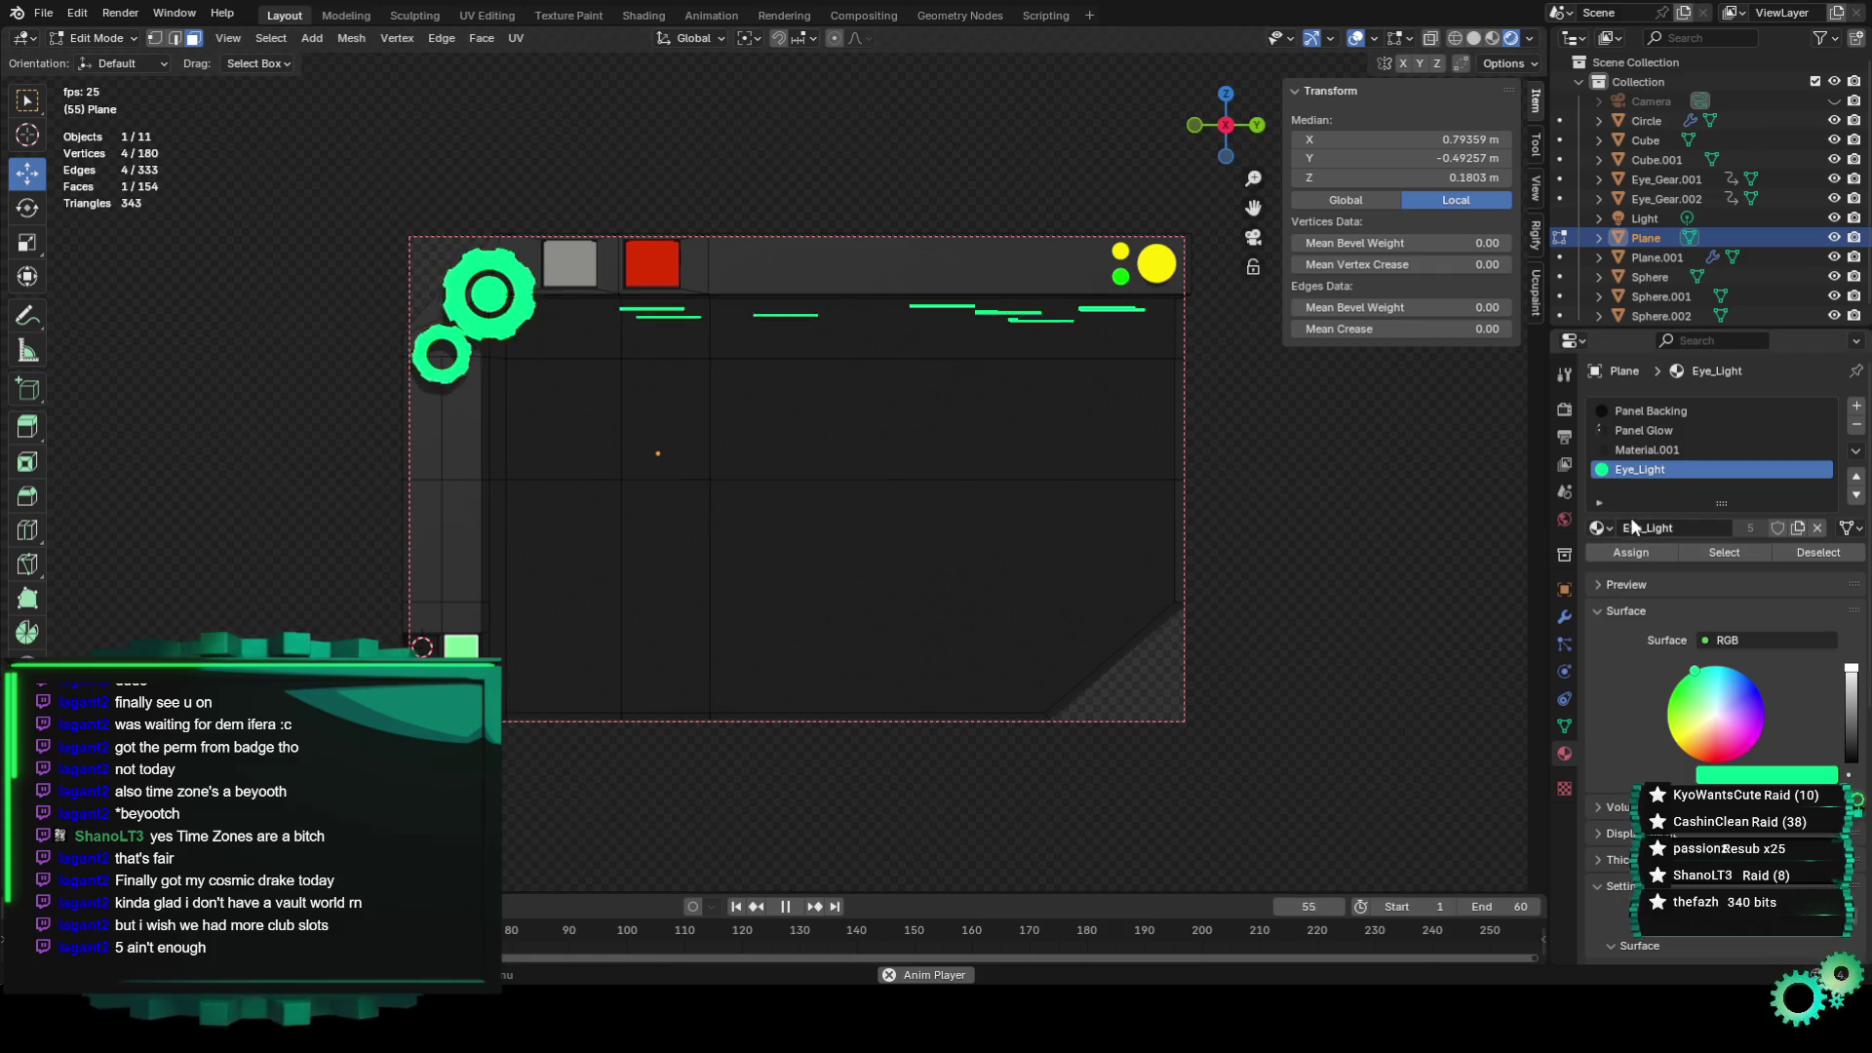
scroll(1628, 488, down, 2)
click(1600, 451)
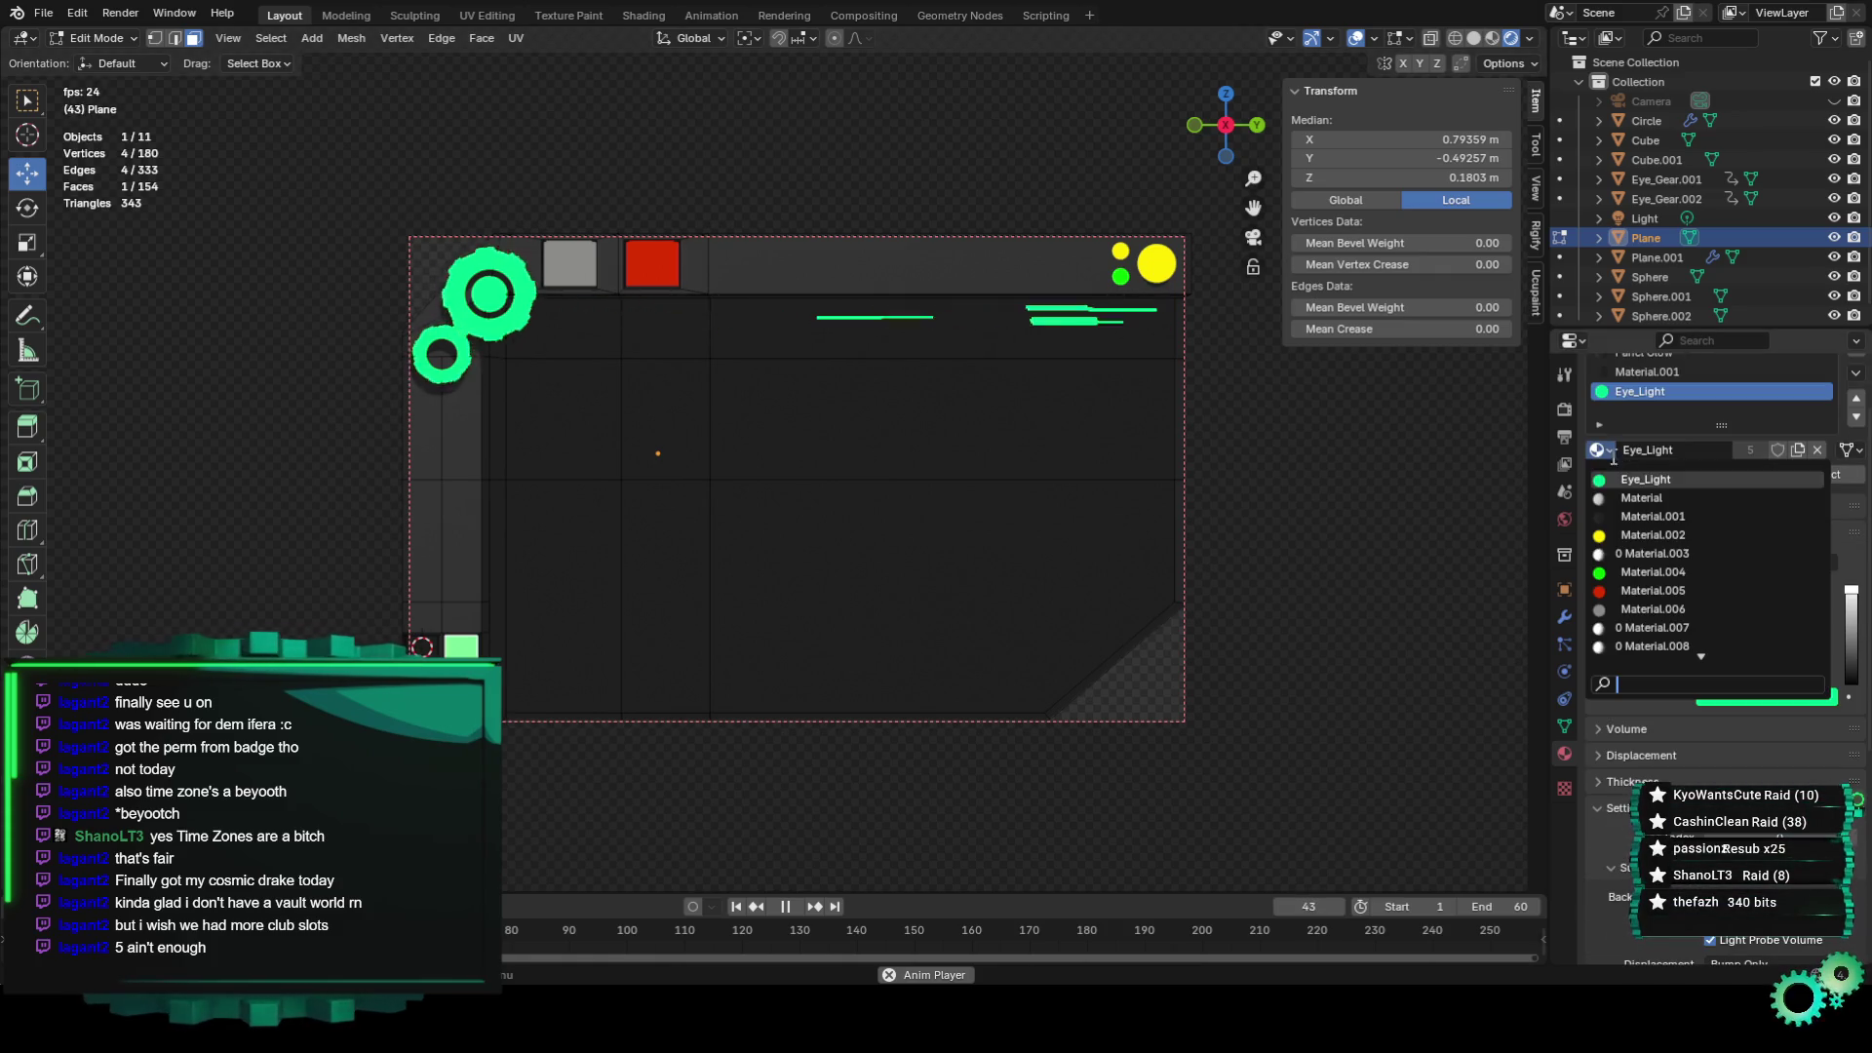
click(1641, 573)
click(1646, 466)
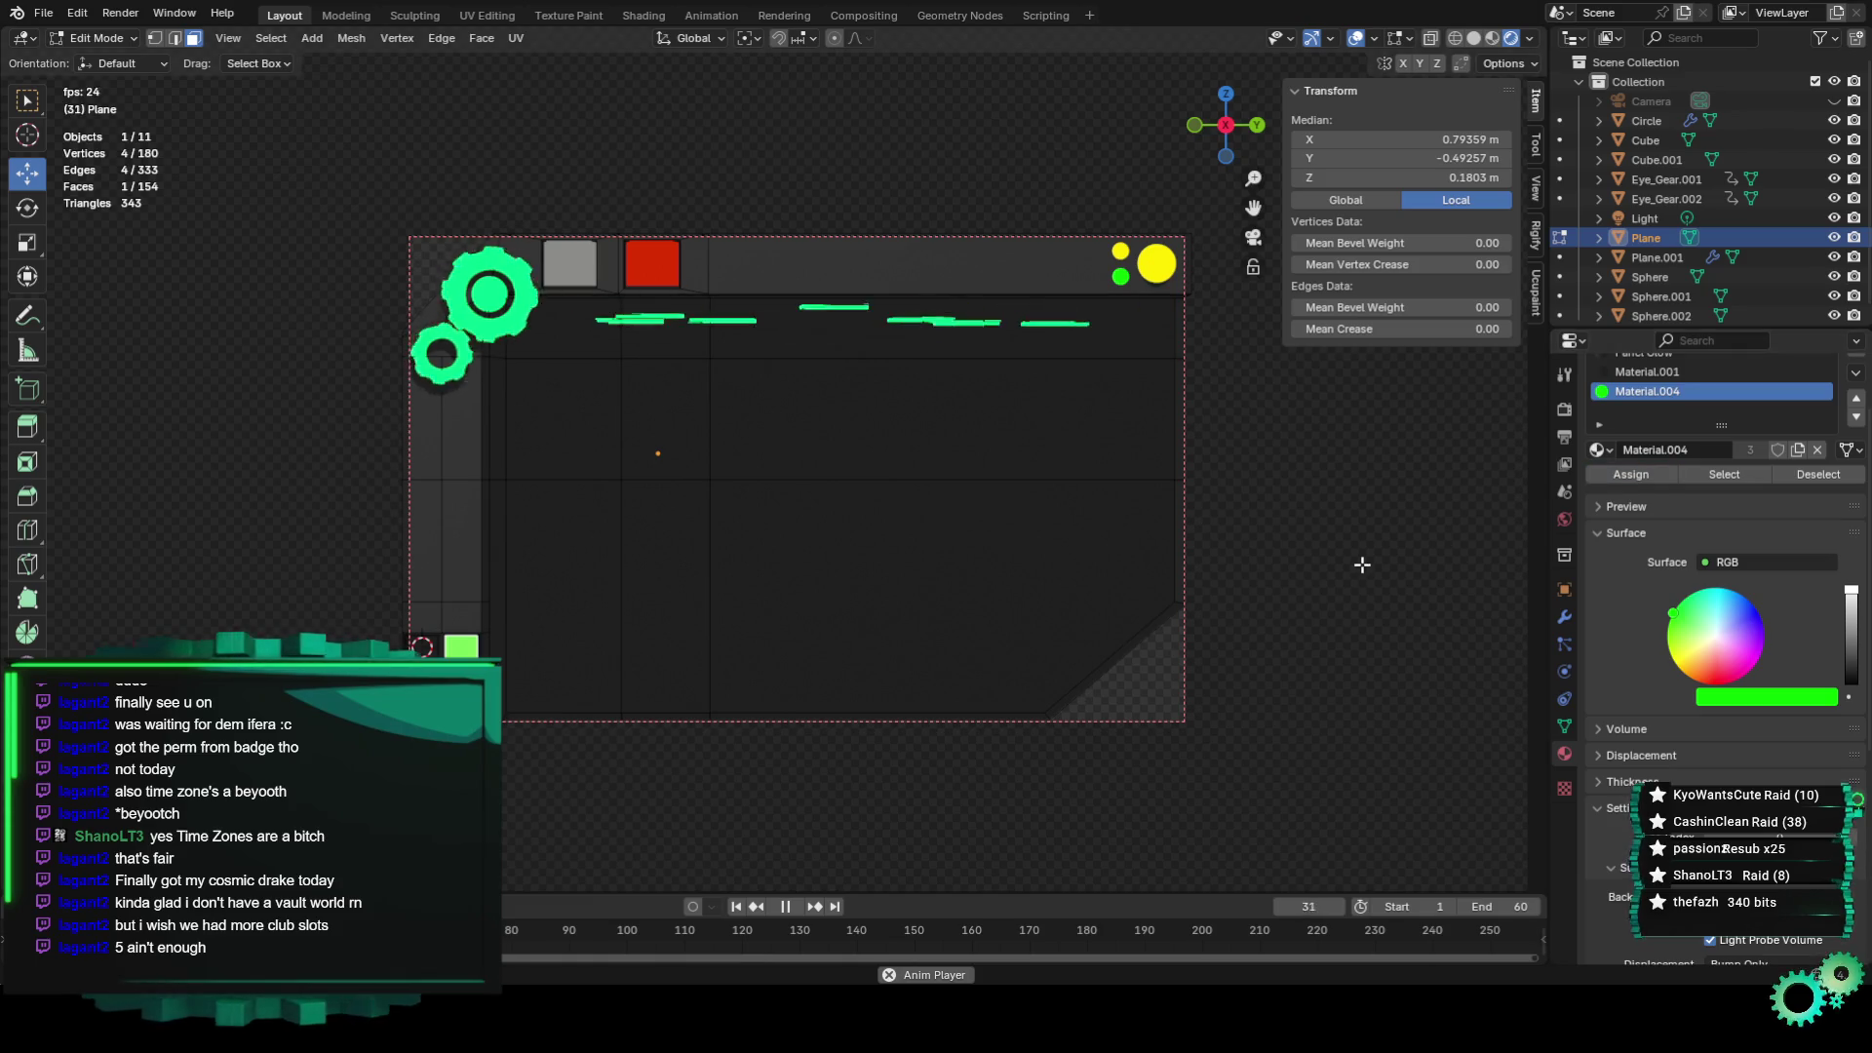
click(1168, 637)
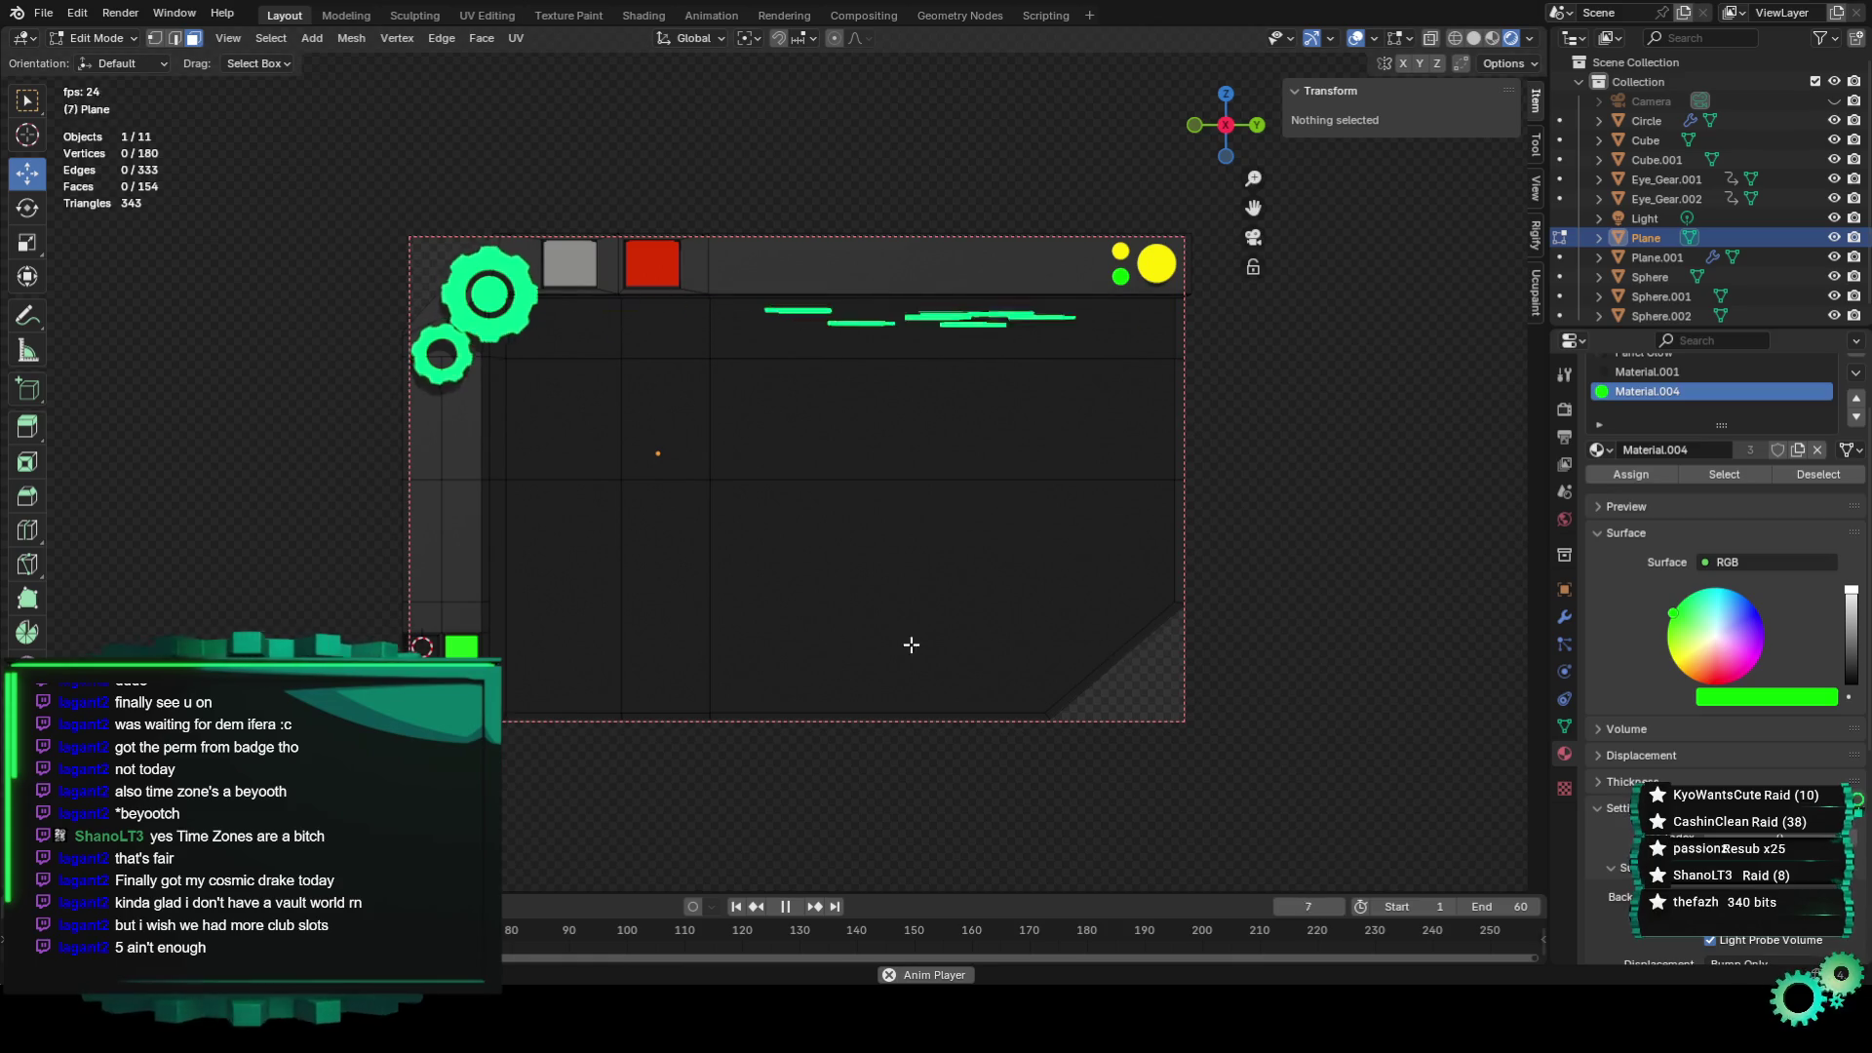
click(760, 623)
click(1267, 591)
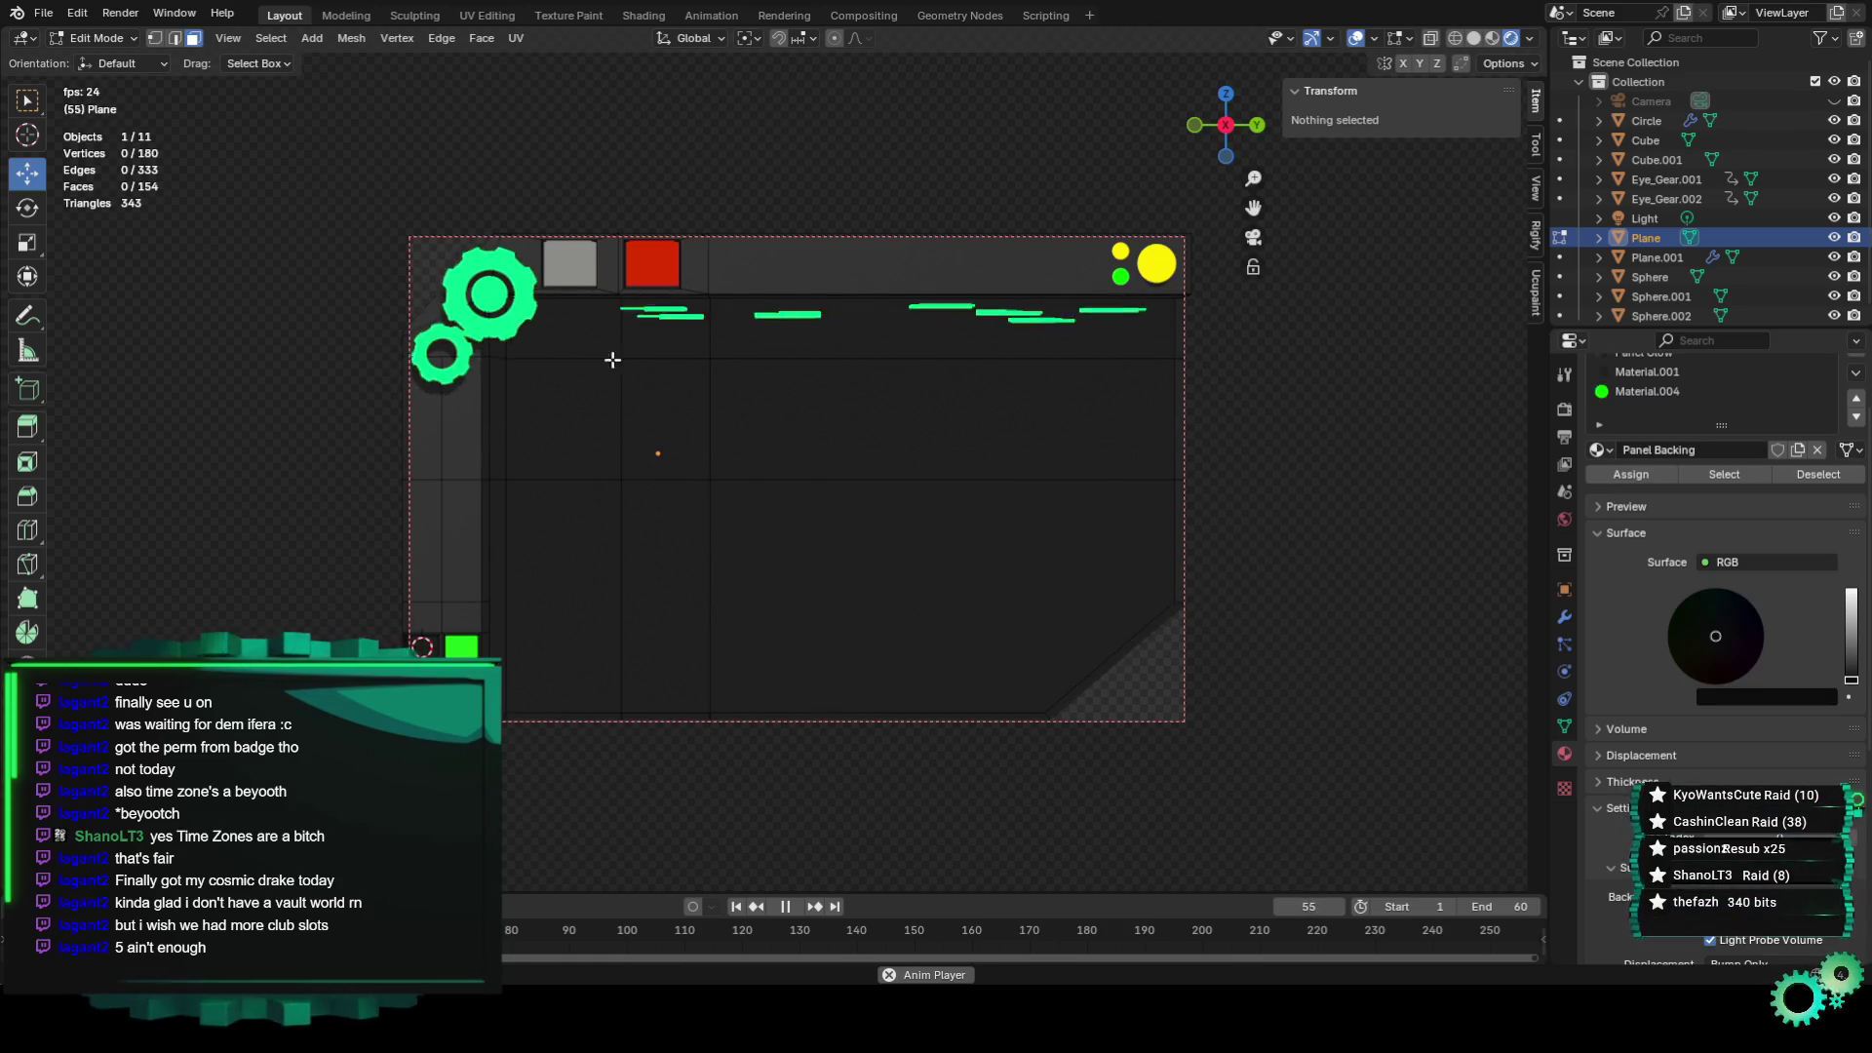
key(Tab)
Deselect everything, collapse the sidebar's Transform section, pan over, and select the Plane panel.
click(1198, 598)
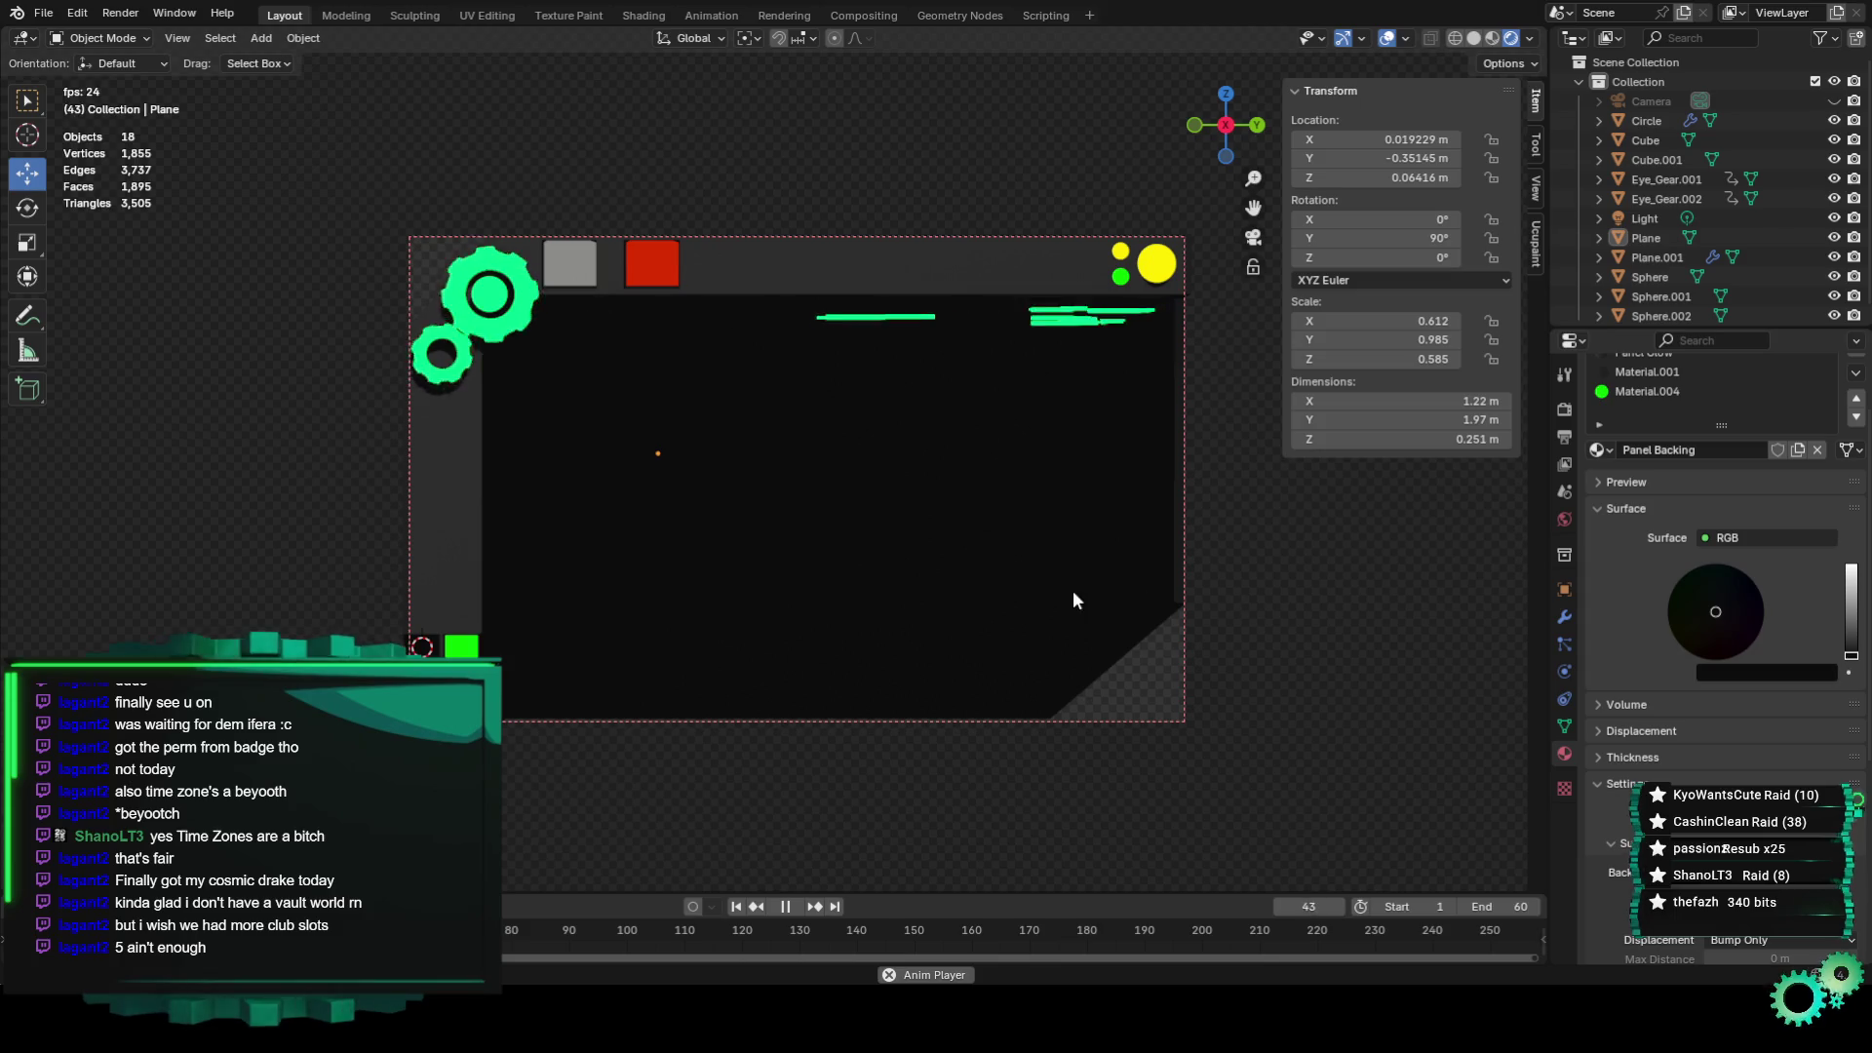
scroll(1073, 600, up, 1)
scroll(1069, 618, up, 1)
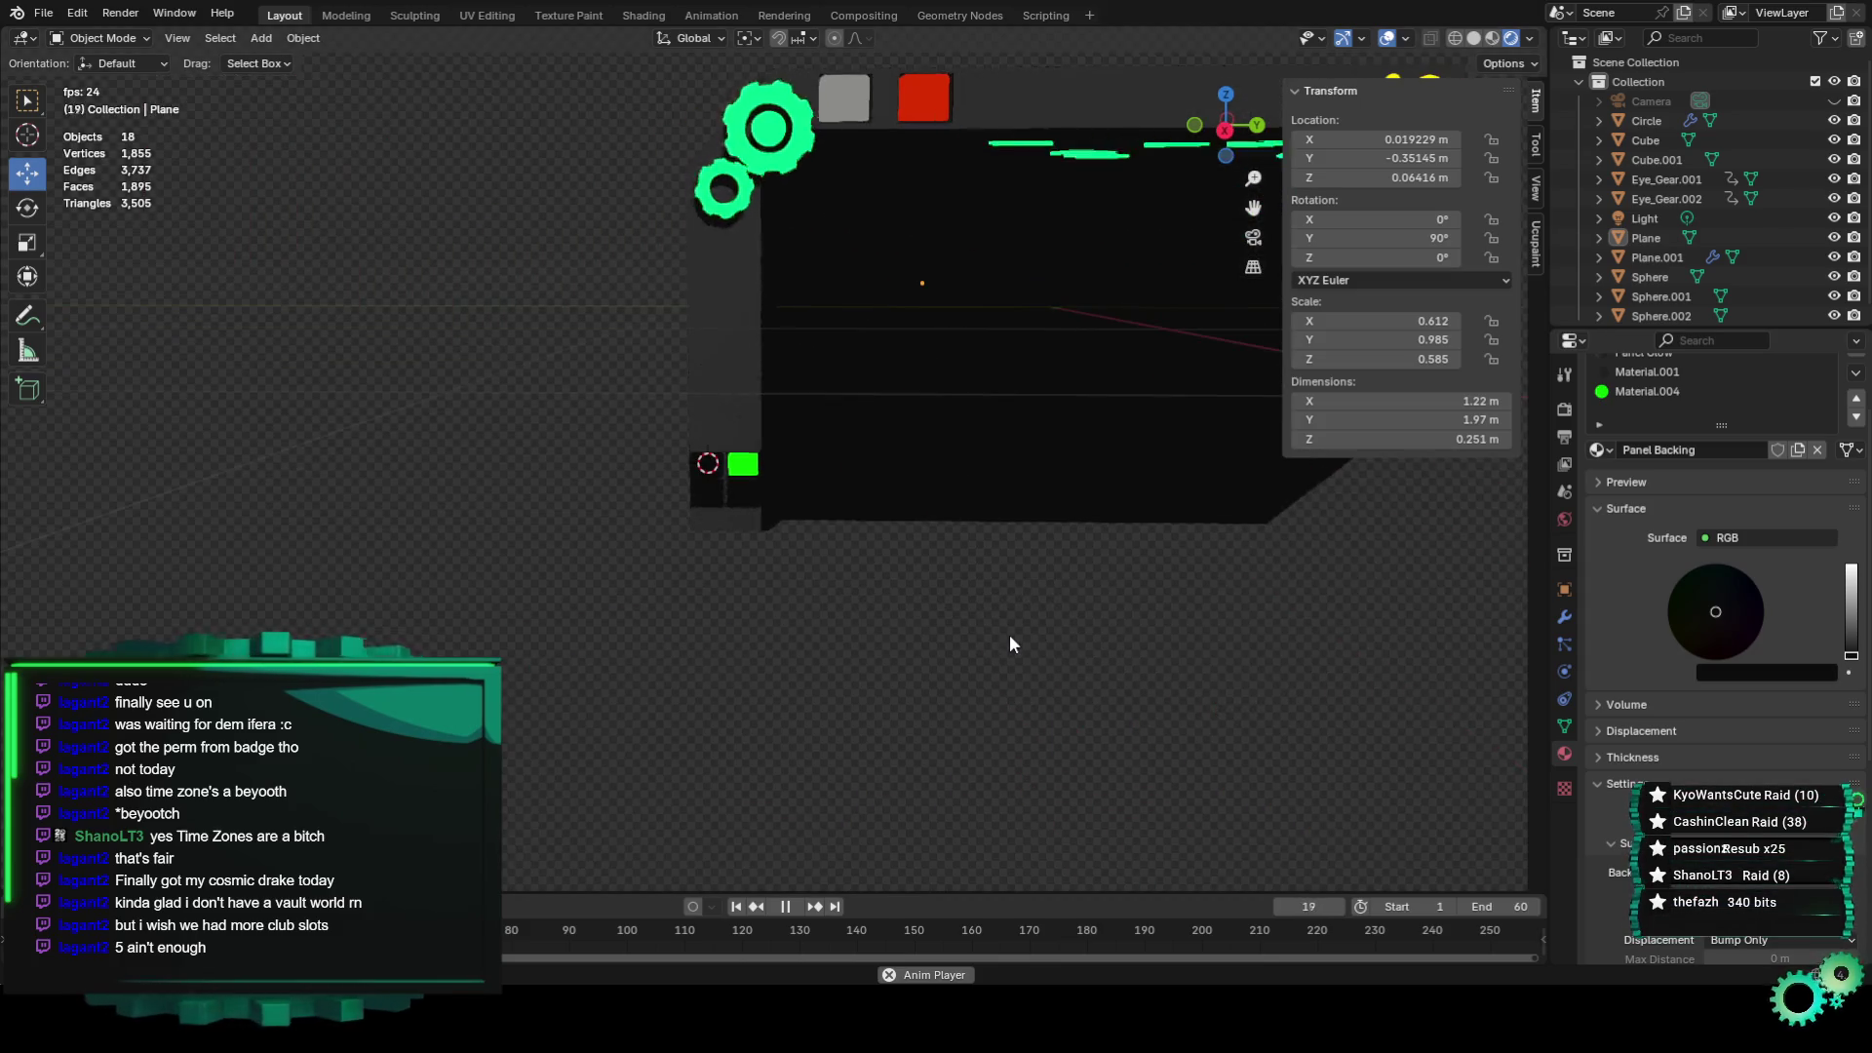
scroll(1238, 366, down, 2)
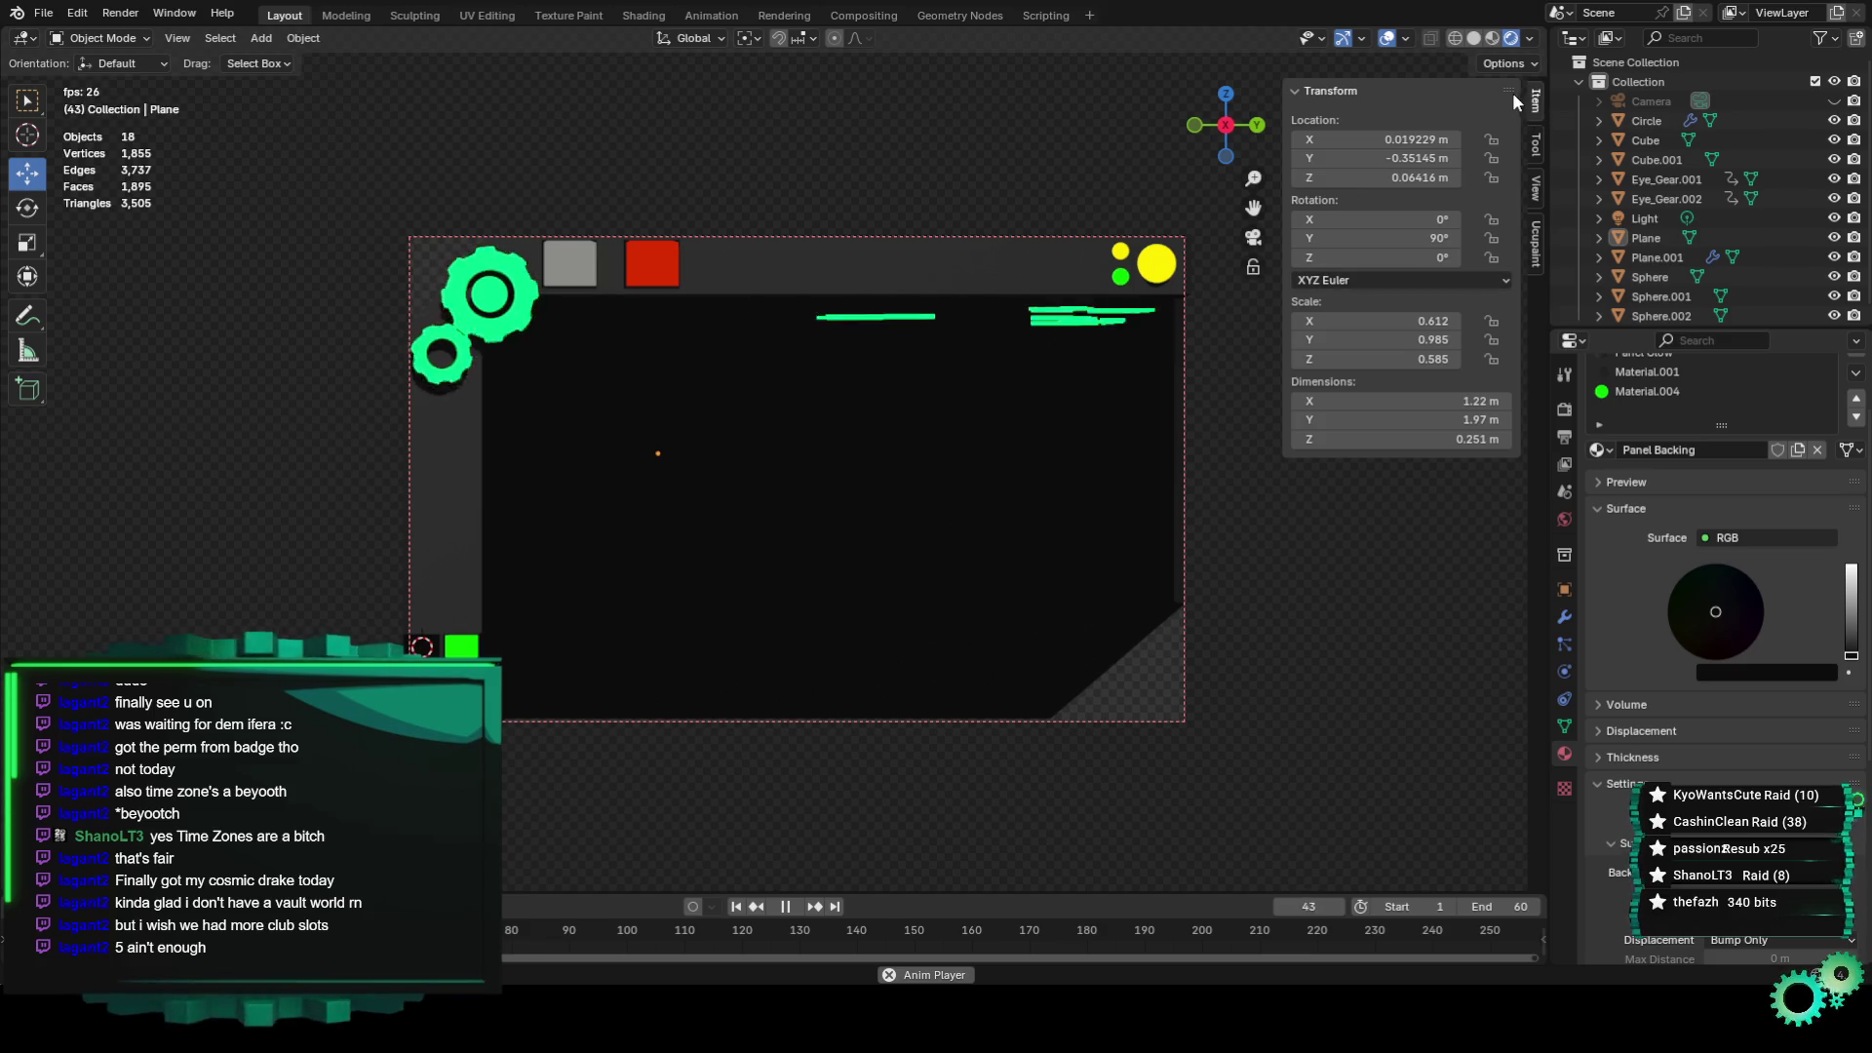
click(1289, 91)
drag(1253, 207, 1196, 324)
scroll(1192, 349, up, 1)
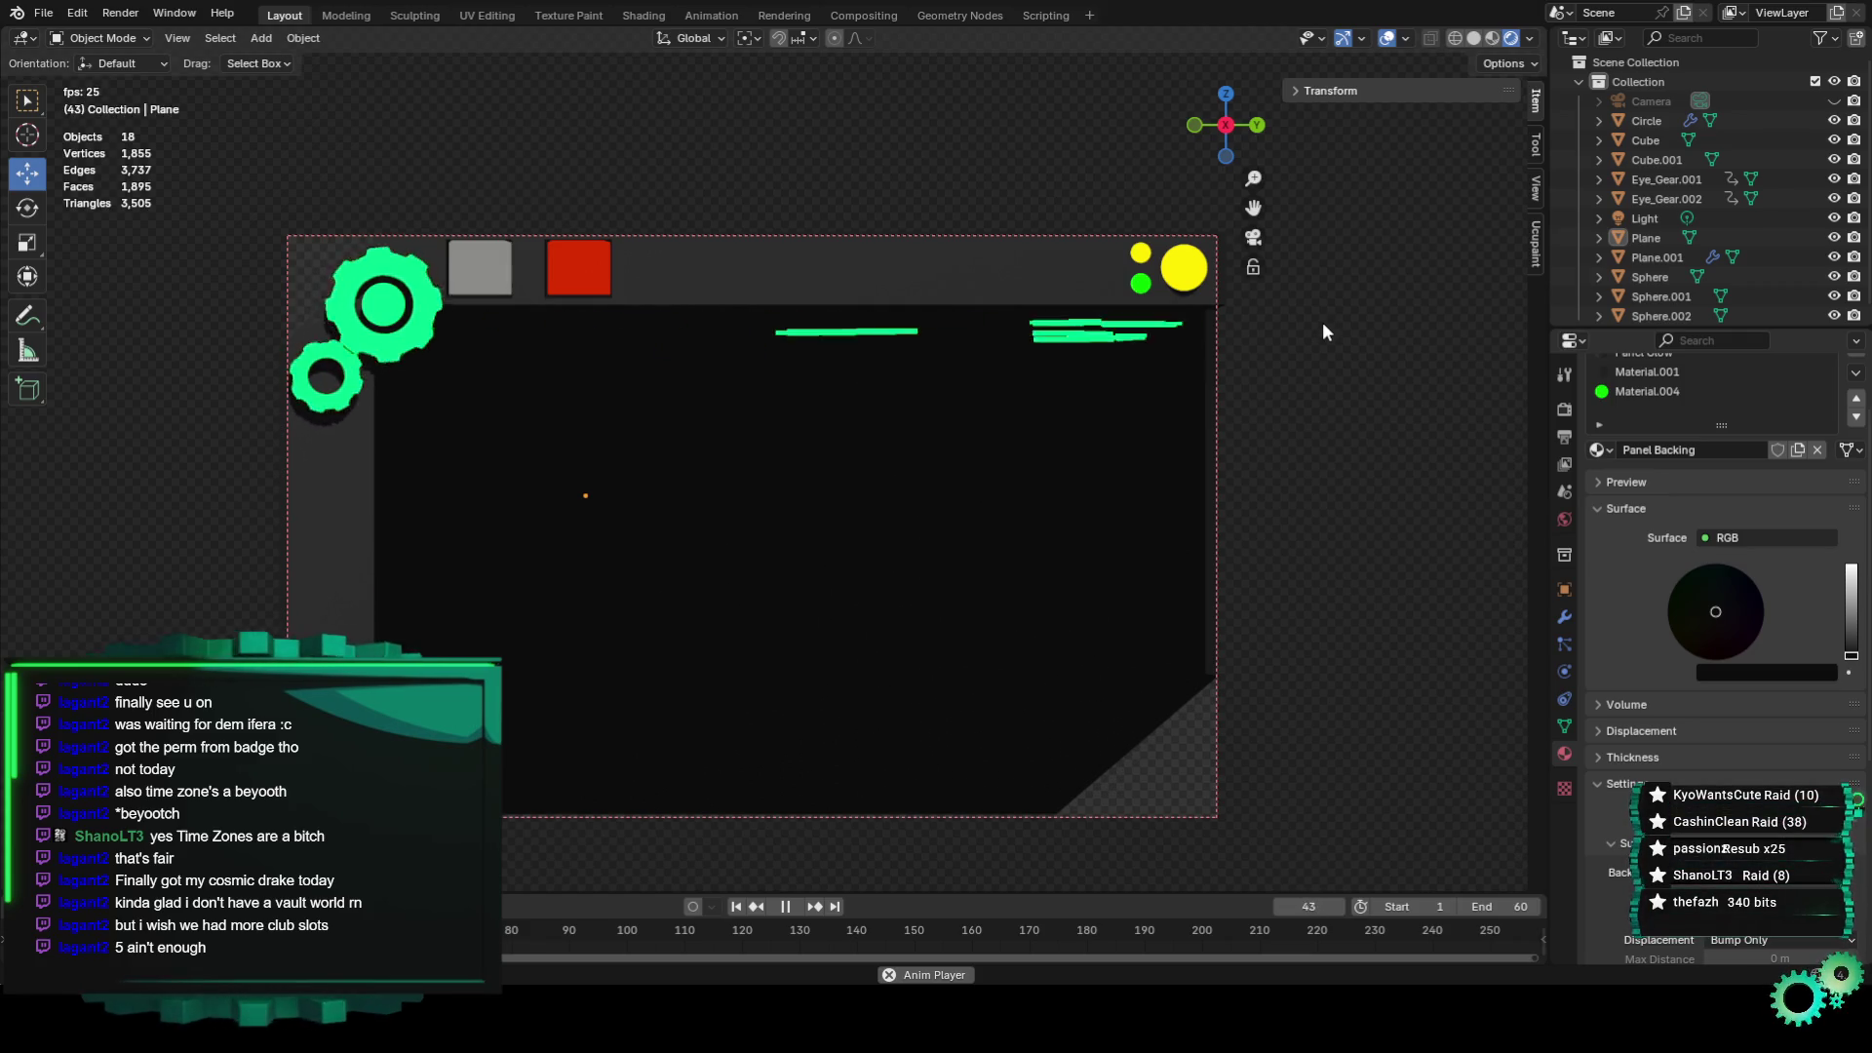
click(1075, 356)
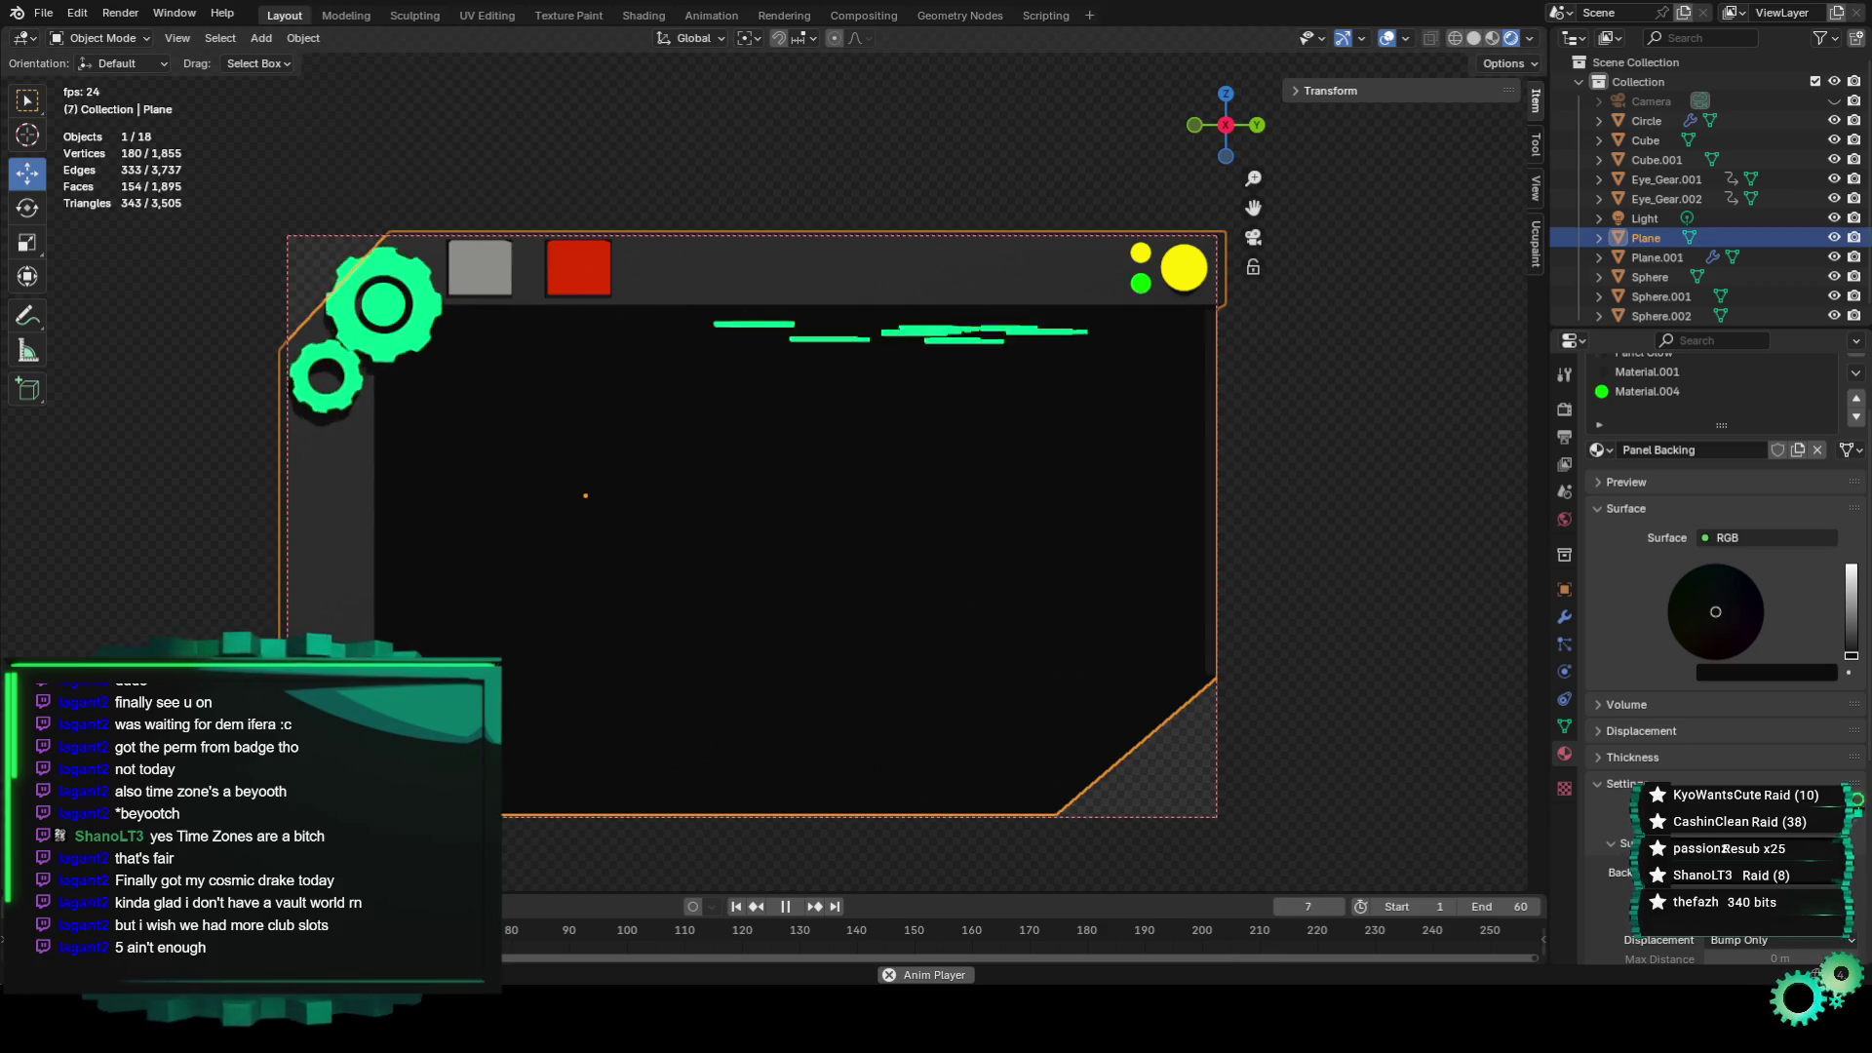
Put the Plane into Edit Mode and pause then resume the animation.
click(103, 38)
click(124, 84)
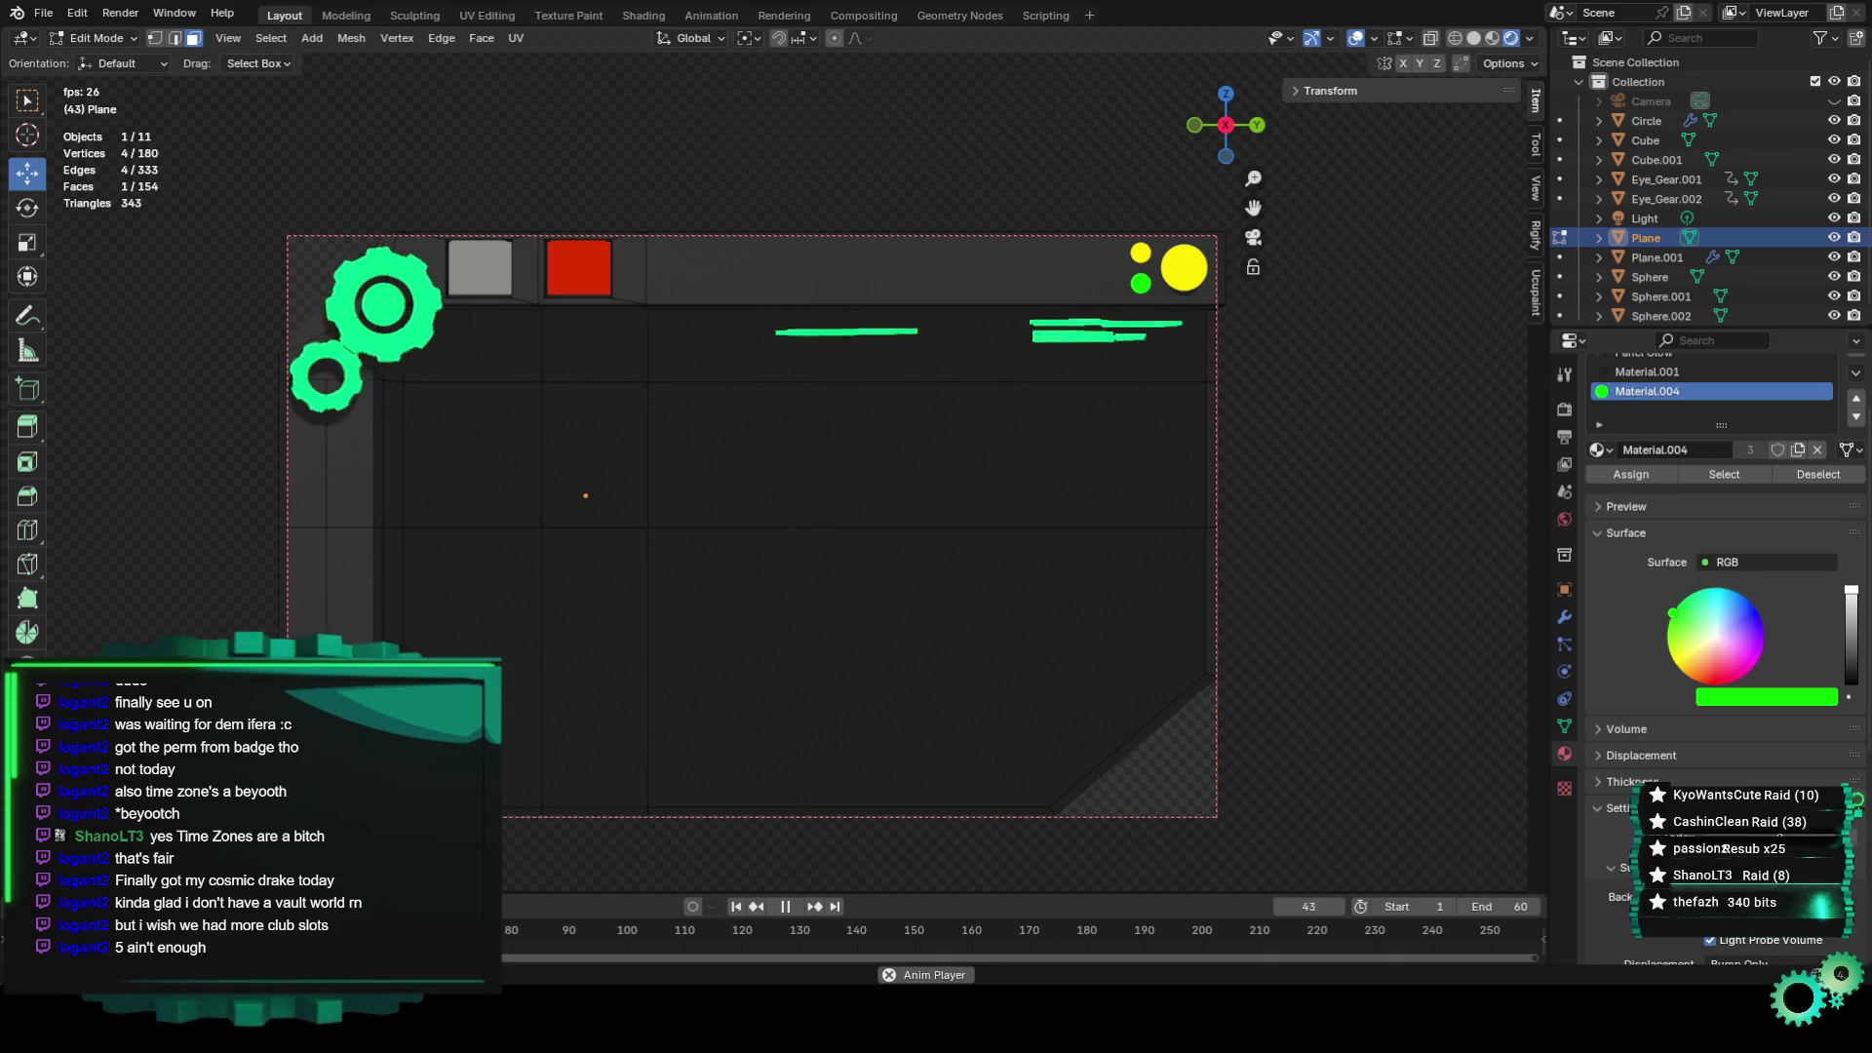
click(120, 13)
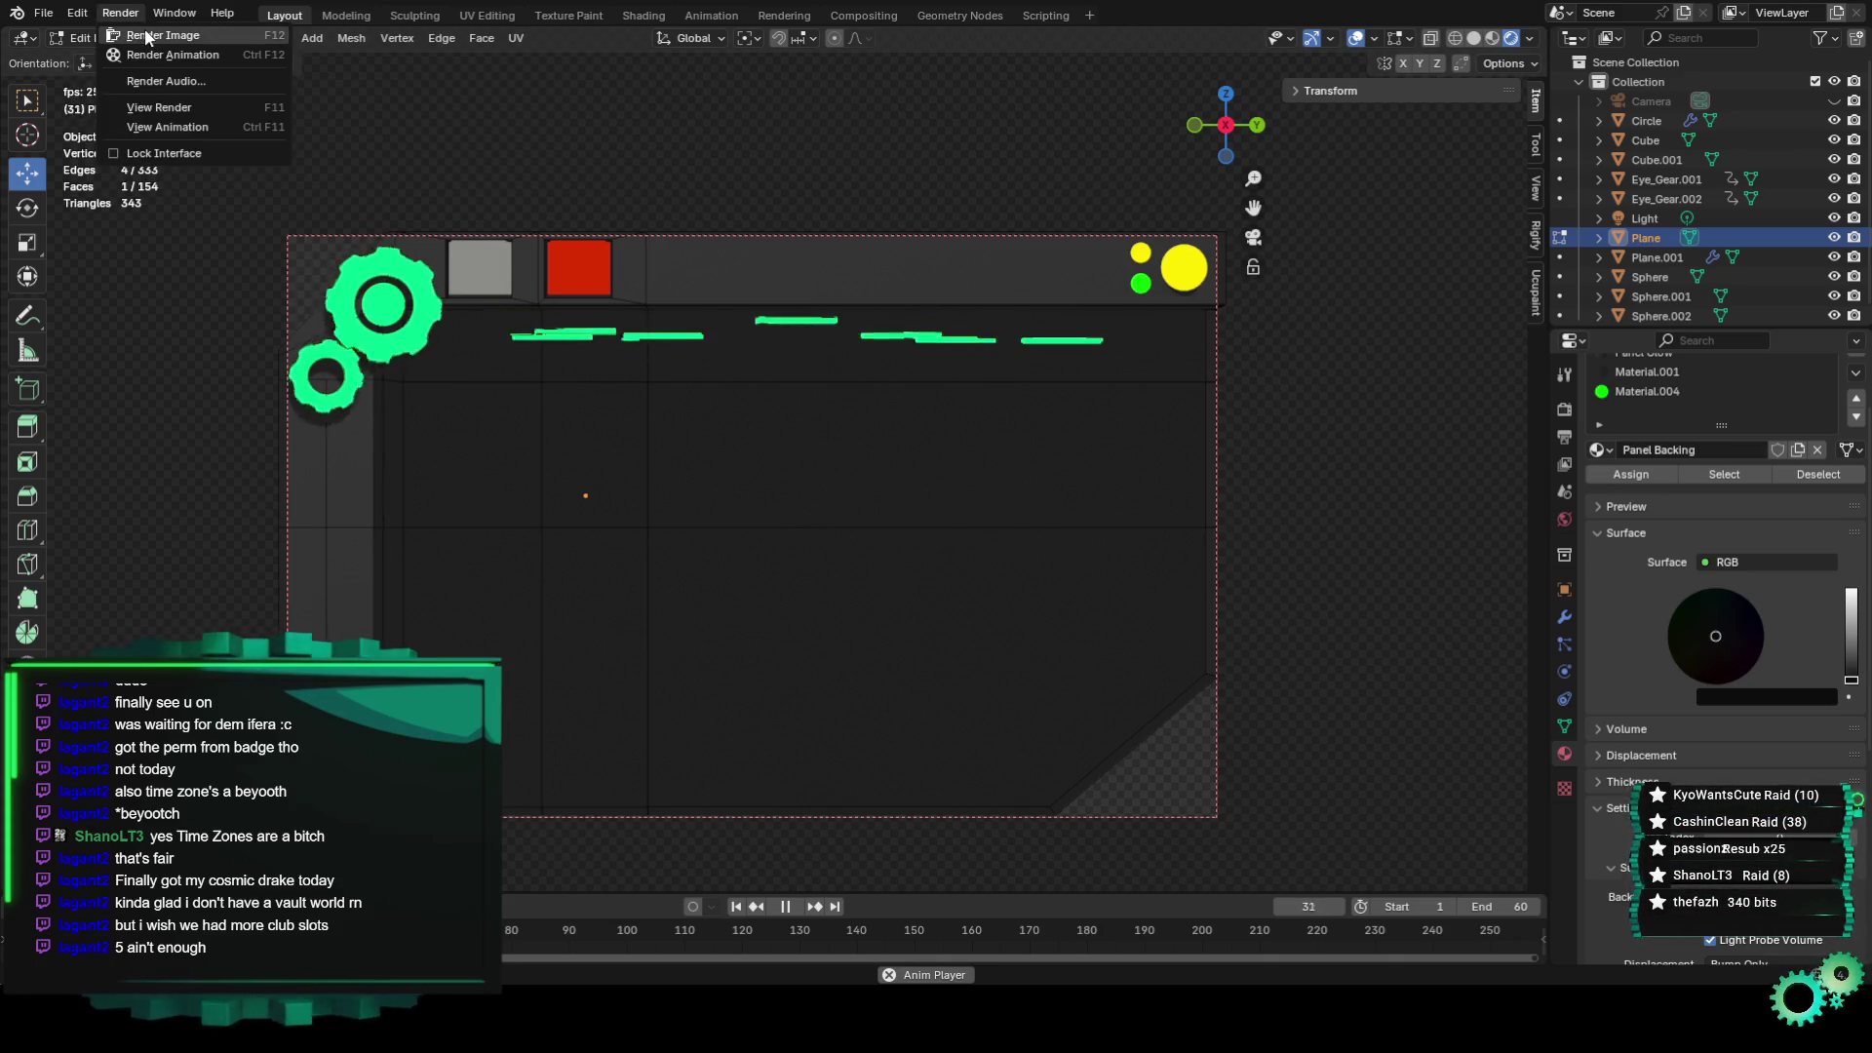
key(space)
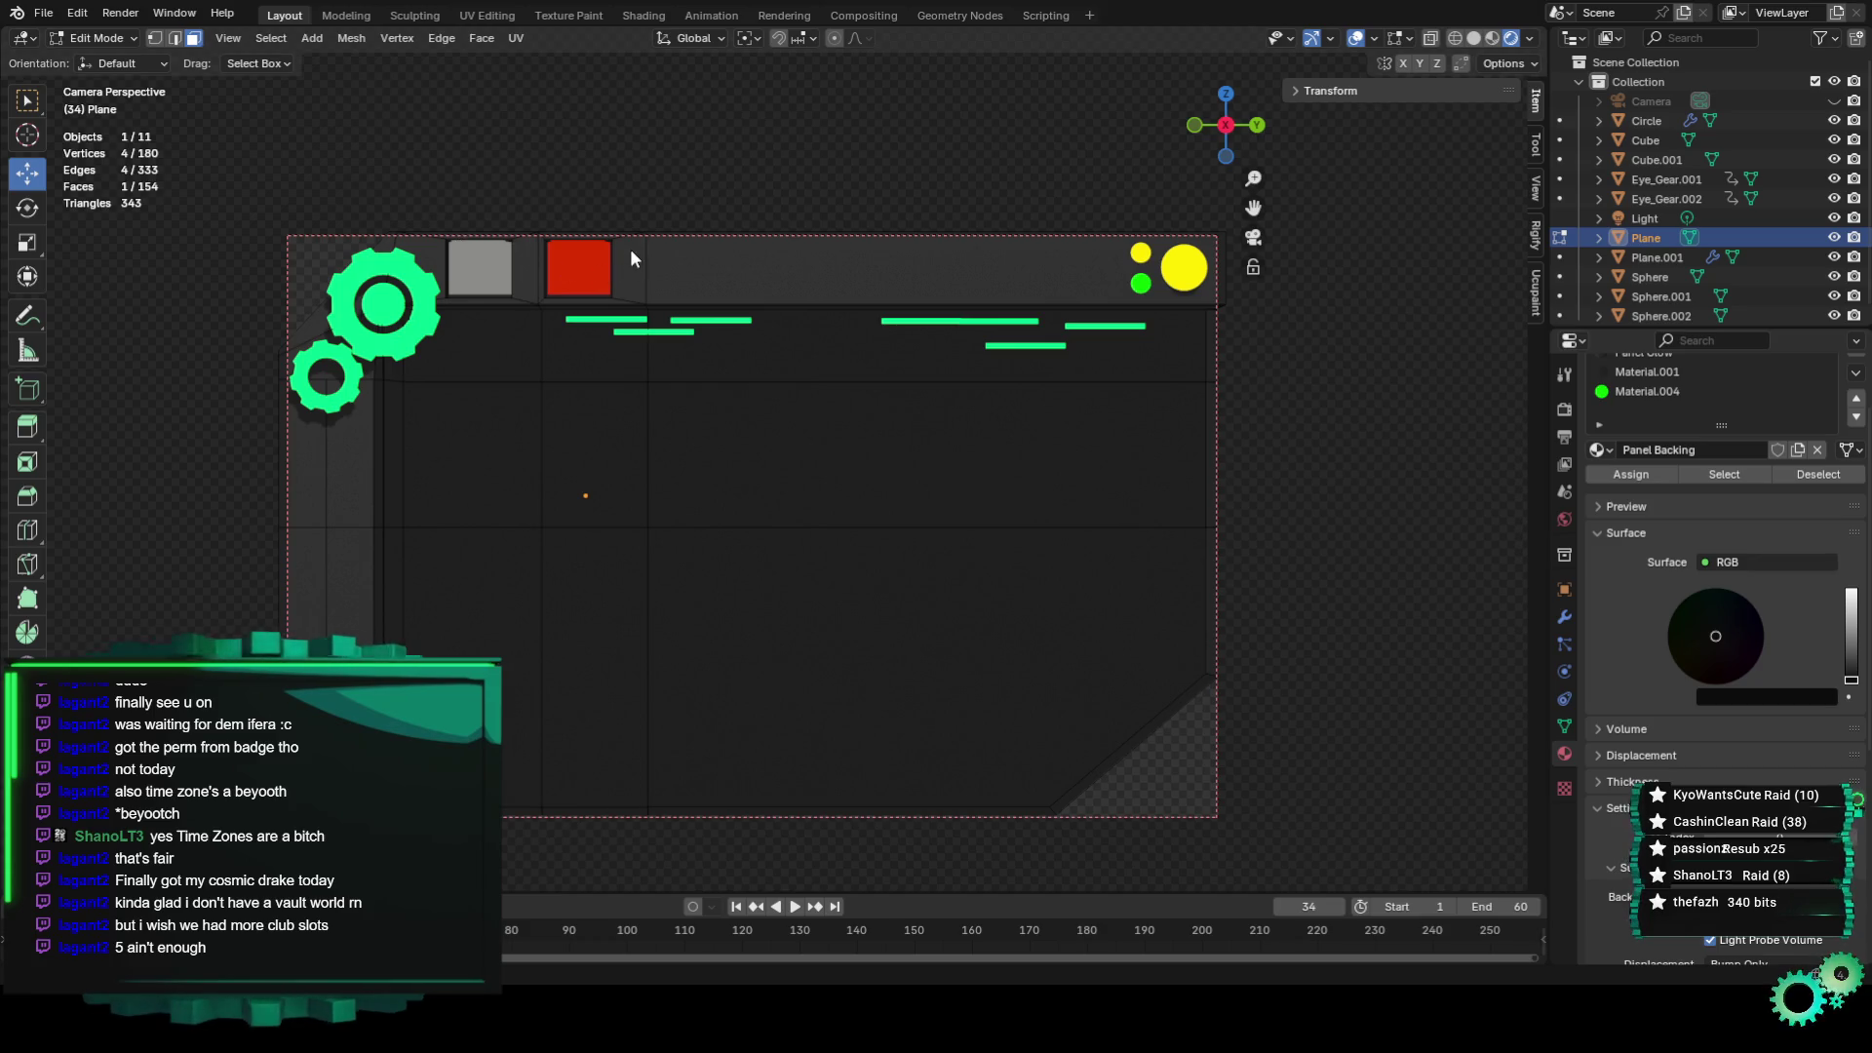
key(space)
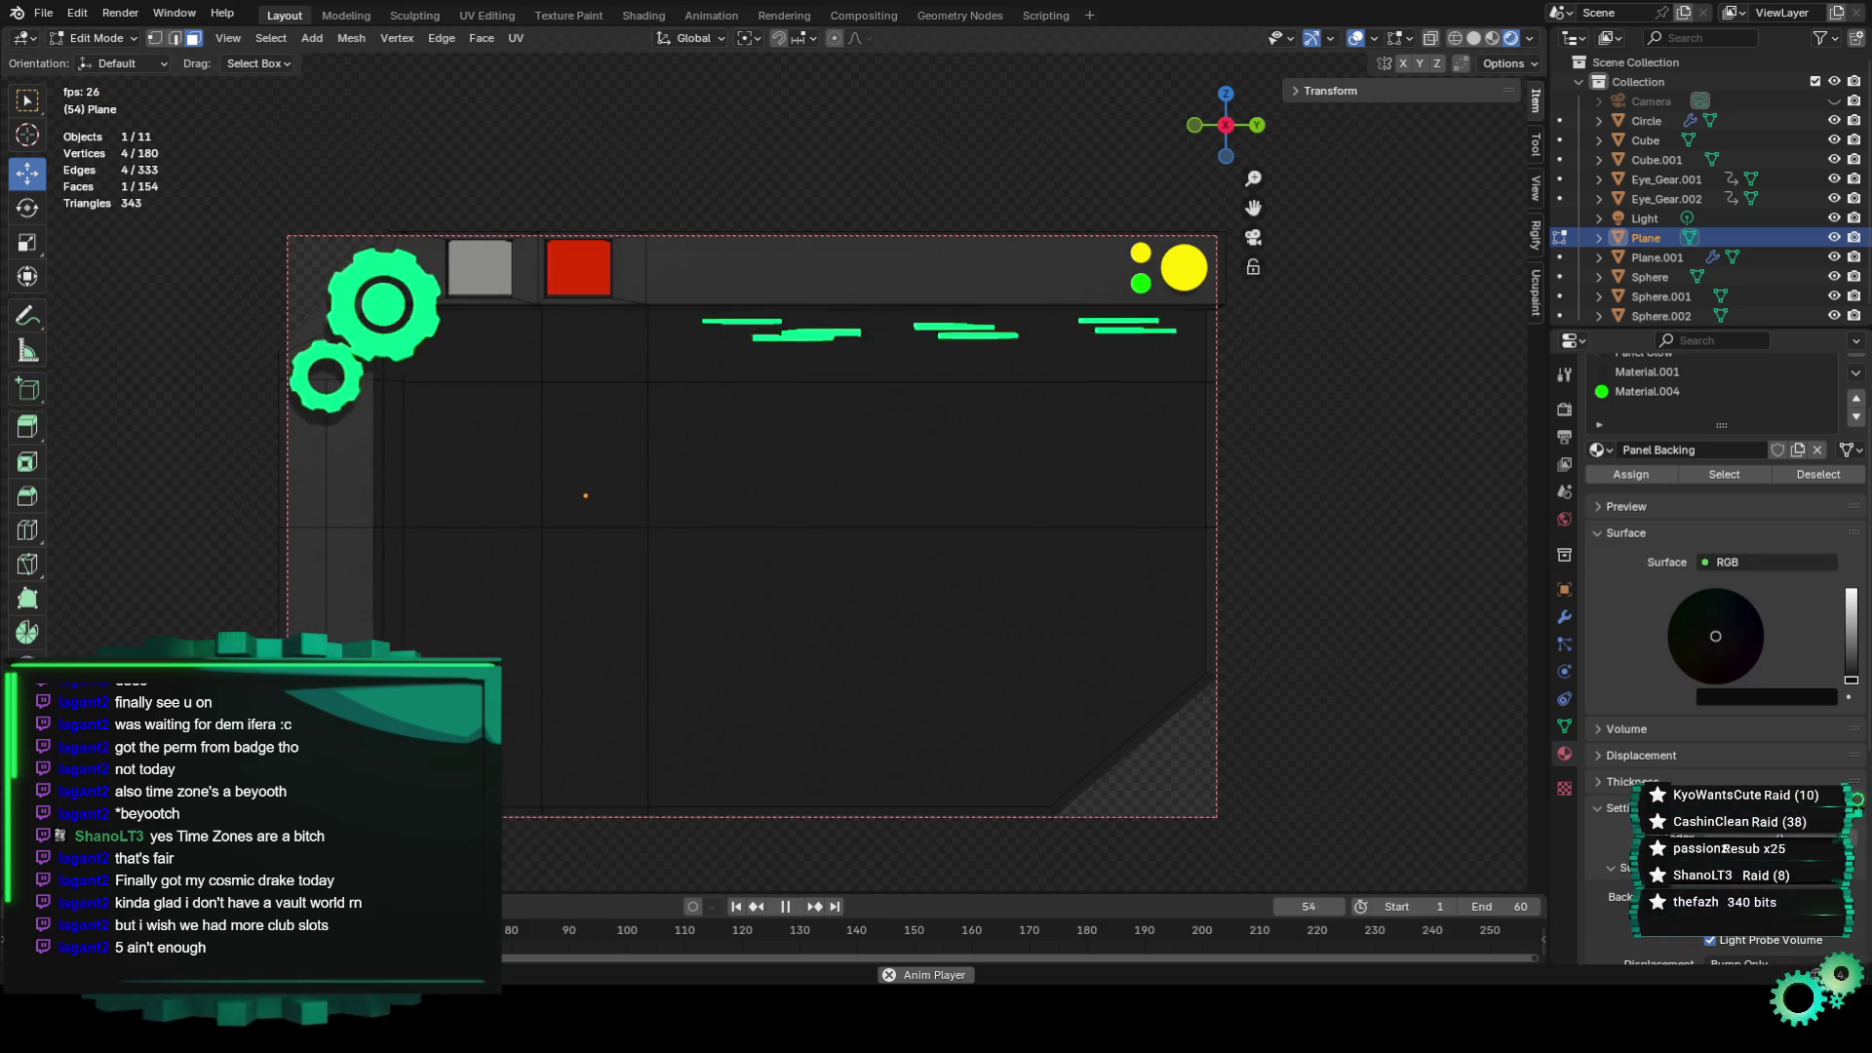
Change the Material.004 slot to Material.007 and compare it with the Material.001 slot.
click(1657, 391)
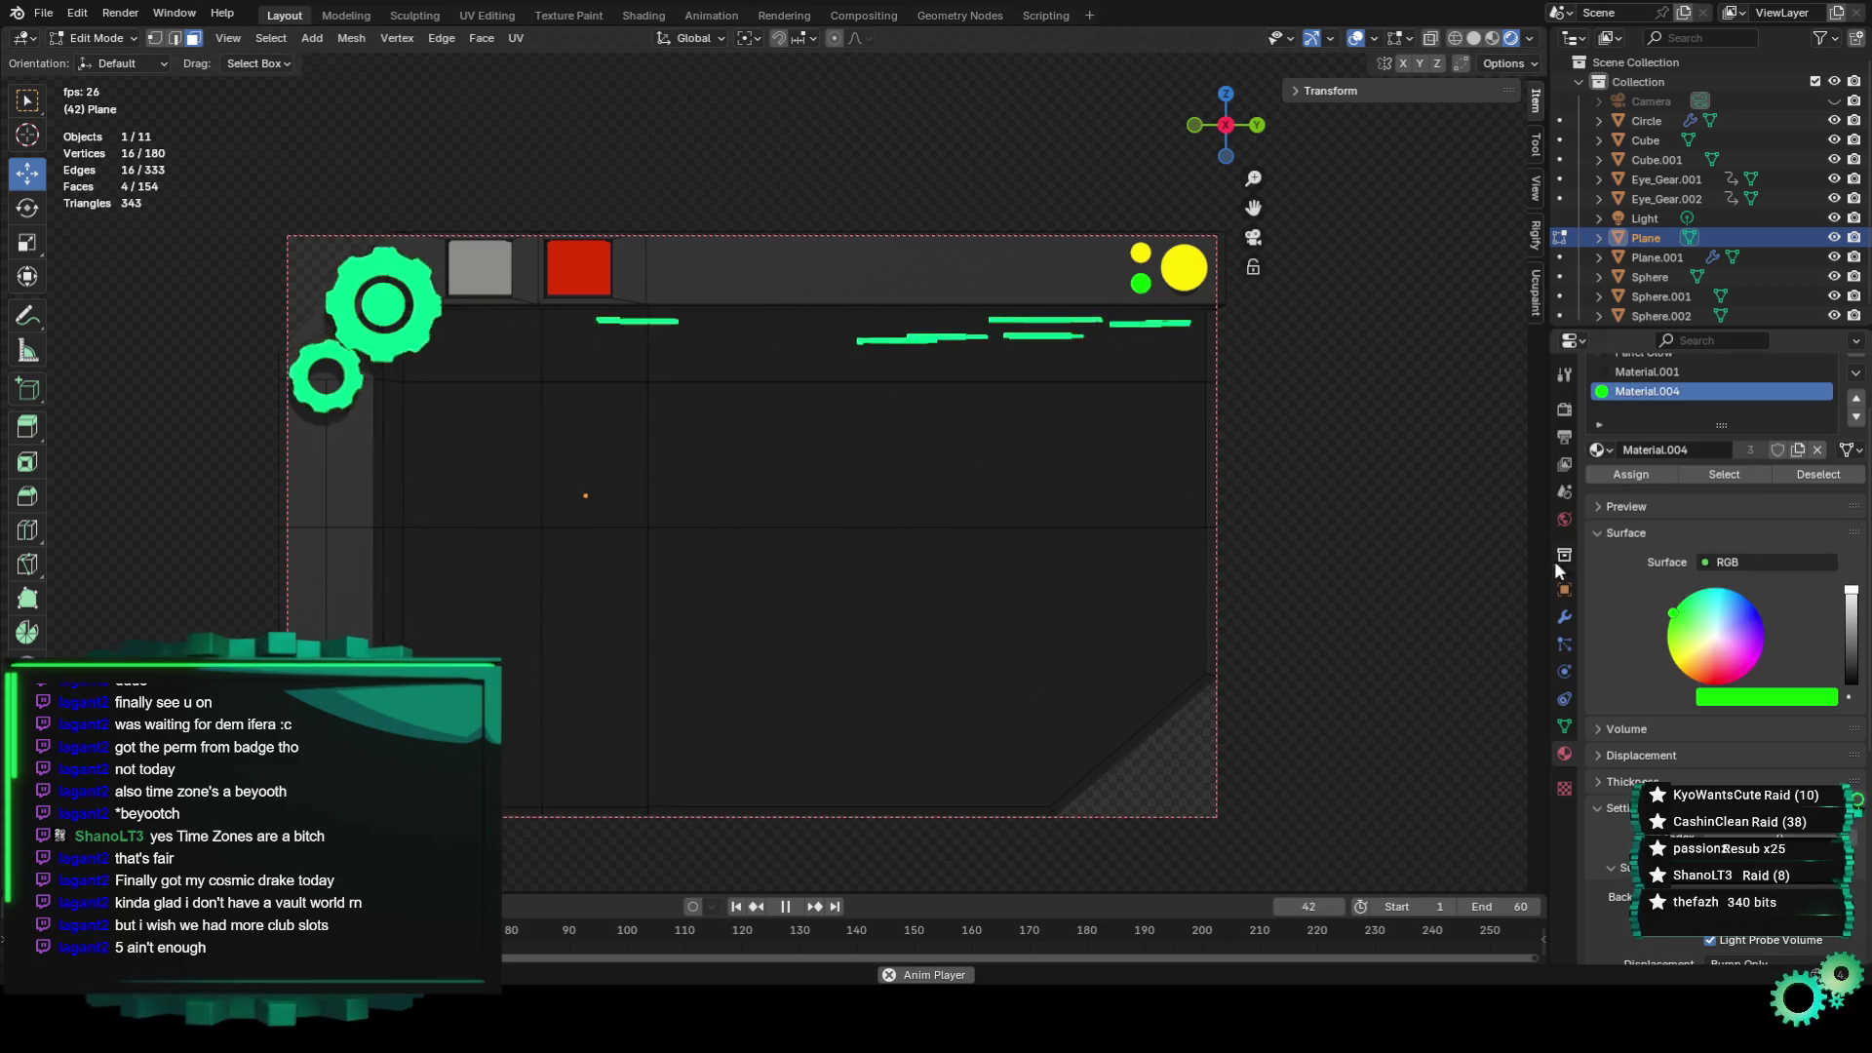
click(1600, 449)
click(1638, 626)
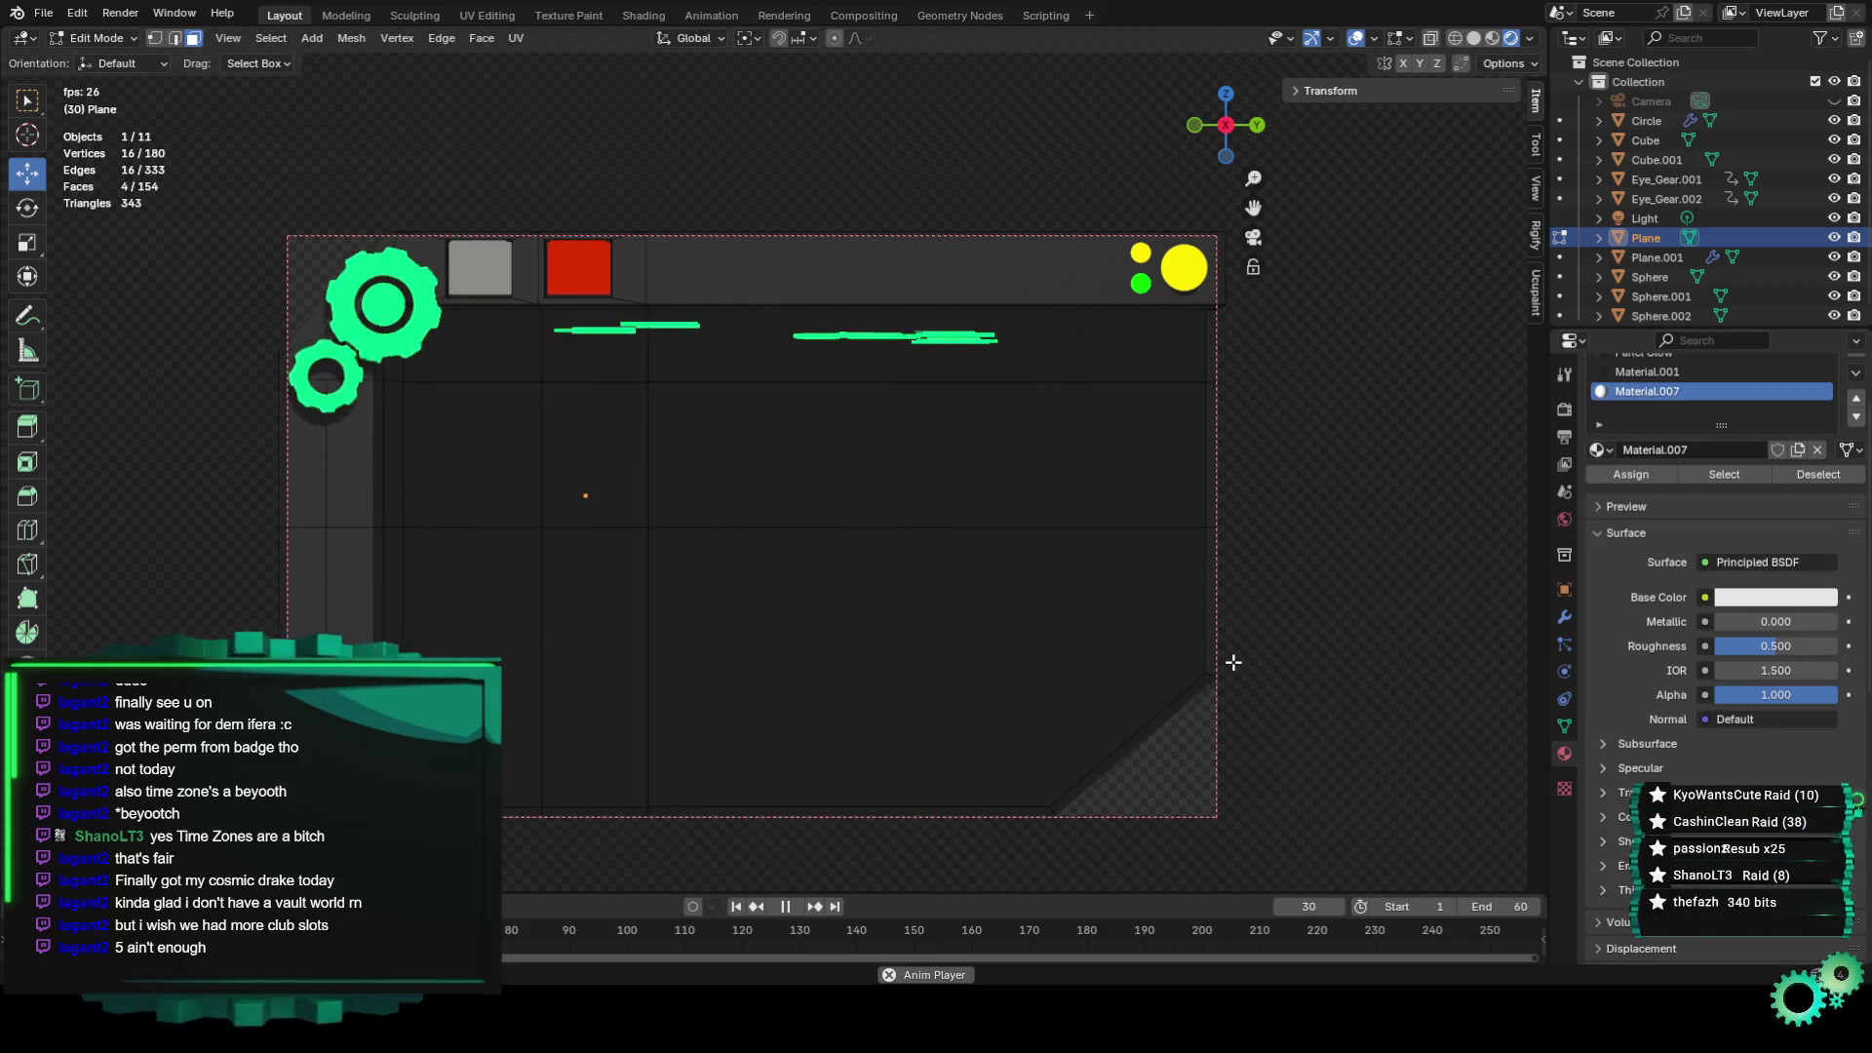
click(1620, 392)
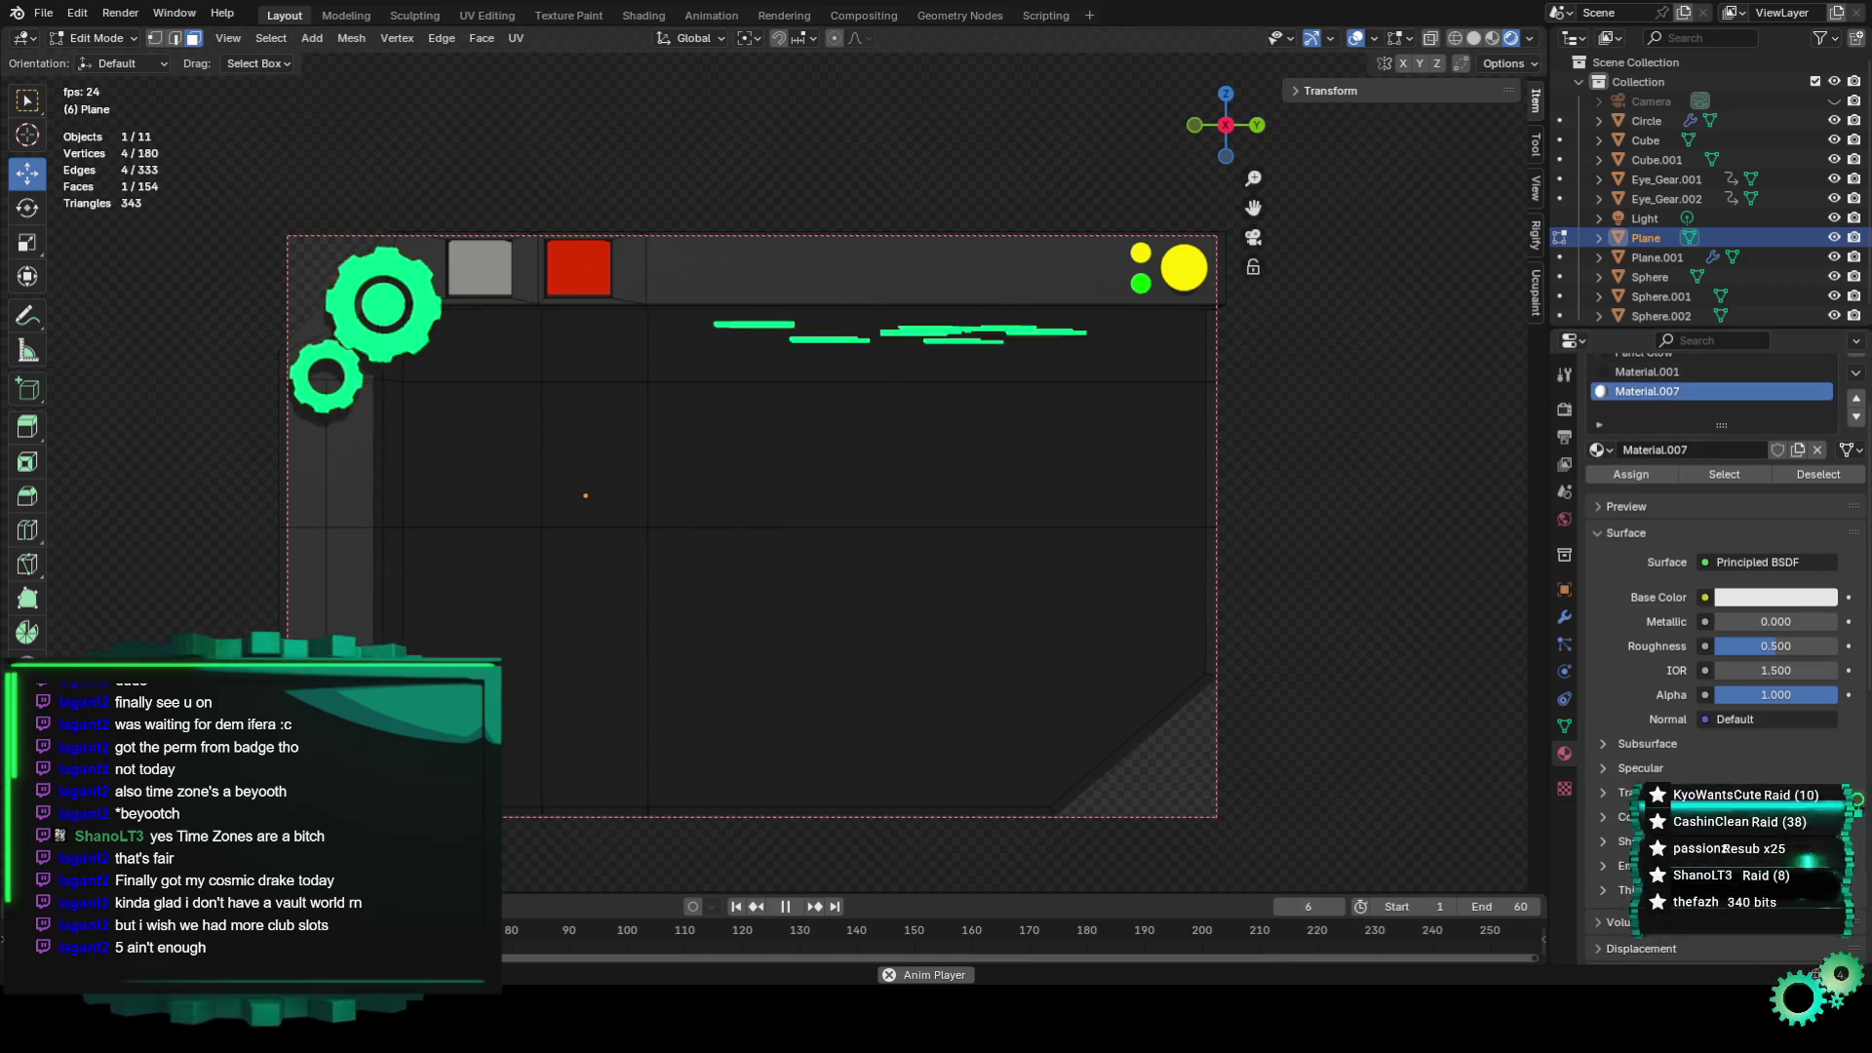
click(1665, 377)
click(1669, 394)
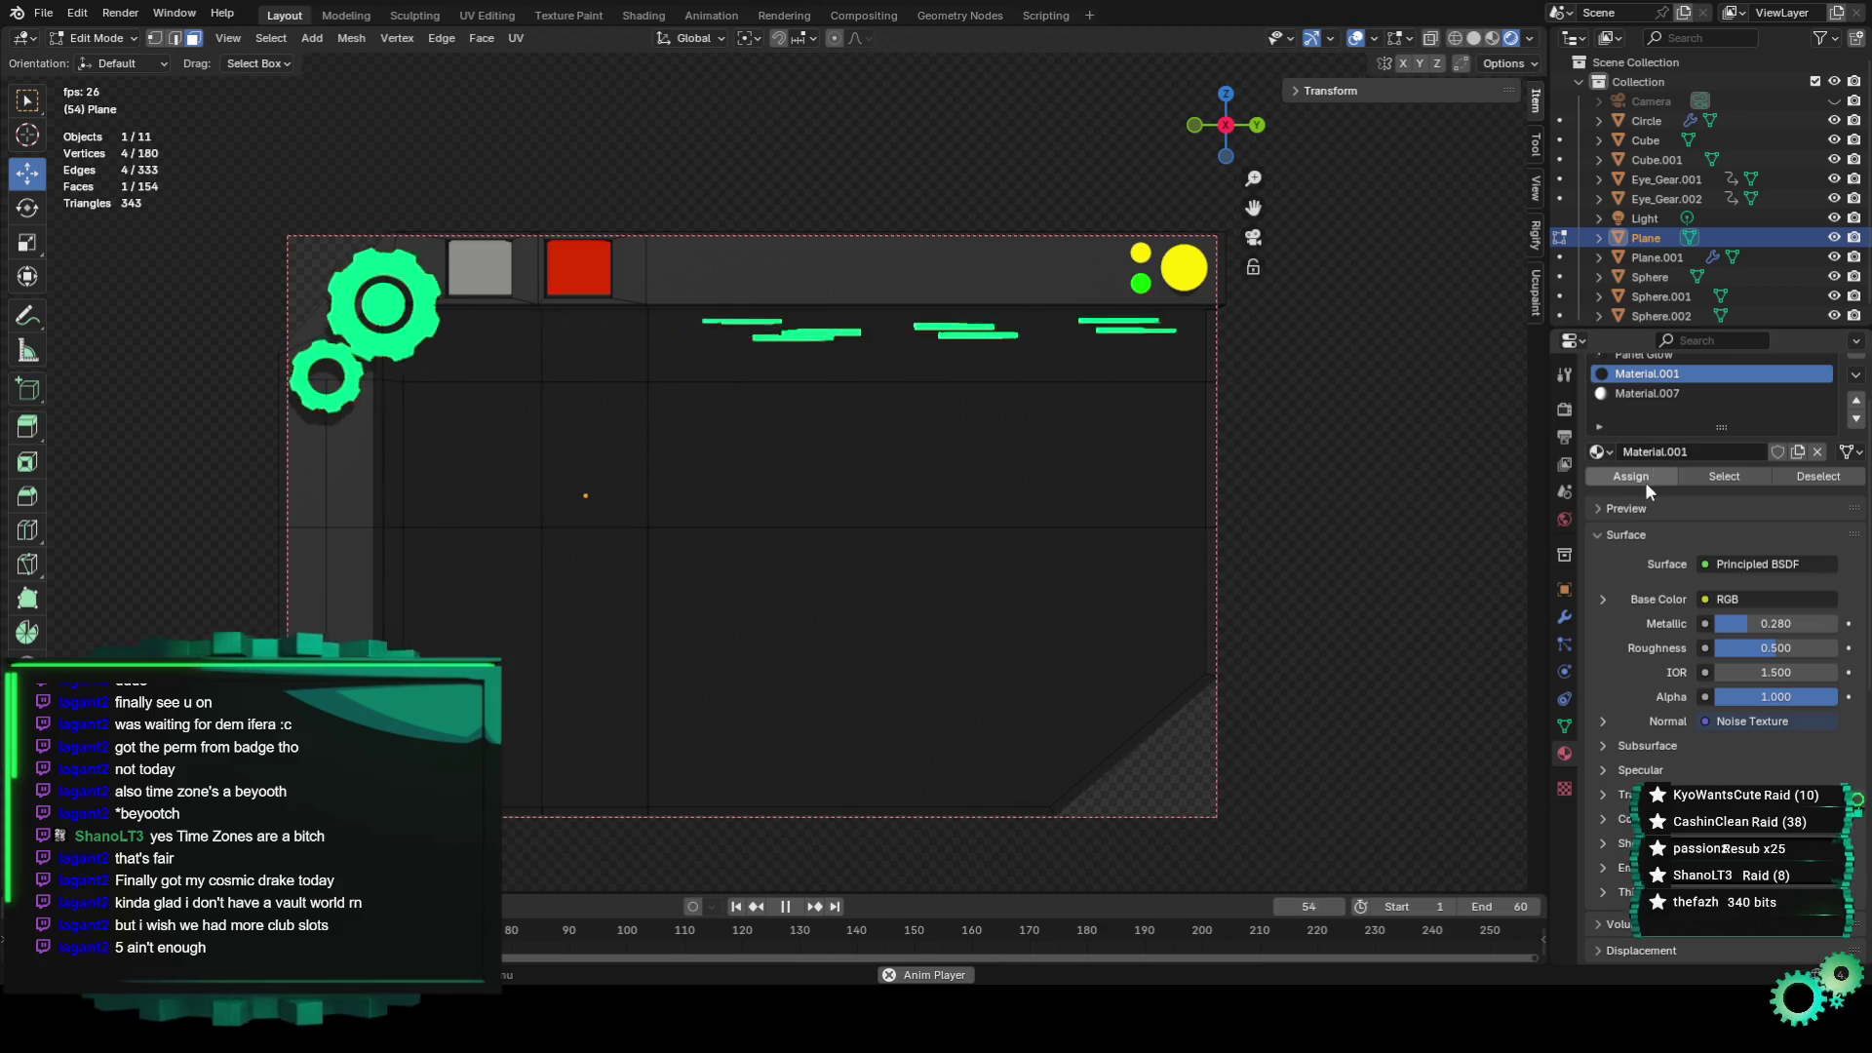
Add a new material slot, trying red Material.005 and yellow Material.002 before green Eye_Light.
ctrl+scroll(1716, 385, up, 1)
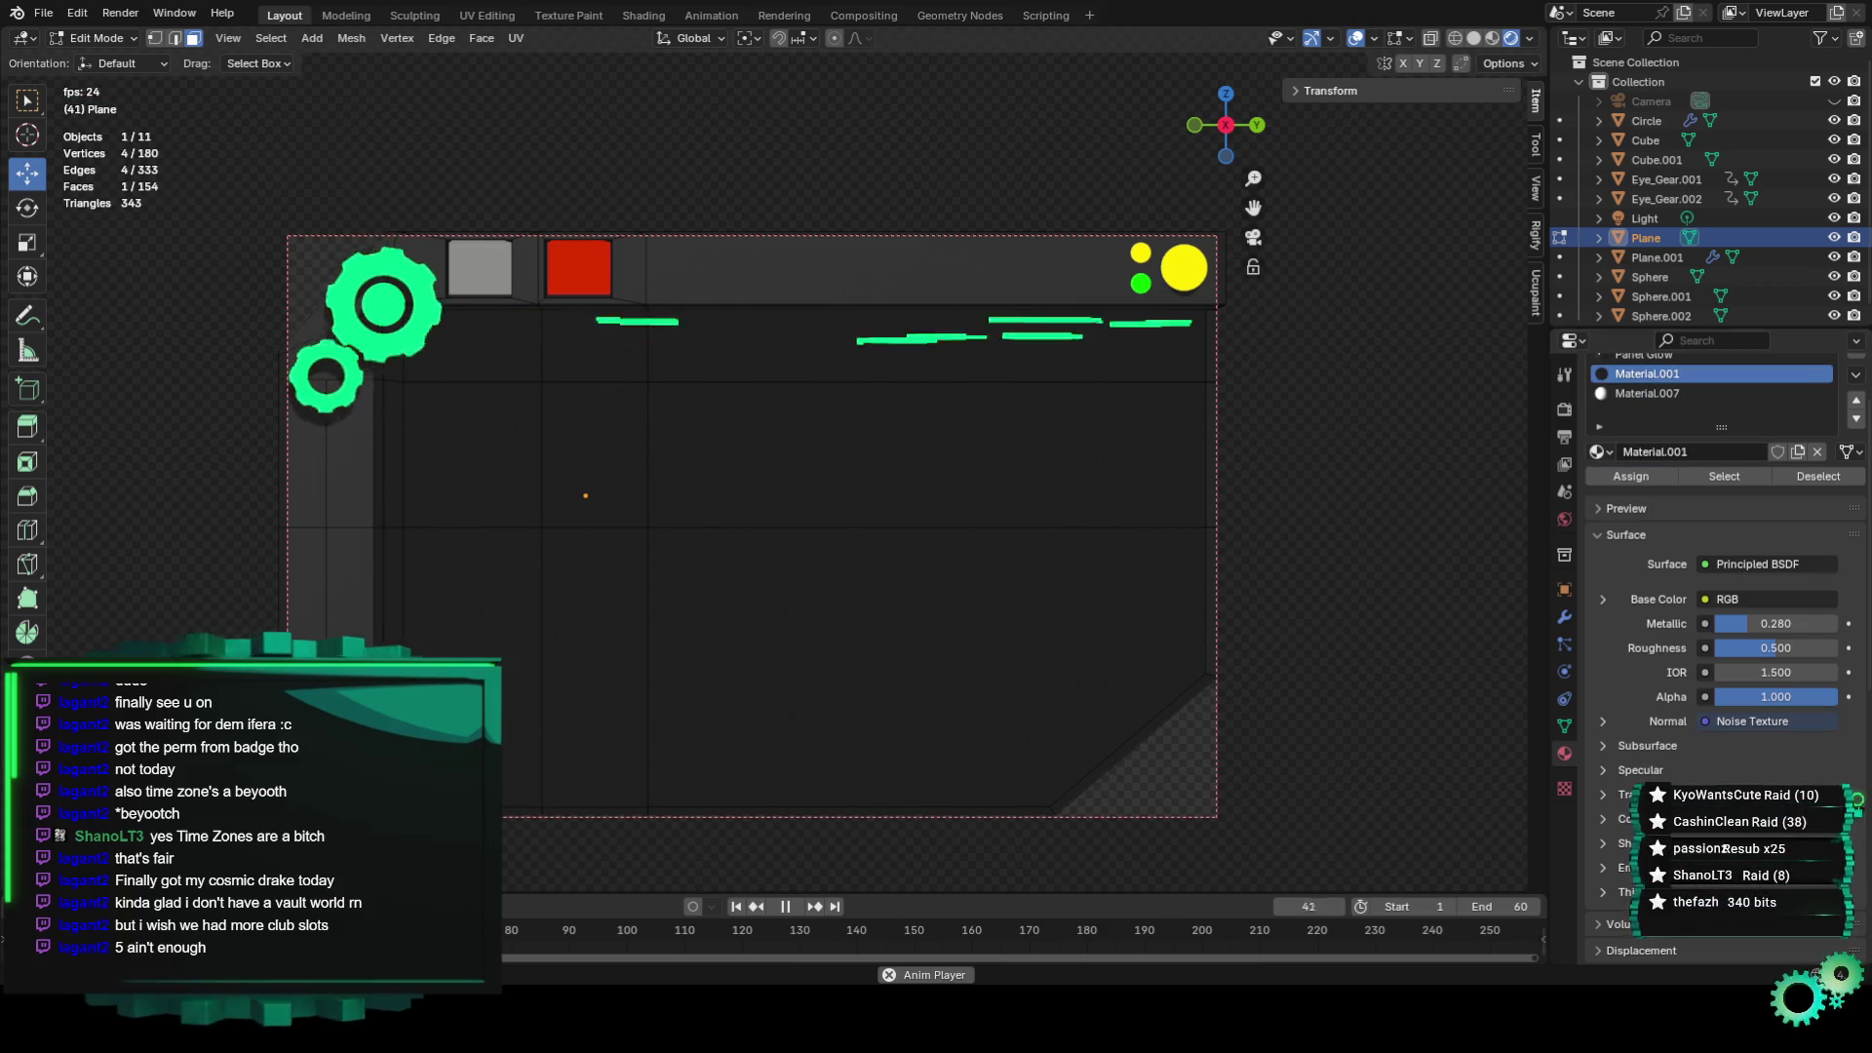
ctrl+scroll(1716, 385, up, 2)
ctrl+scroll(1646, 420, down, 3)
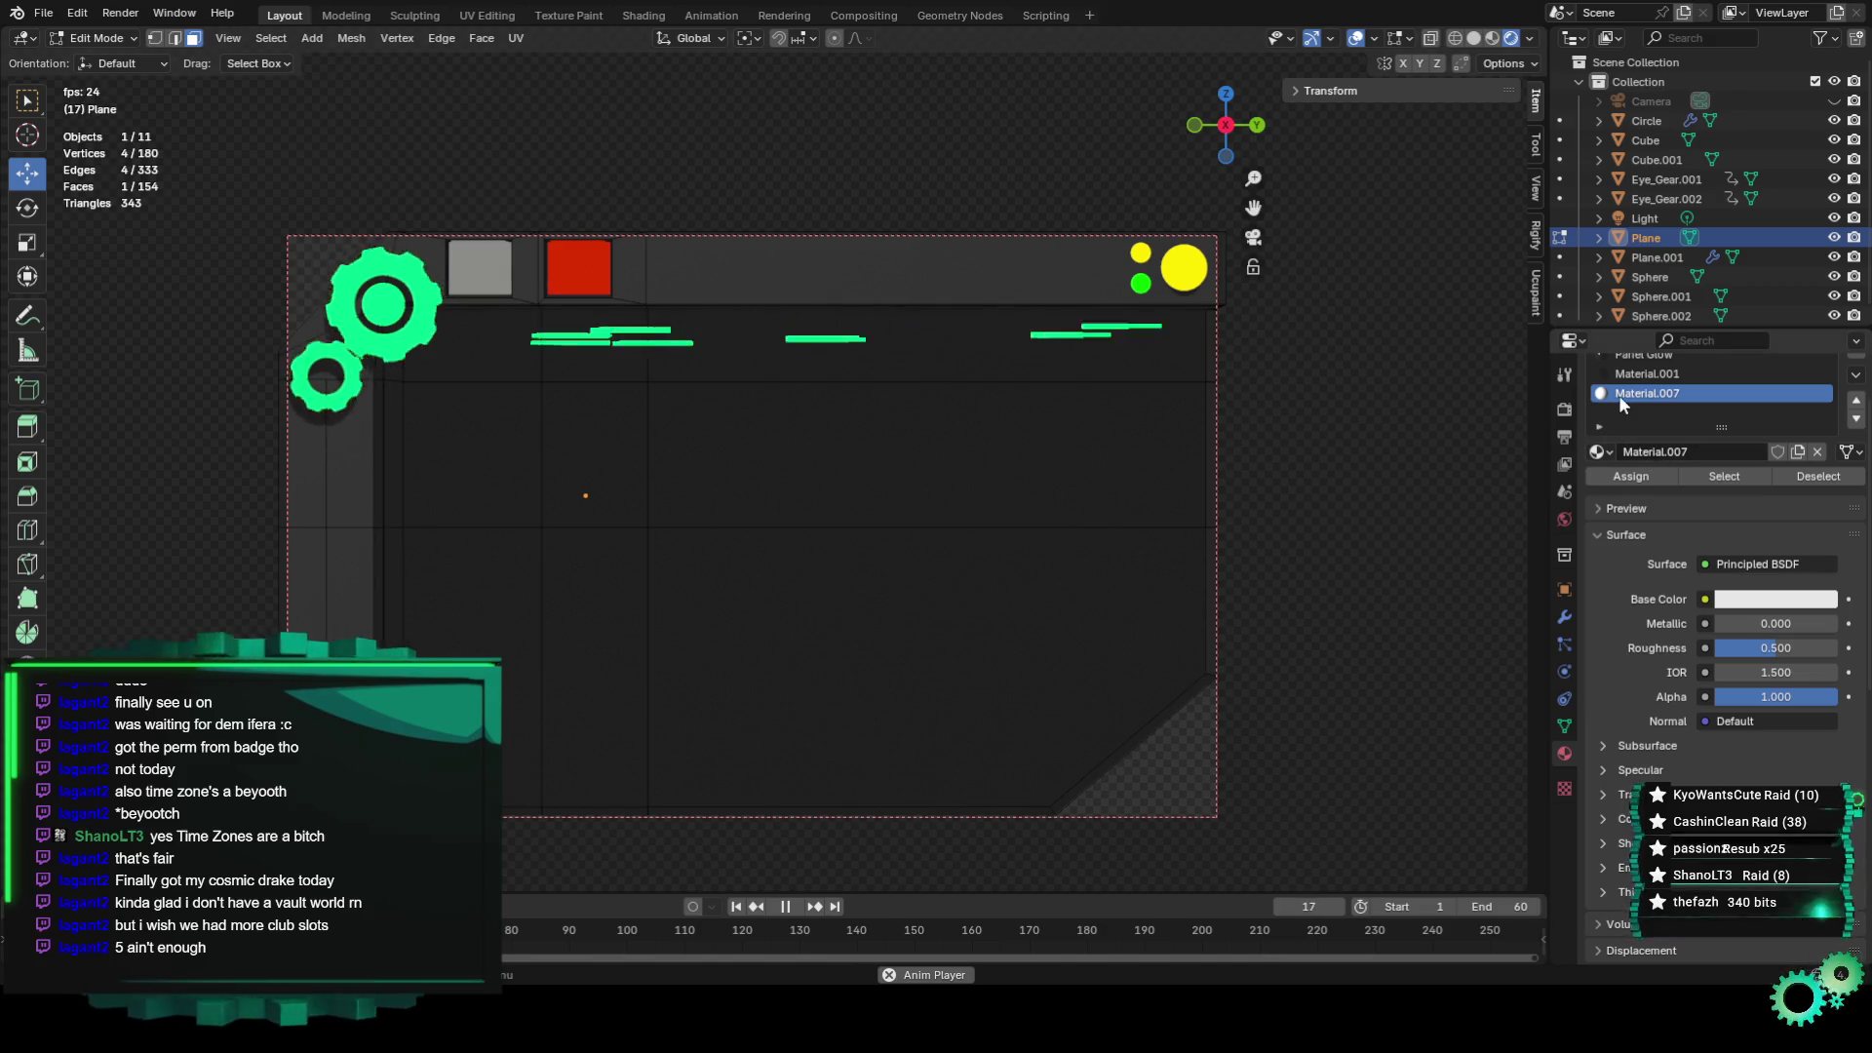
scroll(1629, 402, up, 2)
click(1858, 405)
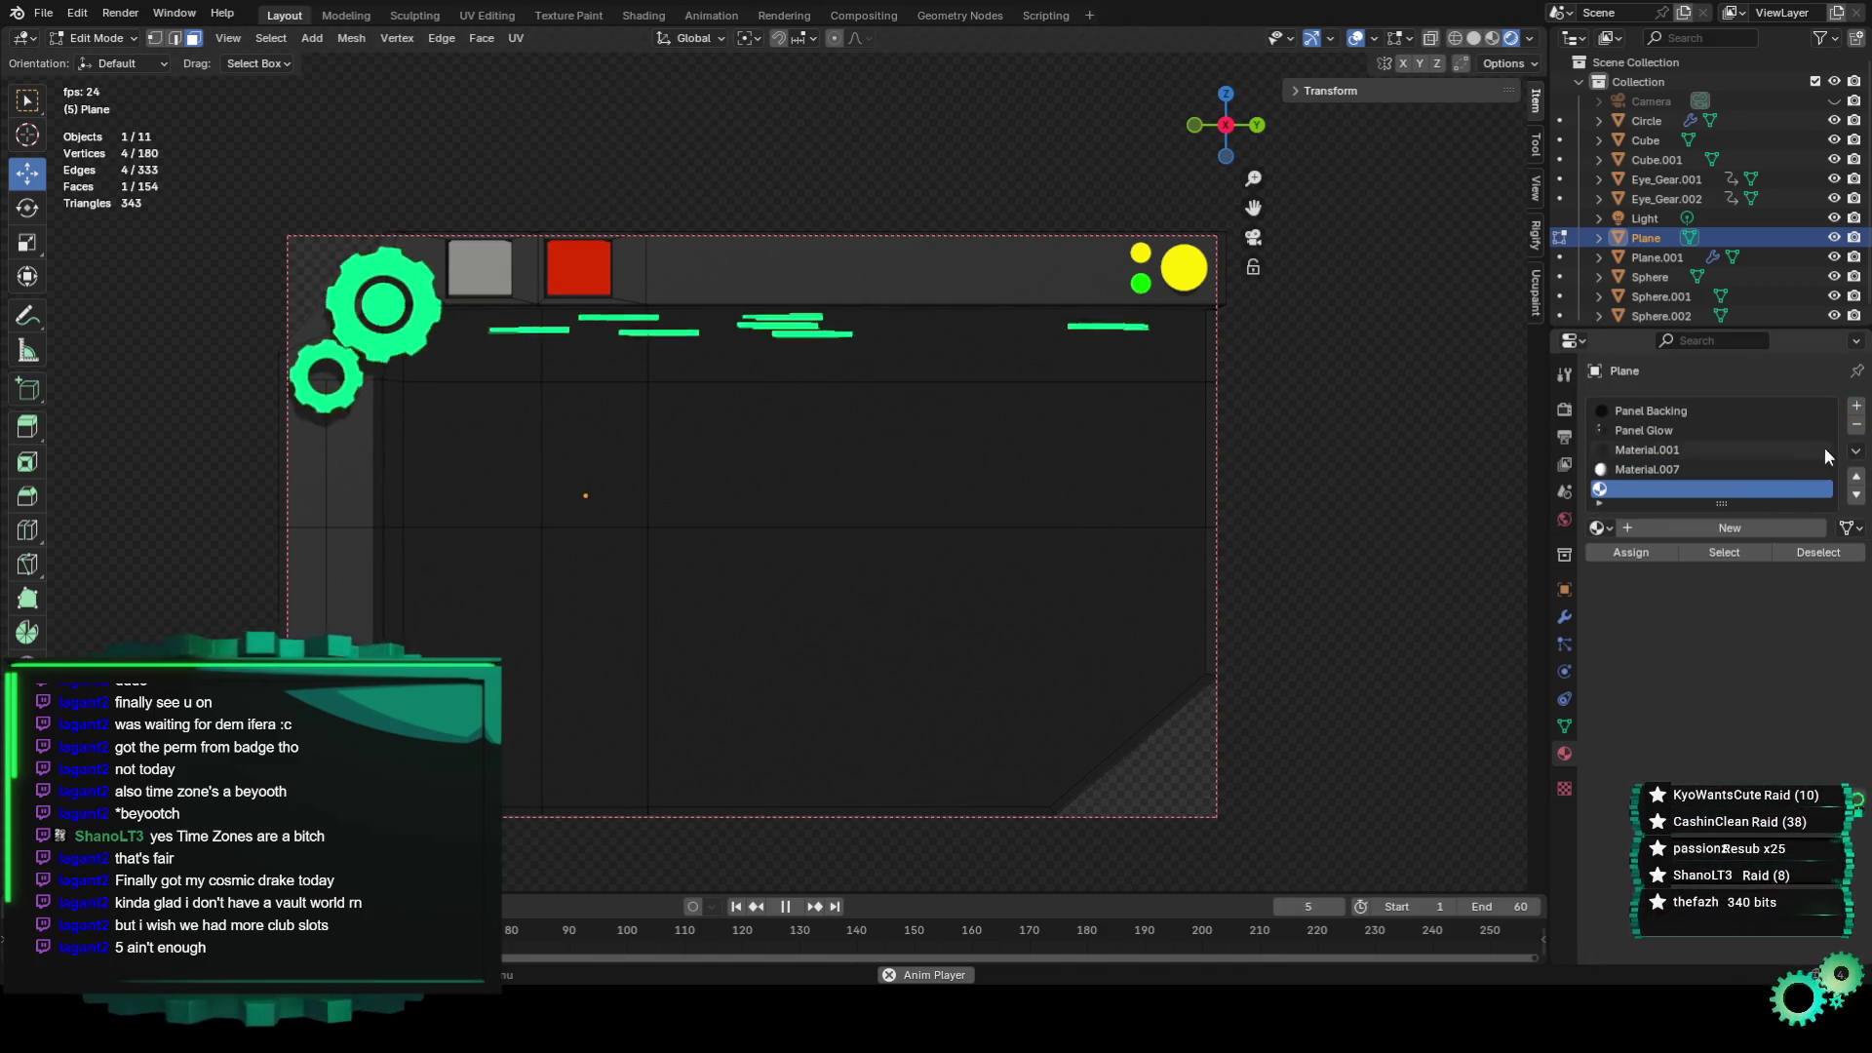
click(1641, 520)
click(1597, 528)
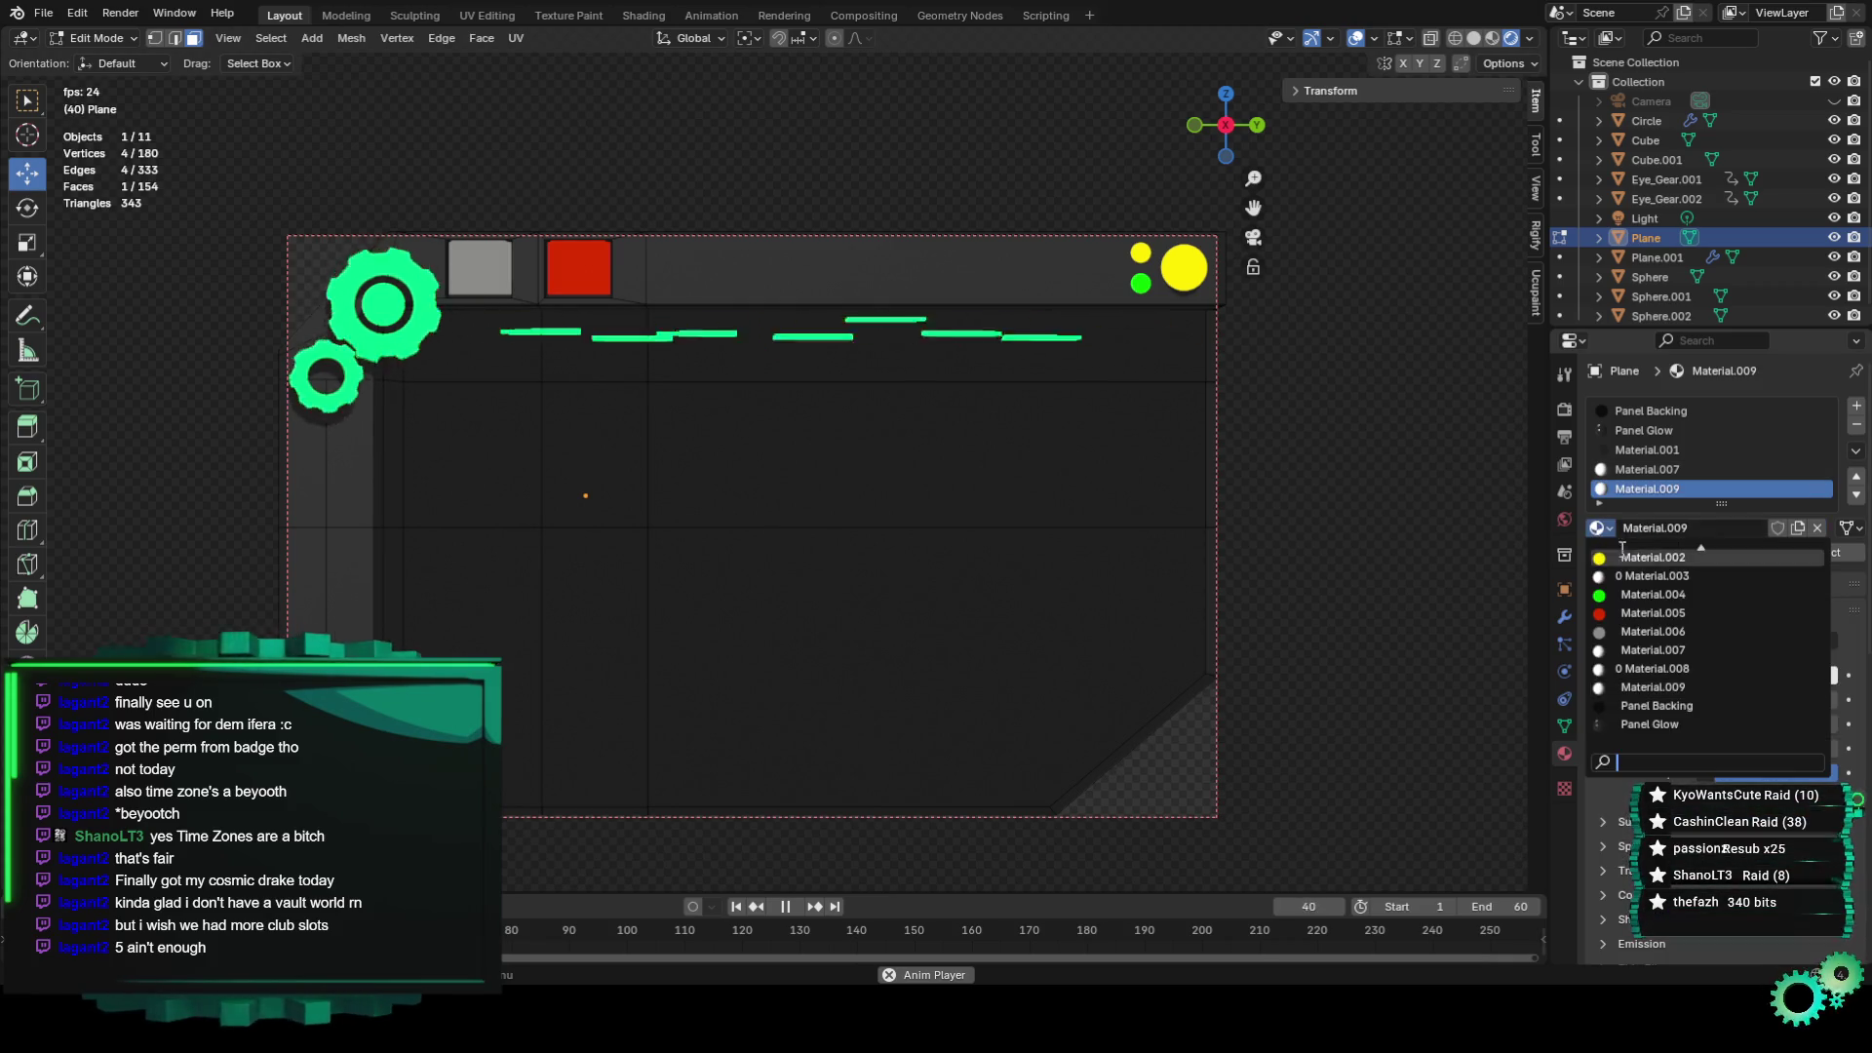
click(1650, 613)
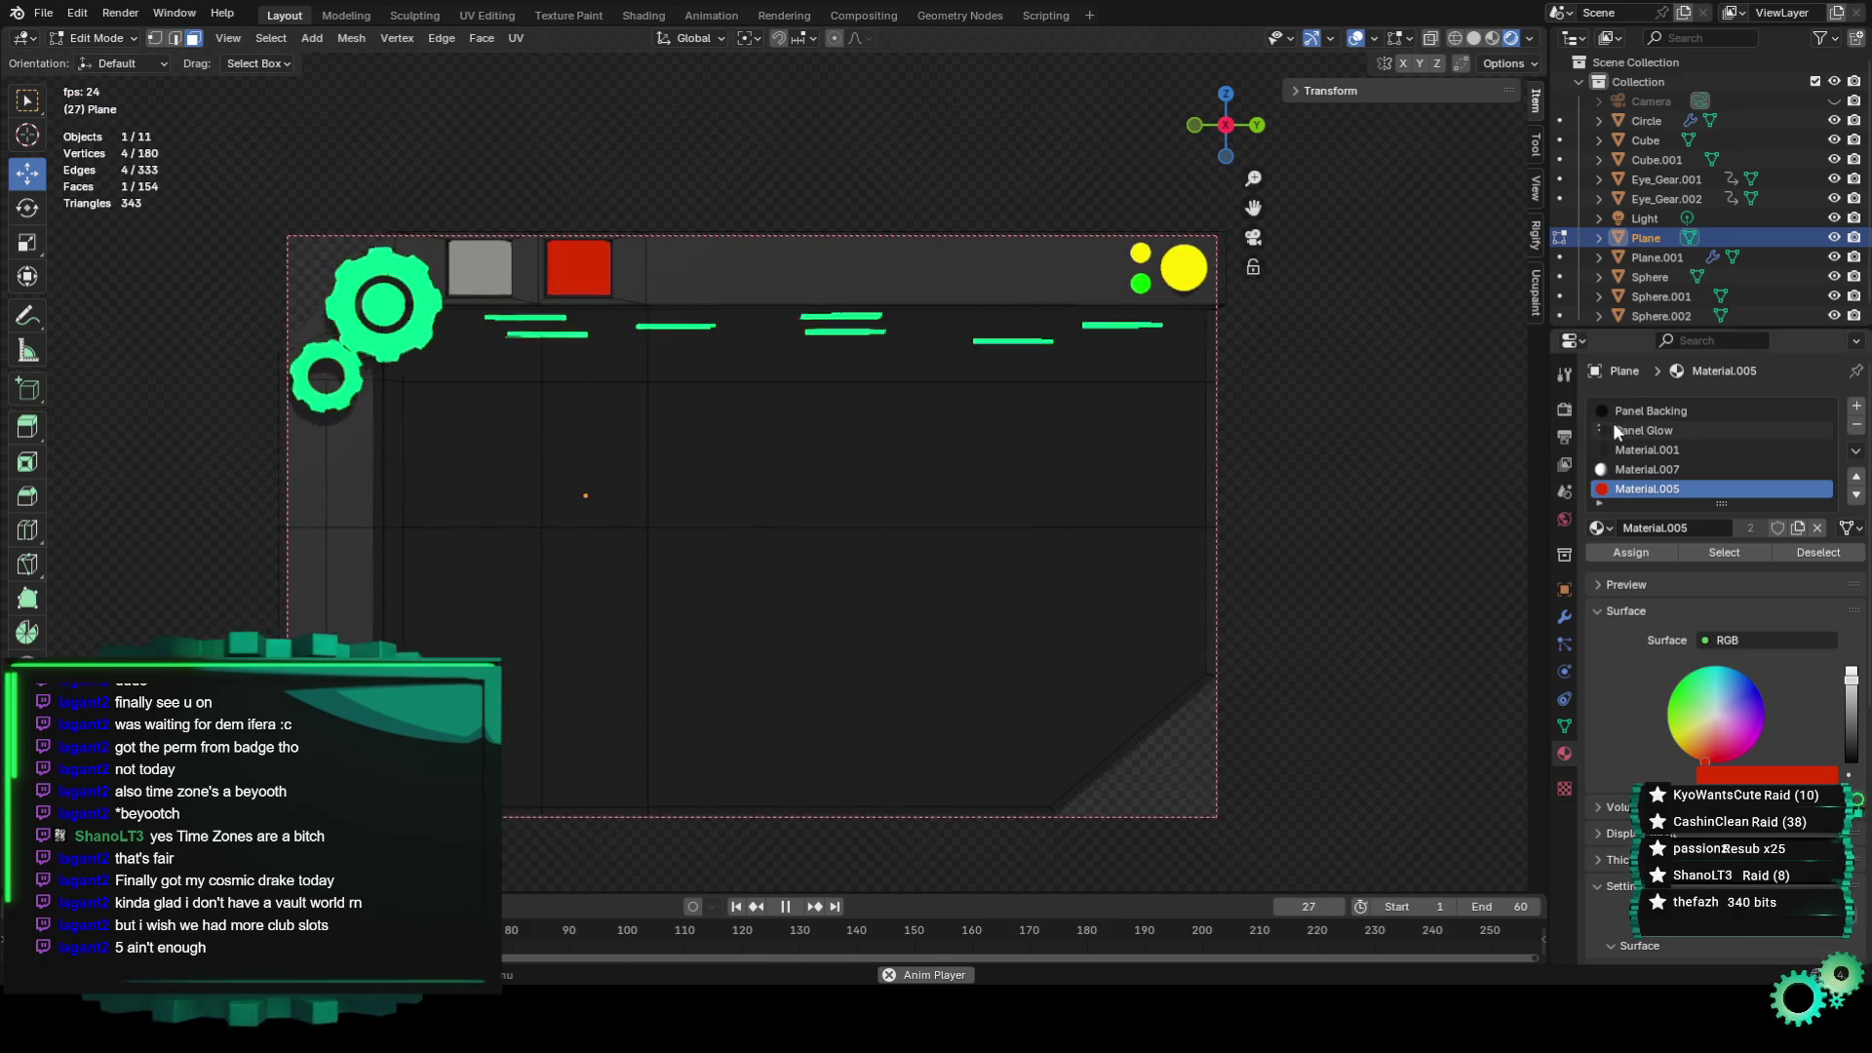
click(1599, 528)
click(1640, 613)
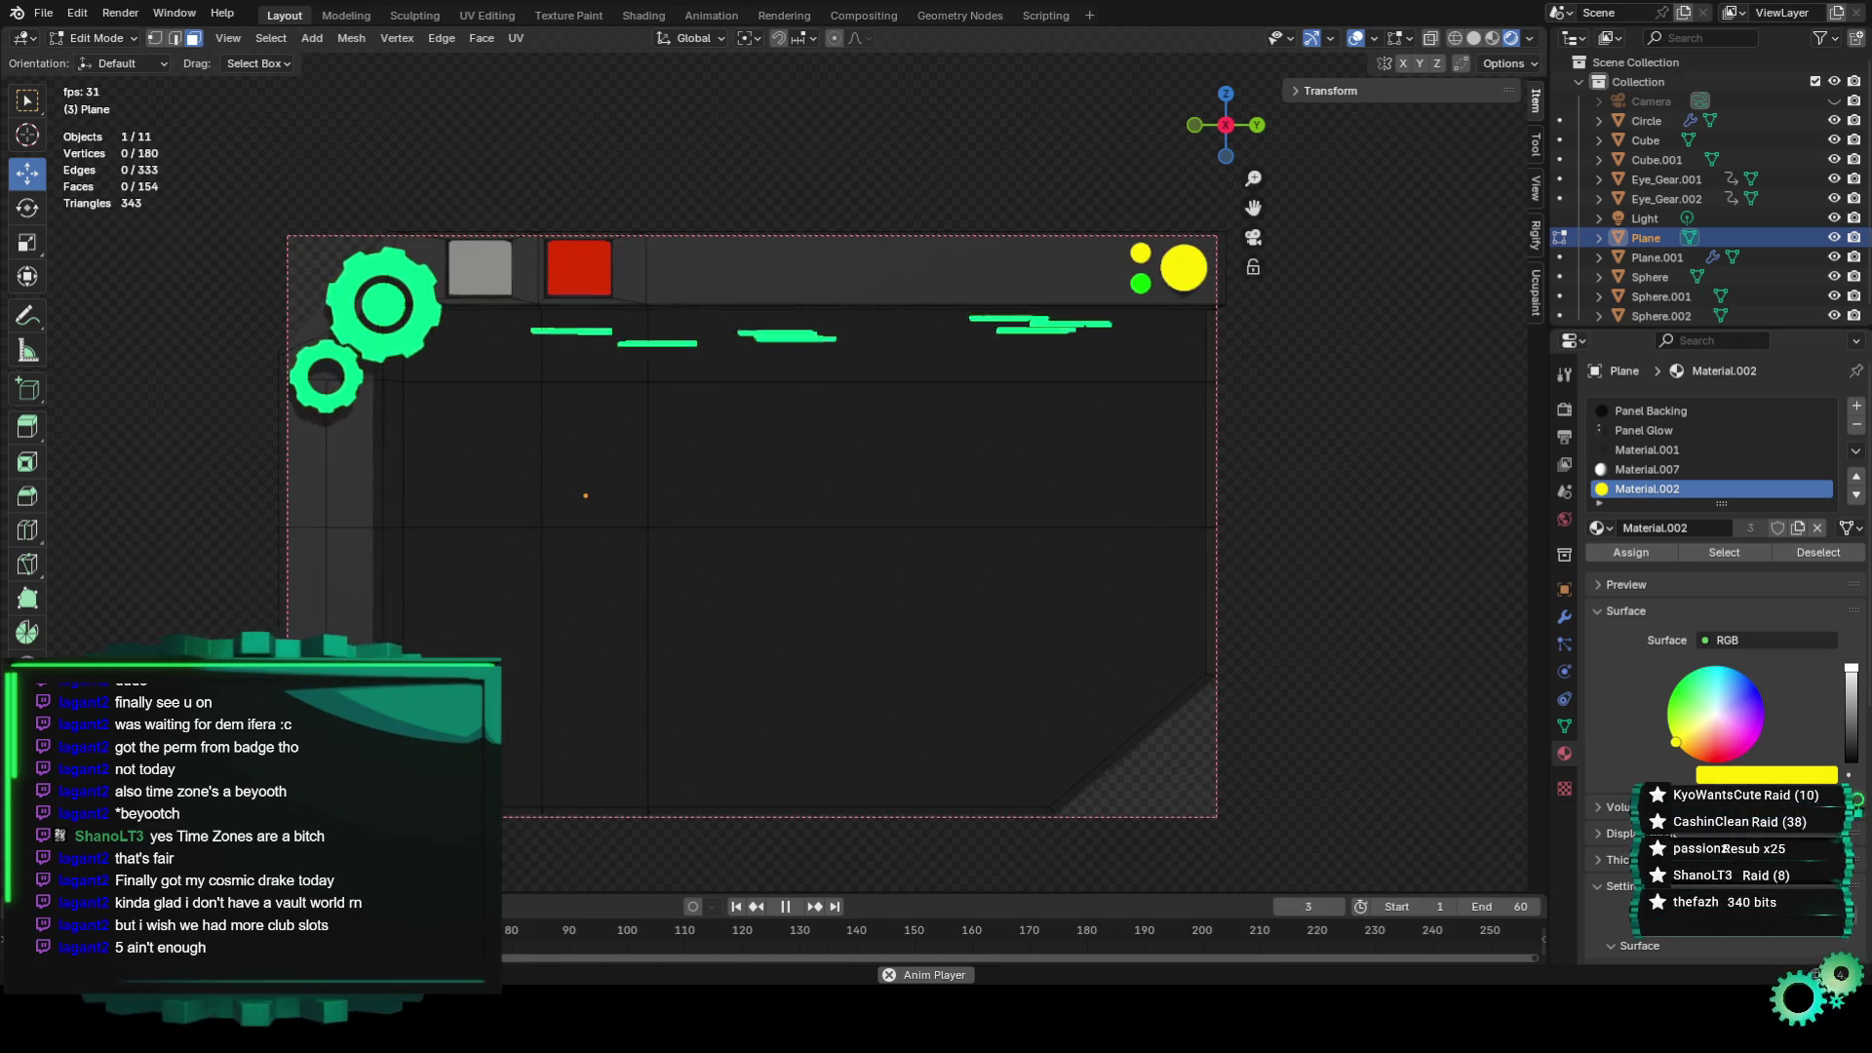
click(1597, 527)
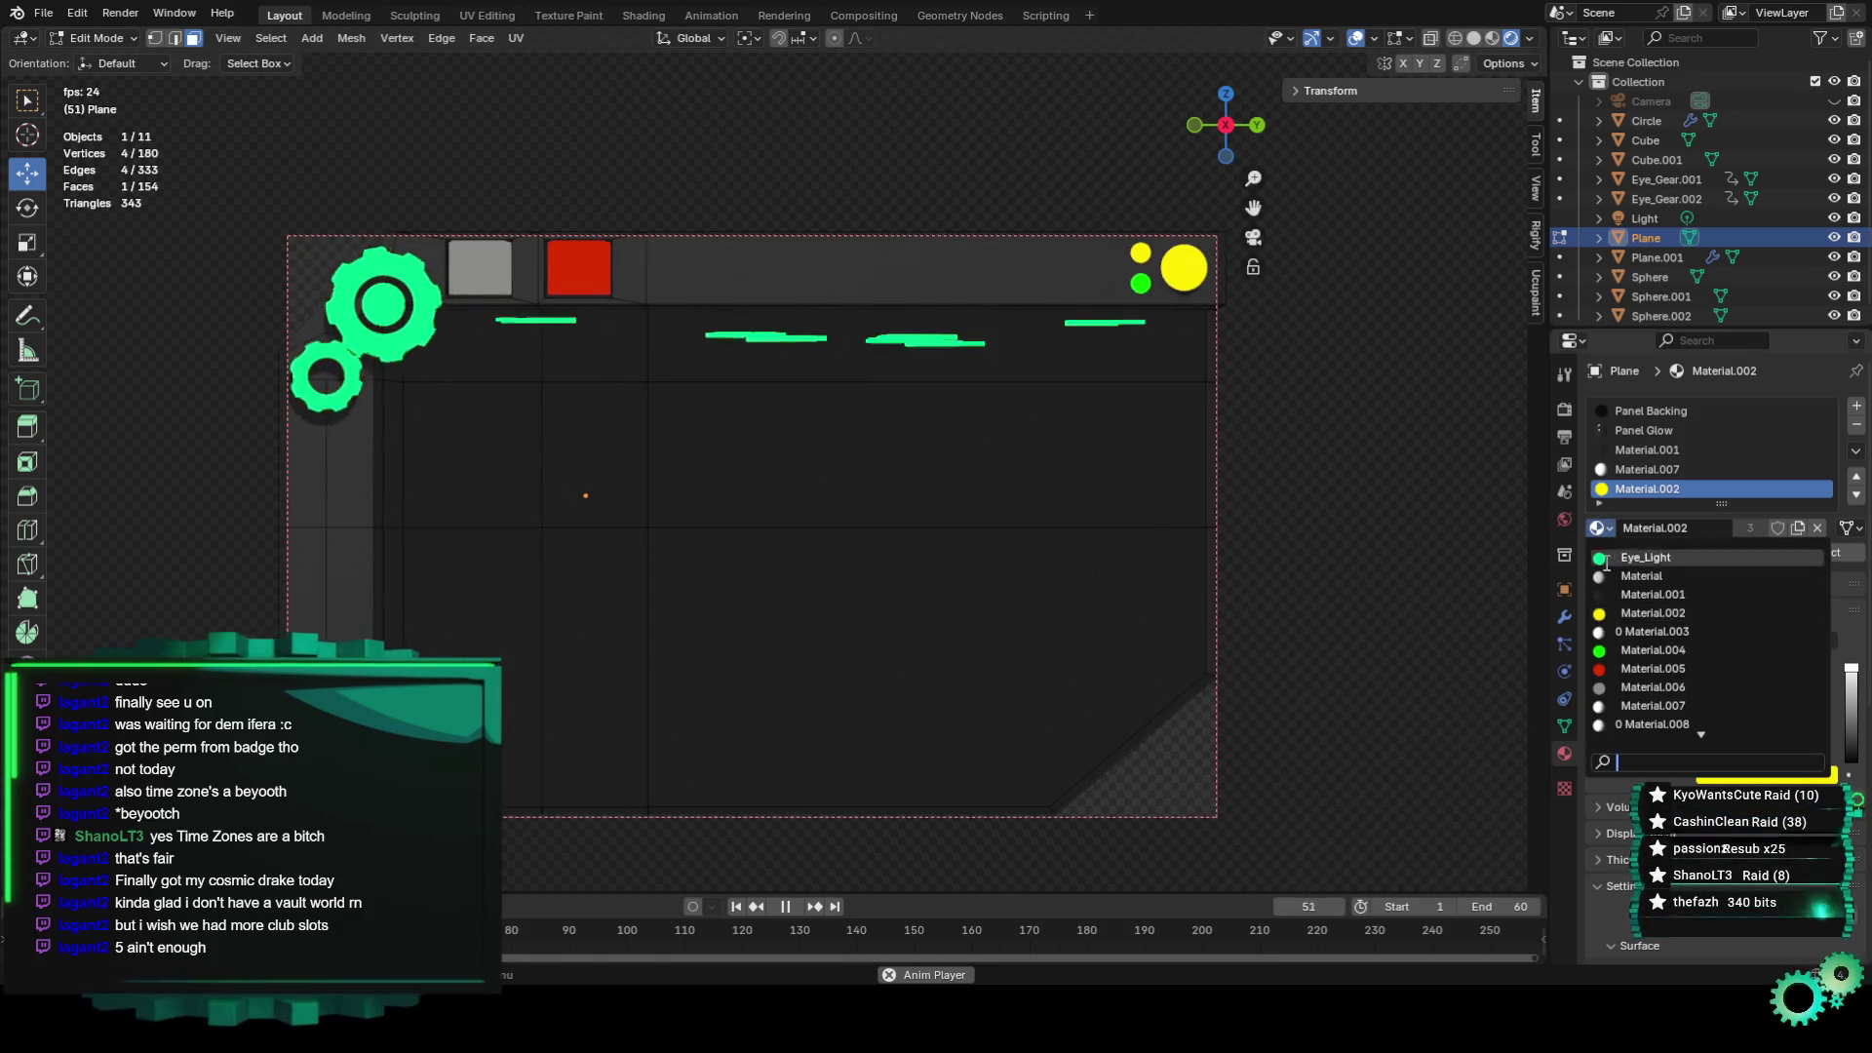
click(1645, 557)
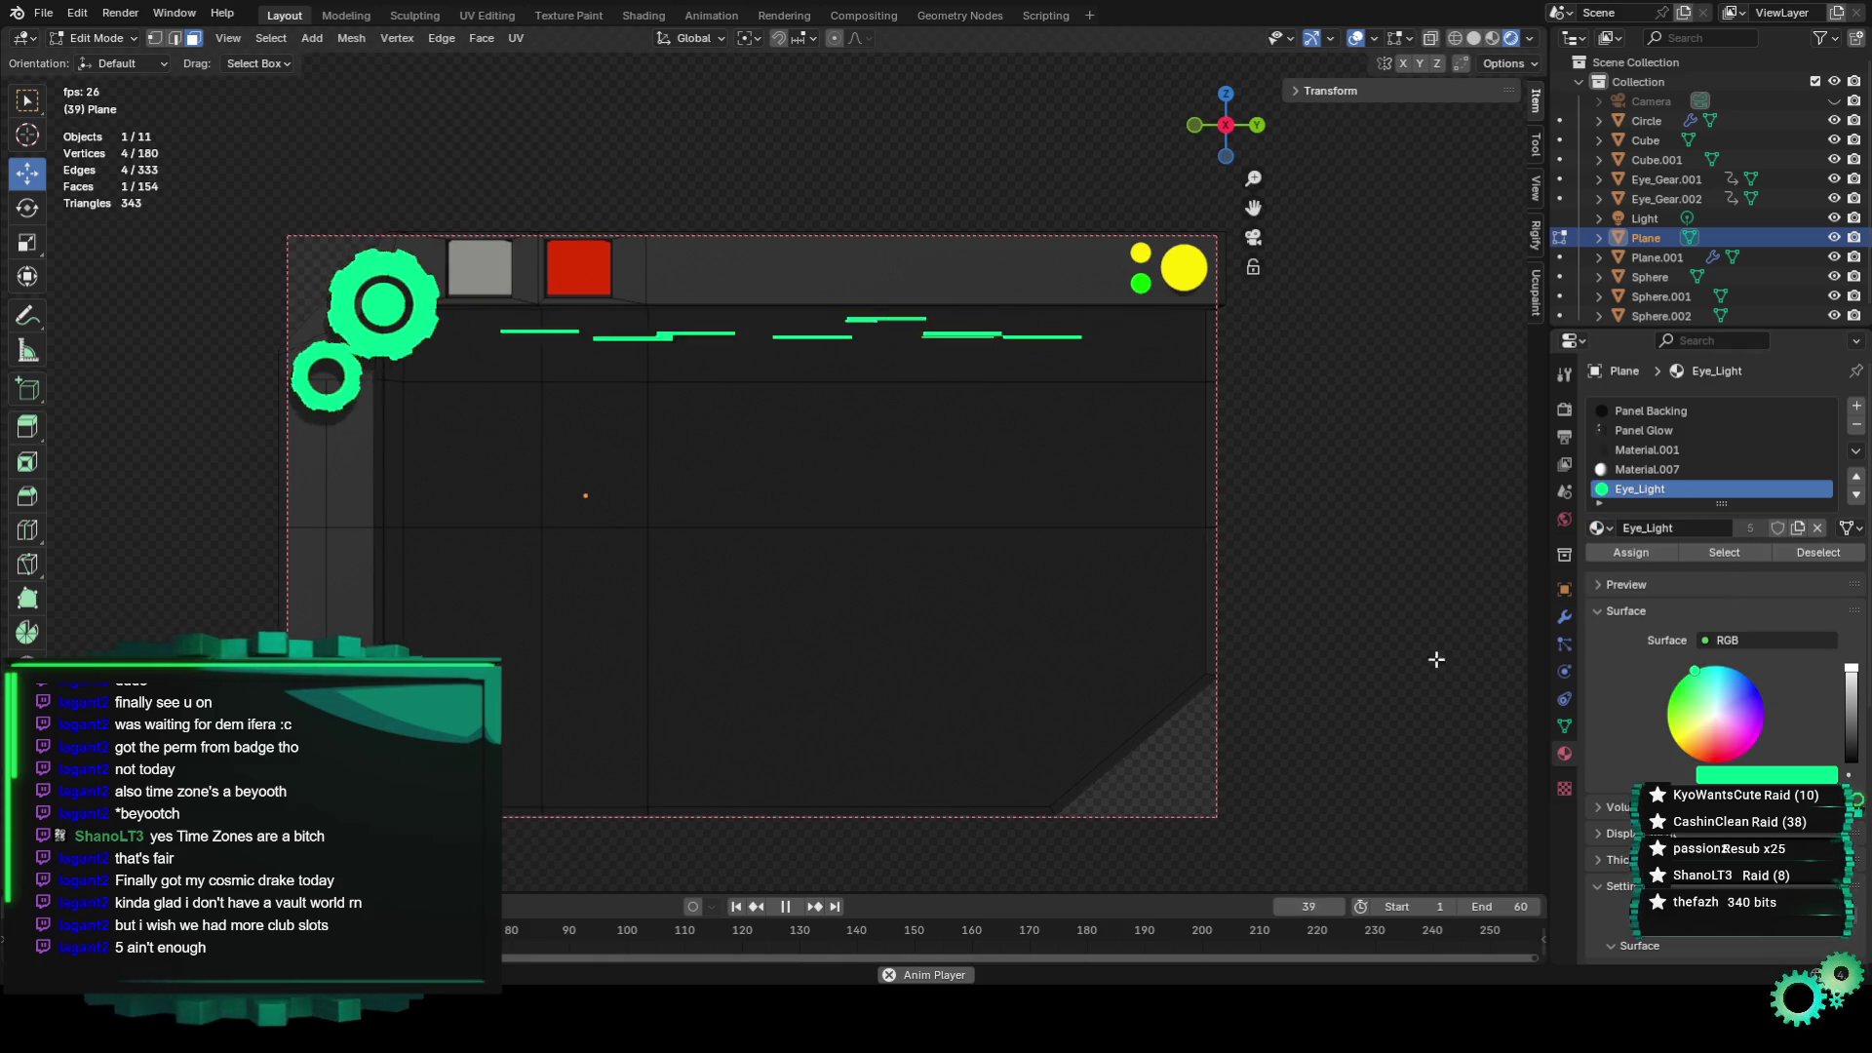
Clear the mesh selection, pick the Panel Backing slot, and switch to Object Mode.
click(1352, 599)
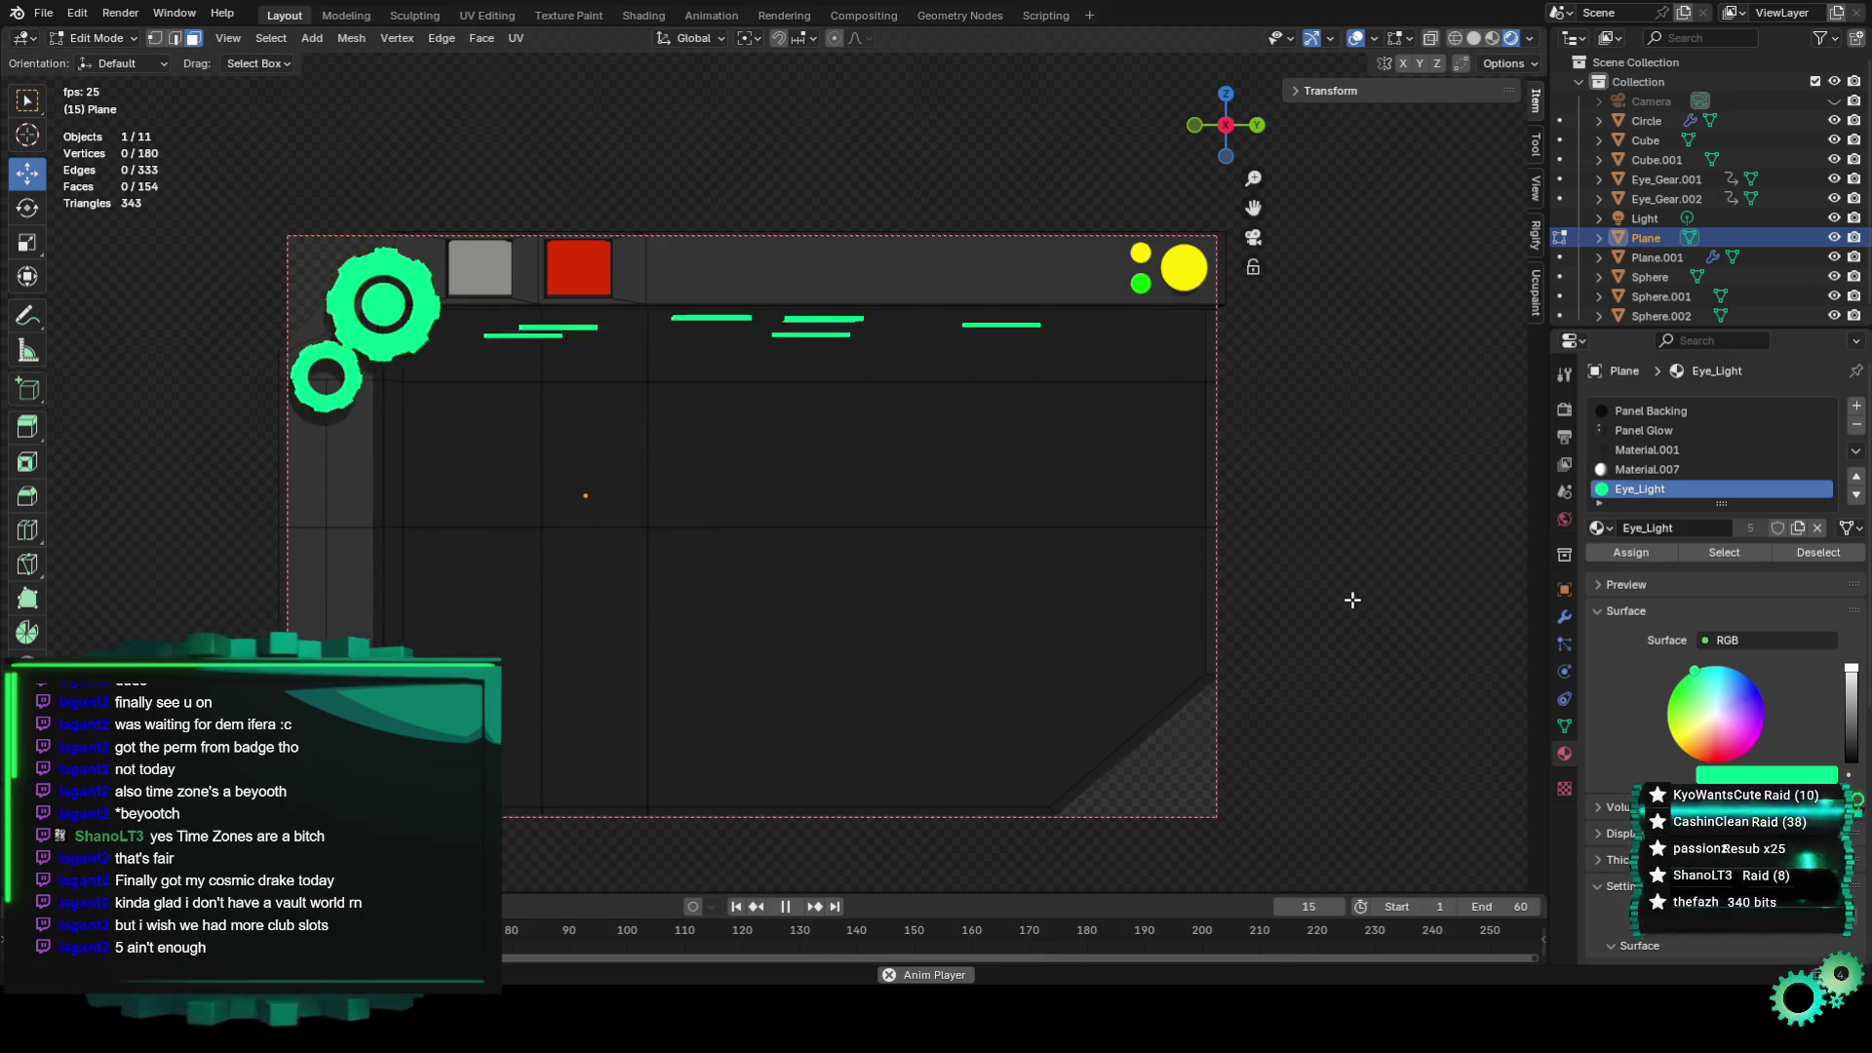
scroll(1352, 599, down, 3)
mouse_move(1345, 589)
middle_down()
mouse_move(1153, 517)
mouse_move(1237, 497)
mouse_move(1136, 543)
mouse_move(806, 560)
mouse_move(1024, 547)
mouse_move(1072, 507)
middle_up()
scroll(1271, 548, up, 3)
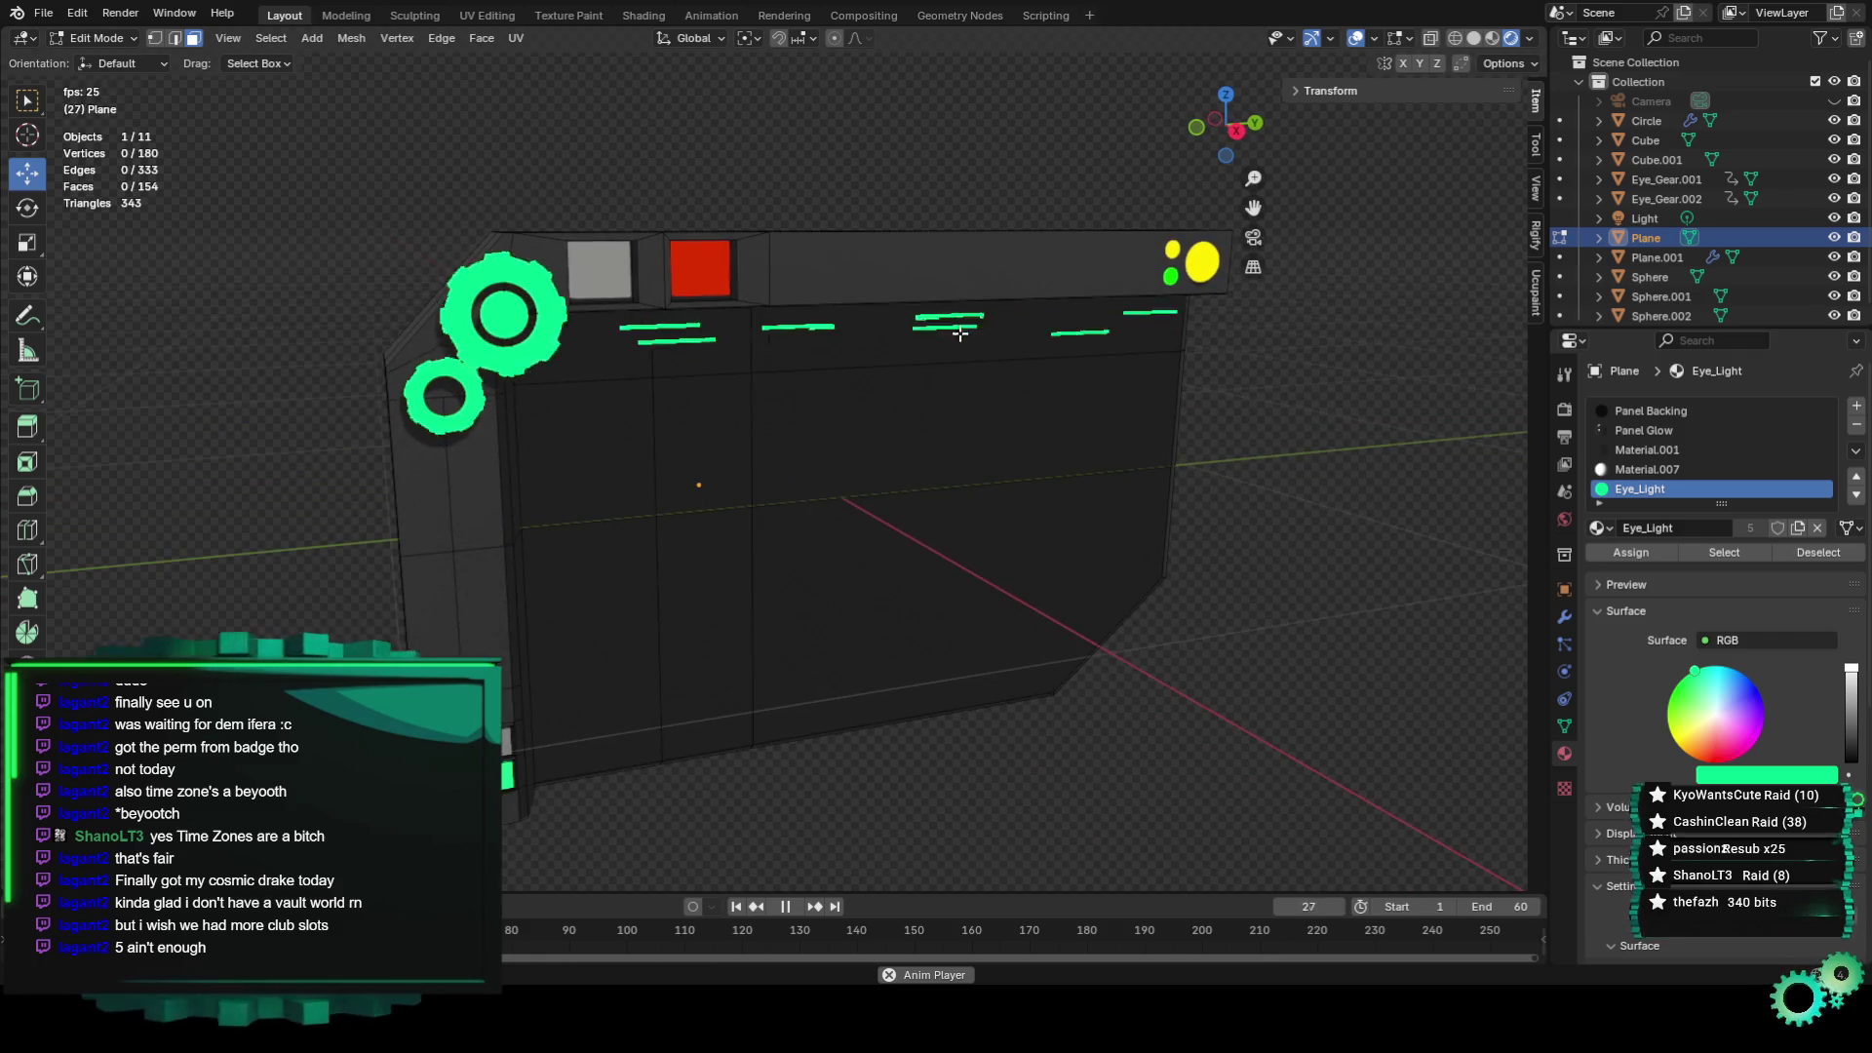
click(975, 337)
click(95, 37)
click(92, 59)
Deselect the Plane and look through the scene camera with Numpad 0.
mouse_move(1025, 529)
middle_down()
mouse_move(963, 500)
mouse_move(1226, 594)
mouse_move(1099, 610)
mouse_move(1154, 629)
middle_up()
click(1227, 595)
key(KP_0)
scroll(1155, 616, up, 1)
scroll(1138, 611, up, 3)
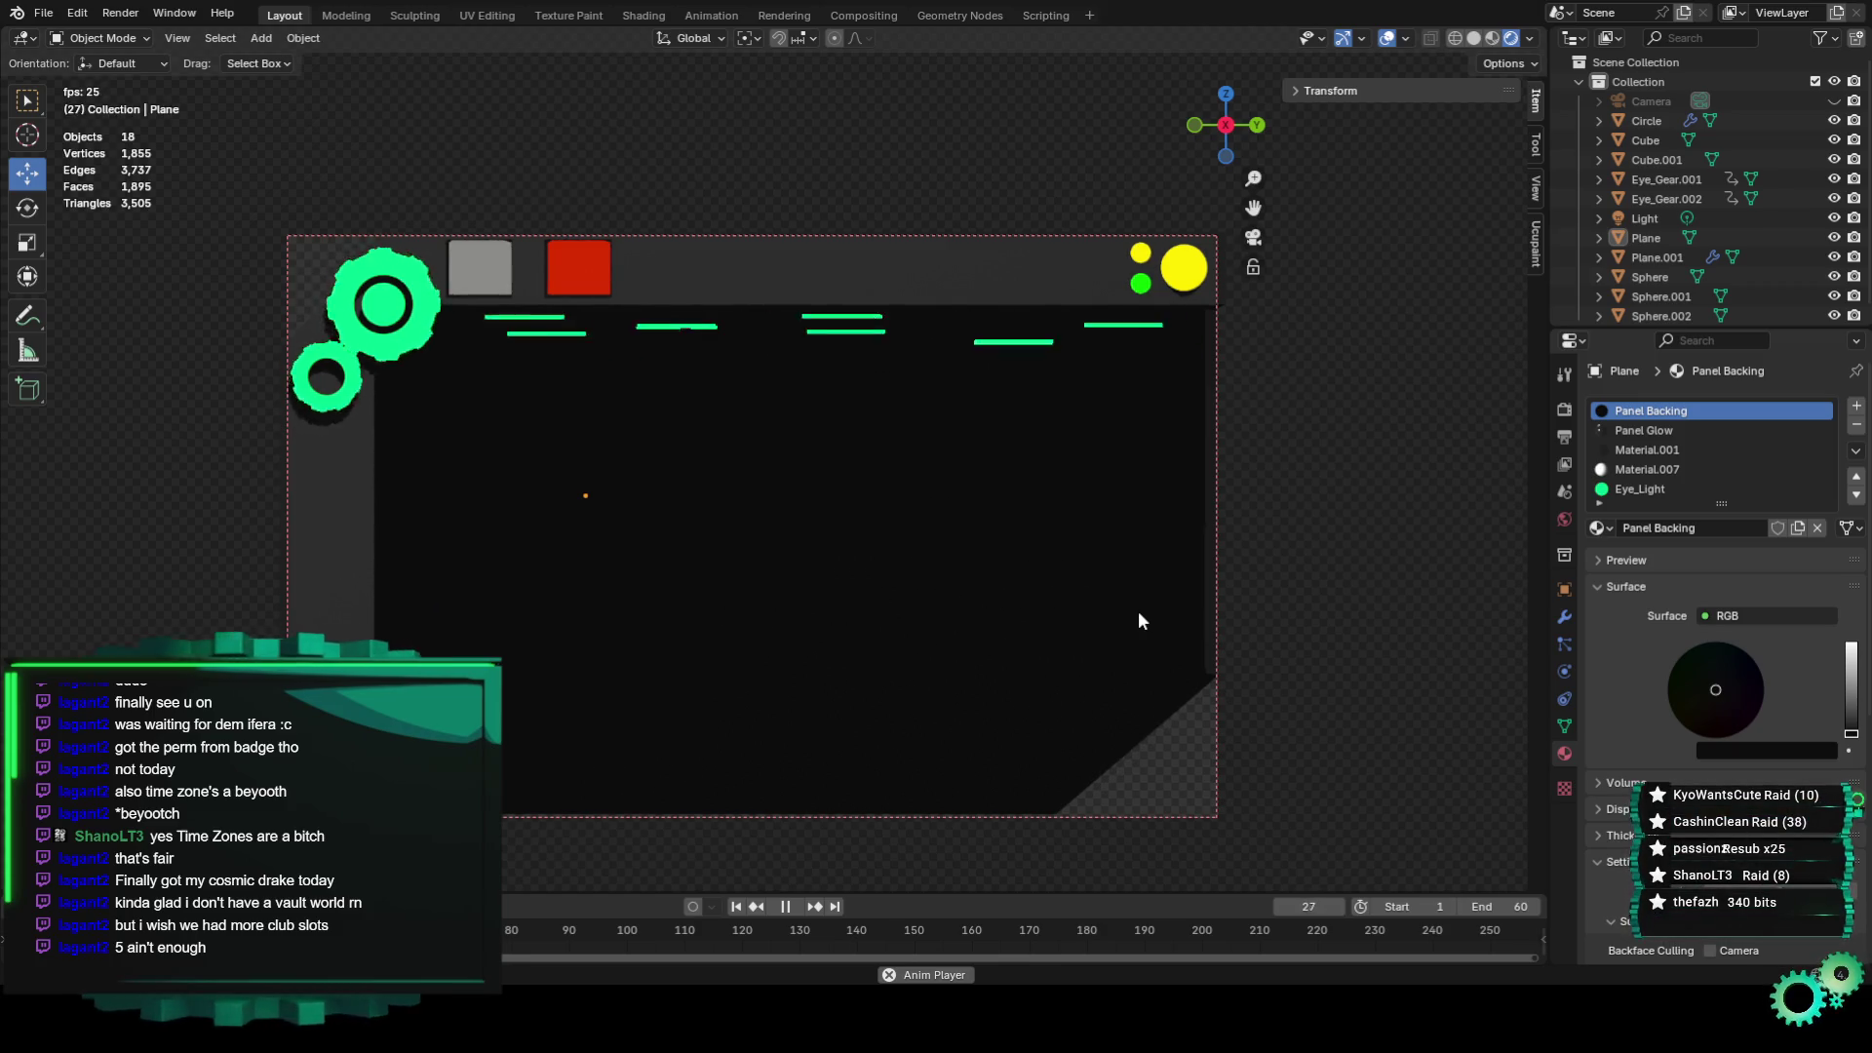
Pan and zoom to centre the camera frame, then open the Render menu.
scroll(1266, 529, down, 2)
scroll(1297, 273, up, 1)
shift+middle_drag(1298, 282, 1236, 265)
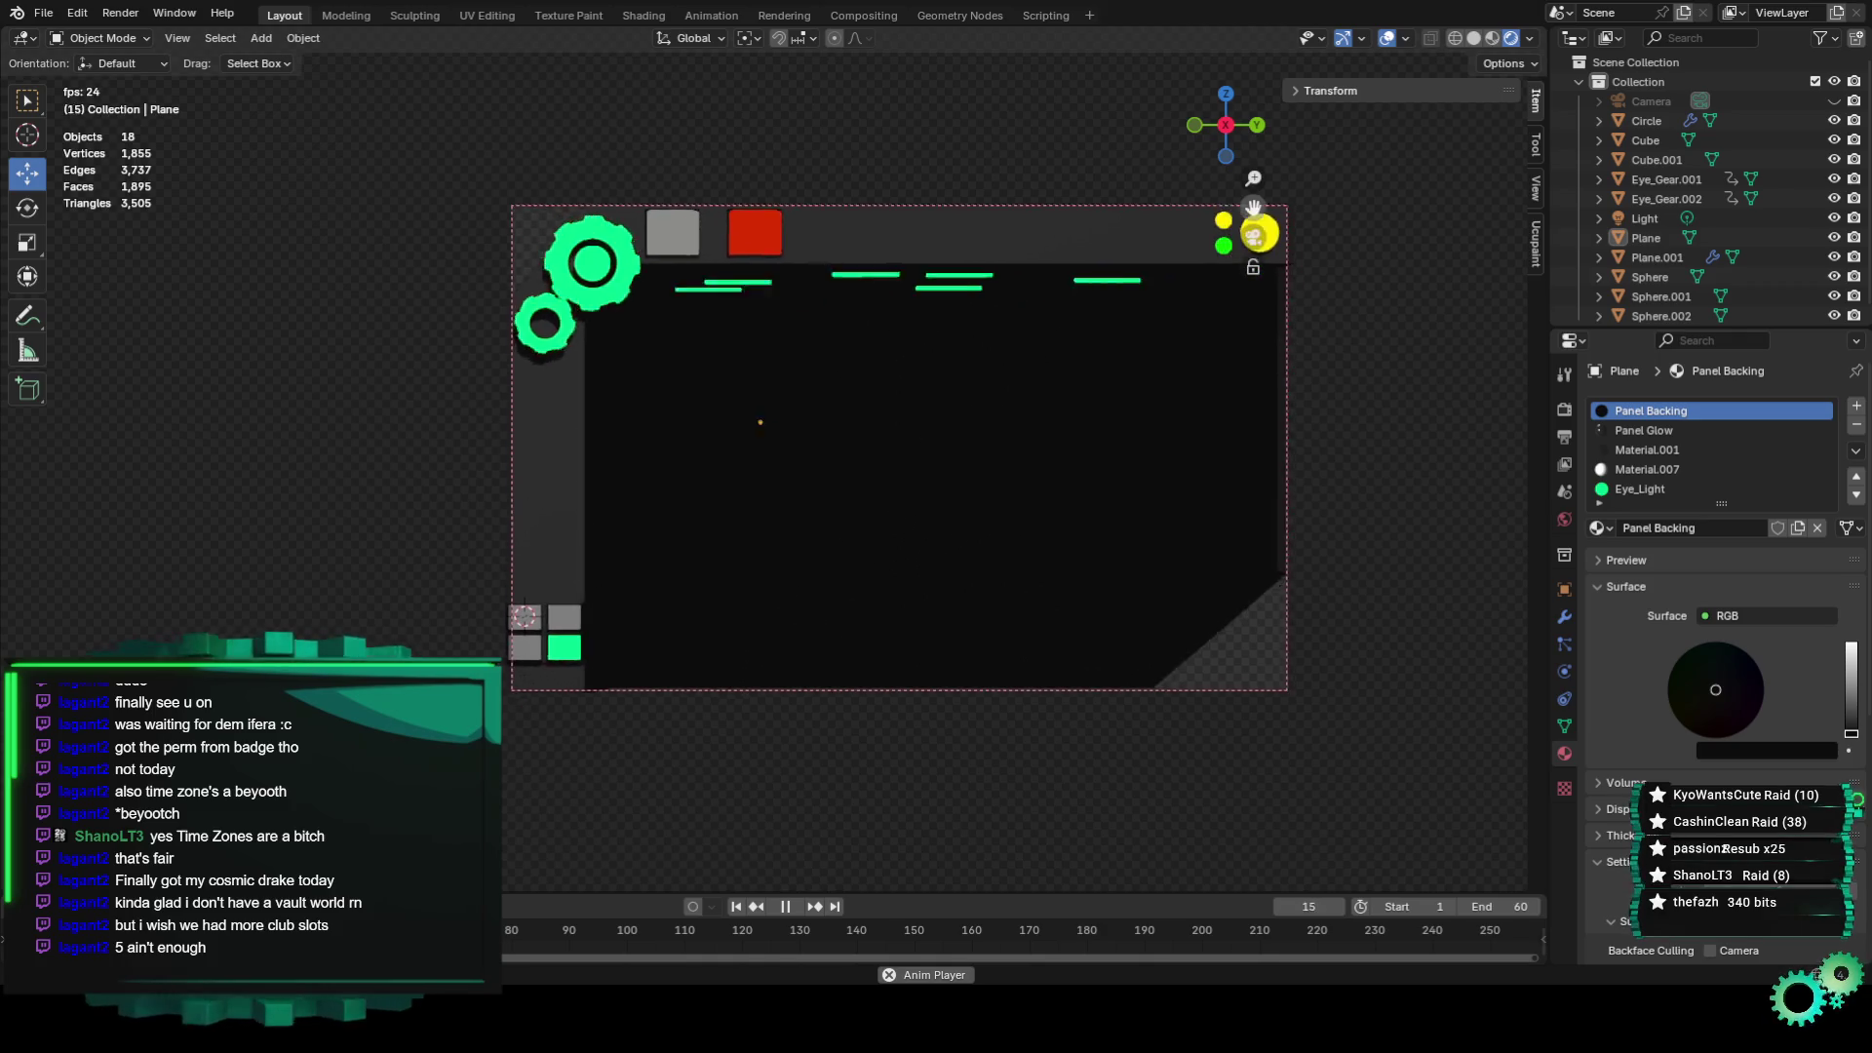
scroll(1301, 471, up, 1)
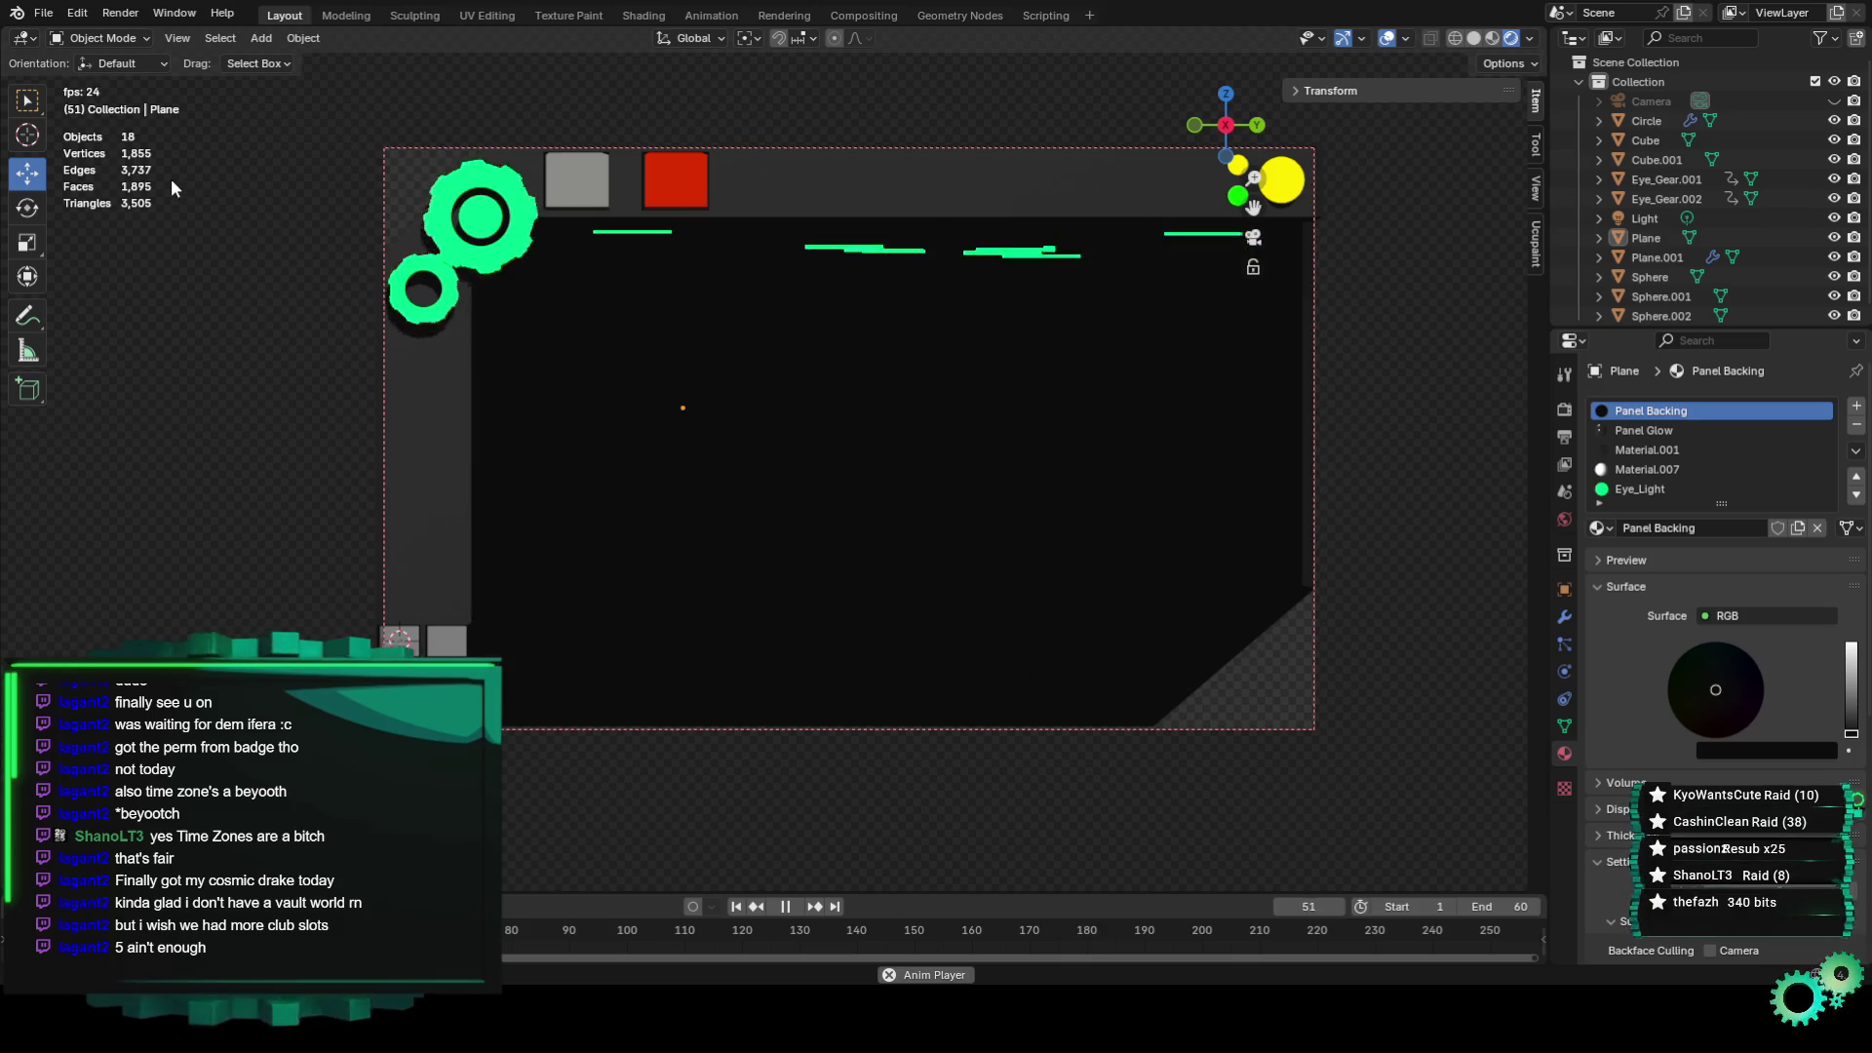
click(120, 12)
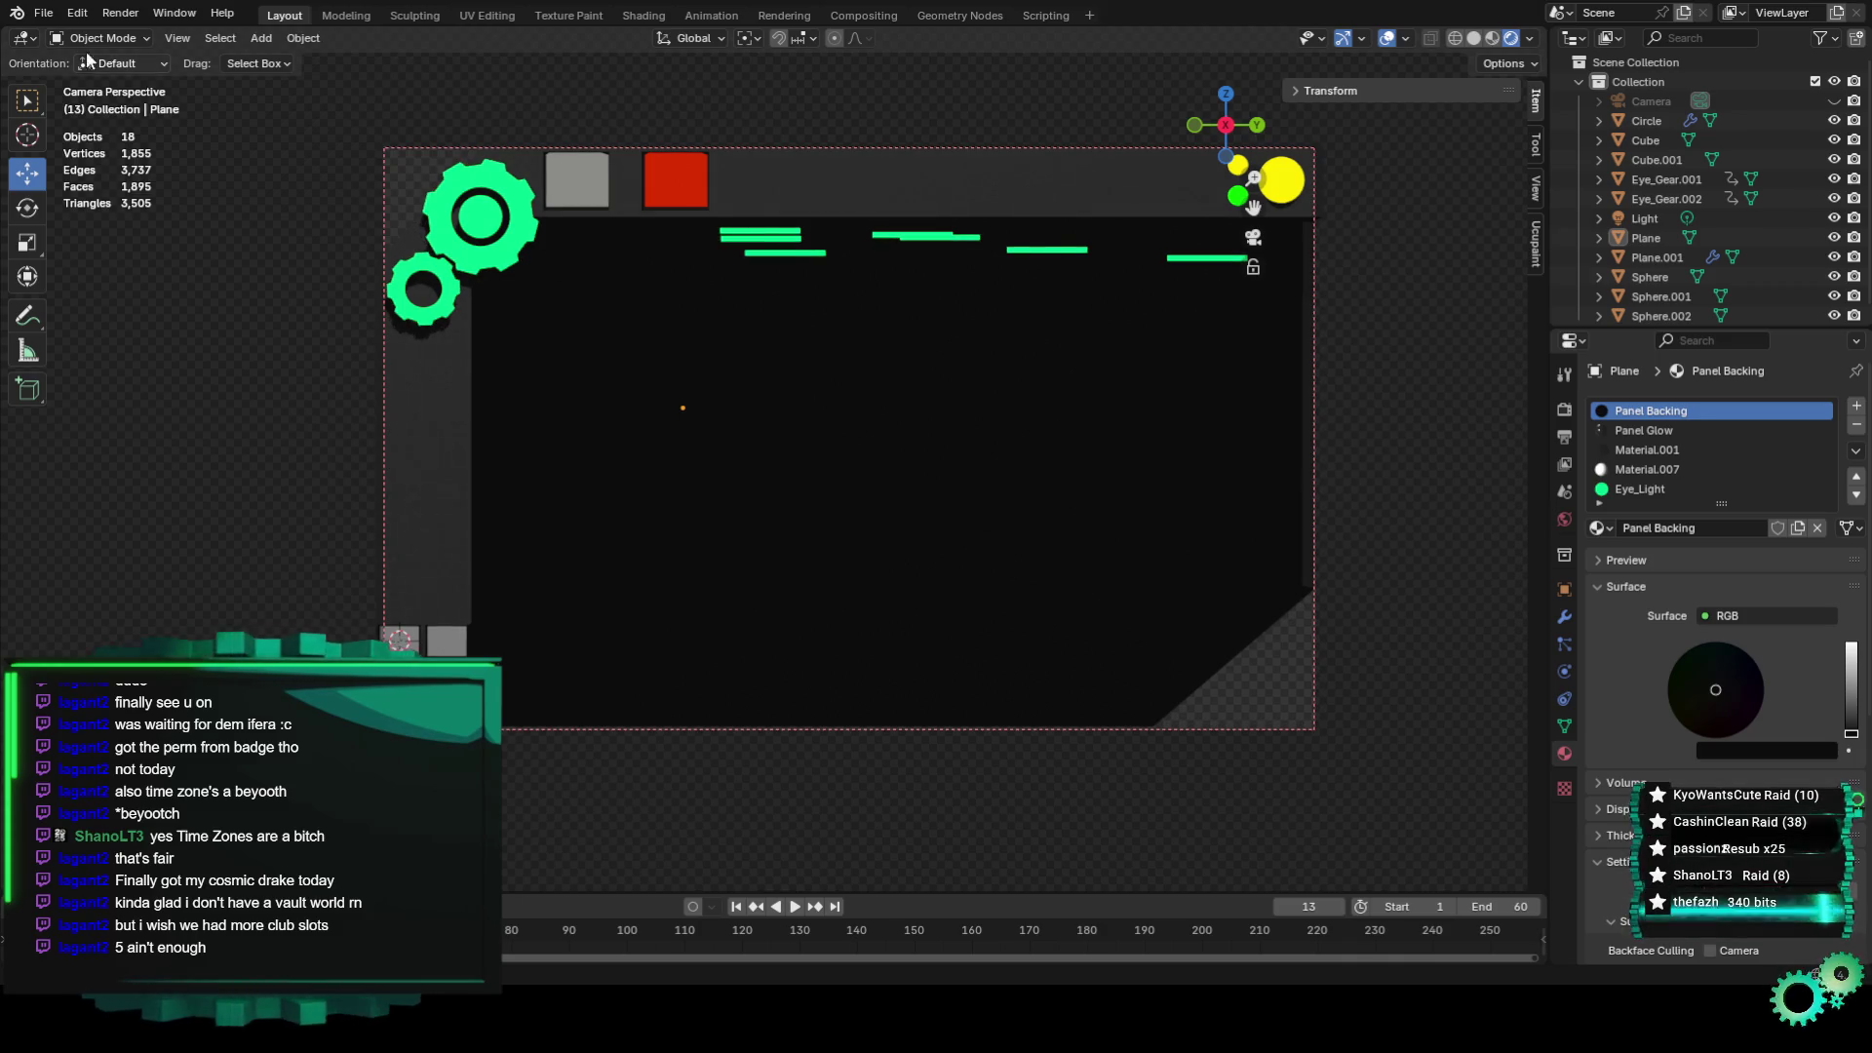
click(124, 14)
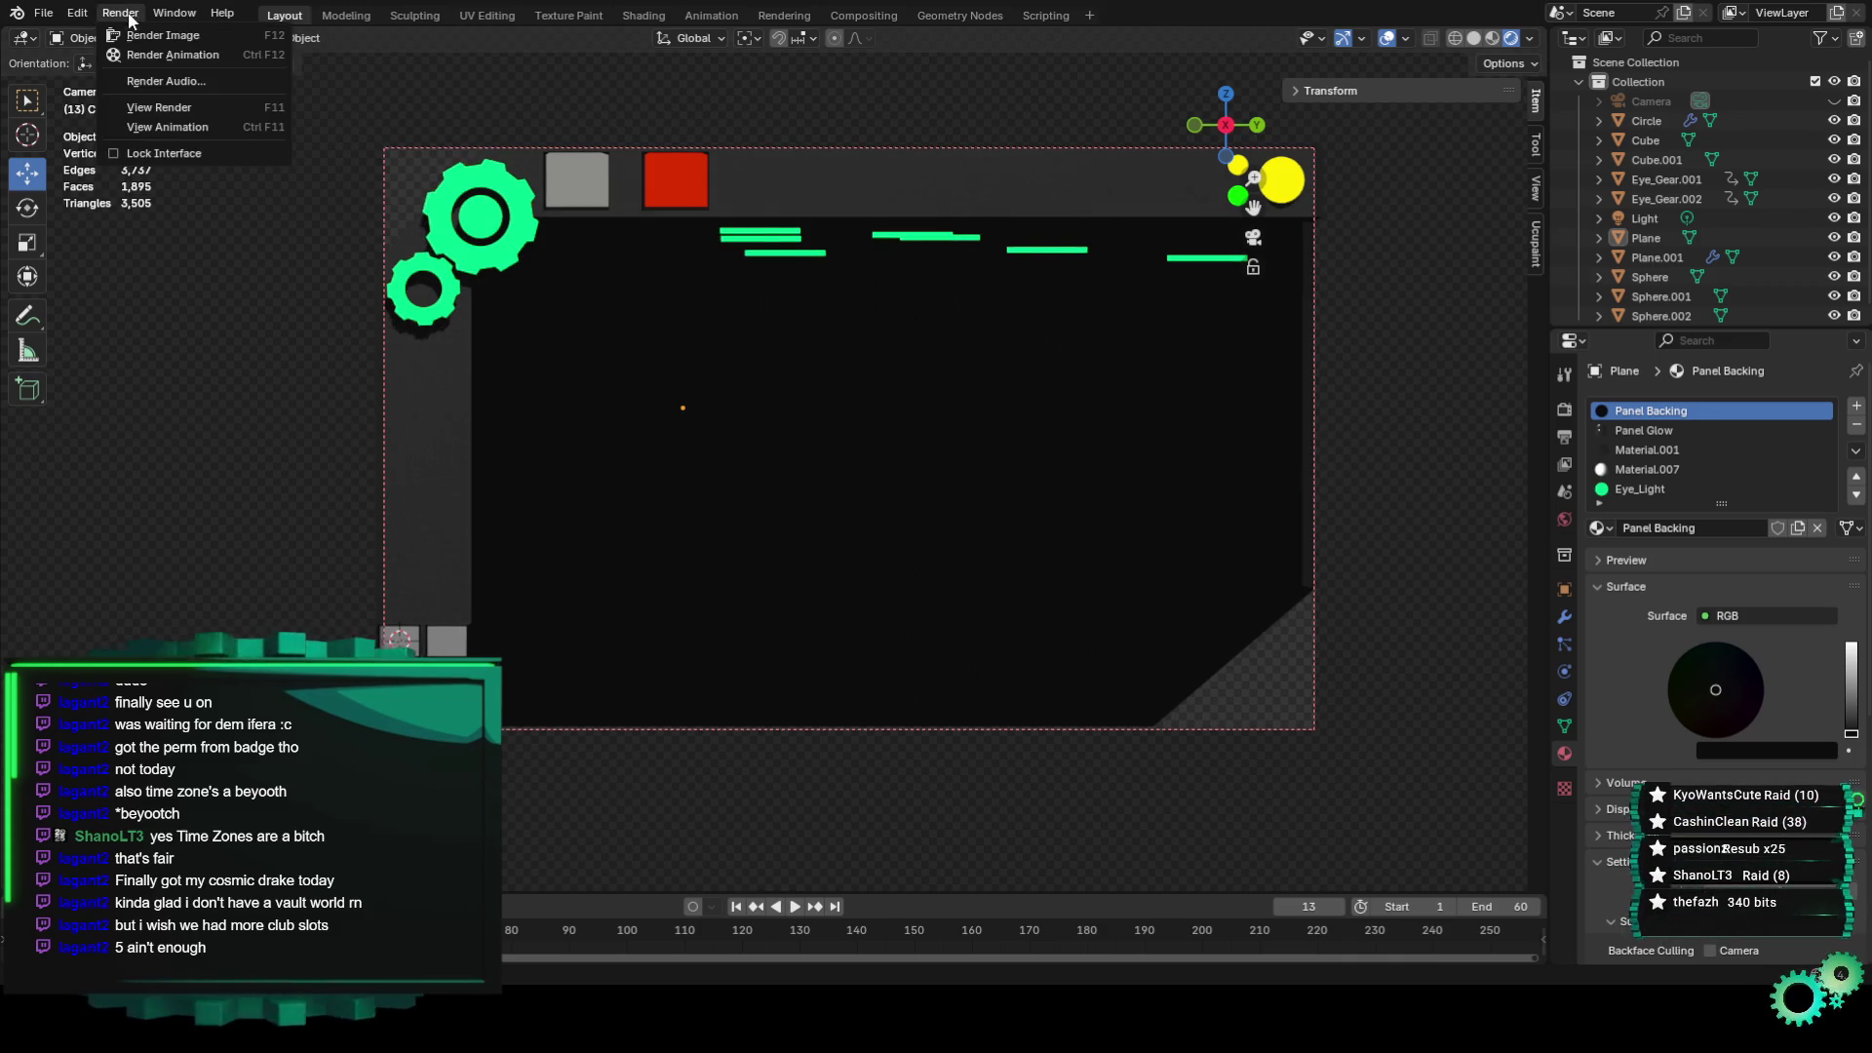
Use Render > View Animation, play it, and expand the Plane's Transform panel in the sidebar.
click(196, 129)
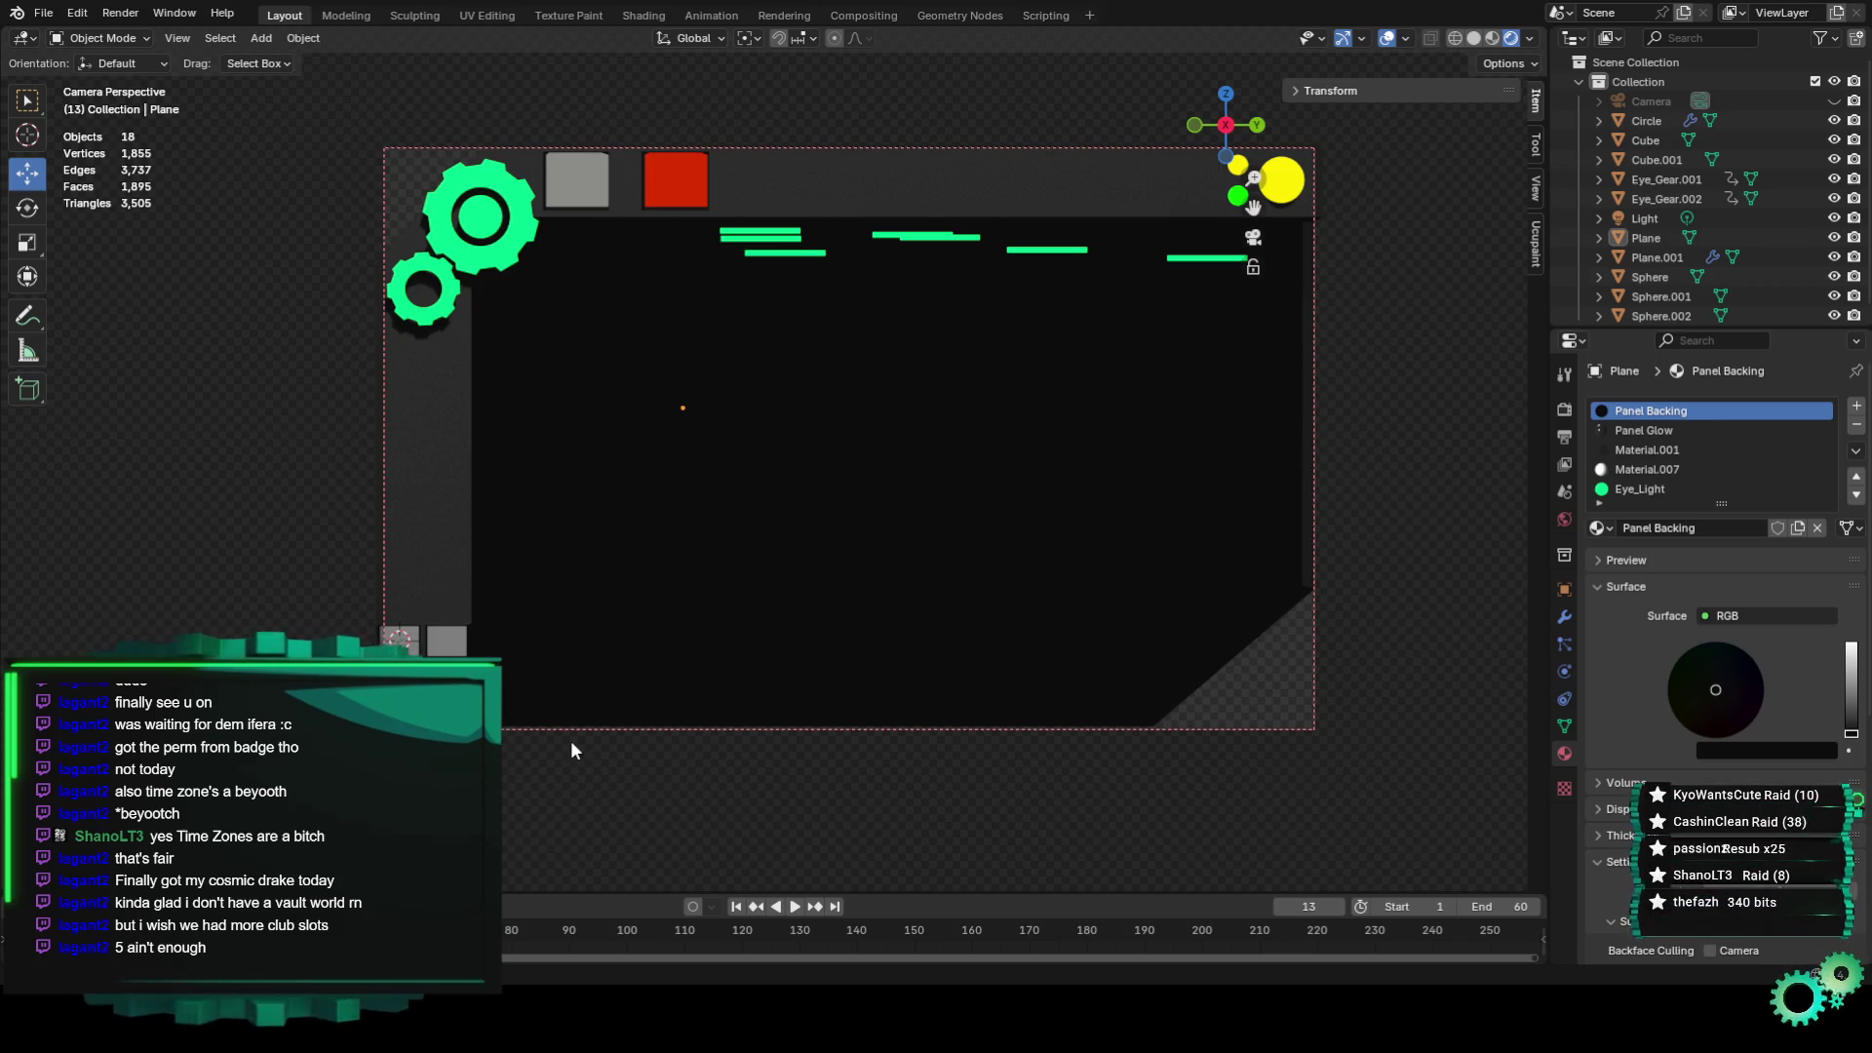
key(space)
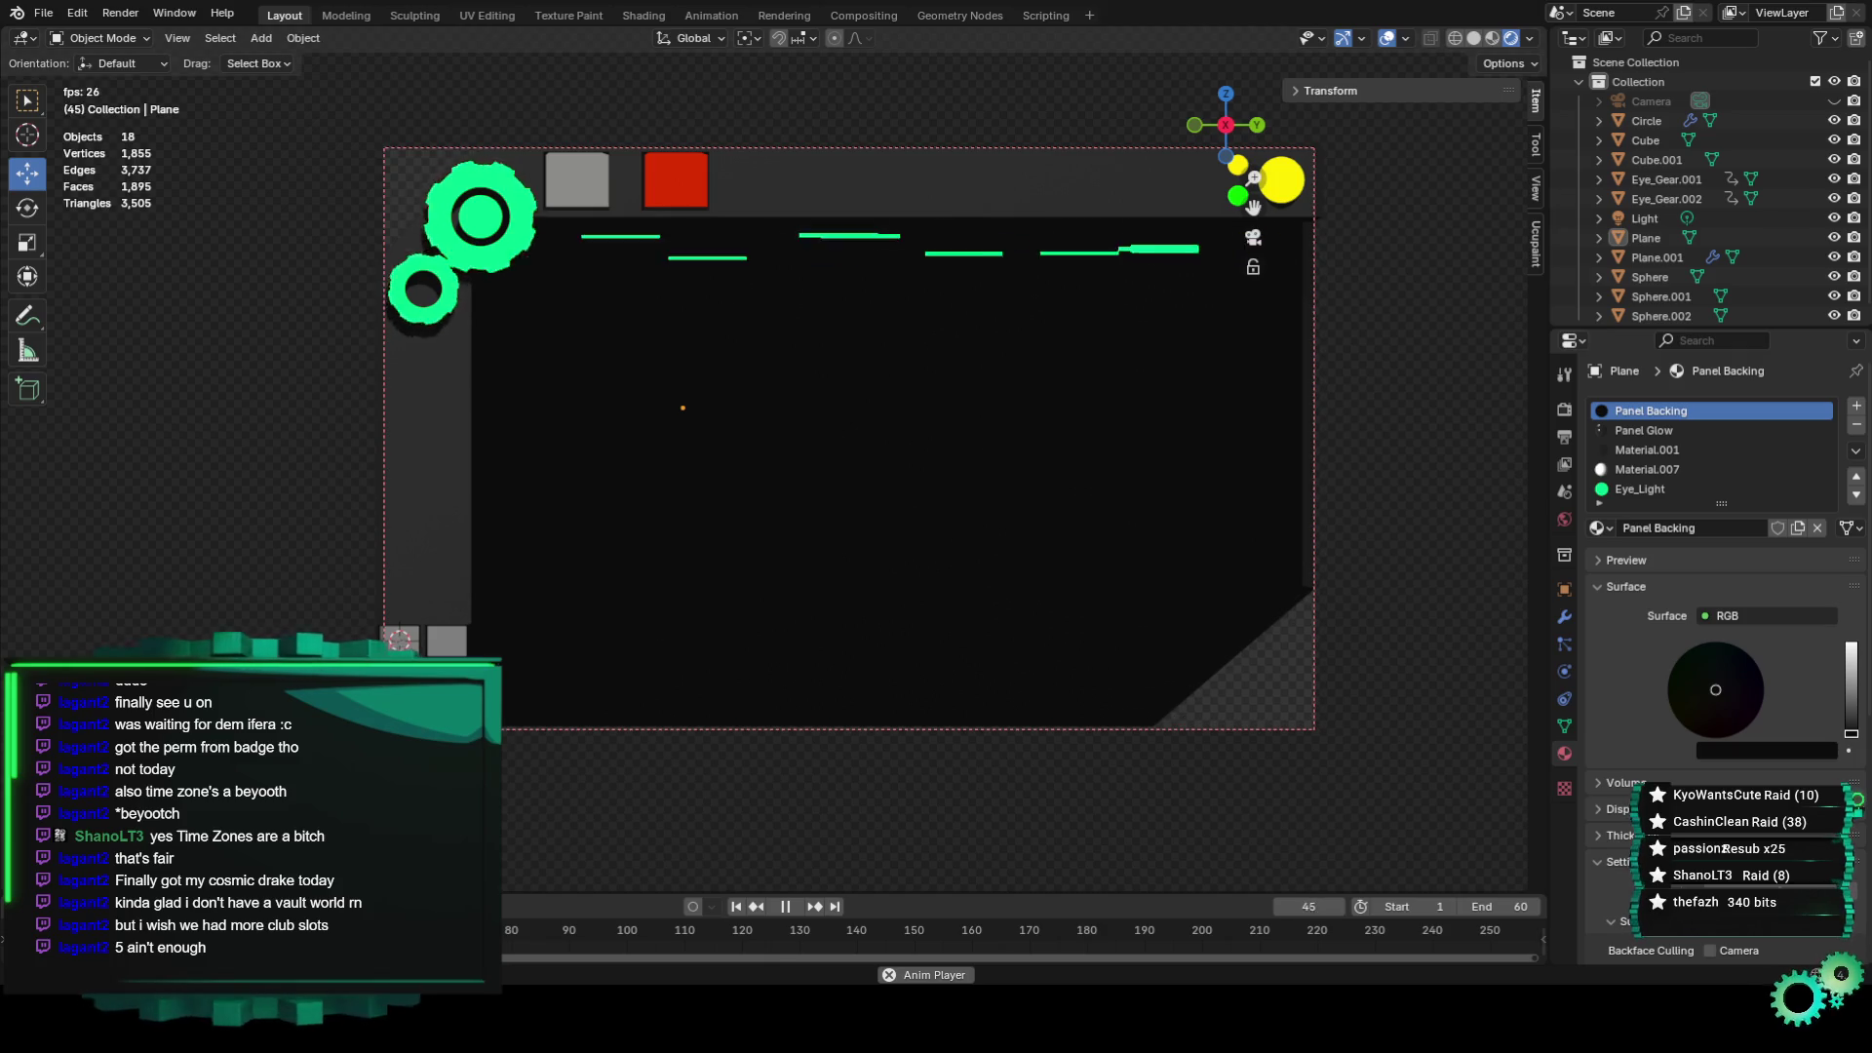
scroll(1342, 589, up, 4)
scroll(758, 712, down, 3)
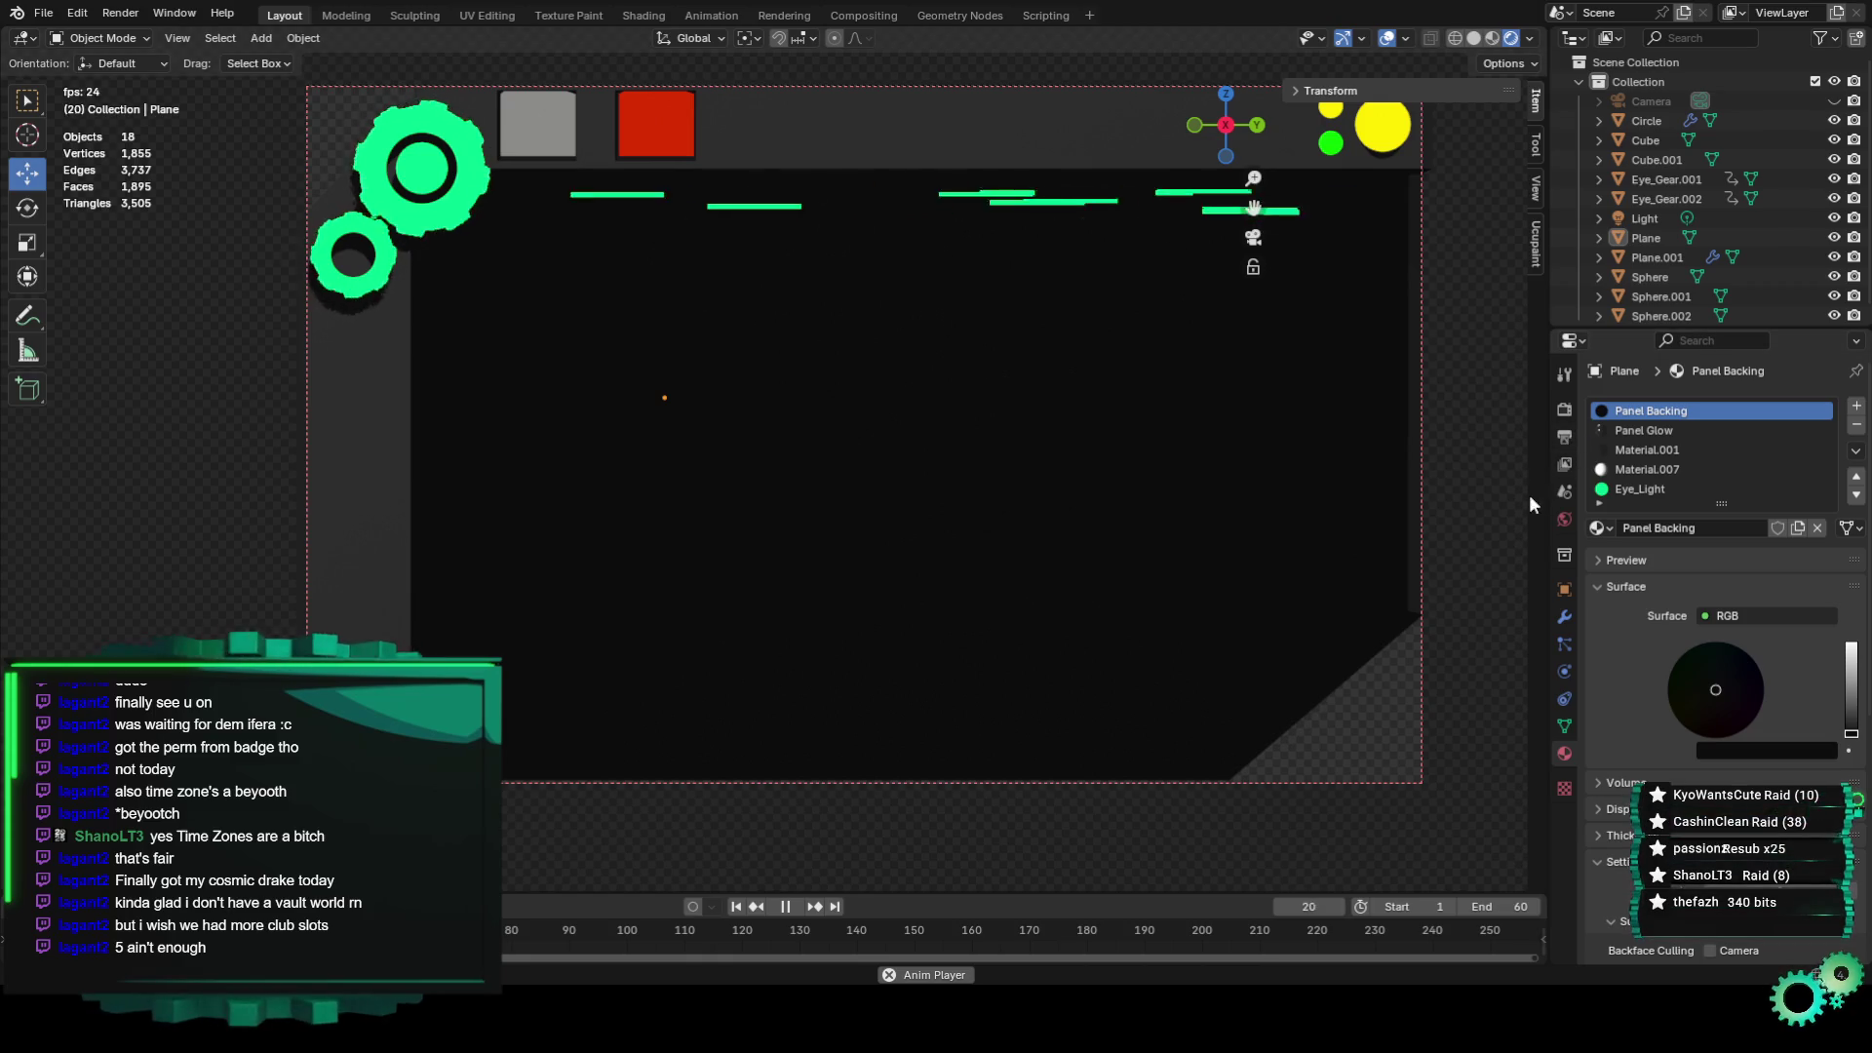
scroll(1421, 218, down, 1)
click(1293, 90)
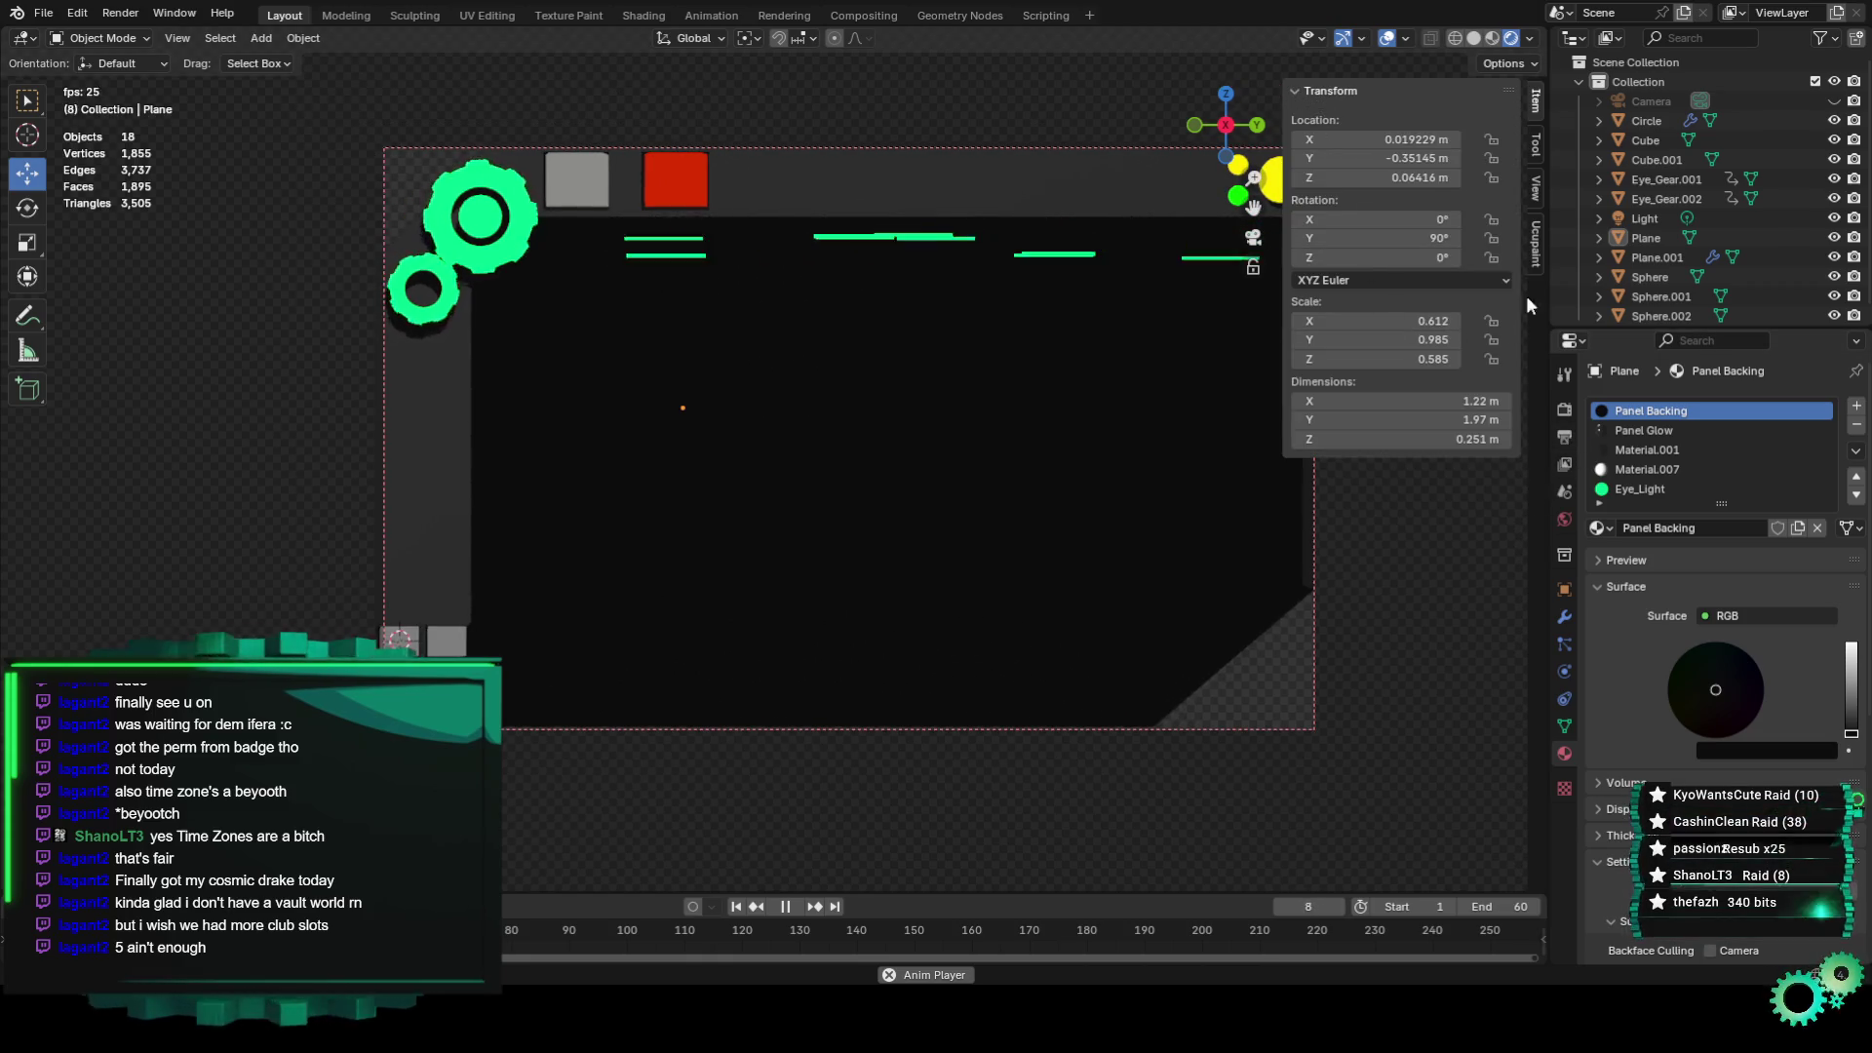
Select the Plane, enter Edit Mode, and switch to edge selection.
middle_drag(1279, 535, 1240, 495)
scroll(858, 500, up, 5)
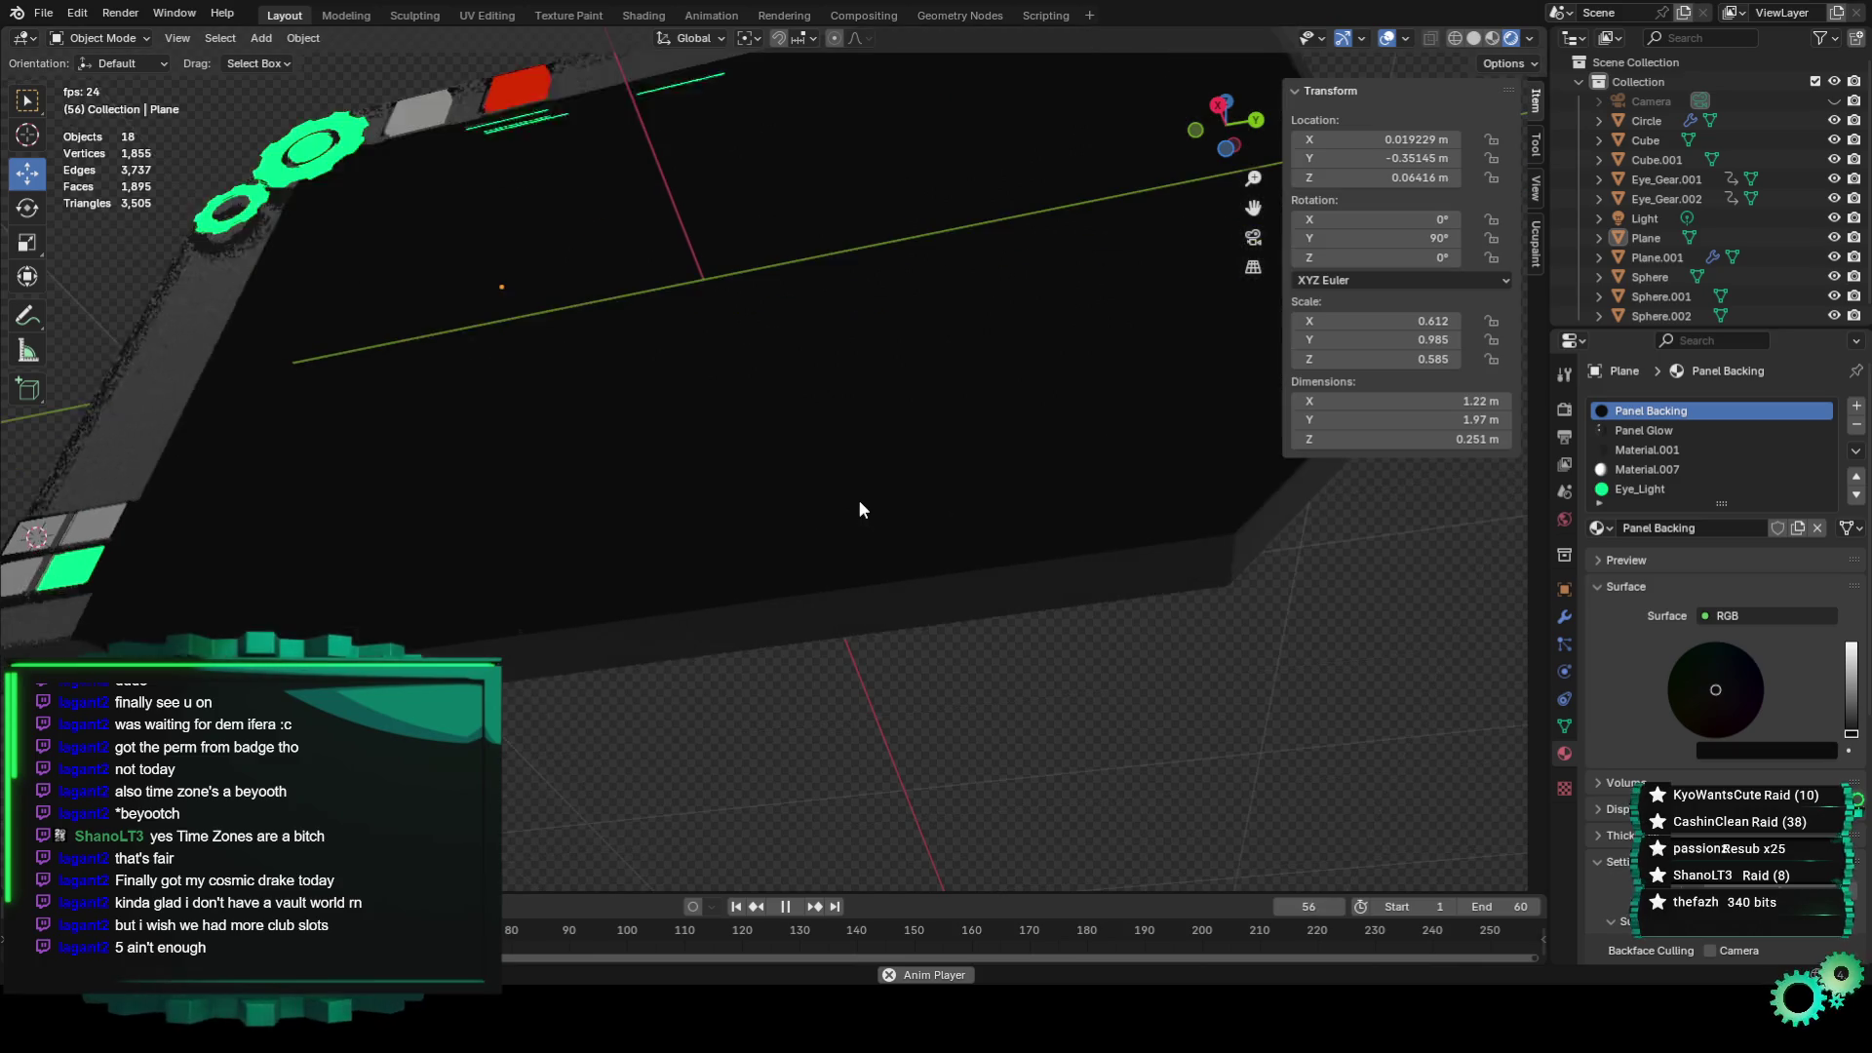
click(858, 565)
mouse_move(813, 576)
middle_down()
mouse_move(798, 498)
mouse_move(839, 468)
mouse_move(883, 654)
mouse_move(819, 634)
middle_up()
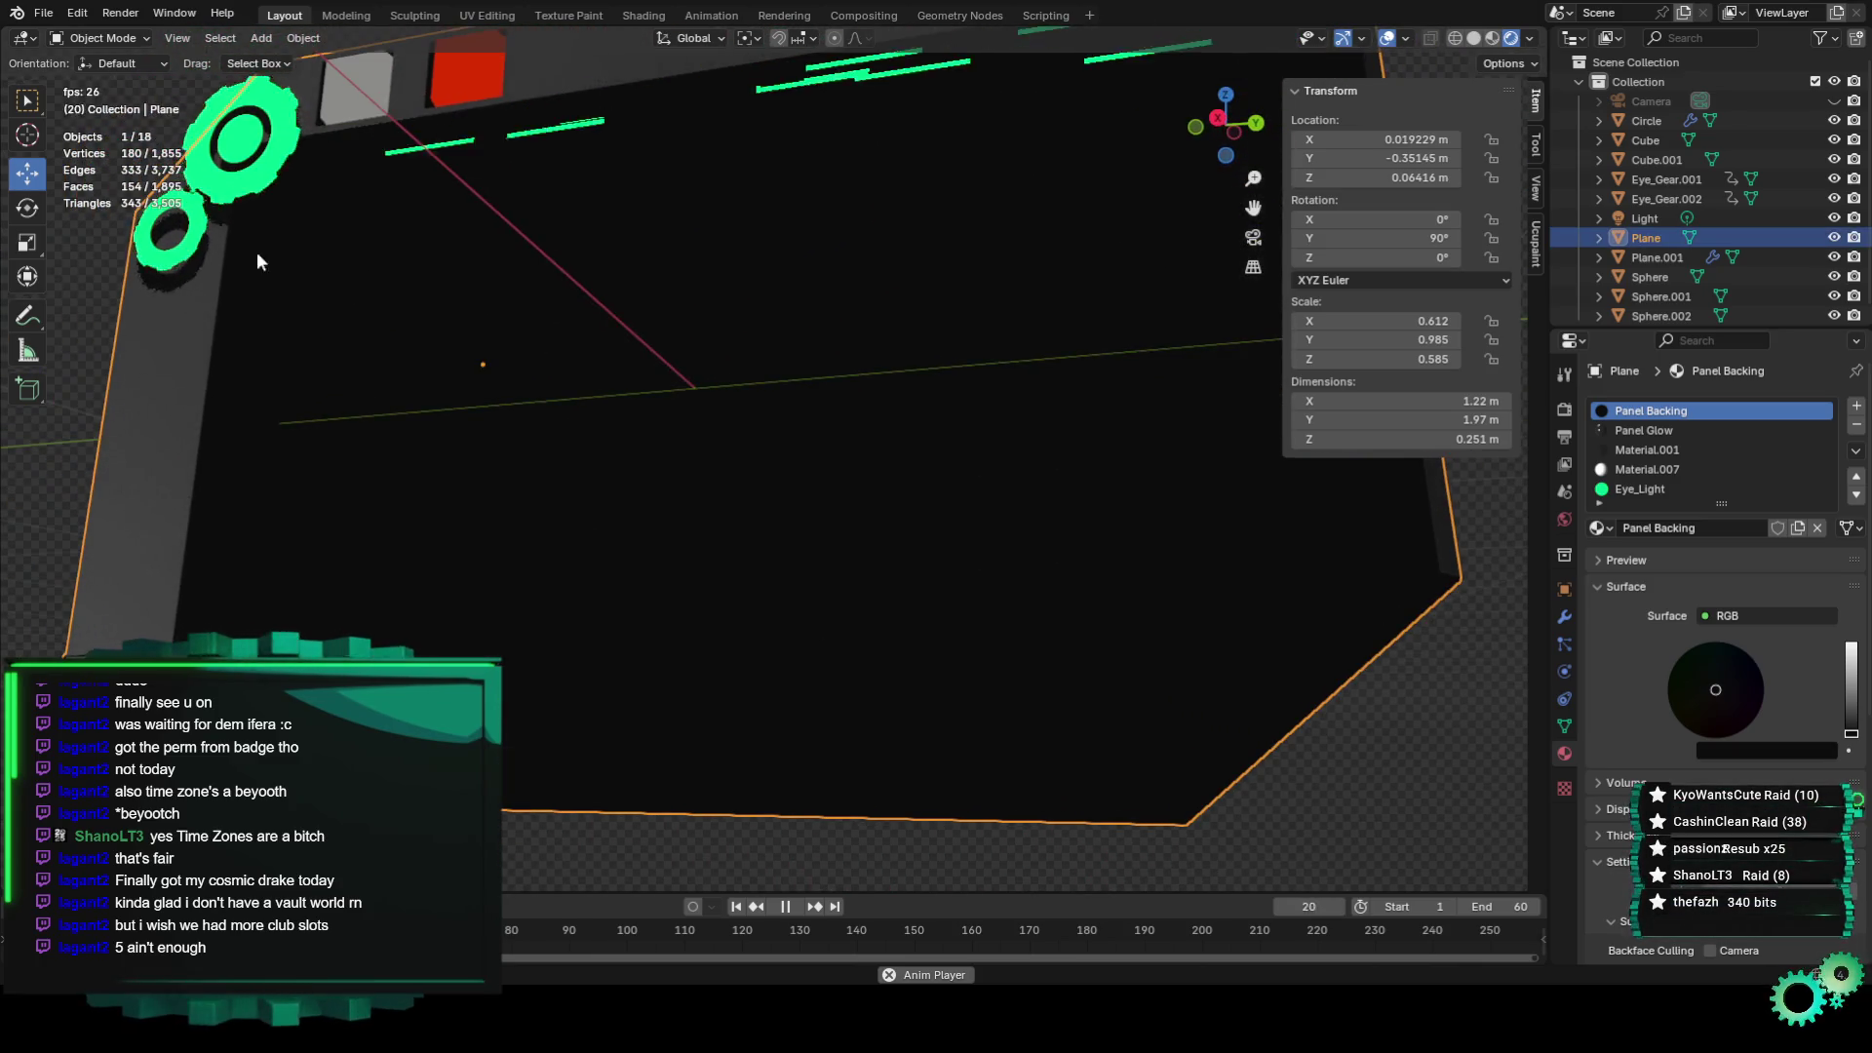
click(101, 38)
click(127, 82)
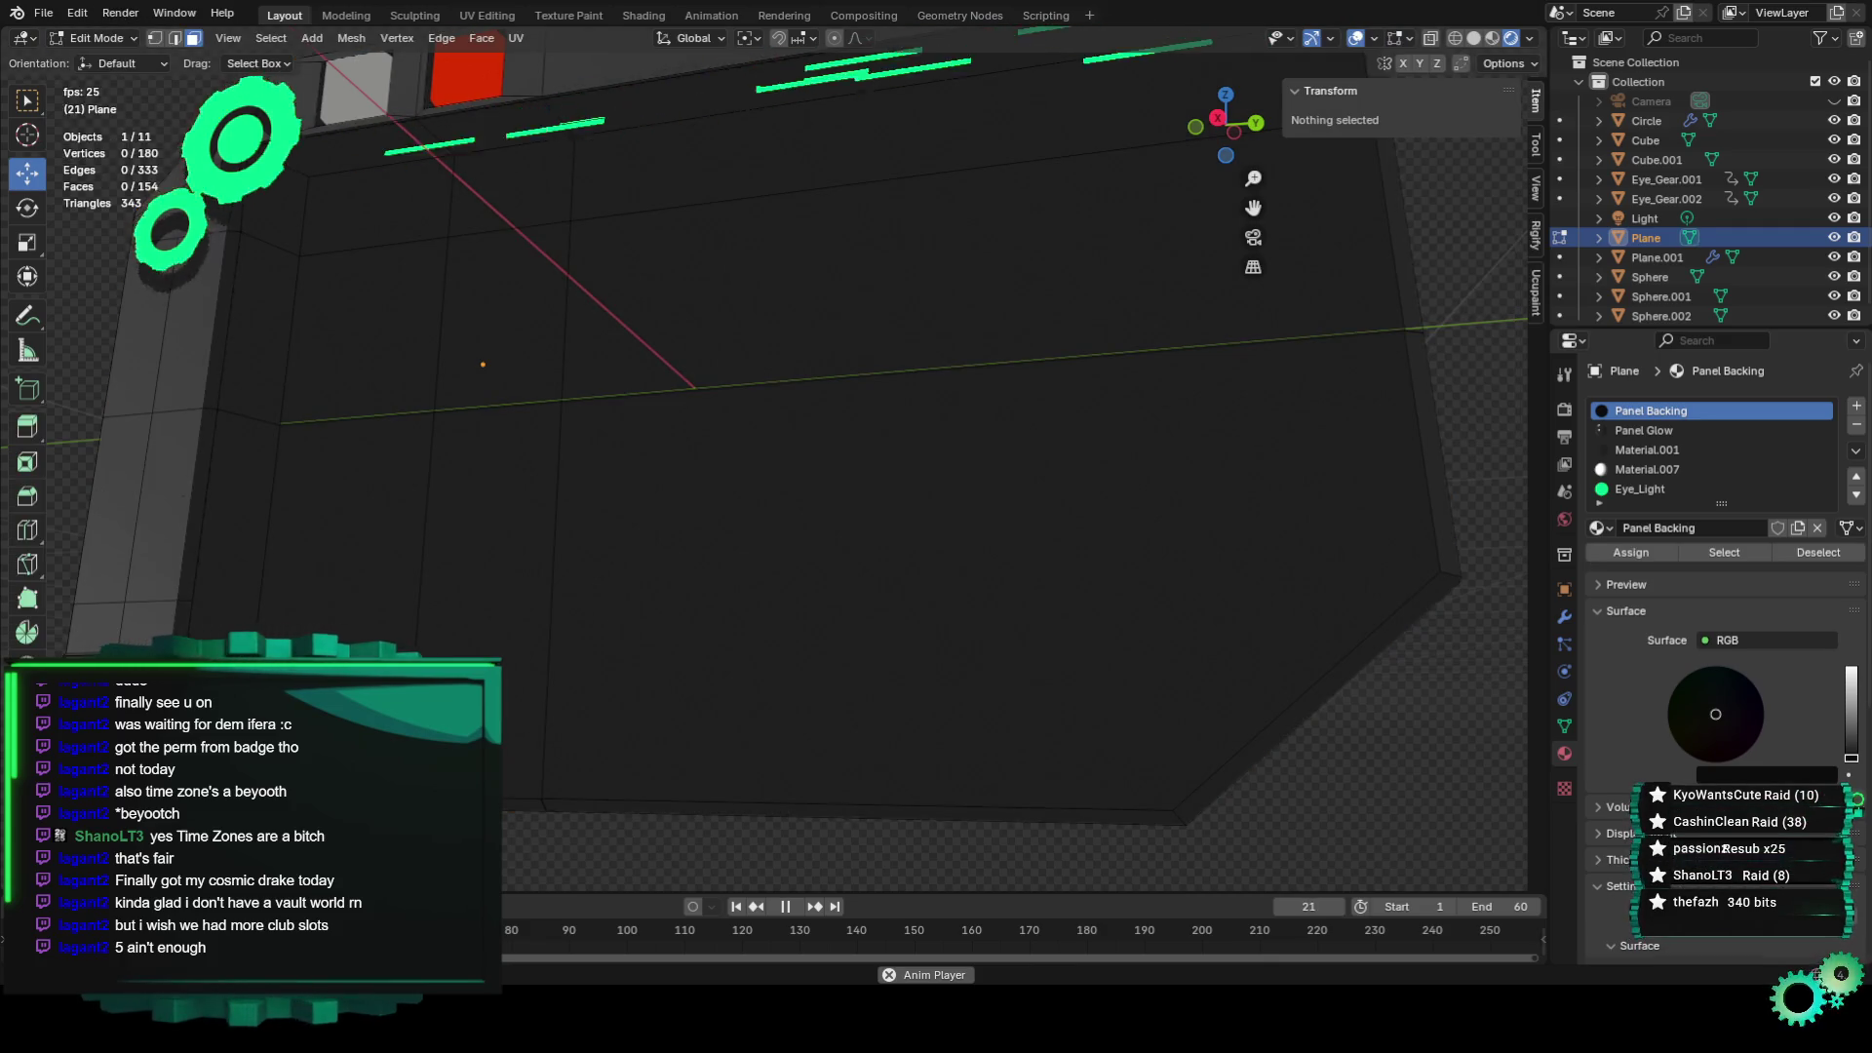
click(351, 517)
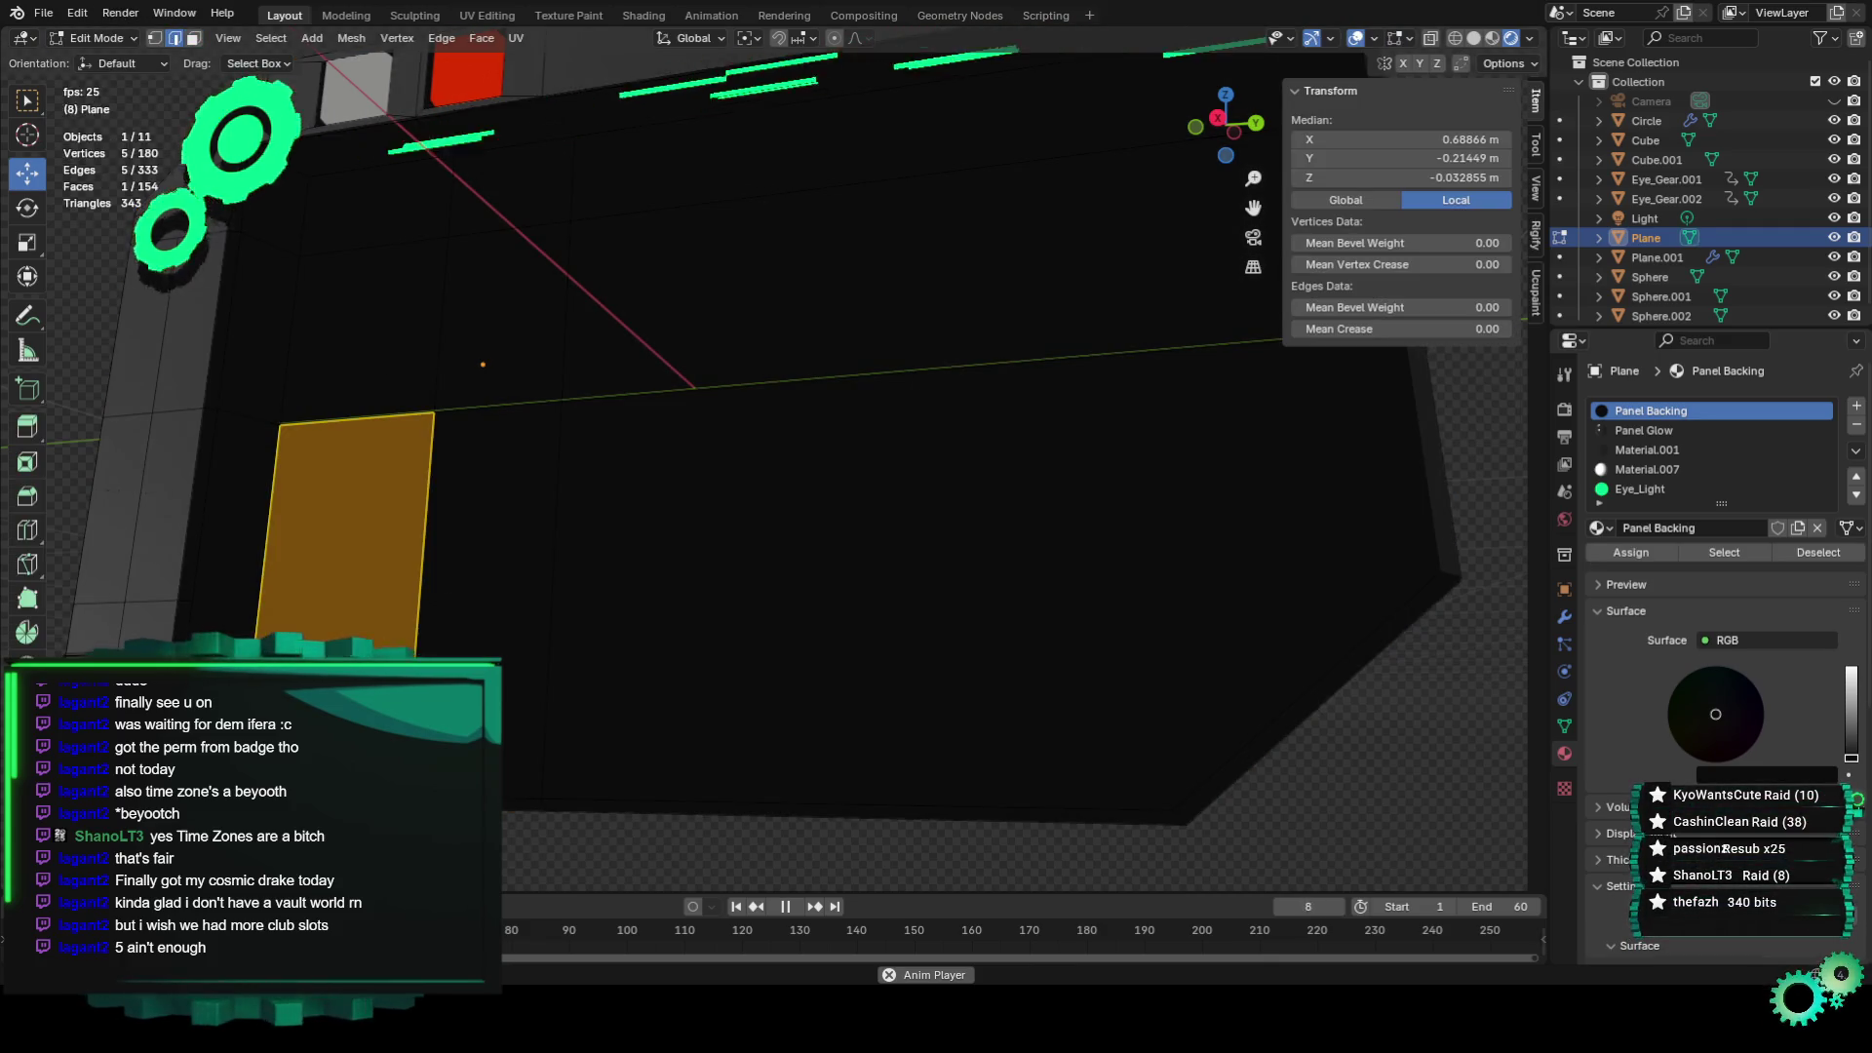
click(175, 38)
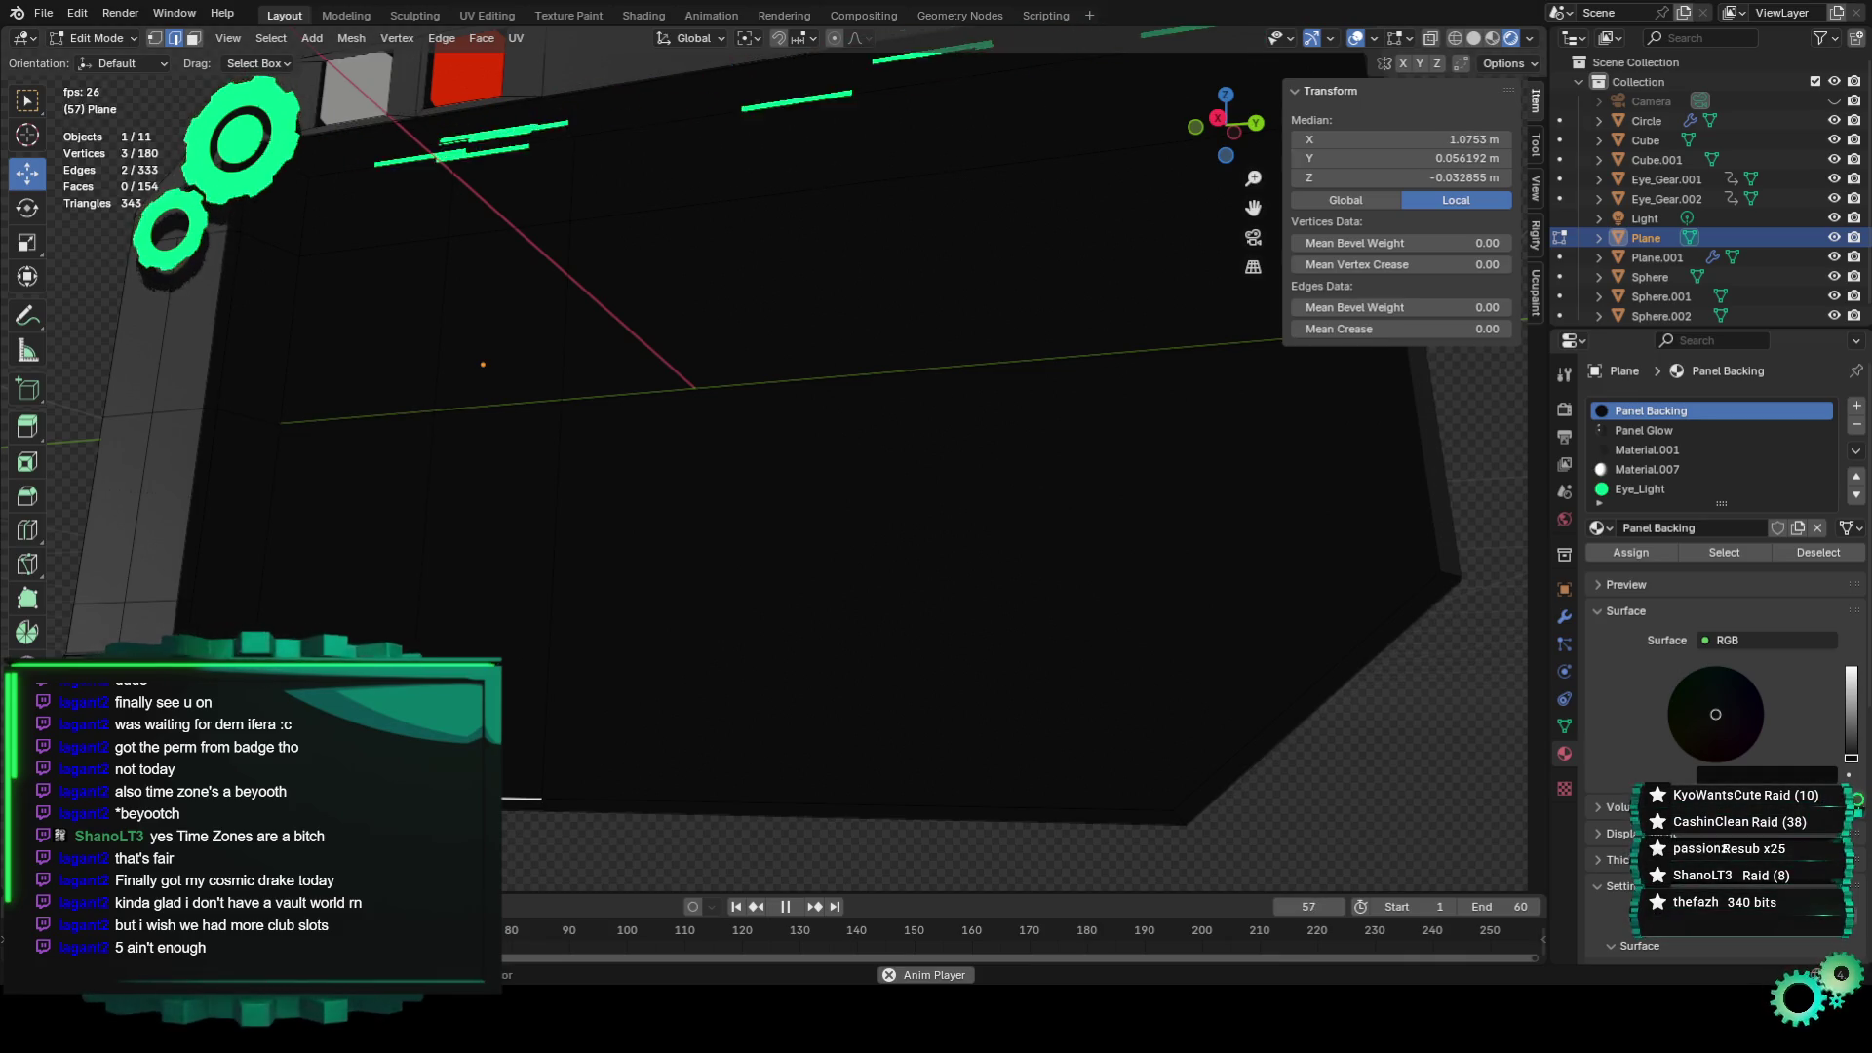
Select the panel's bottom edges and nudge them with the gizmo arrow.
shift+click(611, 801)
shift+click(645, 798)
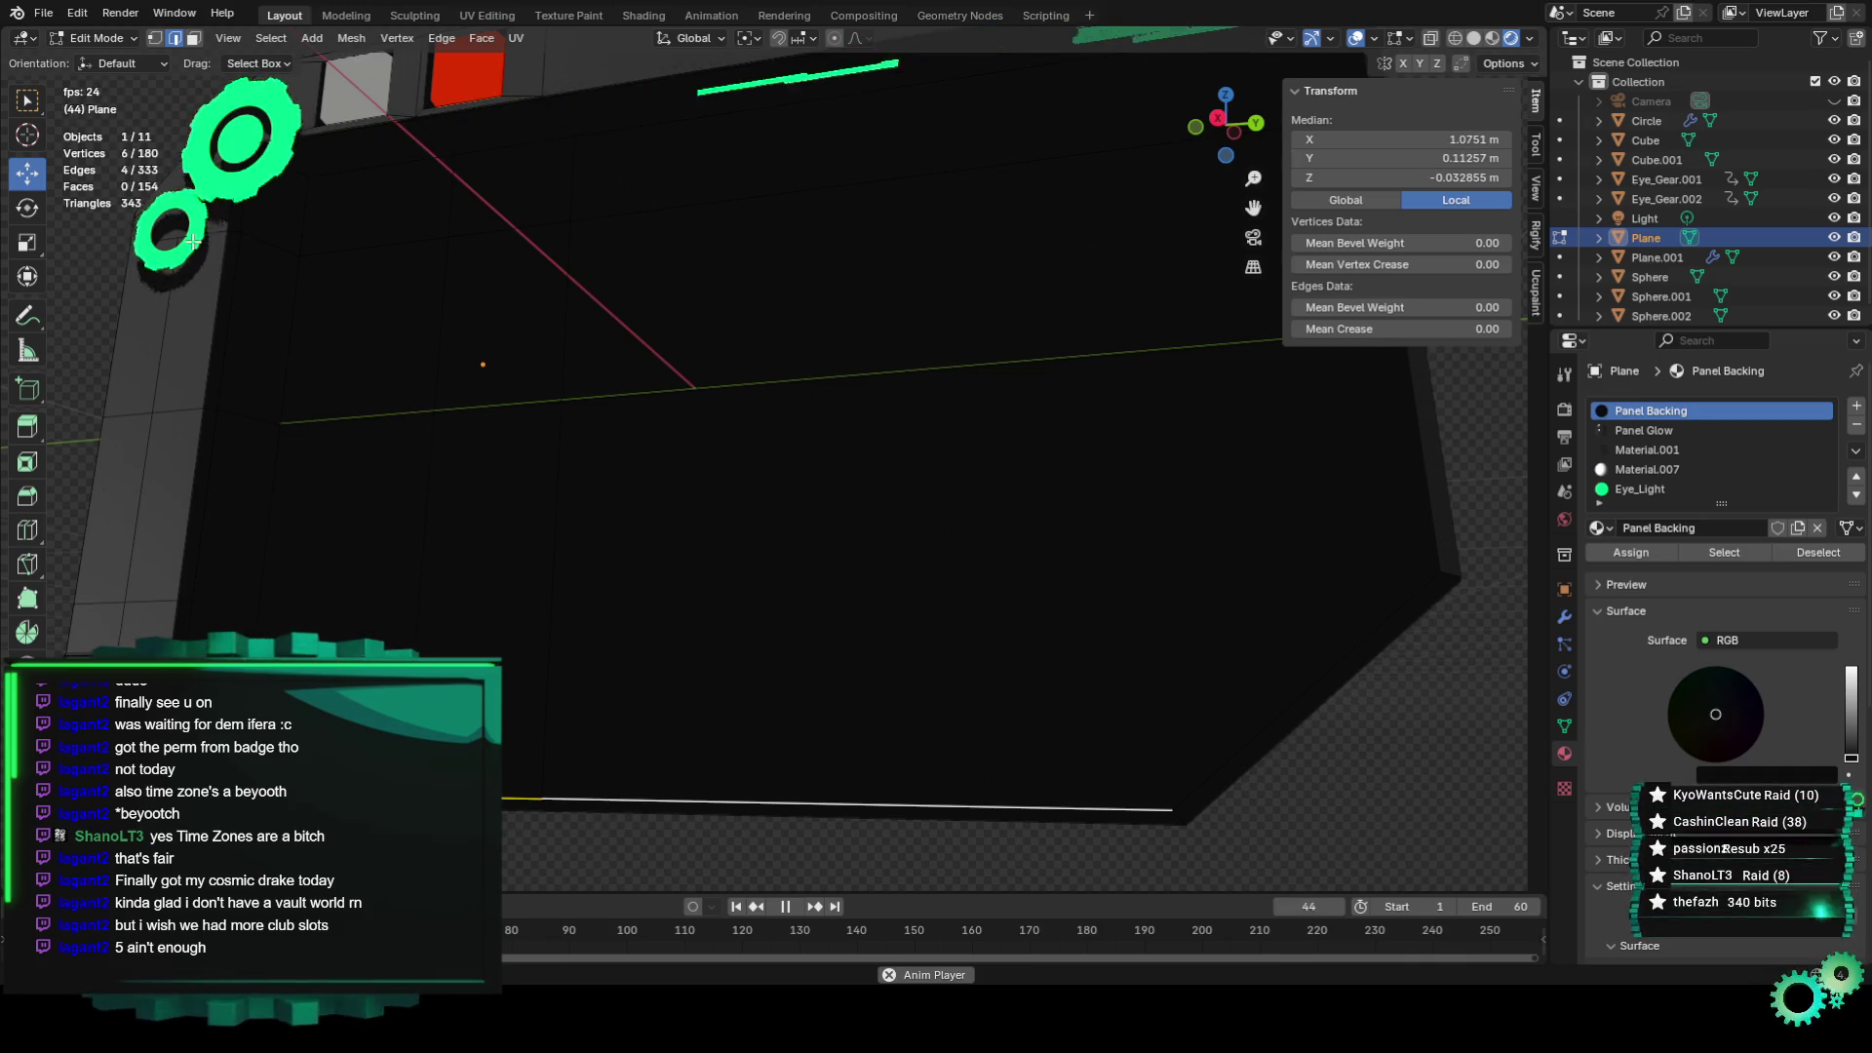
scroll(735, 562, down, 2)
middle_drag(735, 562, 731, 588)
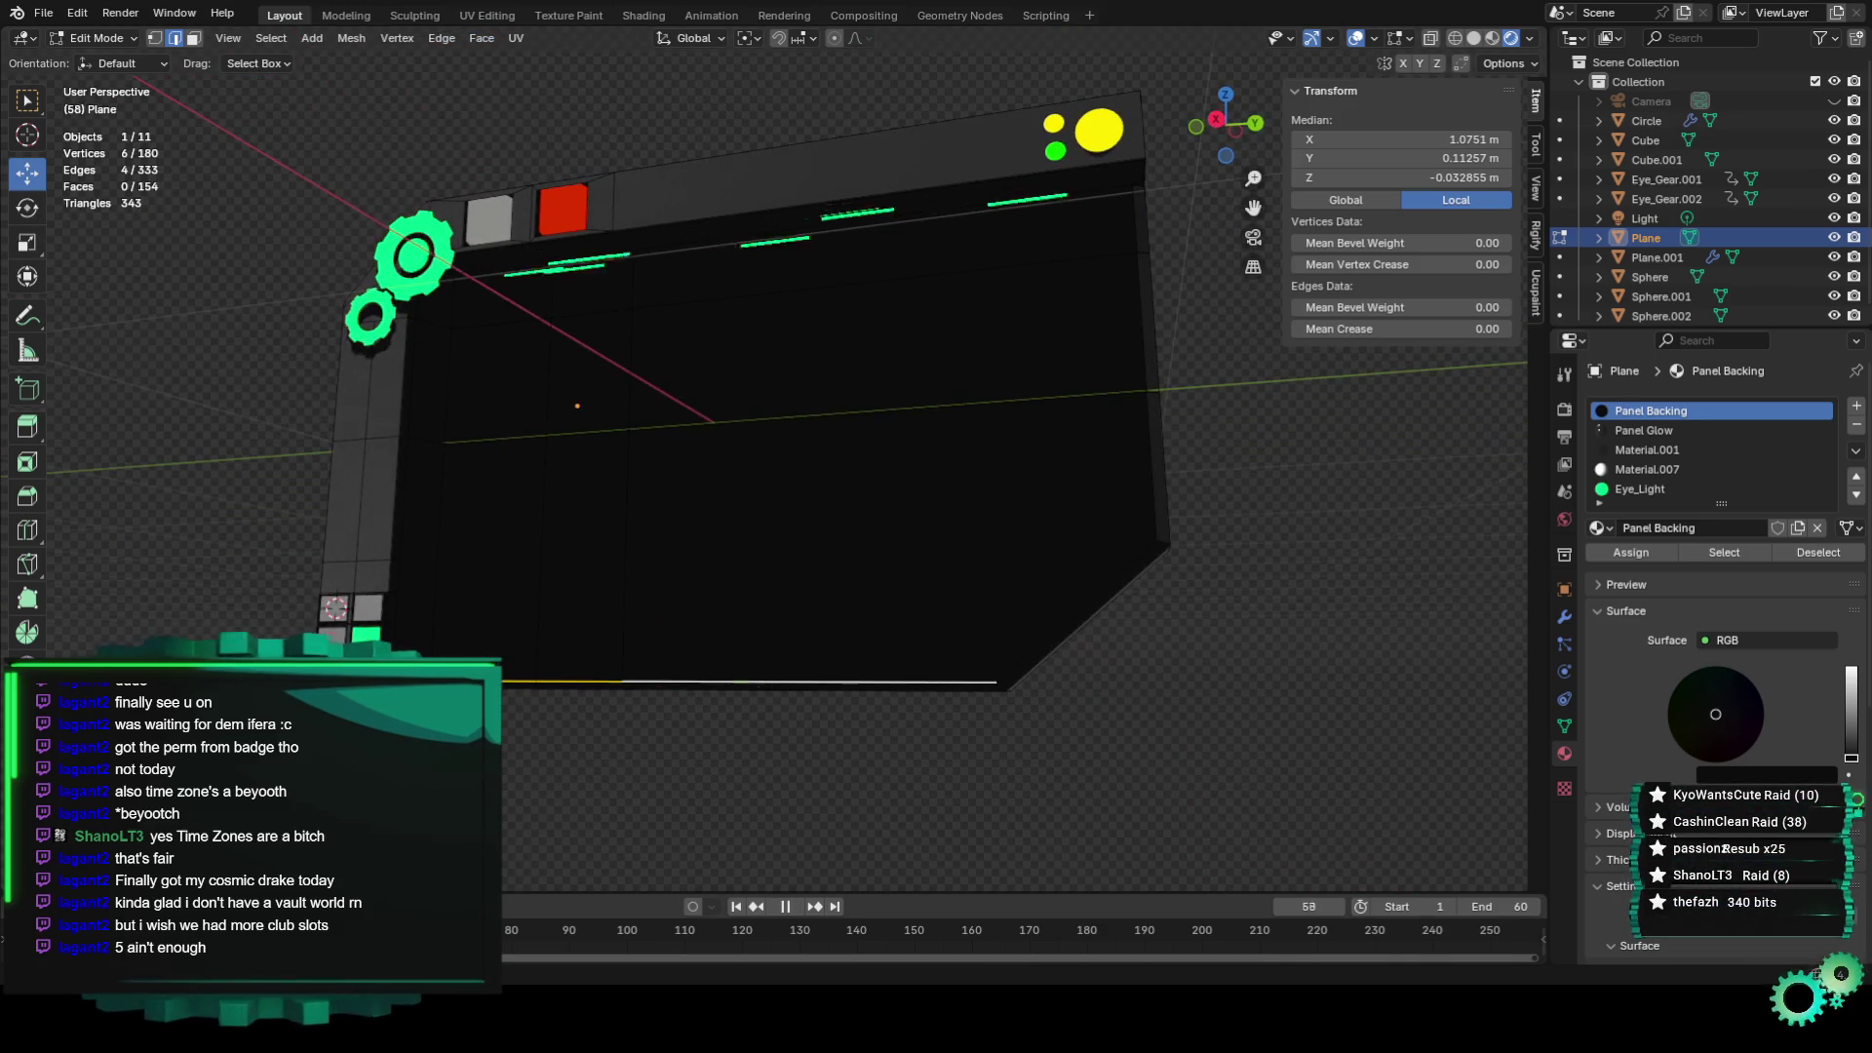
key(Escape)
scroll(621, 722, up, 2)
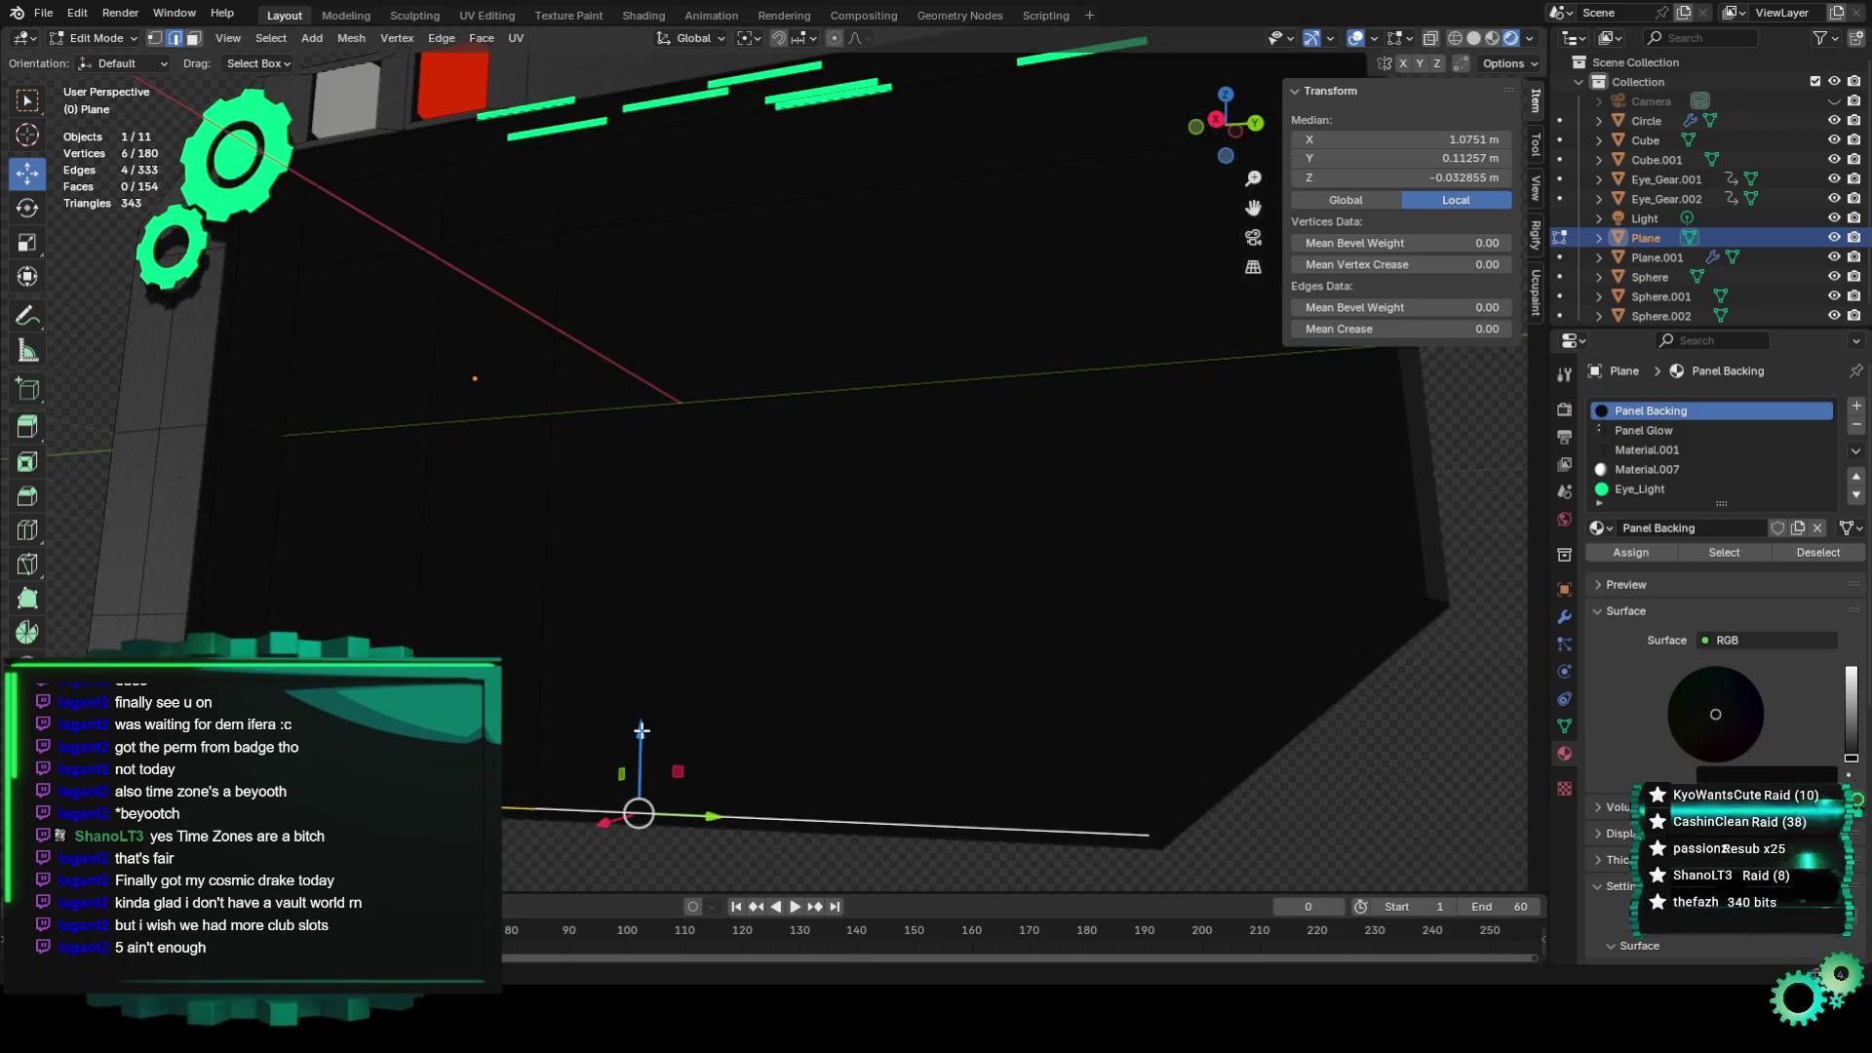
drag(644, 728, 649, 722)
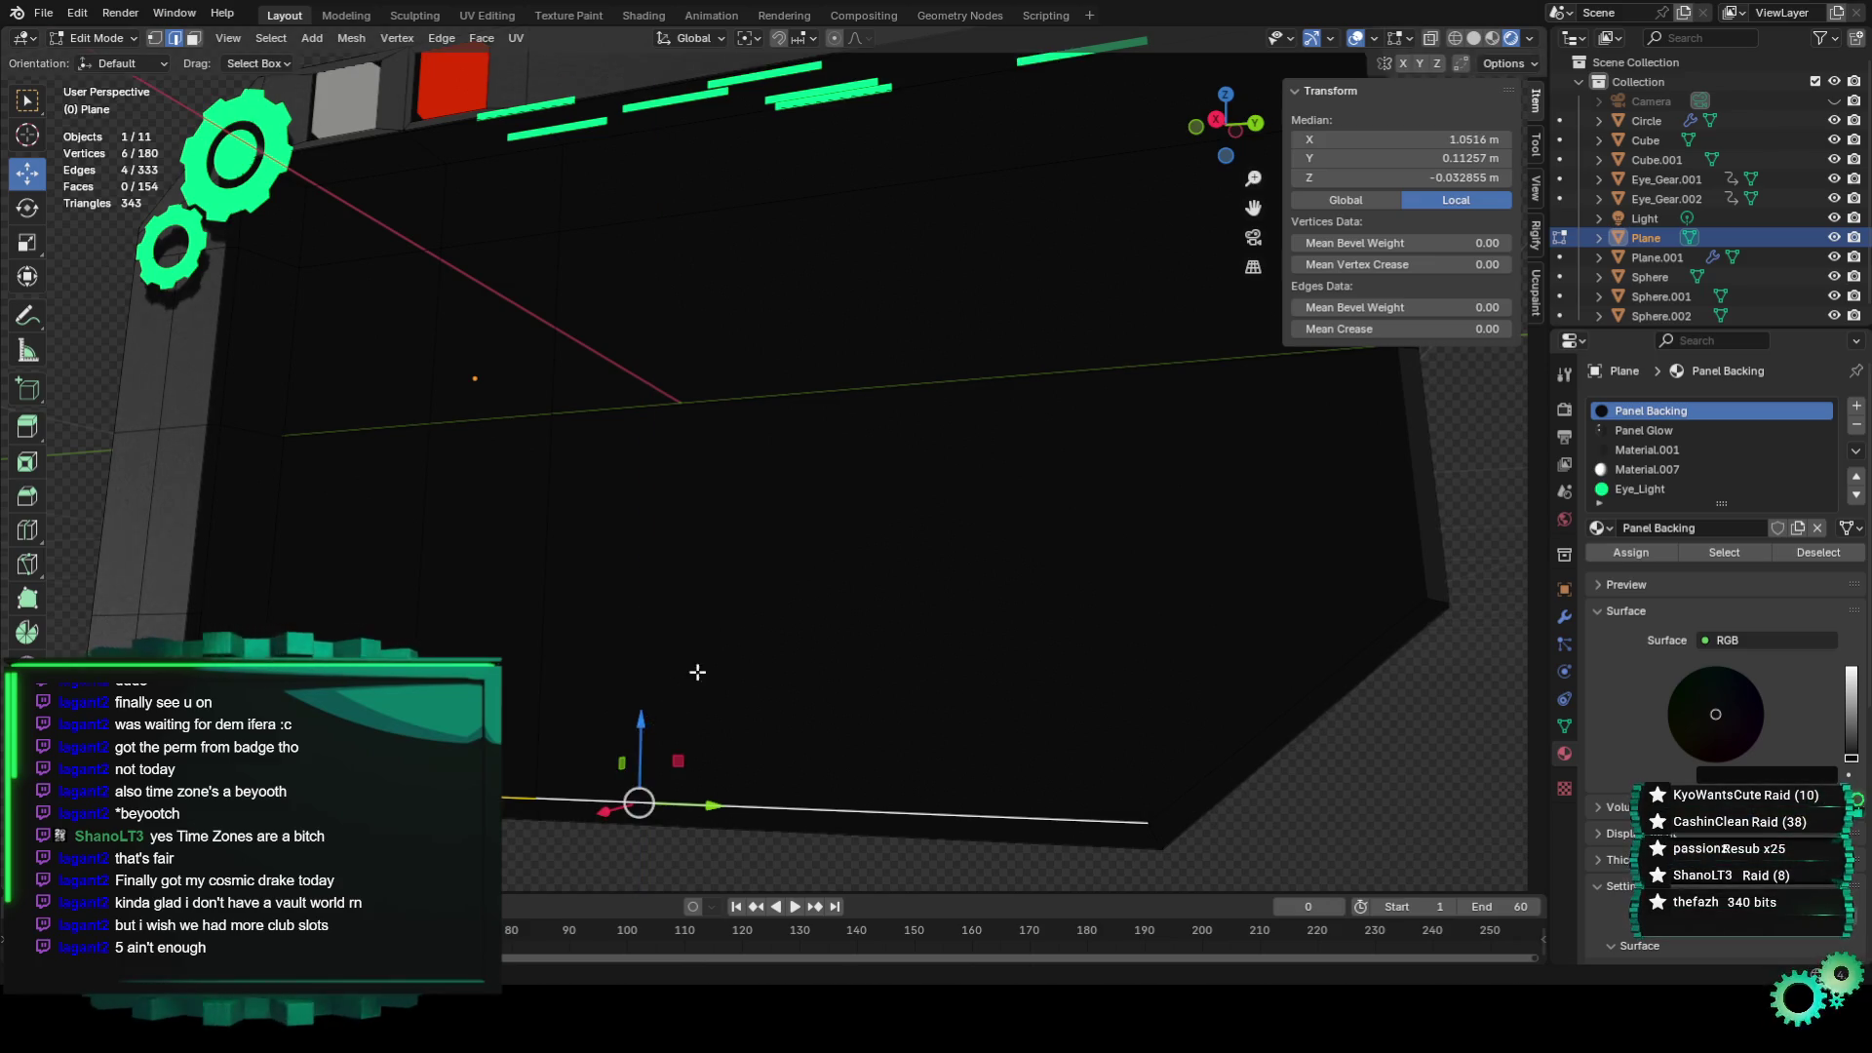
Return to the camera view with nothing selected and stop playback.
scroll(697, 673, down, 3)
key(KP_0)
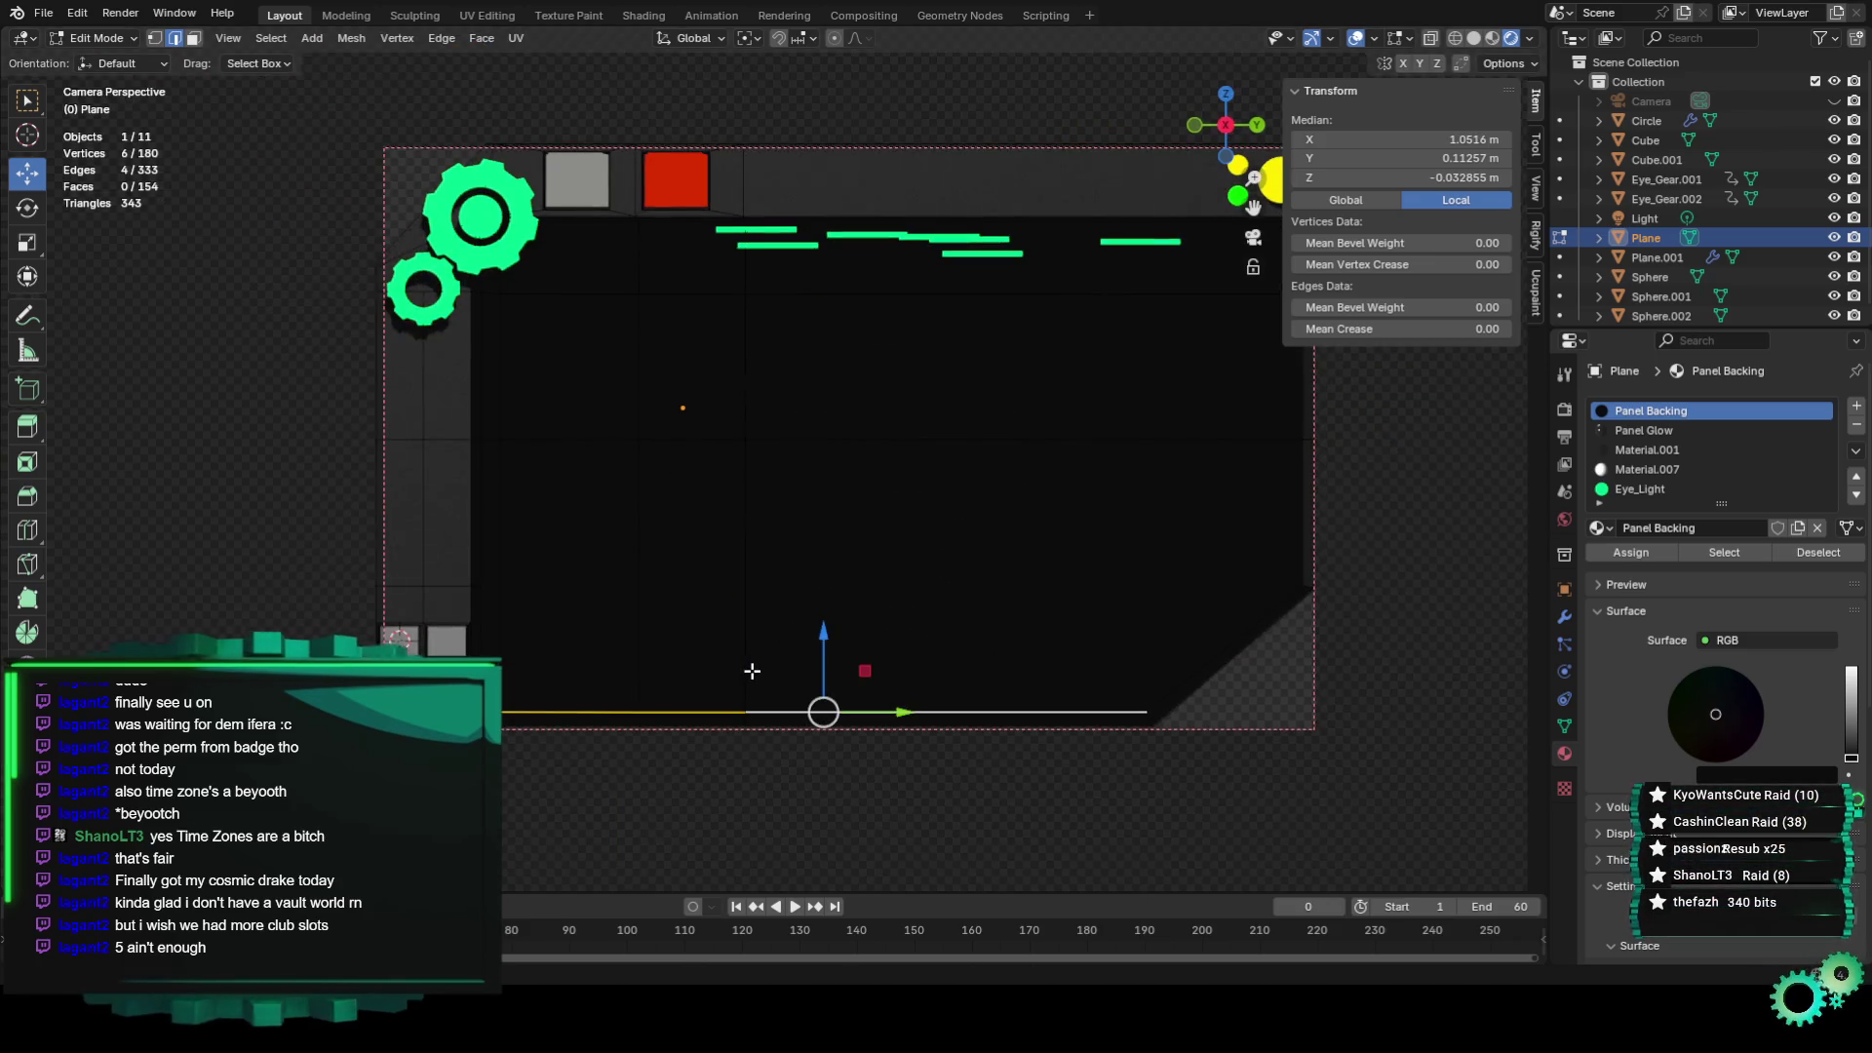
click(1095, 859)
key(space)
key(space)
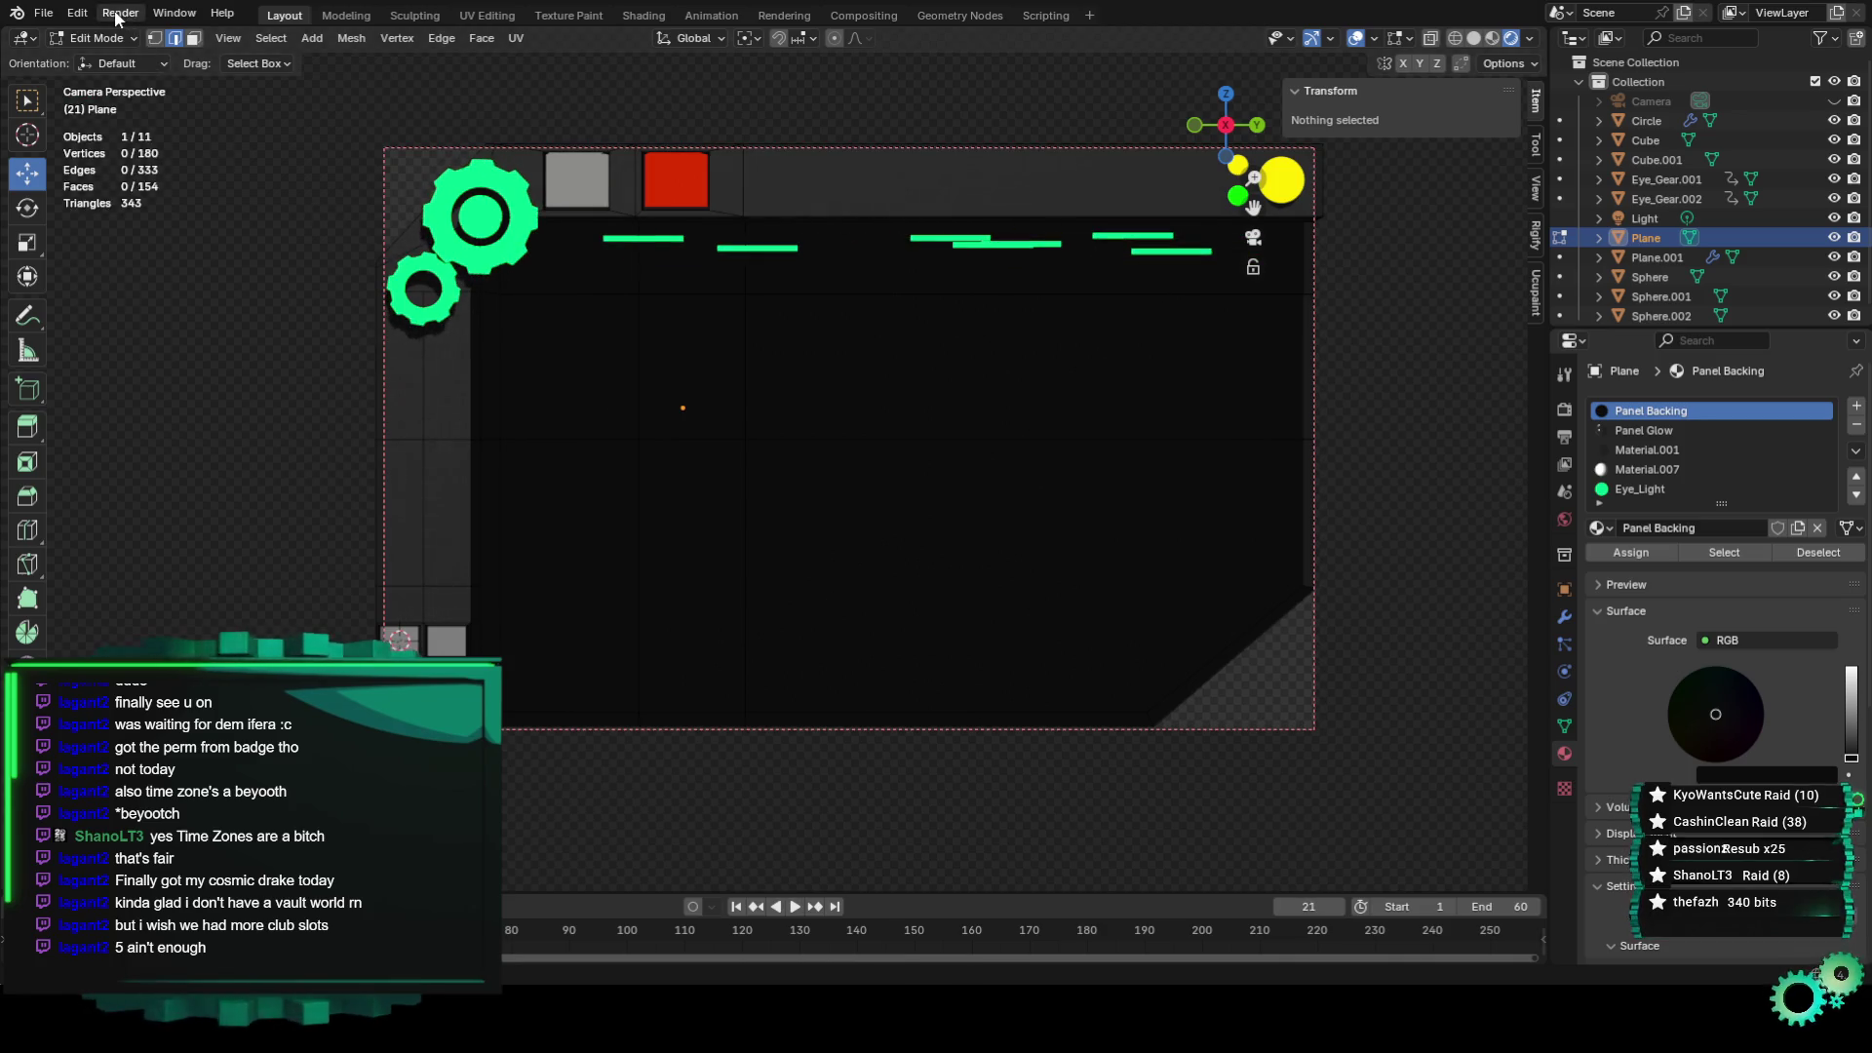
Render the full animation, play it back via View Animation, then show the active tool settings.
click(120, 13)
click(150, 46)
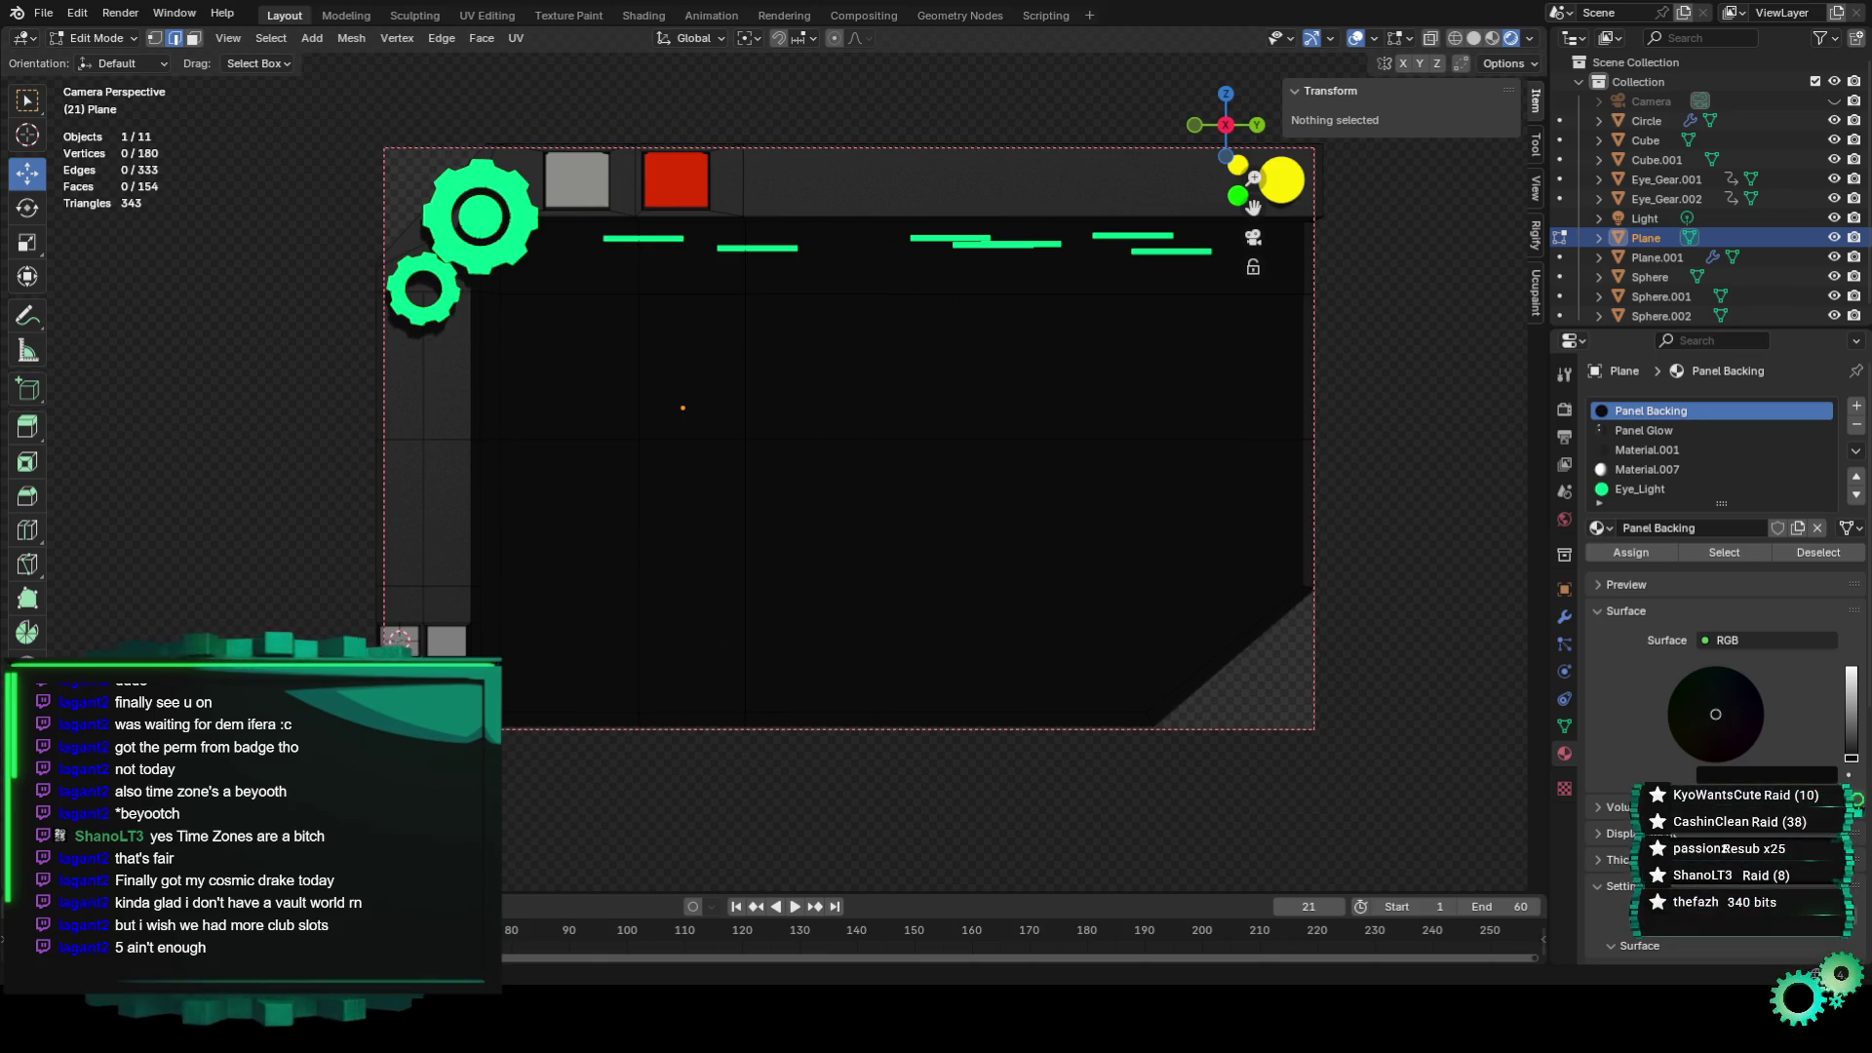
click(124, 14)
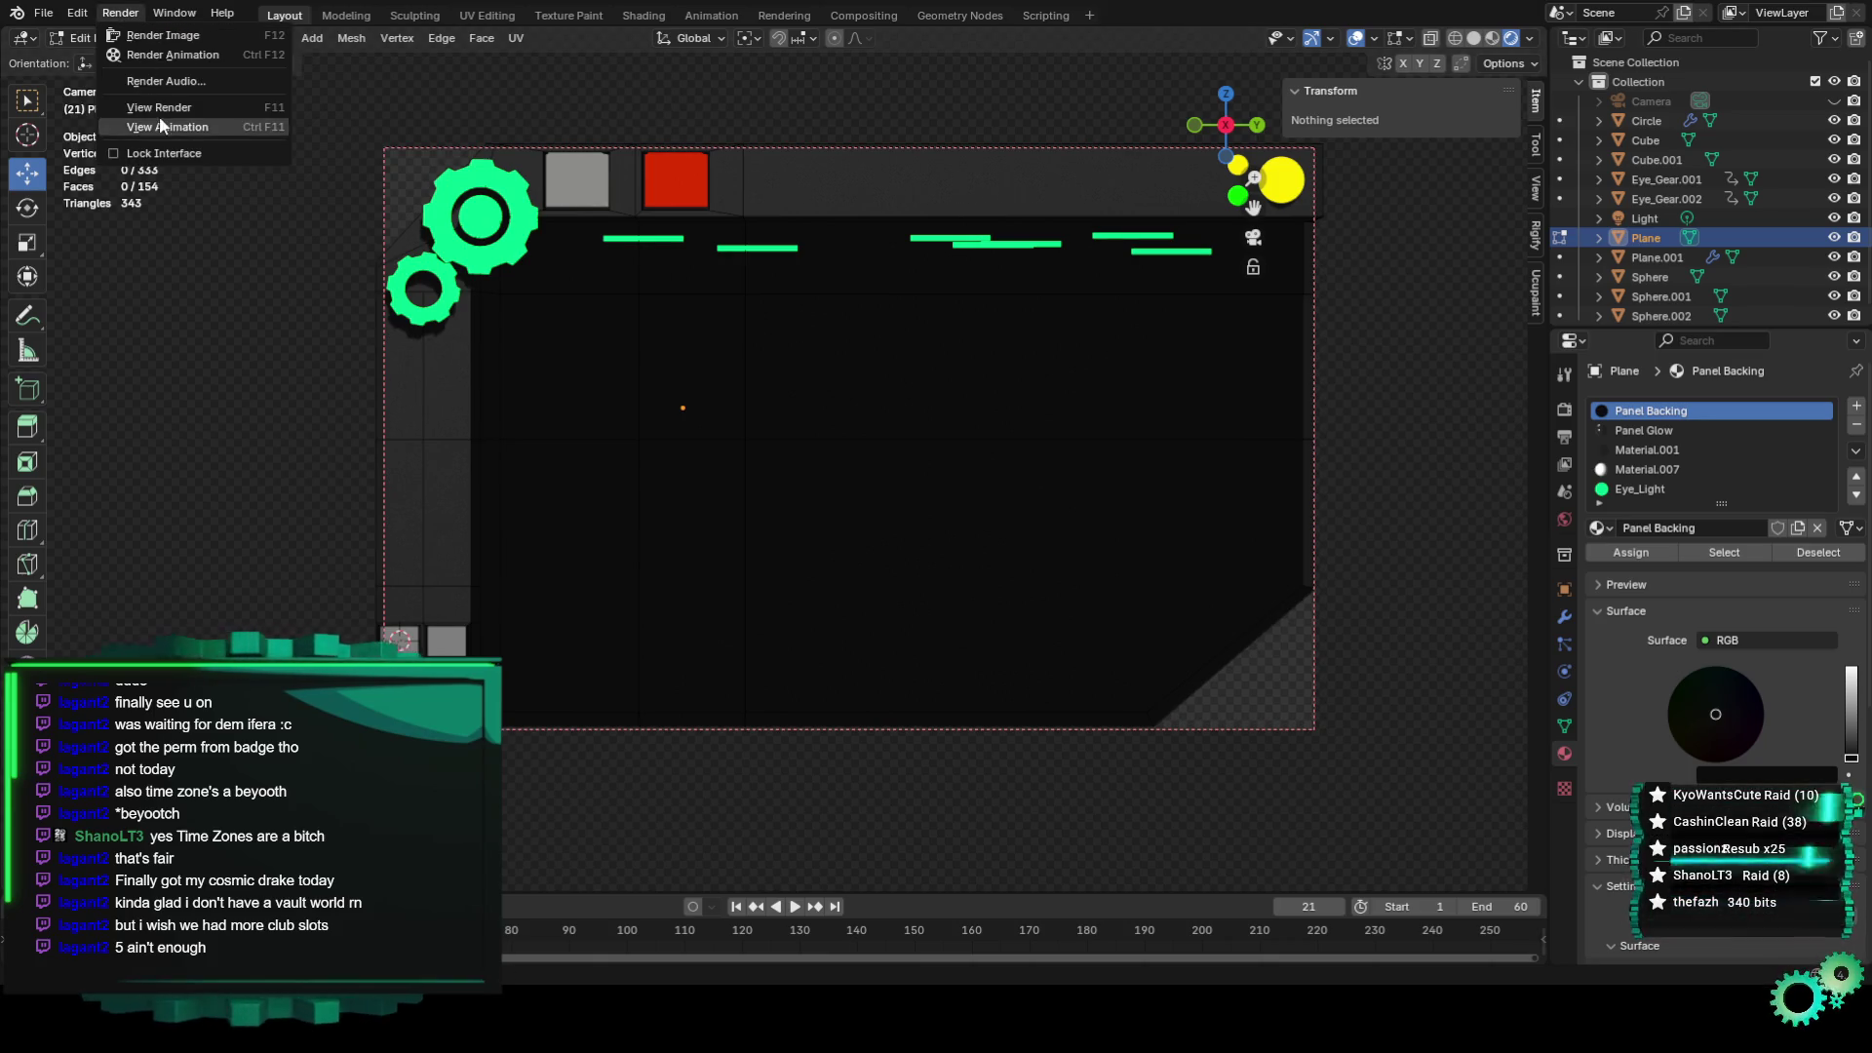
click(172, 125)
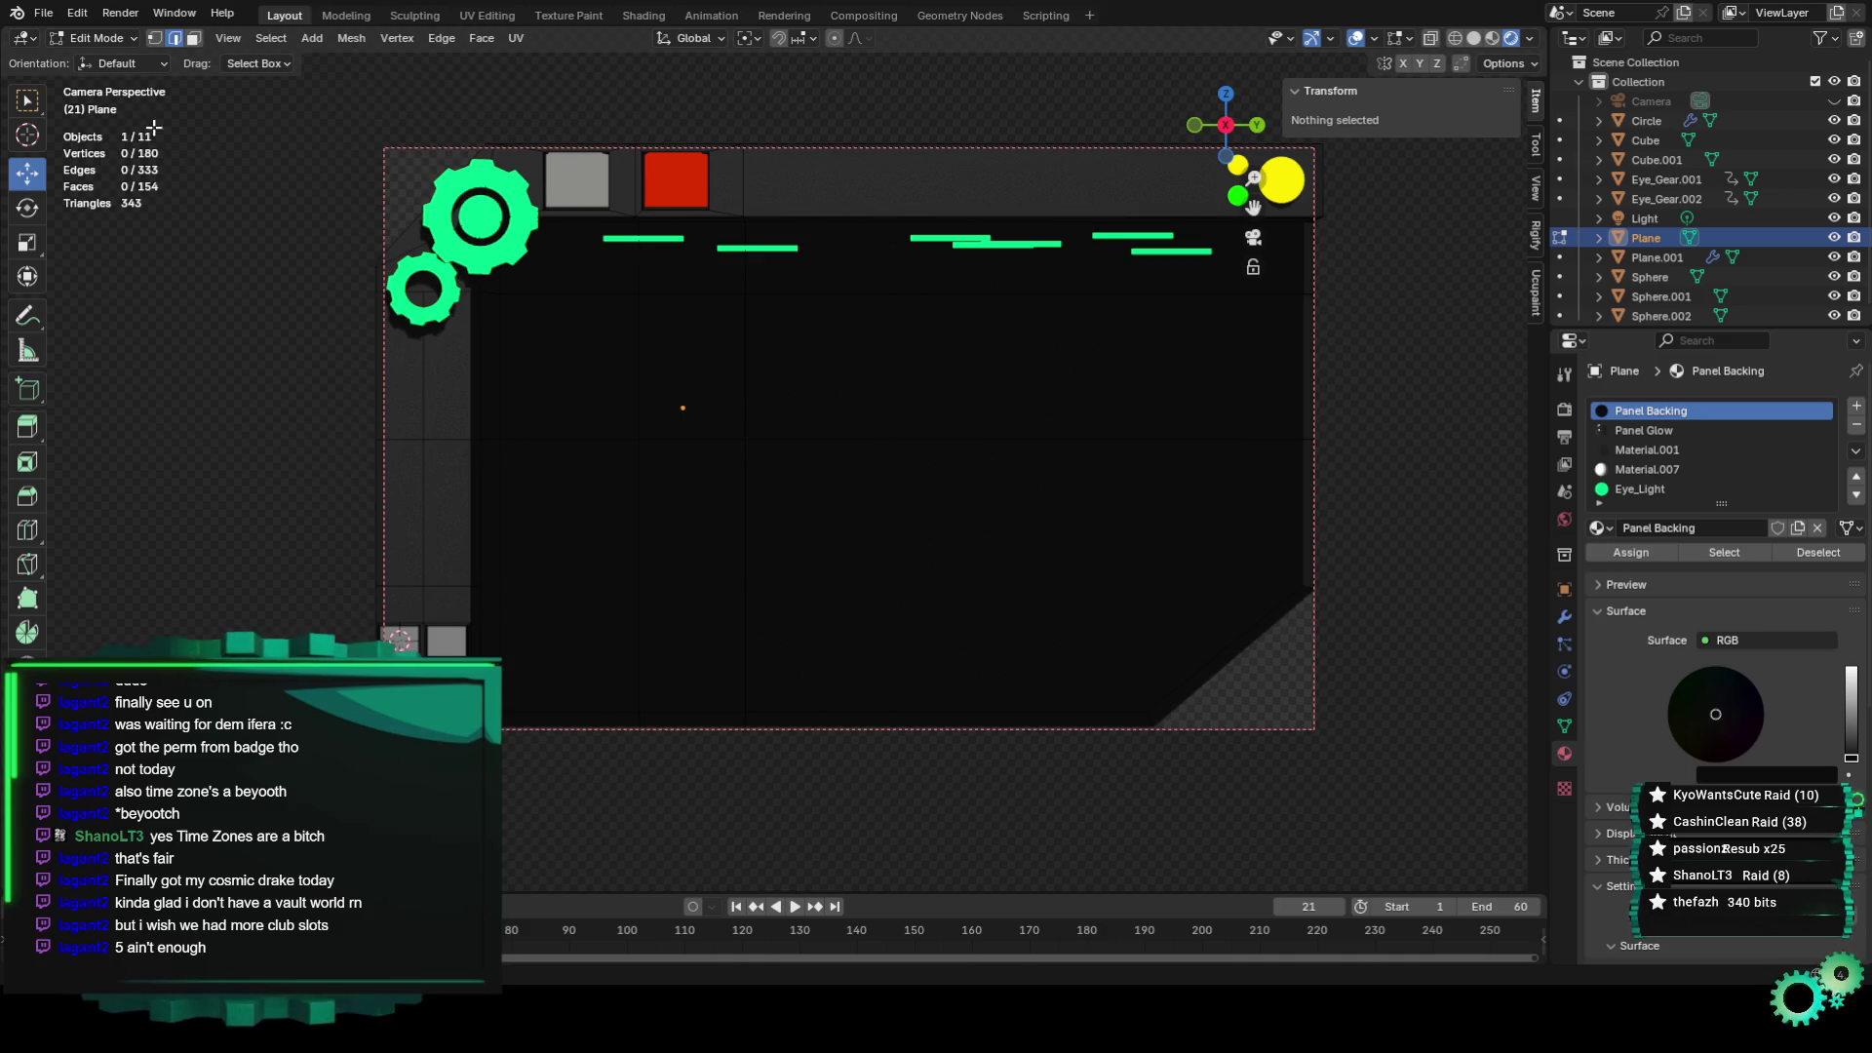
key(space)
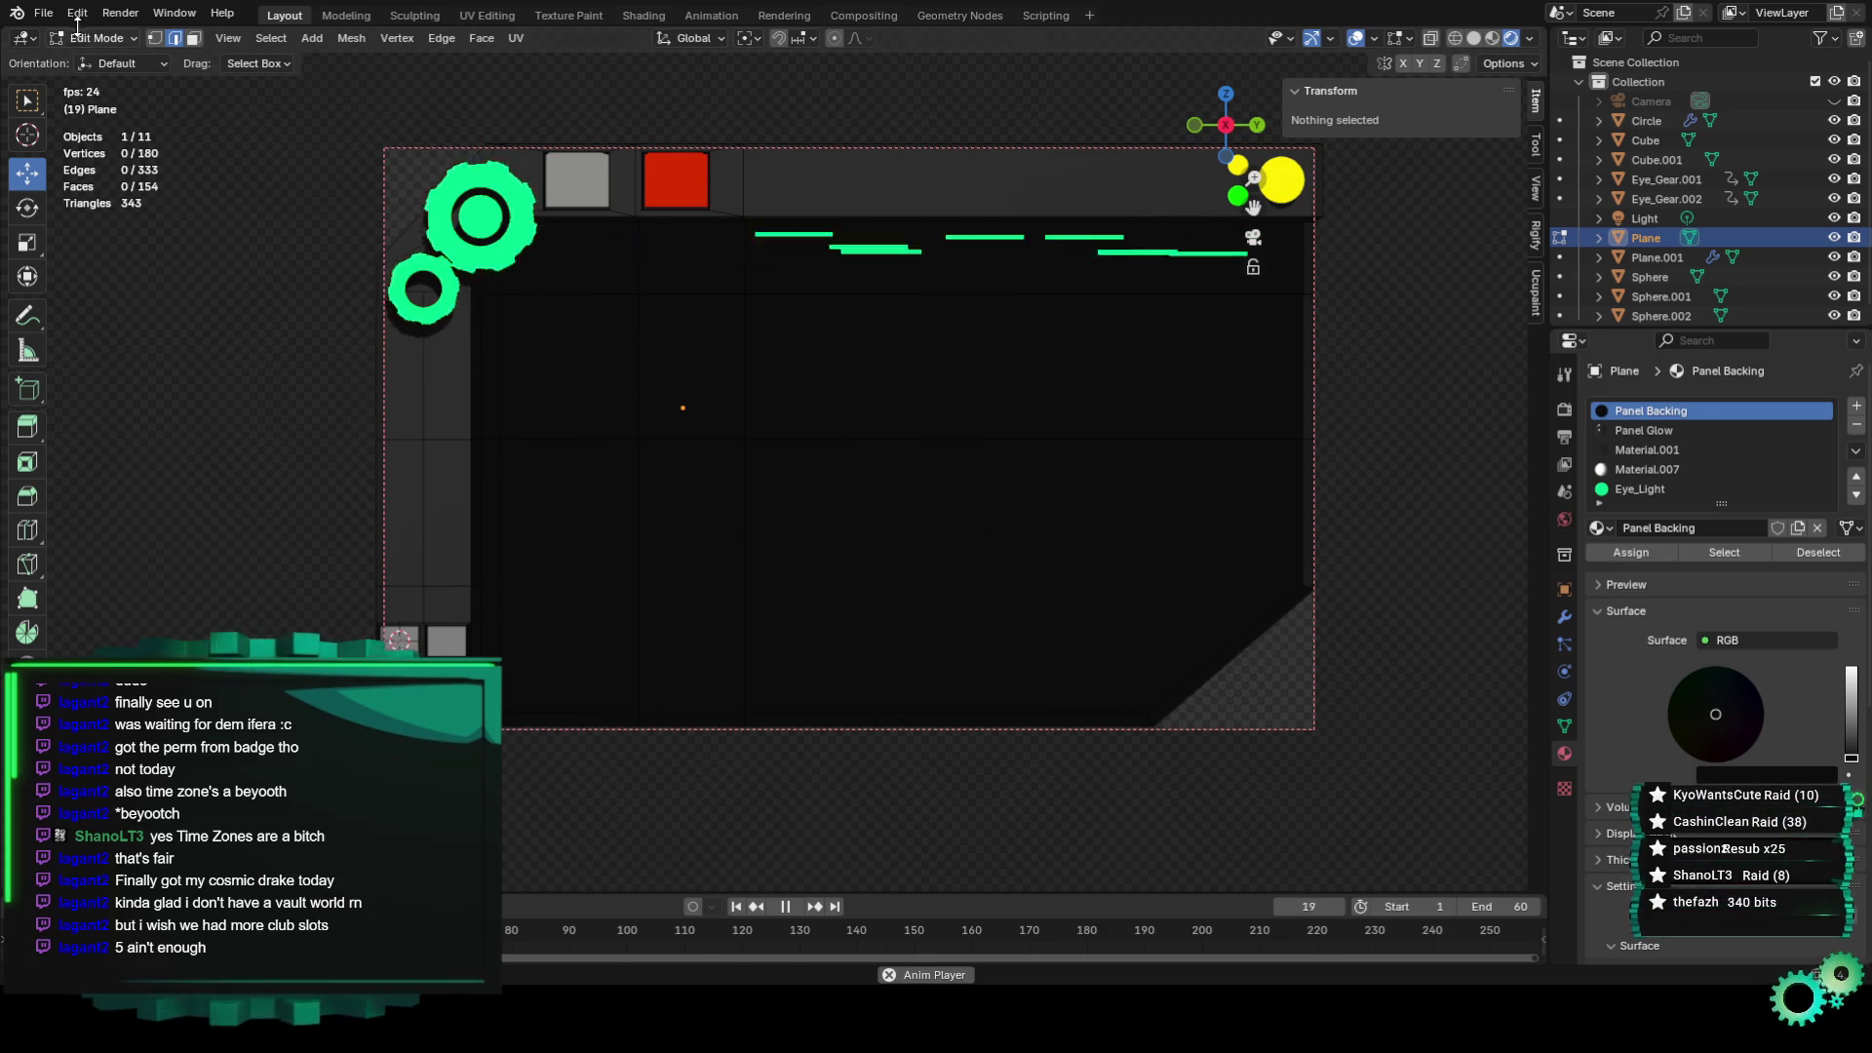
click(120, 13)
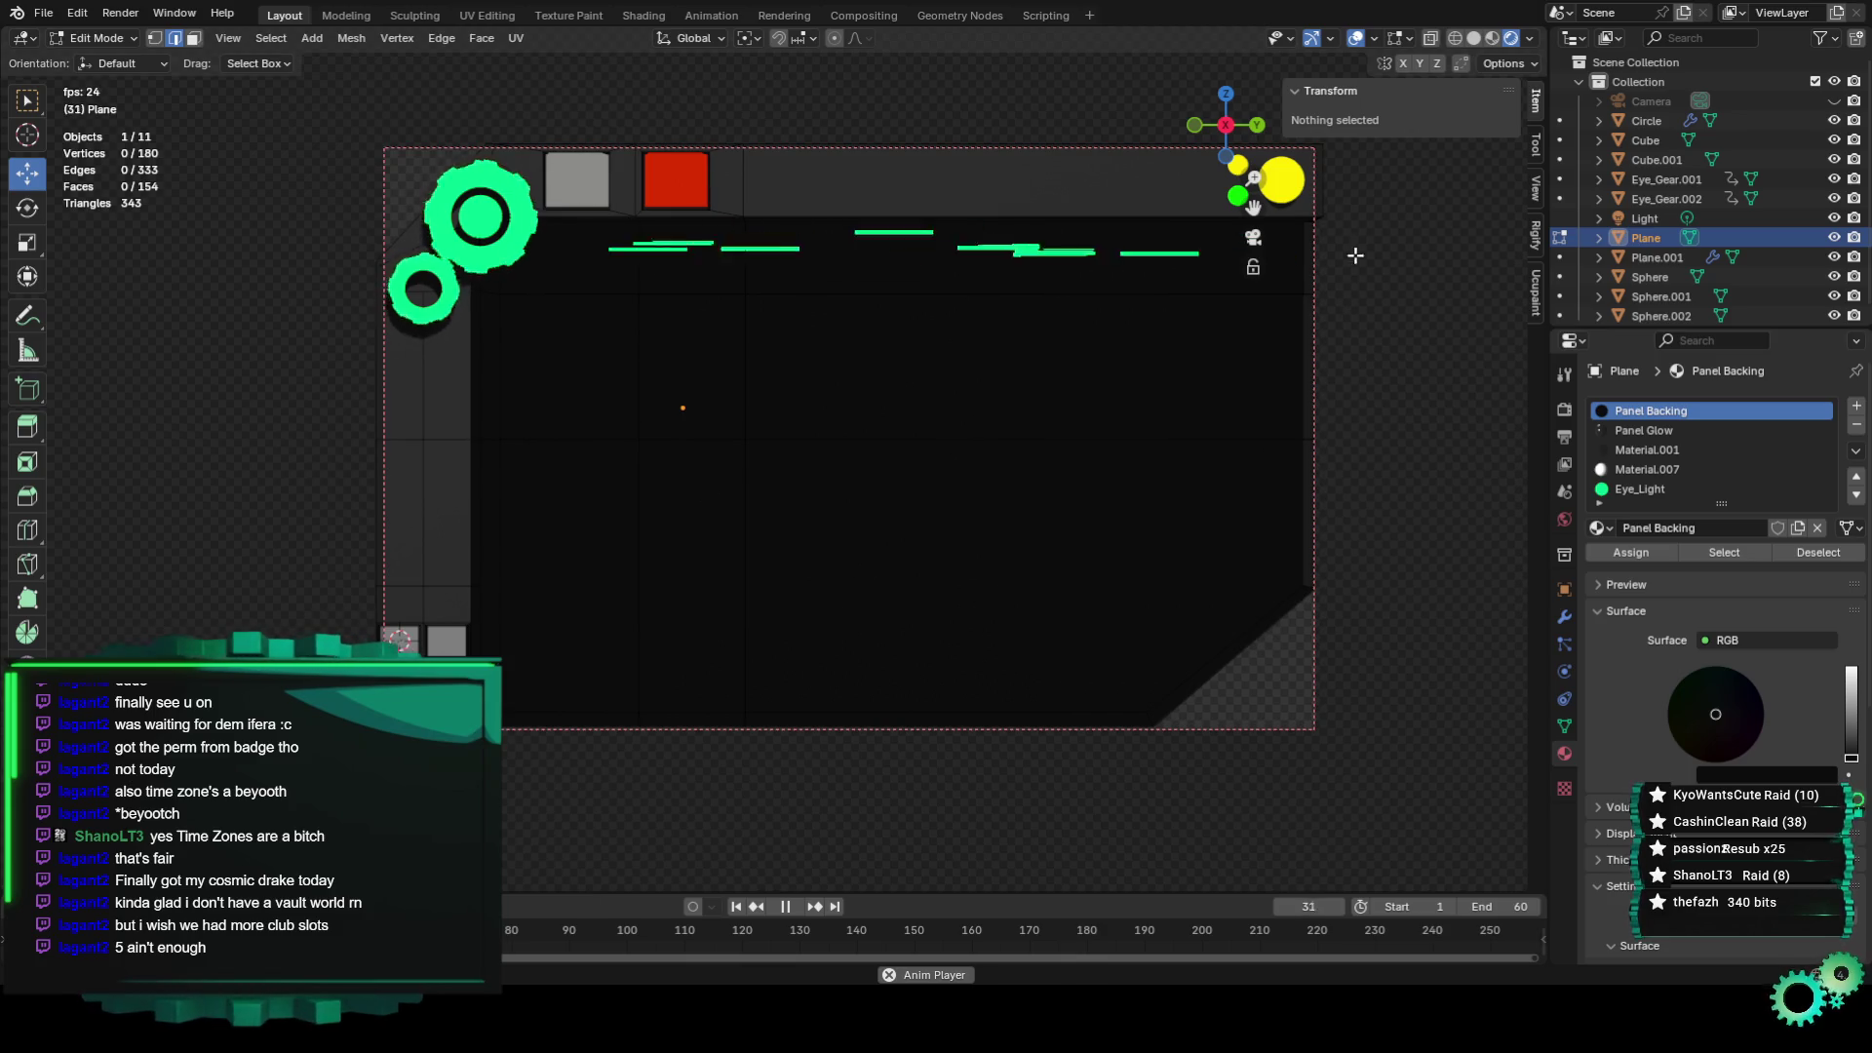
click(1560, 379)
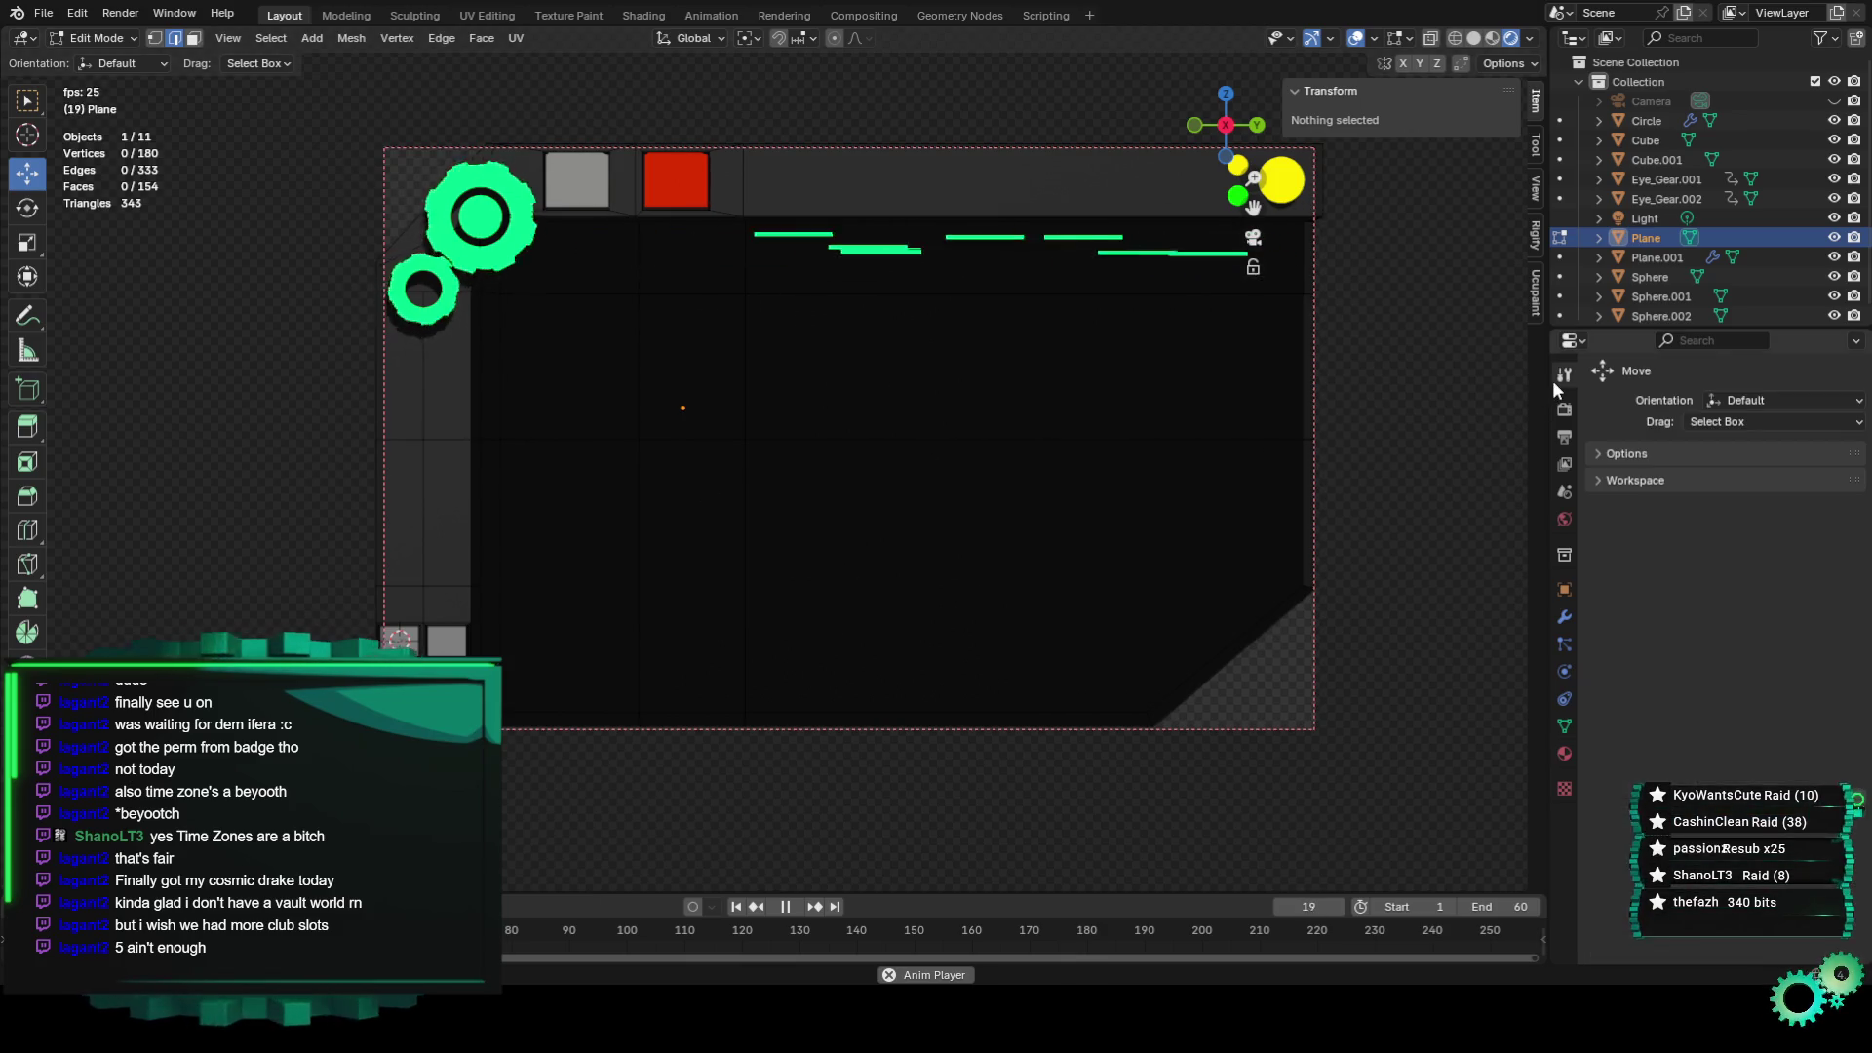
Inspect the Render and Output properties tabs.
click(1564, 409)
scroll(1659, 665, down, 3)
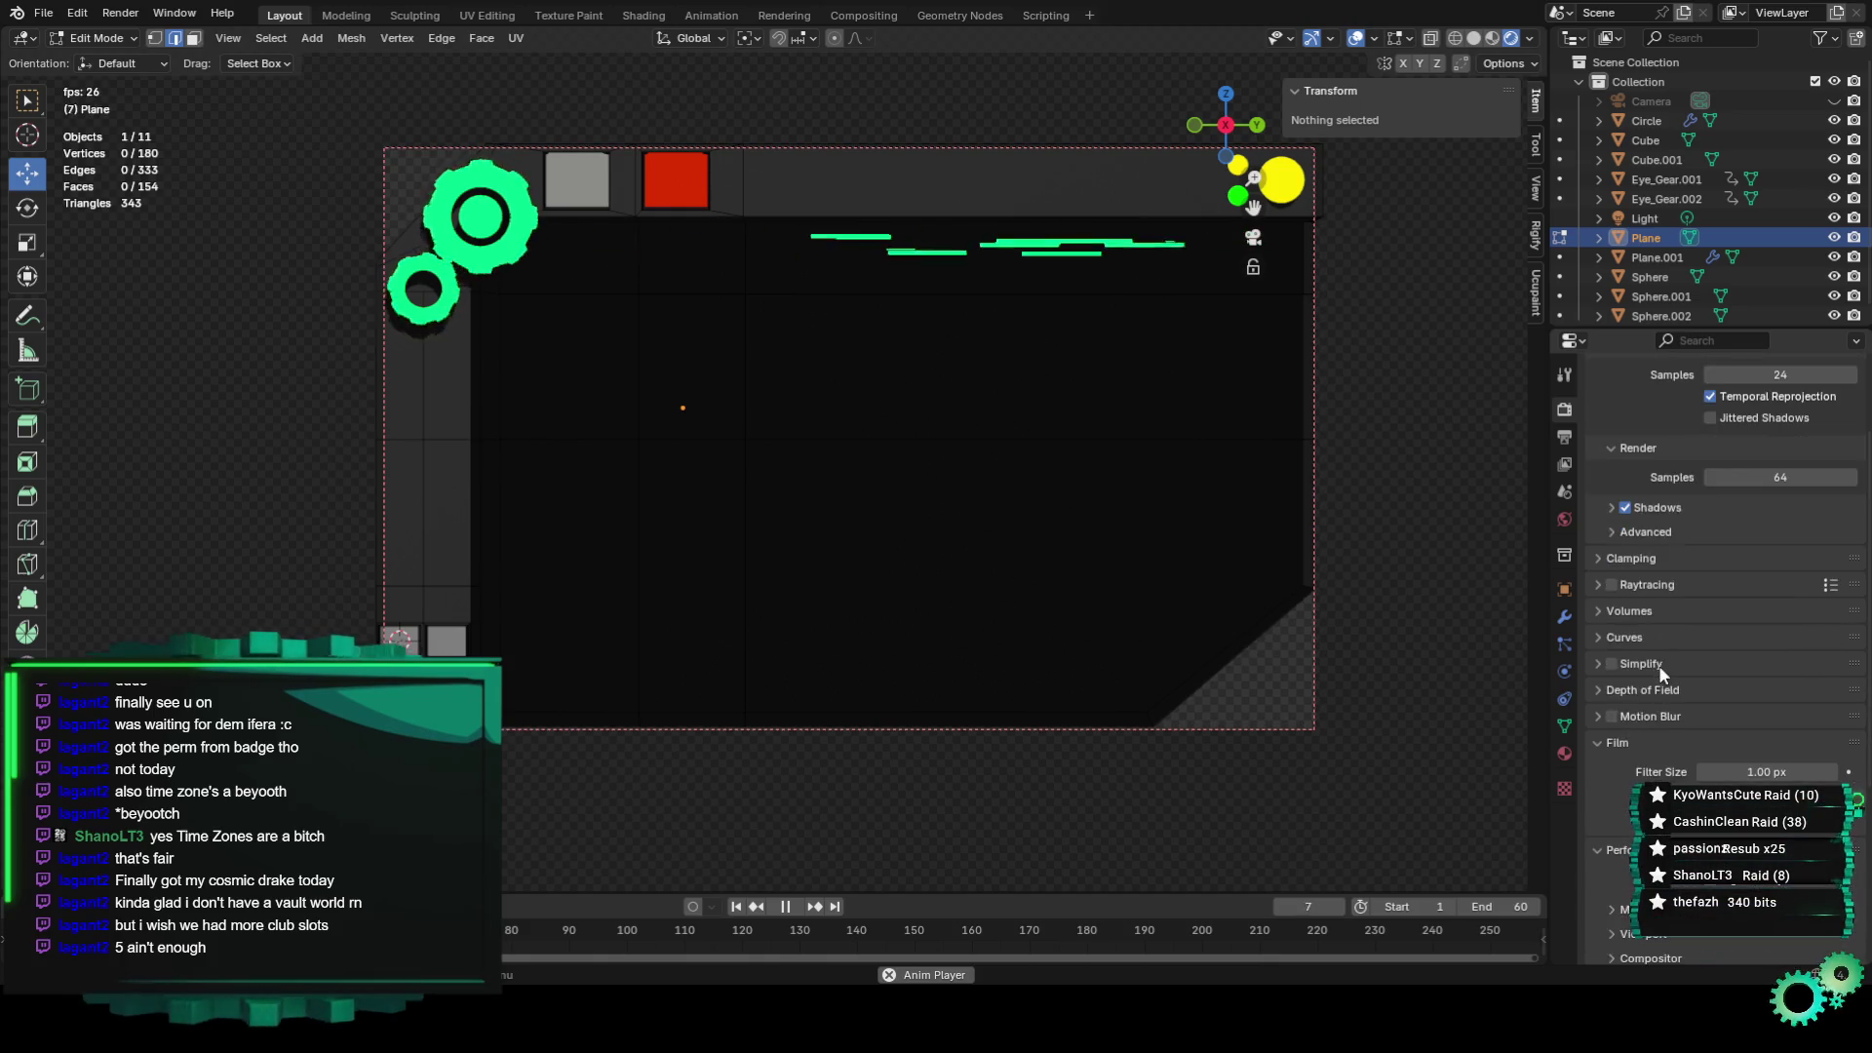
scroll(1665, 702, down, 3)
click(1564, 437)
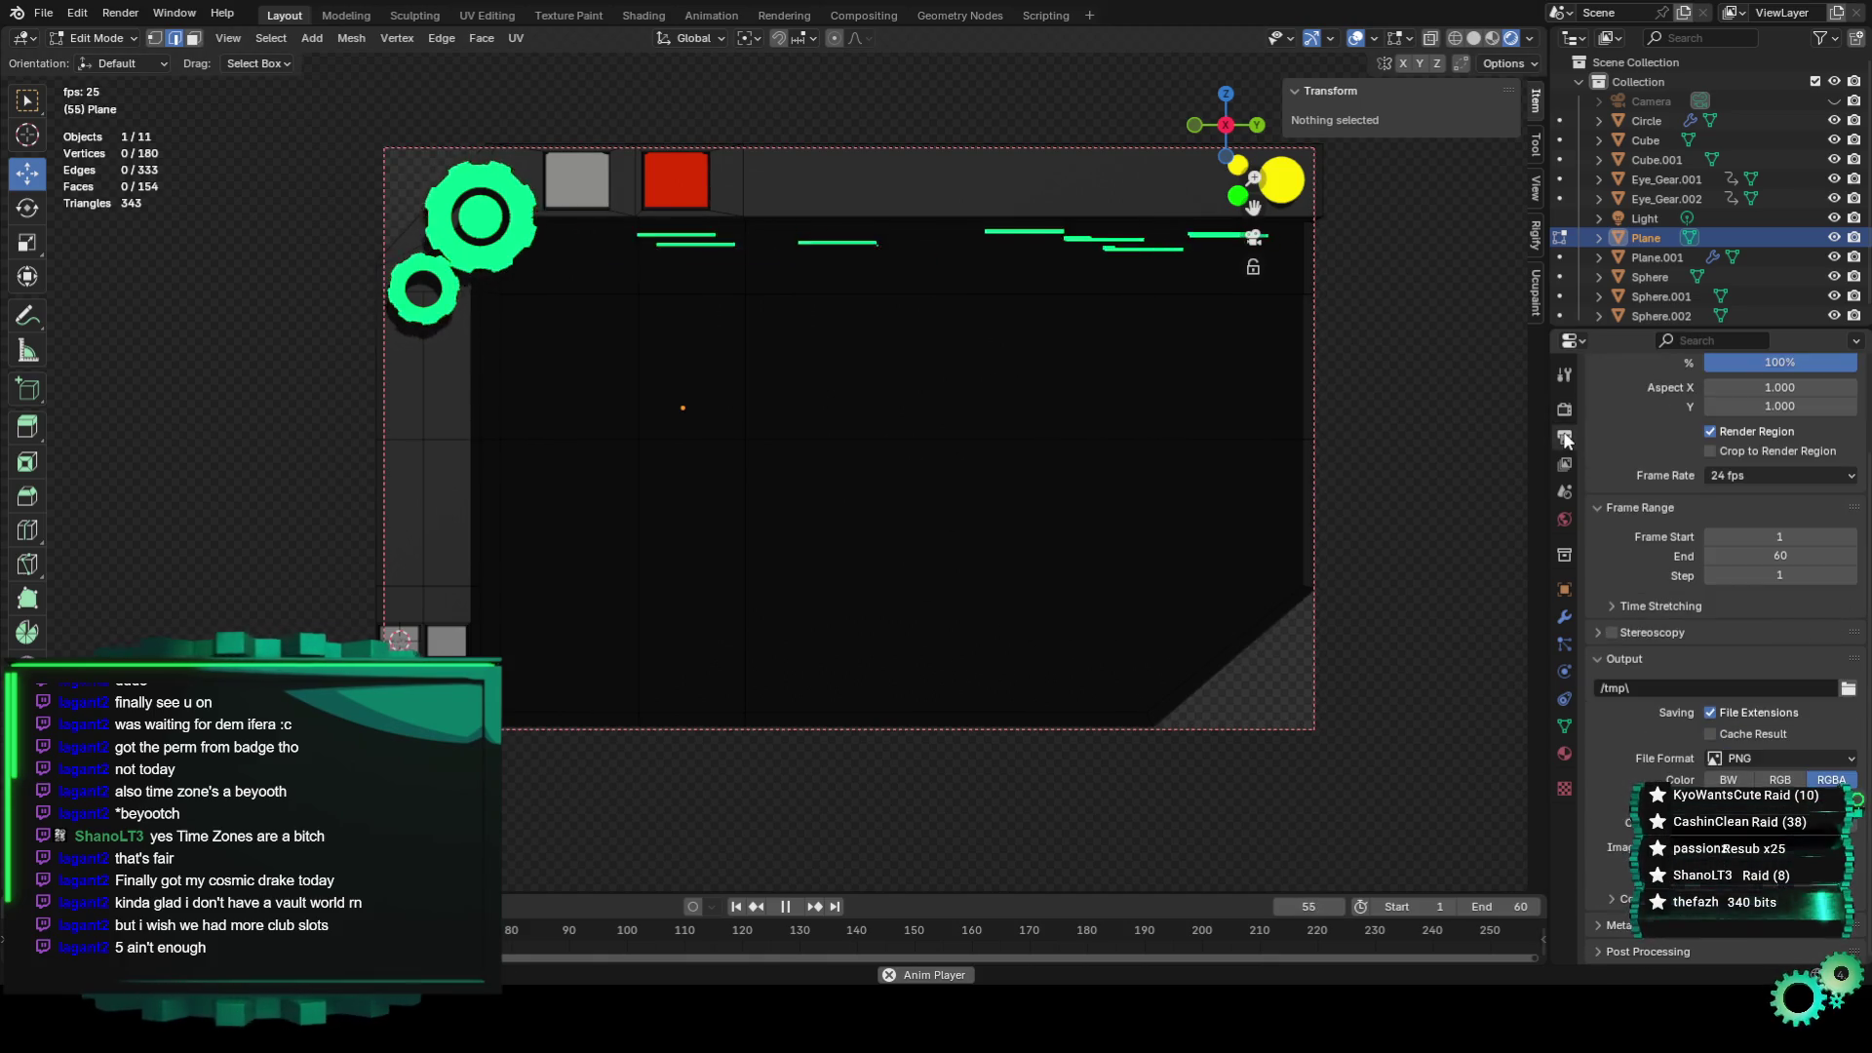
Click a few panel edges, open the Panel Backing material, then switch to the Shading workspace.
click(1217, 501)
click(985, 614)
click(736, 429)
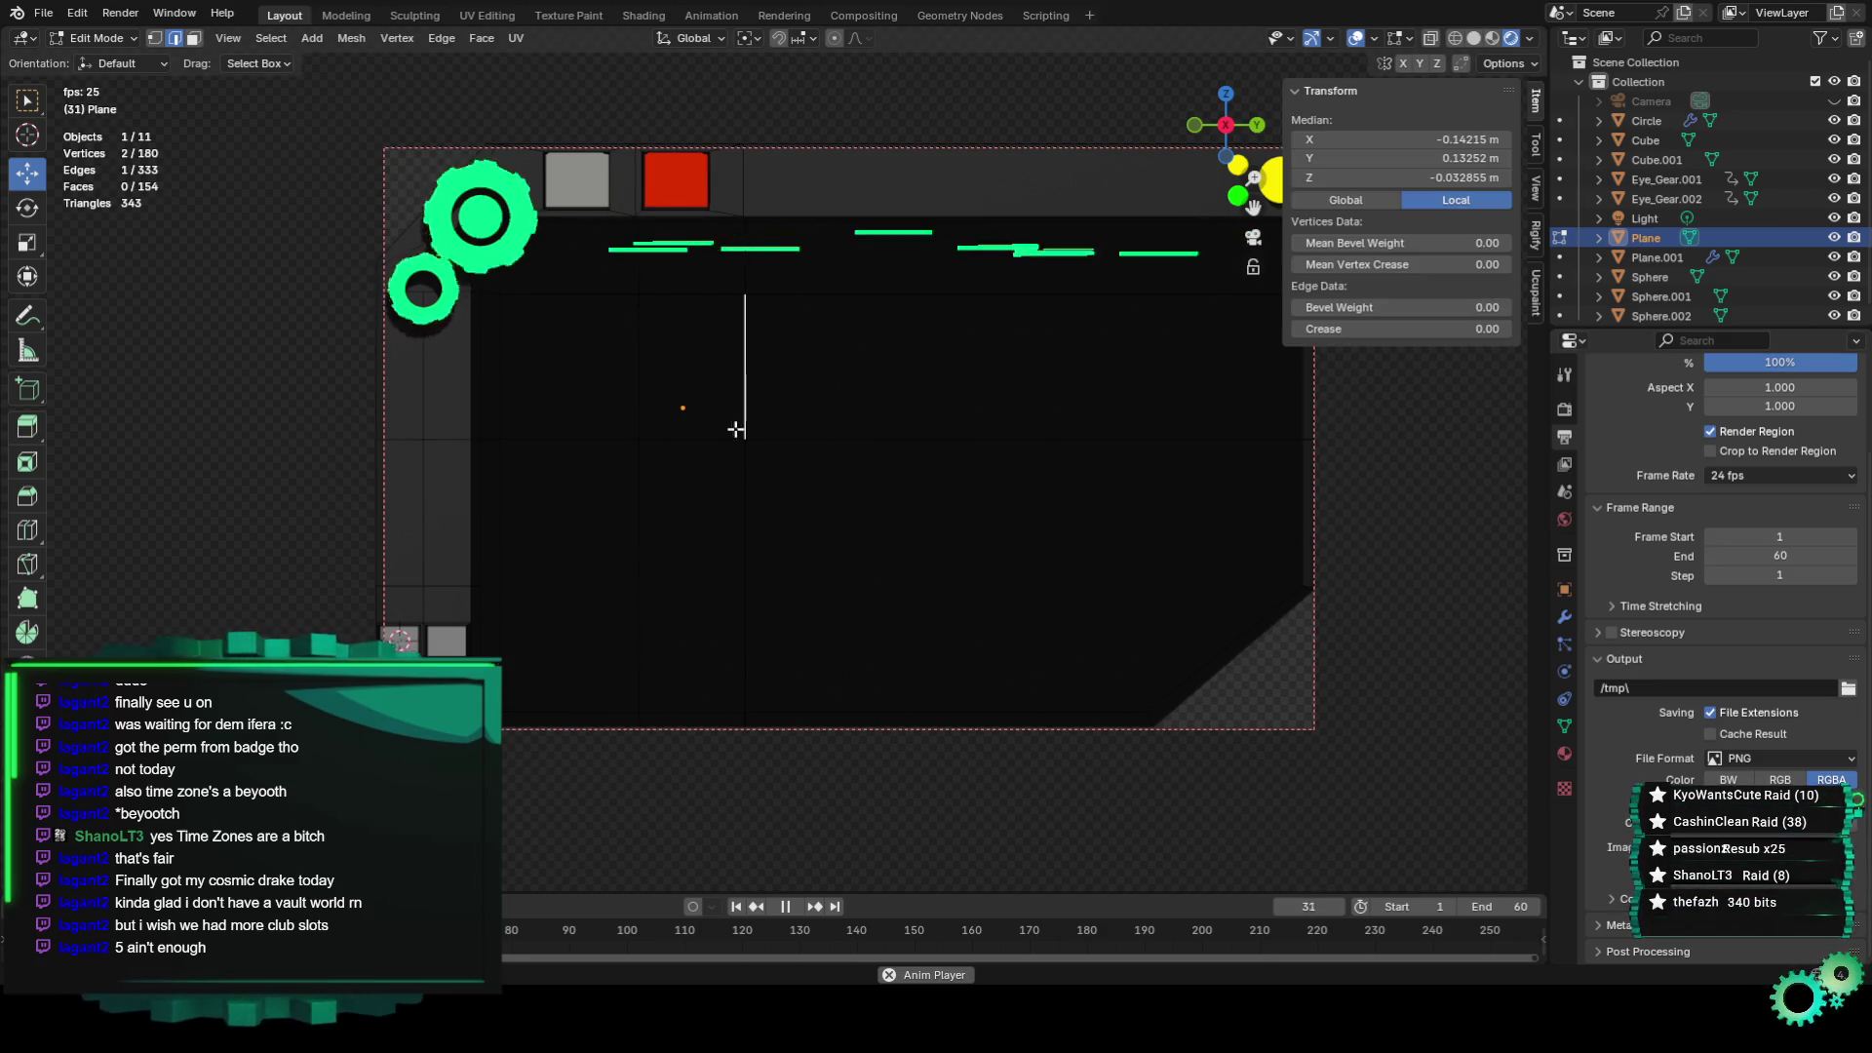
click(835, 409)
click(664, 400)
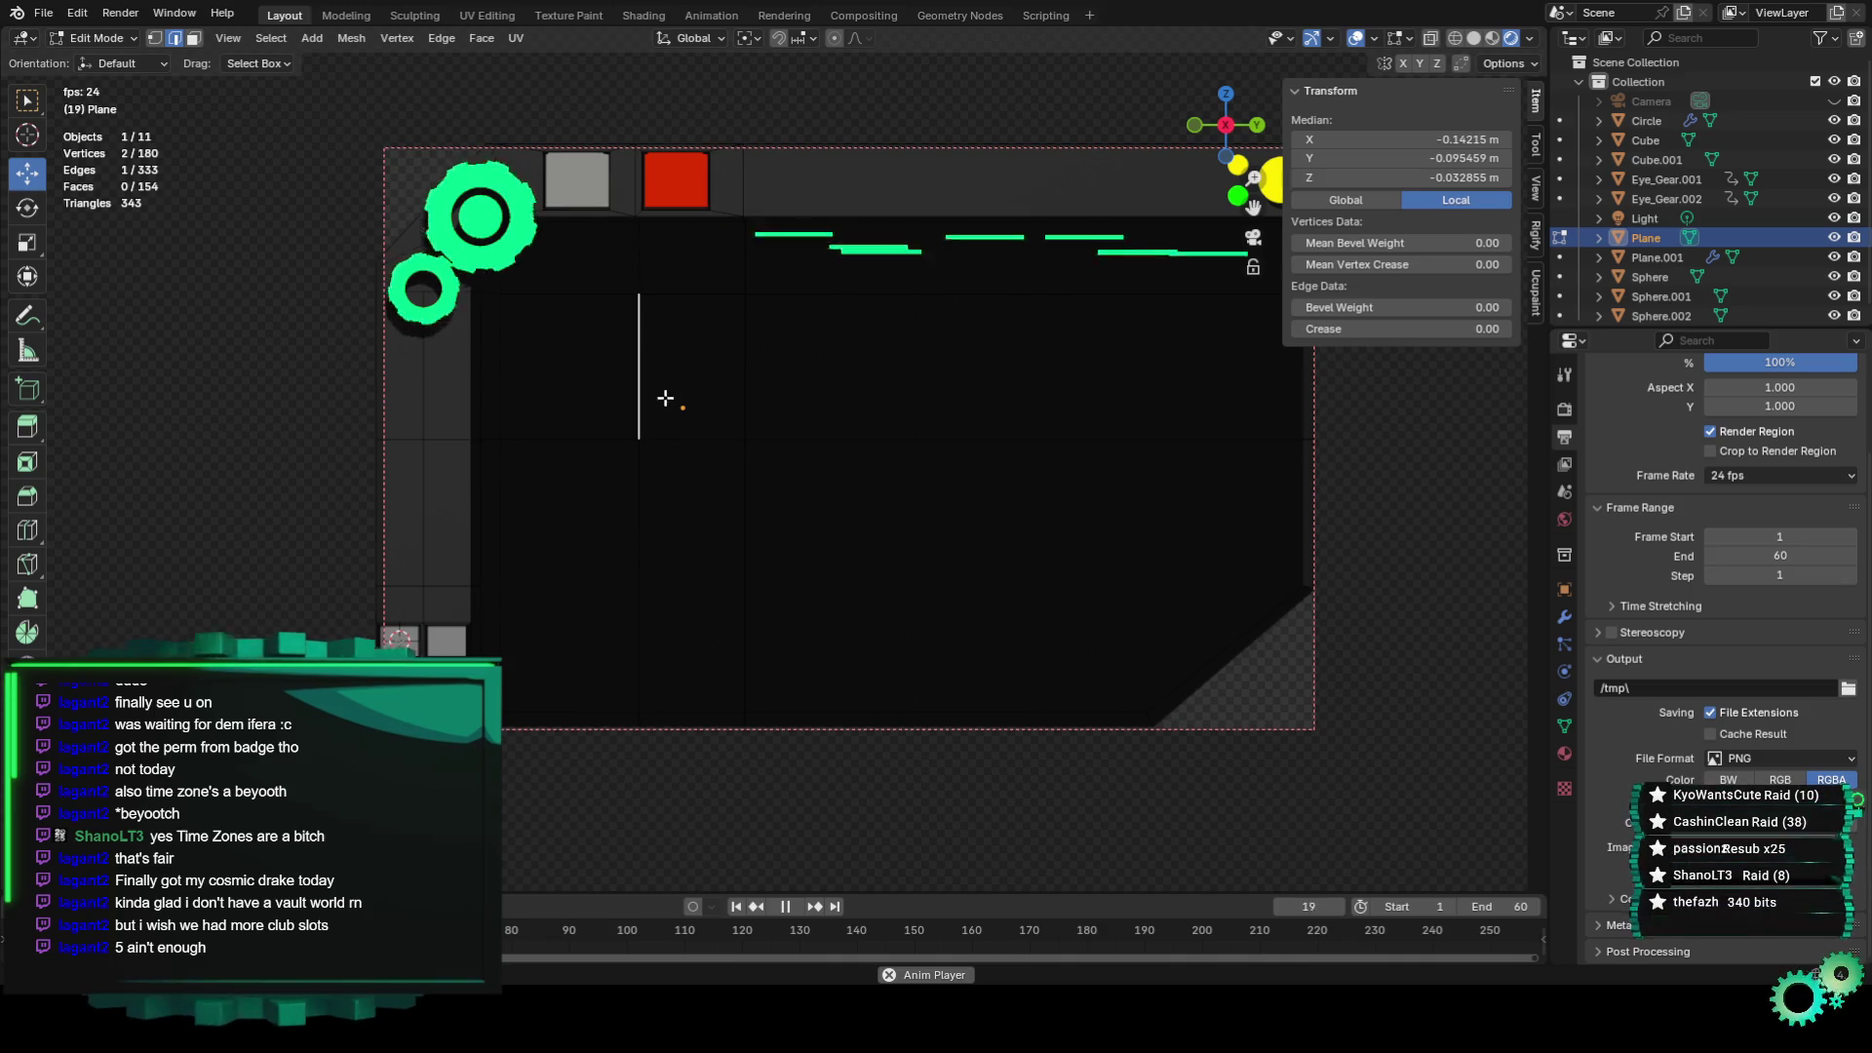
click(907, 619)
click(1564, 753)
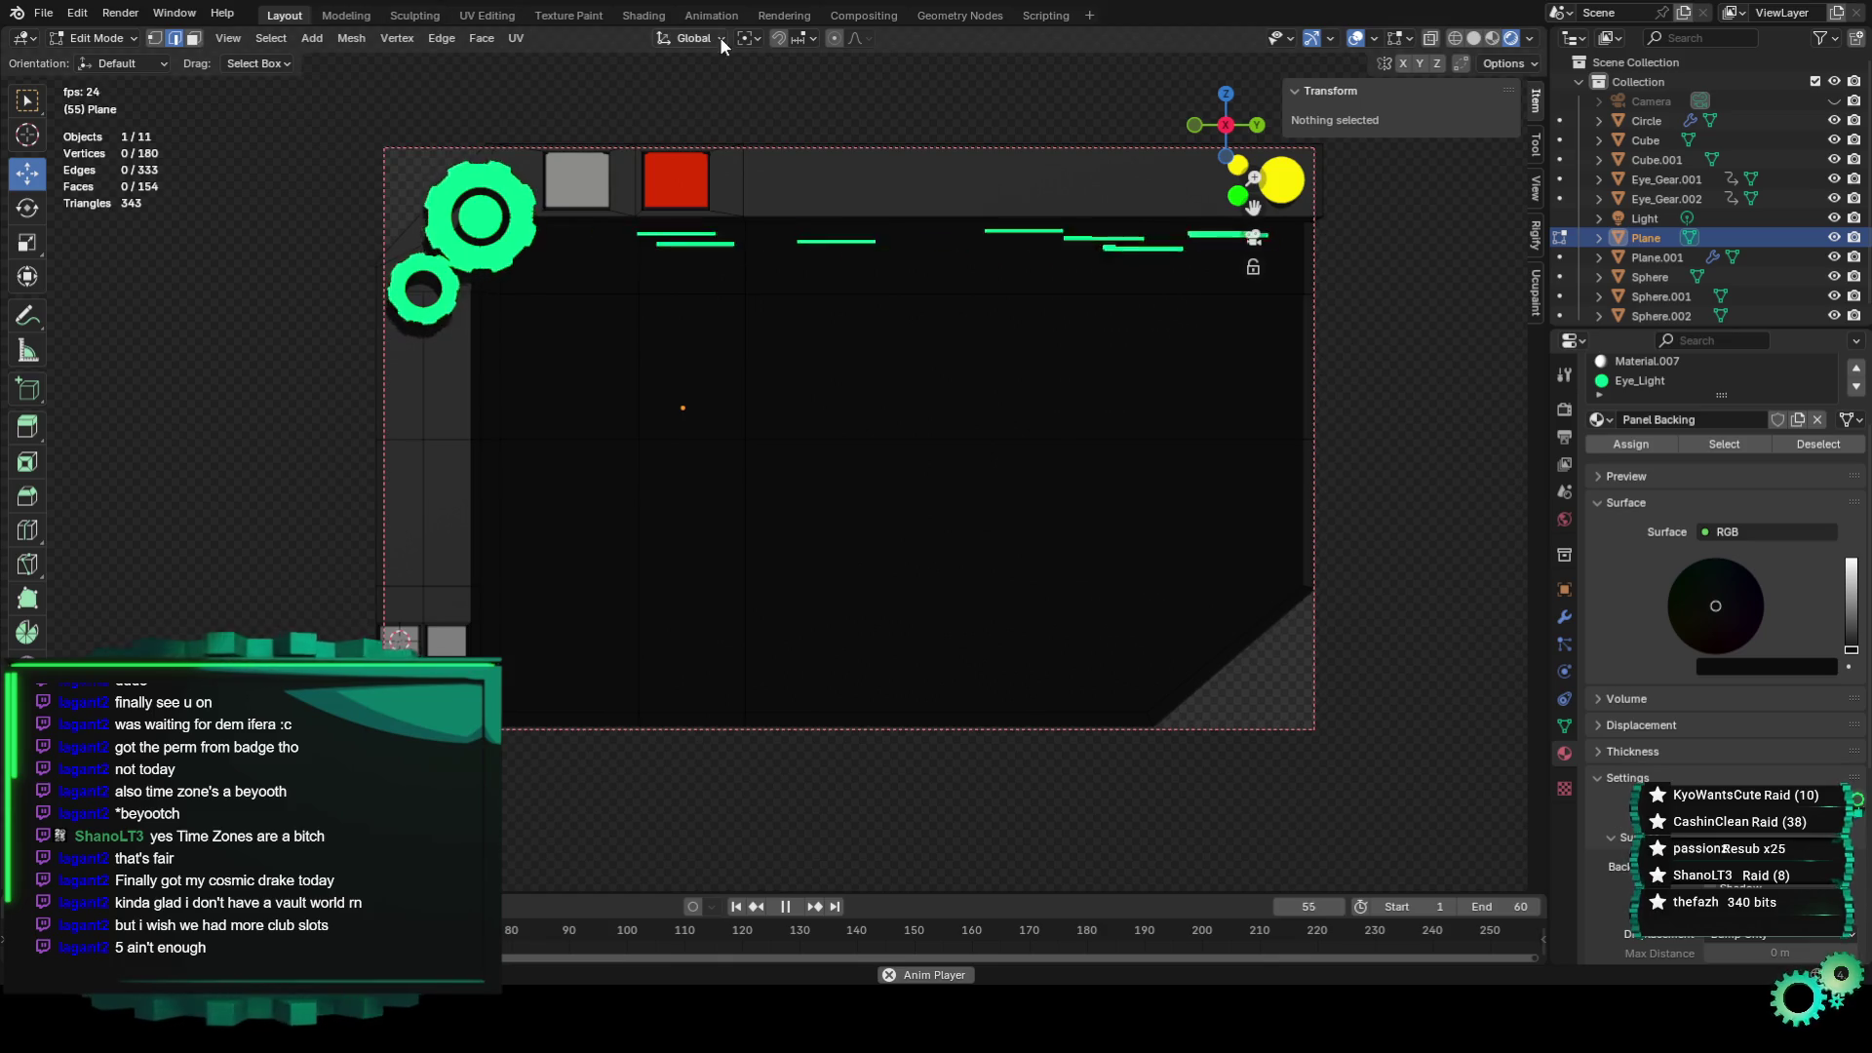
click(631, 16)
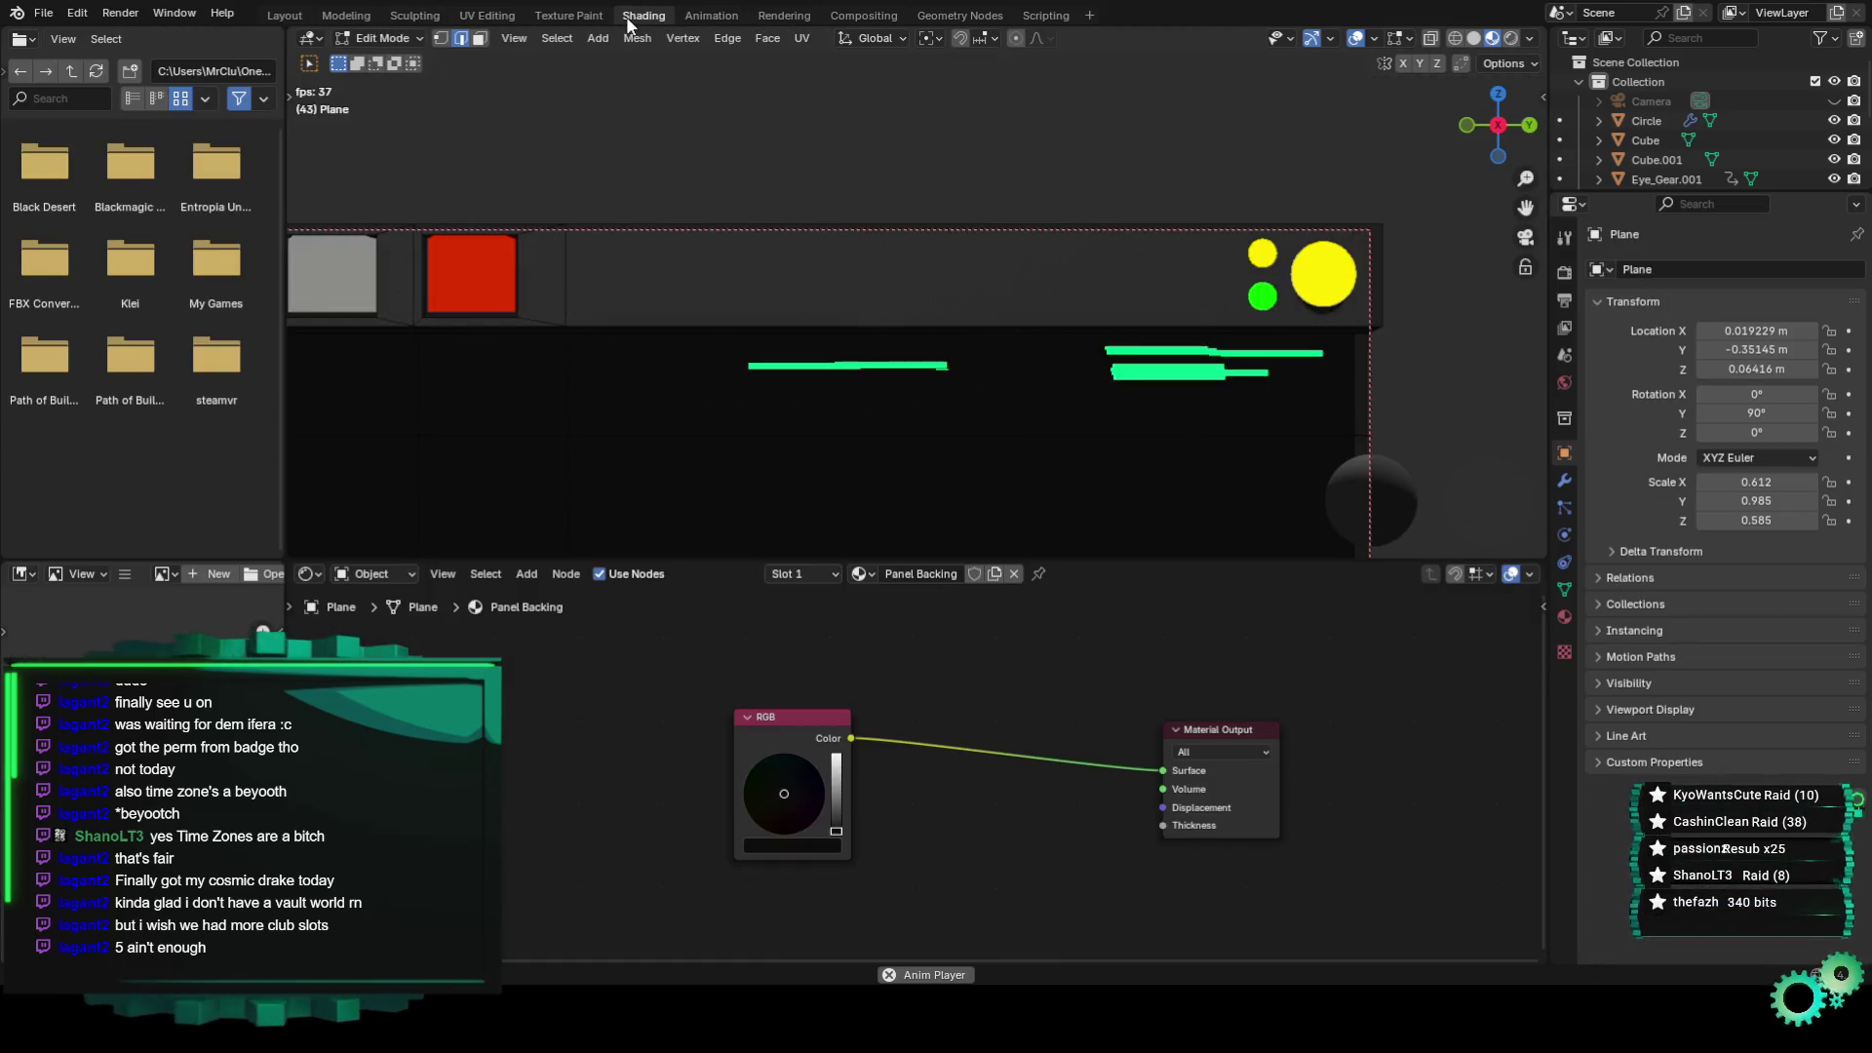
Orbit and zoom around the panel to inspect it from below, the front and the side.
scroll(806, 439, down, 4)
middle_drag(807, 438, 1233, 317)
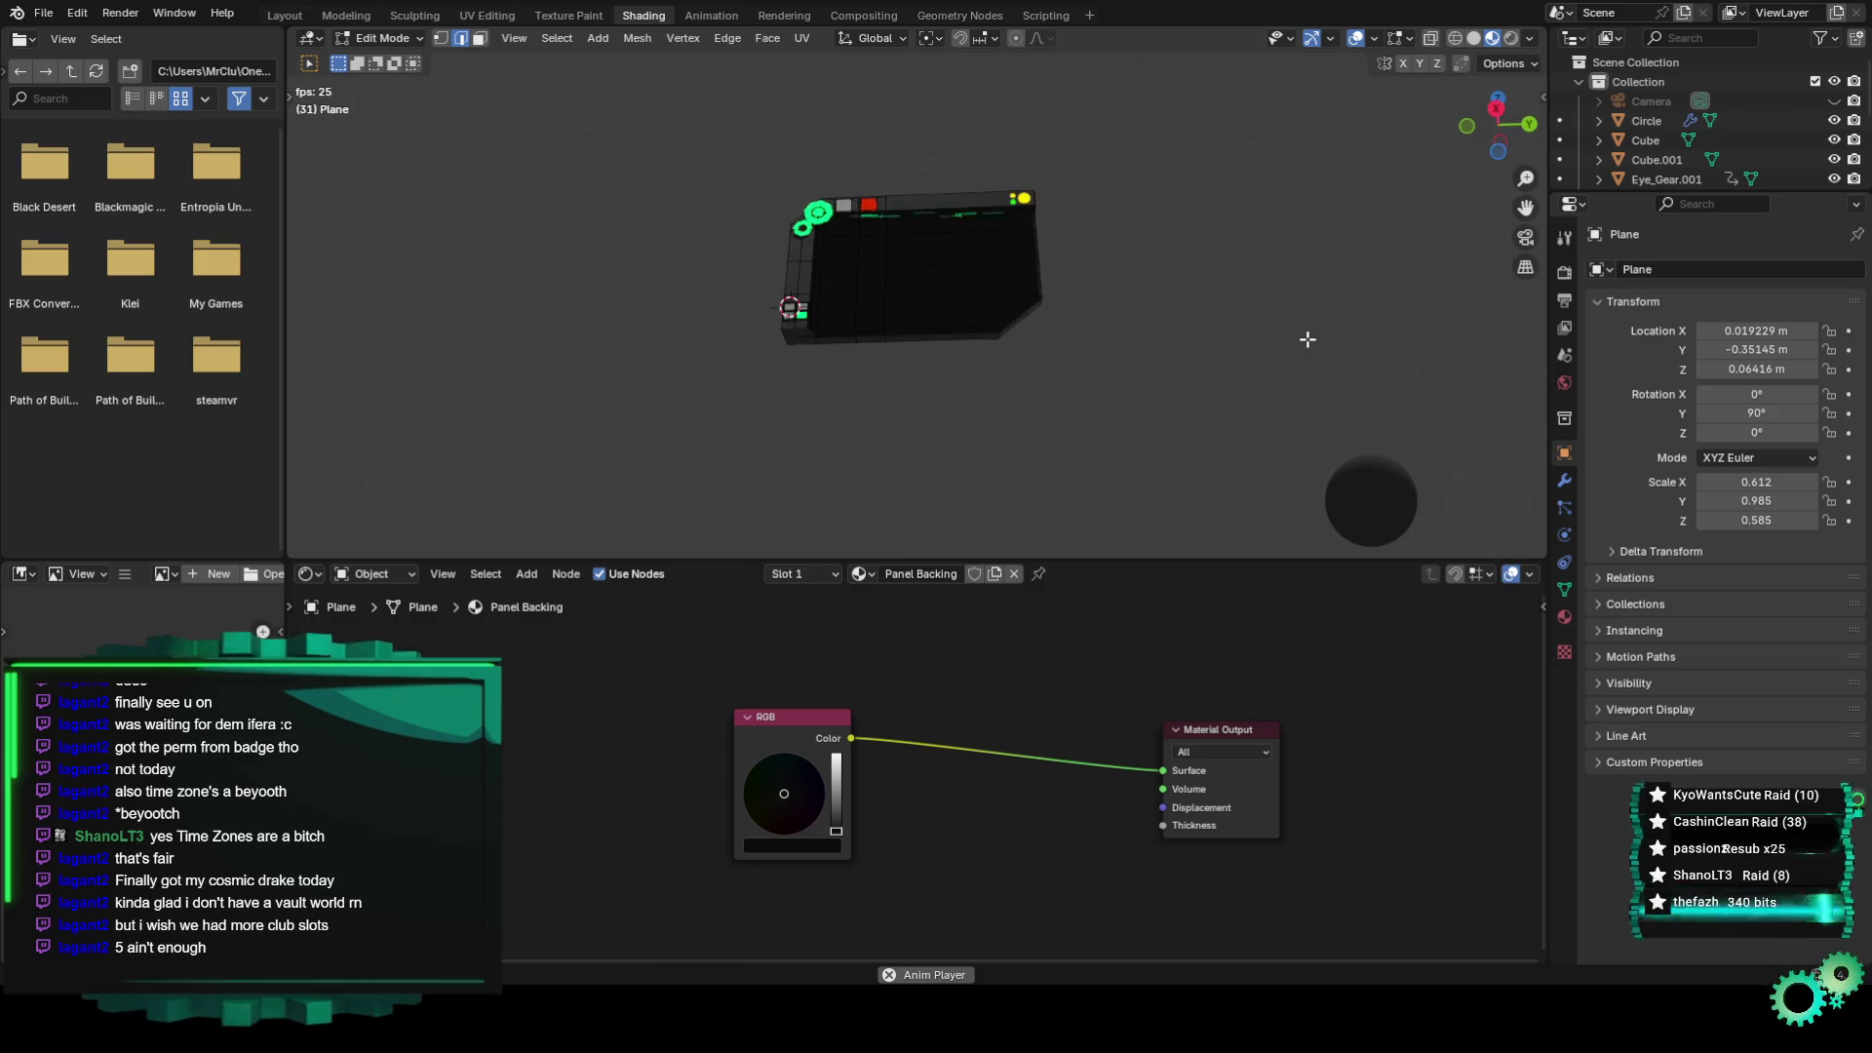
scroll(1234, 317, up, 5)
mouse_move(1137, 283)
middle_down()
mouse_move(1115, 335)
mouse_move(1099, 305)
mouse_move(1138, 277)
middle_up()
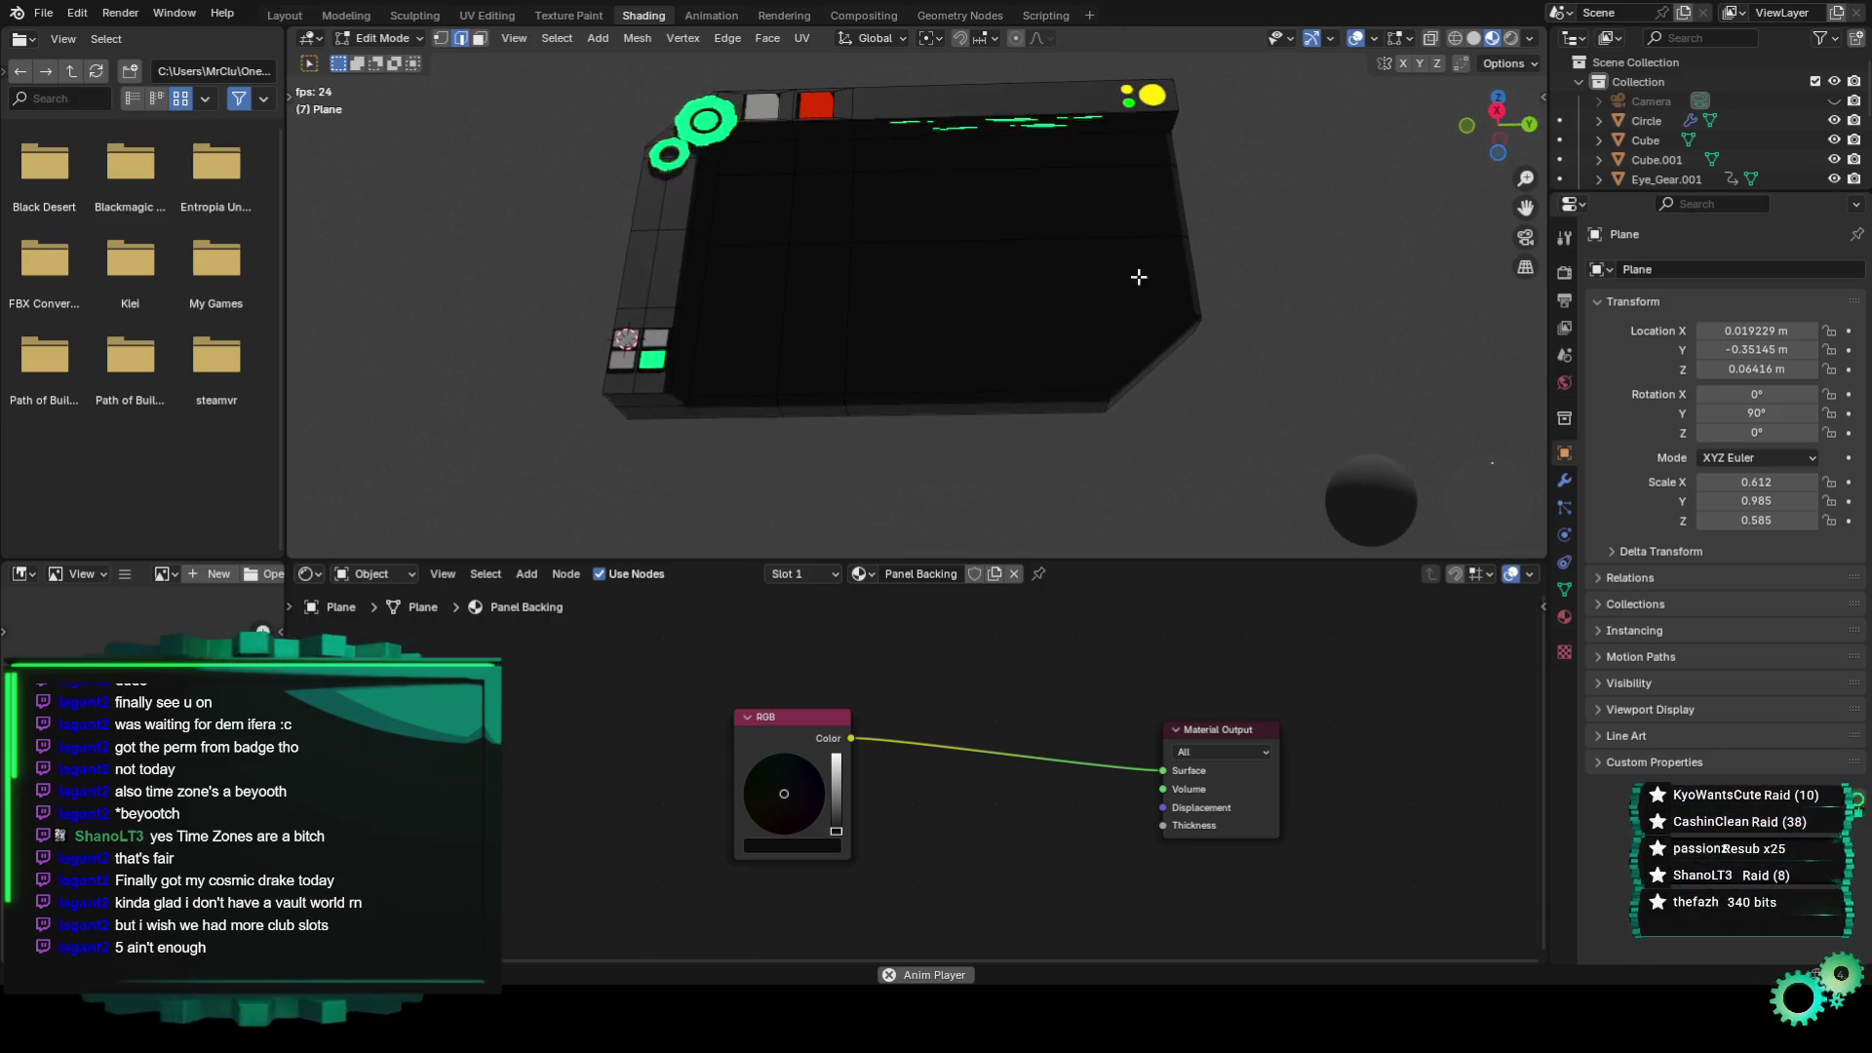
mouse_move(1047, 215)
middle_down()
mouse_move(1086, 280)
mouse_move(1082, 342)
middle_up()
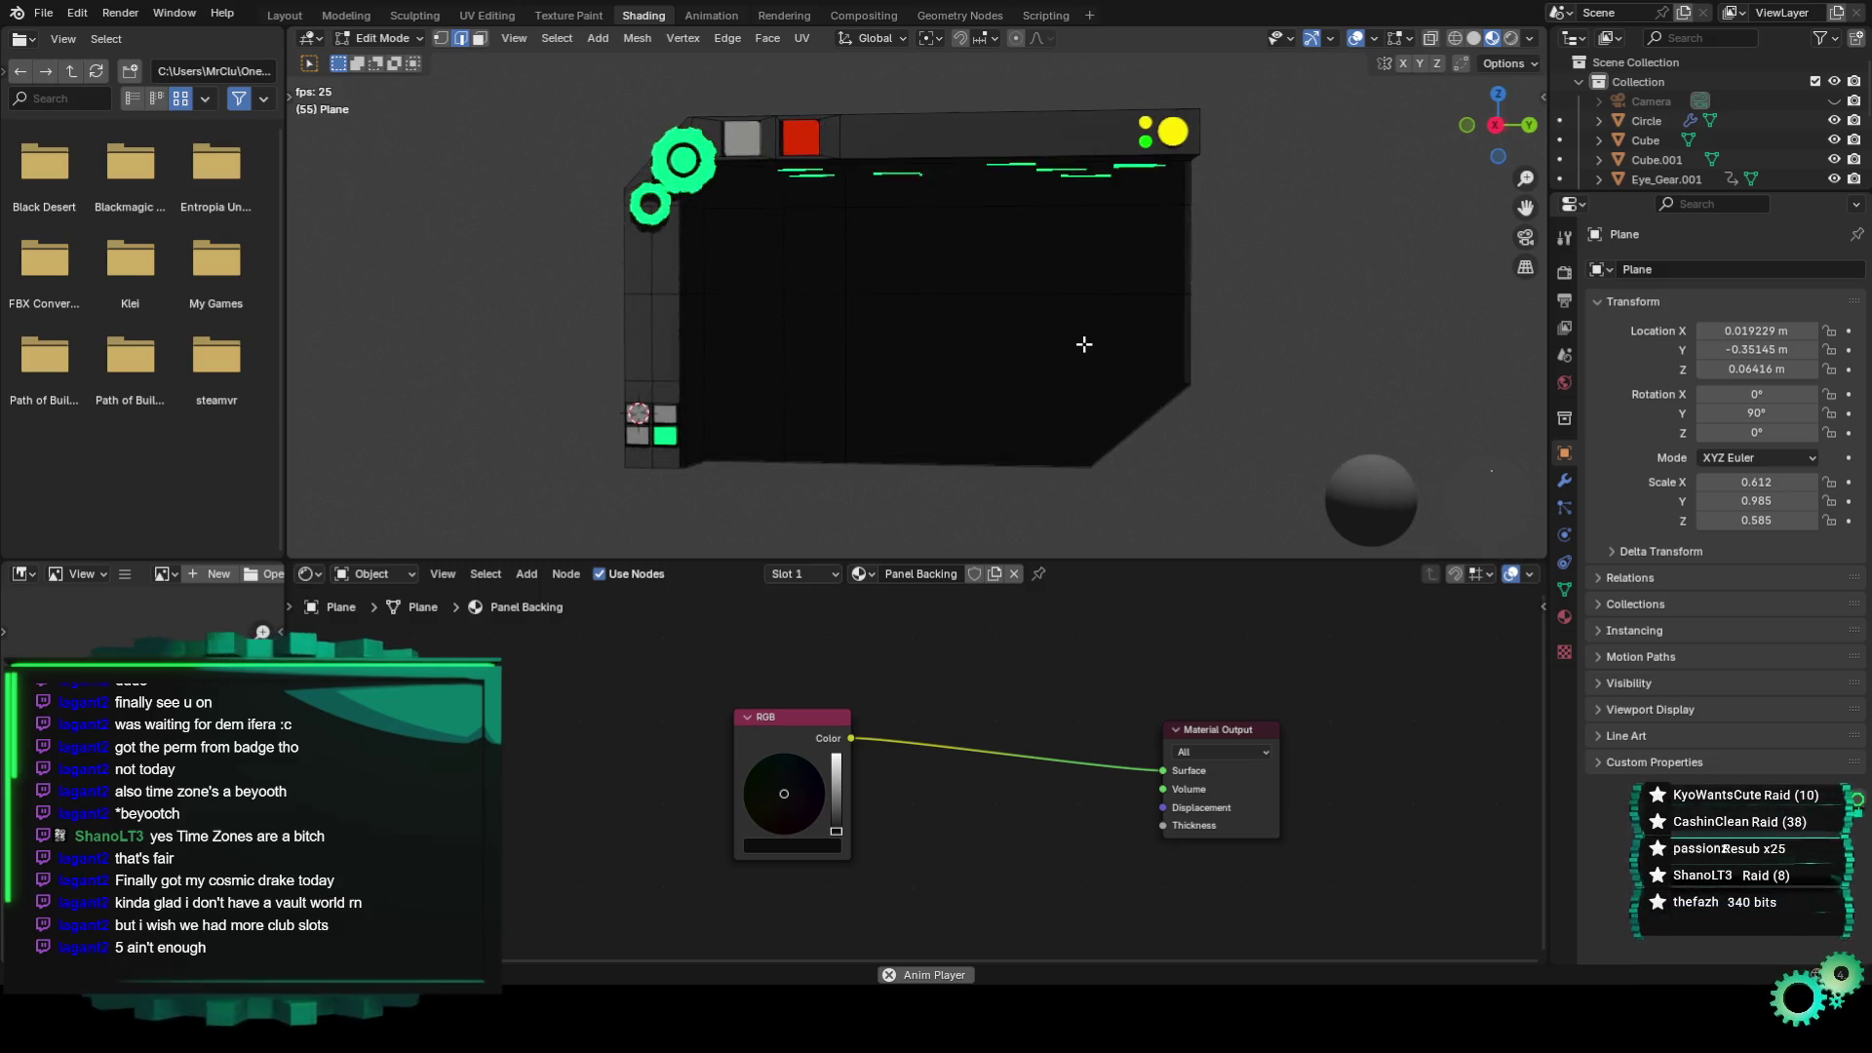
scroll(1080, 342, up, 2)
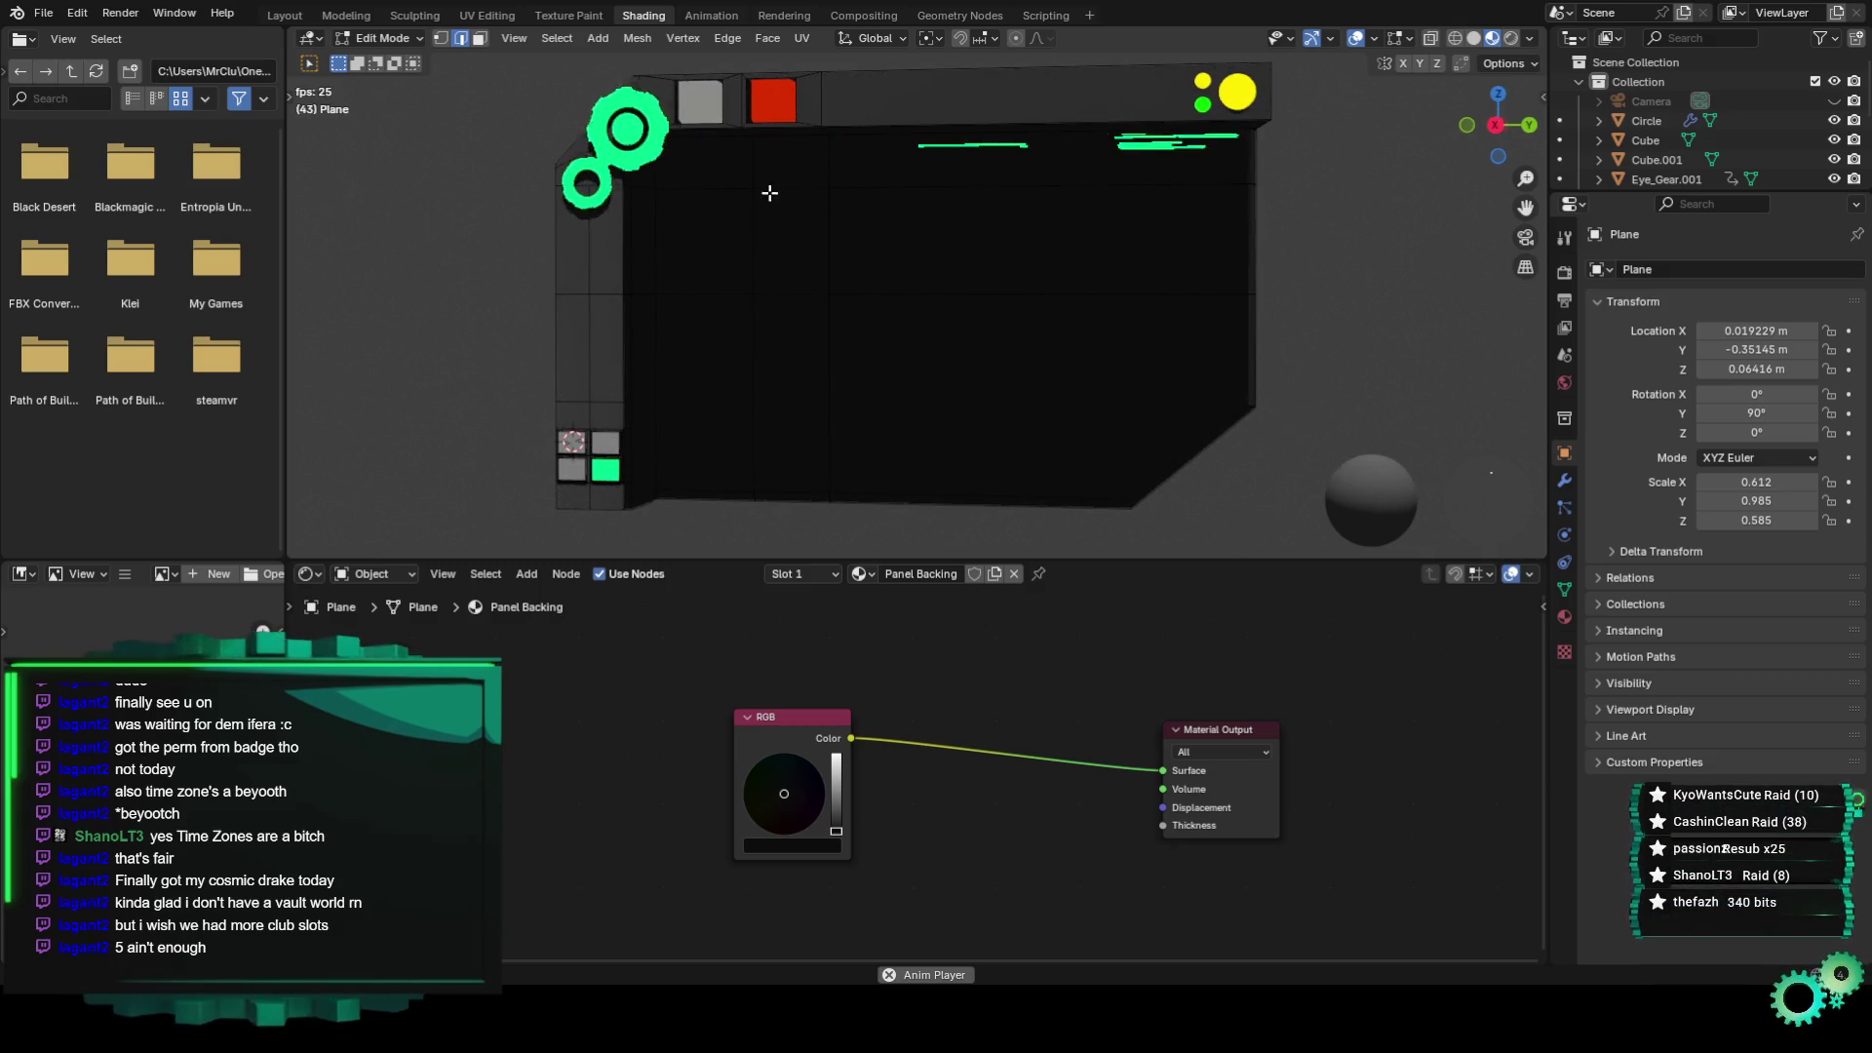
mouse_move(1070, 251)
middle_down()
mouse_move(1085, 434)
mouse_move(1049, 205)
mouse_move(1024, 406)
mouse_move(1016, 276)
mouse_move(1031, 314)
mouse_move(966, 246)
mouse_move(823, 355)
mouse_move(881, 368)
middle_up()
mouse_move(761, 184)
middle_down()
mouse_move(956, 270)
mouse_move(890, 313)
mouse_move(922, 333)
middle_up()
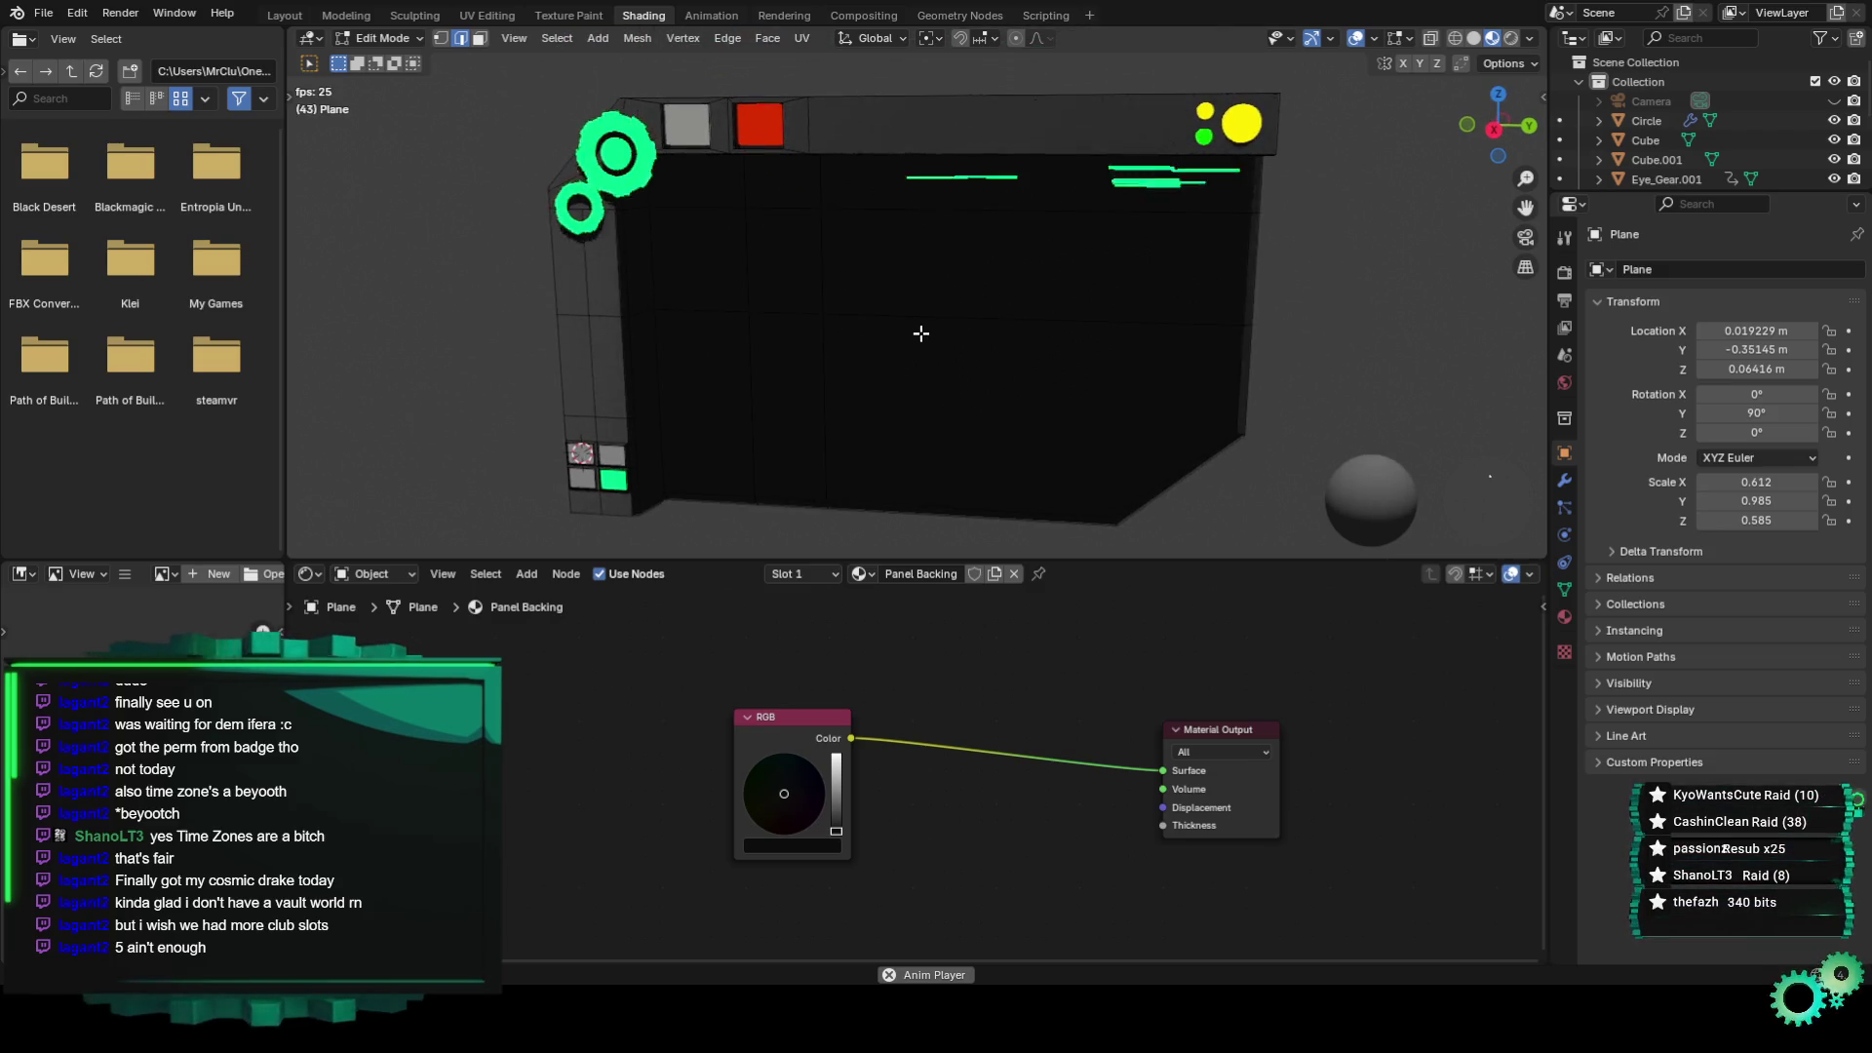
mouse_move(832, 179)
middle_down()
mouse_move(869, 267)
mouse_move(618, 101)
middle_up()
mouse_move(1008, 309)
middle_down()
mouse_move(809, 232)
mouse_move(745, 240)
mouse_move(858, 200)
mouse_move(897, 221)
mouse_move(1024, 121)
middle_up()
mouse_move(873, 116)
middle_down()
mouse_move(1028, 267)
mouse_move(1015, 400)
mouse_move(1015, 309)
mouse_move(1012, 343)
middle_up()
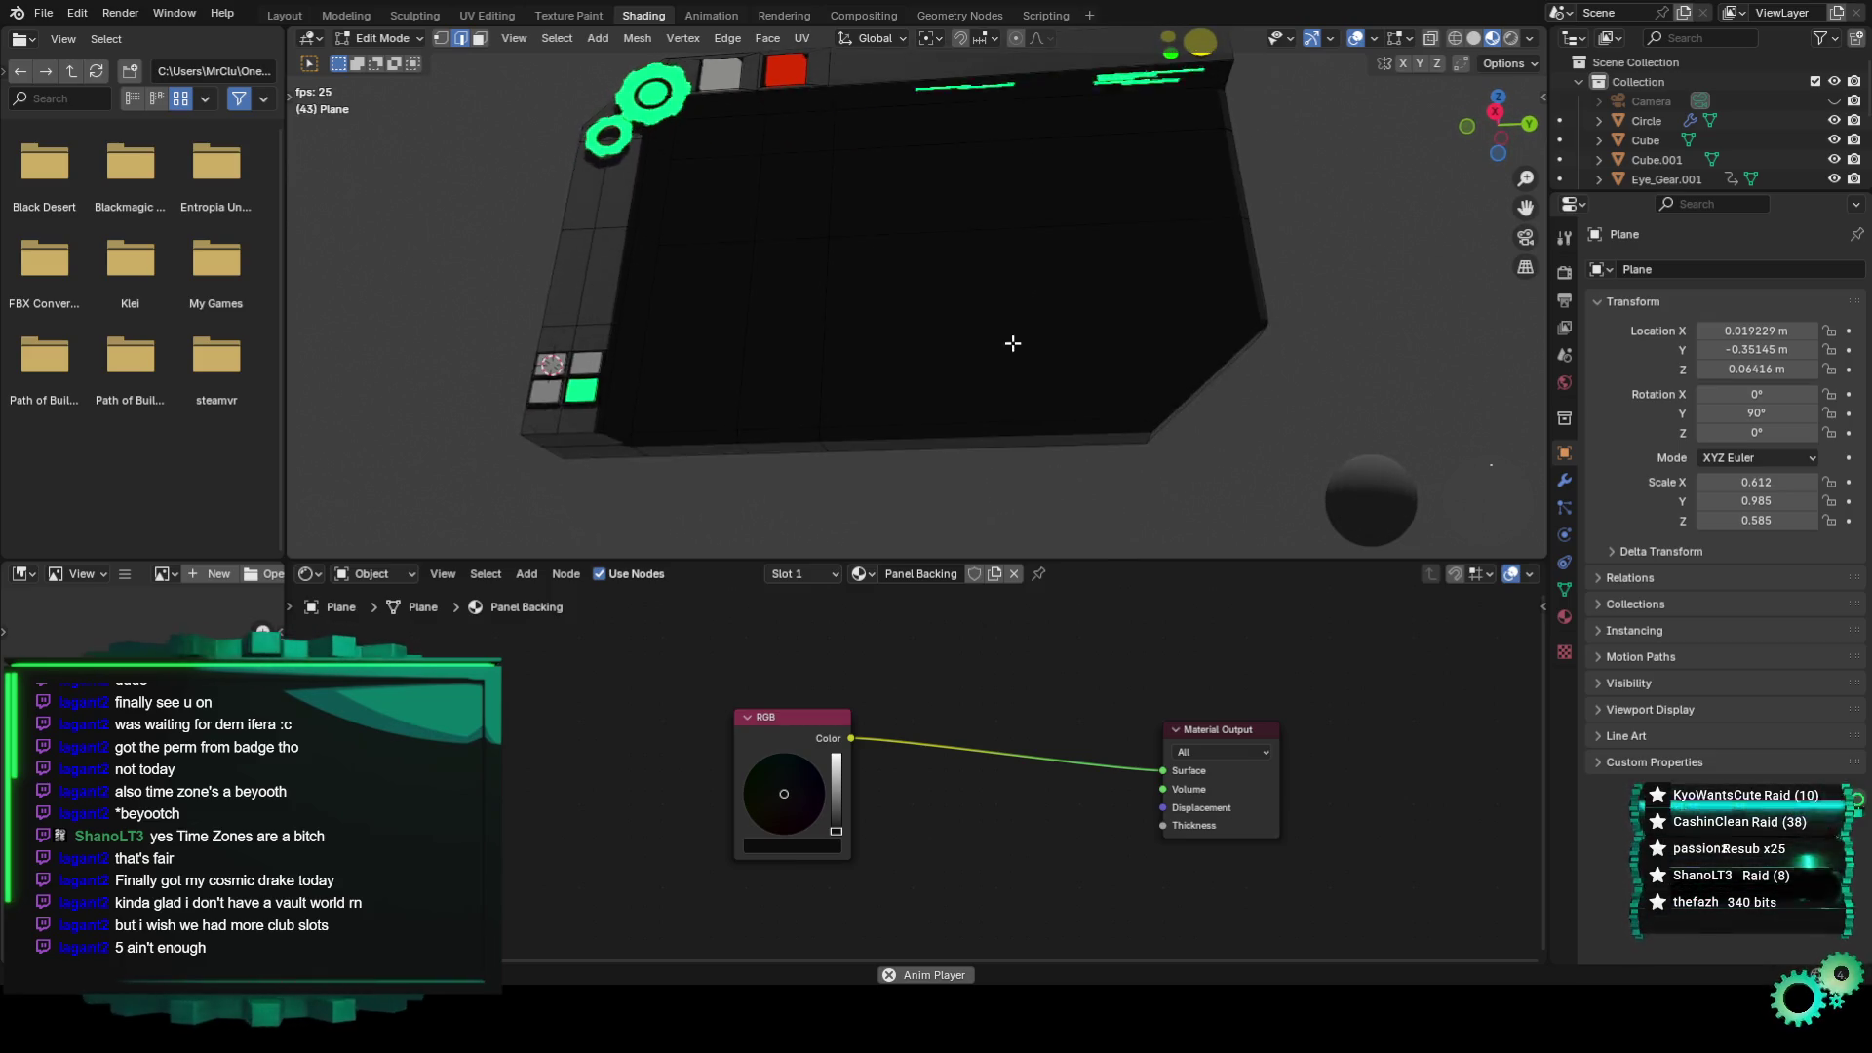
scroll(841, 444, up, 1)
mouse_move(761, 432)
middle_down()
mouse_move(794, 469)
mouse_move(936, 429)
middle_up()
Drag the Panel Backing RGB node left and the Material Output node closer to it.
drag(789, 717, 650, 691)
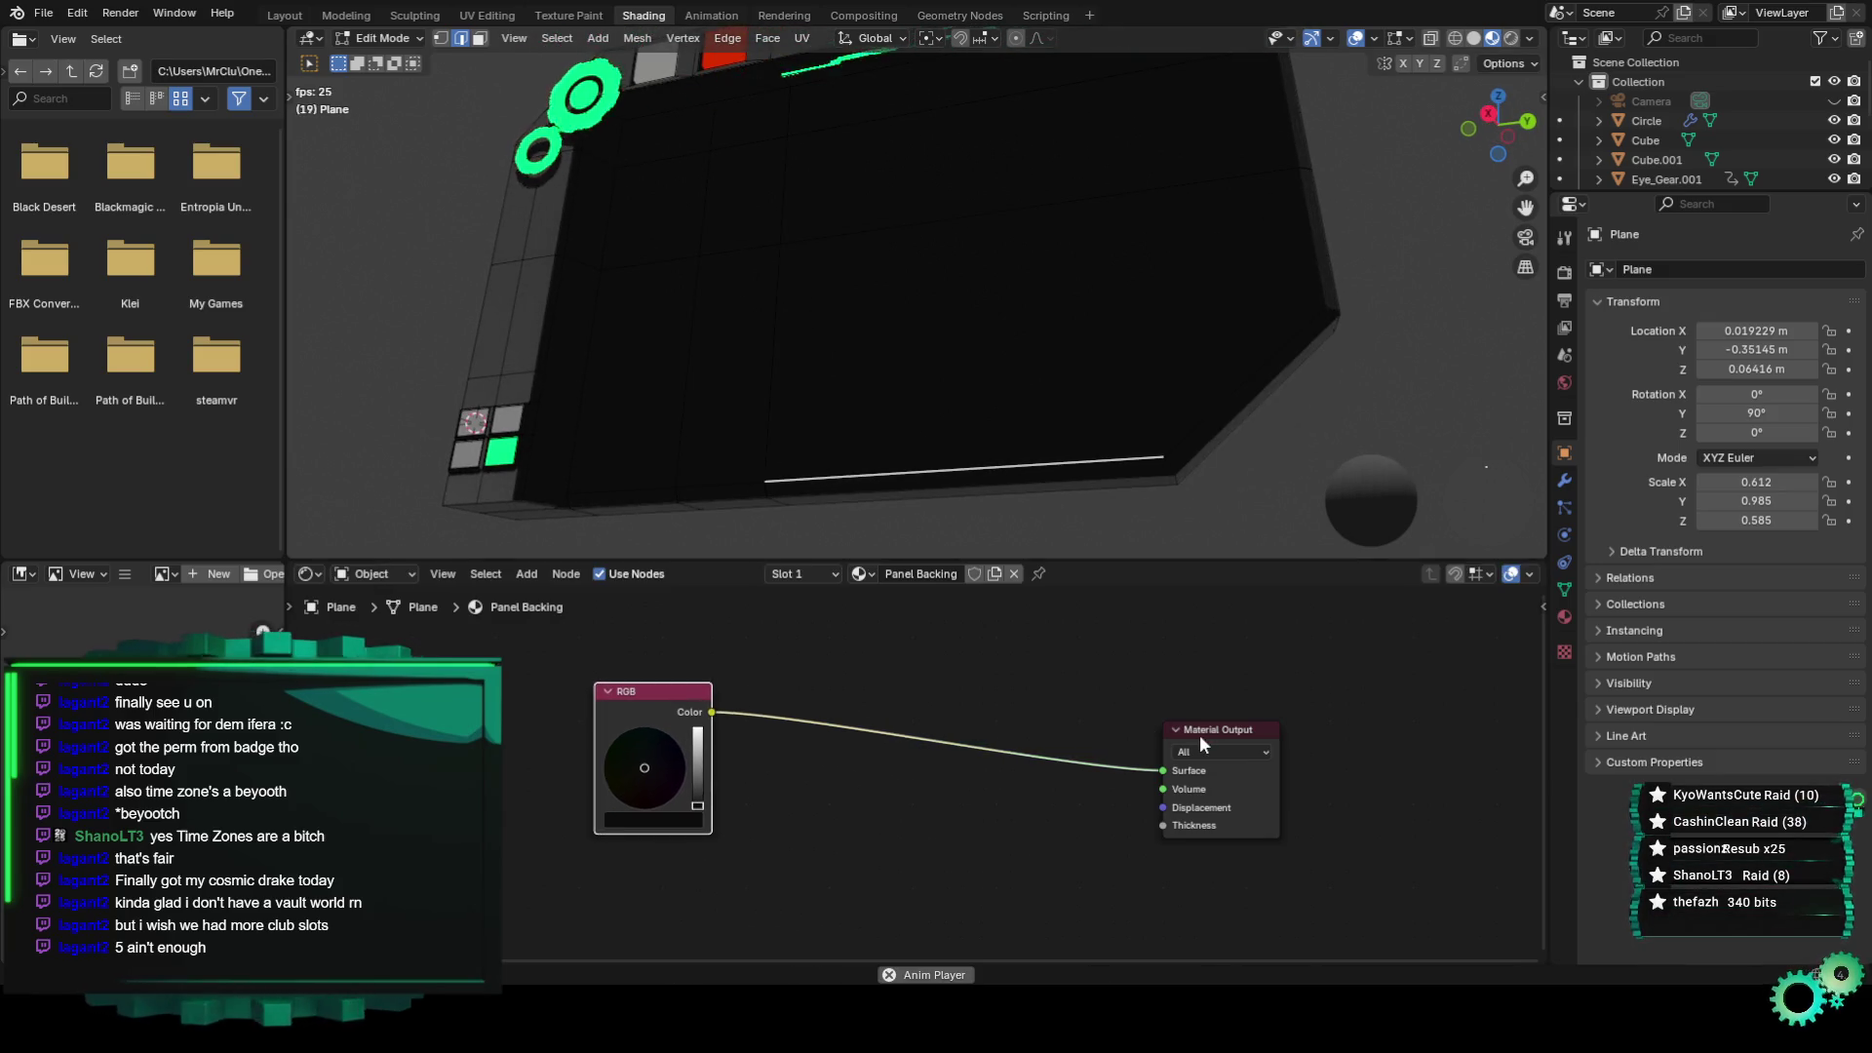
drag(1201, 743, 1173, 678)
key(shift+a)
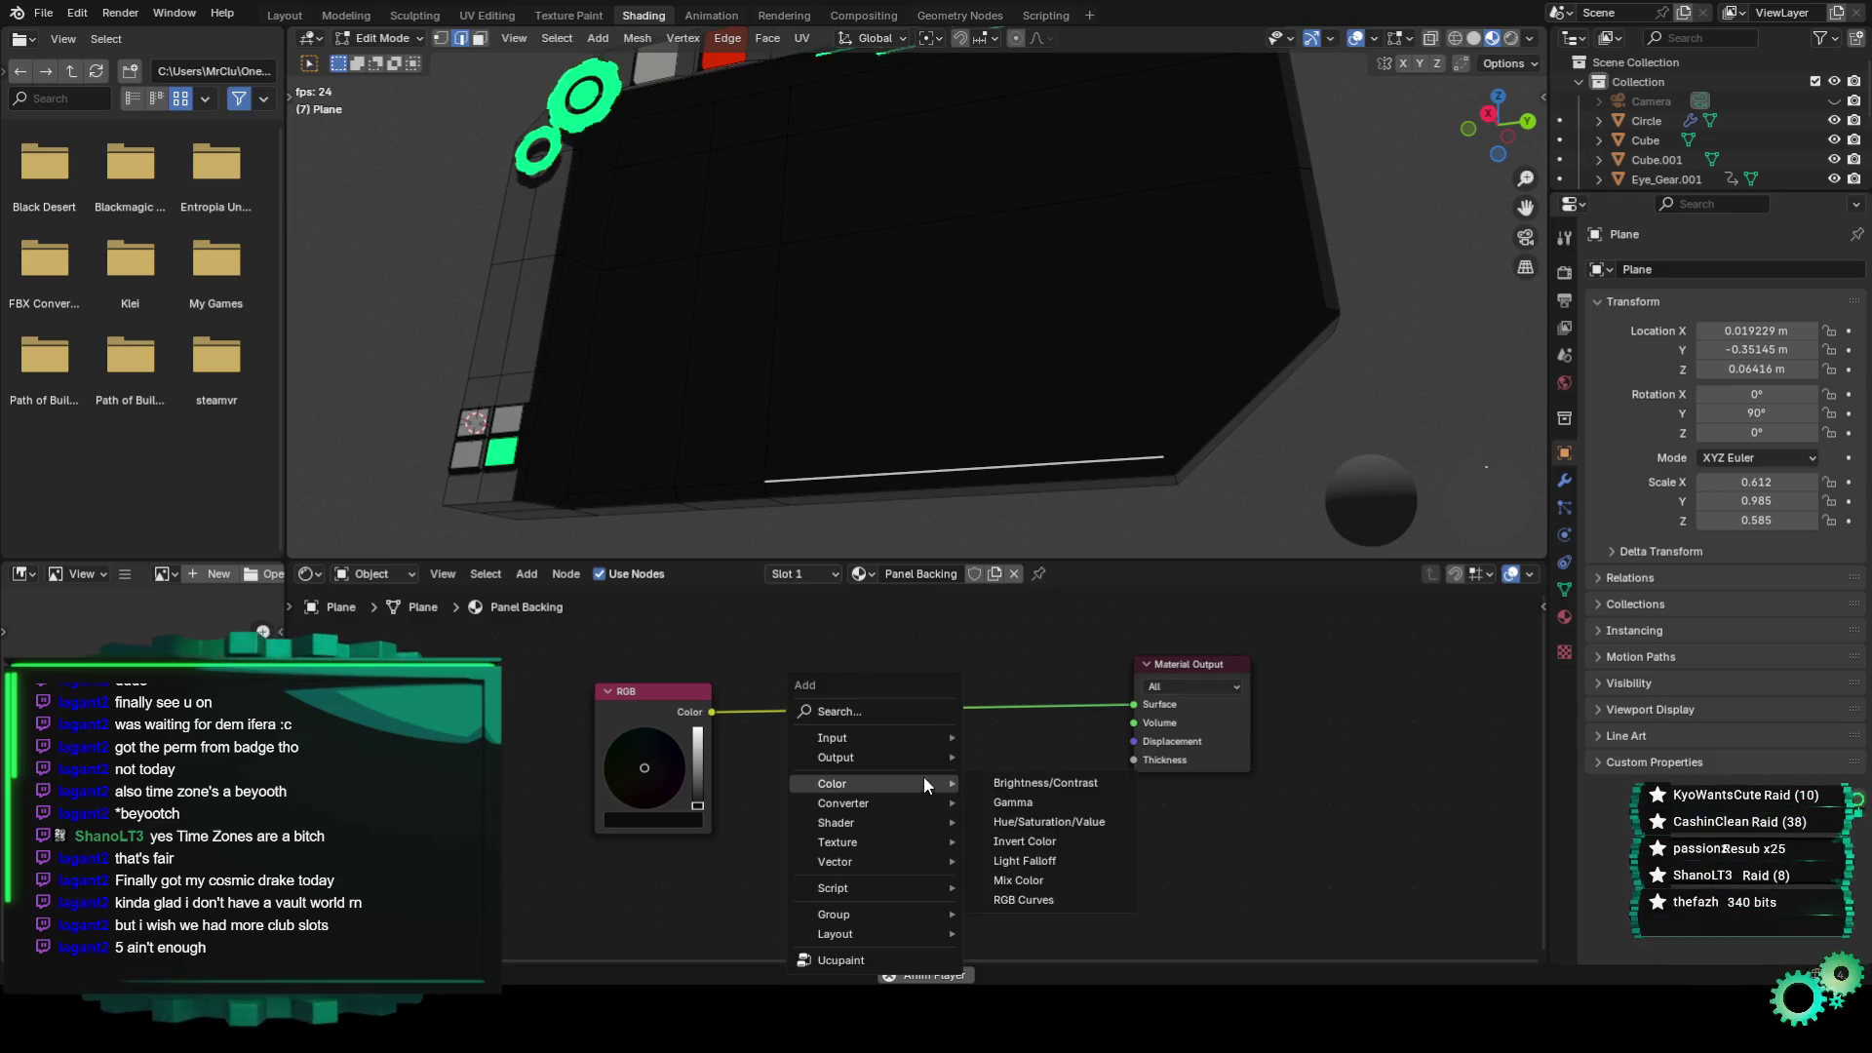
Drop a Principled BSDF onto the RGB-to-output link and set its Metallic to 0.6.
click(874, 716)
text(princip)
click(973, 753)
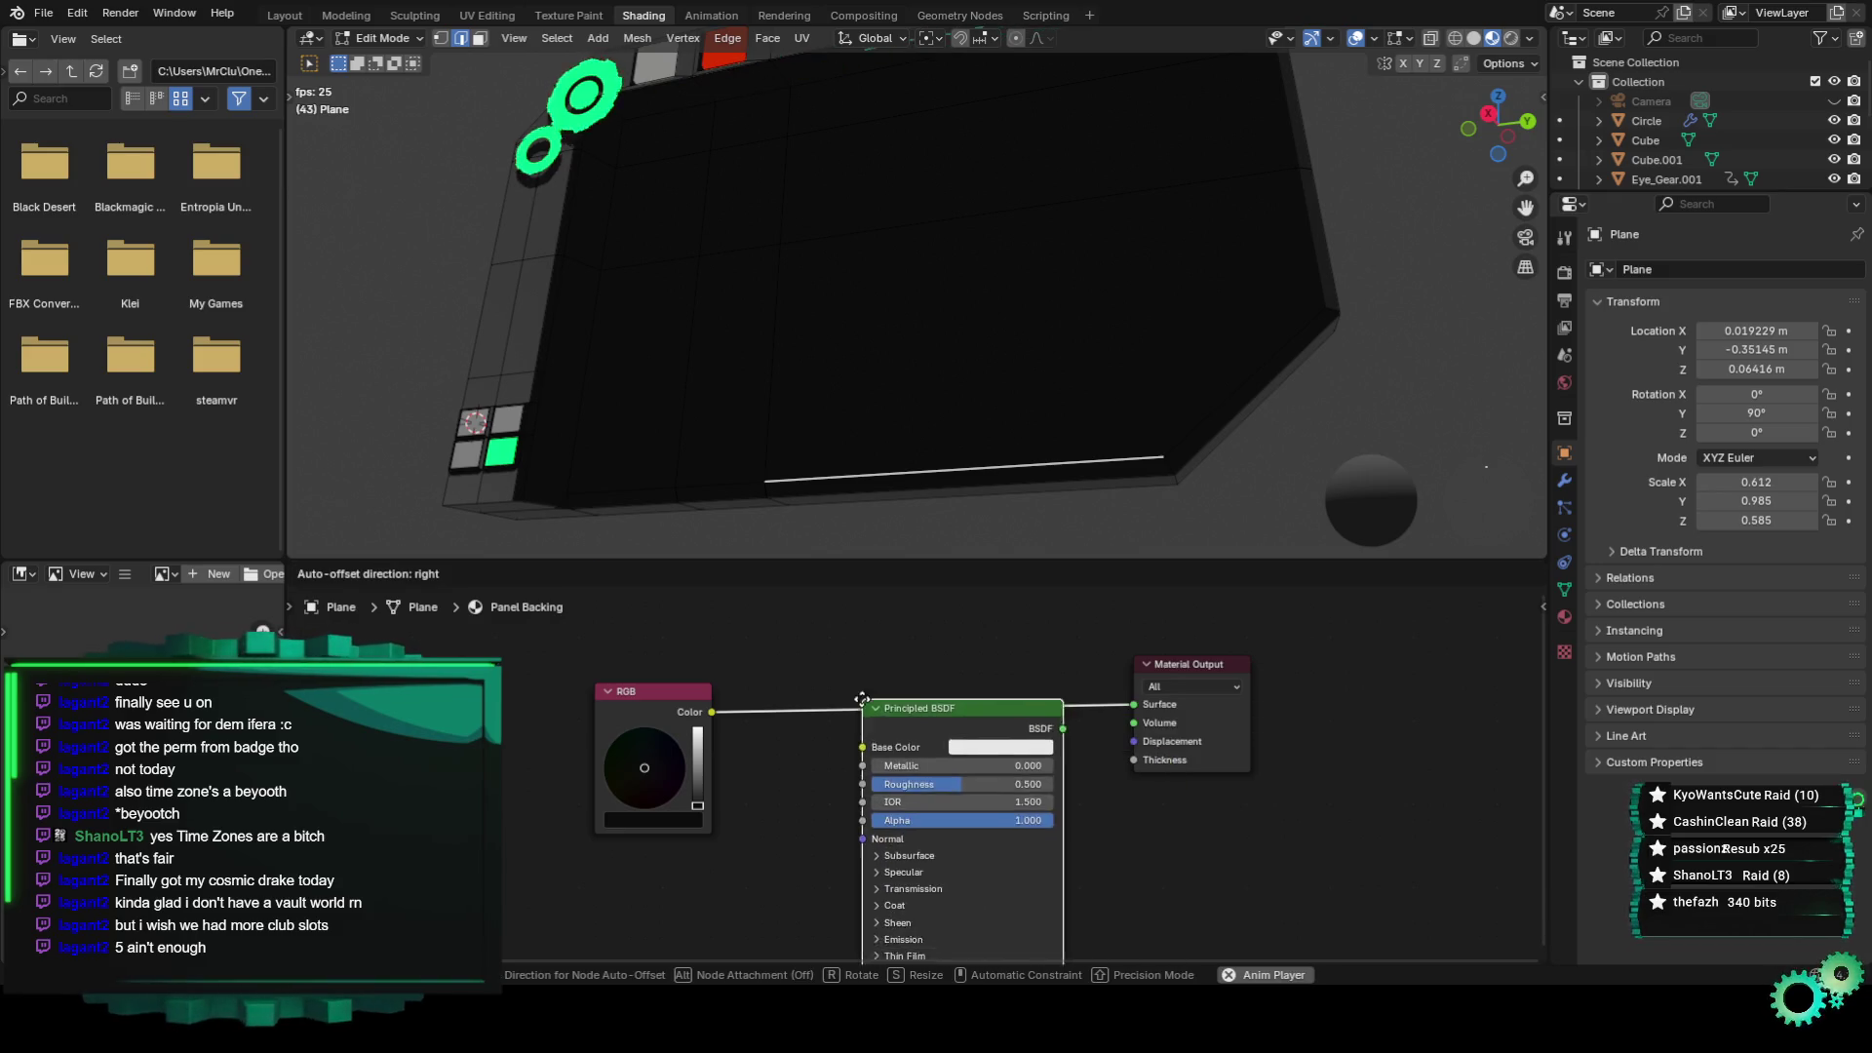
click(897, 676)
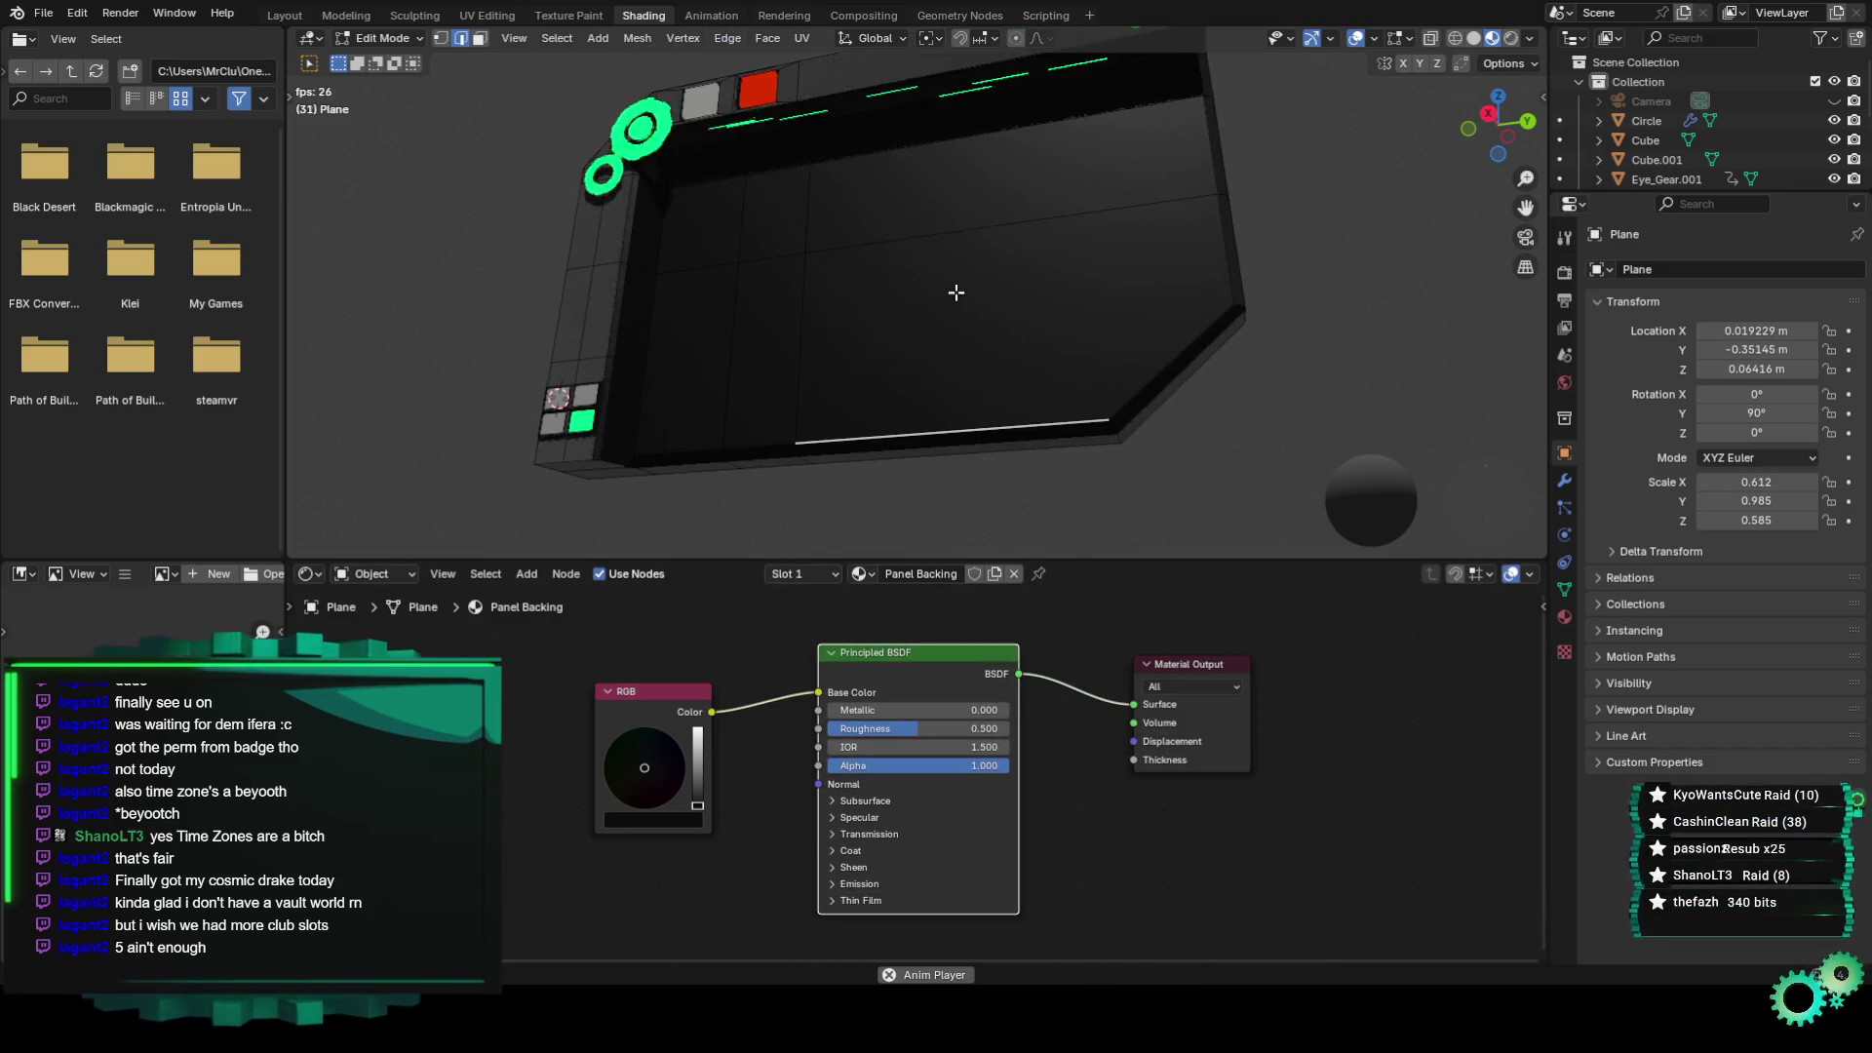
middle_drag(994, 394, 974, 364)
drag(944, 694, 917, 688)
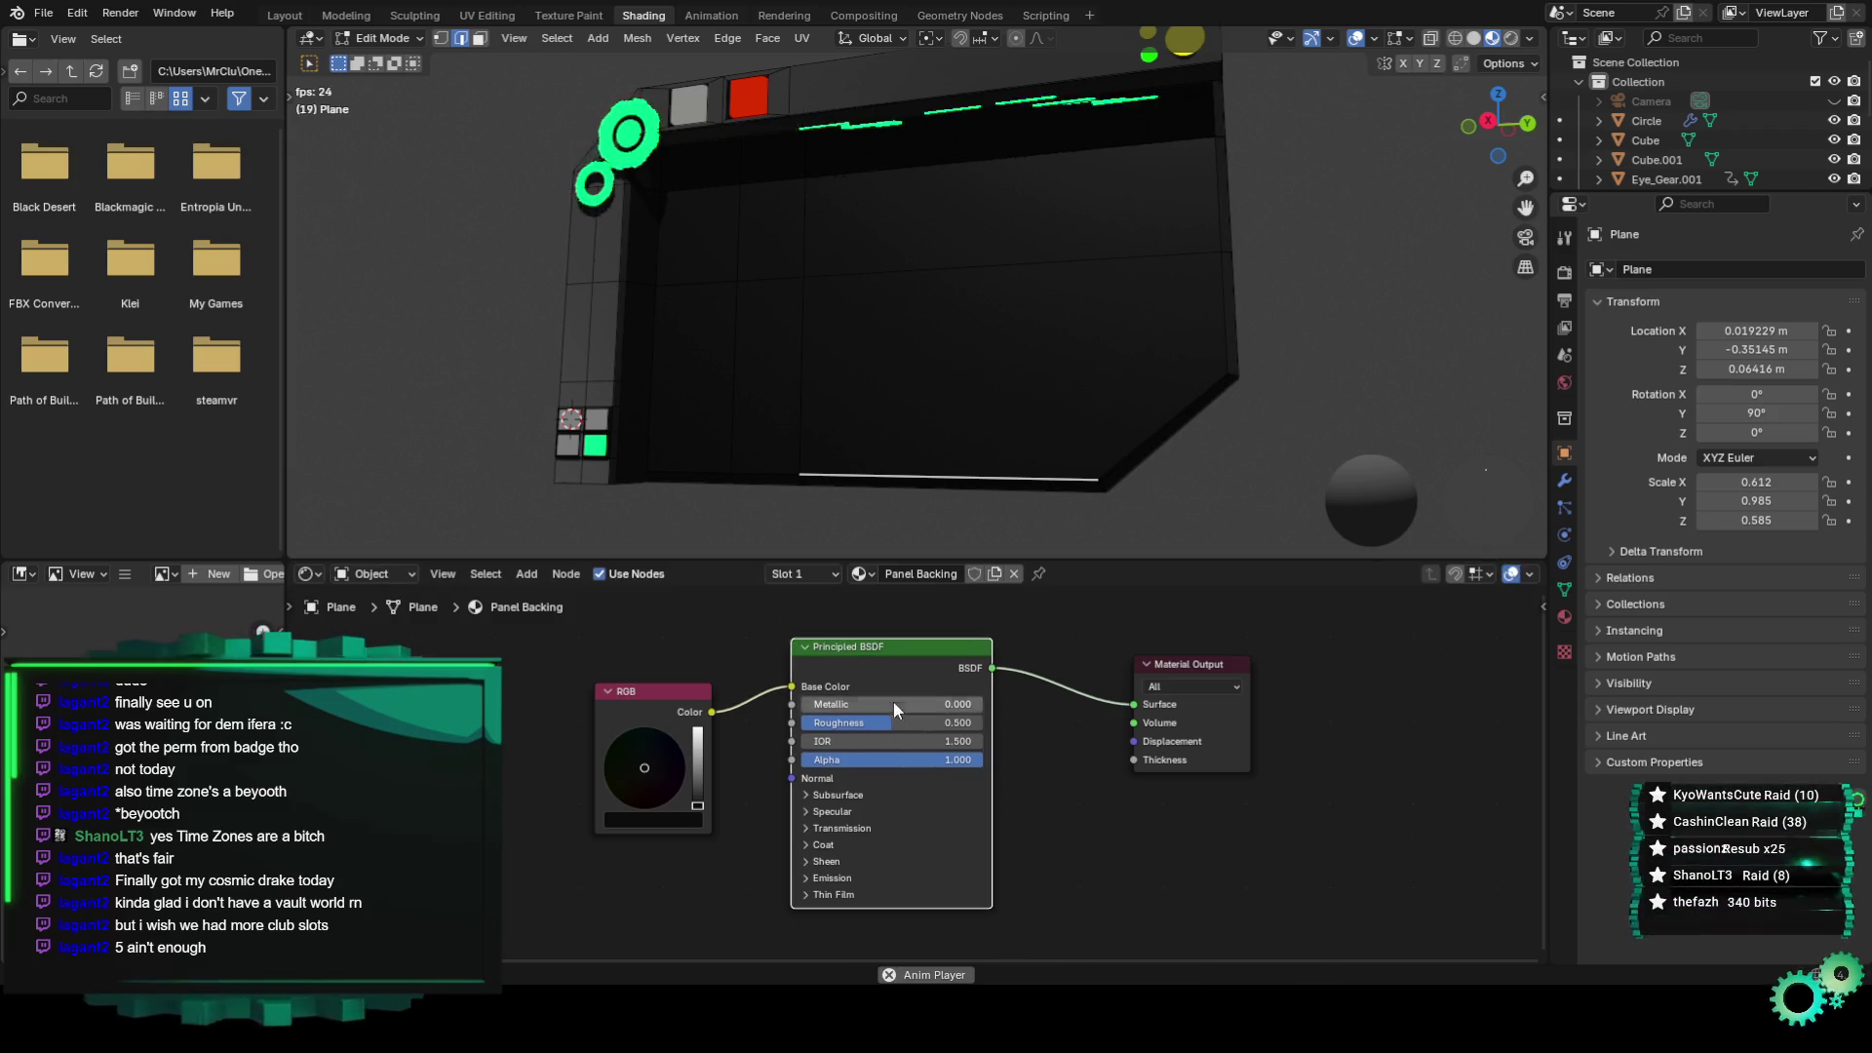
text(0.6)
key(Return)
mouse_move(1014, 386)
middle_down()
mouse_move(1040, 366)
mouse_move(1068, 421)
mouse_move(884, 312)
mouse_move(995, 322)
mouse_move(1018, 355)
mouse_move(1312, 292)
mouse_move(971, 190)
middle_up()
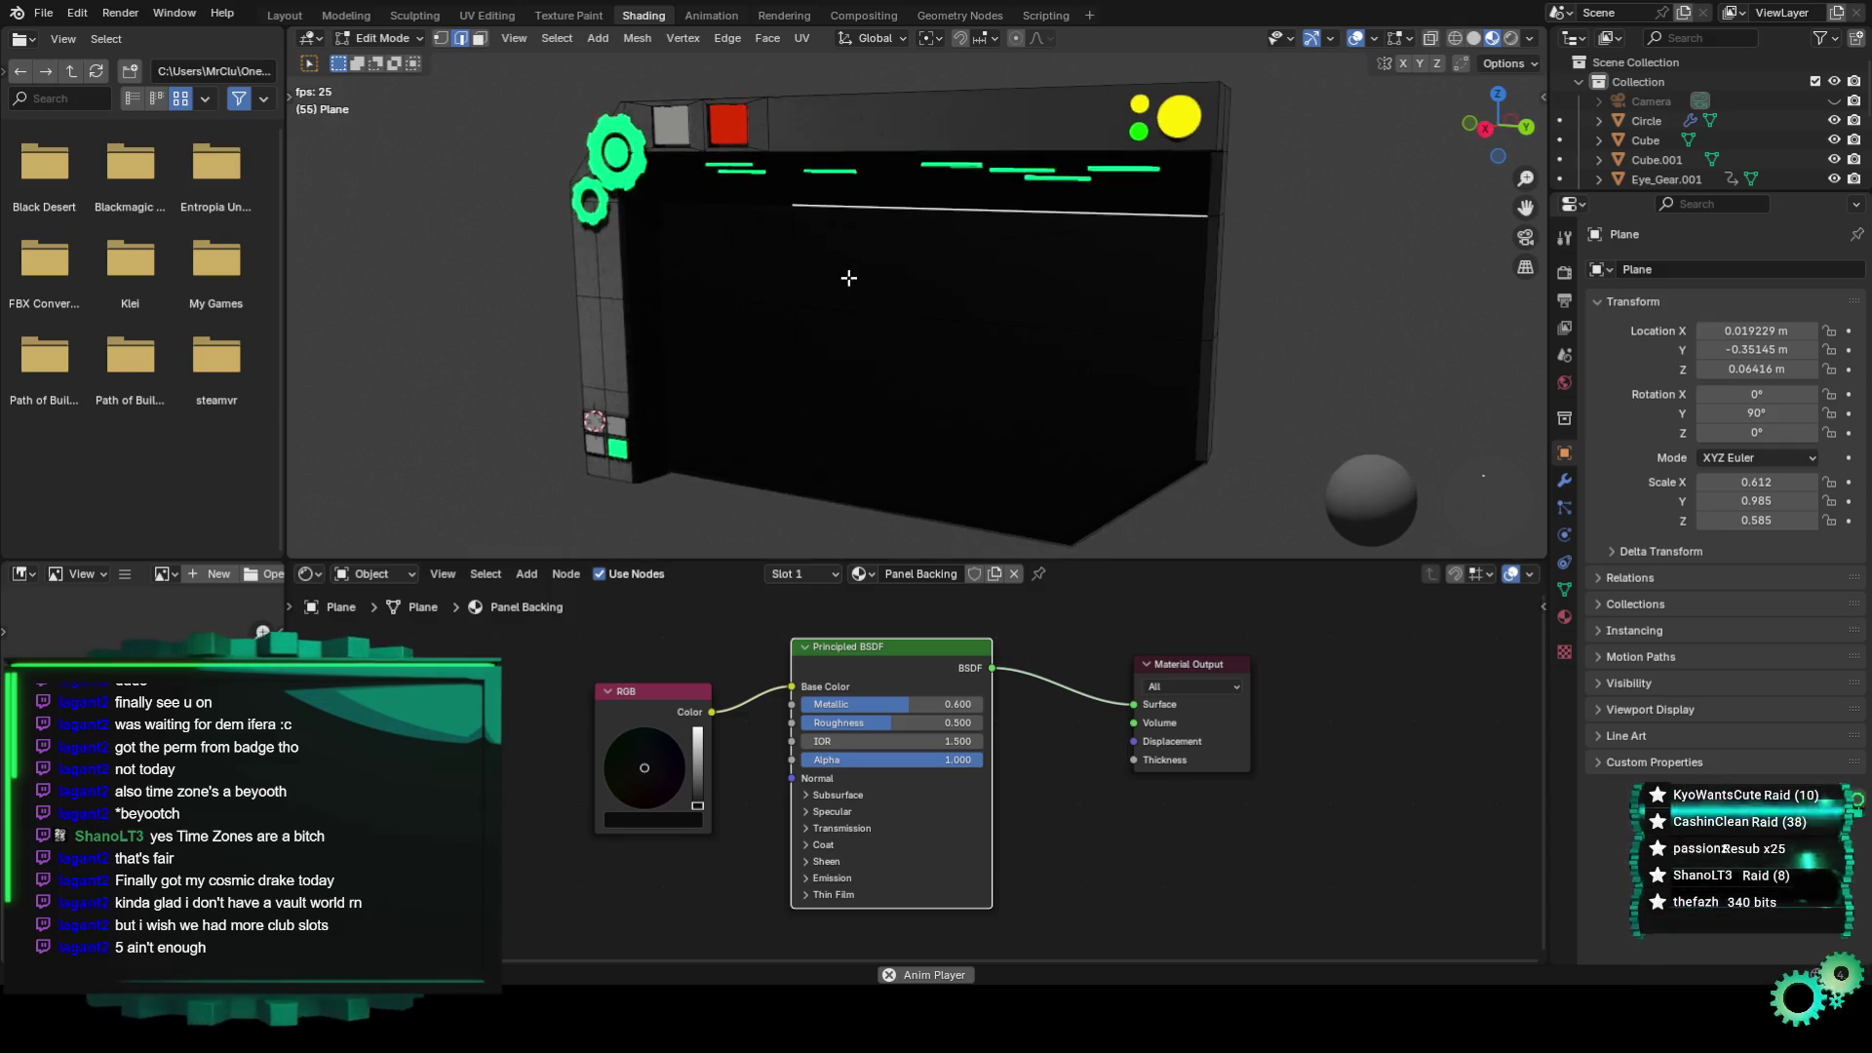
Return to Object Mode and select the green strip object Plane.001.
click(398, 39)
click(404, 60)
click(928, 179)
Tidy the strip material's RGB and Material Output nodes into a tighter layout.
mouse_move(927, 179)
middle_down()
mouse_move(939, 259)
mouse_move(1014, 253)
mouse_move(952, 174)
mouse_move(926, 253)
middle_up()
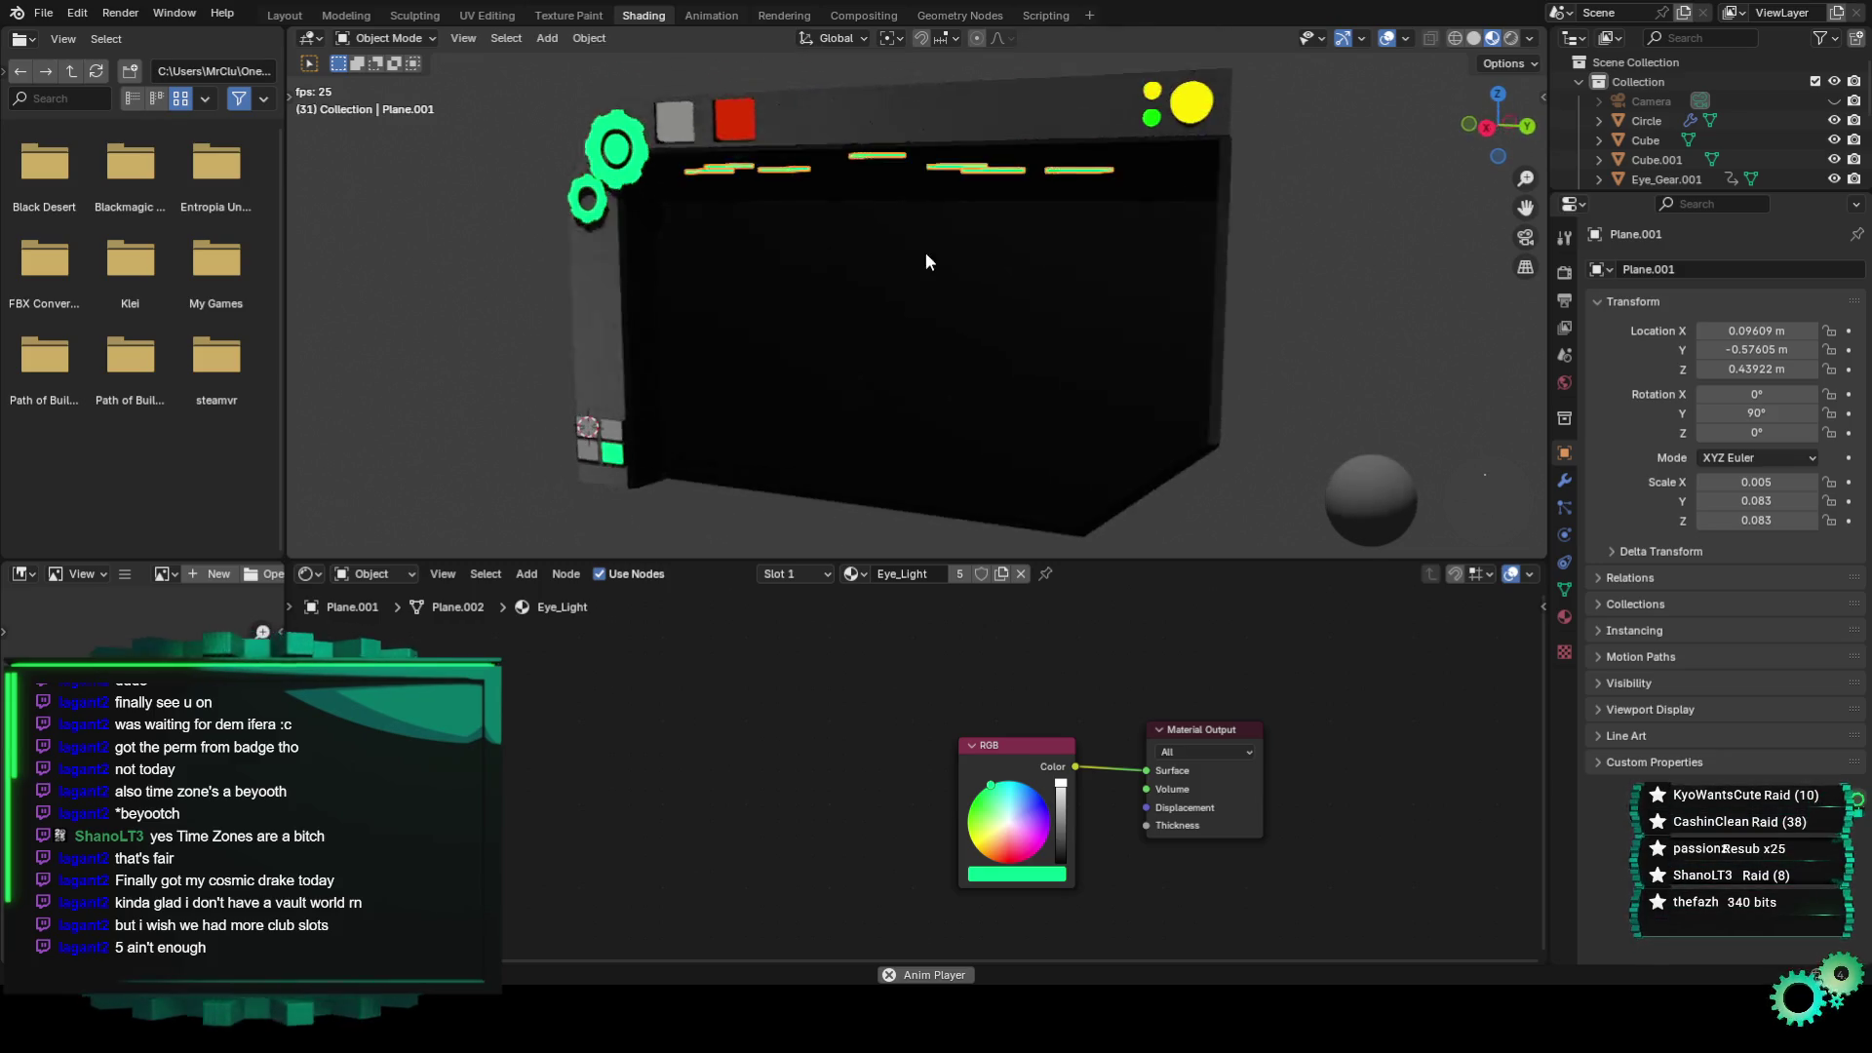
drag(1032, 750, 790, 706)
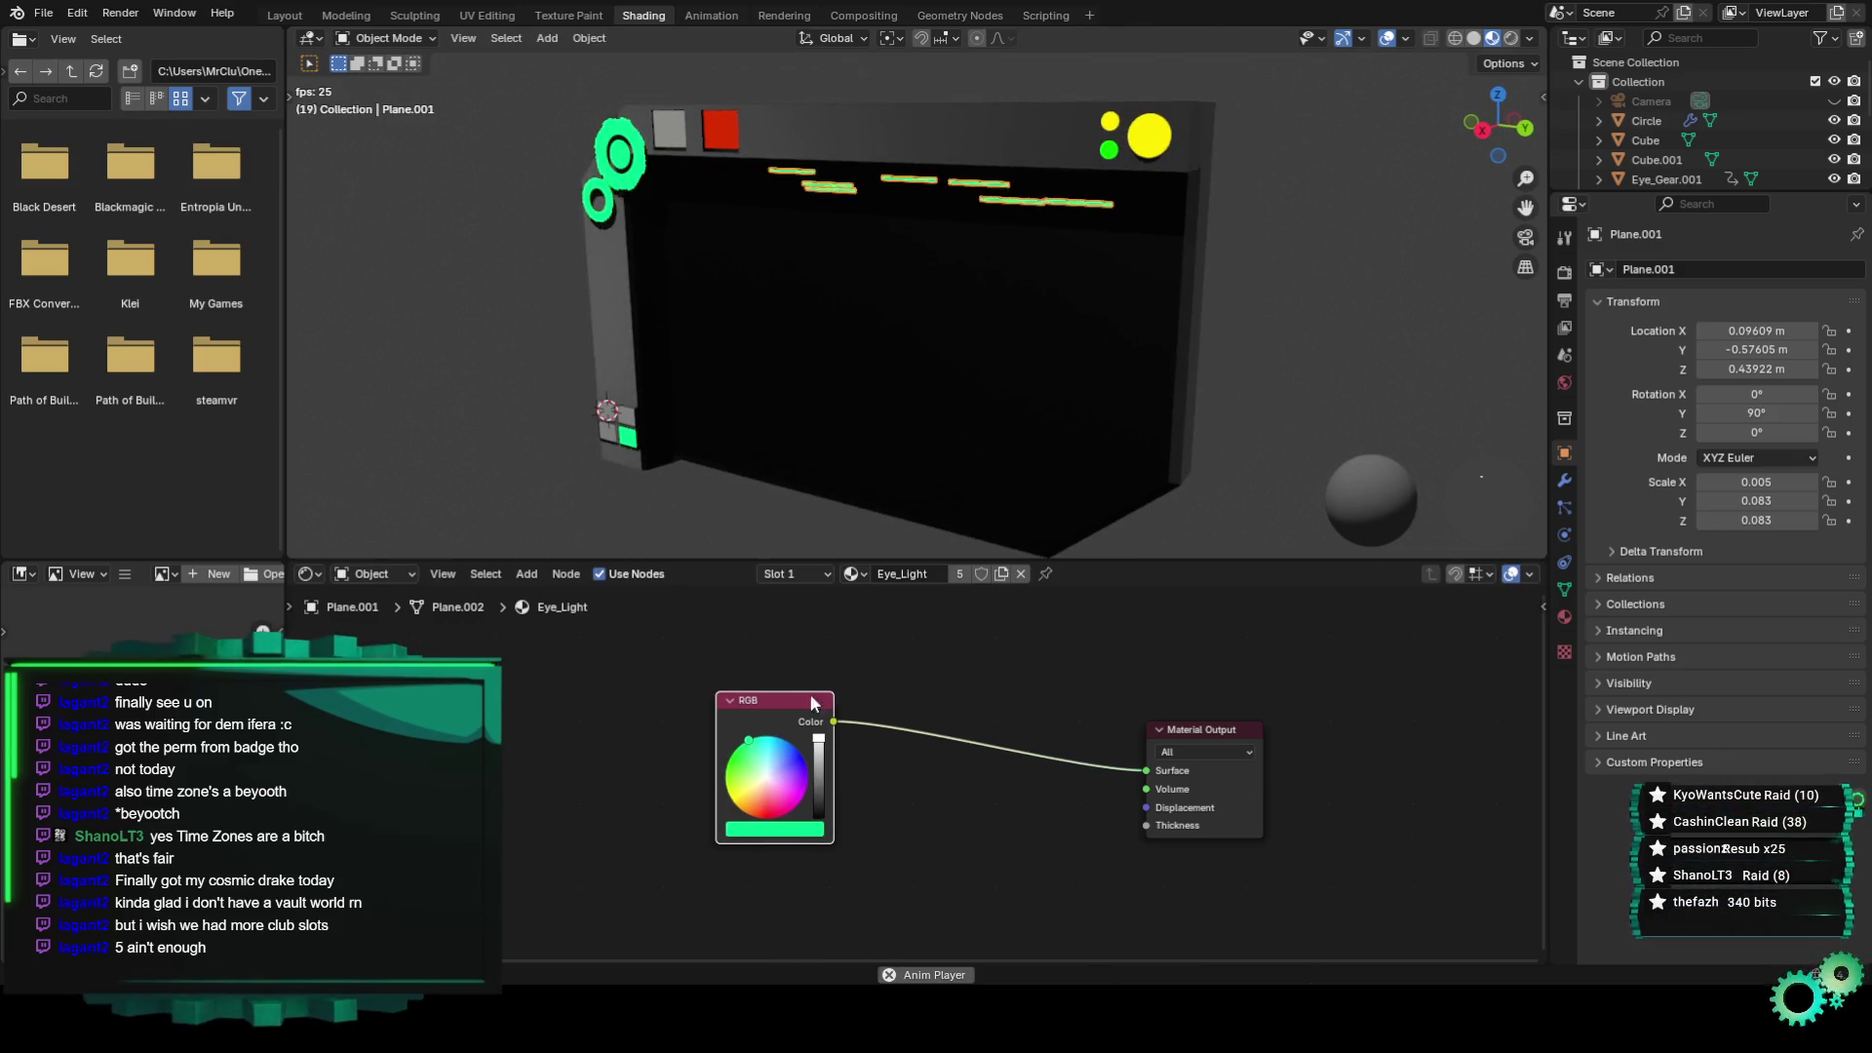
drag(1182, 727, 1113, 689)
Make the Eye_Light material a single-user copy and rename it with an '_emission' suffix.
click(960, 574)
click(934, 675)
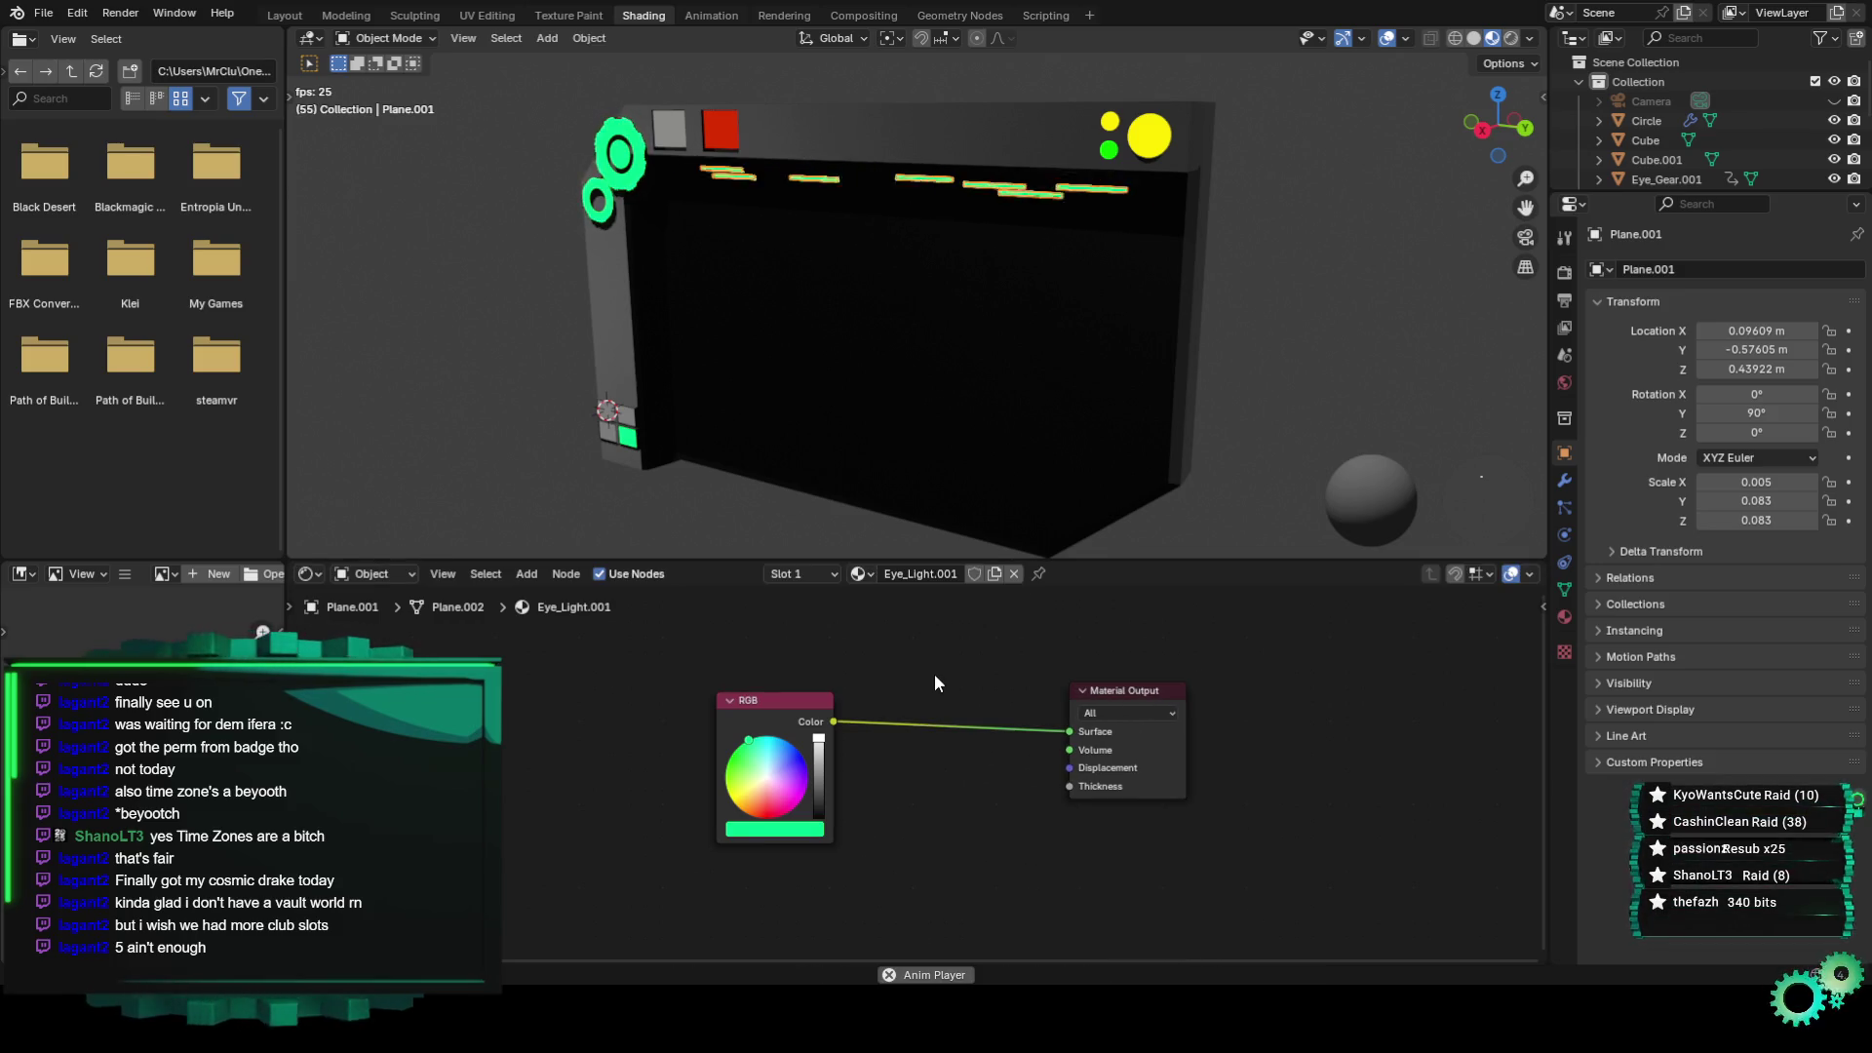
click(934, 573)
key(BackSpace)
key(BackSpace)
key(BackSpace)
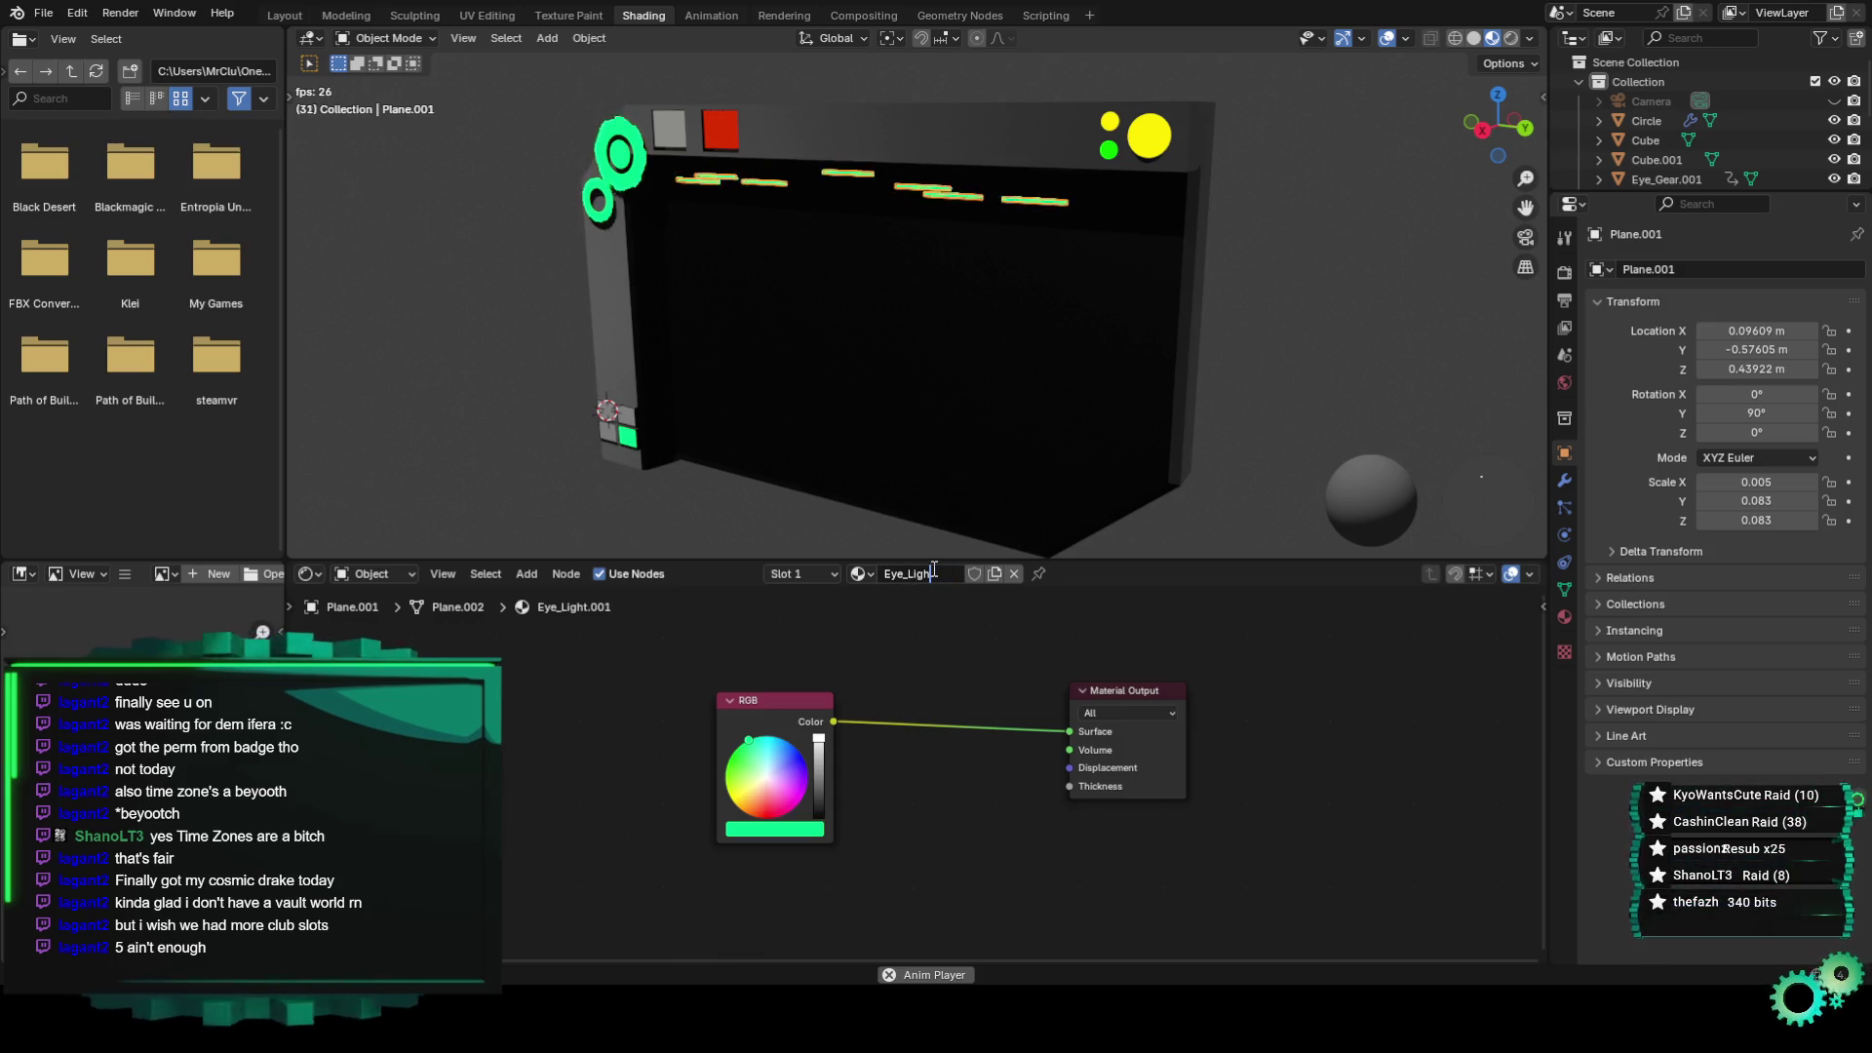
text(_emis)
text(ission)
Confirm the name Eye_Light_emission and insert a Glass BSDF on the RGB-to-output link.
key(Return)
key(shift+a)
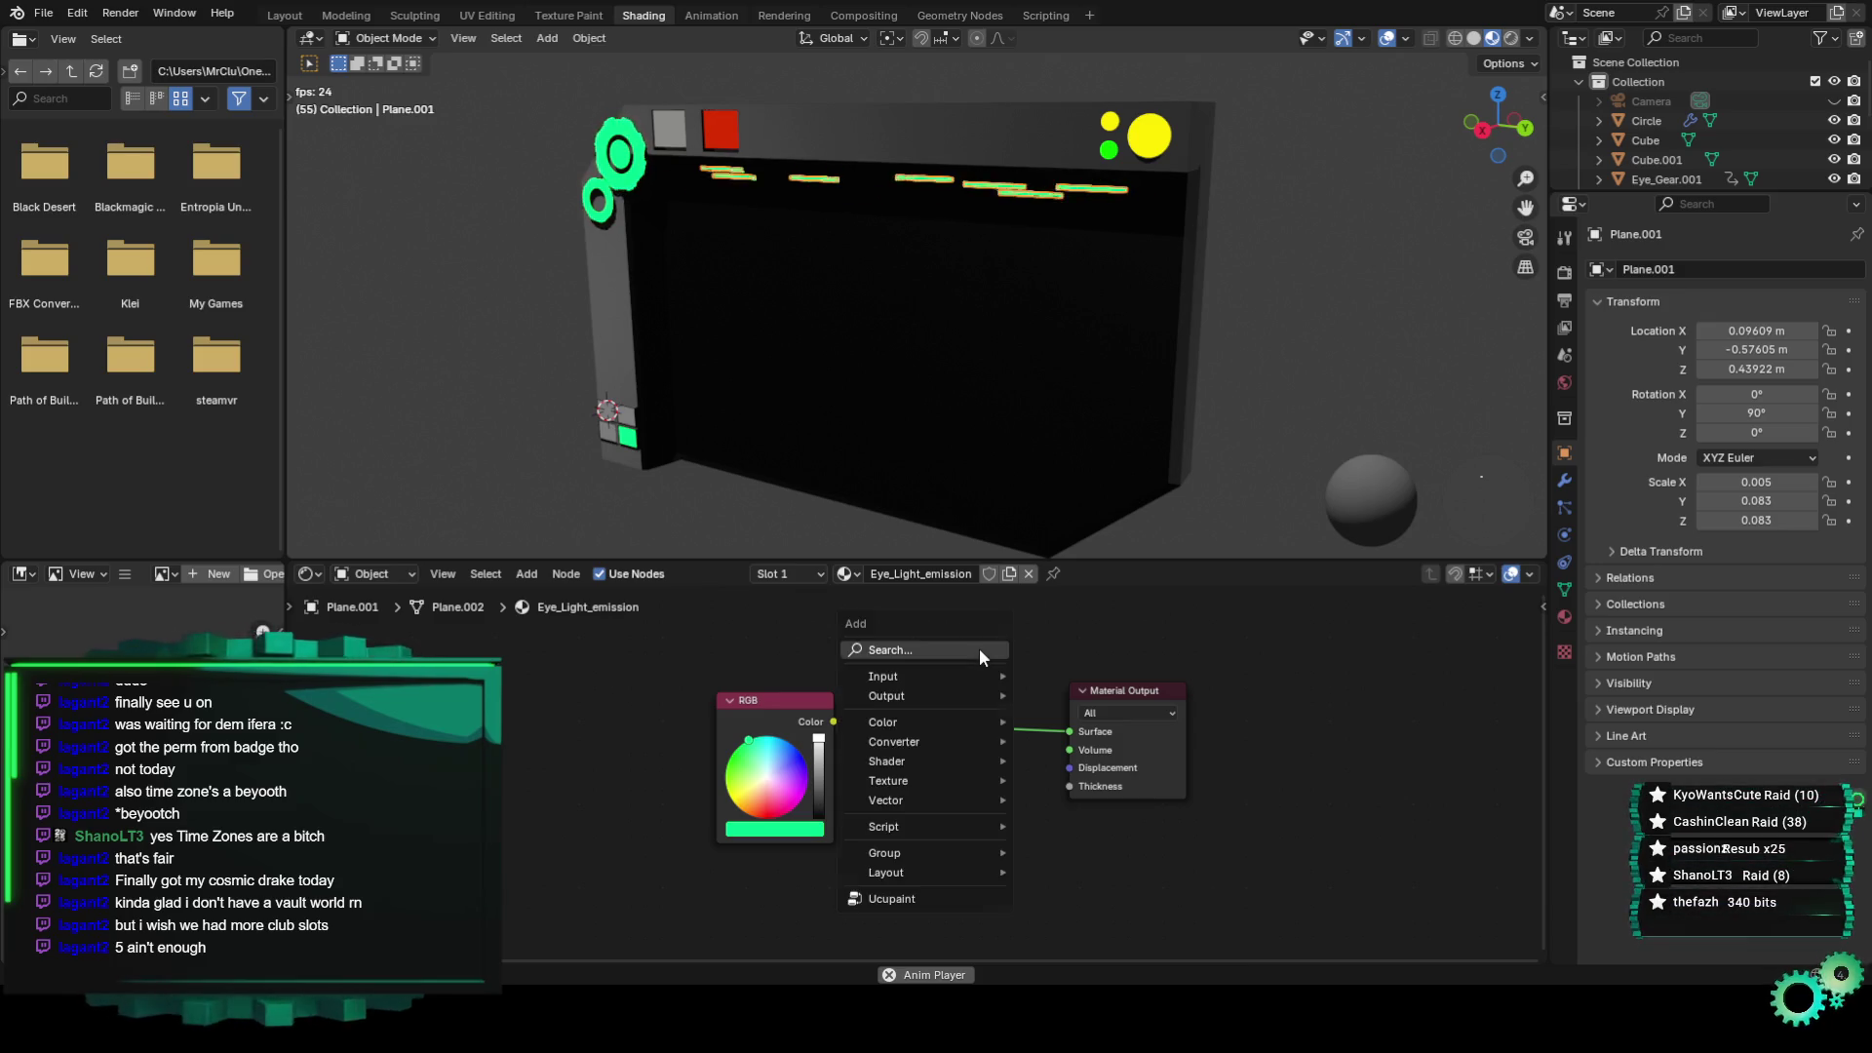
click(979, 647)
text(psd)
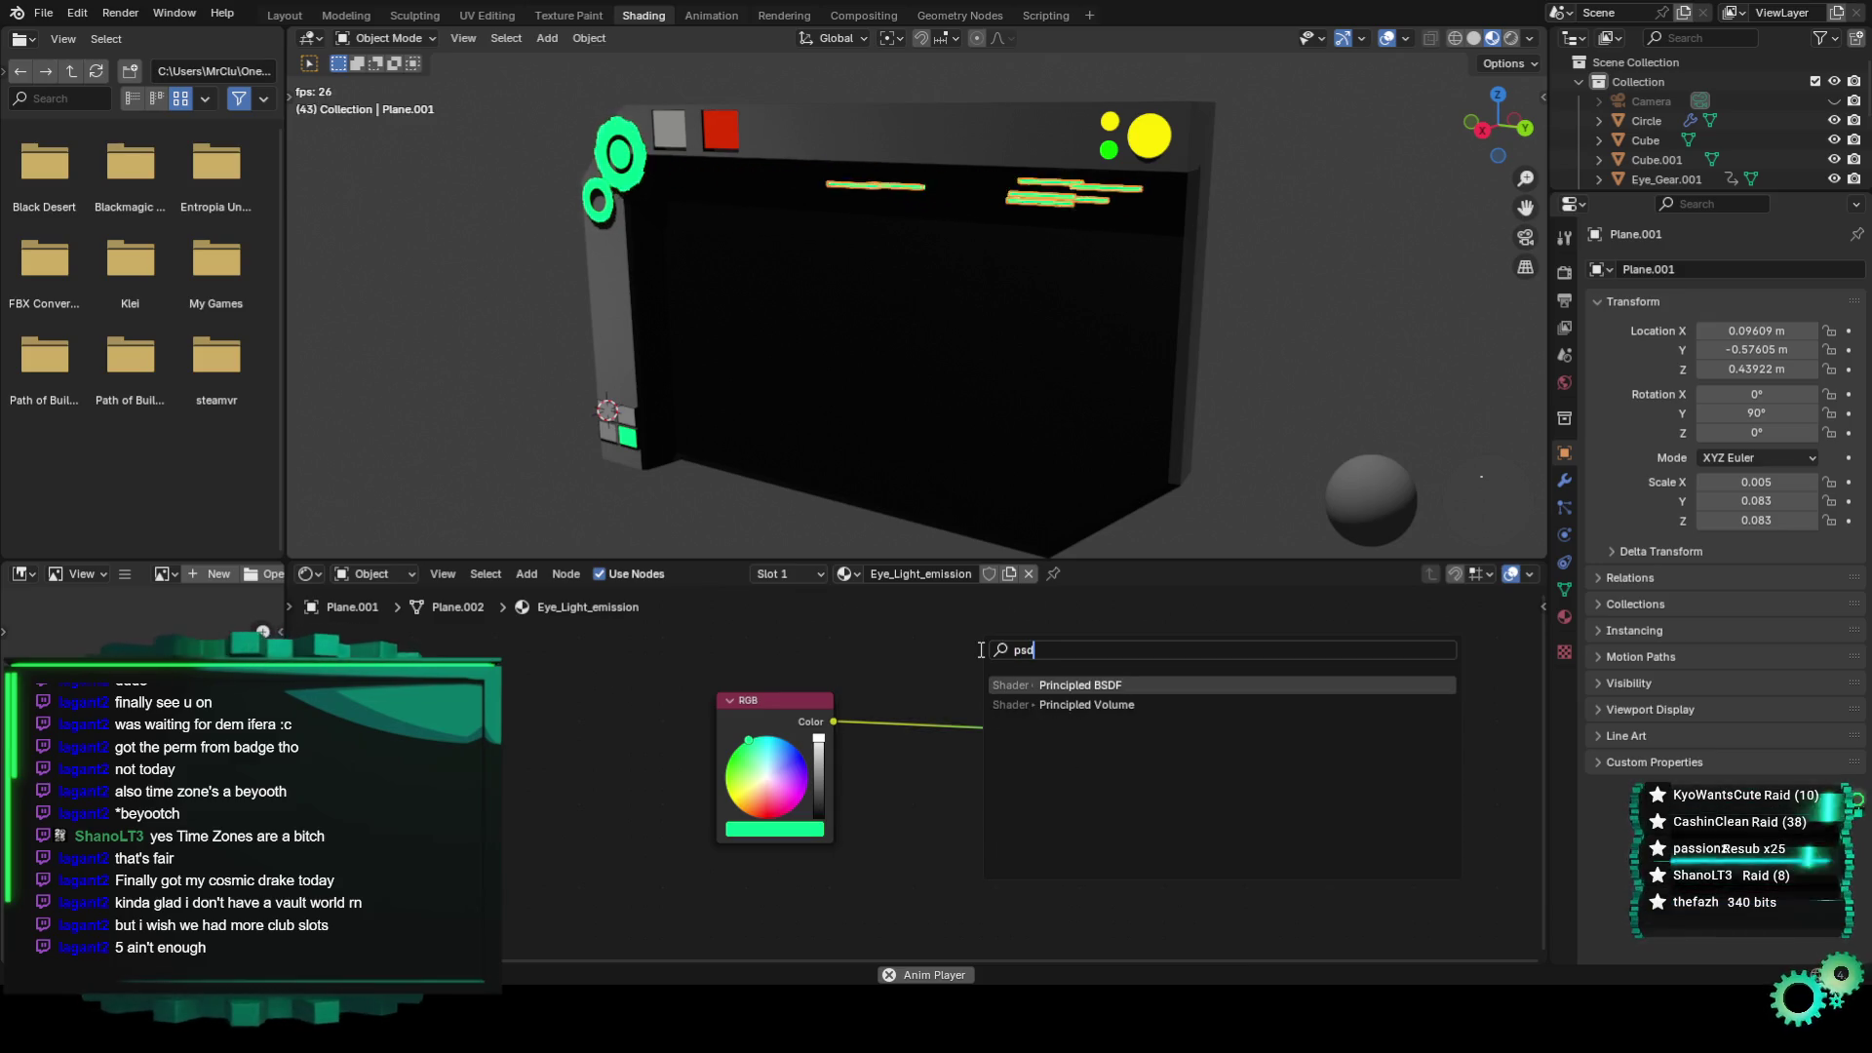
key(BackSpace)
key(BackSpace)
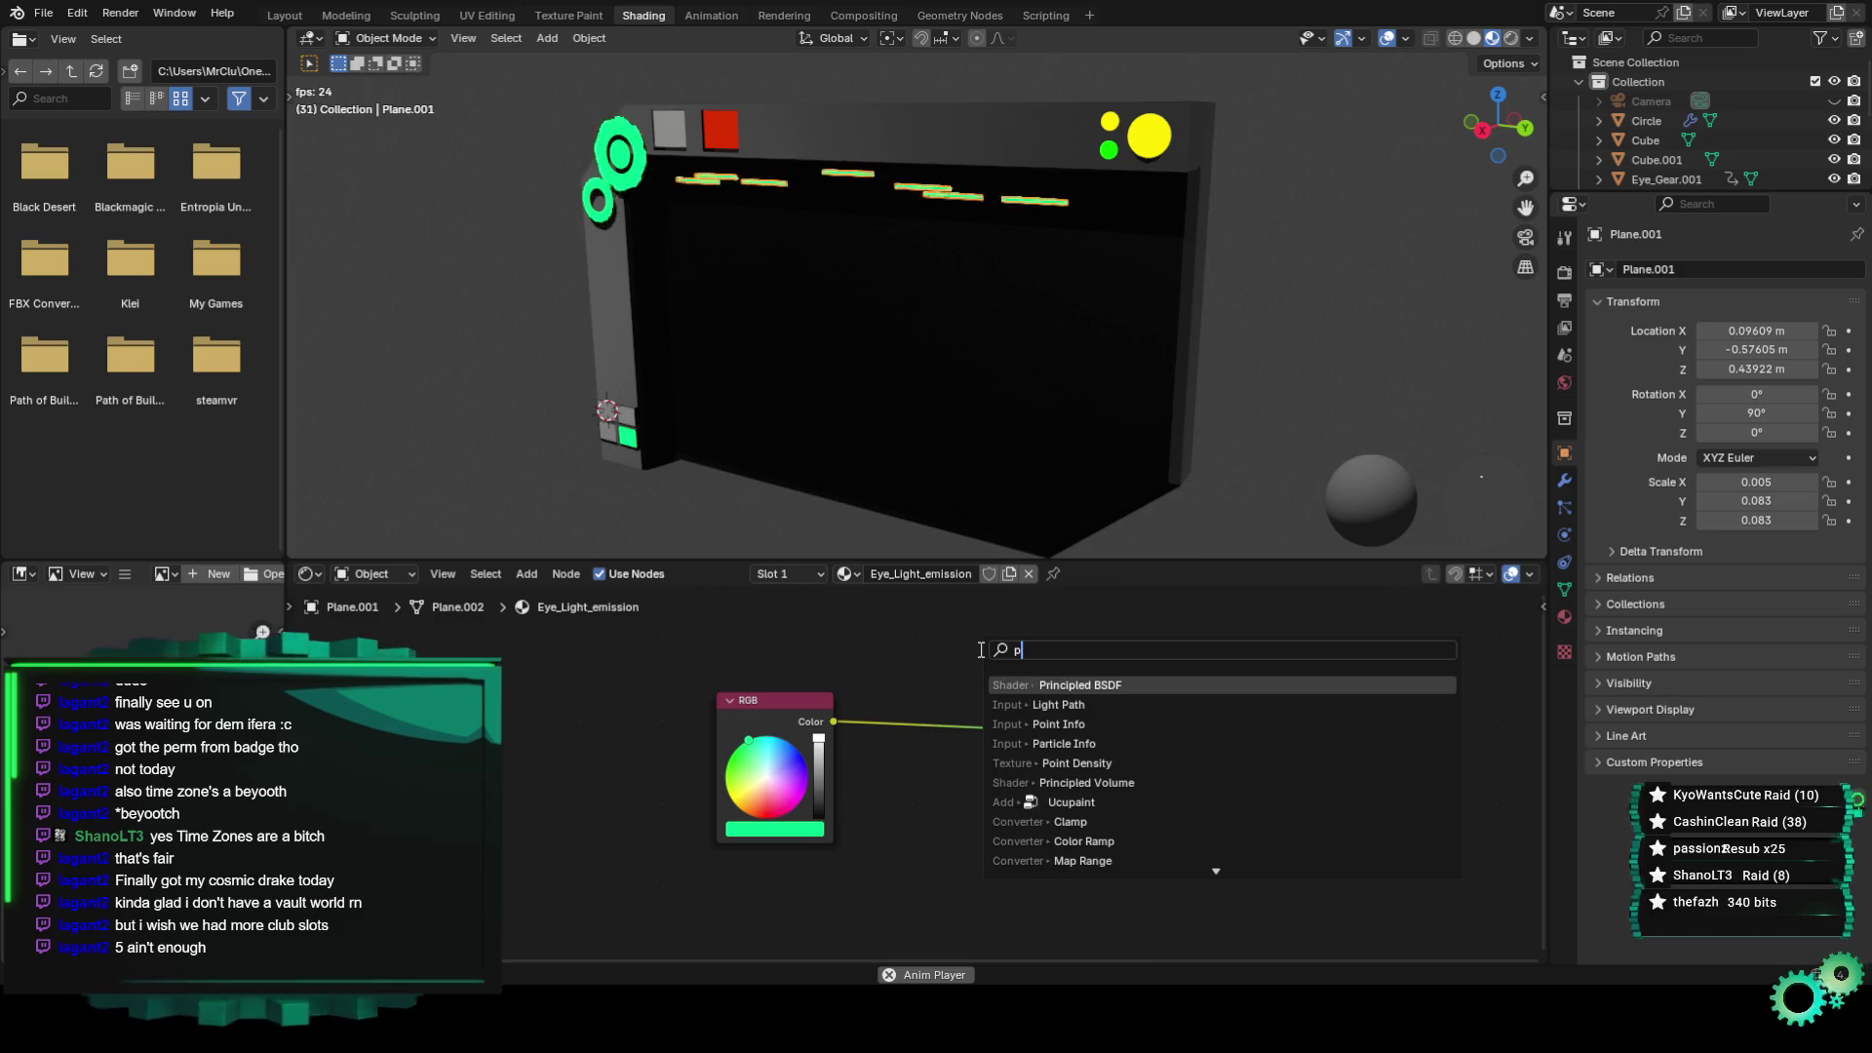
key(BackSpace)
text(bsdf)
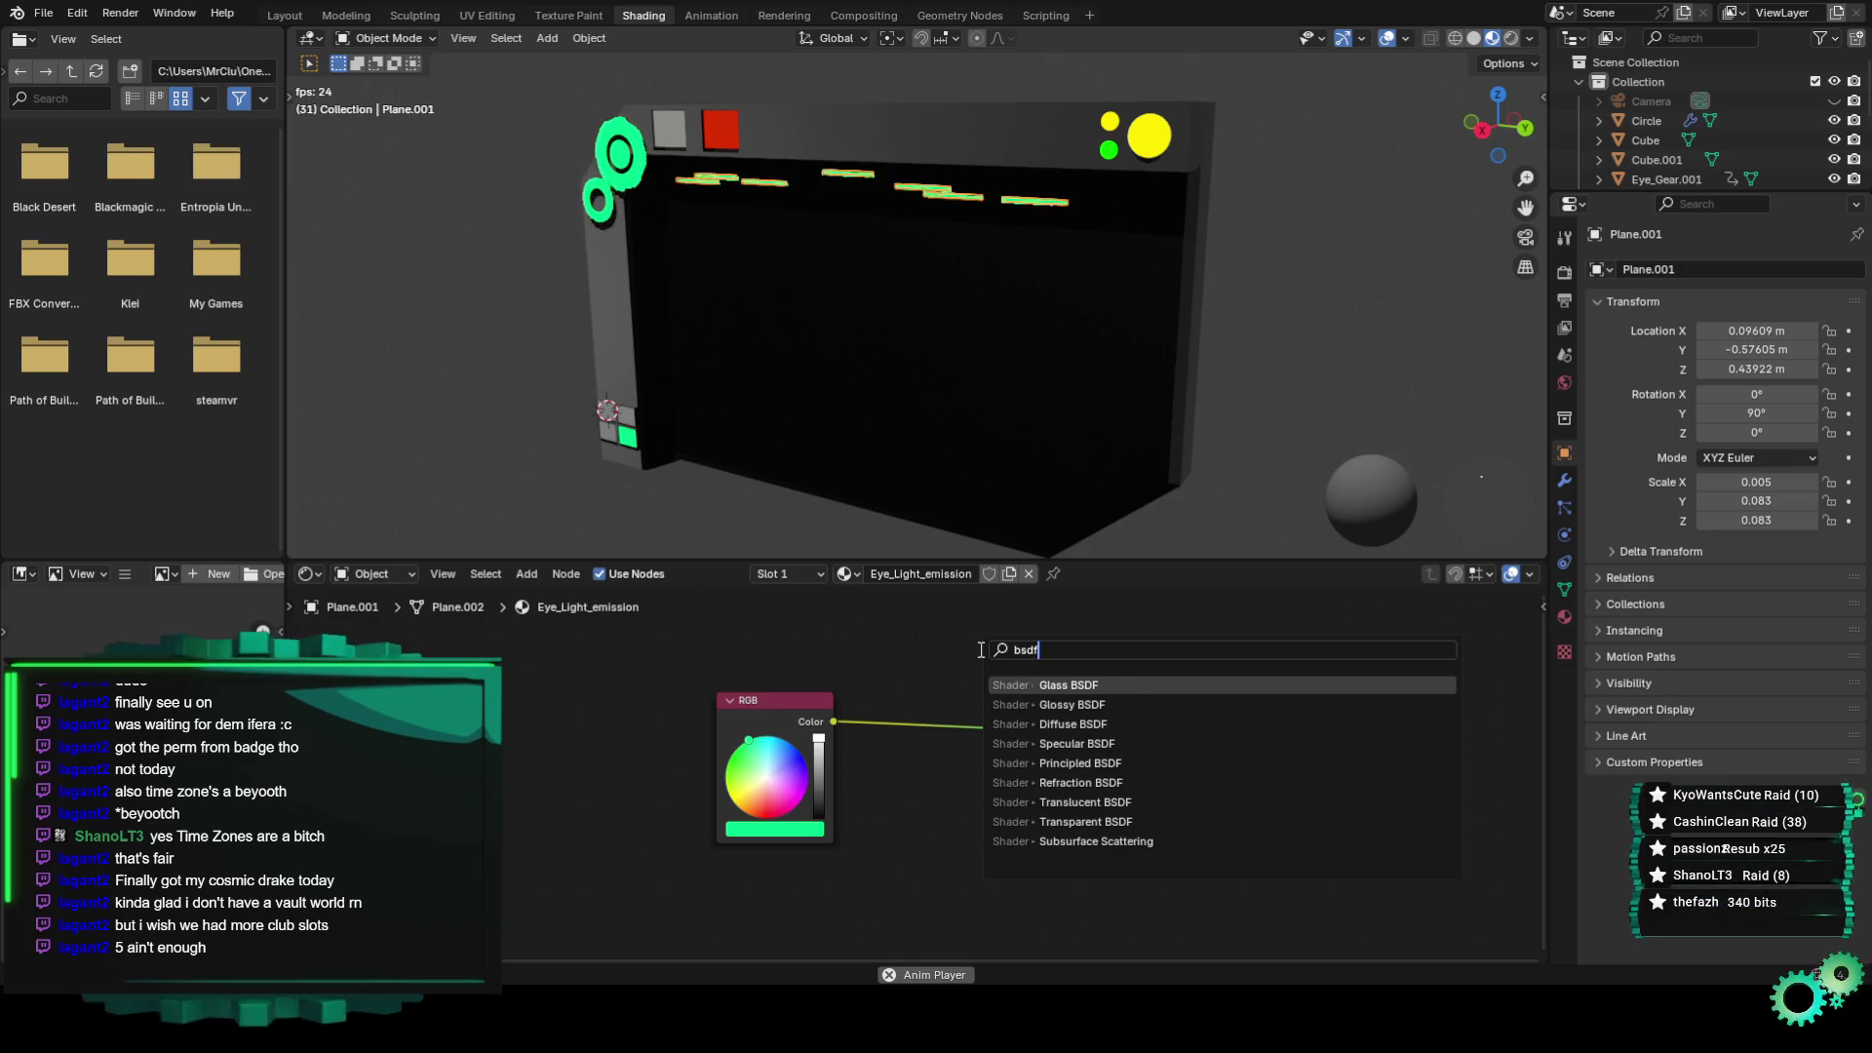
key(Return)
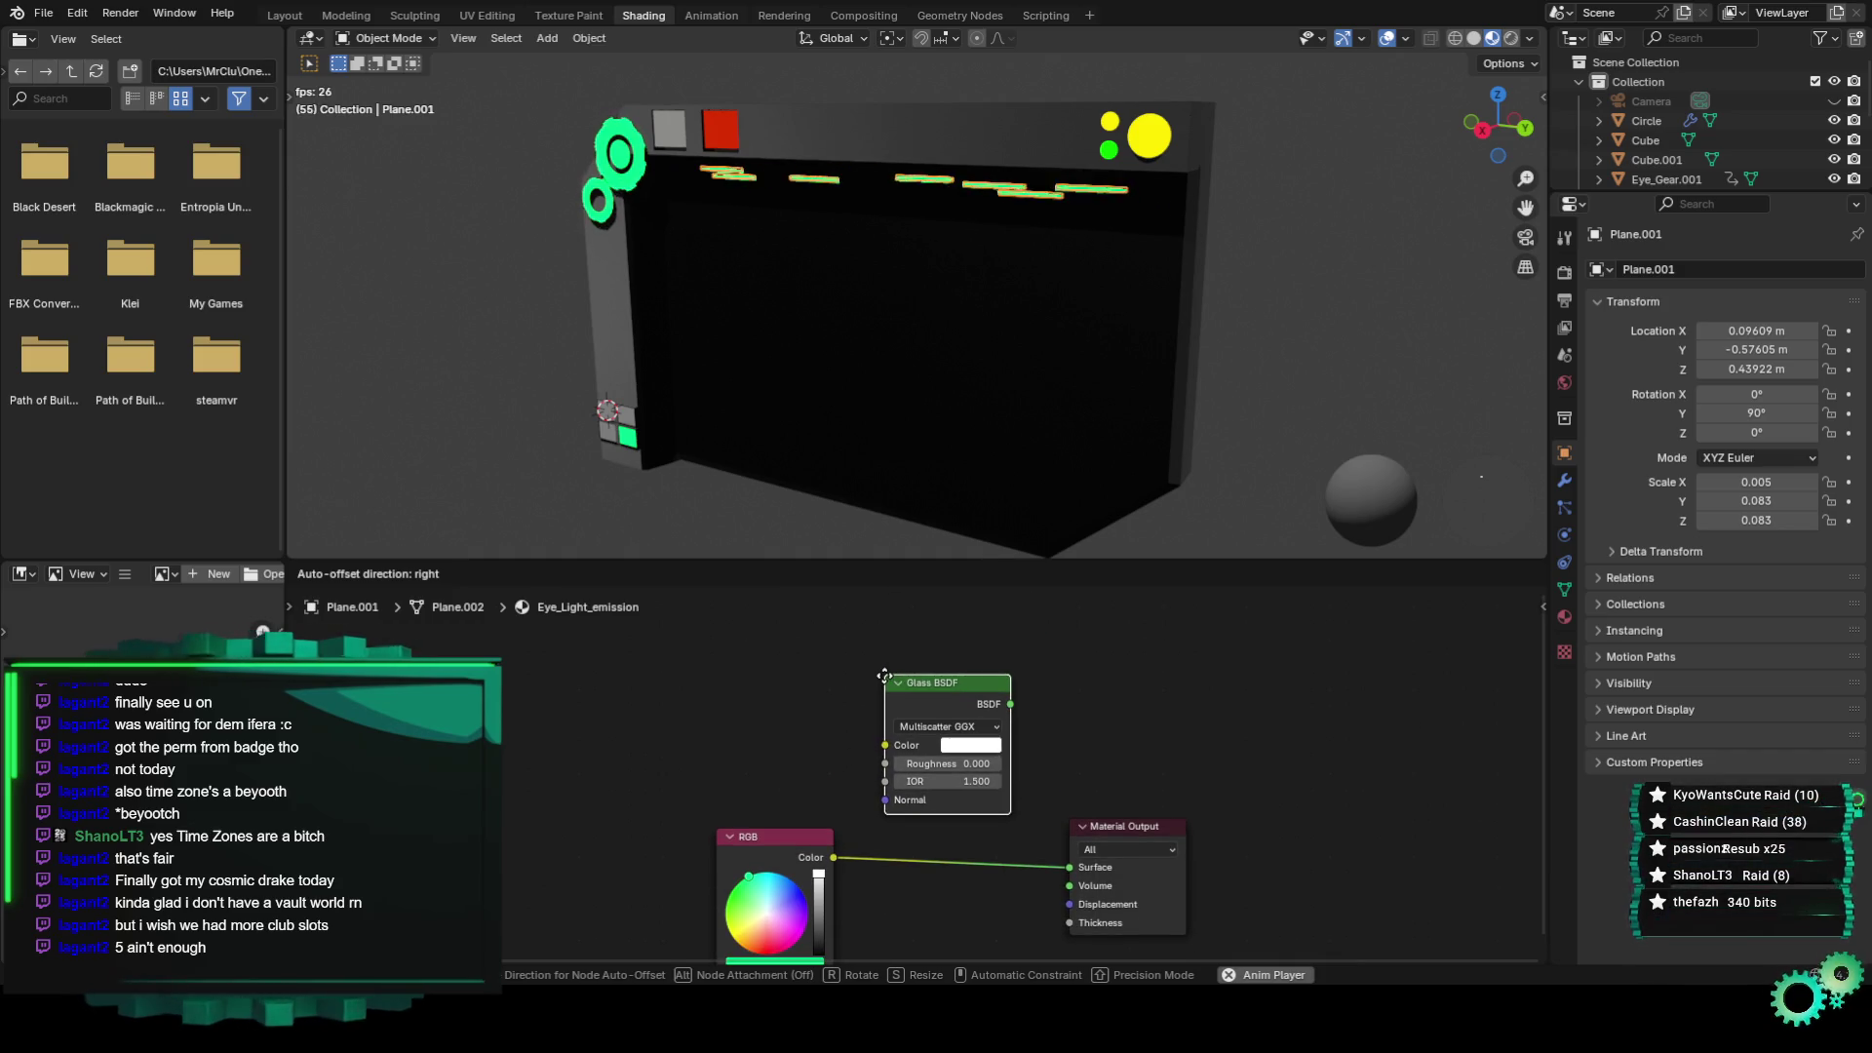
click(884, 675)
drag(911, 687, 909, 808)
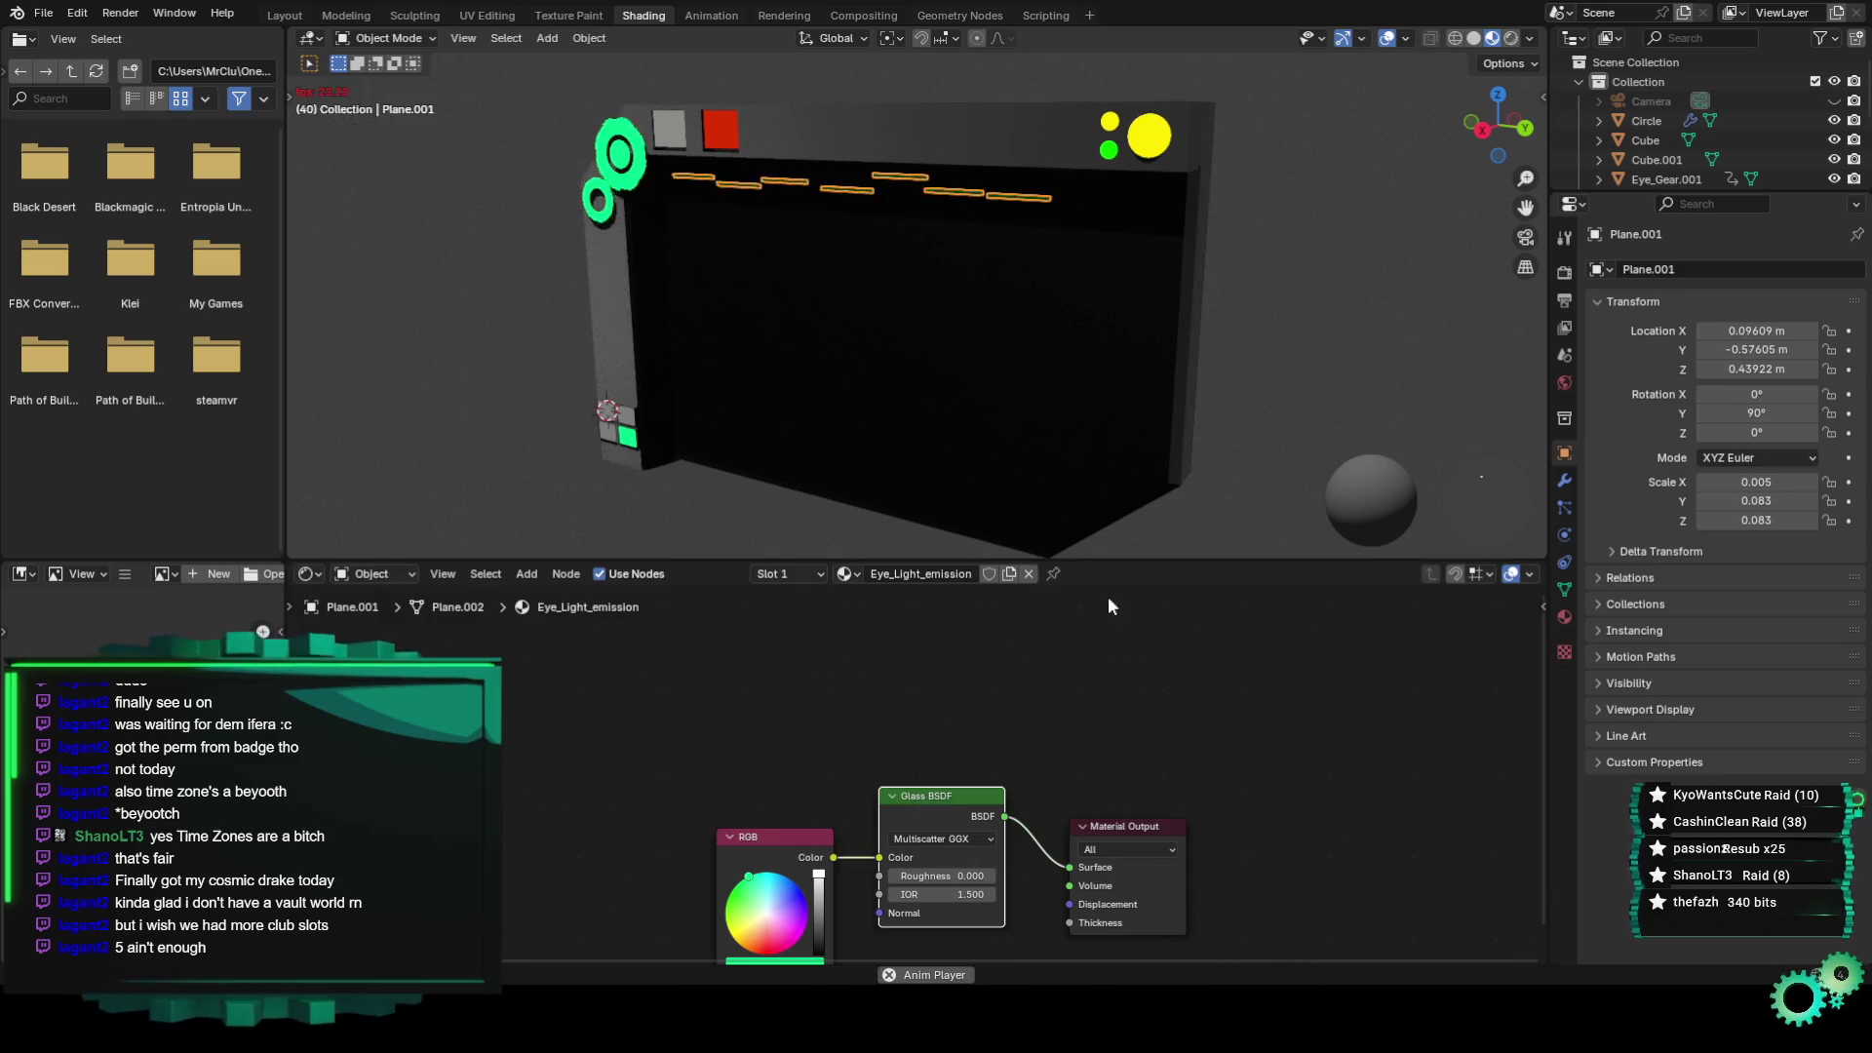
Spread the nodes out, moving Material Output right and the RGB node further left.
middle_drag(1281, 390, 1202, 369)
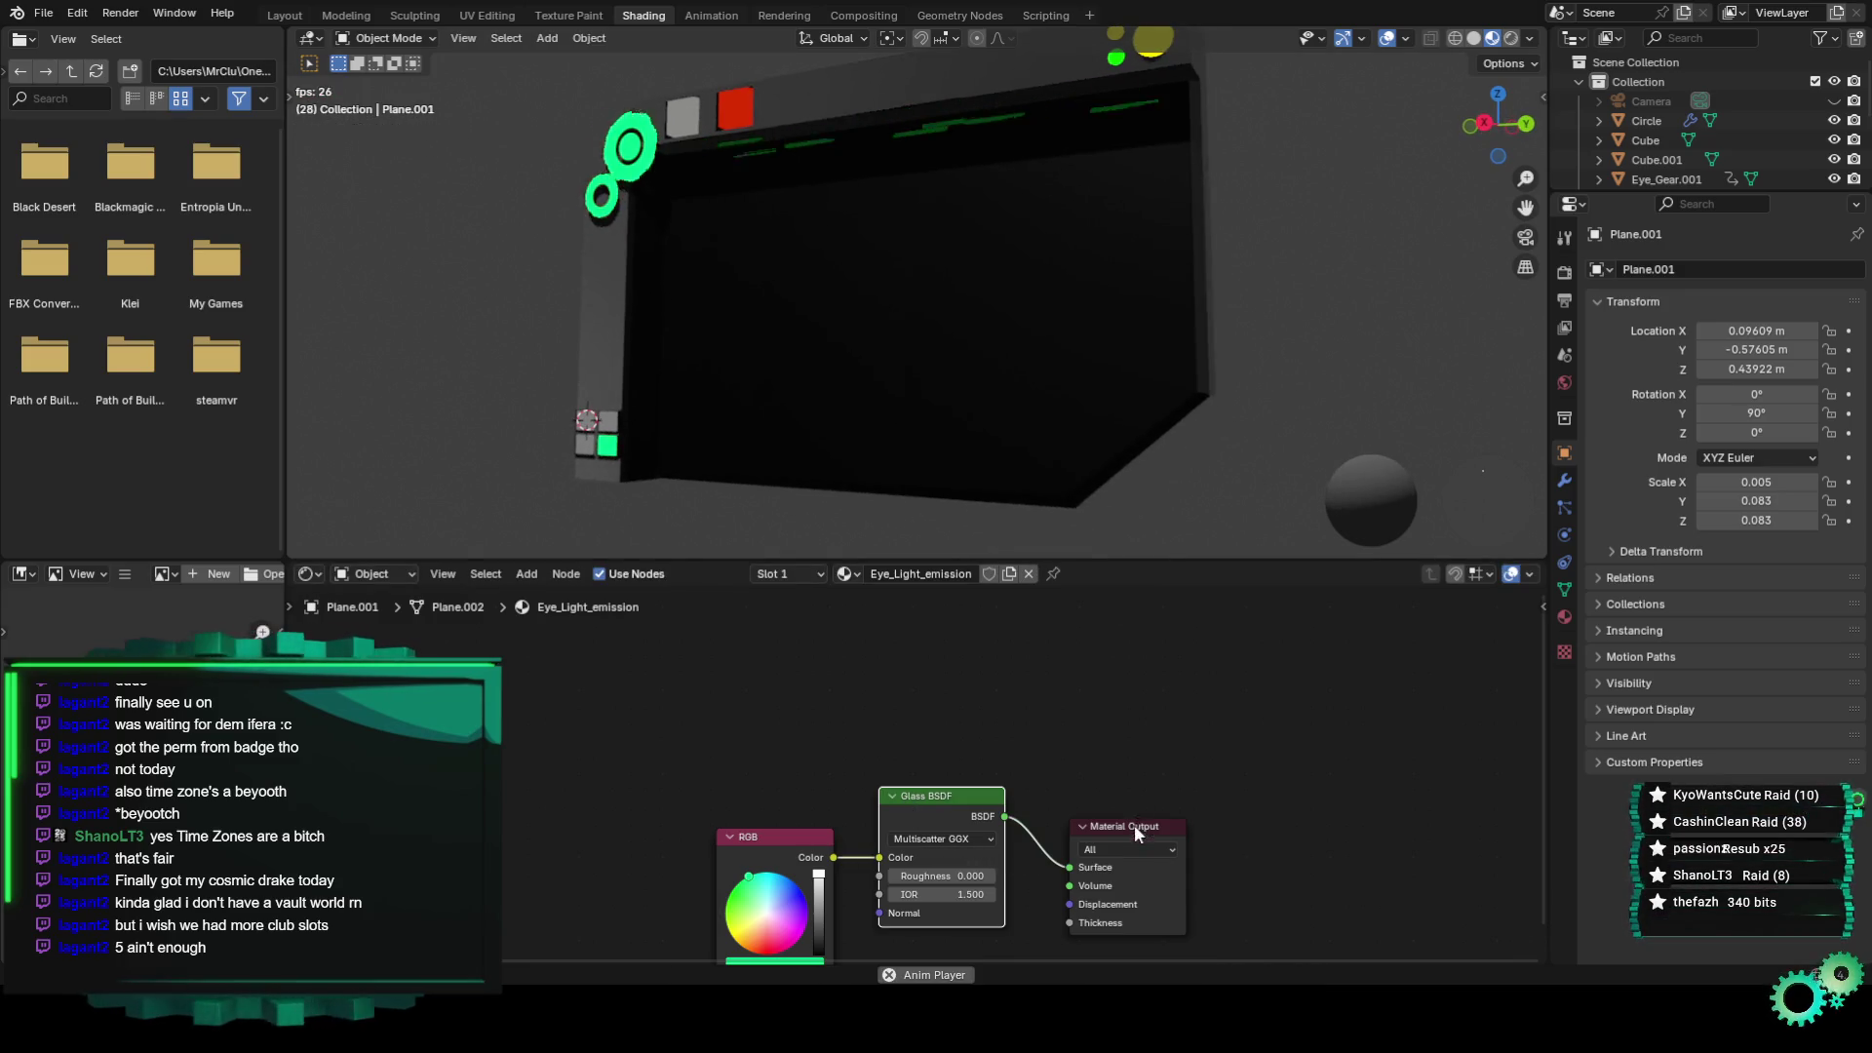
drag(1133, 823, 1280, 721)
middle_drag(1064, 833, 963, 743)
scroll(916, 745, up, 1)
drag(634, 741, 468, 724)
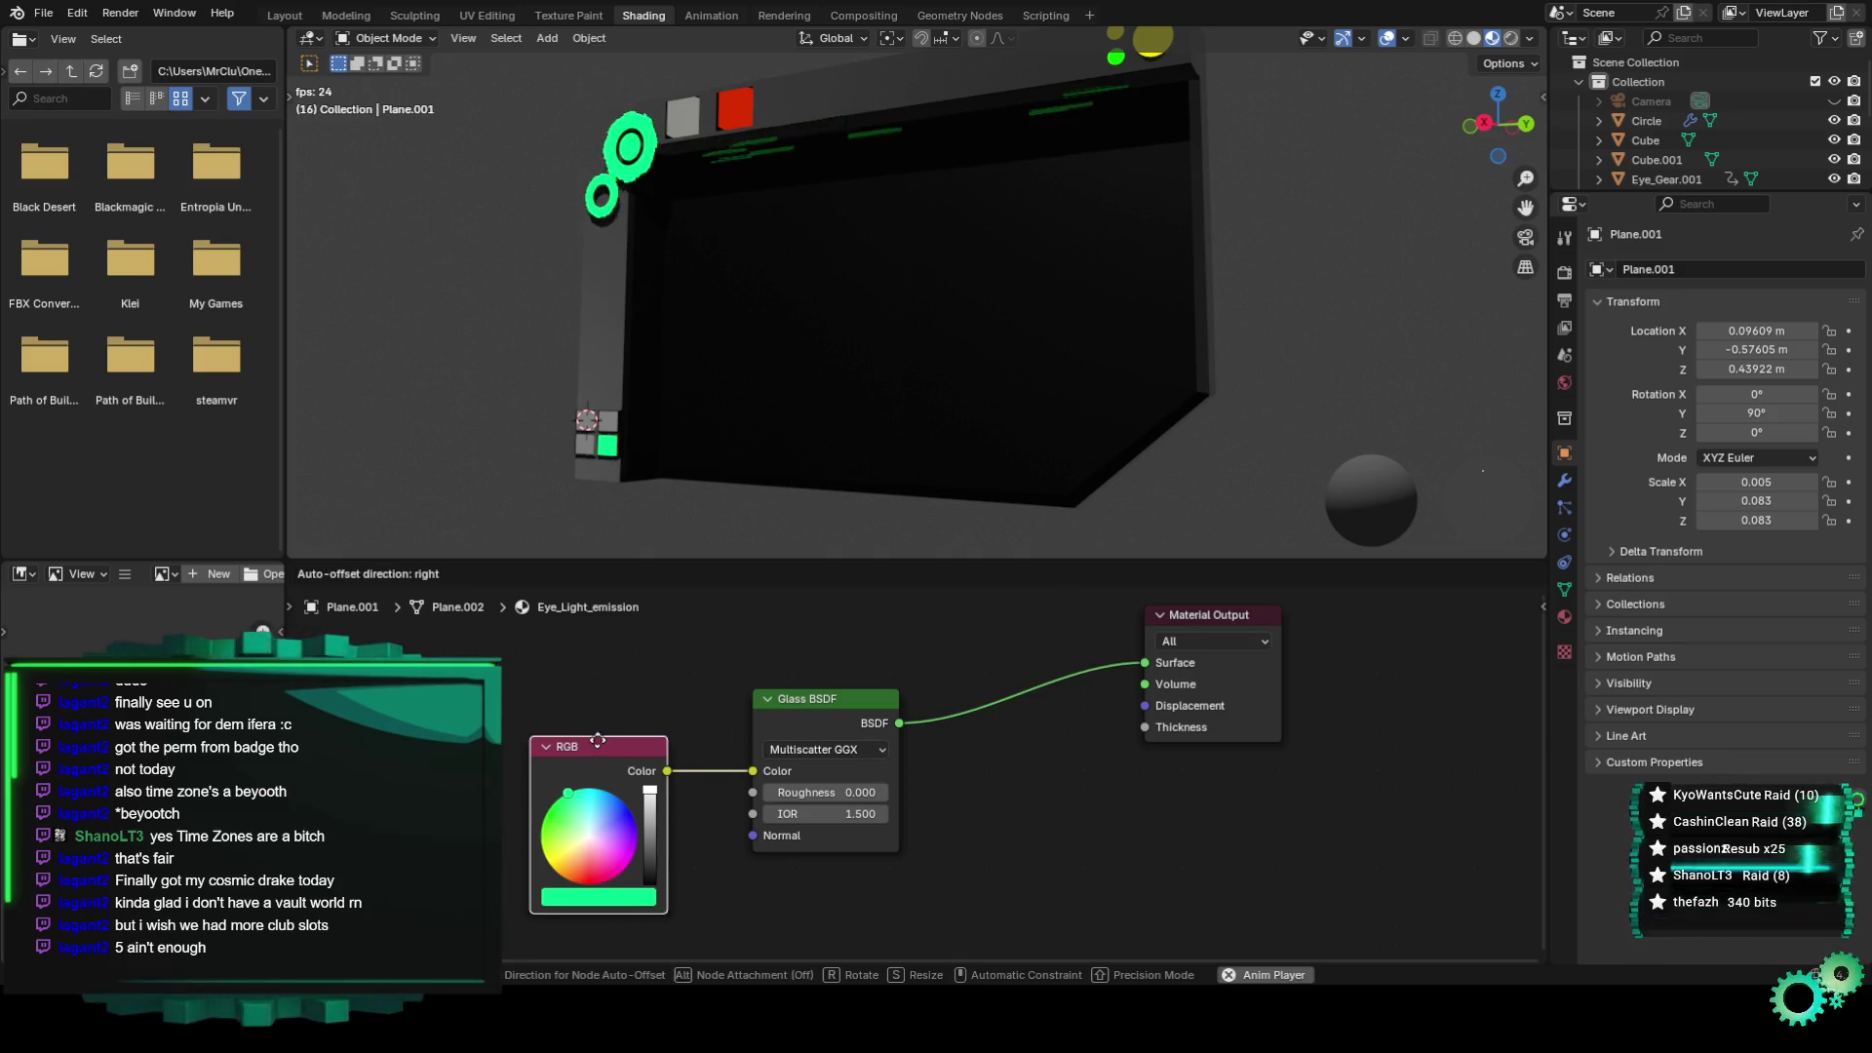
Add an Emission node, with the RGB colour feeding the Glass BSDF Color.
key(shift+a)
click(661, 717)
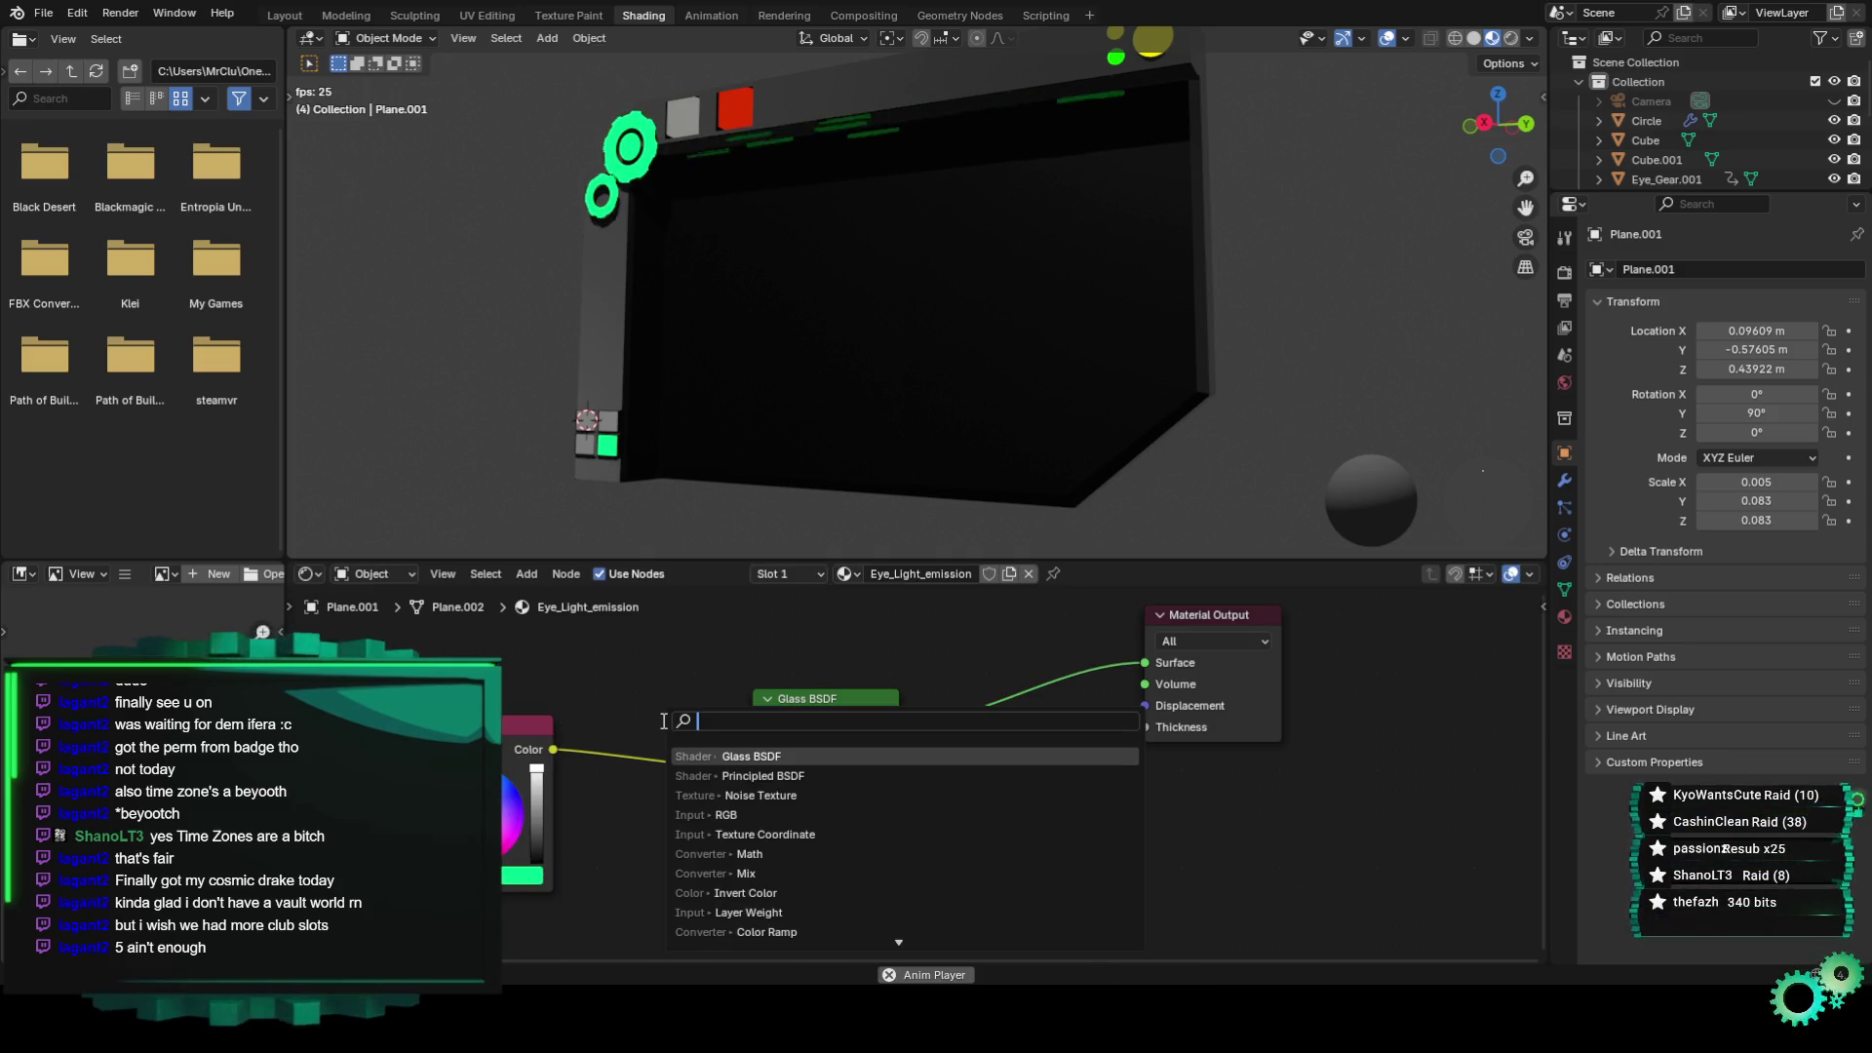
text(em)
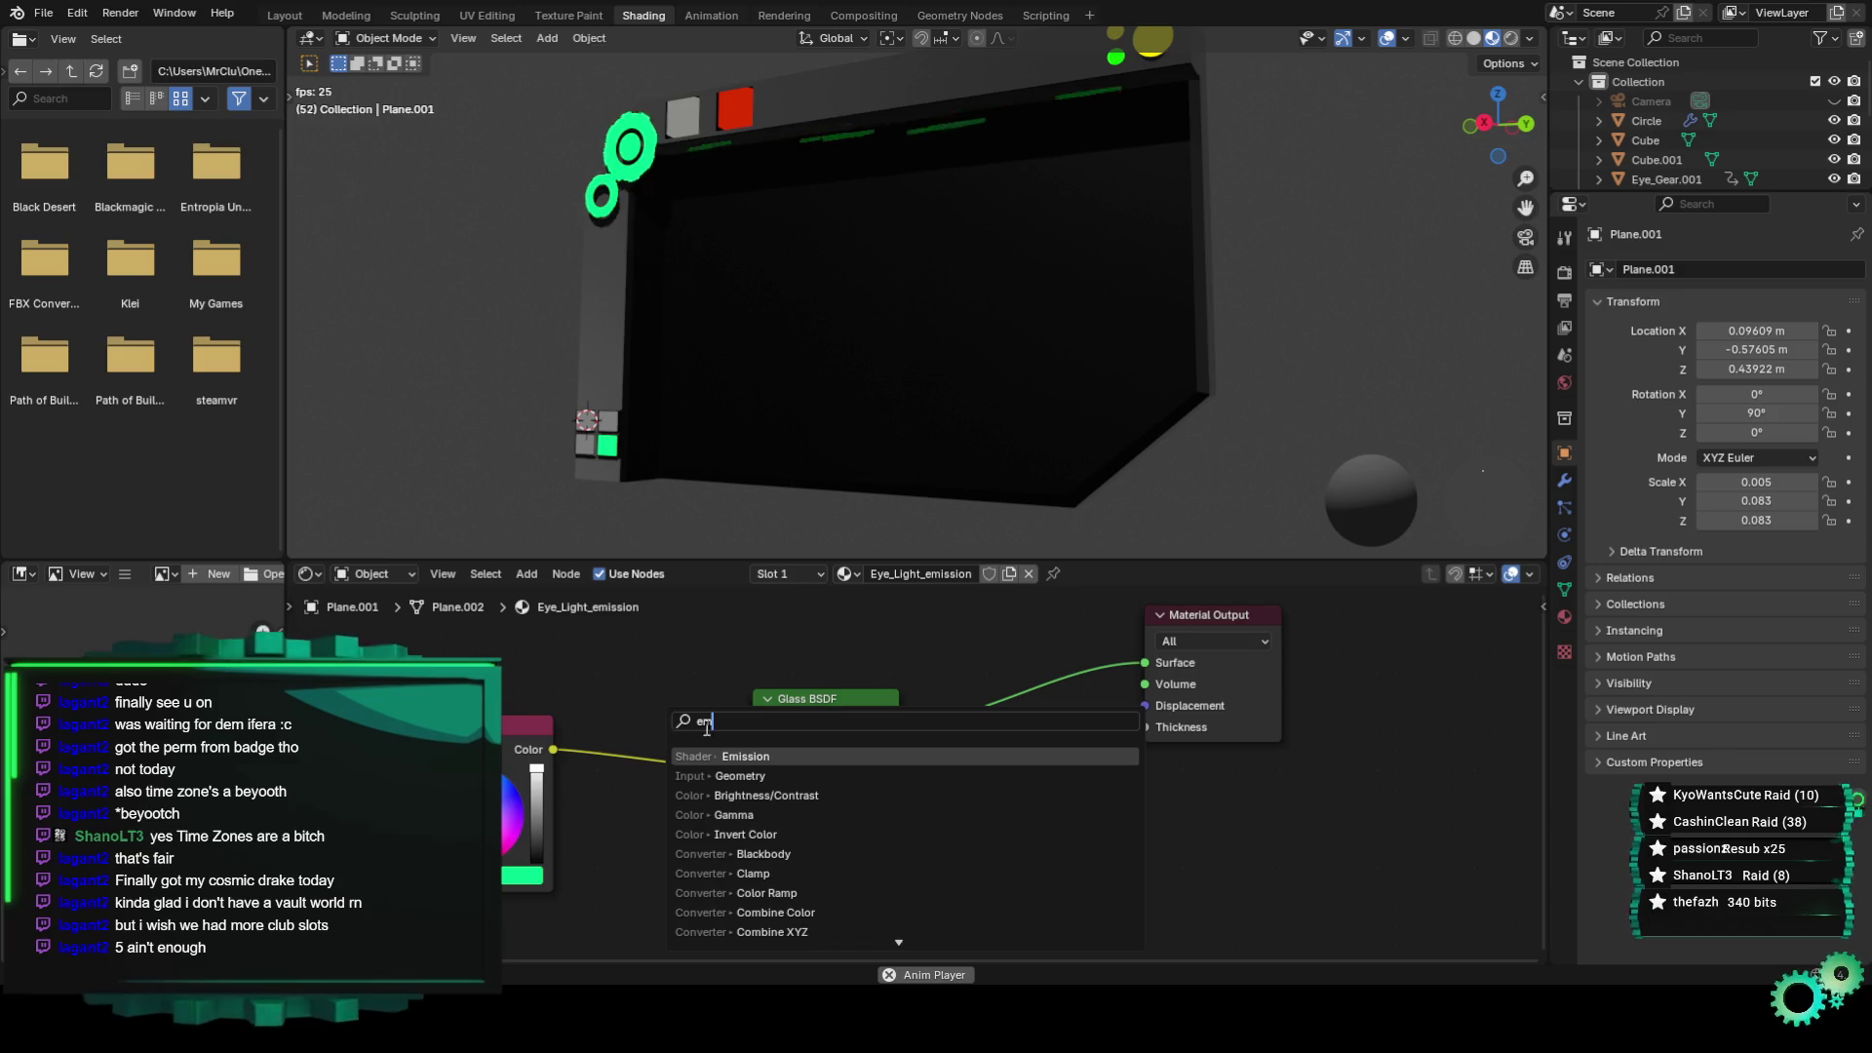
click(802, 762)
click(610, 743)
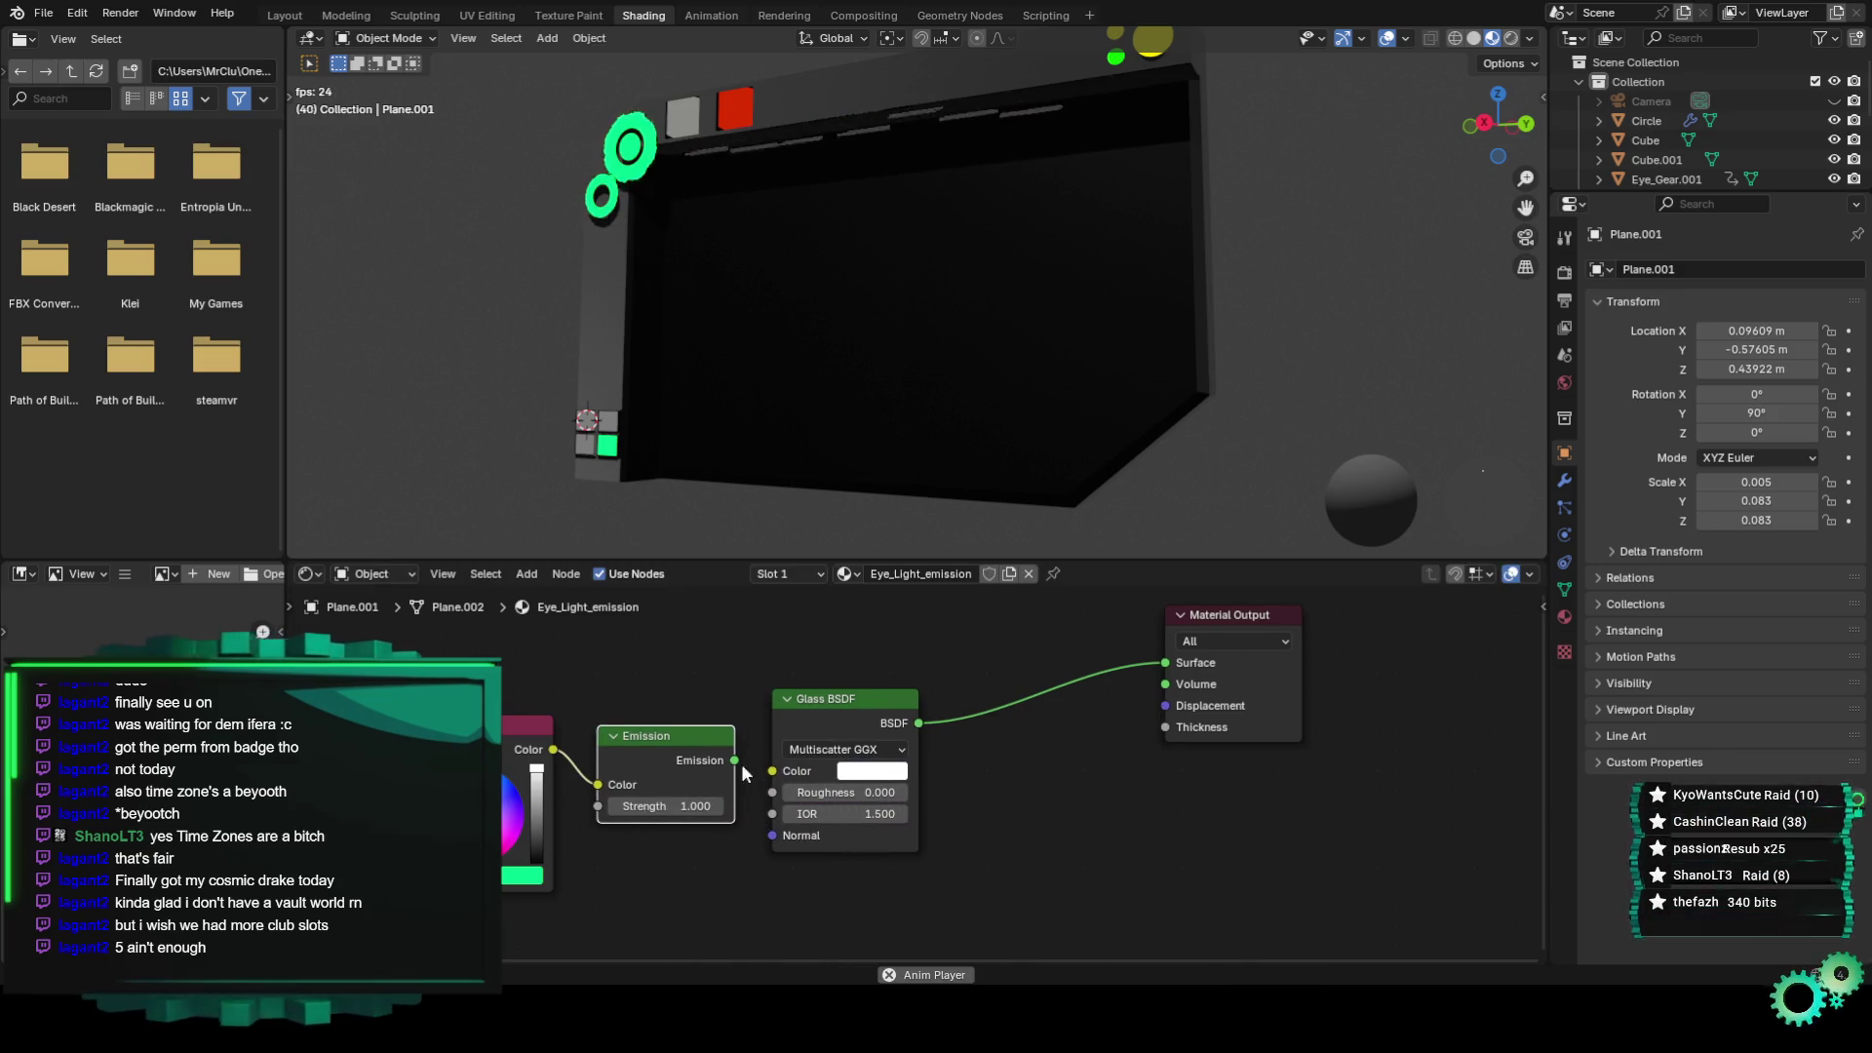
drag(760, 729, 772, 770)
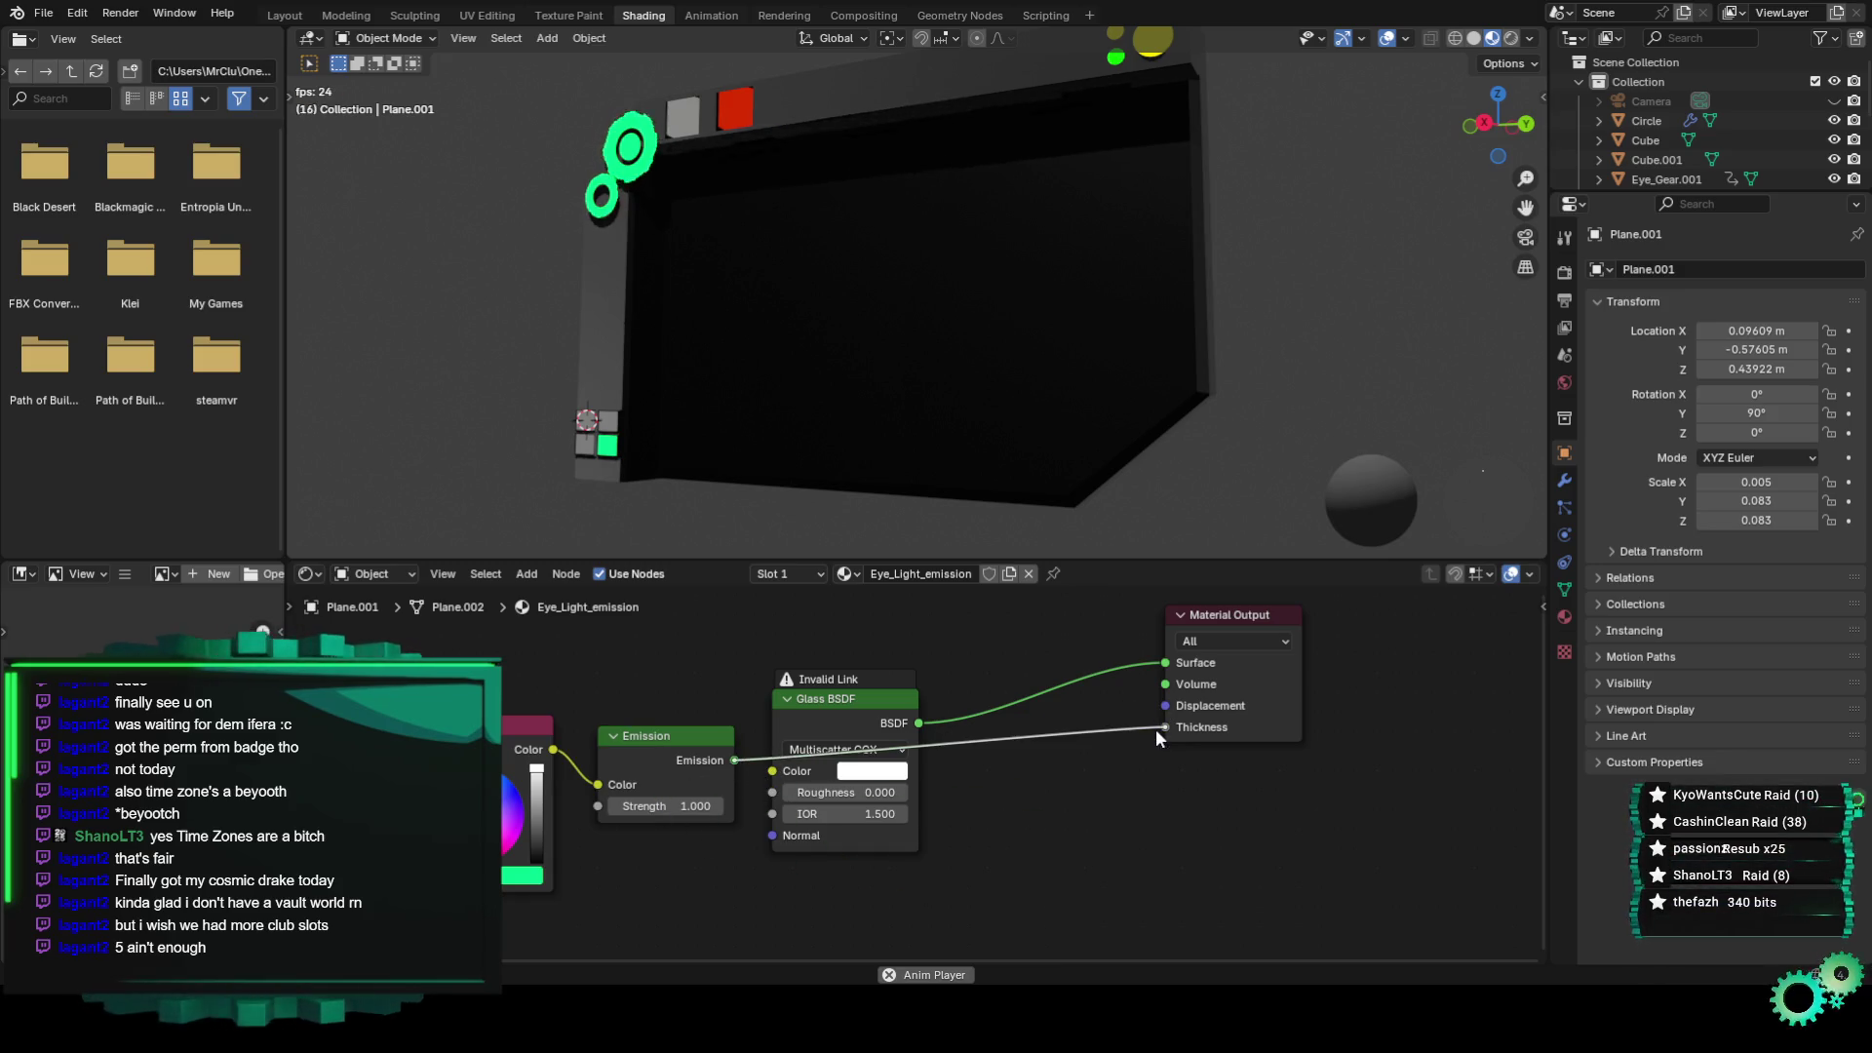
drag(1161, 709, 1157, 708)
drag(865, 700, 815, 612)
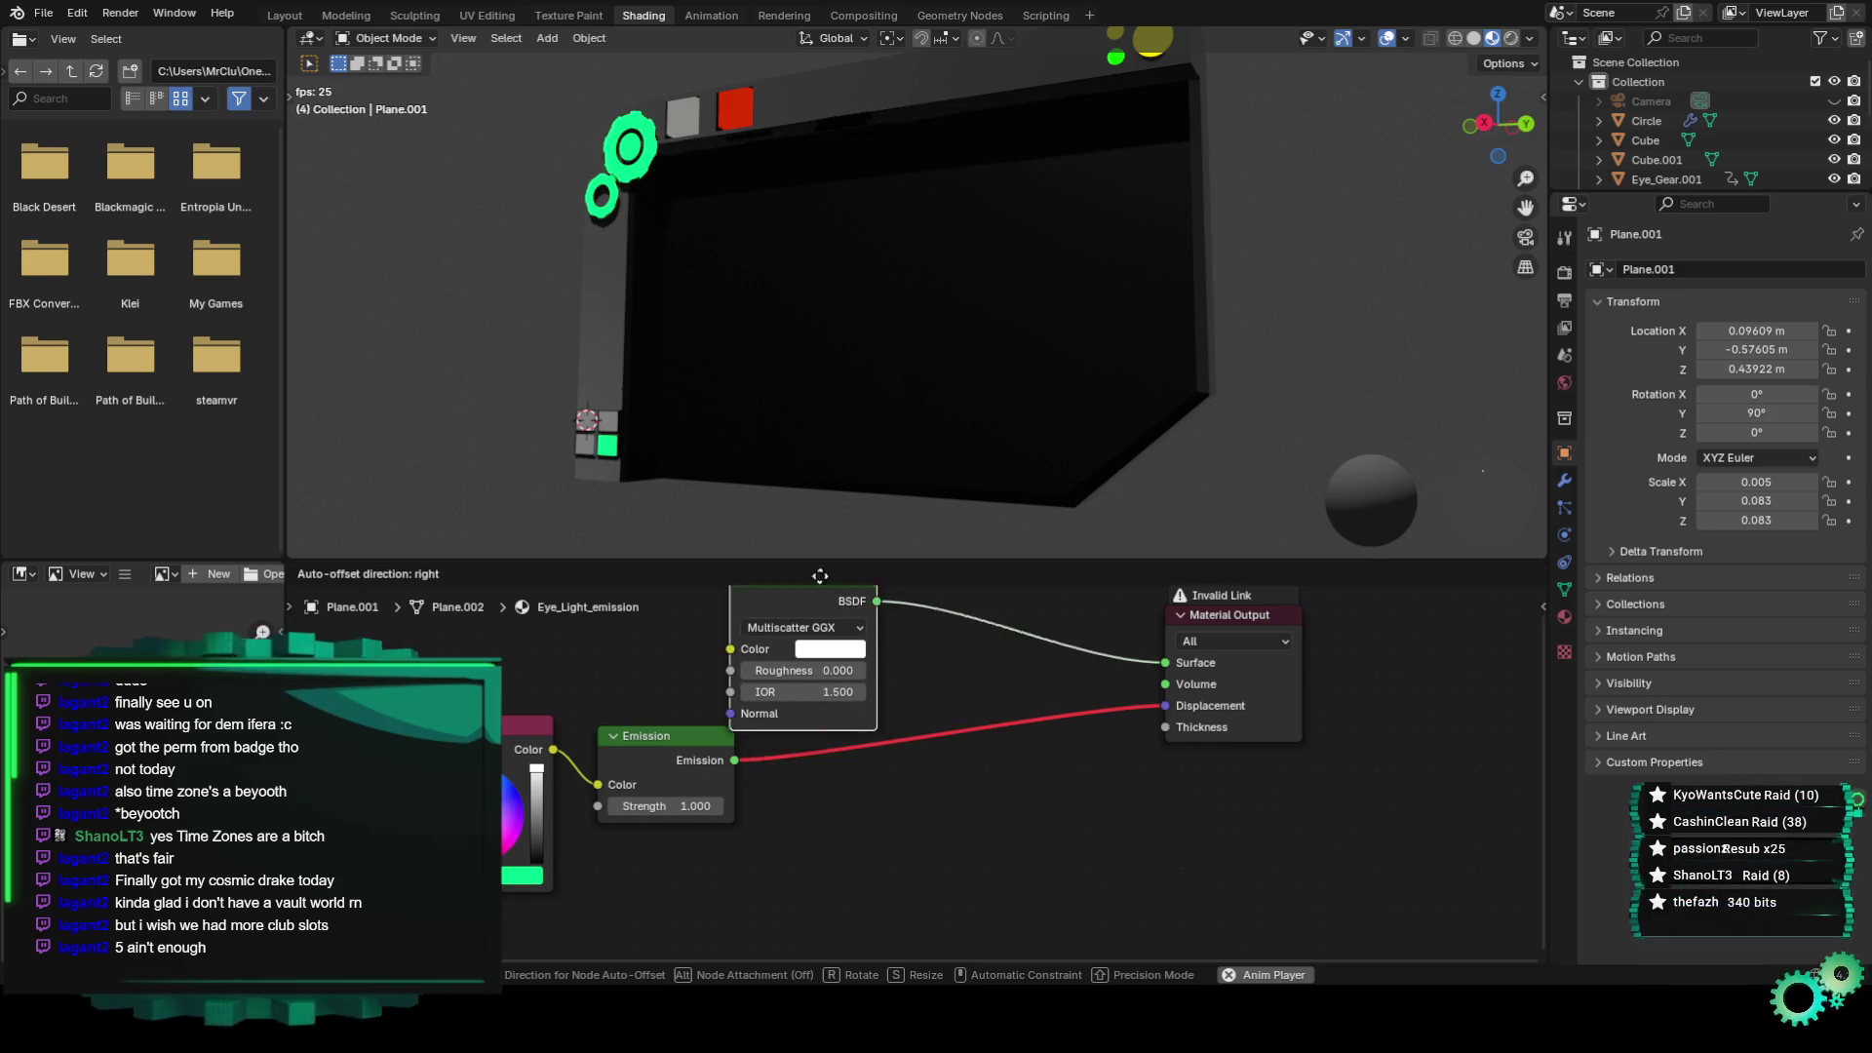
drag(597, 900, 722, 678)
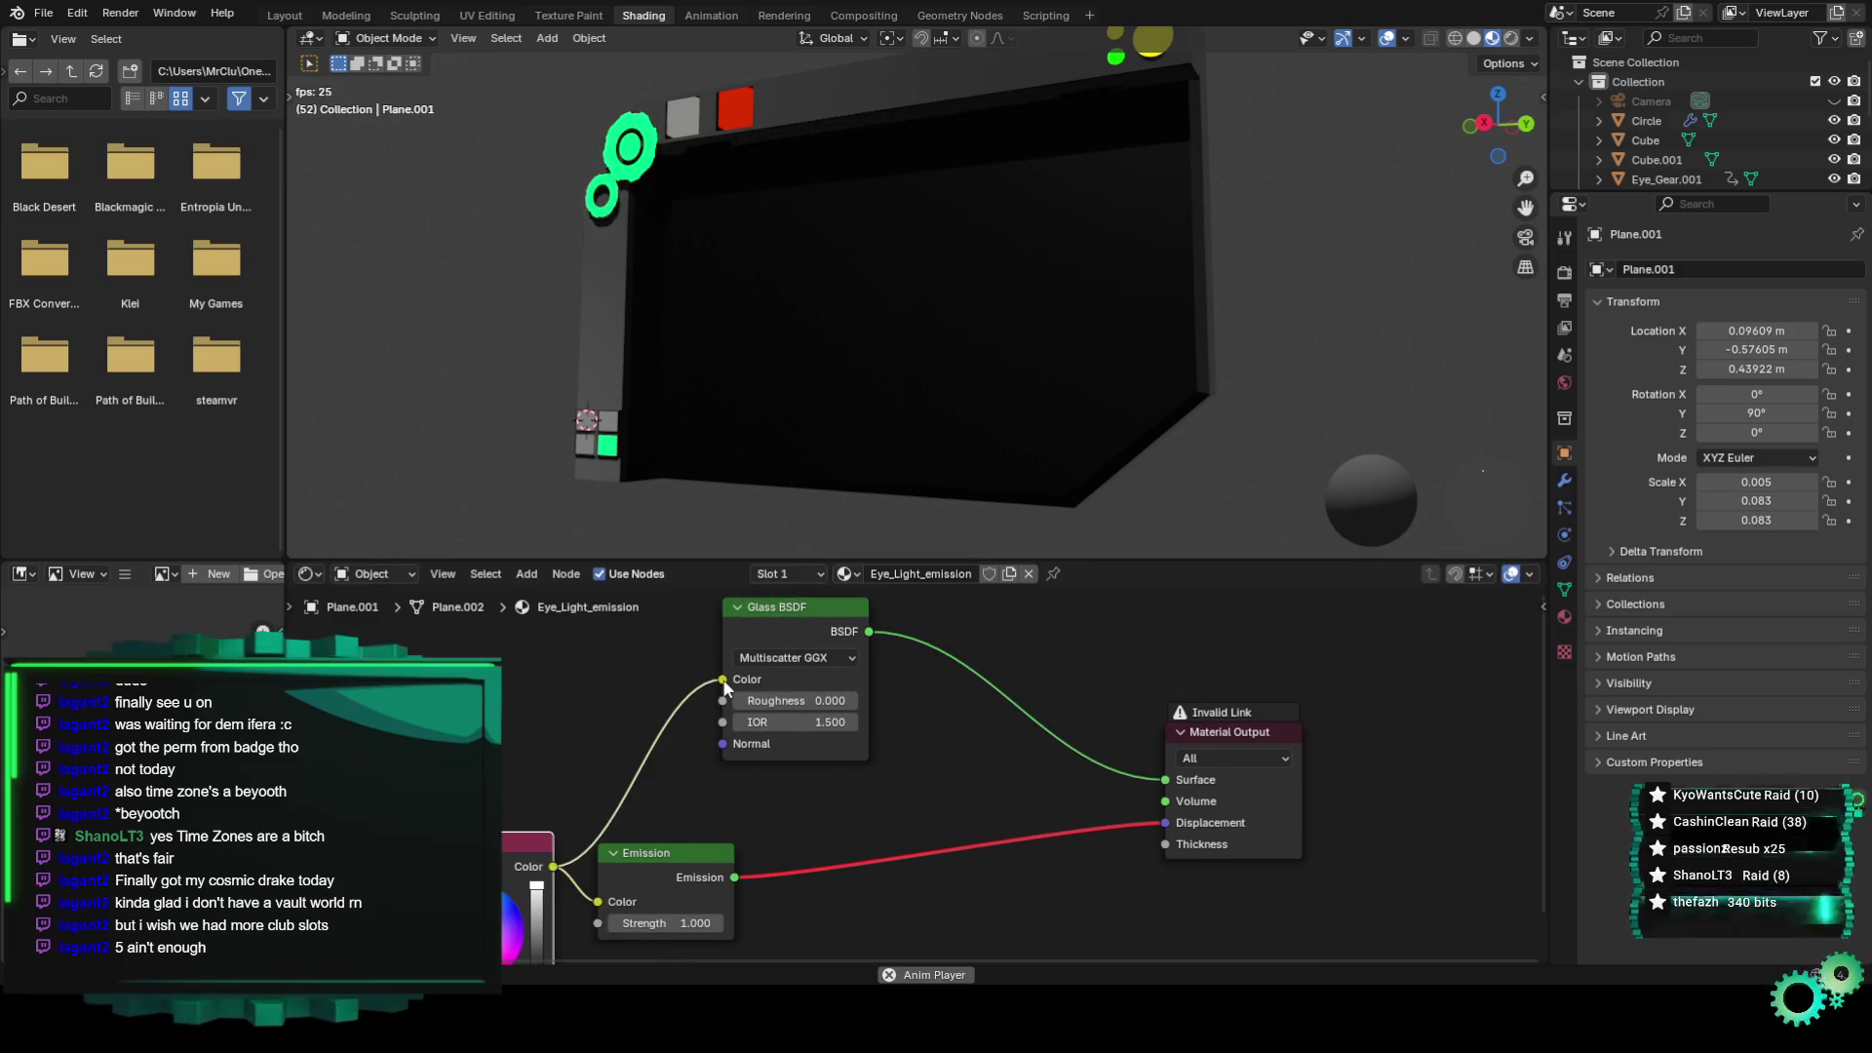
middle_drag(683, 772, 591, 731)
drag(591, 801, 751, 777)
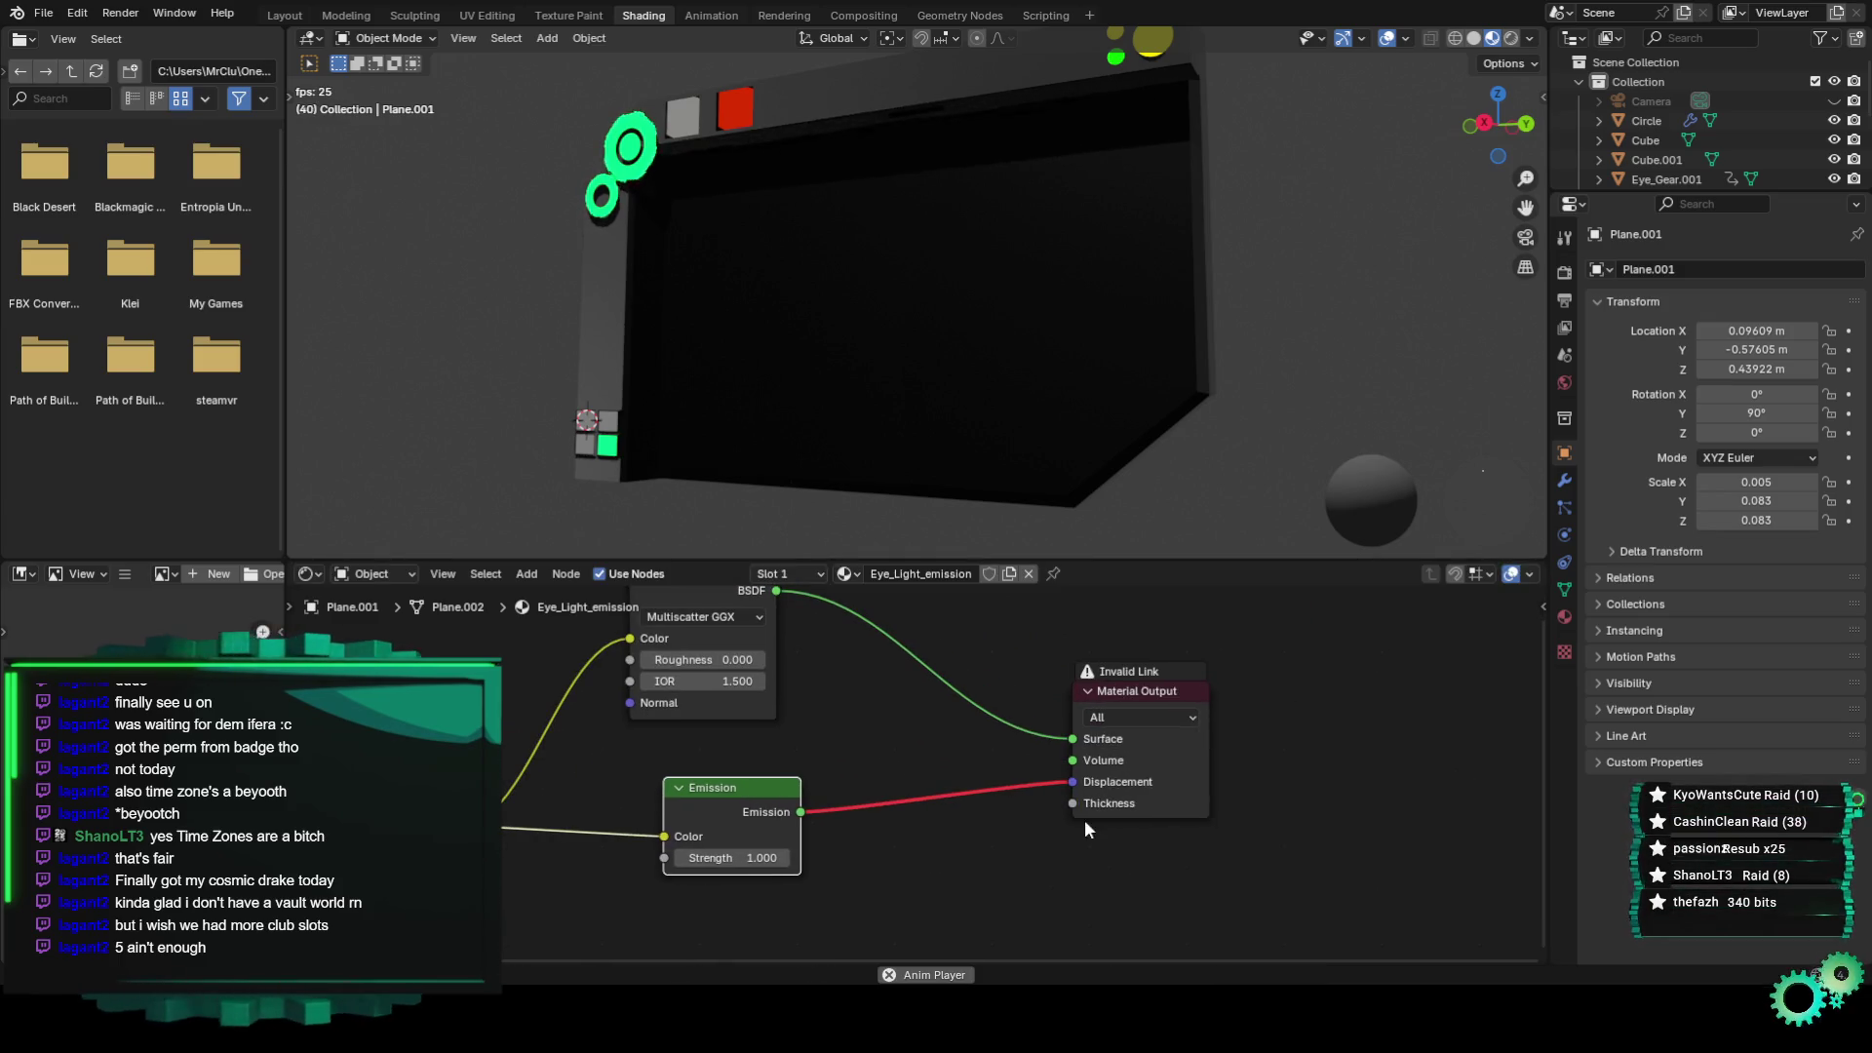
mouse_move(1057, 784)
mouse_down()
mouse_move(966, 784)
mouse_move(1065, 757)
mouse_up()
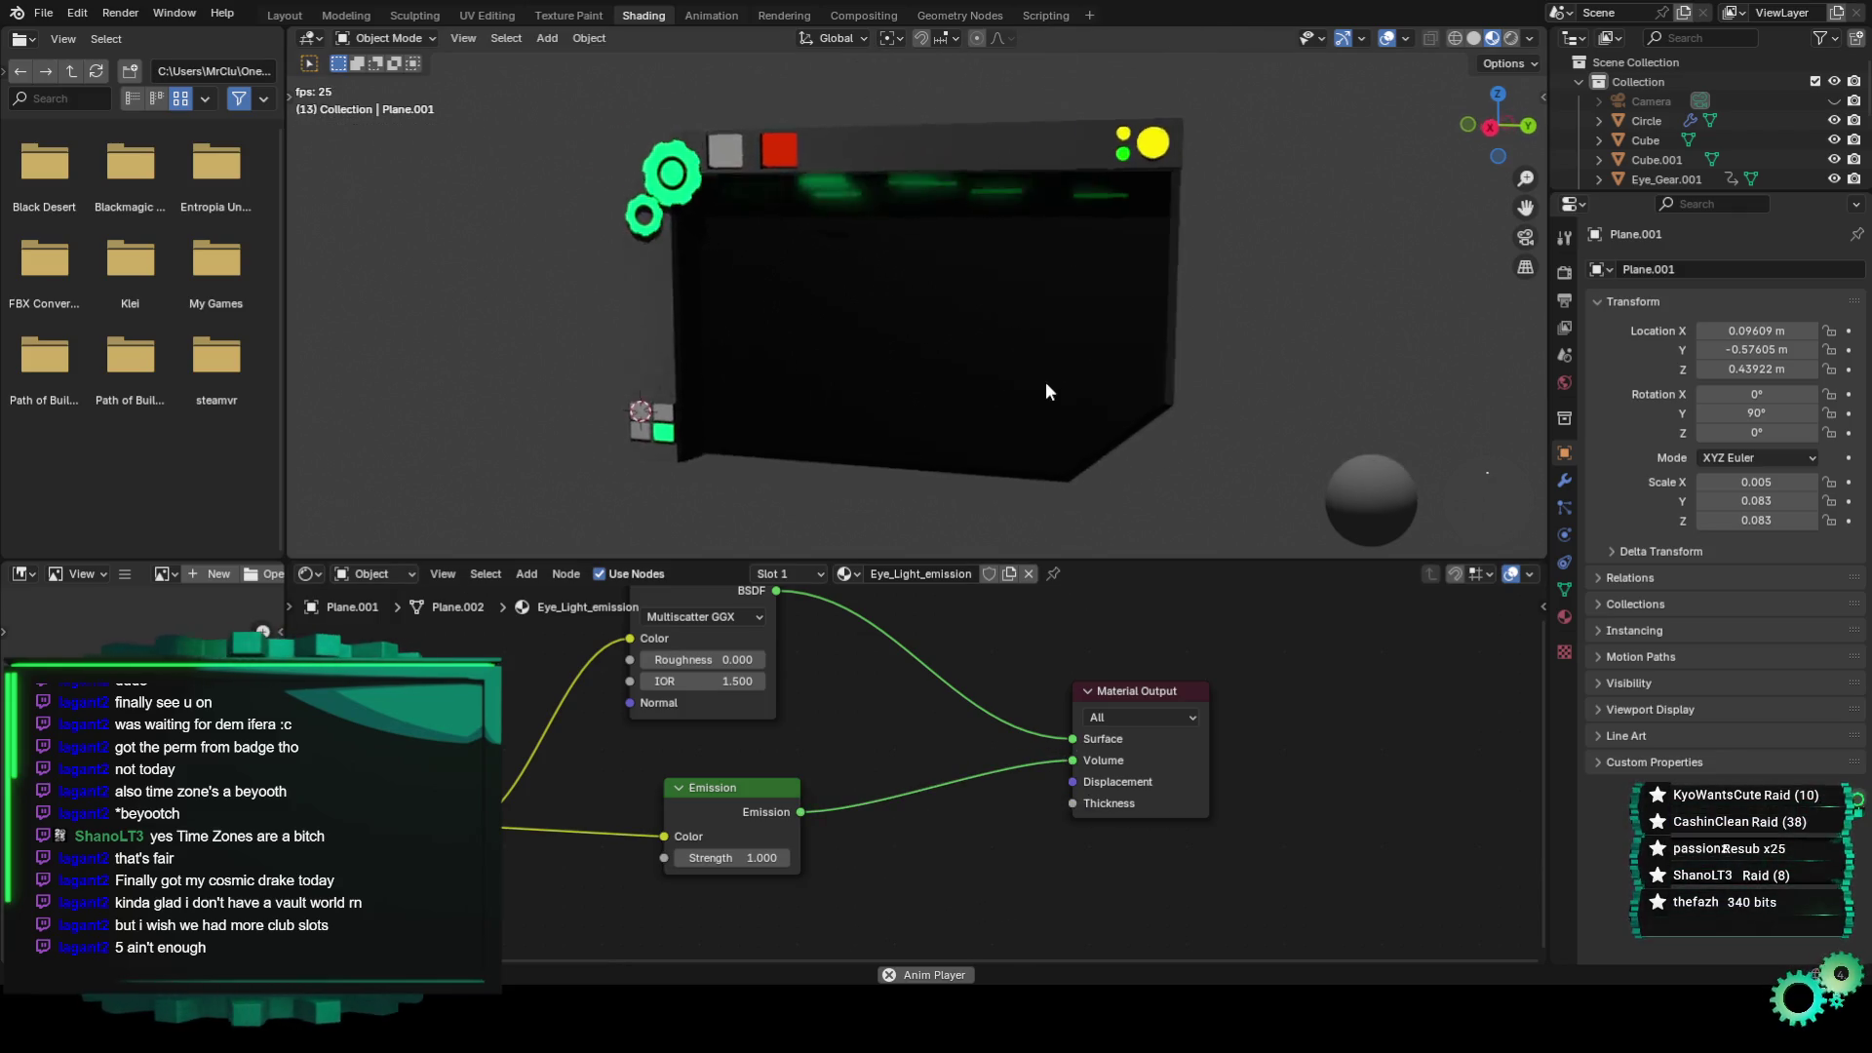
Set the Emission Strength to 0.2, then raise it to 3.
click(709, 859)
key(BackSpace)
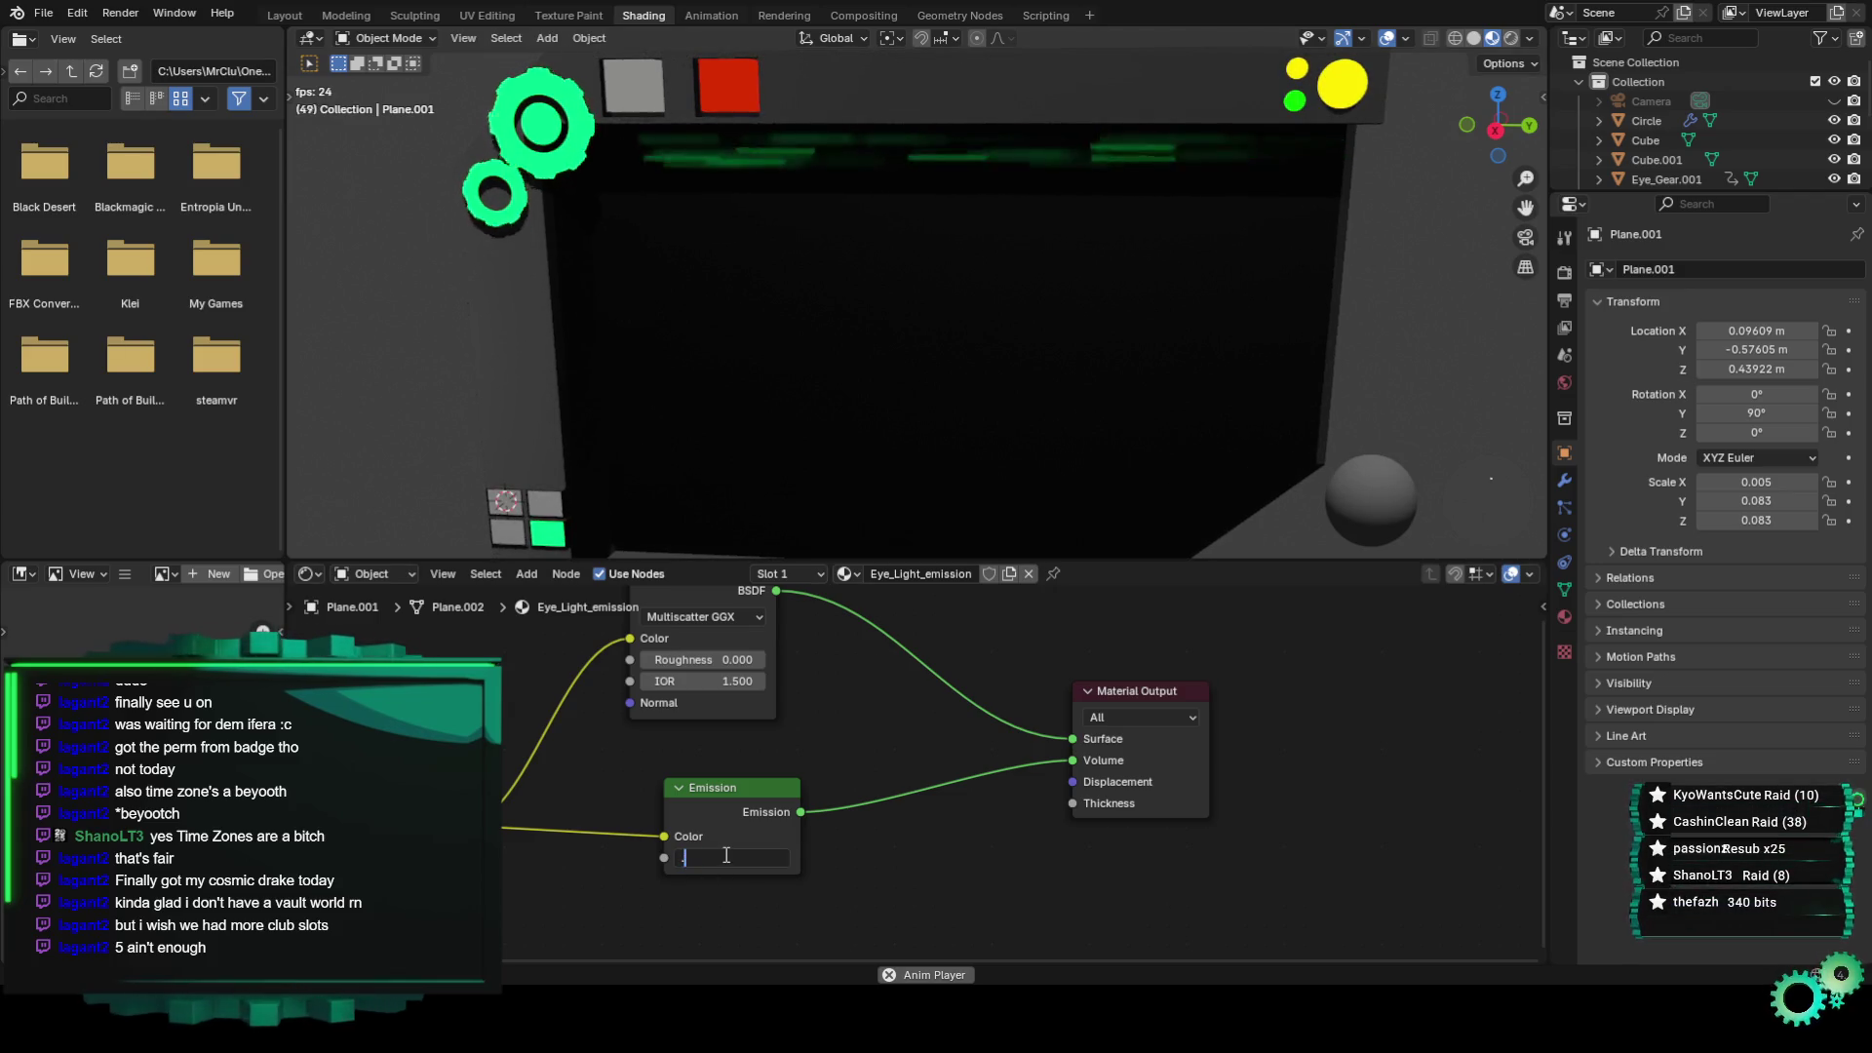
text(.2)
key(Return)
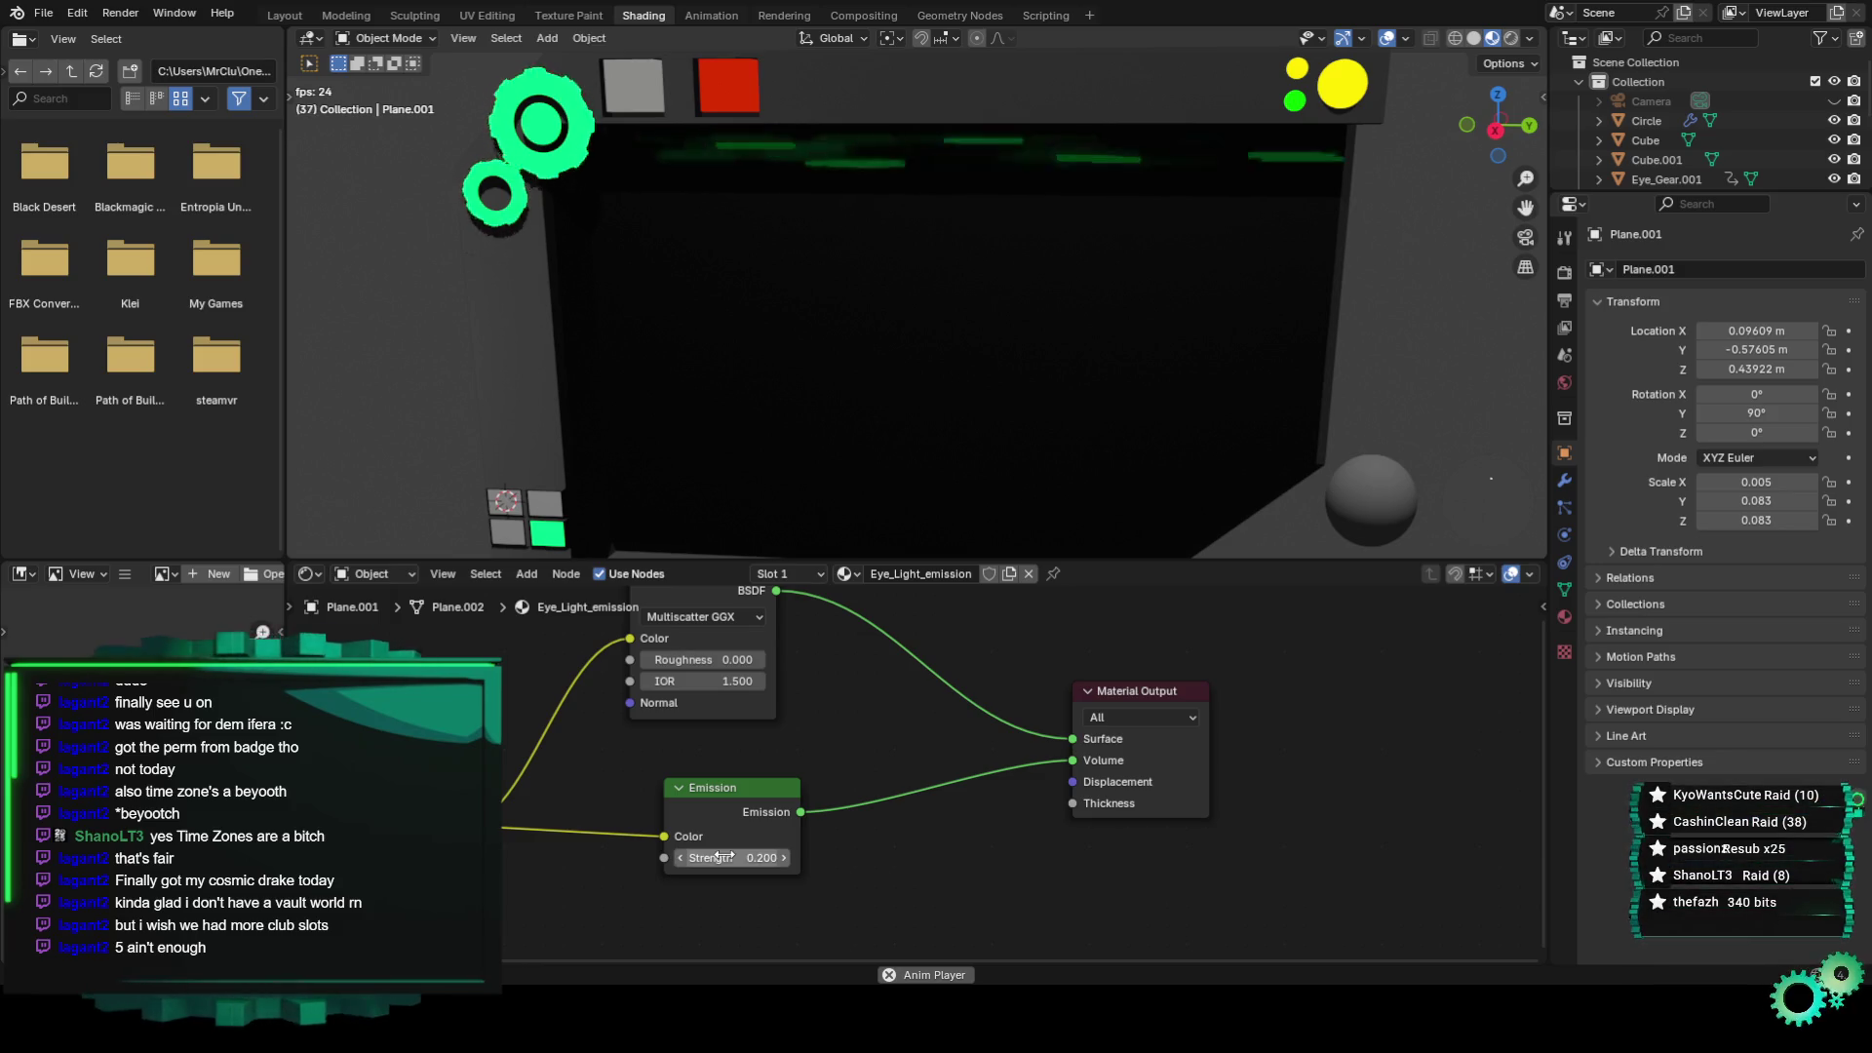
mouse_move(979, 523)
middle_down()
mouse_move(832, 401)
mouse_move(938, 401)
middle_up()
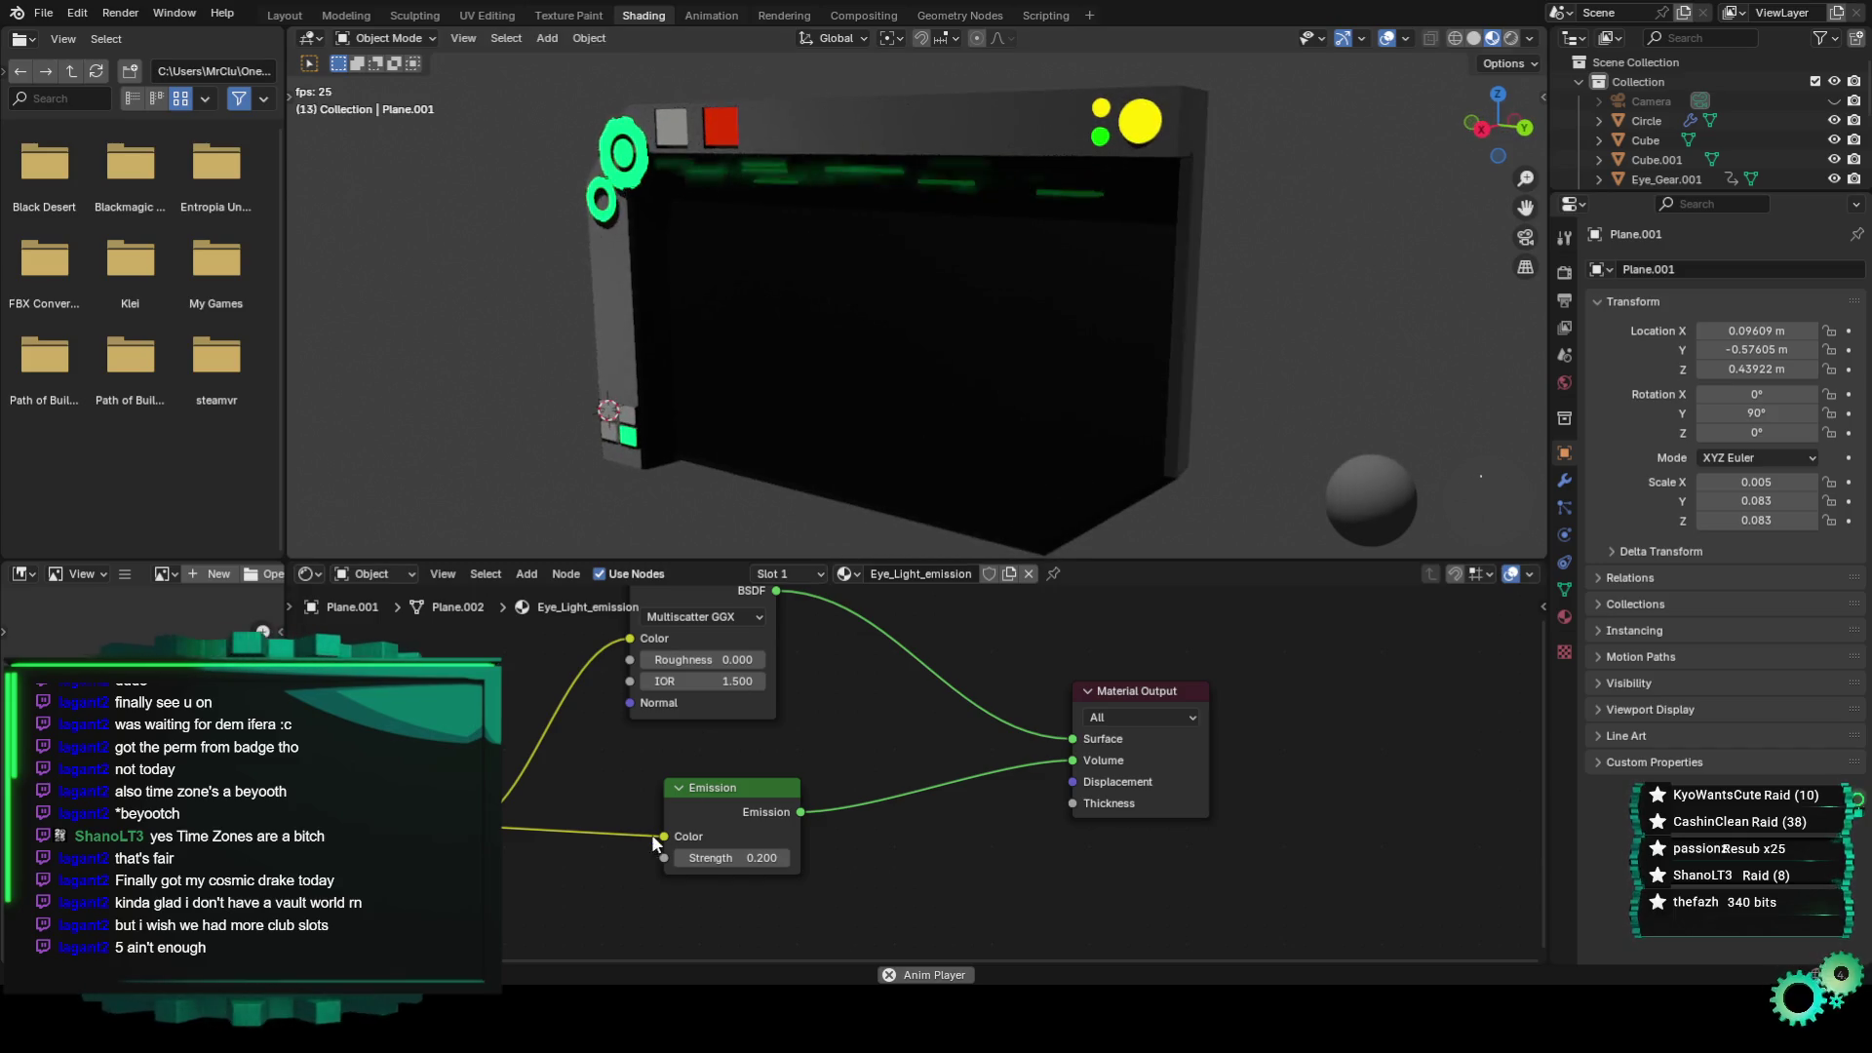
middle_drag(762, 680, 771, 753)
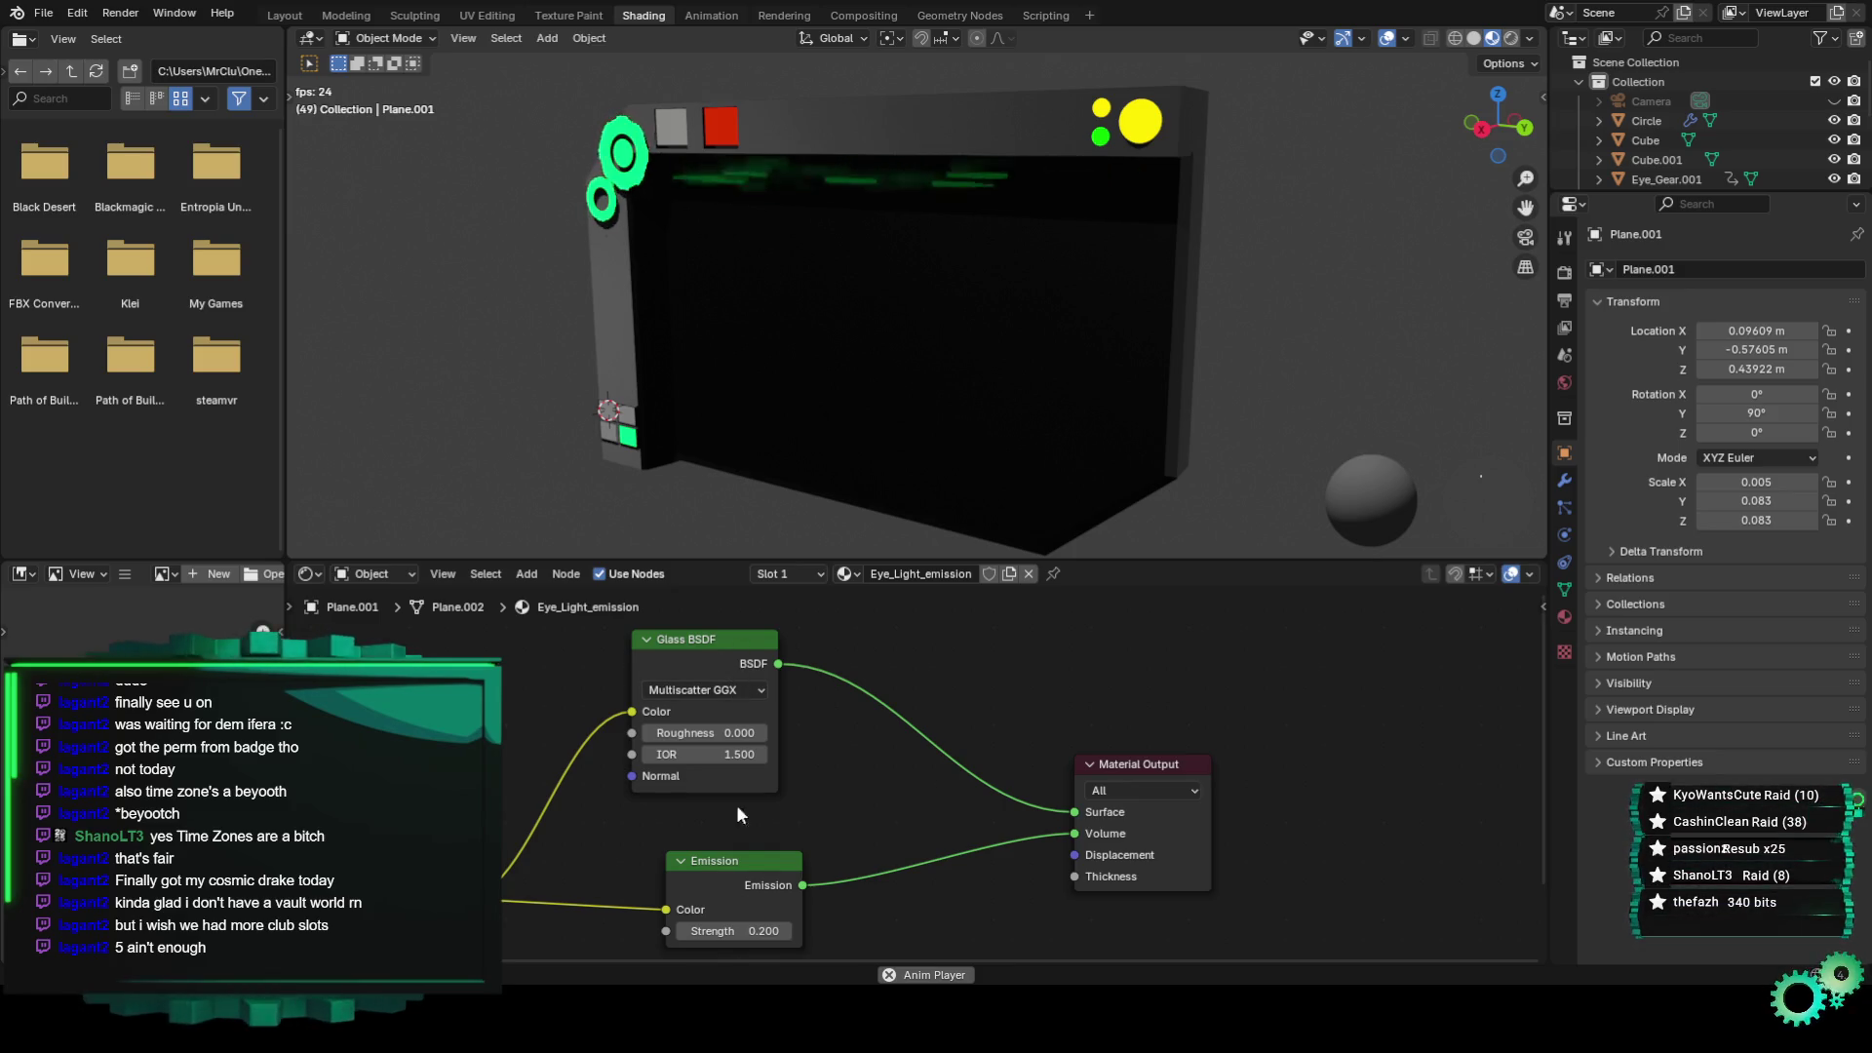
drag(726, 861, 704, 861)
drag(717, 932, 770, 933)
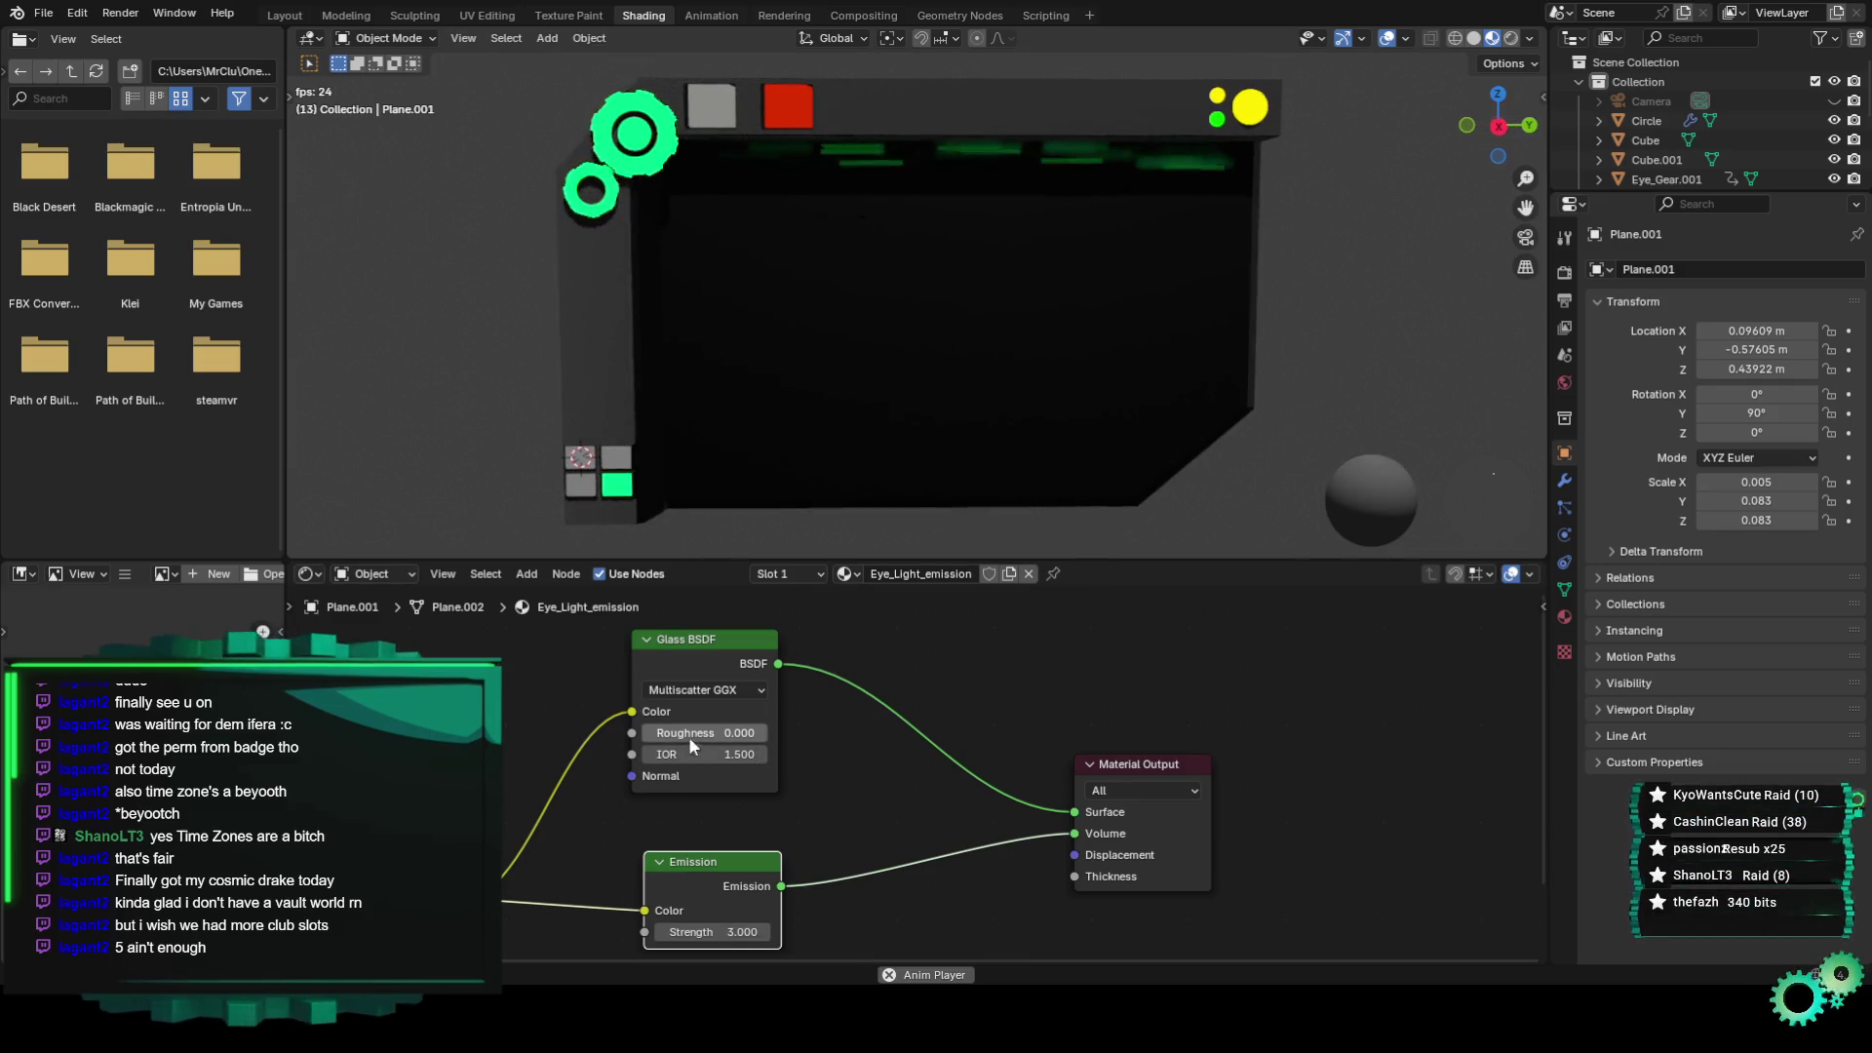
Give the Glass BSDF roughness 0.877 and IOR 8.4, keeping Multiscatter GGX.
mouse_move(704, 733)
mouse_down()
mouse_move(766, 732)
mouse_move(673, 753)
mouse_up()
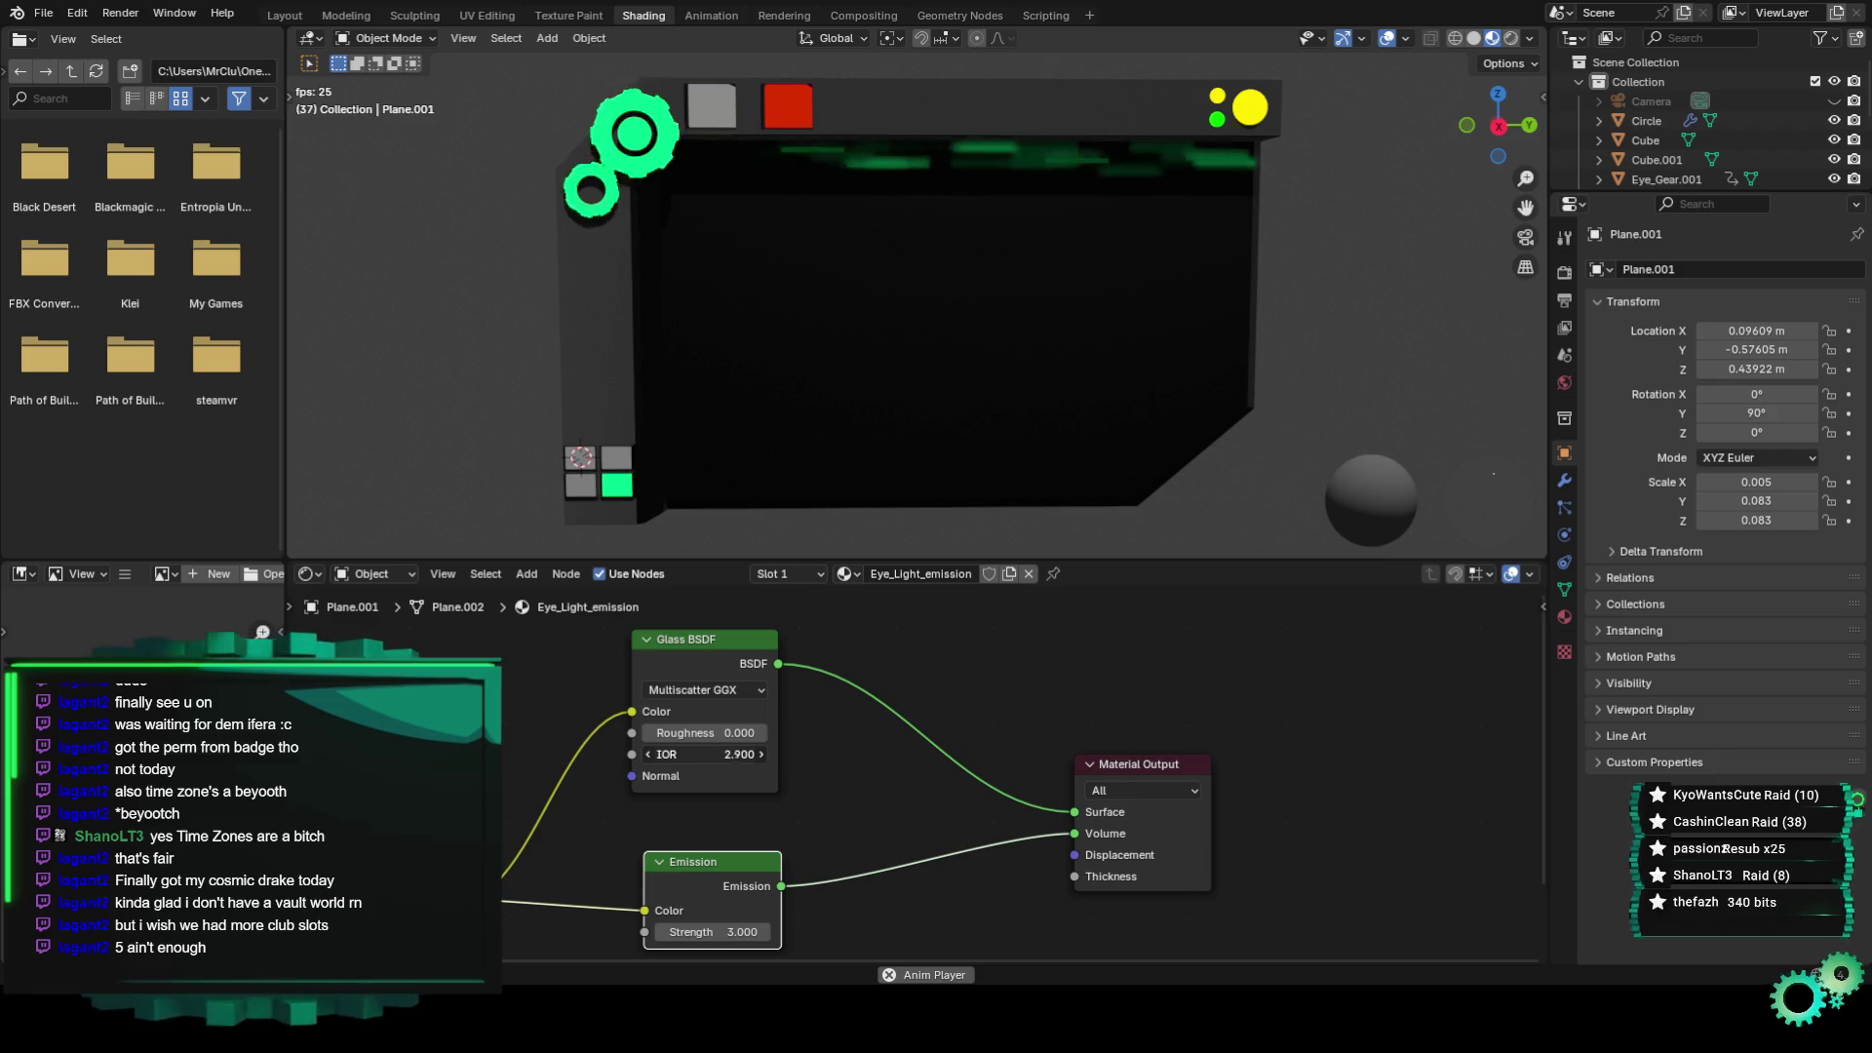
drag(704, 754, 683, 754)
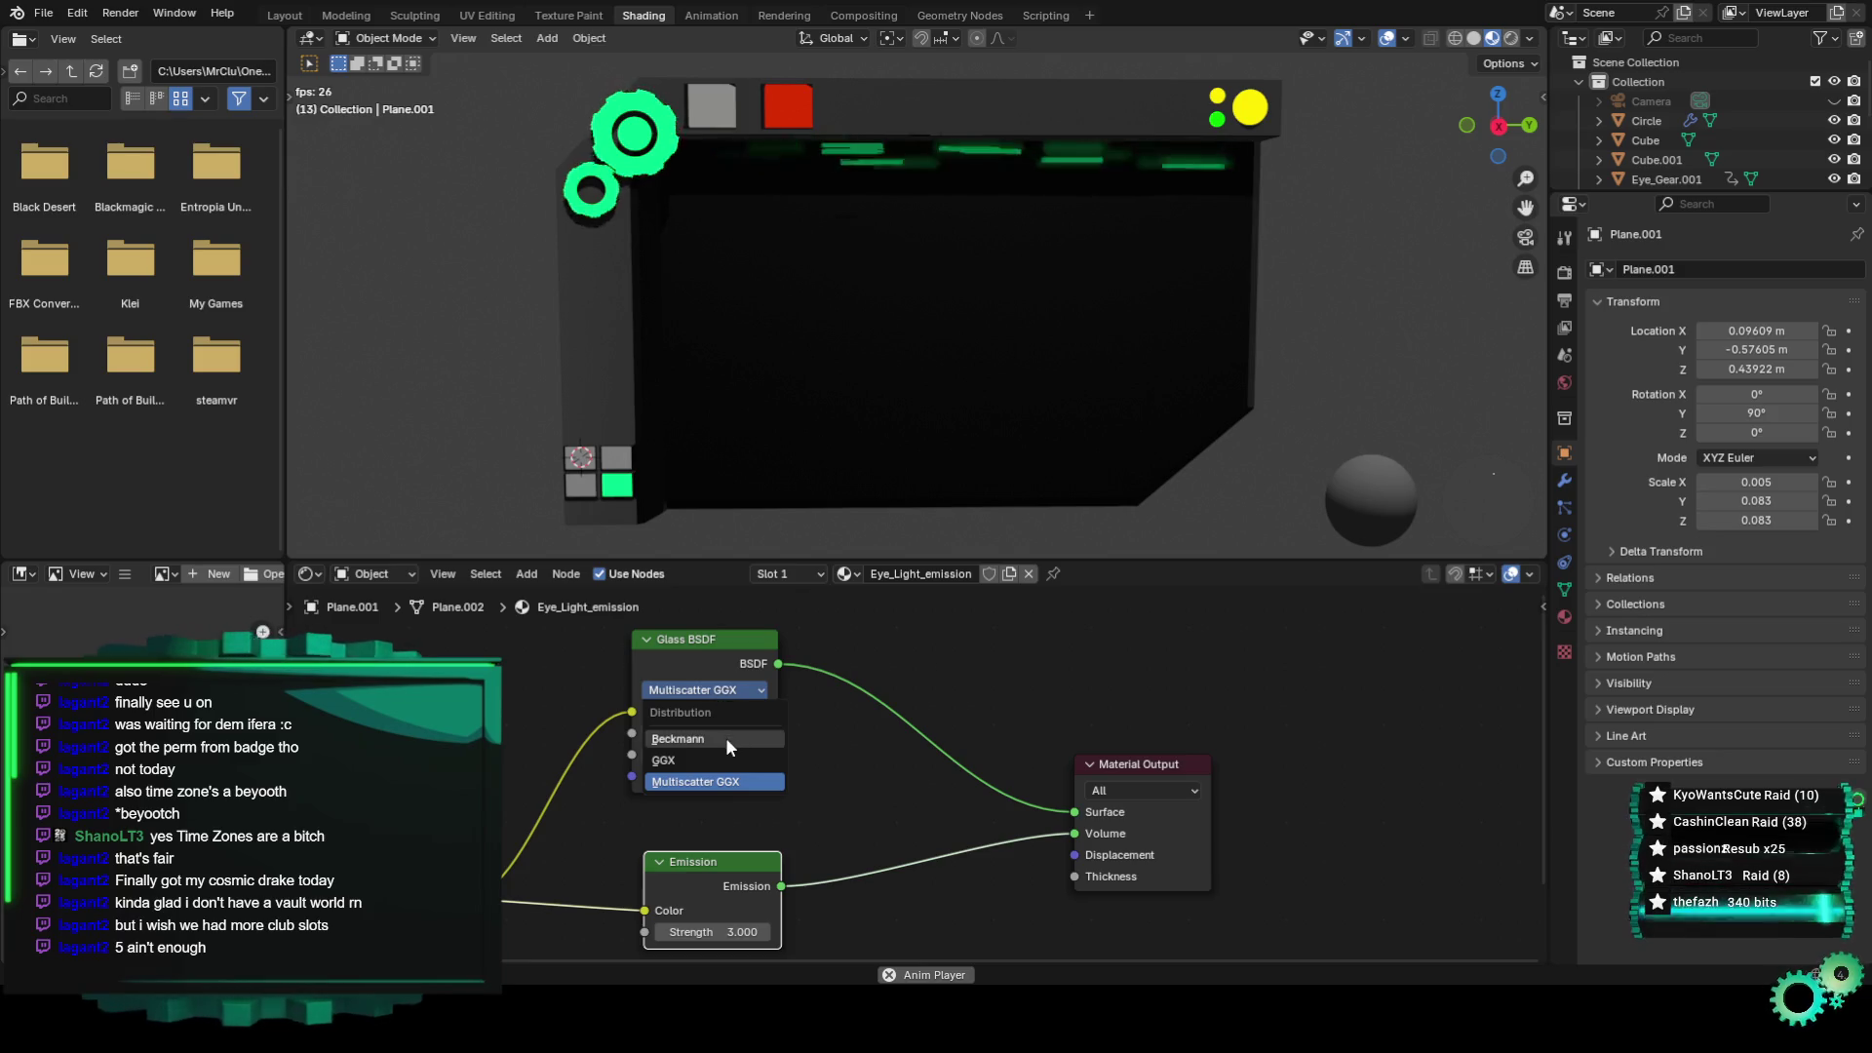
middle_drag(877, 731, 846, 731)
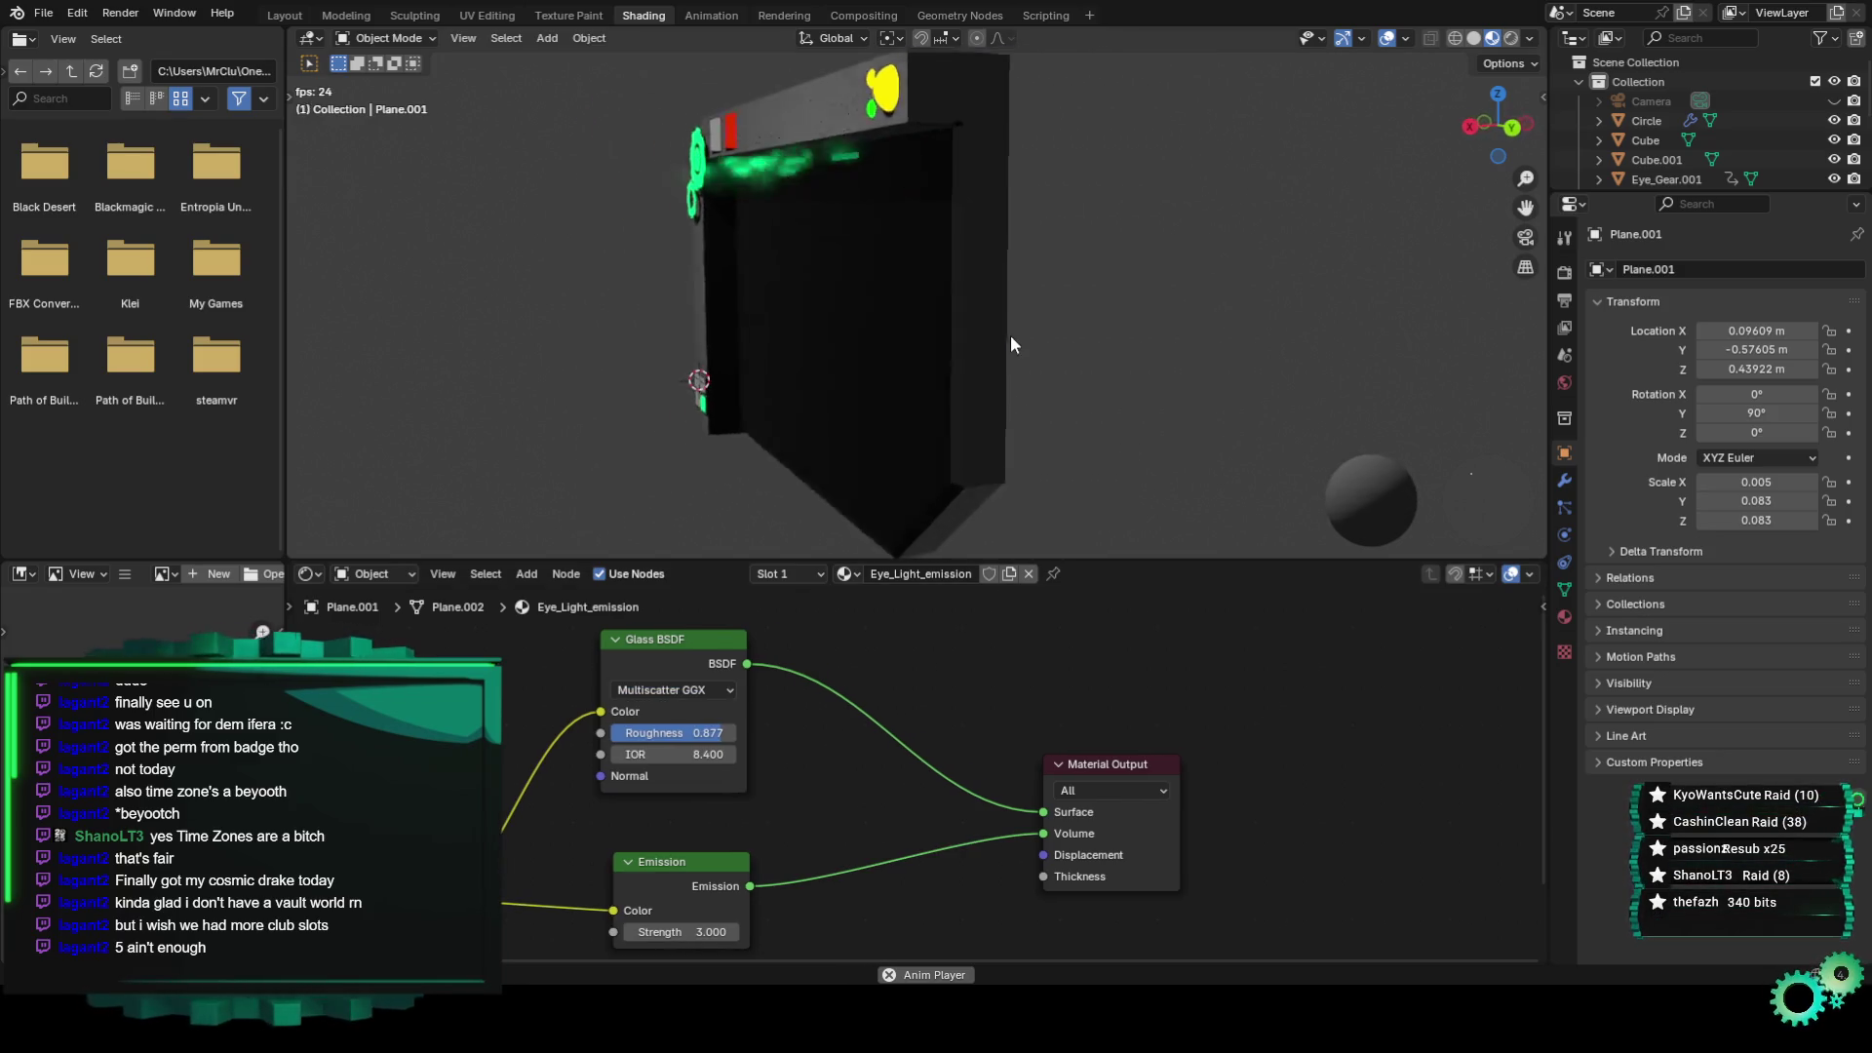
mouse_move(1154, 337)
middle_down()
mouse_move(971, 351)
mouse_move(1007, 344)
middle_up()
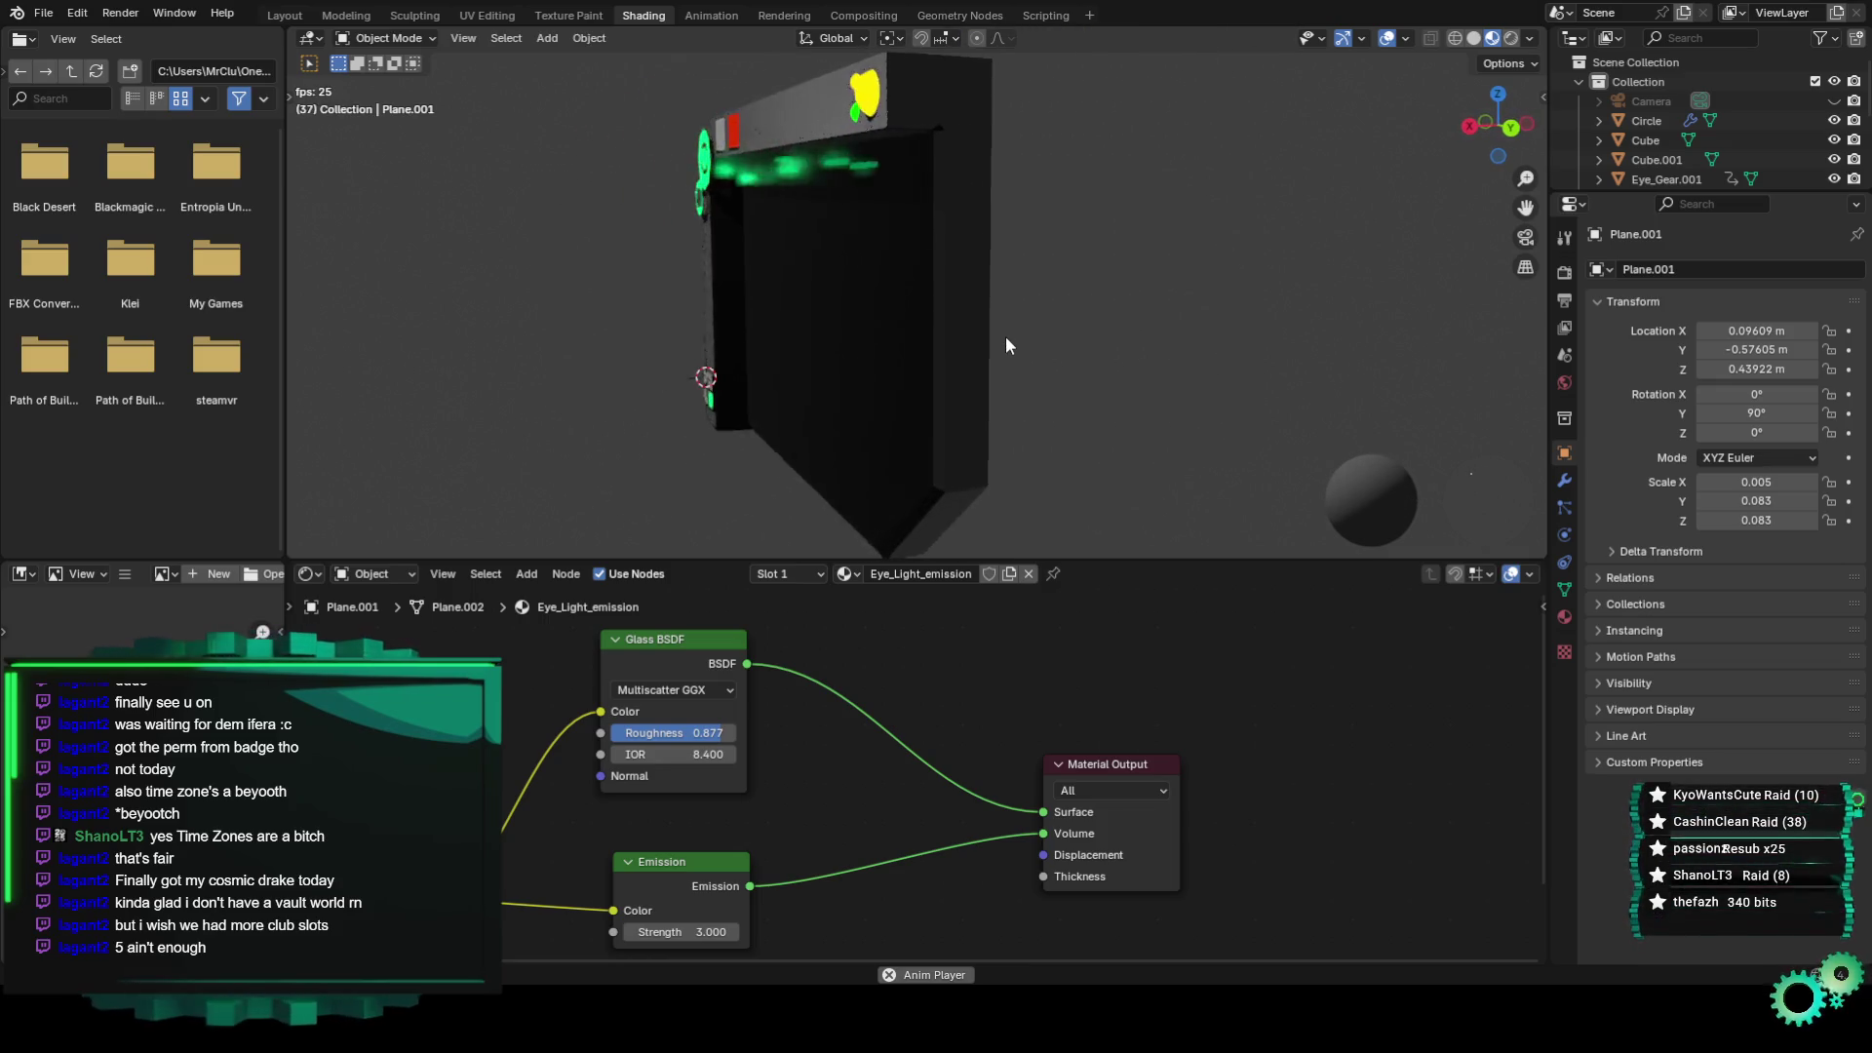
click(700, 652)
right_click(700, 651)
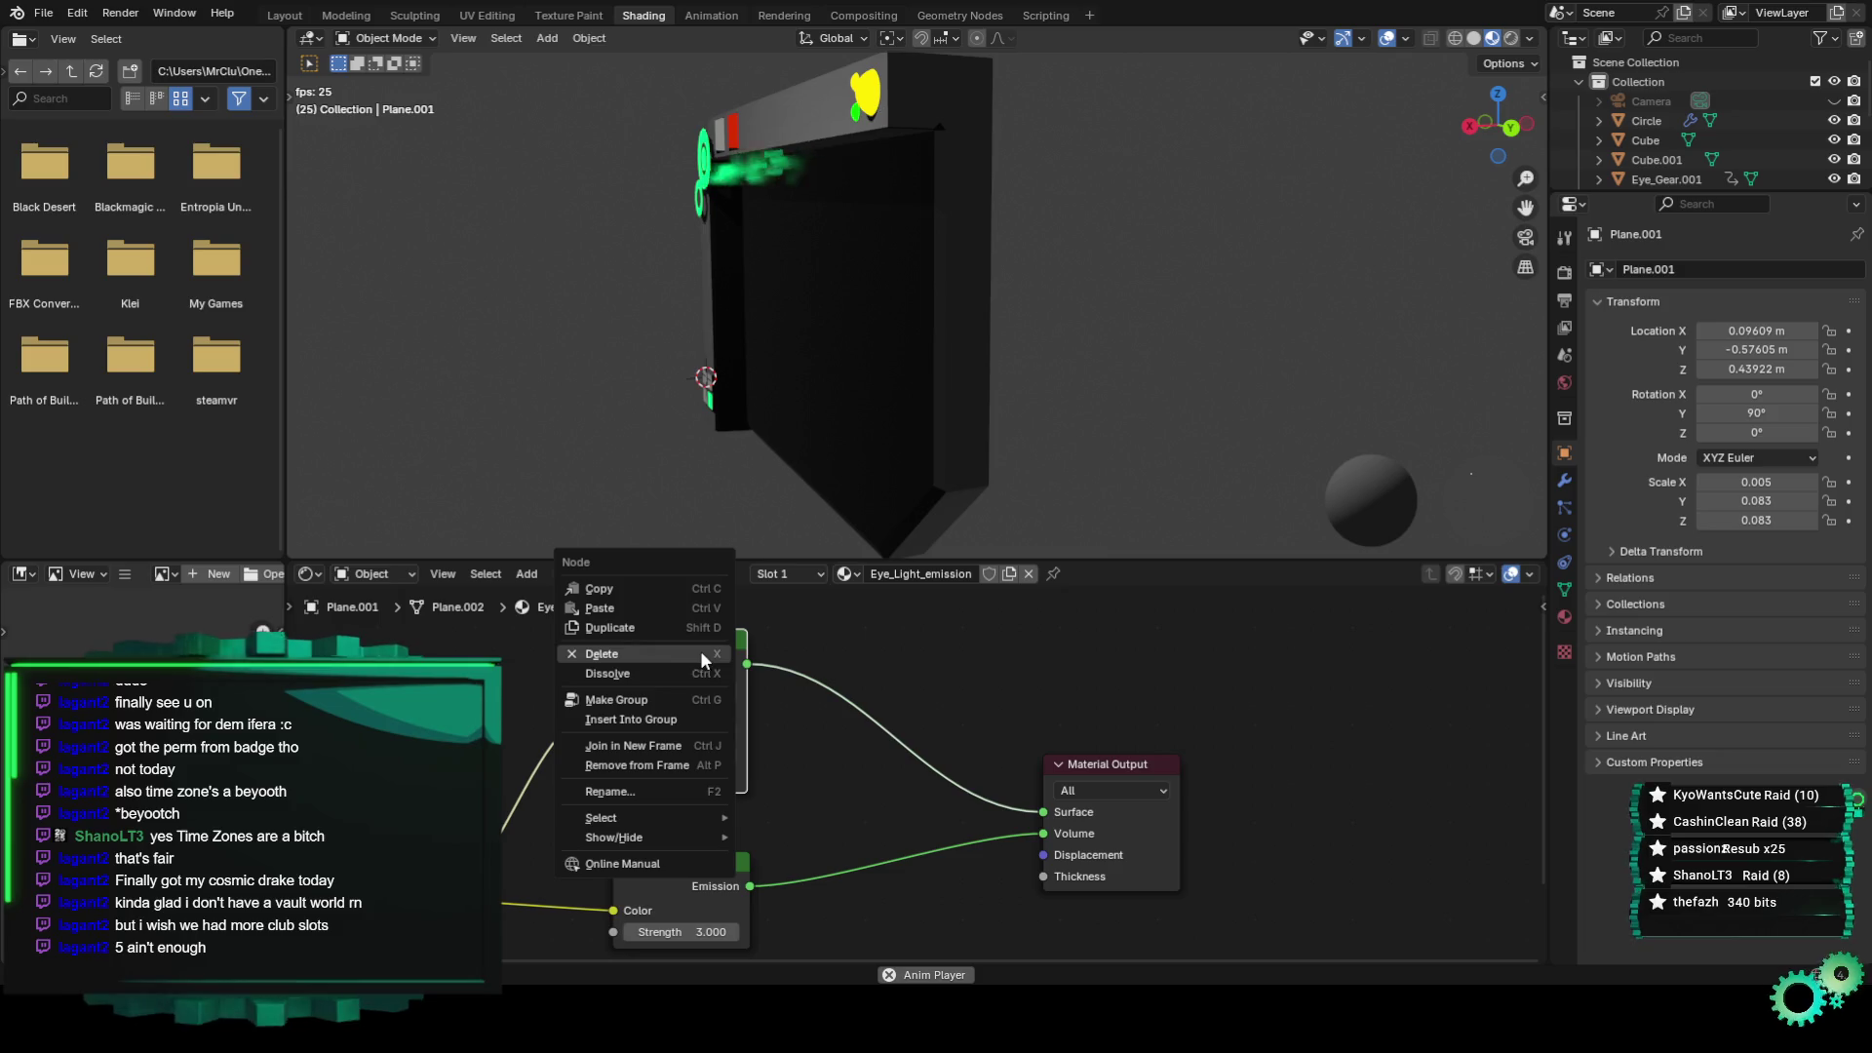
Delete the Glass BSDF node and turn the view back toward the panel front.
click(681, 657)
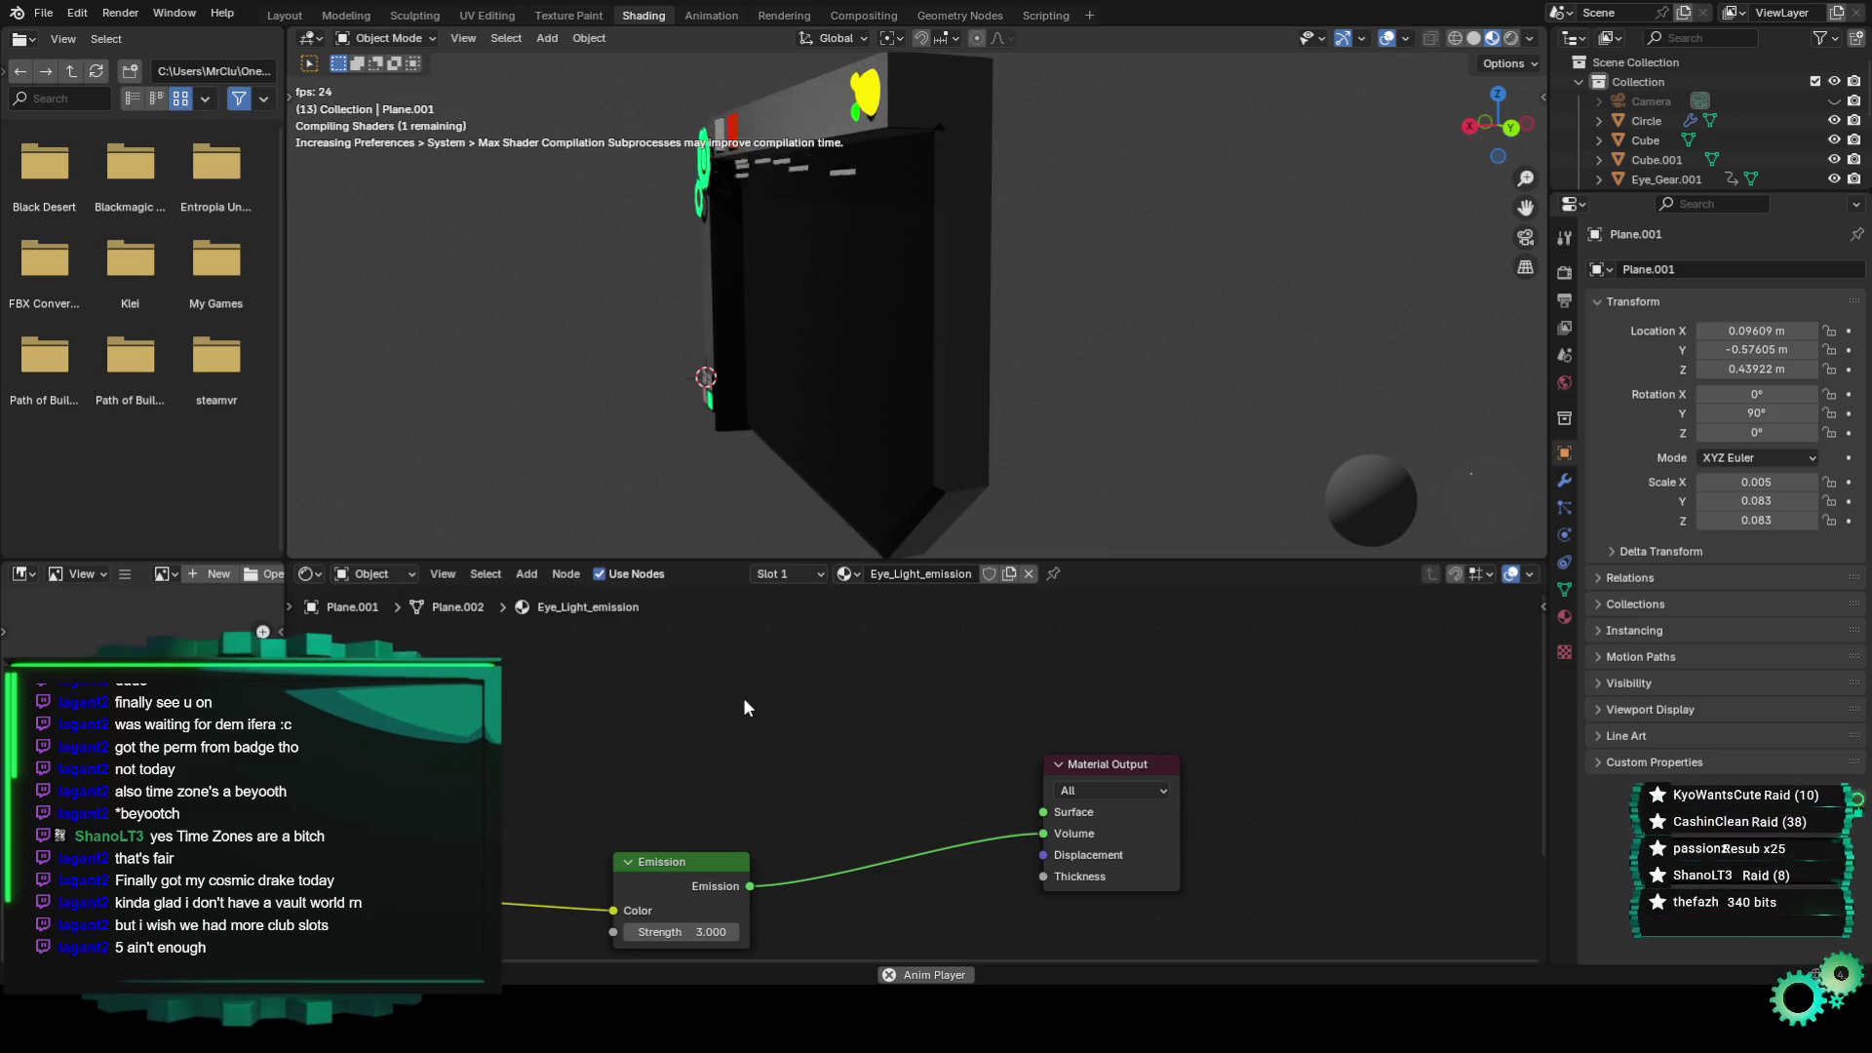
middle_drag(743, 698, 786, 707)
middle_drag(856, 407, 984, 414)
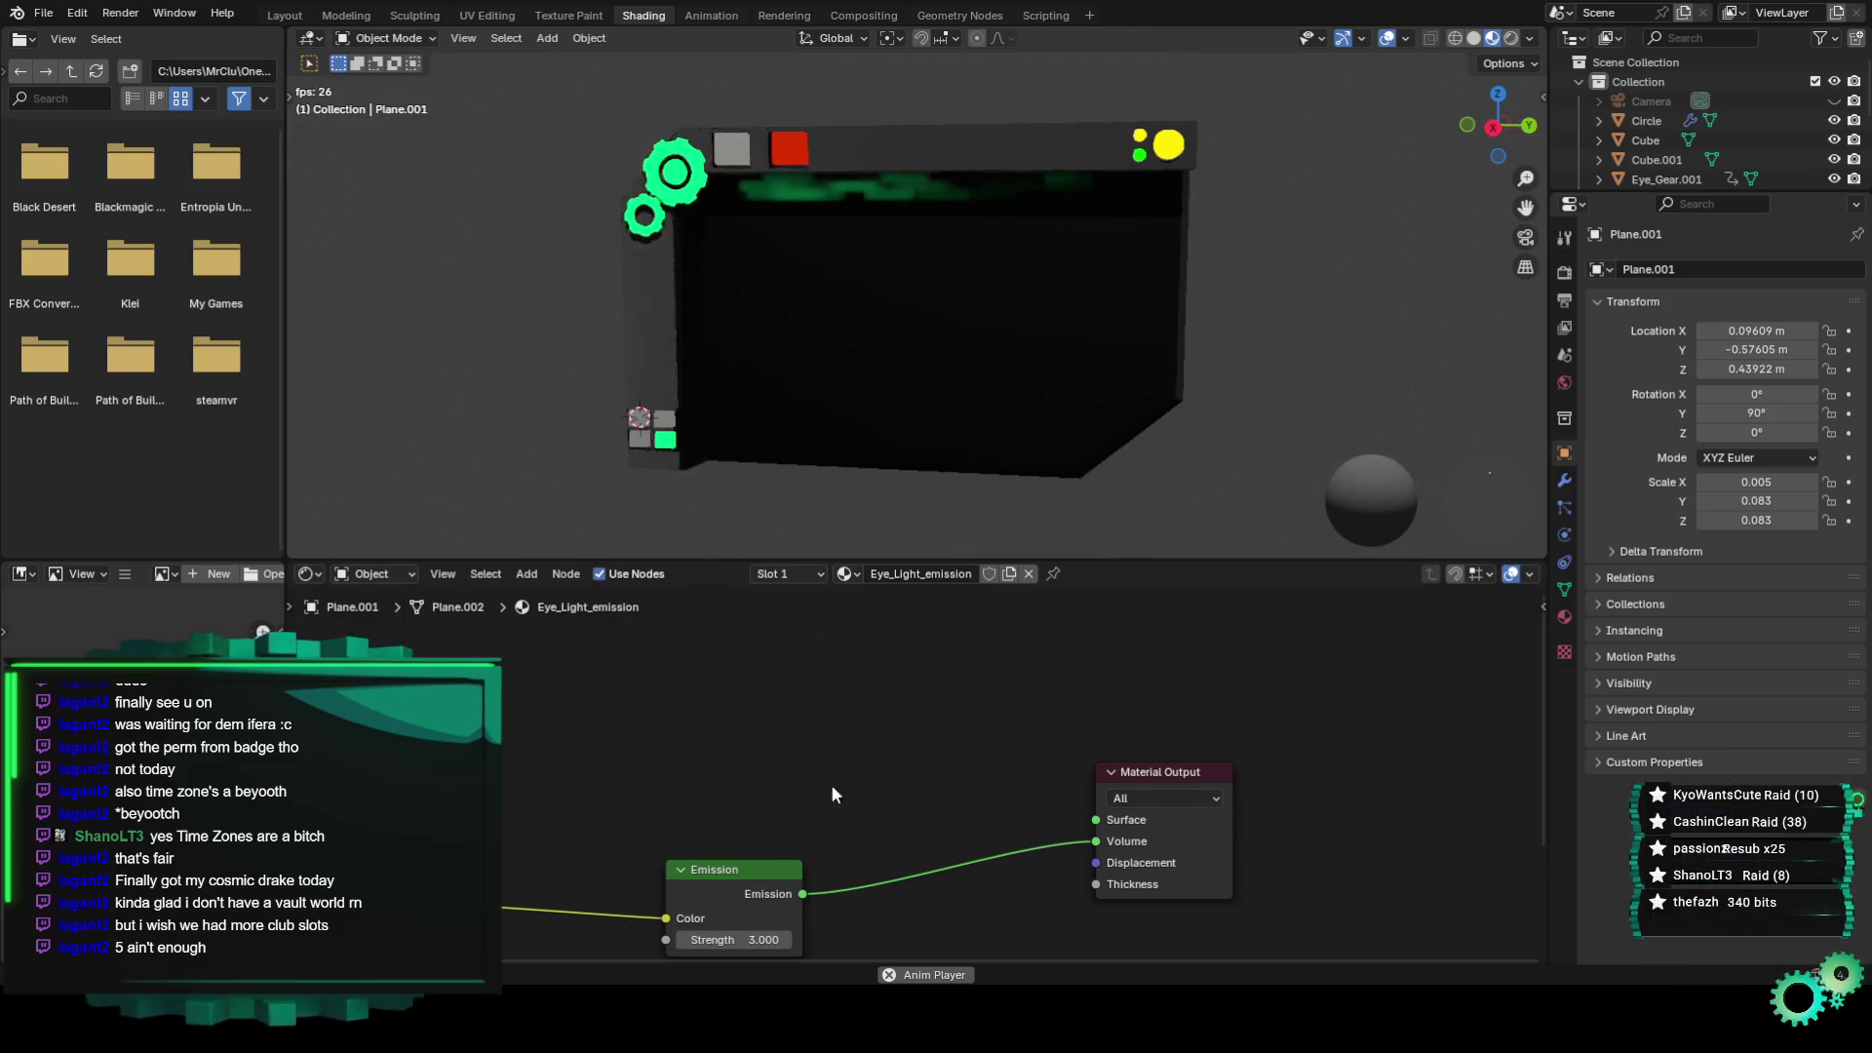
middle_drag(831, 783, 843, 741)
middle_drag(849, 476, 840, 399)
Add a Principled BSDF fed by the colour into Base Color and driving the Surface output.
key(shift+a)
click(788, 710)
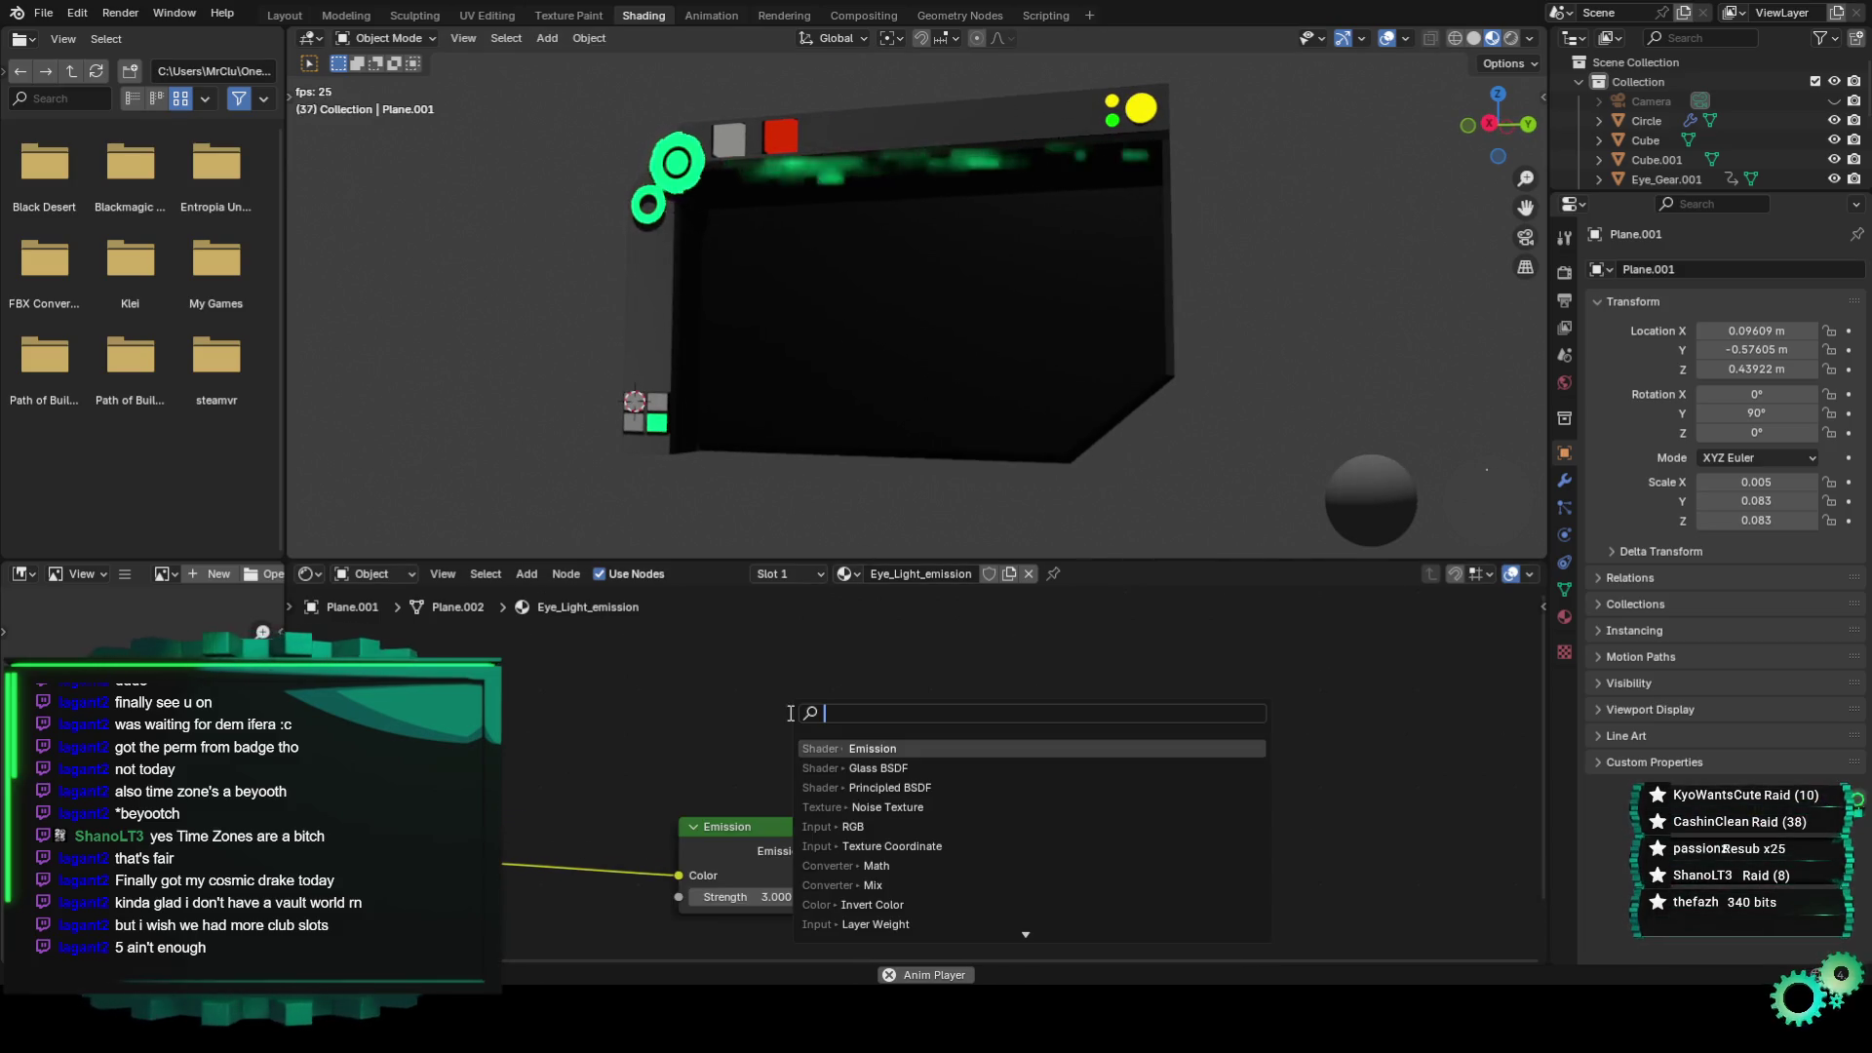
text(bsd)
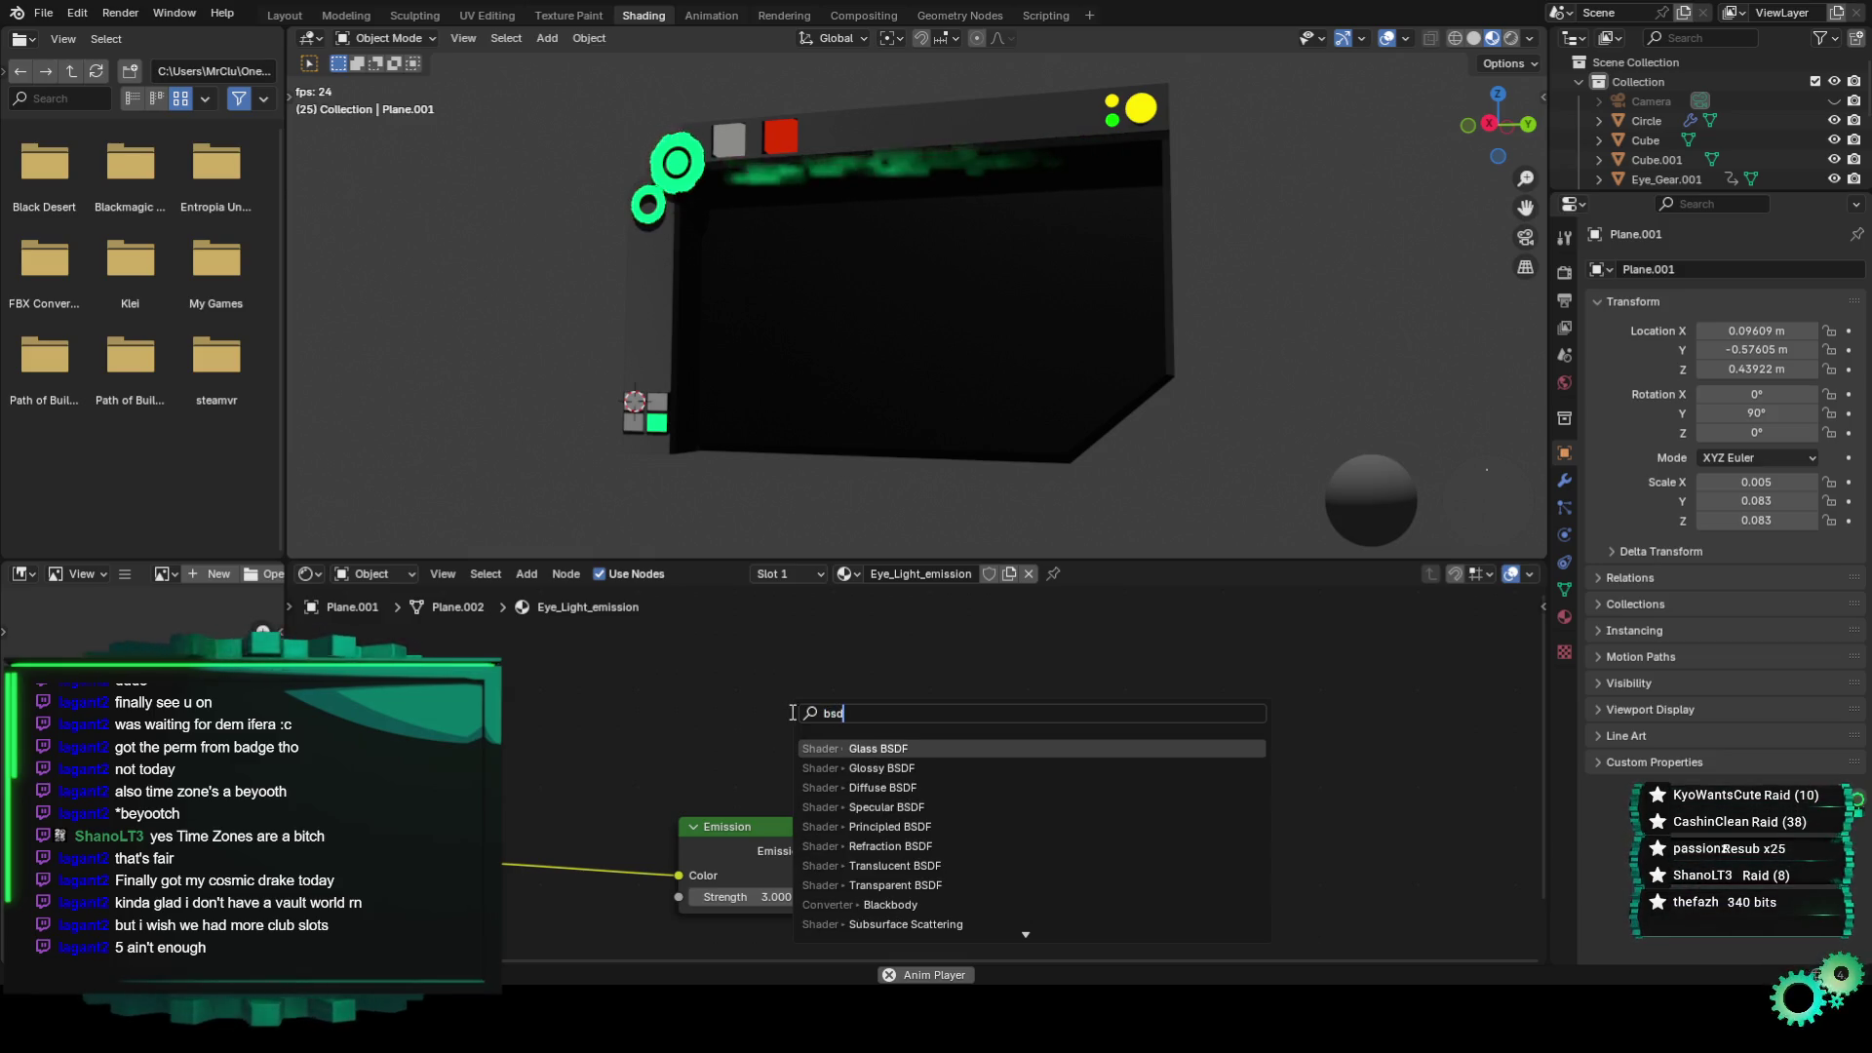
click(839, 827)
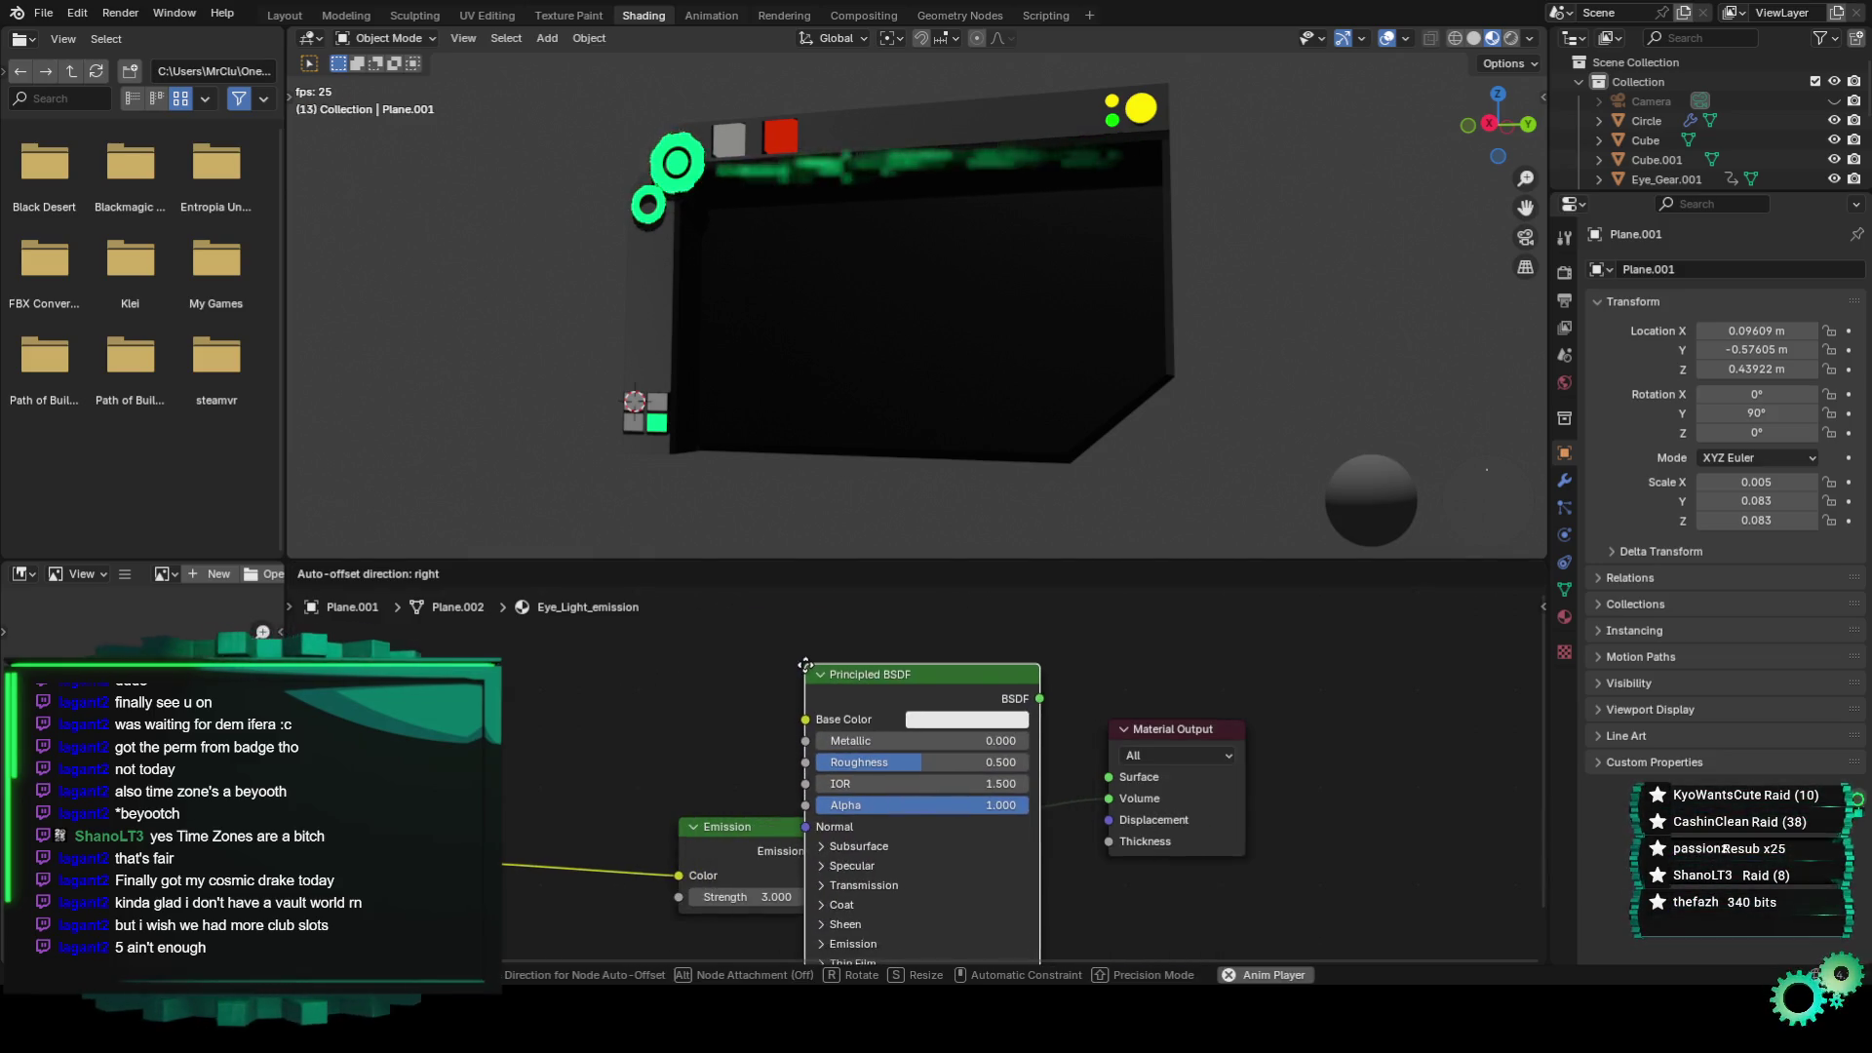
click(839, 682)
mouse_move(686, 875)
mouse_down()
mouse_move(655, 951)
mouse_move(838, 737)
mouse_up()
drag(965, 691, 751, 633)
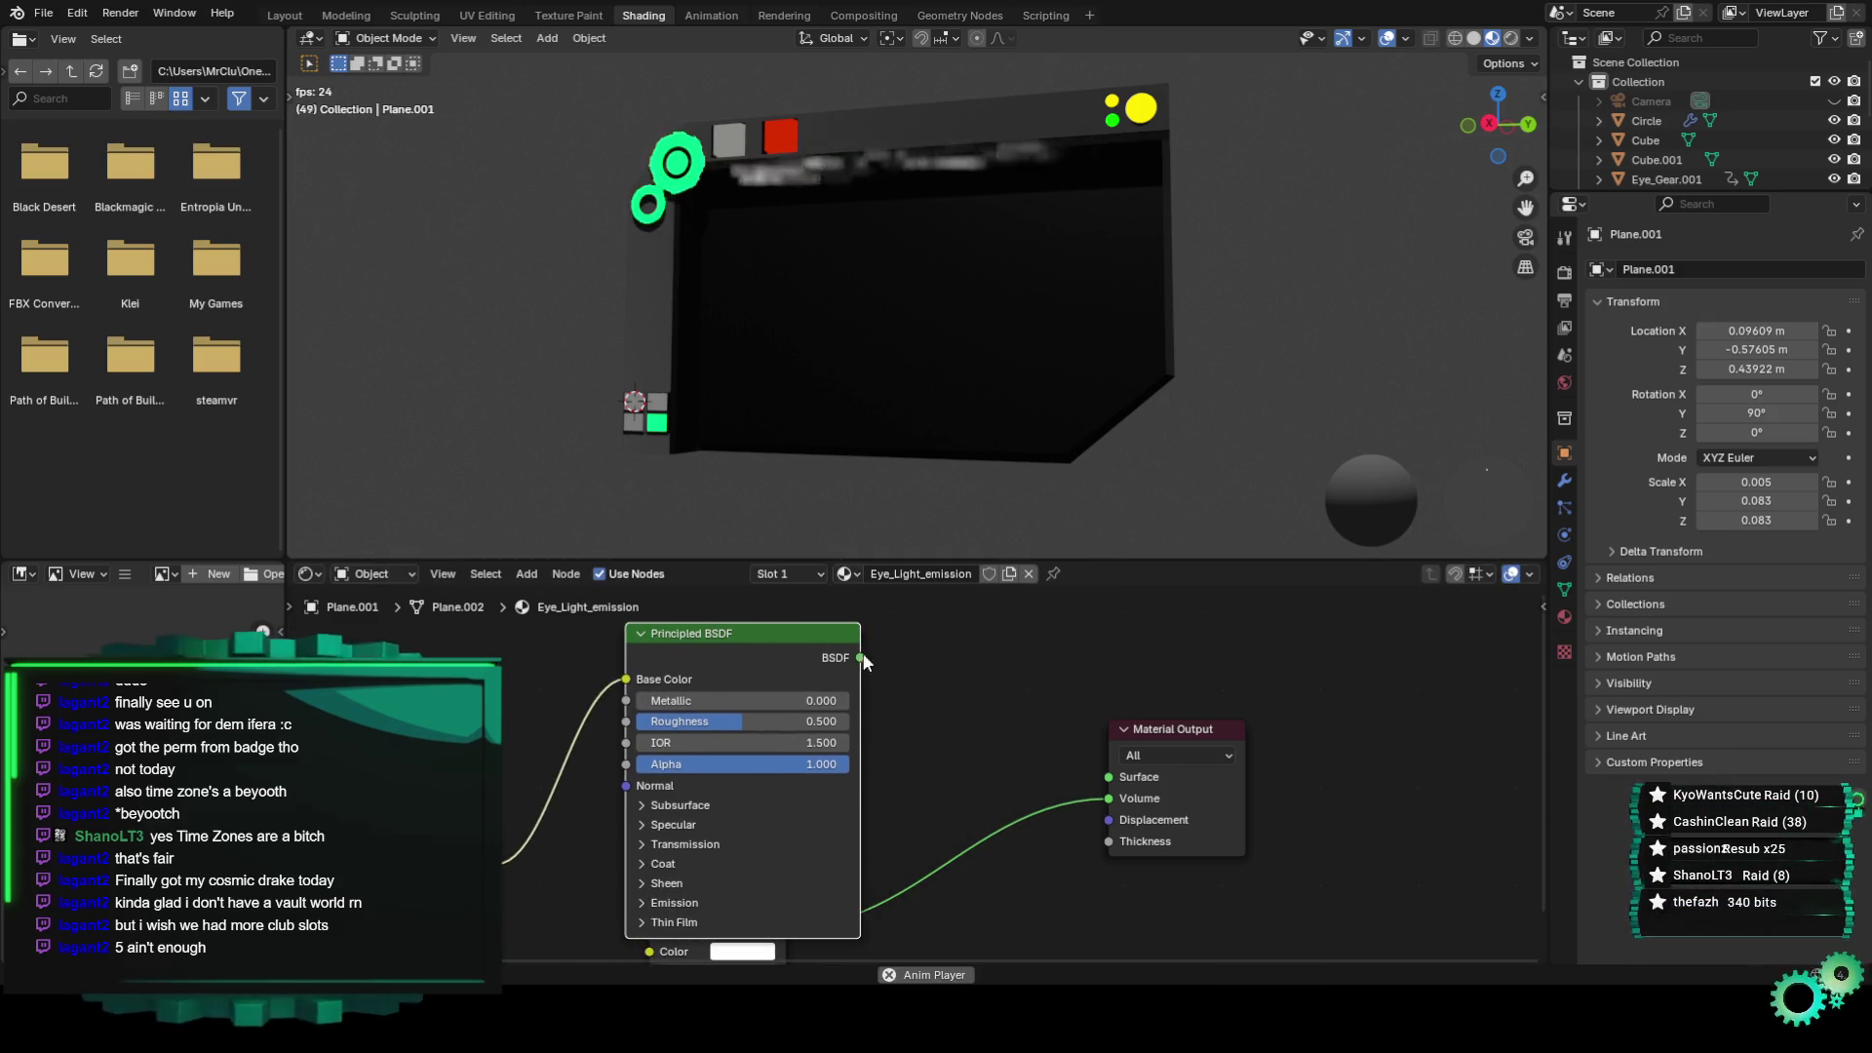
drag(1071, 764, 1076, 772)
click(1207, 757)
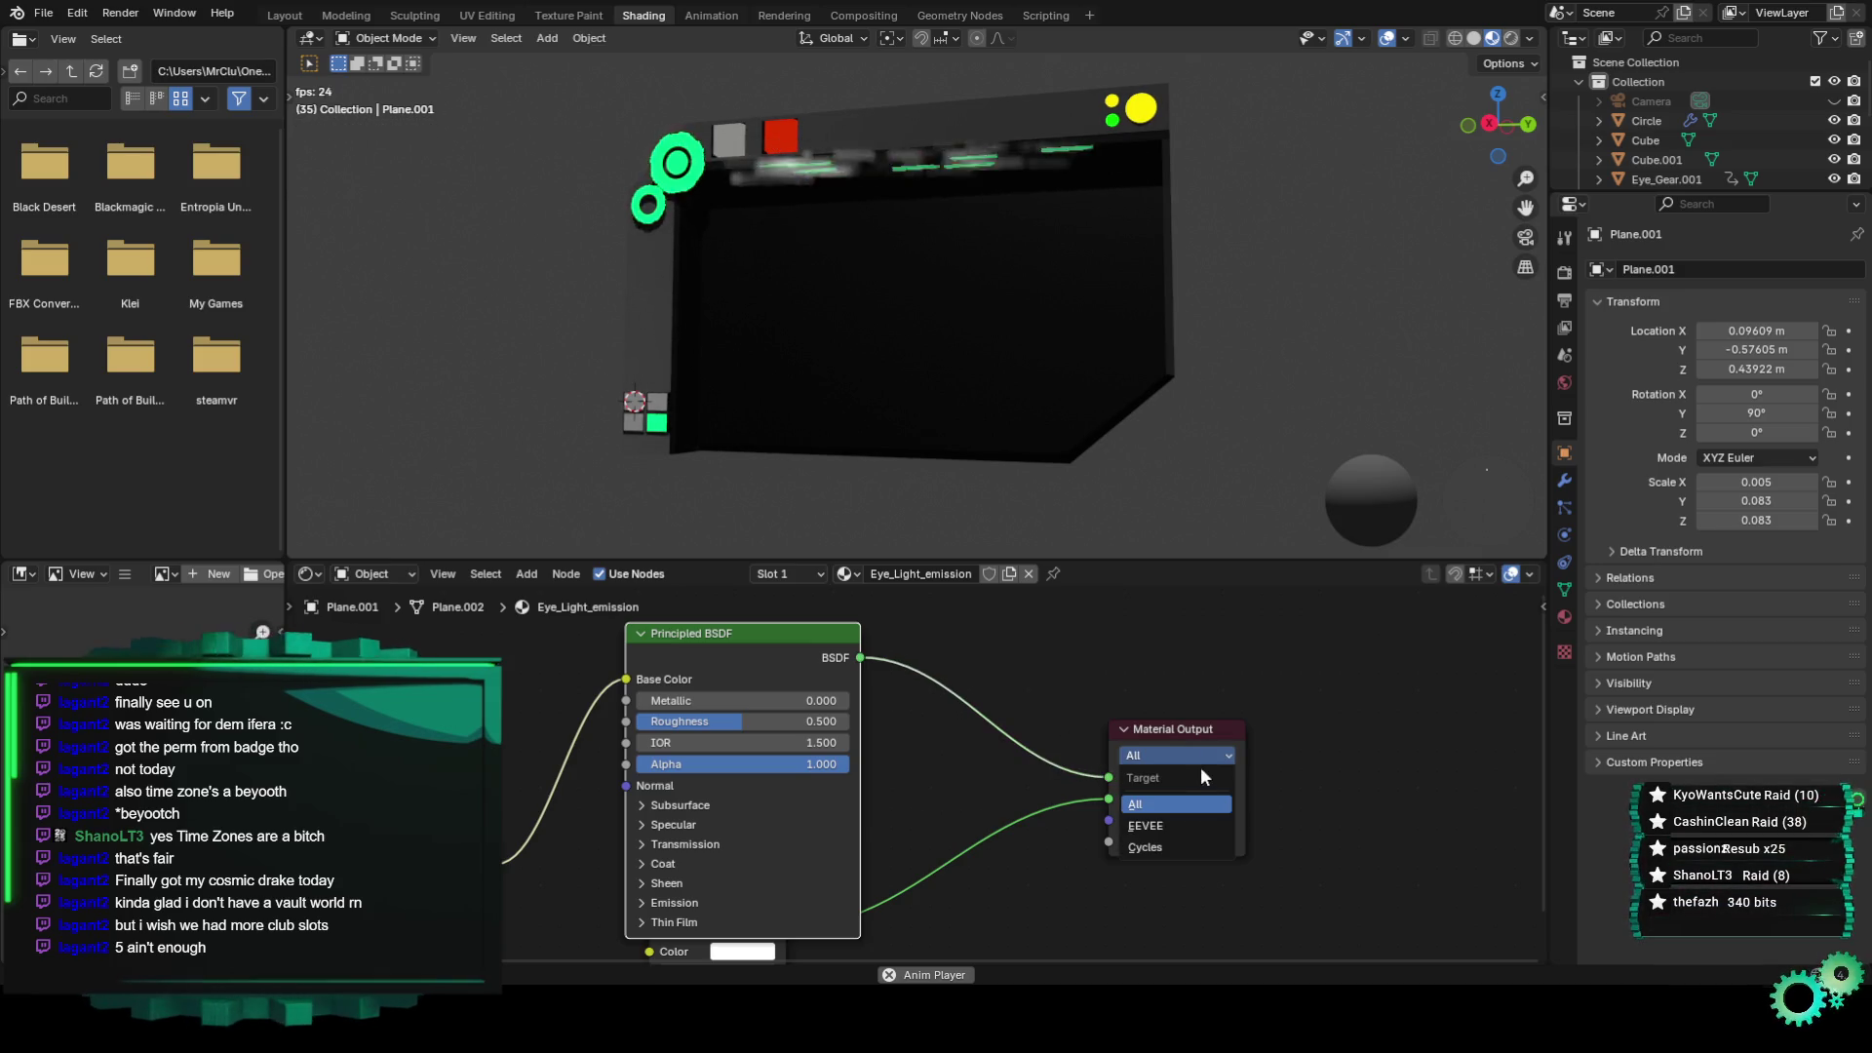
Disconnect and delete the separate Emission node, expanding the Principled emission settings.
scroll(1078, 761, down, 2)
click(802, 917)
drag(806, 929, 841, 973)
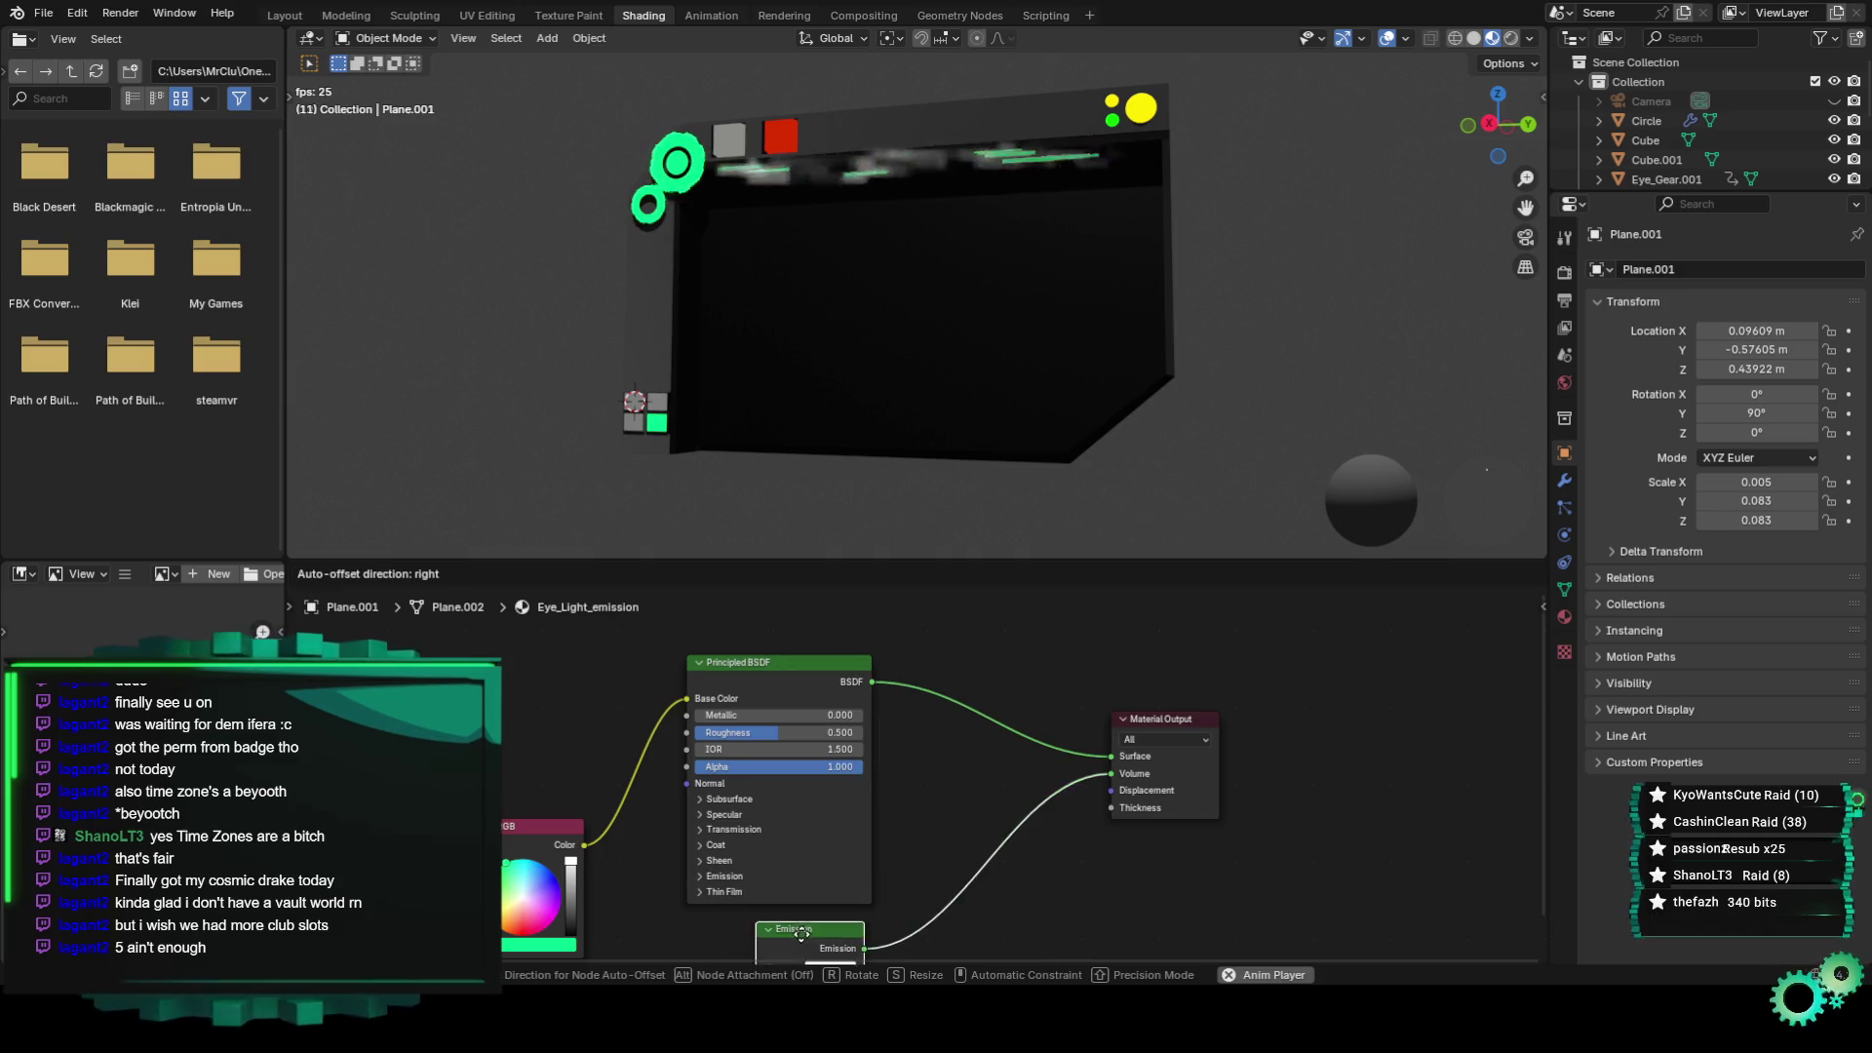
drag(584, 829, 737, 954)
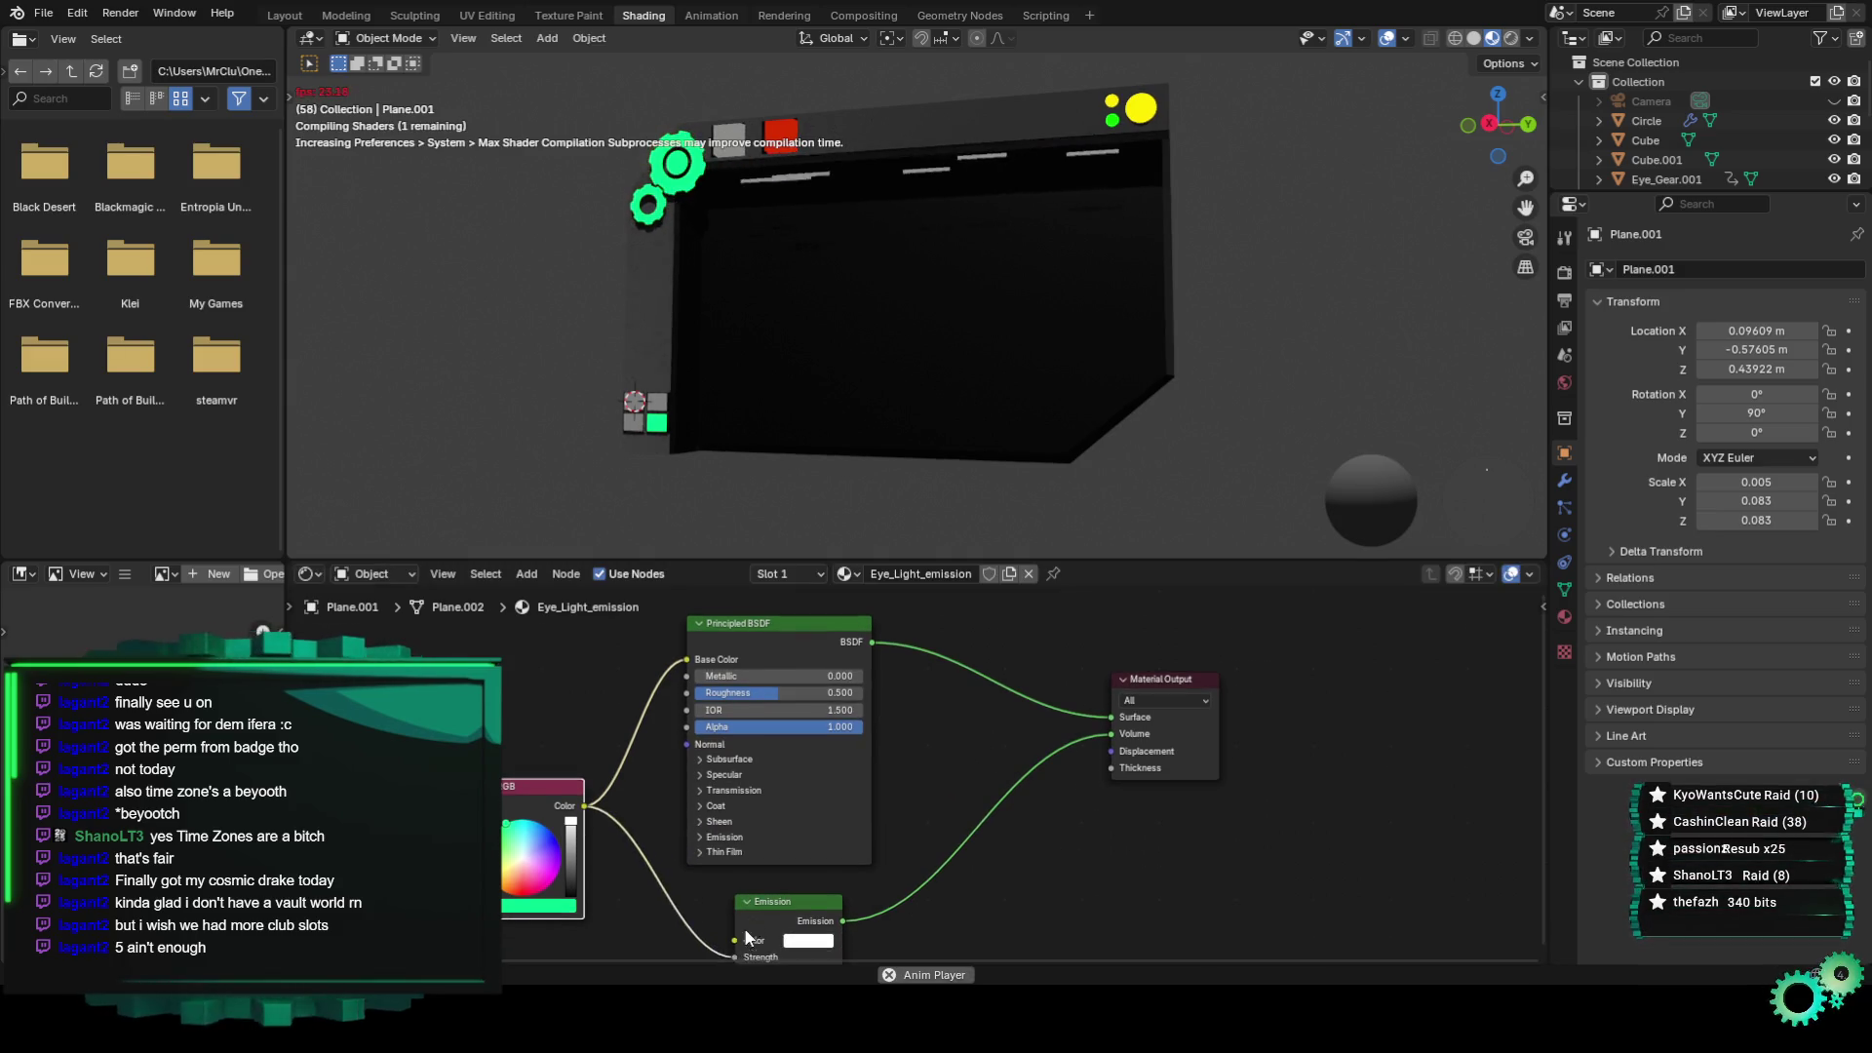
middle_drag(727, 955, 694, 868)
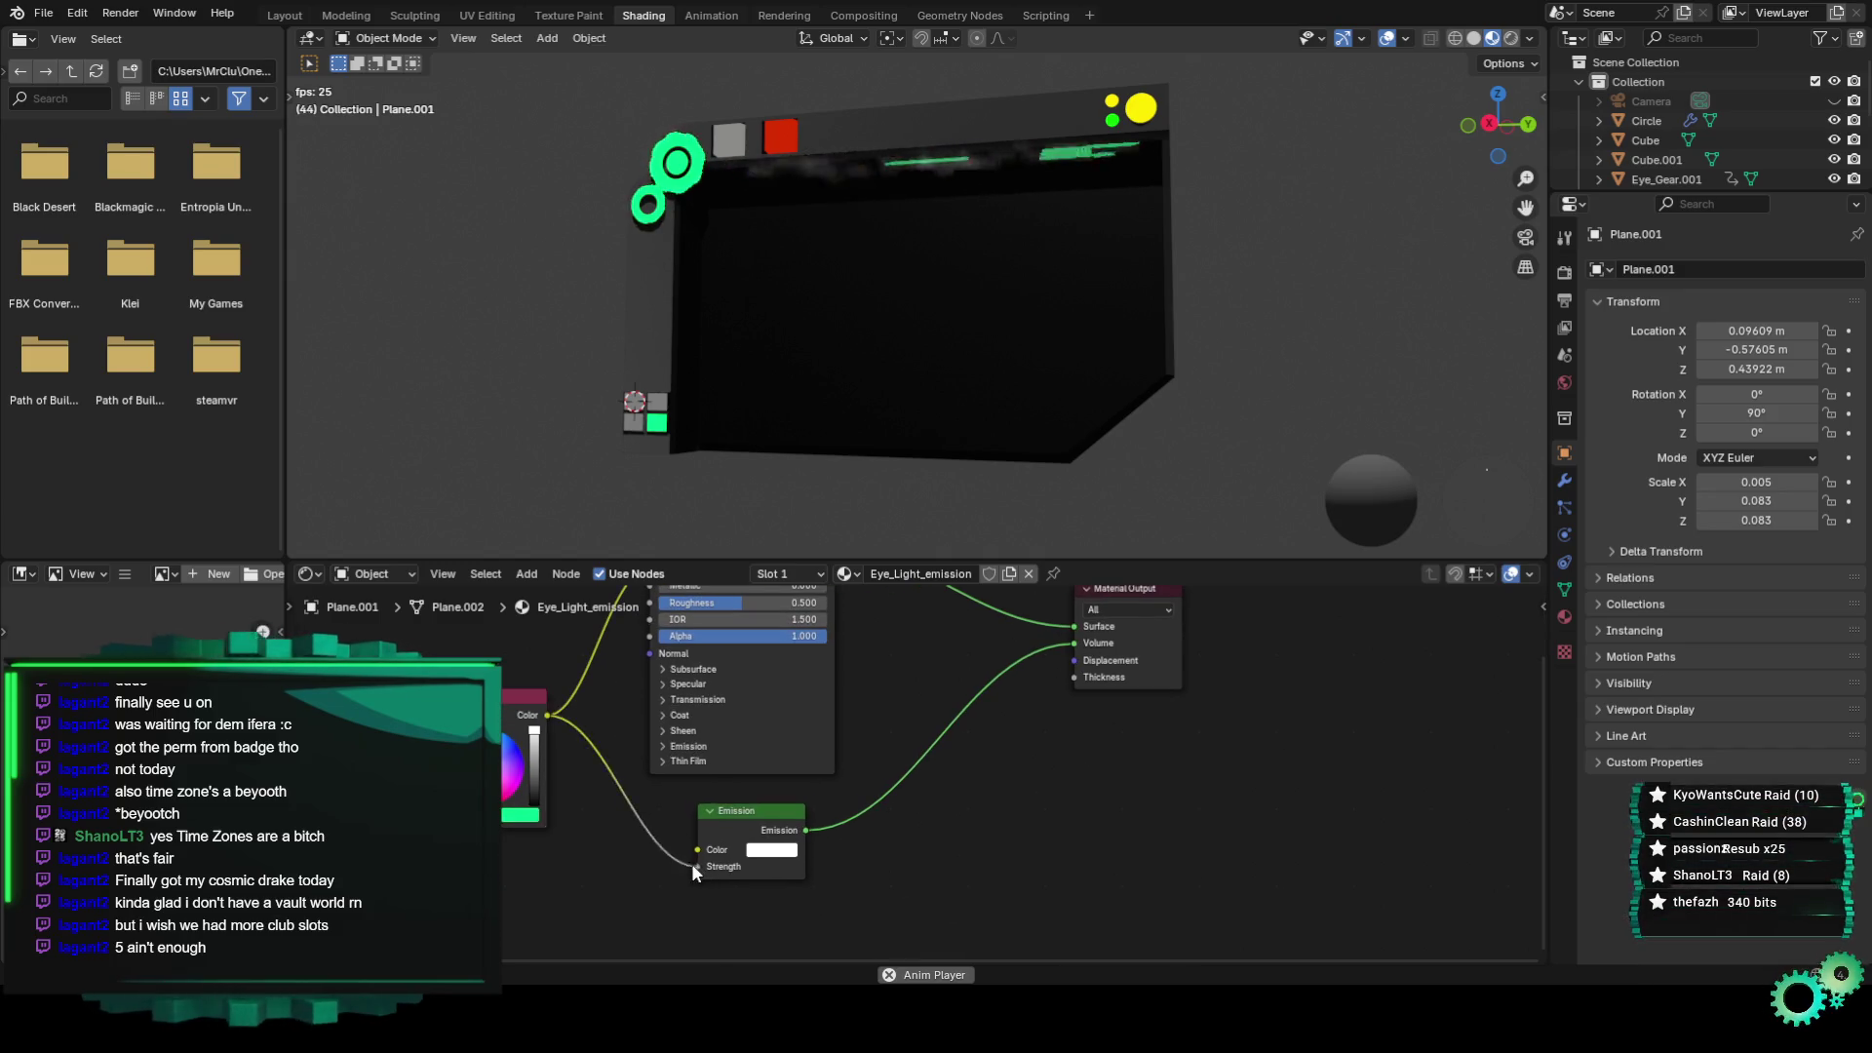
scroll(692, 837, up, 1)
drag(692, 837, 577, 758)
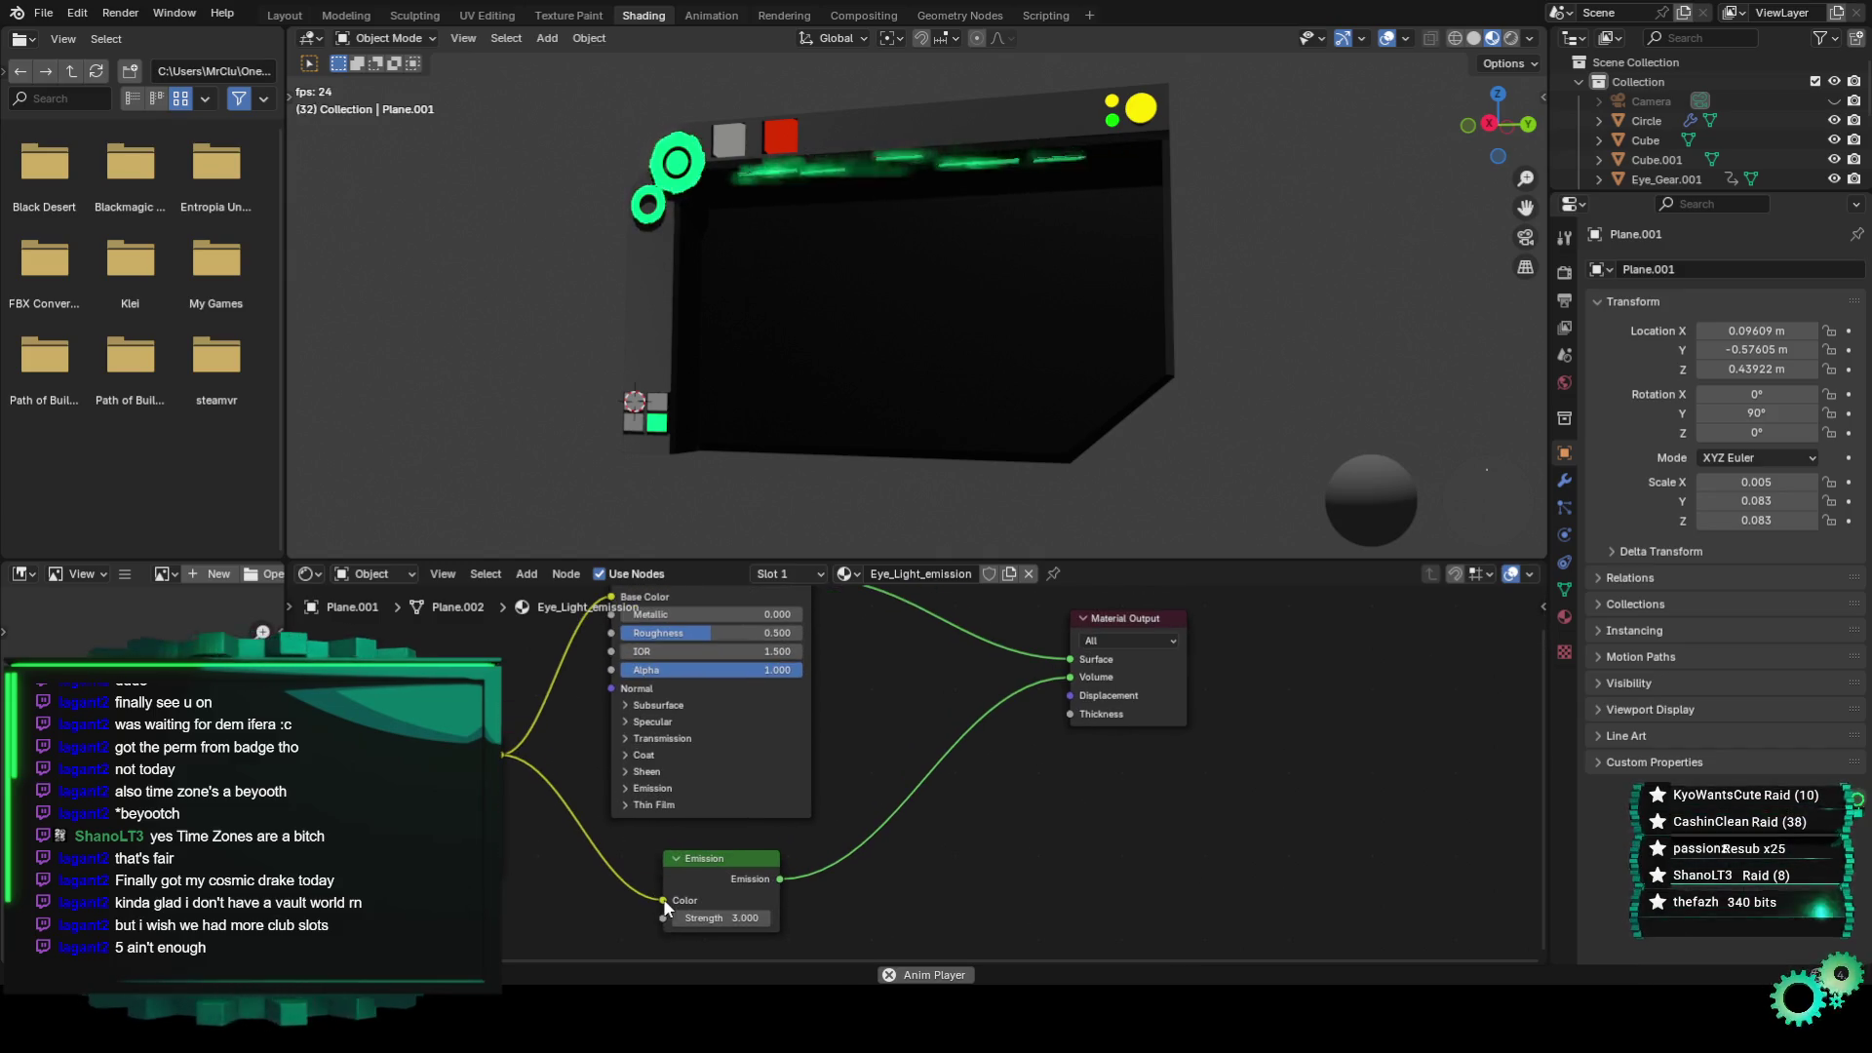
drag(595, 759, 624, 785)
click(629, 789)
drag(727, 865, 940, 806)
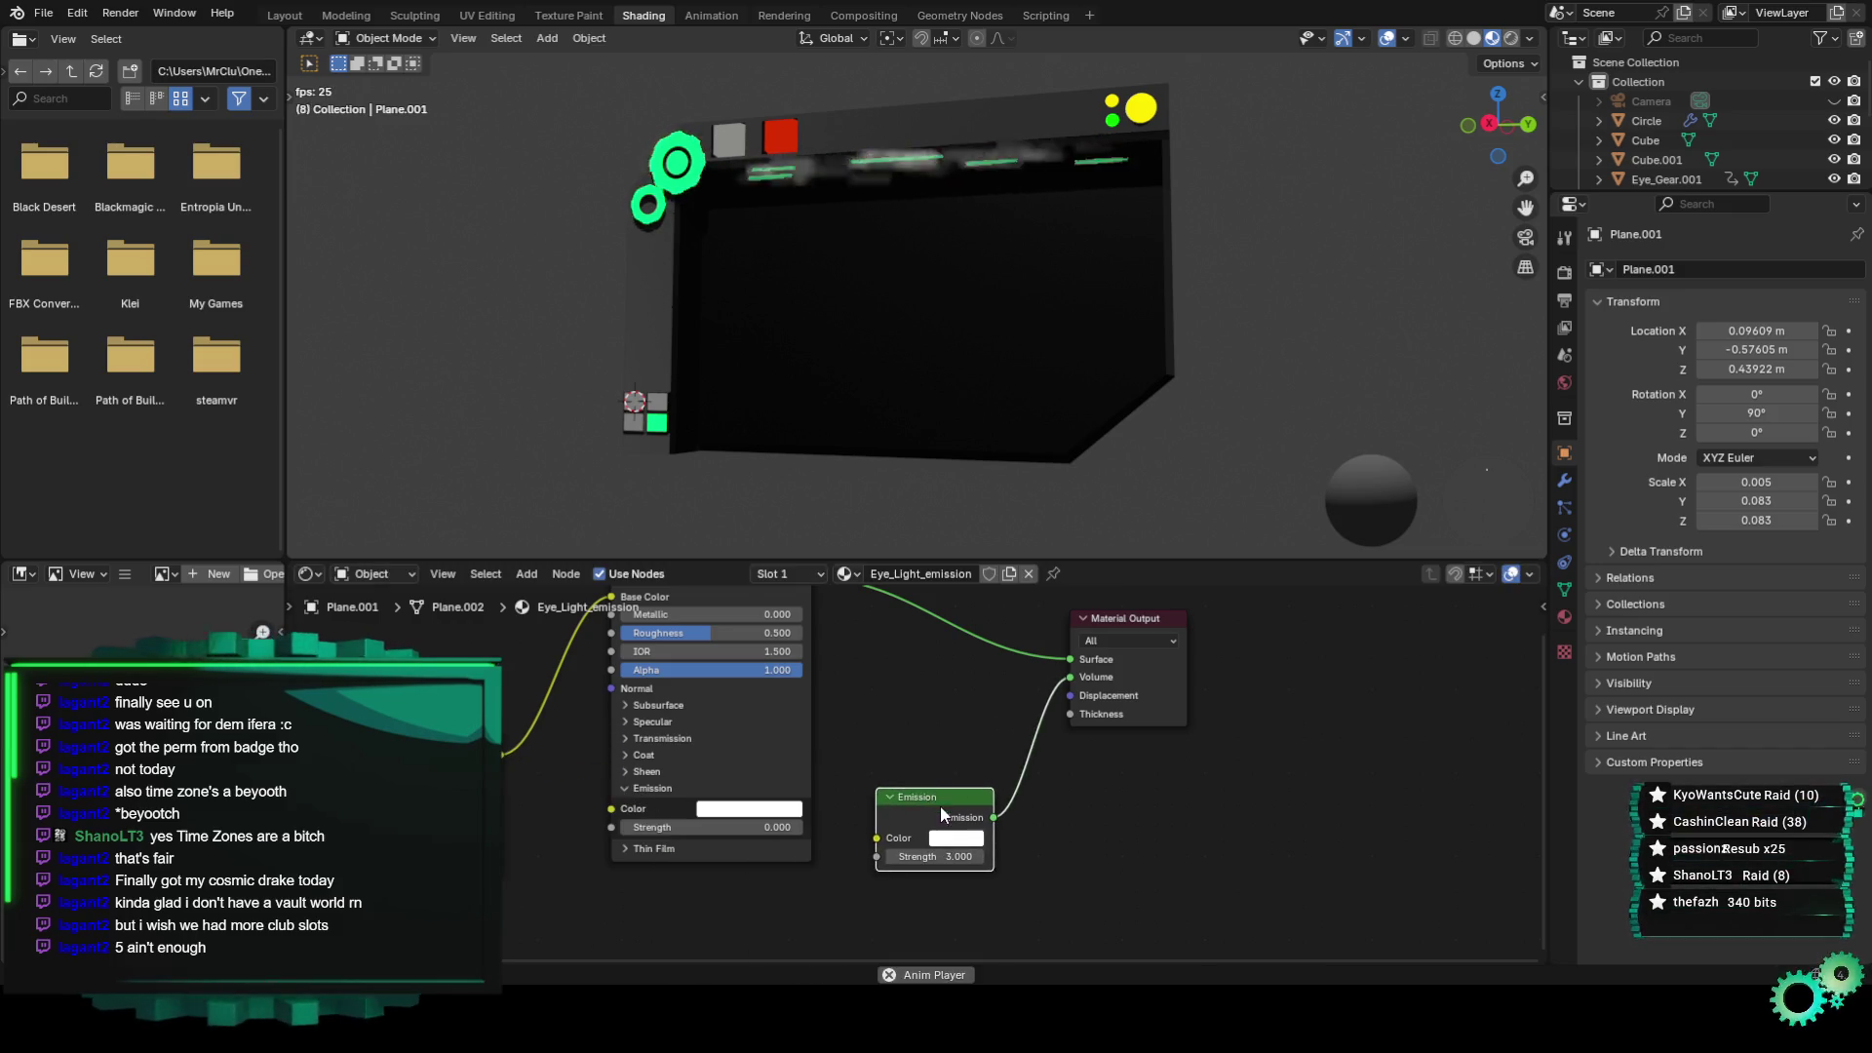
right_click(940, 805)
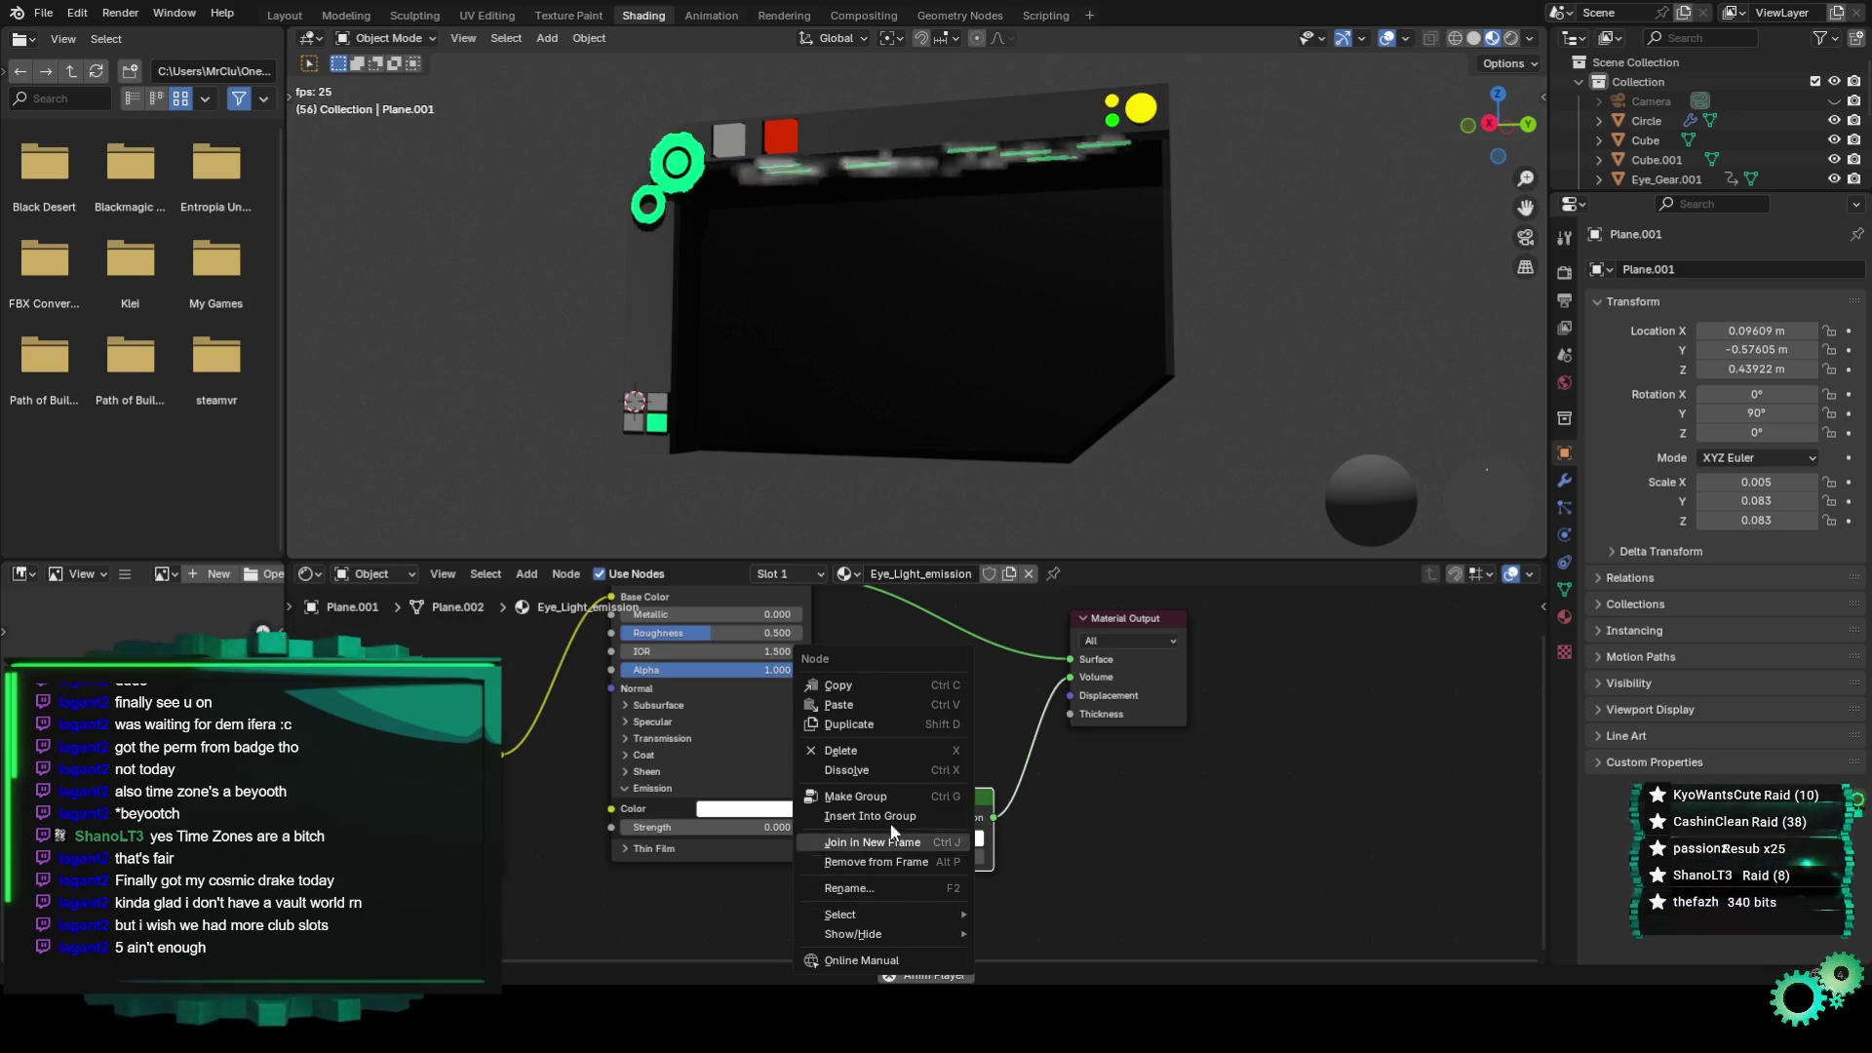
click(844, 749)
Feed the RGB colour into Principled Emission Color at strength 1.1, then select the backing plane.
drag(577, 806, 722, 827)
click(668, 827)
text(2.000)
key(Return)
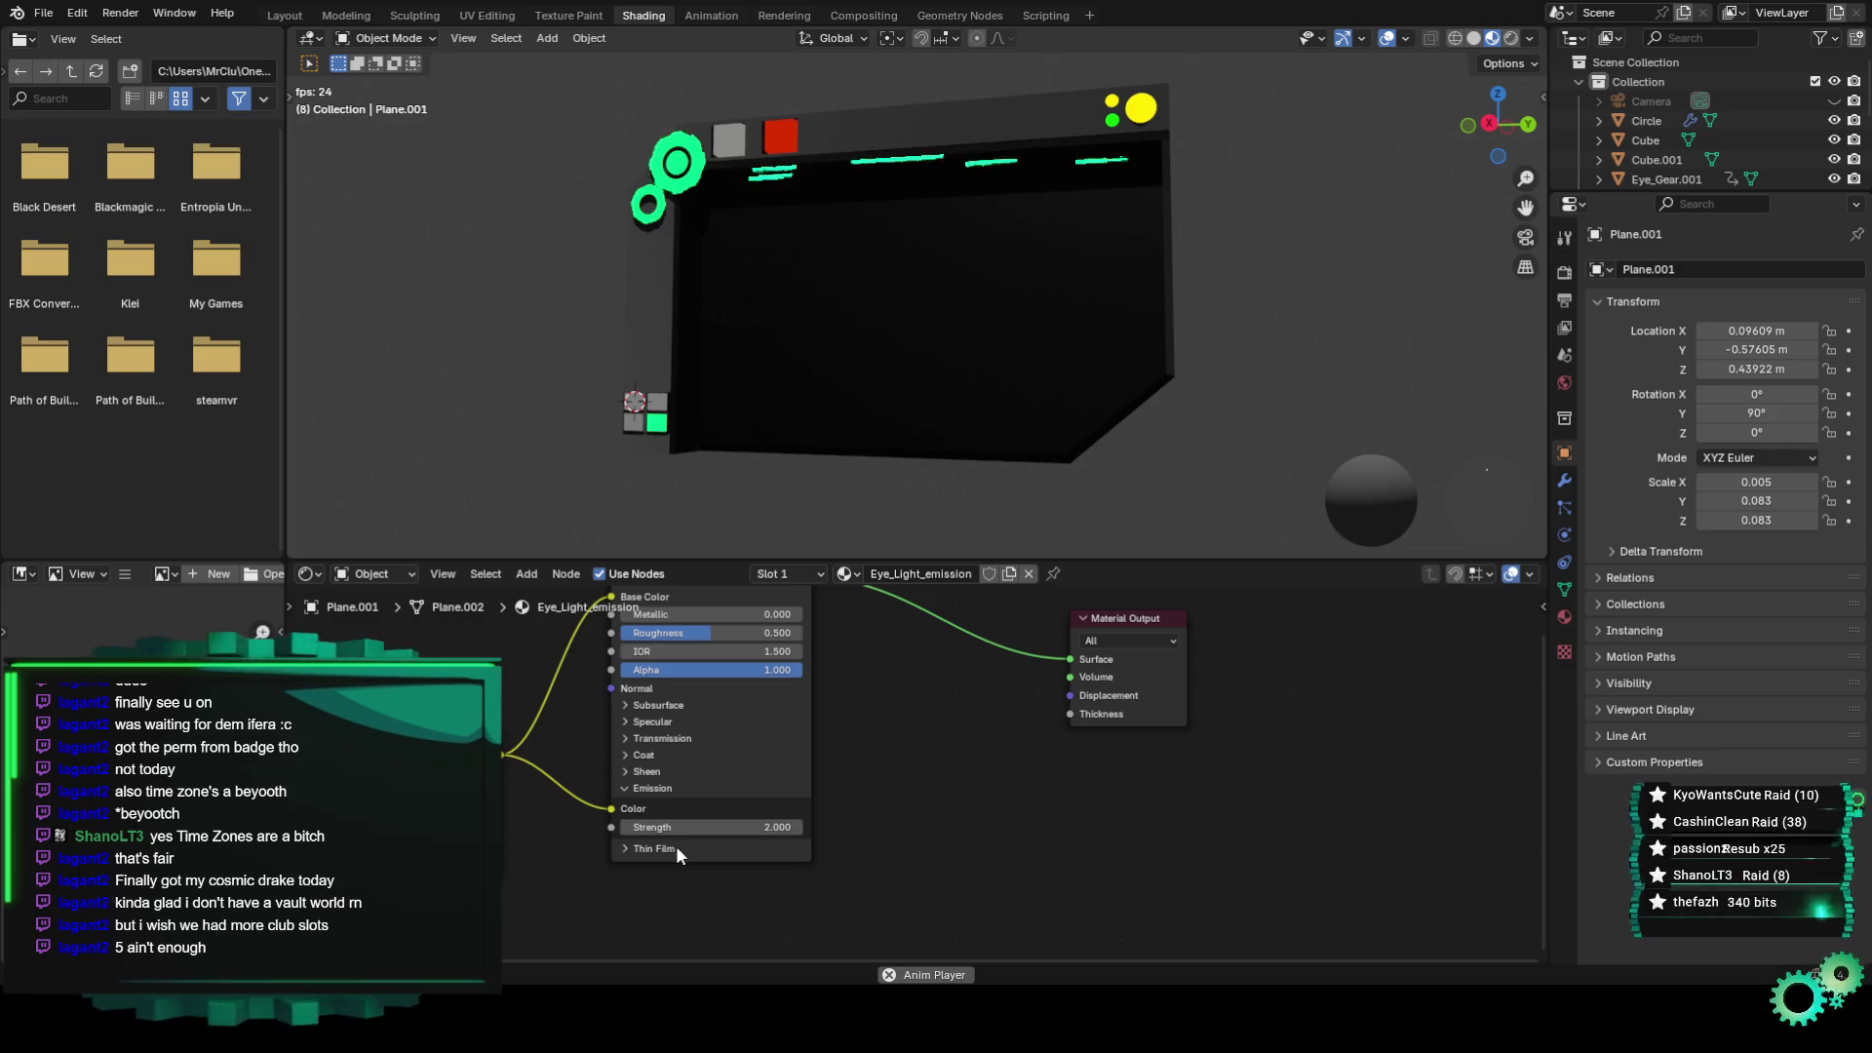
click(676, 845)
click(701, 825)
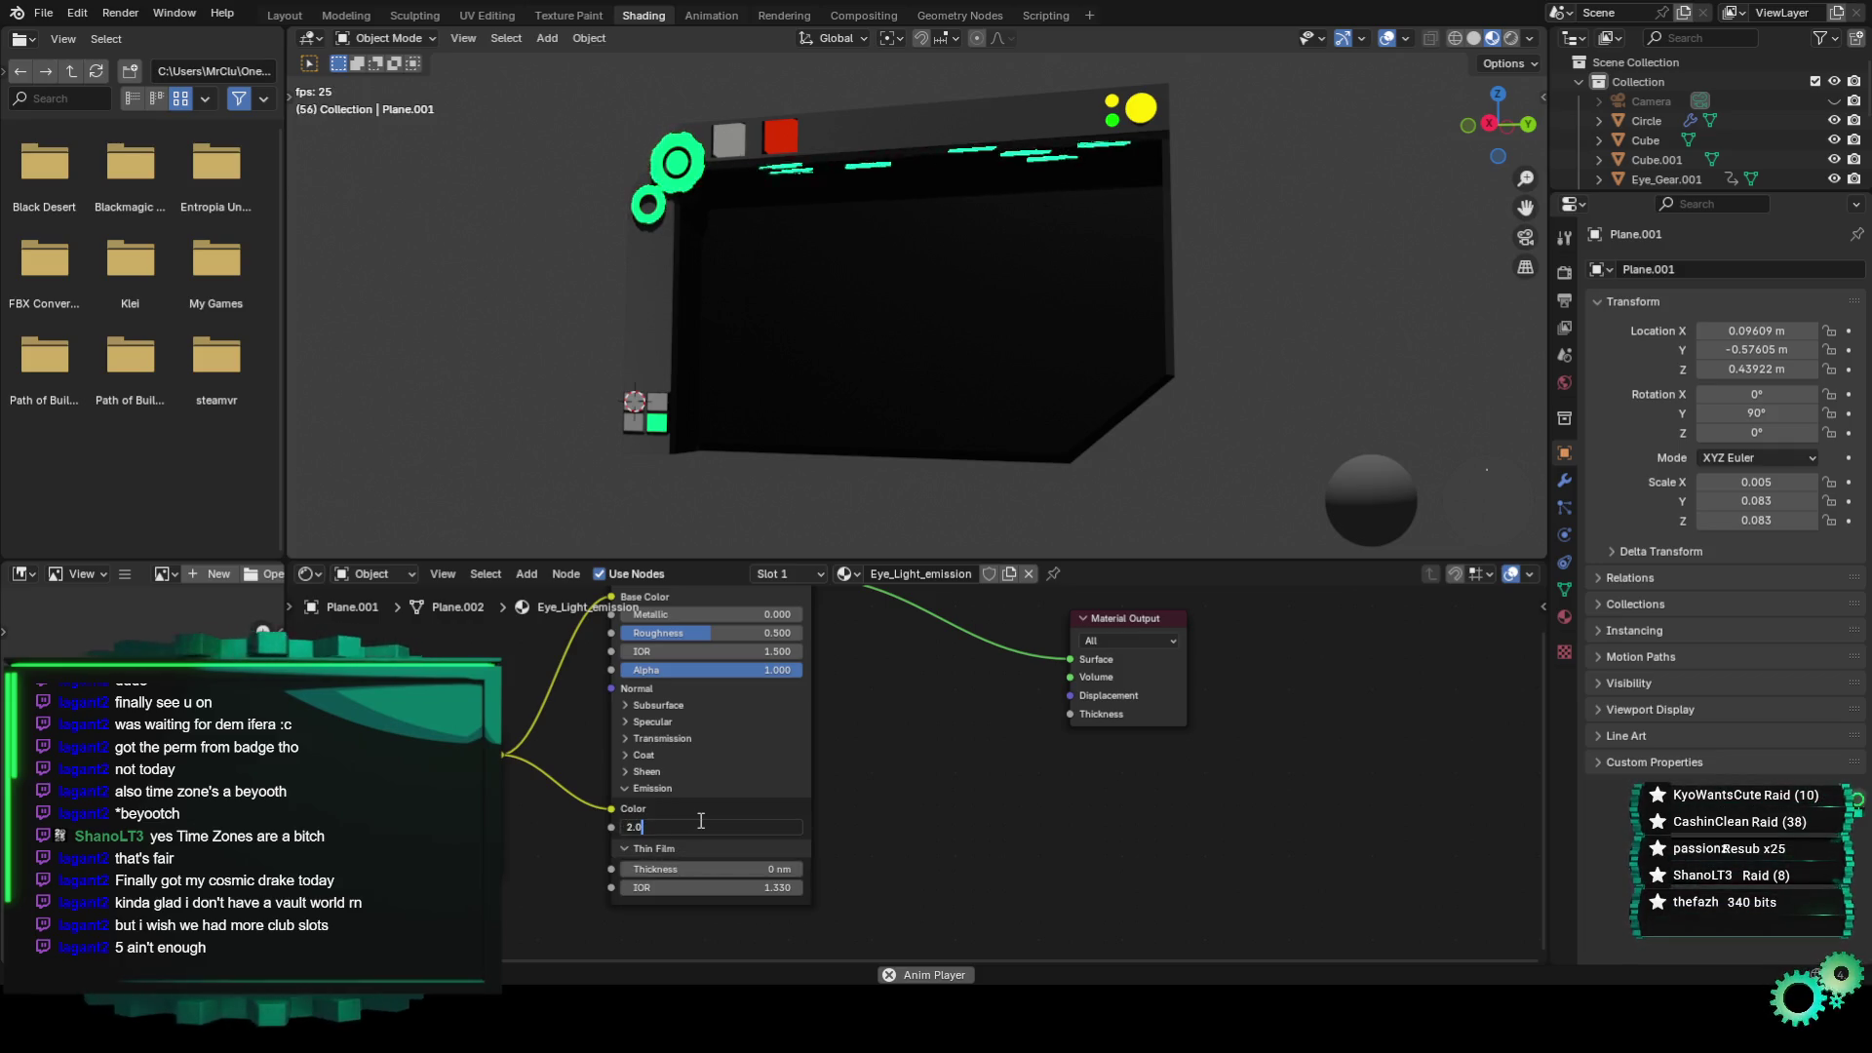
text(1)
key(BackSpace)
text(1.1)
key(Return)
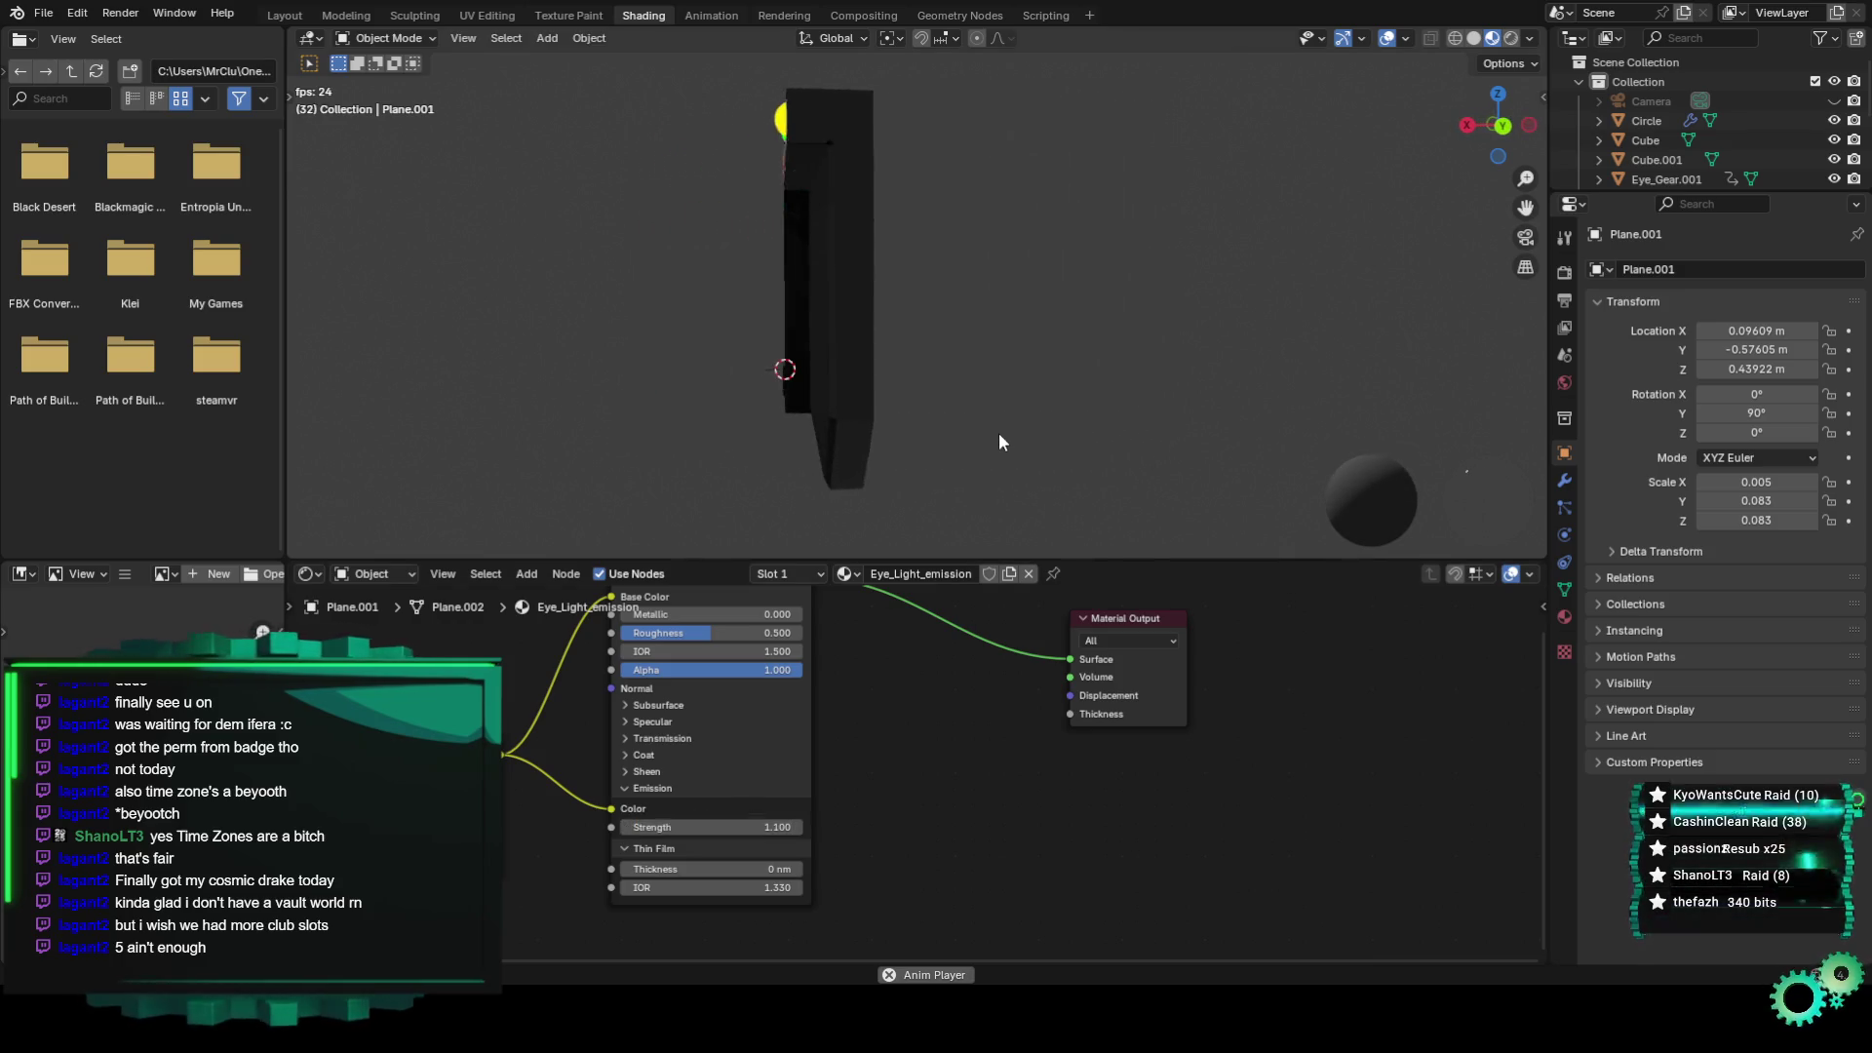
click(1000, 271)
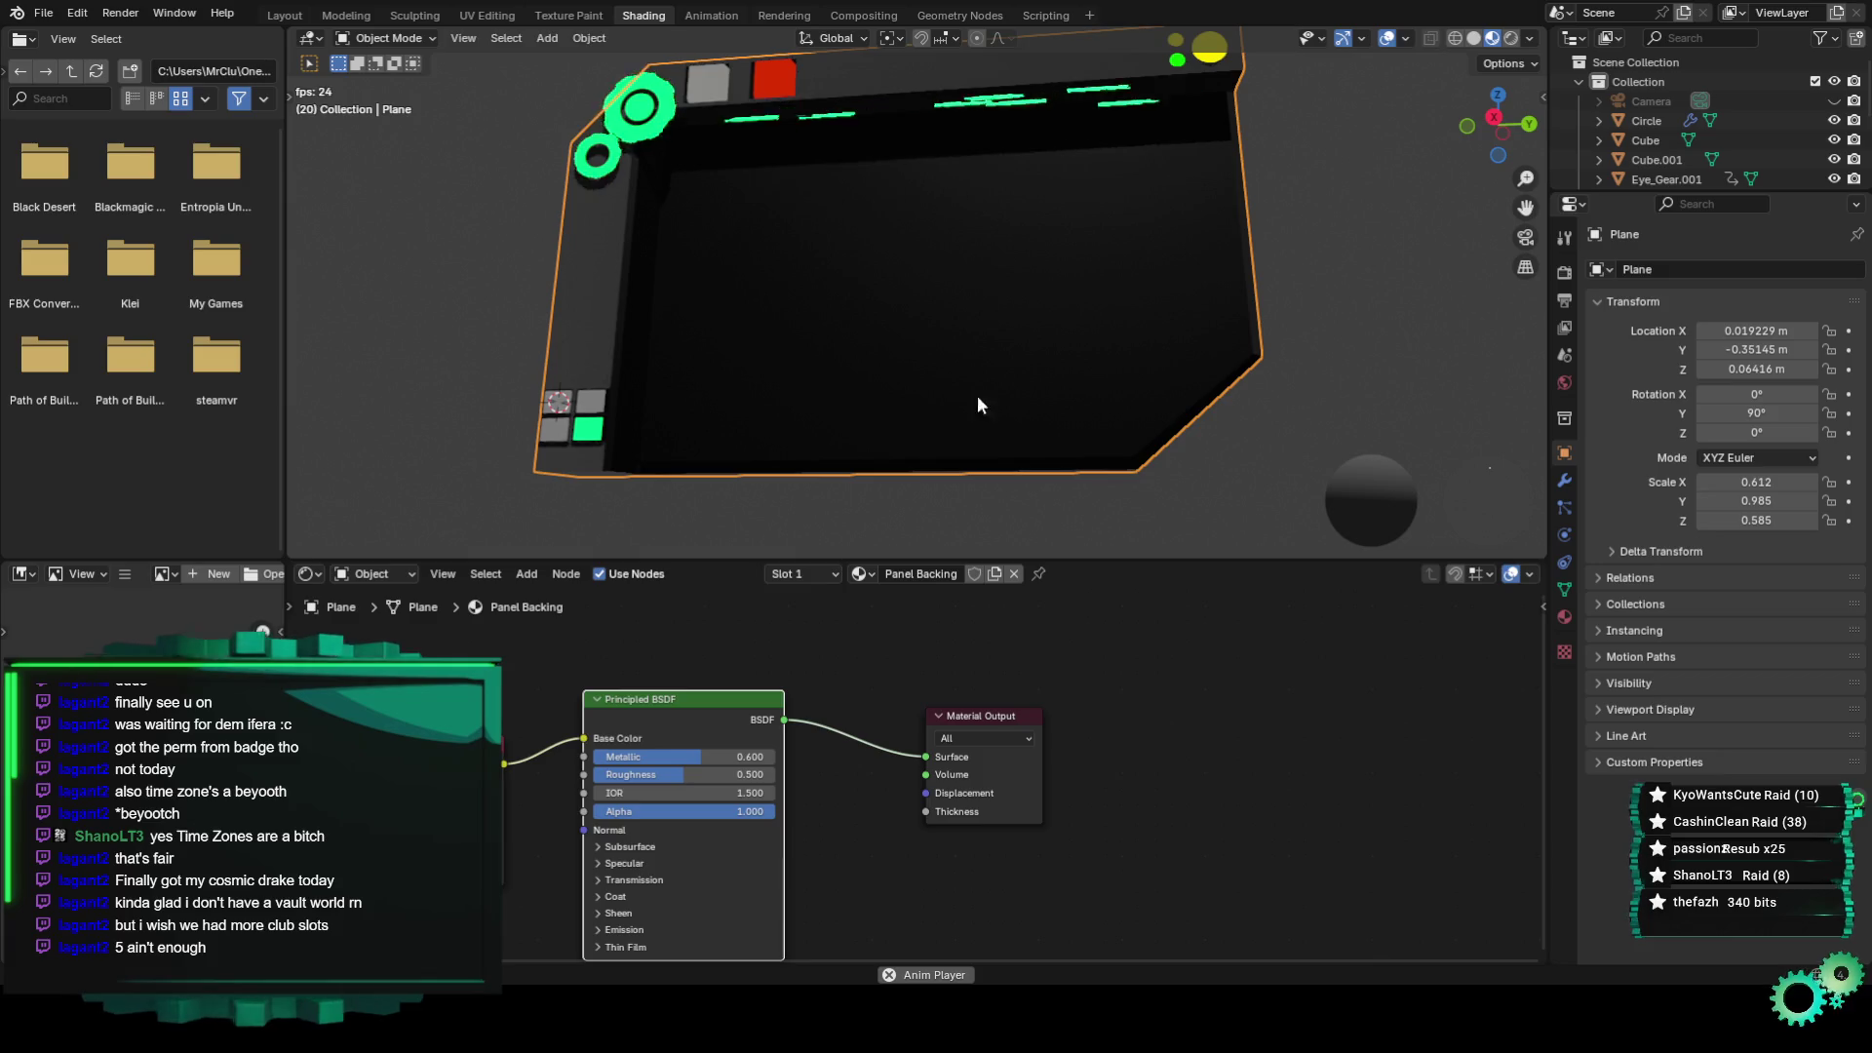
scroll(858, 658, up, 2)
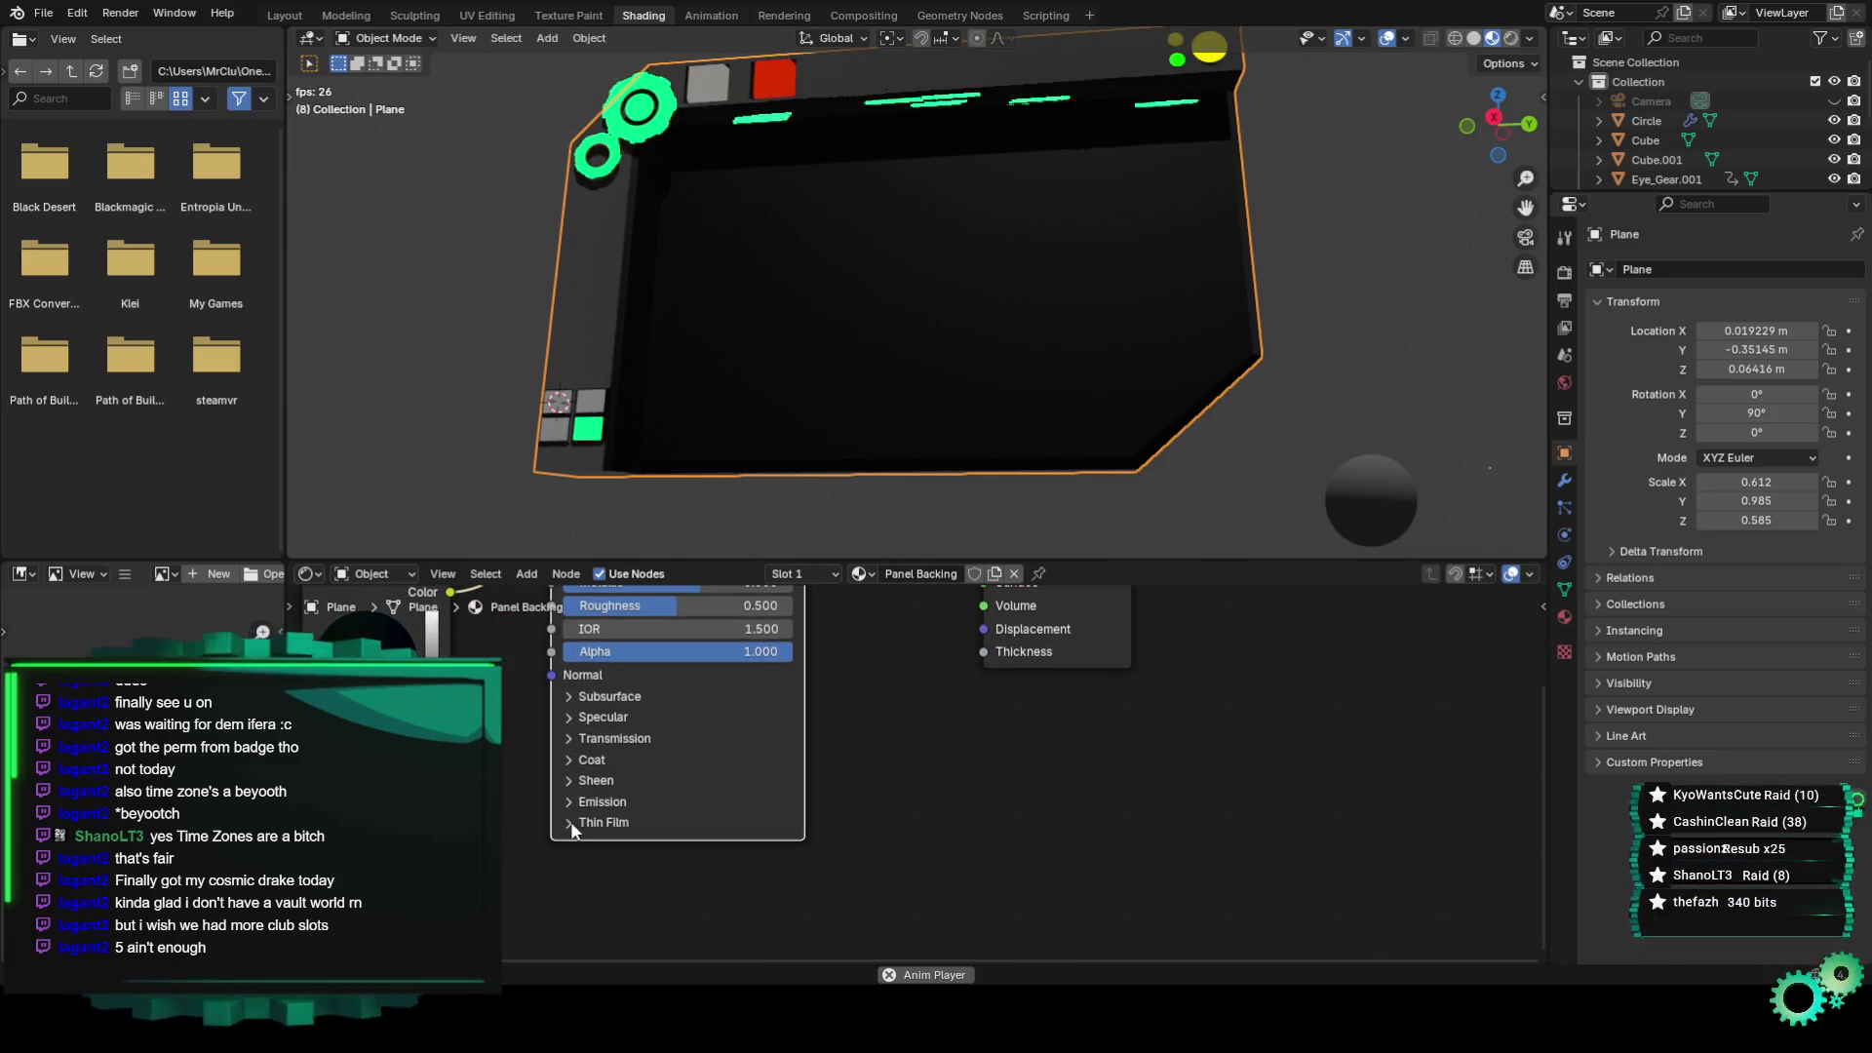
click(571, 780)
drag(598, 811, 696, 812)
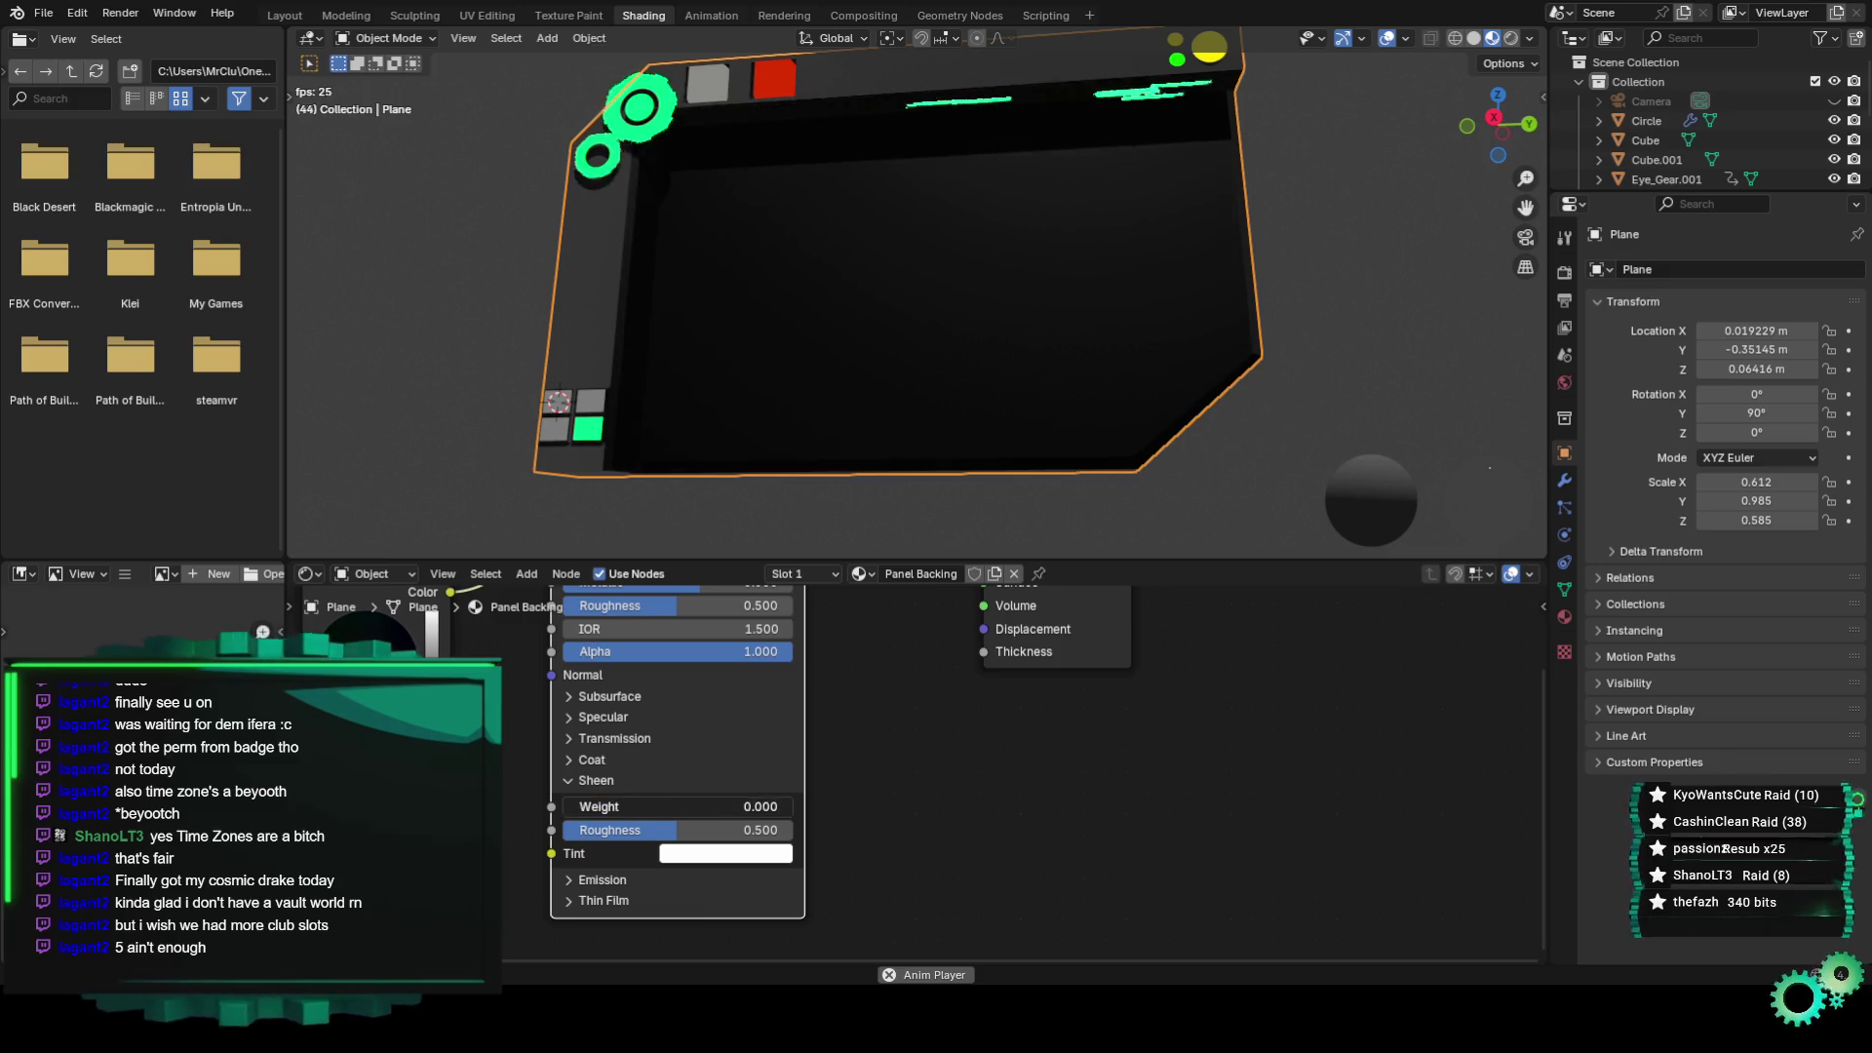
click(573, 781)
click(576, 761)
click(576, 760)
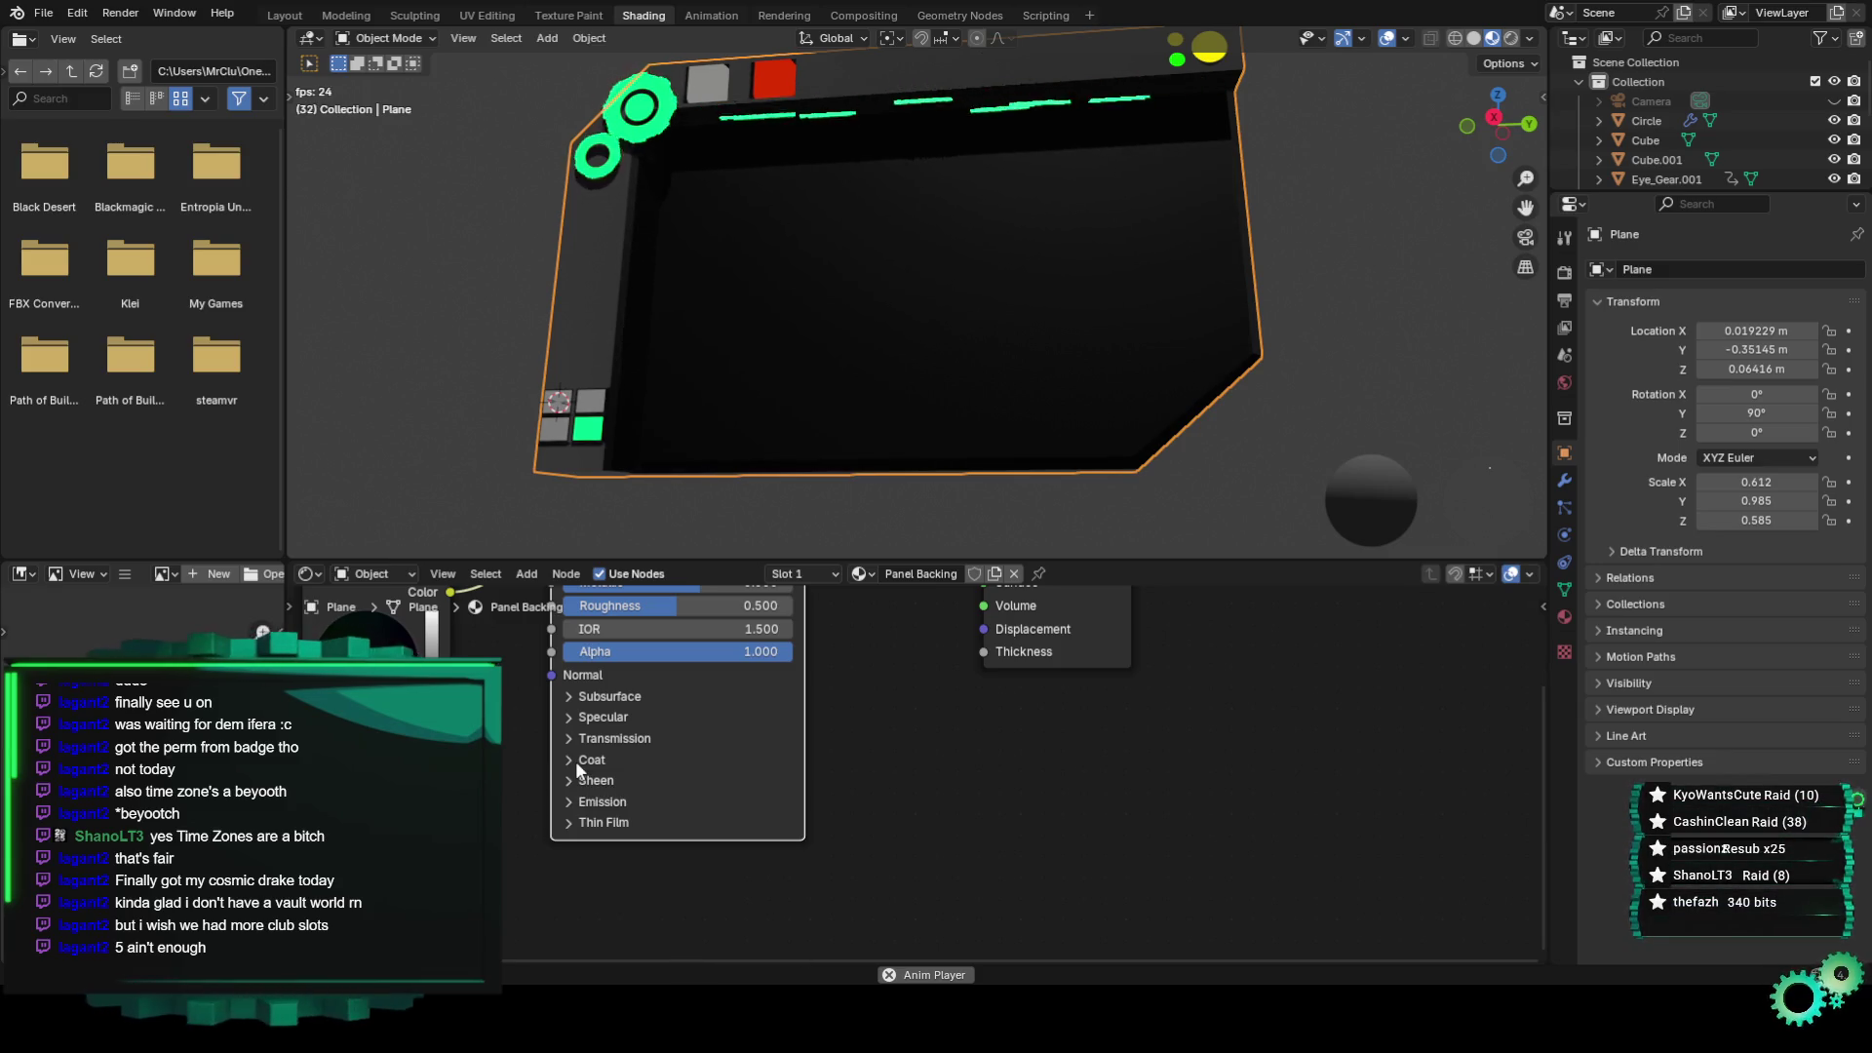
click(573, 738)
mouse_move(589, 764)
mouse_down()
mouse_move(696, 764)
mouse_move(623, 764)
mouse_up()
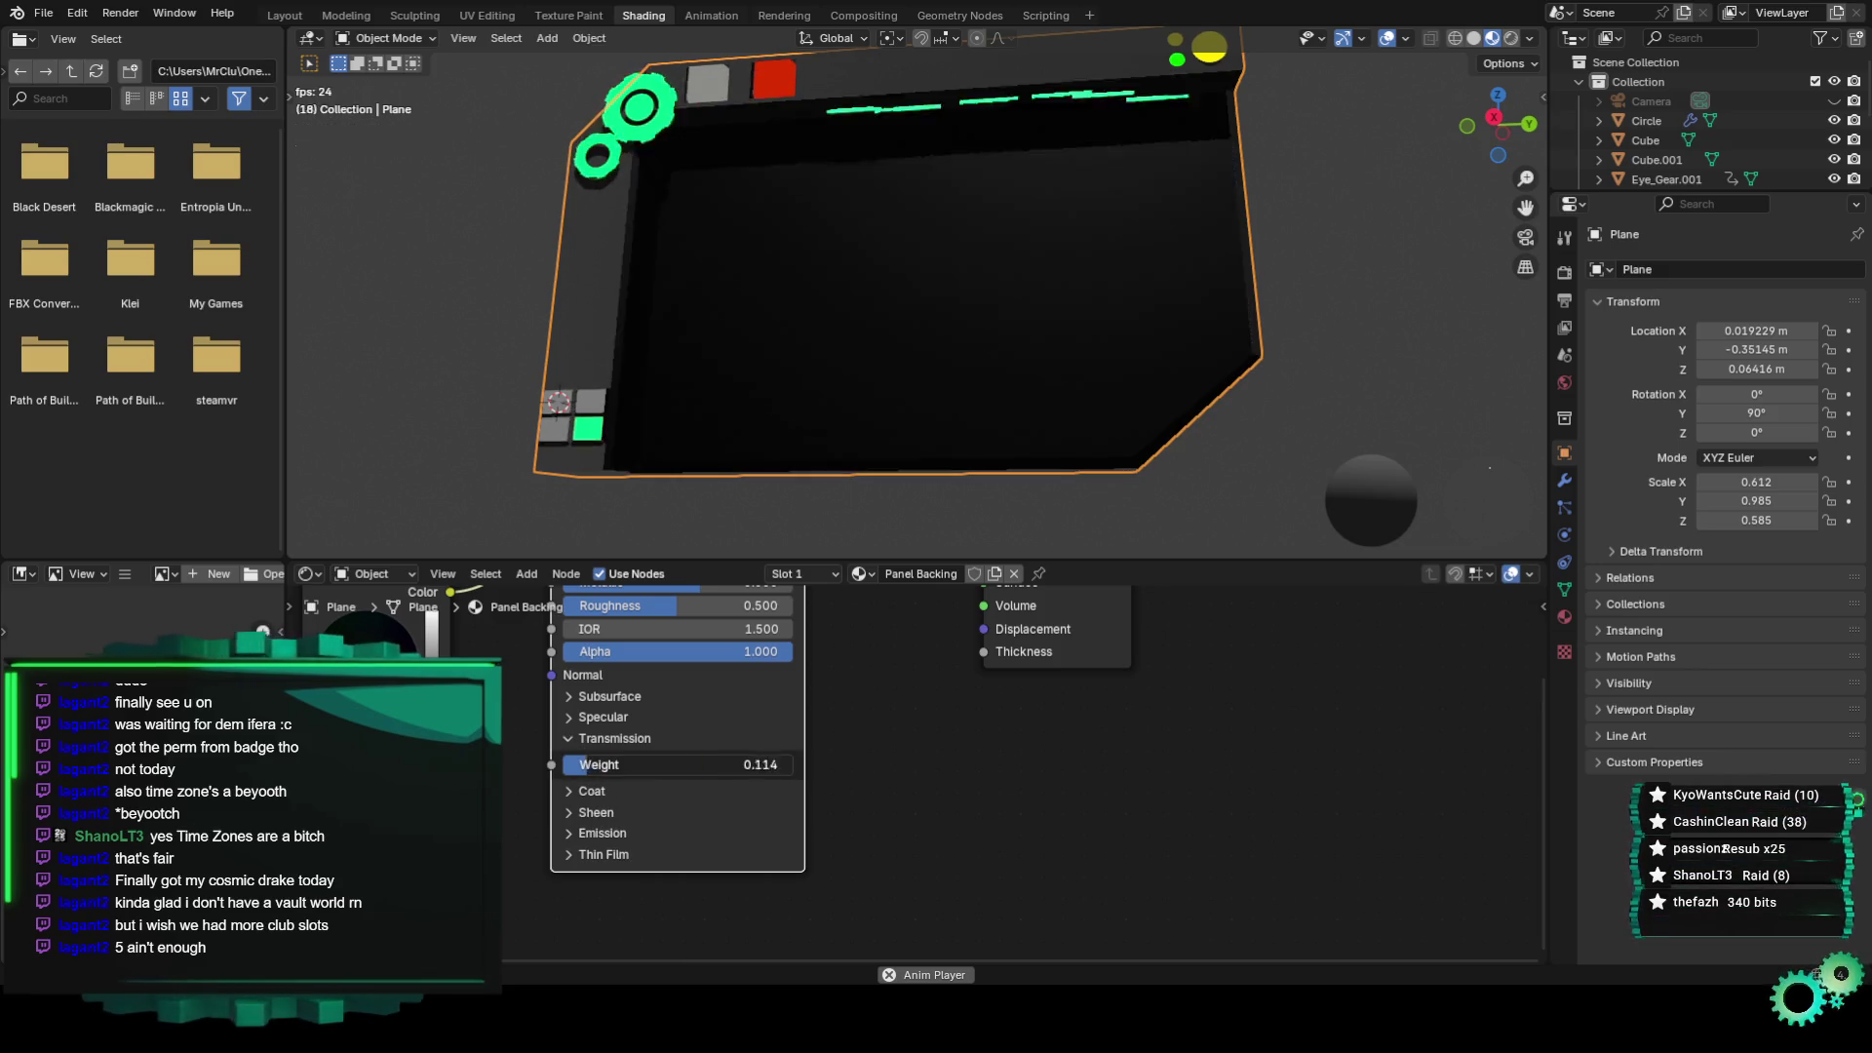
click(569, 738)
click(573, 717)
click(573, 717)
click(572, 717)
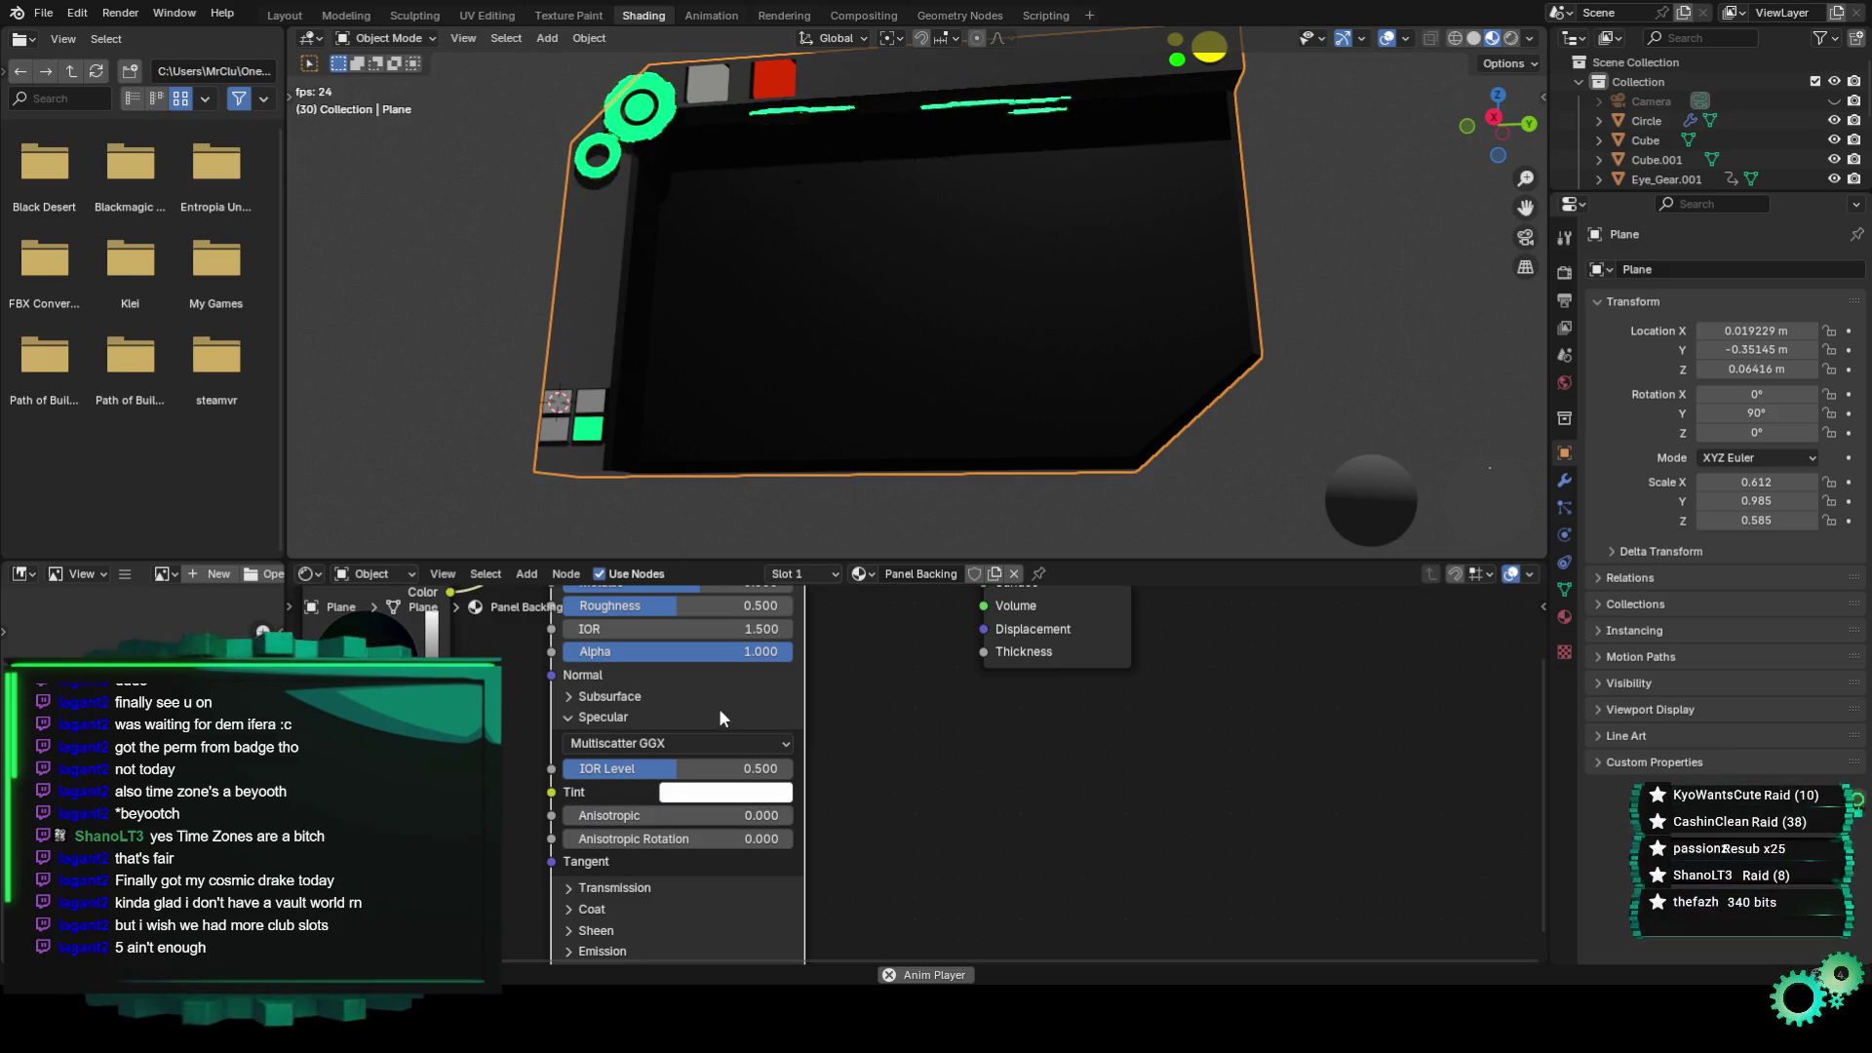
drag(683, 770, 659, 770)
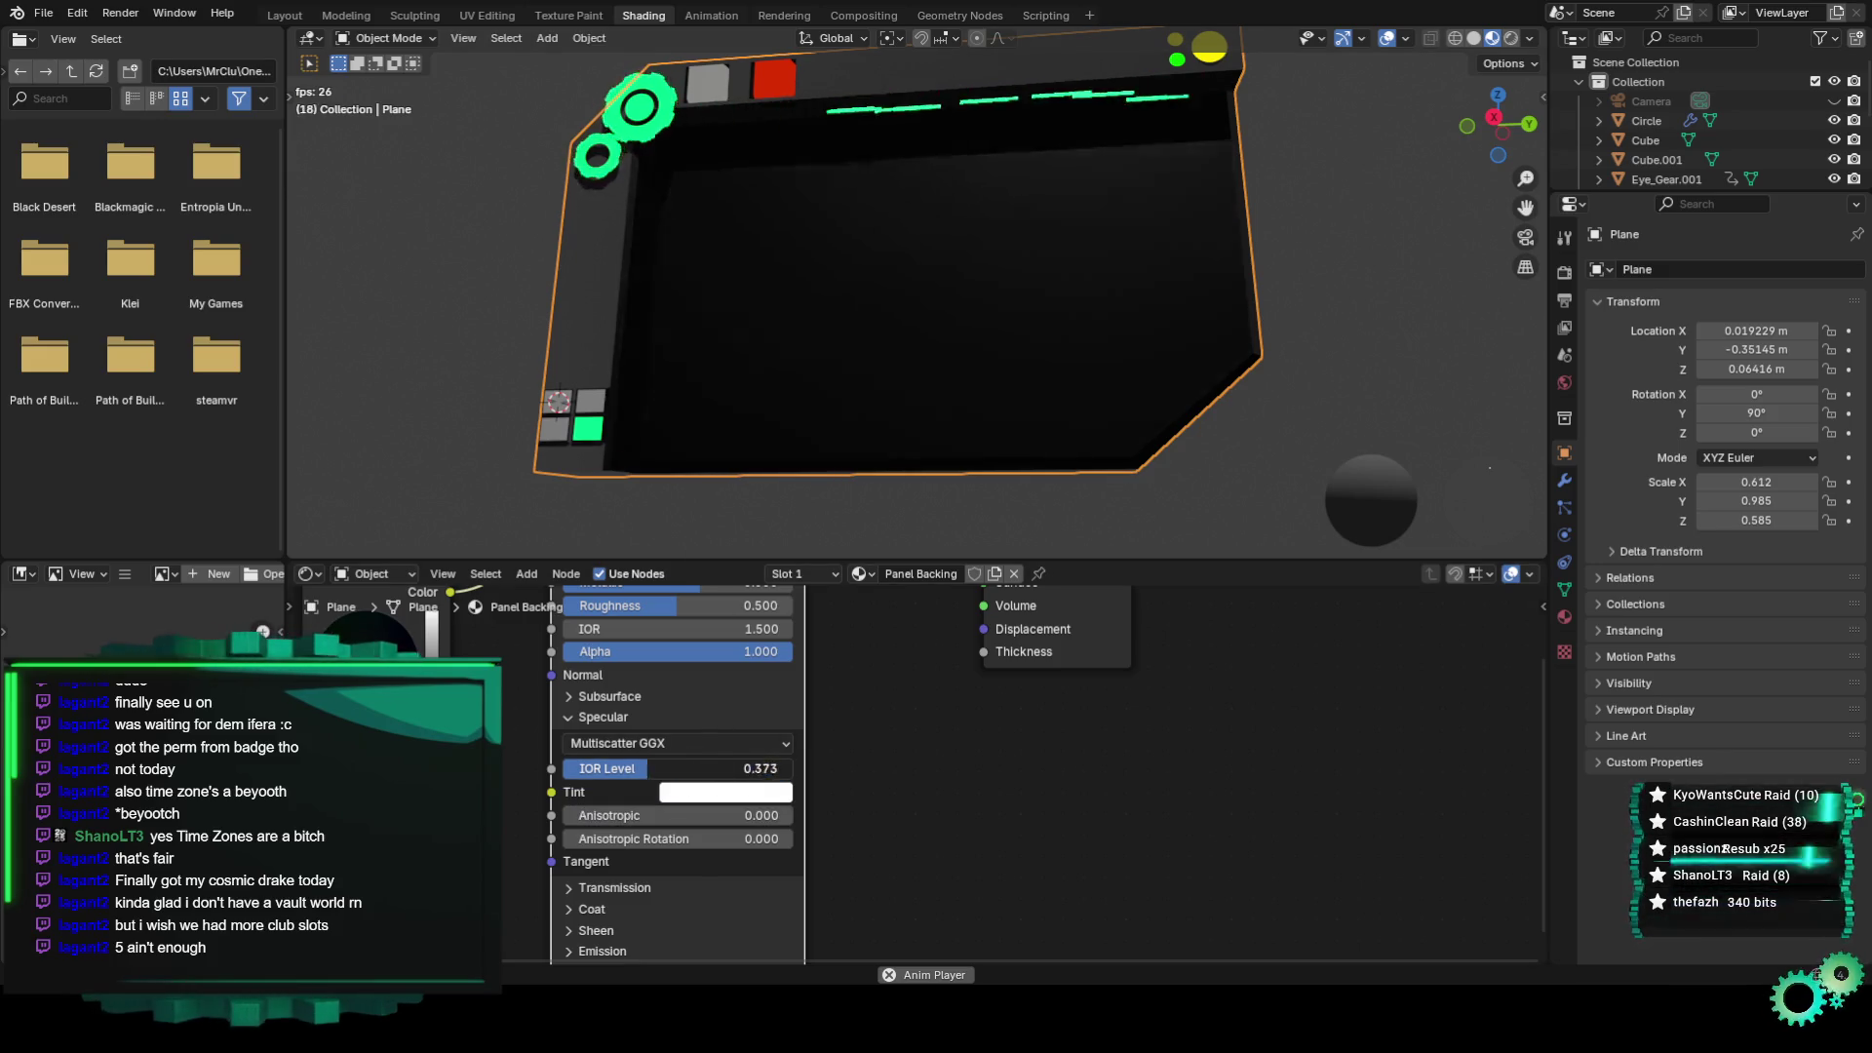
drag(648, 770, 635, 770)
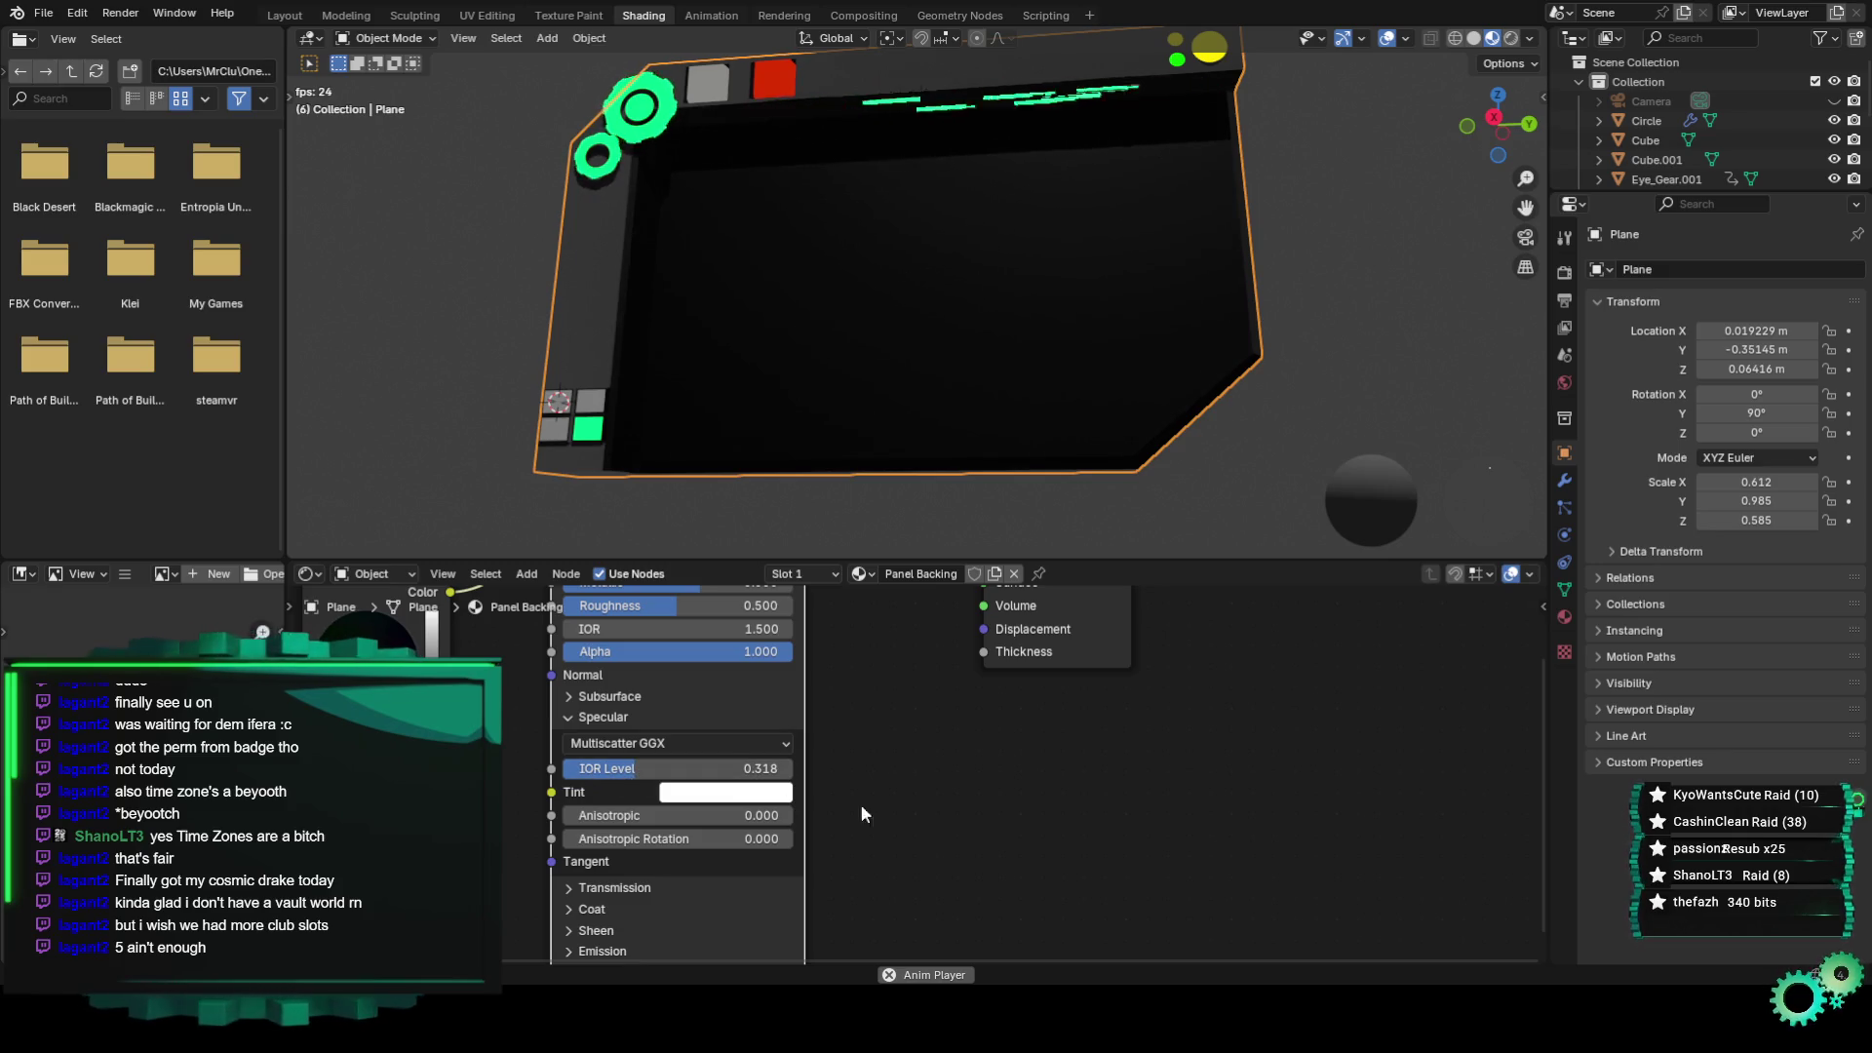
key(ctrl+z)
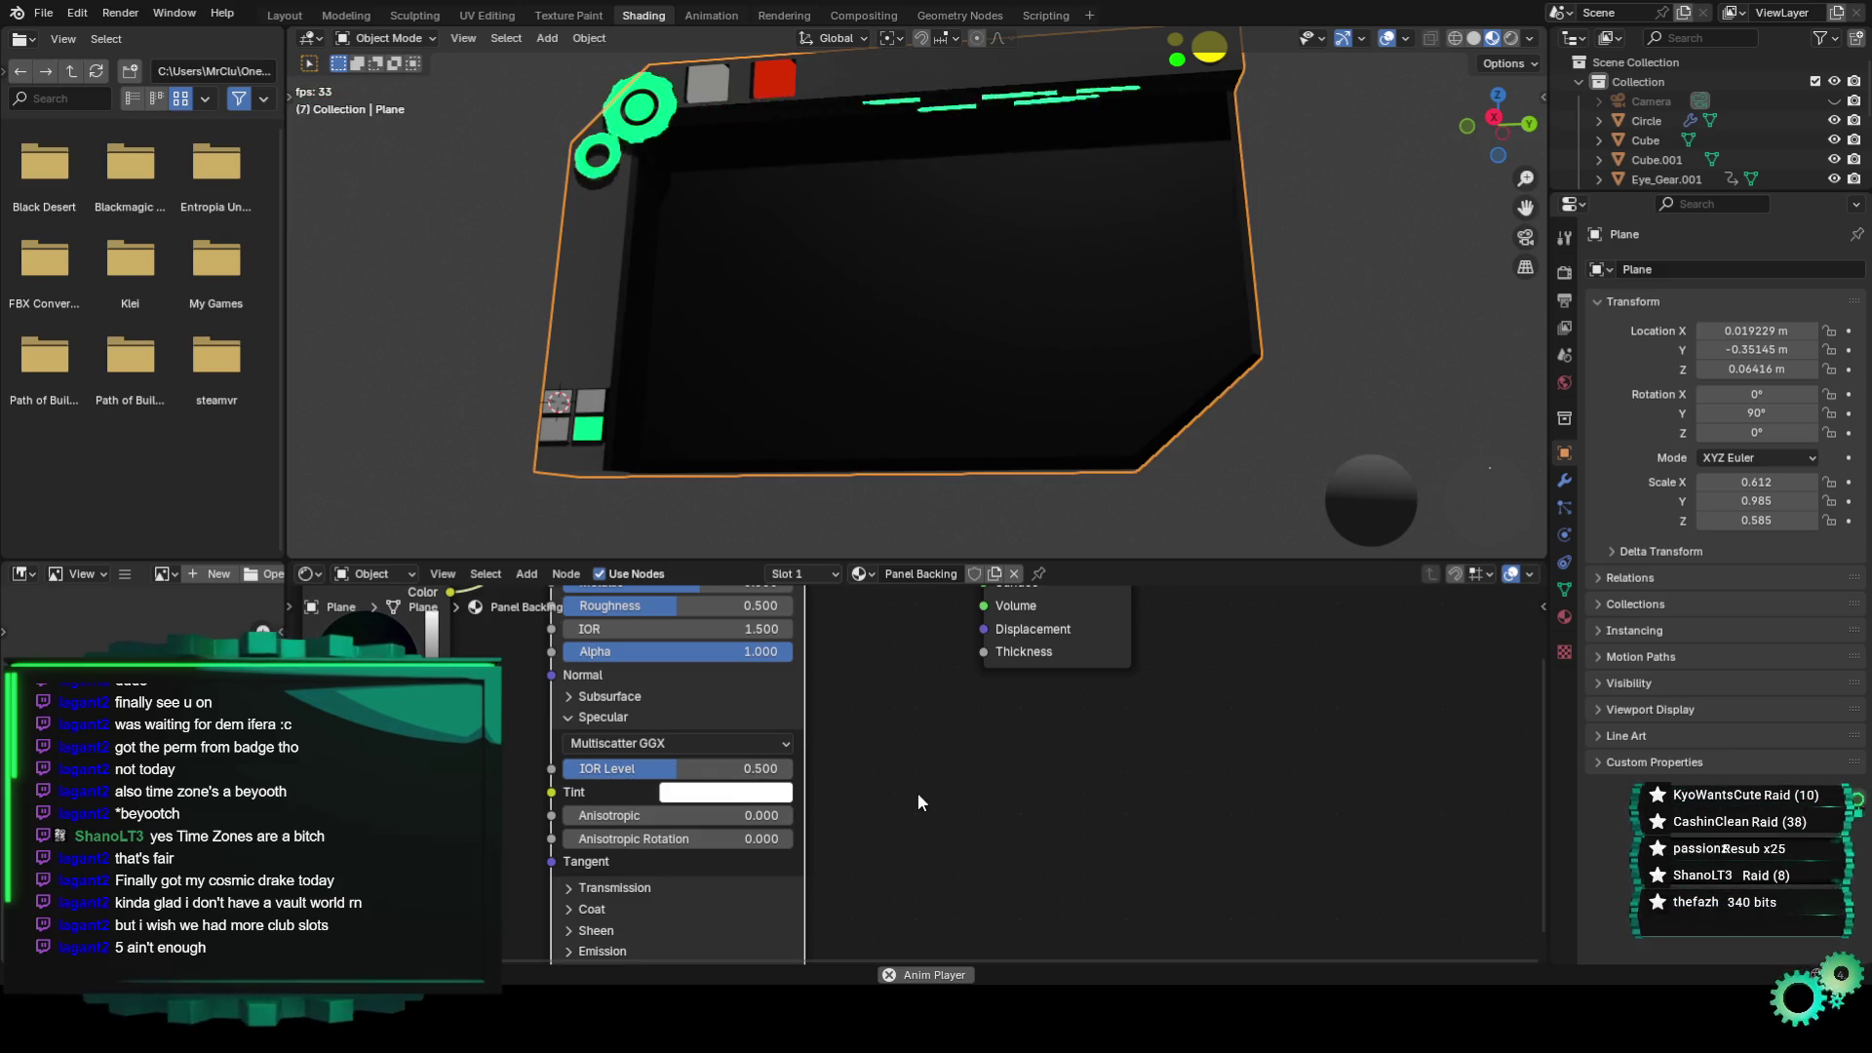
click(575, 720)
click(598, 694)
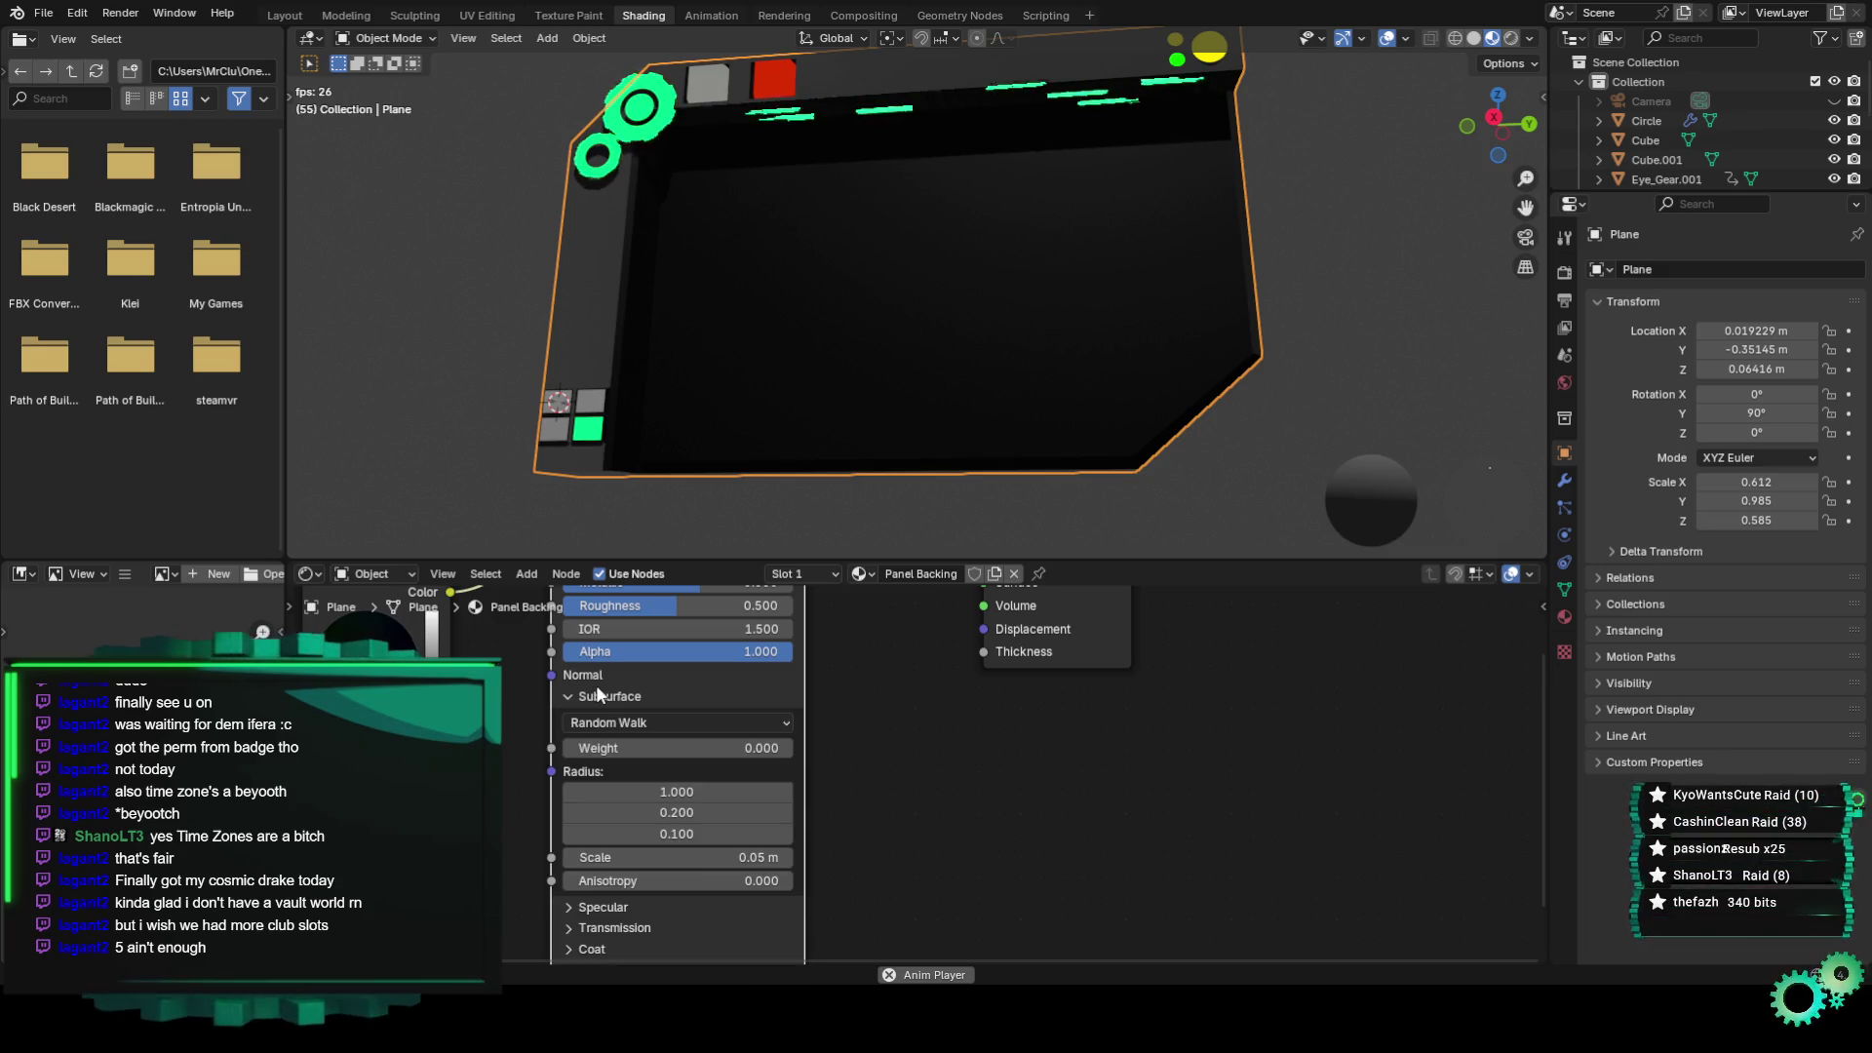
click(598, 694)
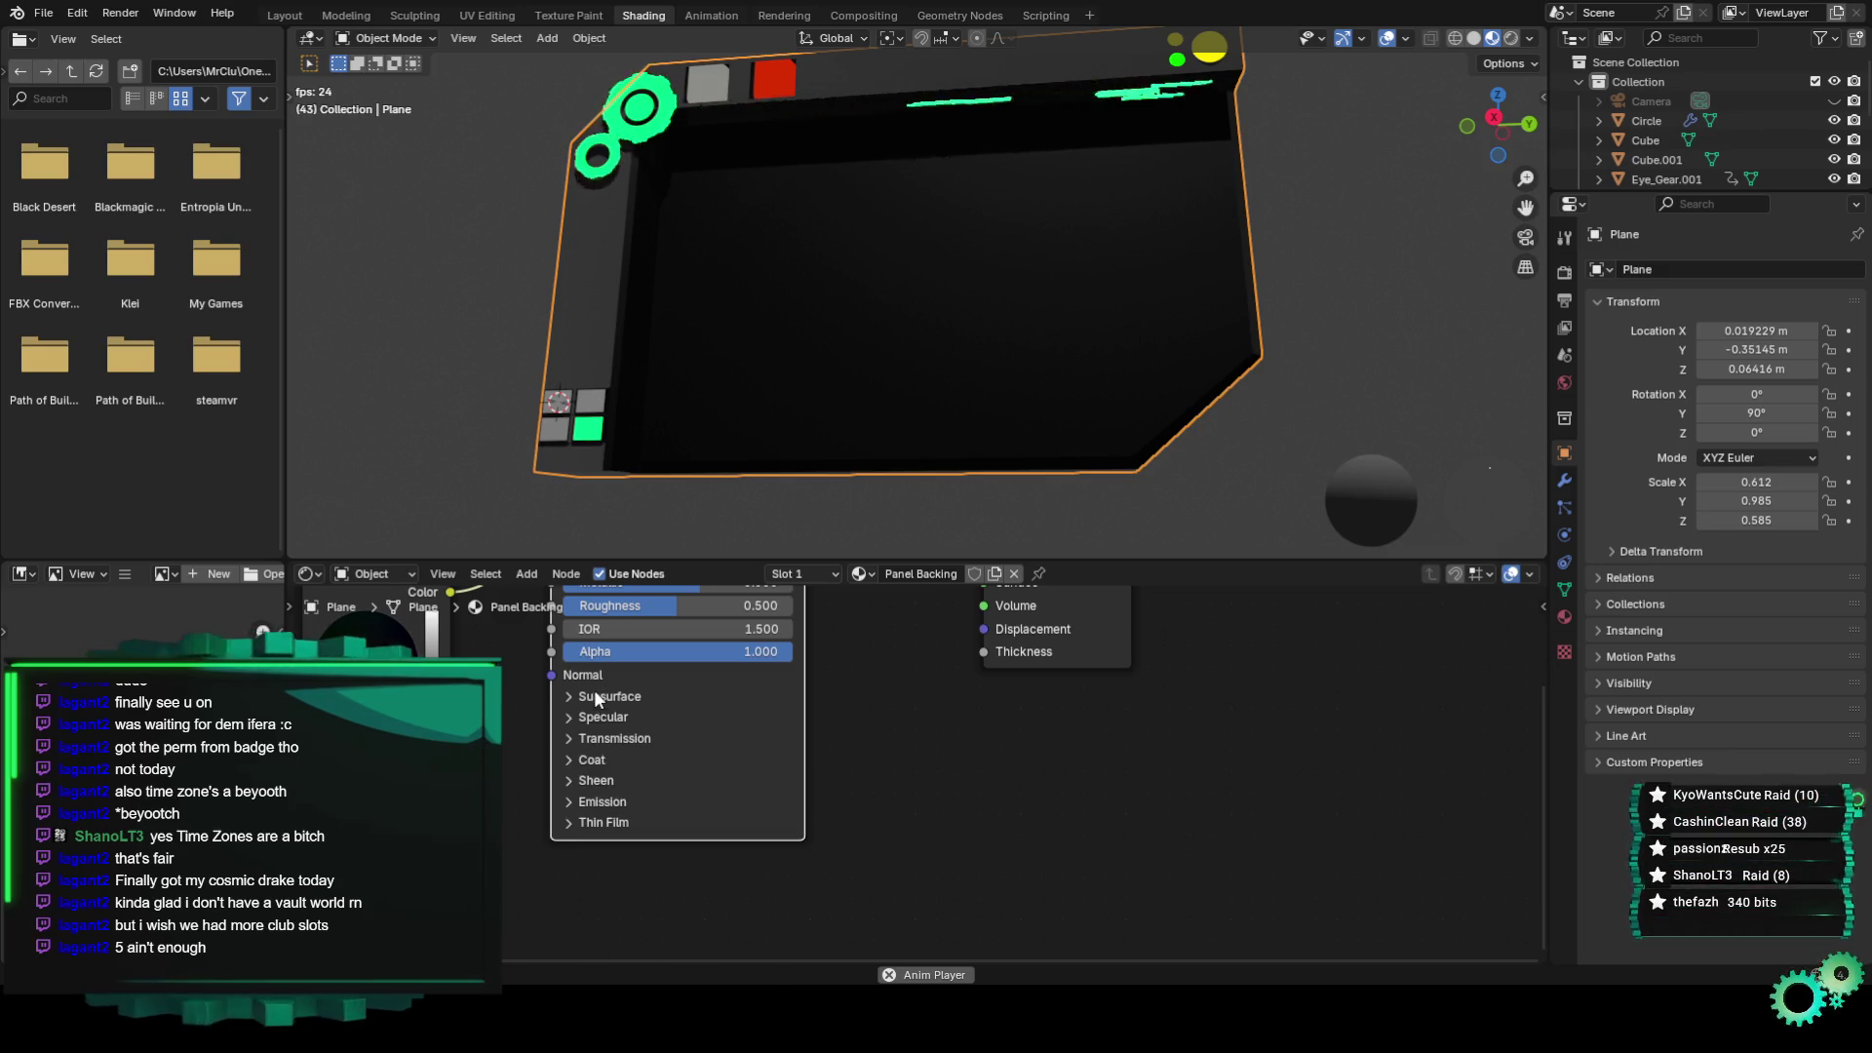
middle_drag(916, 702, 882, 827)
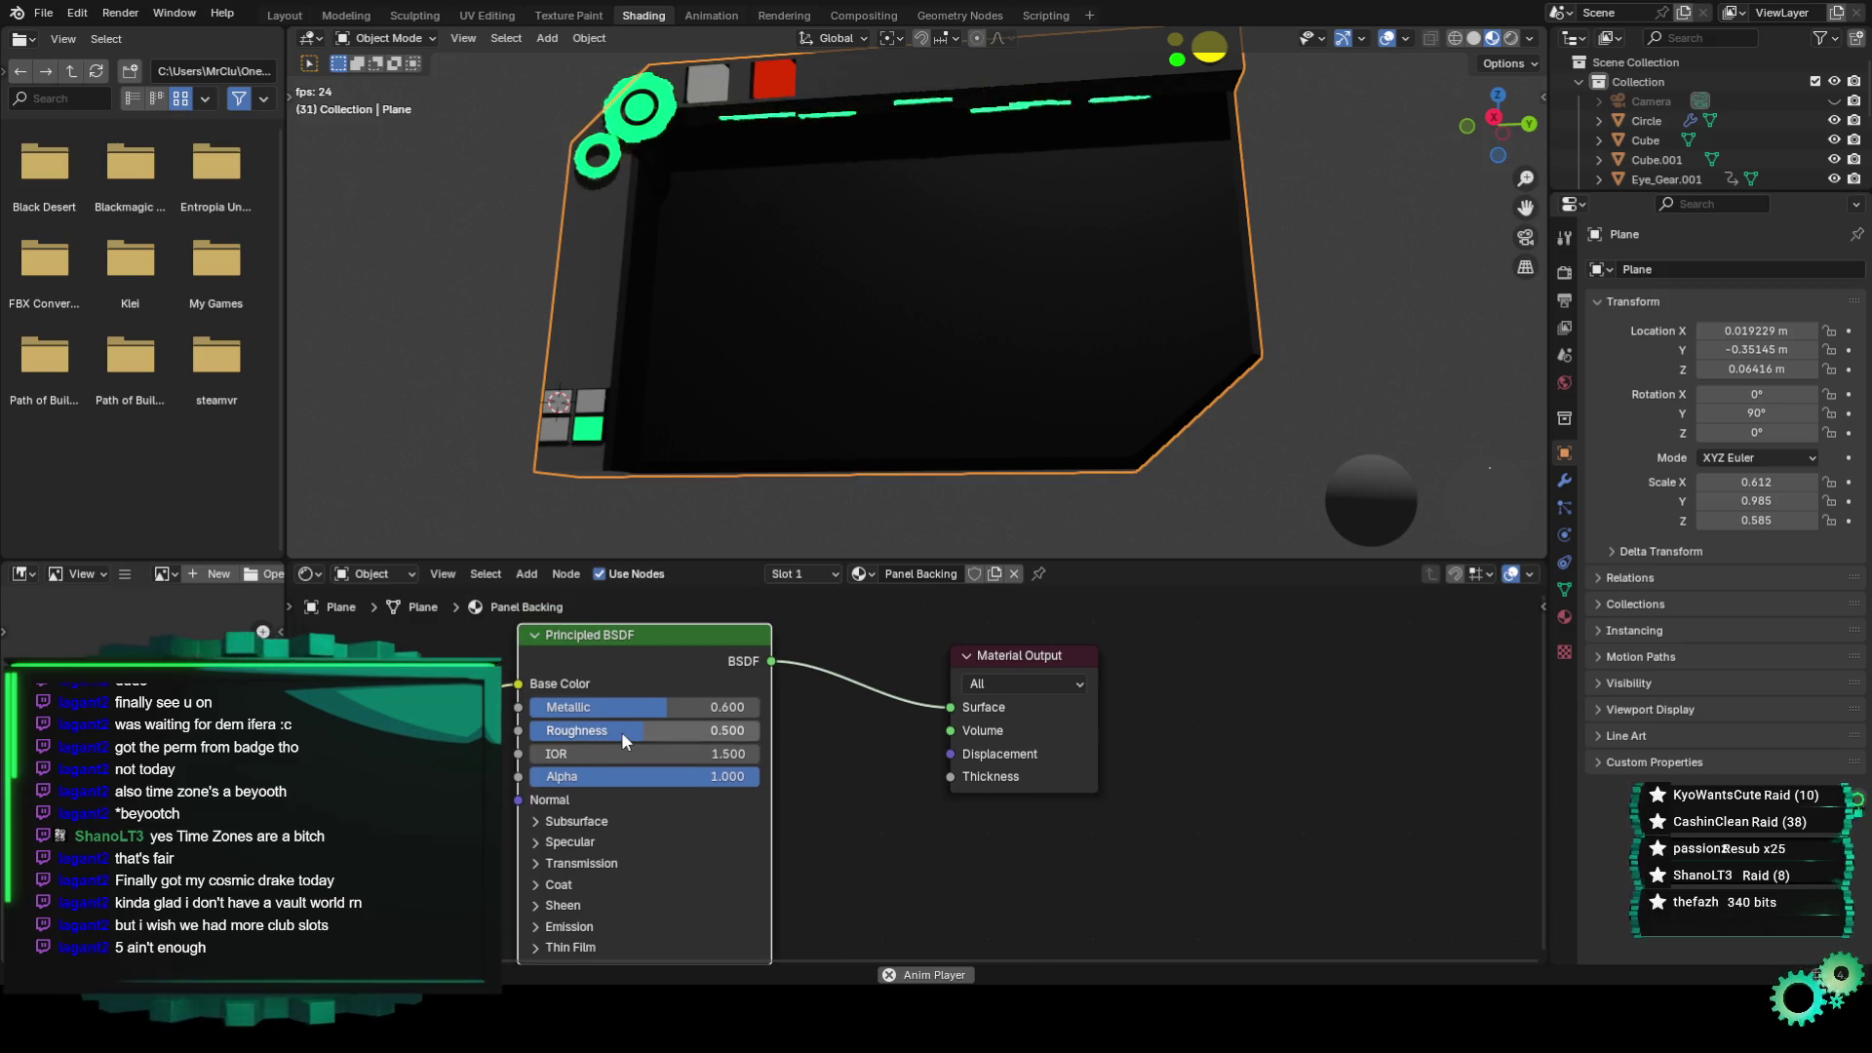
mouse_move(643, 731)
mouse_down()
mouse_move(702, 731)
mouse_move(574, 730)
mouse_up()
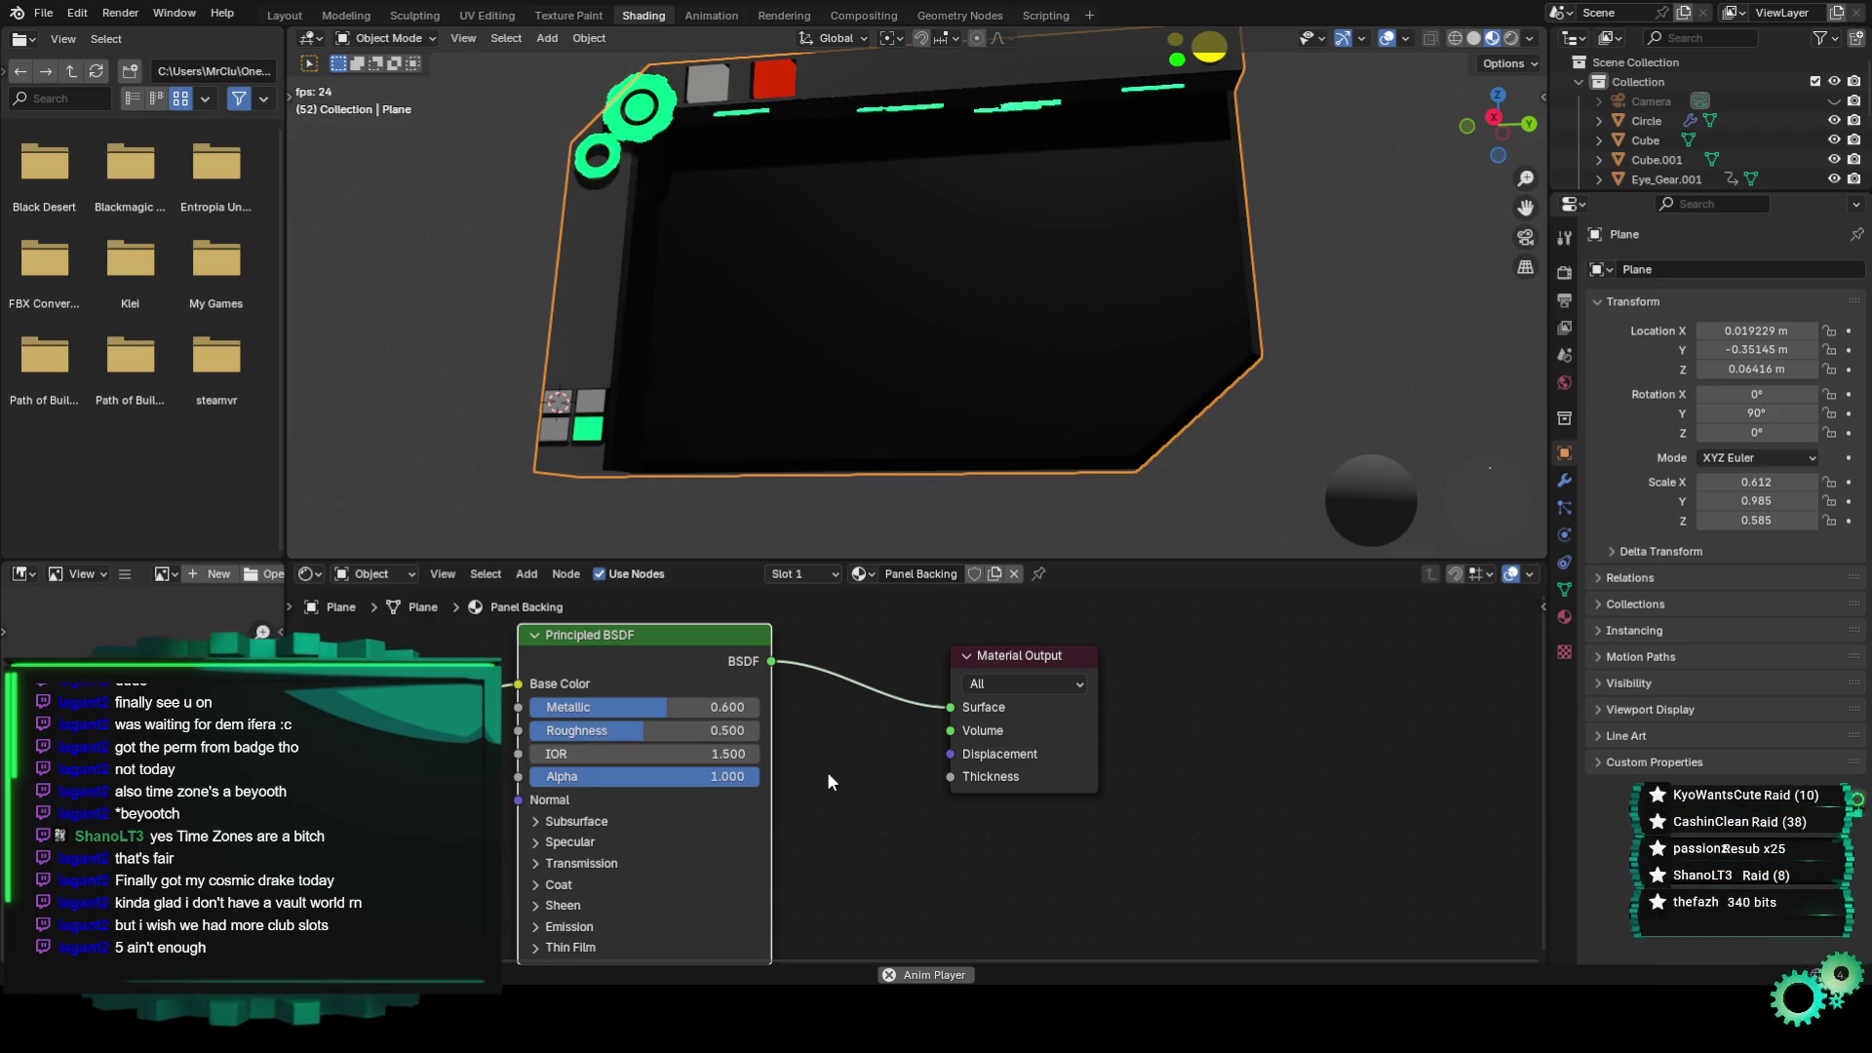
middle_drag(848, 858, 867, 727)
click(566, 797)
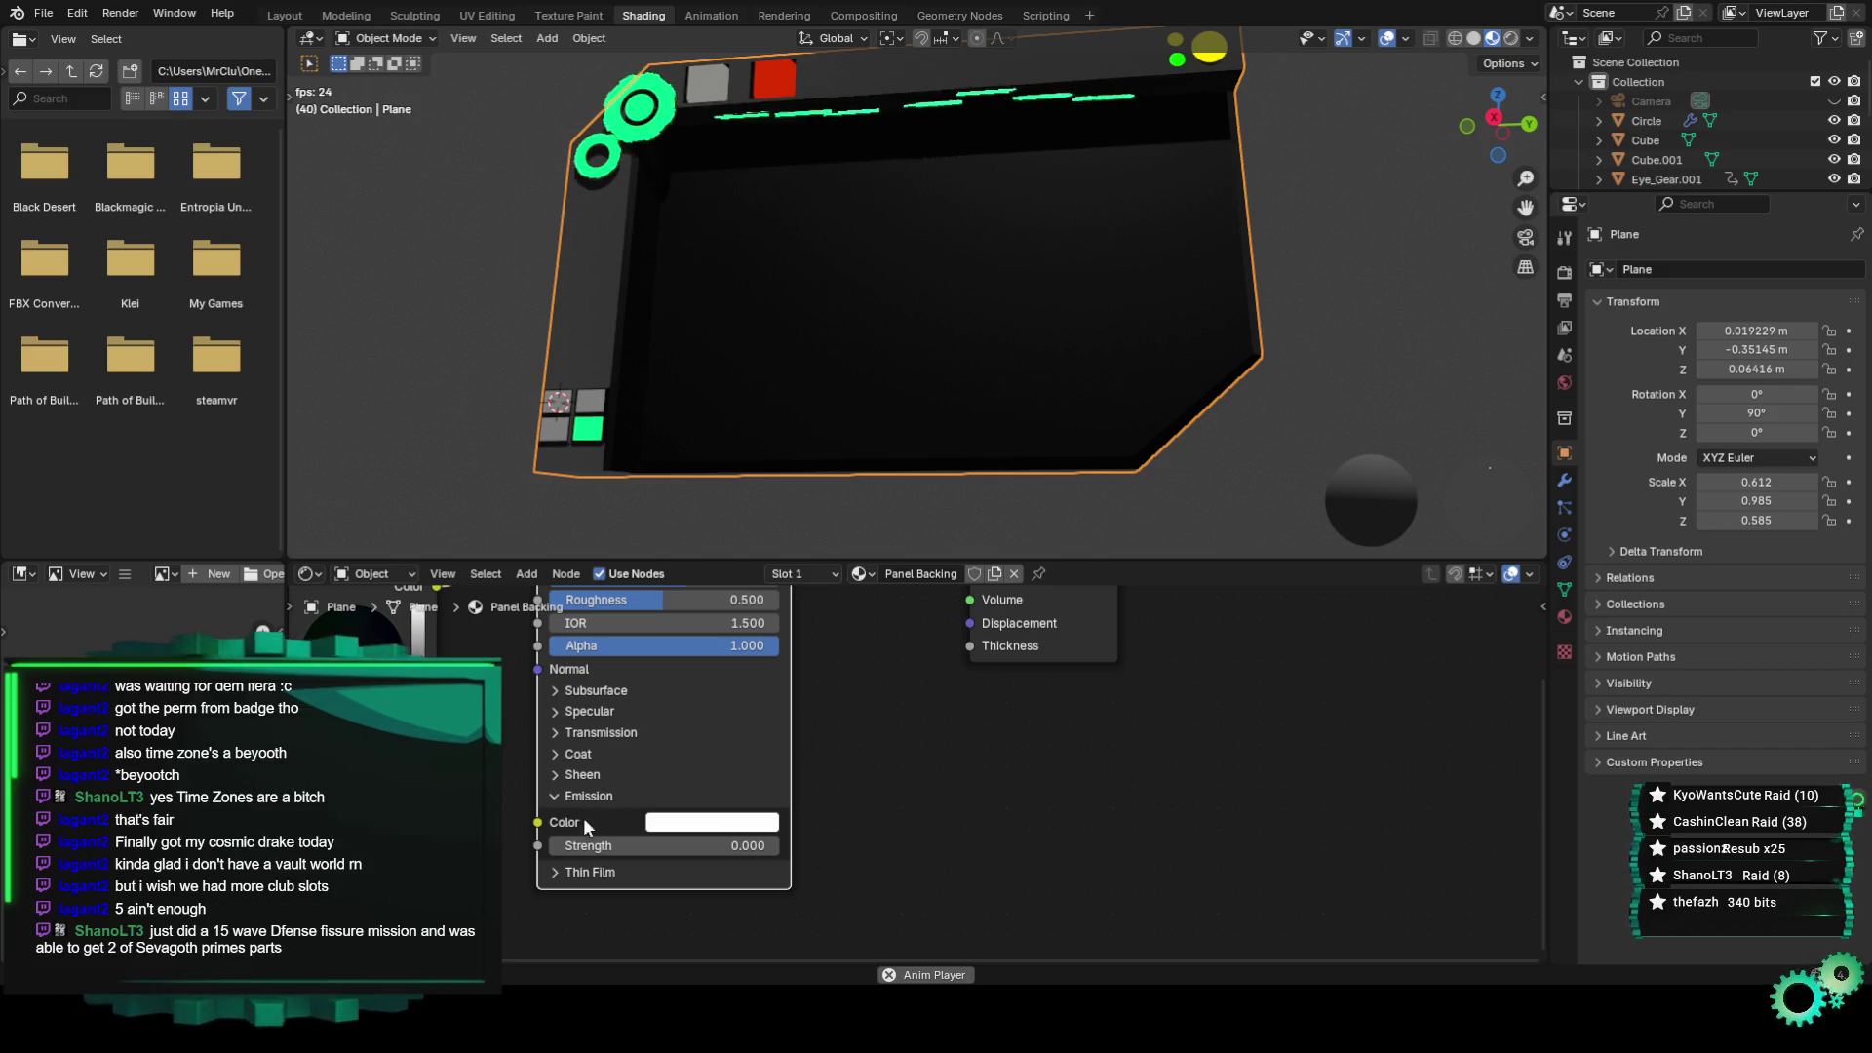
click(910, 800)
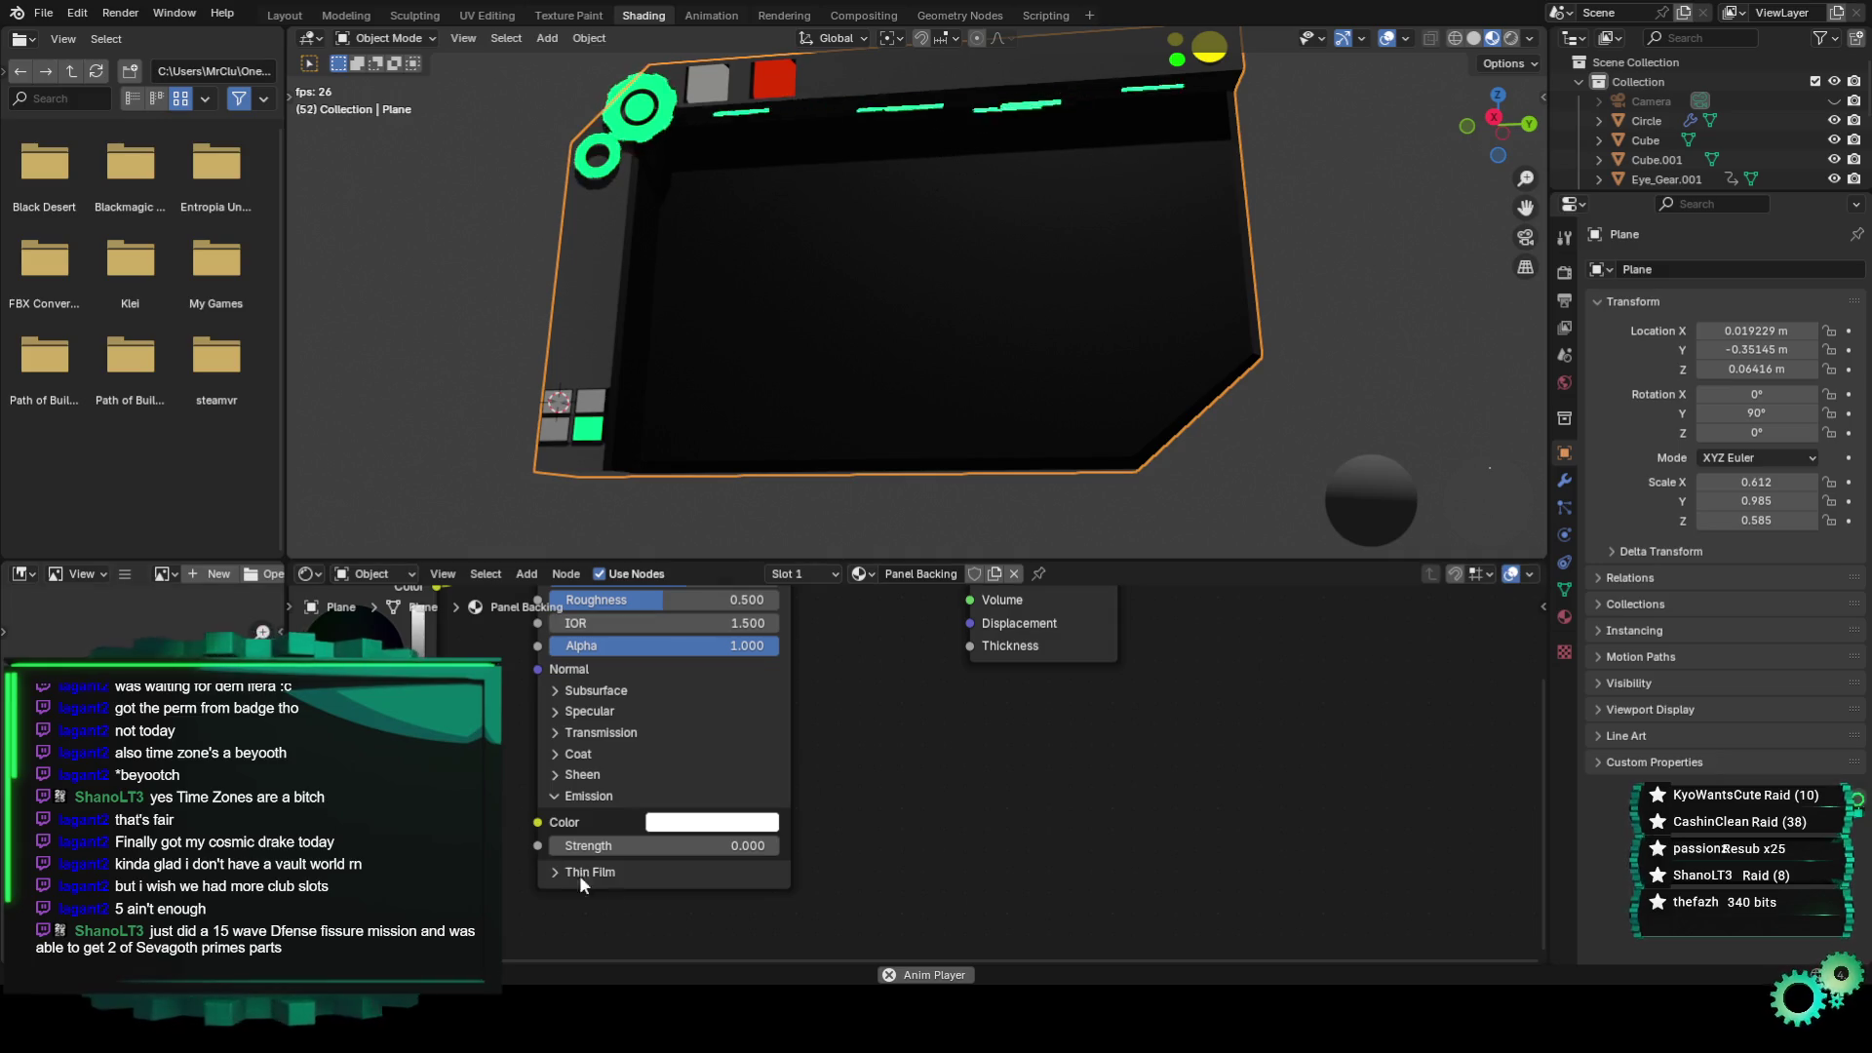
middle_drag(833, 748, 830, 860)
click(570, 823)
middle_drag(564, 823, 585, 753)
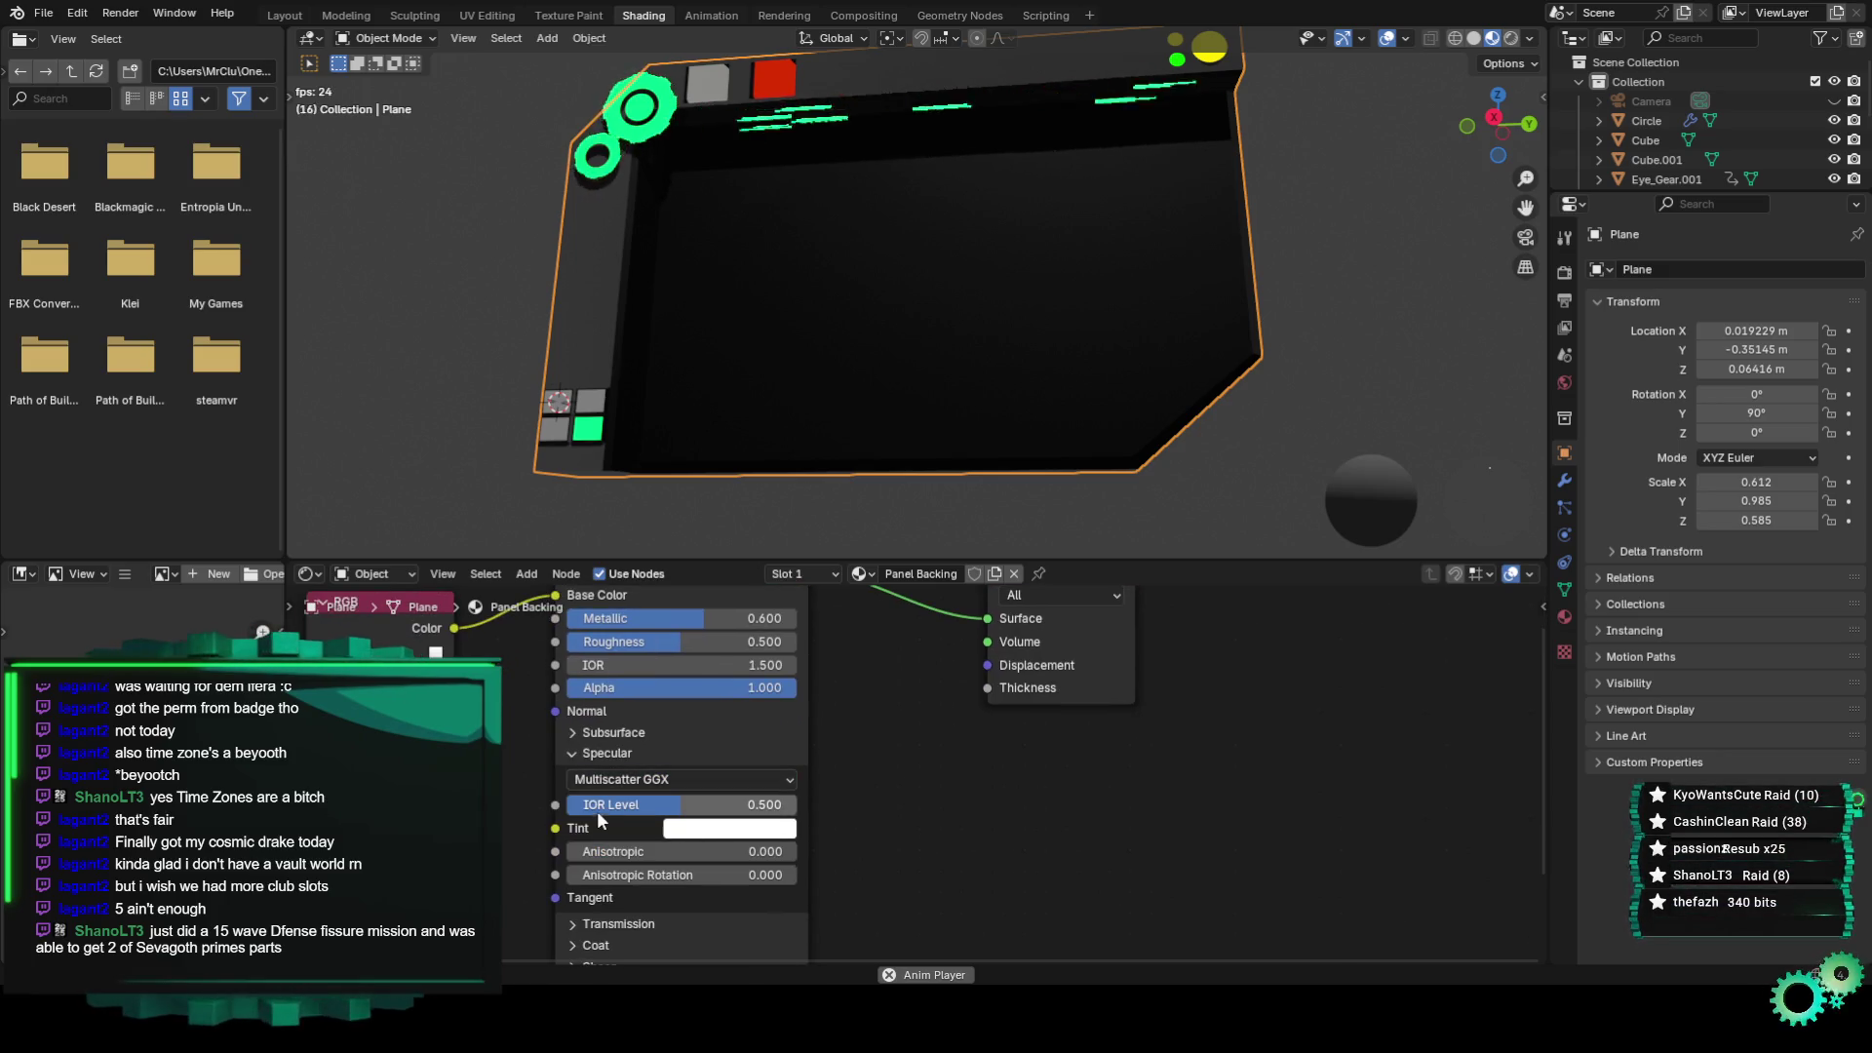
drag(683, 805, 936, 827)
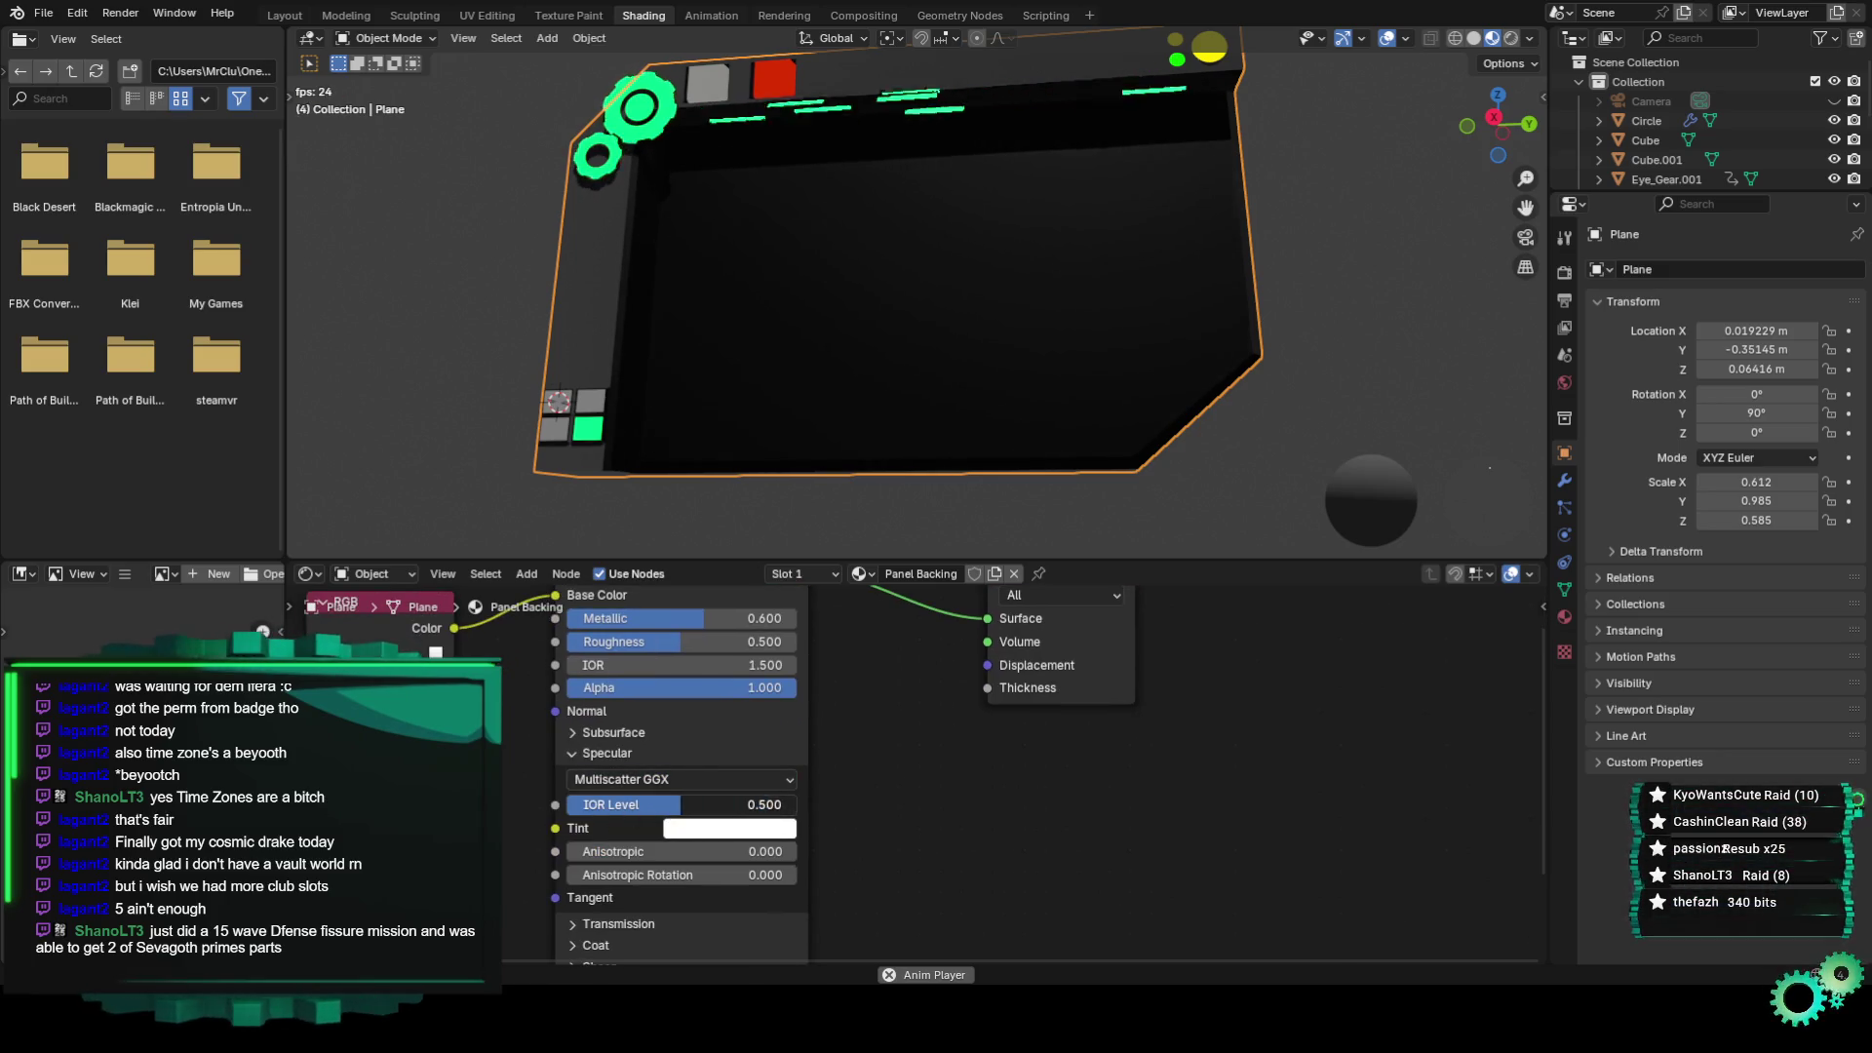
click(605, 753)
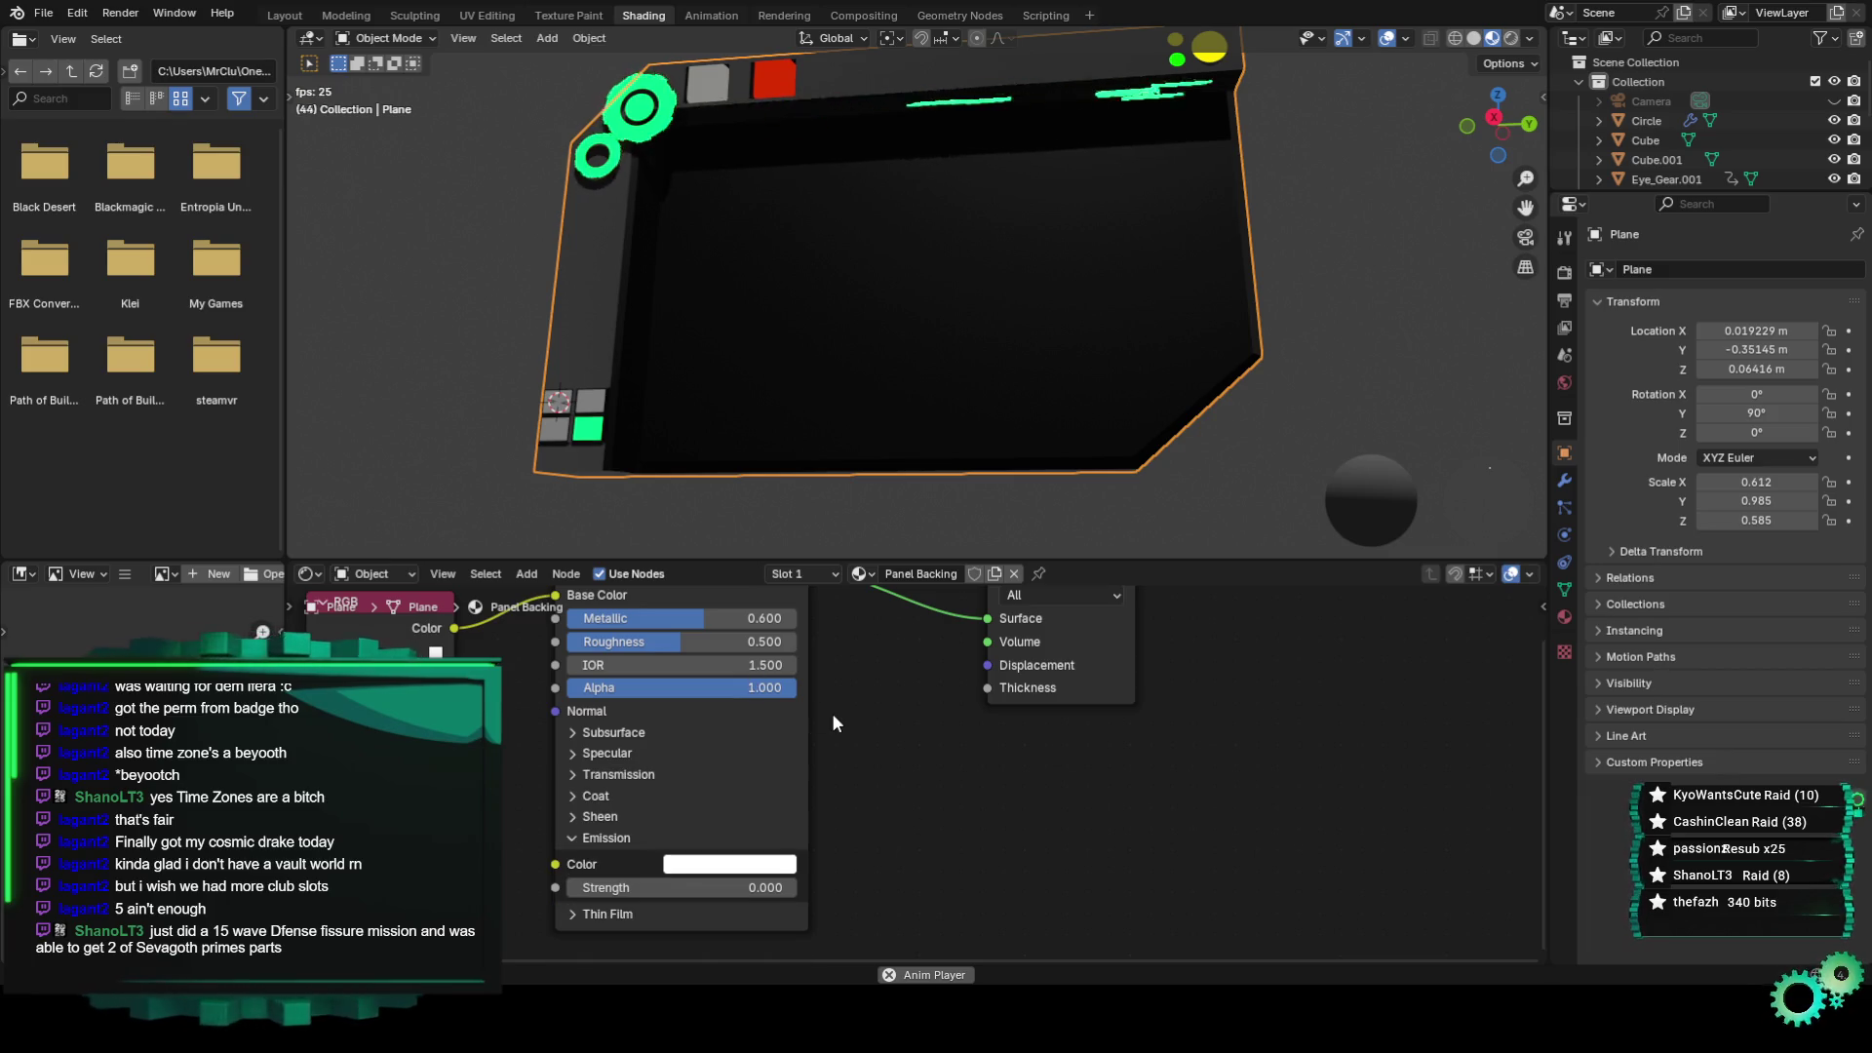
click(596, 794)
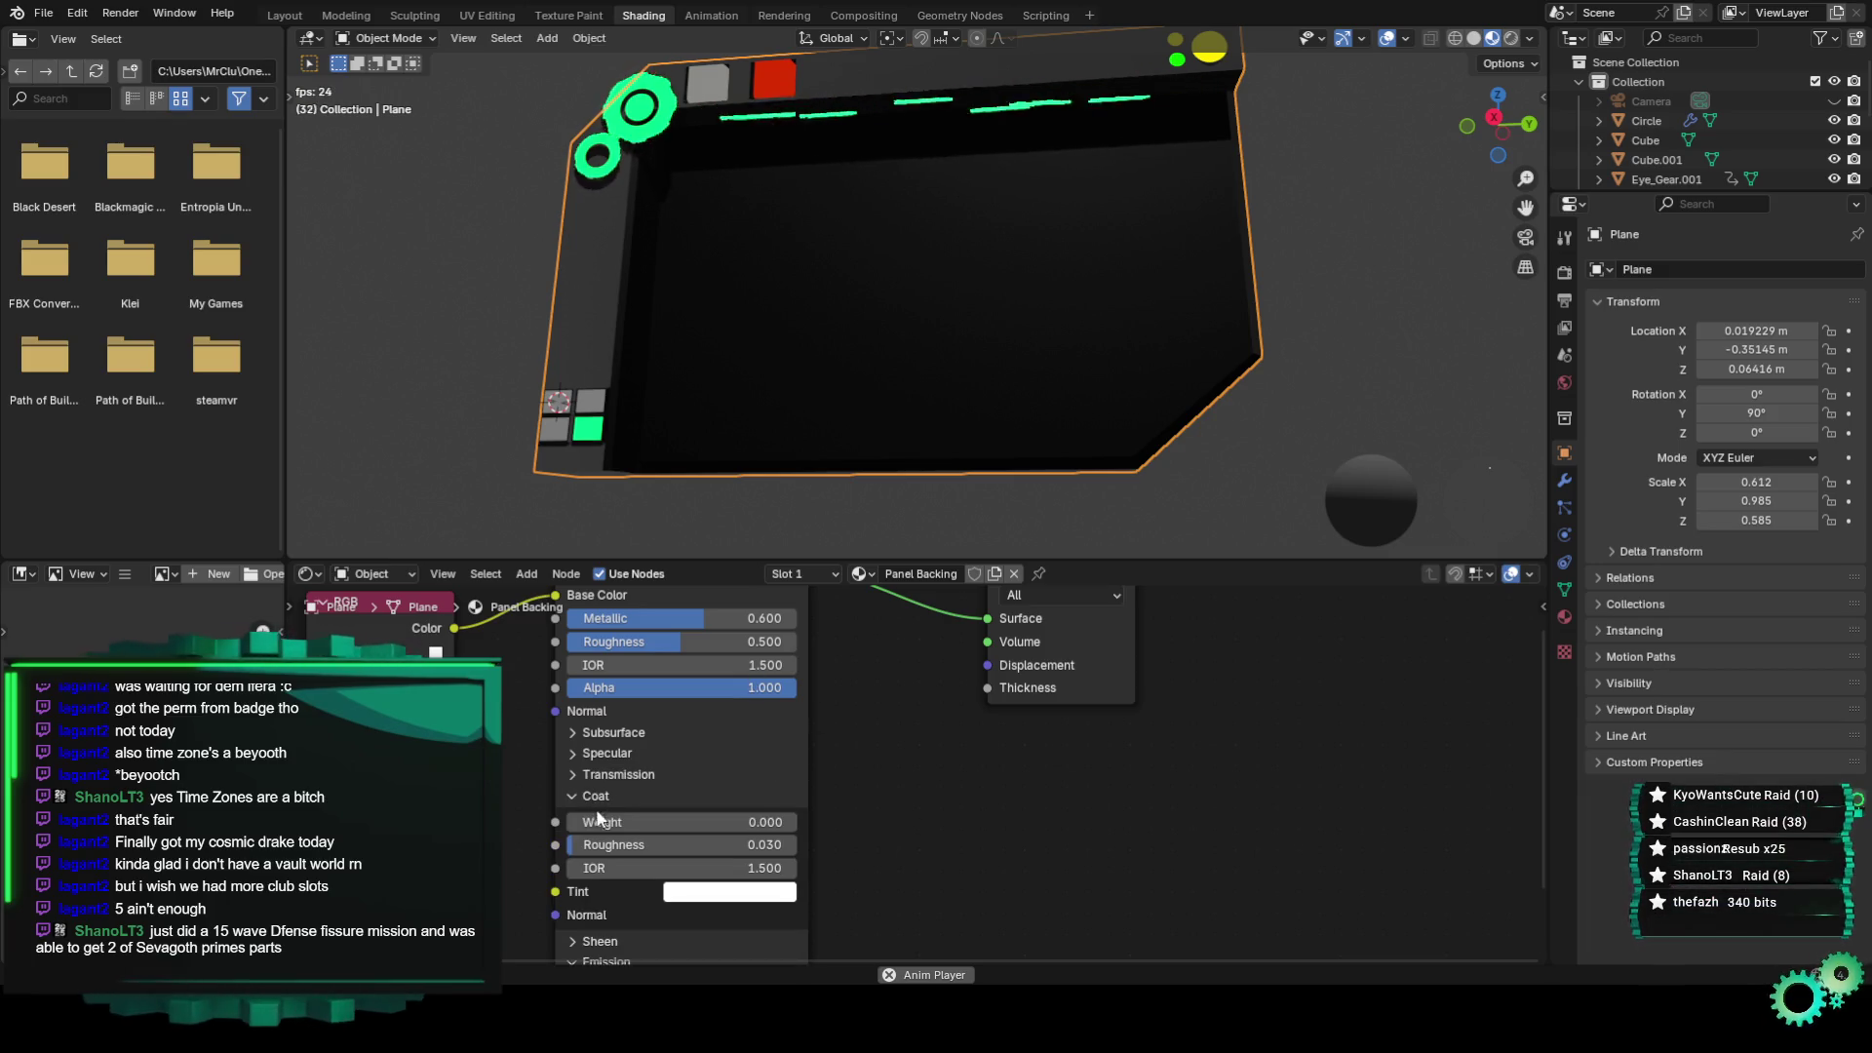
drag(605, 822, 668, 822)
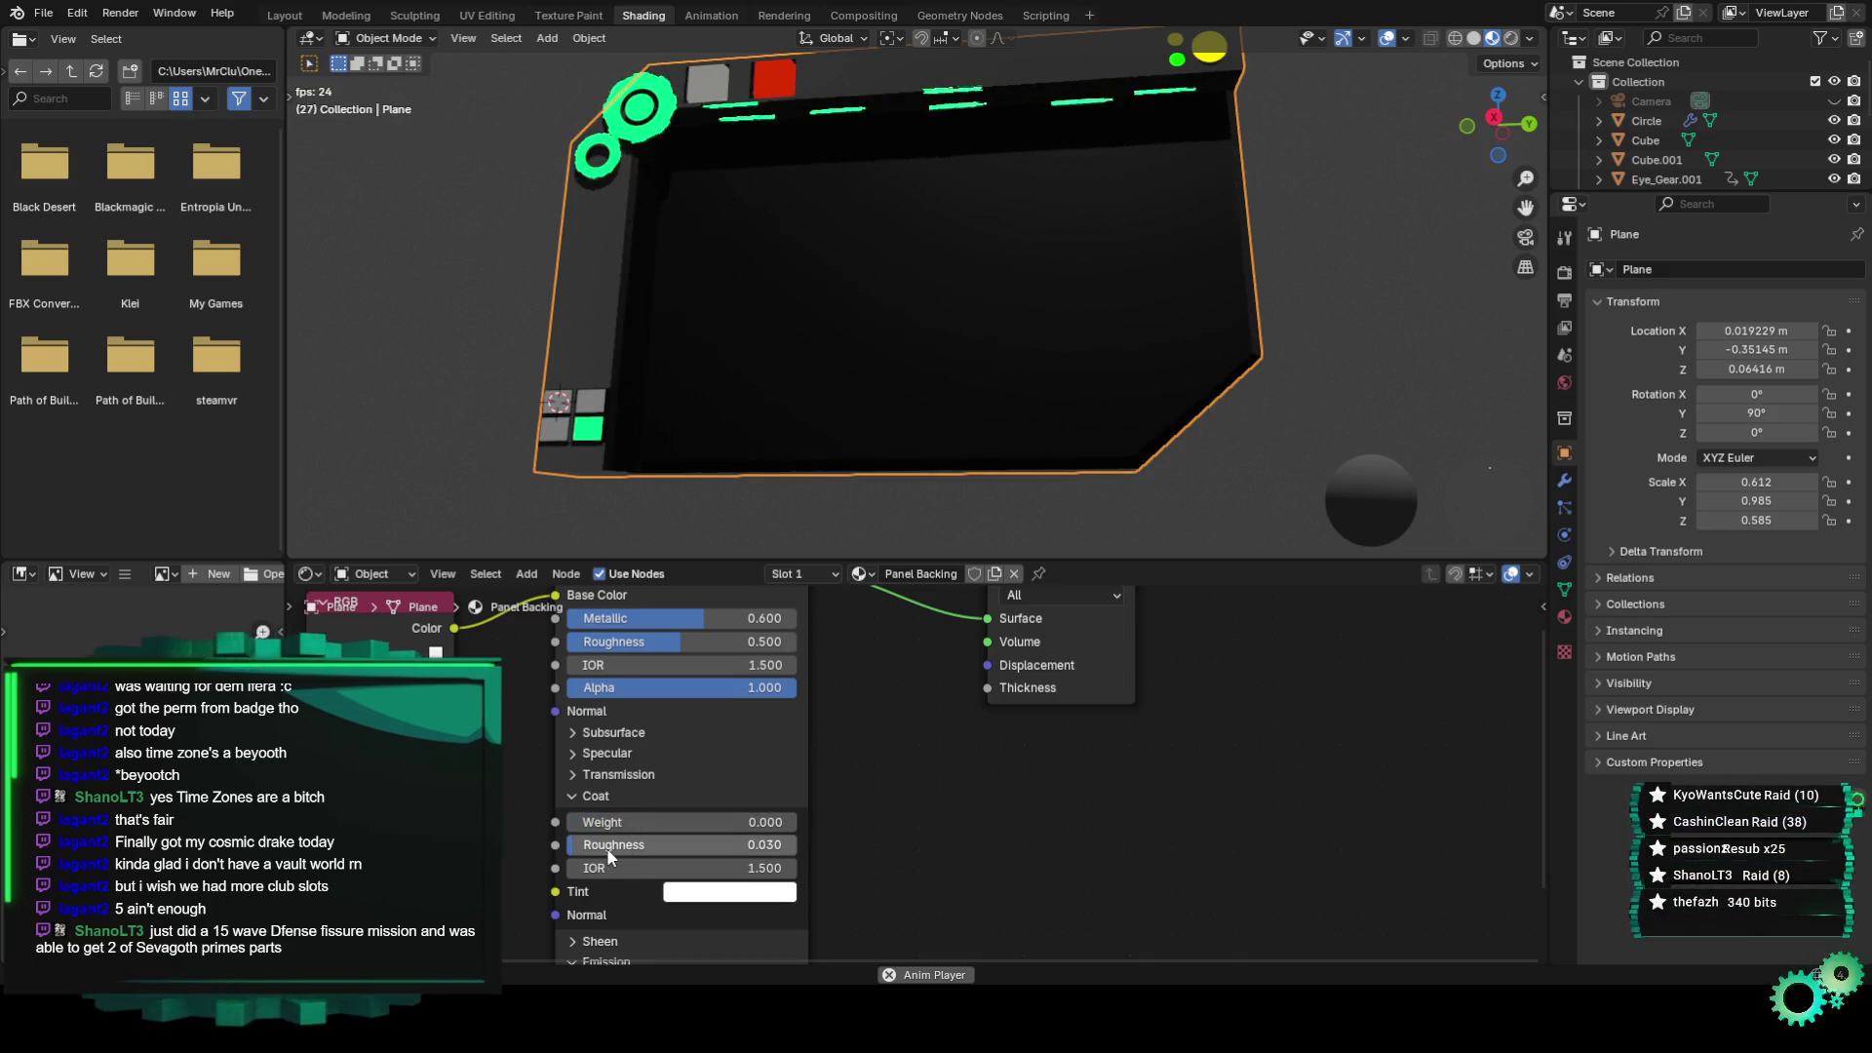
click(589, 798)
click(589, 815)
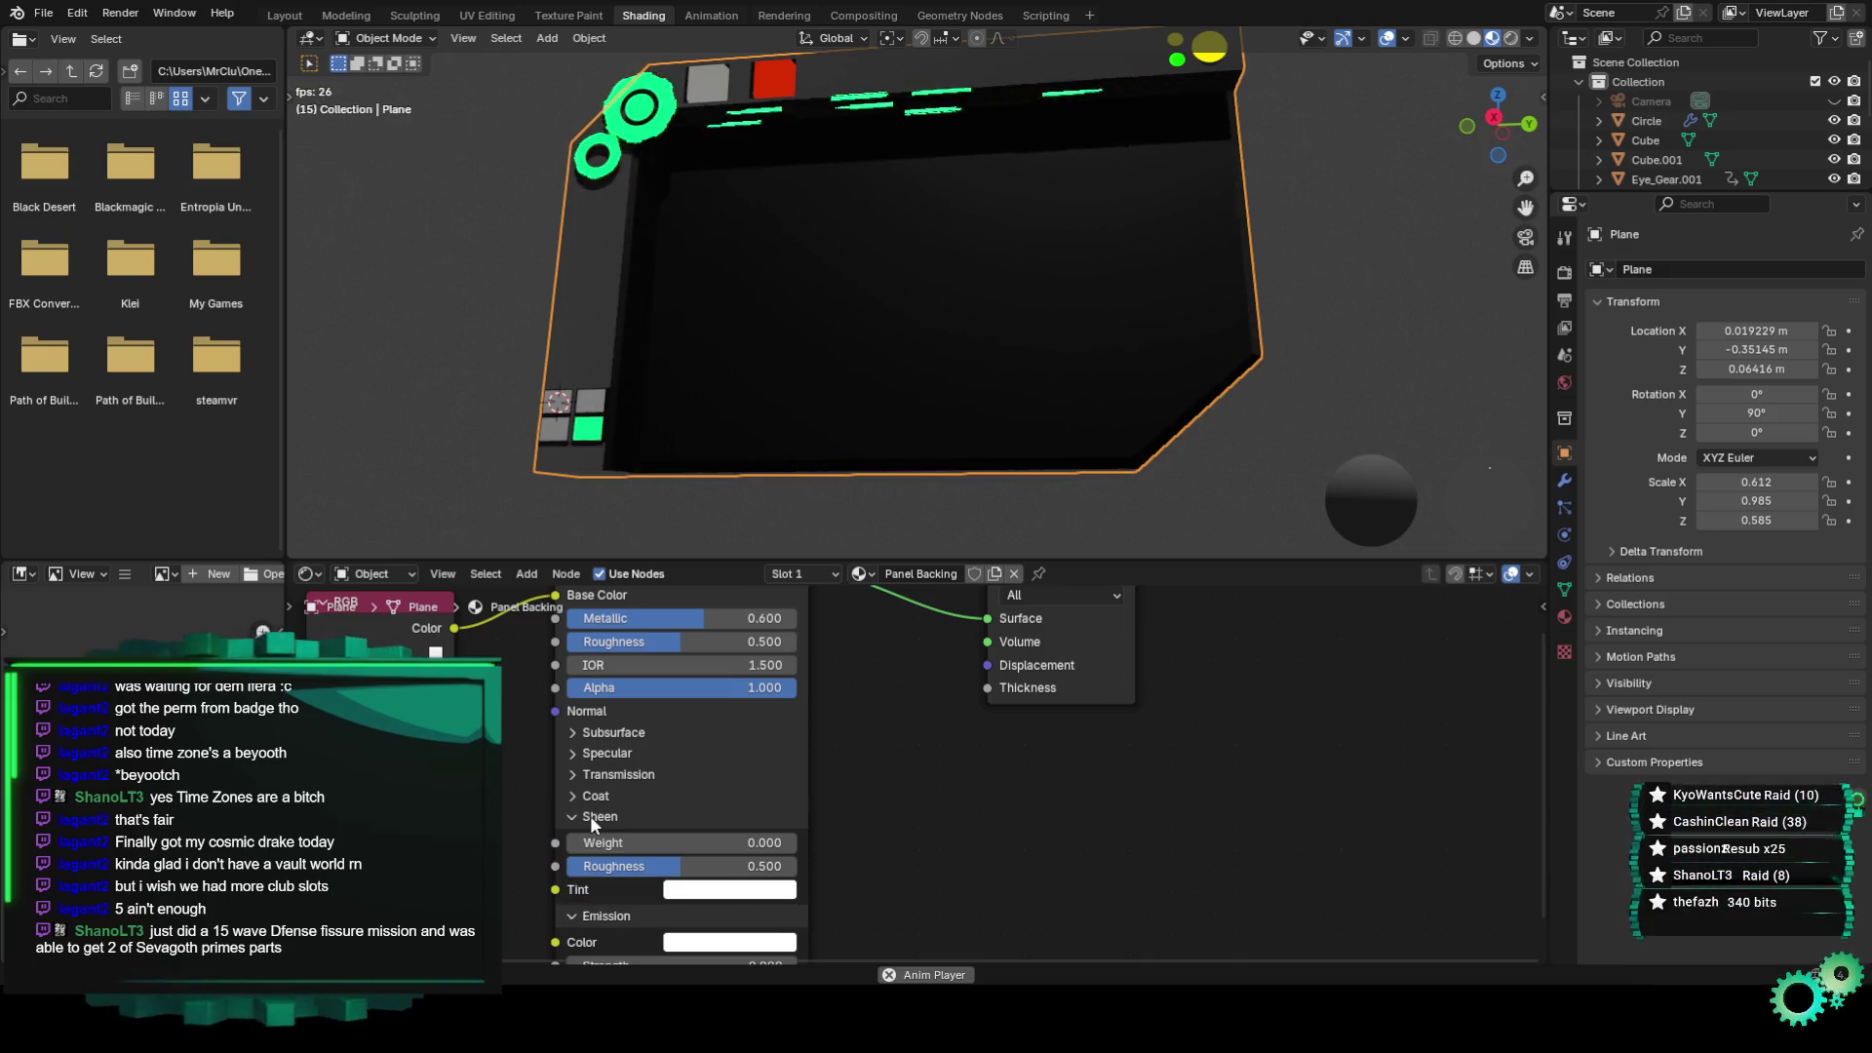
click(591, 819)
middle_drag(1026, 769, 1004, 818)
mouse_move(1111, 390)
middle_down()
mouse_move(934, 440)
mouse_move(1107, 435)
middle_up()
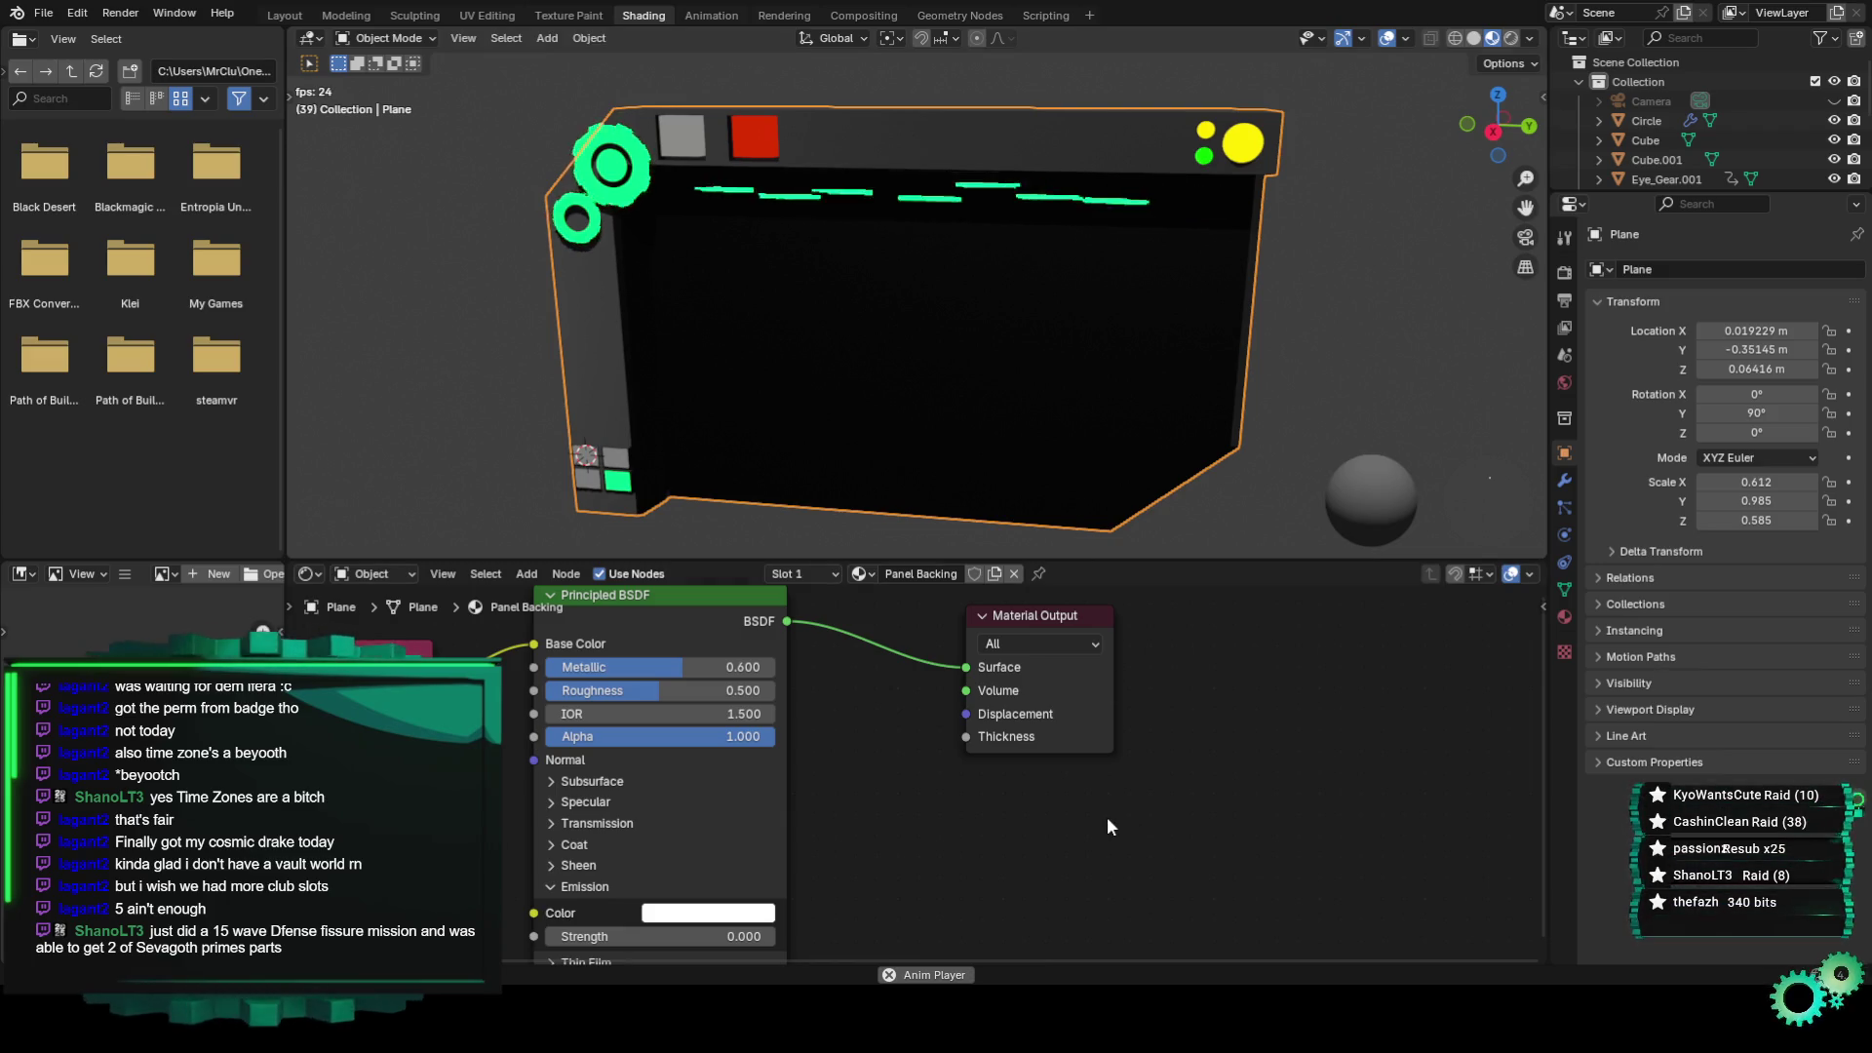
mouse_move(933, 777)
middle_down()
mouse_move(912, 799)
mouse_move(858, 745)
mouse_move(827, 793)
mouse_move(799, 774)
middle_up()
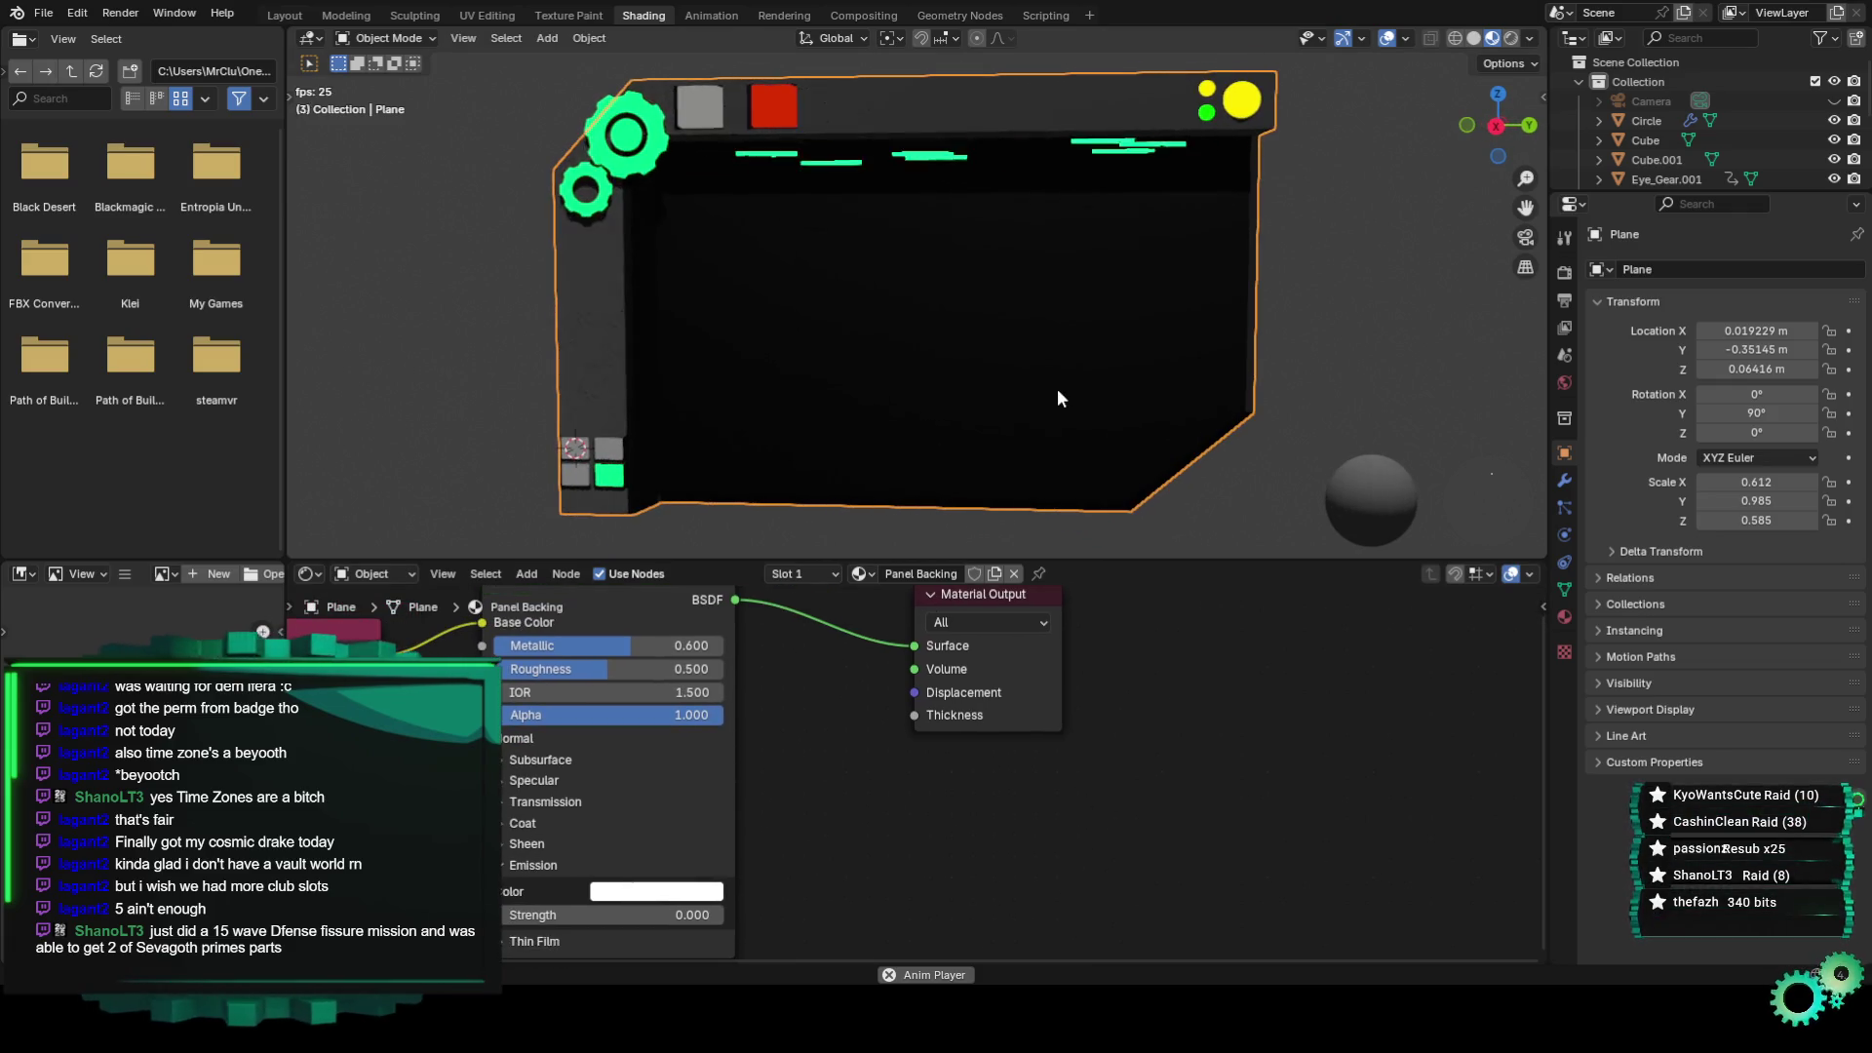
key(KP_3)
mouse_move(1080, 411)
middle_down()
mouse_move(1062, 367)
mouse_move(916, 398)
mouse_move(1119, 379)
mouse_move(1043, 387)
middle_up()
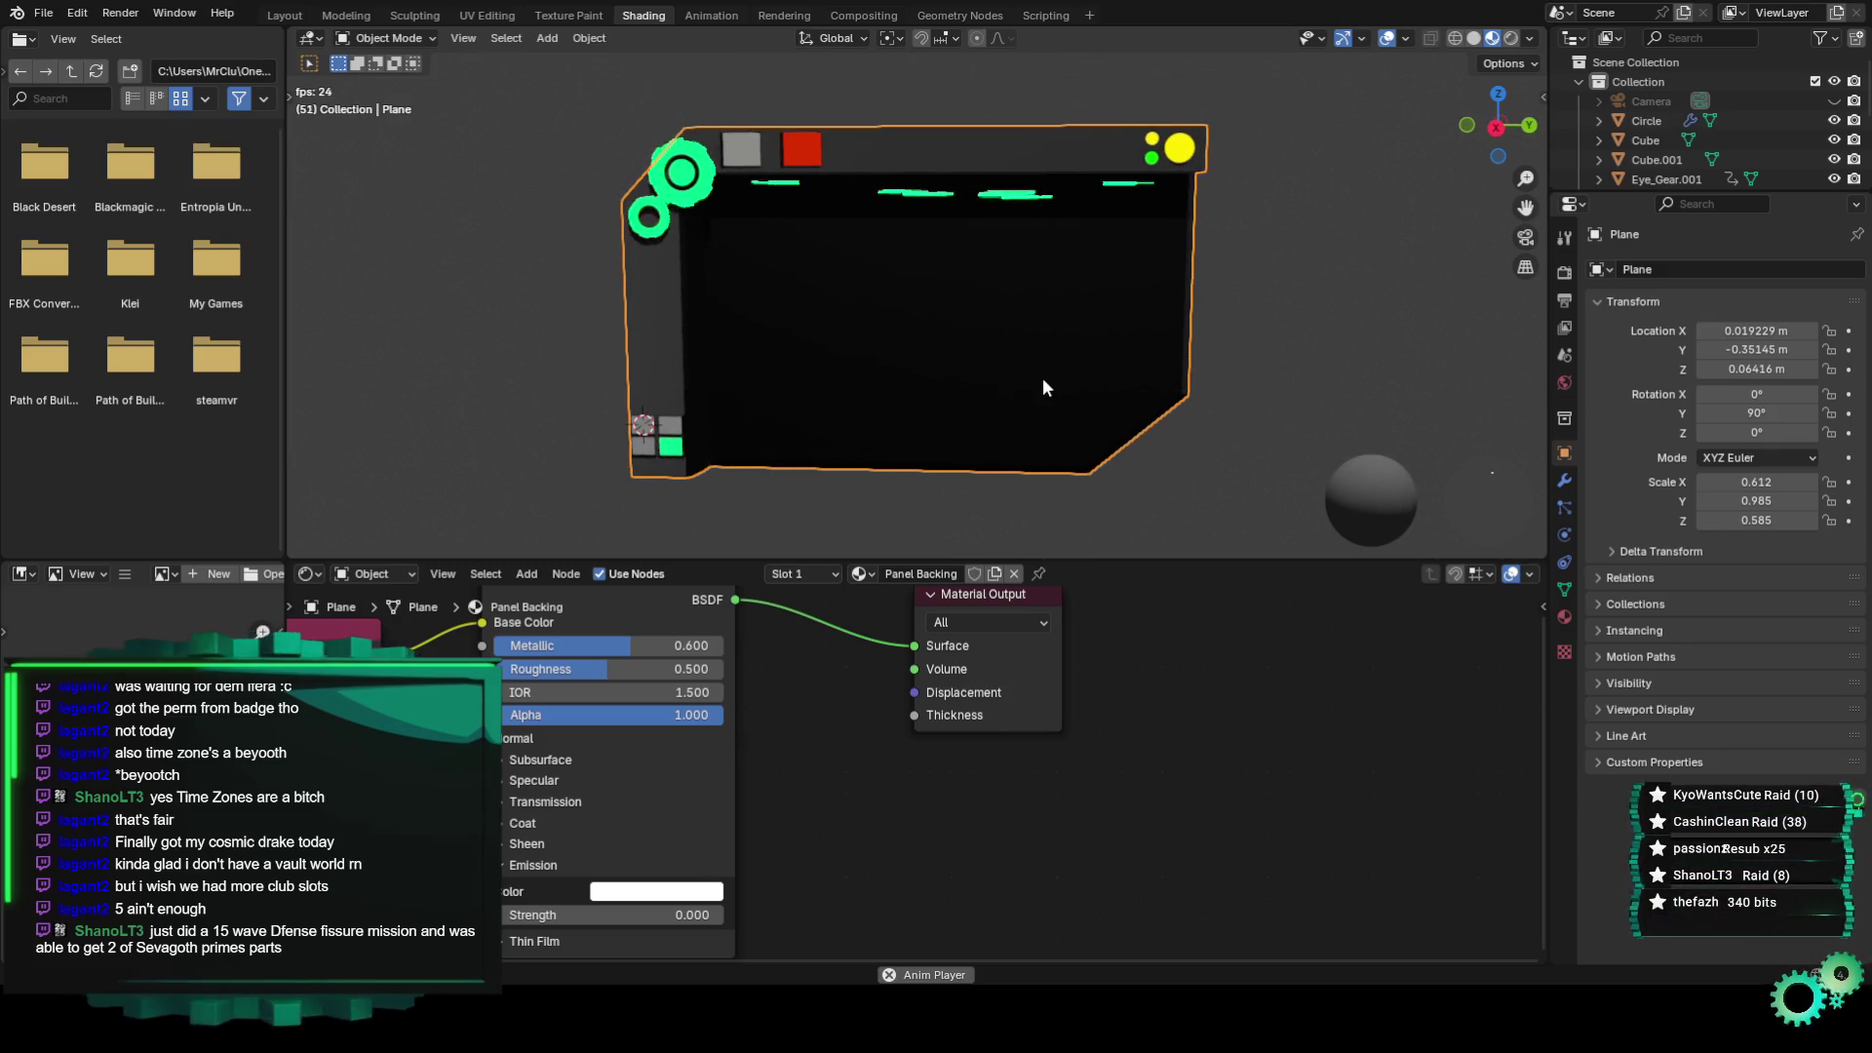
key(KP_3)
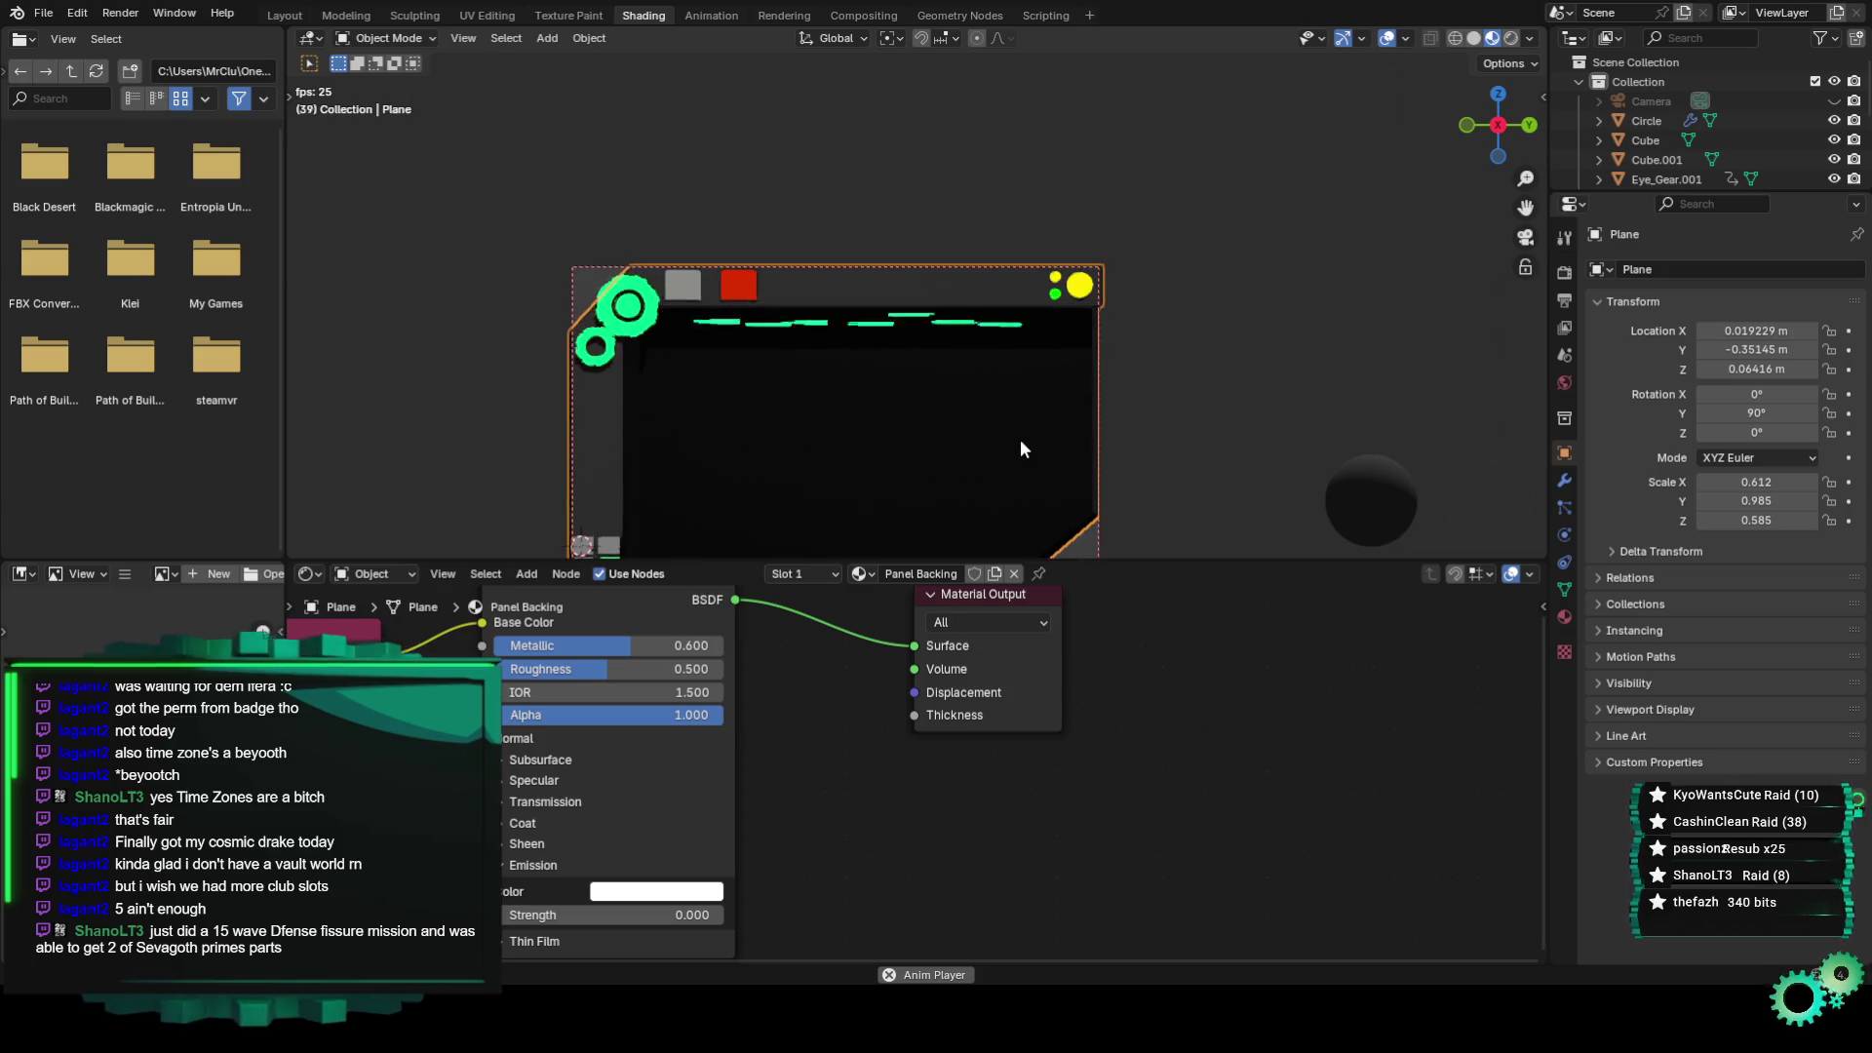
middle_drag(1020, 438, 1004, 412)
scroll(1014, 293, up, 2)
mouse_move(1014, 297)
middle_down()
mouse_move(975, 325)
mouse_move(990, 329)
middle_up()
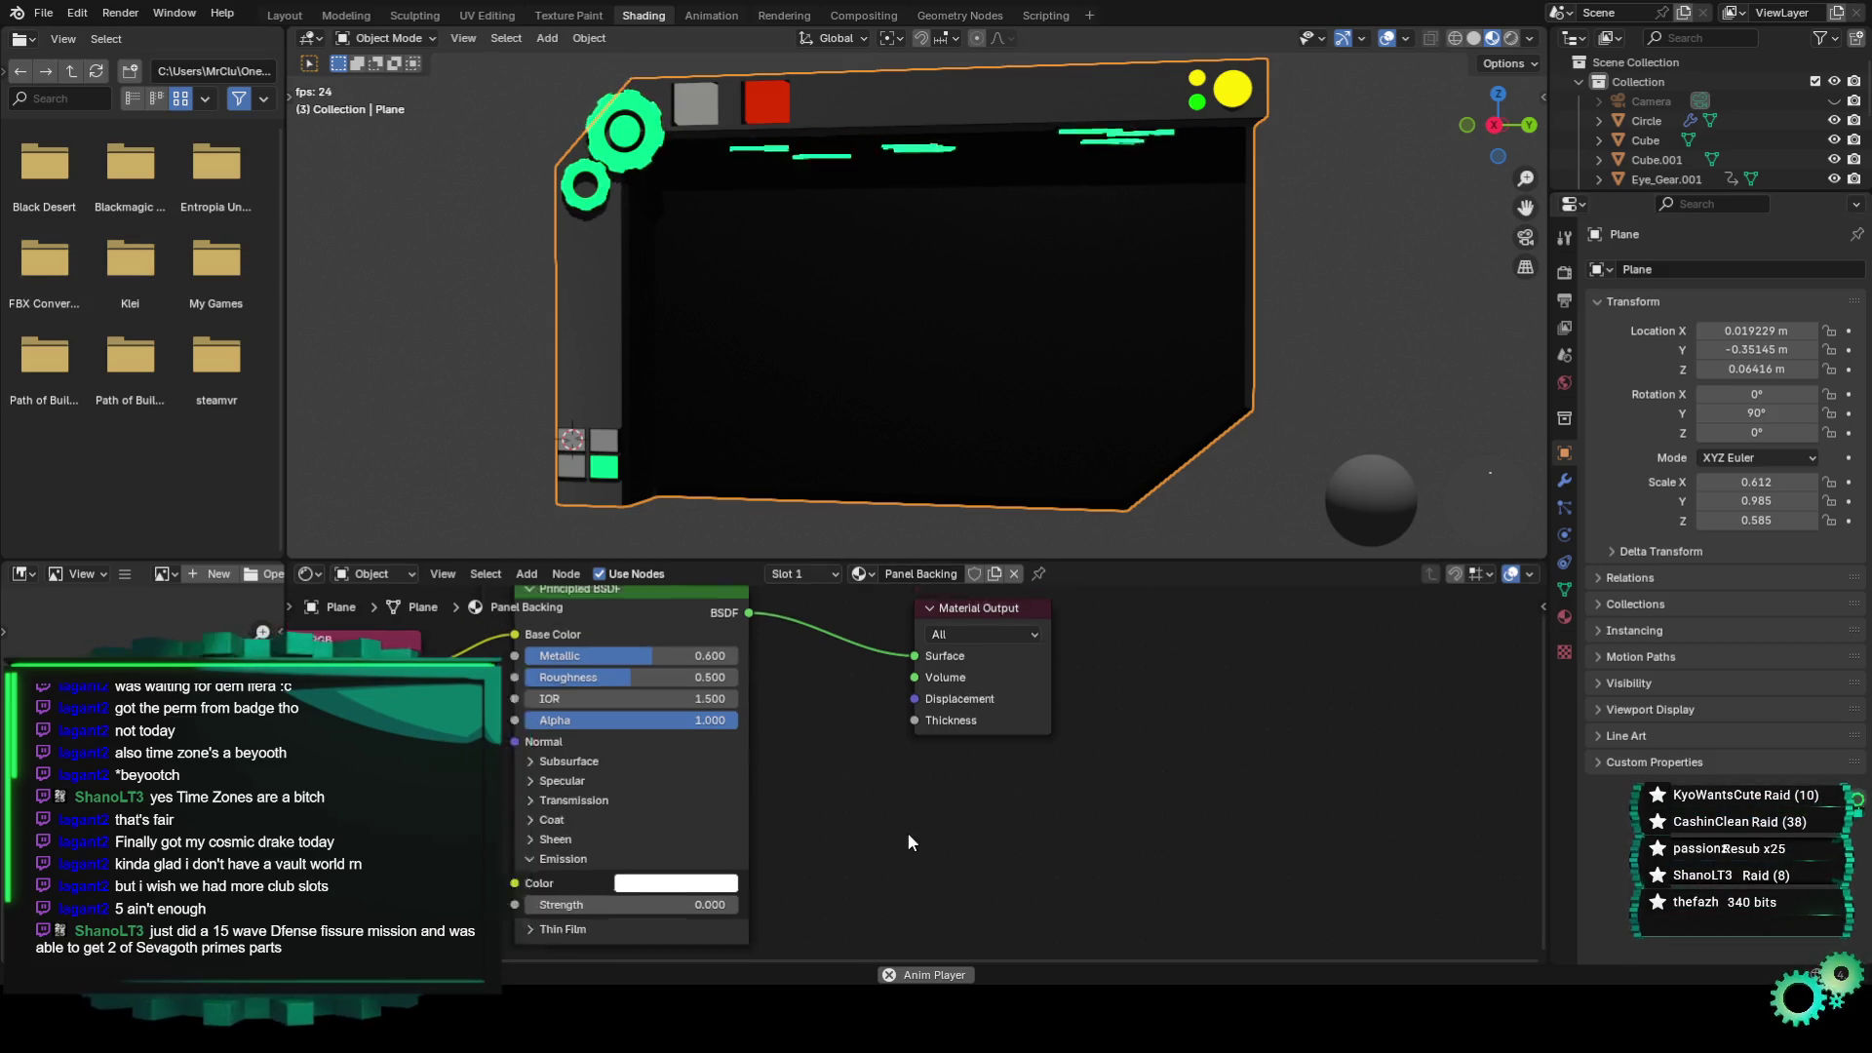
scroll(907, 832, down, 2)
key(shift+a)
Add an Emission node beside Material Output, then delete it again.
click(869, 702)
text(emit)
key(BackSpace)
key(BackSpace)
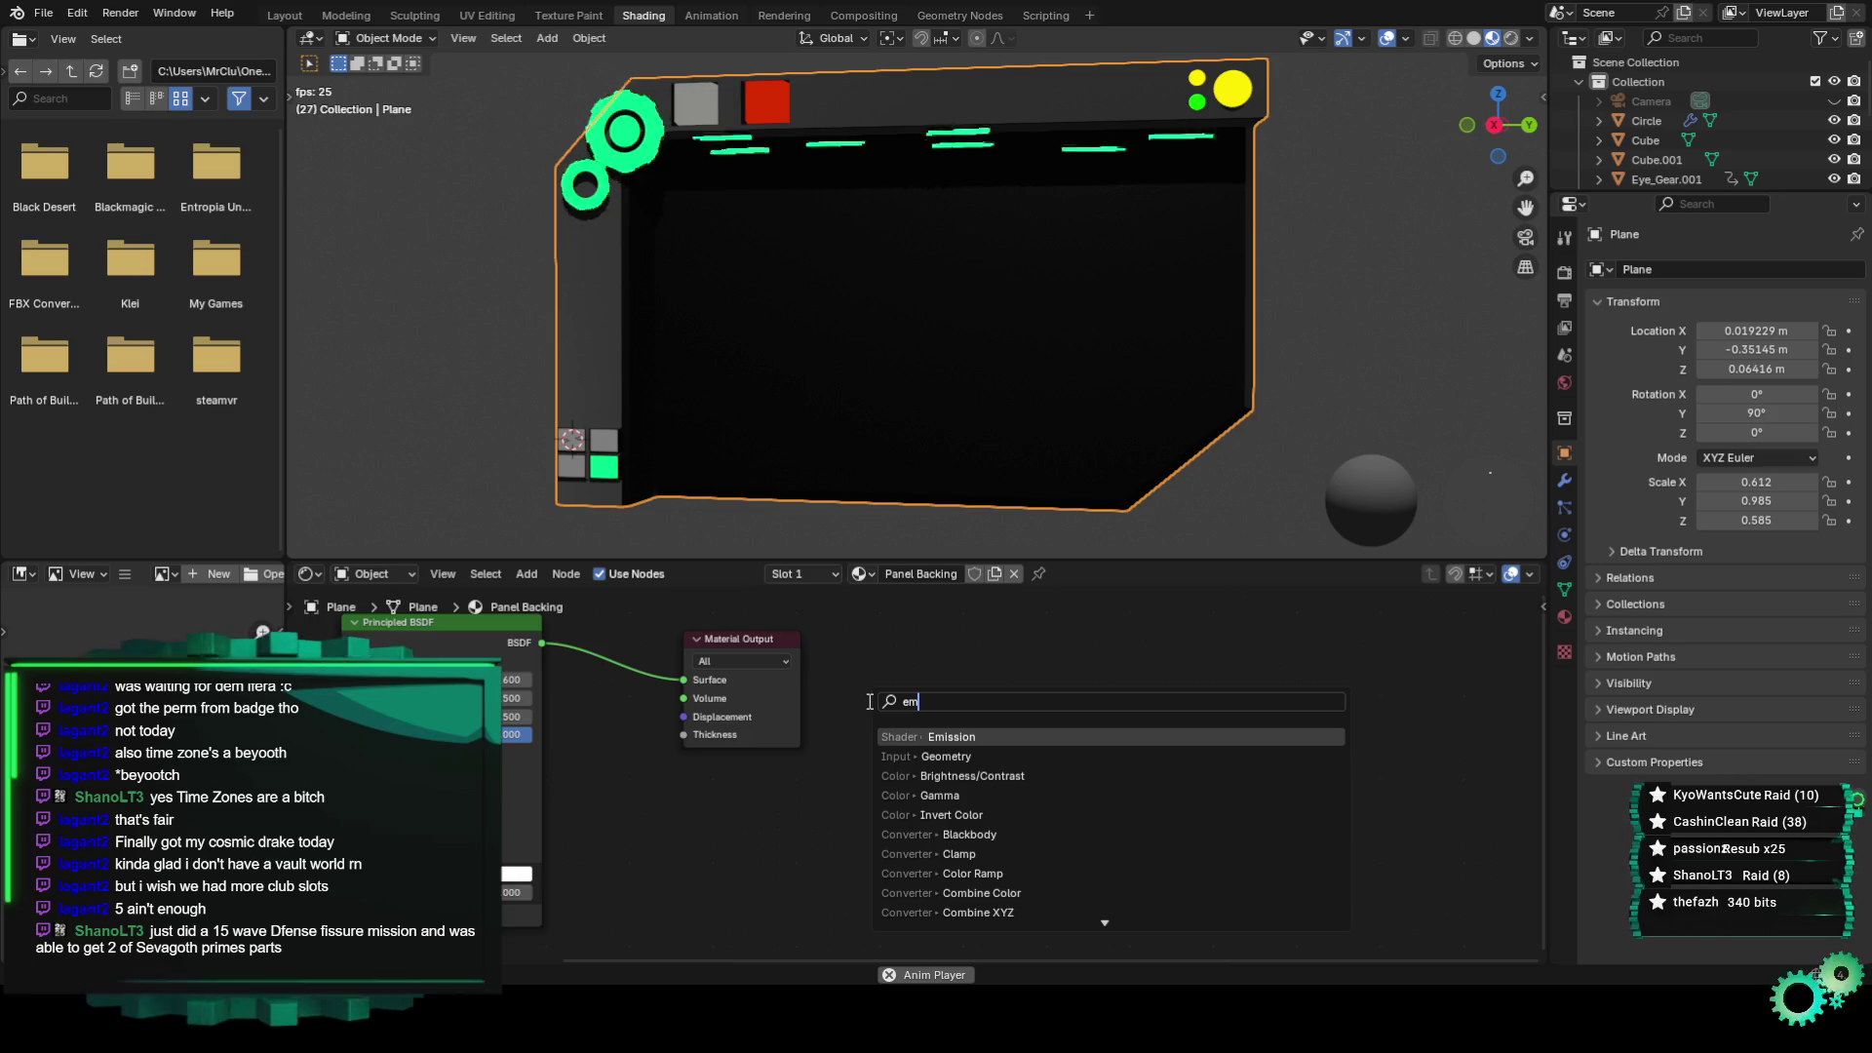
click(995, 733)
click(936, 780)
scroll(917, 775, up, 2)
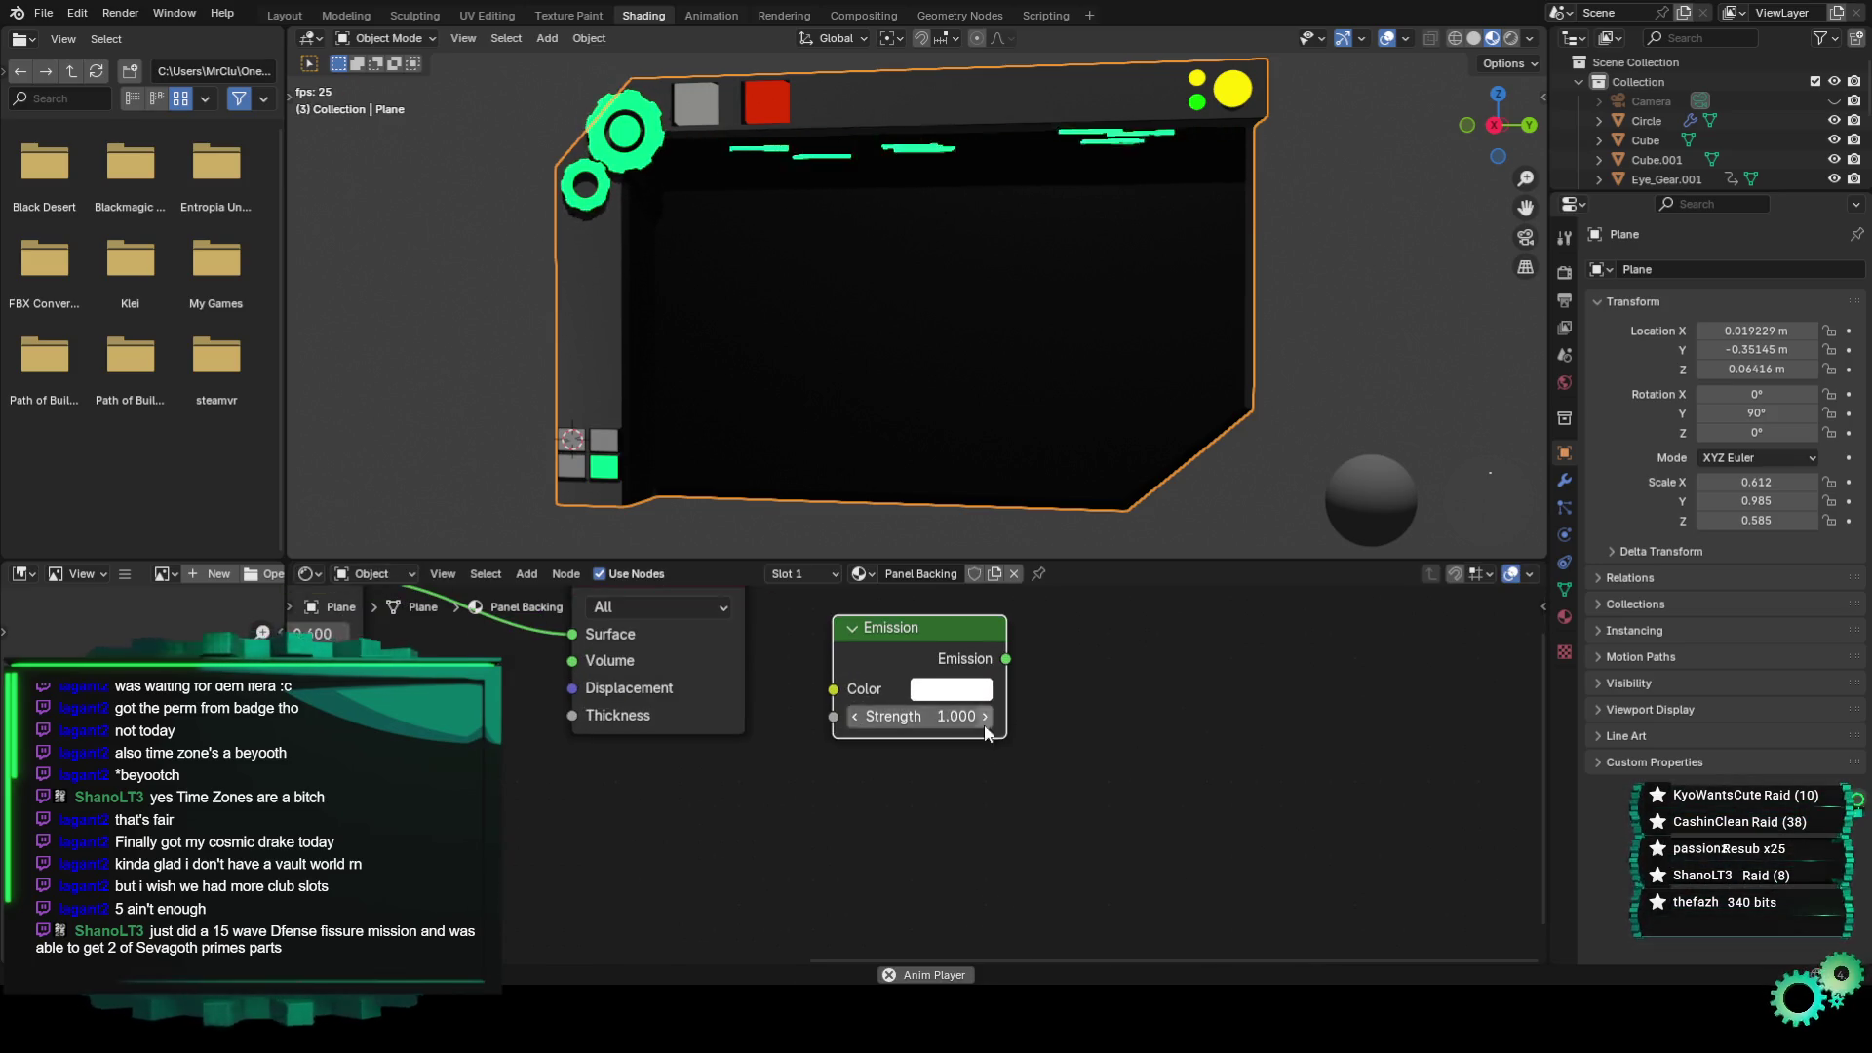
key(Home)
right_click(1064, 730)
click(1041, 731)
Reframe the node view around the Principled BSDF and colour node to make room.
key(shift+a)
click(1027, 729)
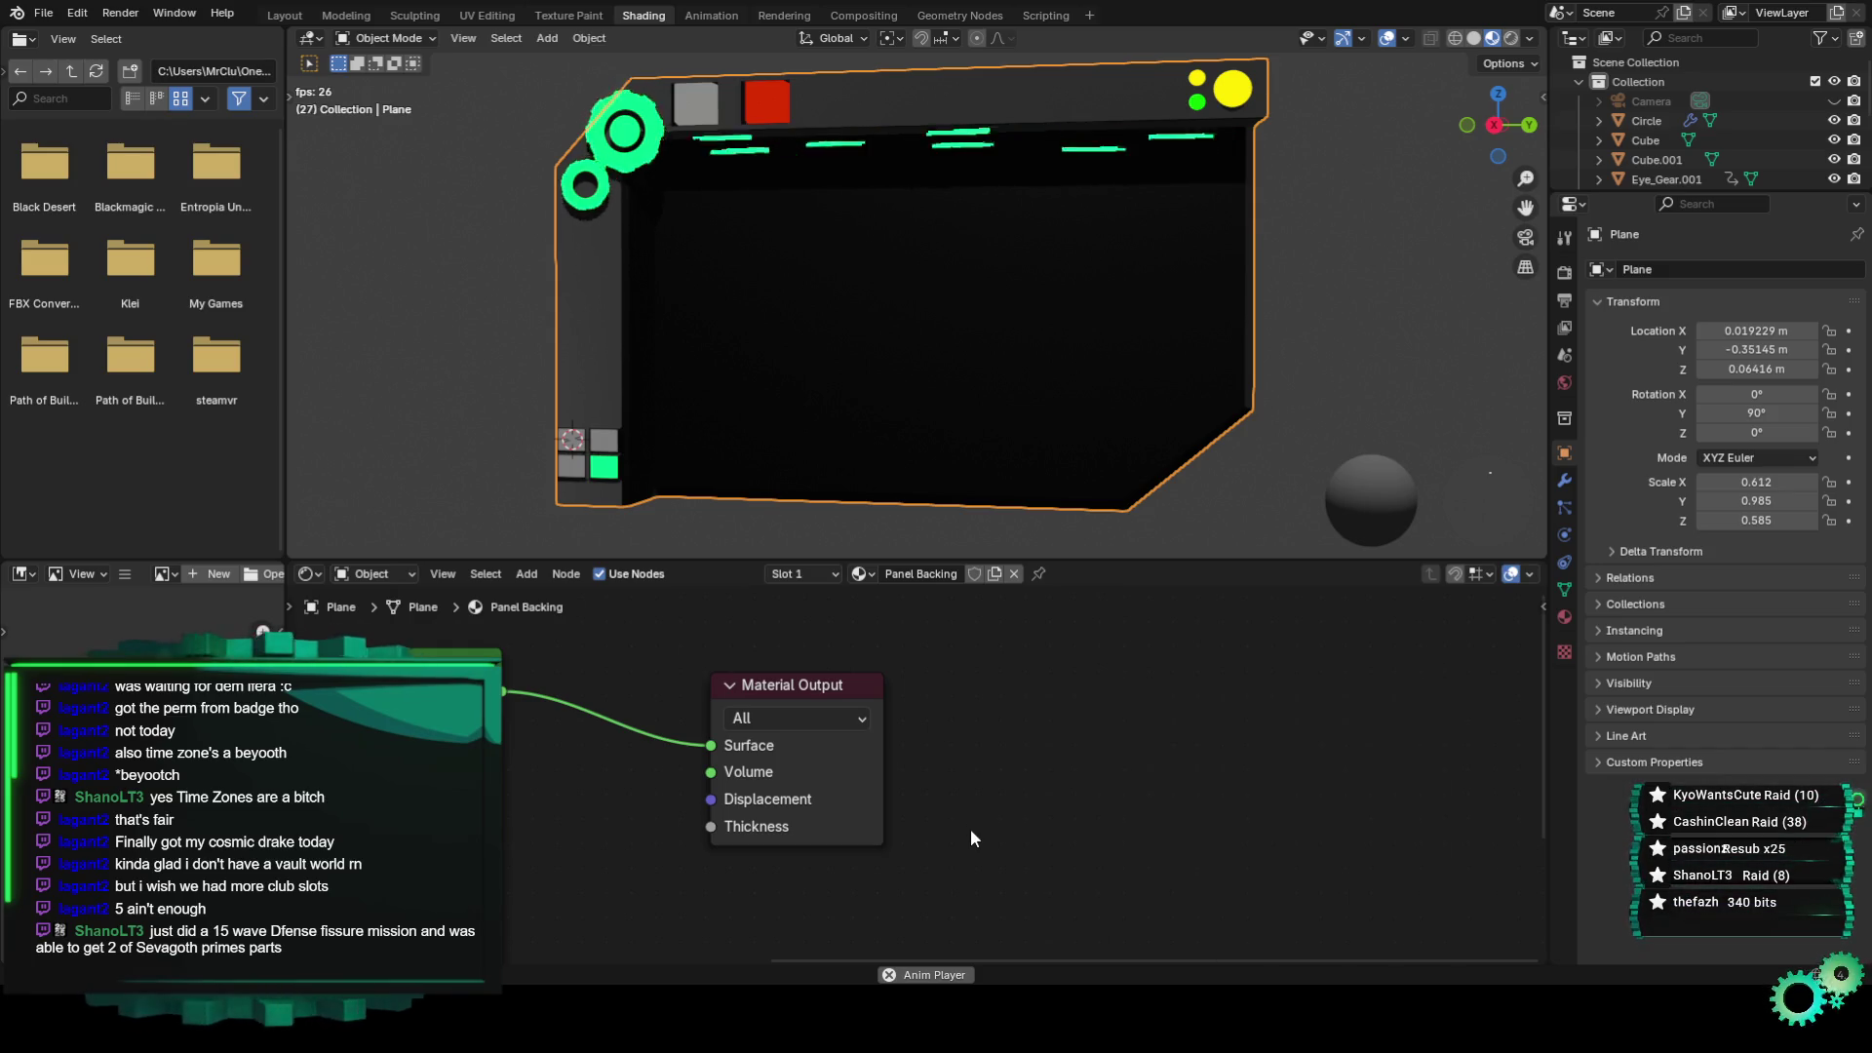
scroll(969, 823, down, 2)
middle_drag(971, 821, 1113, 755)
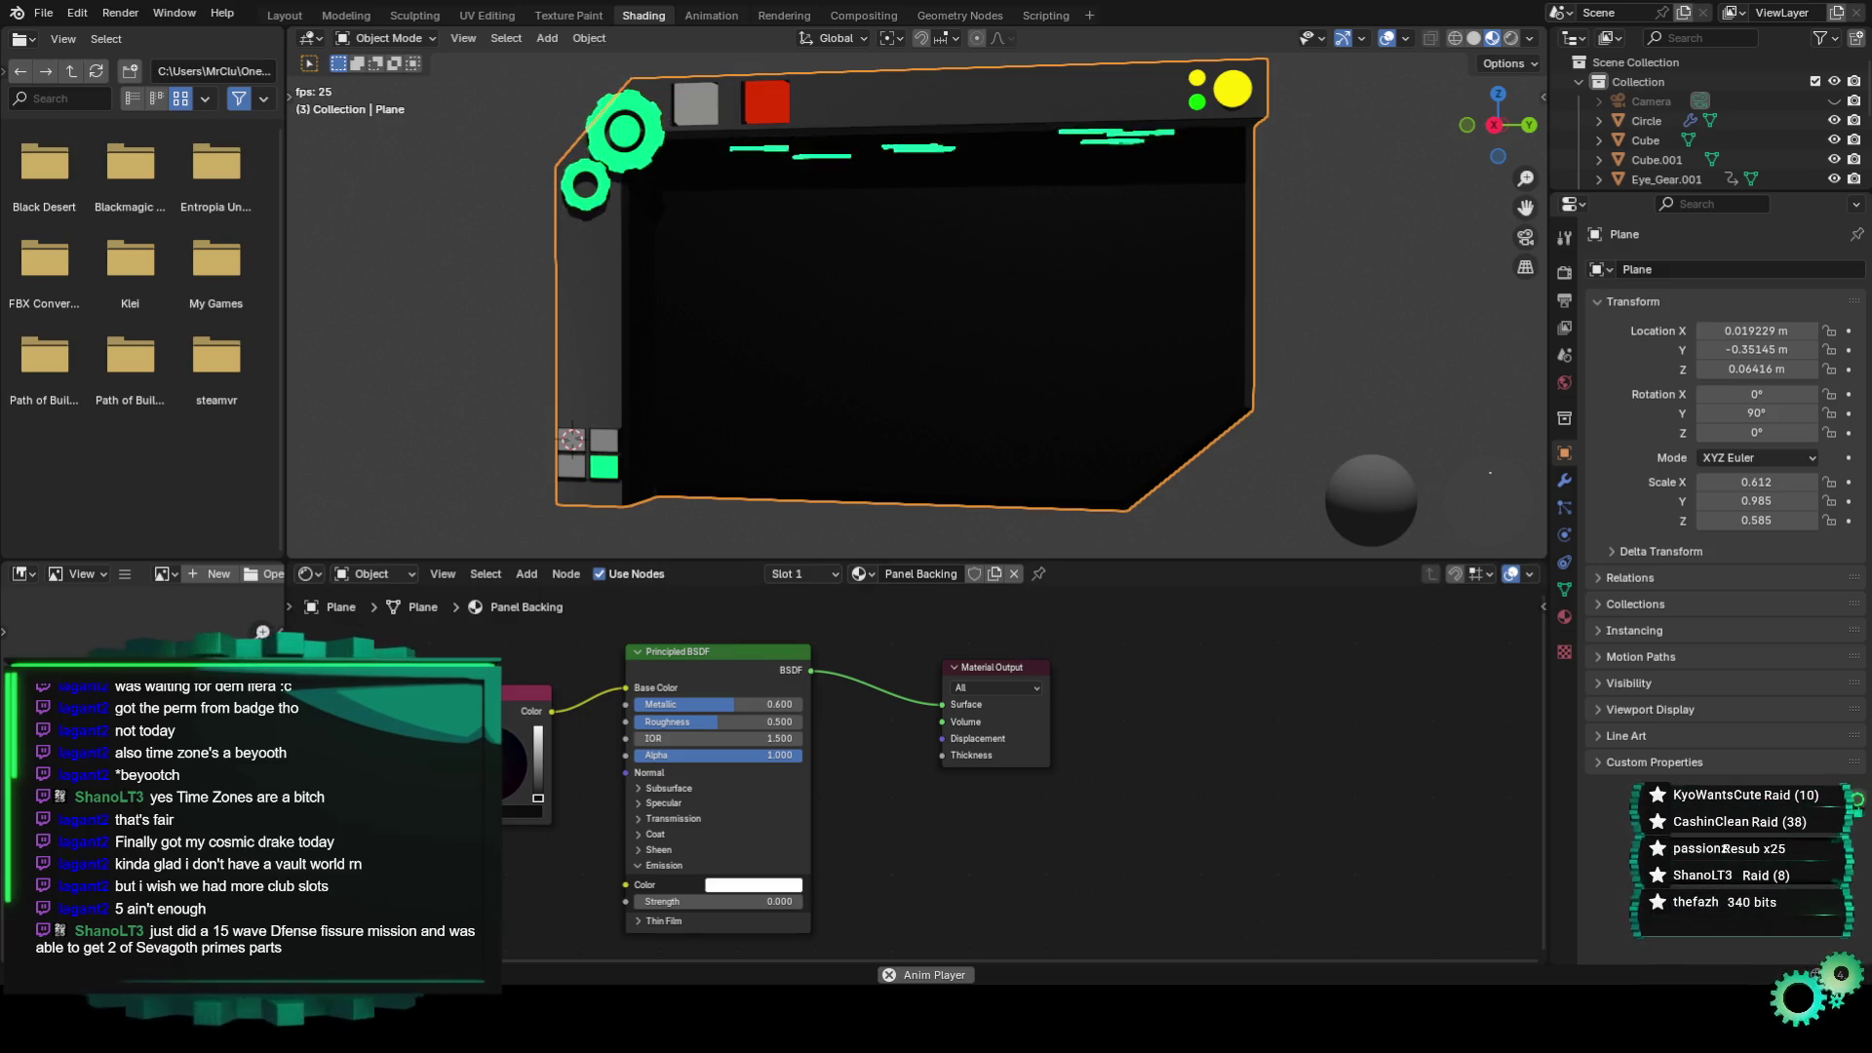
middle_drag(1120, 753, 903, 769)
key(shift+a)
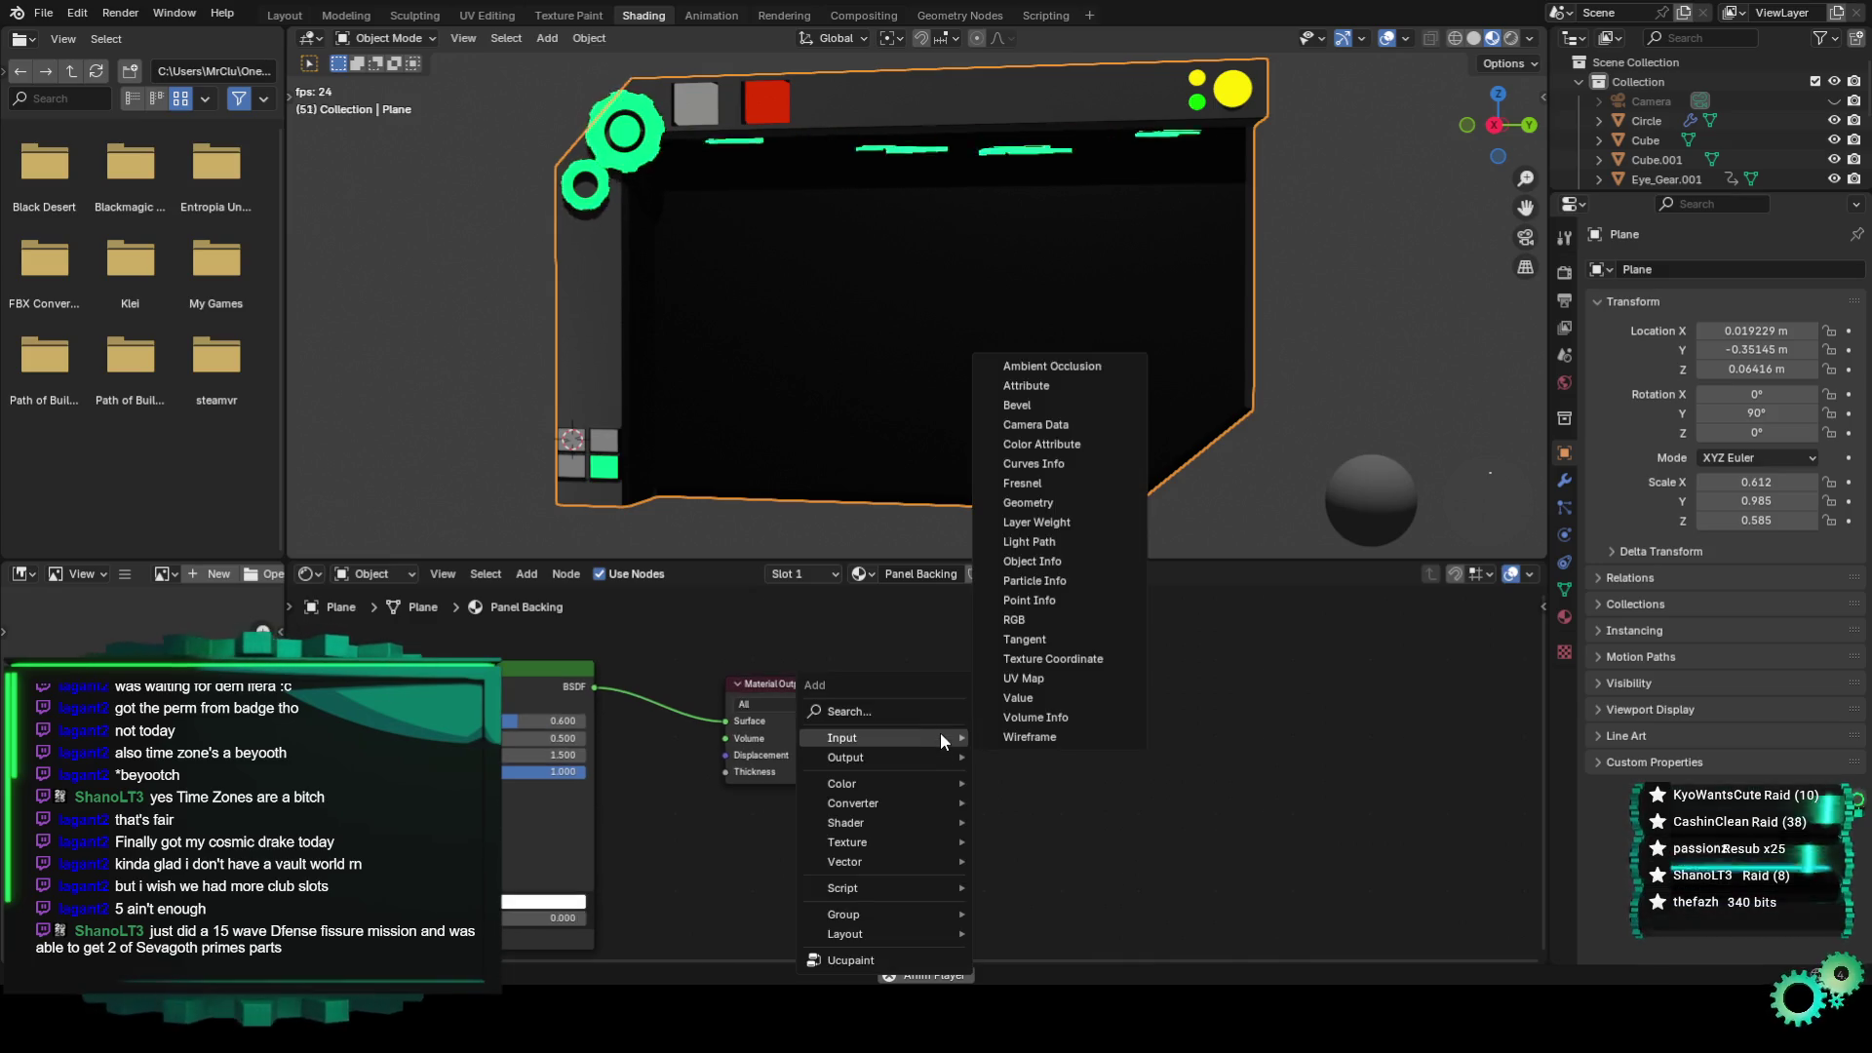
click(931, 718)
text(volum)
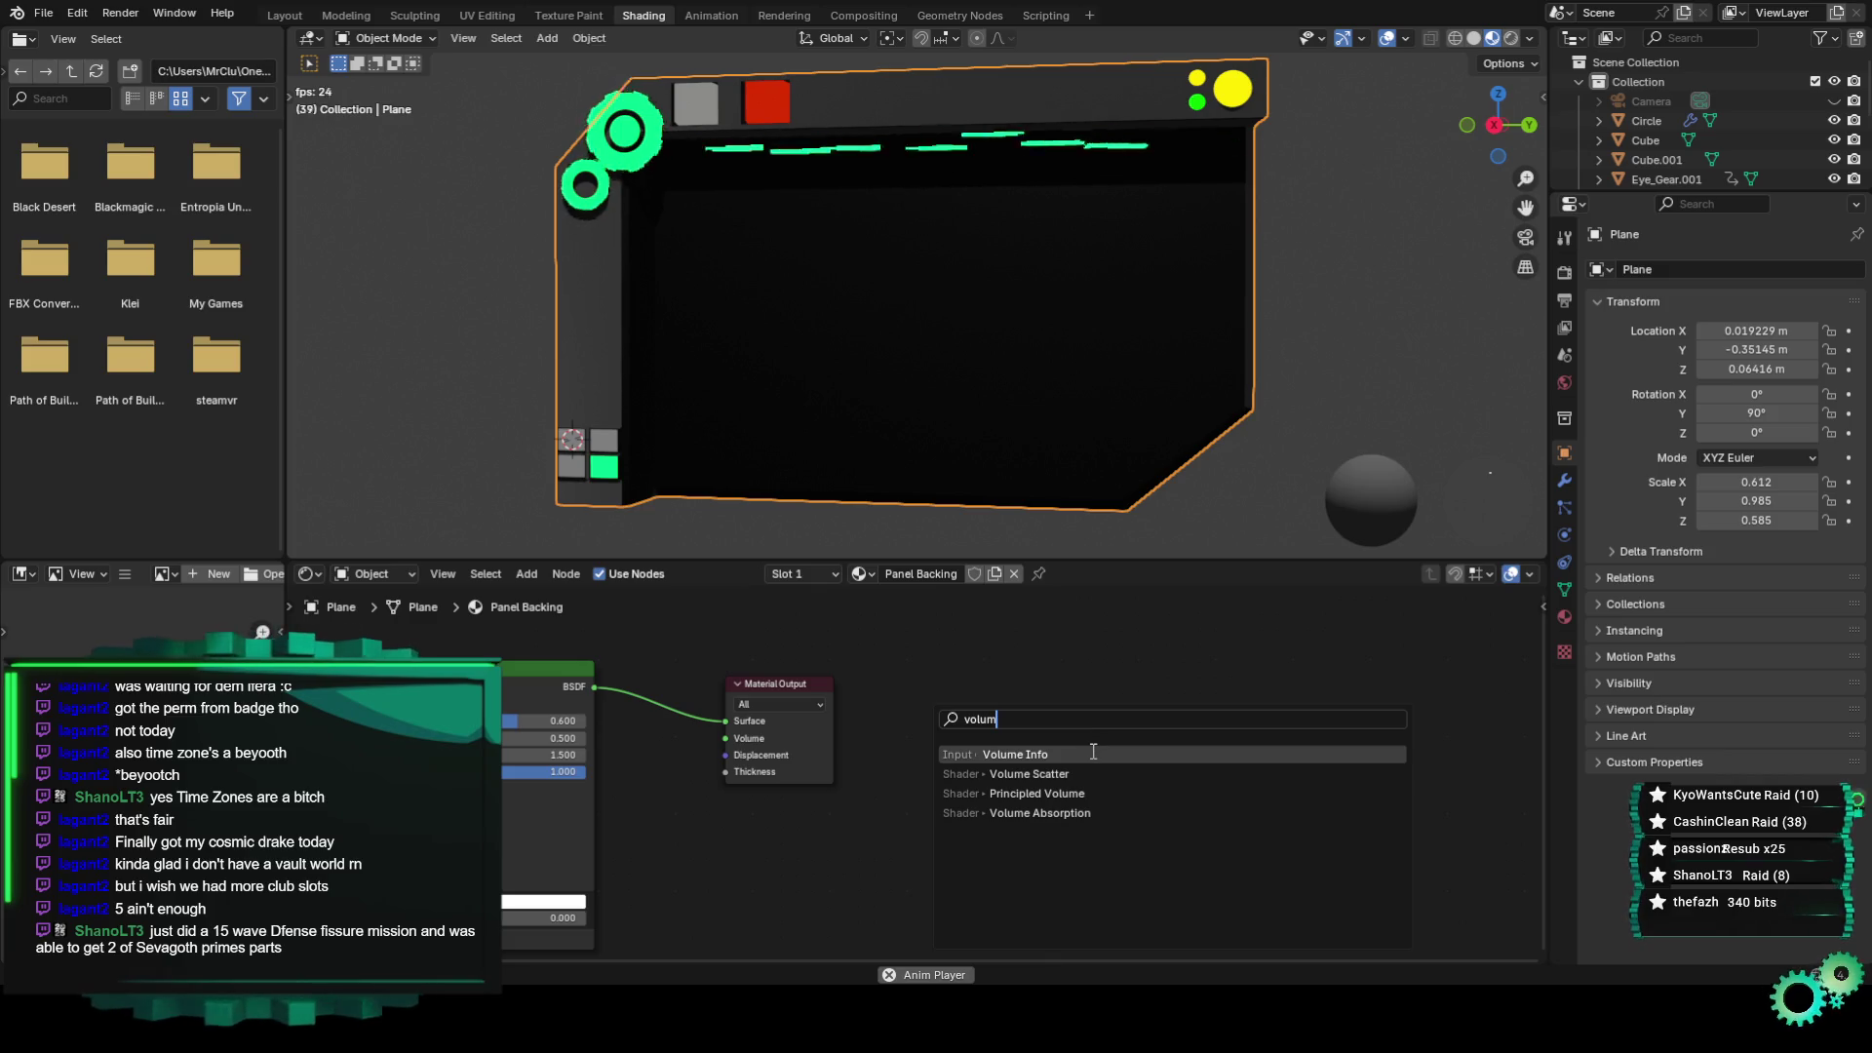
click(1093, 752)
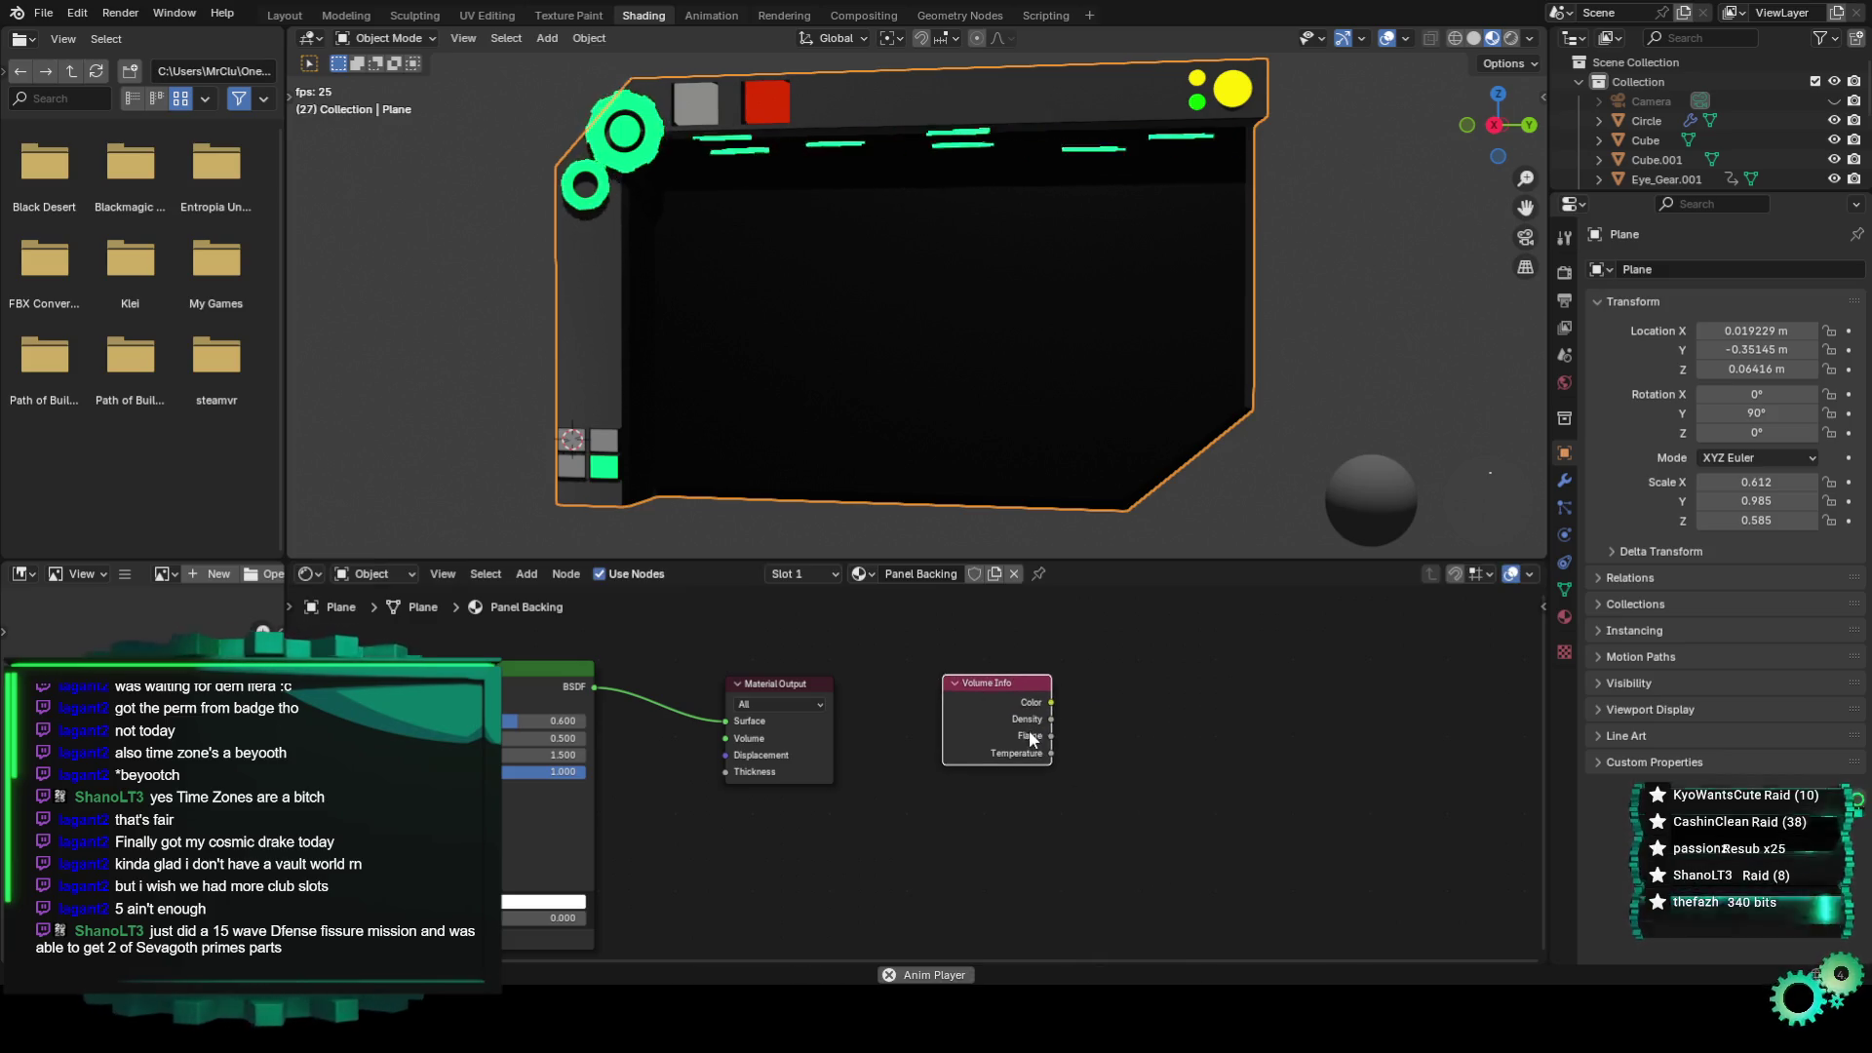
scroll(1004, 728, up, 2)
middle_drag(919, 784, 998, 835)
drag(999, 835, 901, 669)
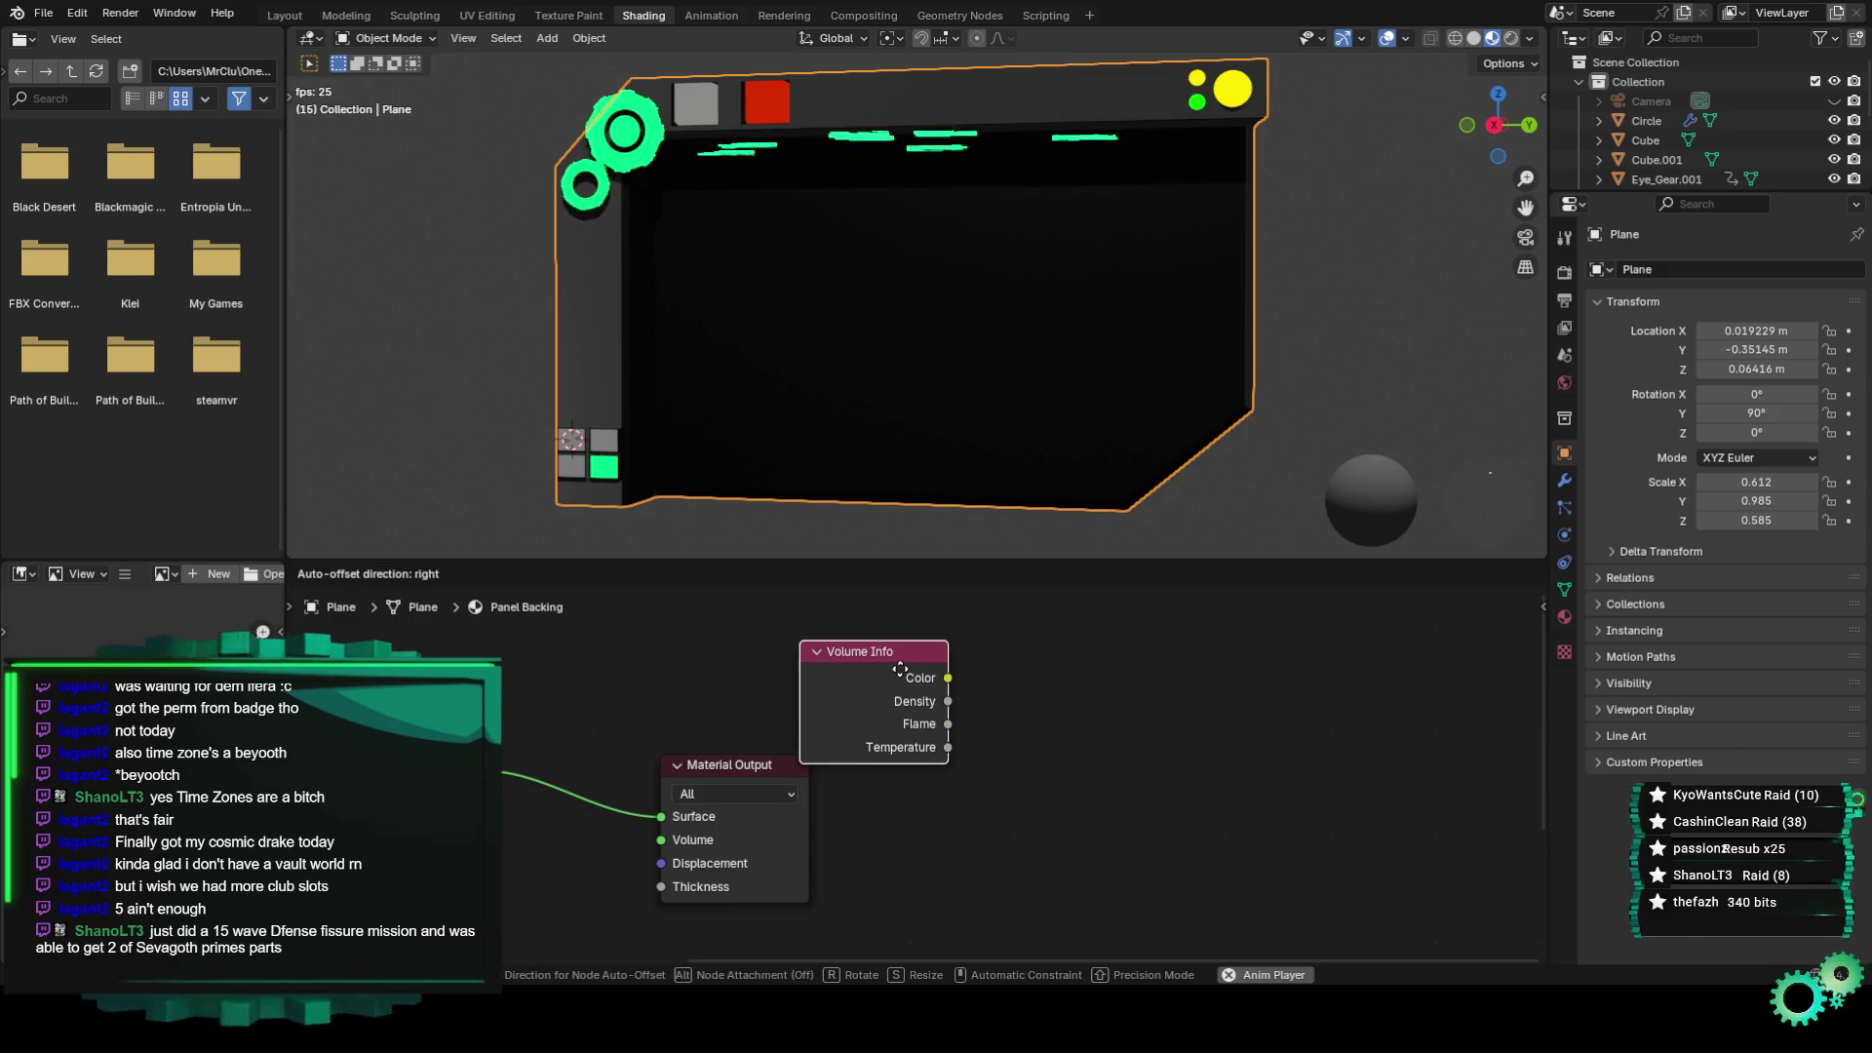
middle_drag(901, 669, 1211, 723)
drag(1156, 700, 818, 633)
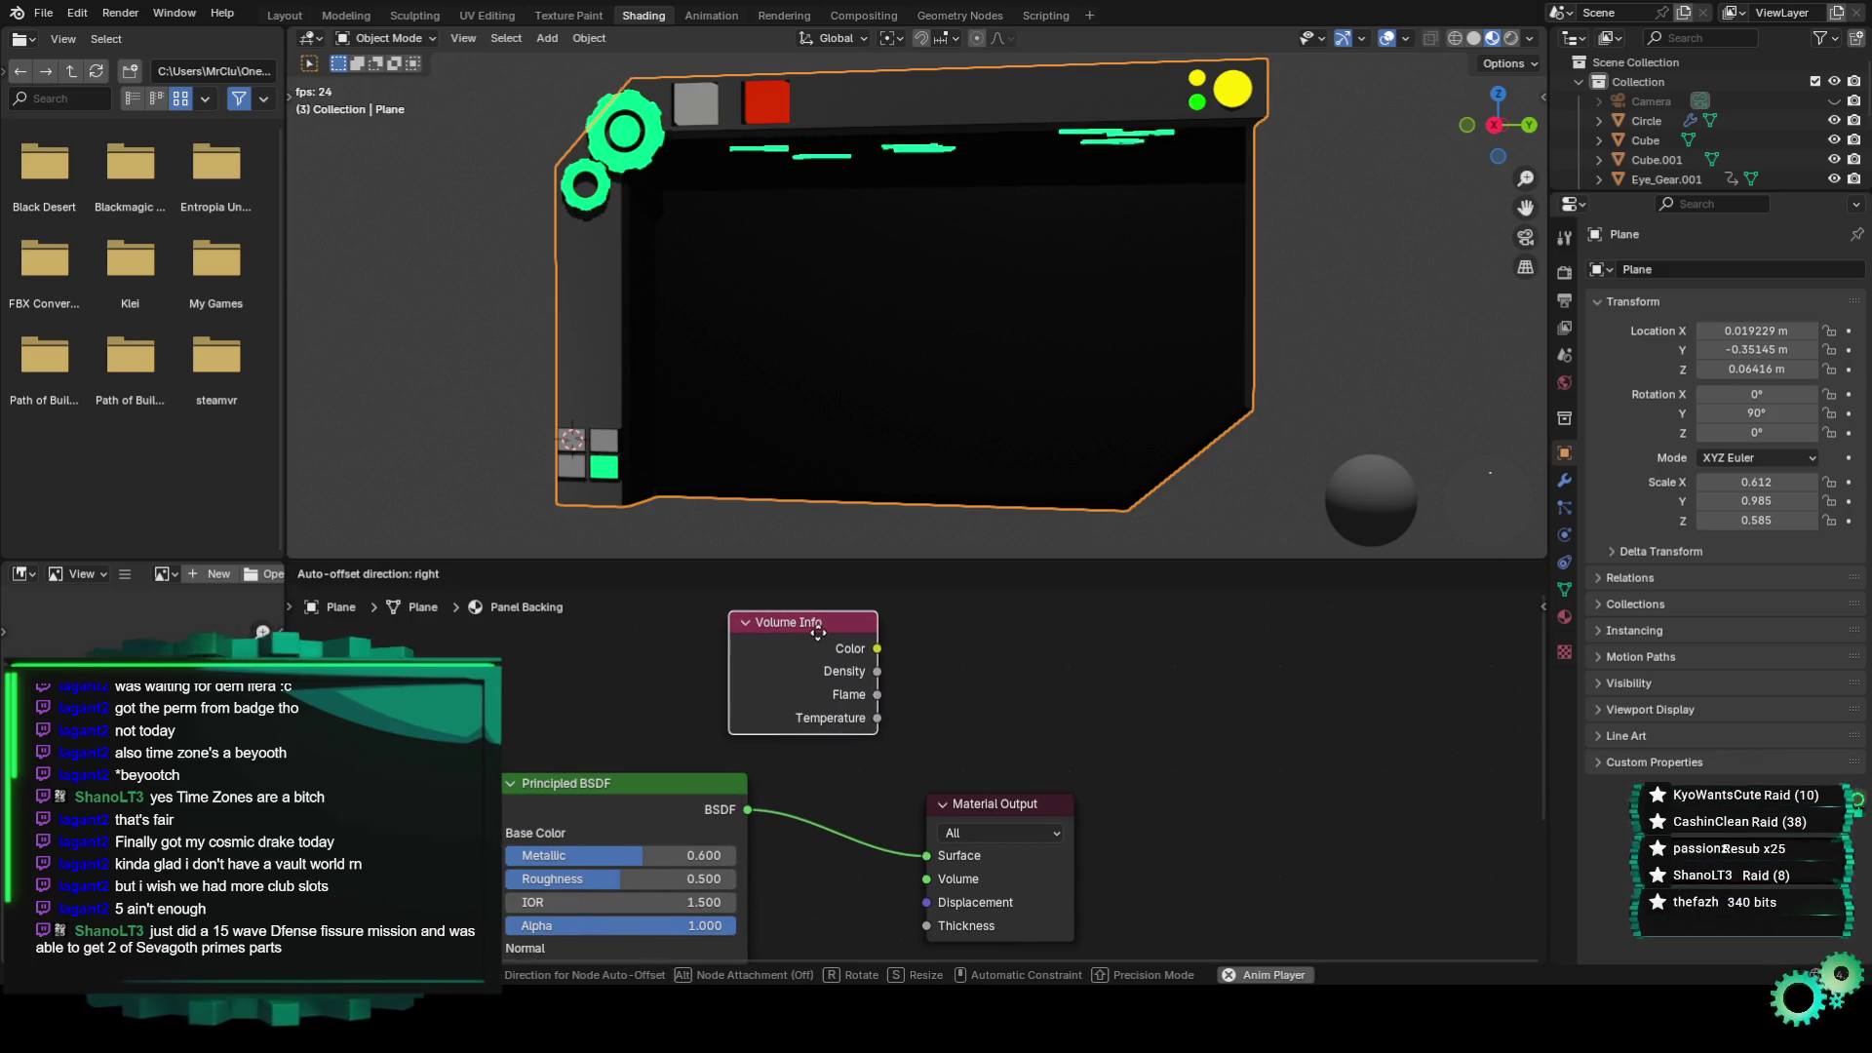
click(818, 633)
scroll(818, 633, down, 1)
middle_drag(806, 706, 1010, 718)
mouse_move(1023, 647)
mouse_down()
mouse_move(588, 648)
mouse_move(602, 658)
mouse_up()
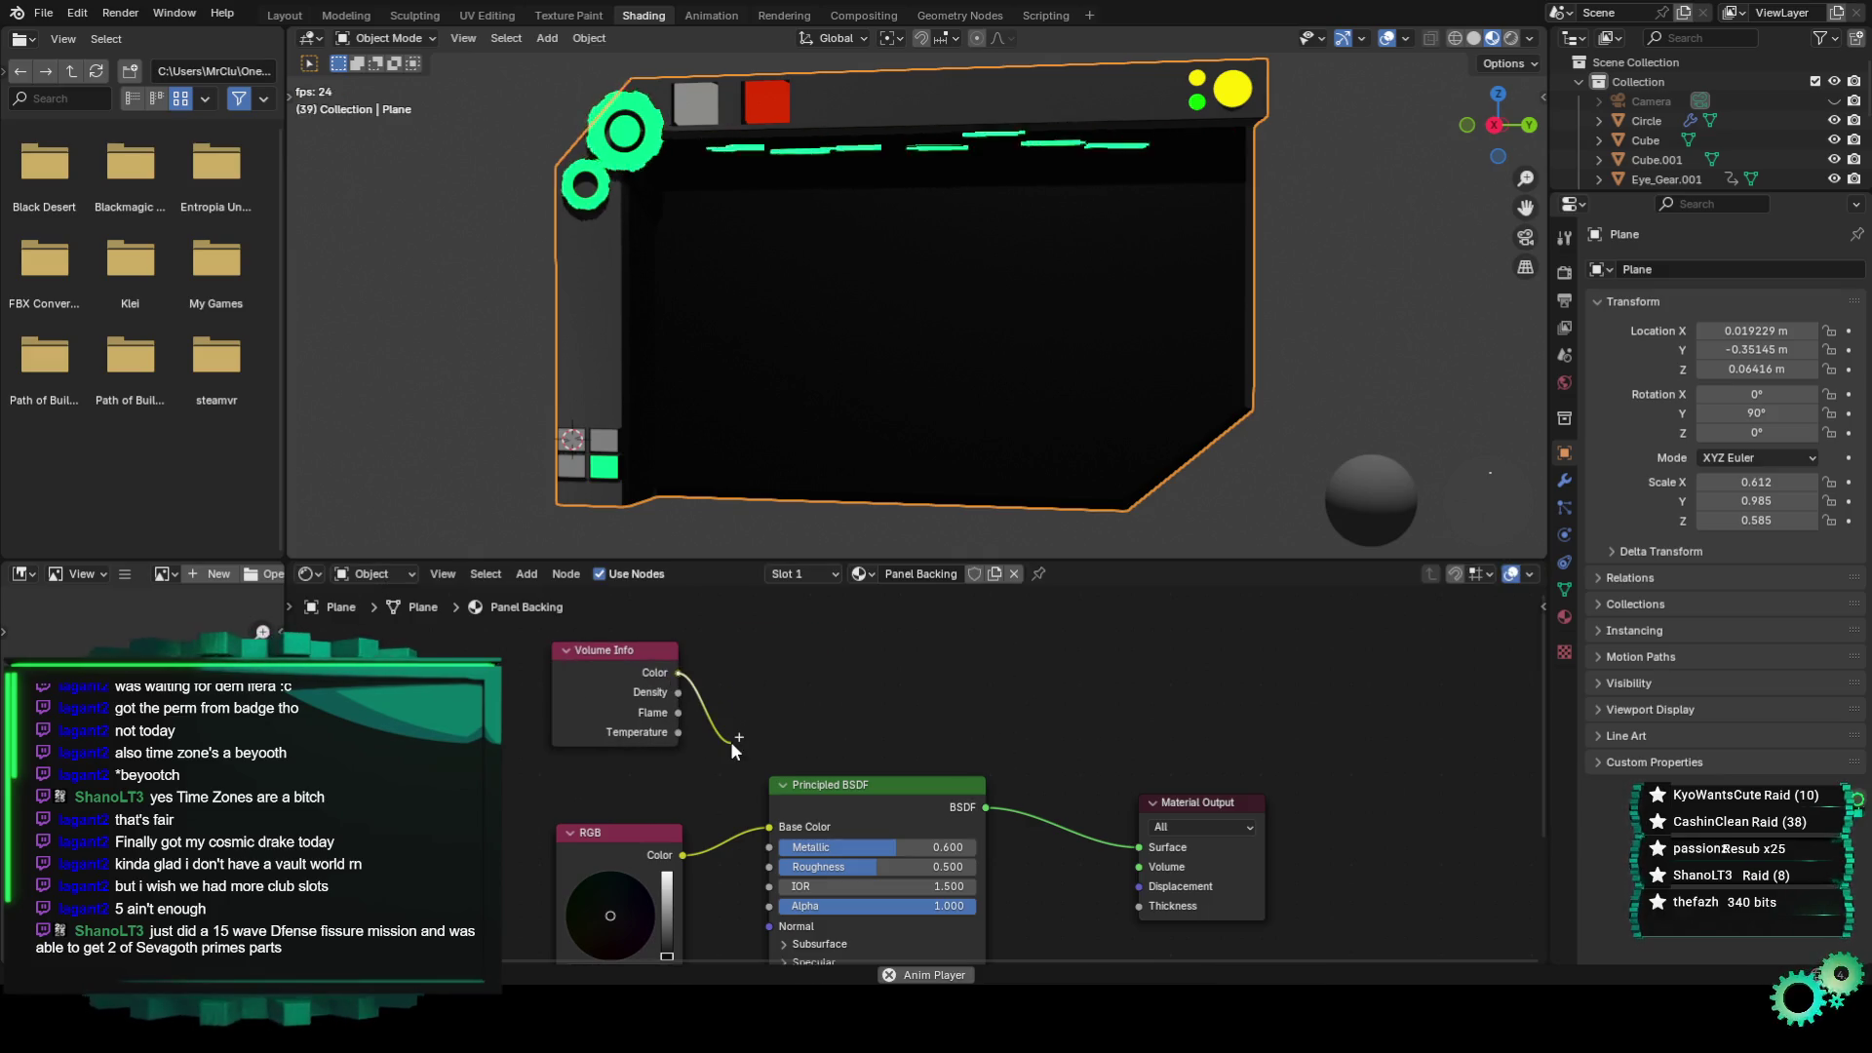
drag(731, 743, 730, 741)
right_click(630, 654)
click(646, 661)
right_click(655, 663)
mouse_move(614, 838)
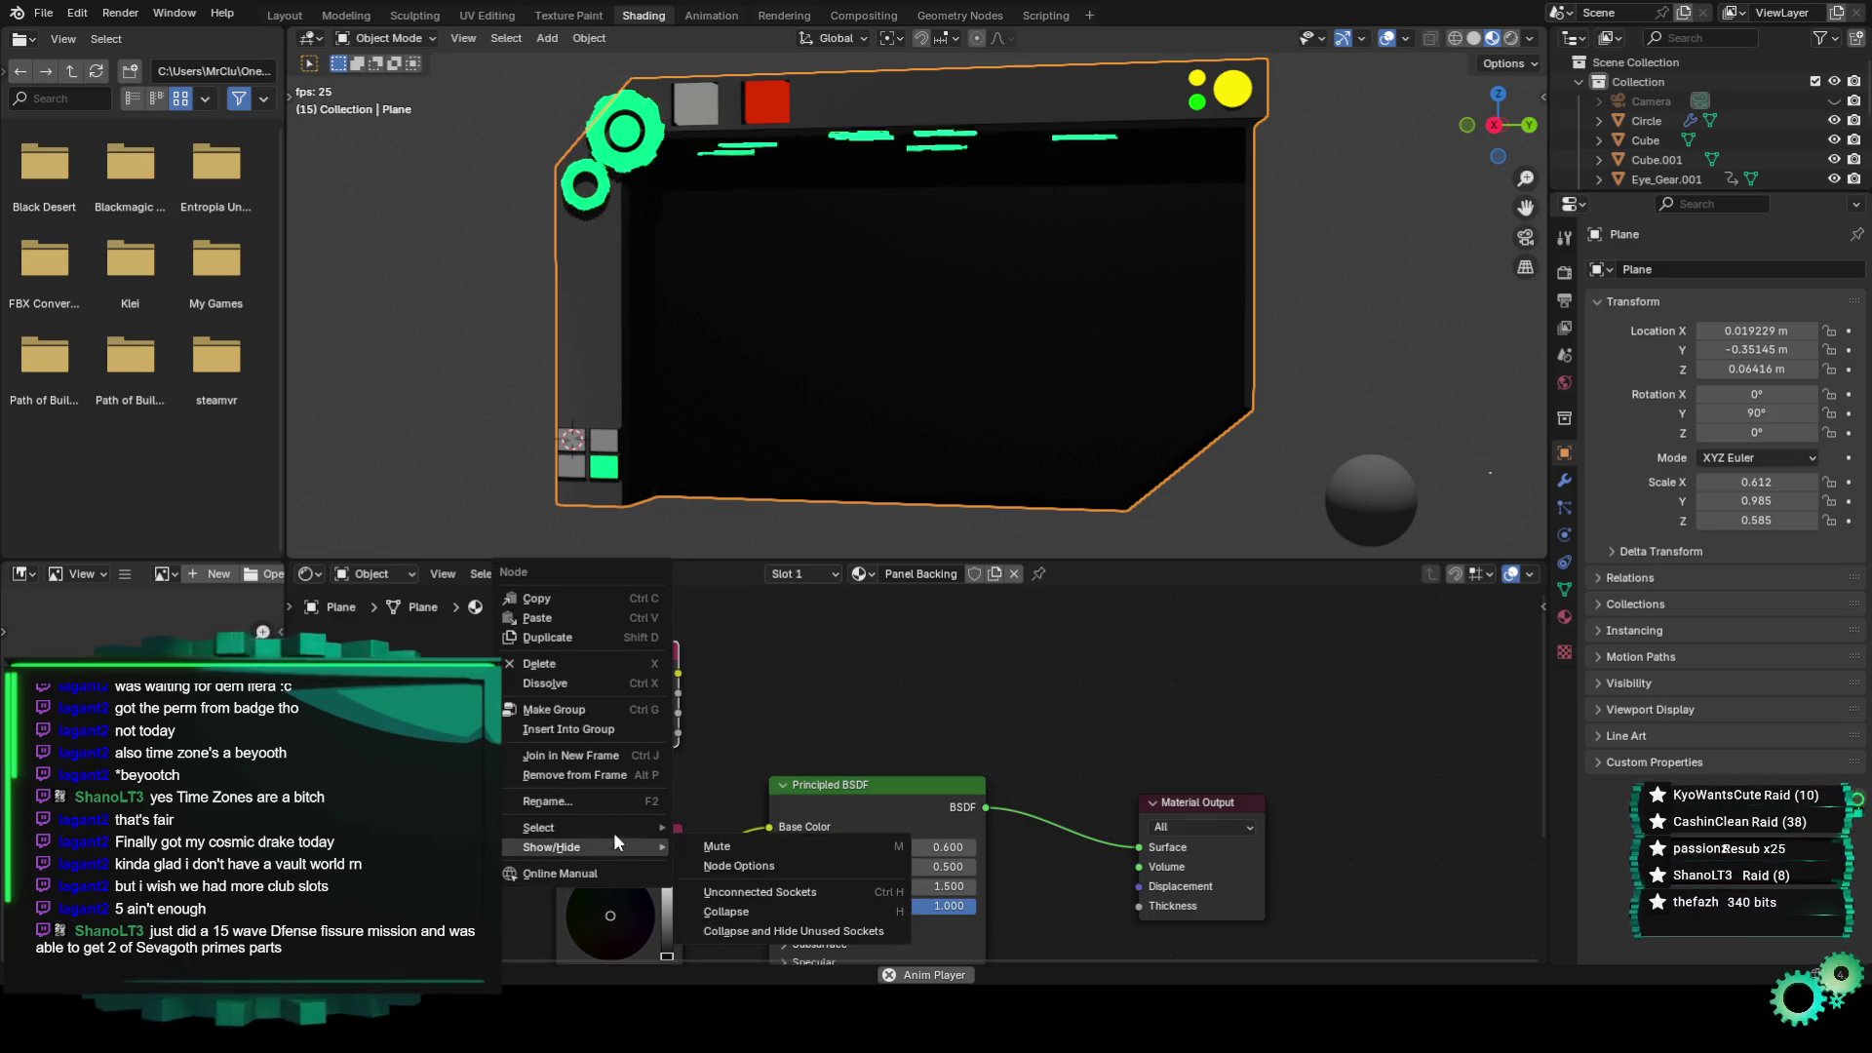
click(592, 668)
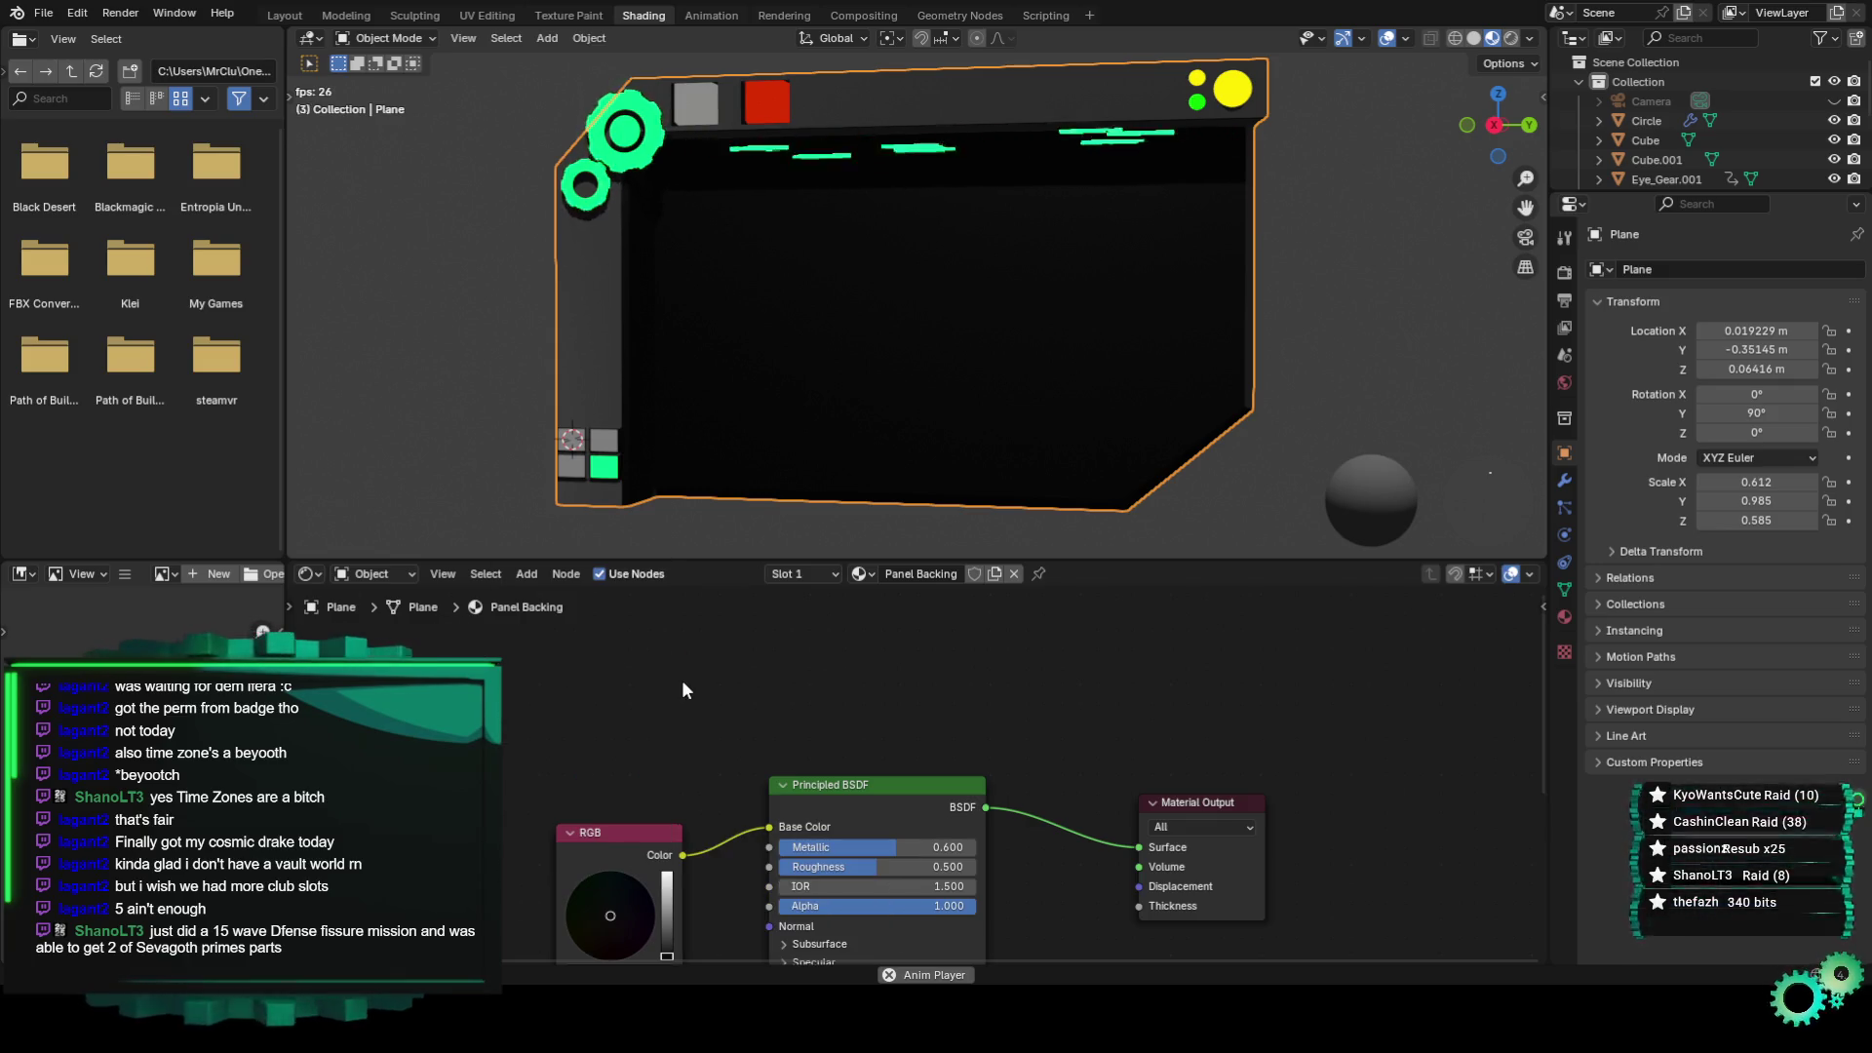
Restore the Volume Scatter node, tint it bright green and link it to Material Output's Volume.
key(ctrl+z)
scroll(905, 741, up, 2)
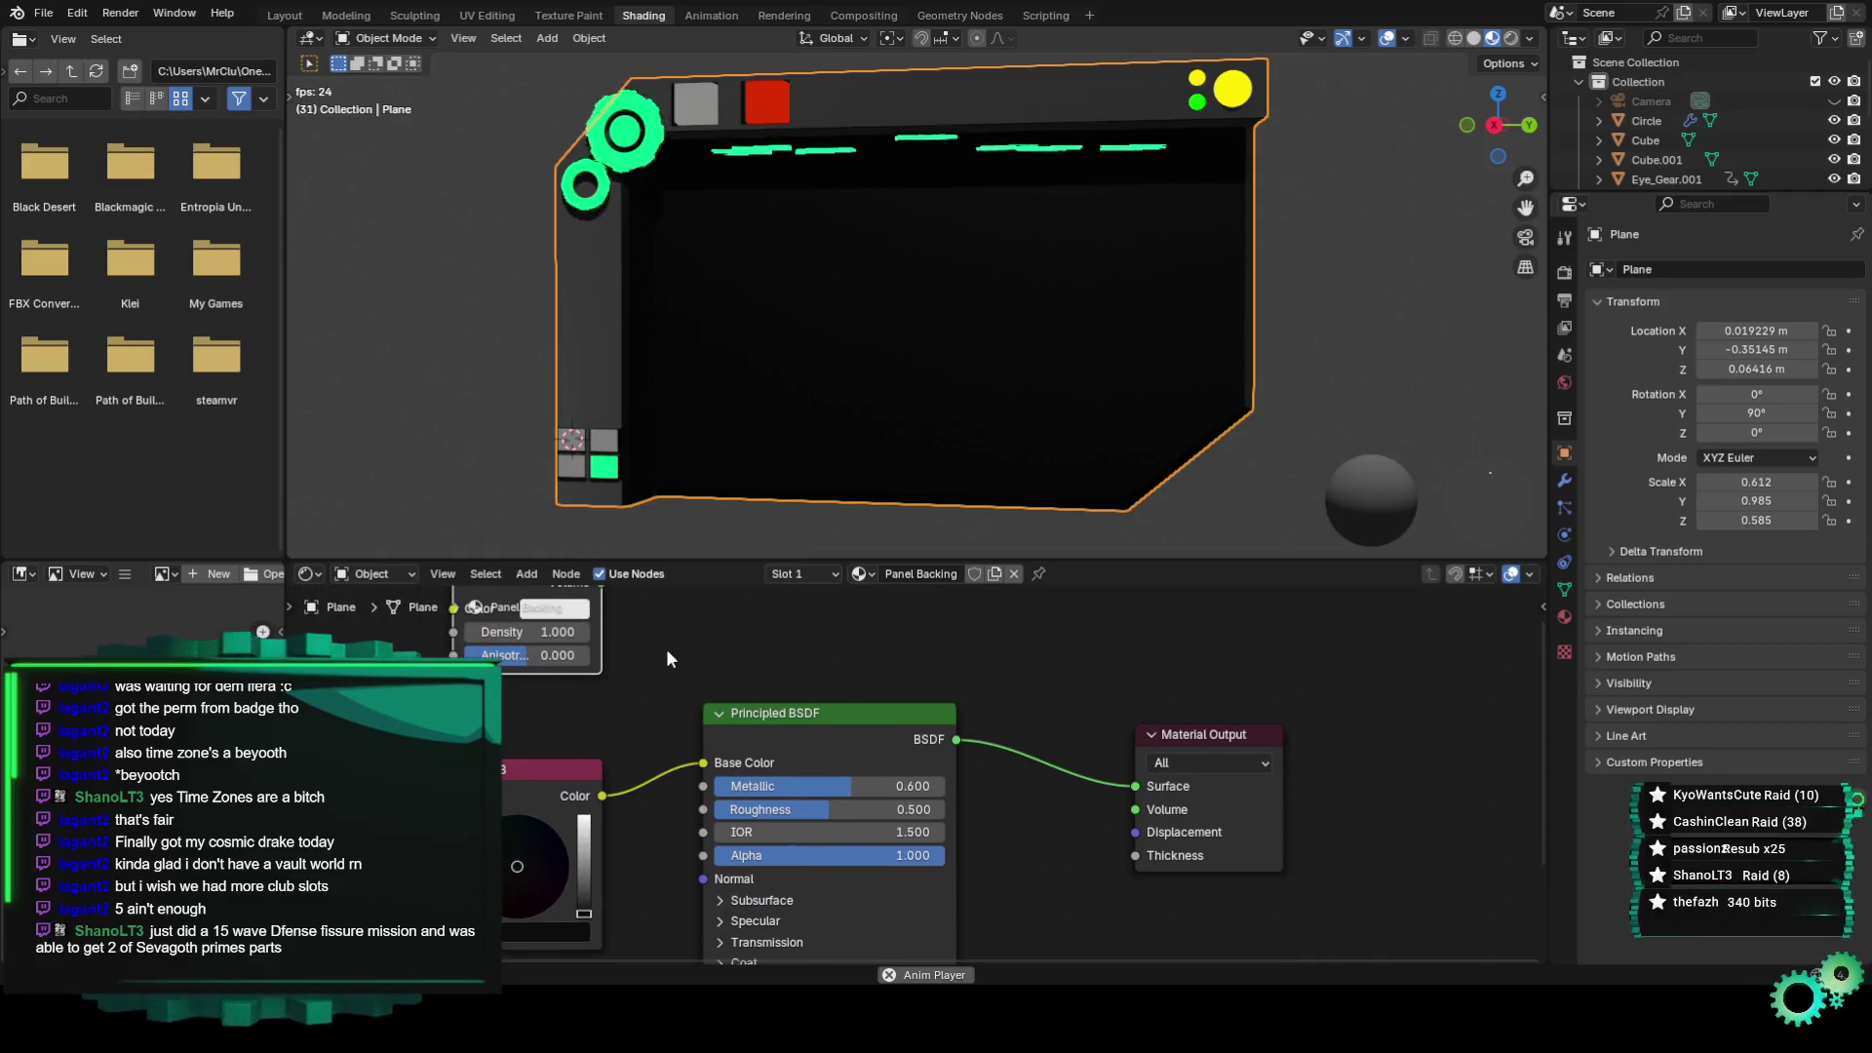
middle_drag(668, 659, 698, 757)
click(585, 706)
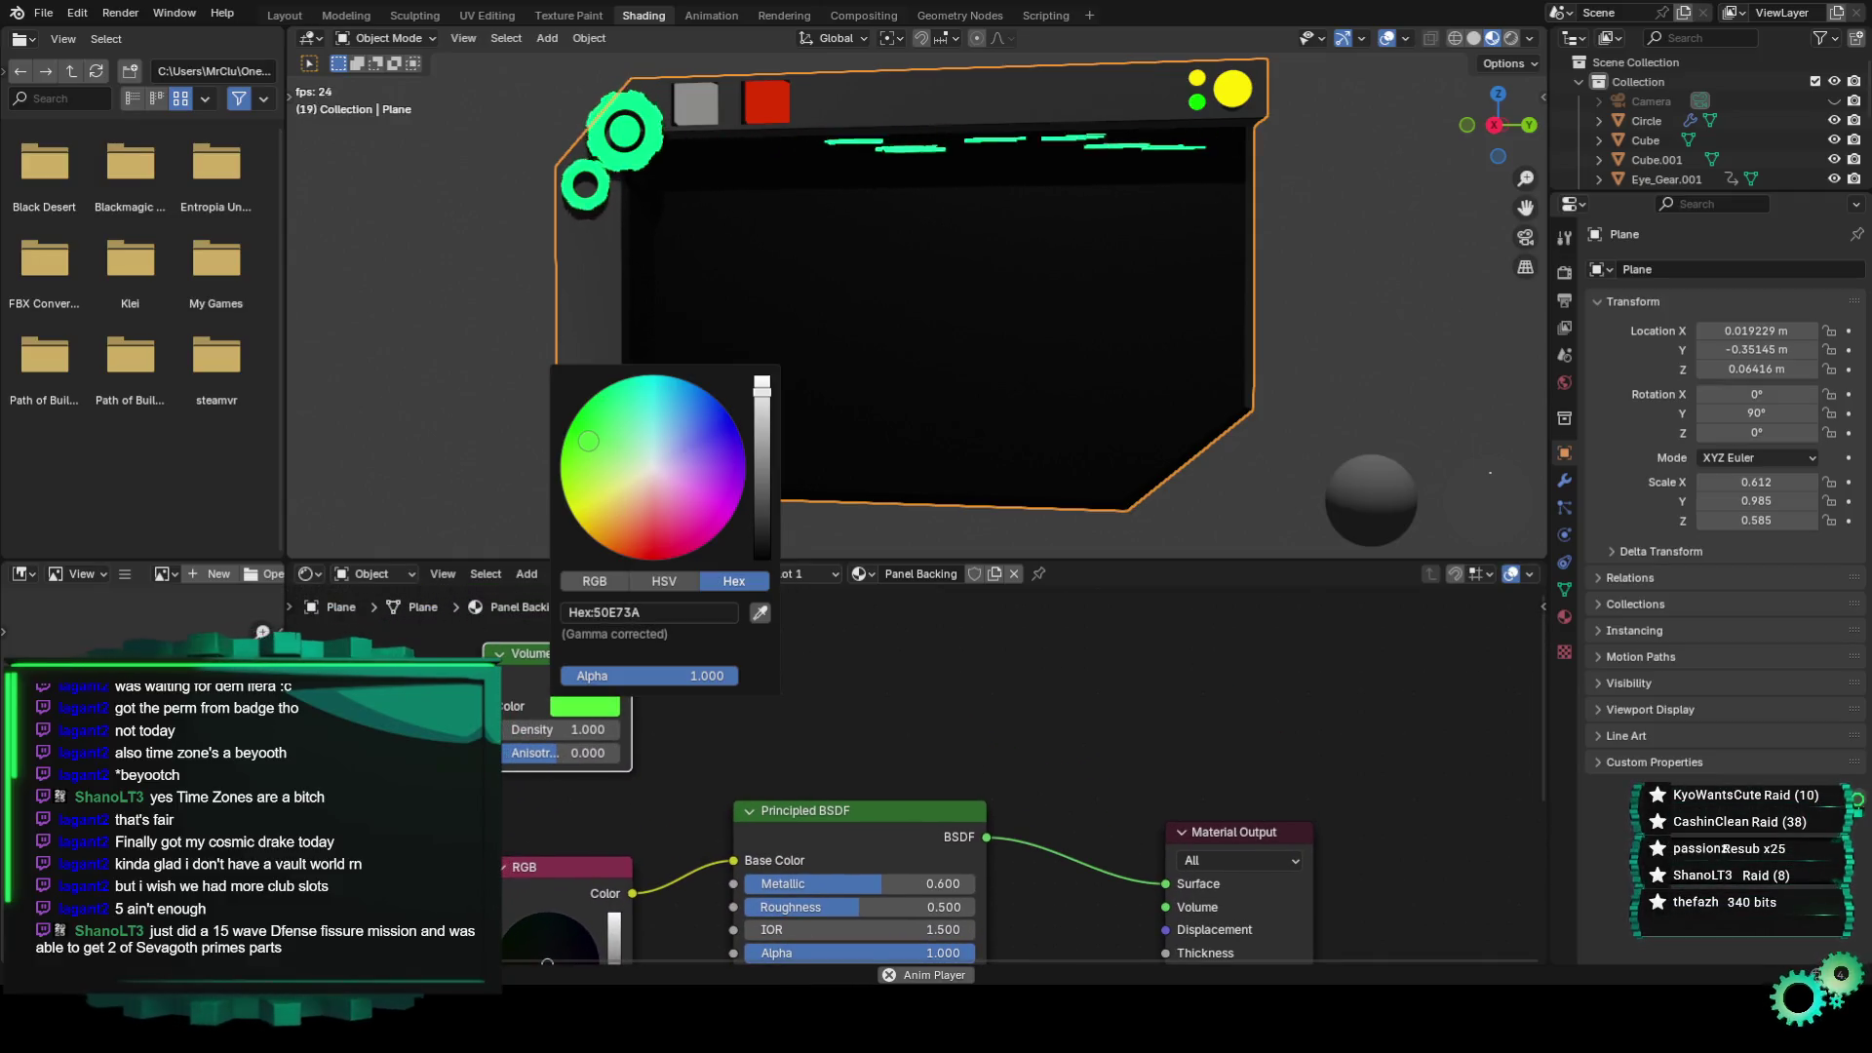
scroll(702, 429, up, 2)
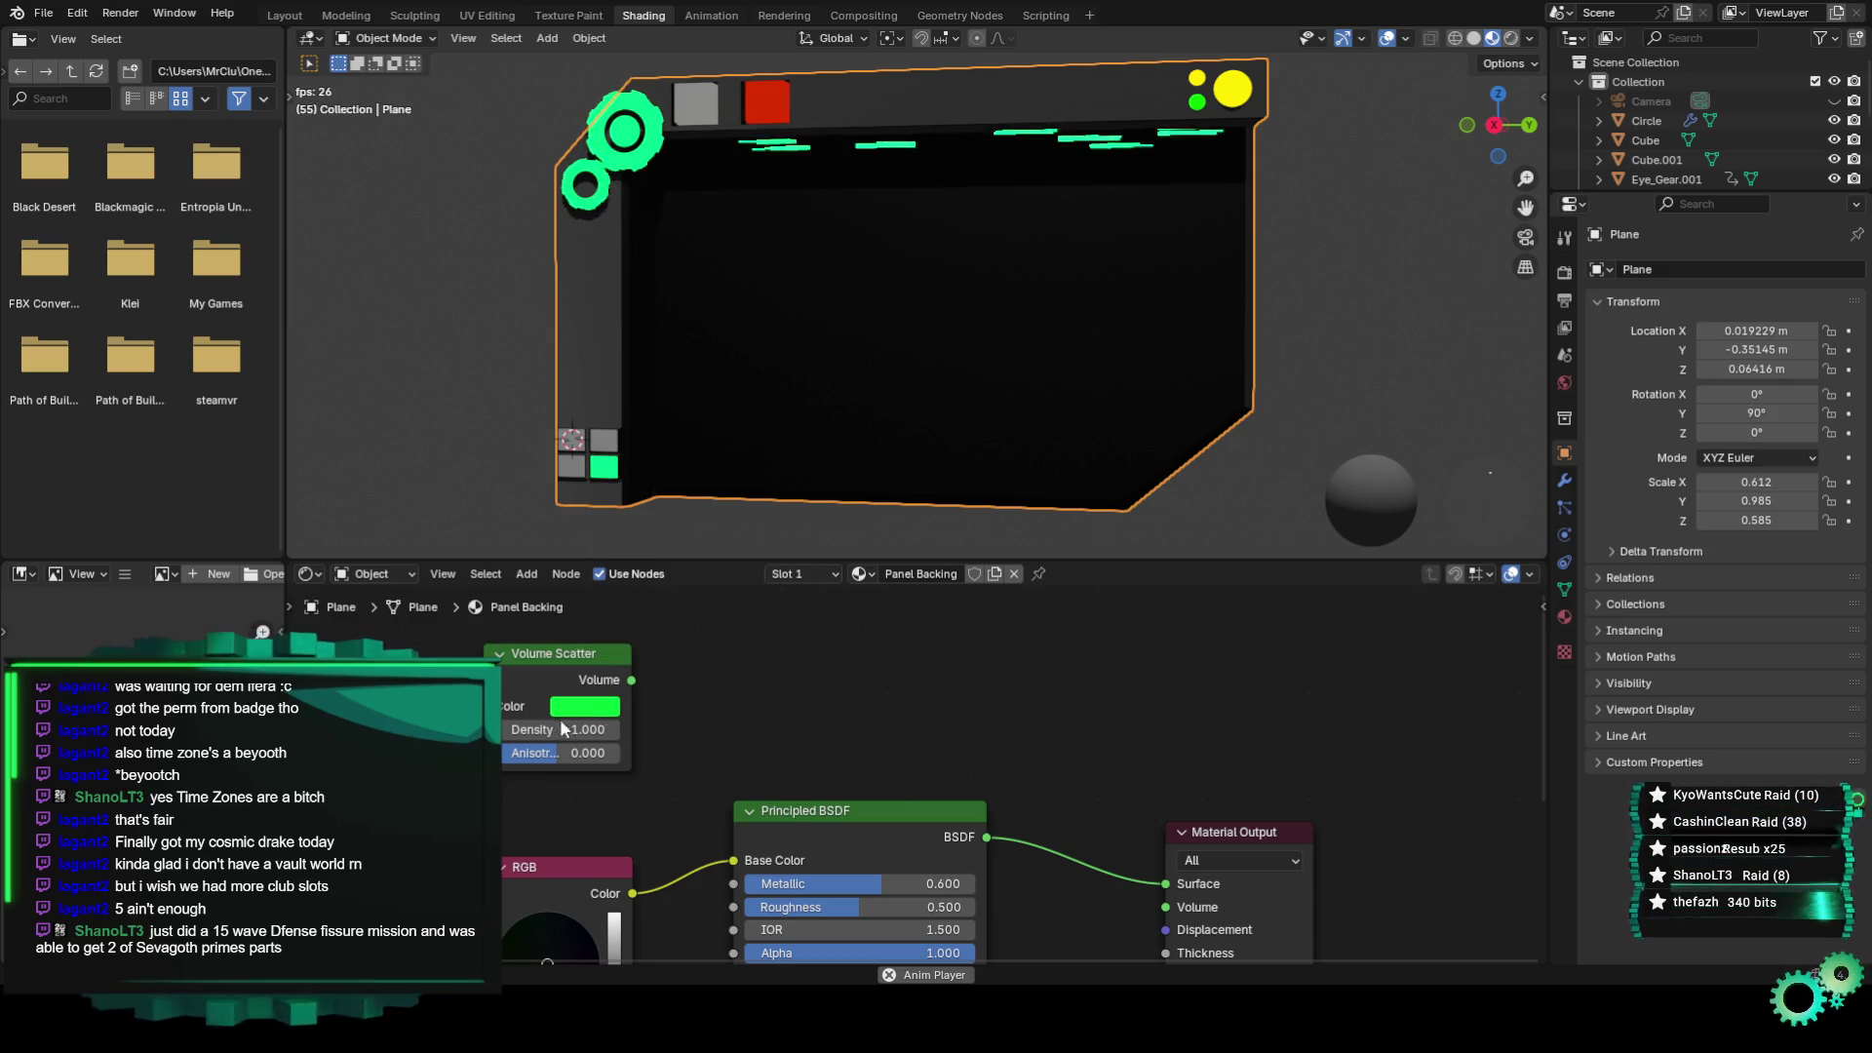
middle_drag(680, 743, 579, 702)
drag(531, 640, 1063, 867)
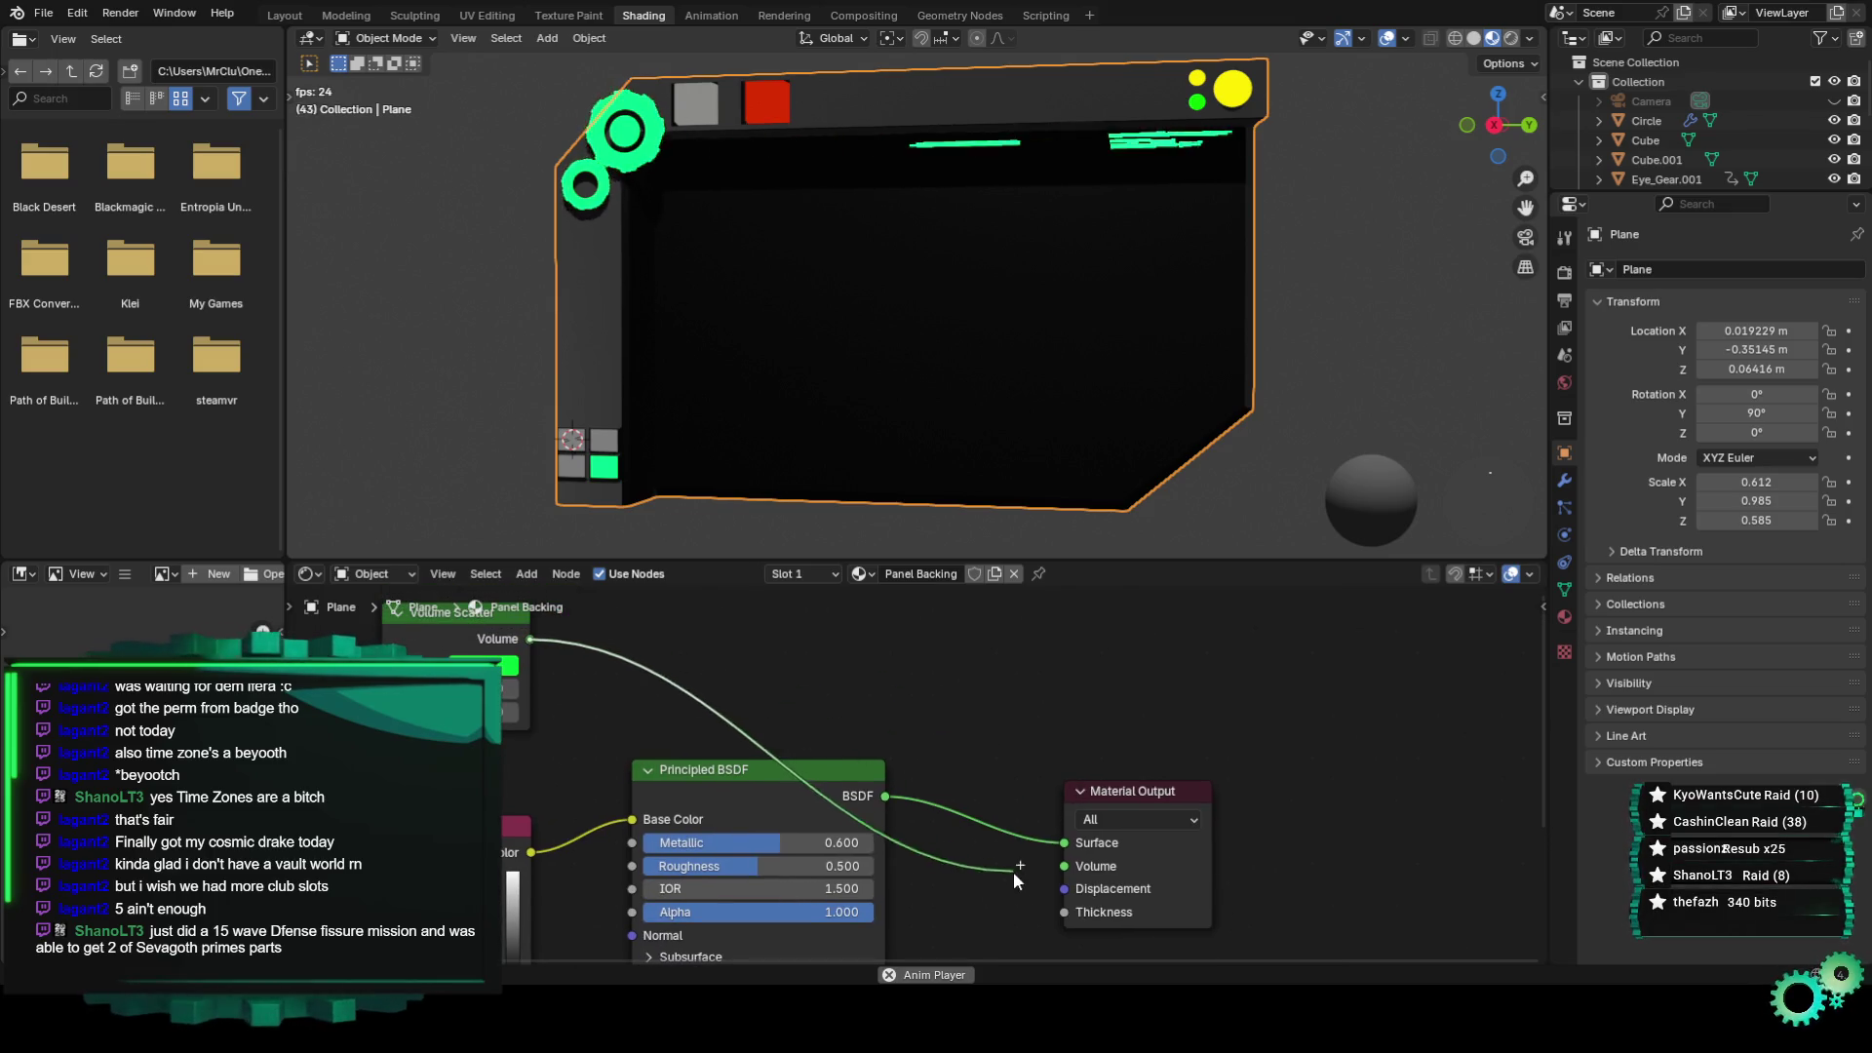
Orbit around the darkened panel and snap to the axis-aligned side view (numpad 3).
mouse_move(901, 413)
middle_down()
mouse_move(760, 404)
mouse_move(828, 410)
middle_up()
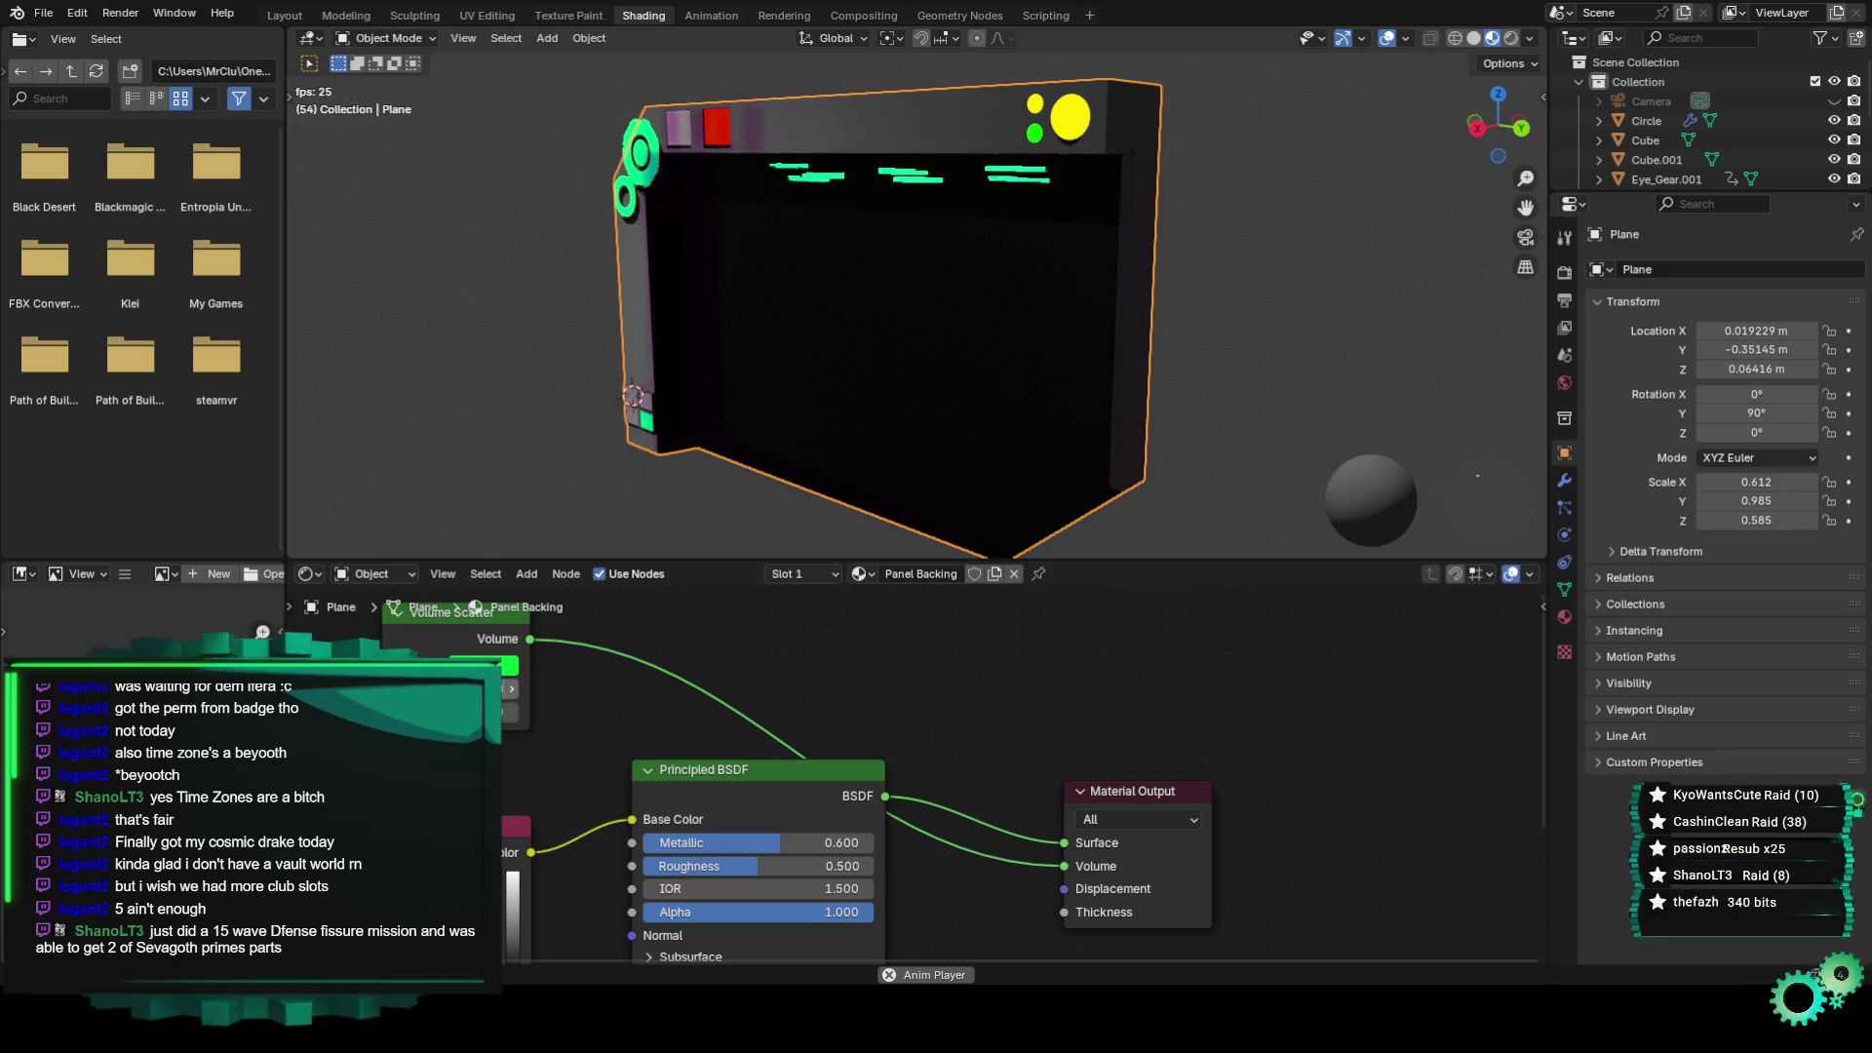
mouse_move(947, 318)
middle_down()
mouse_move(982, 232)
mouse_move(1012, 309)
mouse_move(987, 302)
middle_up()
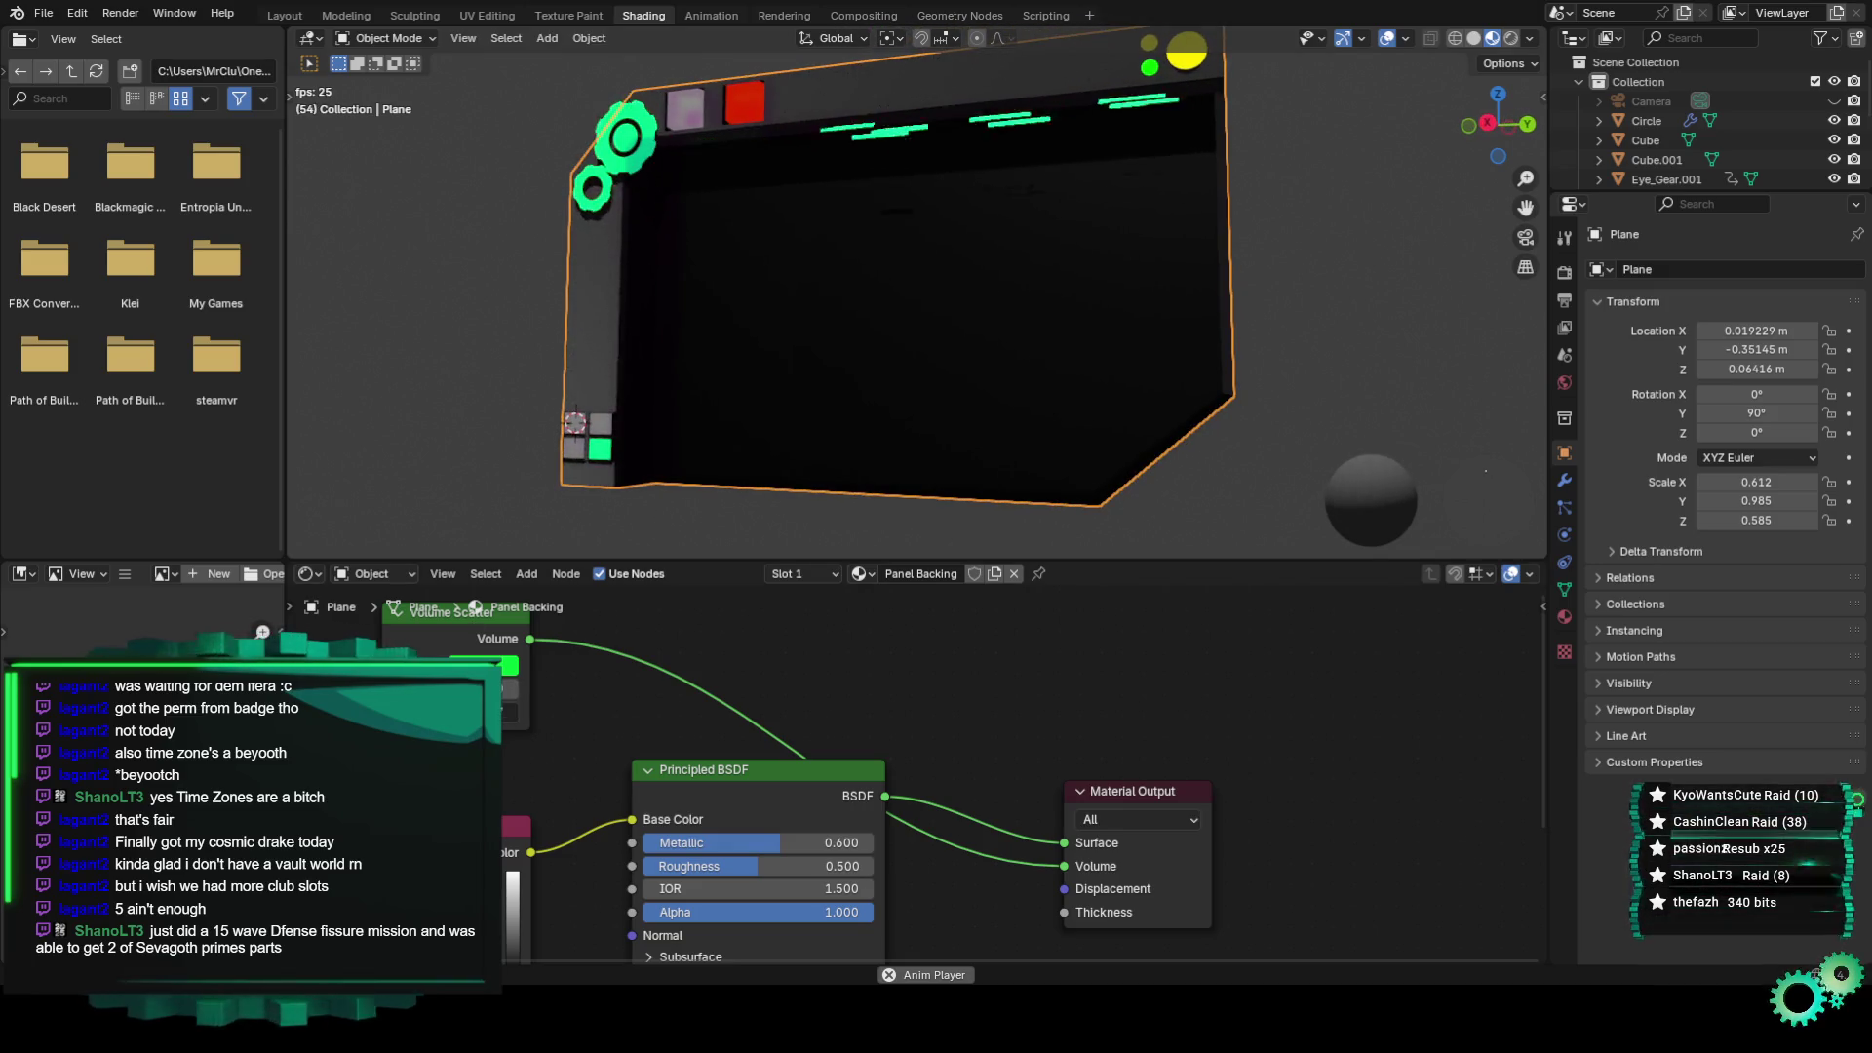
middle_drag(978, 369, 1103, 353)
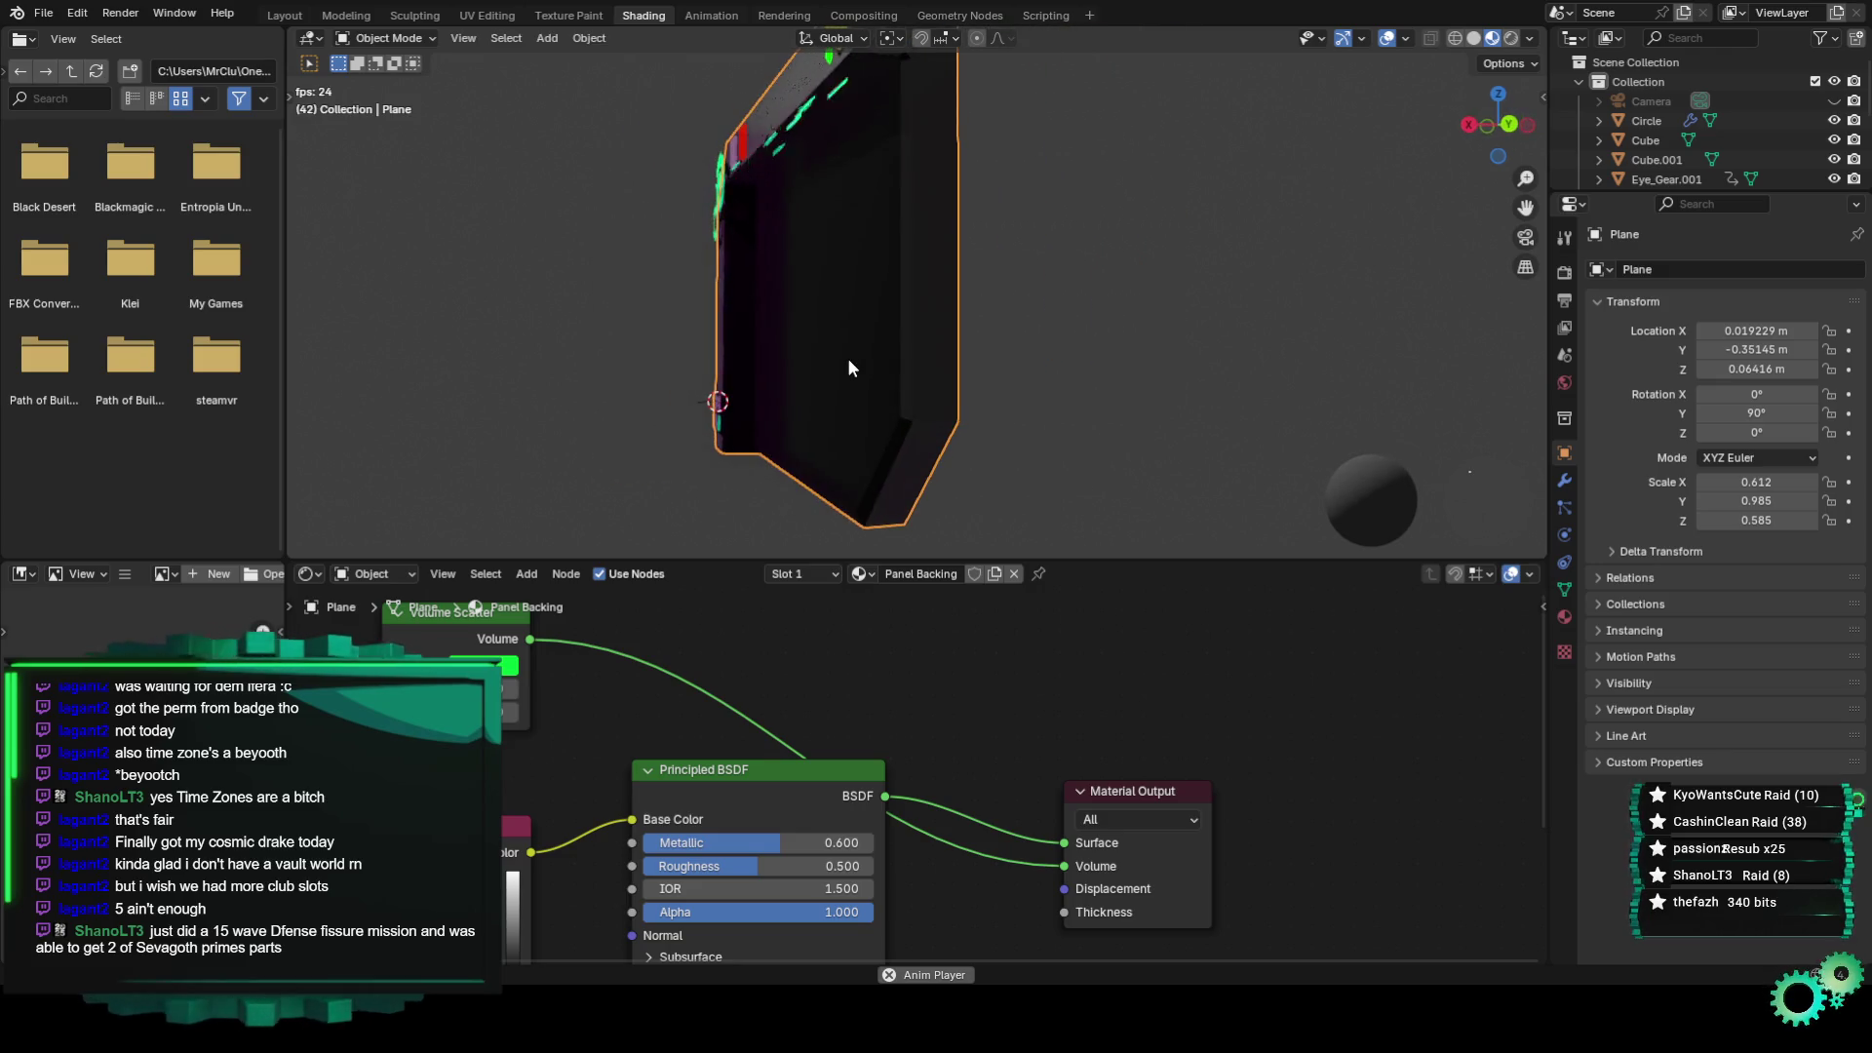
mouse_move(1104, 353)
middle_down()
mouse_move(969, 382)
mouse_move(862, 332)
mouse_move(950, 377)
mouse_move(986, 357)
middle_up()
key(KP_3)
scroll(985, 371, down, 2)
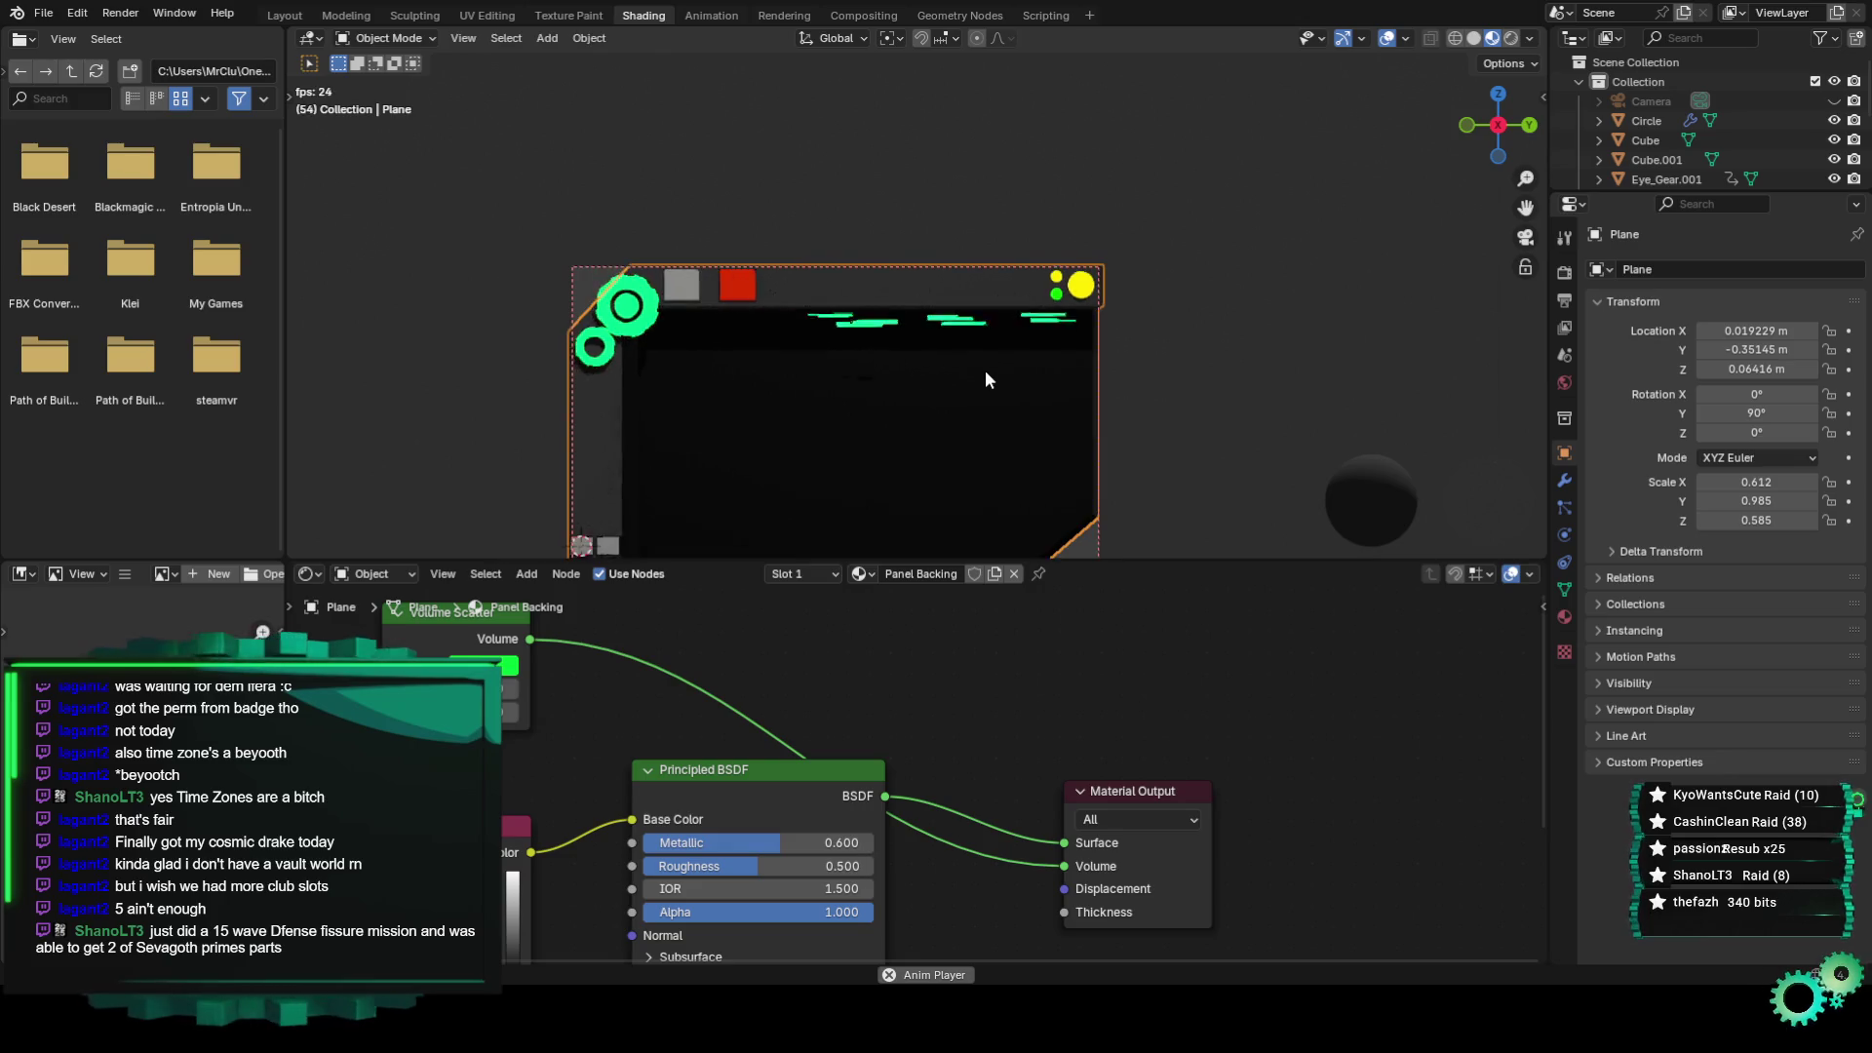
Disconnect the Volume link from Material Output and delete the Volume Scatter node.
drag(1064, 866, 1047, 875)
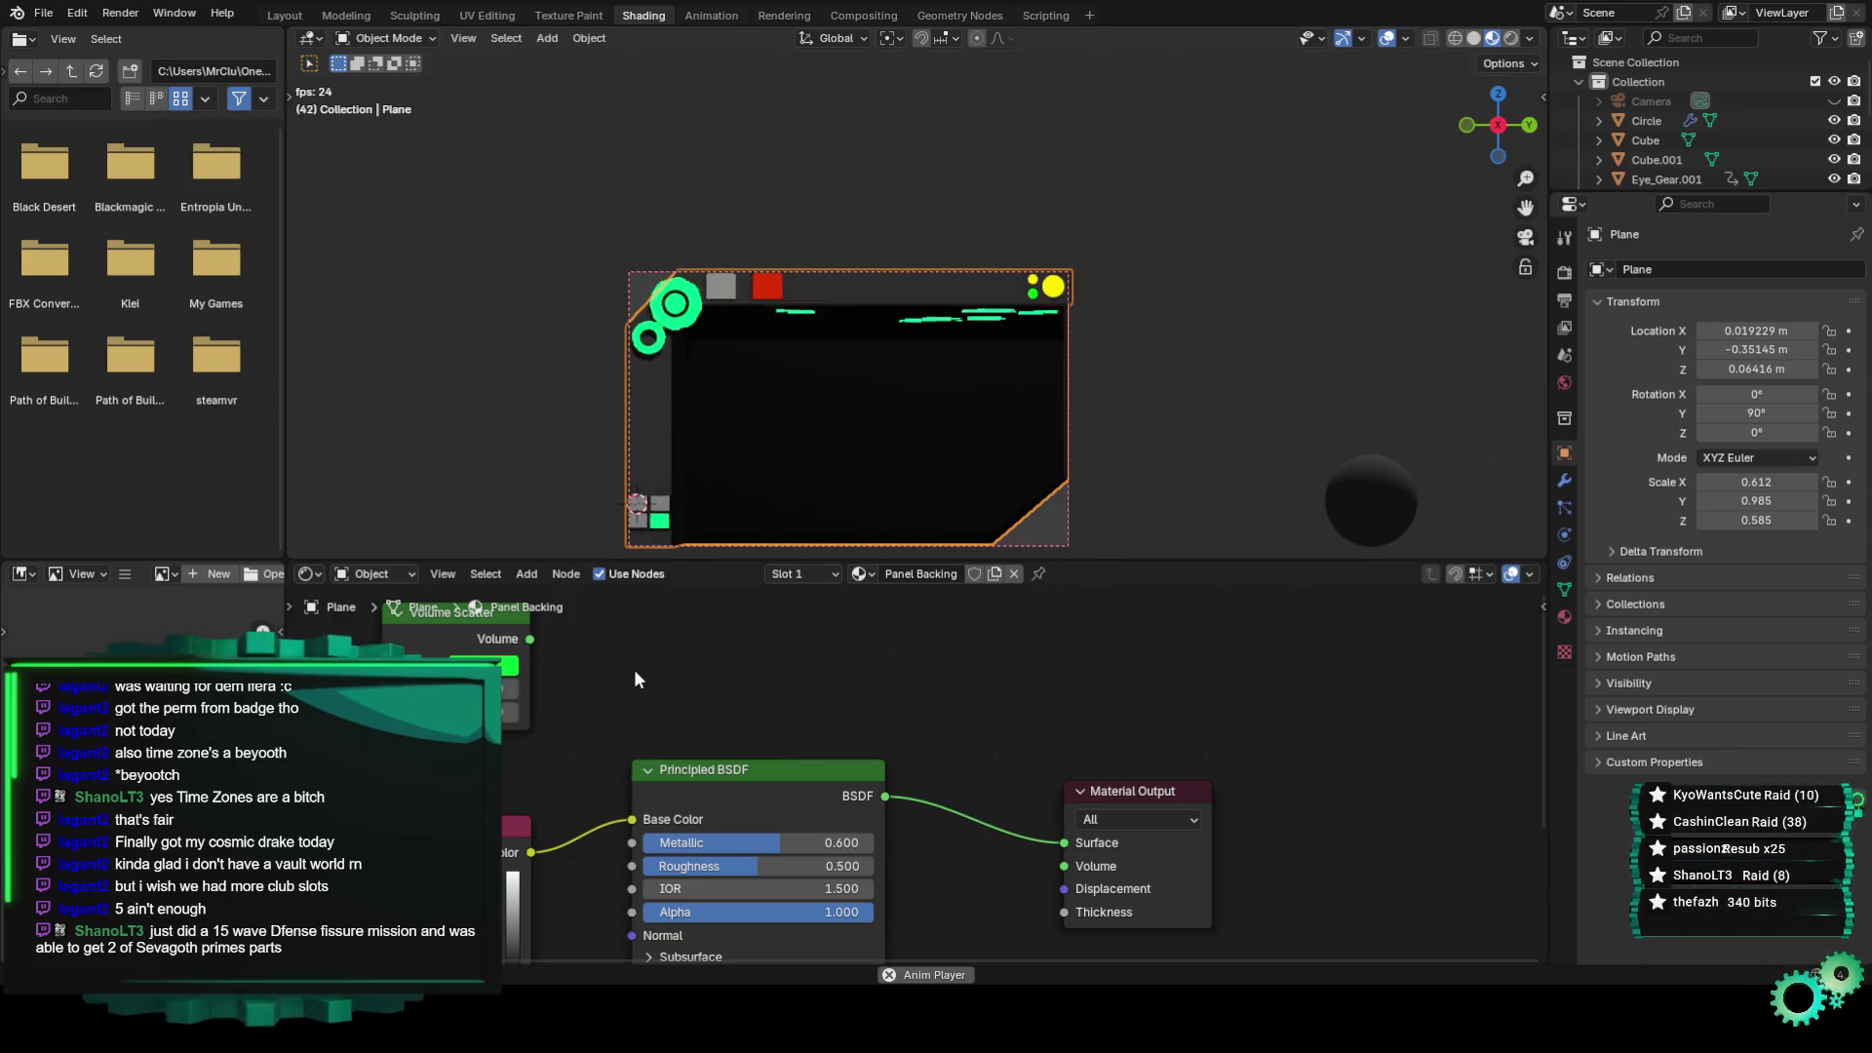
middle_drag(636, 678, 702, 715)
right_click(541, 661)
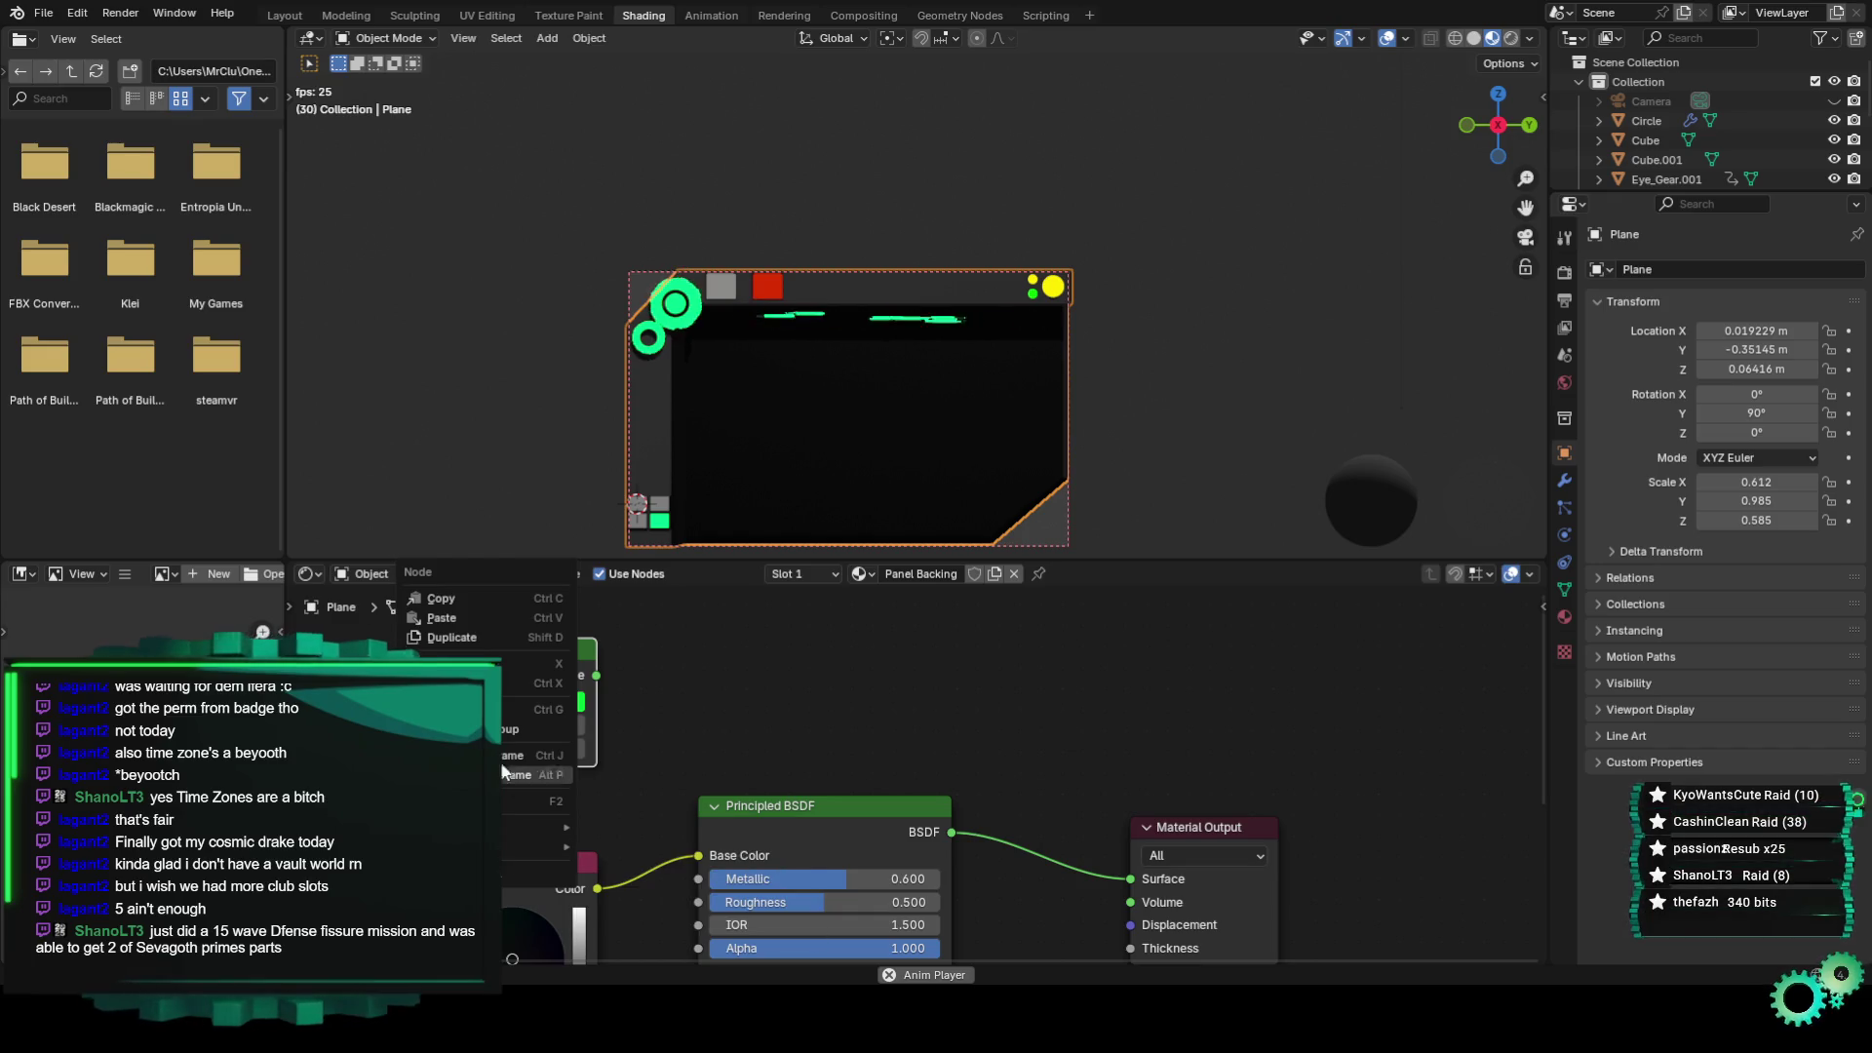
middle_drag(891, 661, 827, 659)
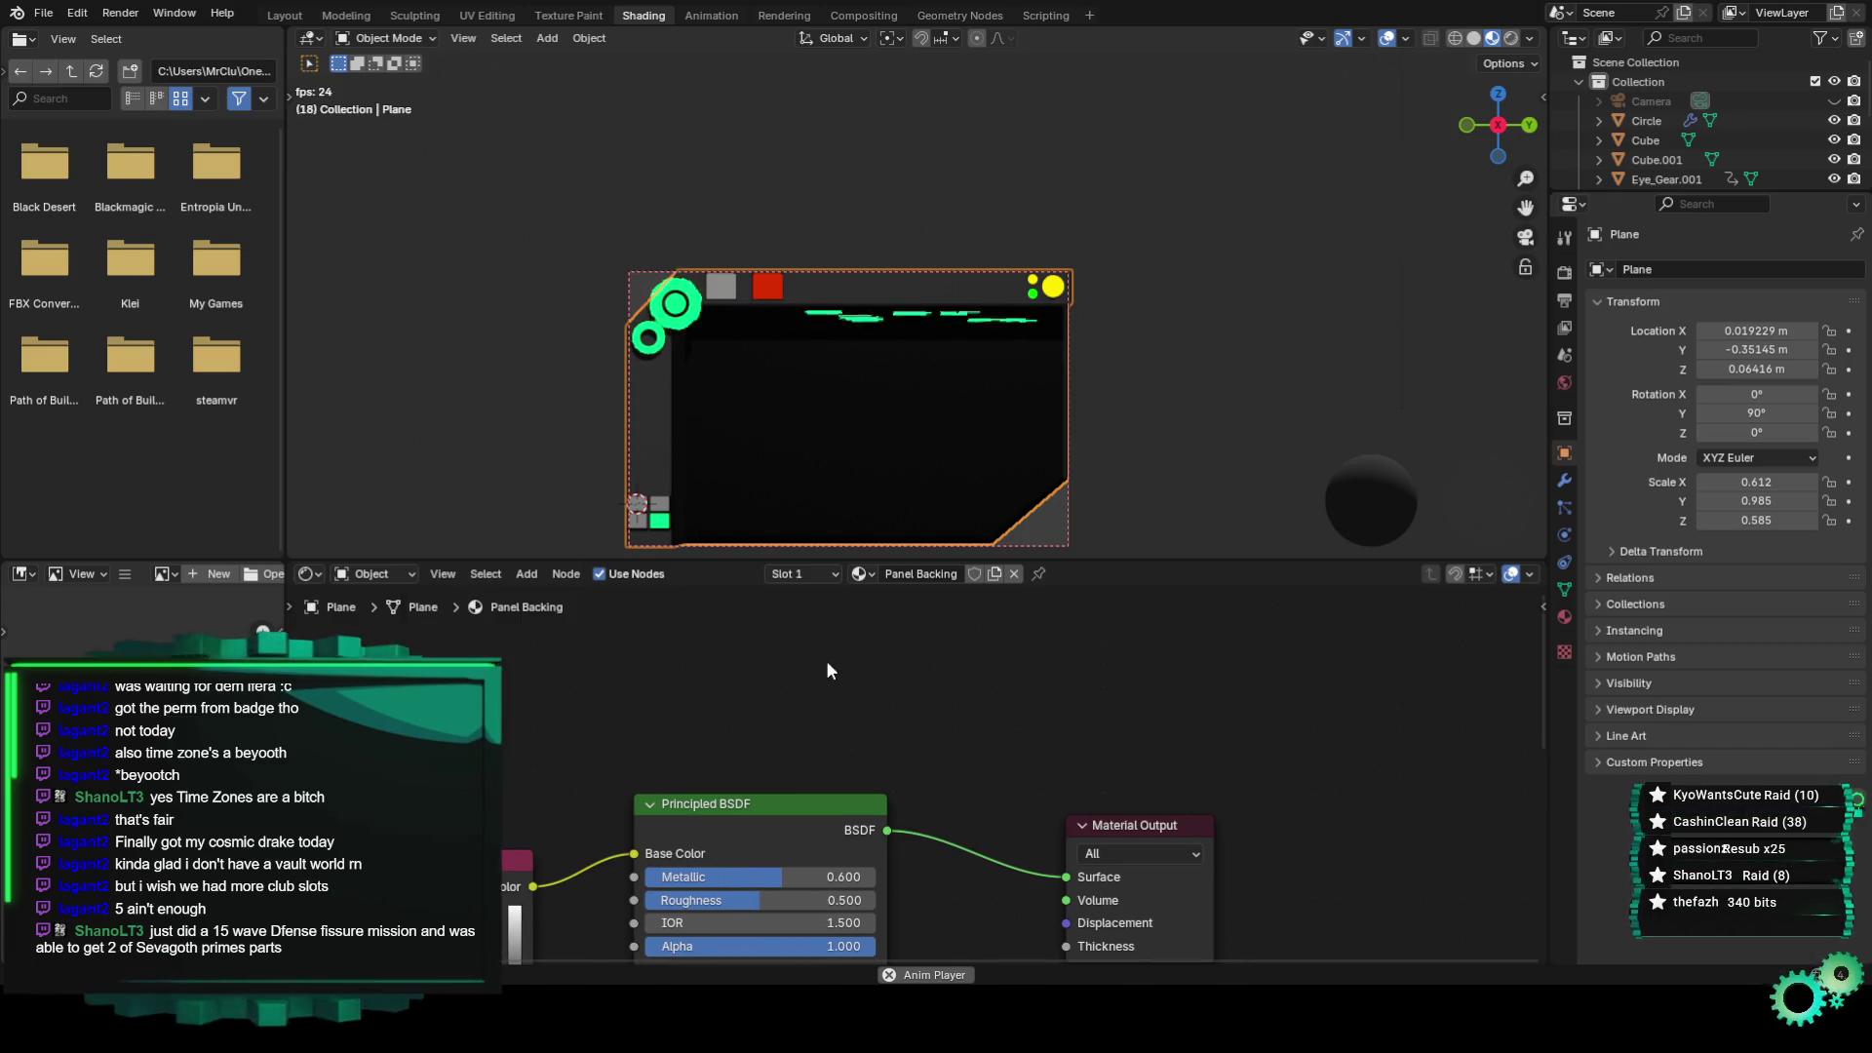
Add an unconnected Principled Volume node found by searching 'volume'.
key(shift+a)
click(813, 669)
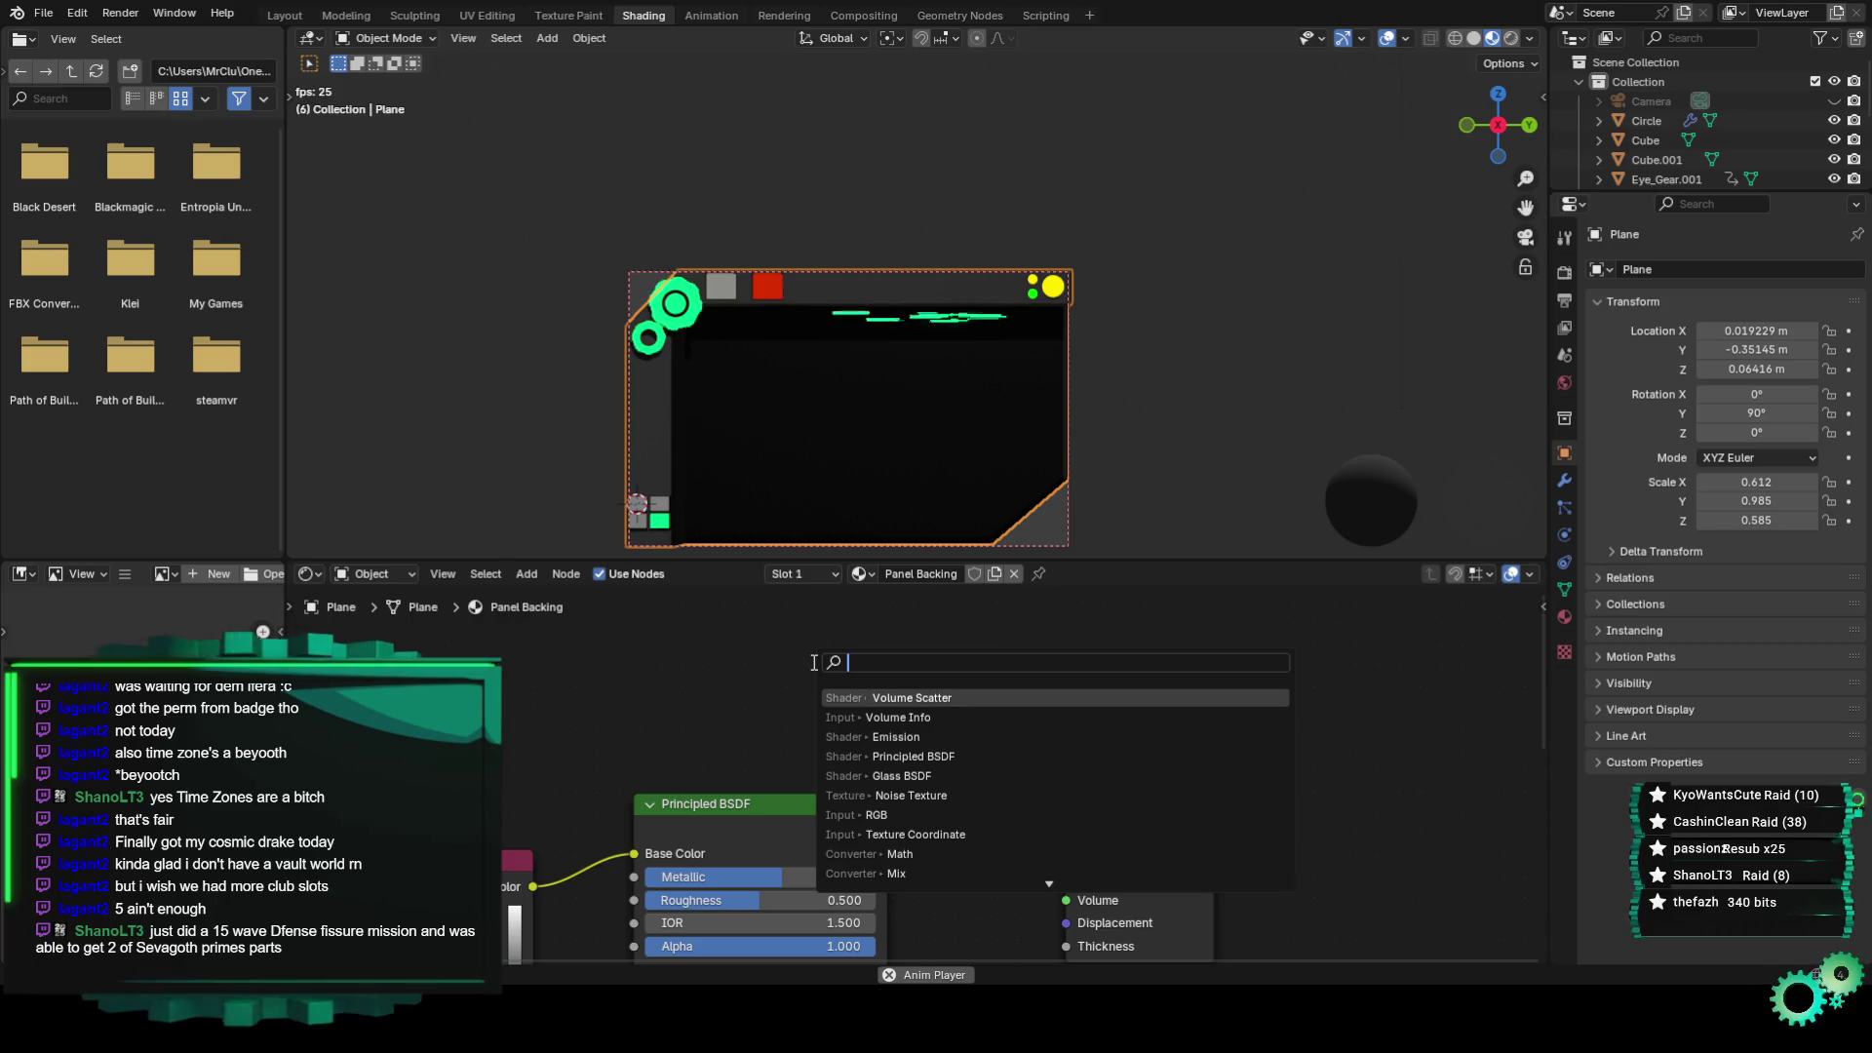
text(volume)
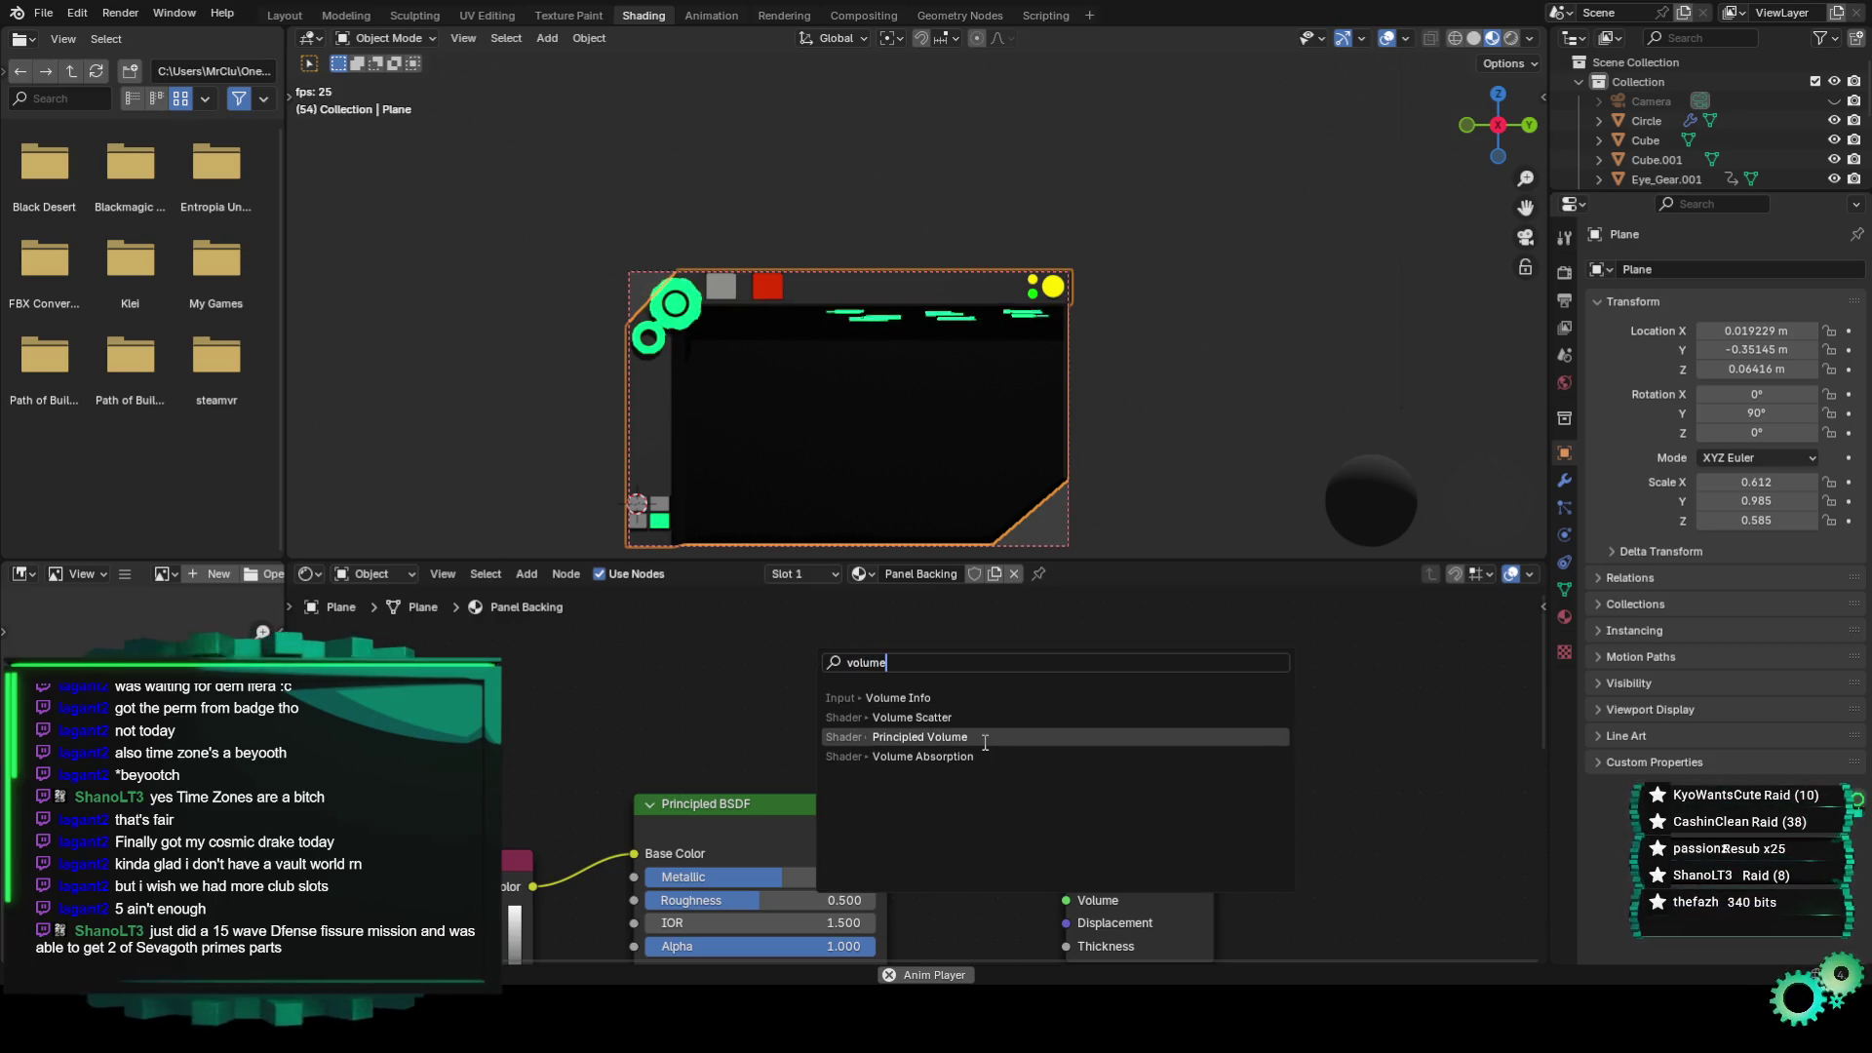
click(985, 743)
scroll(741, 817, down, 3)
scroll(817, 753, up, 3)
scroll(780, 746, up, 1)
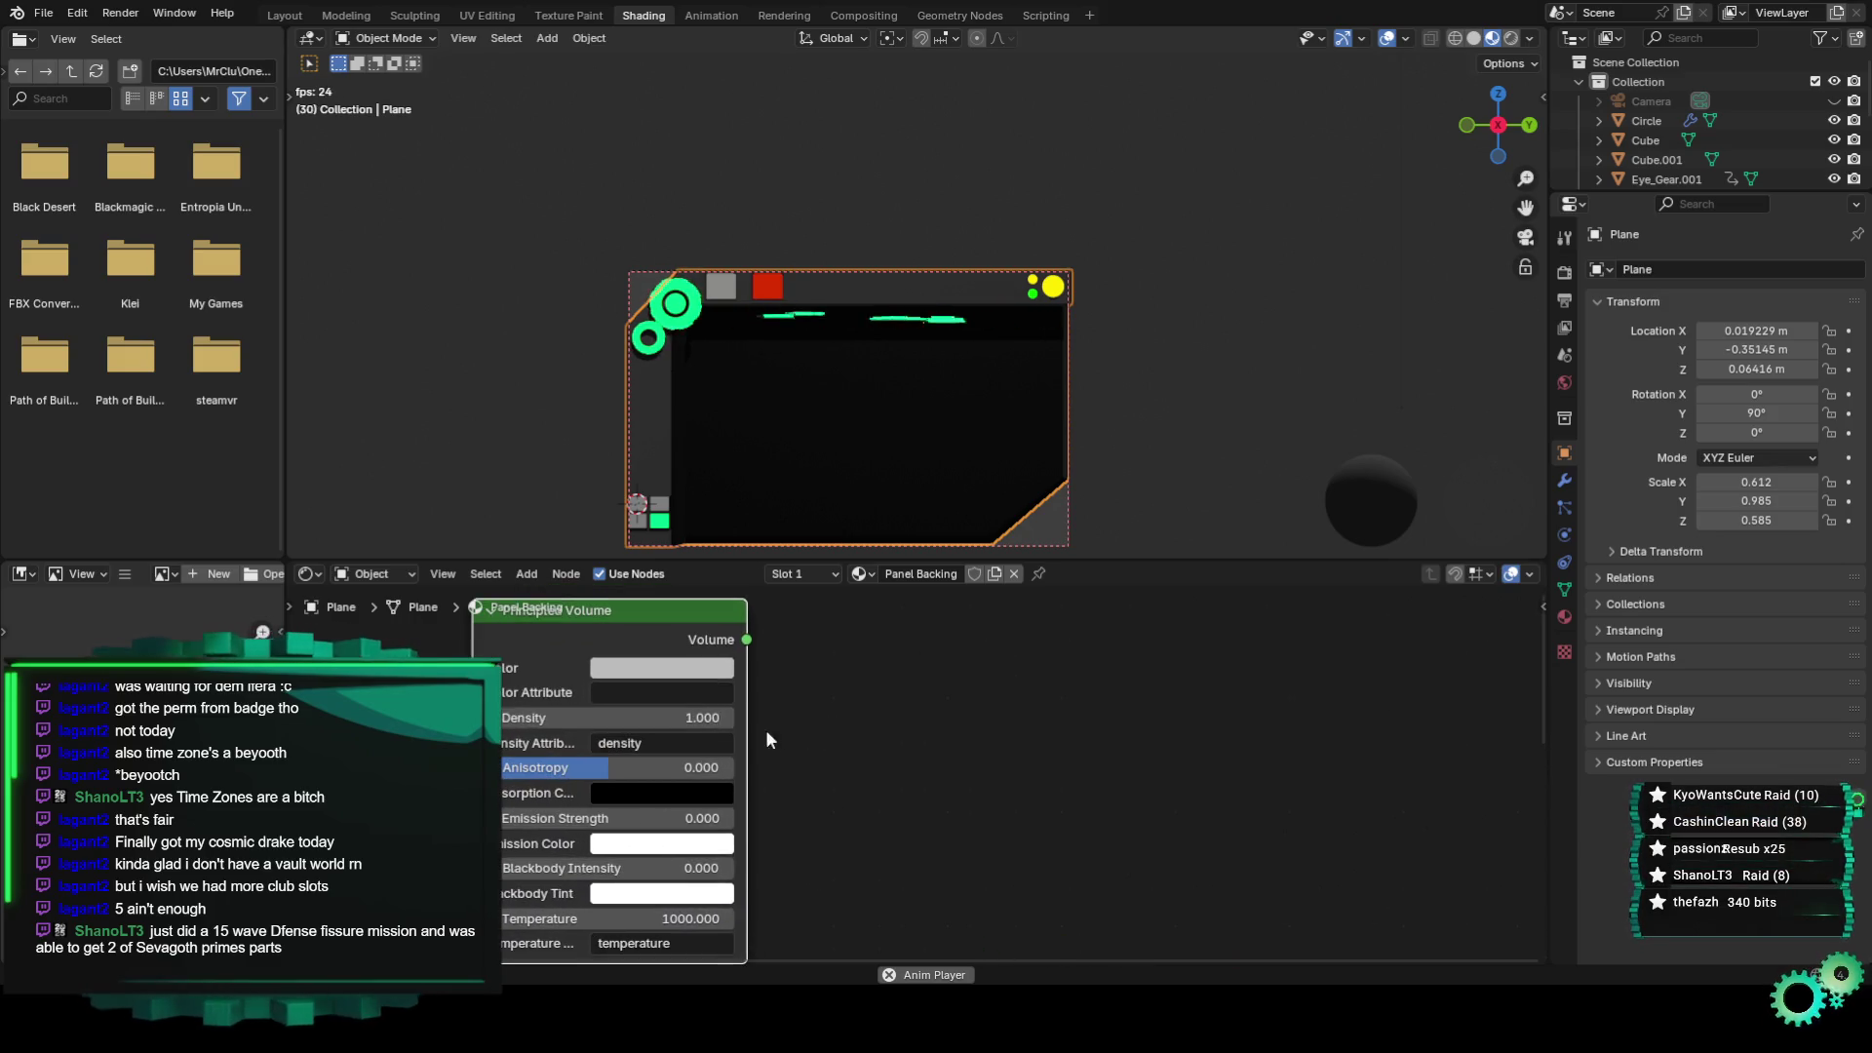
scroll(865, 863, down, 1)
Frame the new Principled Volume node in the node view and open its context menu.
middle_drag(865, 863, 996, 634)
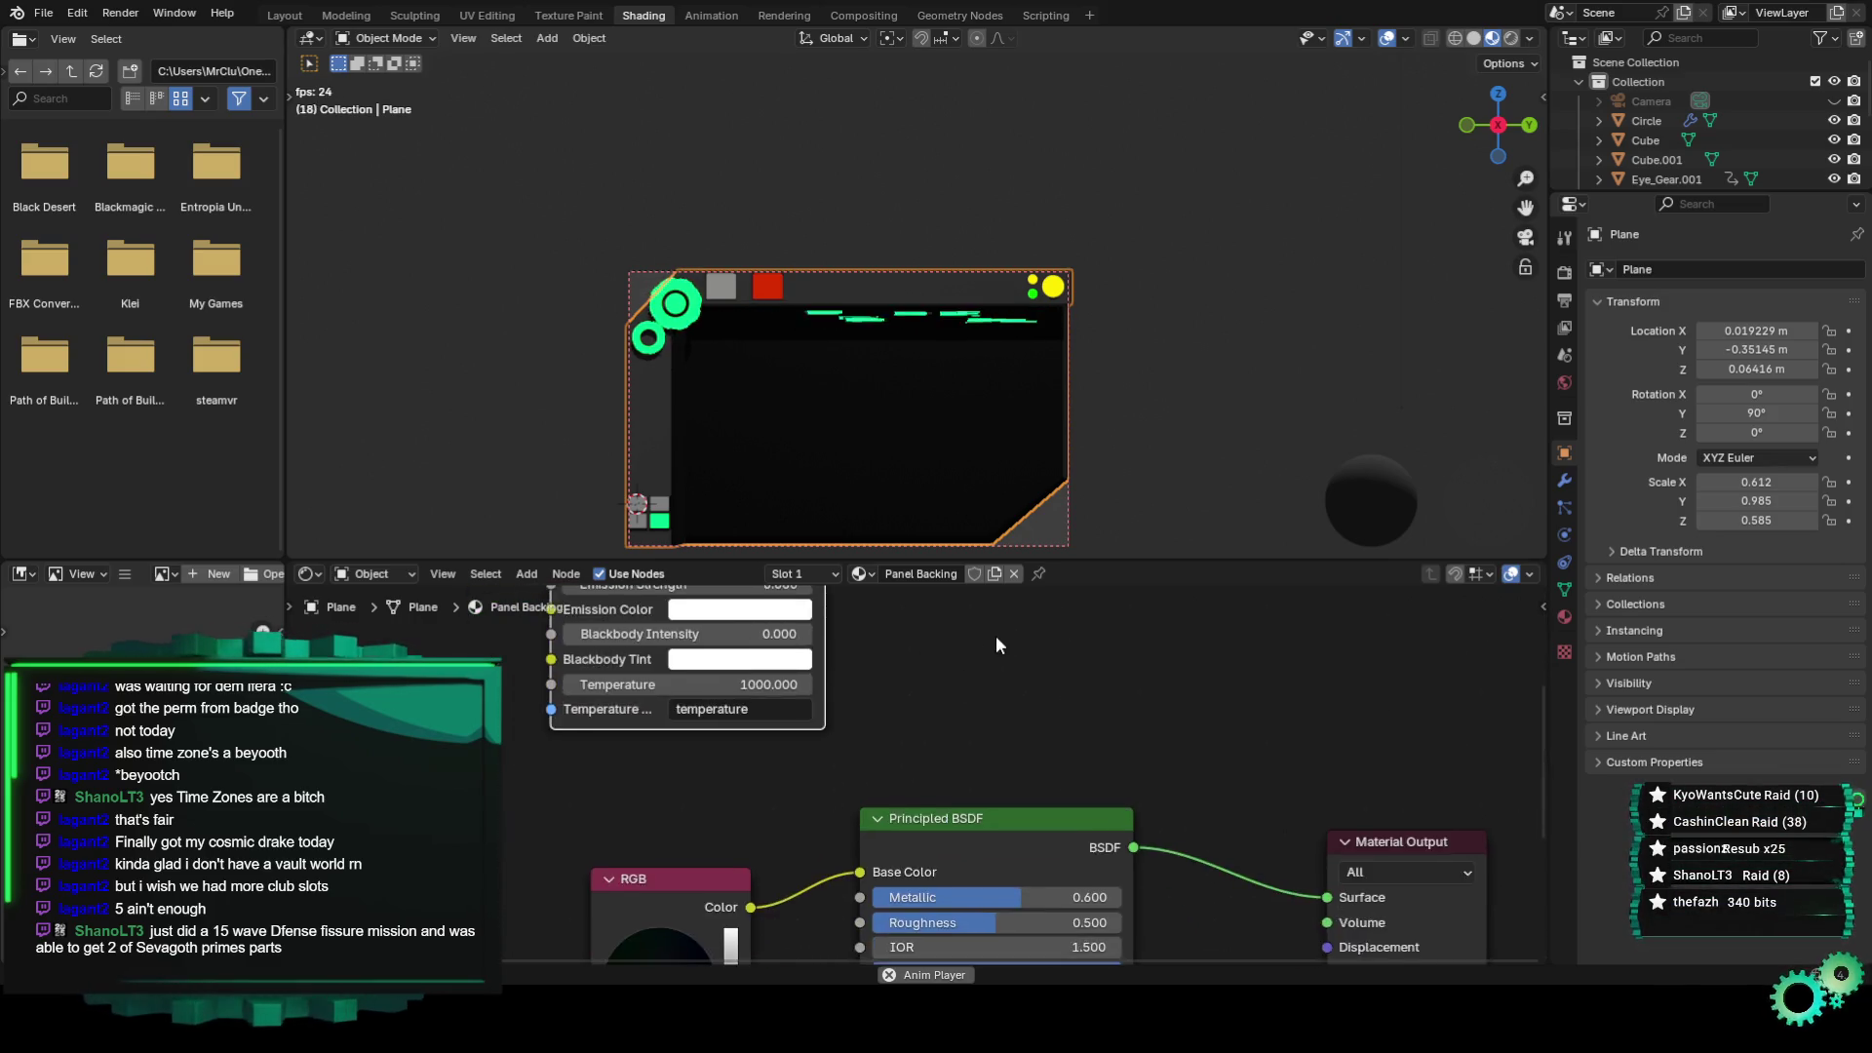
middle_drag(872, 856, 858, 907)
scroll(842, 704, up, 2)
scroll(819, 750, up, 1)
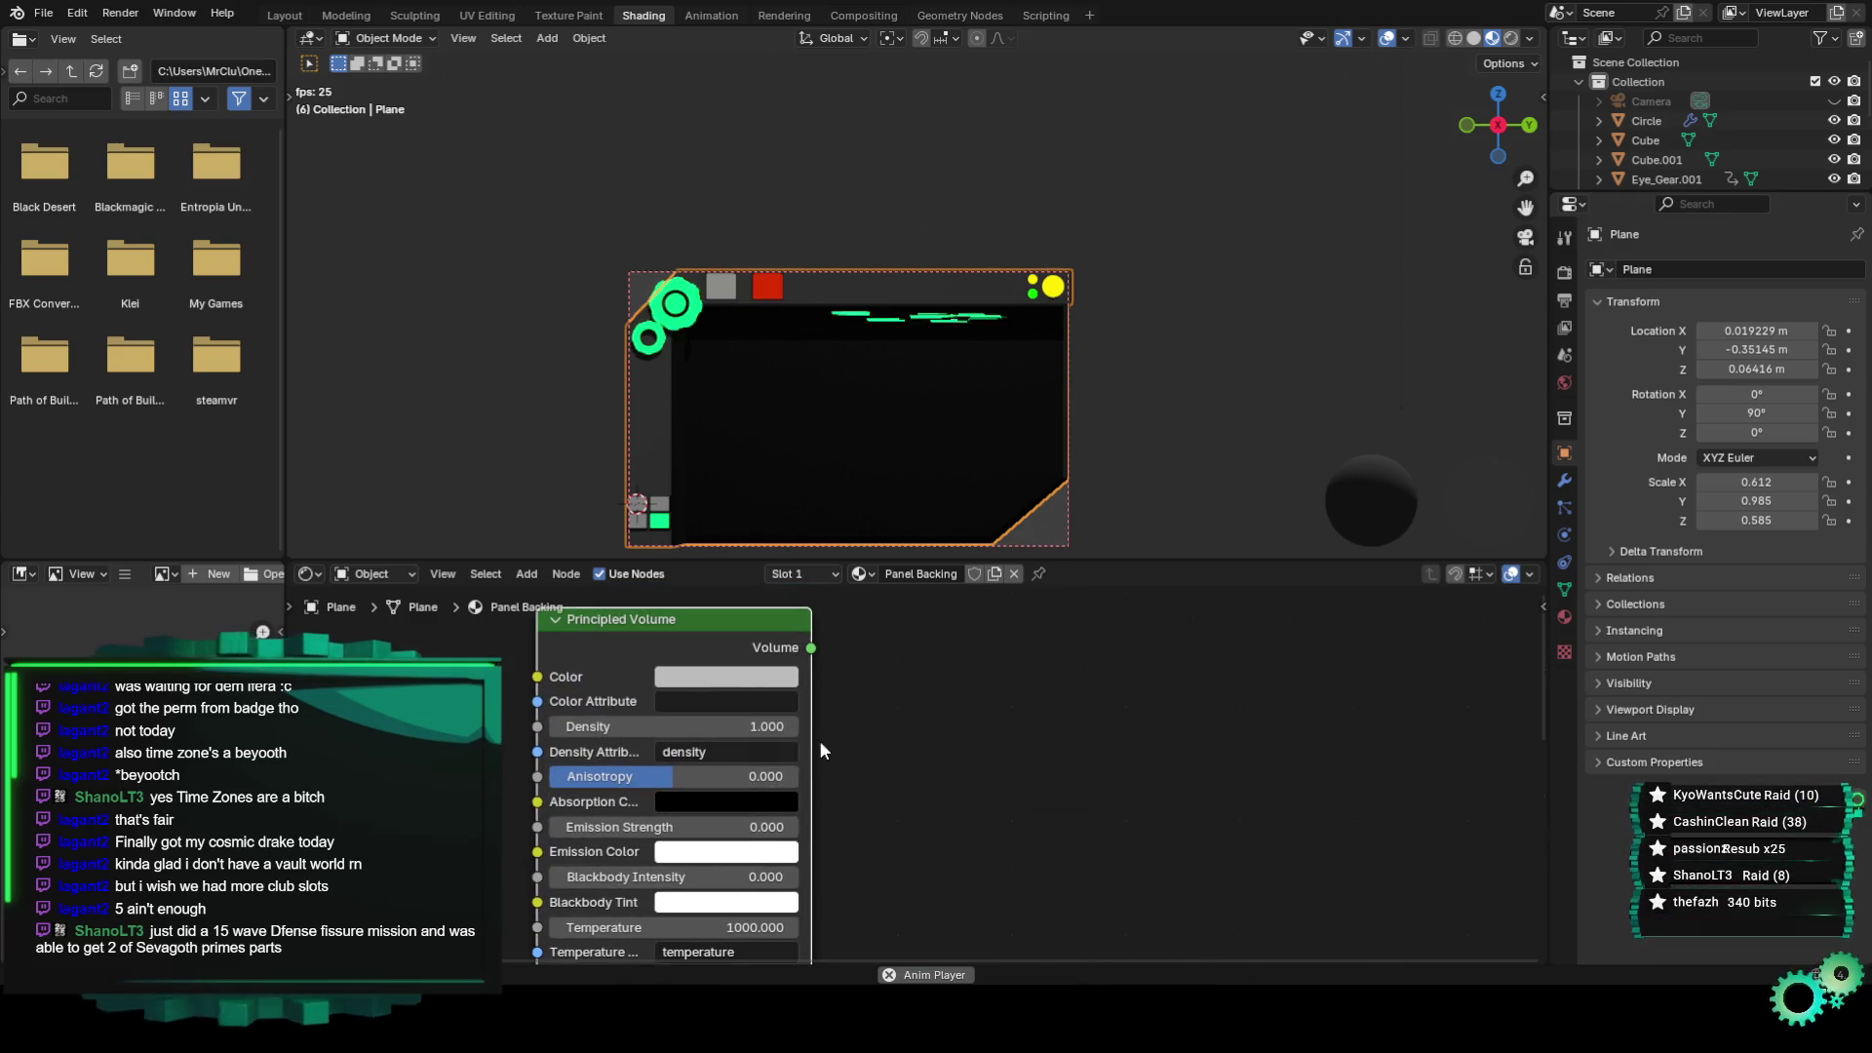
mouse_move(654, 754)
middle_down()
mouse_move(677, 699)
mouse_move(839, 737)
middle_up()
scroll(715, 802, down, 2)
scroll(838, 737, up, 2)
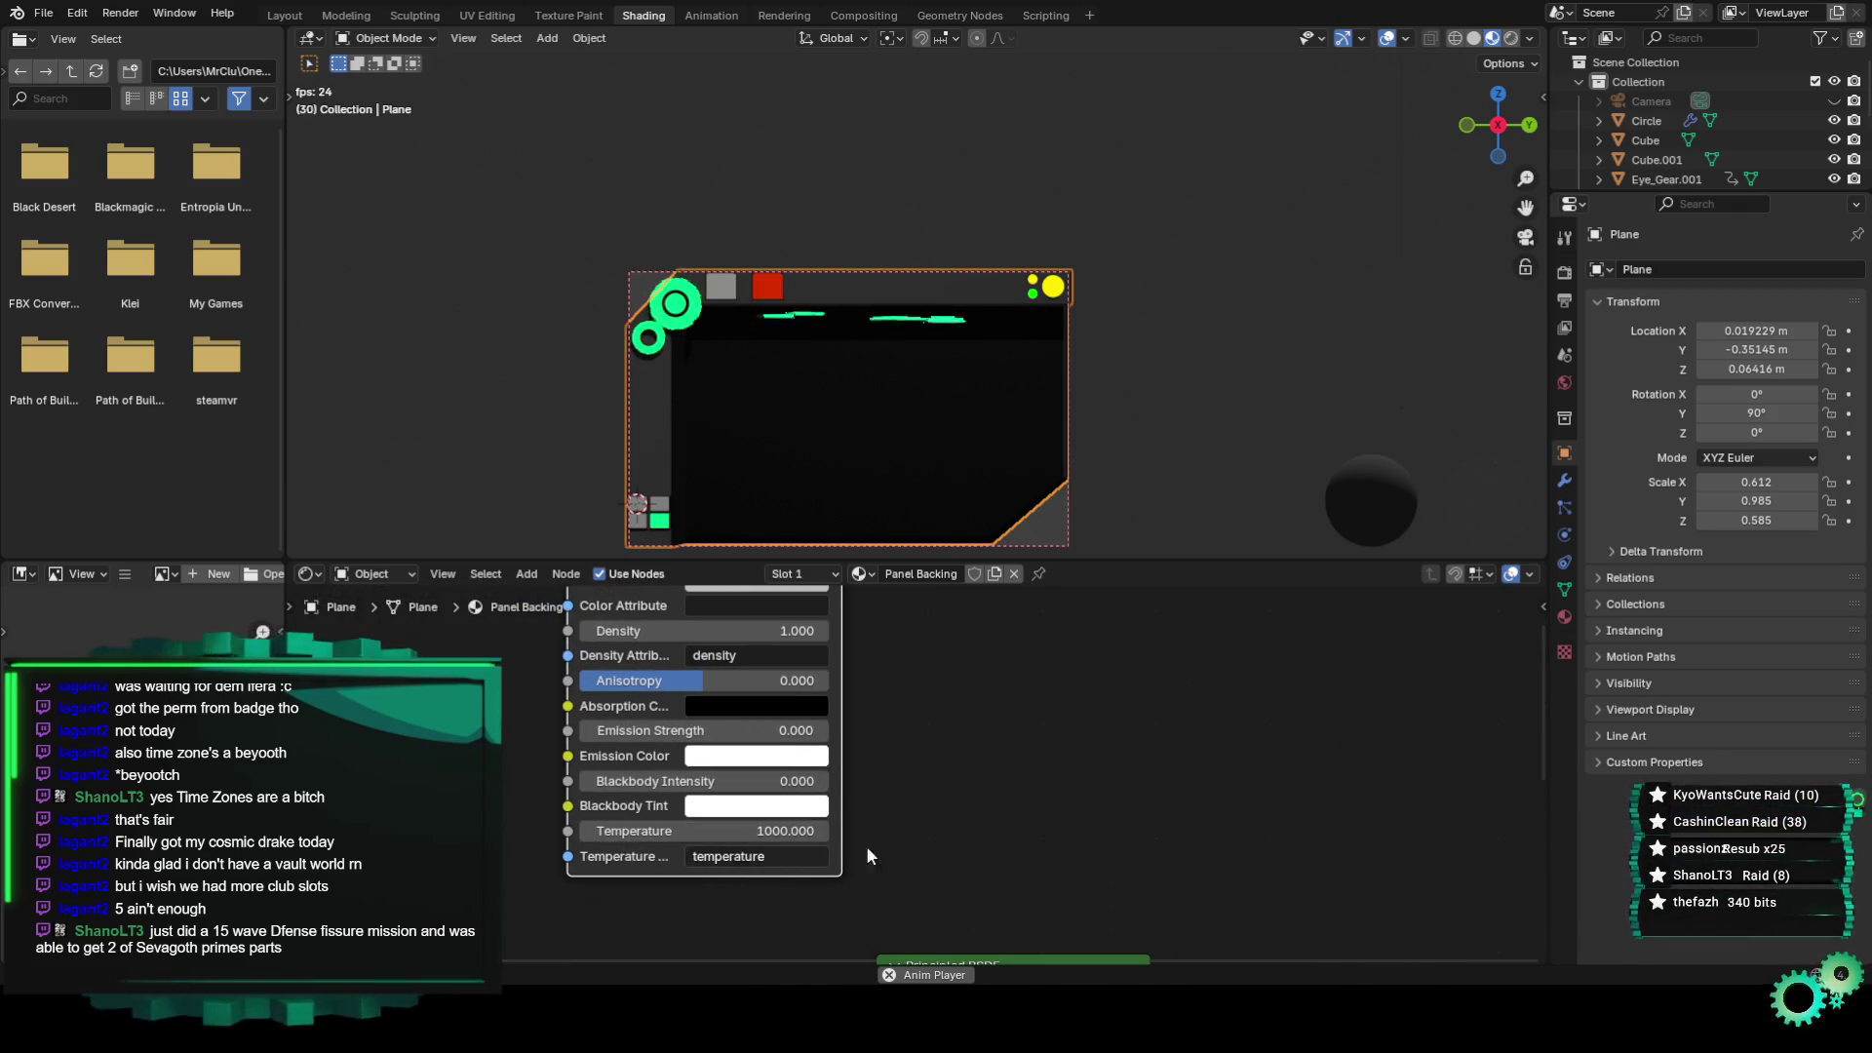
middle_drag(866, 855, 800, 1004)
middle_drag(822, 868, 805, 770)
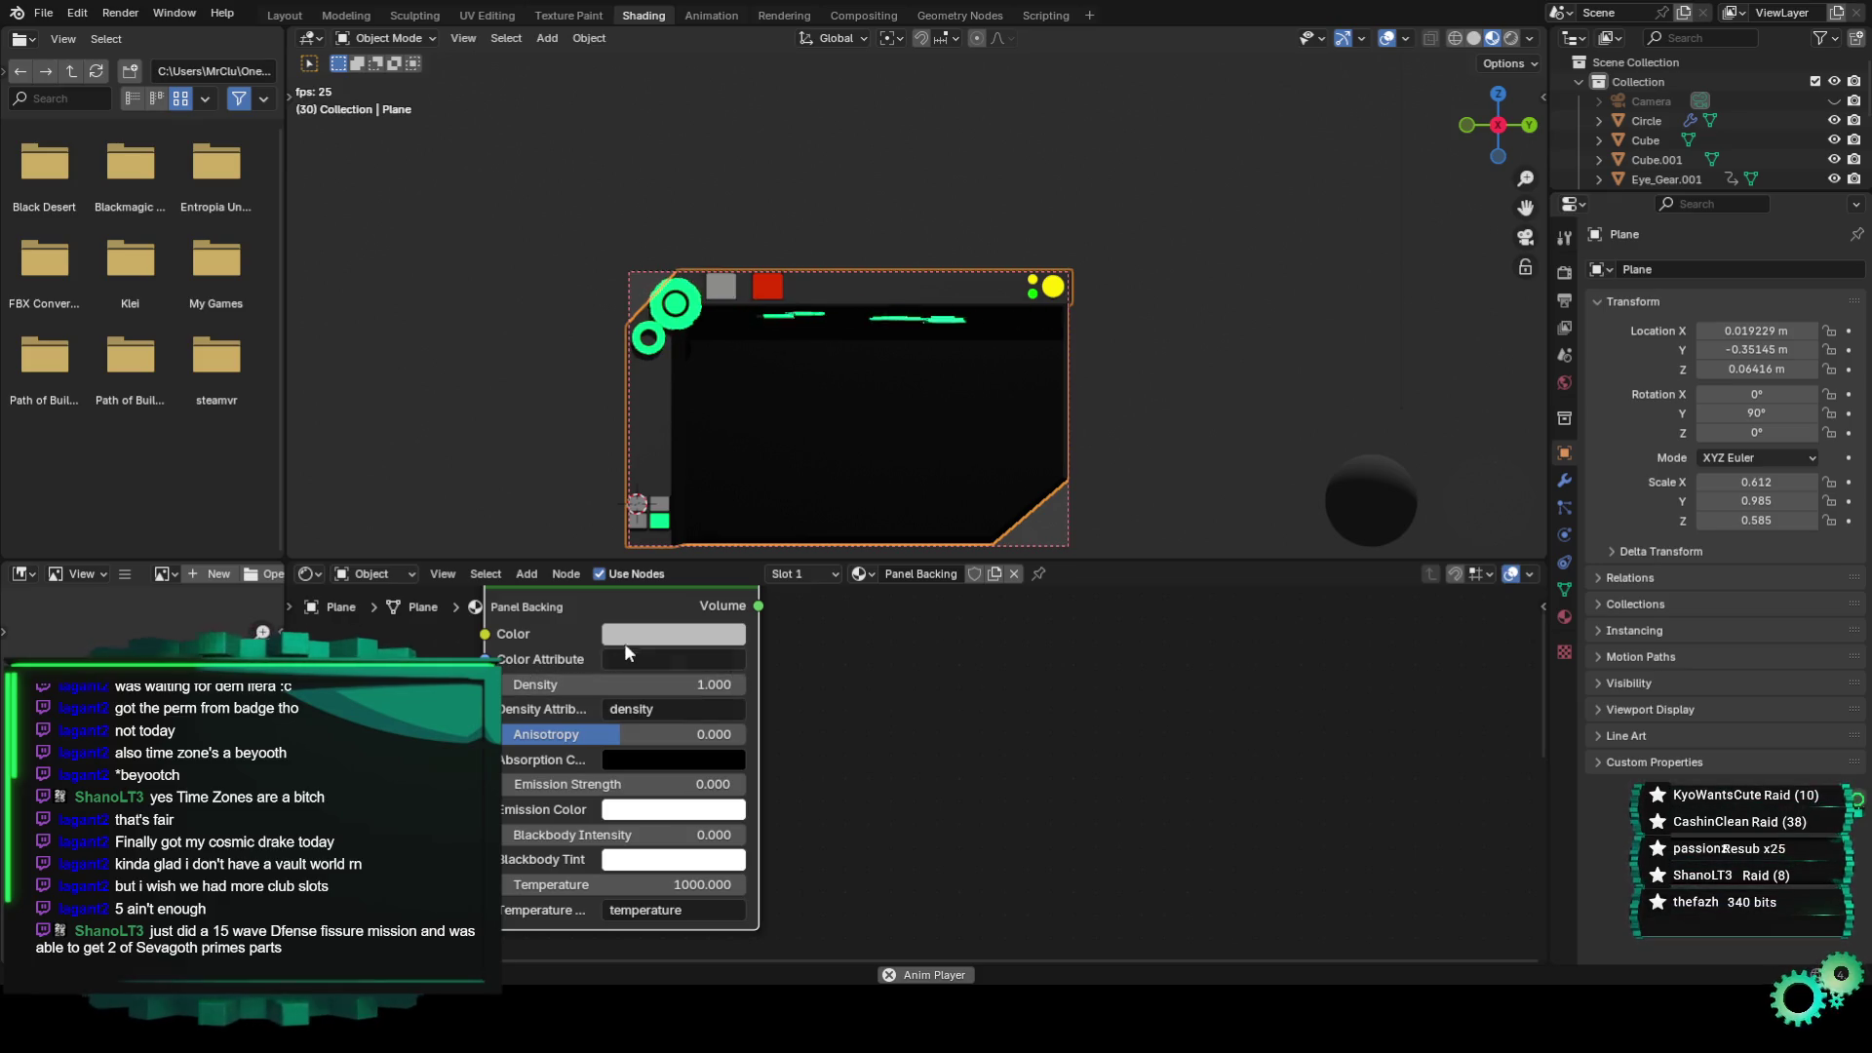
middle_drag(620, 647, 629, 700)
right_click(630, 700)
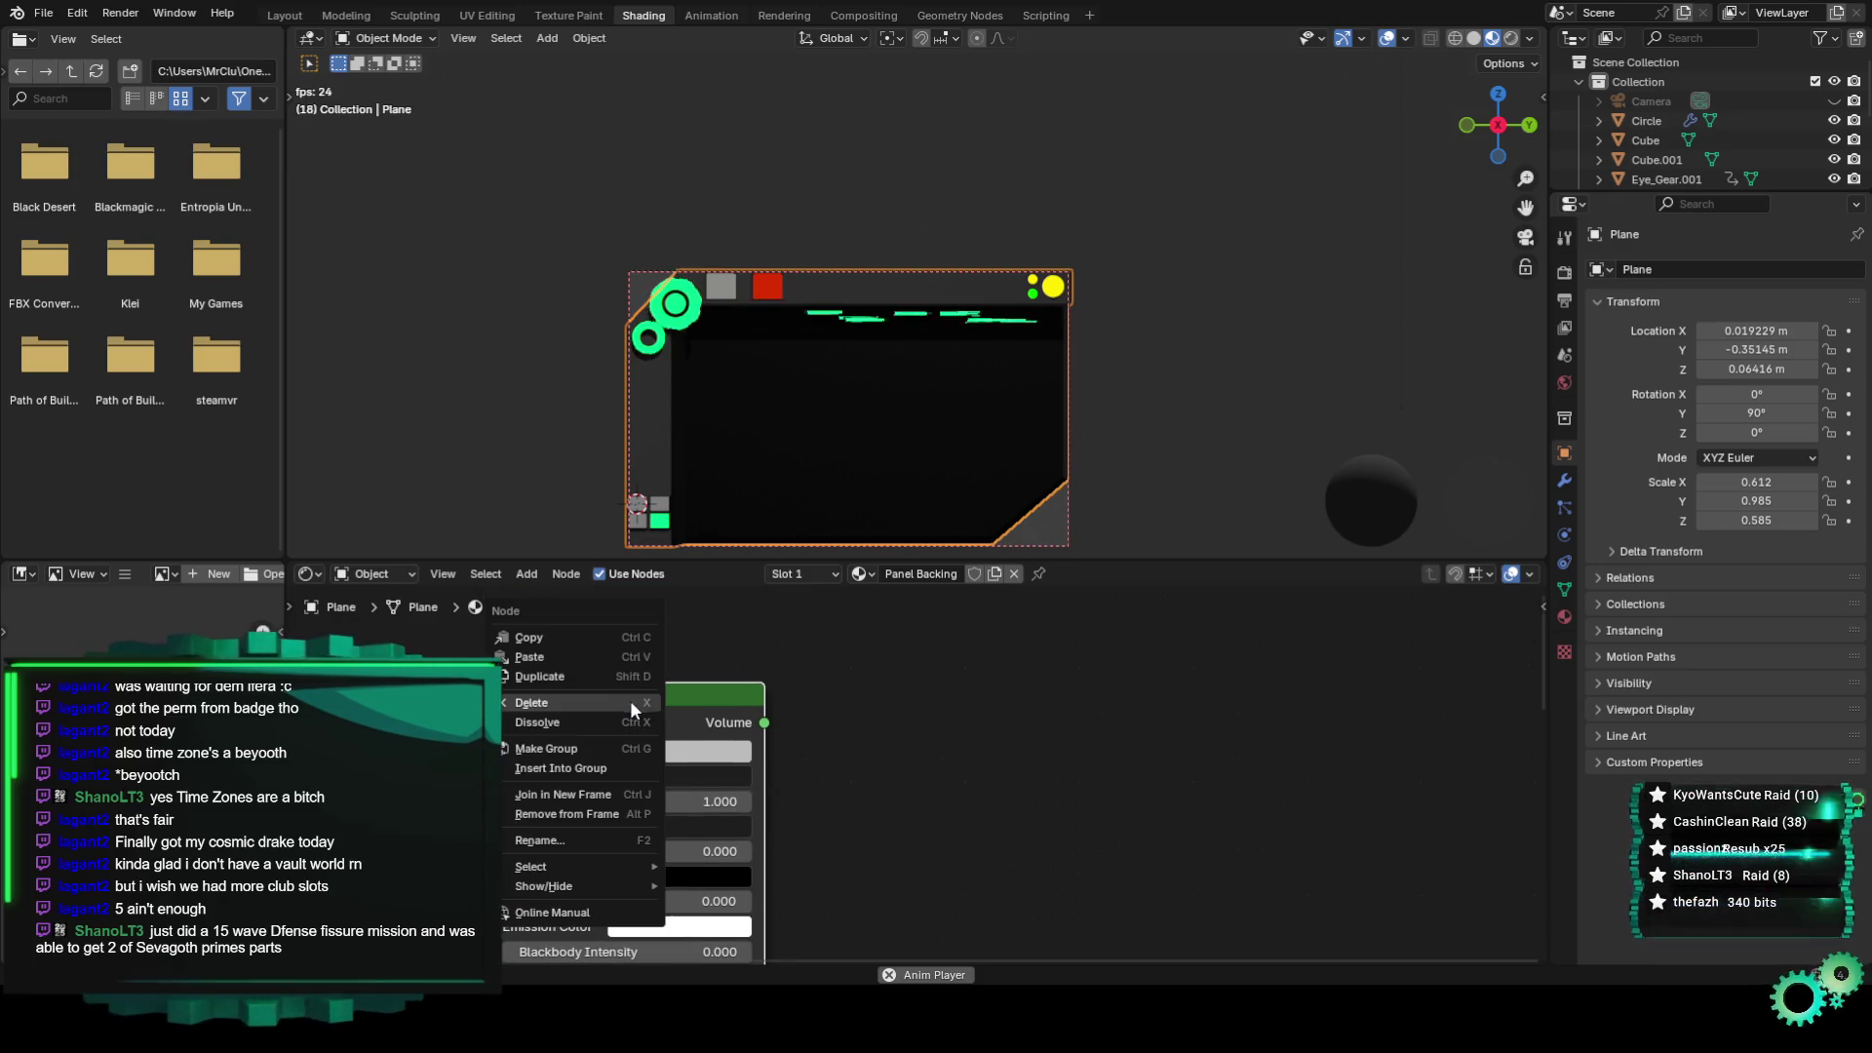
Replace the Principled Volume with a Volume Absorption node coloured bright green.
click(576, 704)
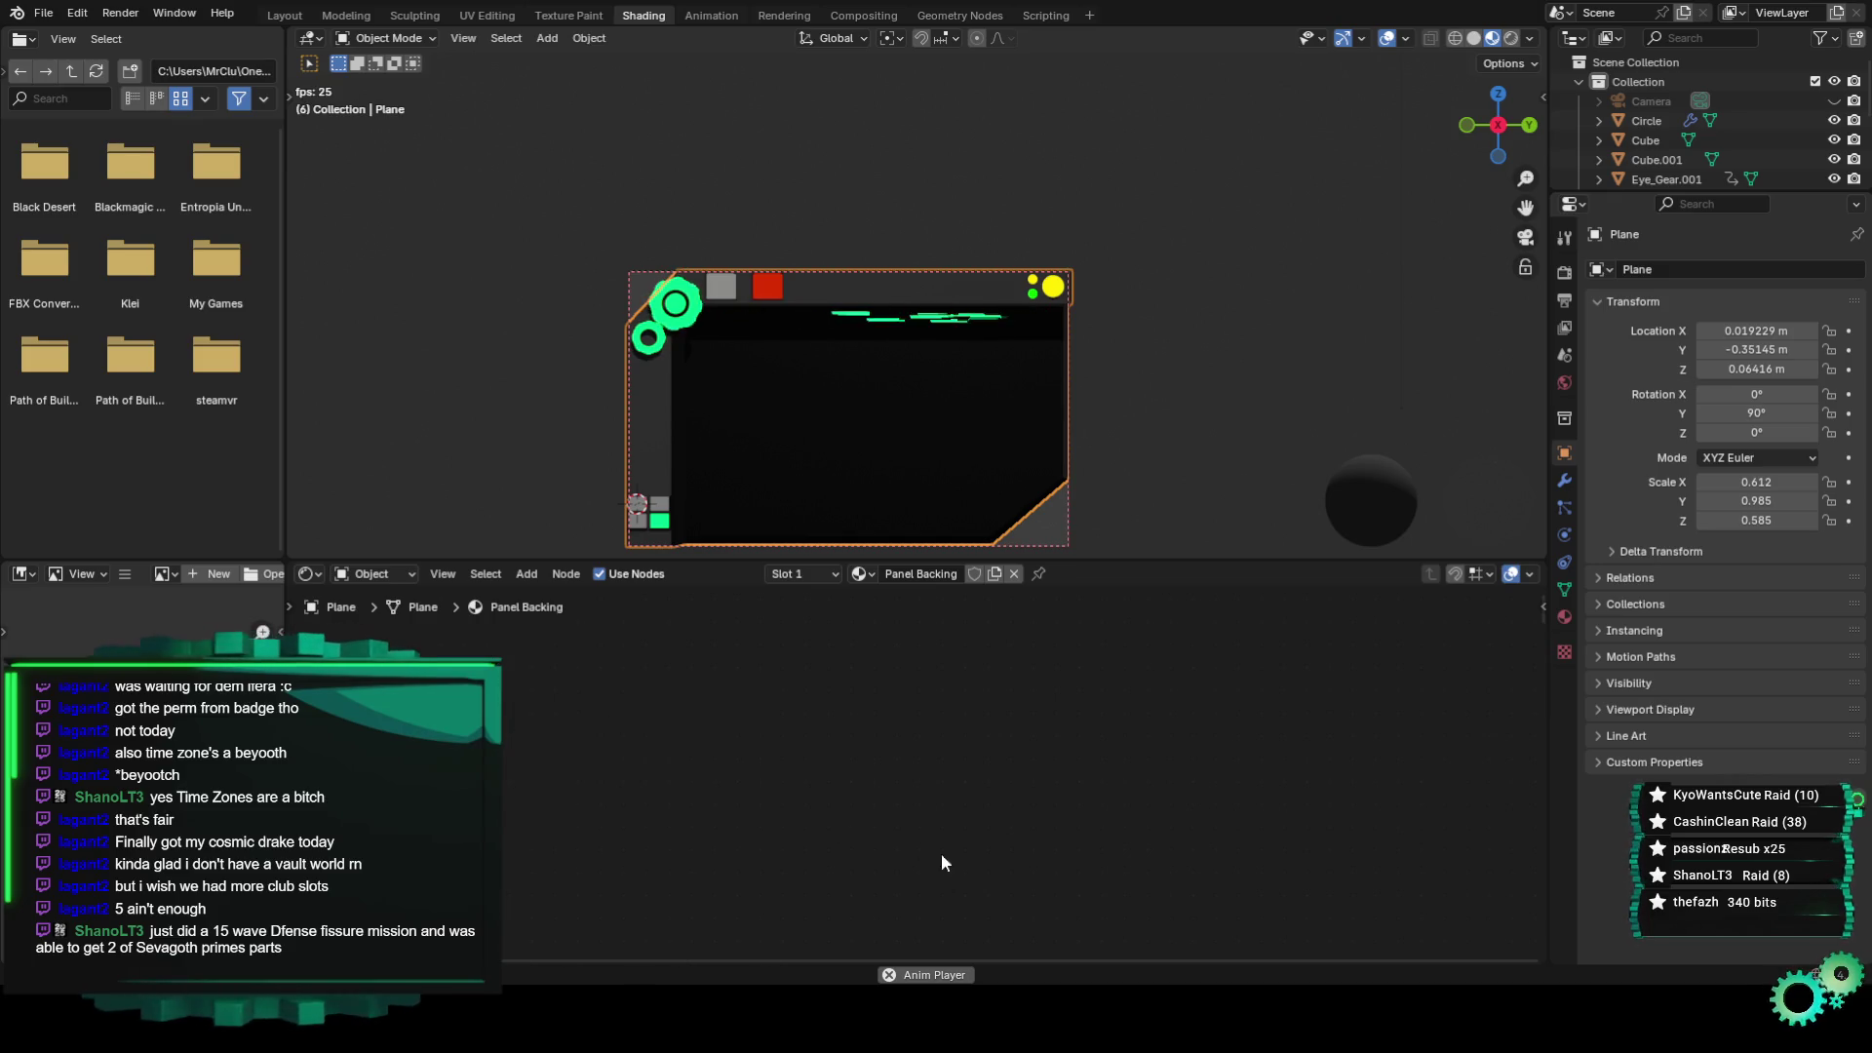
key(shift+a)
click(753, 713)
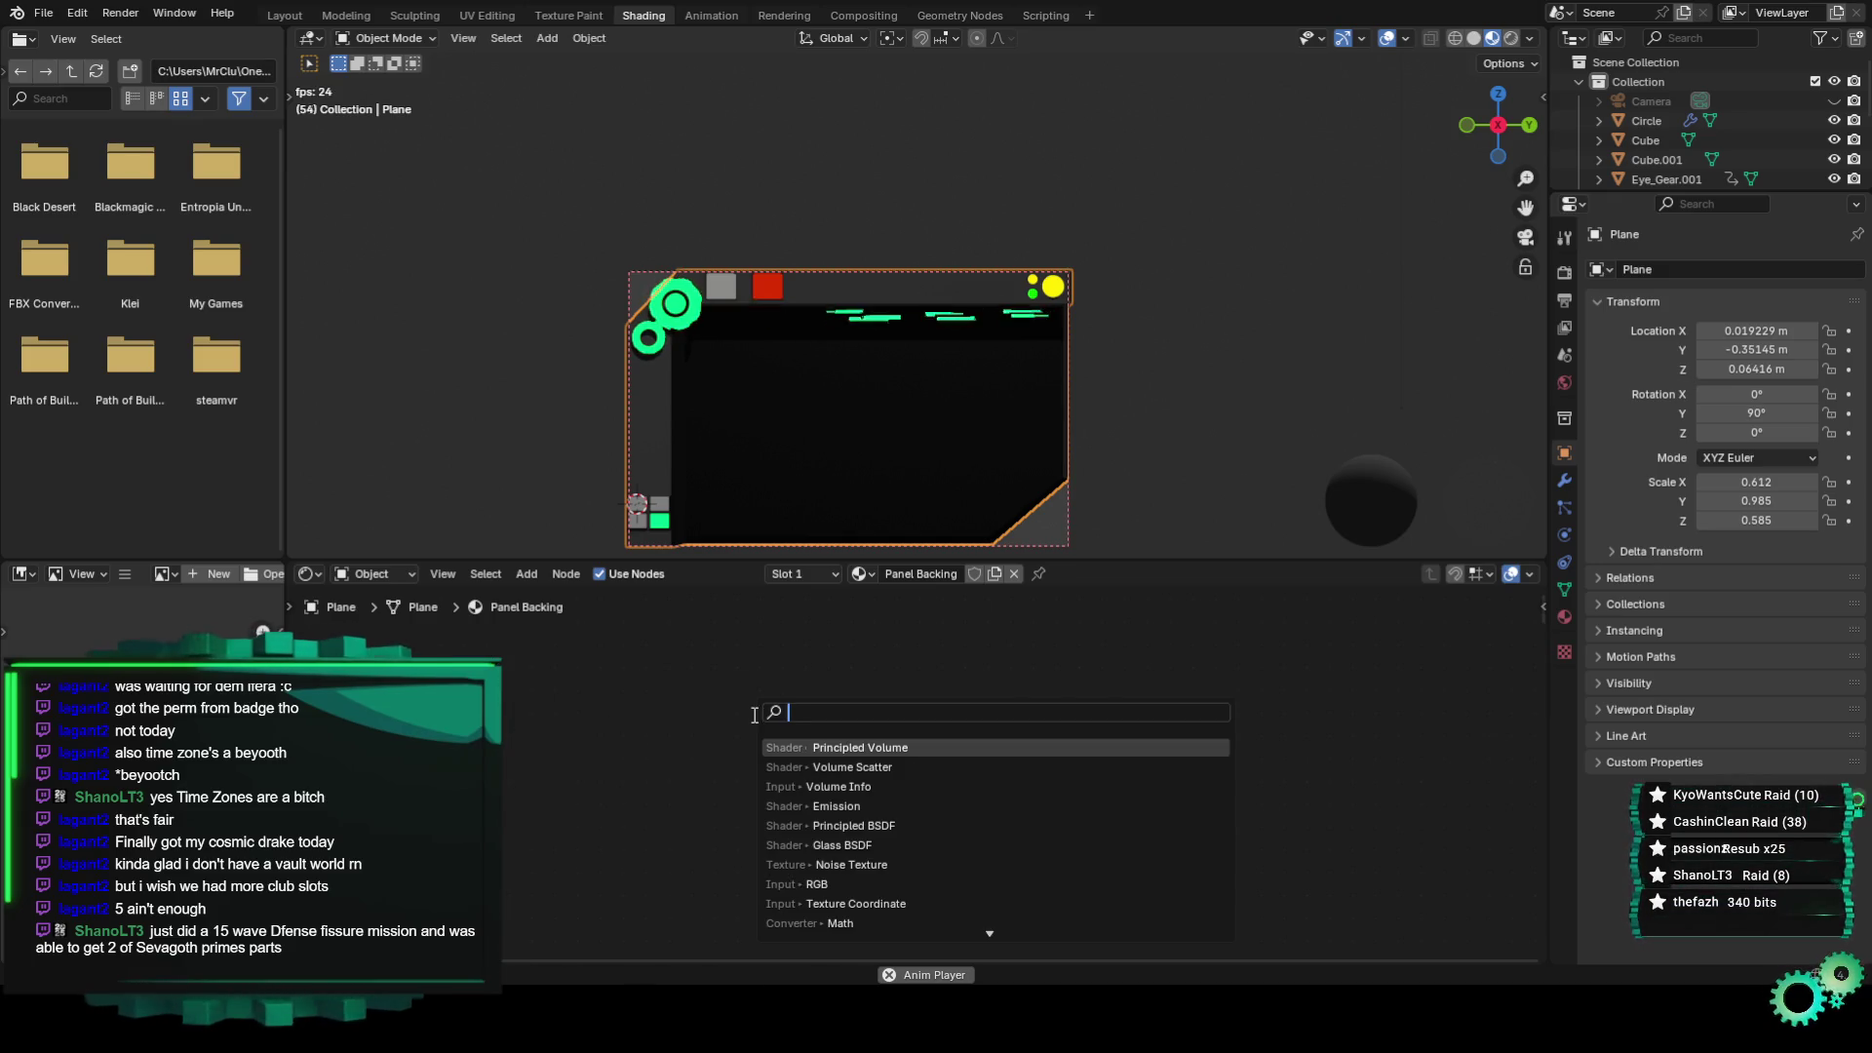
text(volume)
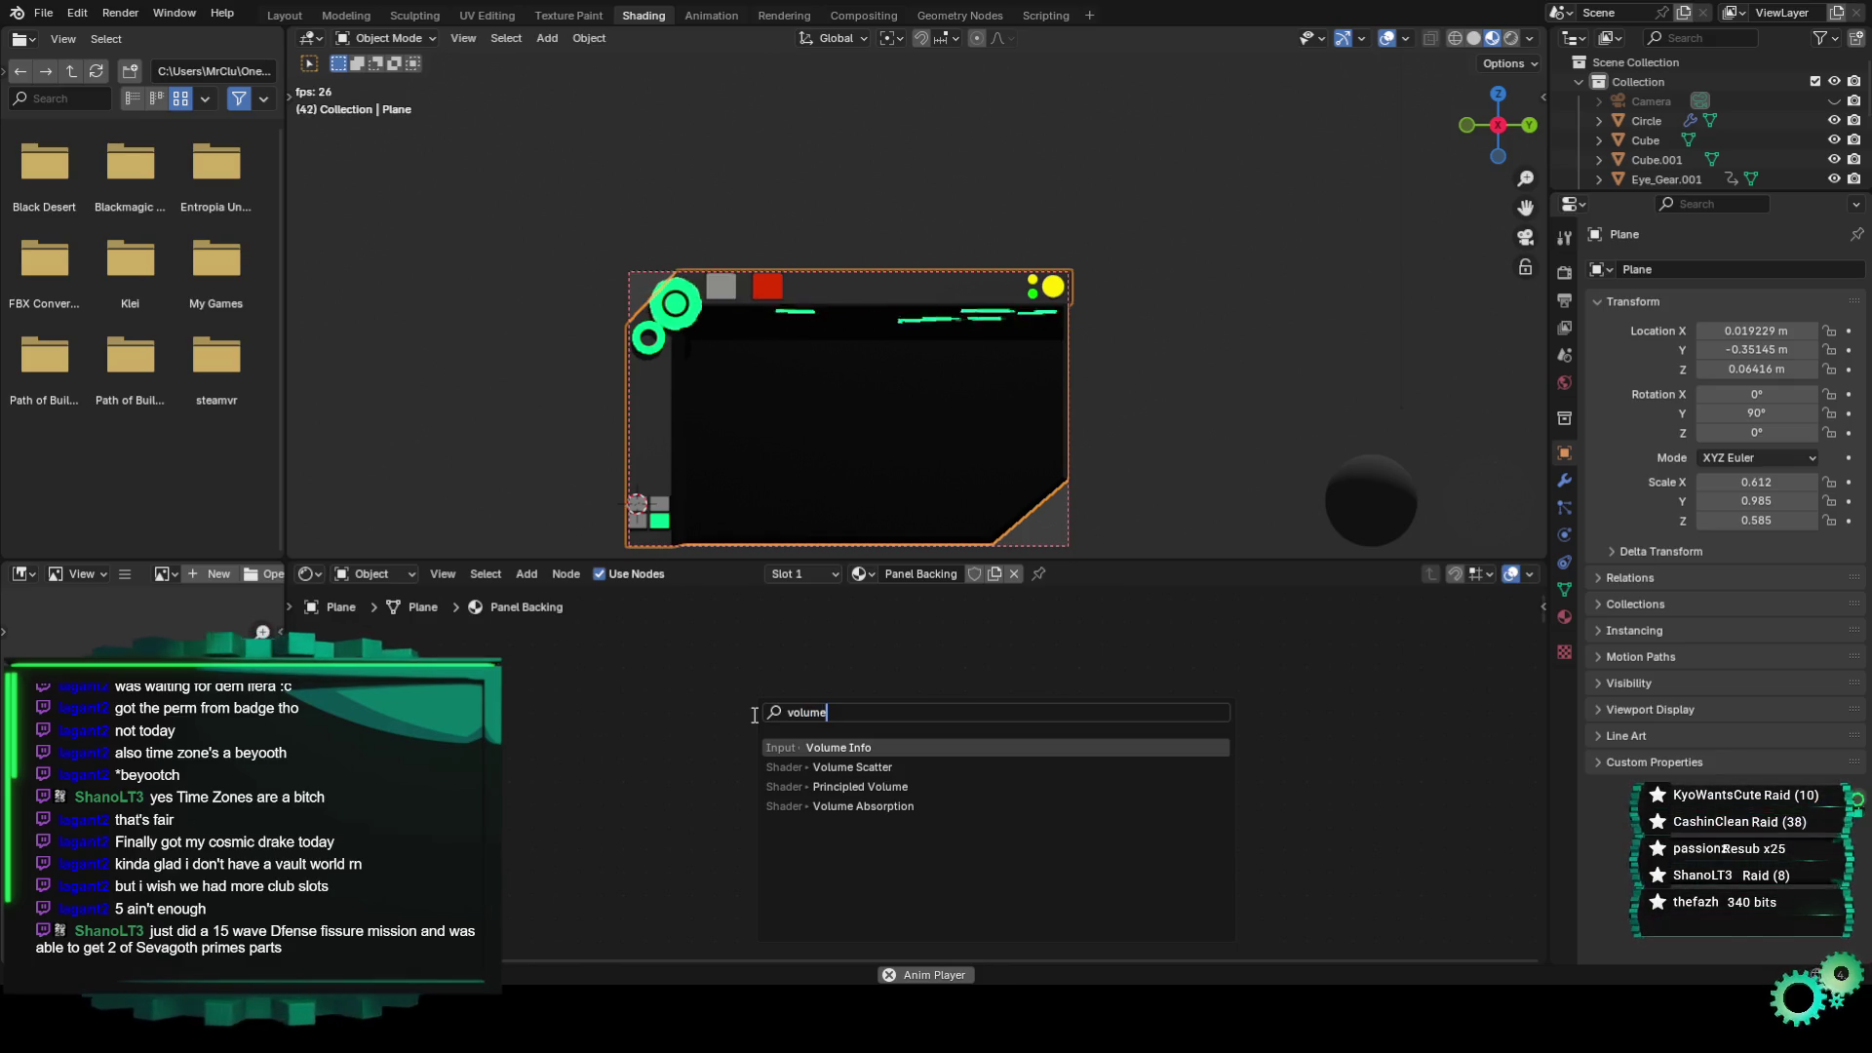
click(892, 804)
click(642, 782)
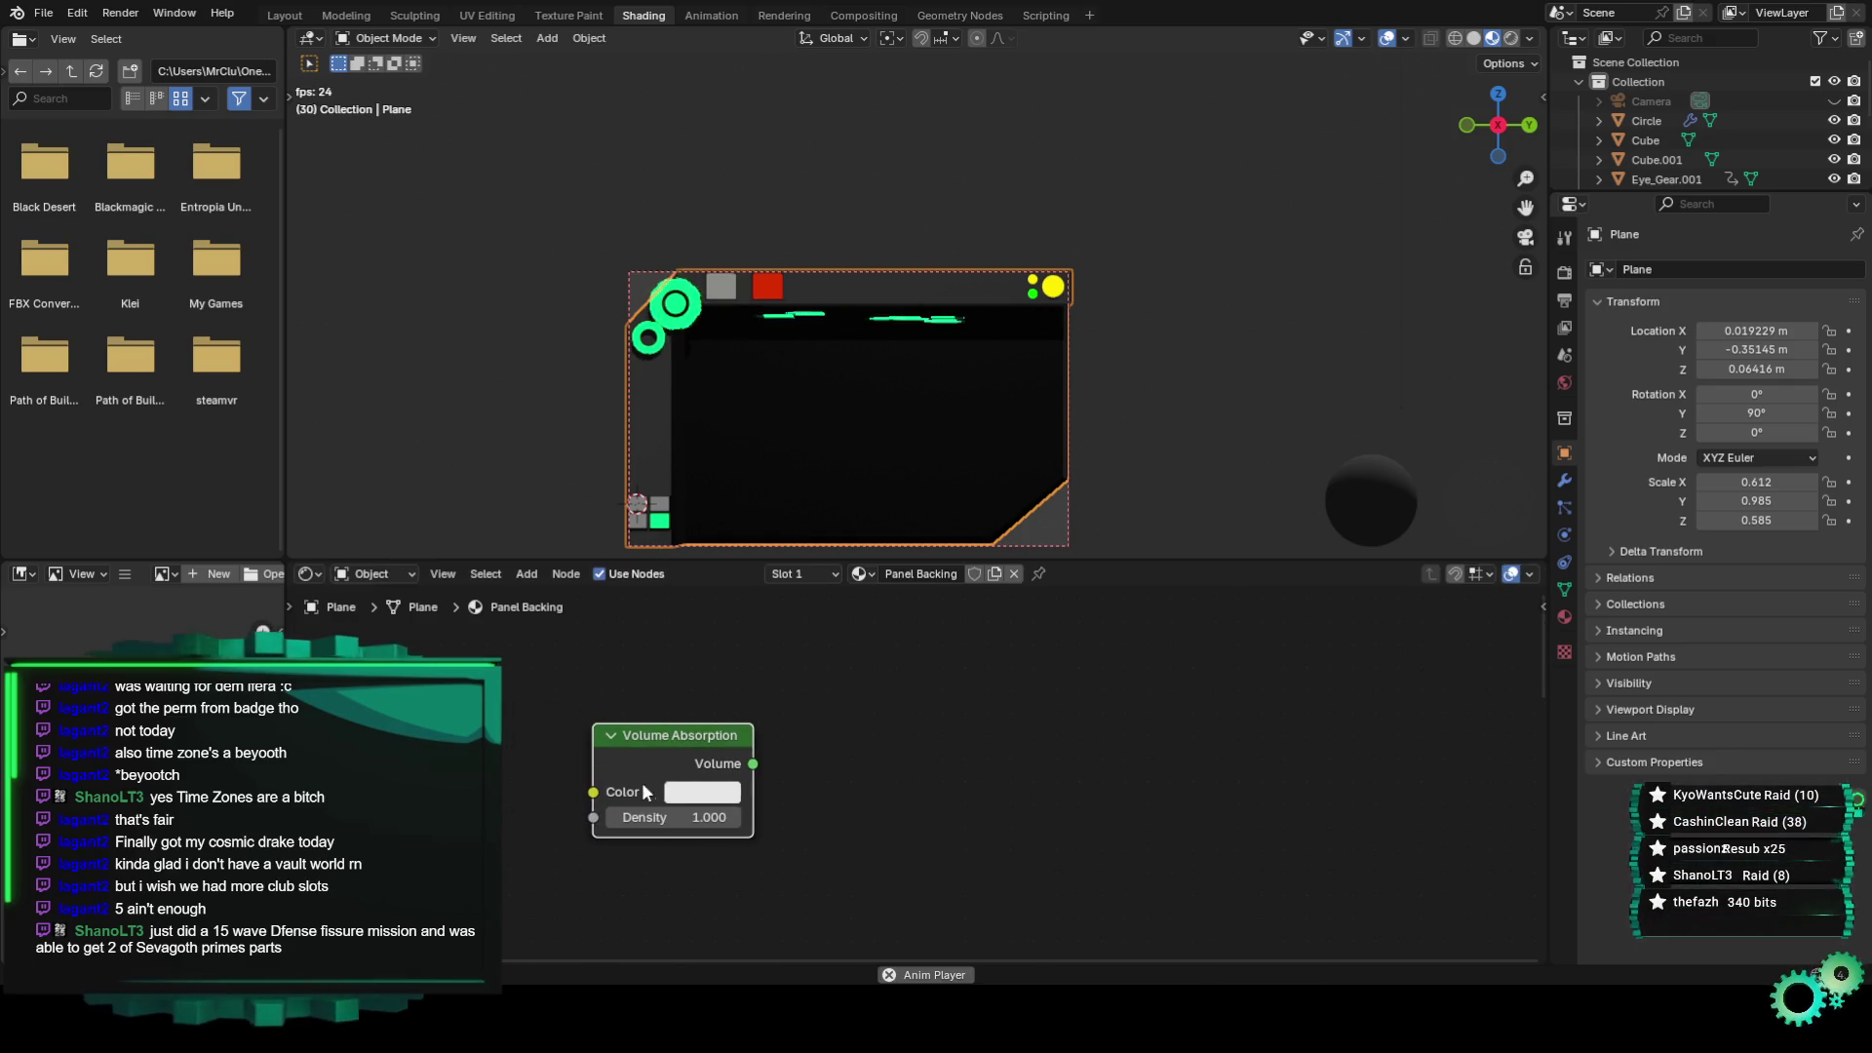
click(710, 791)
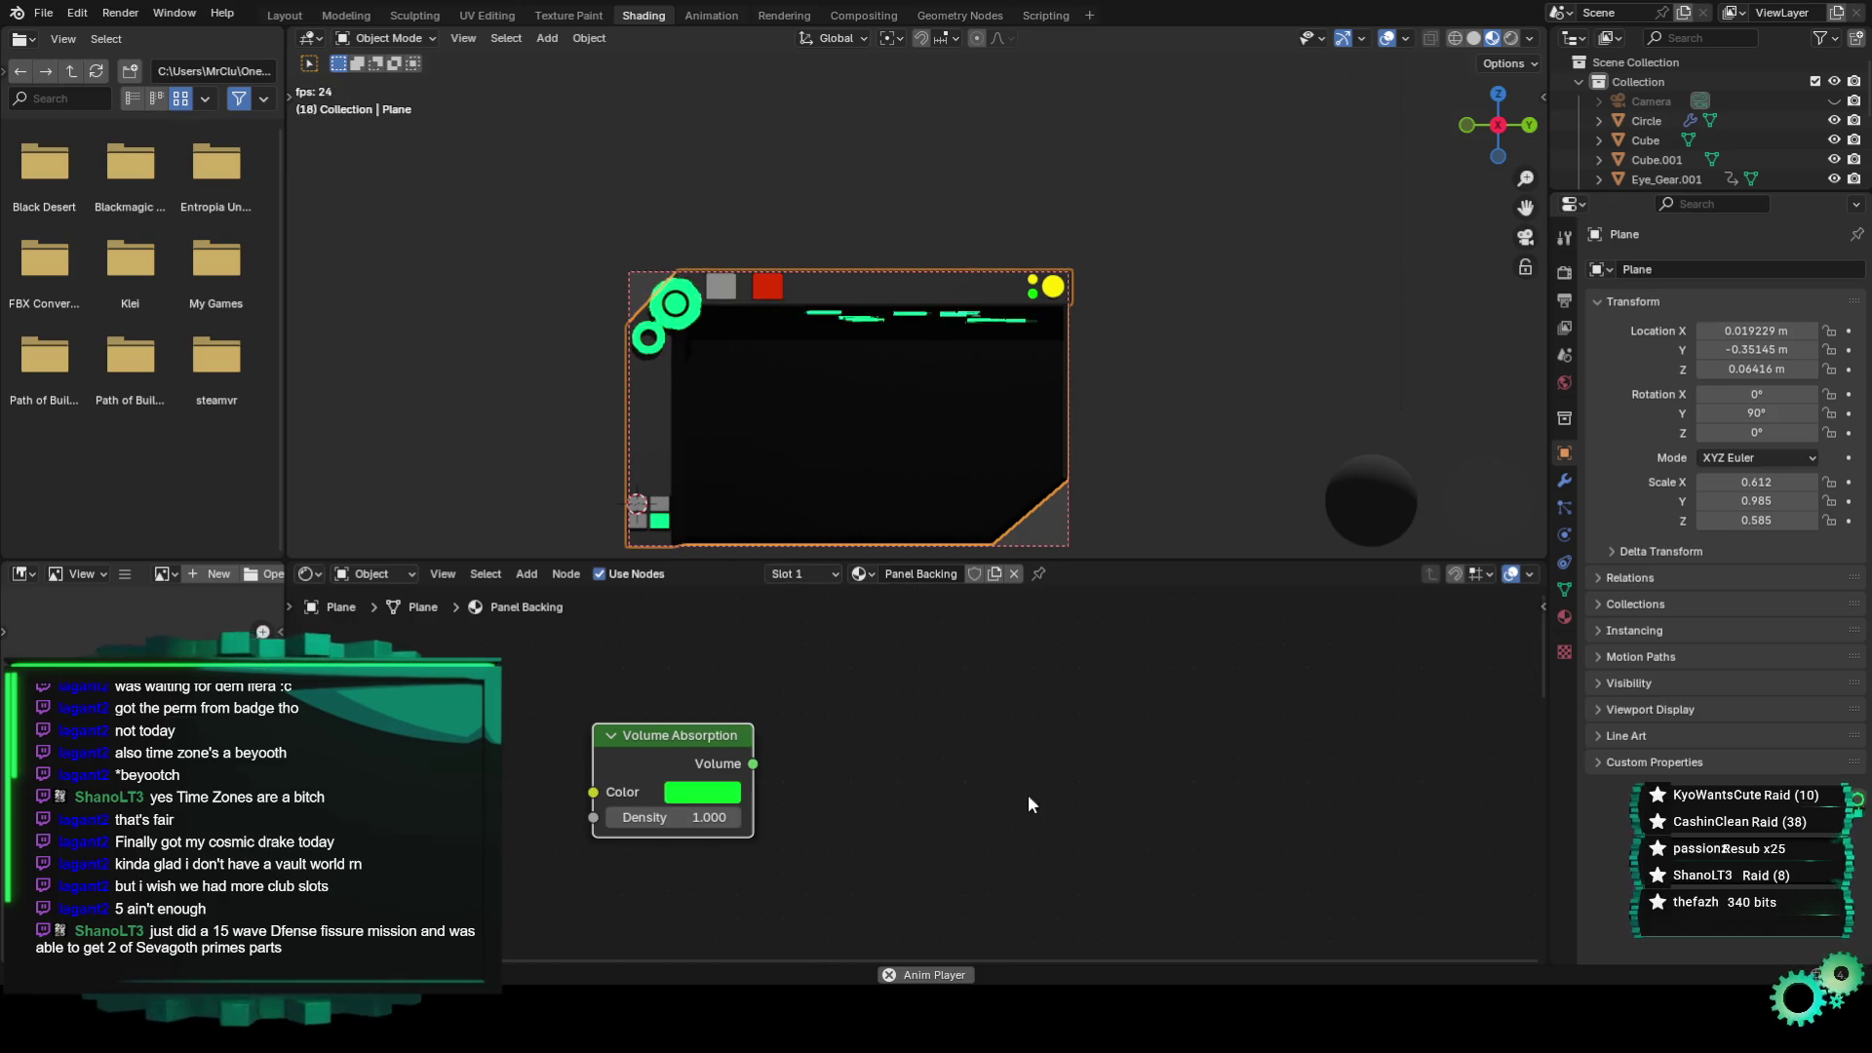
Link the Volume Absorption output into the Material Output's Volume input.
middle_drag(870, 862, 745, 793)
scroll(722, 761, down, 1)
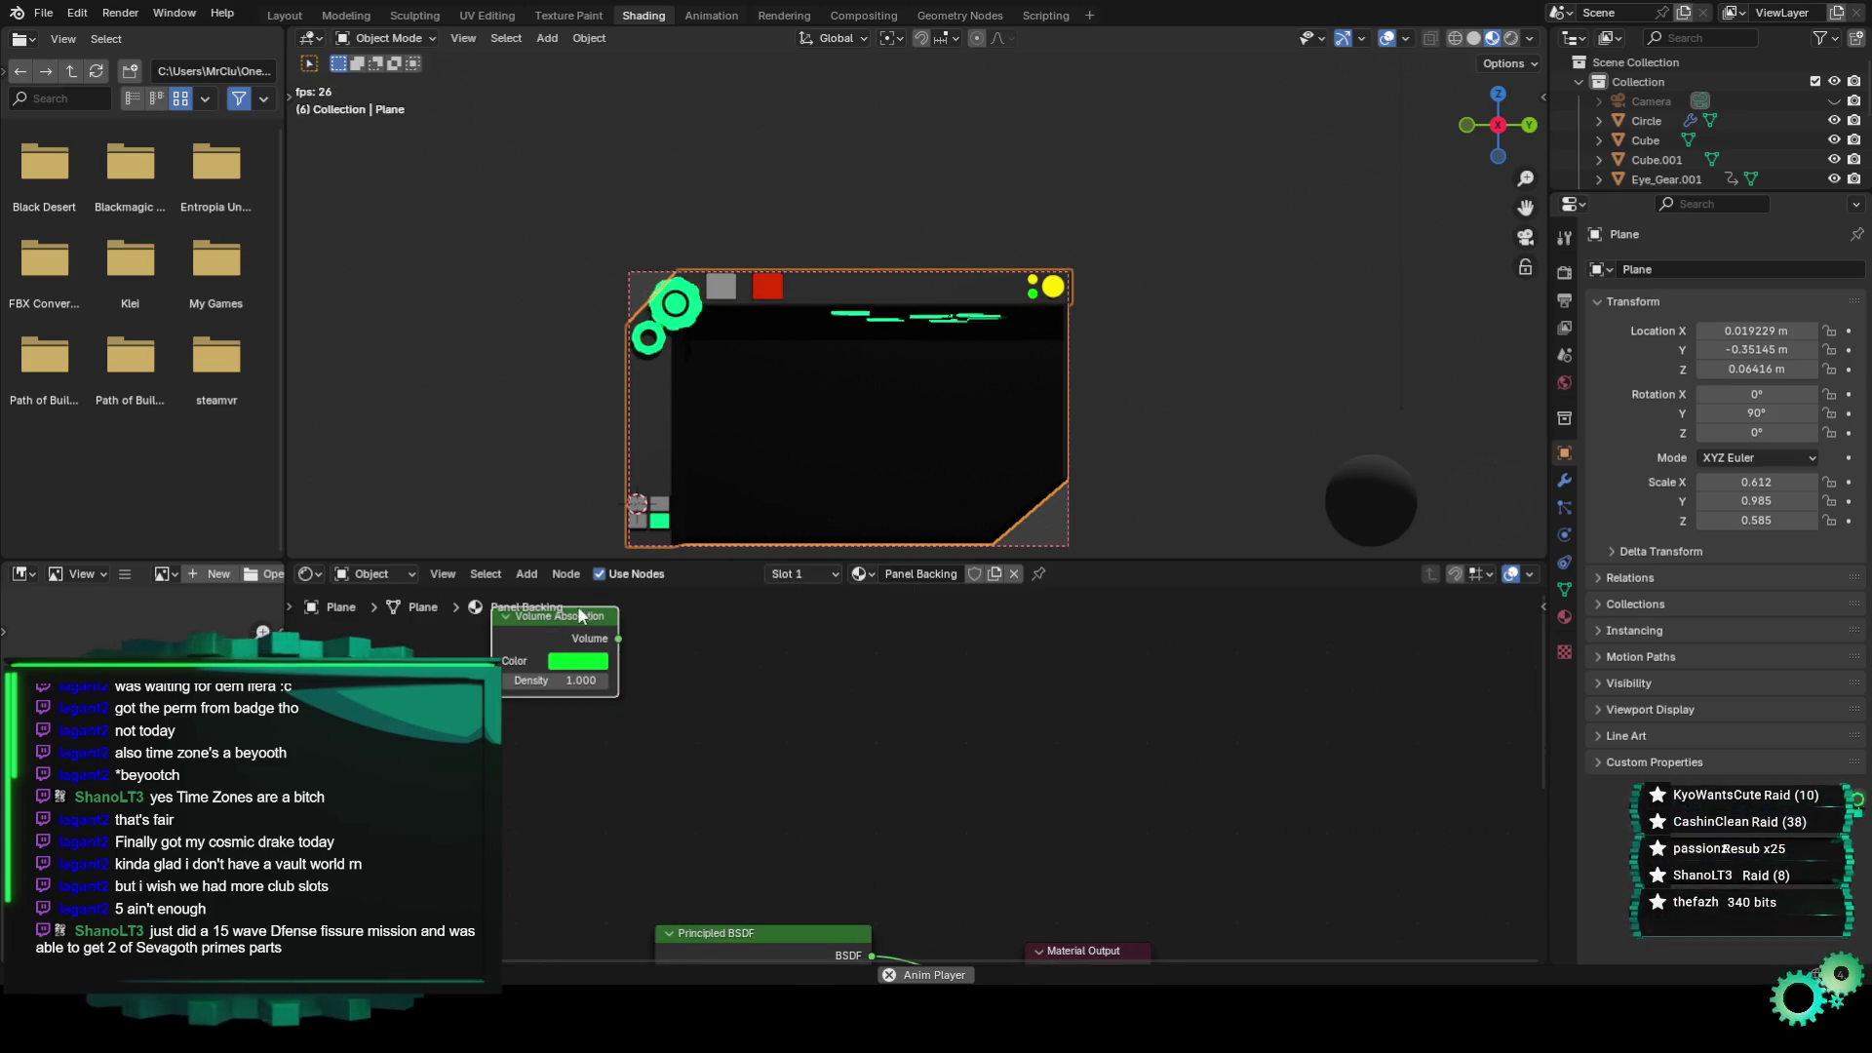
mouse_move(708, 680)
middle_down()
mouse_move(1018, 881)
mouse_move(791, 680)
middle_up()
scroll(793, 683, up, 1)
mouse_move(792, 680)
mouse_down()
mouse_move(898, 931)
mouse_move(889, 909)
mouse_up()
middle_drag(869, 710, 862, 773)
scroll(880, 472, up, 2)
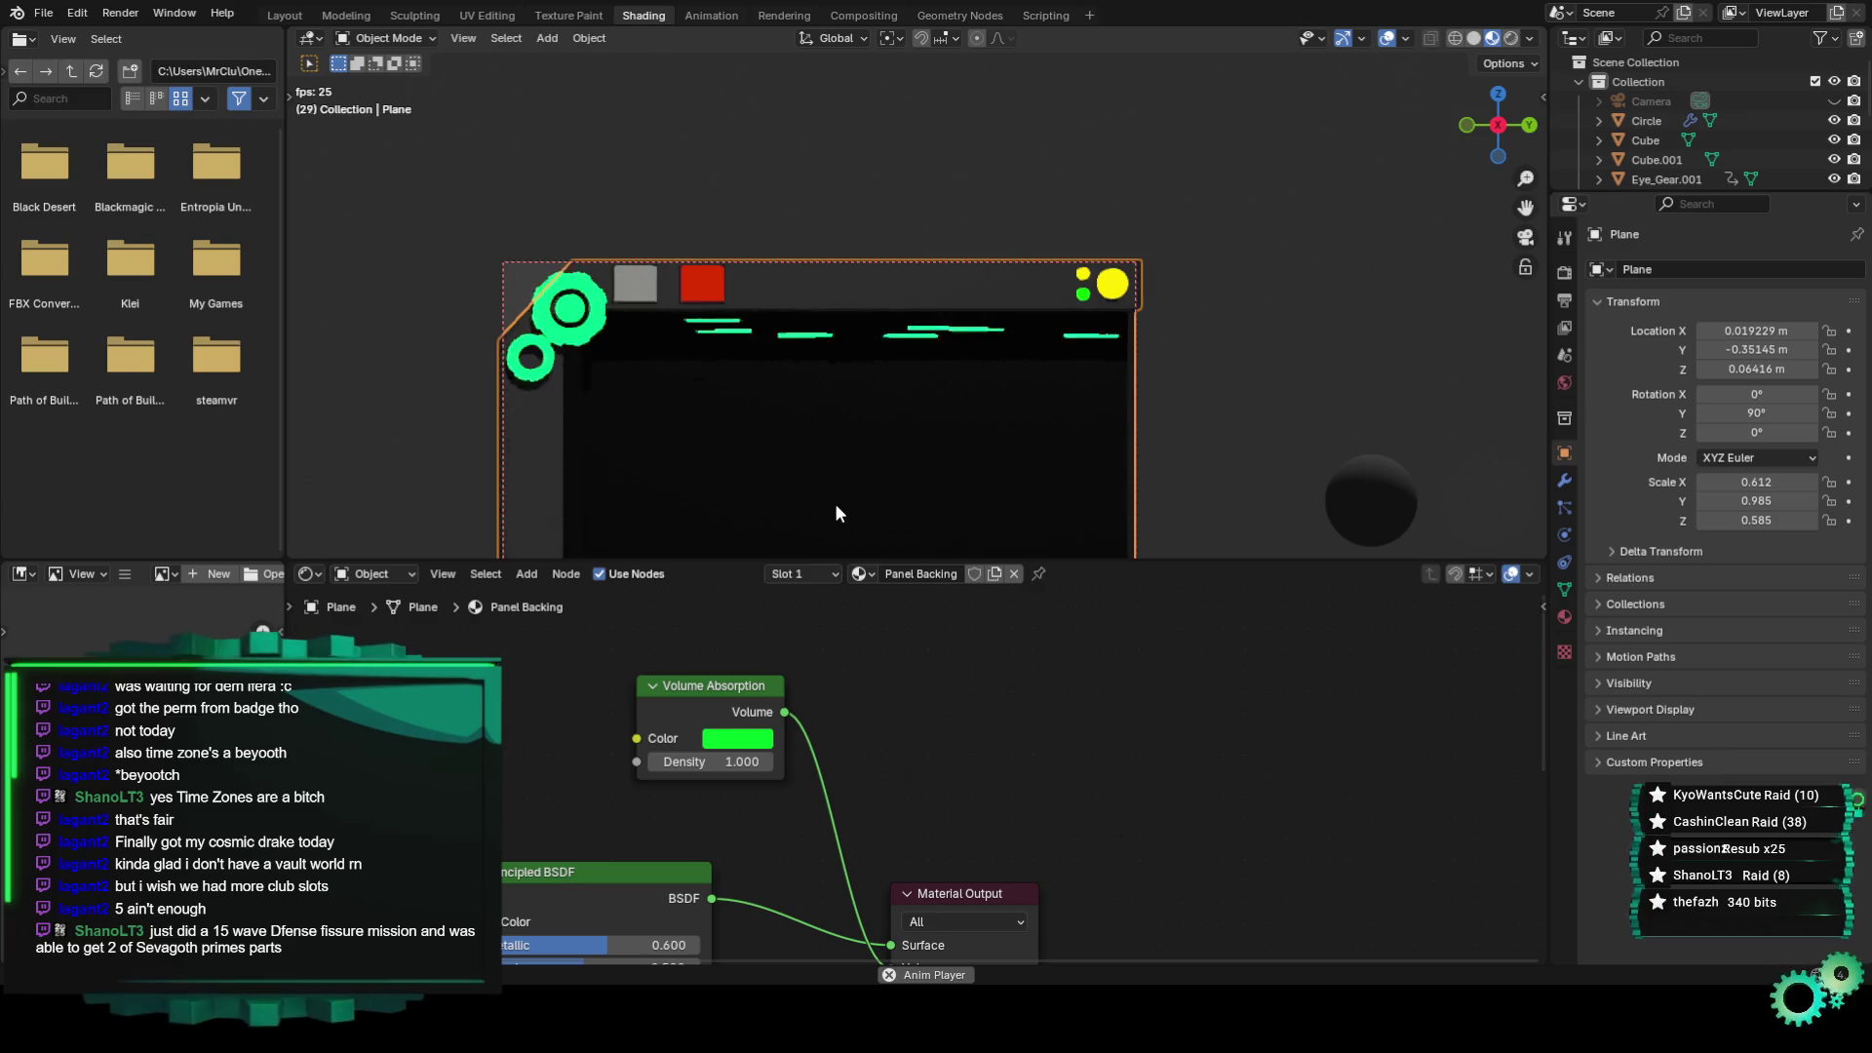
scroll(834, 503, down, 3)
Orbit around the panel to inspect the absorption result, then snap back to side view.
mouse_move(804, 466)
middle_down()
mouse_move(883, 359)
mouse_move(842, 389)
mouse_move(969, 396)
mouse_move(821, 421)
middle_up()
scroll(883, 359, up, 3)
scroll(821, 421, up, 3)
mouse_move(863, 361)
middle_down()
mouse_move(823, 343)
mouse_move(1011, 280)
middle_up()
scroll(825, 351, down, 3)
mouse_move(617, 378)
middle_down()
mouse_move(864, 342)
mouse_move(747, 349)
middle_up()
scroll(747, 349, up, 2)
scroll(622, 481, down, 2)
middle_drag(622, 481, 683, 394)
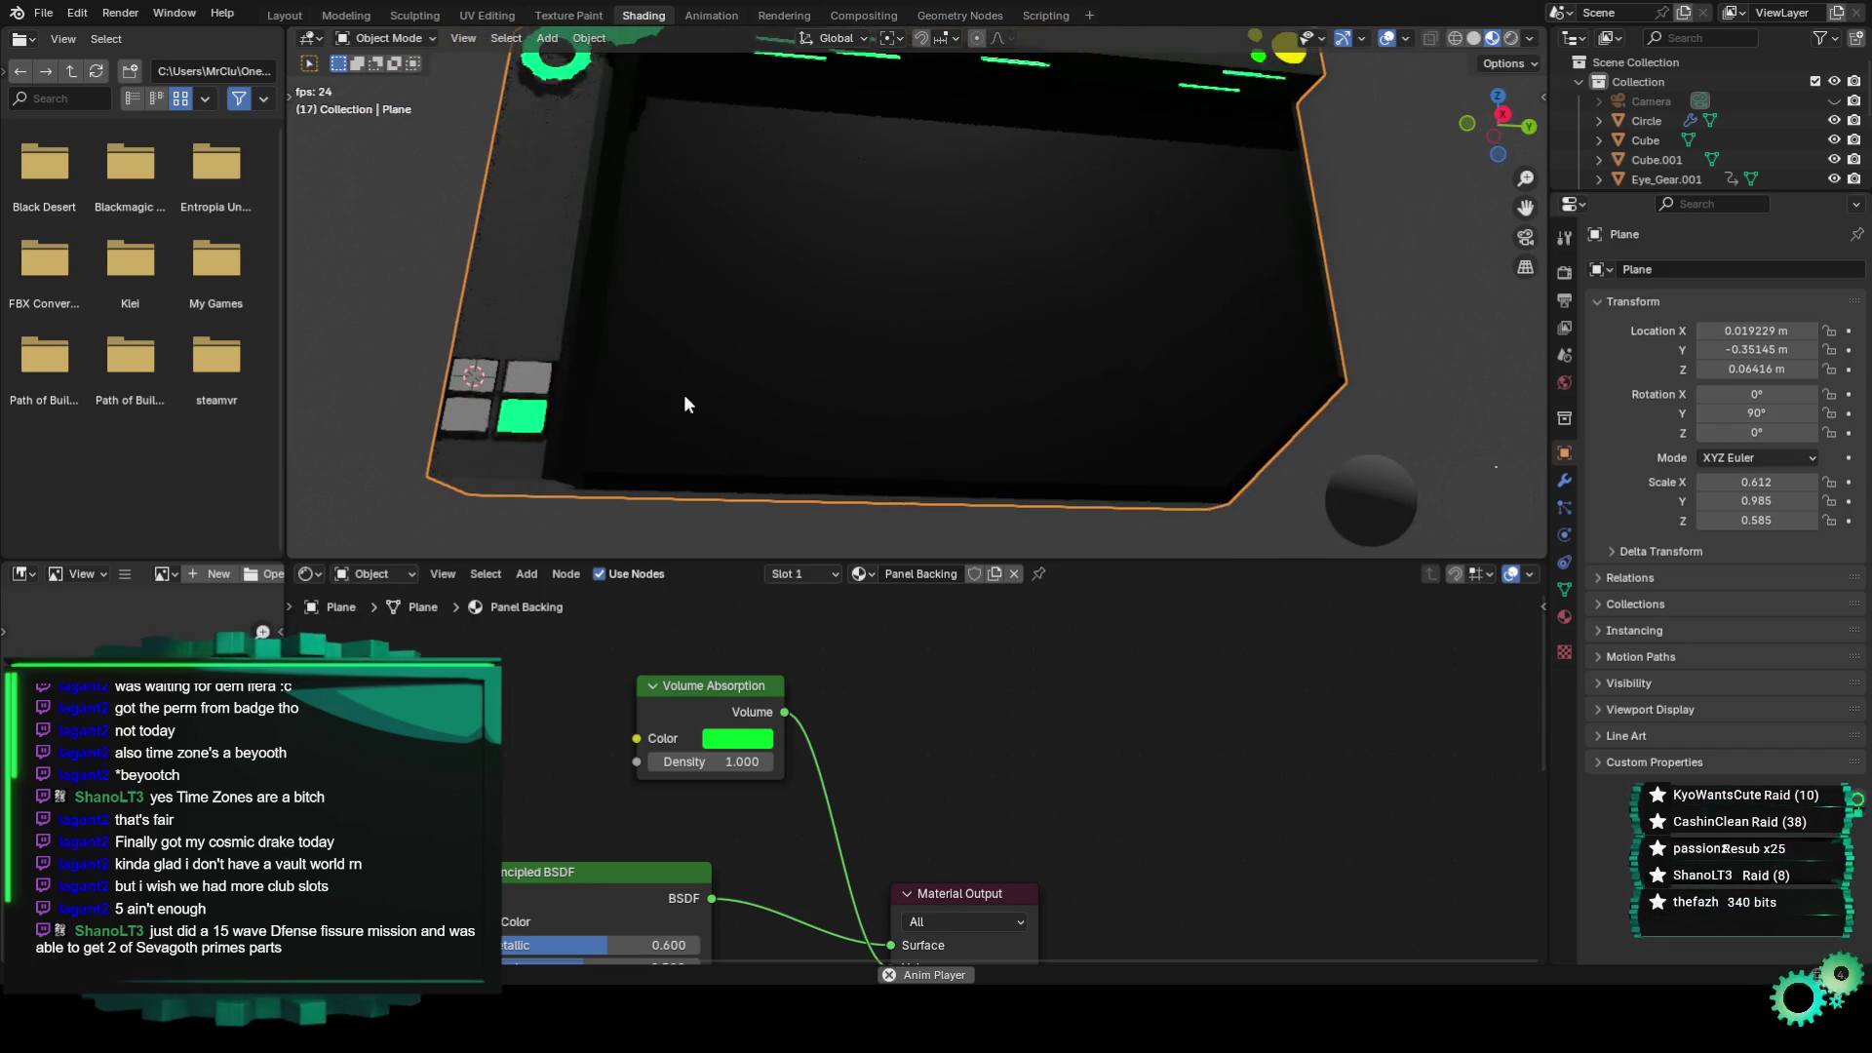
mouse_move(546, 423)
middle_down()
mouse_move(811, 291)
mouse_move(854, 349)
middle_up()
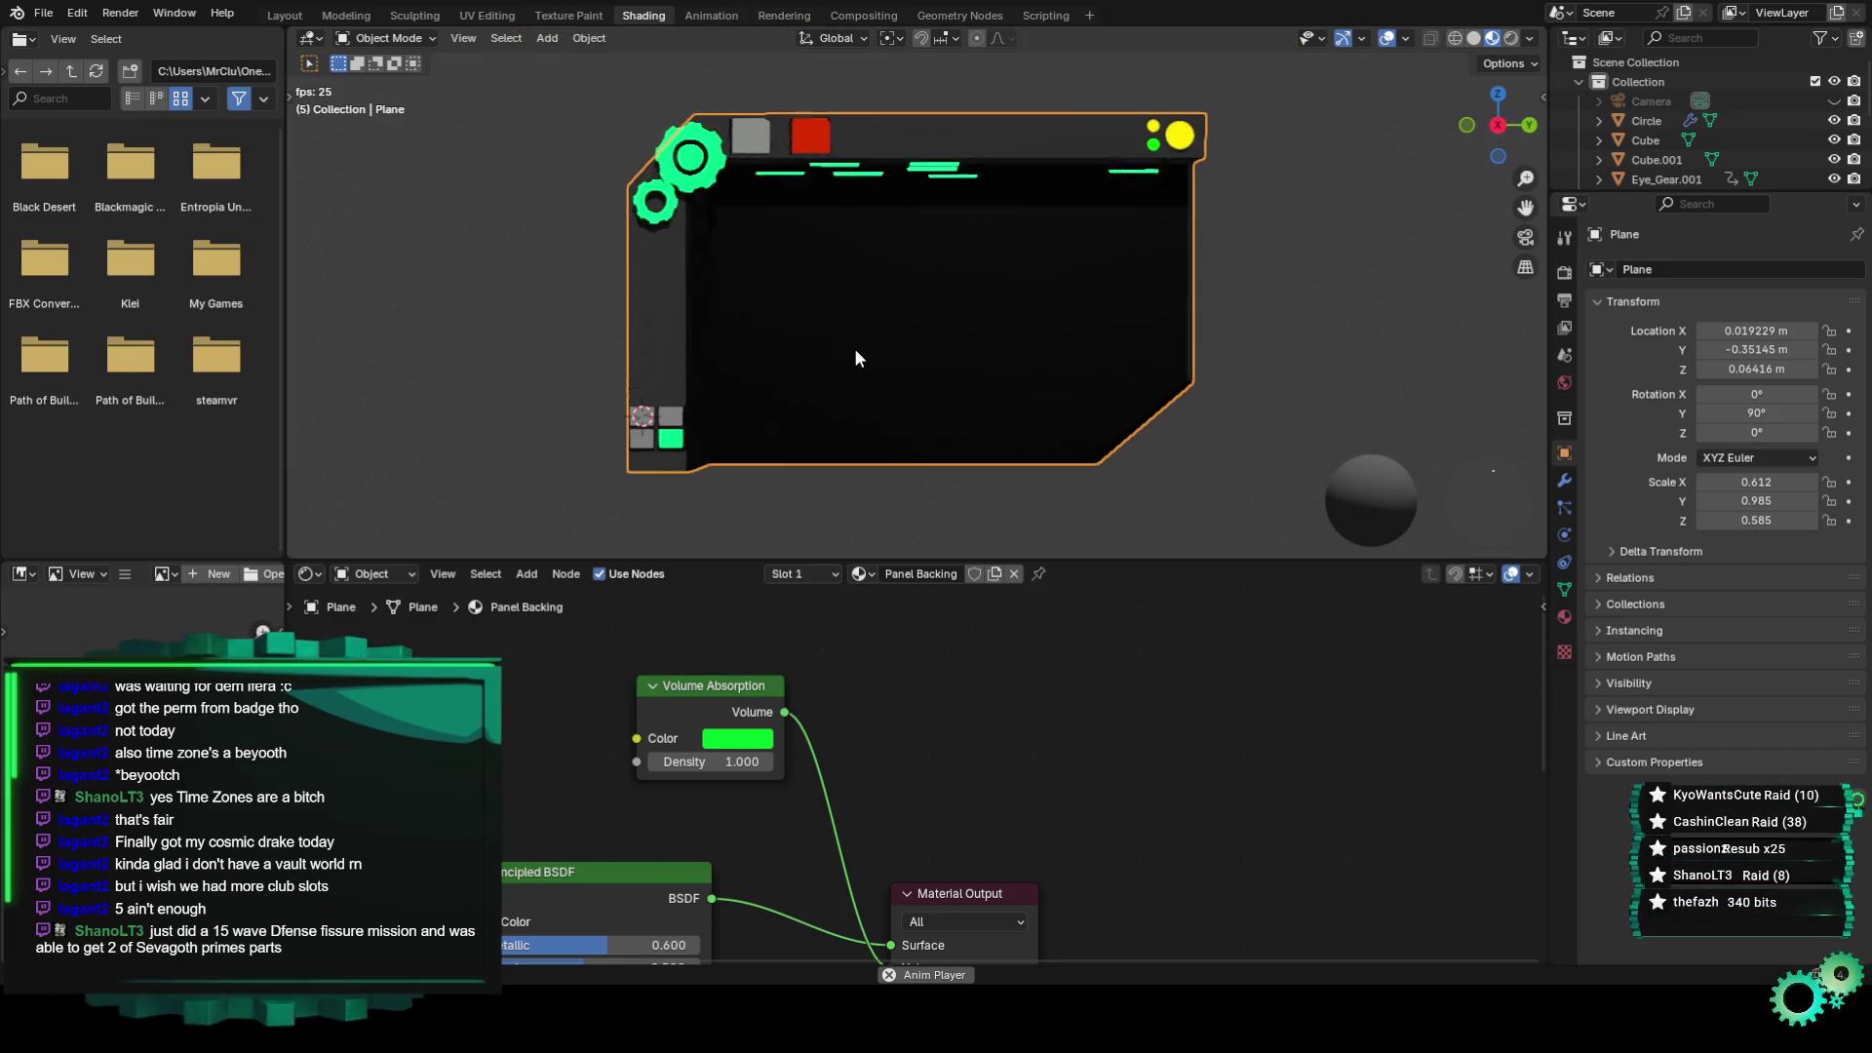
key(KP_3)
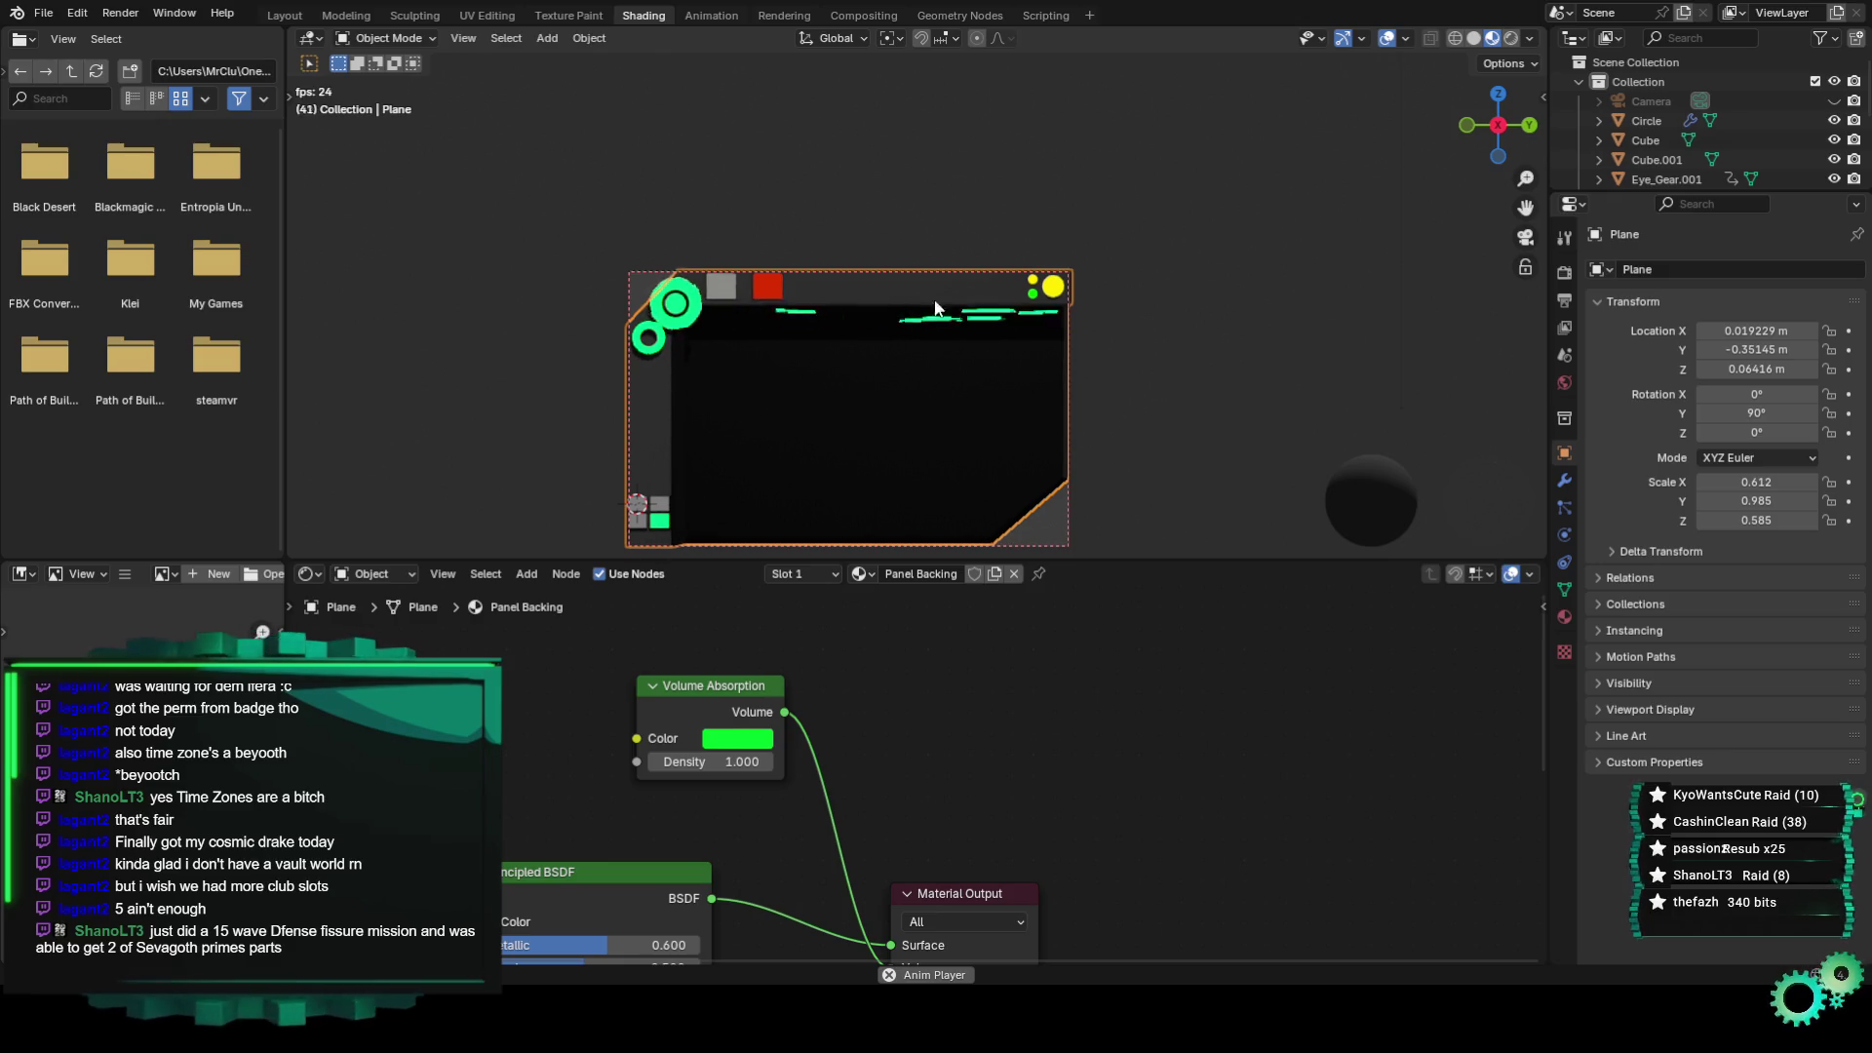
Test absorption Density values such as 7.8, leaving it at 1.0, then select Plane.001.
click(747, 758)
text(7.8)
key(Return)
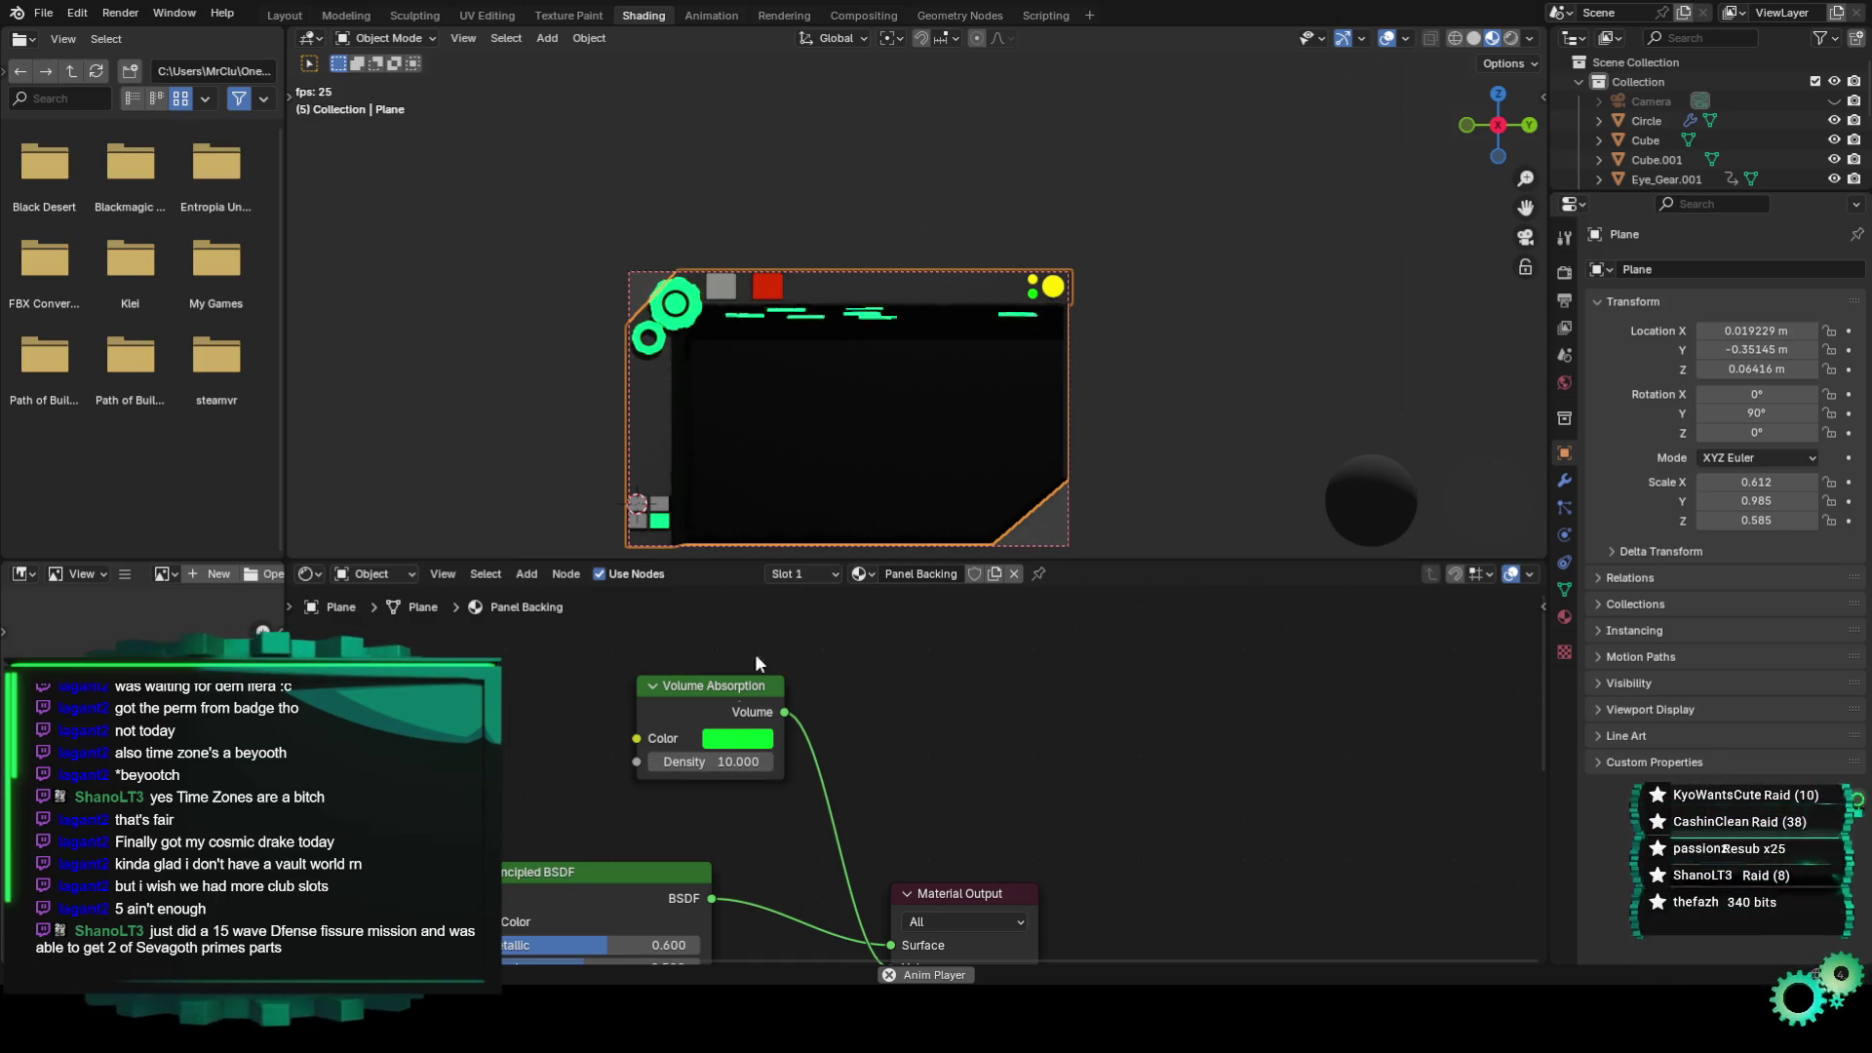
scroll(800, 404, up, 1)
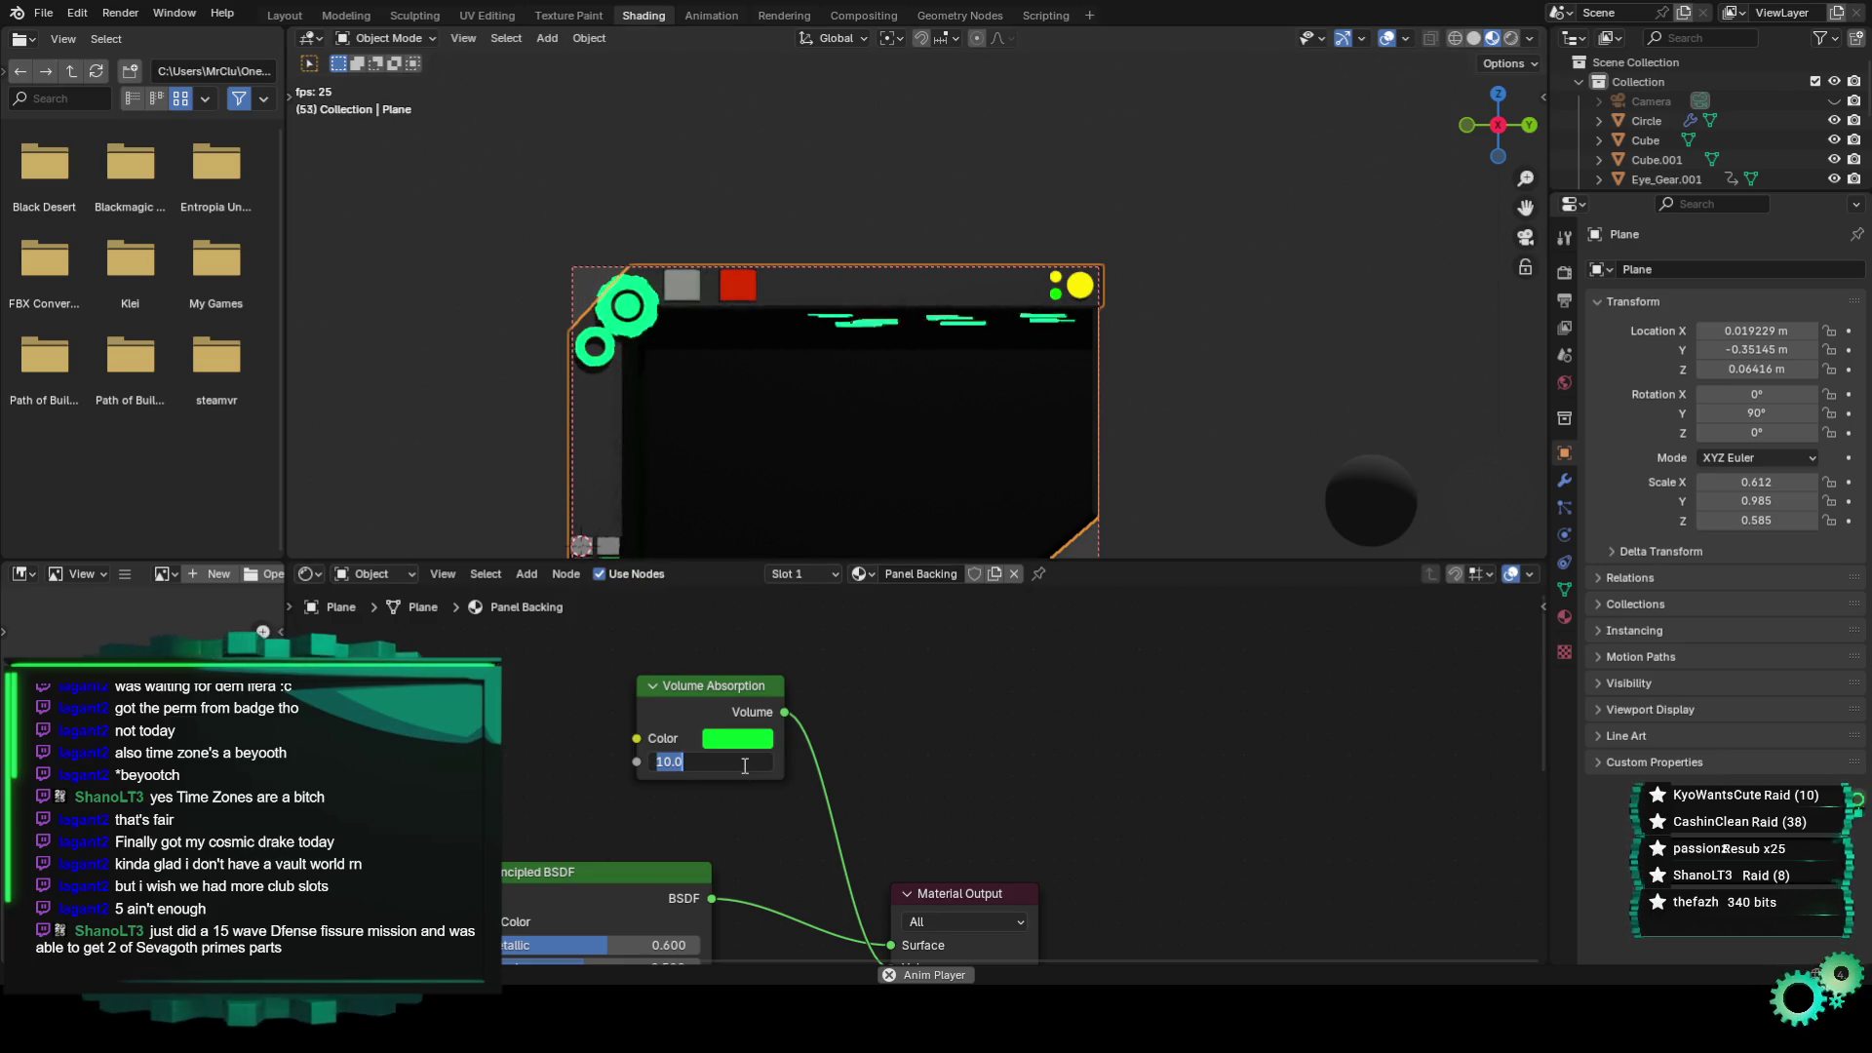
text(0.100)
key(Return)
scroll(886, 424, down, 1)
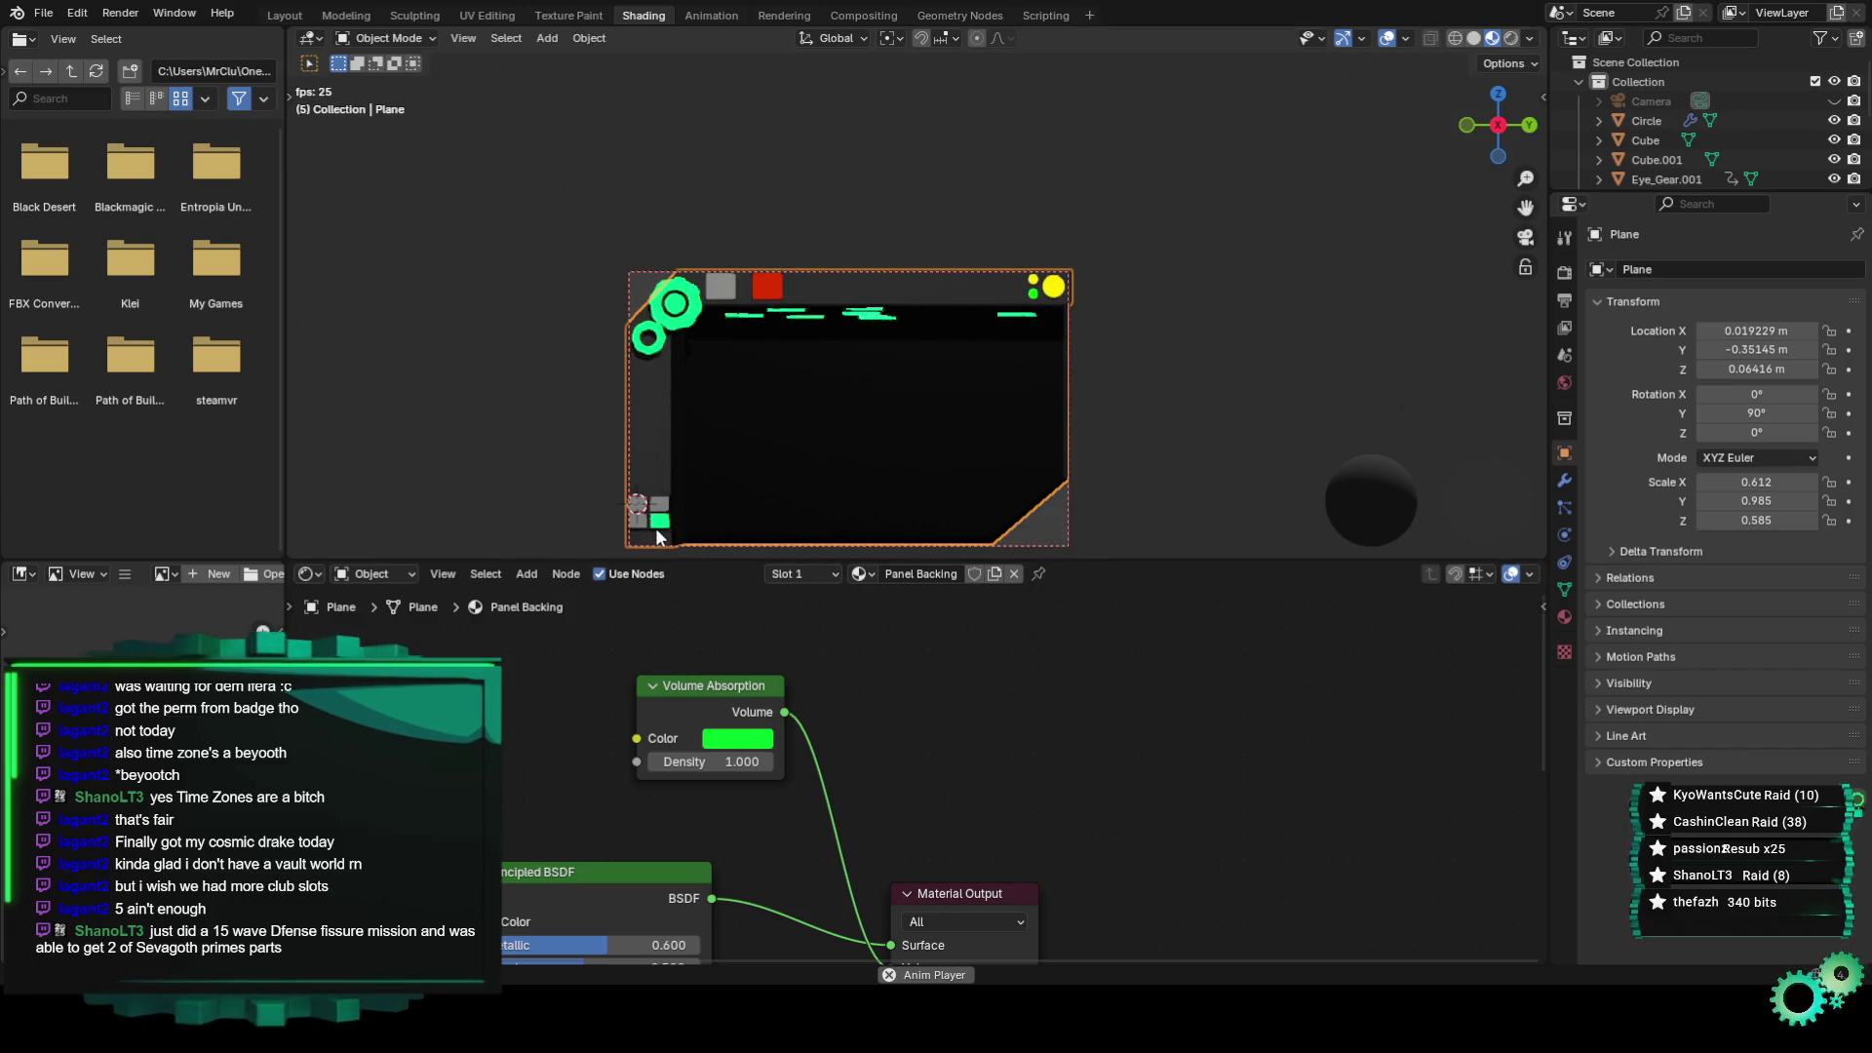
click(808, 318)
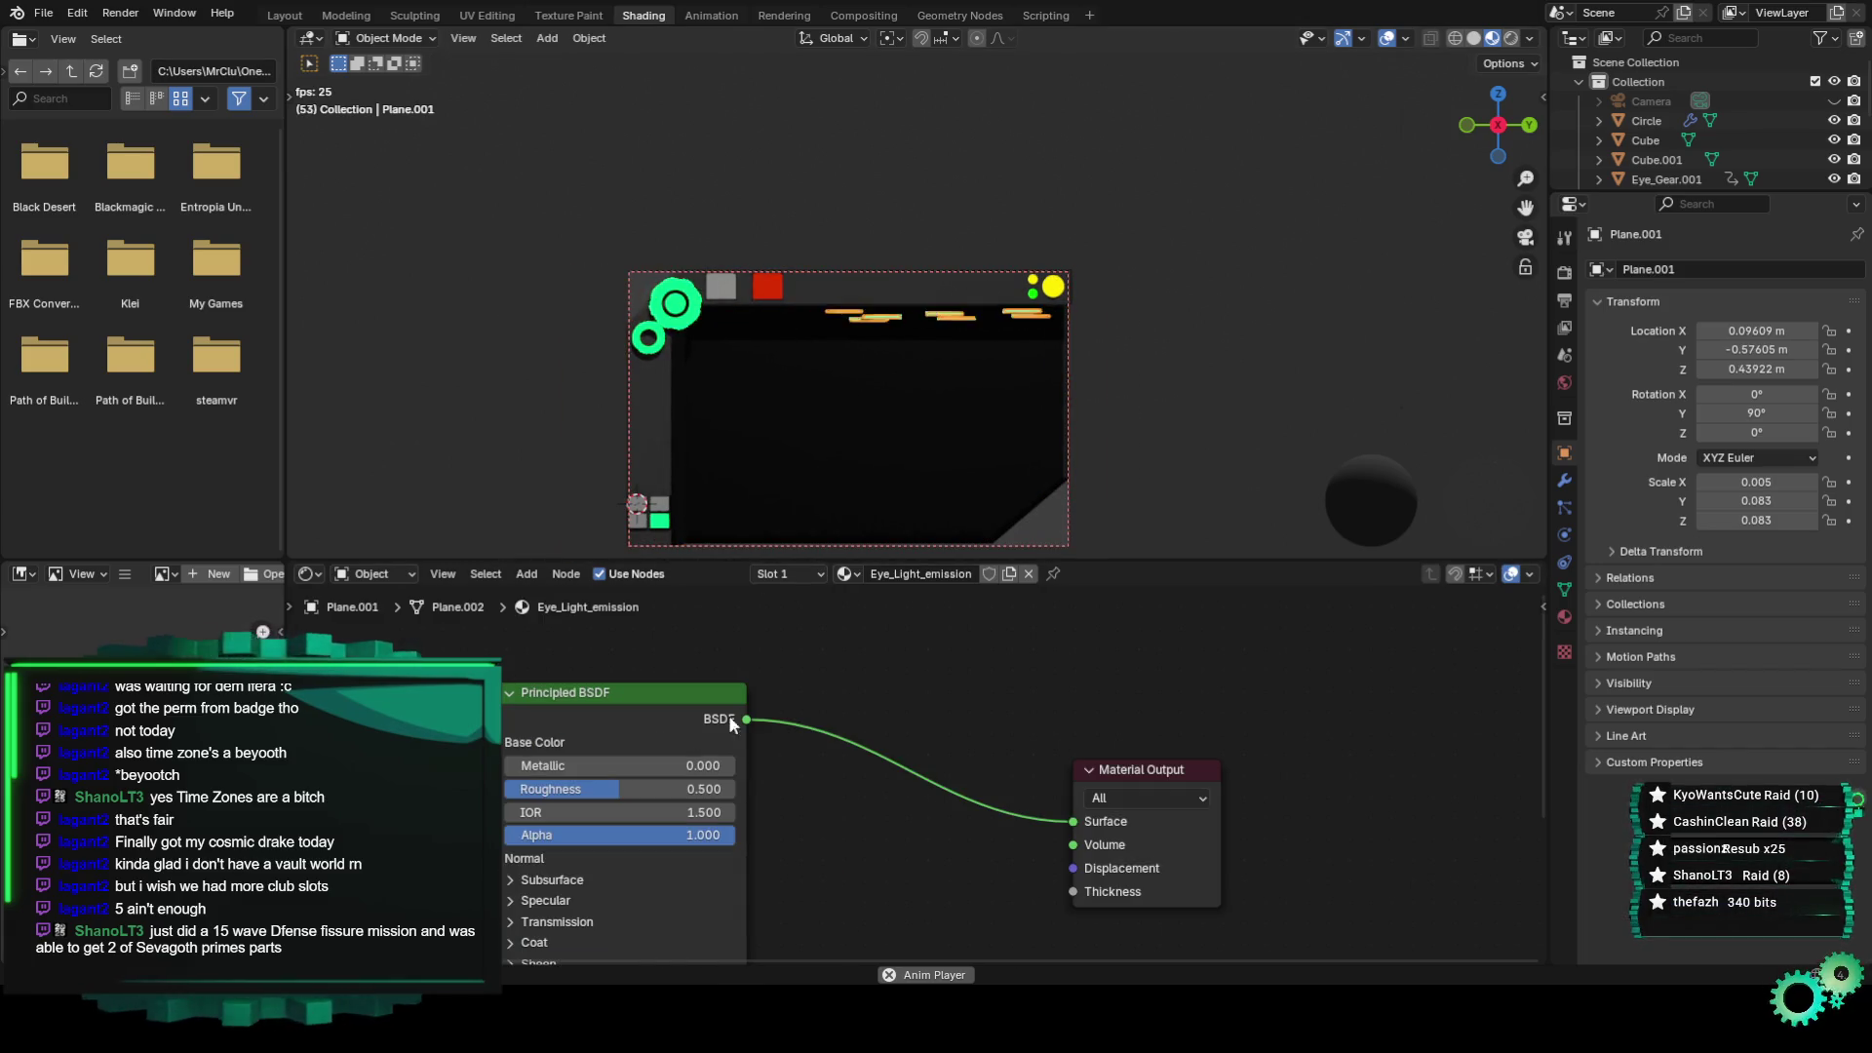
Drag the Eye_Light_emission Principled BSDF roughness down to 0, keeping emission strength 1.1.
middle_drag(729, 716, 732, 496)
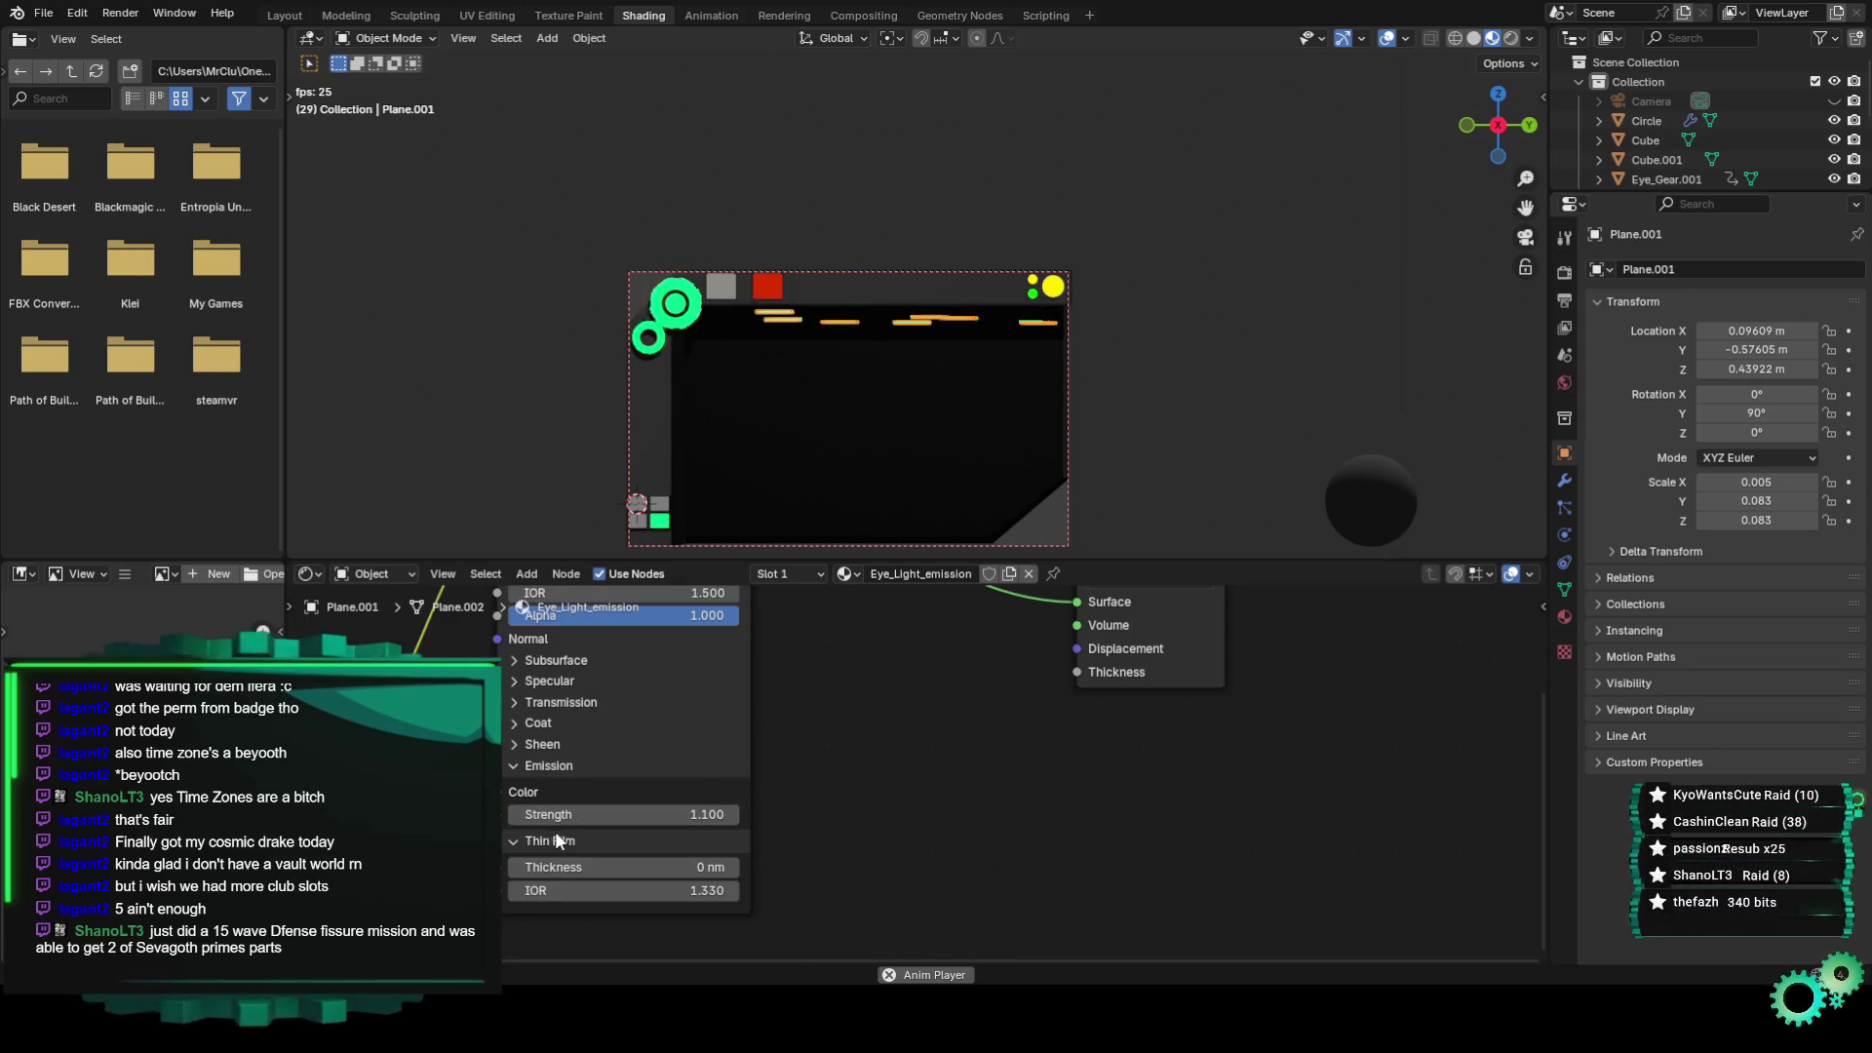
click(1215, 430)
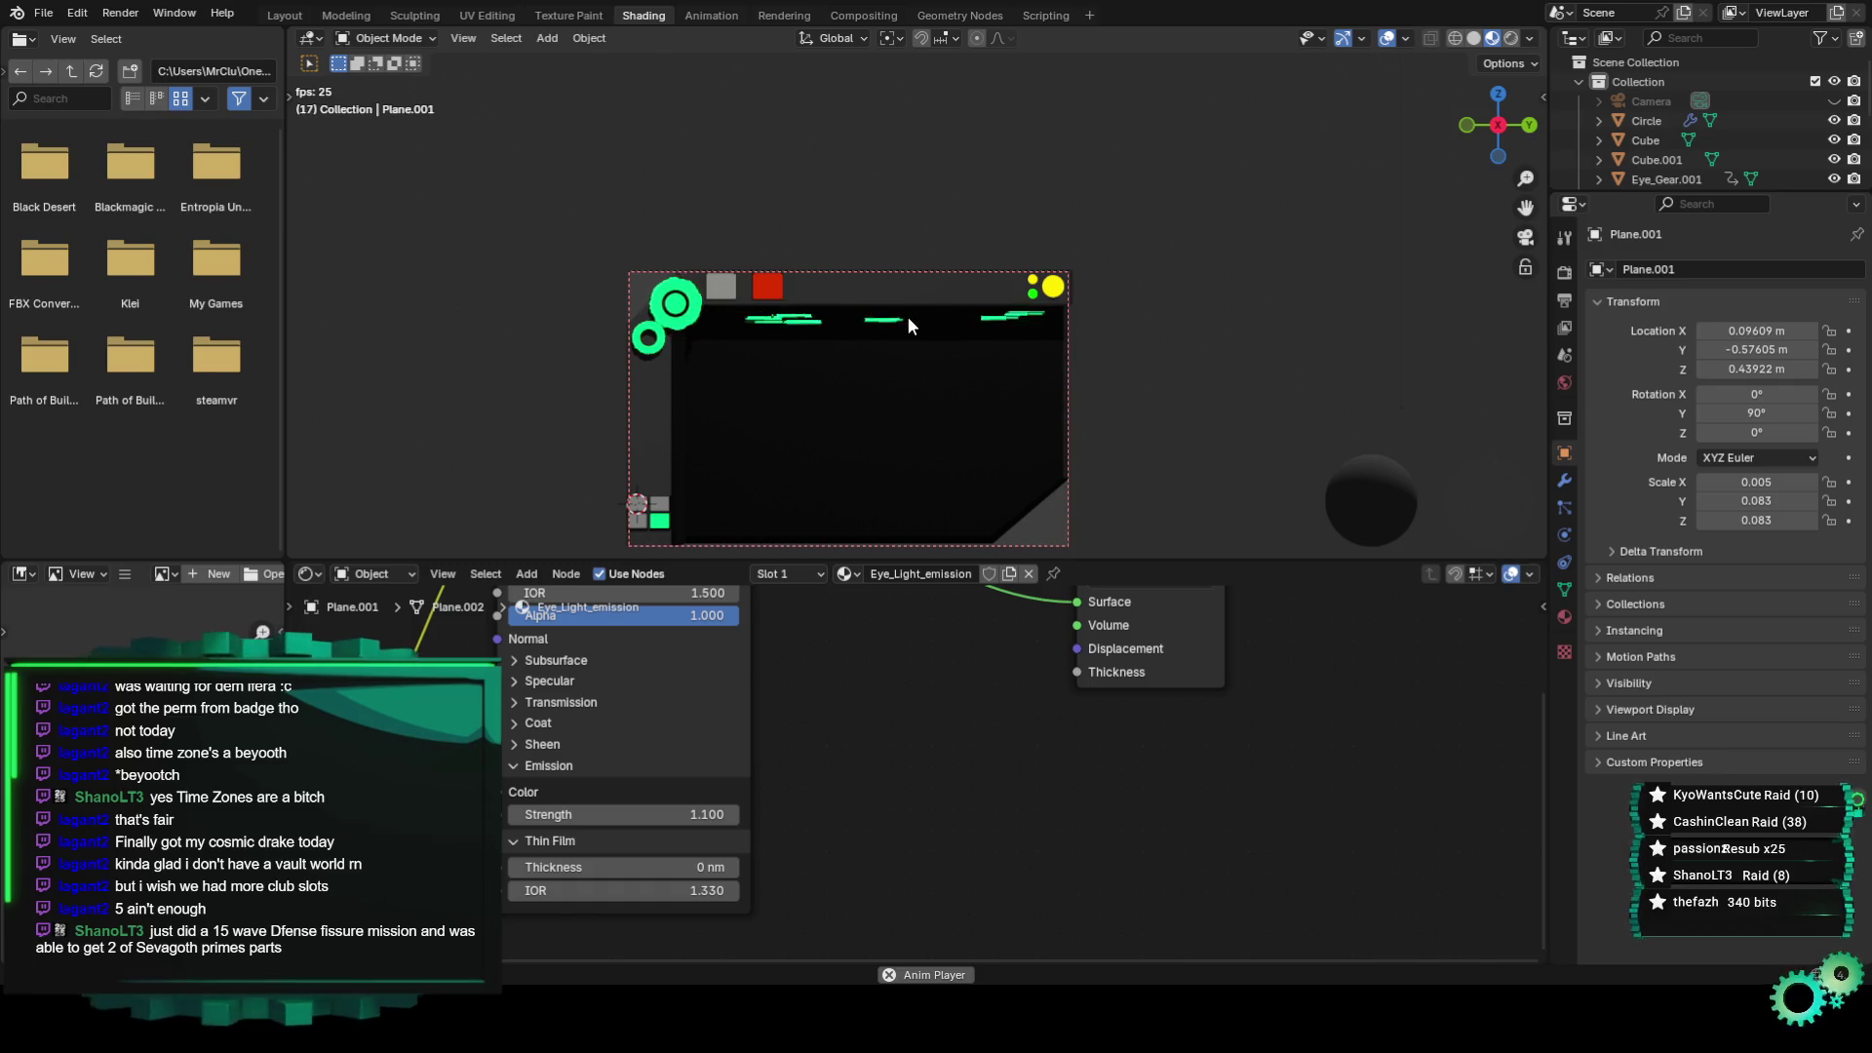
middle_drag(998, 770, 743, 938)
middle_drag(576, 832, 1015, 825)
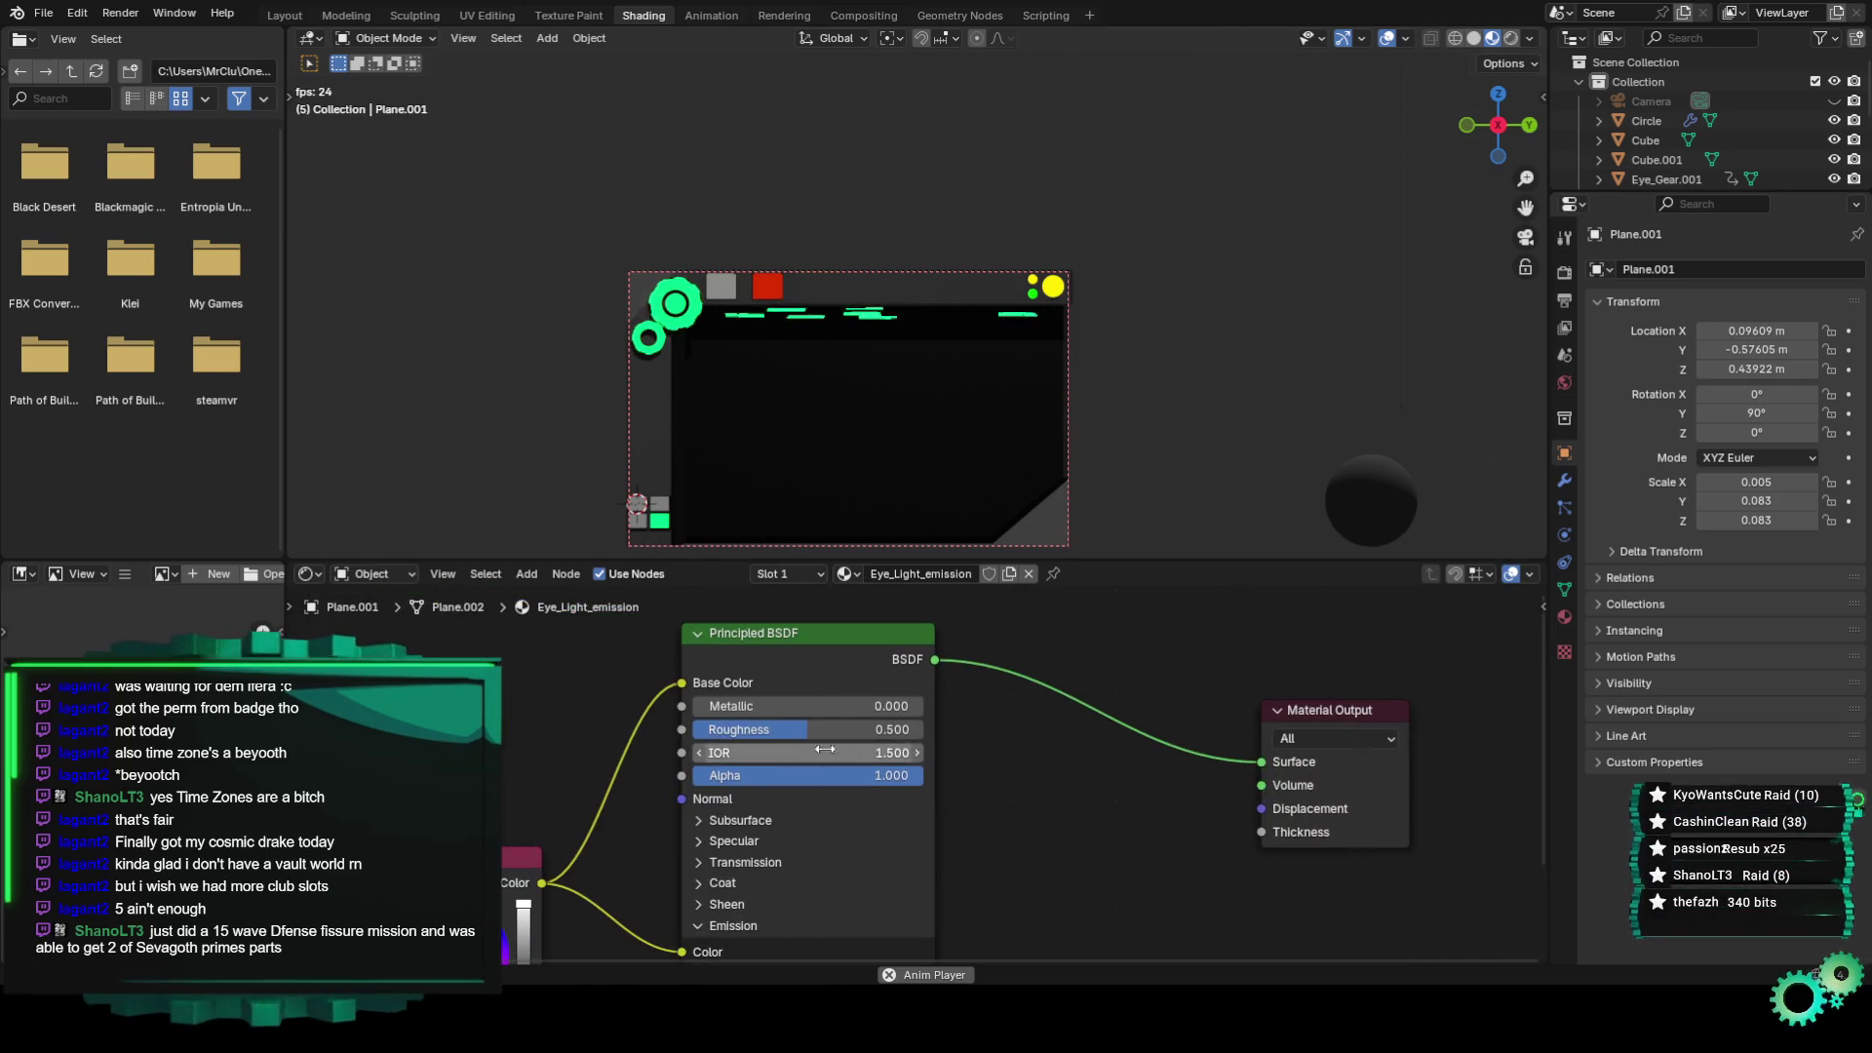
drag(775, 727, 744, 729)
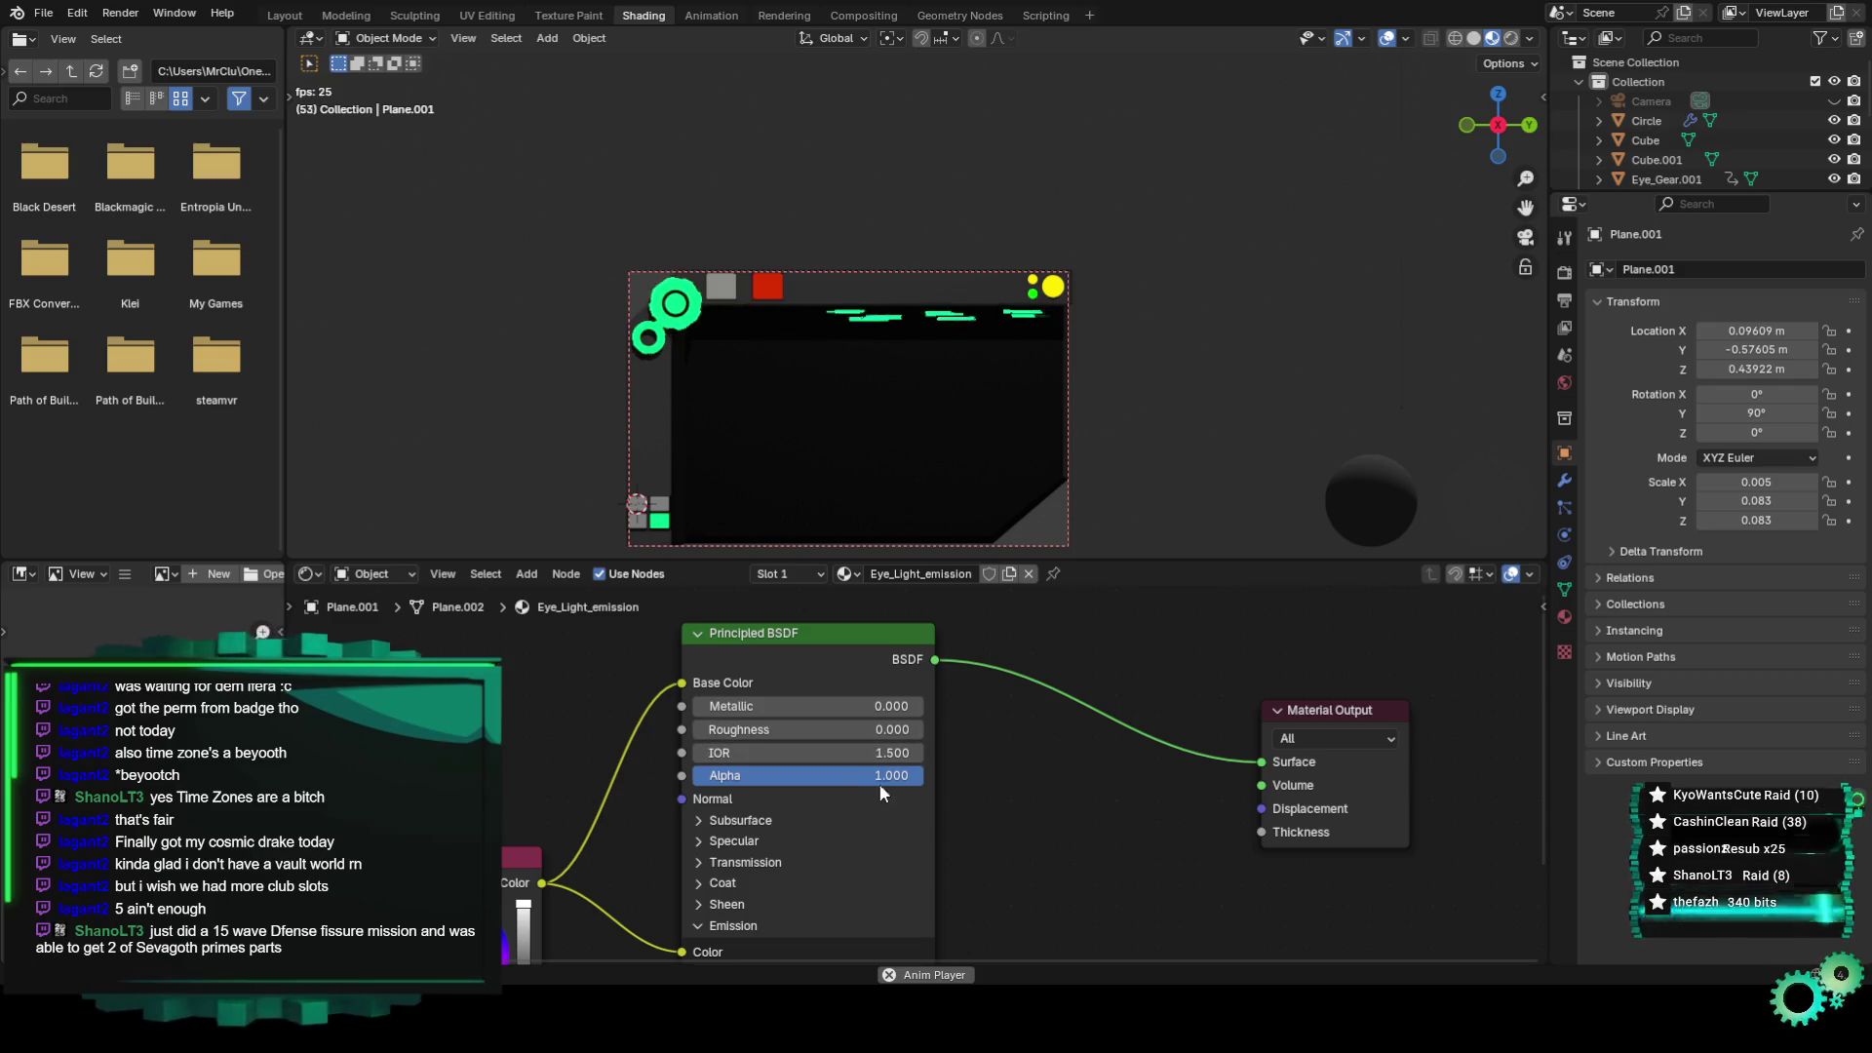
middle_drag(879, 781, 832, 713)
middle_drag(948, 850, 789, 807)
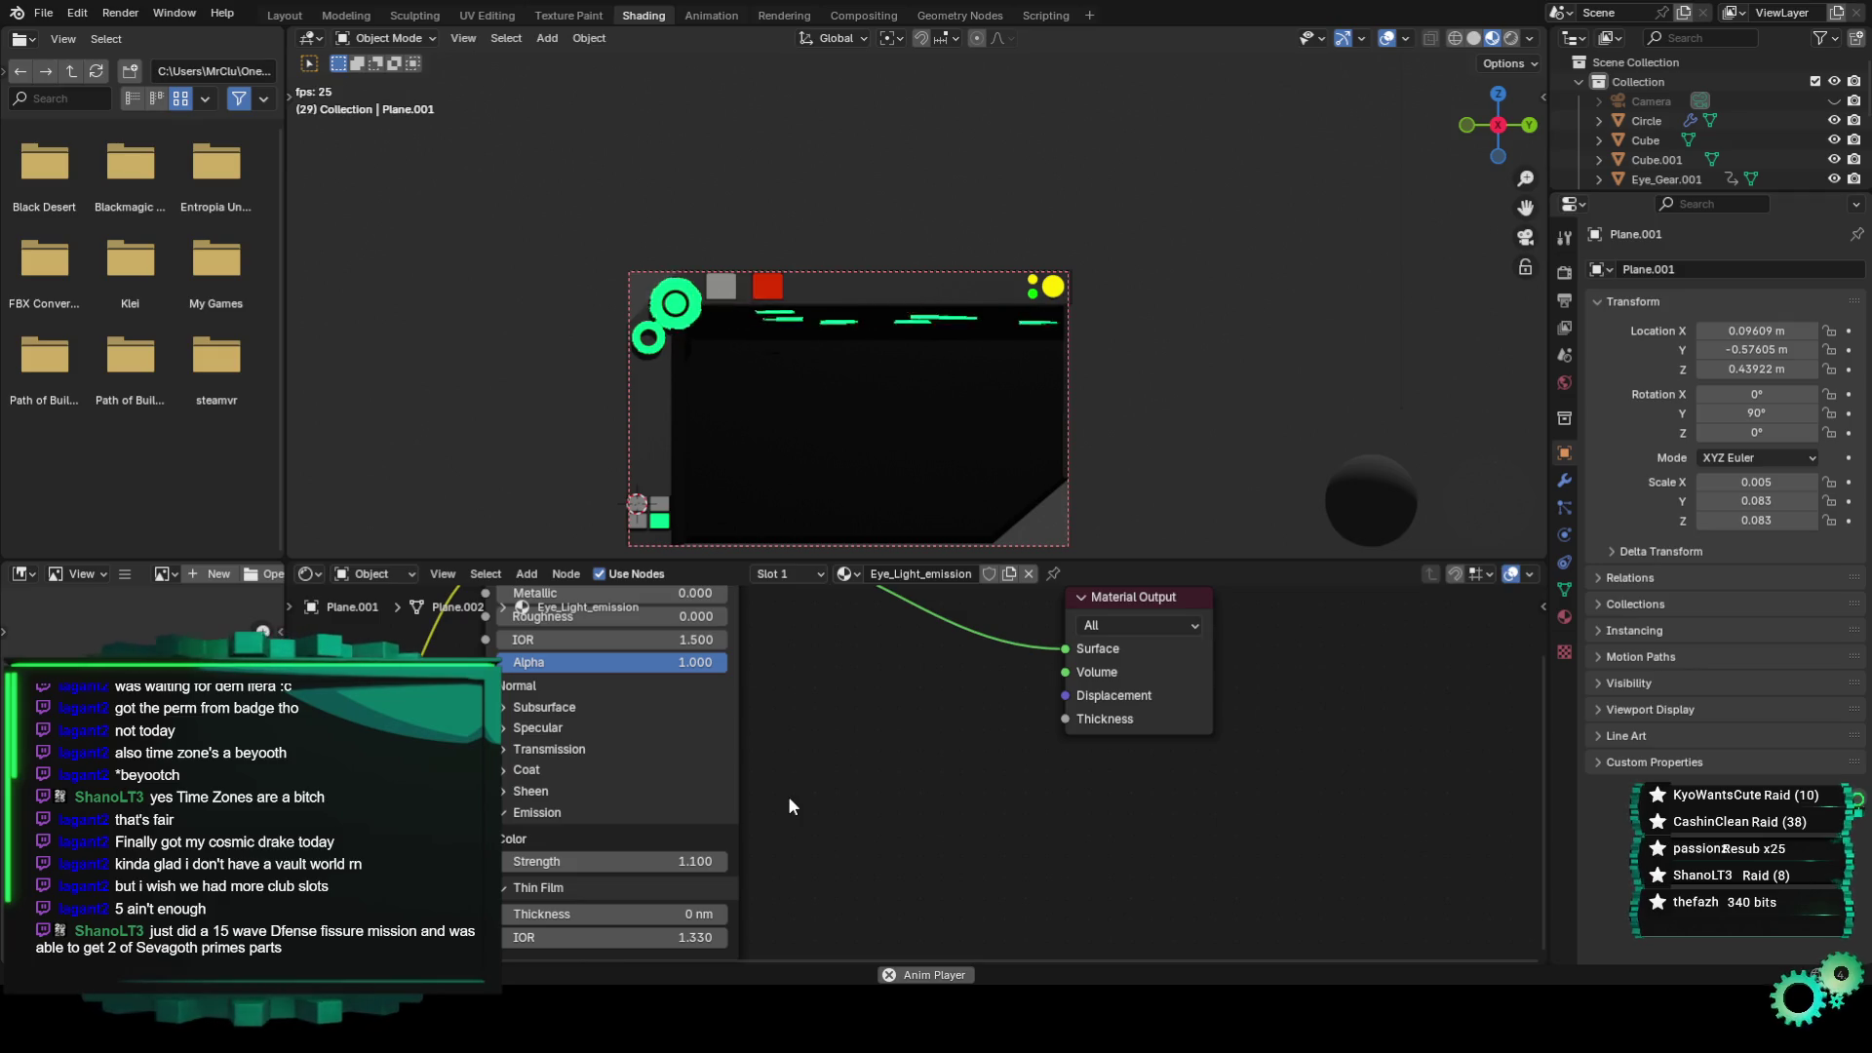
middle_drag(788, 800, 746, 884)
Orbit and zoom in on the panel to inspect the glowing green strips.
middle_drag(876, 523, 864, 472)
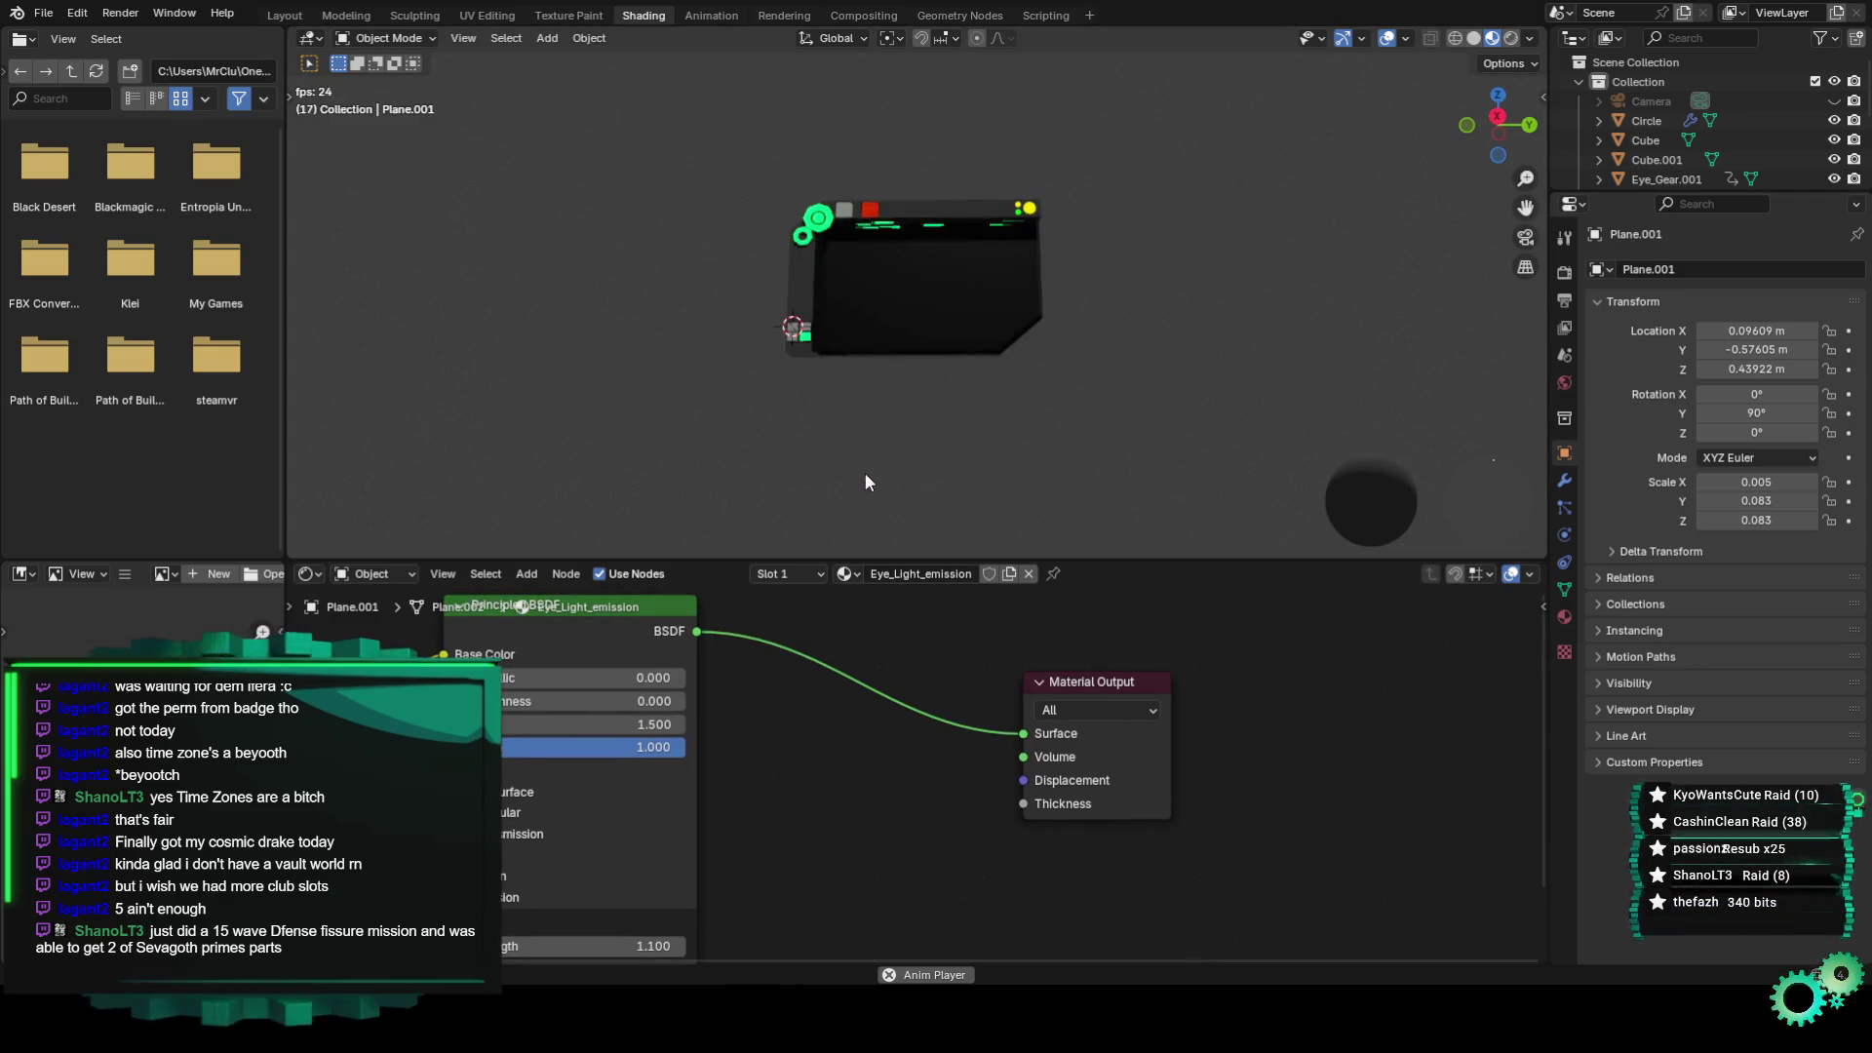
scroll(906, 293, up, 3)
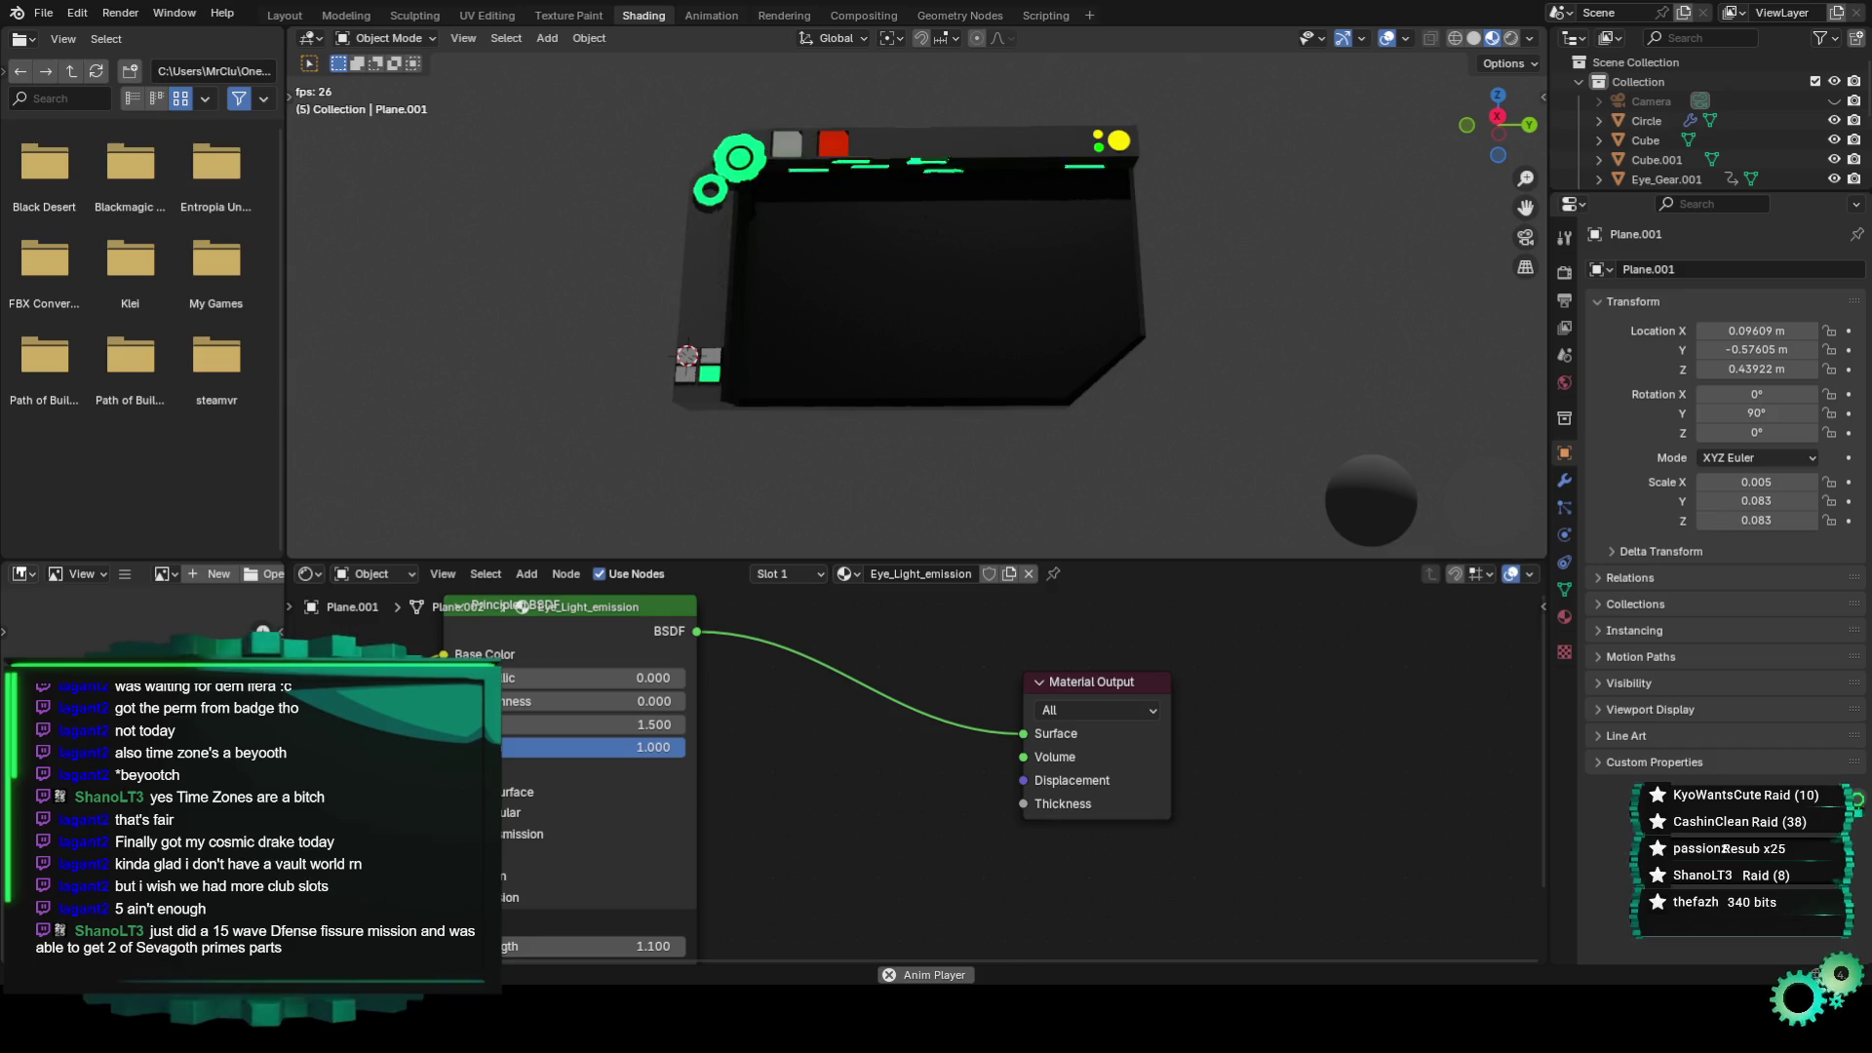
scroll(768, 312, up, 3)
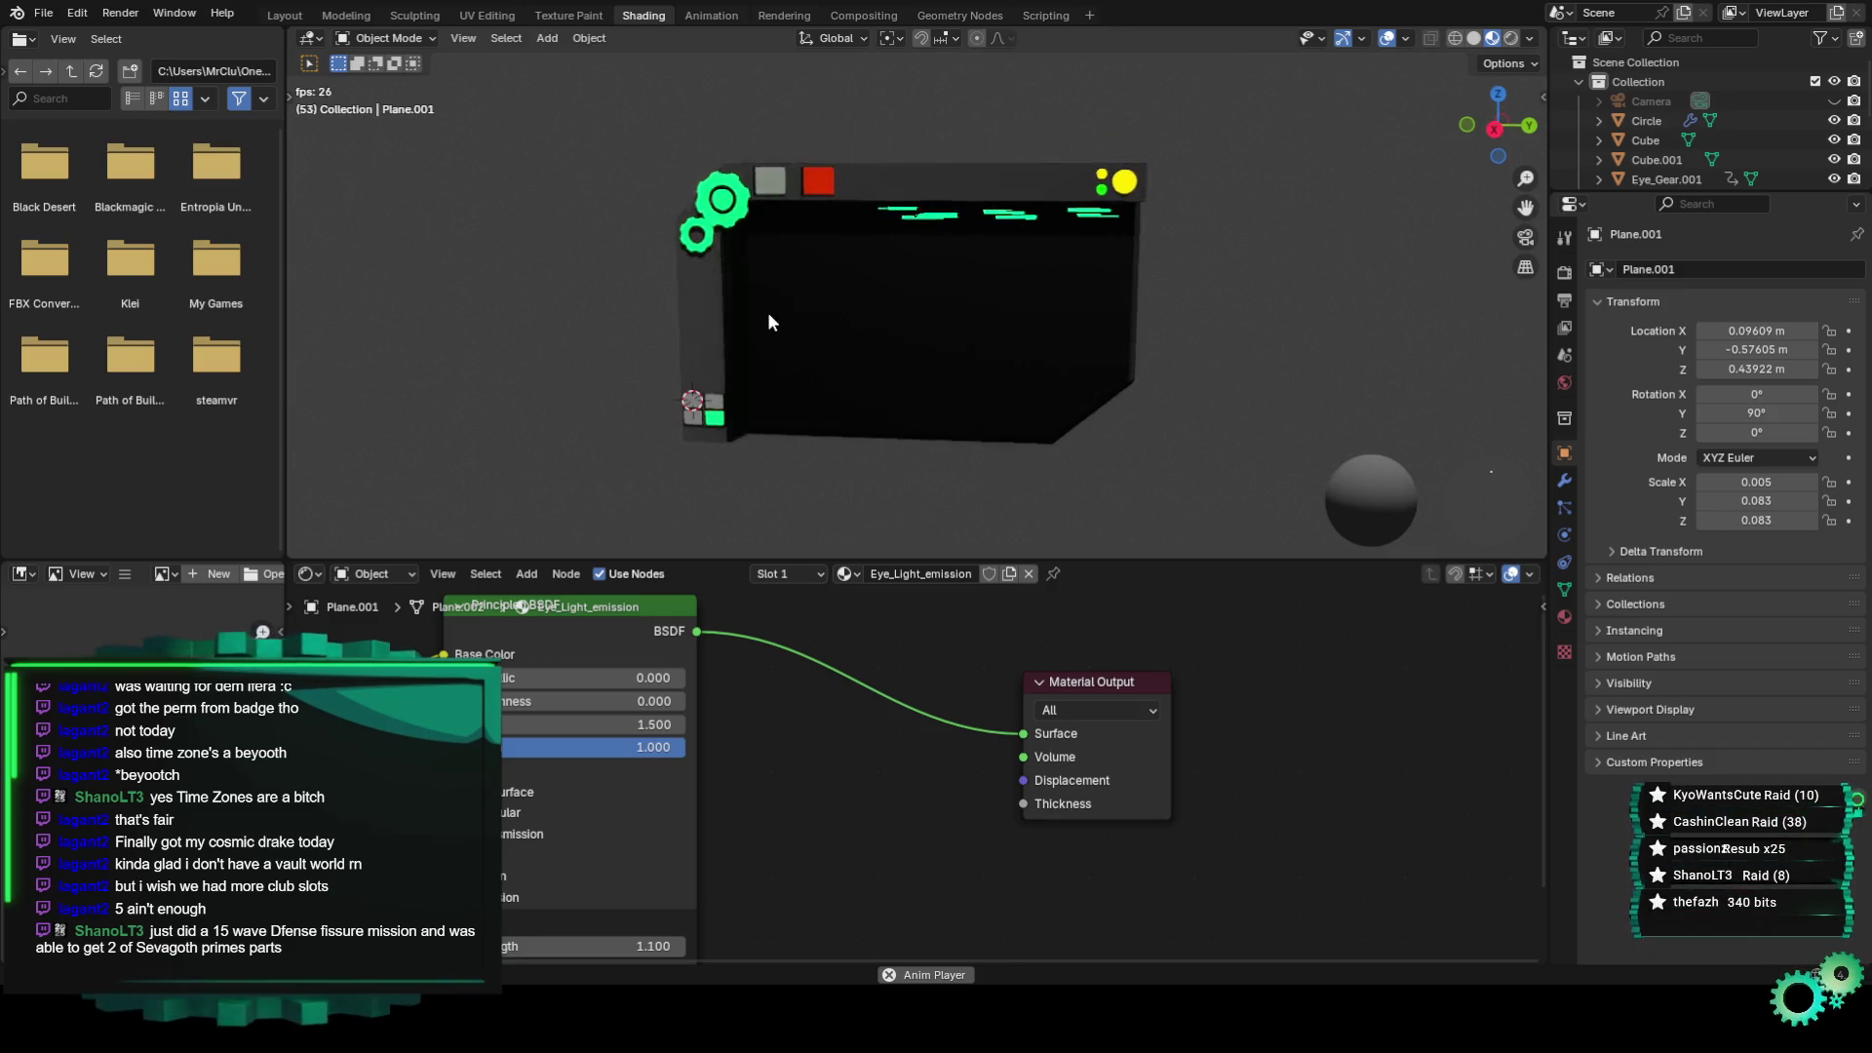
mouse_move(793, 314)
middle_down()
mouse_move(731, 336)
mouse_move(852, 295)
middle_up()
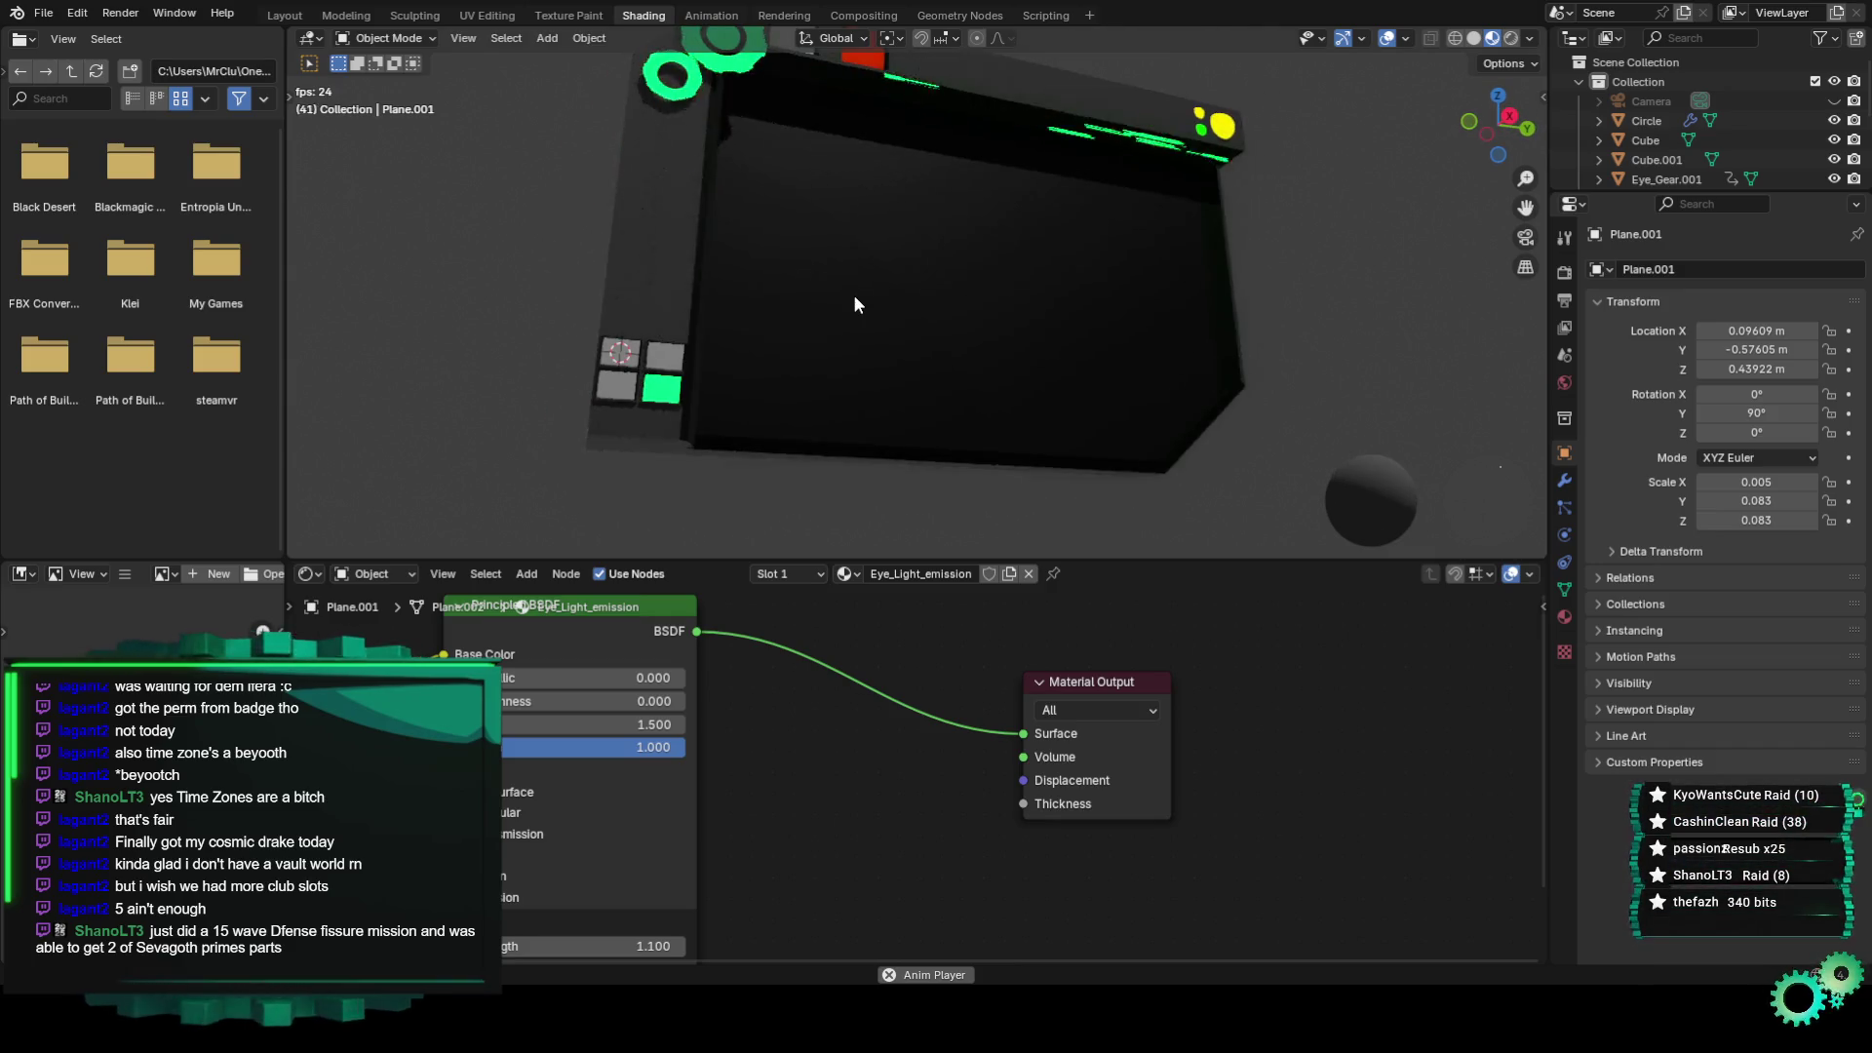
mouse_move(746, 353)
middle_down()
mouse_move(866, 303)
mouse_move(782, 330)
middle_up()
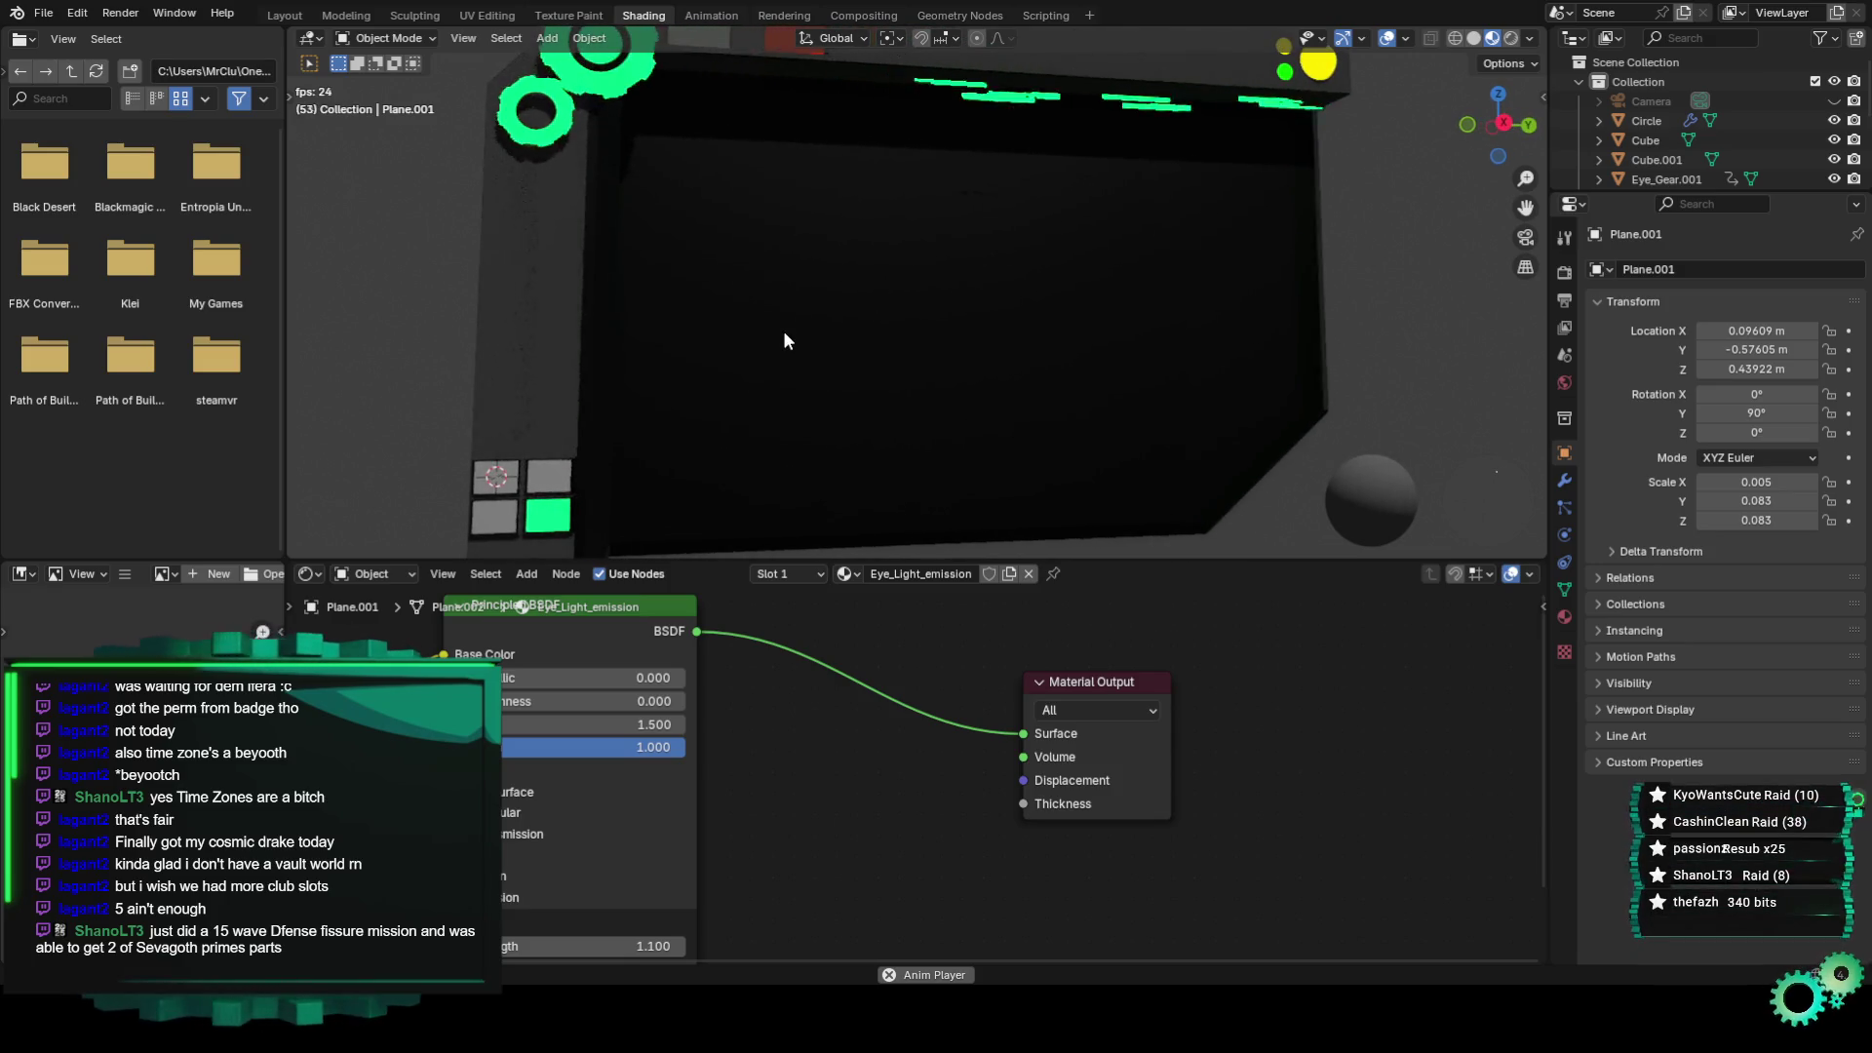
Set the engine to Cycles on GPU Compute with the Supported feature set, then view Rendered shading.
click(1563, 275)
click(1788, 269)
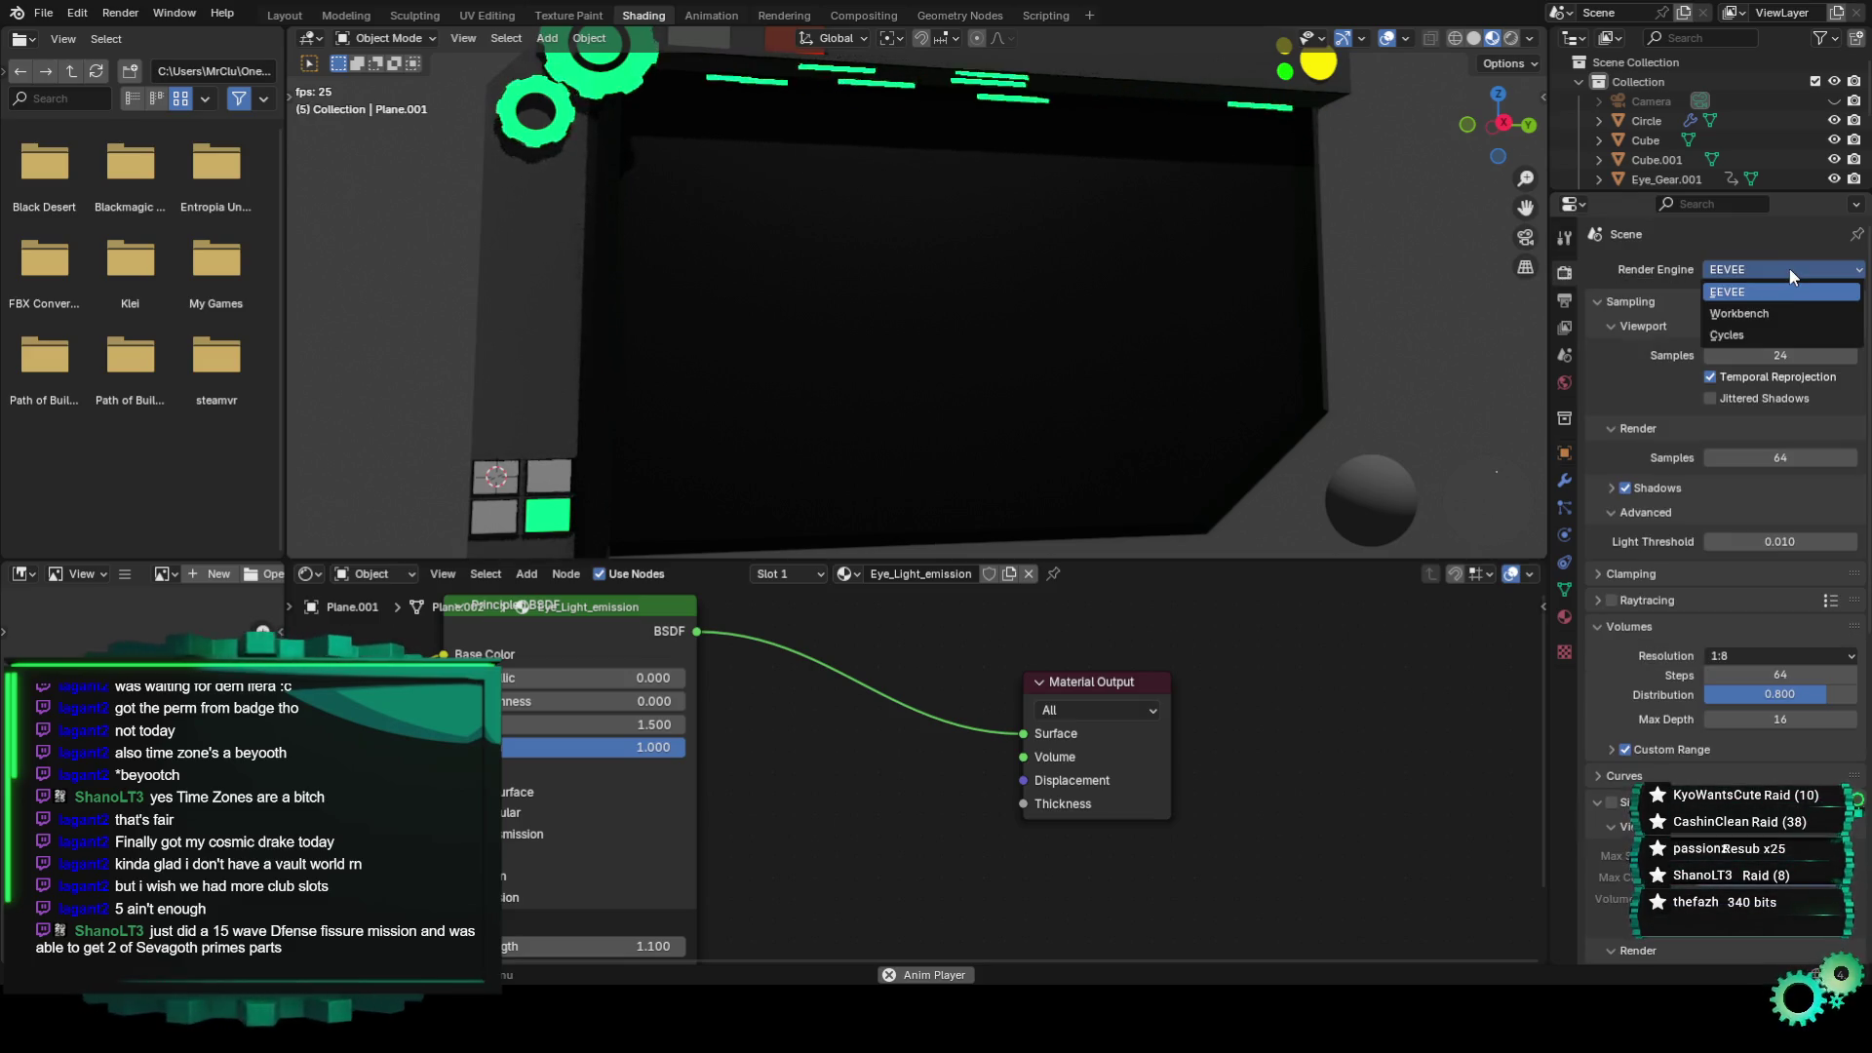
click(1769, 325)
scroll(1293, 325, down, 1)
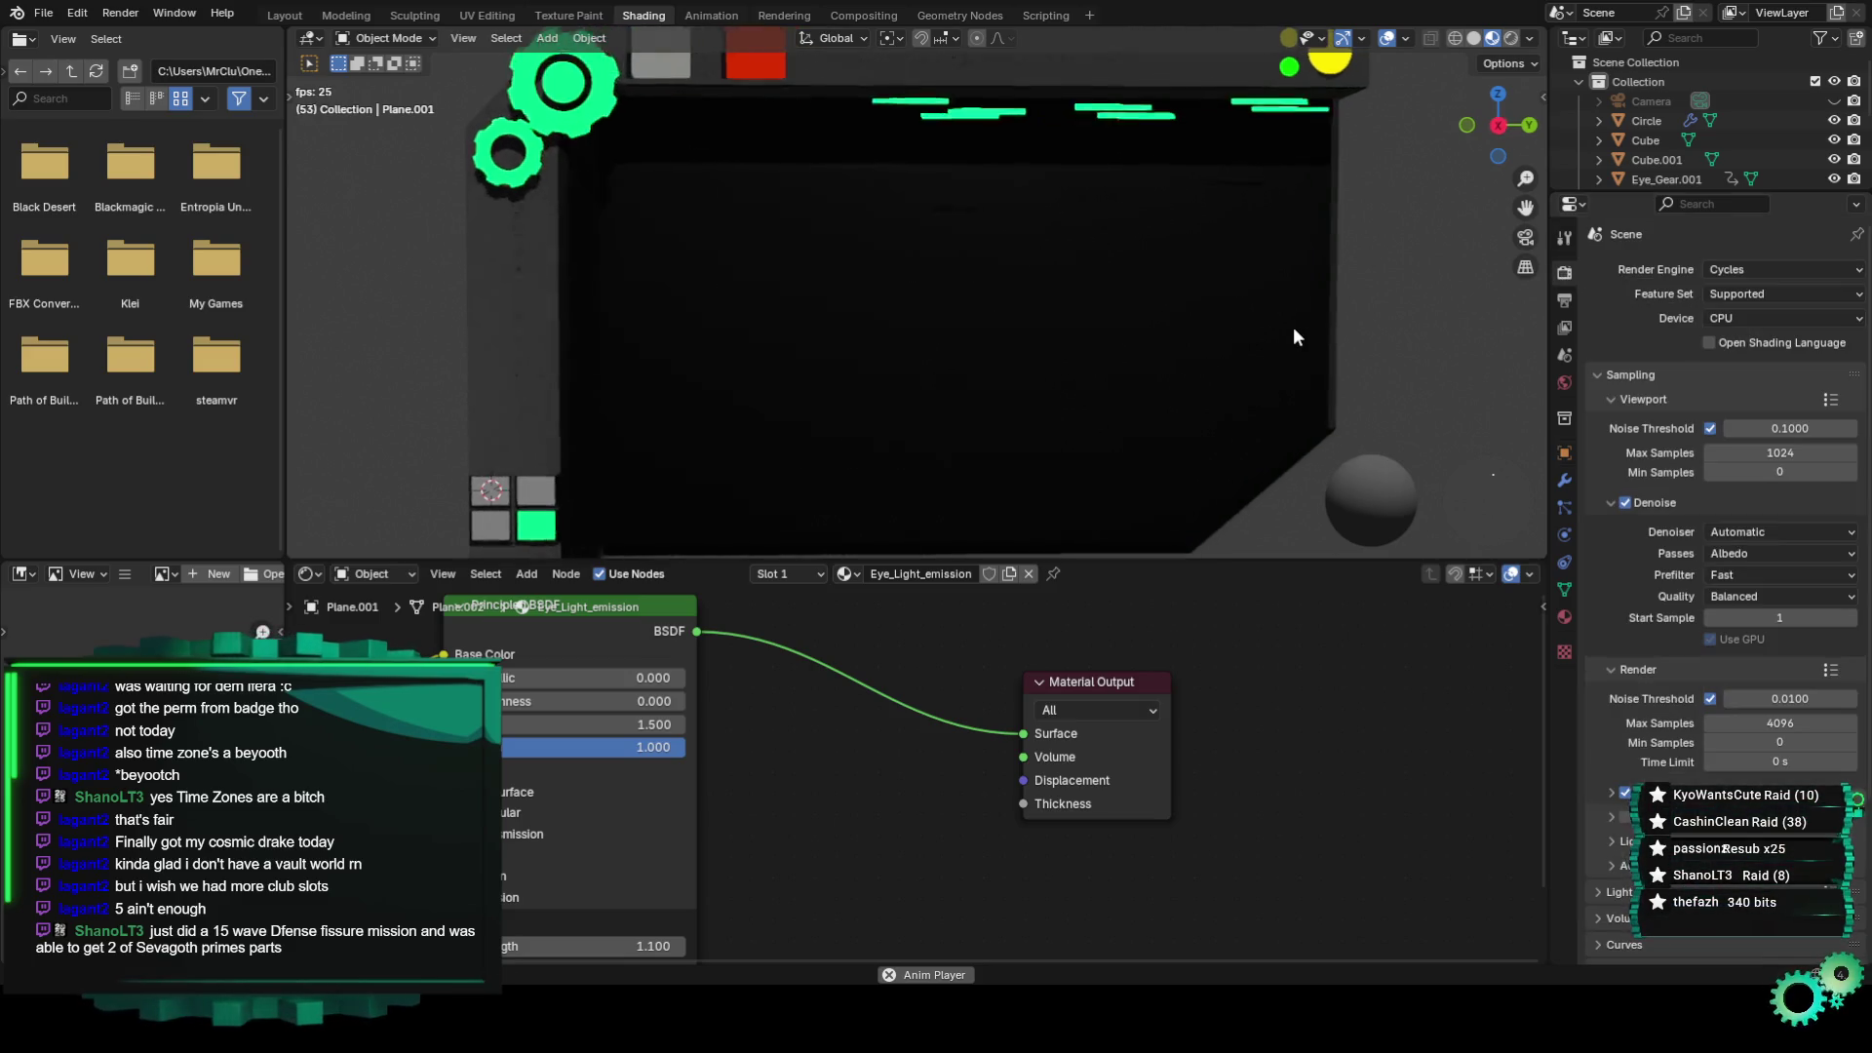
scroll(1290, 330, down, 4)
click(1740, 319)
click(1759, 365)
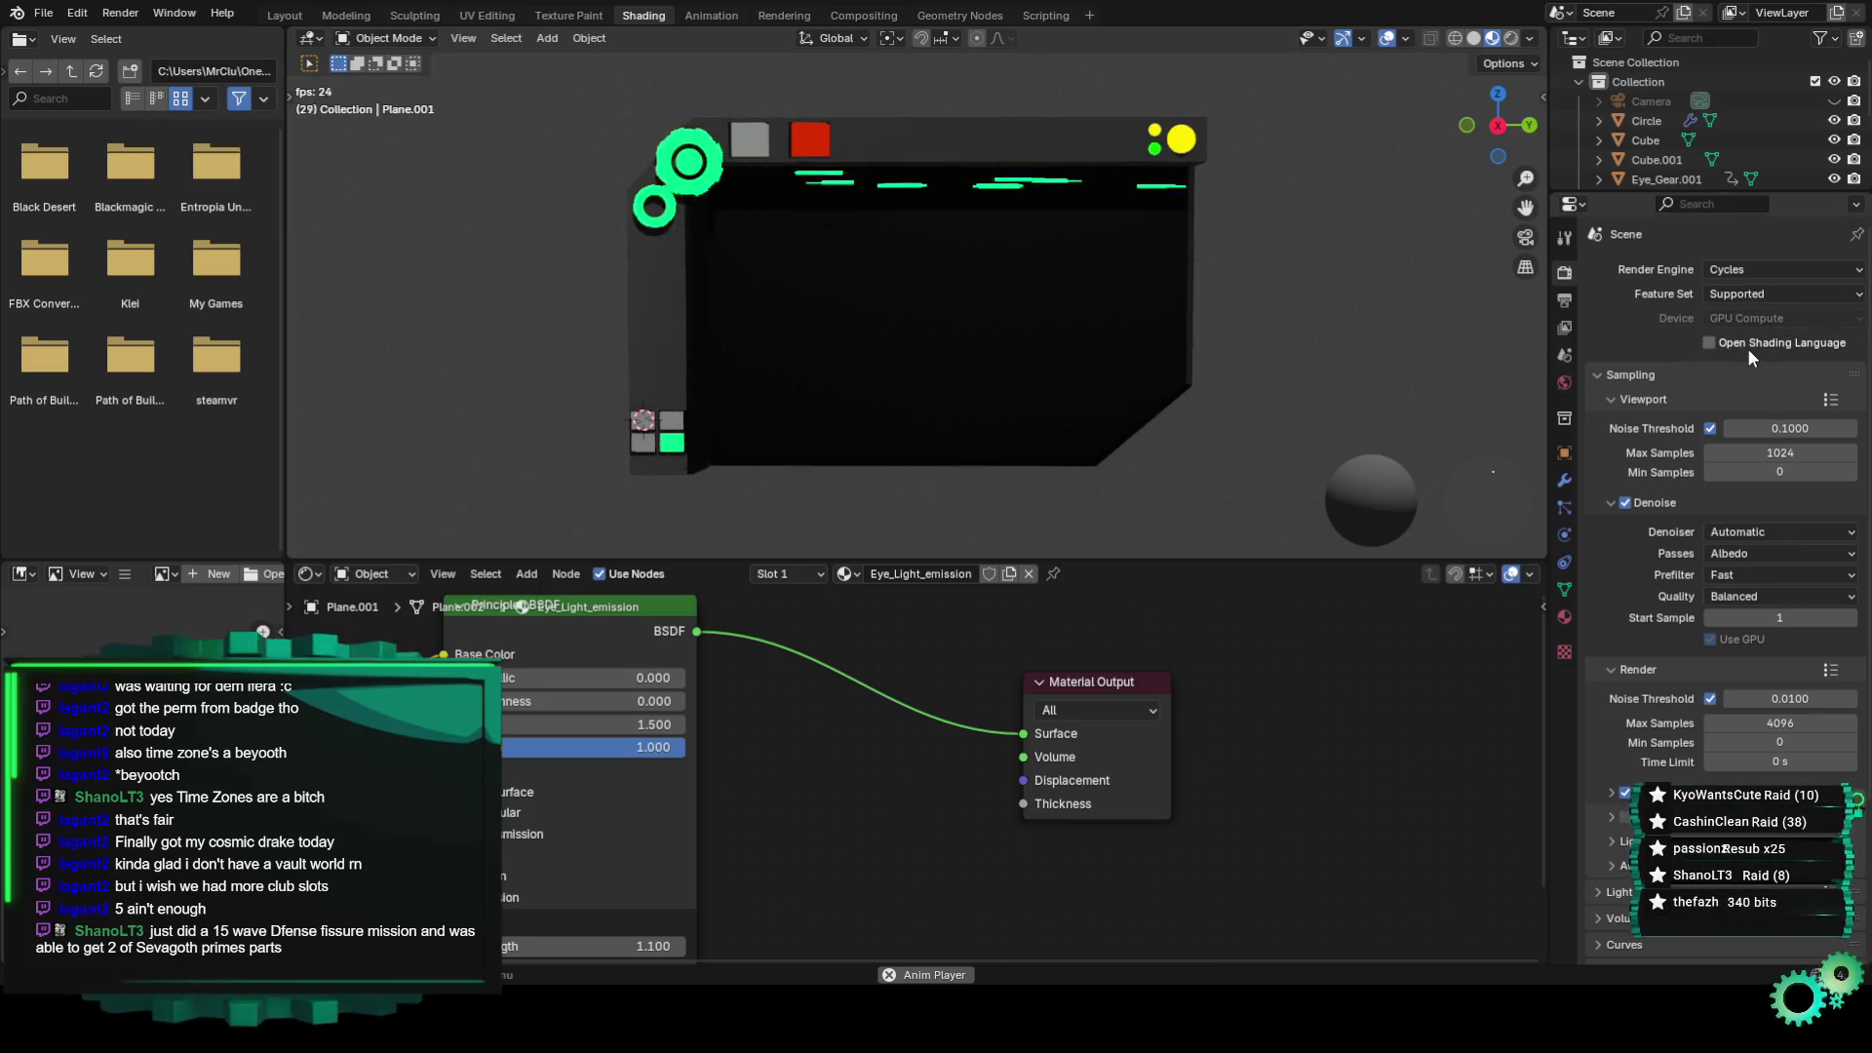
click(1730, 294)
click(1733, 296)
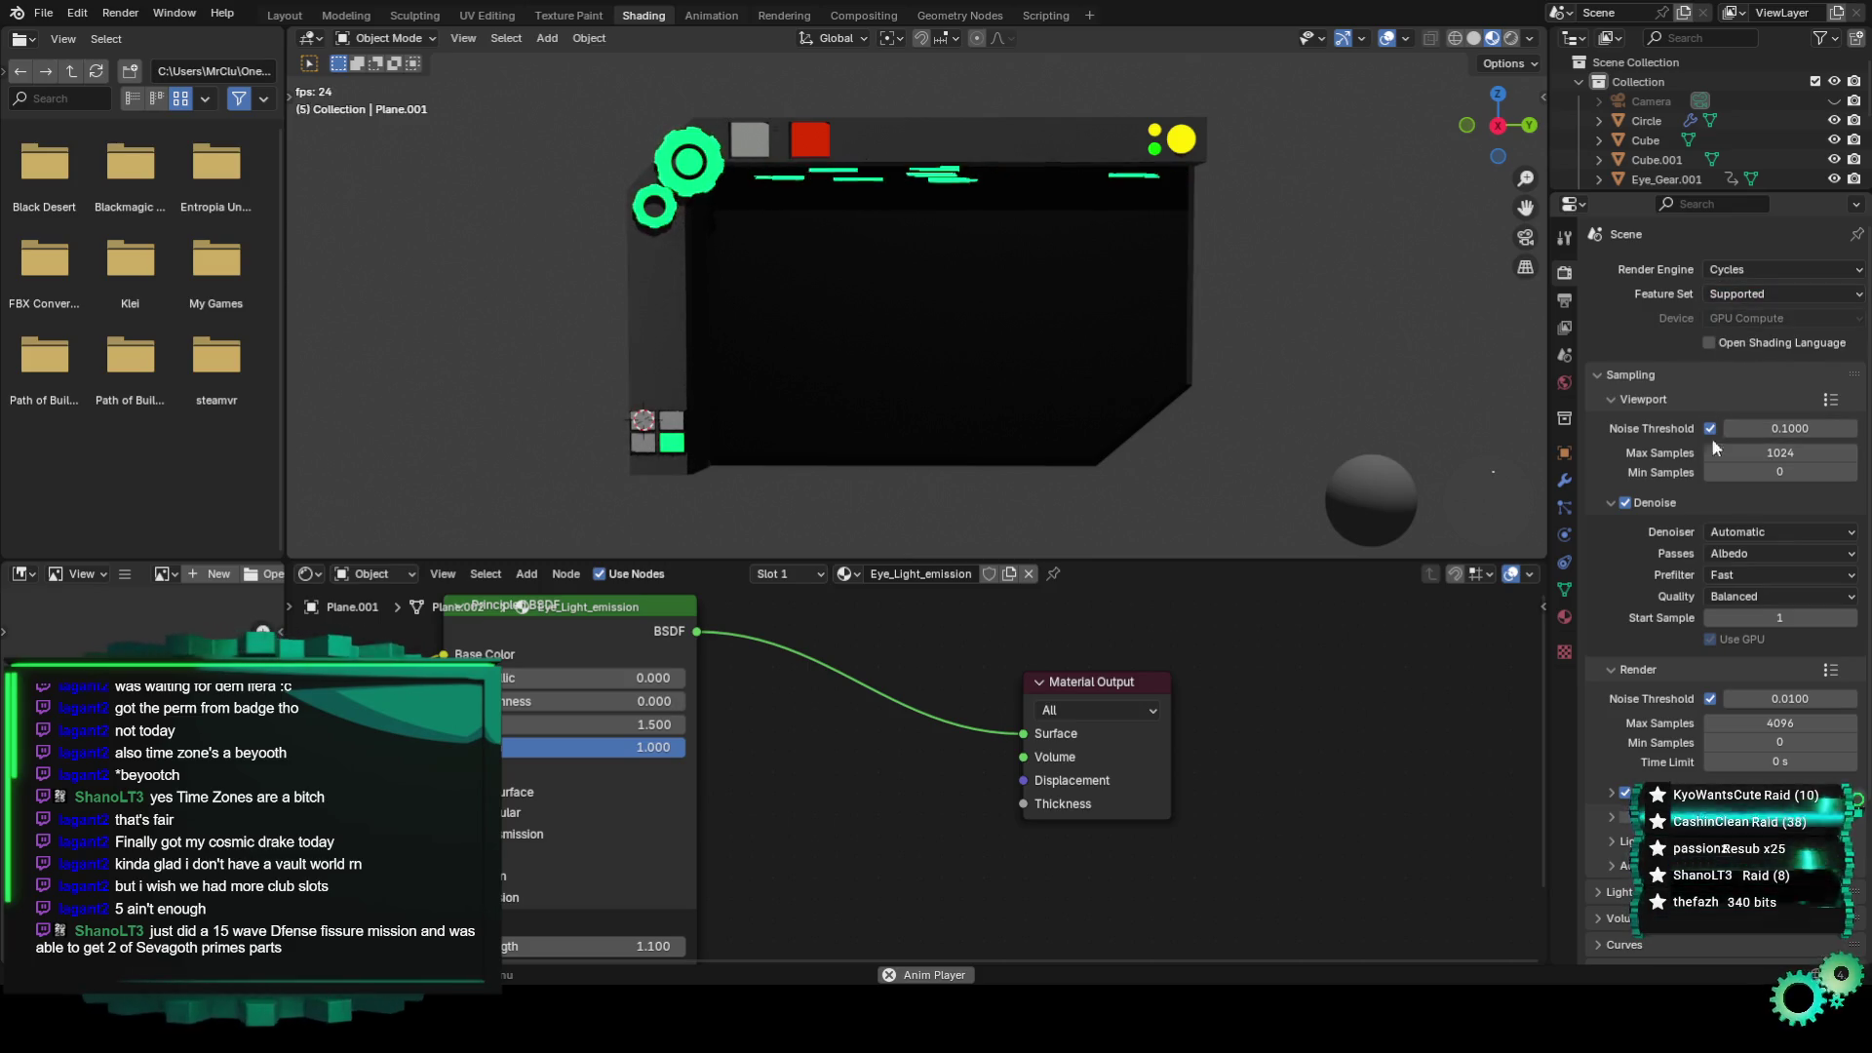
click(1510, 39)
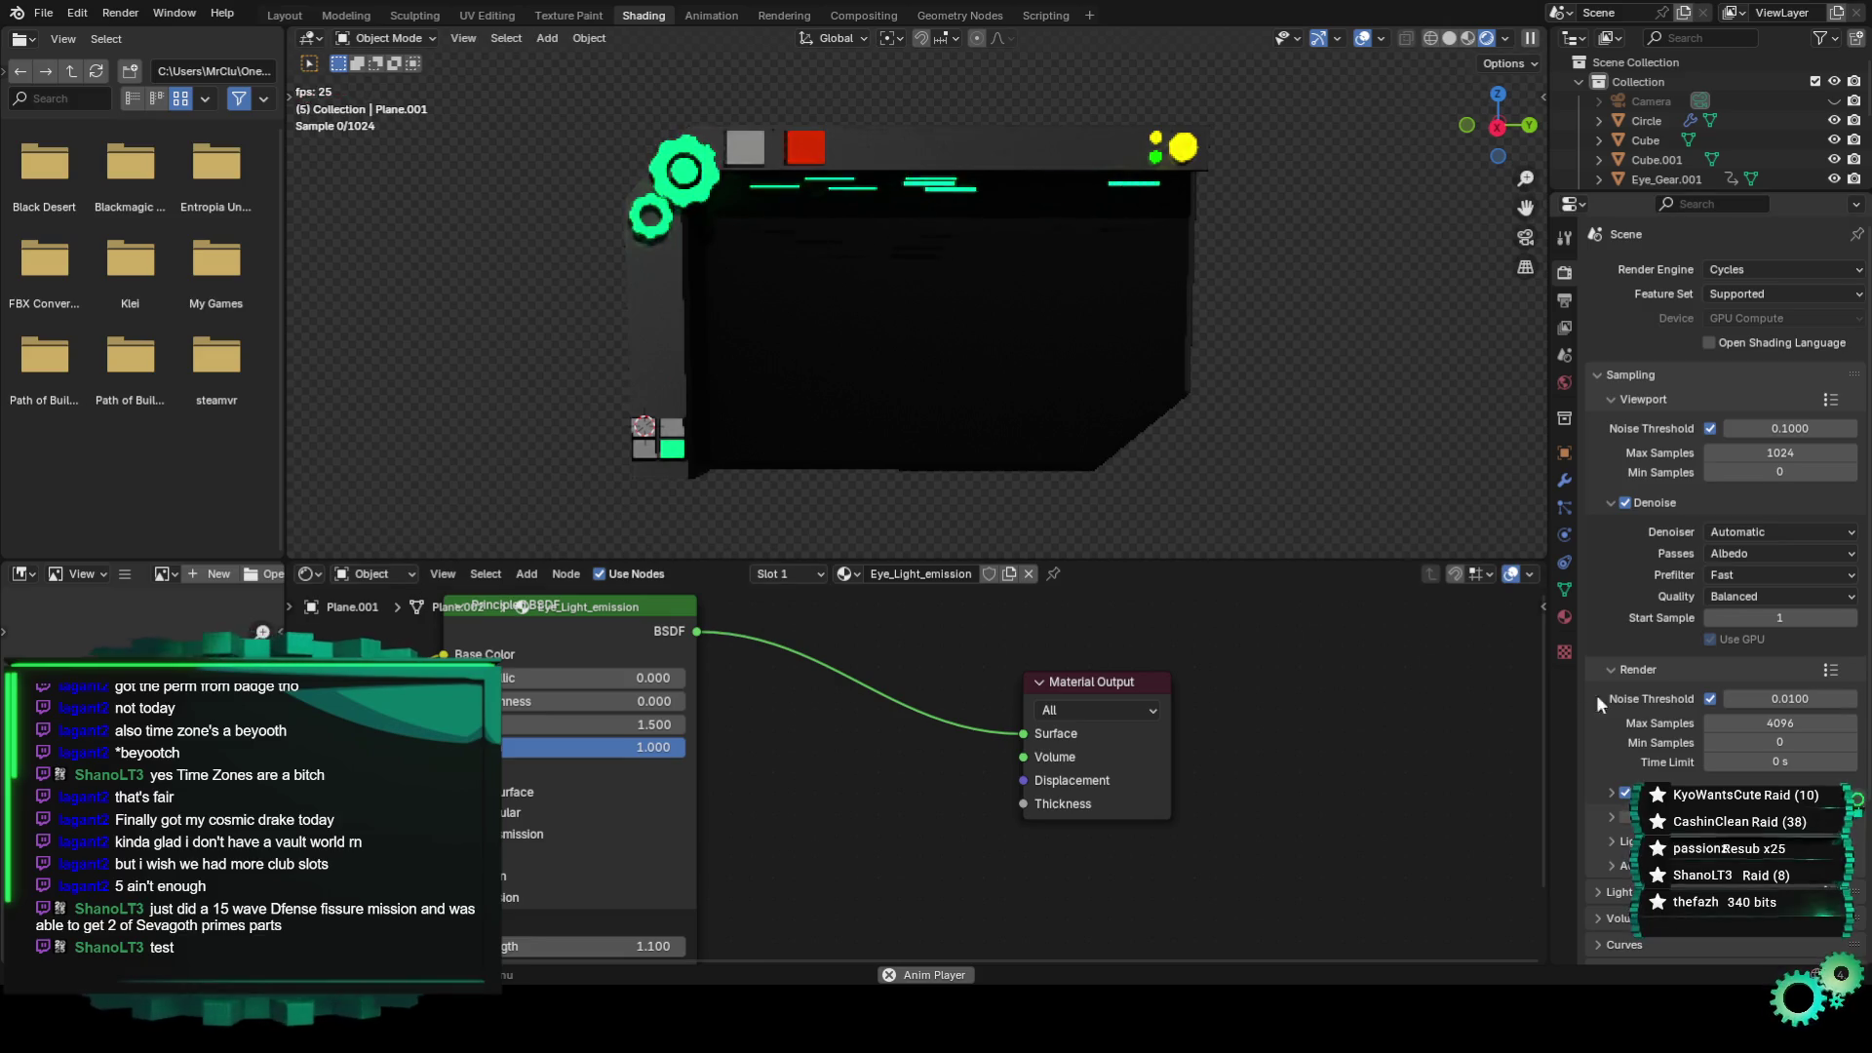
Set the denoising prefilter to Accurate and render samples to 1024 max, 128 min.
scroll(1640, 587, down, 2)
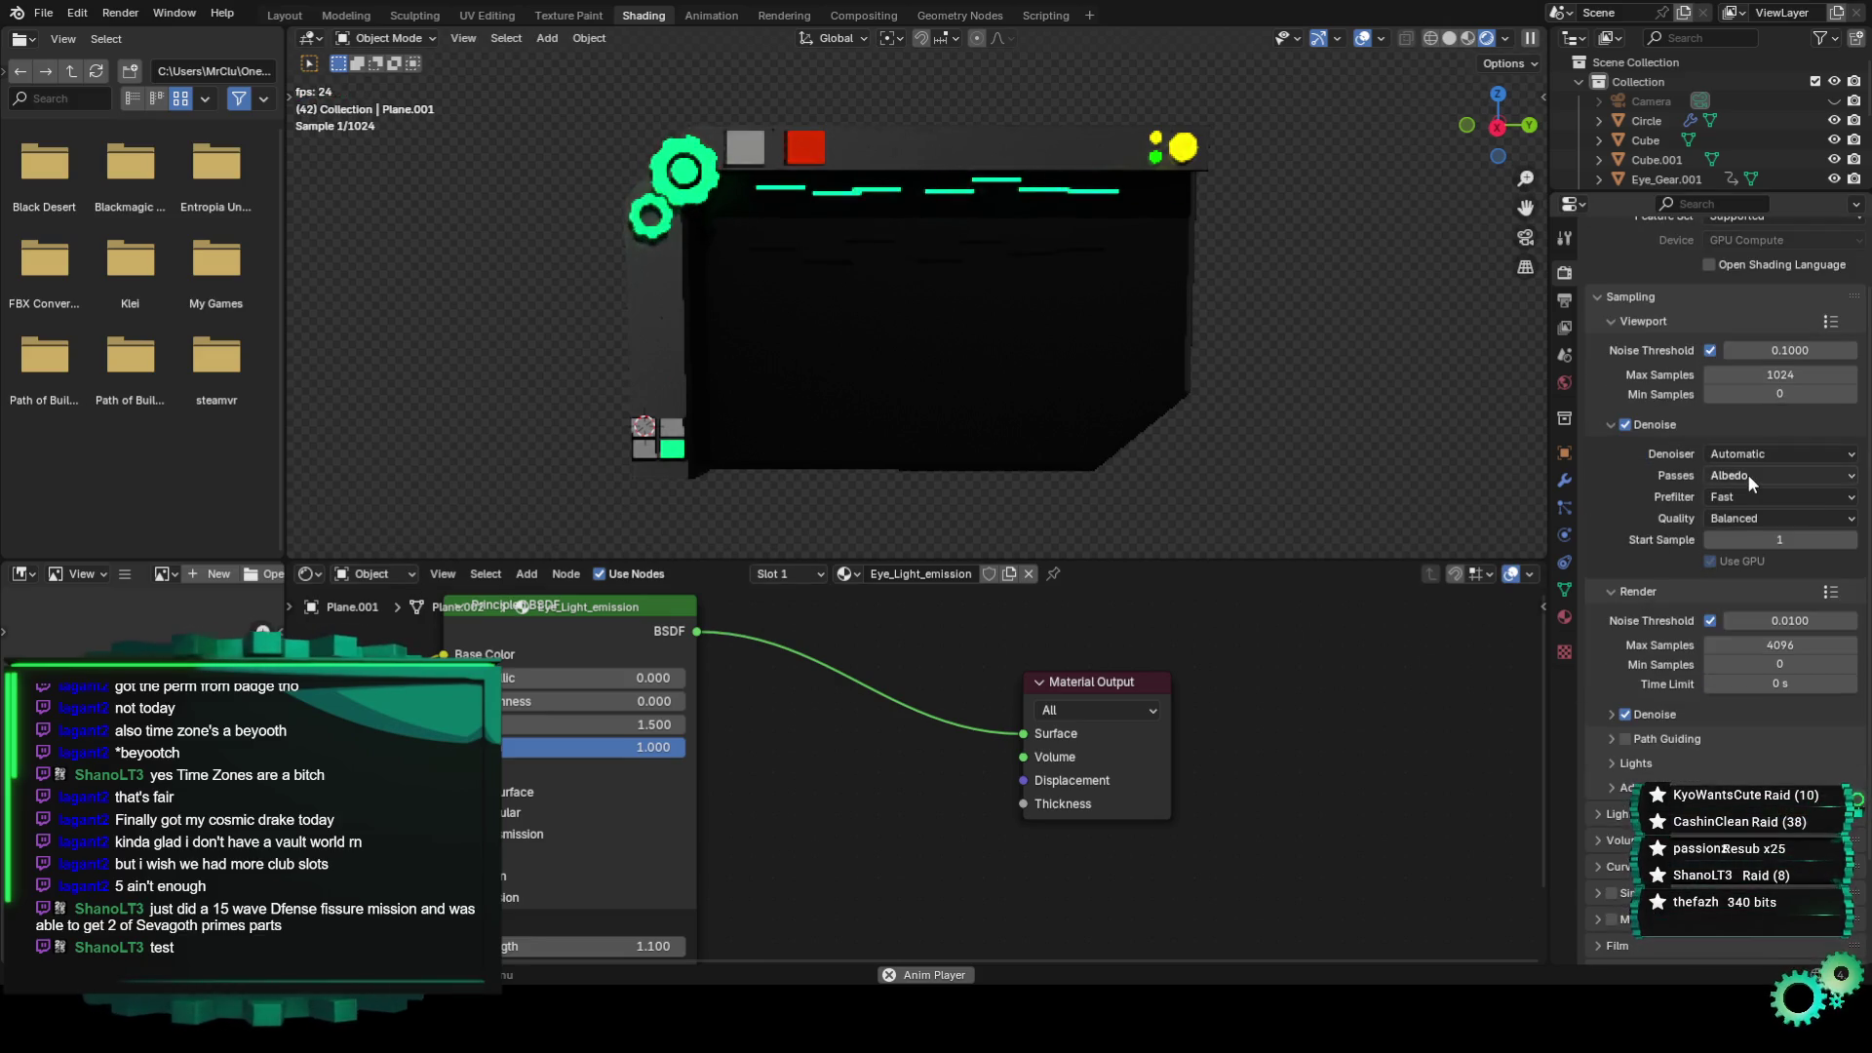
click(1751, 498)
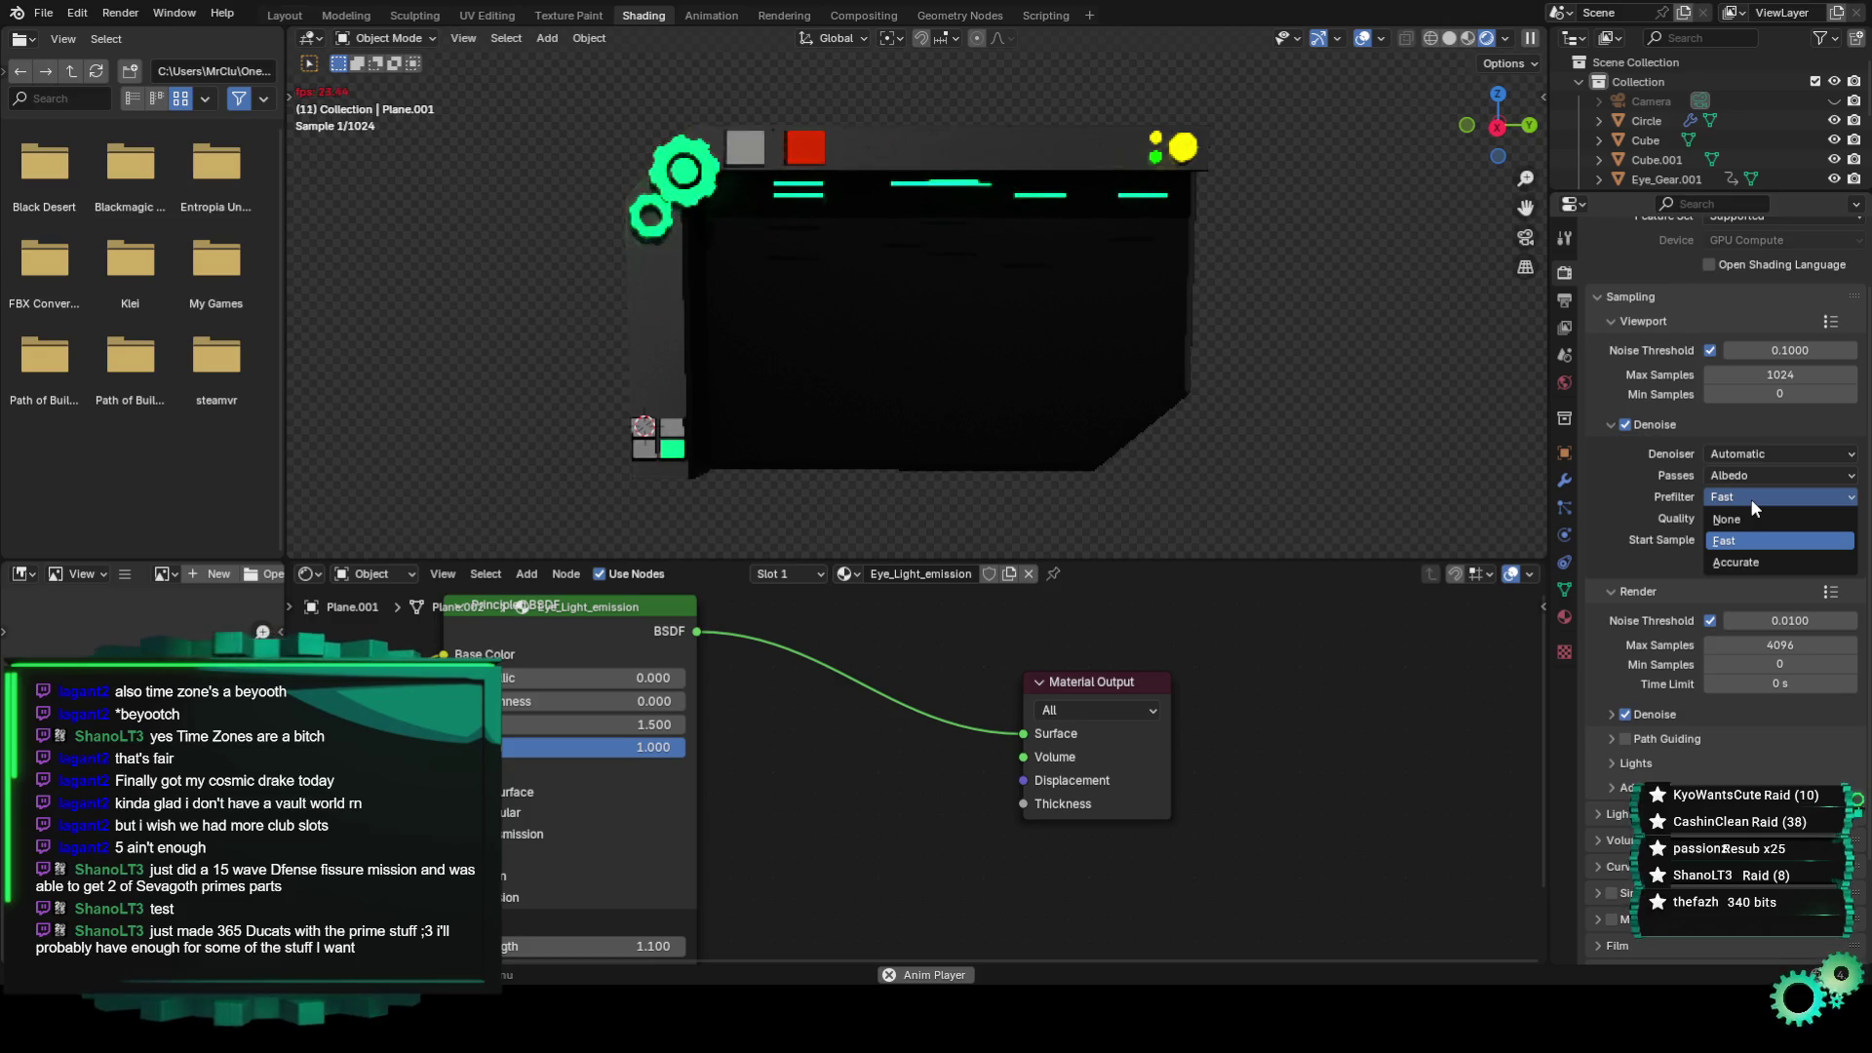
click(1745, 561)
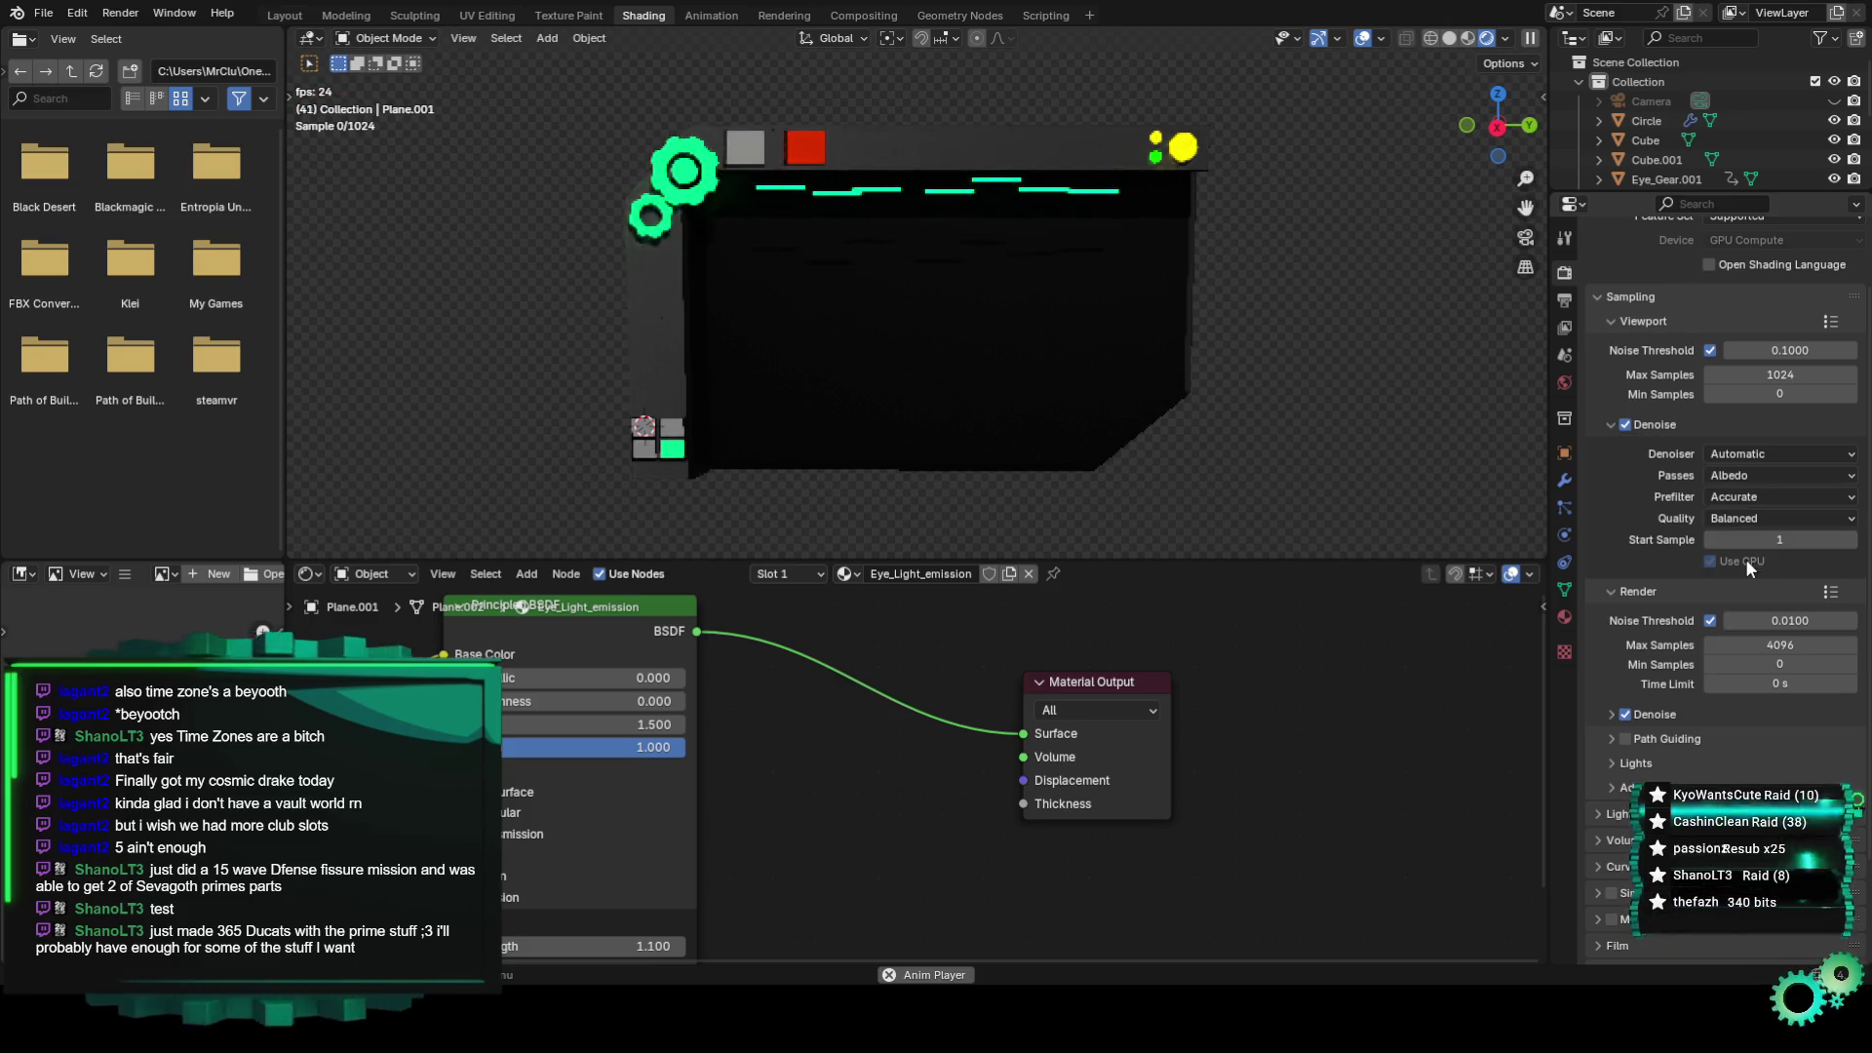
click(1745, 641)
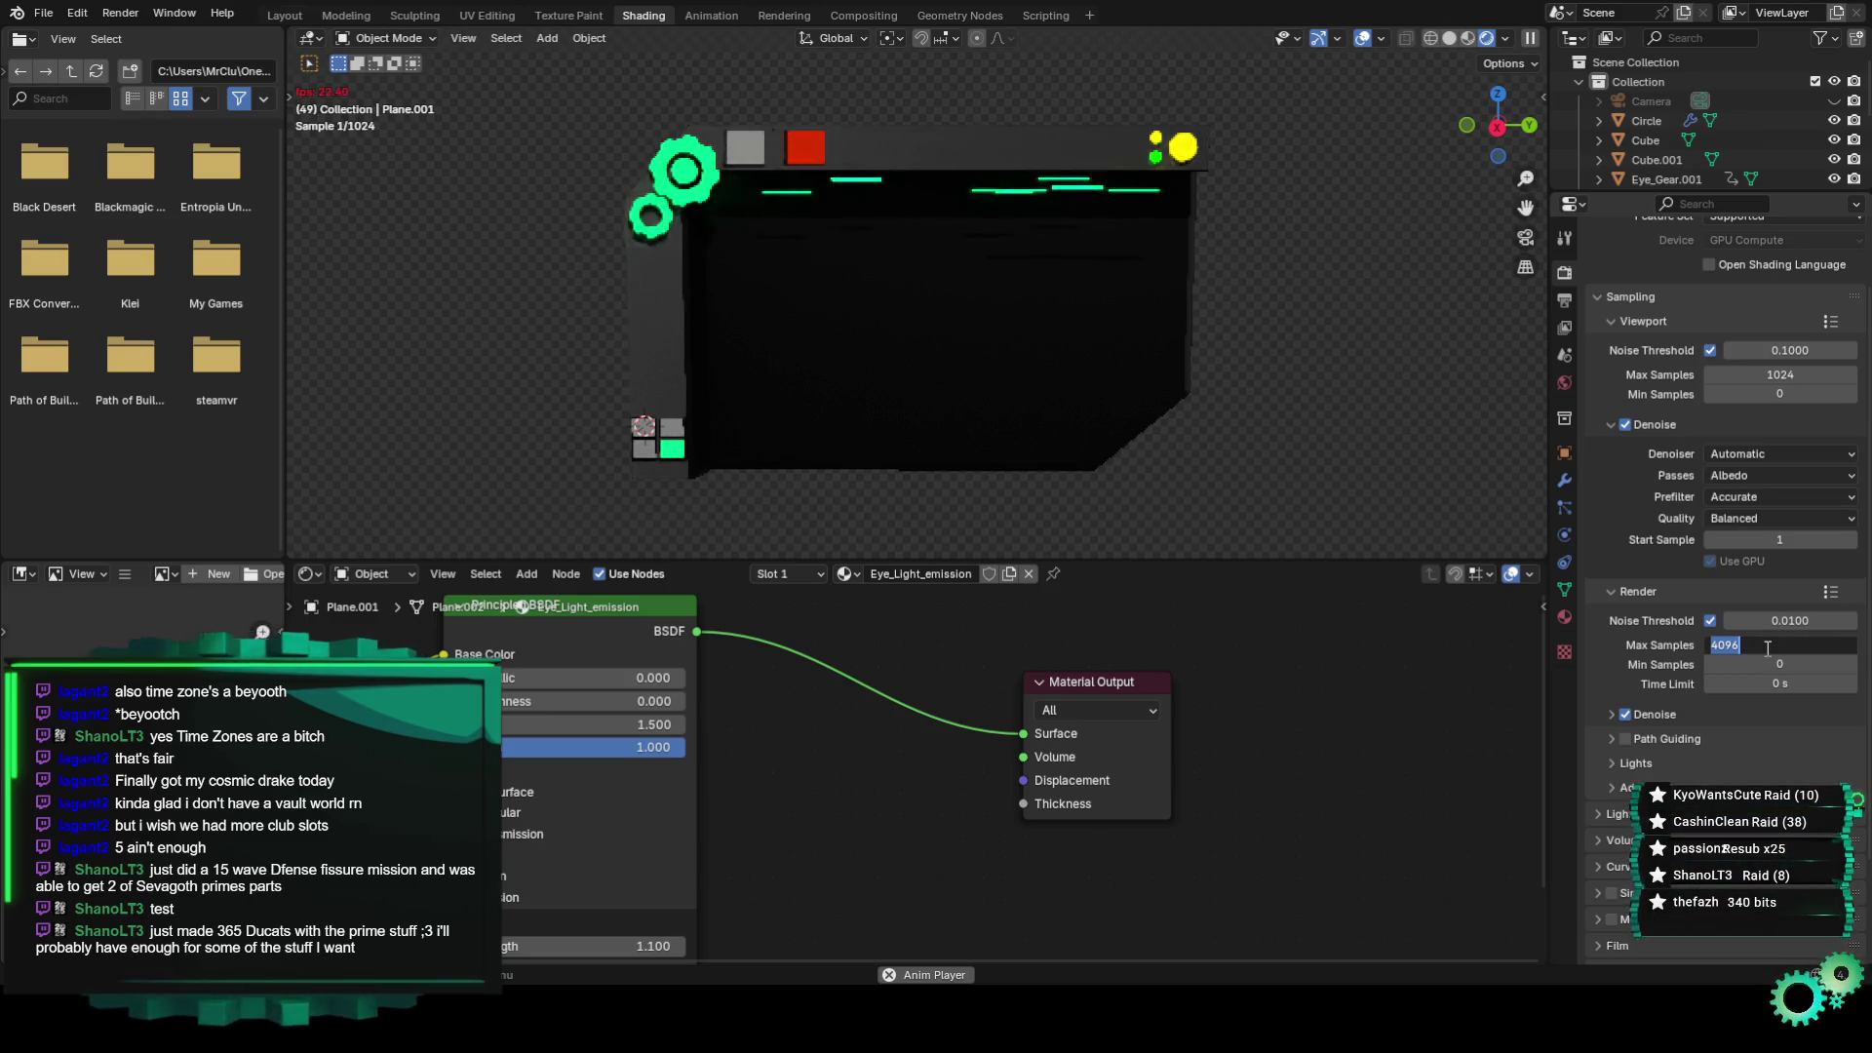
text(1024)
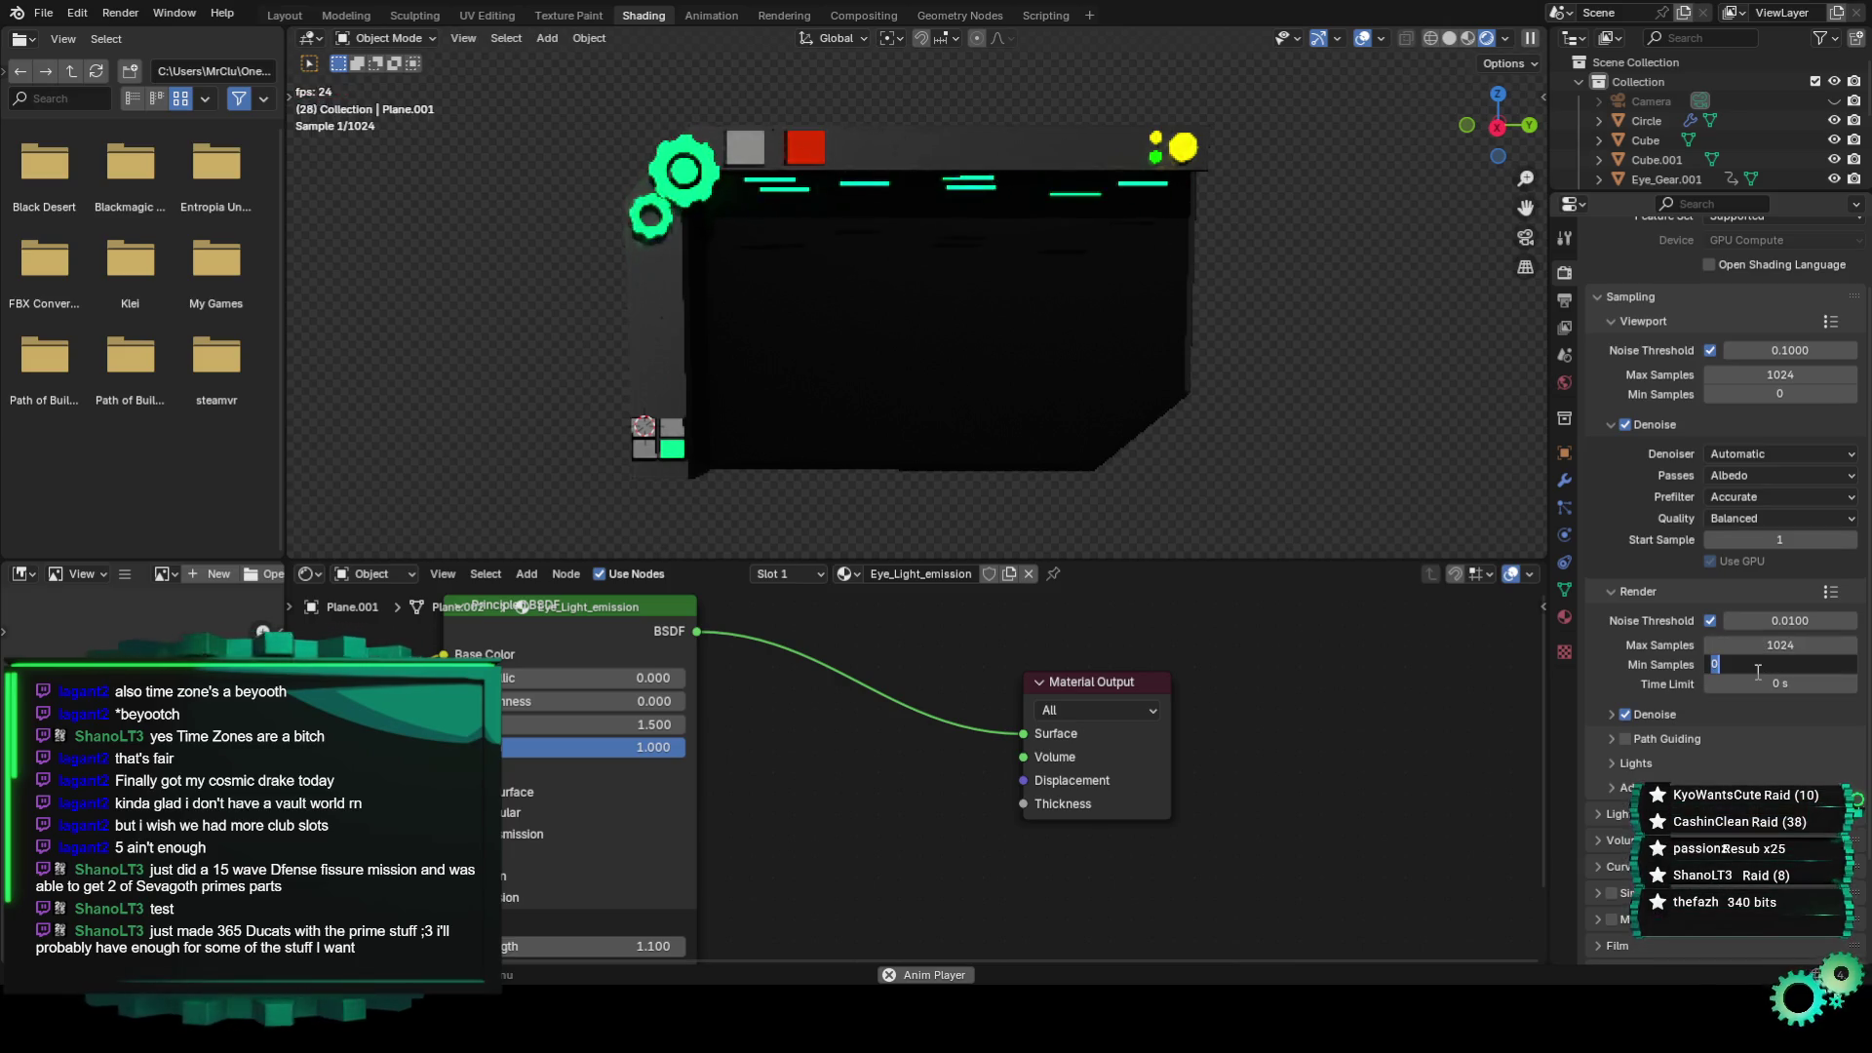
text(8)
key(Return)
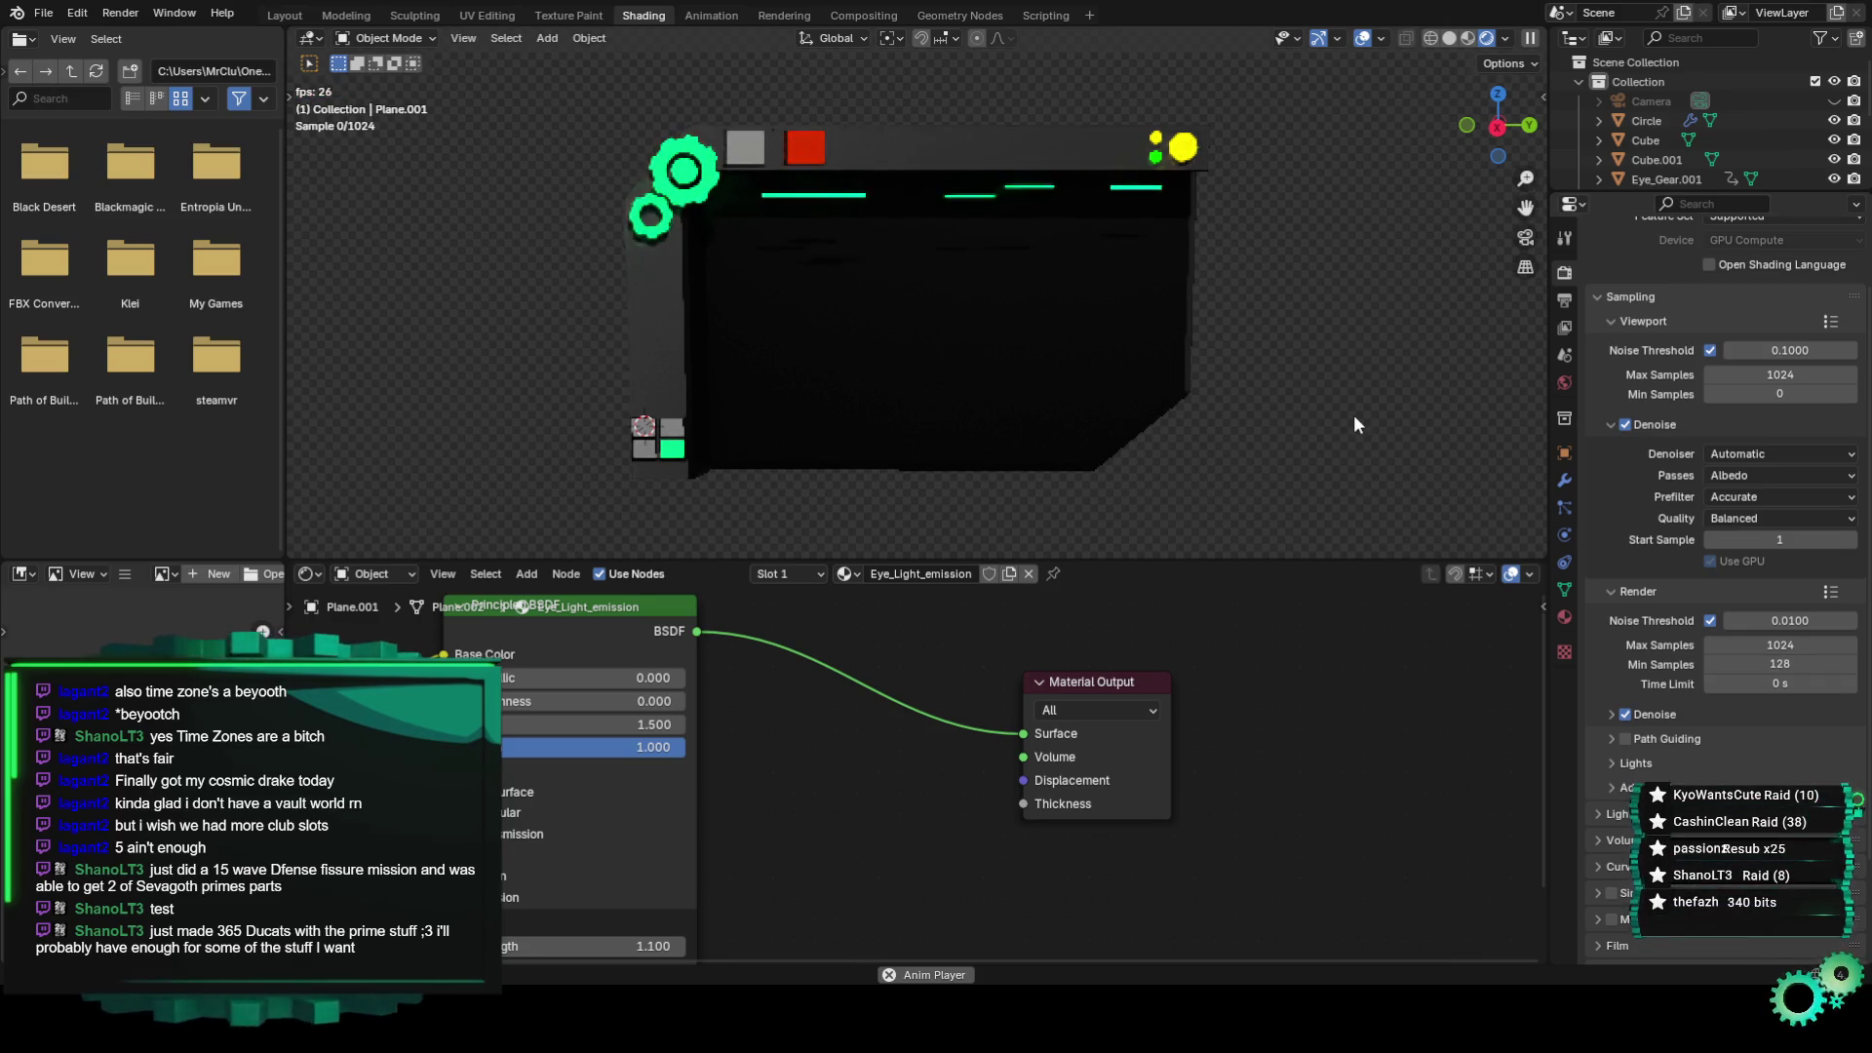
middle_drag(1255, 422, 1108, 394)
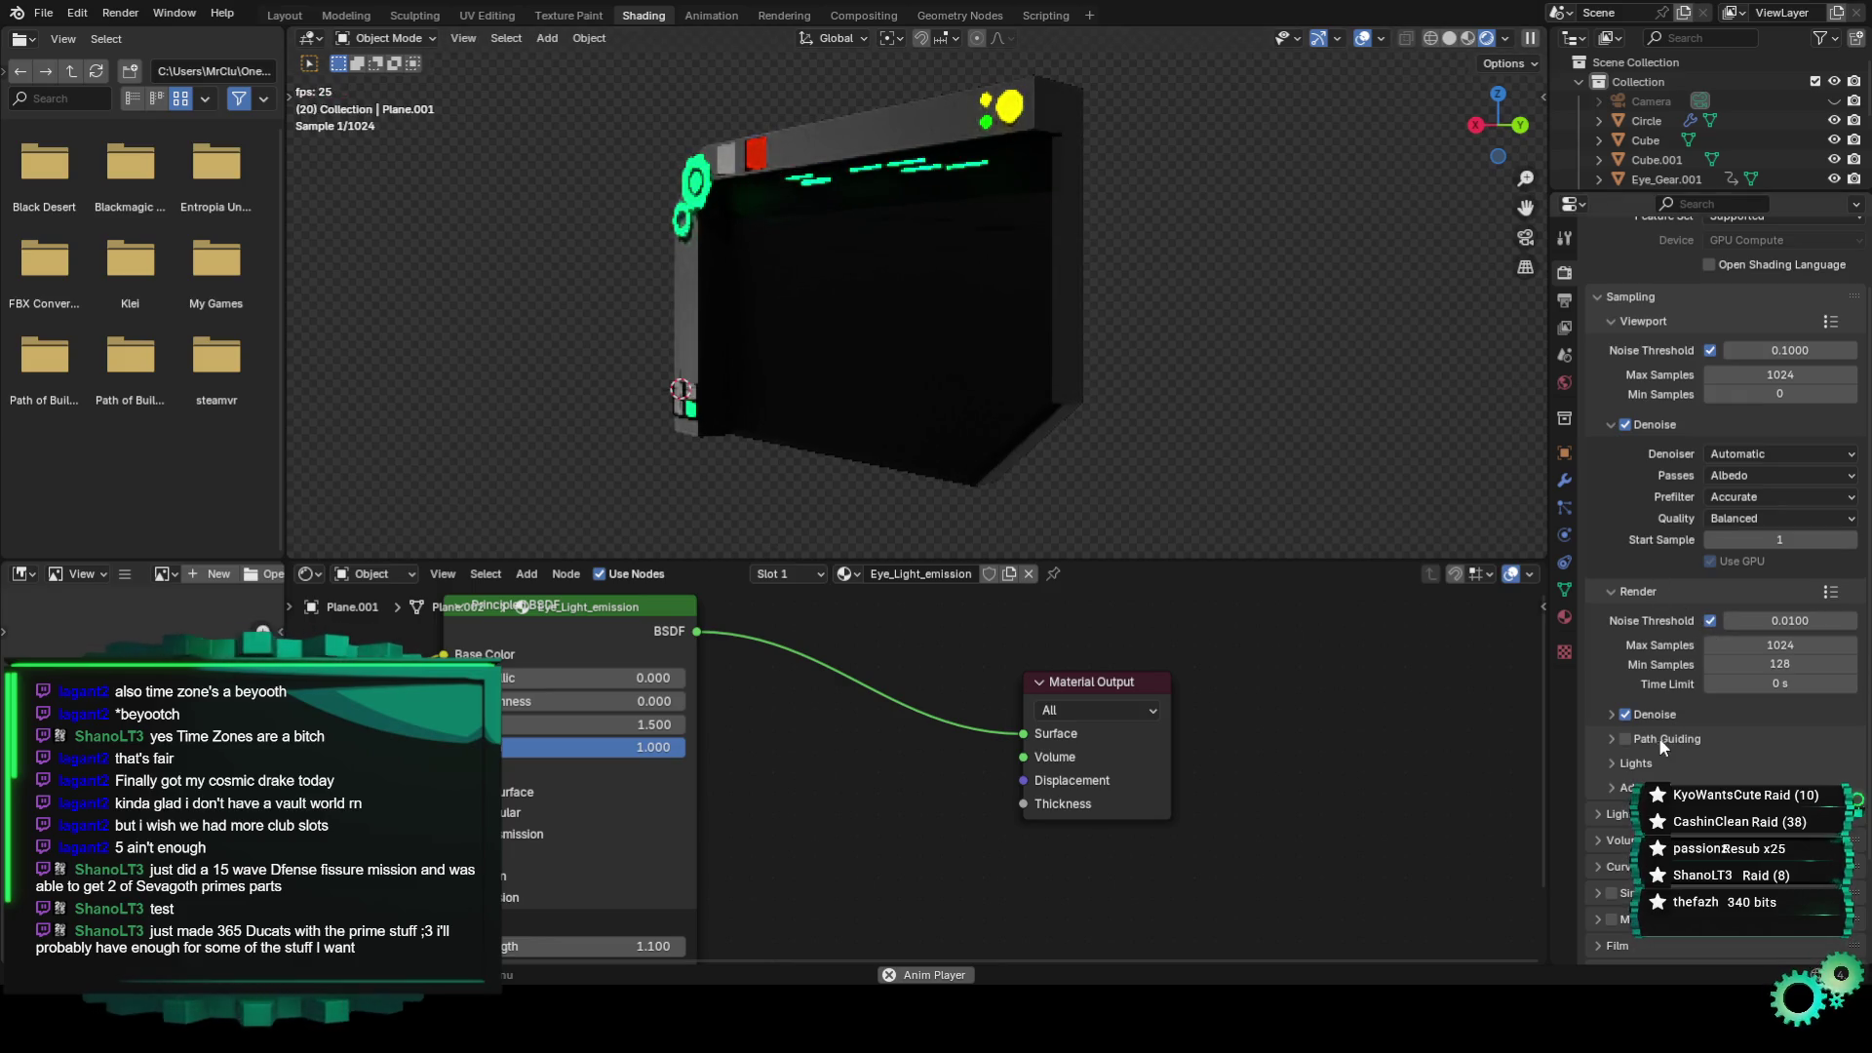
Turn off final-render denoising, toggle the viewport noise threshold, and return to Material Preview.
click(1623, 715)
click(1611, 713)
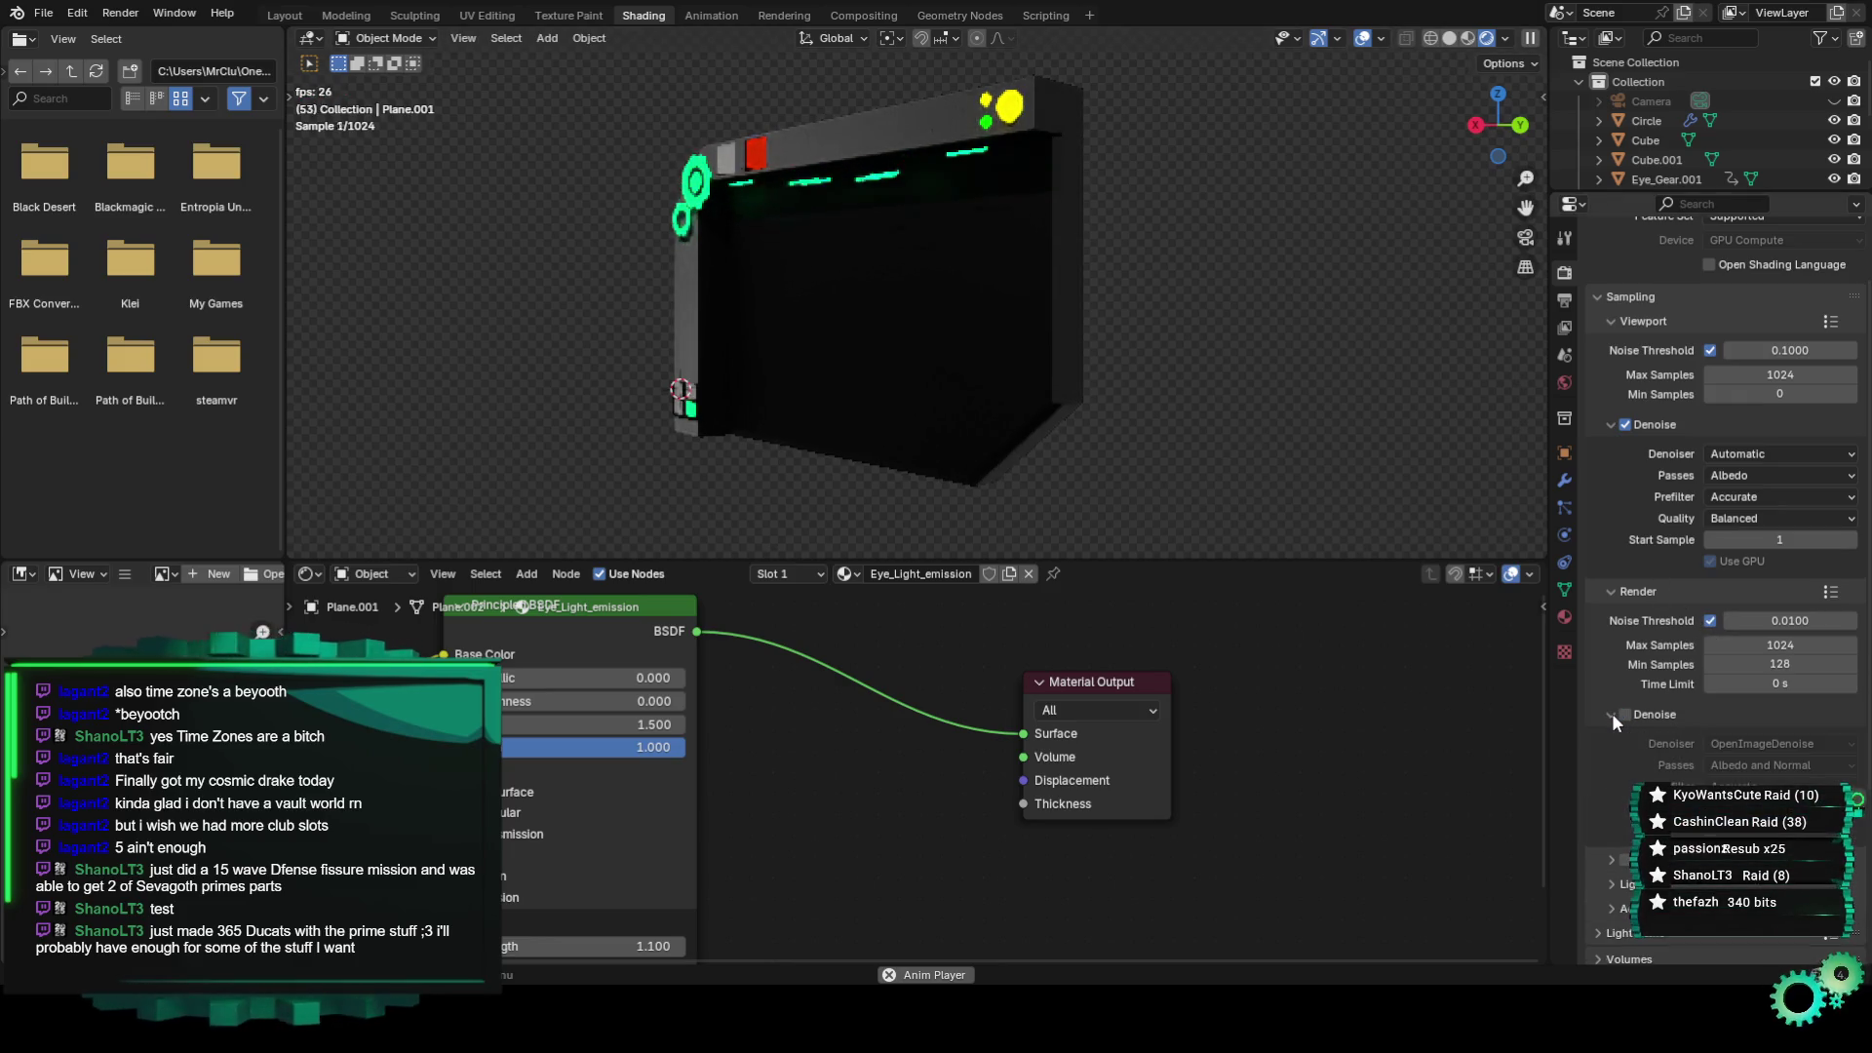
click(1612, 712)
scroll(1652, 556, up, 2)
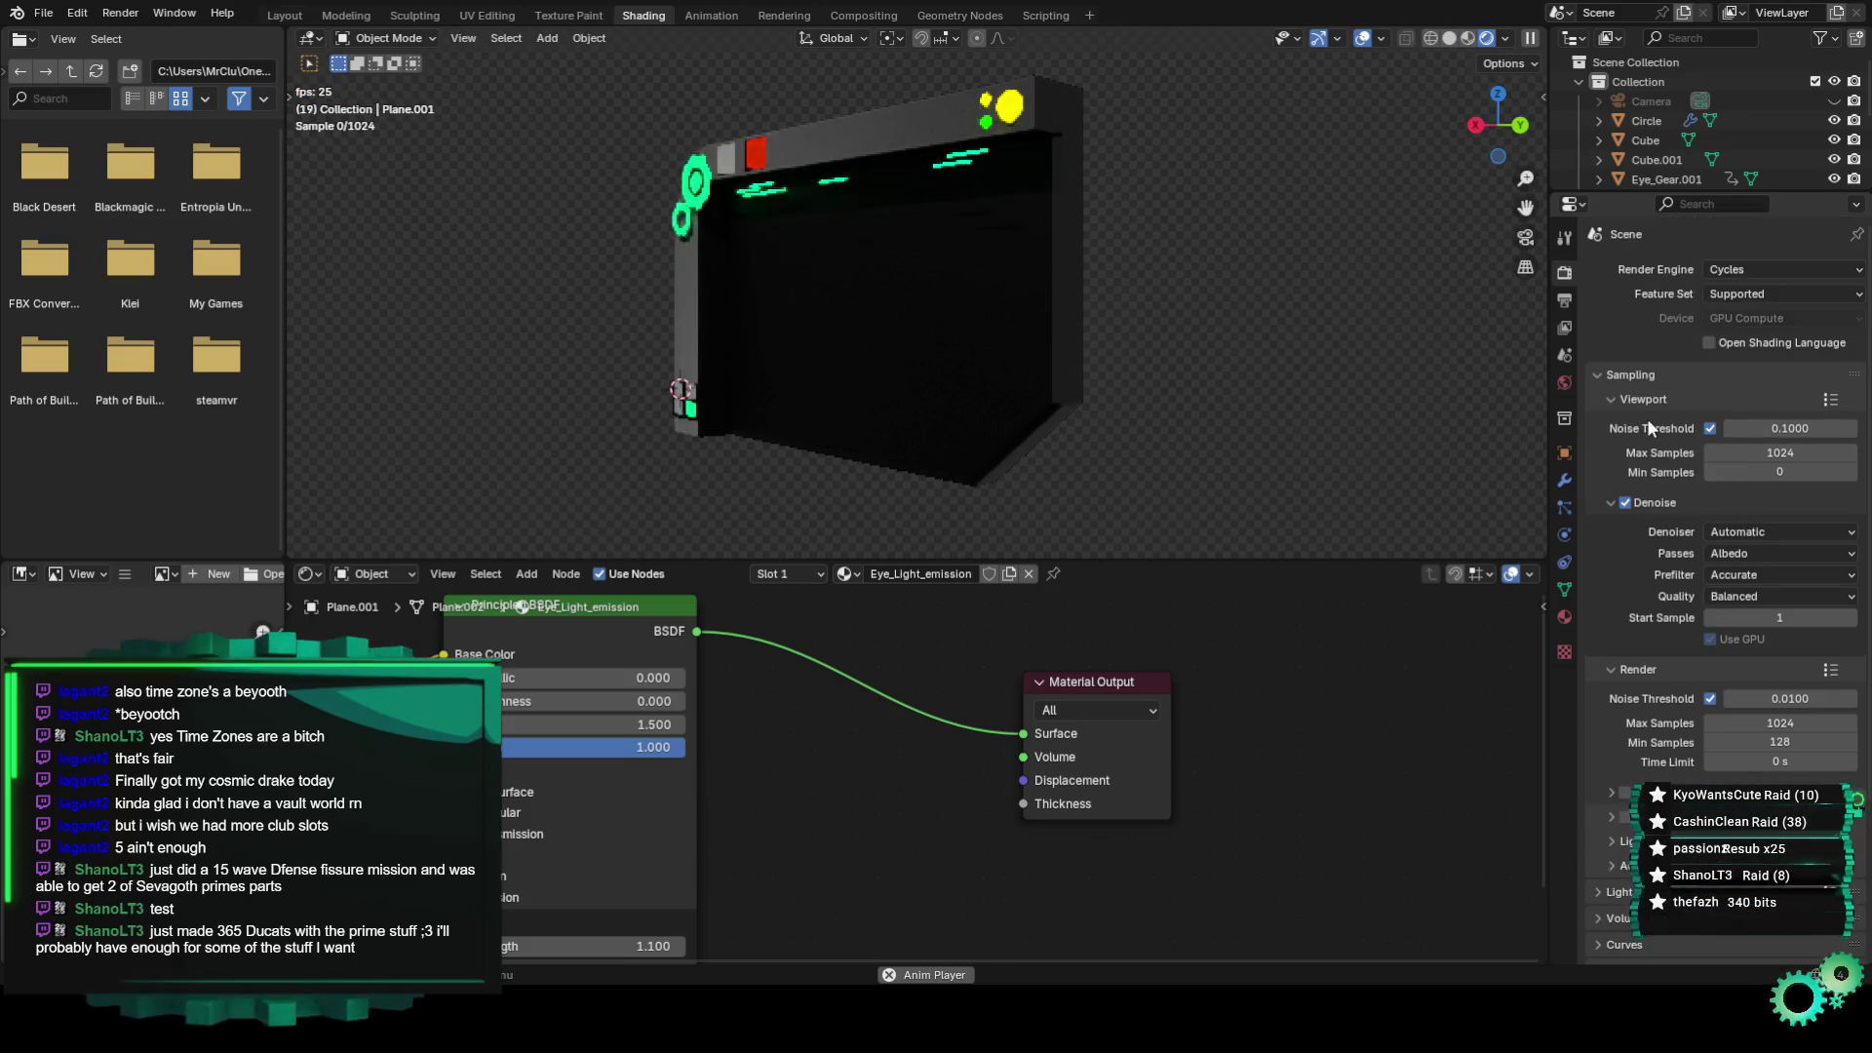
click(1711, 428)
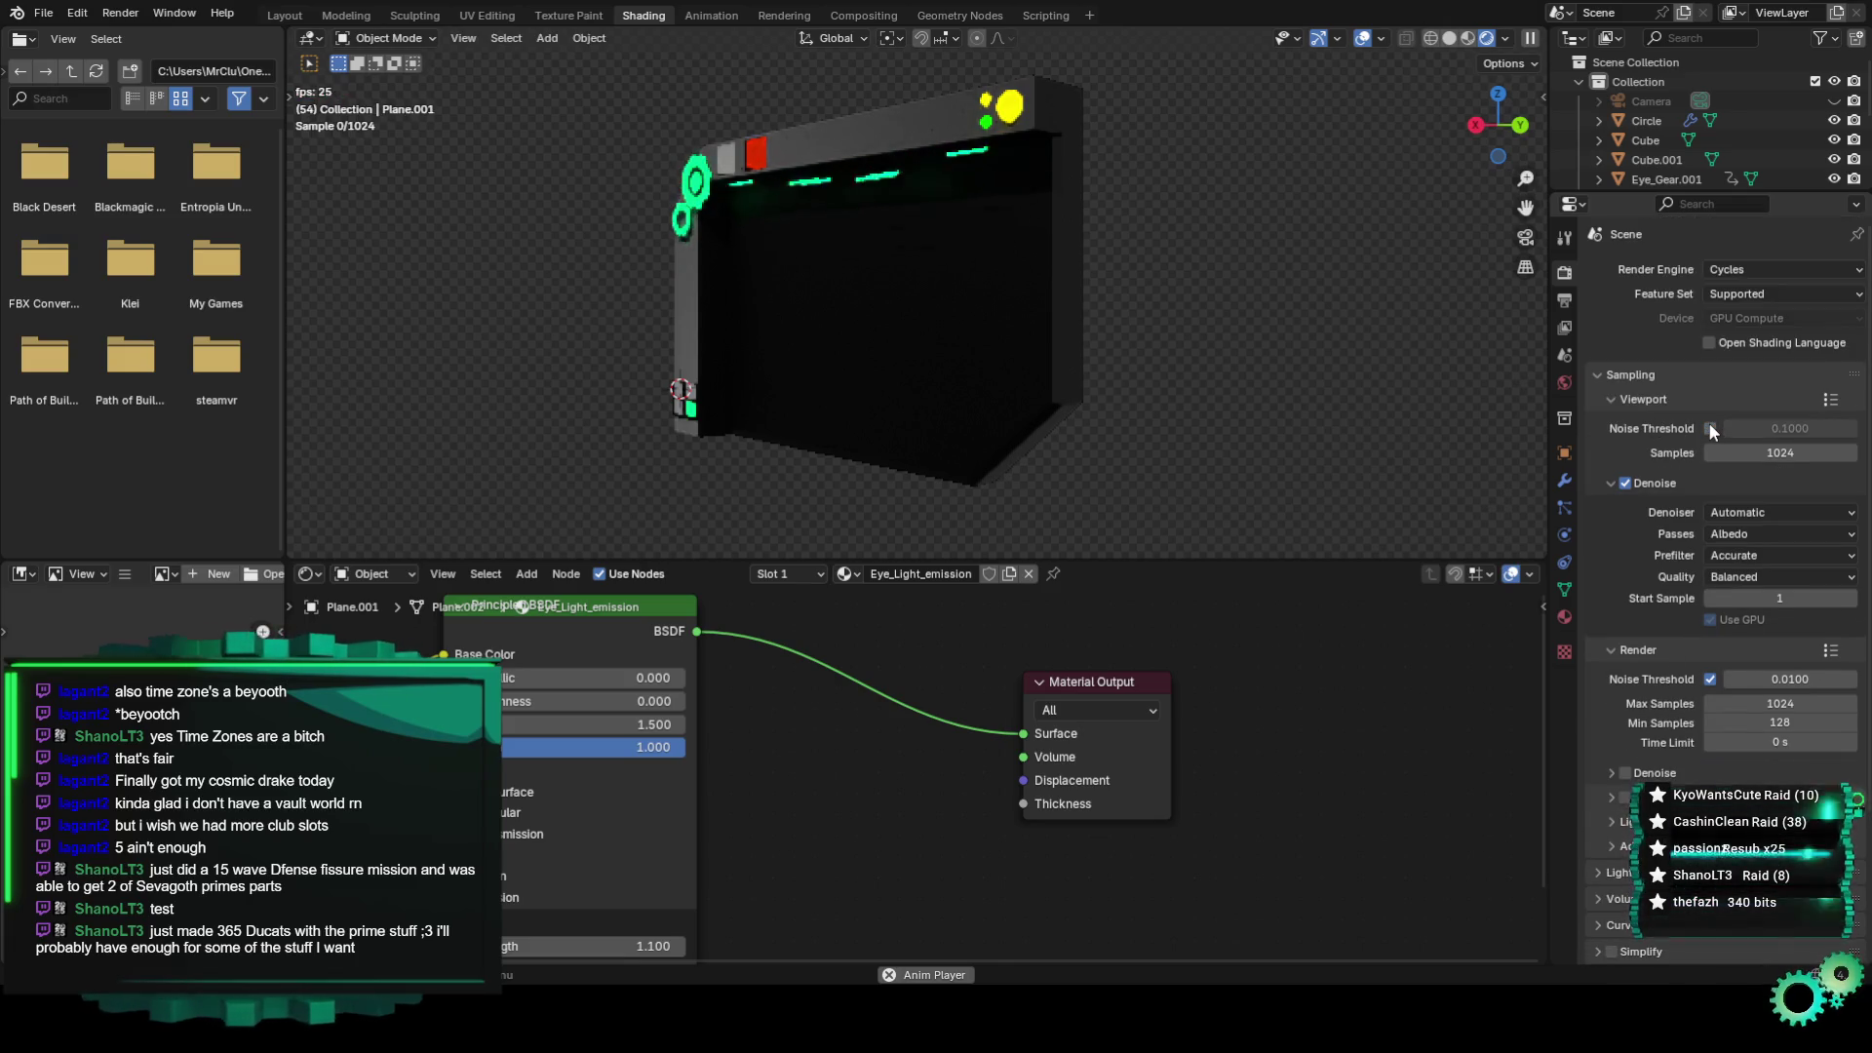
click(1710, 428)
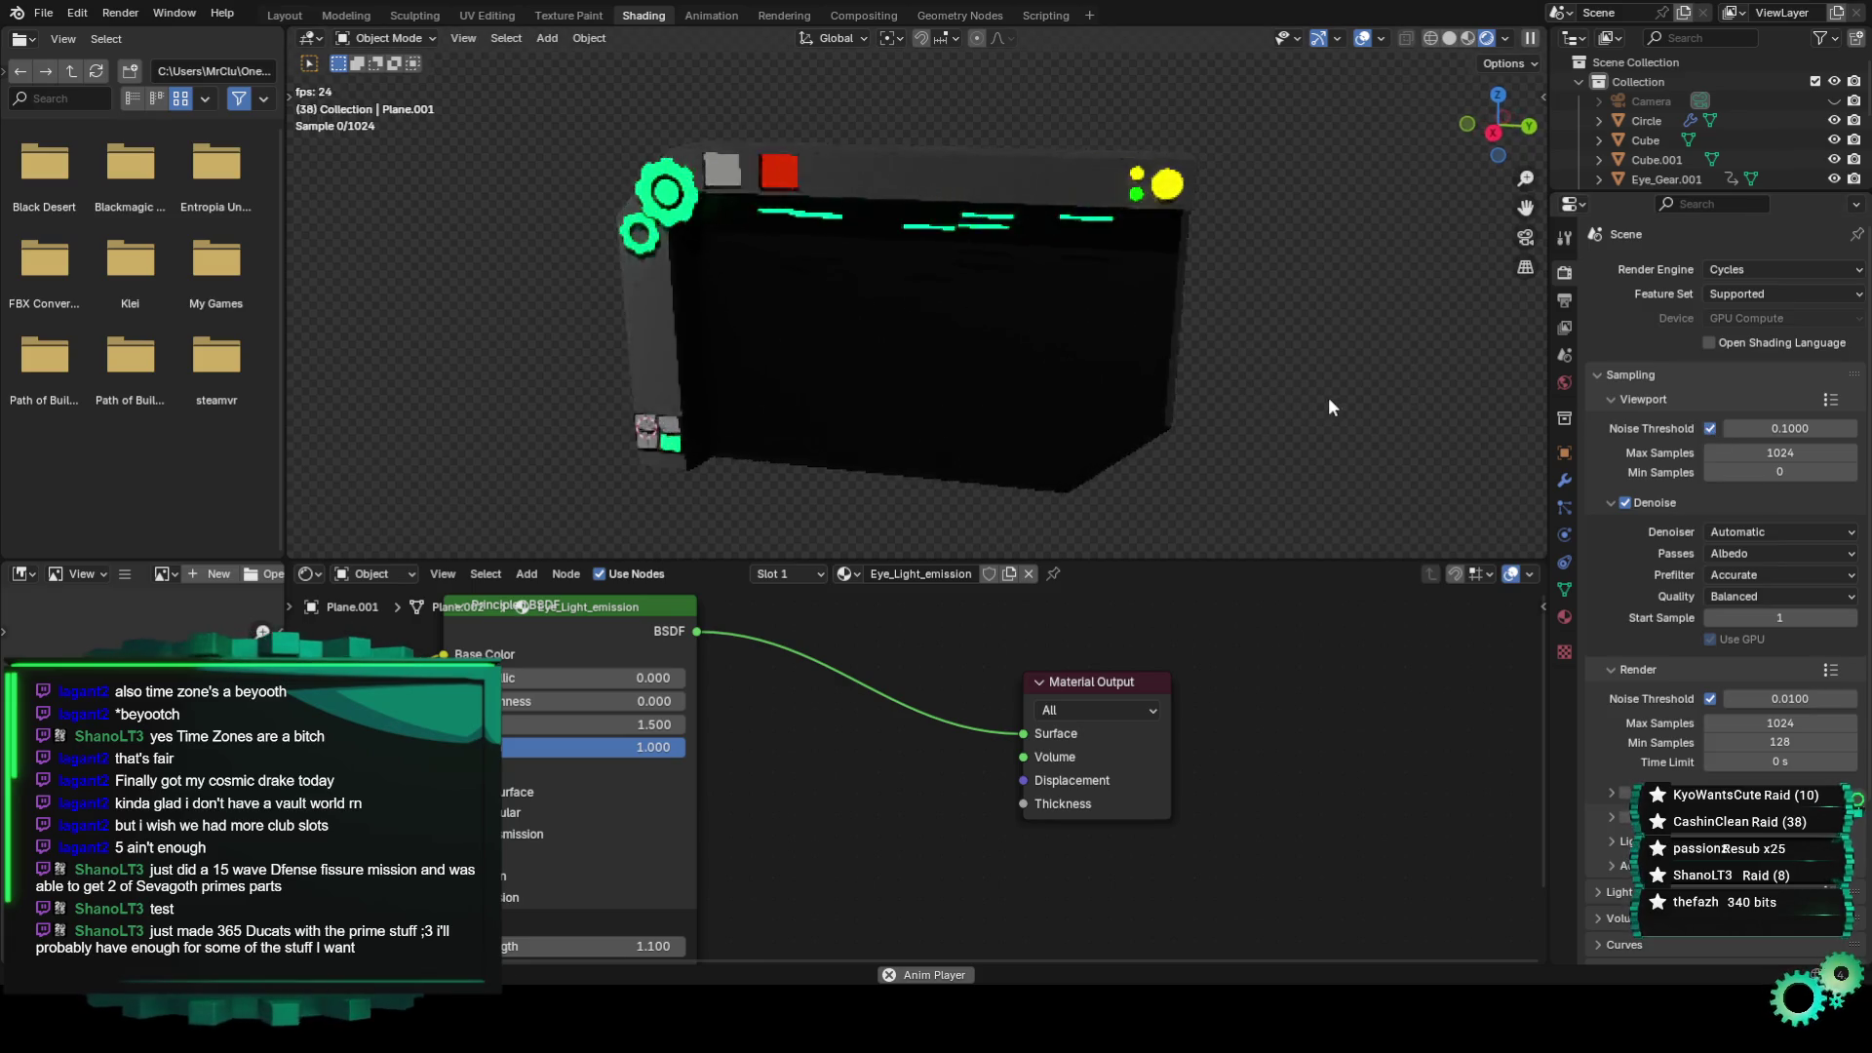
click(1471, 37)
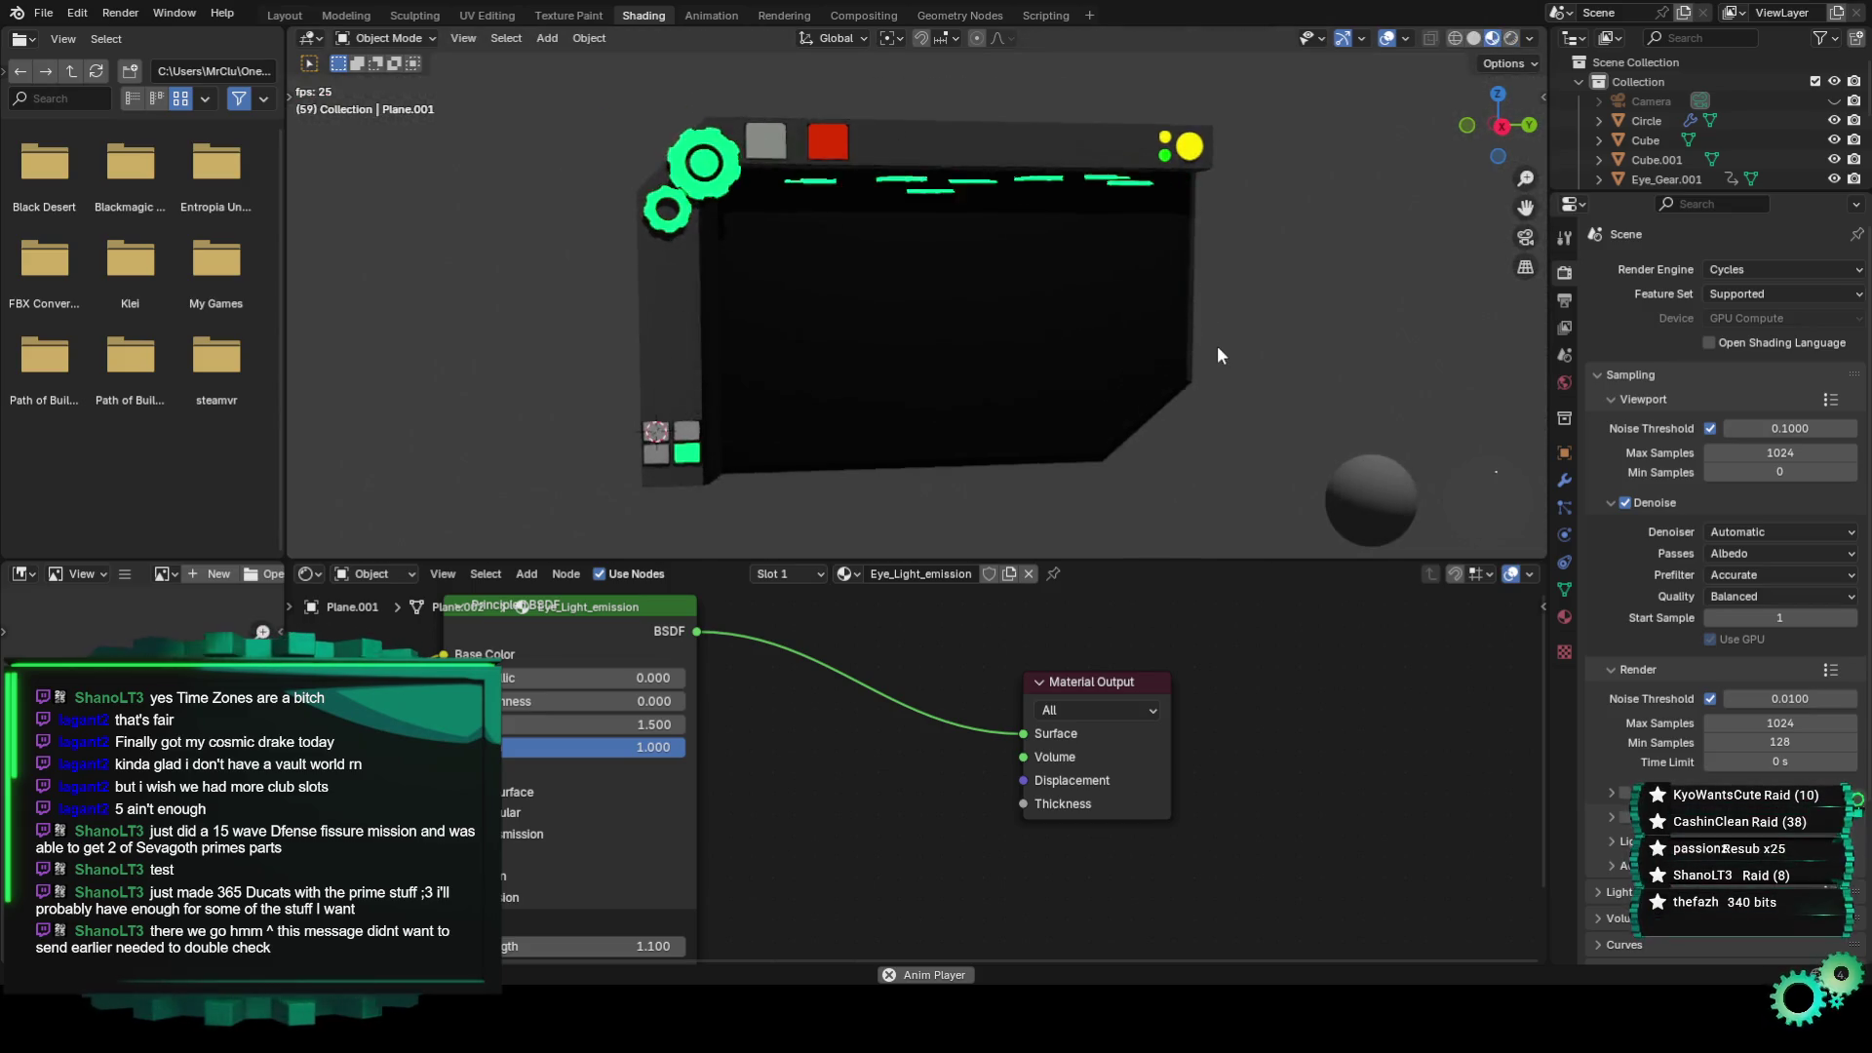
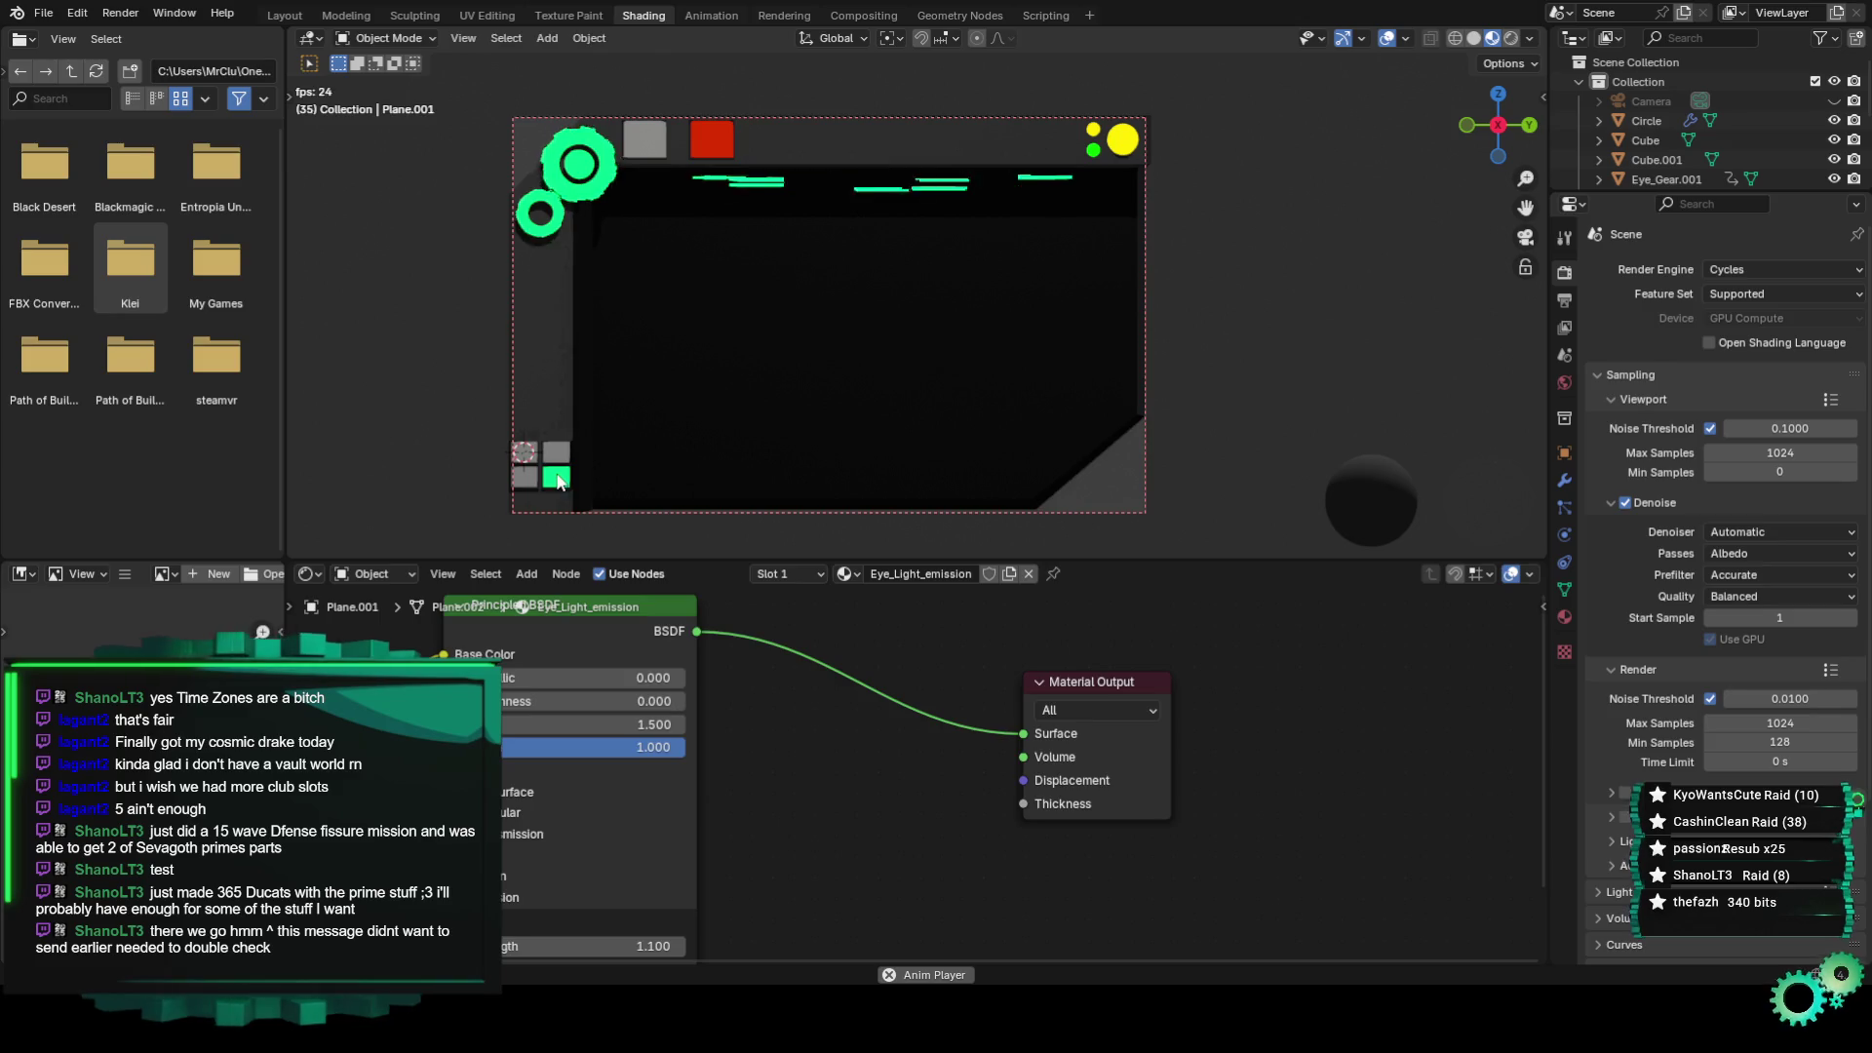
Select the panel backing plane to inspect its Panel Backing material, then return to camera view.
click(562, 481)
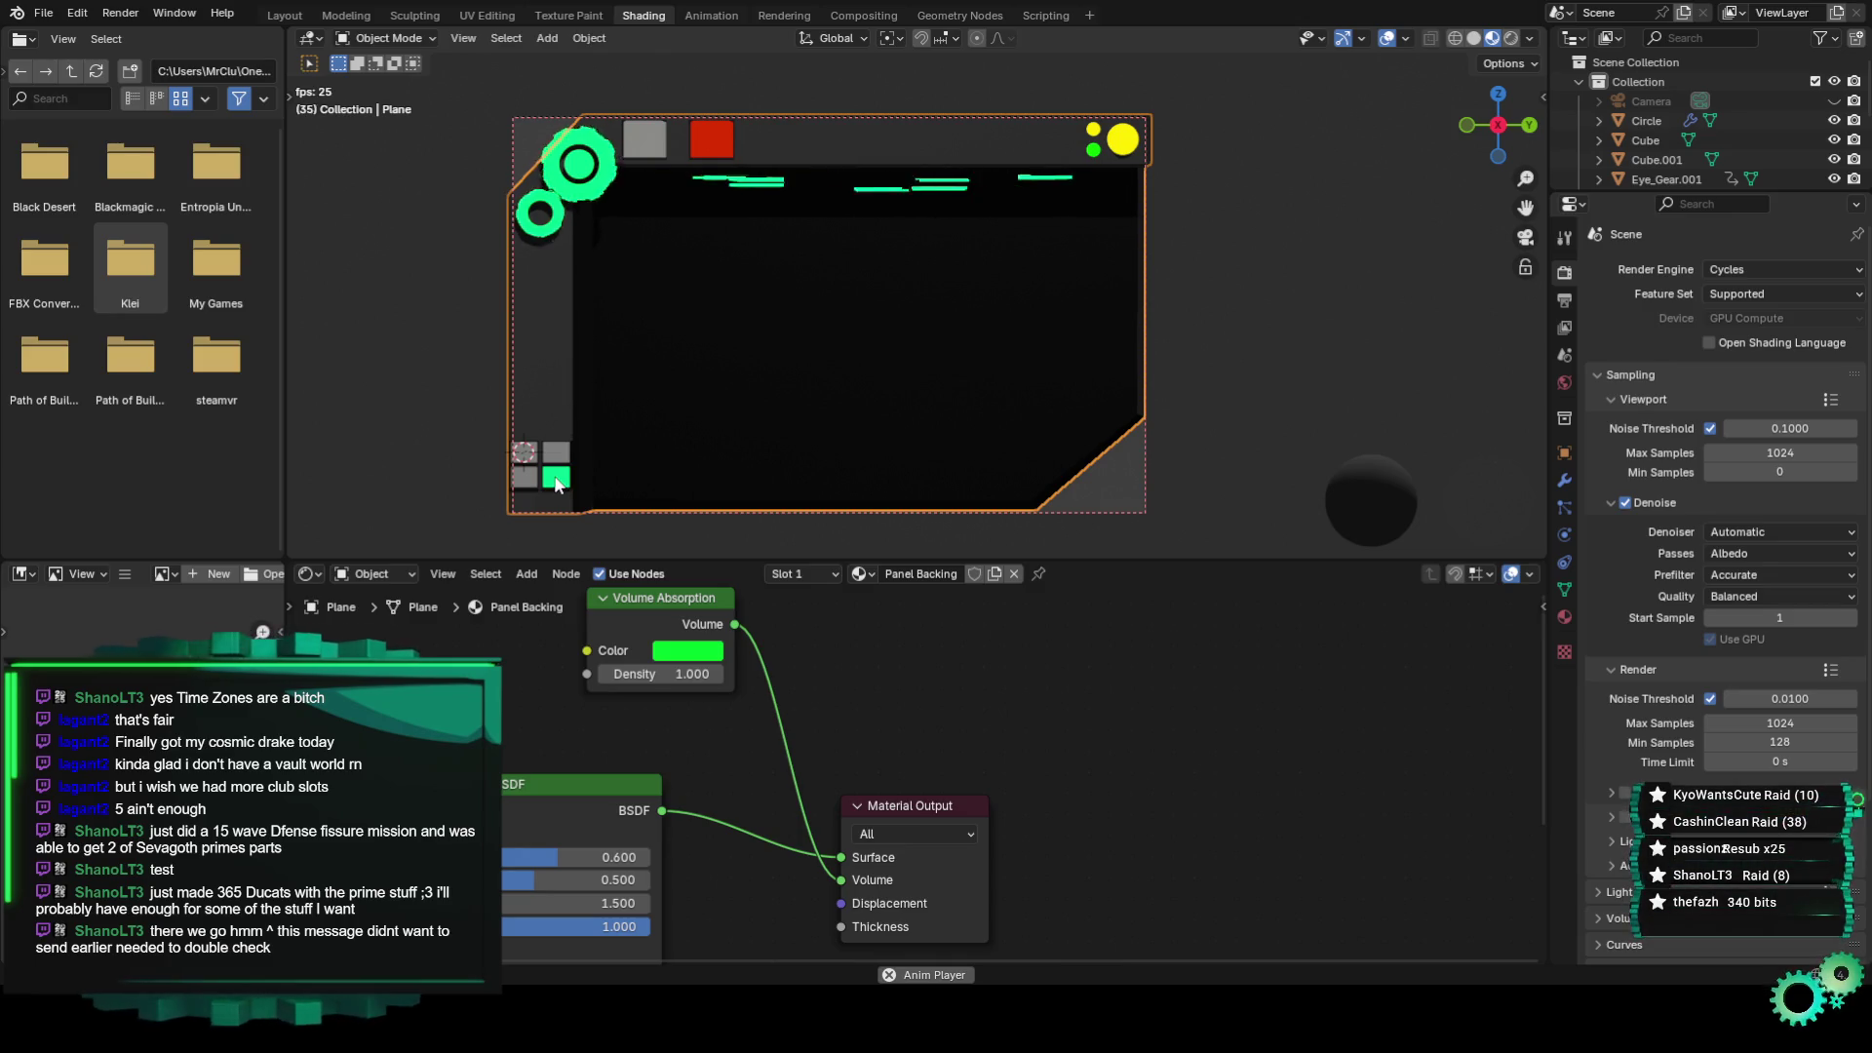
middle_drag(566, 484, 671, 355)
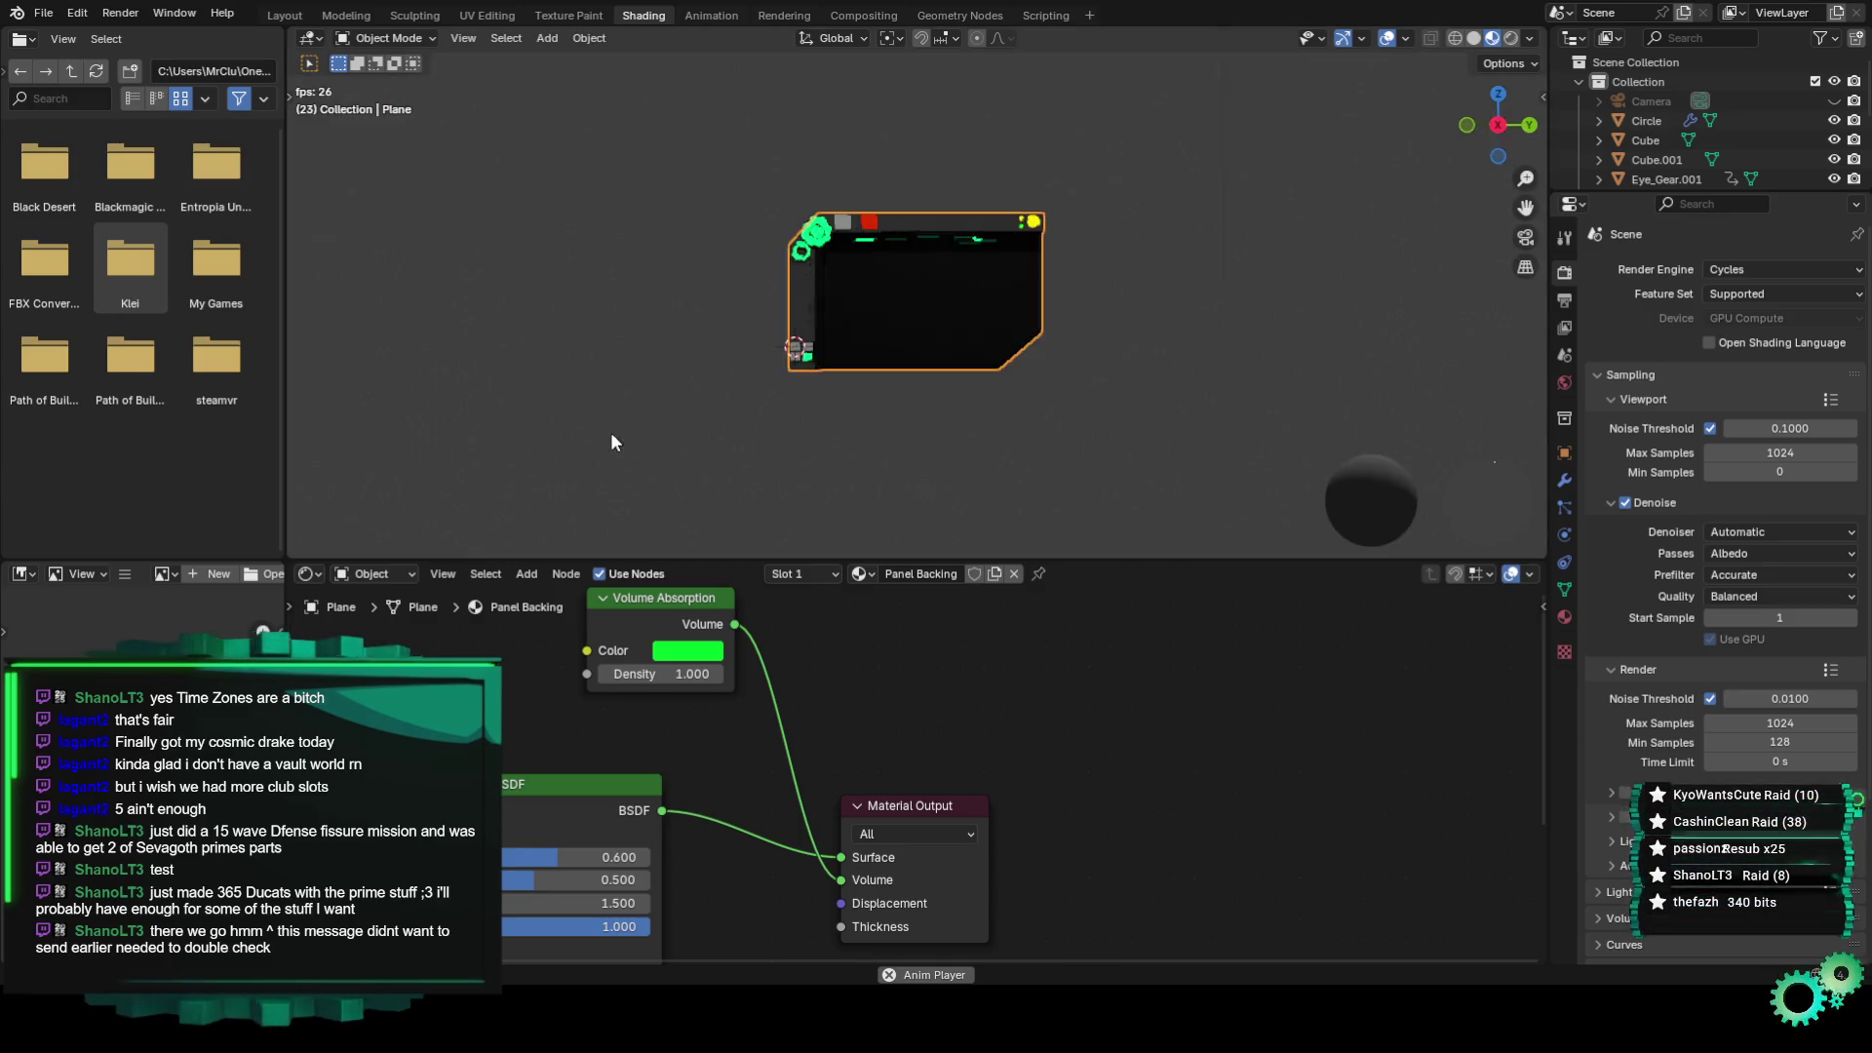
scroll(835, 343, up, 2)
mouse_move(838, 353)
middle_down()
mouse_move(986, 348)
mouse_move(795, 387)
mouse_move(815, 394)
middle_up()
scroll(816, 395, down, 3)
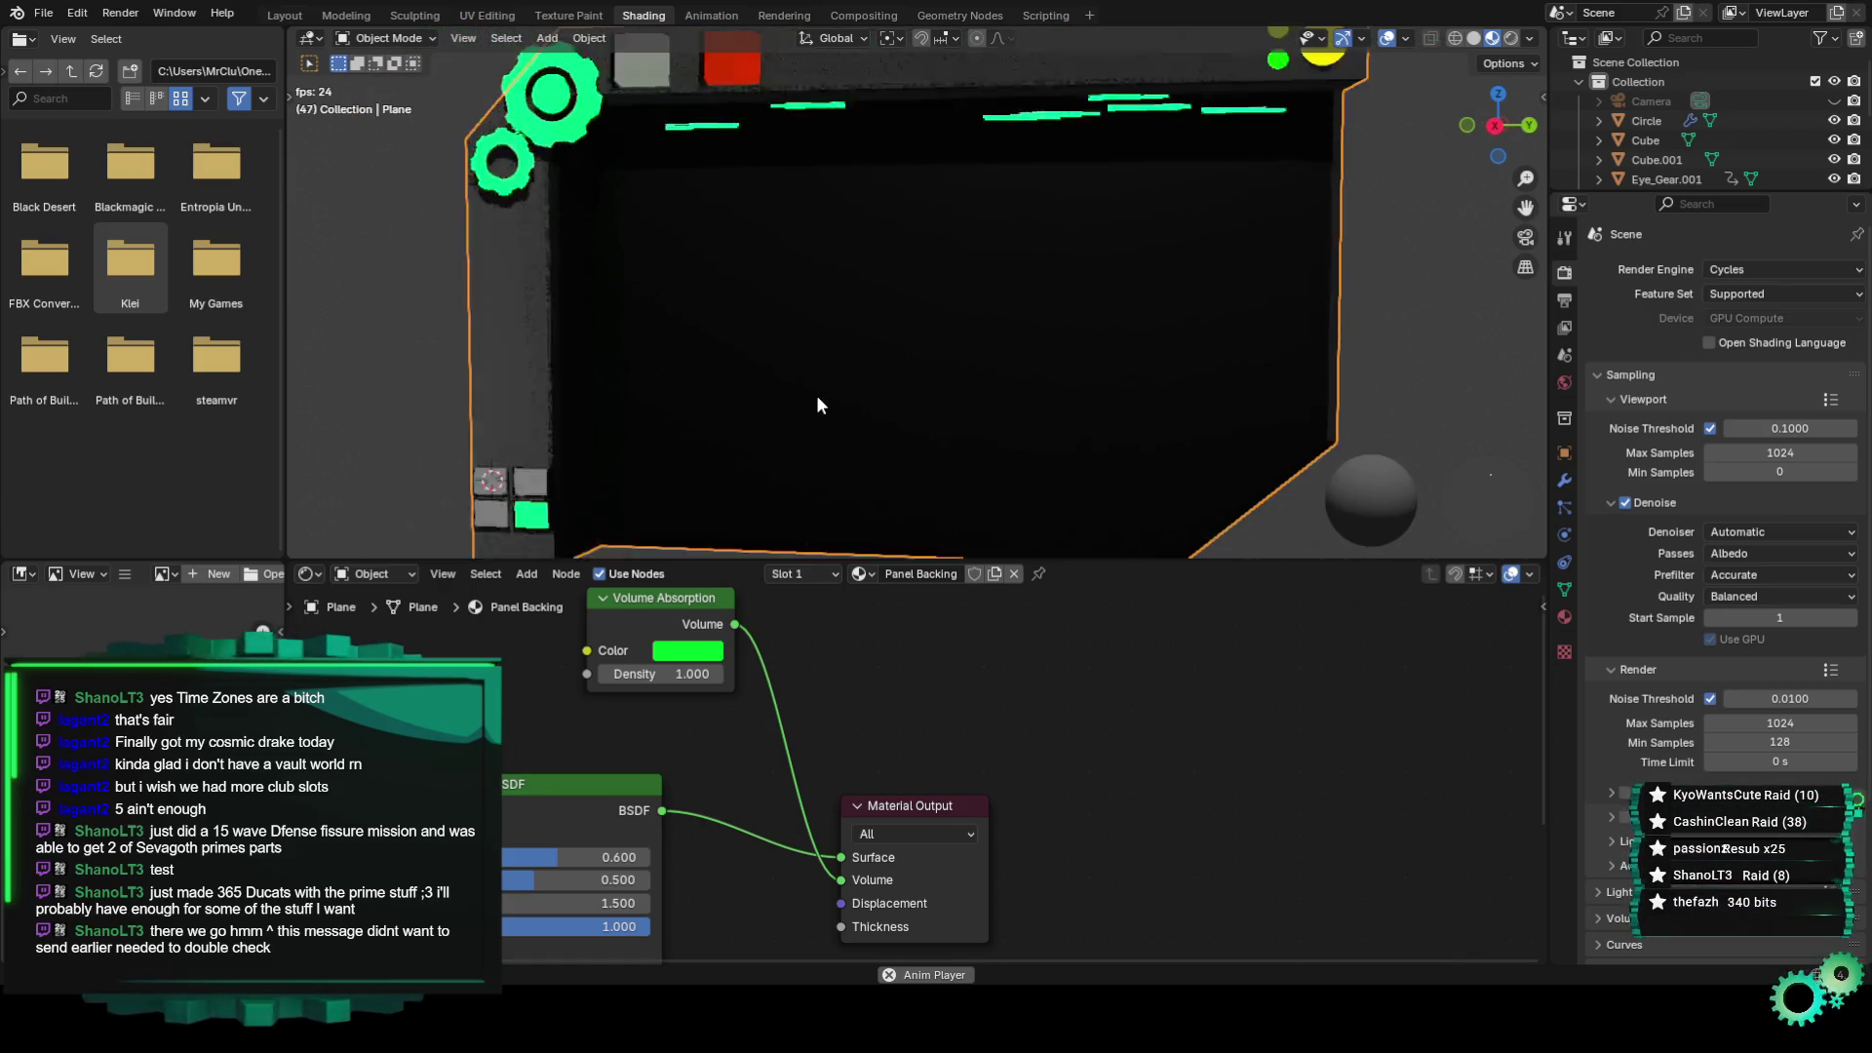
key(KP_0)
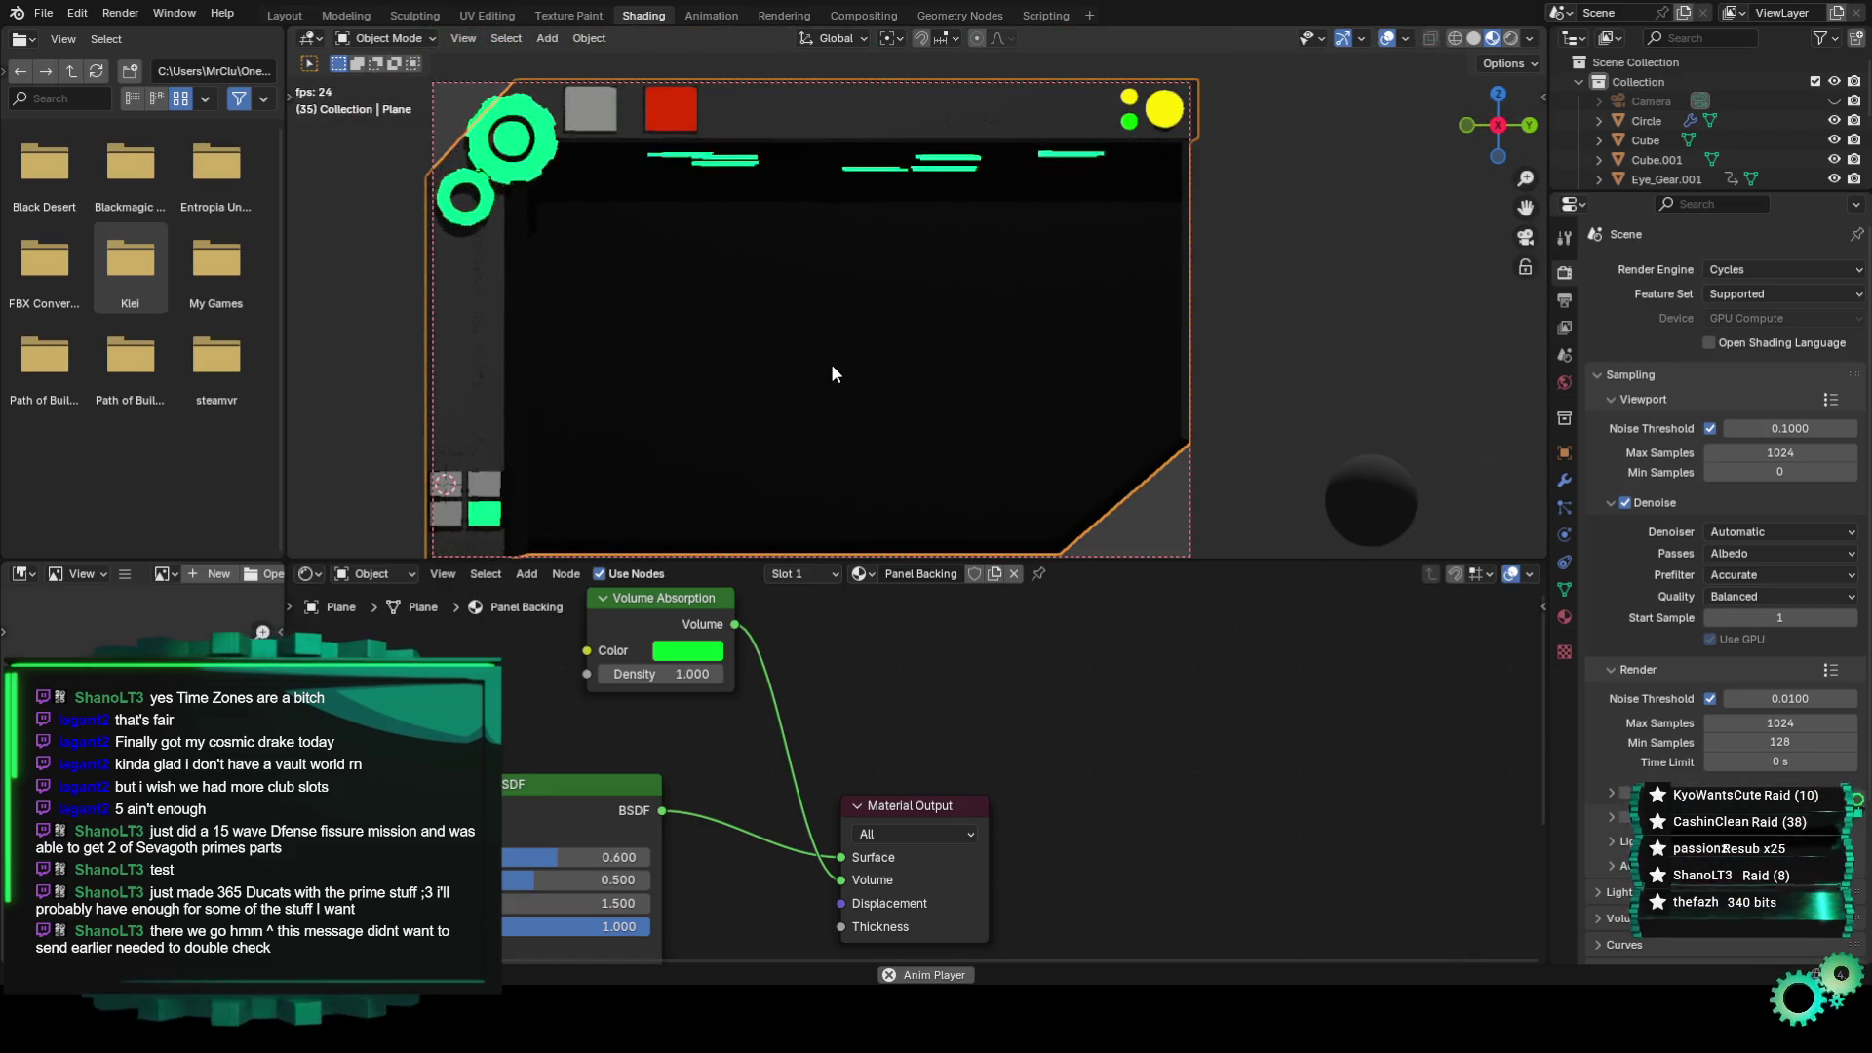
Select the yellow sphere and inspect Material.002's yellow RGB colour node in the Layout workspace.
click(1290, 283)
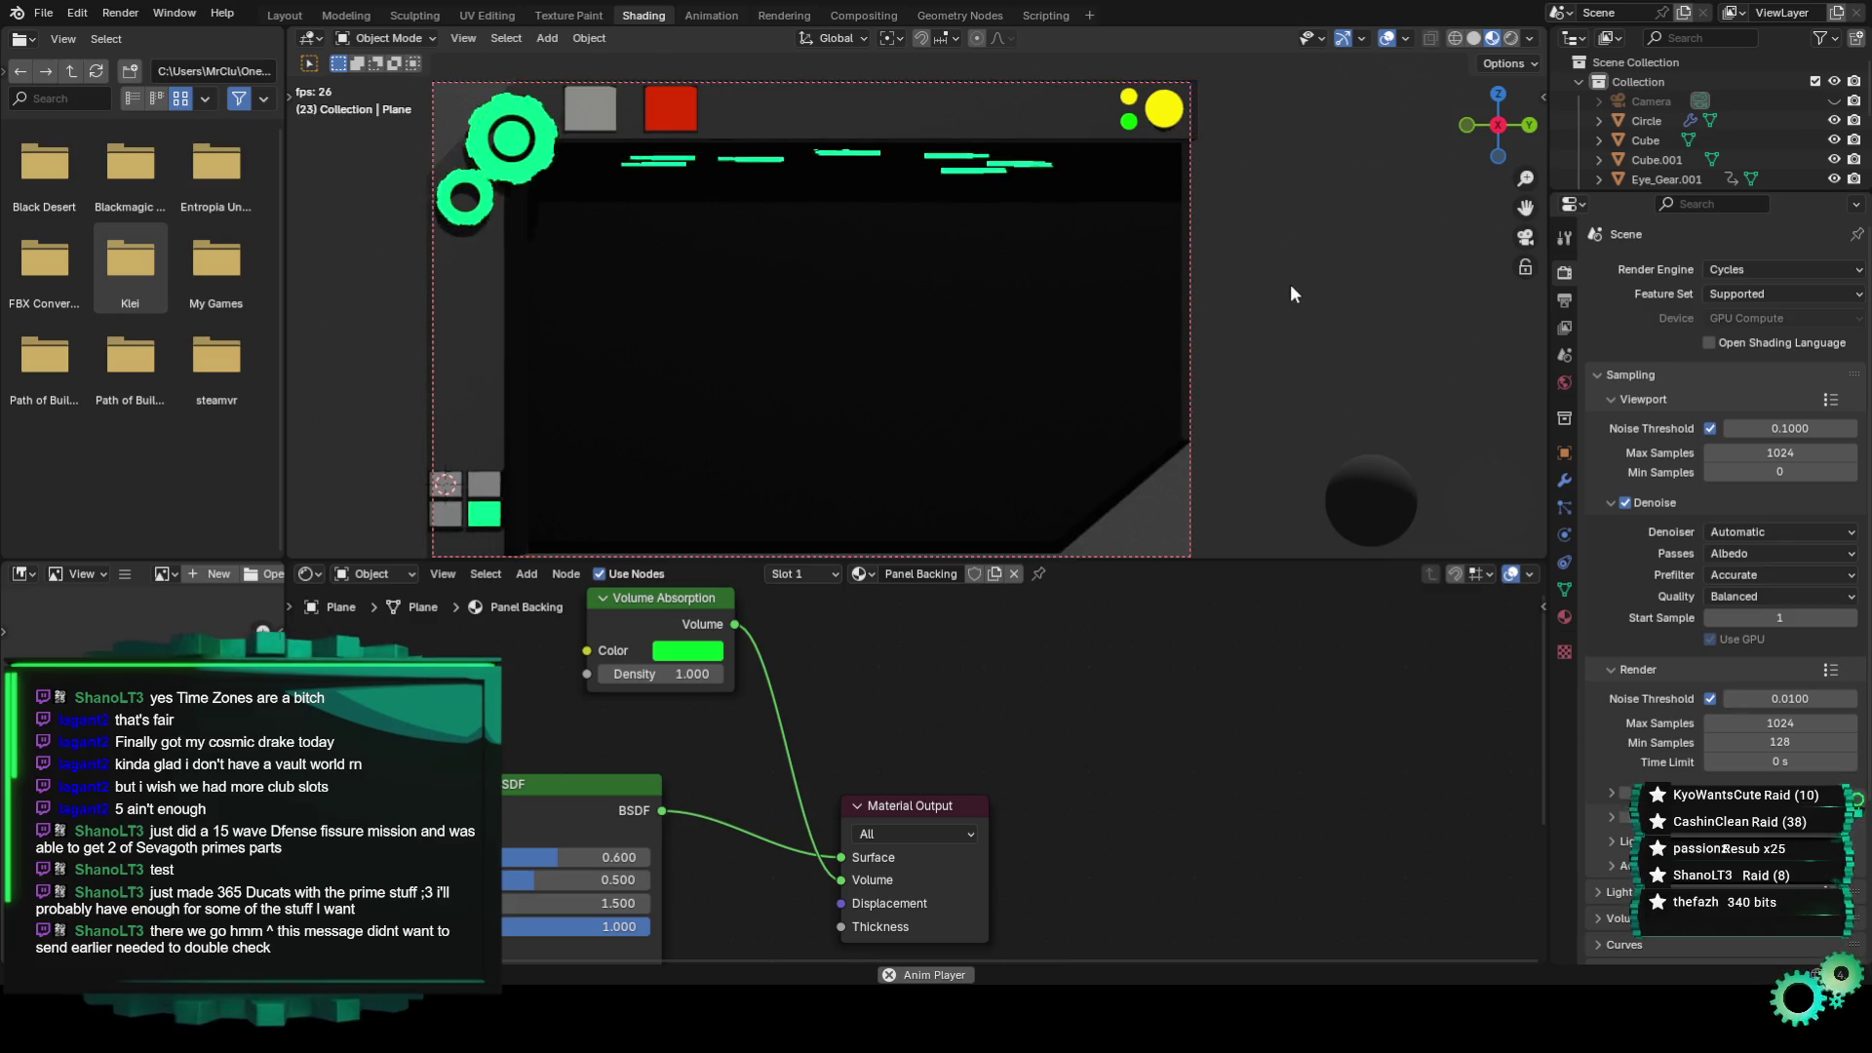
scroll(1209, 356, down, 1)
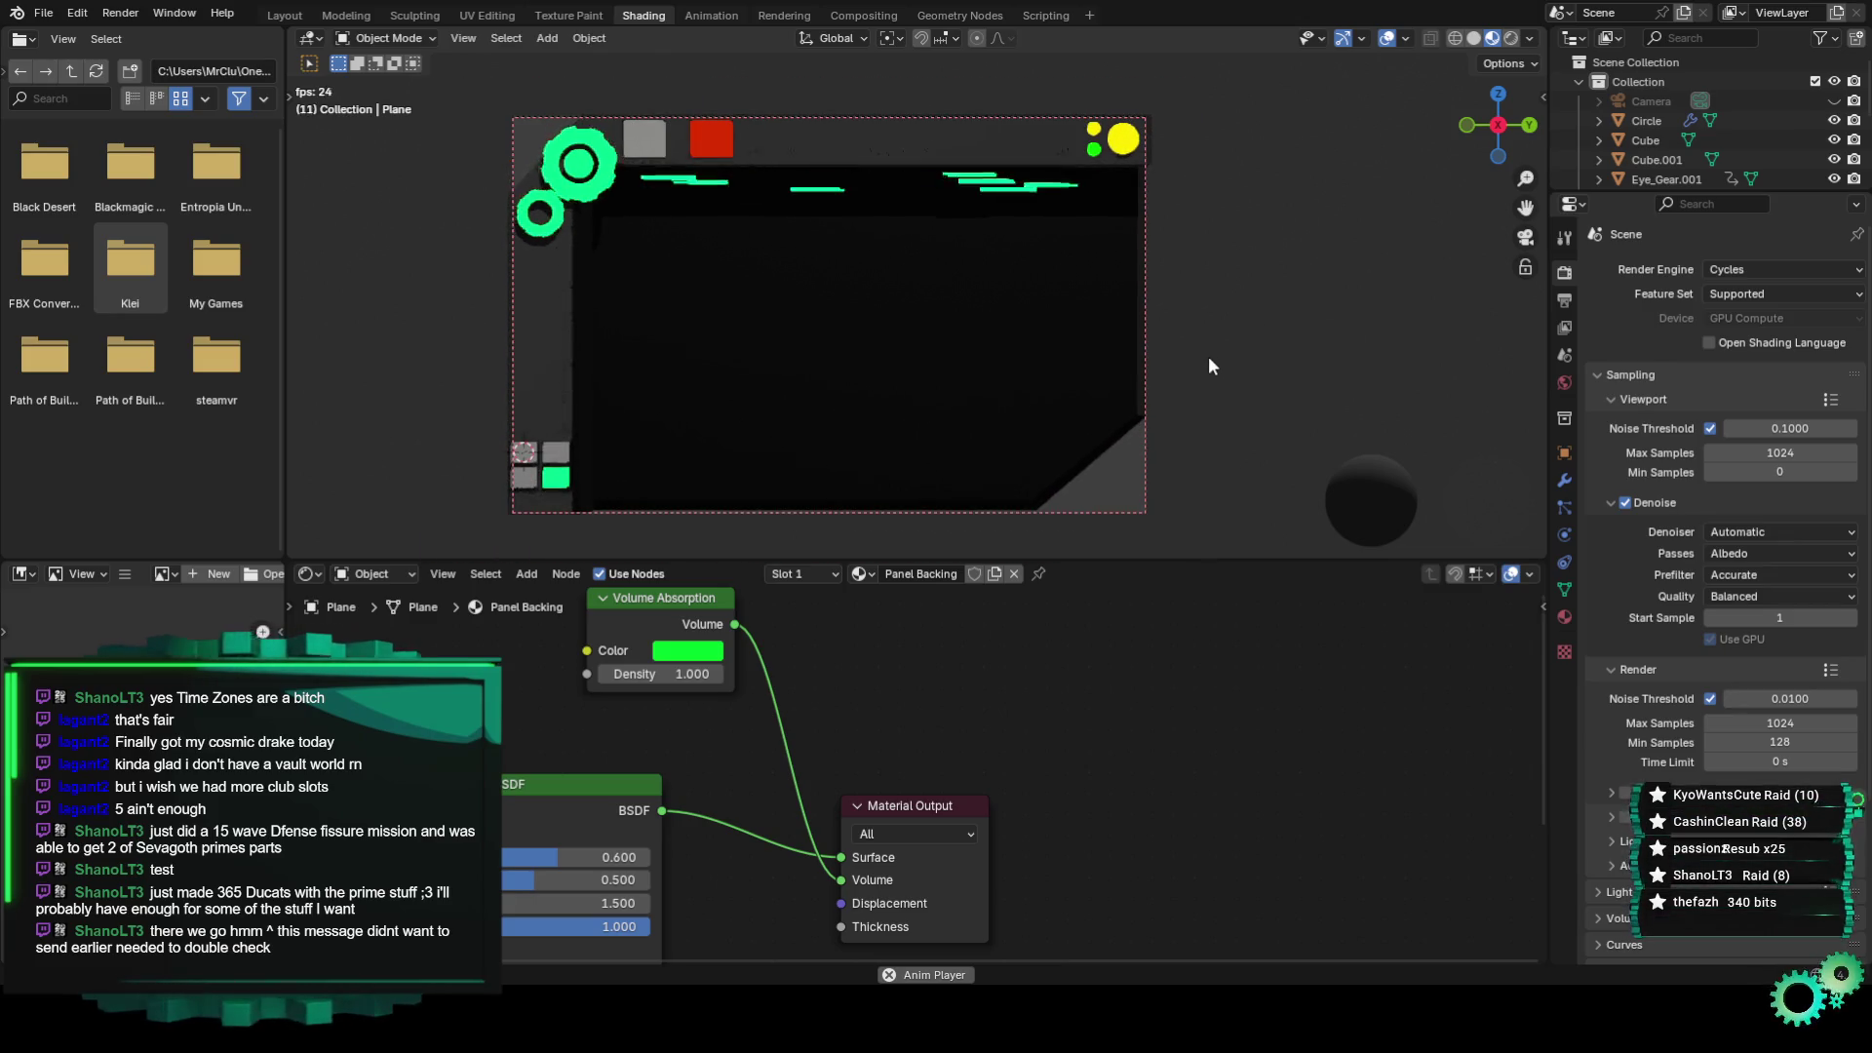
scroll(1201, 373, up, 1)
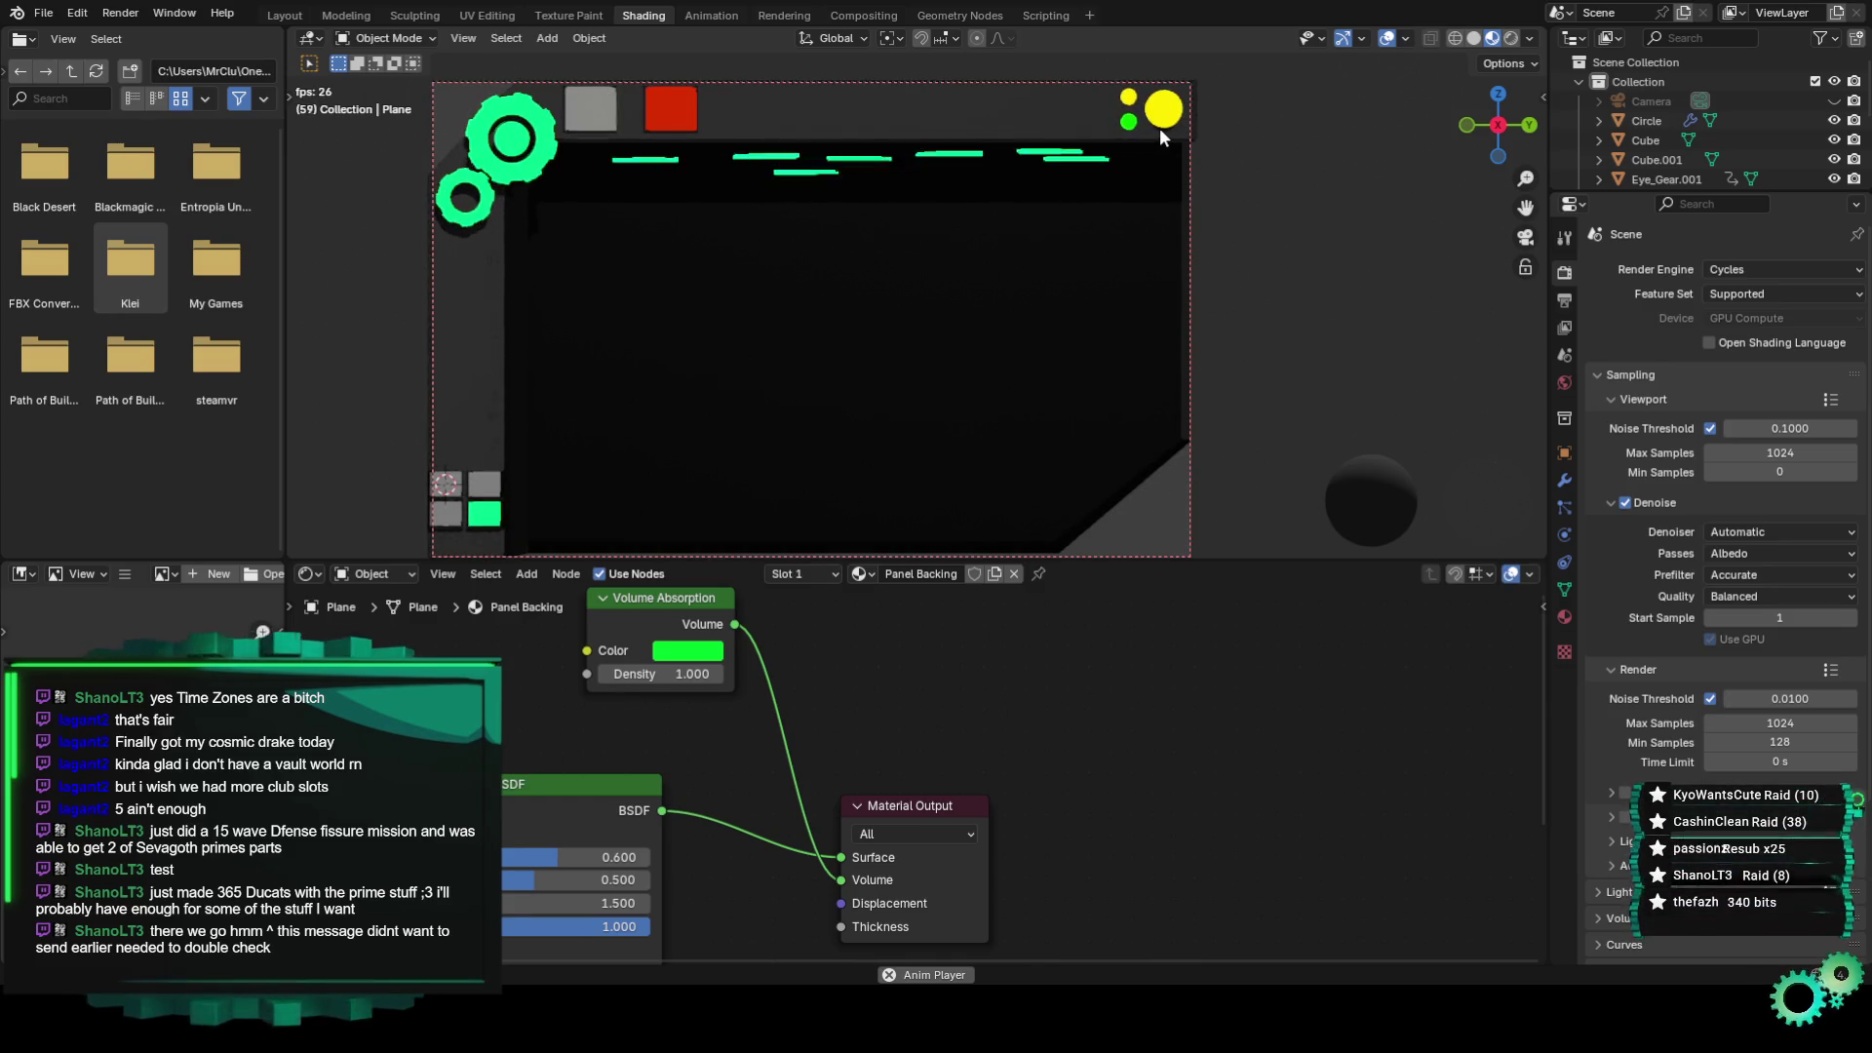
click(1160, 122)
middle_drag(967, 813, 934, 636)
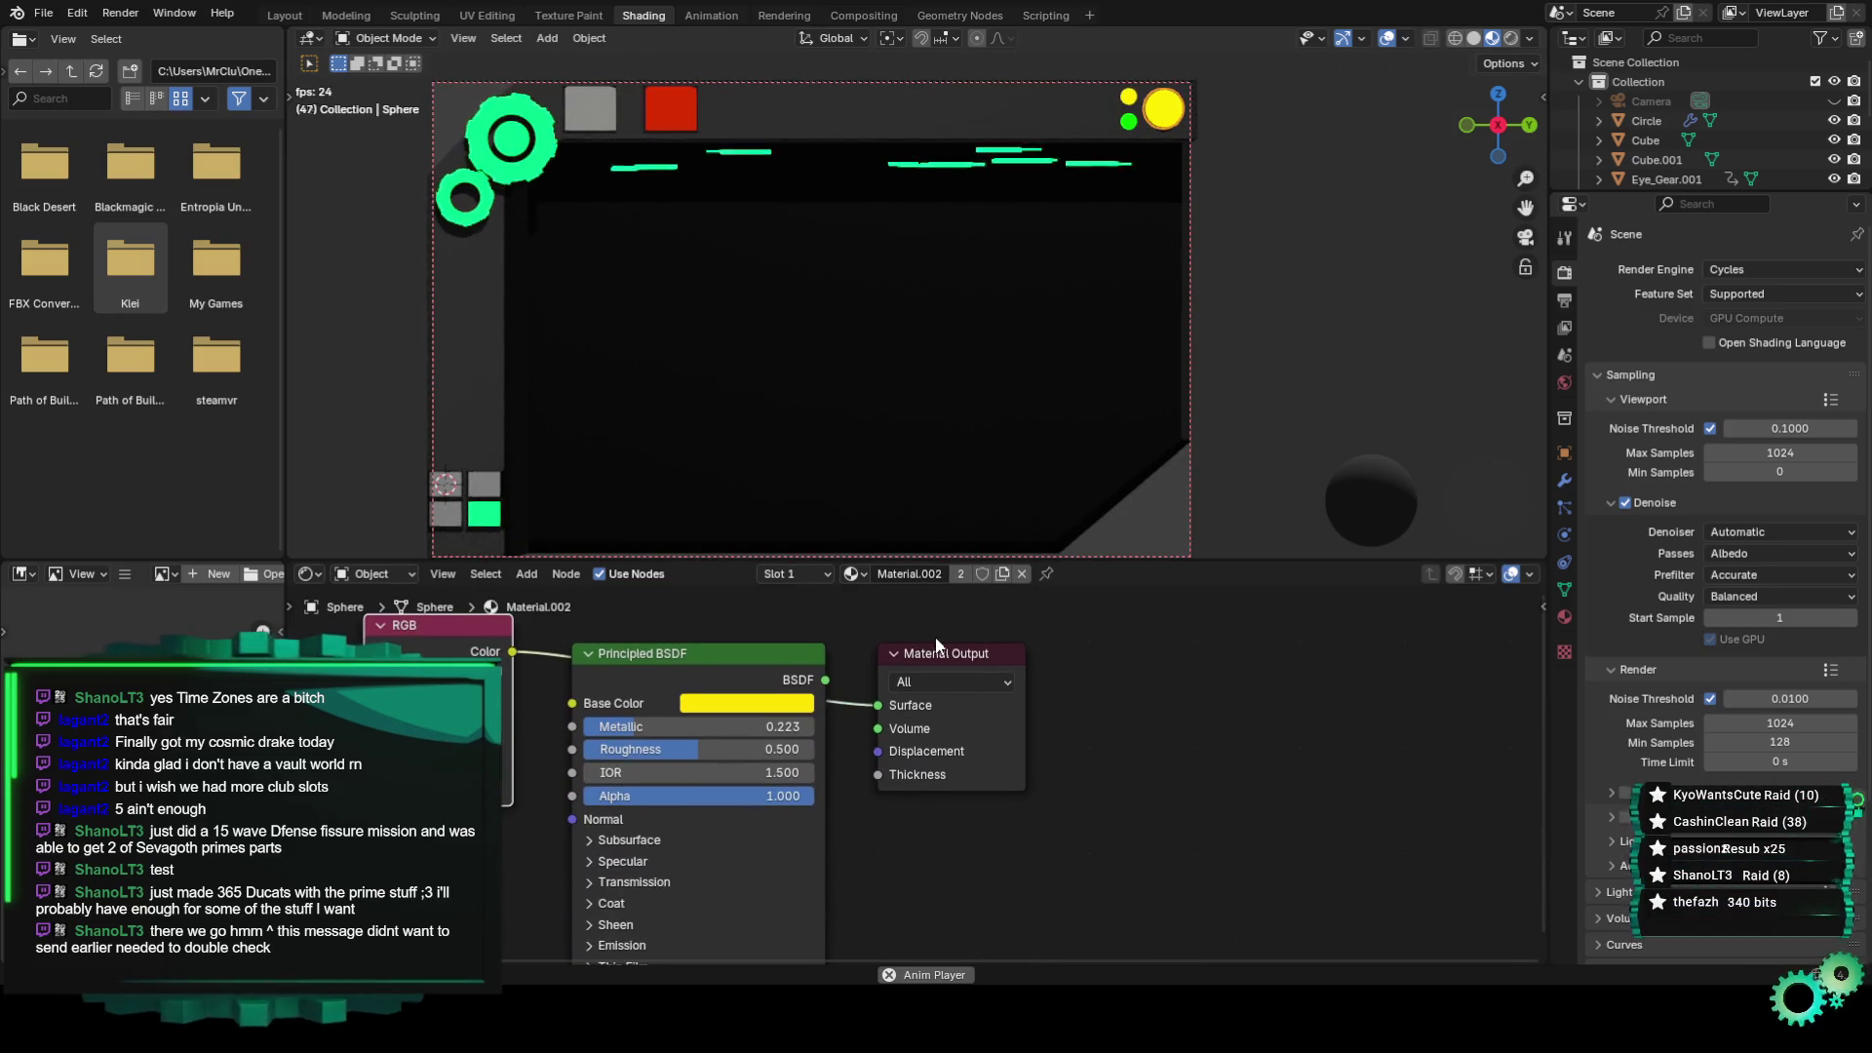
middle_drag(510, 824, 593, 845)
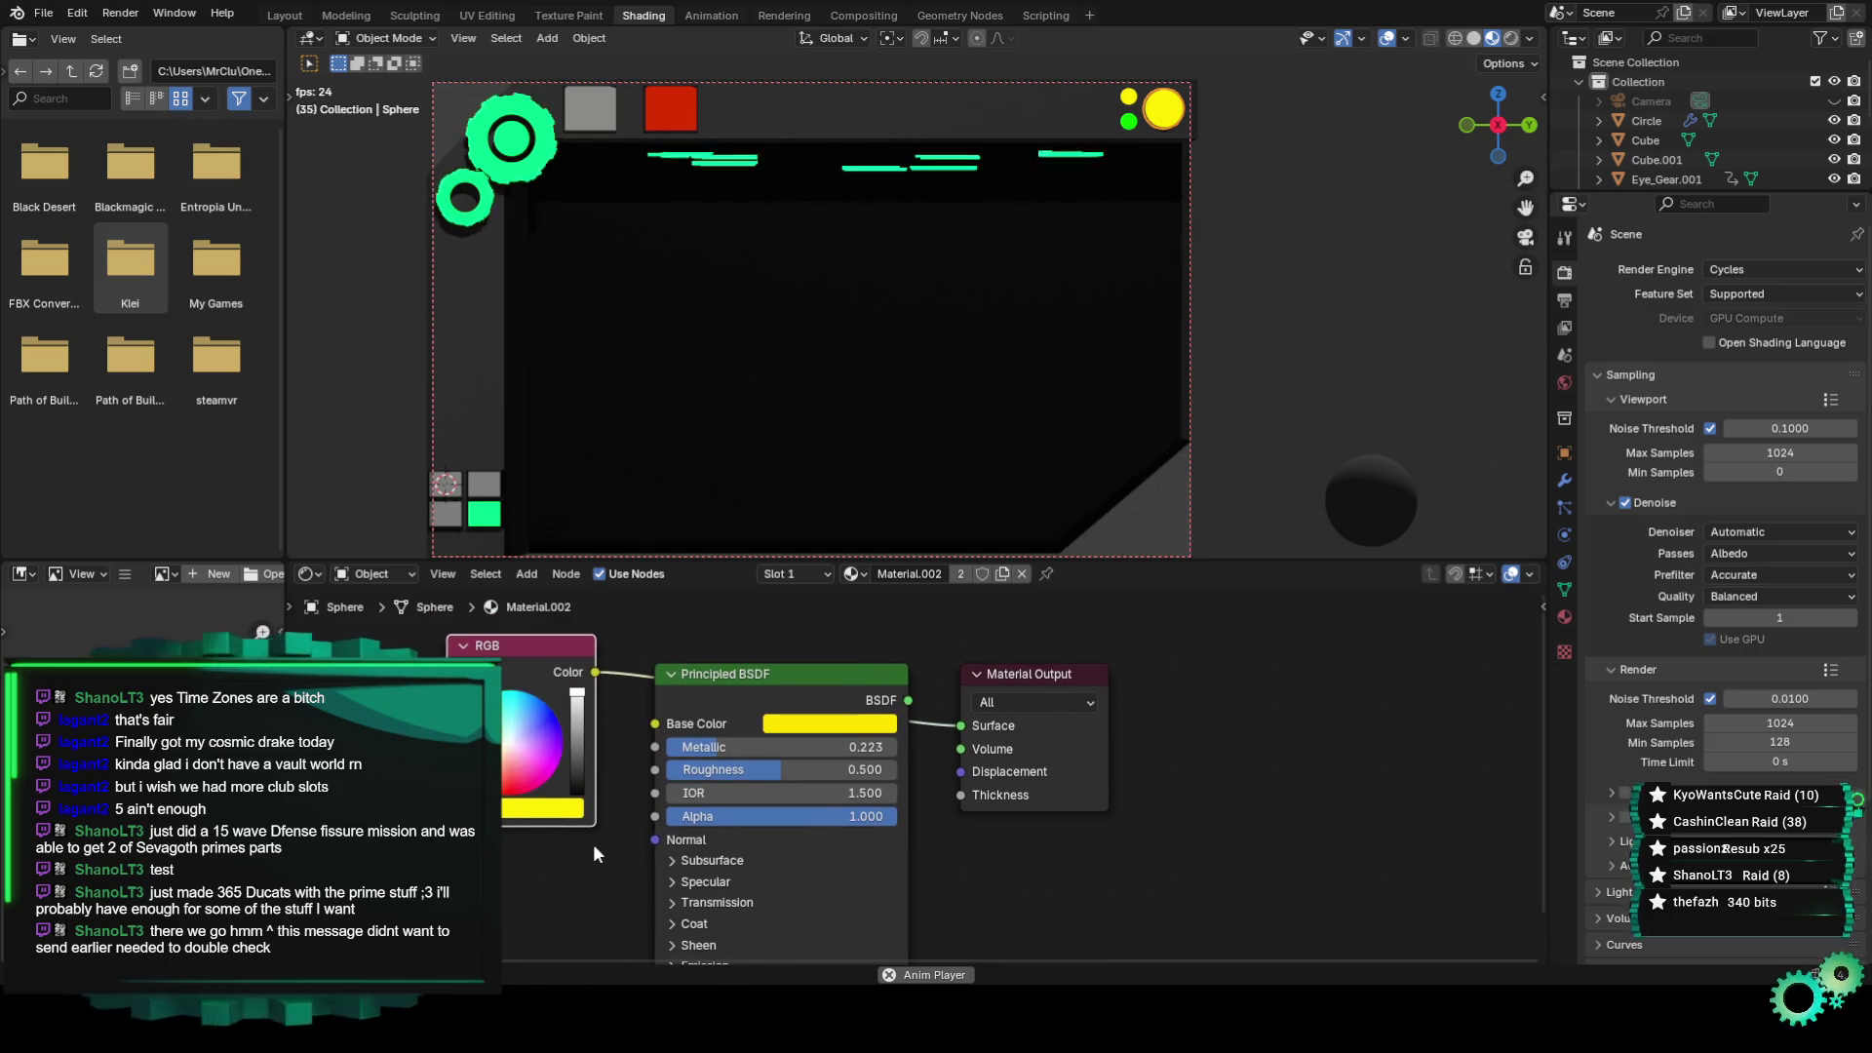
click(270, 13)
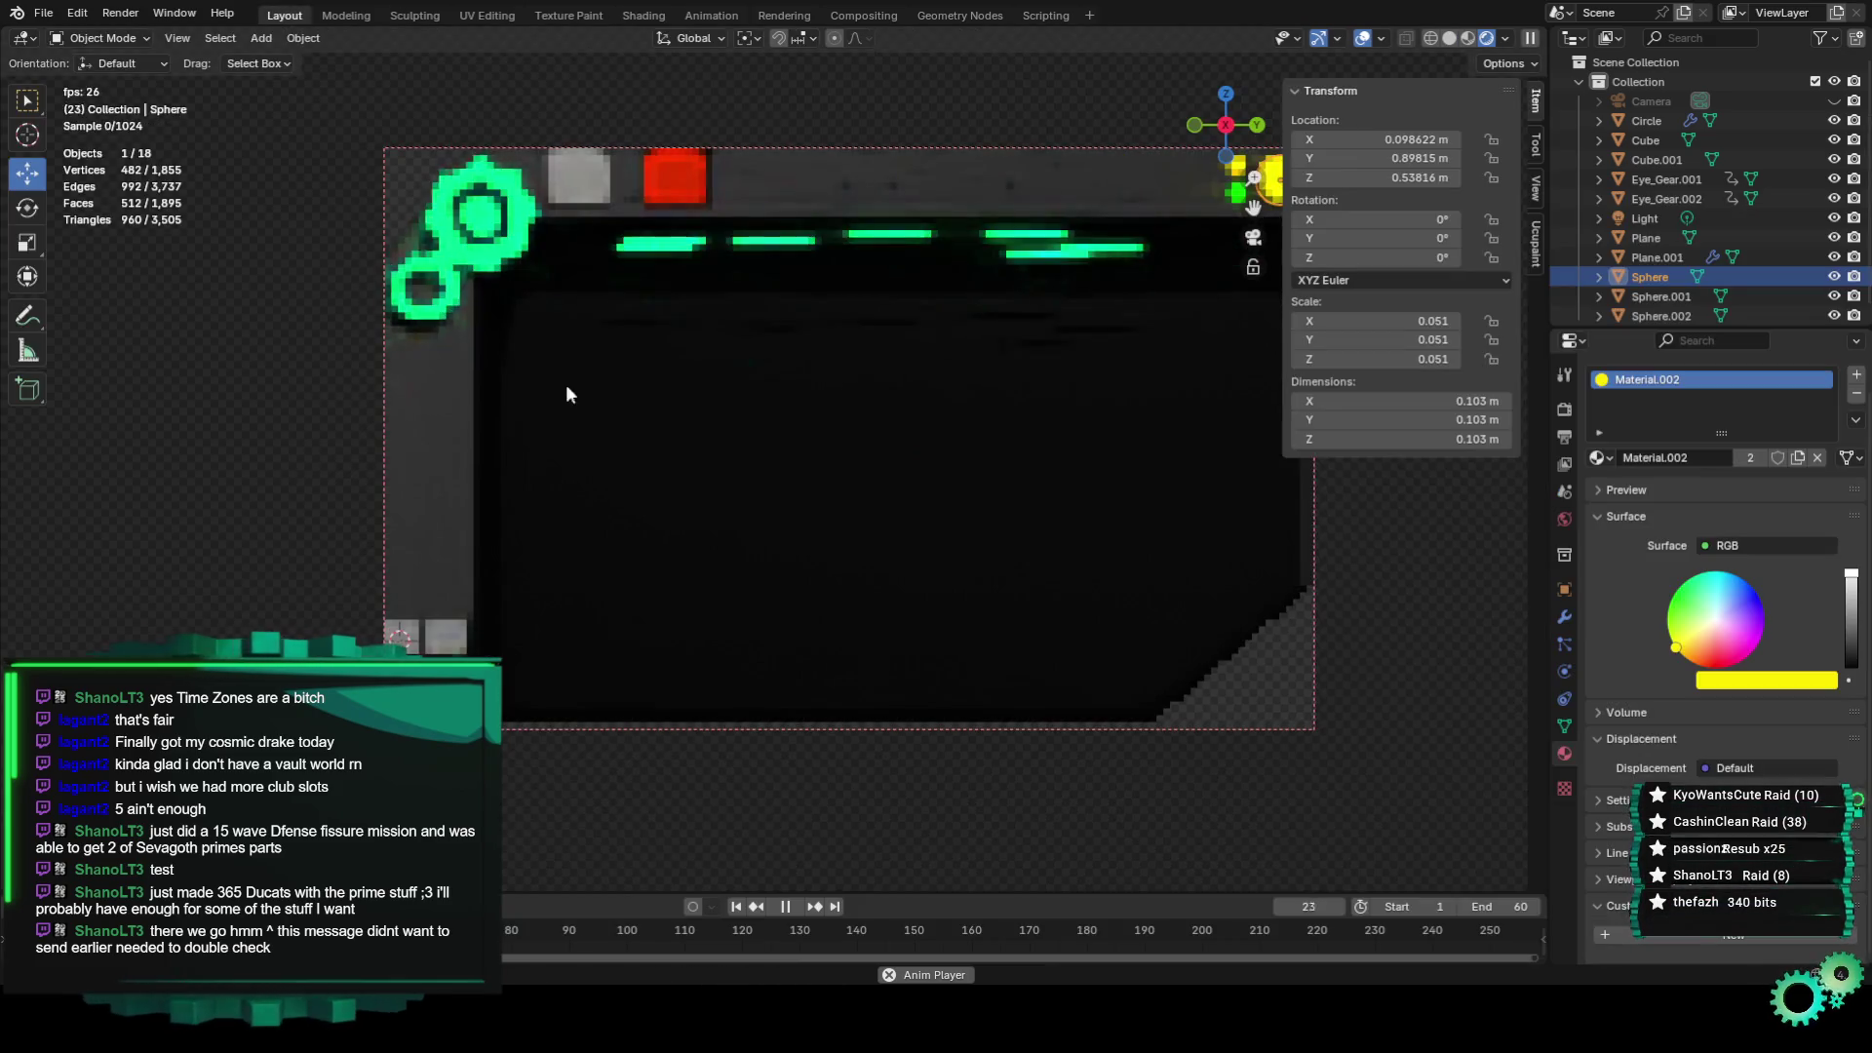
Preview the banner through the camera with Scene Lights and Scene World shading enabled.
scroll(1042, 478, down, 1)
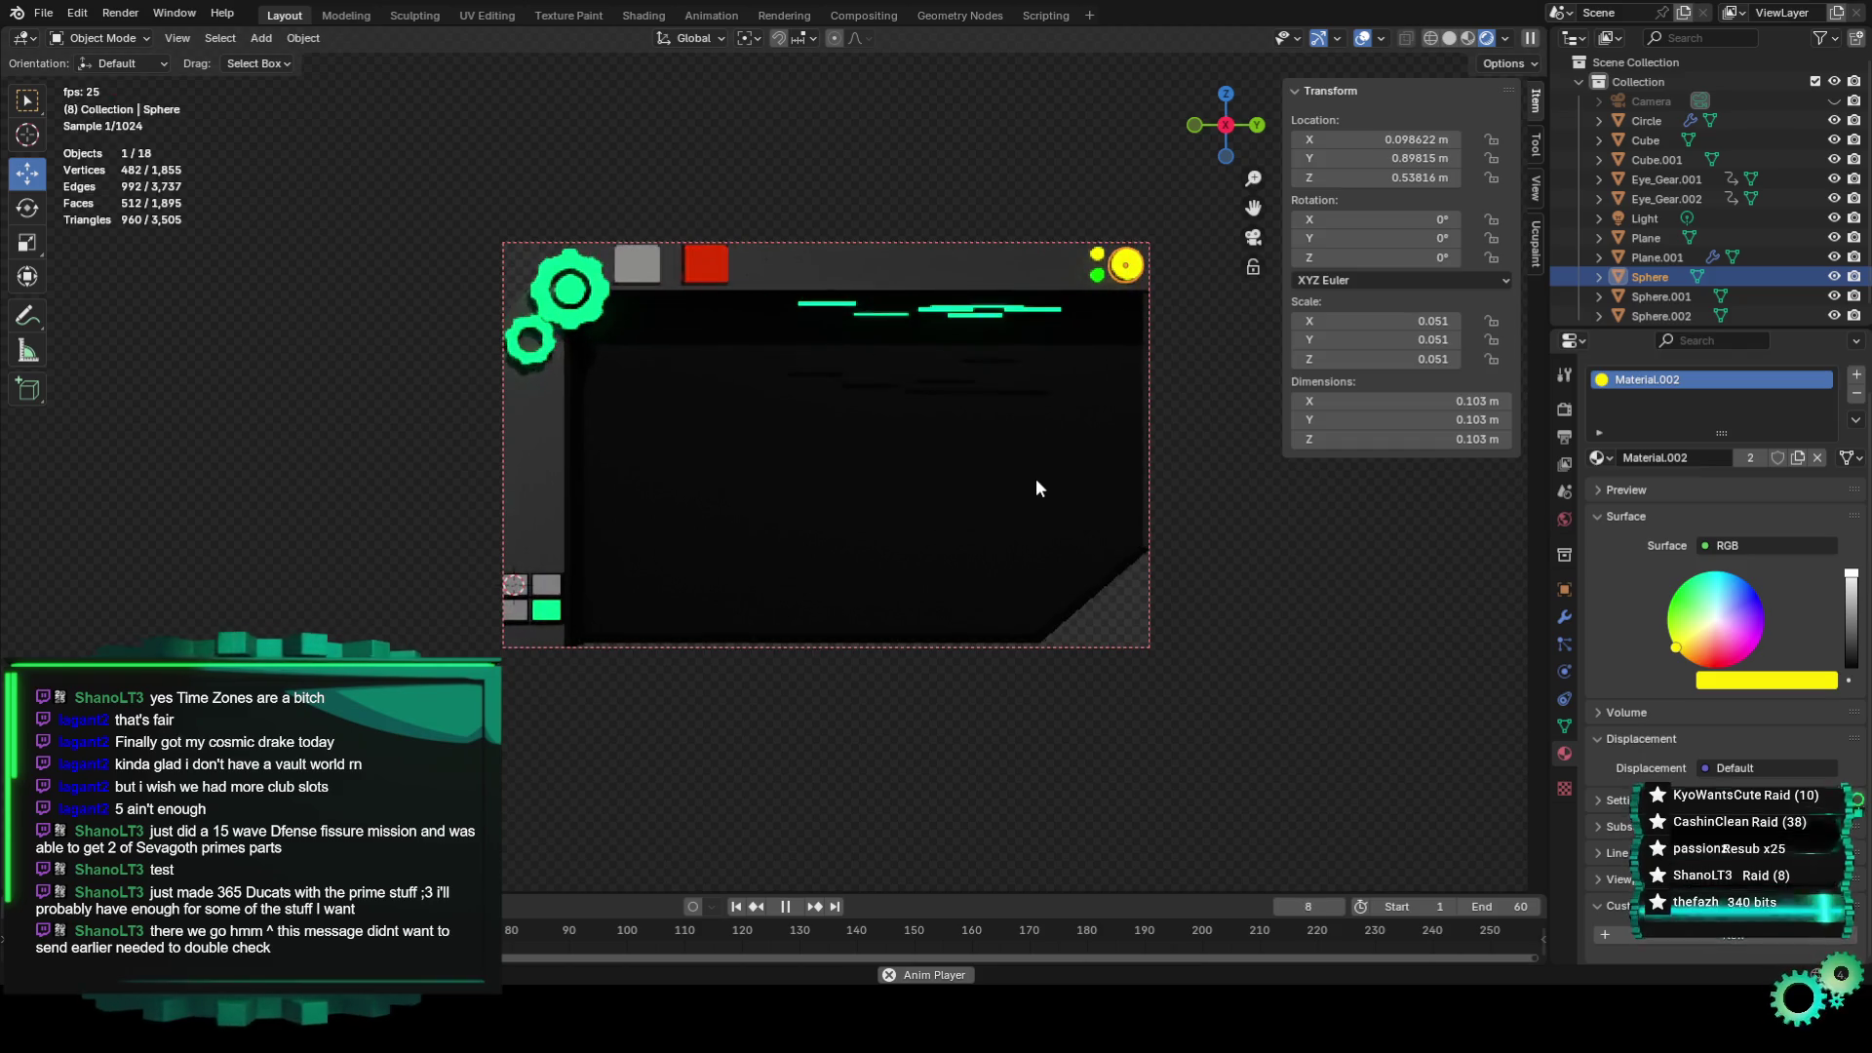
click(1471, 41)
scroll(1010, 424, up, 2)
mouse_move(1010, 423)
middle_down()
mouse_move(805, 501)
mouse_move(891, 506)
middle_up()
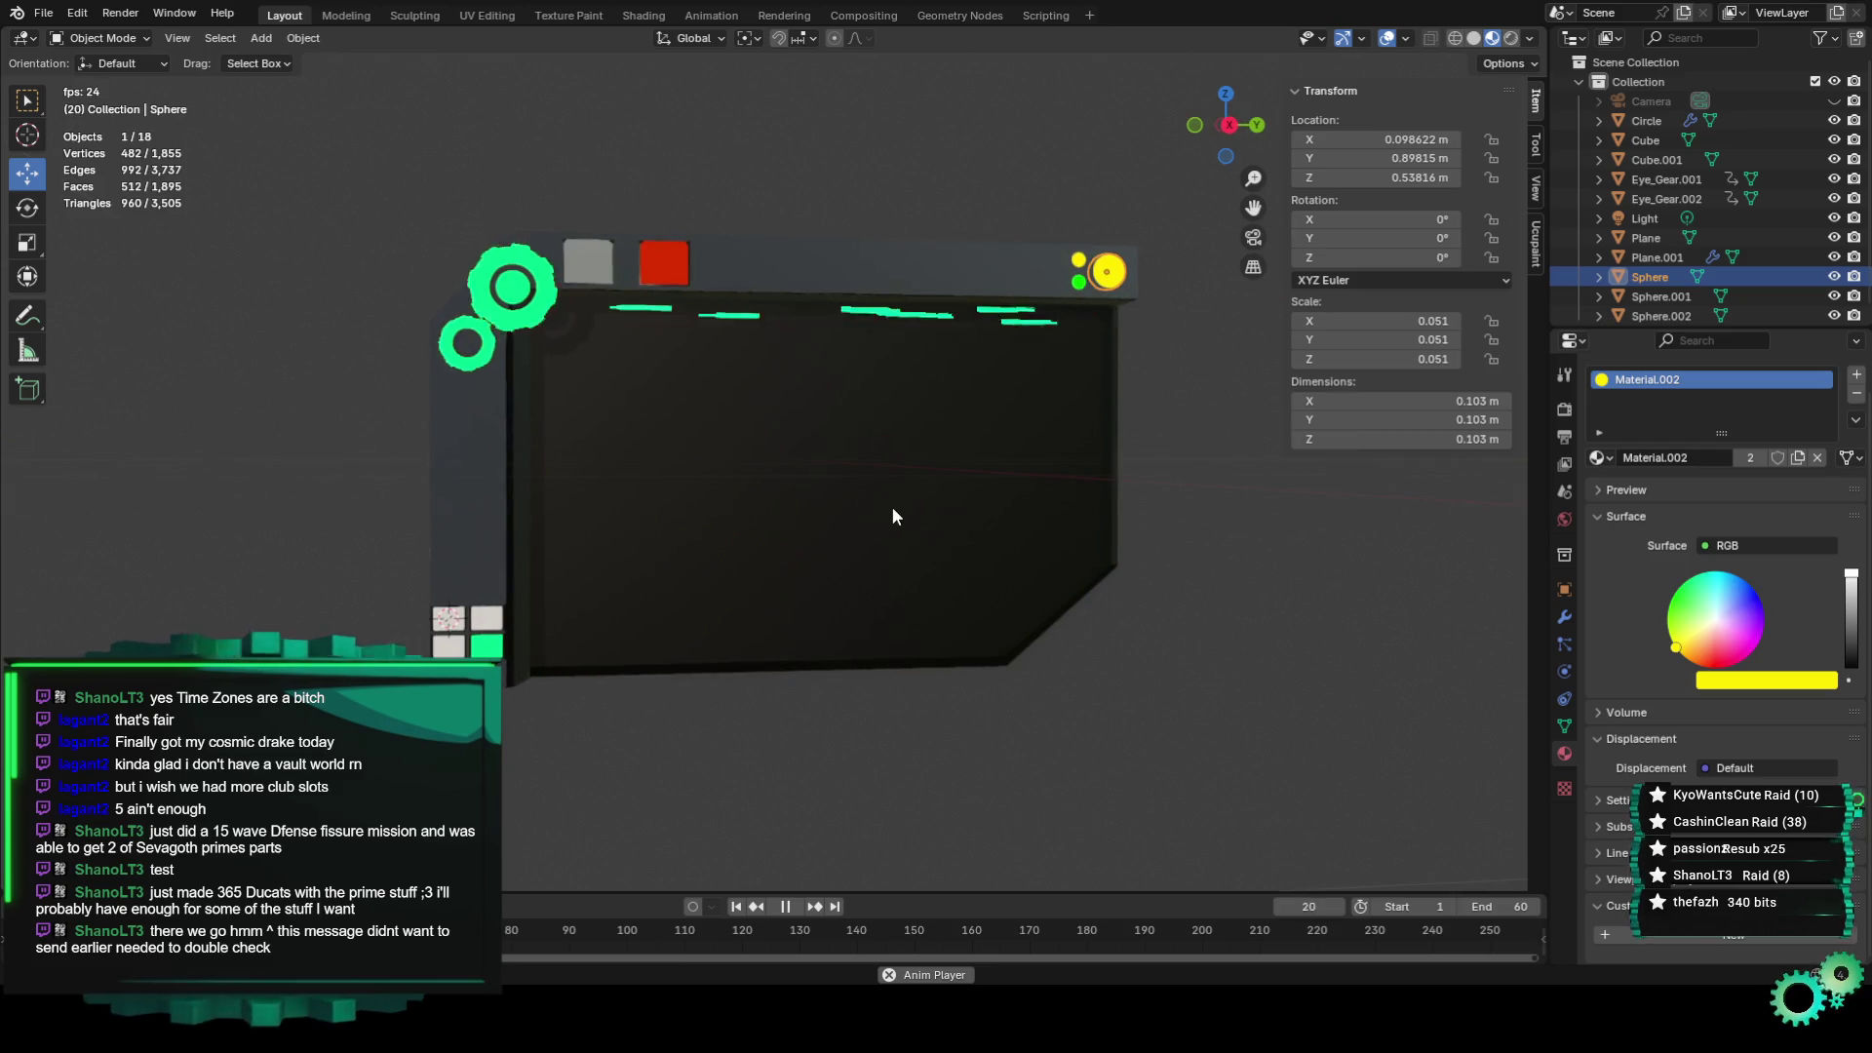
key(KP_0)
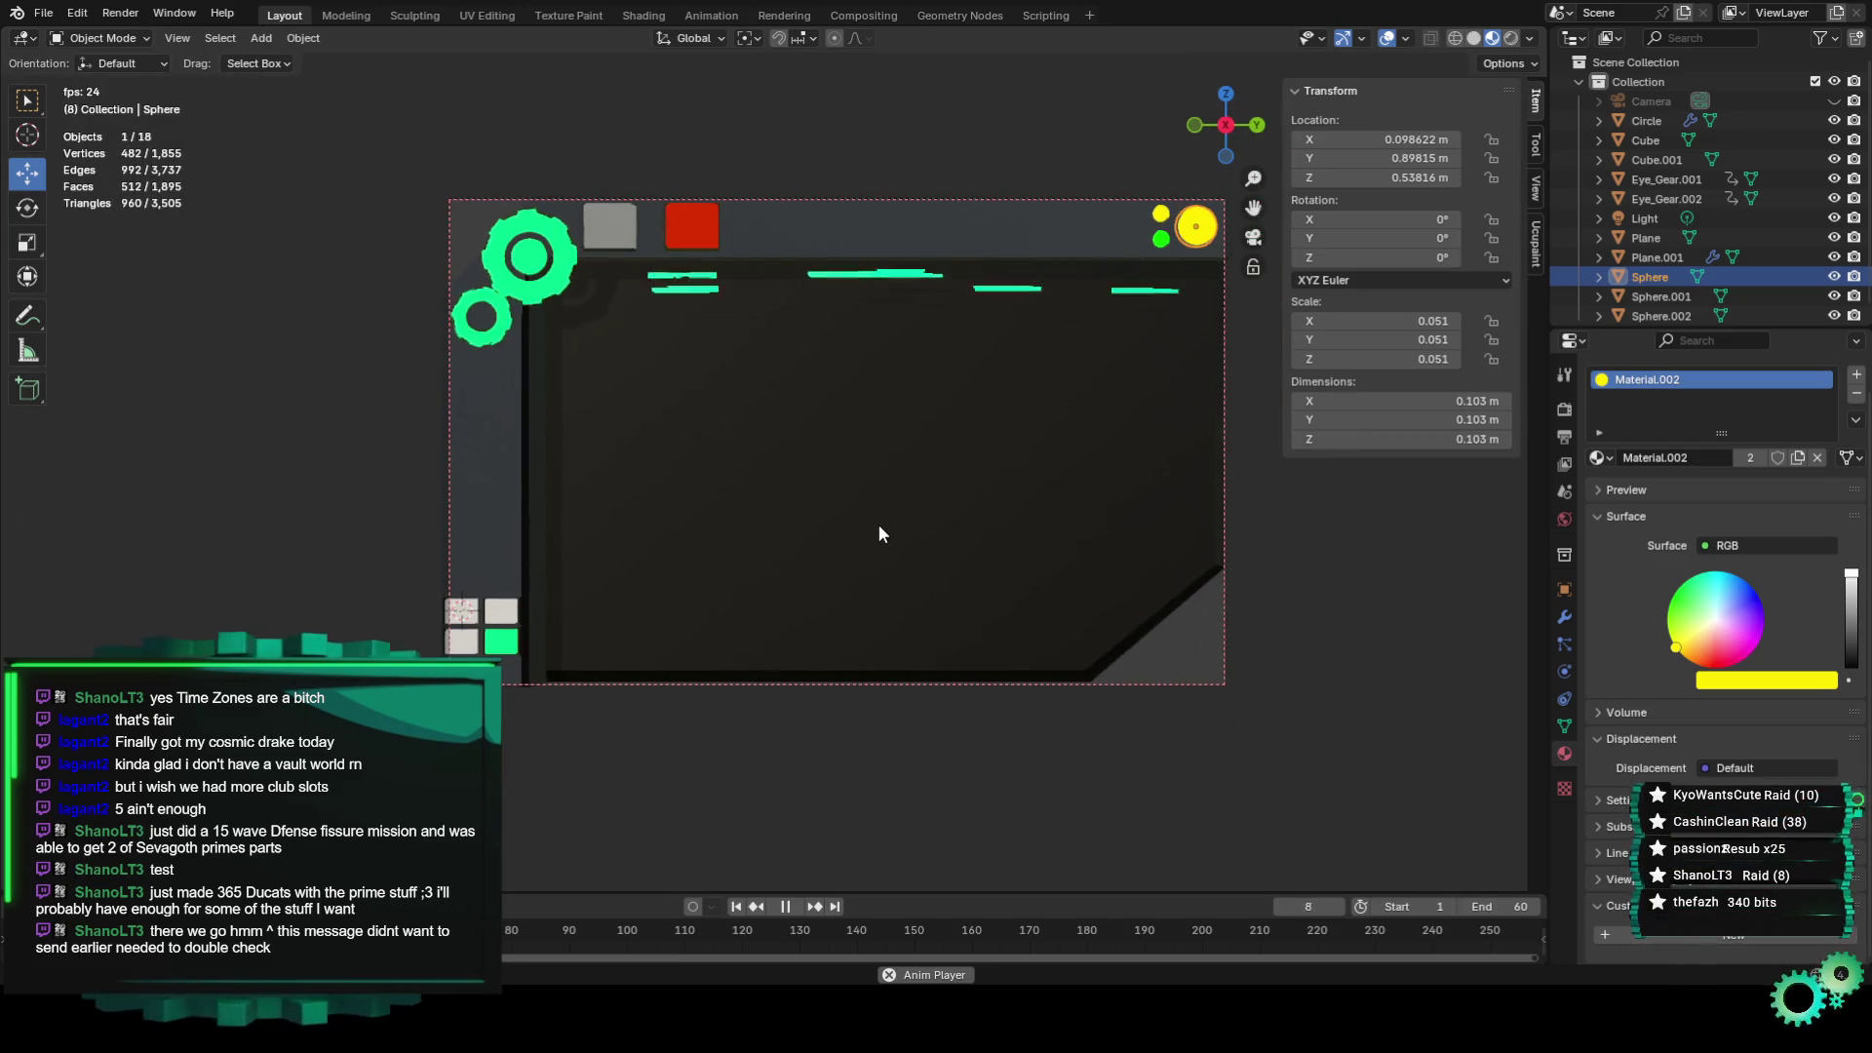
click(1530, 39)
click(1447, 135)
click(1451, 157)
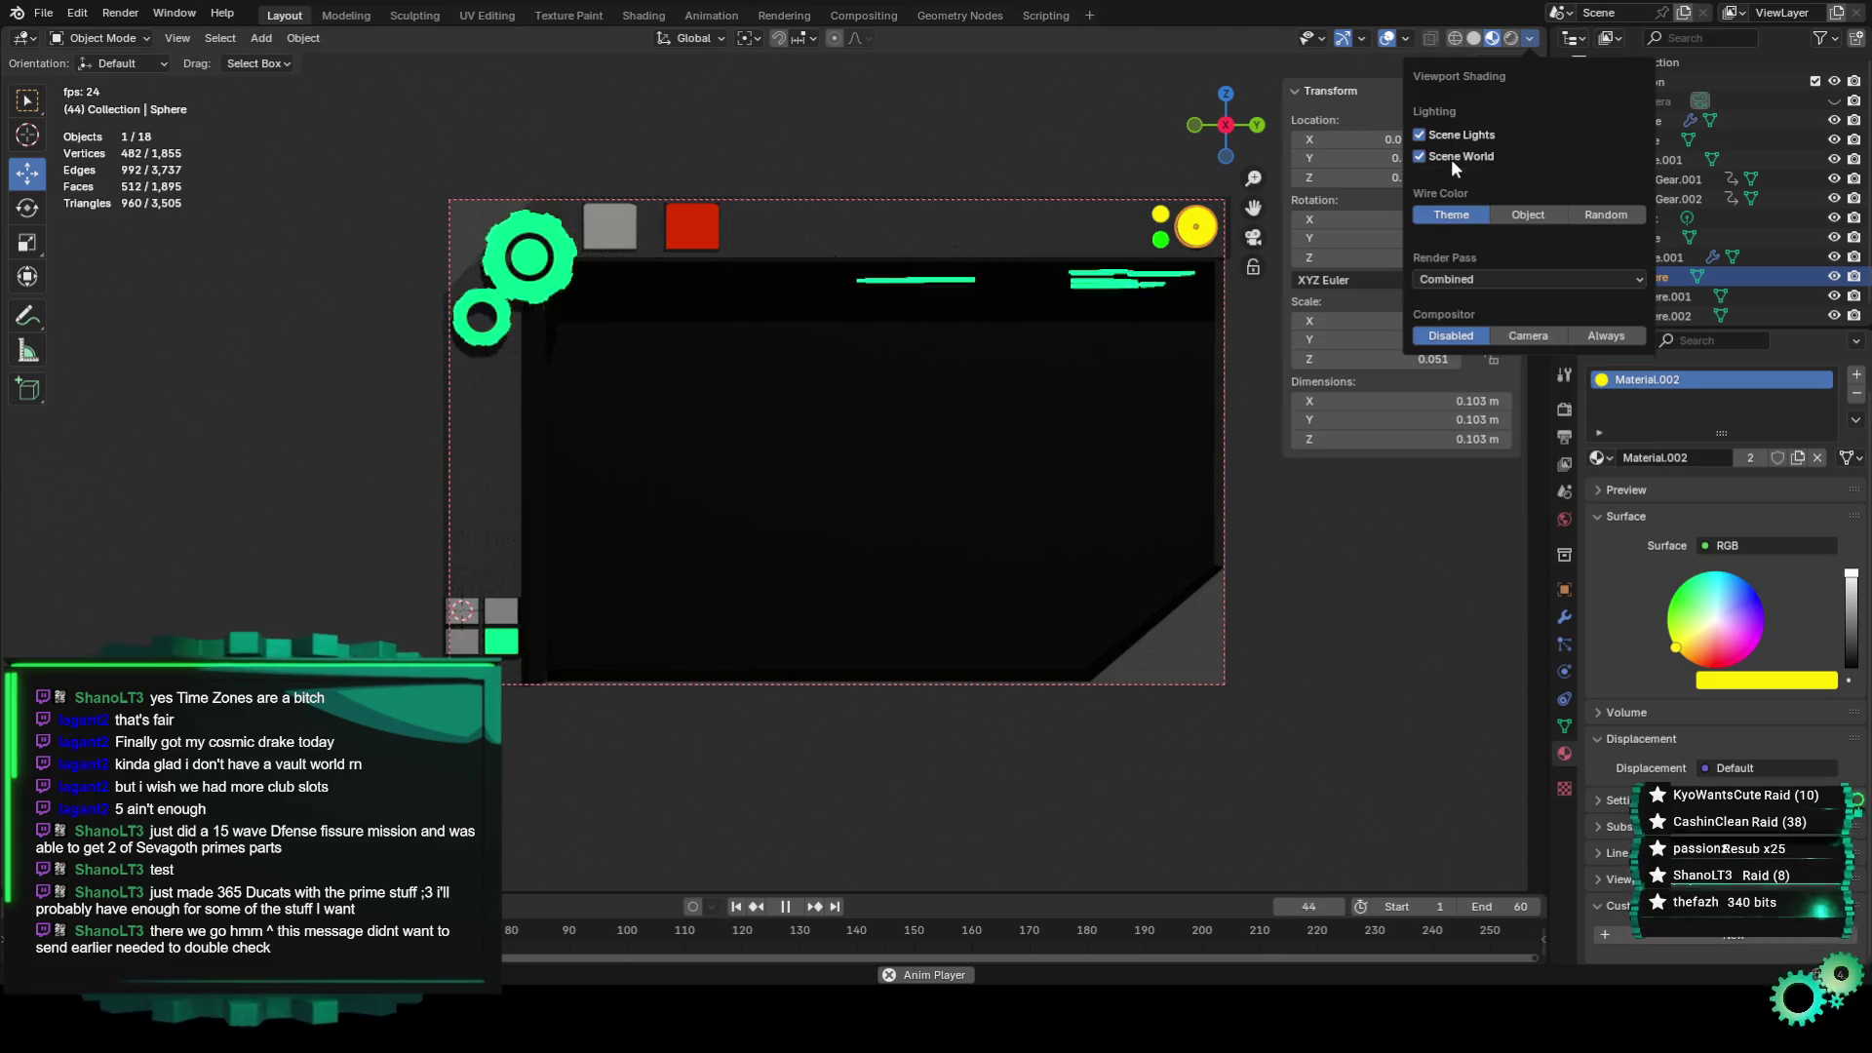
scroll(942, 639, up, 2)
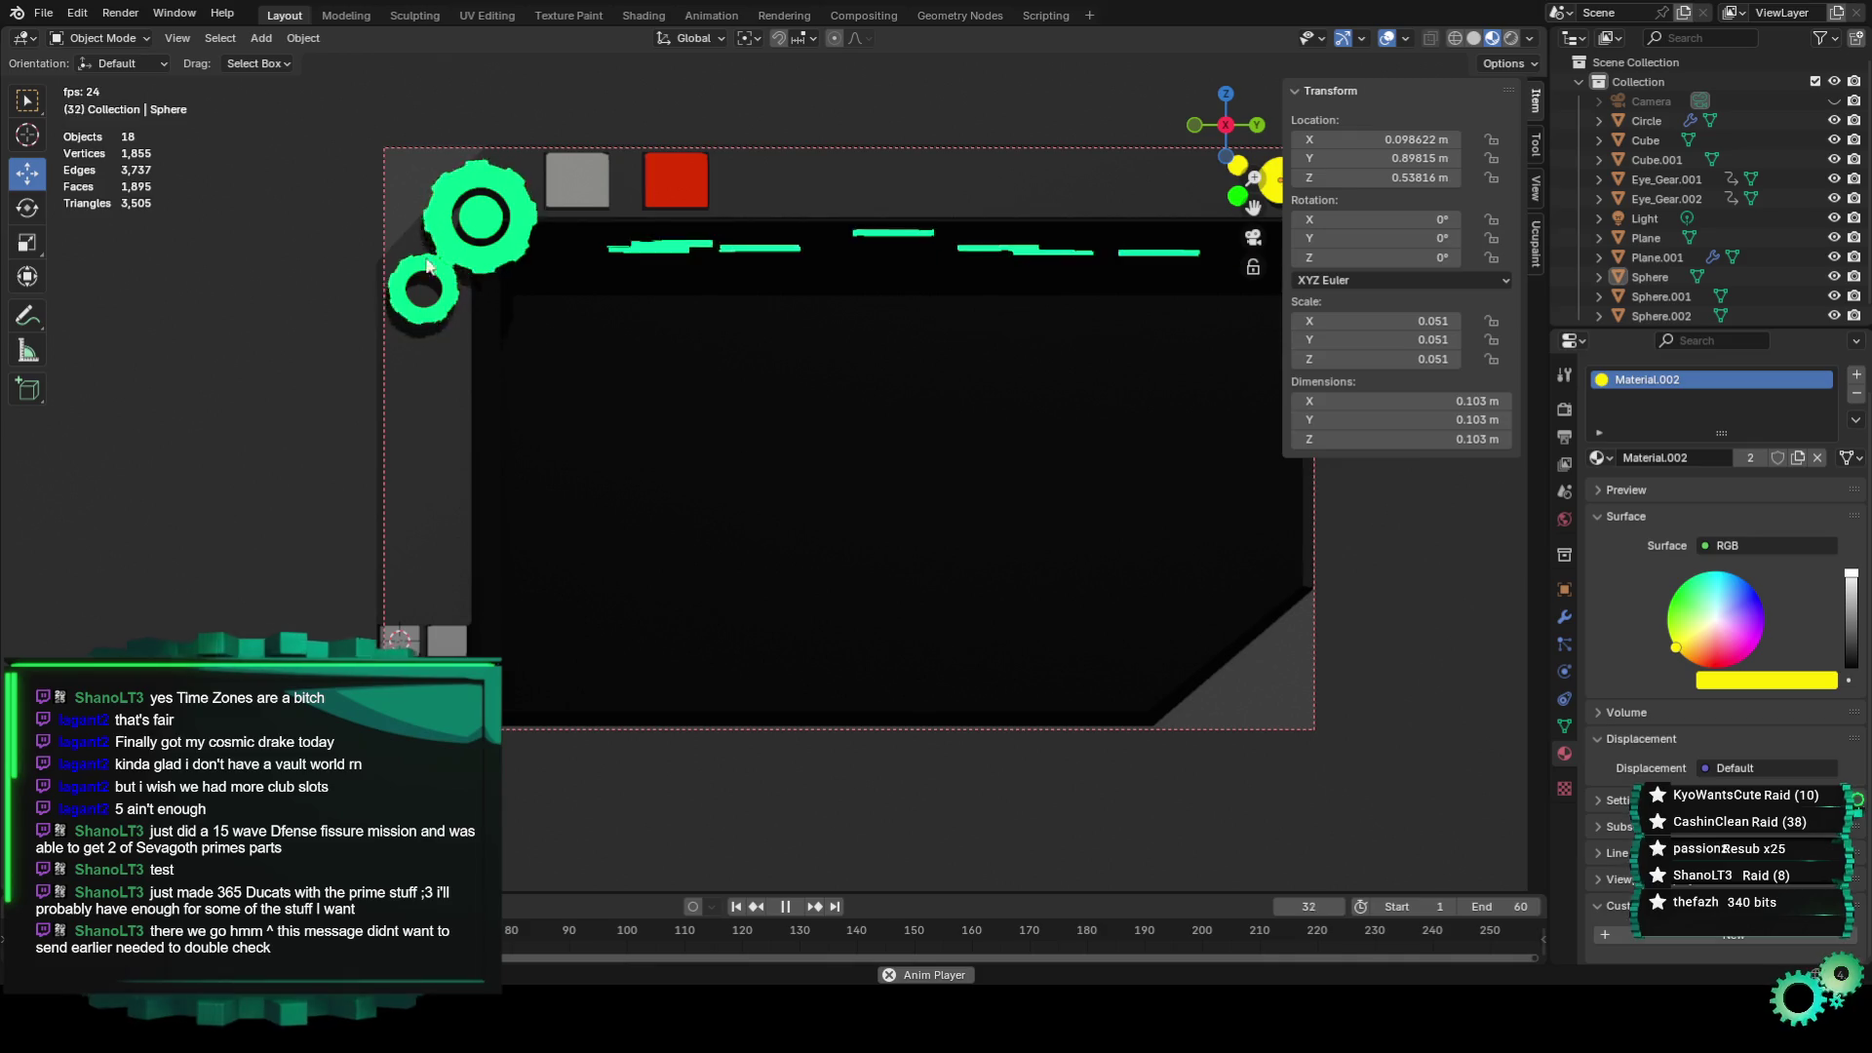
Save the project as Channel Banner Specs2.blend and select one of the green strips.
click(45, 12)
click(126, 164)
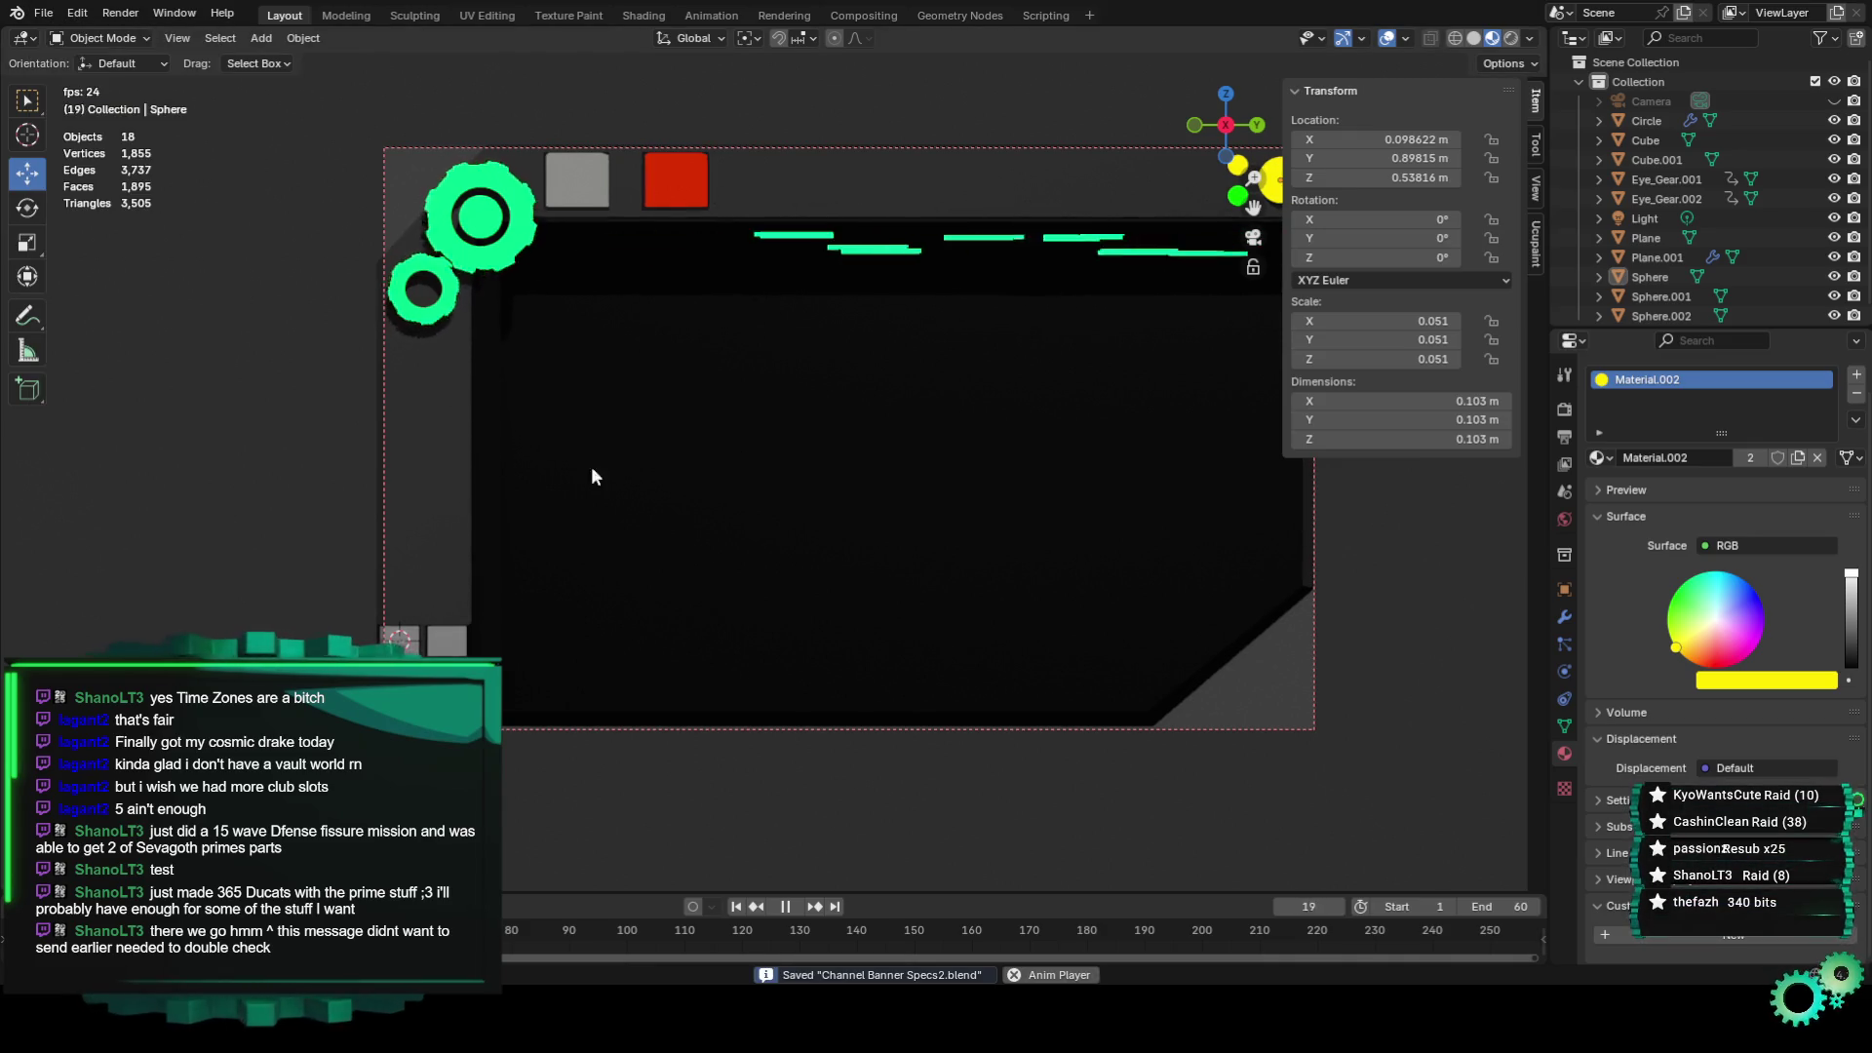
scroll(799, 584, down, 1)
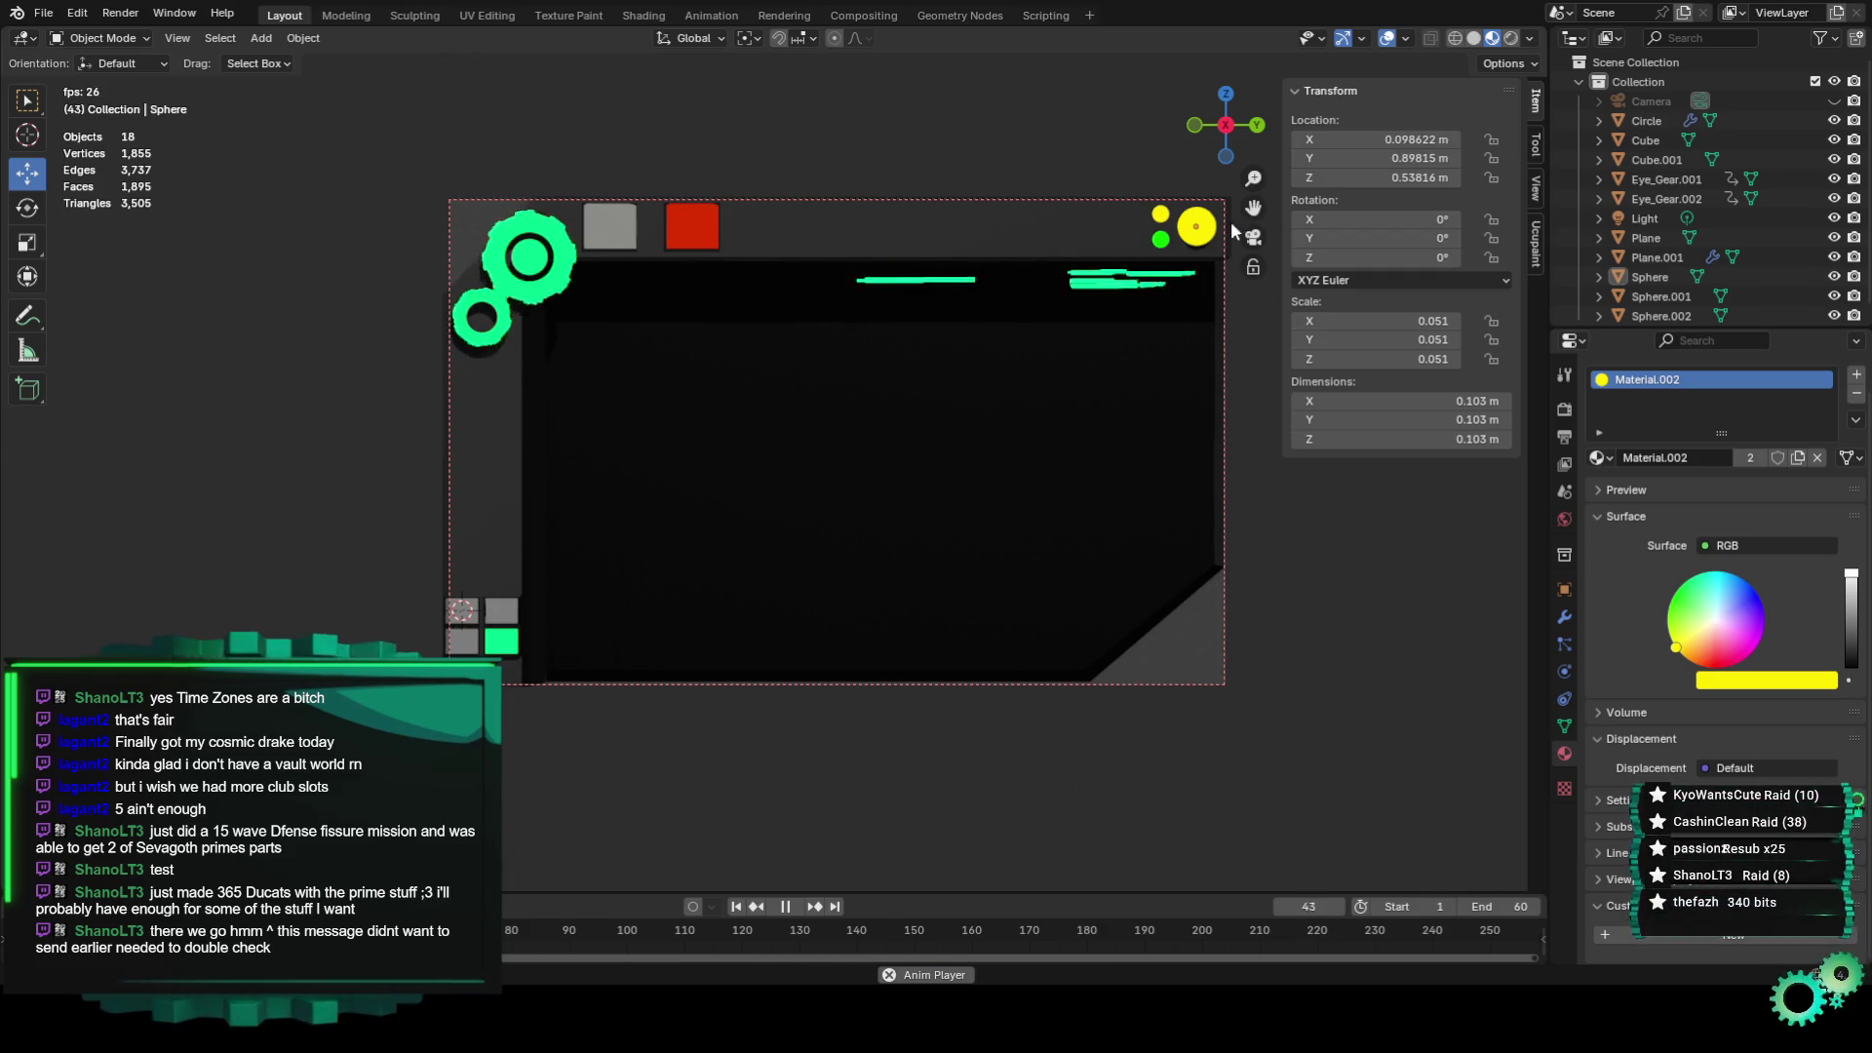
drag(1253, 208, 1173, 225)
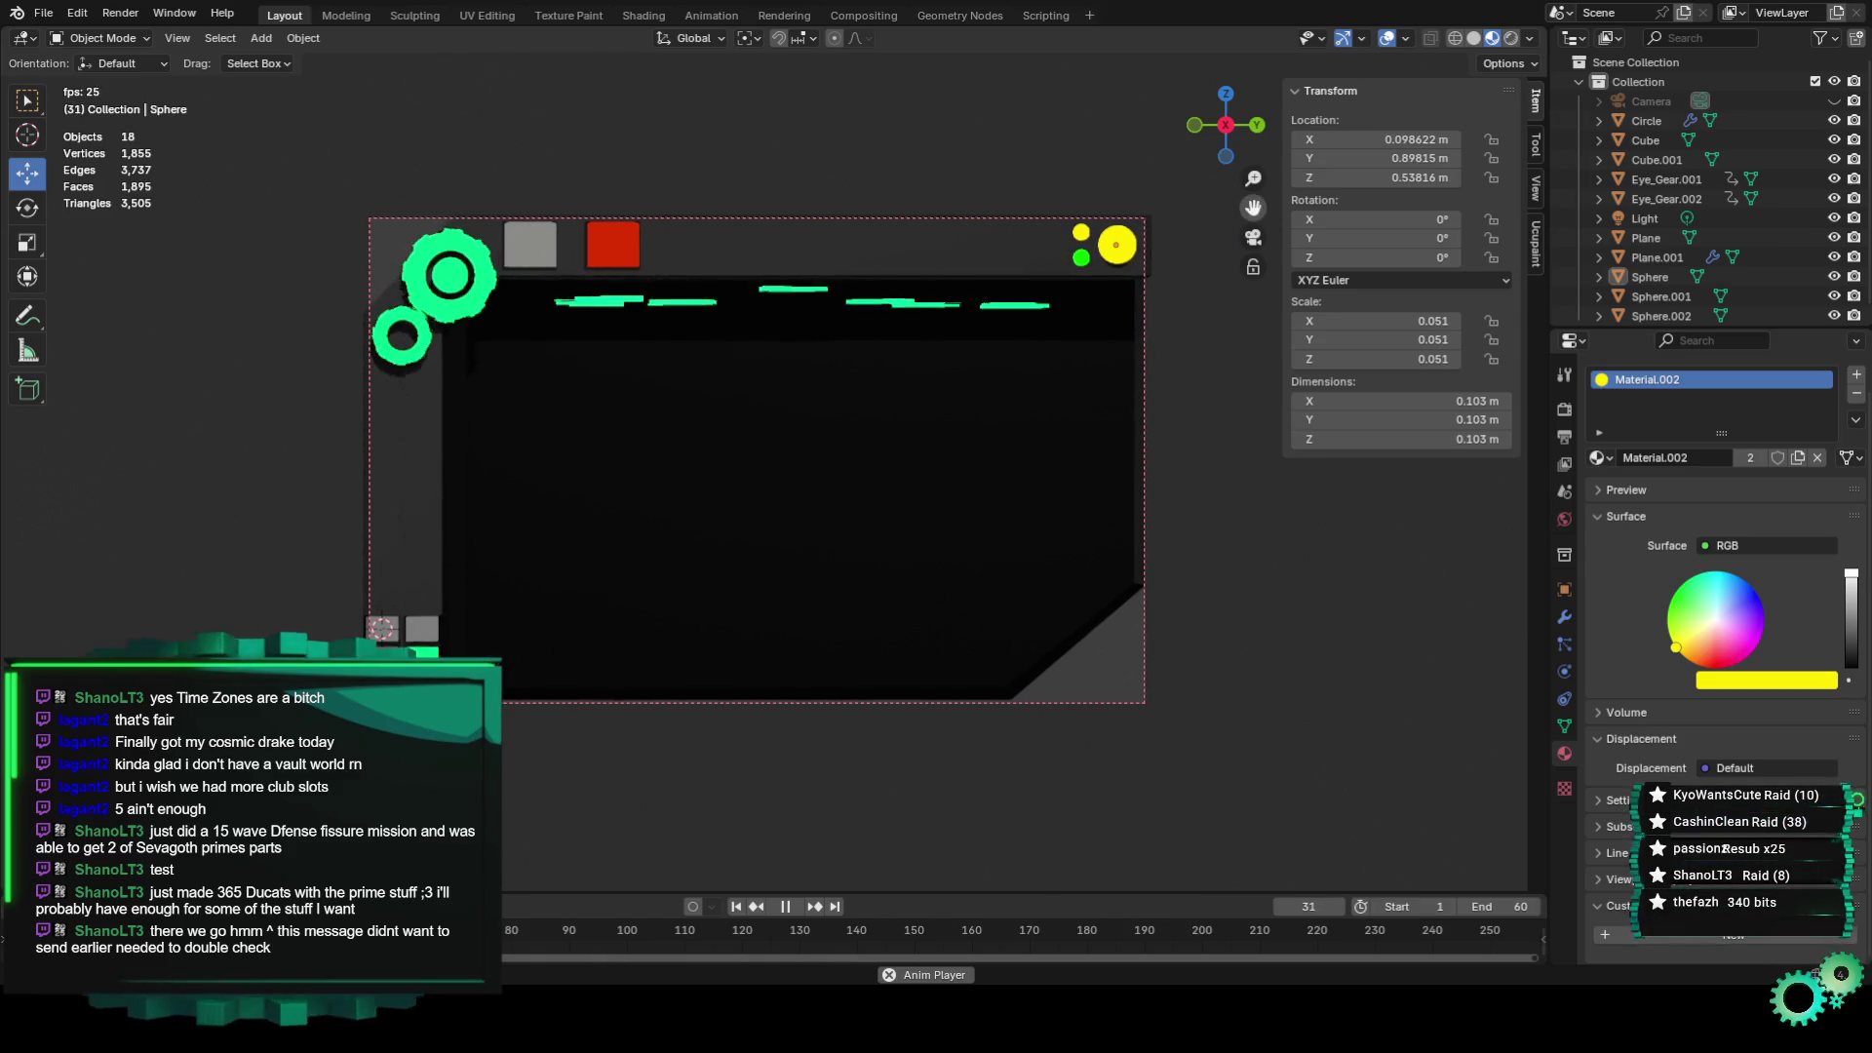
click(835, 306)
scroll(858, 341, up, 1)
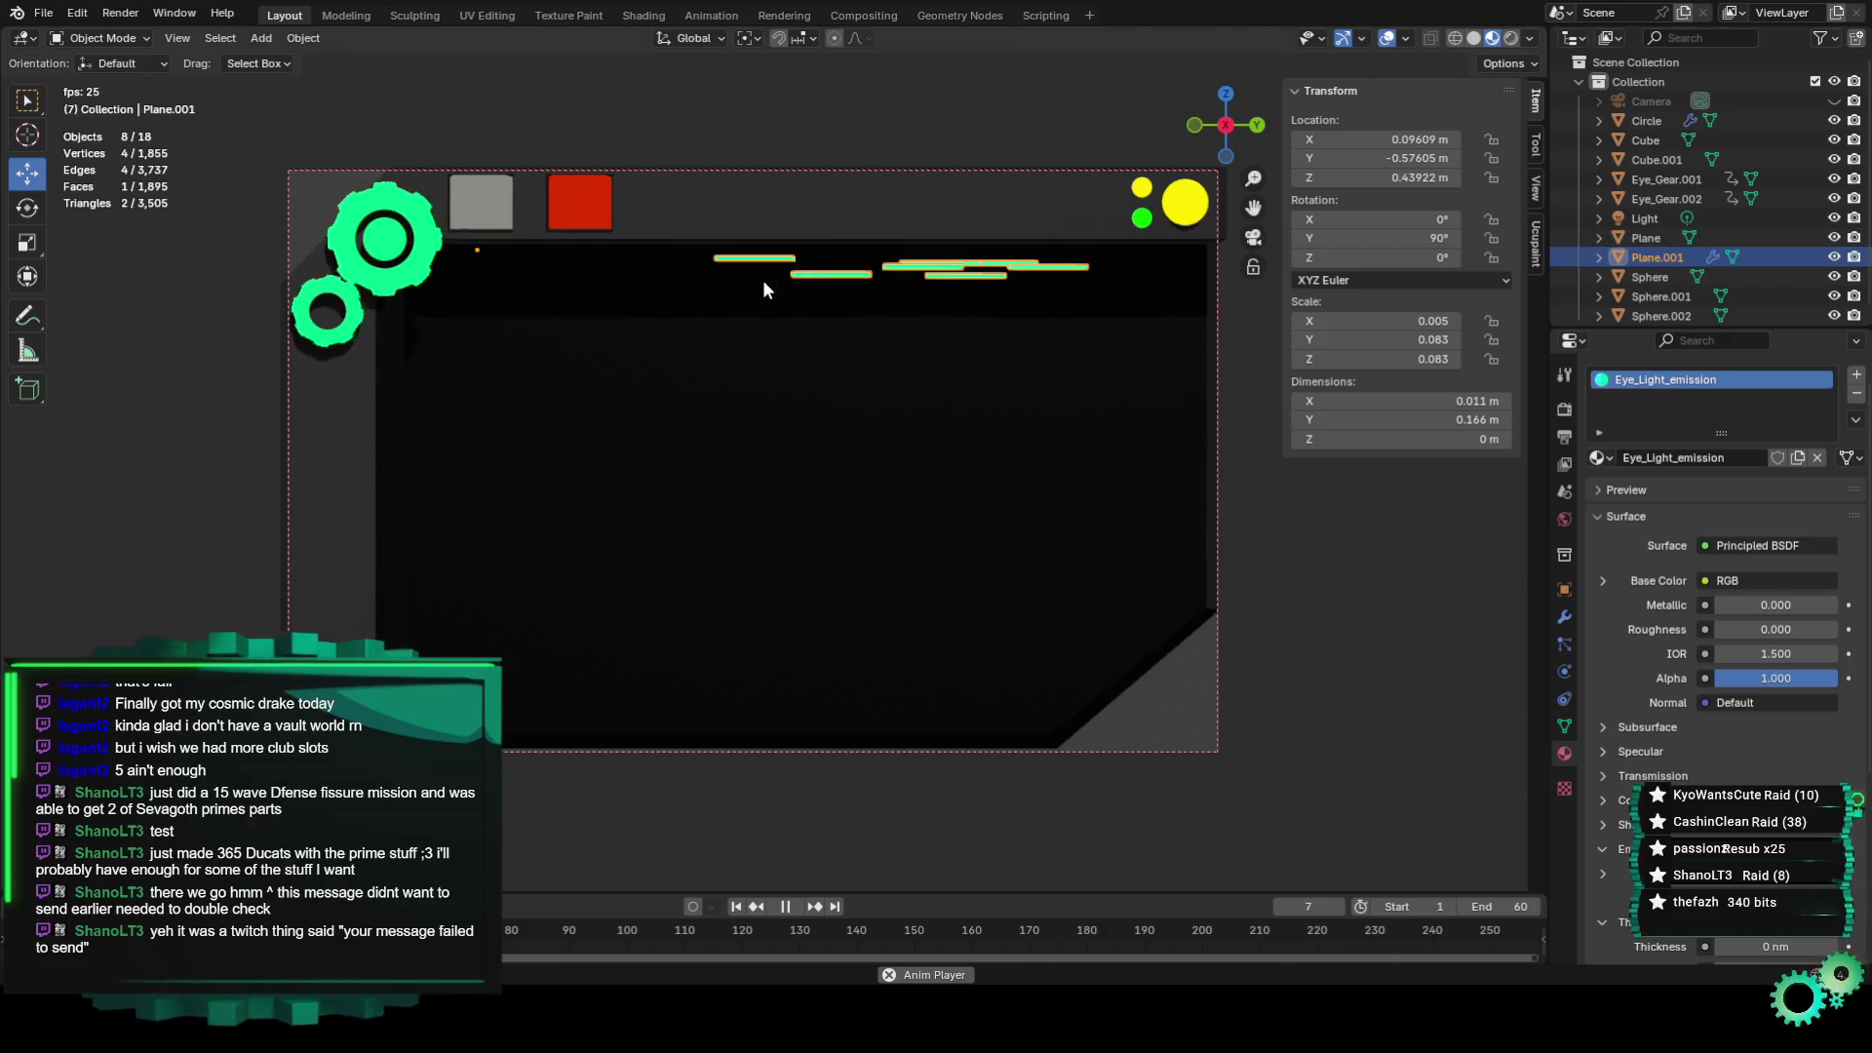
Check the green strip's Object Data and Constraints, then stop playback at frame 0.
click(1564, 726)
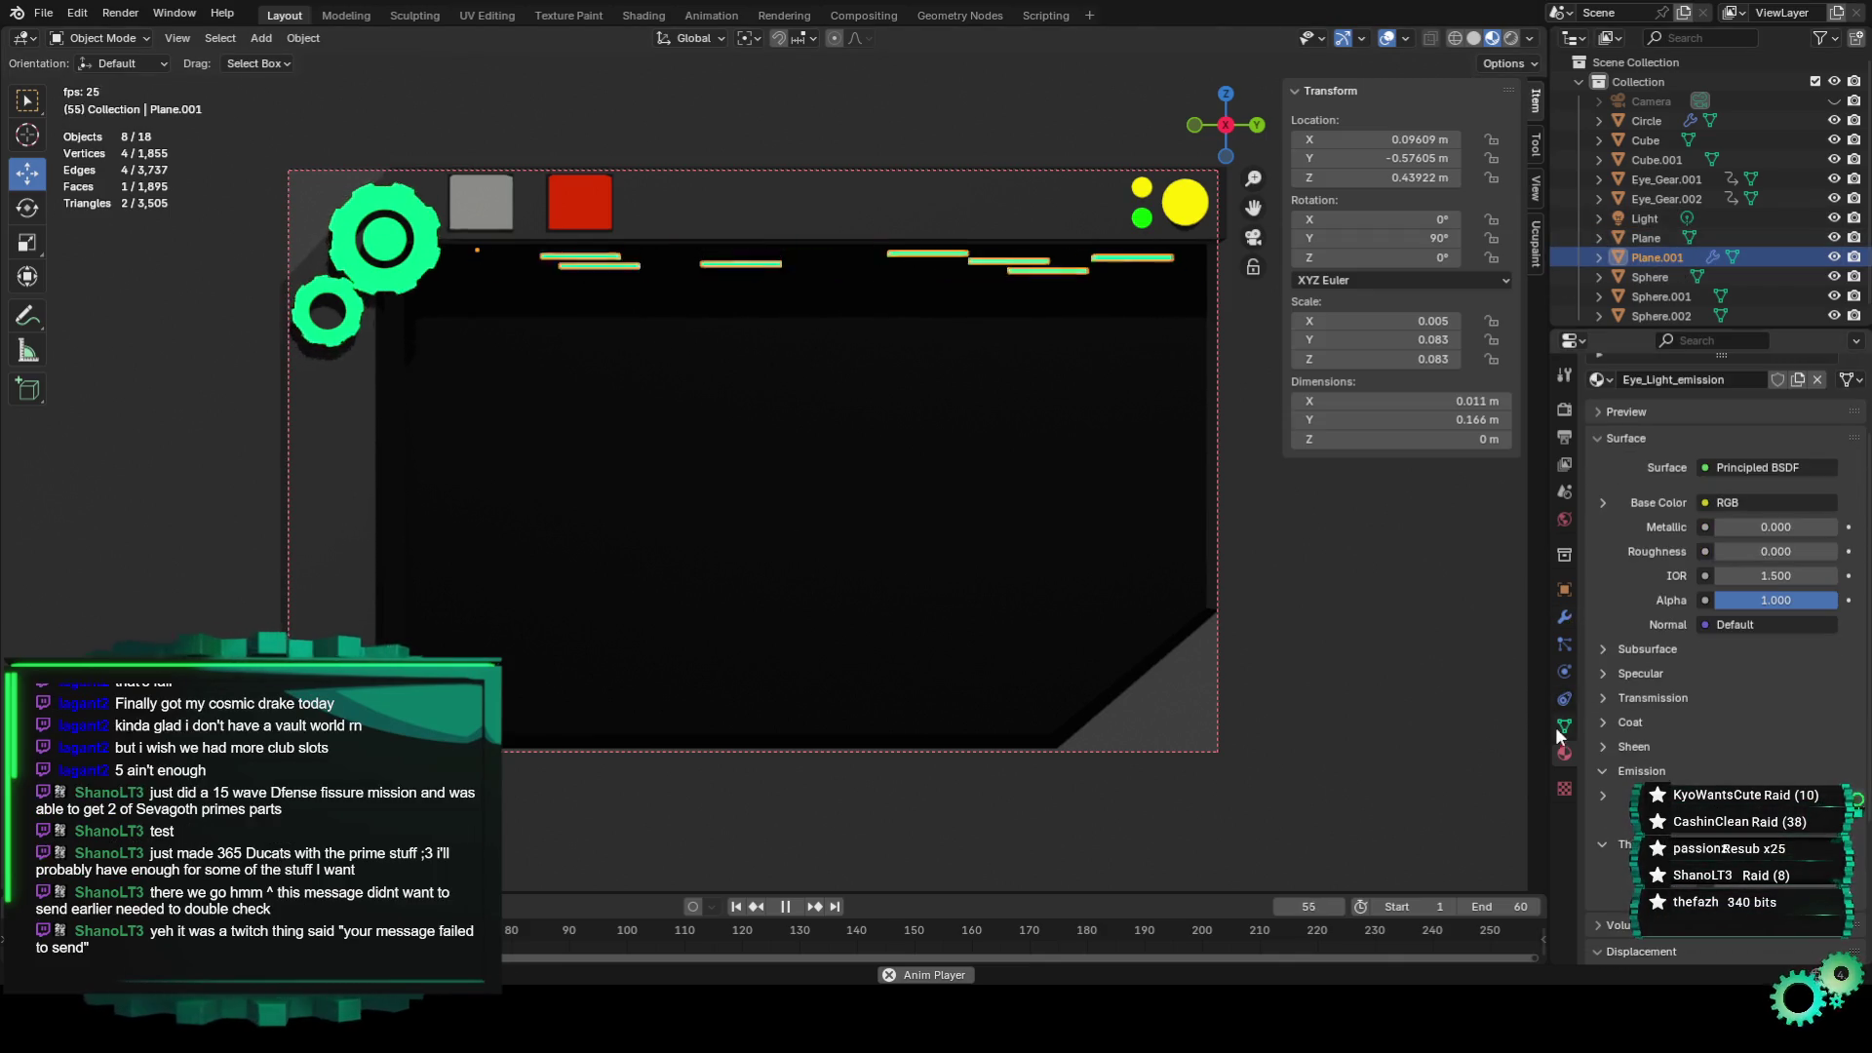
click(1564, 699)
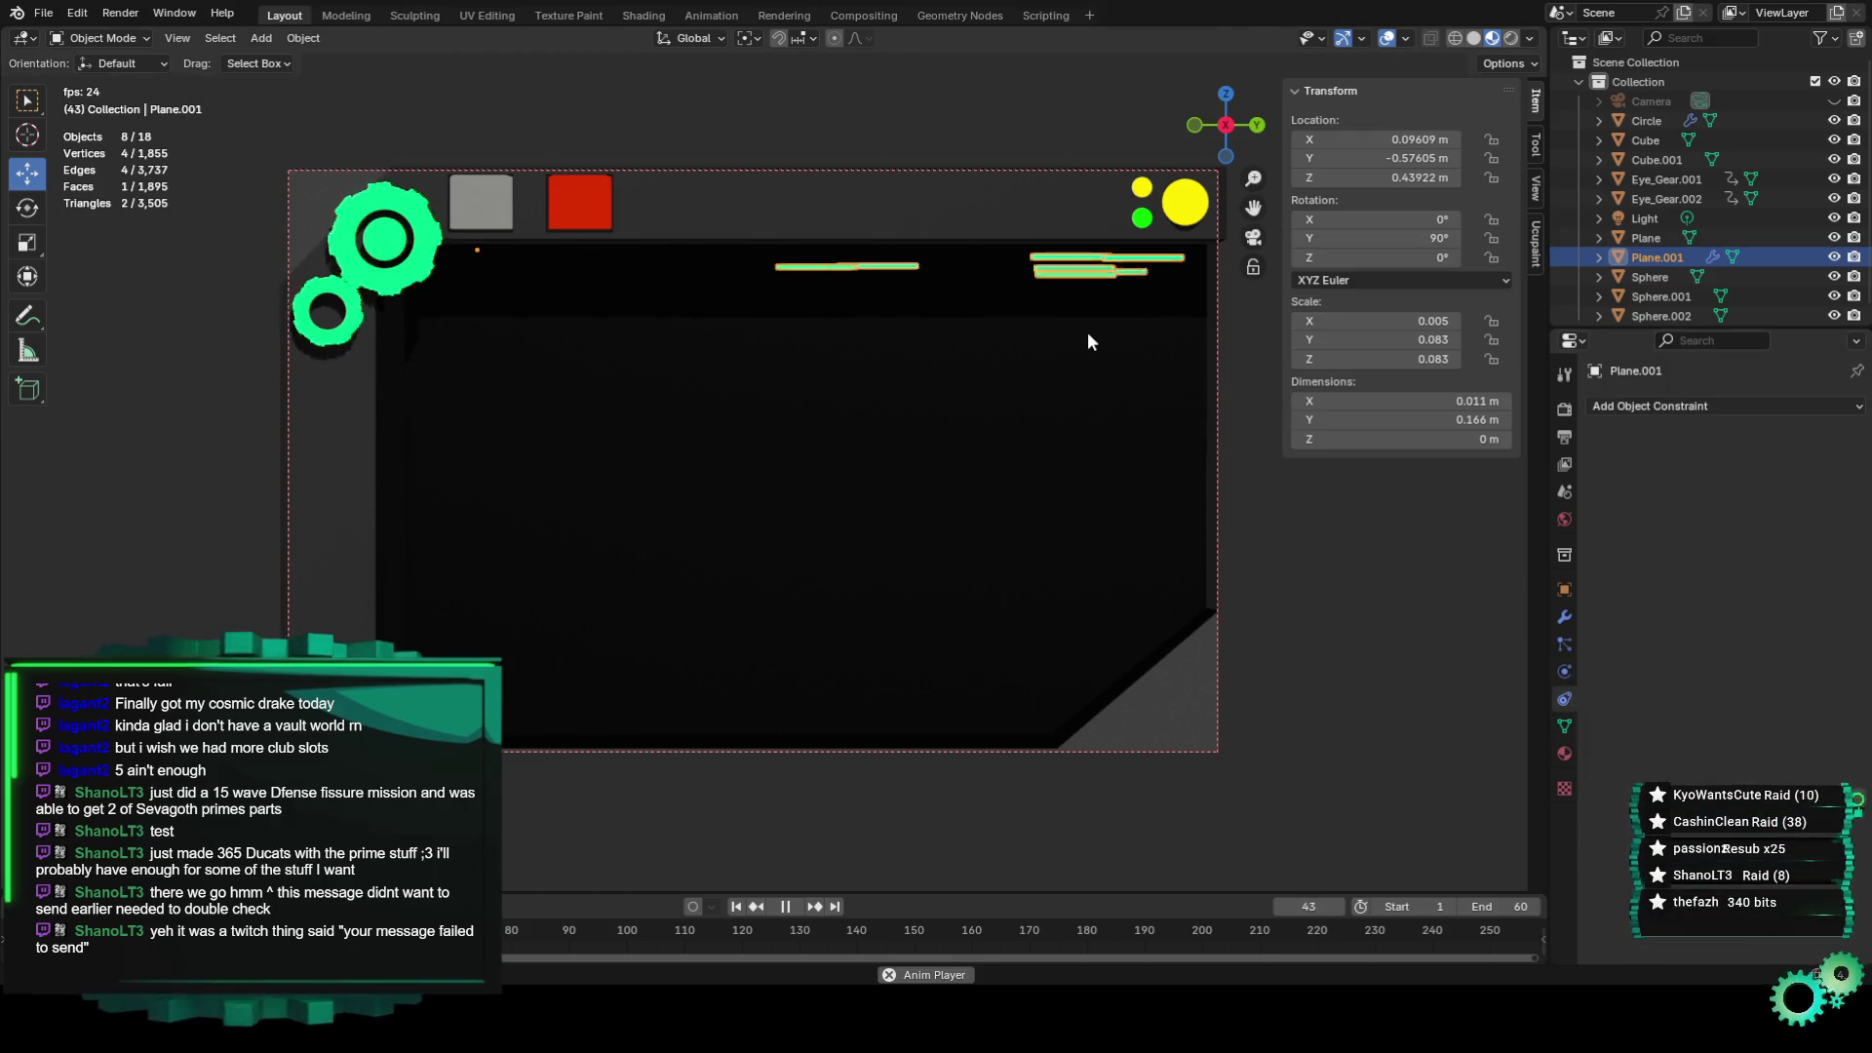
key(space)
scroll(564, 289, up, 4)
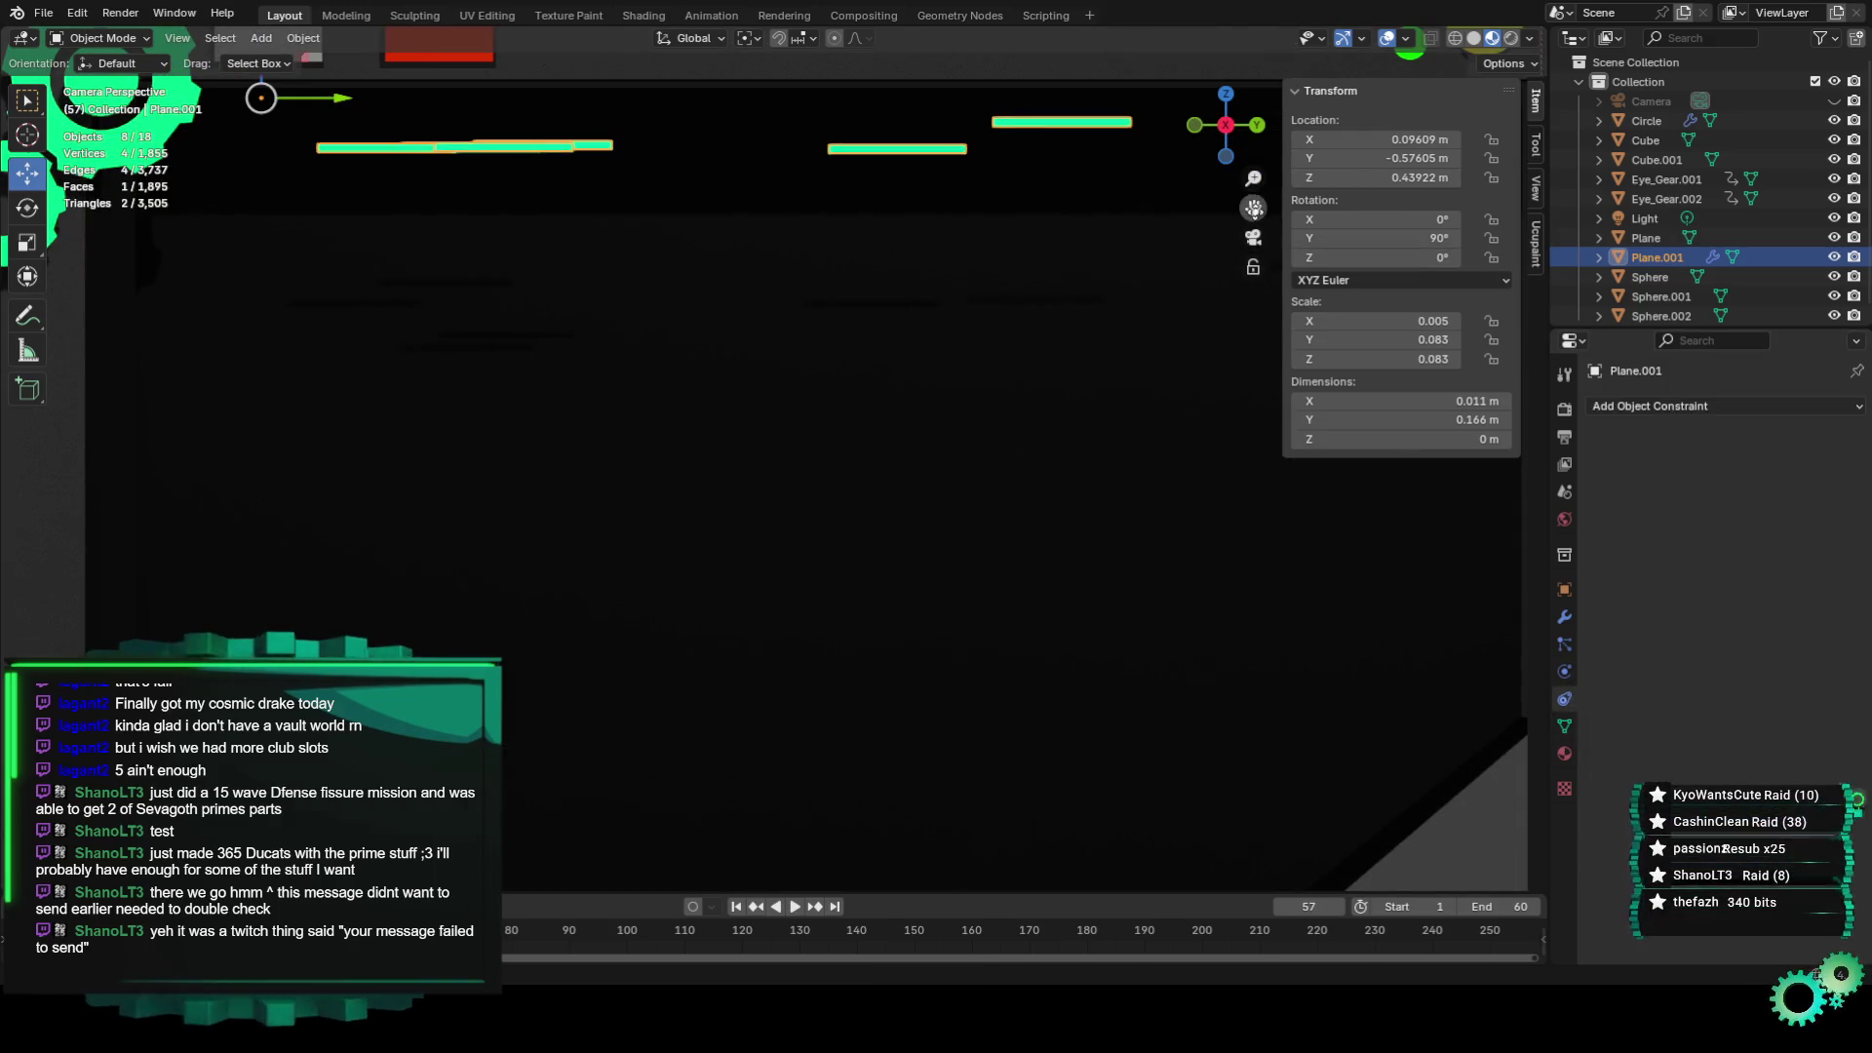
scroll(565, 485, down, 3)
scroll(565, 484, down, 1)
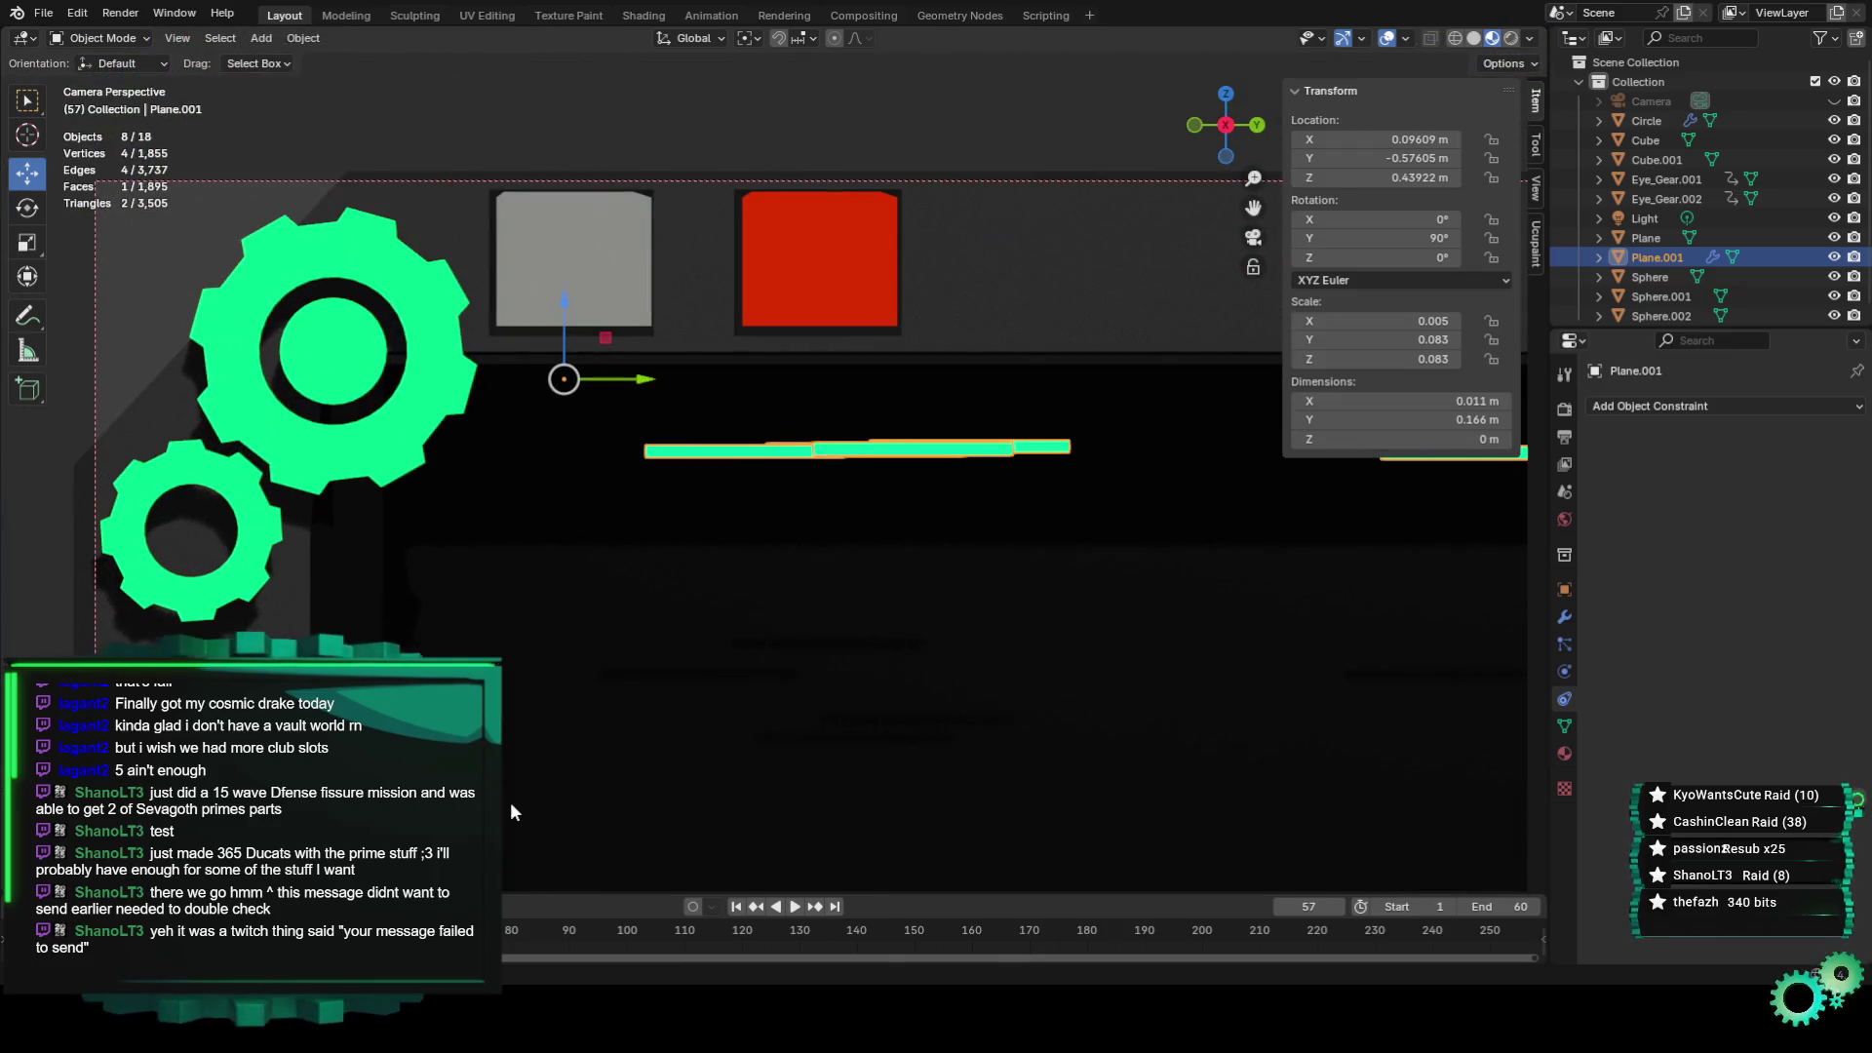
alt+scroll(716, 538, up, 20)
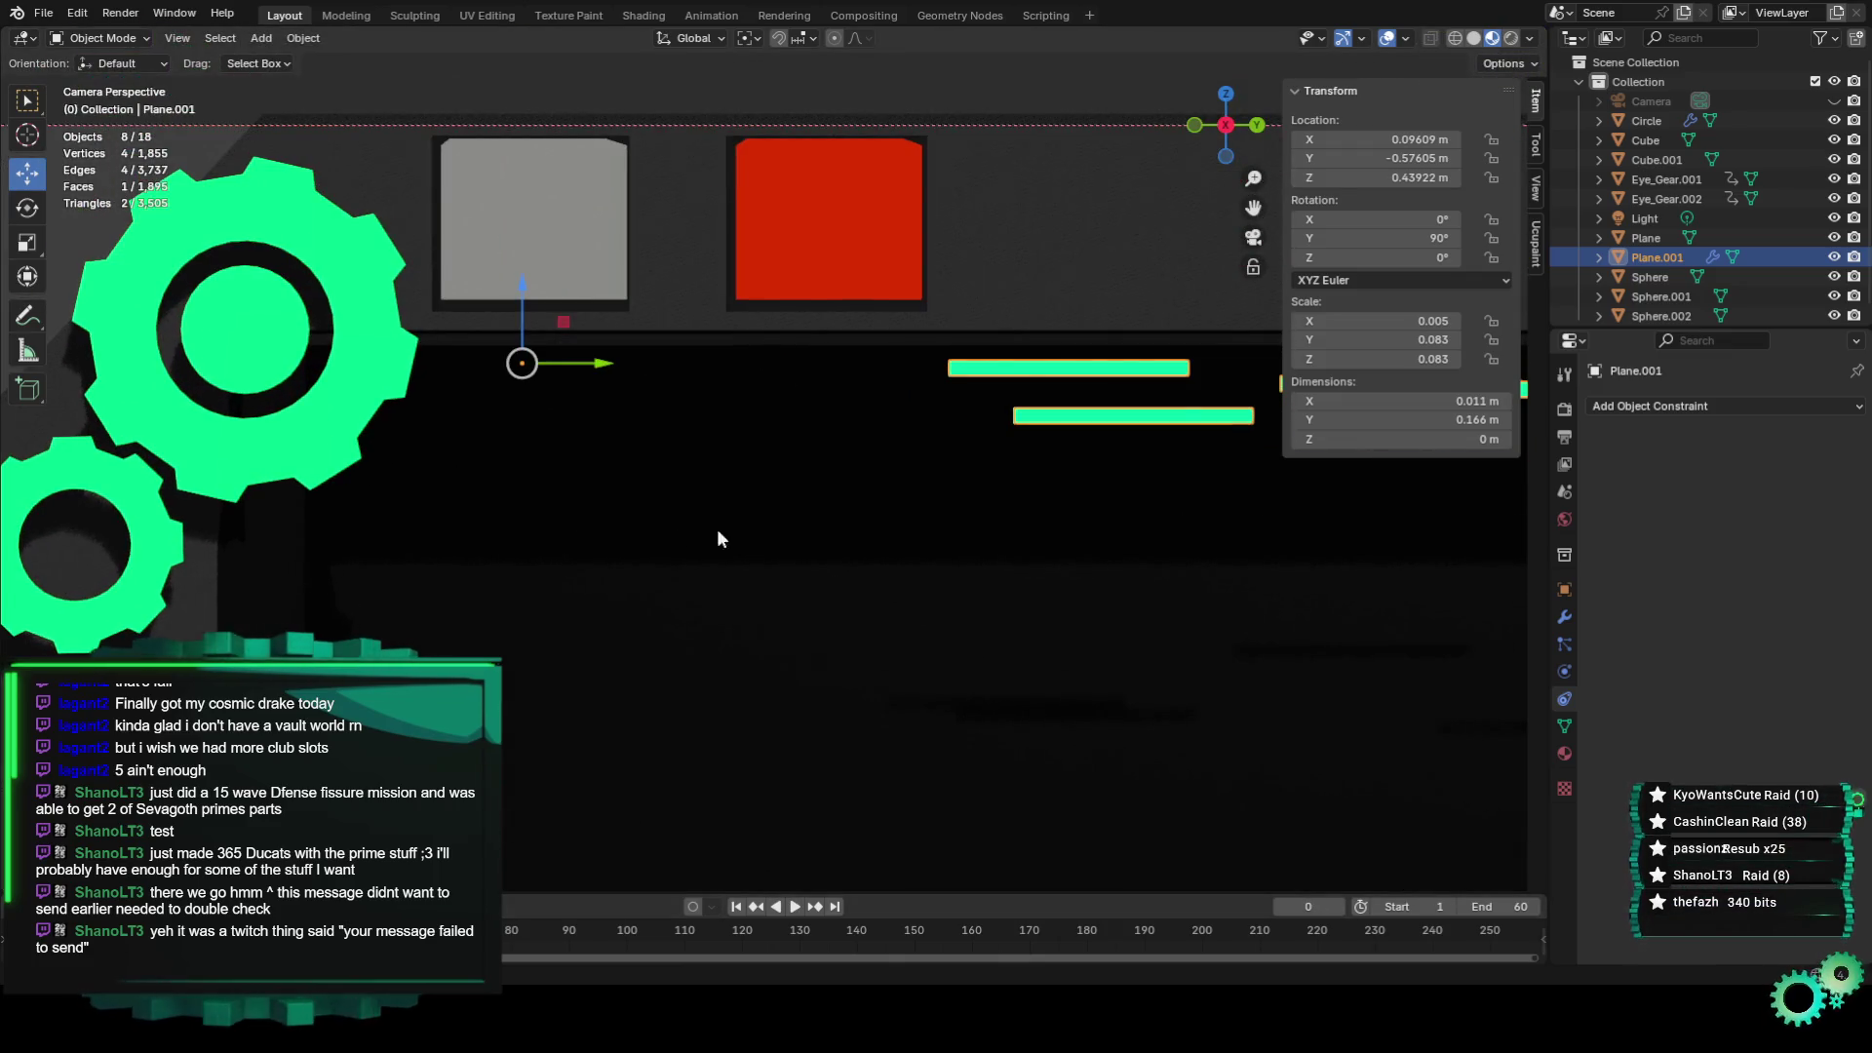
Enter Edit Mode on the strip, deselect all vertices, and open the Geometry Nodes workspace.
click(100, 38)
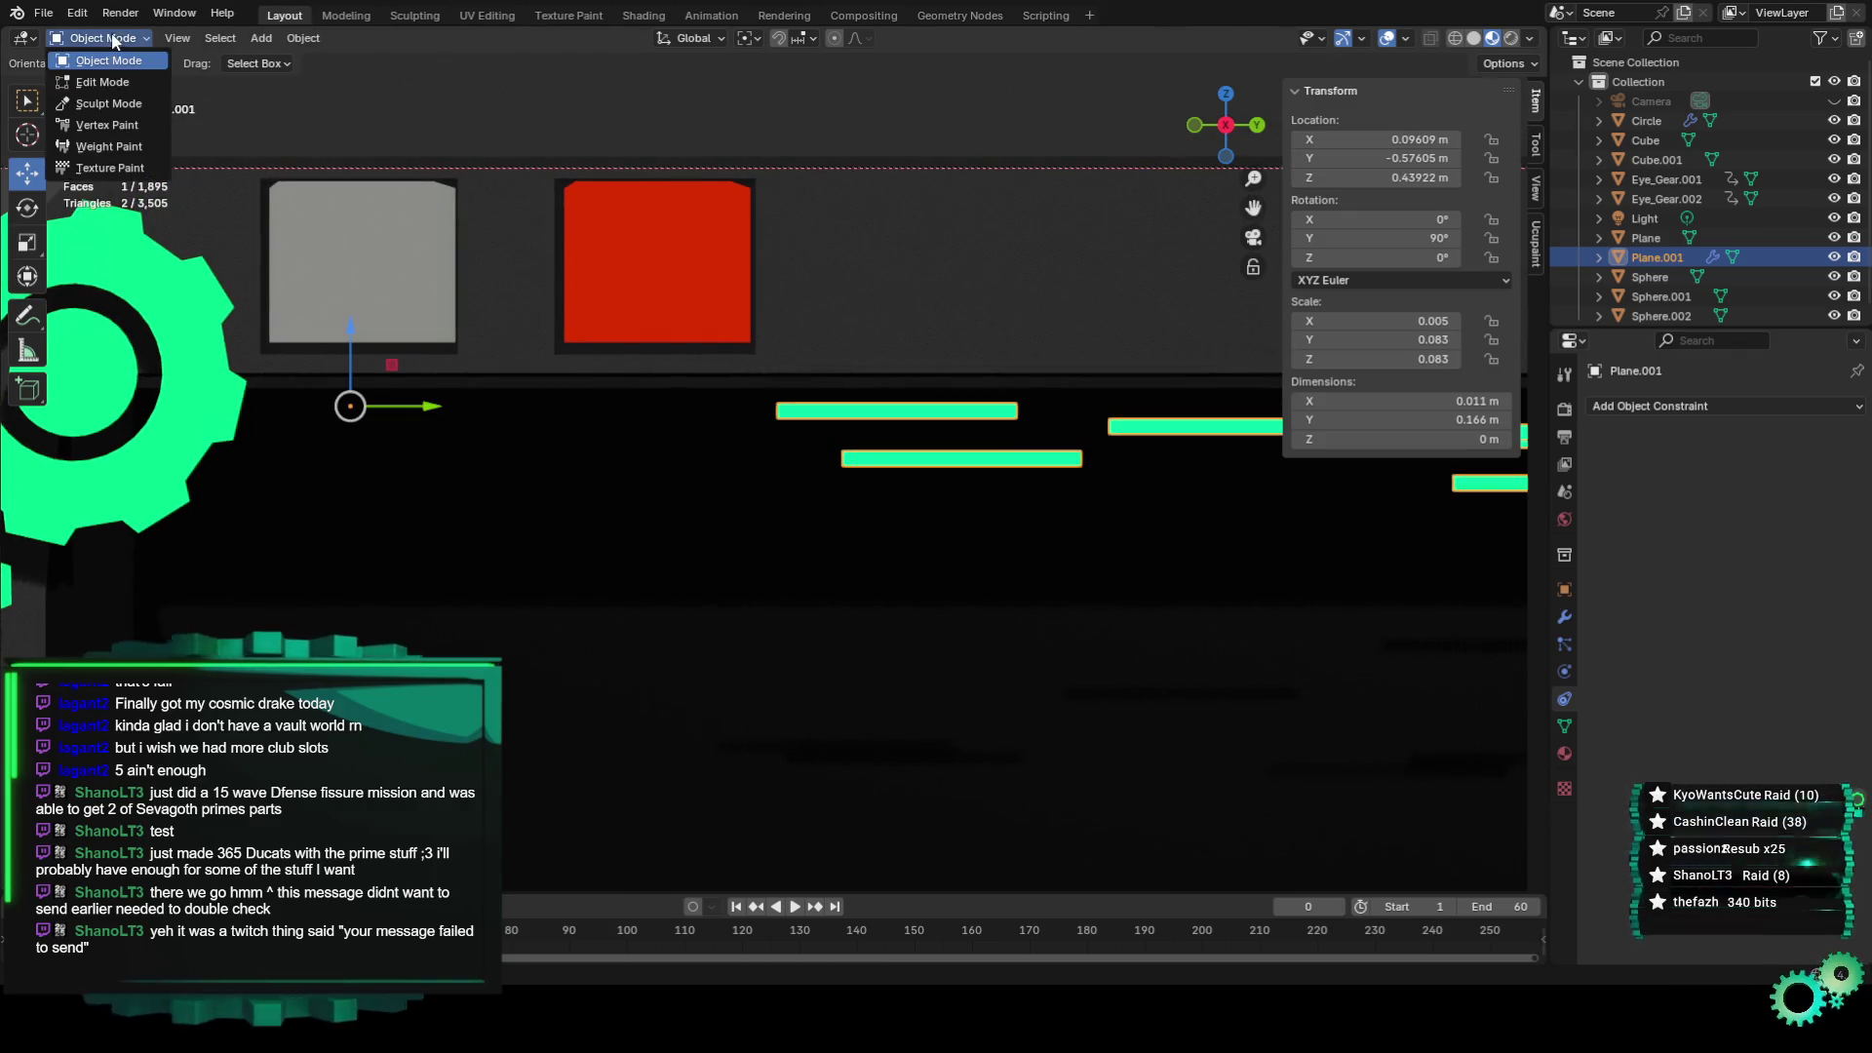
click(117, 86)
scroll(824, 406, down, 3)
scroll(829, 404, down, 2)
scroll(838, 403, up, 5)
scroll(845, 402, up, 1)
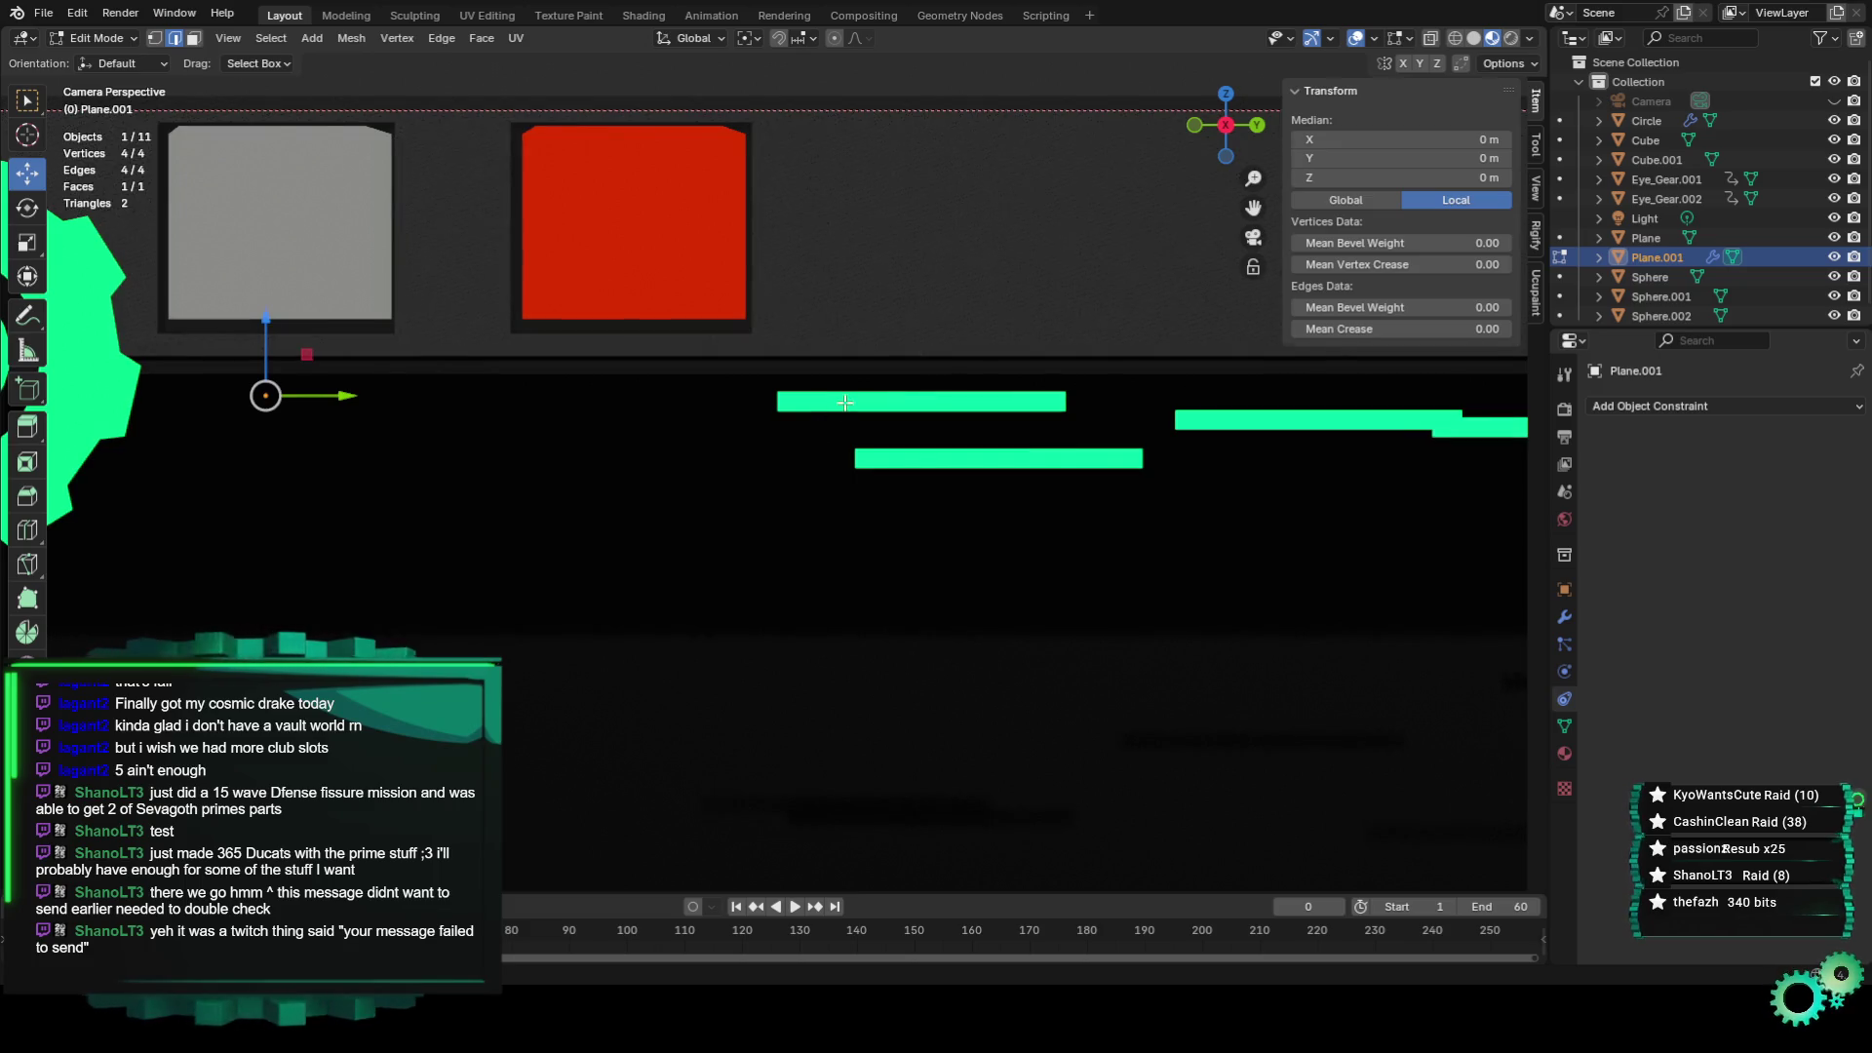
key(alt+a)
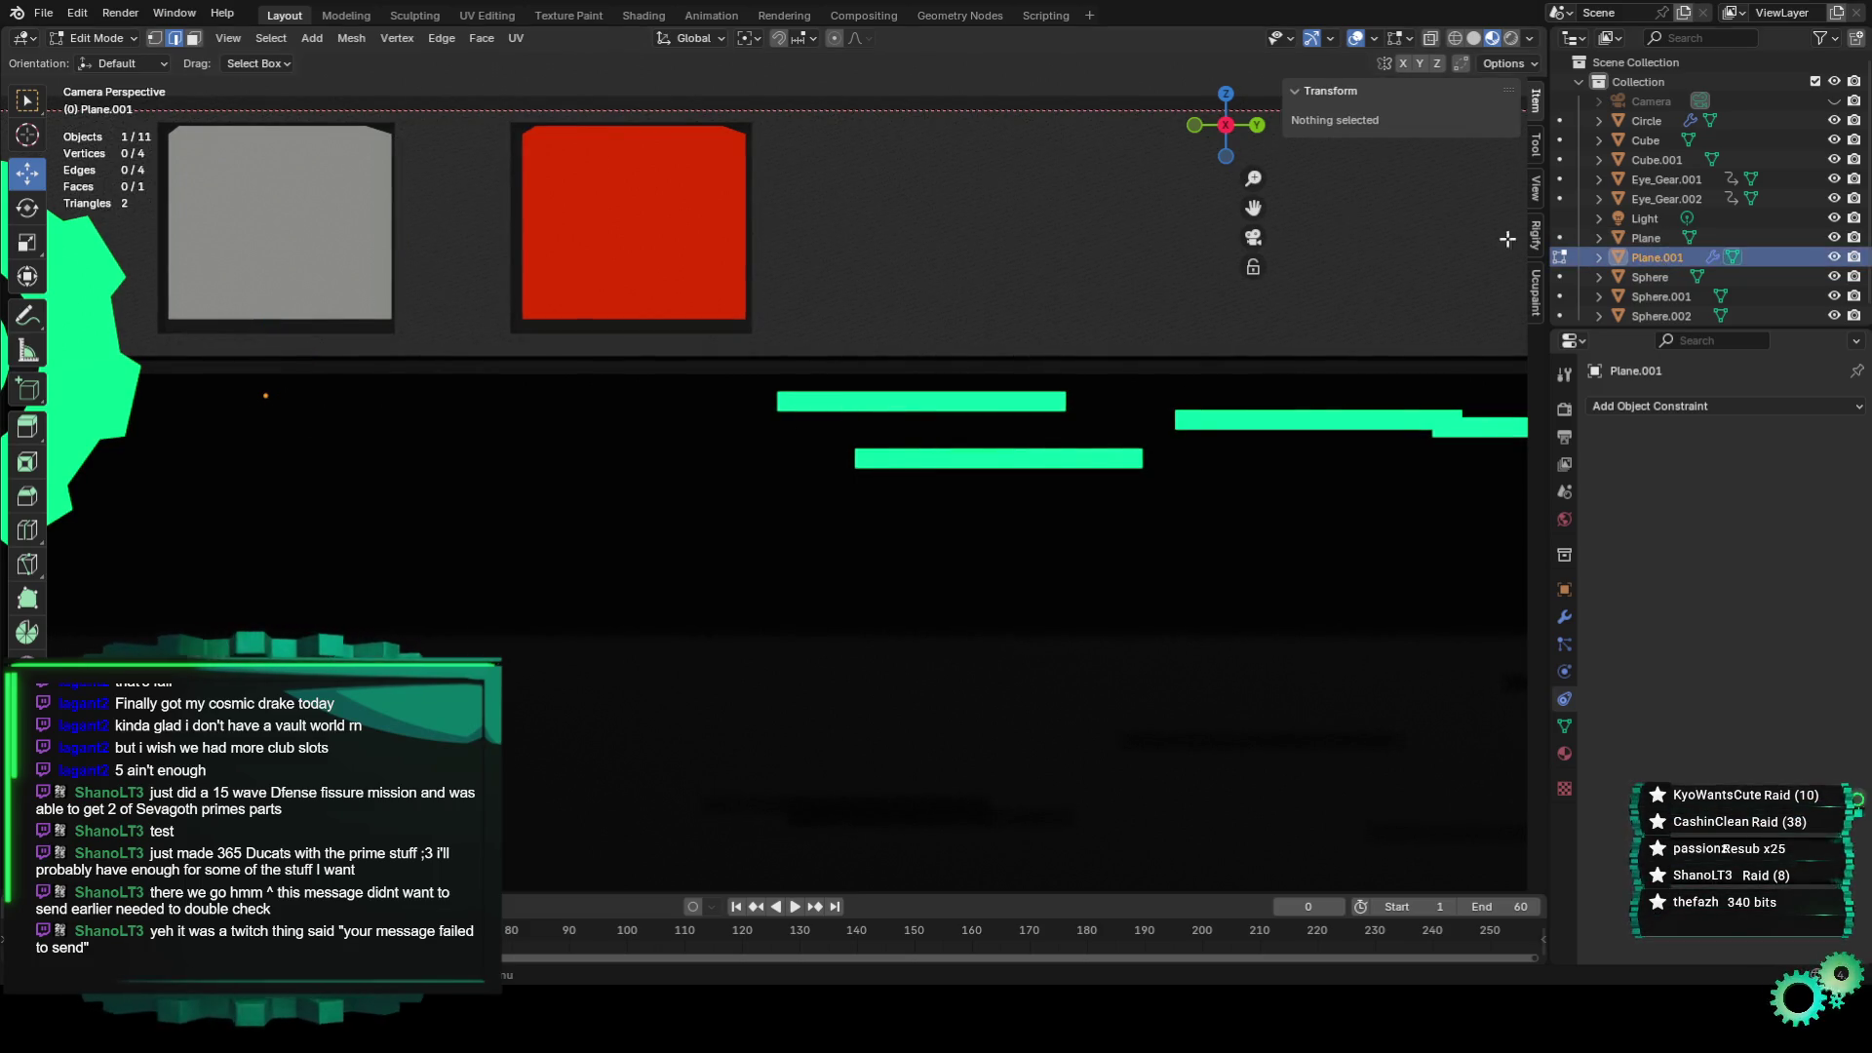
click(943, 18)
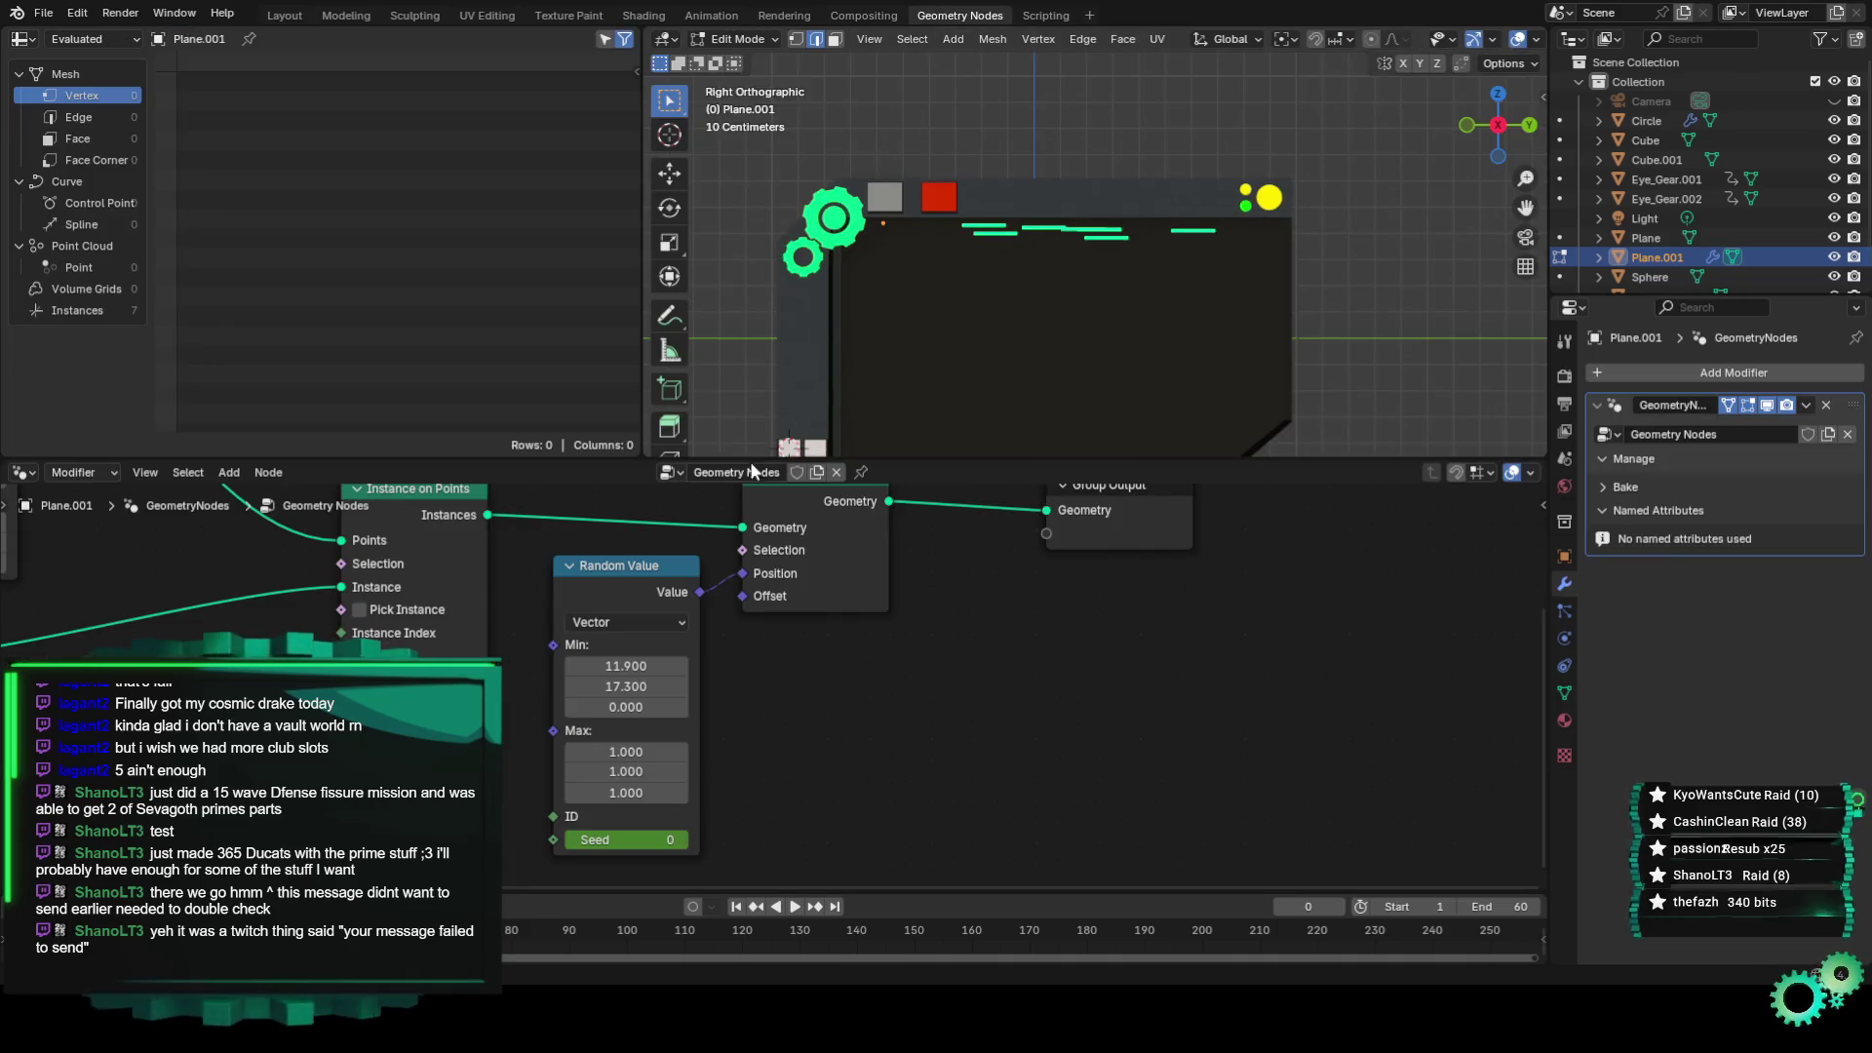
Unplug the Random Value link from Set Position's Position so the strips space evenly.
drag(1526, 208, 1074, 288)
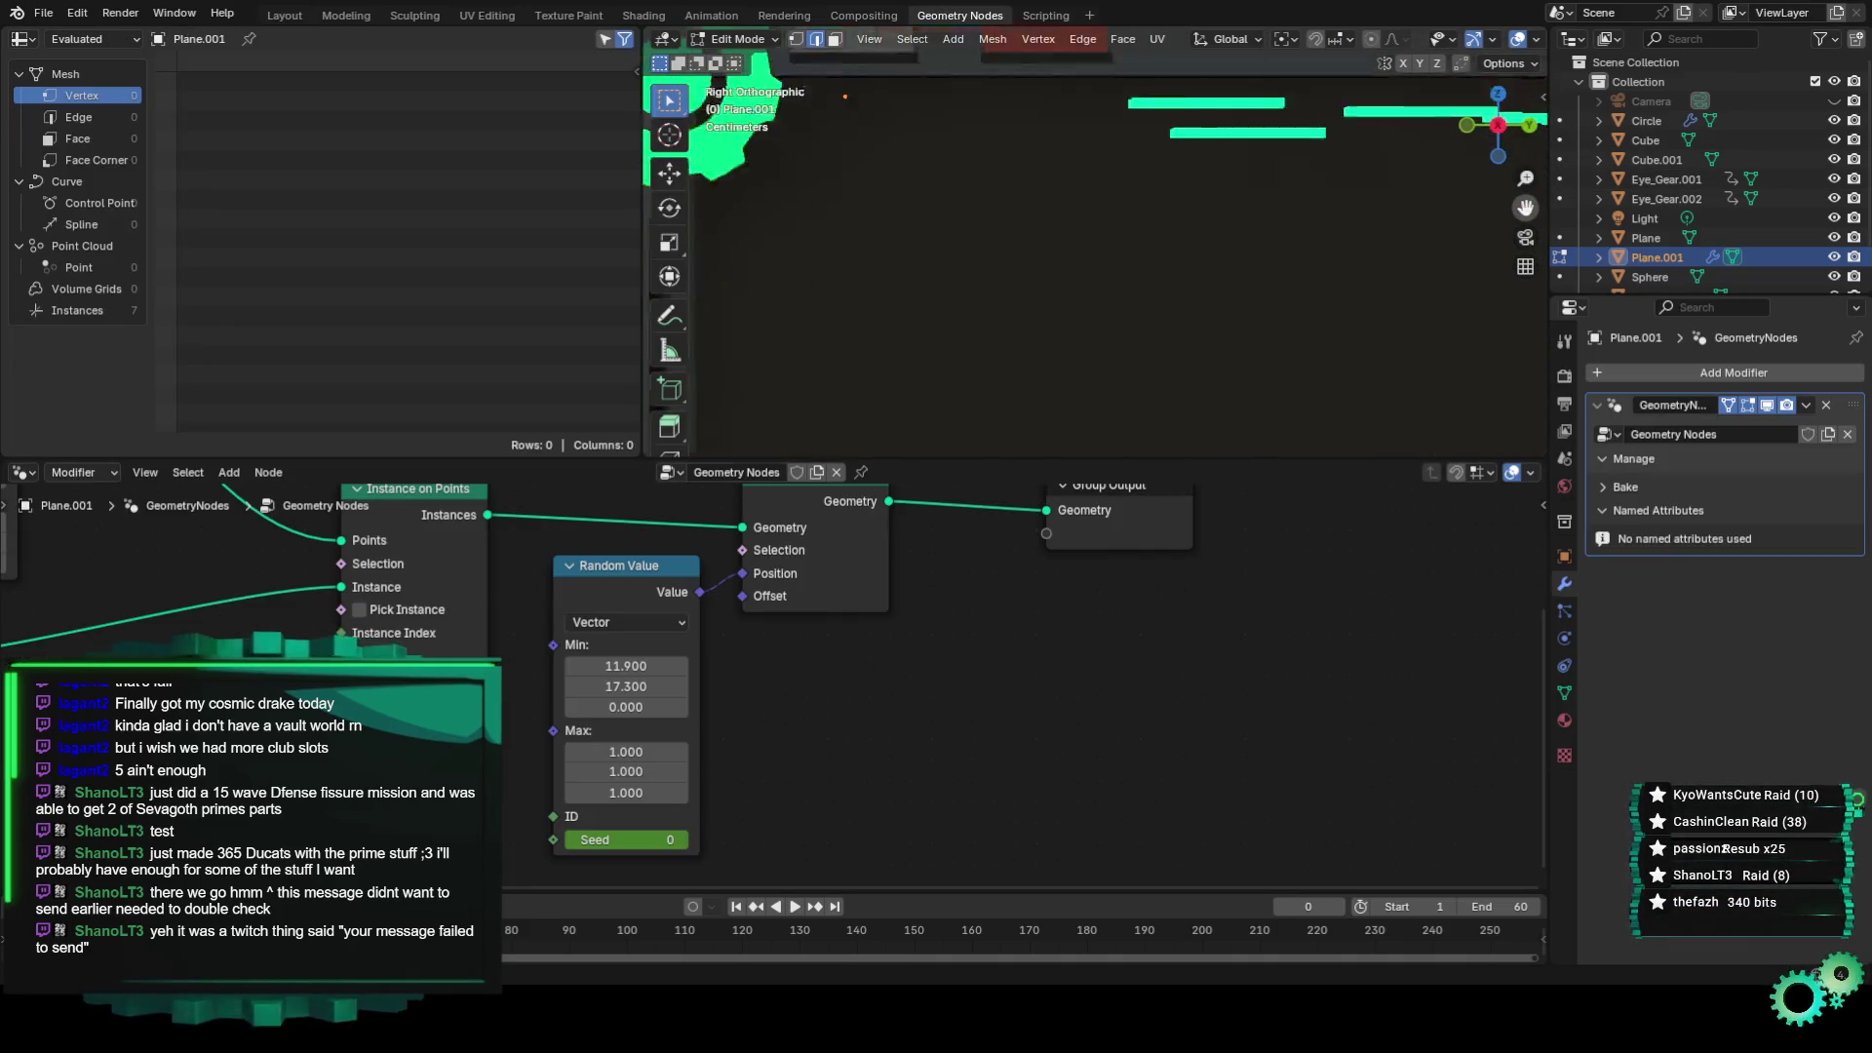
middle_drag(474, 736, 1118, 798)
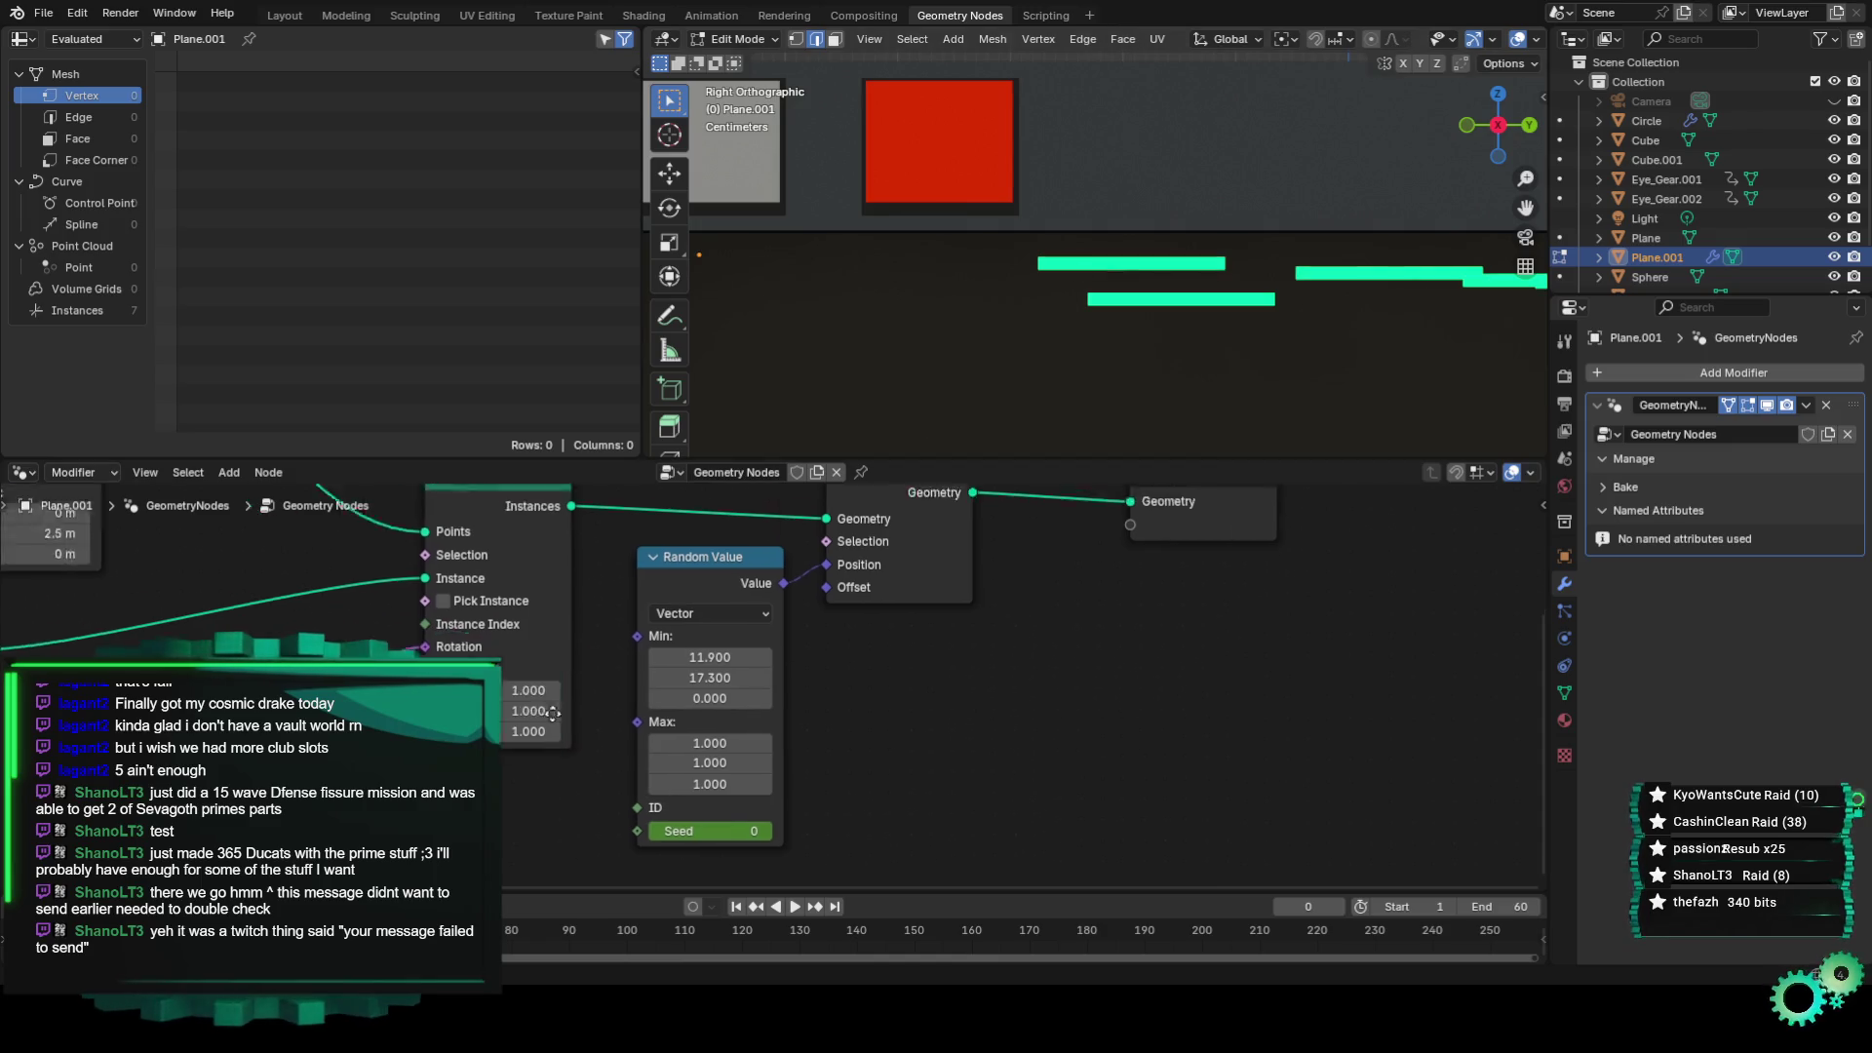
middle_drag(517, 856, 320, 781)
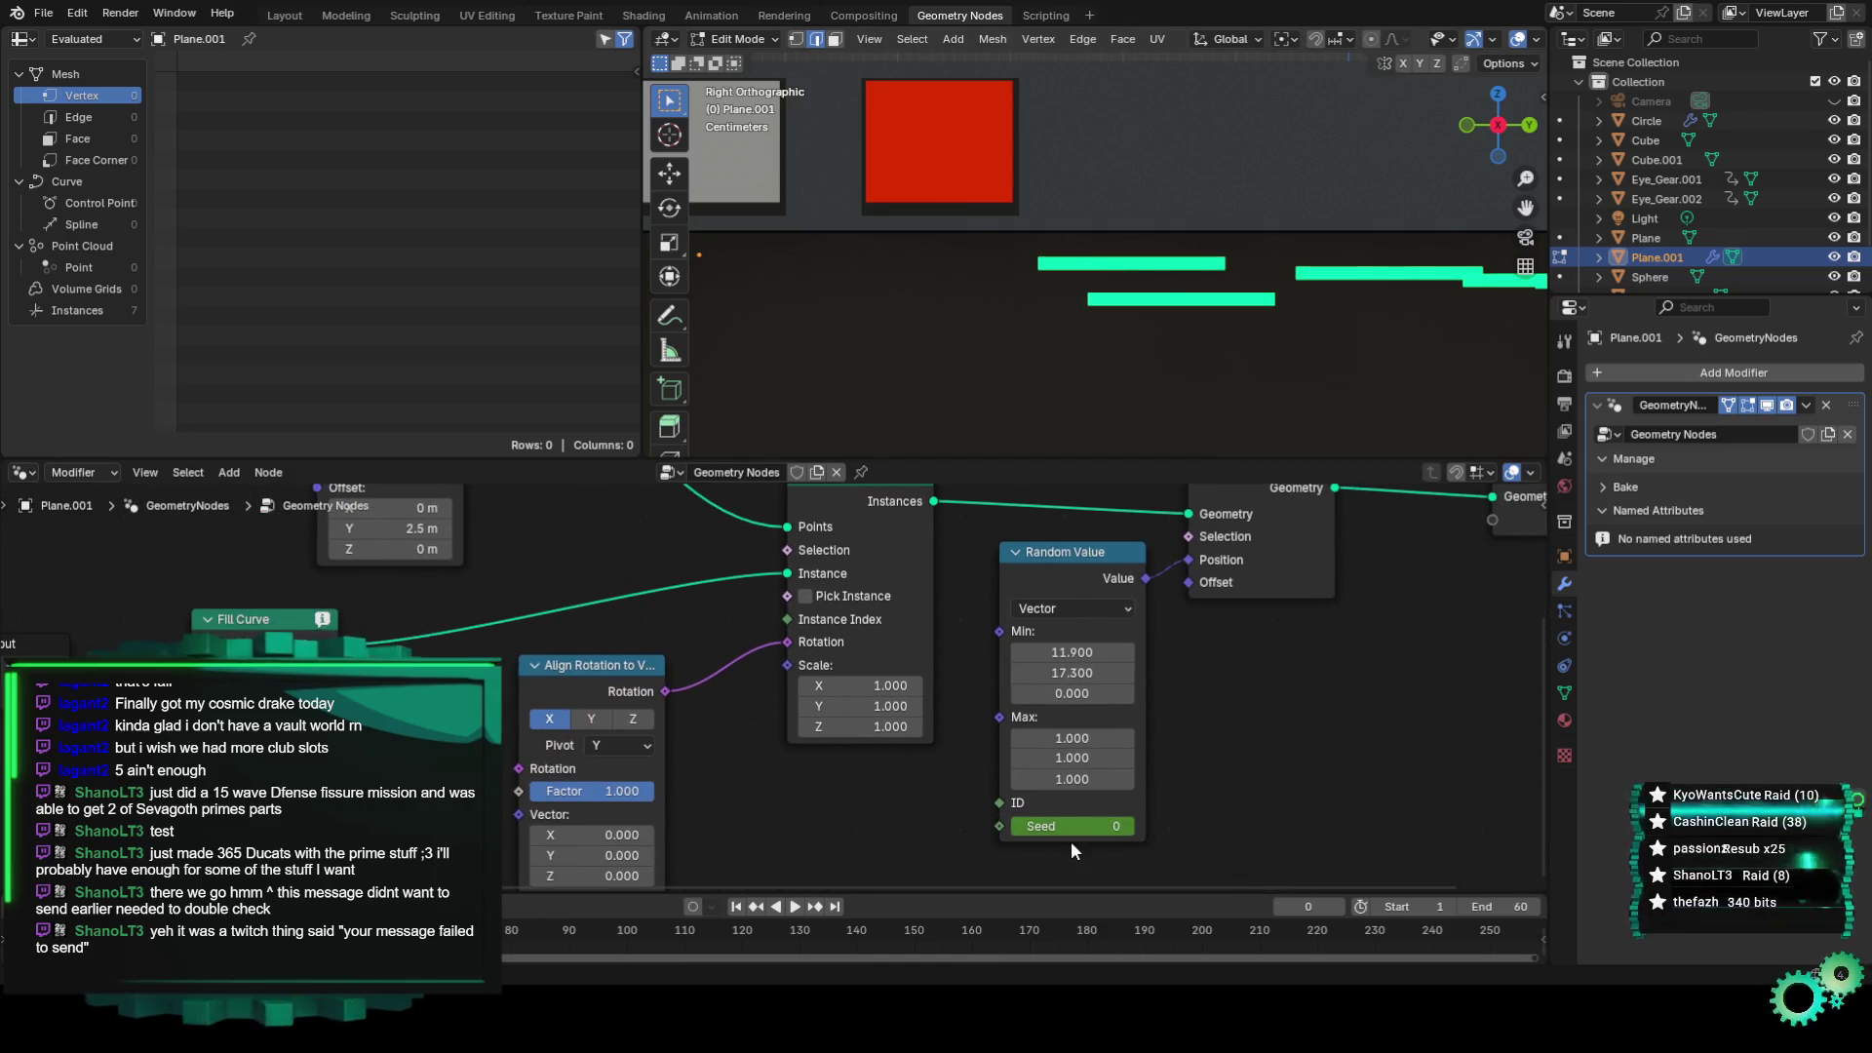
middle_drag(889, 781, 882, 788)
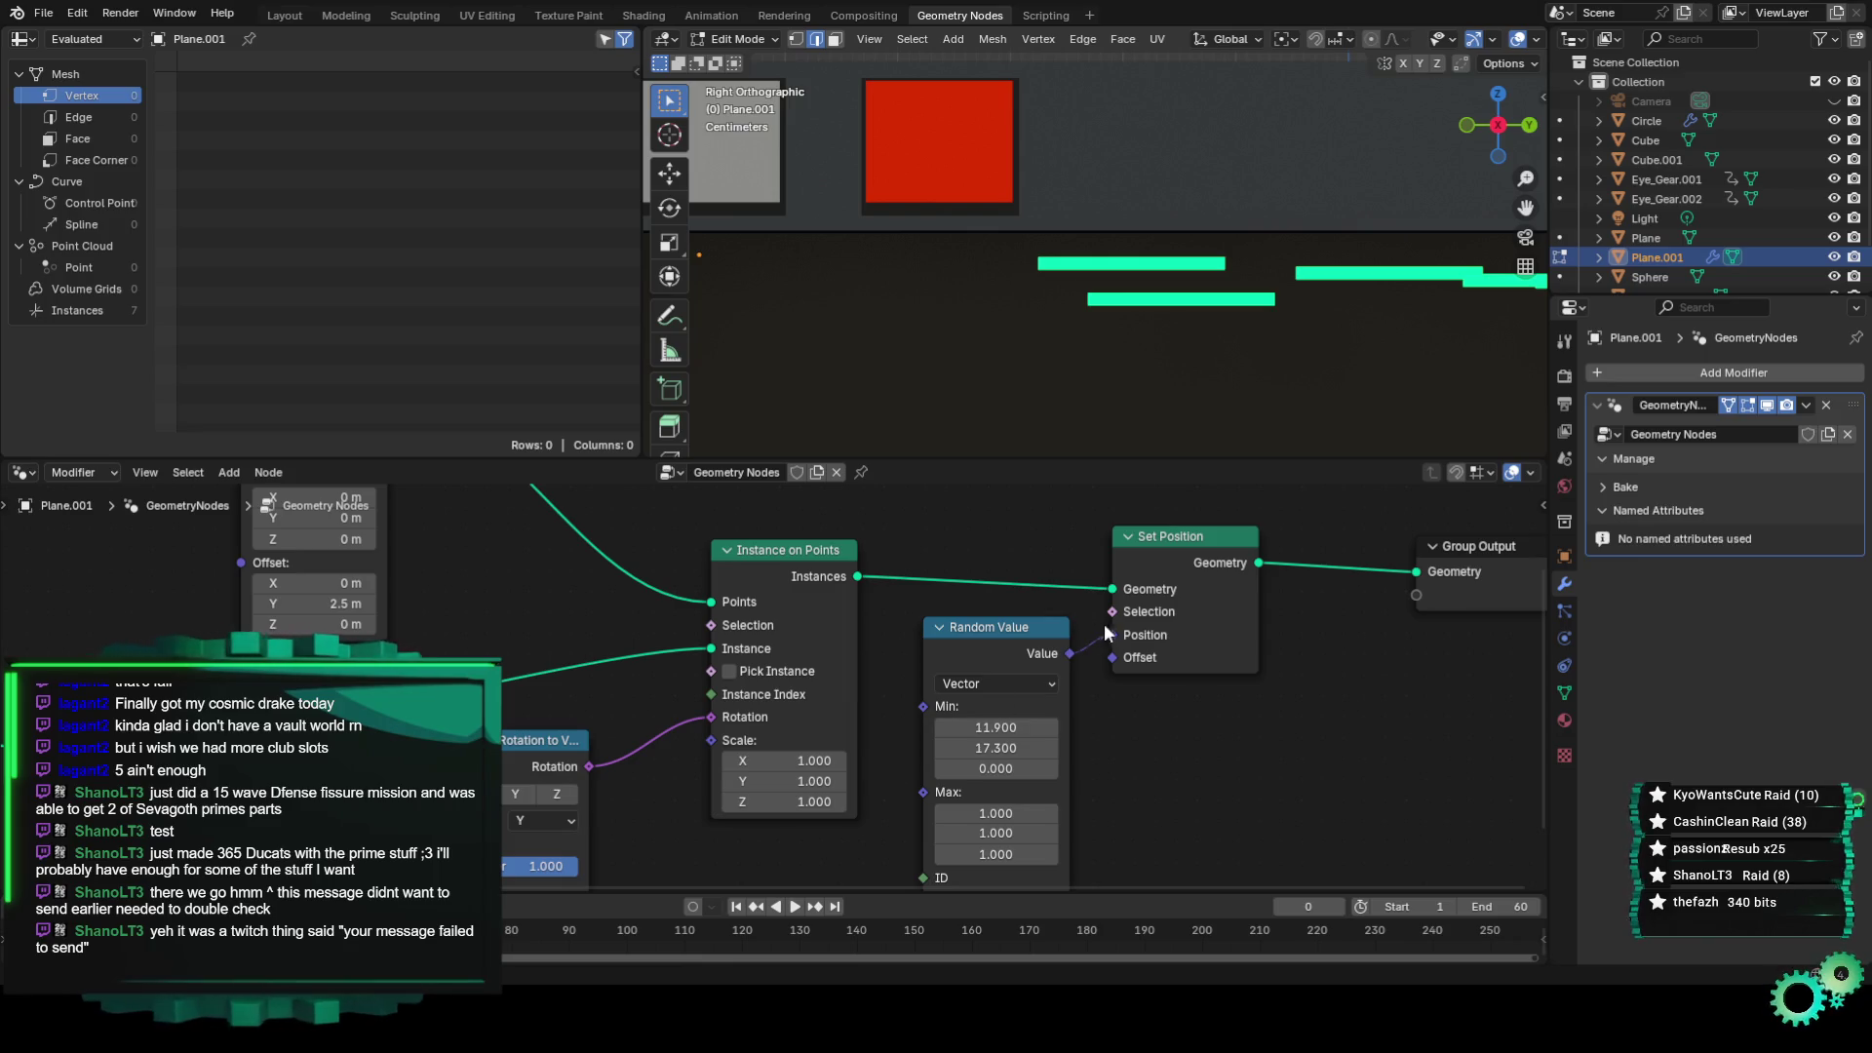
drag(1113, 634, 1092, 676)
mouse_move(915, 317)
middle_down()
mouse_move(1088, 390)
mouse_move(898, 335)
middle_up()
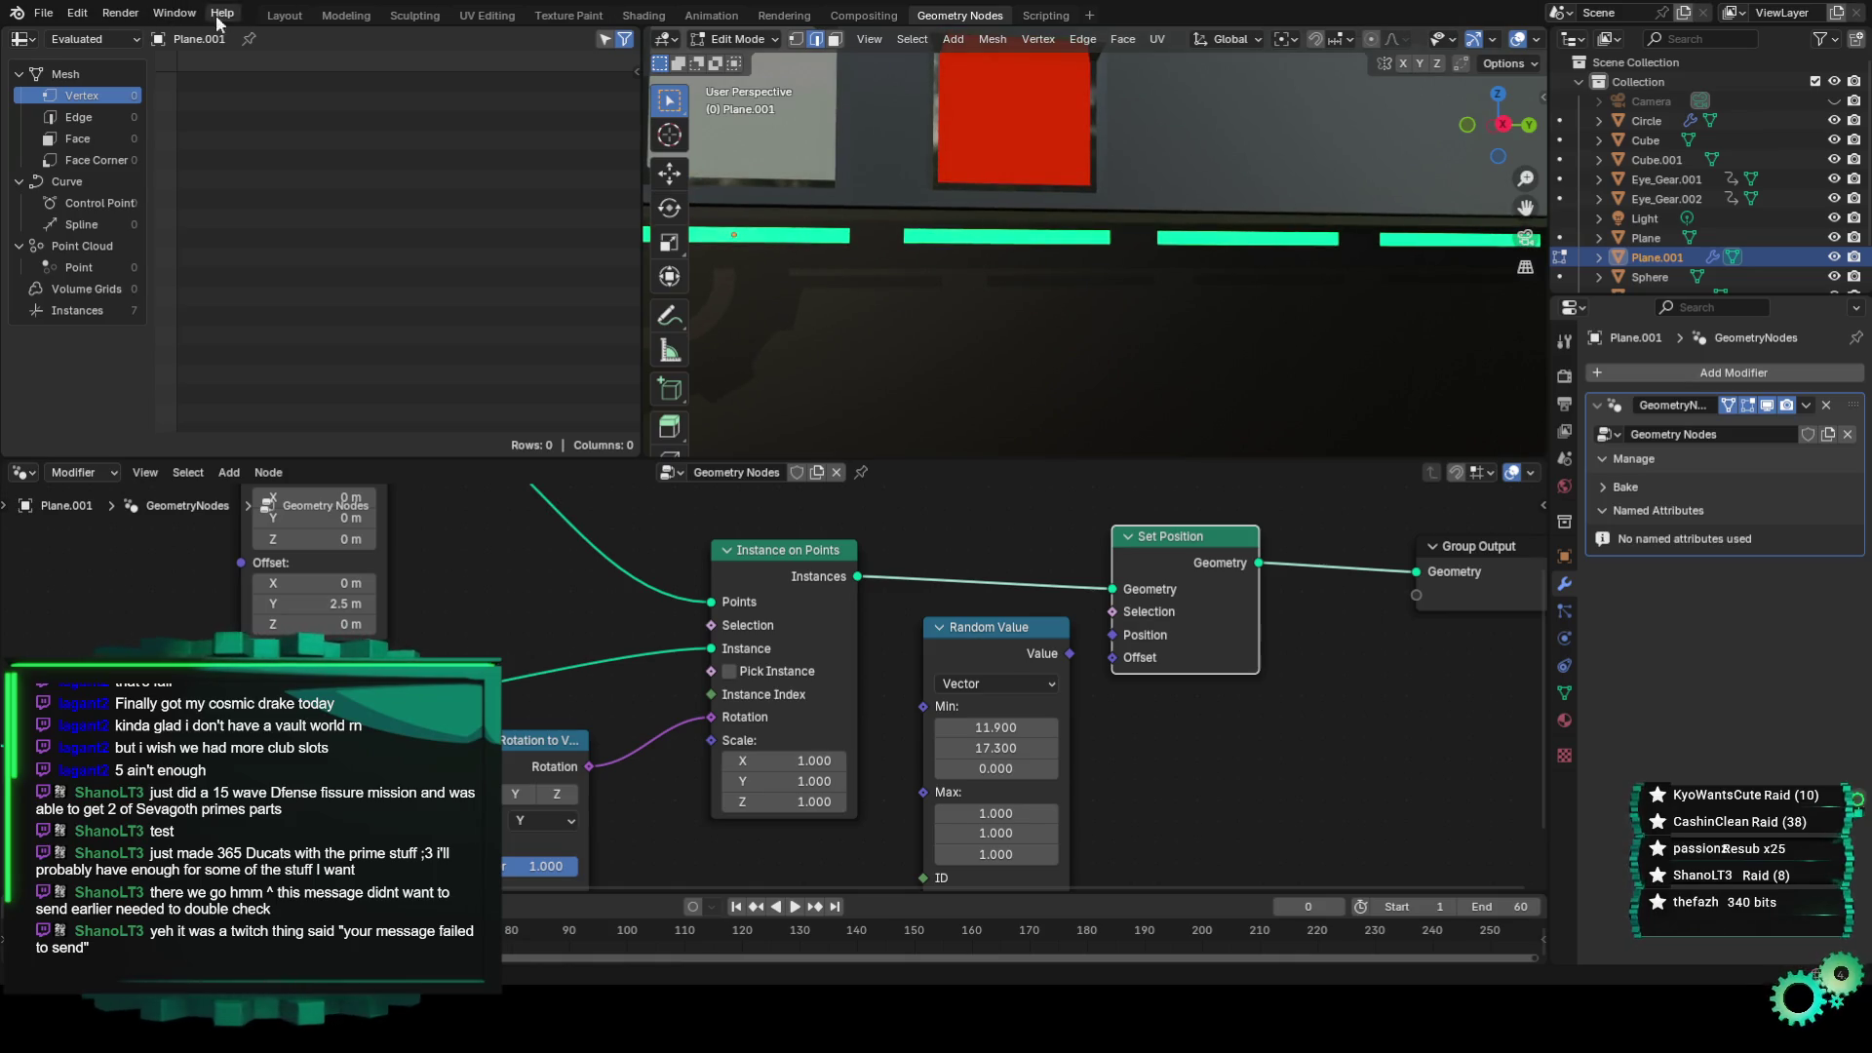
Return to the Layout workspace in camera view and Object Mode.
click(285, 16)
key(KP_0)
click(95, 38)
click(98, 60)
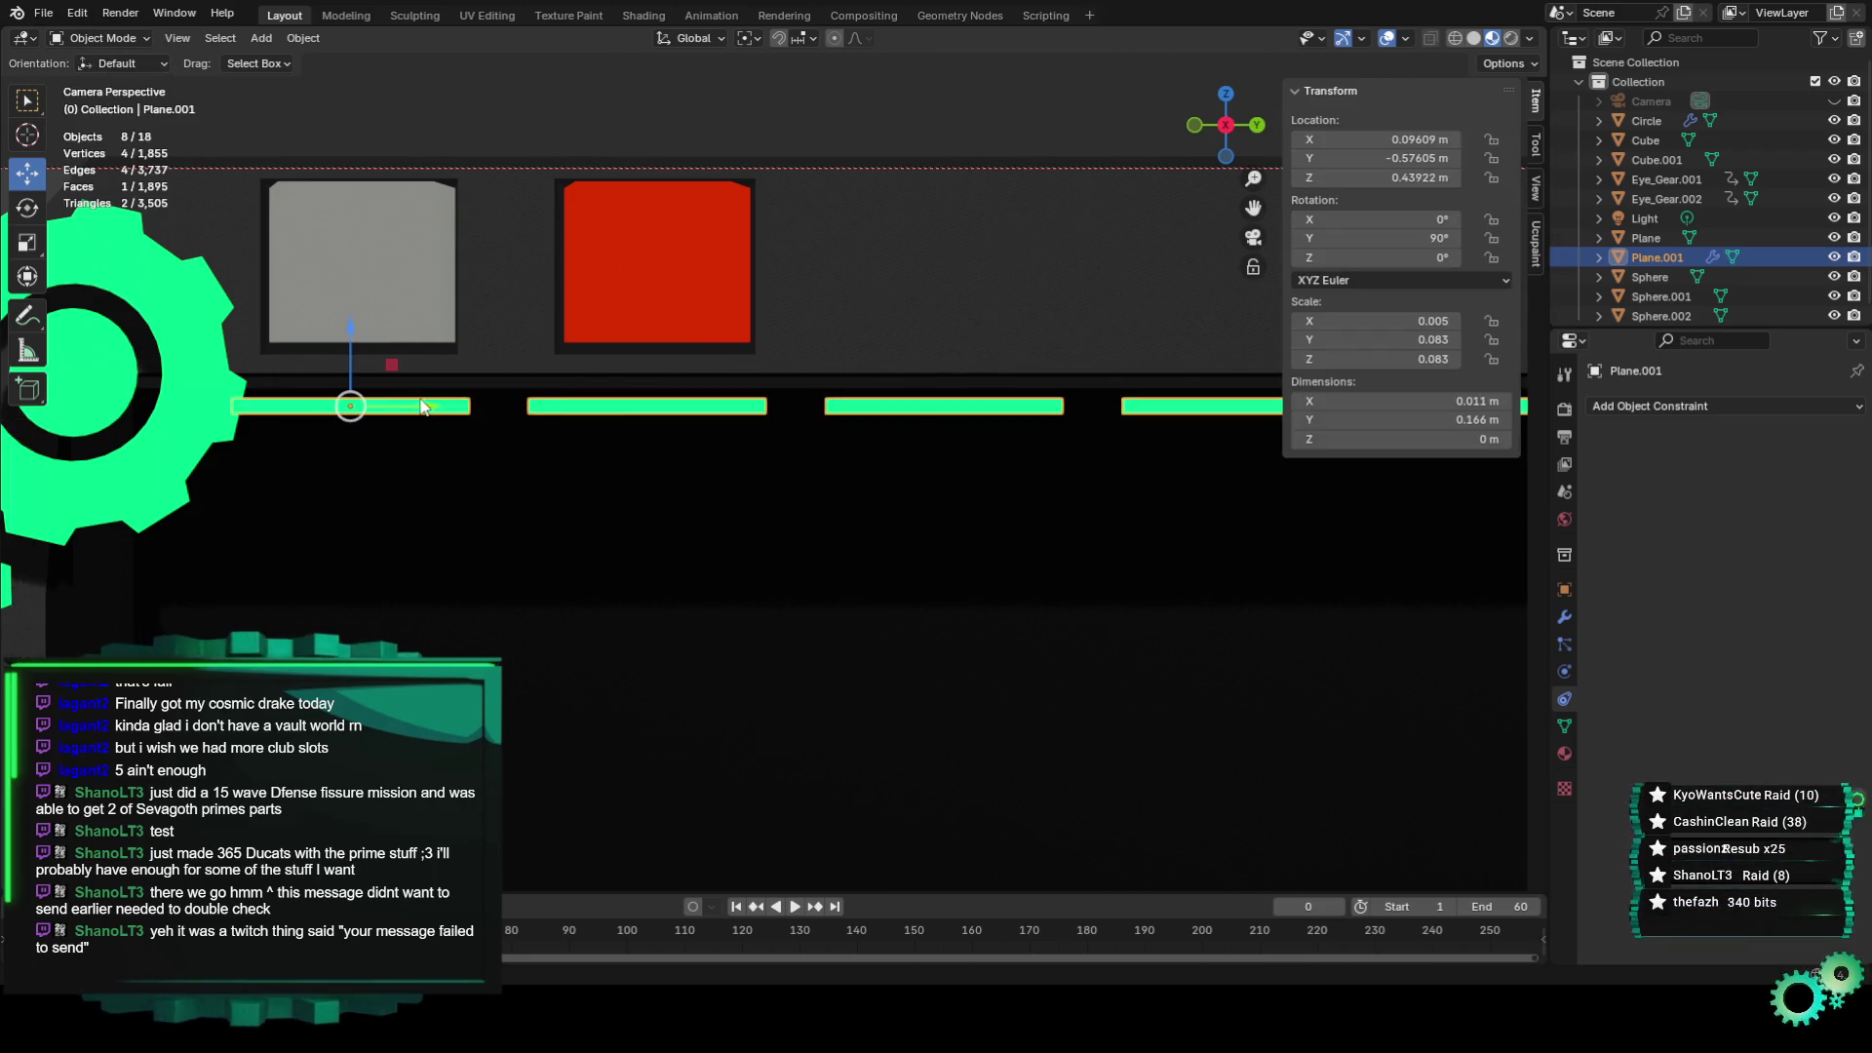
Switch to Edit Mode, try selecting geometry around the green strip, and orbit the banner.
click(97, 38)
click(97, 82)
drag(363, 372, 439, 448)
drag(374, 360, 476, 472)
scroll(648, 538, down, 3)
mouse_move(647, 538)
middle_down()
mouse_move(825, 426)
mouse_move(693, 447)
mouse_move(833, 438)
mouse_move(969, 510)
middle_up()
scroll(825, 427, up, 3)
scroll(694, 442, down, 3)
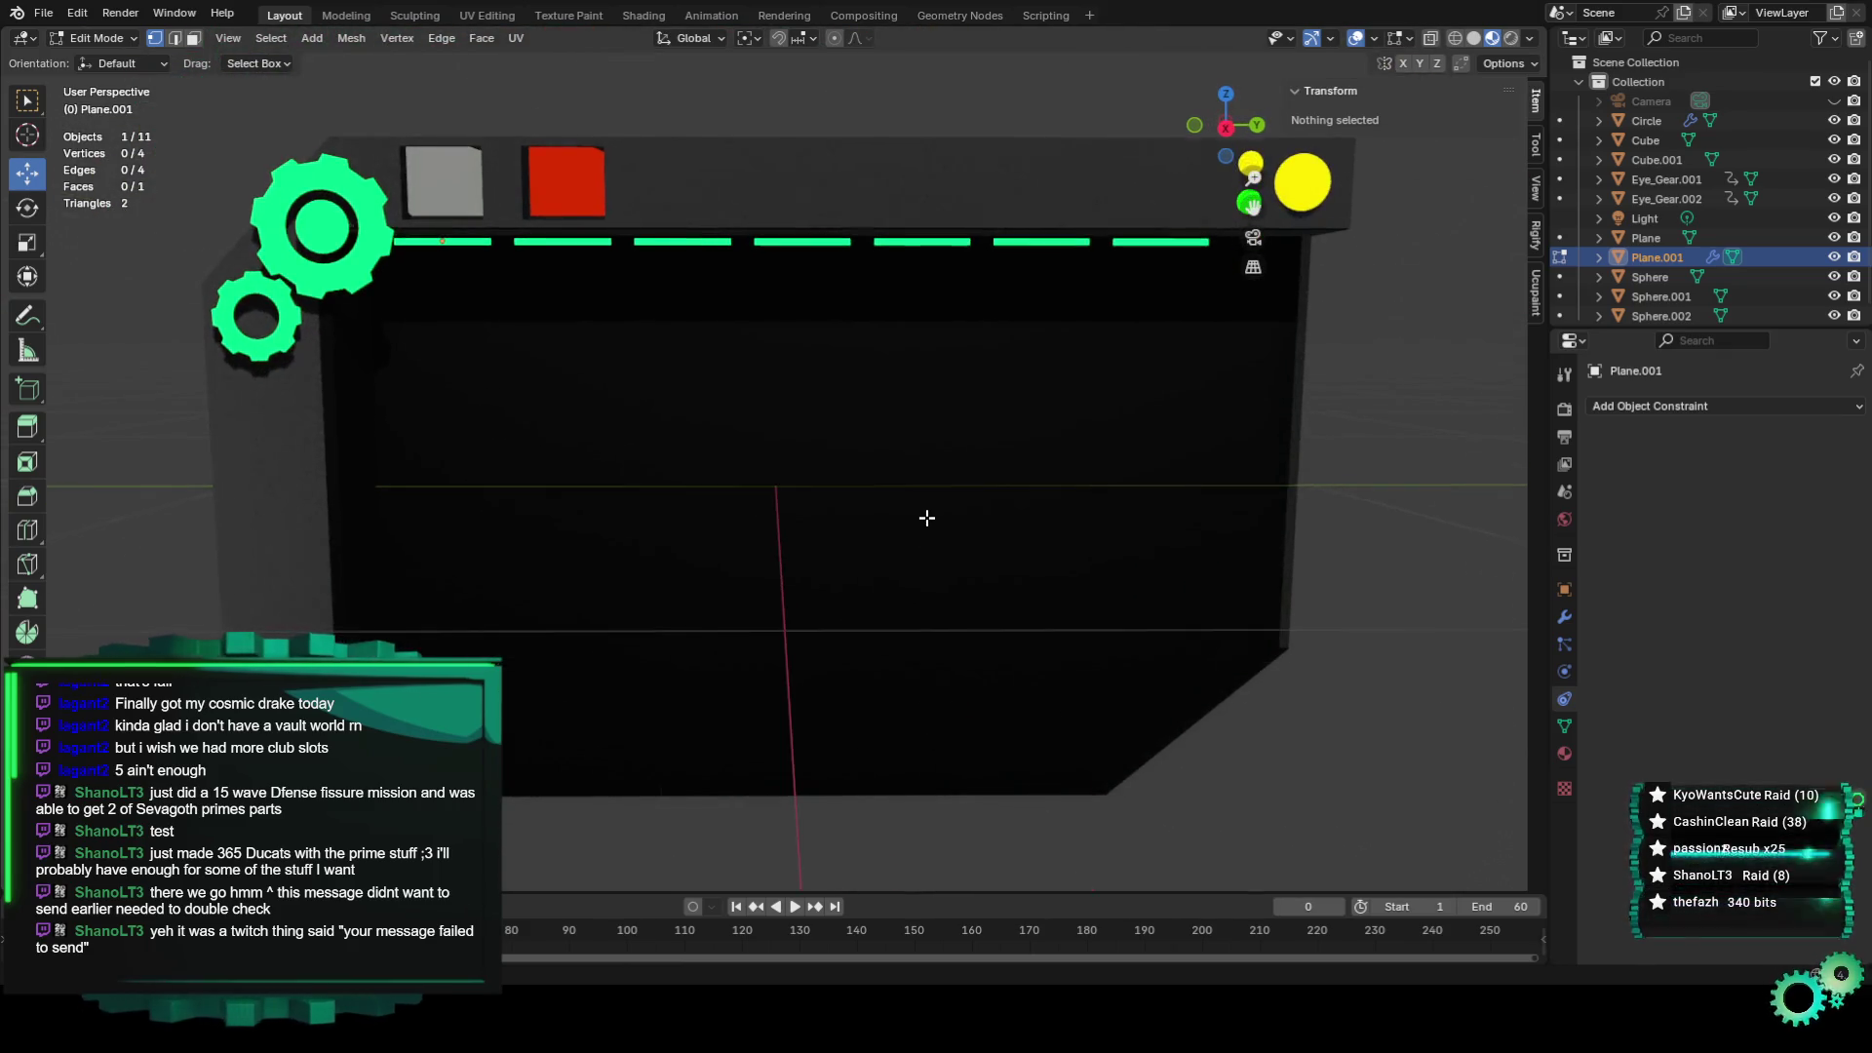
scroll(927, 517, down, 2)
scroll(926, 518, up, 2)
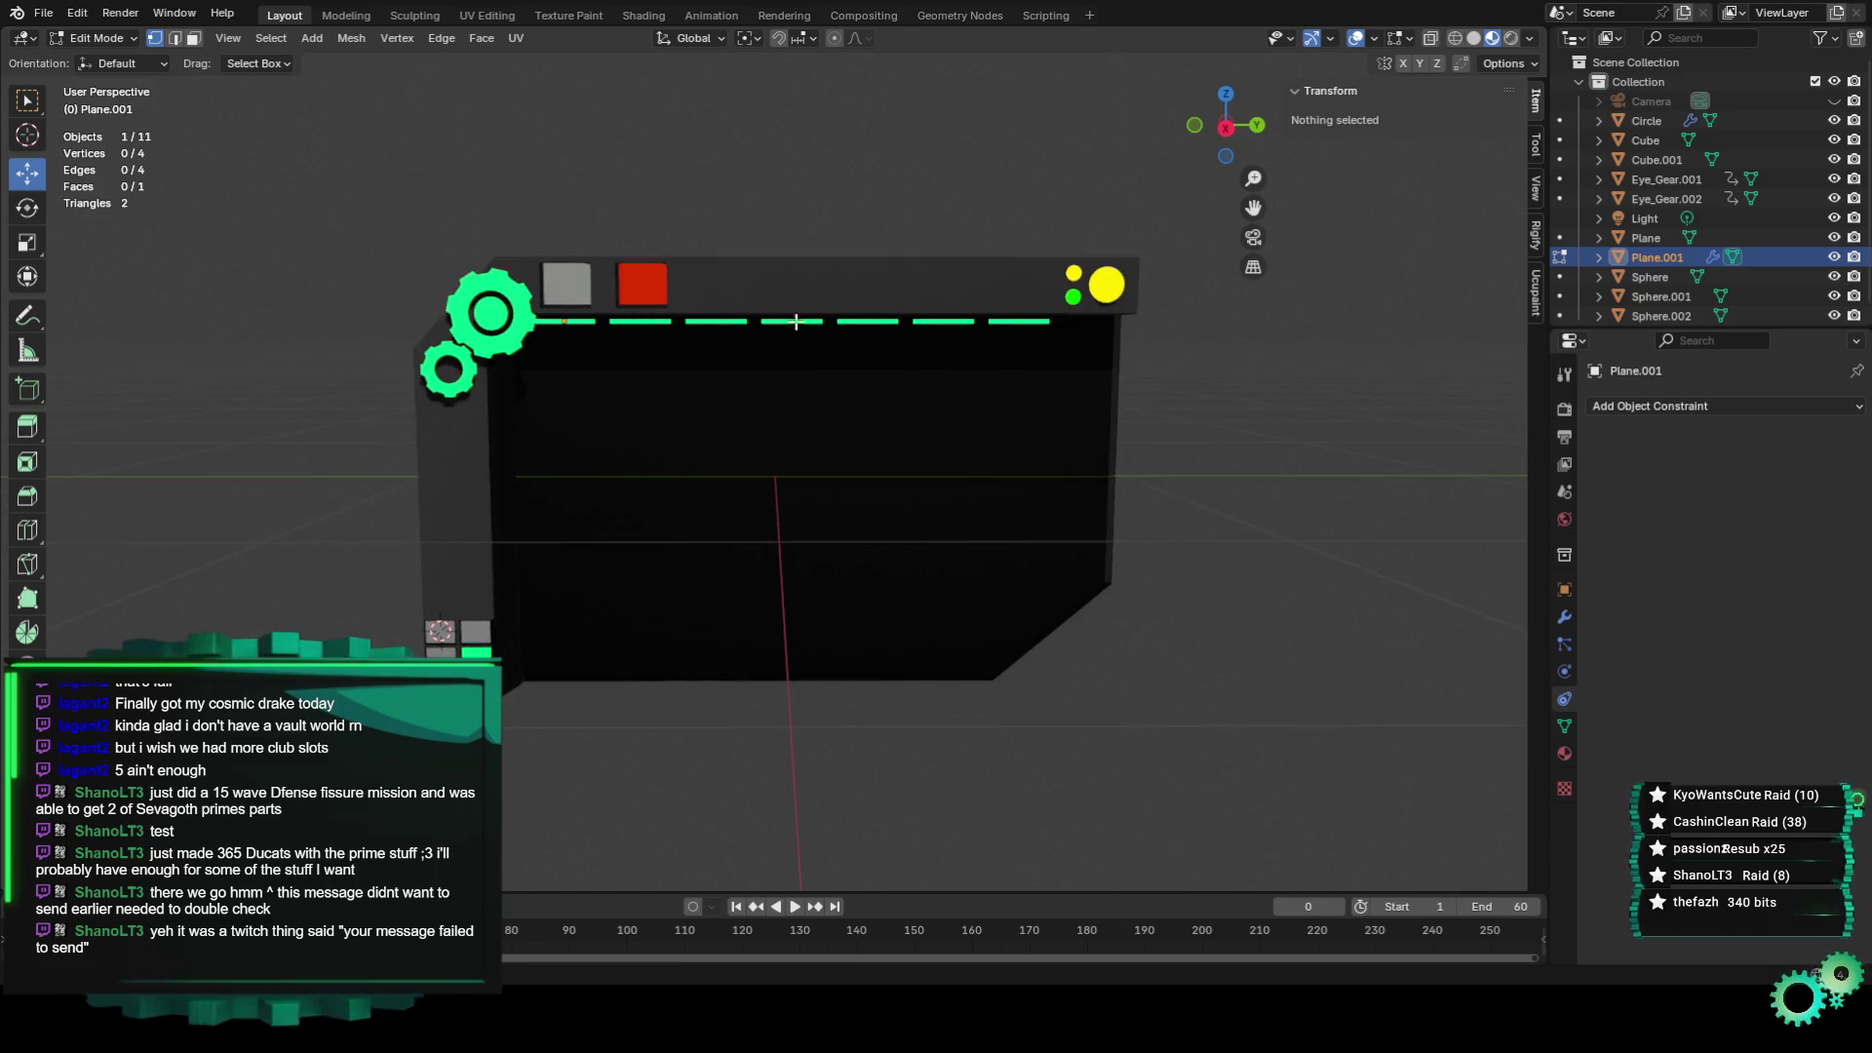
scroll(992, 460, down, 2)
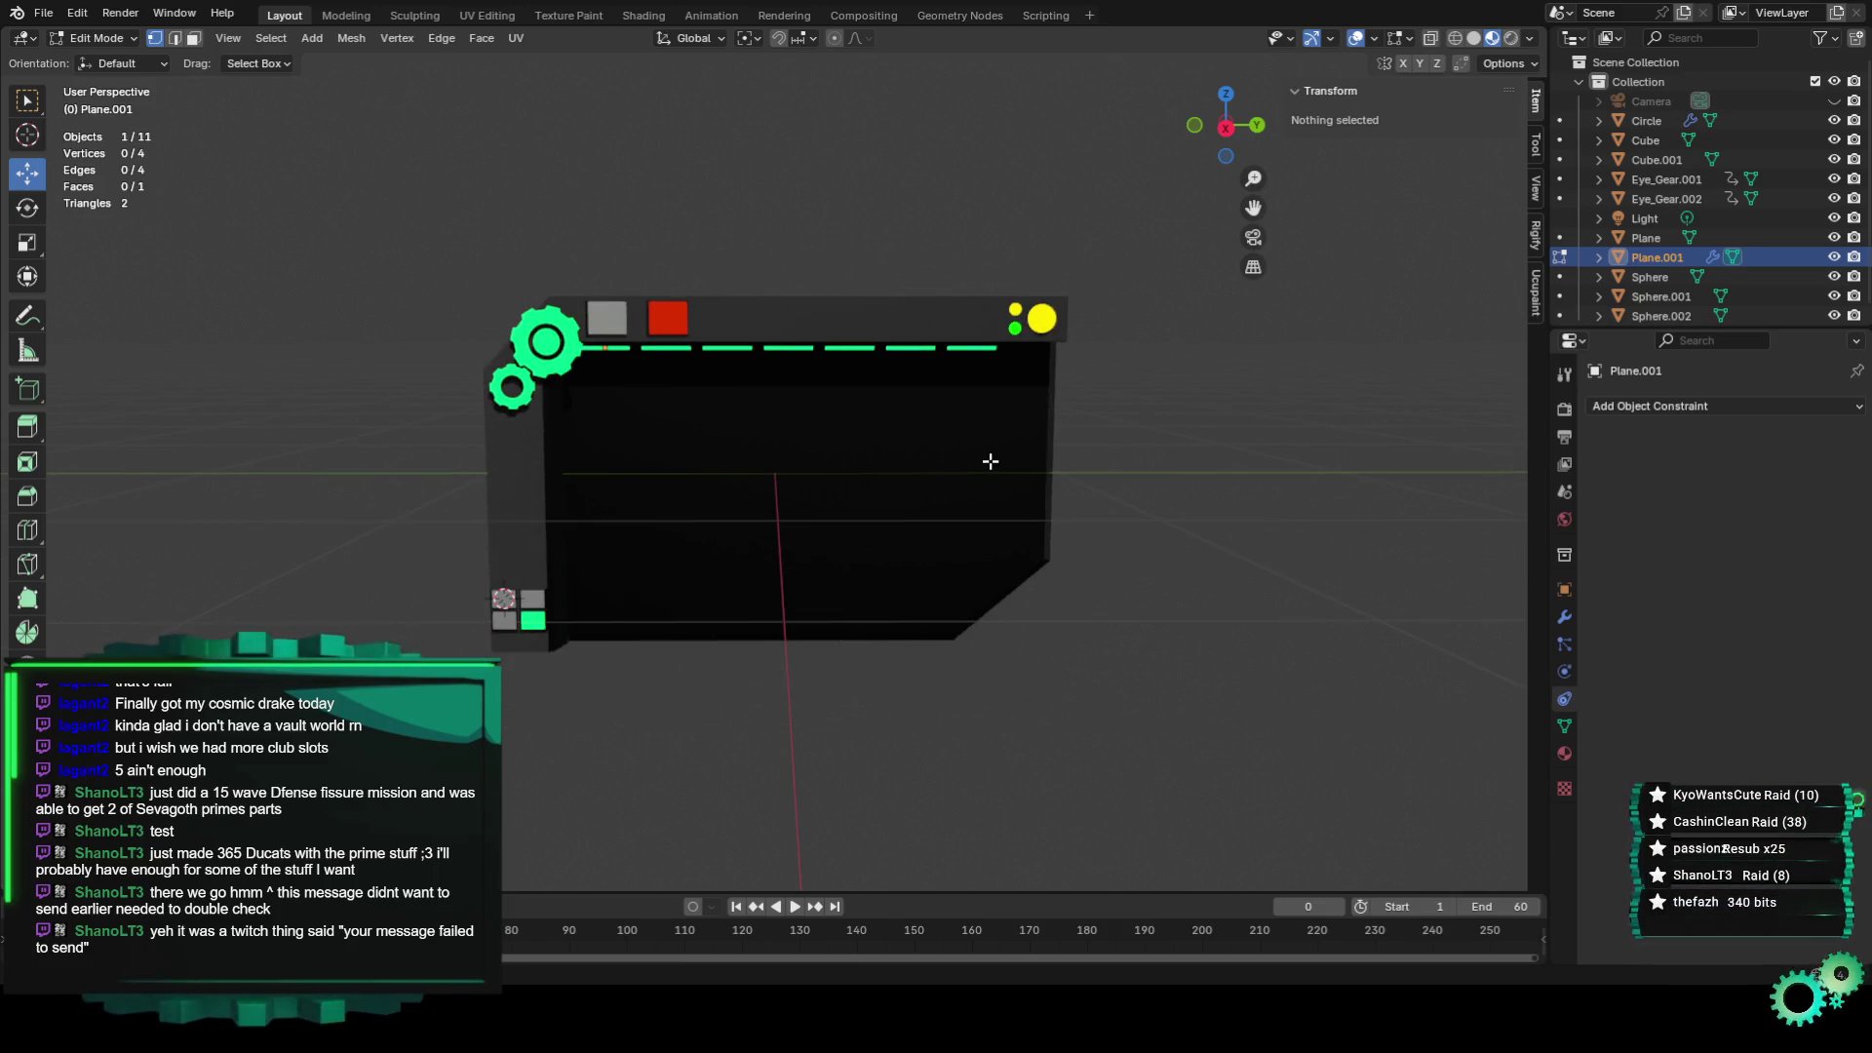
Return to camera view and recentre the camera frame in the viewport.
key(KP_0)
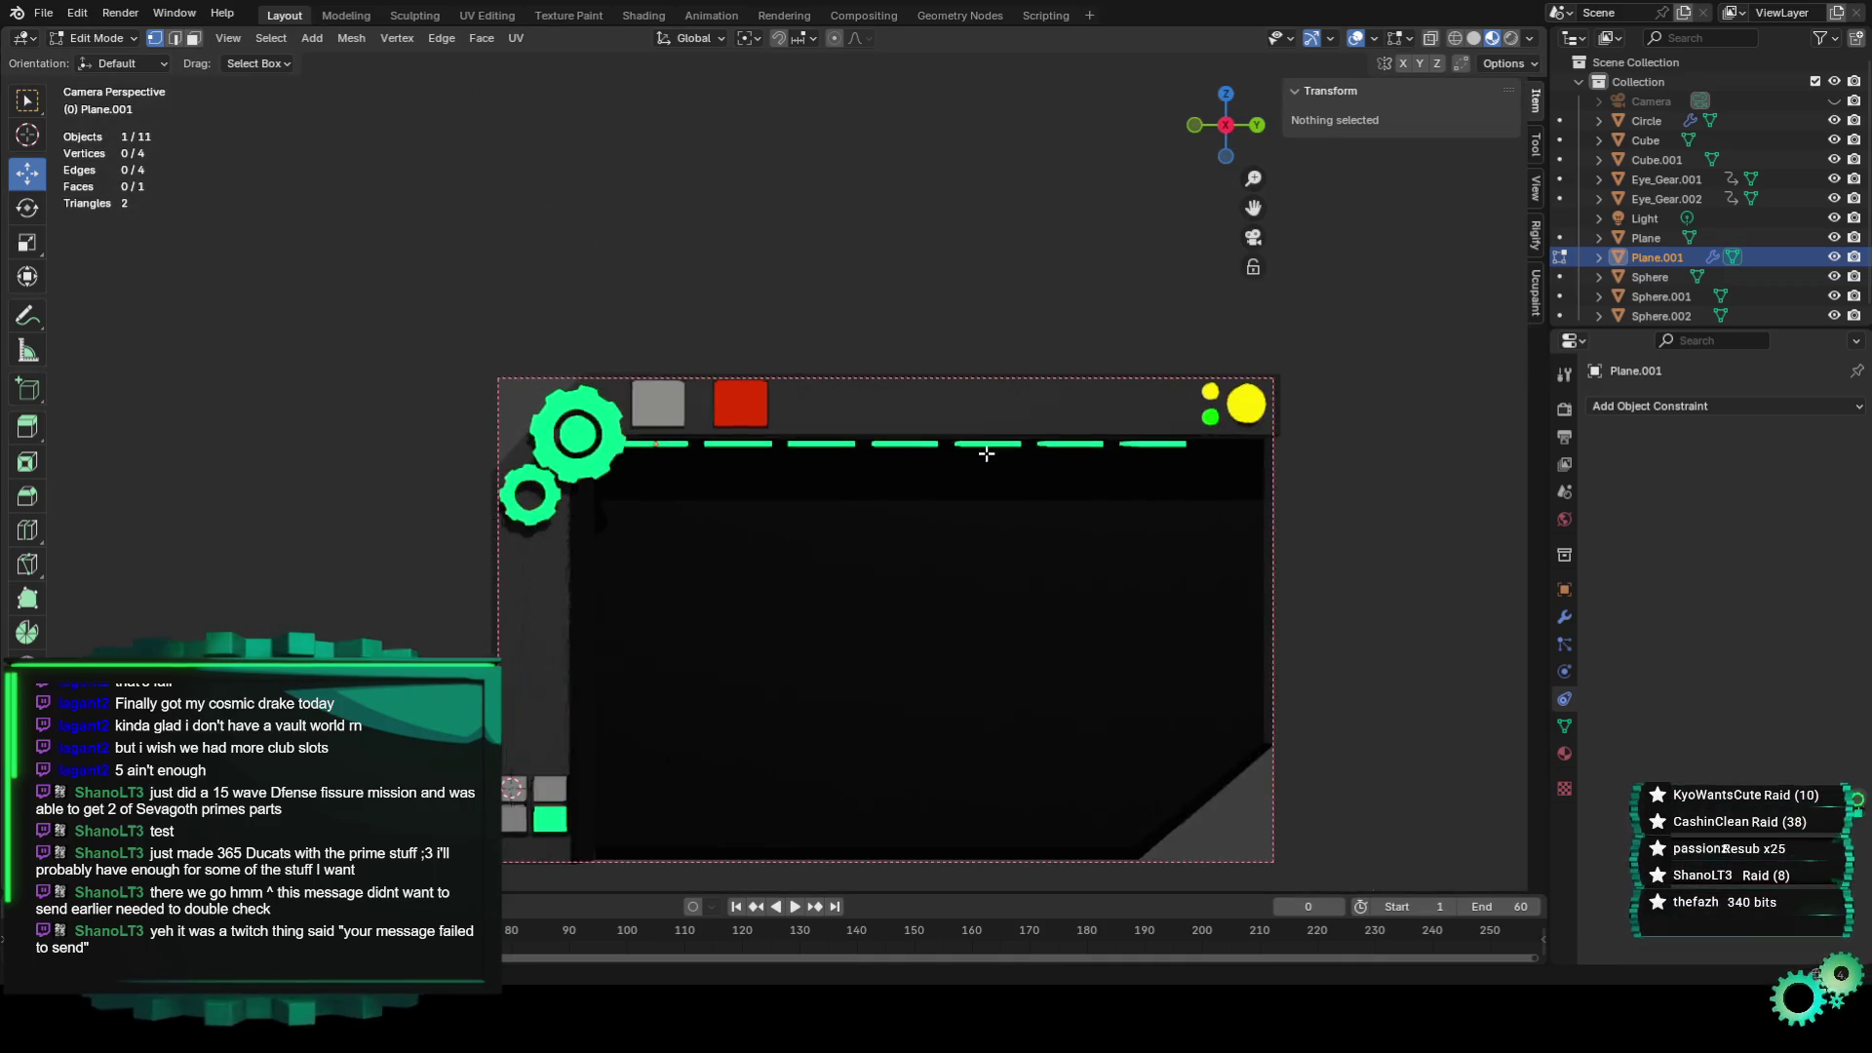
drag(1253, 207, 895, 706)
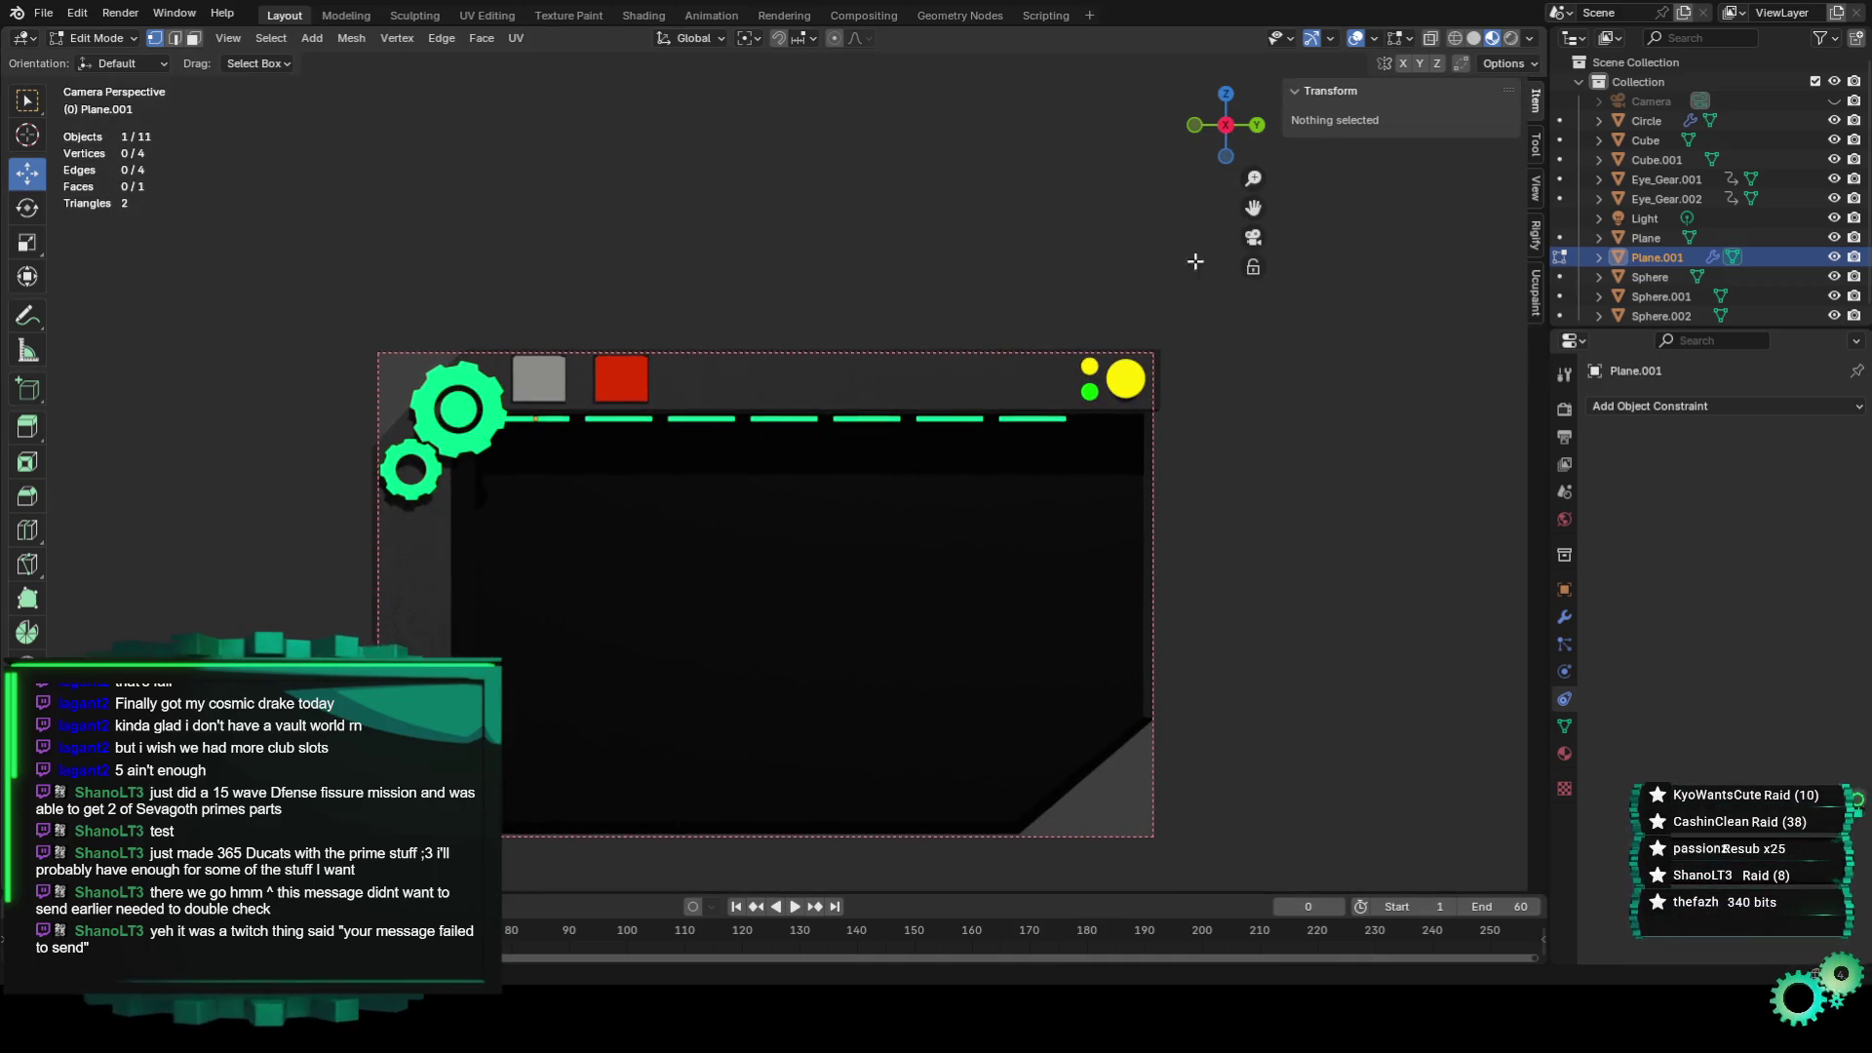
scroll(895, 709, down, 1)
scroll(894, 709, up, 1)
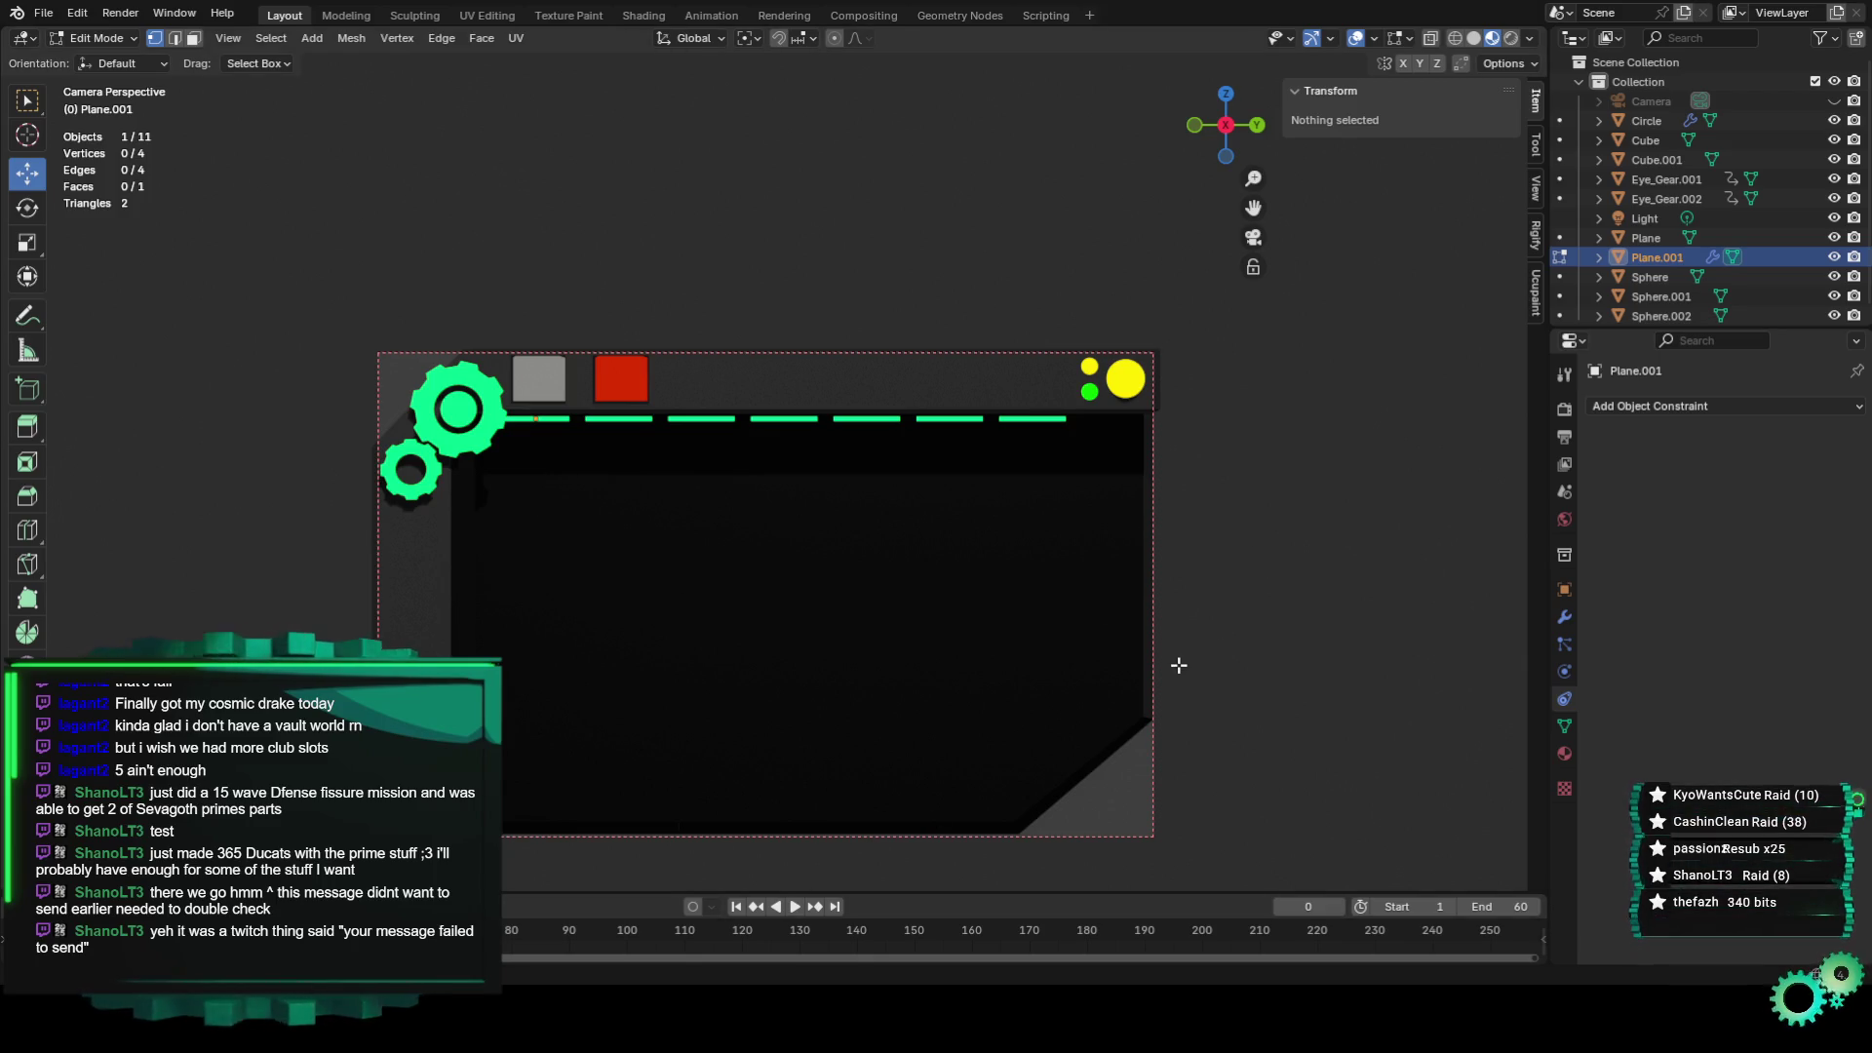
drag(1252, 208, 1357, 41)
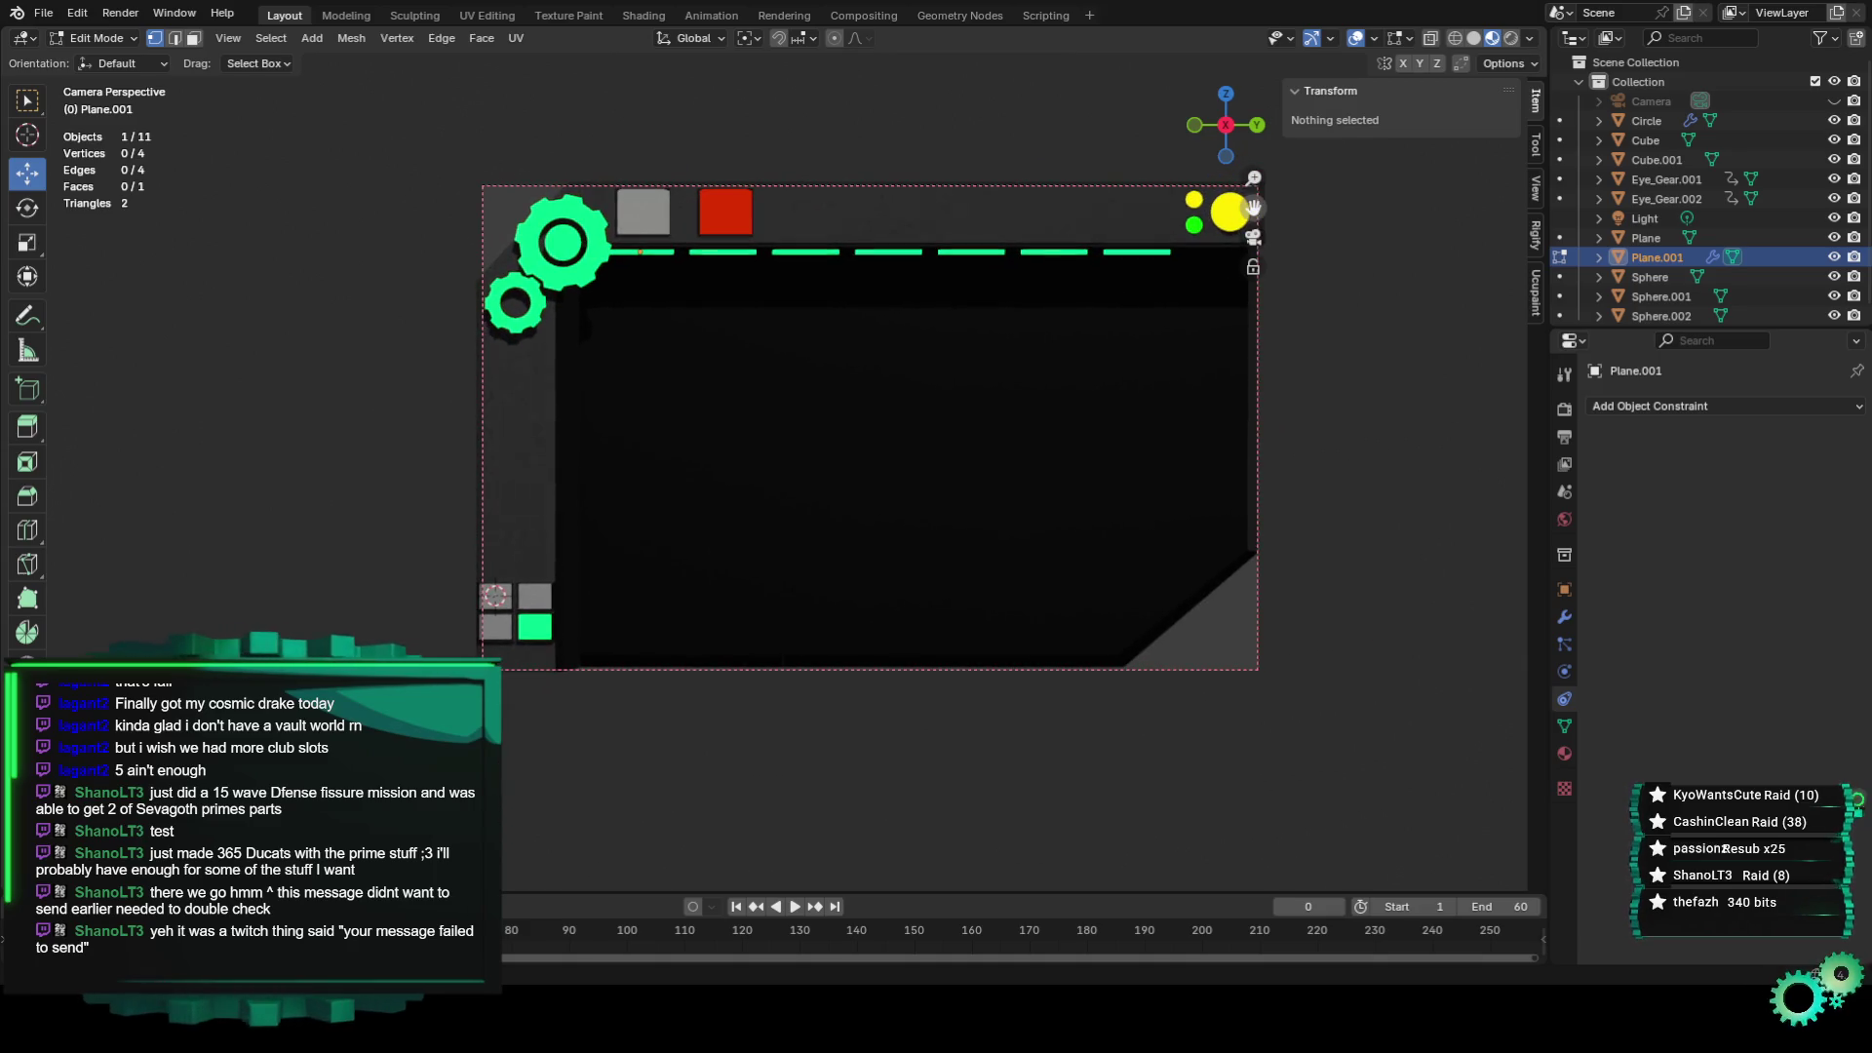
Play the animation to watch the gears spin, stopping playback at frame 23.
key(space)
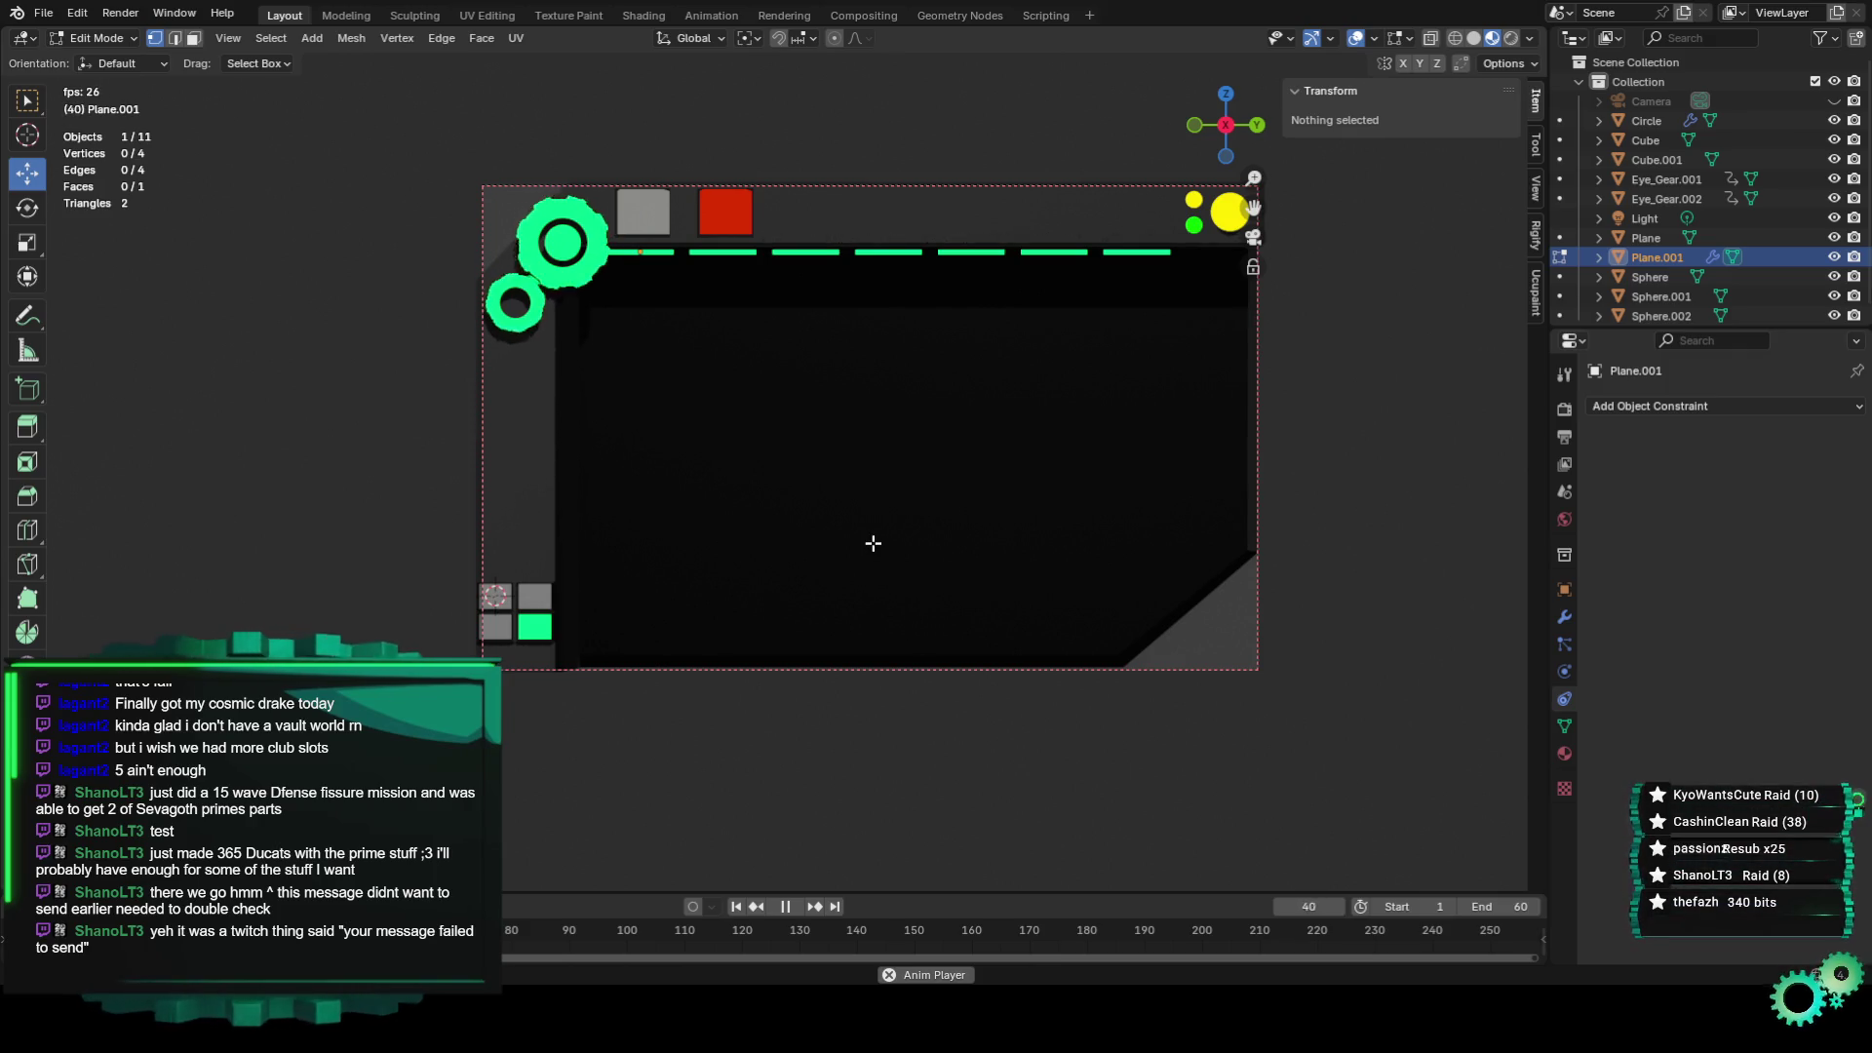
key(space)
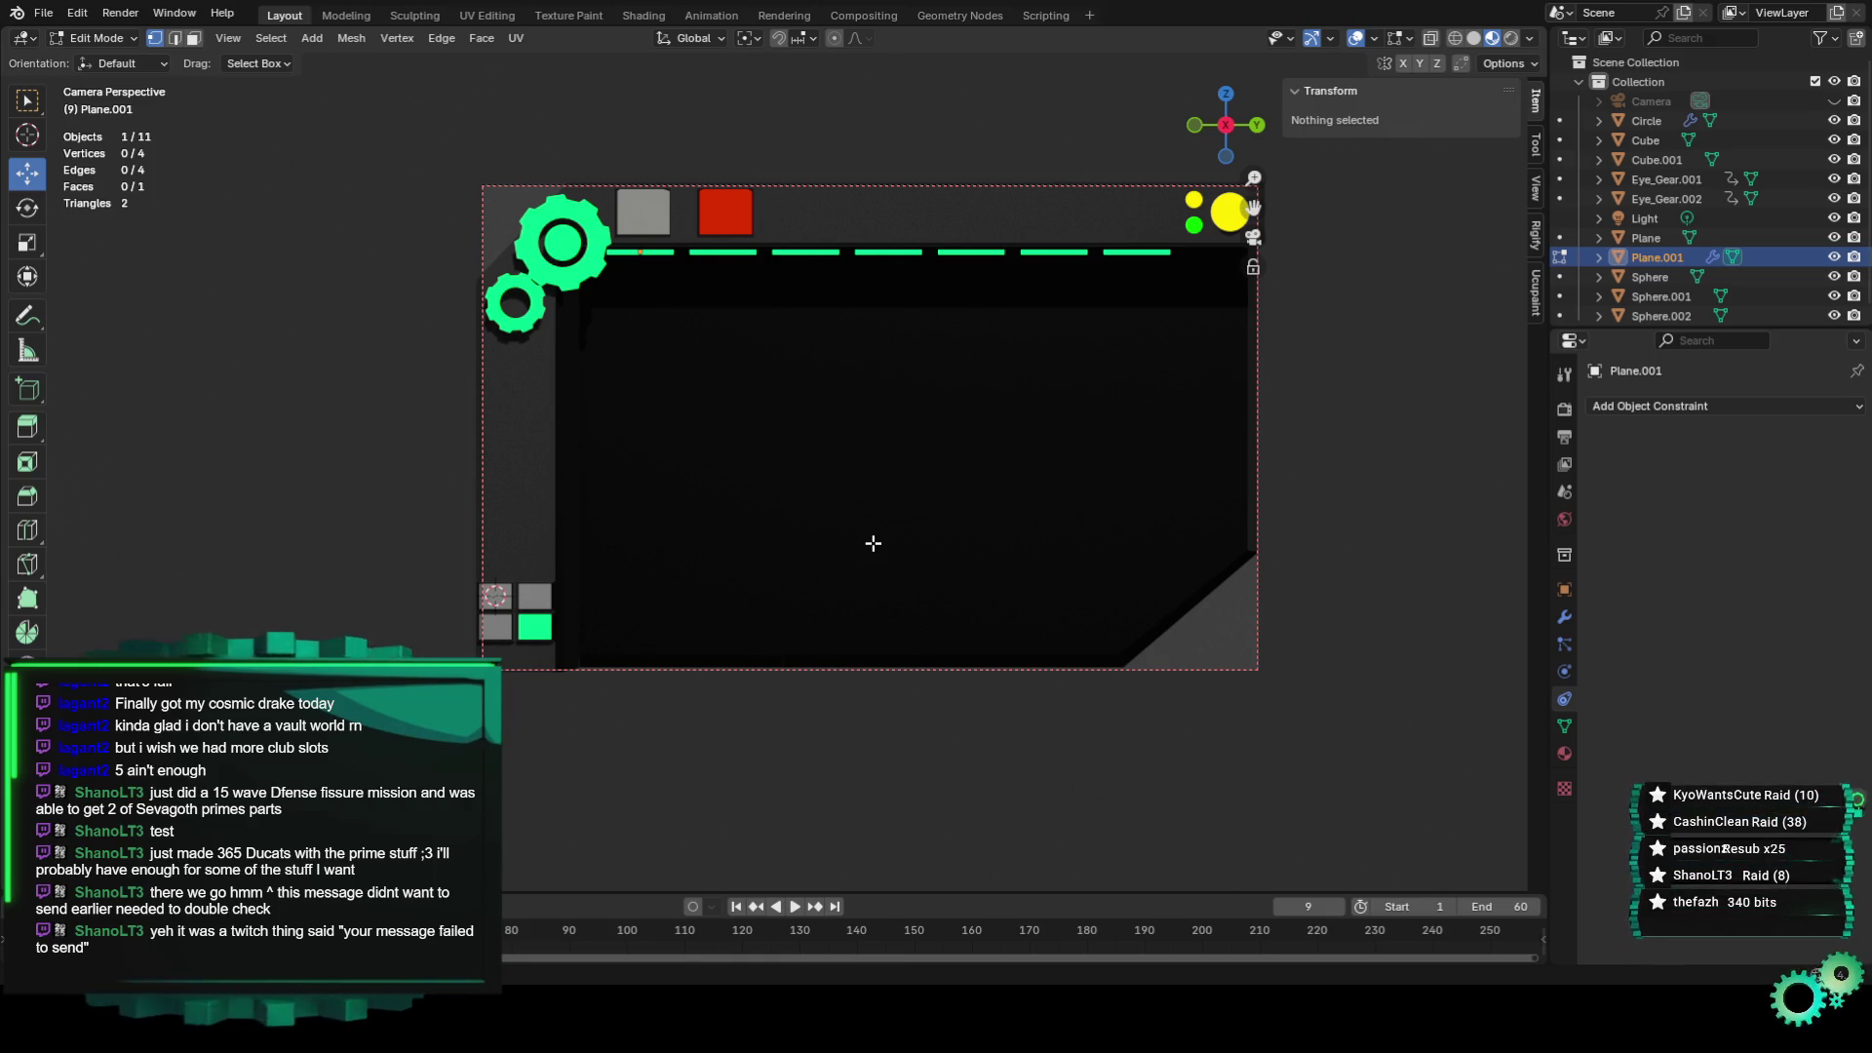
key(space)
drag(1253, 208, 1165, 186)
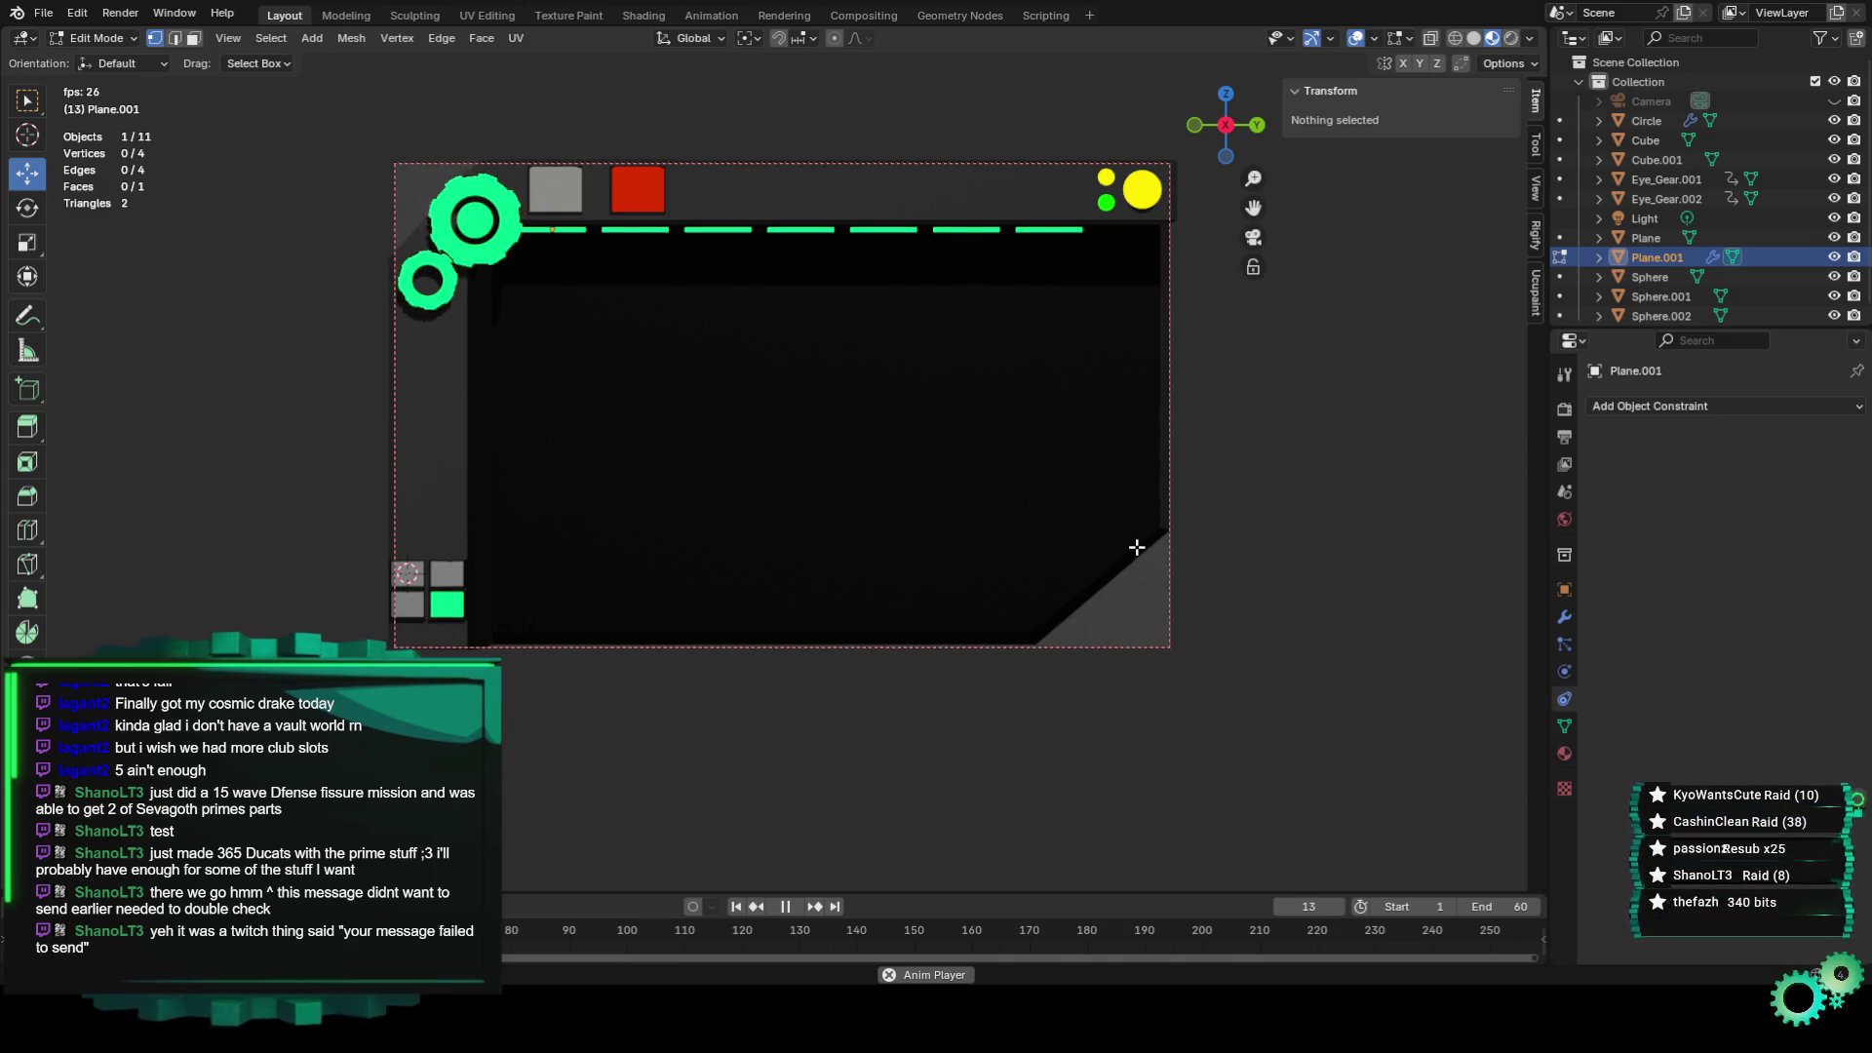
key(space)
scroll(611, 643, up, 2)
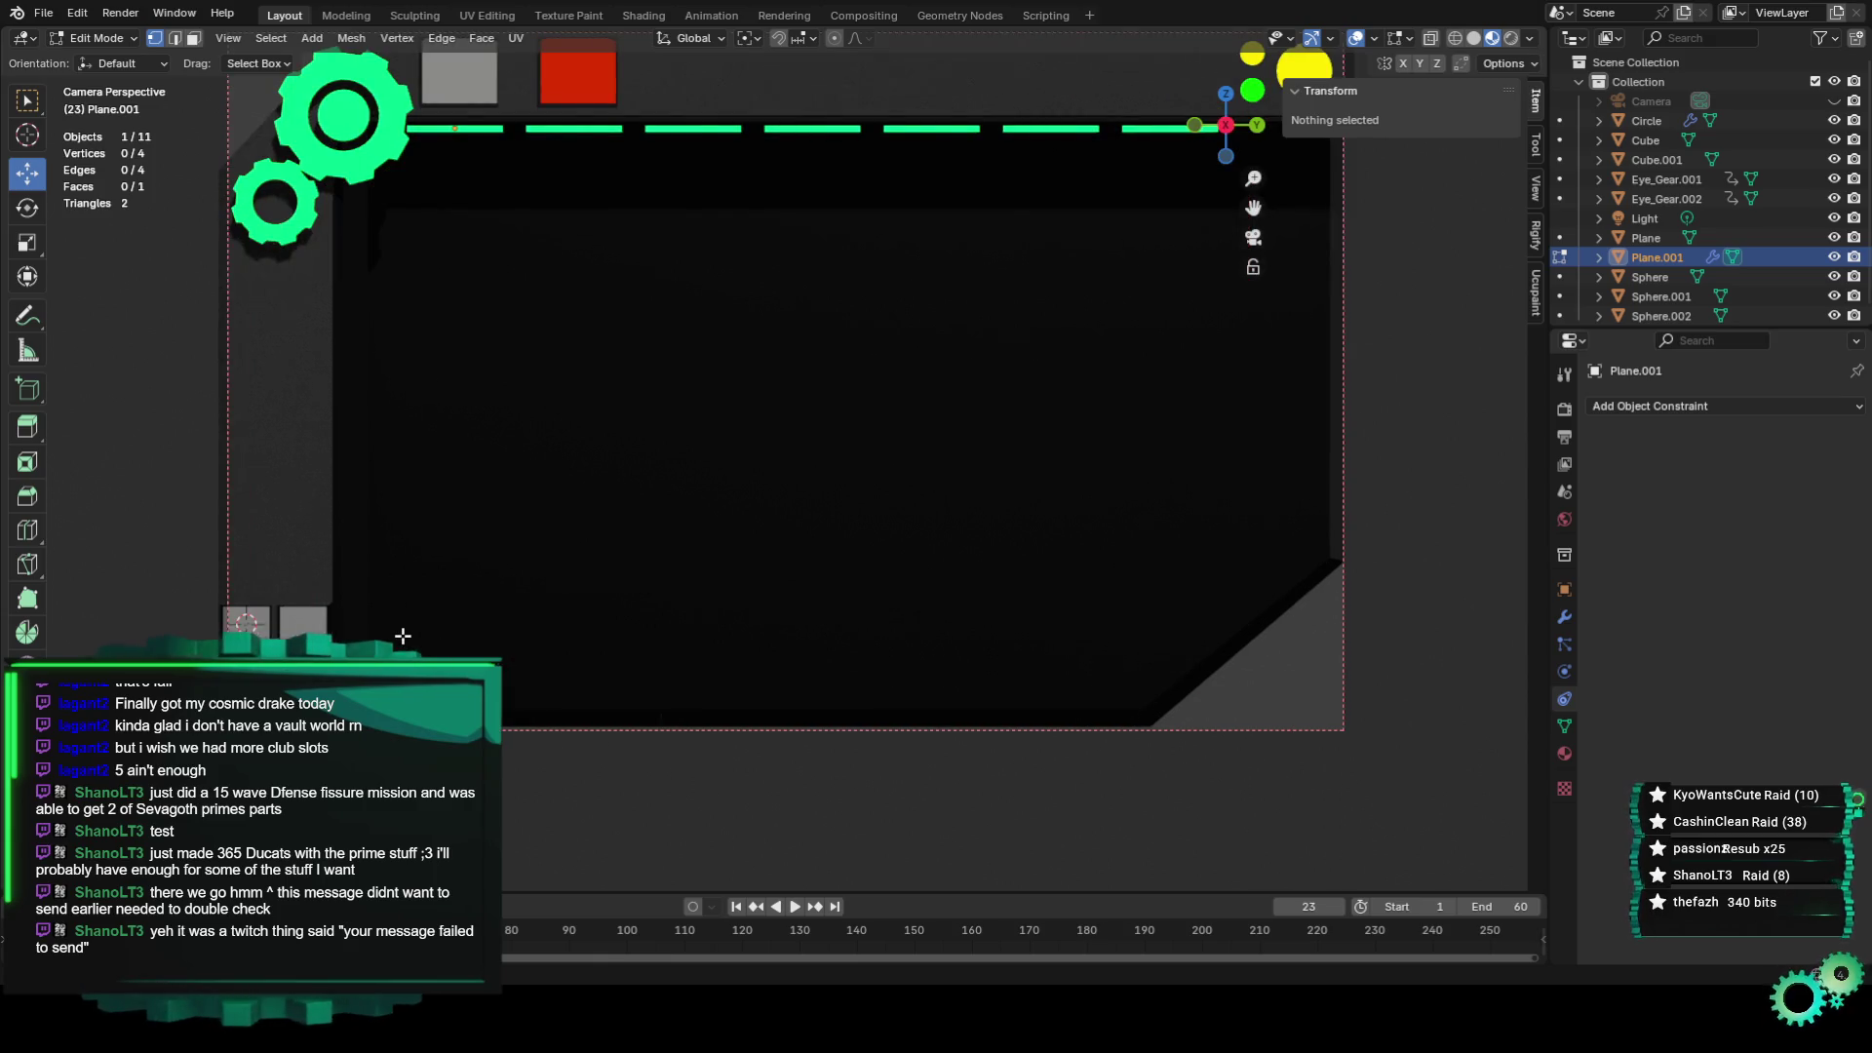
scroll(403, 635, down, 1)
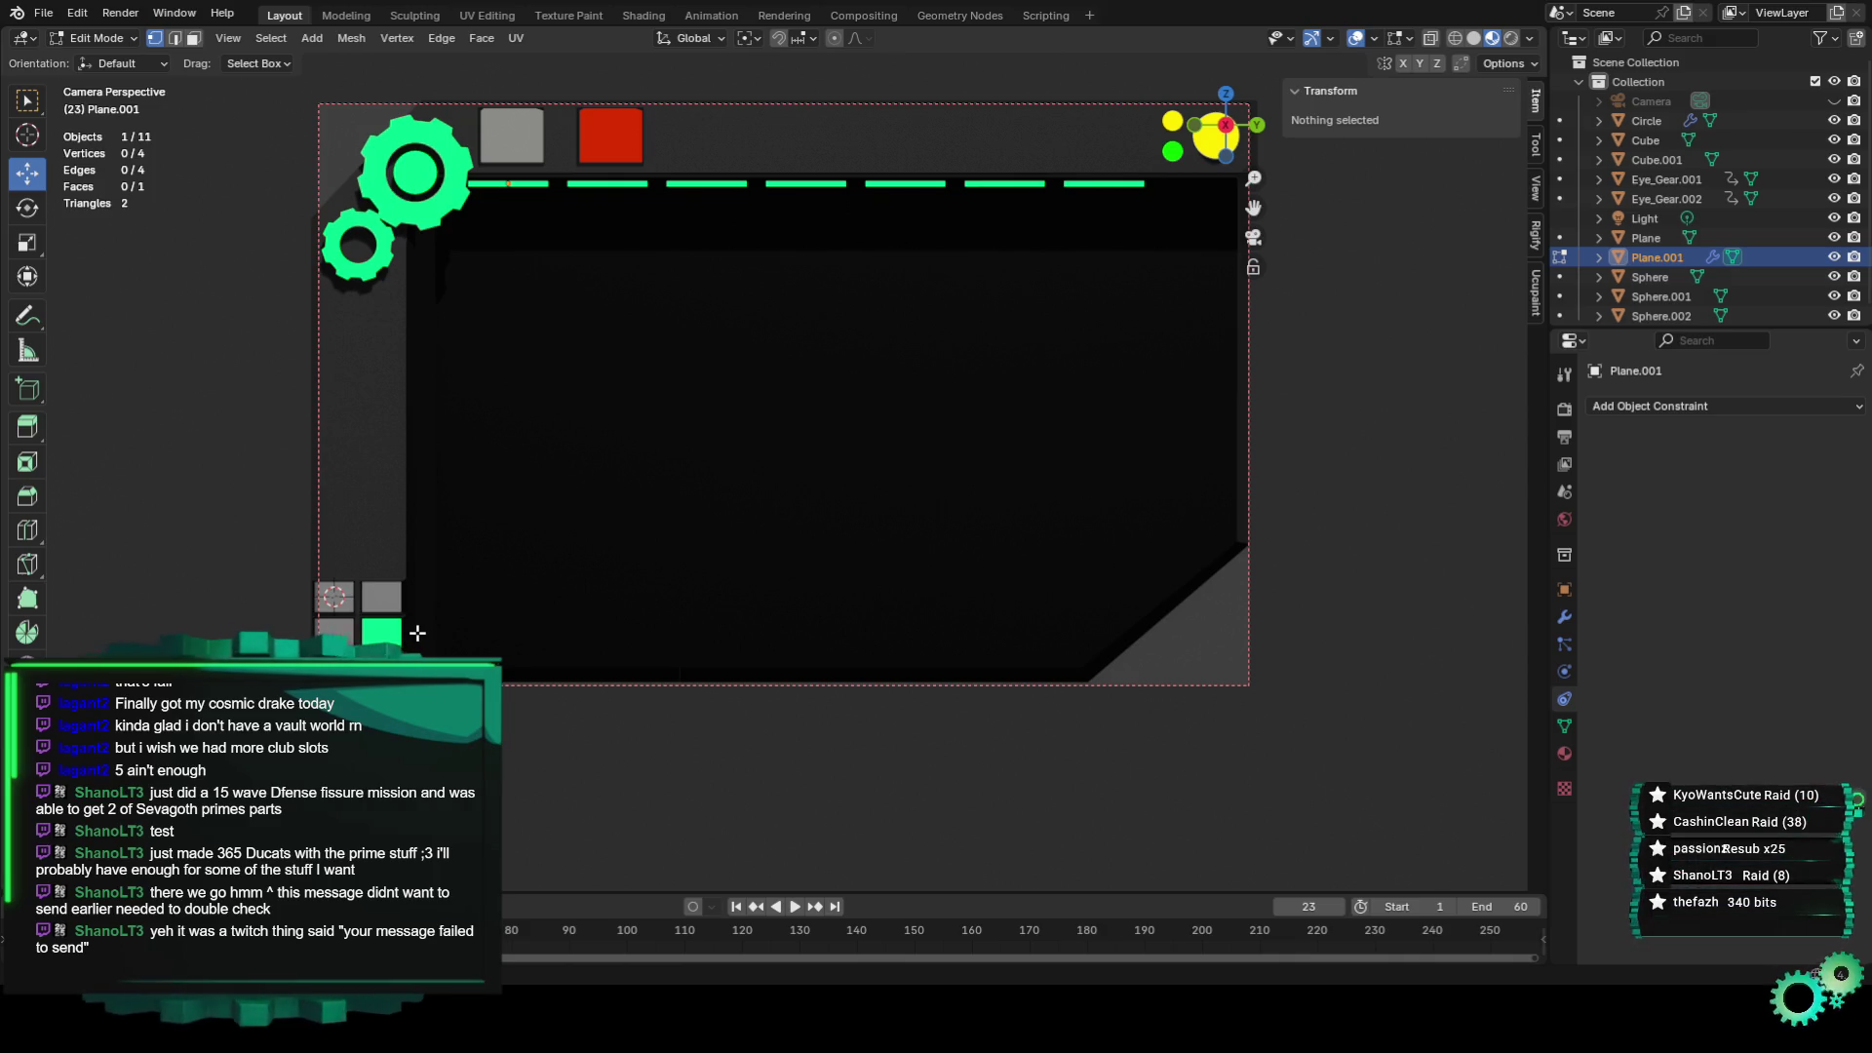
click(119, 12)
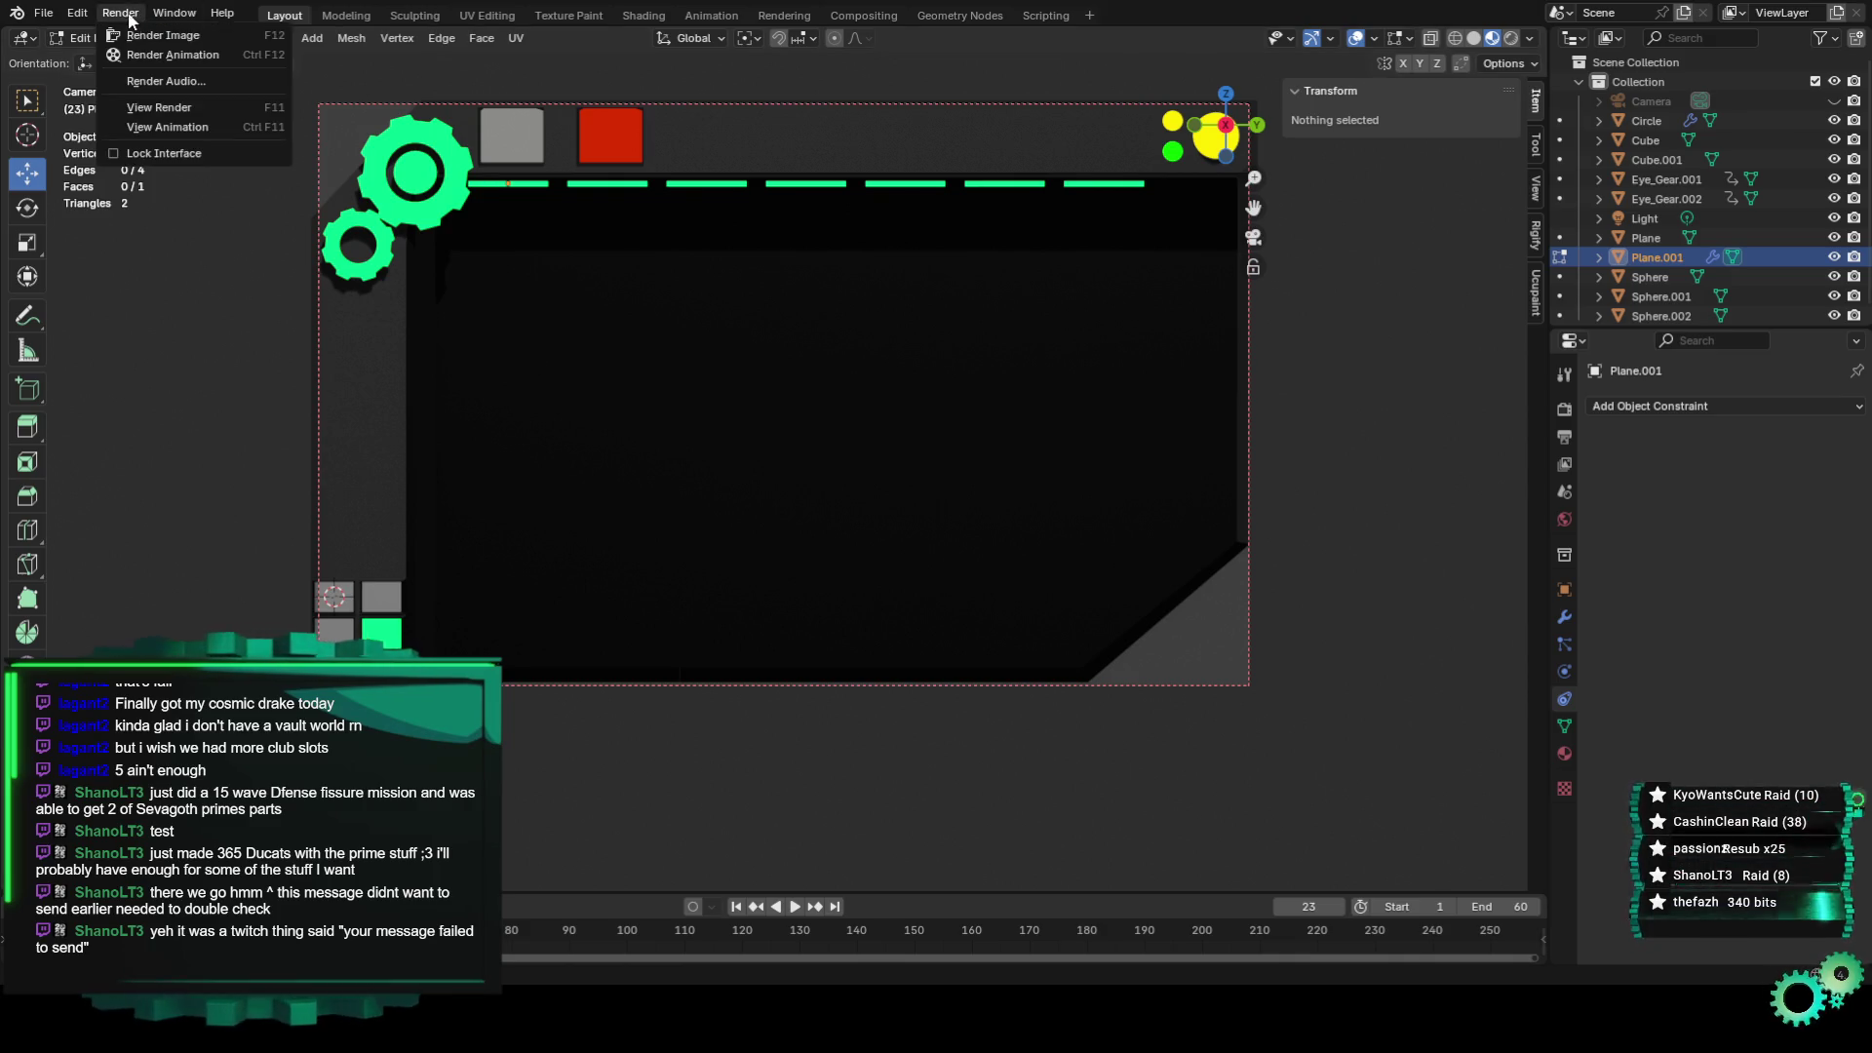
Render an image of the banner, then scroll through the Cycles Render Properties.
click(132, 44)
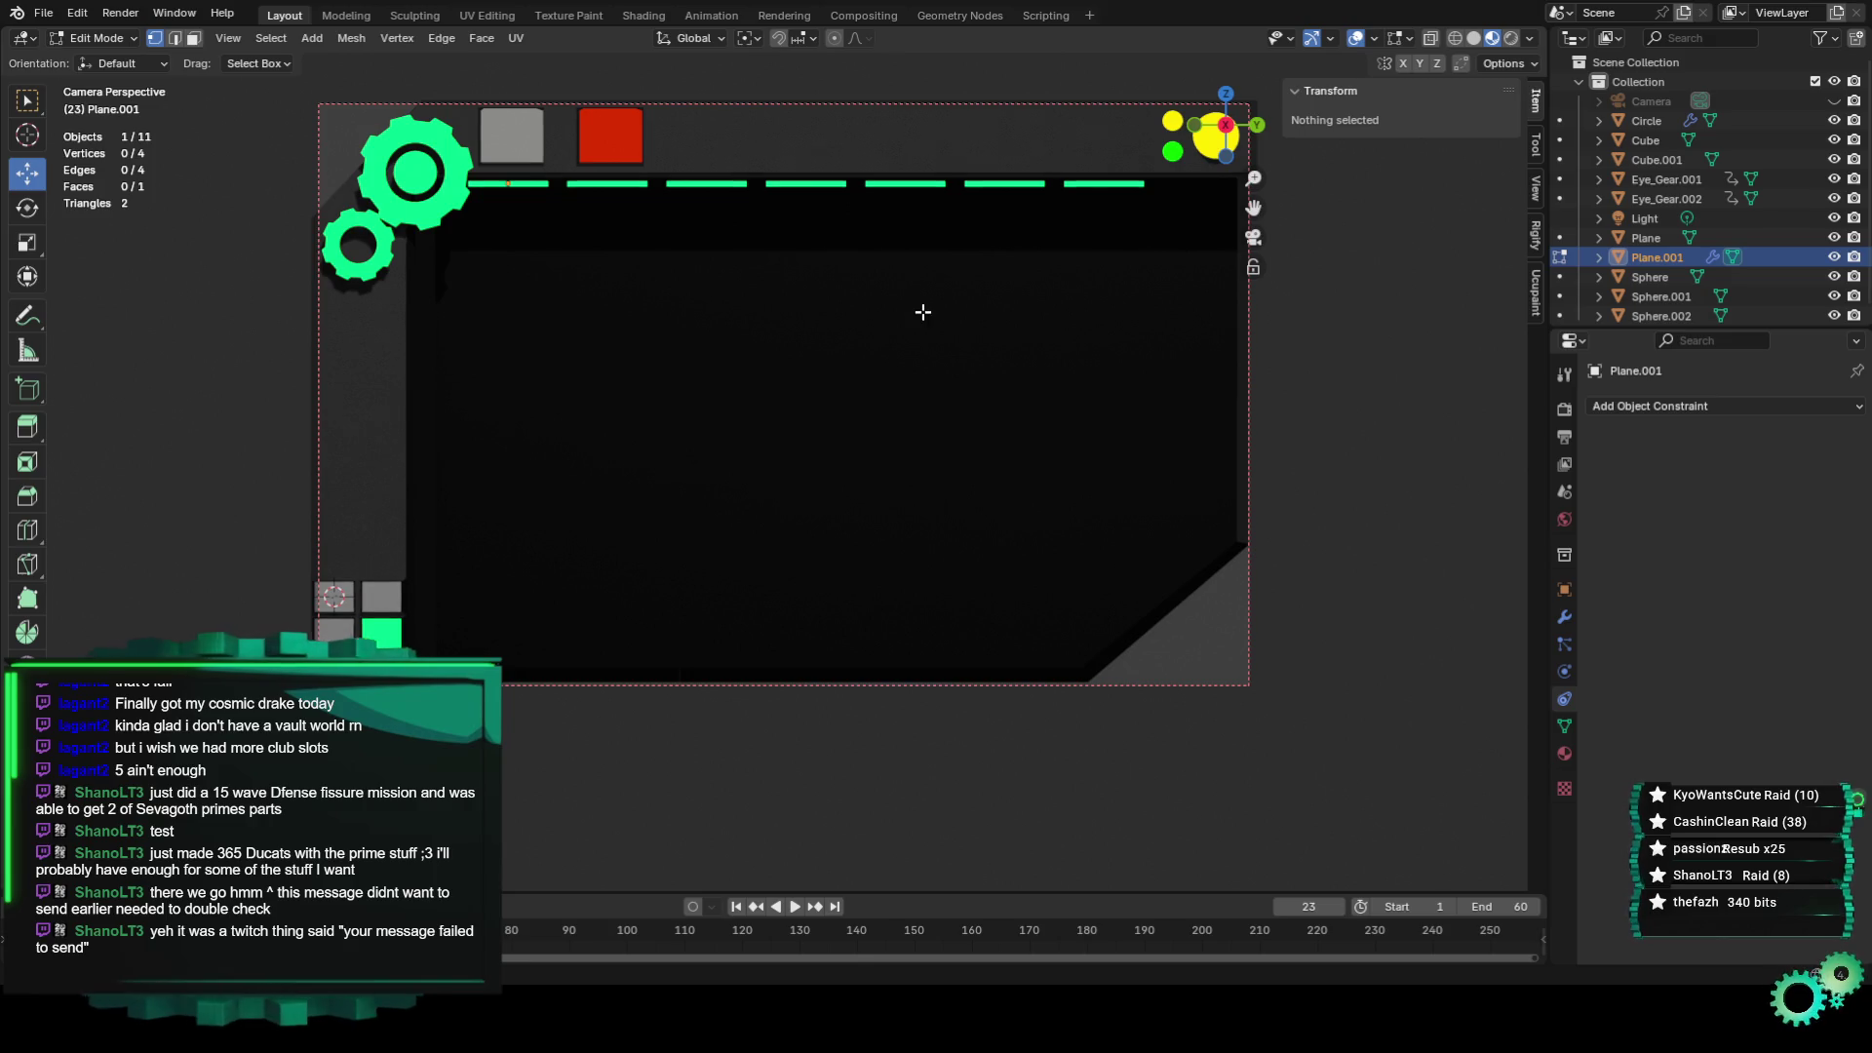
click(1564, 410)
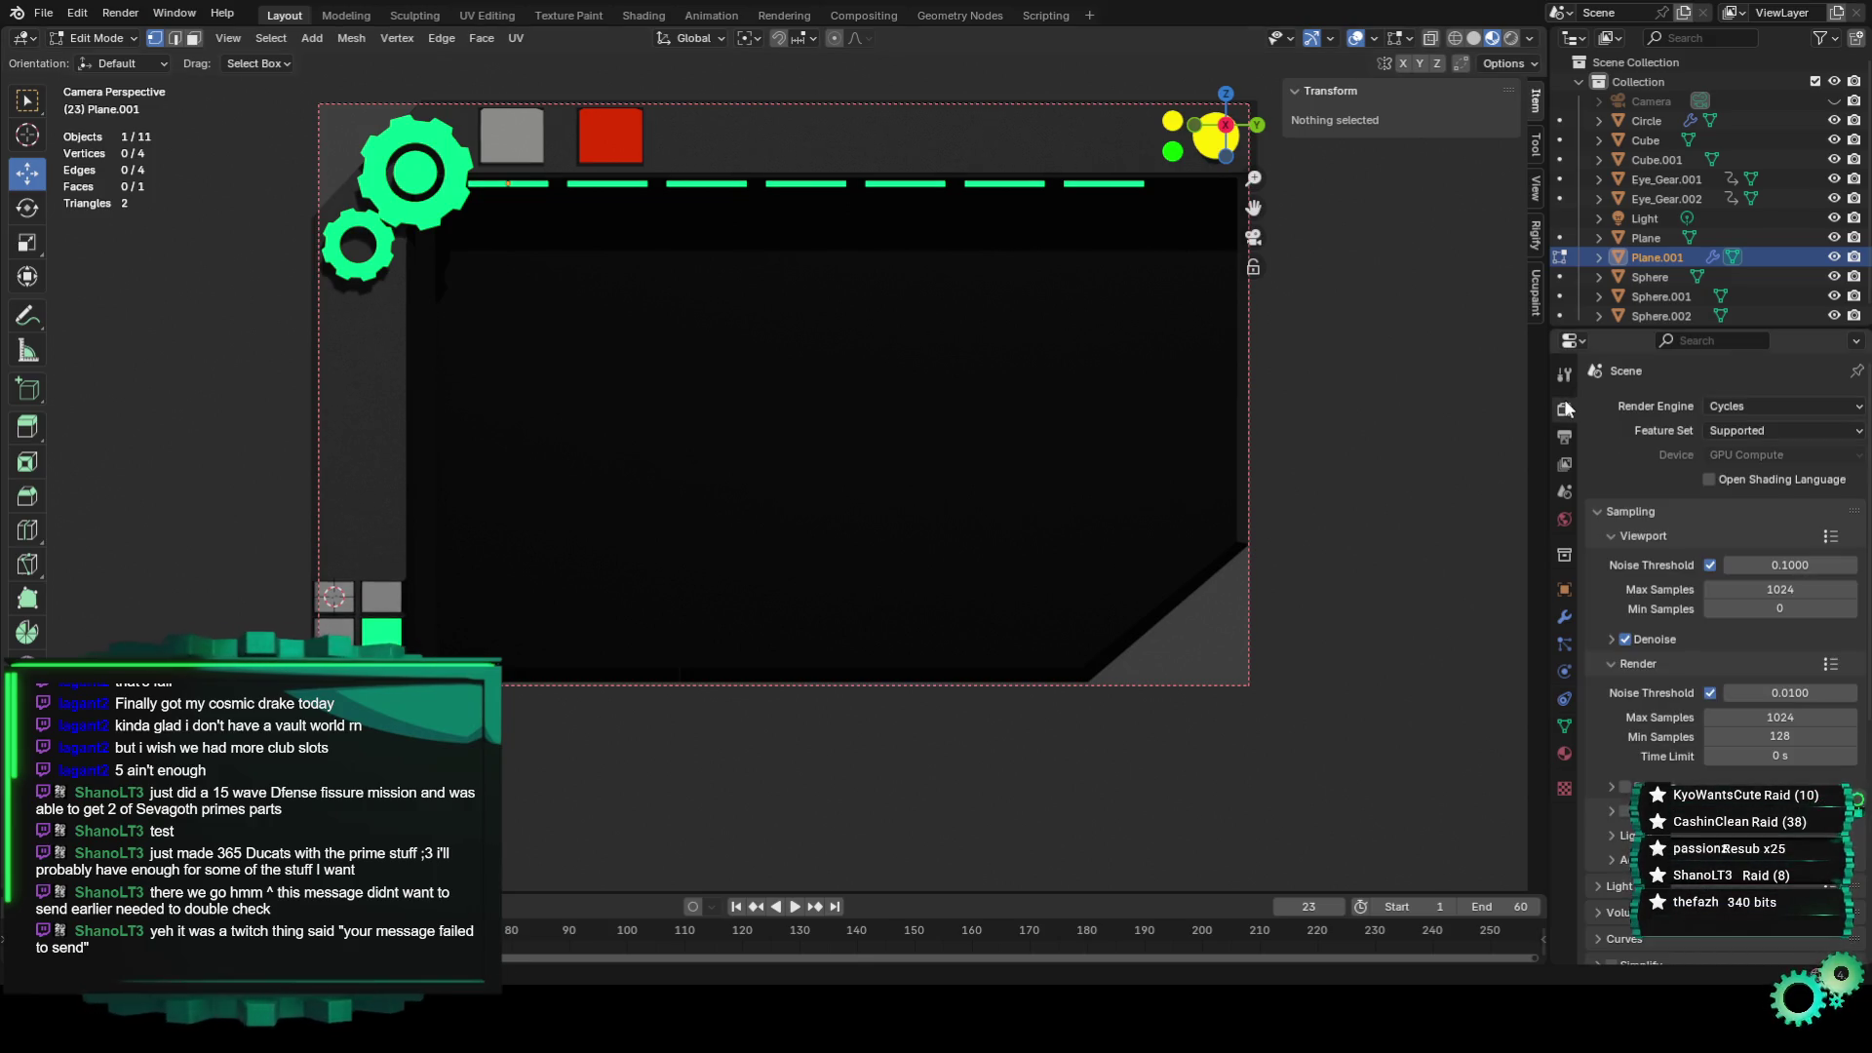
scroll(1599, 658, down, 2)
scroll(1599, 663, down, 2)
scroll(1599, 661, down, 6)
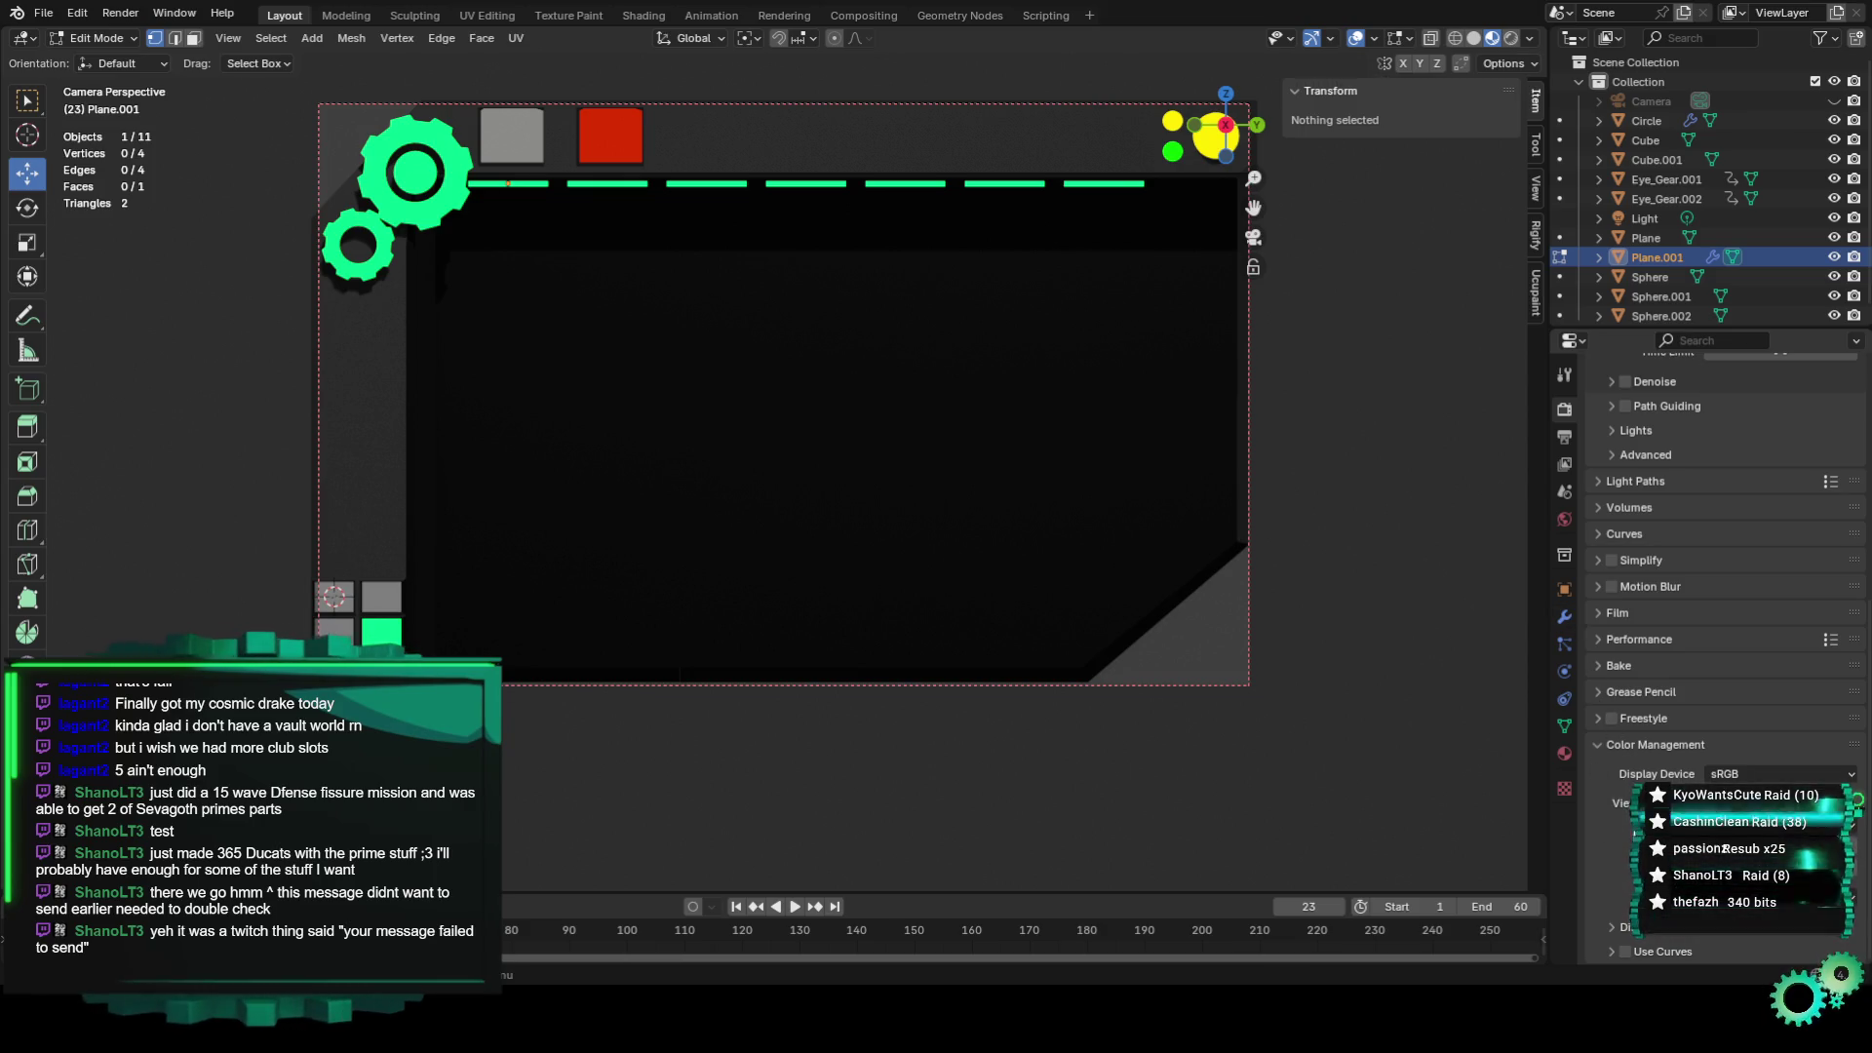
scroll(1599, 829, down, 1)
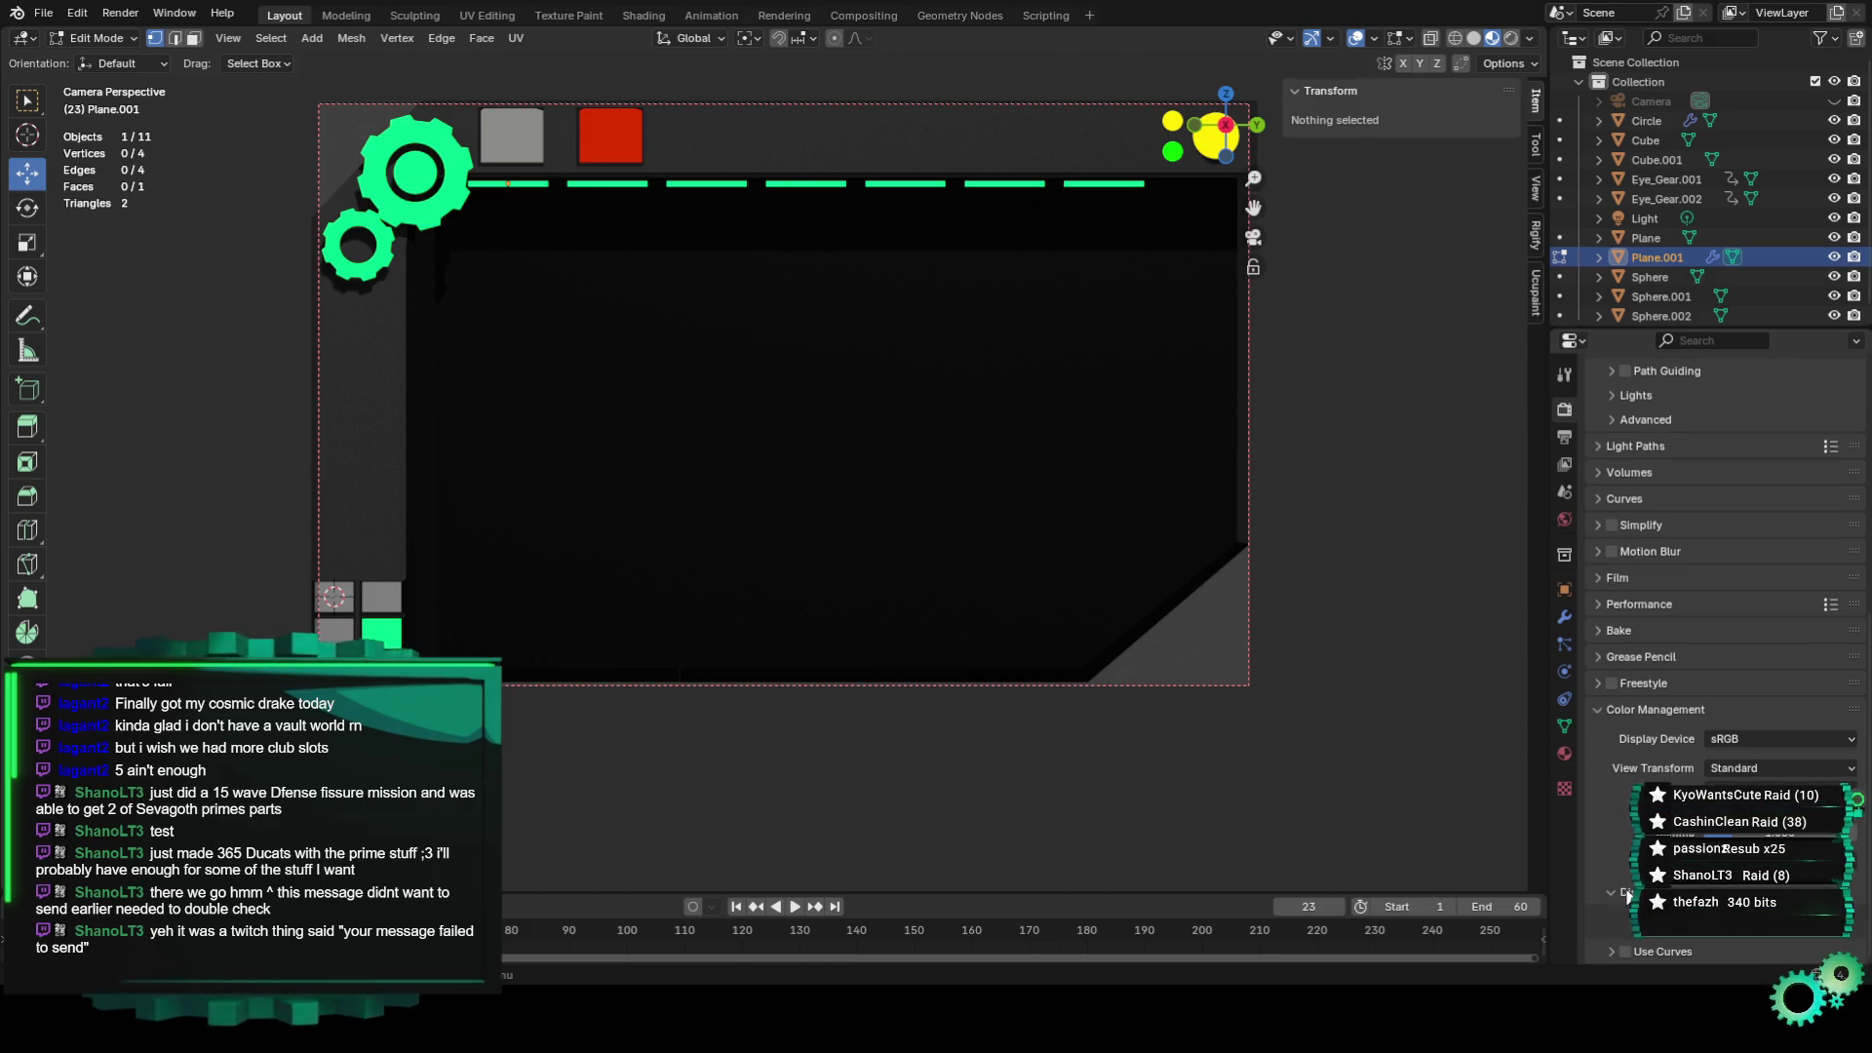
scroll(1616, 893, up, 1)
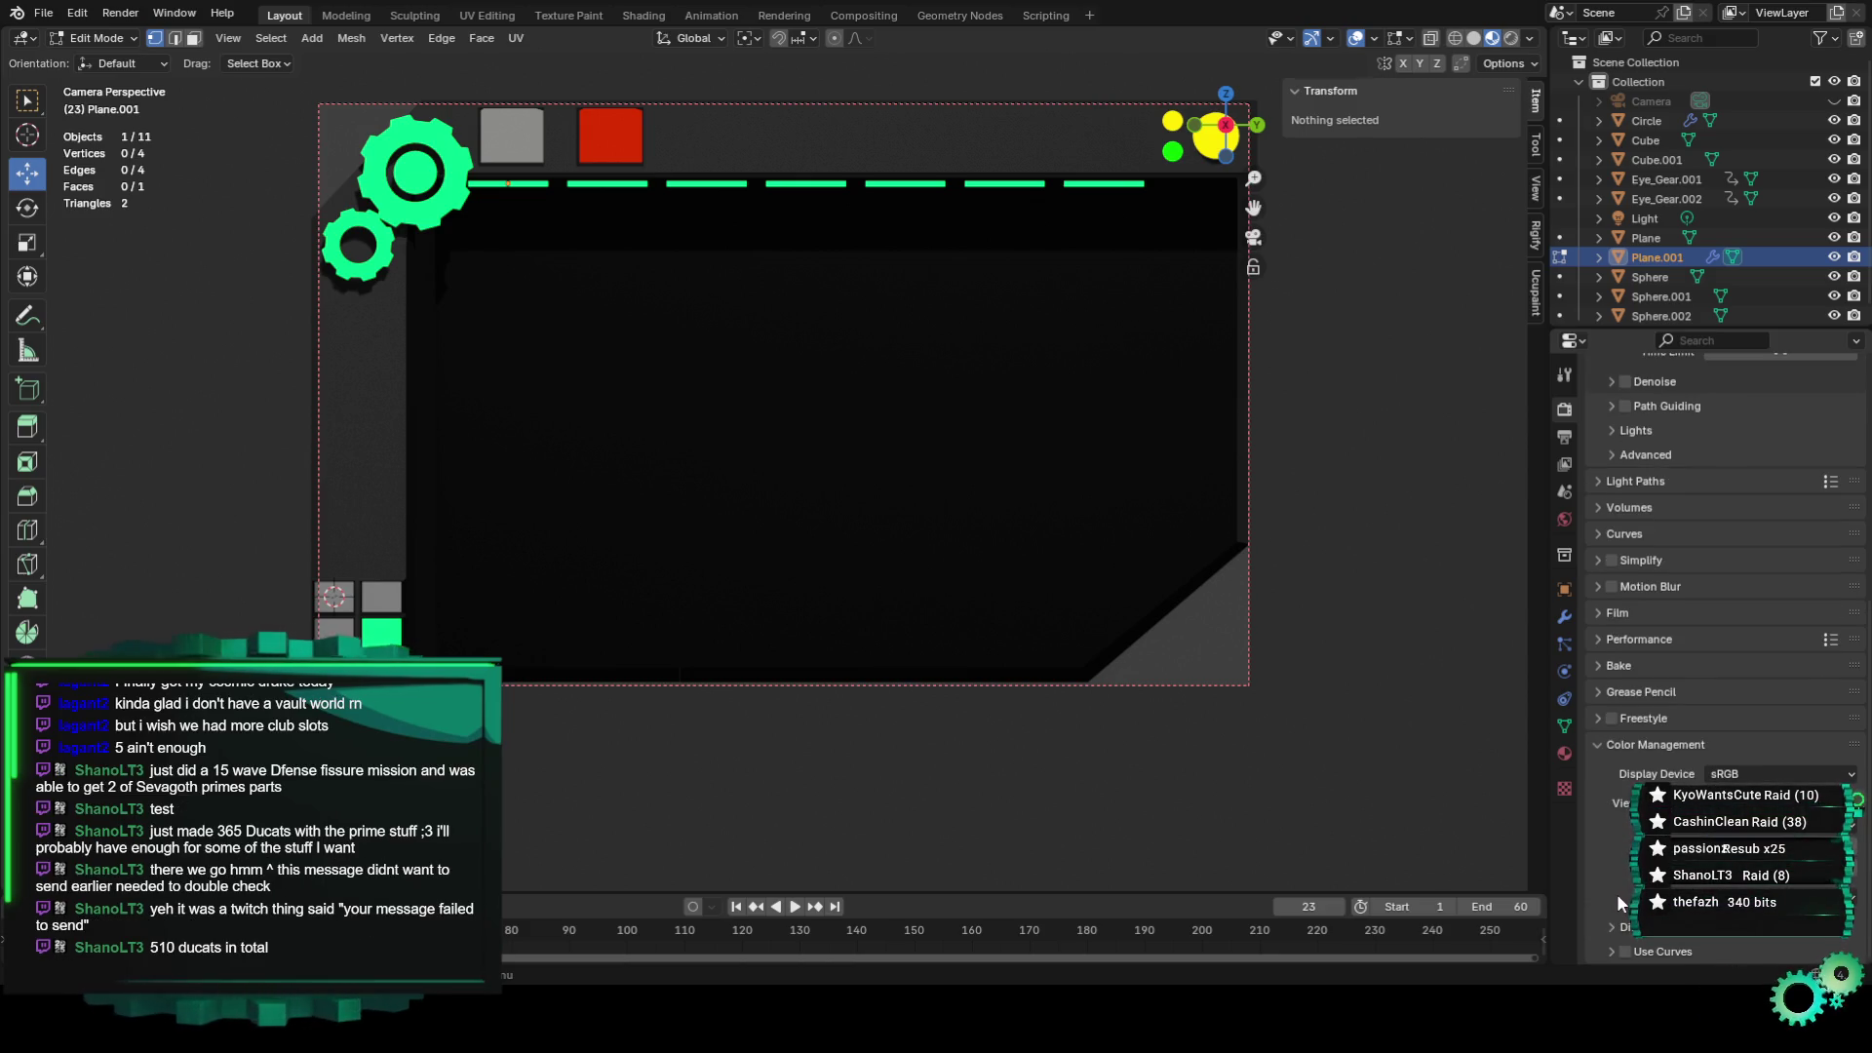
scroll(1611, 880, up, 2)
scroll(1610, 880, up, 2)
scroll(1608, 880, up, 3)
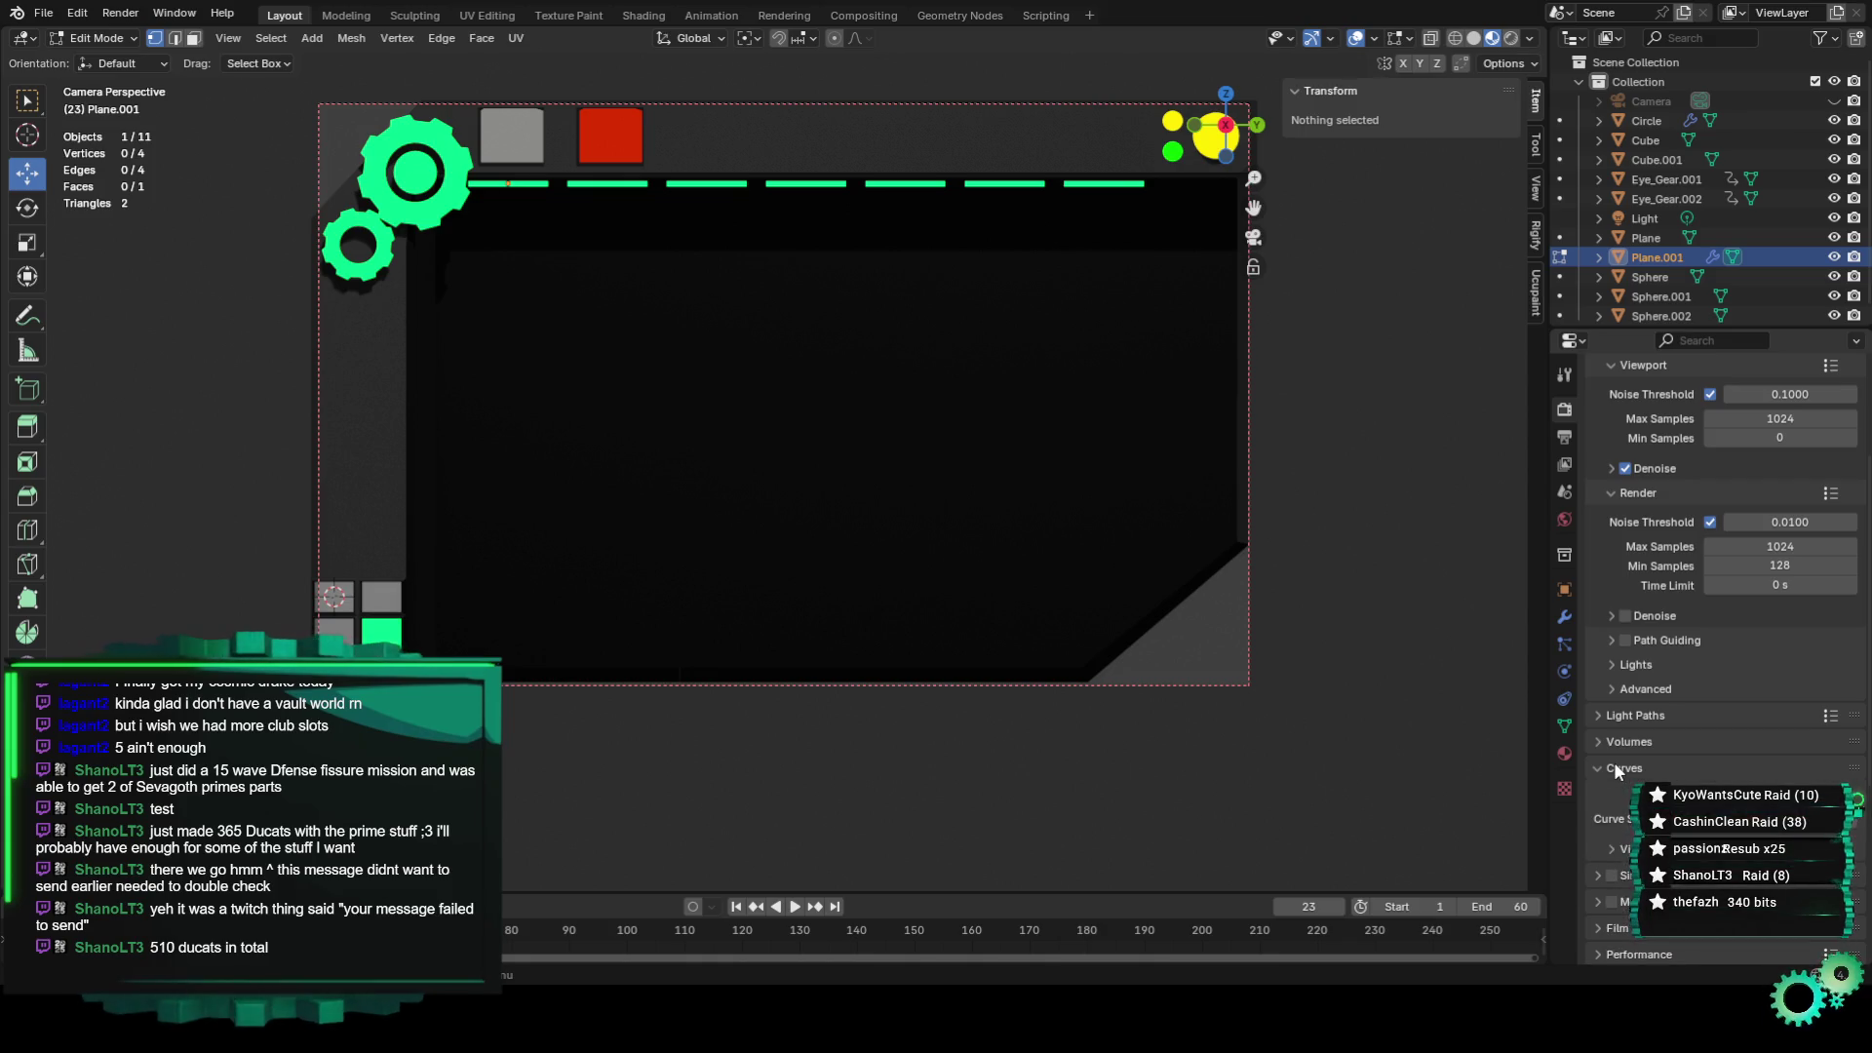
Browse the Volumes, Light Paths, Advanced, Lights and Path Guiding settings panels.
click(1630, 741)
click(1642, 713)
scroll(1638, 720, down, 3)
scroll(1636, 718, down, 3)
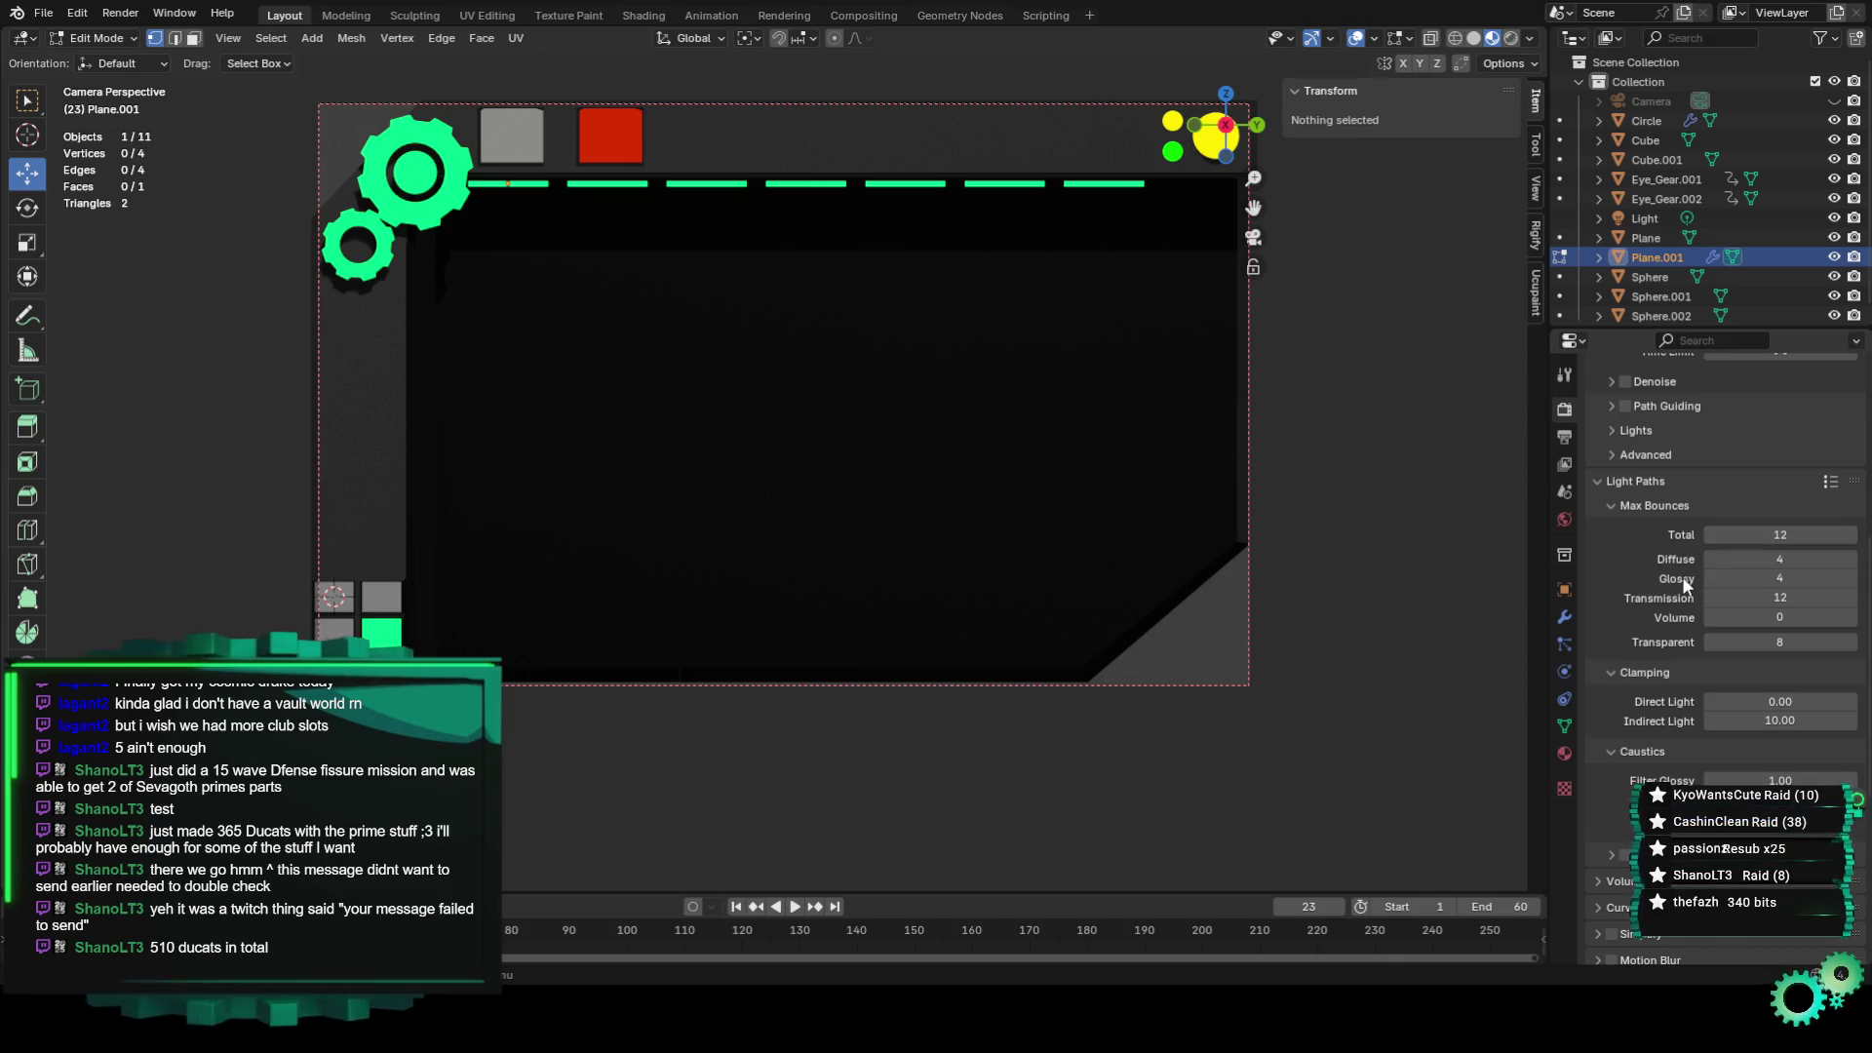
click(1608, 500)
click(1599, 481)
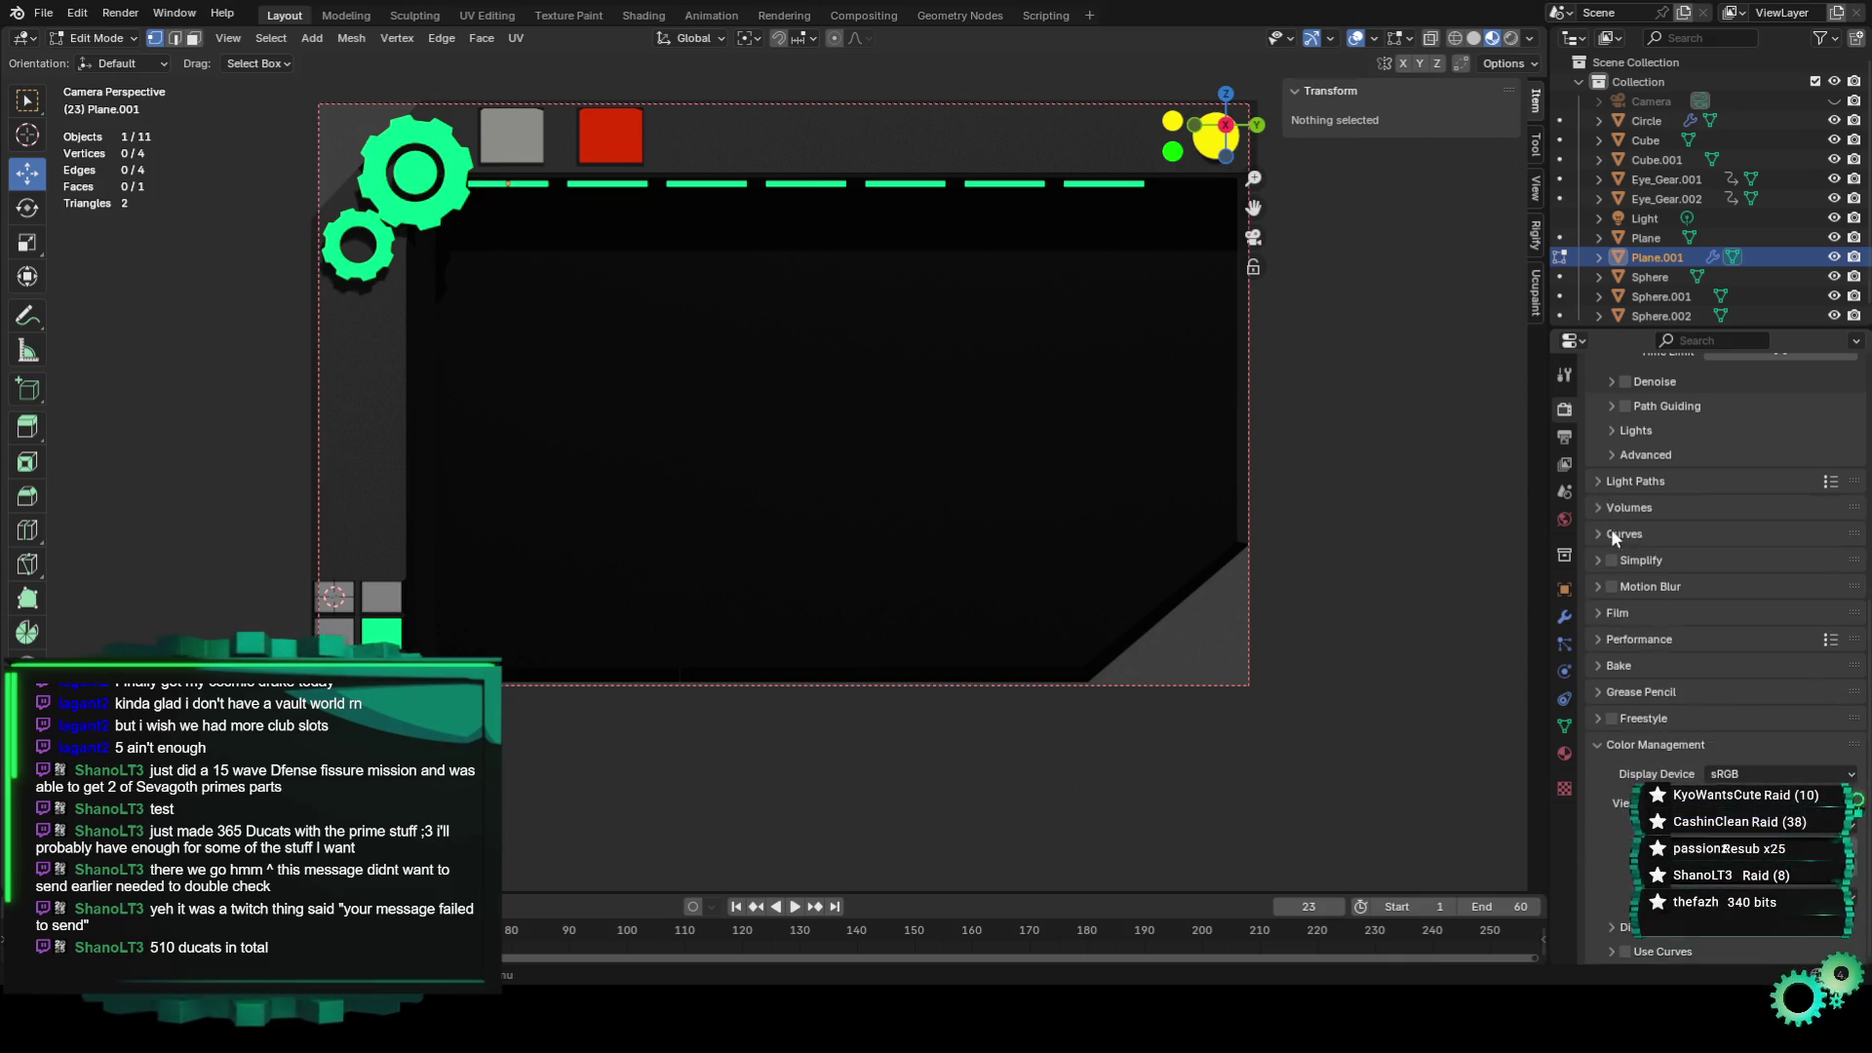
scroll(1604, 556, up, 4)
scroll(1599, 585, up, 1)
click(1616, 649)
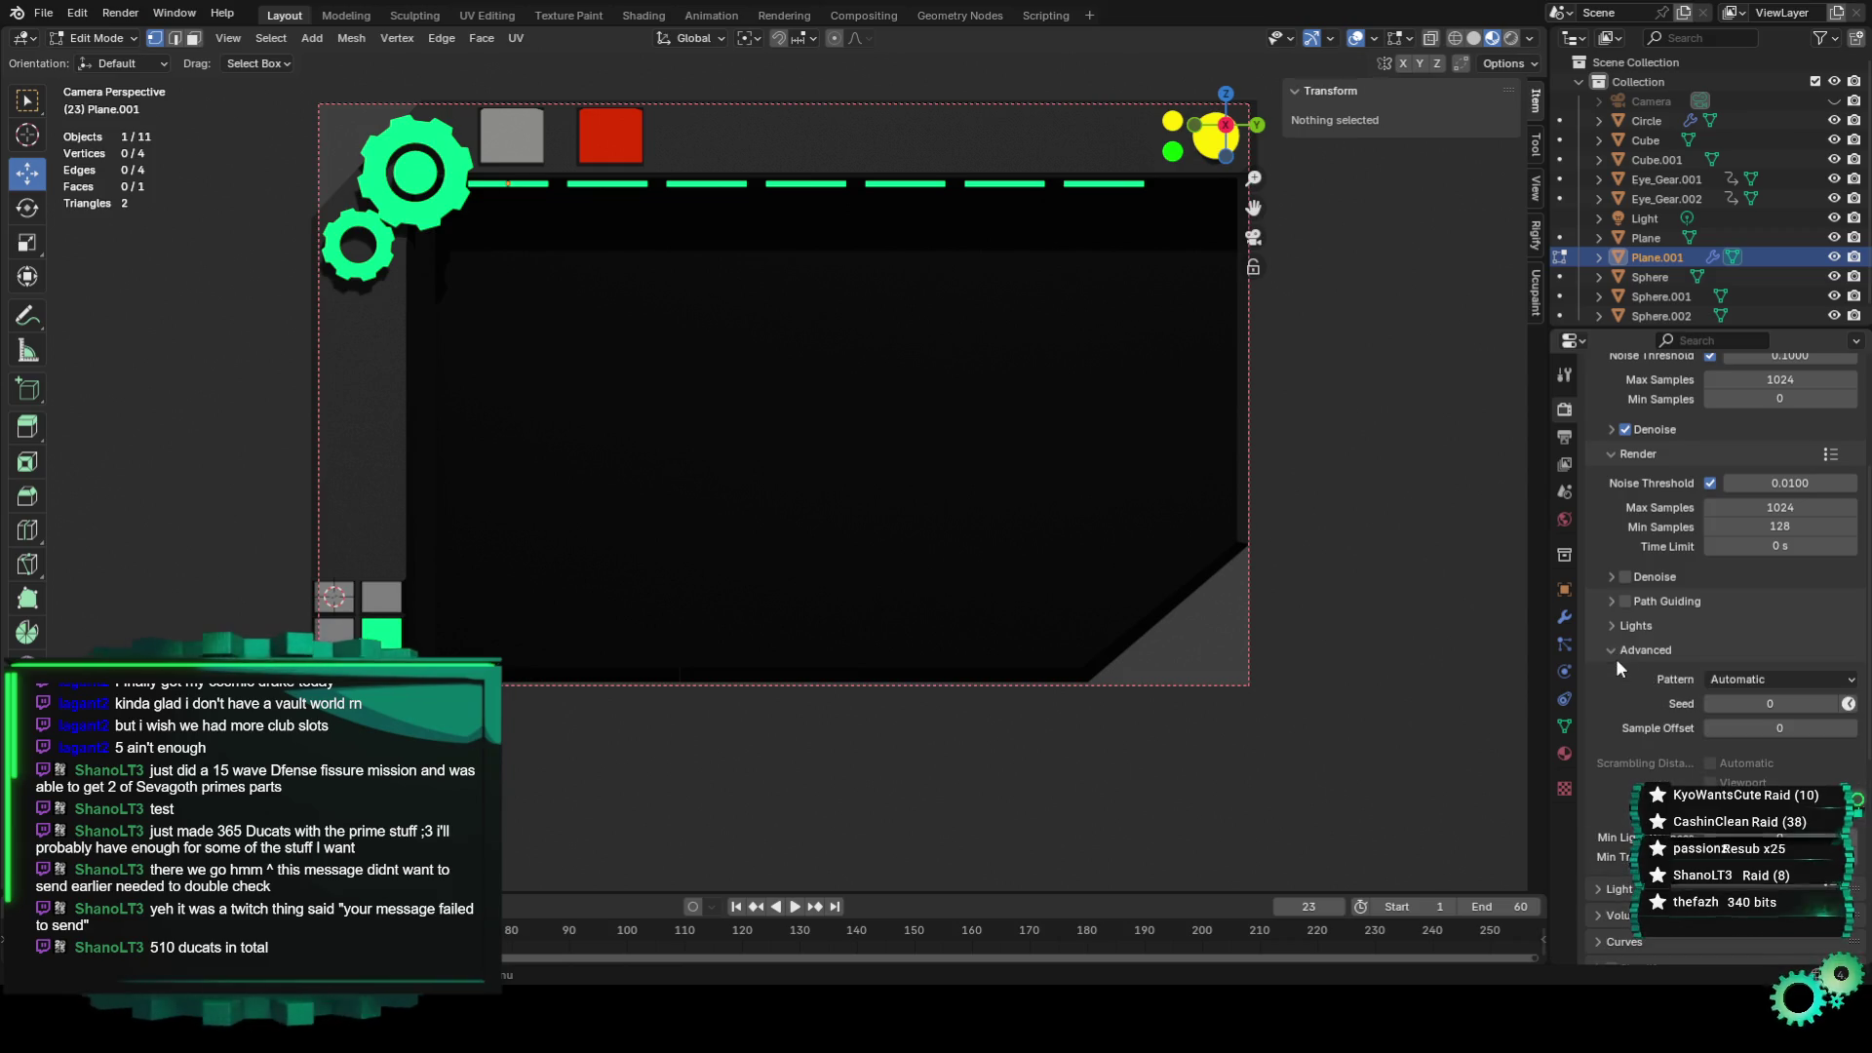
click(1624, 648)
click(1621, 625)
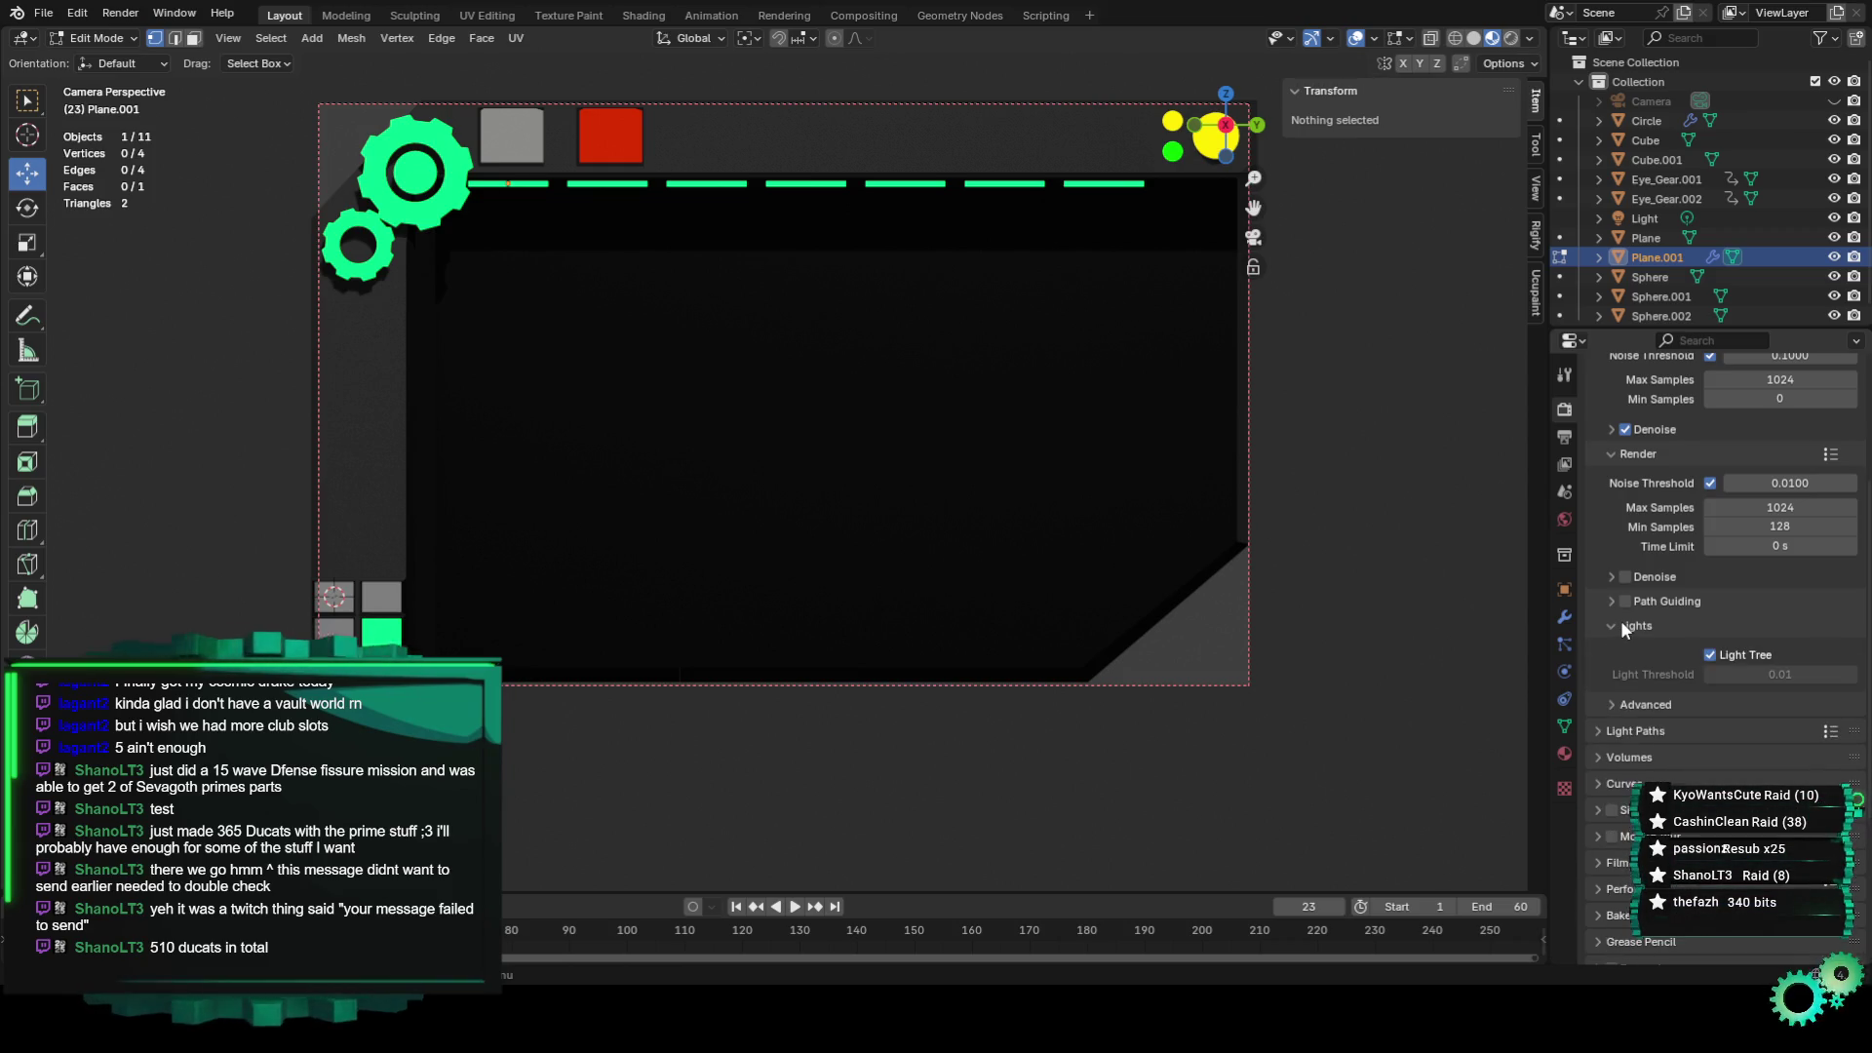
click(1621, 625)
click(1611, 601)
Enable Denoise for the final render and render the banner image again.
click(1625, 576)
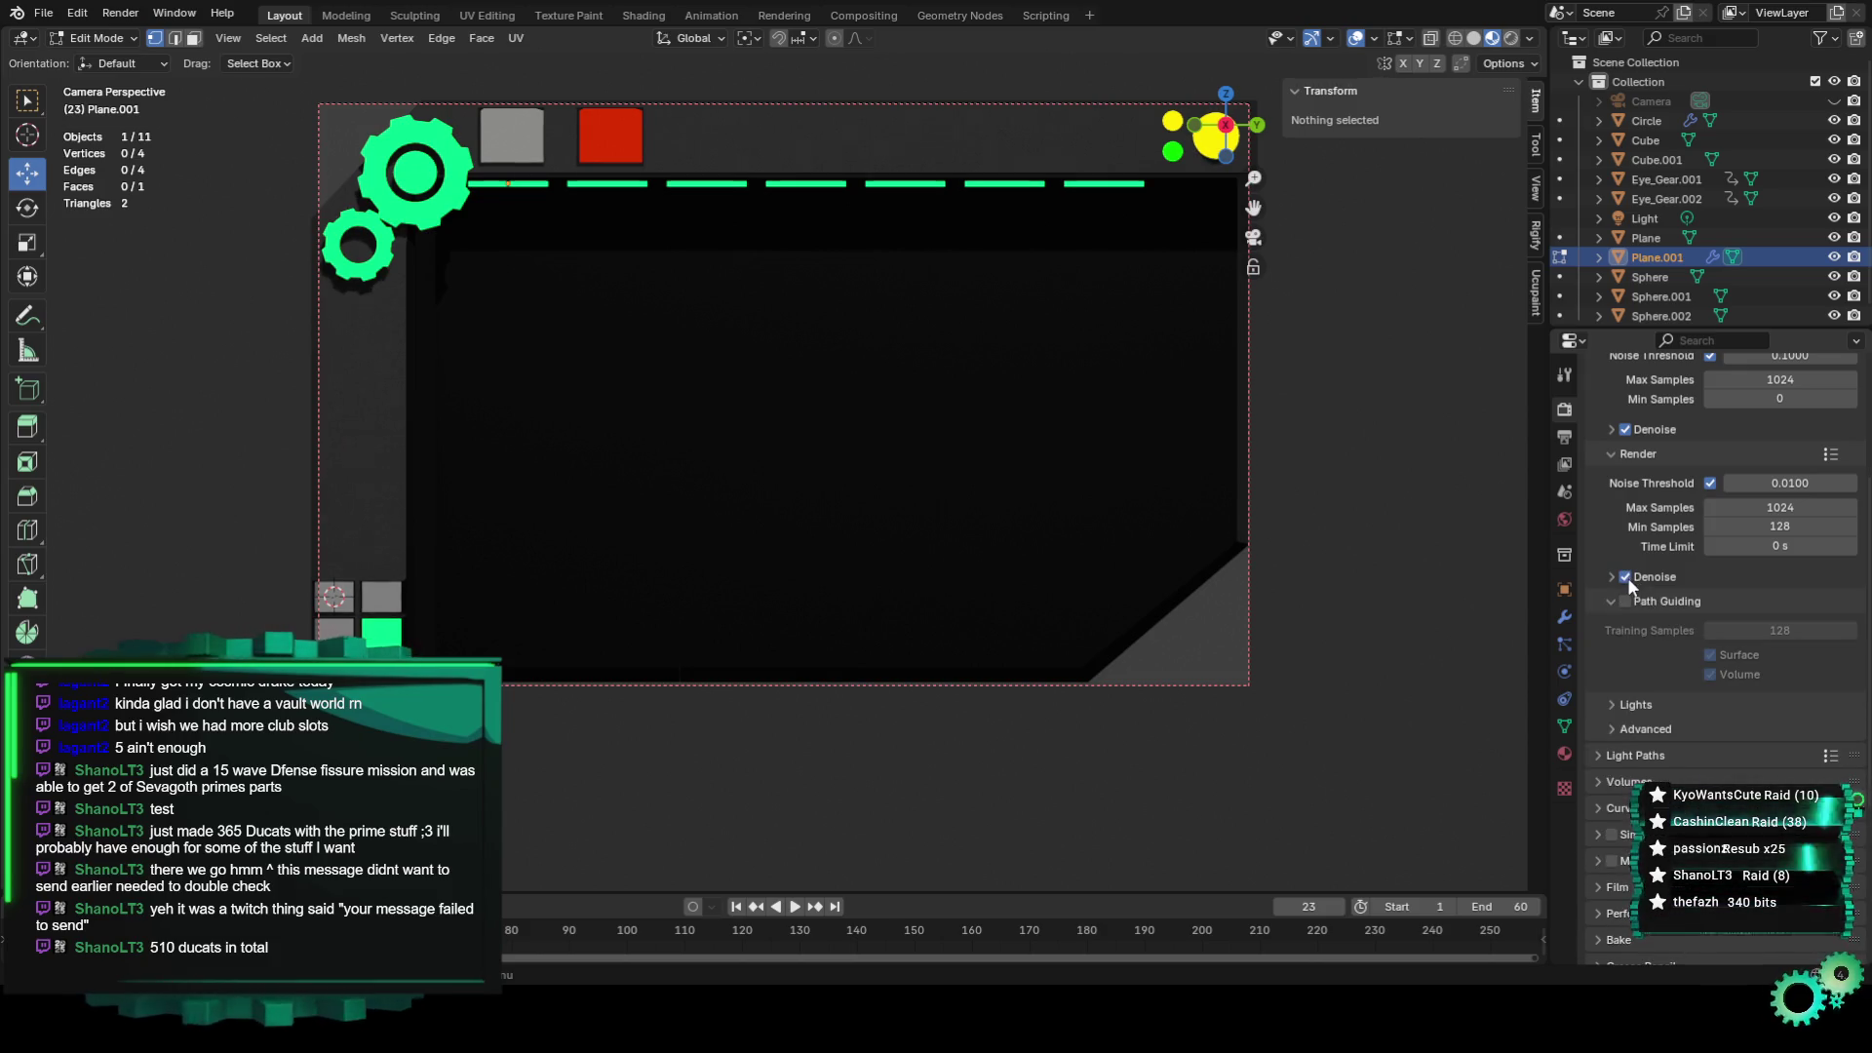
click(120, 13)
click(143, 38)
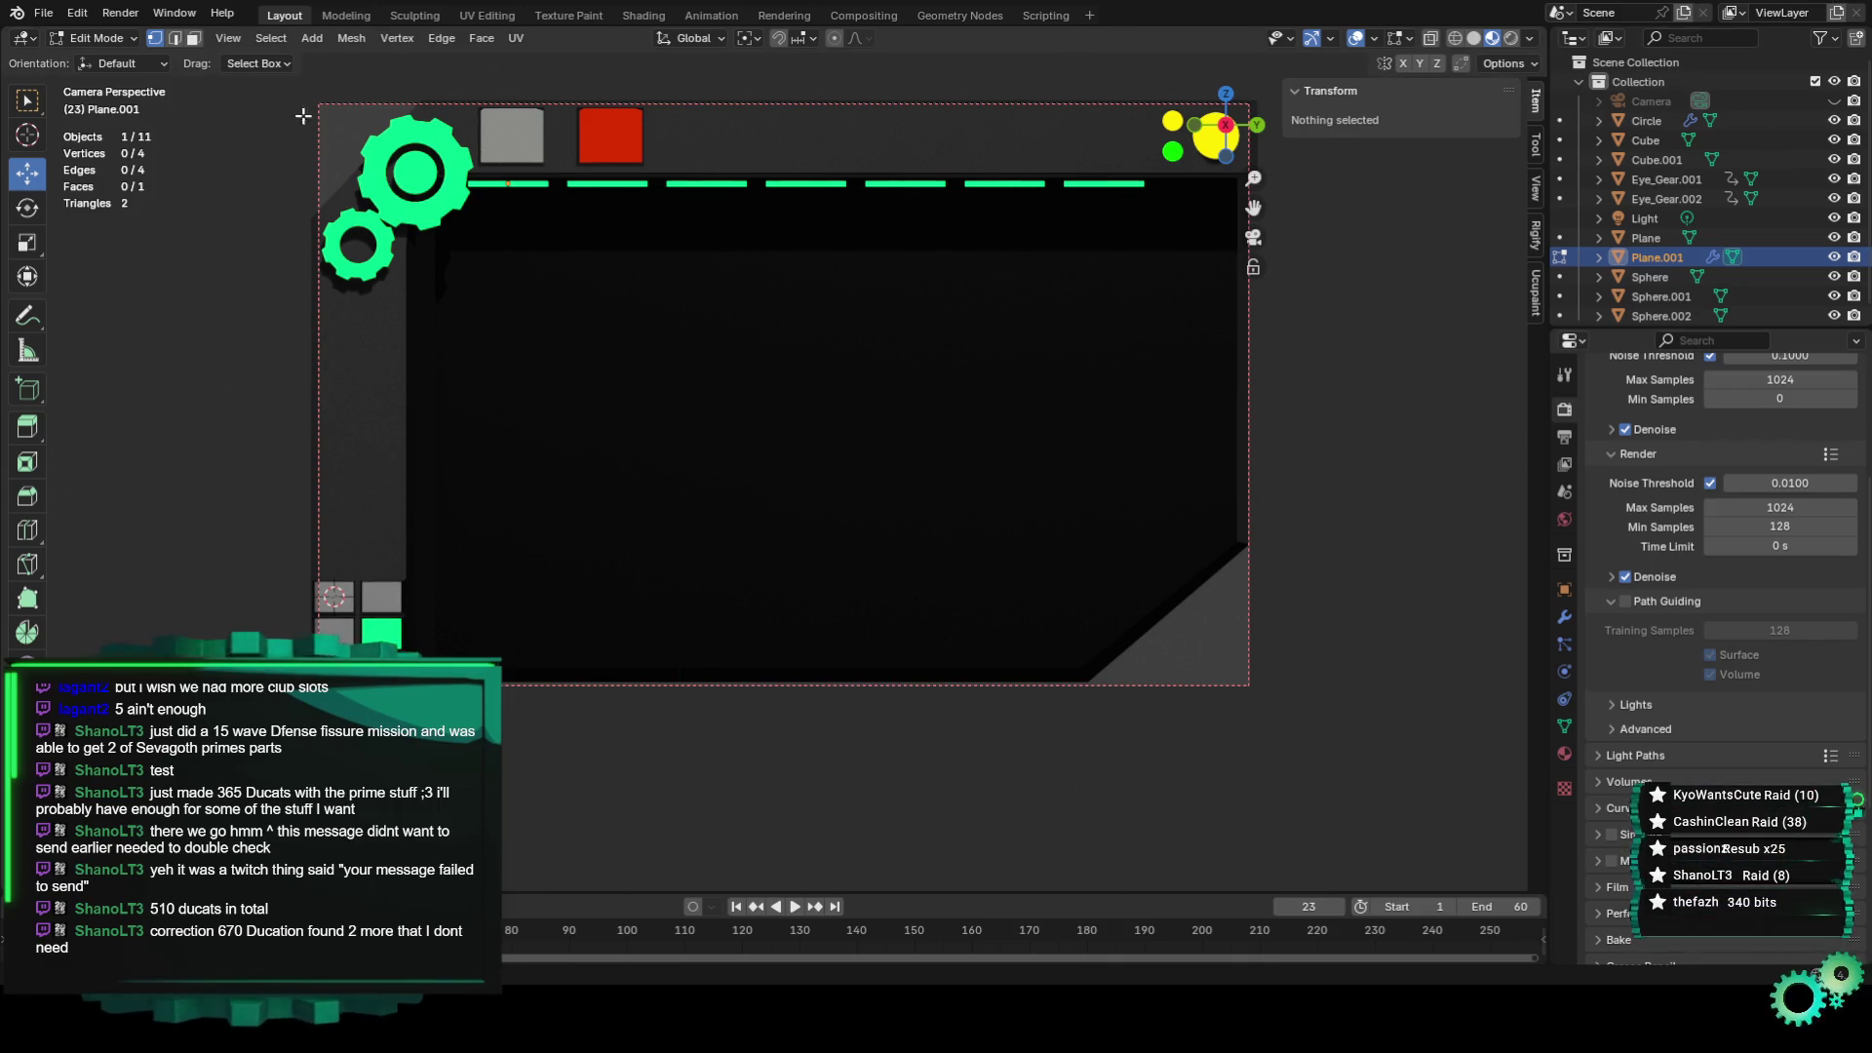
click(102, 39)
Switch to Object Mode and frame the grey and red squares in the camera view.
click(109, 61)
scroll(676, 158, up, 3)
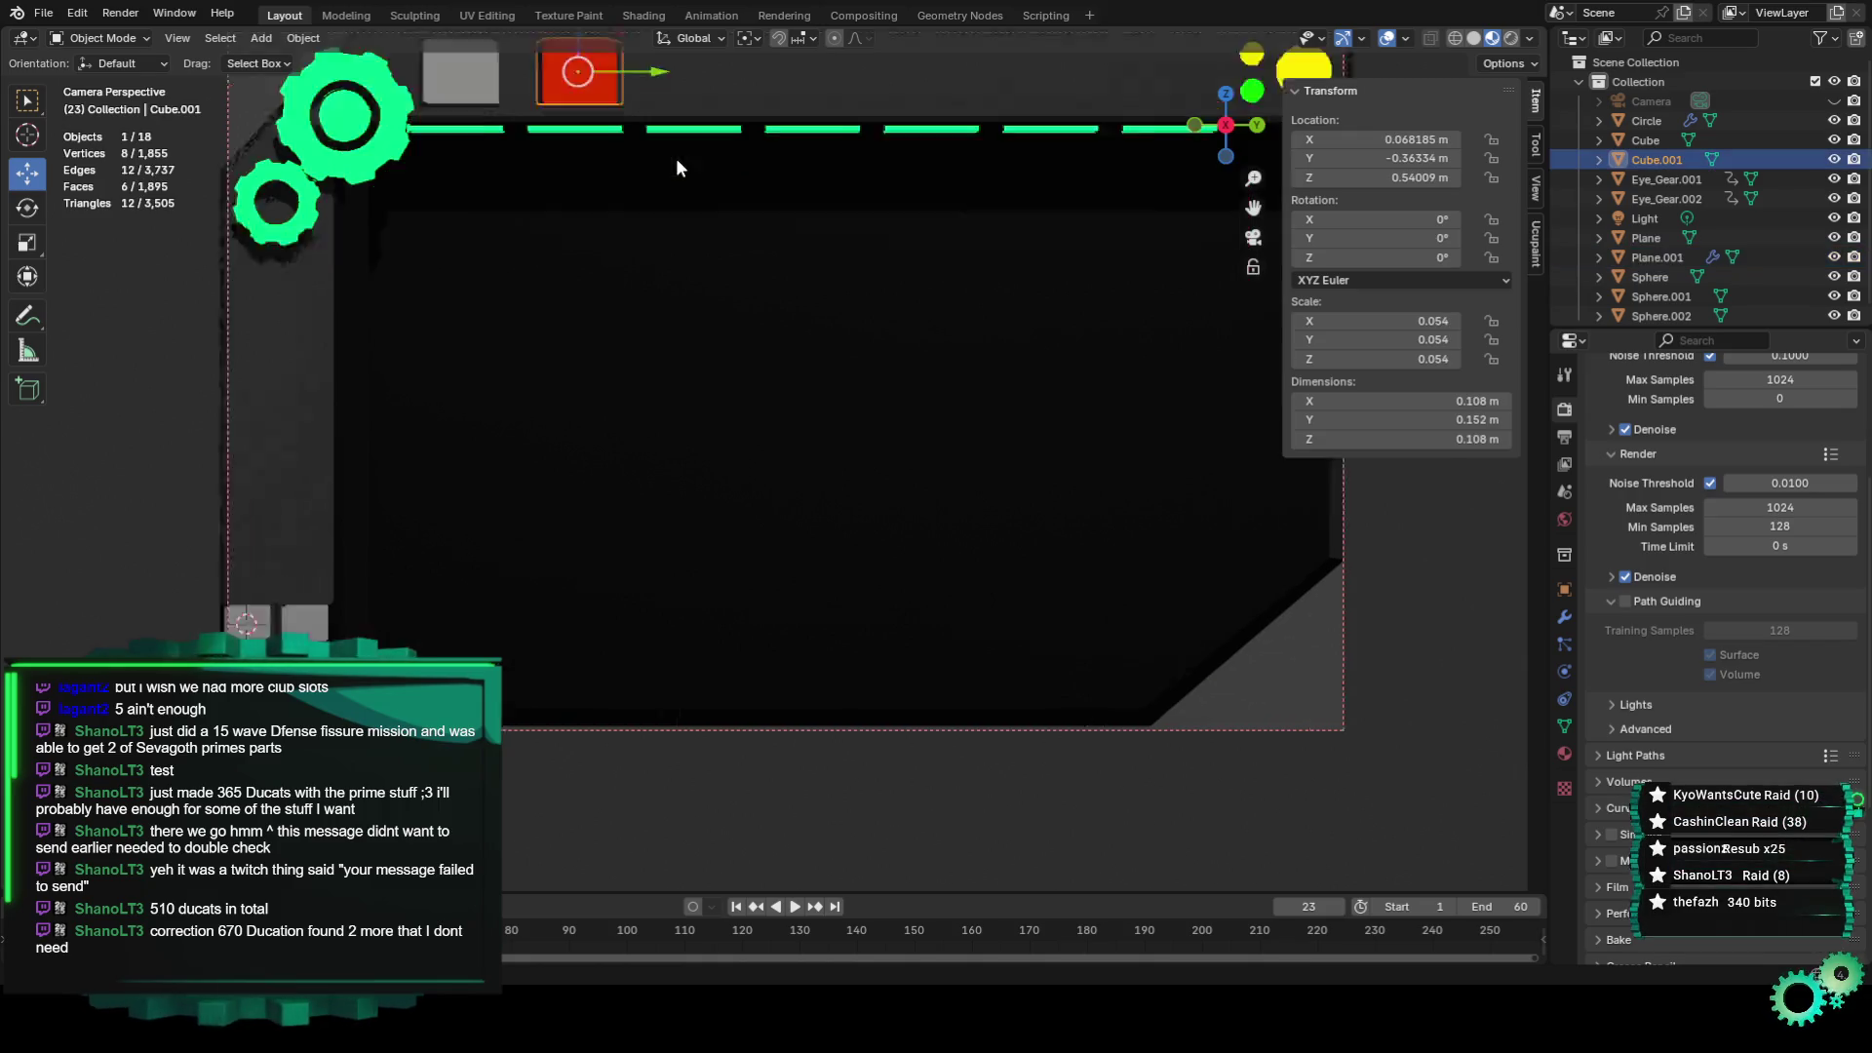
shift+middle_drag(726, 226, 766, 529)
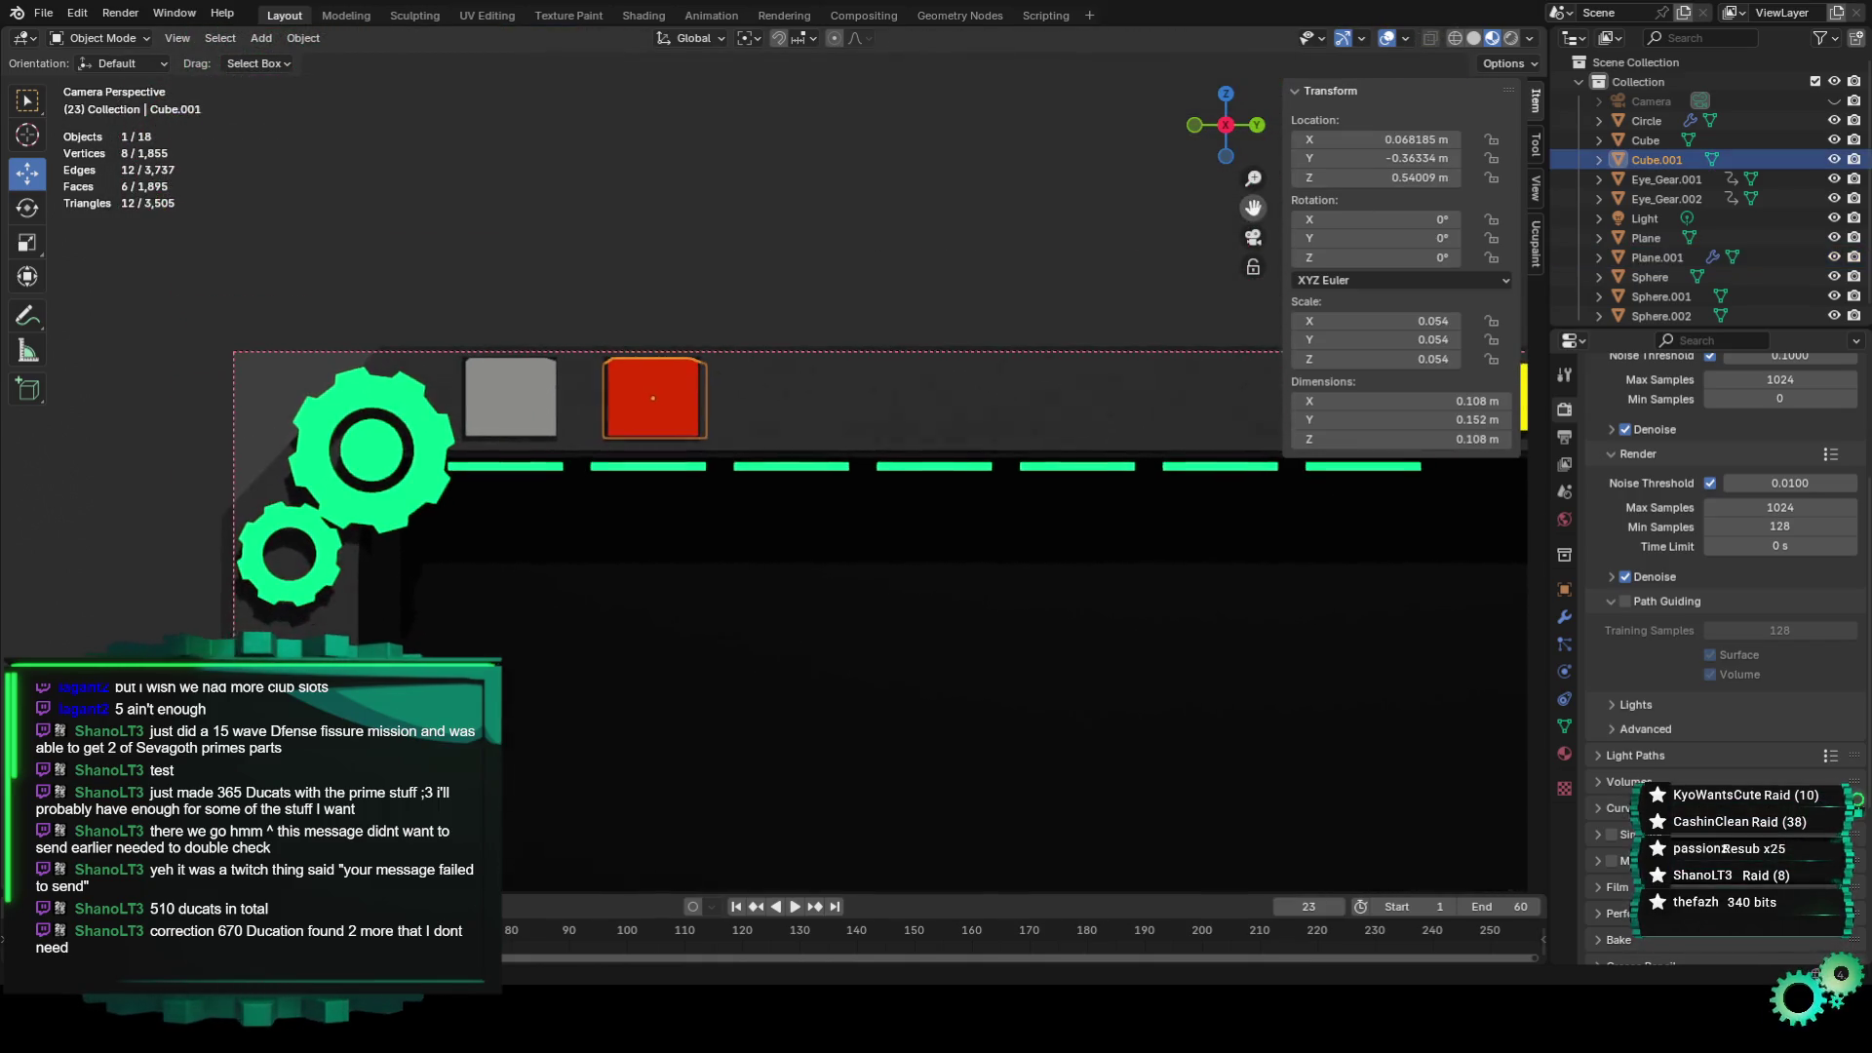
scroll(780, 224, up, 3)
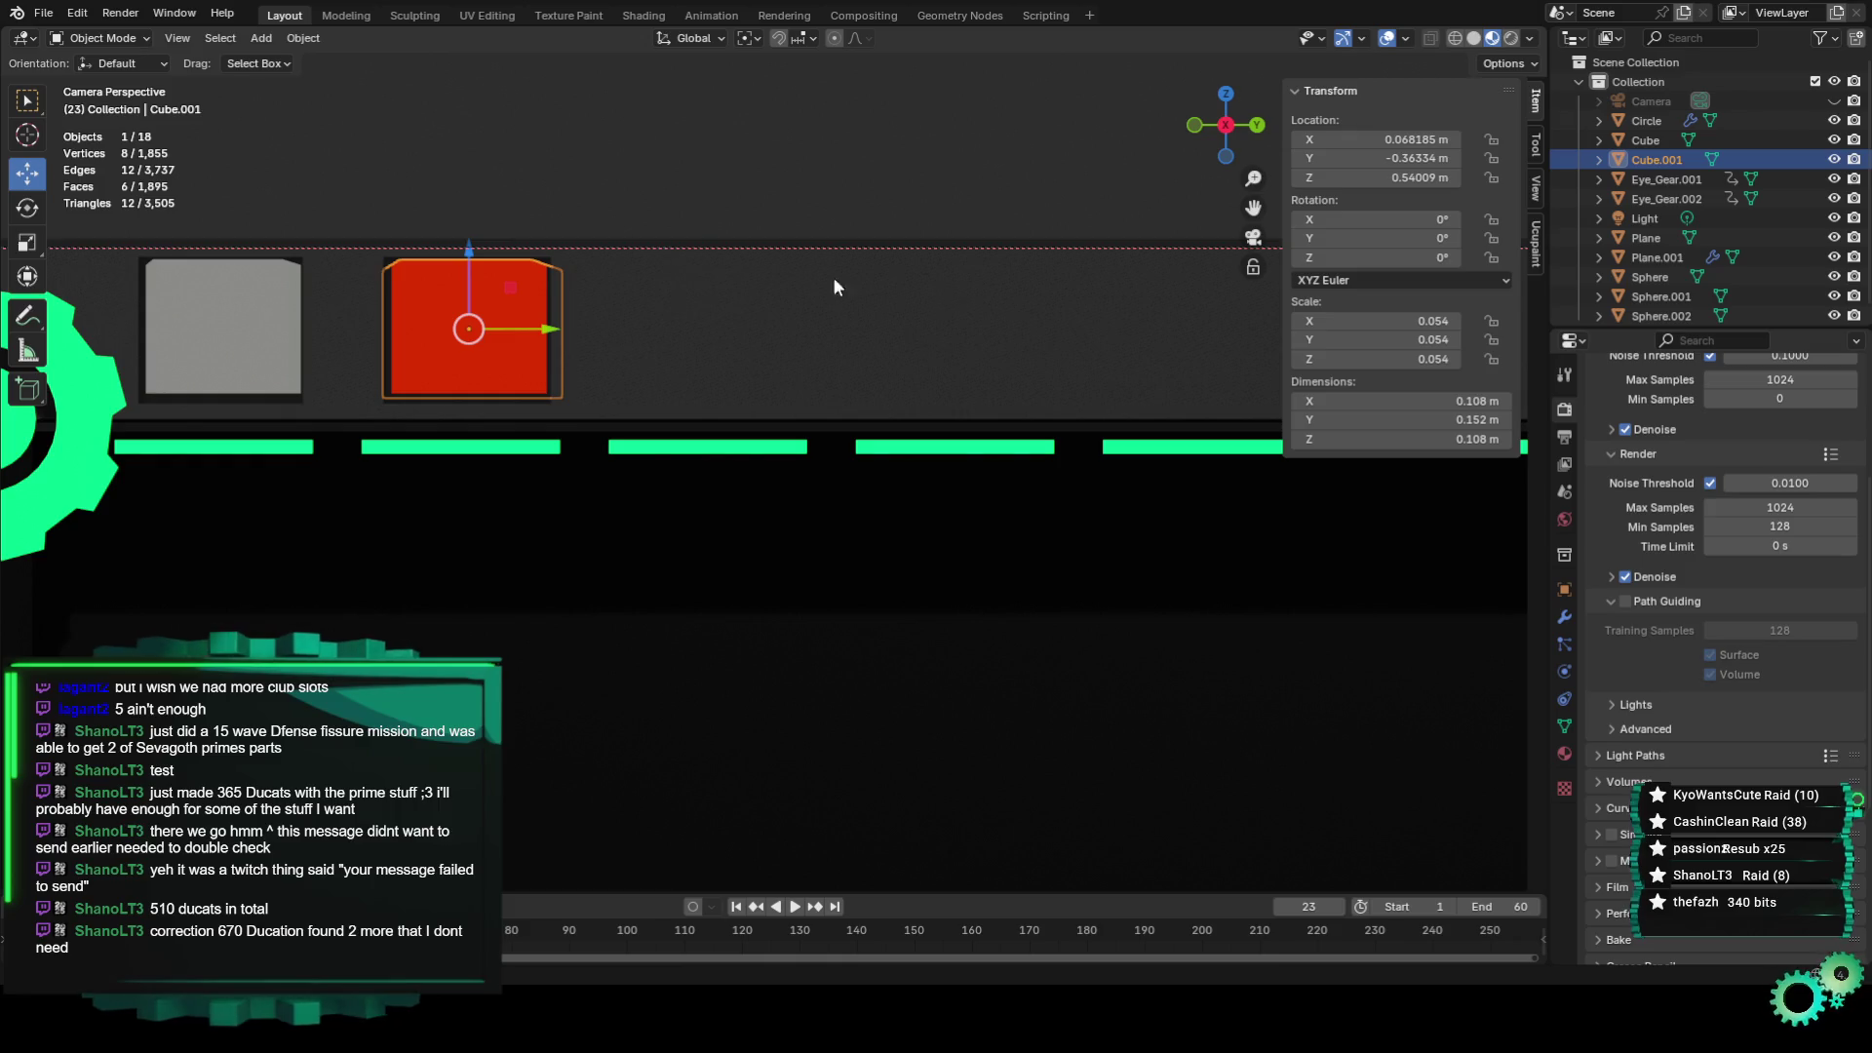
mouse_move(1253, 207)
mouse_down()
mouse_move(1589, 317)
mouse_move(1267, 322)
mouse_up()
scroll(529, 504, up, 2)
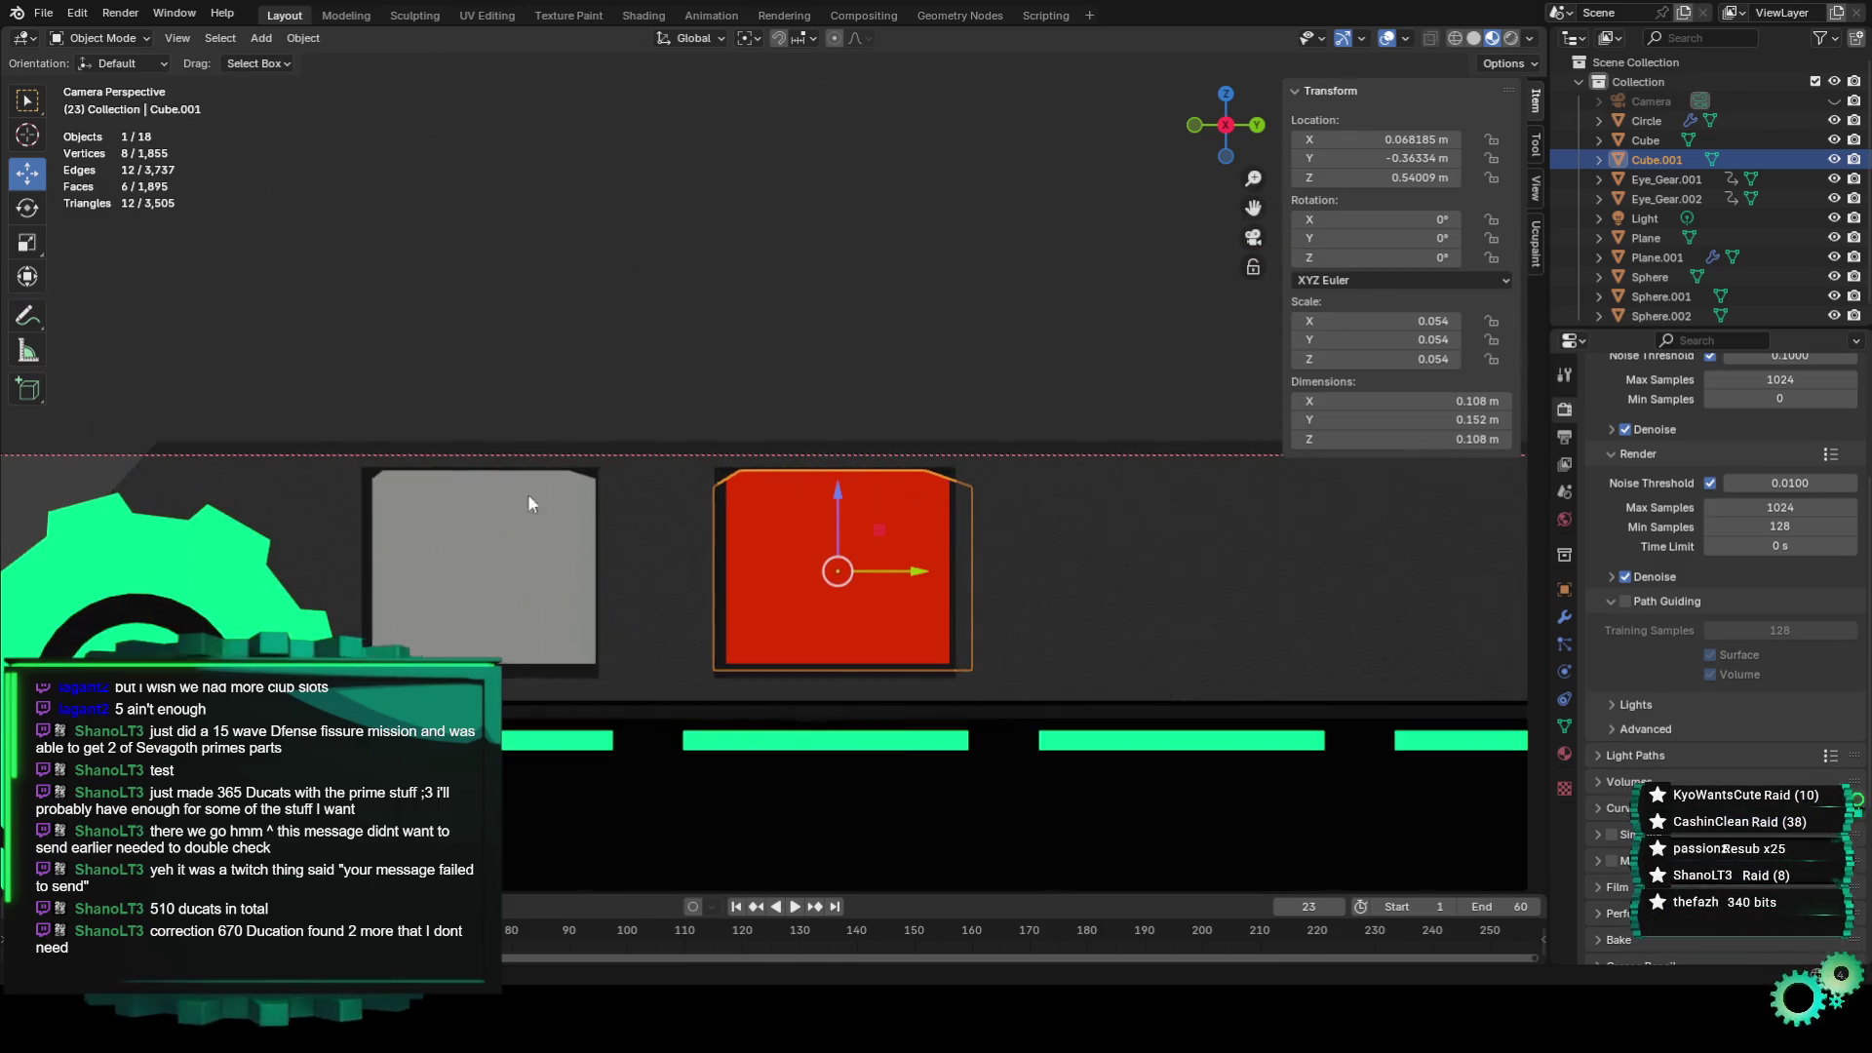
click(496, 529)
click(893, 544)
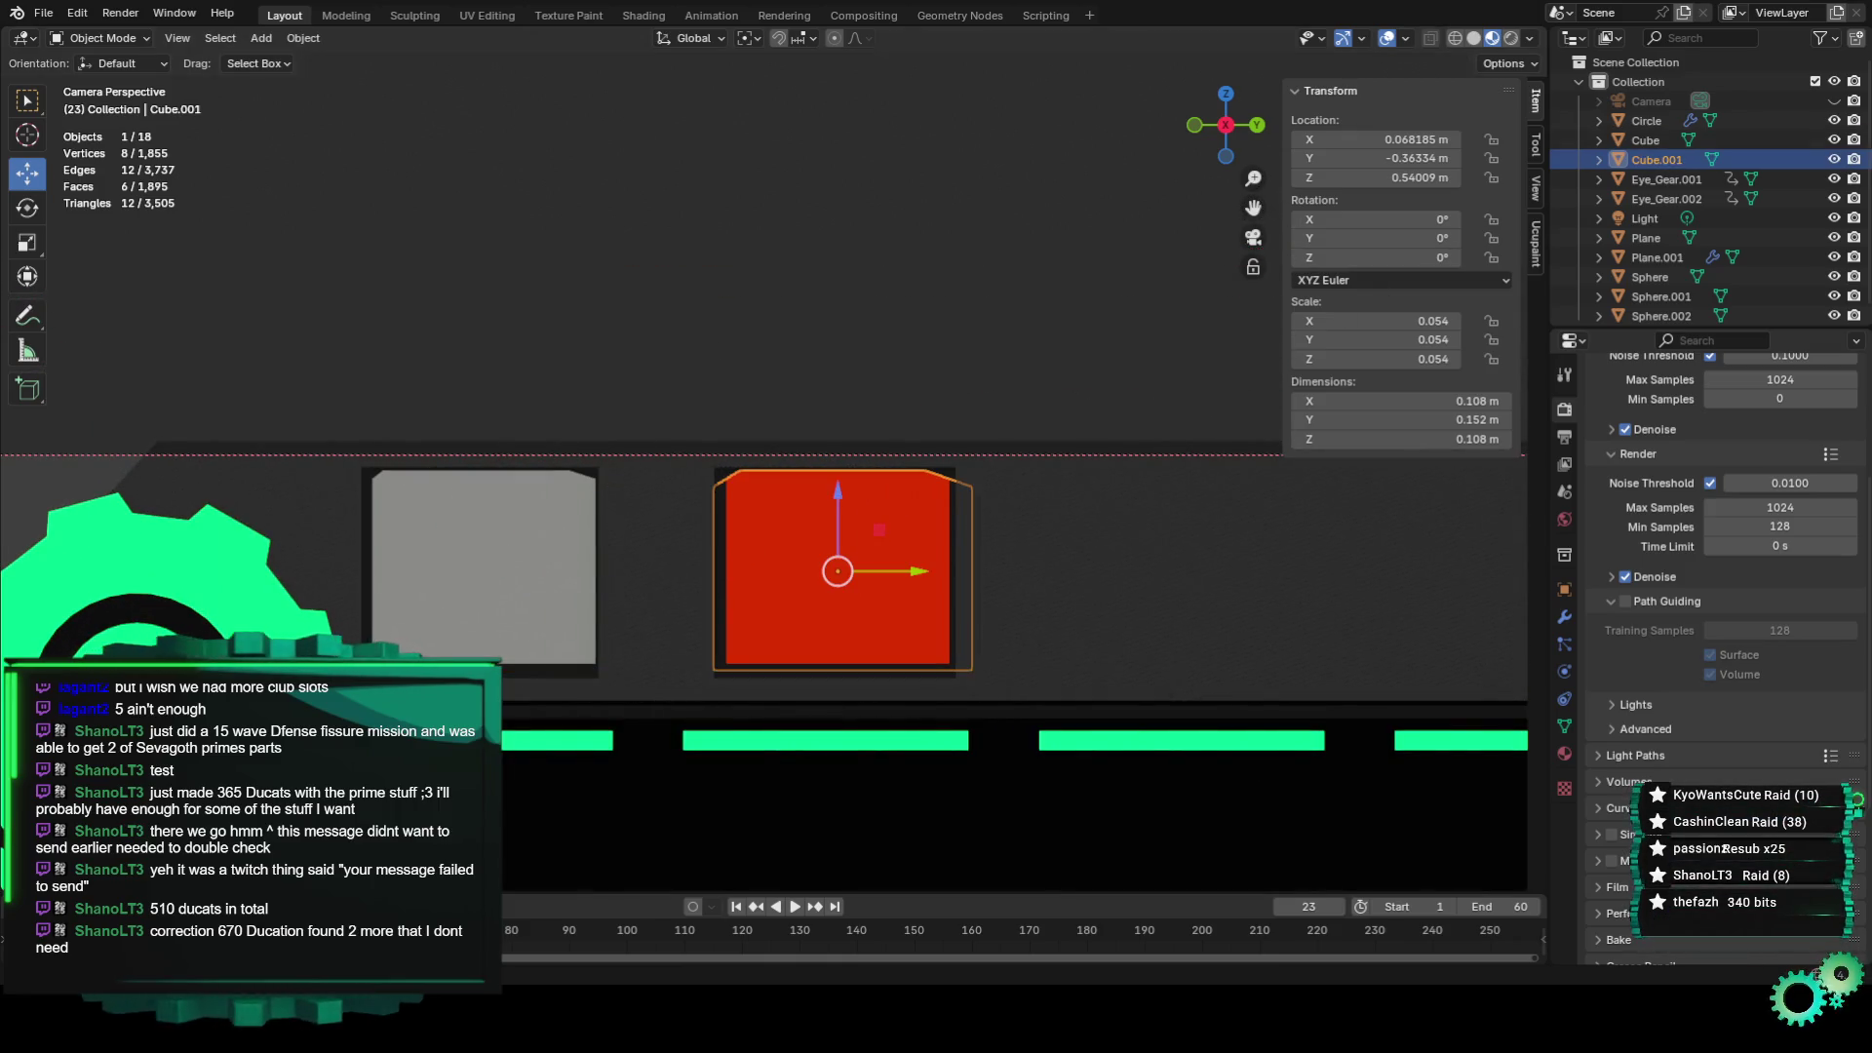
In Shading, raise Material.005's Metallic value and reconnect its shader to the Material Output.
click(645, 15)
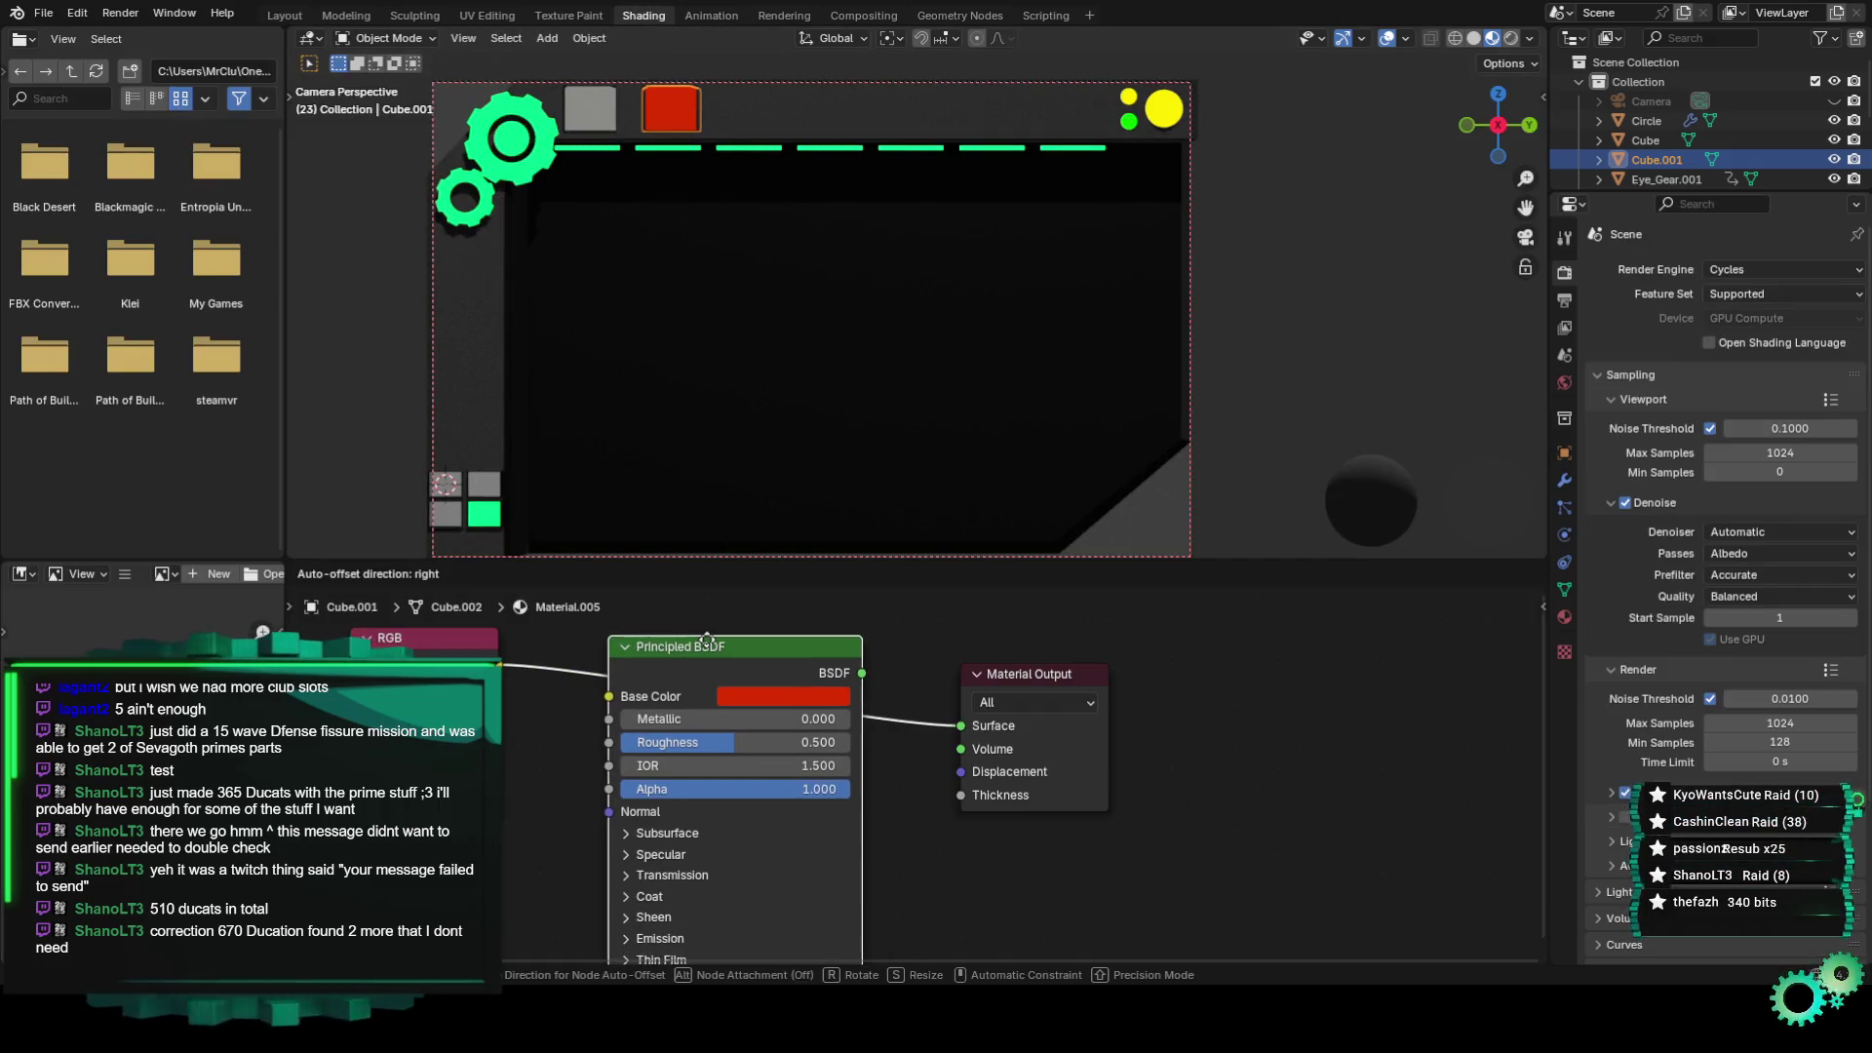
click(580, 716)
scroll(751, 195, up, 3)
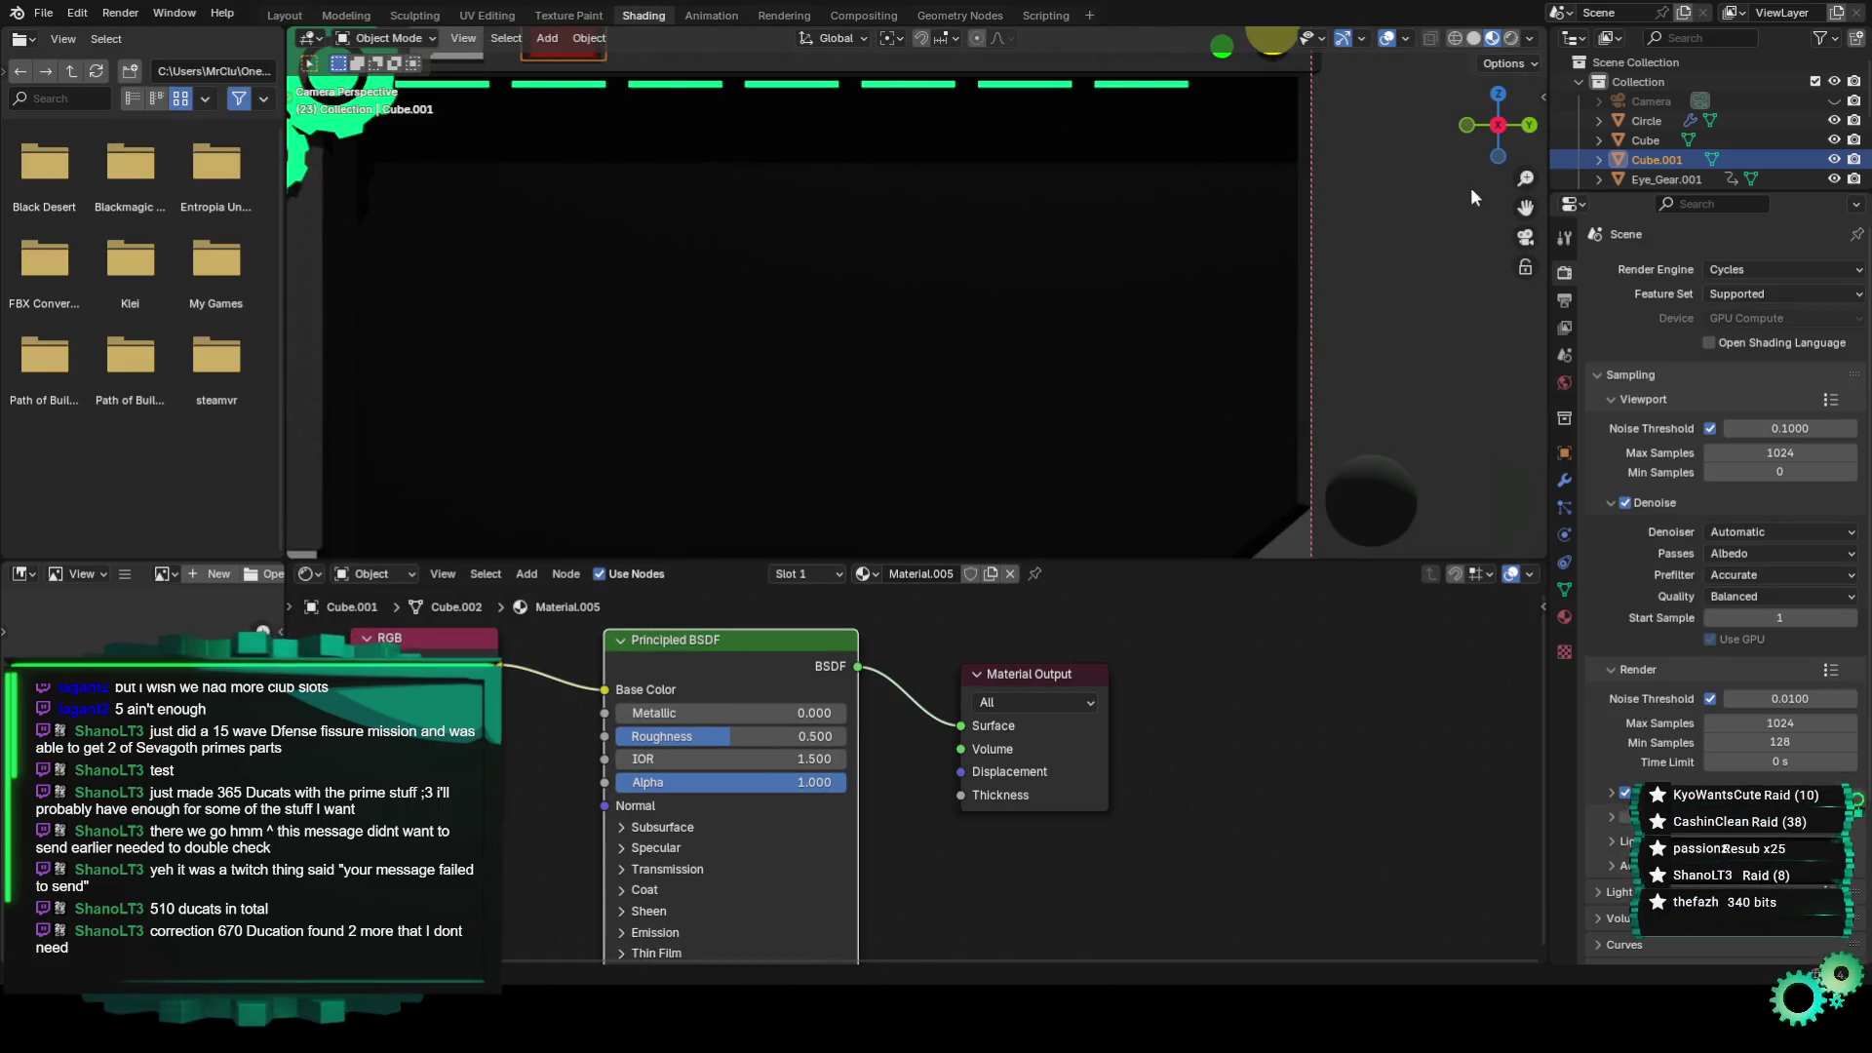
scroll(780, 390, down, 3)
scroll(780, 390, up, 1)
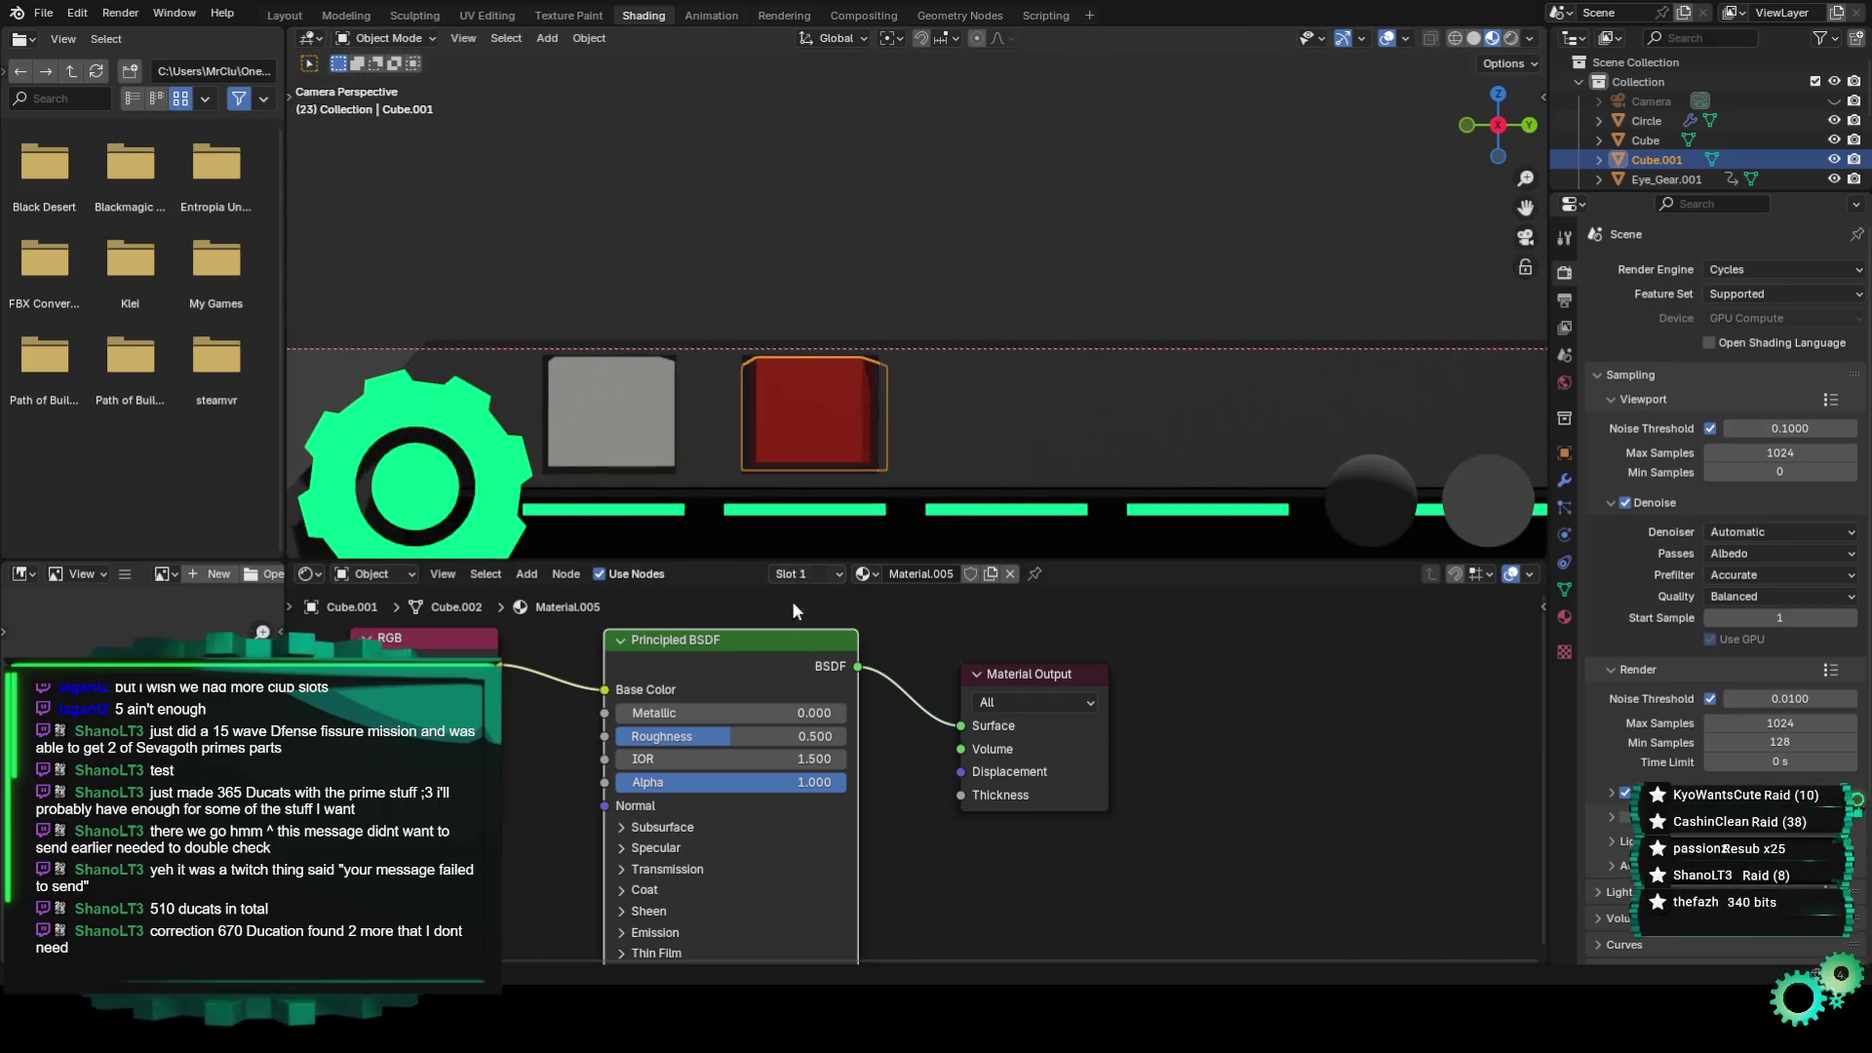
mouse_move(666, 715)
mouse_down()
mouse_move(795, 715)
mouse_move(615, 713)
mouse_move(938, 727)
mouse_up()
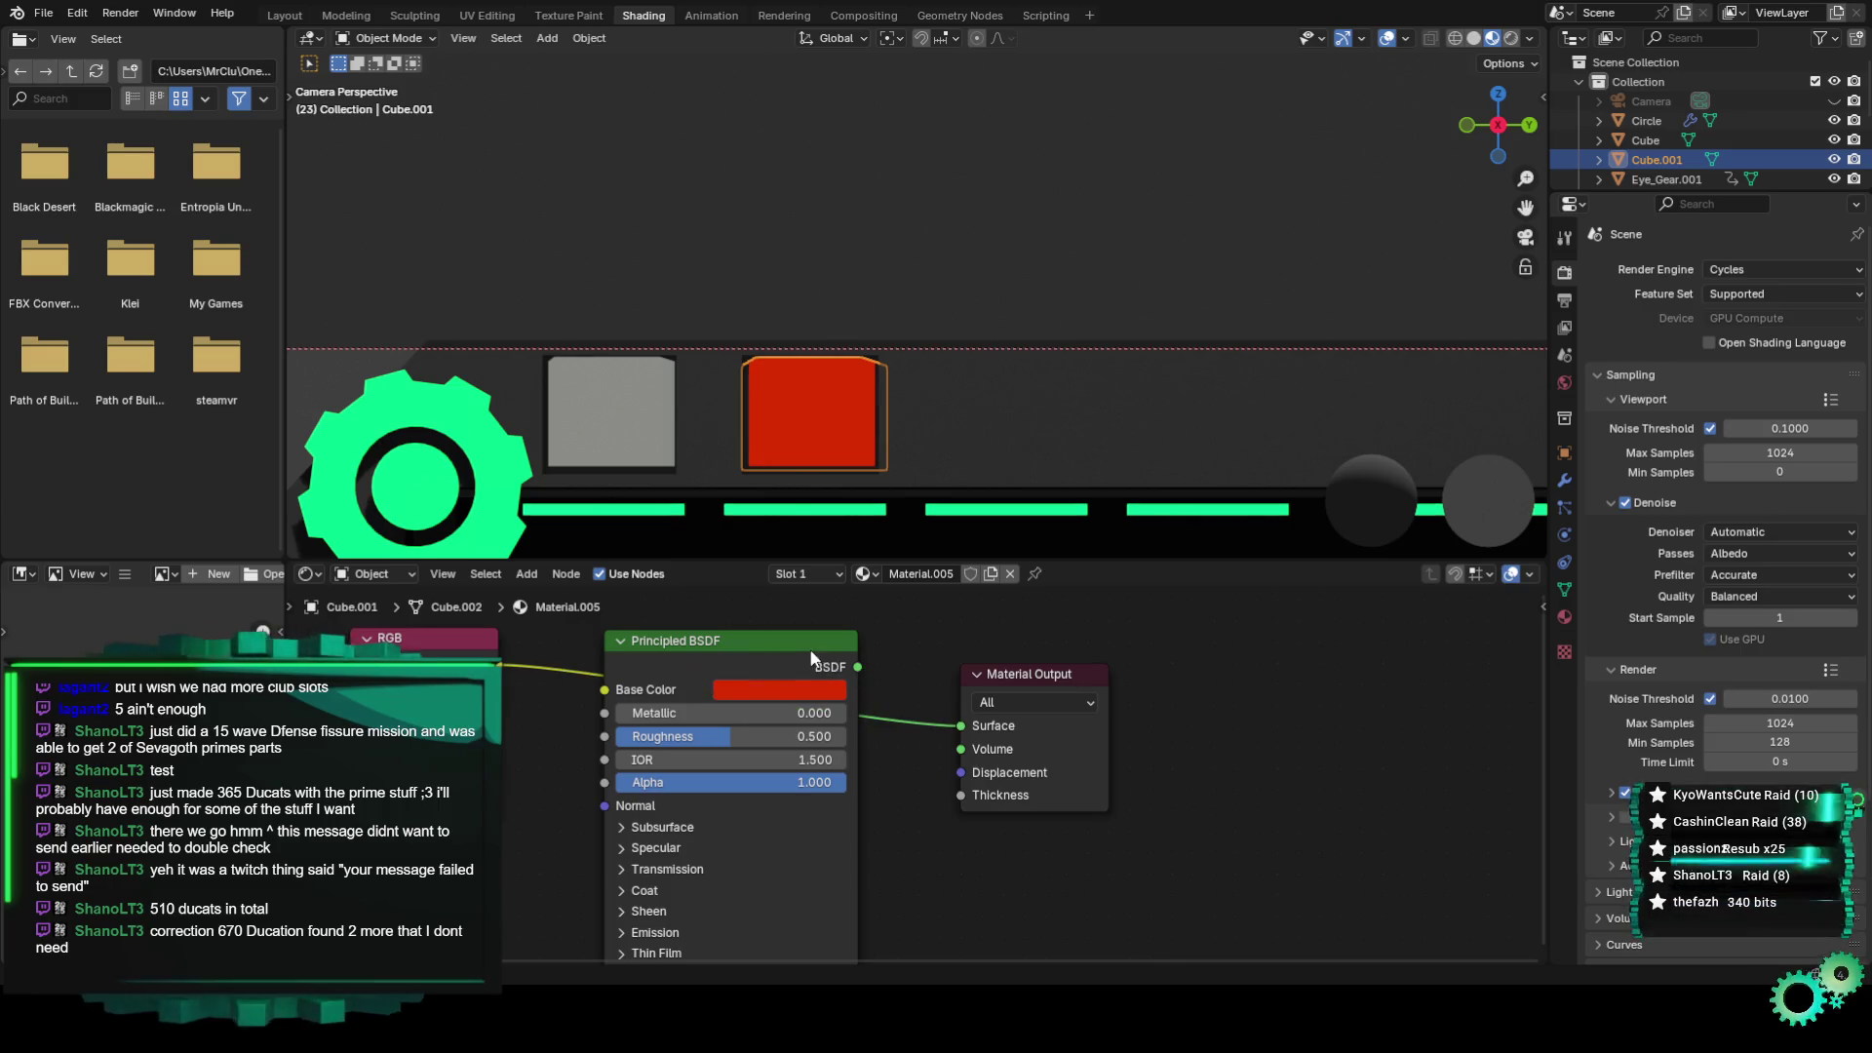
drag(741, 643, 716, 790)
middle_drag(913, 790, 845, 684)
drag(759, 711, 889, 644)
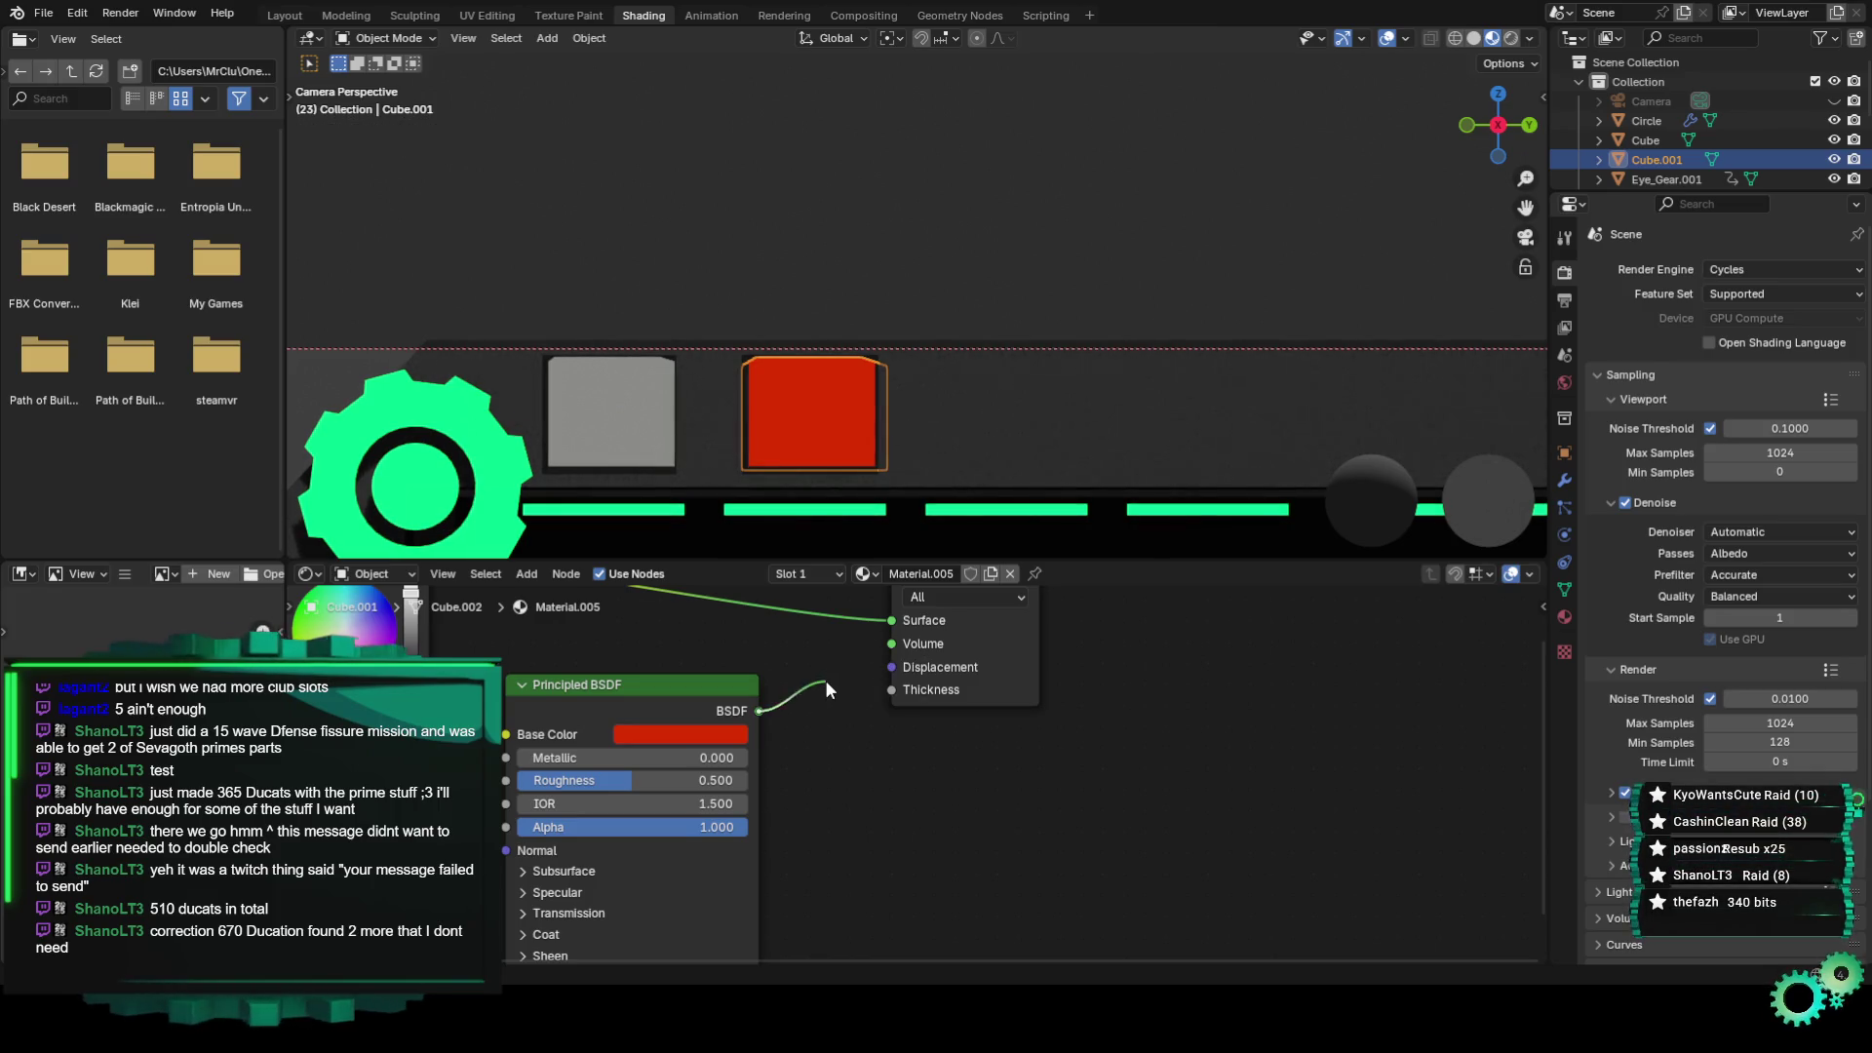
middle_drag(834, 741, 916, 753)
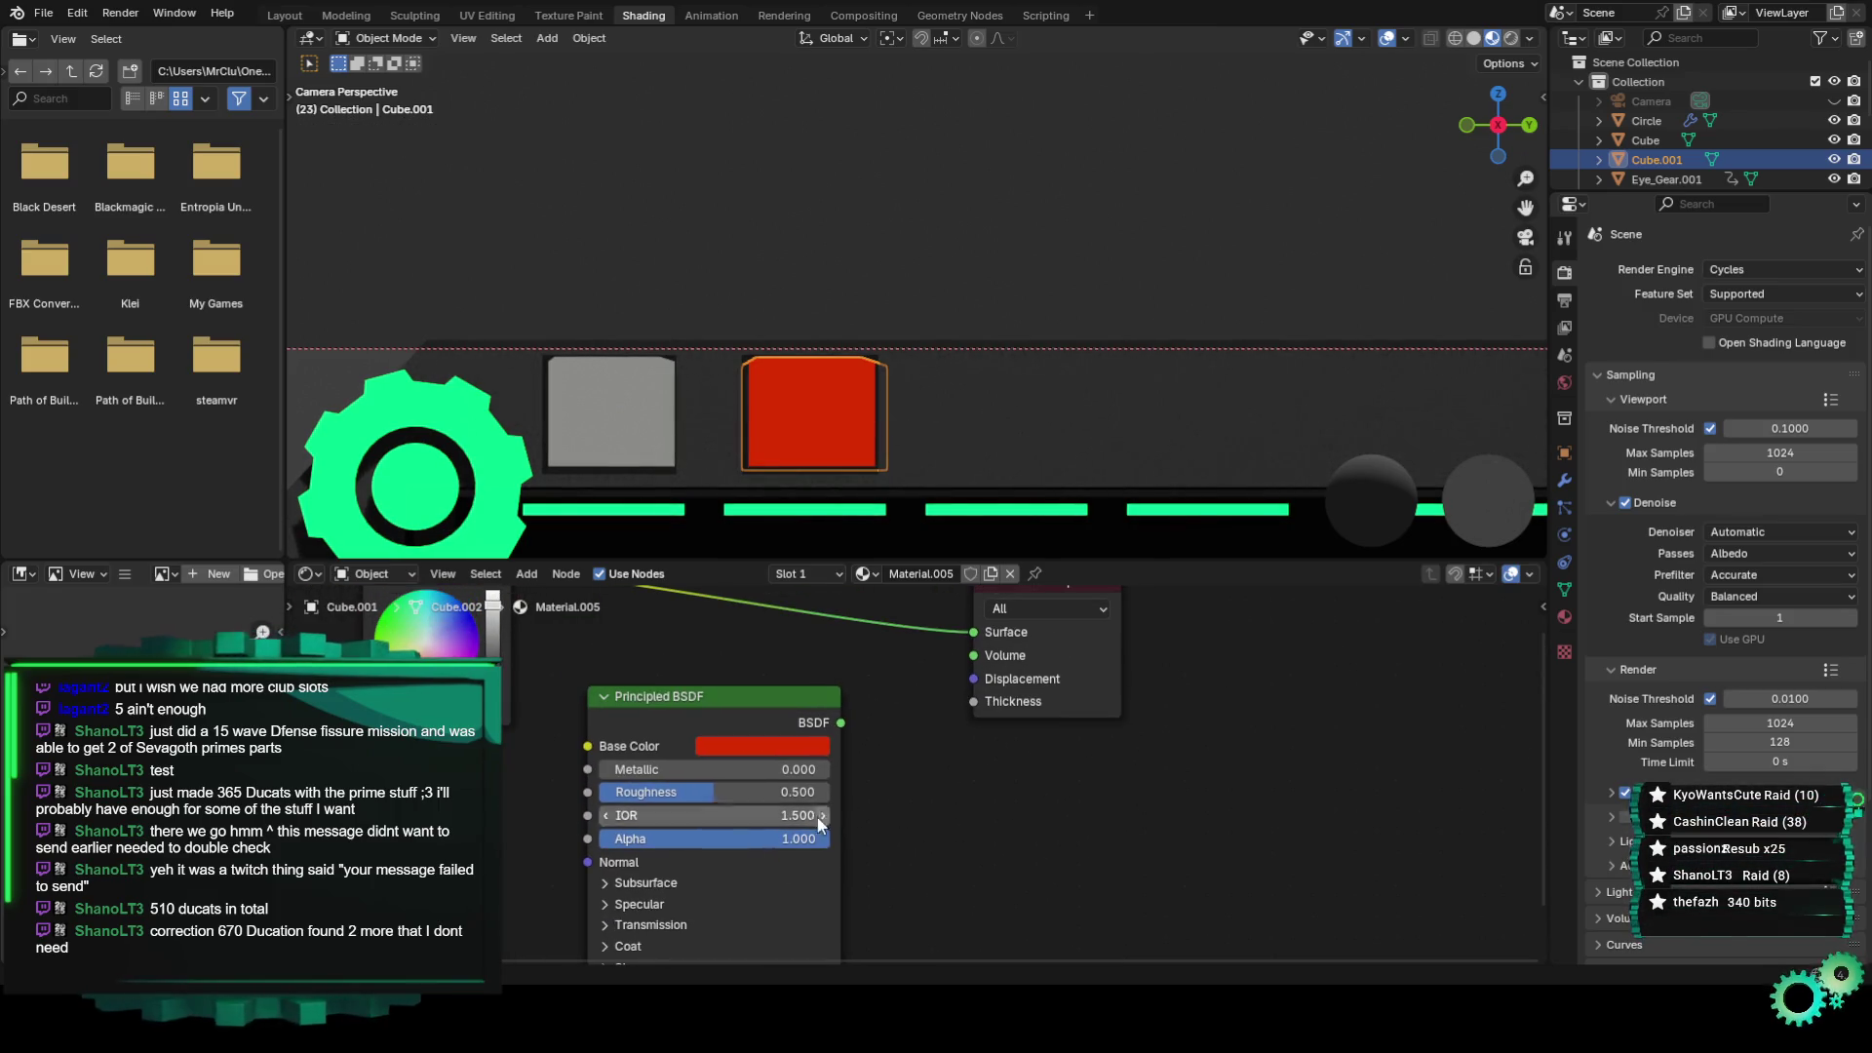
drag(836, 725, 831, 682)
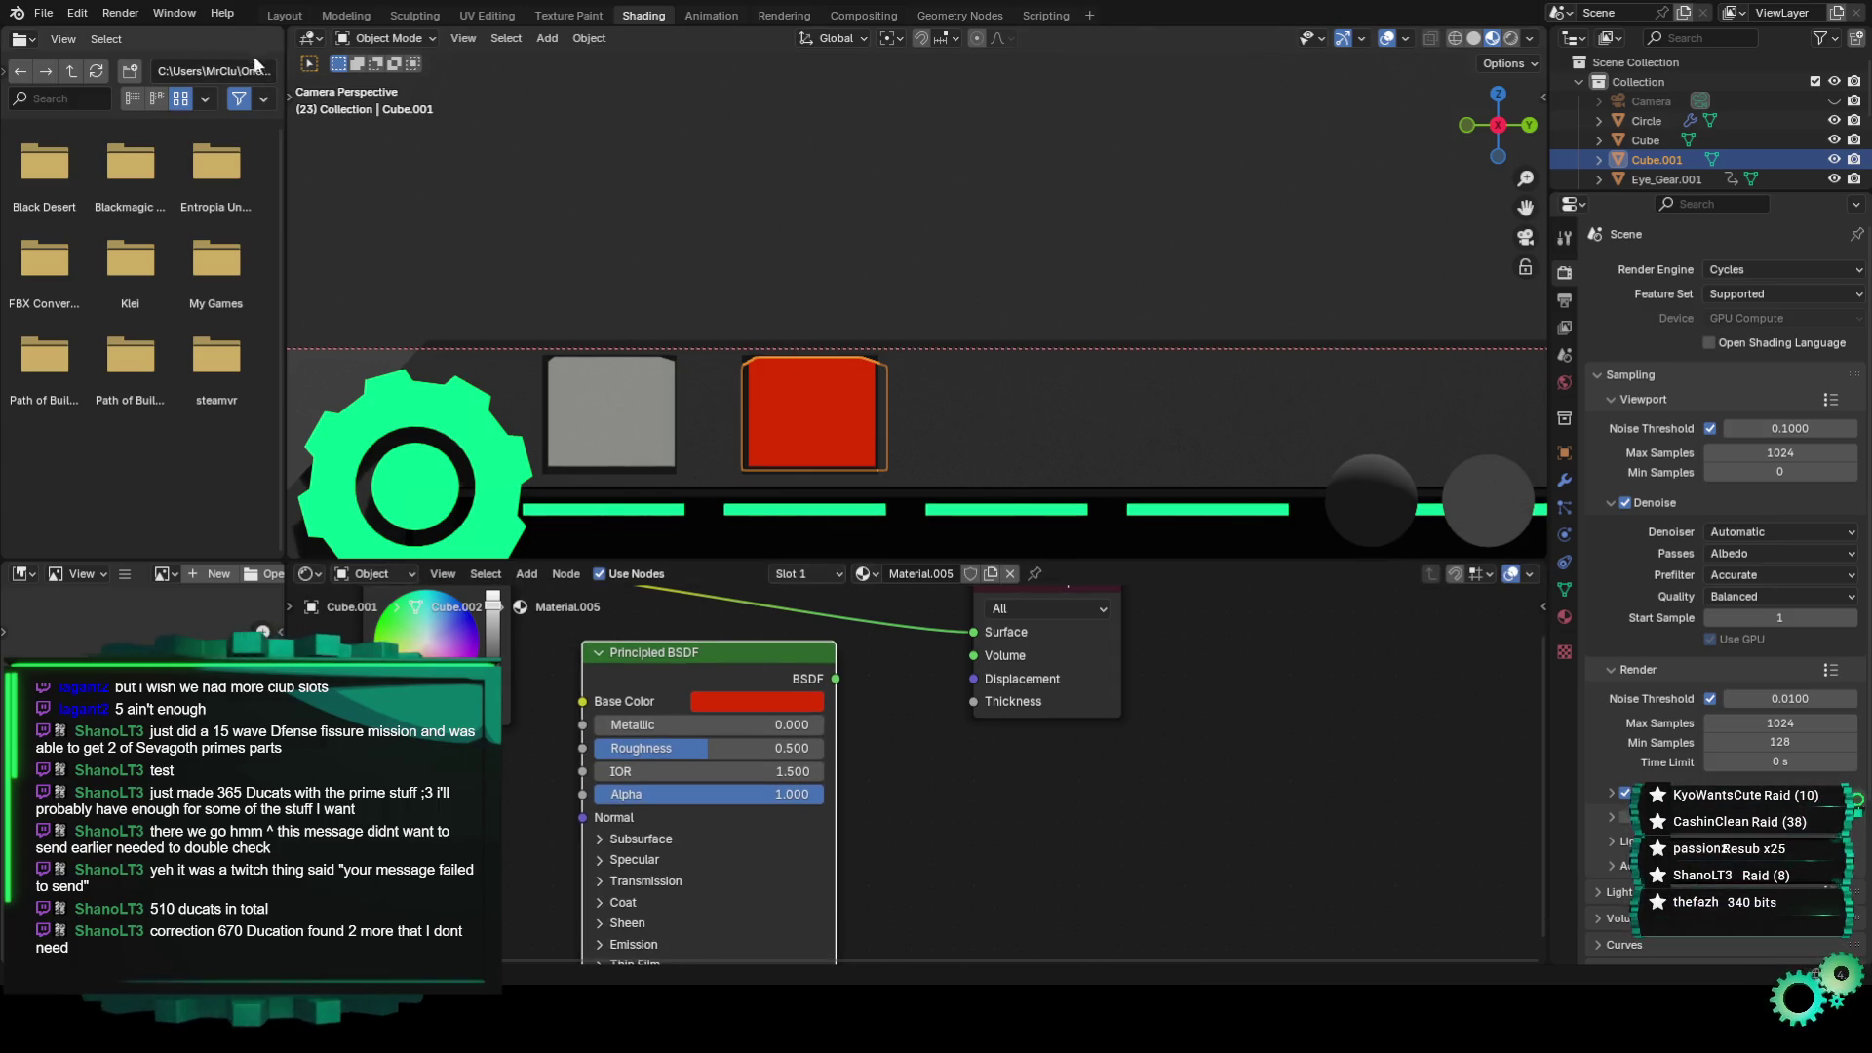
Back in Layout, bring up the Object context menu for the red cube.
click(347, 16)
click(292, 22)
right_click(794, 560)
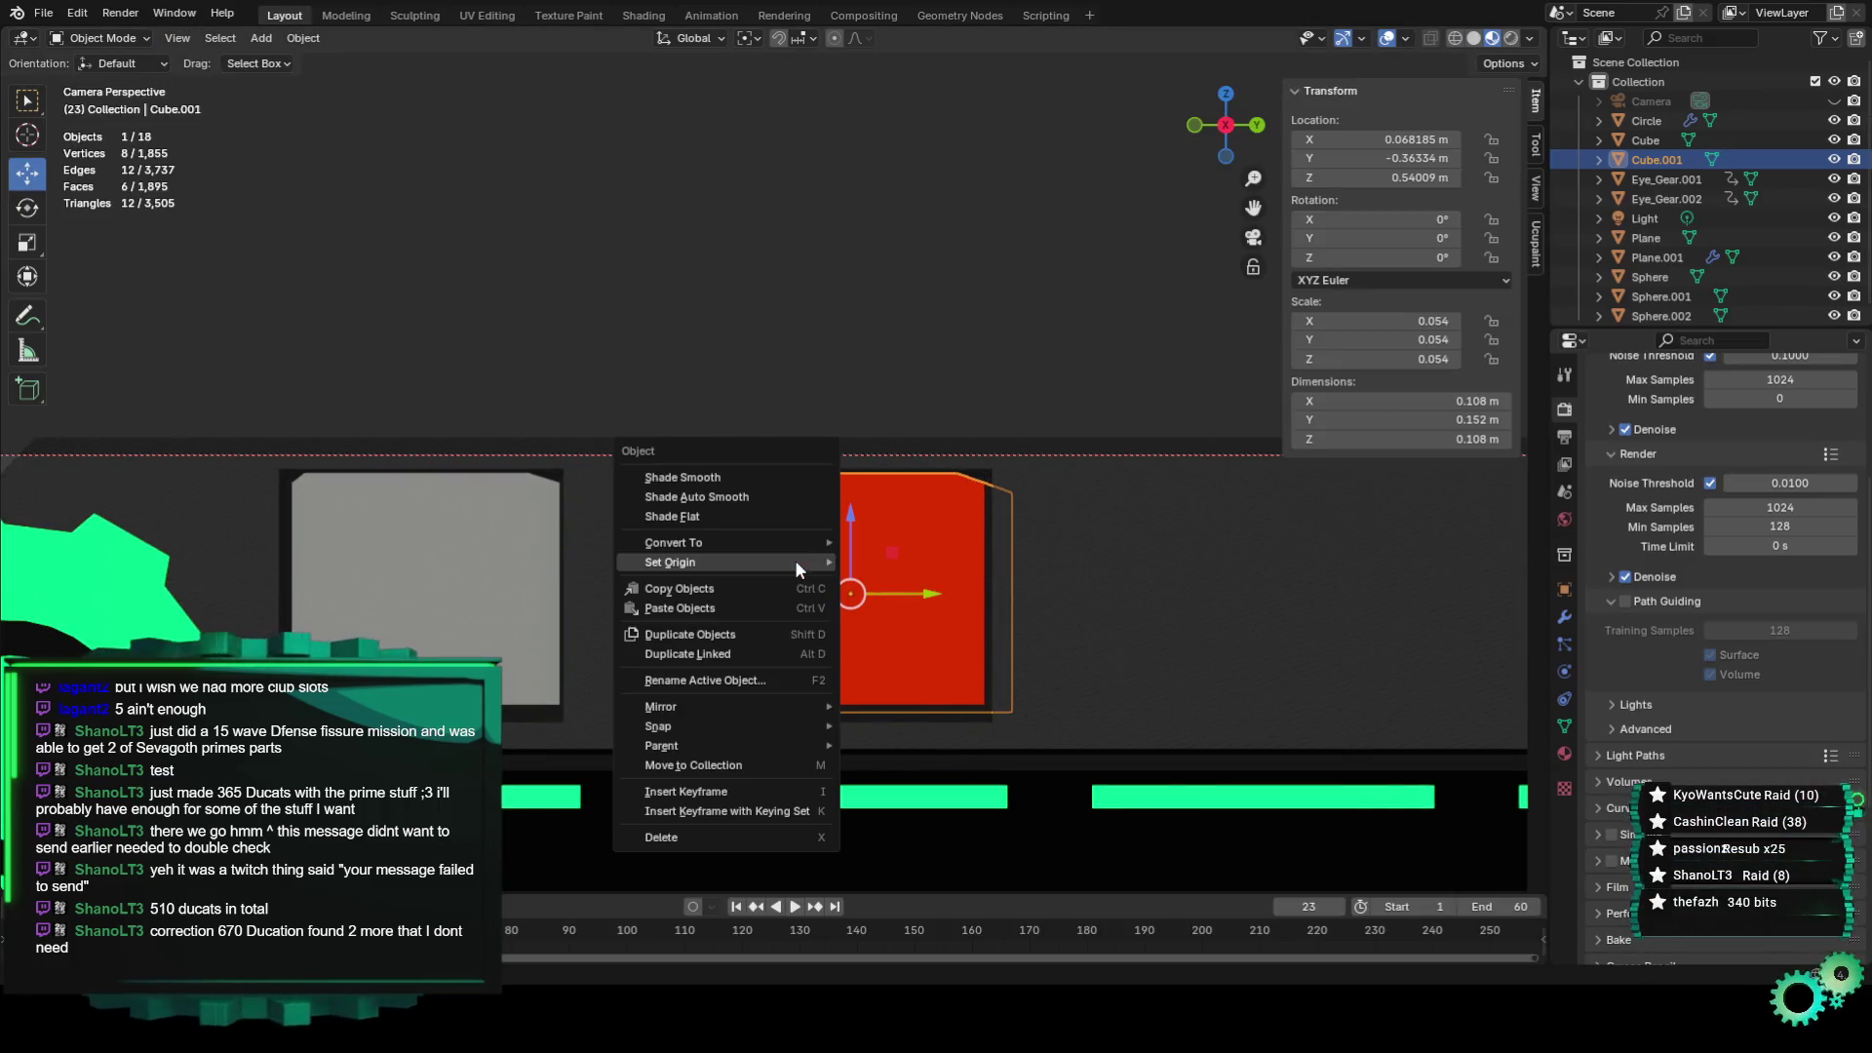
Shade the red square flat, then extrude its front face and scale it inward.
click(747, 514)
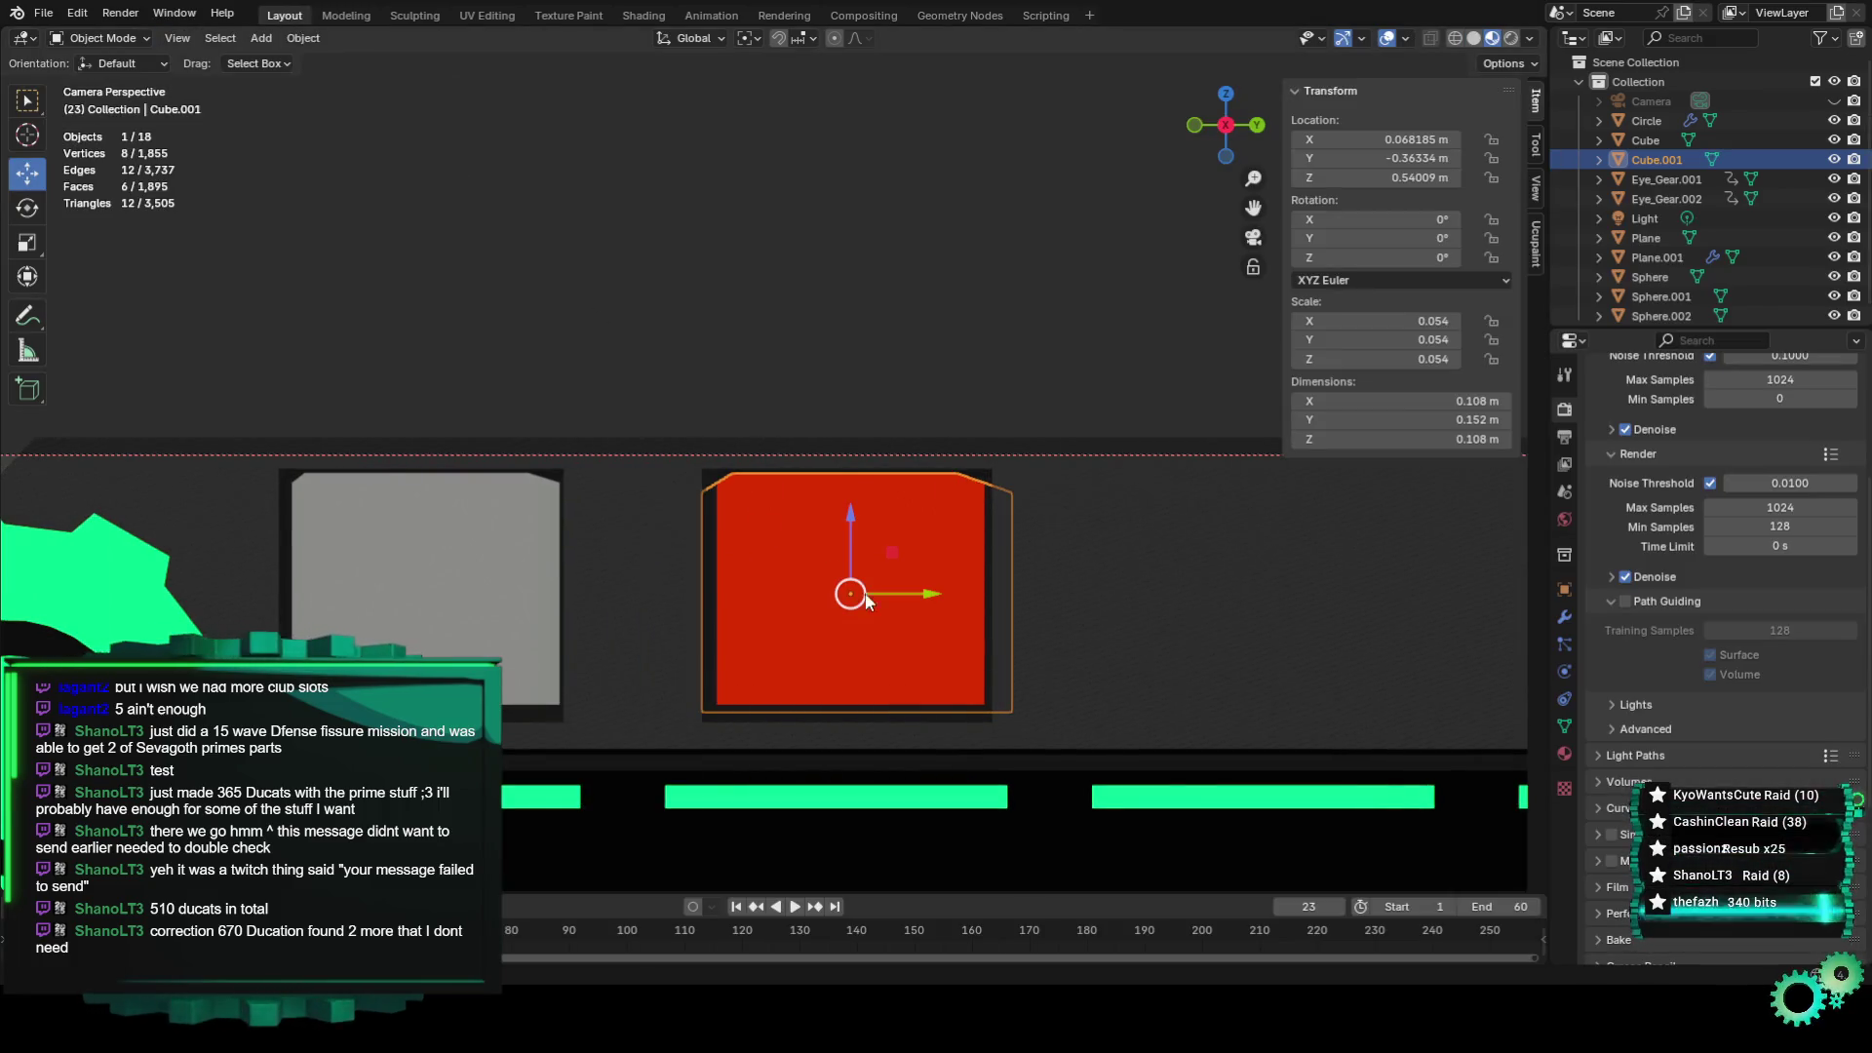
click(141, 41)
click(134, 83)
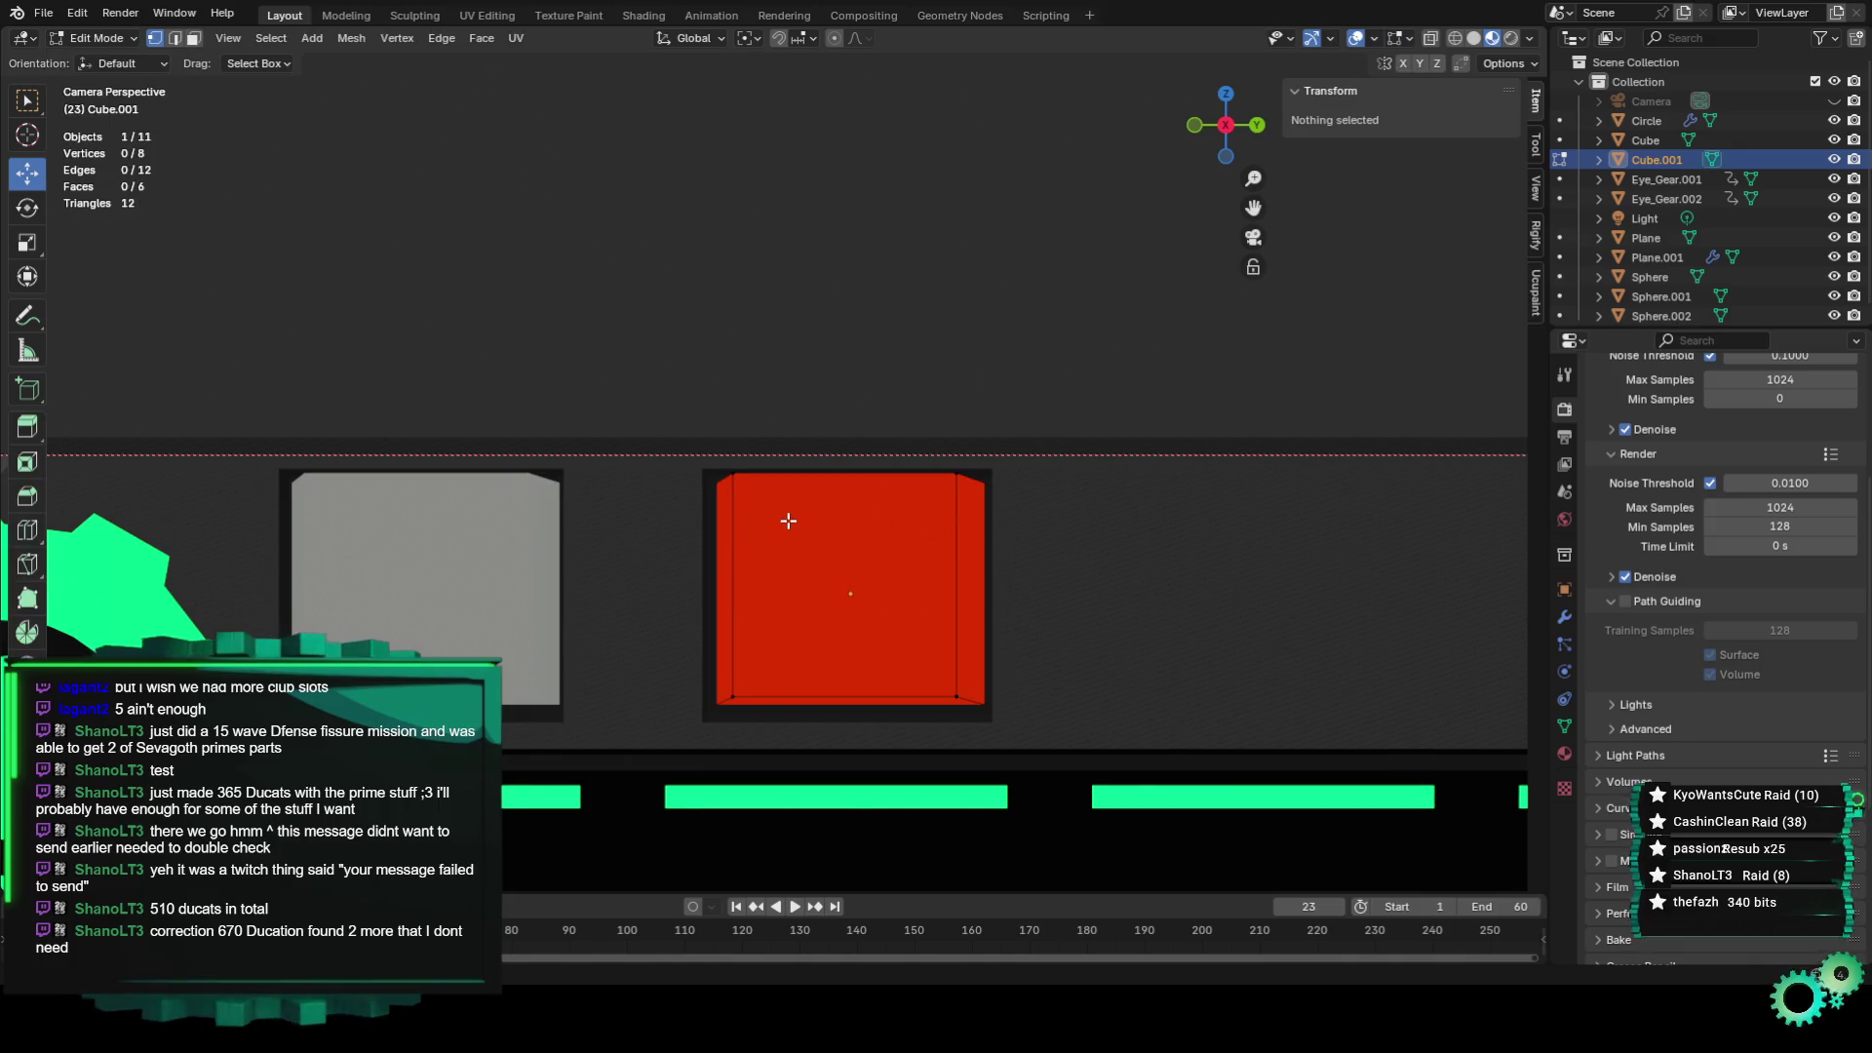
click(957, 474)
shift+click(946, 709)
shift+click(732, 477)
shift+click(732, 698)
key(e)
key(Escape)
key(s)
click(1004, 669)
Push the red square's inset front face outward along X.
middle_drag(1005, 669, 955, 669)
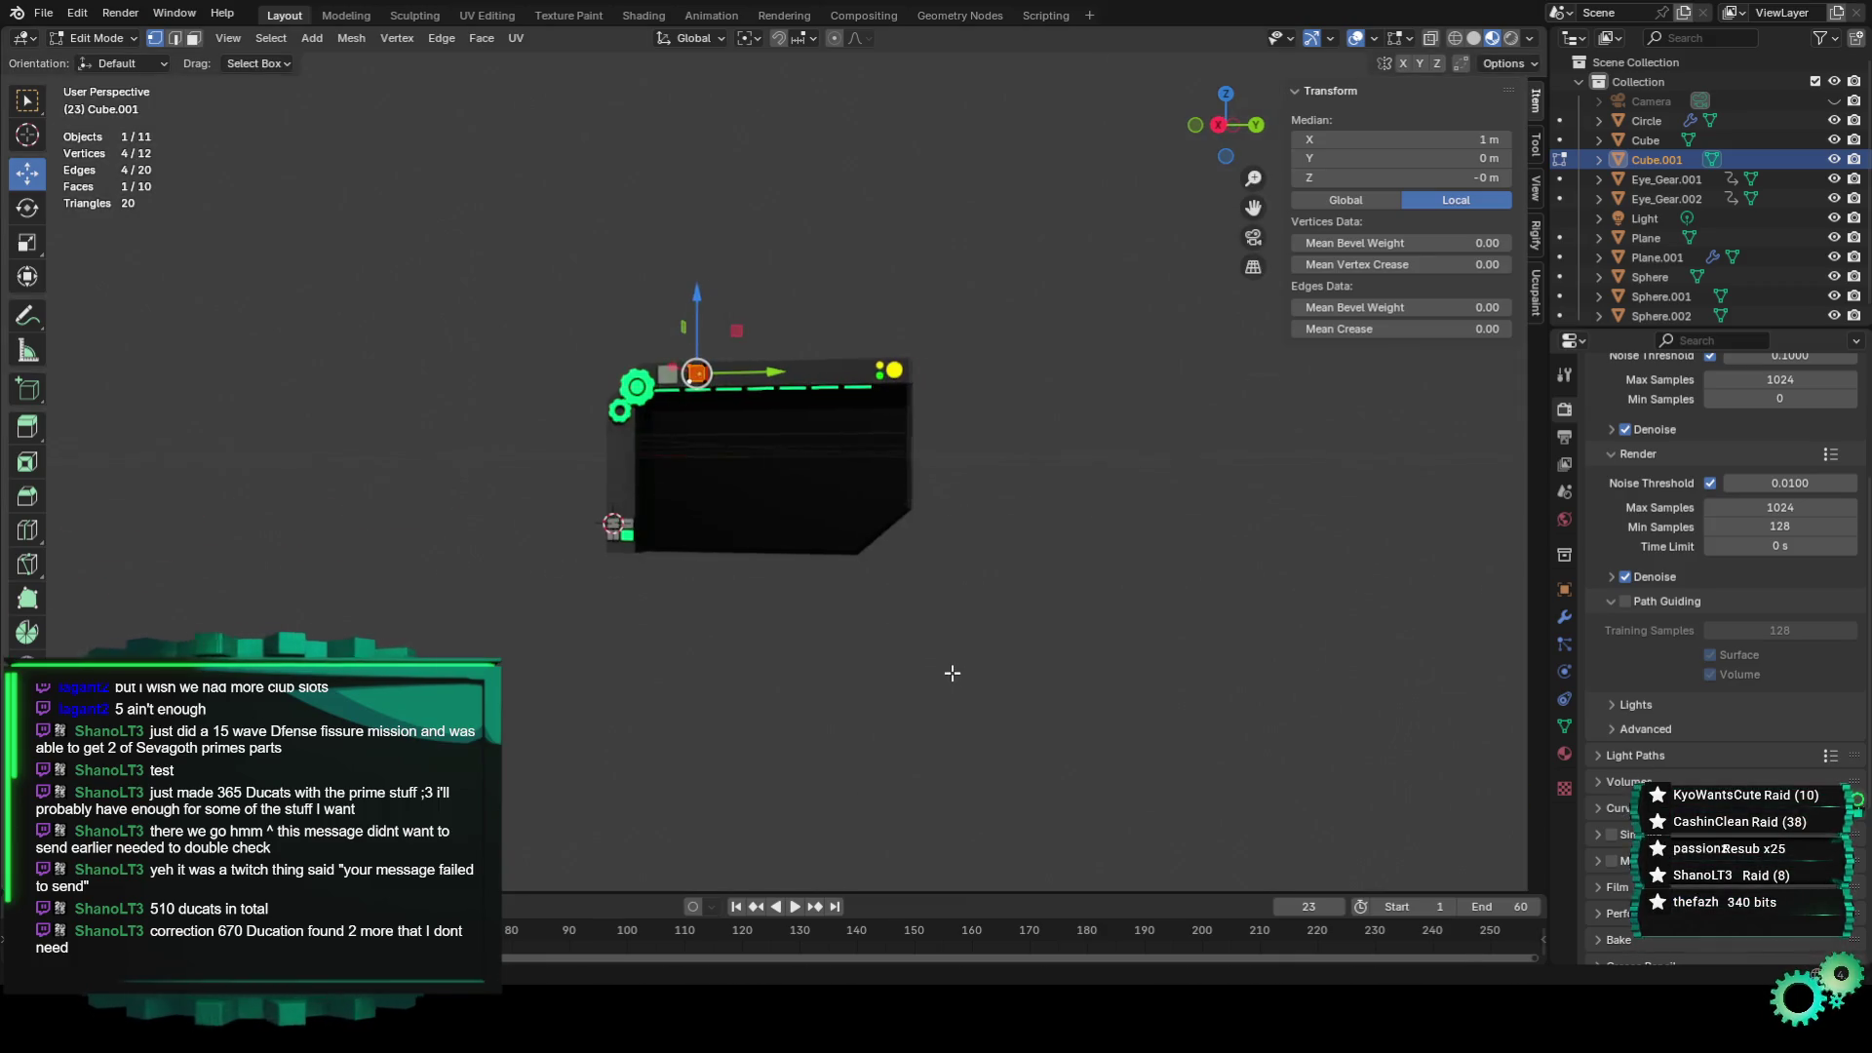
scroll(670, 422, up, 6)
scroll(790, 530, up, 2)
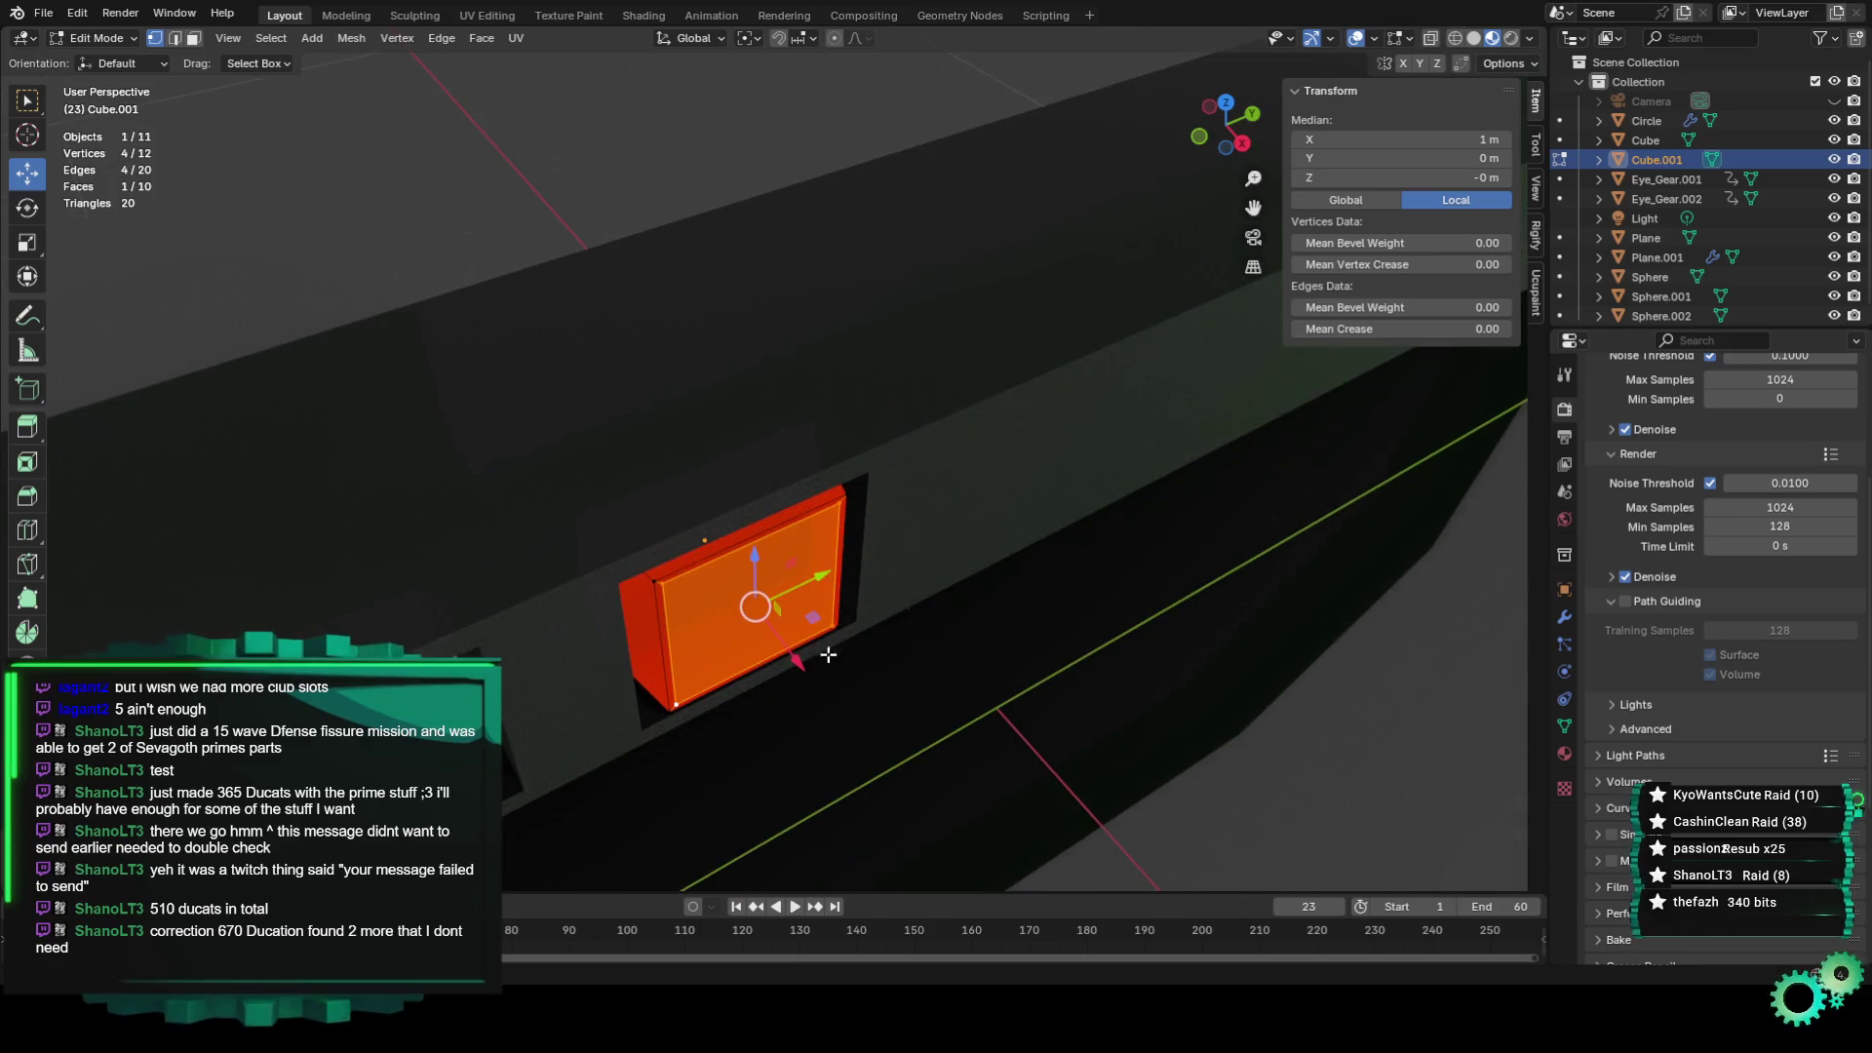
drag(800, 674, 792, 657)
mouse_move(844, 676)
middle_down()
mouse_move(898, 689)
mouse_move(1249, 592)
middle_up()
key(ctrl+z)
drag(1225, 515, 1233, 509)
middle_drag(1233, 509, 1140, 560)
scroll(1116, 563, down, 3)
click(792, 117)
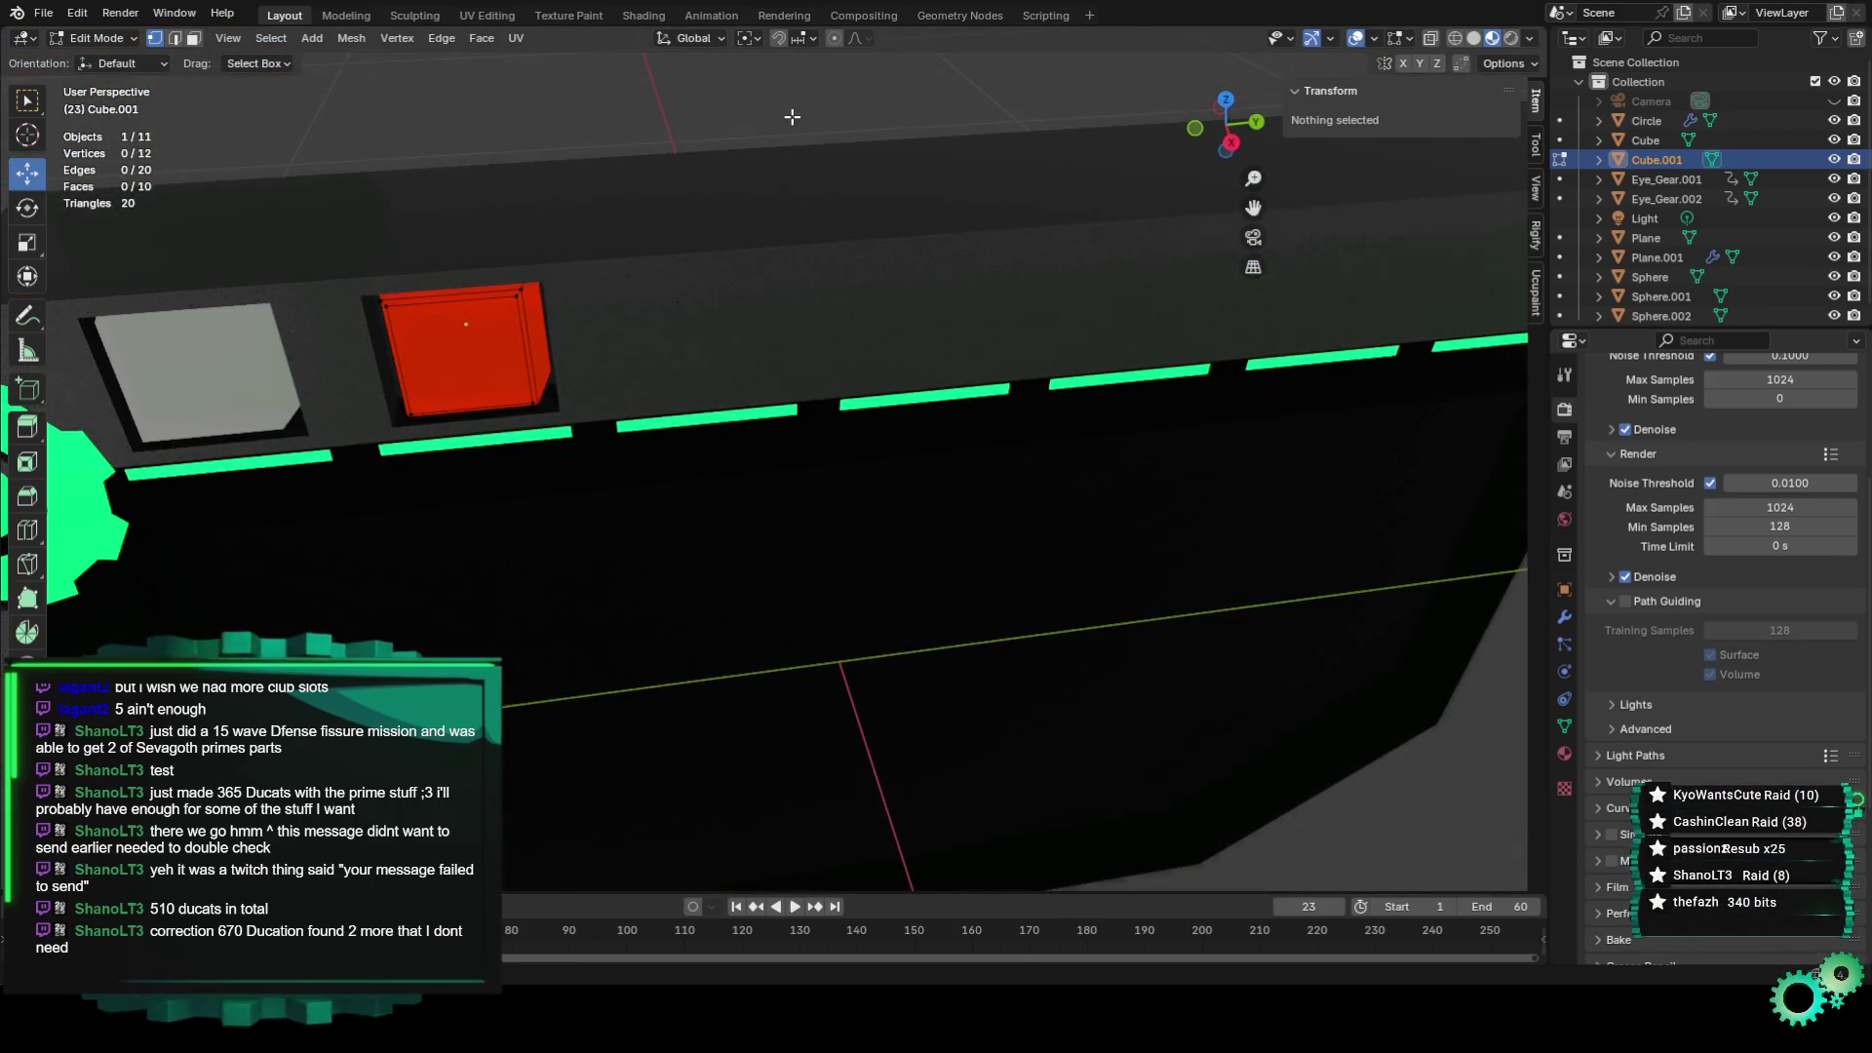
middle_drag(792, 117, 786, 400)
scroll(786, 401, up, 2)
Select the grey square's front face in Edit Mode using face selection.
click(673, 349)
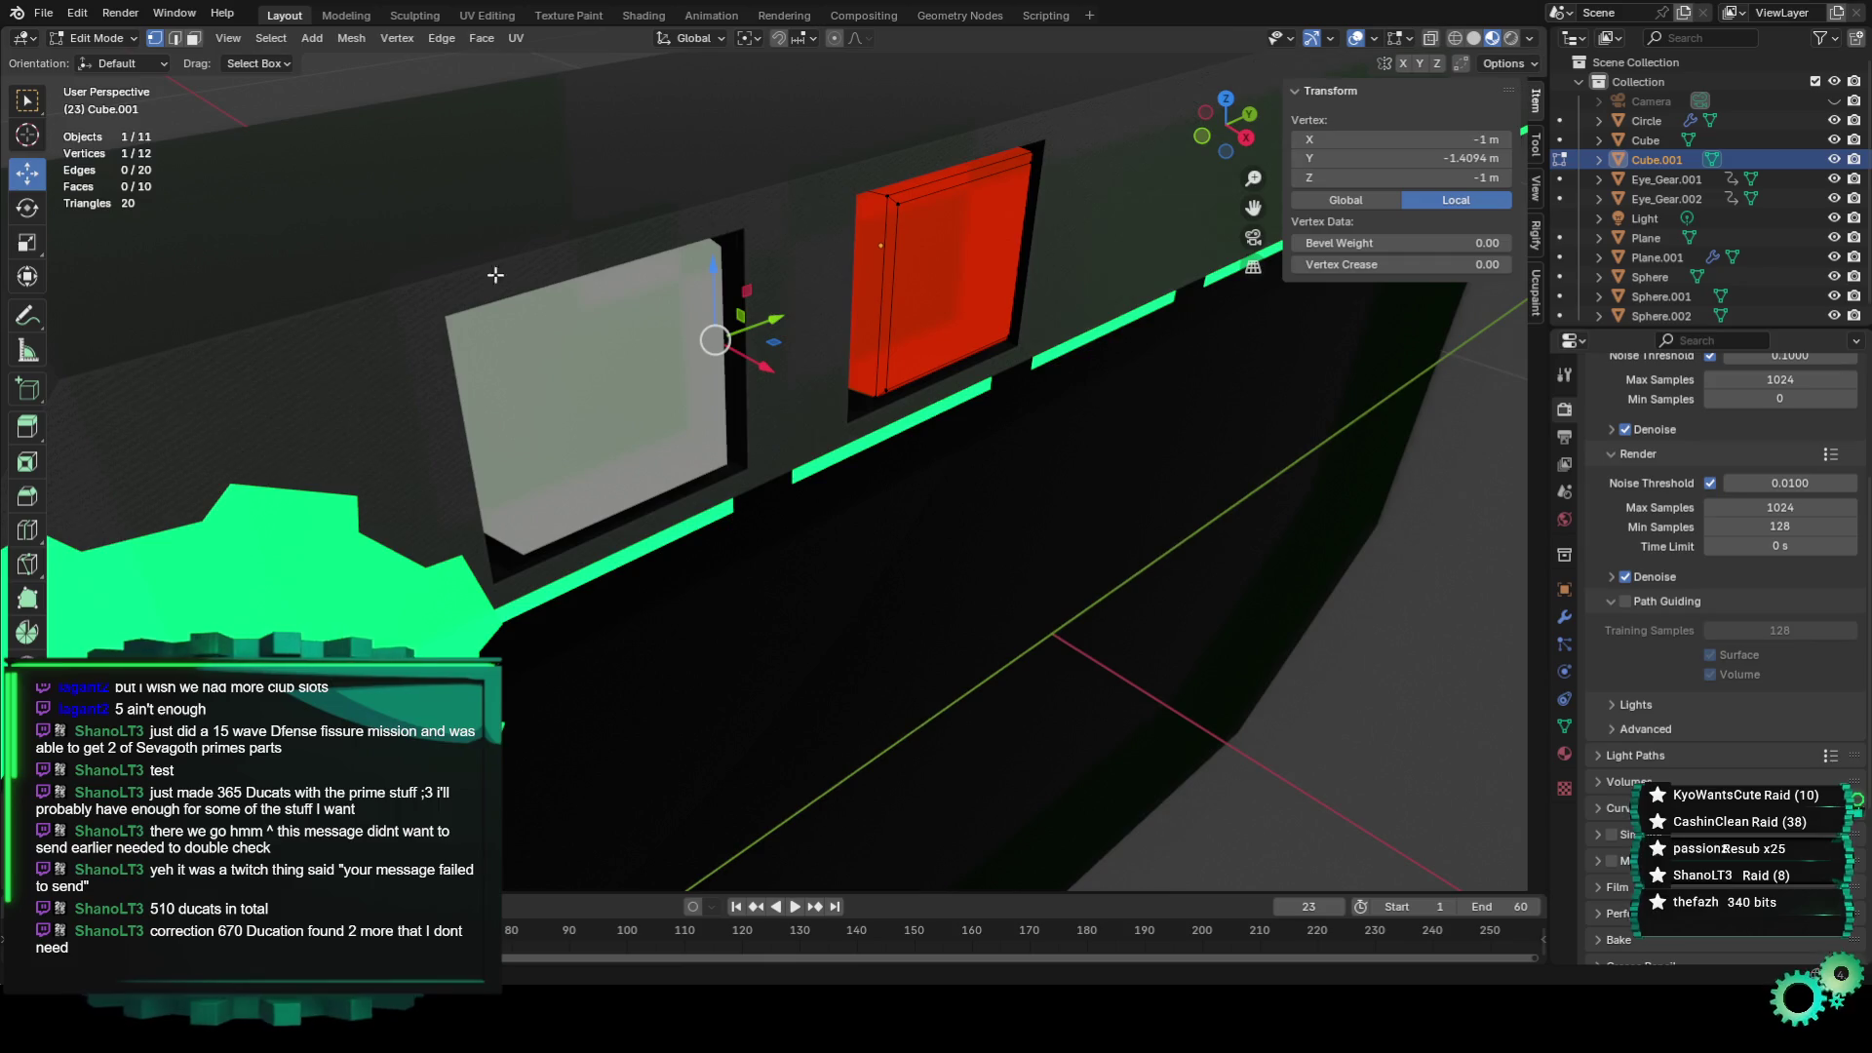
click(80, 43)
click(111, 58)
click(651, 408)
click(134, 37)
click(154, 82)
click(478, 318)
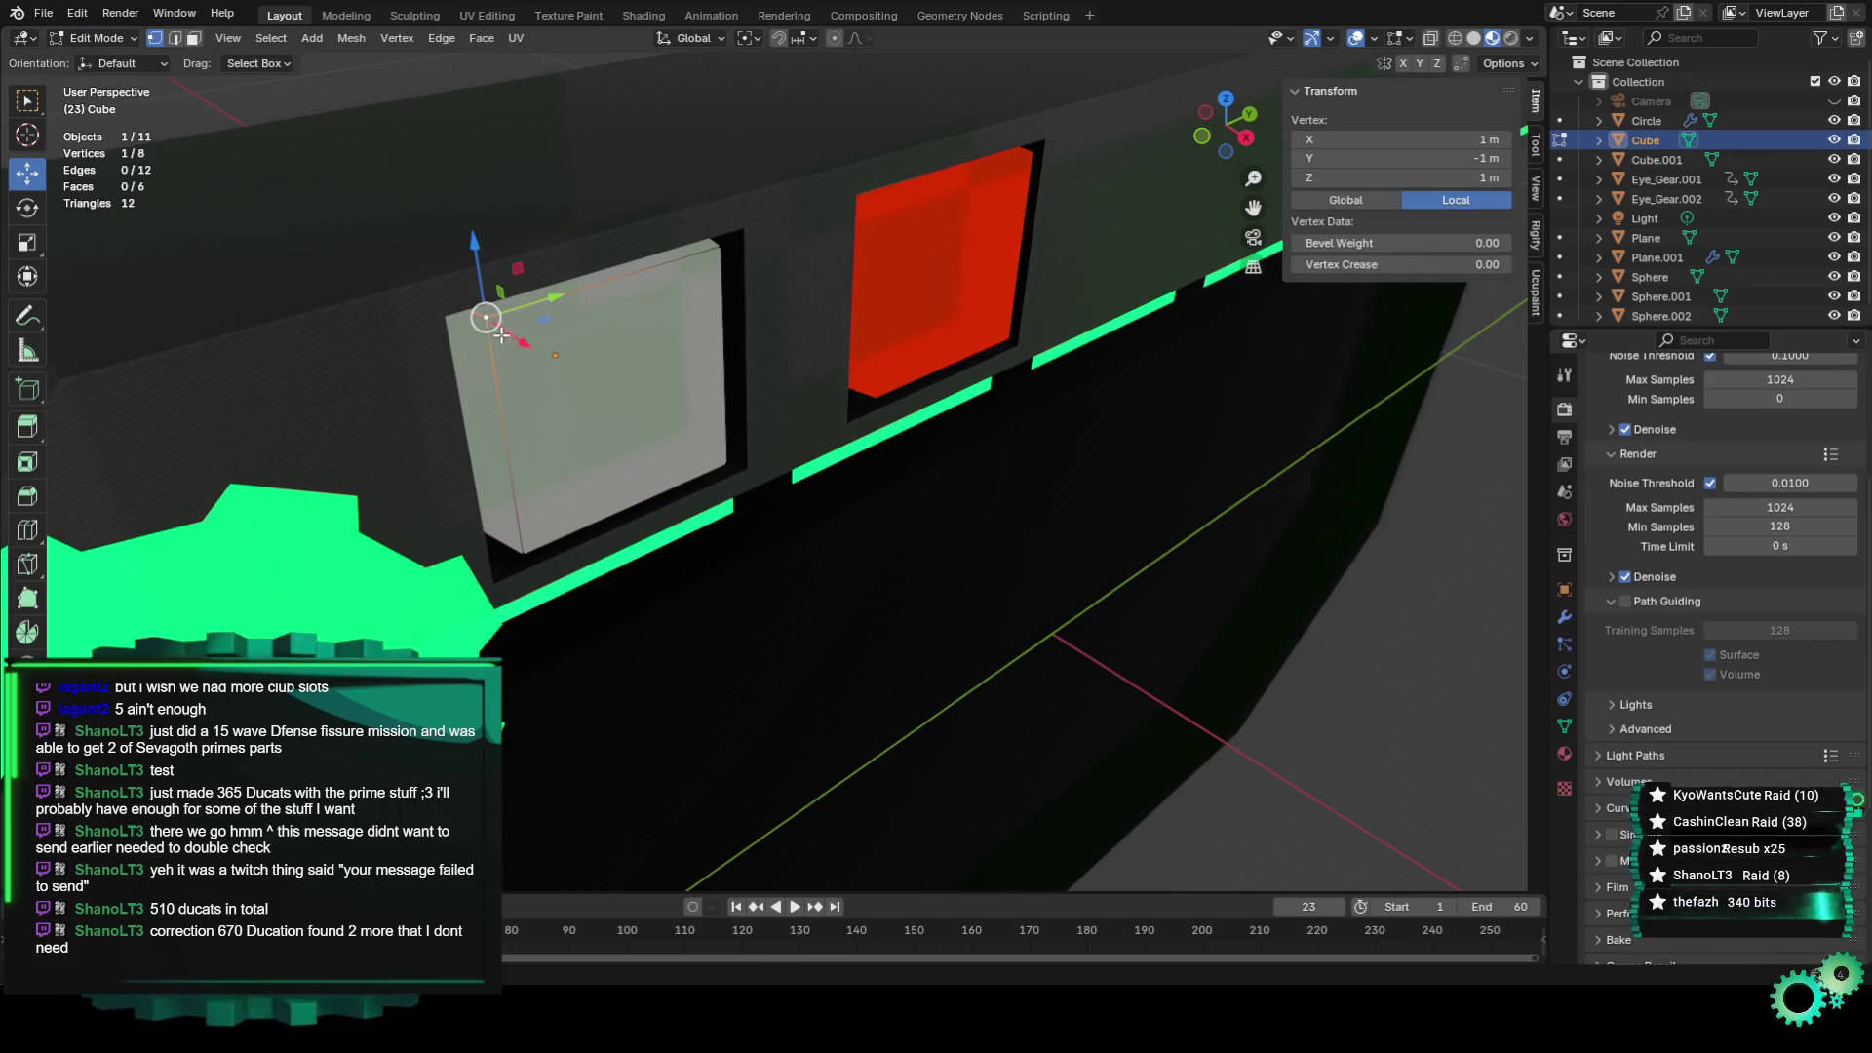
click(194, 38)
click(569, 397)
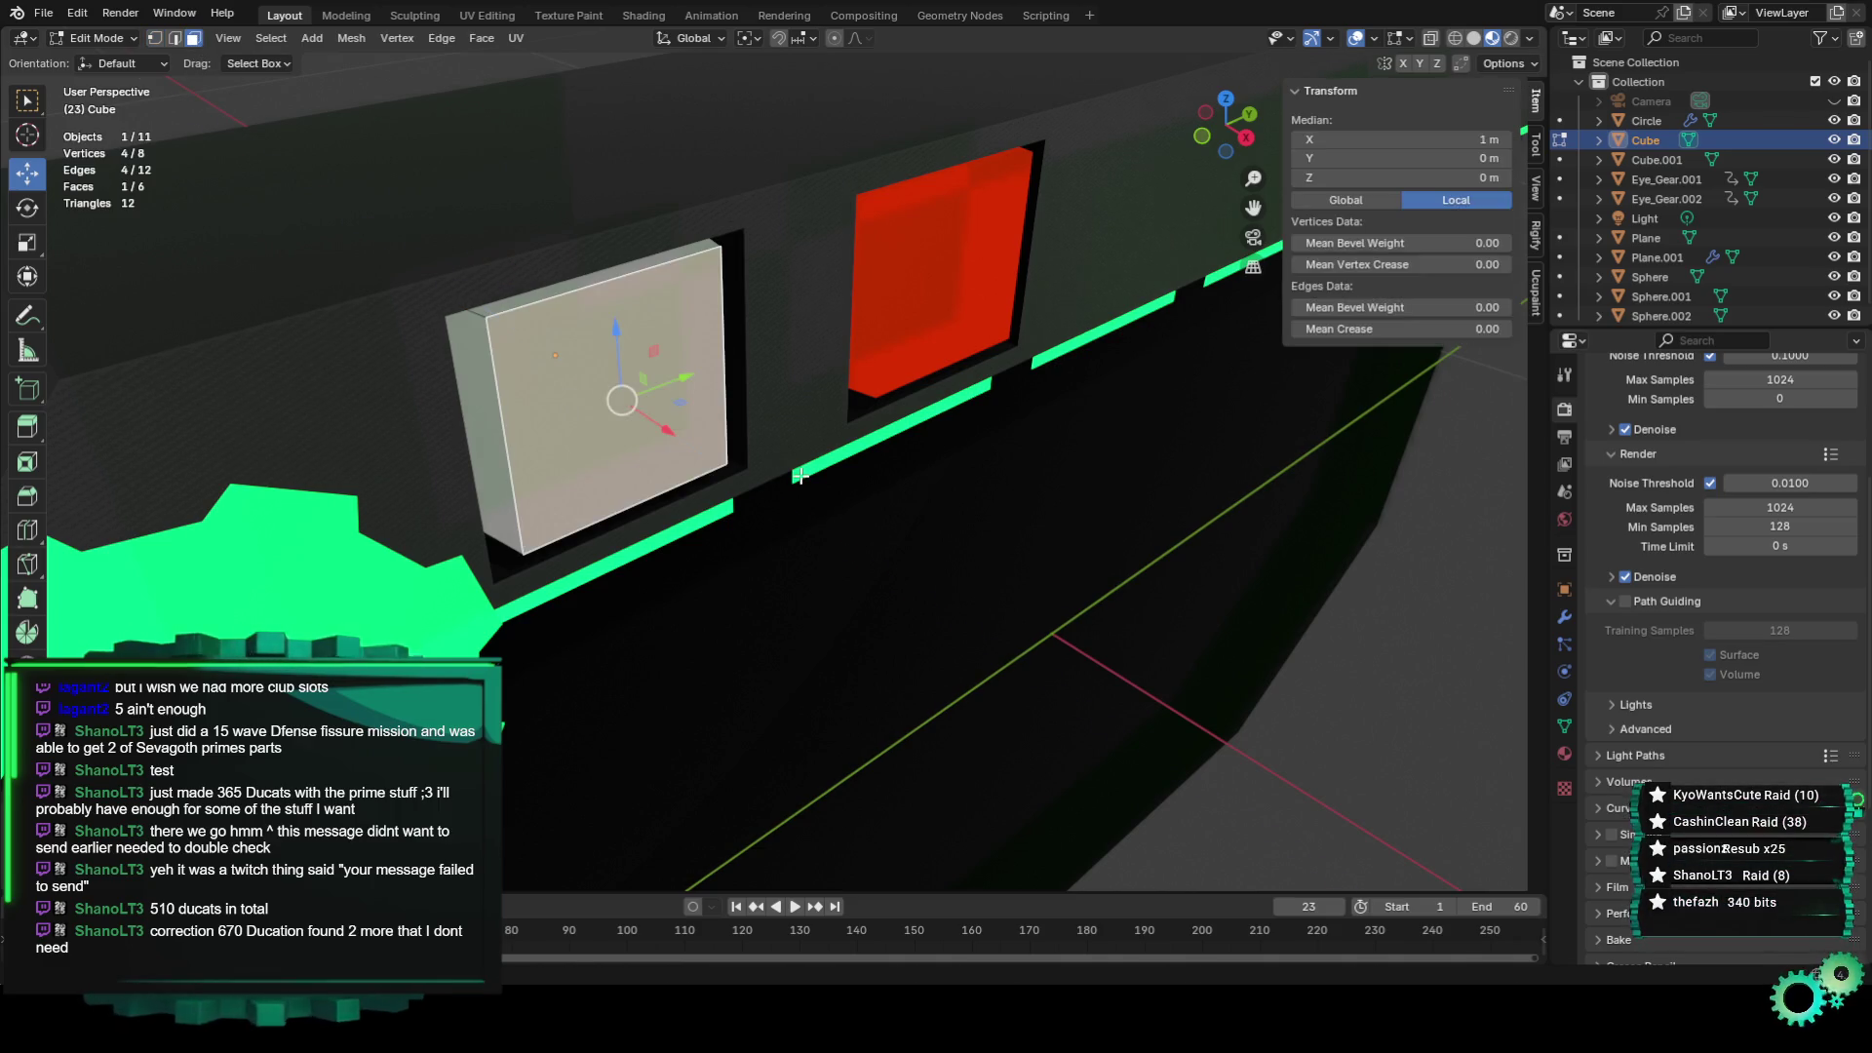
Extrude and inset the grey square's front face, push it out along X, and return to Object Mode.
key(e)
key(s)
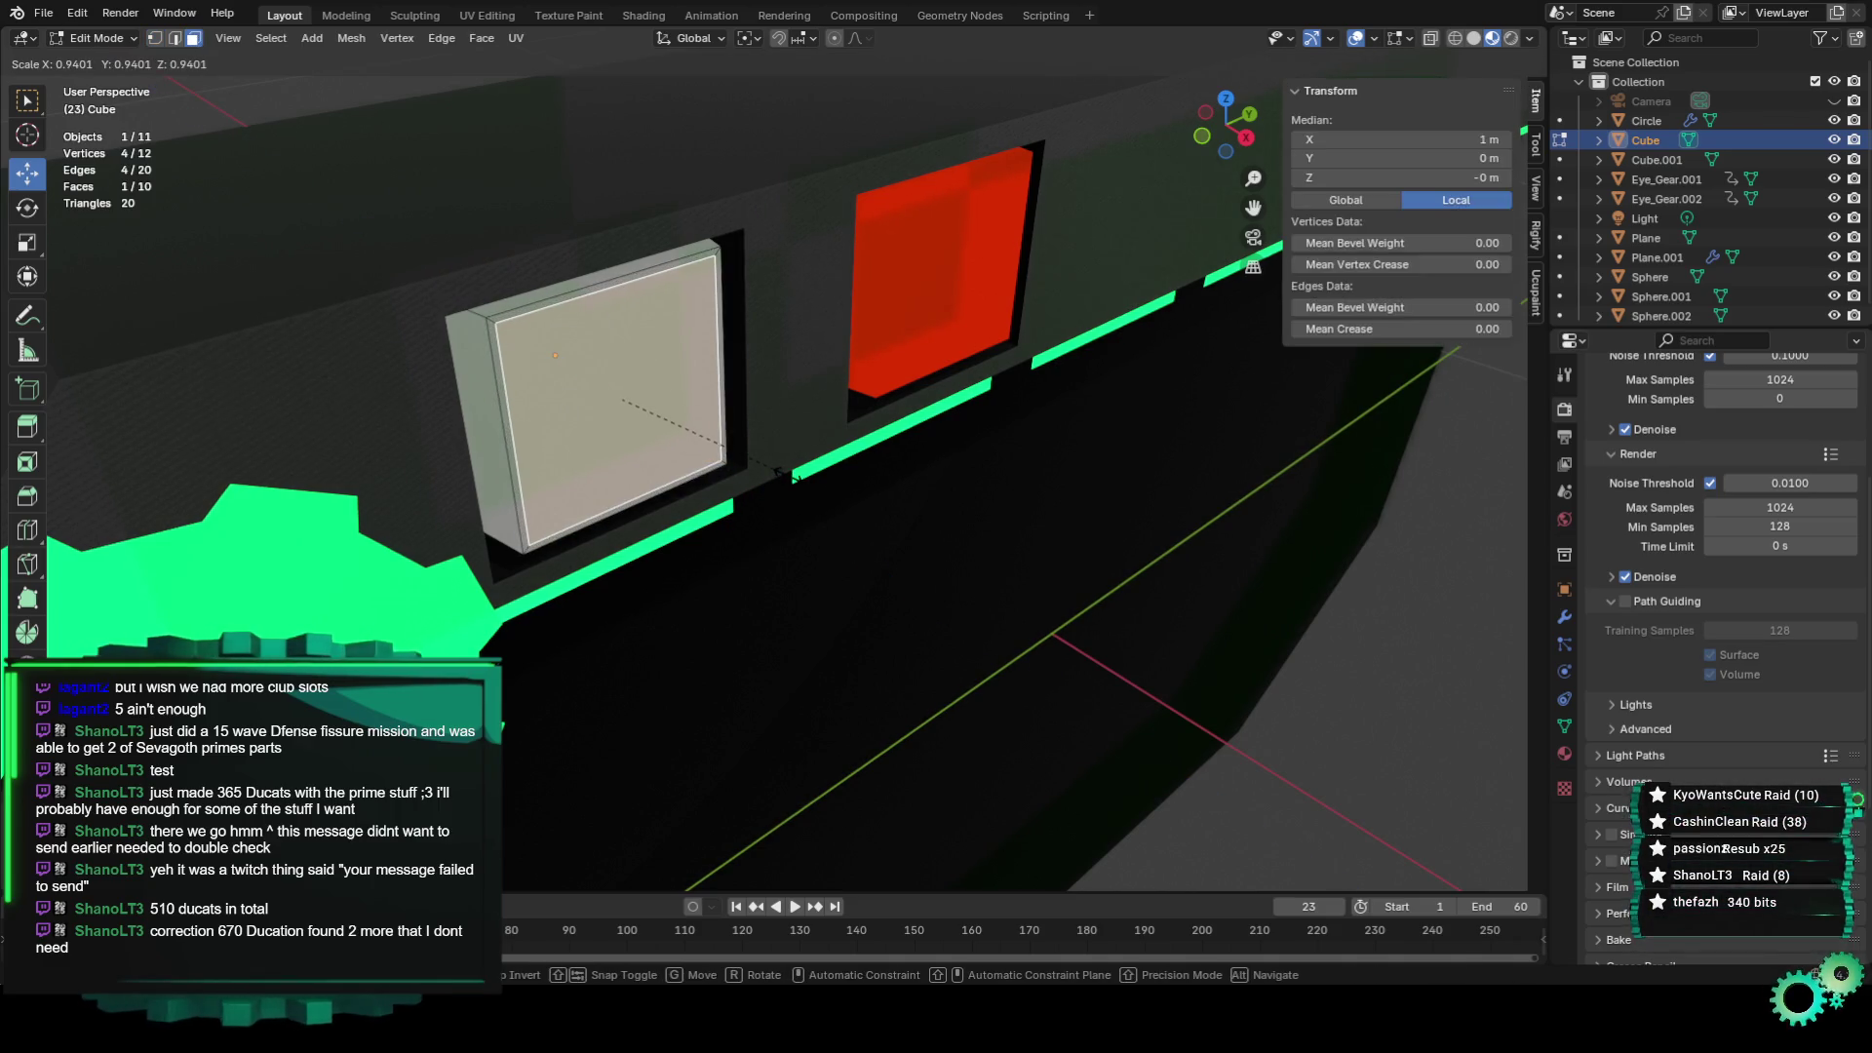
click(780, 476)
drag(663, 427, 675, 434)
mouse_move(675, 434)
middle_down()
mouse_move(807, 514)
mouse_move(683, 390)
middle_up()
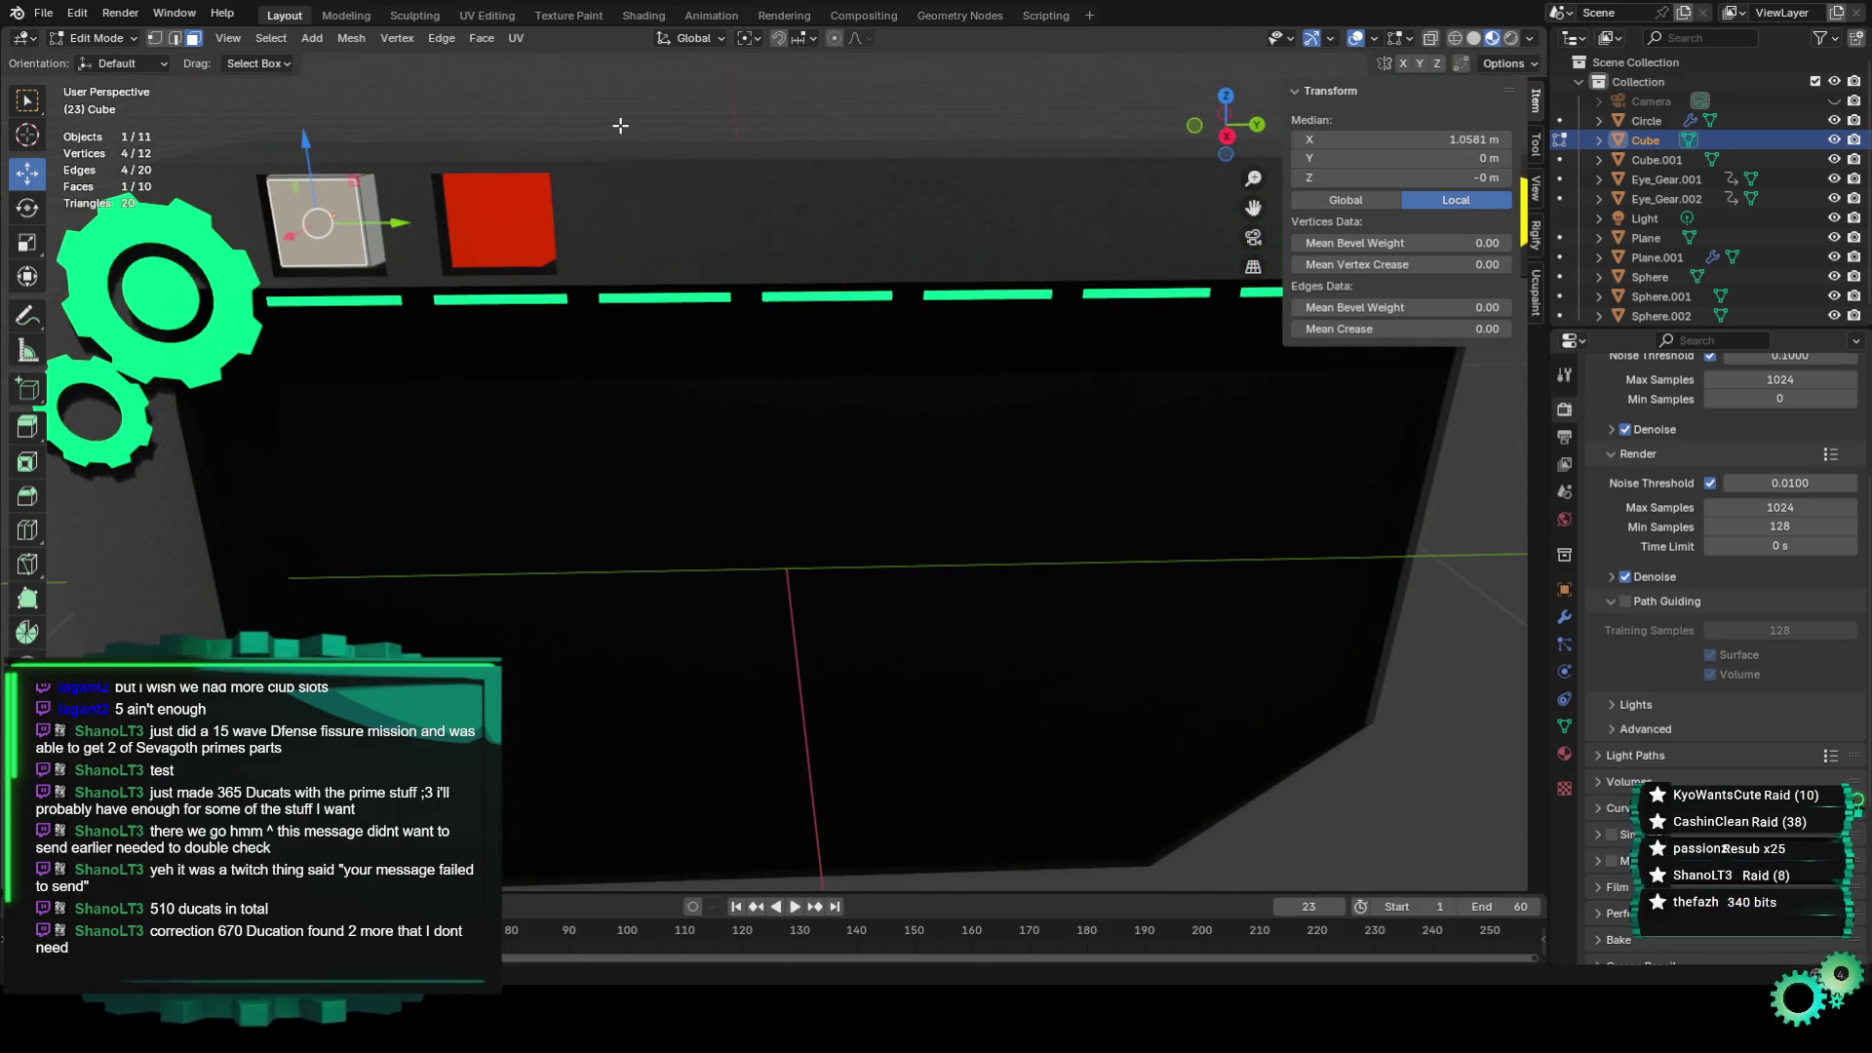
key(alt+a)
click(136, 38)
click(137, 61)
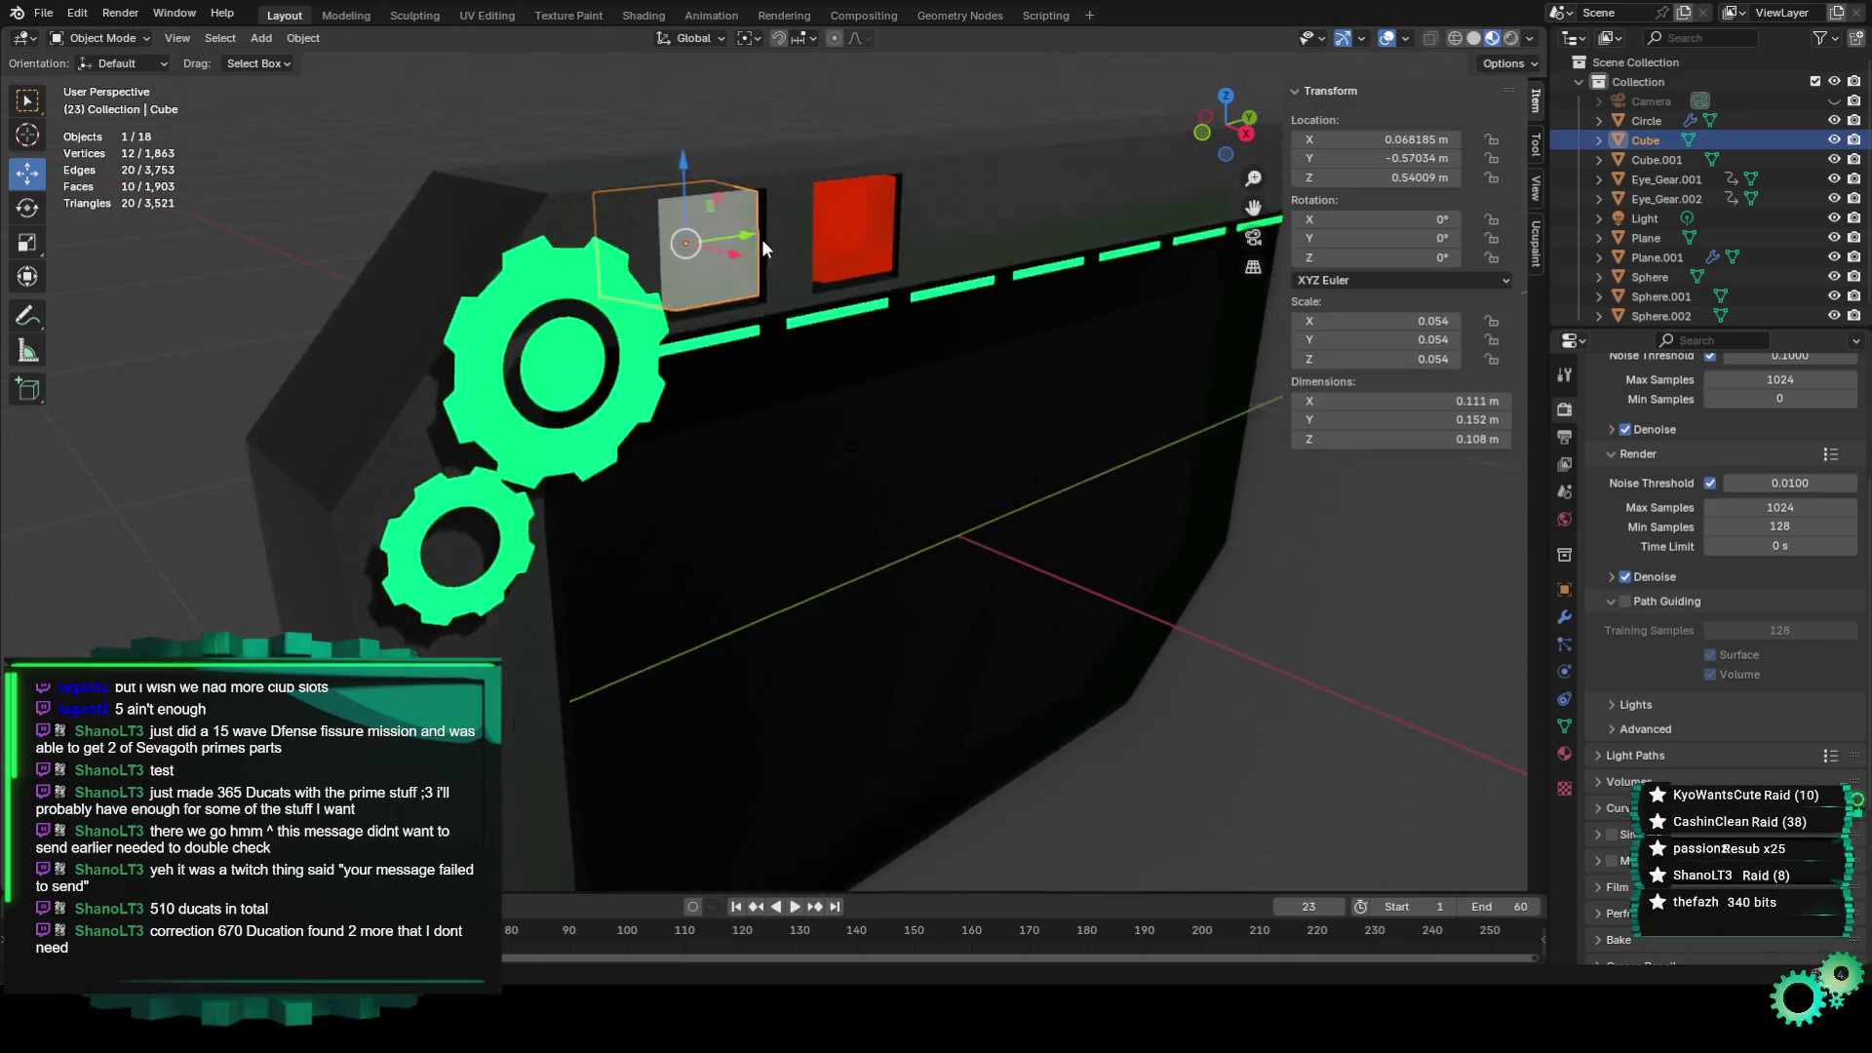
In Shading, connect the RGB colour node to the squares' Base Color inputs.
middle_drag(665, 232, 788, 301)
scroll(788, 301, up, 3)
click(644, 15)
scroll(786, 339, up, 3)
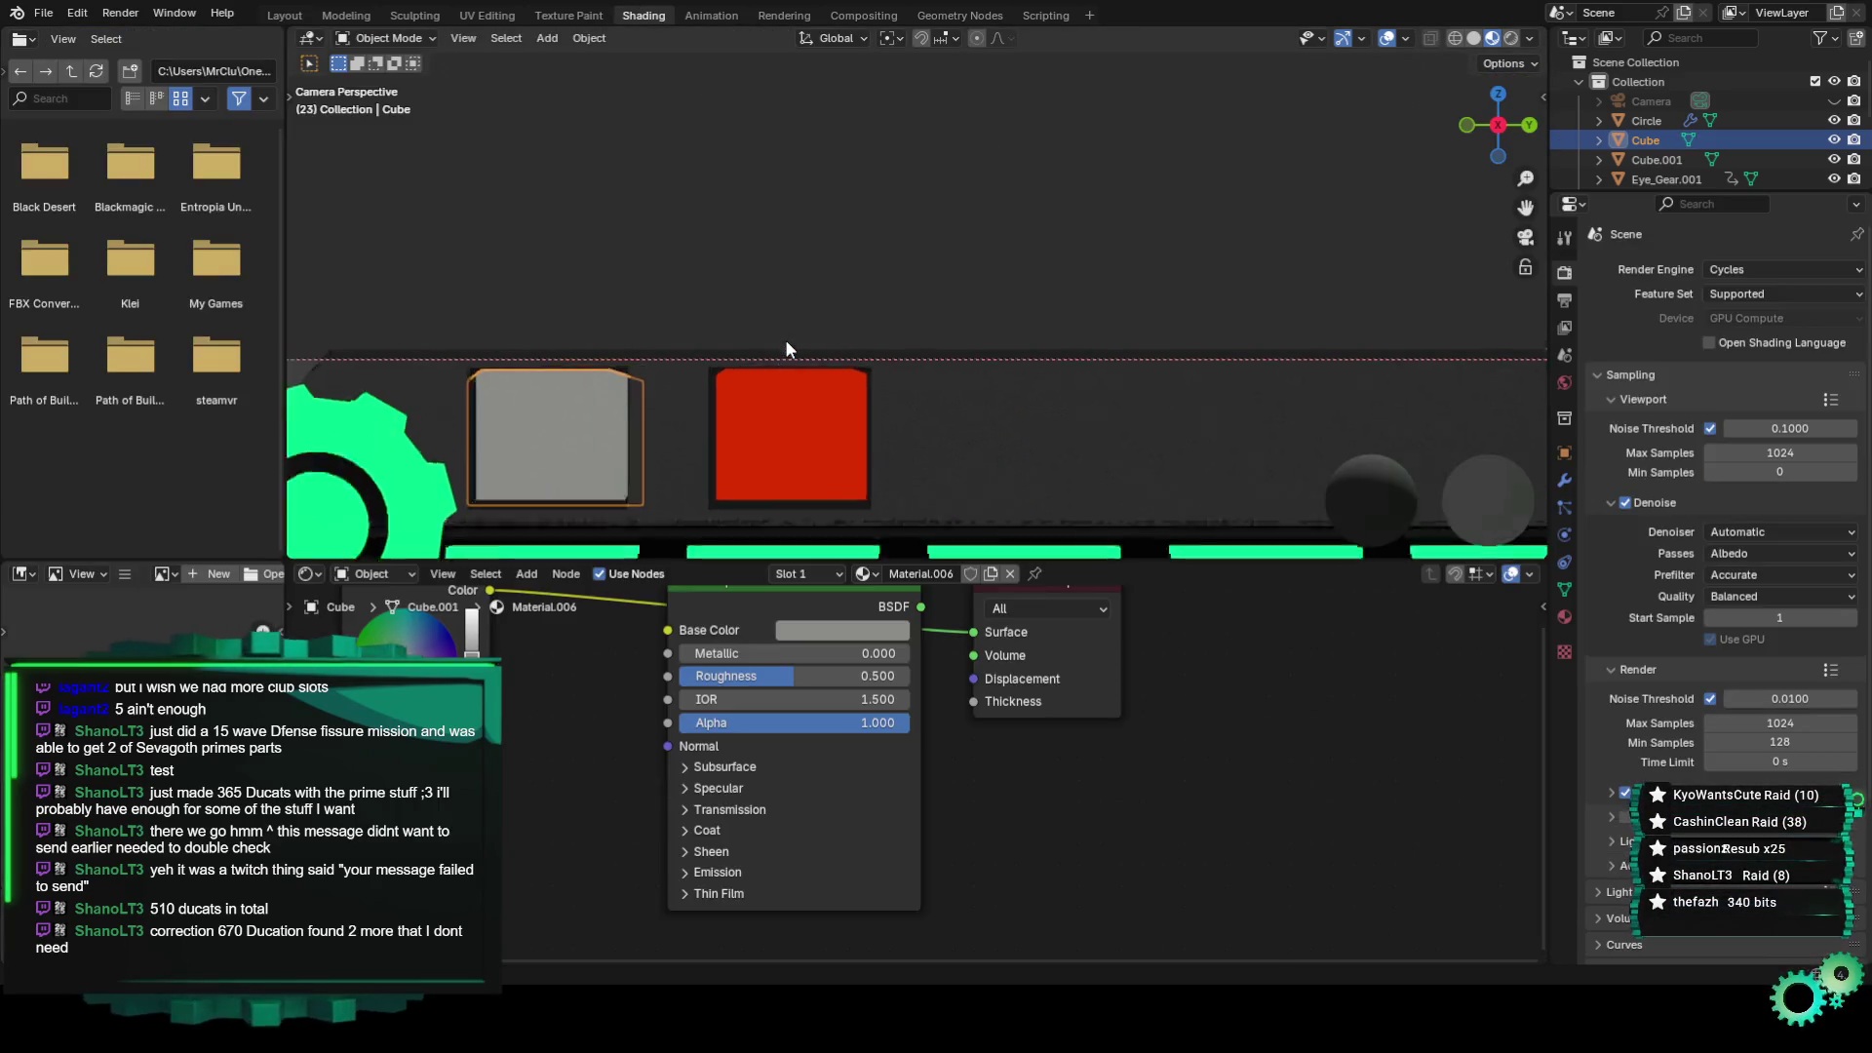
click(757, 440)
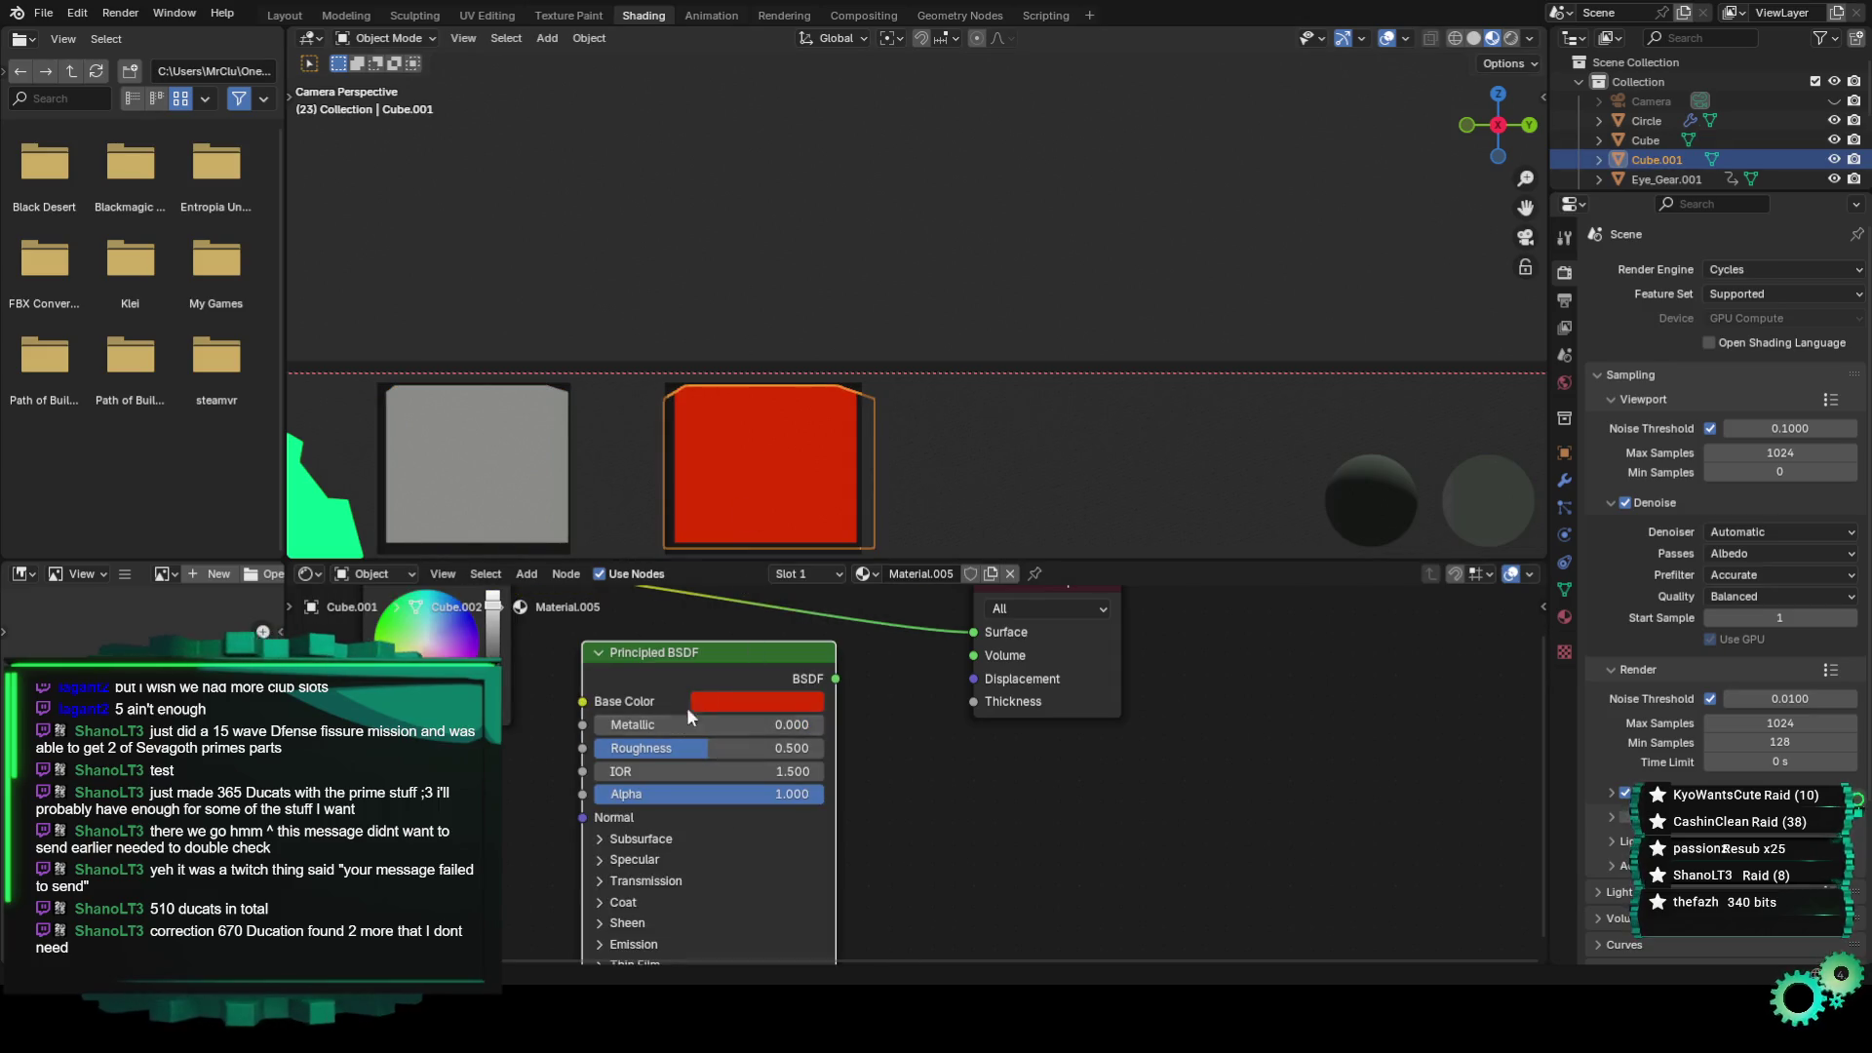
key(ctrl+z)
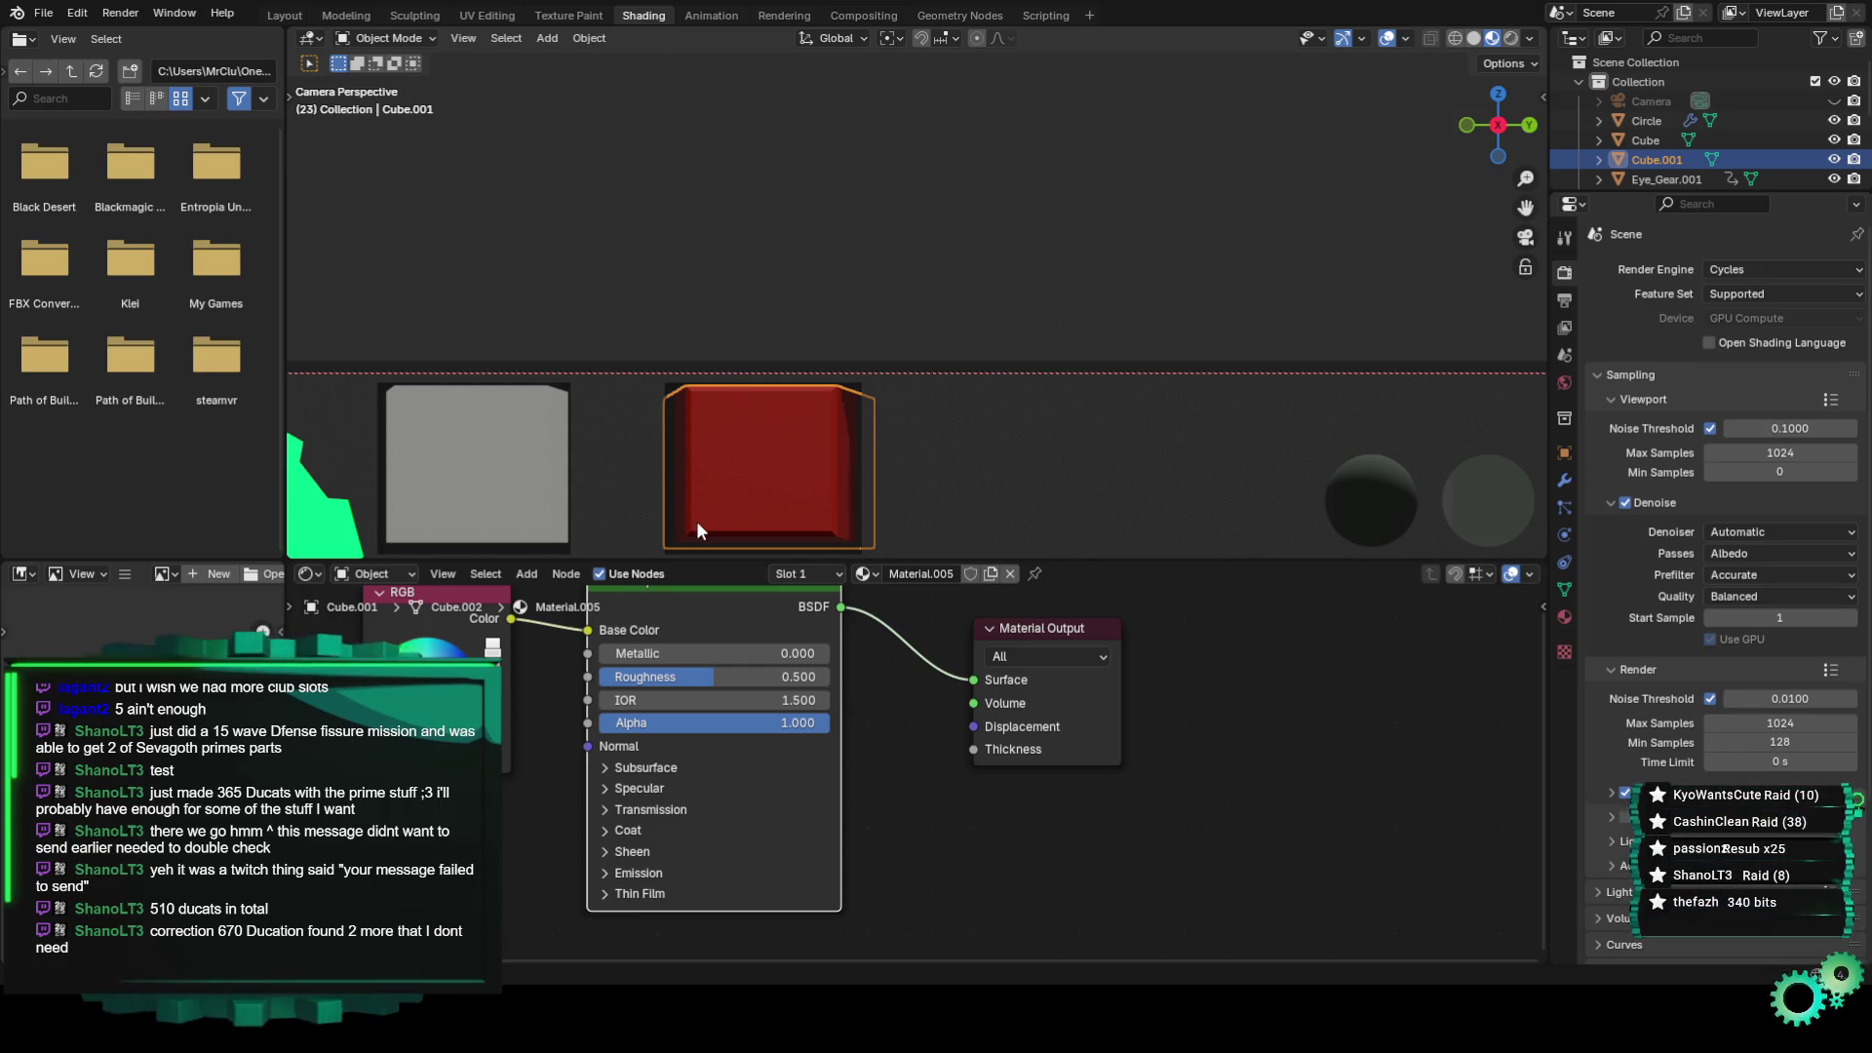
click(444, 473)
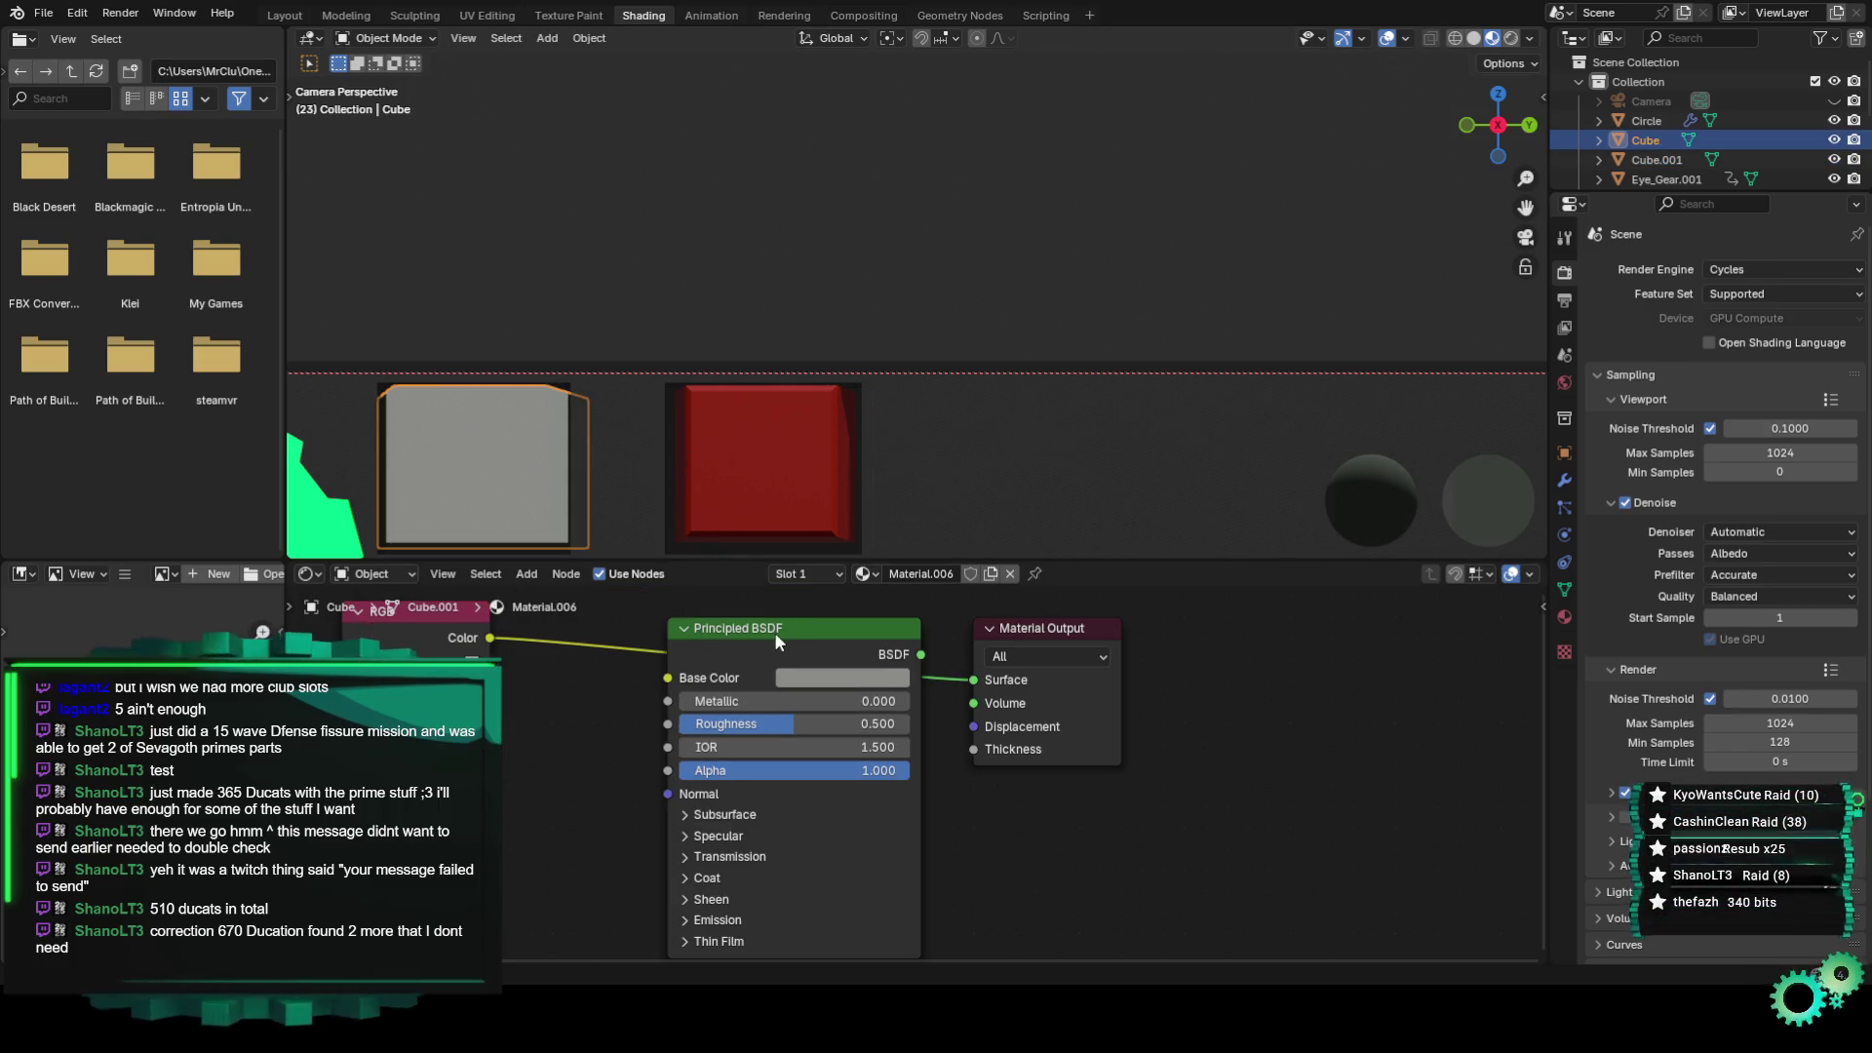
drag(774, 632, 707, 649)
scroll(723, 297, down, 1)
click(725, 296)
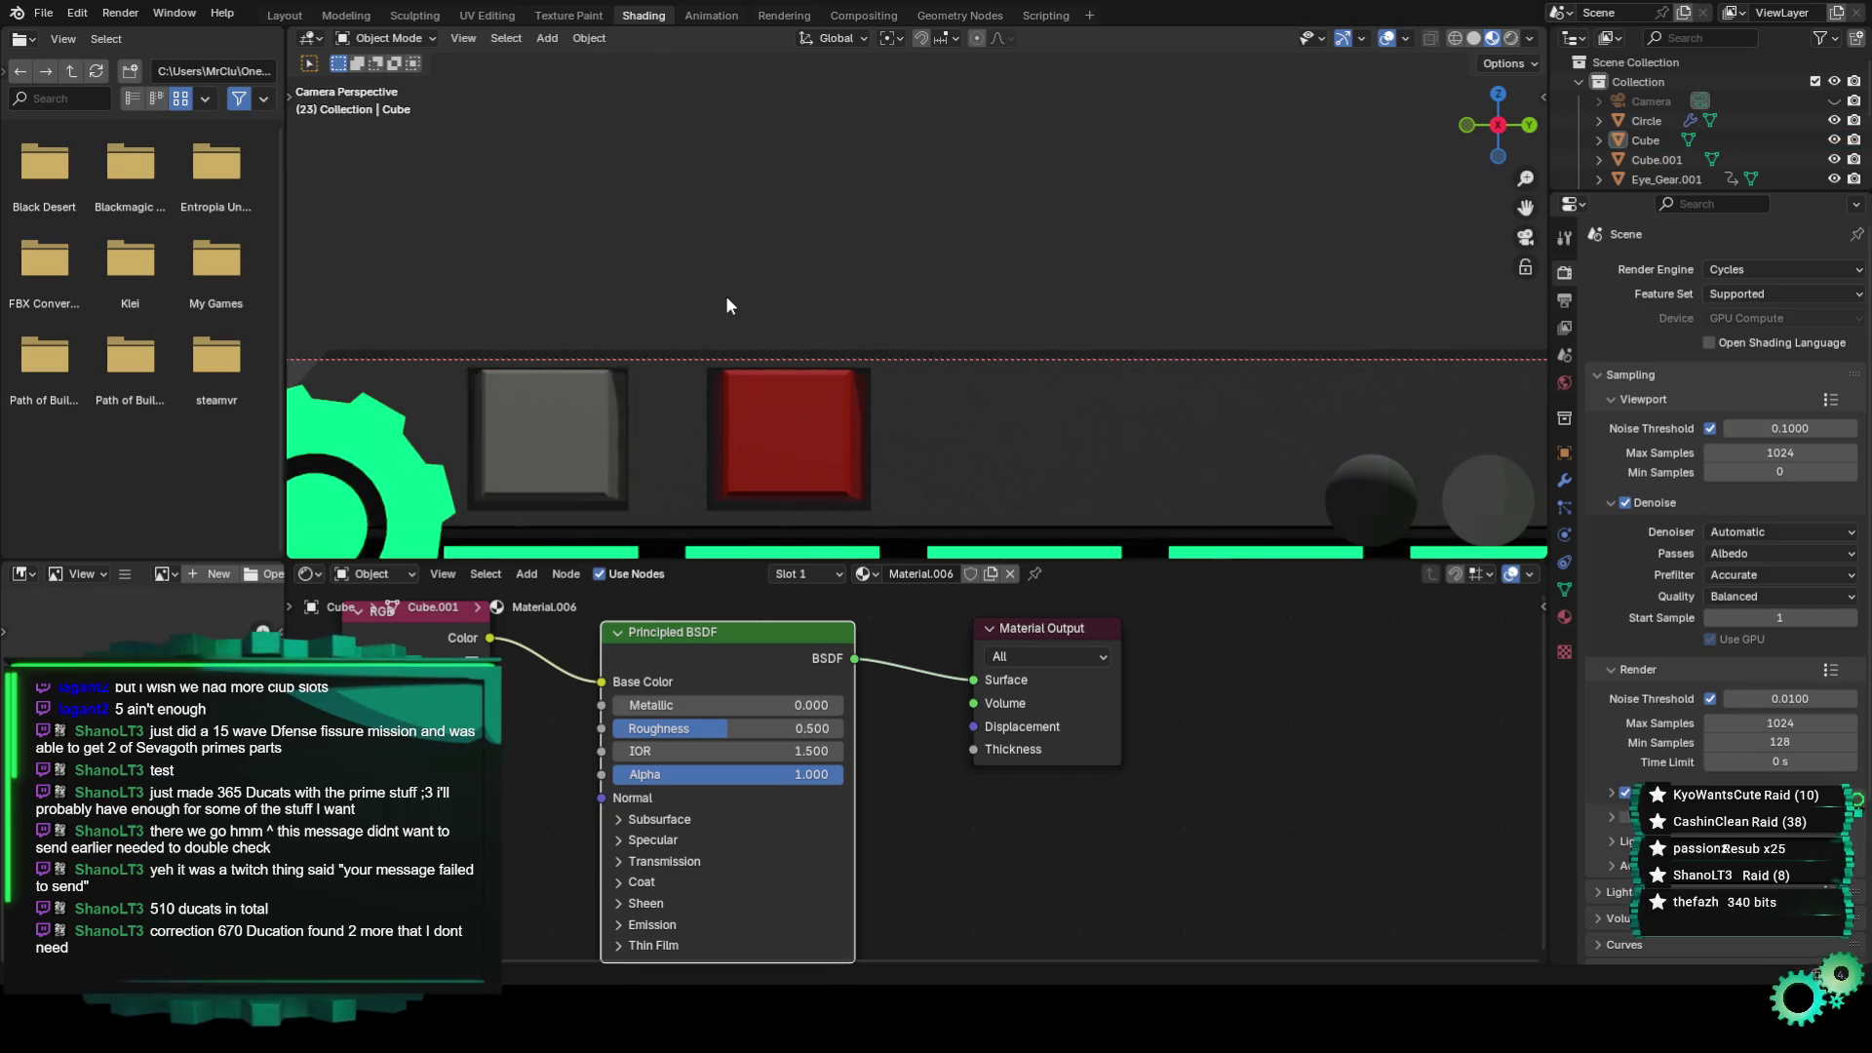
scroll(726, 312, down, 4)
Back in Layout, play the animation and then stop it.
click(284, 16)
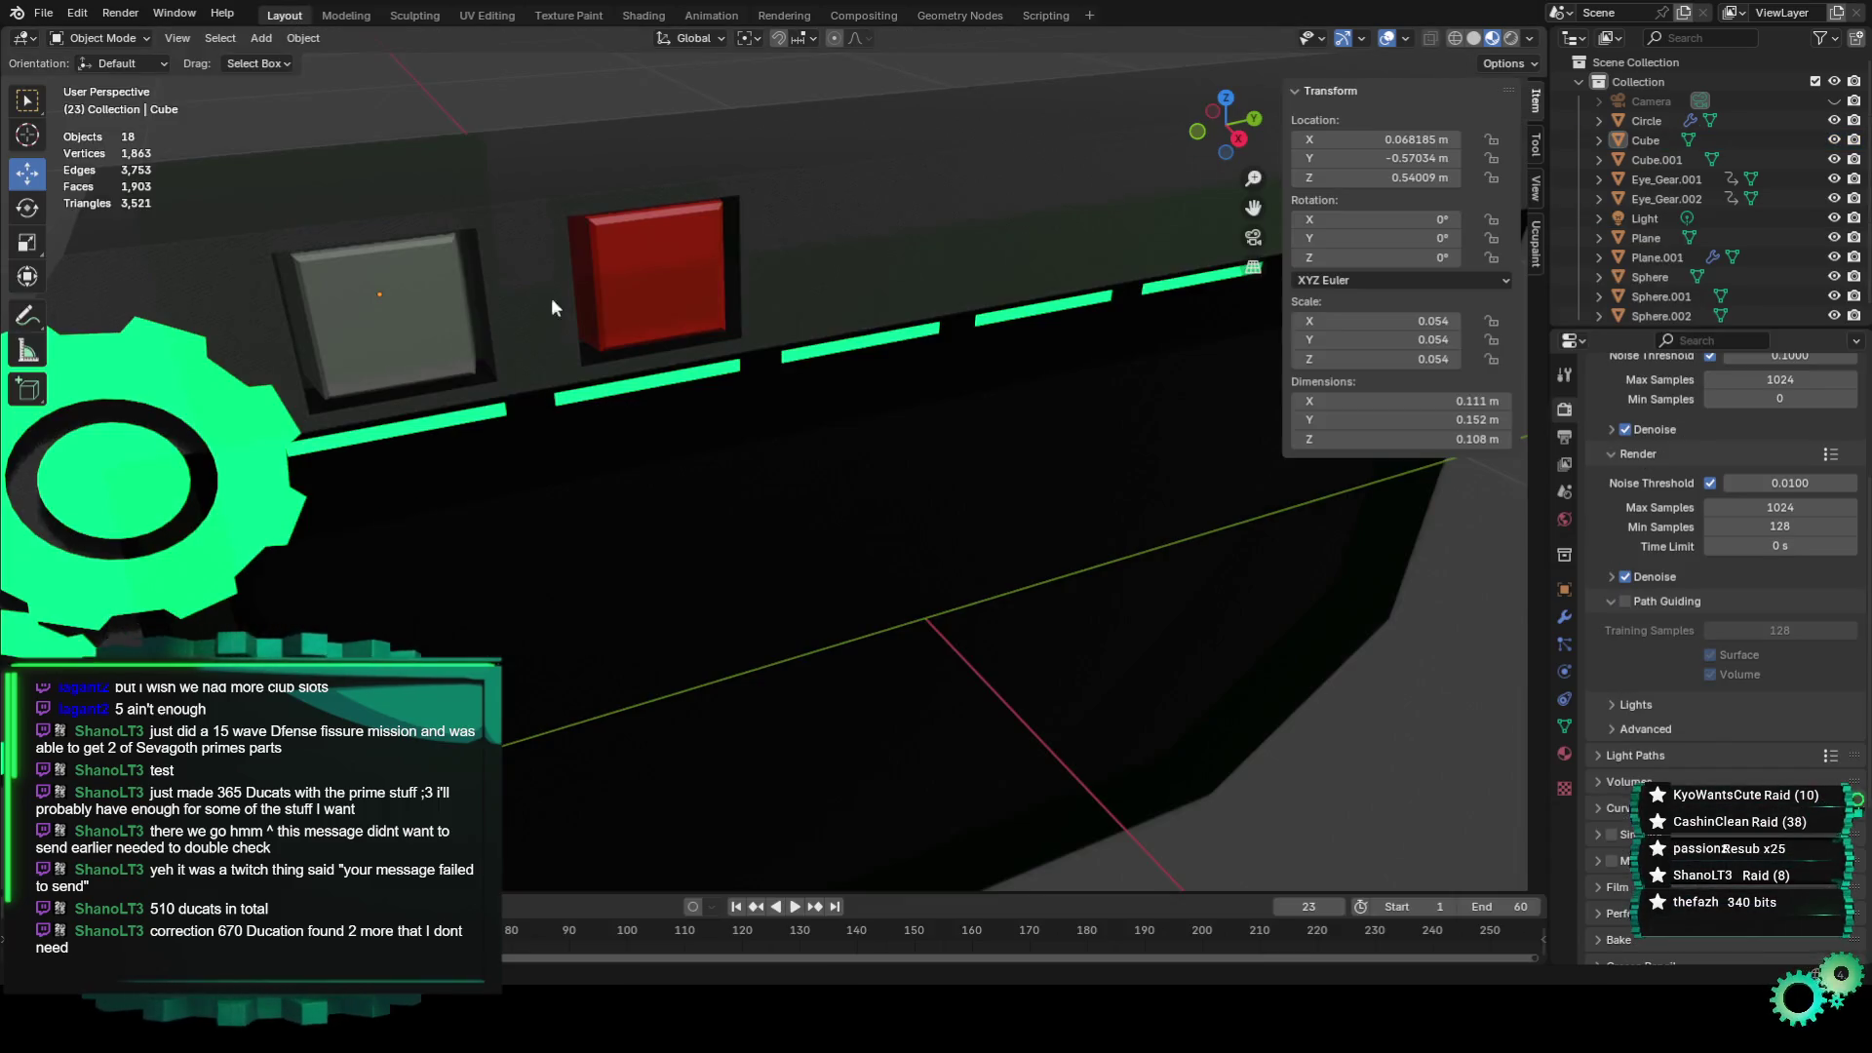
scroll(585, 327, down, 1)
scroll(604, 347, up, 4)
scroll(605, 356, down, 3)
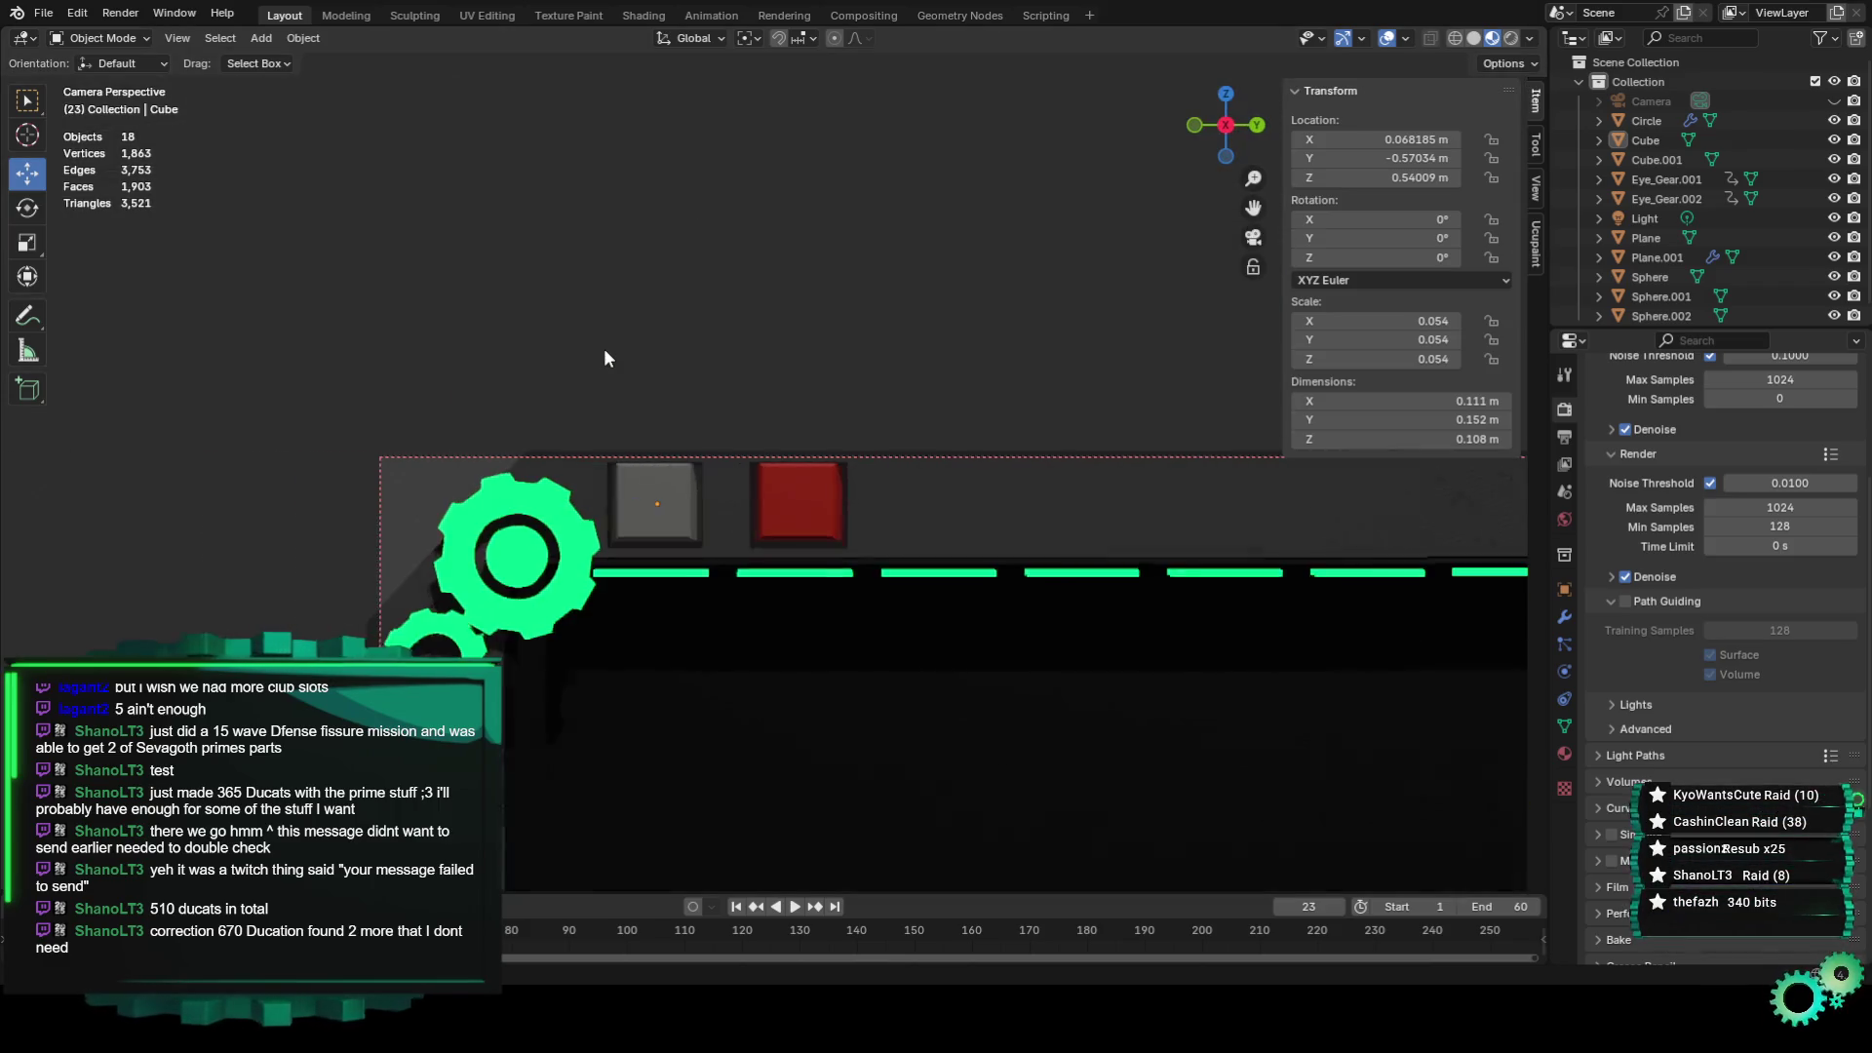
key(space)
scroll(1066, 389, down, 2)
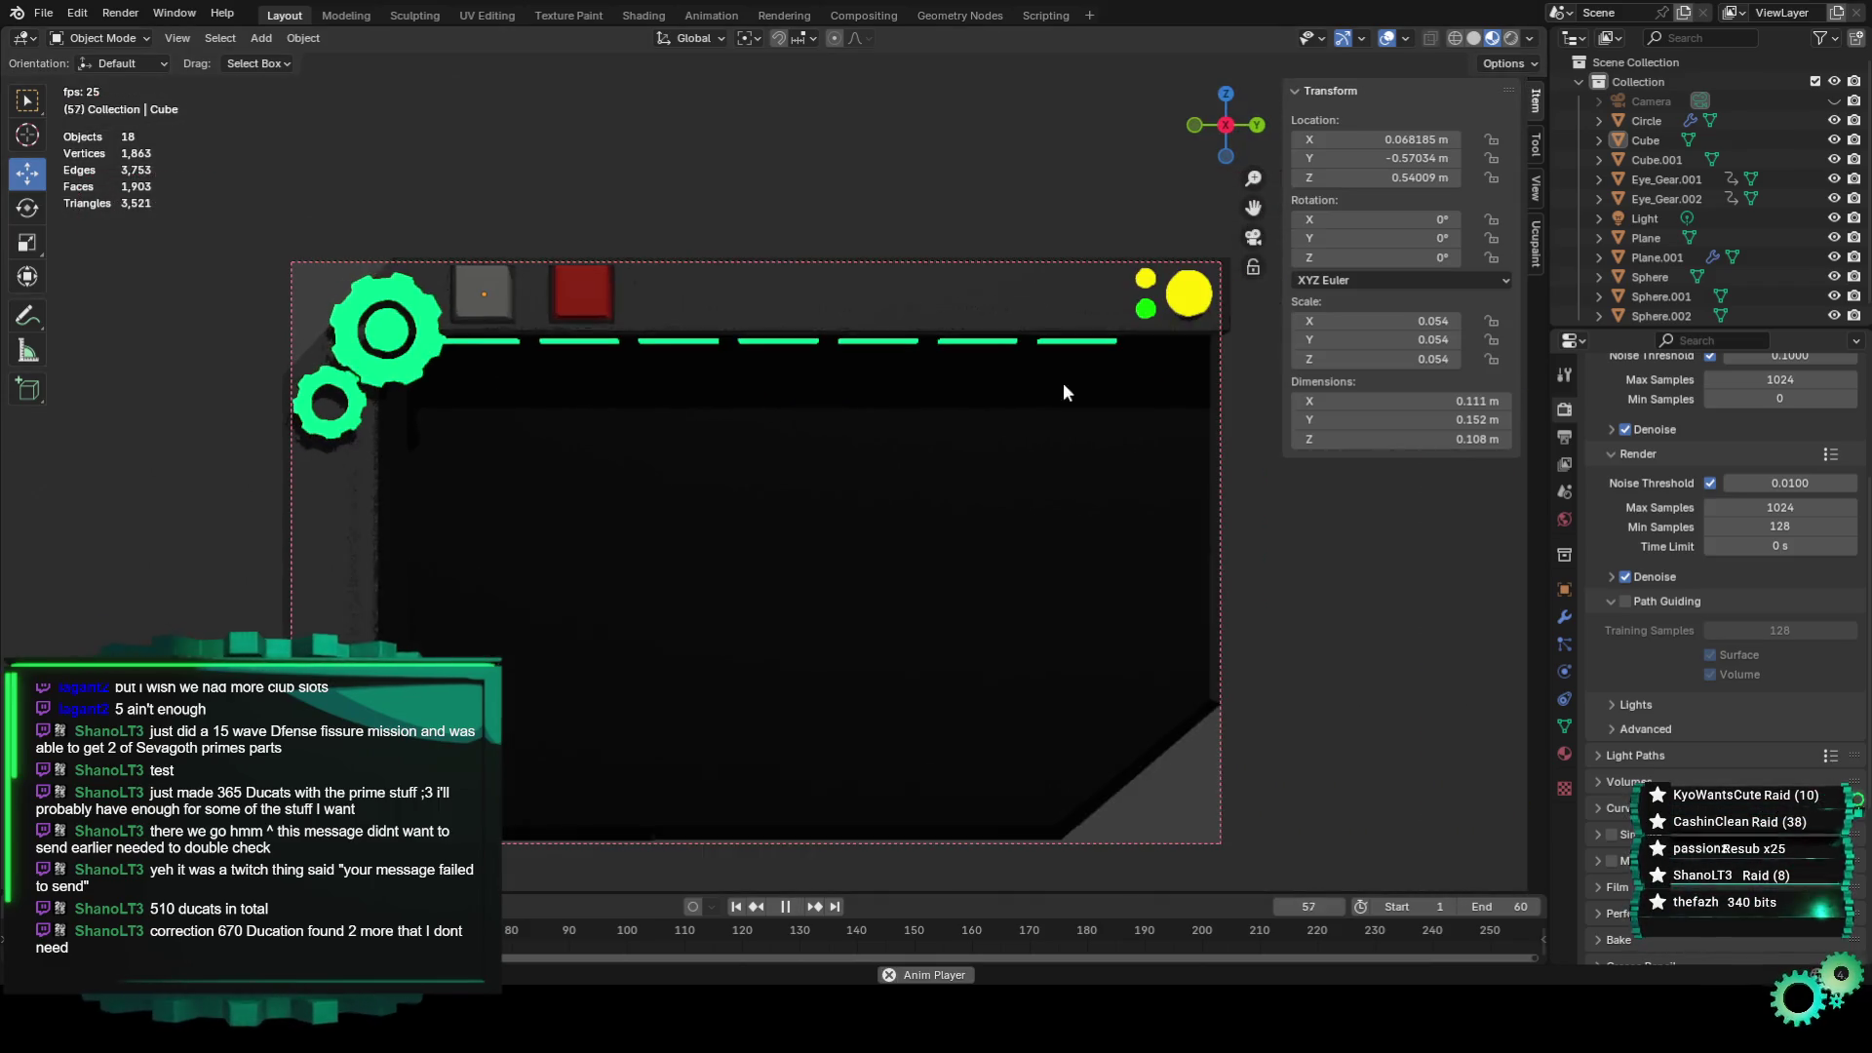
key(space)
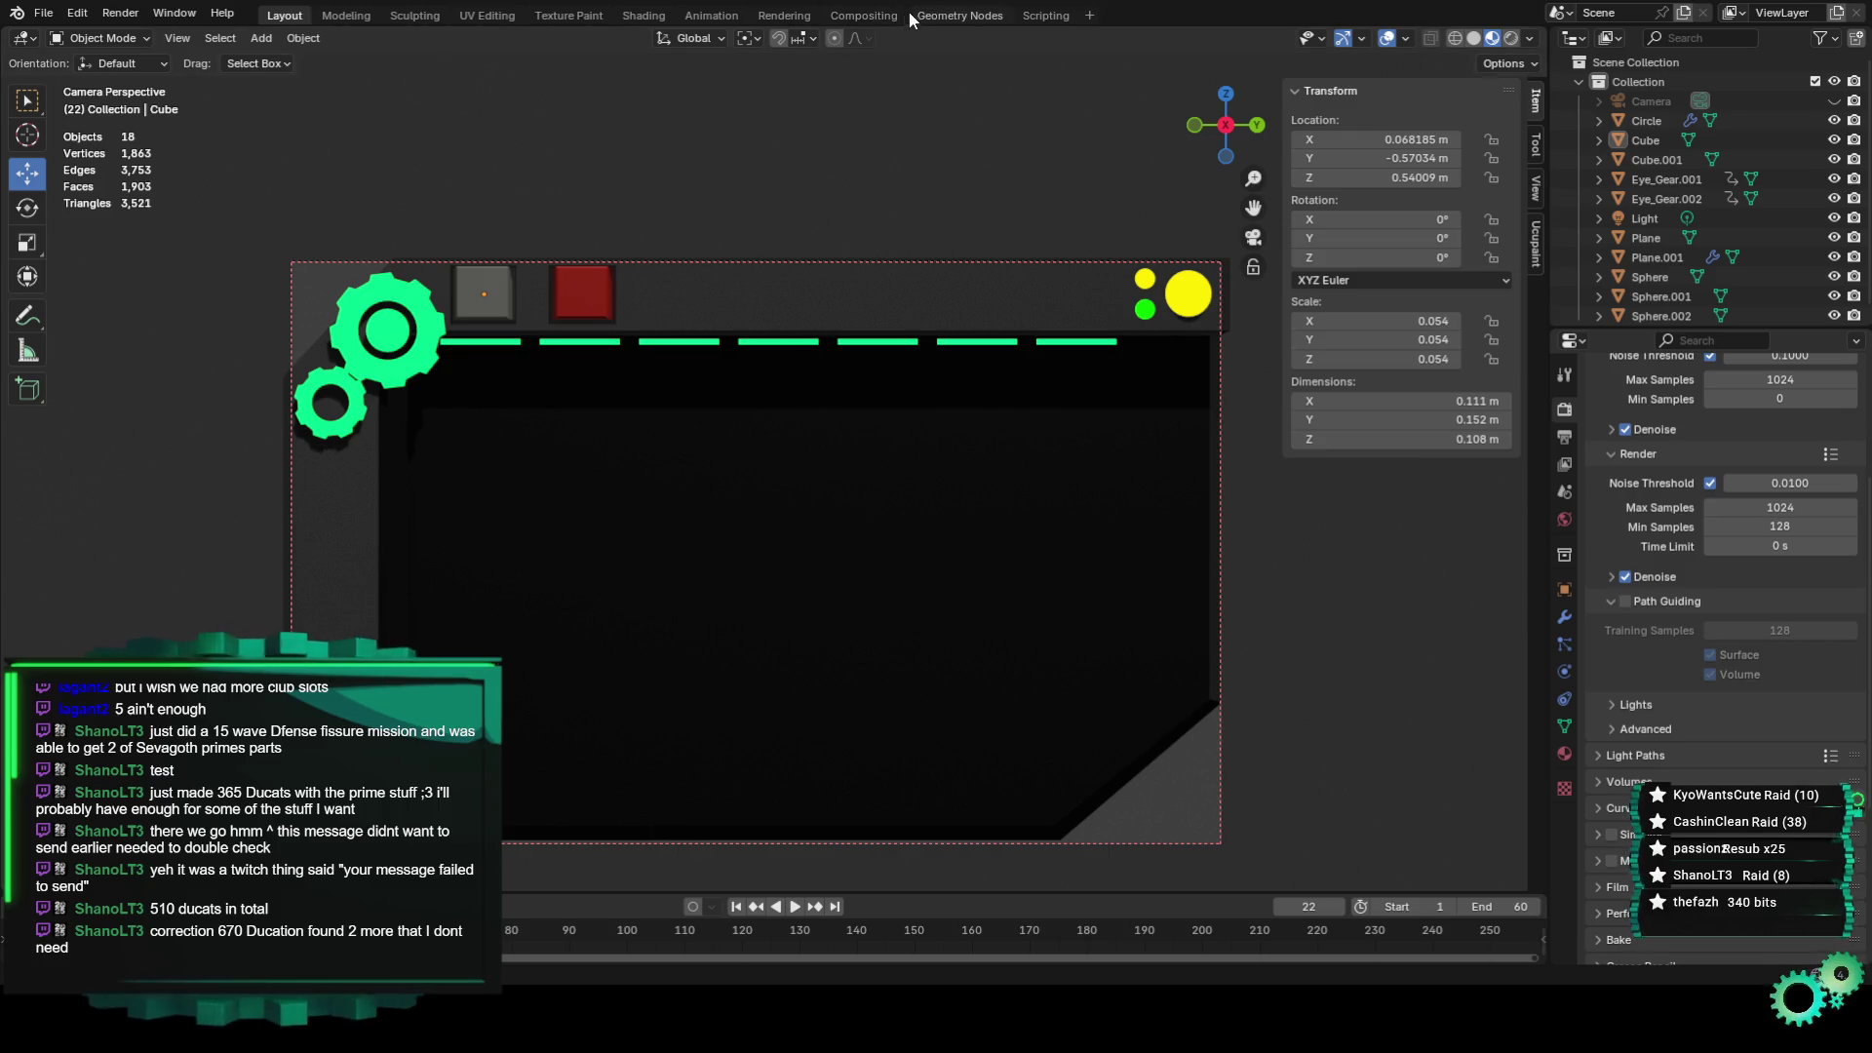
Plug Random Value into Set Position's Position to scatter the green strips, then play the animation.
click(922, 17)
click(969, 337)
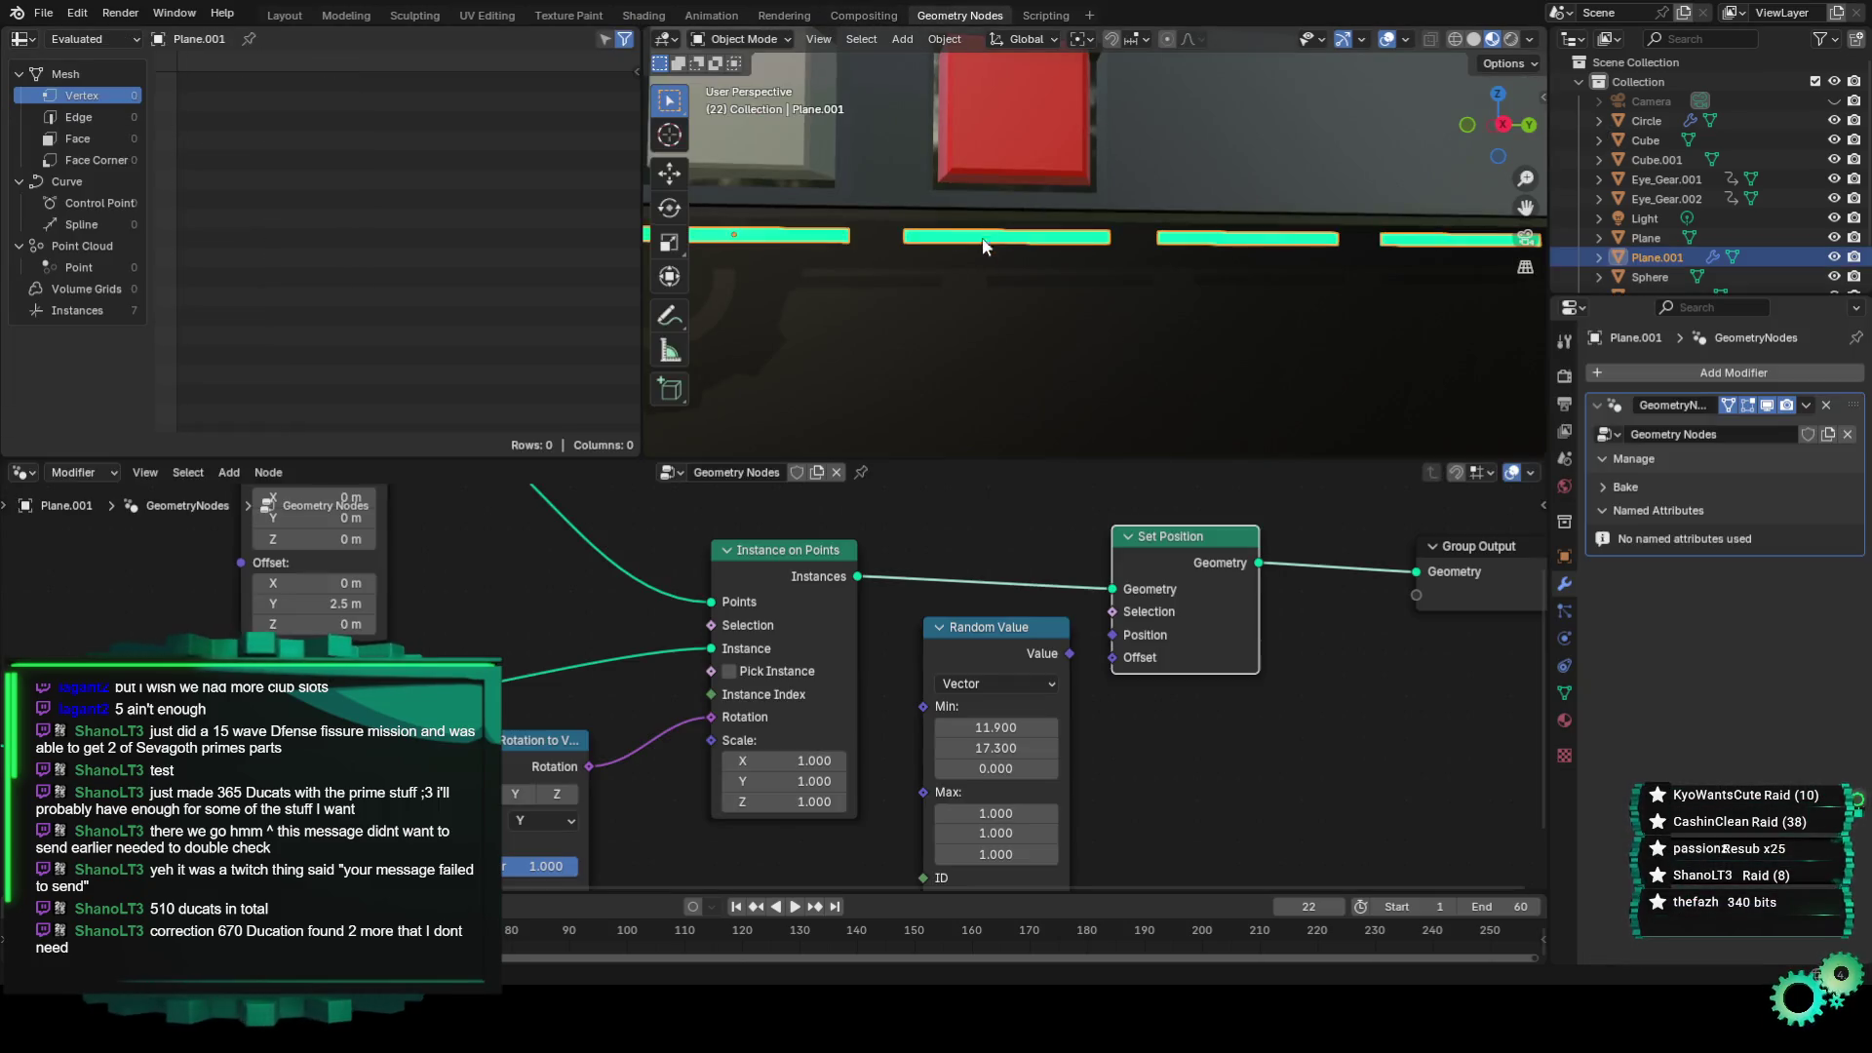
mouse_move(943, 328)
middle_down()
mouse_move(1193, 308)
mouse_move(1176, 168)
middle_up()
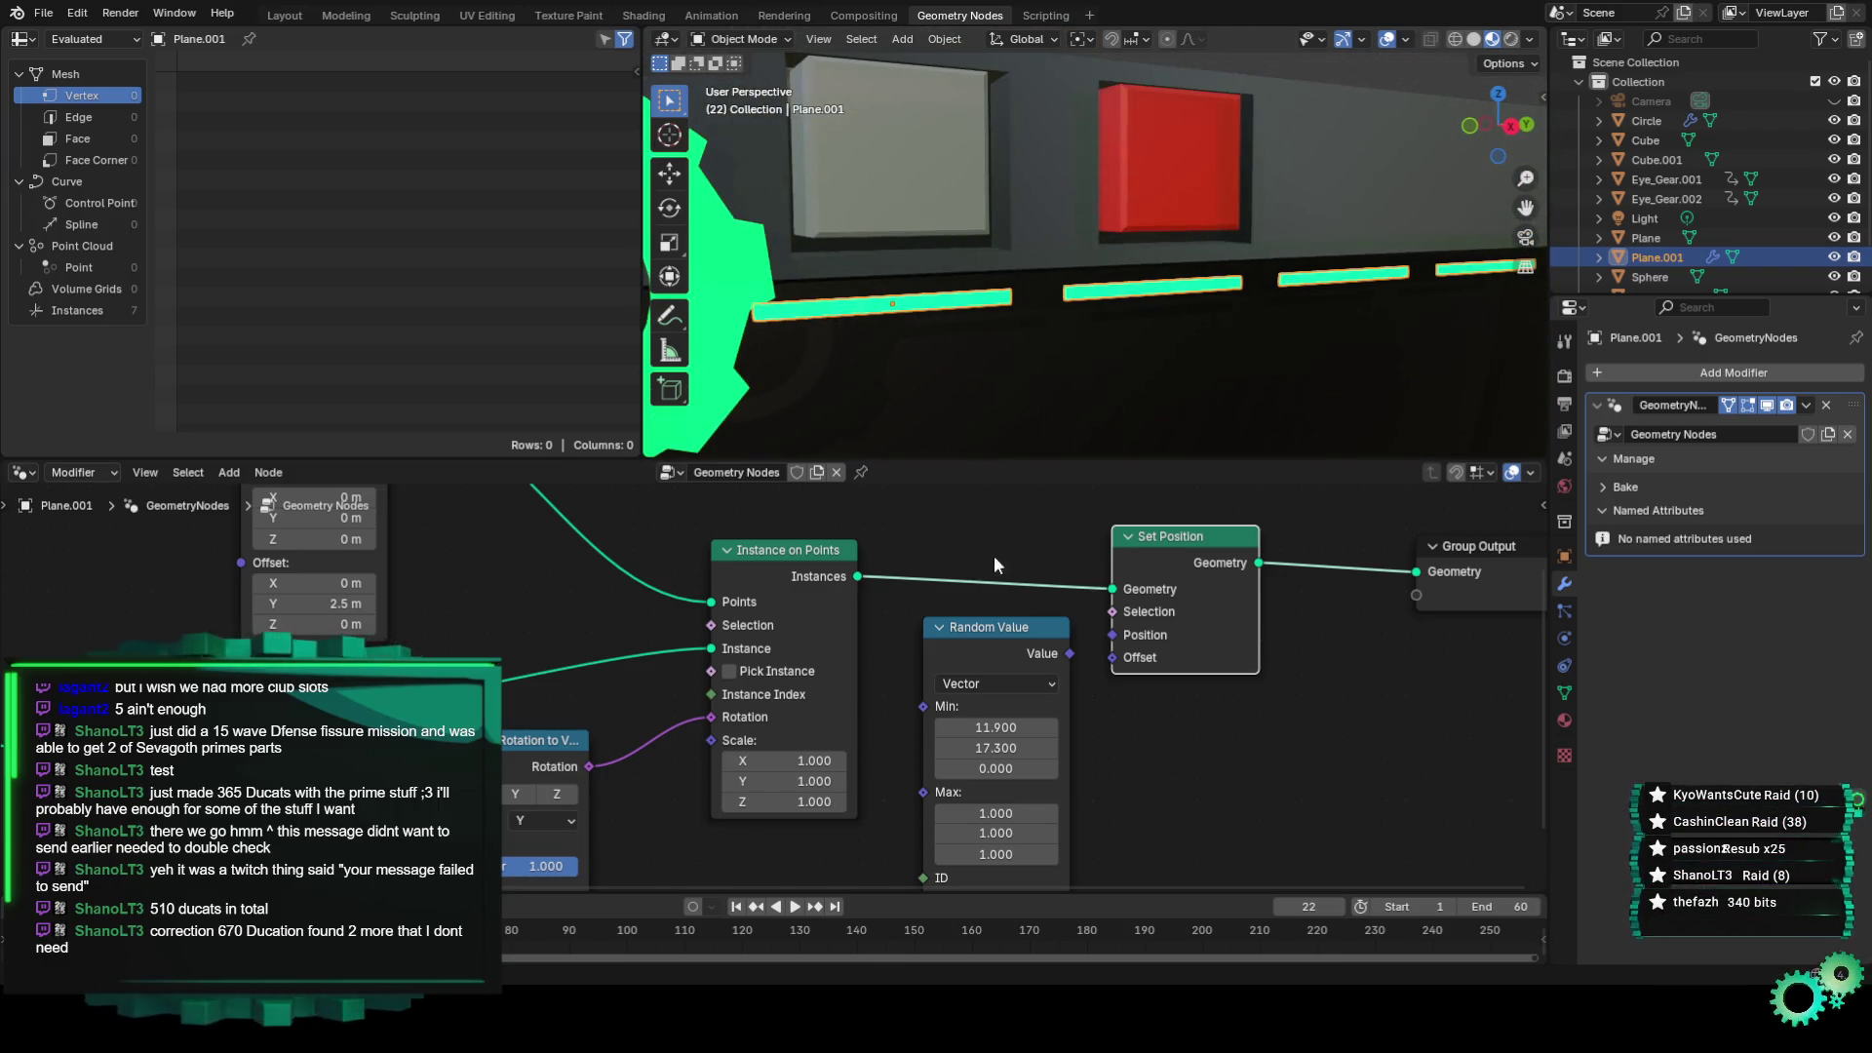
middle_drag(995, 564, 760, 534)
drag(860, 626, 877, 606)
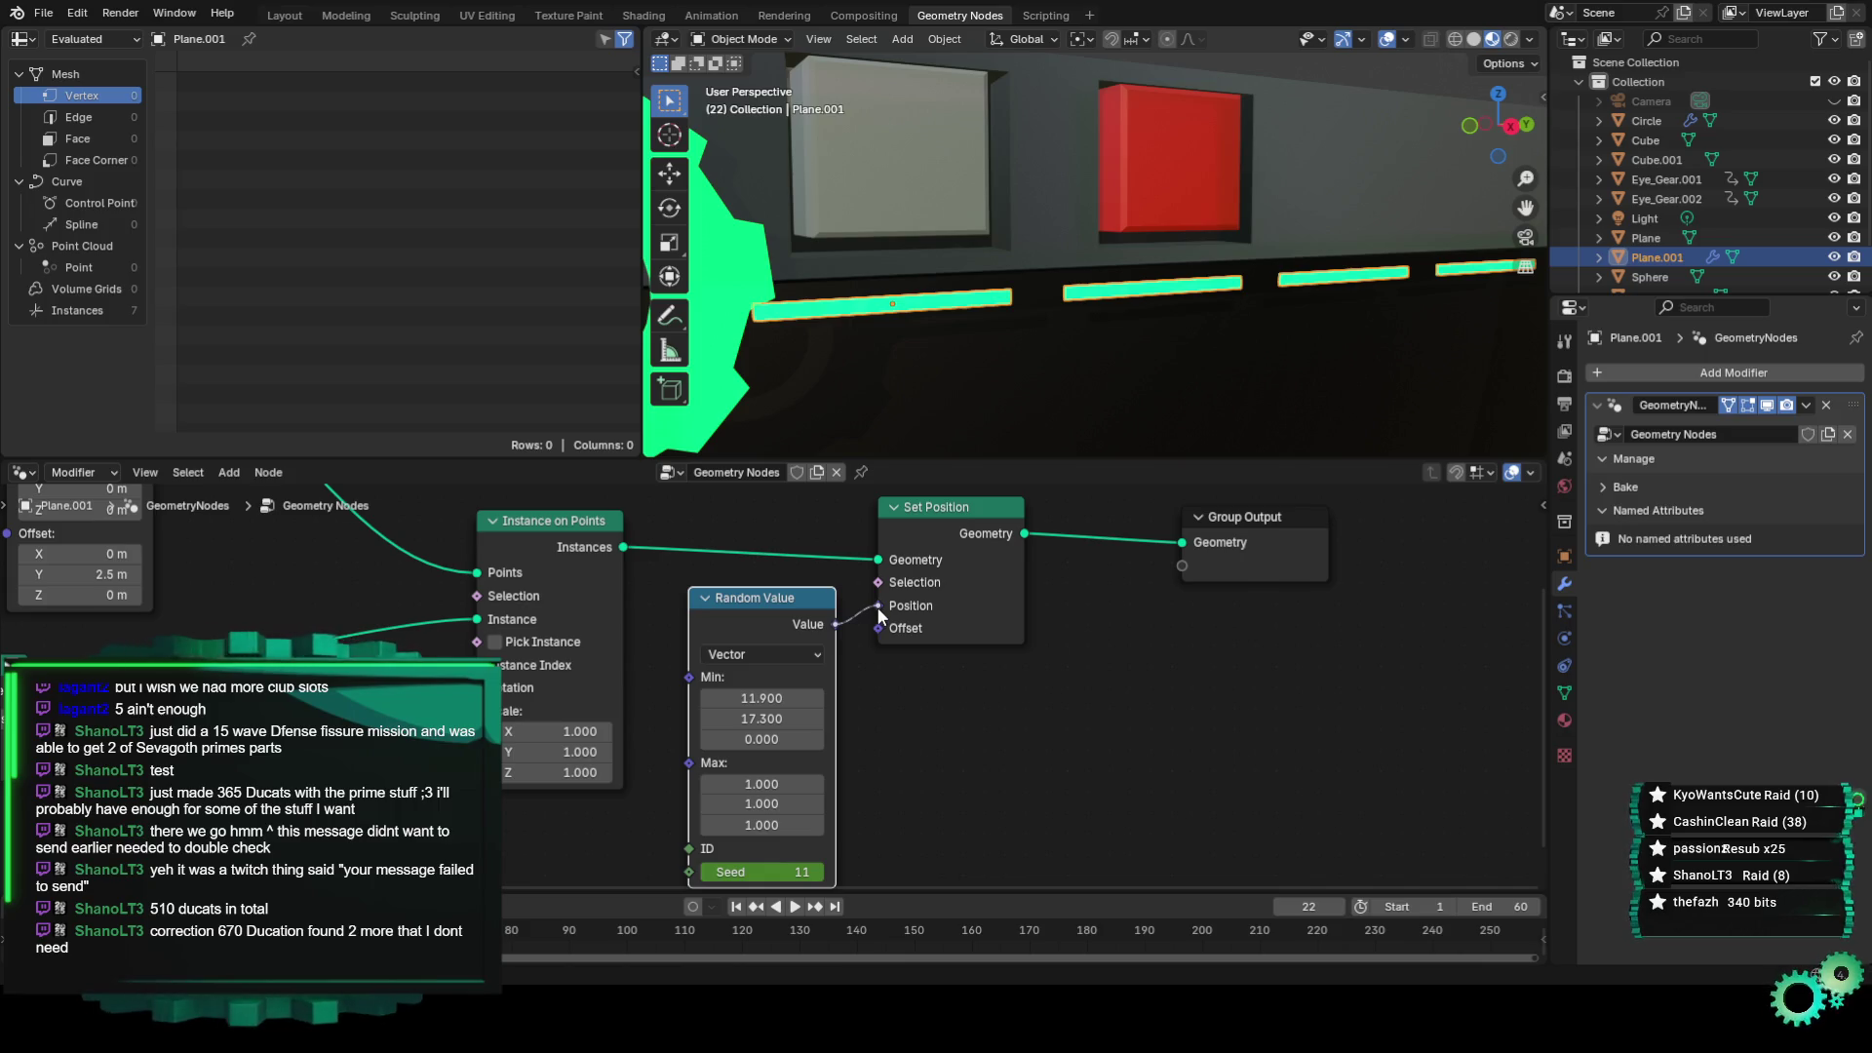
scroll(1067, 371, down, 5)
key(space)
middle_drag(1067, 371, 1103, 390)
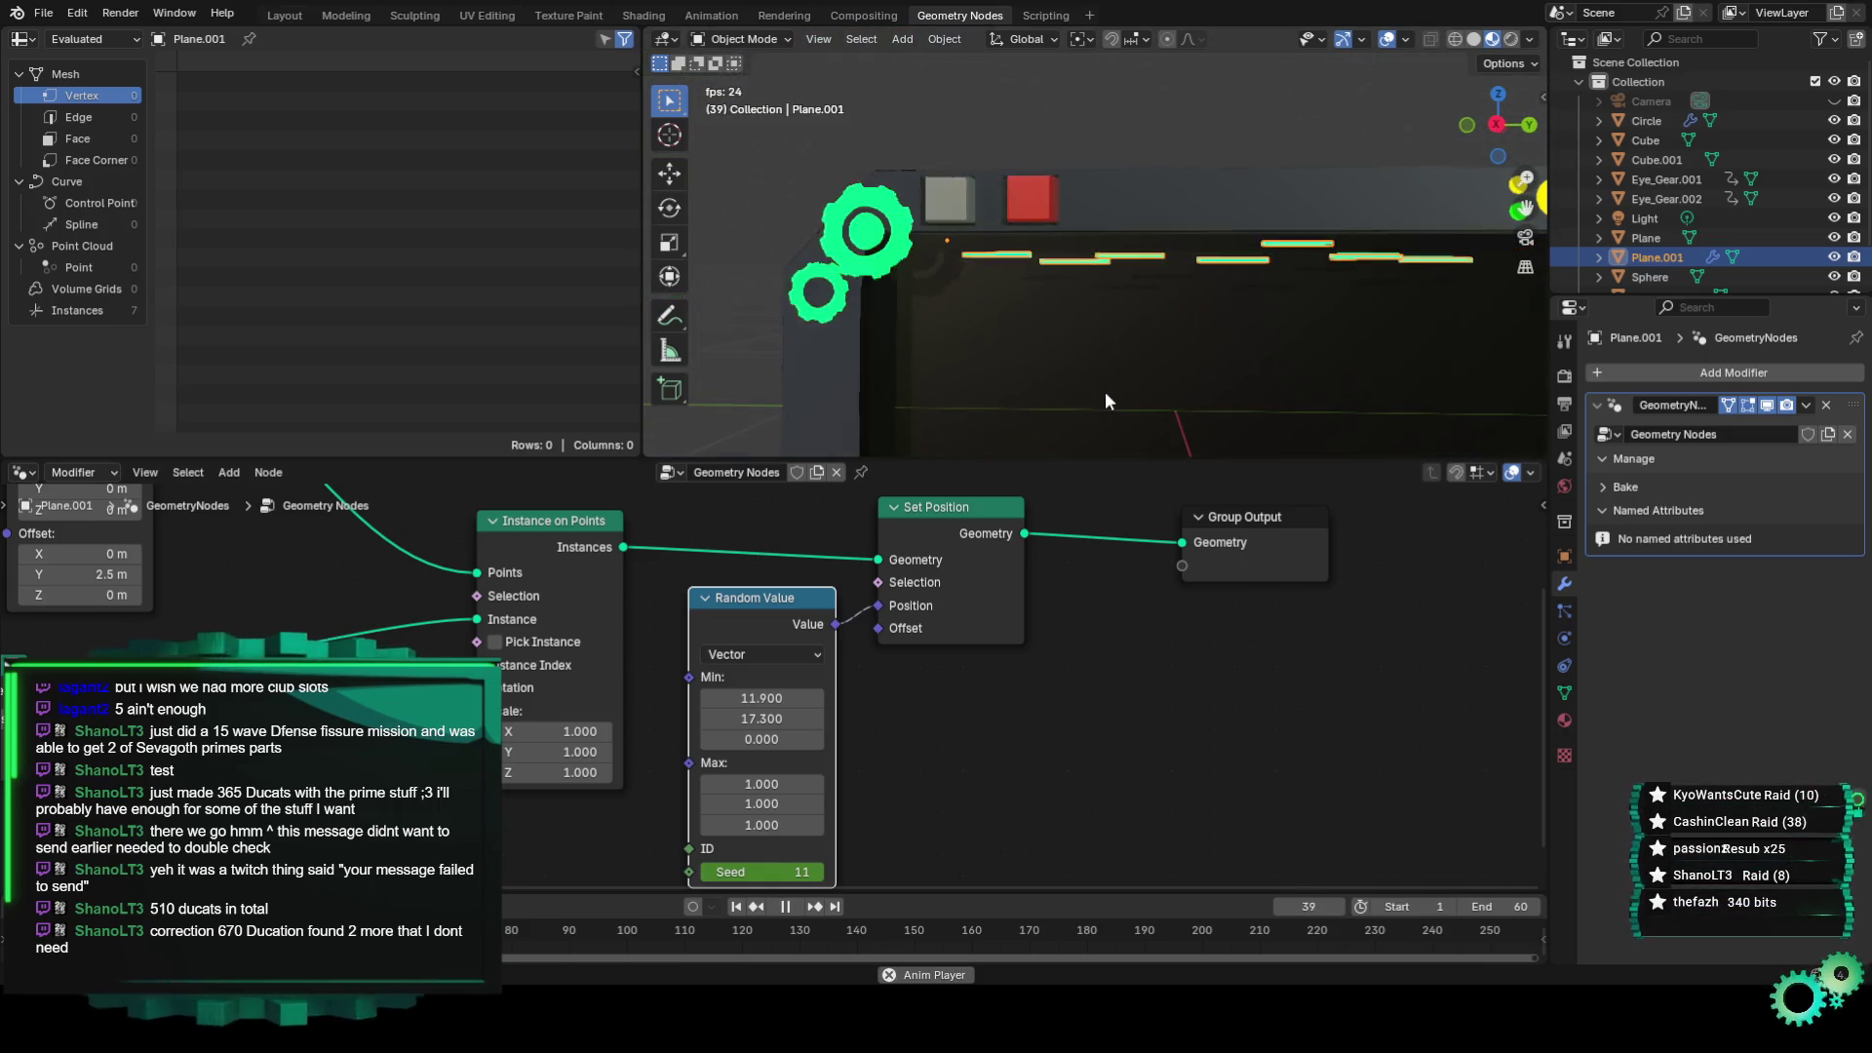
click(285, 15)
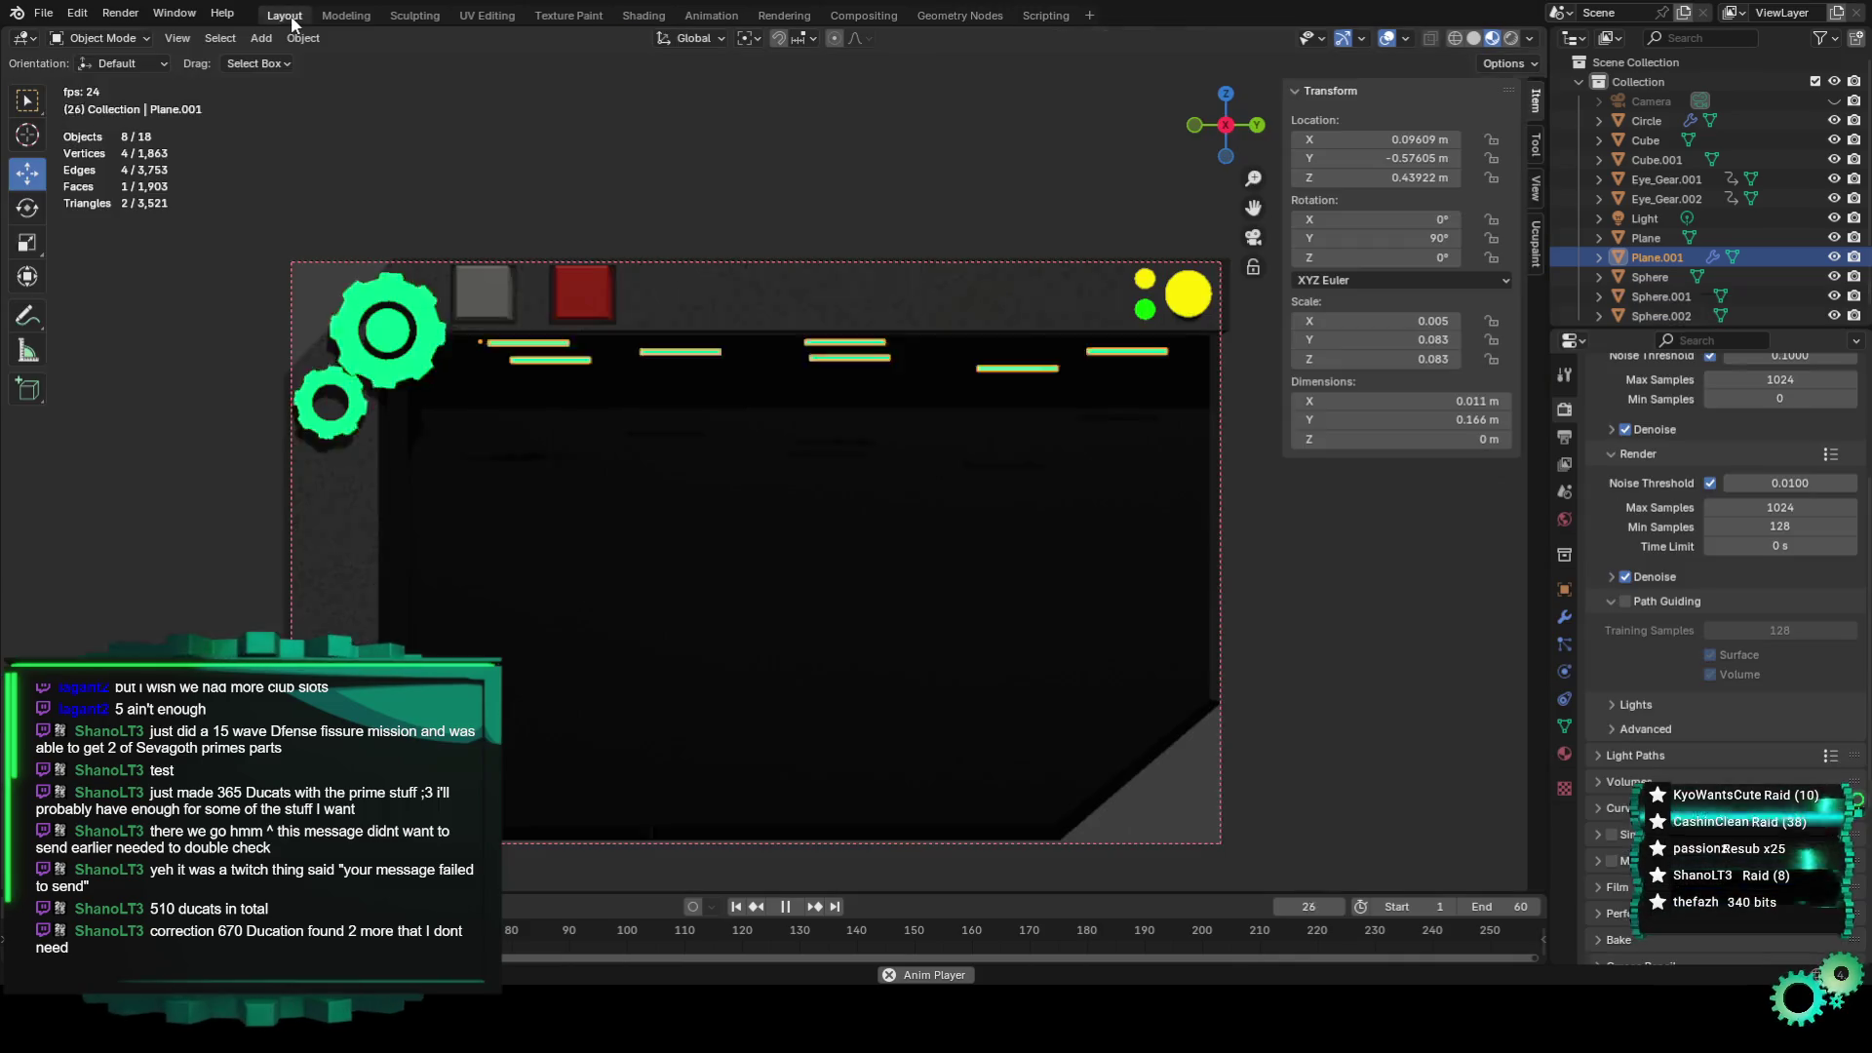
click(1045, 553)
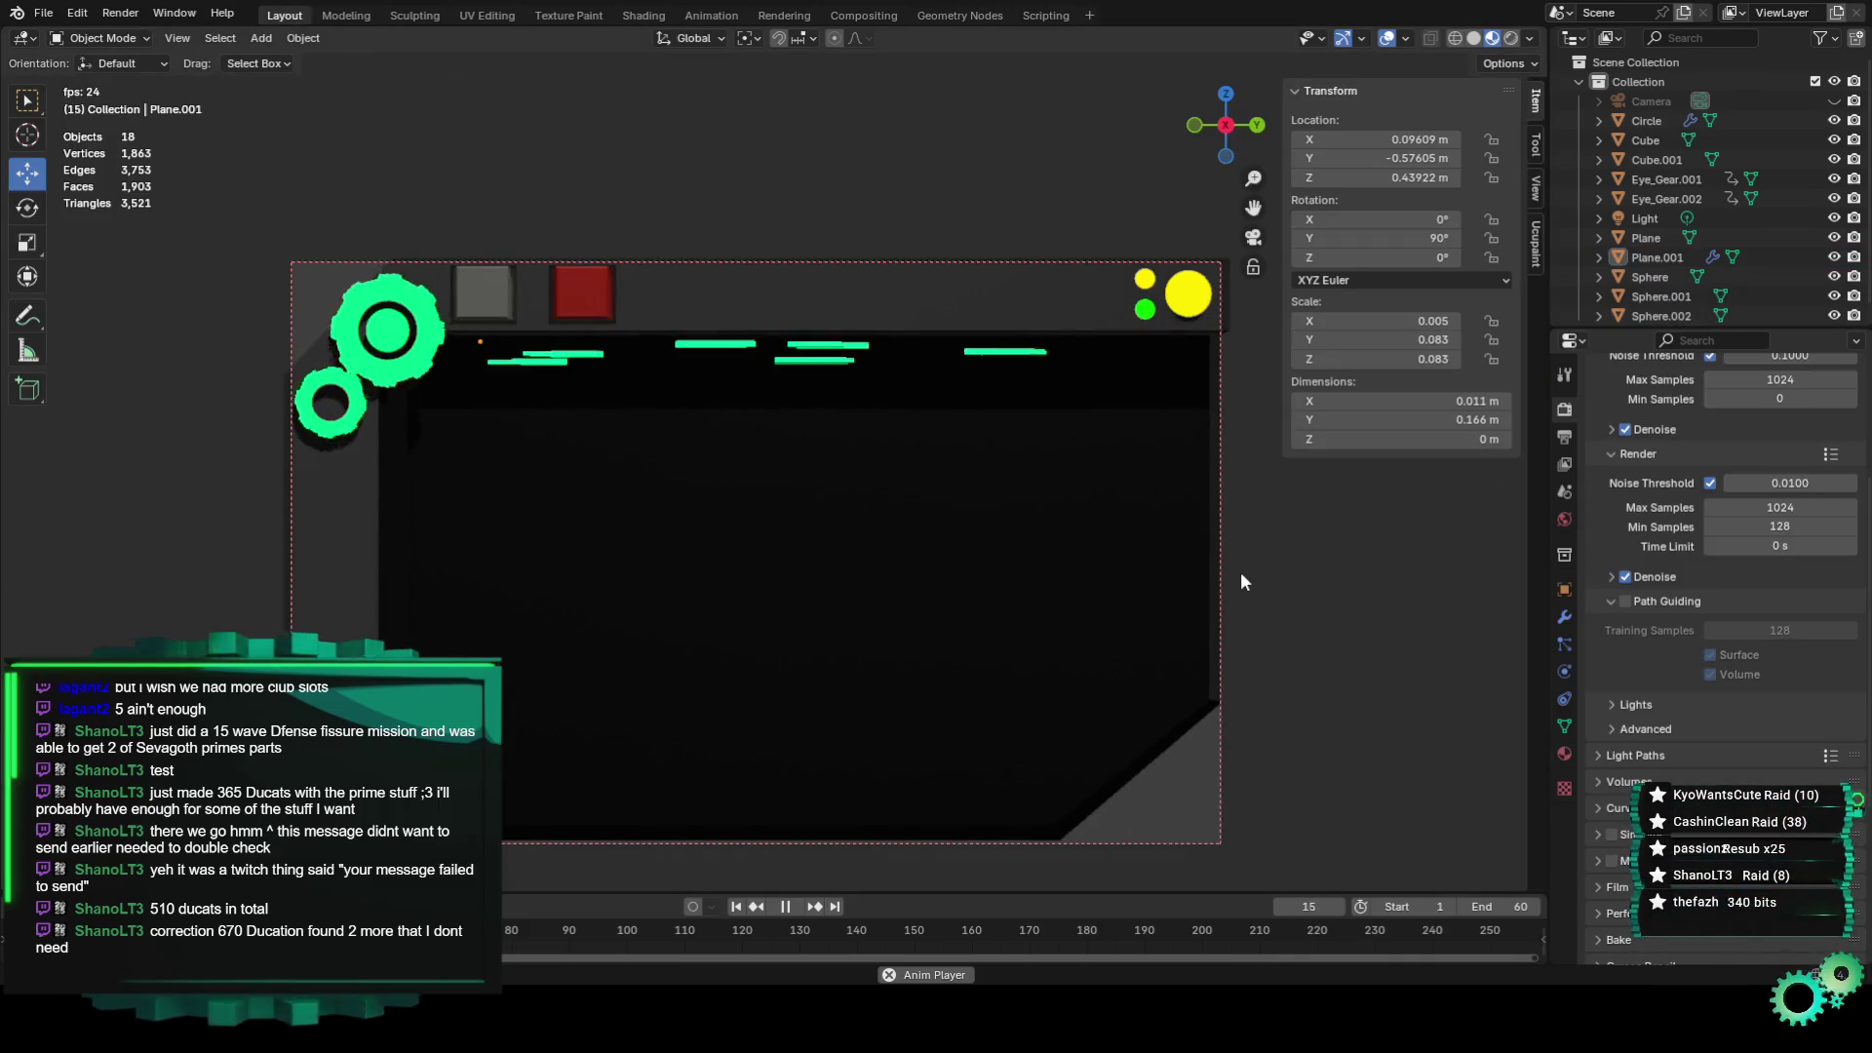
drag(1252, 208, 1262, 119)
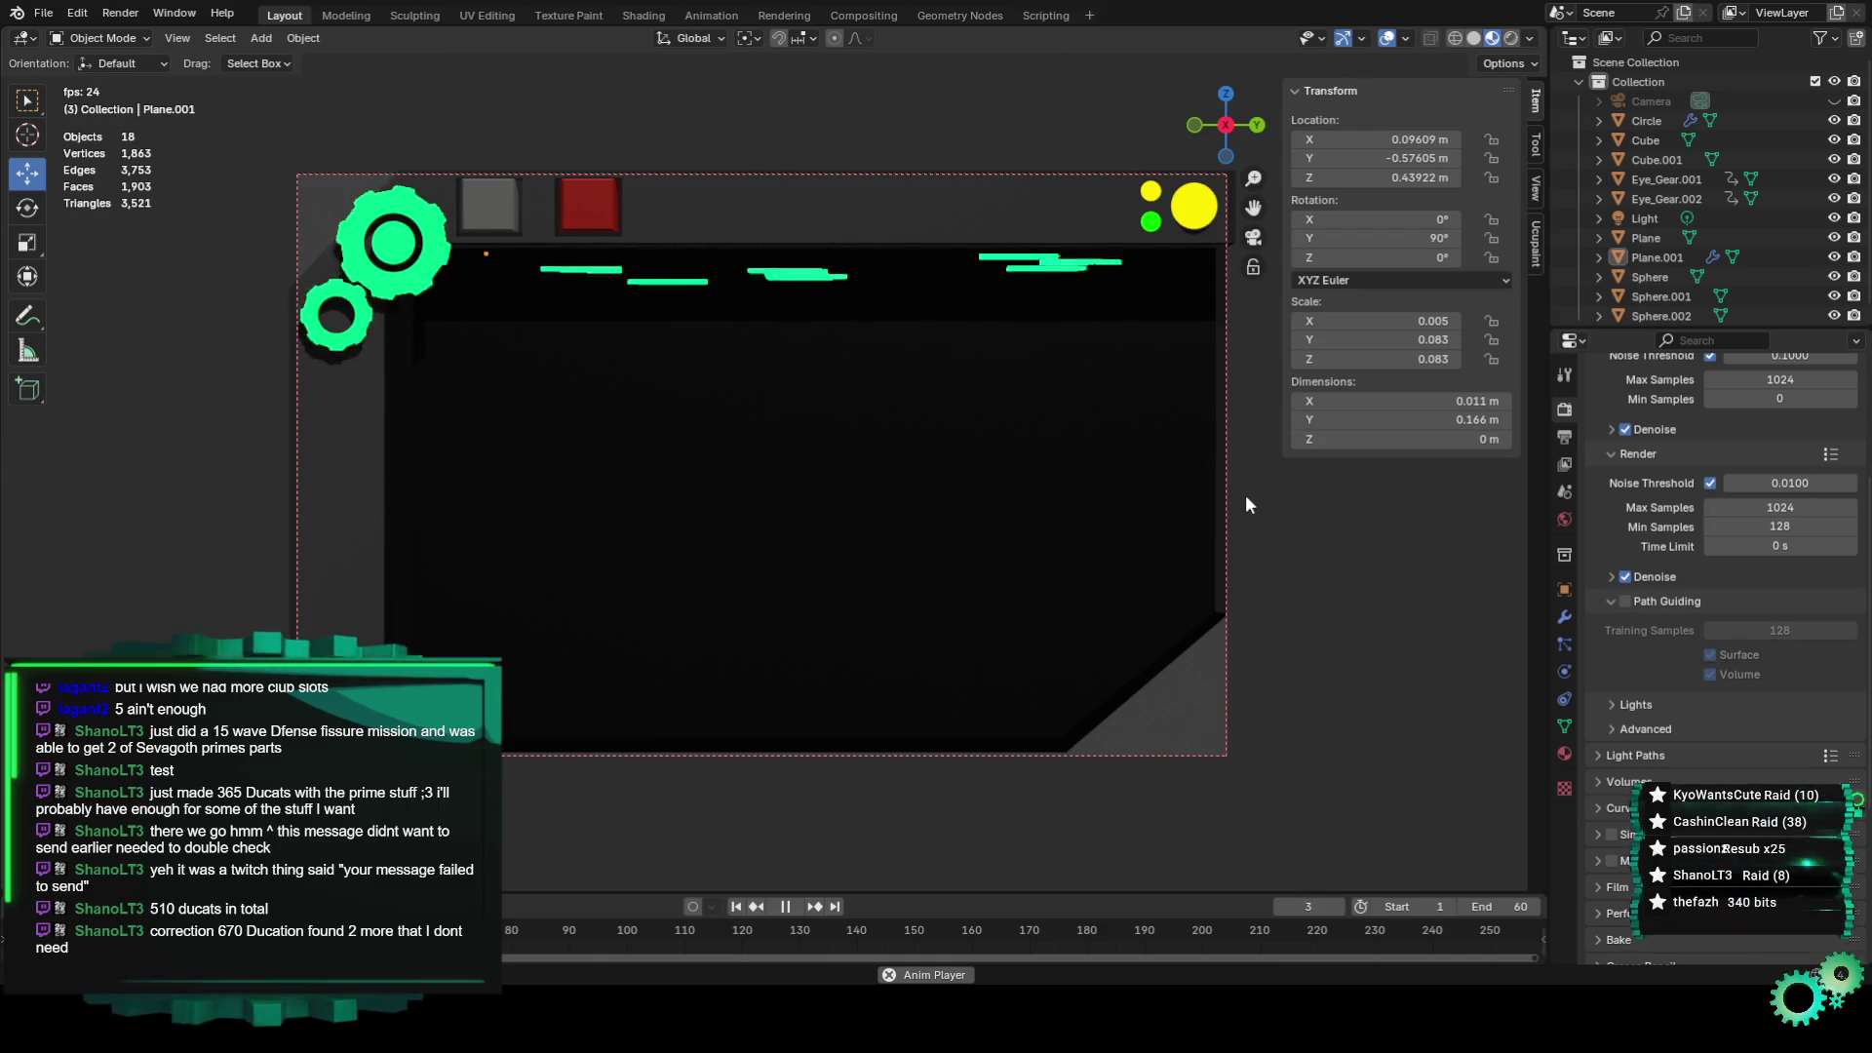
key(KP_0)
middle_drag(989, 449, 775, 570)
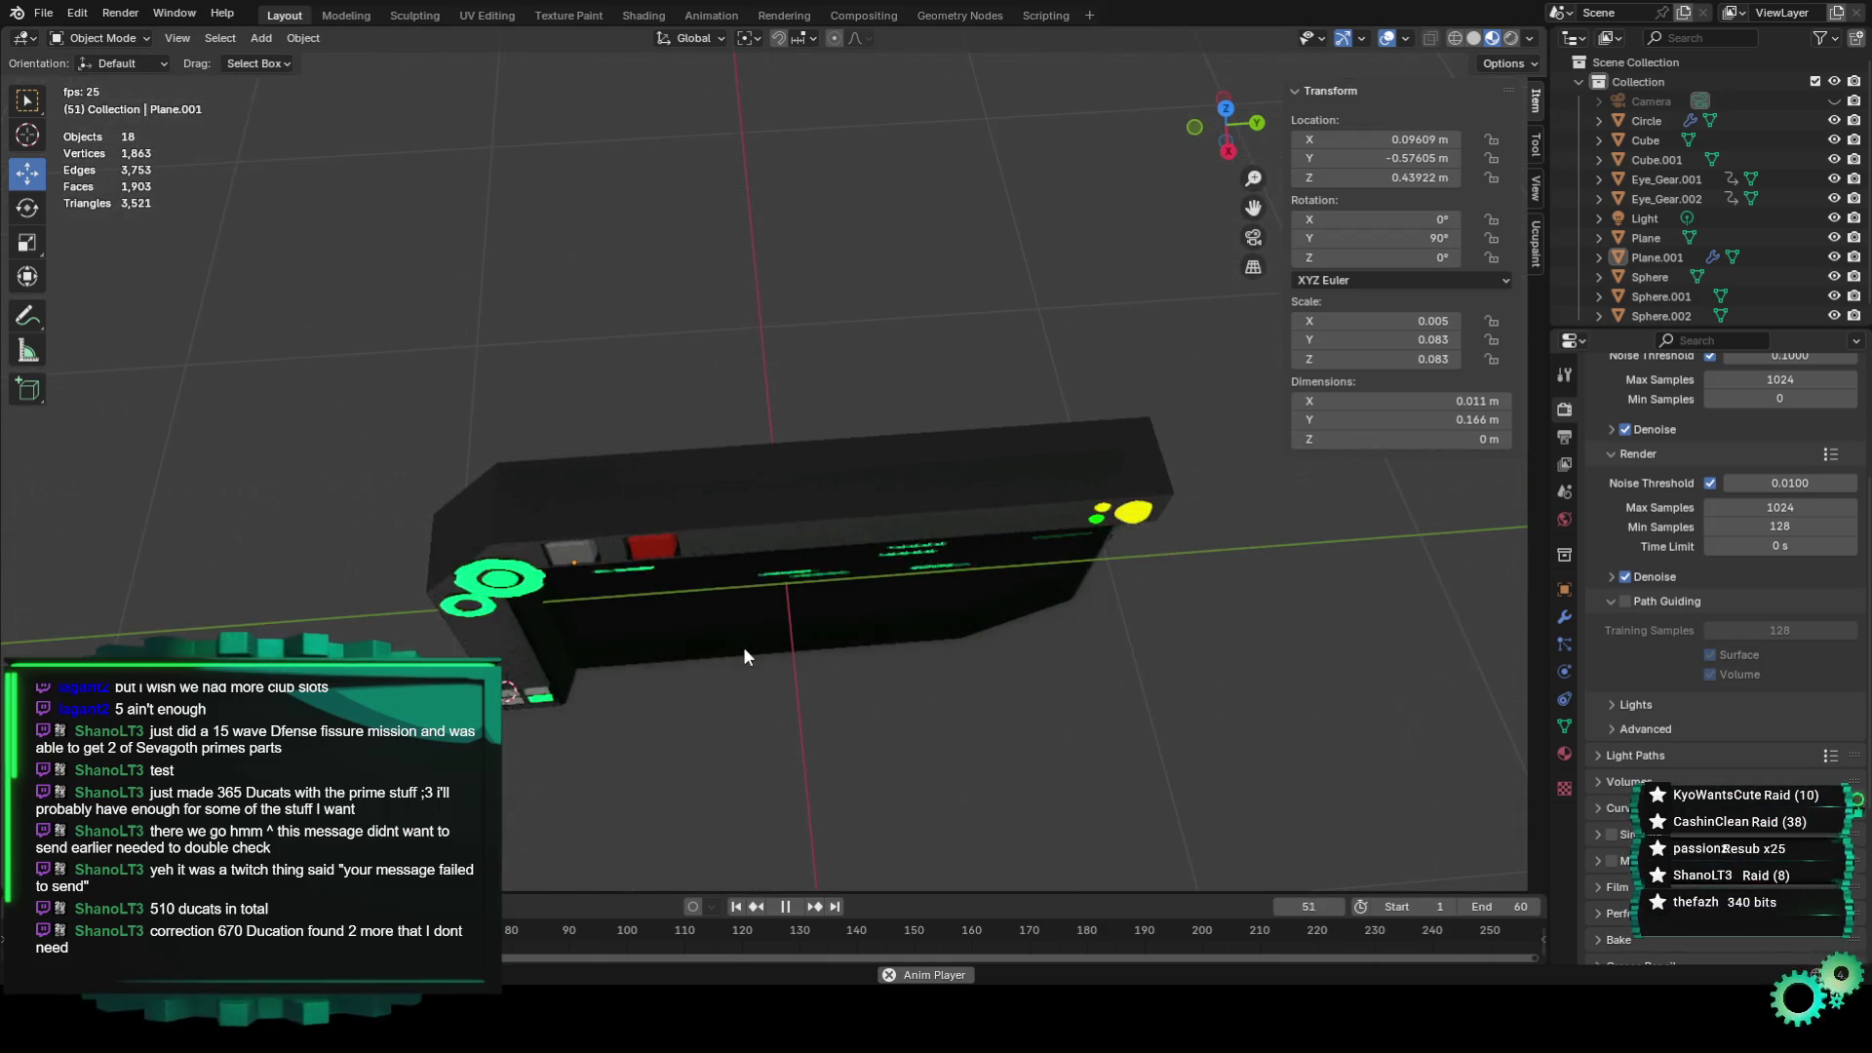
scroll(741, 624, up, 4)
key(KP_0)
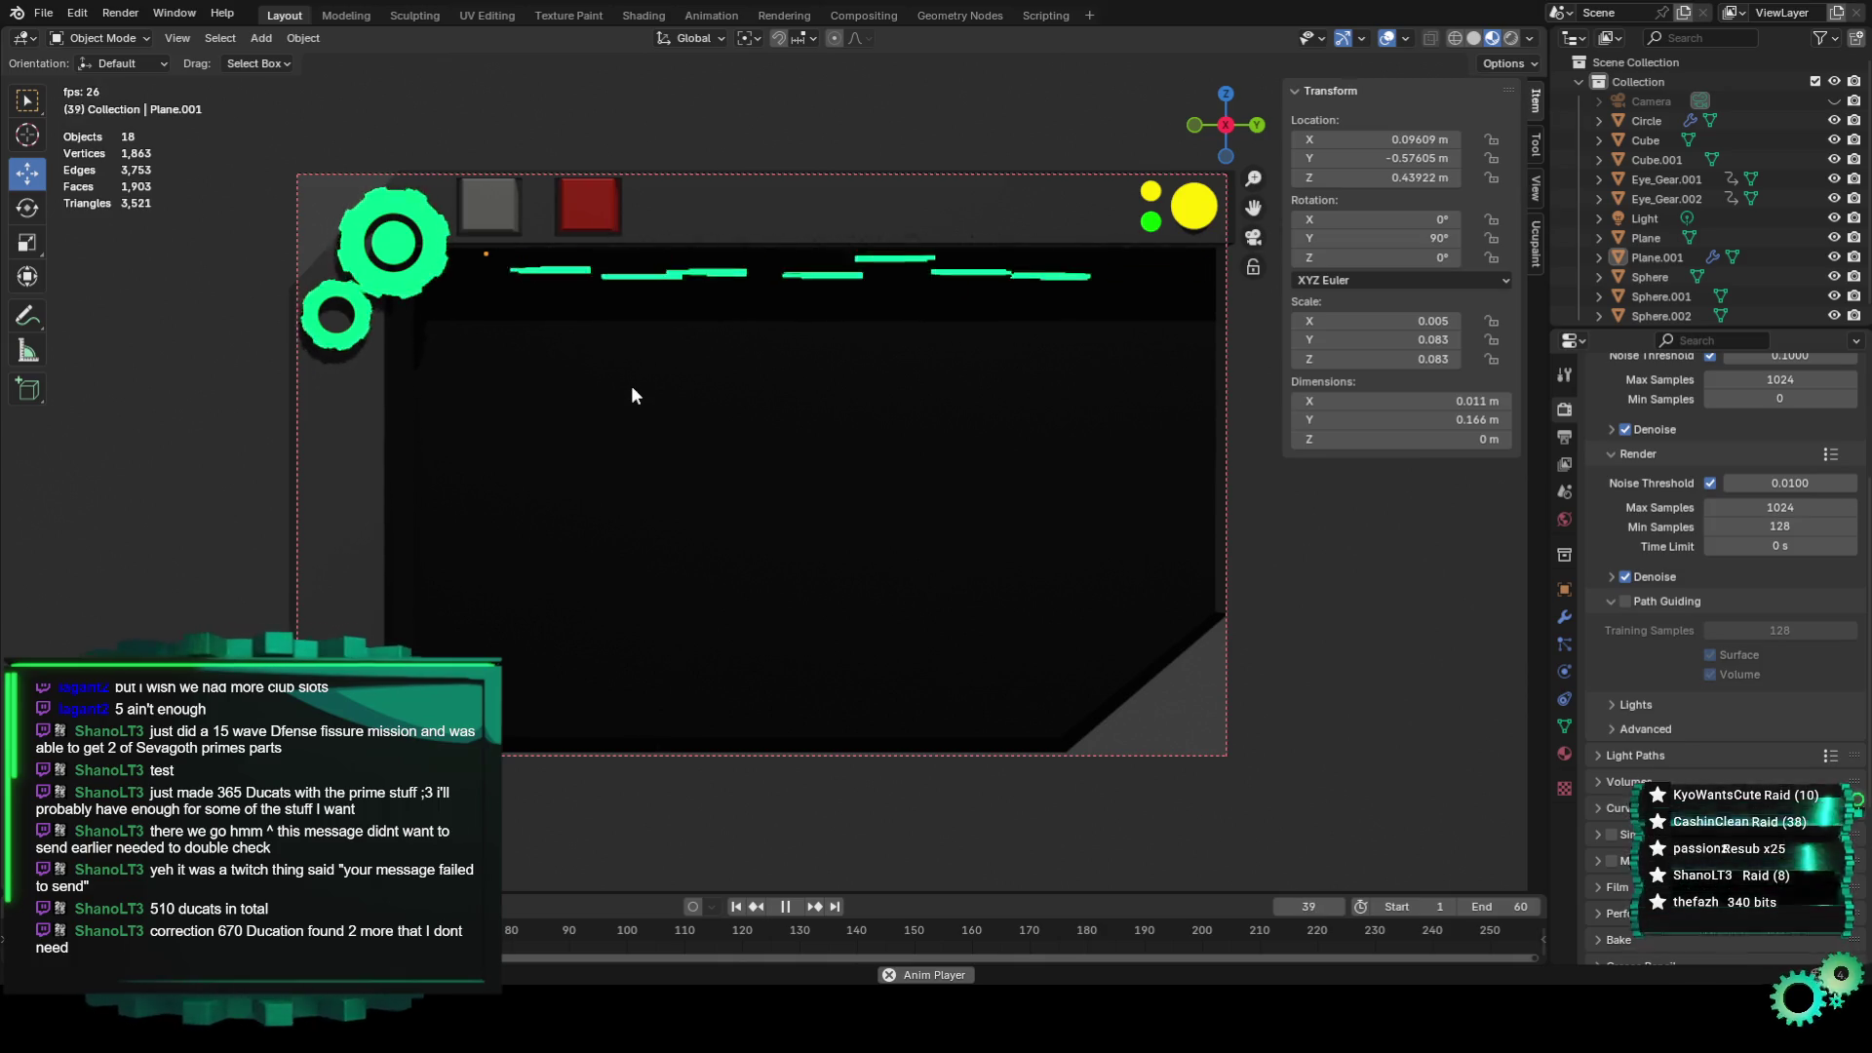
scroll(630, 384, down, 3)
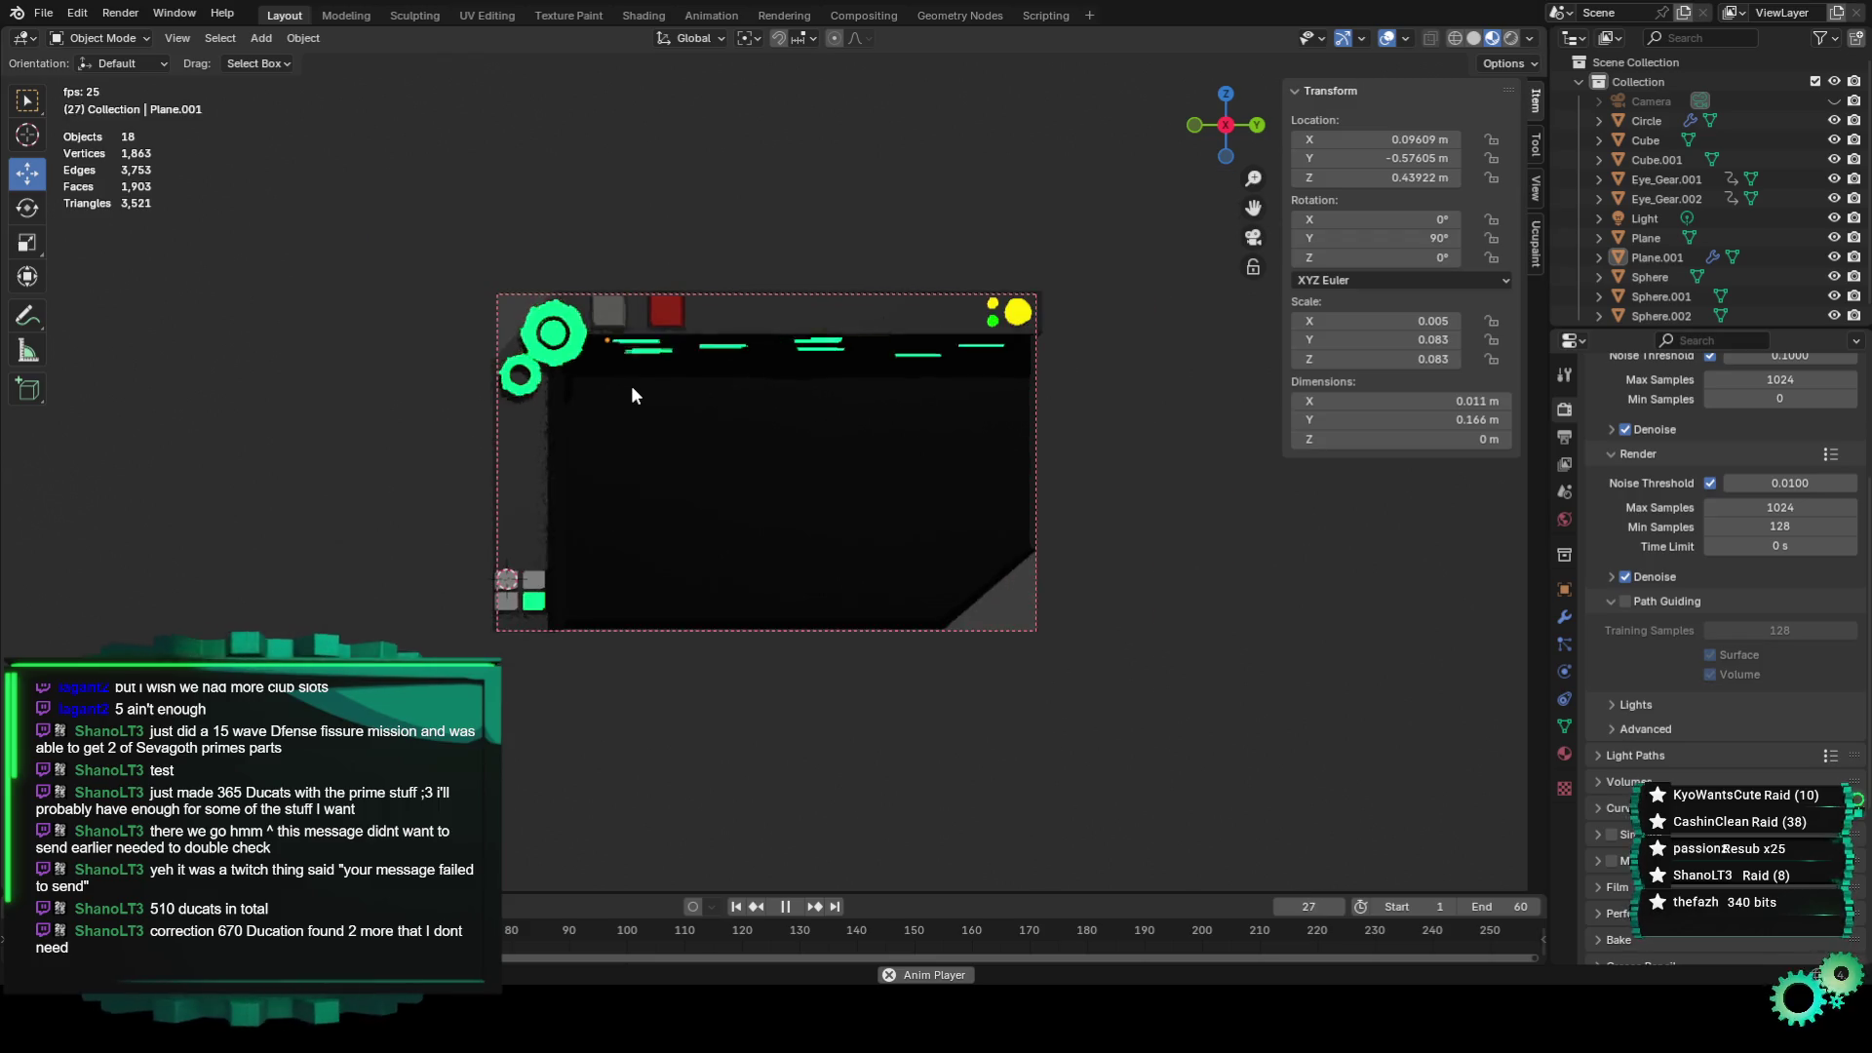
scroll(630, 384, down, 3)
scroll(630, 384, up, 3)
scroll(628, 388, up, 3)
scroll(629, 389, down, 3)
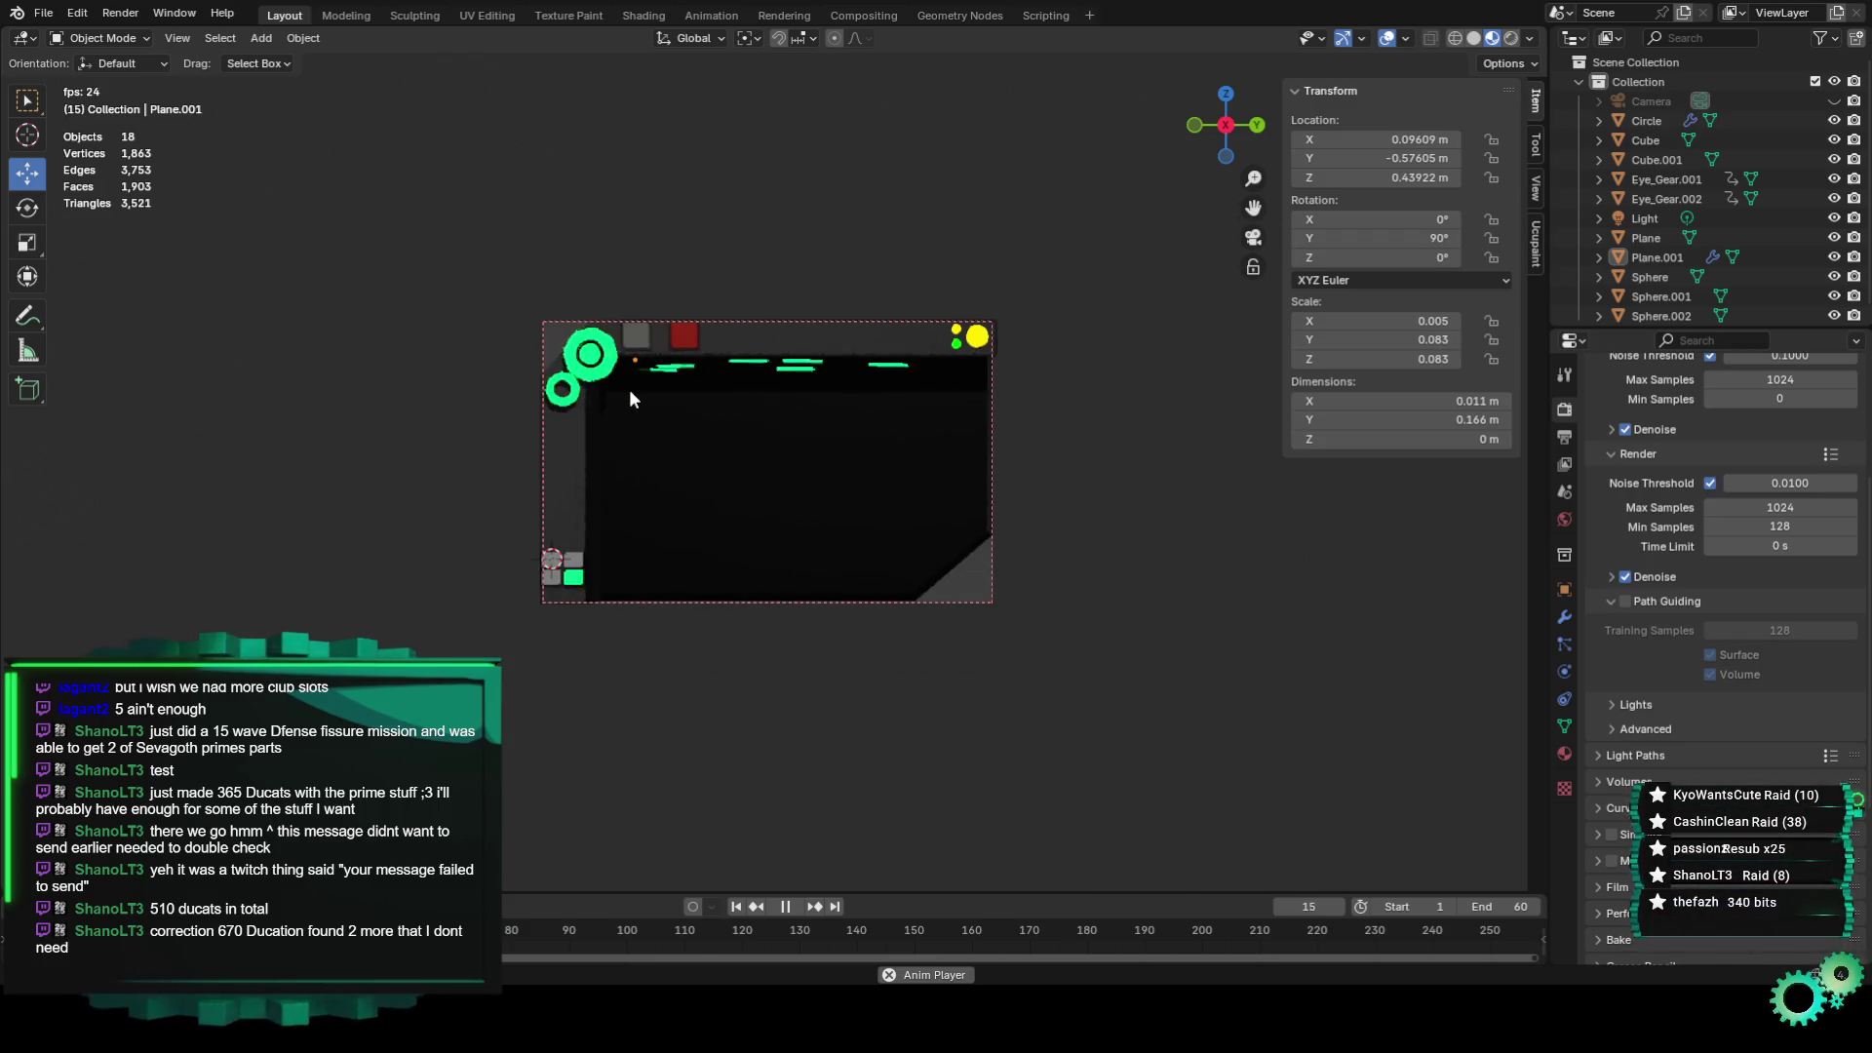
scroll(811, 587, up, 1)
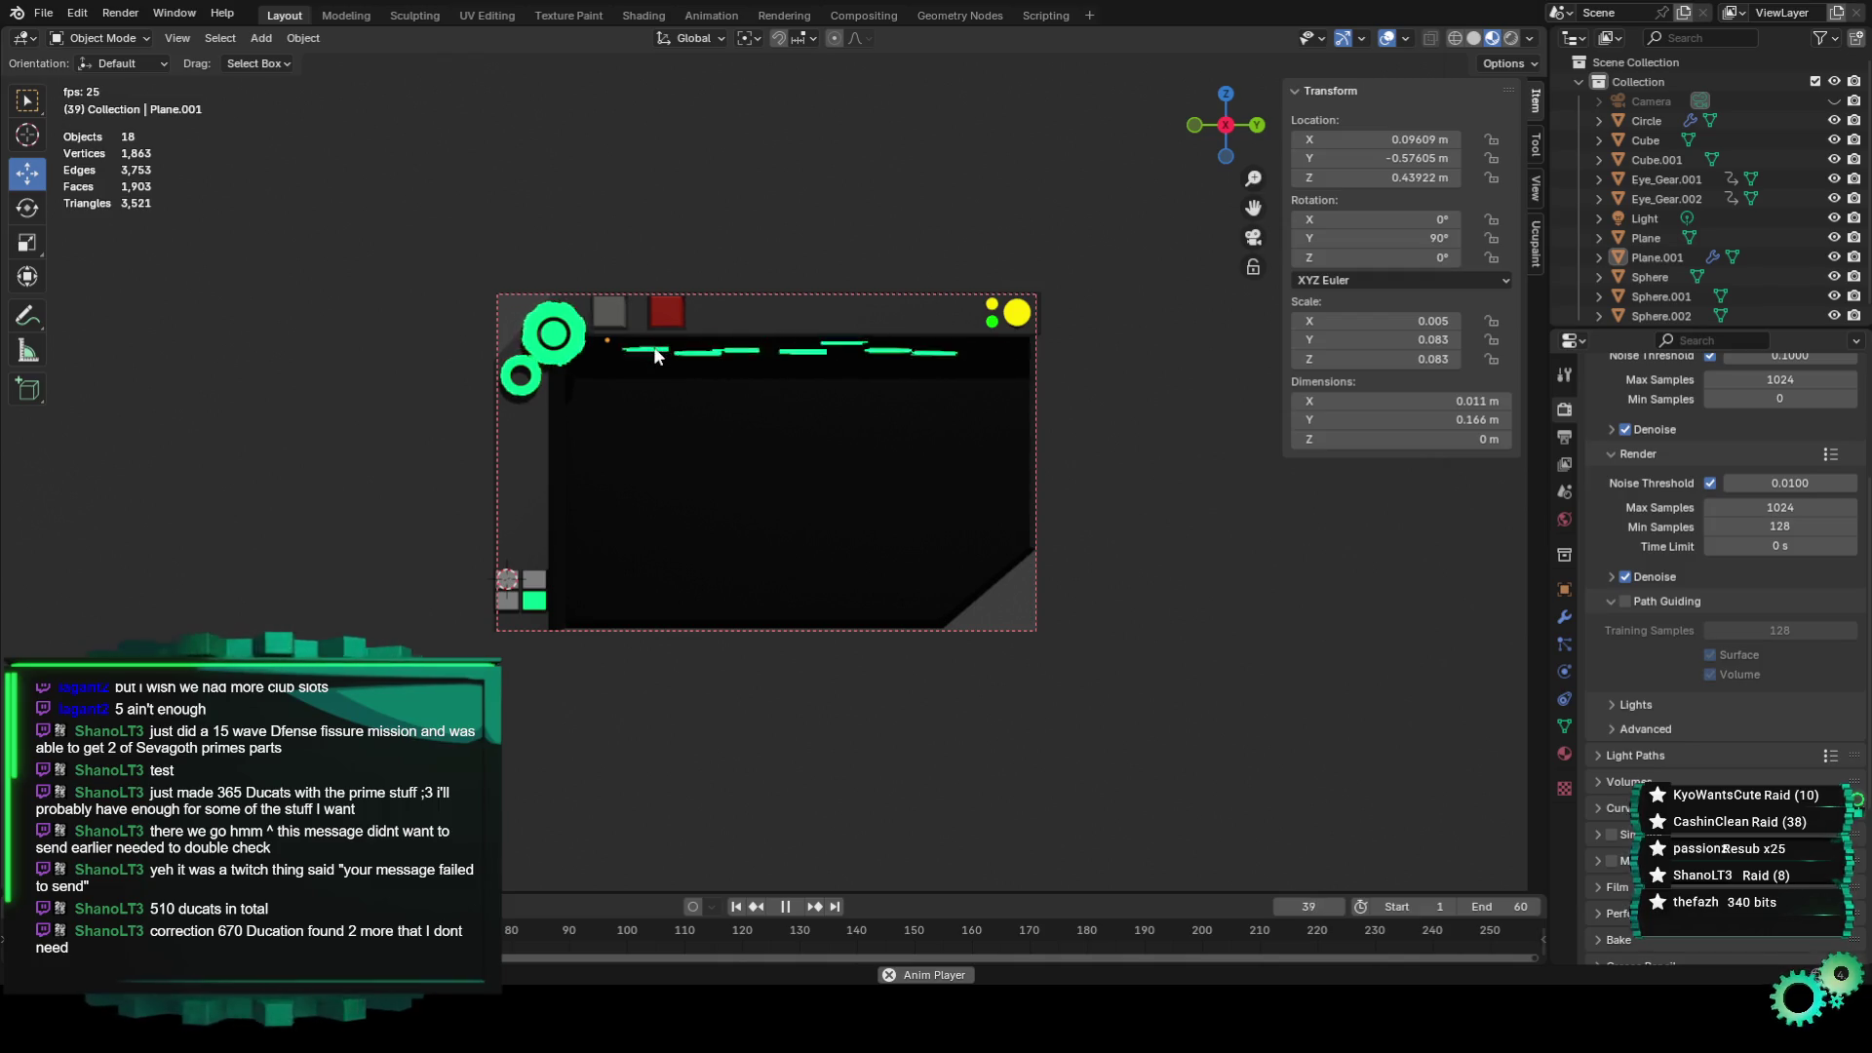
scroll(673, 359, up, 1)
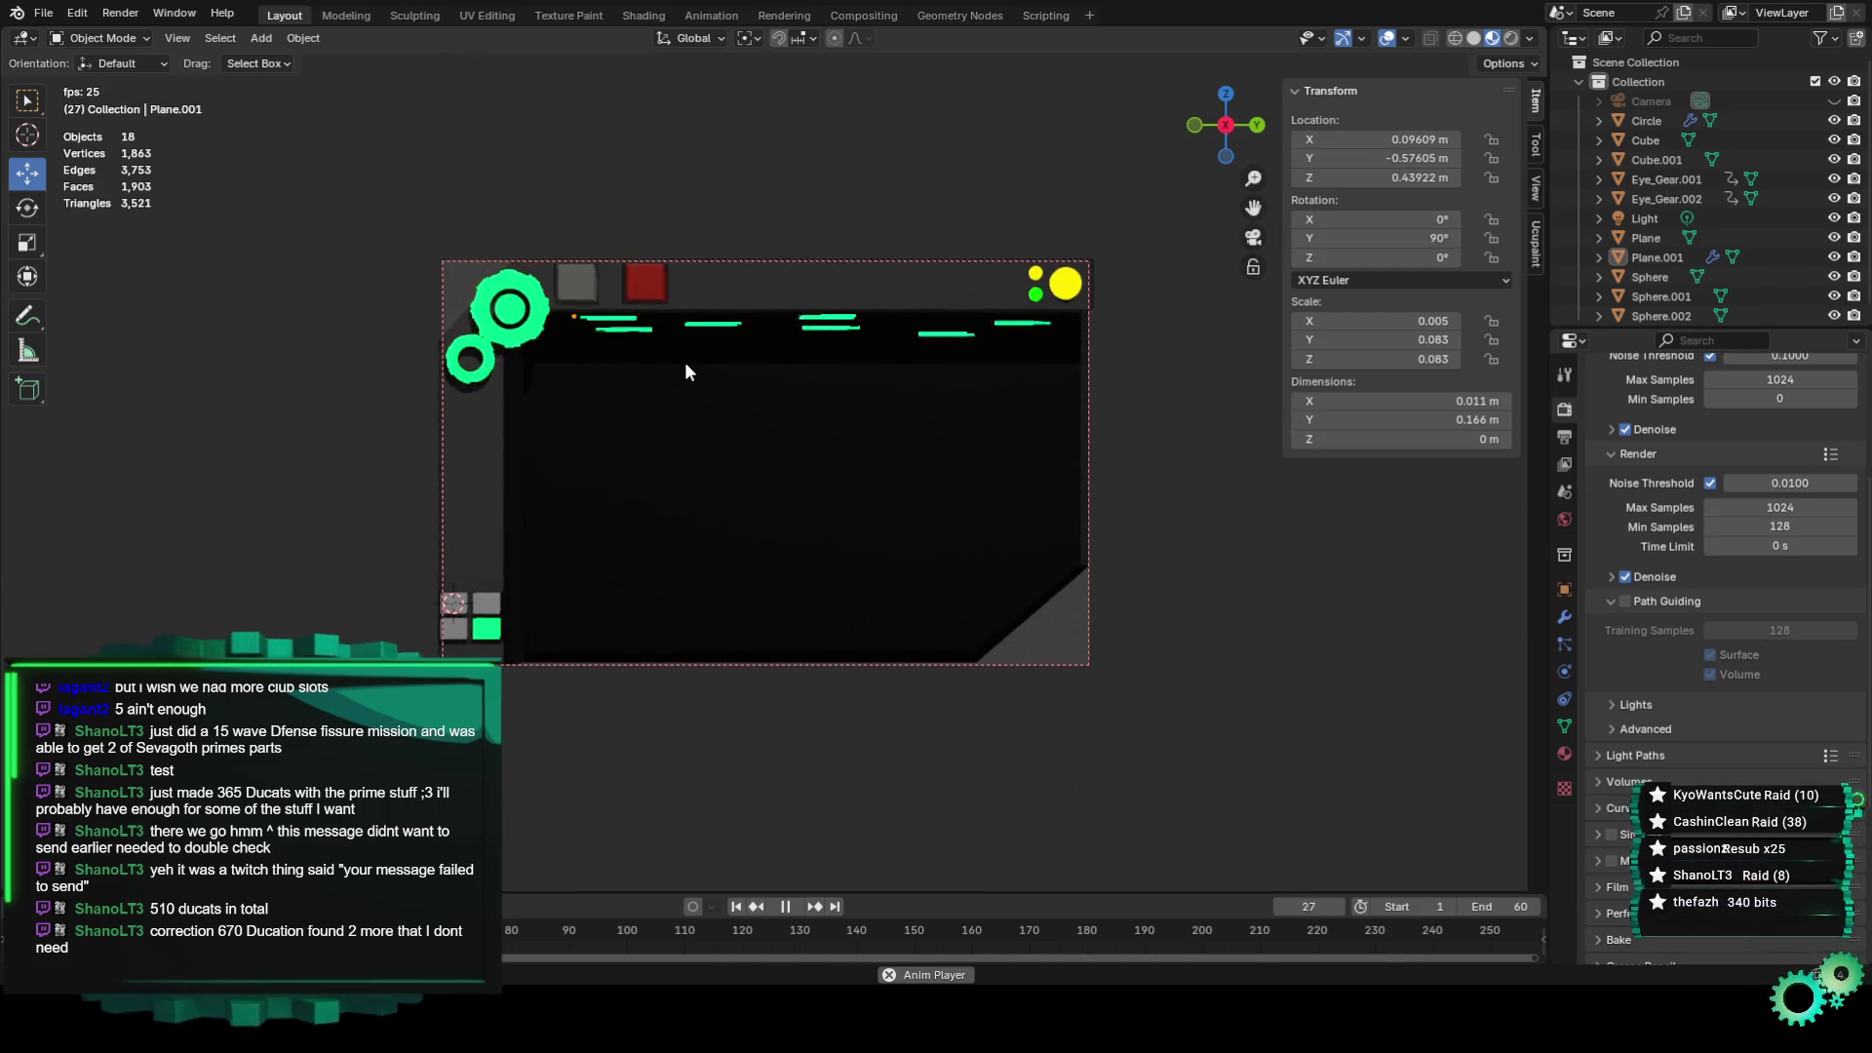
scroll(687, 371, down, 1)
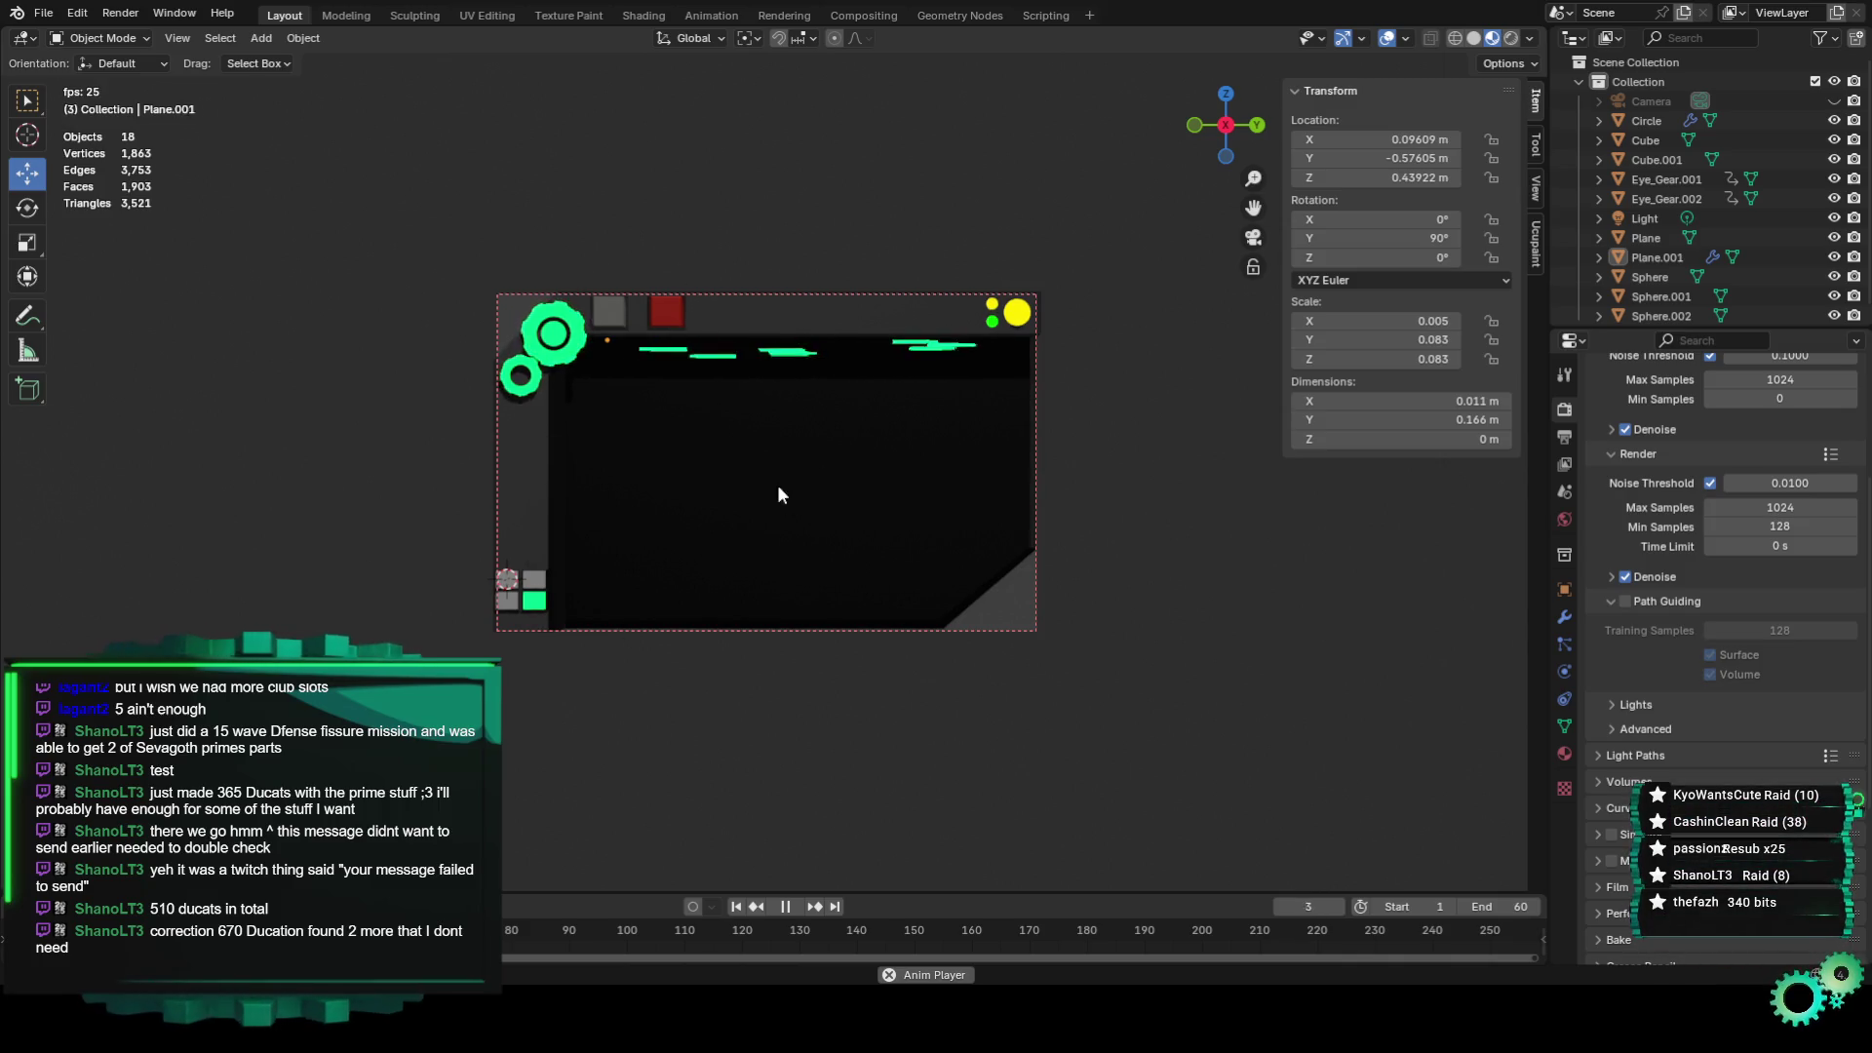
scroll(549, 502, up, 2)
scroll(551, 507, up, 1)
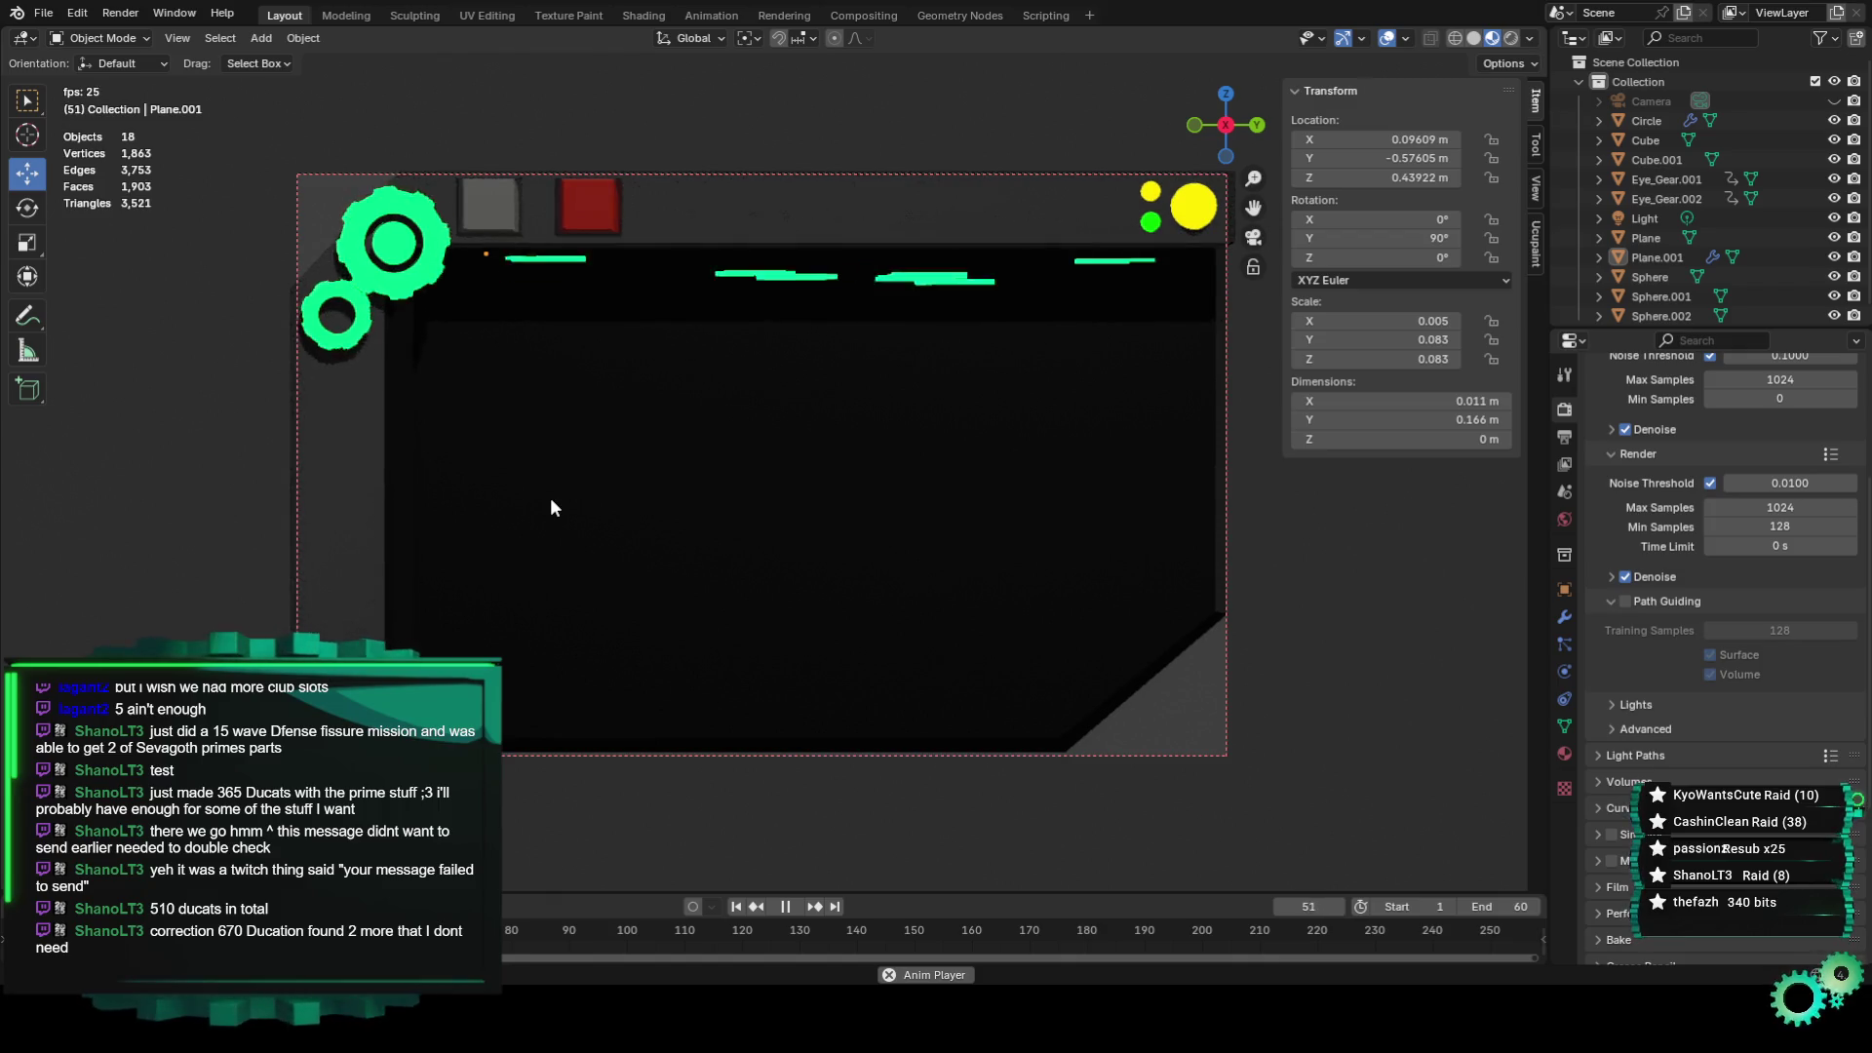
scroll(550, 506, down, 3)
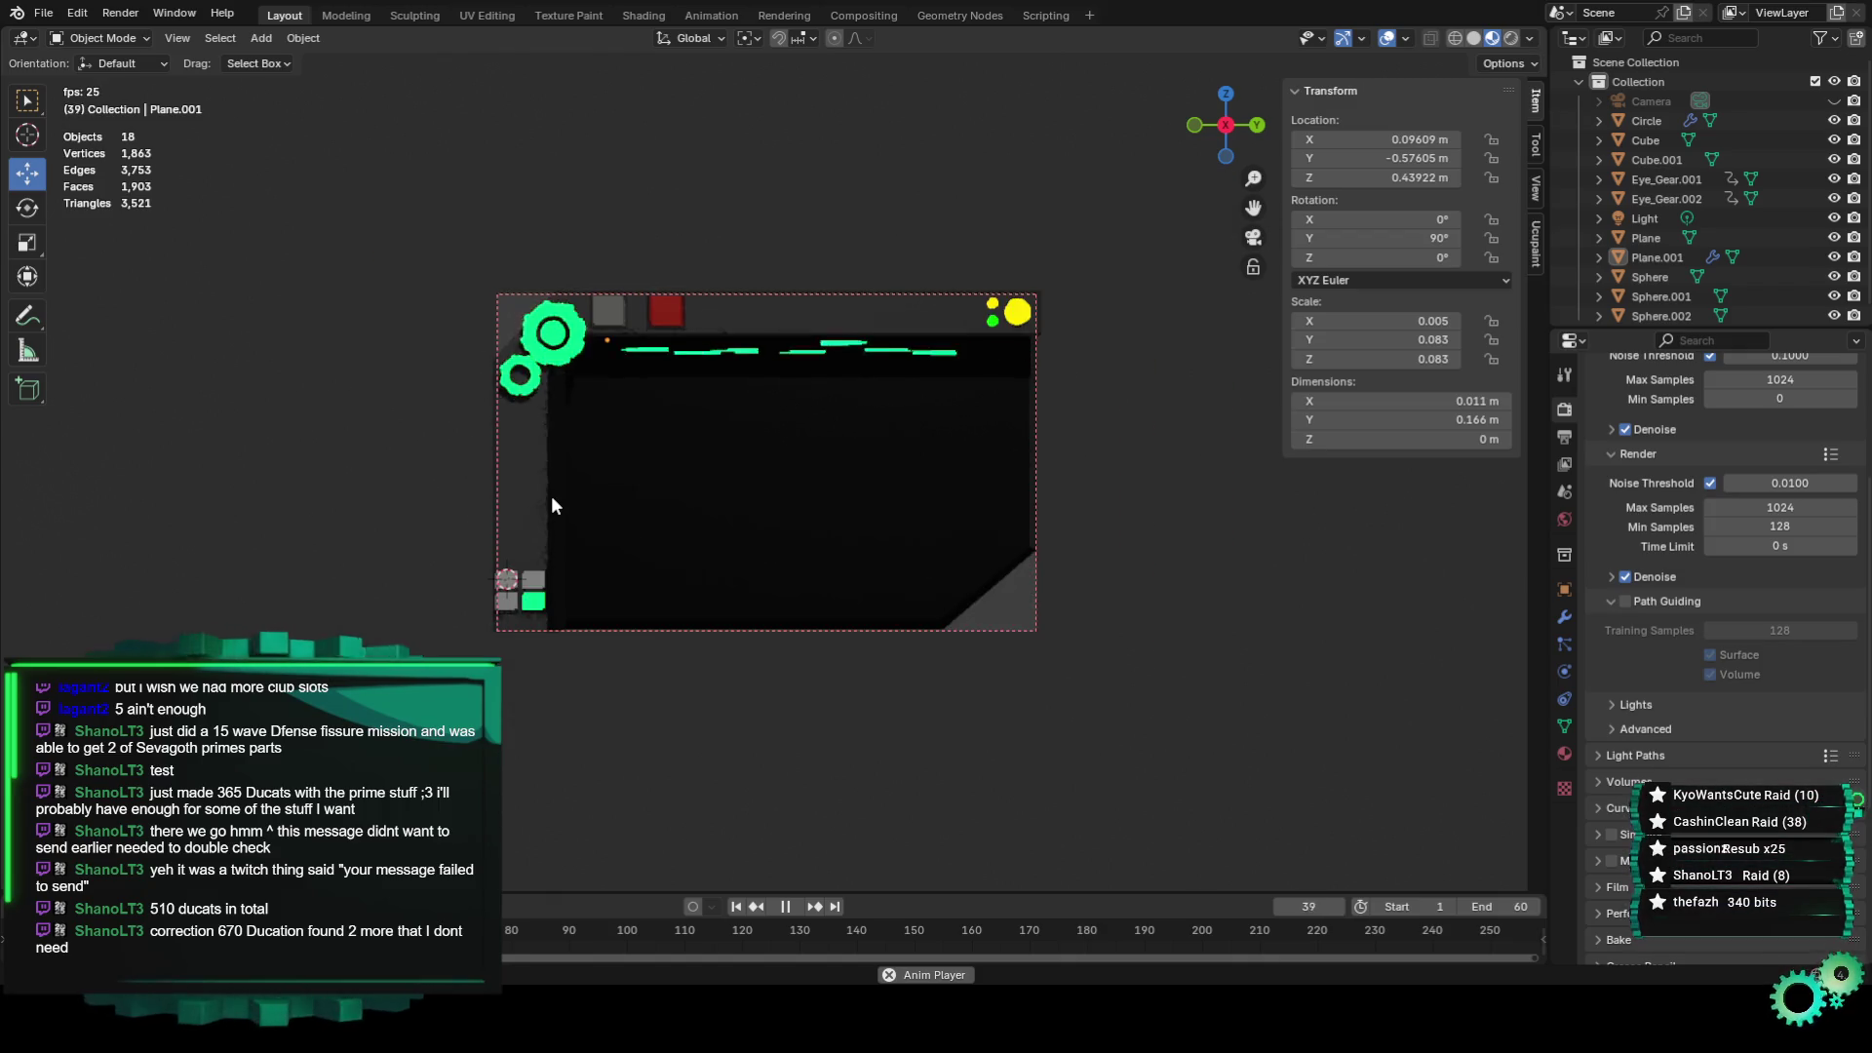
scroll(685, 460, up, 1)
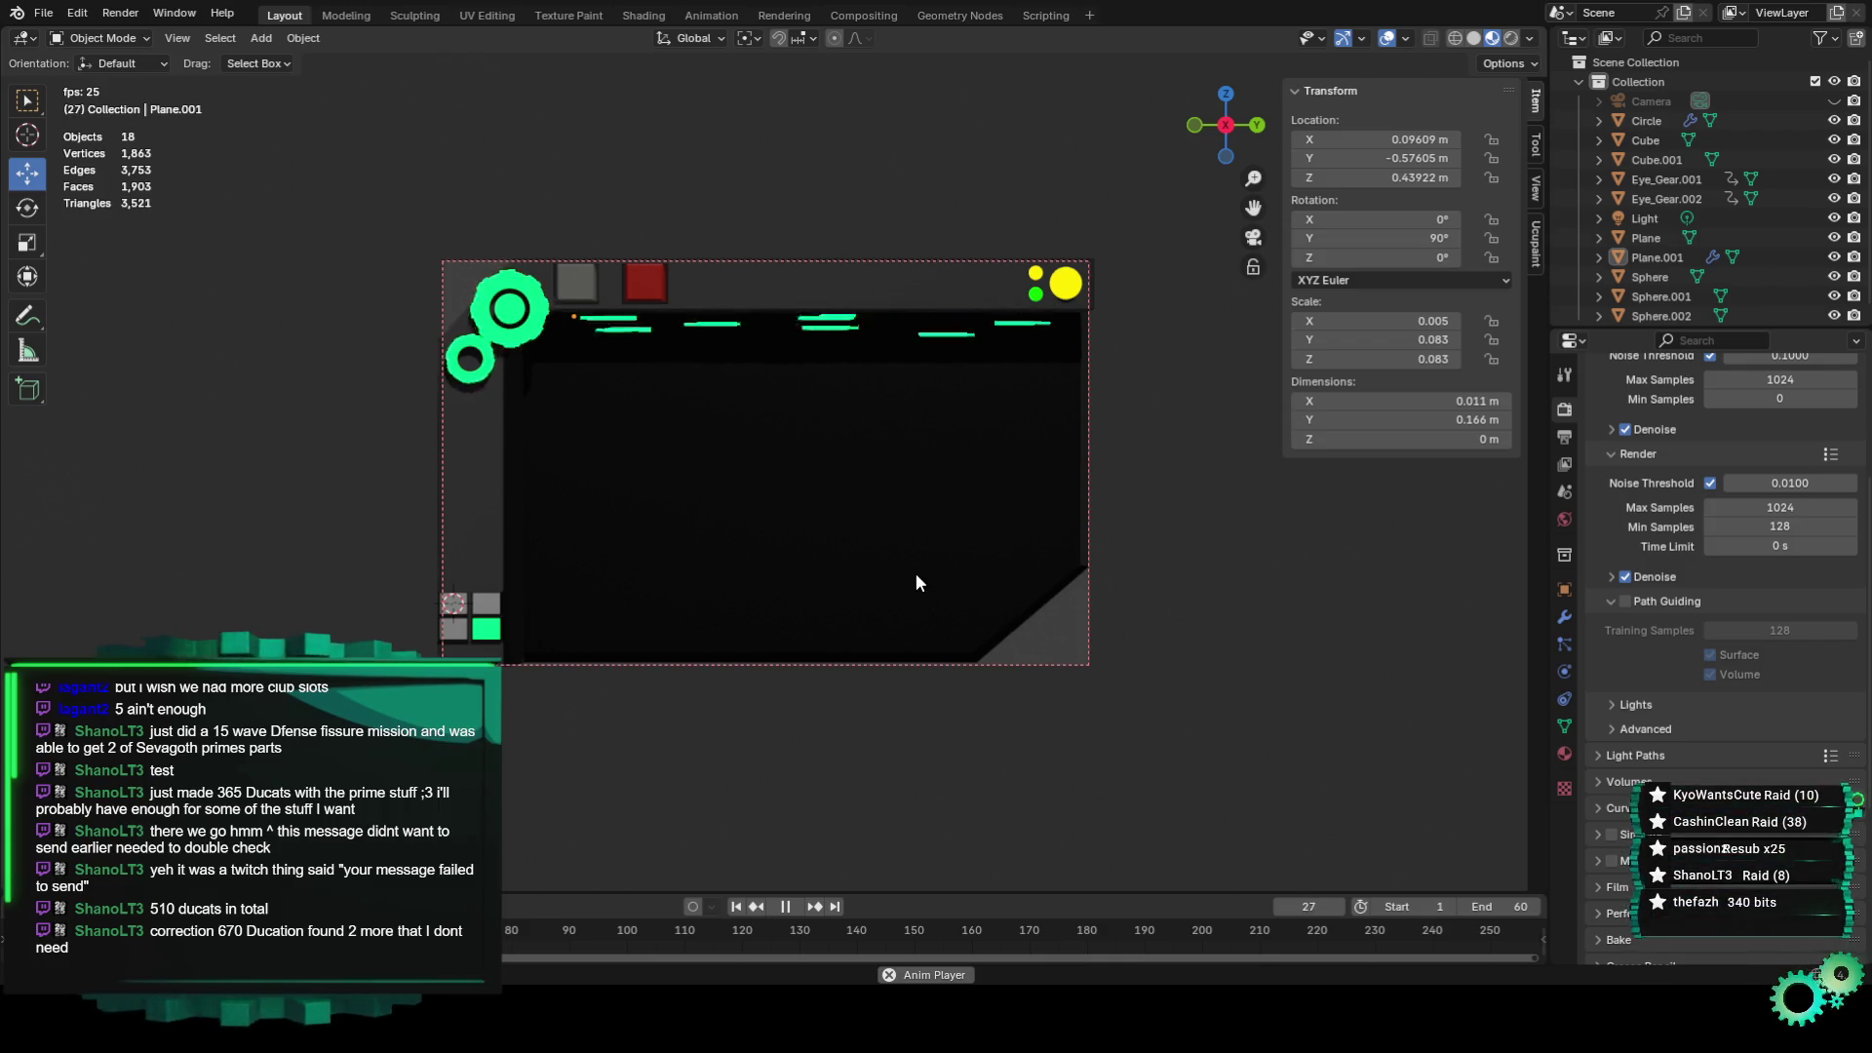
scroll(915, 573, up, 1)
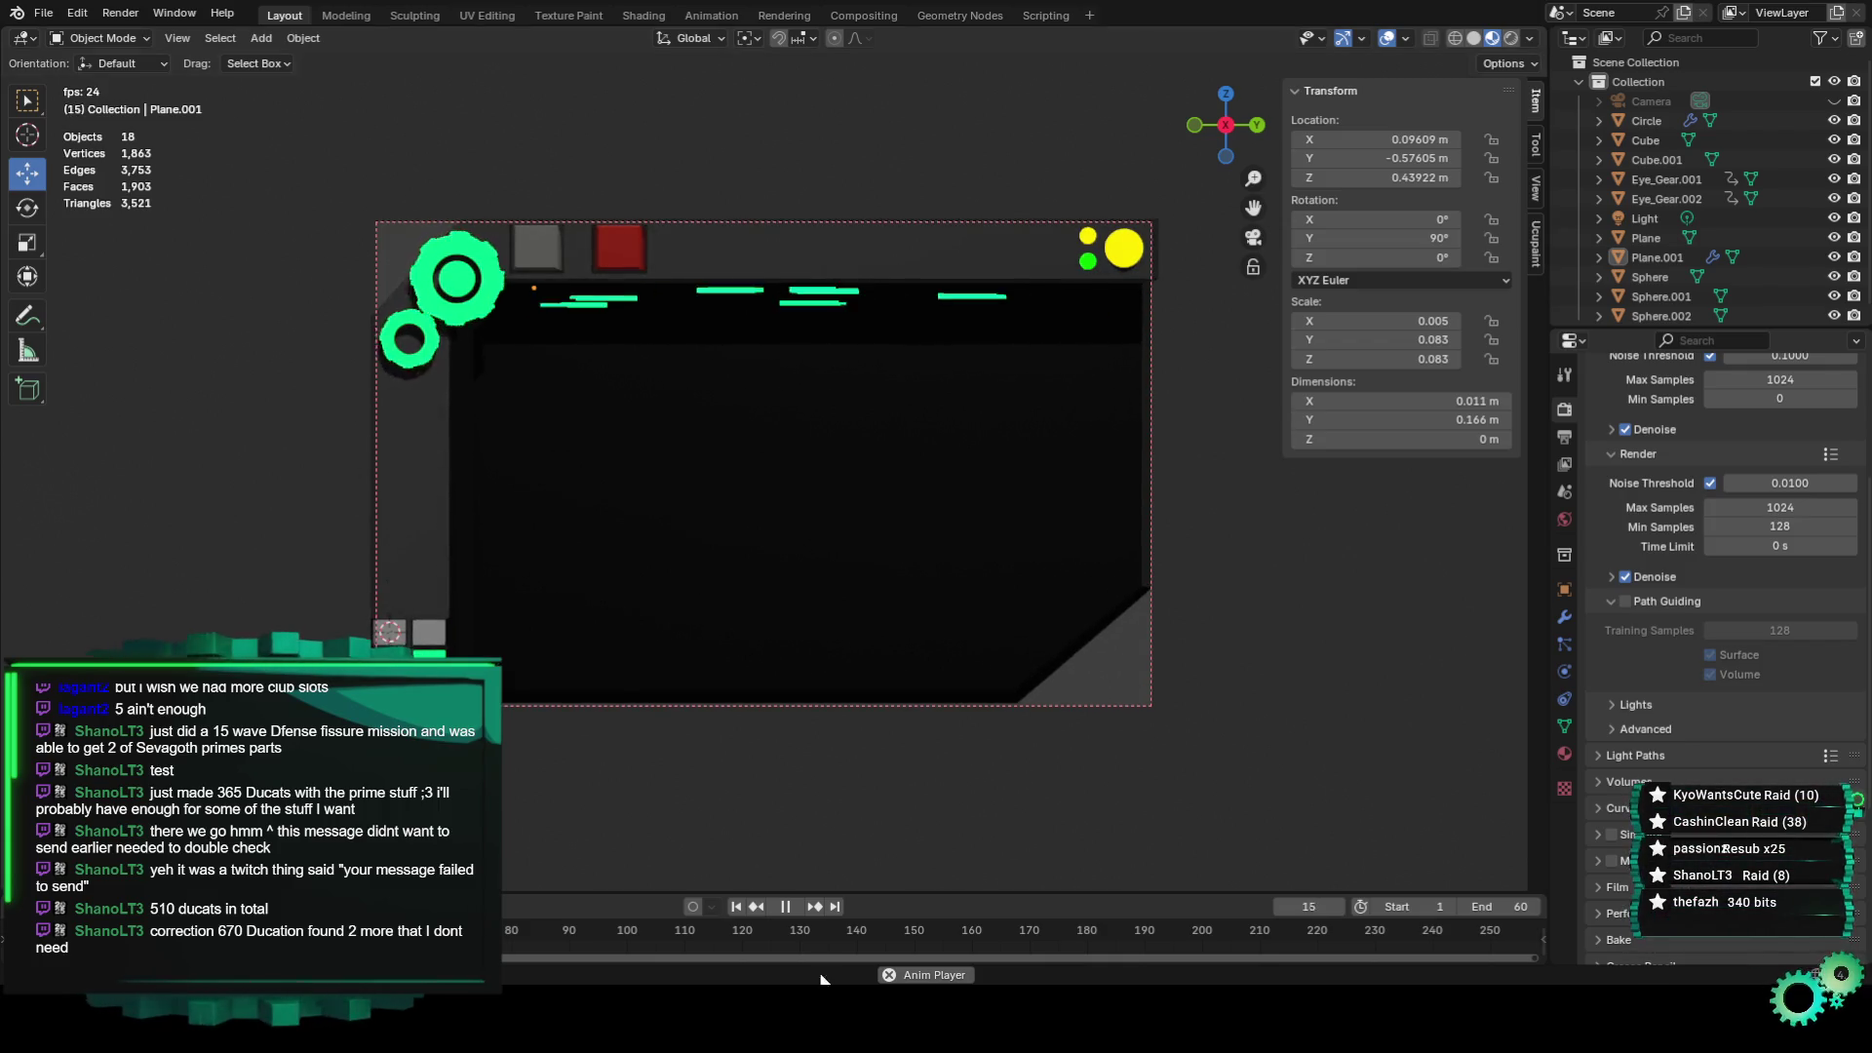
scroll(890, 701, down, 2)
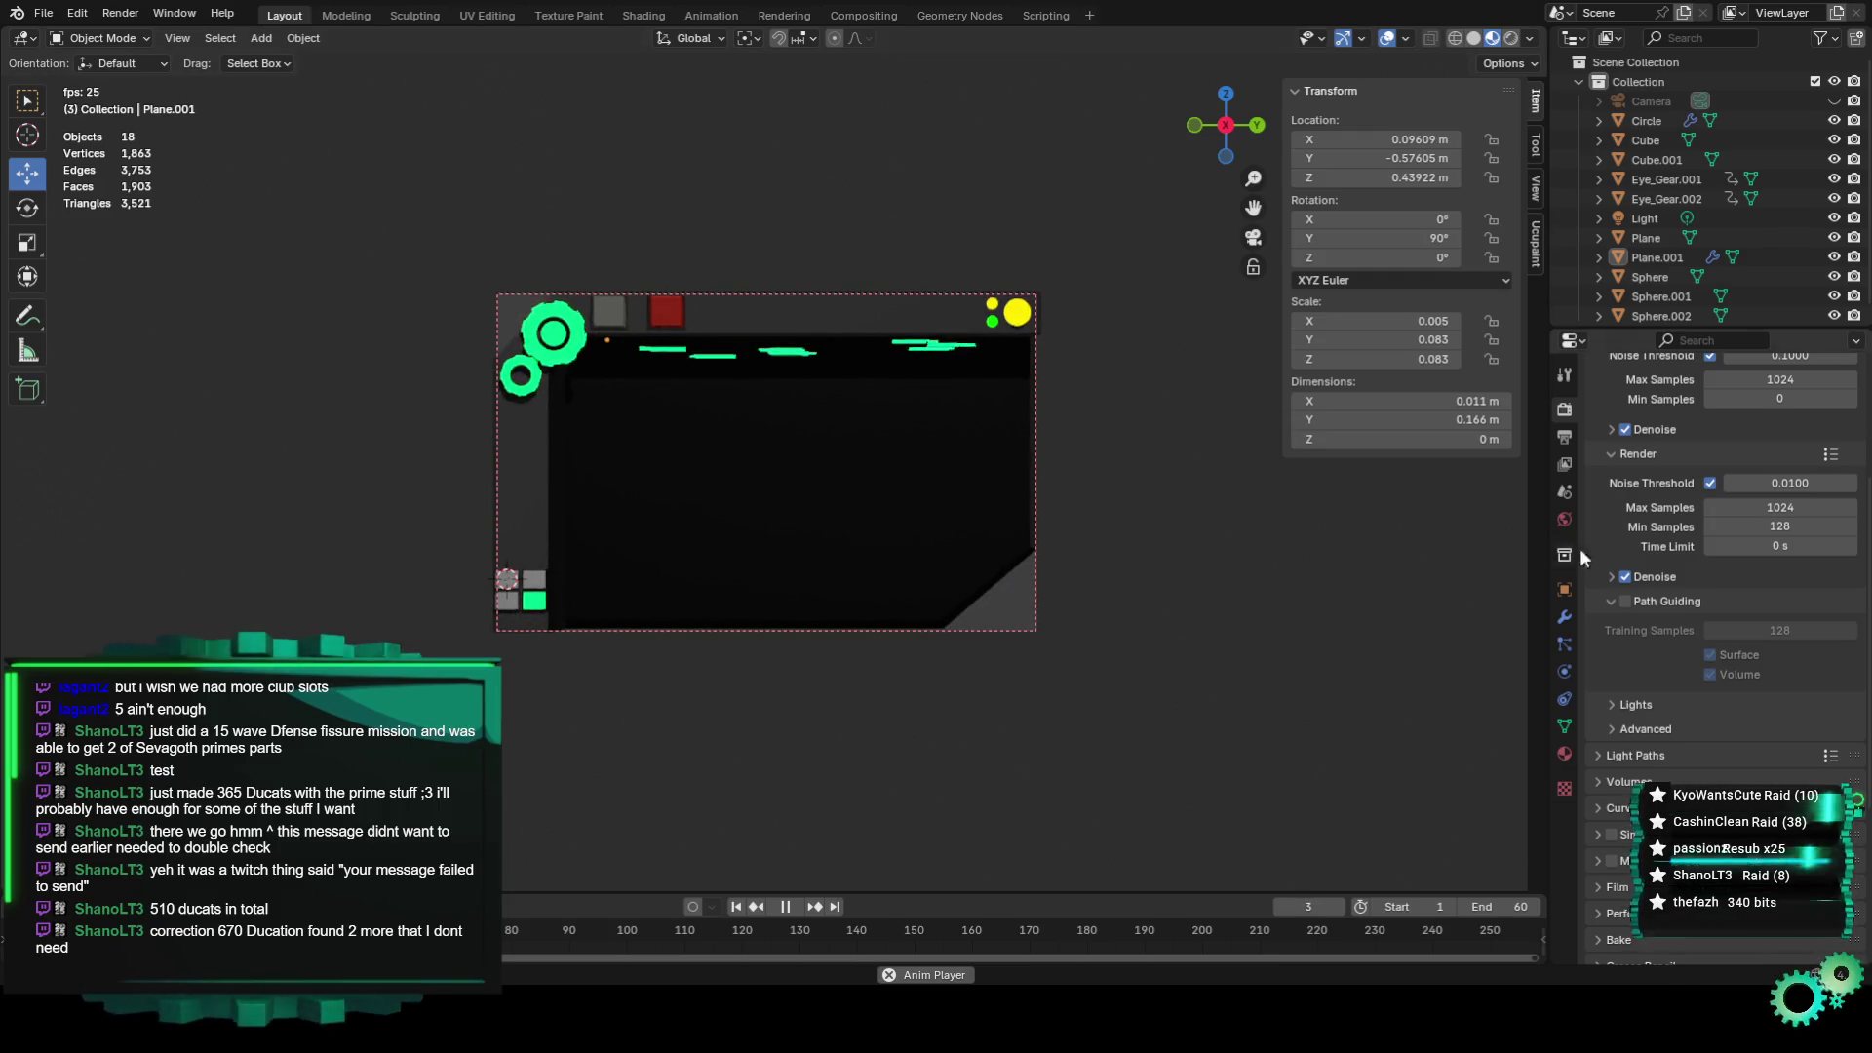
scroll(1675, 679, up, 3)
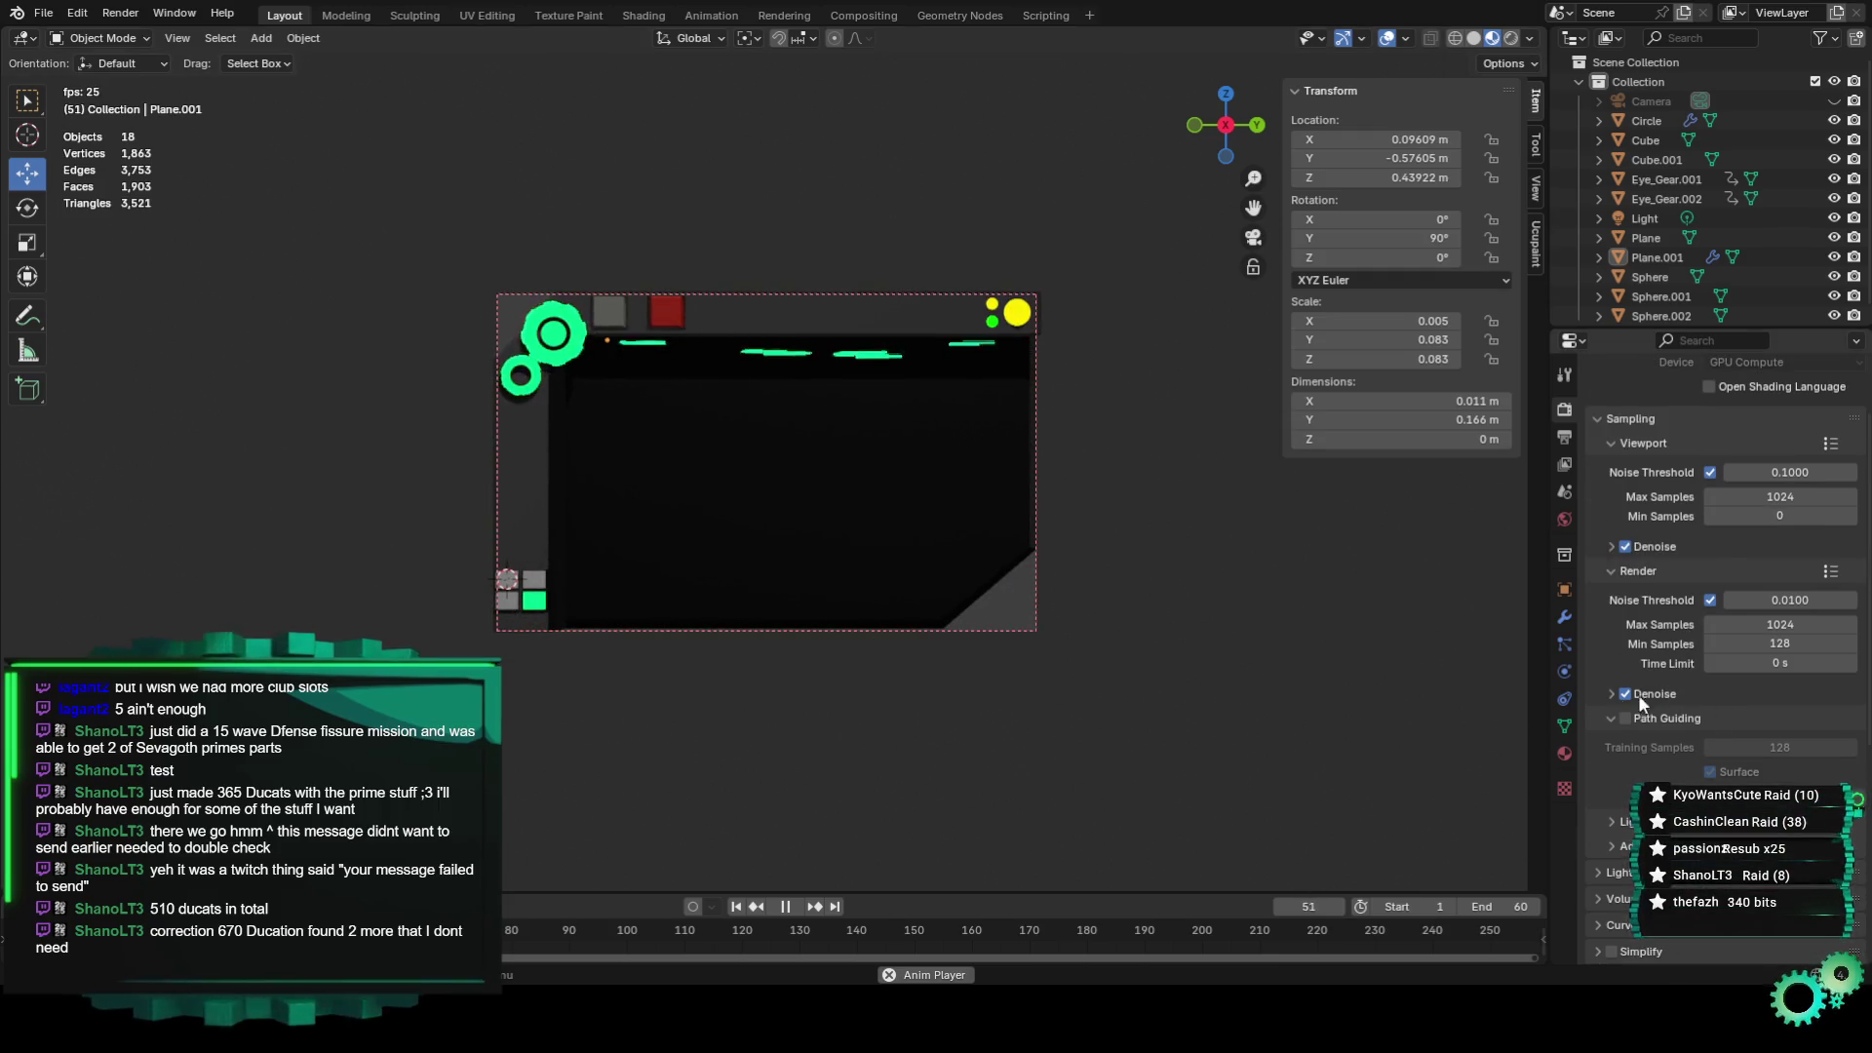
scroll(934, 589, up, 2)
scroll(833, 563, up, 1)
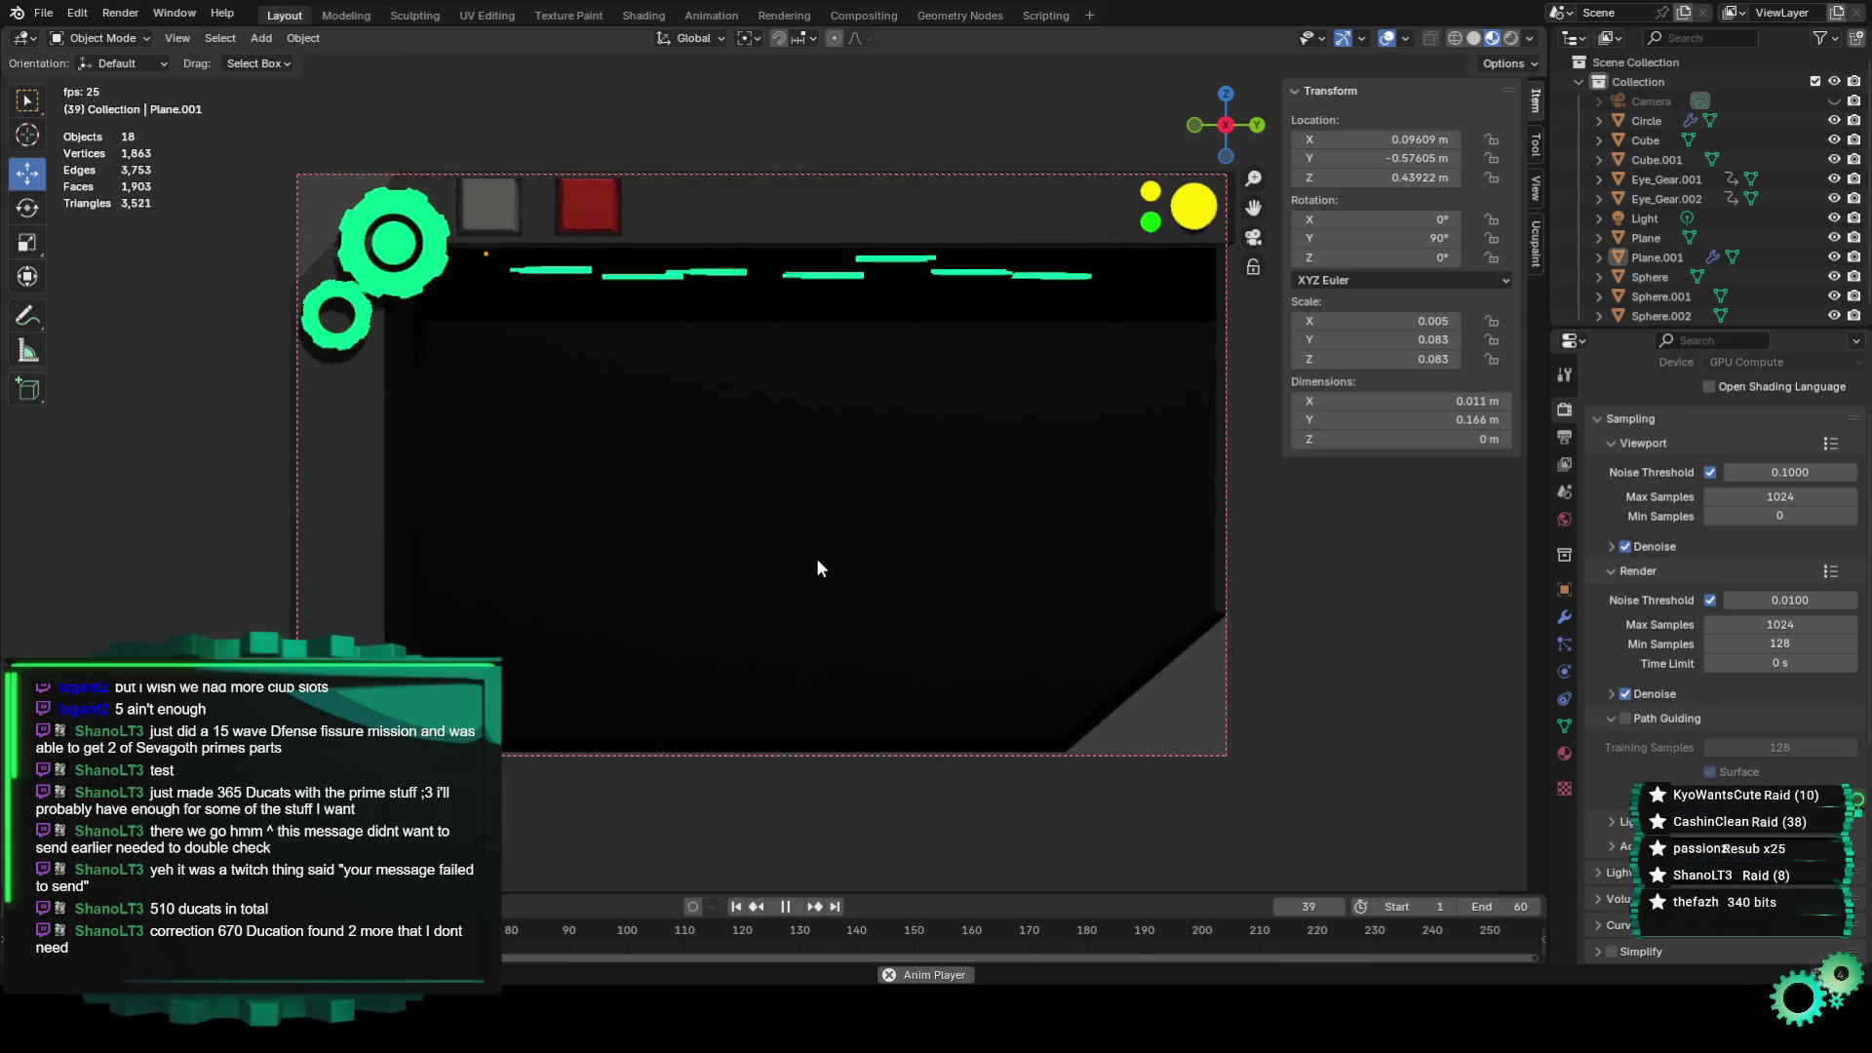
click(585, 220)
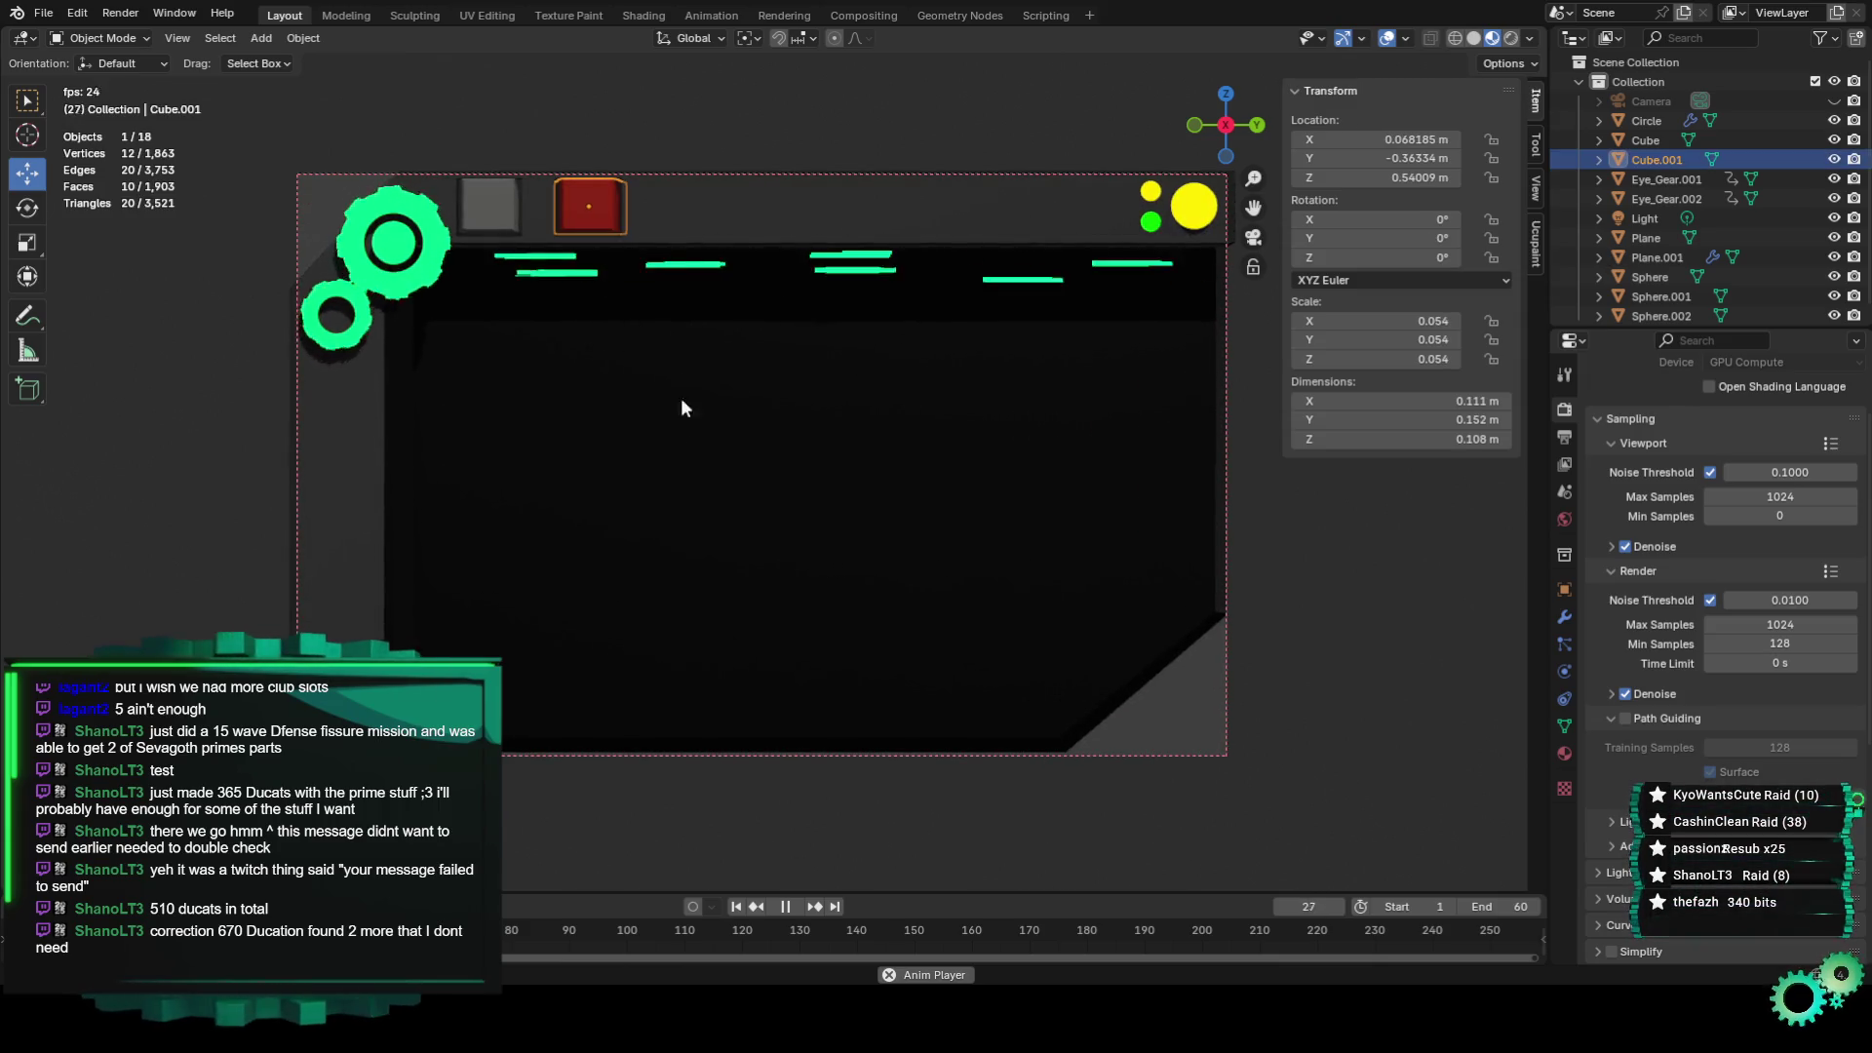
Stop playback and link the RGB colour to the grey square's Base Color in Shading.
key(space)
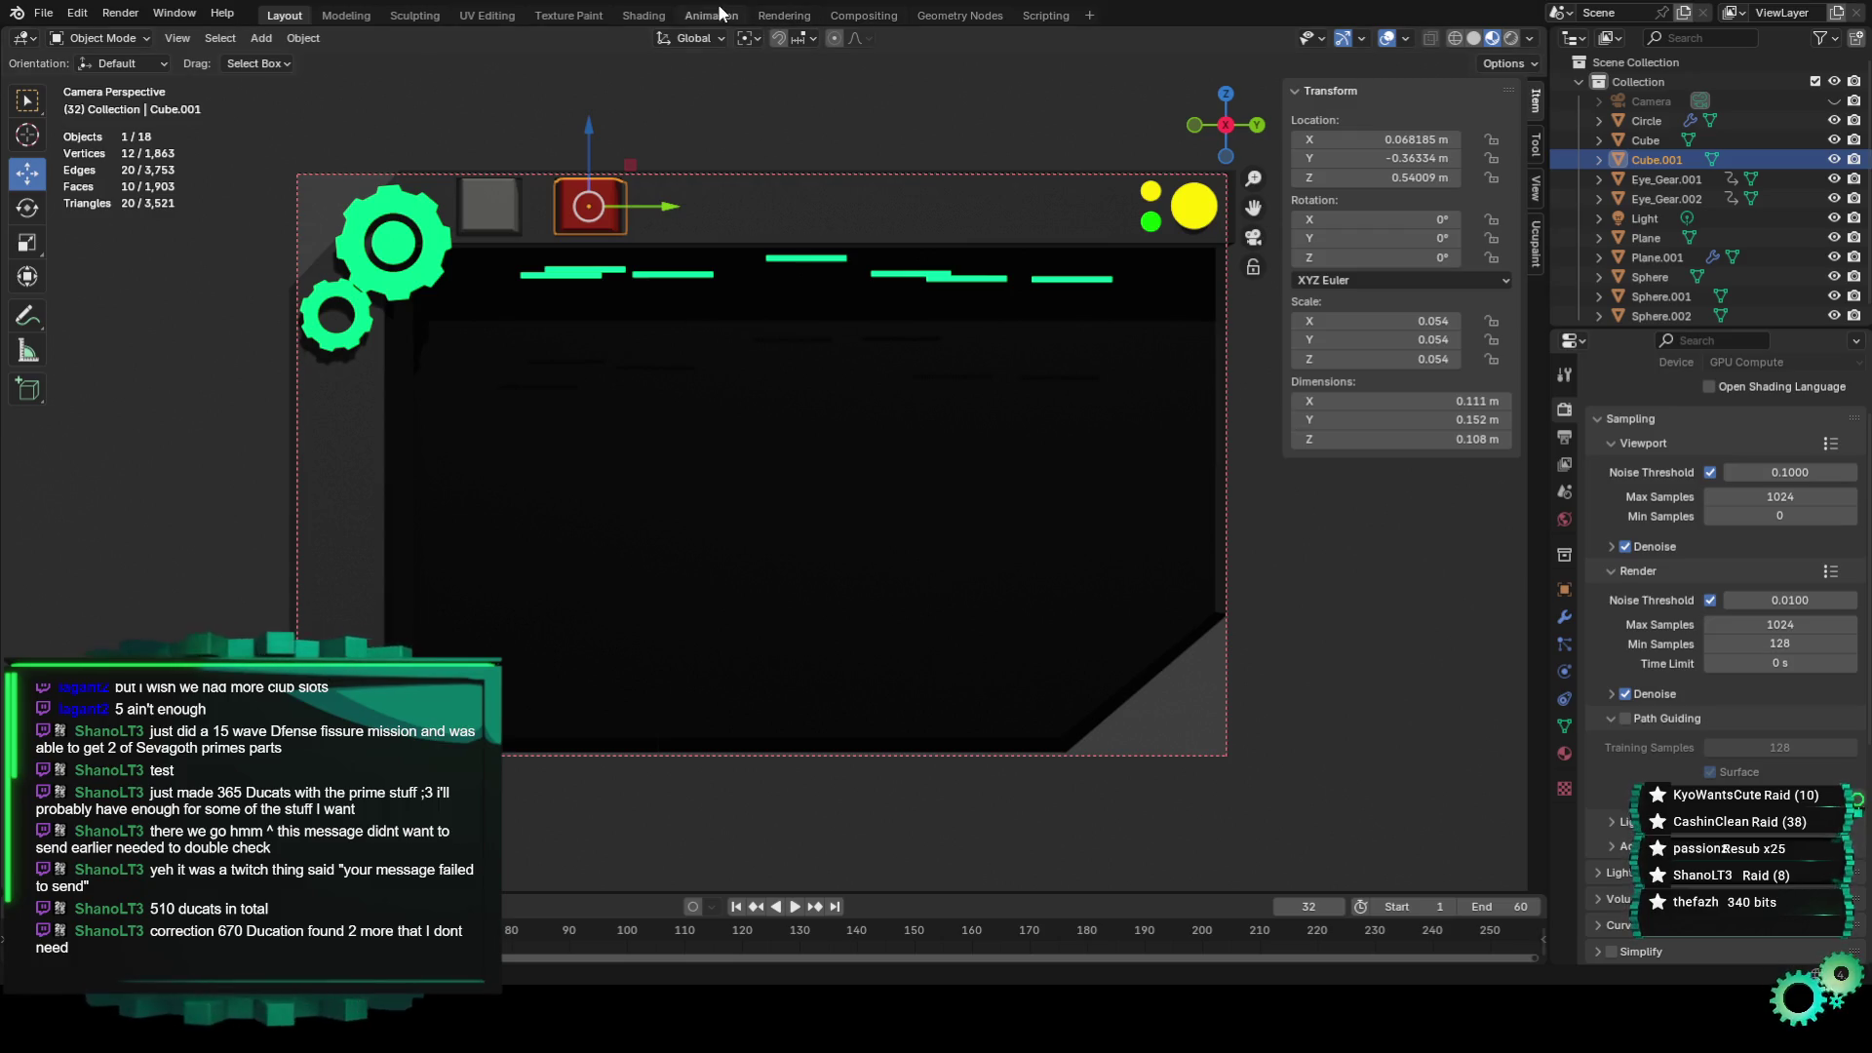
click(643, 15)
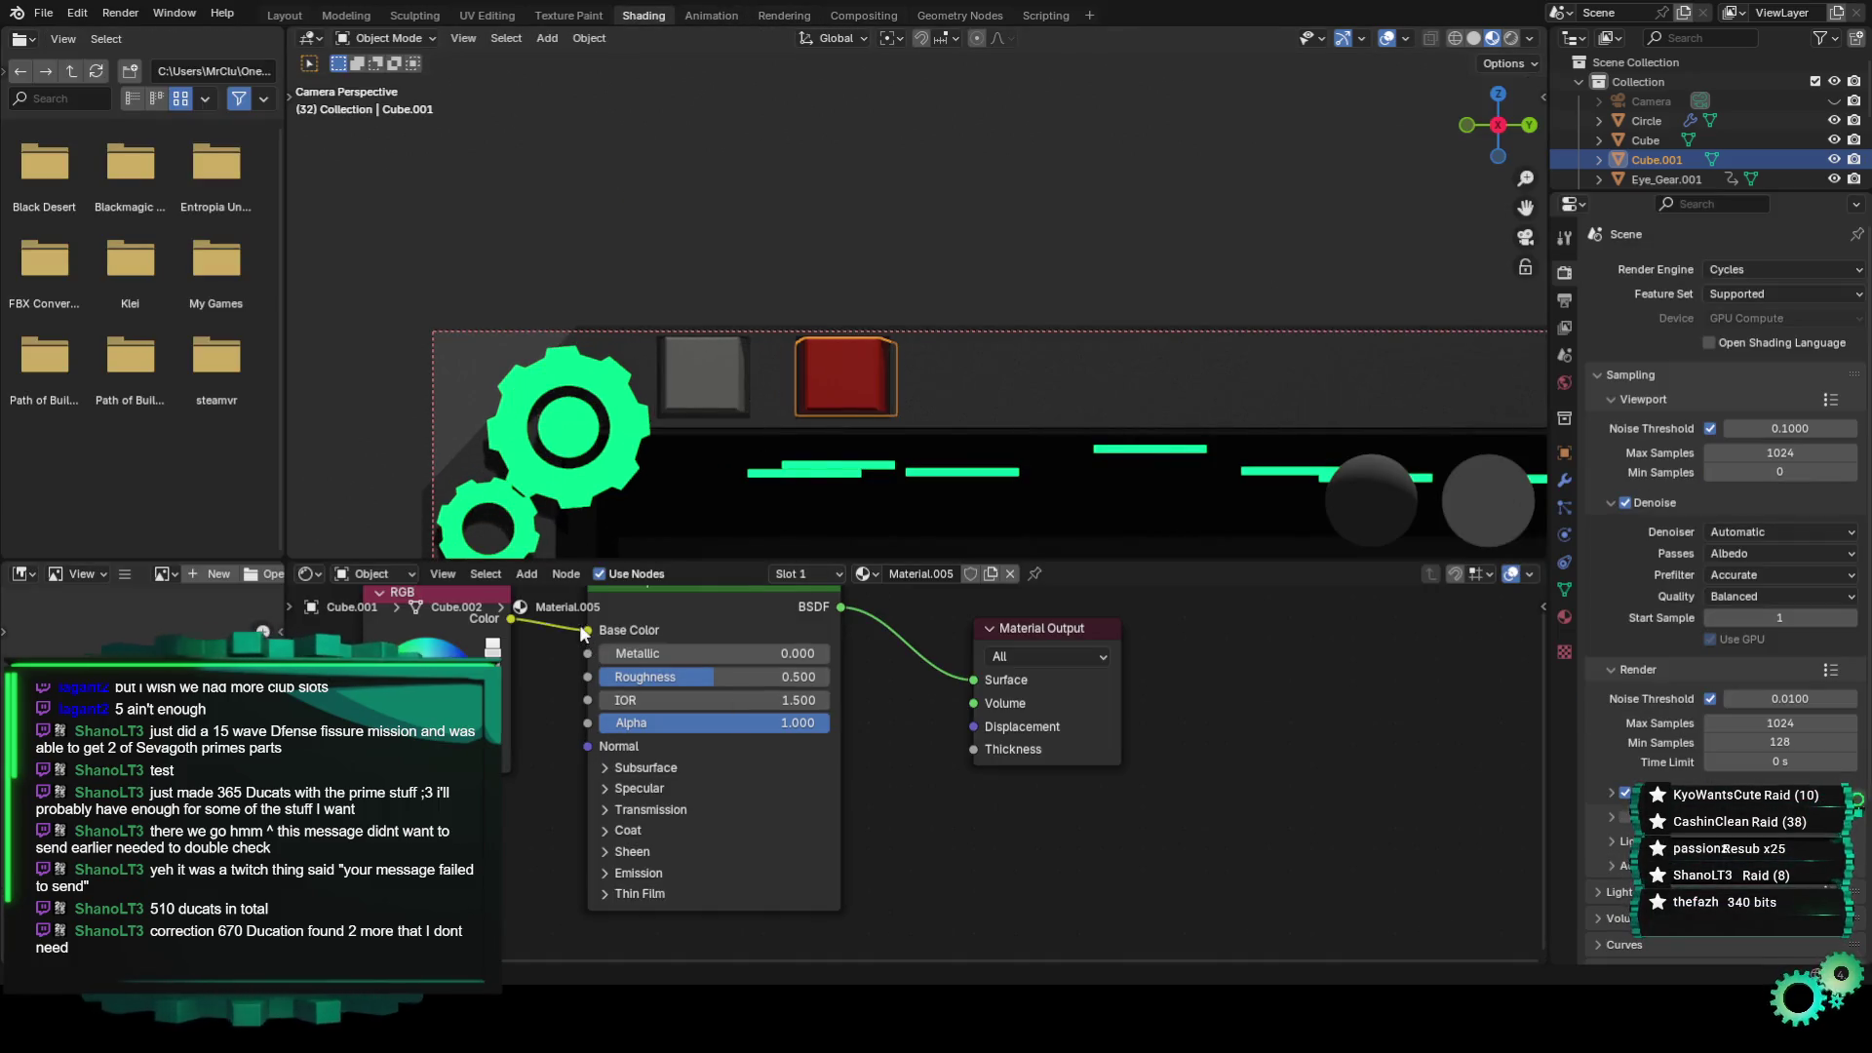
click(739, 380)
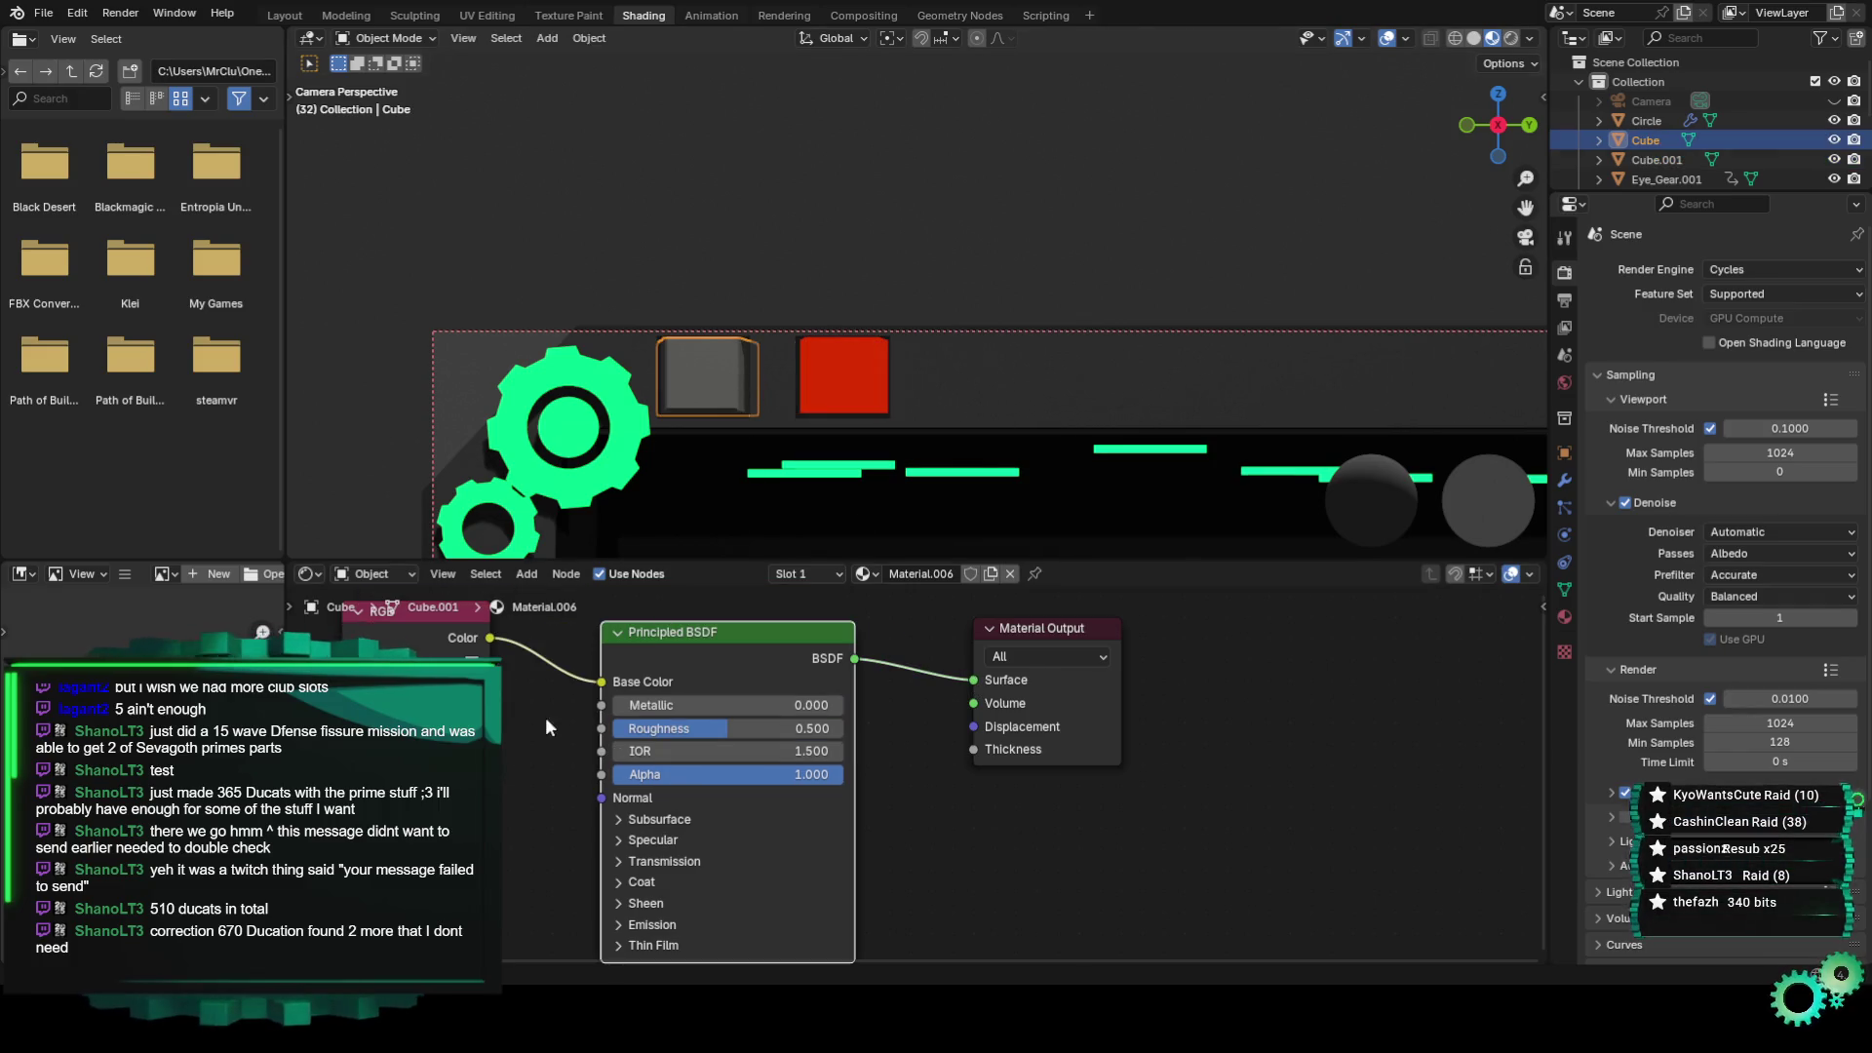
drag(925, 694, 602, 682)
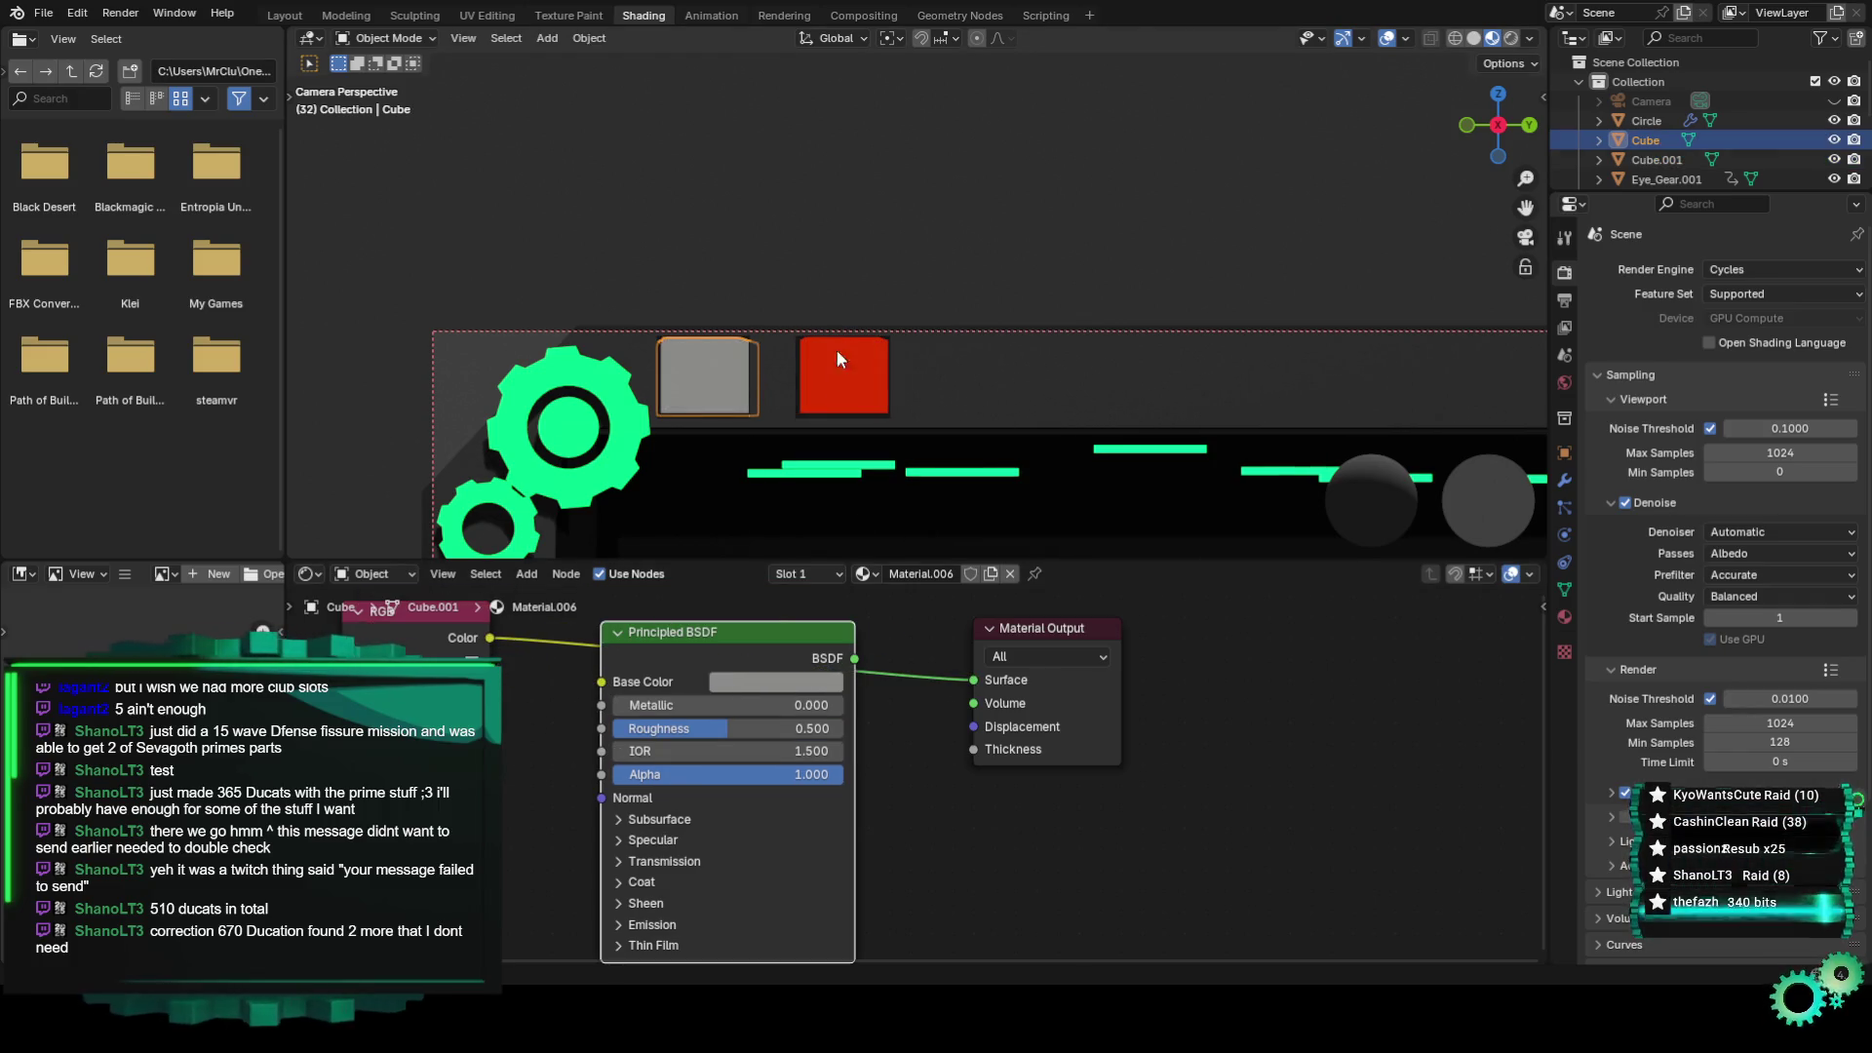
scroll(837, 349, up, 3)
With the red square selected, add a new circle mesh.
click(851, 408)
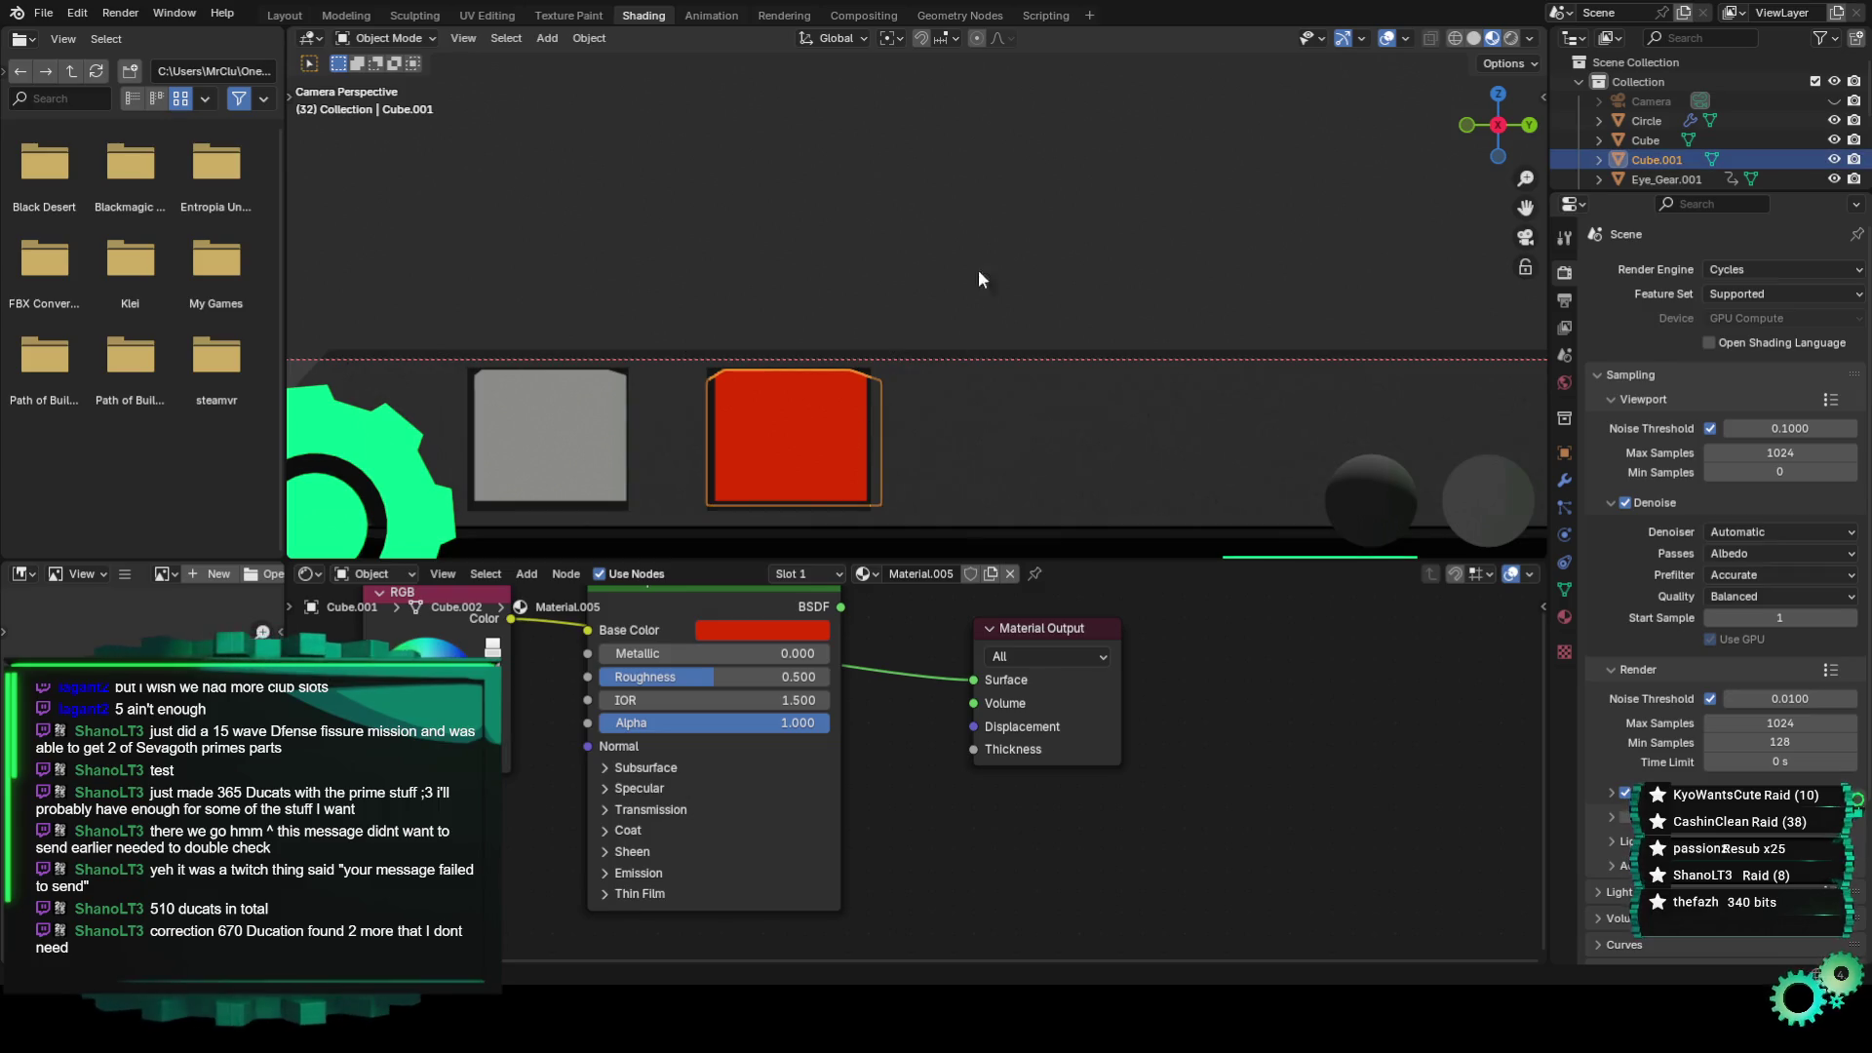
scroll(979, 269, down, 2)
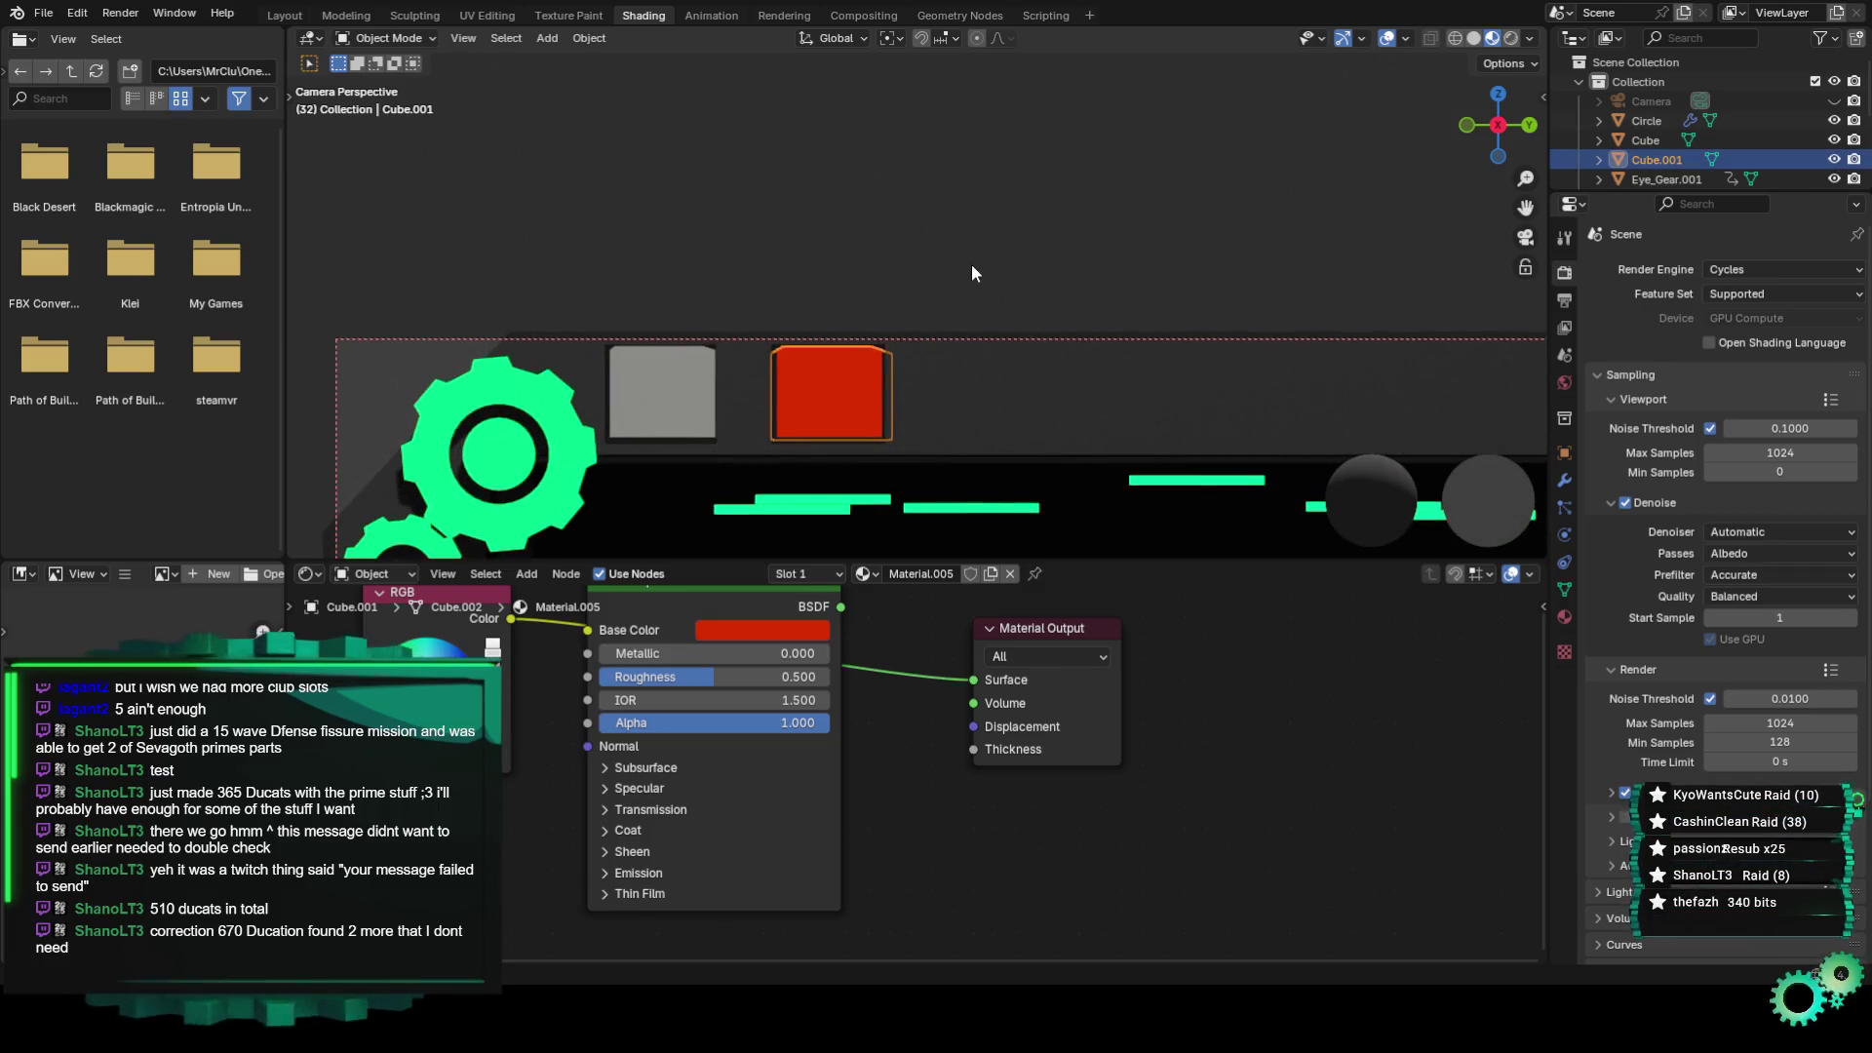
click(969, 265)
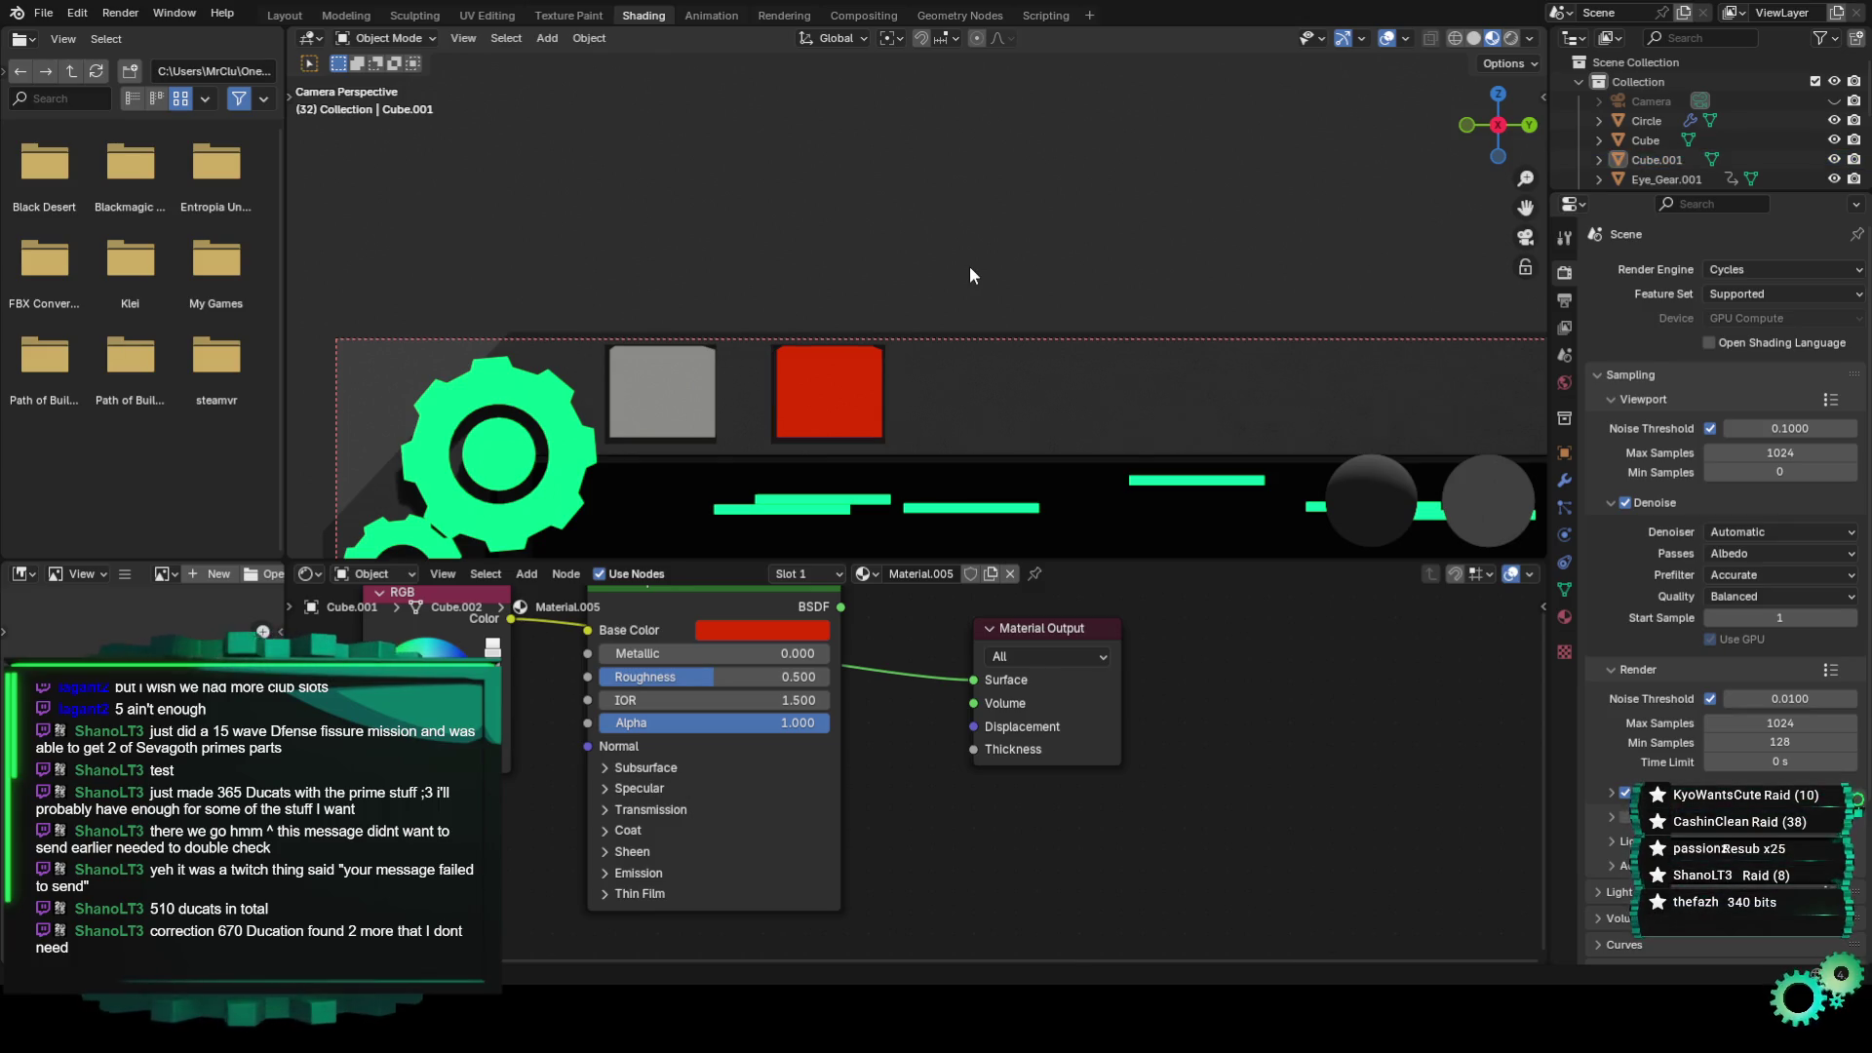
click(905, 378)
click(871, 380)
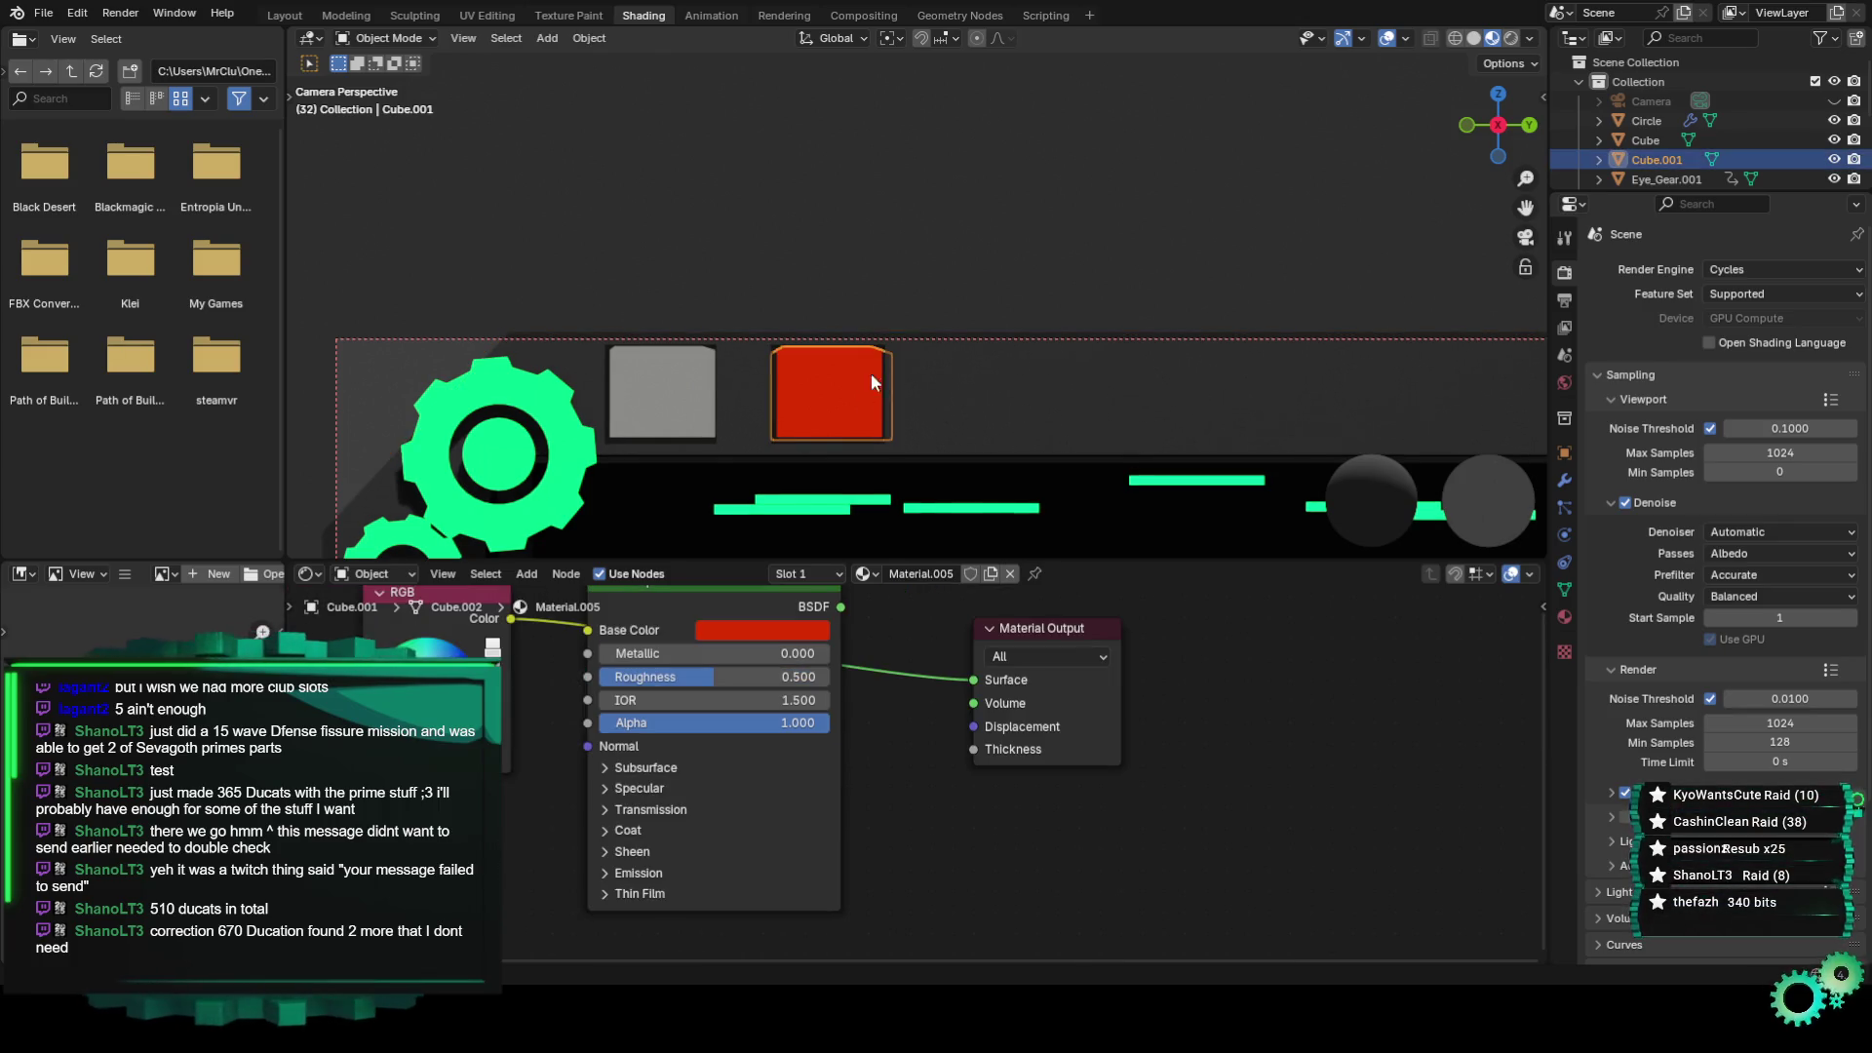
scroll(917, 292, up, 1)
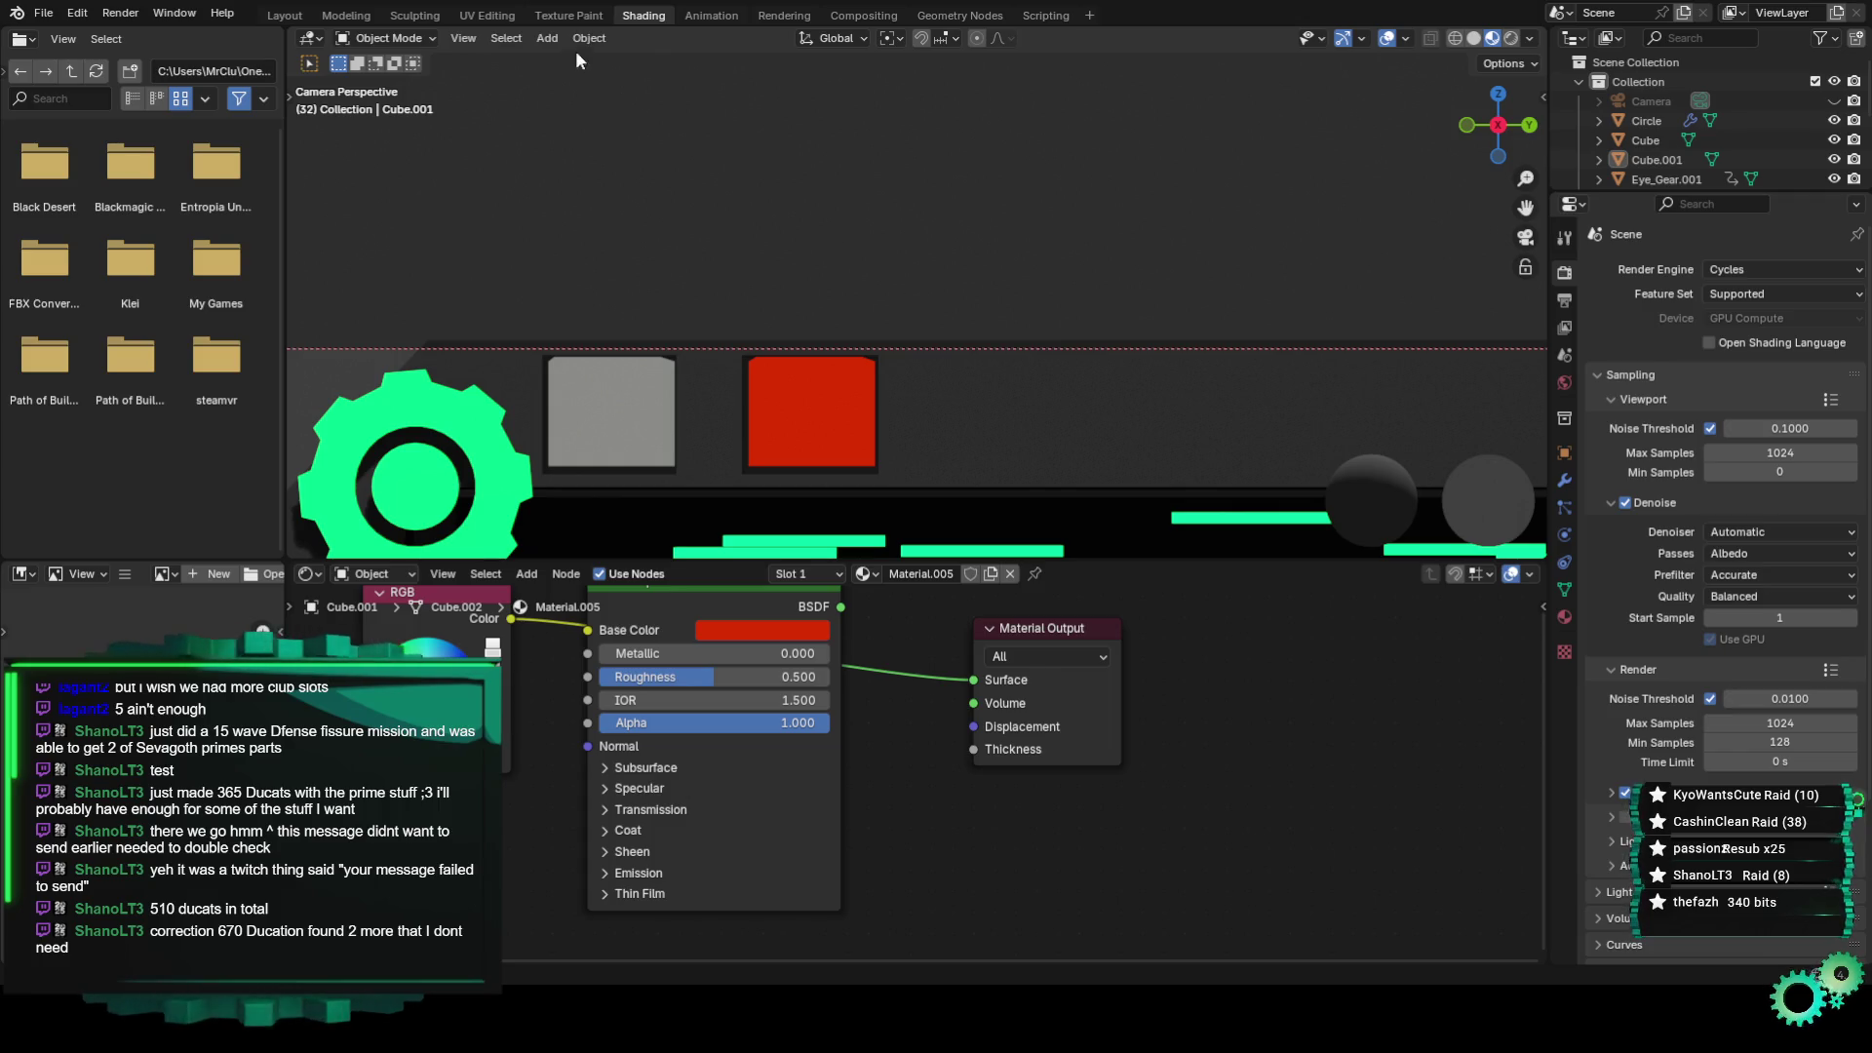
click(547, 38)
mouse_move(595, 61)
click(751, 98)
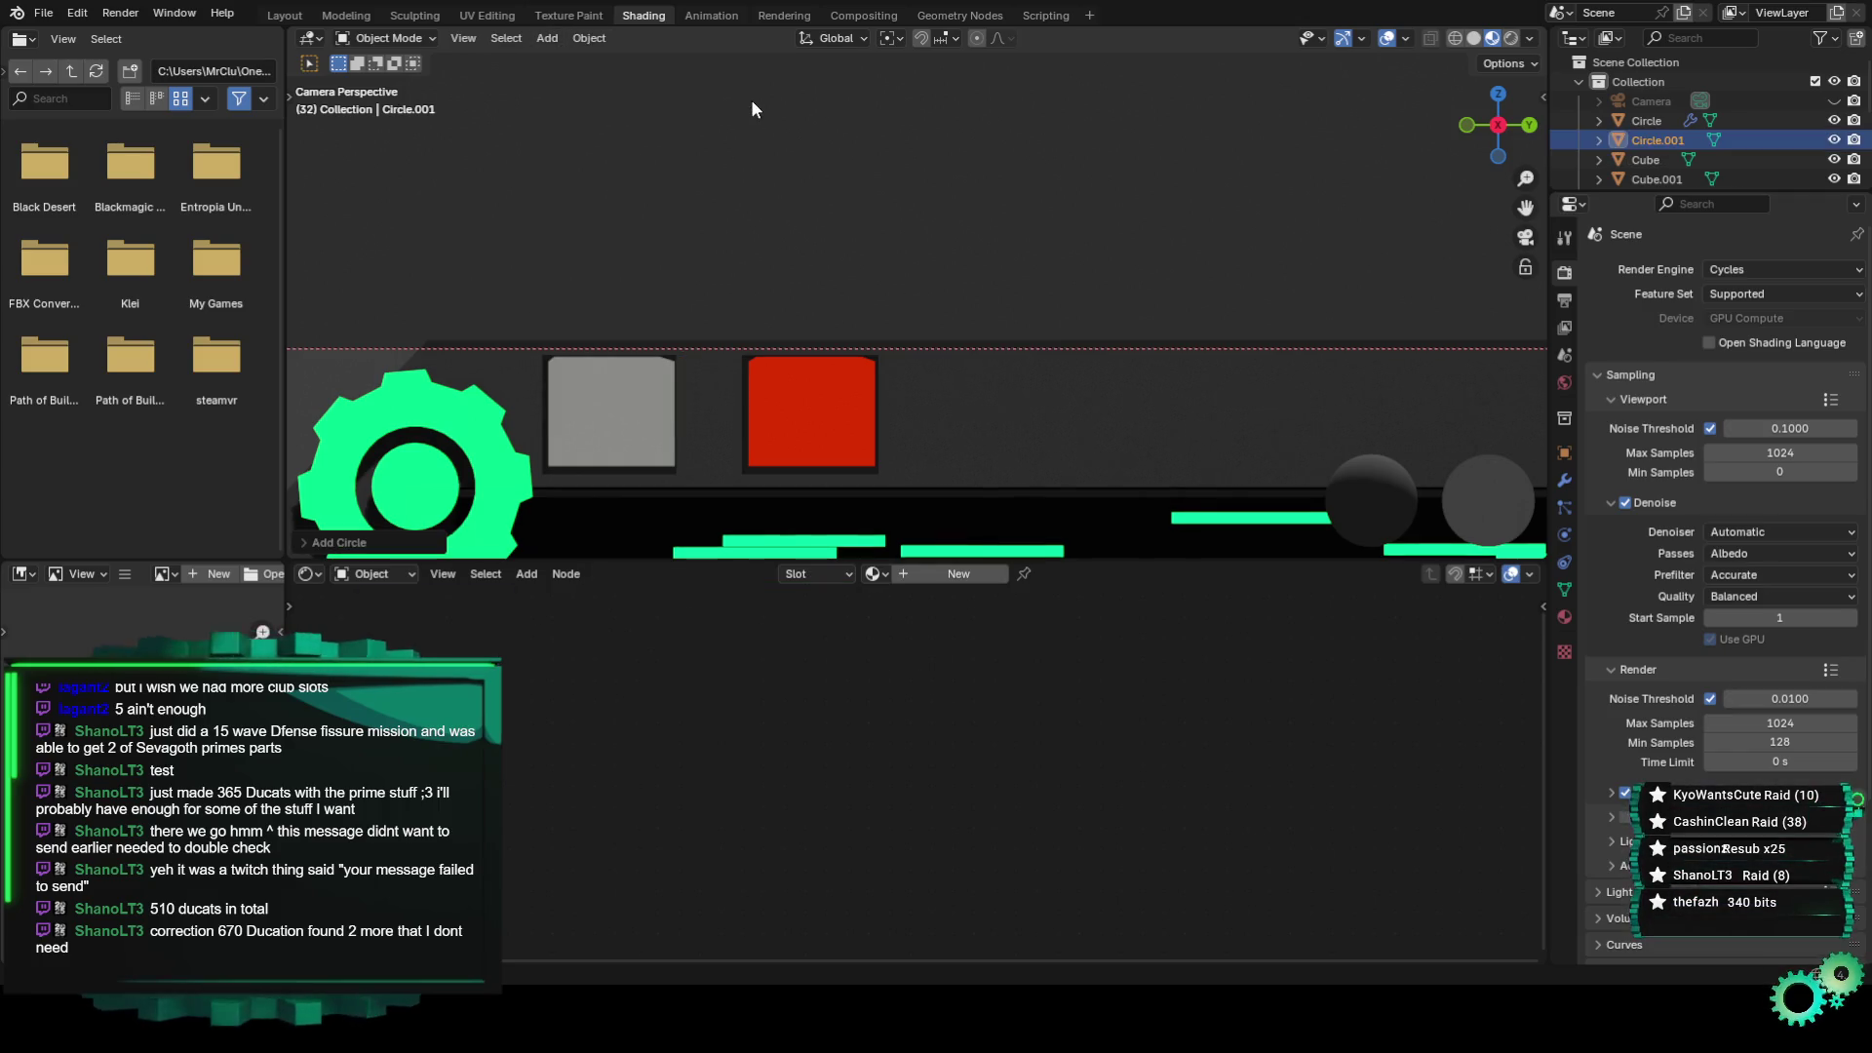
In the Layout workspace, delete the old Circle.001.
scroll(763, 358, down, 4)
scroll(772, 366, down, 2)
middle_drag(773, 365, 617, 443)
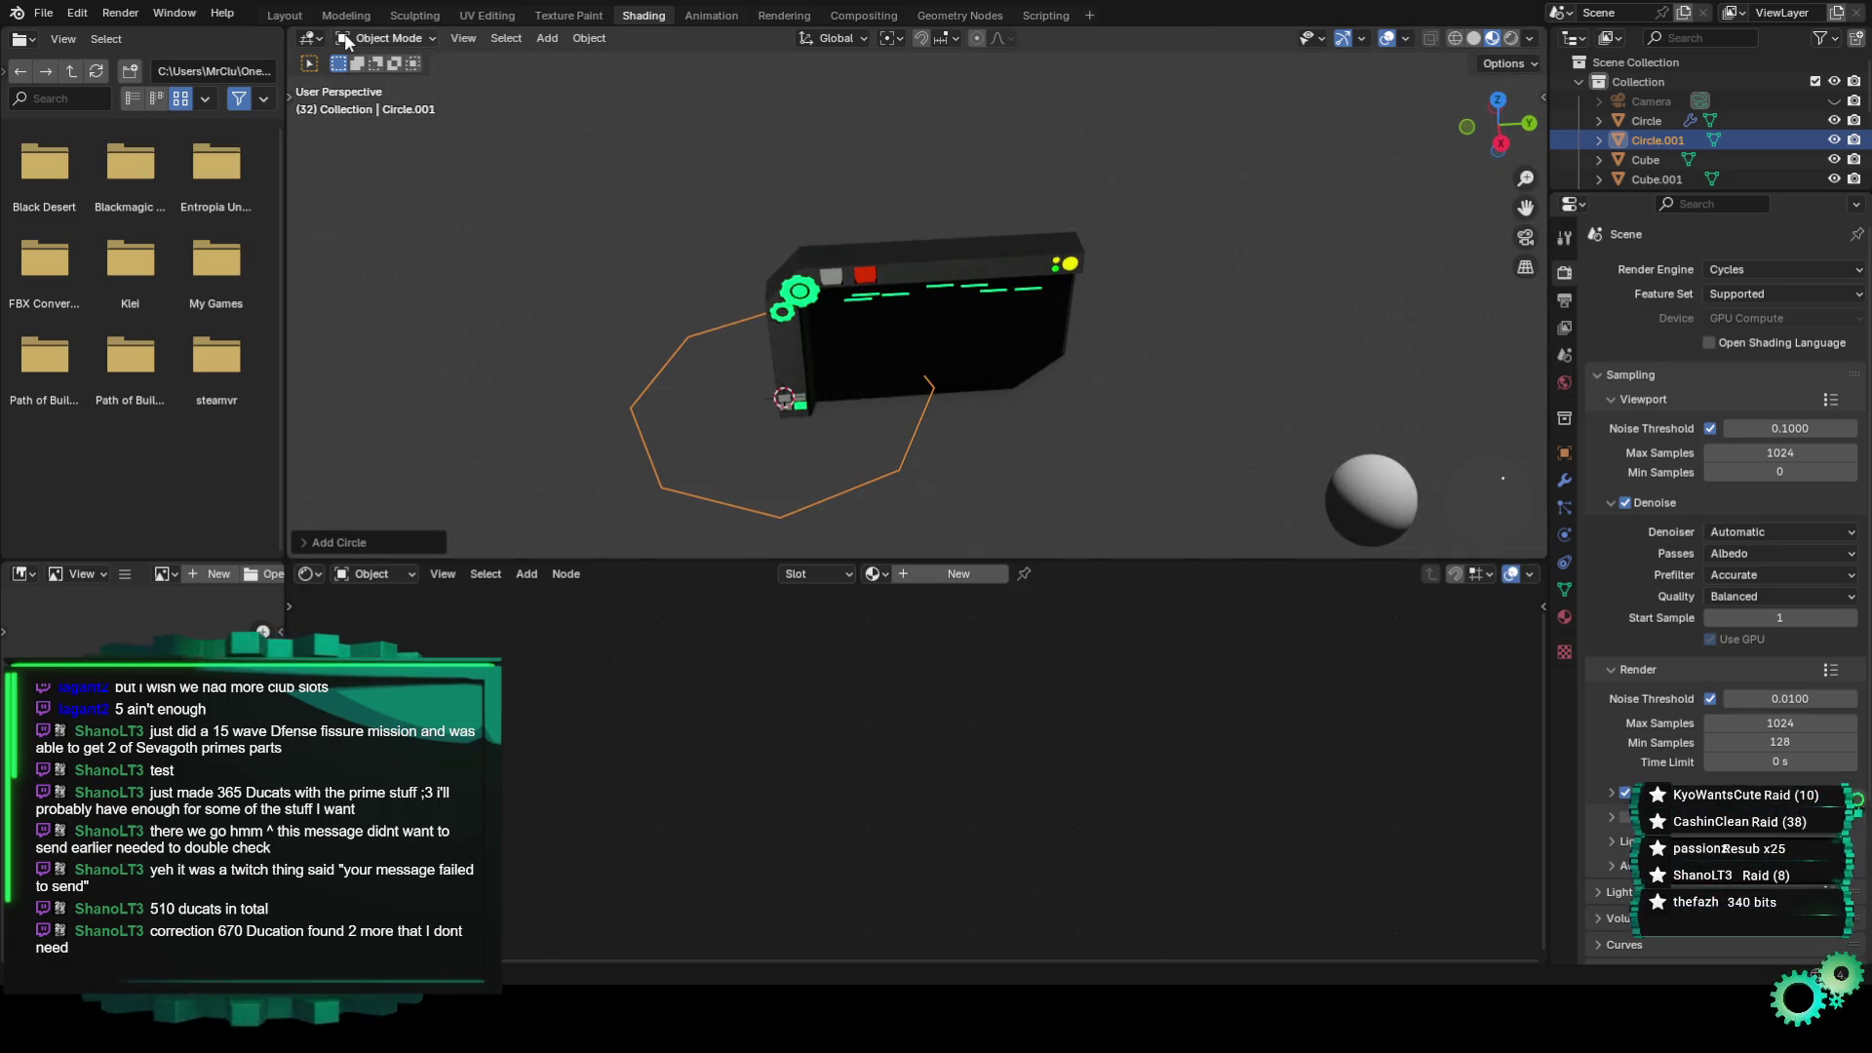
click(284, 16)
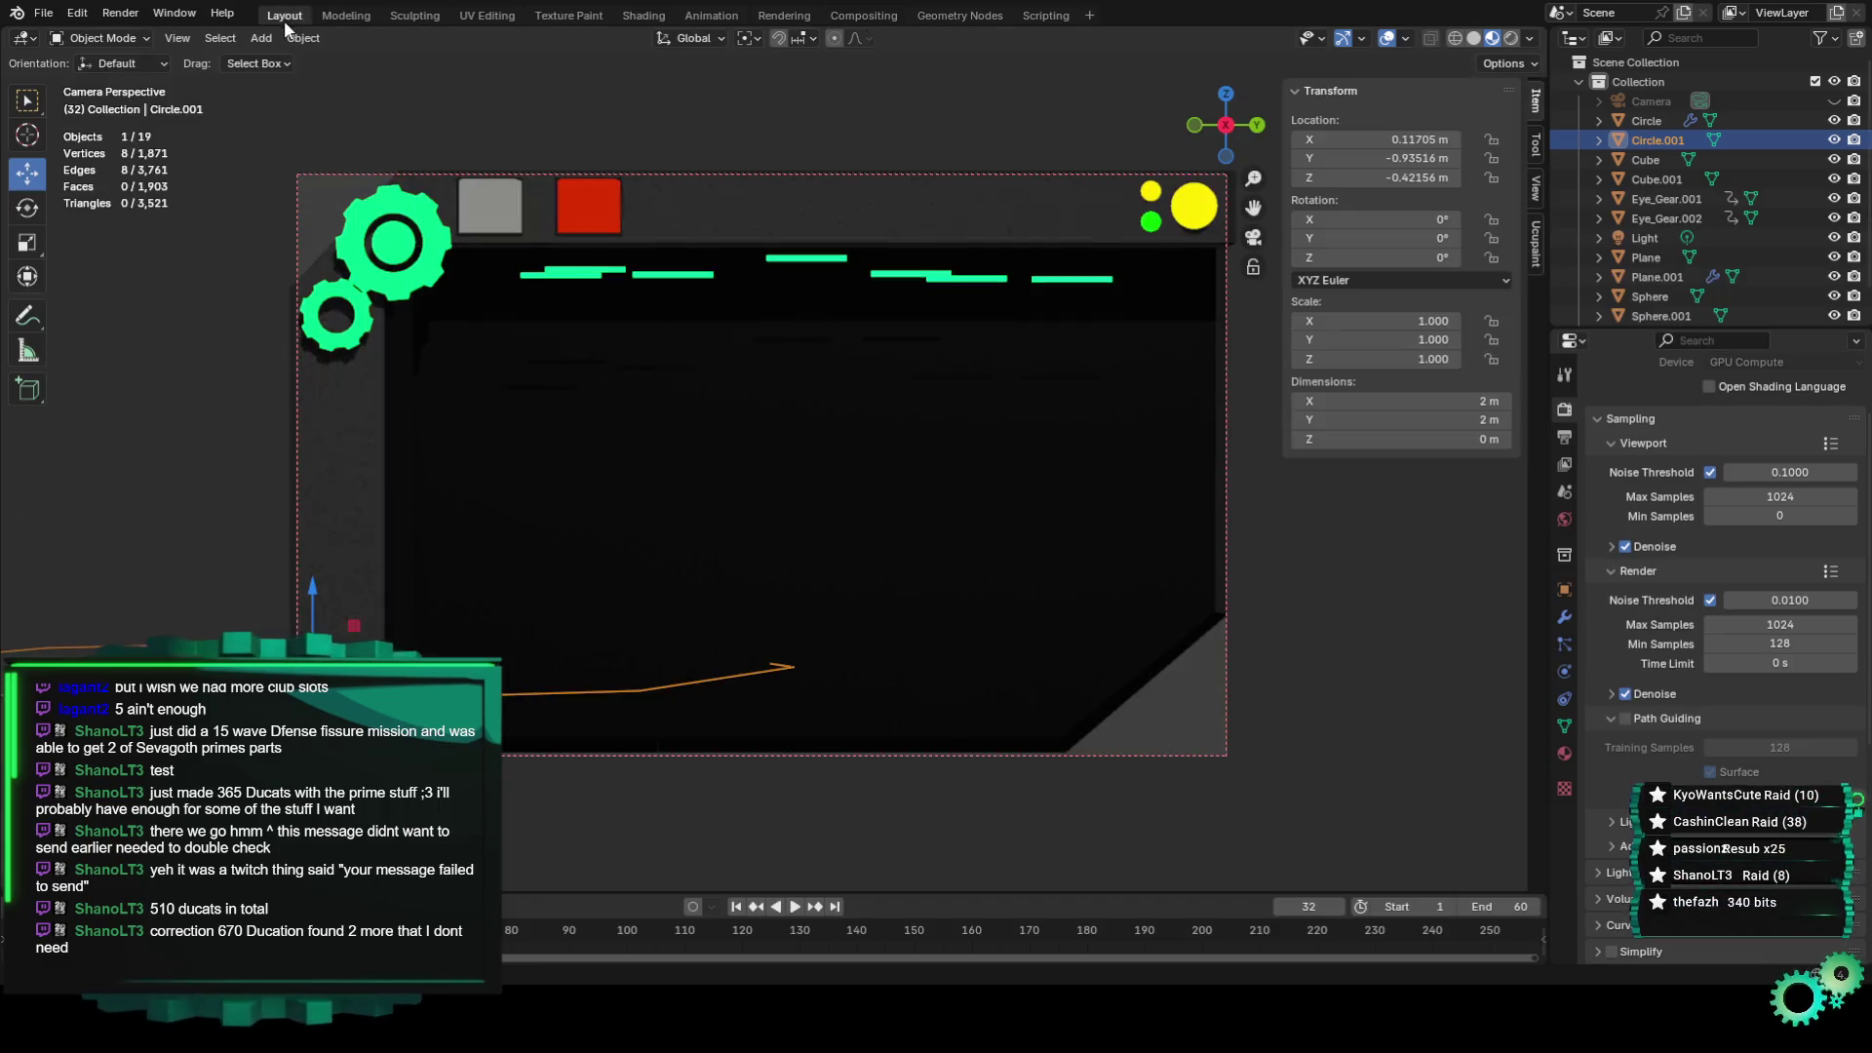
scroll(338, 635, down, 3)
mouse_move(339, 635)
middle_down()
mouse_move(589, 612)
mouse_move(546, 488)
middle_up()
right_click(589, 612)
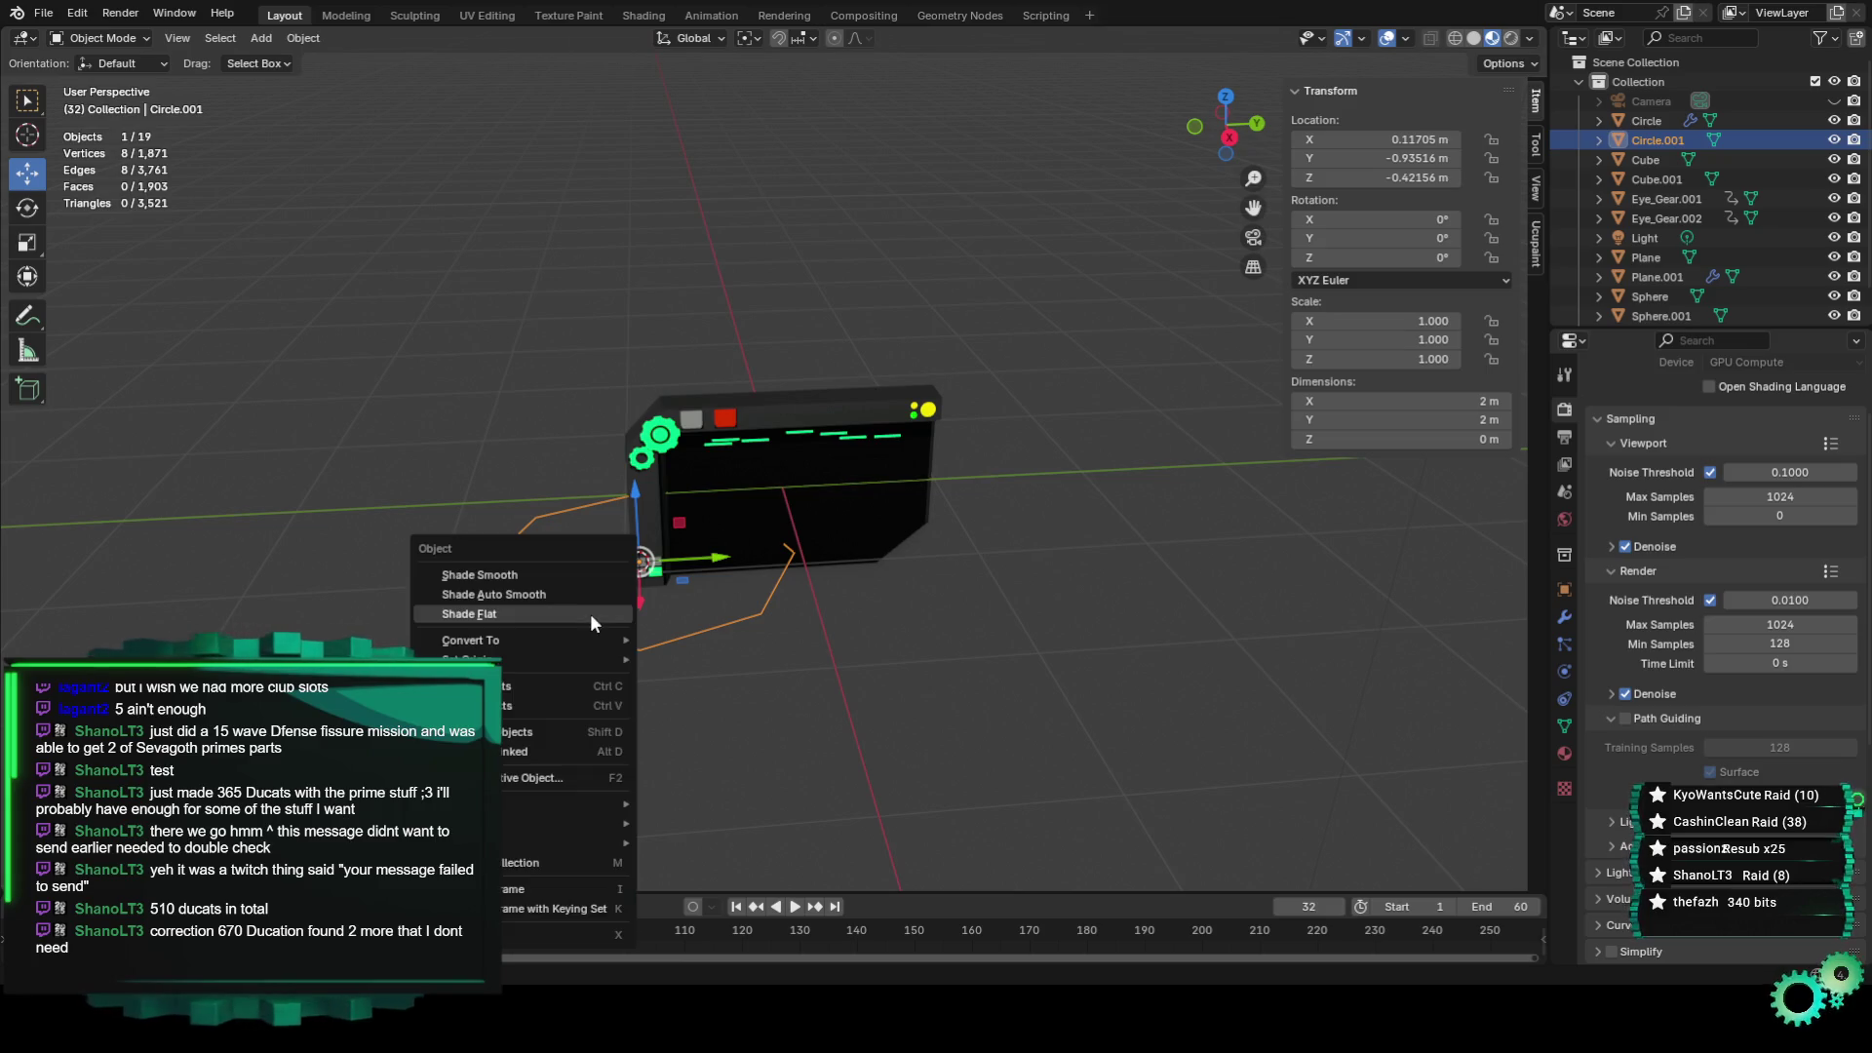
click(534, 931)
scroll(624, 665, up, 4)
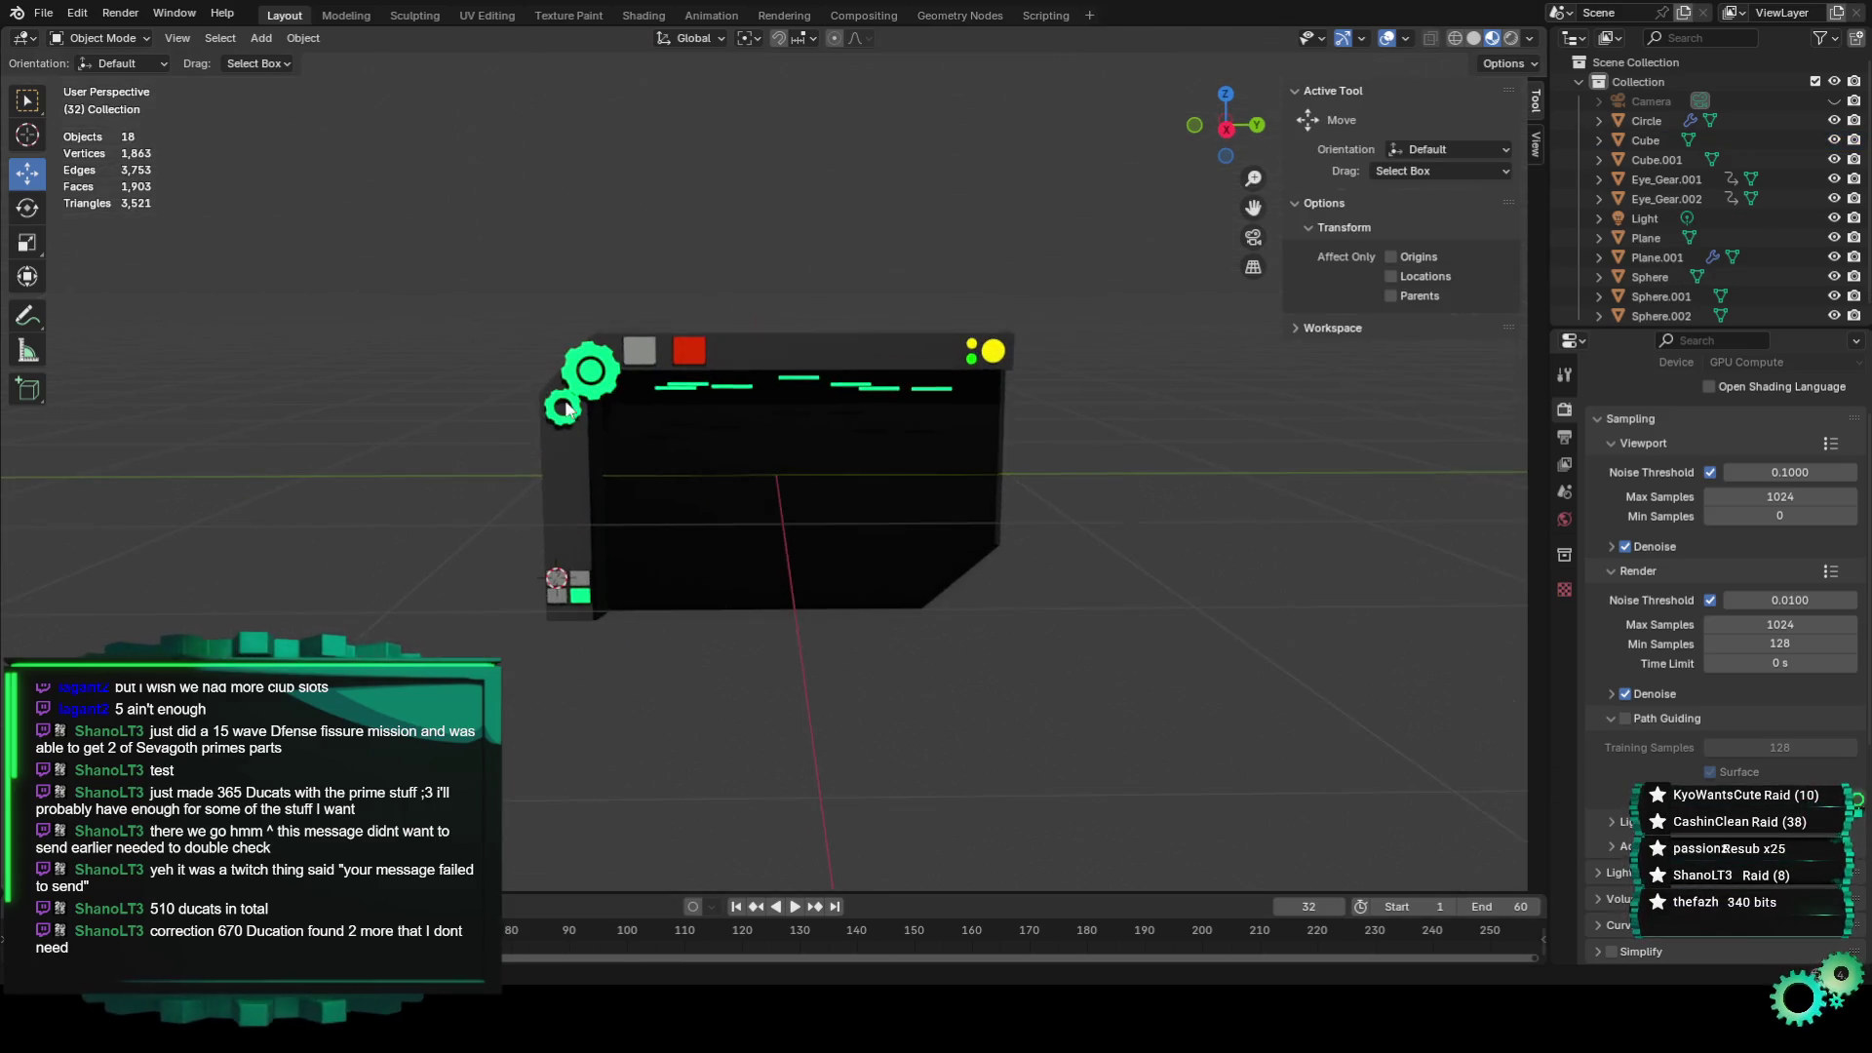
Add a new circle mesh and rotate it 90° on Y to stand upright.
click(261, 38)
mouse_move(321, 60)
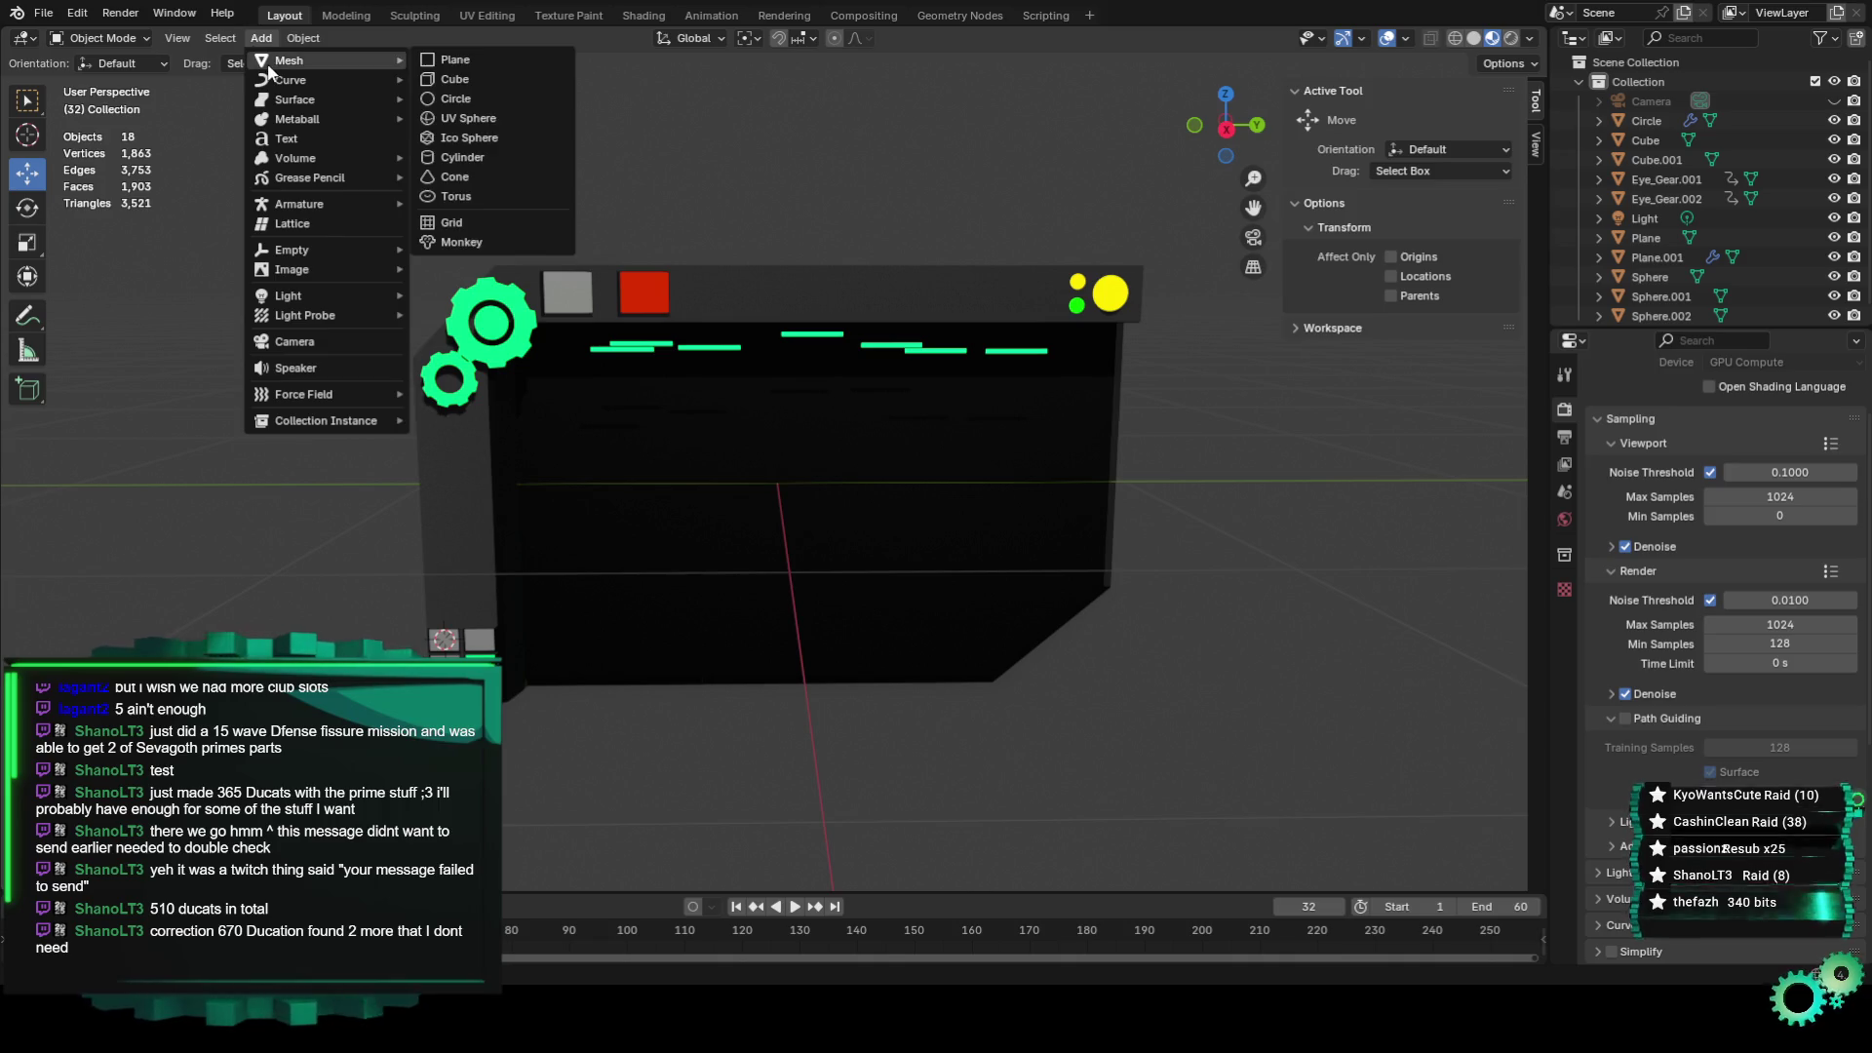
click(482, 97)
scroll(416, 587, down, 2)
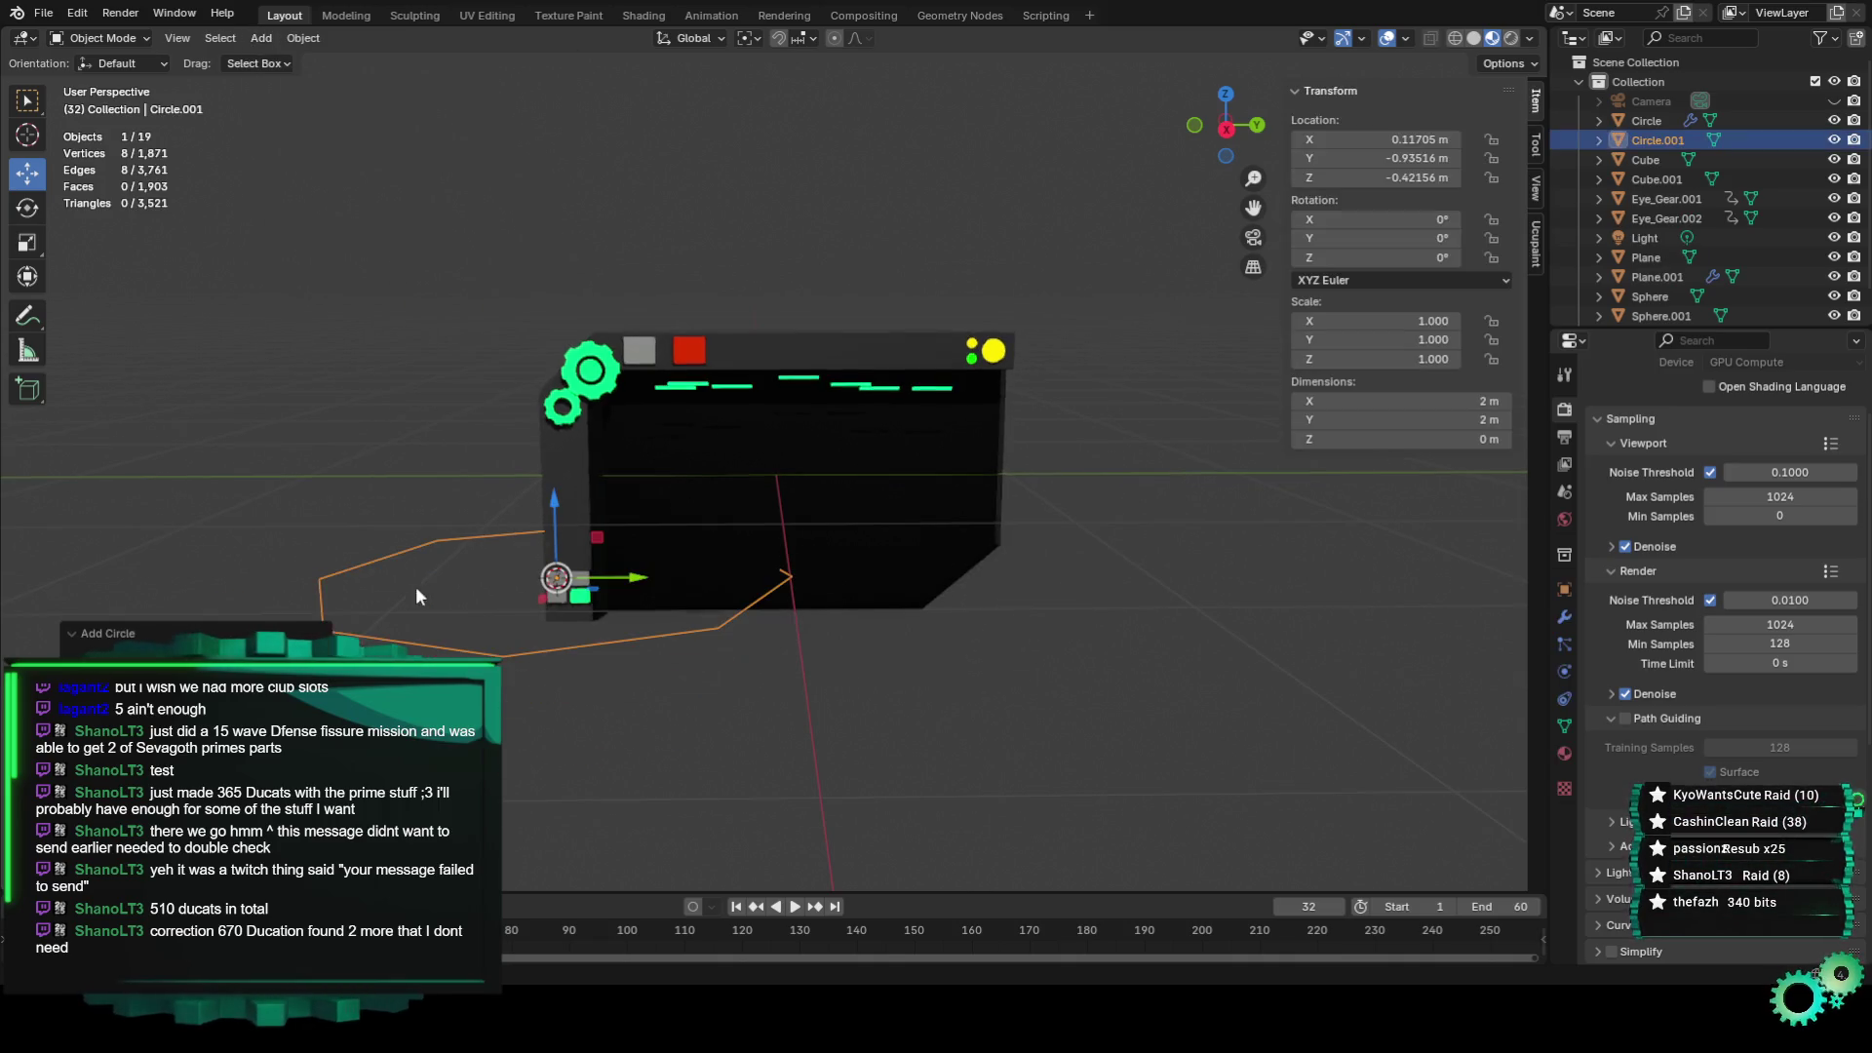
middle_drag(484, 594, 546, 594)
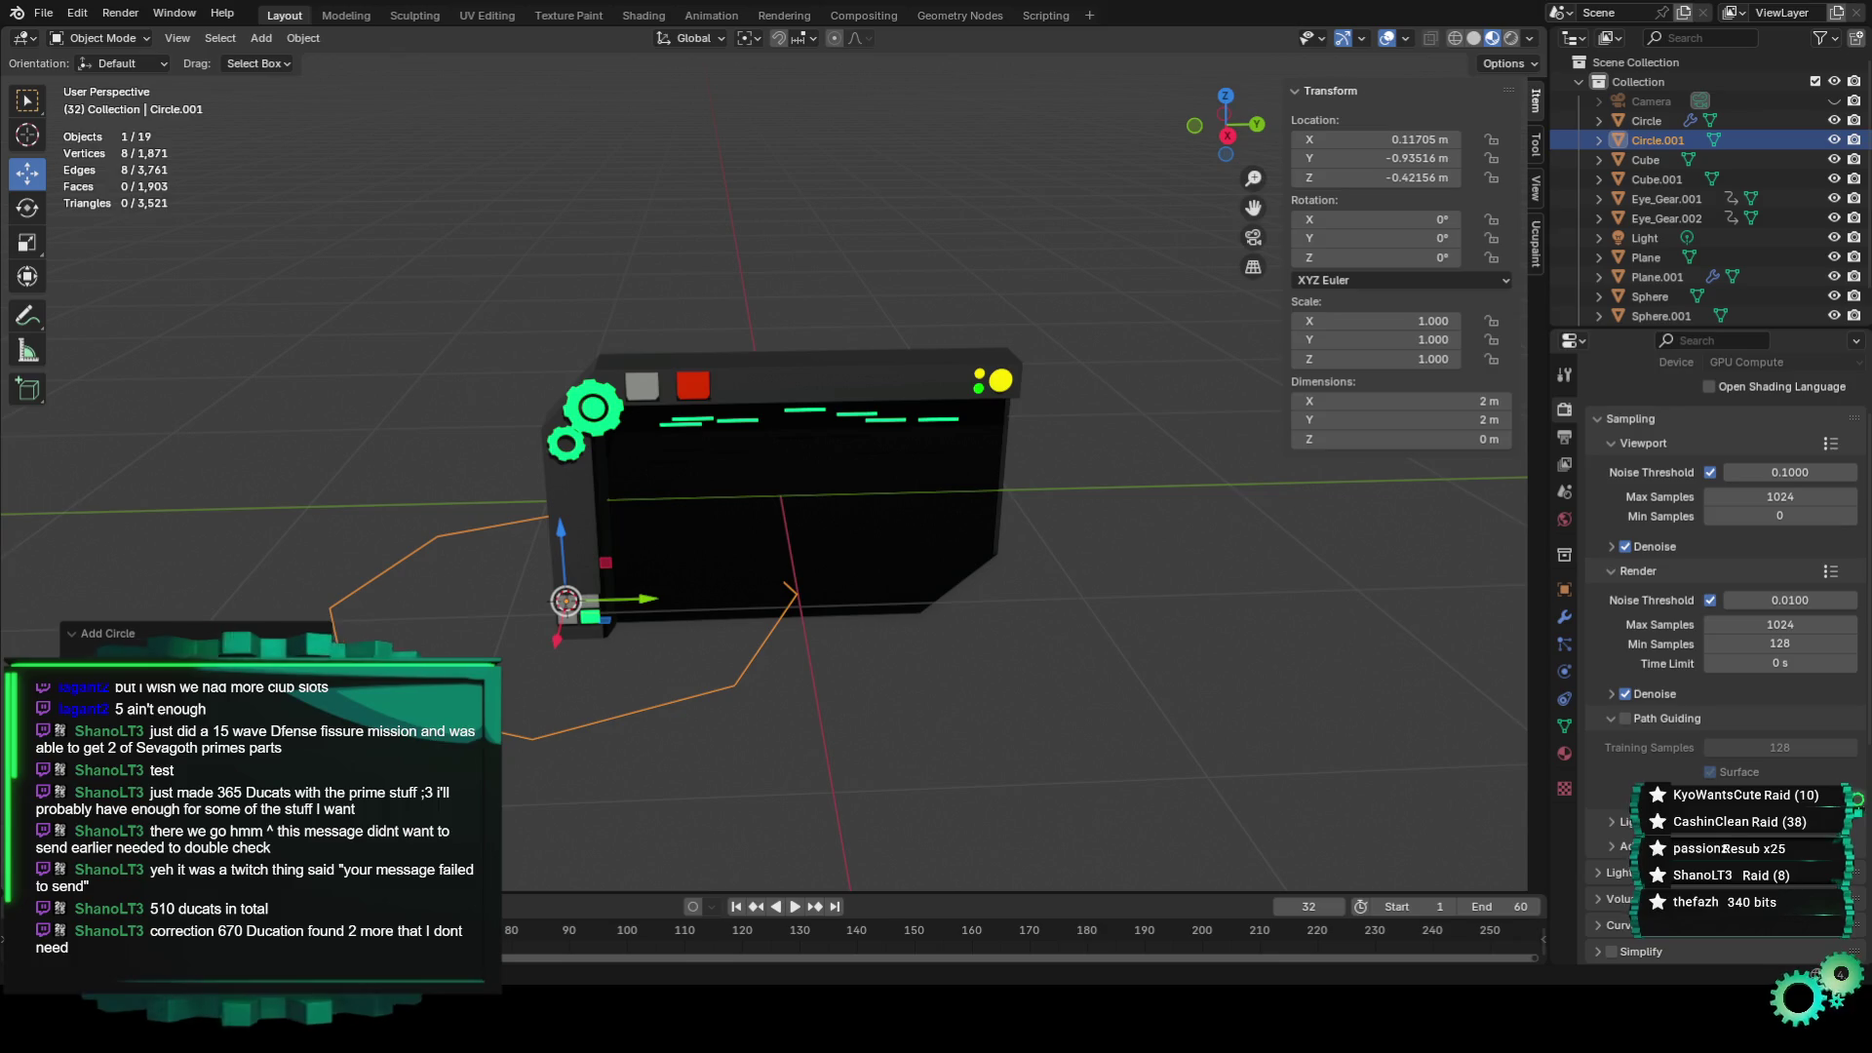
key(r)
key(y)
key(9)
key(0)
key(Return)
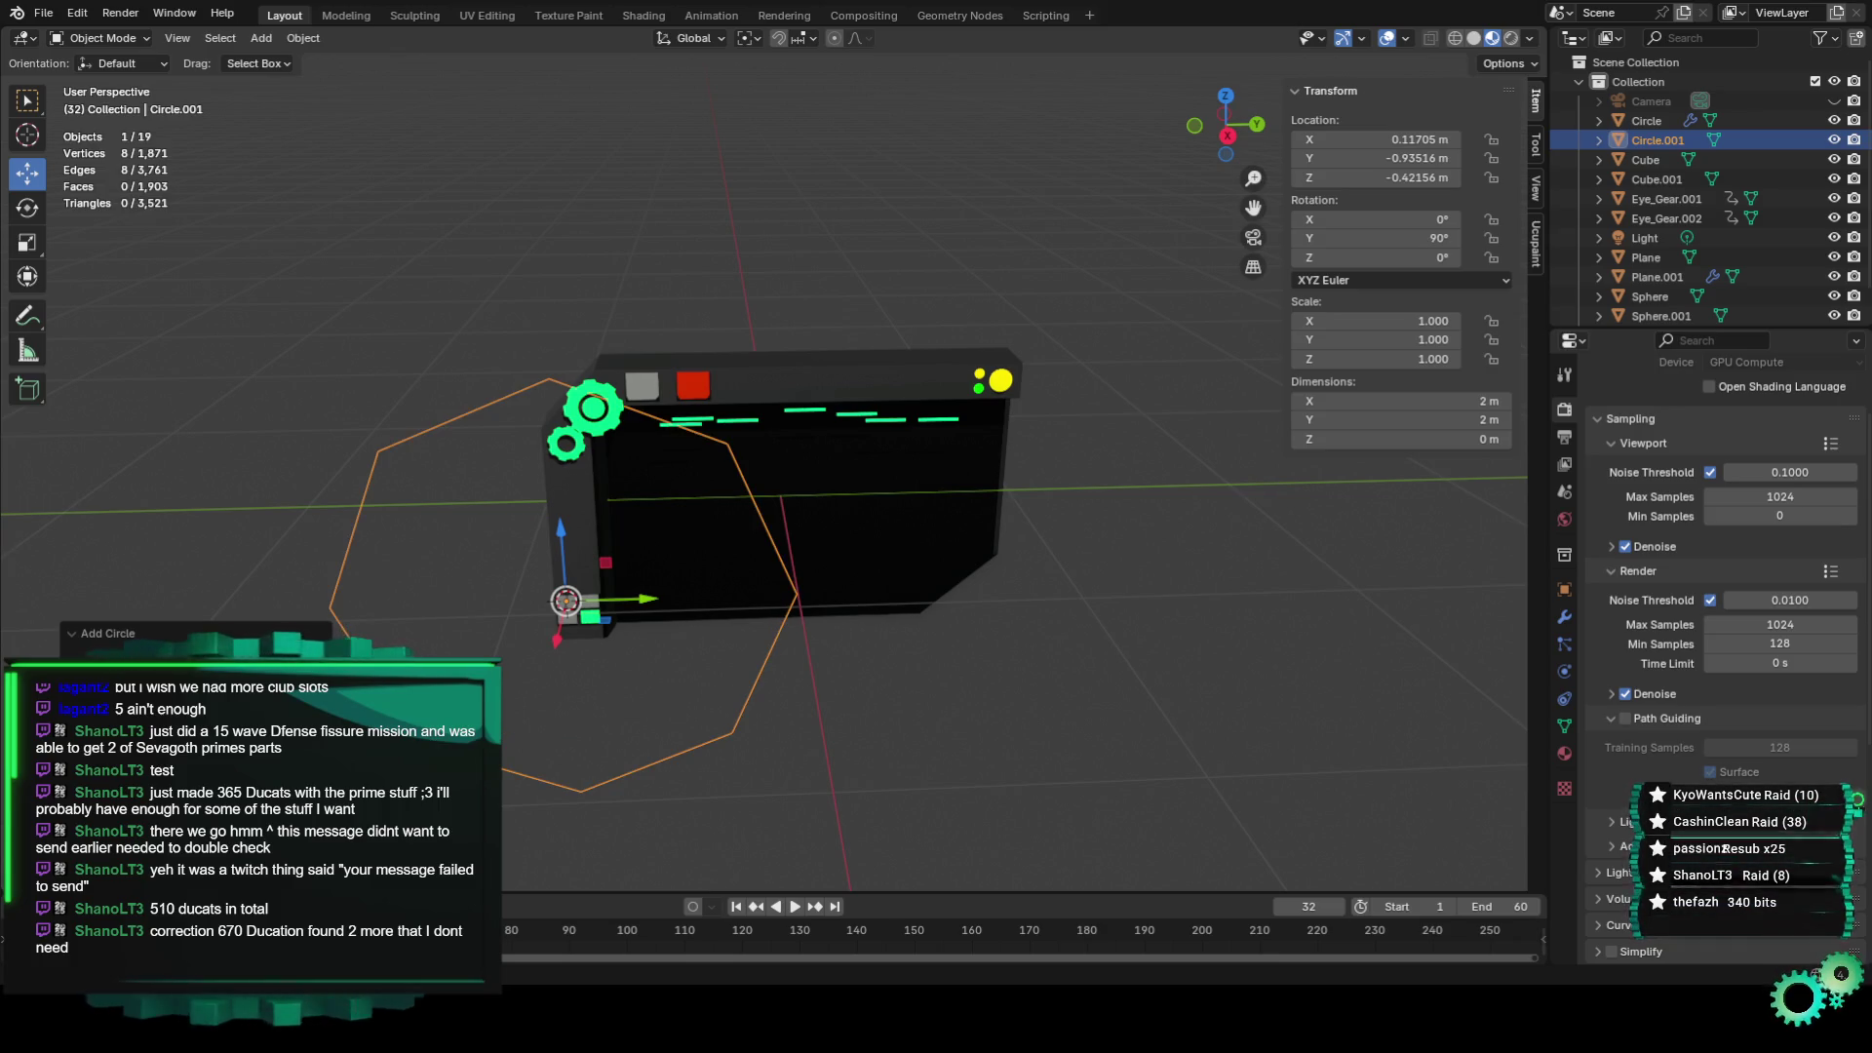
Shrink the circle and move it along Y and Z onto the red square.
key(s)
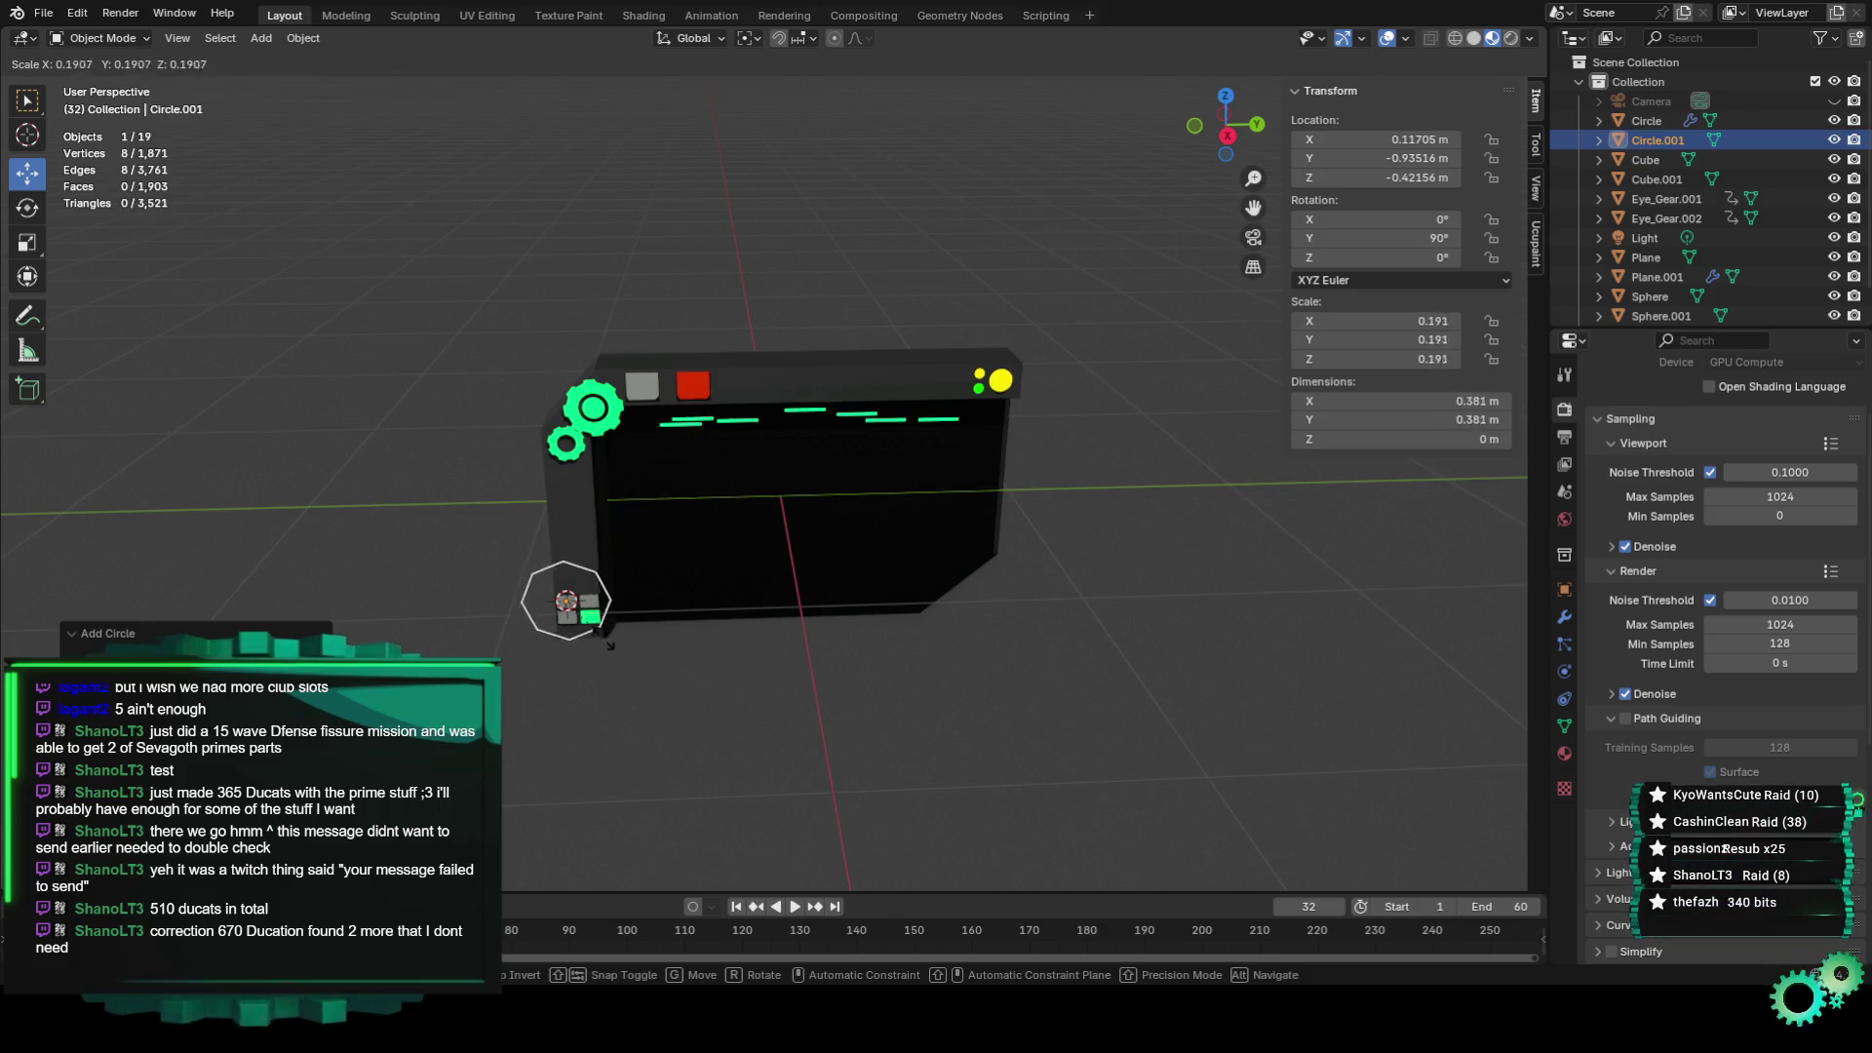
click(611, 632)
scroll(612, 625, up, 4)
key(g)
key(y)
click(700, 684)
key(g)
key(z)
click(682, 292)
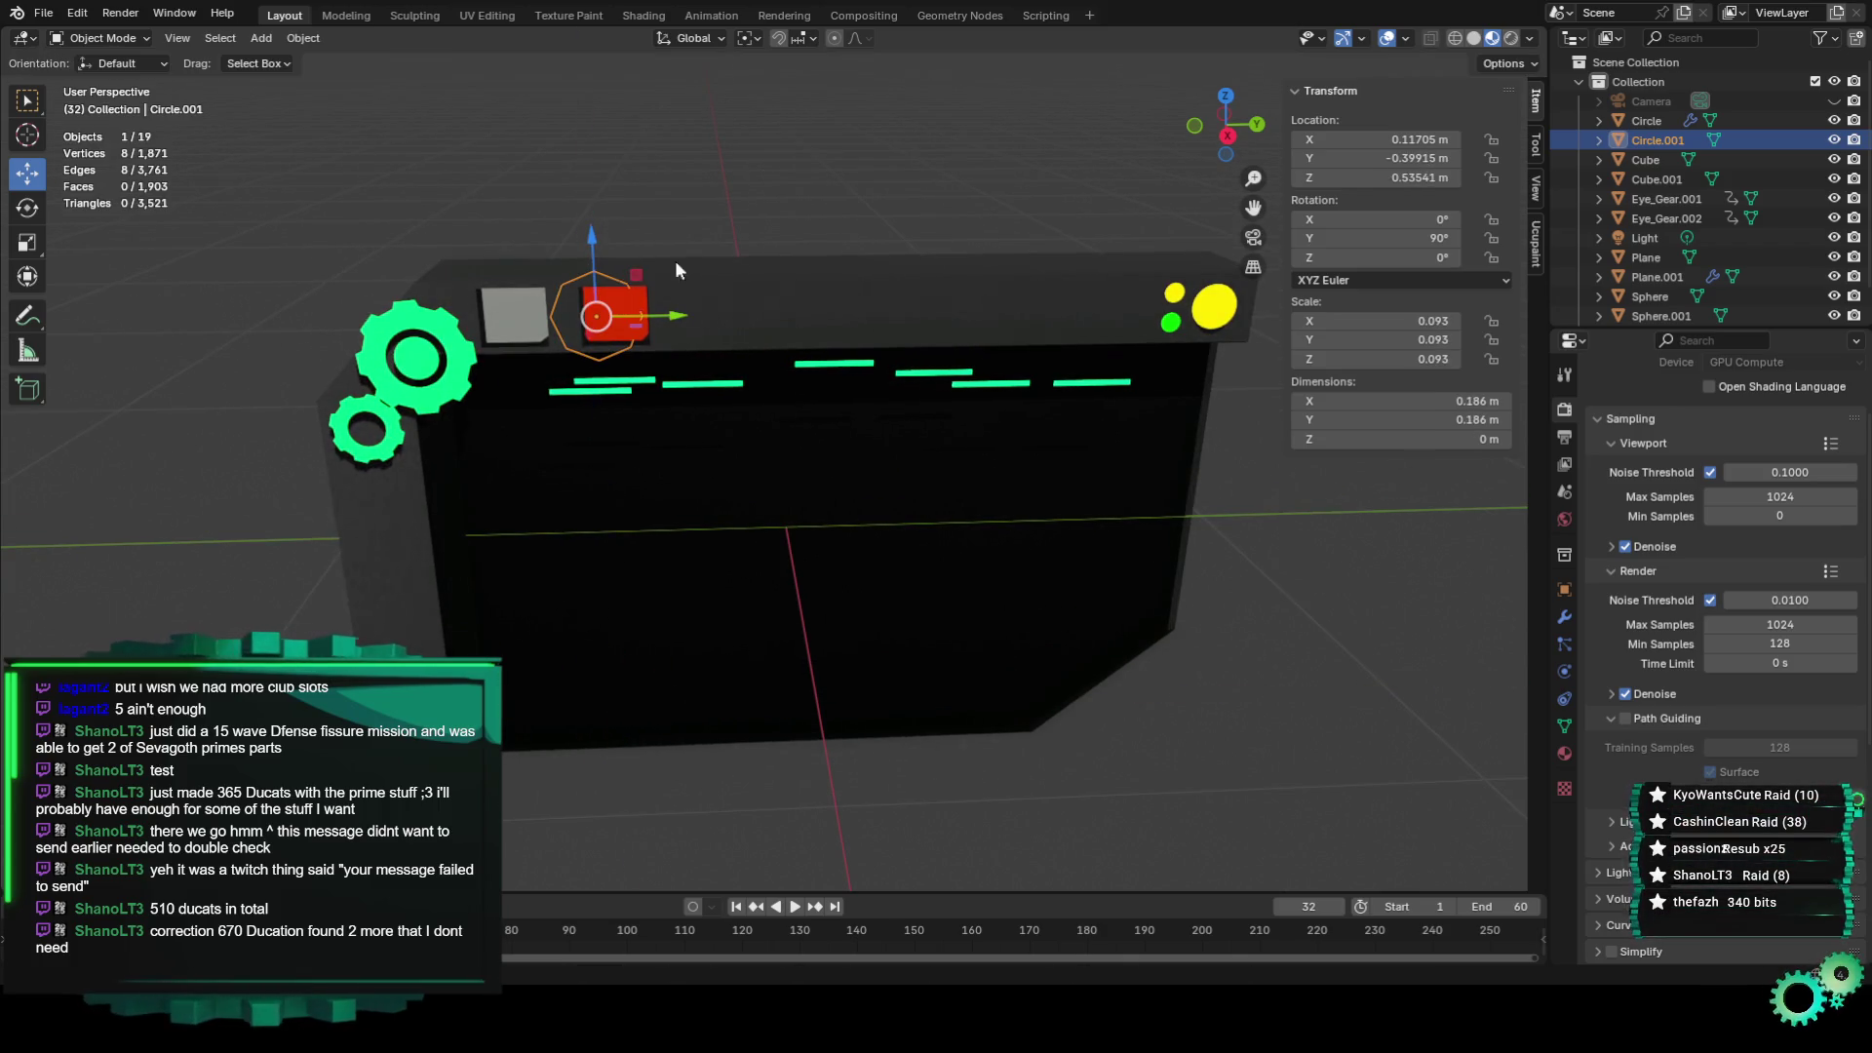
click(1227, 135)
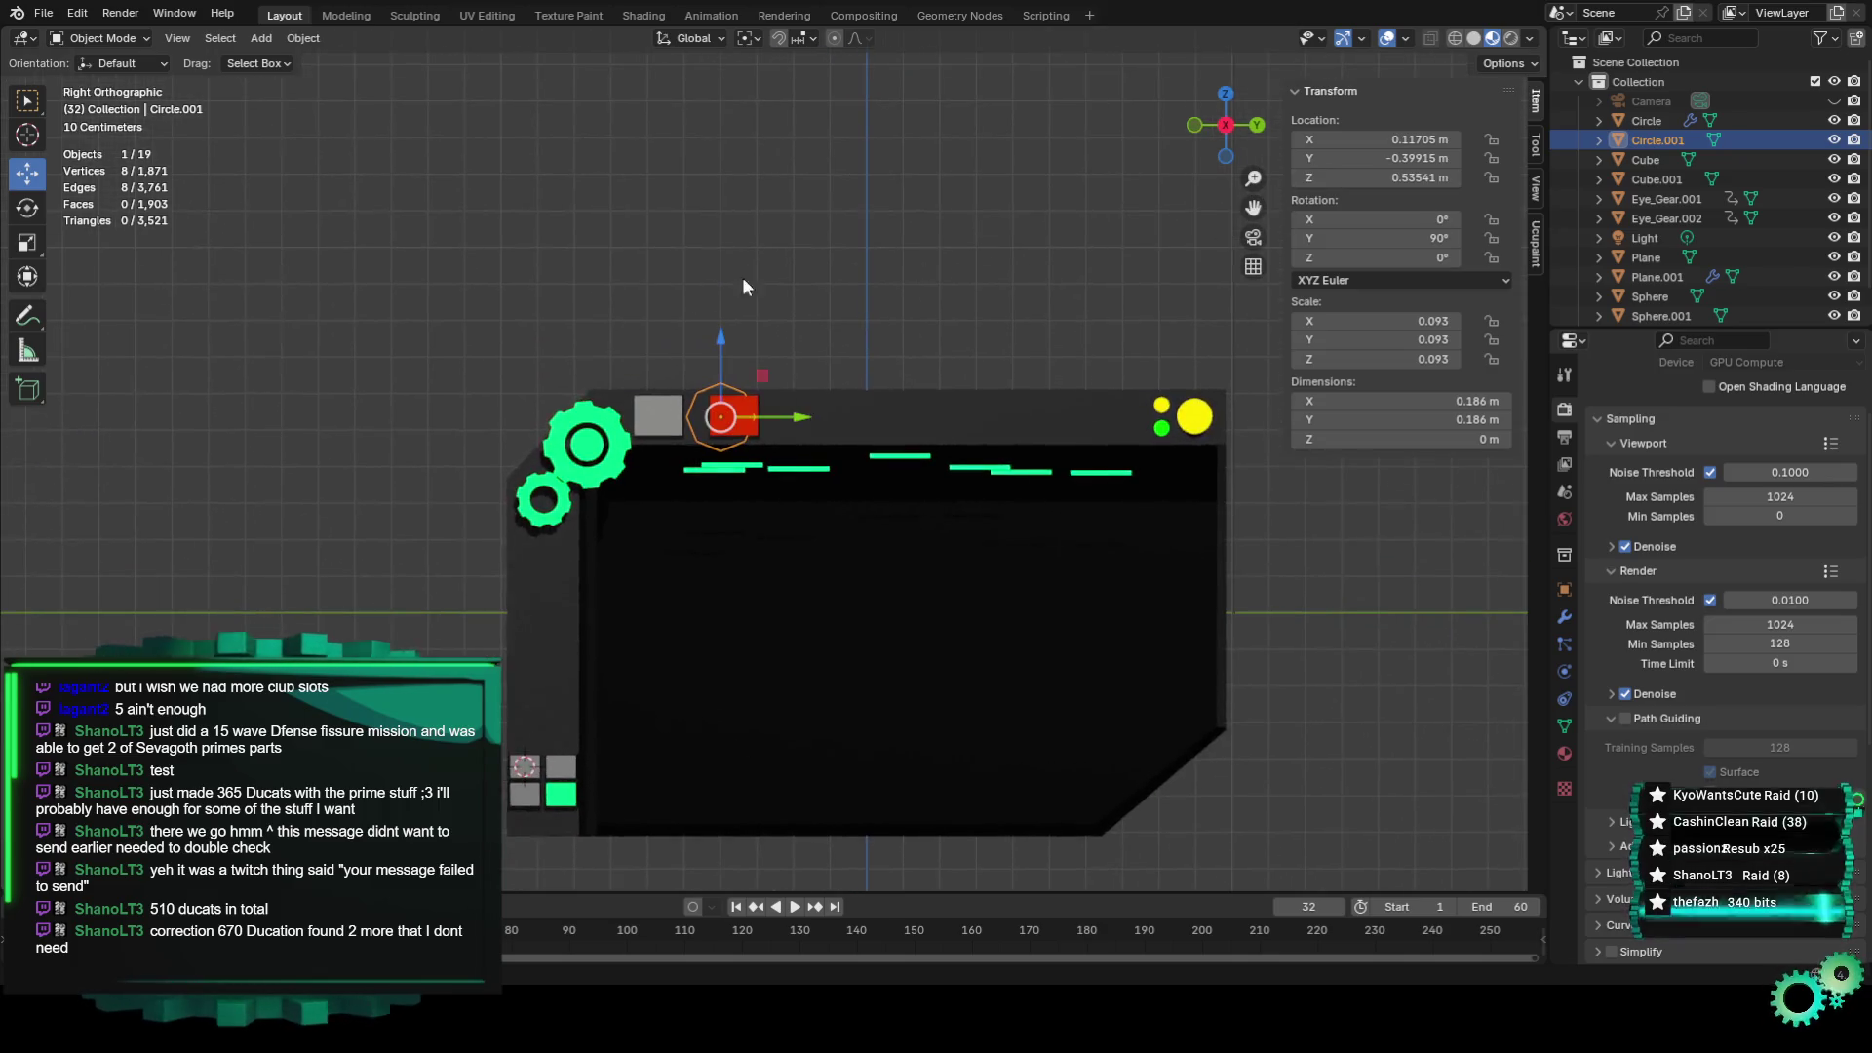
scroll(741, 277, up, 5)
Centre the circle on the red square along Y and shrink it further.
key(g)
key(y)
click(761, 303)
key(s)
click(753, 303)
mouse_move(752, 303)
middle_down()
mouse_move(797, 325)
mouse_move(757, 393)
mouse_move(588, 498)
mouse_move(482, 626)
middle_up()
key(KP_0)
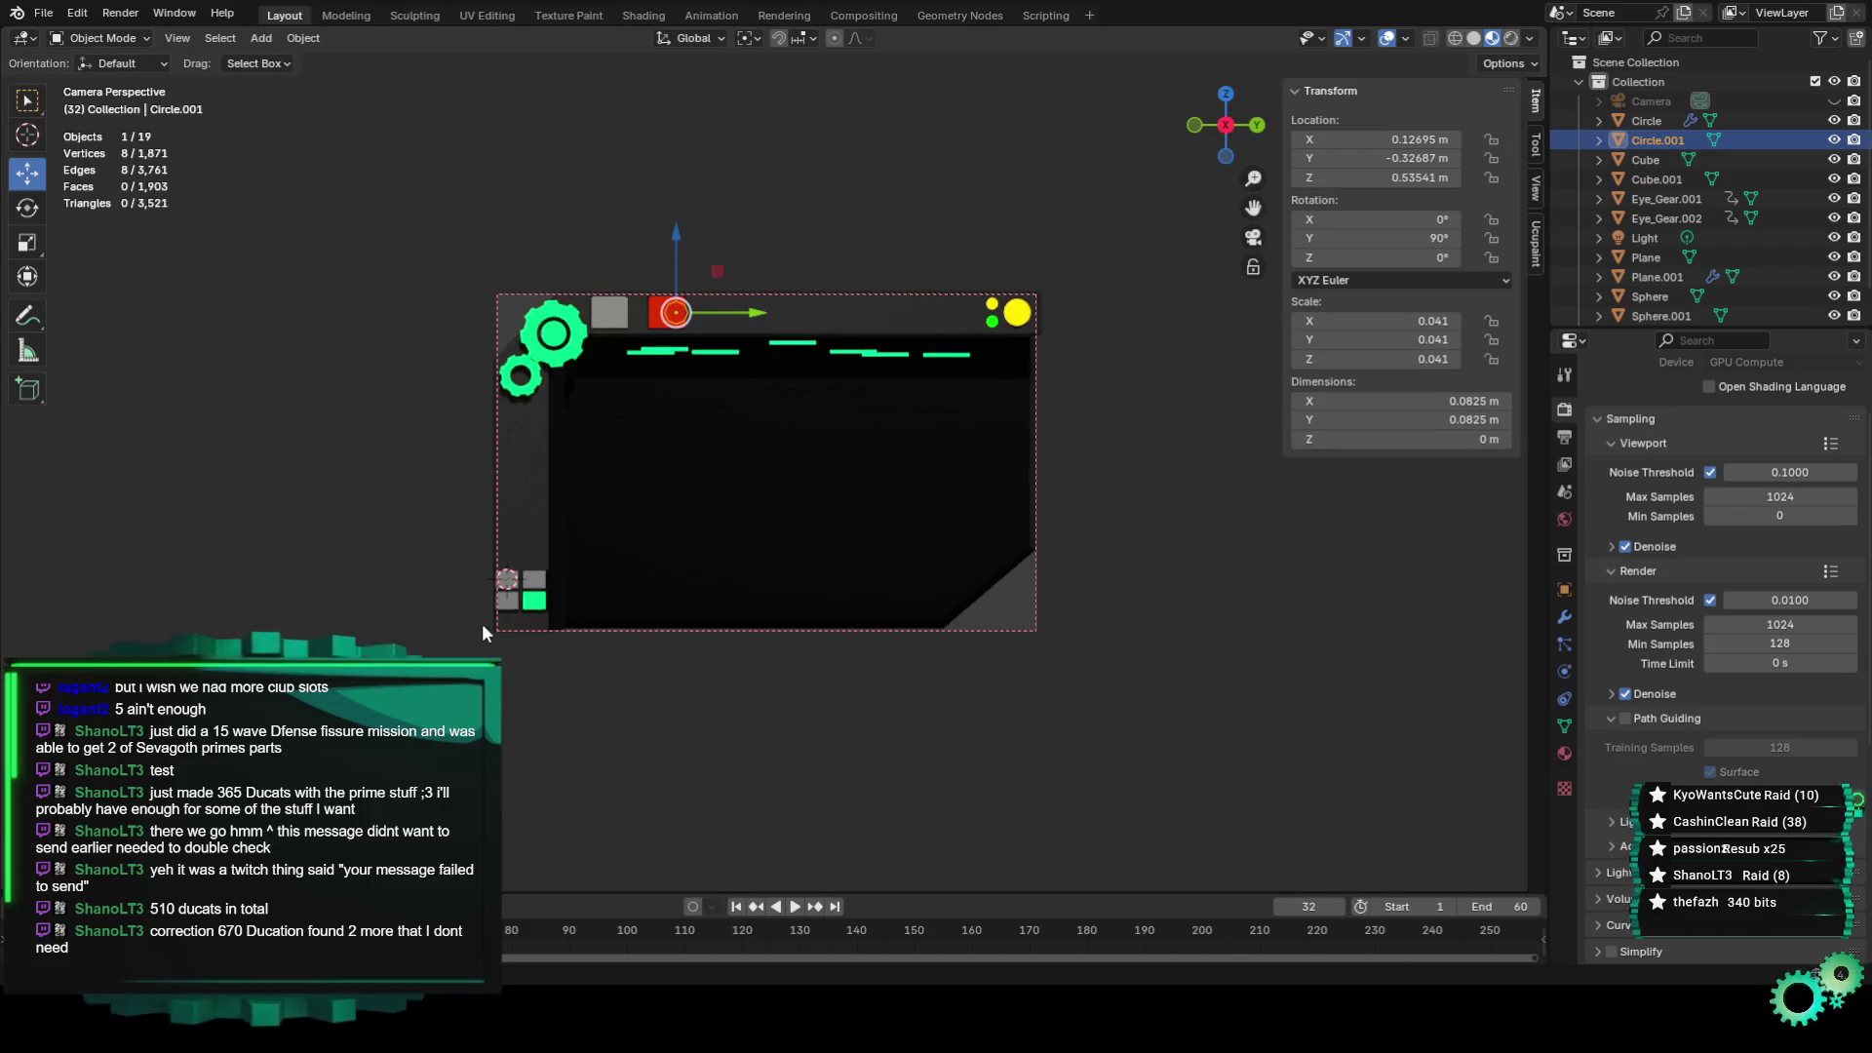
key(Home)
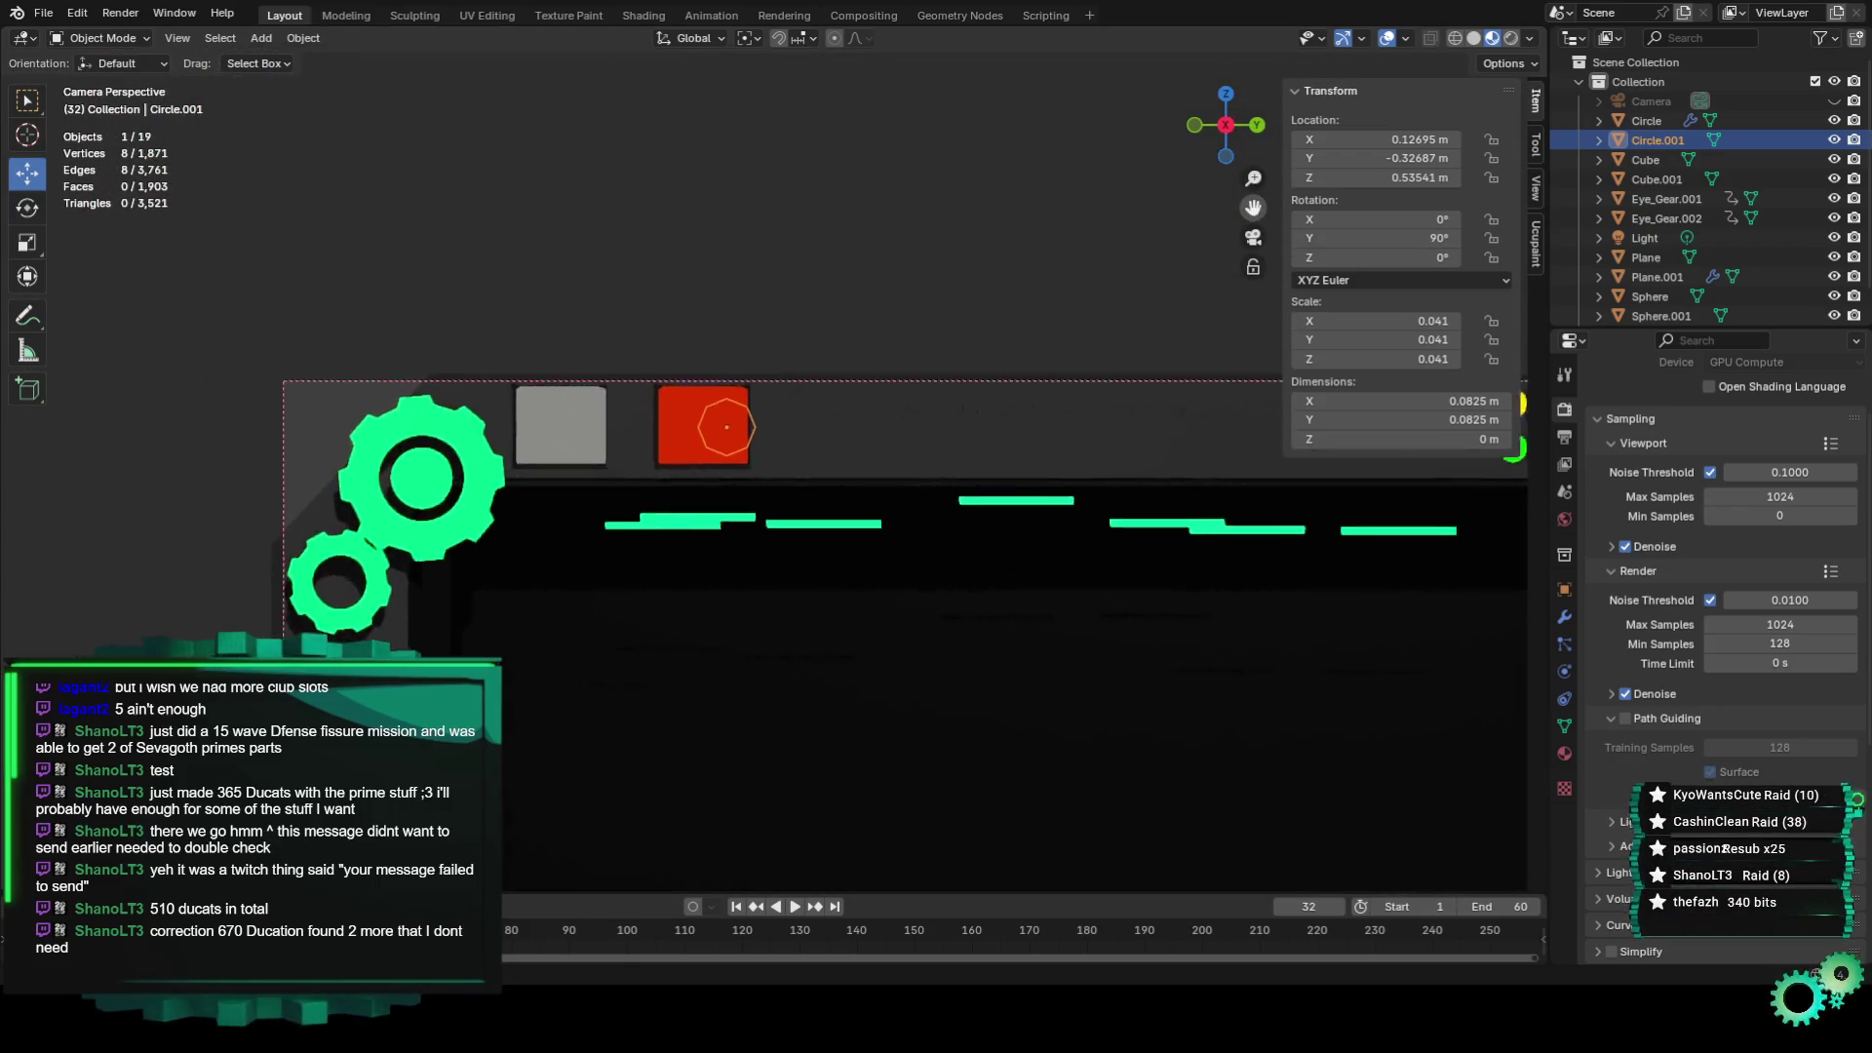
Slide the circle left and up within the red square and scale it to 0.029.
drag(1253, 208, 1284, 222)
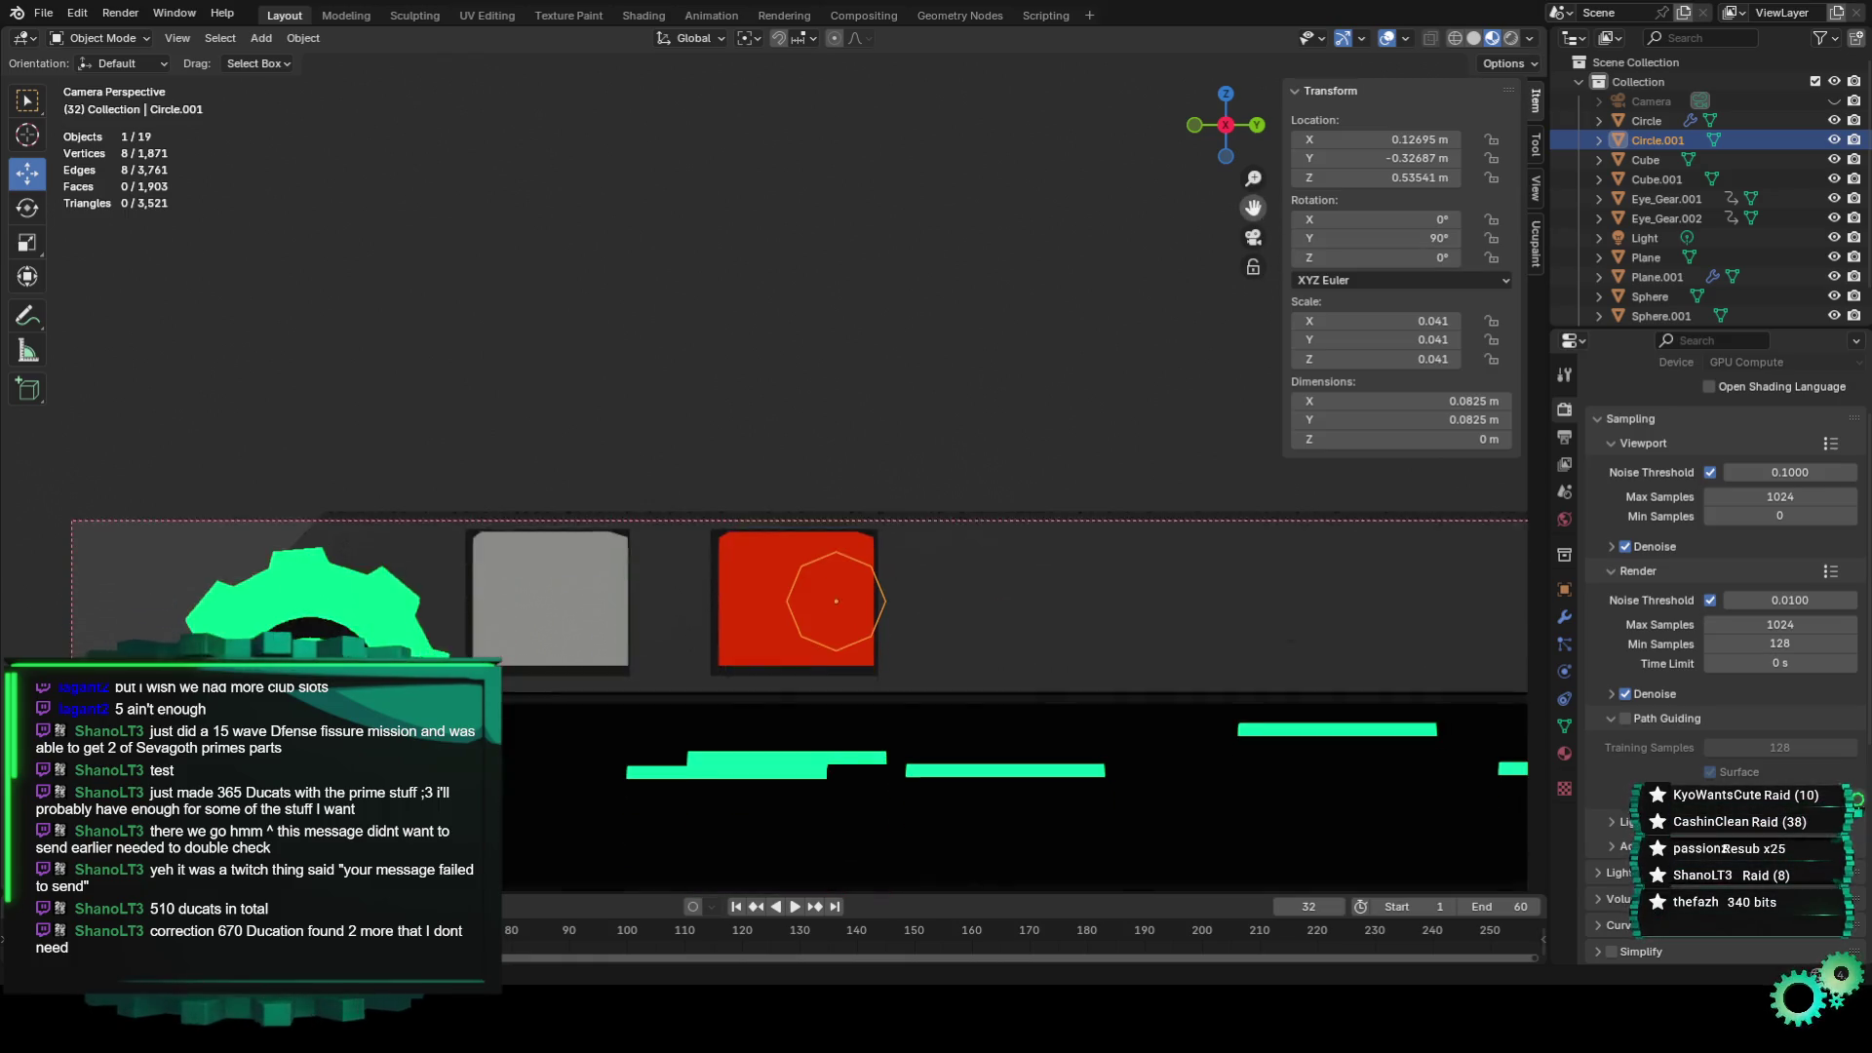
scroll(891, 657, up, 3)
drag(963, 692, 924, 692)
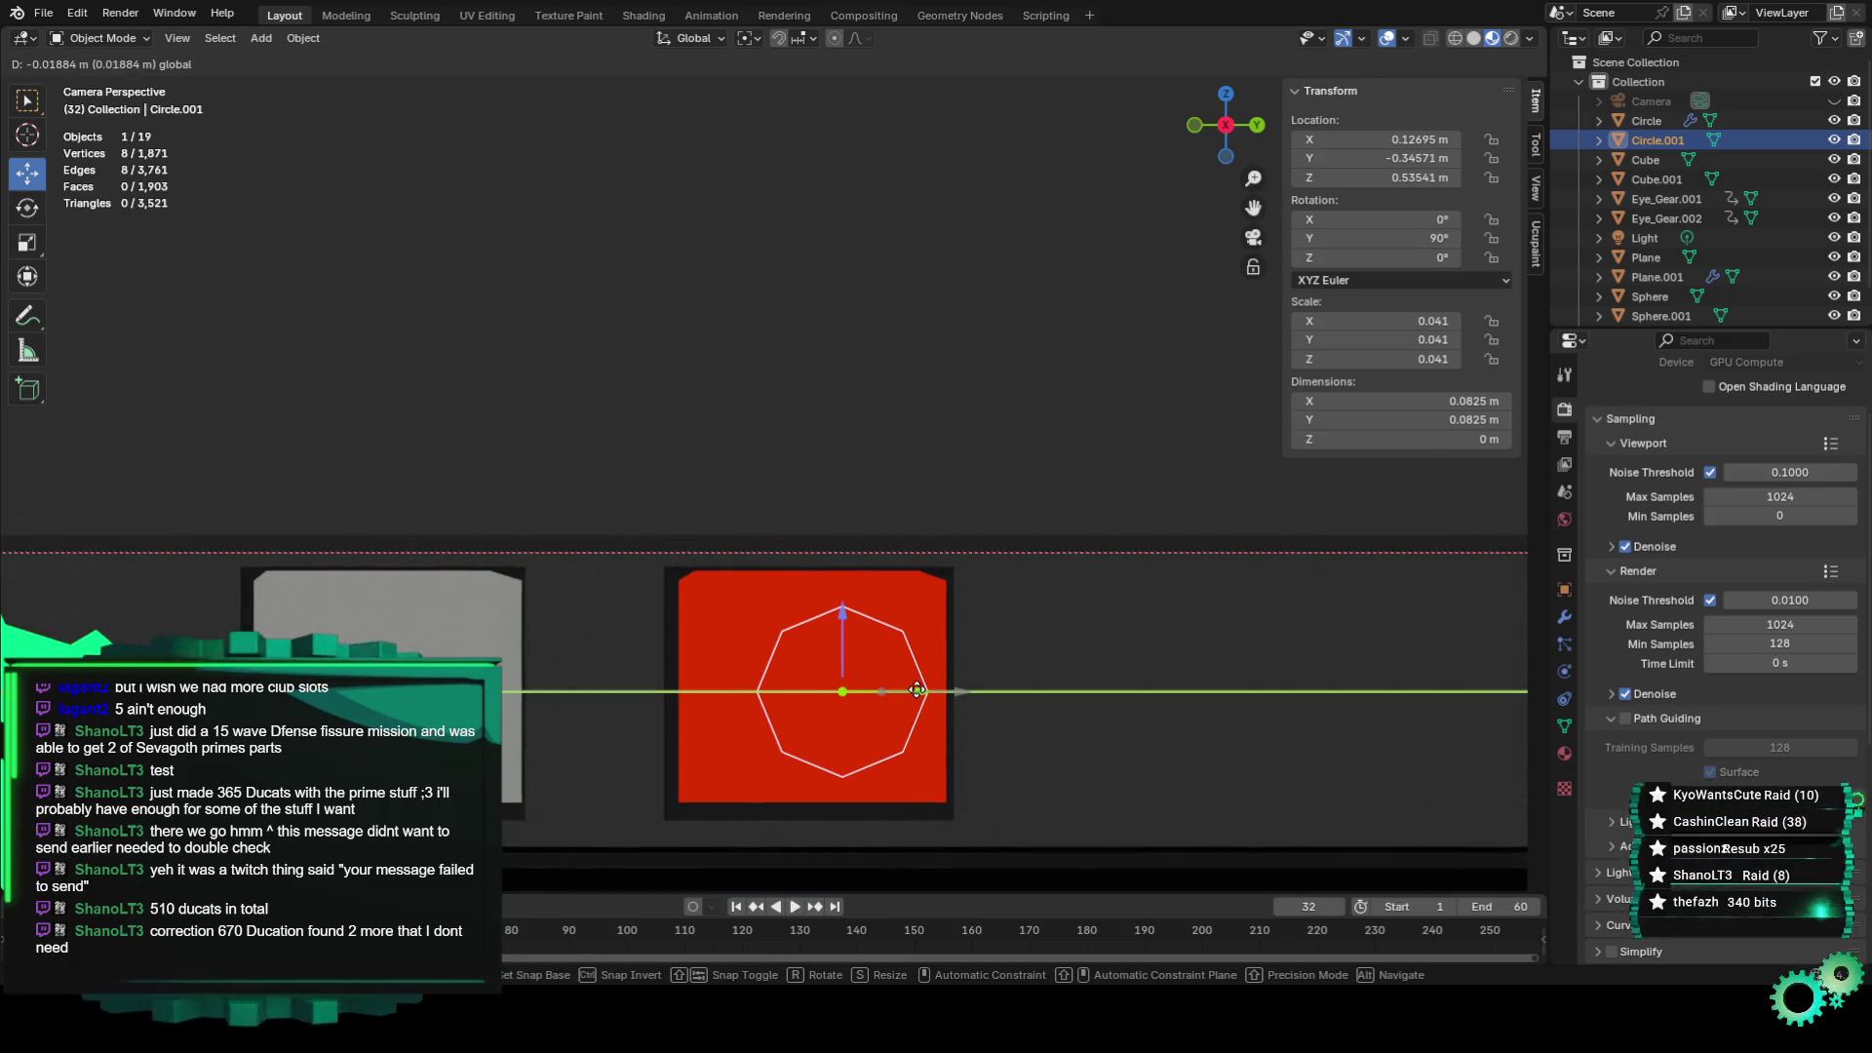
drag(841, 631, 839, 580)
key(s)
click(1016, 704)
click(115, 37)
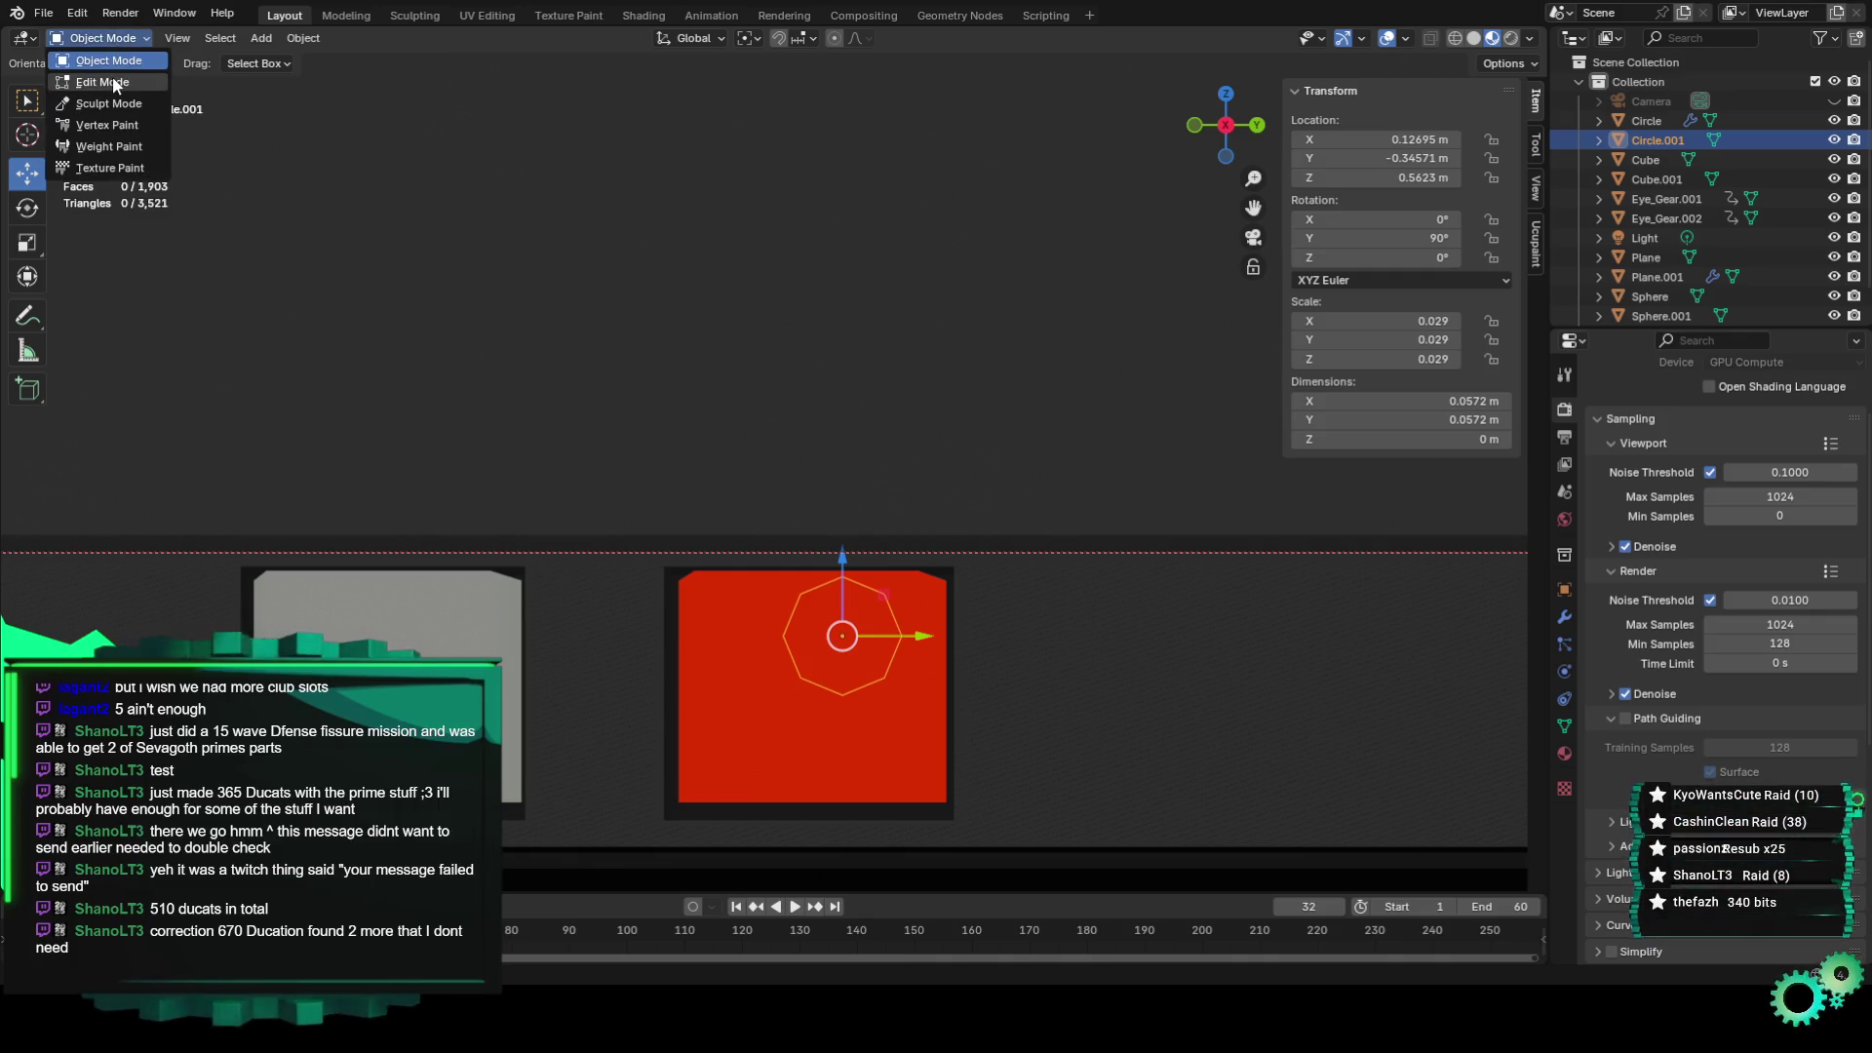
In Edit Mode, drag a pair of the circle's vertices and then its right vertex along Y.
click(113, 82)
key(alt+a)
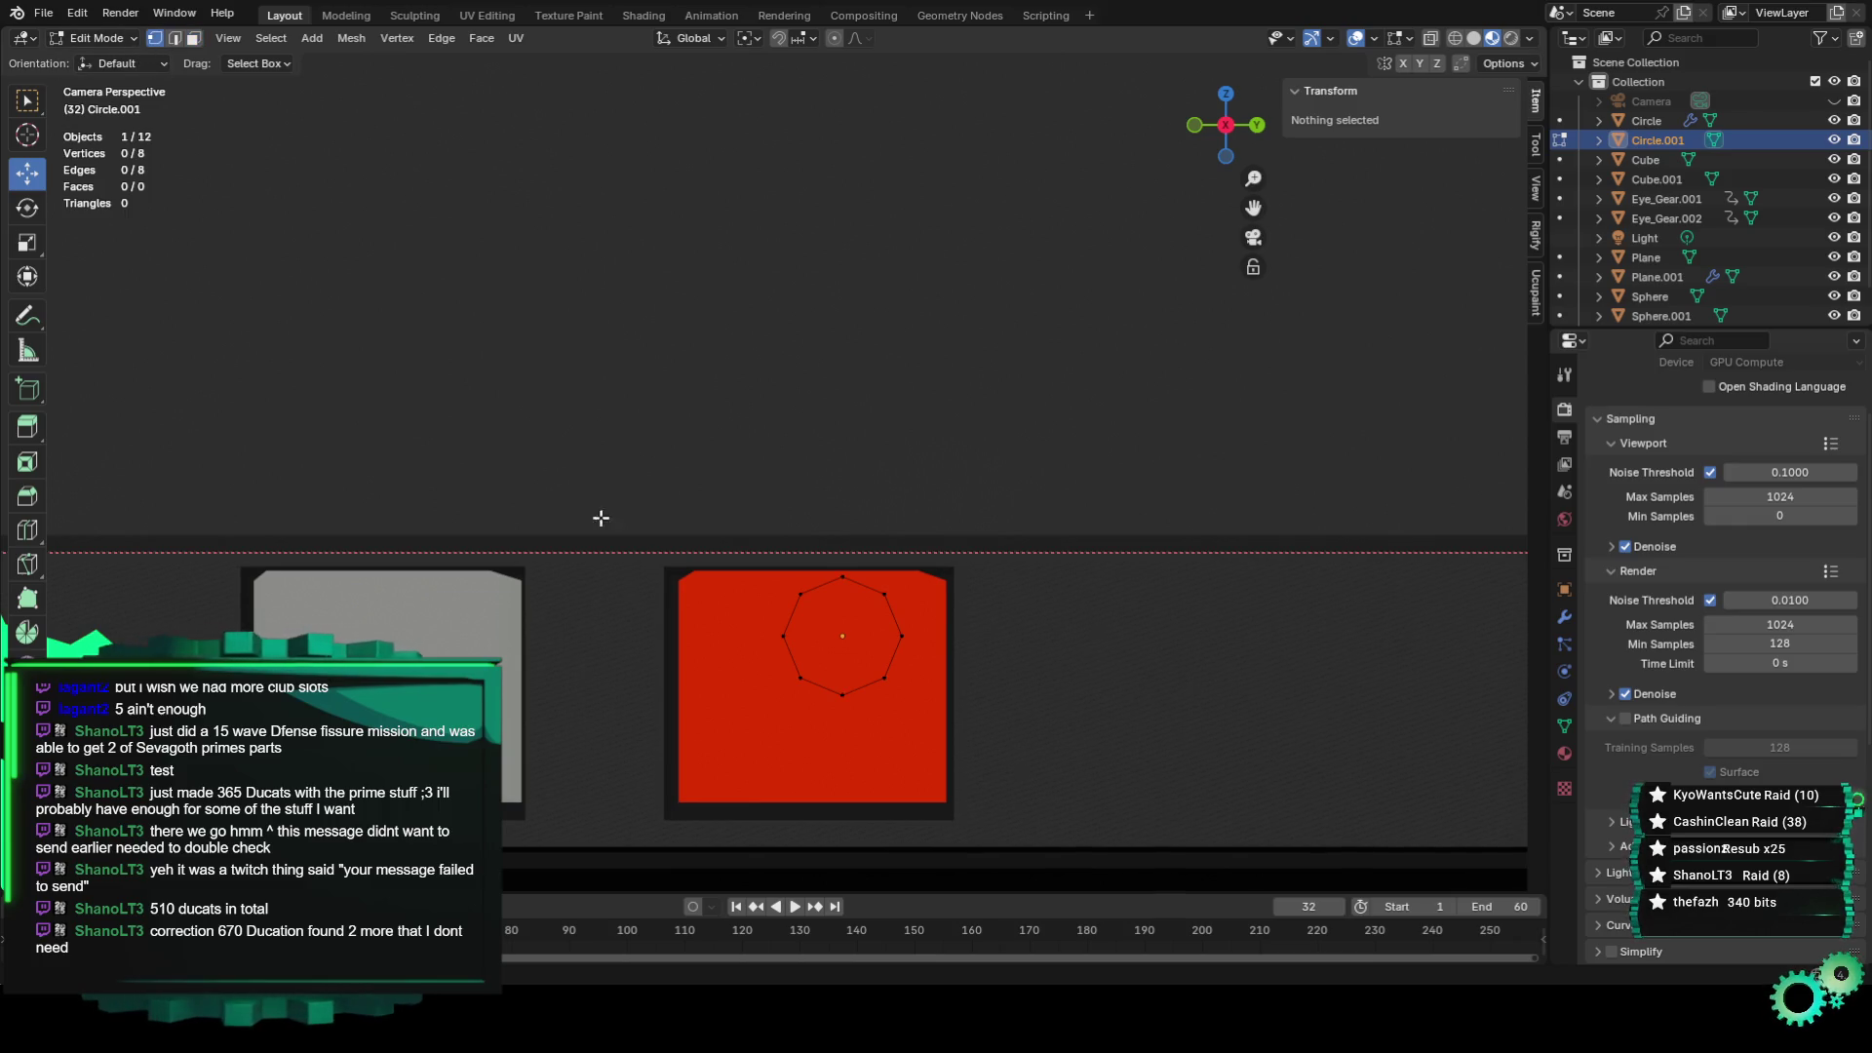
click(799, 593)
shift+click(783, 636)
drag(854, 629, 812, 611)
click(885, 594)
drag(961, 594, 978, 636)
click(989, 636)
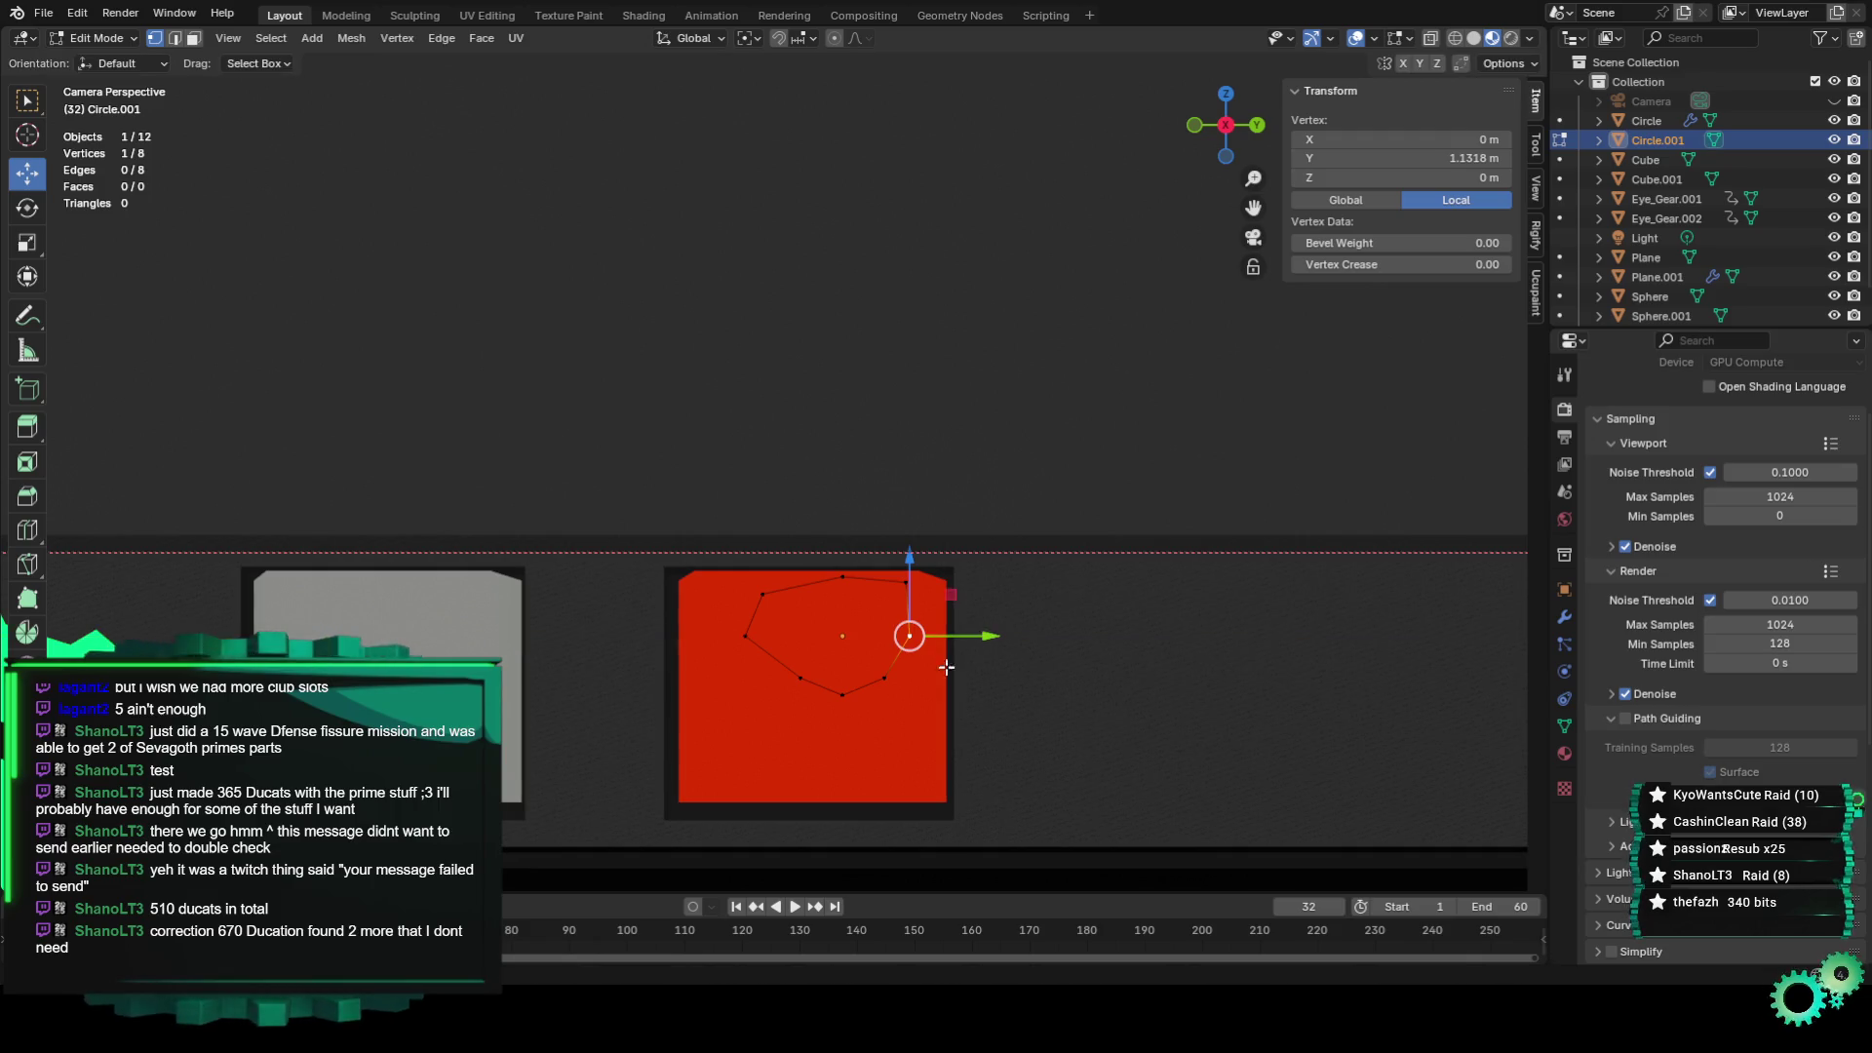
mouse_move(938, 677)
mouse_down()
mouse_move(996, 677)
mouse_move(927, 695)
mouse_move(744, 563)
mouse_move(750, 617)
mouse_move(843, 623)
mouse_move(836, 589)
mouse_move(758, 546)
mouse_up()
Drag the lower vertices to roughen the circle into a jagged outline.
click(848, 695)
click(801, 659)
mouse_move(834, 612)
mouse_down()
mouse_move(800, 604)
mouse_move(799, 634)
mouse_move(804, 604)
mouse_move(865, 694)
mouse_move(867, 619)
mouse_move(788, 600)
mouse_move(867, 621)
mouse_move(822, 596)
mouse_move(898, 668)
mouse_move(906, 614)
mouse_move(993, 628)
mouse_up()
click(802, 635)
mouse_move(811, 597)
mouse_down()
mouse_move(884, 636)
mouse_move(826, 575)
mouse_move(854, 610)
mouse_up()
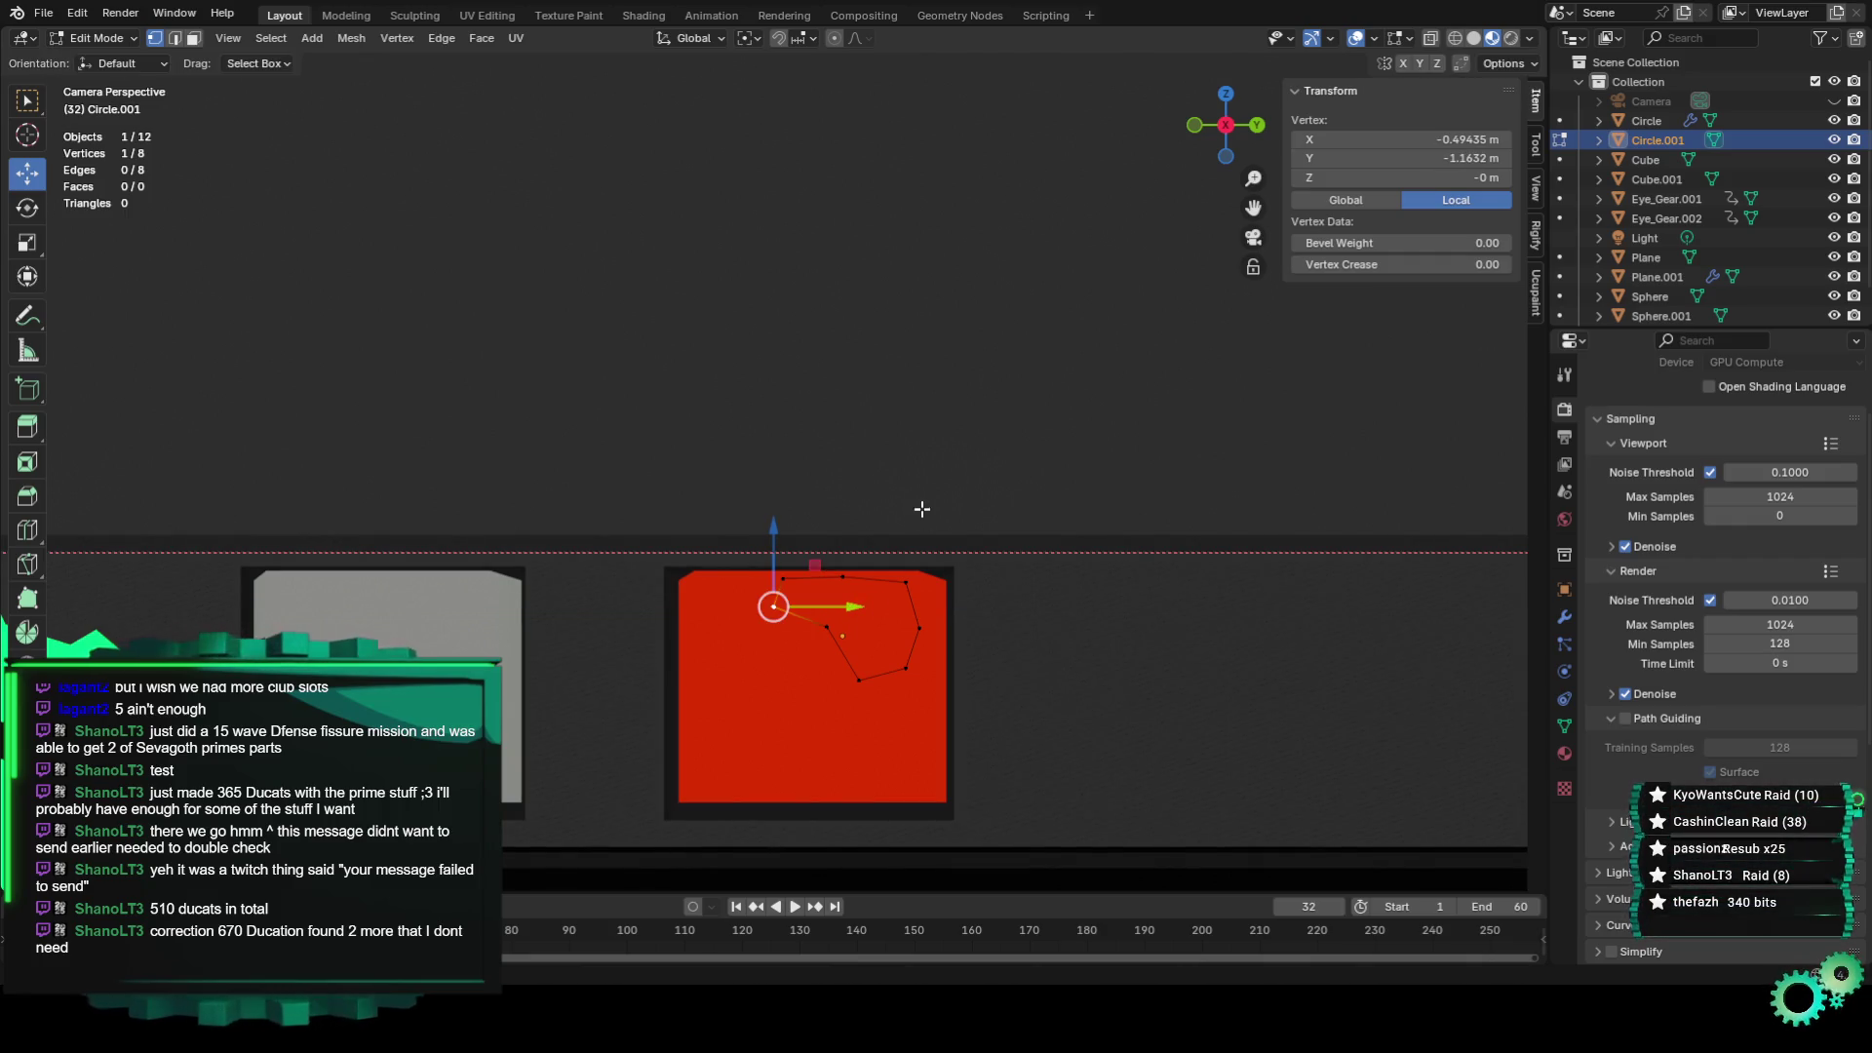
Grid-fill the whole jagged Circle.001 outline into a solid face.
key(a)
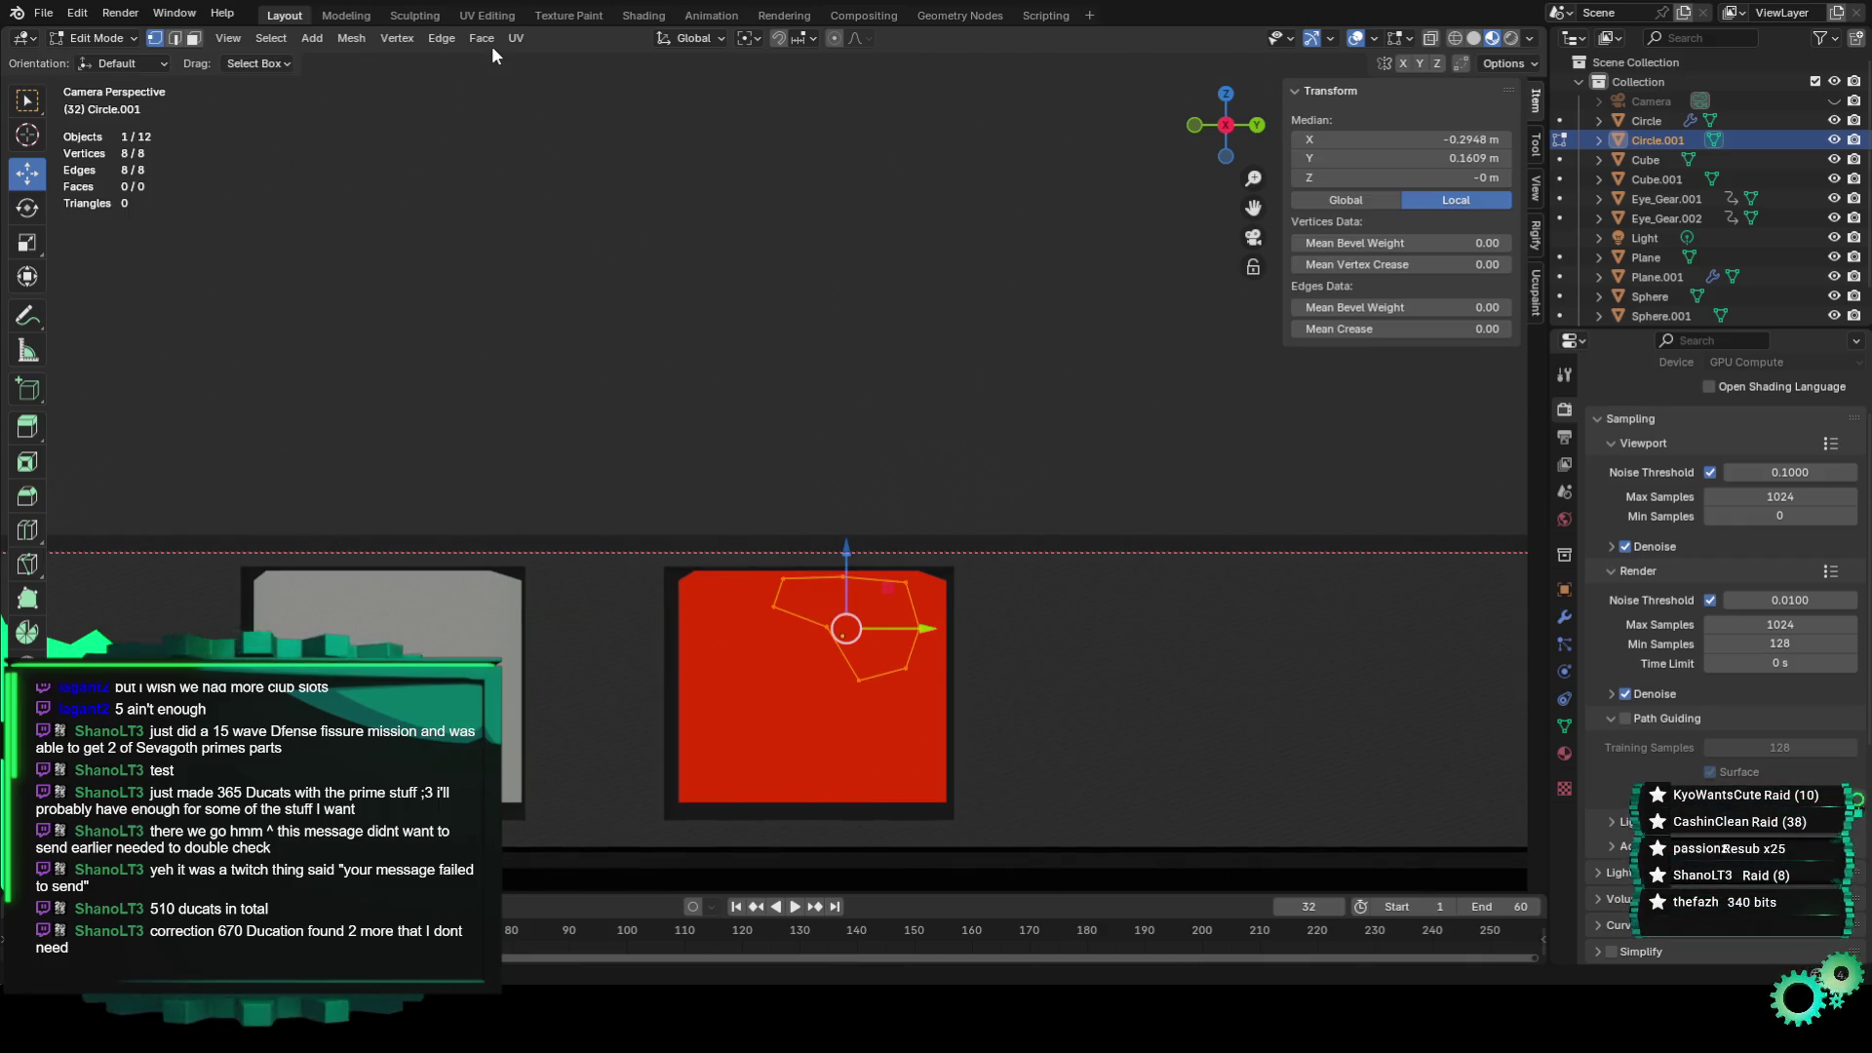
click(492, 45)
click(553, 271)
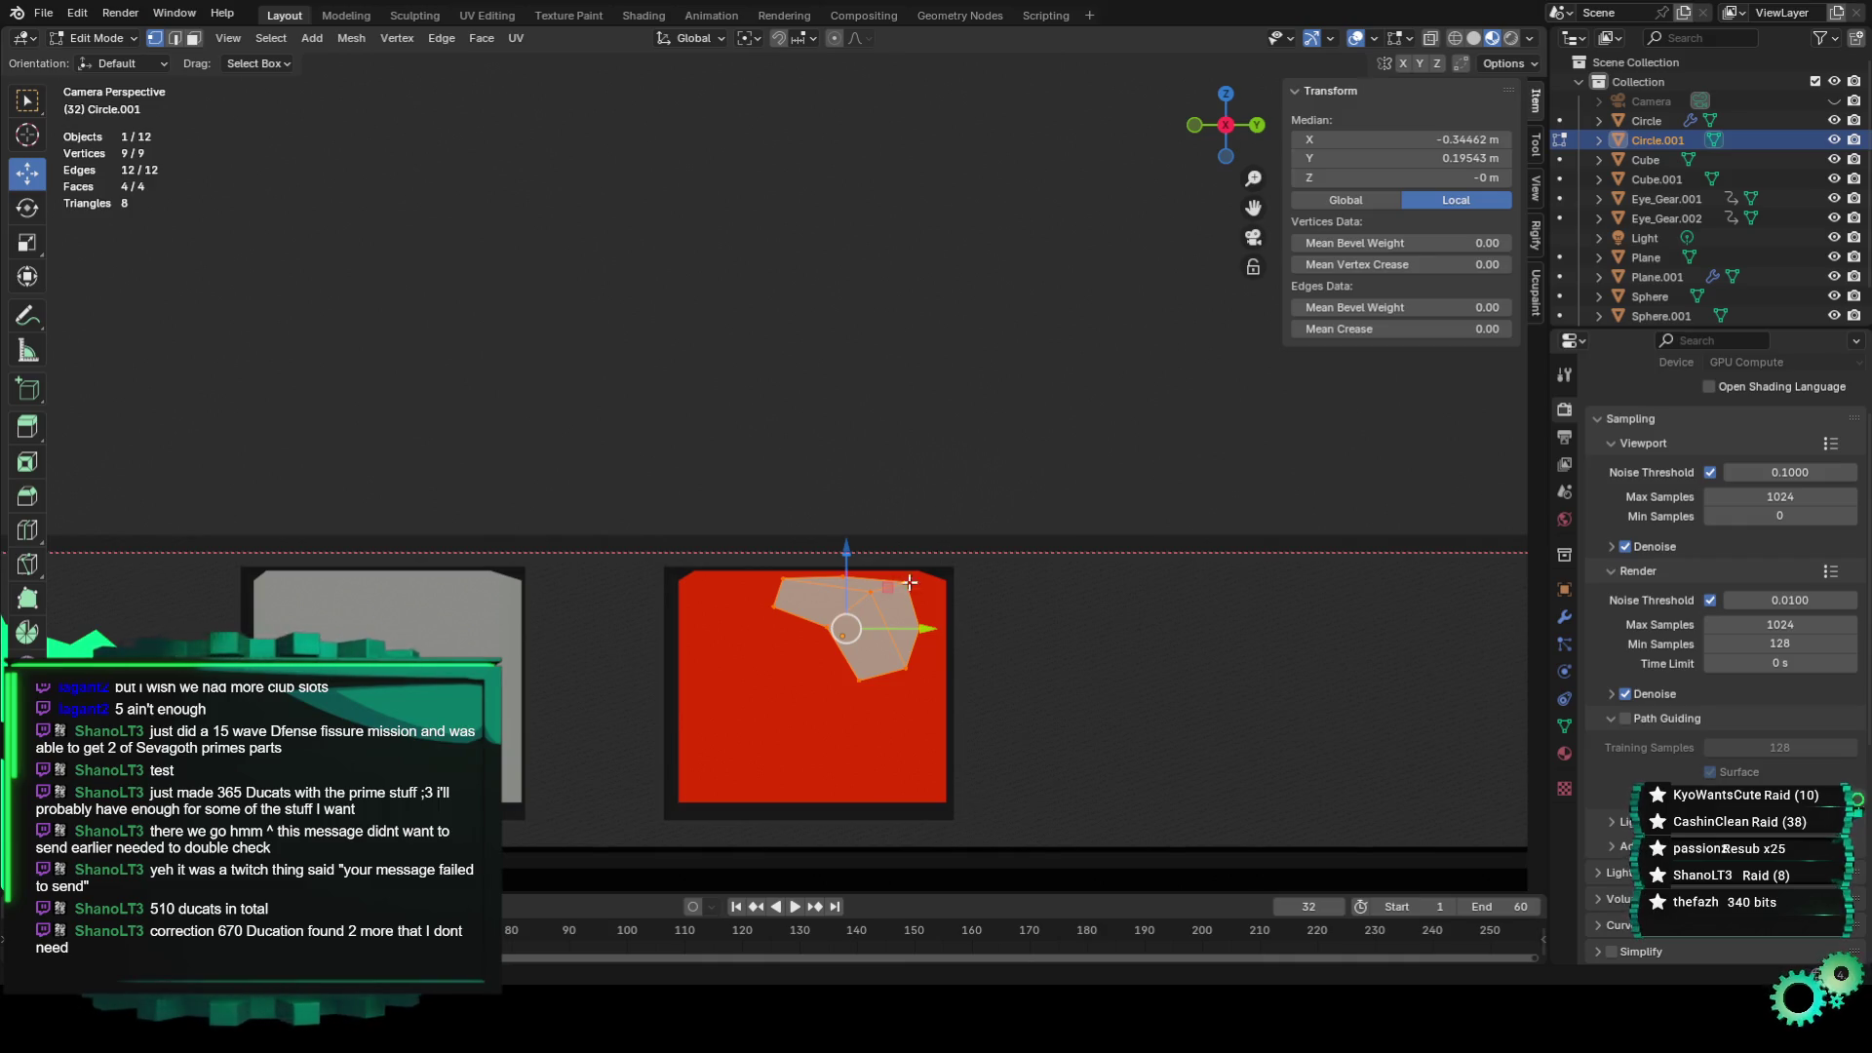
key(alt+a)
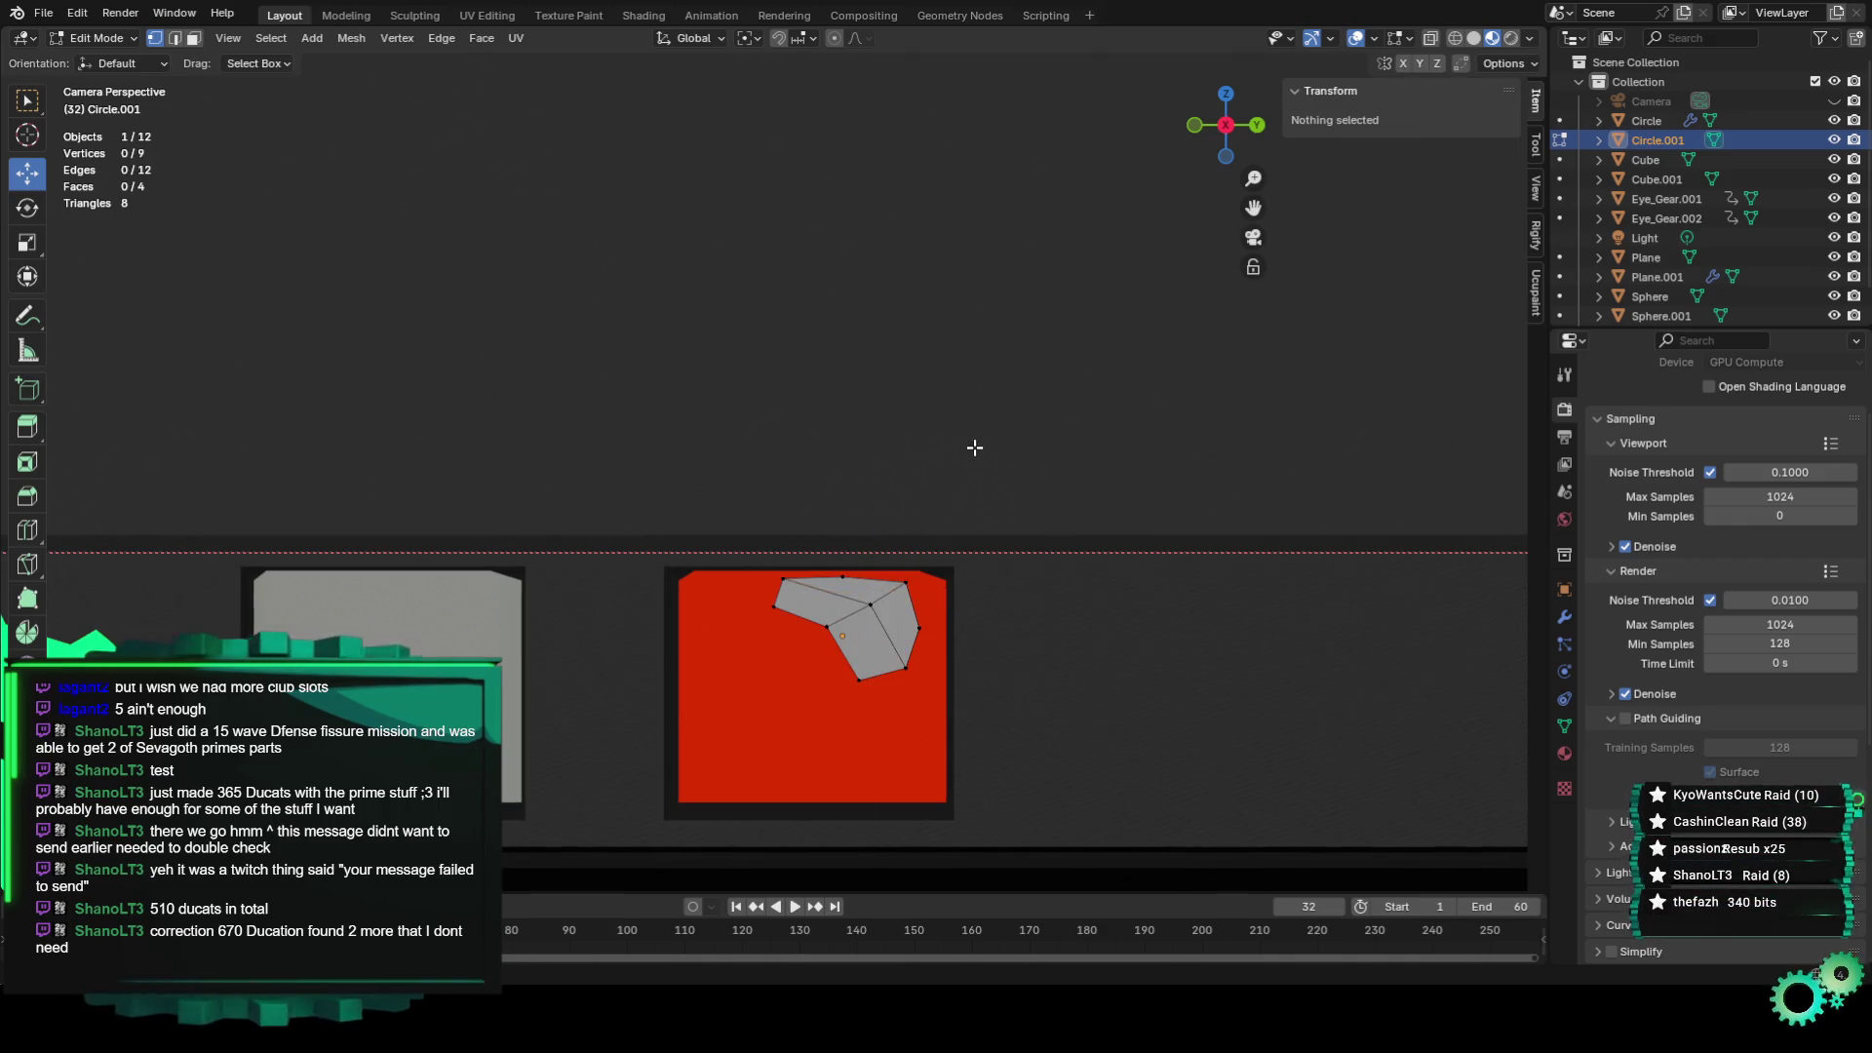
scroll(974, 448, down, 2)
key(a)
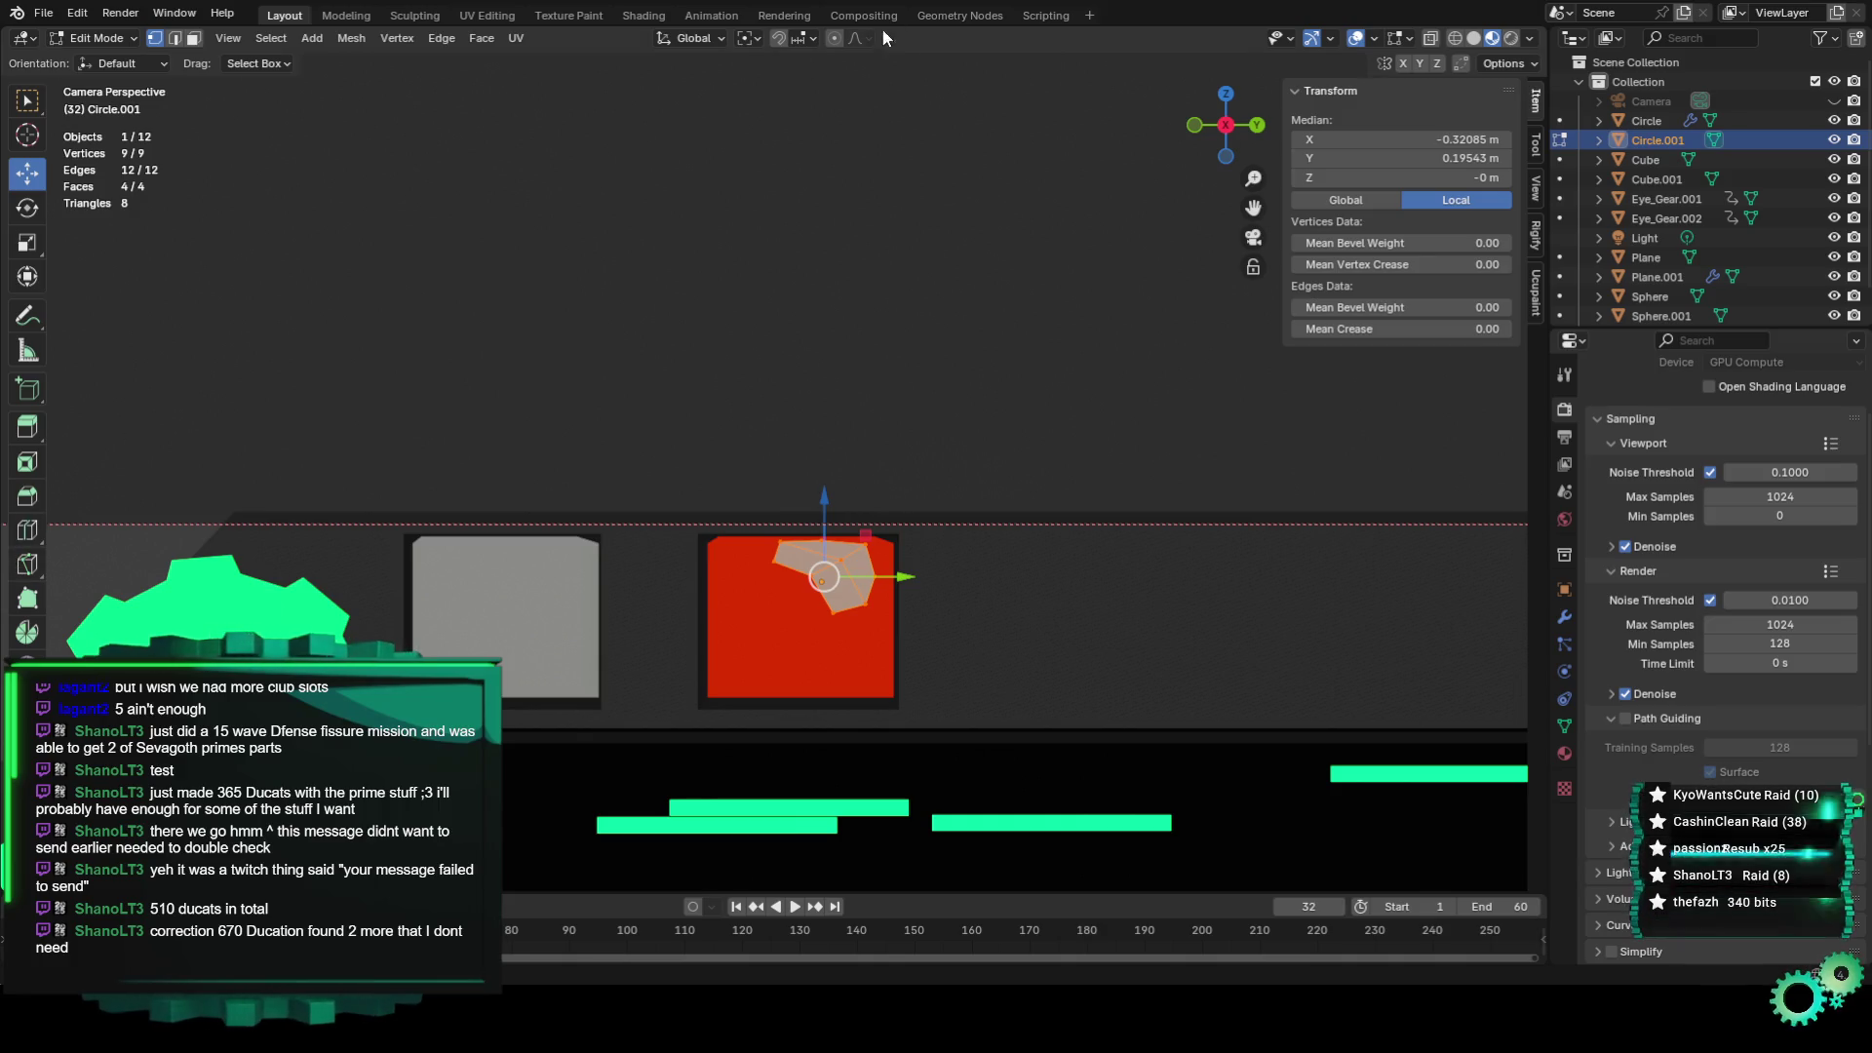
Give the shape a copy of Material.005 as new red Material.010 (D92E00), back in Object Mode.
click(1565, 753)
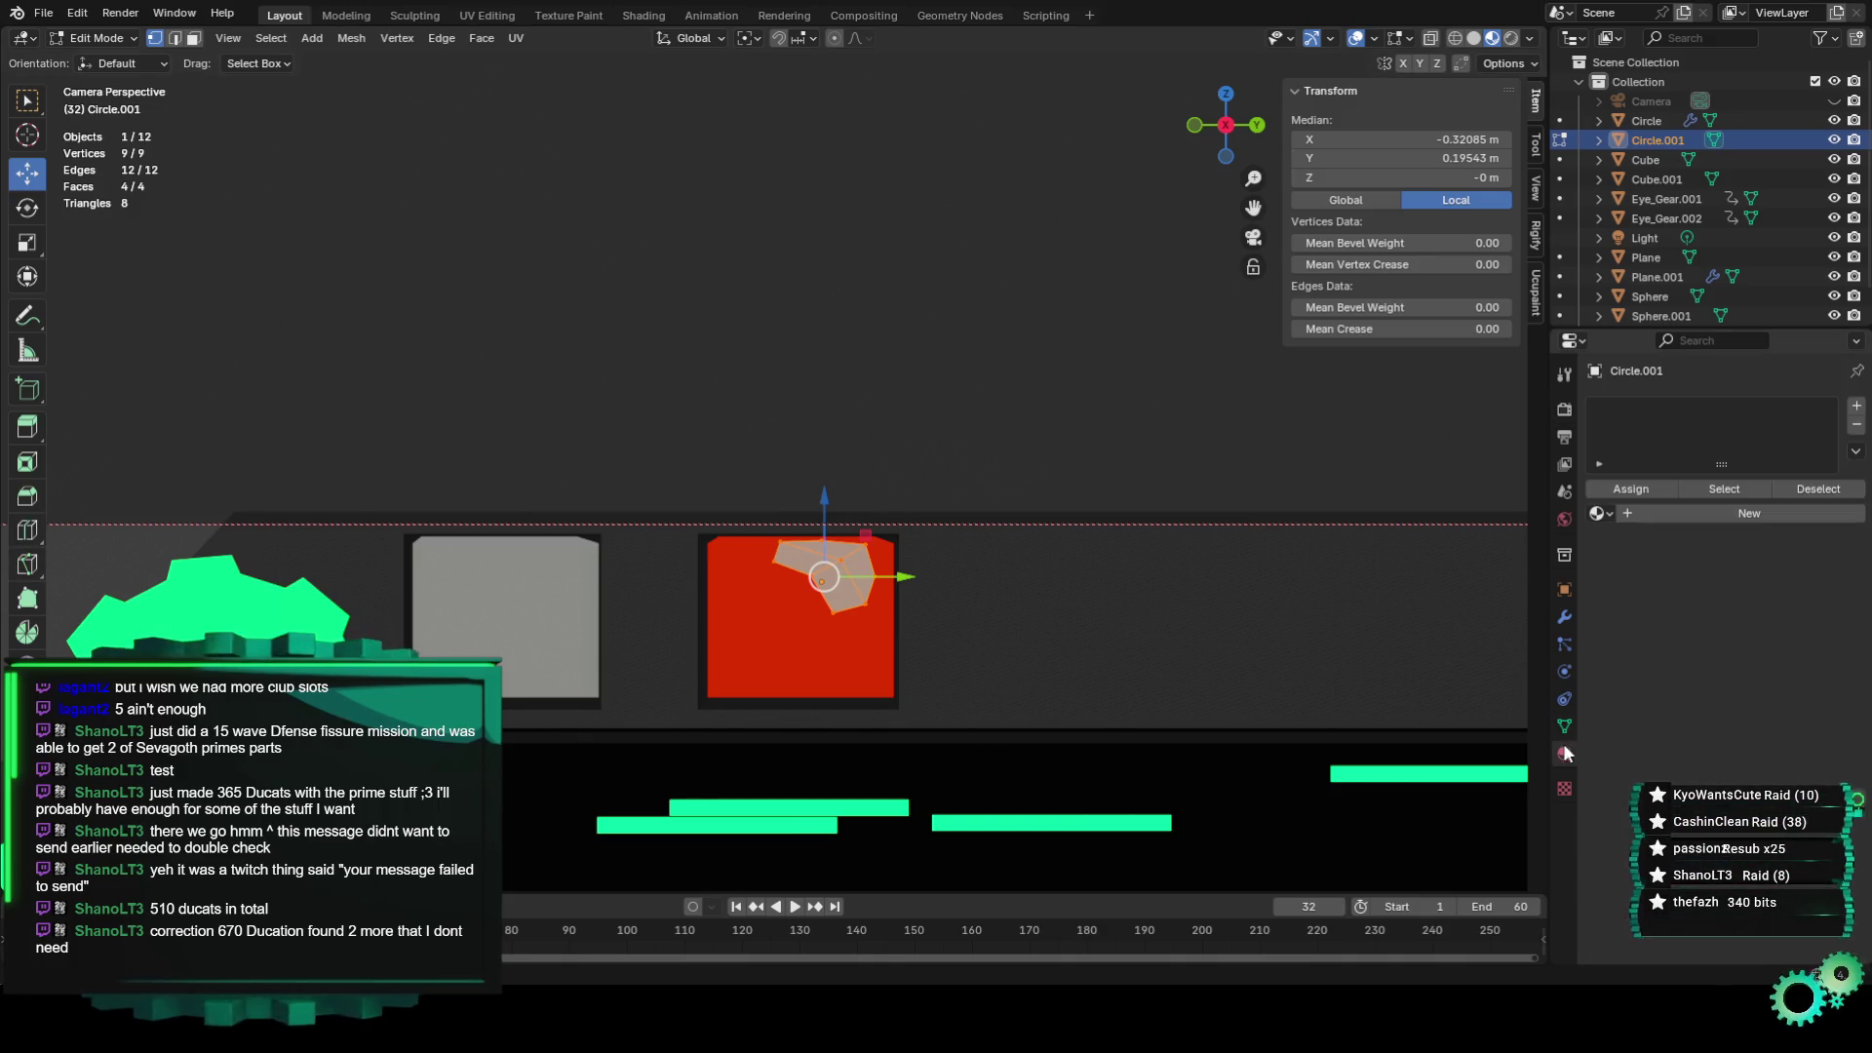
click(1600, 513)
click(1681, 638)
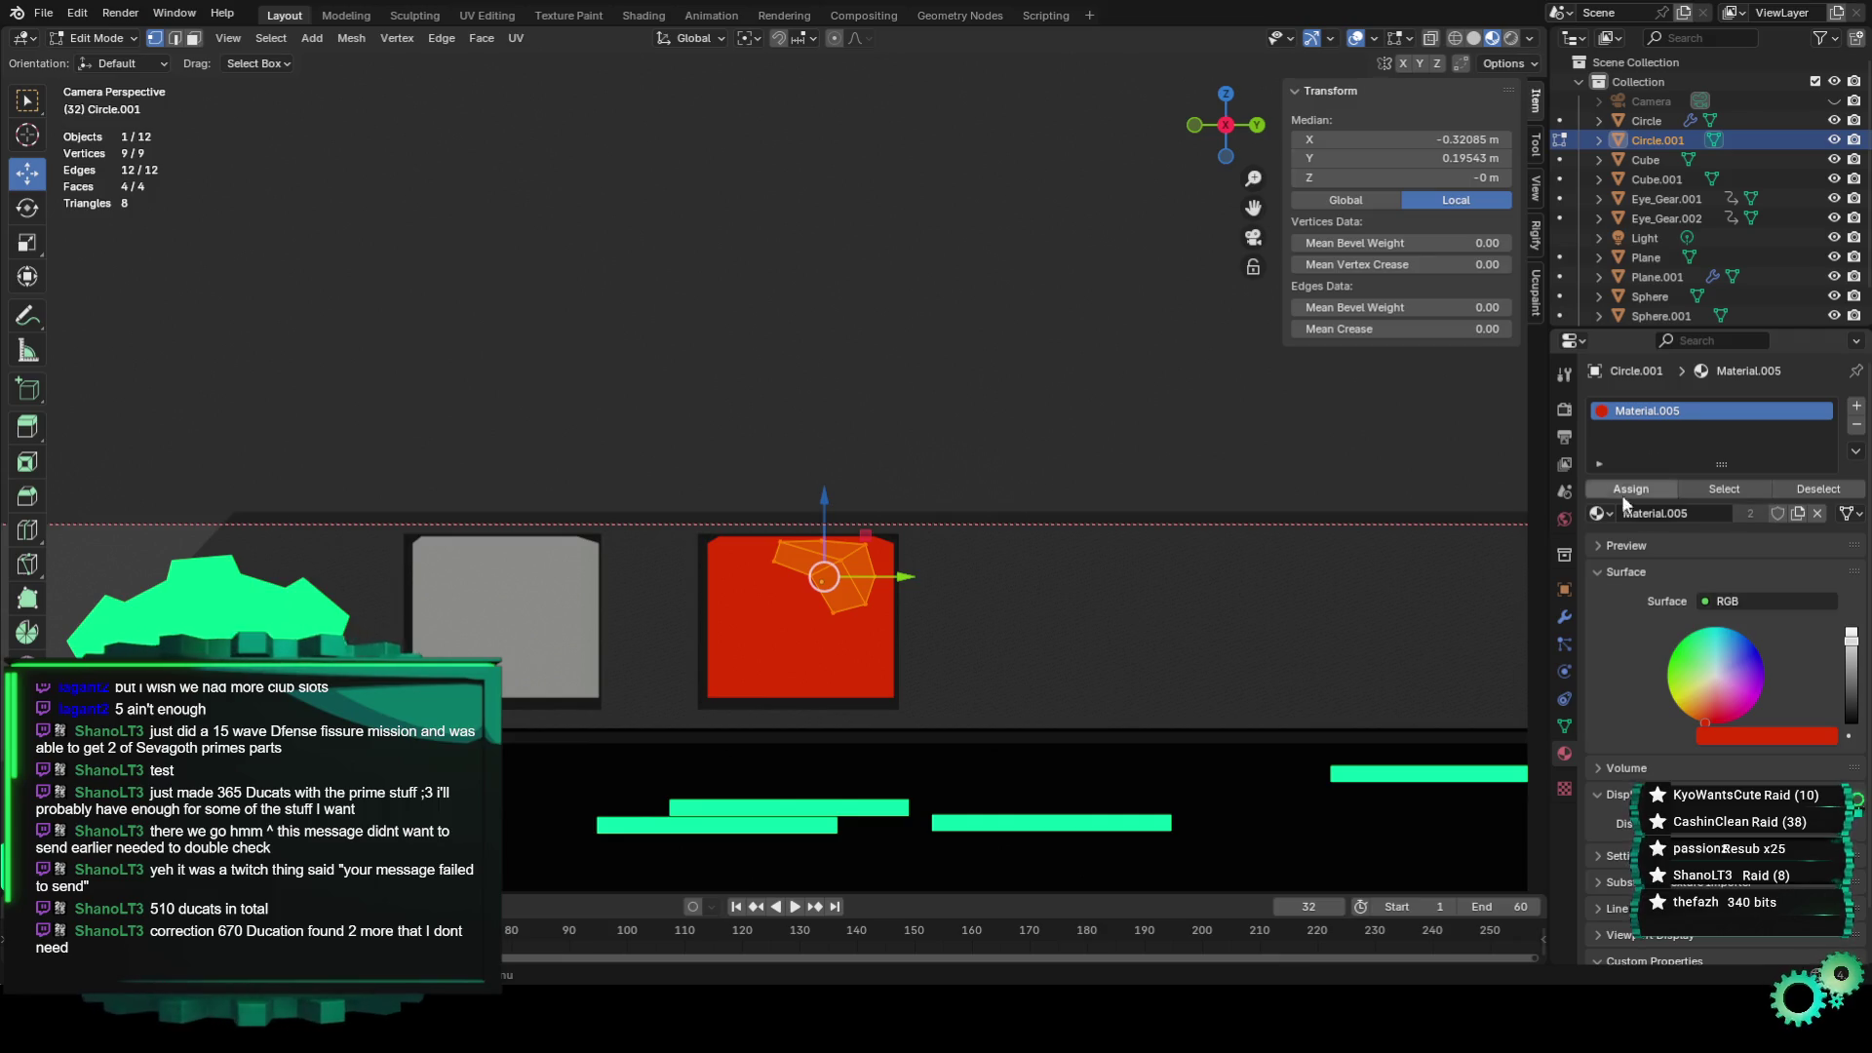
click(1798, 515)
click(1763, 736)
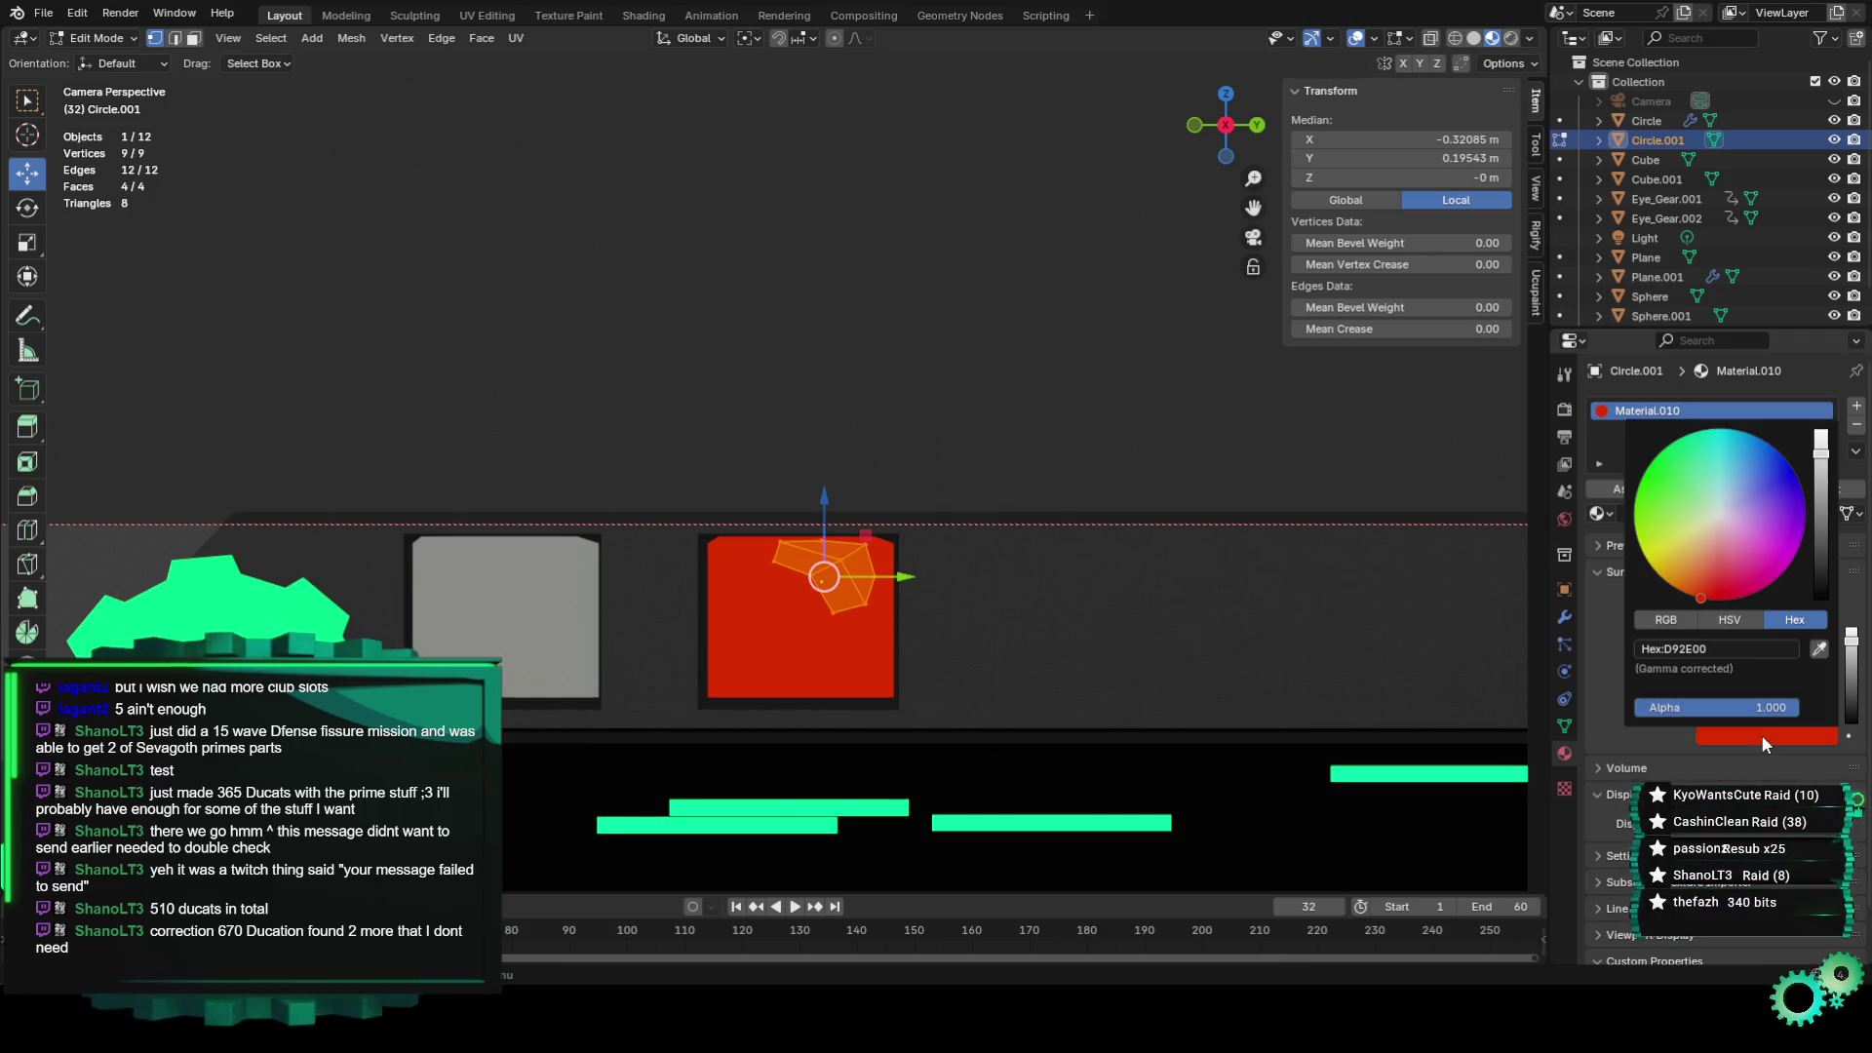
click(1178, 510)
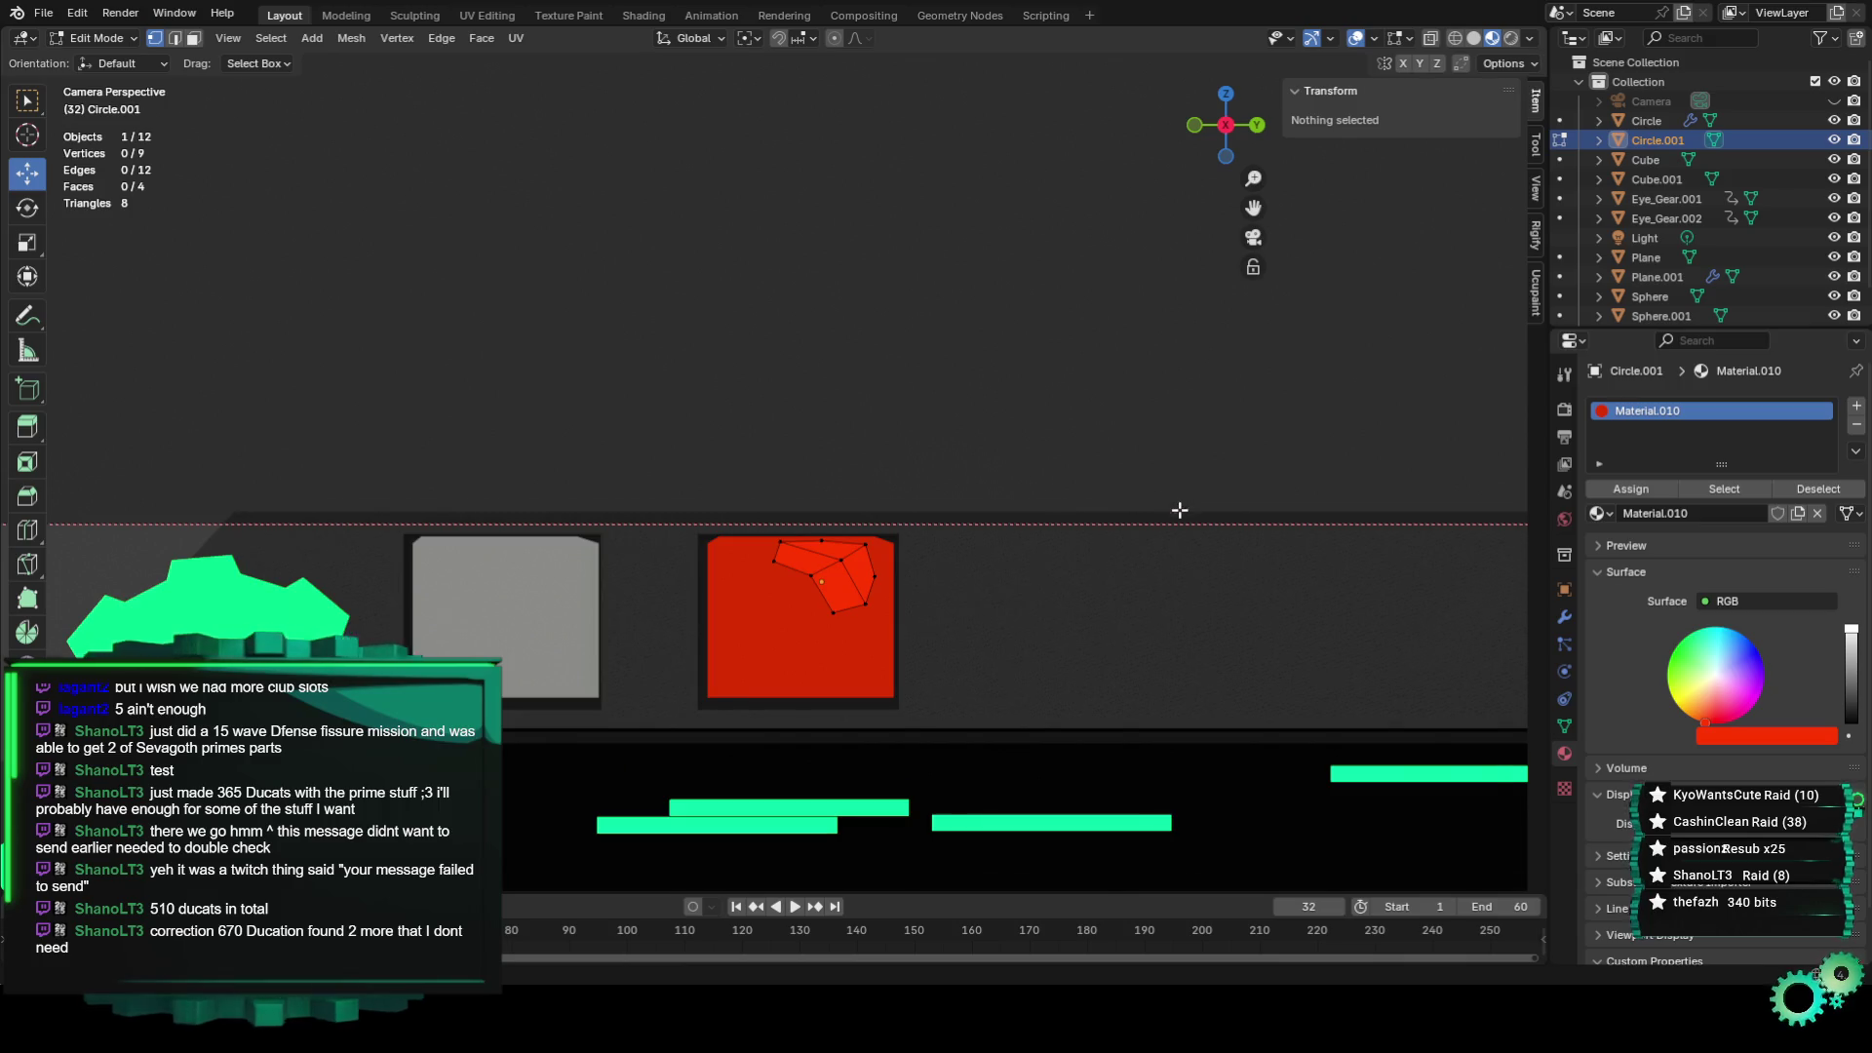
scroll(253, 113, down, 1)
click(95, 38)
click(92, 59)
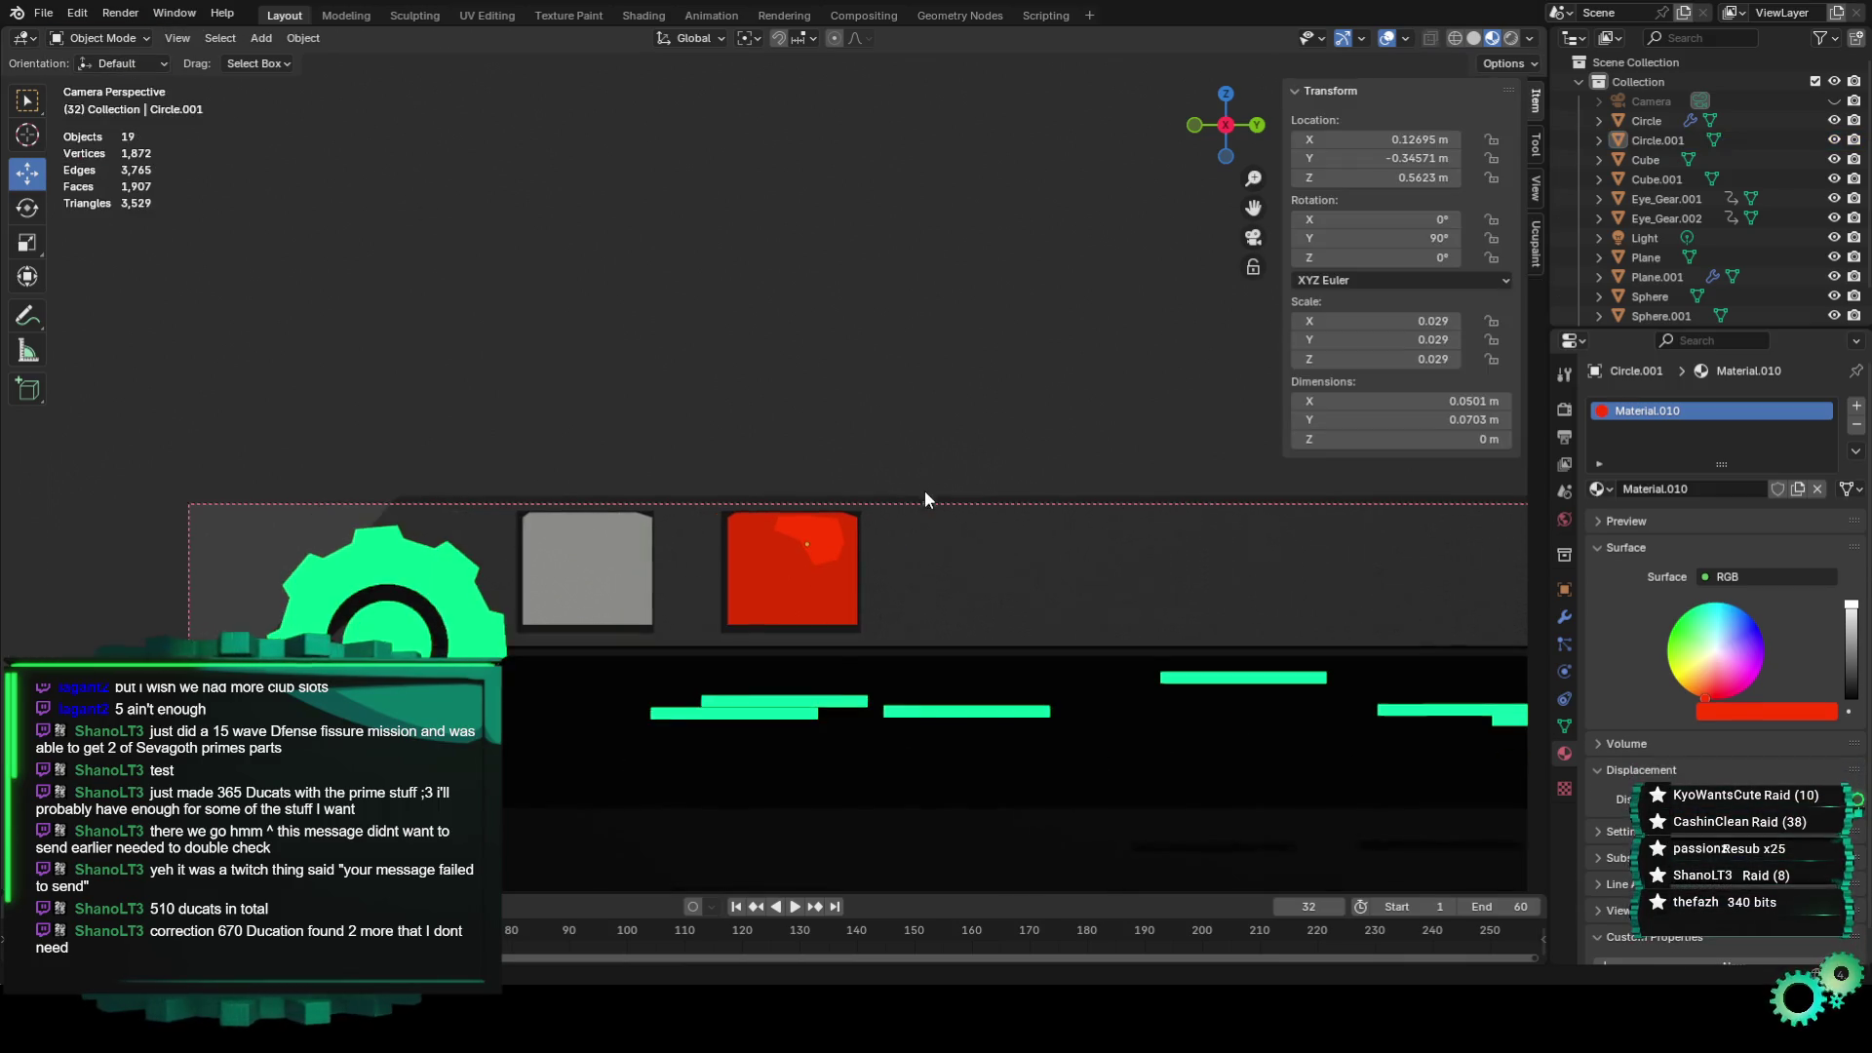
In Edit Mode, slide a few corner vertices of the red shape to reshape it.
scroll(911, 582, down, 2)
scroll(911, 581, up, 6)
click(877, 642)
scroll(878, 642, up, 1)
click(95, 38)
click(134, 86)
click(889, 723)
drag(961, 721, 1003, 702)
click(933, 709)
click(951, 613)
drag(951, 613, 960, 615)
key(alt+a)
click(777, 637)
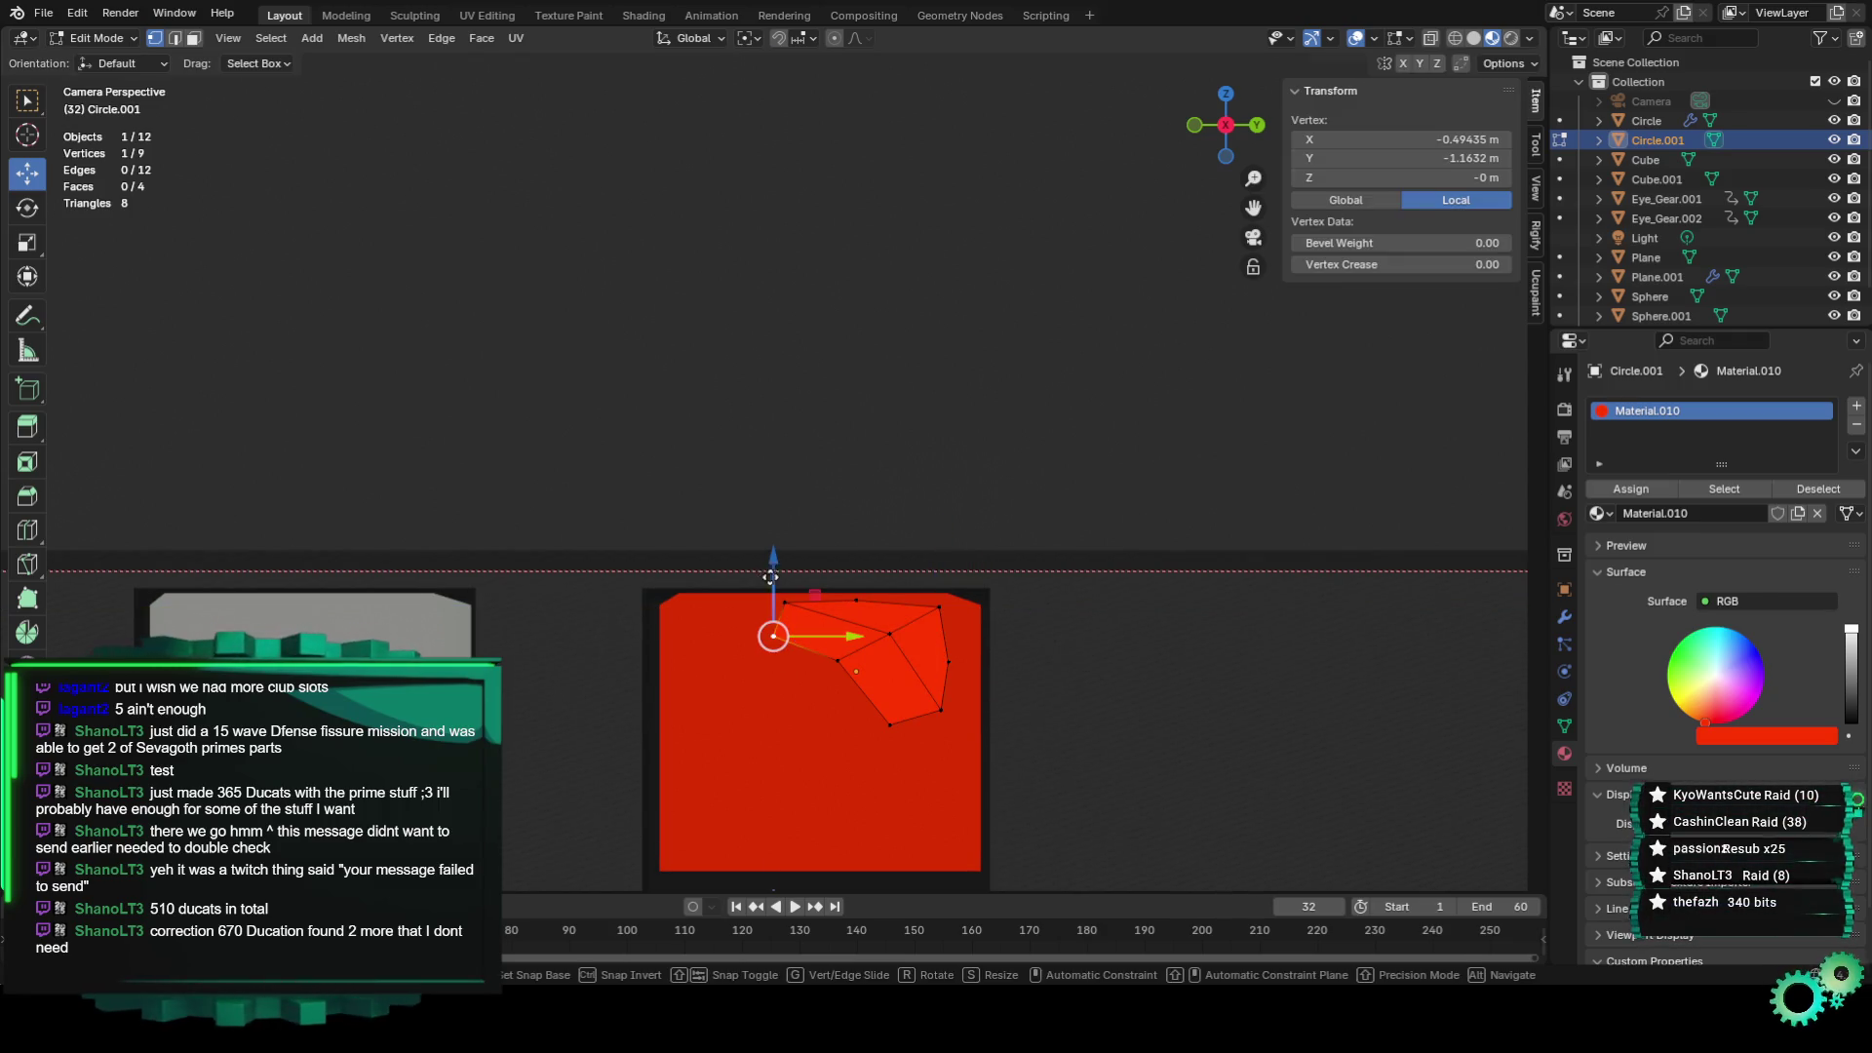
drag(845, 640, 857, 639)
click(1047, 612)
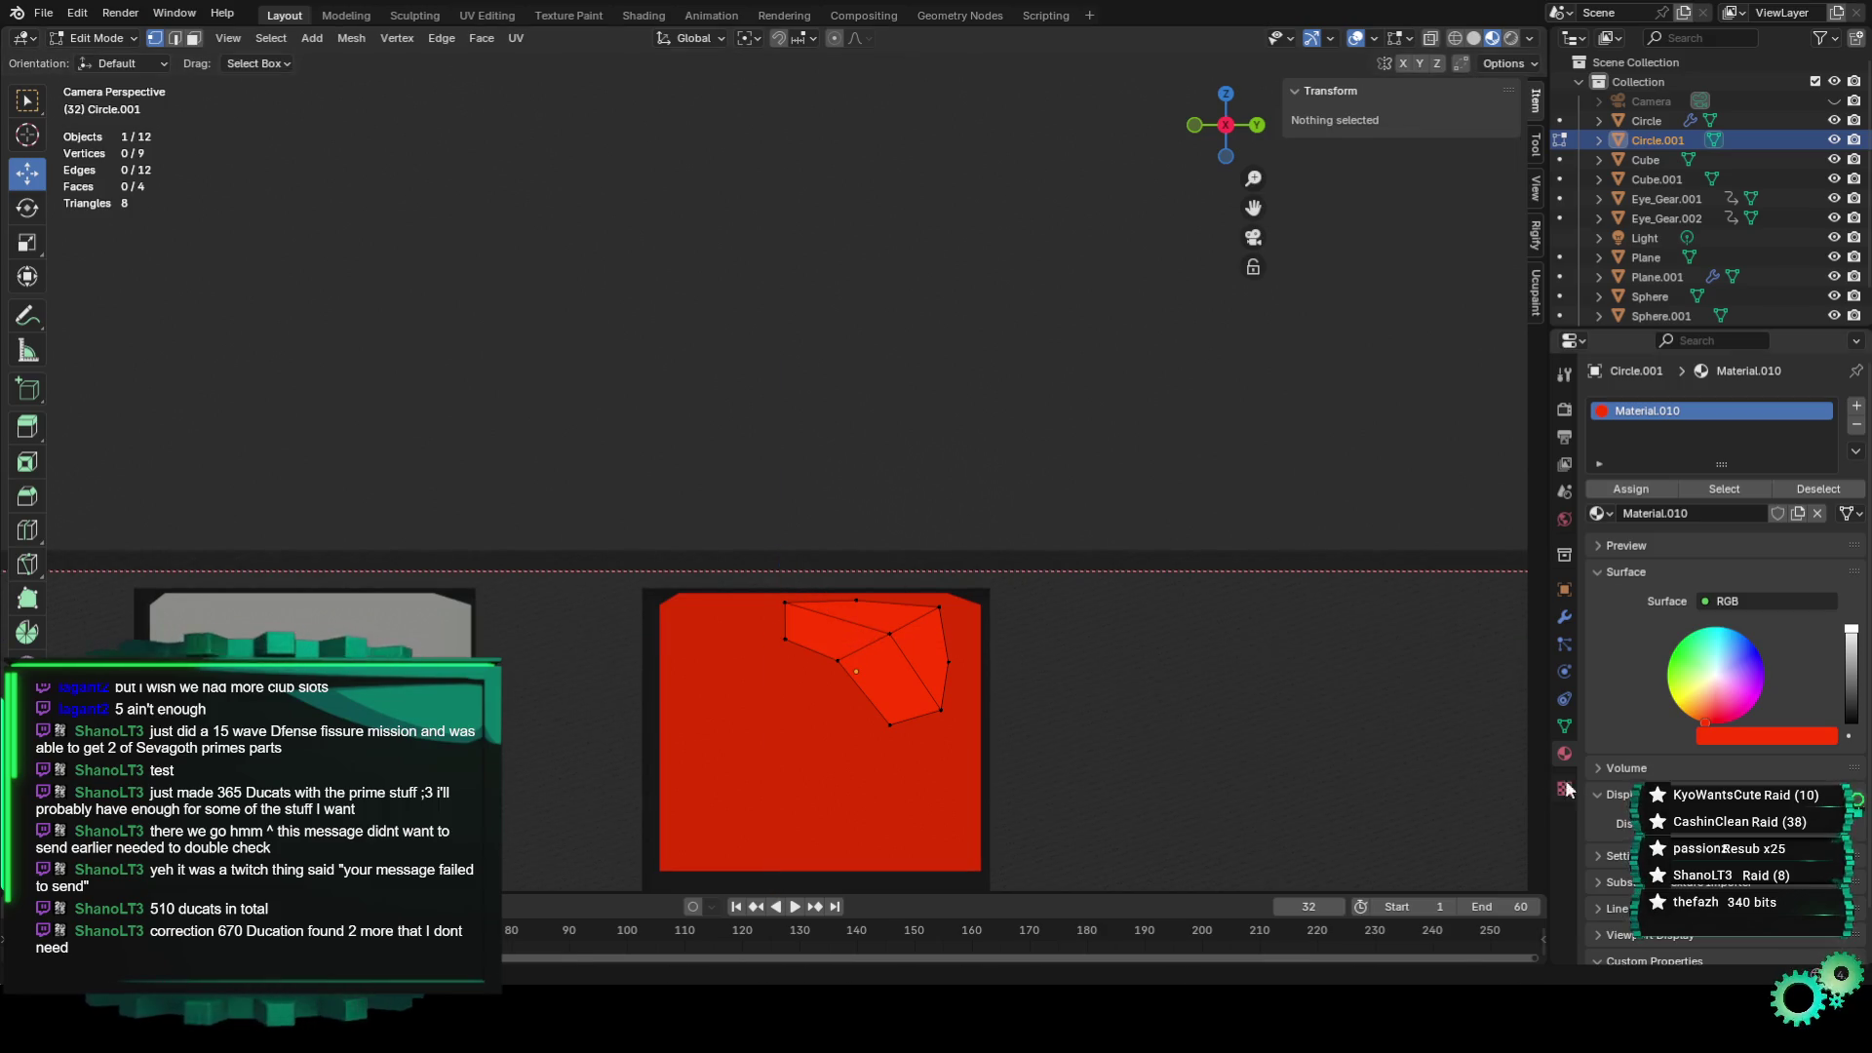
Add a Subdivision Surface modifier to round the shape, then return to Object Mode.
click(1564, 616)
click(1669, 408)
text(sub)
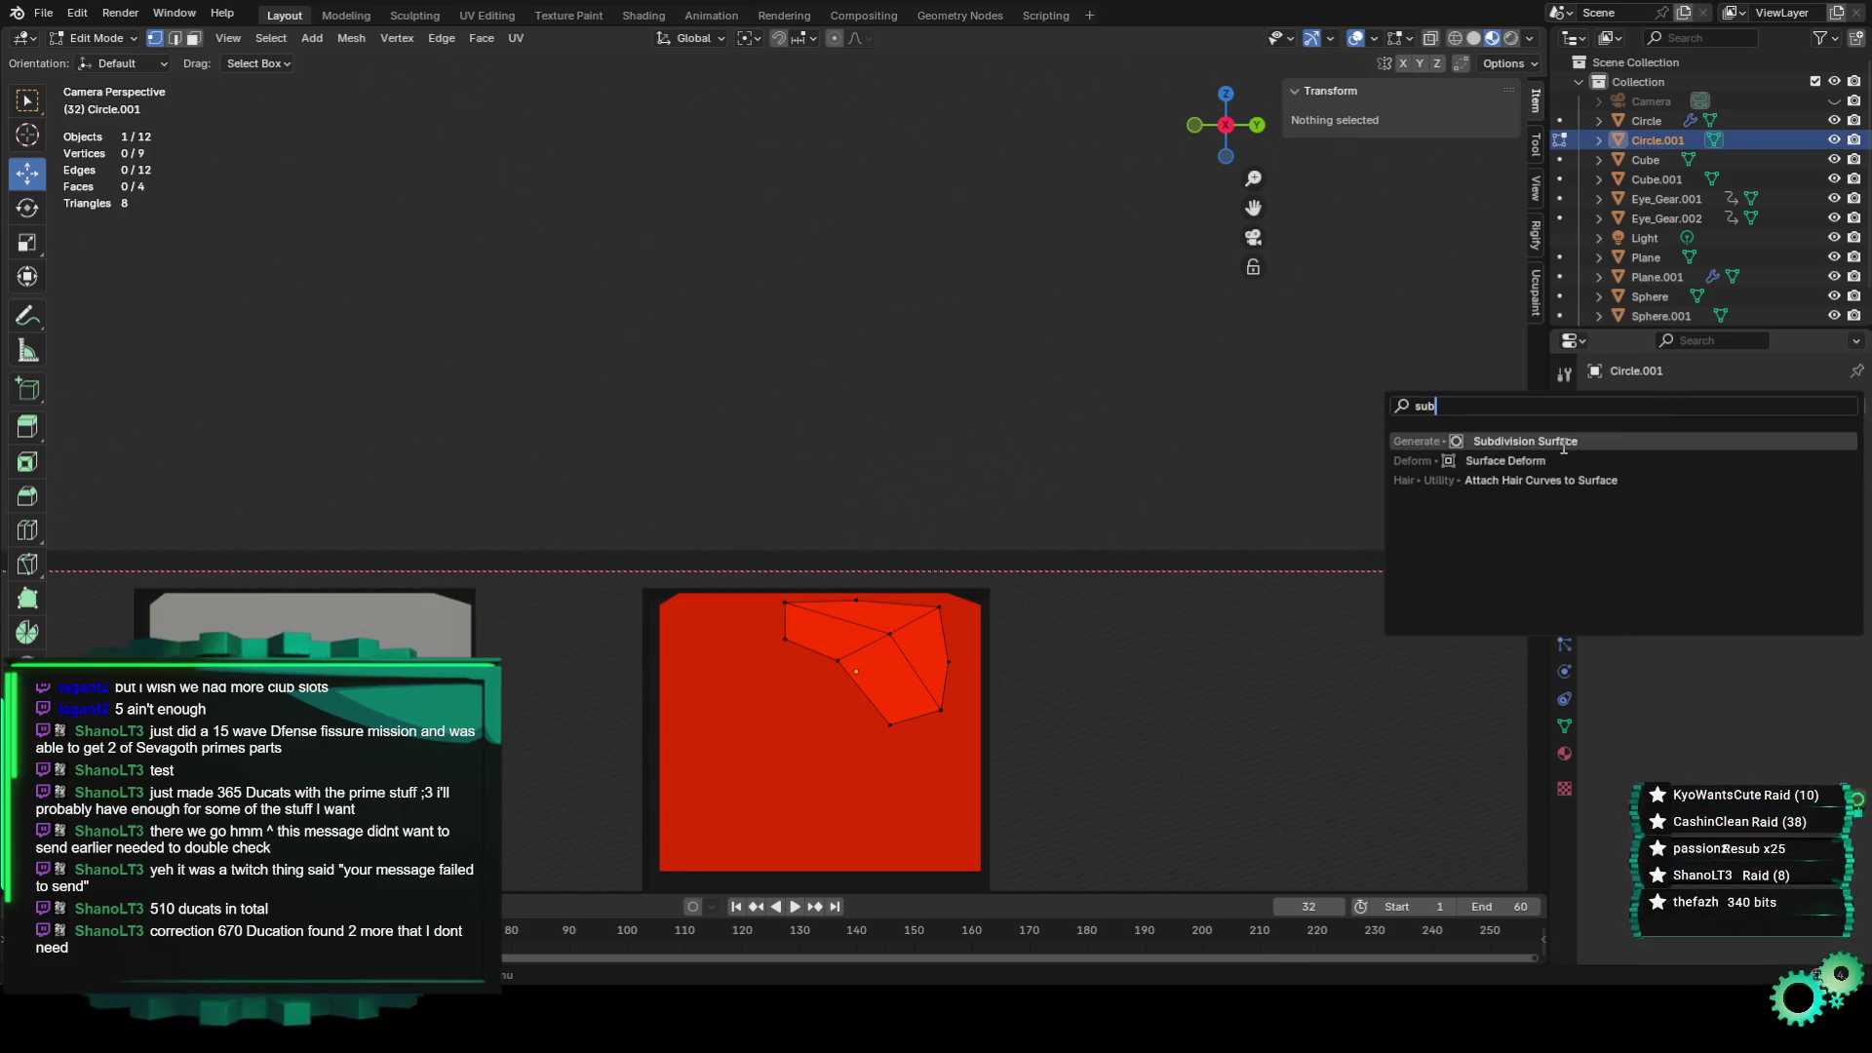
click(1525, 440)
click(107, 44)
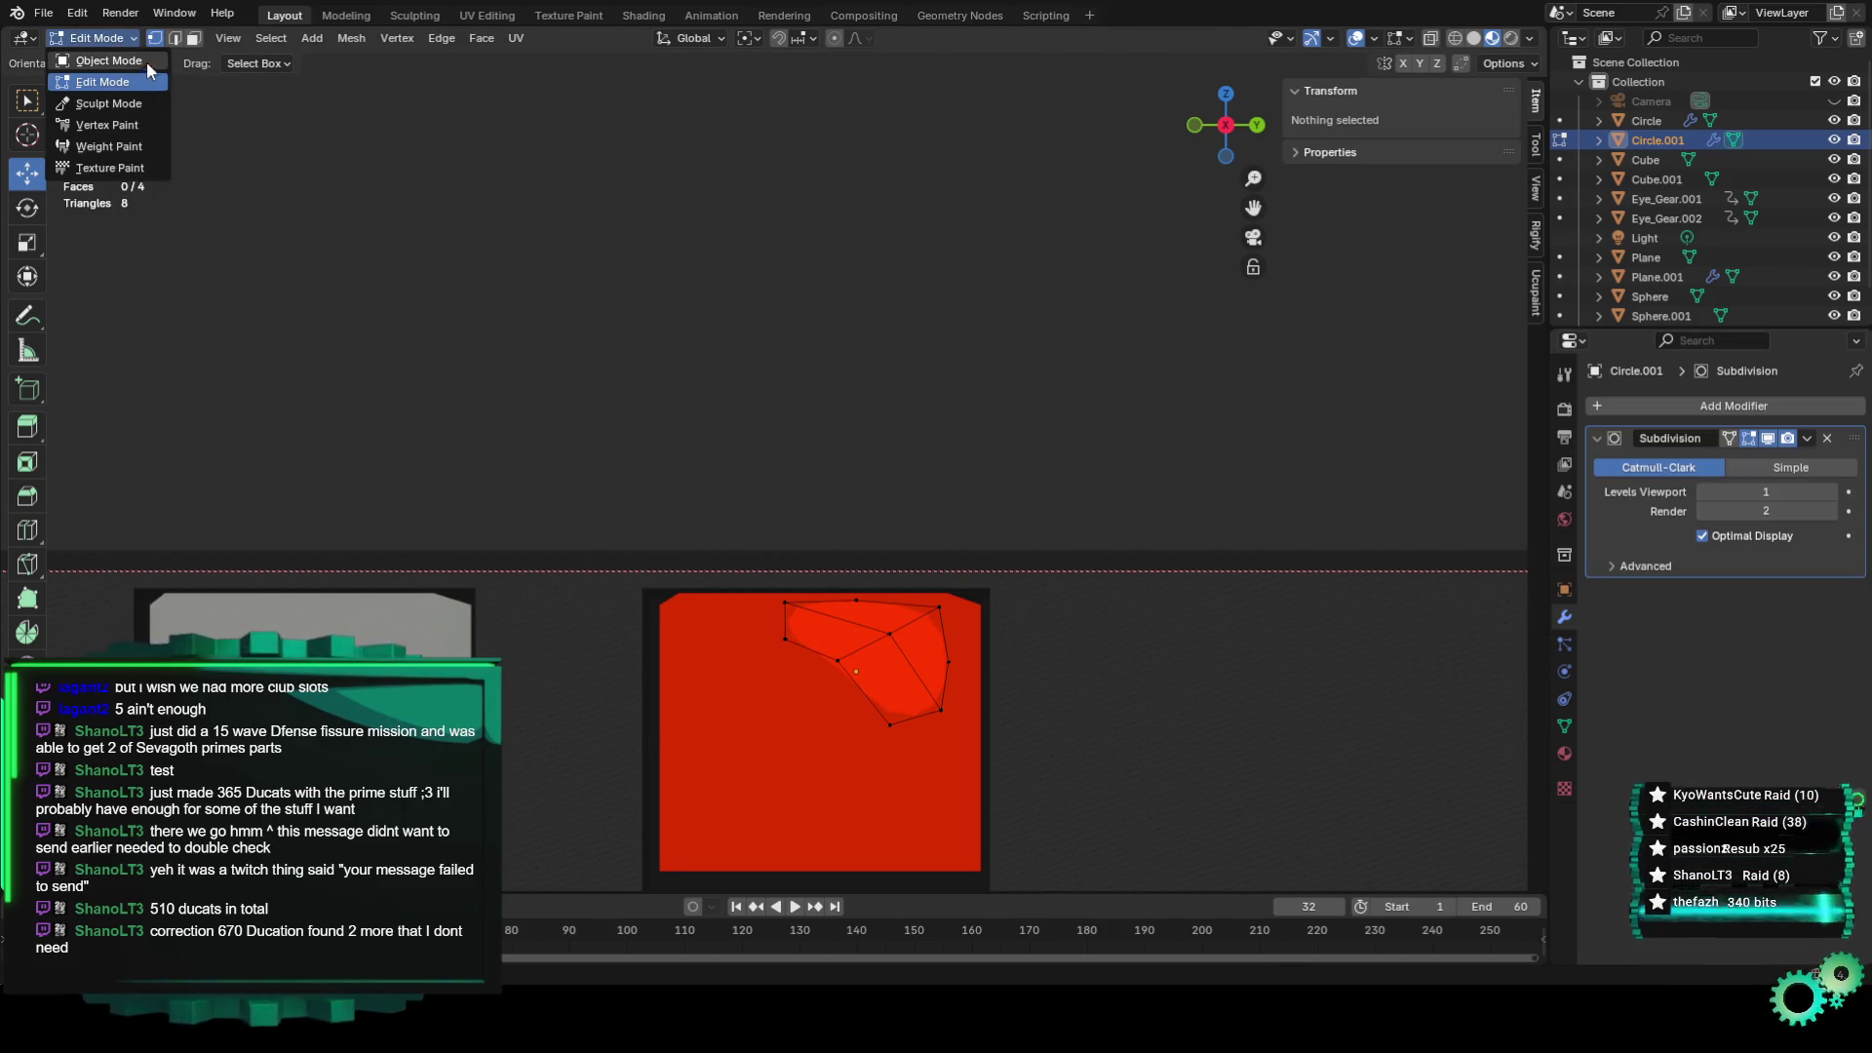
click(112, 43)
scroll(1061, 537, down, 3)
scroll(1067, 550, down, 2)
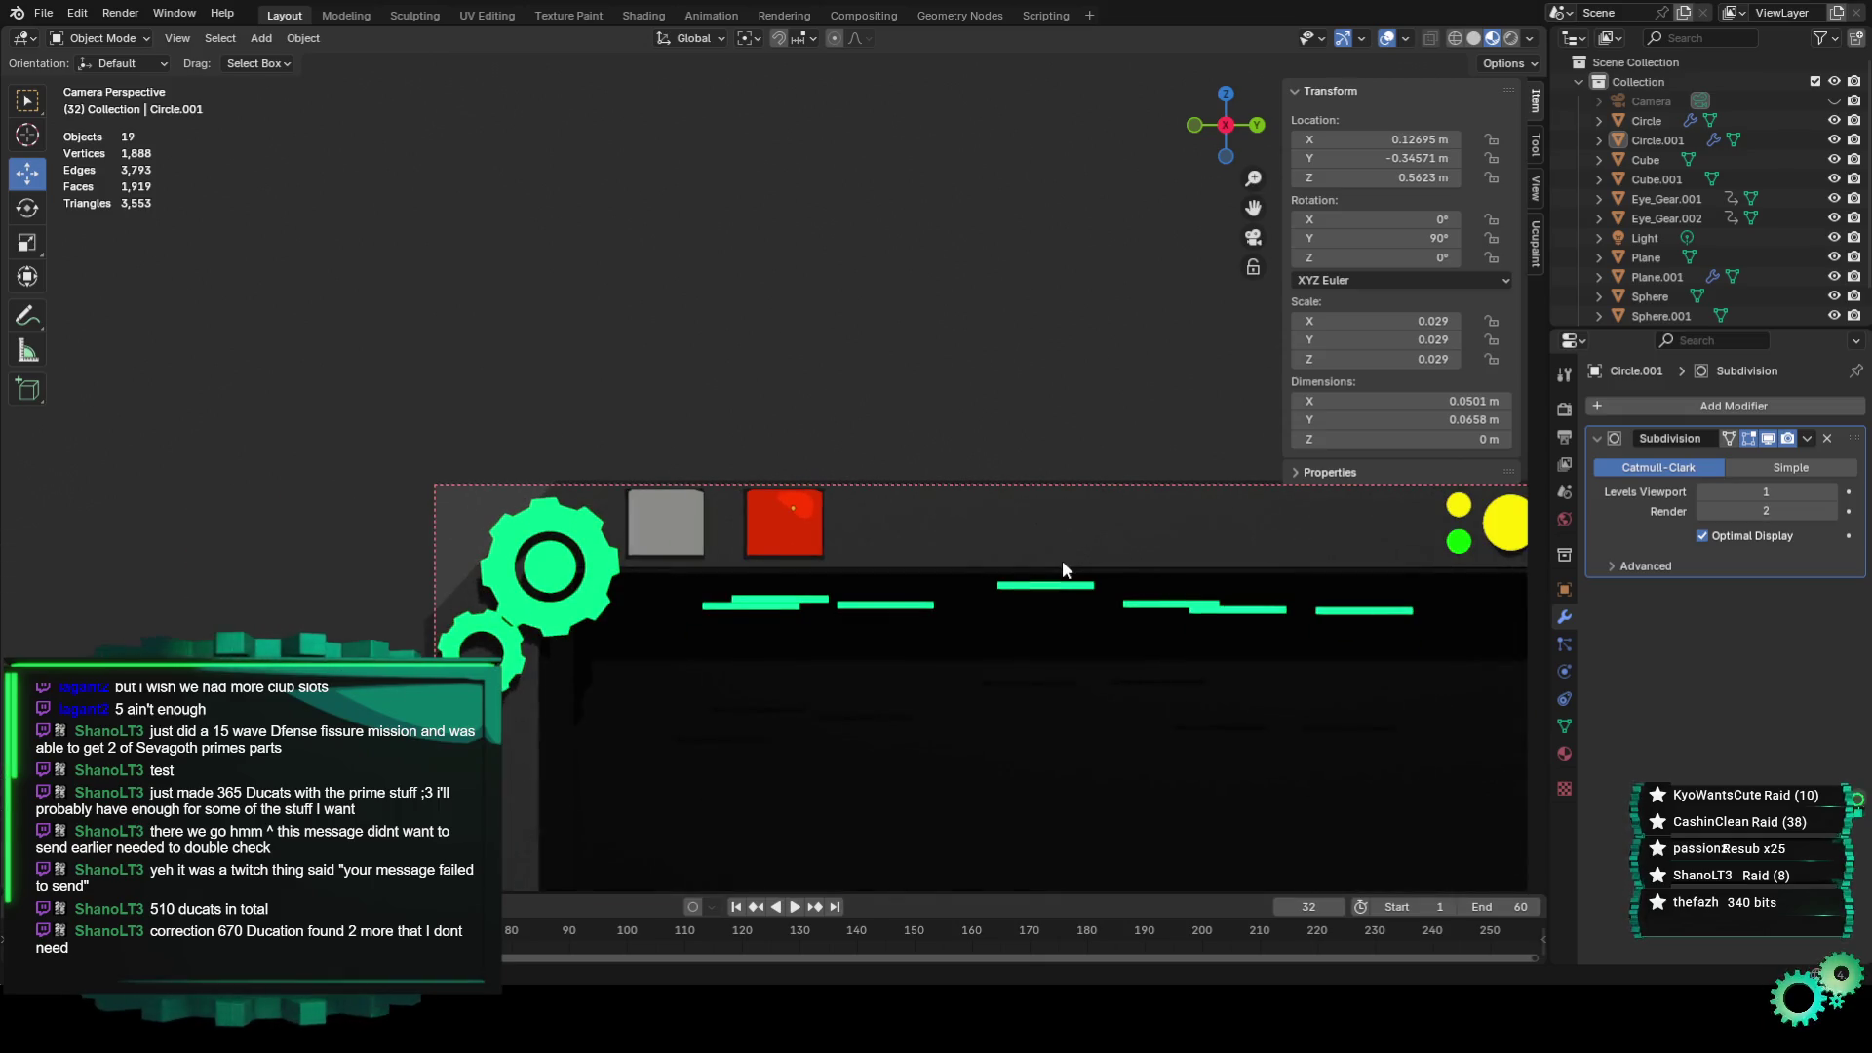
scroll(1062, 559, up, 1)
scroll(1055, 560, up, 2)
Duplicate the red shape and move the copy onto the grey square.
click(858, 579)
key(shift+d)
key(z)
key(y)
click(645, 597)
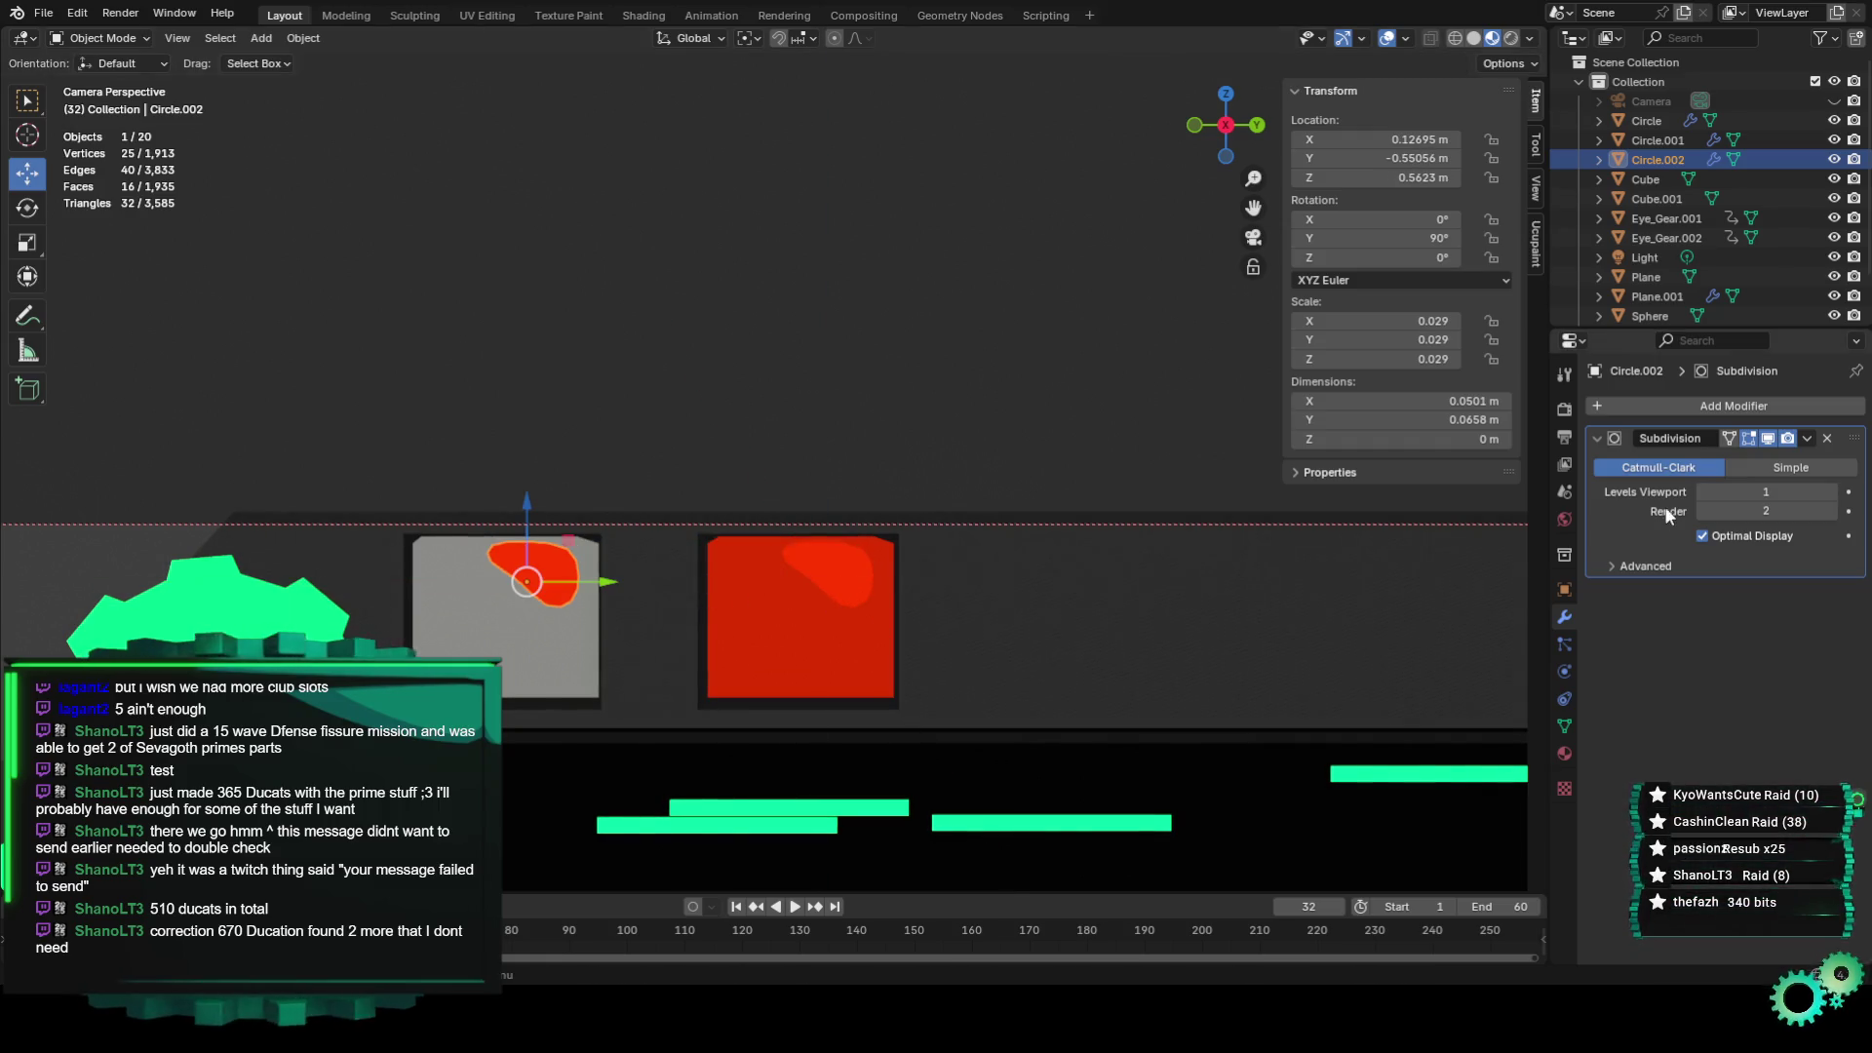
Assign Material.006 to the copy as single-user Material.011 with a brighter colour value.
click(1565, 753)
click(1598, 488)
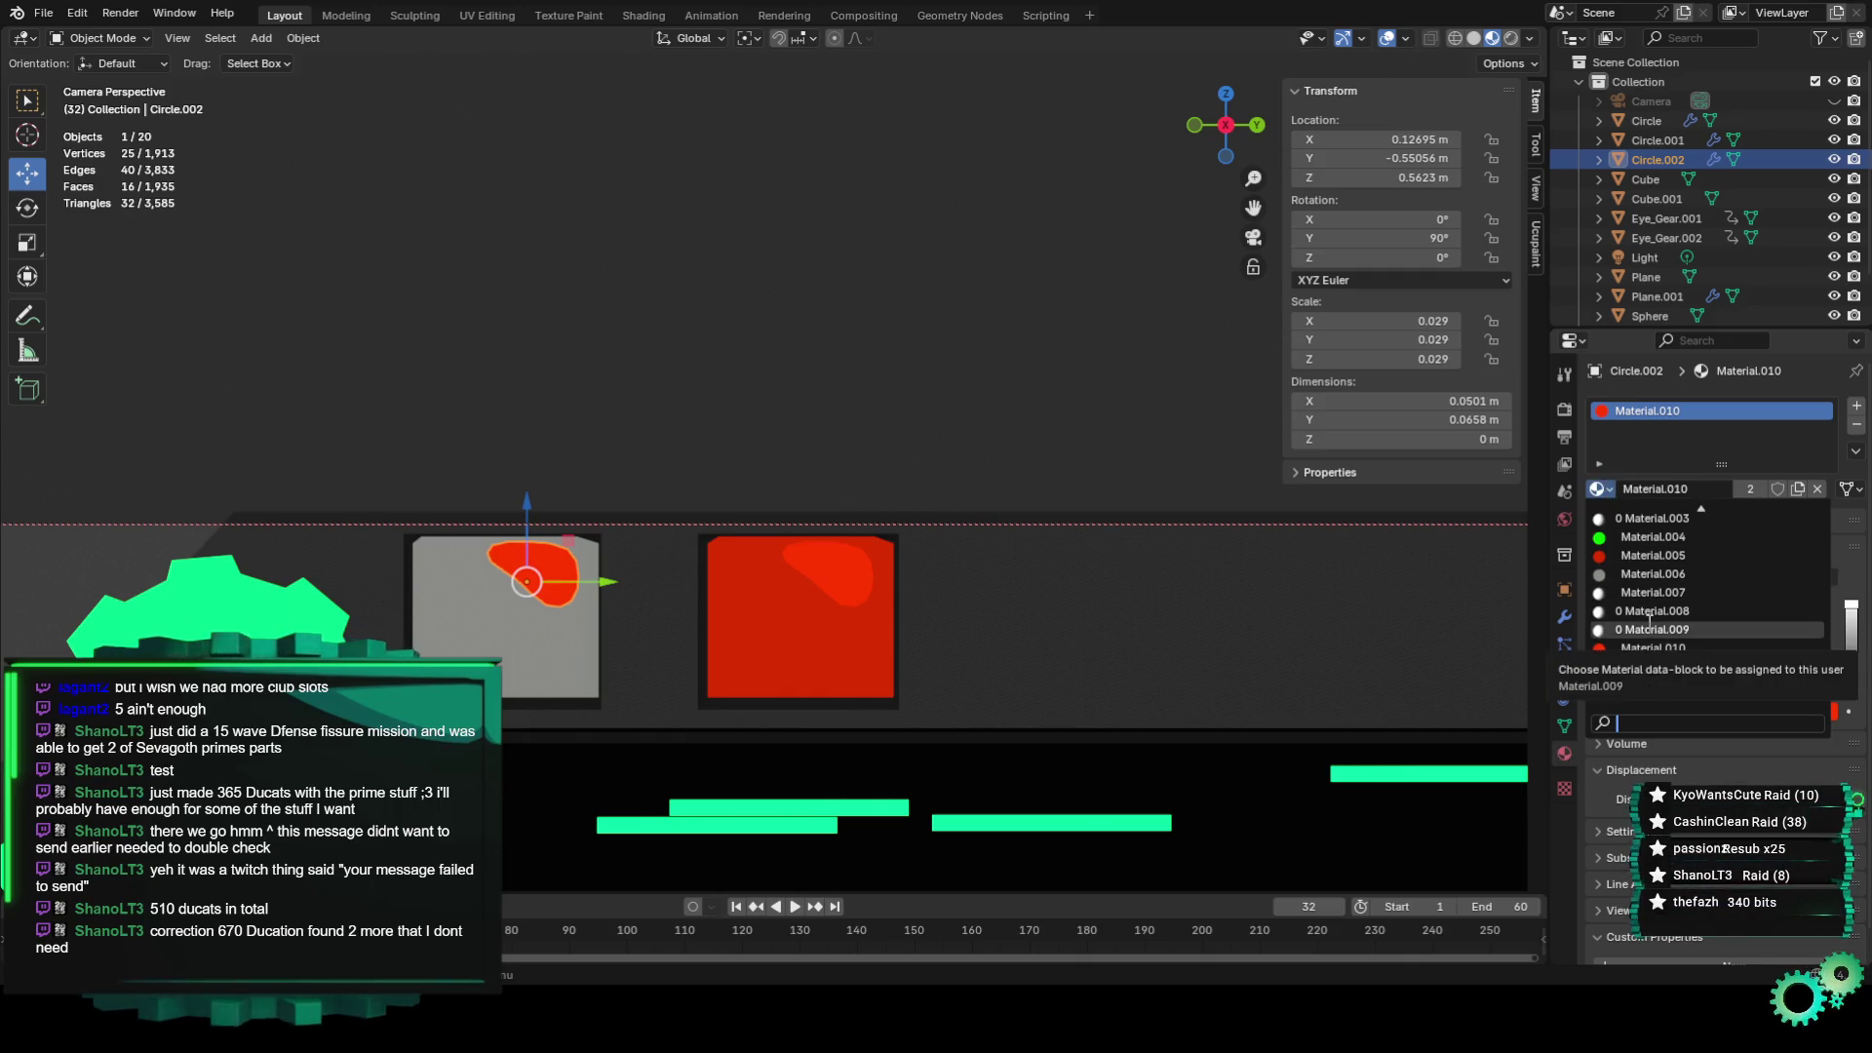
click(1634, 574)
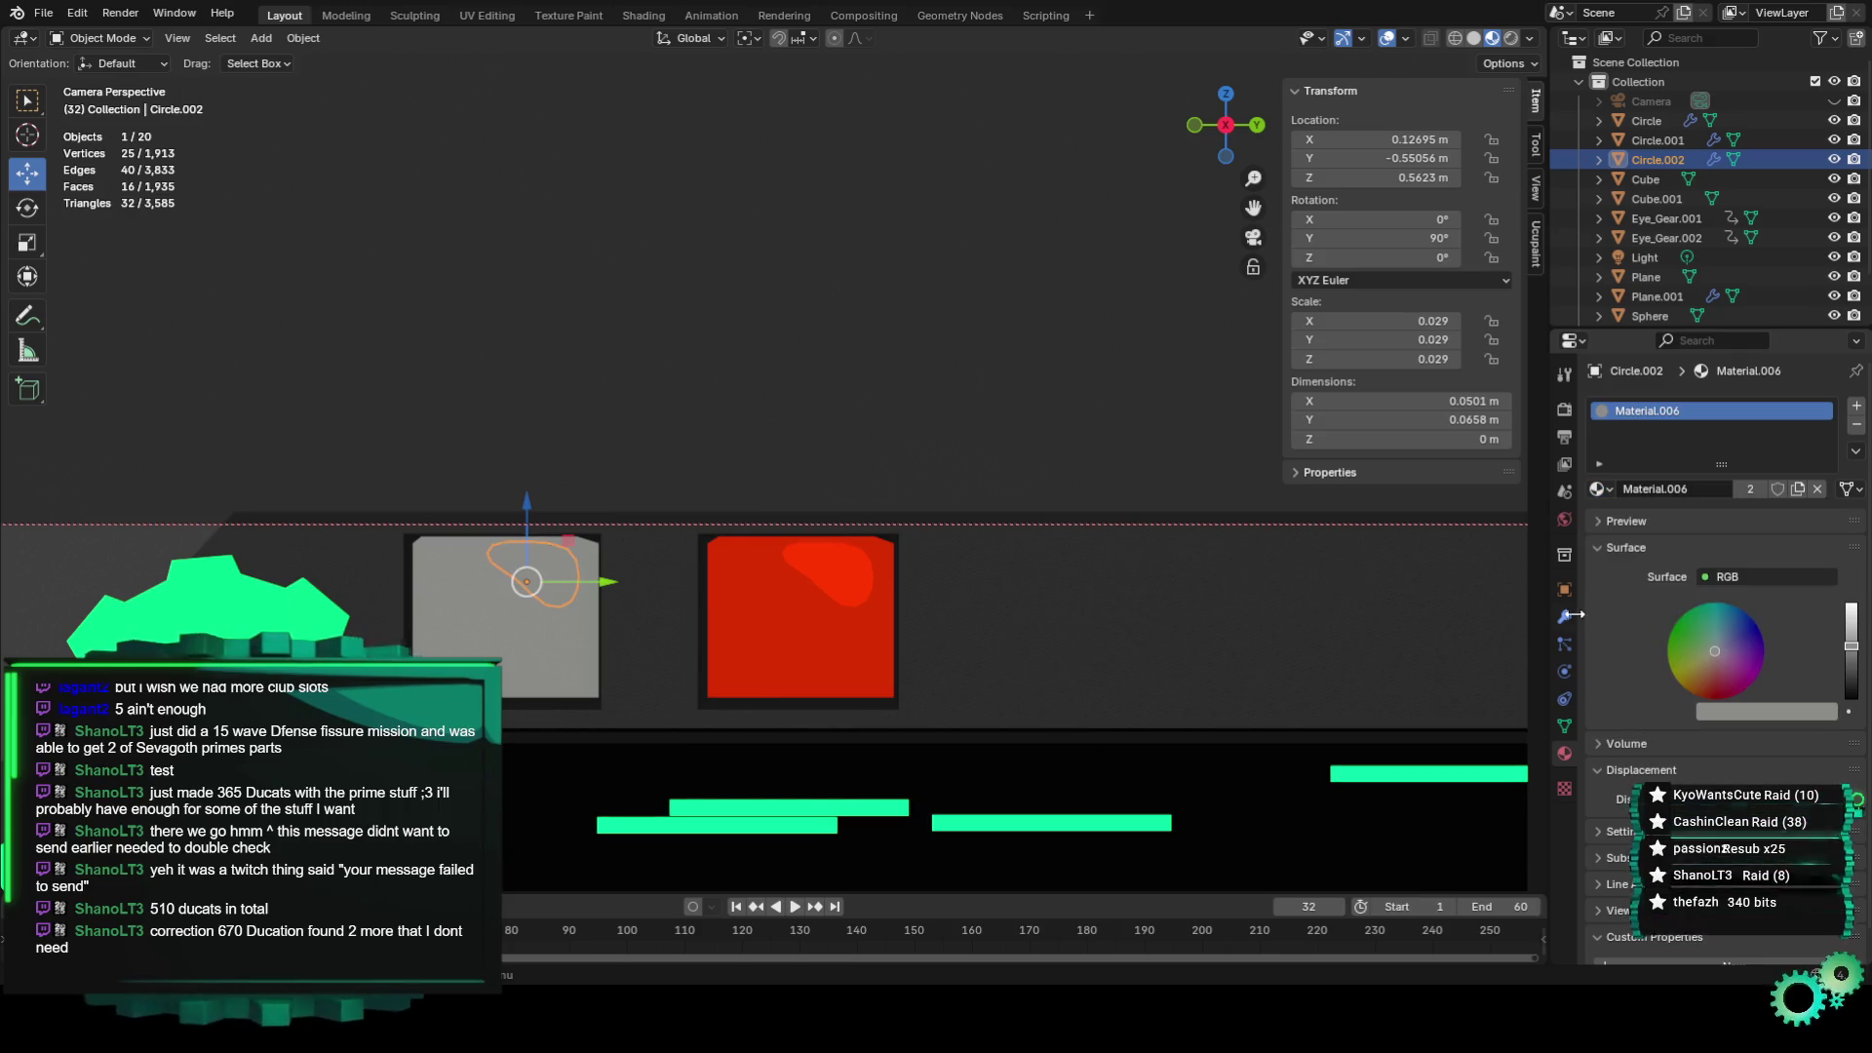
click(1797, 488)
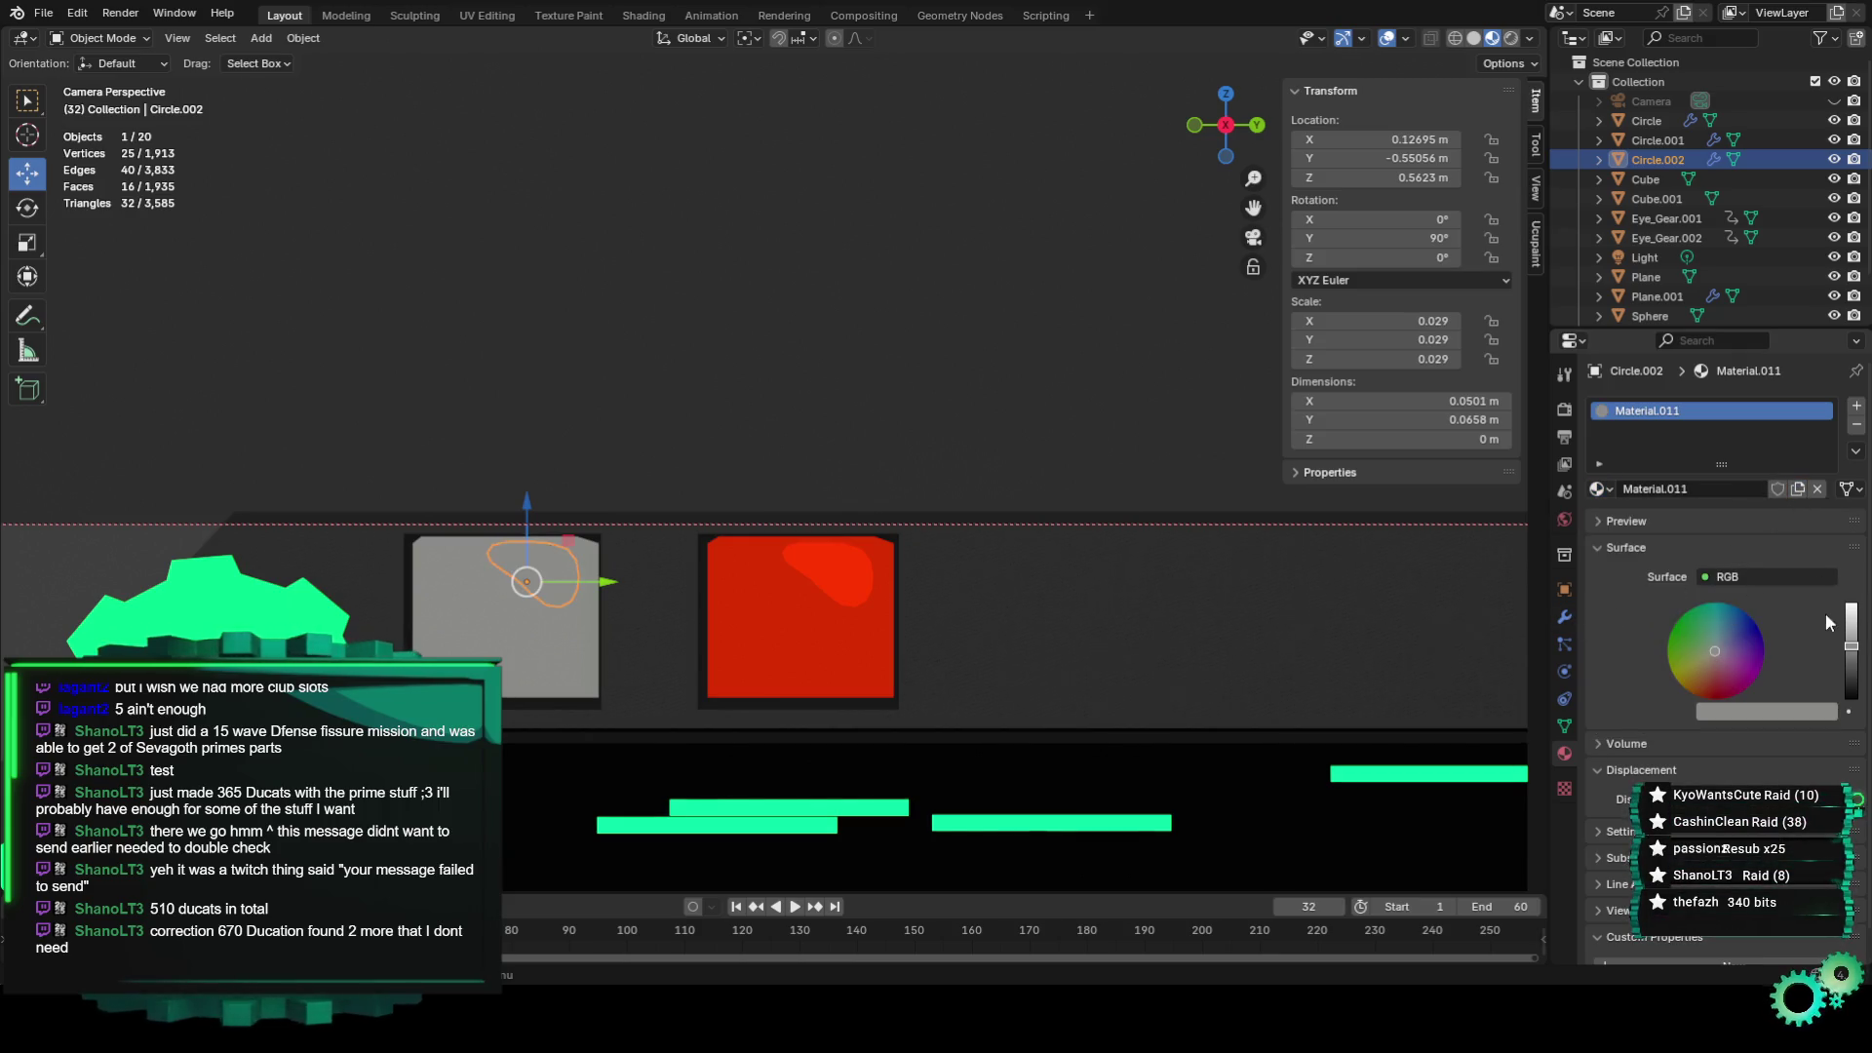
drag(1851, 651, 1851, 631)
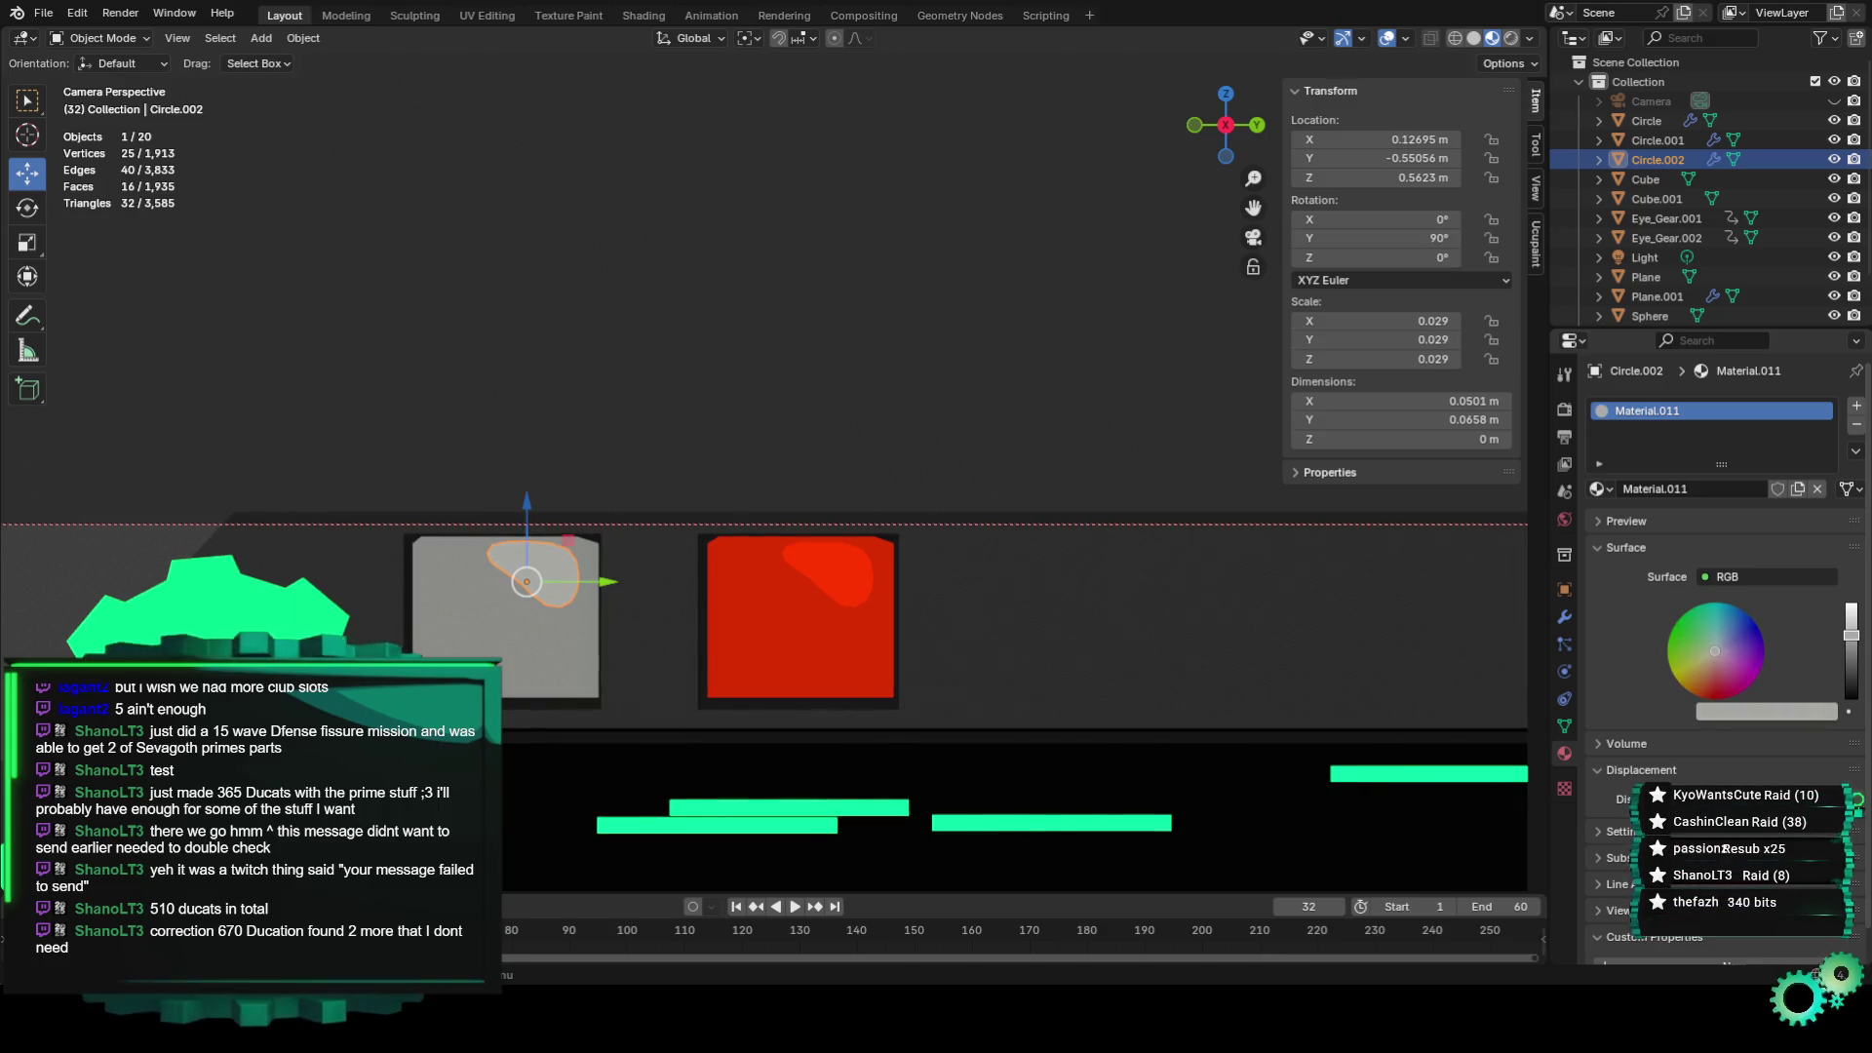
Deselect the circle and orbit the view to inspect the squares closely.
click(1102, 382)
scroll(1073, 502, down, 4)
scroll(1062, 507, down, 2)
scroll(1049, 515, down, 1)
click(96, 37)
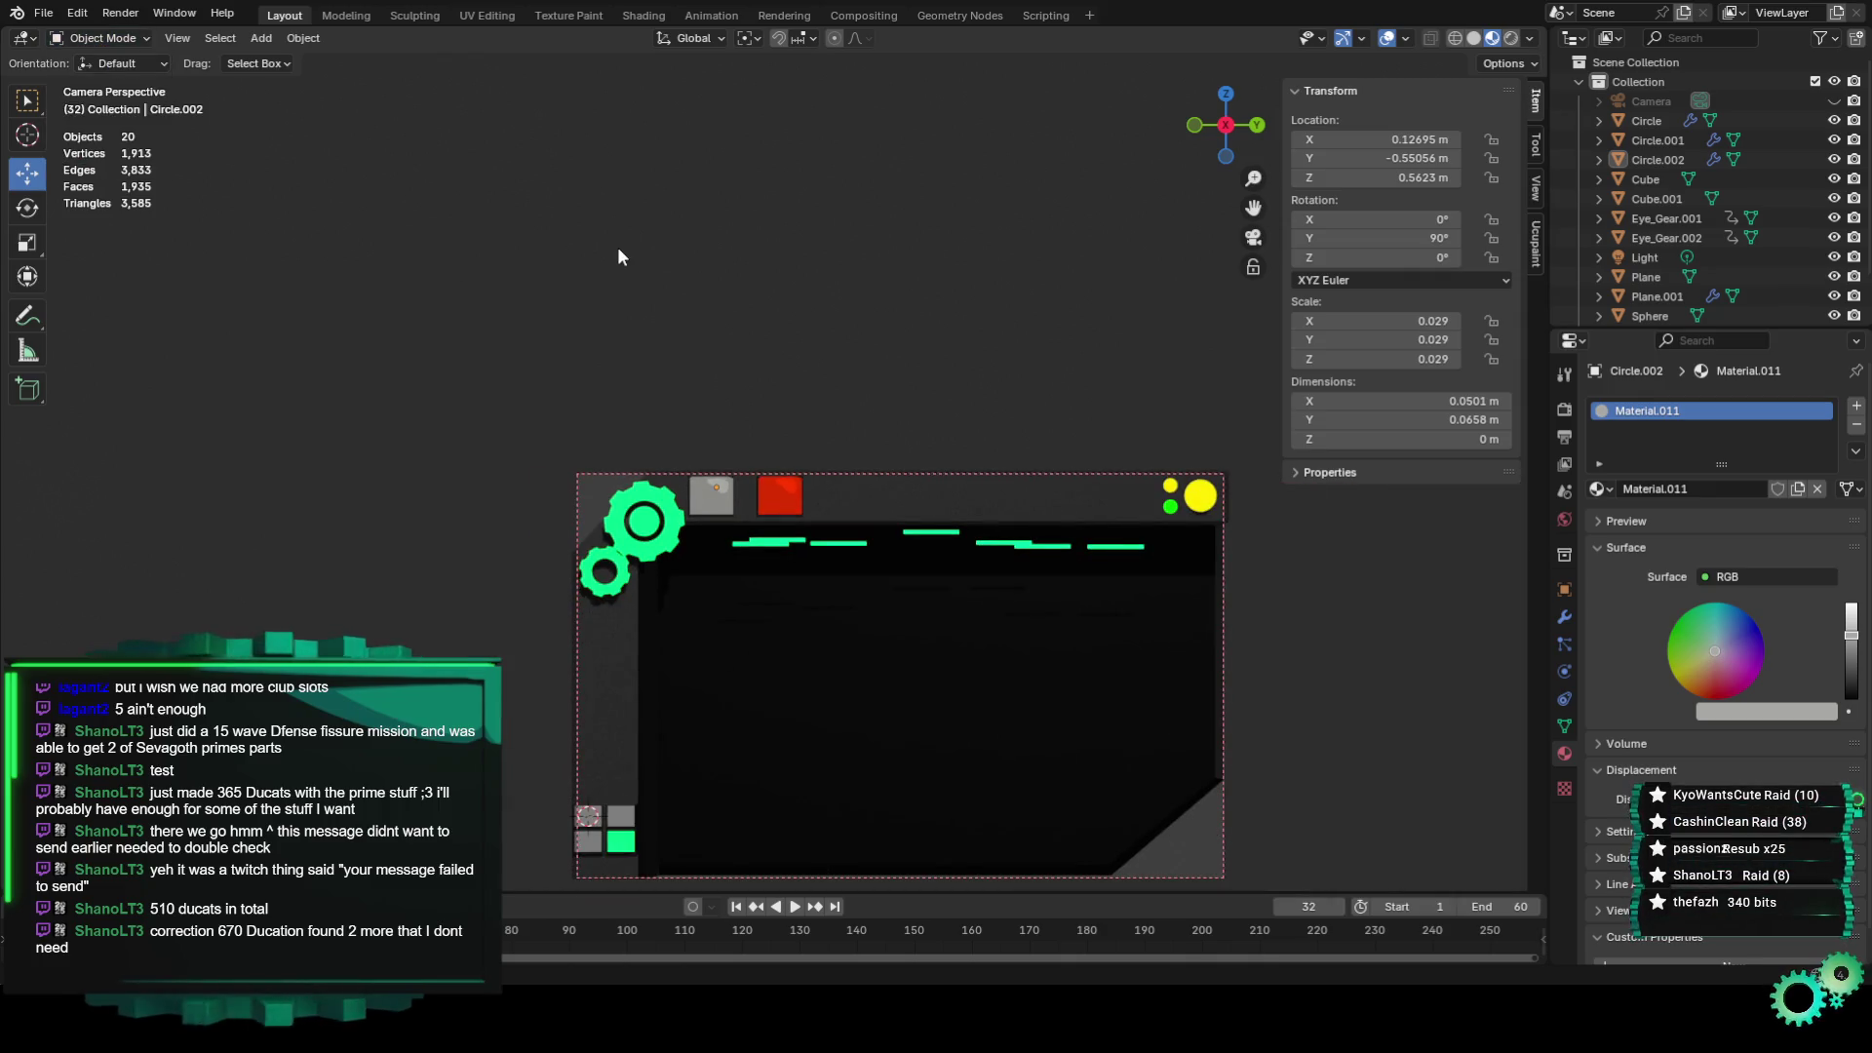
mouse_move(618, 247)
middle_down()
mouse_move(566, 355)
mouse_move(646, 484)
mouse_move(782, 512)
mouse_move(657, 554)
mouse_move(786, 513)
mouse_move(847, 571)
middle_up()
scroll(617, 248, up, 5)
Preview the banner animation through the camera view, then stop playback.
key(KP_0)
key(space)
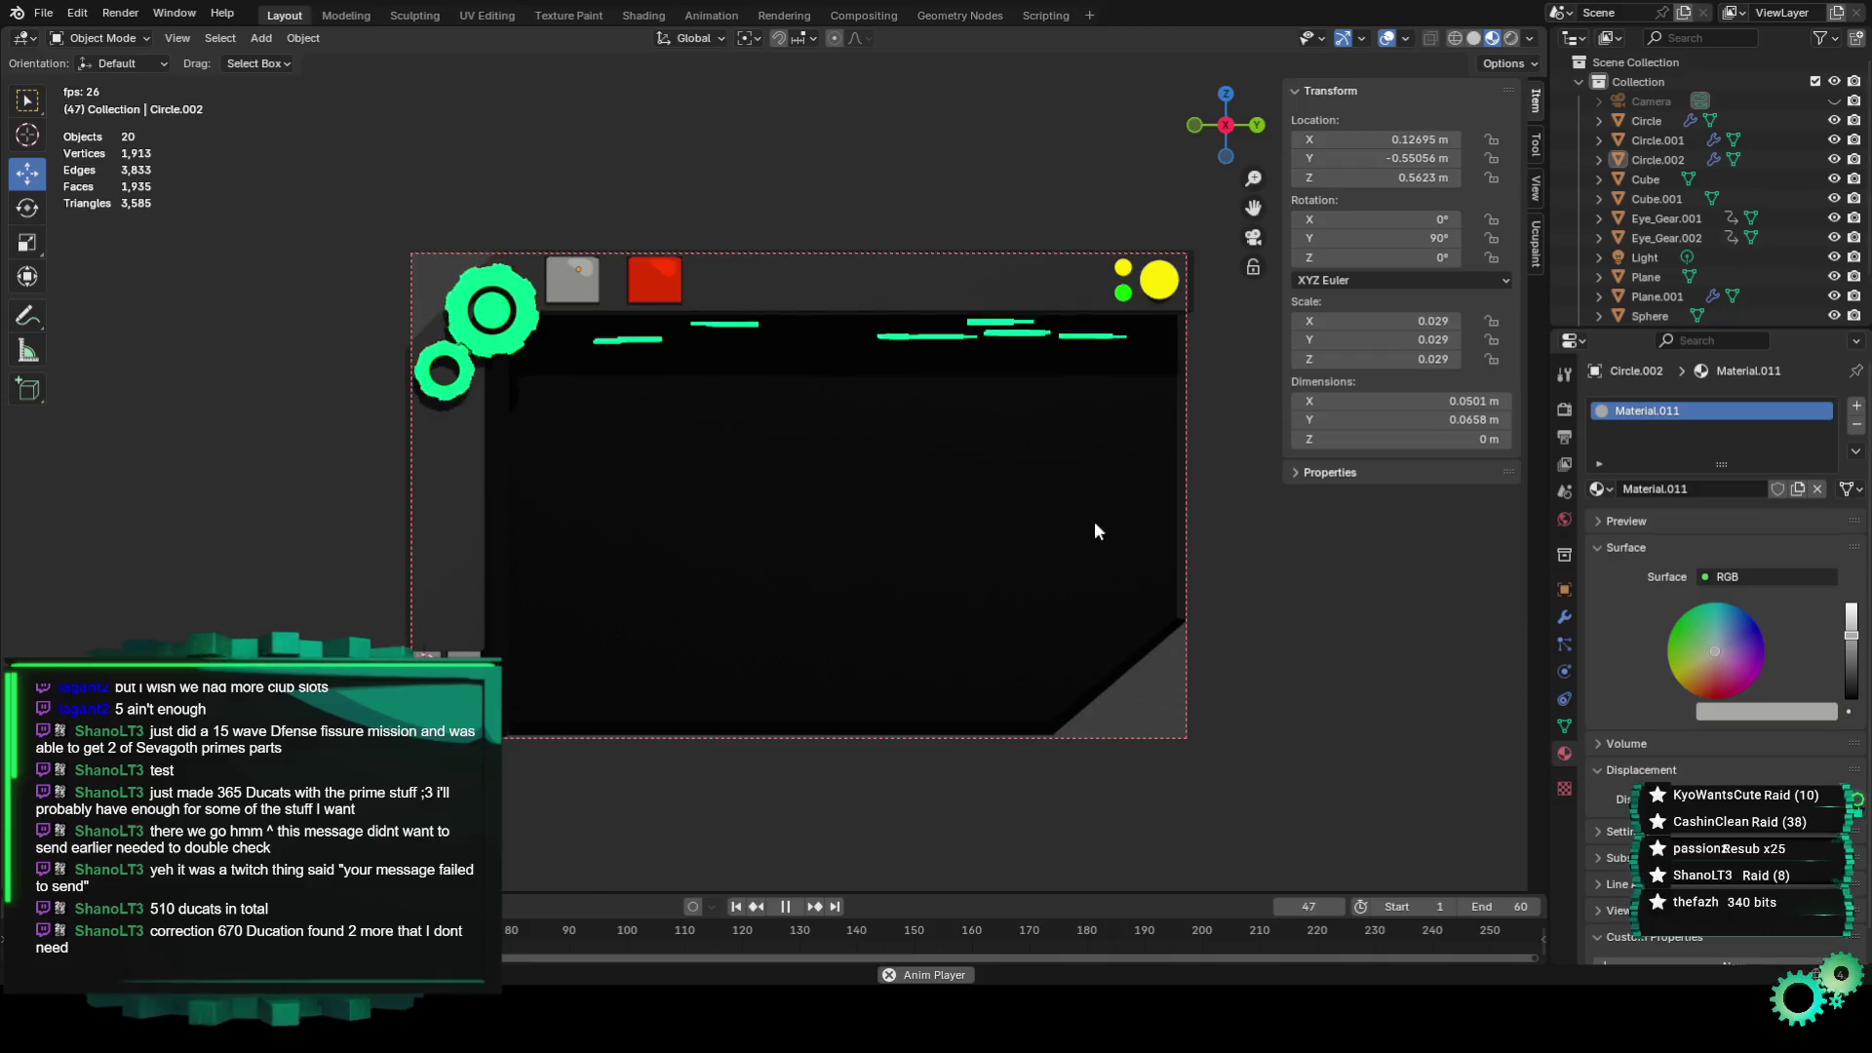
key(shift+s)
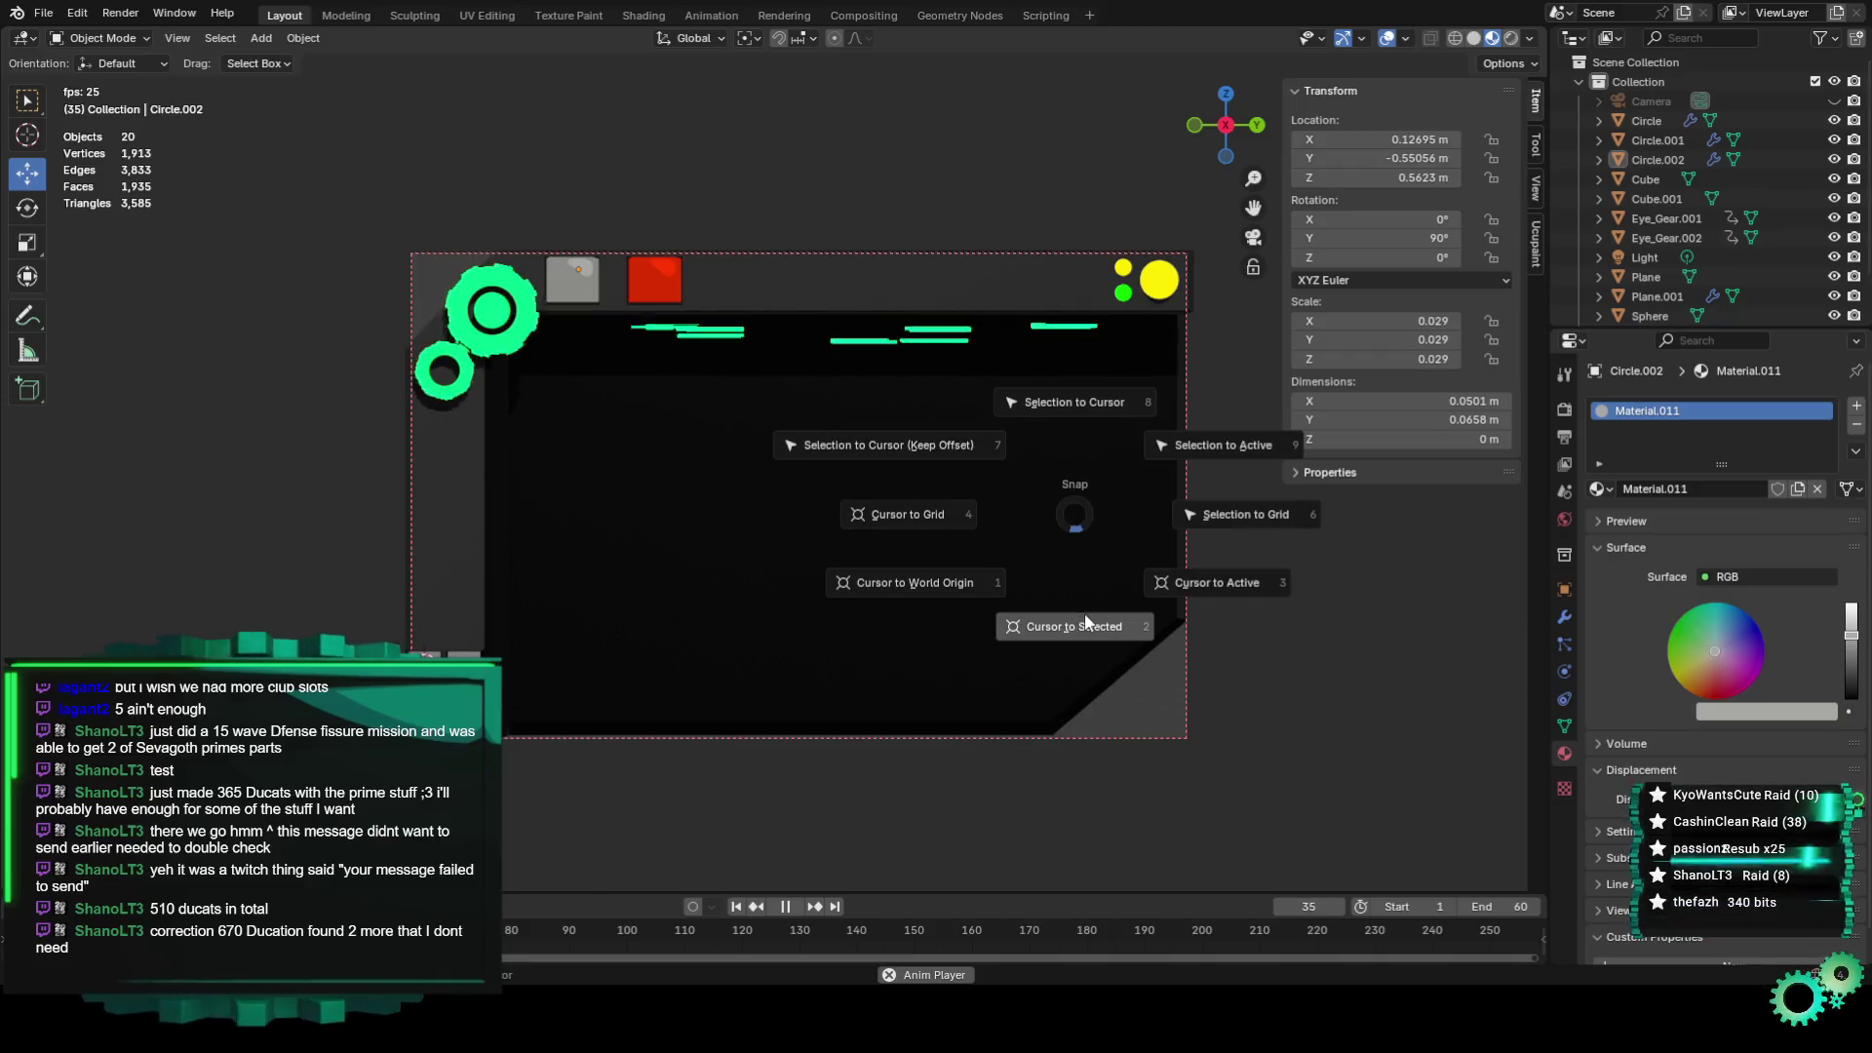
click(1179, 661)
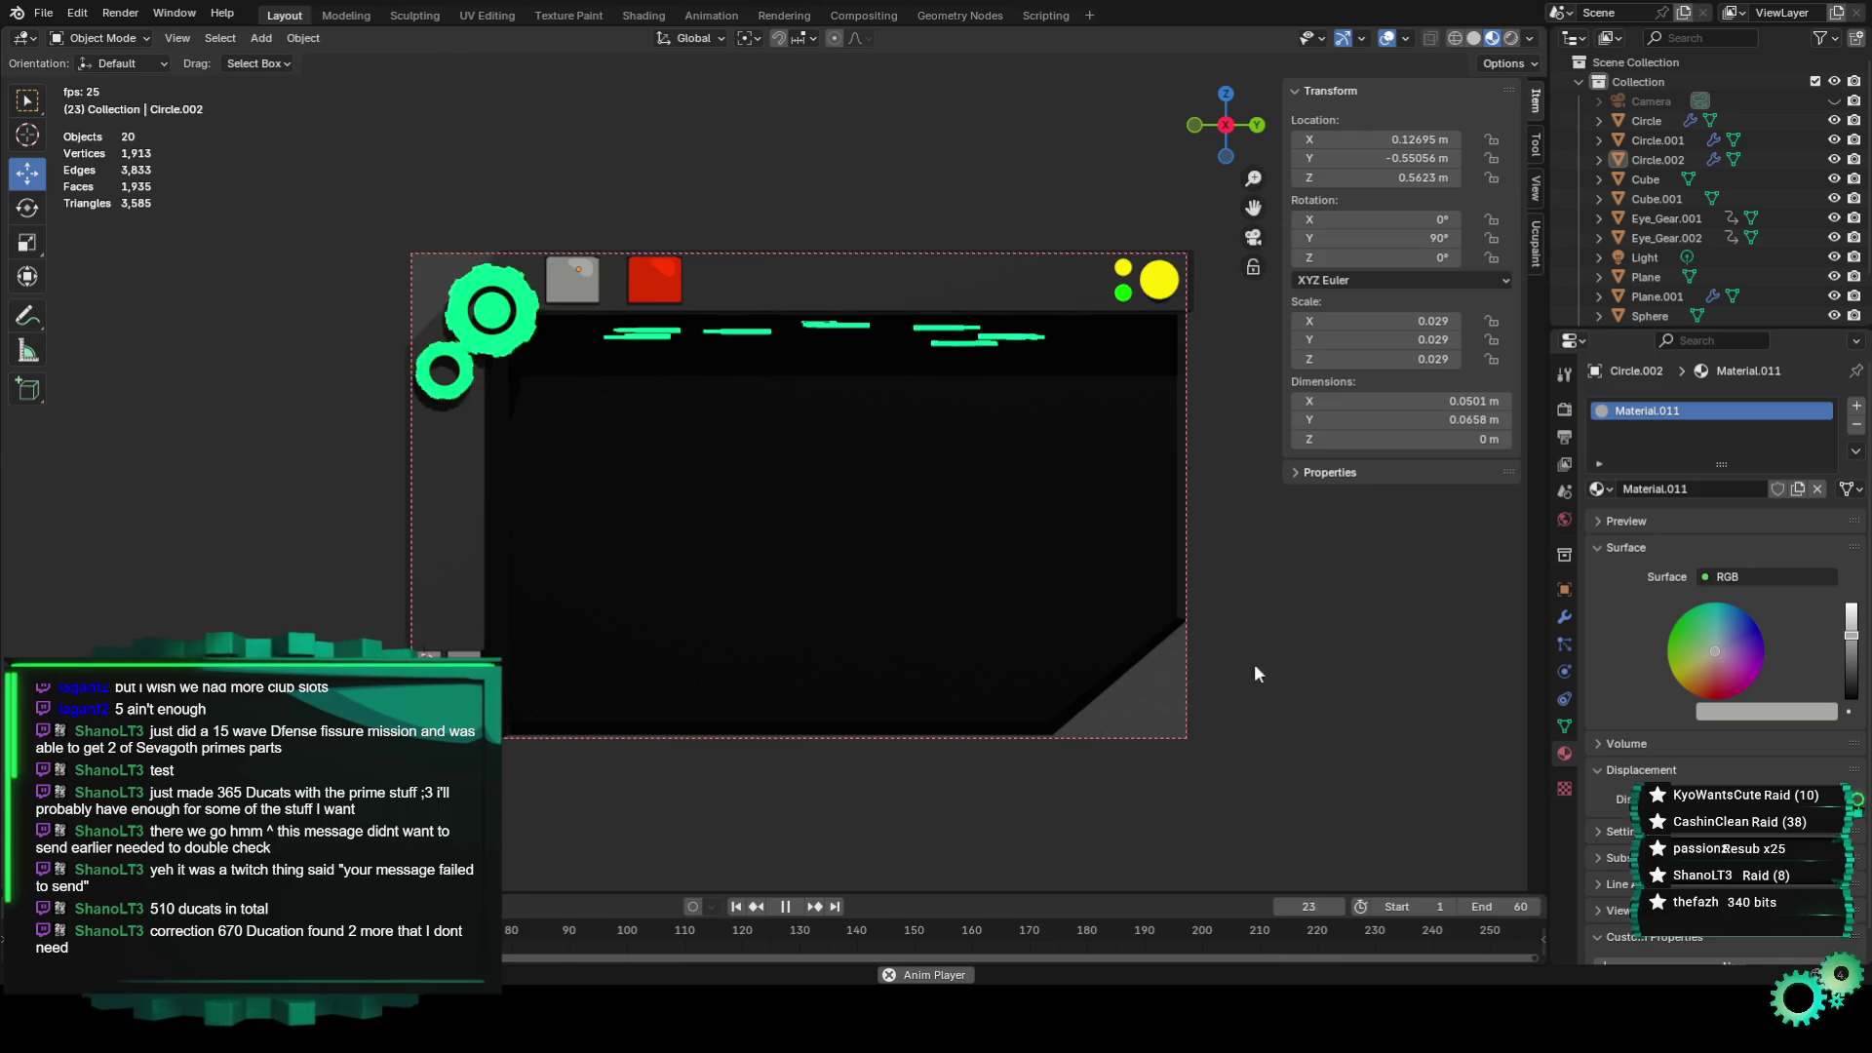
click(133, 41)
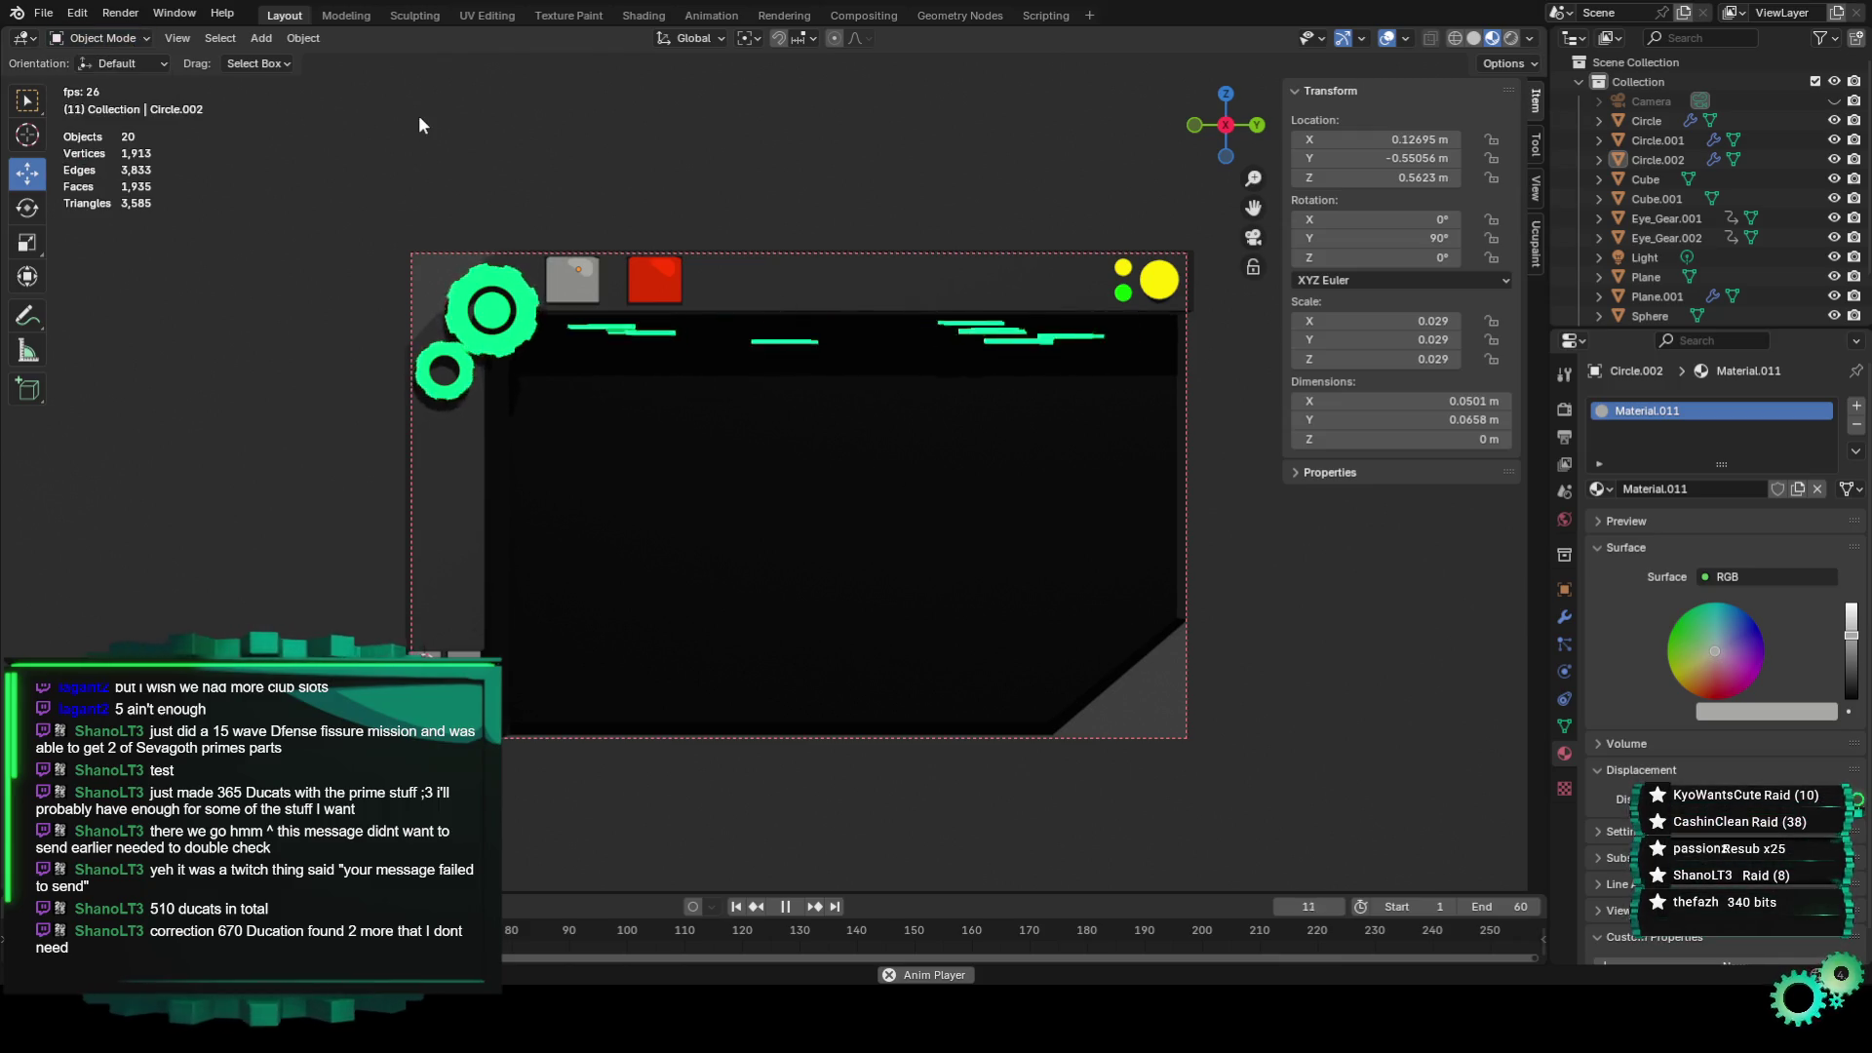
click(602, 264)
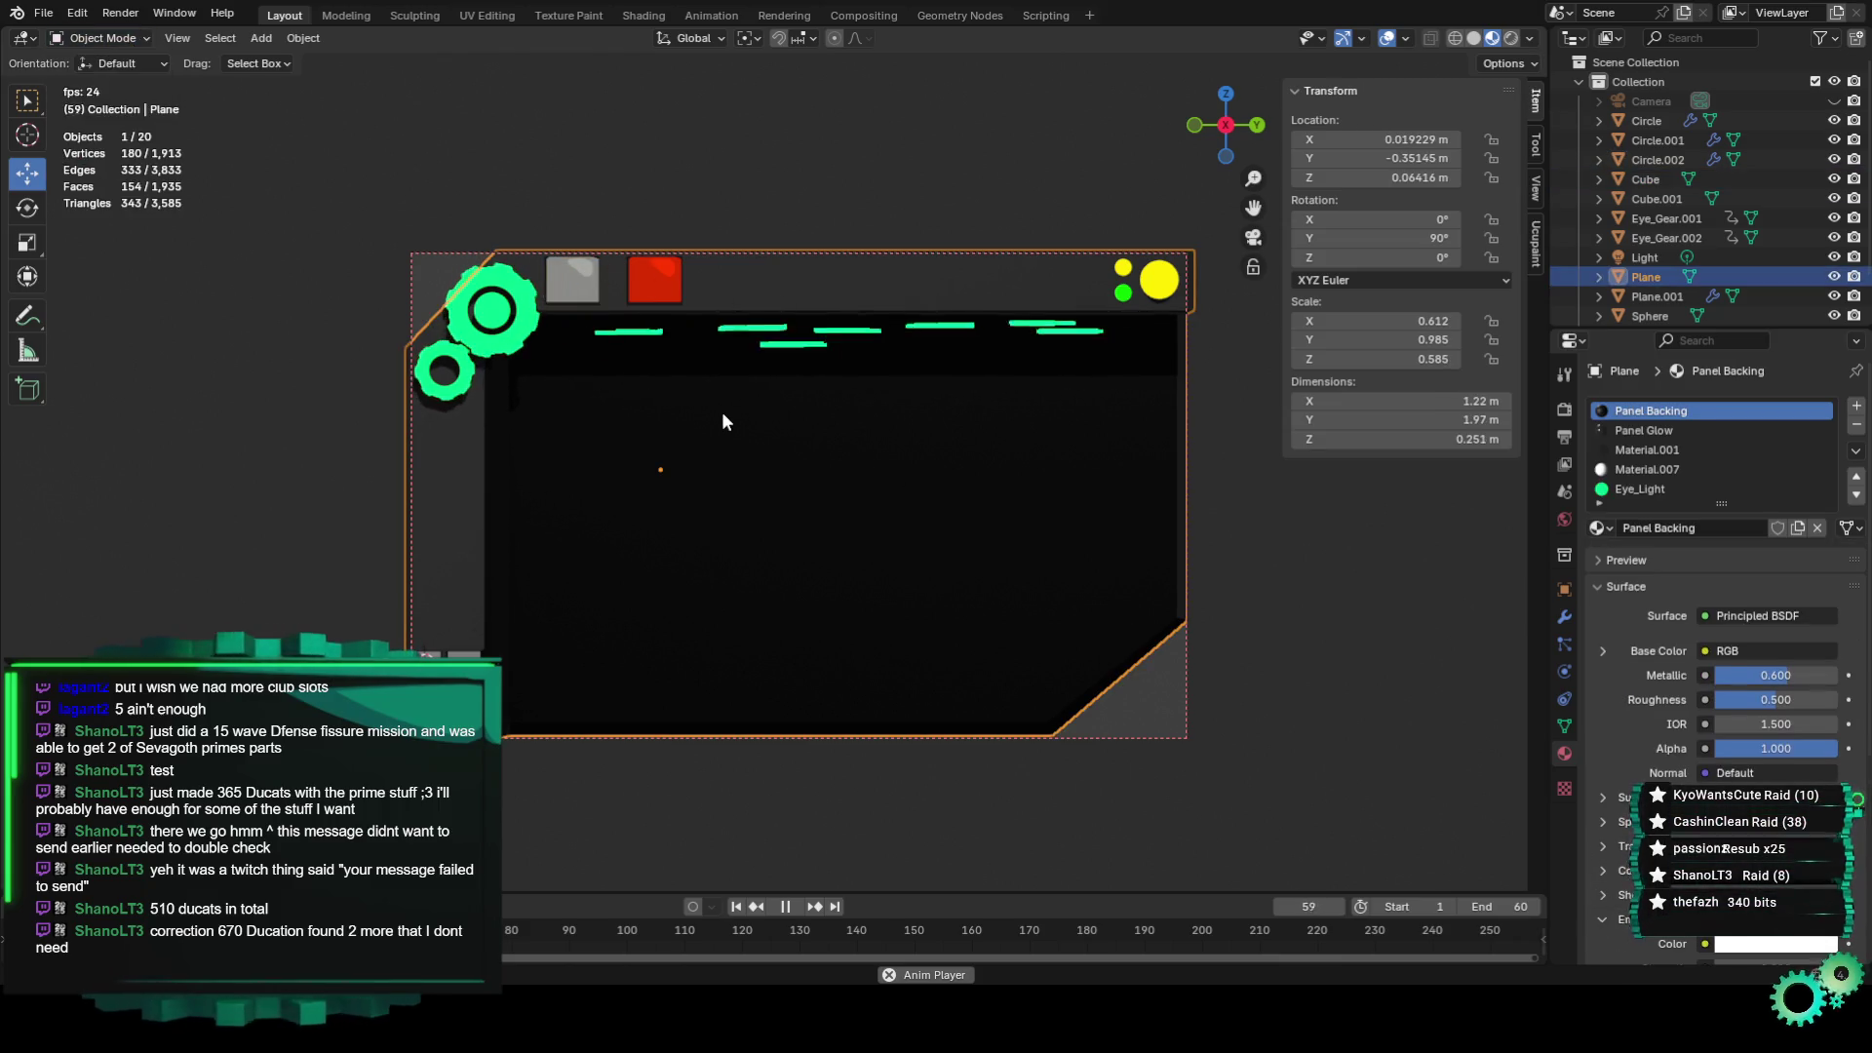
click(1155, 198)
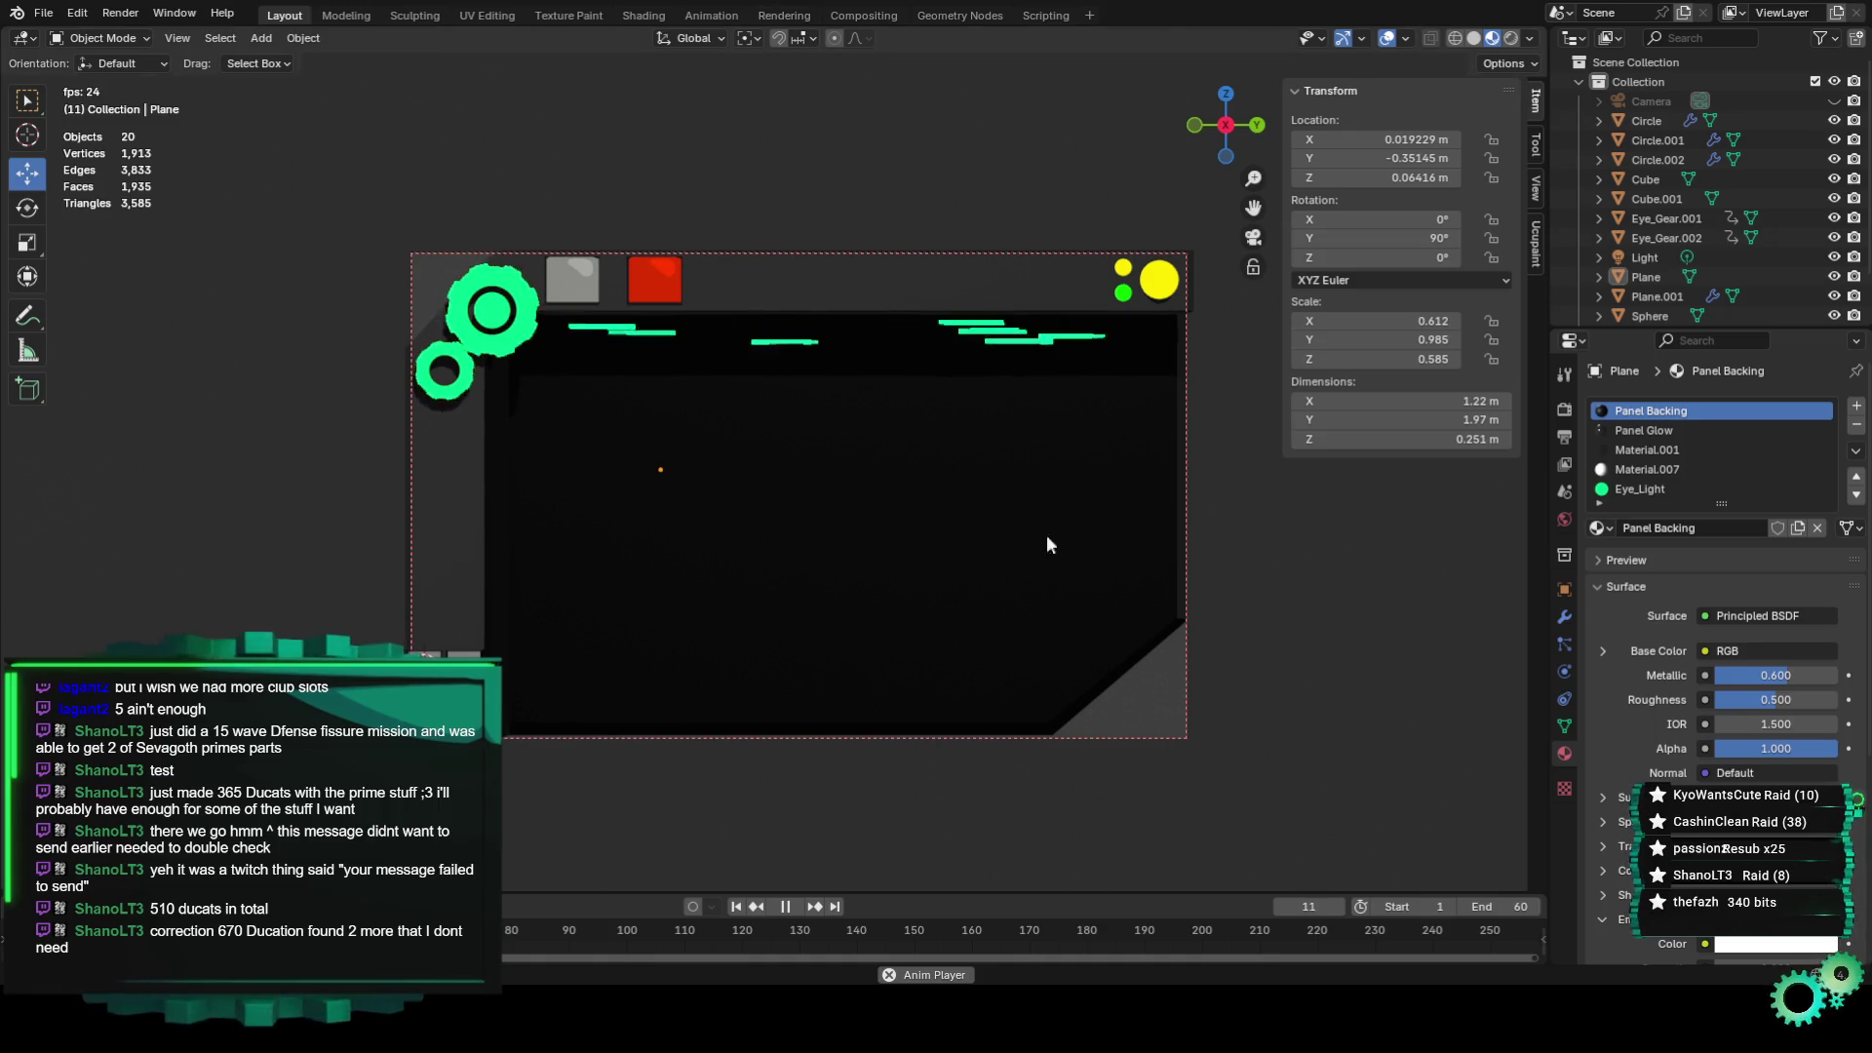
key(space)
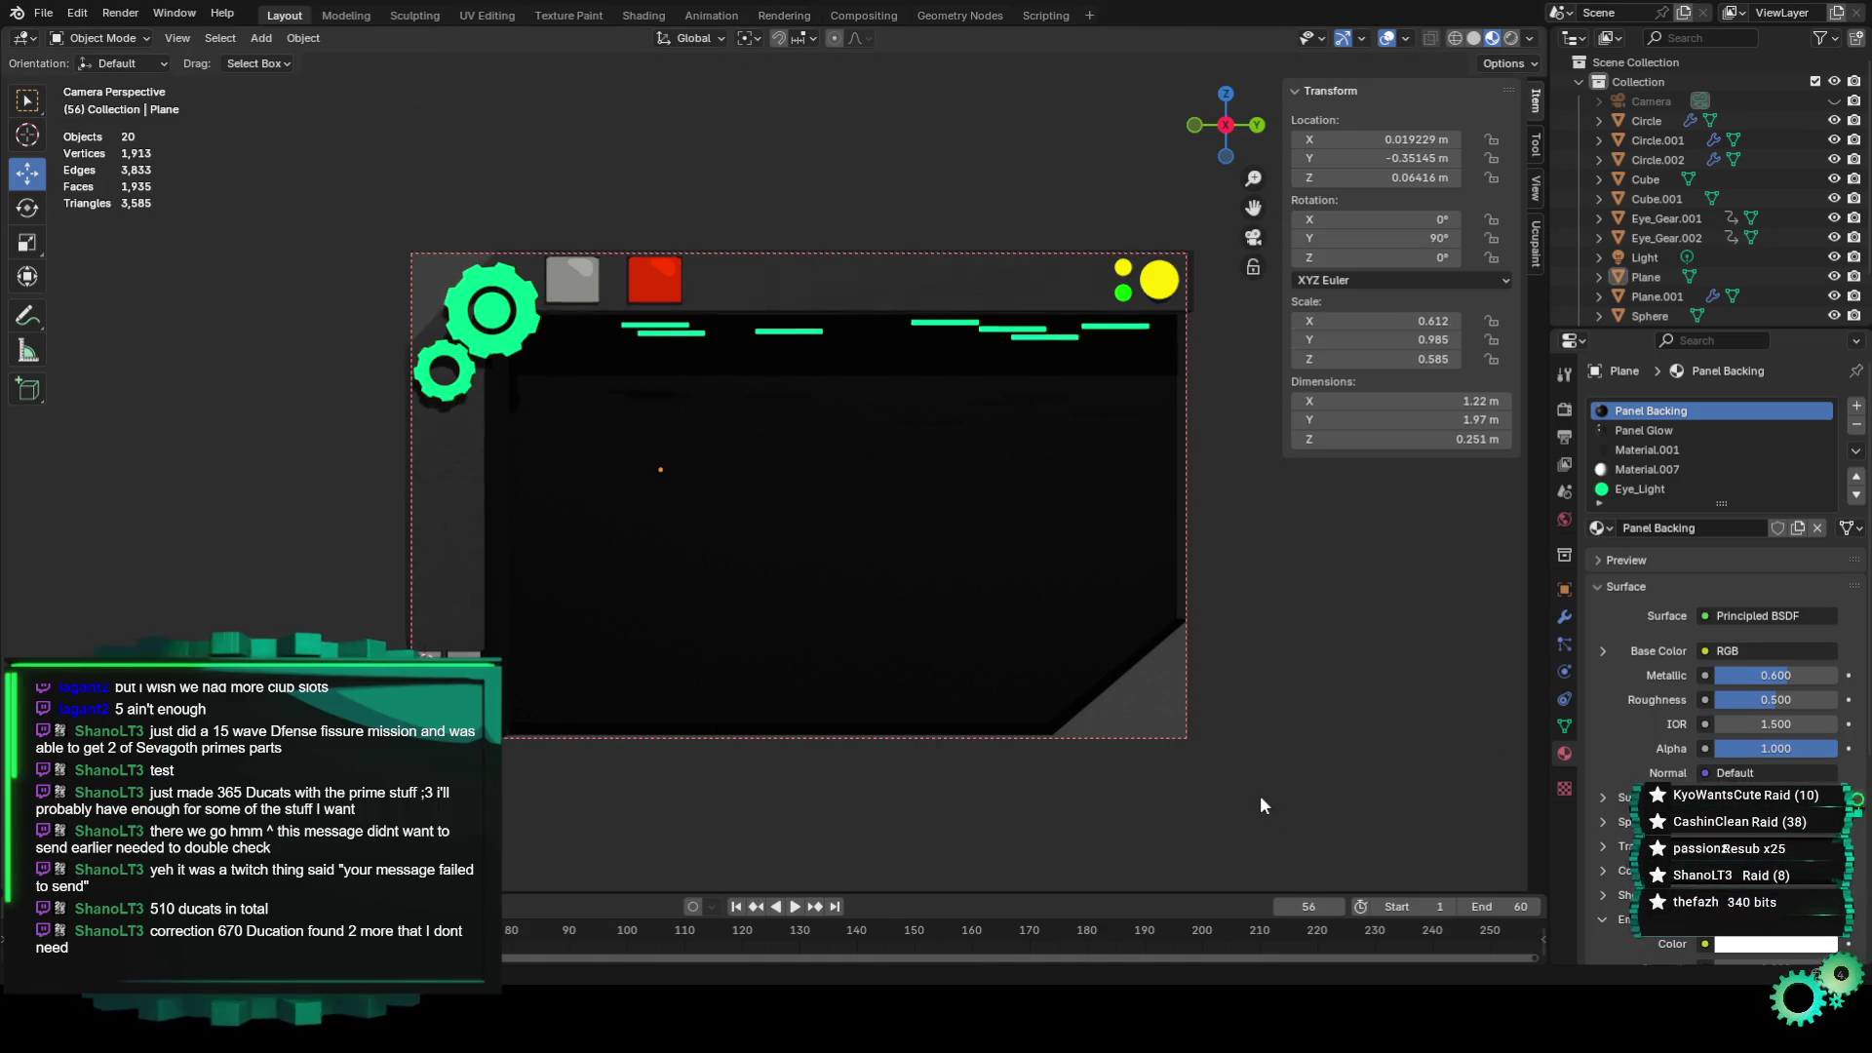
scroll(1706, 264, down, 2)
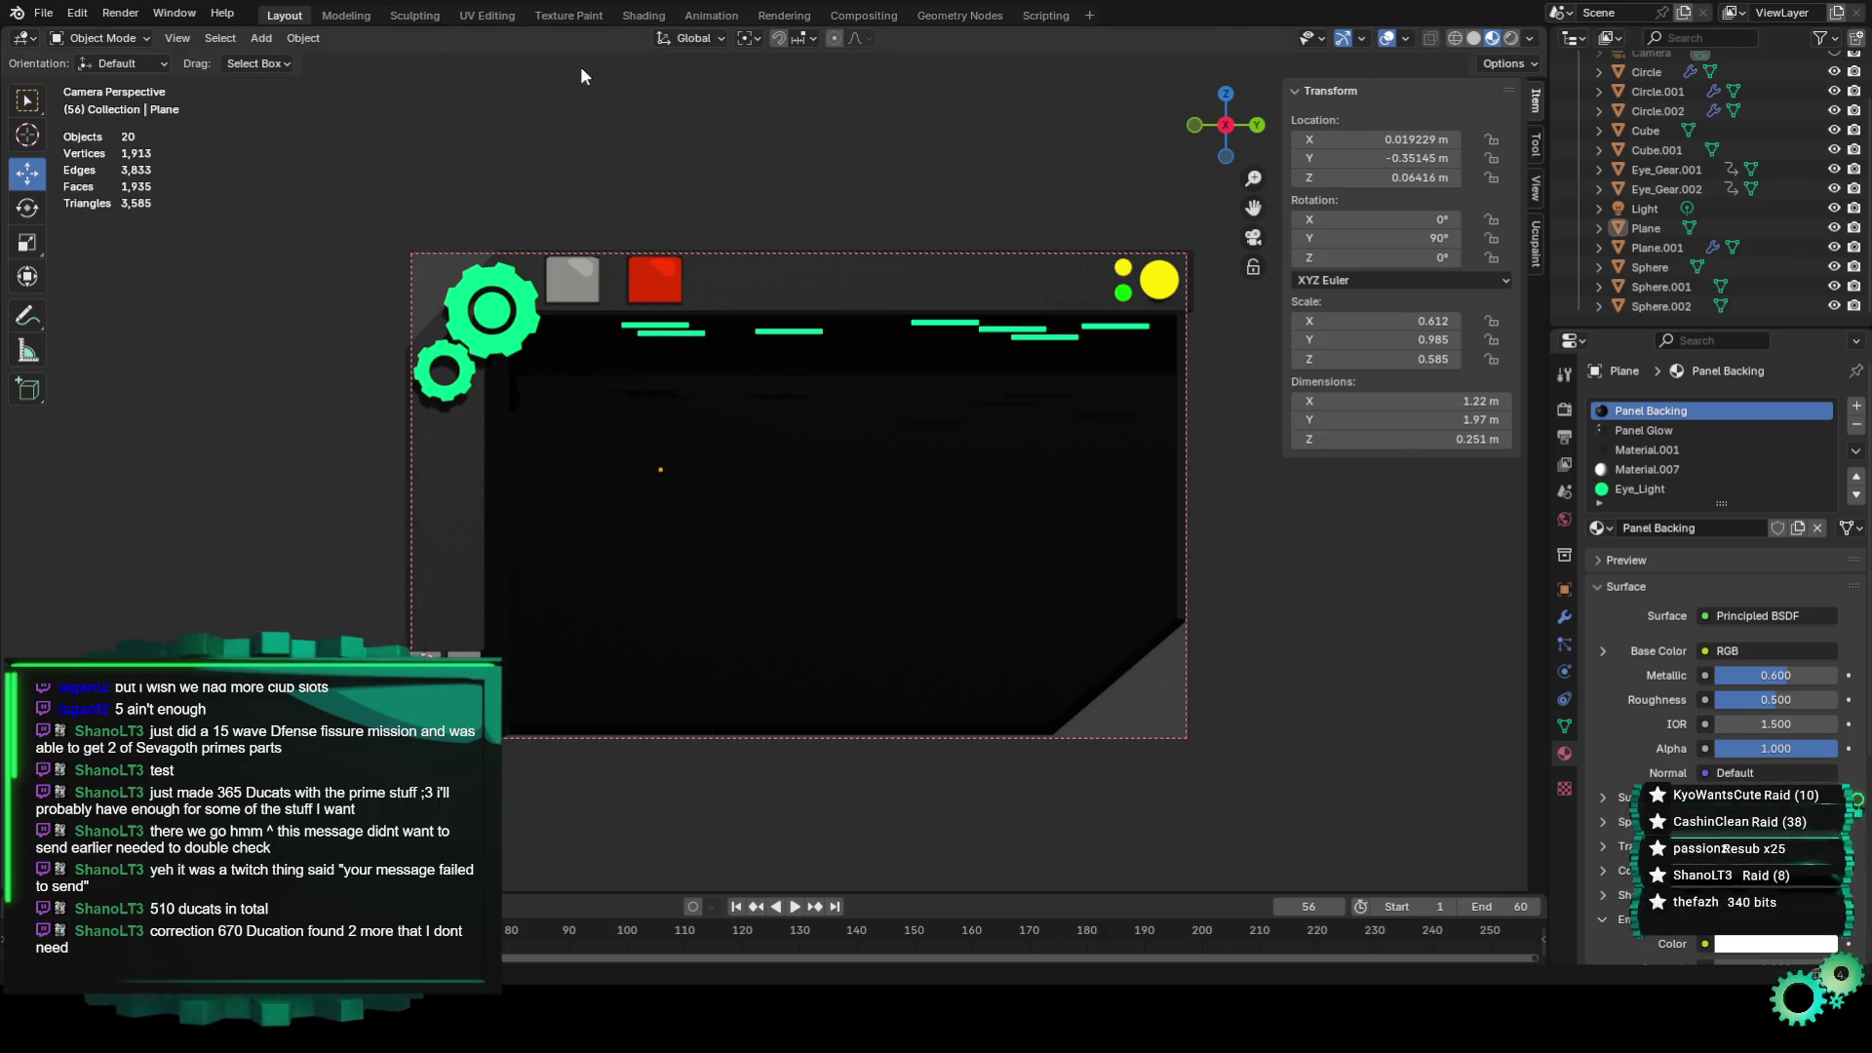
Save the file as Channel Banner Specs3.blend and add a new Text object.
click(44, 13)
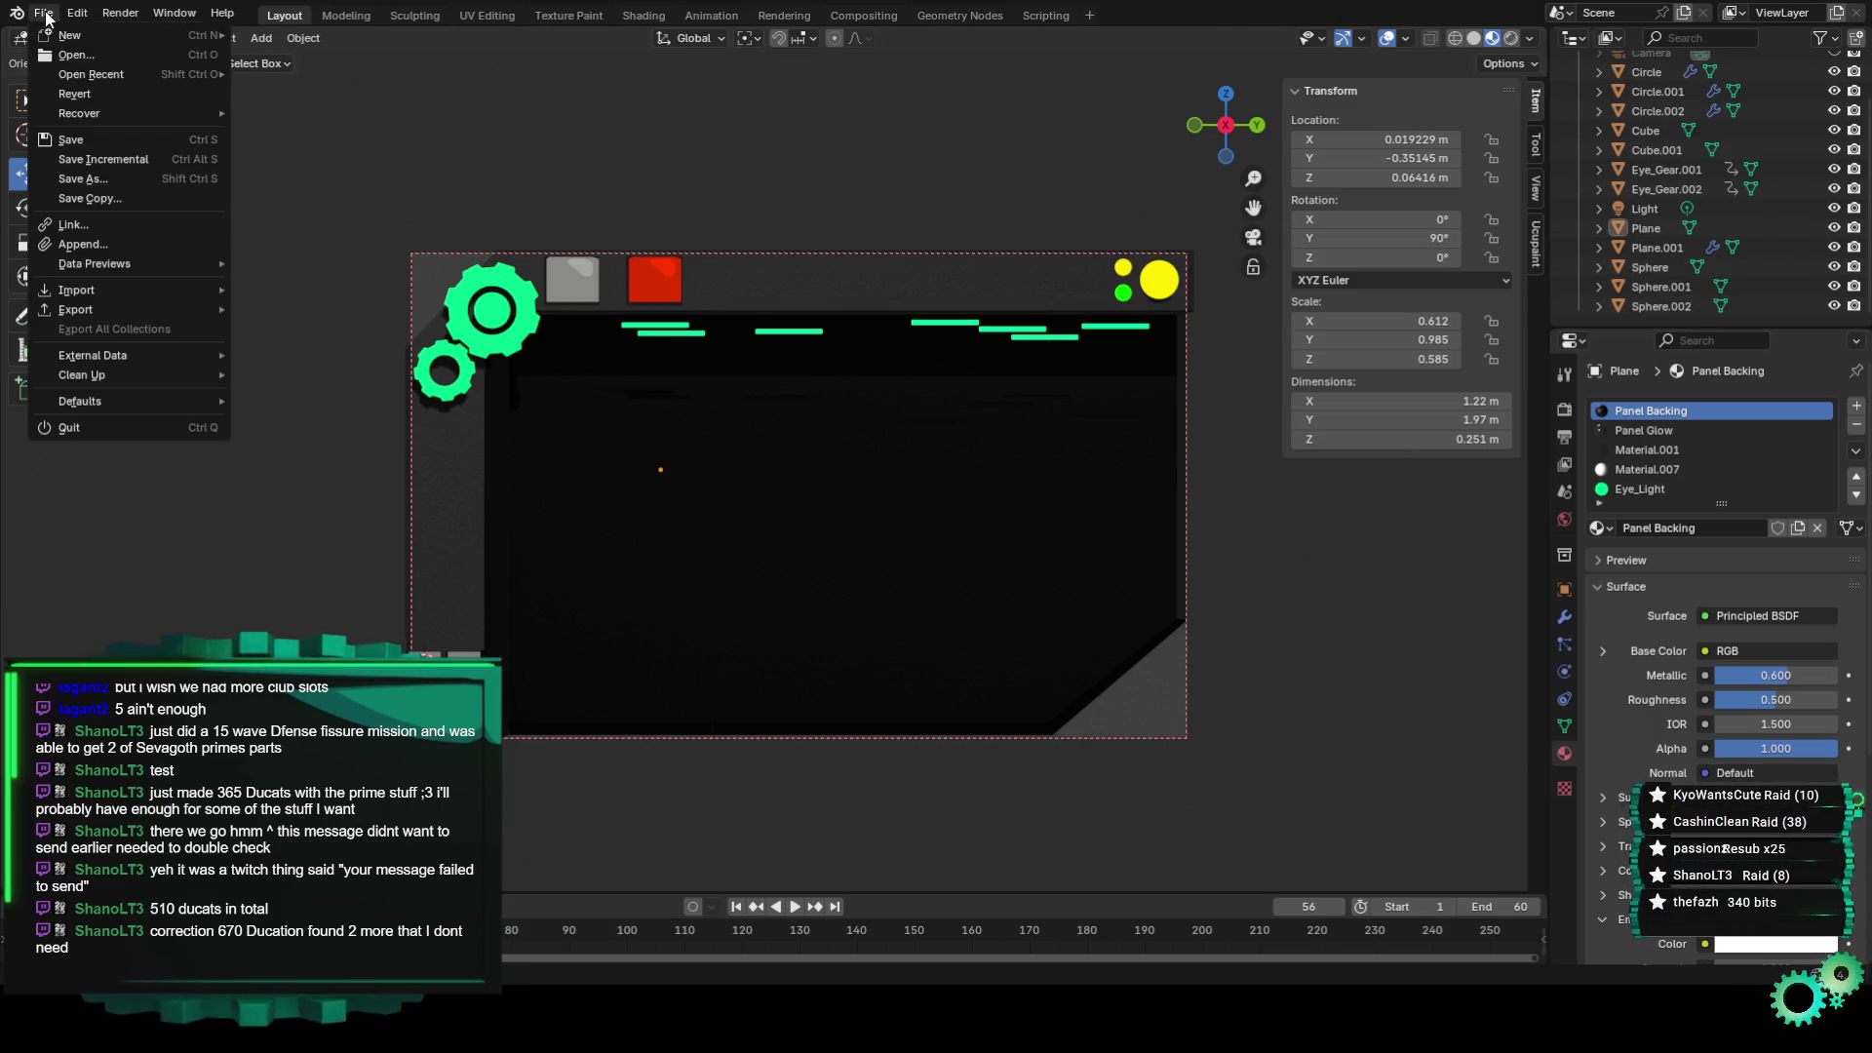
click(118, 158)
click(263, 41)
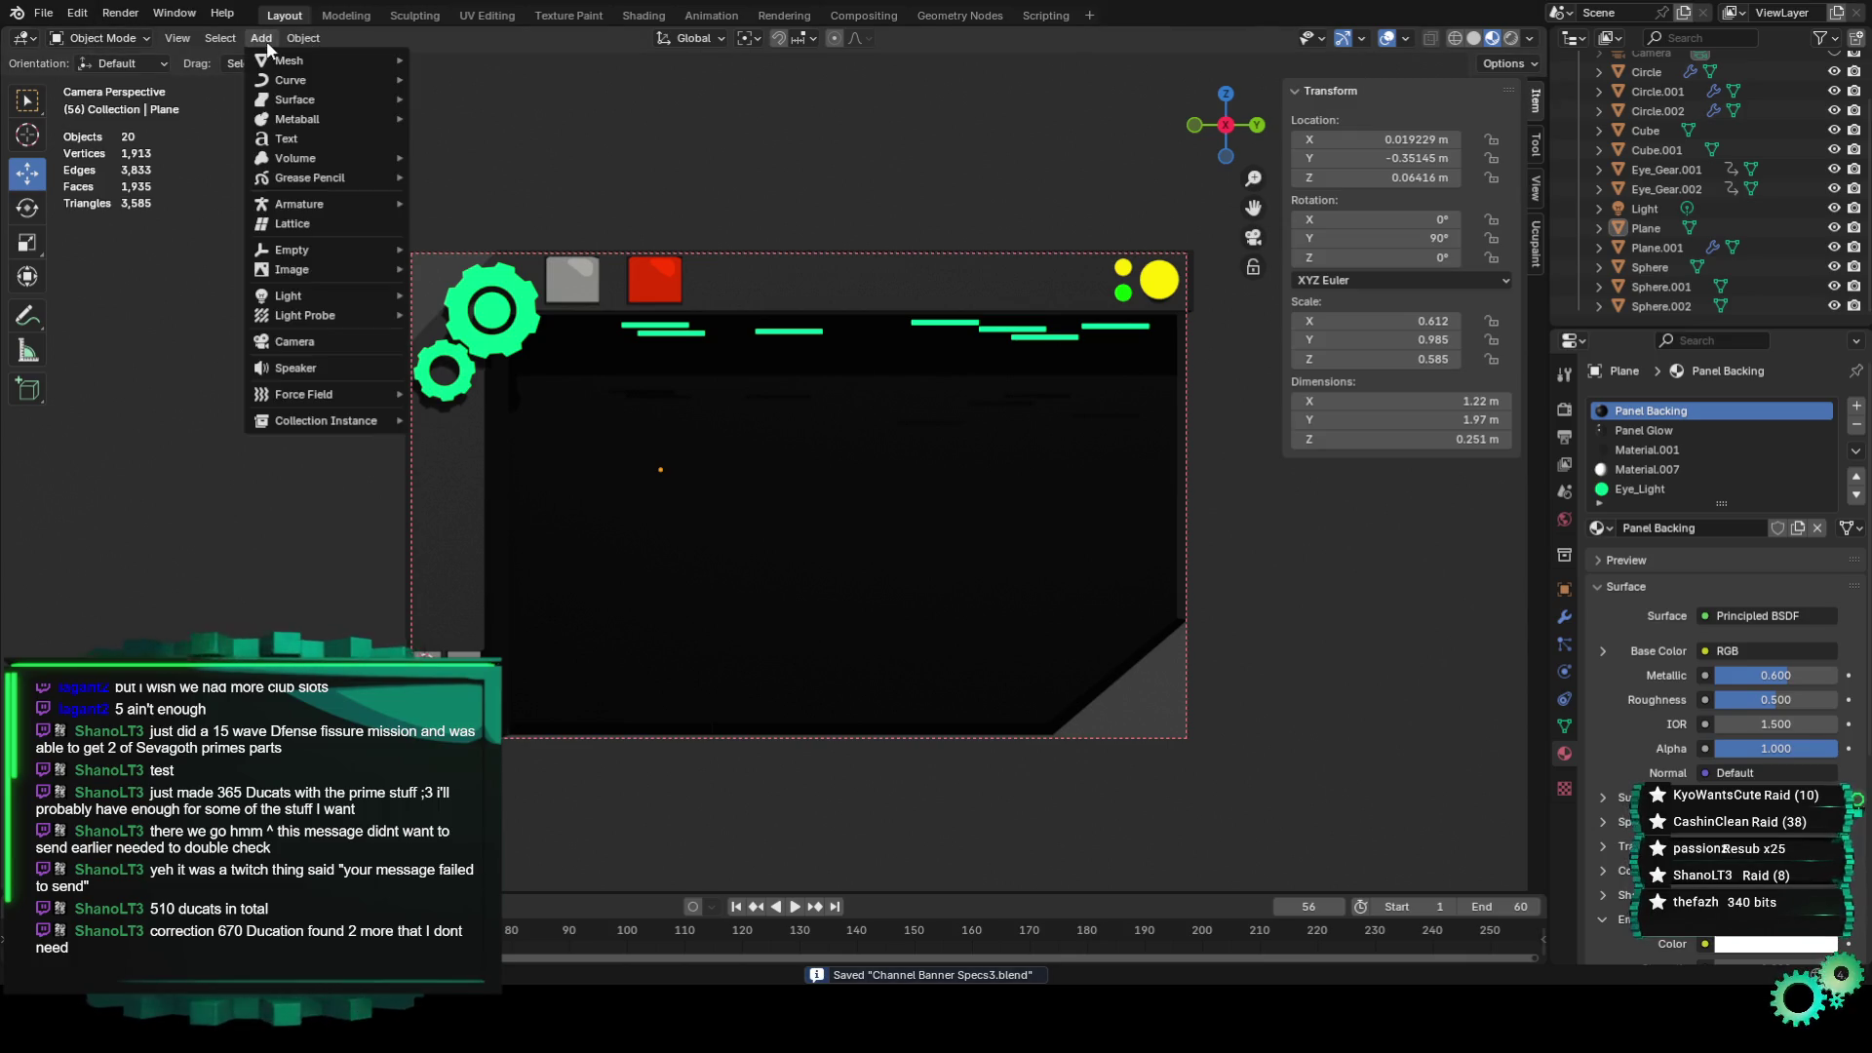
click(302, 138)
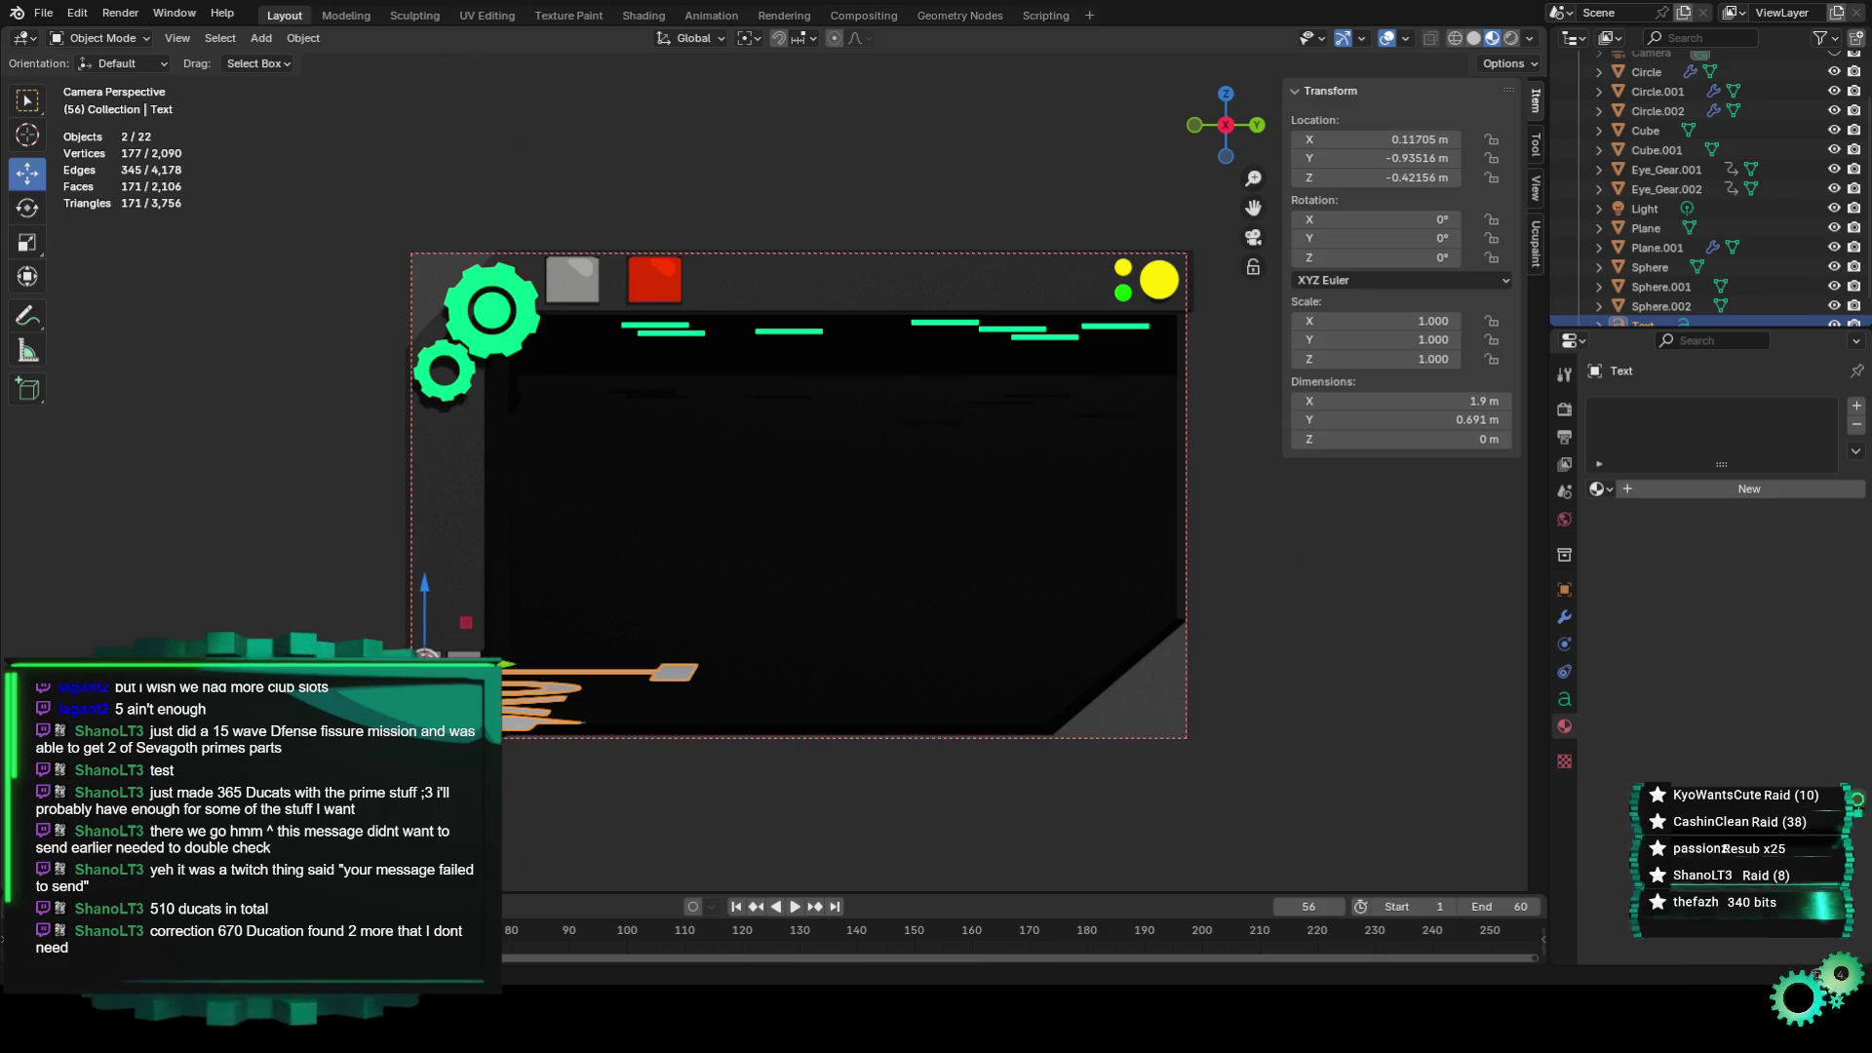
Rotate the text 90° about Y, then another 90° with the Rotate gizmo to face the camera.
key(r)
key(y)
key(9)
key(0)
key(Return)
scroll(581, 698, down, 6)
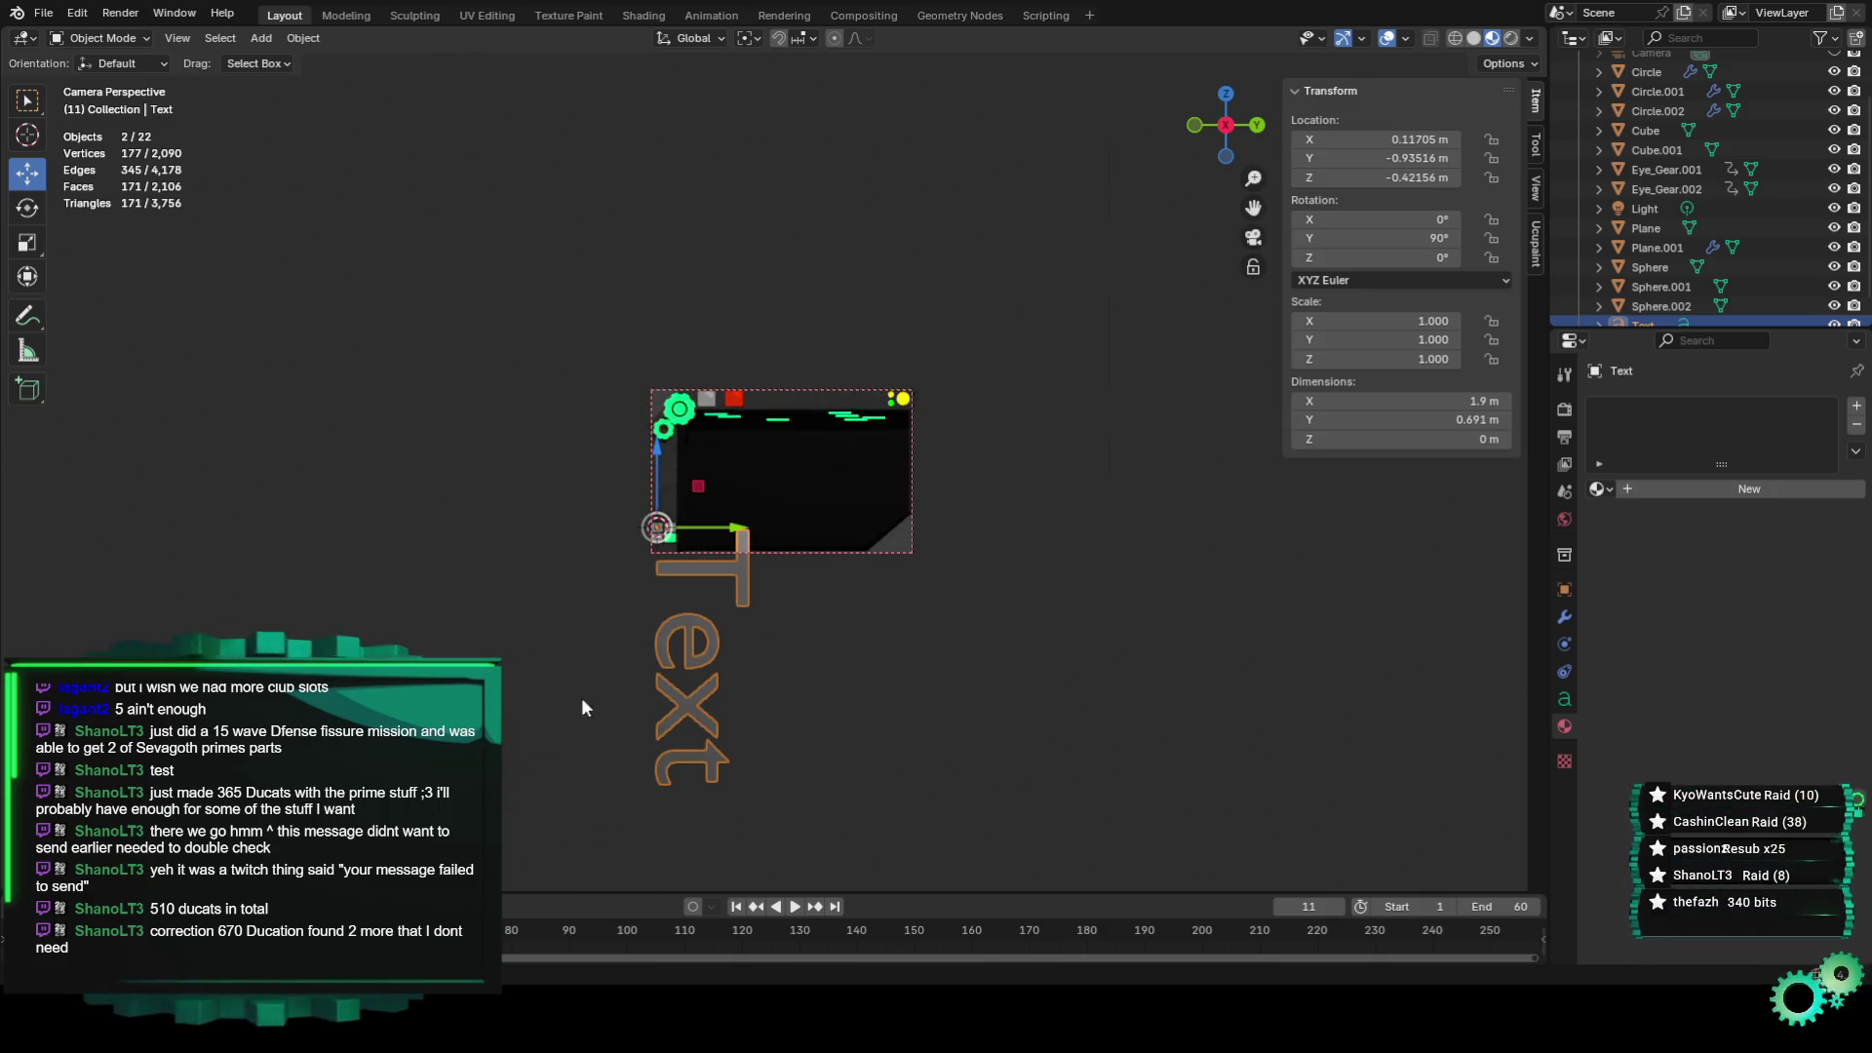
scroll(650, 675, up, 2)
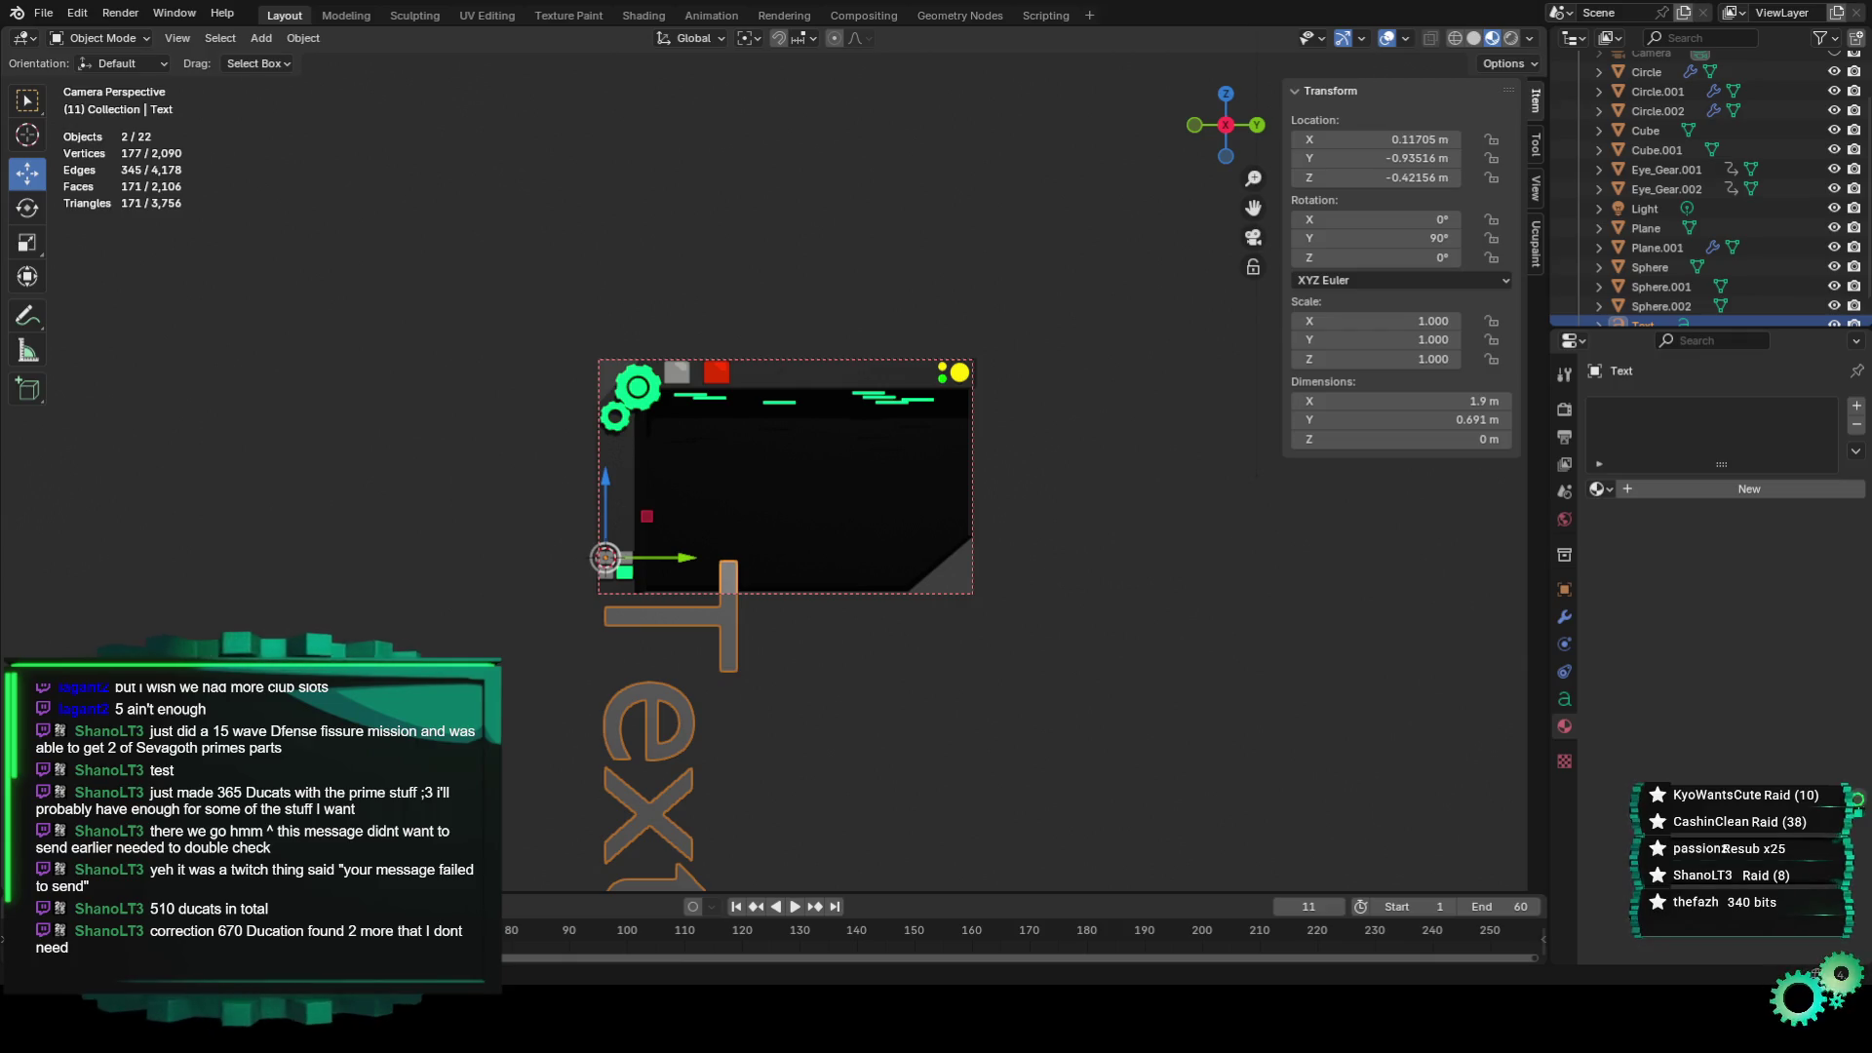
key(r)
key(z)
key(9)
key(0)
key(Return)
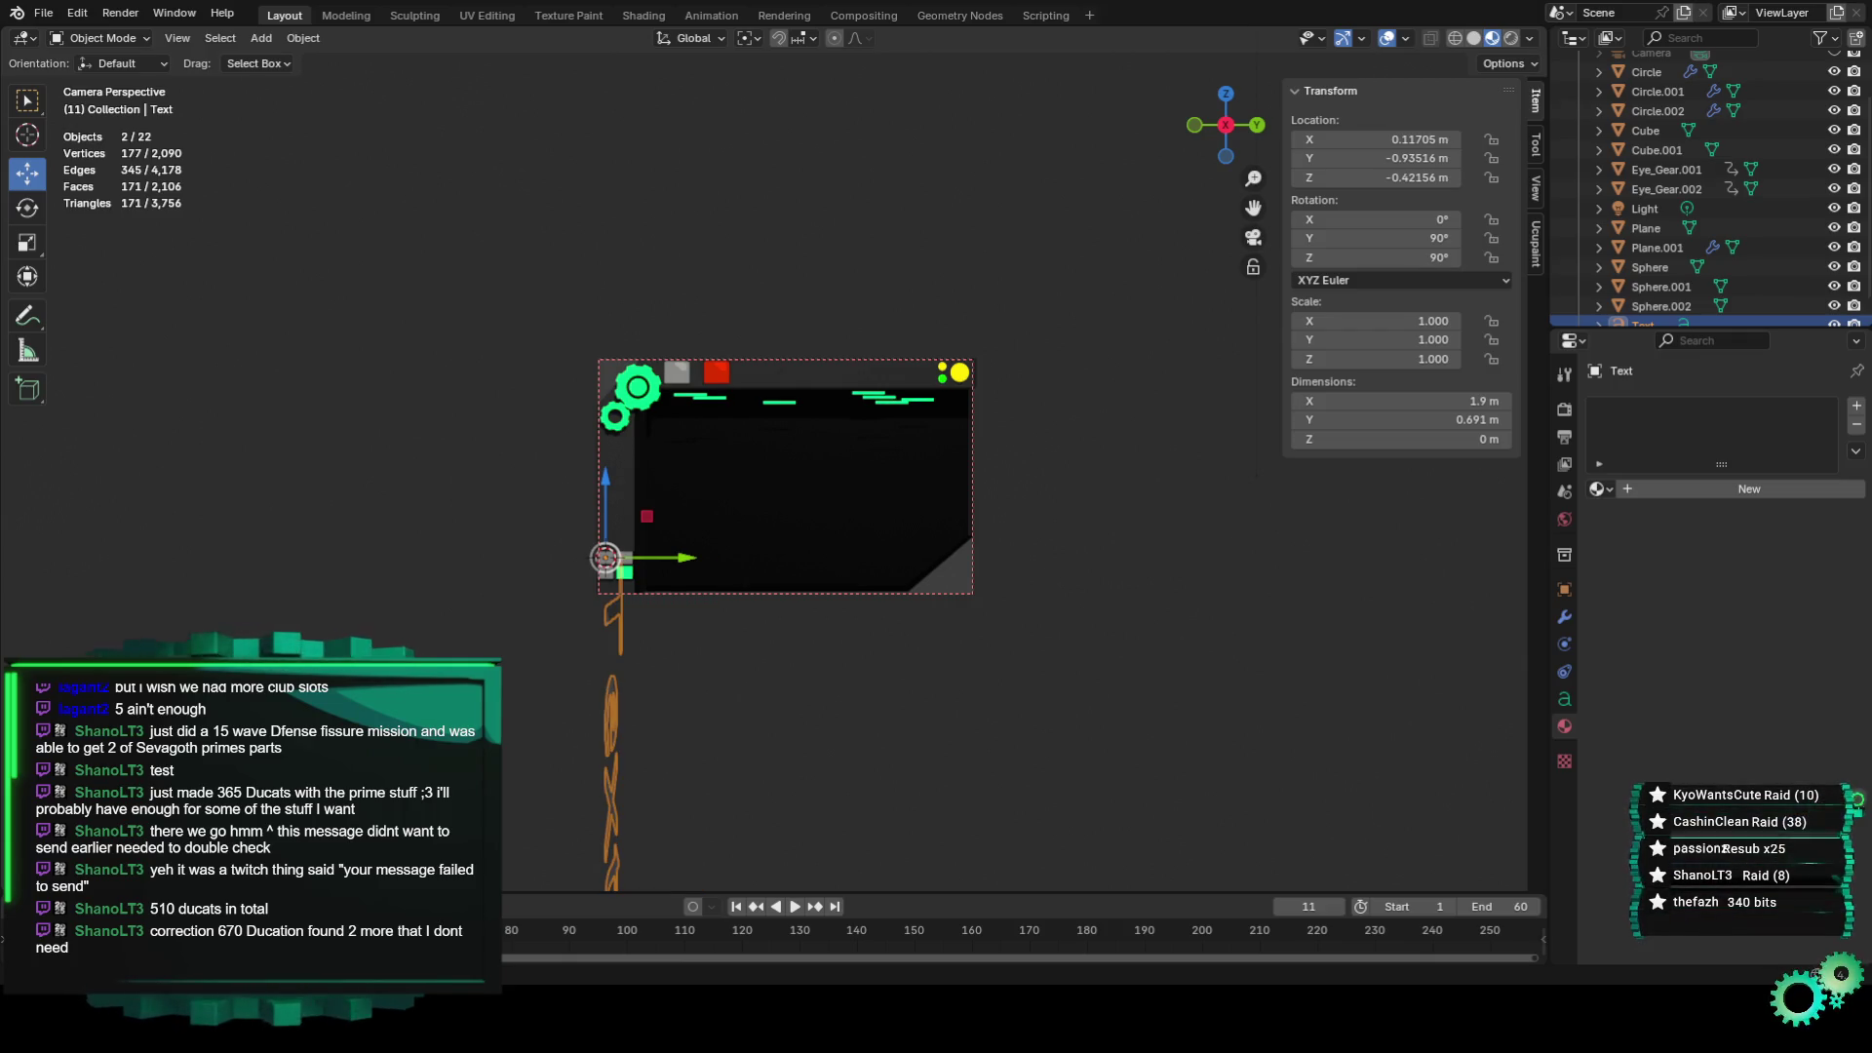
key(ctrl+z)
click(28, 208)
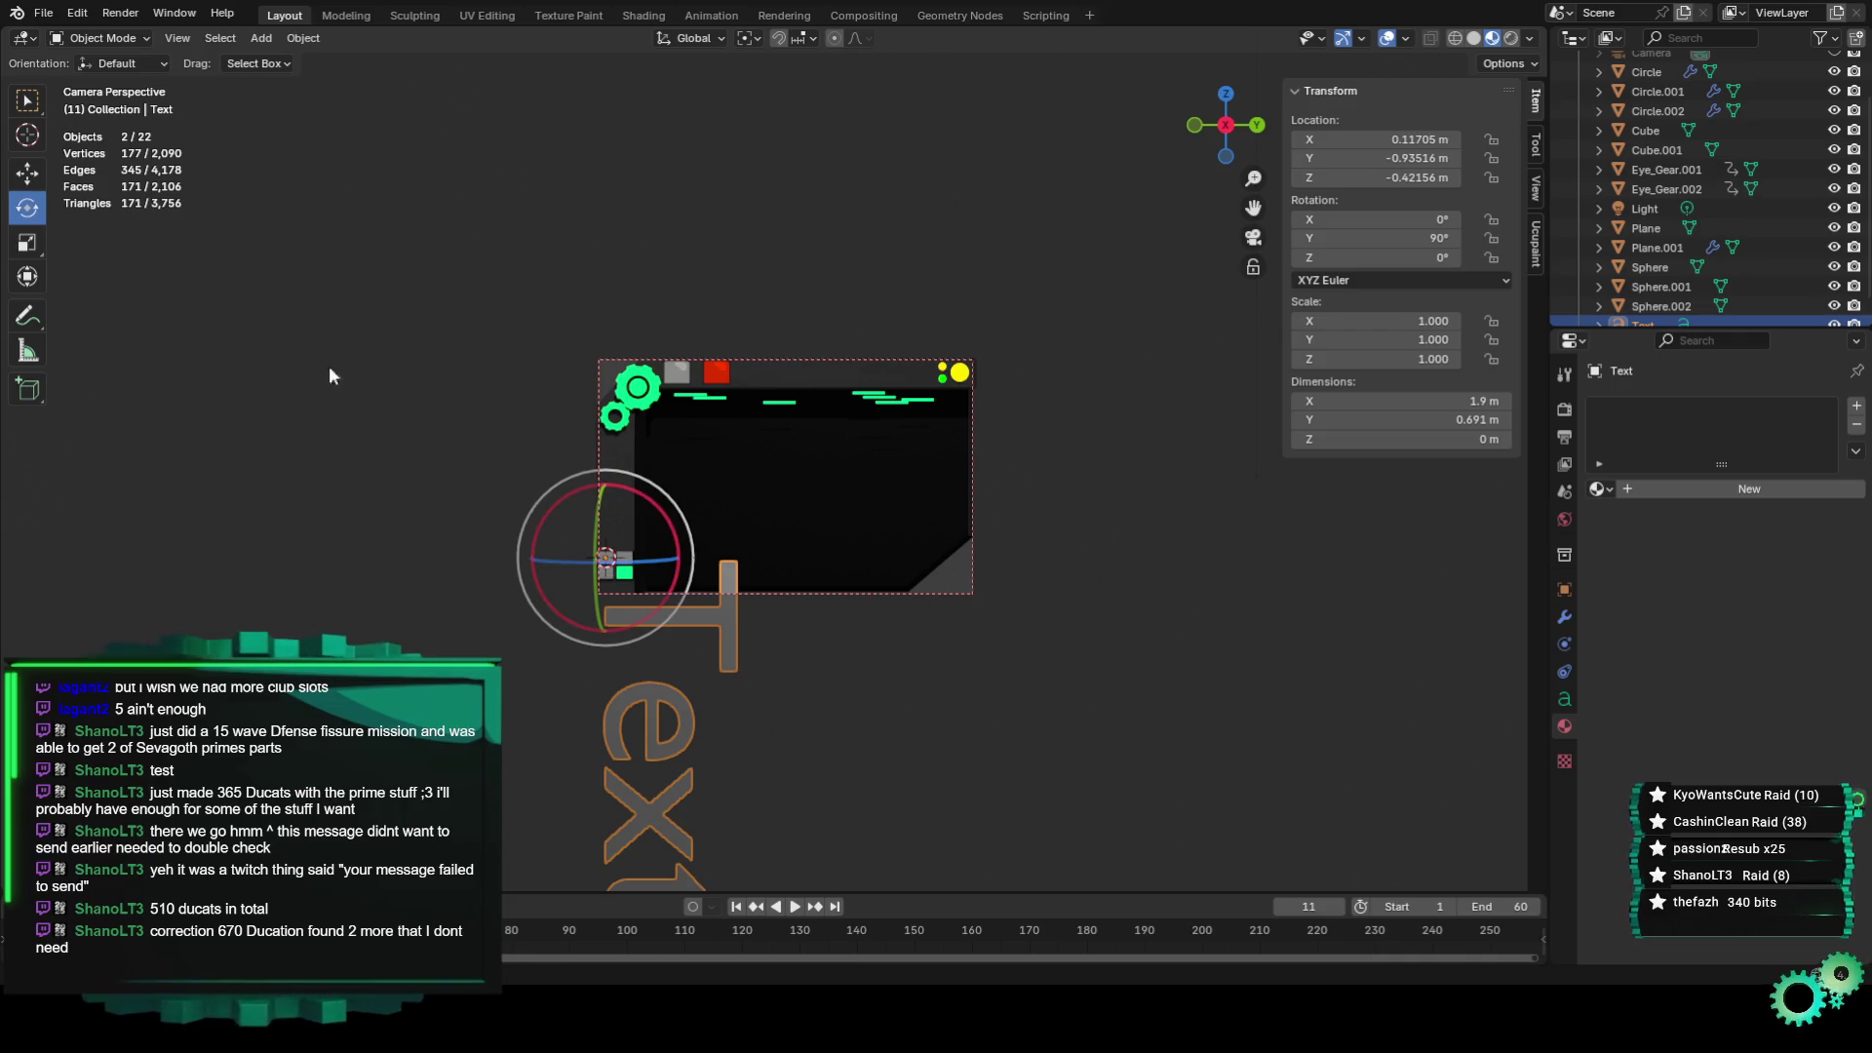
mouse_move(657, 512)
mouse_down()
mouse_move(775, 481)
mouse_move(476, 398)
mouse_up()
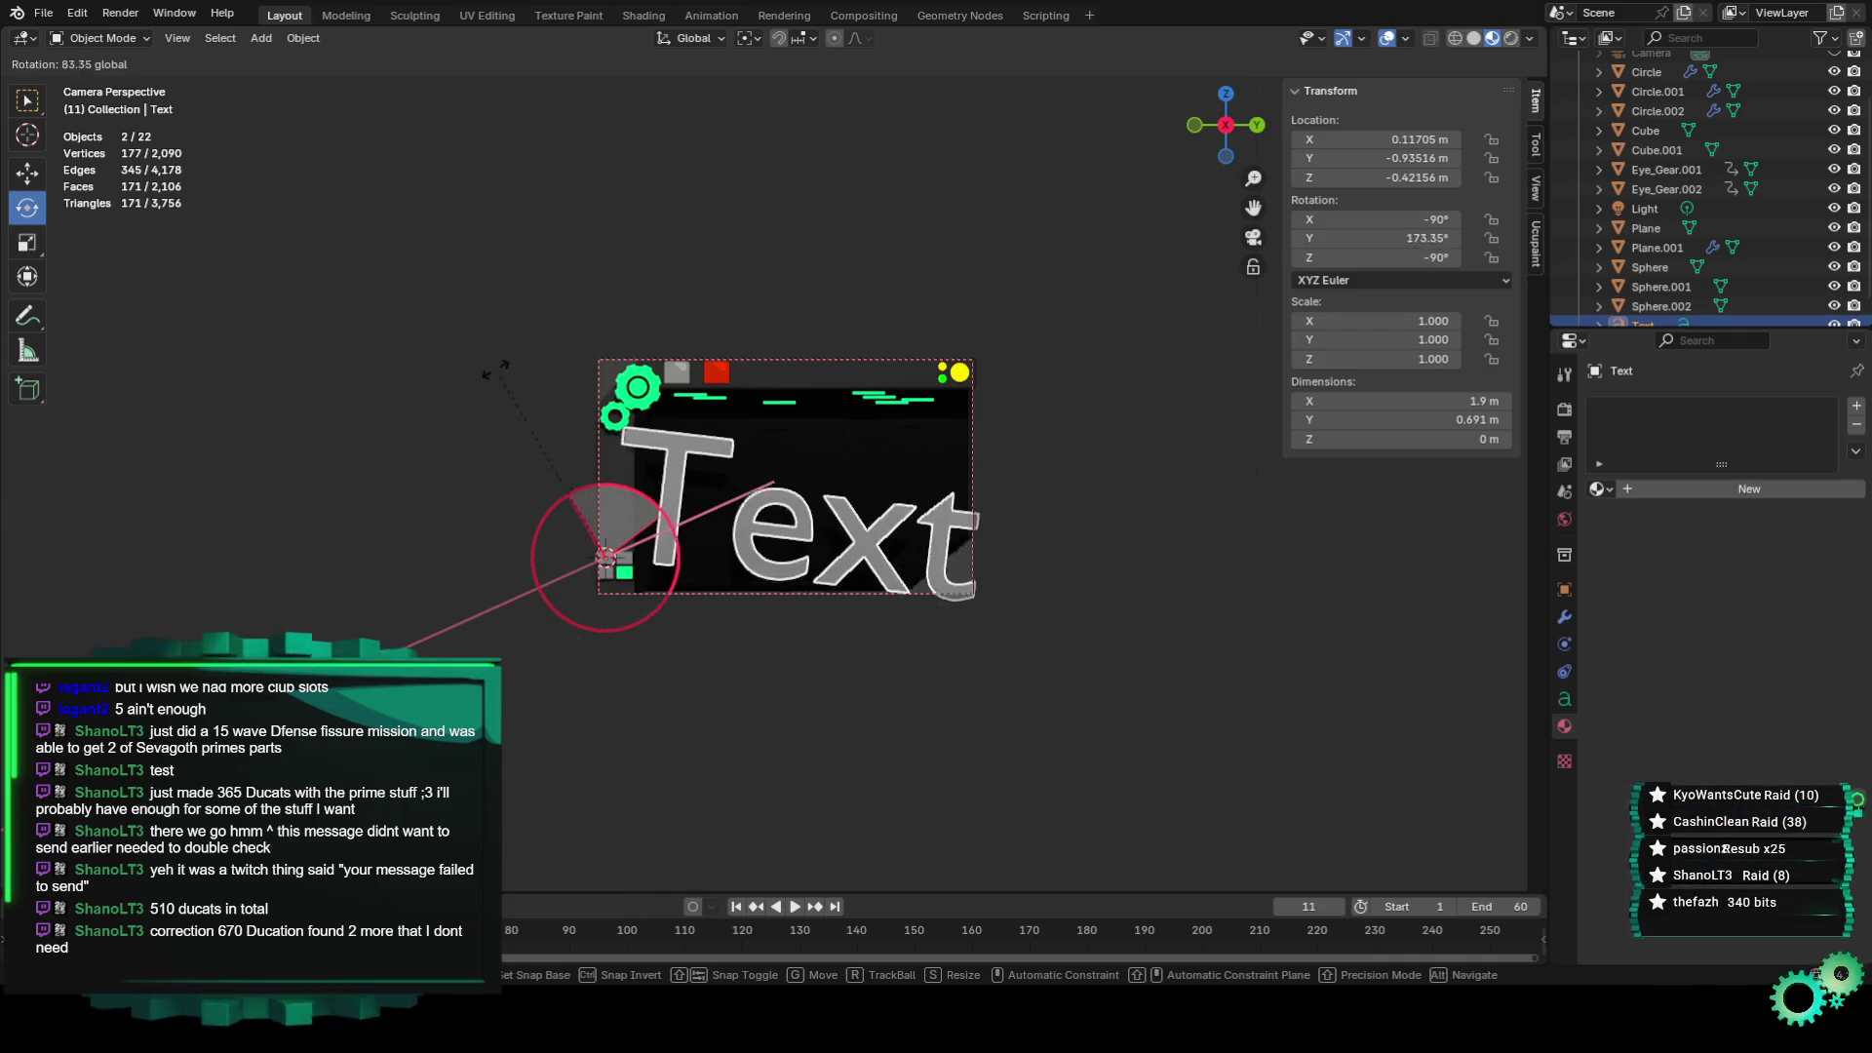
text(90)
key(Return)
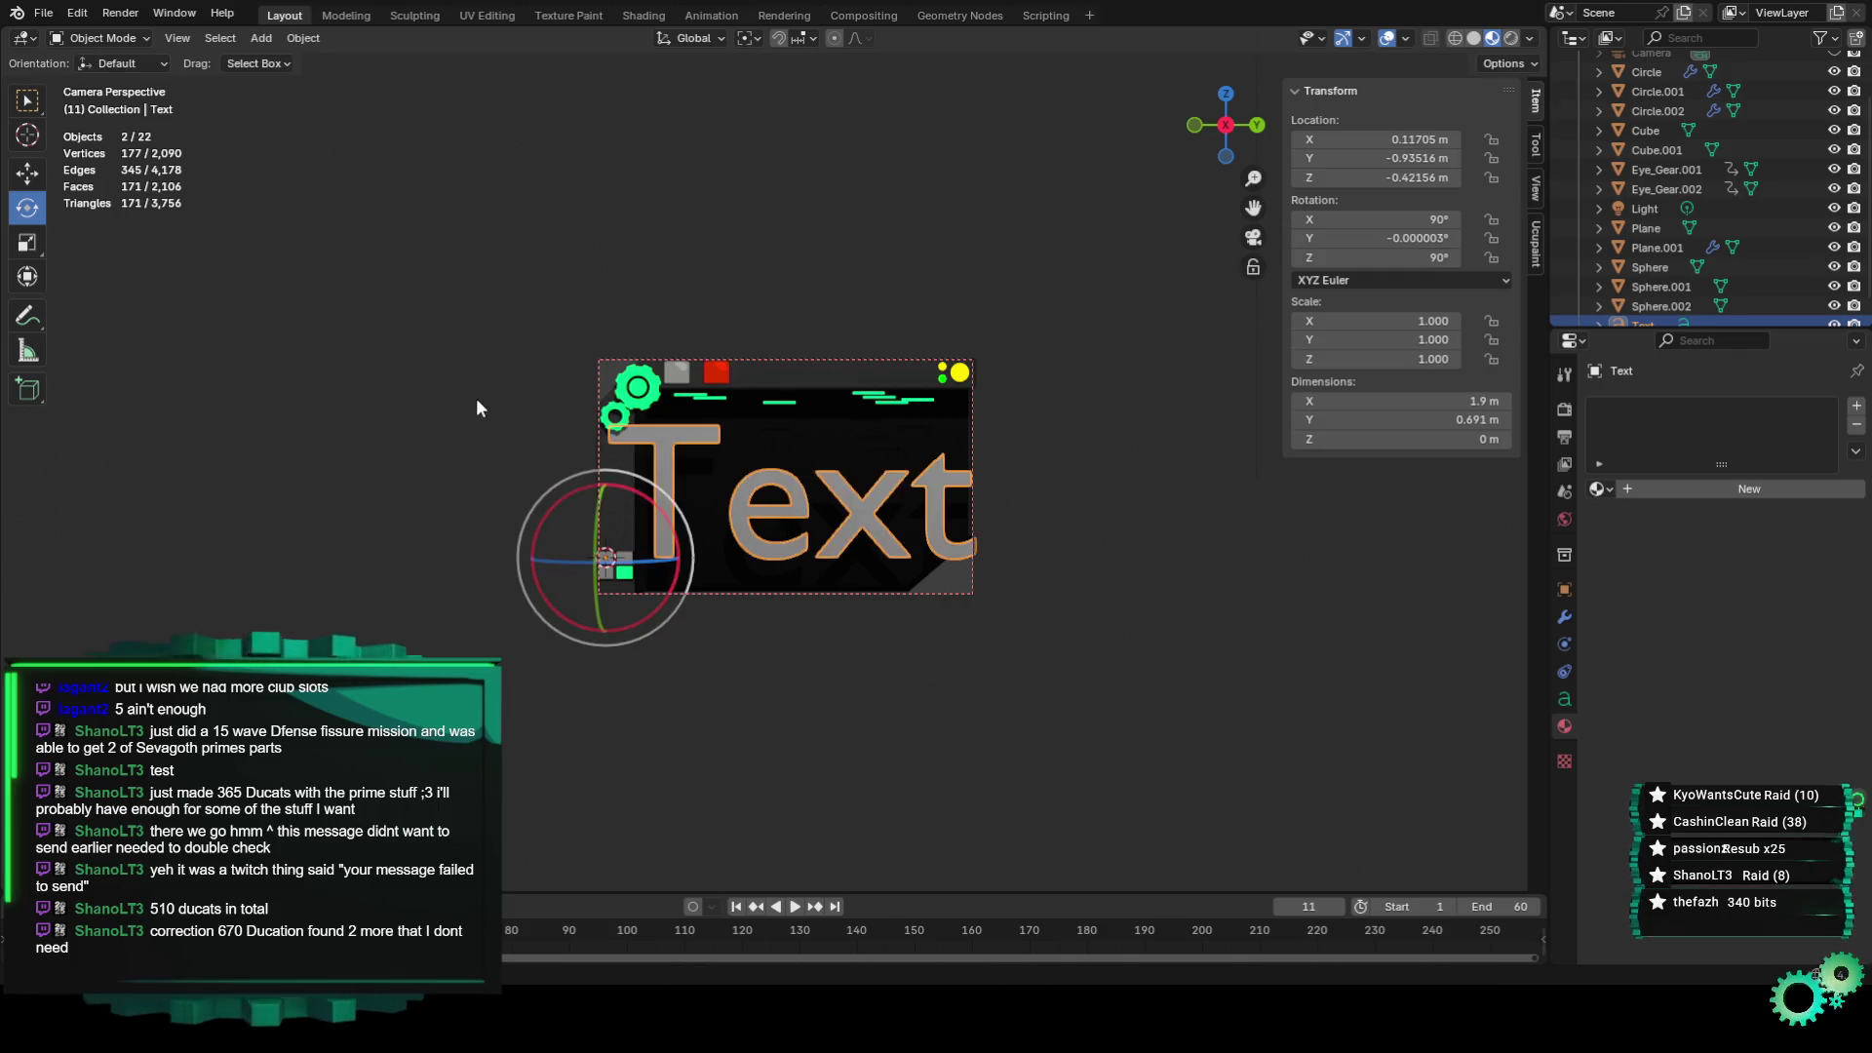
scroll(745, 559, up, 4)
Scale the text to about 0.39 and move it into the panel's upper-left area.
click(28, 174)
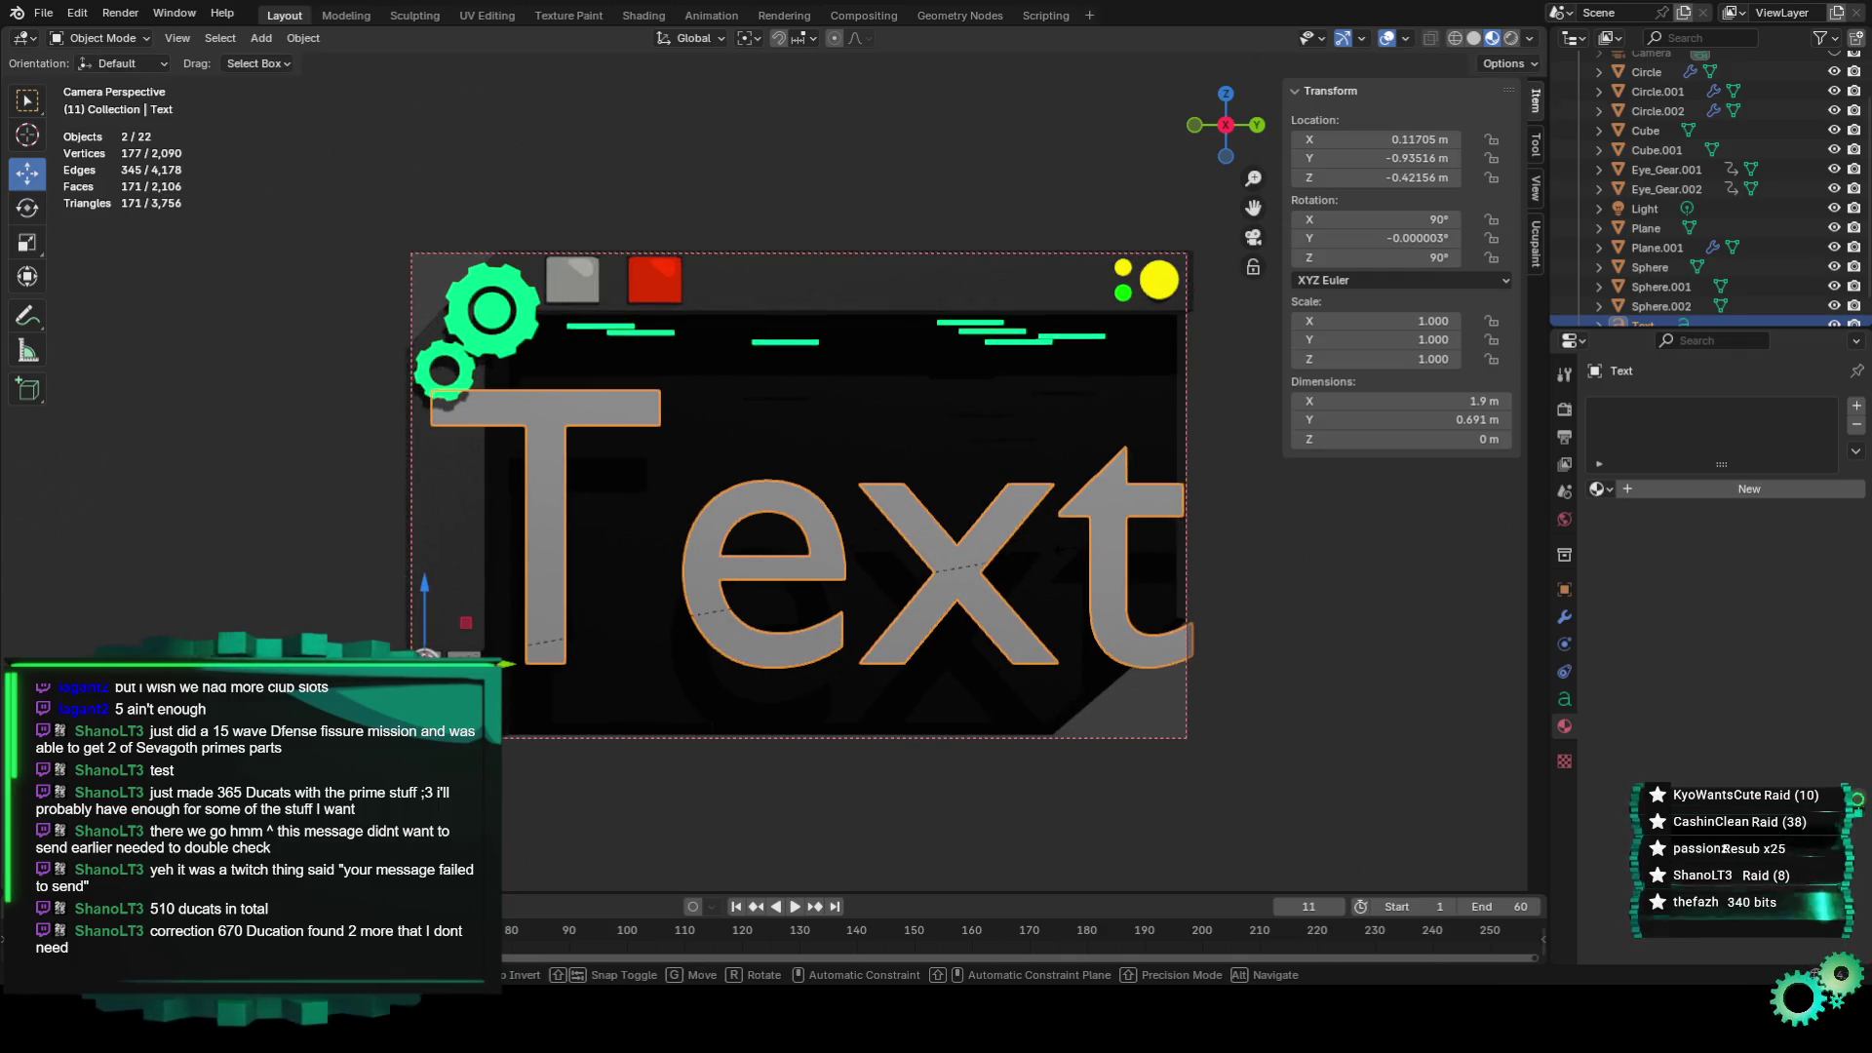
key(s)
click(680, 617)
mouse_move(468, 620)
mouse_down()
mouse_move(613, 462)
mouse_move(612, 486)
mouse_up()
Shrink the text to 0.21 scale, raise it higher and nudge it left toward the gears.
key(s)
click(727, 514)
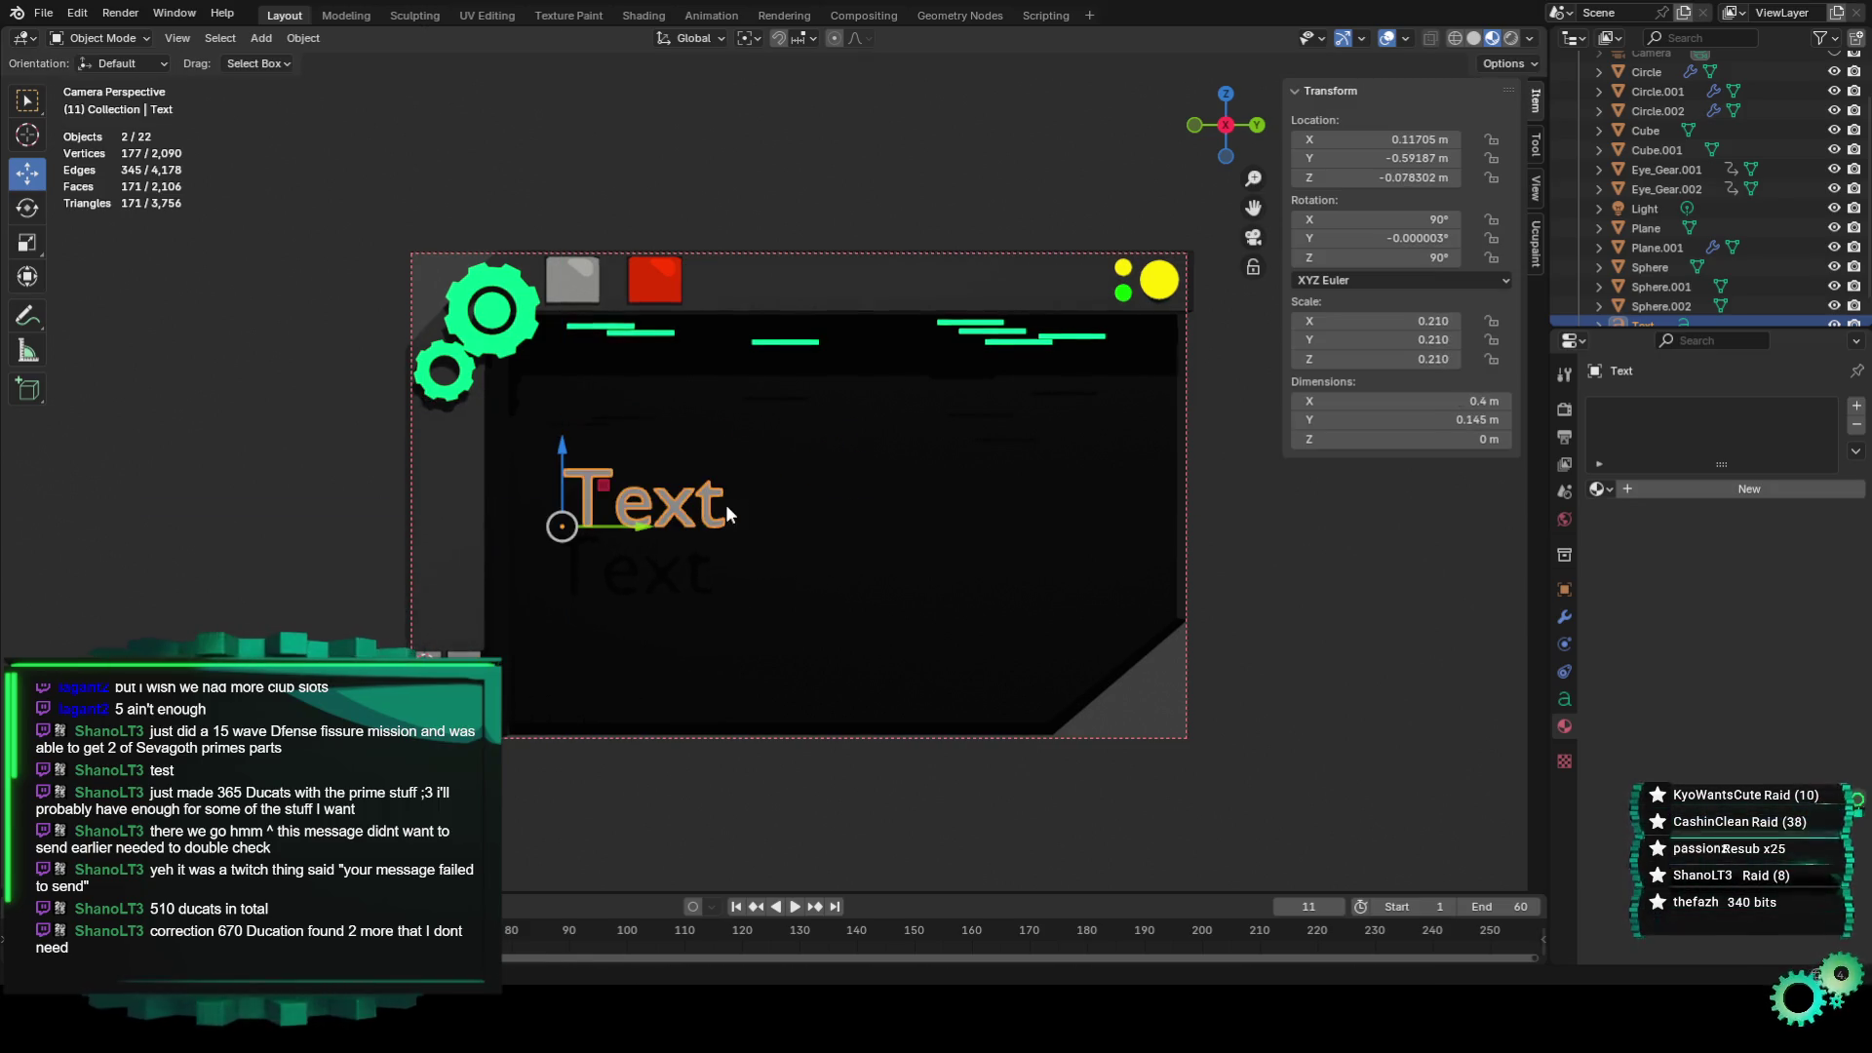
scroll(654, 571, up, 2)
key(space)
drag(487, 497, 474, 378)
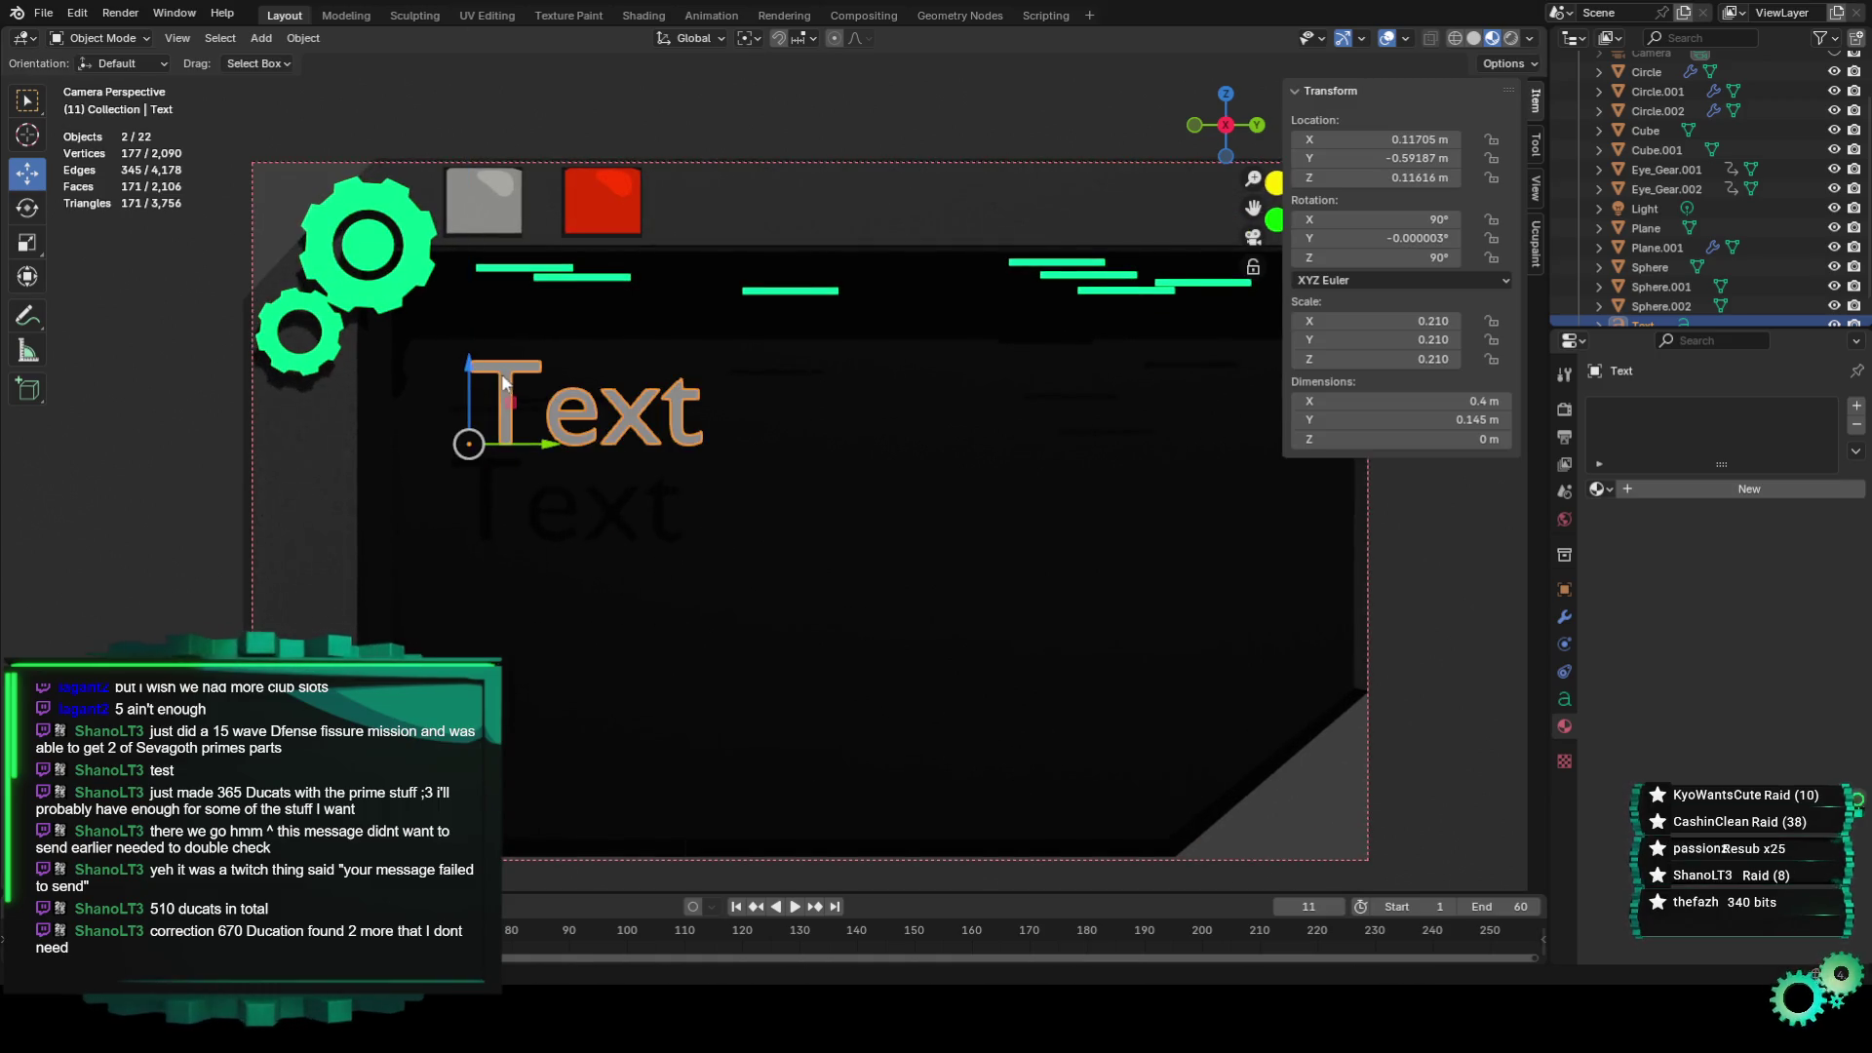
key(space)
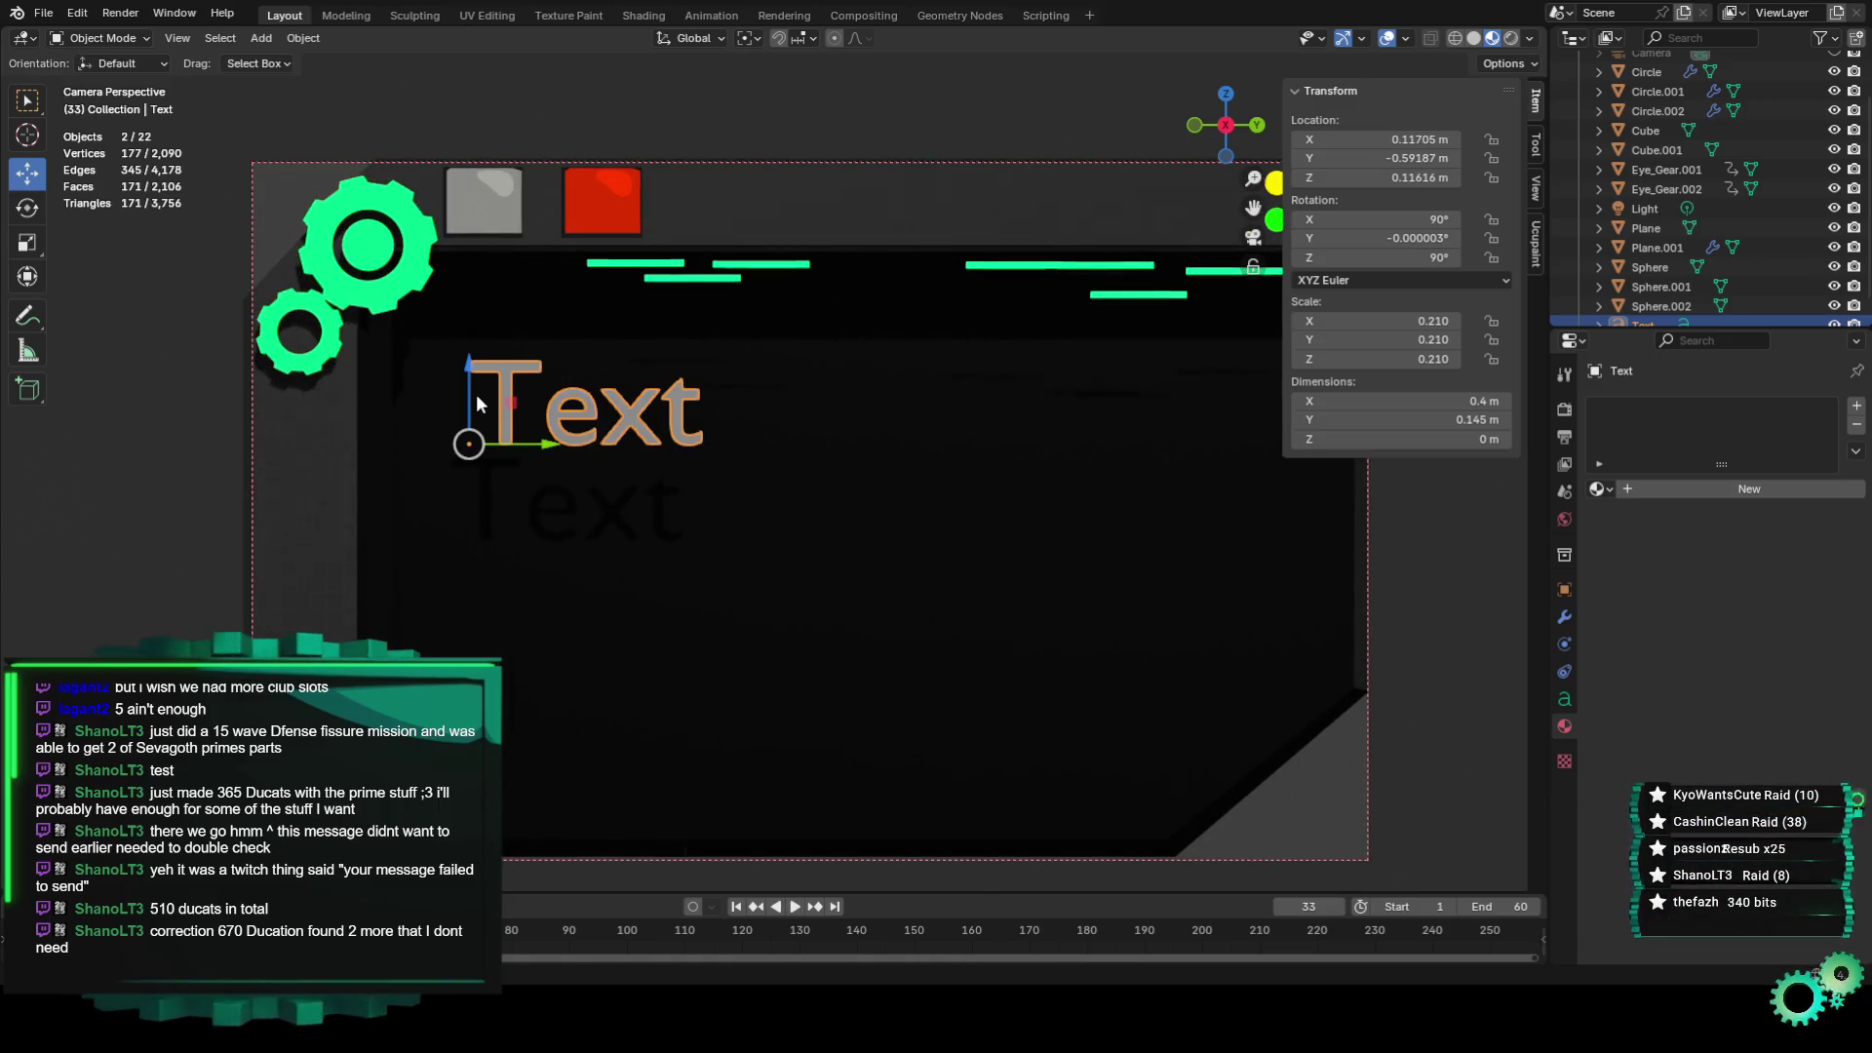
drag(475, 378, 471, 327)
key(space)
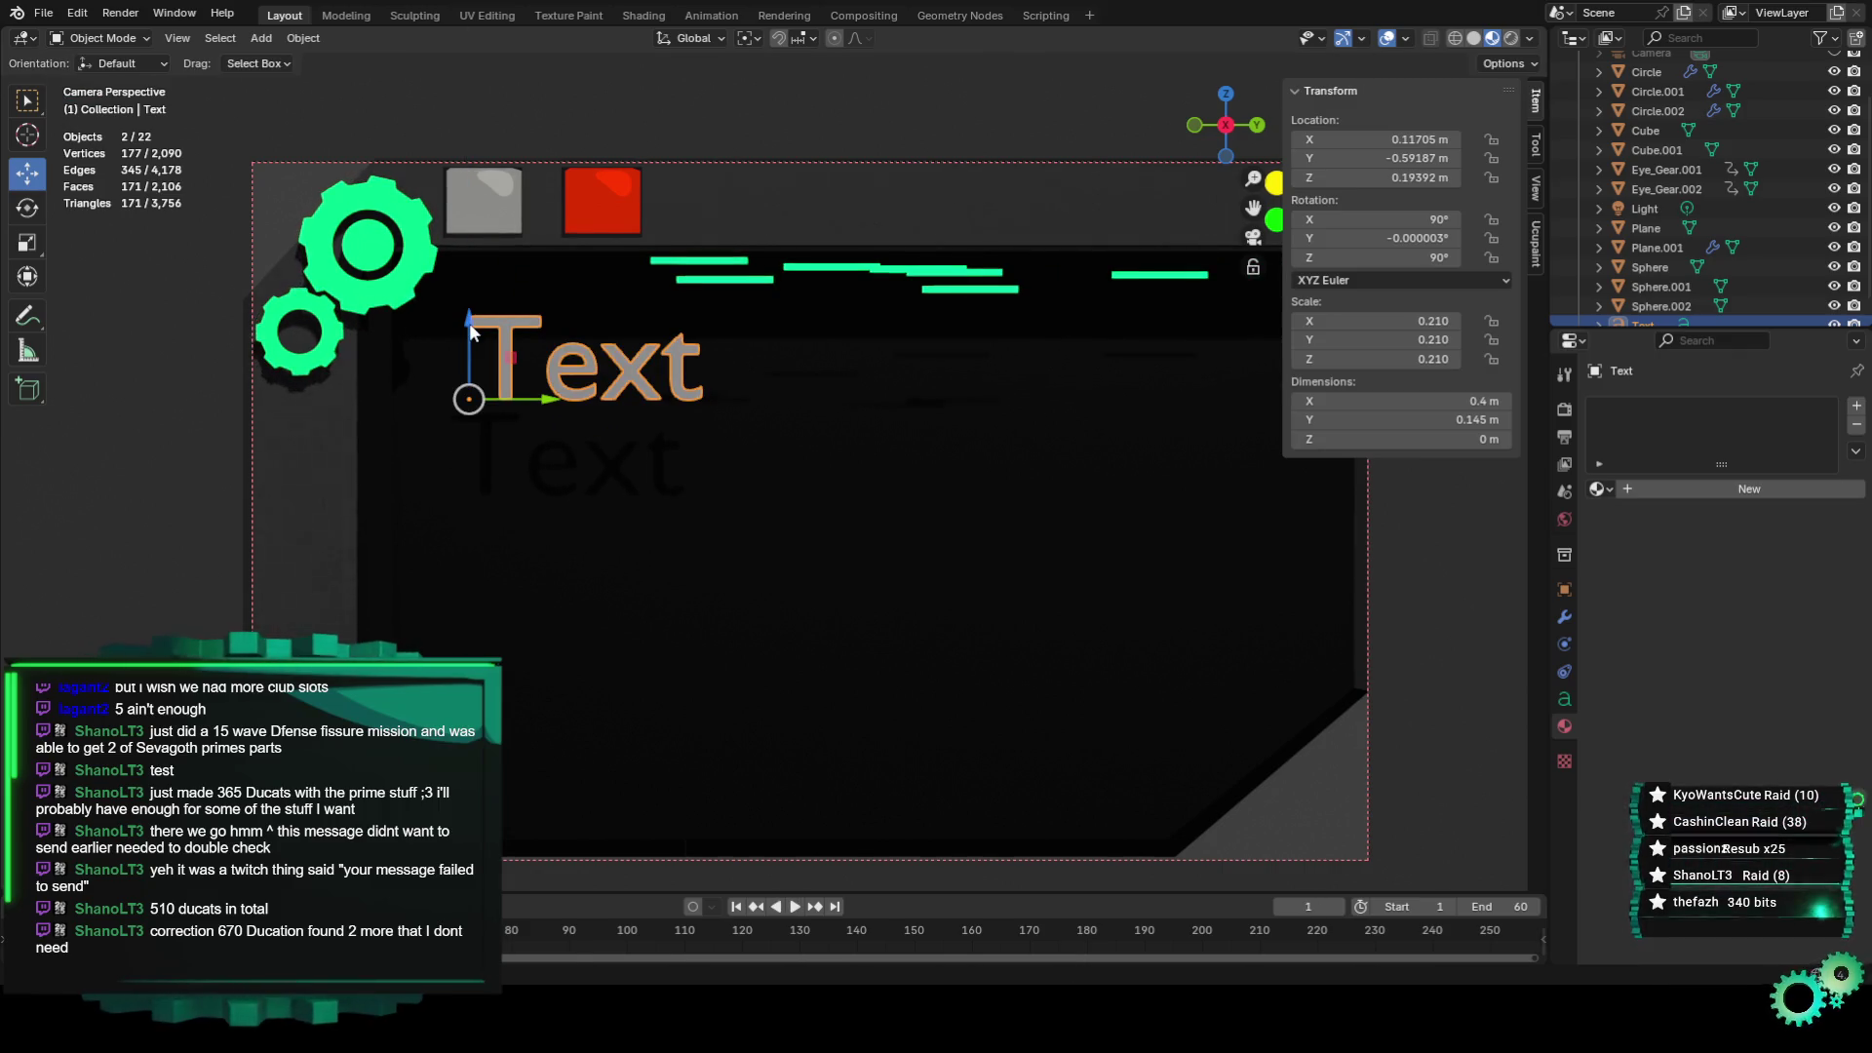
key(space)
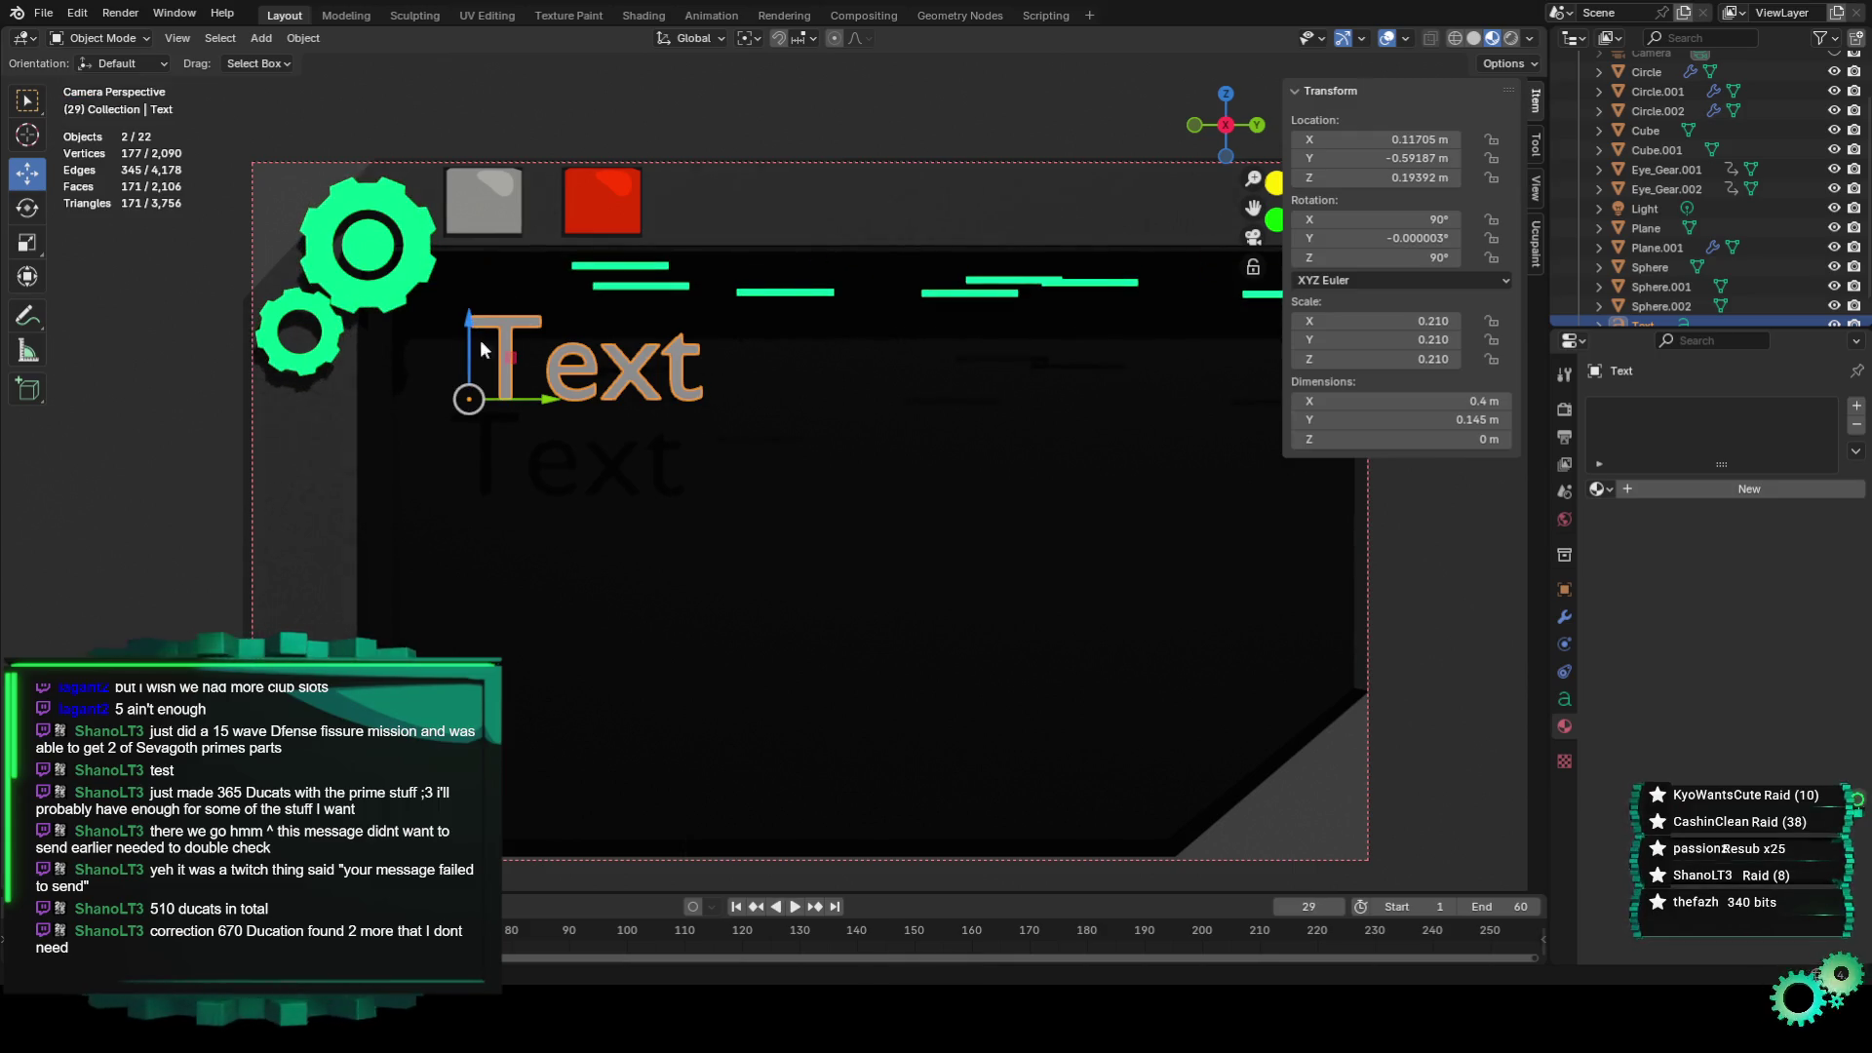
drag(515, 421, 413, 348)
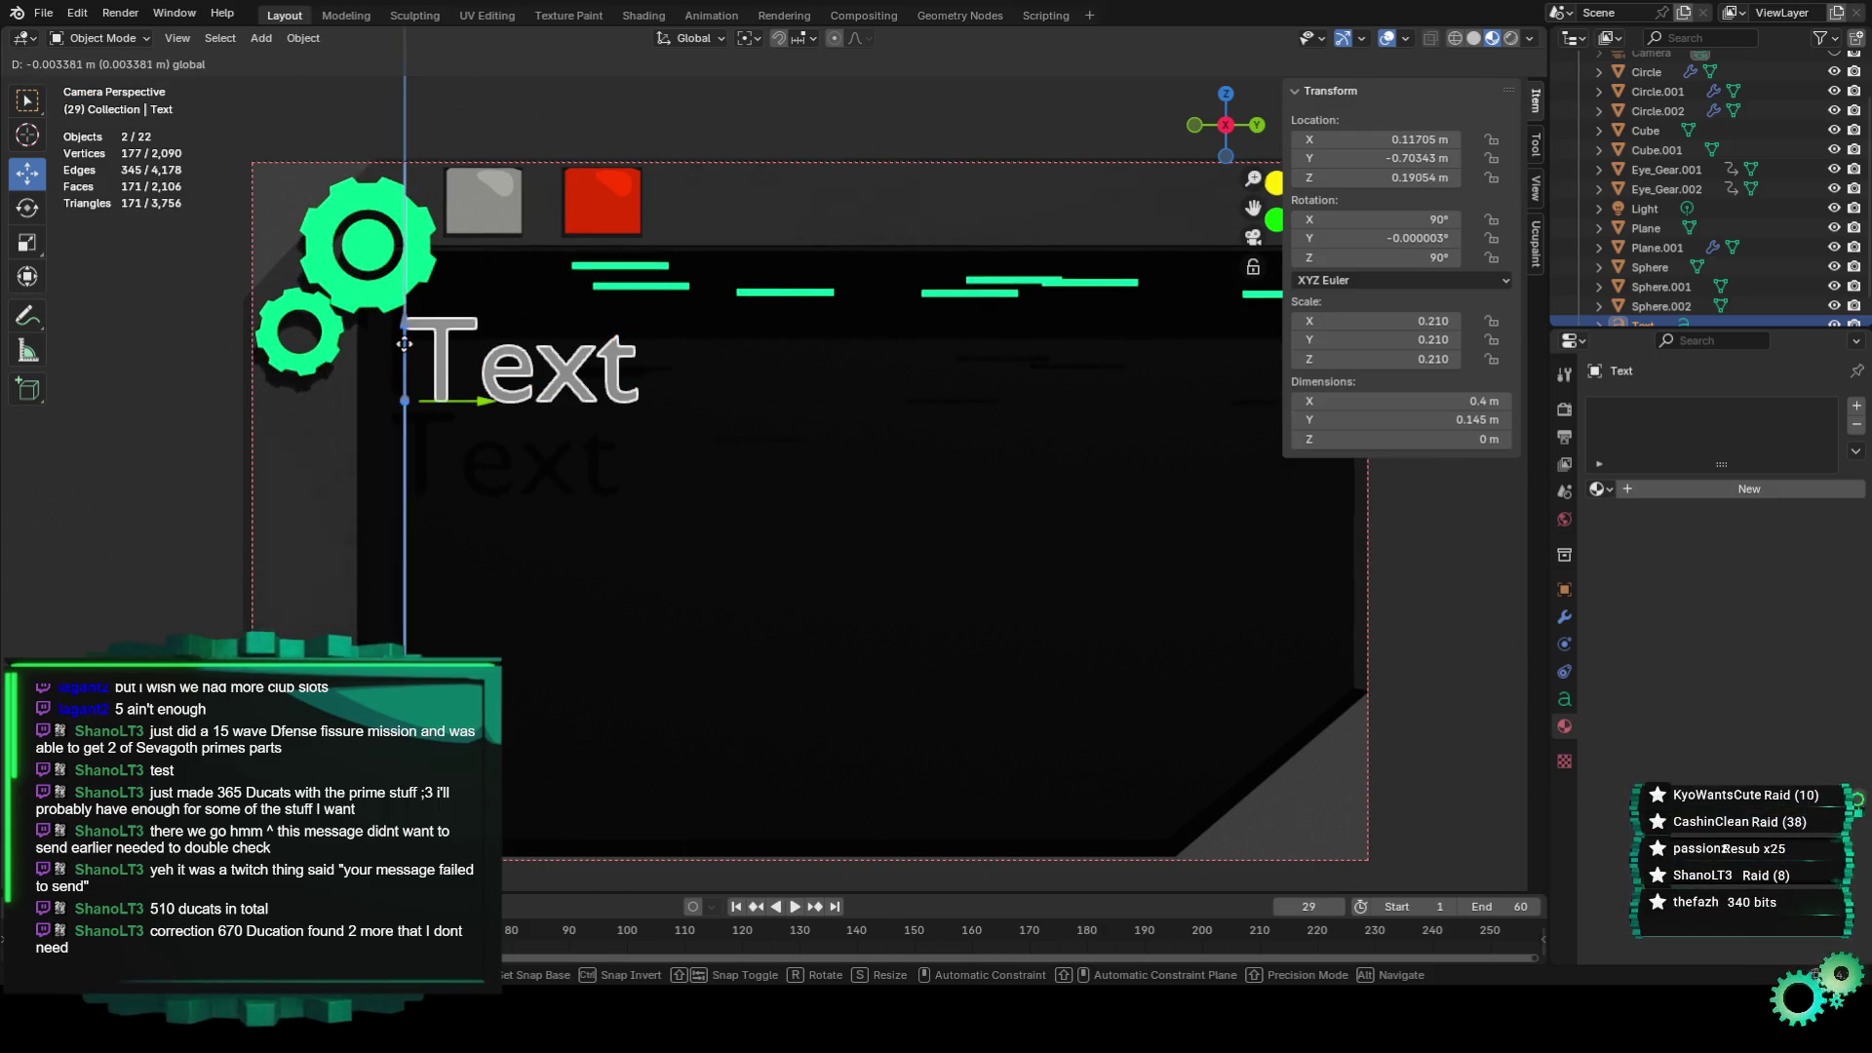
Push the text closer to the panel face, then view the scene through the camera.
mouse_move(415, 368)
middle_down()
mouse_move(494, 422)
mouse_move(759, 430)
mouse_move(923, 540)
middle_up()
scroll(758, 430, up, 5)
drag(986, 590, 1010, 586)
middle_drag(1010, 587, 916, 555)
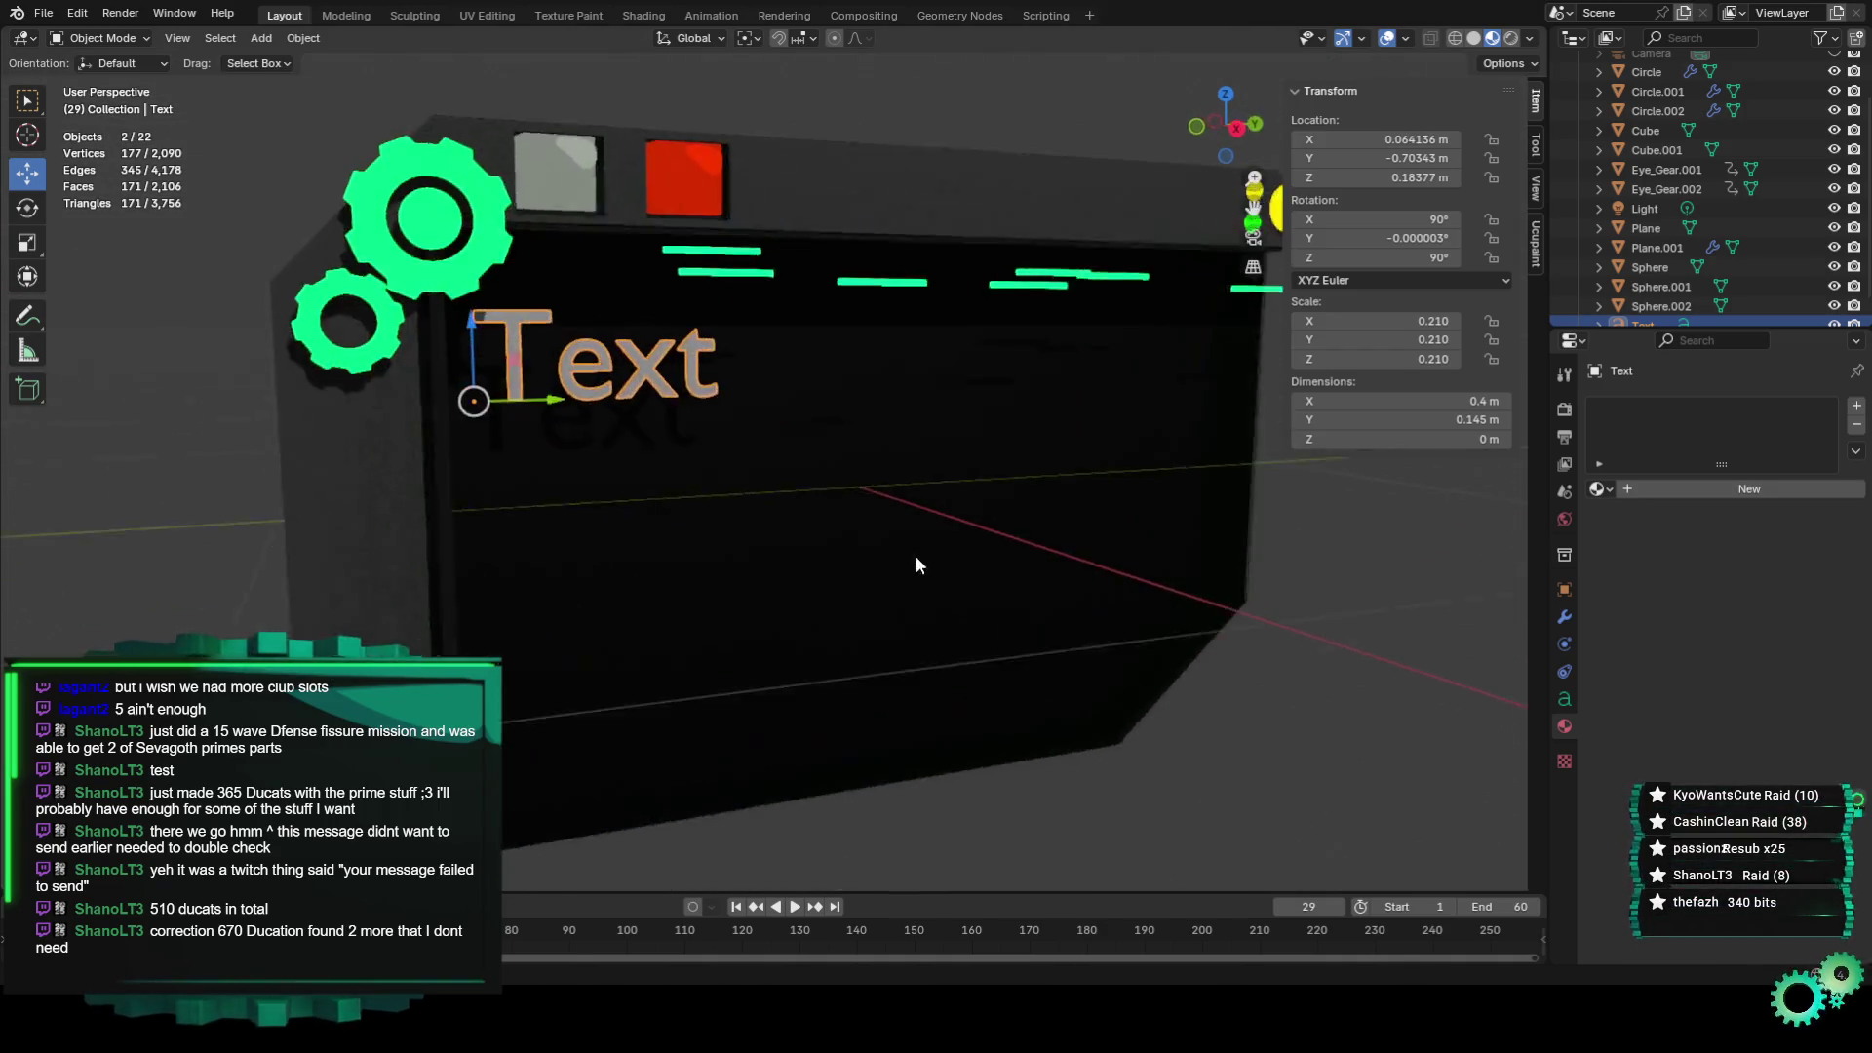
scroll(809, 489, up, 2)
mouse_move(809, 490)
middle_down()
mouse_move(587, 466)
mouse_move(766, 489)
middle_up()
drag(767, 489, 741, 492)
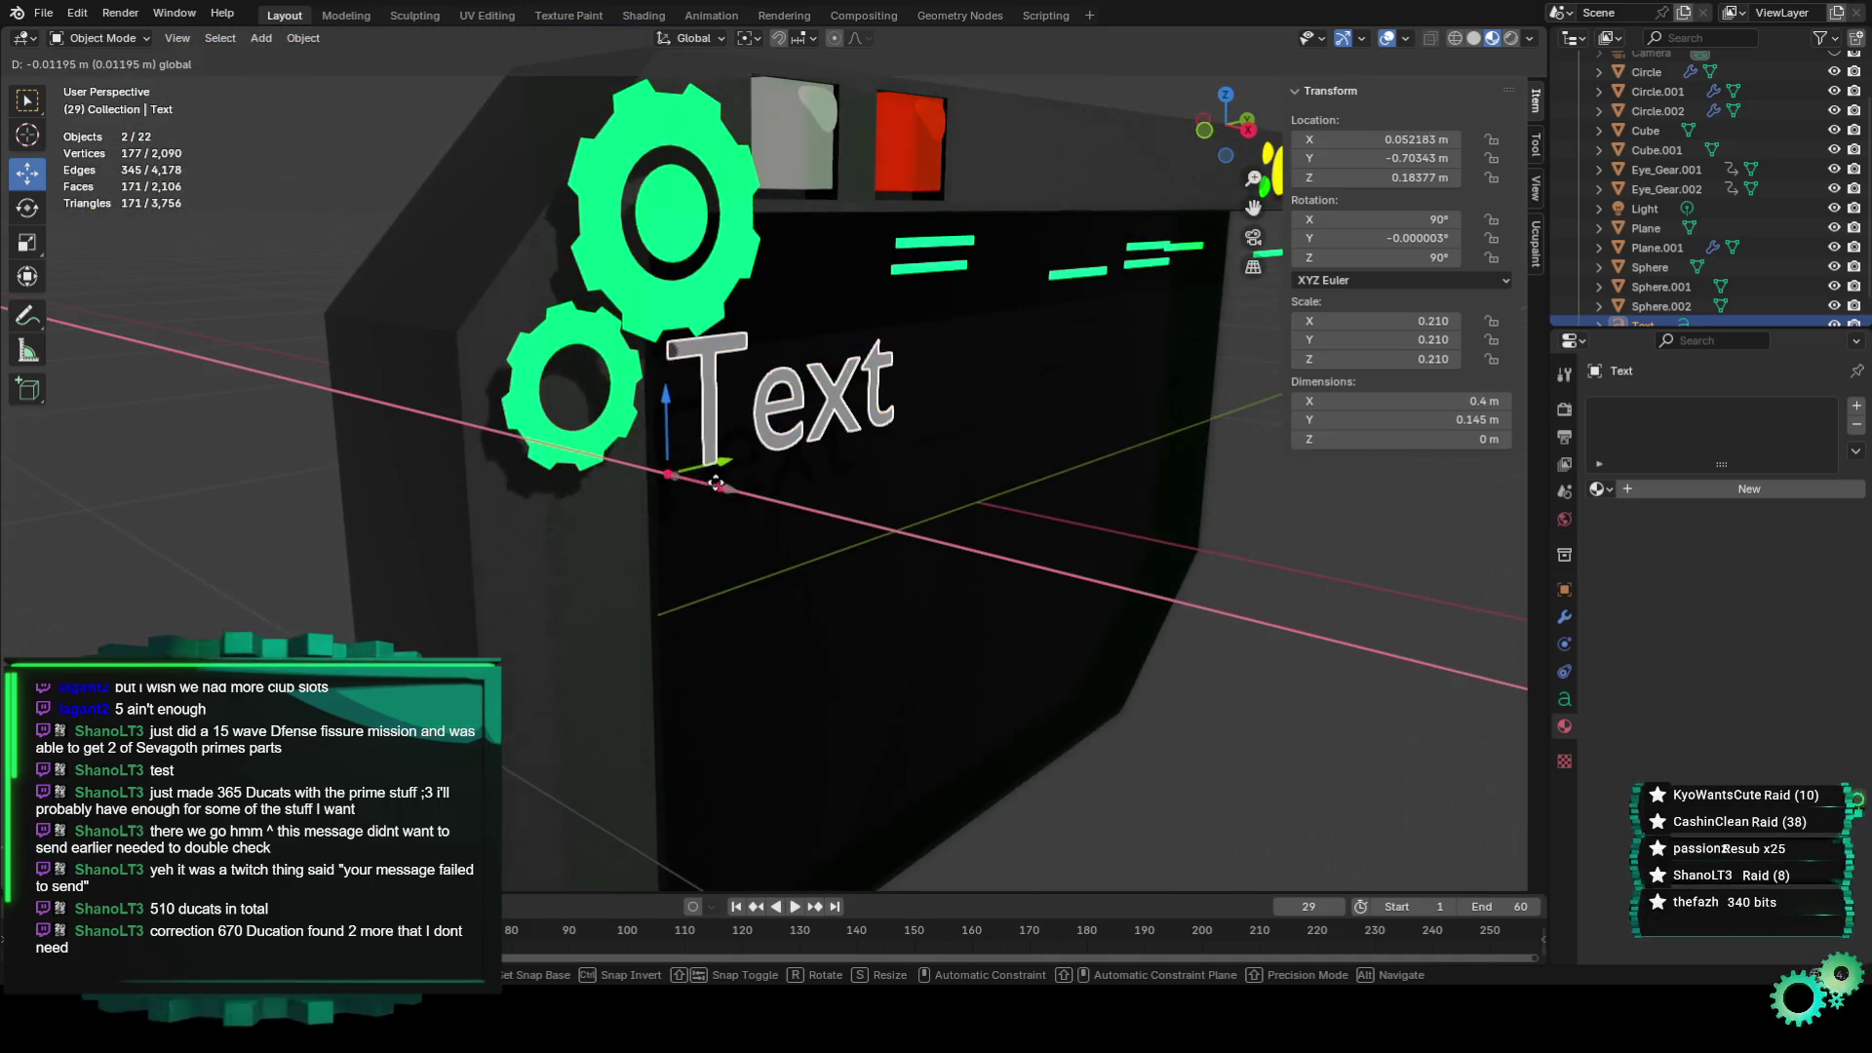
mouse_move(741, 493)
middle_down()
mouse_move(762, 520)
mouse_move(703, 517)
middle_up()
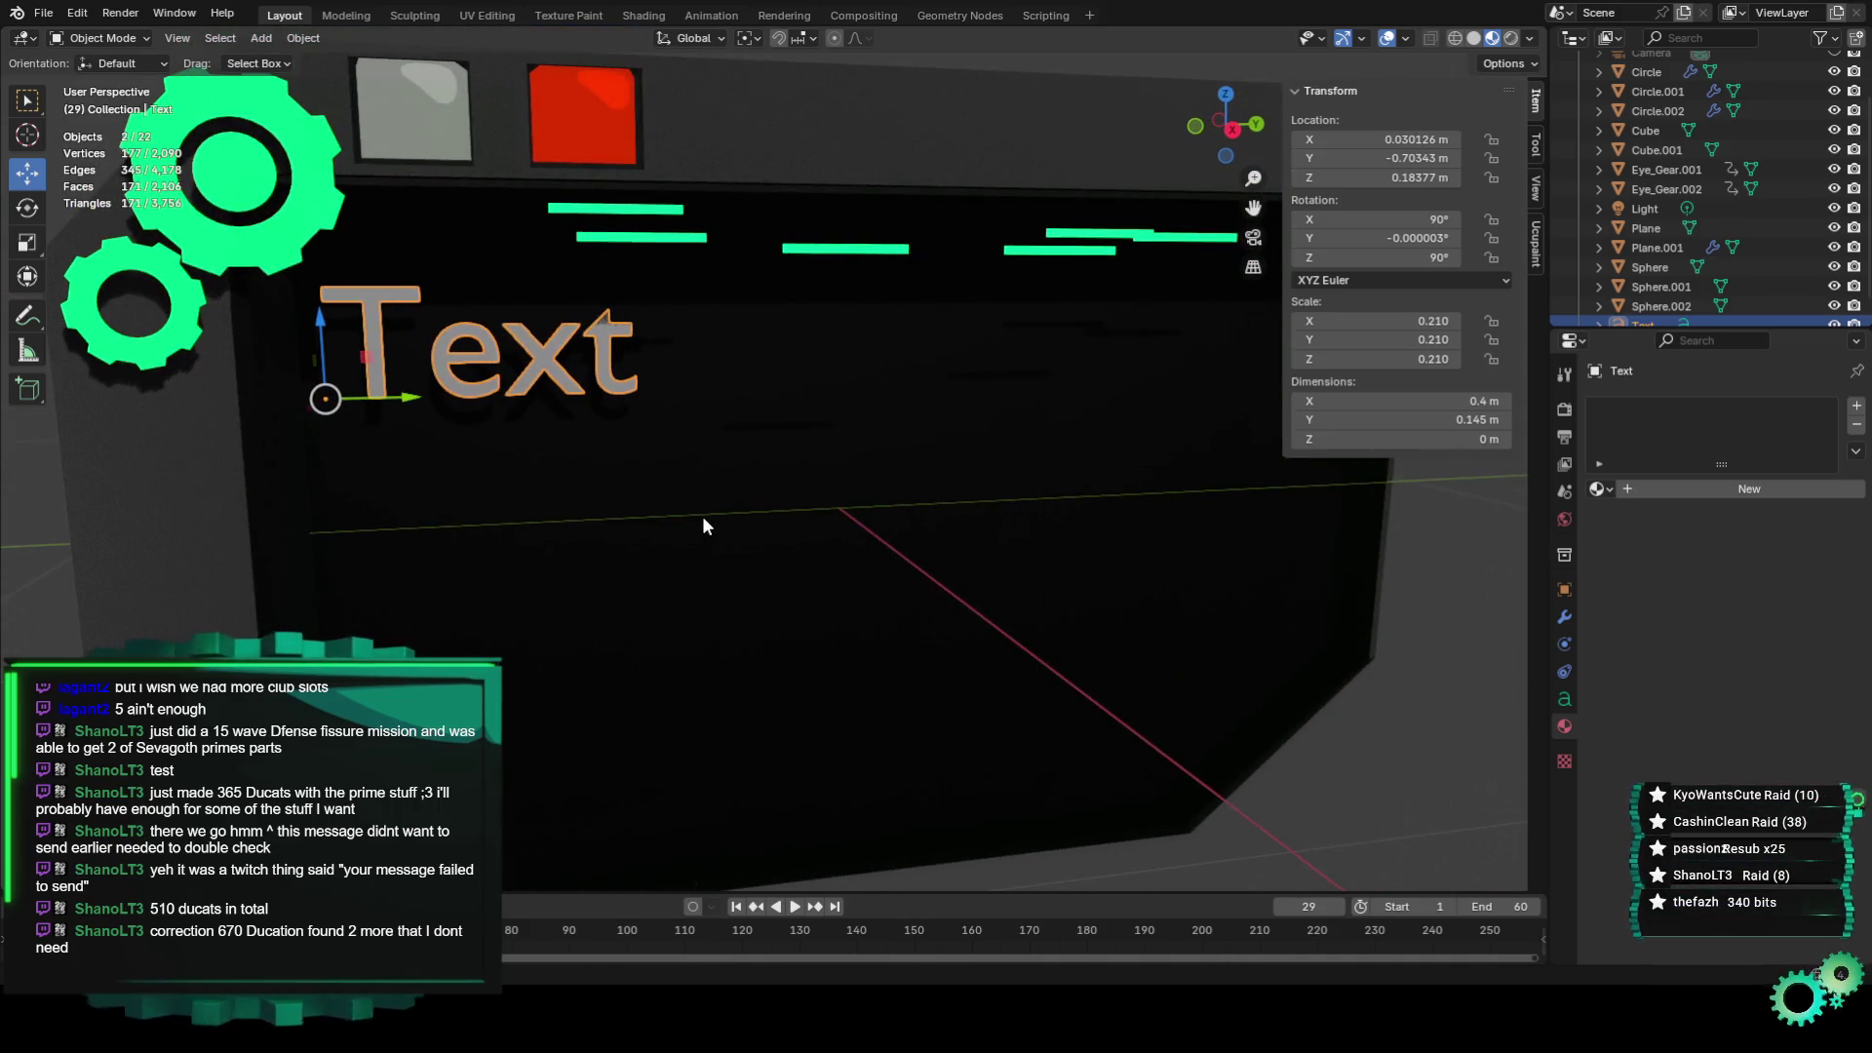
key(KP_0)
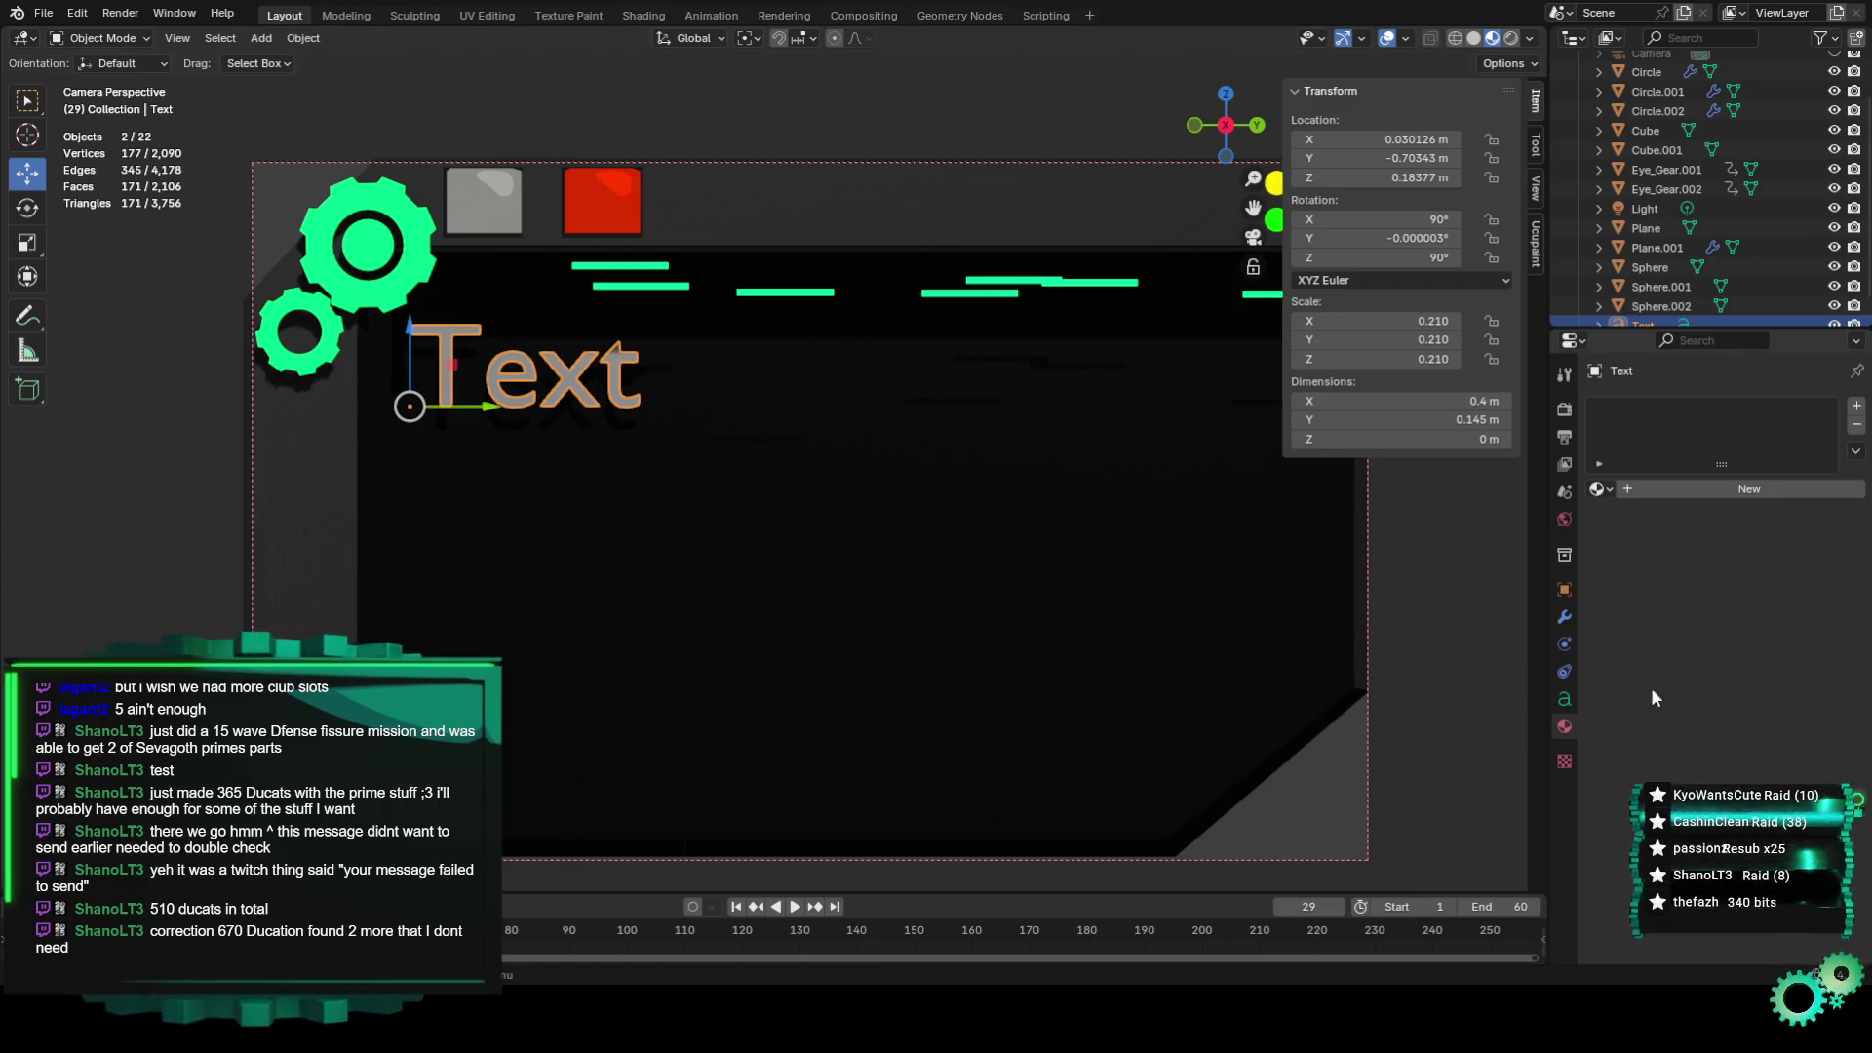
Rename the Text object's data block to '<Place Holder Text>'.
click(1565, 700)
click(1663, 407)
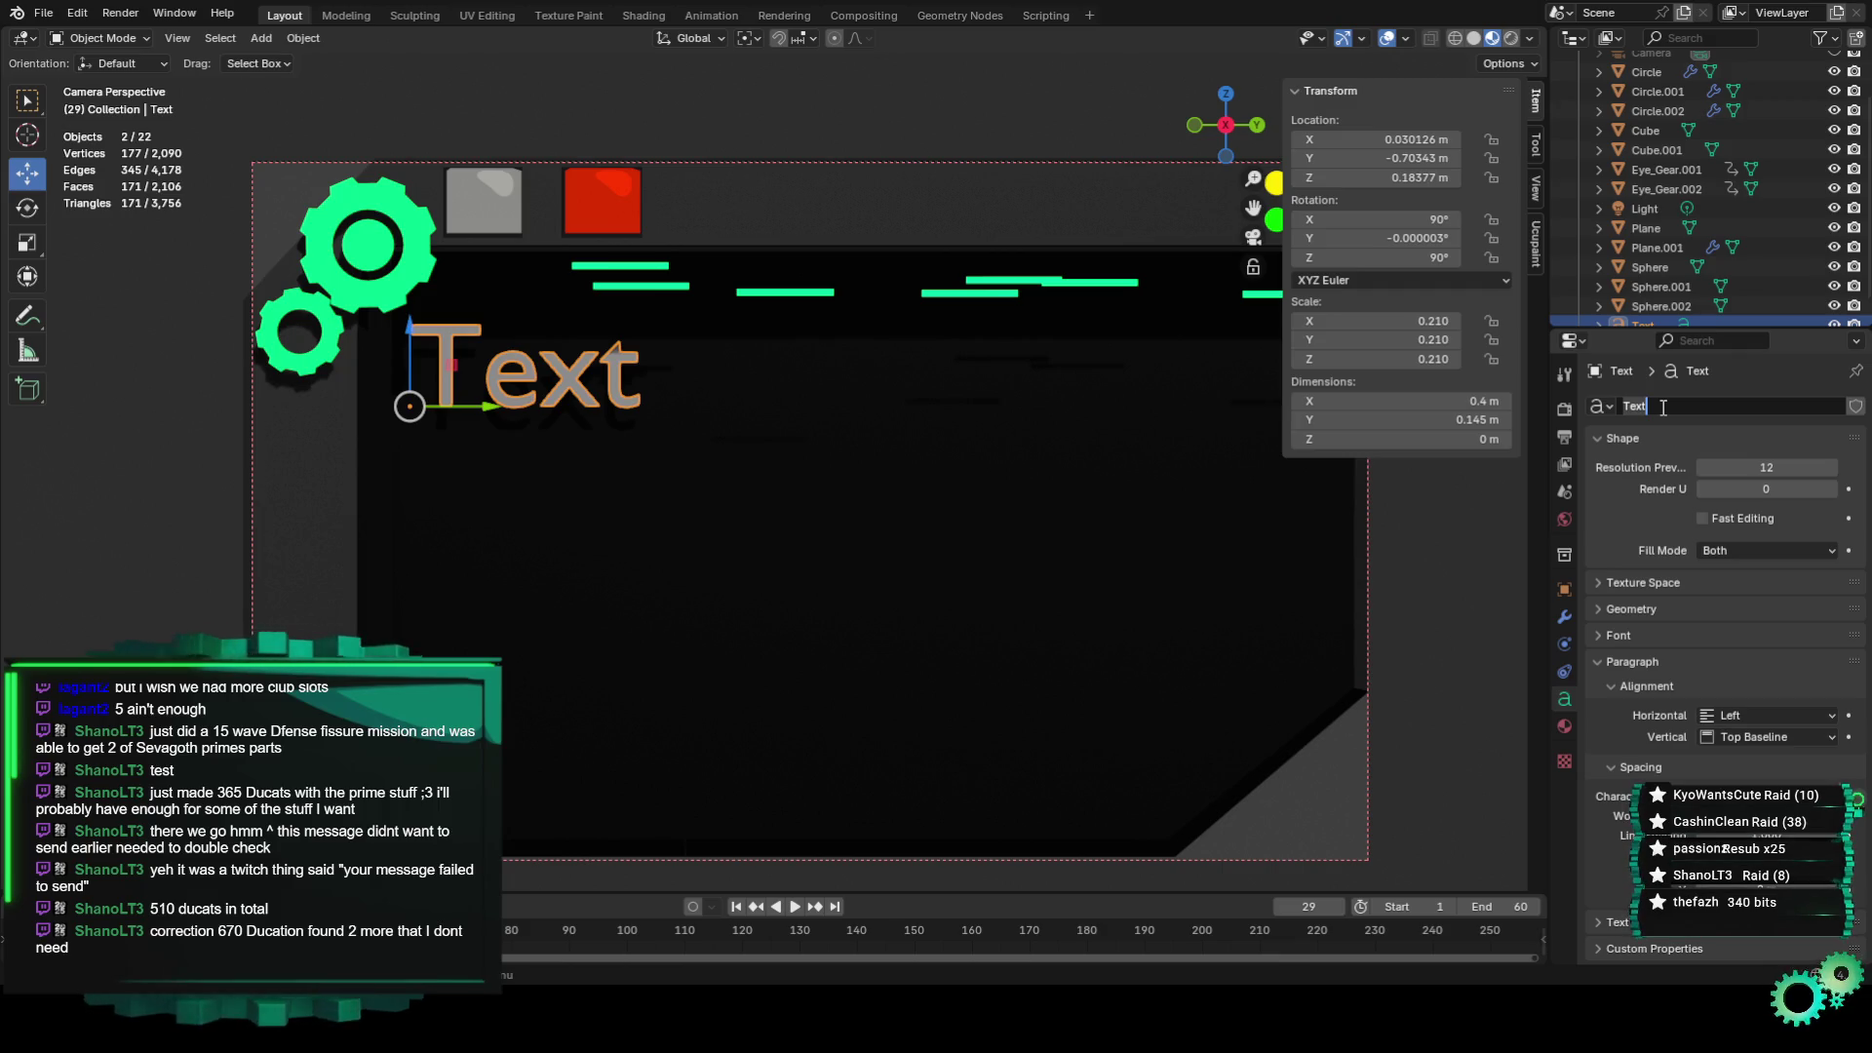
text(<)
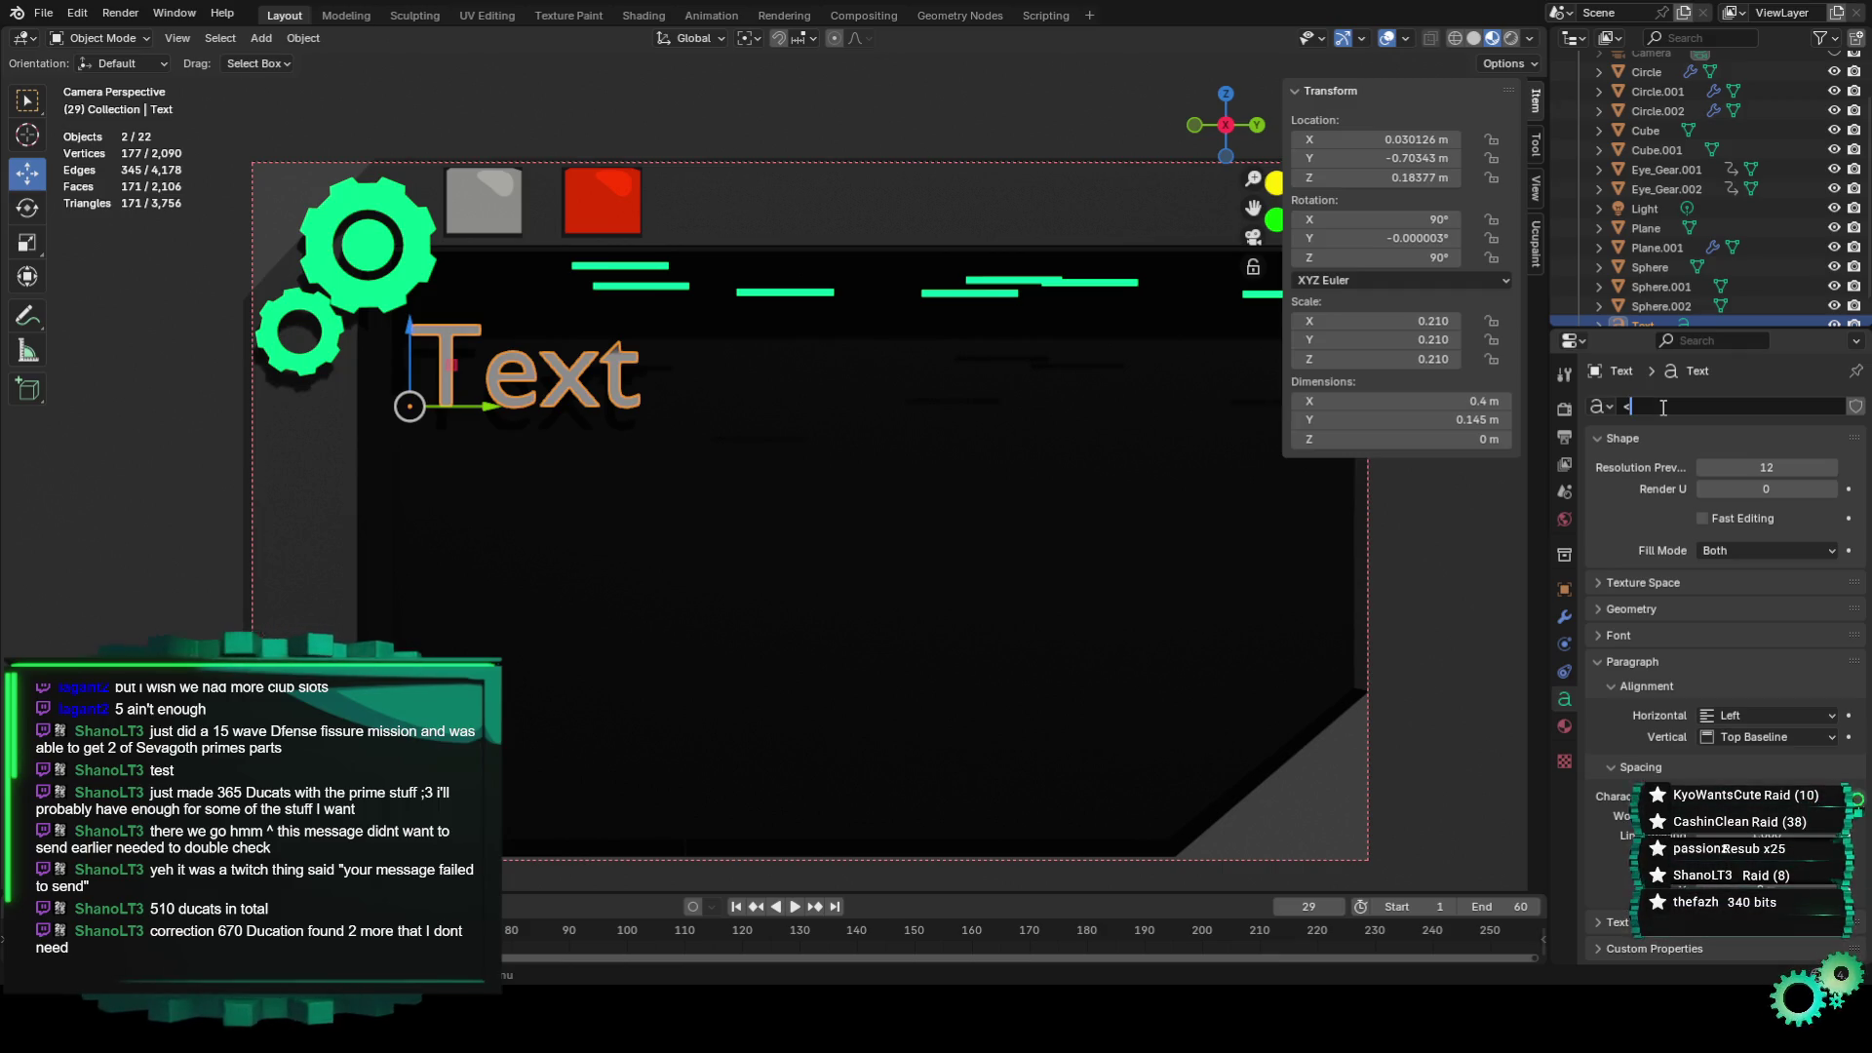
text(Place Holder)
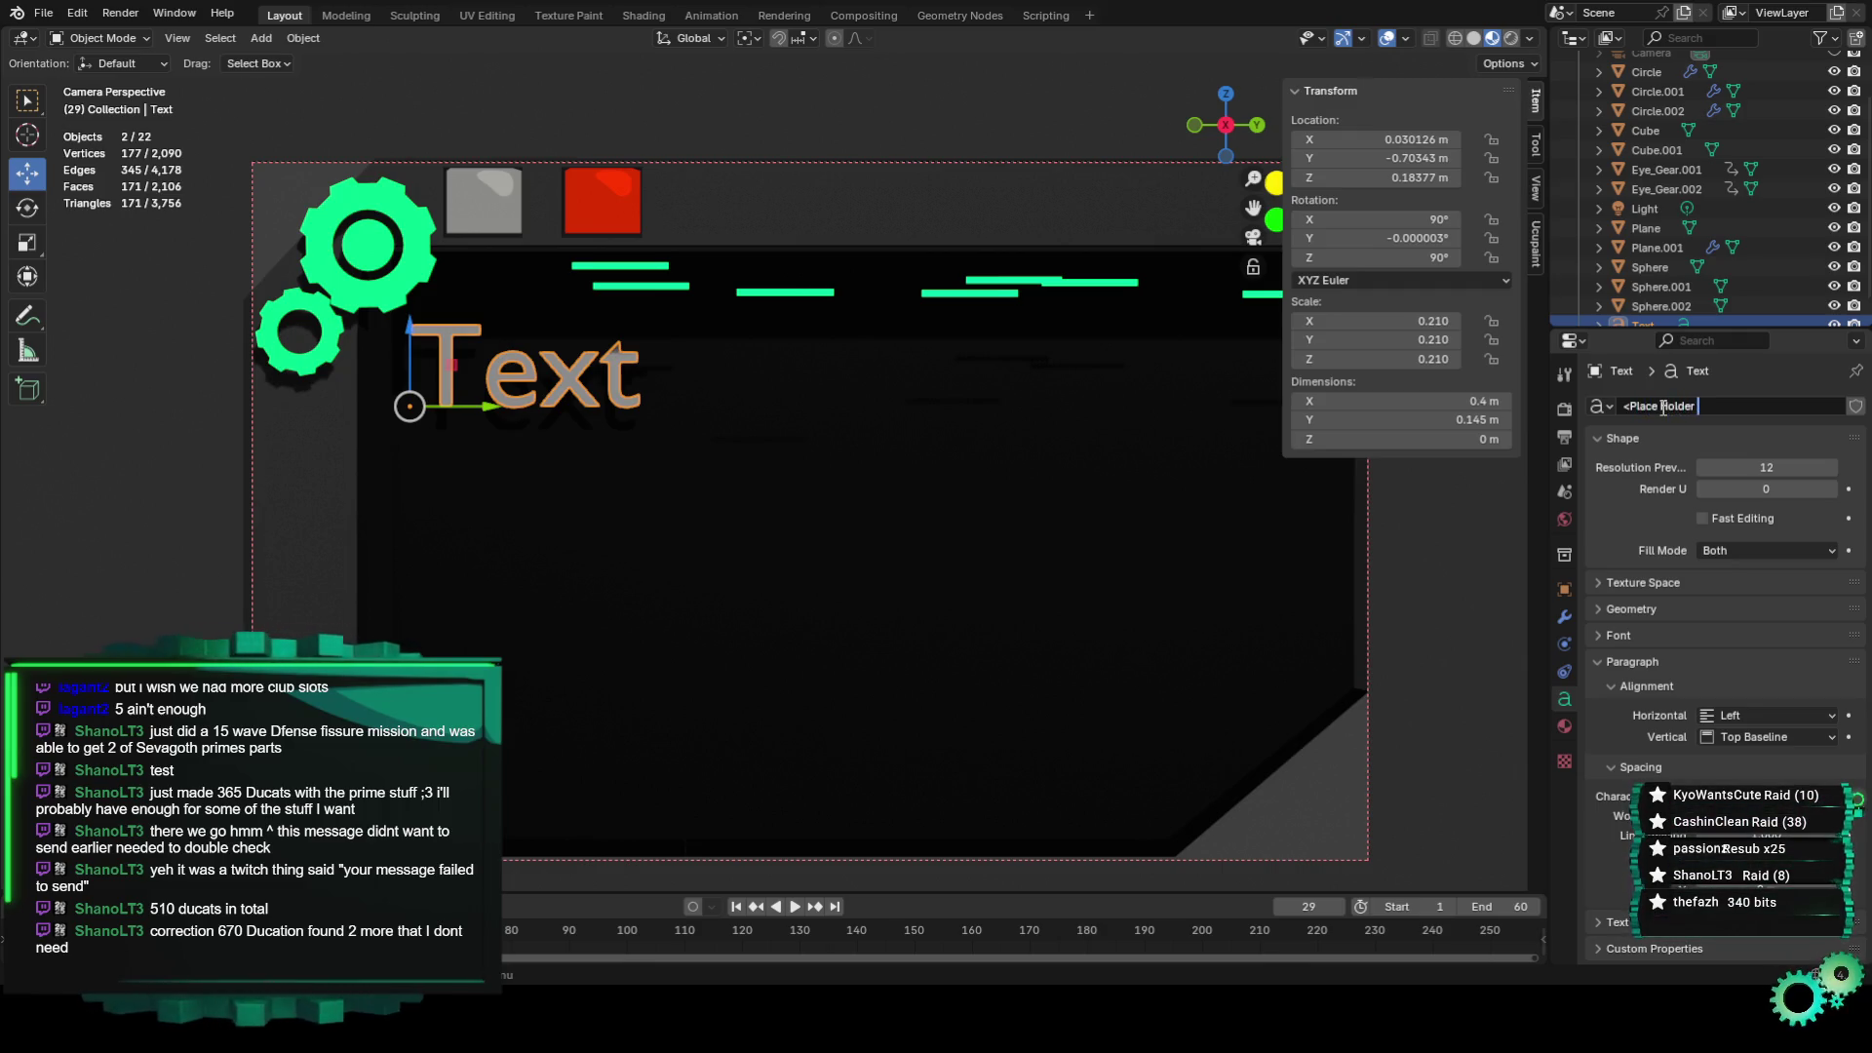
text(>)
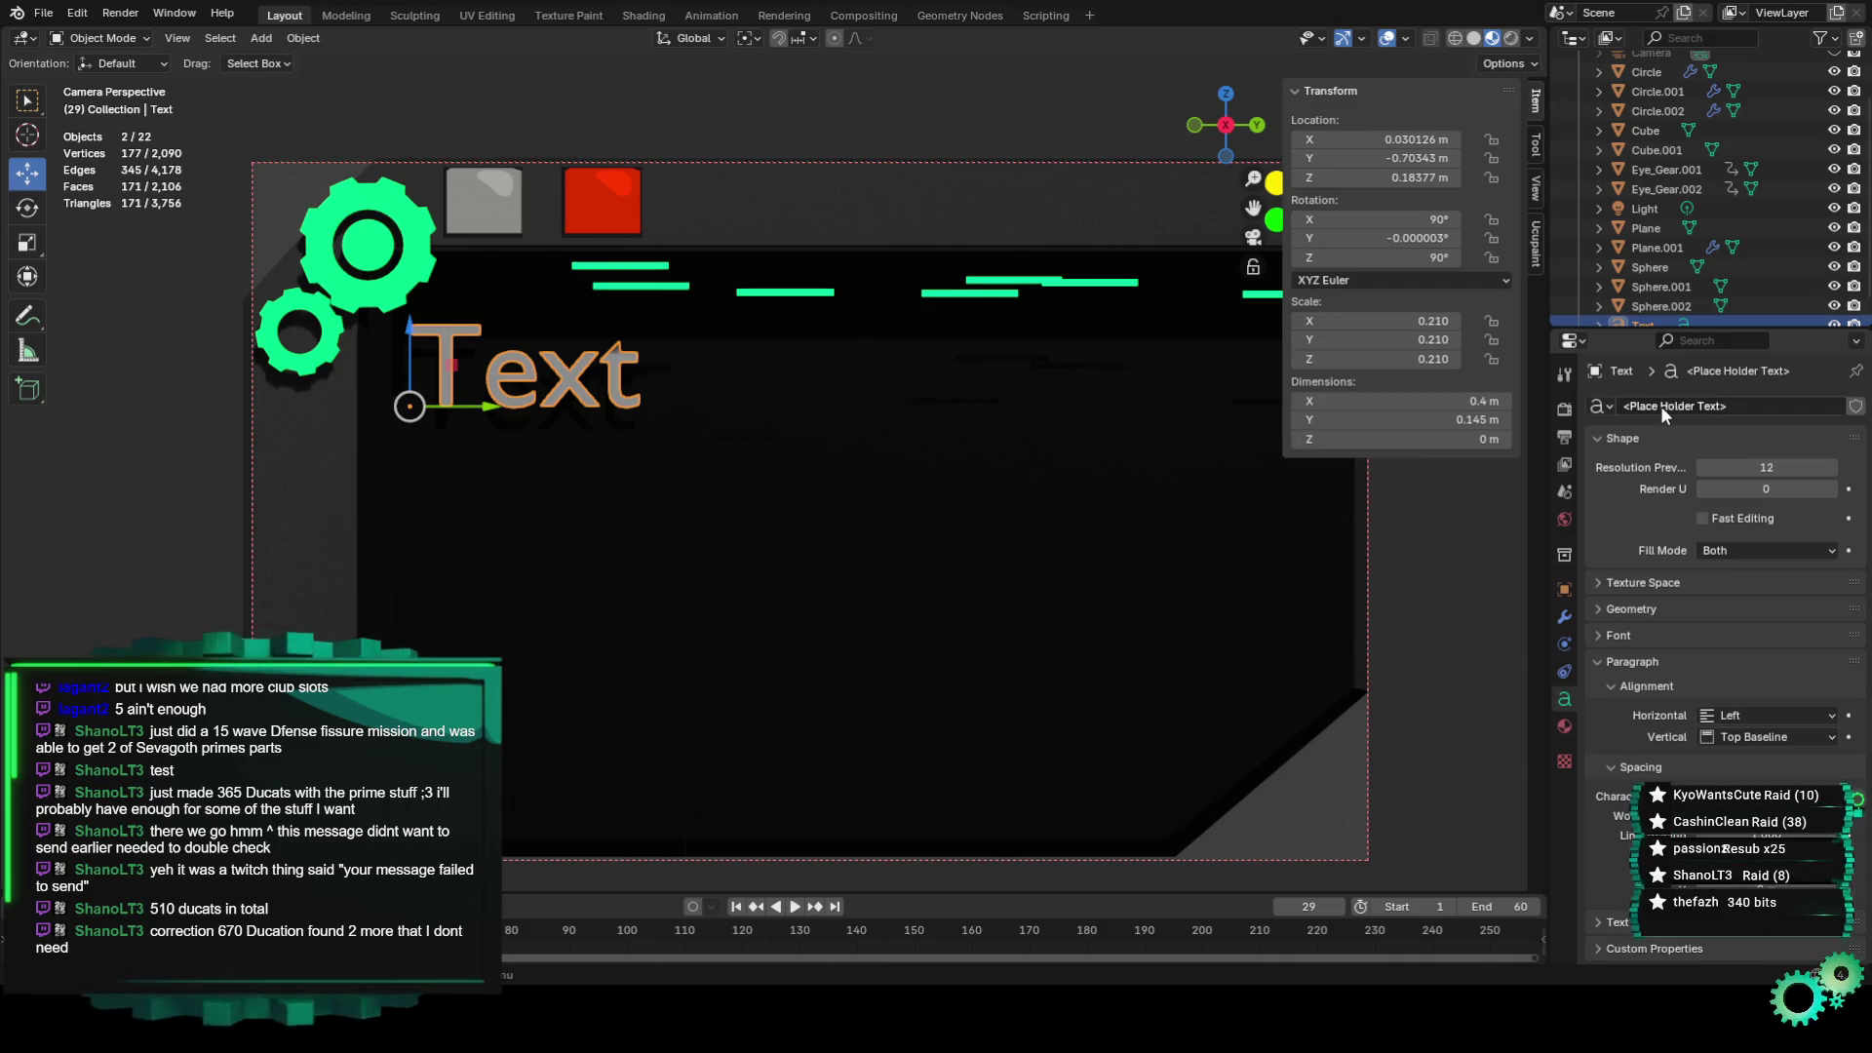
click(1732, 407)
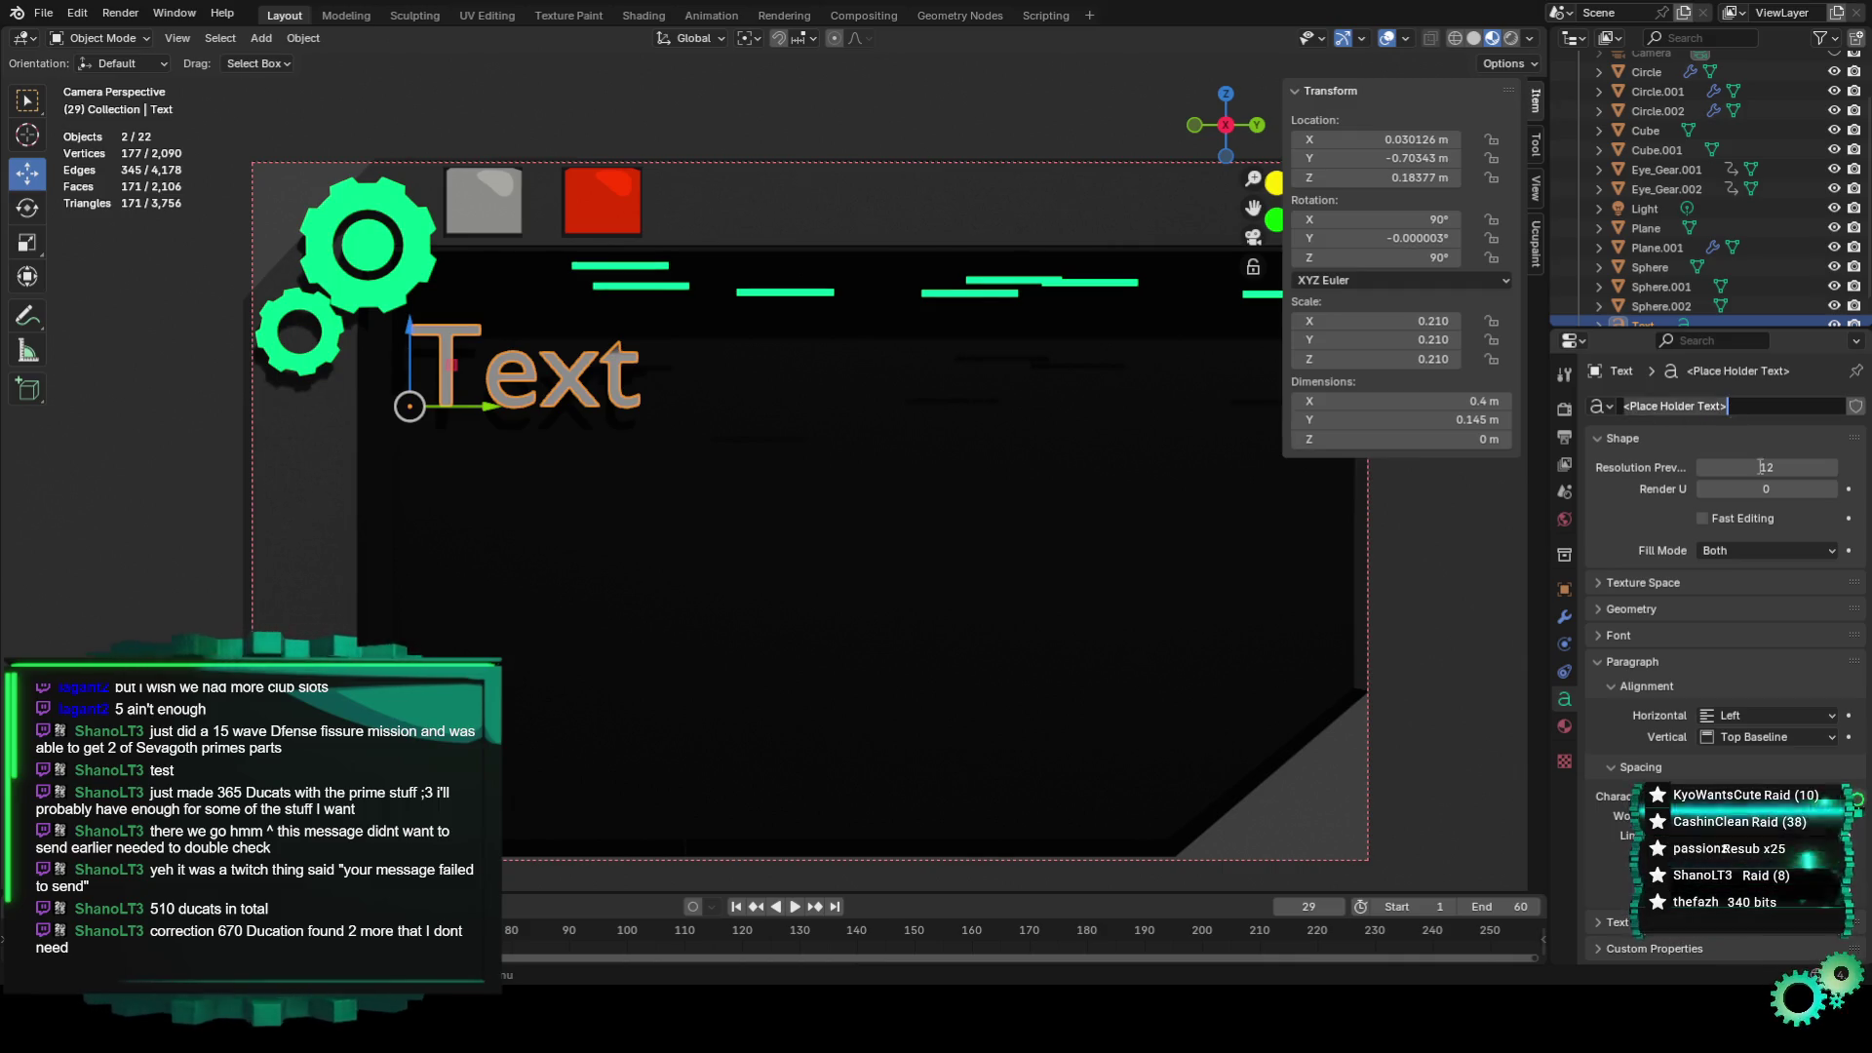
key(Return)
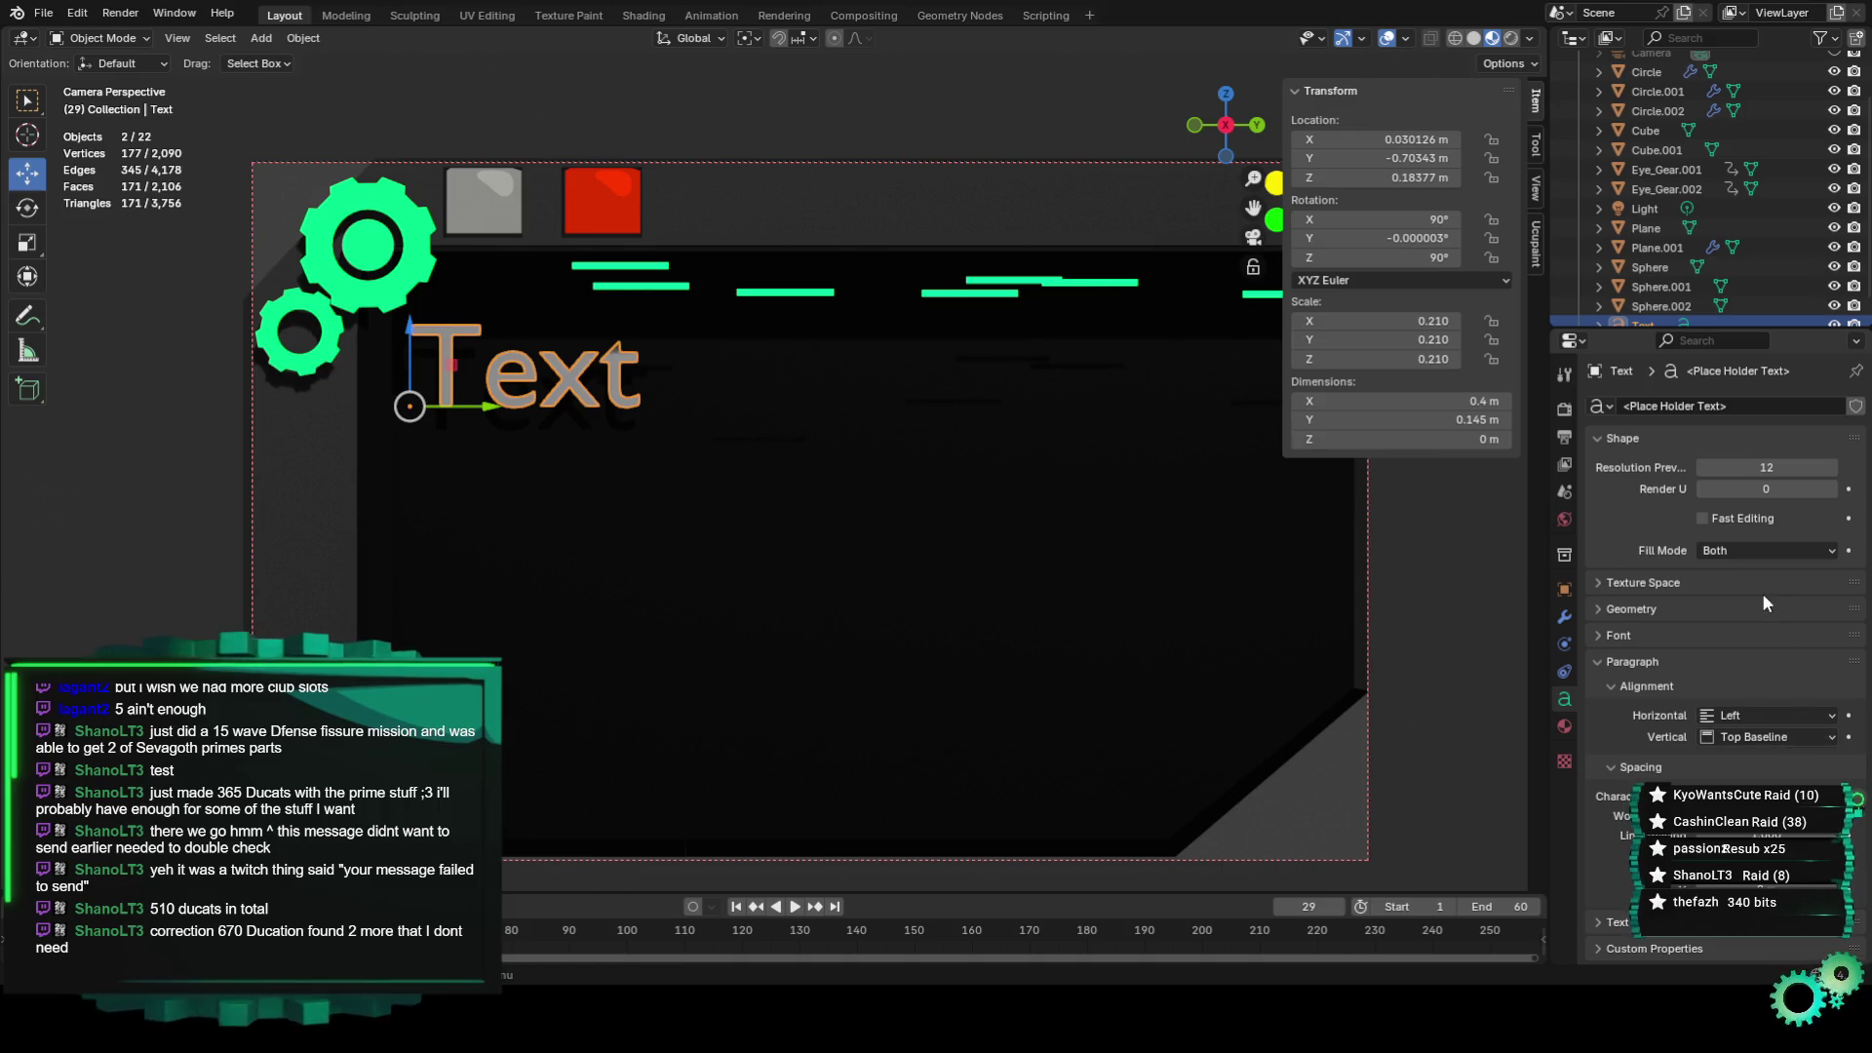
Reselect the Text object after clicking on the background plane.
click(541, 393)
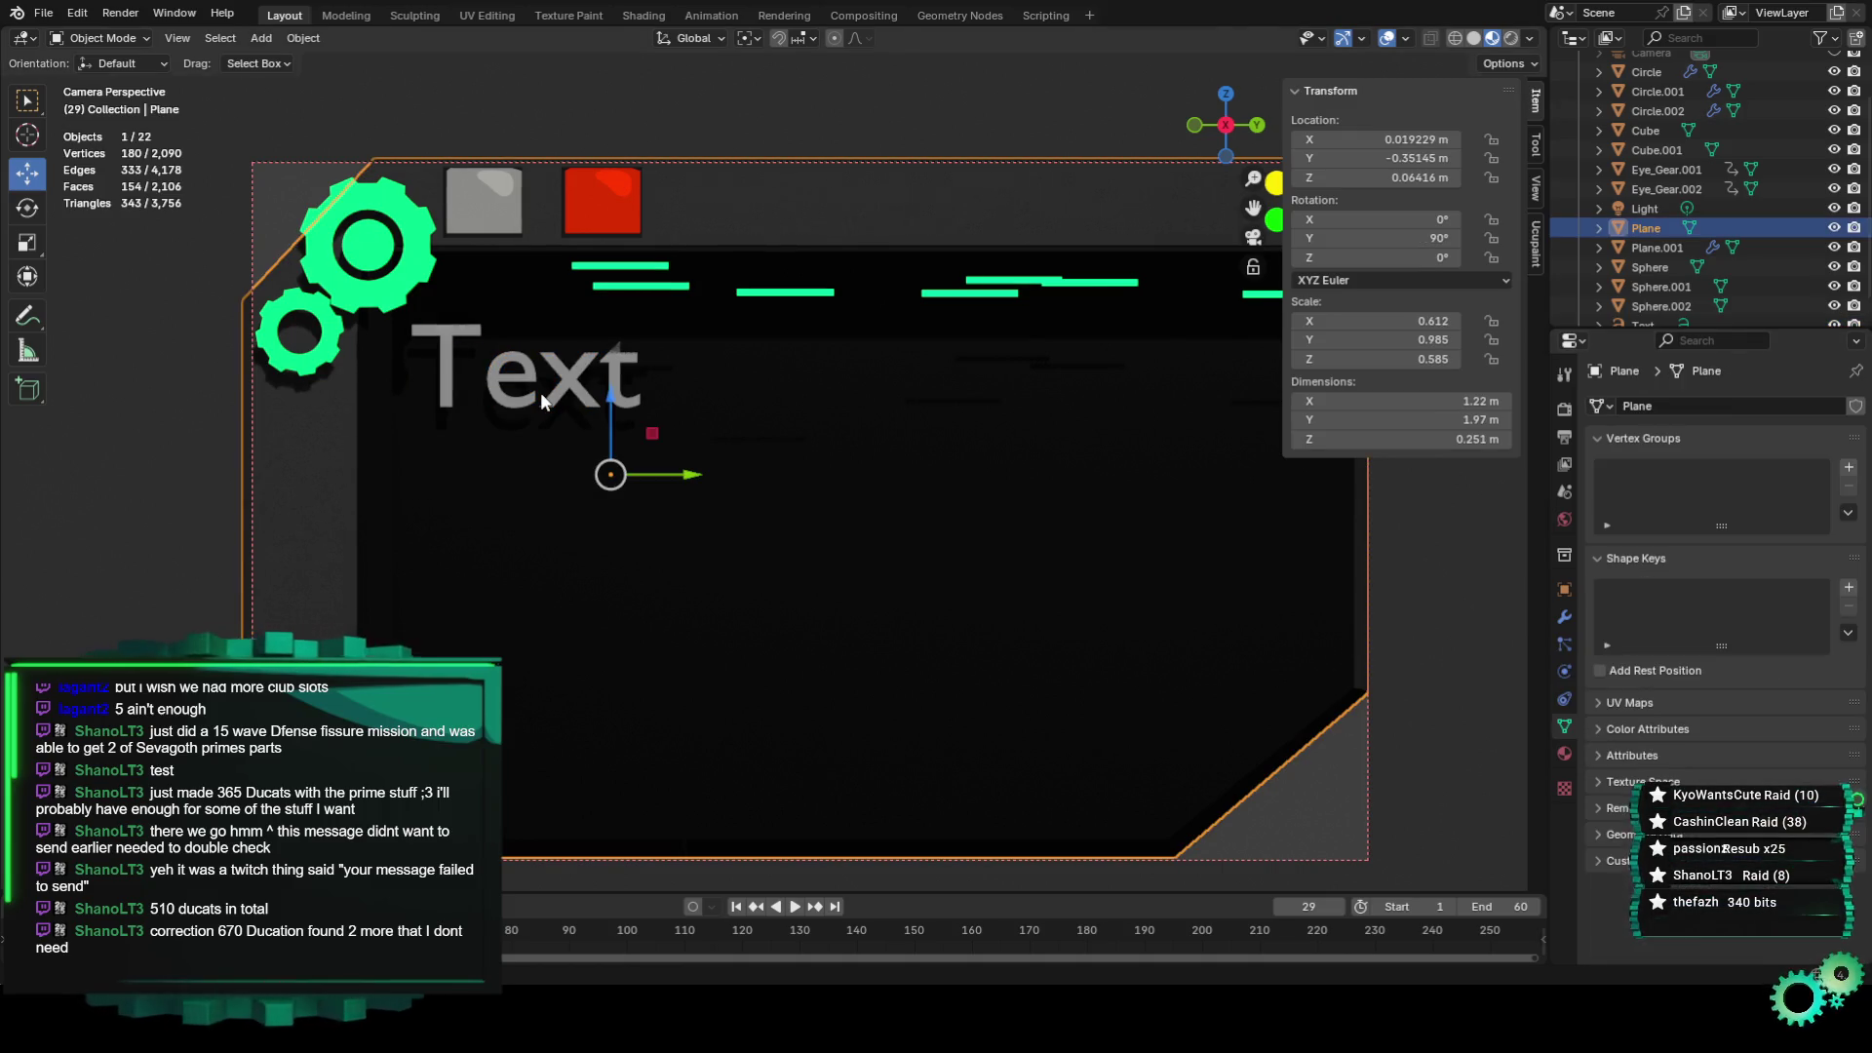
click(541, 392)
click(577, 383)
click(577, 389)
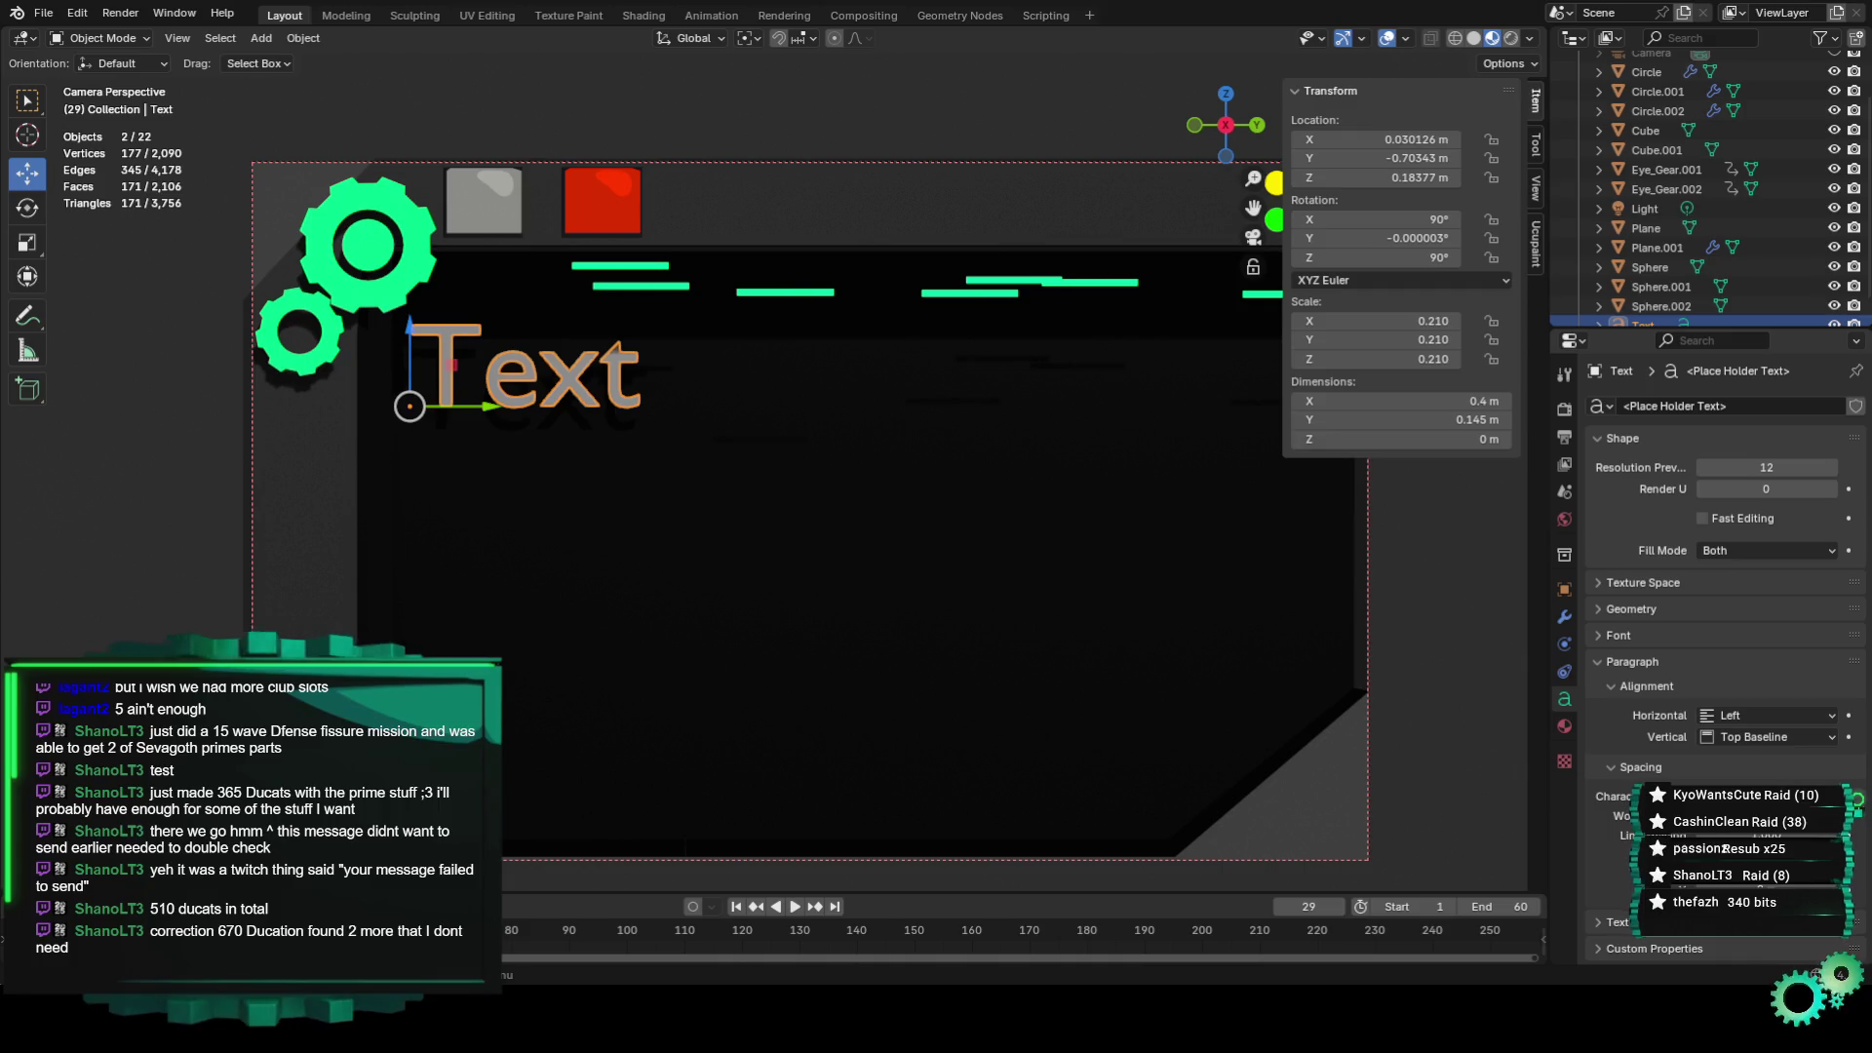
Scale the text down to 0.160 and raise it slightly to Z 0.213 m.
click(1641, 767)
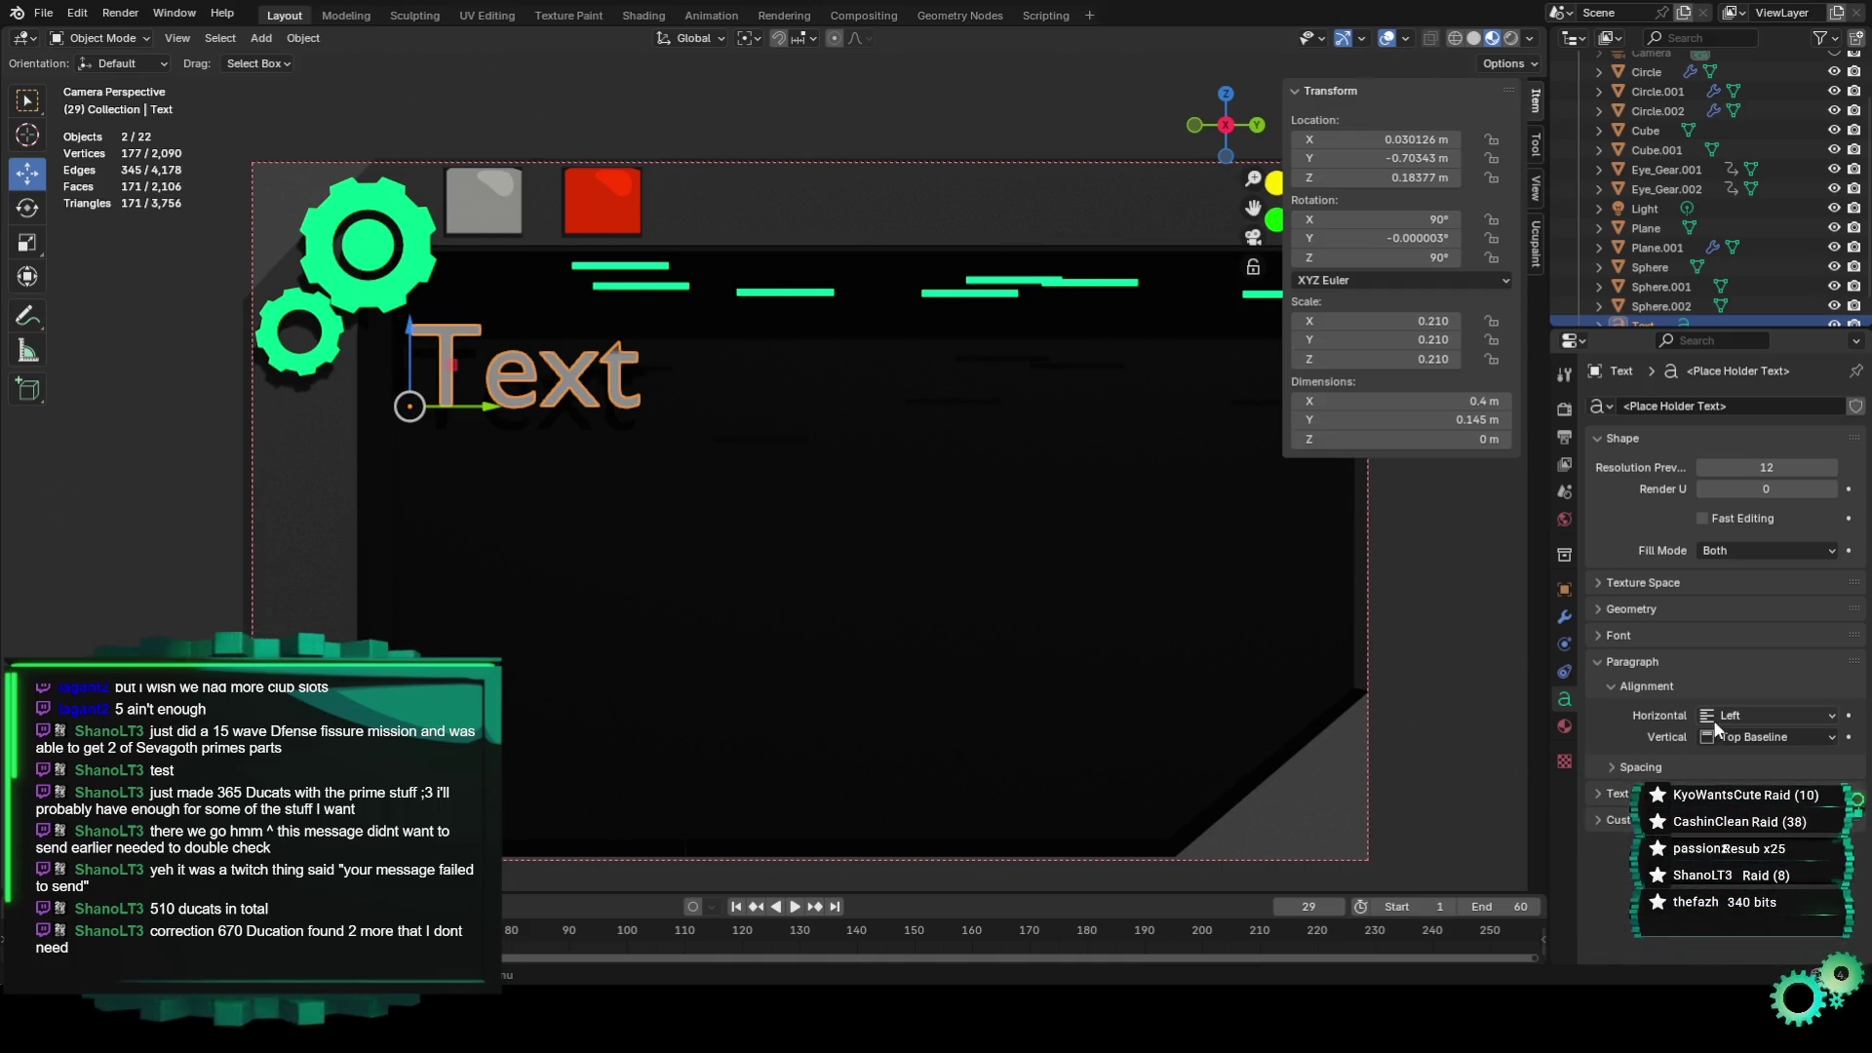
click(1638, 767)
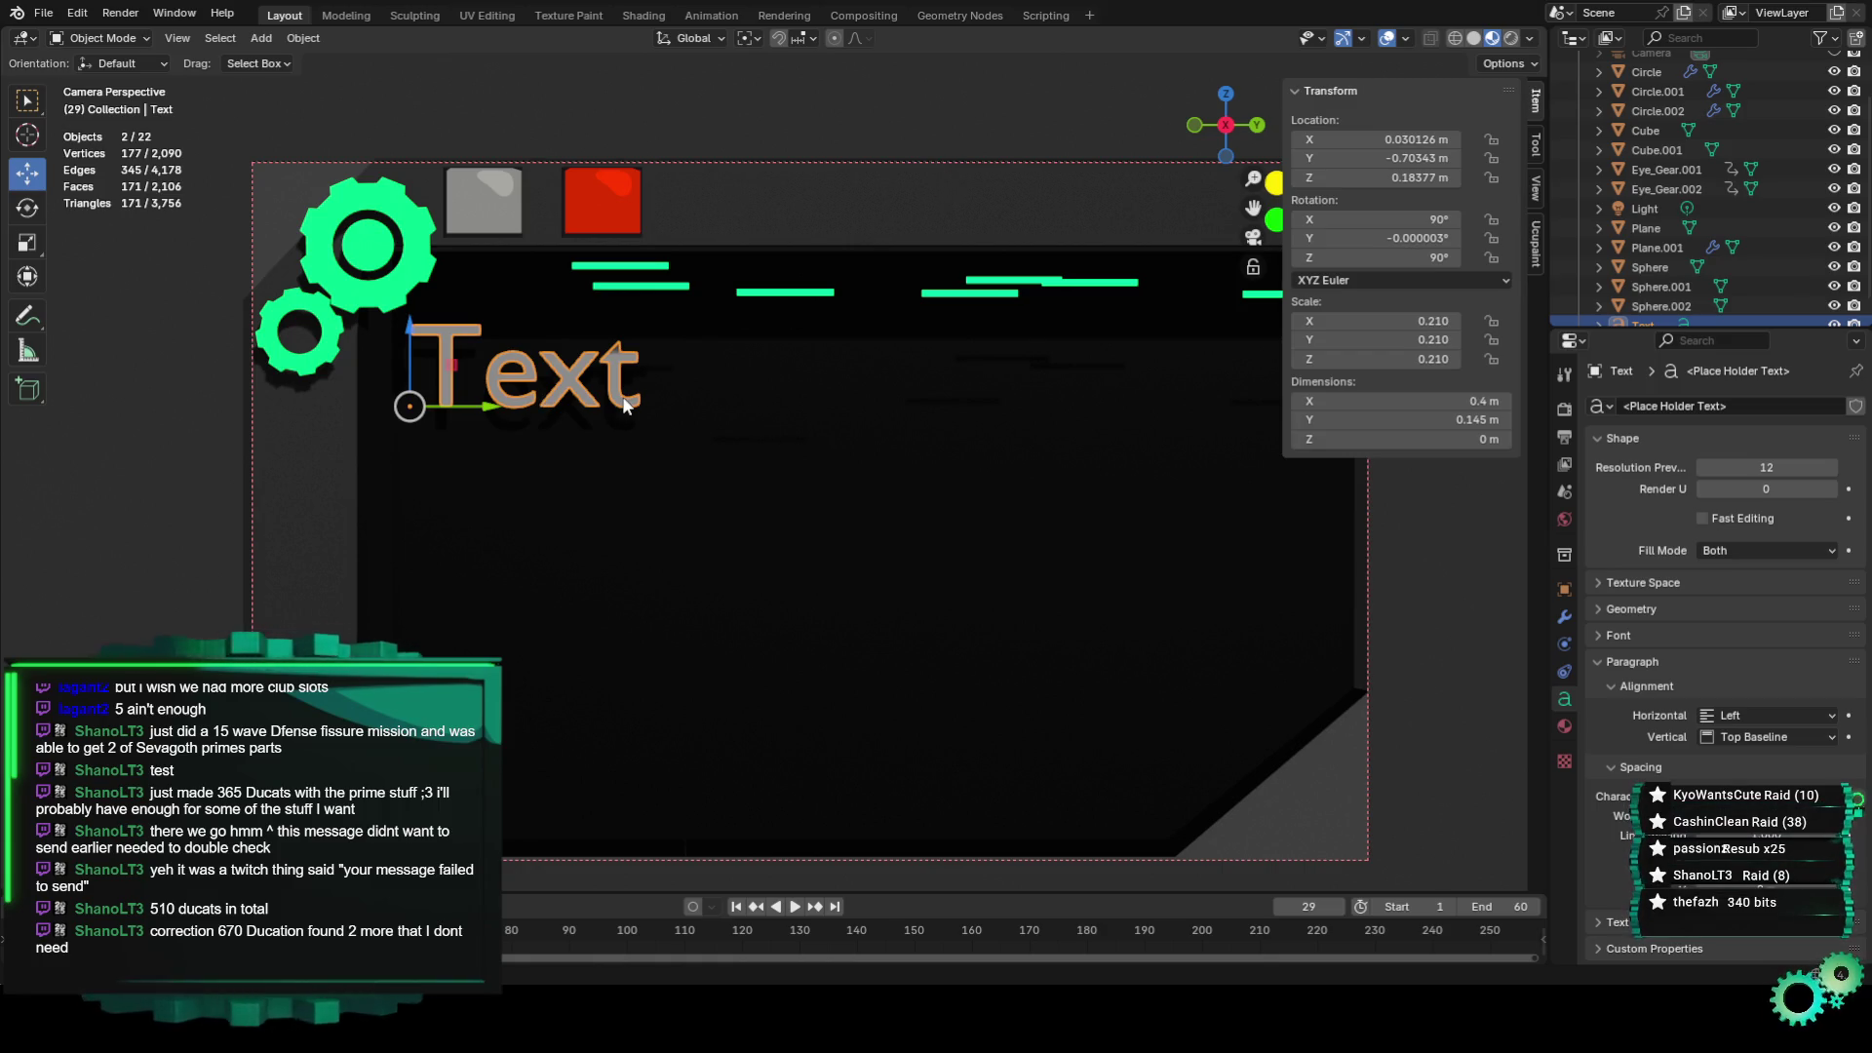
key(s)
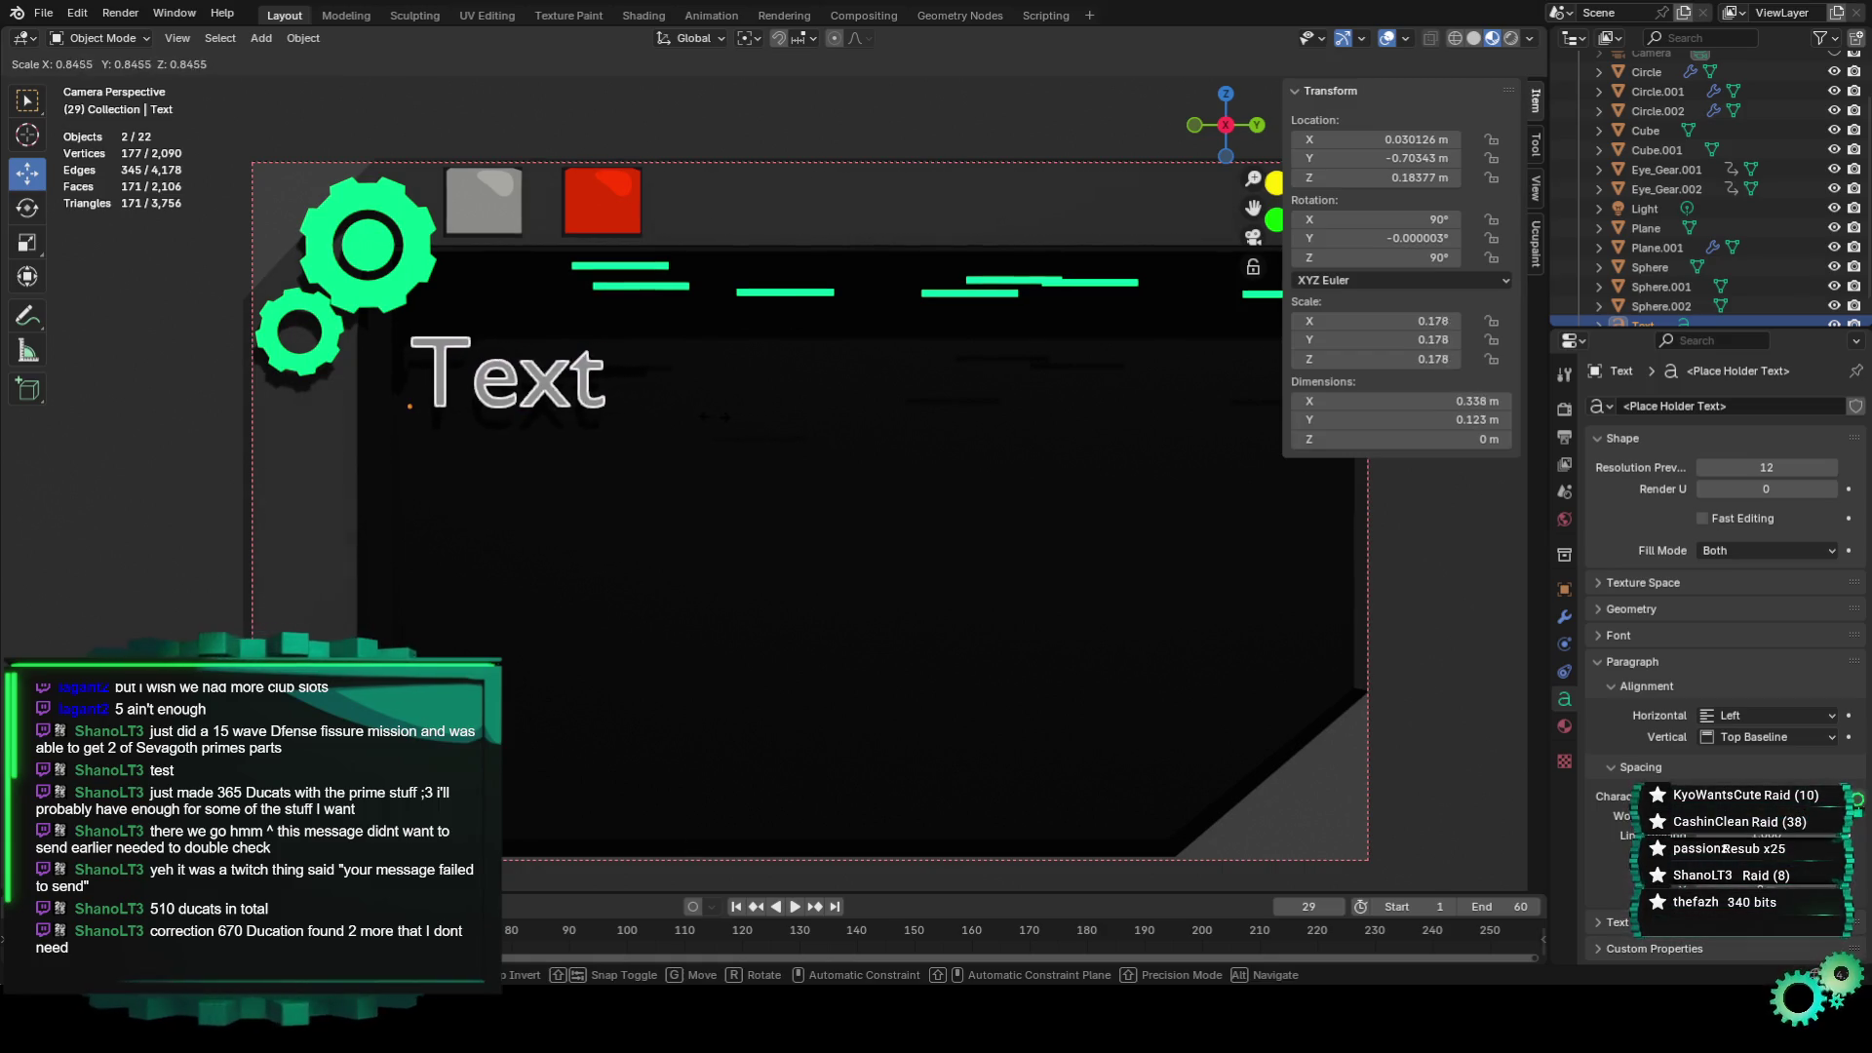
click(452, 331)
drag(408, 341, 407, 320)
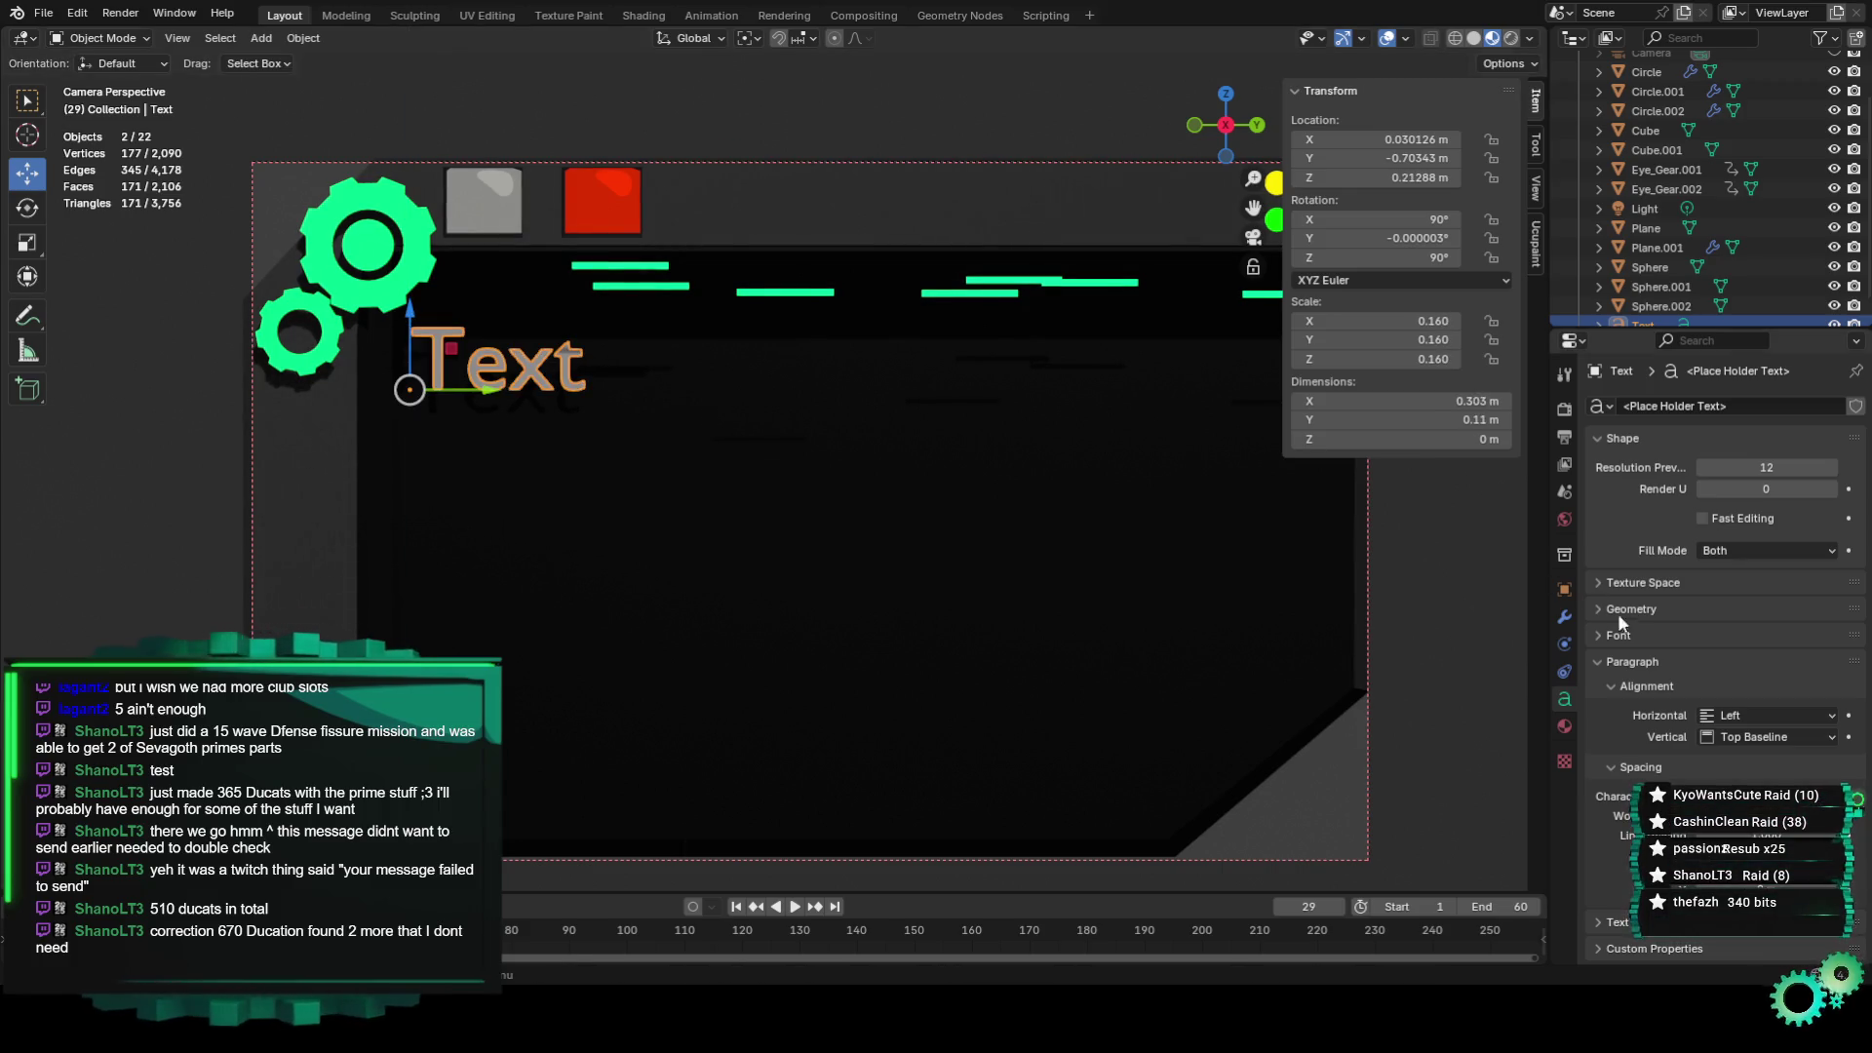
Leave the text's Fast Editing option turned off after toggling it several times.
click(1564, 673)
click(1566, 695)
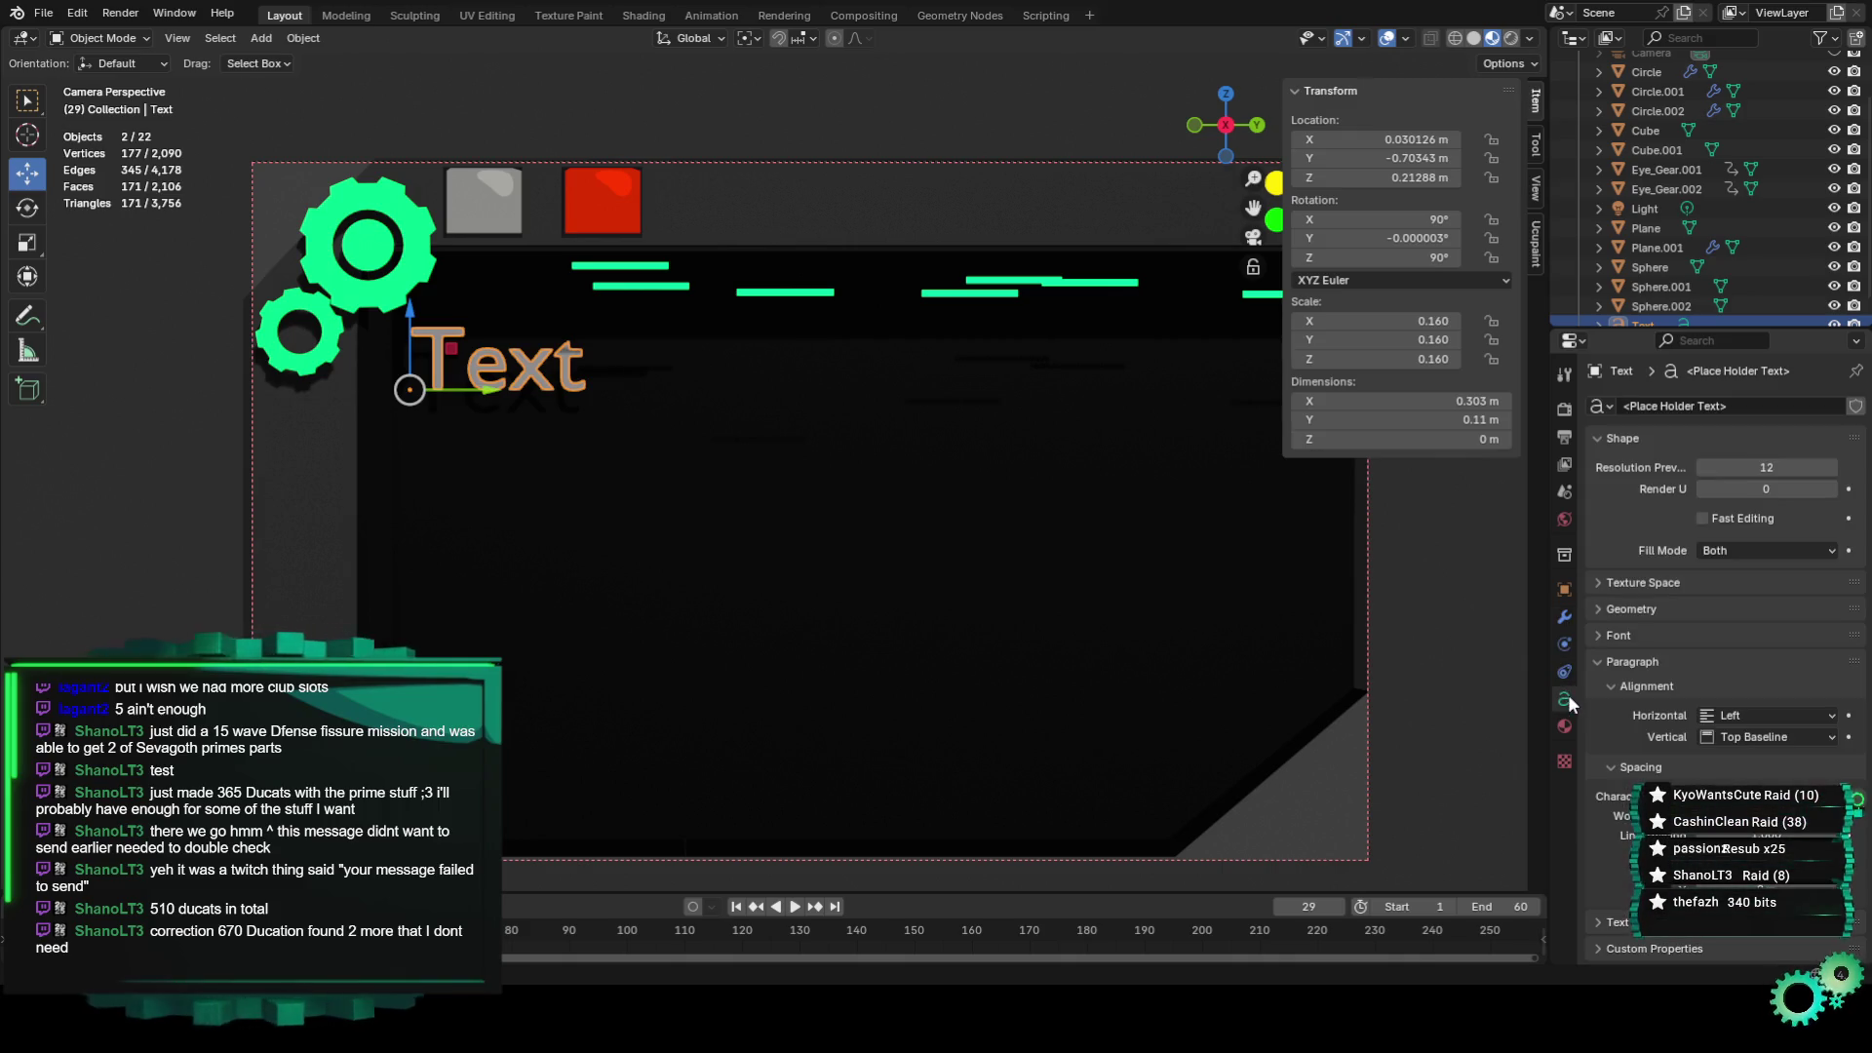
click(1714, 522)
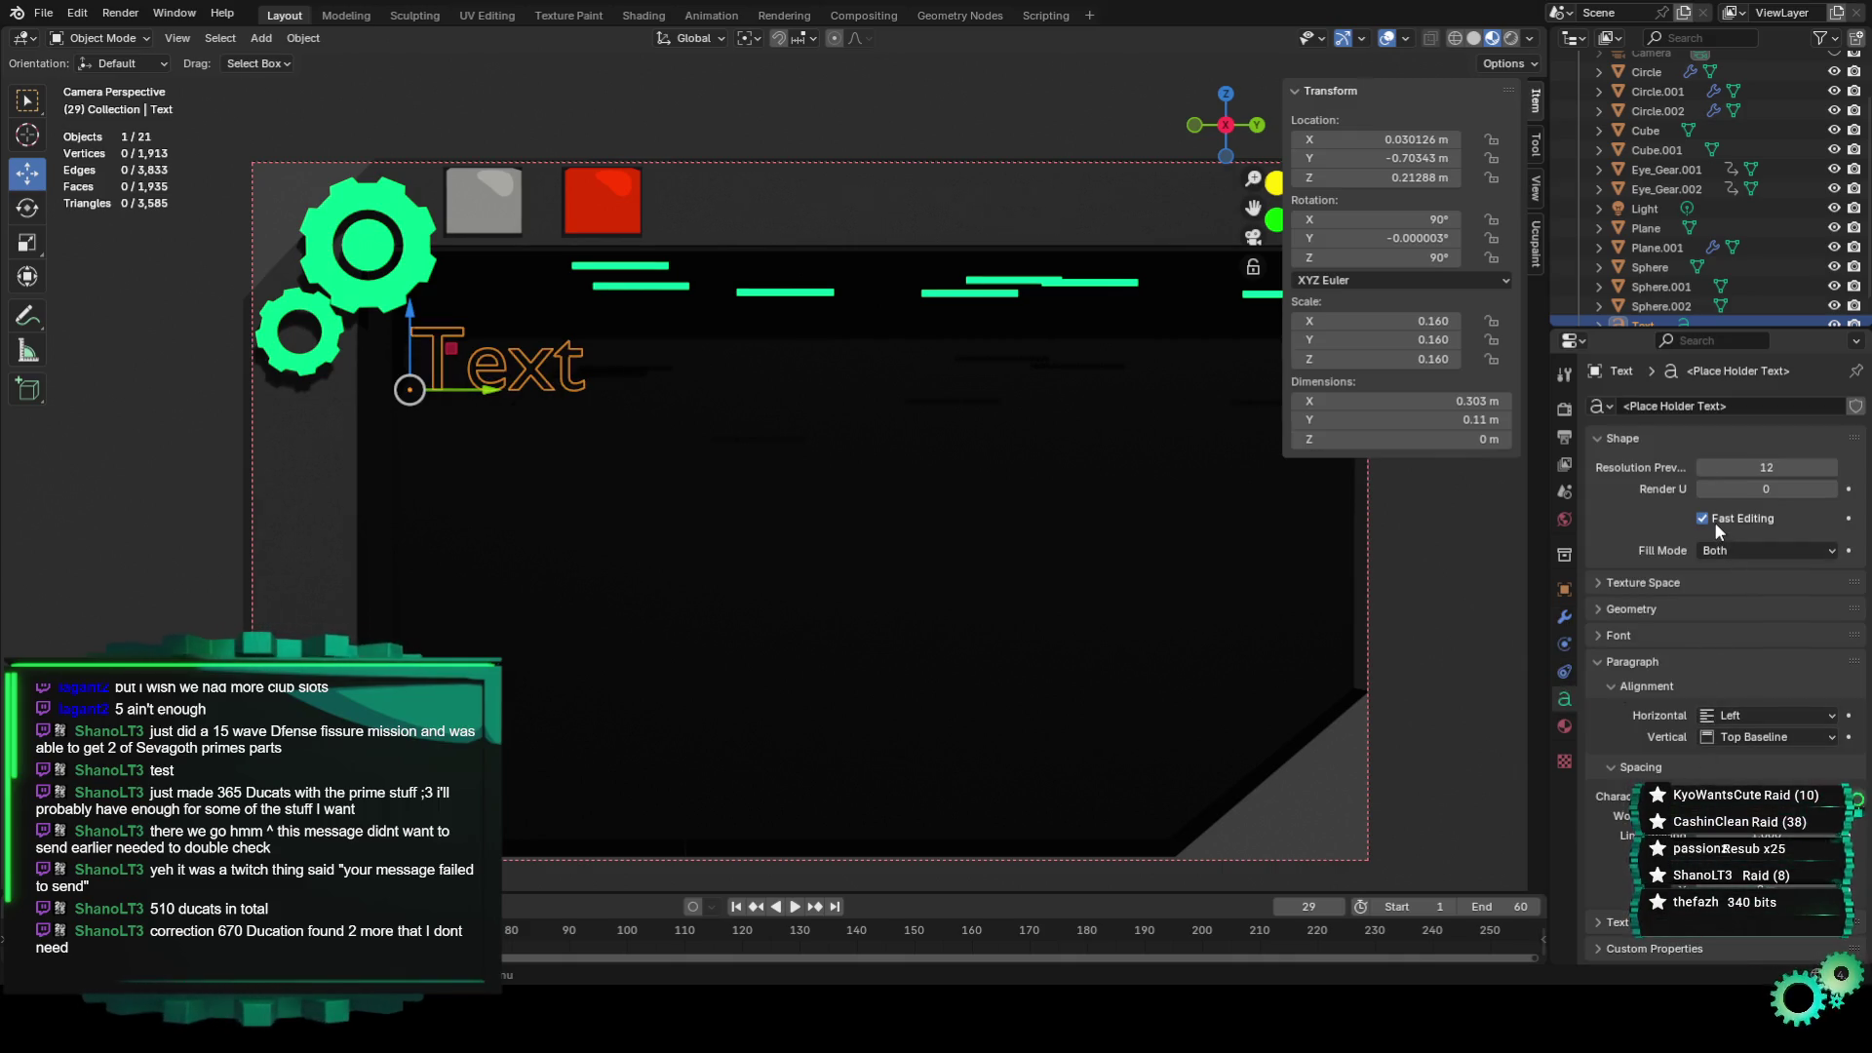
key(ctrl+z)
key(ctrl+shift+z)
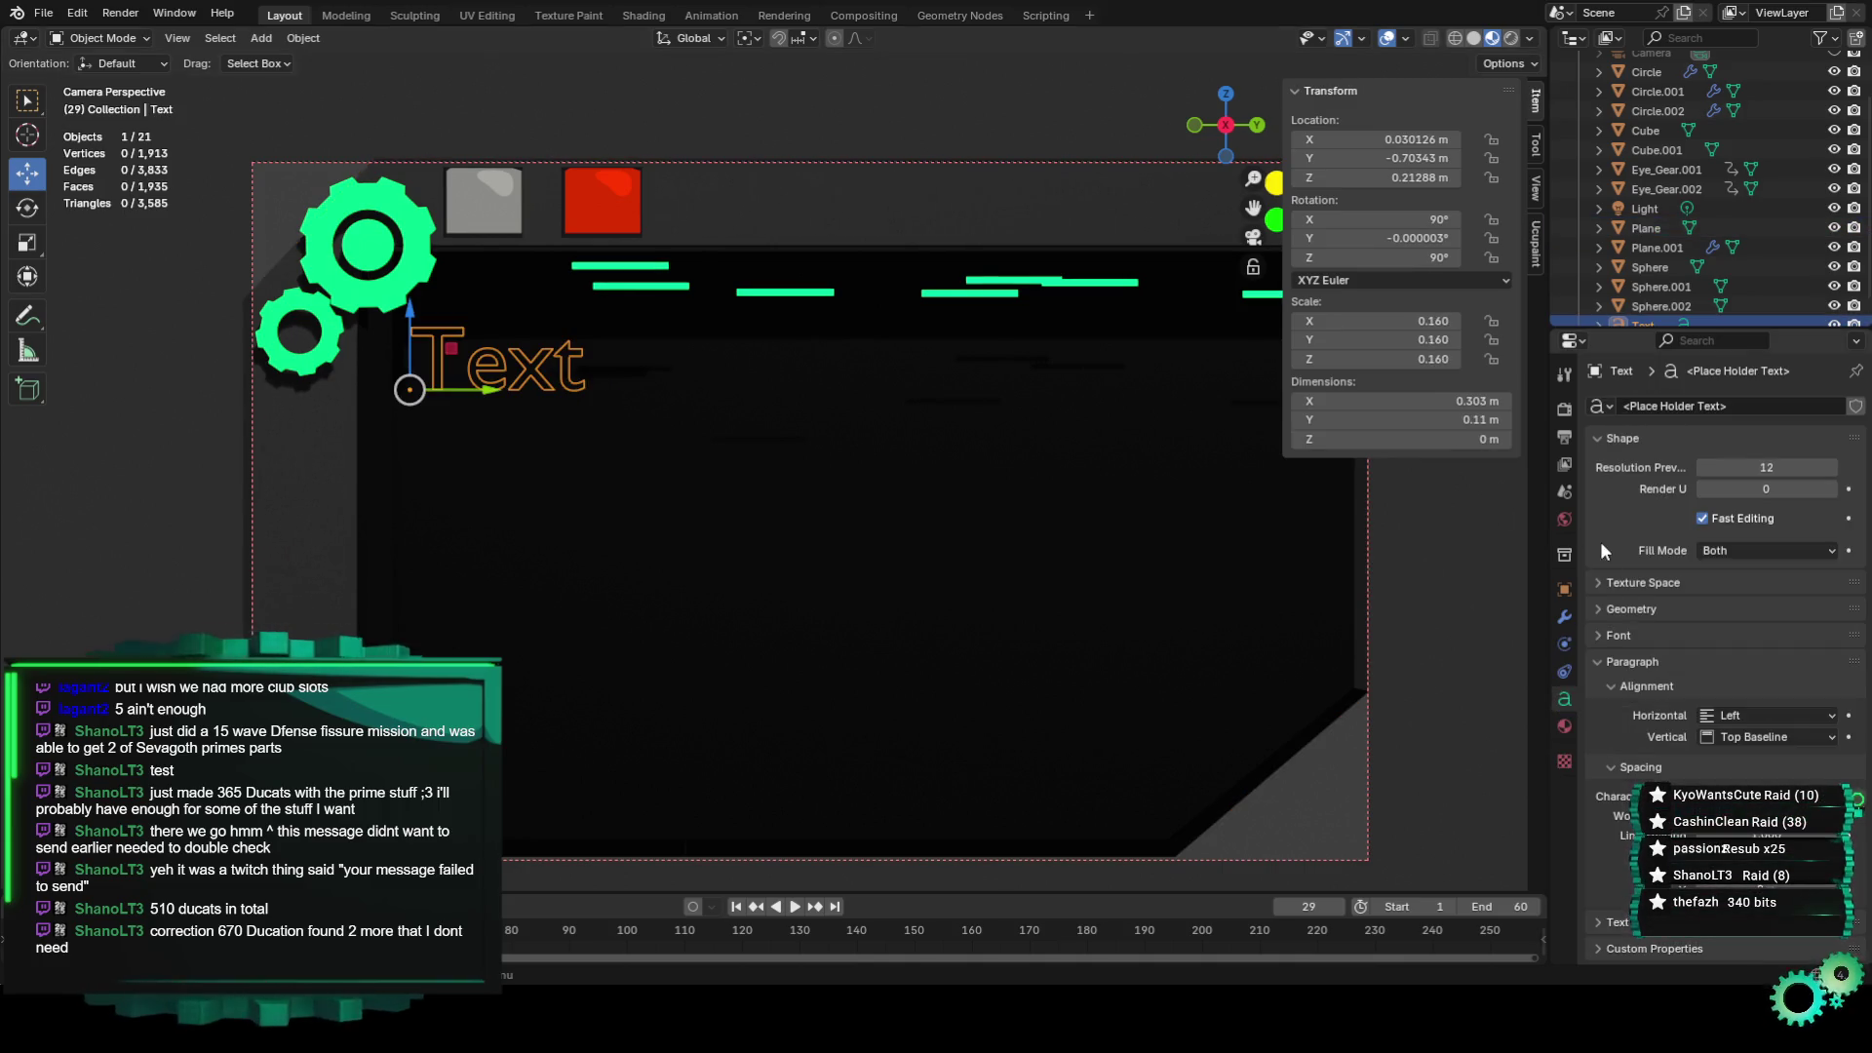
click(1703, 519)
click(1703, 519)
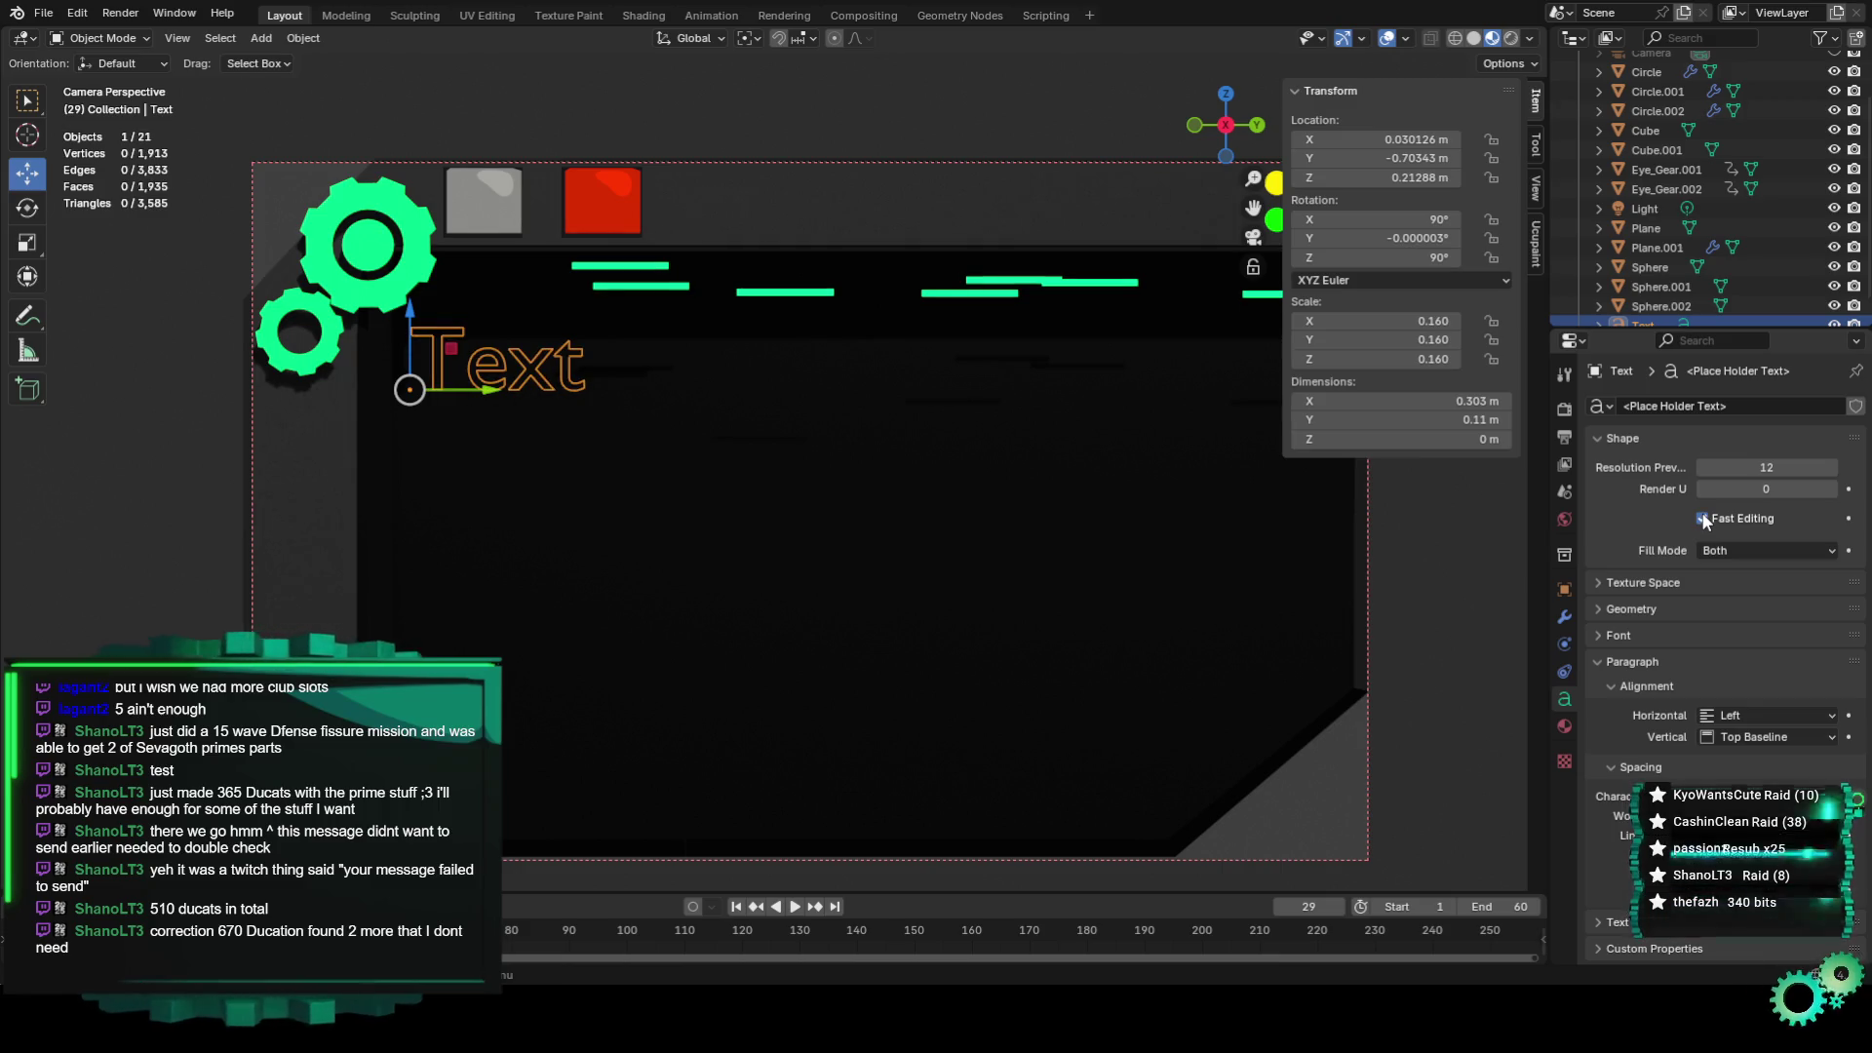
click(1702, 519)
click(1702, 518)
click(1702, 518)
click(1703, 517)
click(1702, 518)
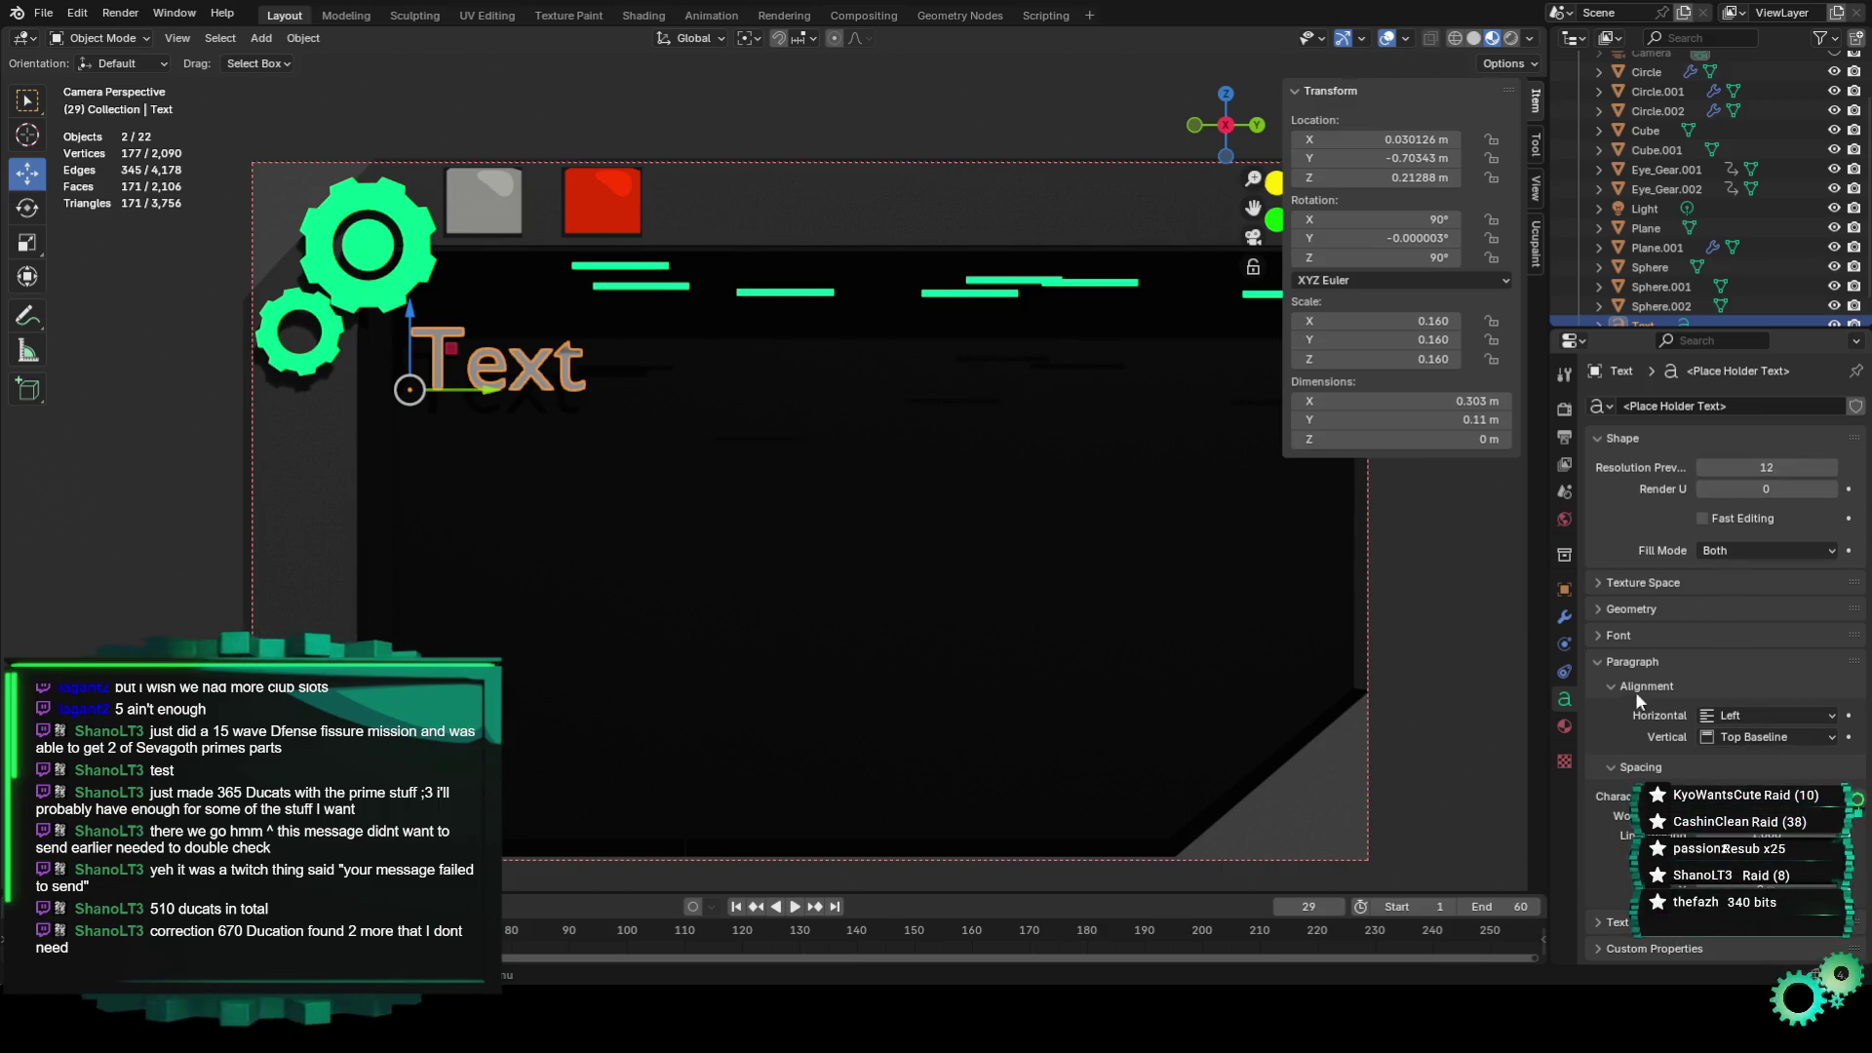
Load Impact Regular as the Text object's regular font.
click(1619, 634)
scroll(1718, 663, down, 3)
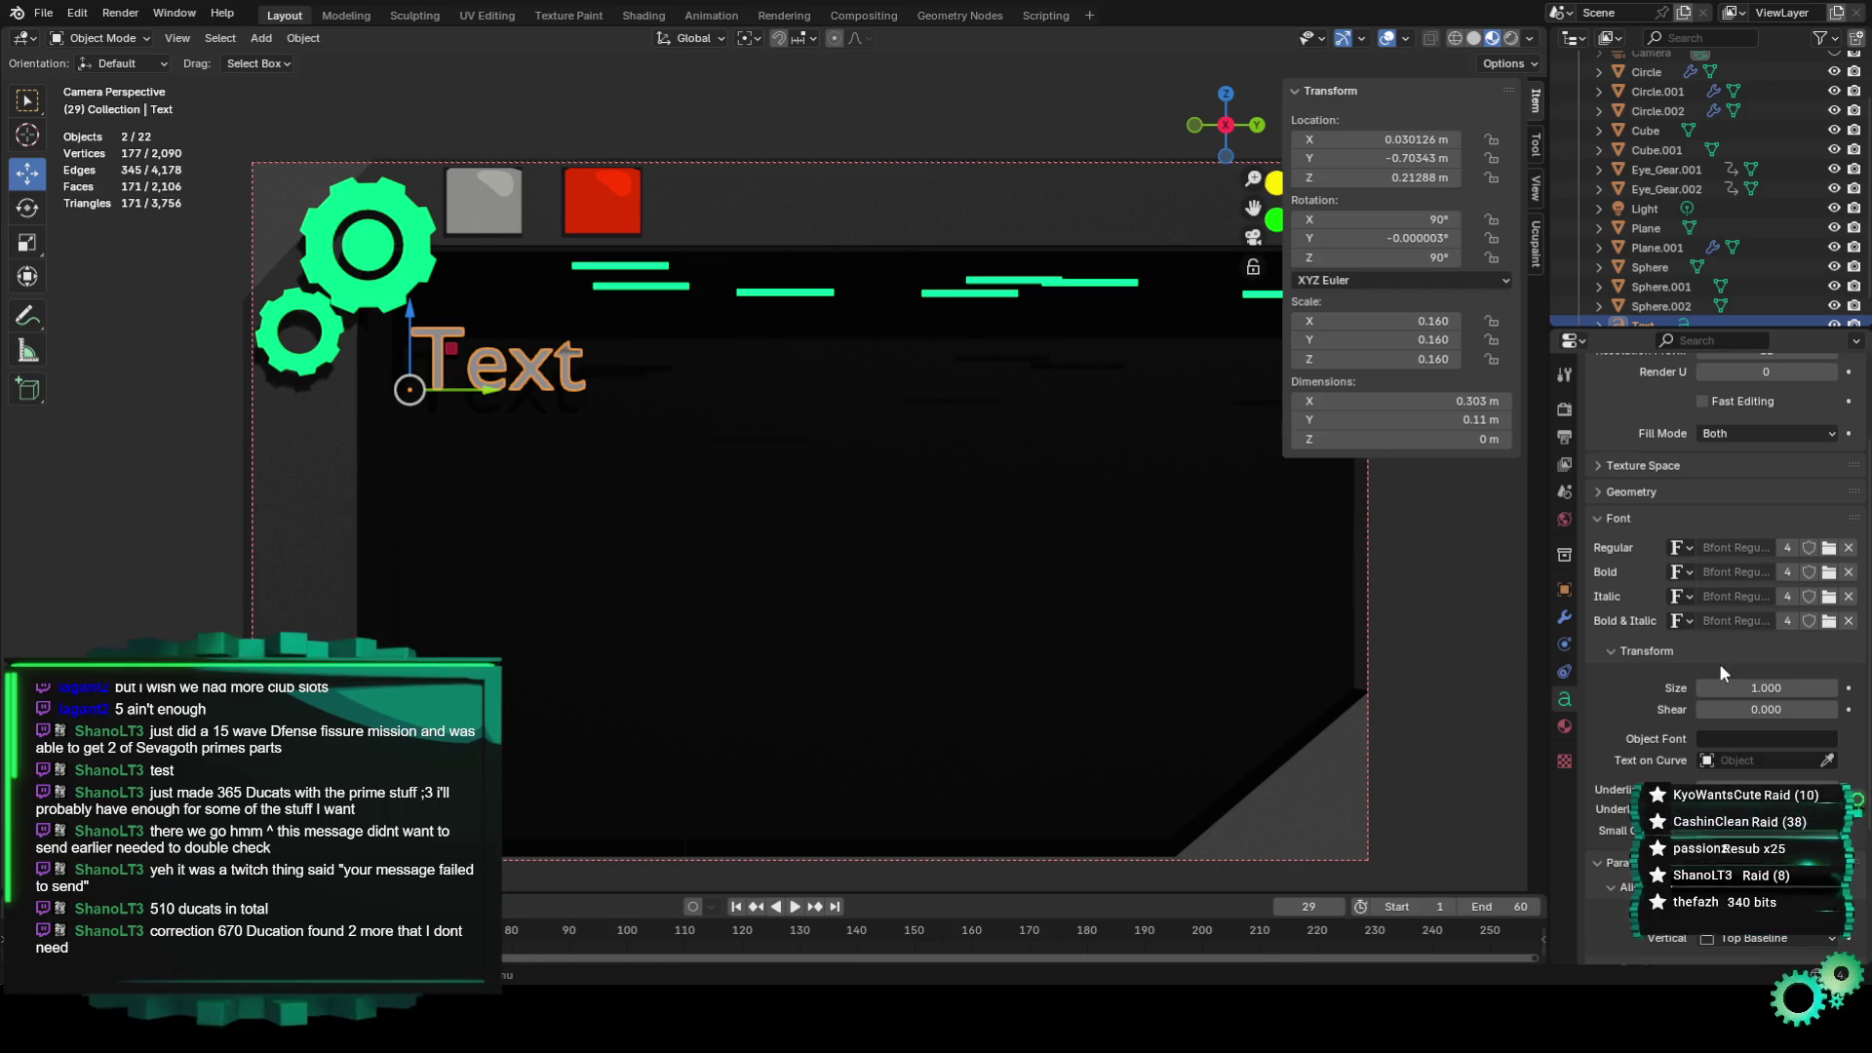
click(1693, 542)
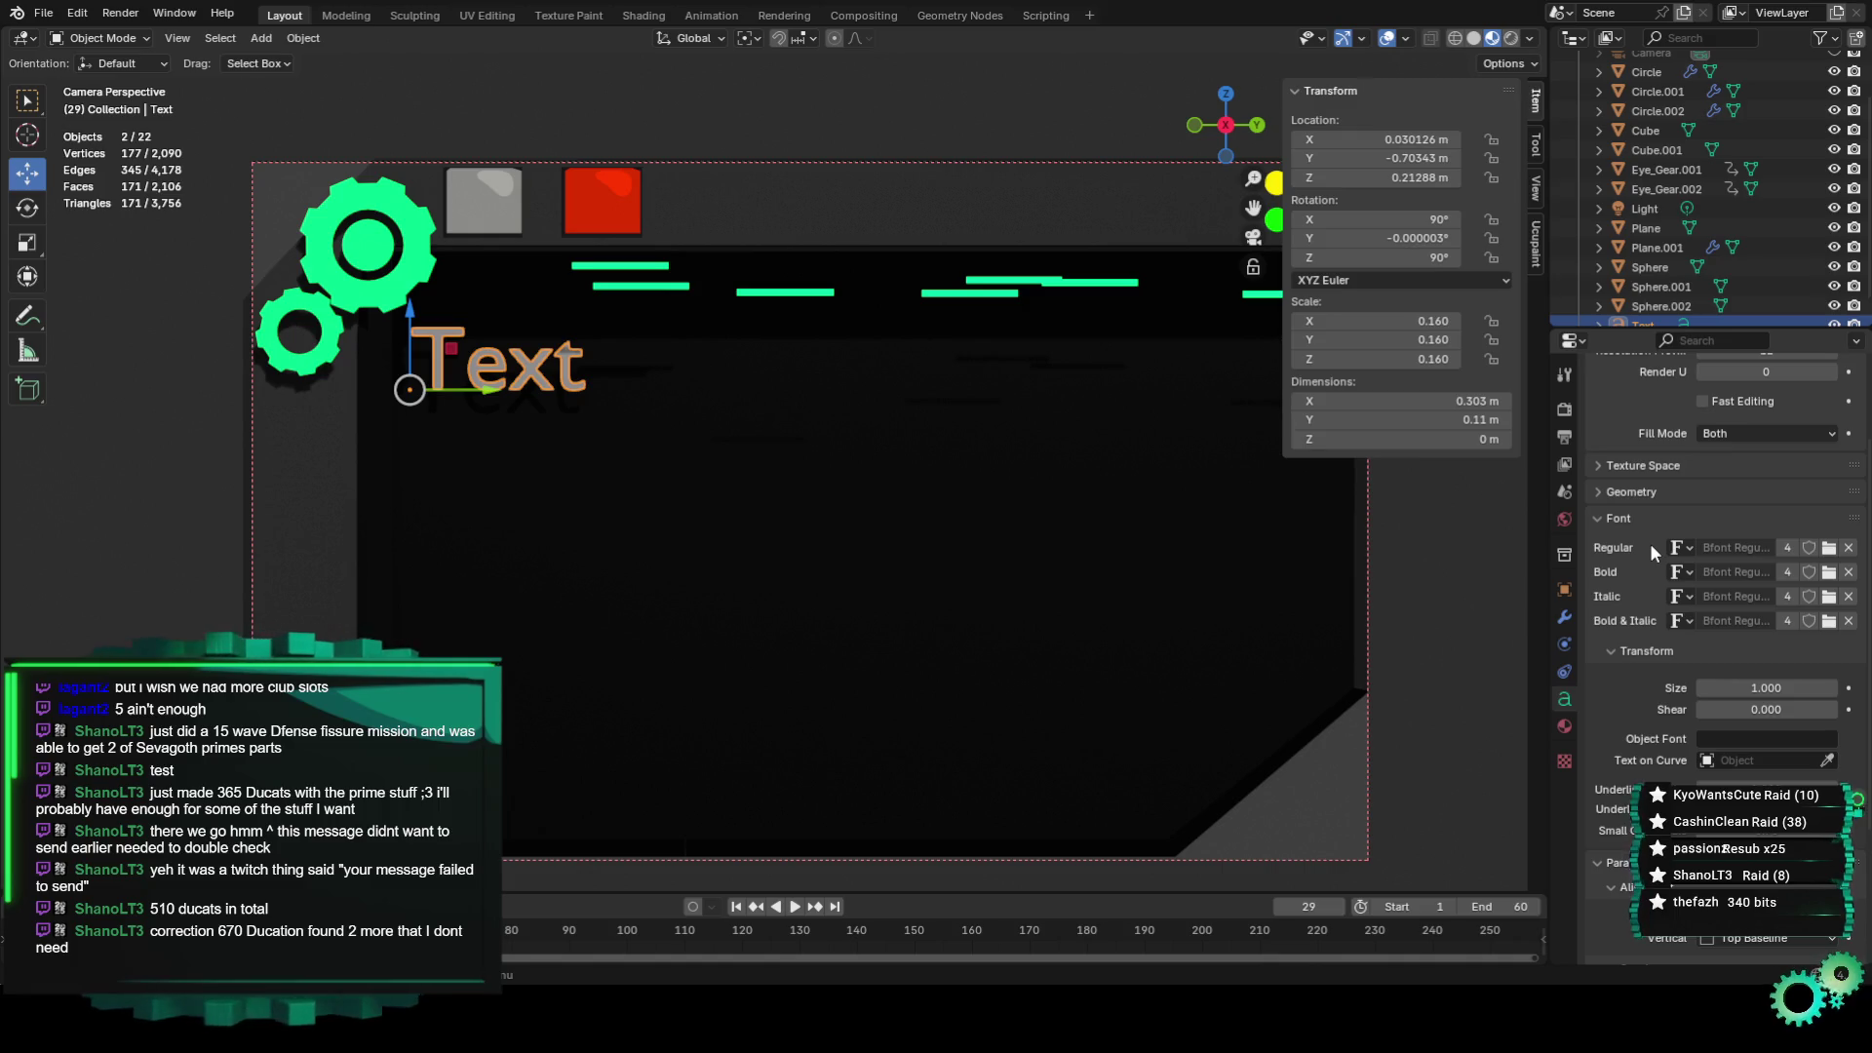
Try the Geometry bevel and text-on-curve options, leaving the bevel set to Round.
click(1617, 490)
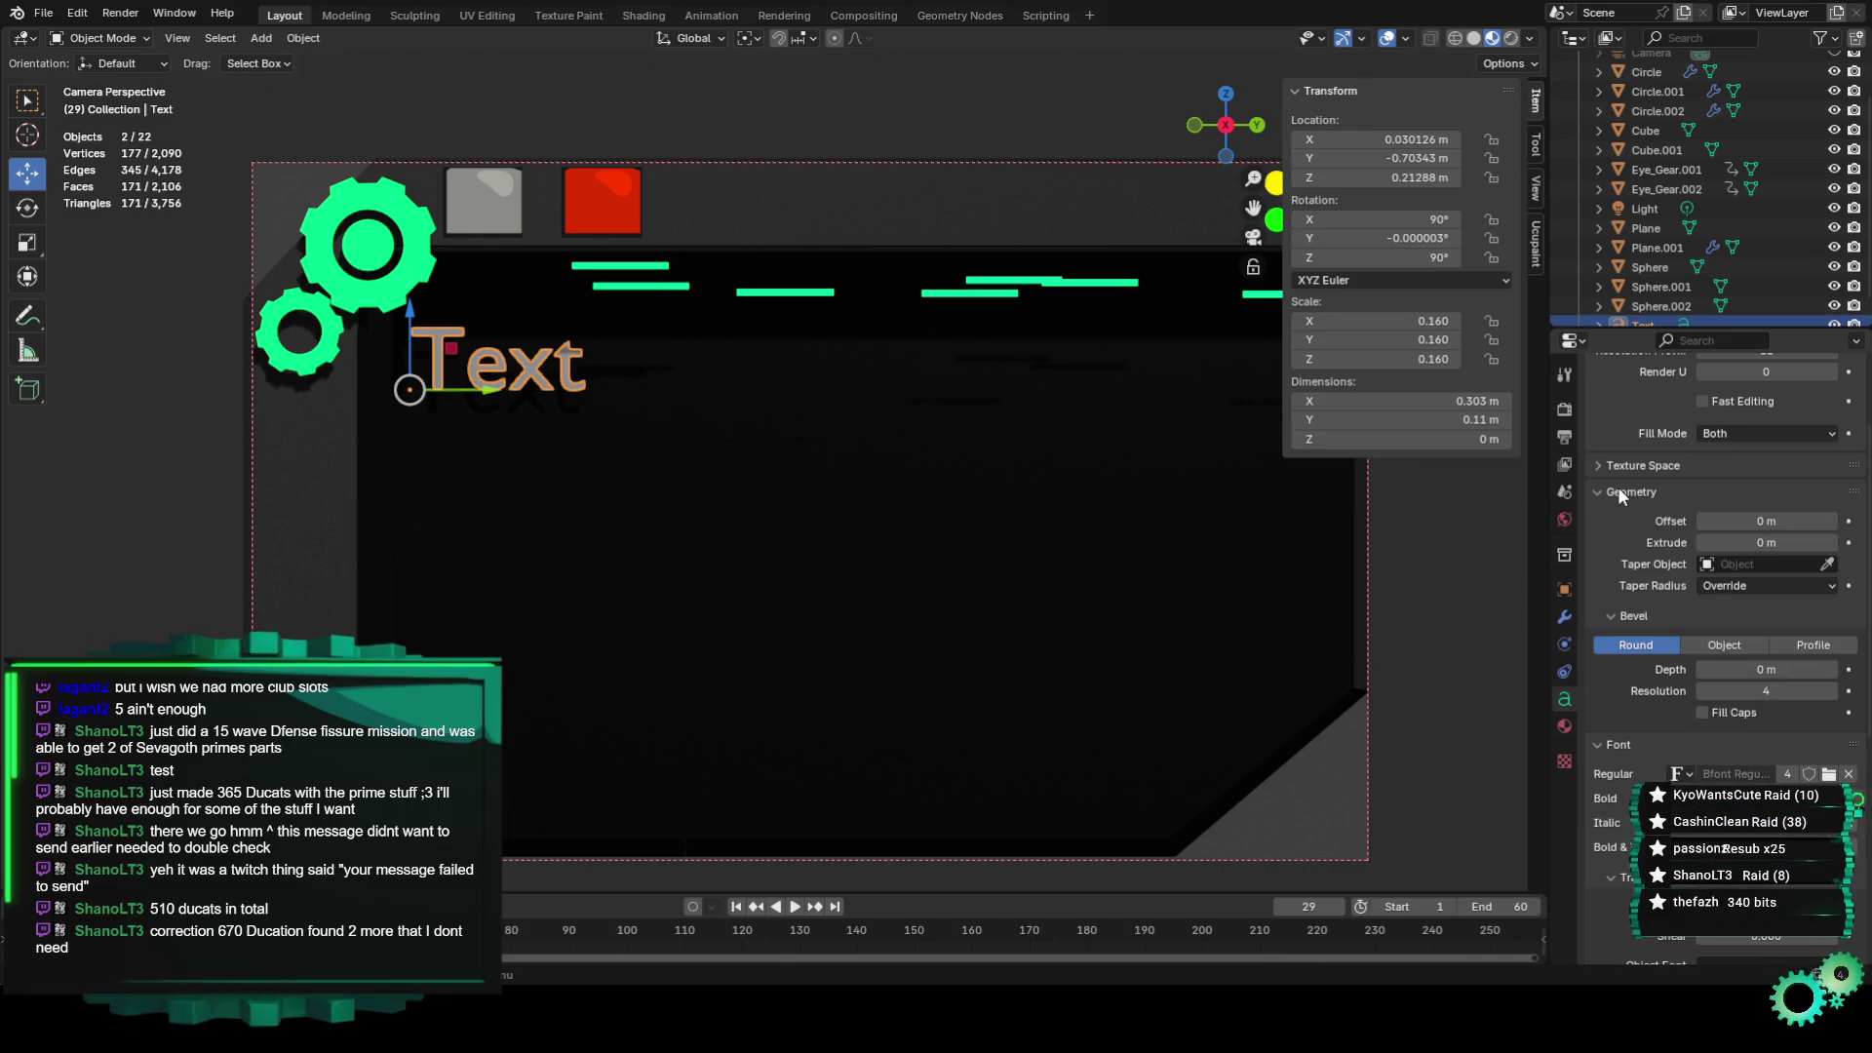
click(1747, 645)
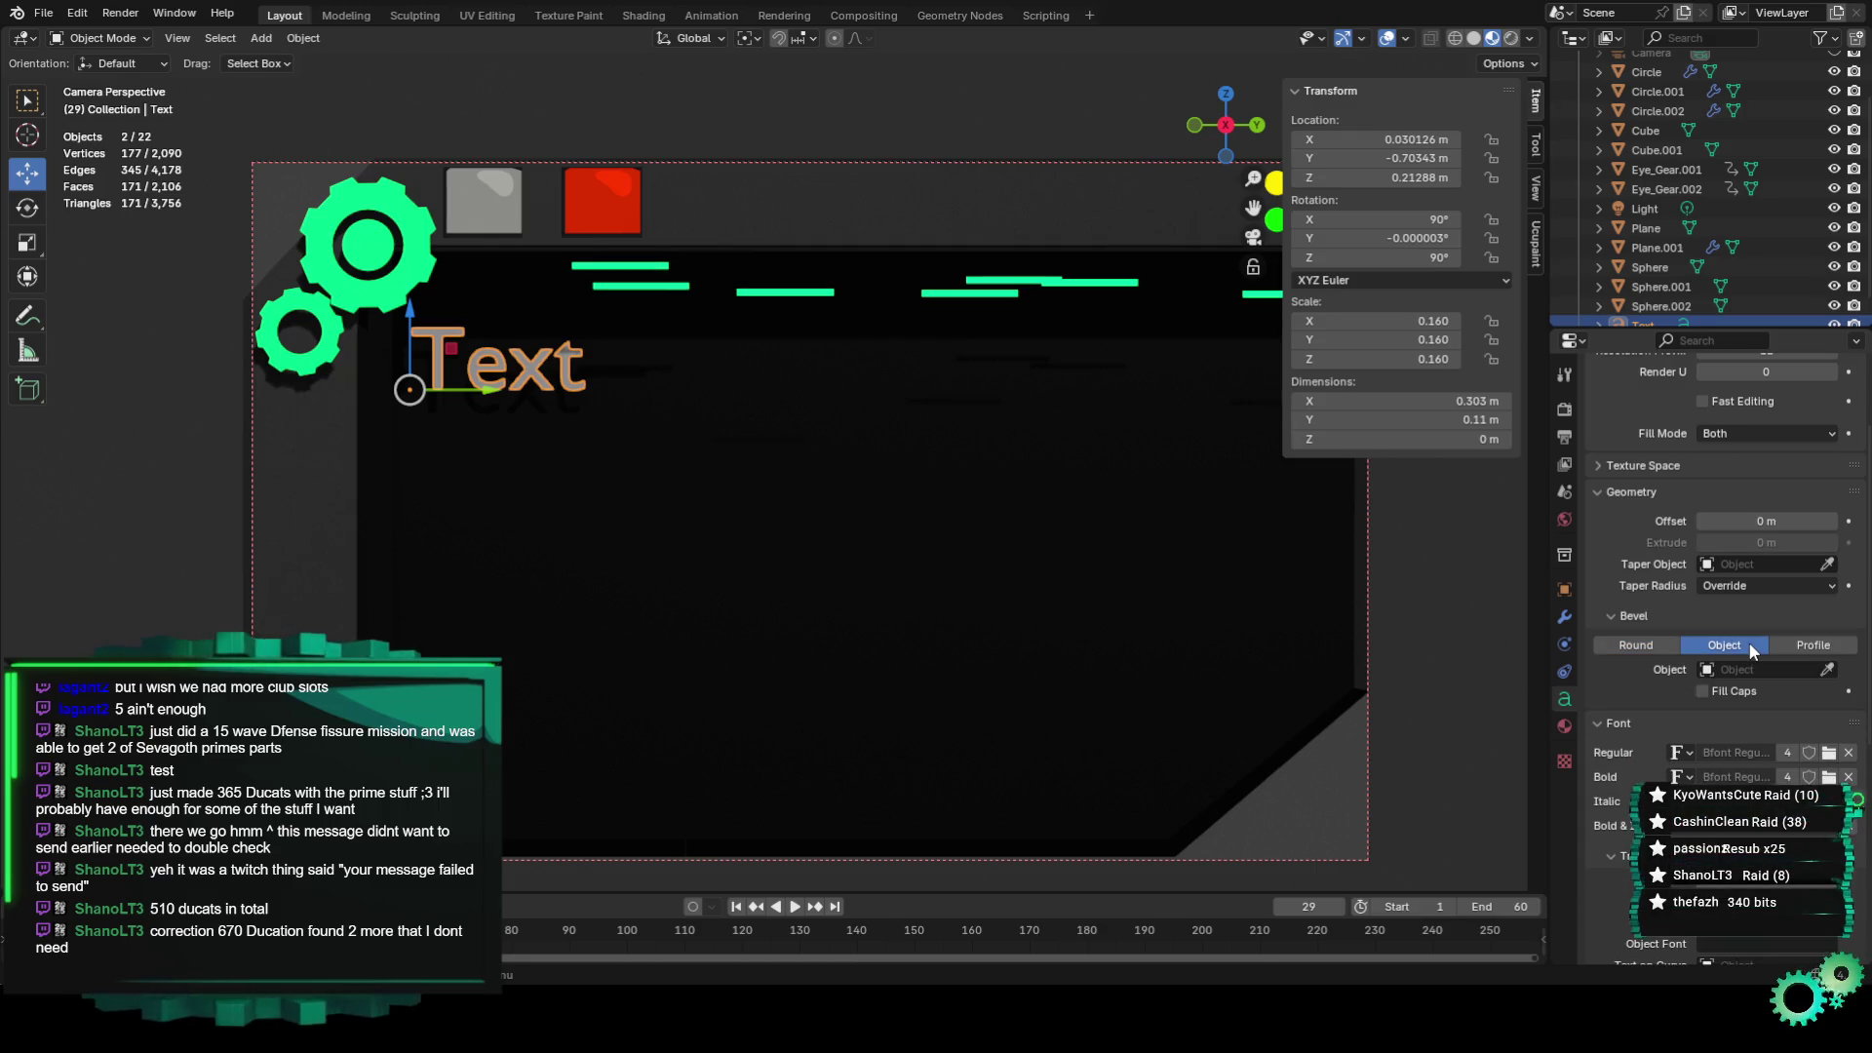
click(1674, 641)
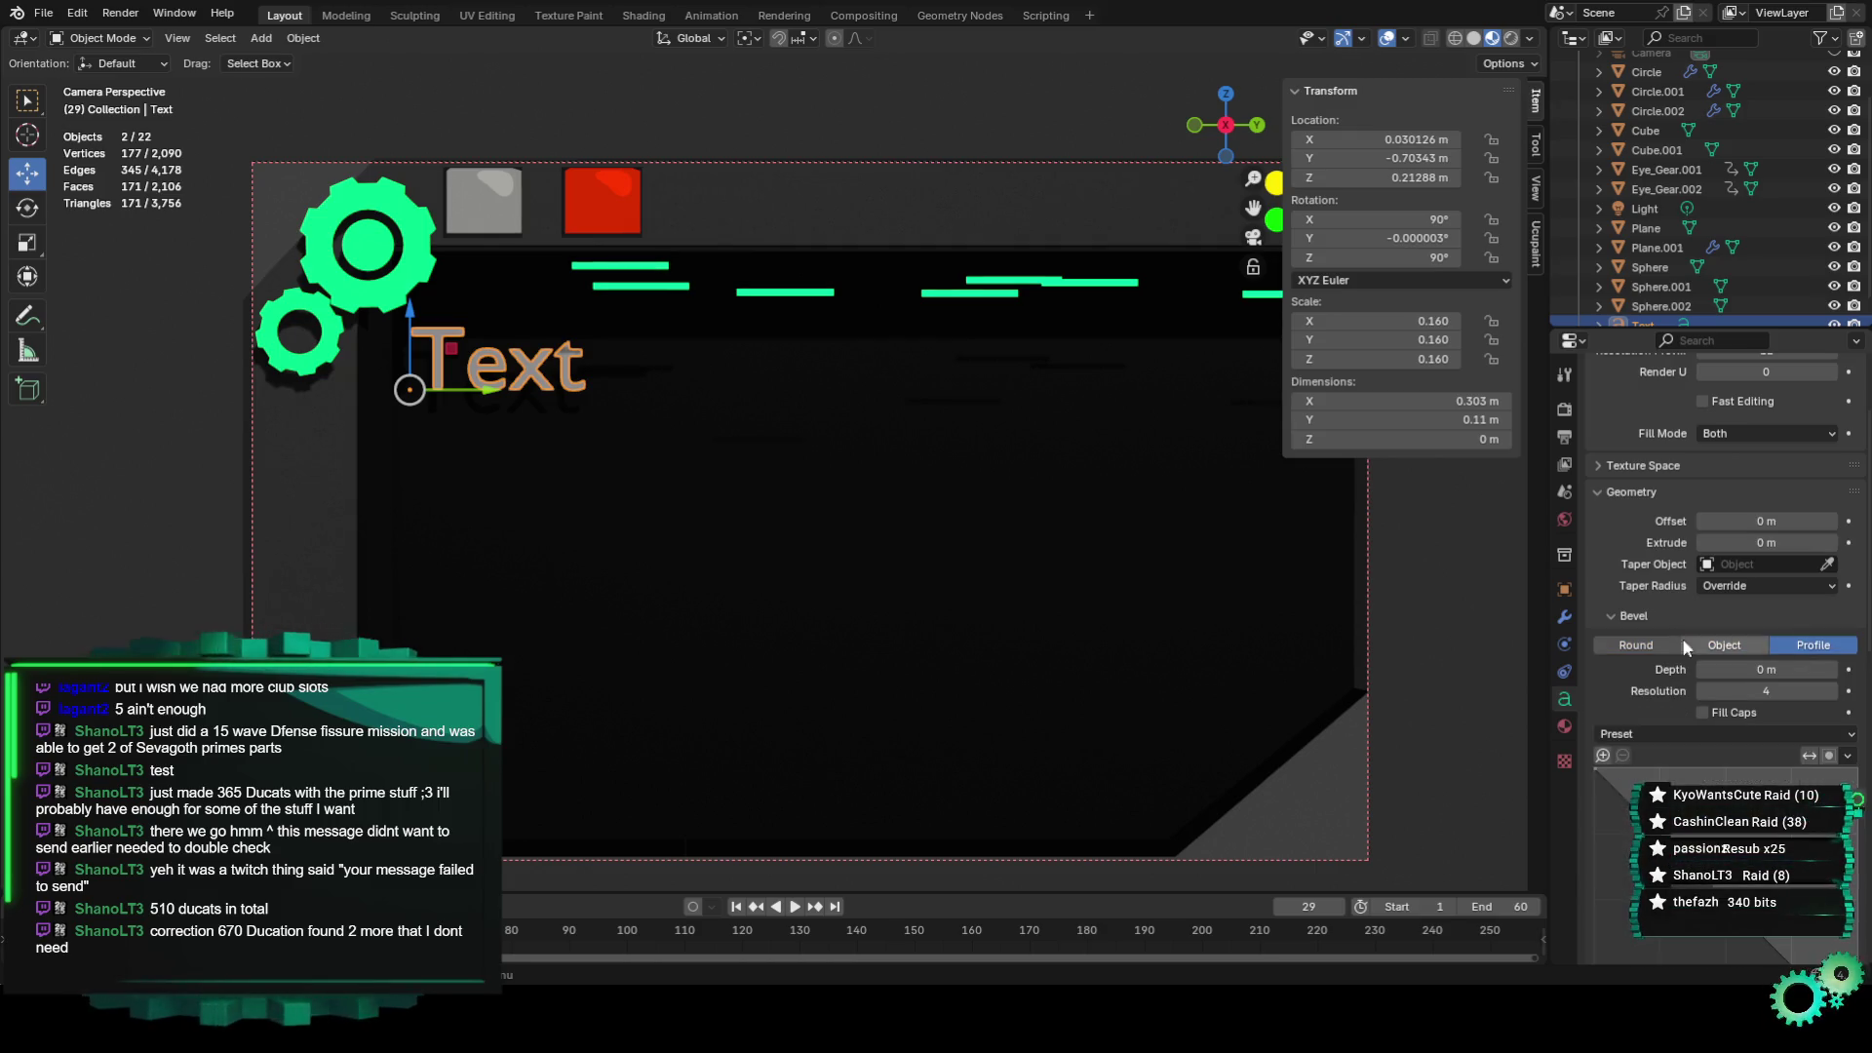
click(1596, 493)
scroll(1601, 470, down, 3)
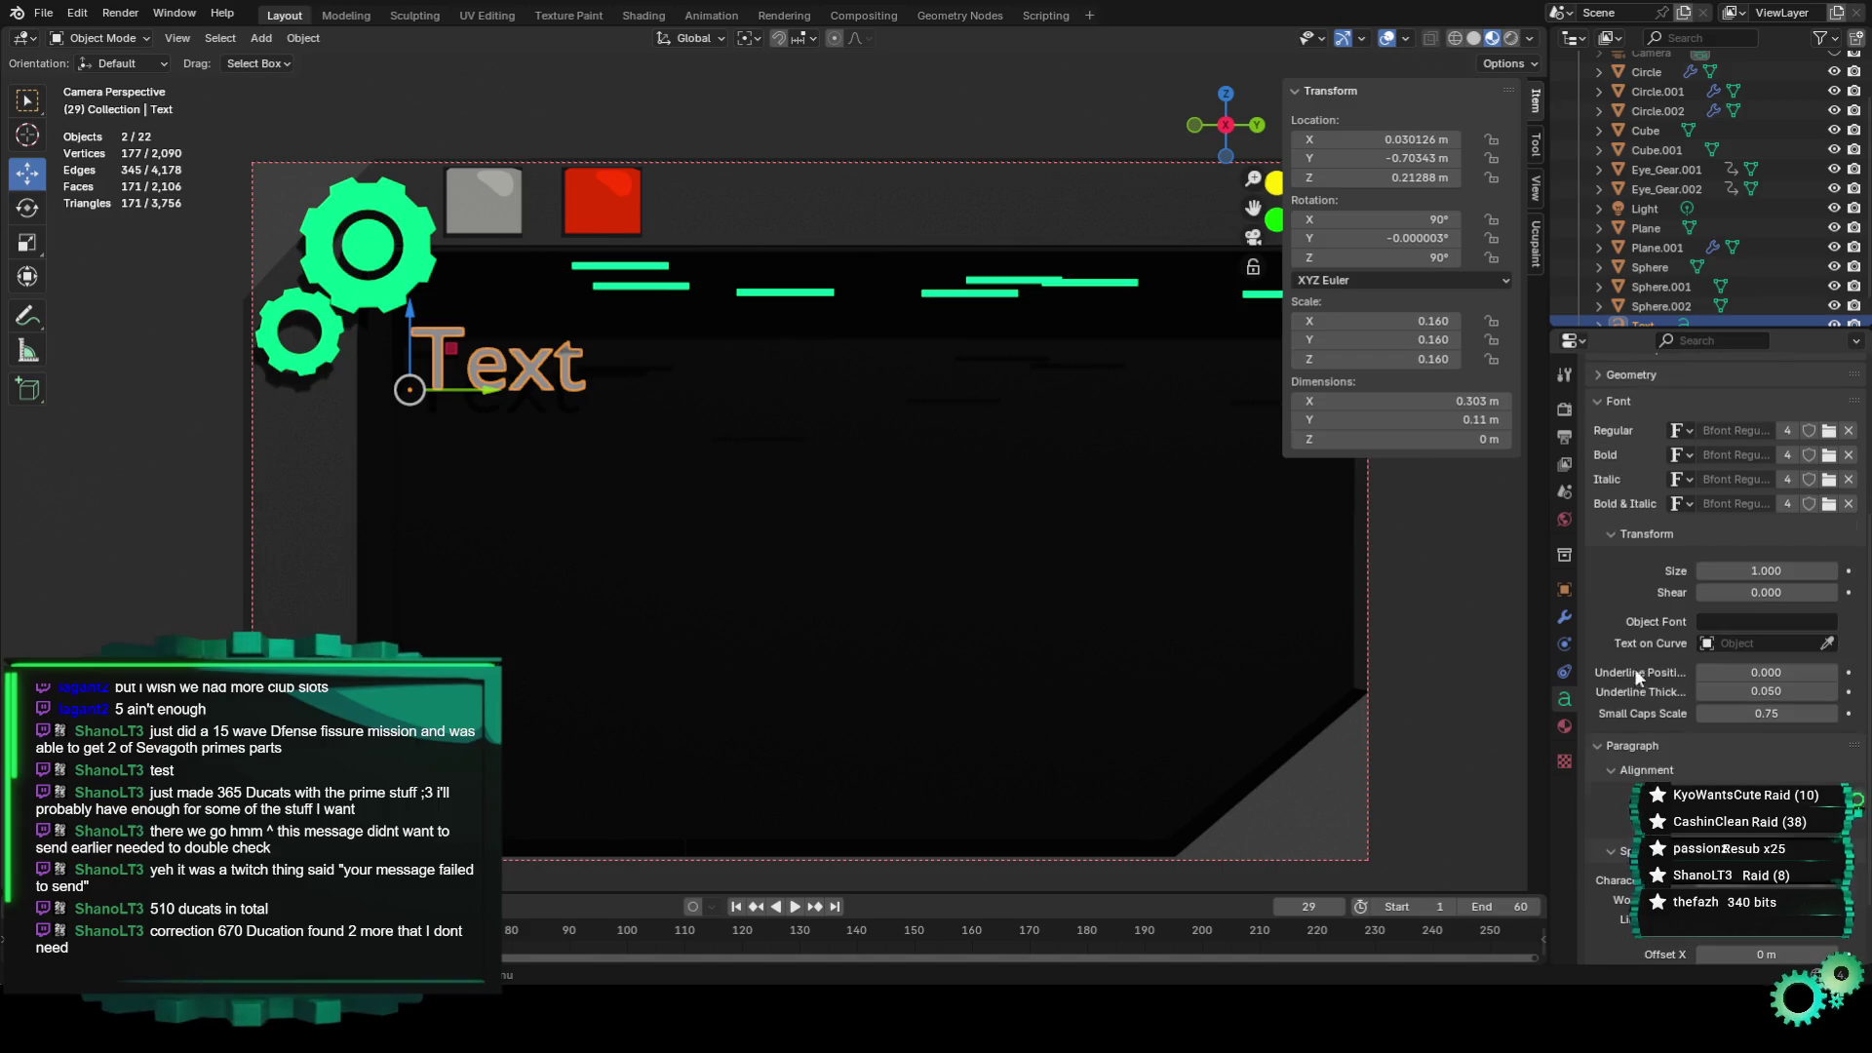
scroll(1741, 628, down, 2)
click(1727, 542)
click(1698, 561)
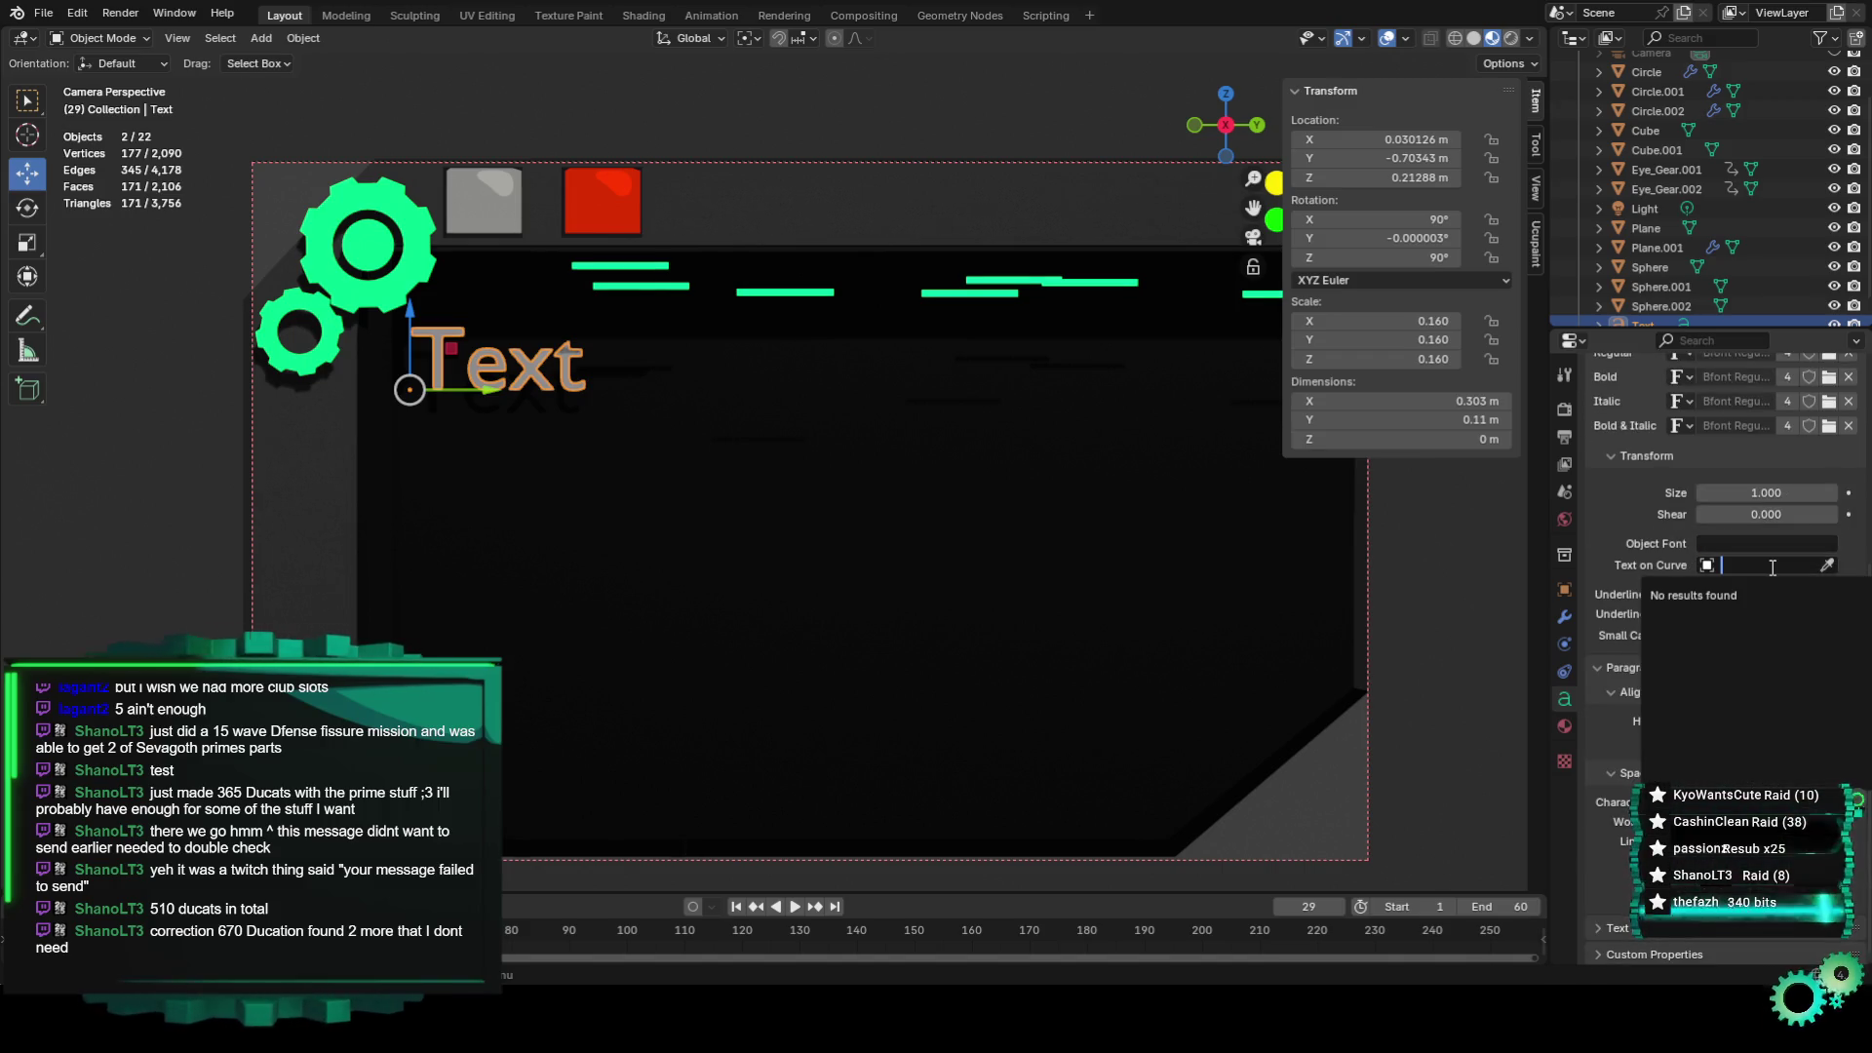
scroll(1686, 537, up, 4)
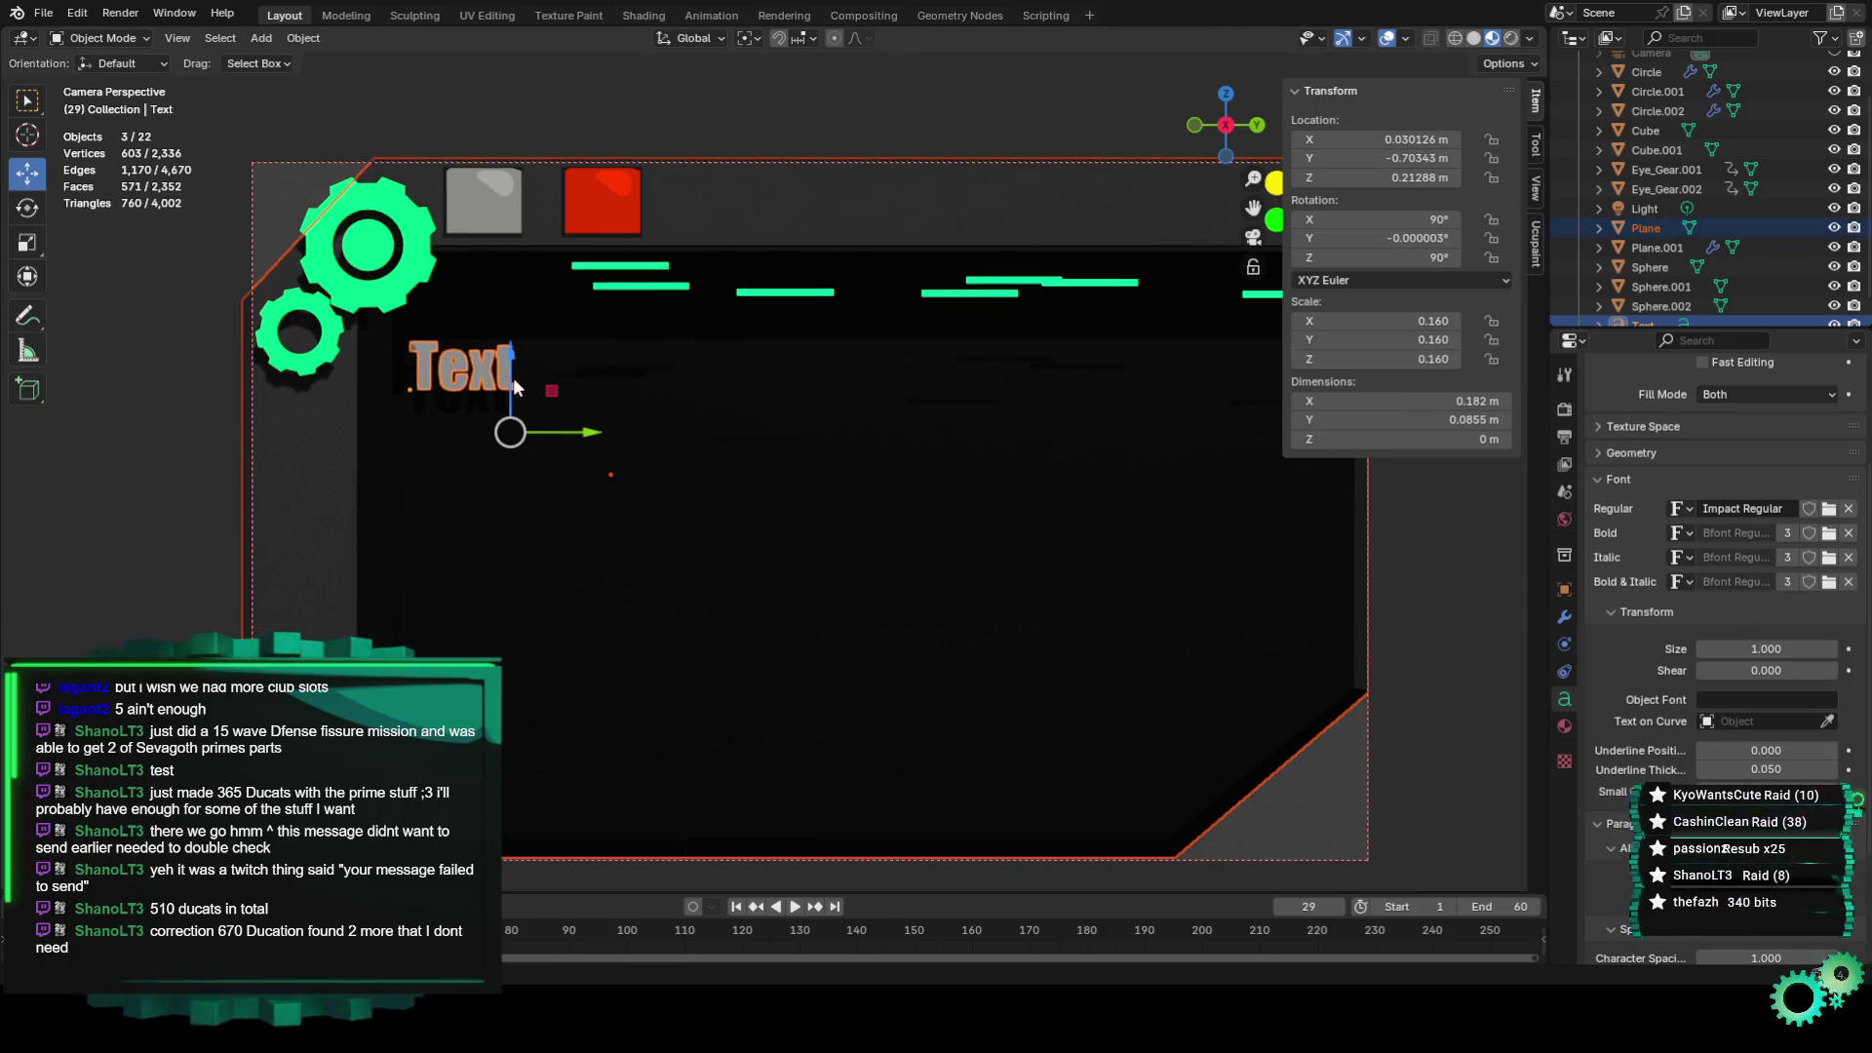
Scale the Text object up to 0.239 (0.271 × 0.128 m).
key(s)
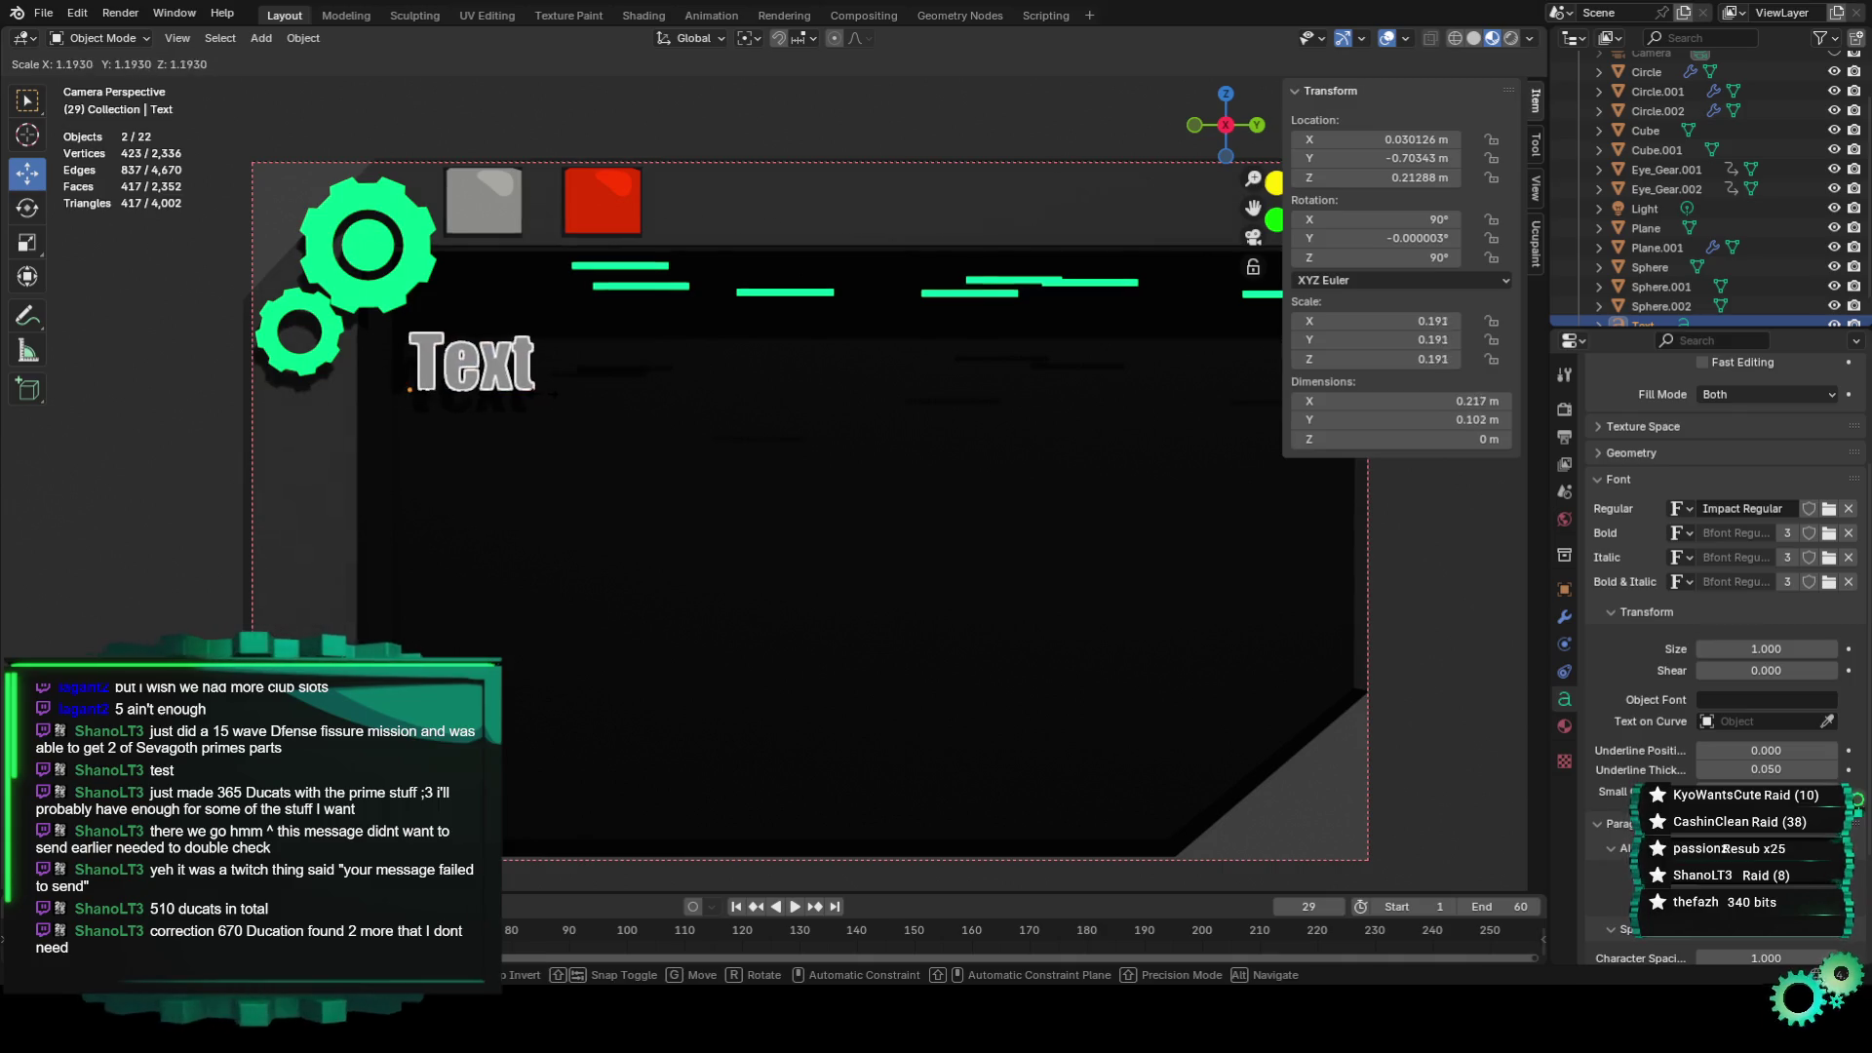
click(410, 384)
key(space)
key(s)
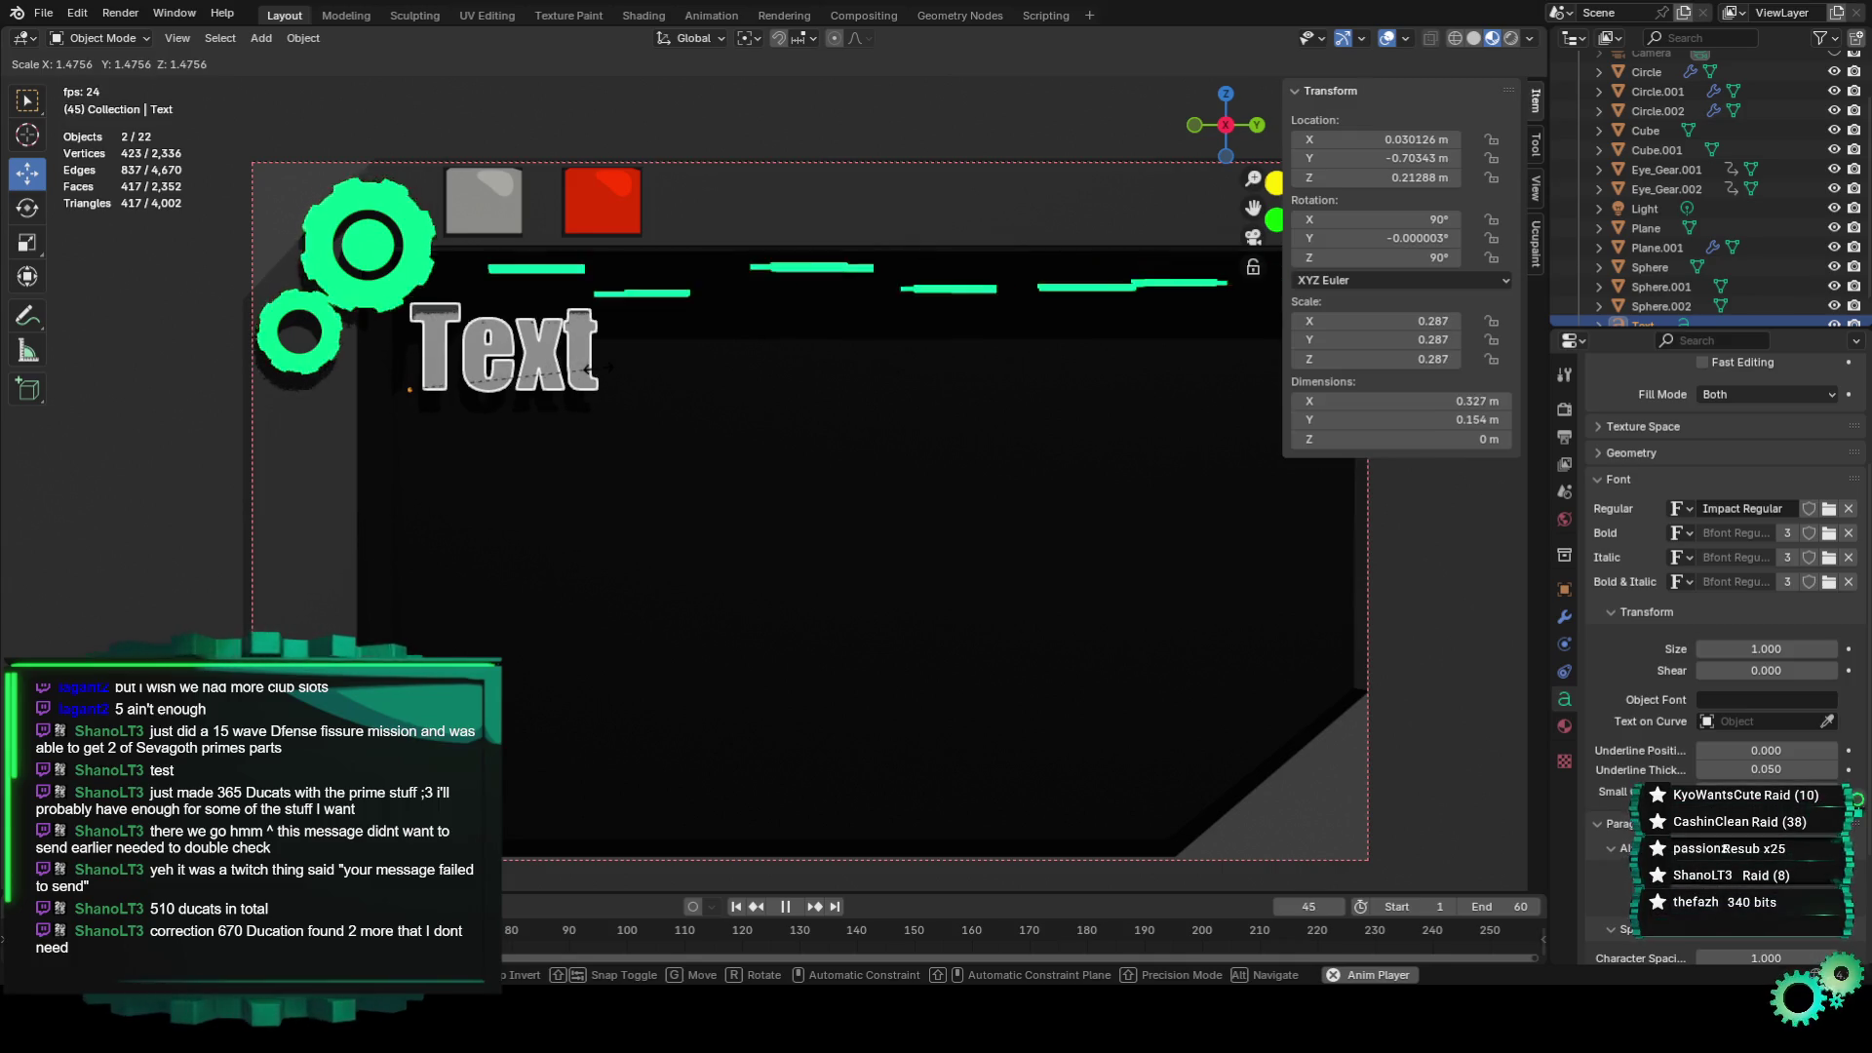
click(556, 373)
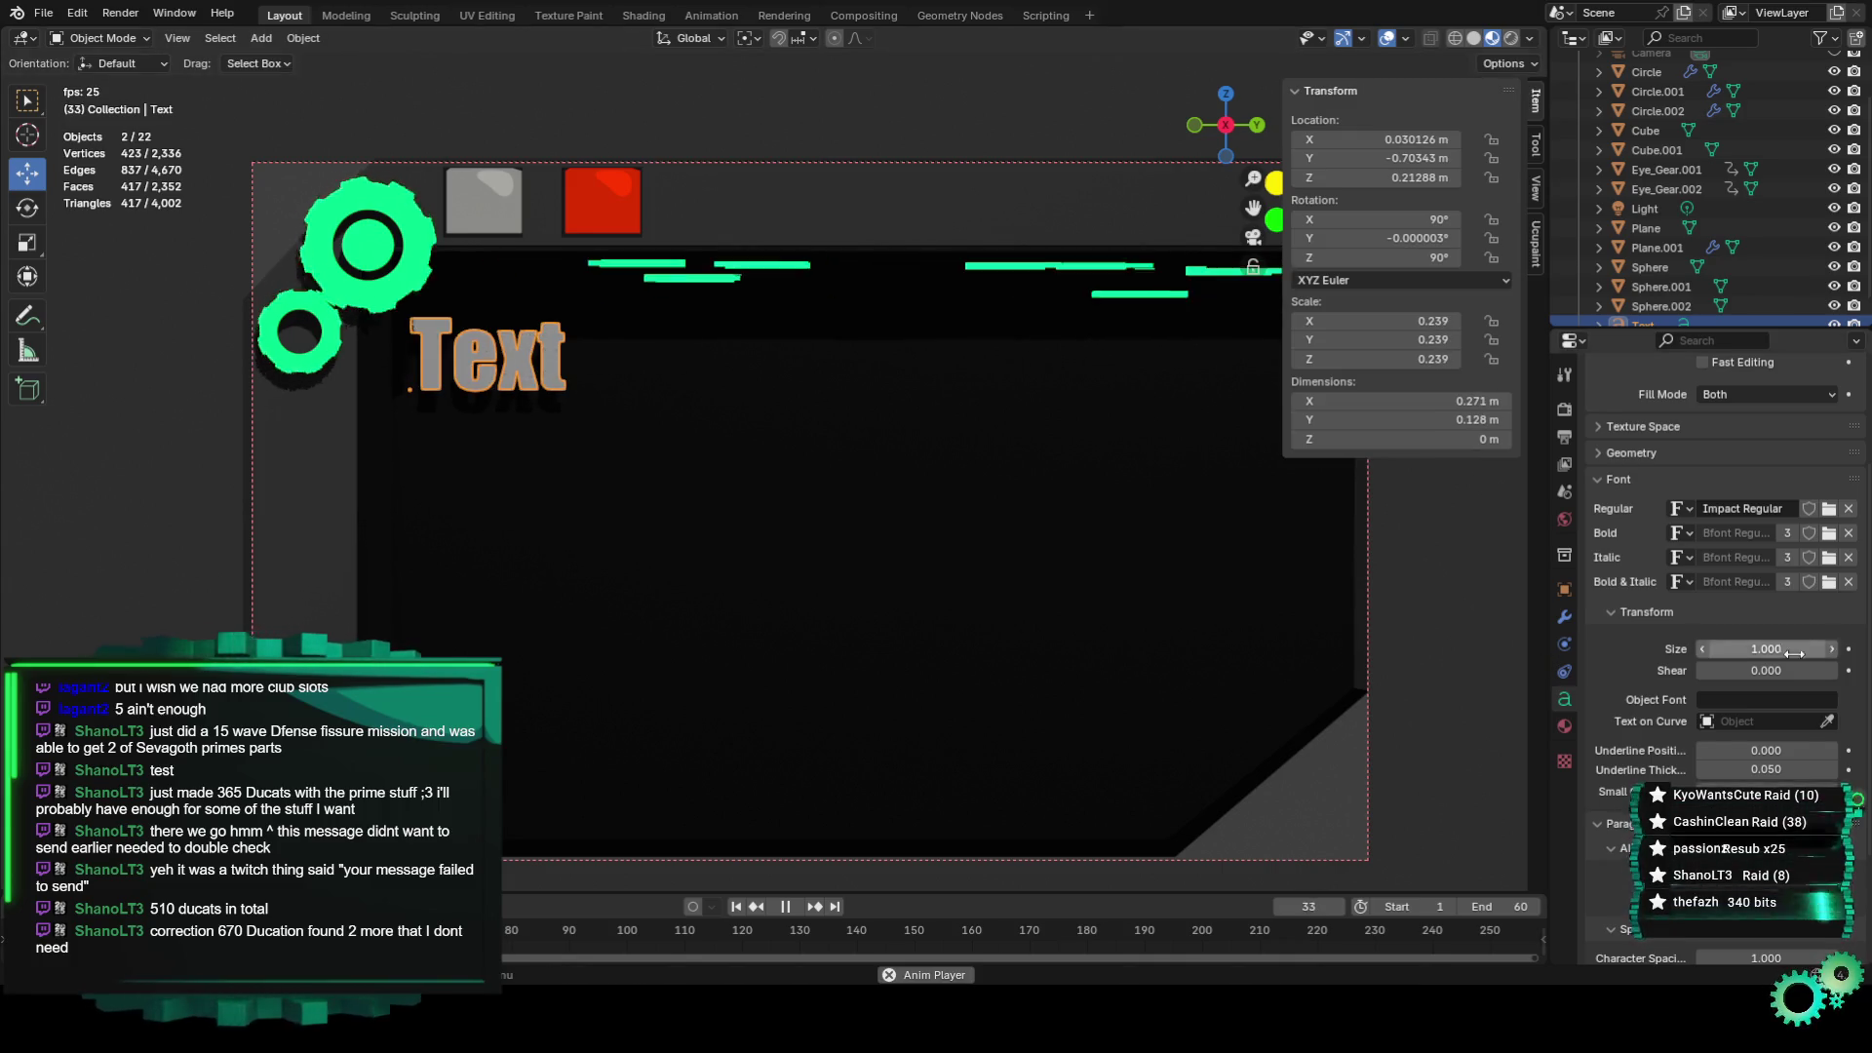
scroll(1684, 698, down, 2)
scroll(1685, 702, down, 3)
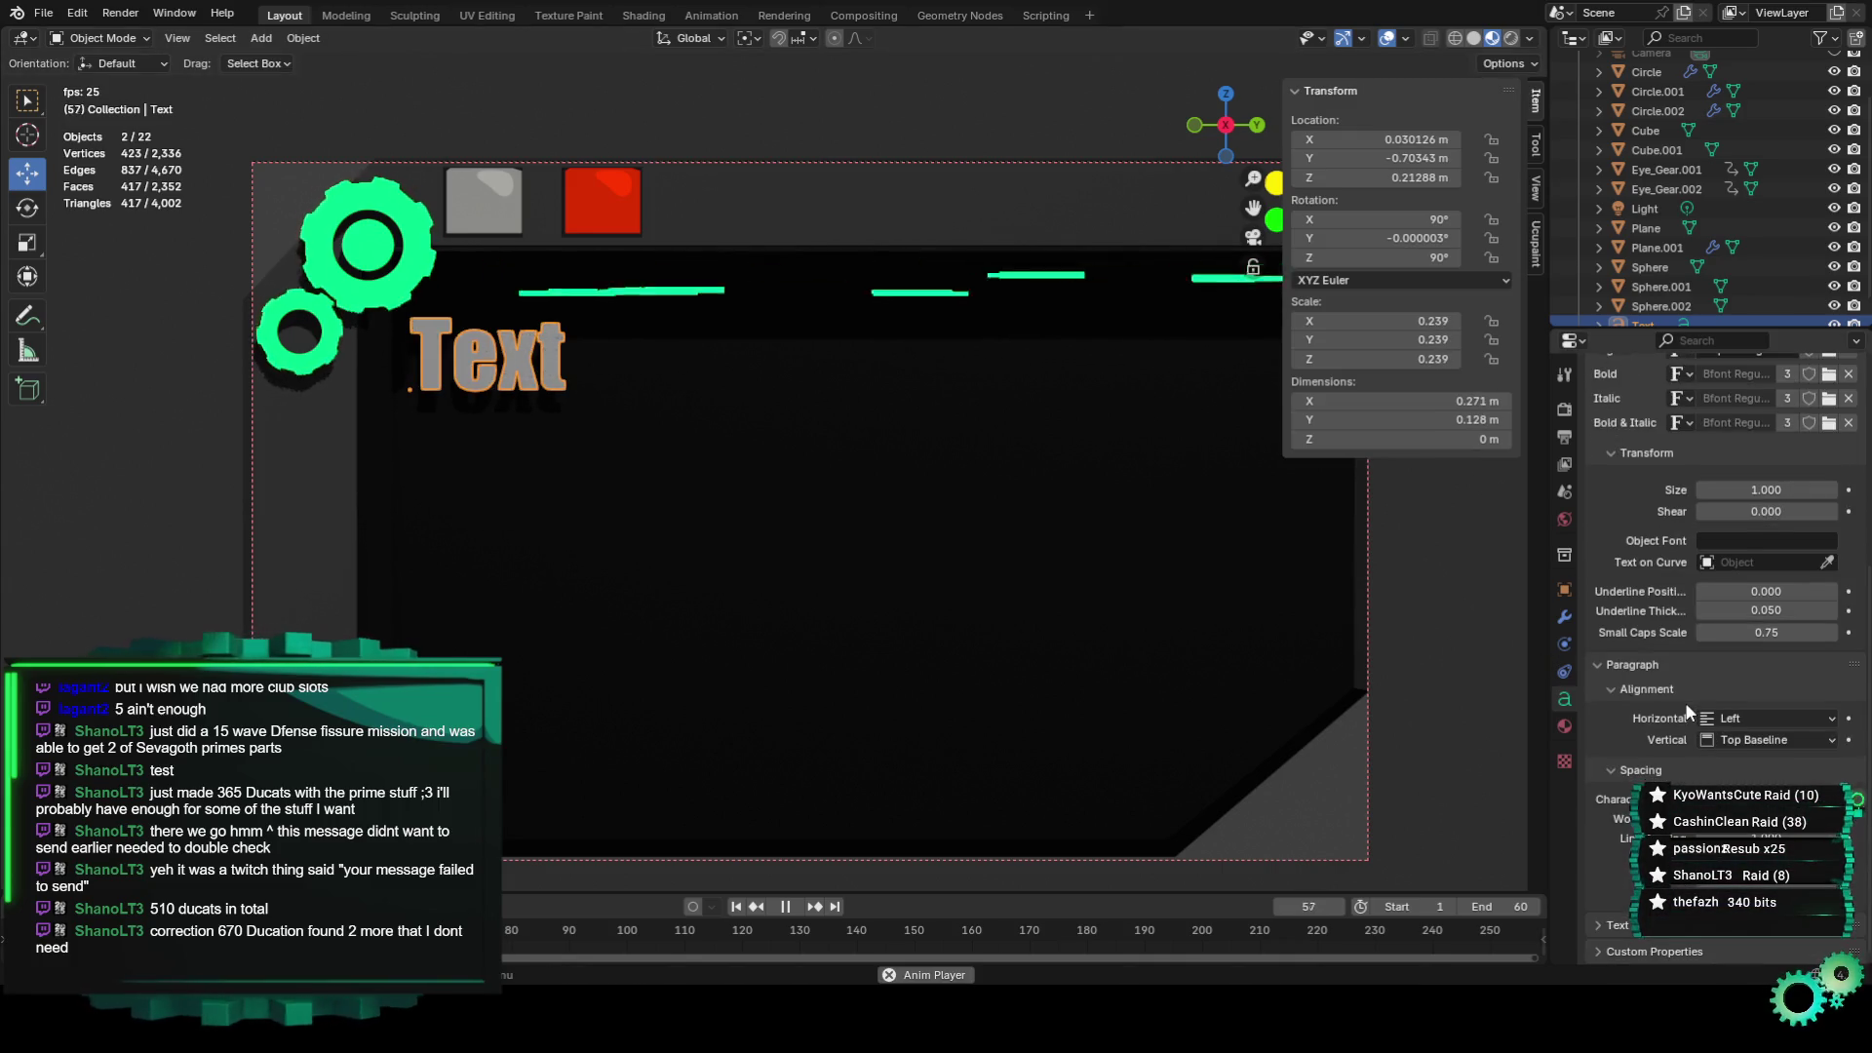
Reselect the Text object, stop playback and put it into Edit Mode.
click(595, 458)
click(515, 366)
key(space)
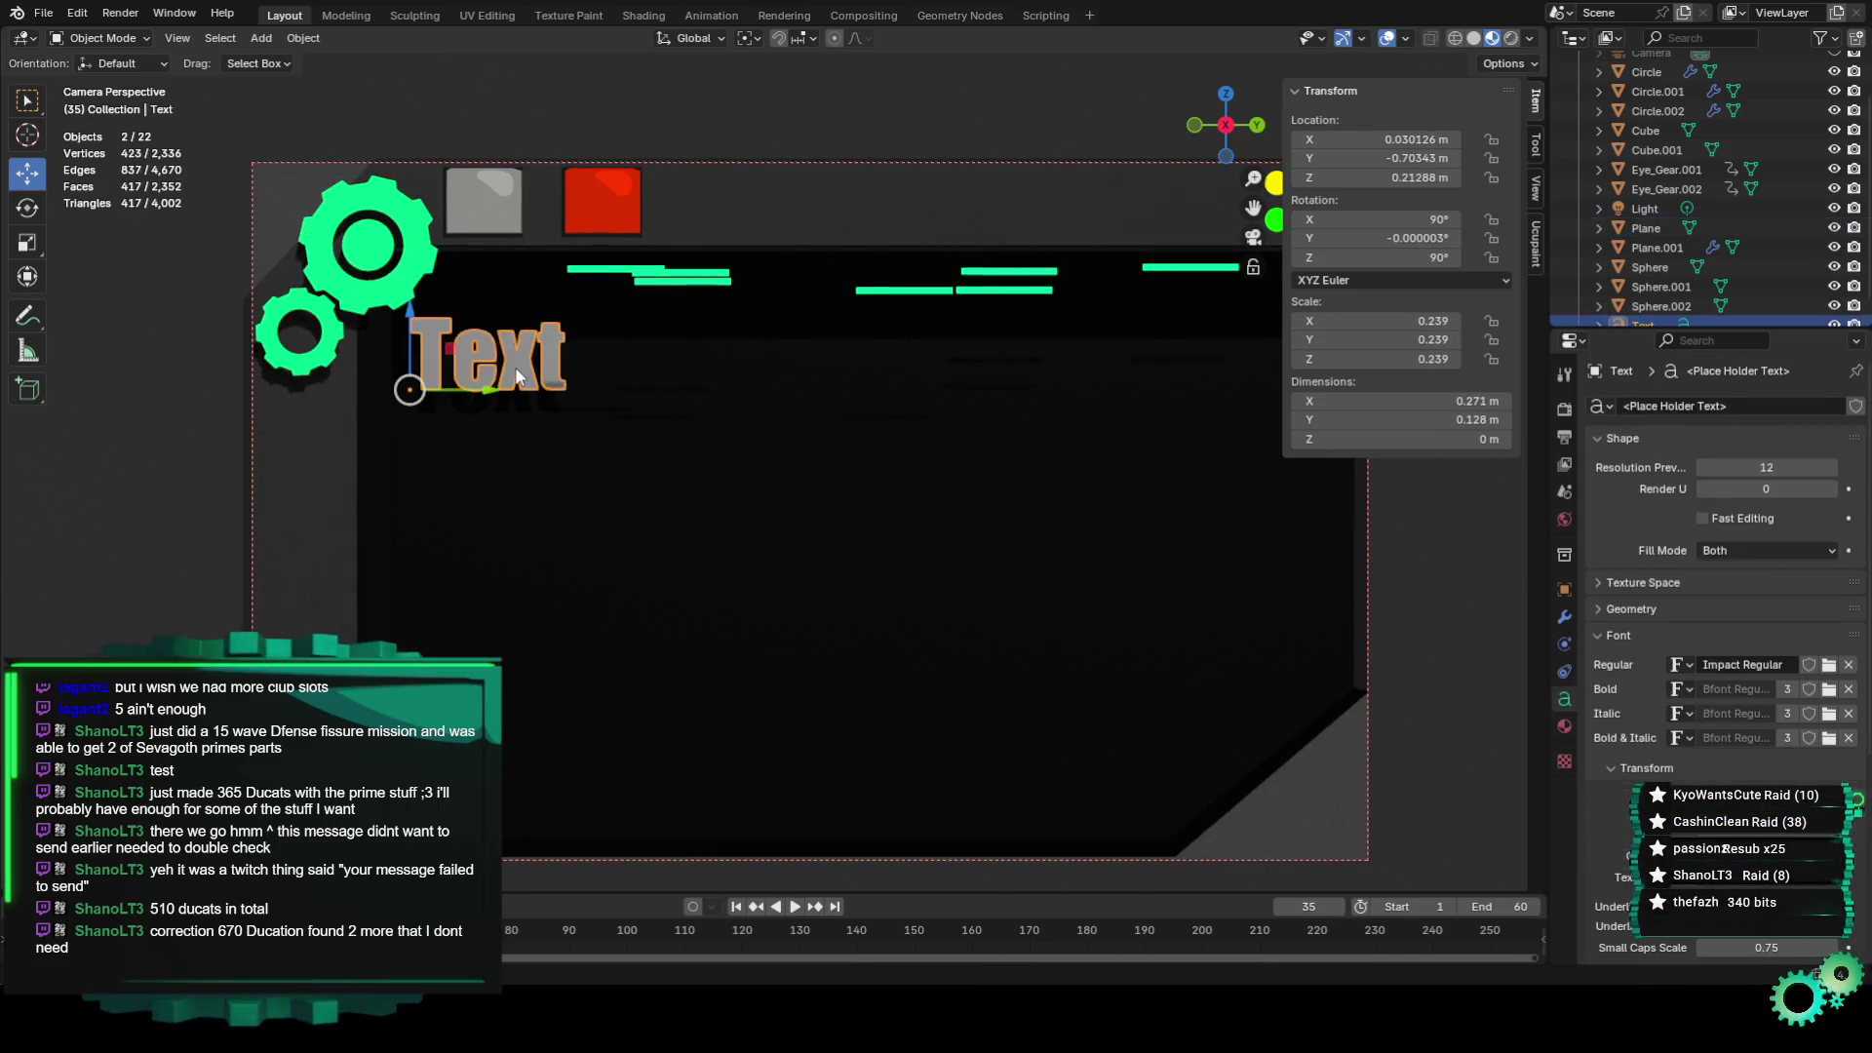
click(102, 38)
click(114, 78)
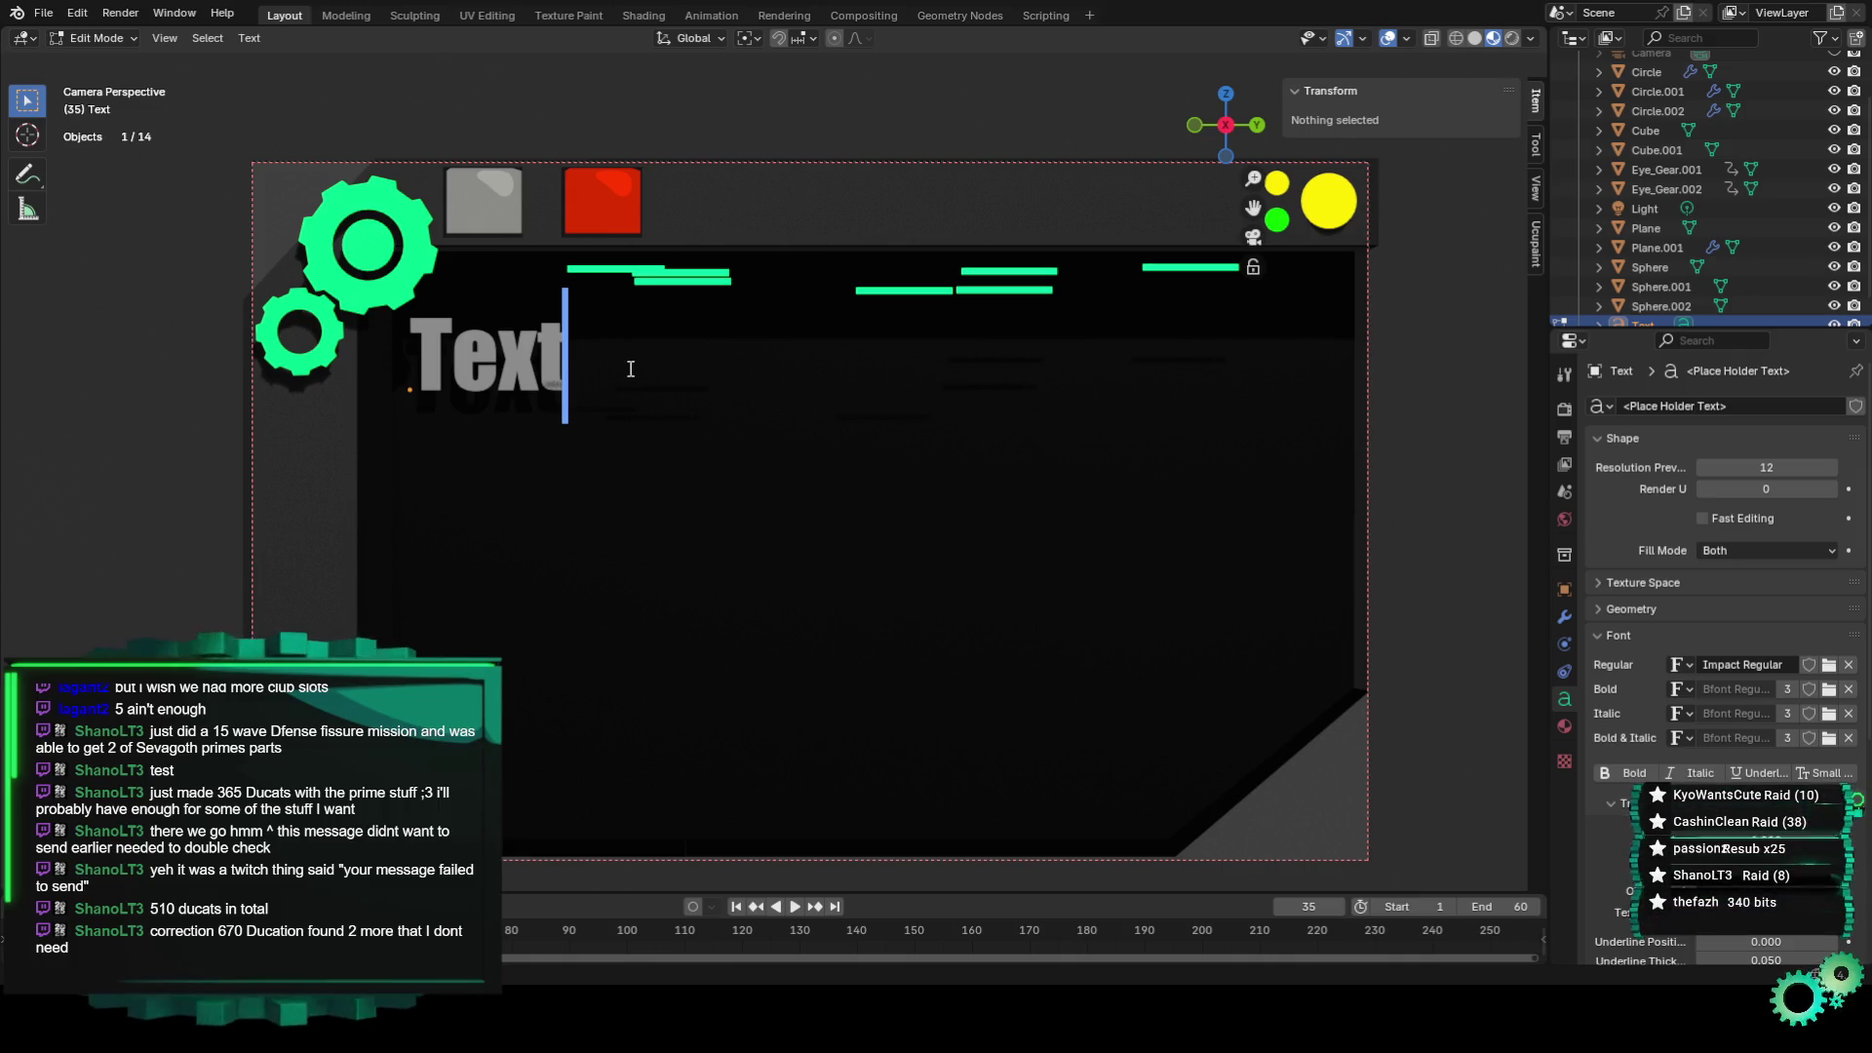
Replace the lettering with '<Place Holder text Here>' and return to Object Mode.
key(ctrl+a)
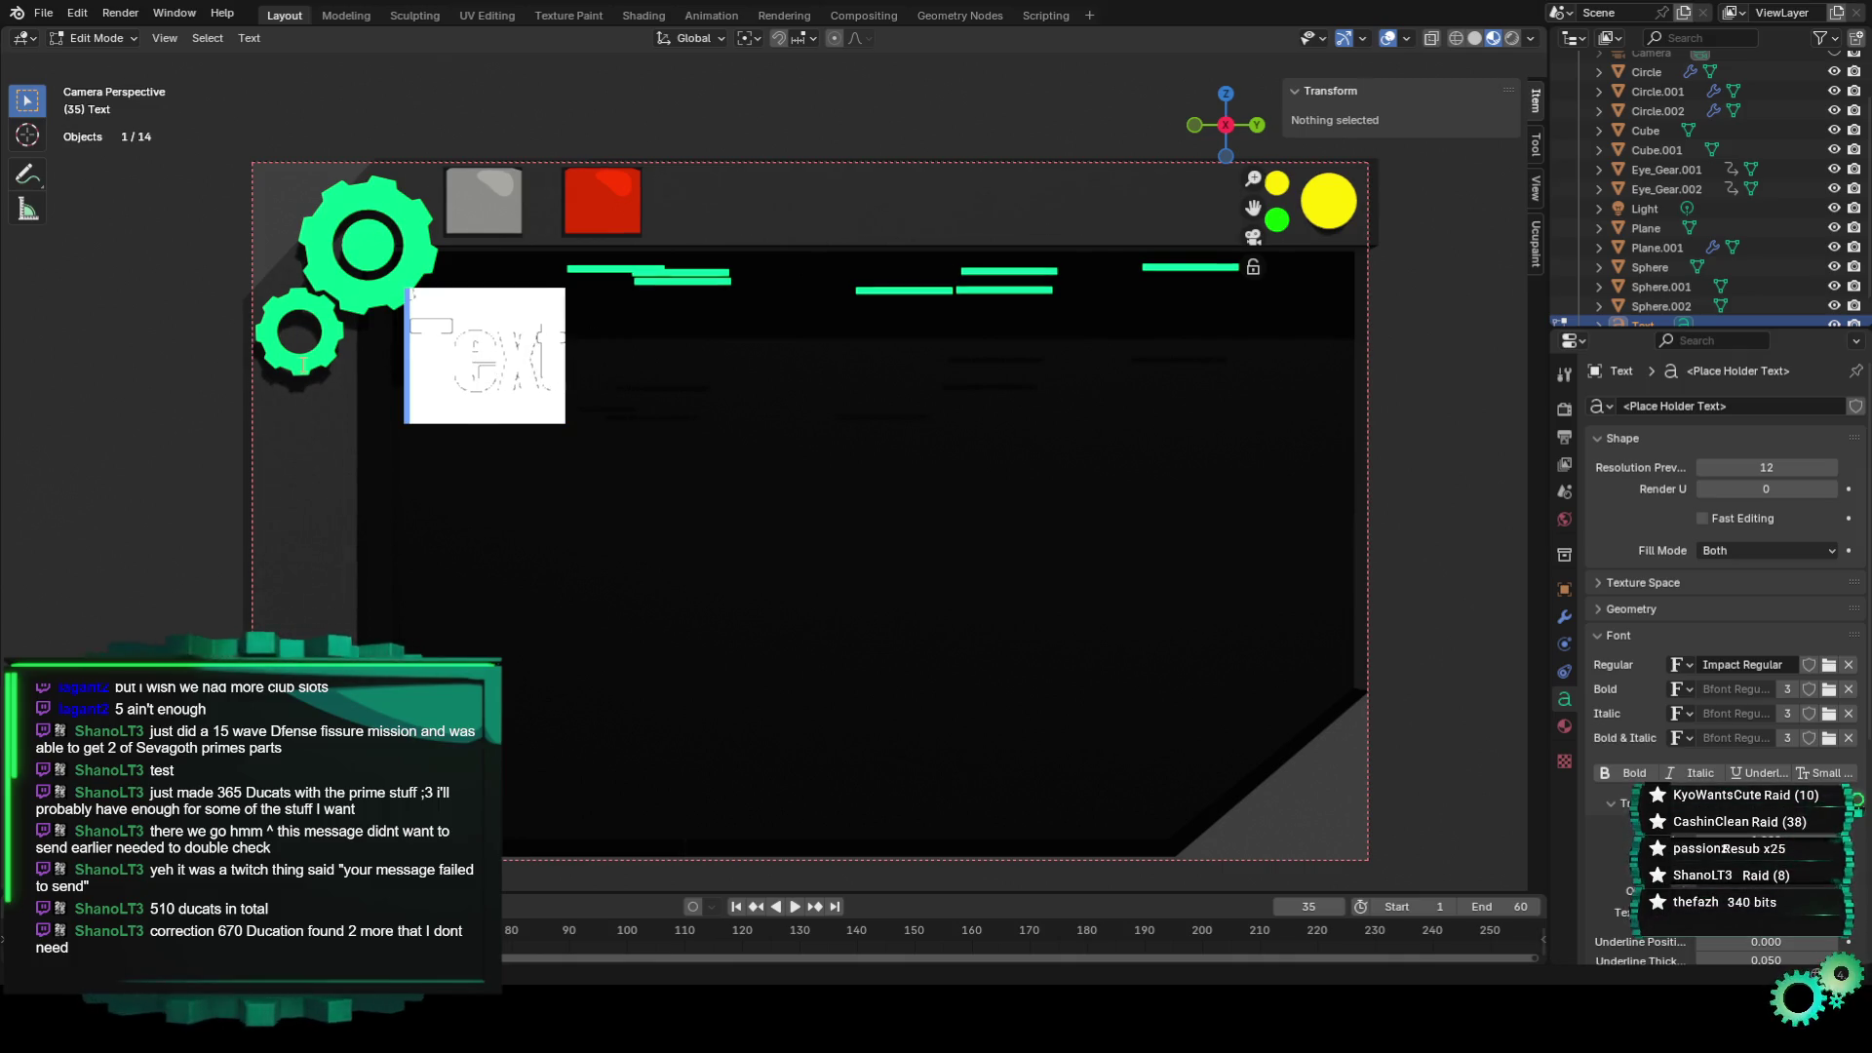
text(<Place)
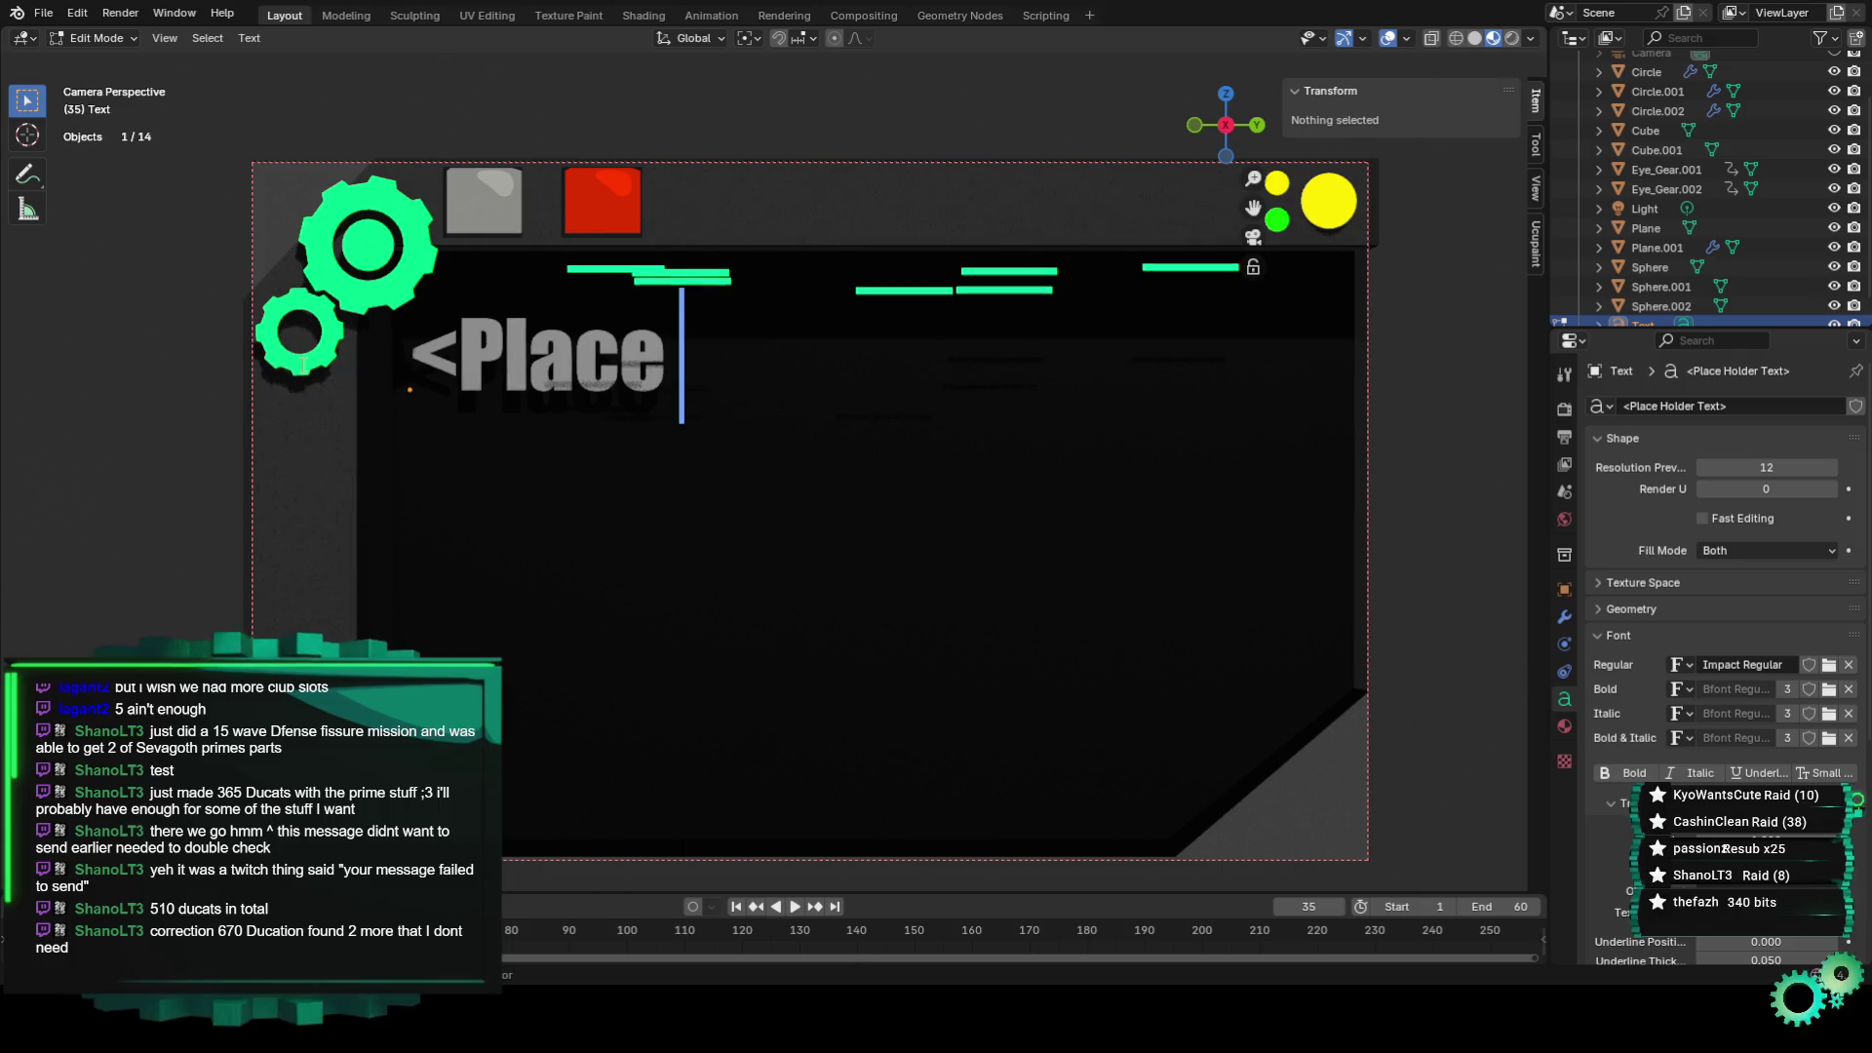
text( Holder text)
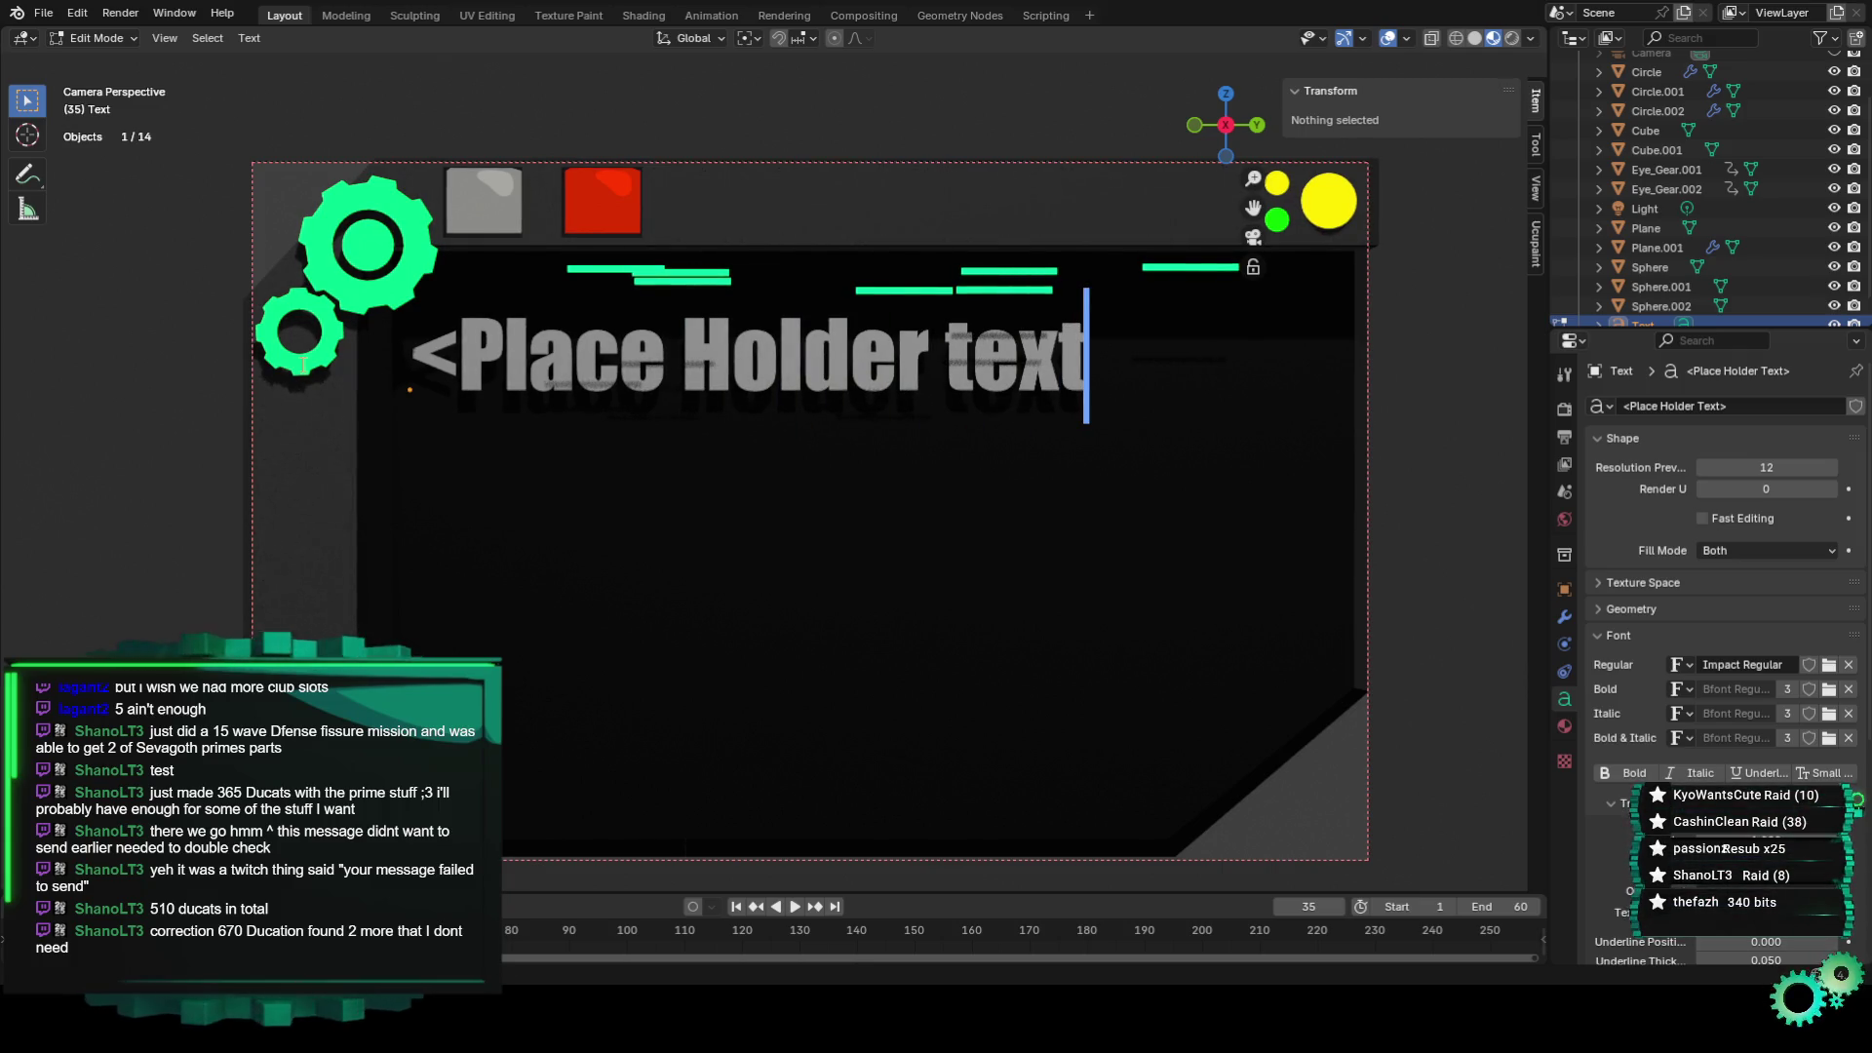
text( Here)
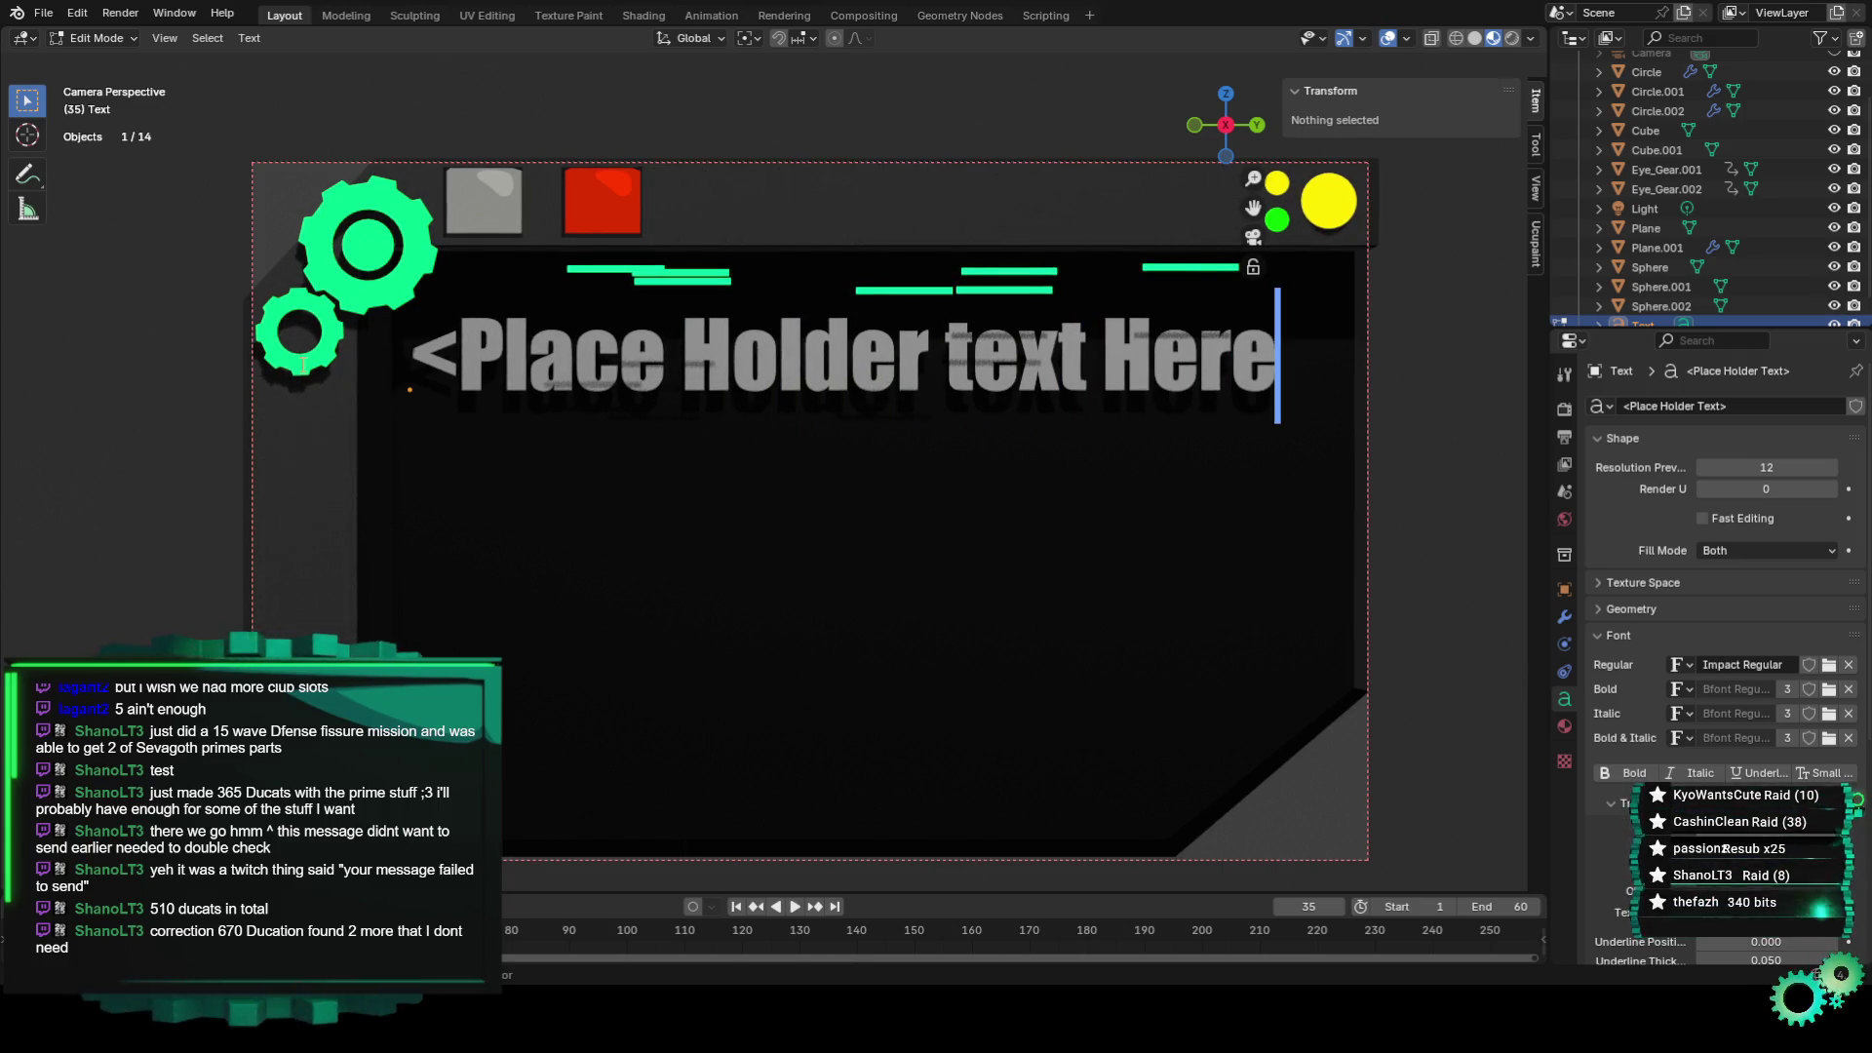
text(>)
key(Return)
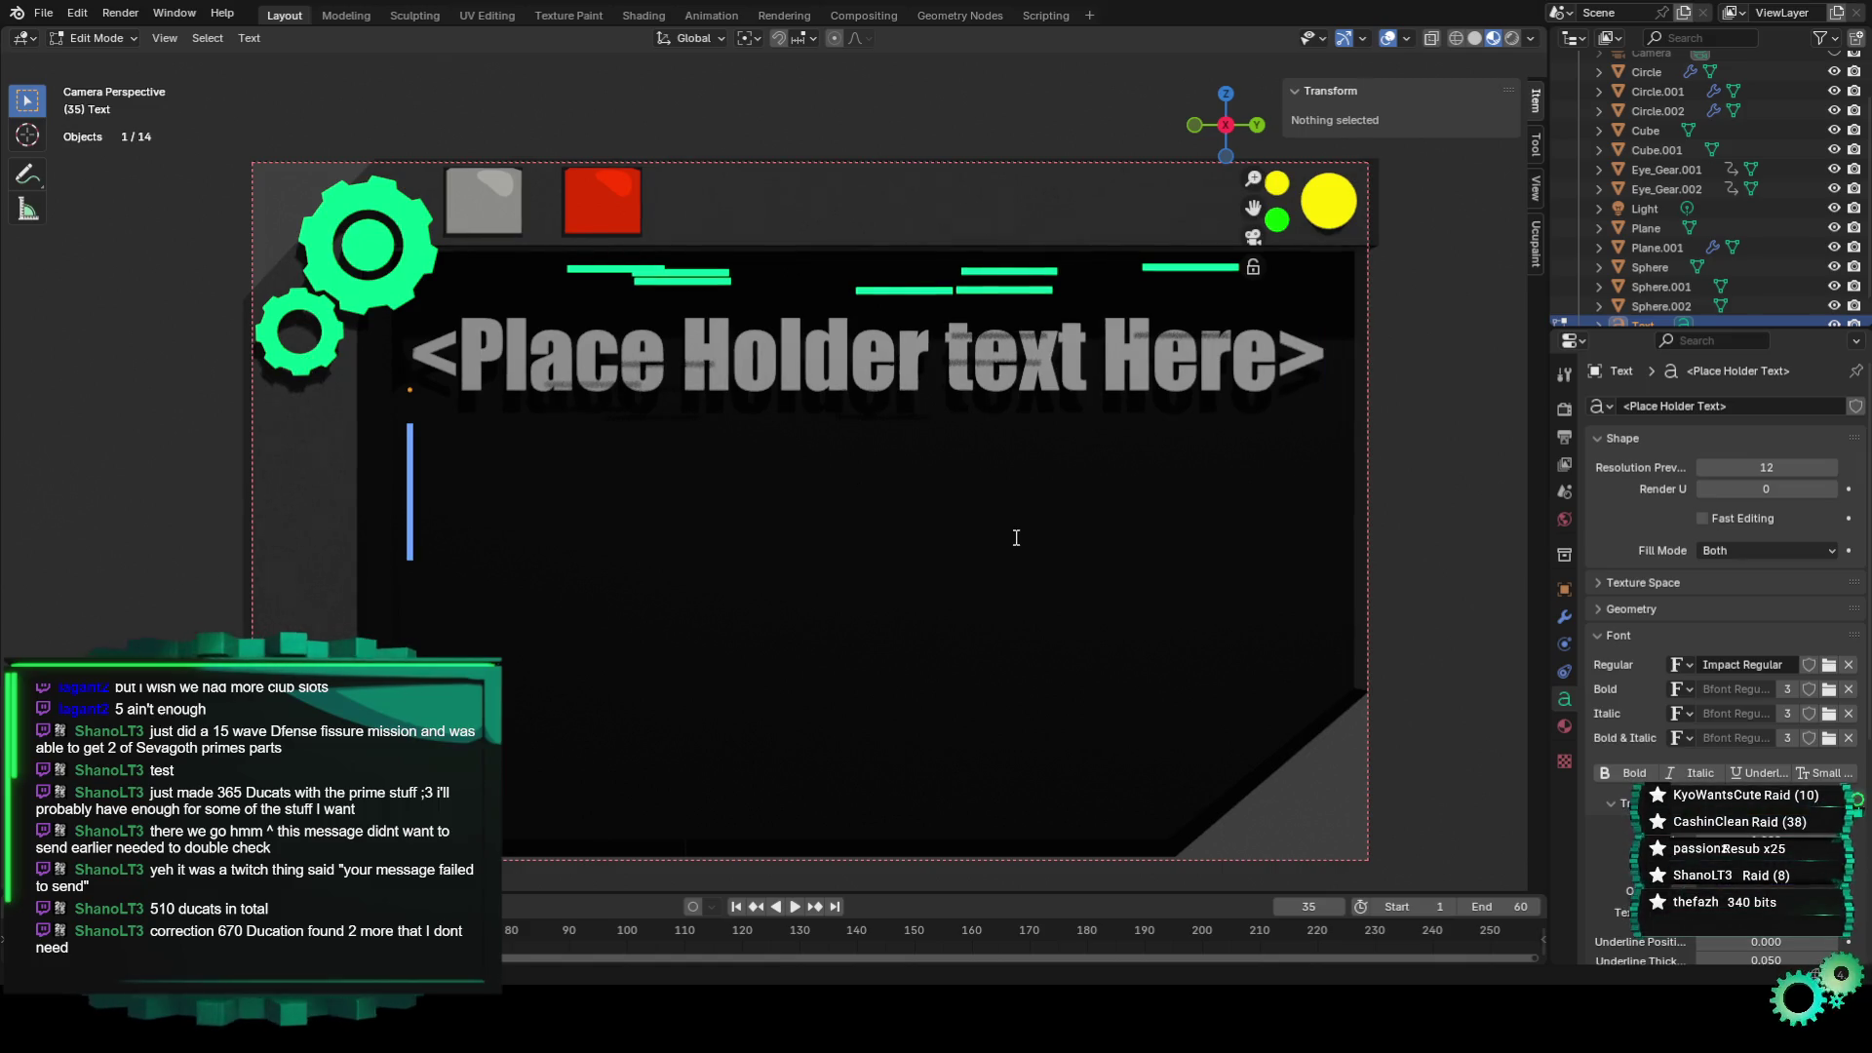
click(97, 38)
click(99, 55)
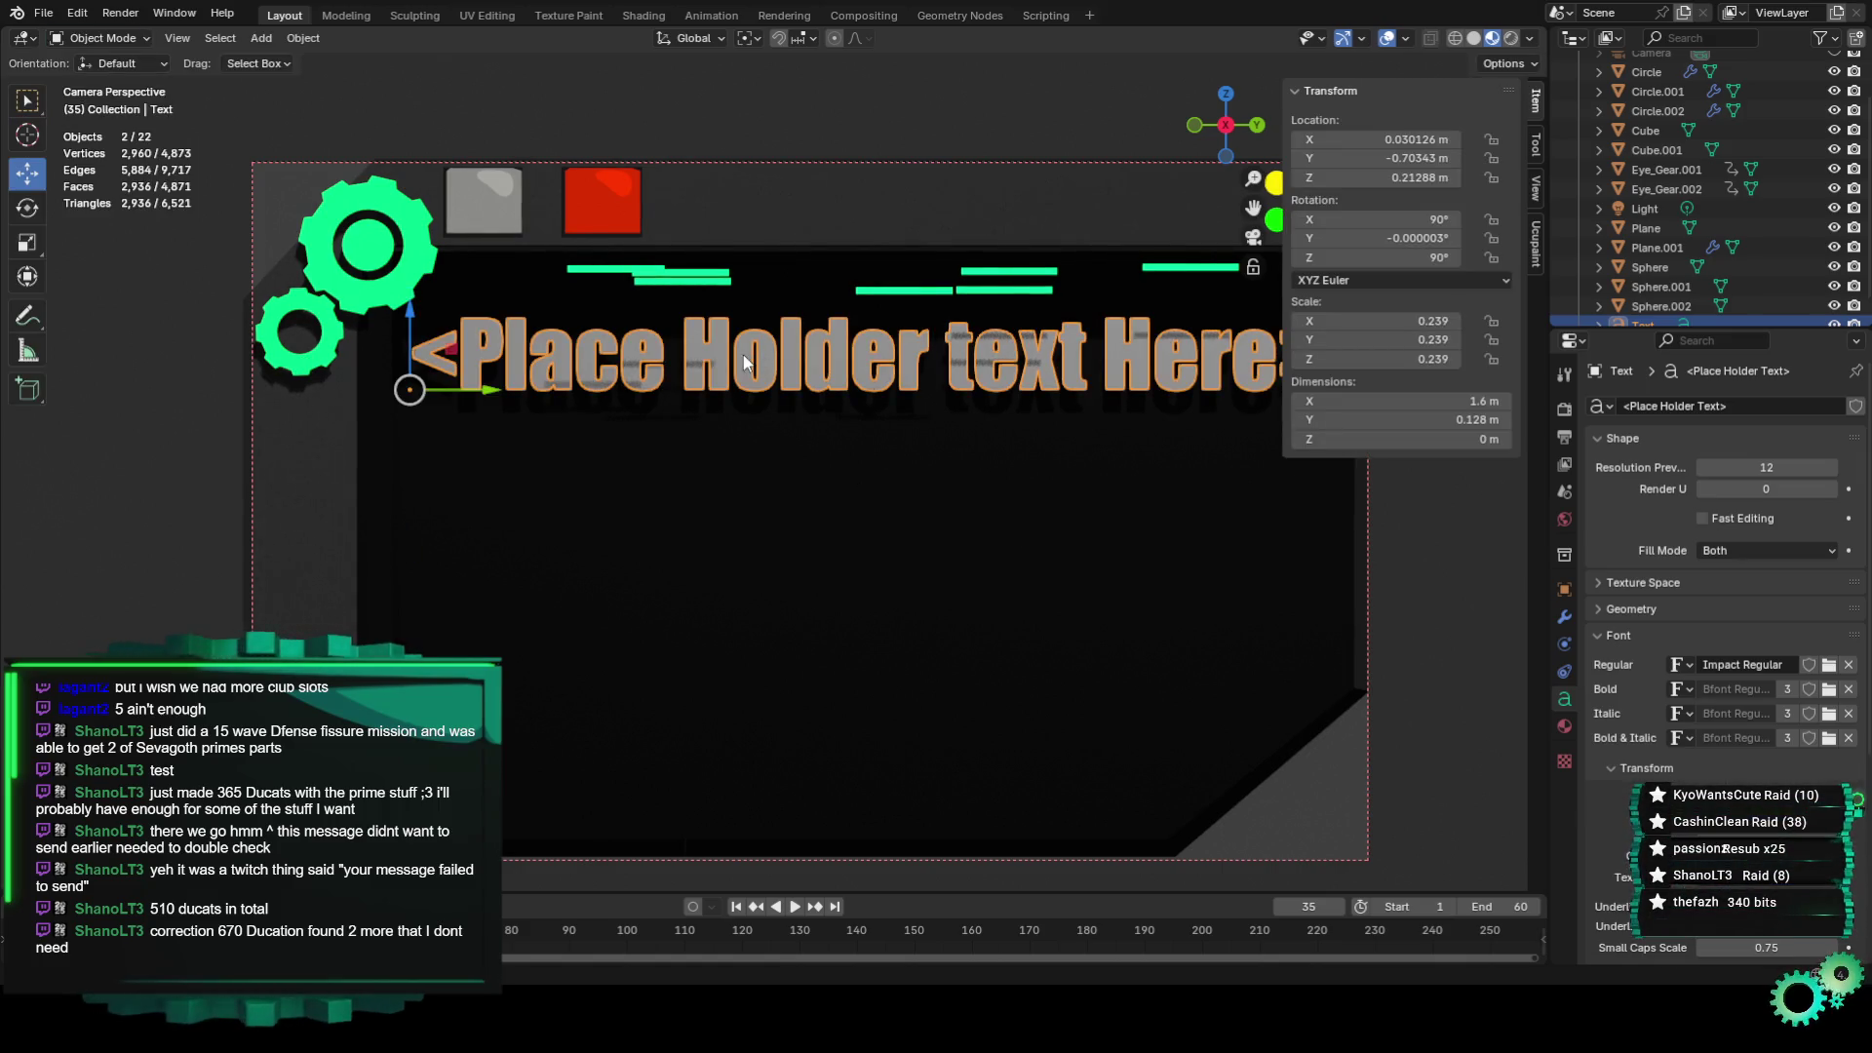
Shrink the text to 0.176, raise it near the panel top, and duplicate it.
key(s)
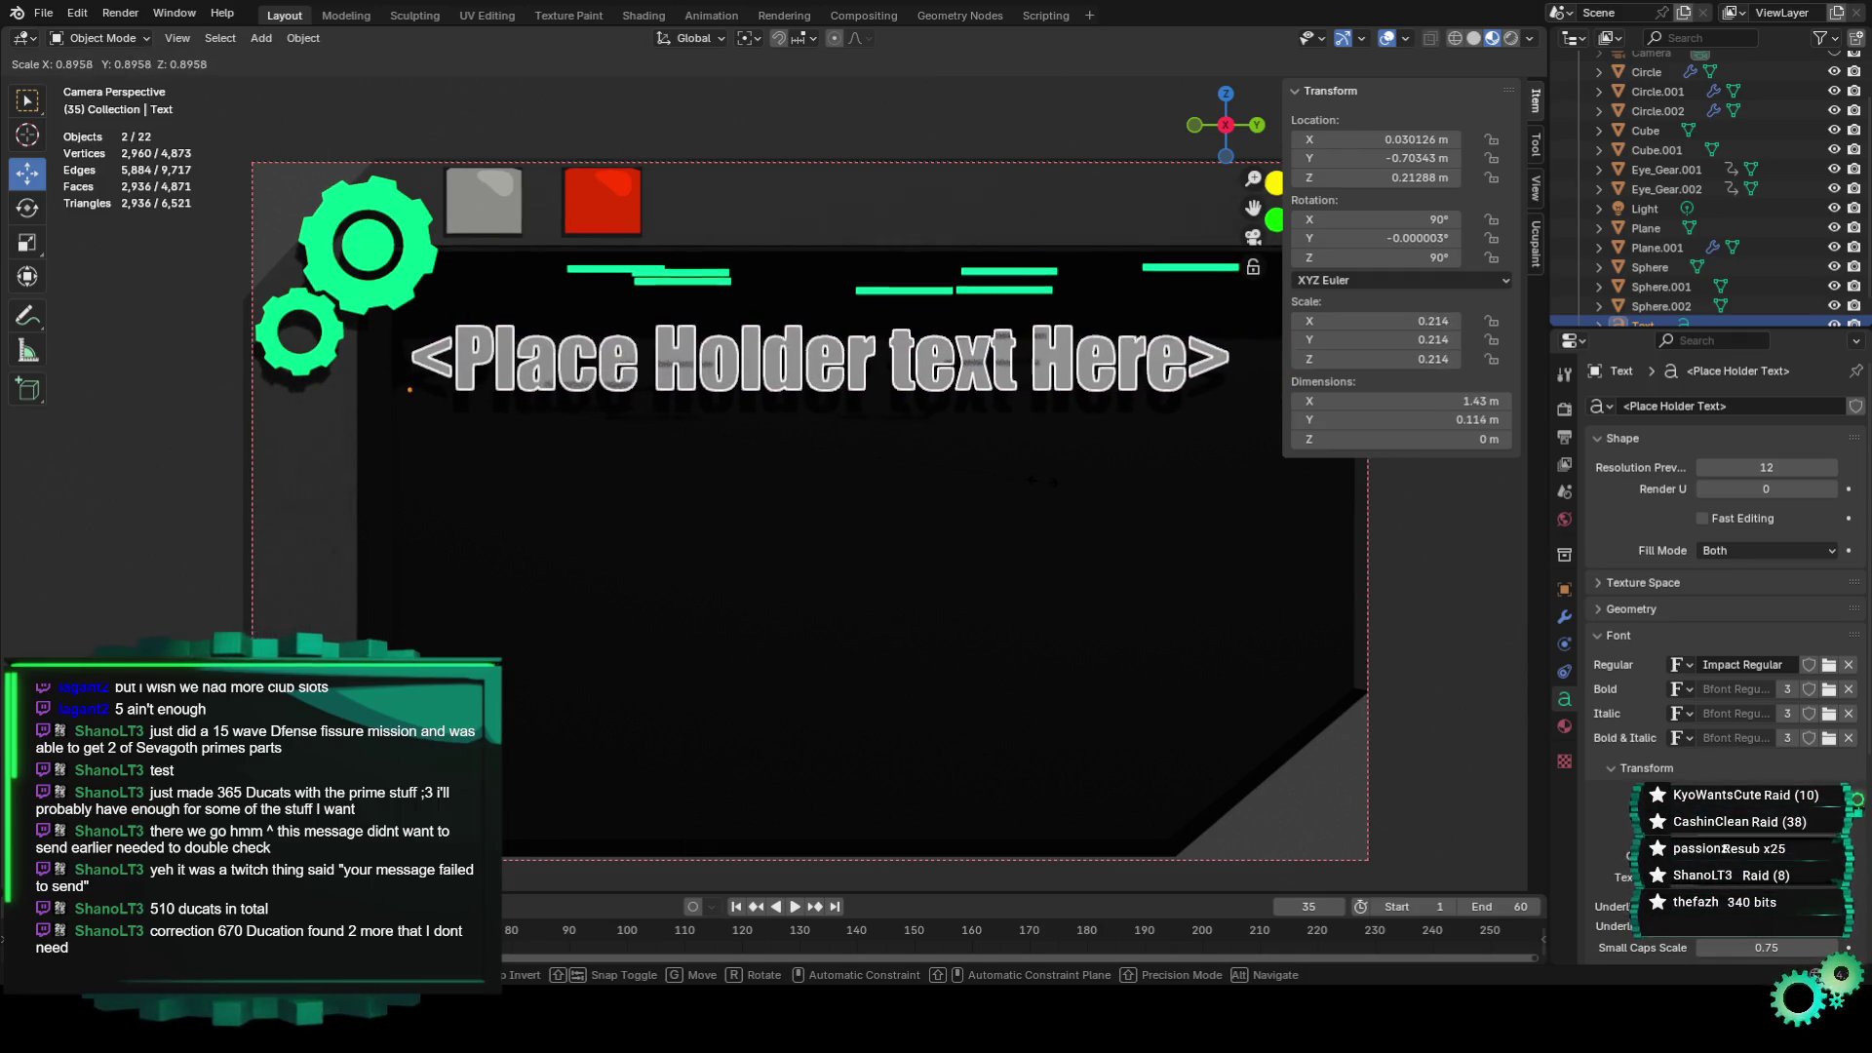
click(658, 400)
drag(407, 336, 408, 318)
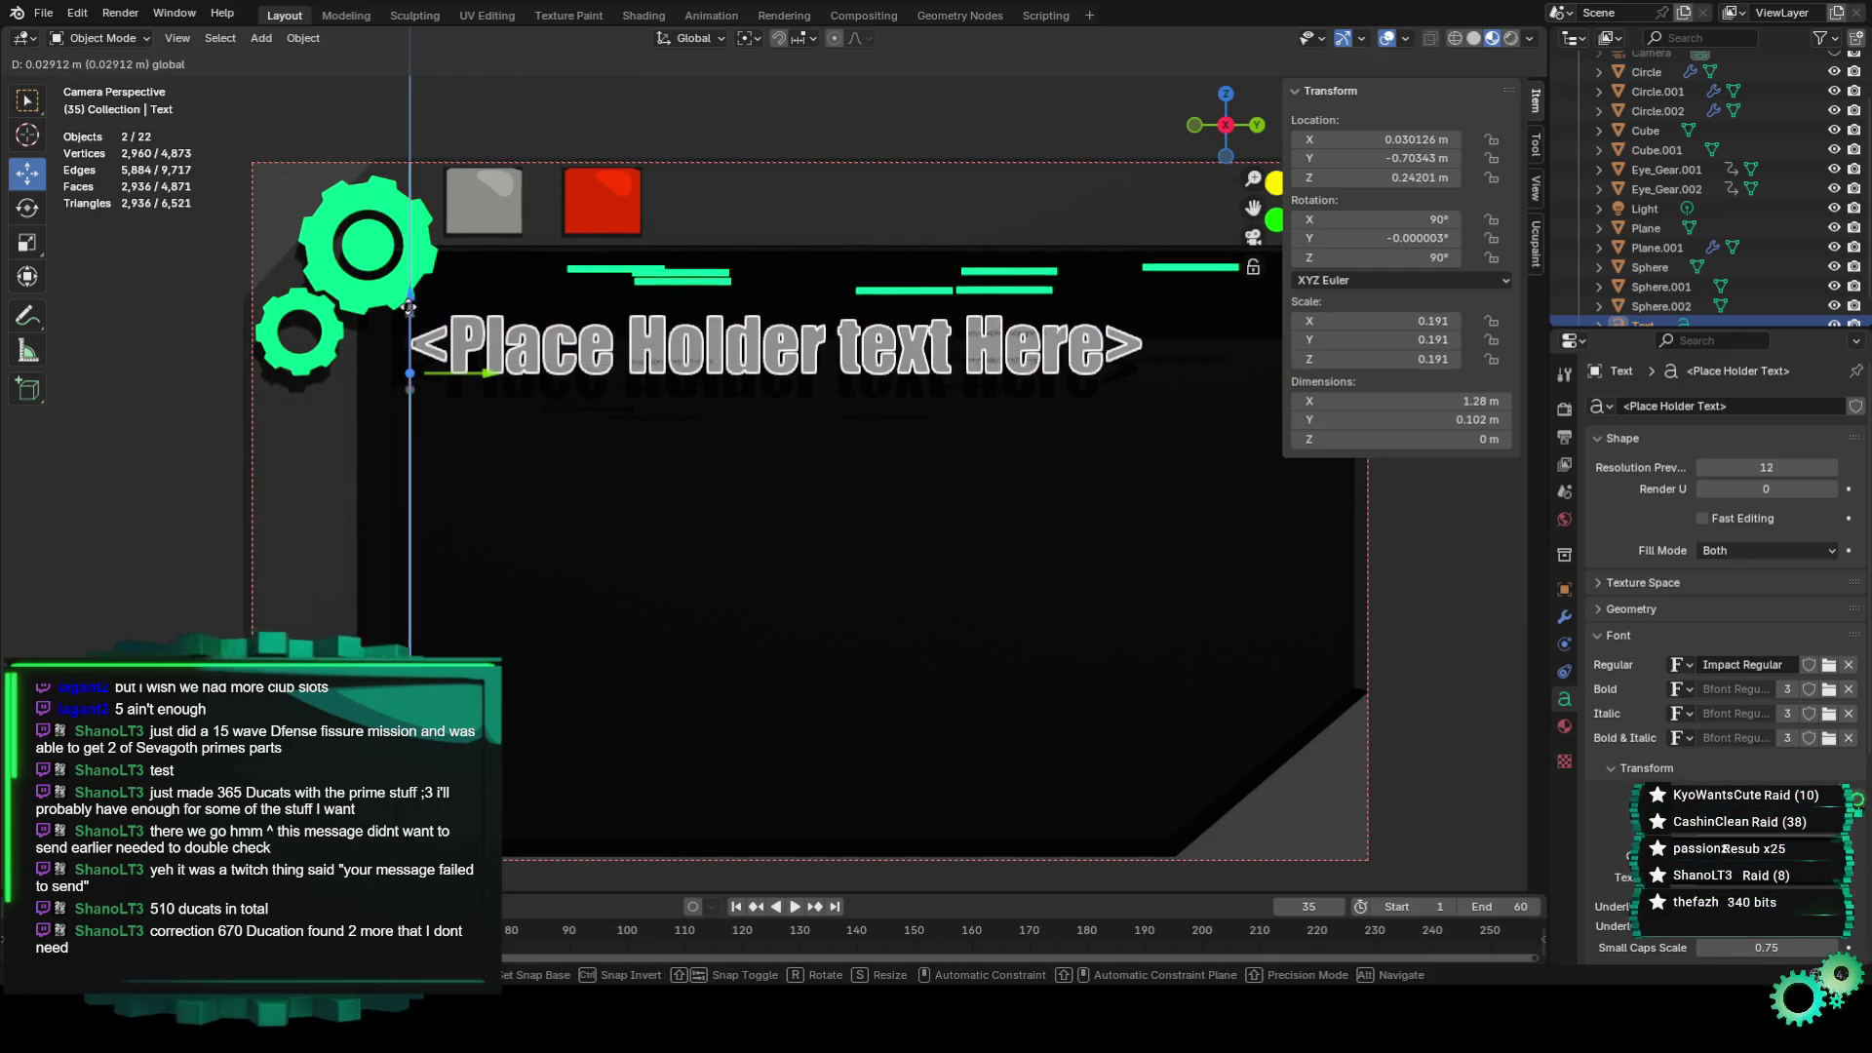
key(s)
click(934, 465)
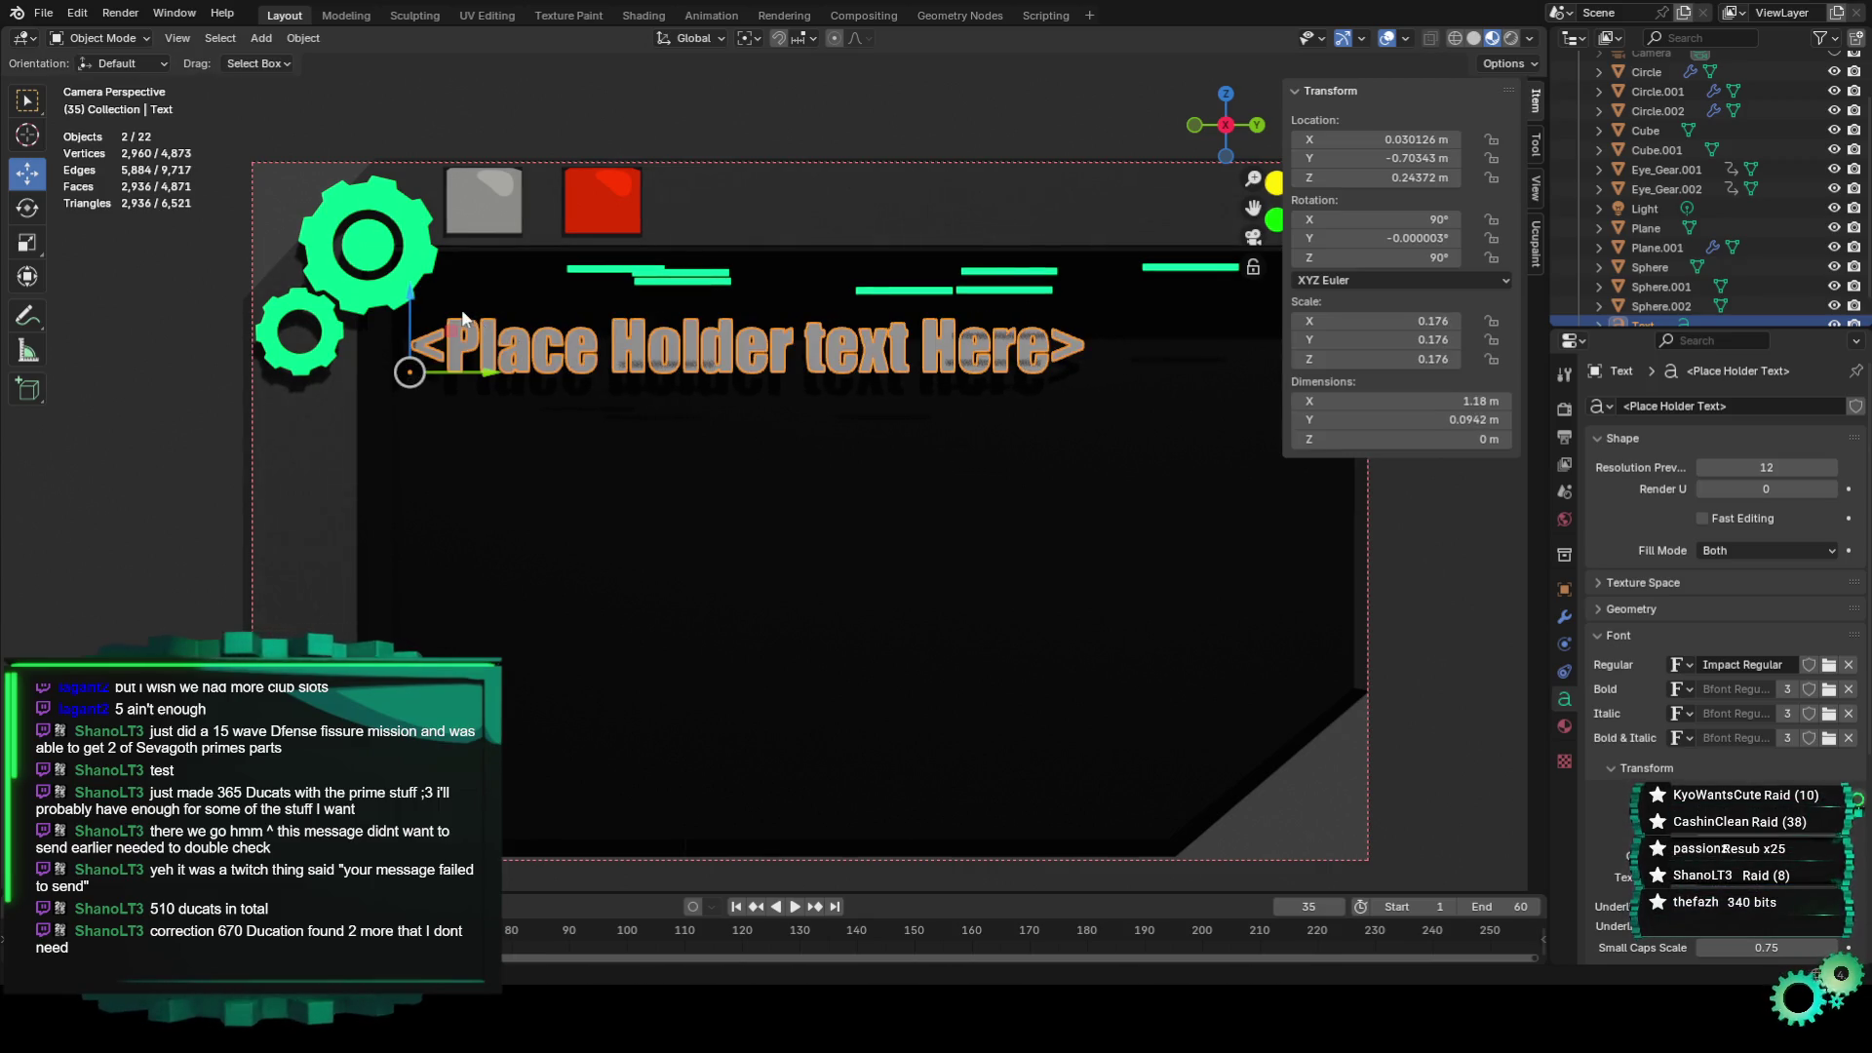
key(shift+d)
Place the copy below as row two, then duplicate downward for rows three and four.
key(z)
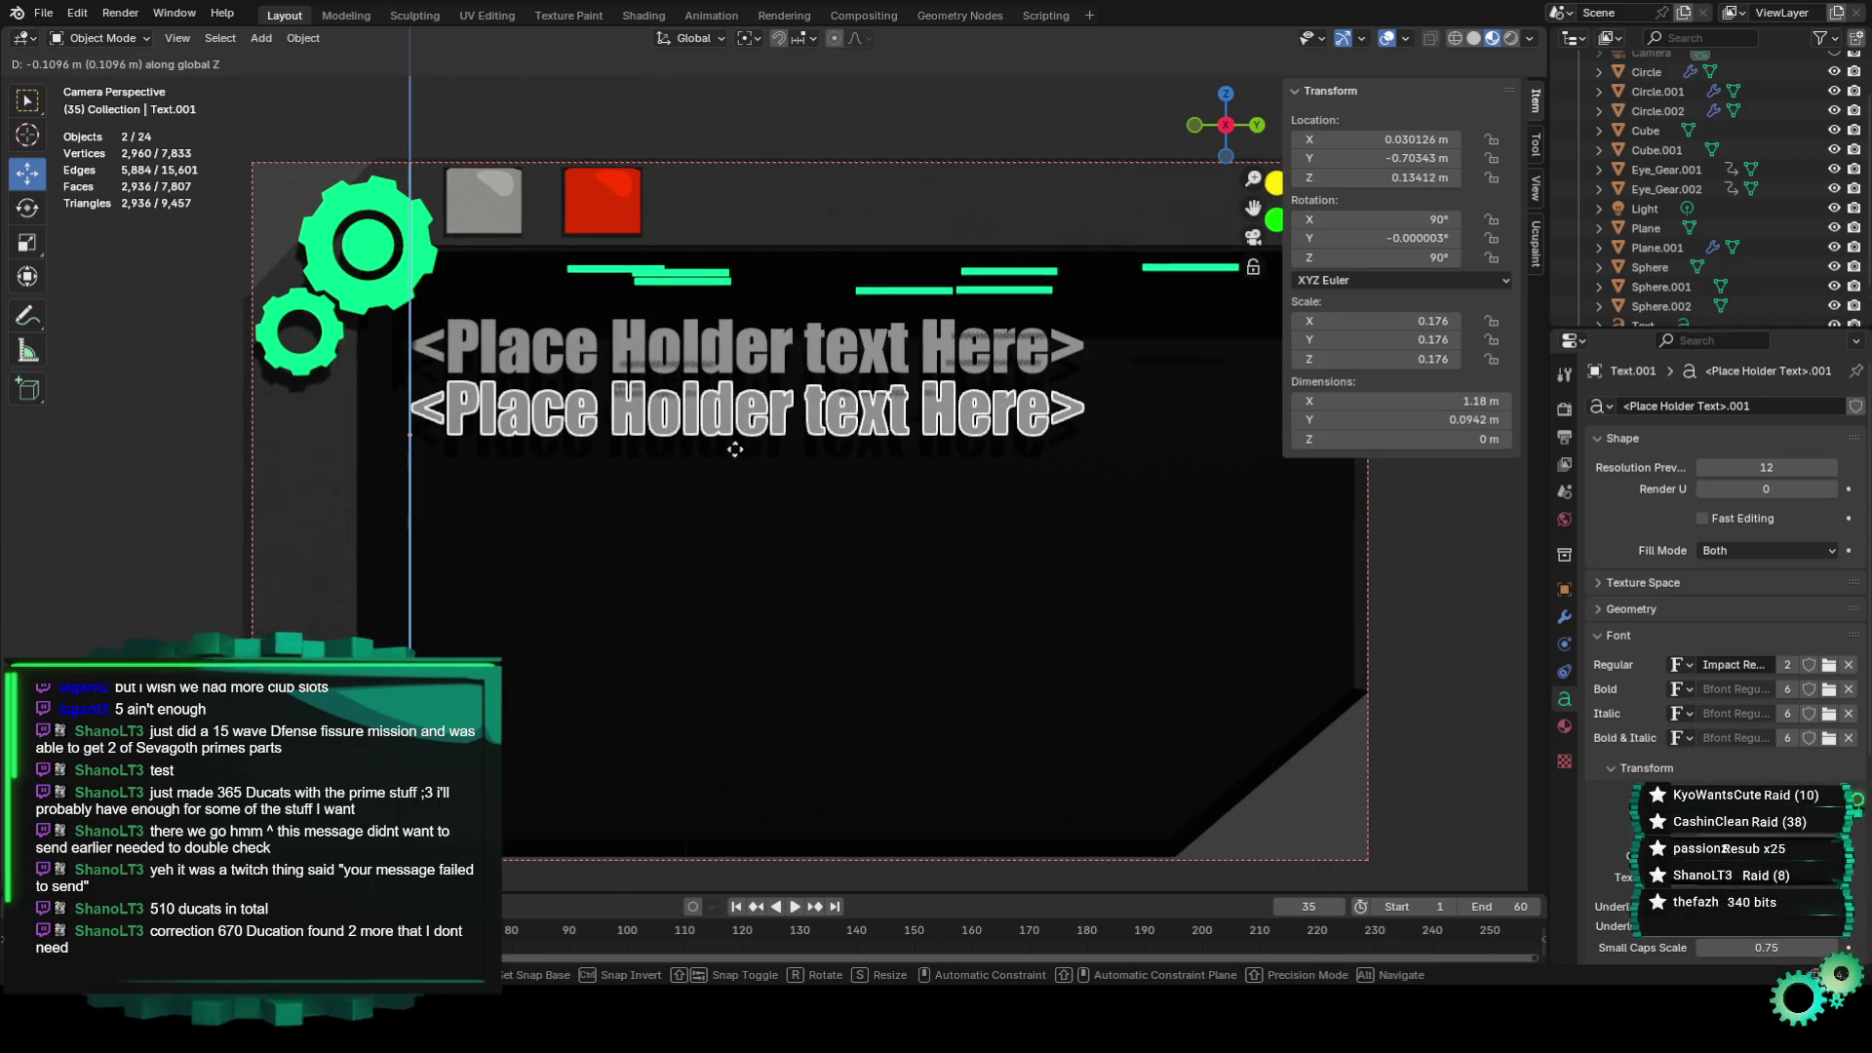
click(735, 452)
key(shift+d)
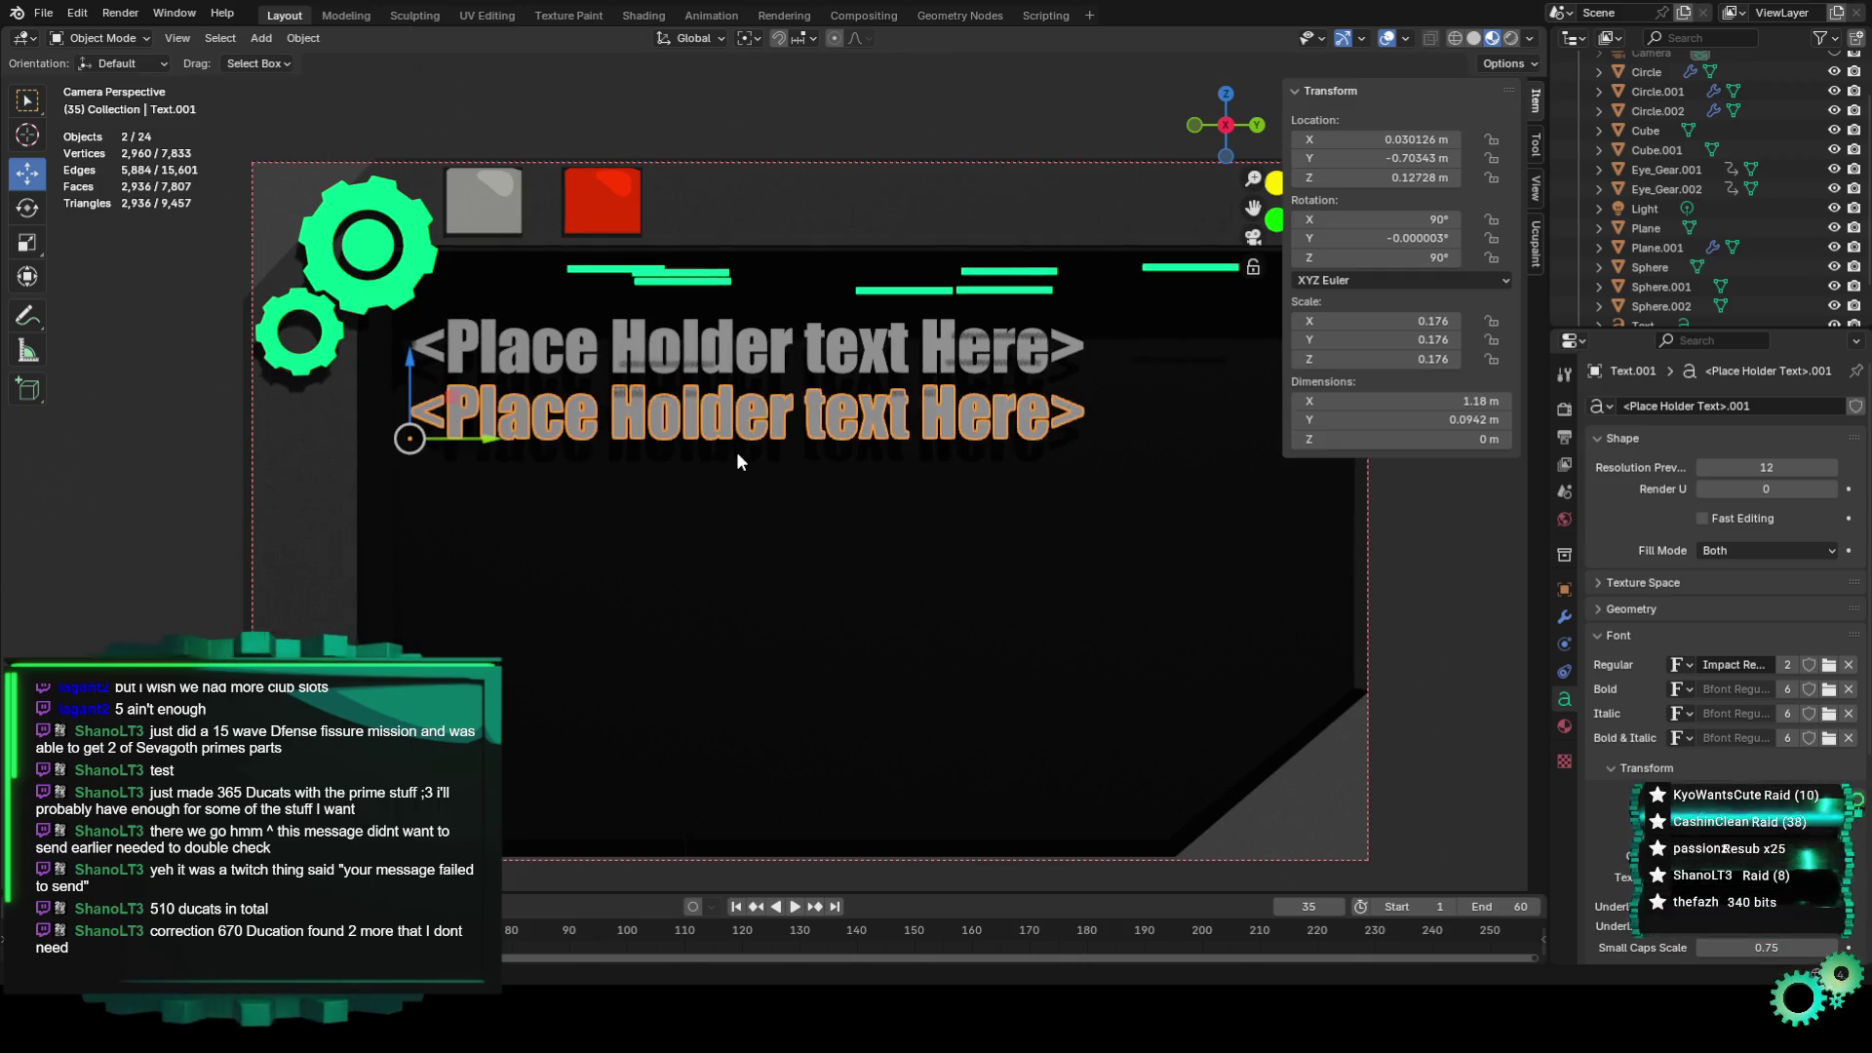
right_click(735, 453)
key(g)
key(z)
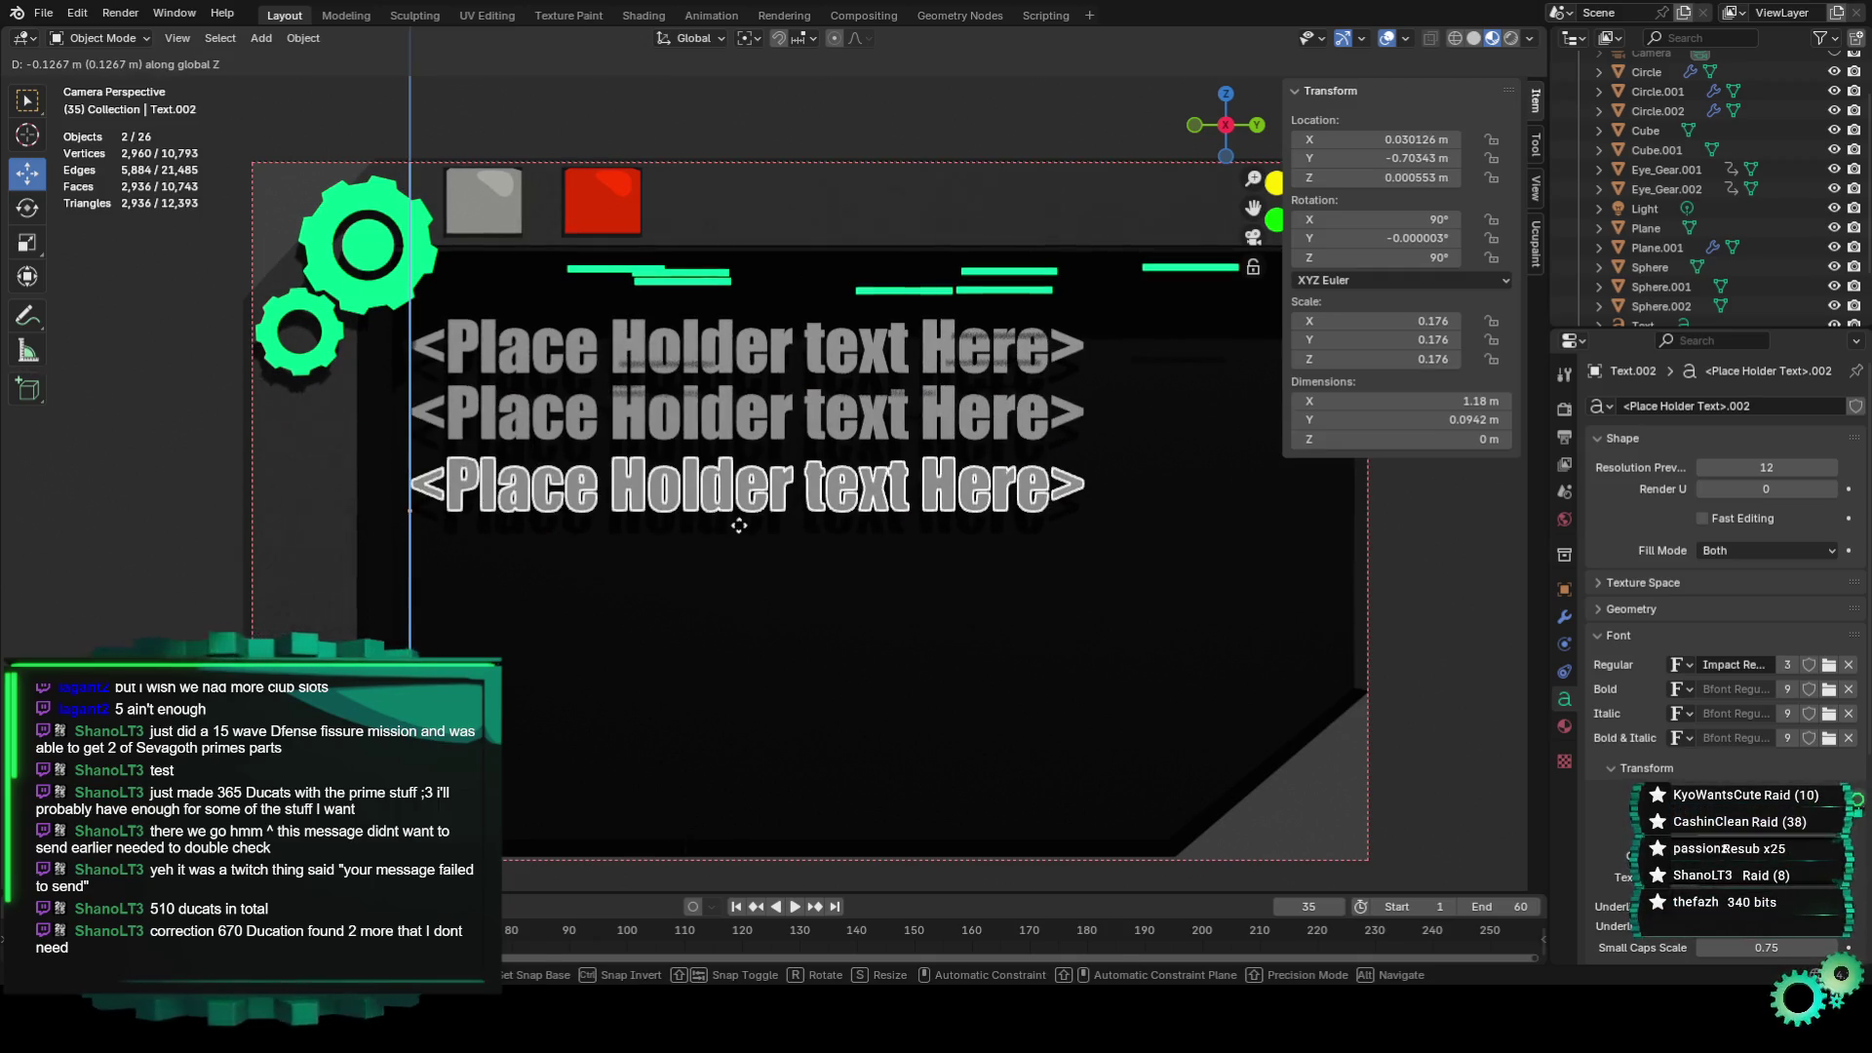
click(739, 523)
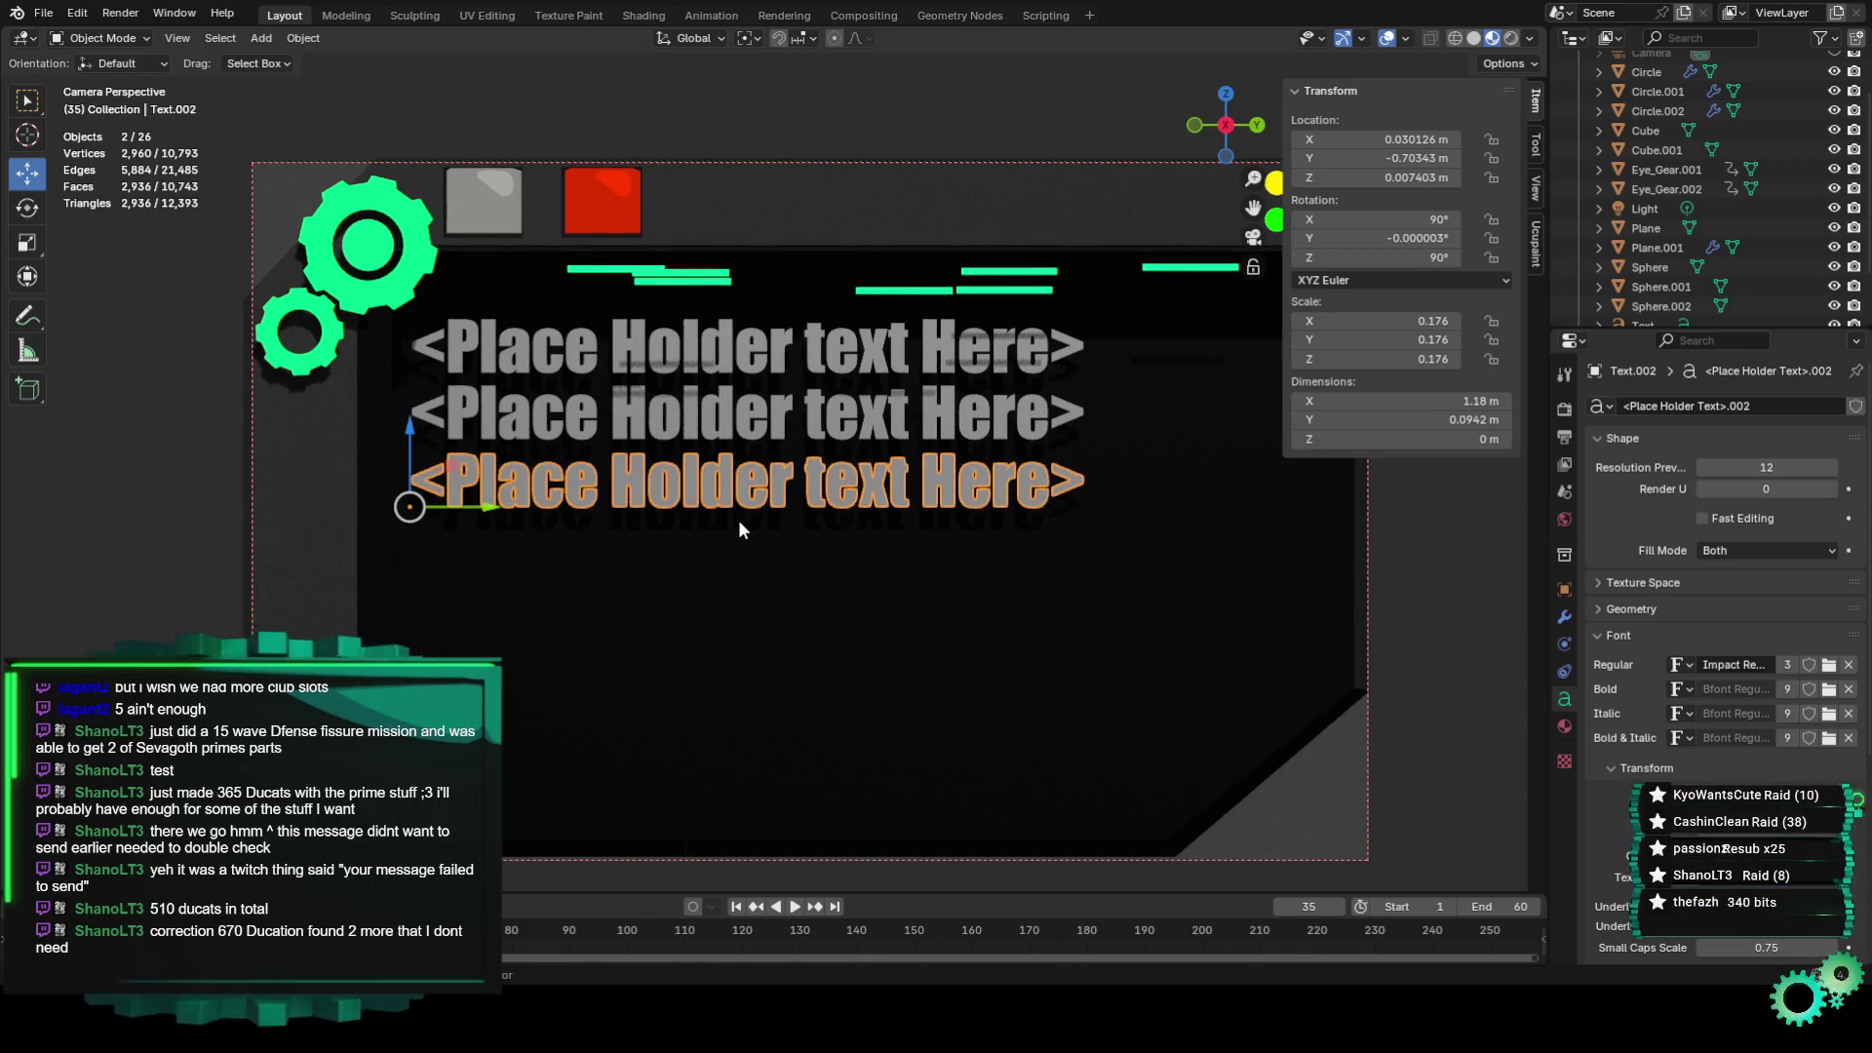
key(shift+d)
key(z)
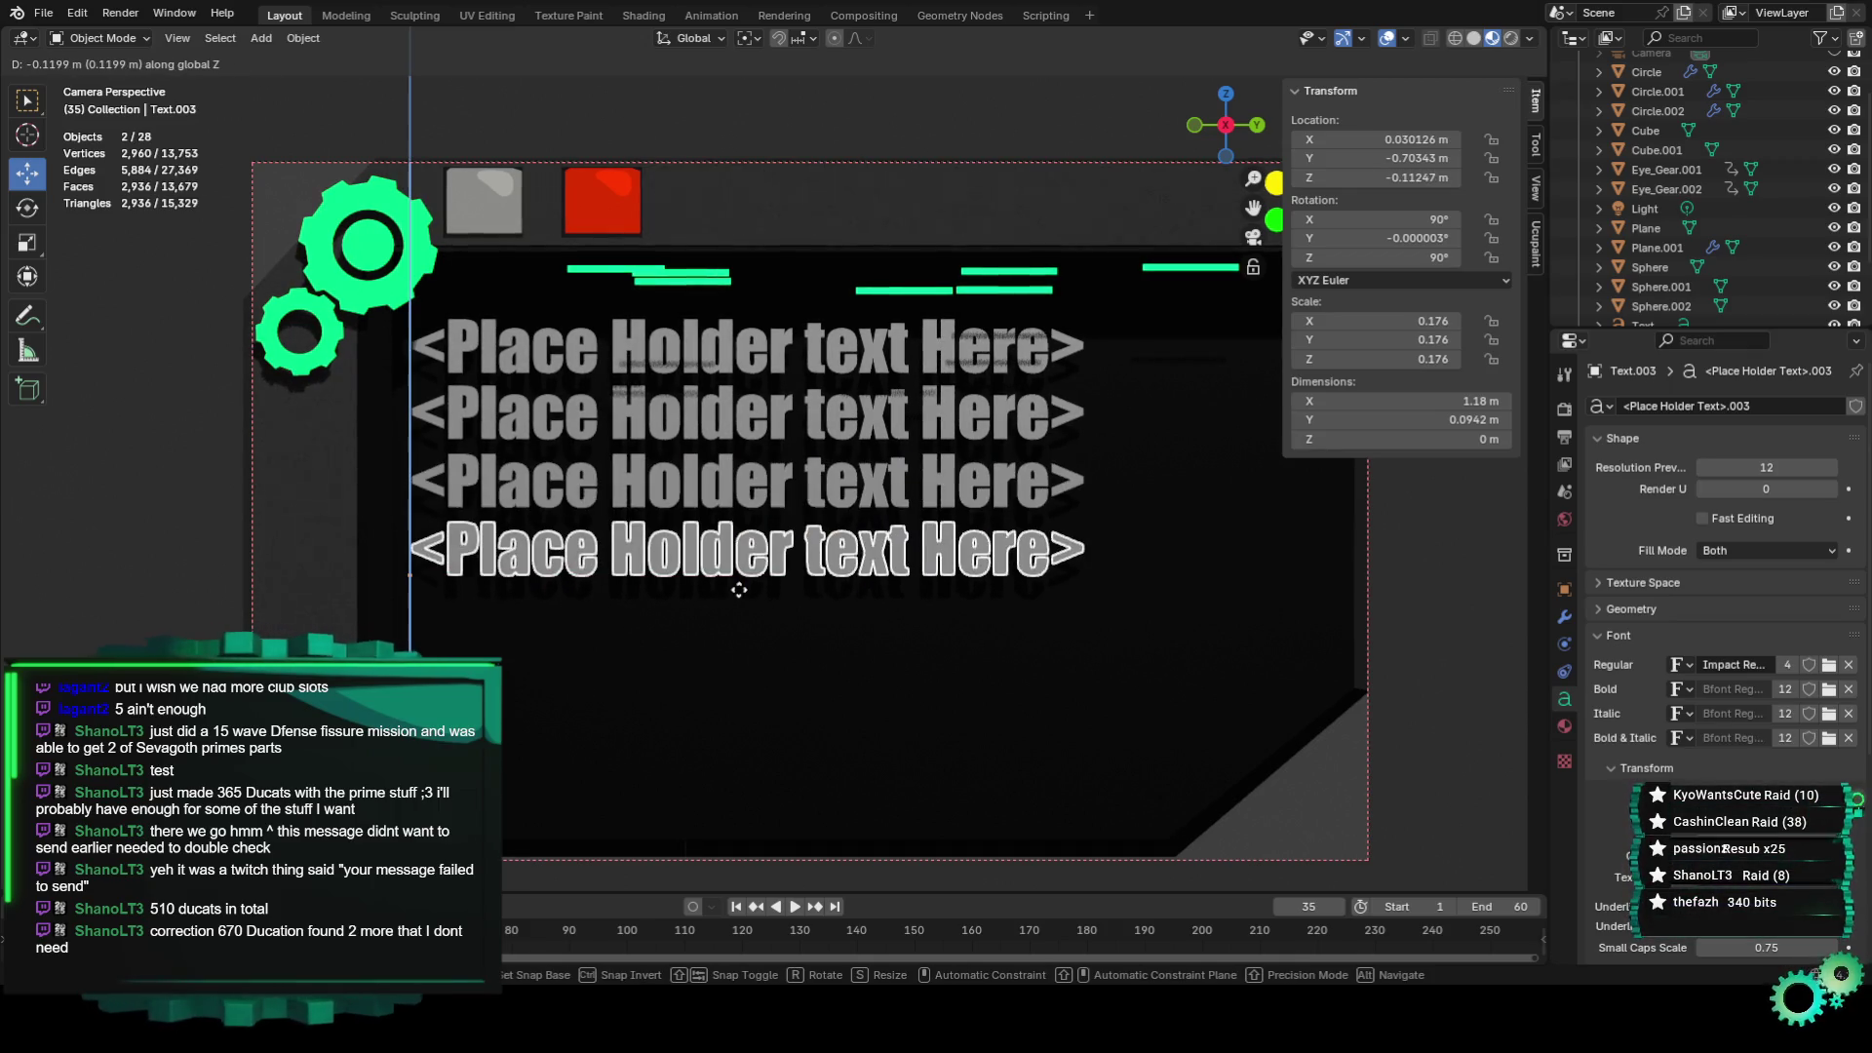
click(739, 587)
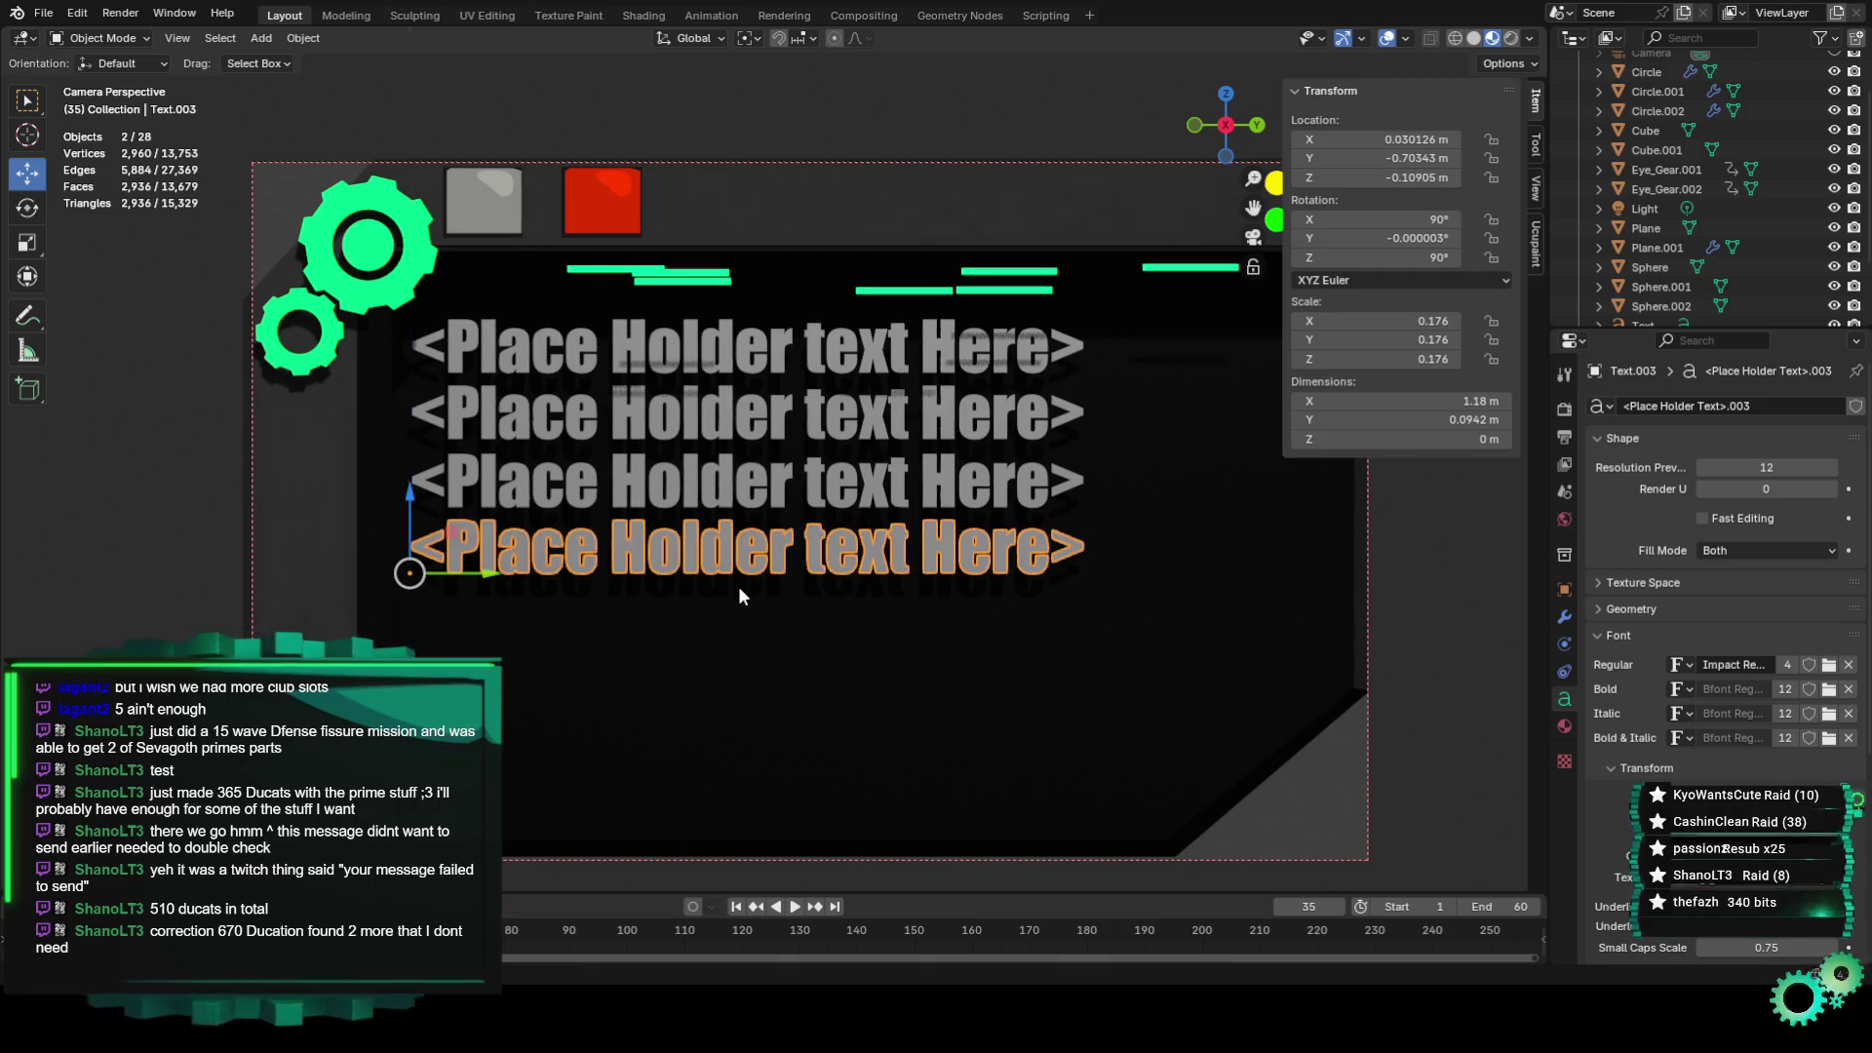
Add rows five through eight down to Text.007 at Z −0.539 m, then deselect all.
key(shift+d)
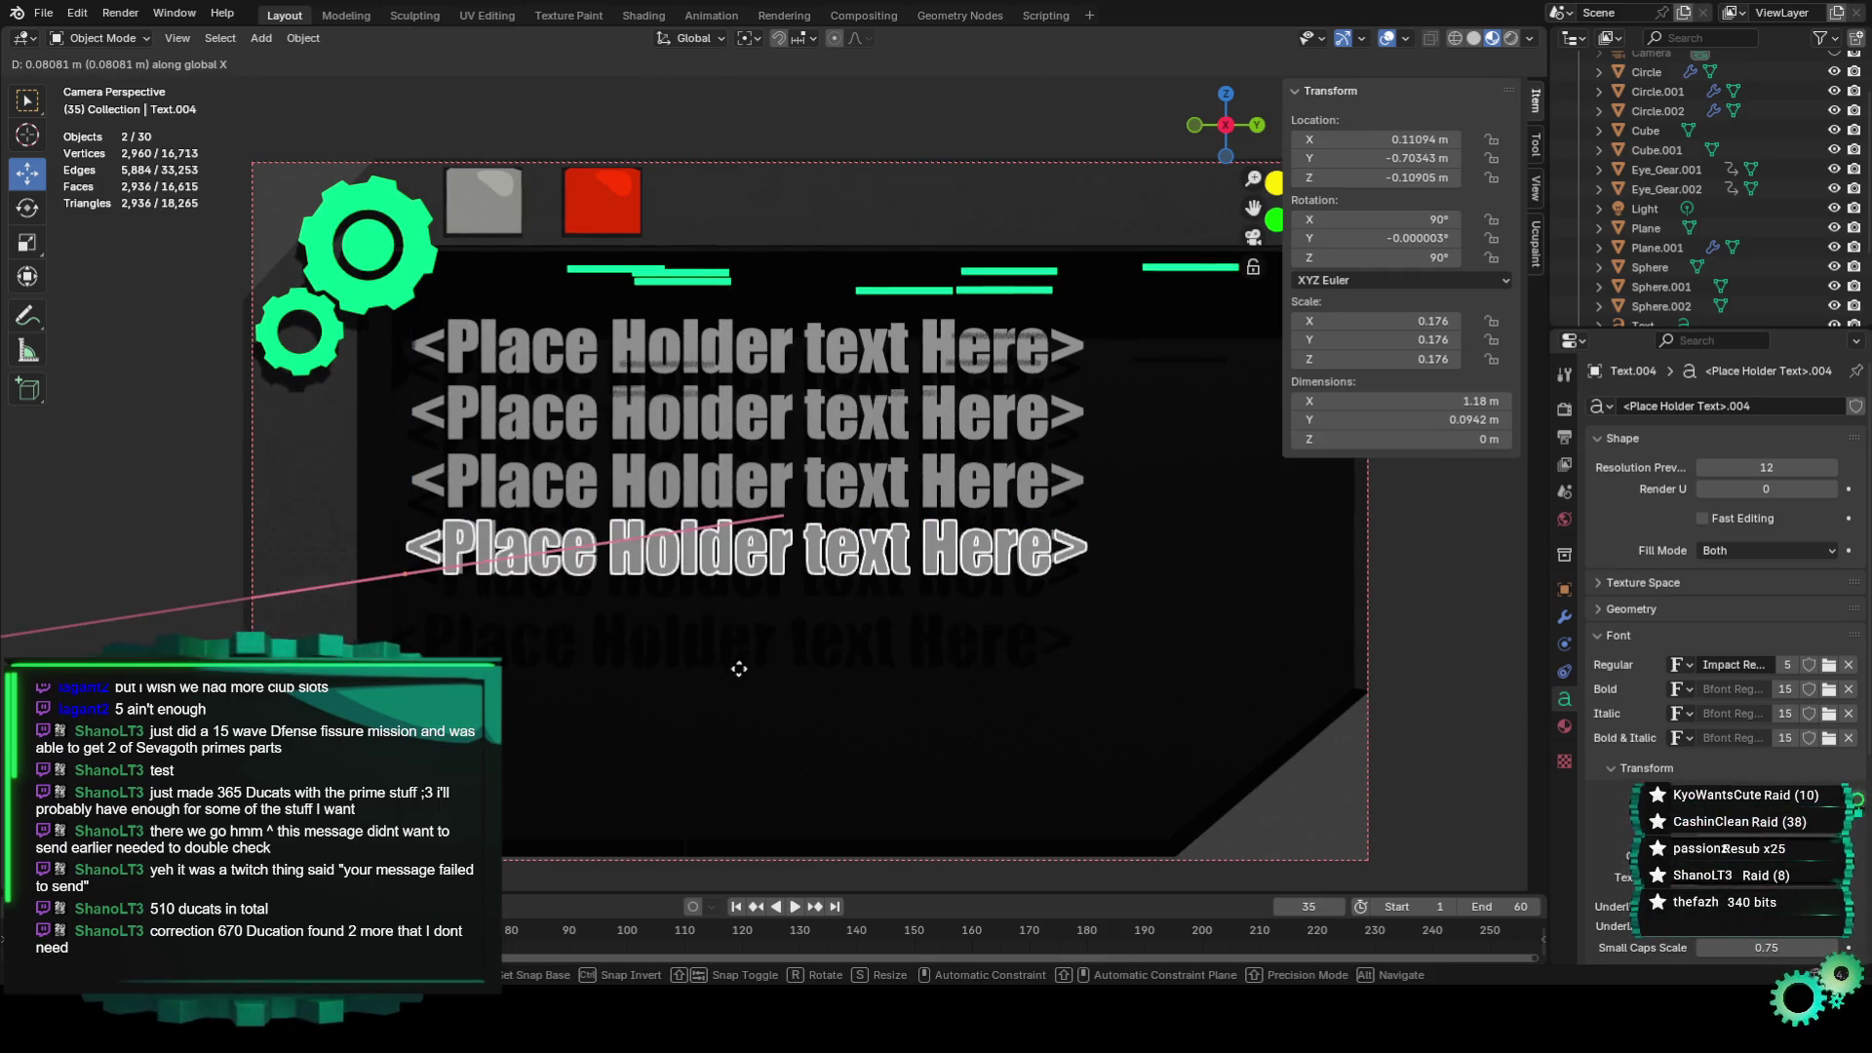
key(z)
click(739, 652)
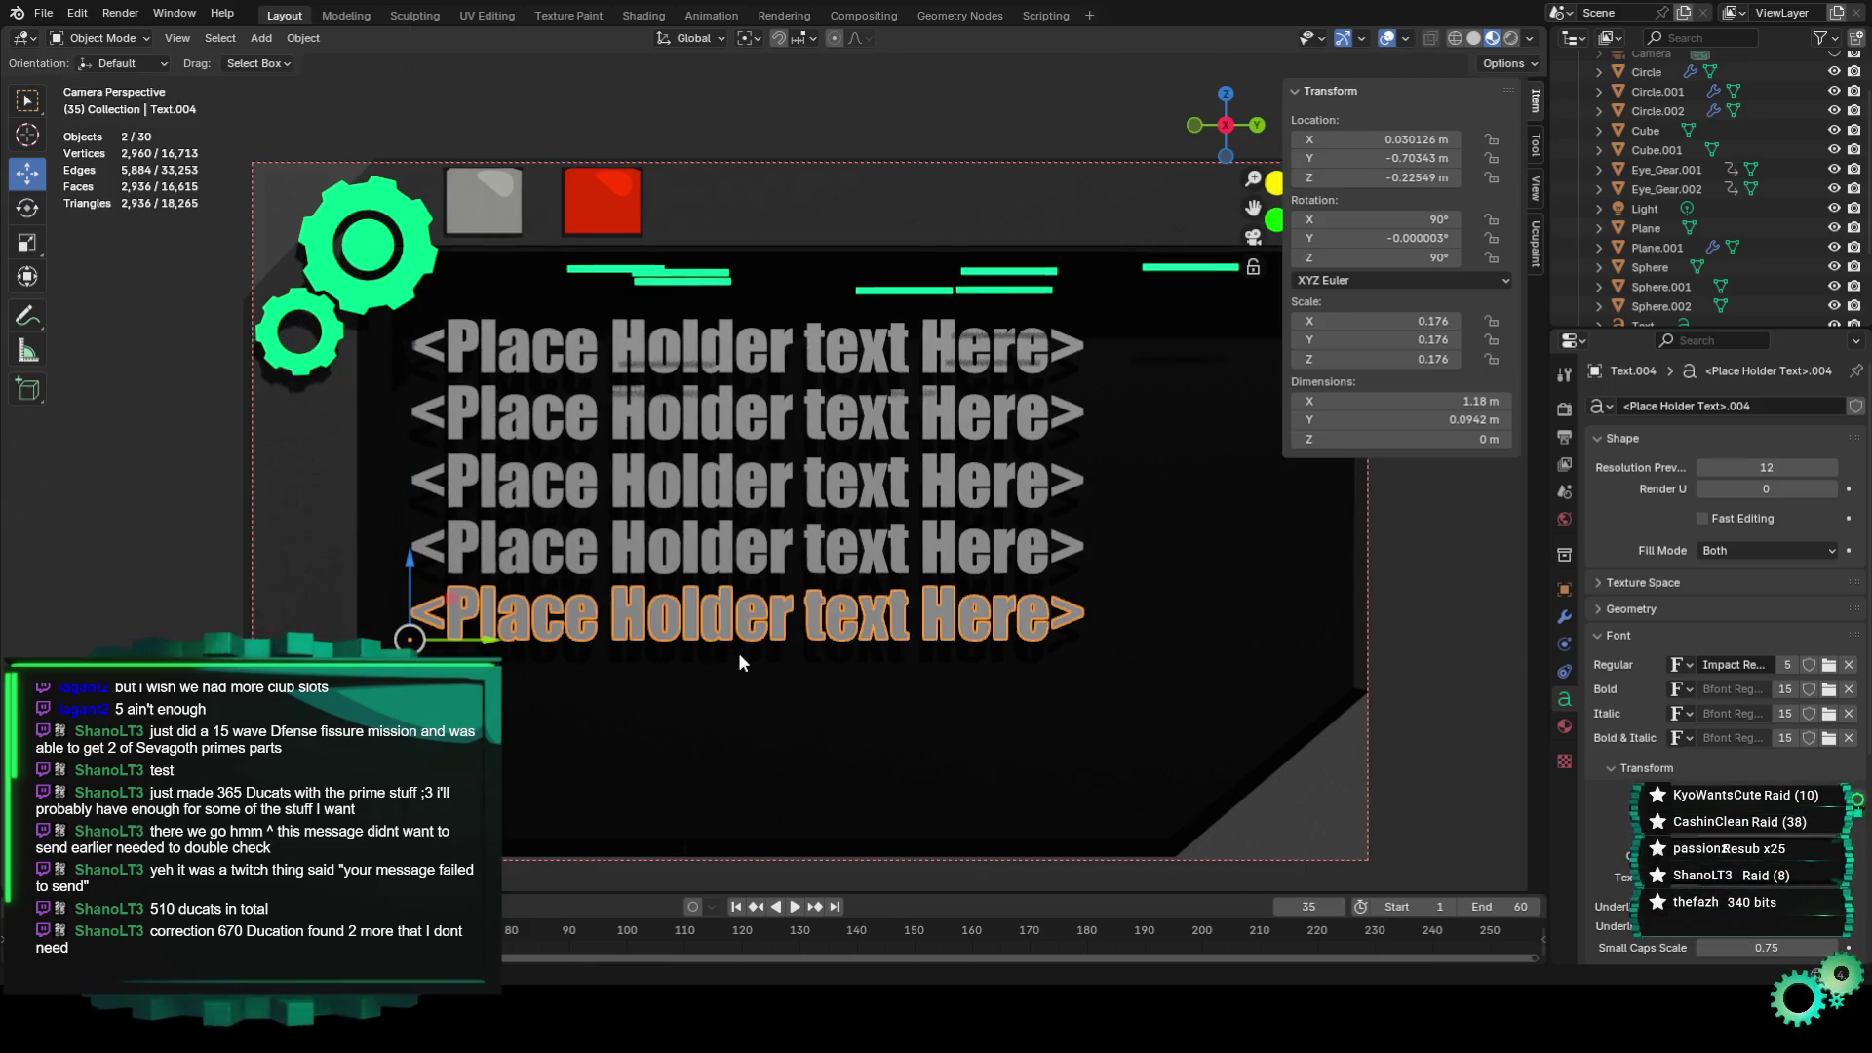
key(shift+d)
key(z)
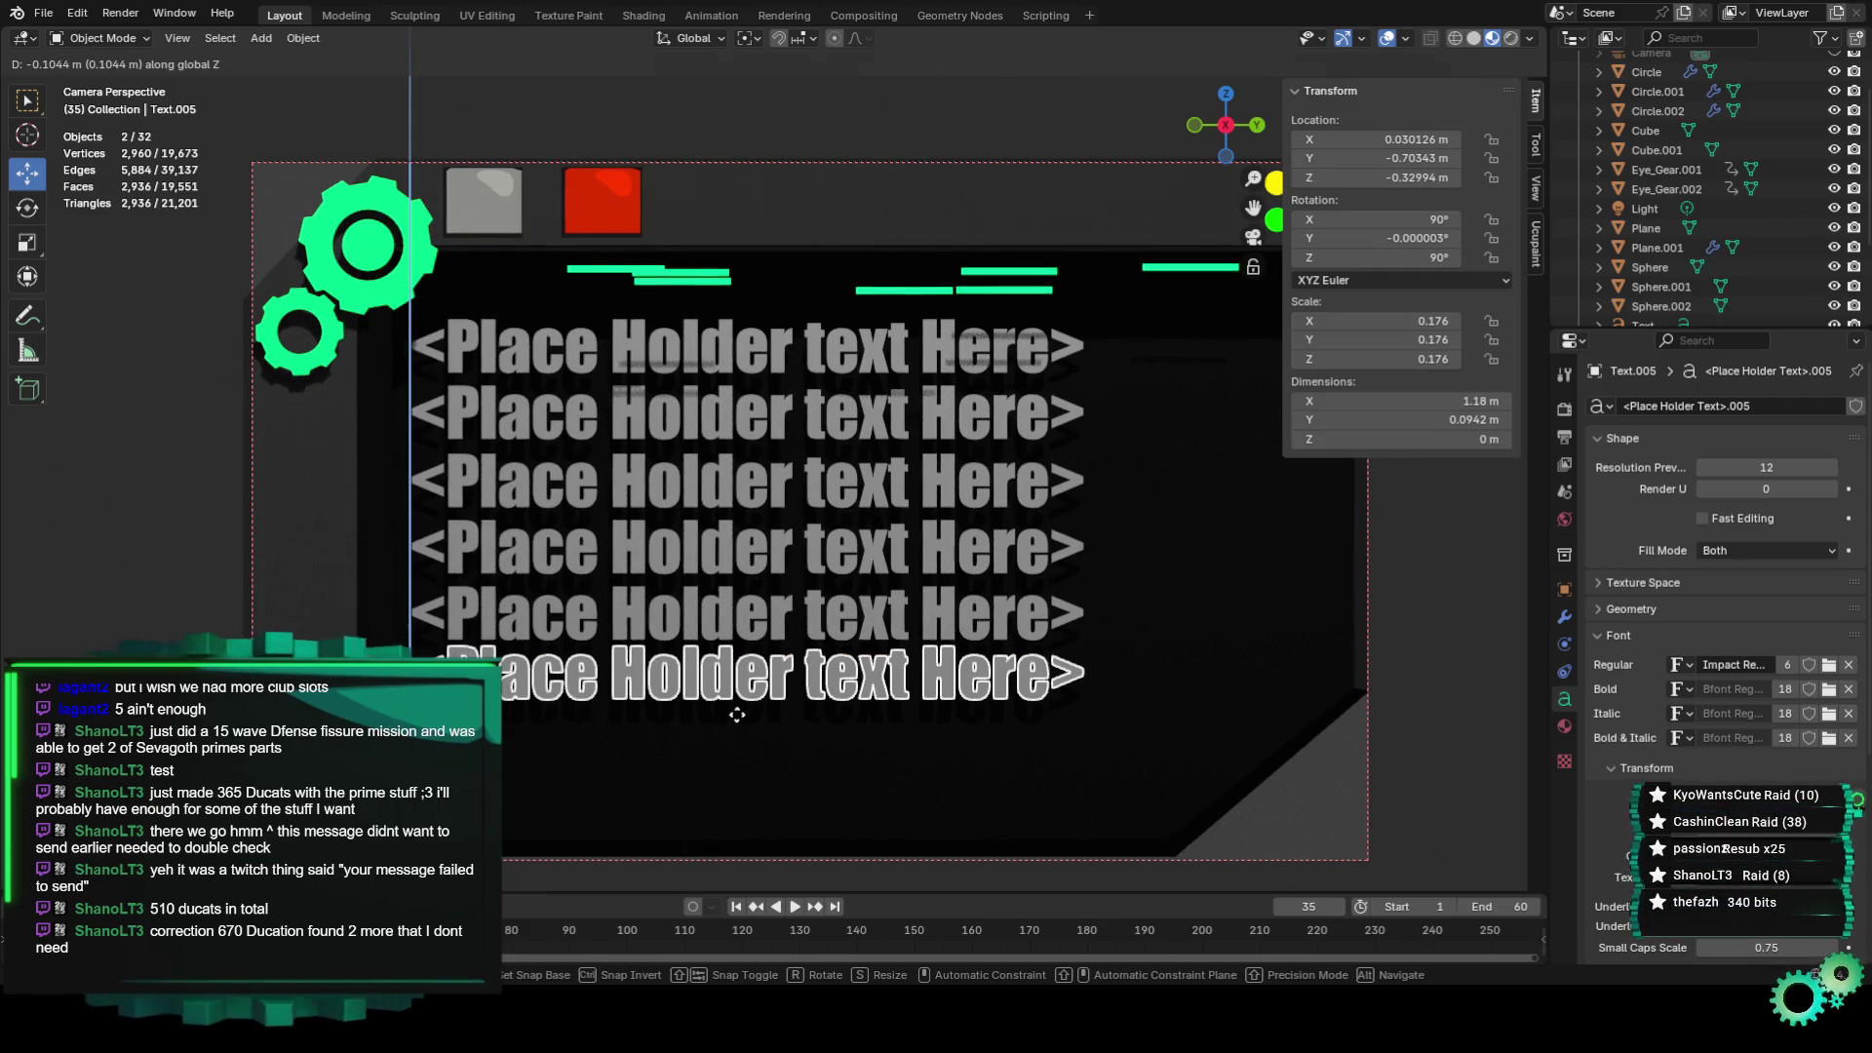
click(737, 716)
key(shift+d)
key(z)
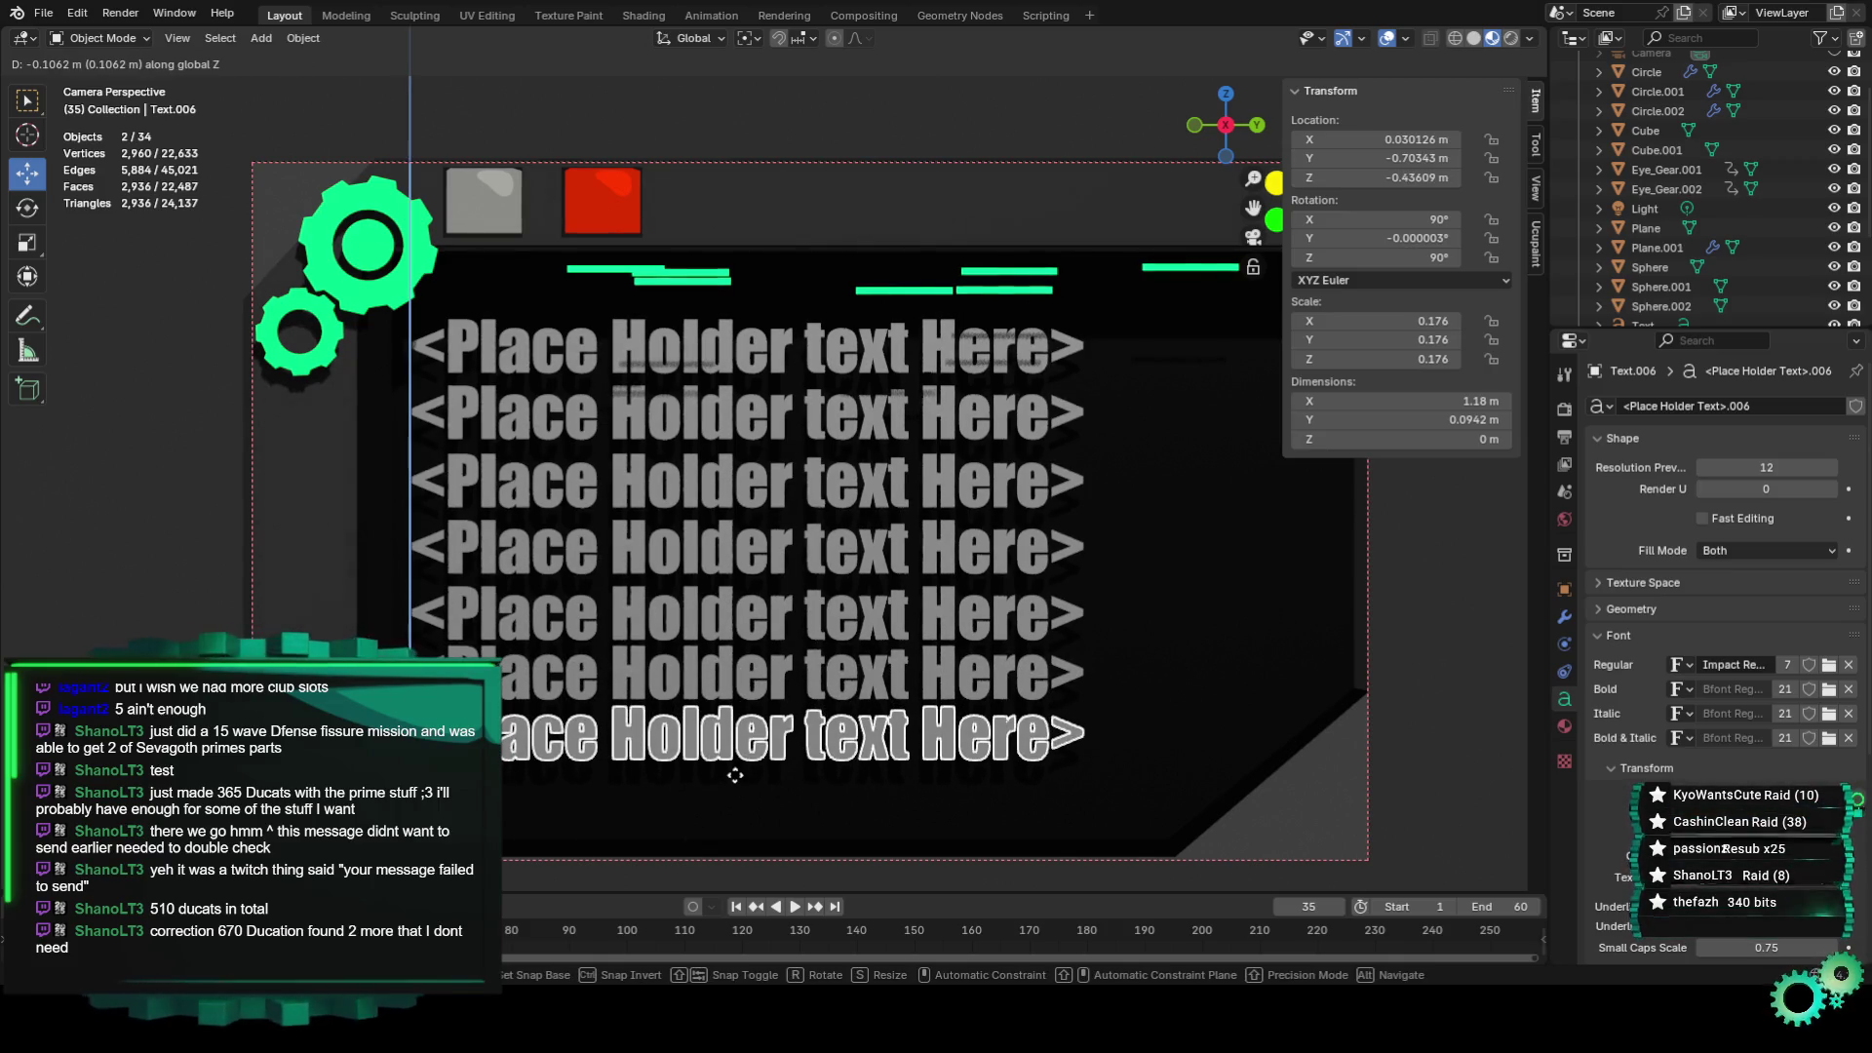
click(734, 774)
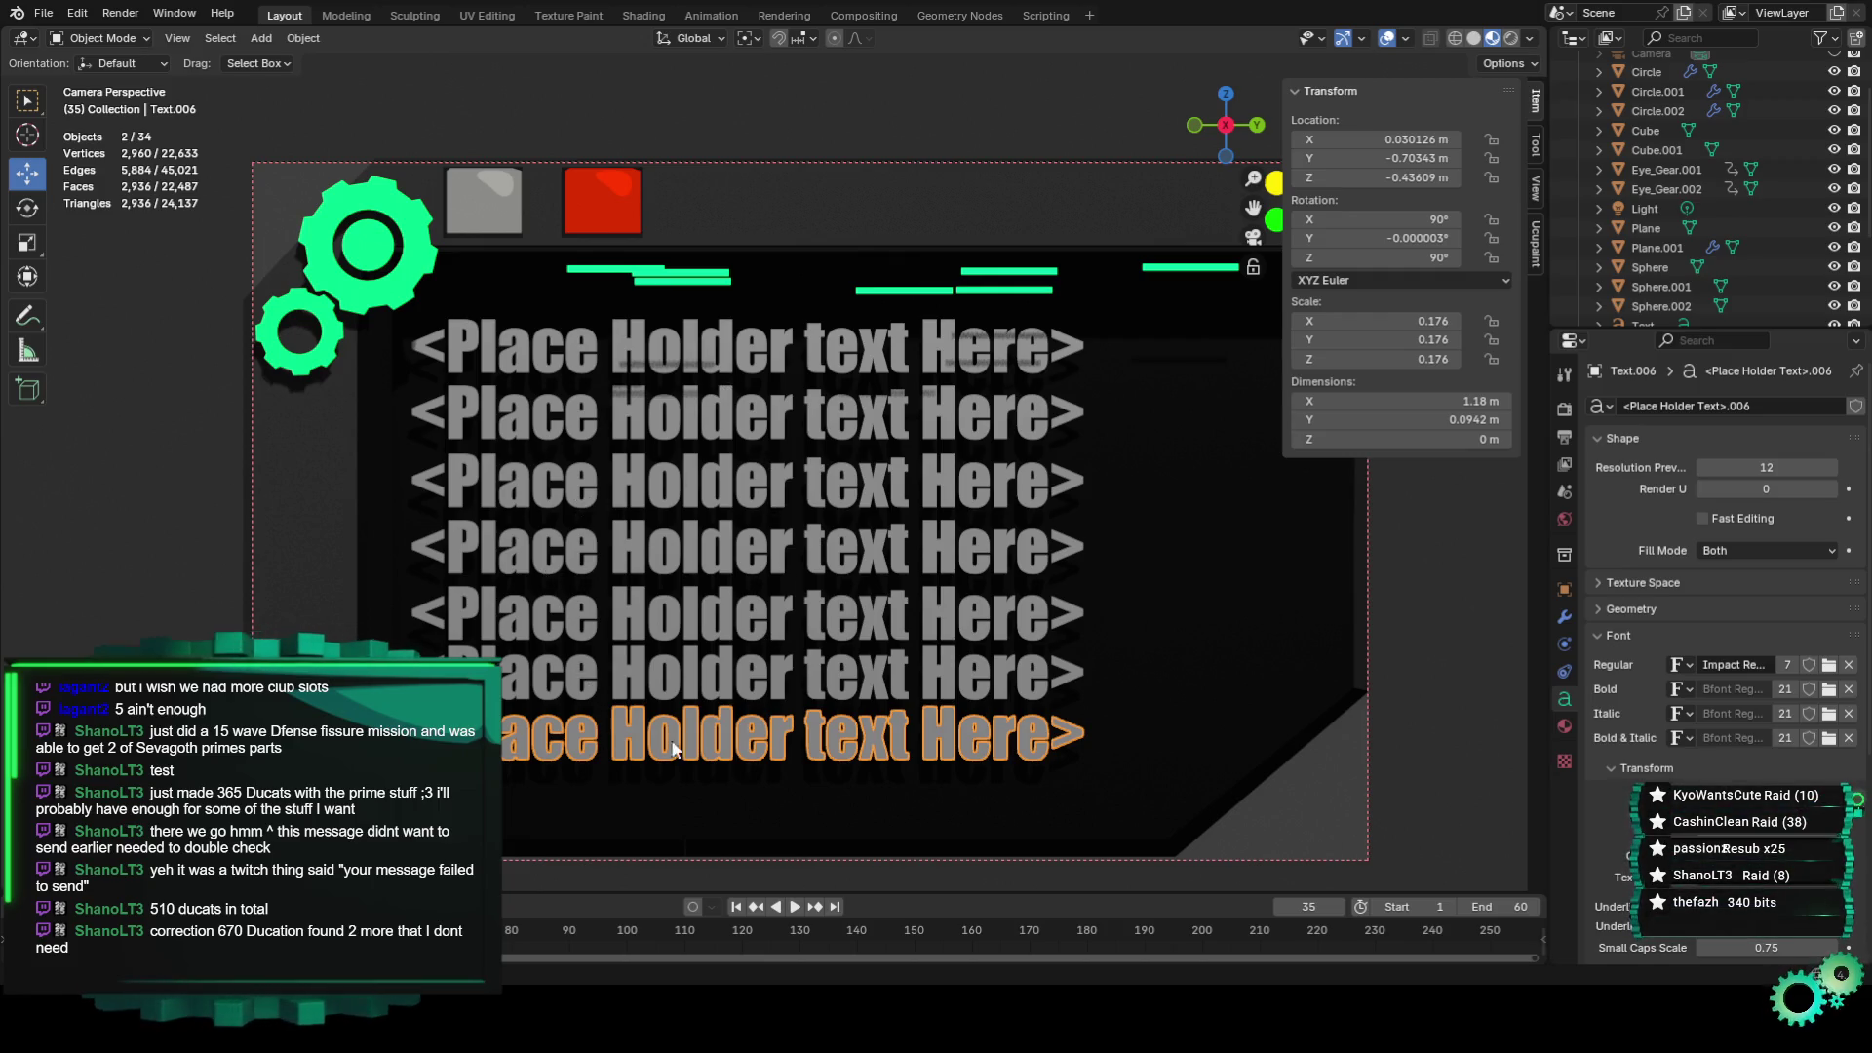
key(shift+d)
key(z)
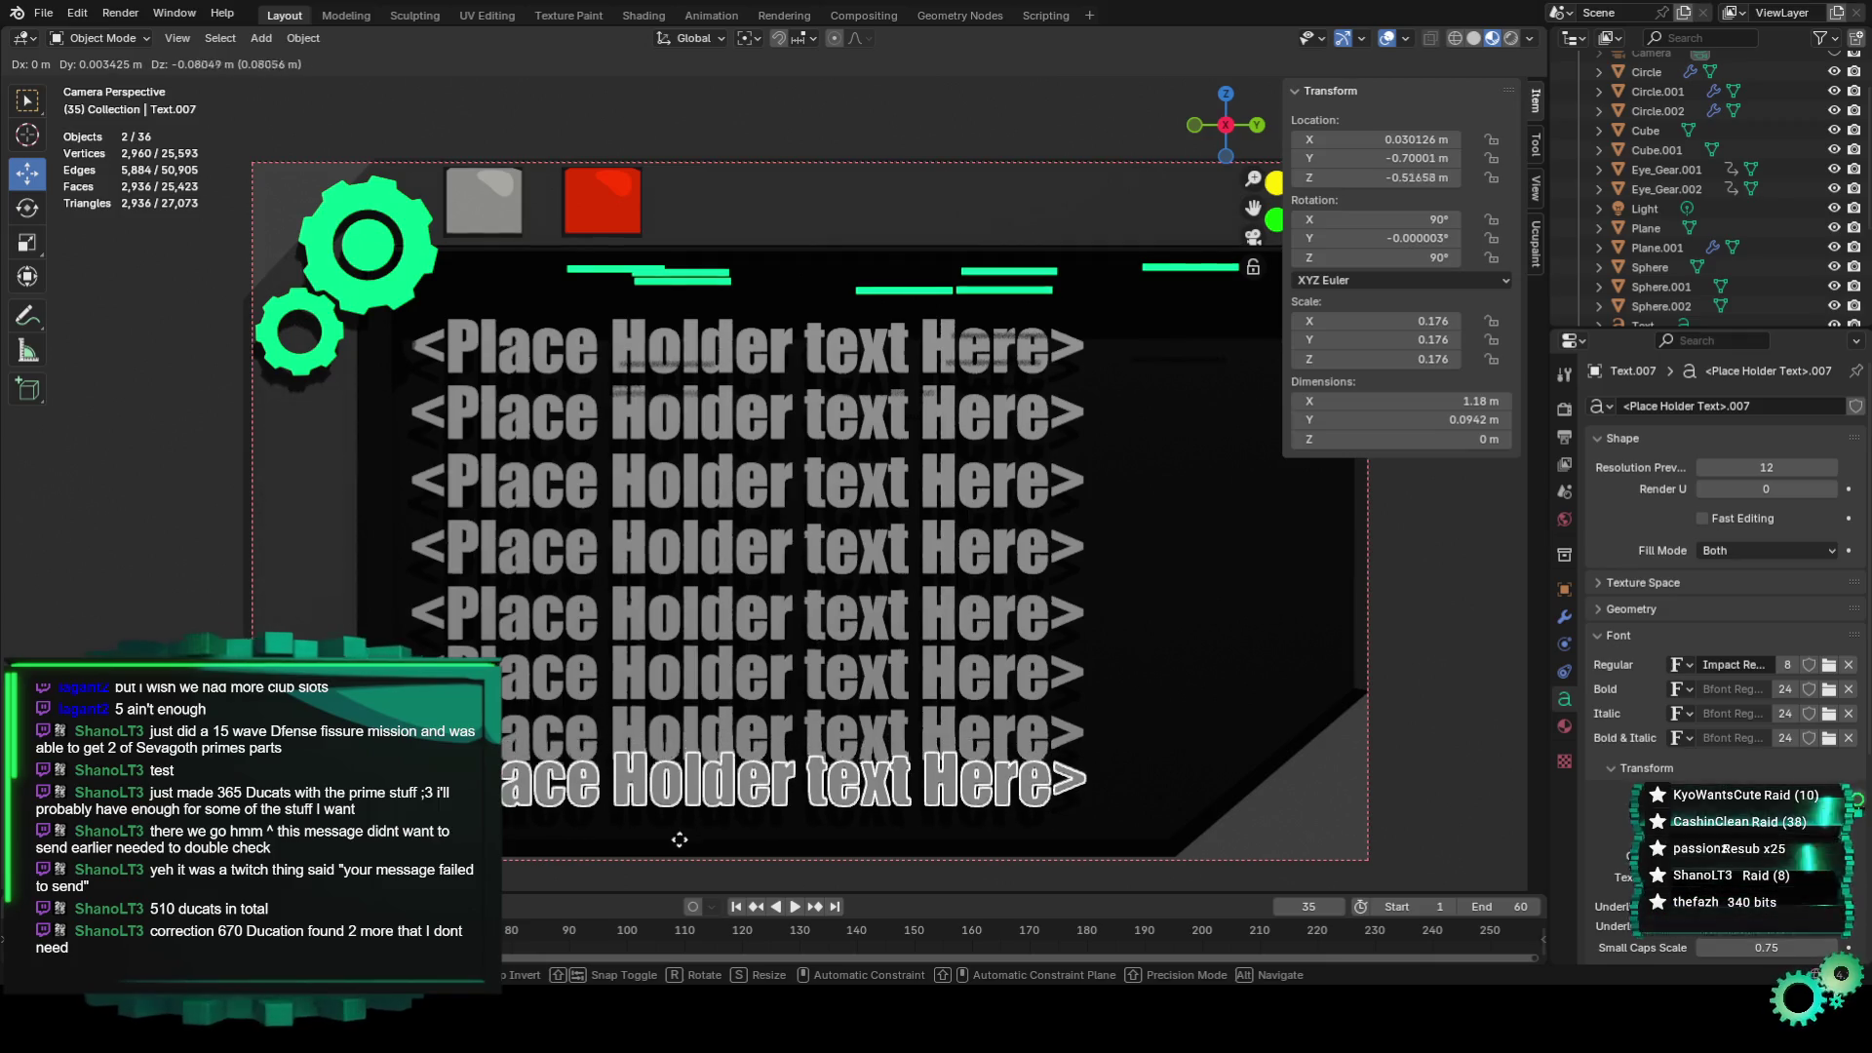
click(679, 850)
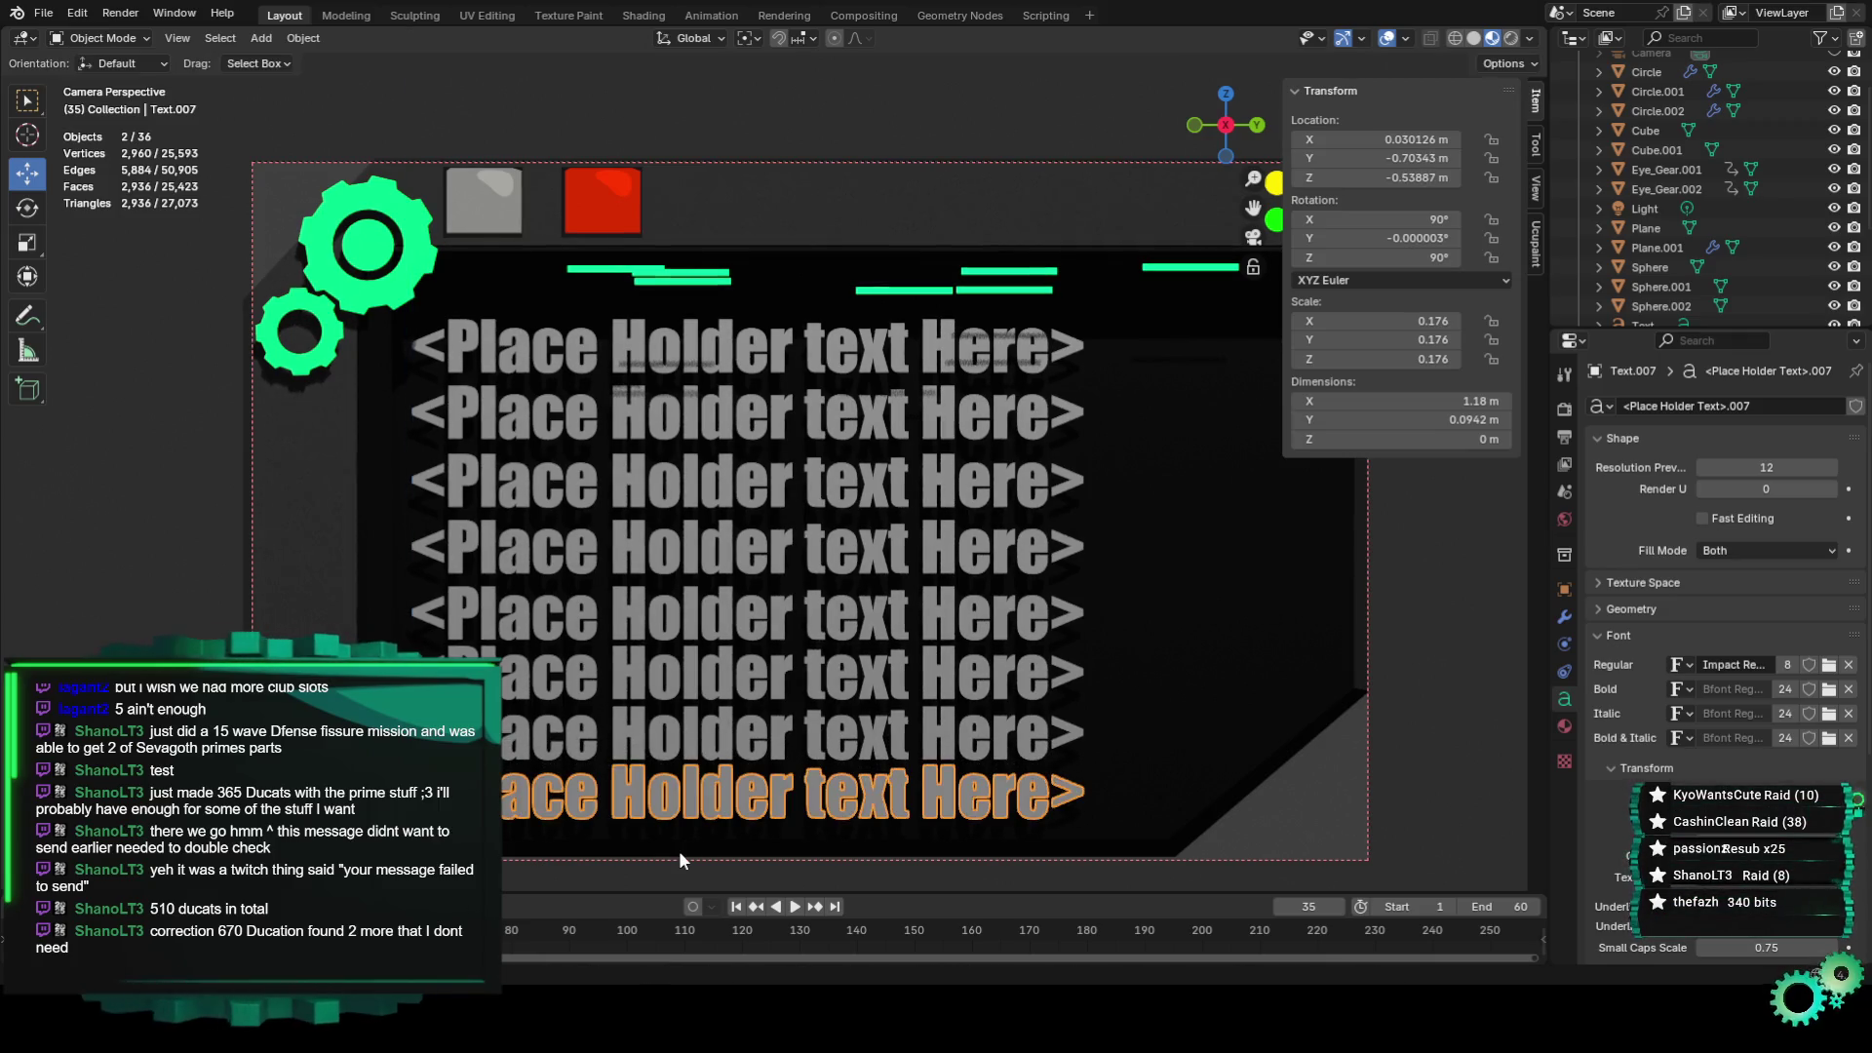
scroll(772, 845, down, 2)
click(1384, 758)
scroll(1168, 769, up, 1)
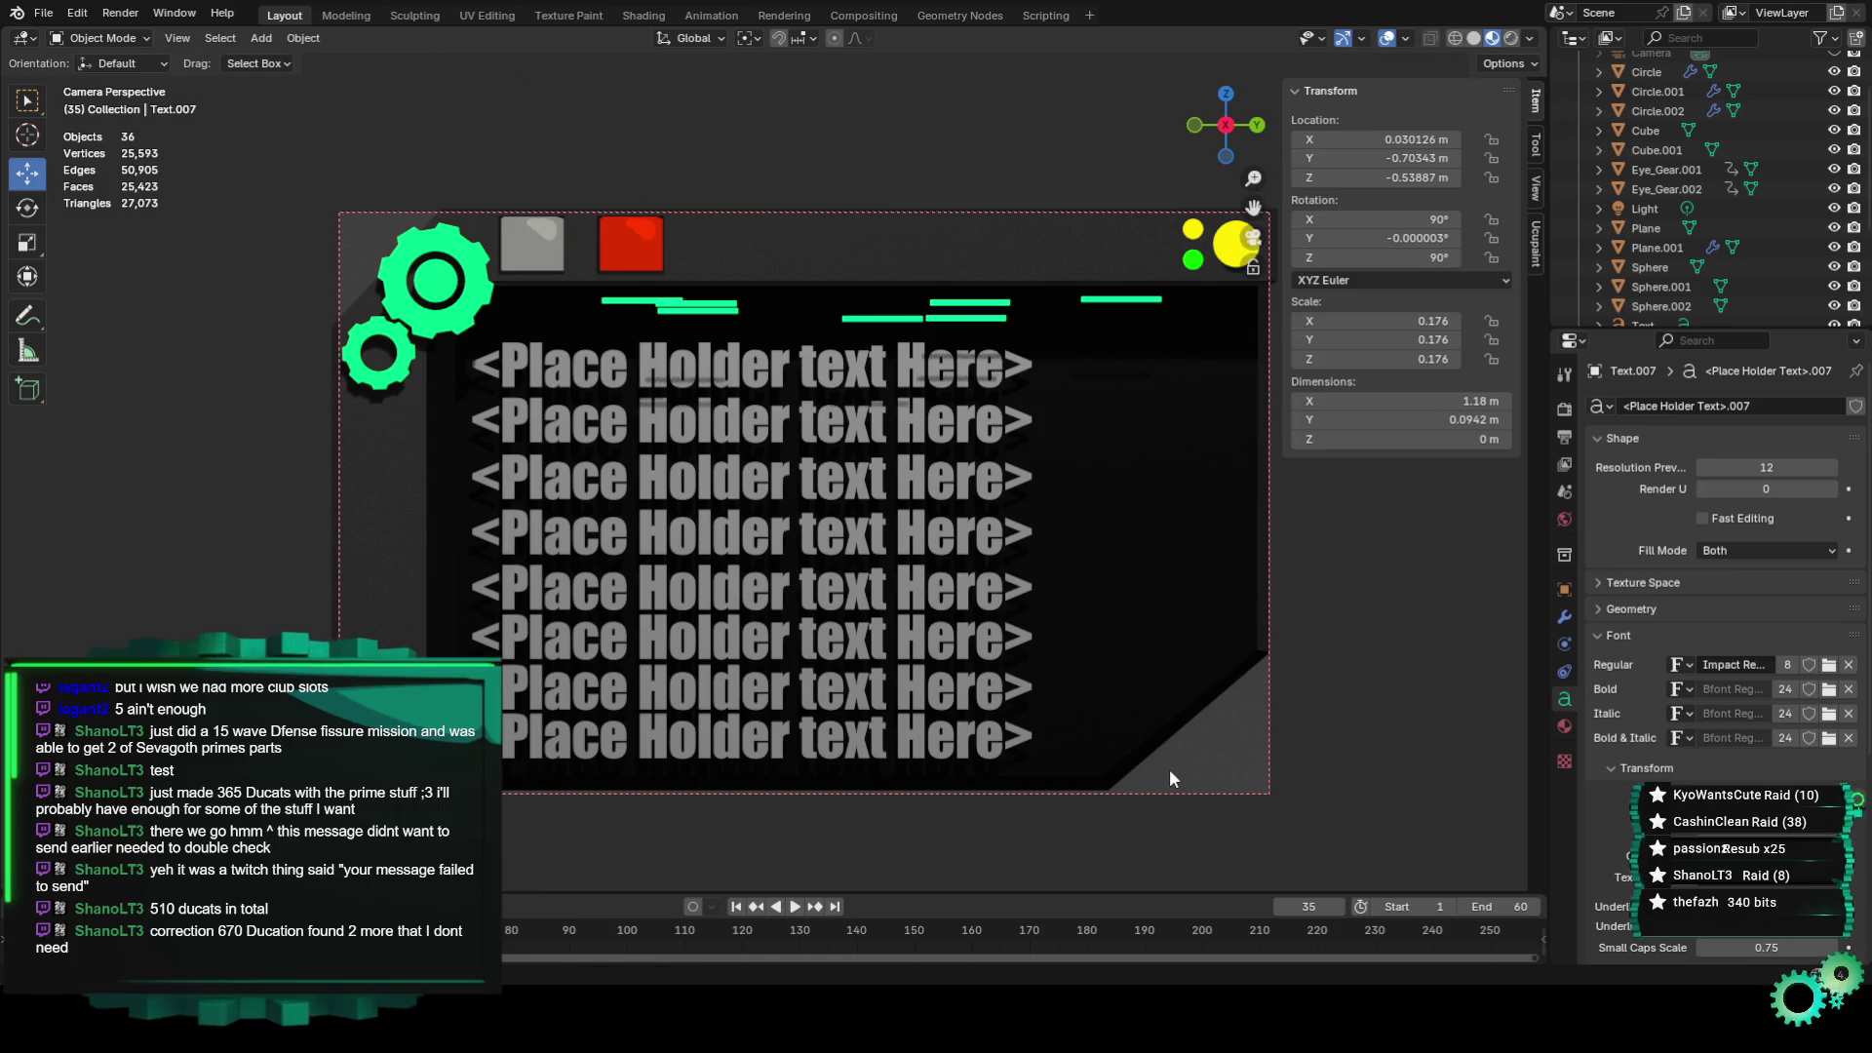
Play the banner animation and orbit the view to check the panel's side.
key(space)
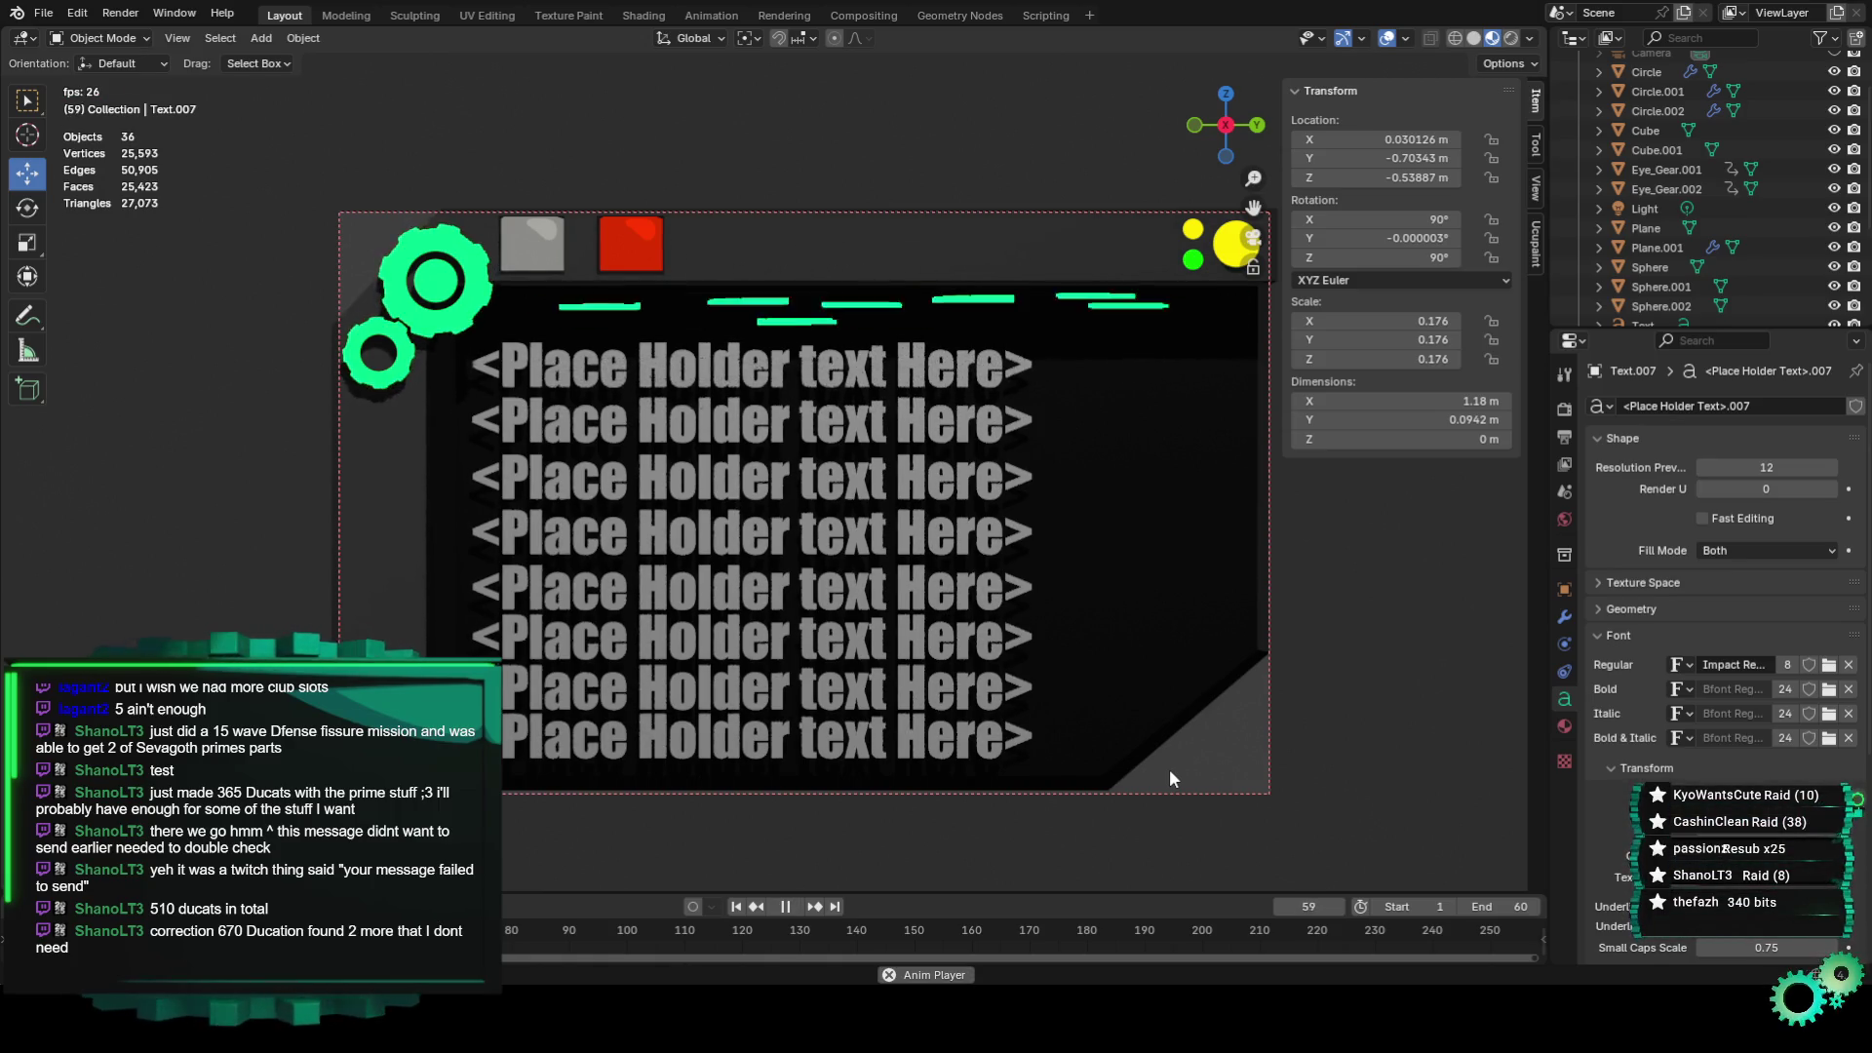
scroll(1168, 768, down, 2)
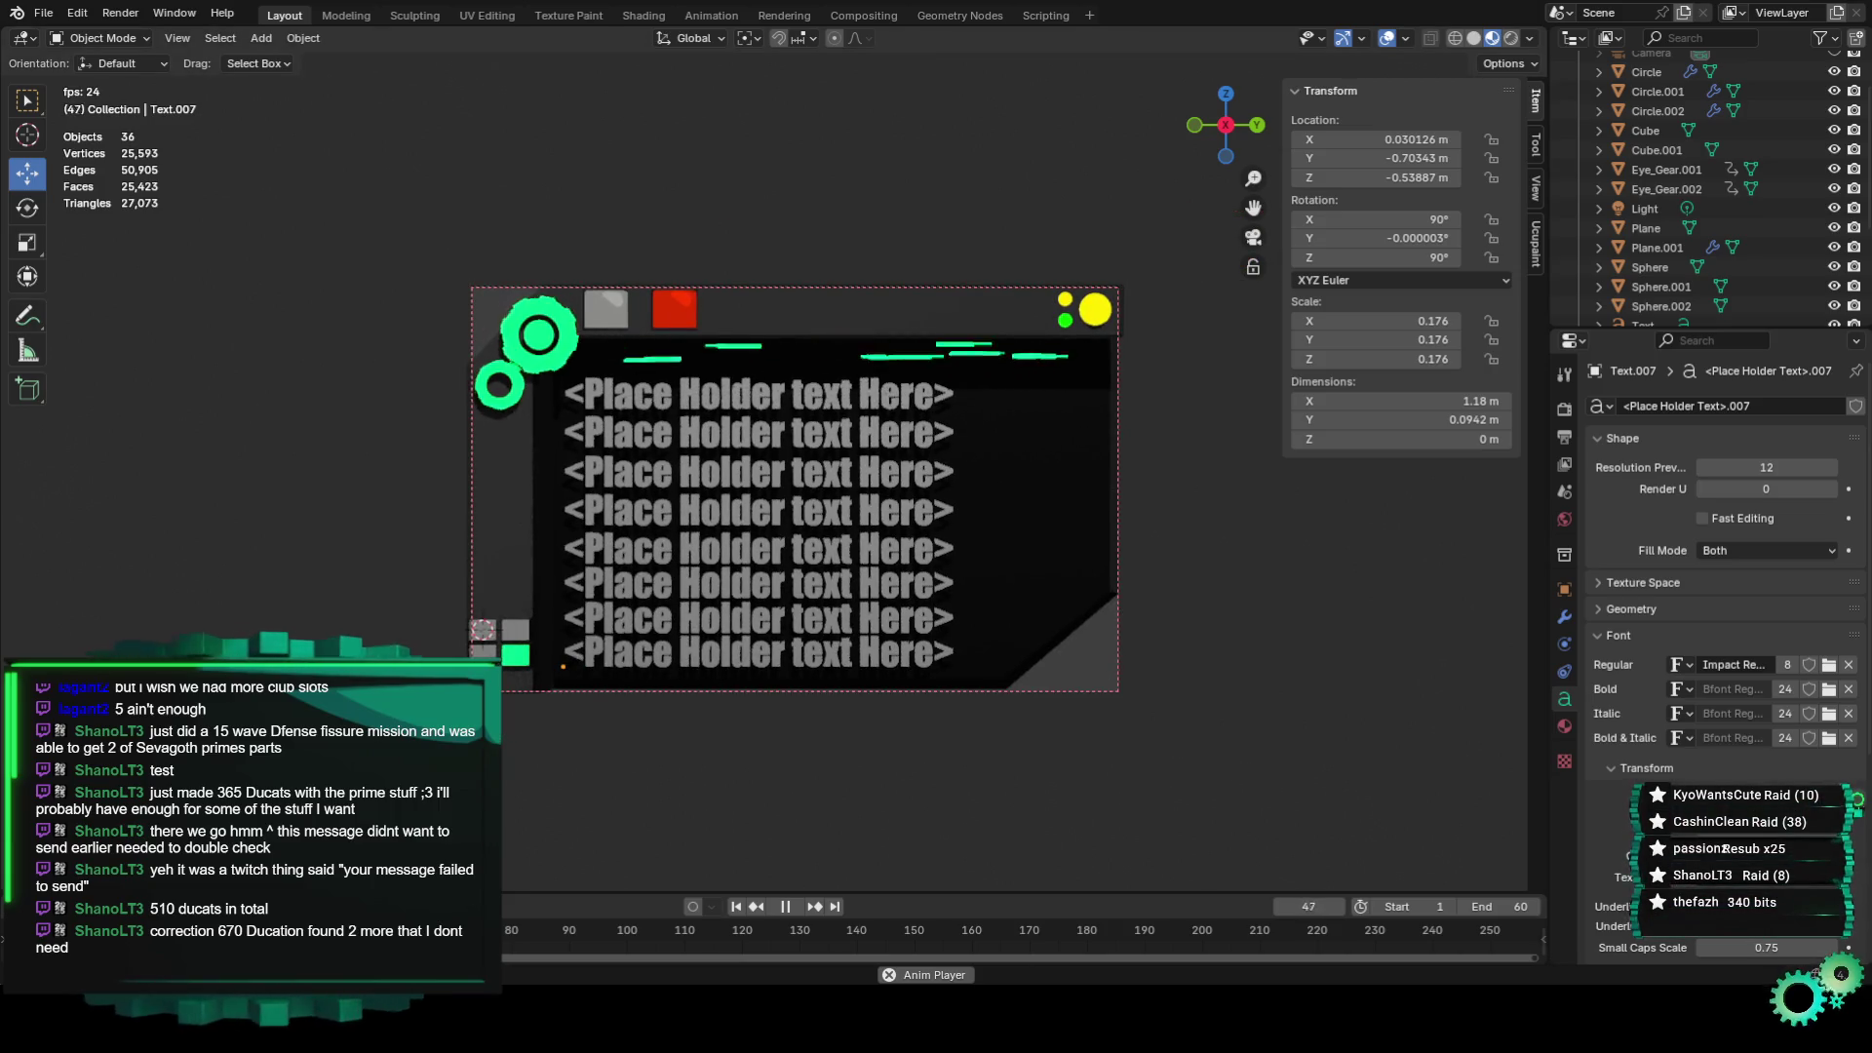
scroll(799, 495, up, 1)
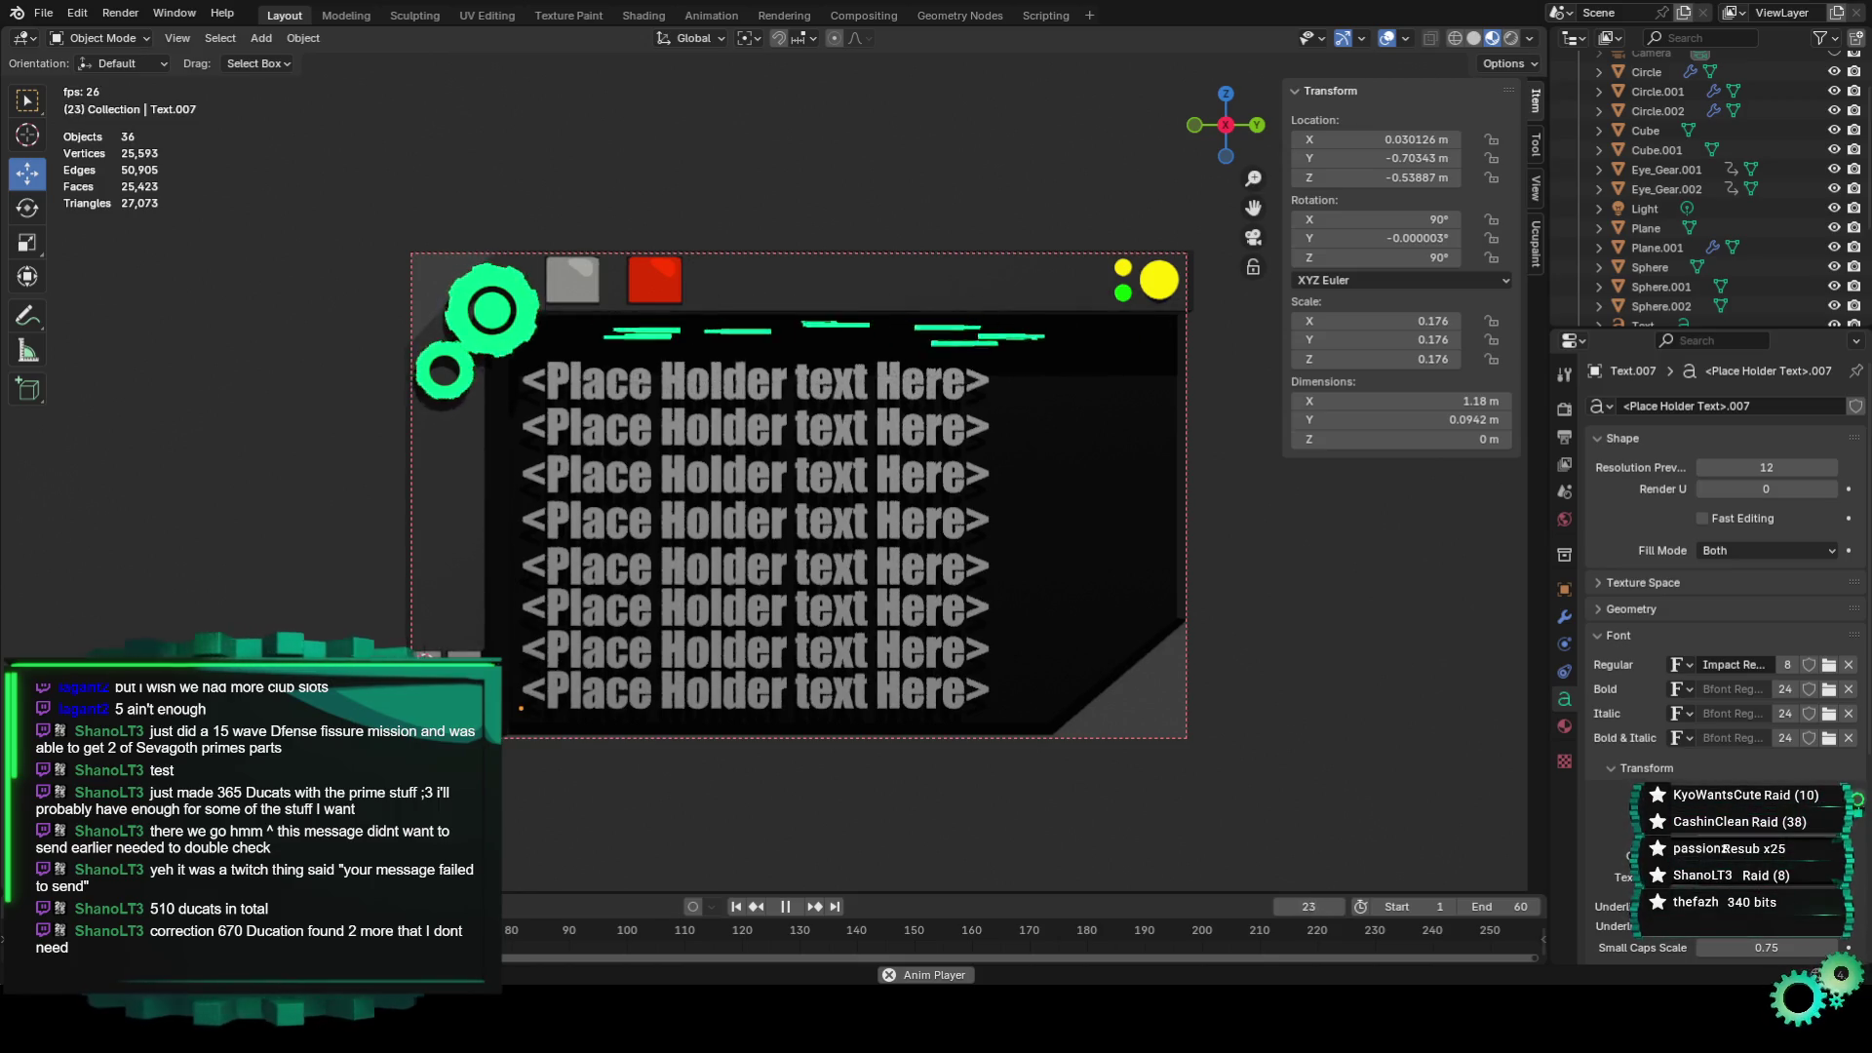
key(KP_0)
scroll(1009, 579, up, 5)
mouse_move(998, 581)
middle_down()
mouse_move(907, 600)
mouse_move(1064, 575)
mouse_move(1117, 622)
middle_up()
Return to the camera view and save the project as Channel Banner Specs4.blend.
scroll(1129, 606, down, 2)
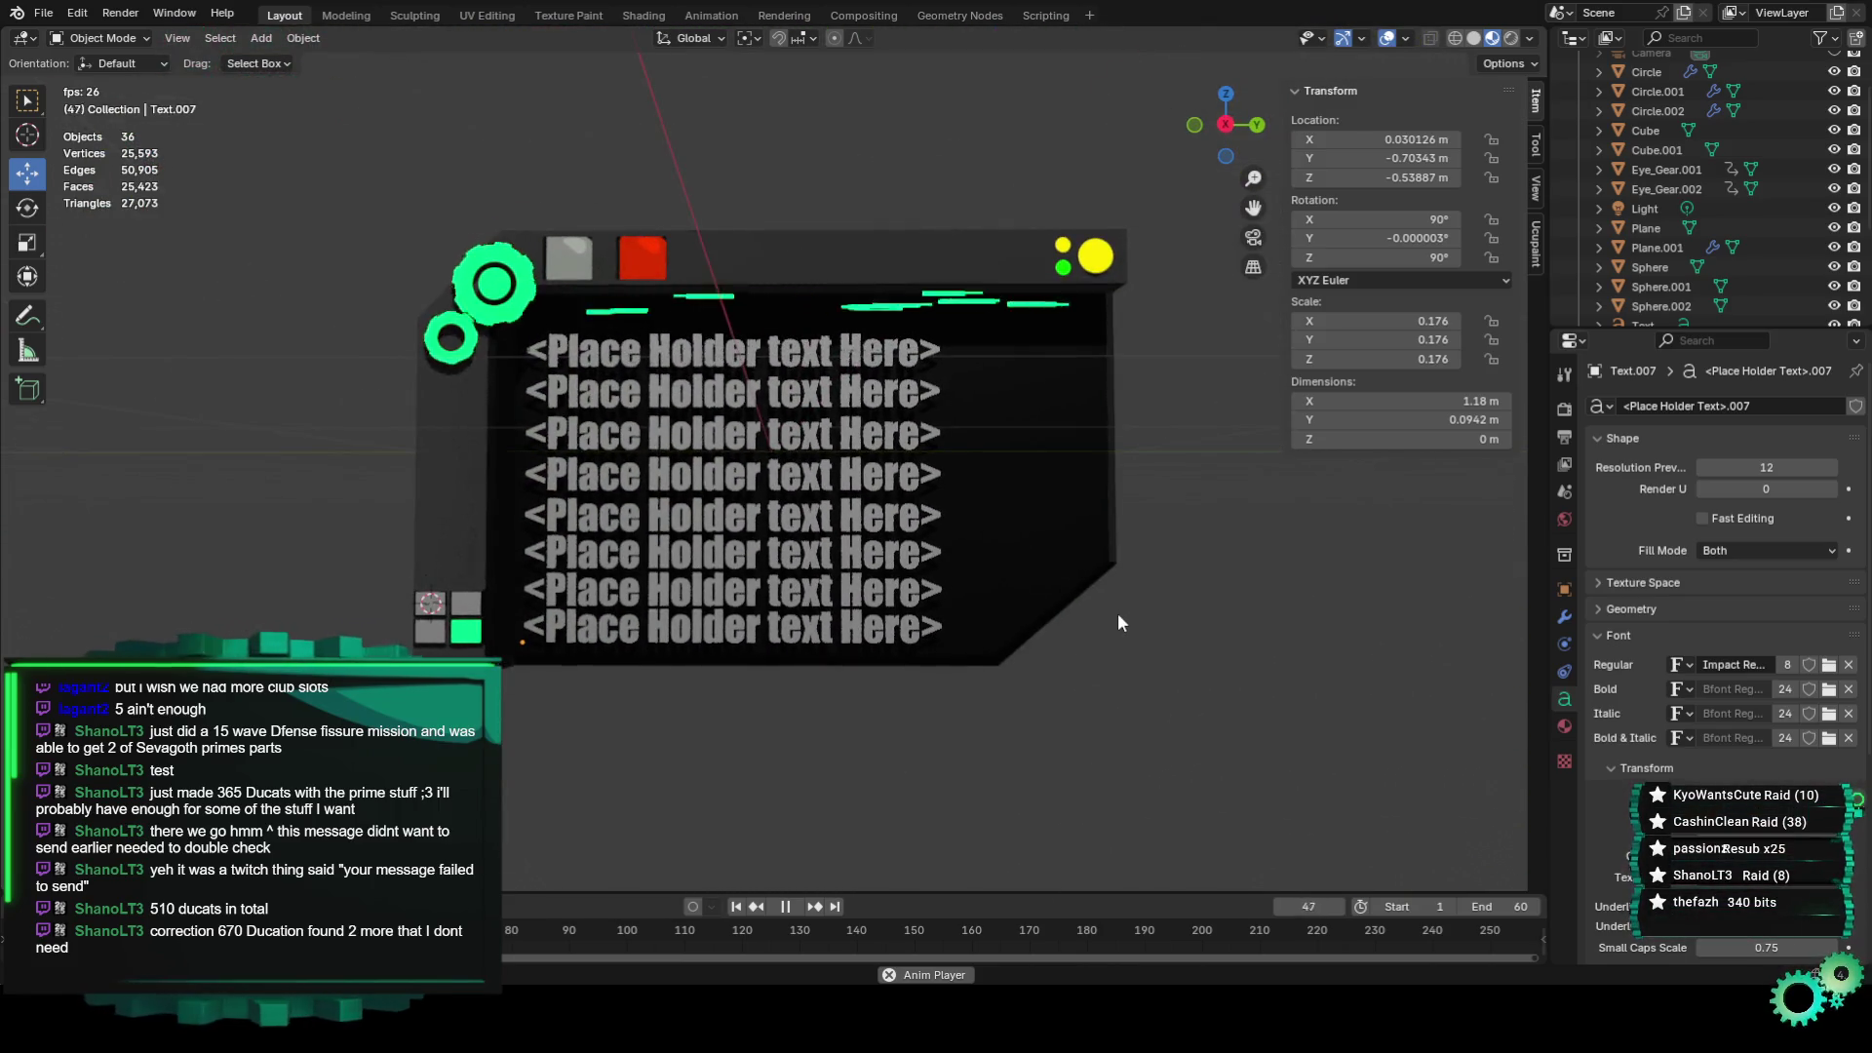
key(KP_0)
click(43, 14)
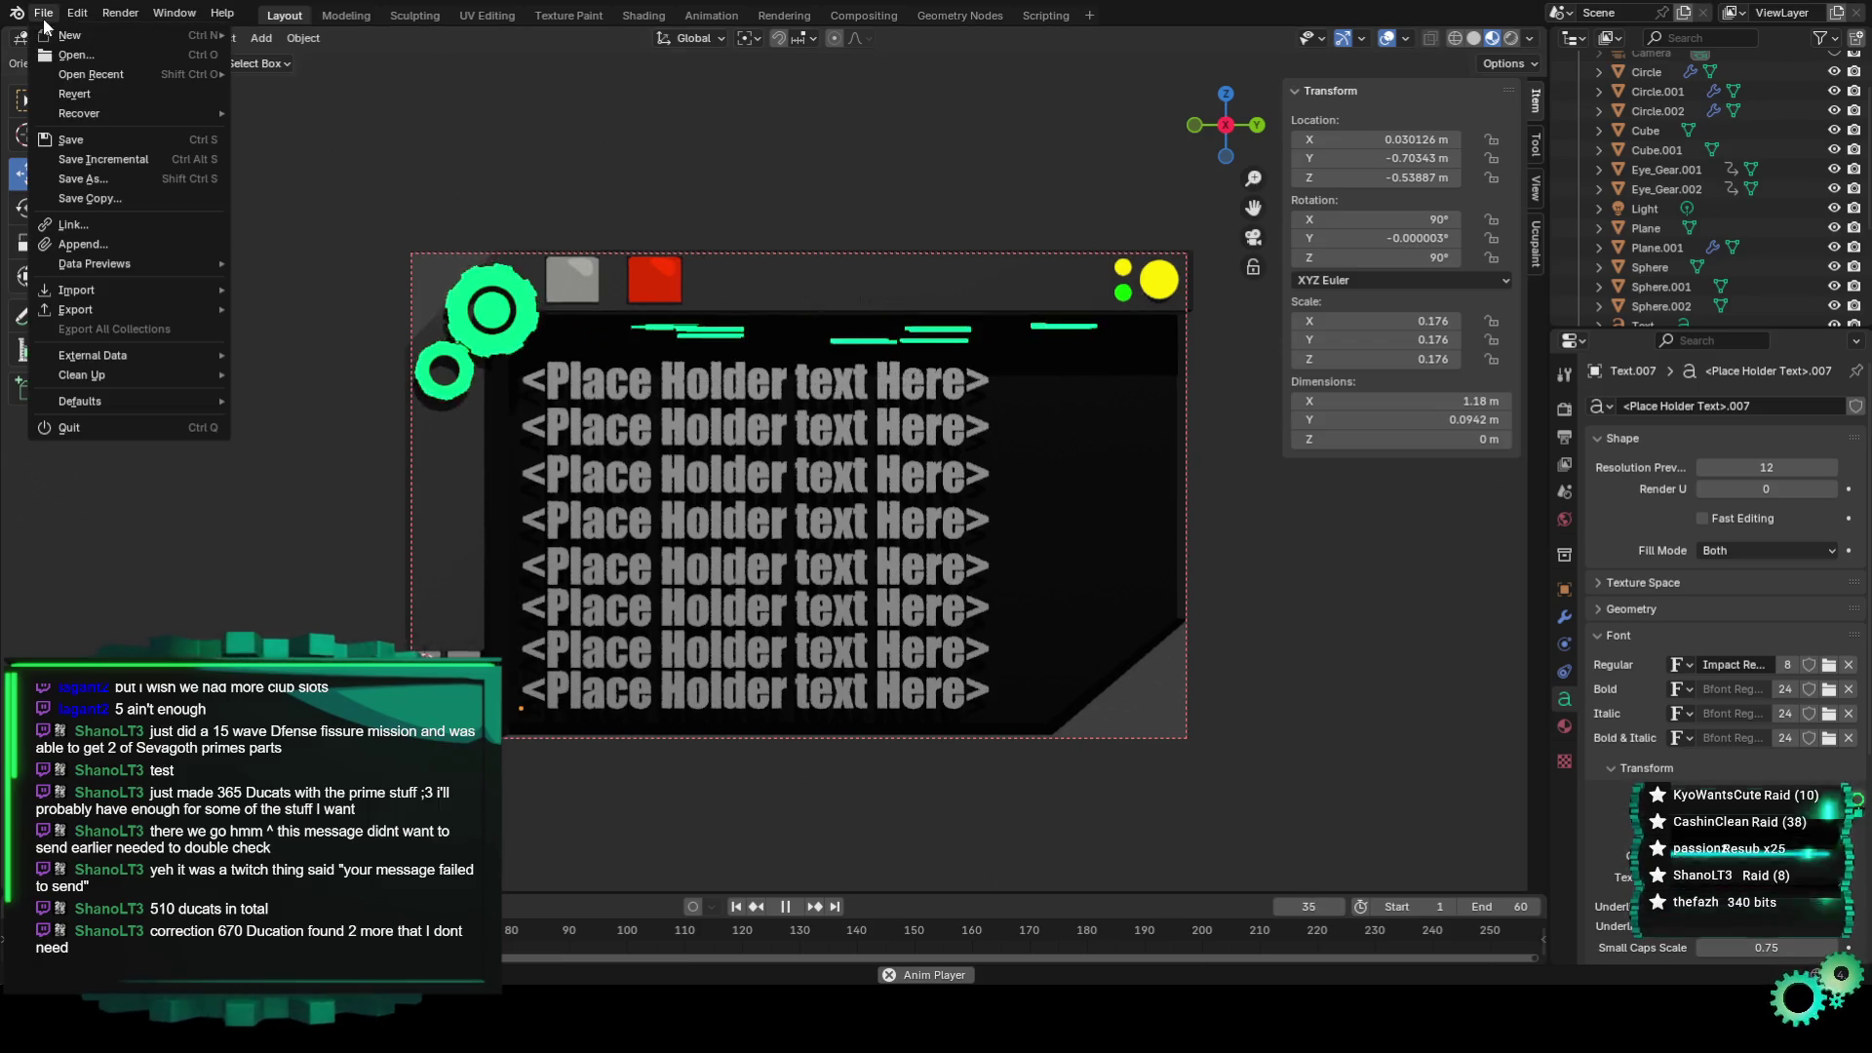
click(119, 158)
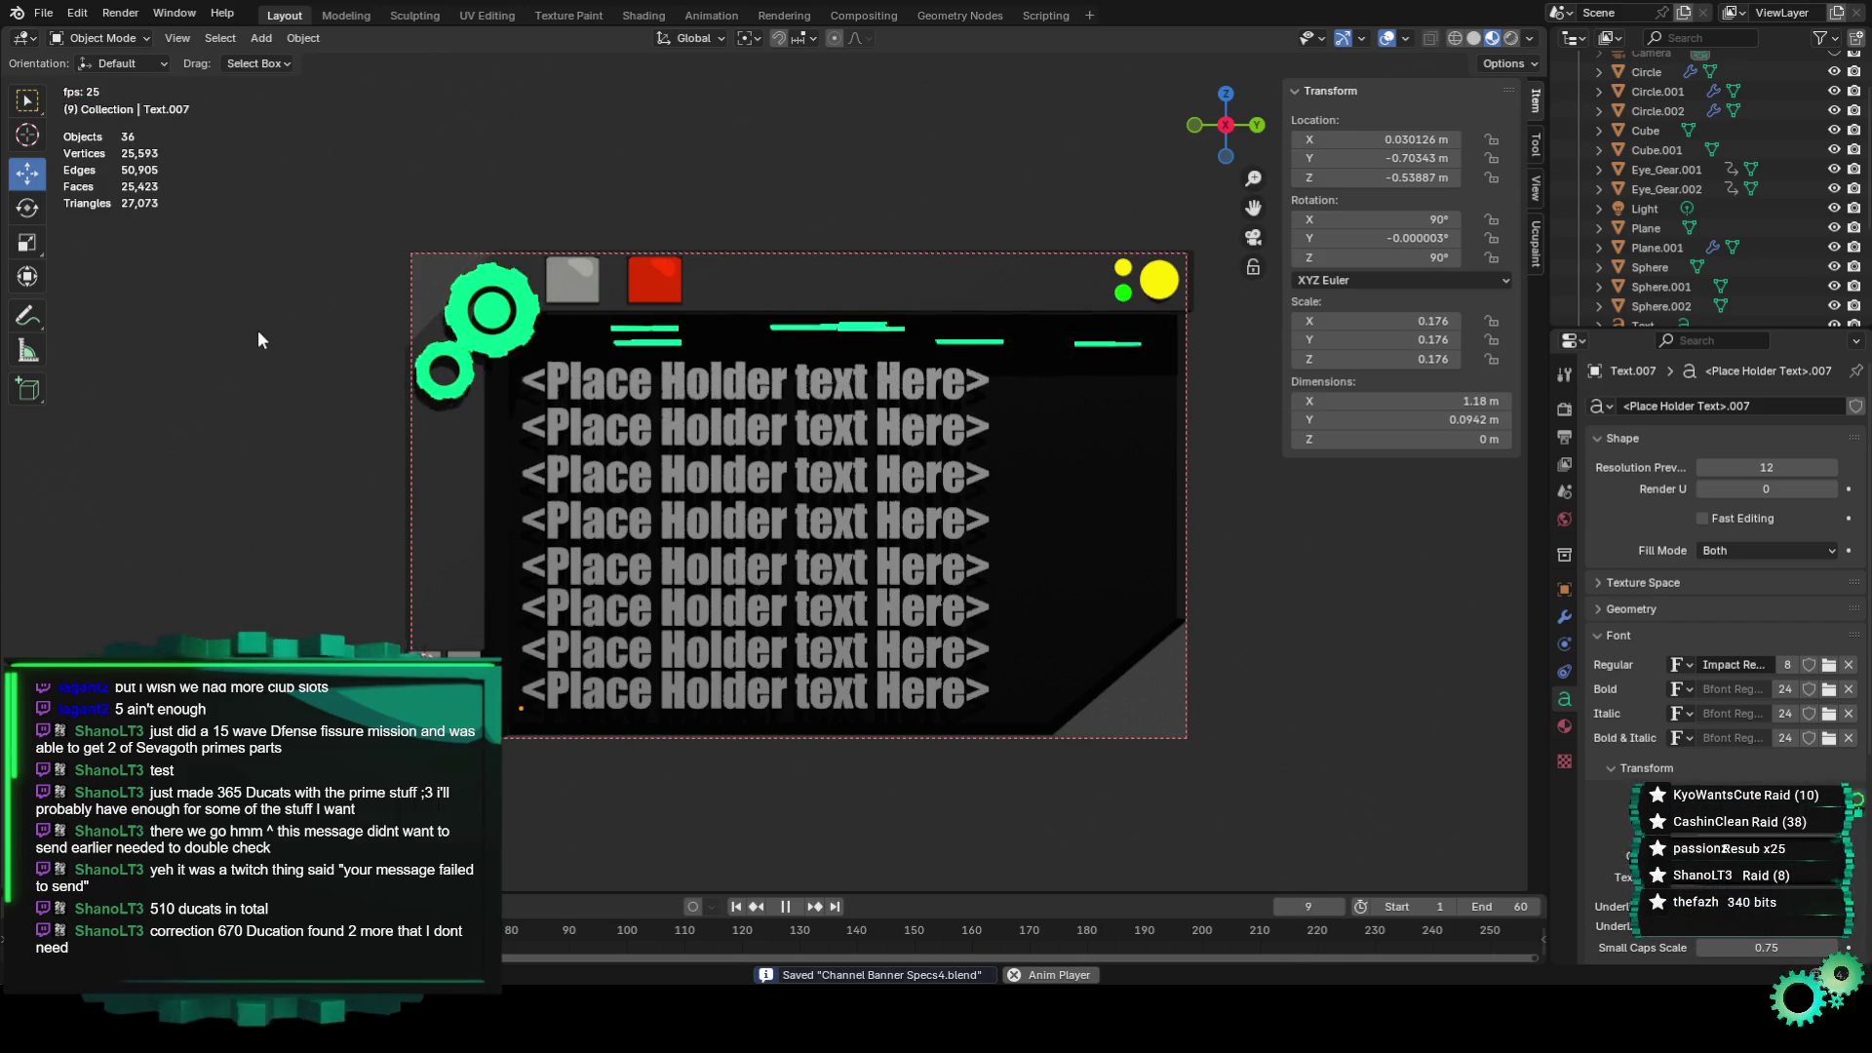
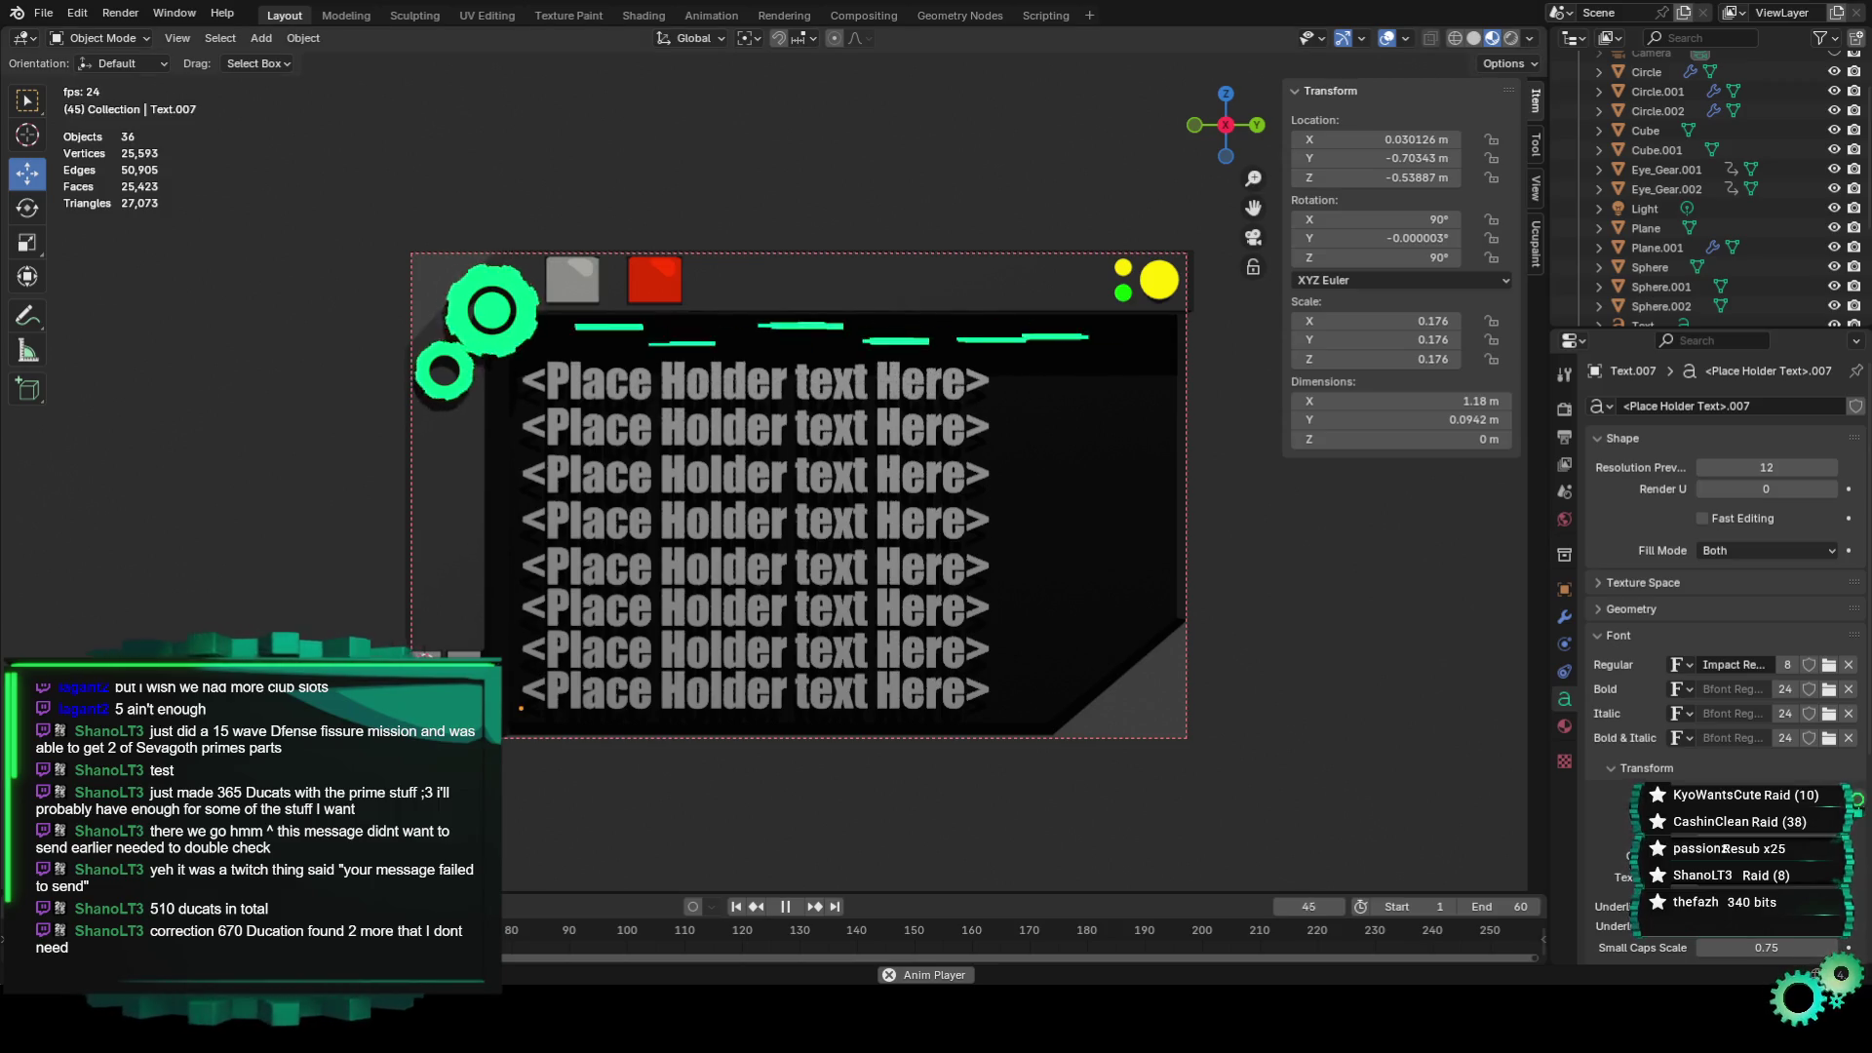
Select the green header bar (Plane.001) and preview the scatter animation, stopping at frame 30.
click(1008, 343)
key(space)
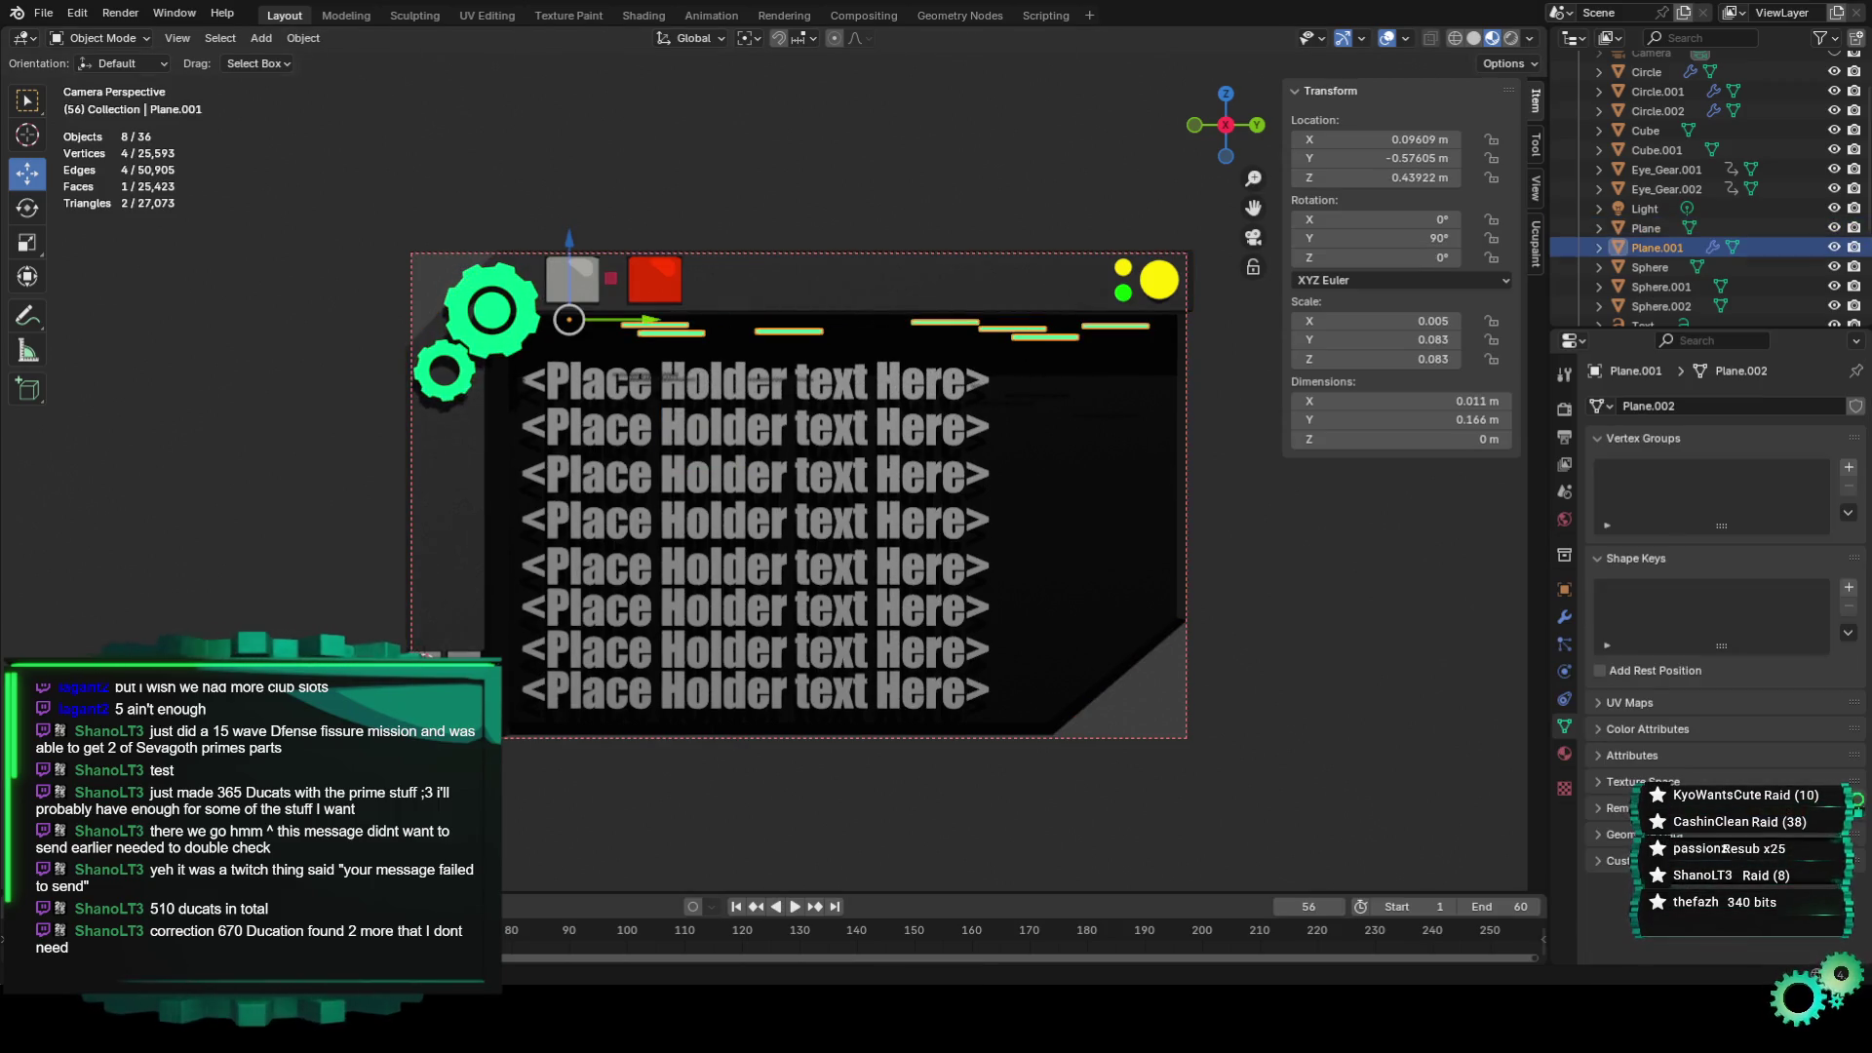
key(space)
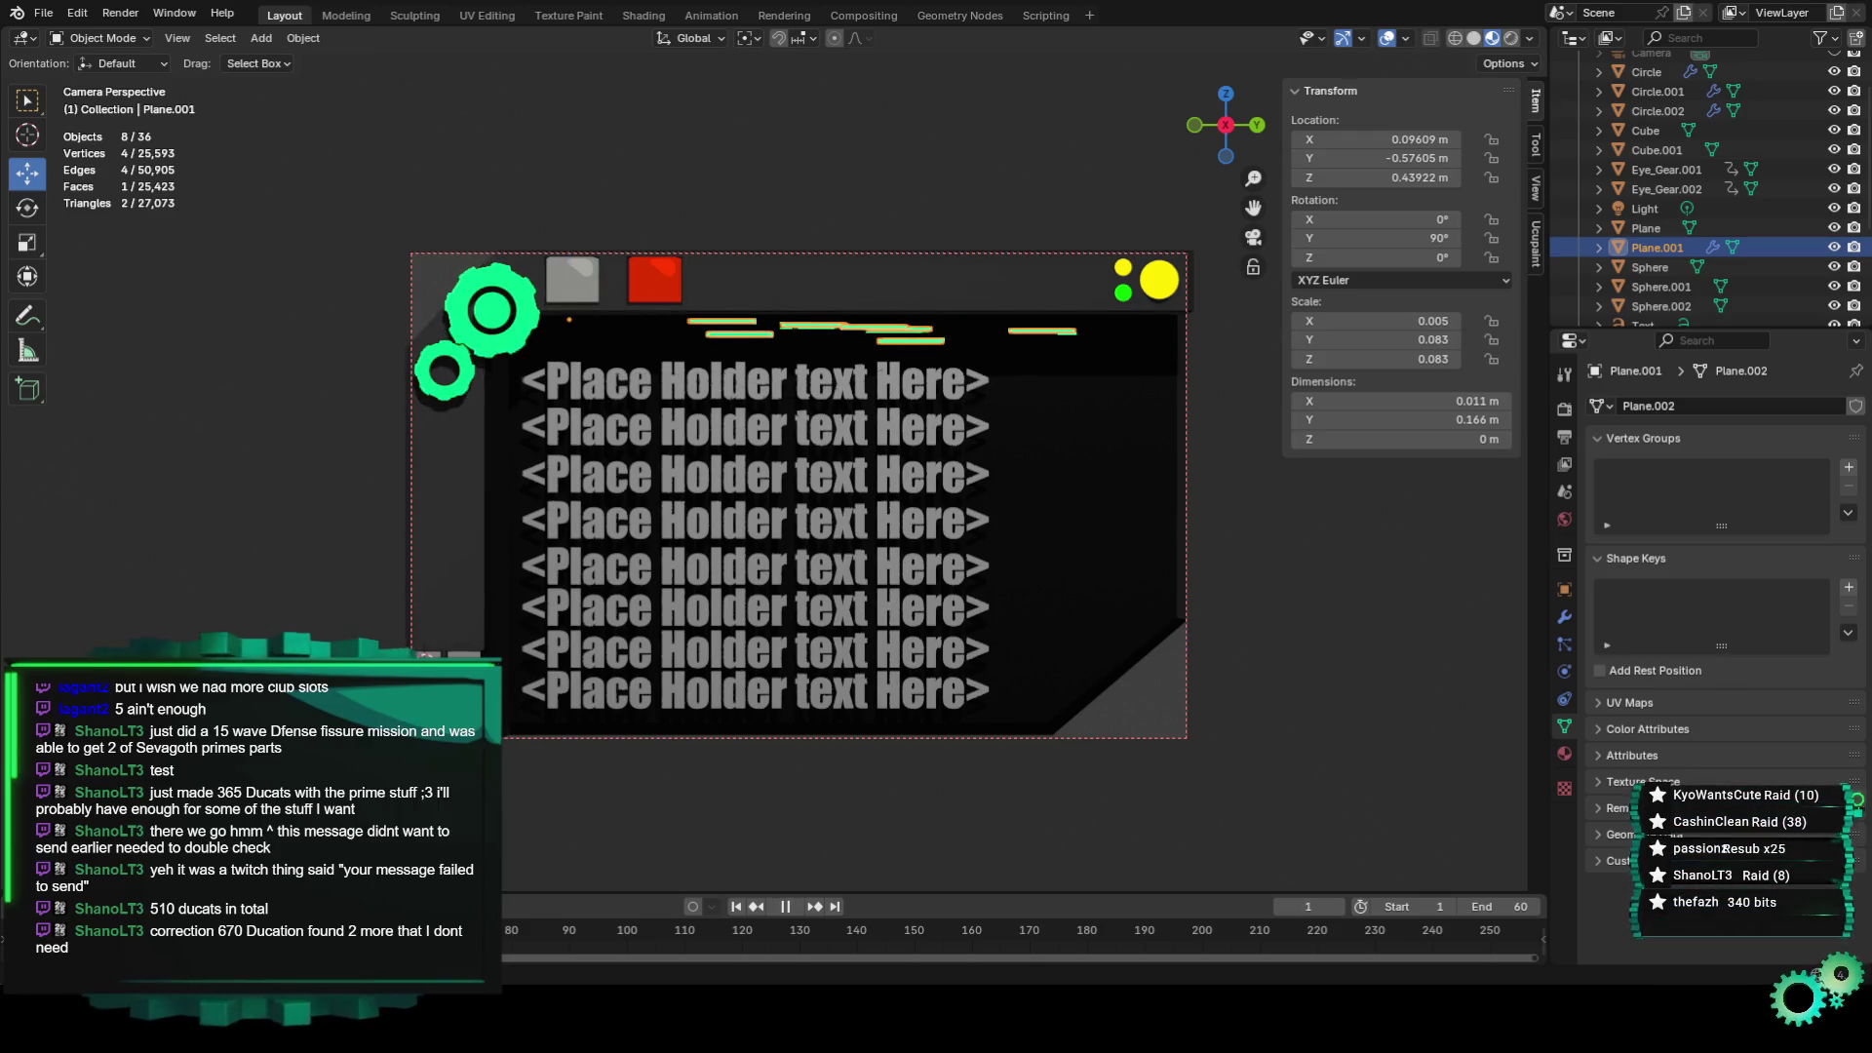
key(space)
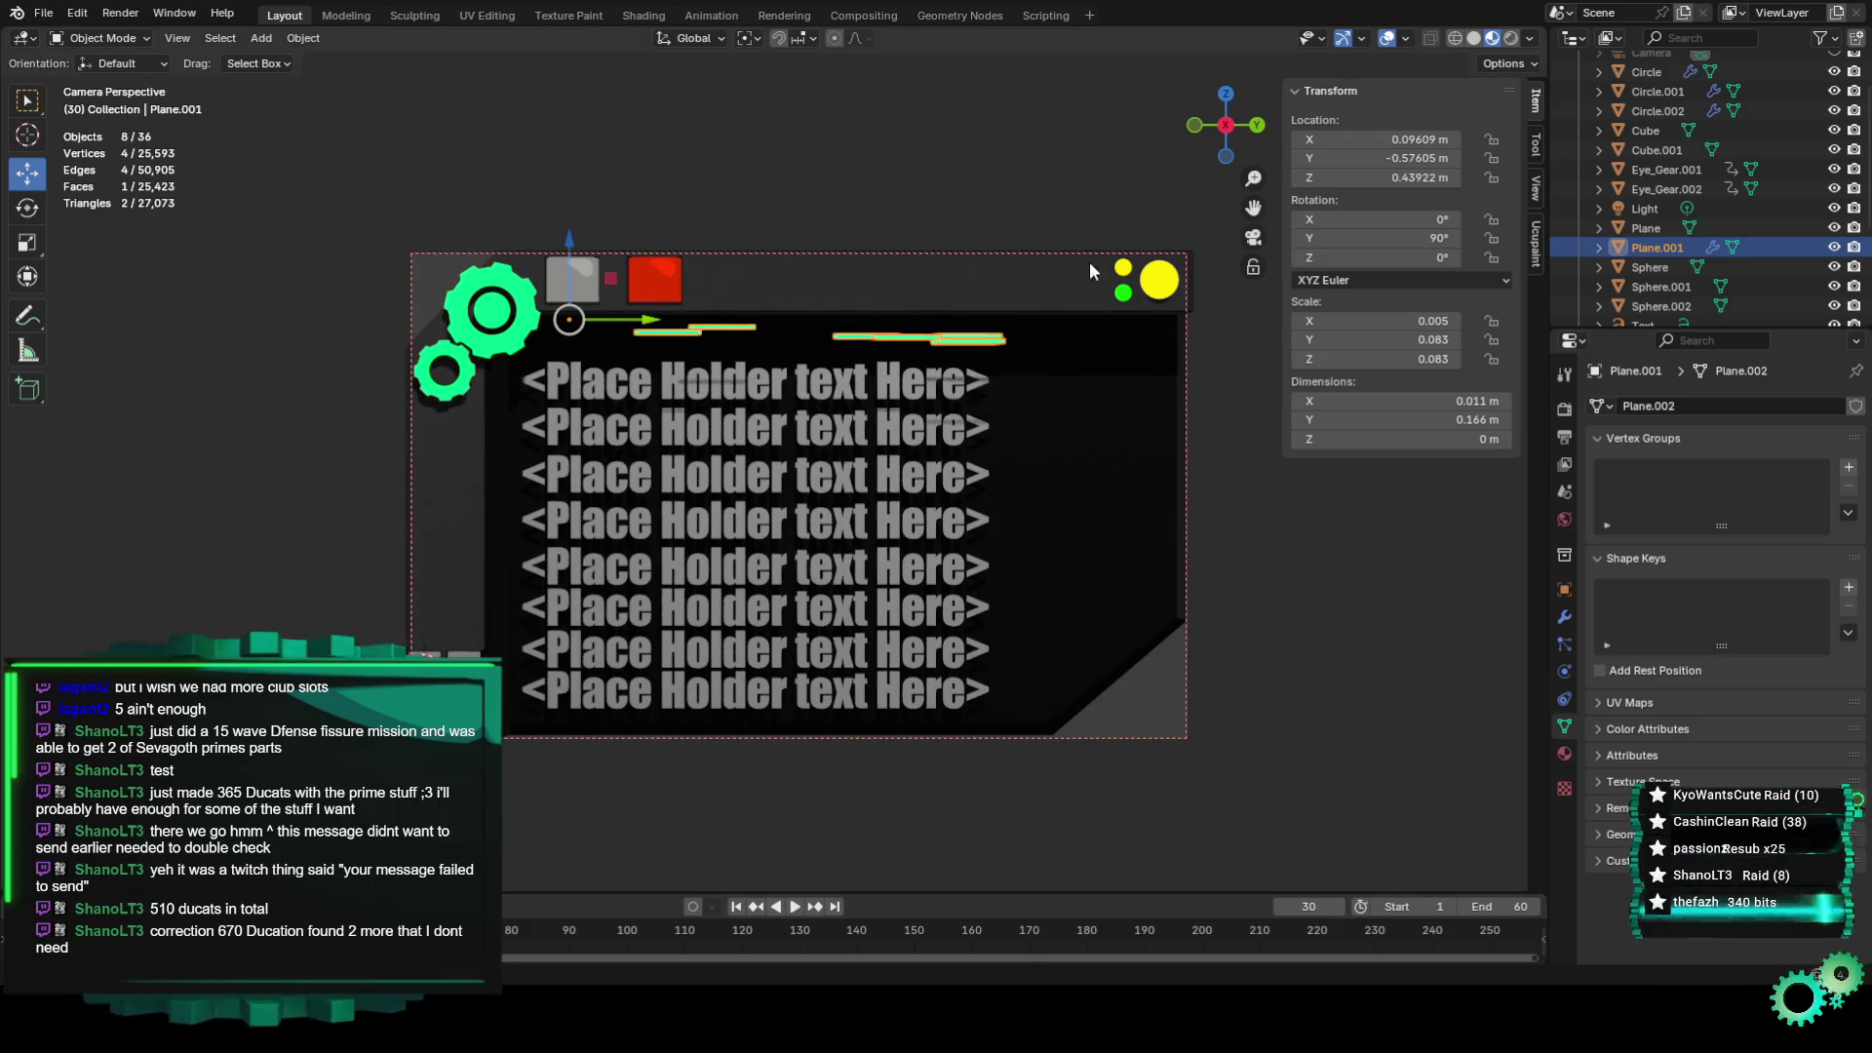
In the Geometry Nodes workspace, set the Random Value Seed to 7 and keyframe it at frame 30.
click(893, 17)
click(955, 16)
click(775, 871)
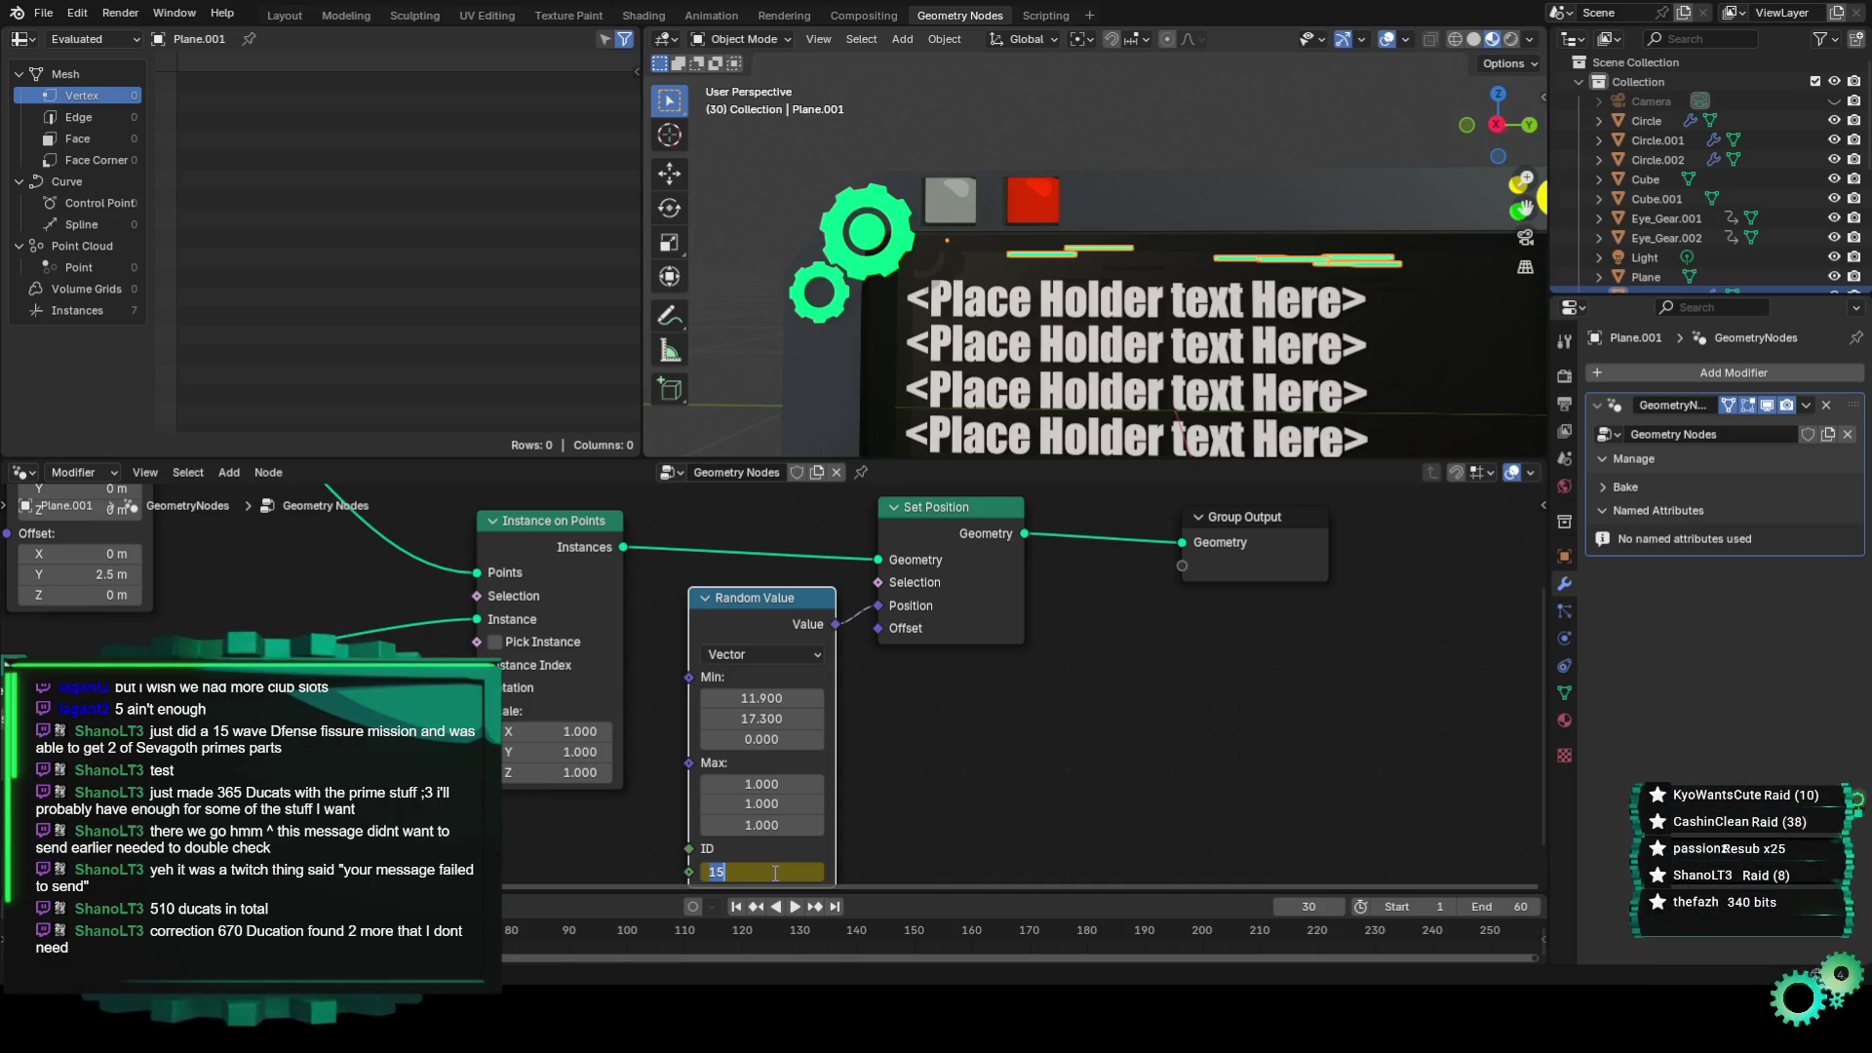
key(Return)
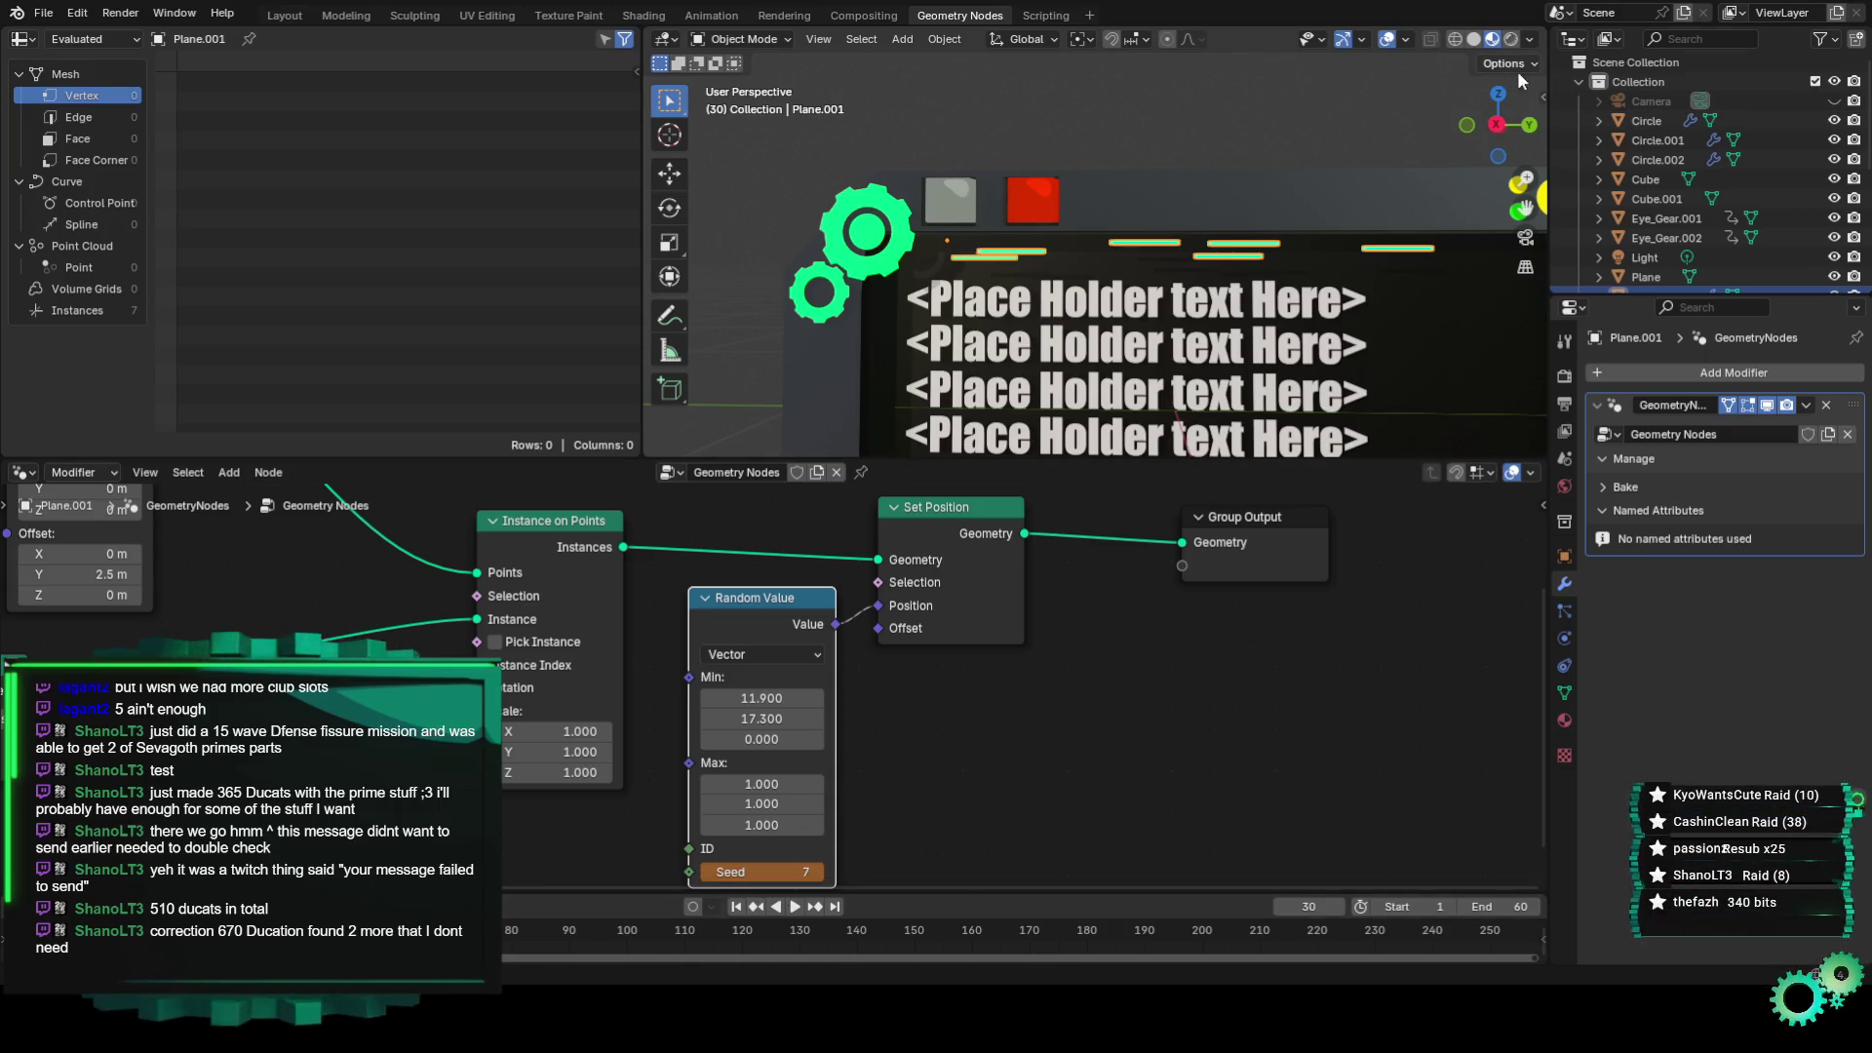
click(1540, 95)
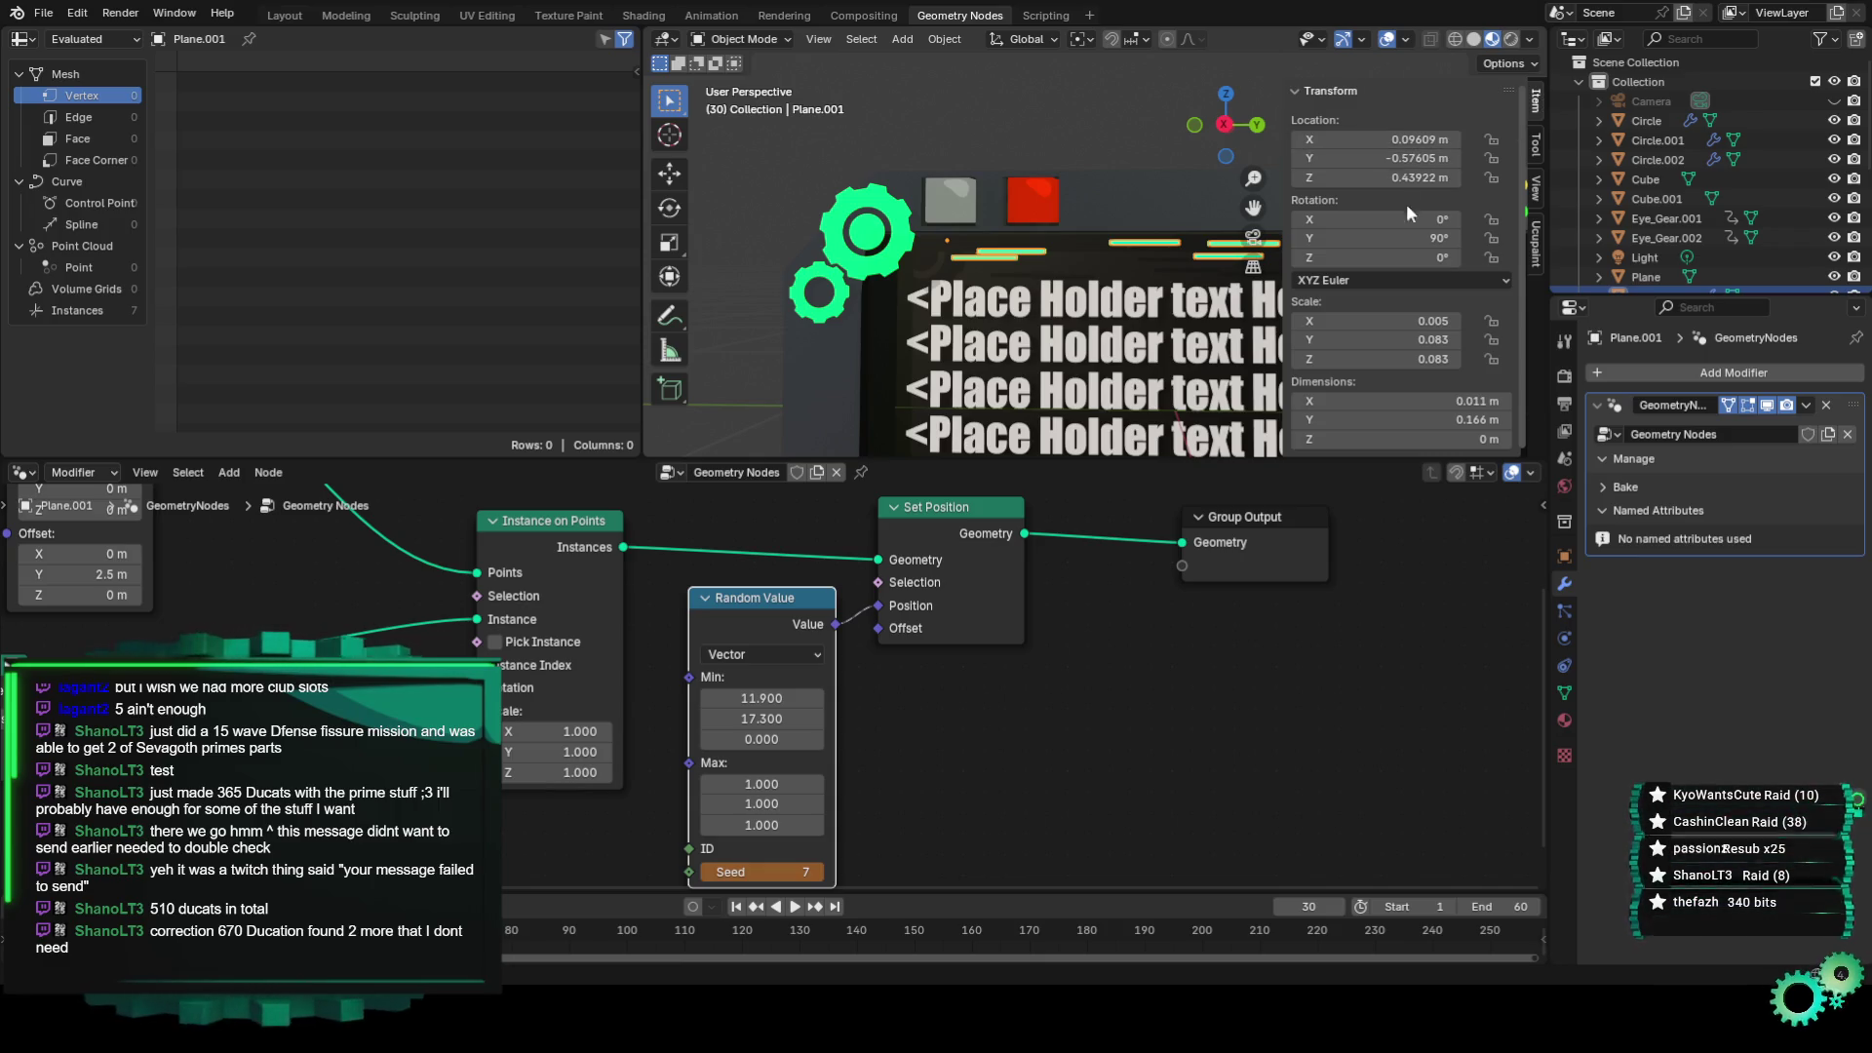
right_click(751, 872)
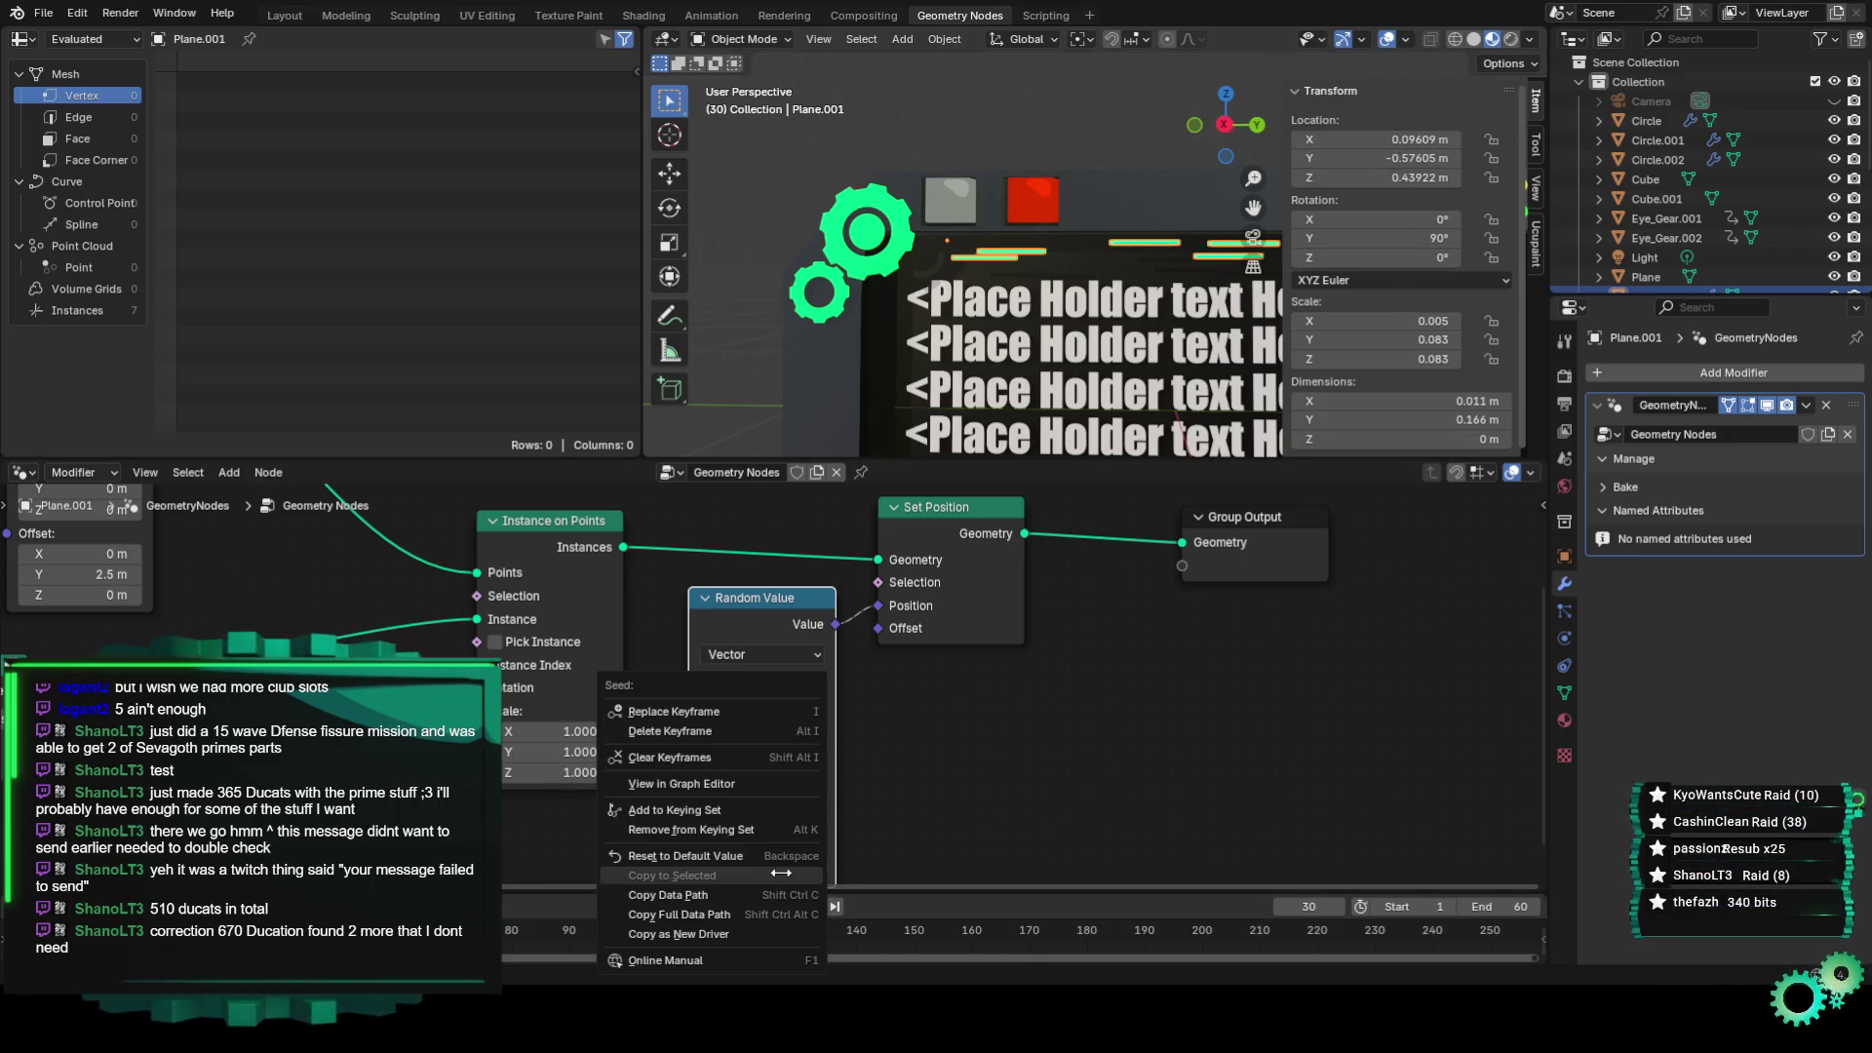
click(731, 711)
At frame 60, set the Seed to 15 and keyframe it, play the animation, then return to Layout.
key(space)
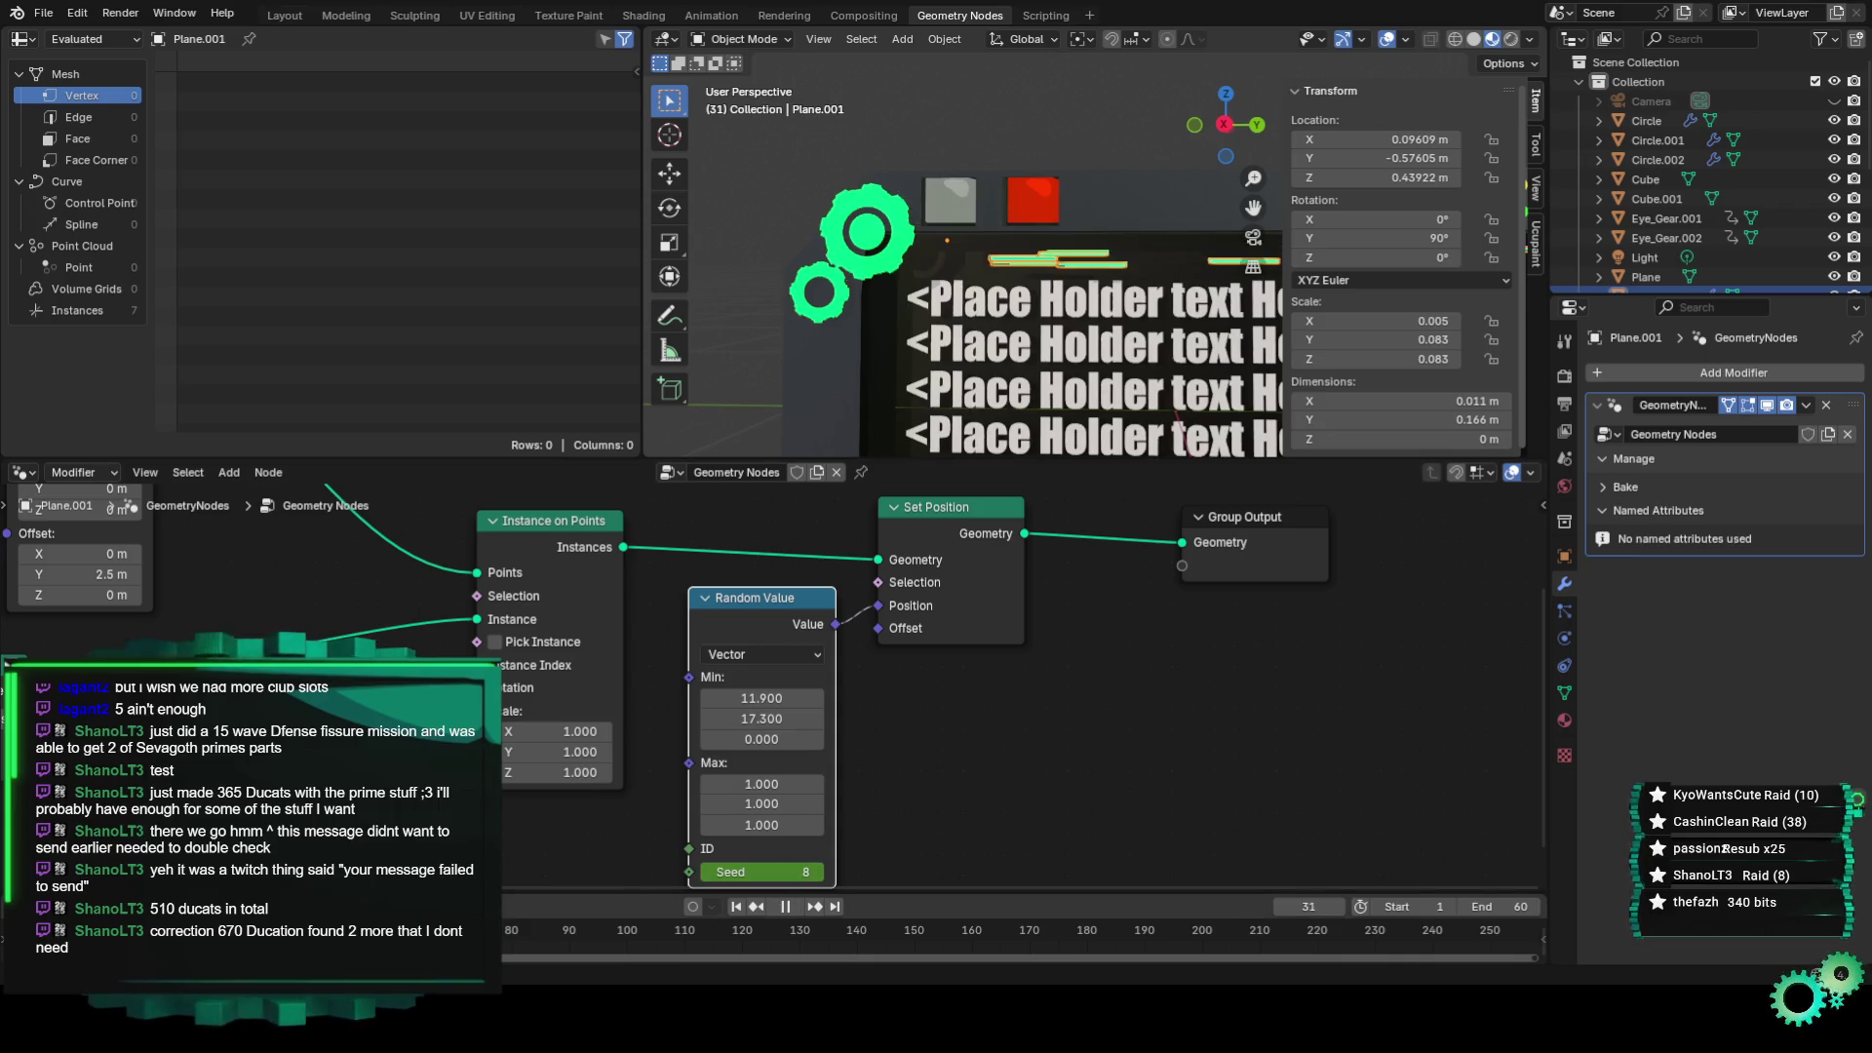
click(765, 872)
text(1)
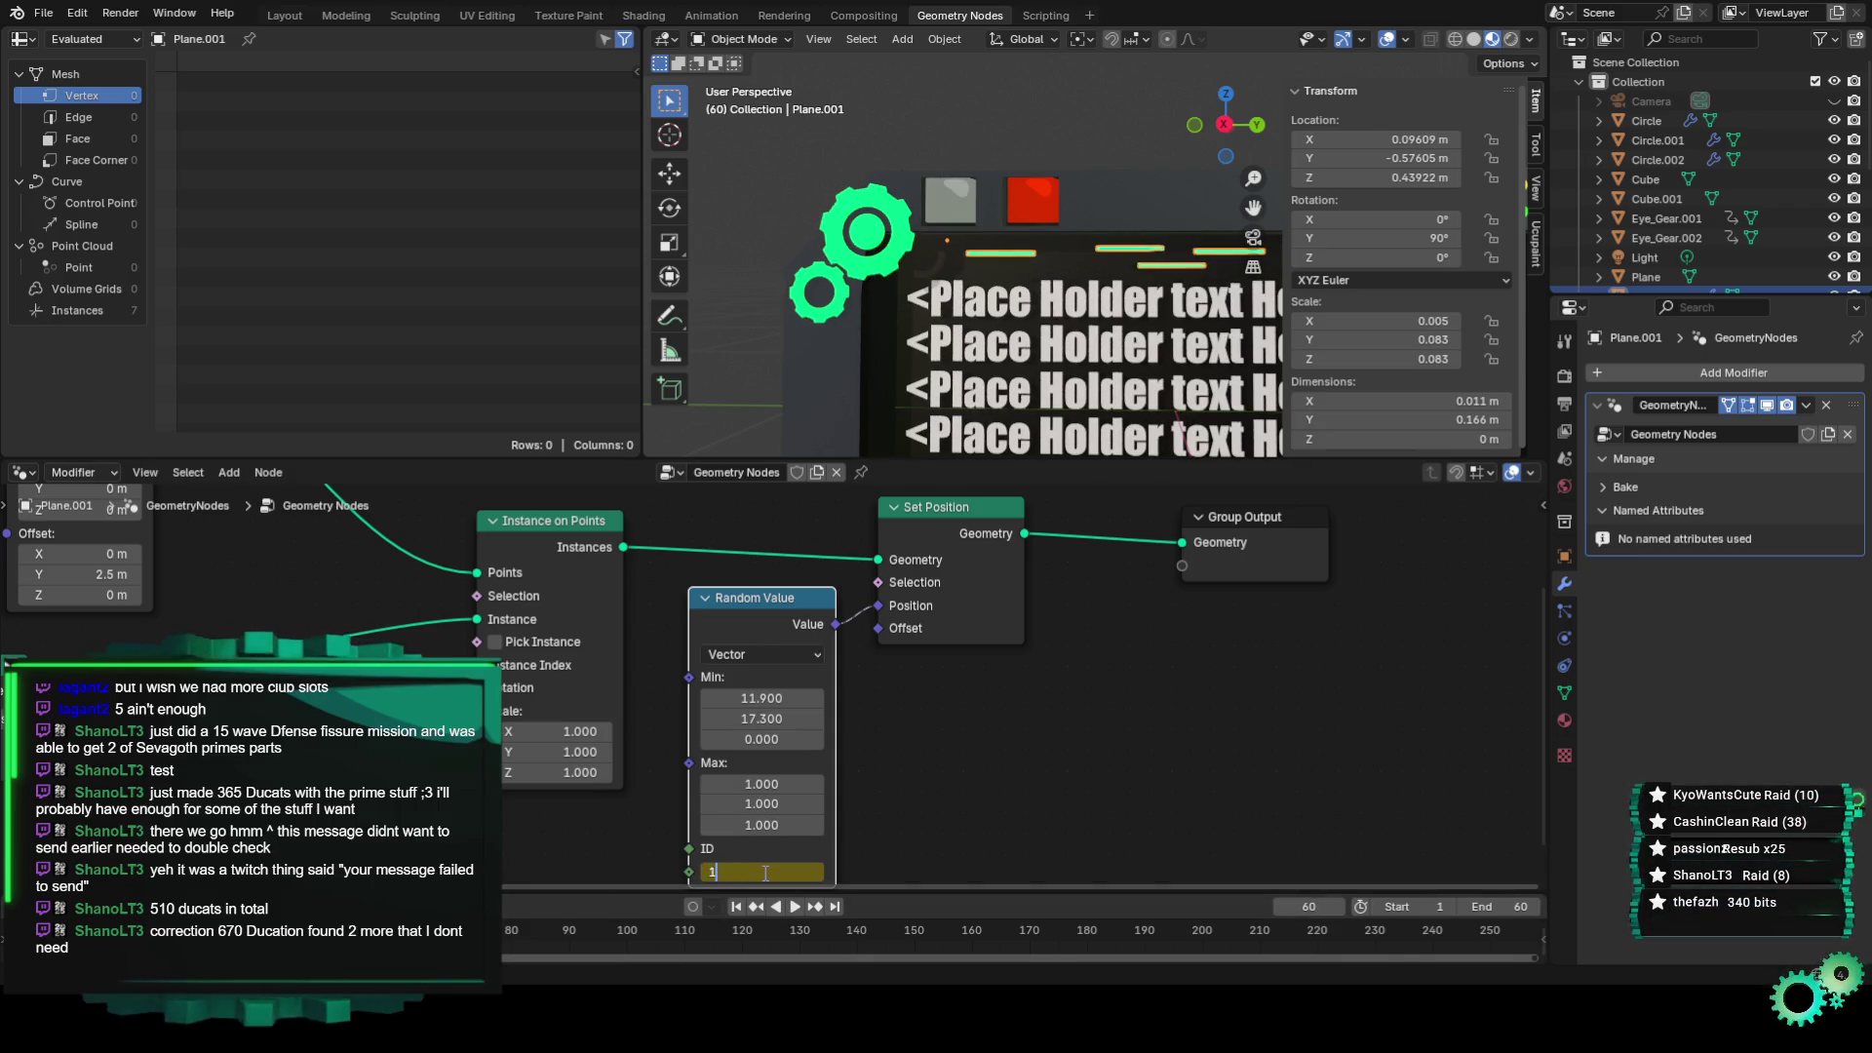
key(Return)
right_click(765, 871)
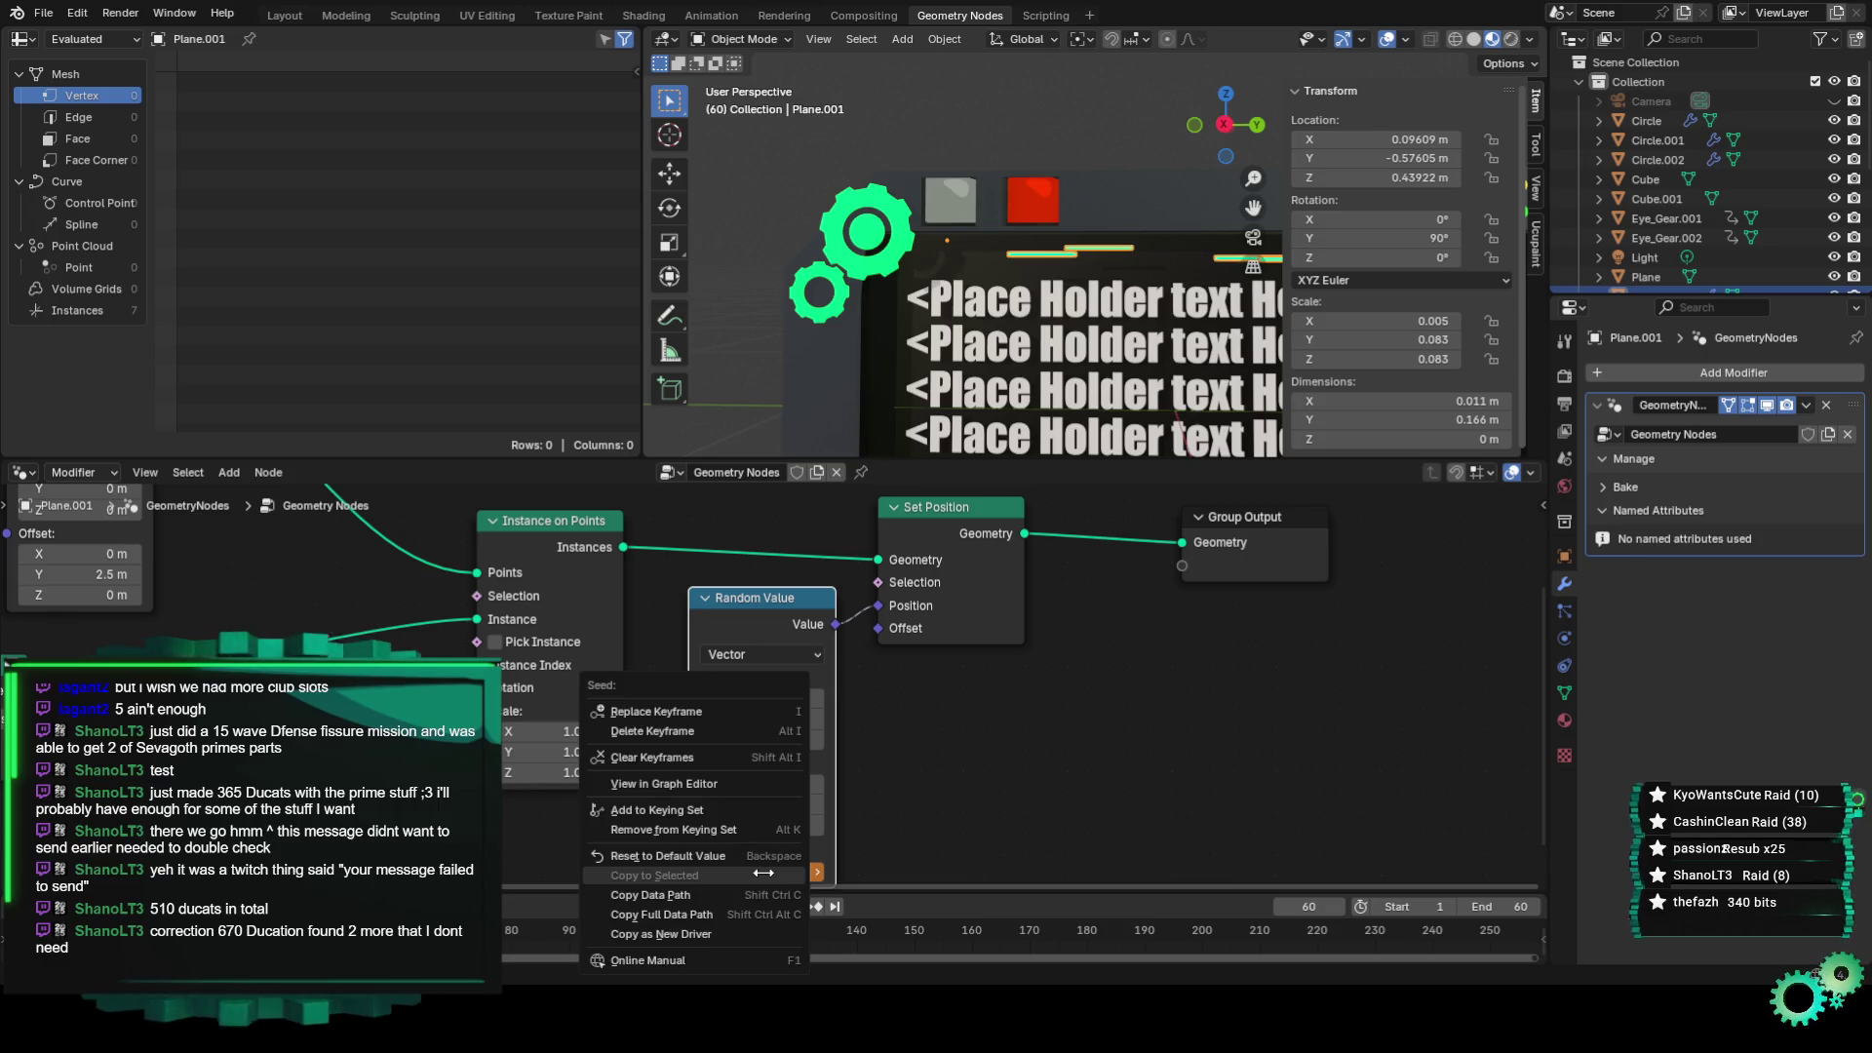
click(727, 712)
key(space)
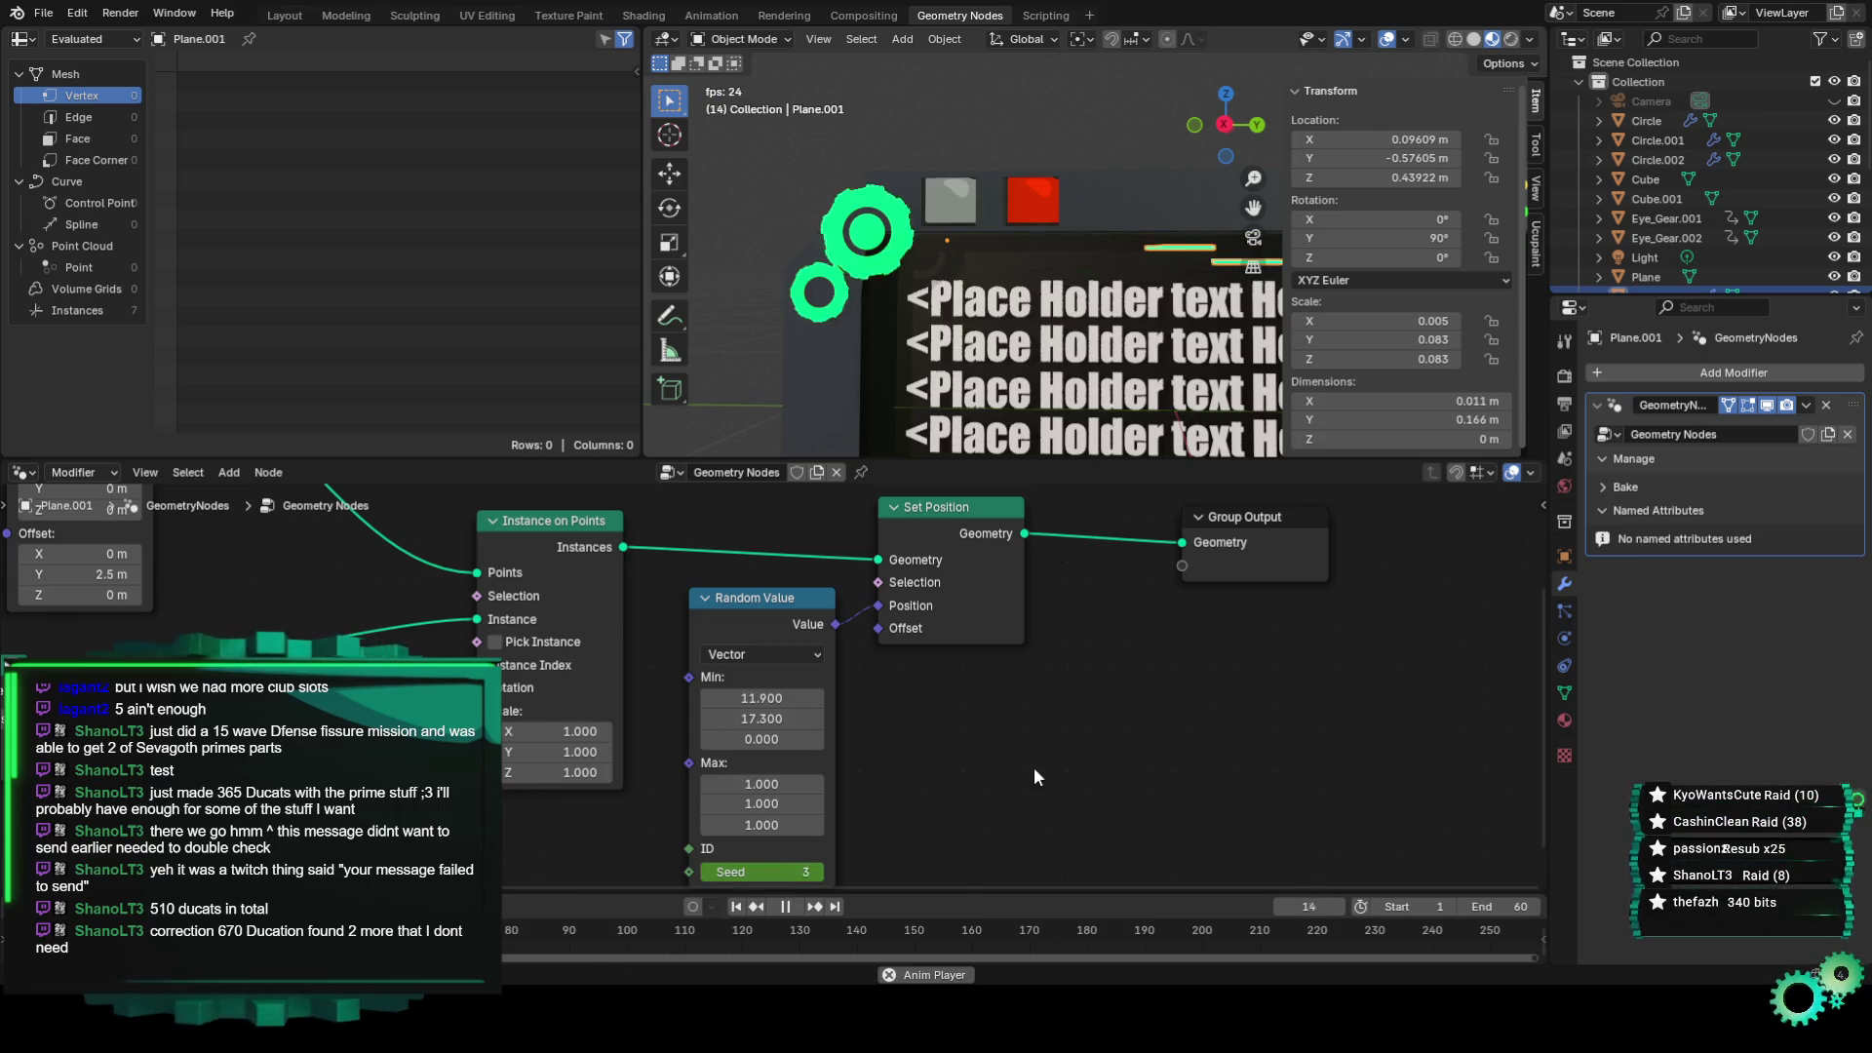
click(284, 15)
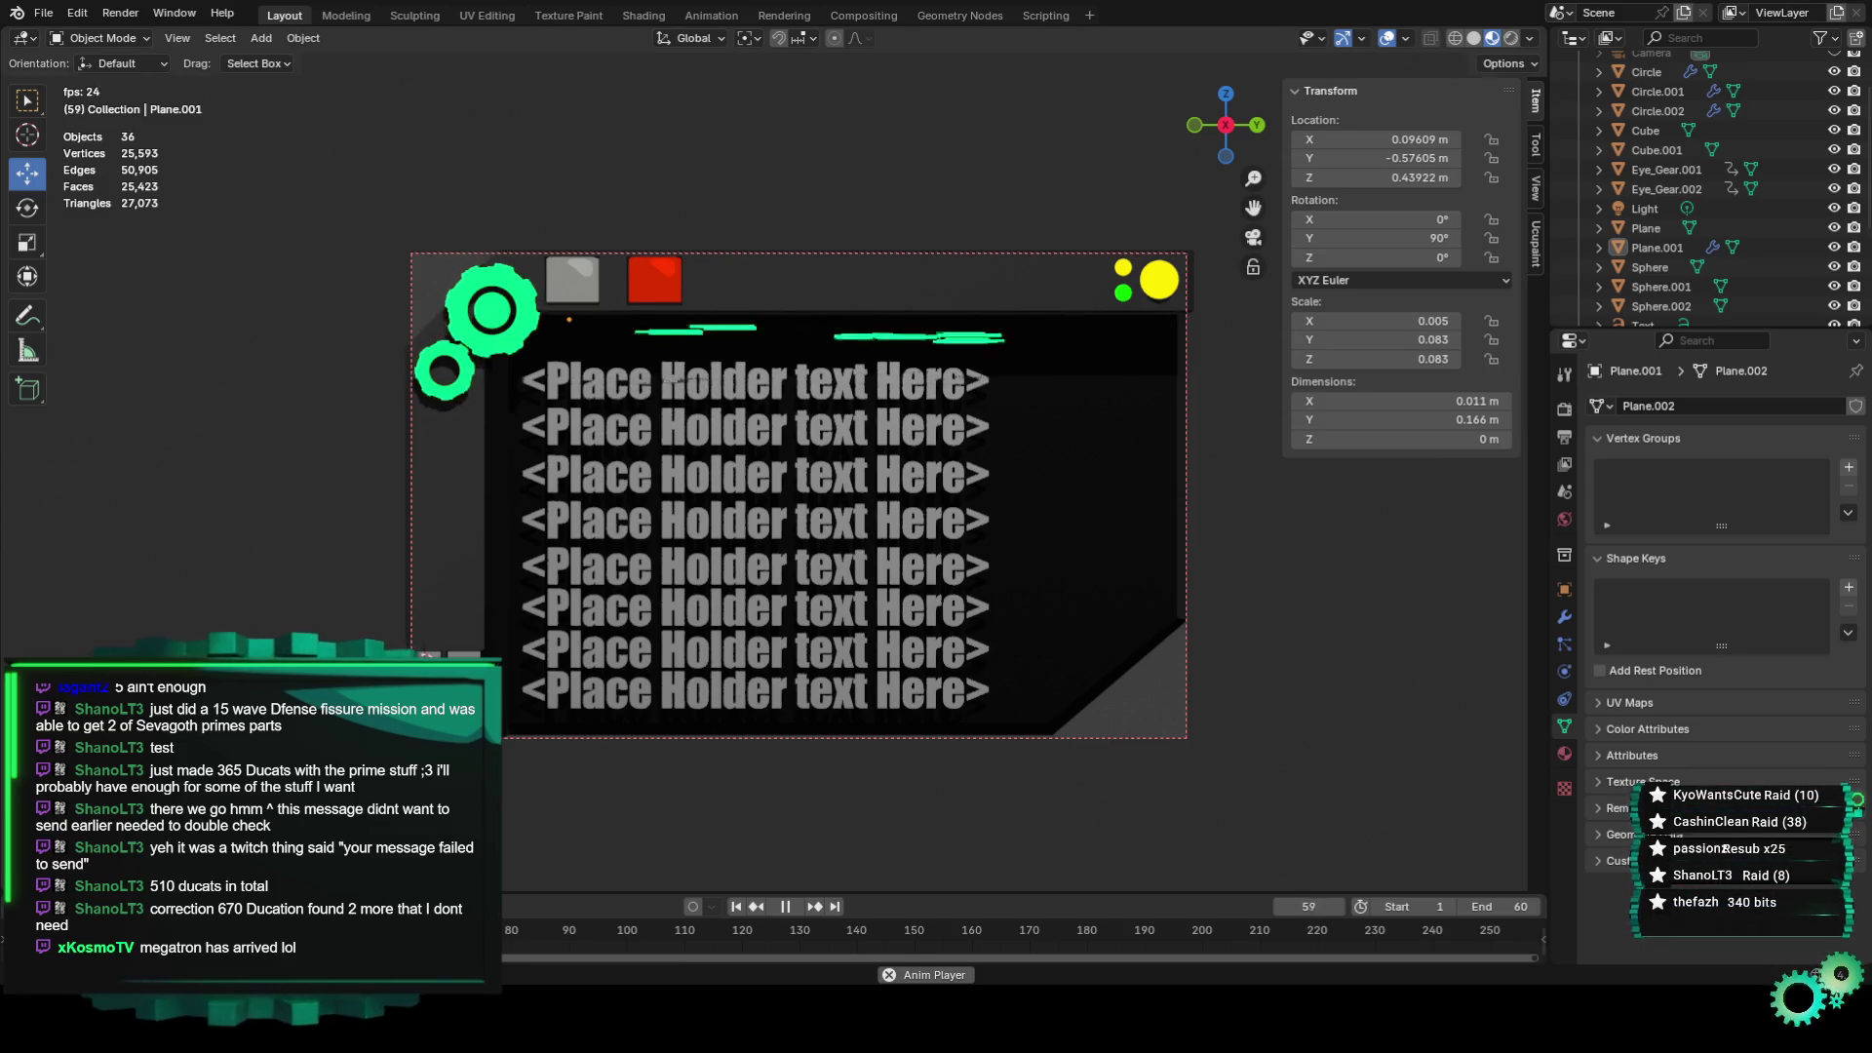
key(a)
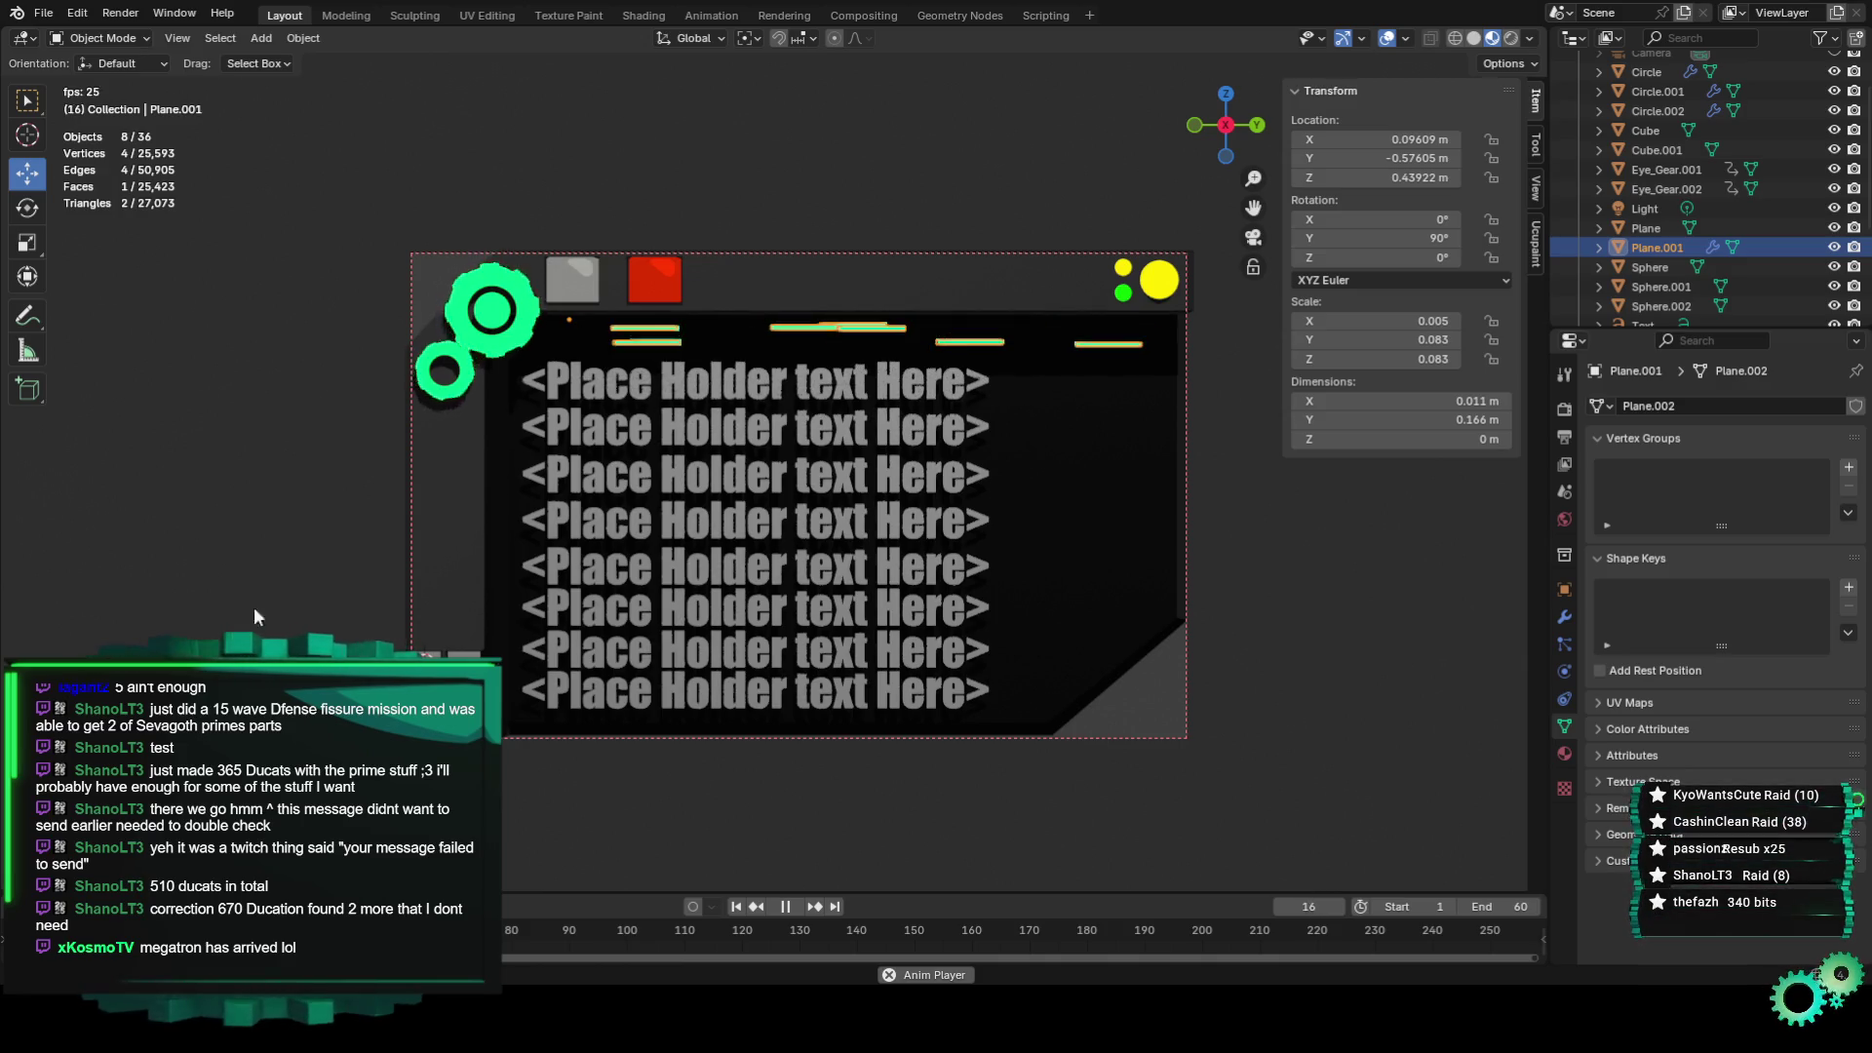
Clear the selection, stop the playback, and return the timeline to frame 0.
key(alt+a)
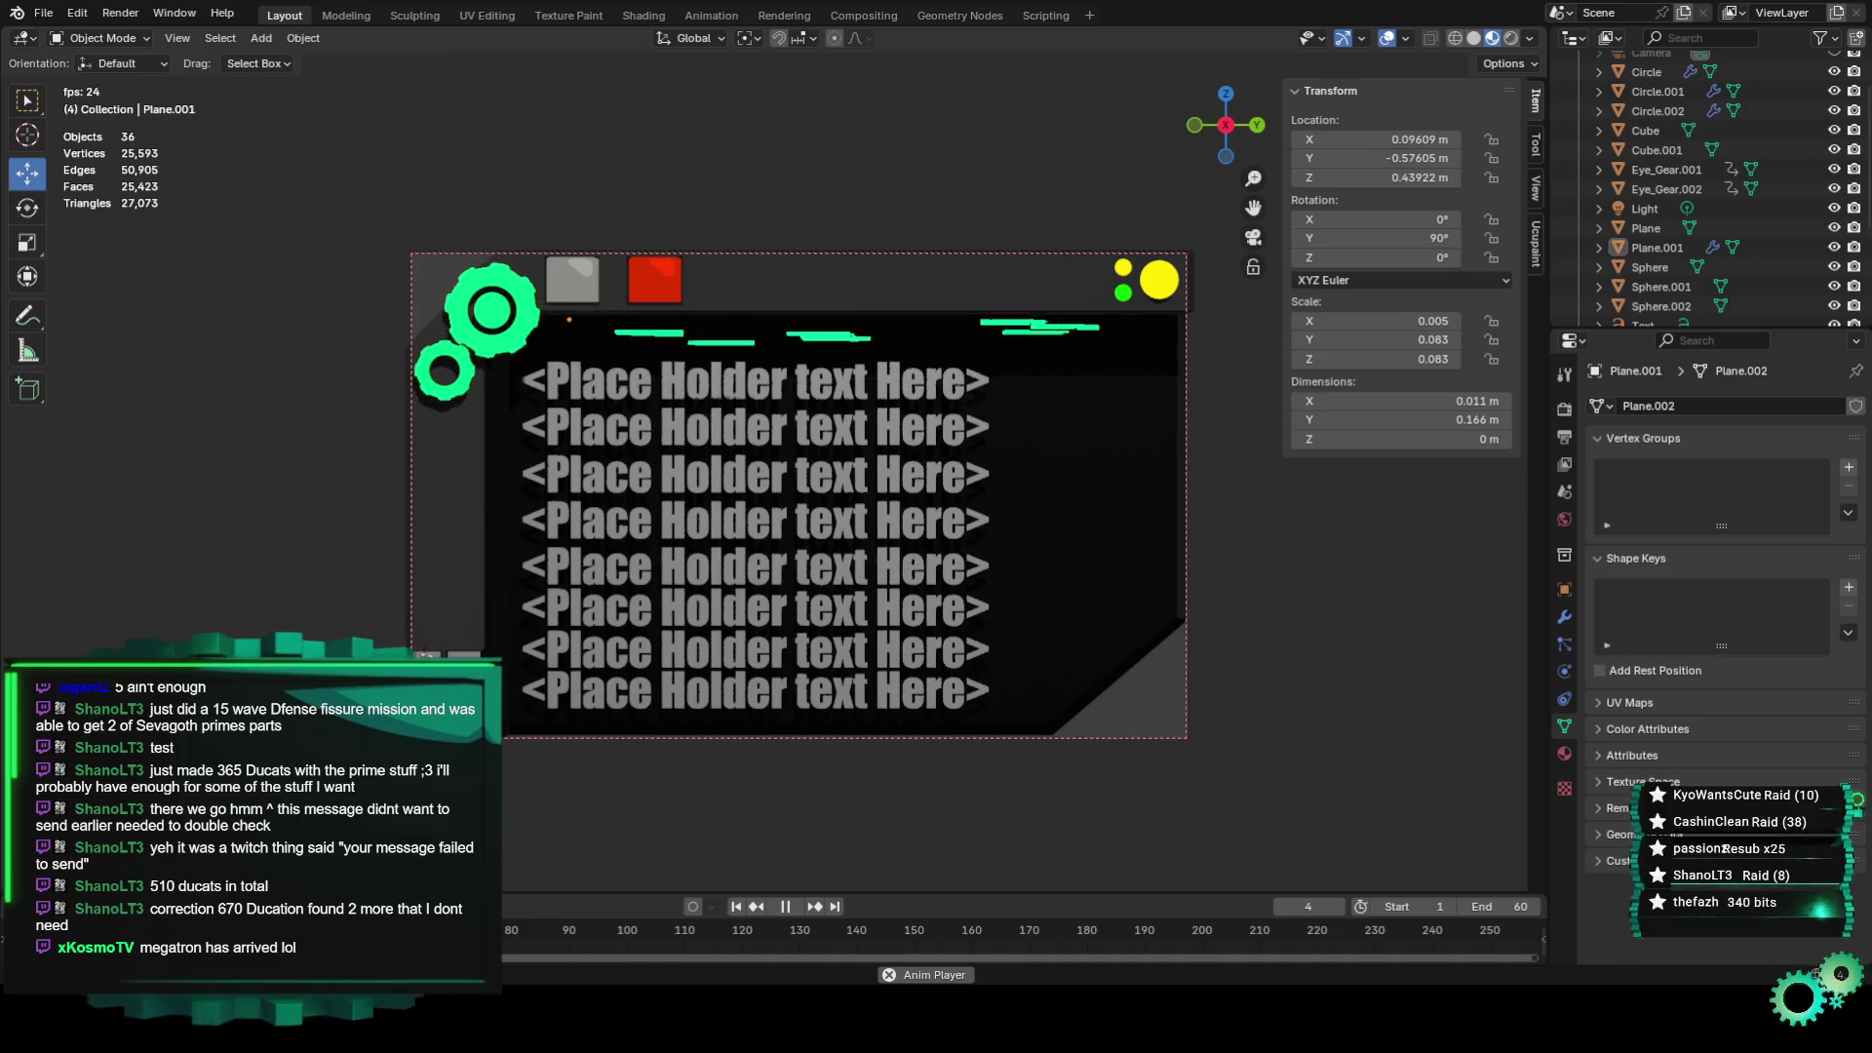
key(a)
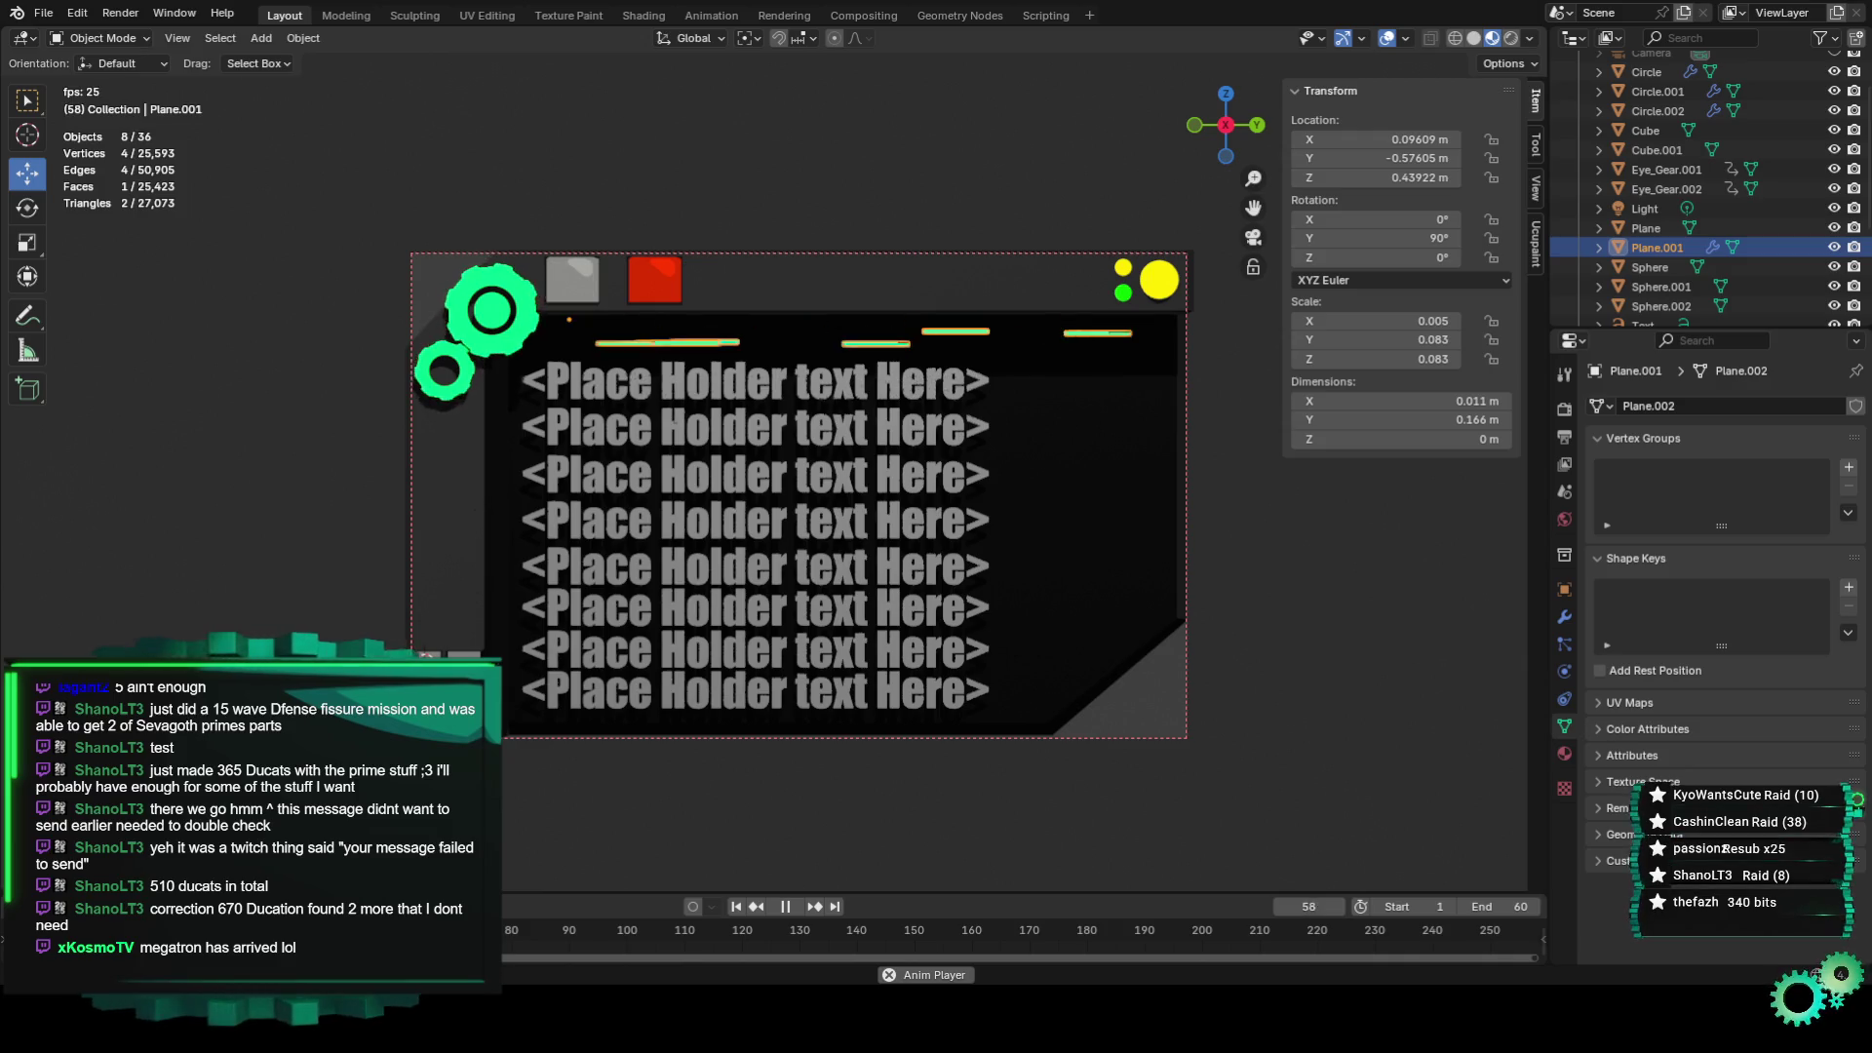
key(alt+a)
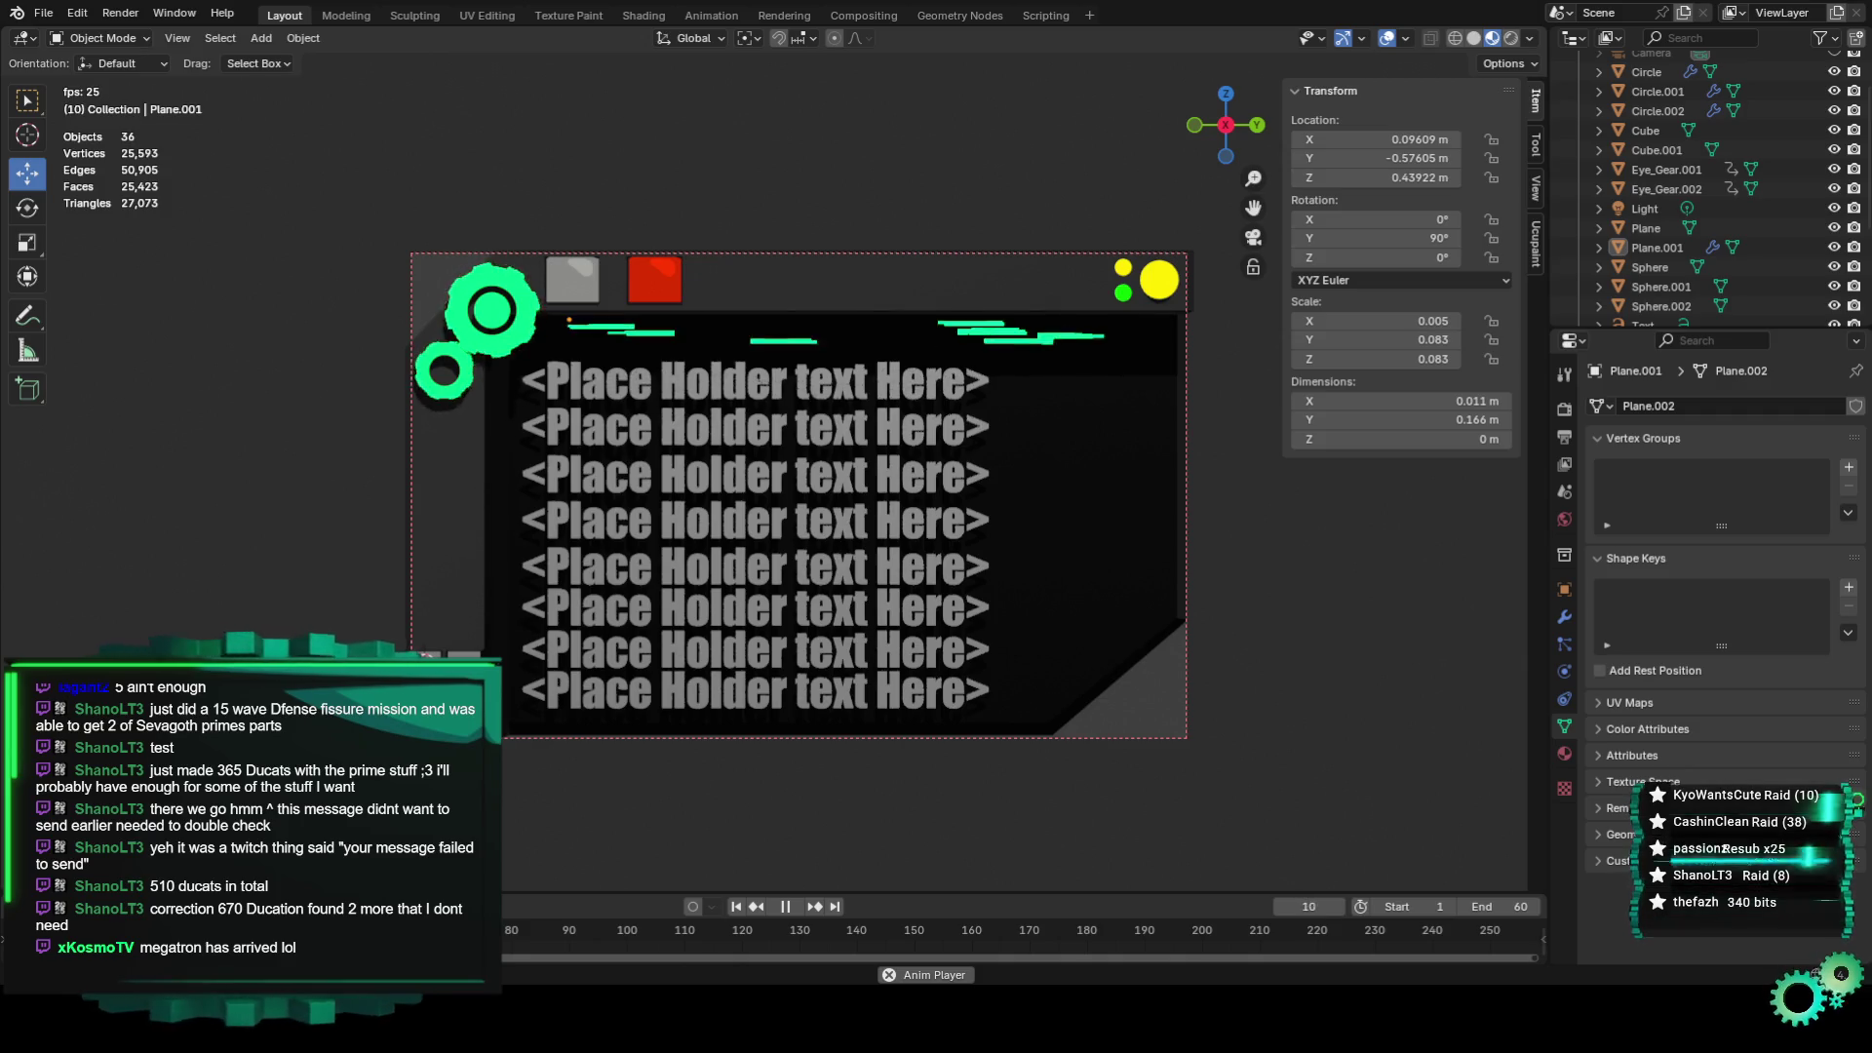
key(space)
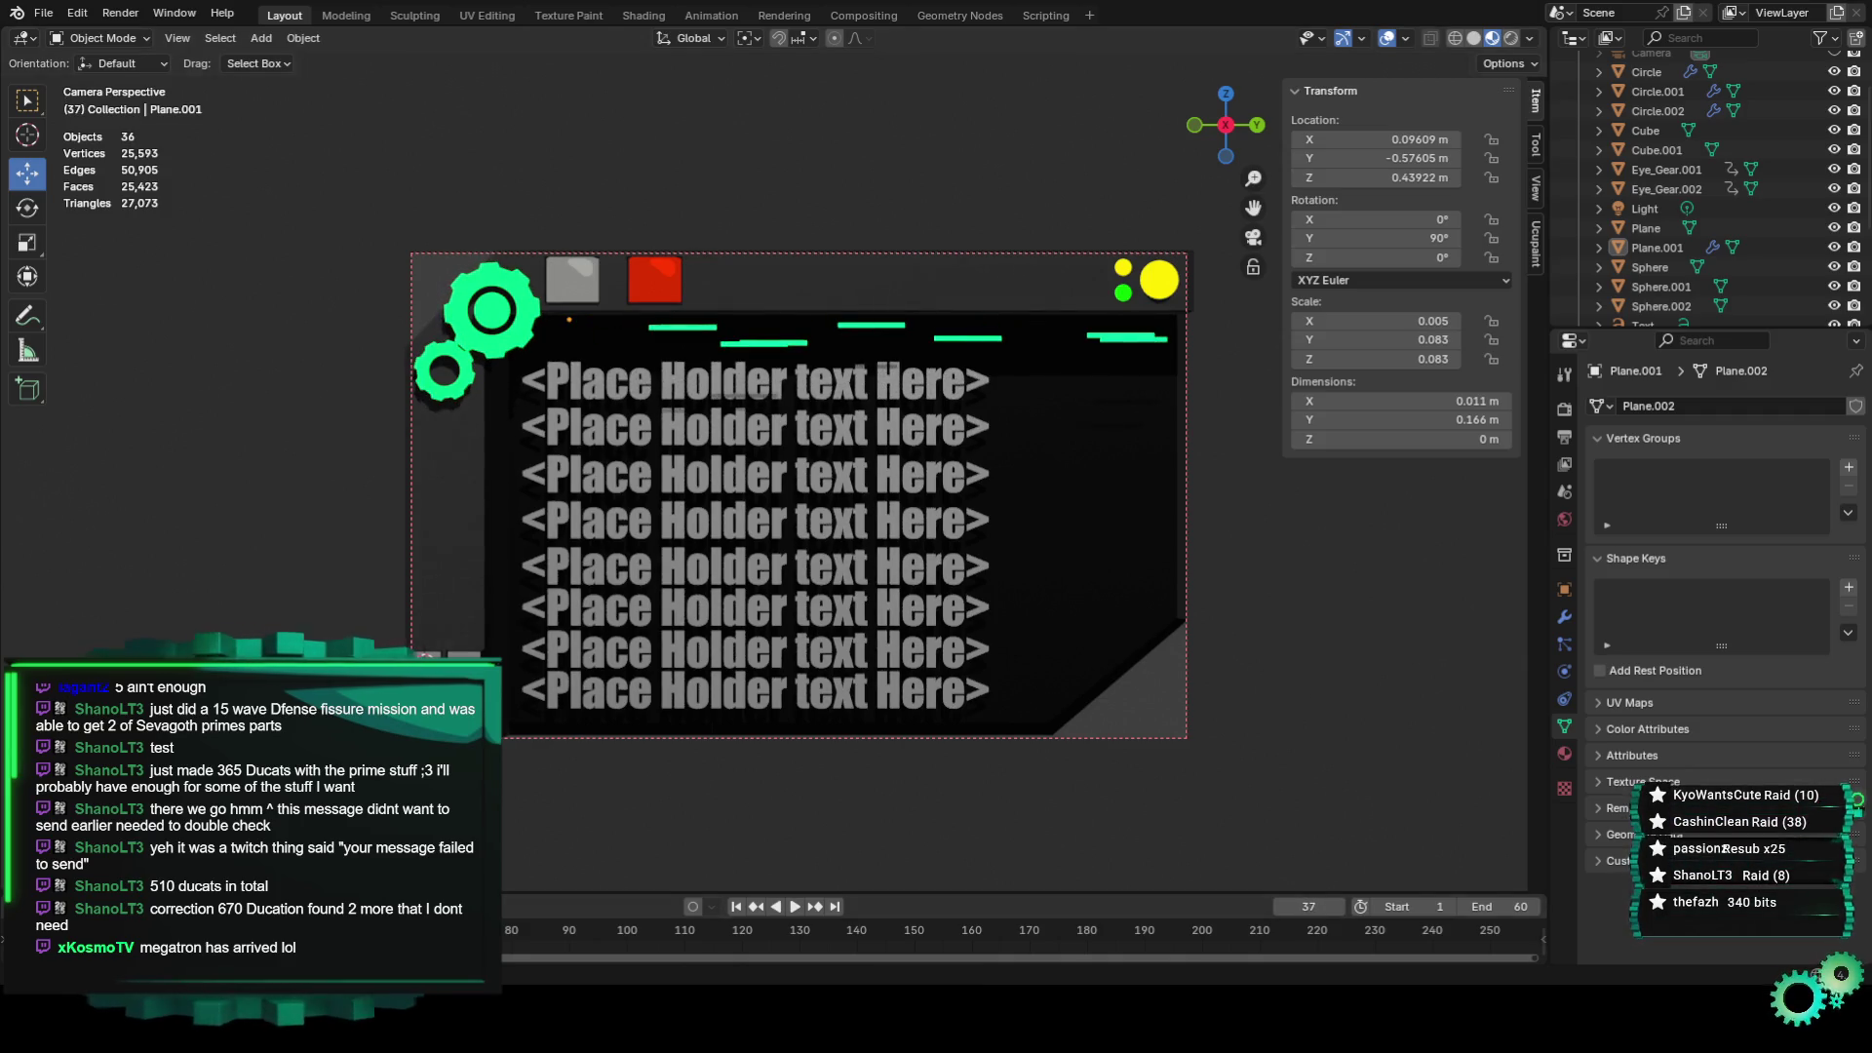
key(Escape)
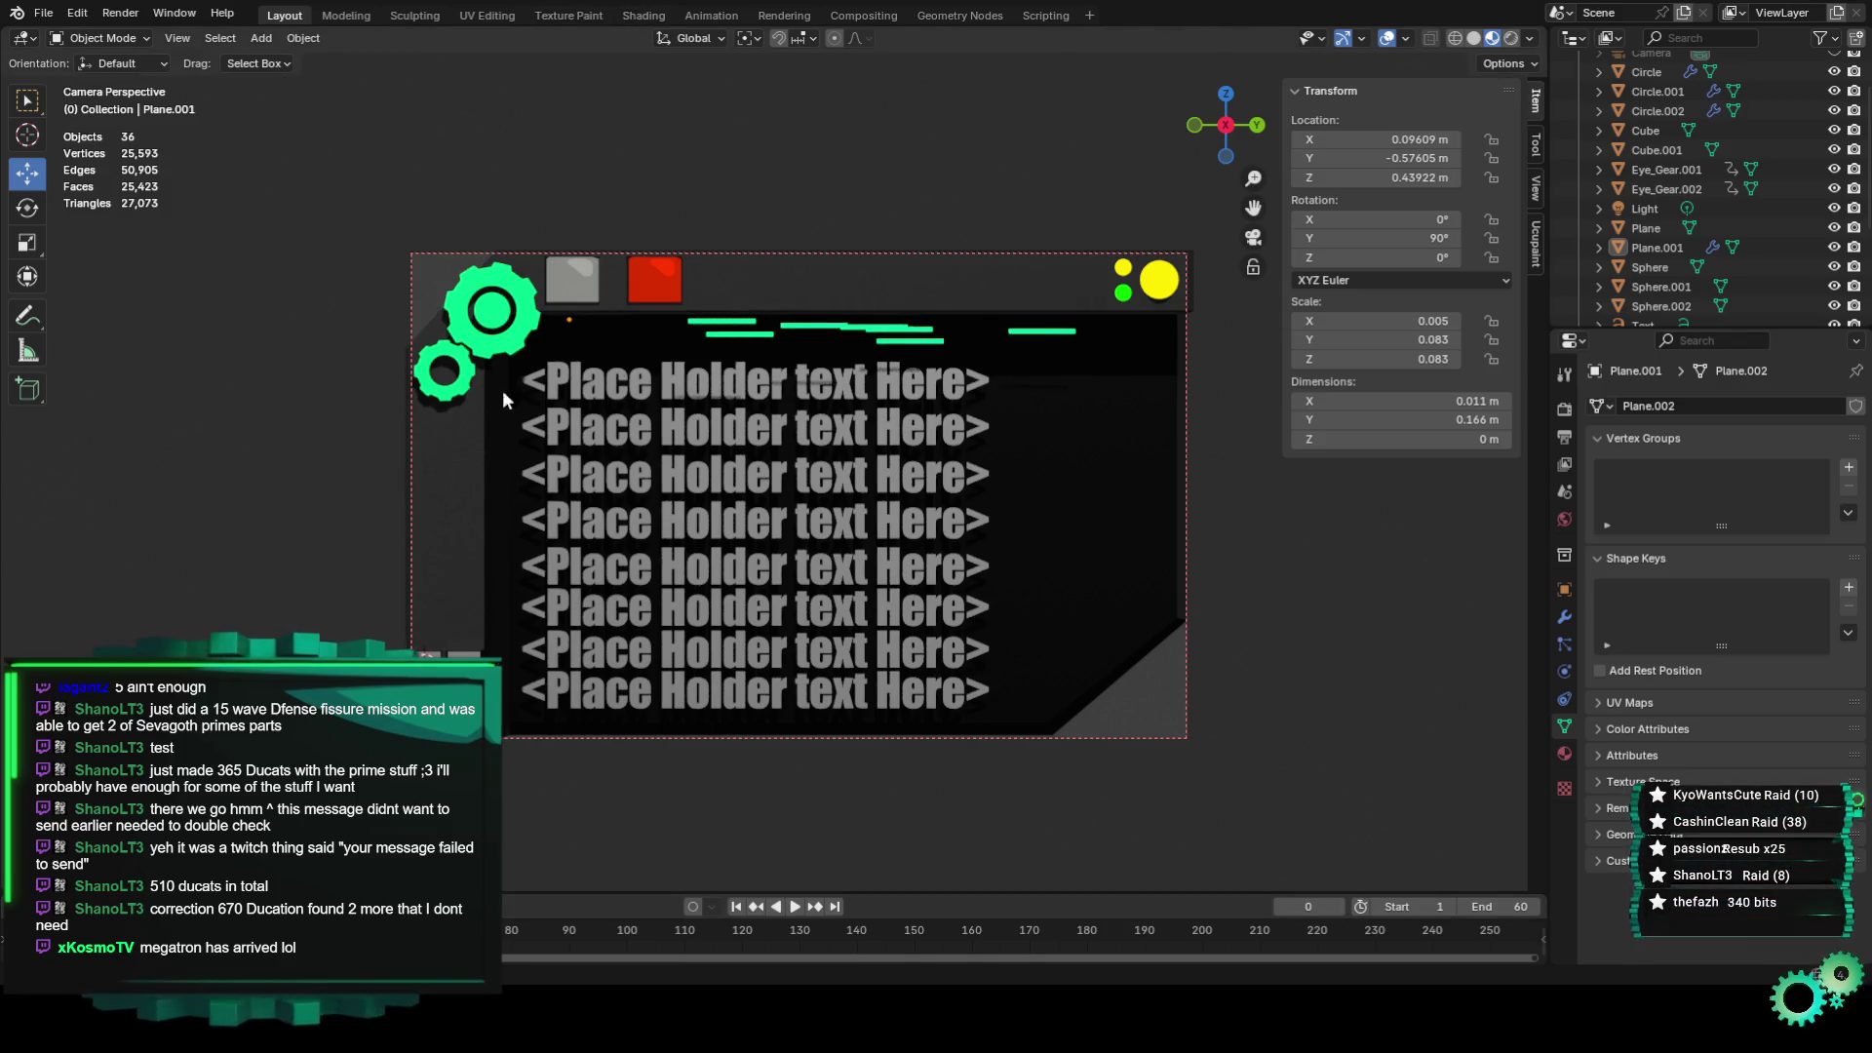
In Geometry Nodes, cut the Random Value to Set Position link, then select the Plane in Layout.
click(568, 16)
click(712, 16)
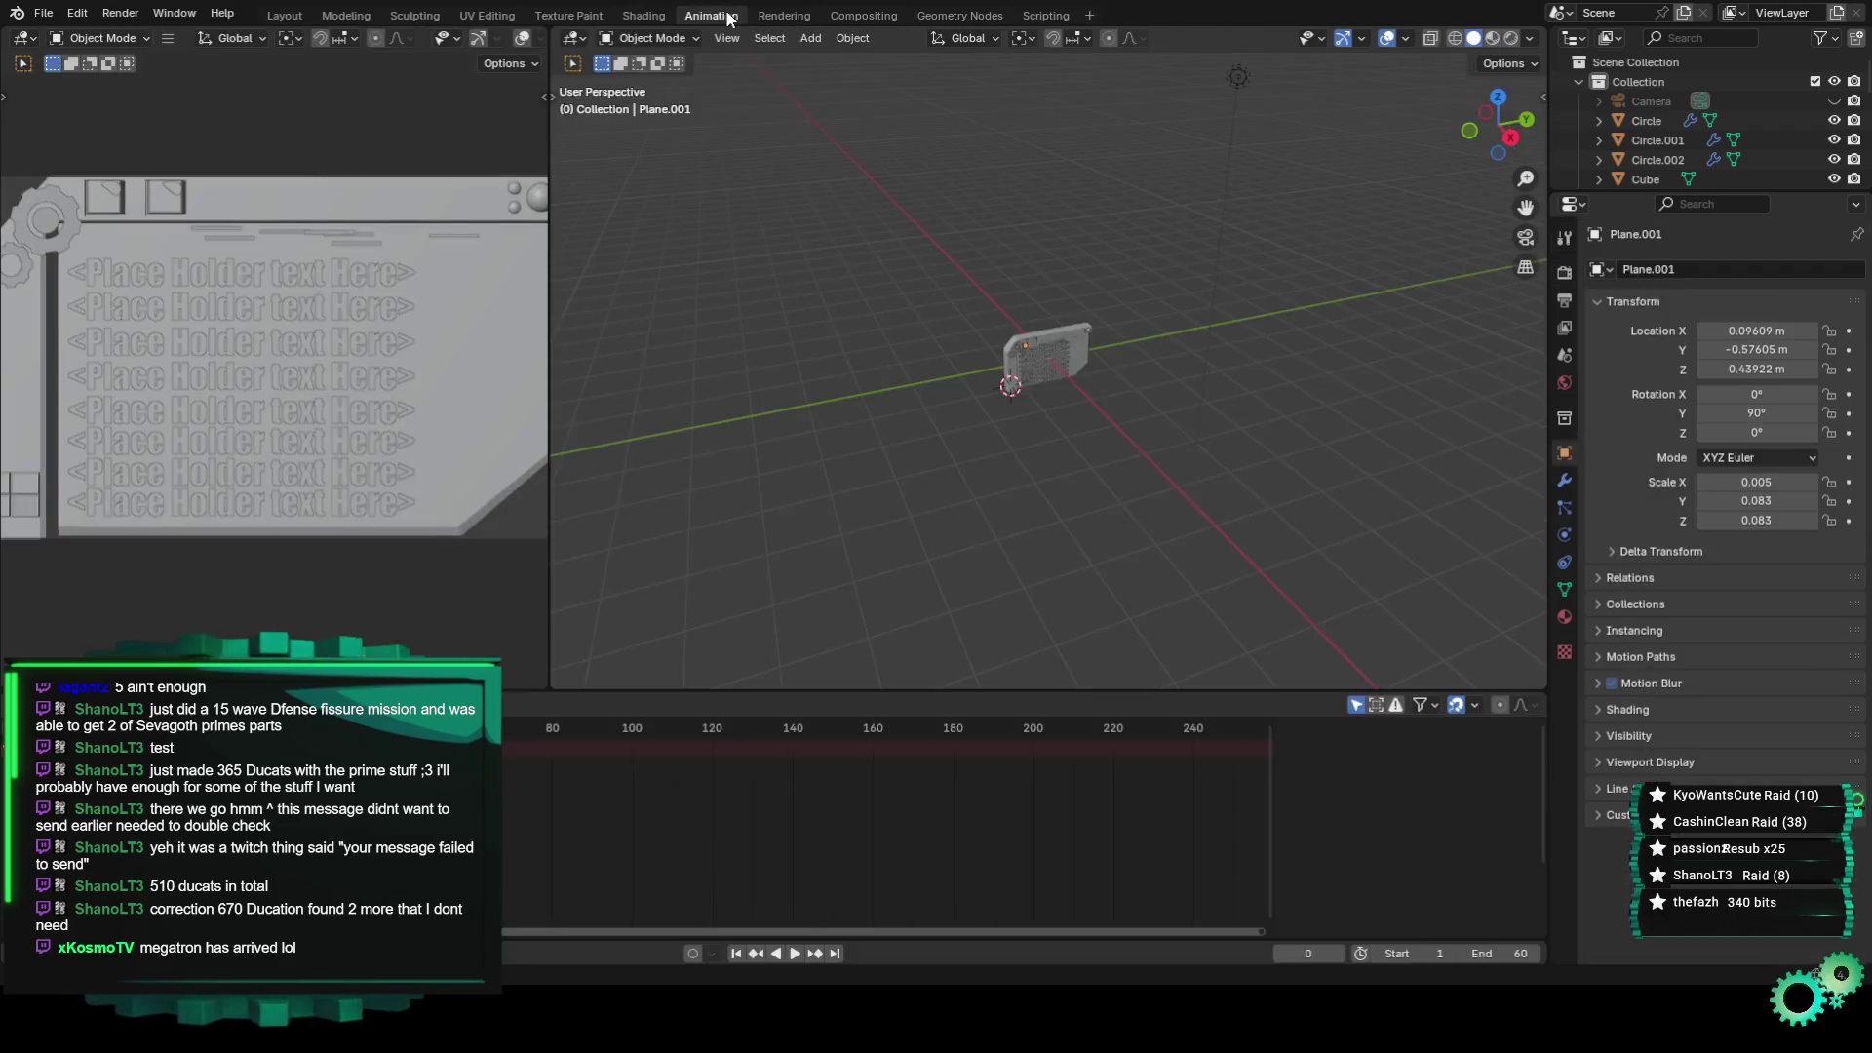
click(864, 15)
click(799, 16)
click(965, 18)
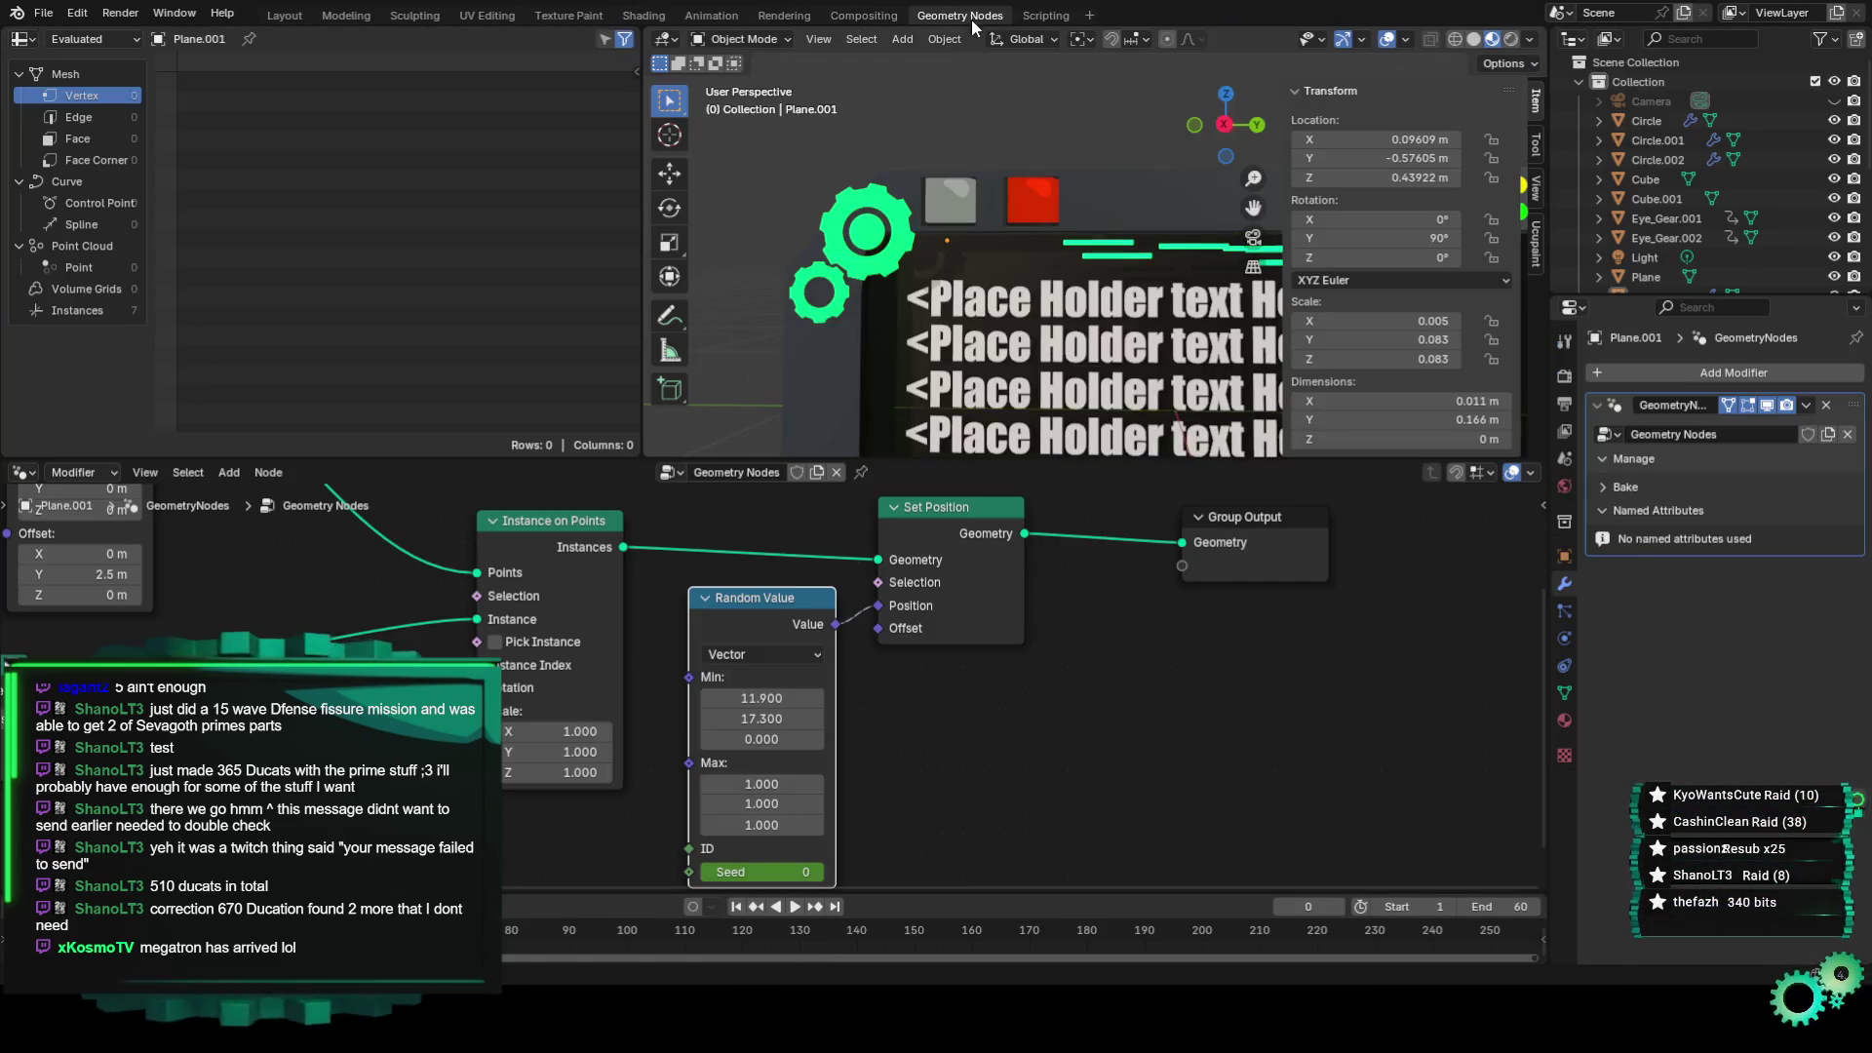
drag(877, 606, 917, 744)
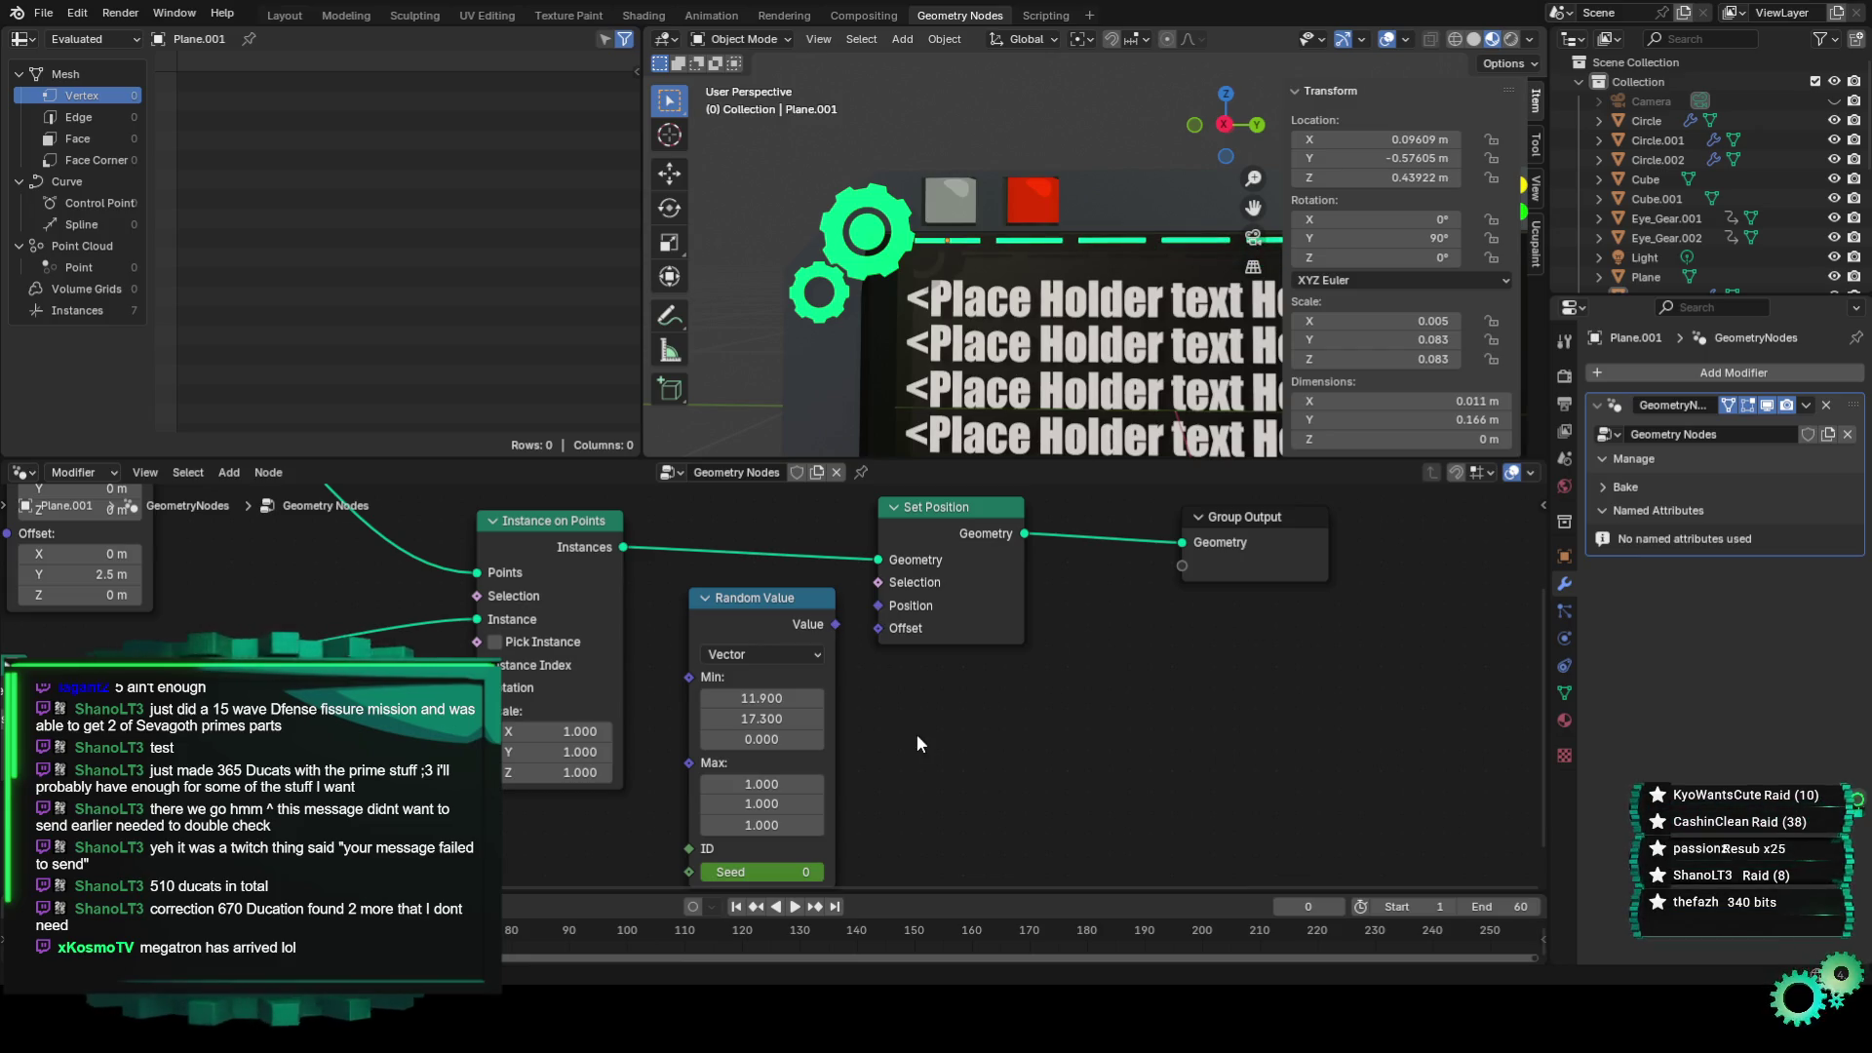
click(284, 15)
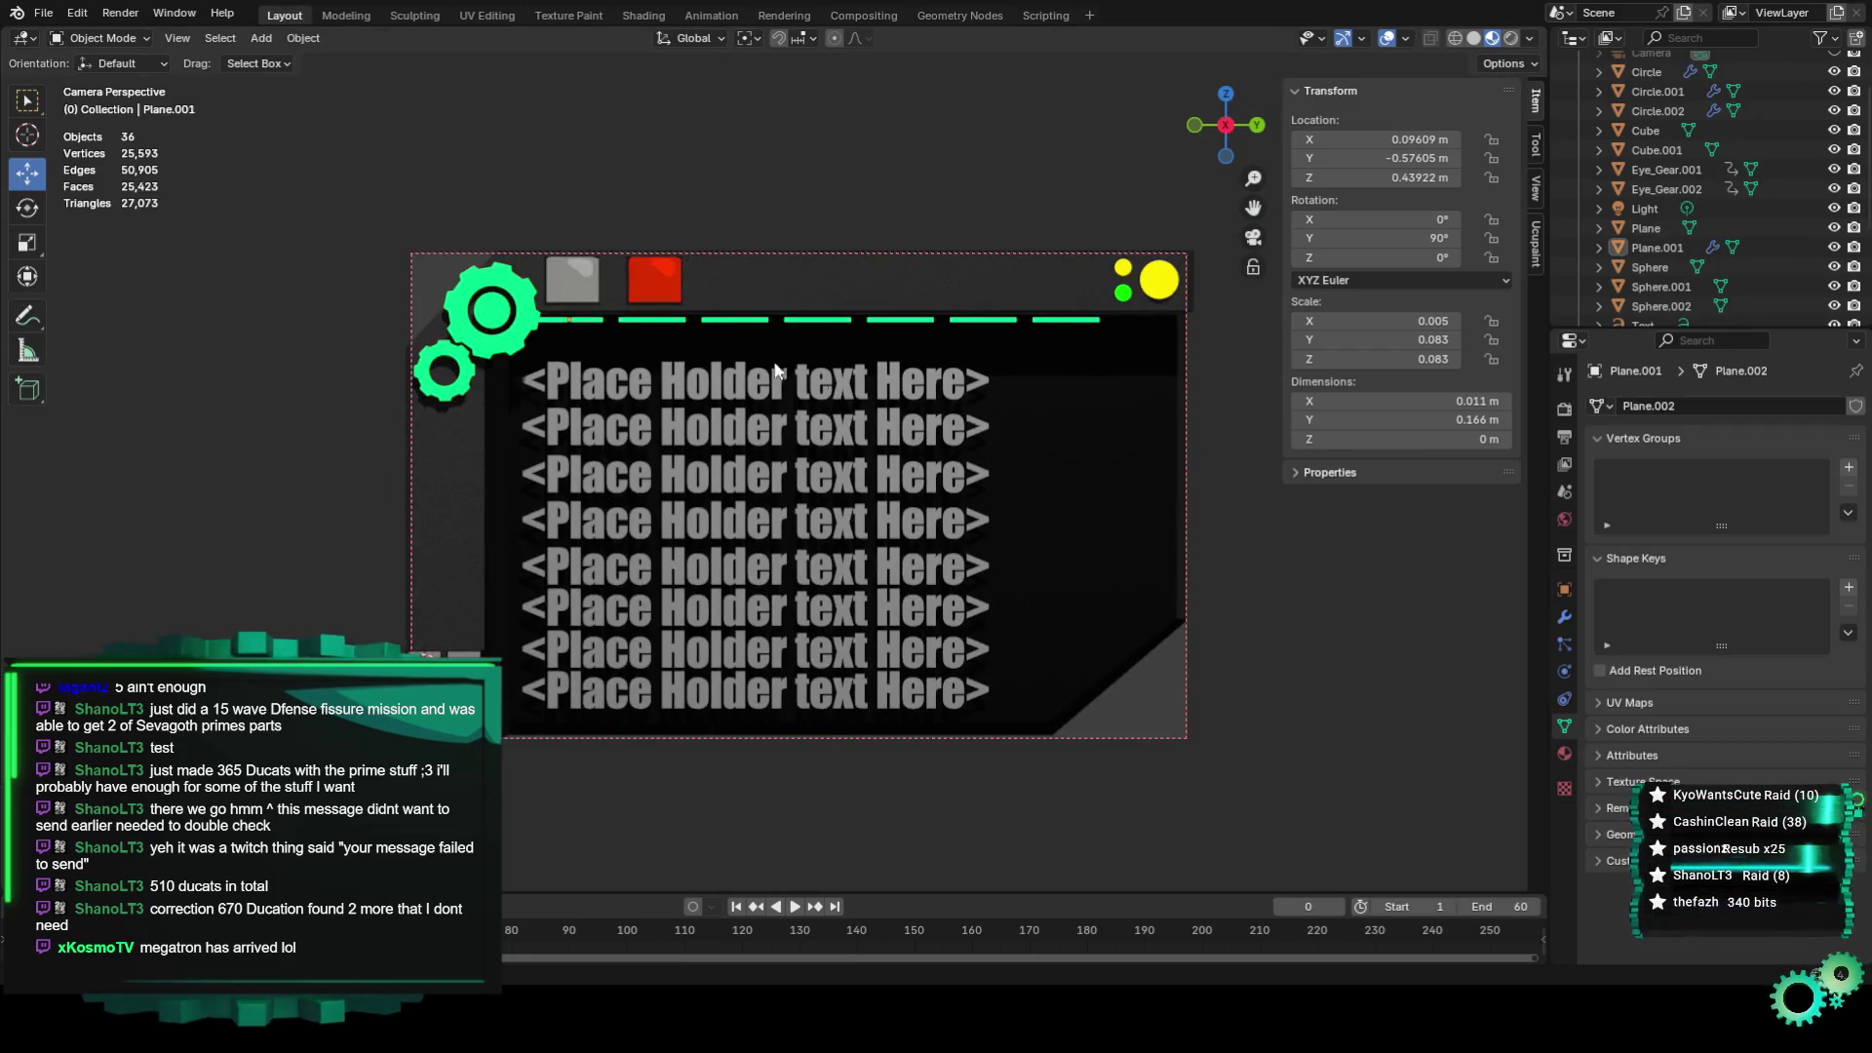
click(1043, 553)
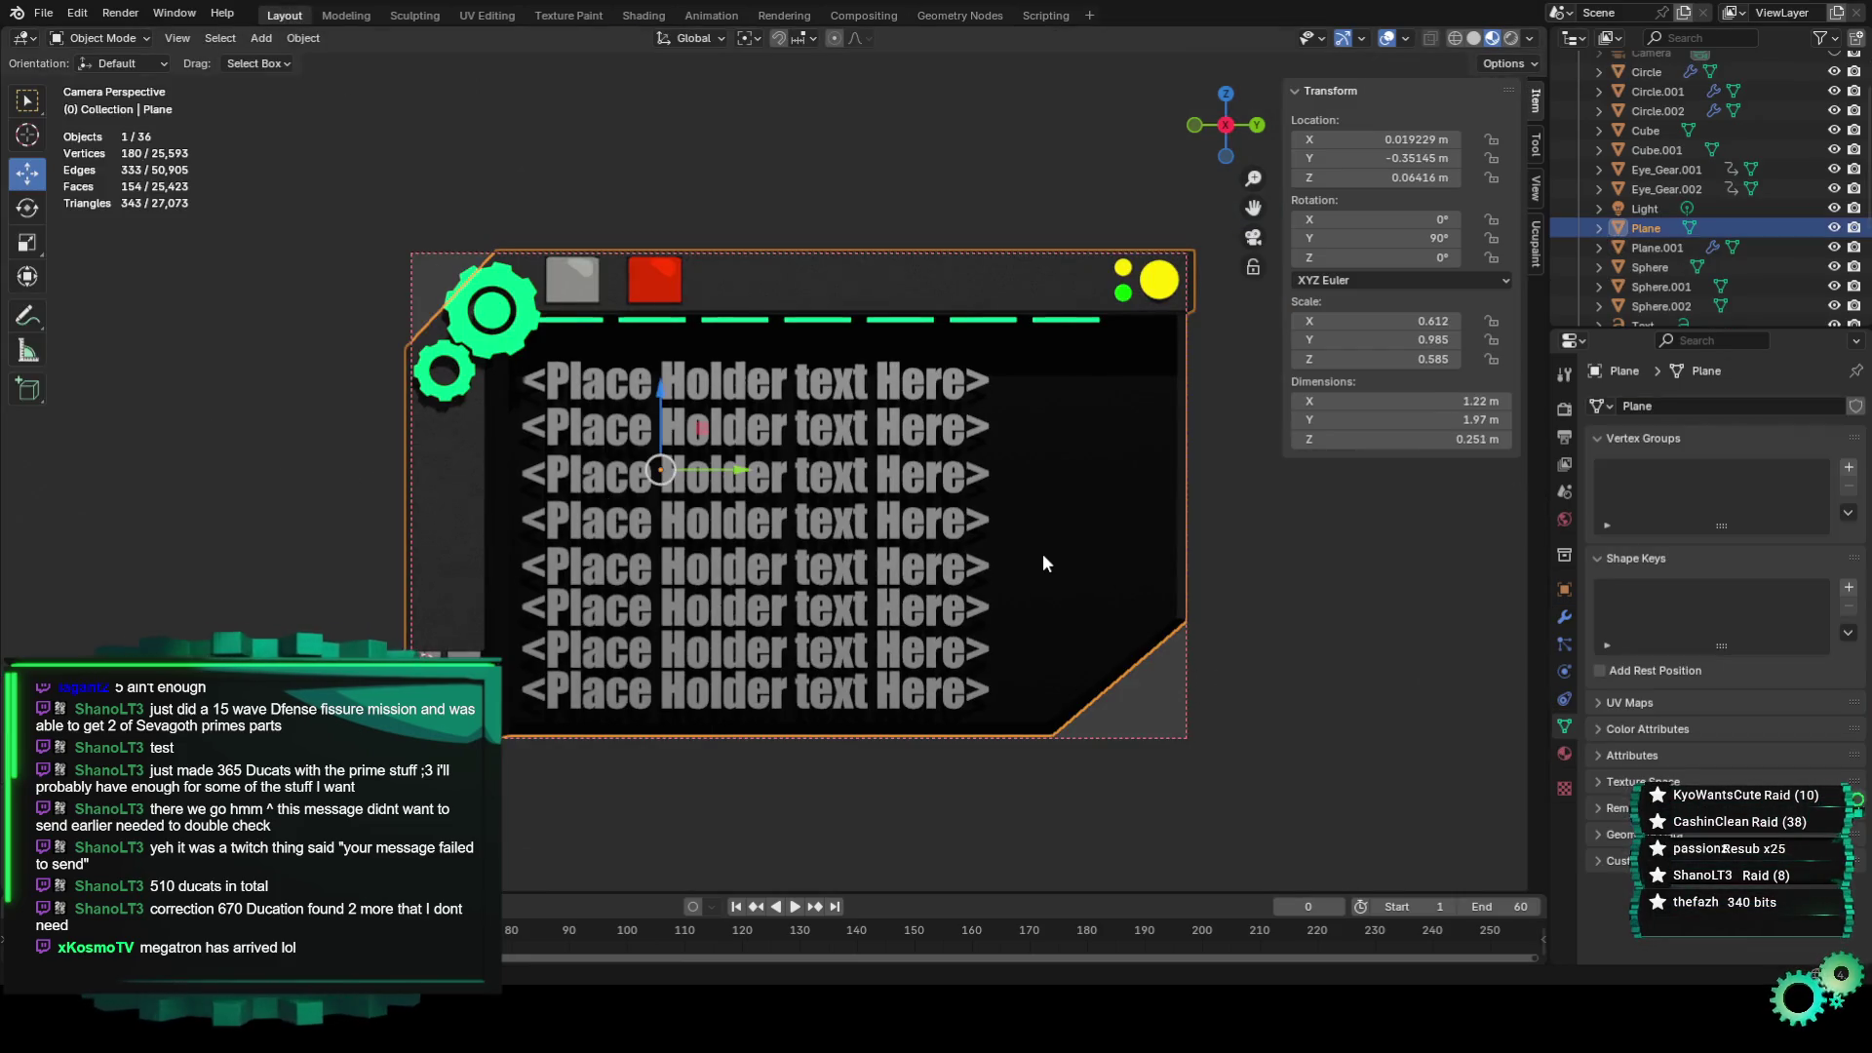
Render a still image of the panel with Render > Render Image.
click(1260, 686)
click(120, 13)
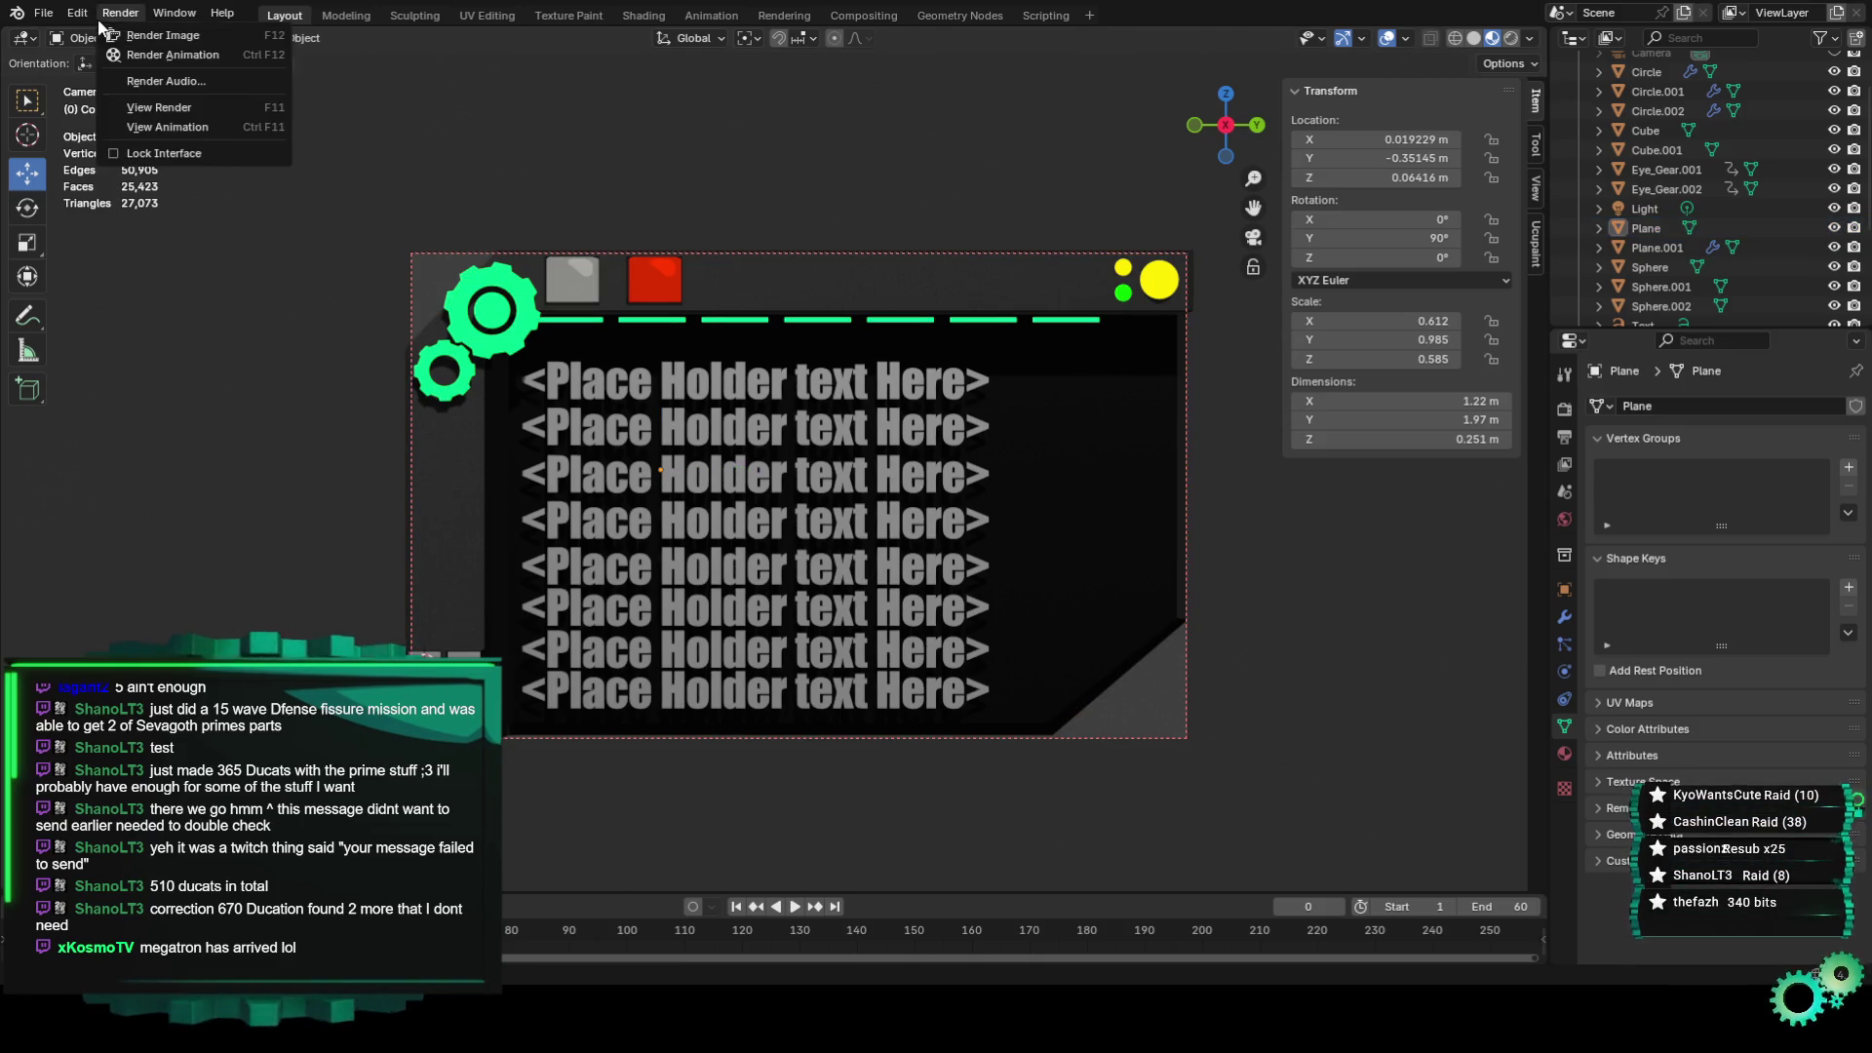
click(146, 36)
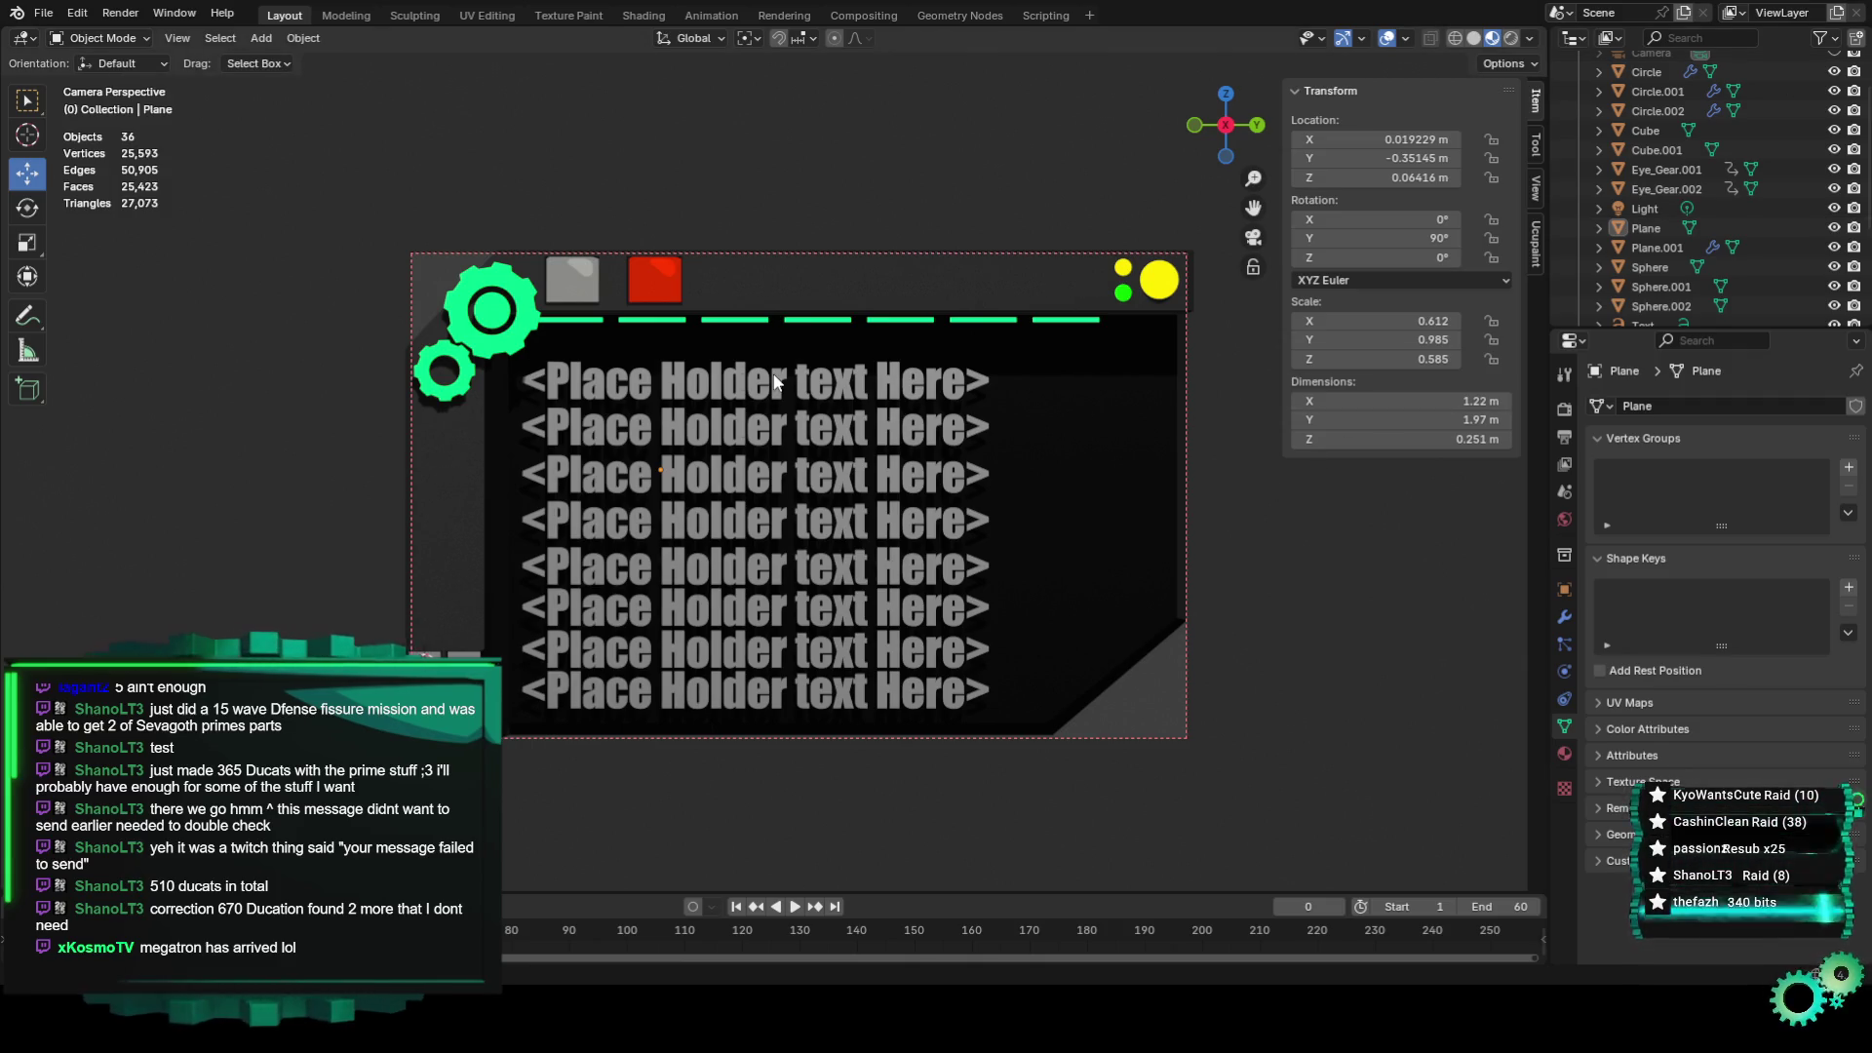
Select the backing plane, deselect it, then select the green dashed header line.
click(1127, 496)
click(1192, 436)
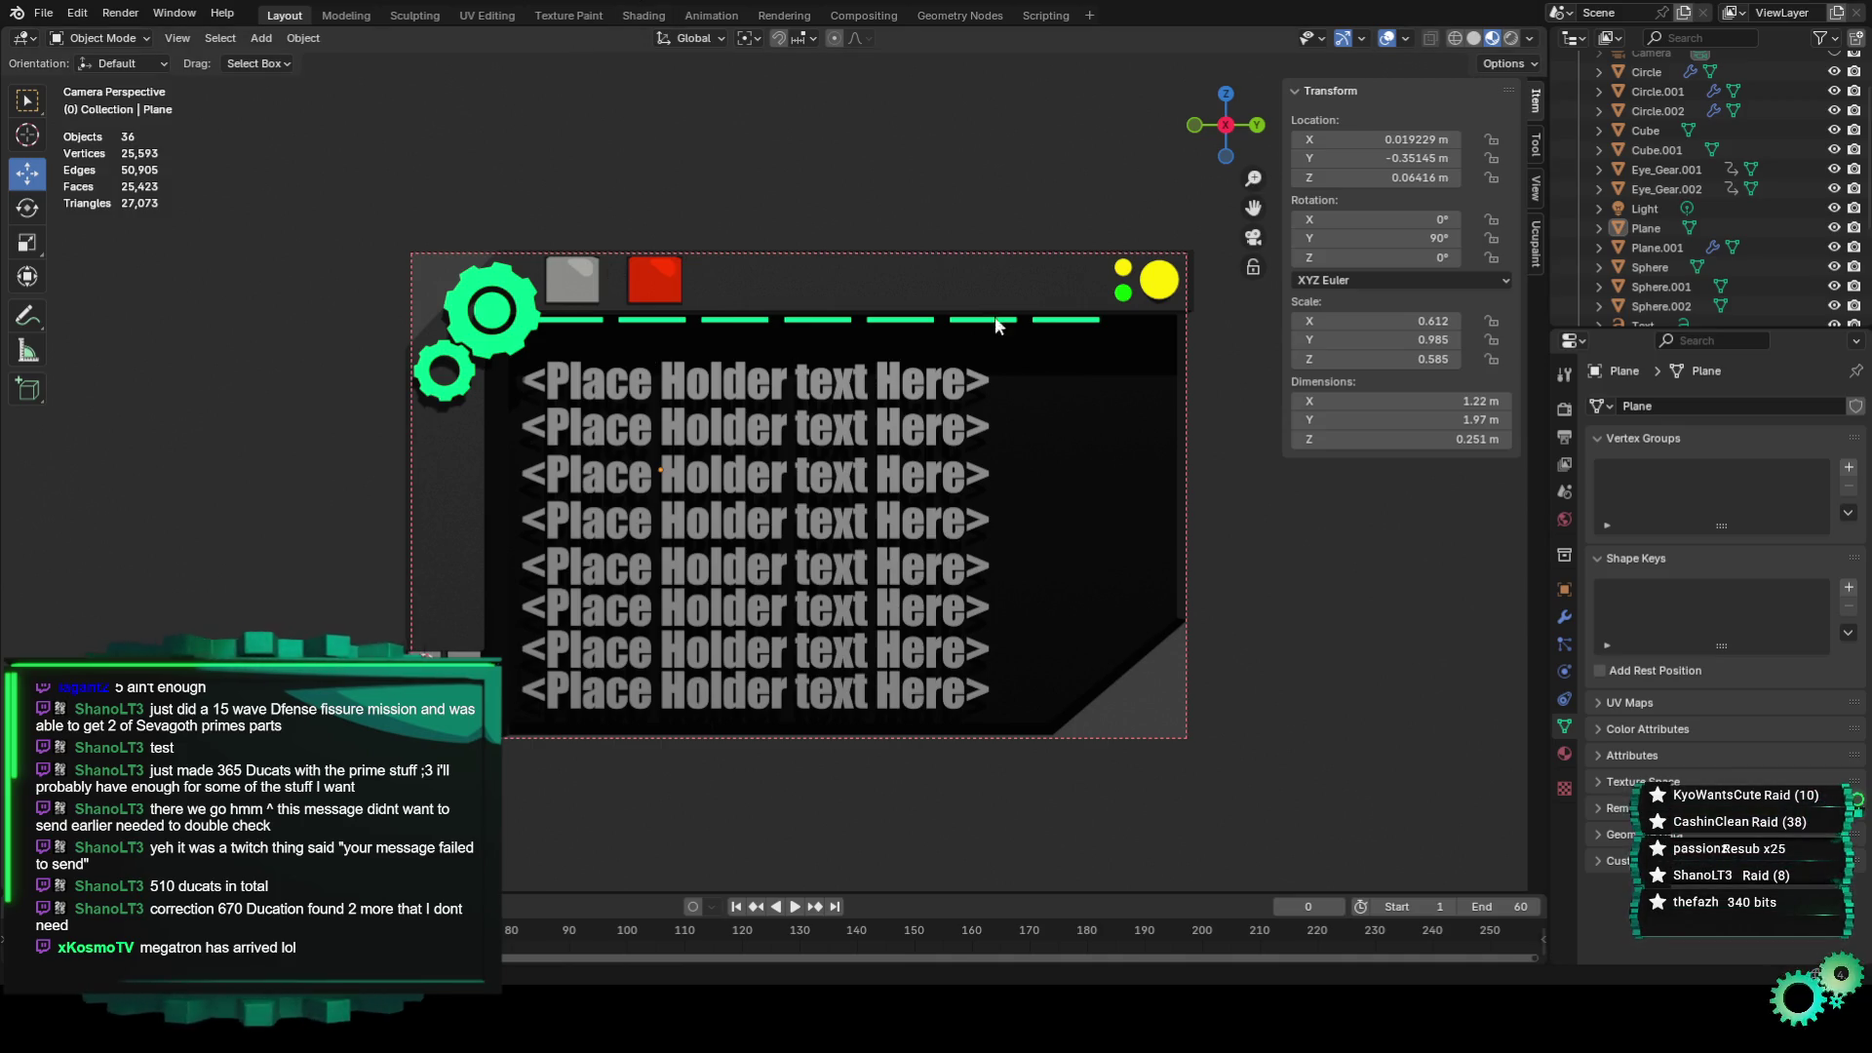
scroll(576, 234, up, 4)
click(565, 176)
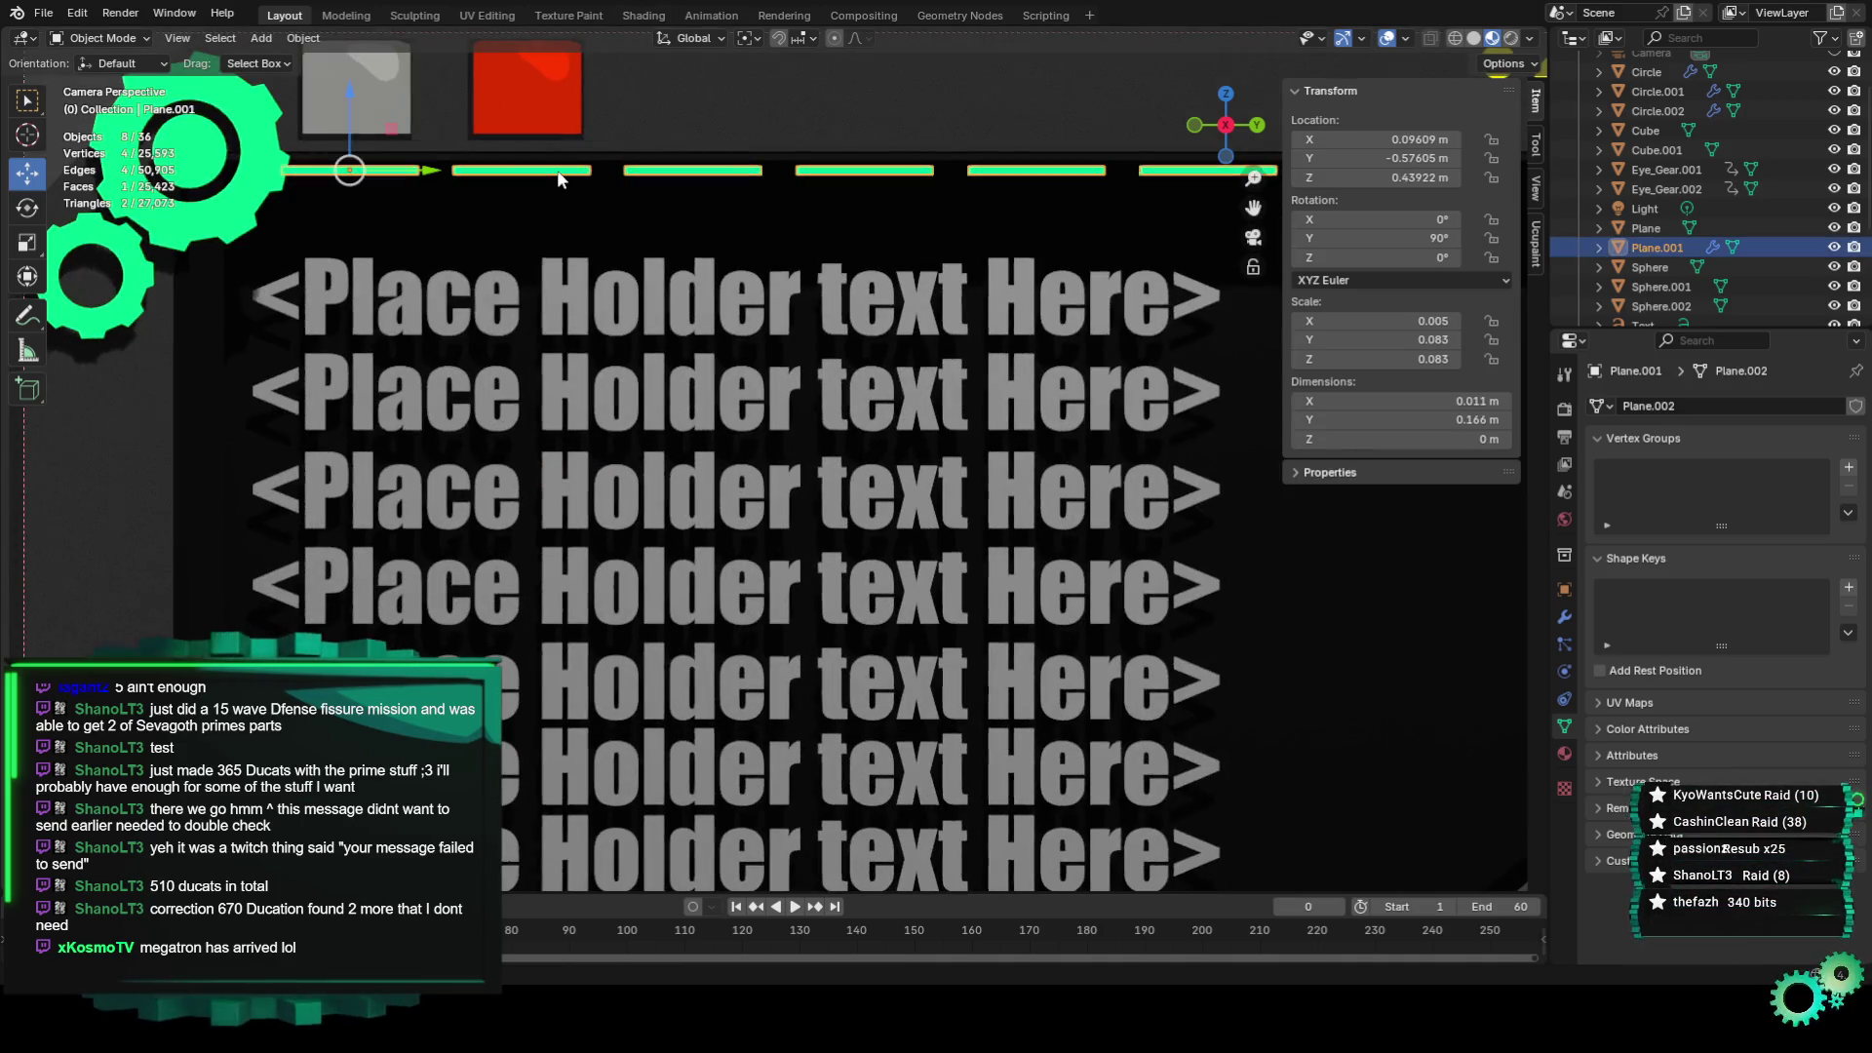
Put the dashed line object into Edit Mode and leave the camera framing for a free view.
scroll(589, 218, down, 6)
scroll(582, 224, up, 1)
scroll(582, 225, up, 1)
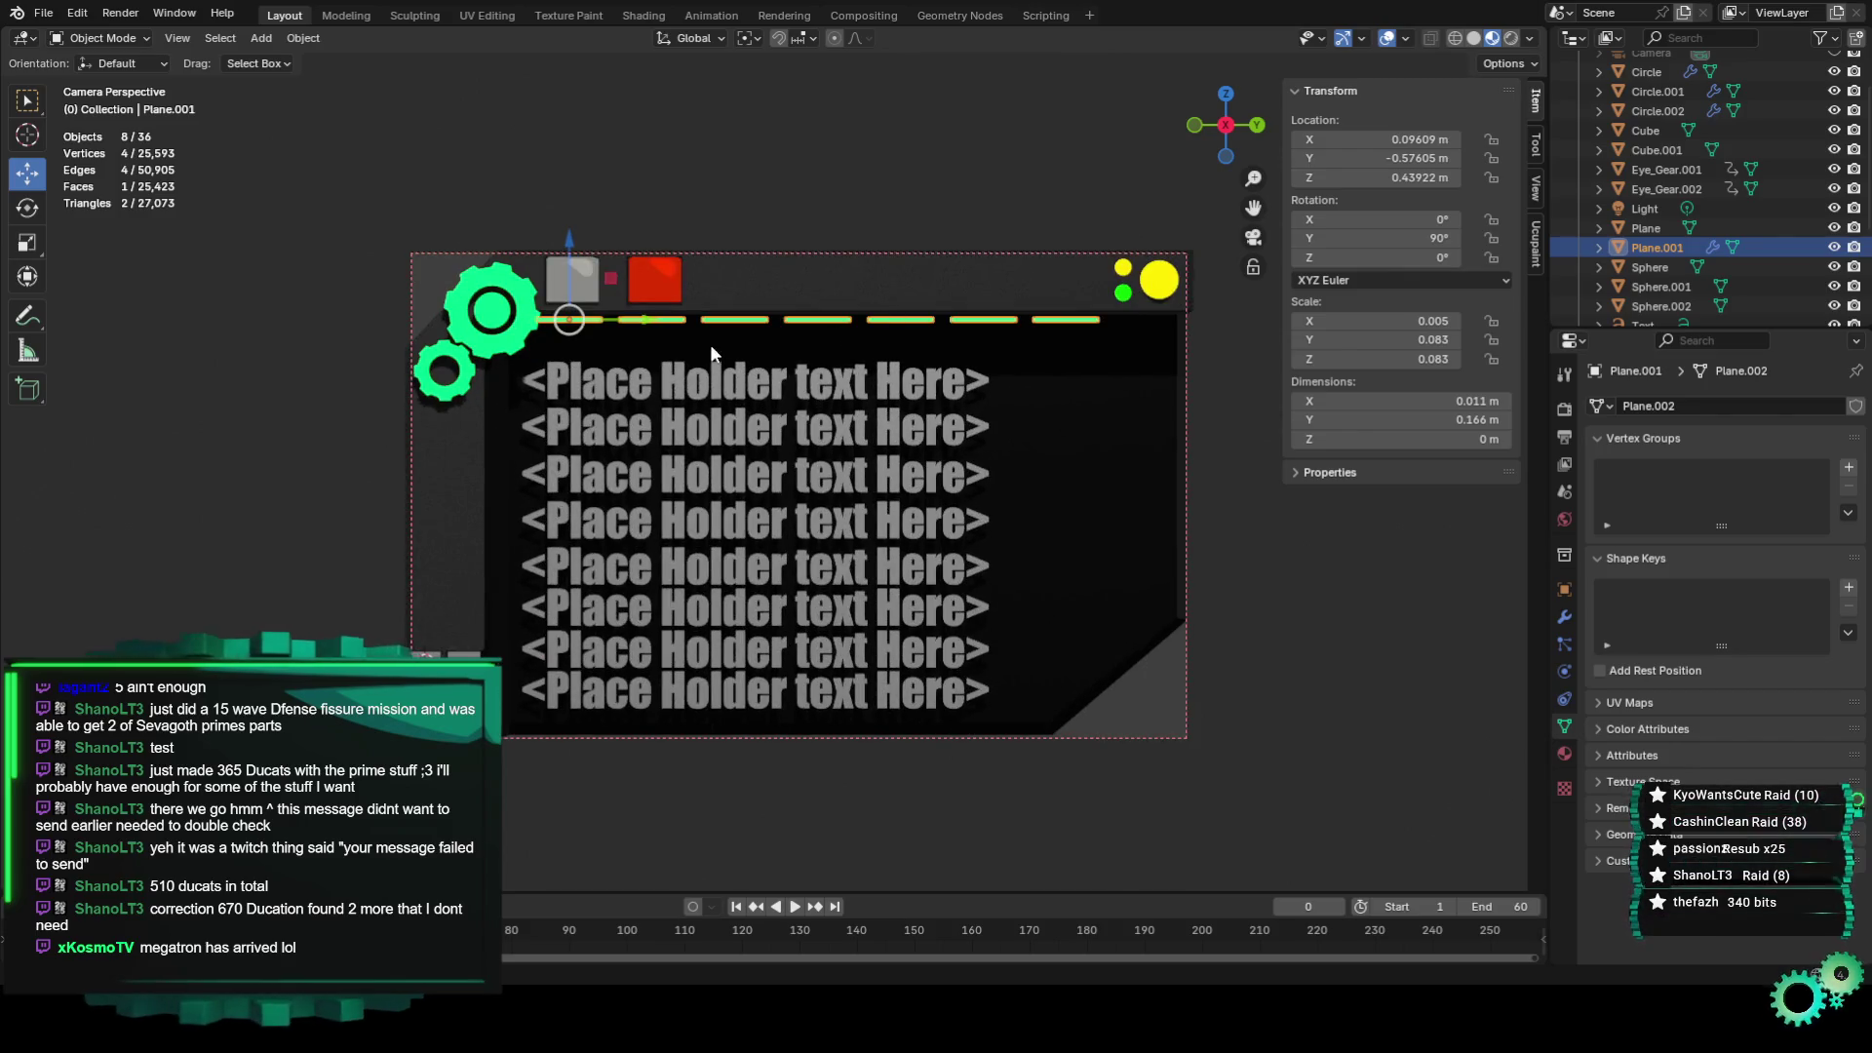
click(98, 38)
click(89, 80)
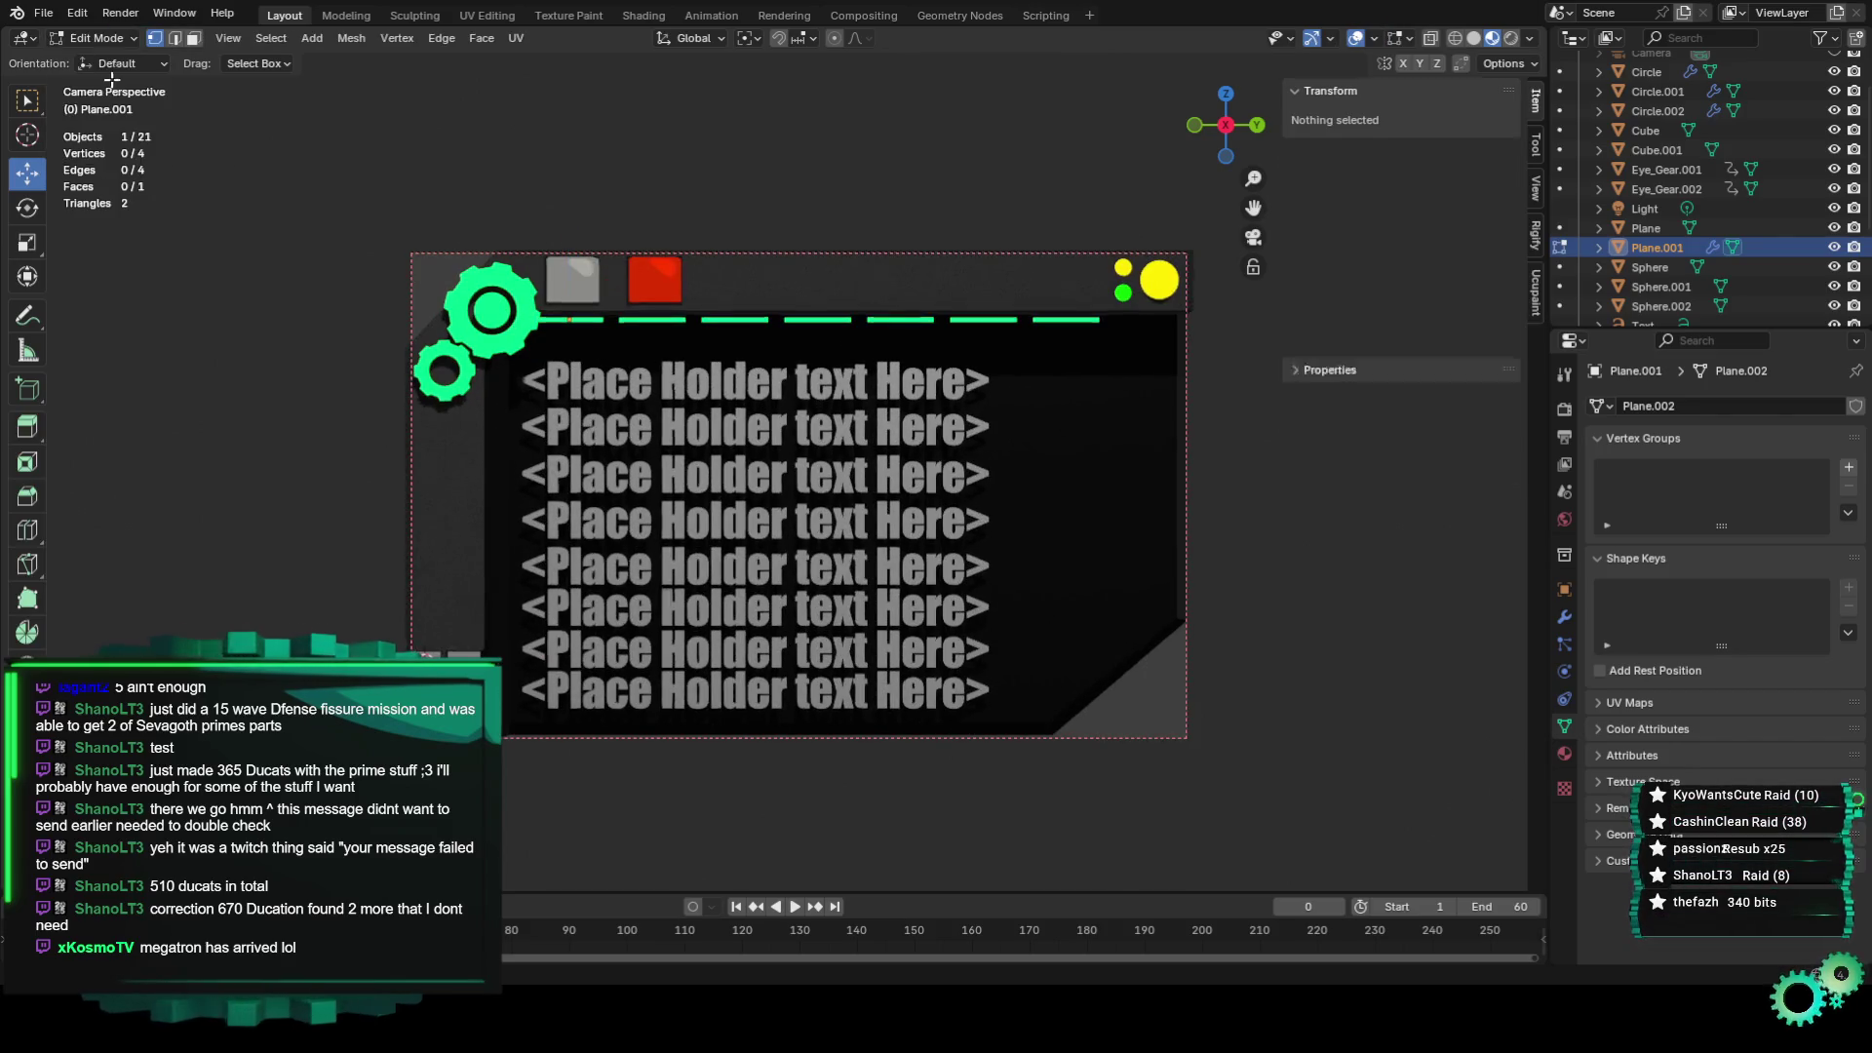
scroll(483, 221, up, 3)
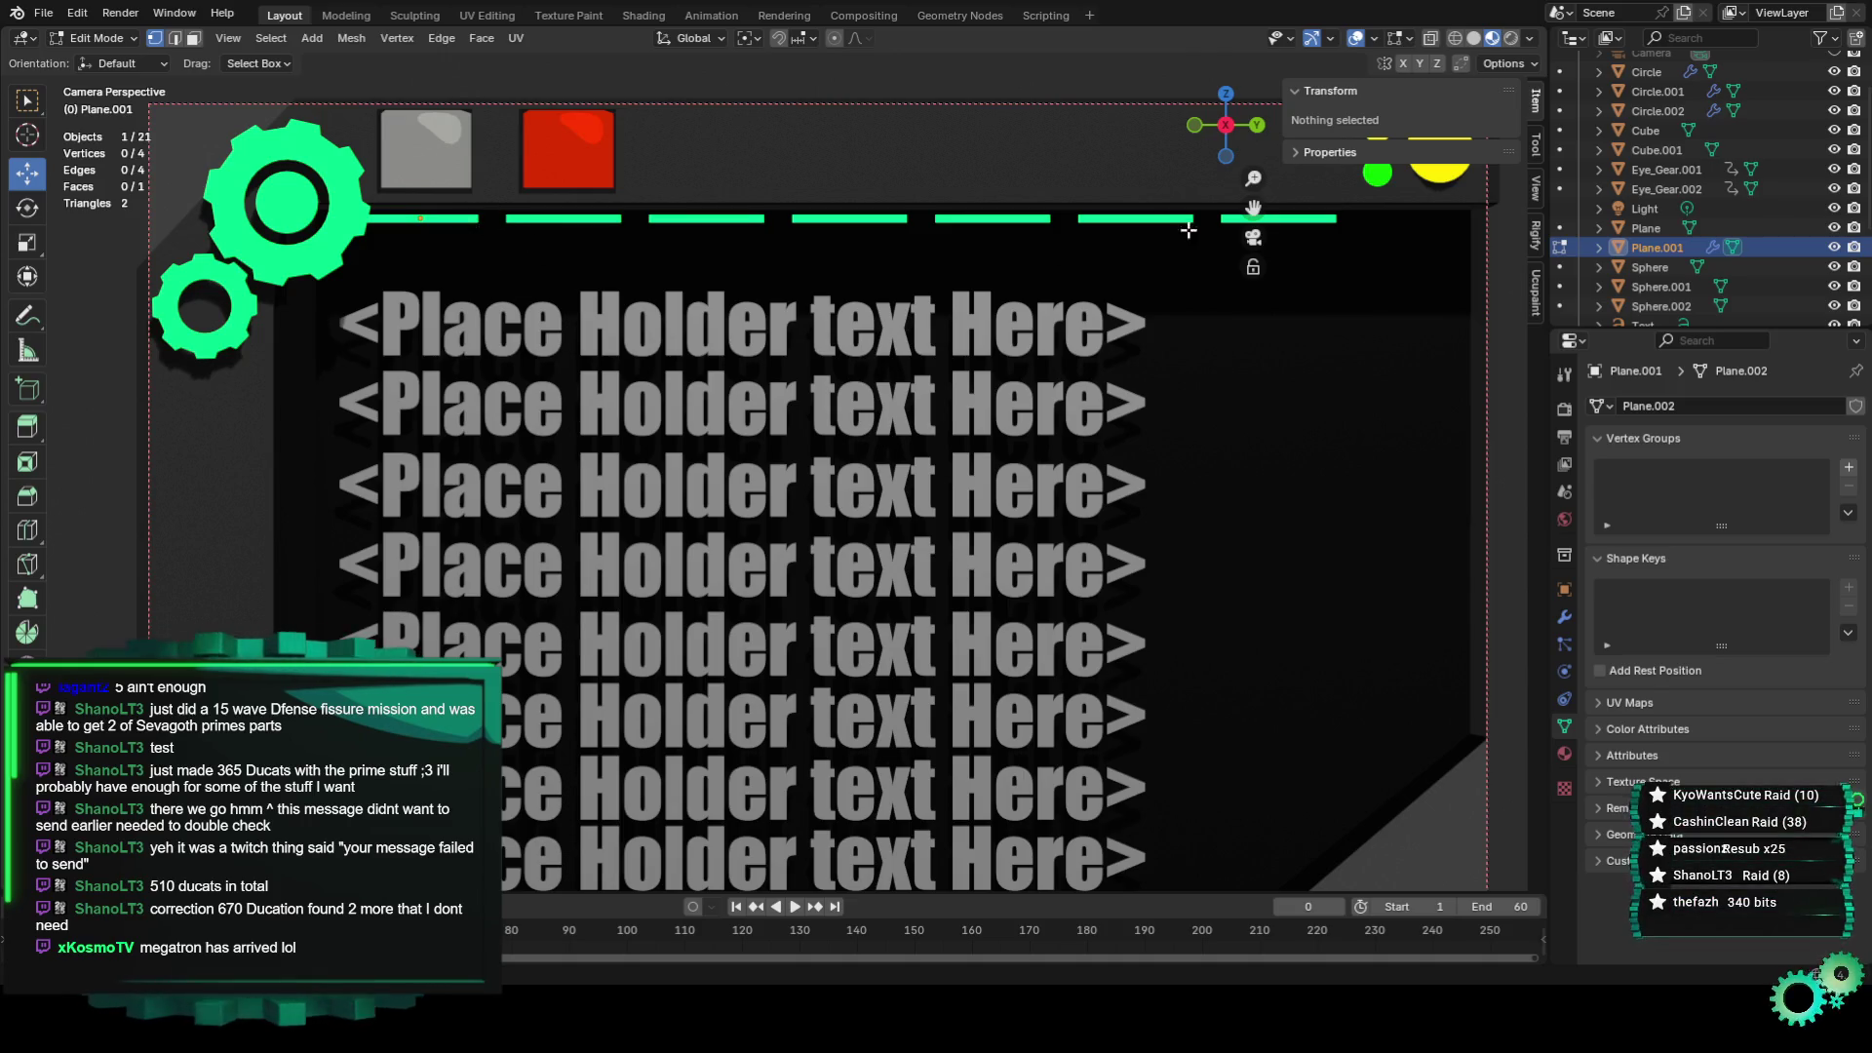
drag(1254, 206, 463, 410)
key(KP_0)
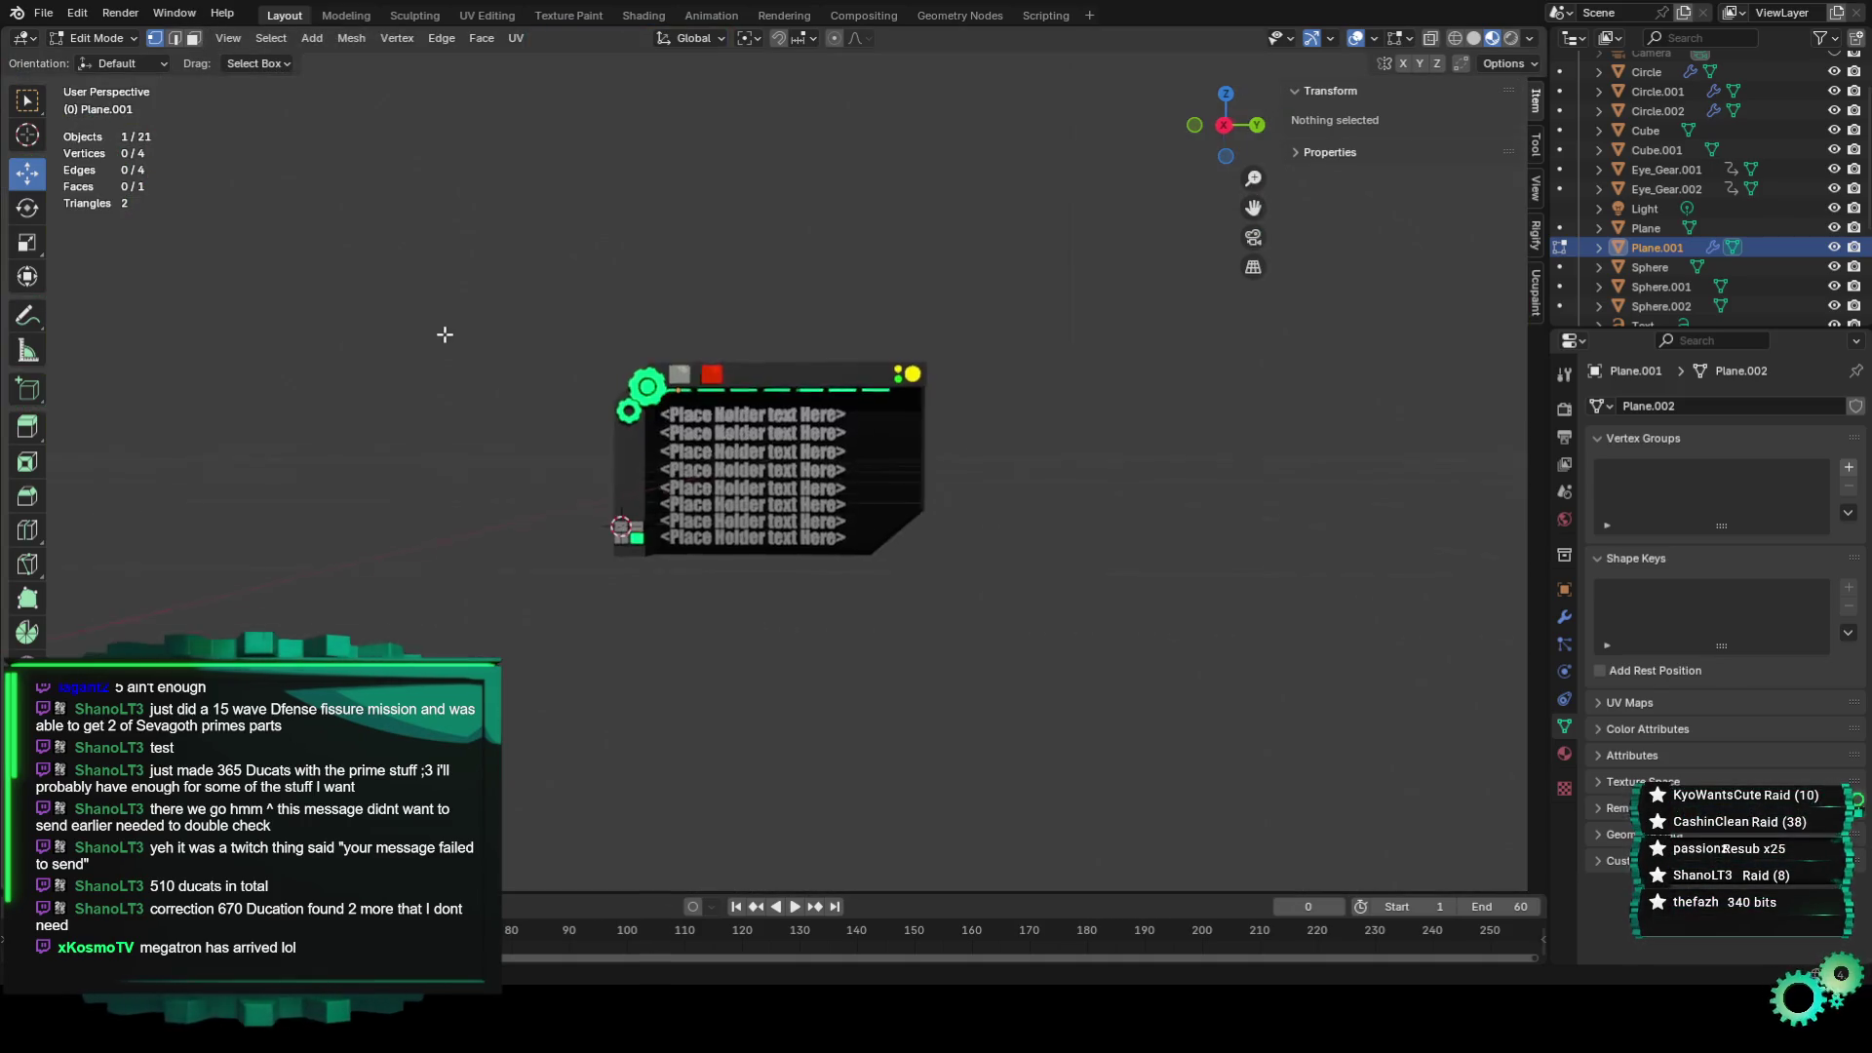
Orbit to an angled front view, try selecting the green bar's vertices, then return to Object Mode.
scroll(415, 345, up, 5)
mouse_move(488, 364)
middle_down()
mouse_move(1231, 232)
mouse_move(867, 306)
middle_up()
scroll(867, 307, up, 4)
scroll(866, 306, up, 3)
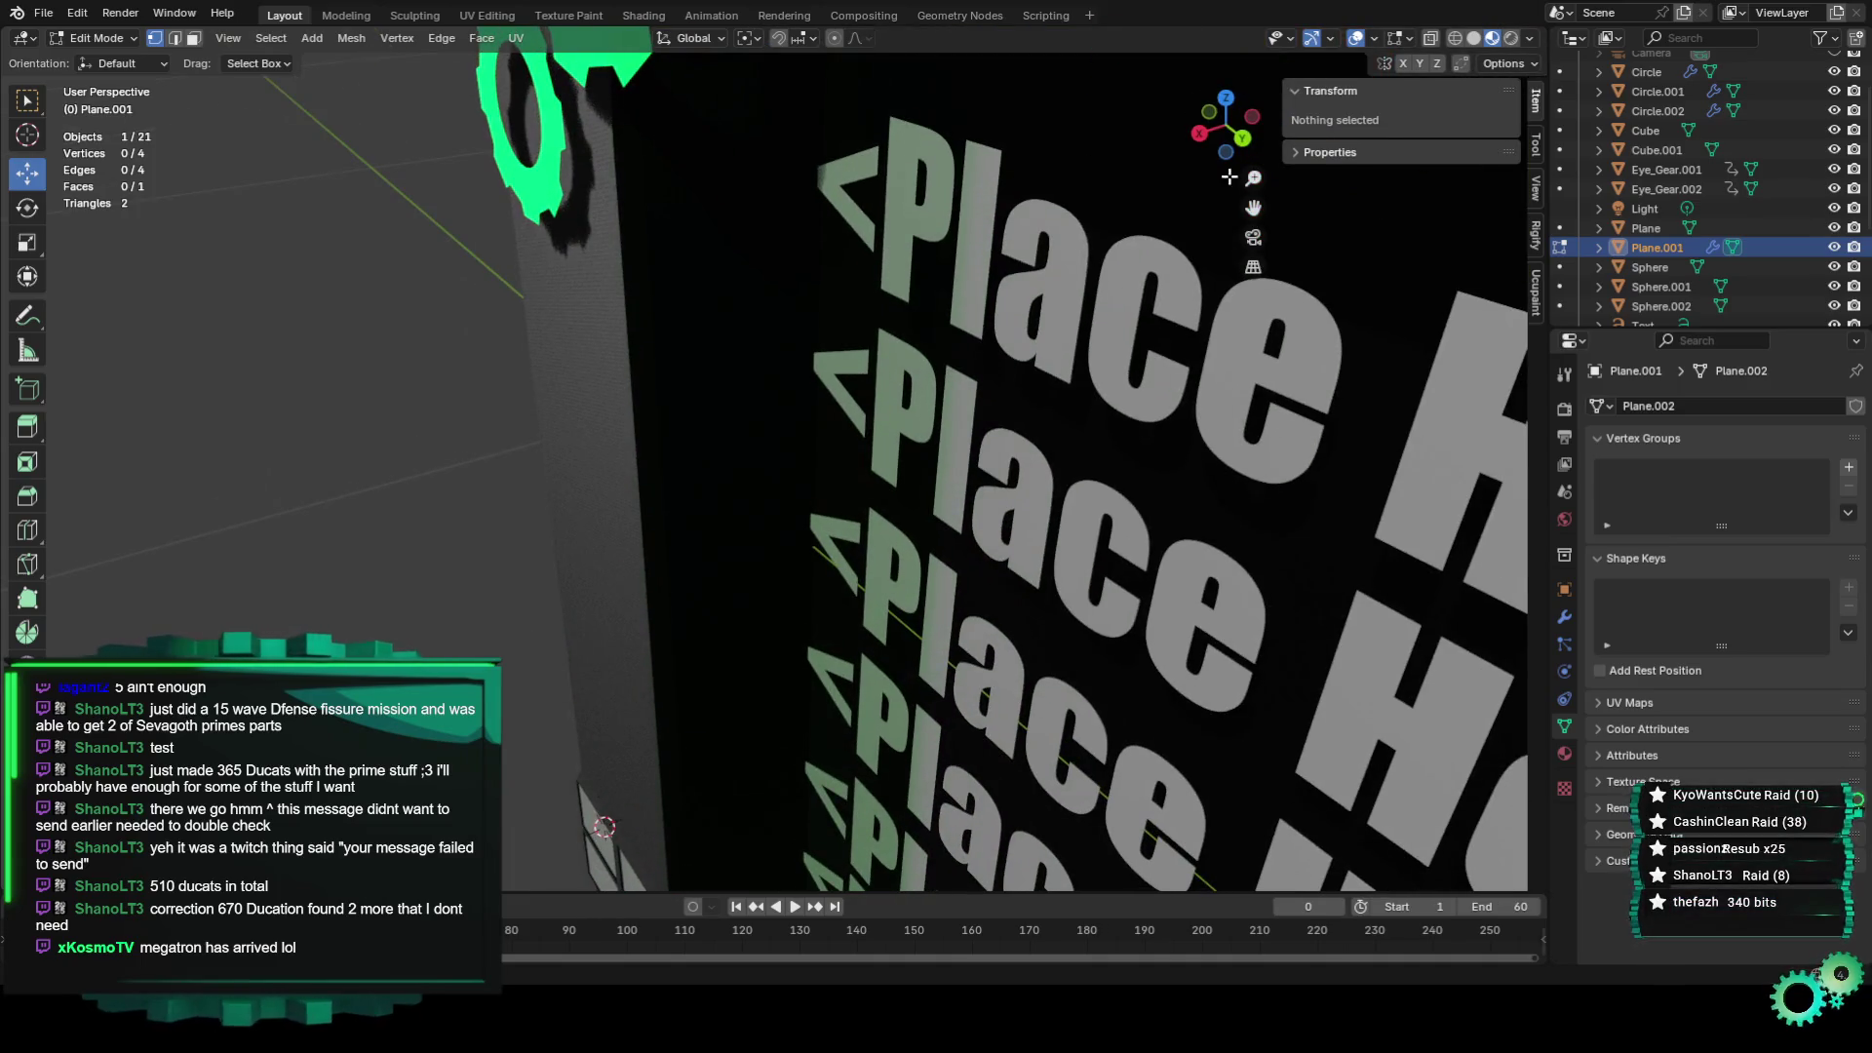
scroll(1002, 342, down, 4)
scroll(1030, 362, up, 2)
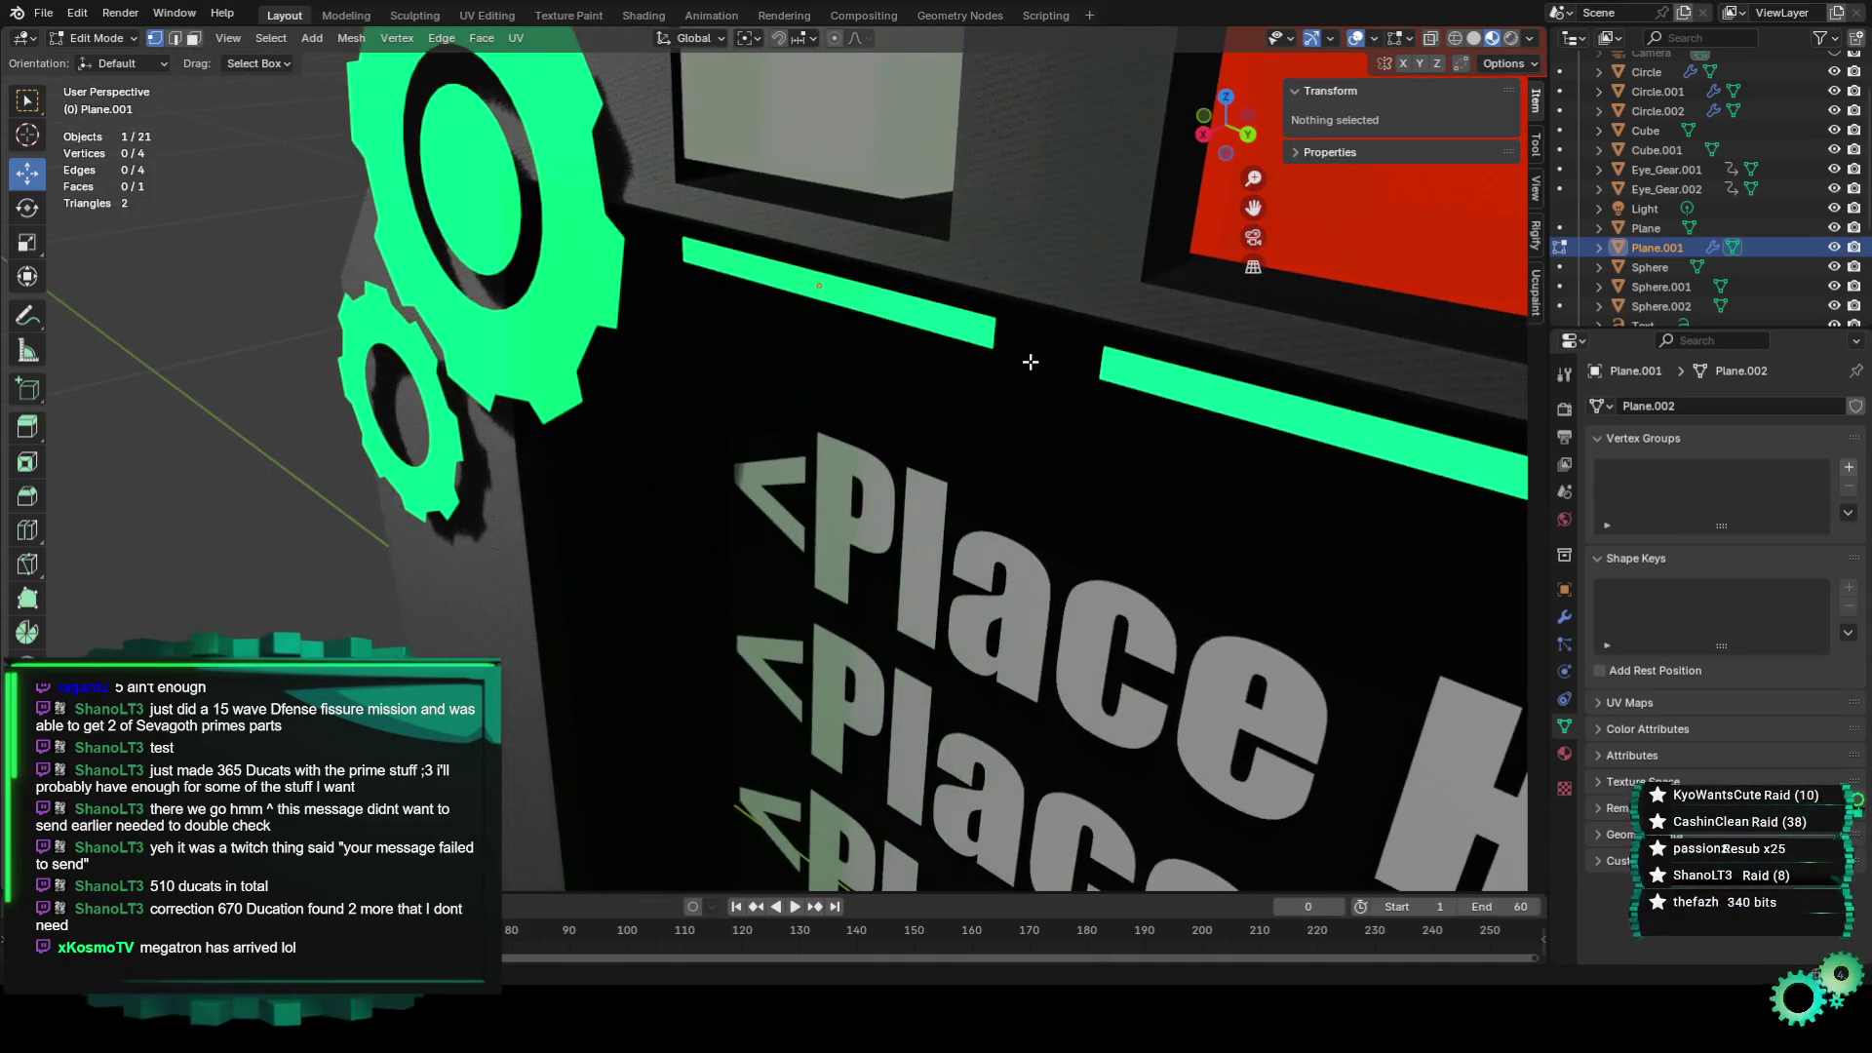
drag(924, 318, 1066, 367)
right_click(993, 341)
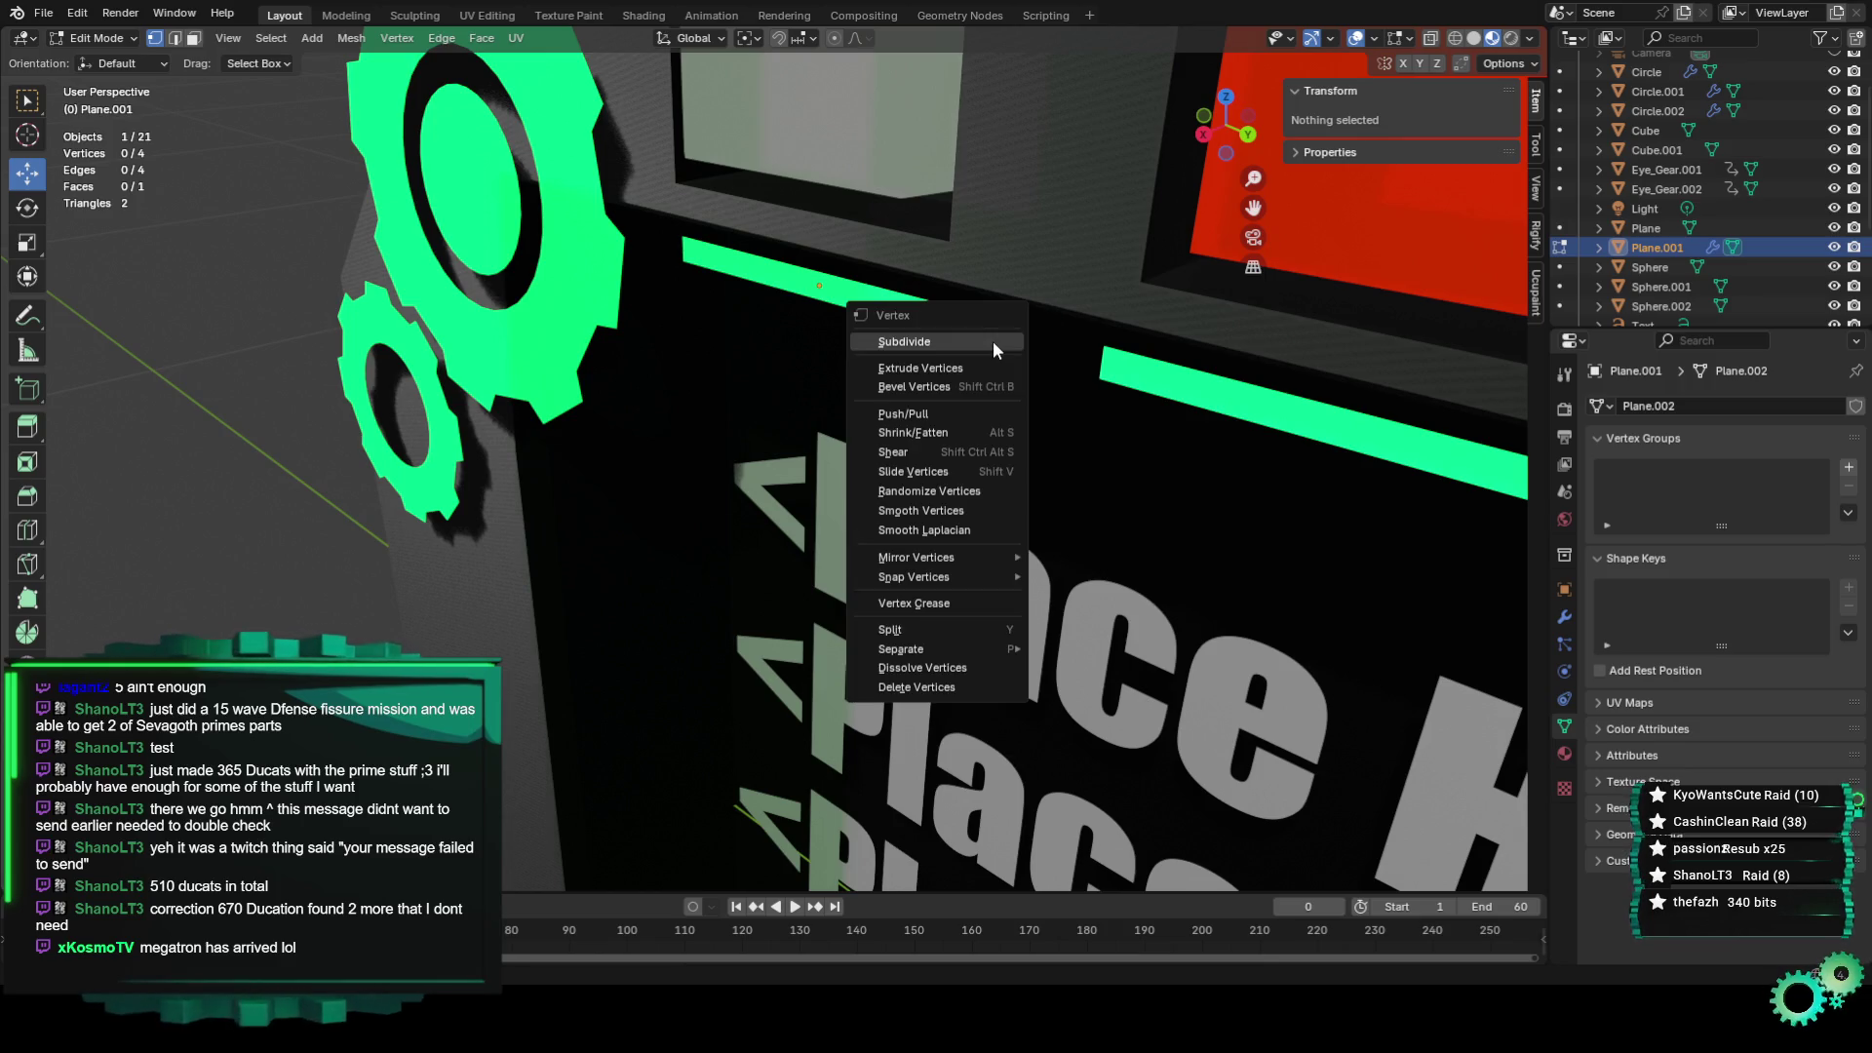
click(94, 39)
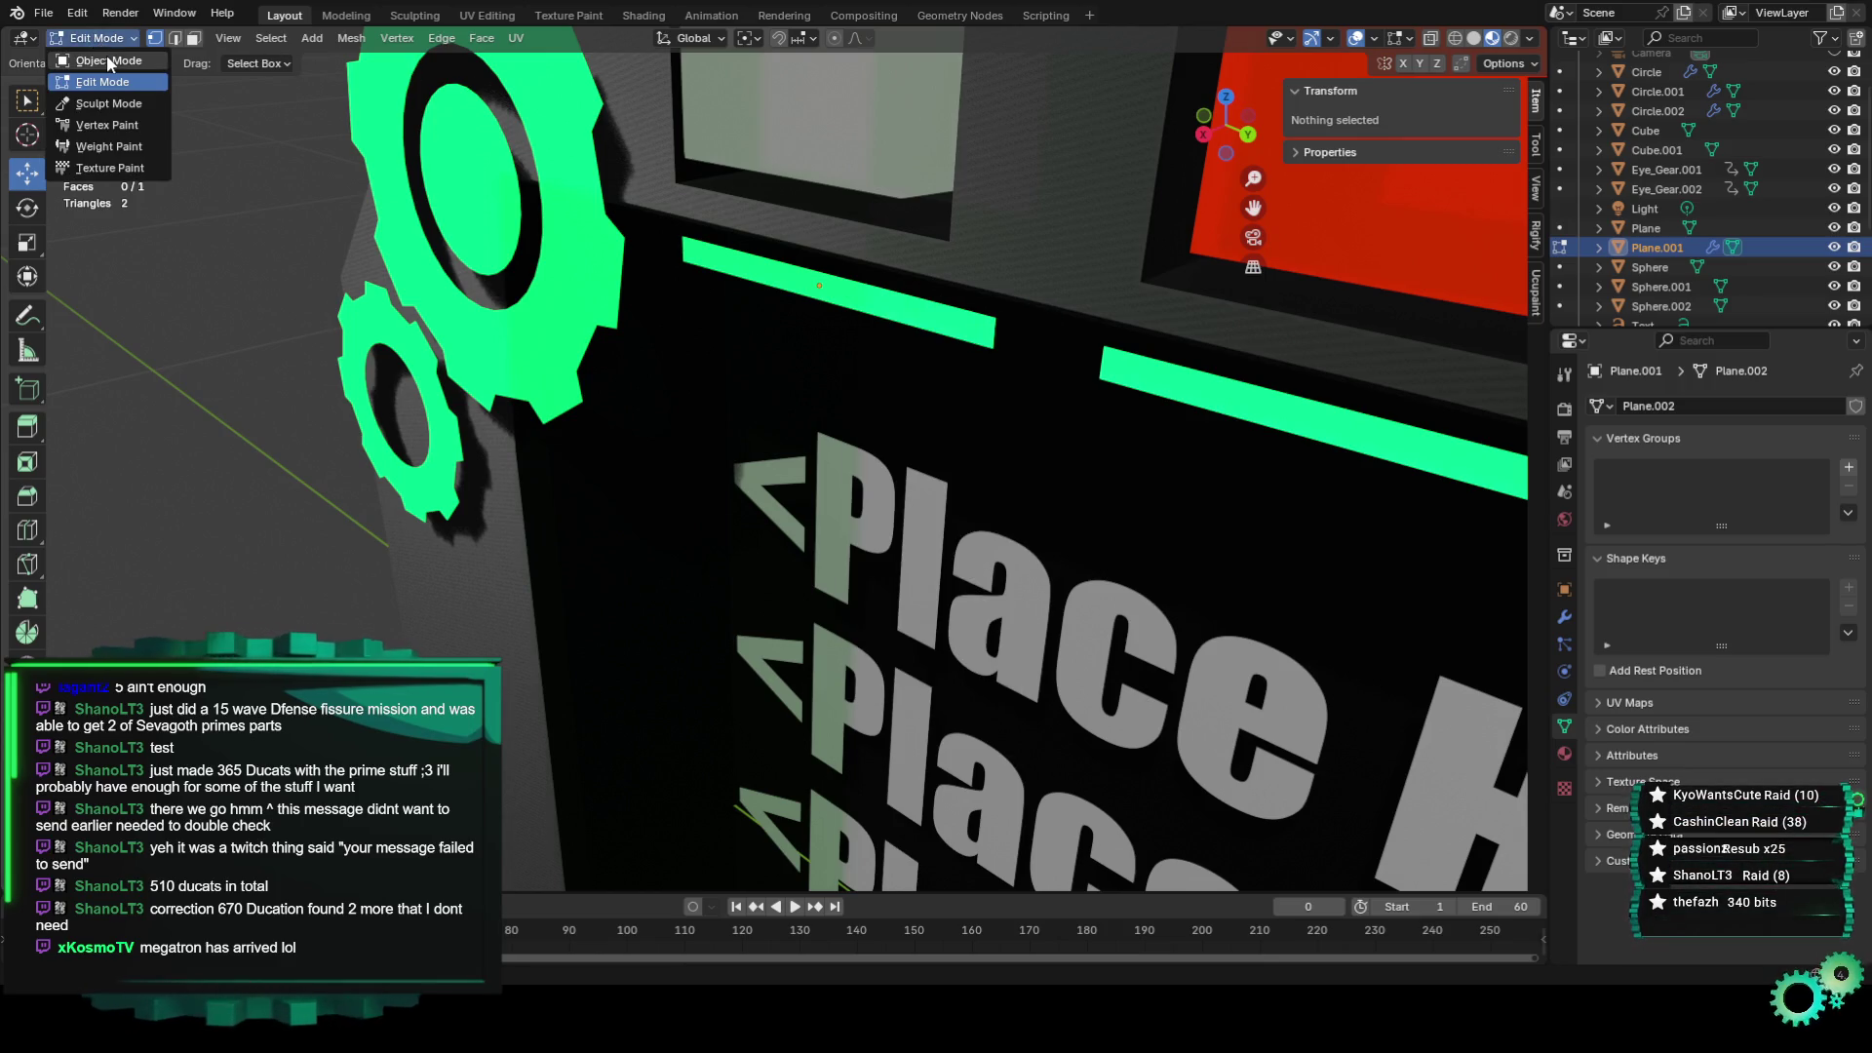
click(92, 60)
Raise the green bar along Z, then cycle it through Edit Mode and back to Object Mode.
scroll(822, 276, down, 5)
scroll(822, 277, up, 2)
drag(782, 366, 790, 190)
scroll(812, 163, up, 1)
click(151, 39)
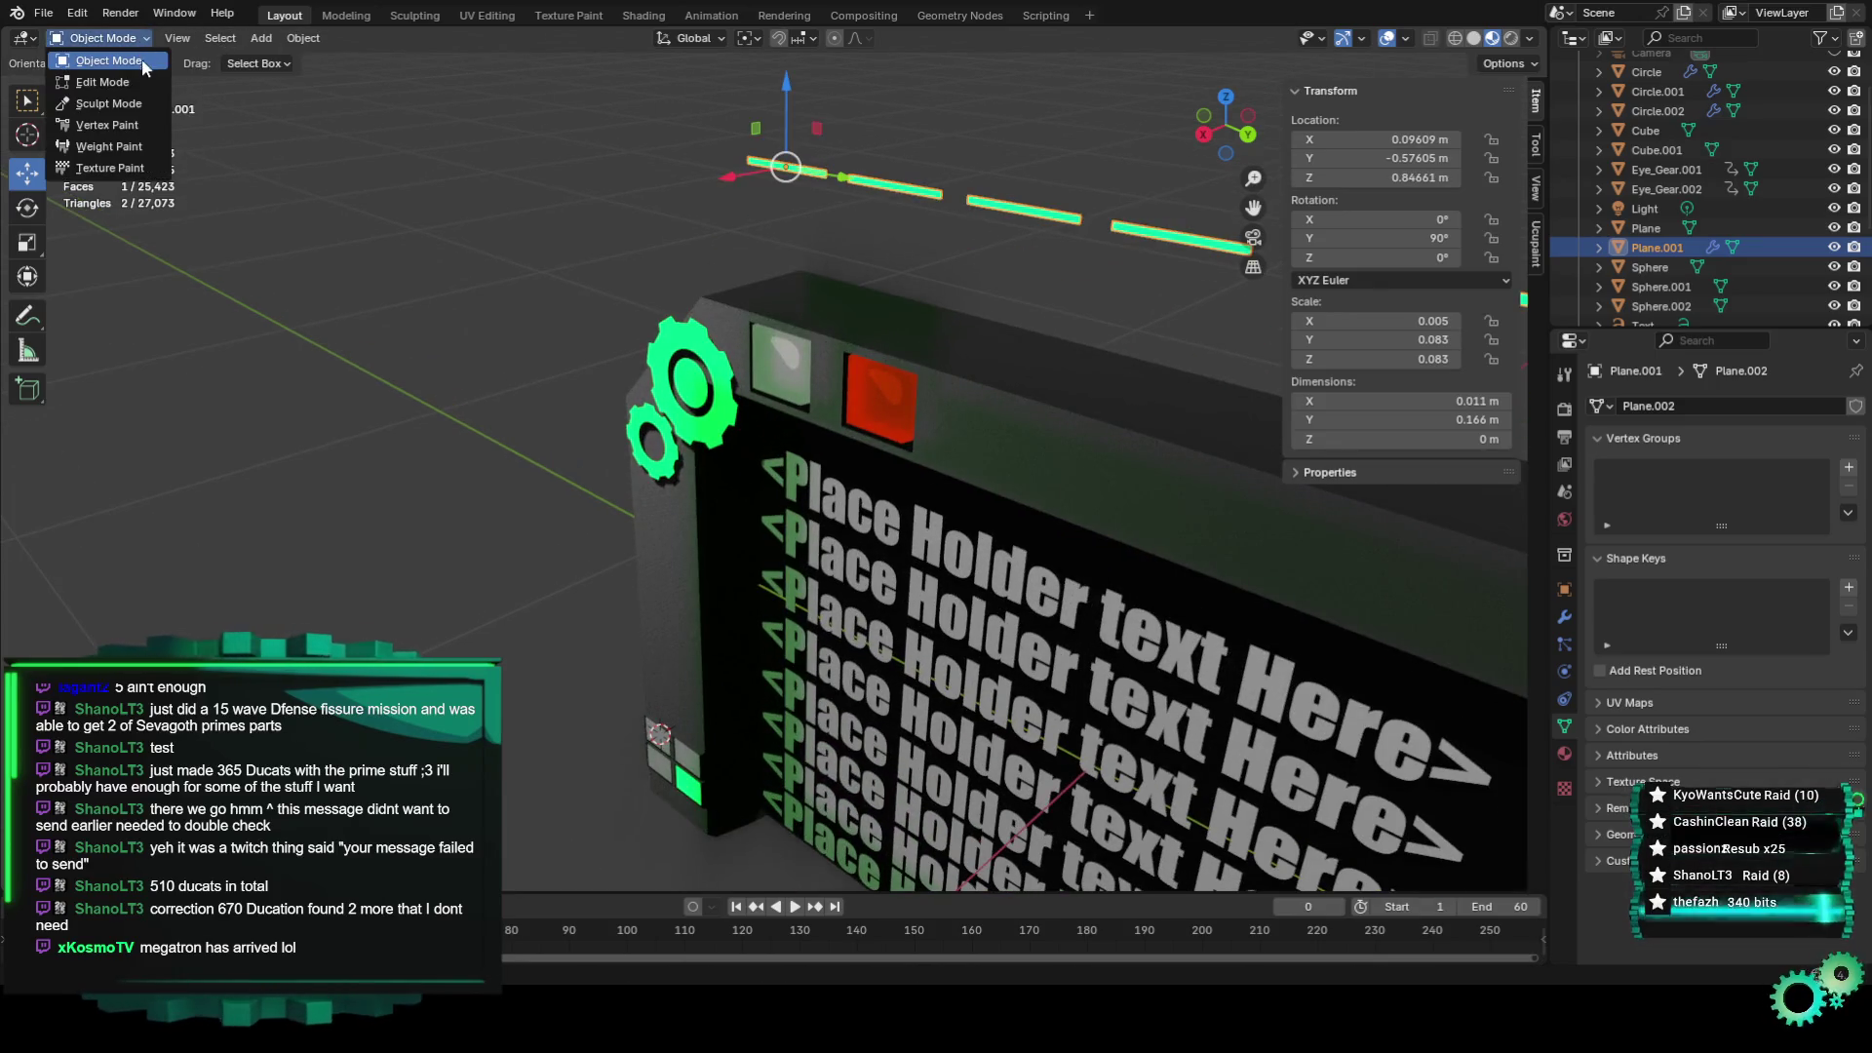
click(138, 79)
scroll(777, 203, up, 2)
mouse_move(741, 253)
middle_down()
mouse_move(777, 203)
mouse_move(865, 201)
mouse_move(848, 280)
middle_up()
middle_drag(856, 360, 1064, 304)
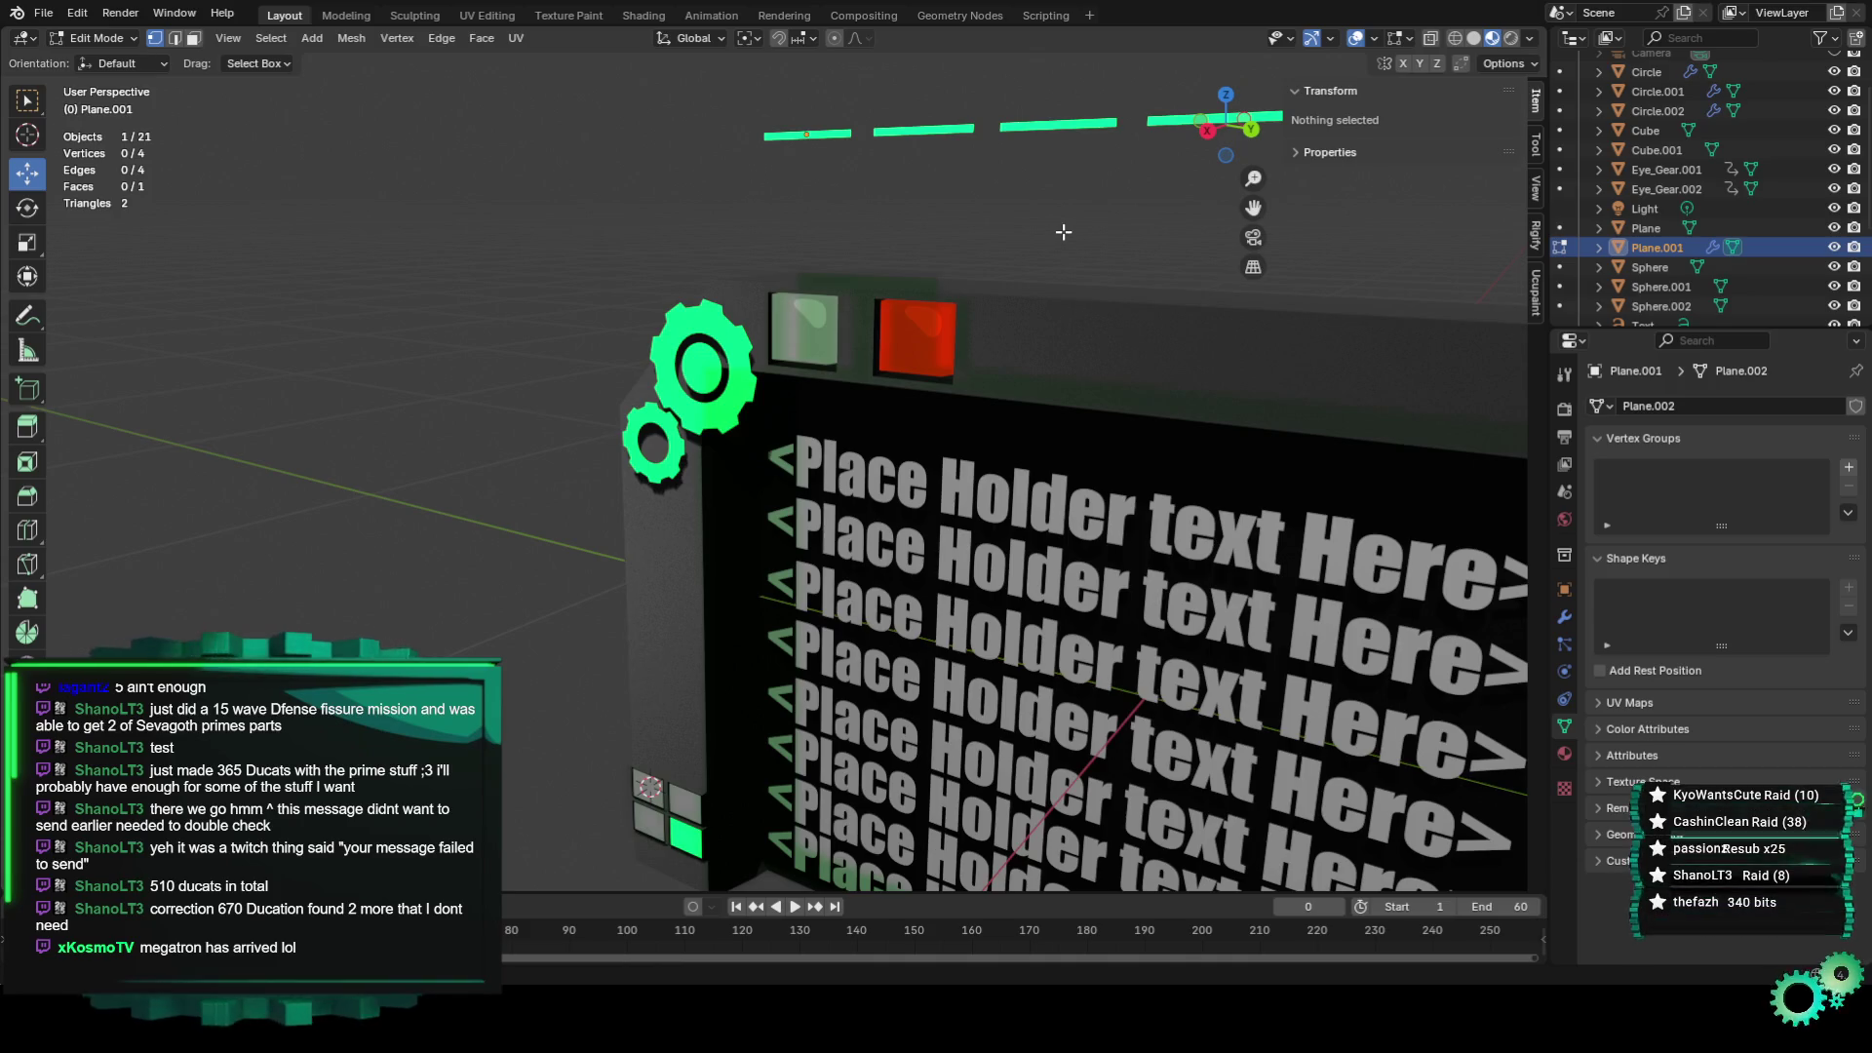
click(98, 38)
click(92, 61)
Return the green bar to its original height, deselect it, and view the Render Result in the Rendering workspace.
key(g)
key(z)
click(778, 477)
middle_drag(778, 477, 959, 360)
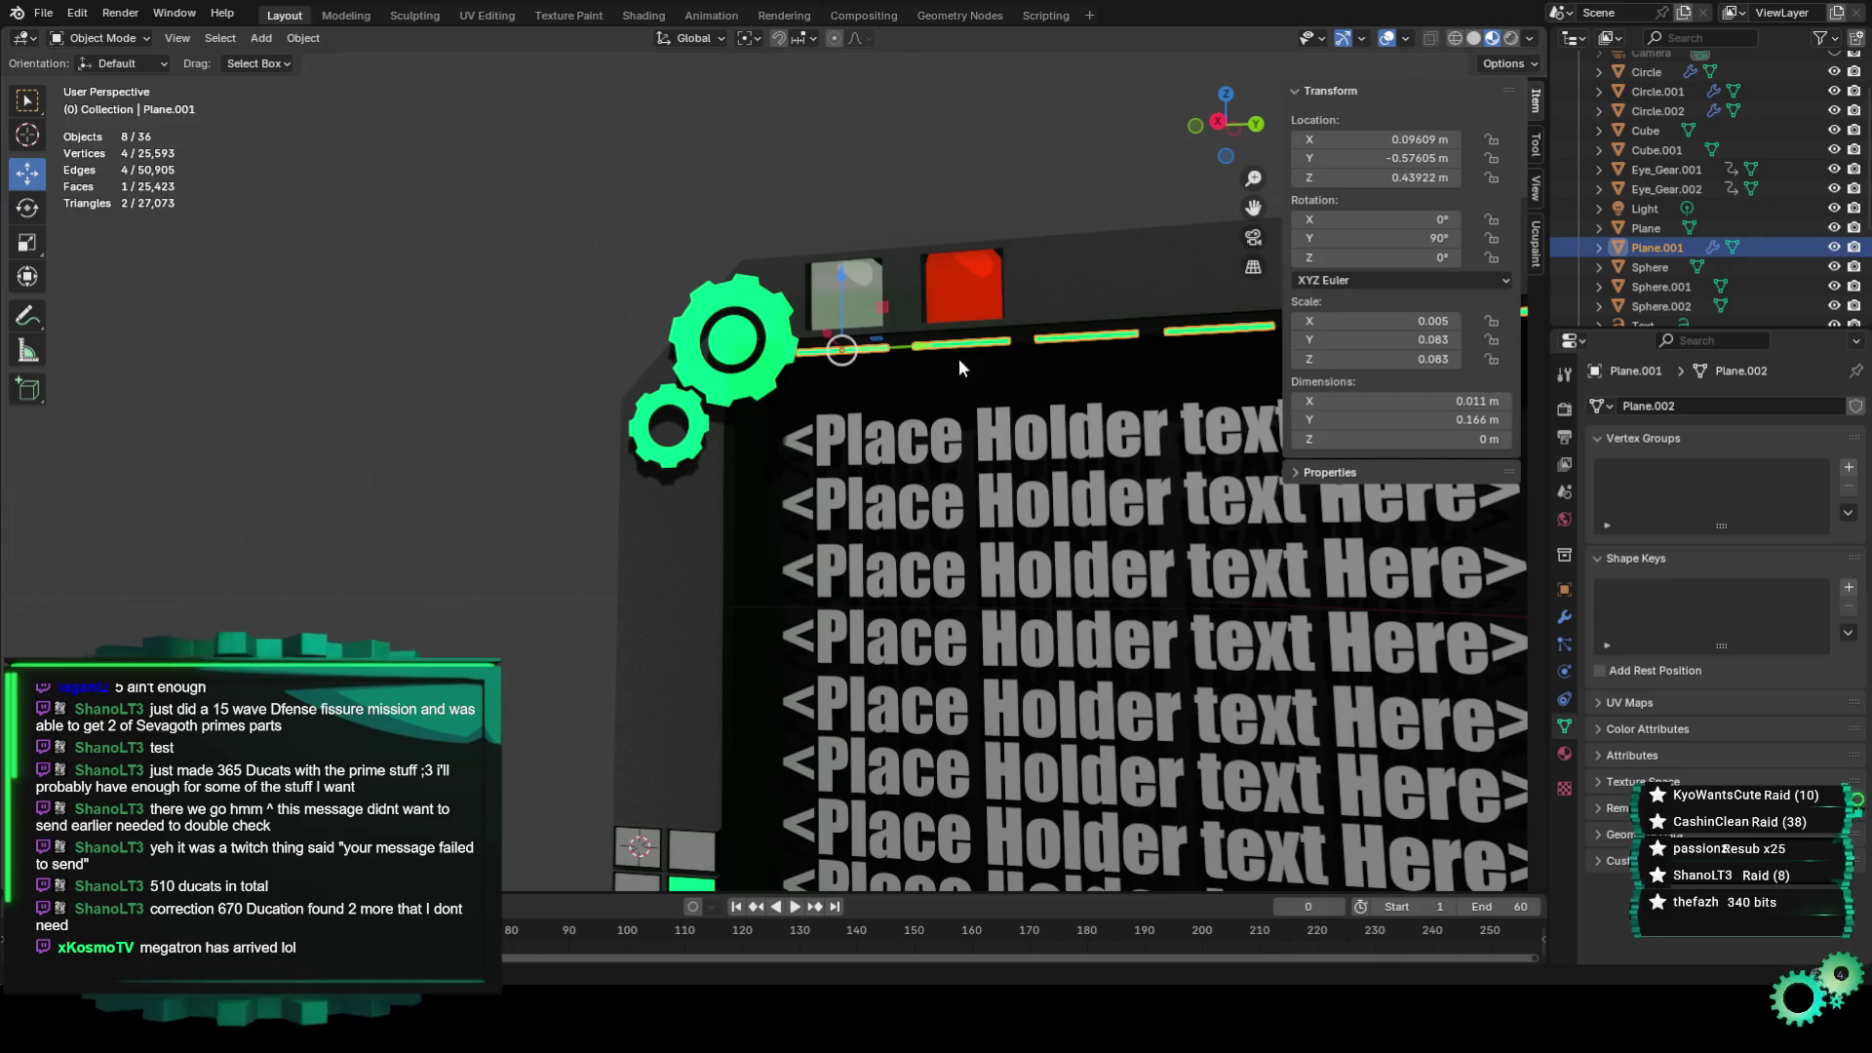
key(alt+a)
middle_drag(1180, 255, 638, 463)
middle_drag(640, 363, 594, 351)
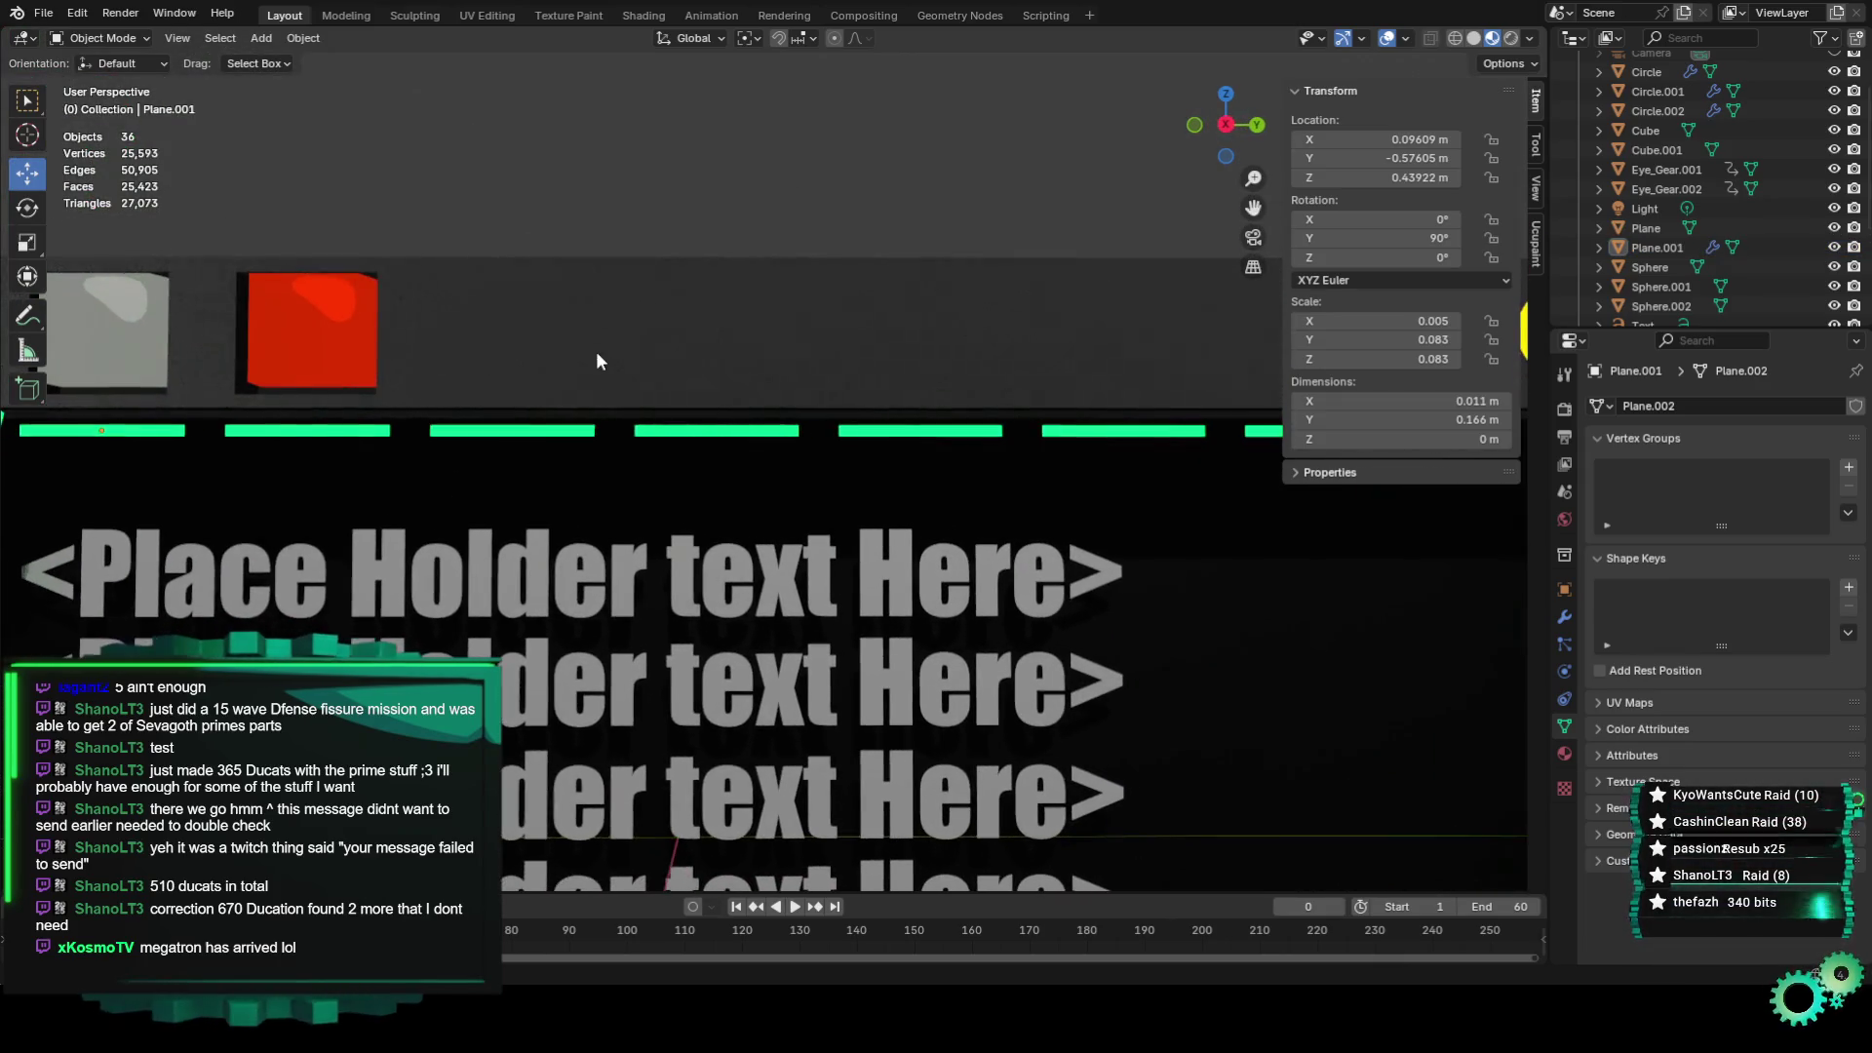
click(595, 14)
click(795, 17)
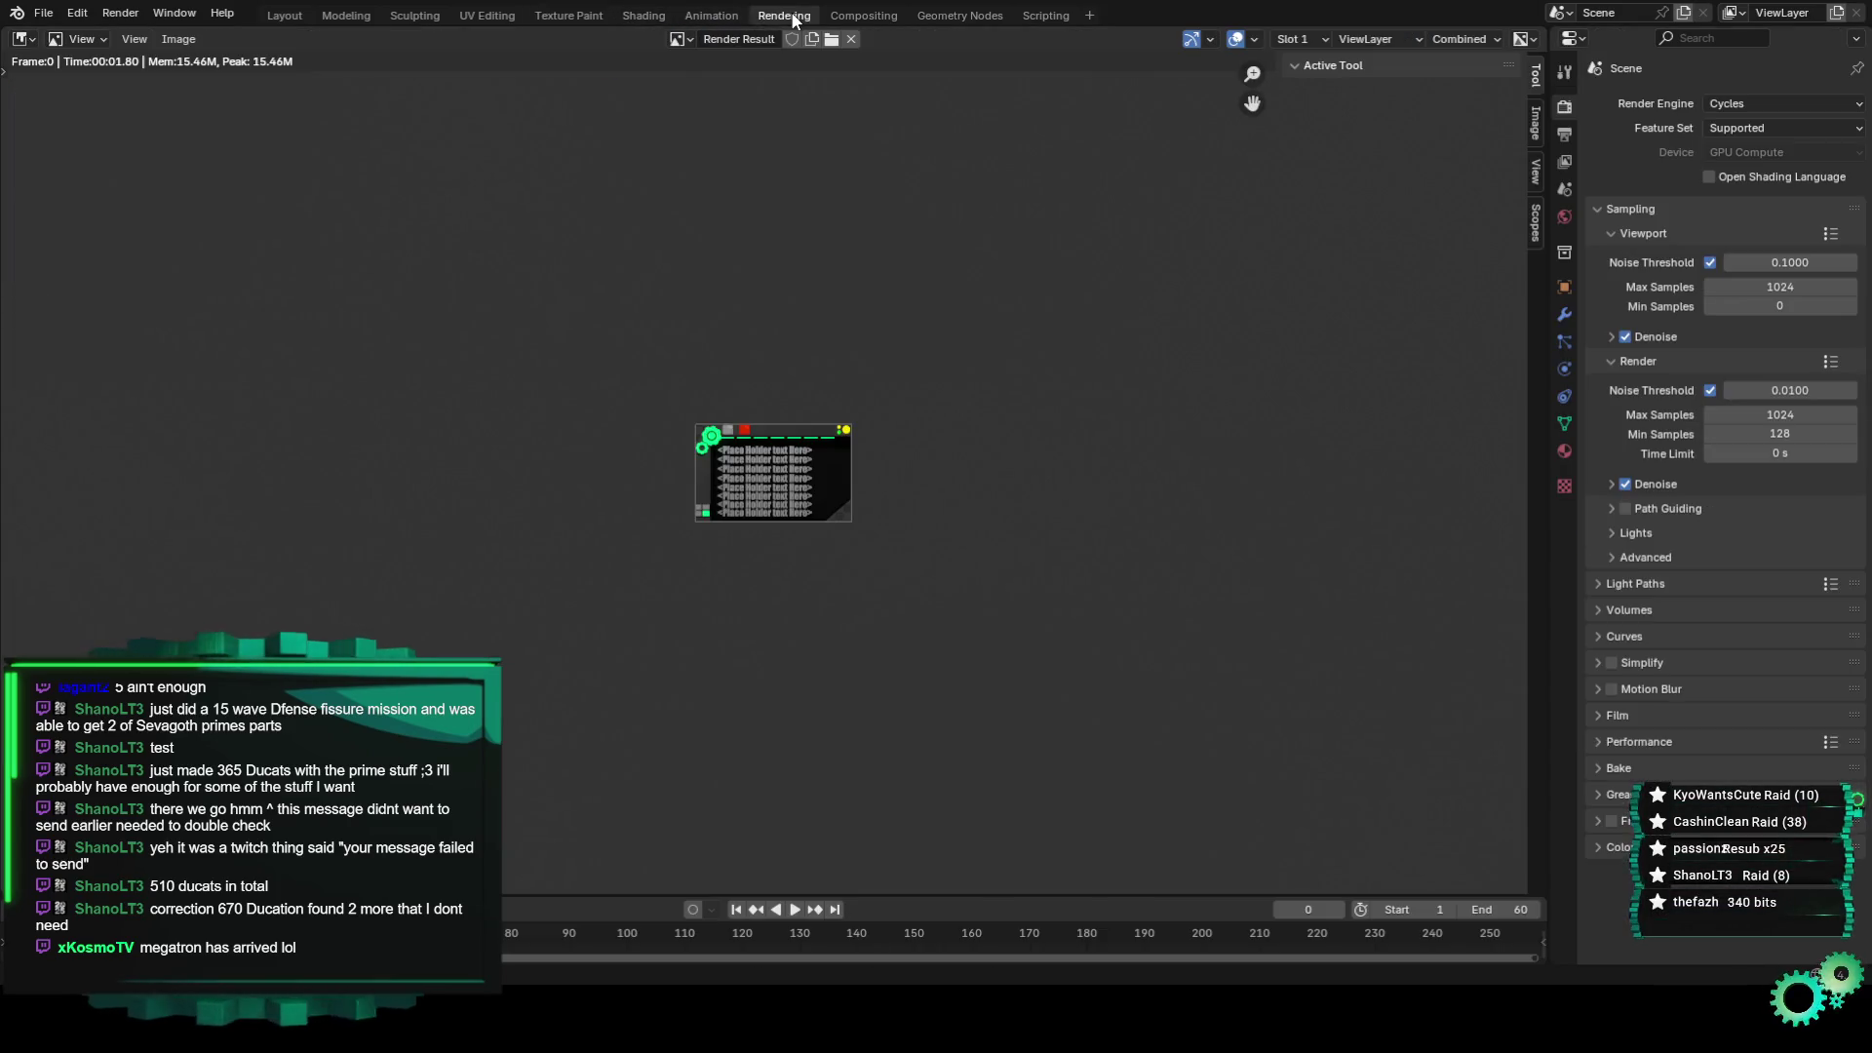
Browse the Animation and Shading workspaces, viewing the Principled BSDF nodes, then switch to Geometry Nodes.
click(739, 11)
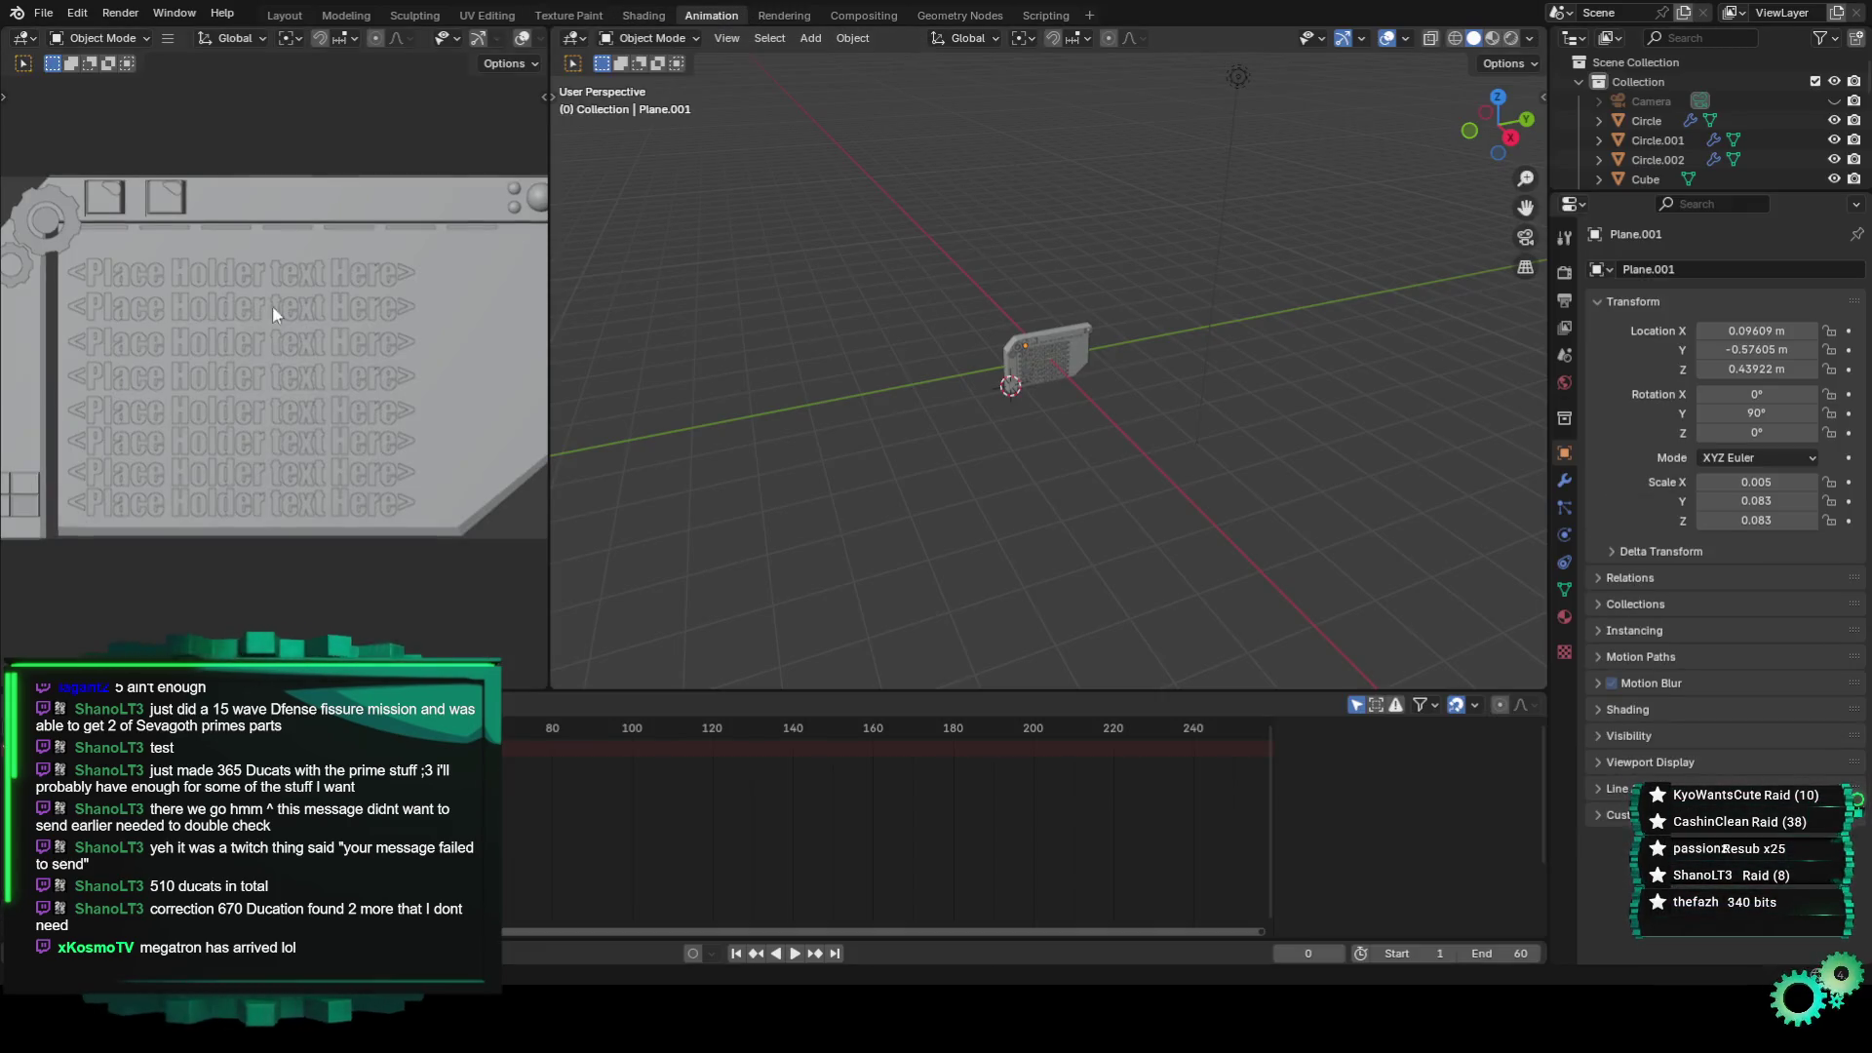
scroll(269, 418, up, 2)
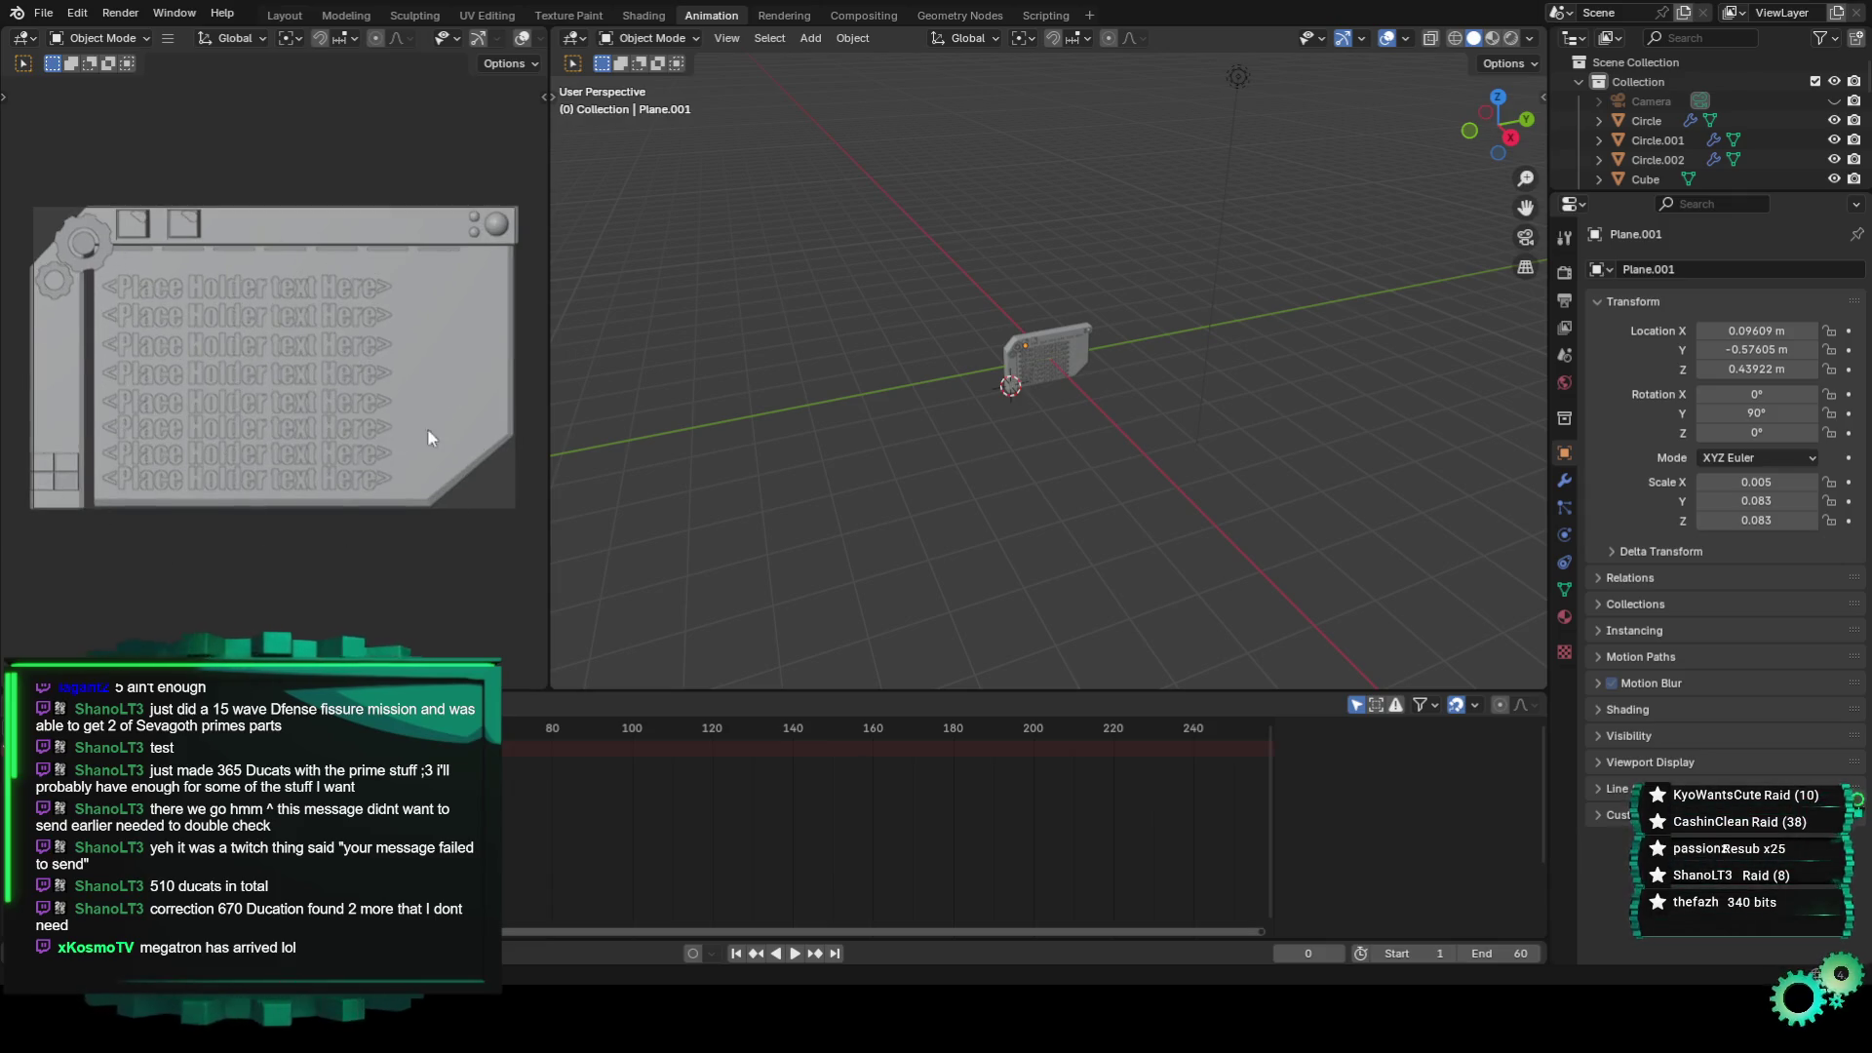
click(569, 15)
click(629, 17)
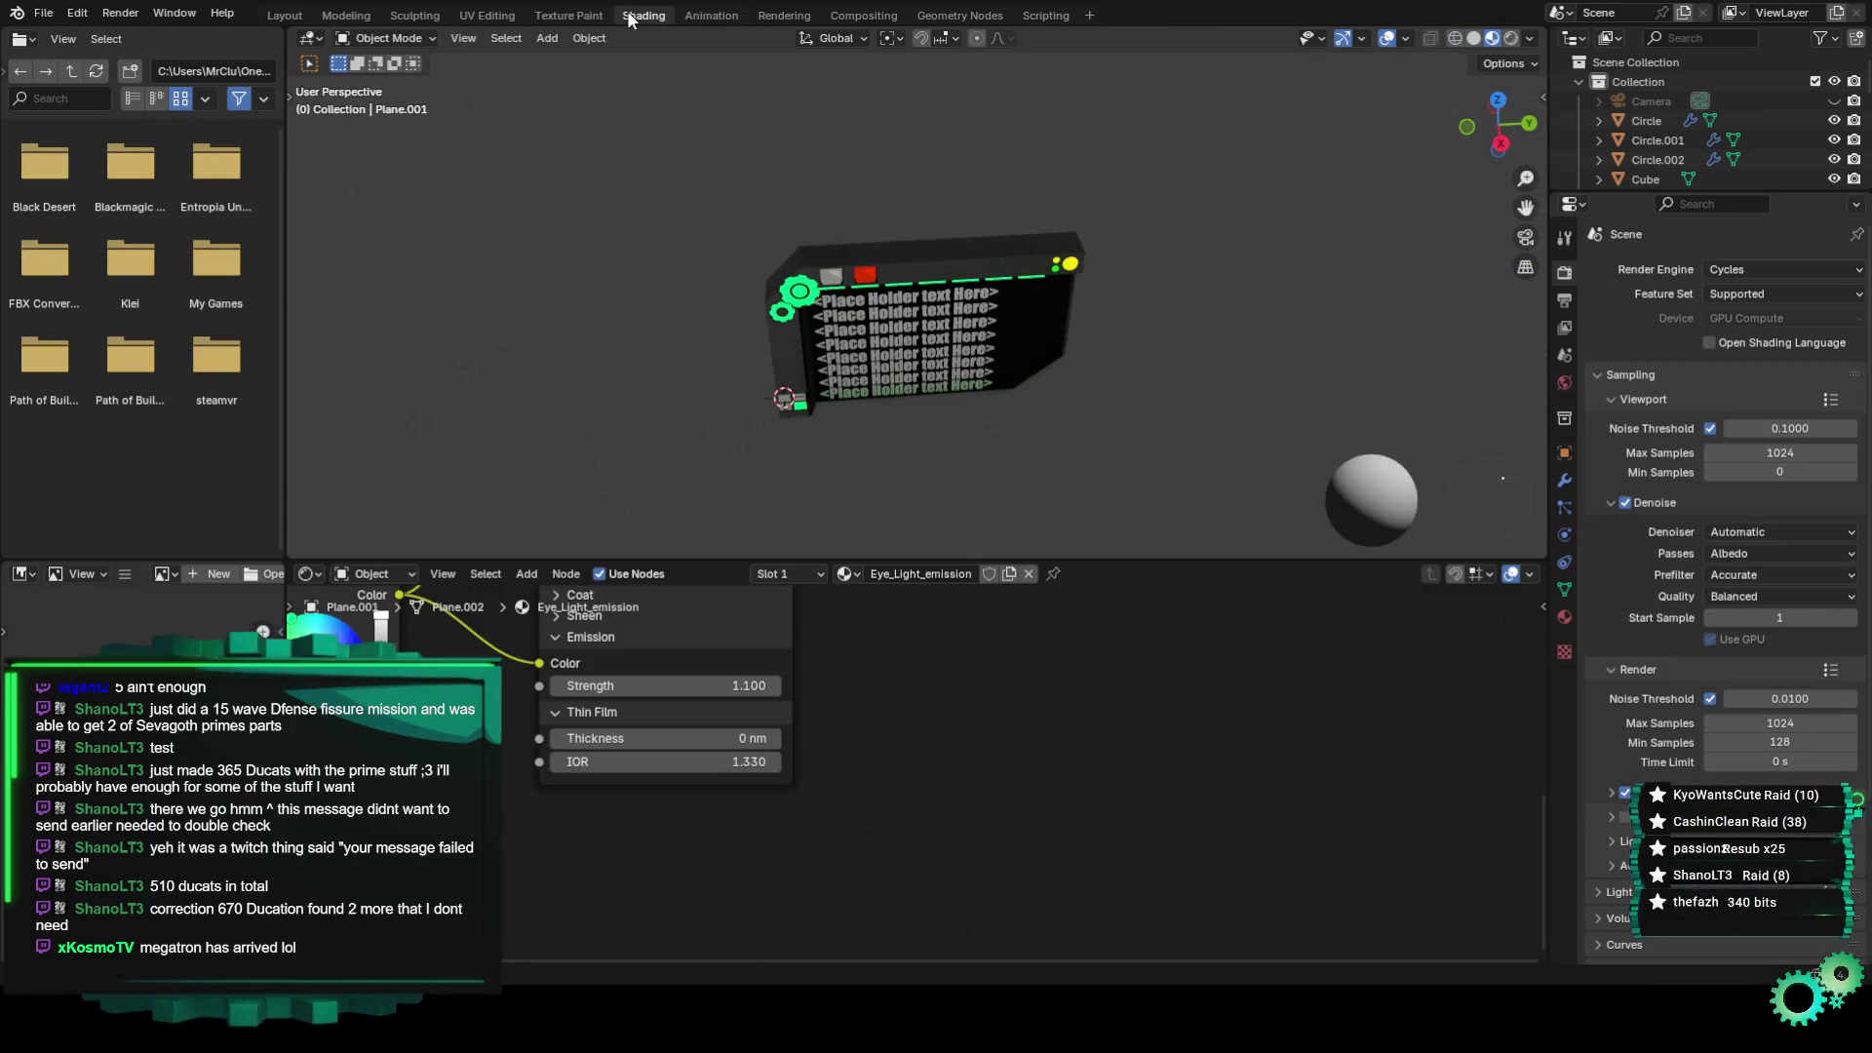
middle_drag(838, 600, 929, 843)
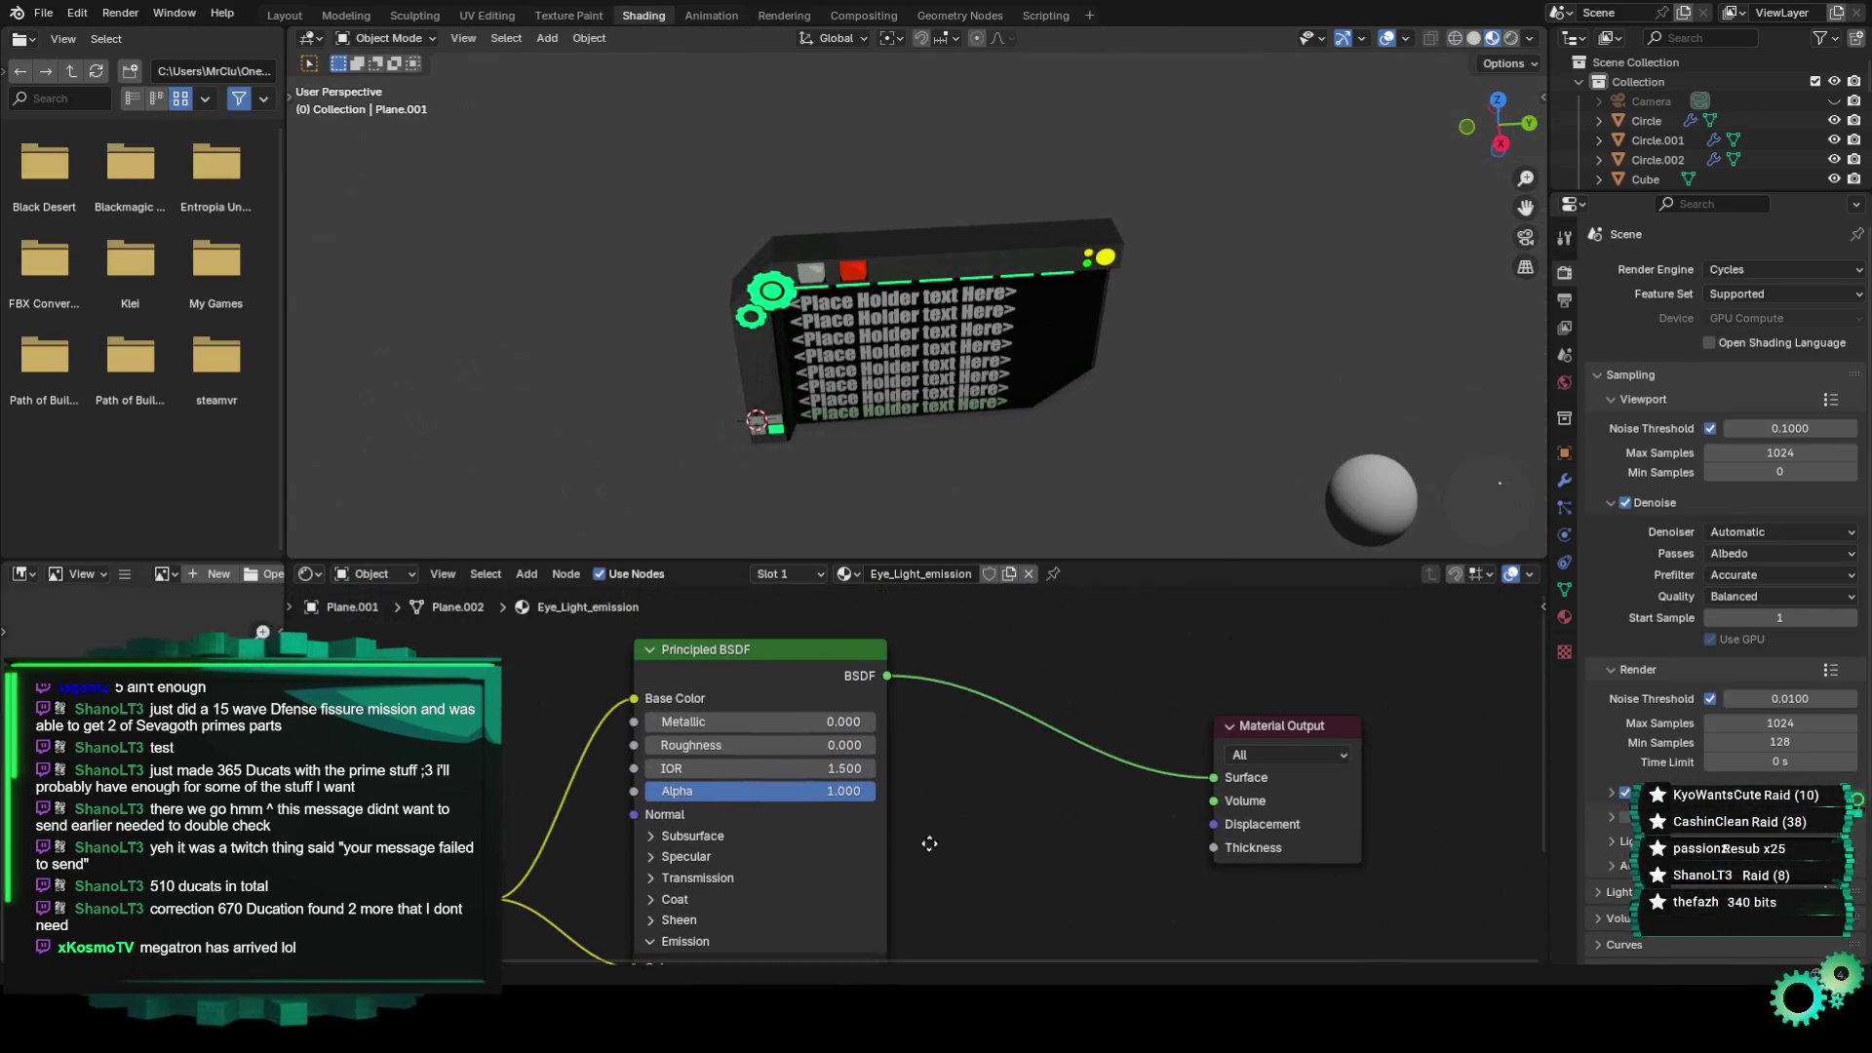
scroll(738, 192, up, 1)
scroll(738, 192, up, 2)
scroll(738, 193, up, 3)
scroll(738, 192, up, 2)
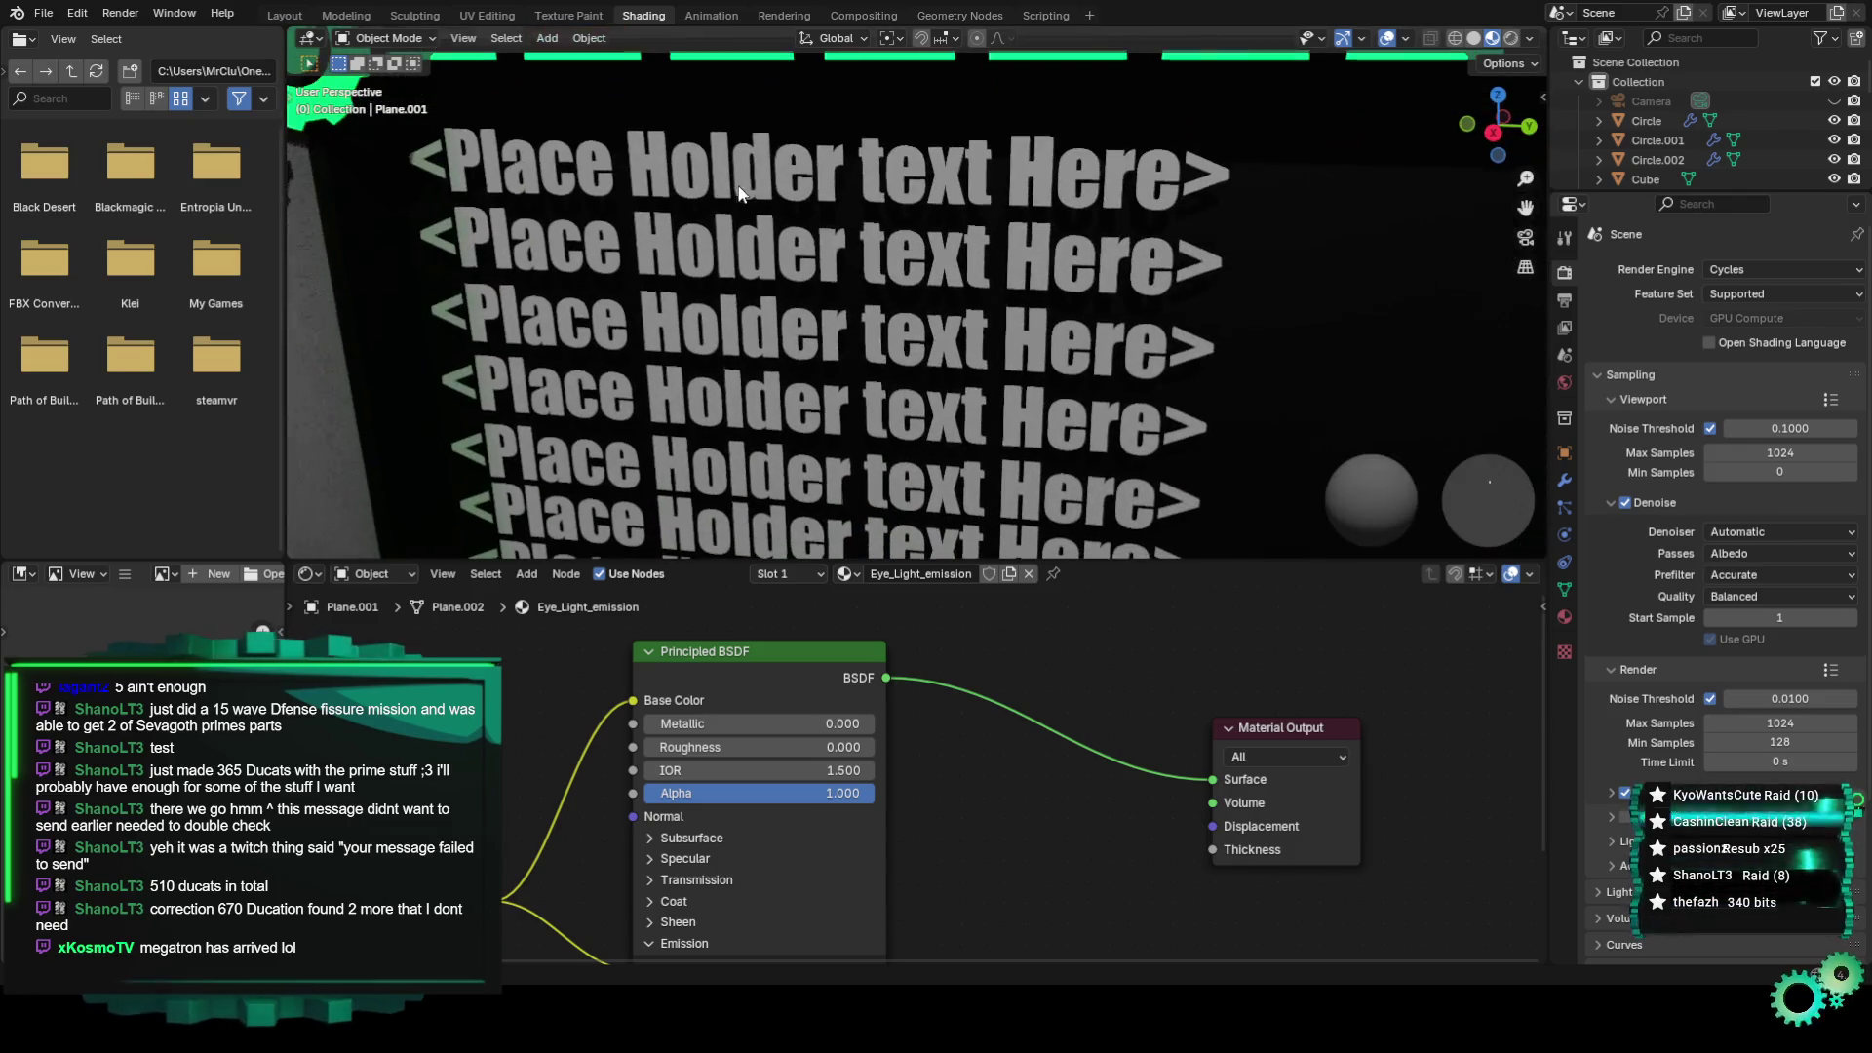
click(971, 15)
scroll(1002, 300, up, 2)
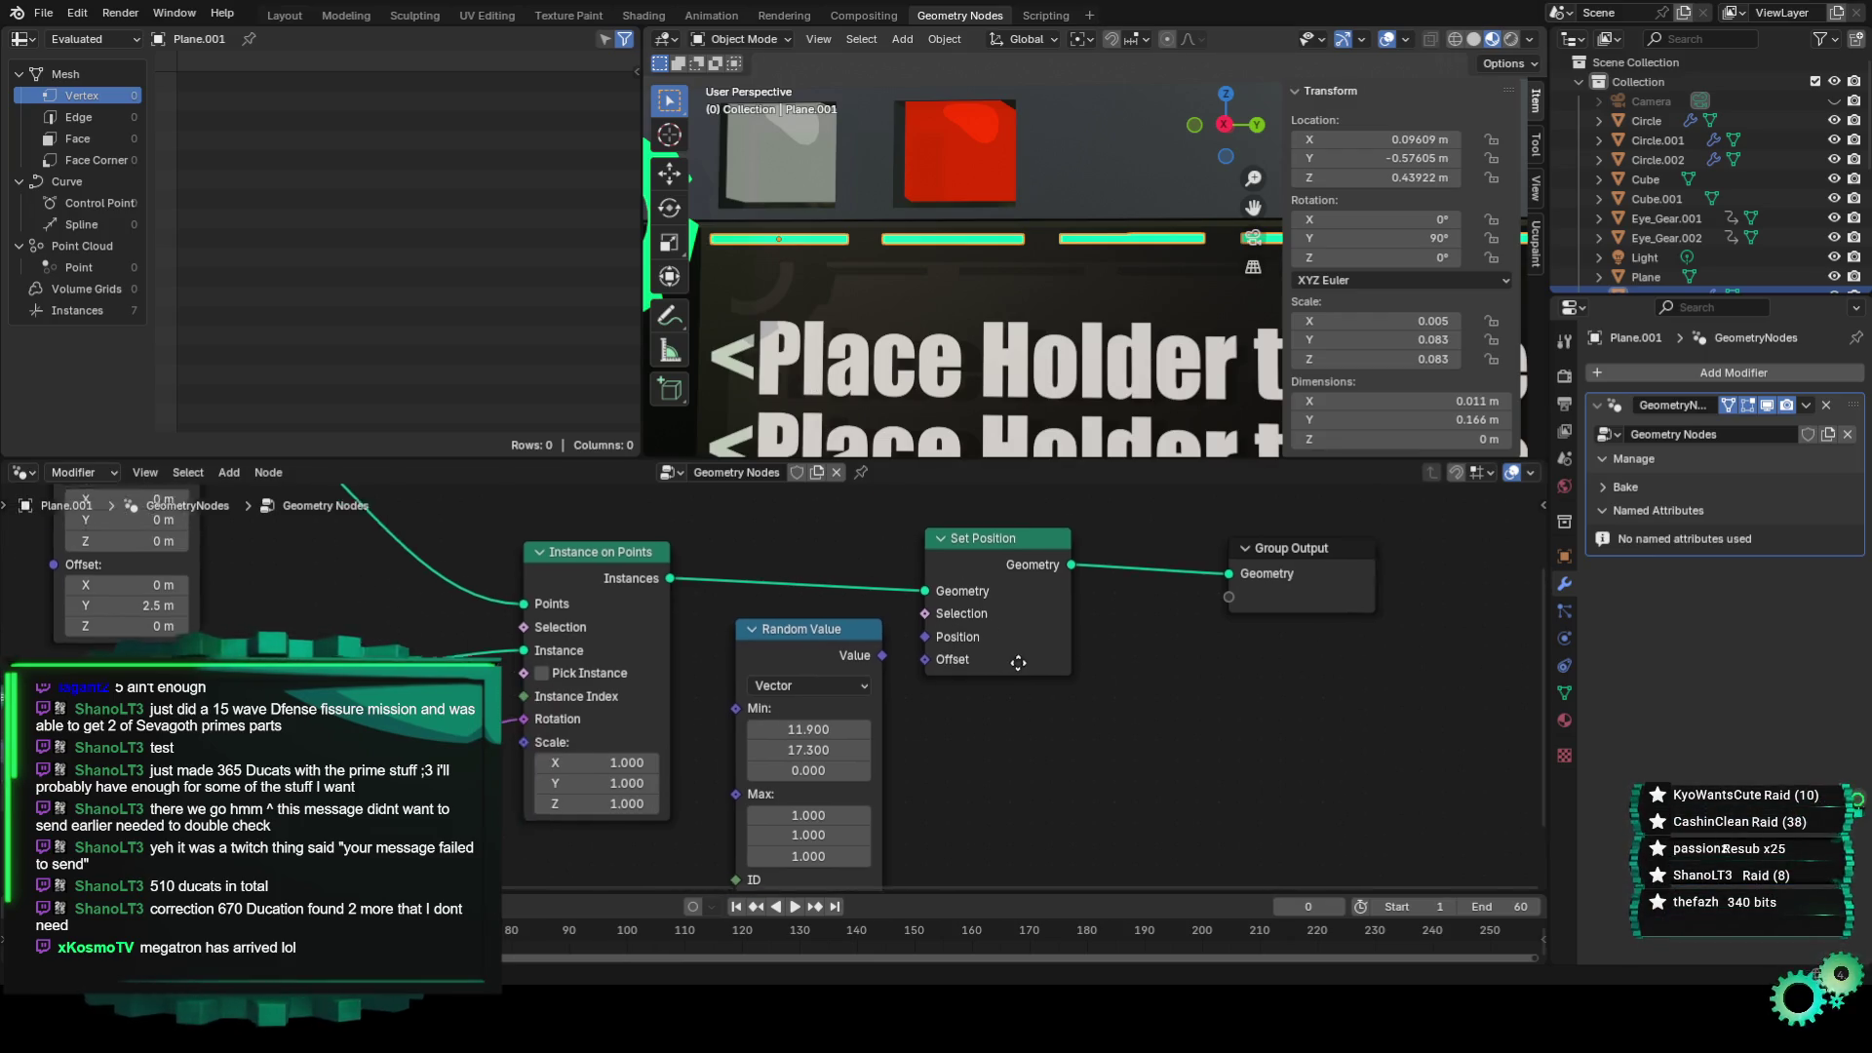
Wire the original input mesh directly into the Group Output Geometry socket, then return to Layout.
ctrl+scroll(975, 663, up, 8)
middle_drag(847, 605, 693, 639)
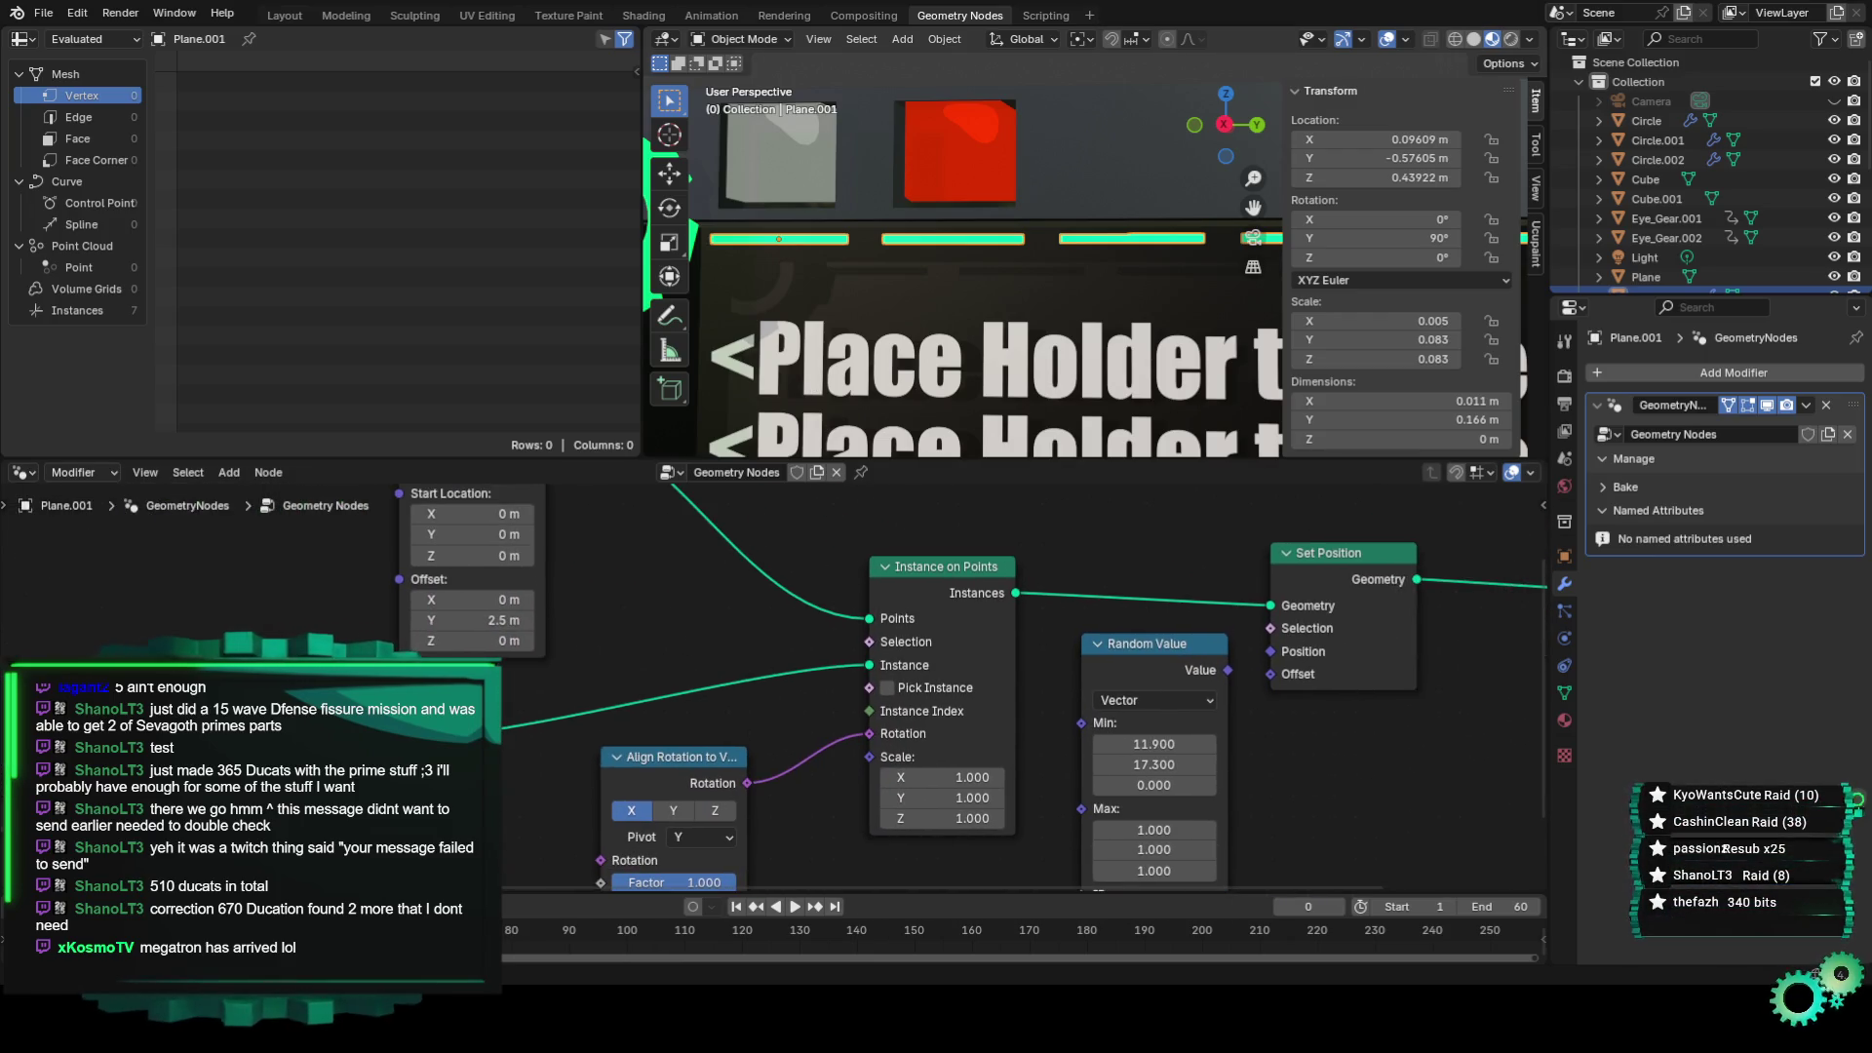
drag(458, 727, 1353, 589)
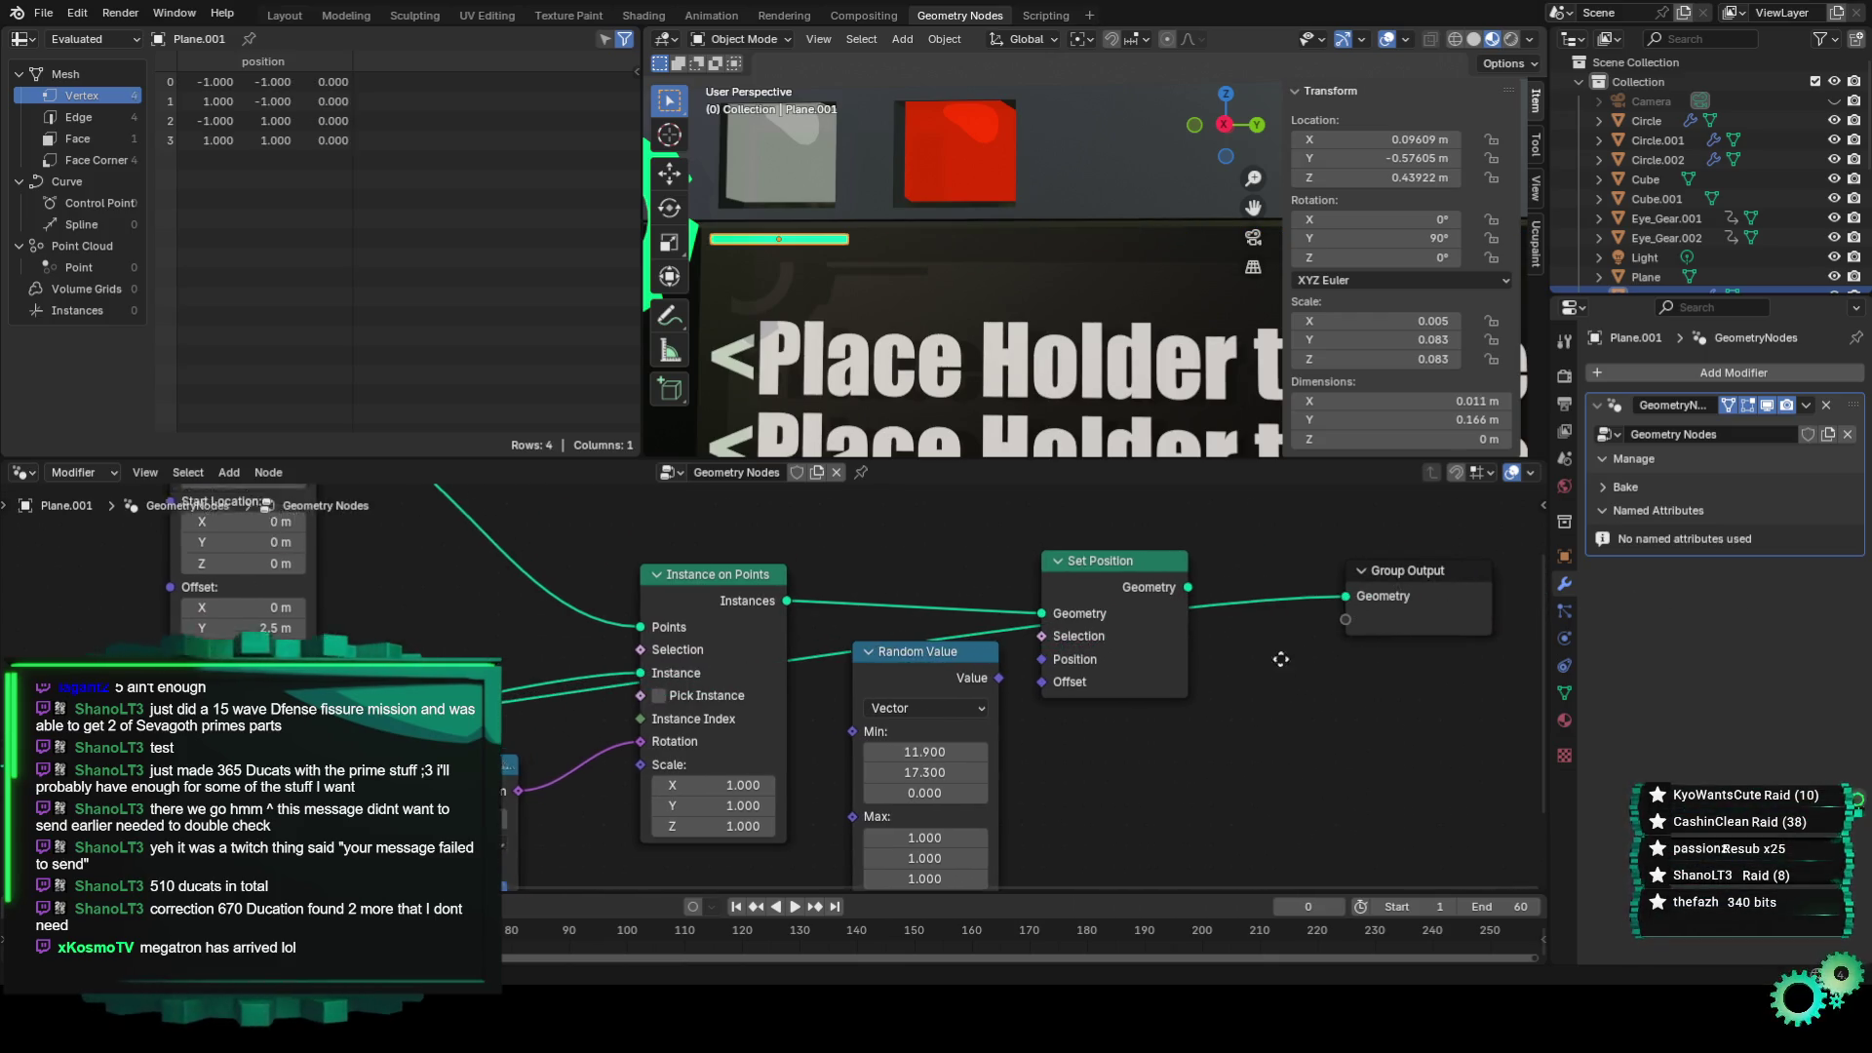
middle_drag(1353, 589, 1334, 700)
scroll(797, 230, up, 2)
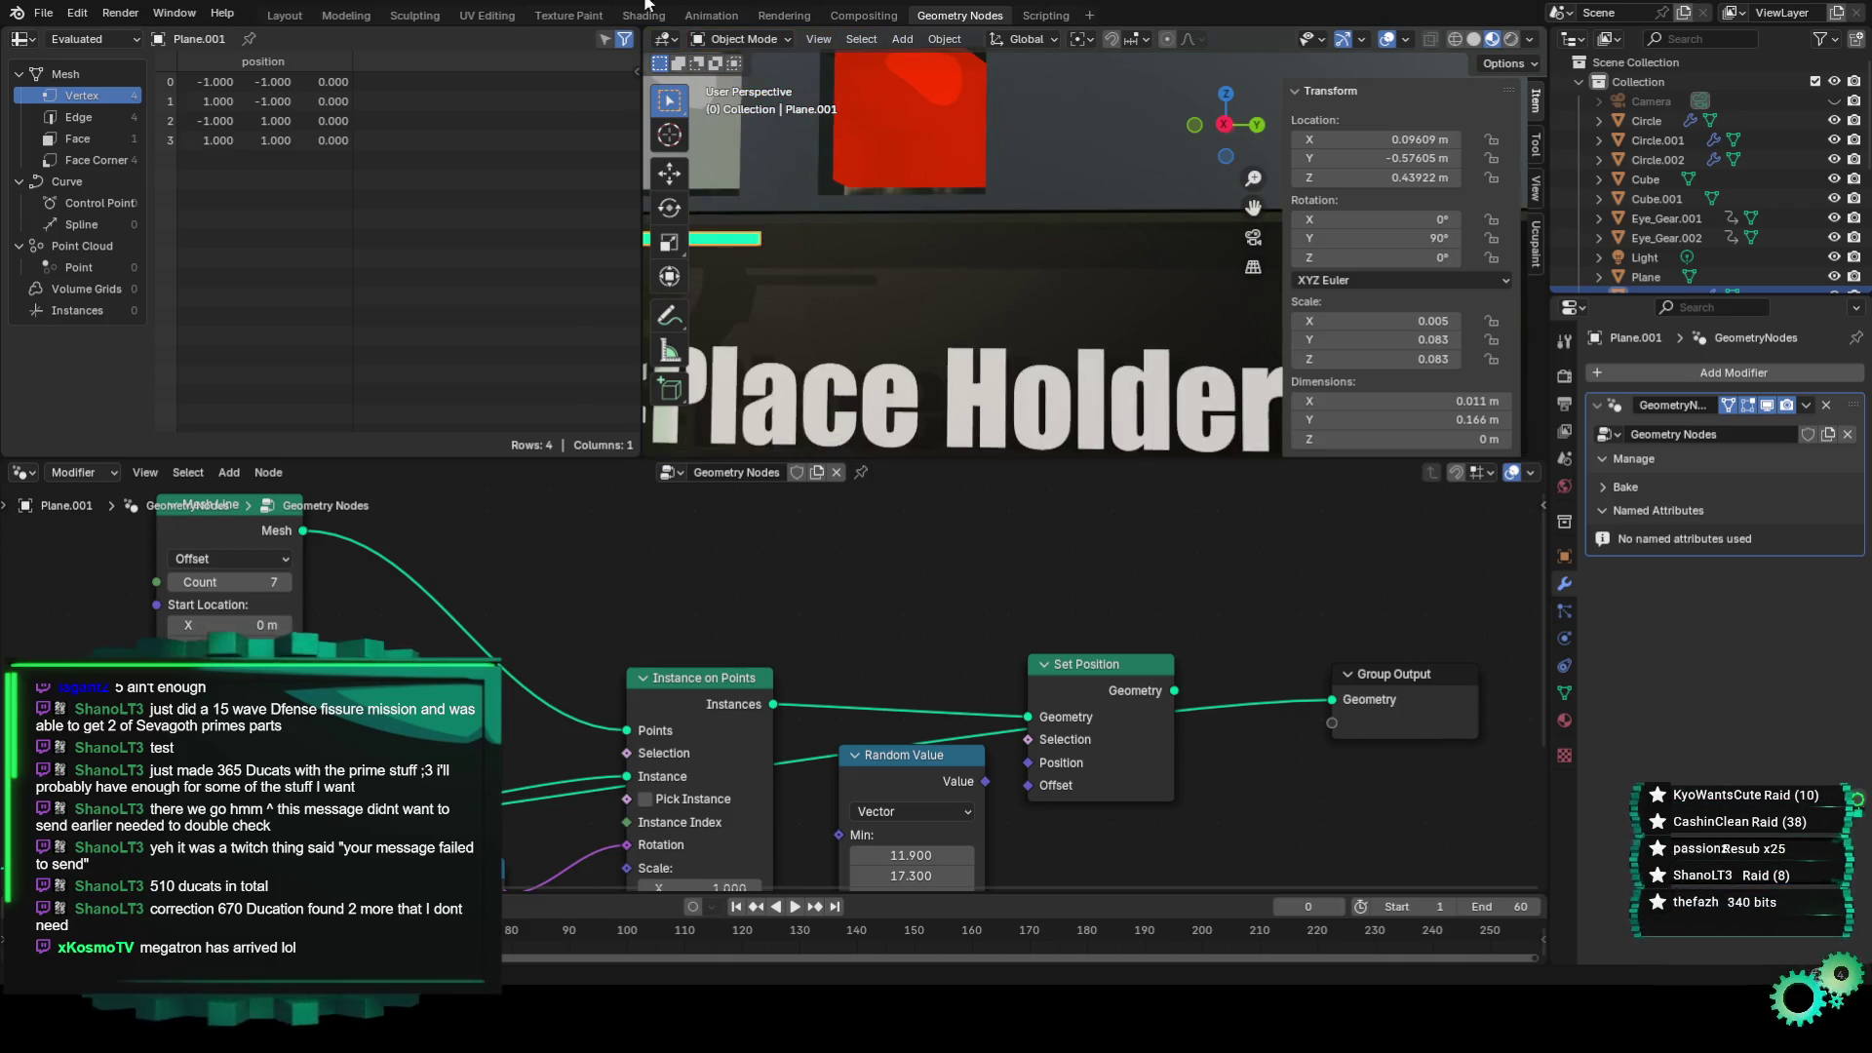
click(285, 15)
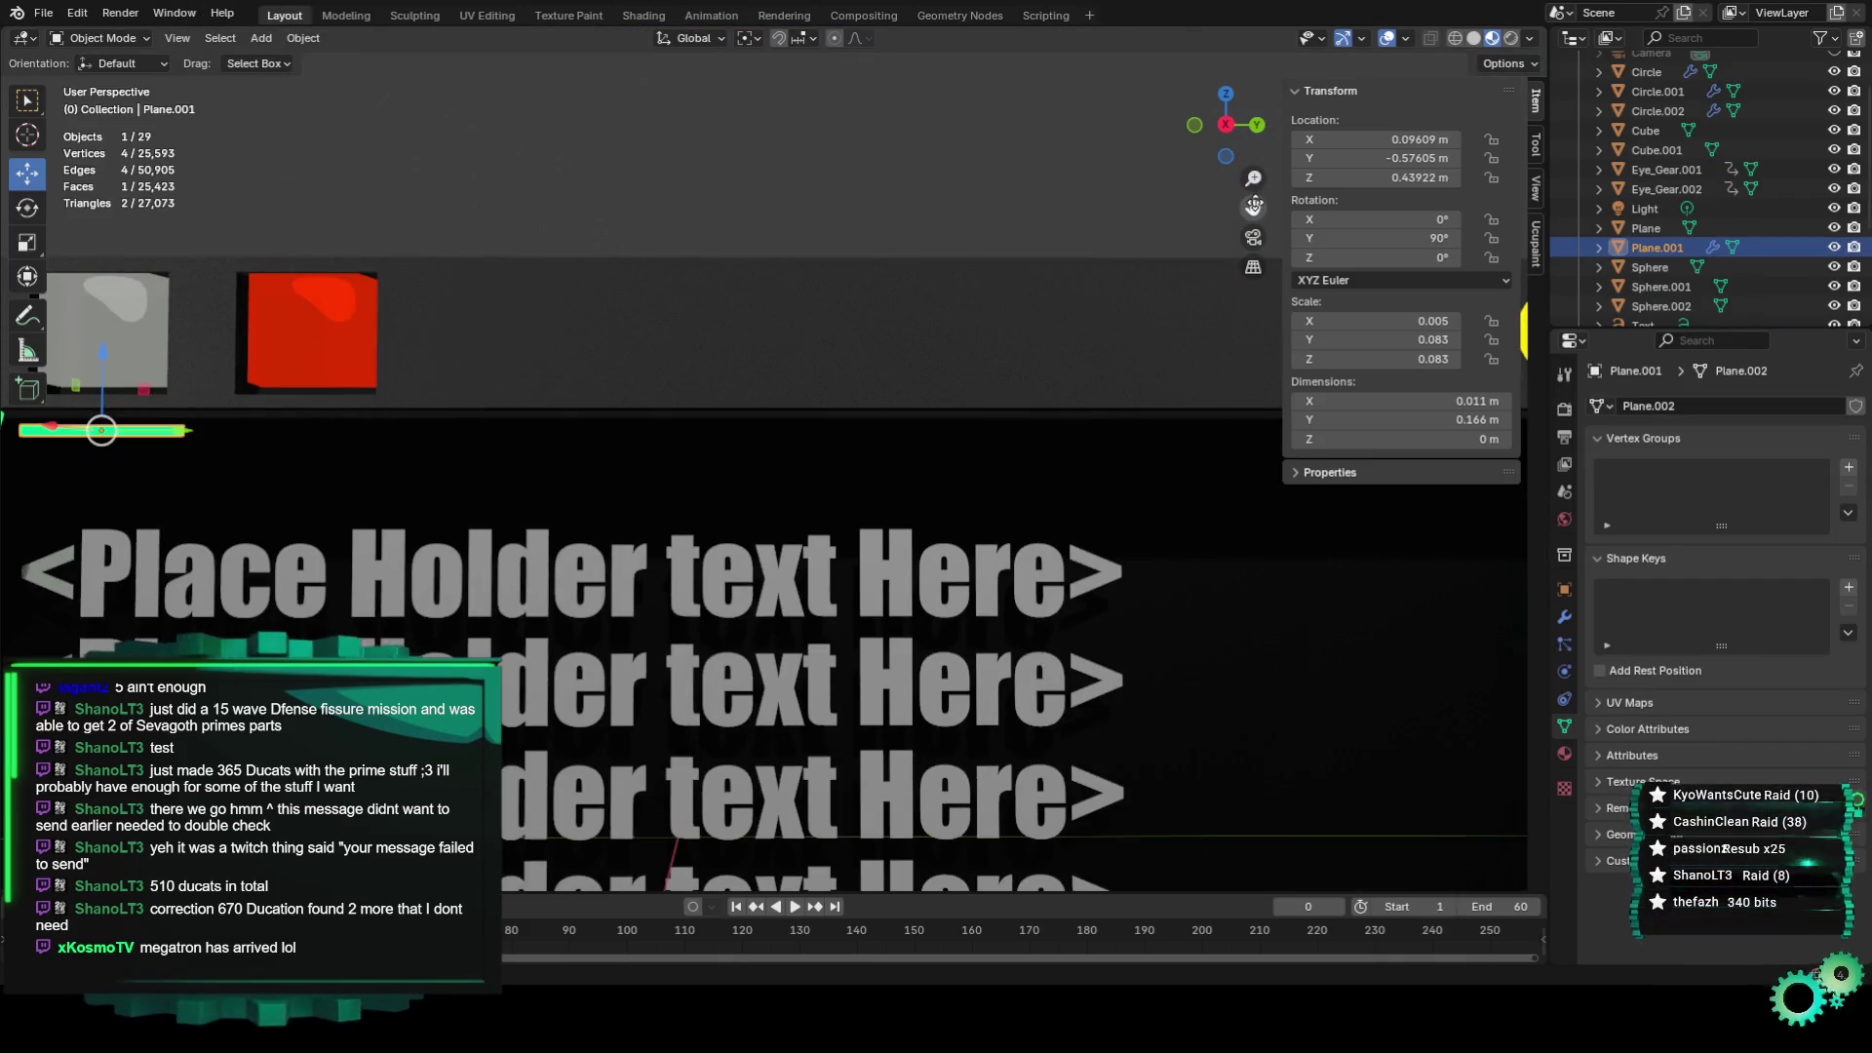
Enter Edit Mode on the green bar, select its four vertices, and try scaling it, undoing each attempt.
scroll(451, 390, up, 5)
click(97, 38)
click(102, 80)
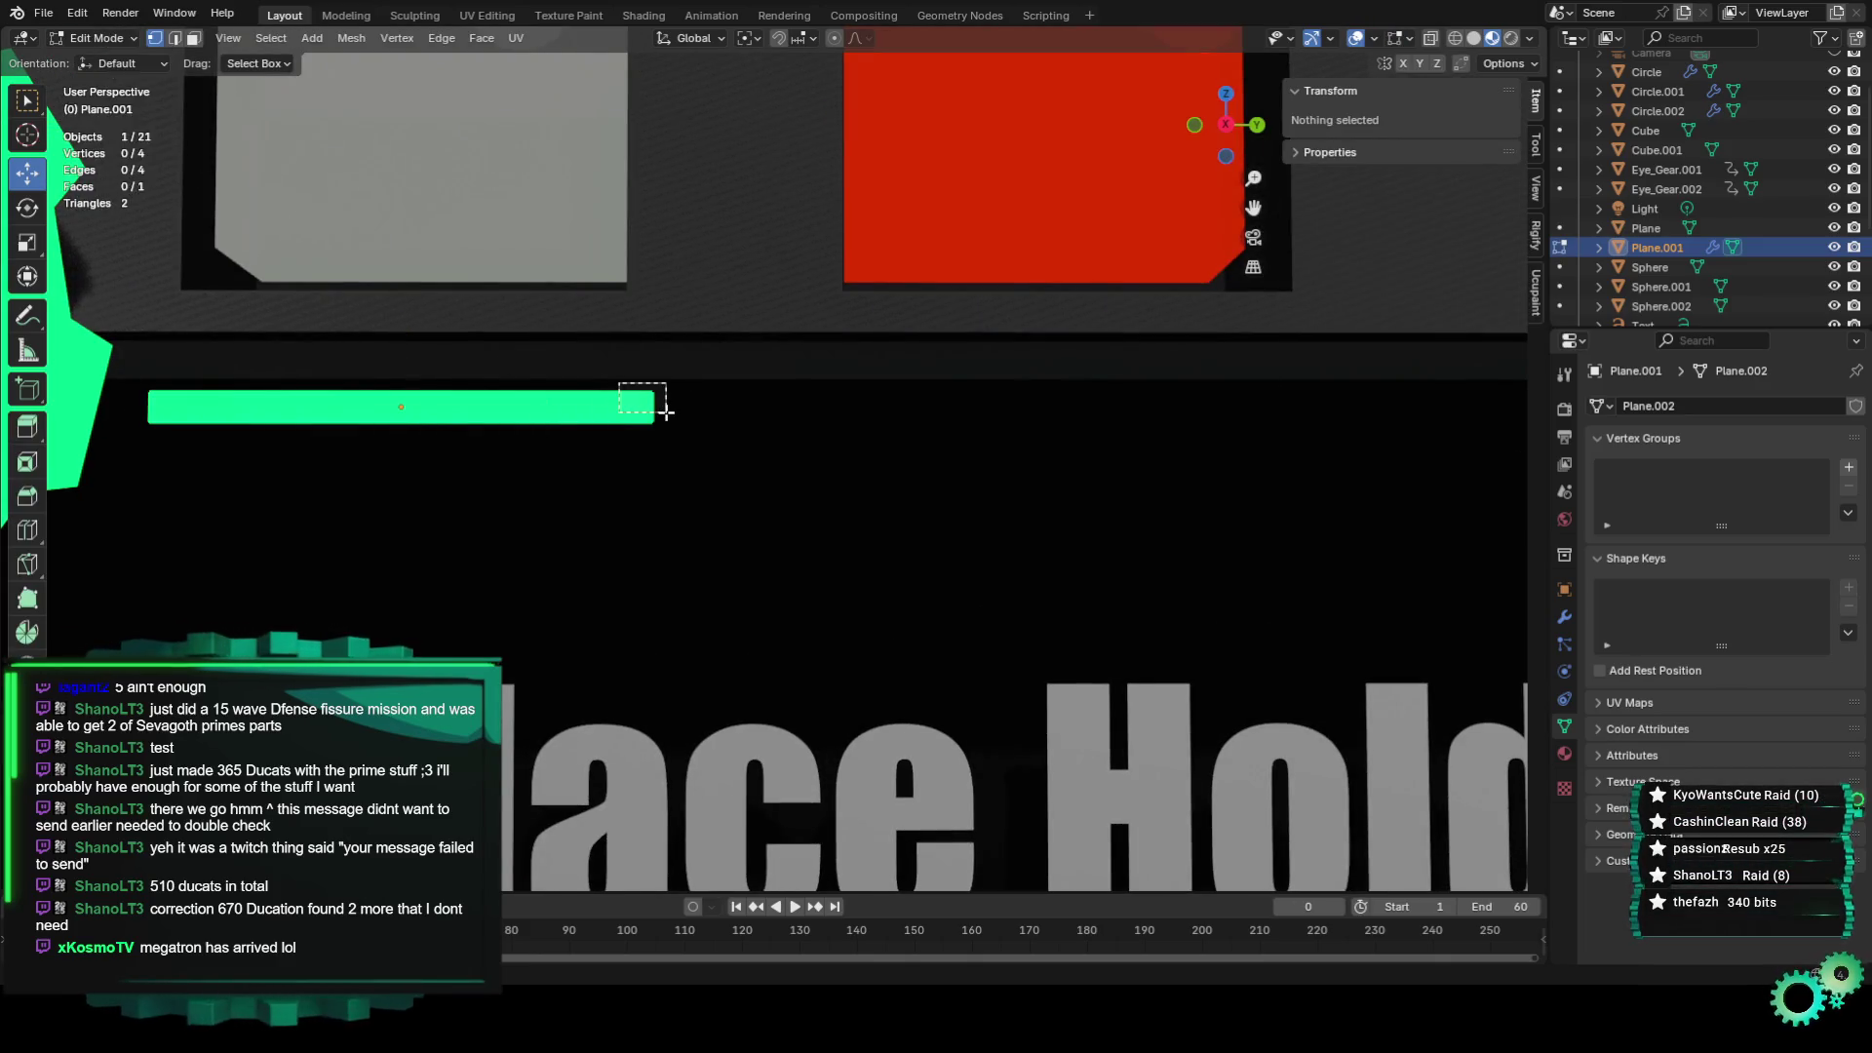
drag(666, 412, 666, 413)
shift+click(638, 425)
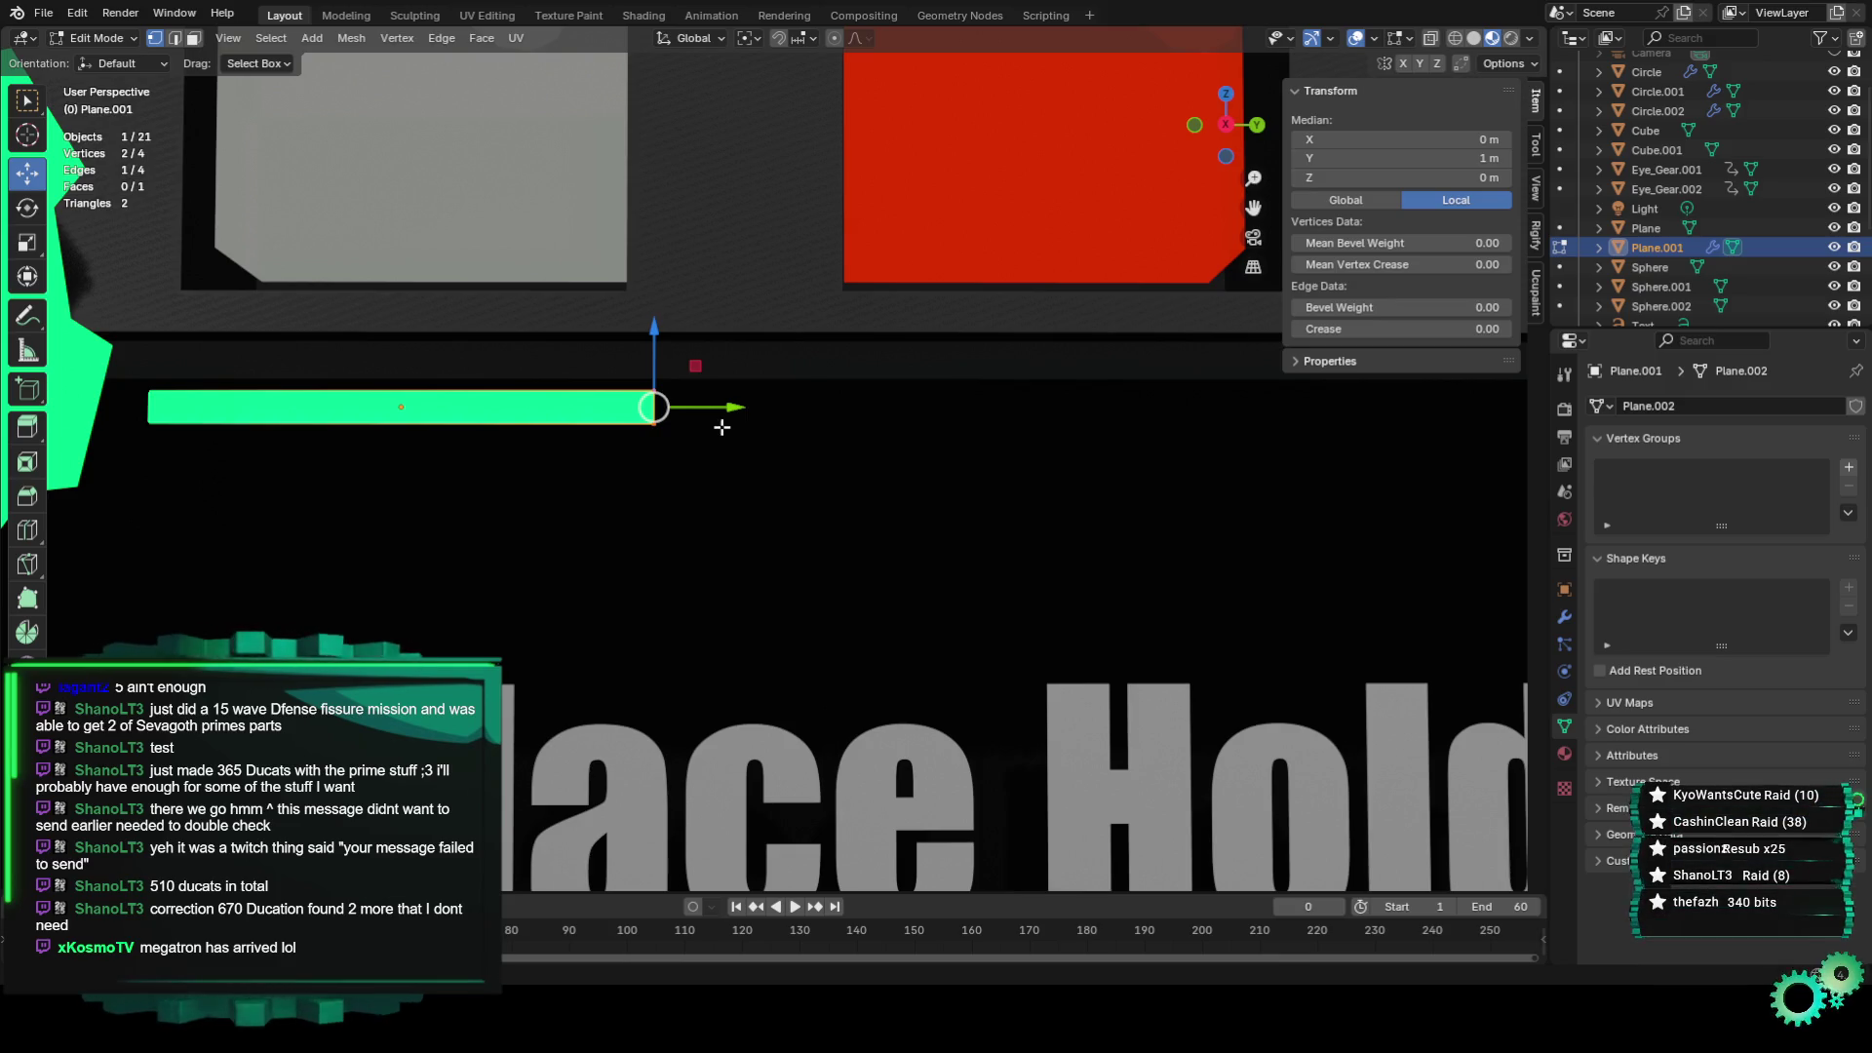
drag(129, 370, 213, 485)
key(s)
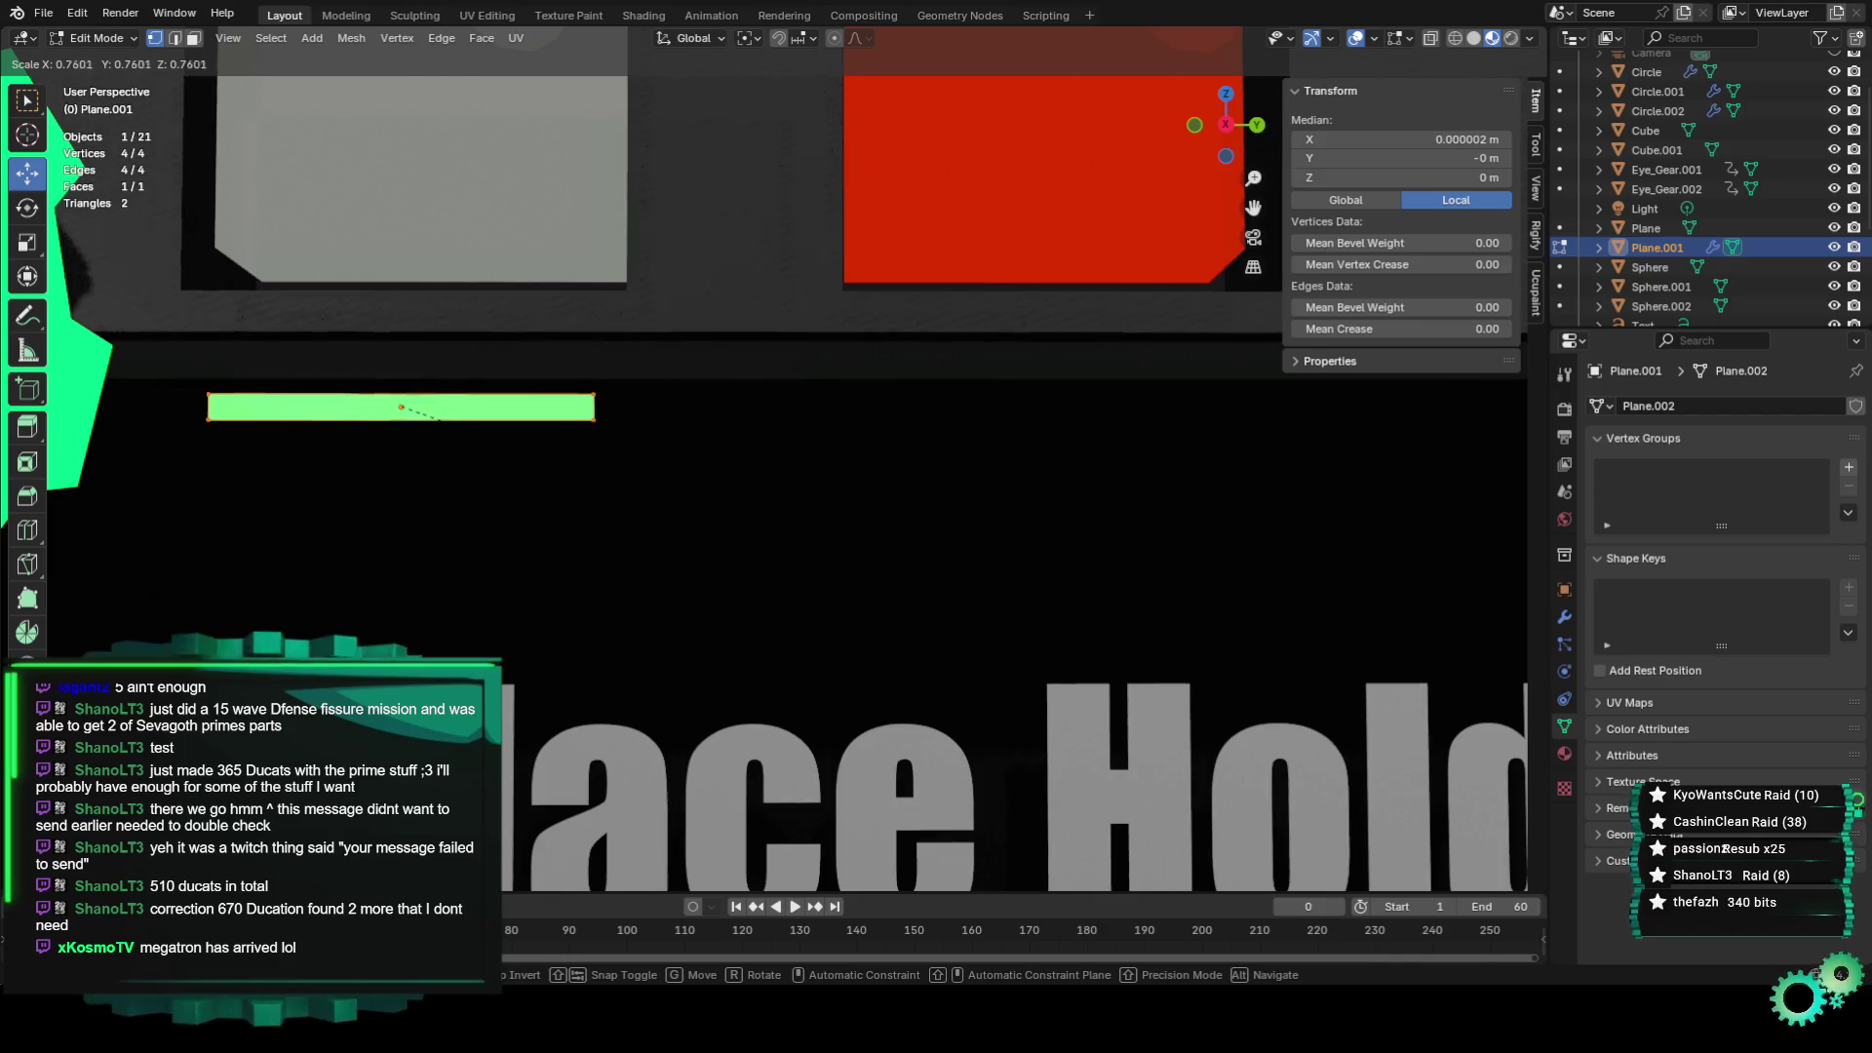
click(579, 472)
key(ctrl+z)
key(shift+space)
key(s)
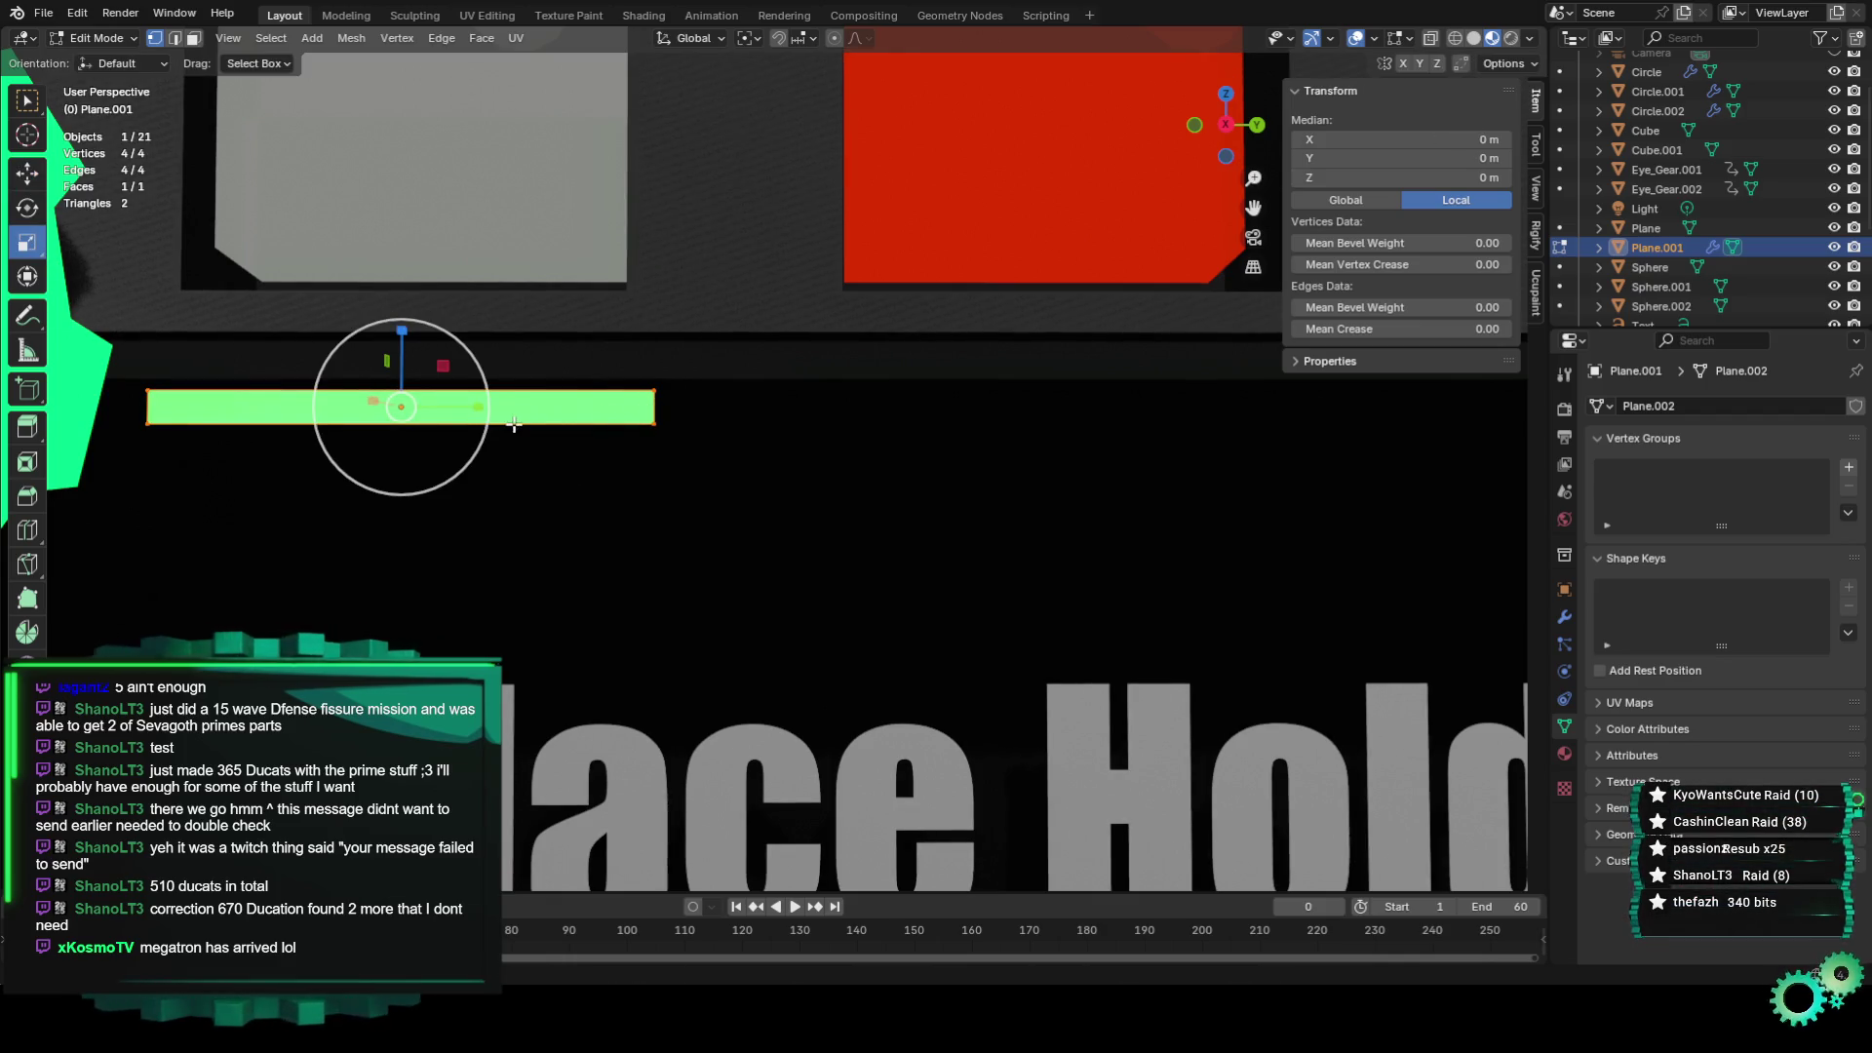
drag(472, 411, 438, 405)
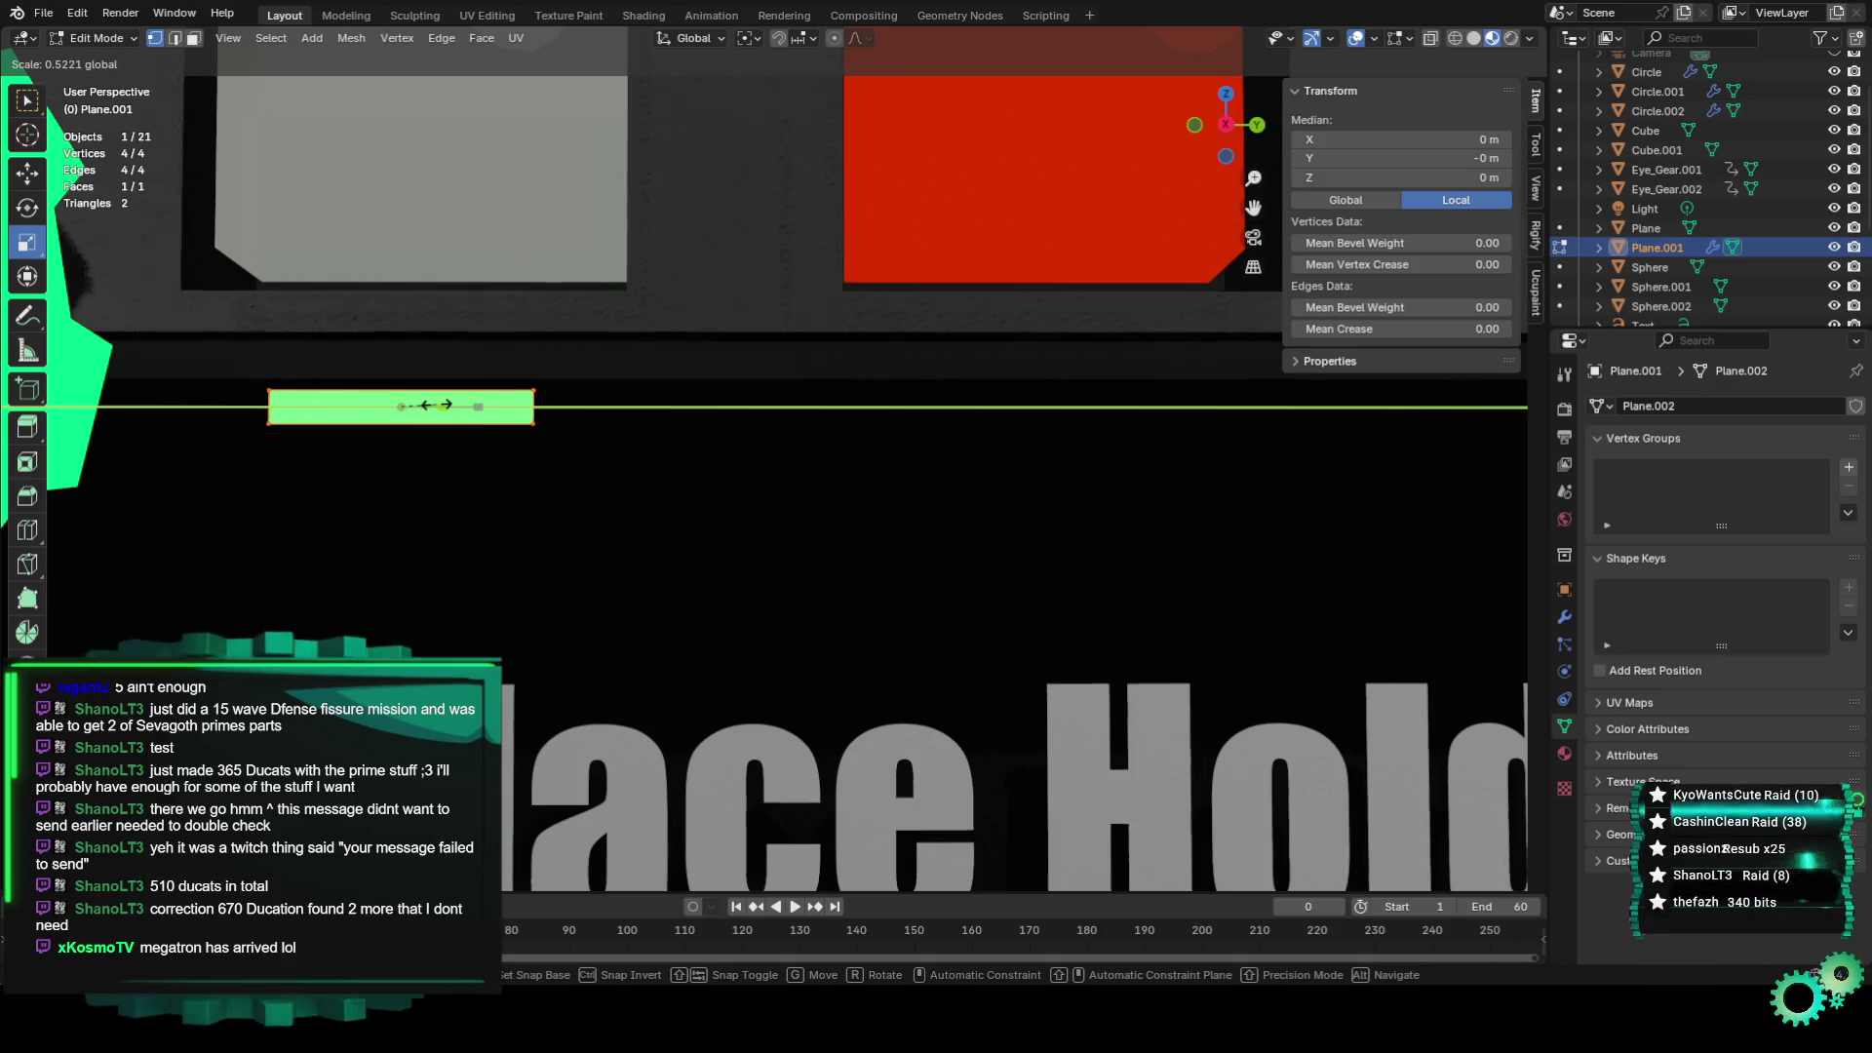
click(438, 405)
key(ctrl+z)
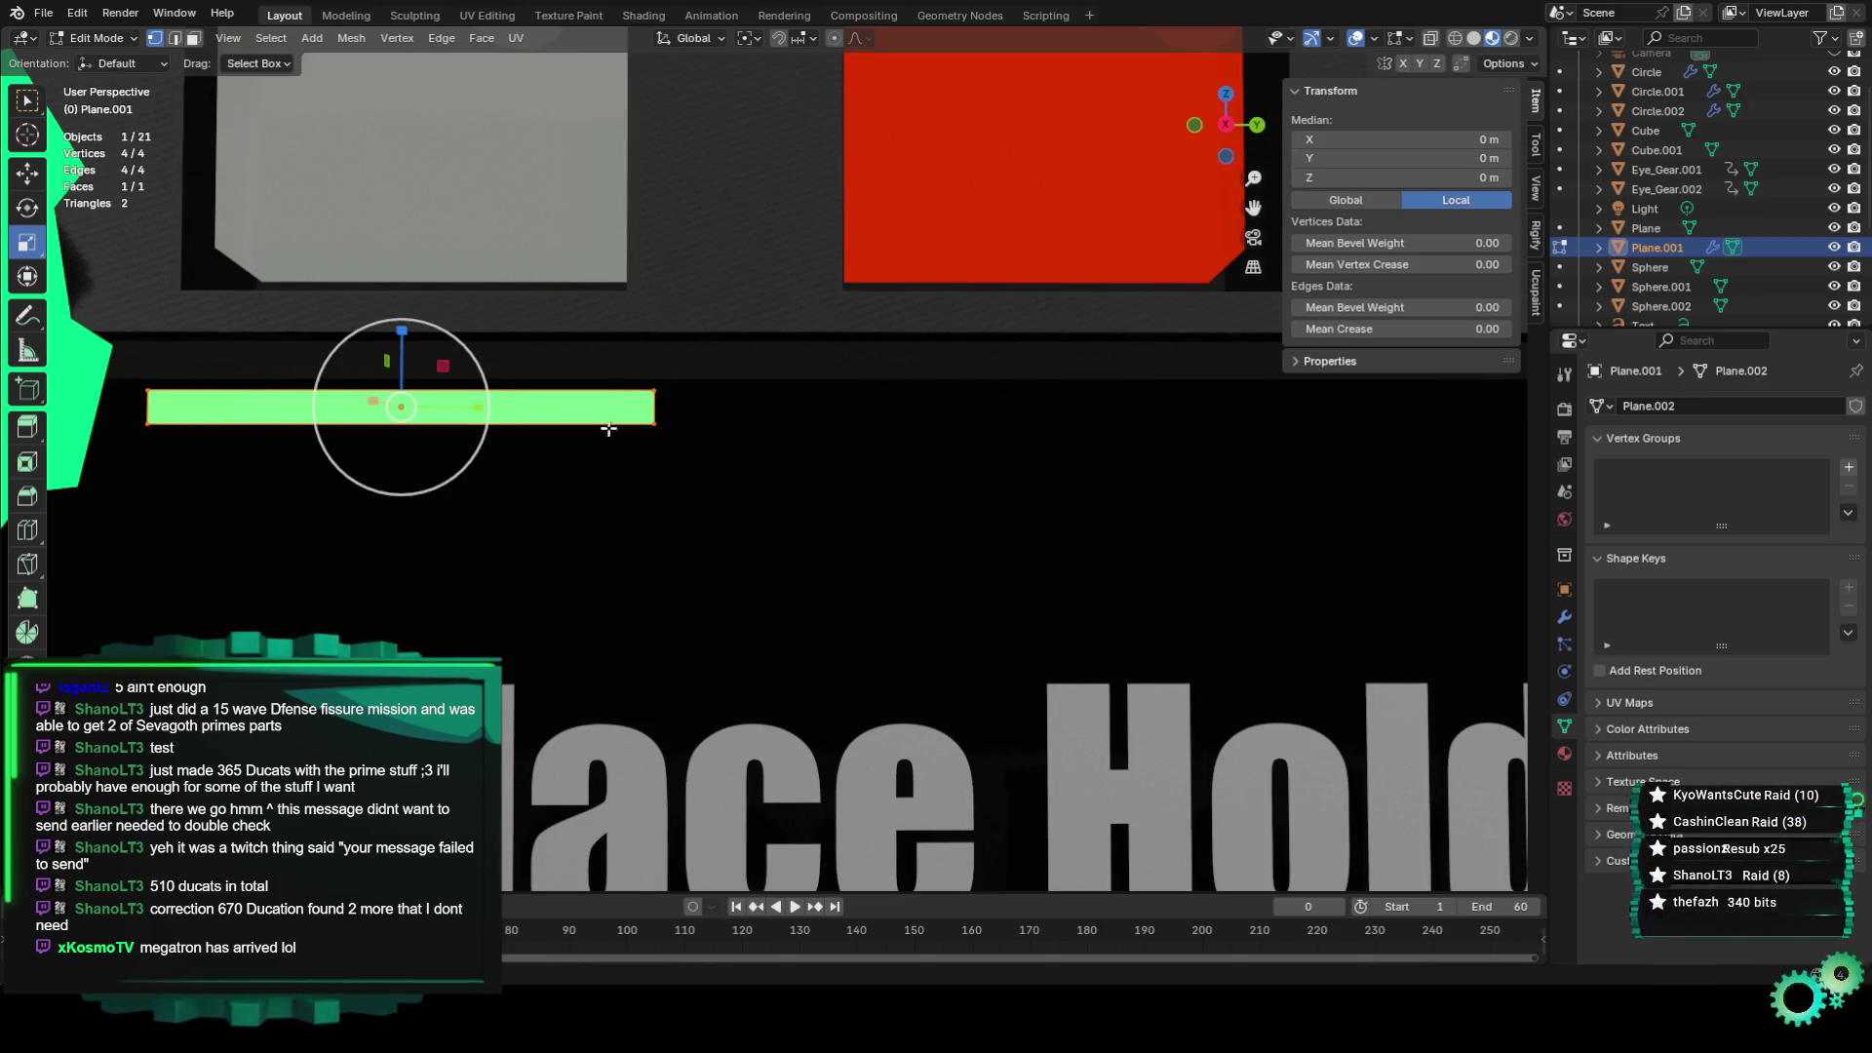
Merge the bar's two right-end vertices into a single point to form a wedge.
drag(637, 386, 663, 434)
right_click(647, 399)
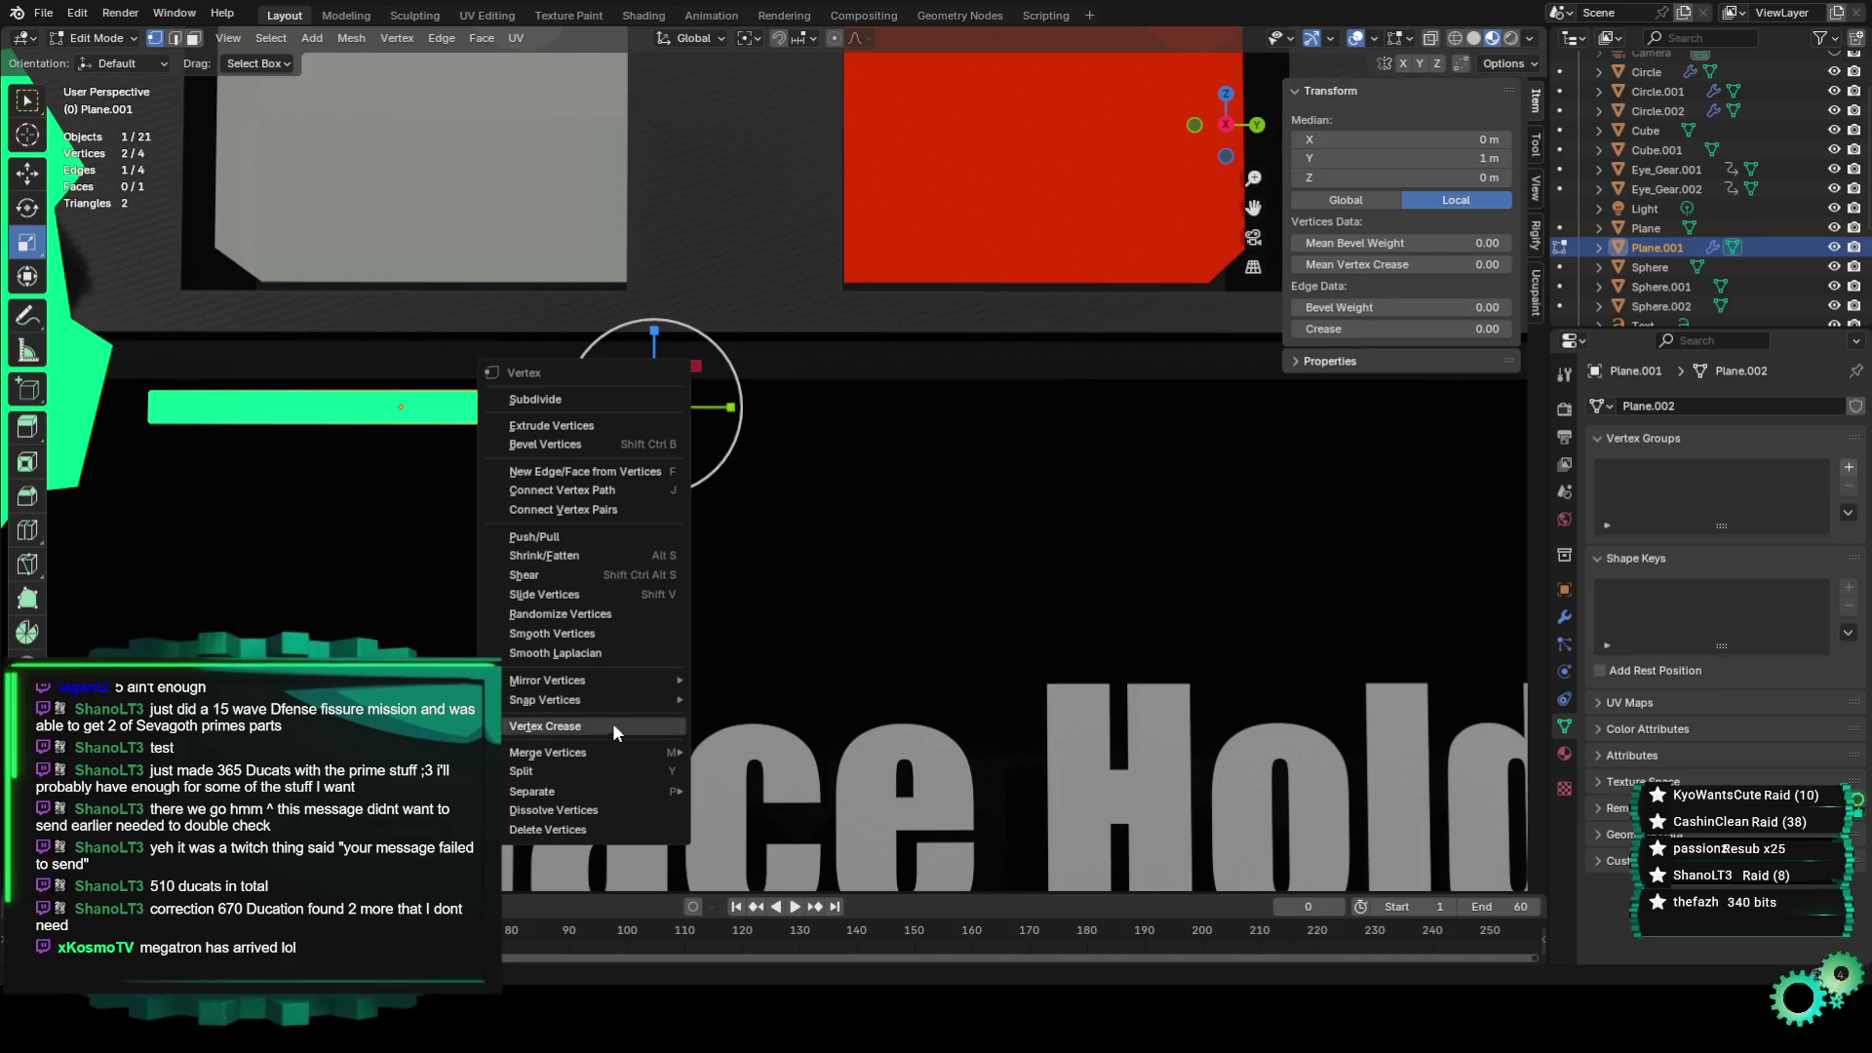
mouse_move(612, 751)
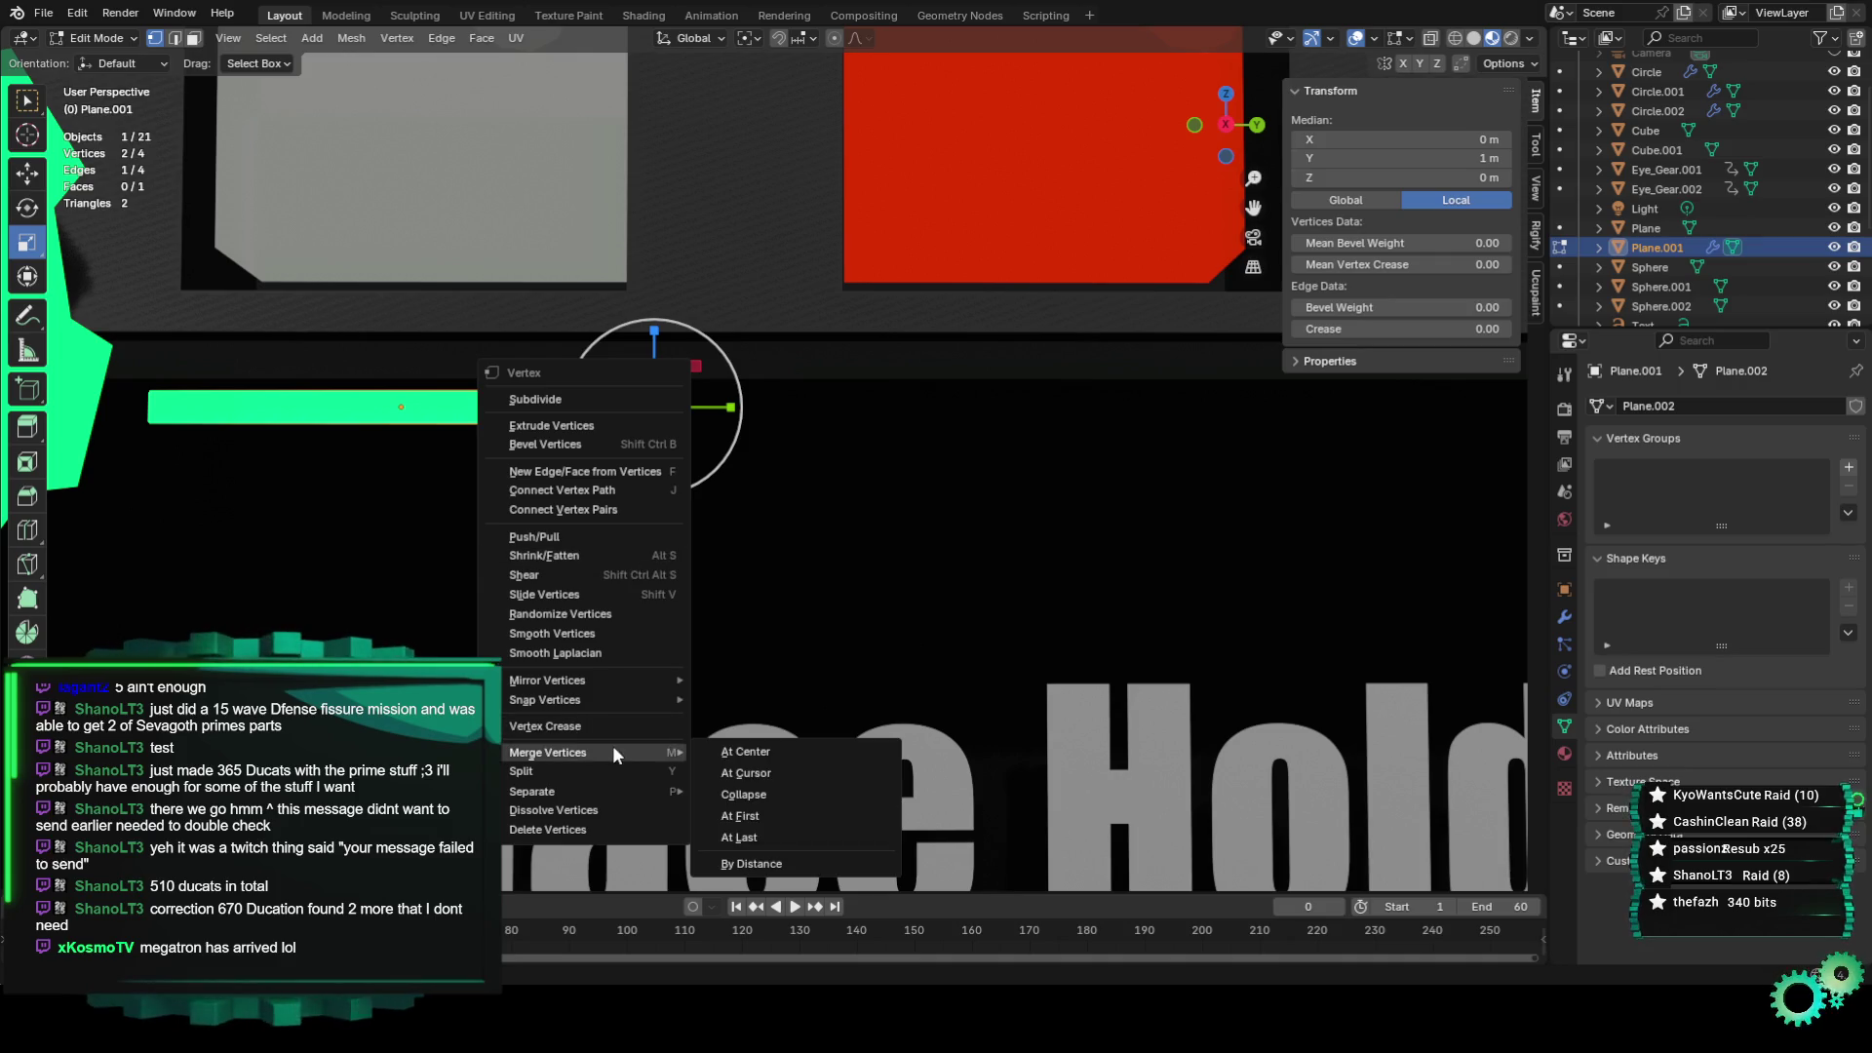
click(799, 753)
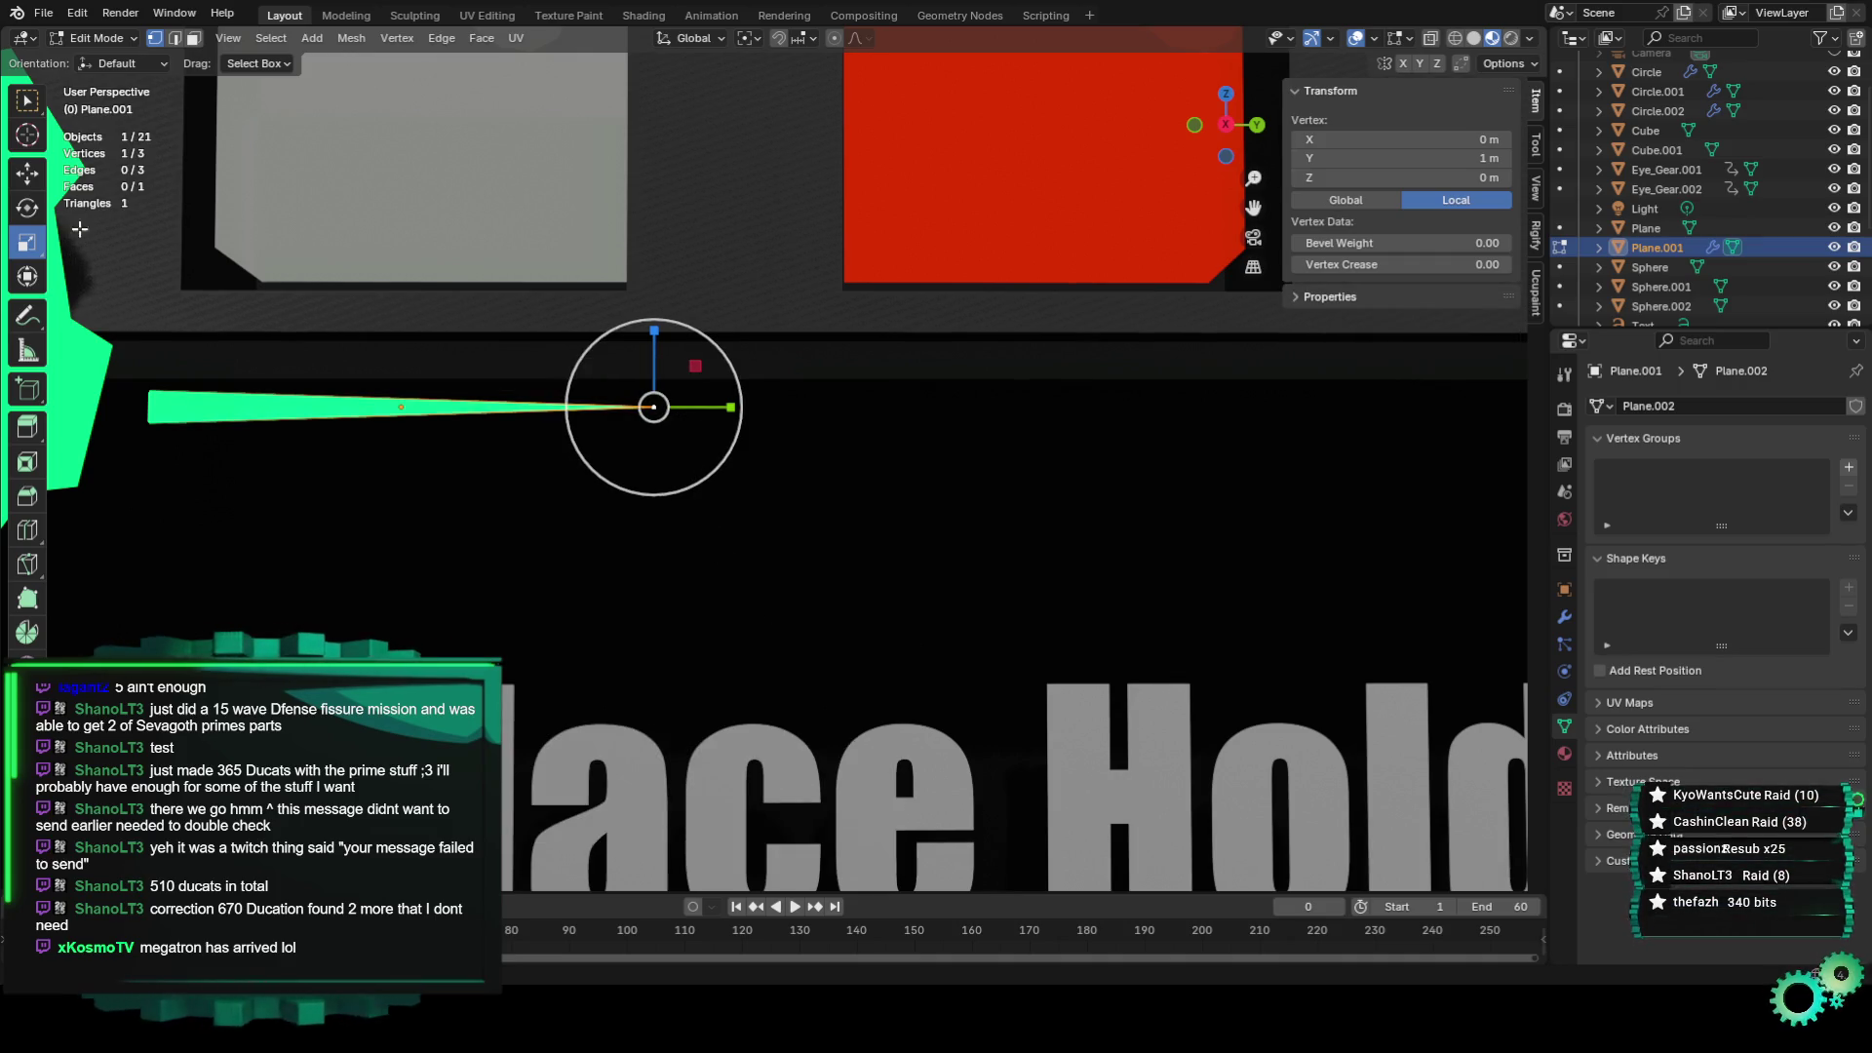
key(shift+space)
key(g)
drag(743, 407, 605, 406)
key(Escape)
Select all three wedge vertices and orbit the view around the wedge.
shift+drag(136, 380, 537, 449)
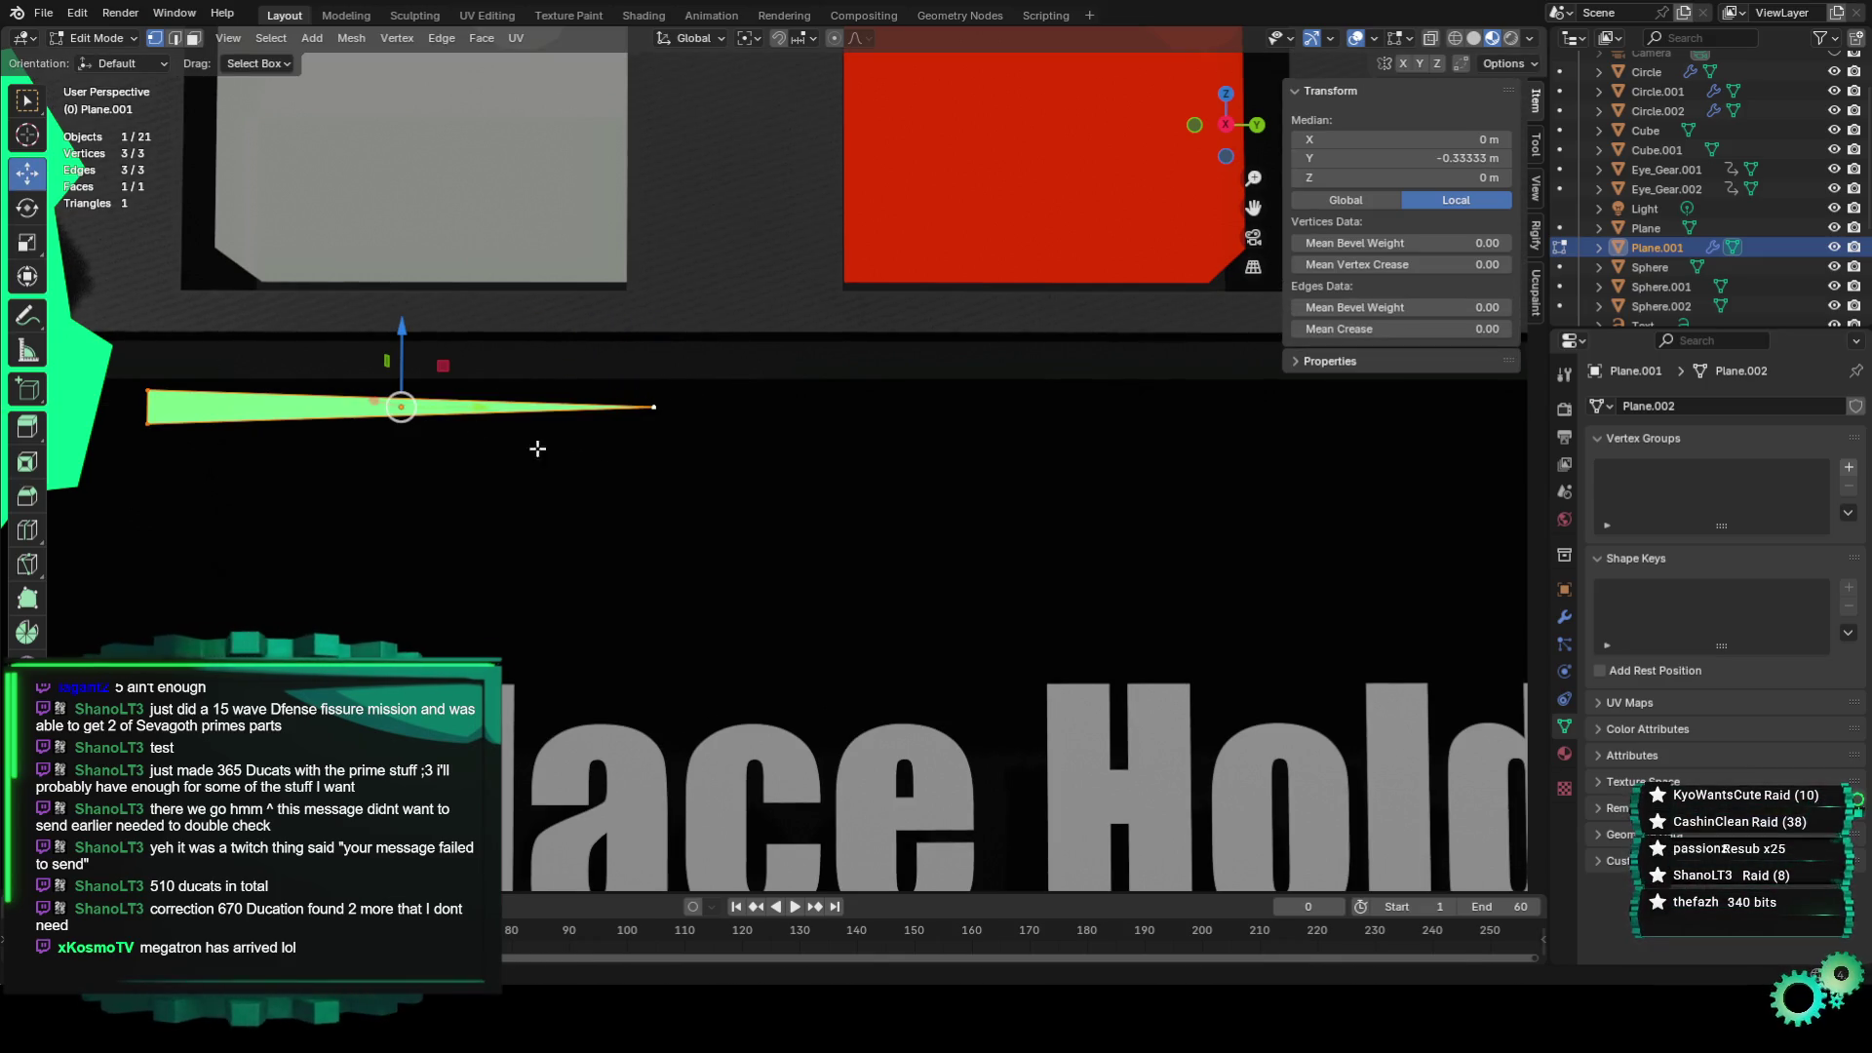
click(26, 246)
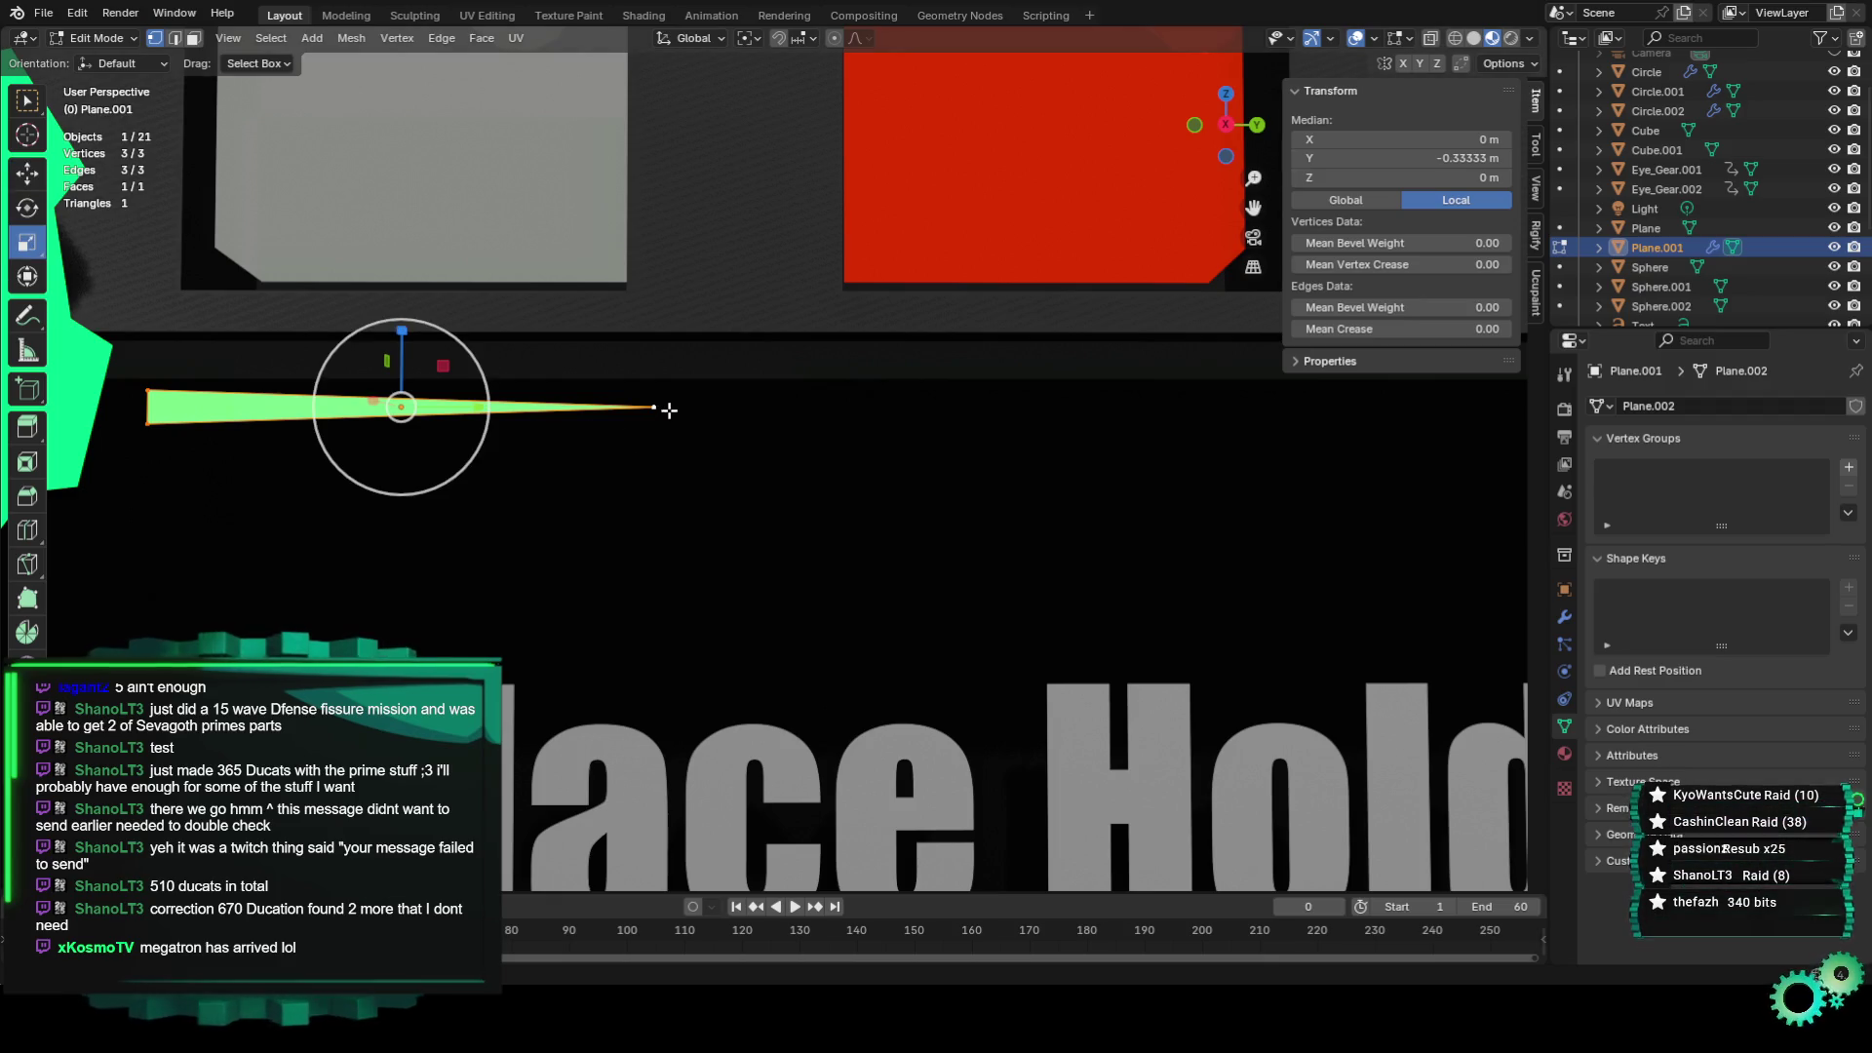
key(s)
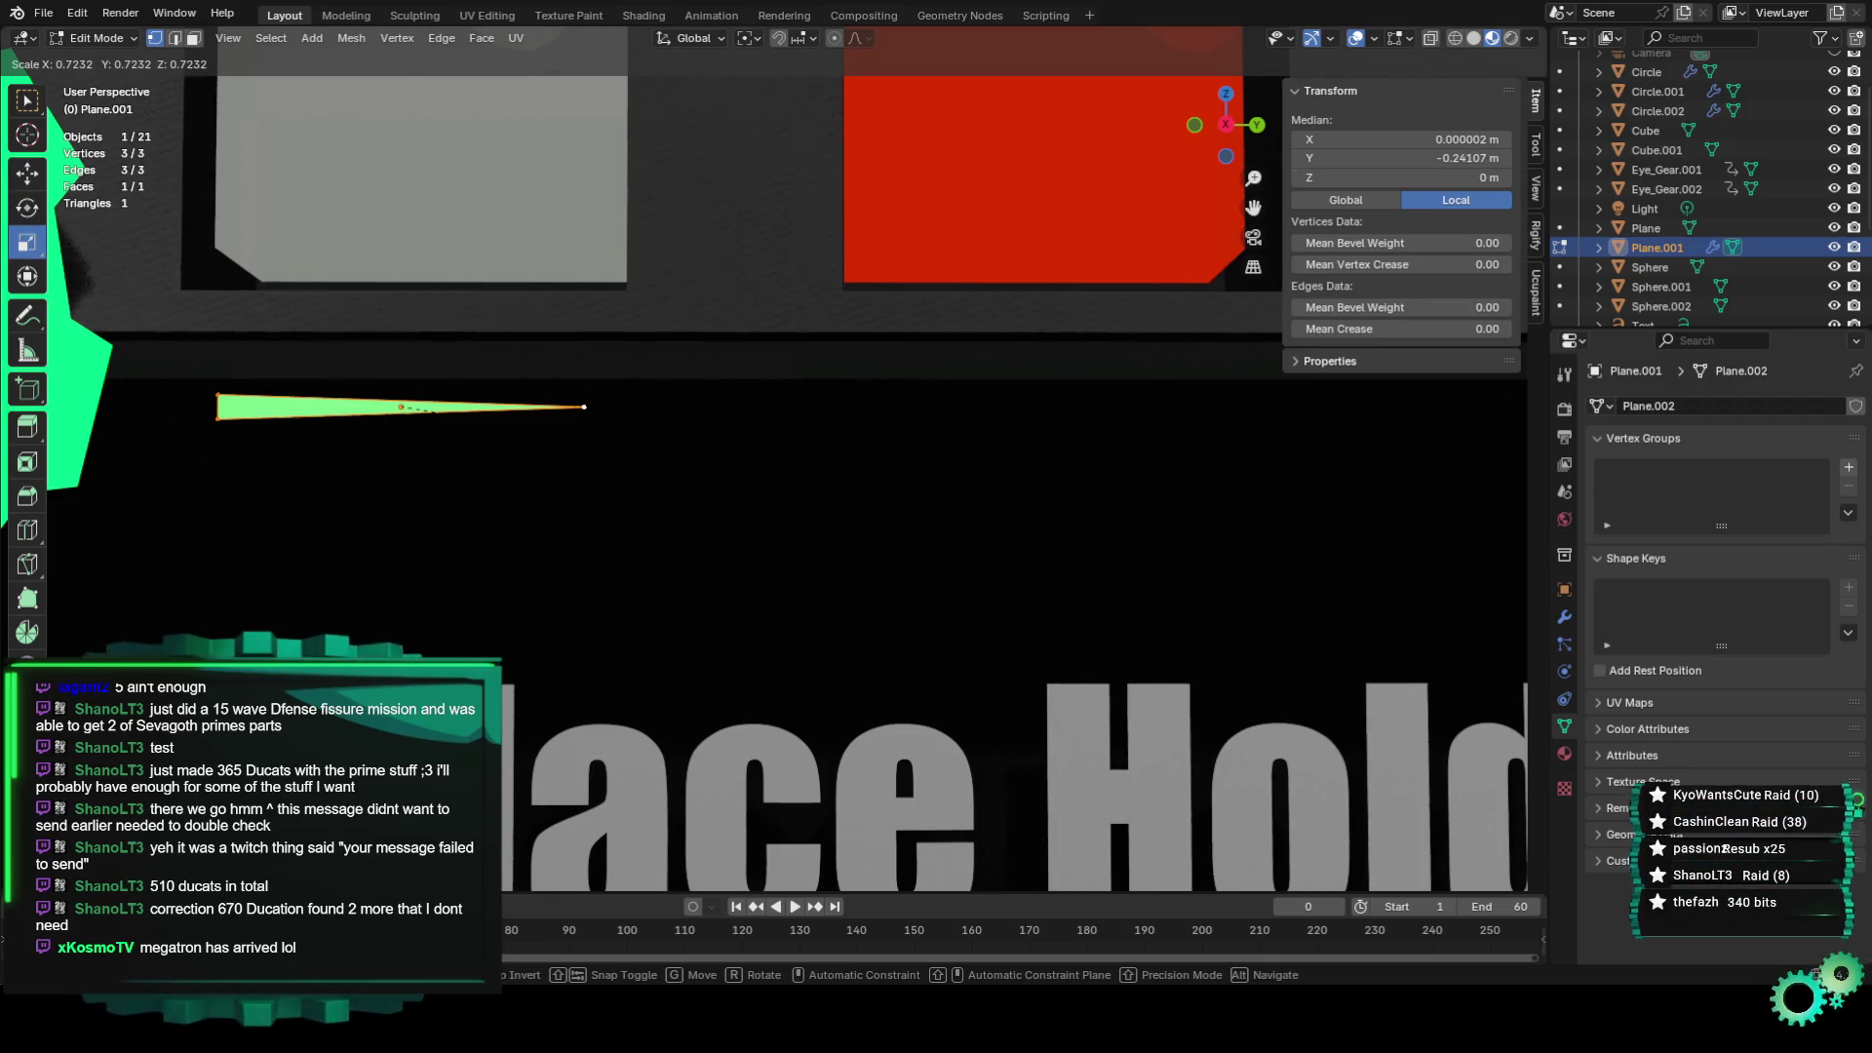
key(Escape)
scroll(452, 446, up, 2)
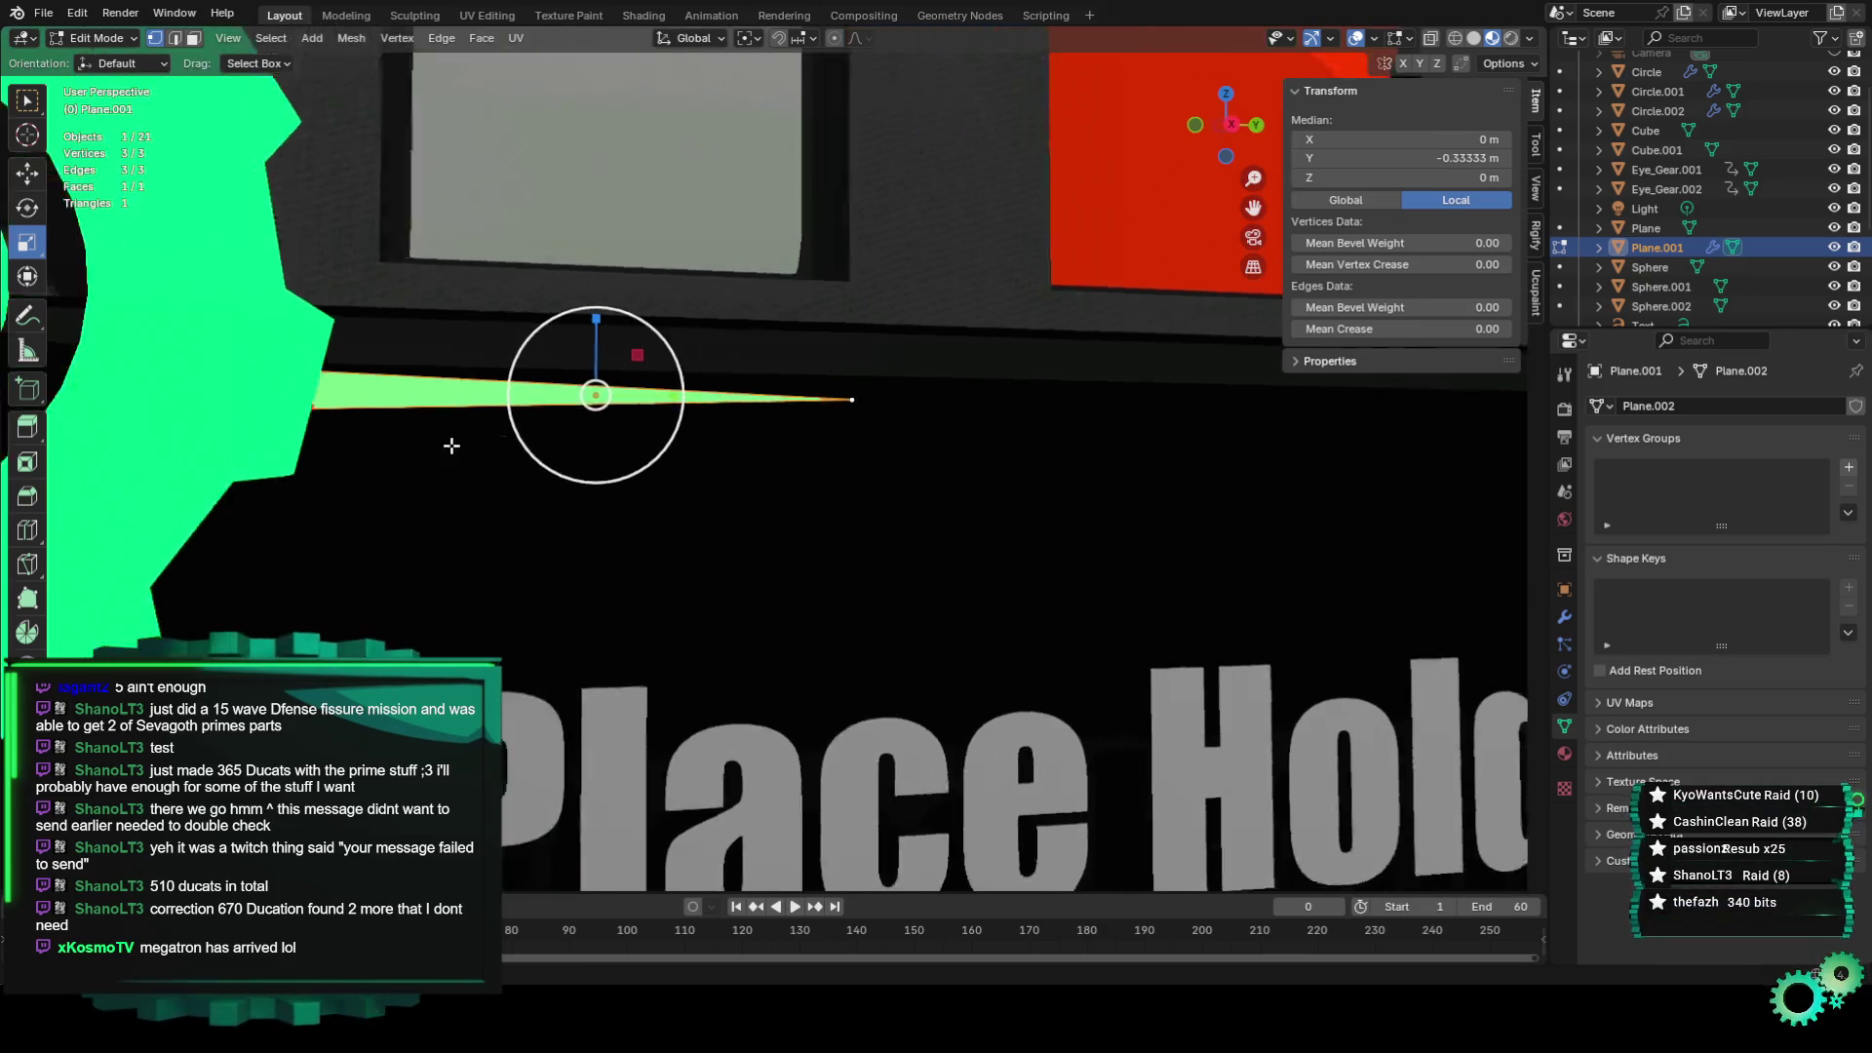
middle_drag(451, 445, 662, 533)
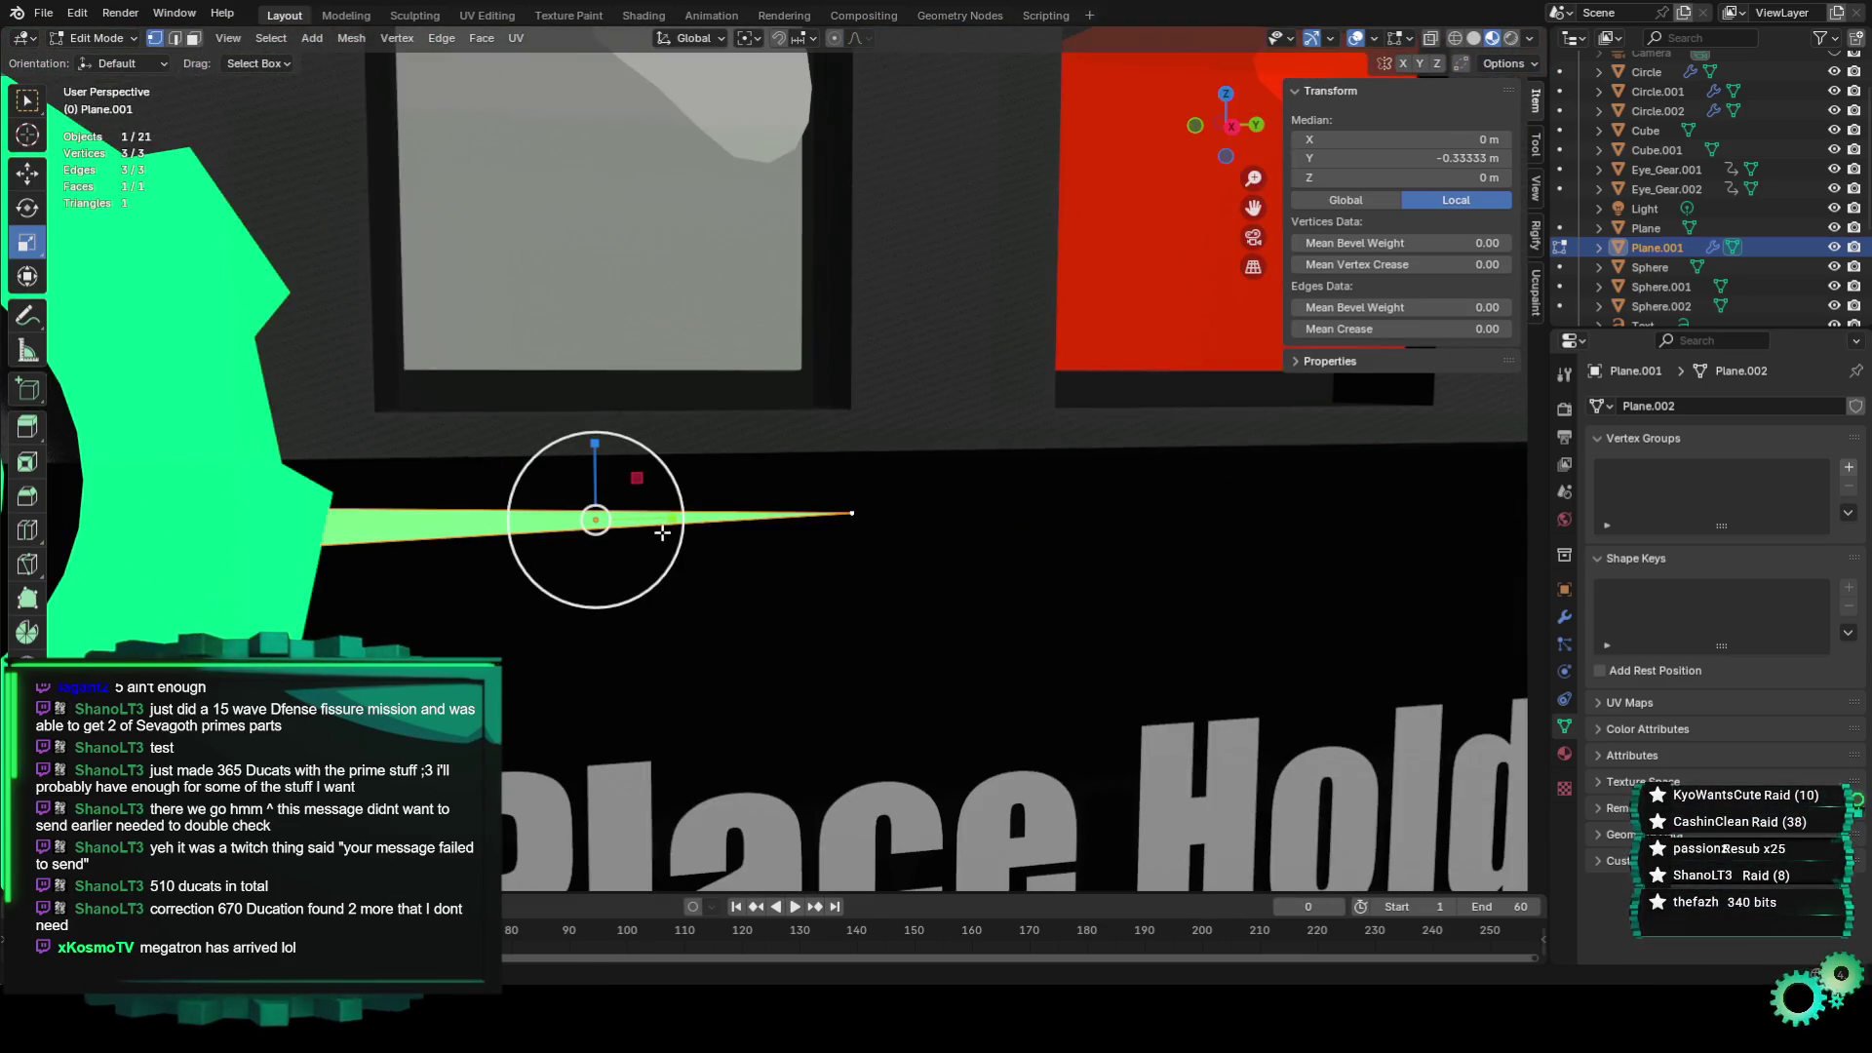
Scale the wedge down into a small triangle, deselect it, and switch back to Object Mode.
key(s)
click(605, 514)
key(s)
click(634, 534)
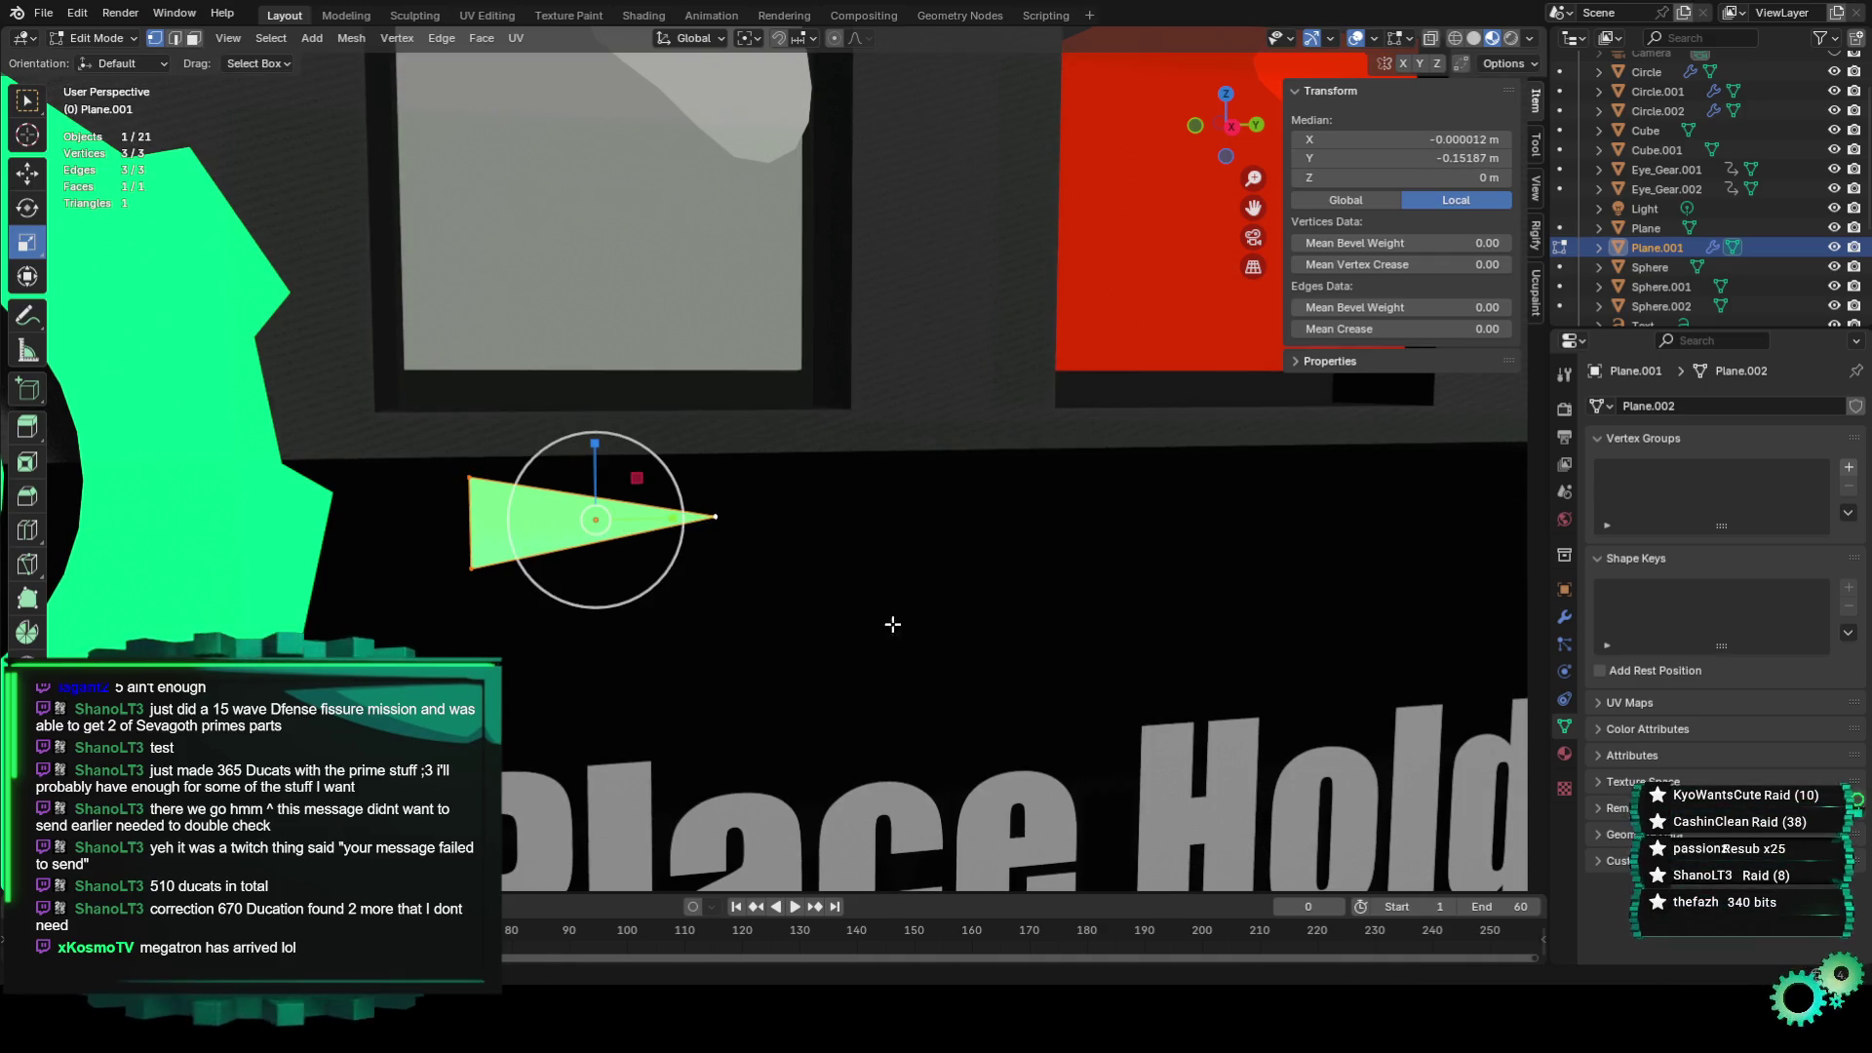
middle_drag(890, 623, 835, 535)
scroll(663, 497, down, 3)
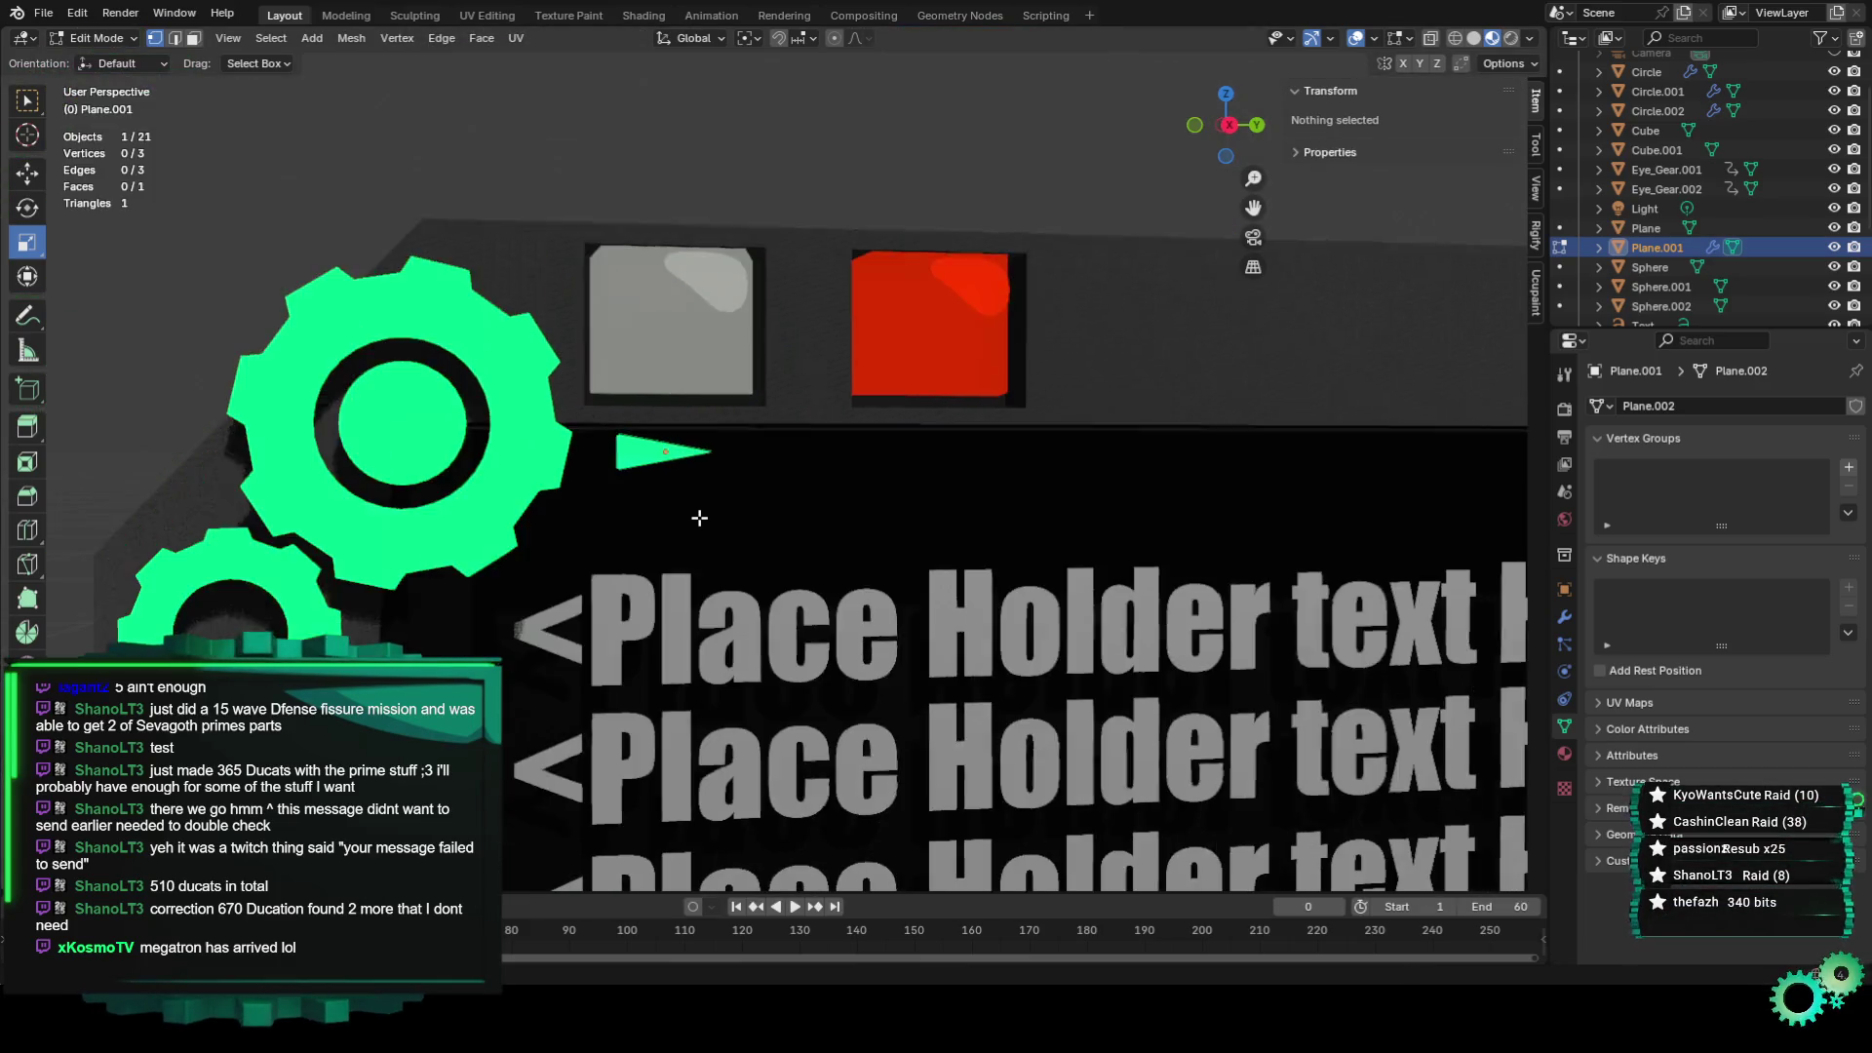
click(661, 529)
click(93, 38)
click(93, 58)
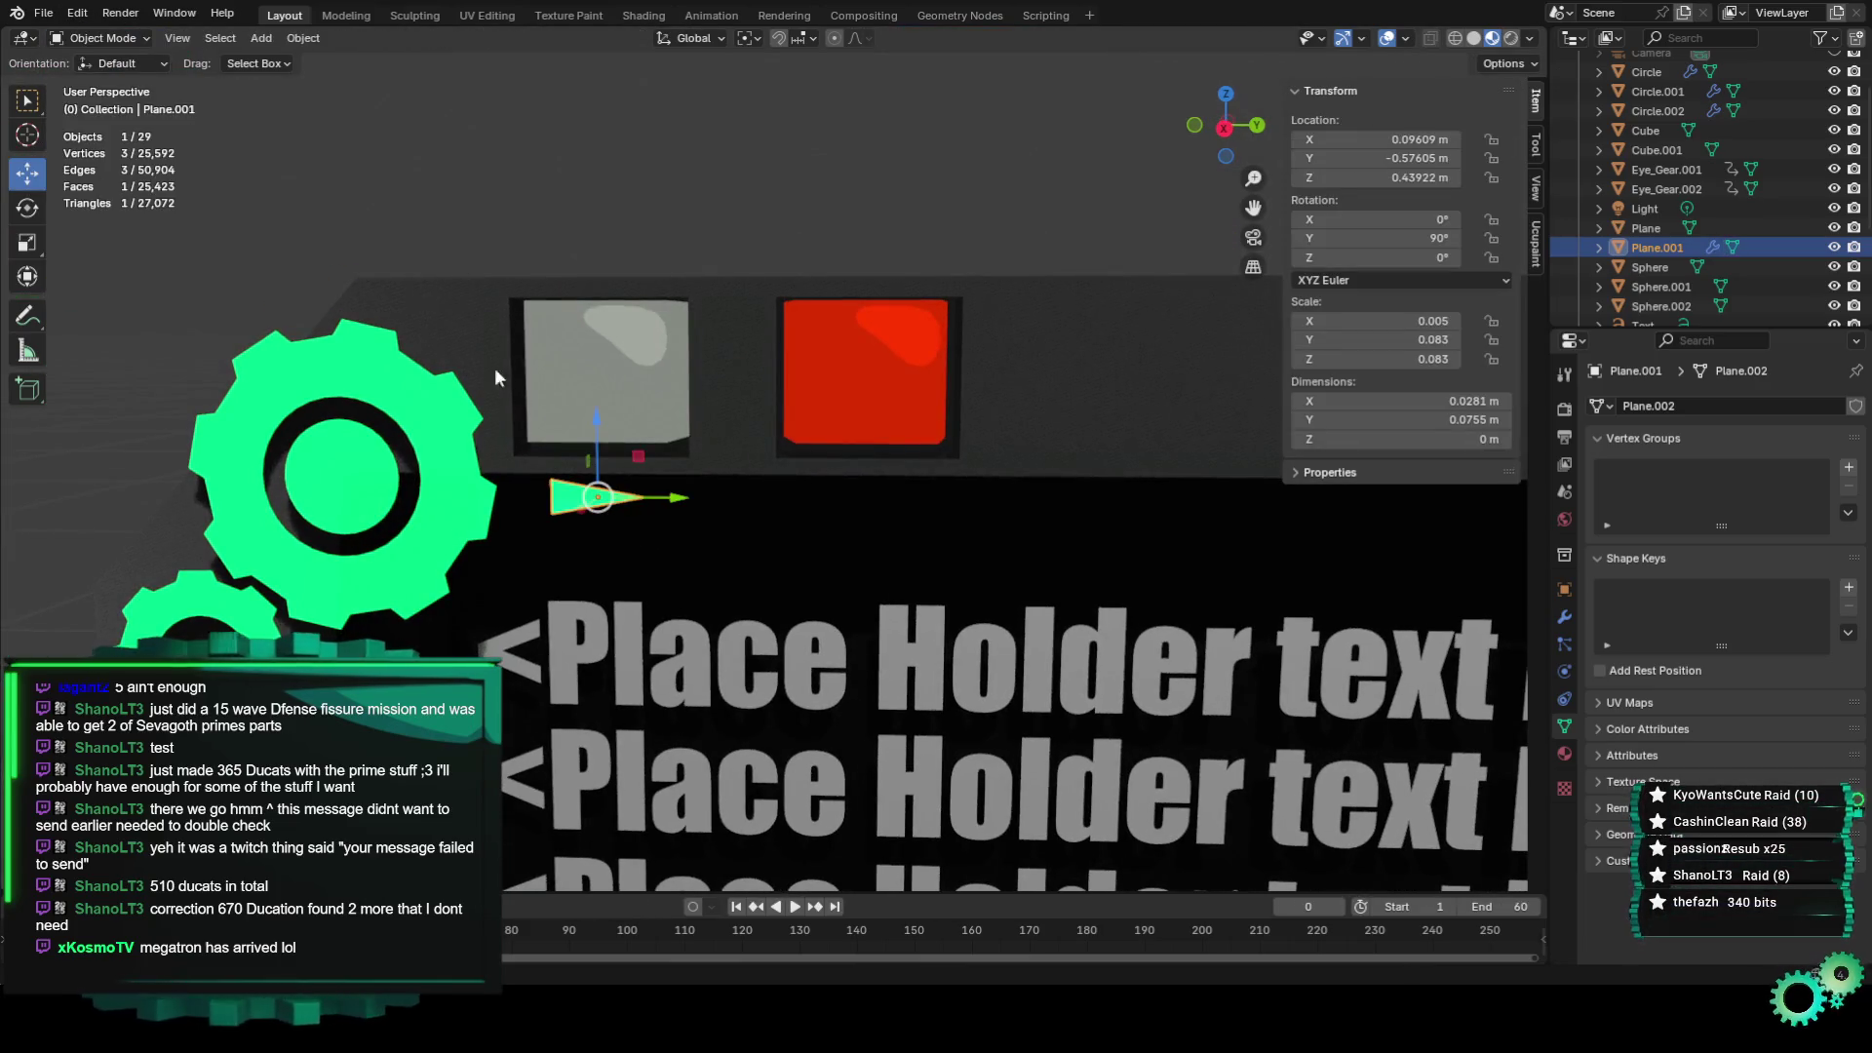
Connect Set Position's Geometry output to the Group Output in the Geometry Nodes editor.
scroll(561, 445, down, 2)
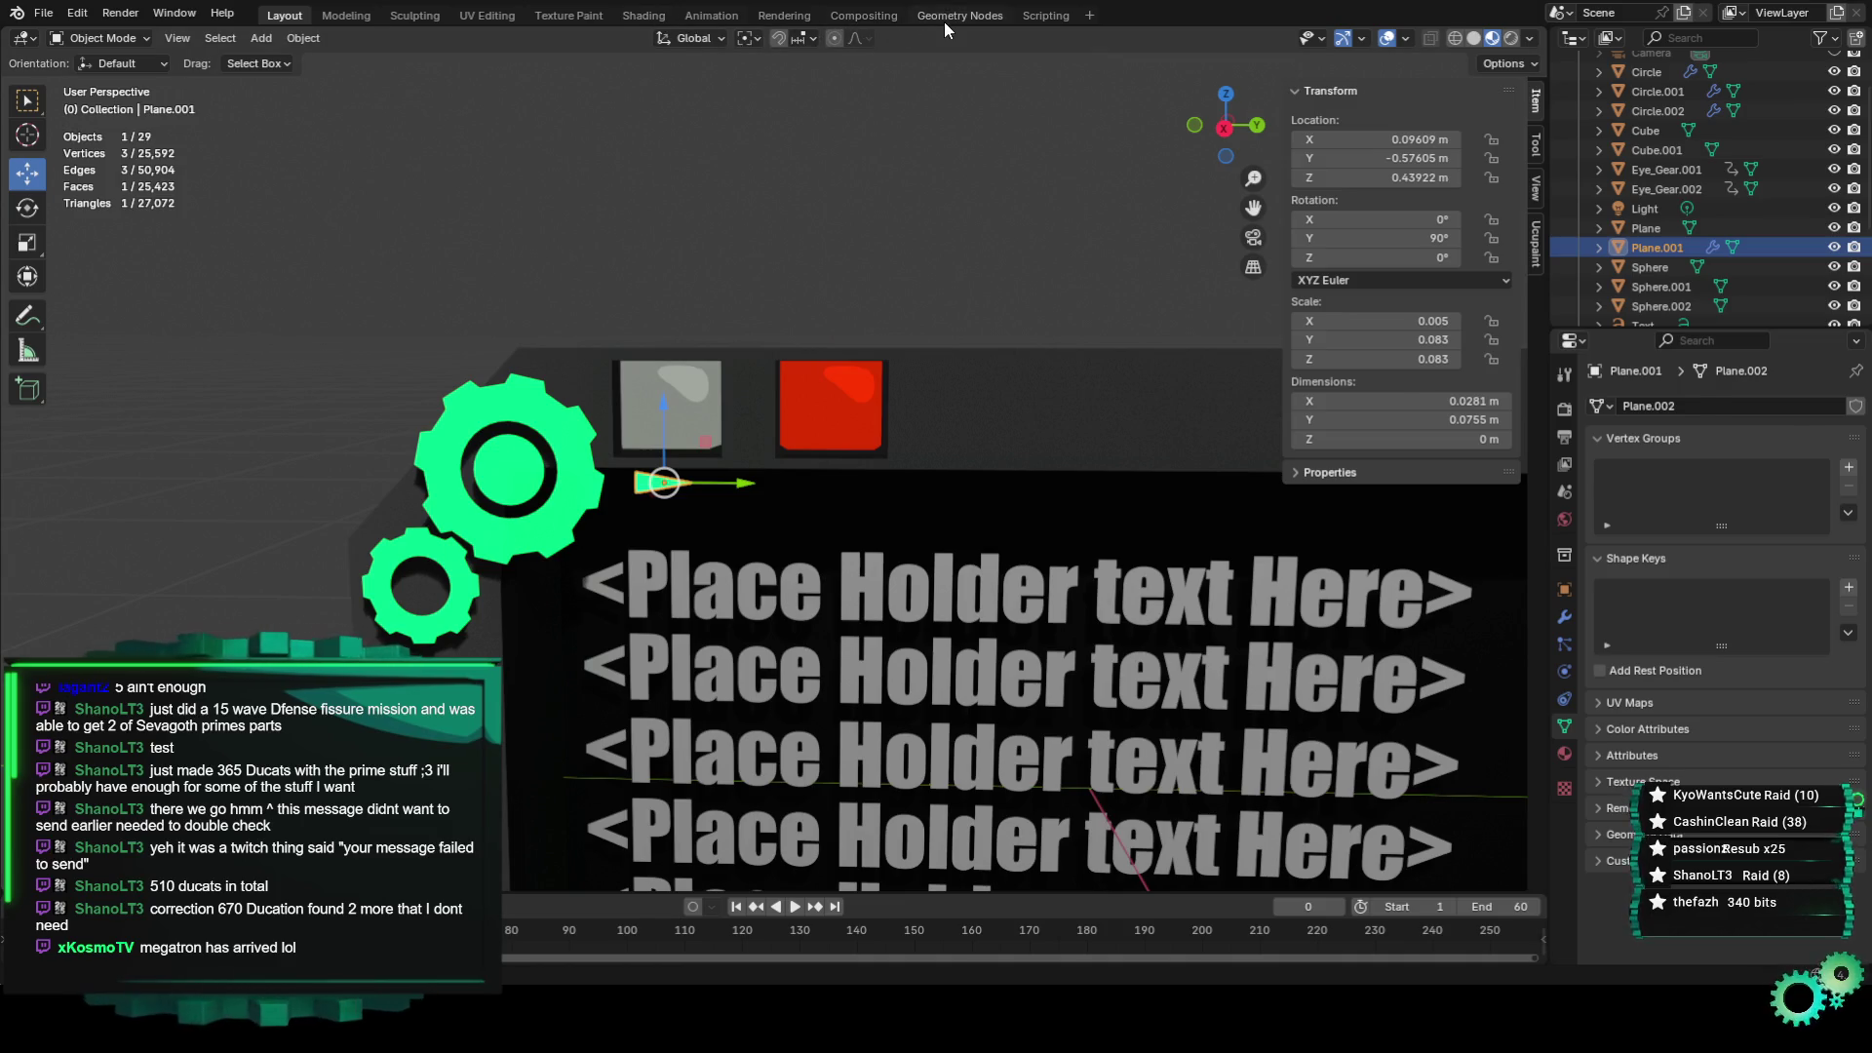
click(943, 17)
drag(1182, 694, 995, 776)
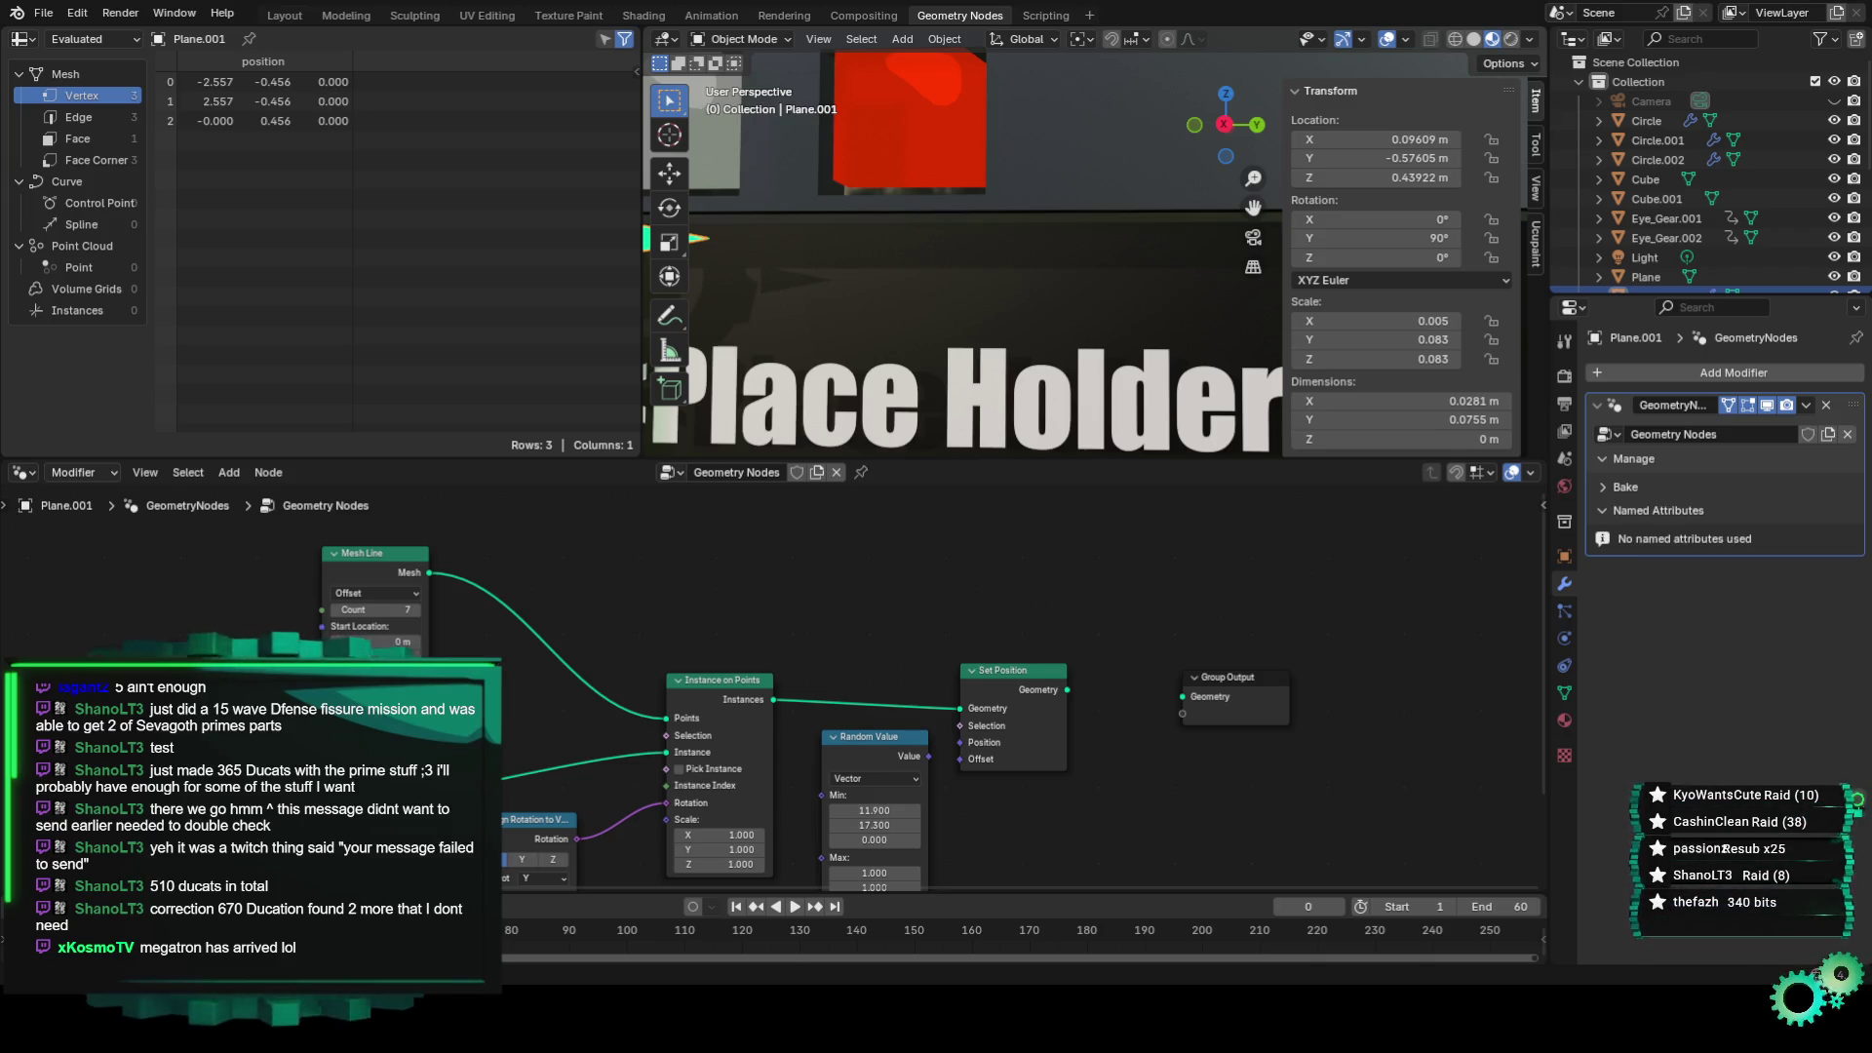
middle_drag(682, 780, 737, 657)
scroll(1152, 646, up, 1)
middle_drag(1198, 578, 1153, 647)
drag(1074, 628, 1197, 636)
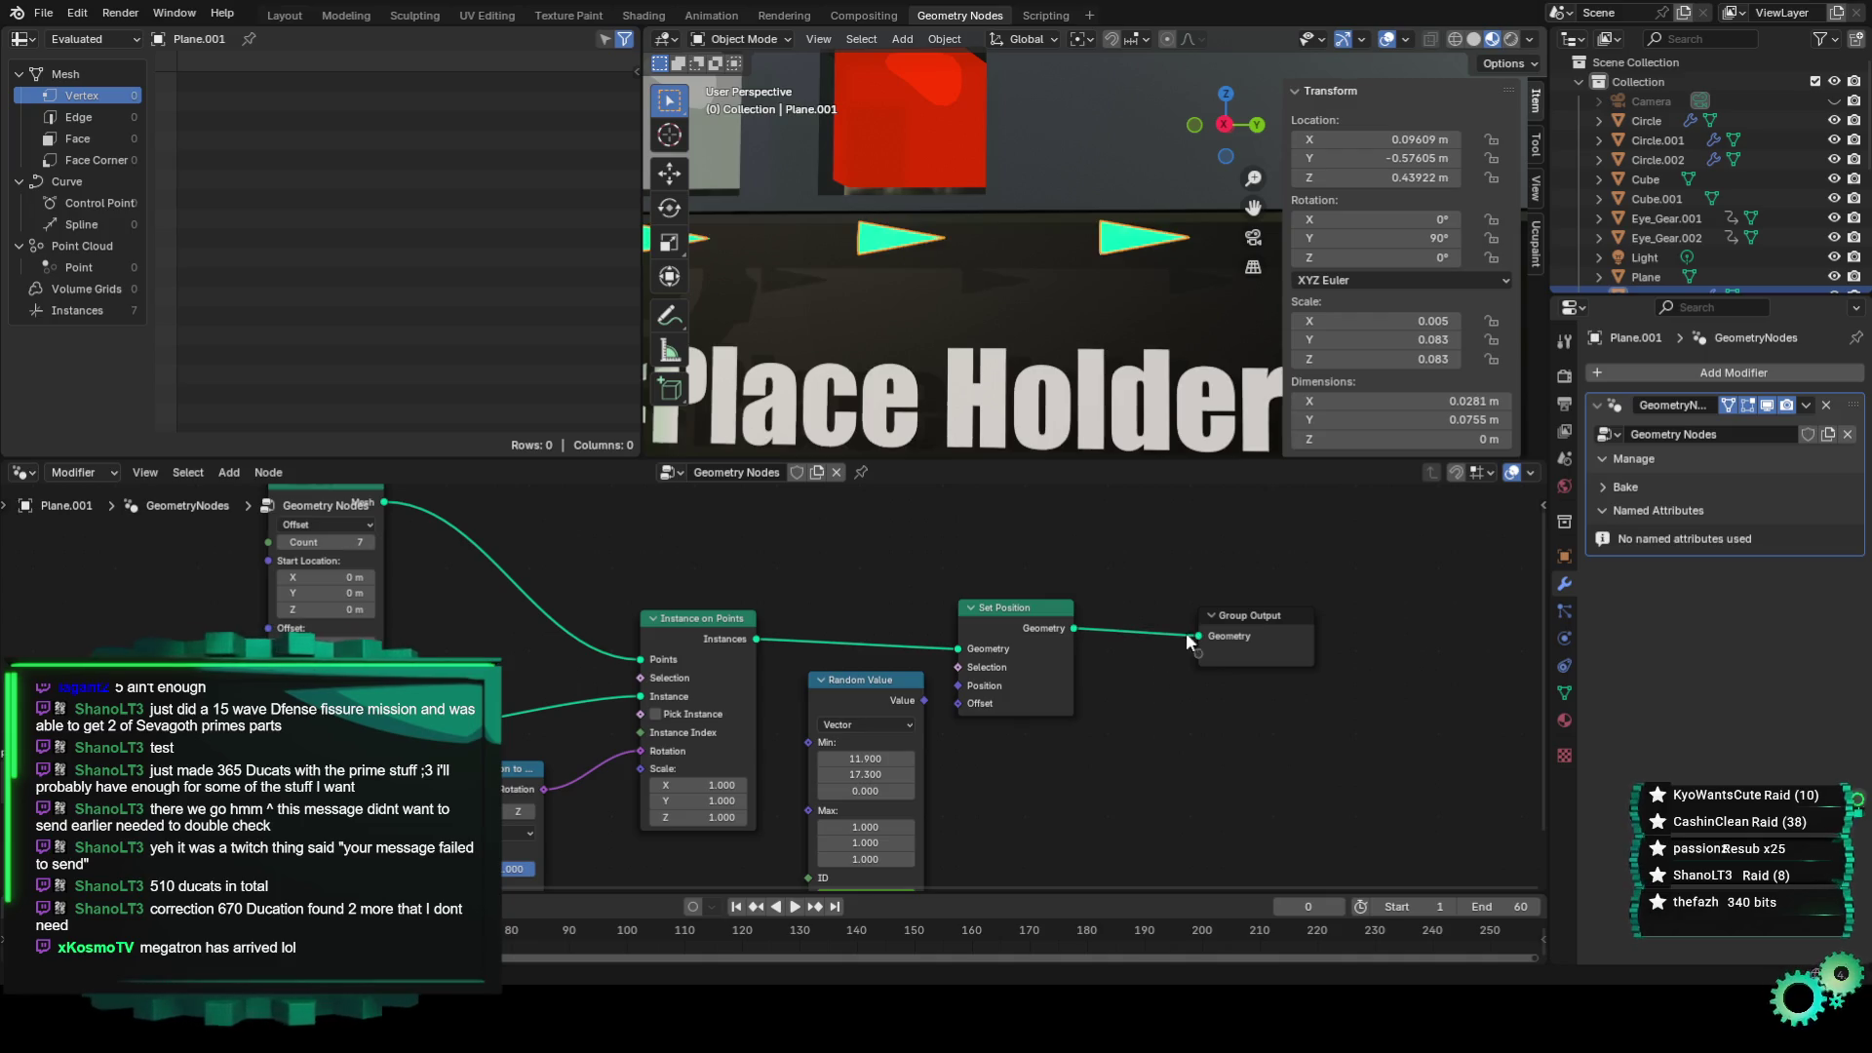
Orbit around the text board in the Layout viewport to check the row of instanced arrows.
middle_drag(952, 680, 931, 667)
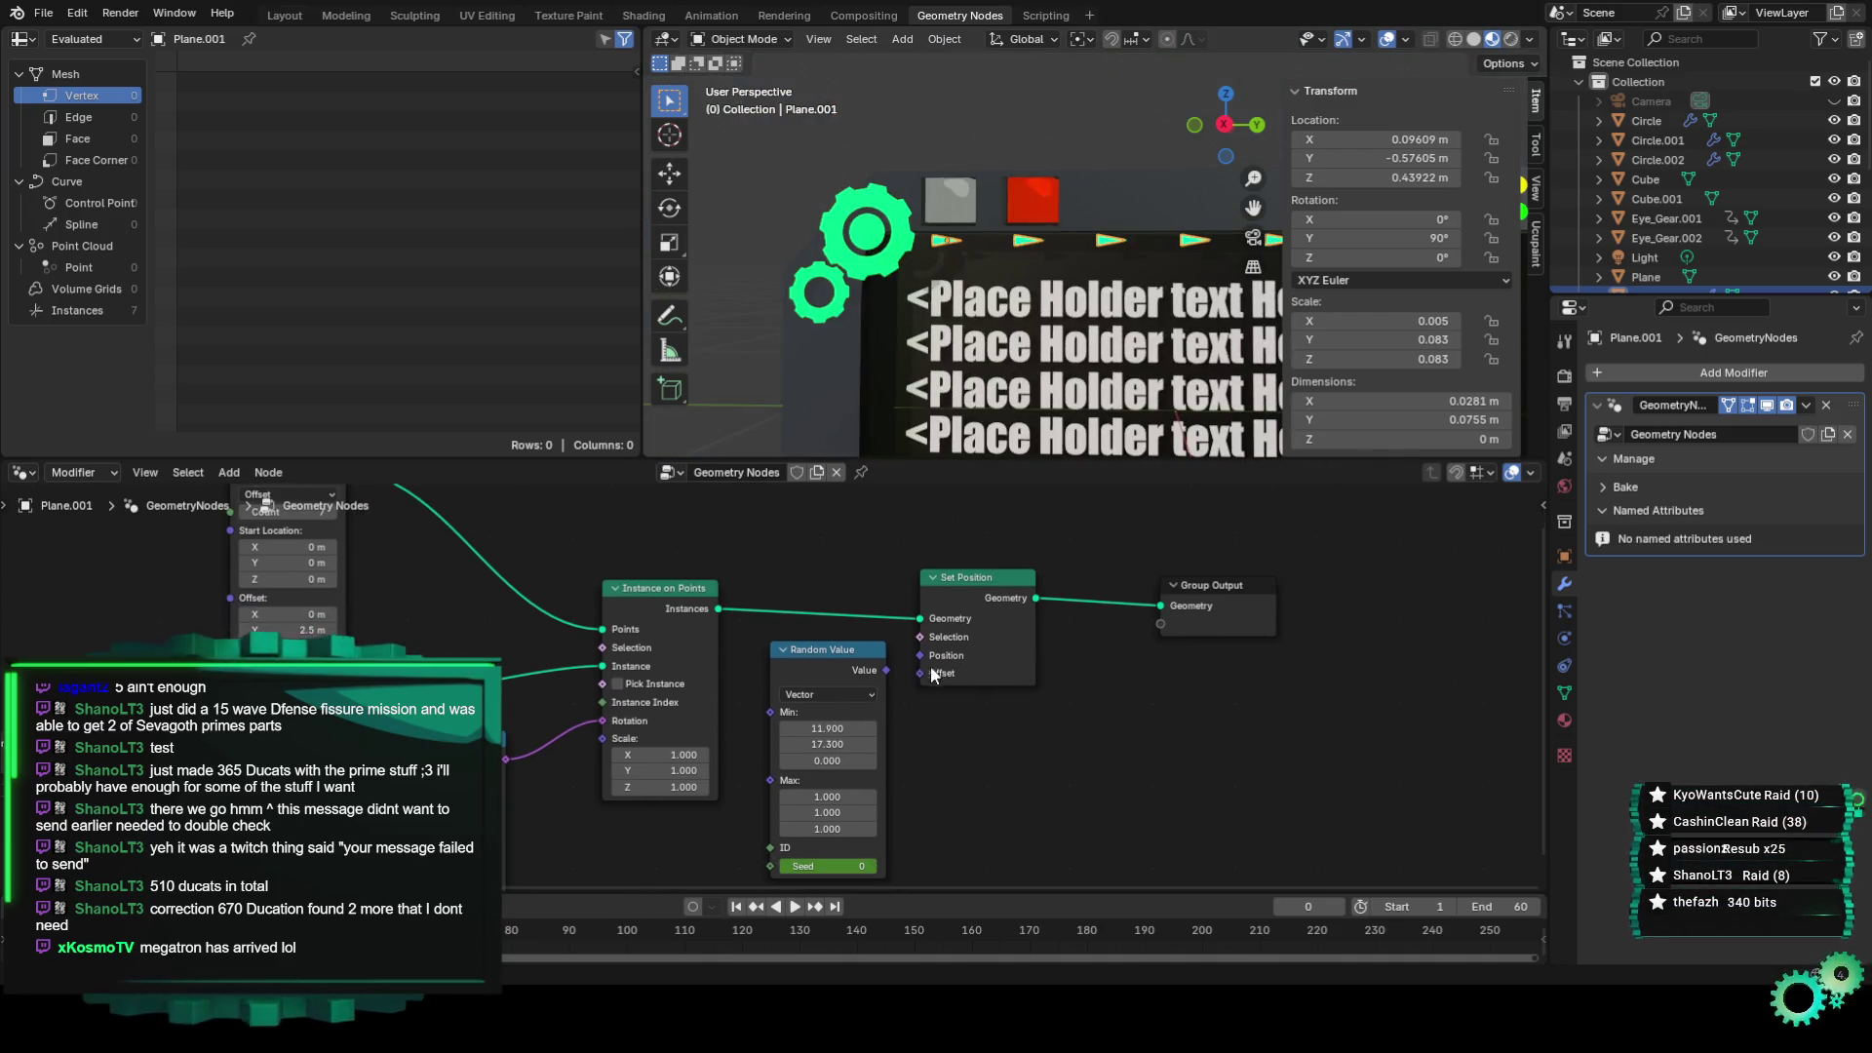
click(285, 15)
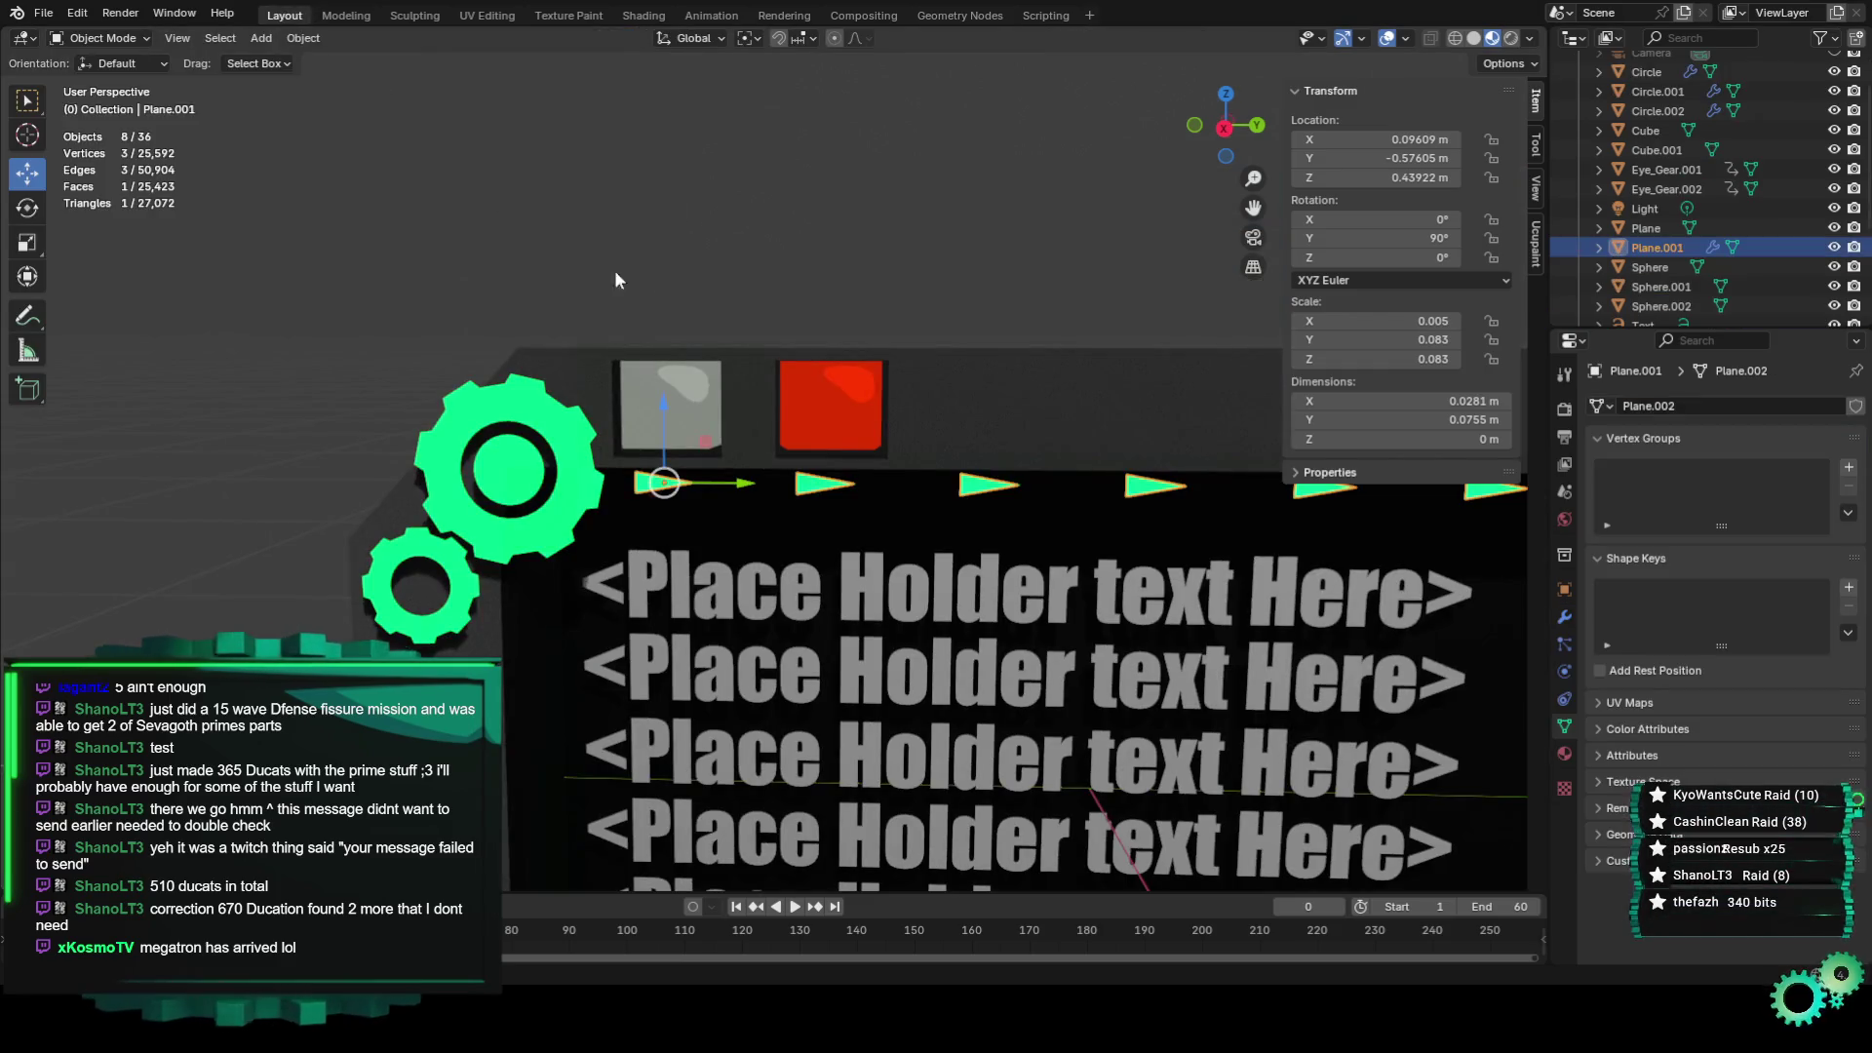
scroll(862, 239, down, 3)
middle_drag(862, 229, 851, 216)
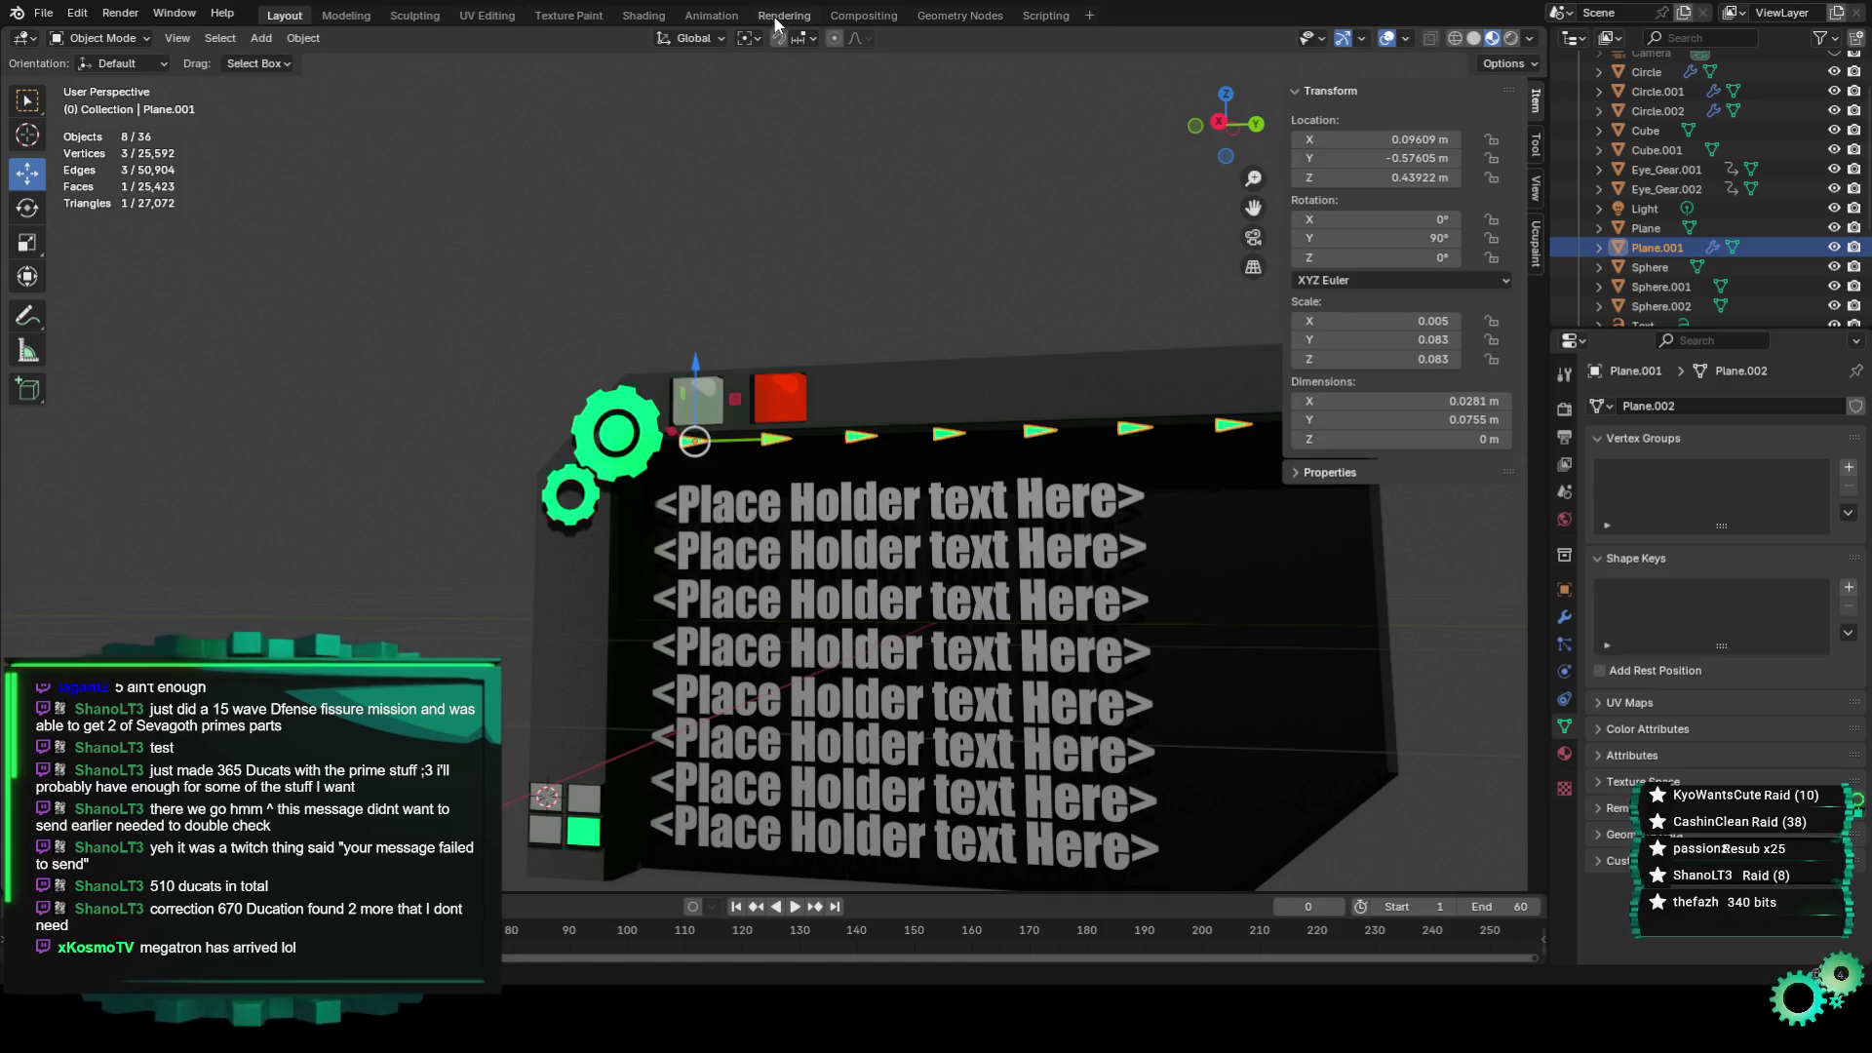
Move the Random Value link from Offset to Position and start playing the animation.
click(960, 15)
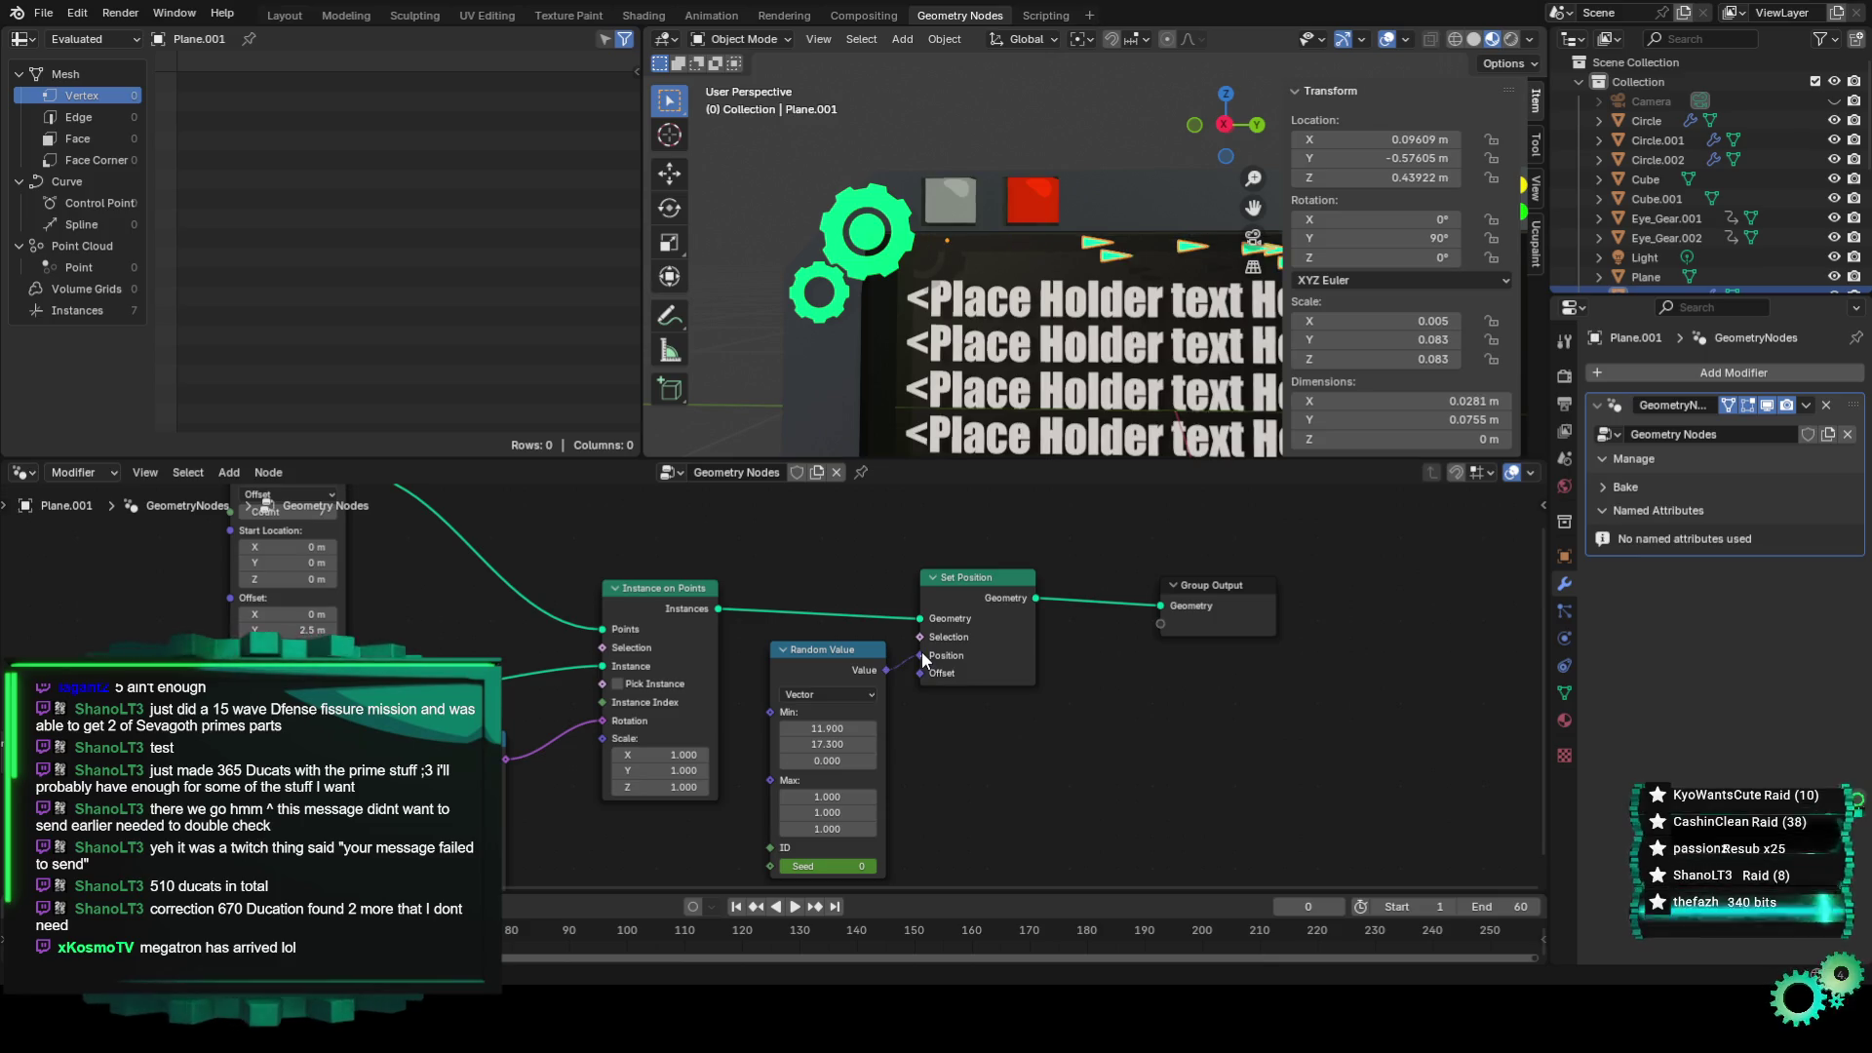
drag(929, 667, 921, 651)
key(space)
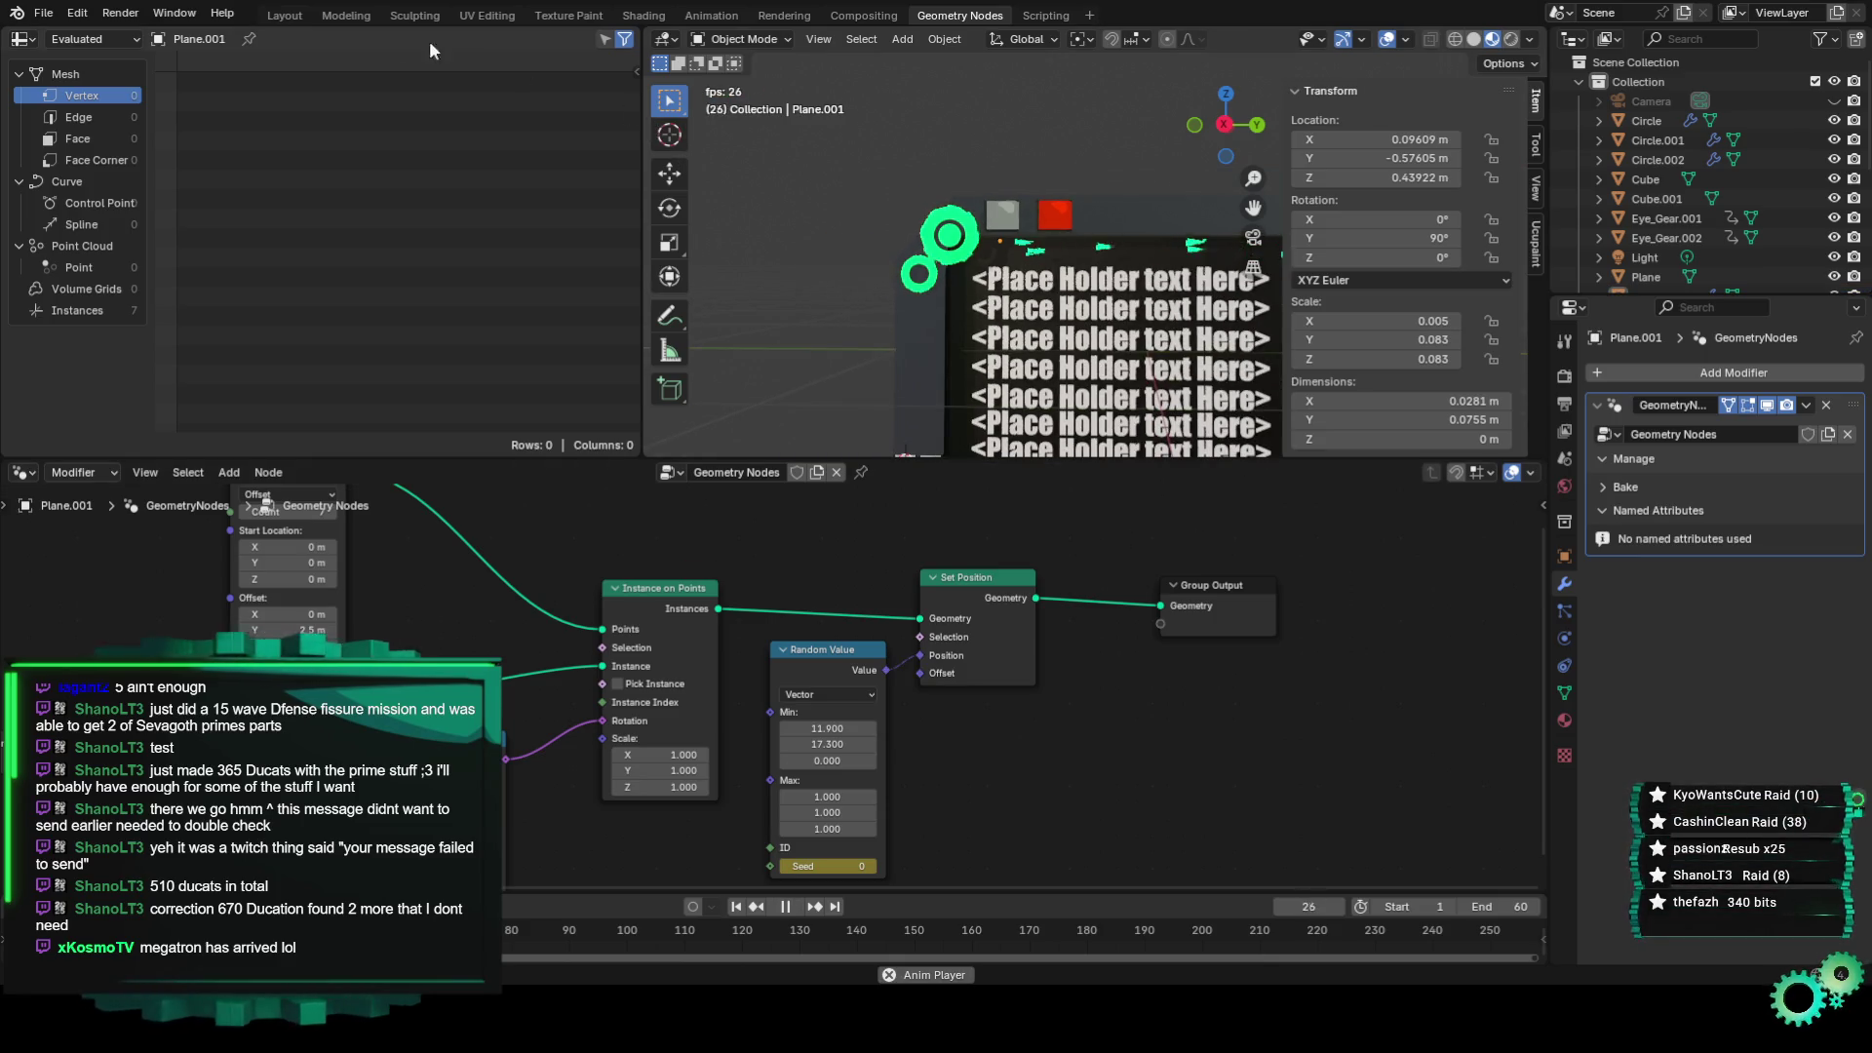
Watch the playing loop through the scene camera in Layout as the green arrows scatter across the header.
click(285, 16)
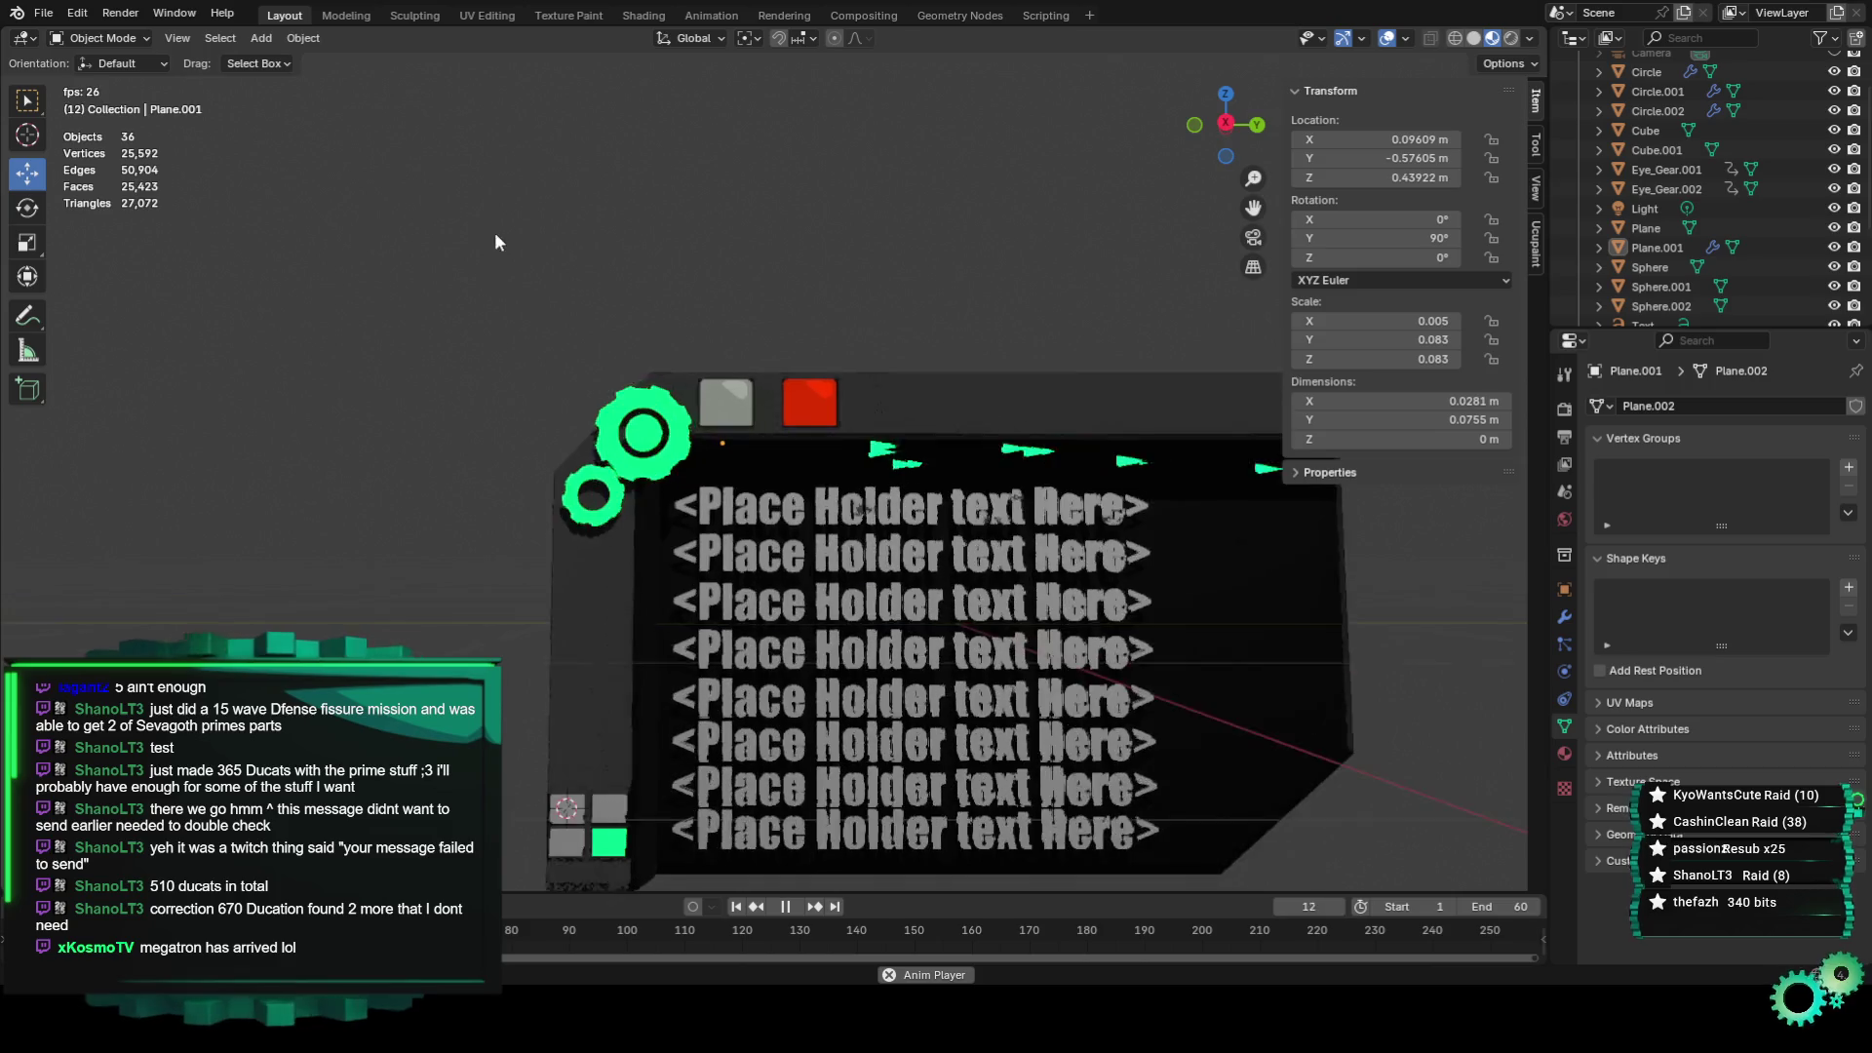
click(1228, 124)
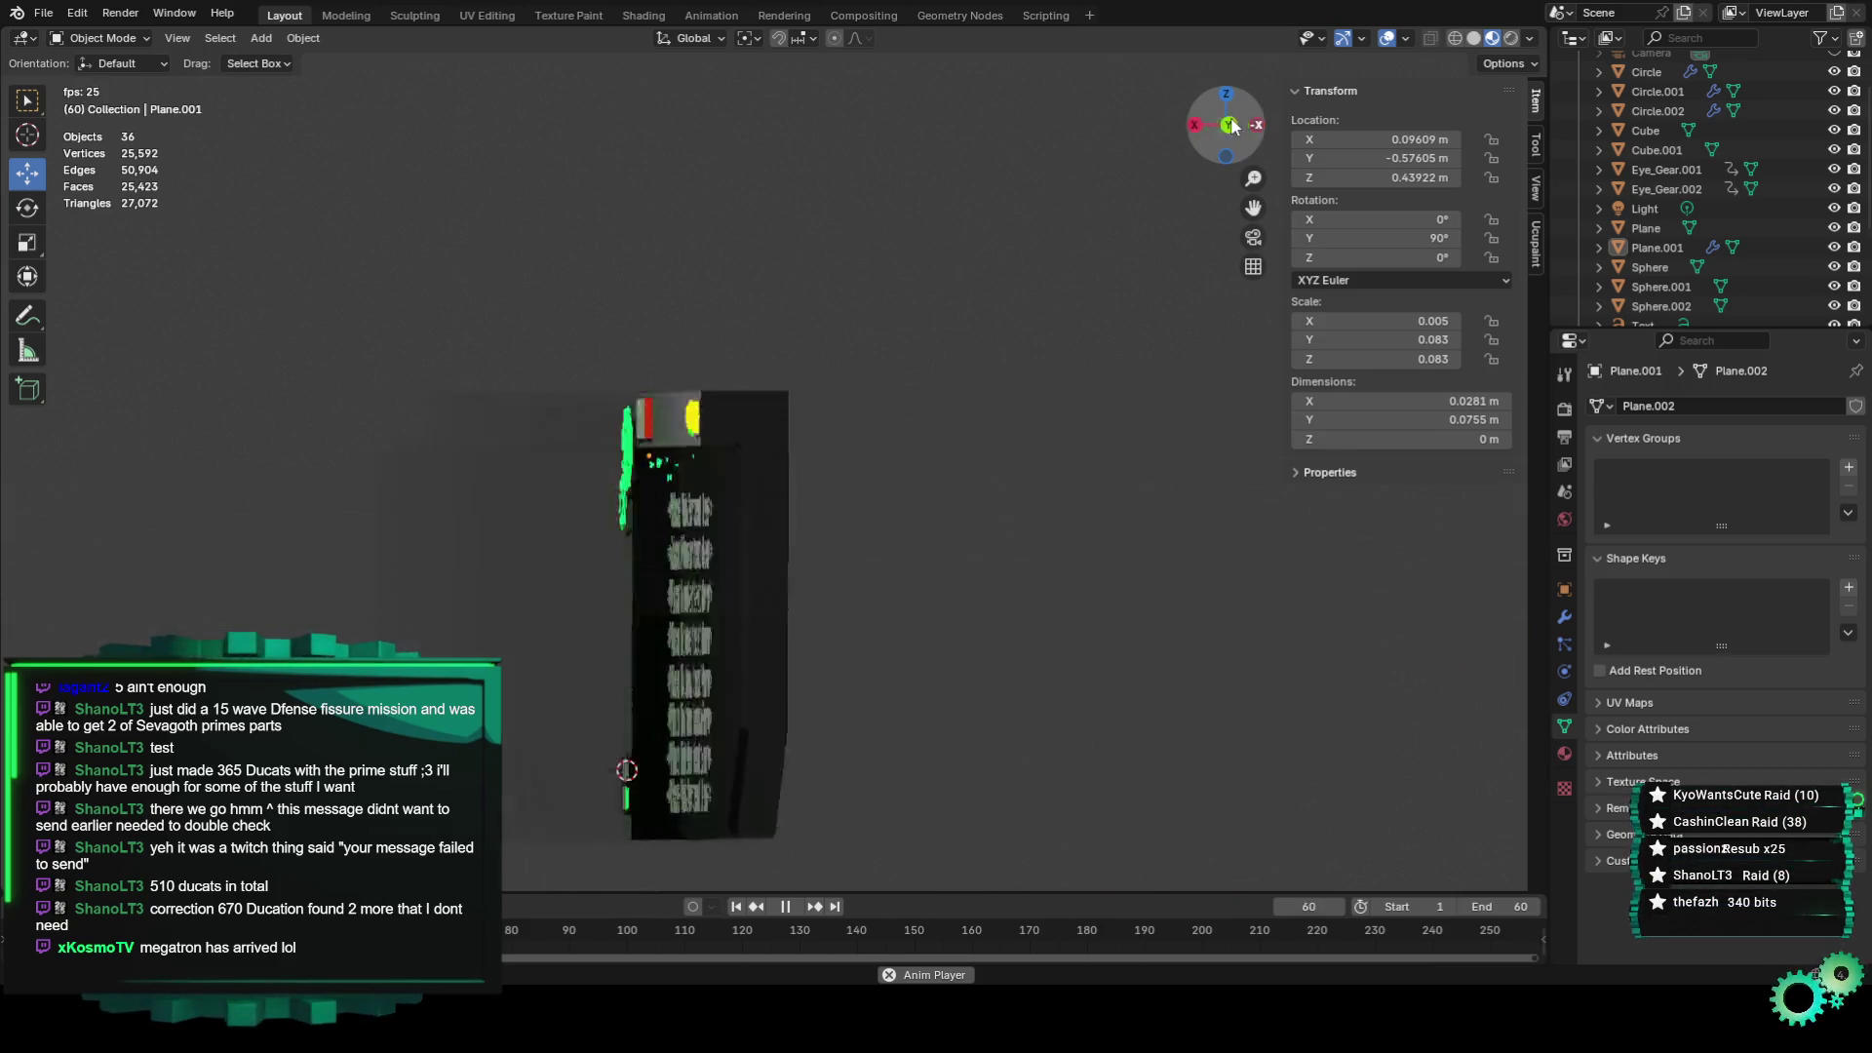
click(1252, 240)
scroll(1239, 254, down, 3)
scroll(1233, 249, down, 3)
scroll(1231, 242, down, 2)
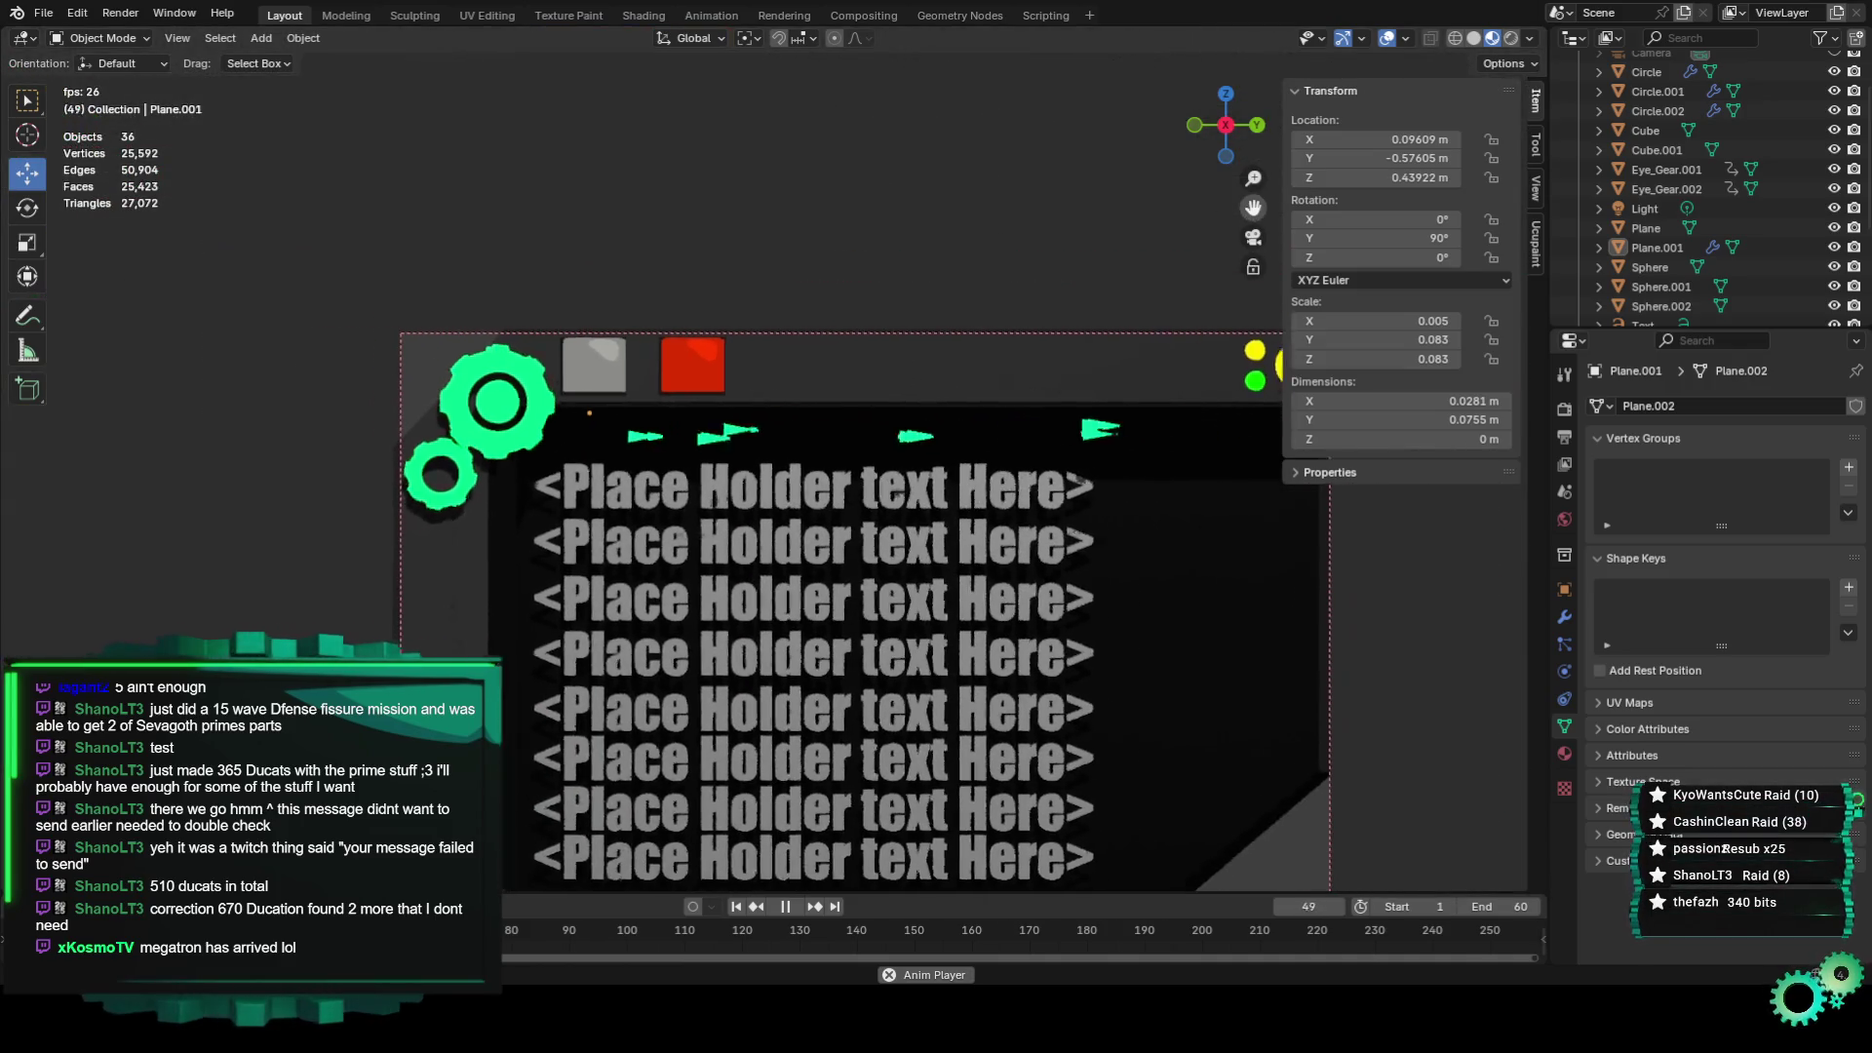
ctrl+scroll(1185, 269, right, 2)
scroll(1069, 496, up, 1)
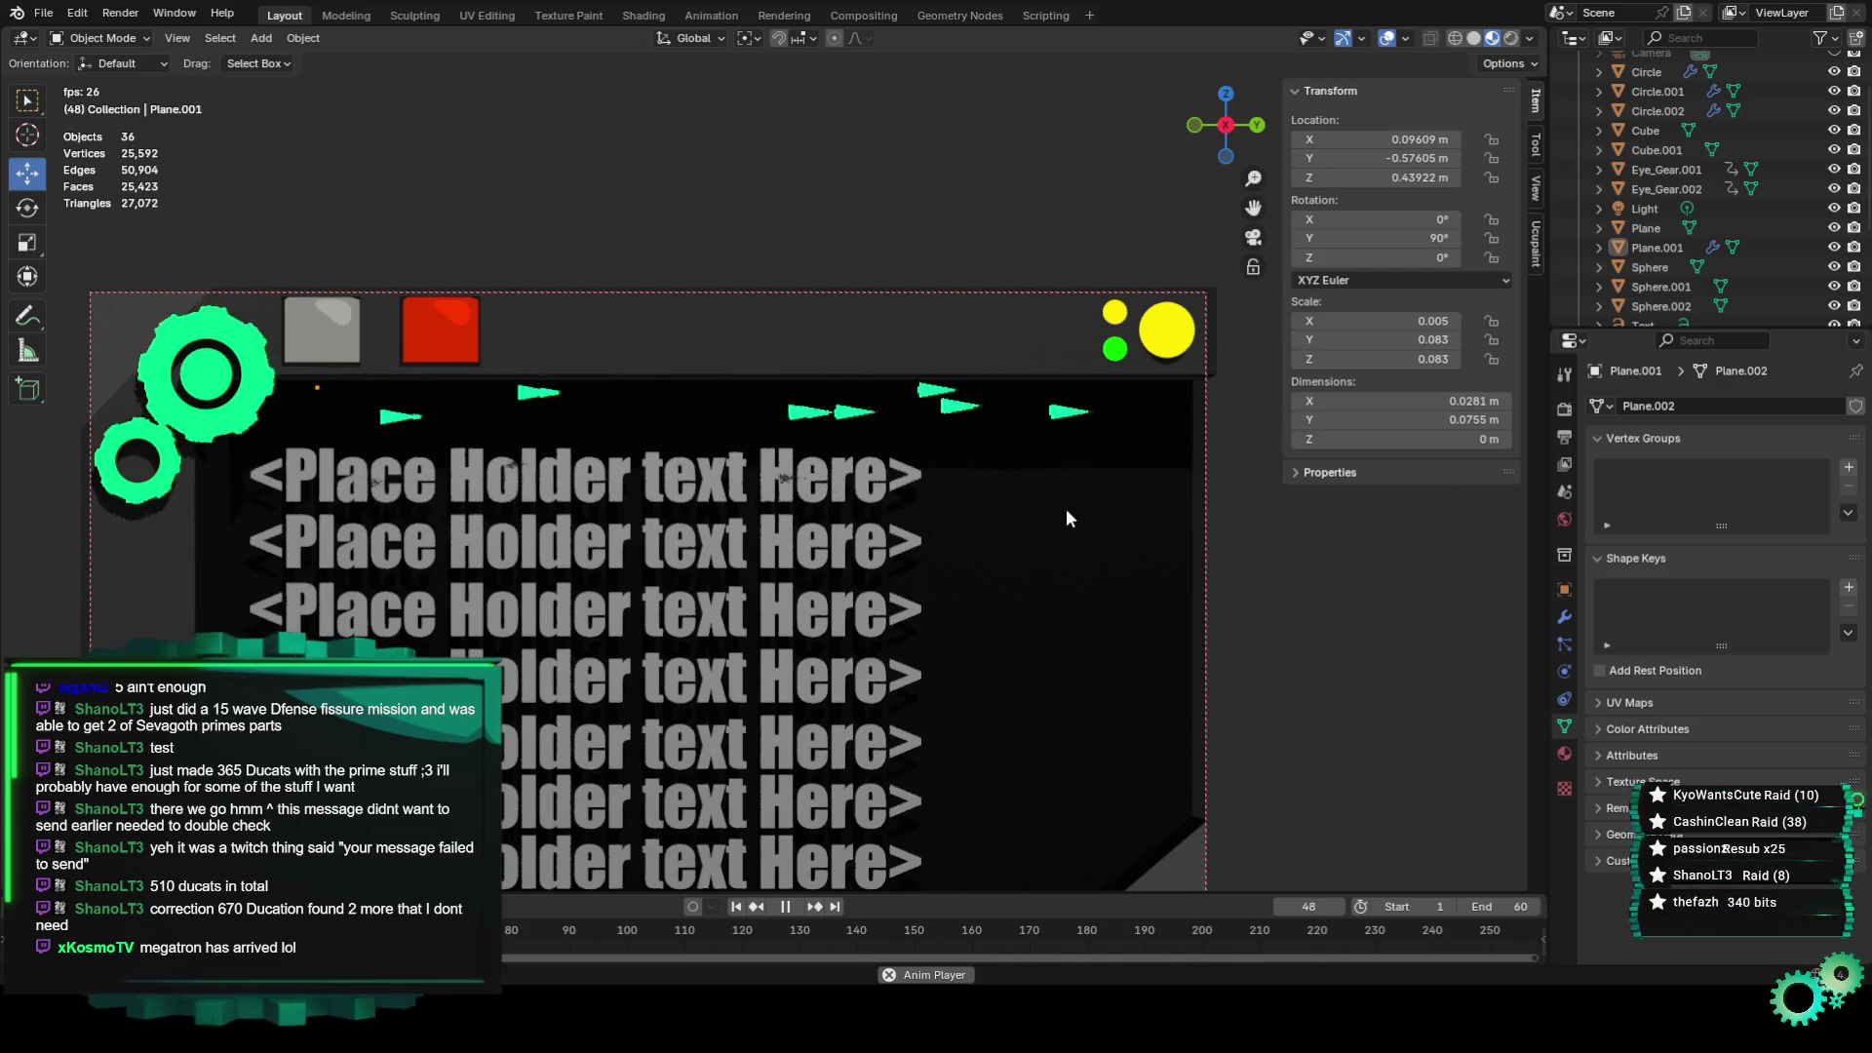
scroll(1067, 507, down, 2)
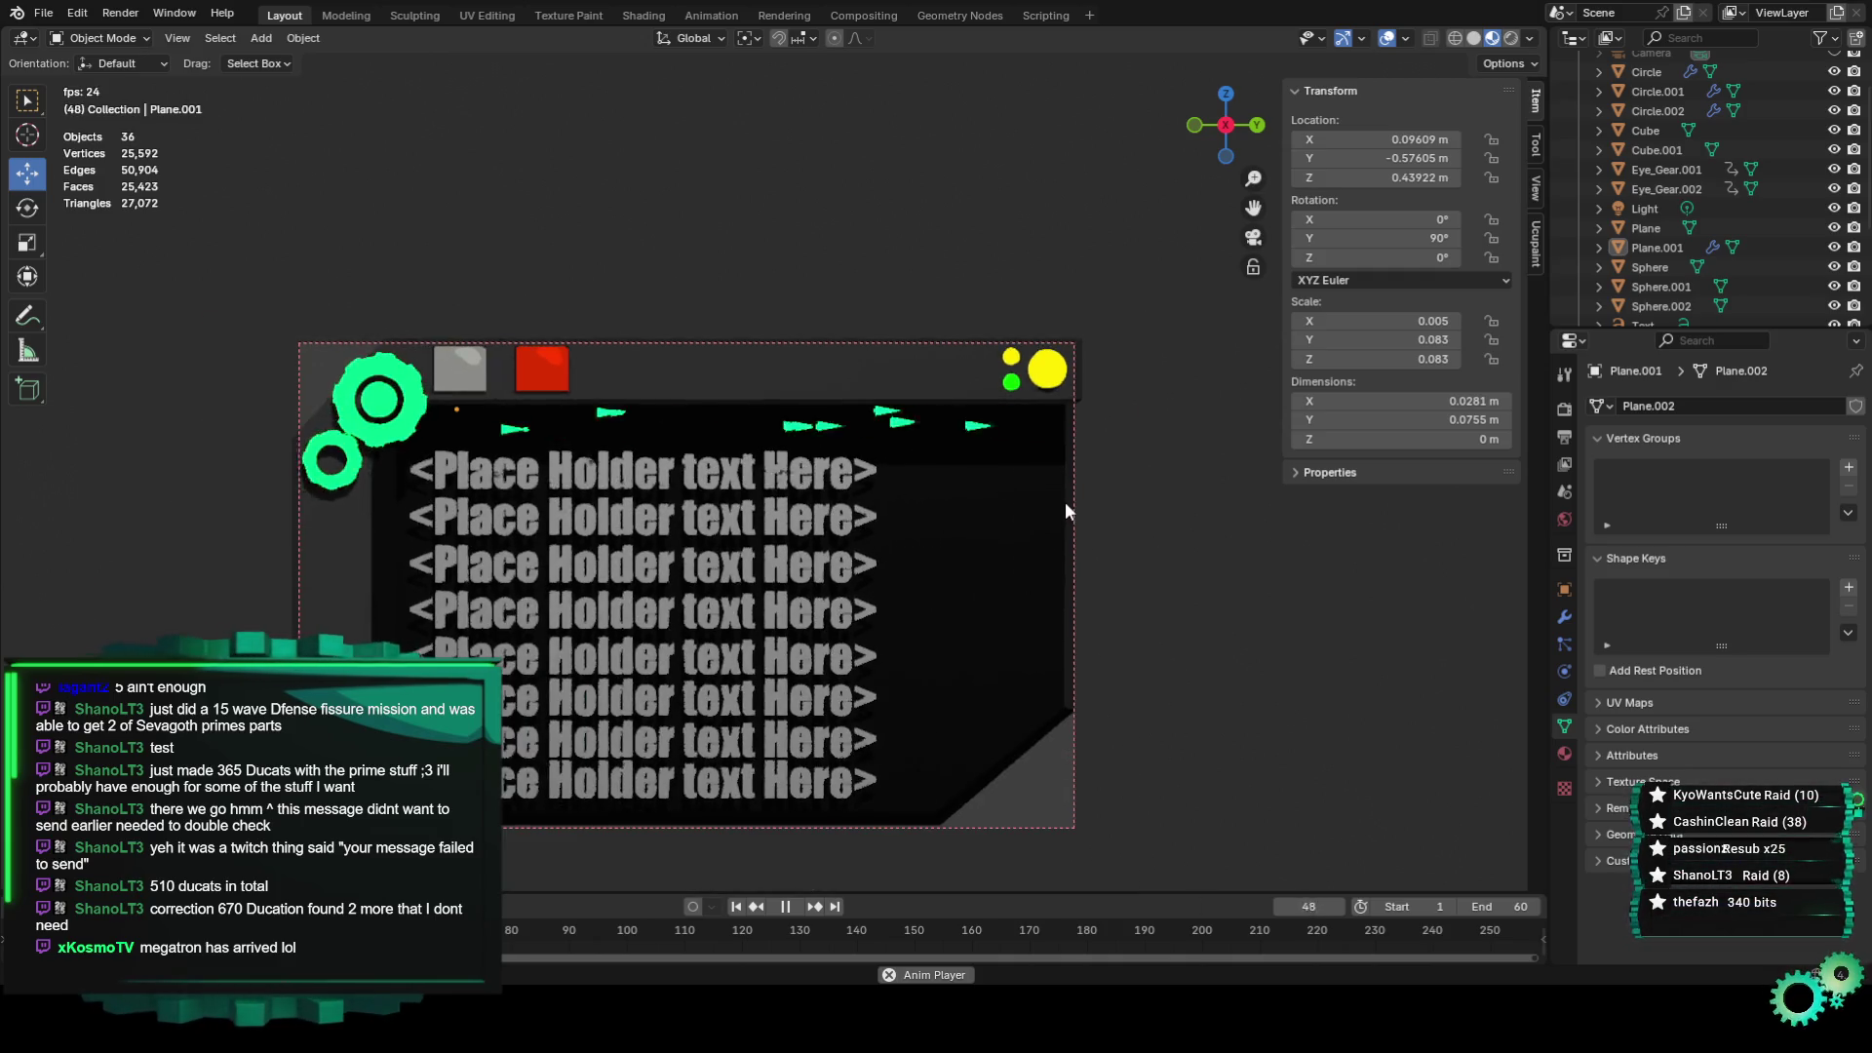
scroll(1065, 501, down, 1)
scroll(1022, 493, up, 2)
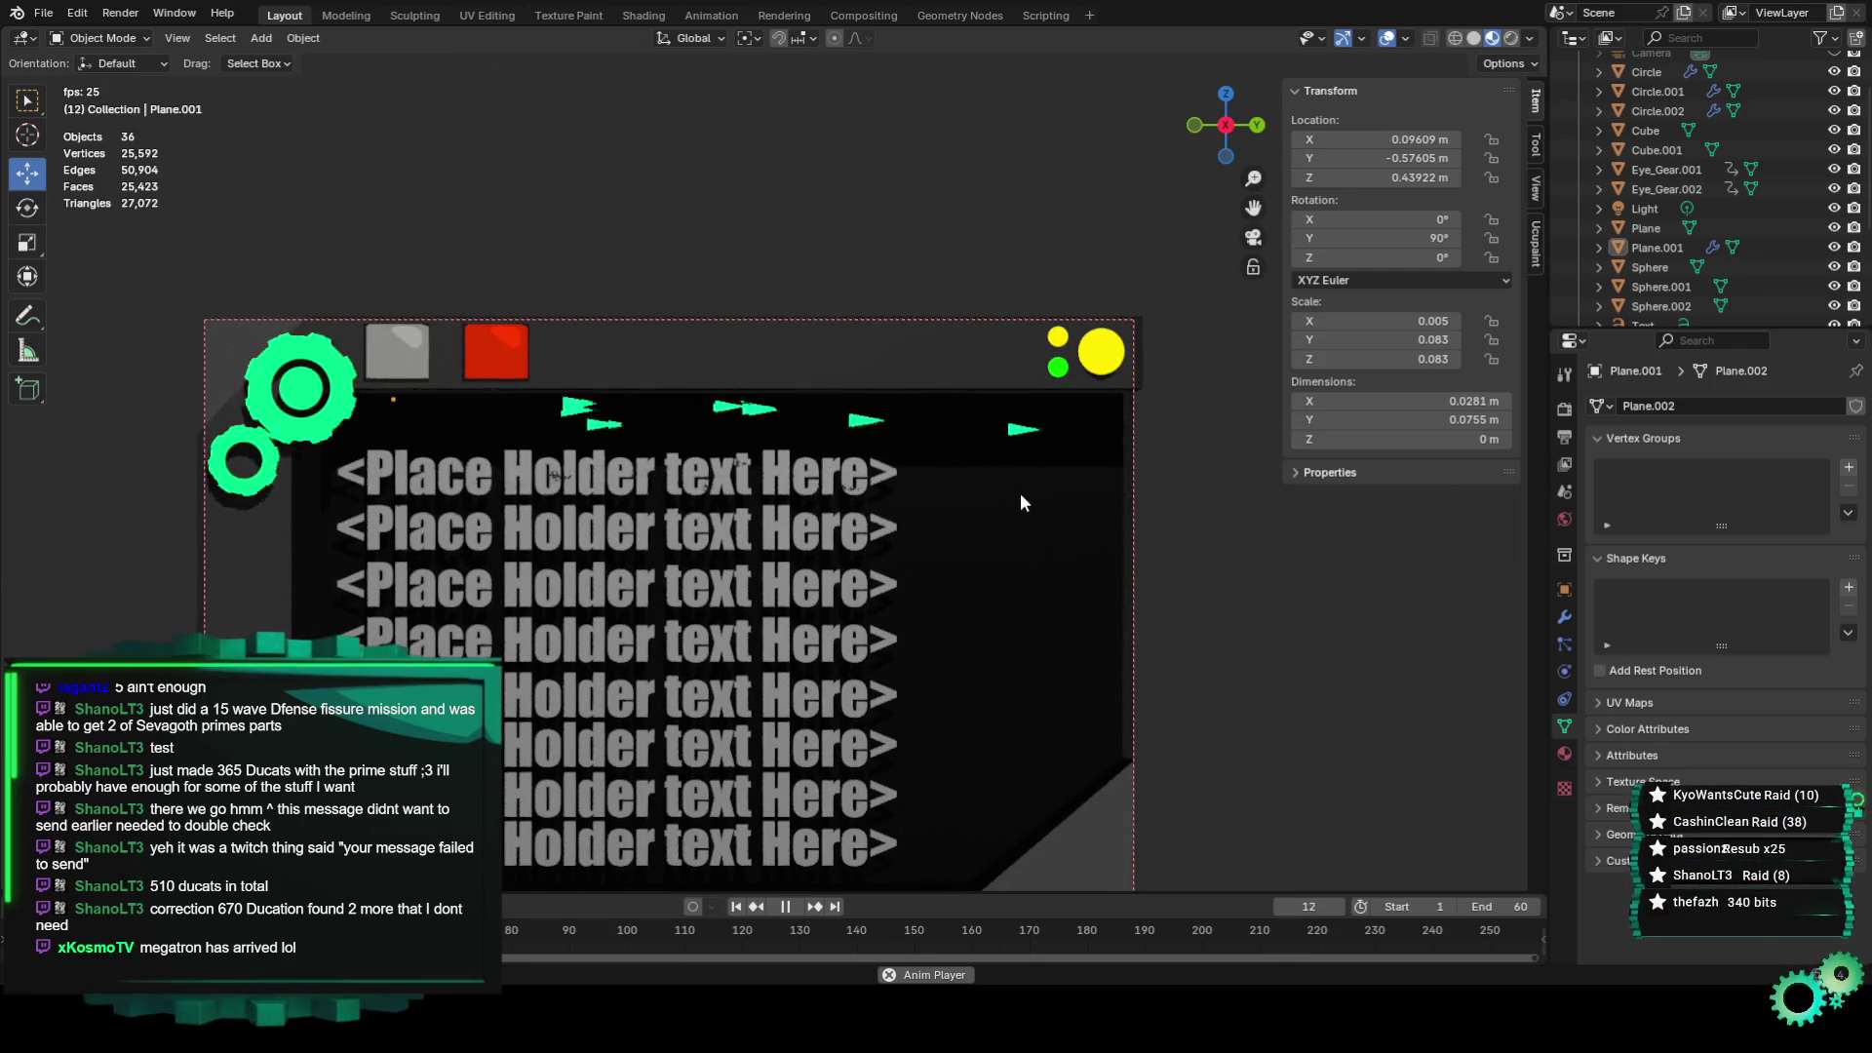
scroll(1019, 494, down, 1)
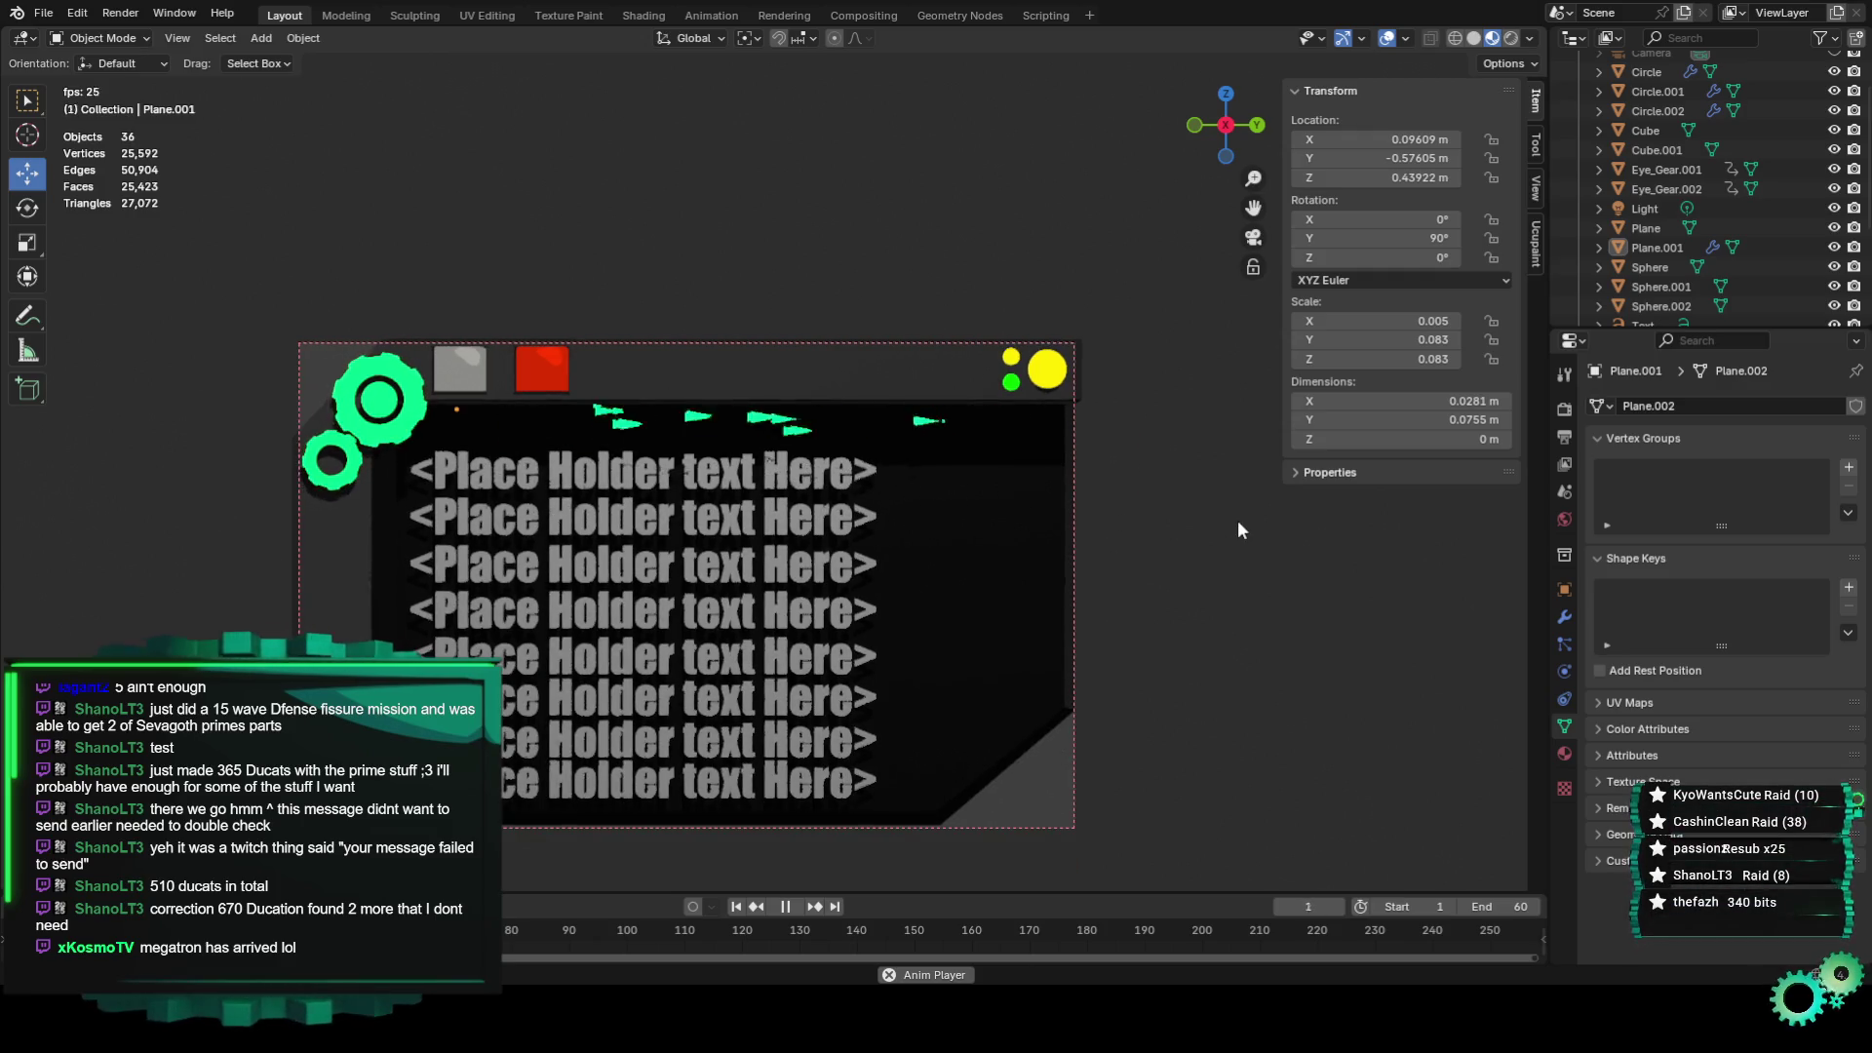
Stop playback and edit the triangle plane's vertices, turning it into a four-cornered bar.
key(space)
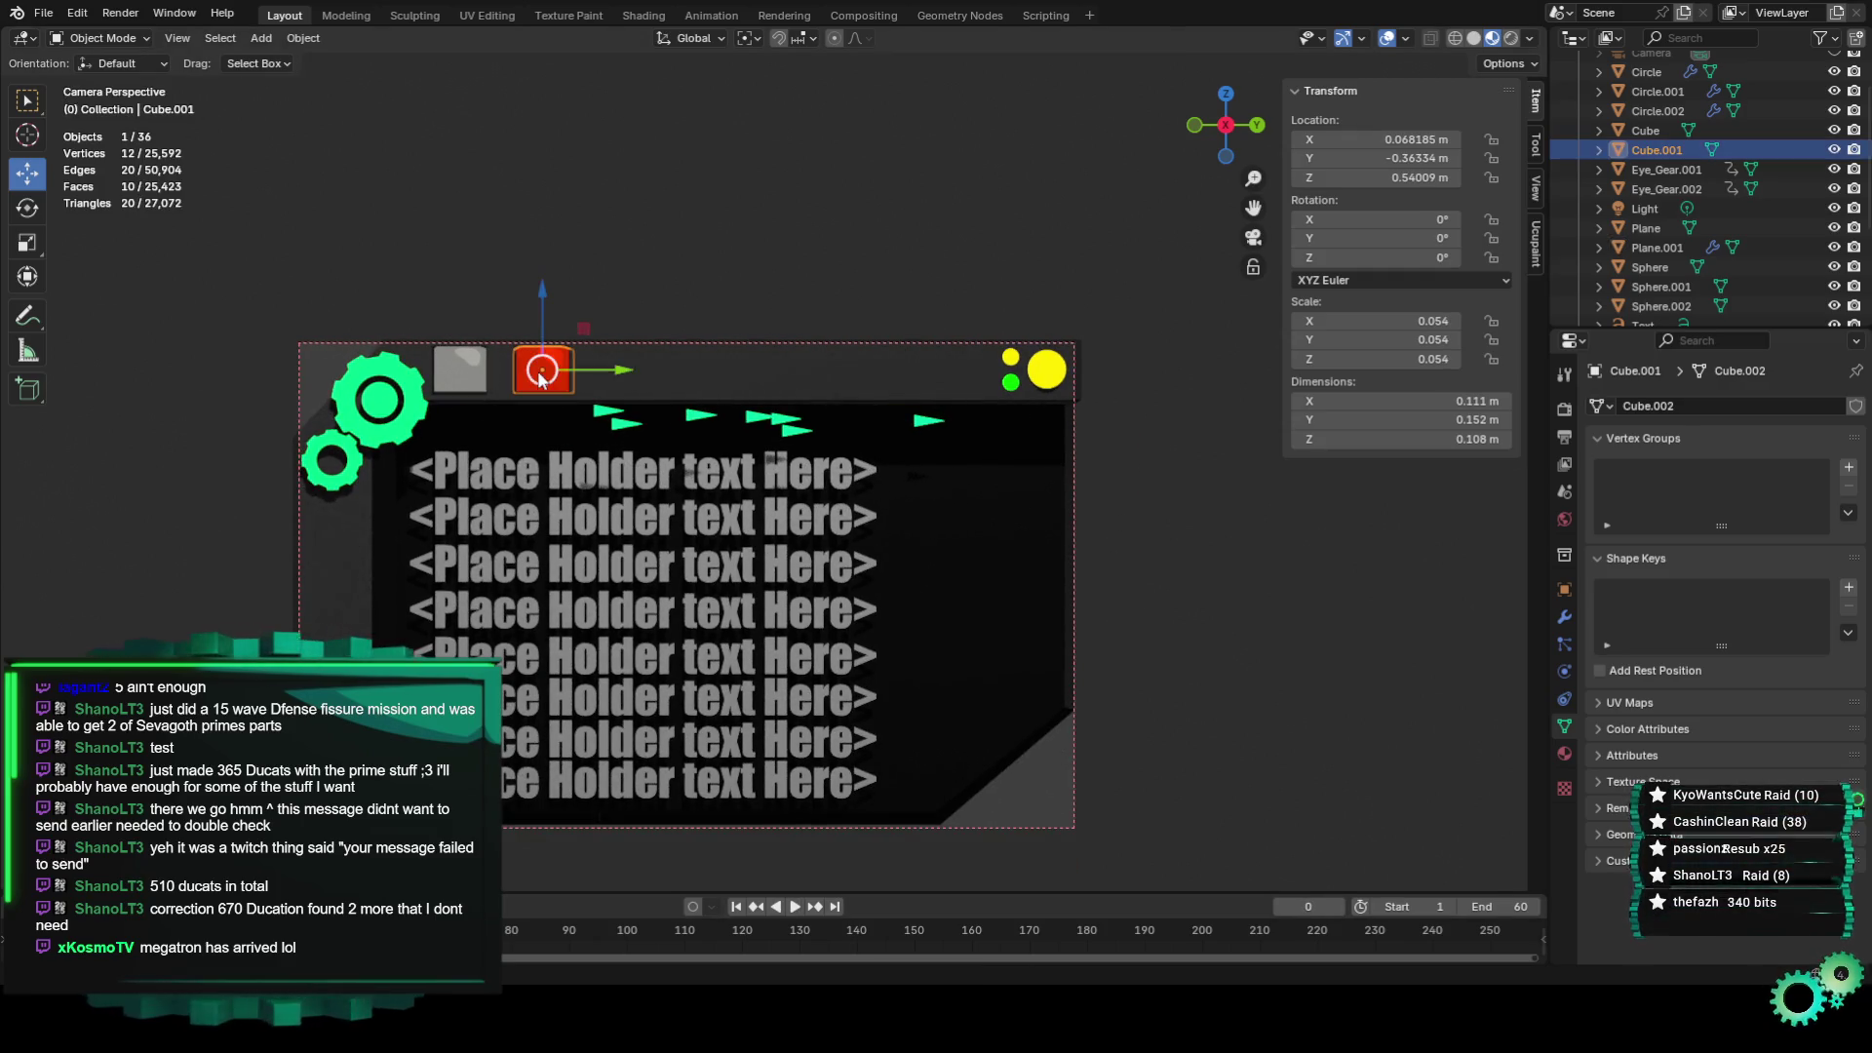
key(ctrl+z)
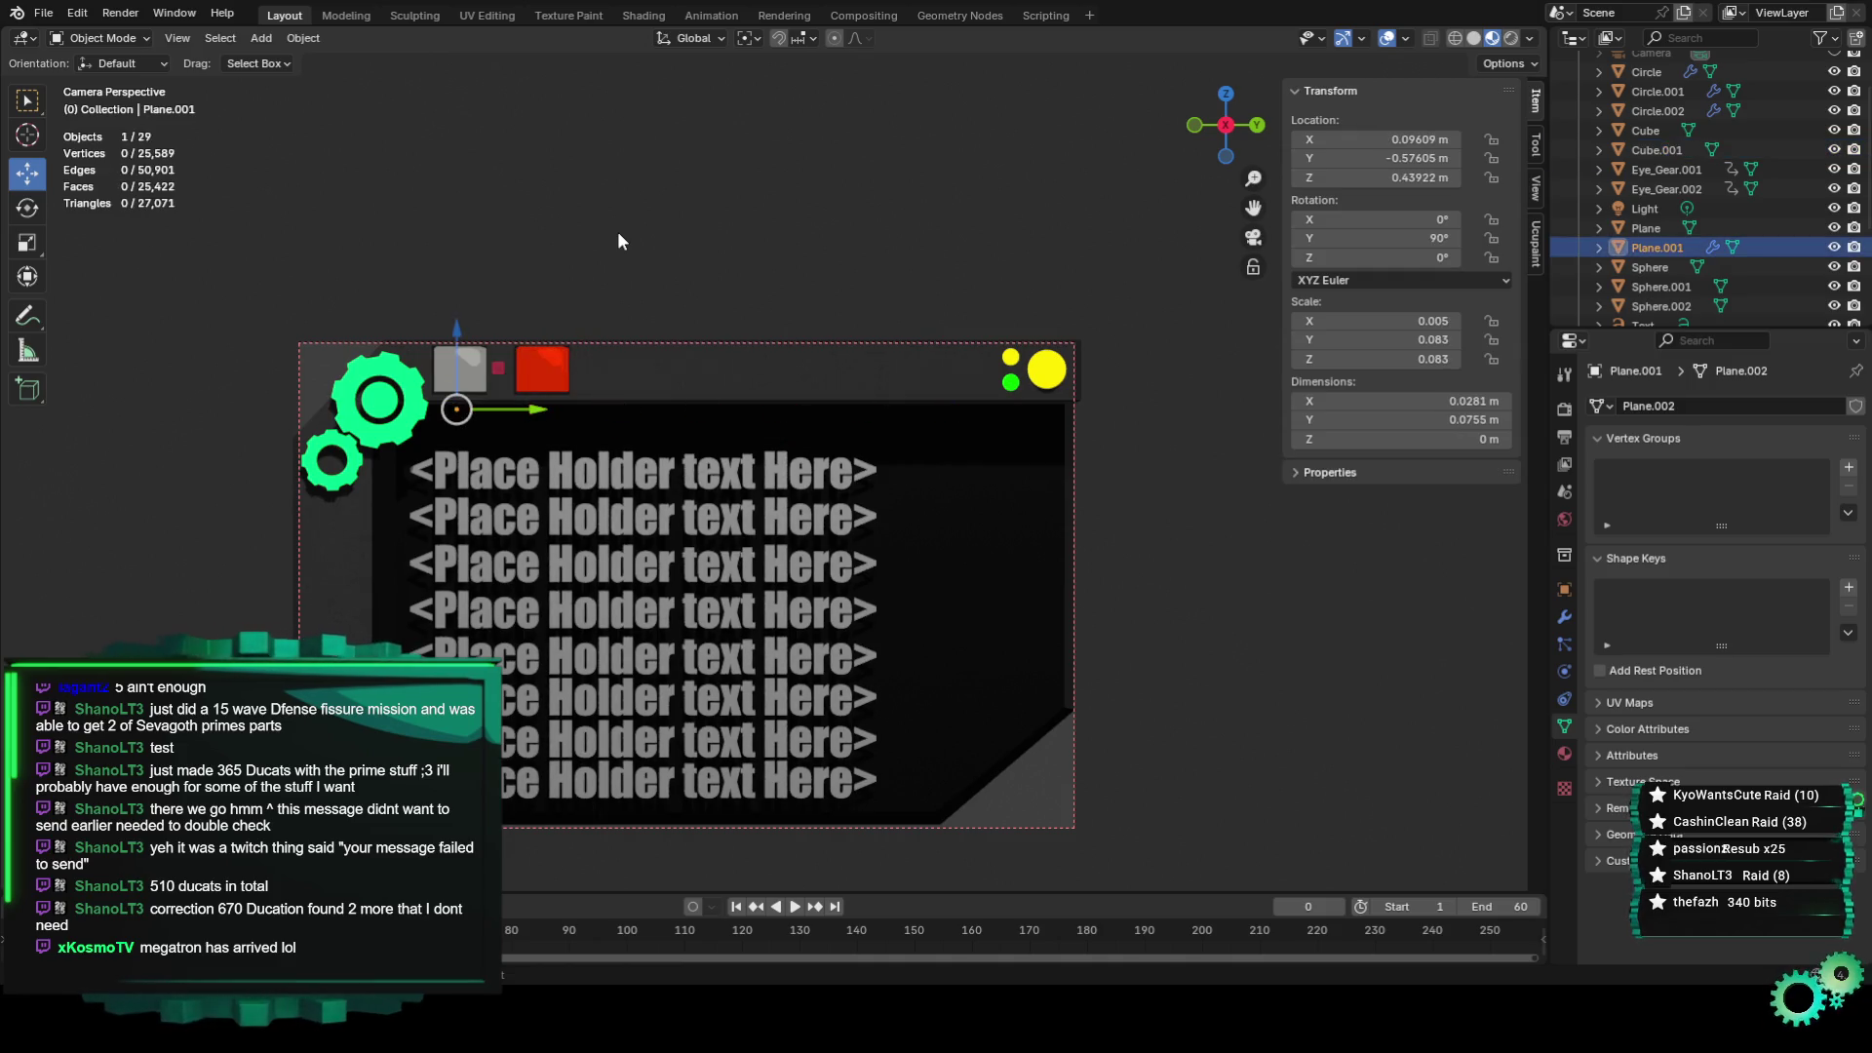
key(Tab)
key(shift+space)
key(s)
key(ctrl+z)
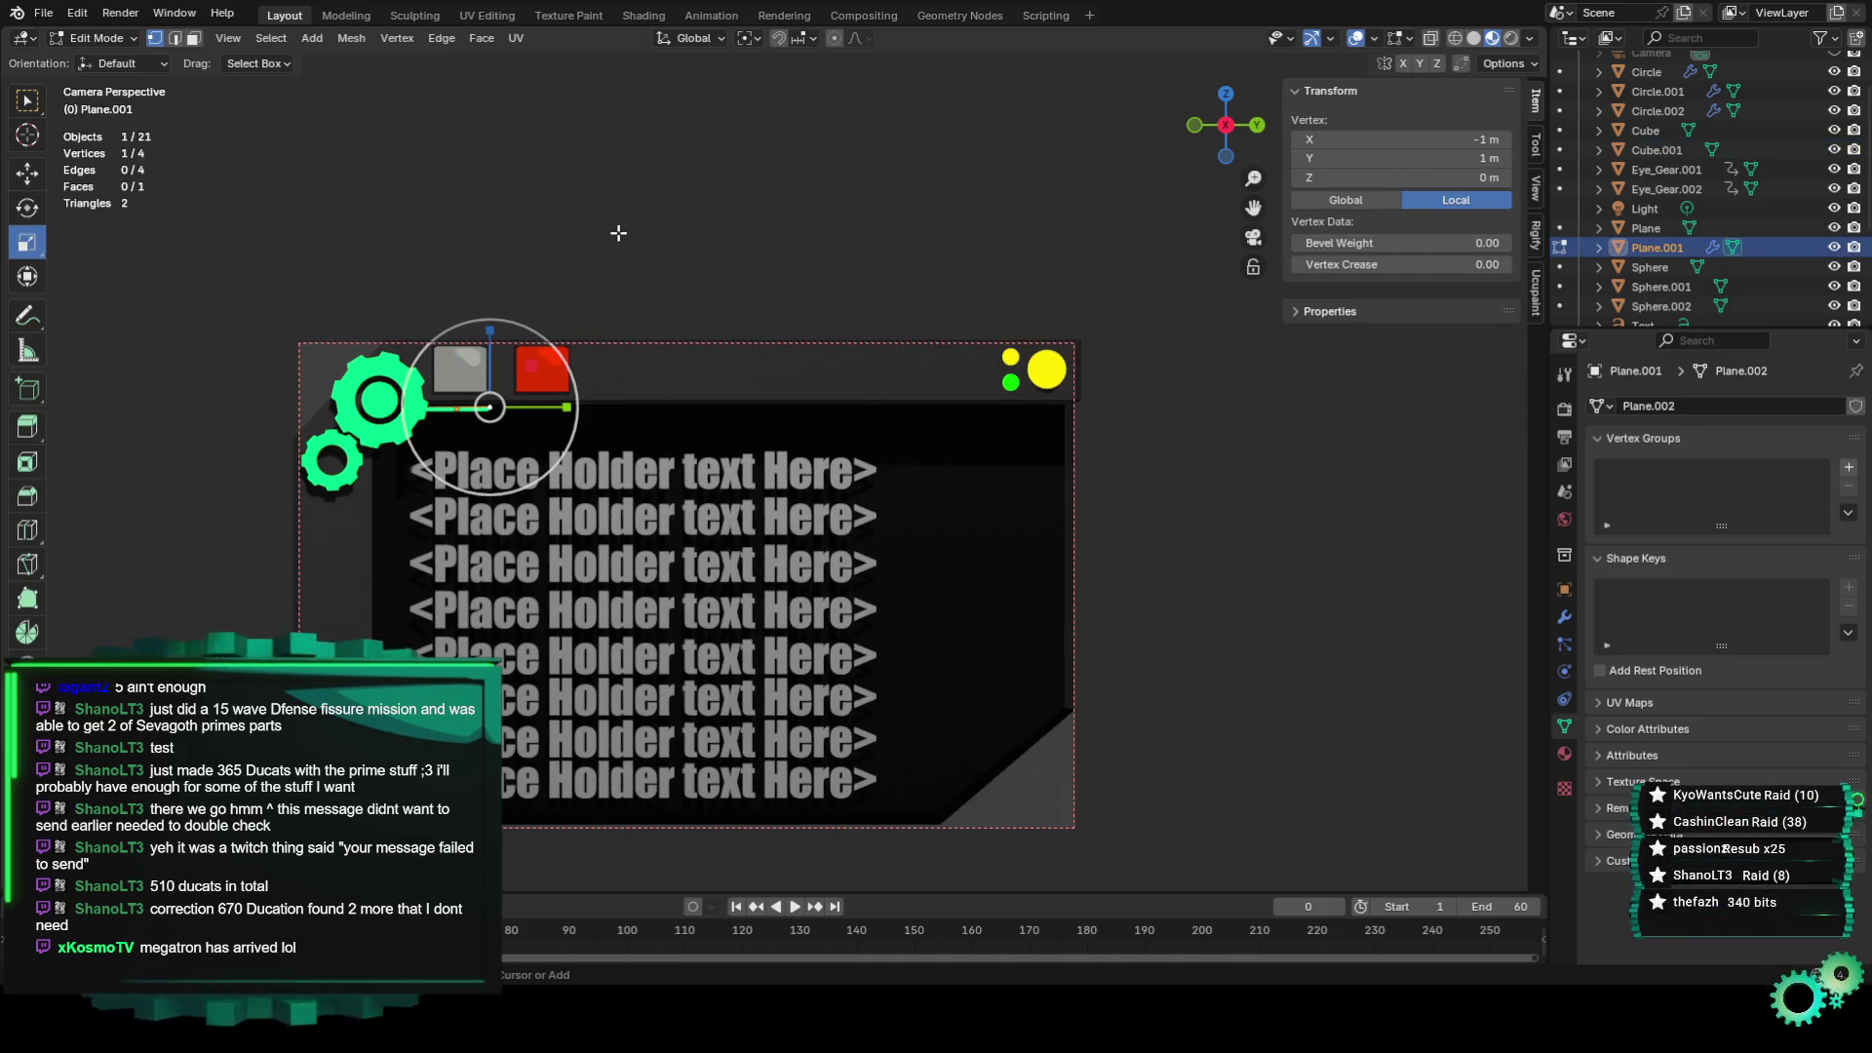
scroll(537, 364, up, 3)
scroll(318, 441, up, 2)
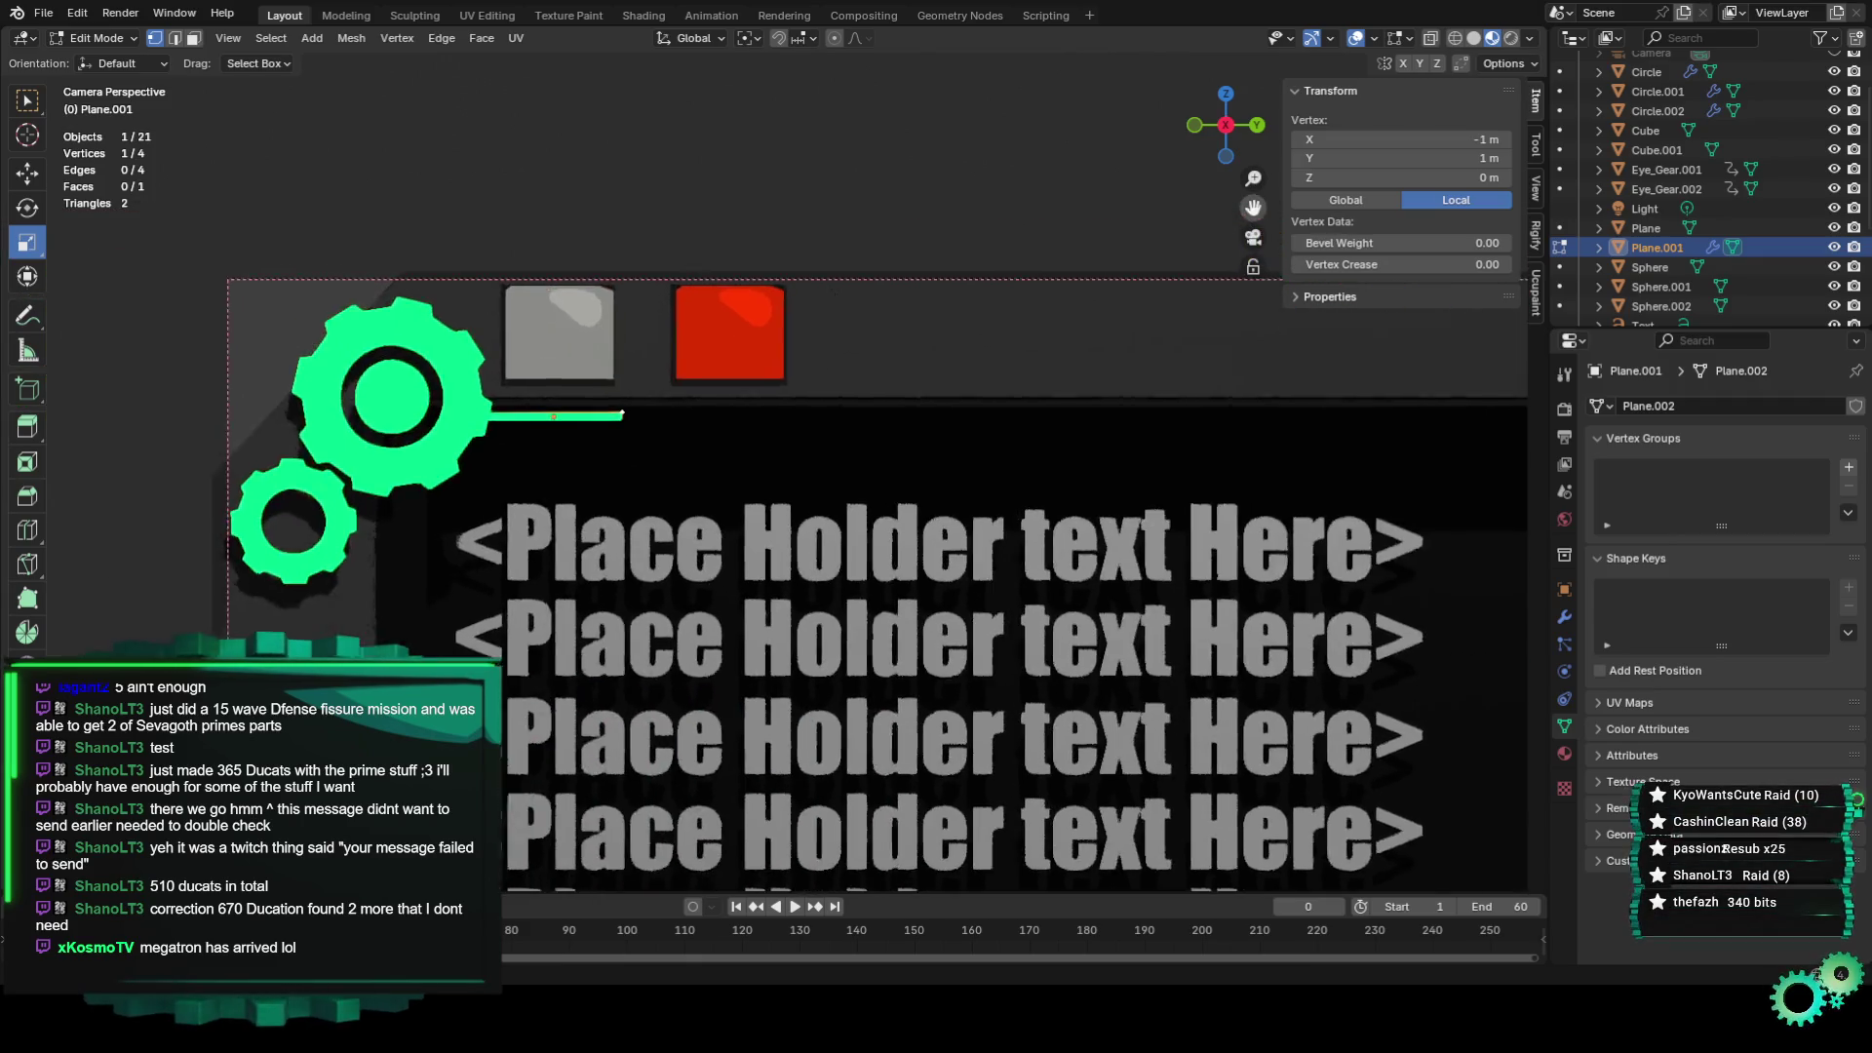
scroll(318, 441, up, 2)
scroll(501, 406, up, 1)
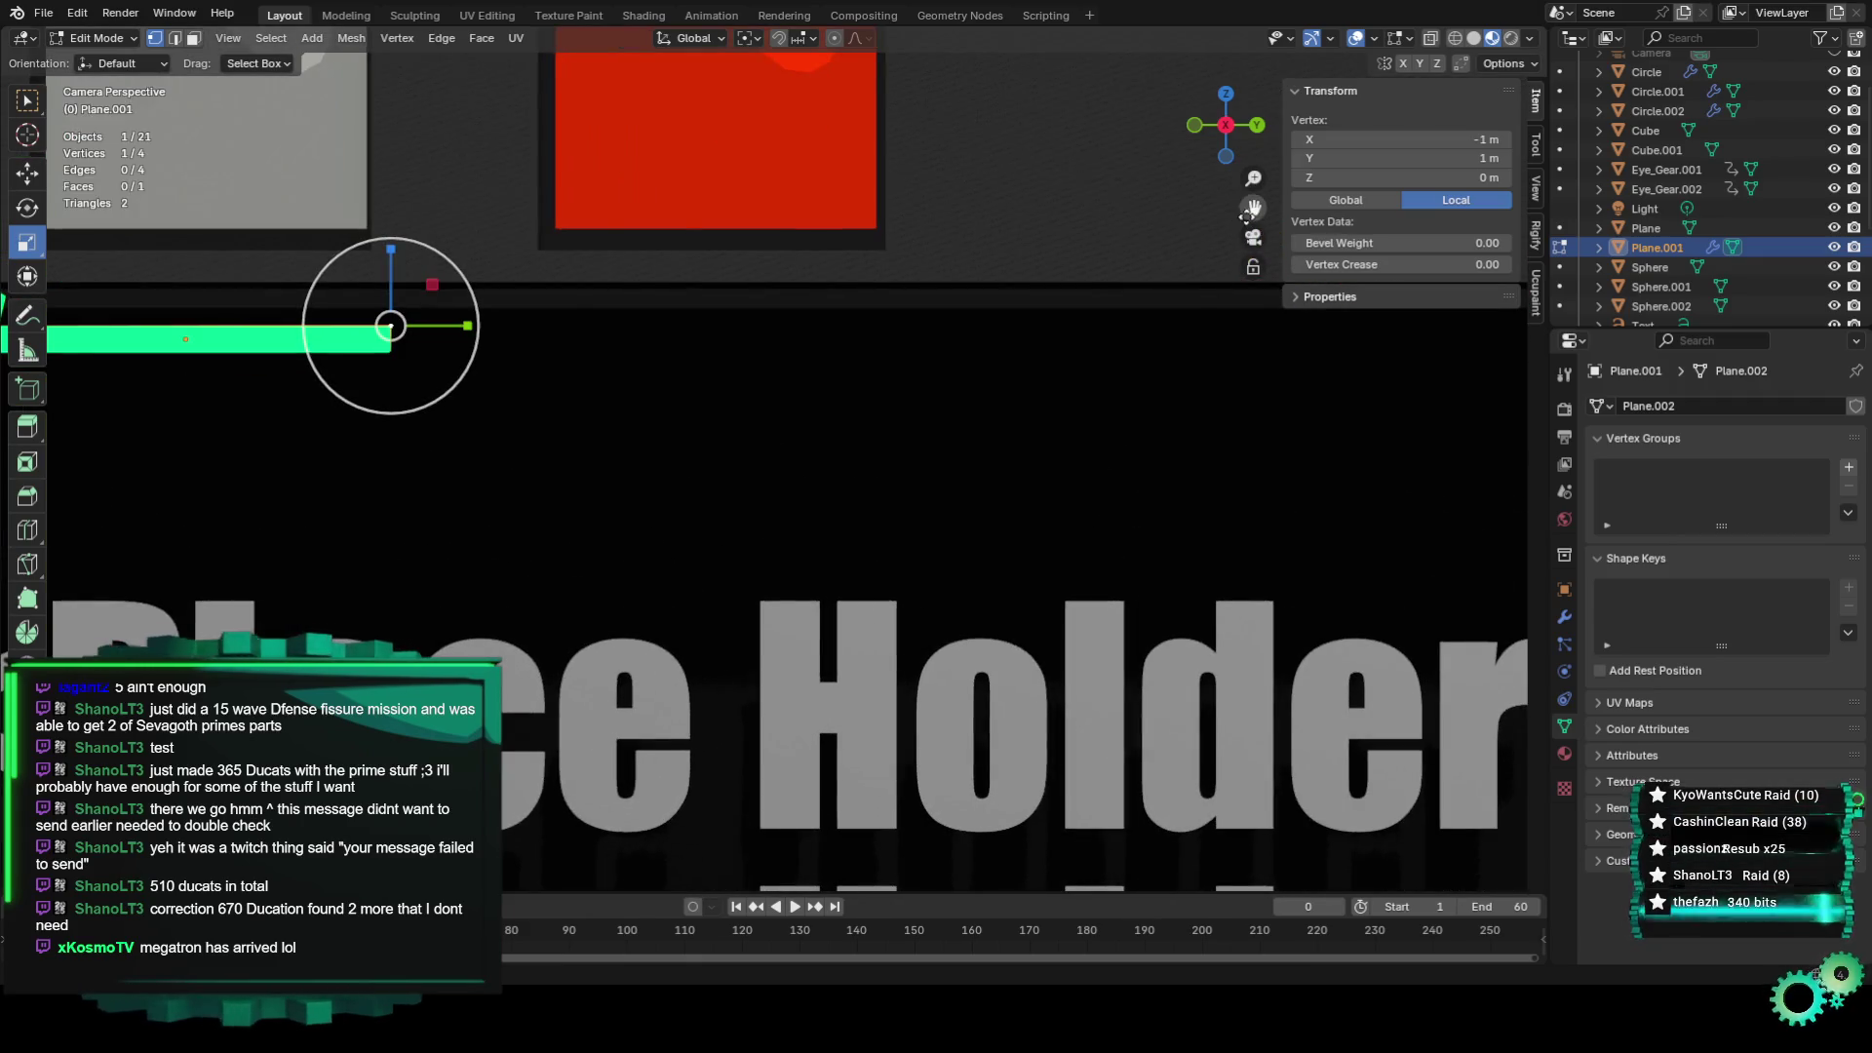
scroll(502, 405, up, 1)
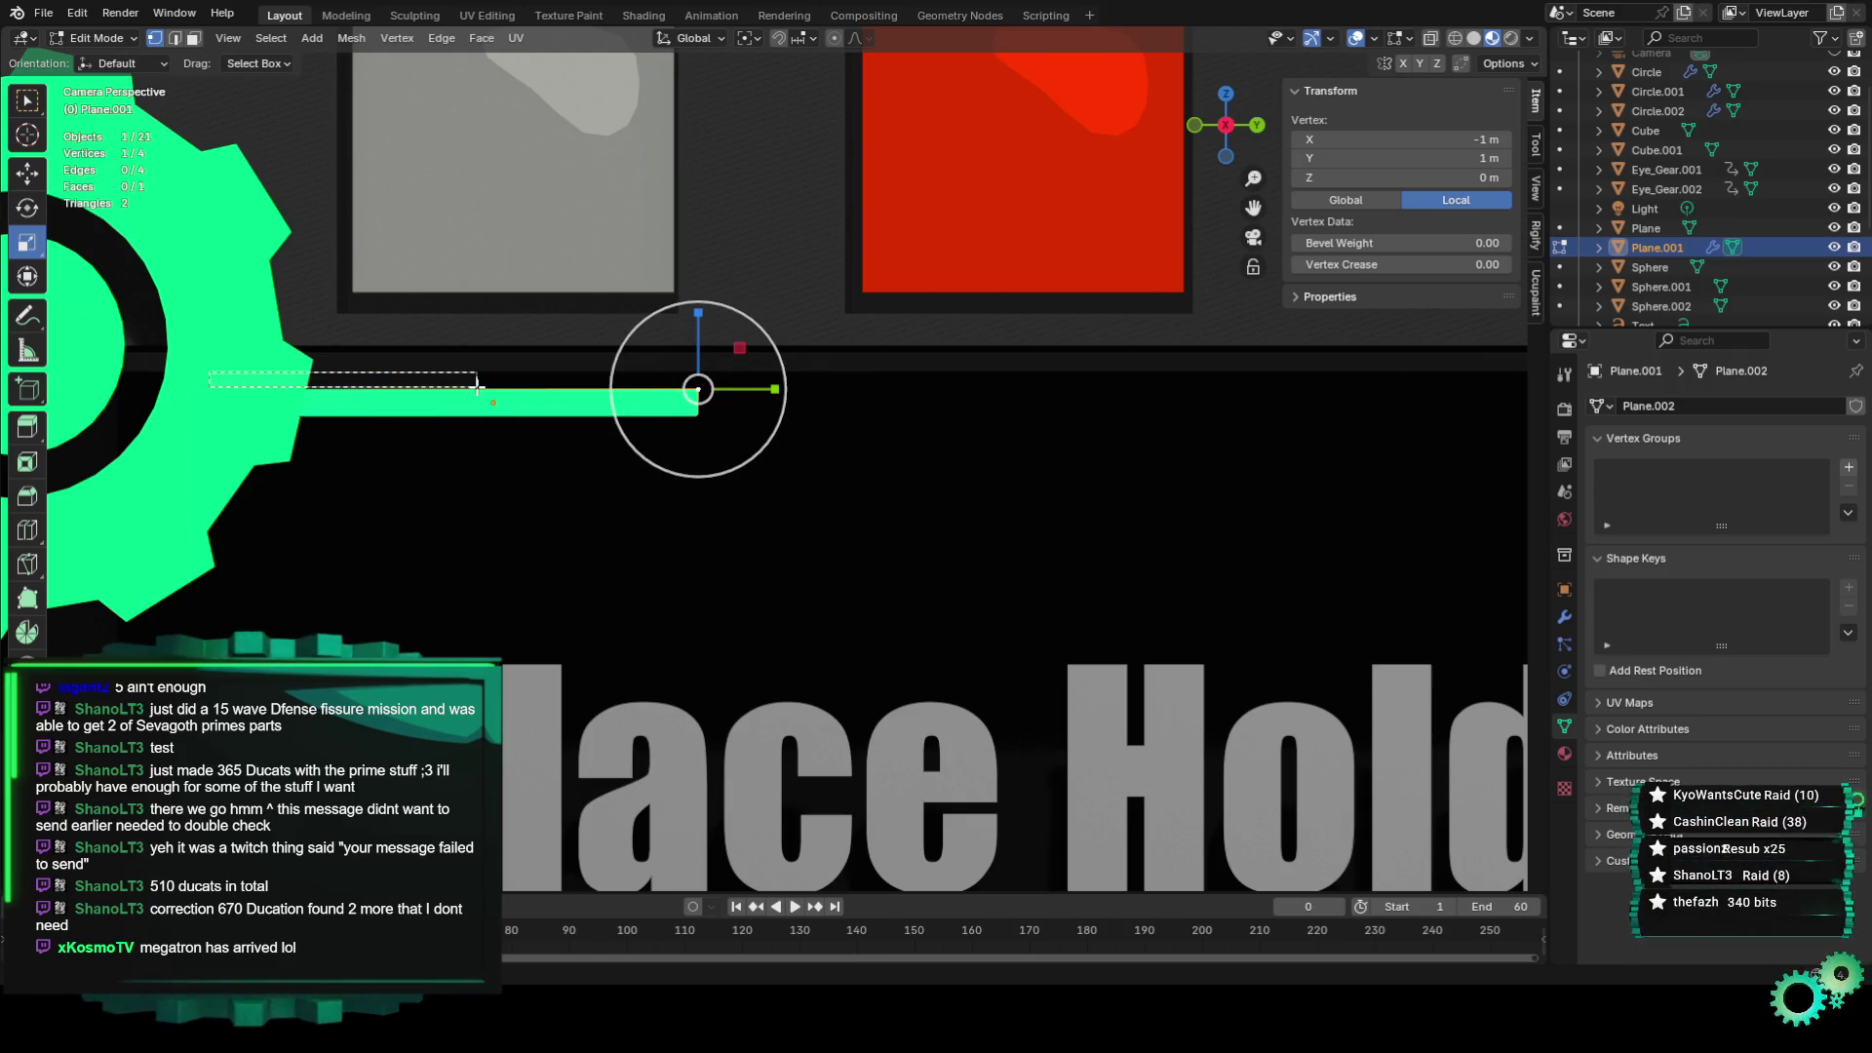
Flatten the green bar vertically into a thin line, adjust its length, and return to Object Mode.
shift+drag(201, 339, 456, 403)
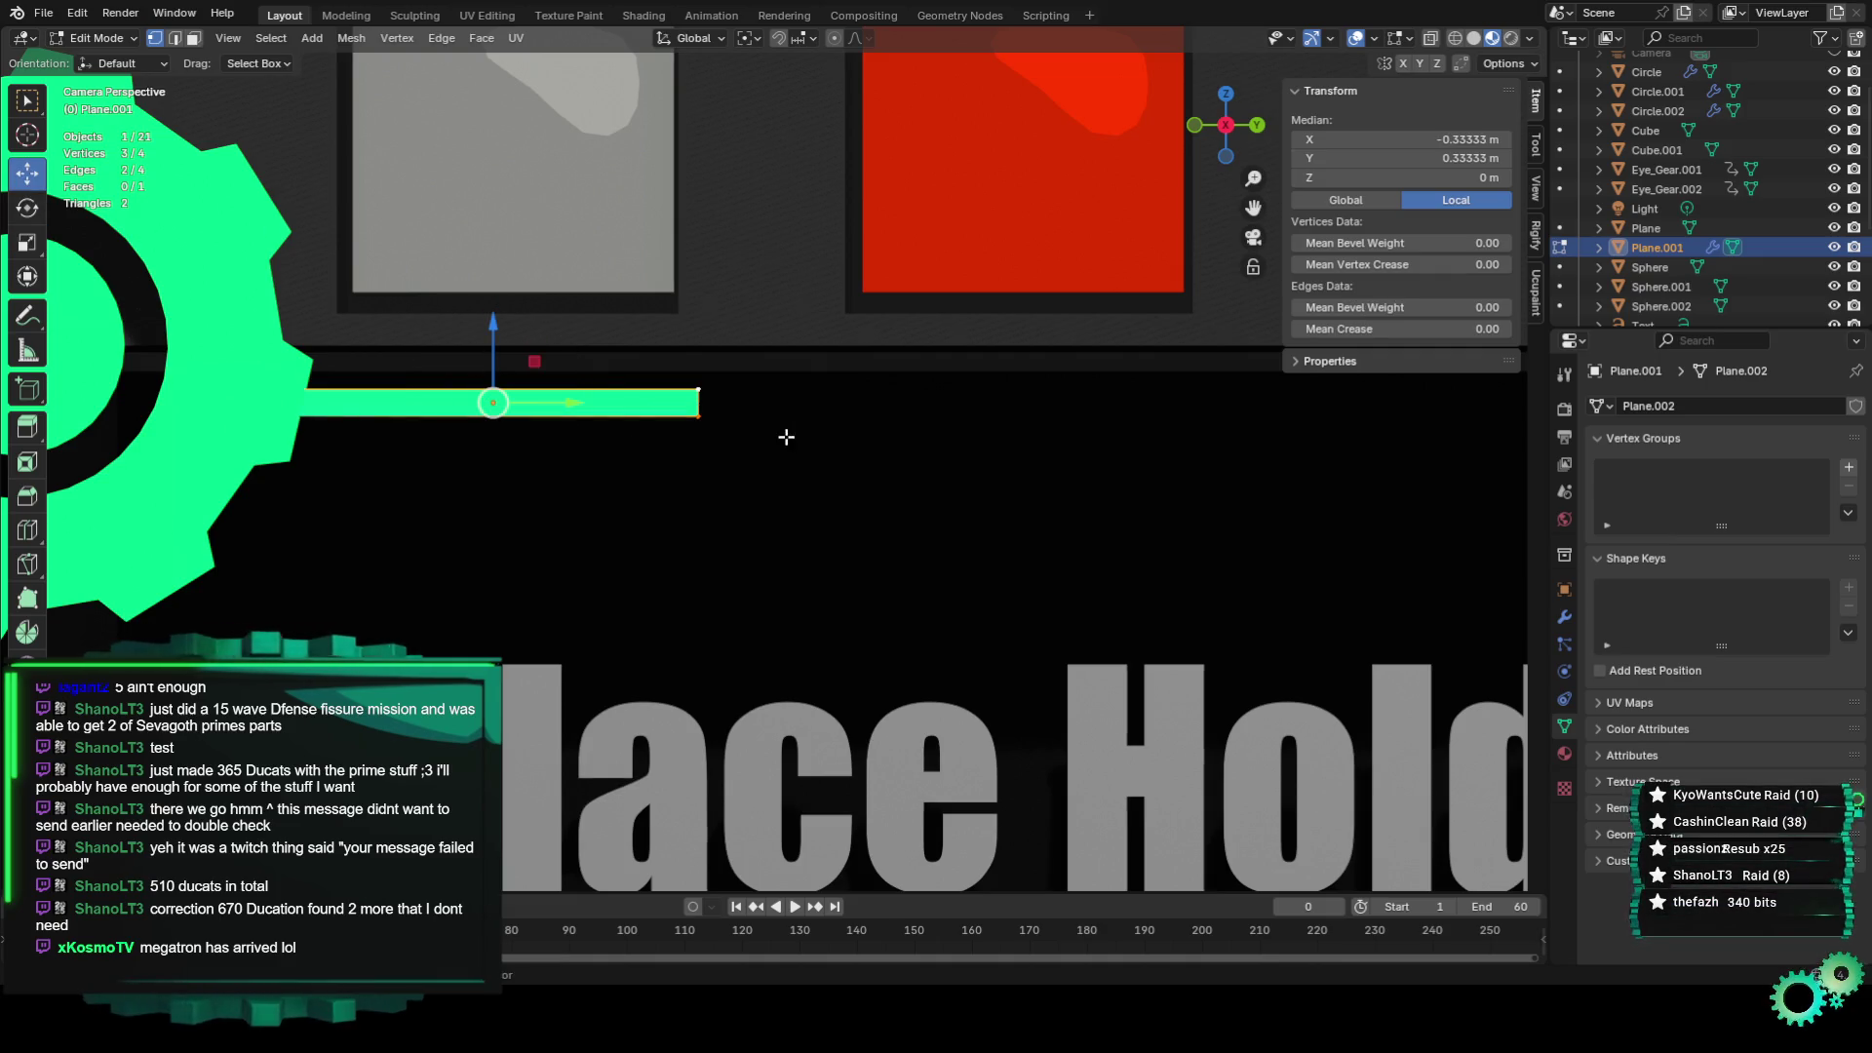
shift+drag(246, 404, 451, 473)
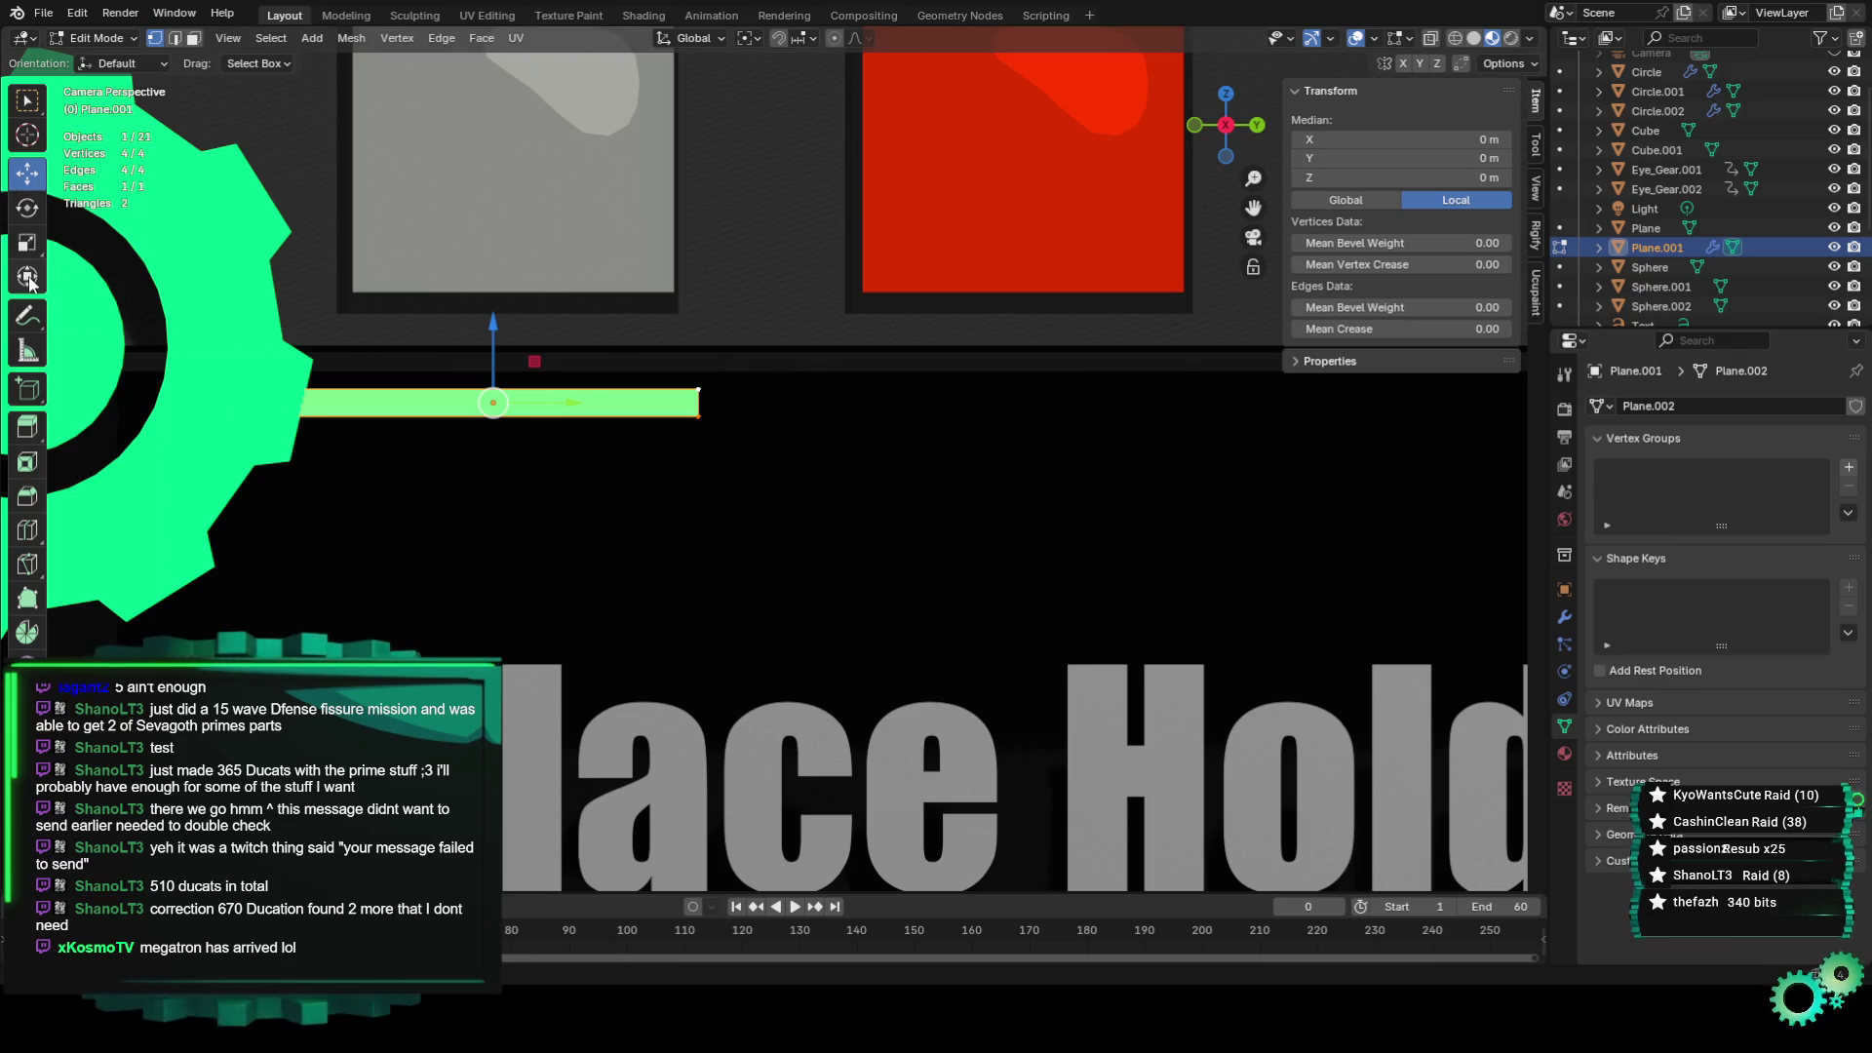
drag(493, 327, 635, 435)
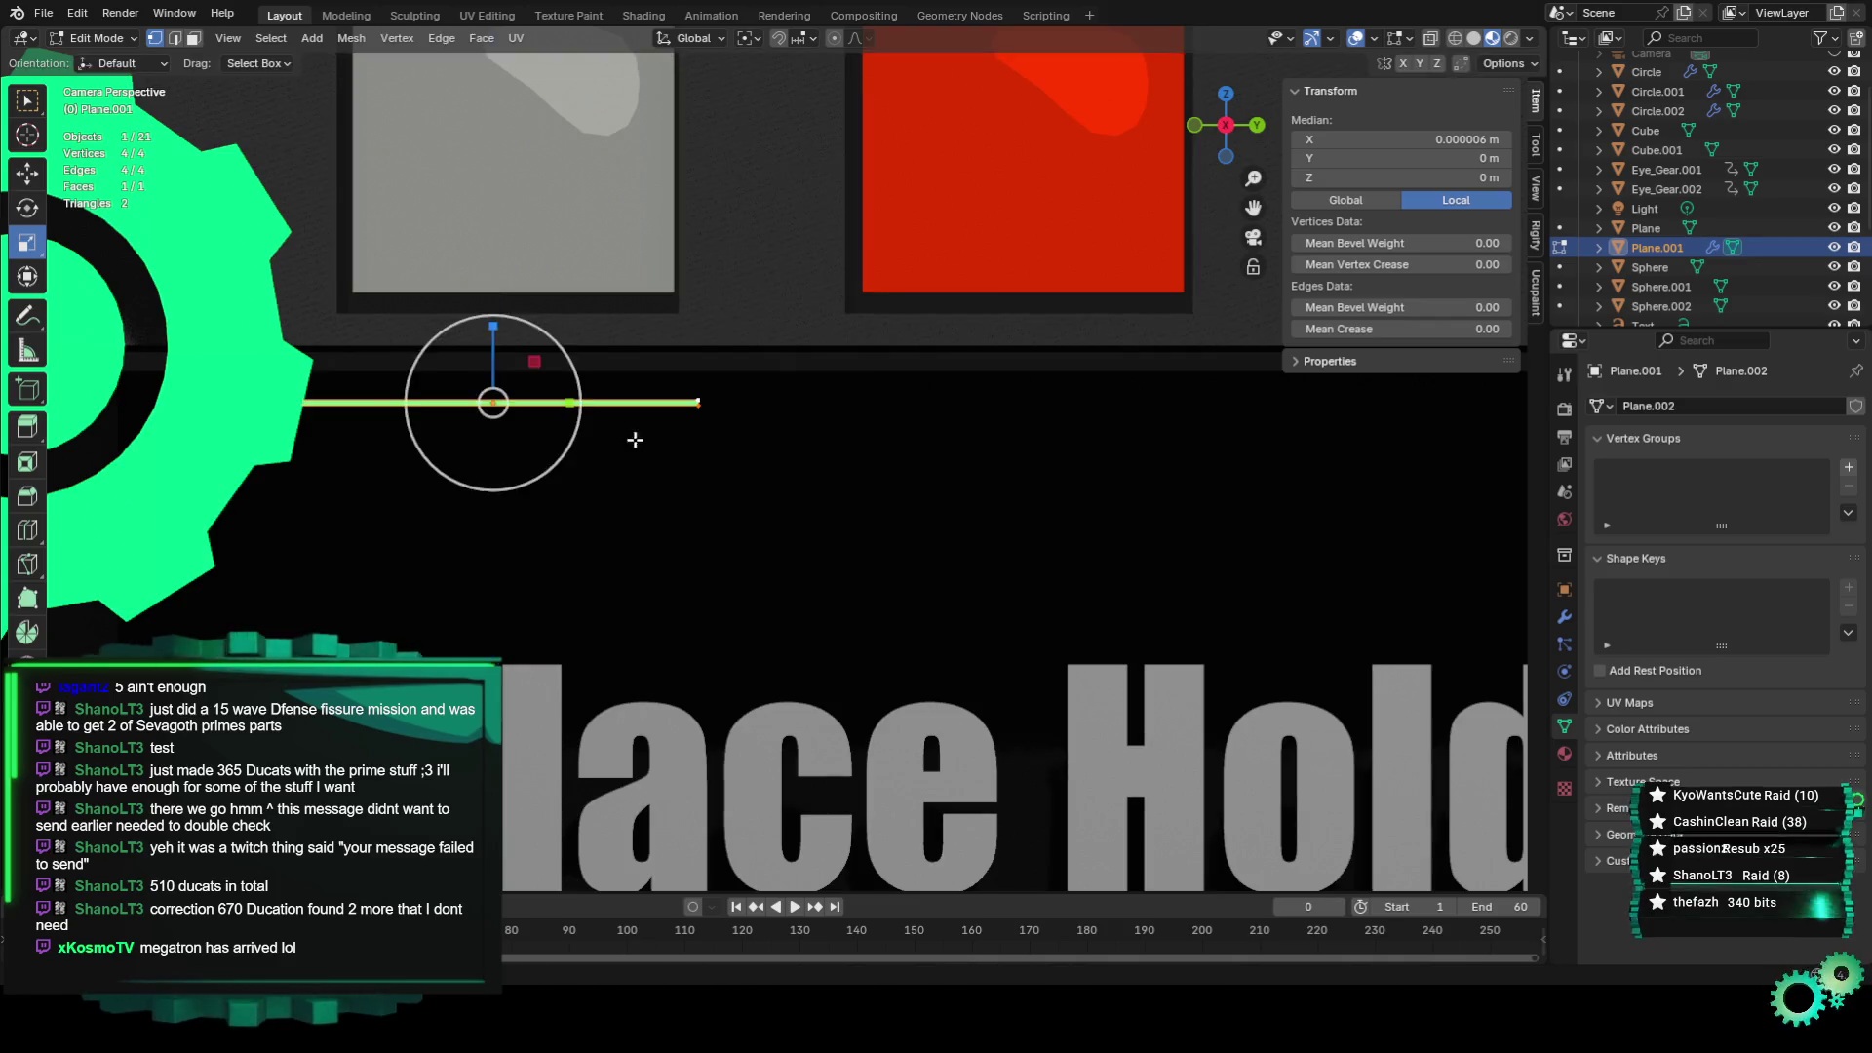
scroll(634, 435, down, 4)
click(666, 314)
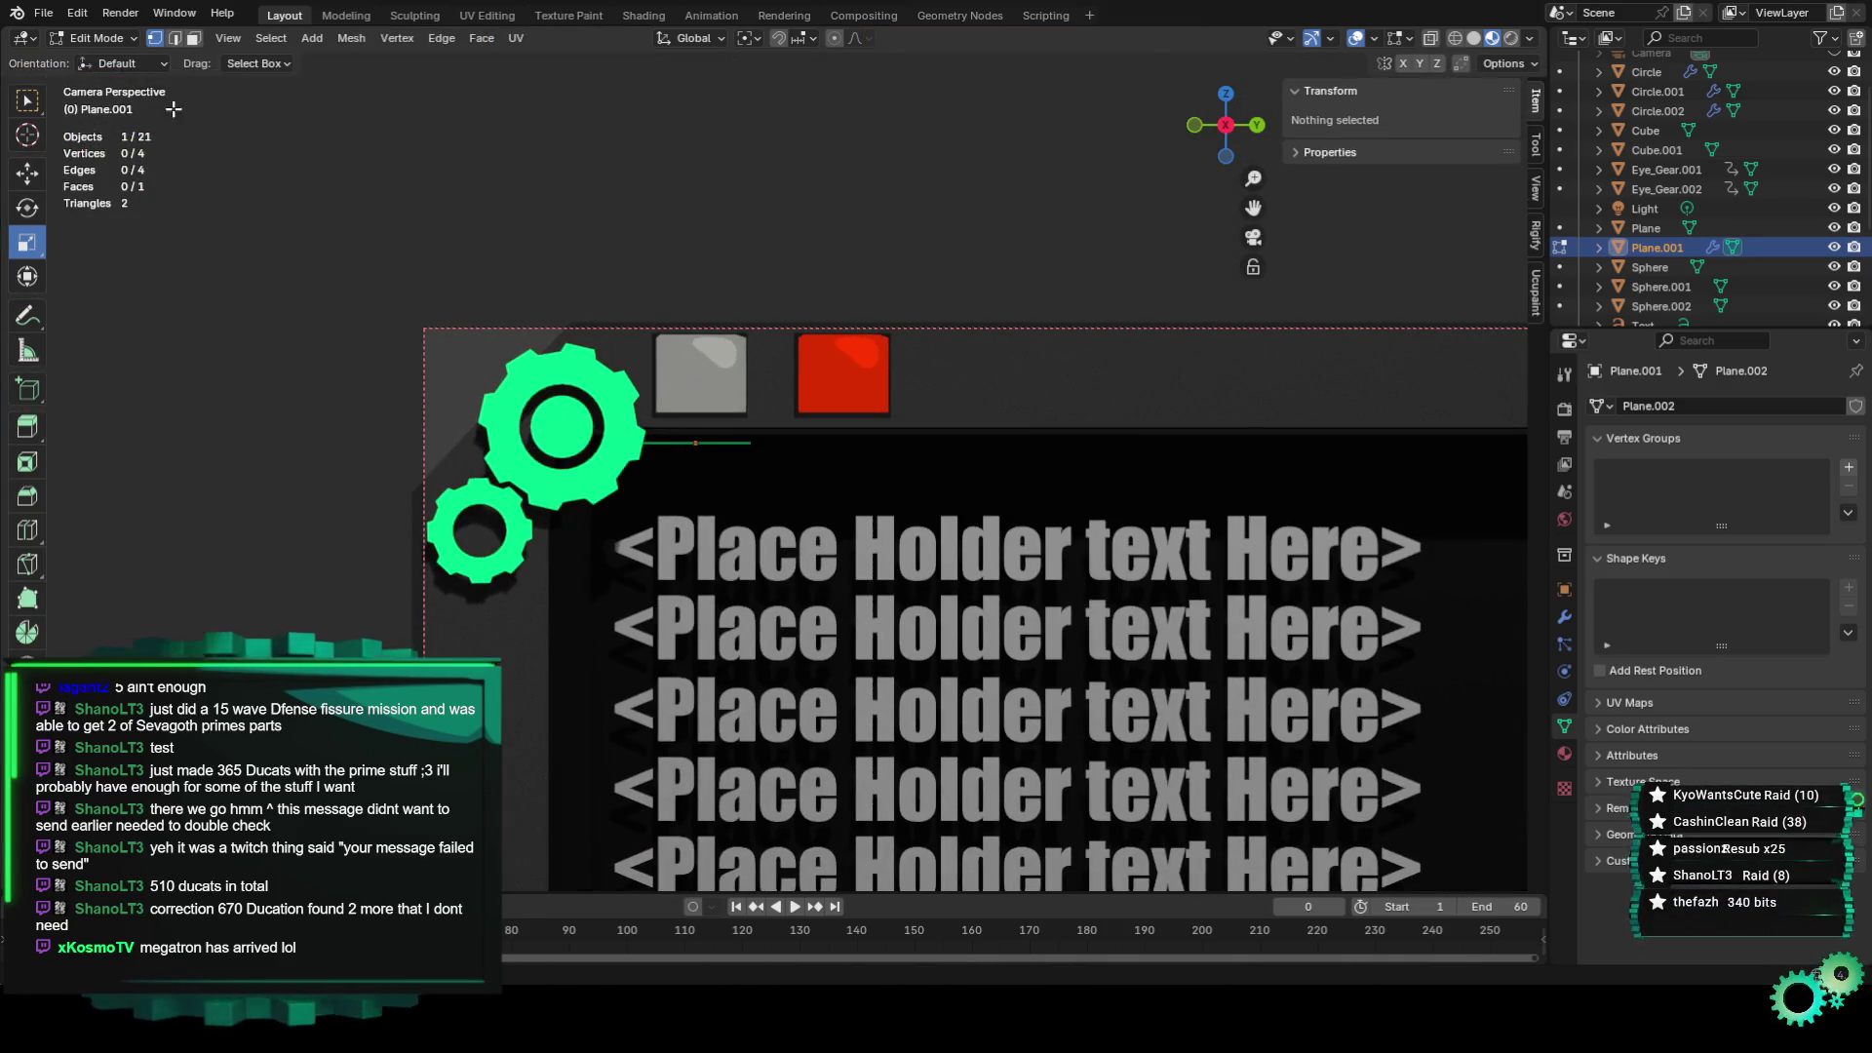
scroll(770, 455, up, 3)
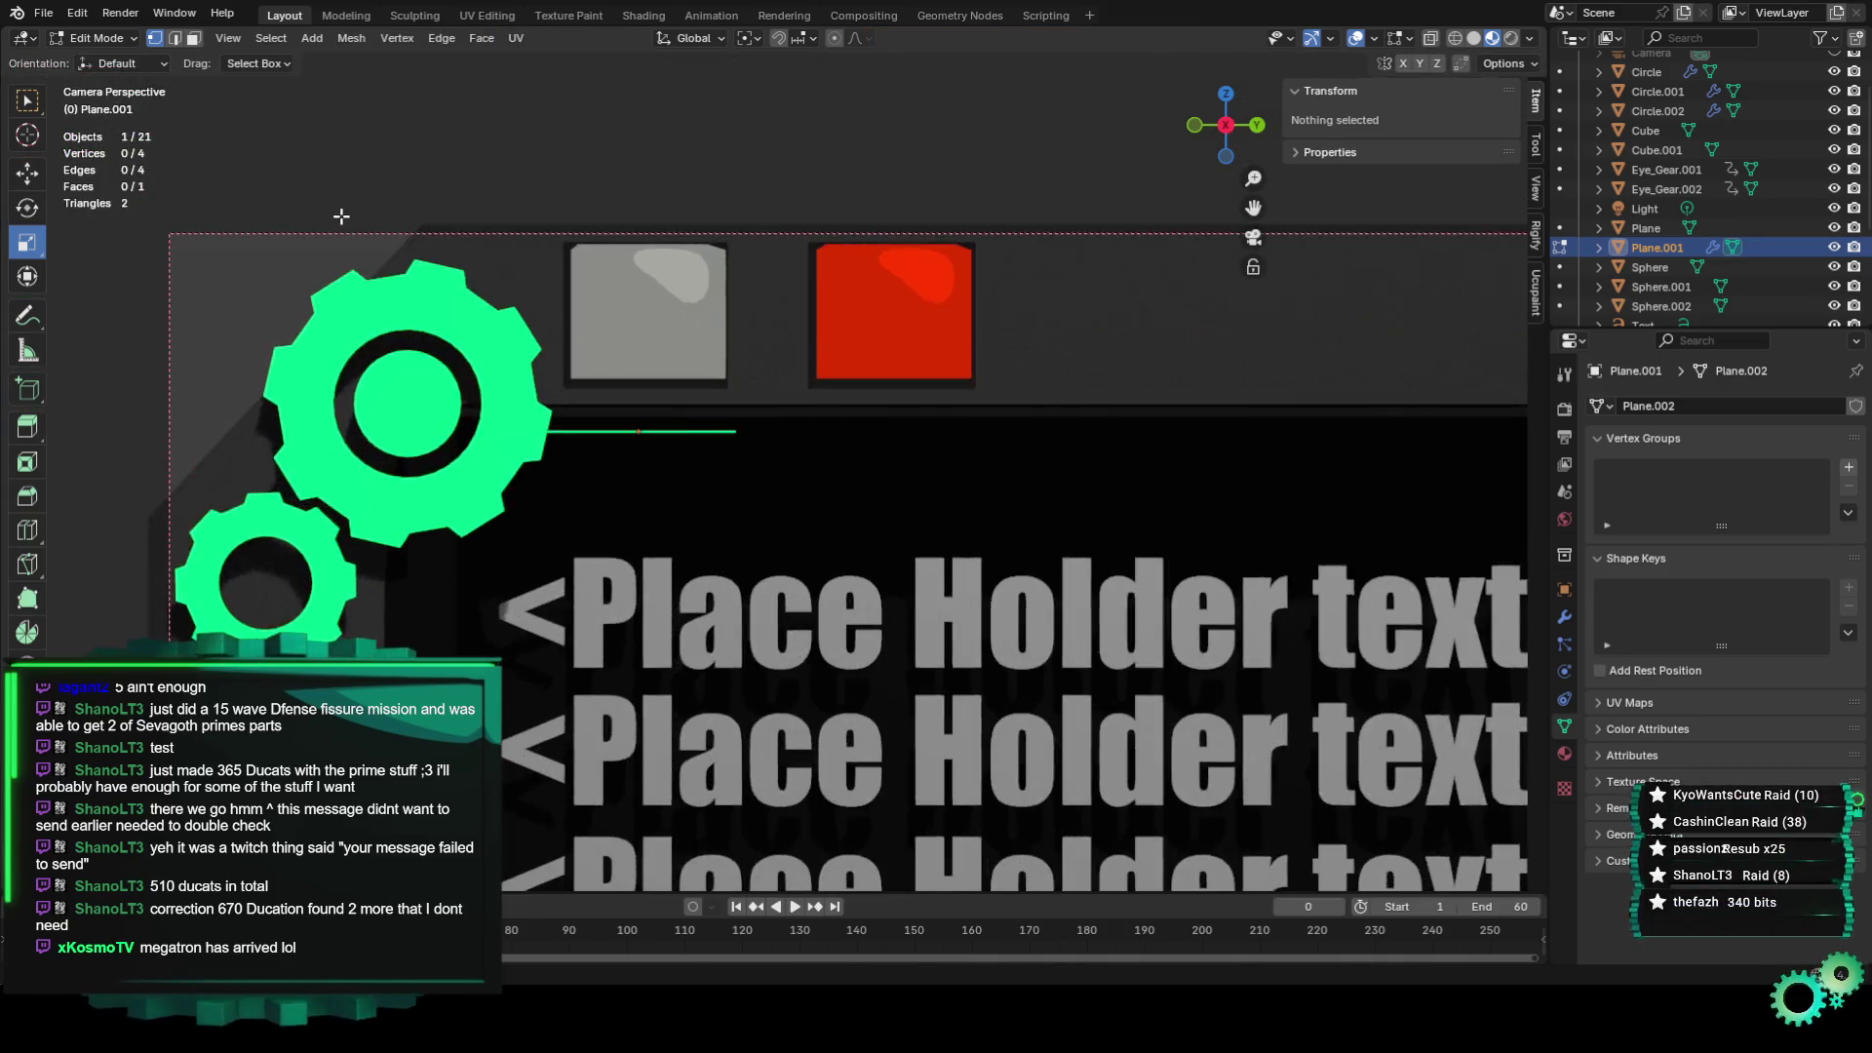
scroll(770, 454, up, 3)
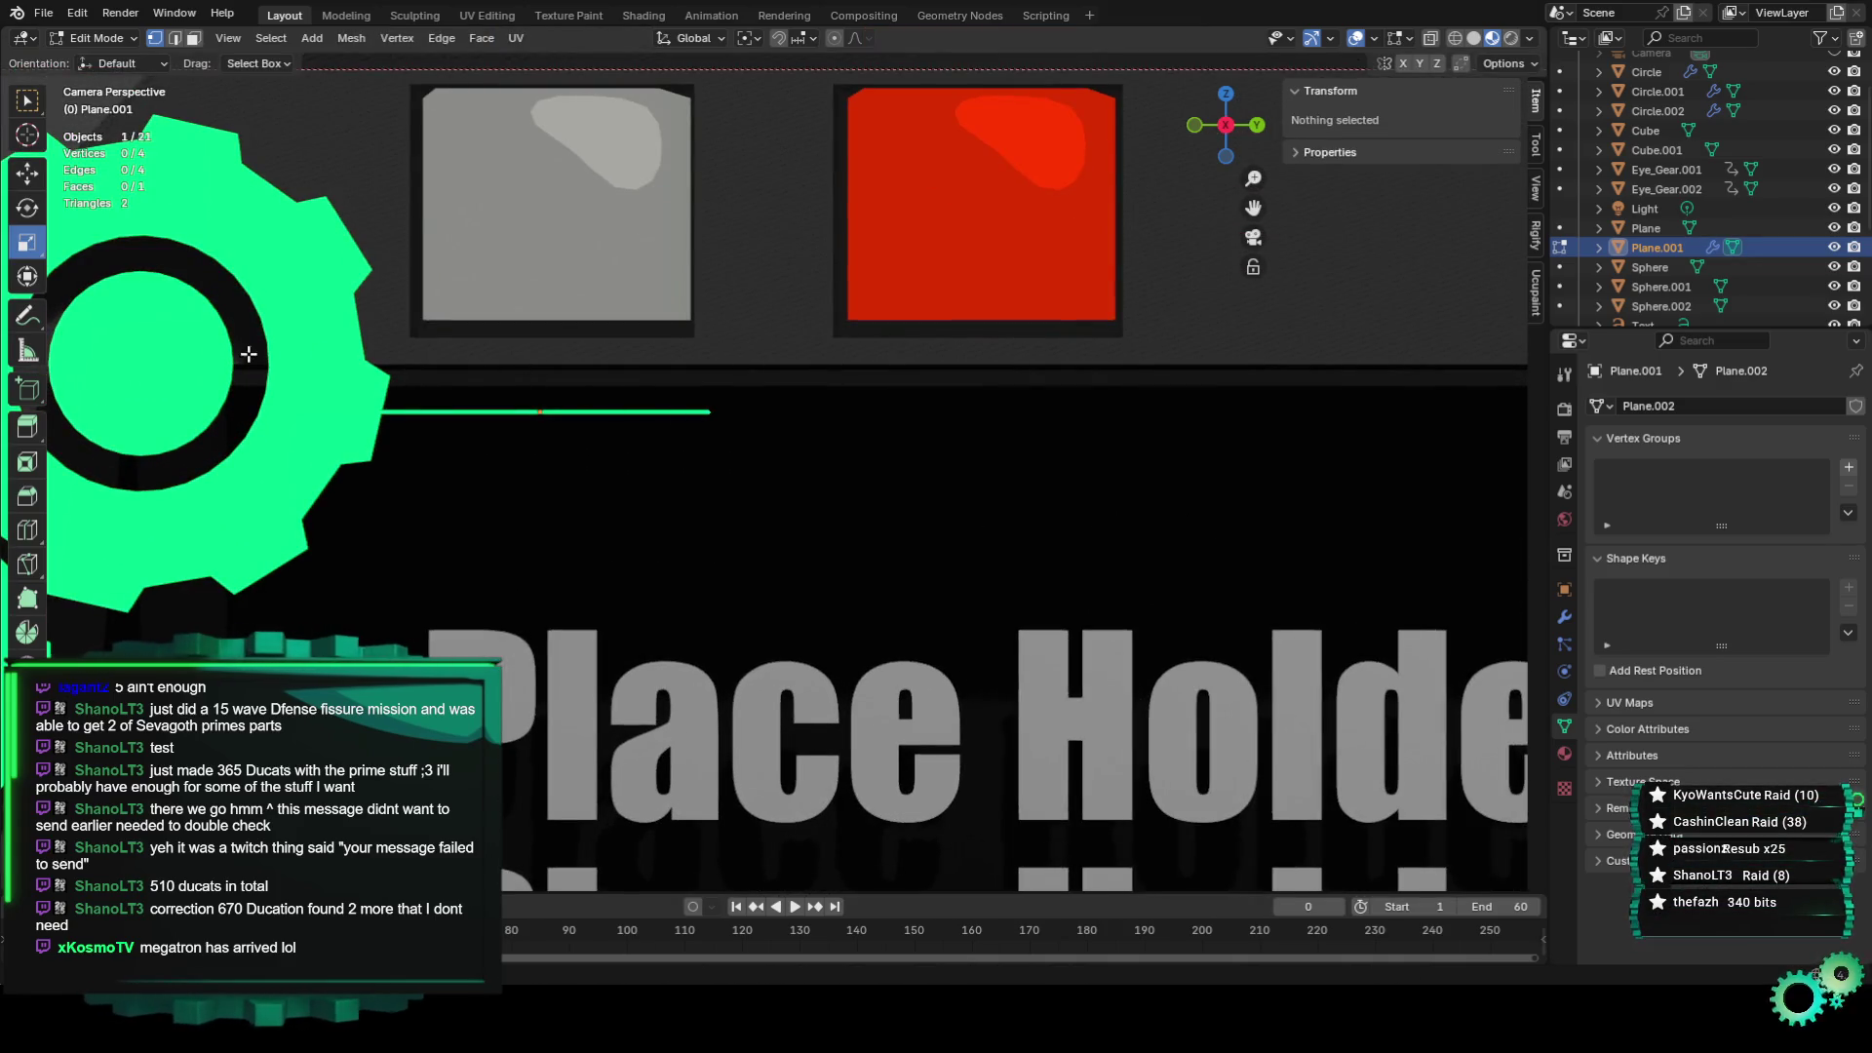
drag(258, 350, 883, 509)
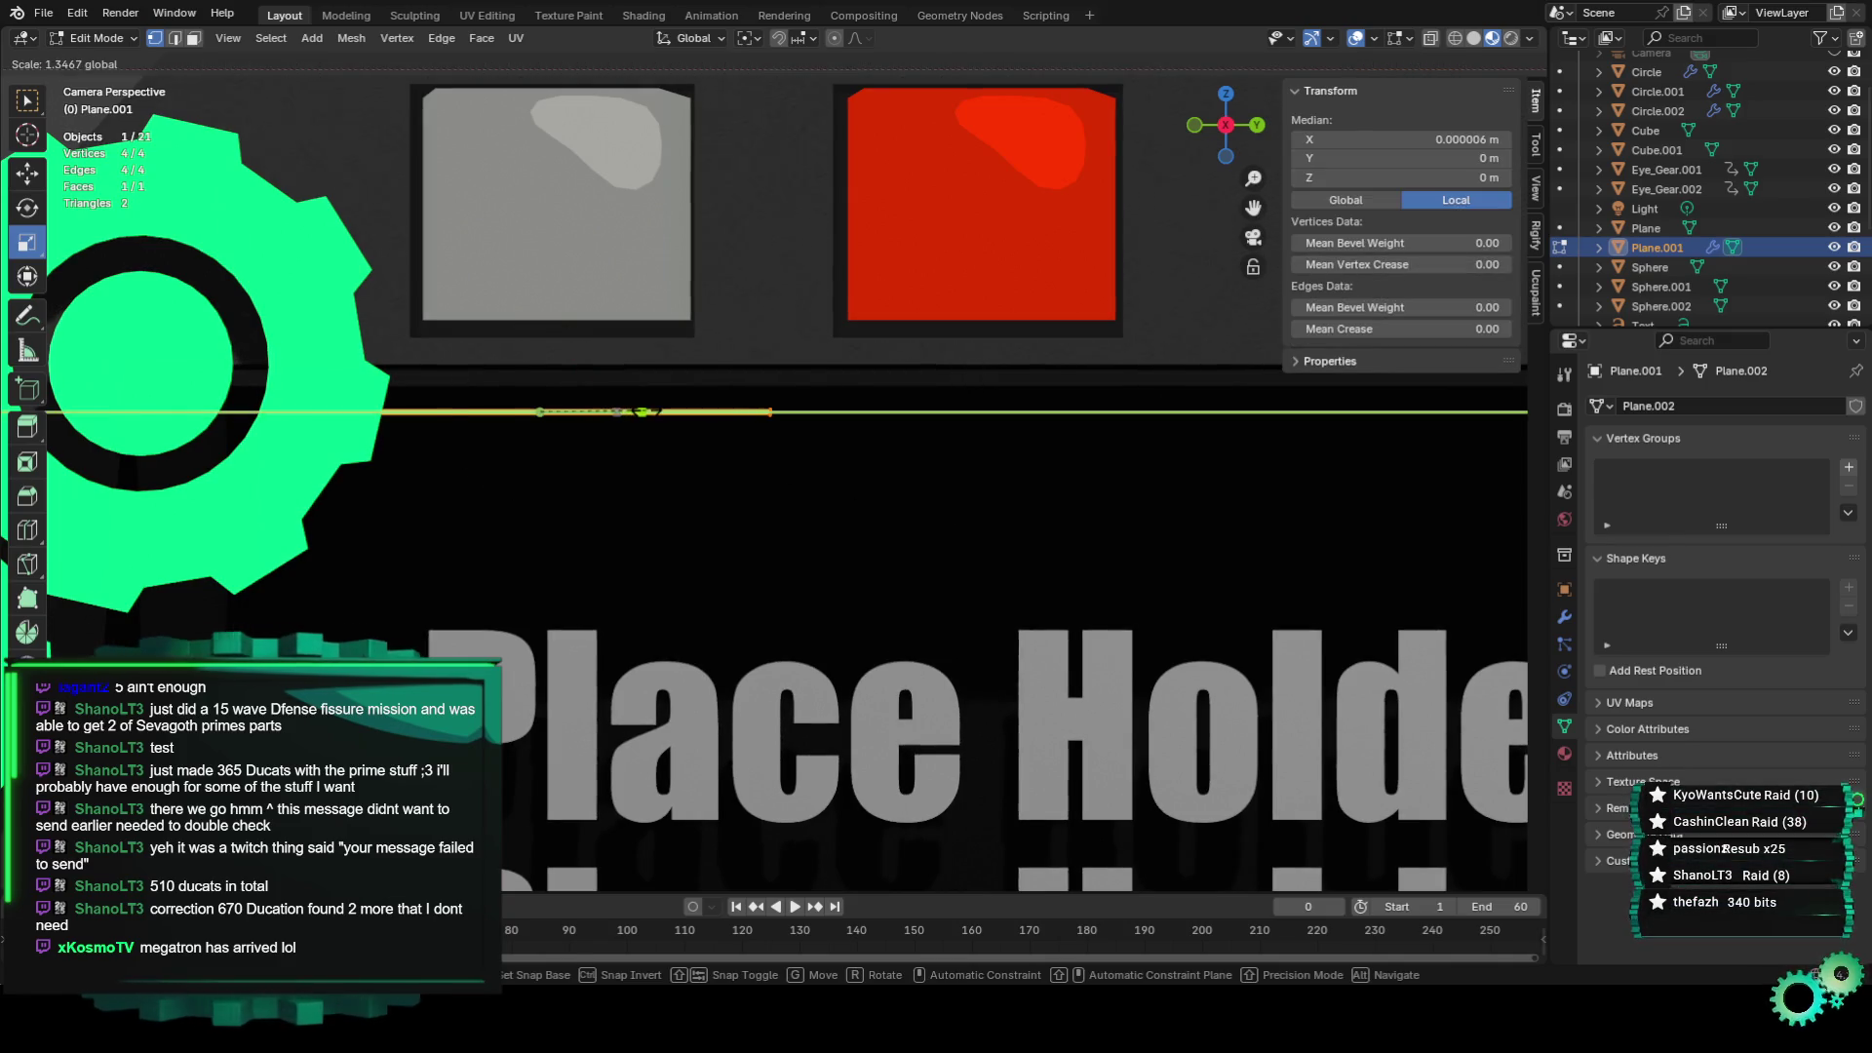
click(743, 451)
scroll(743, 451, down, 4)
click(893, 179)
click(134, 39)
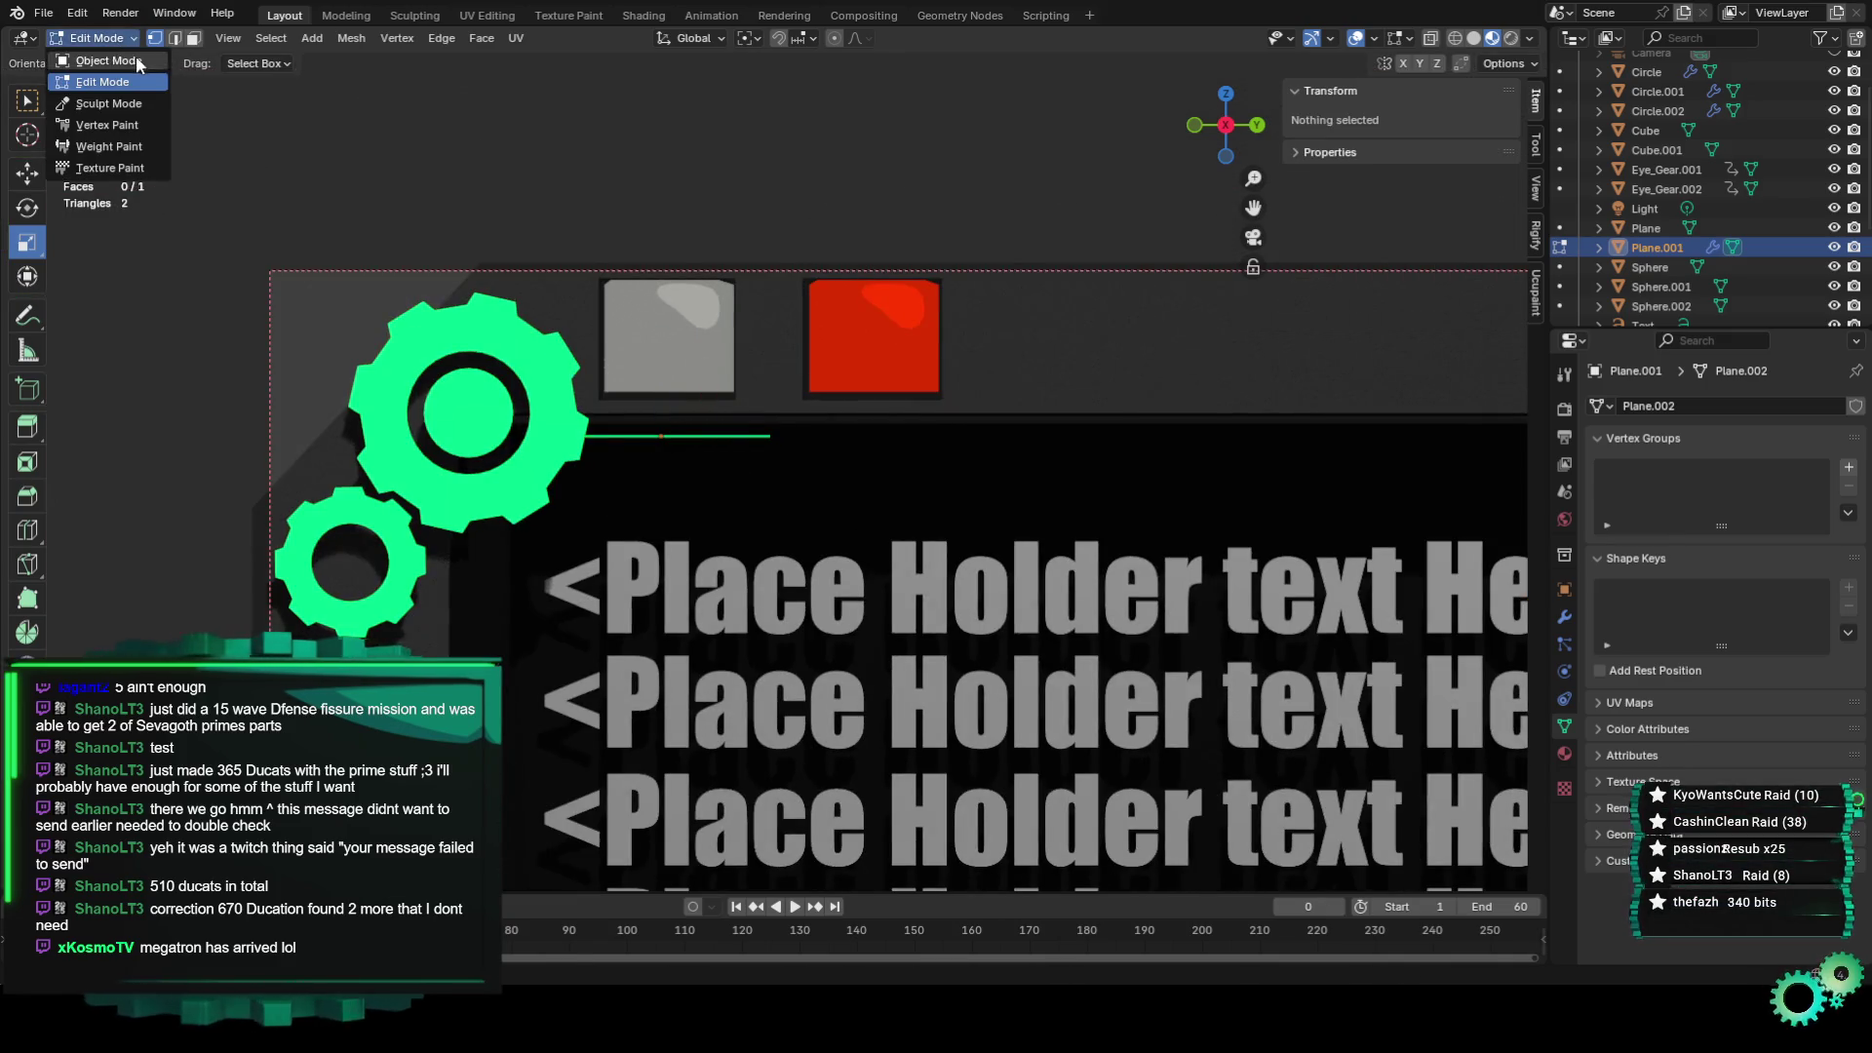
click(137, 56)
scroll(746, 232, down, 2)
Feed Random Value into Set Position's Position and route Set Position into the Group Output.
click(934, 15)
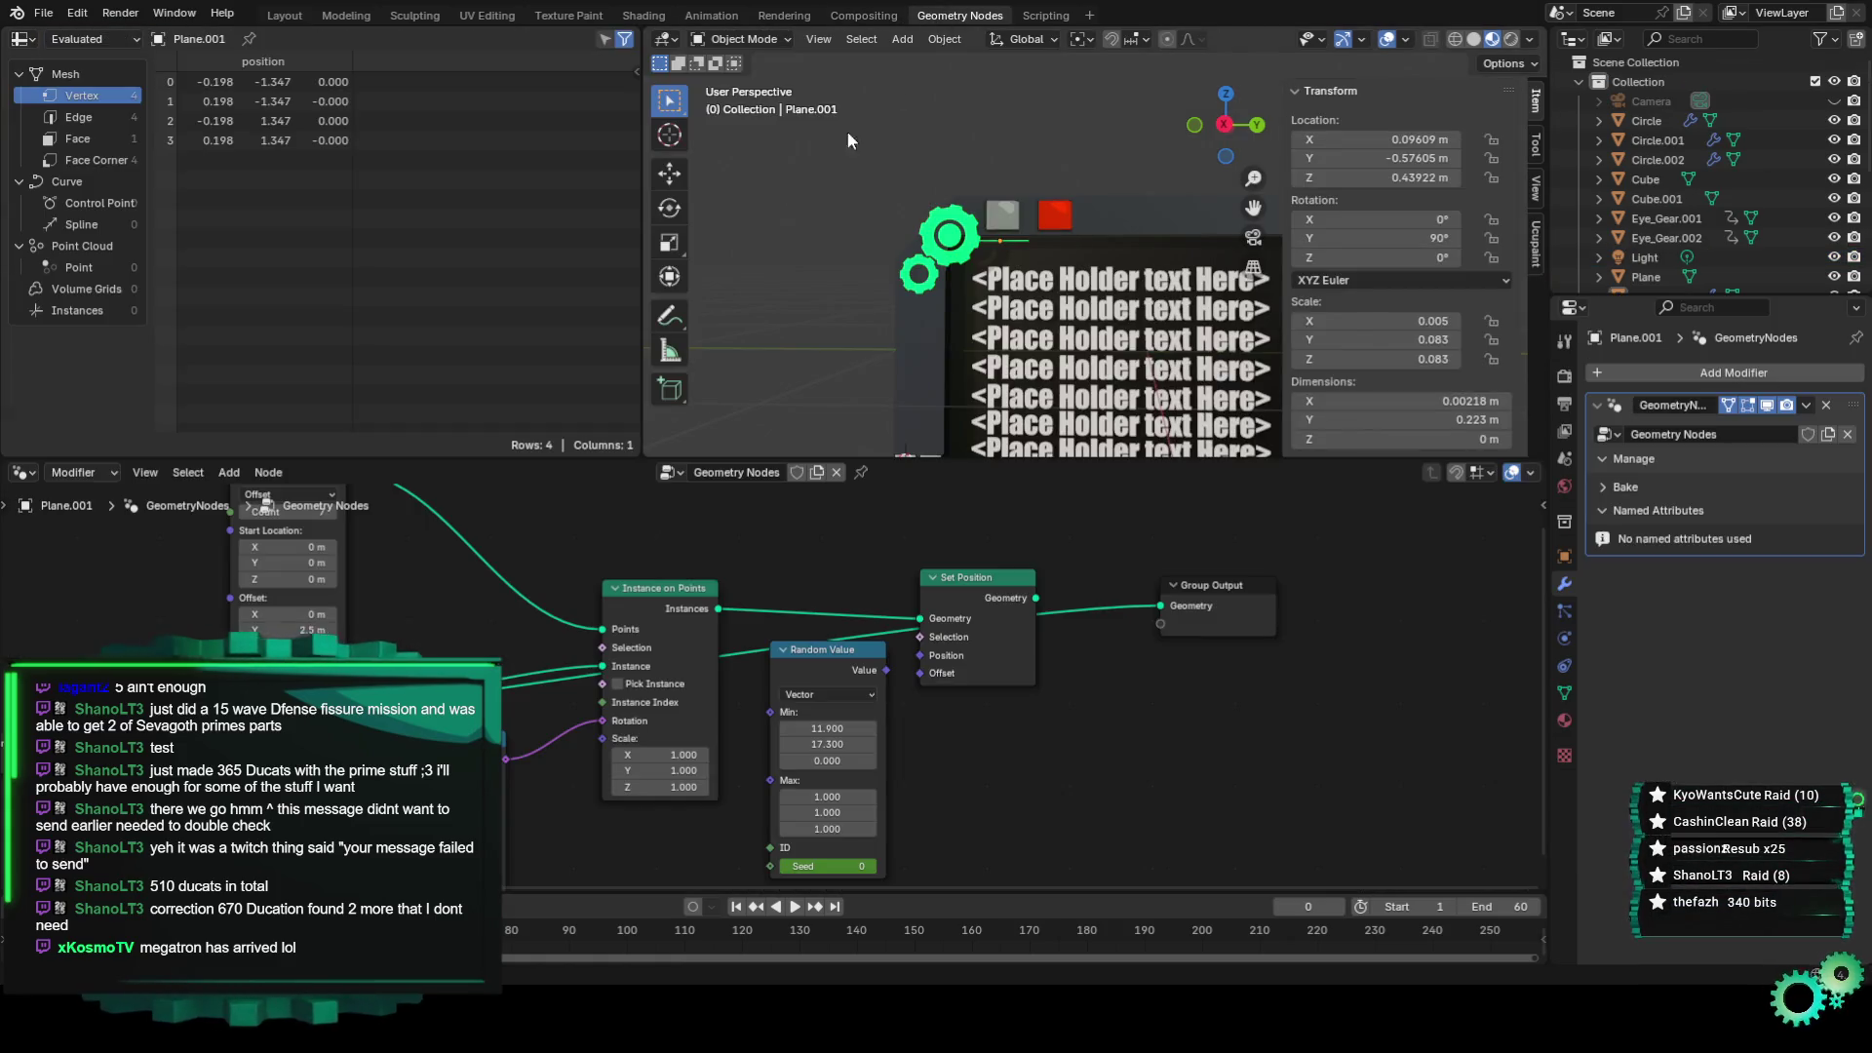
drag(1138, 610, 655, 628)
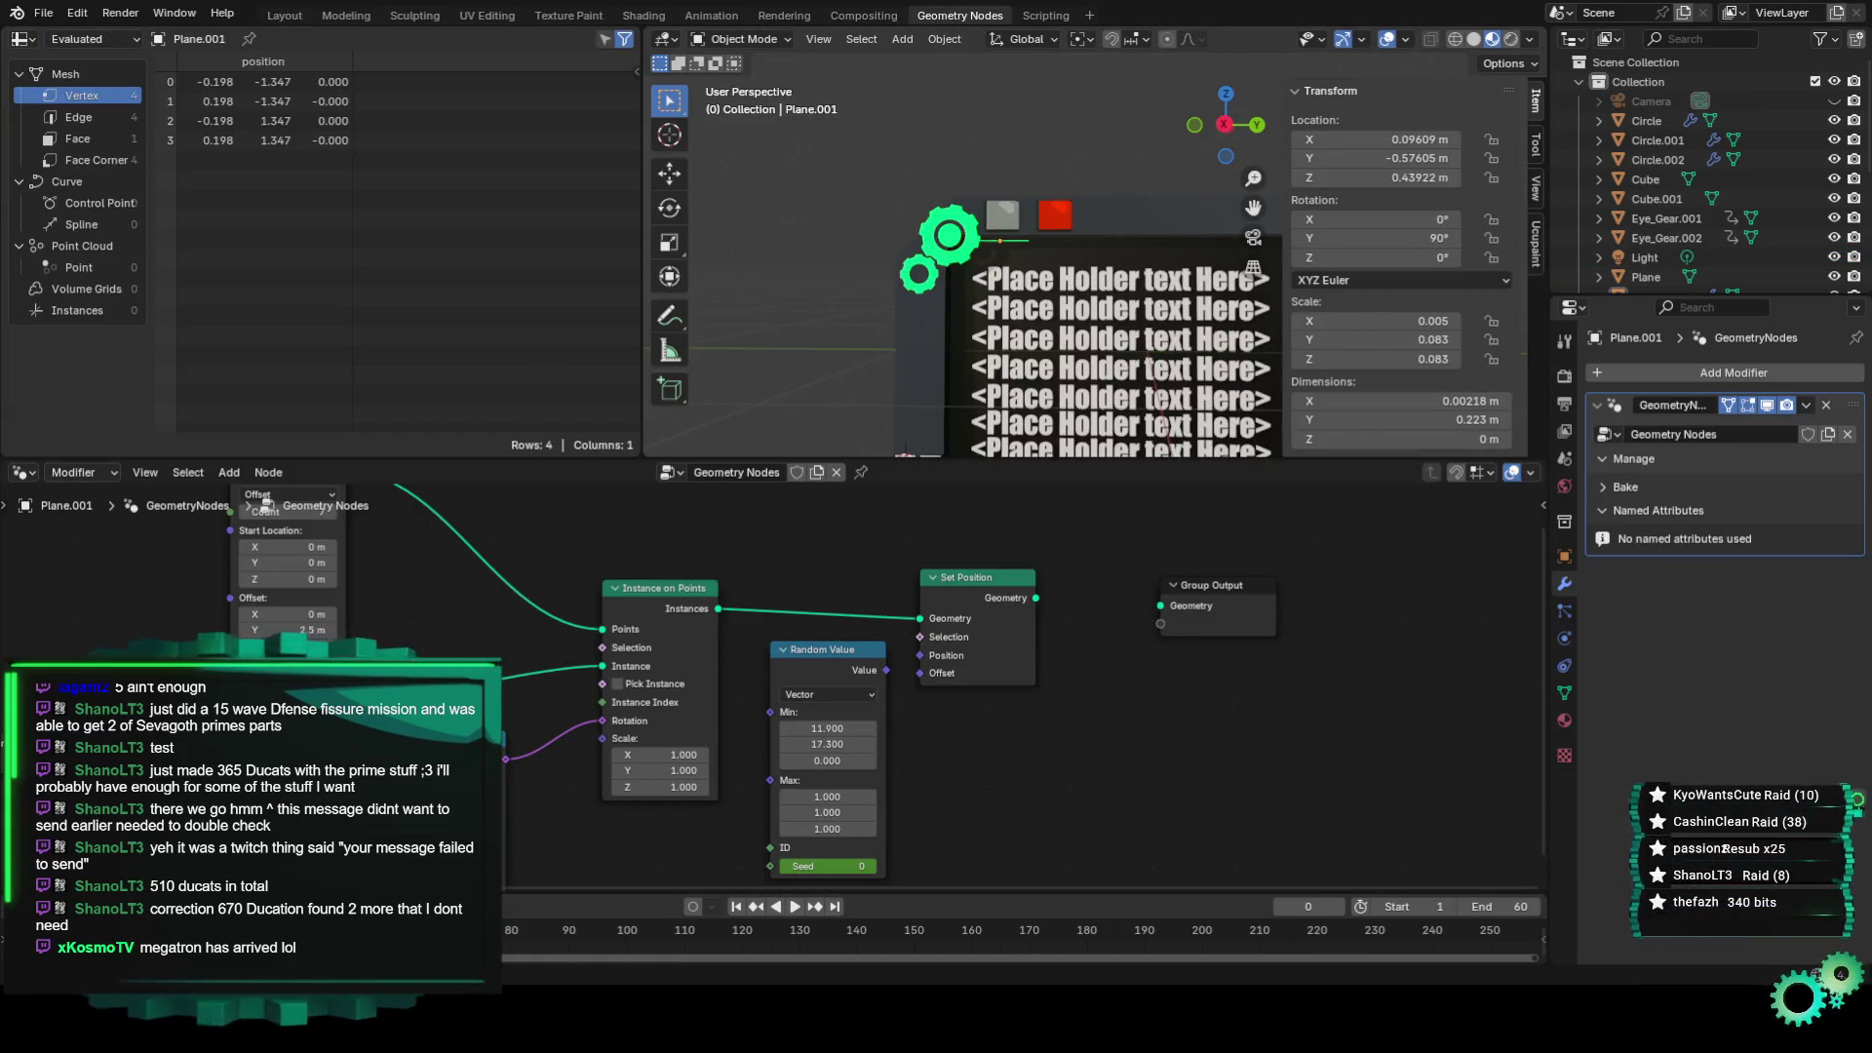
drag(886, 670, 930, 656)
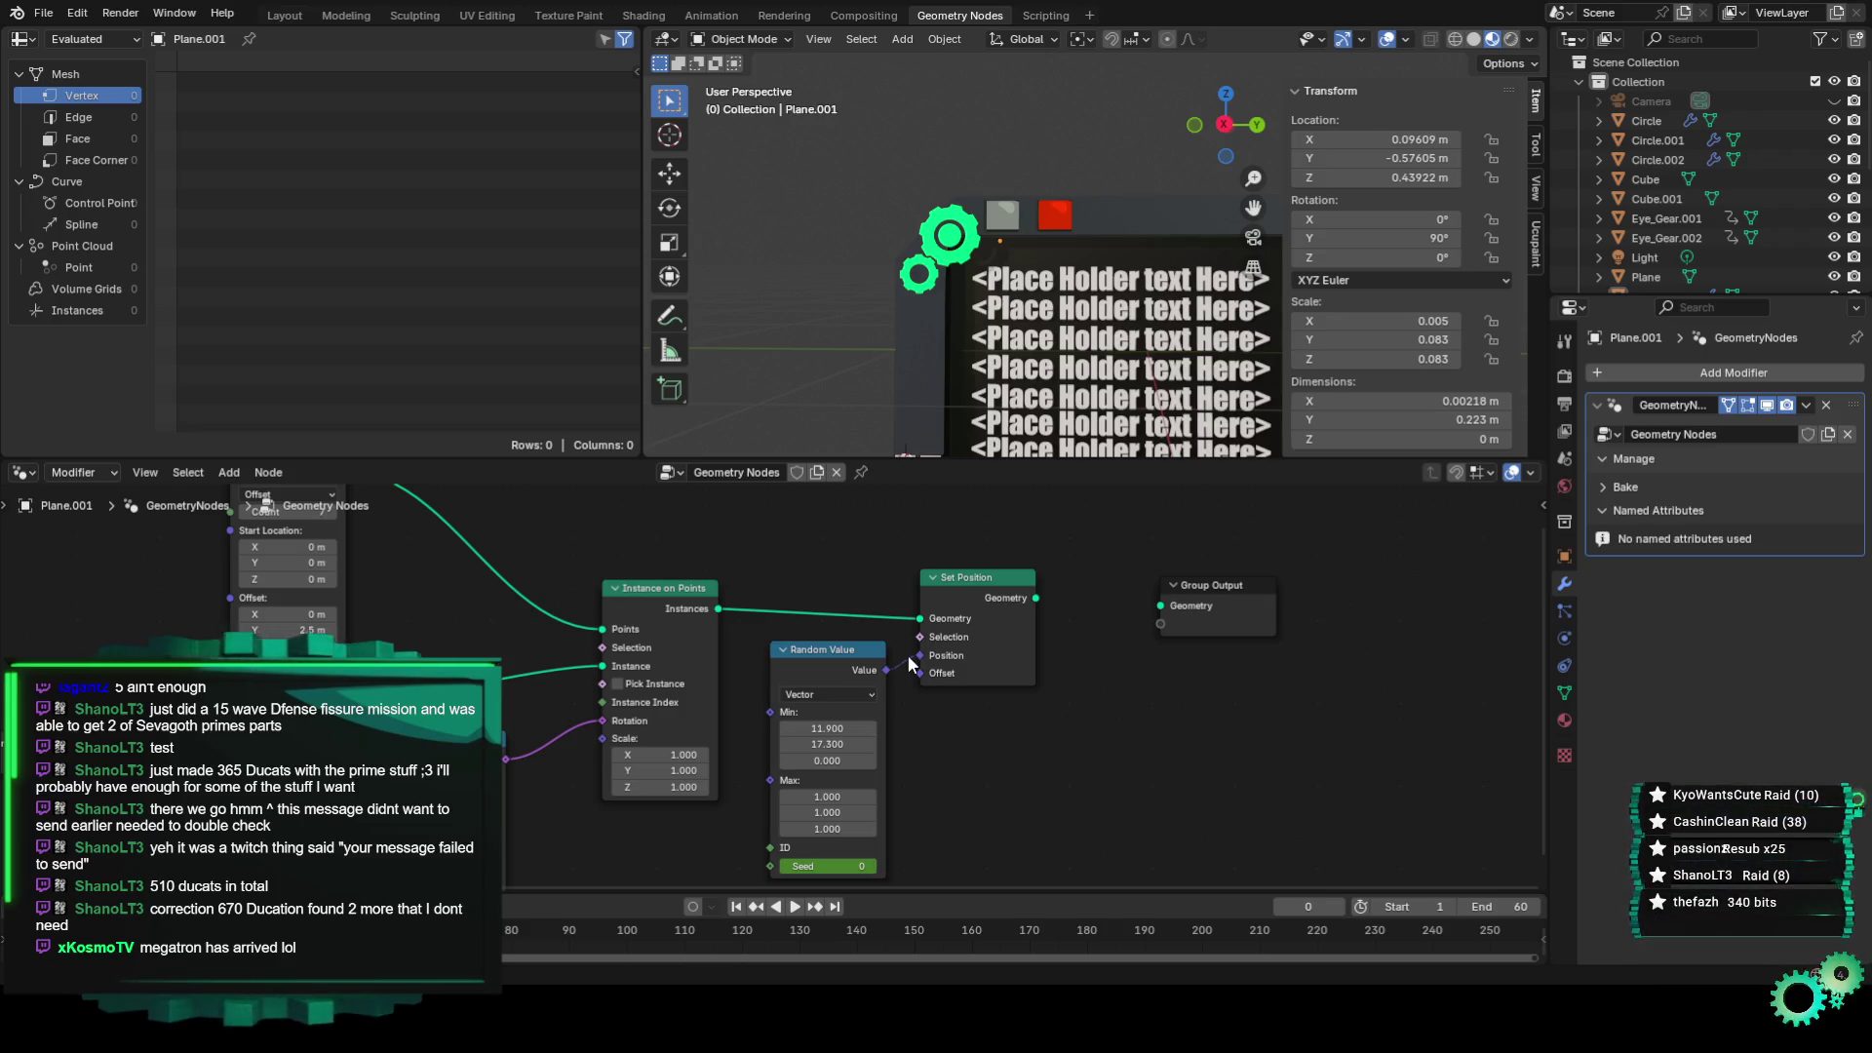
drag(1167, 606, 1167, 607)
click(284, 16)
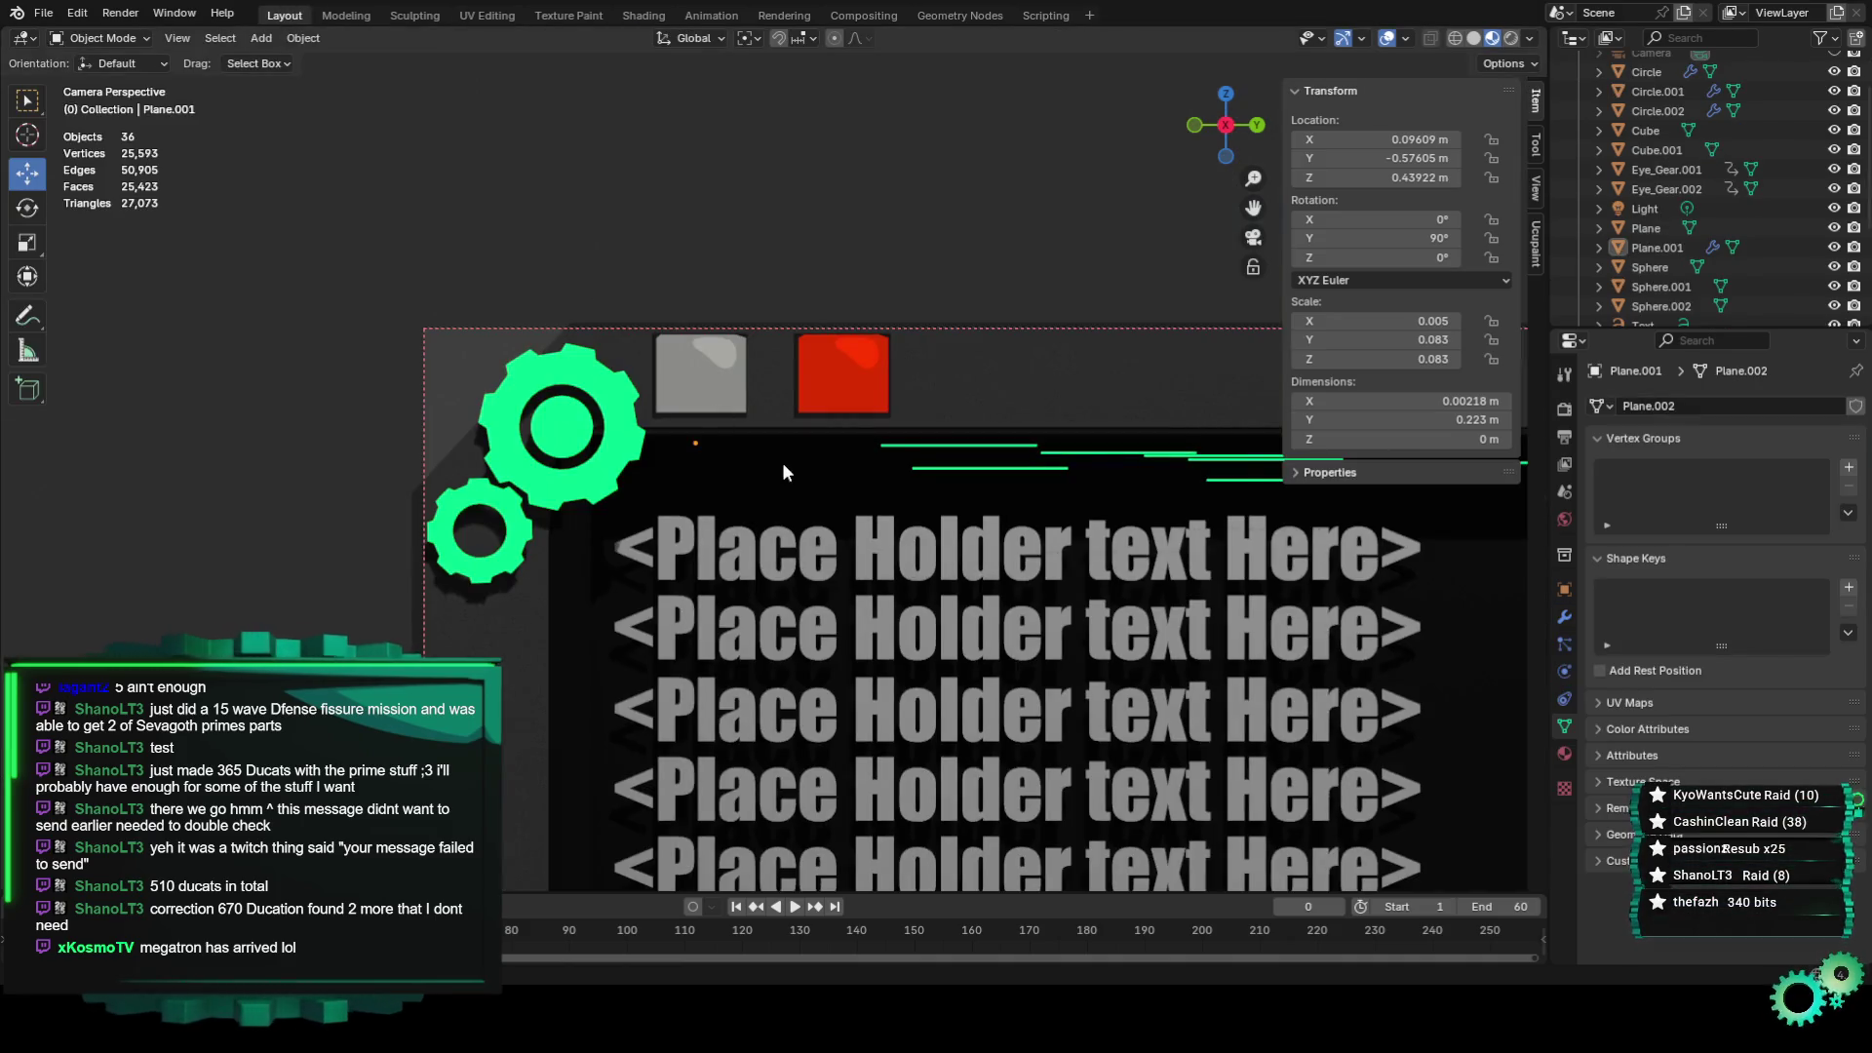
Play the animation and inspect the panel freely, then from the right orthographic view.
key(space)
mouse_move(1253, 207)
mouse_down()
mouse_move(1236, 208)
mouse_move(1305, 231)
mouse_up()
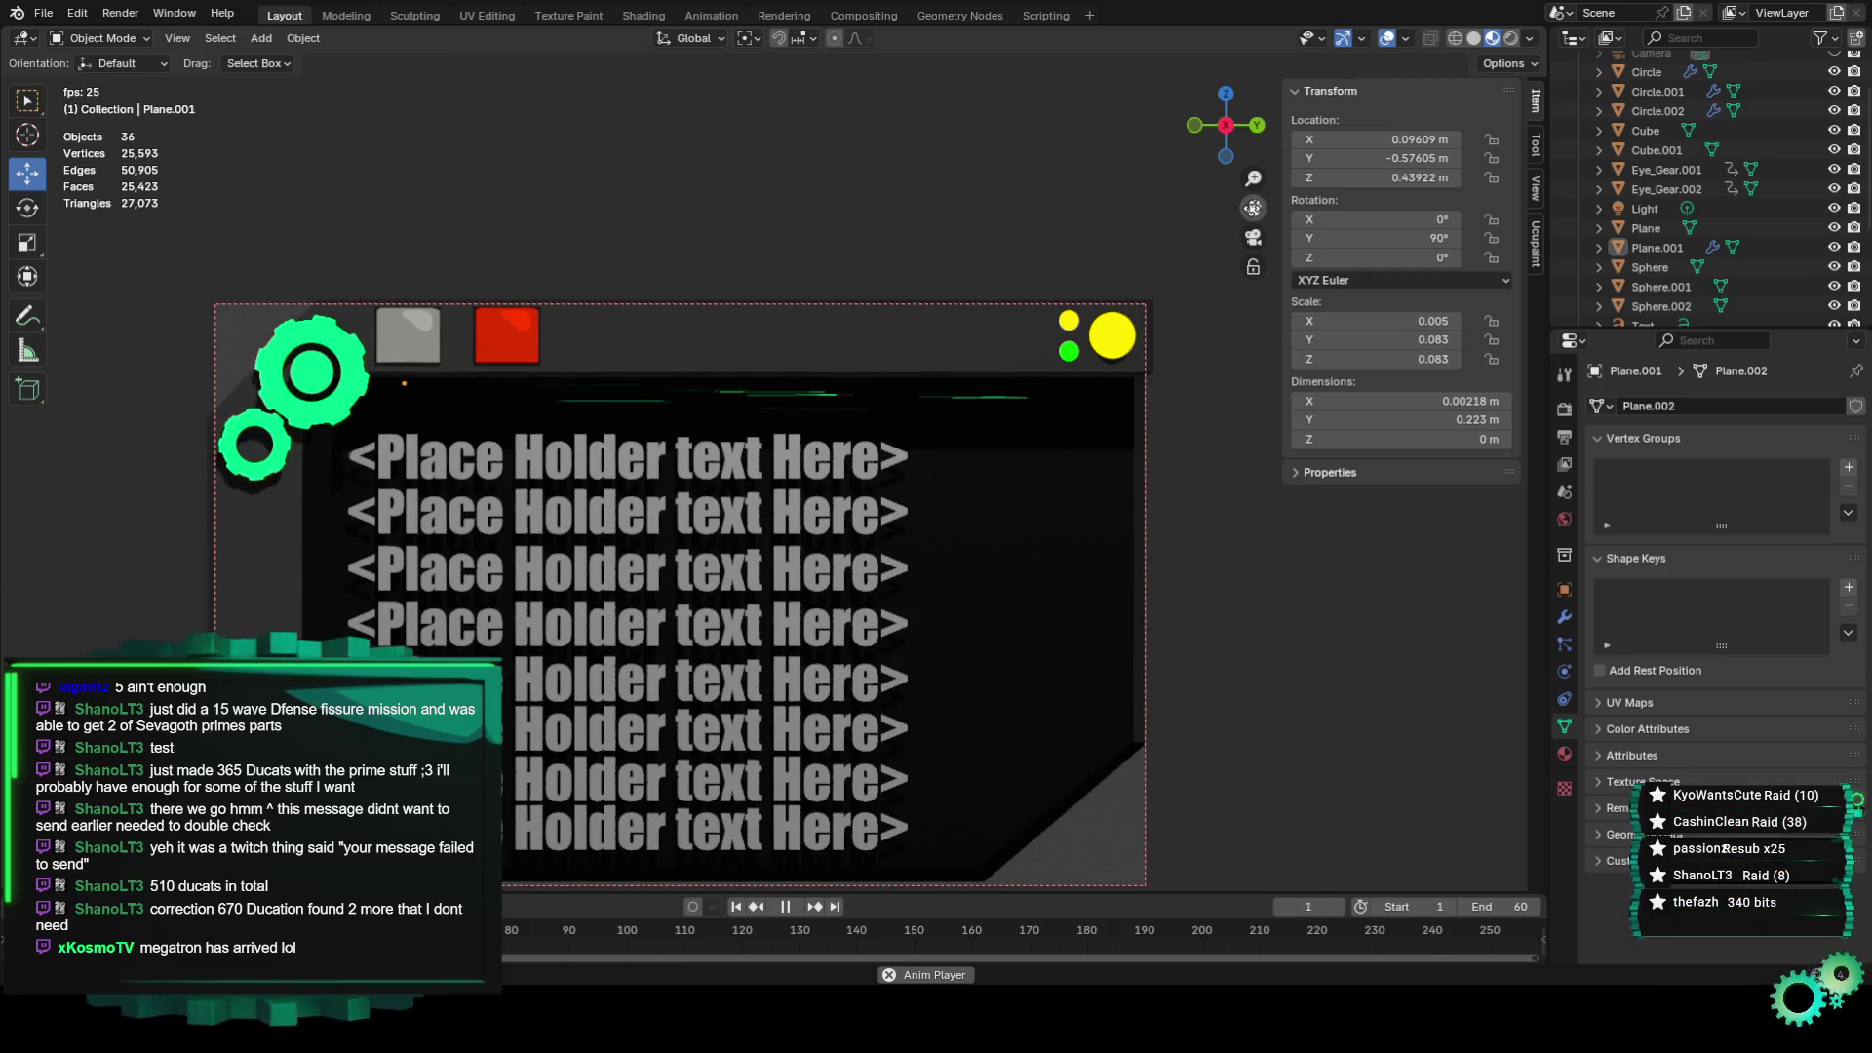
key(KP_0)
scroll(1121, 540, up, 3)
scroll(1070, 564, up, 3)
mouse_move(1044, 523)
middle_down()
mouse_move(957, 494)
mouse_move(915, 519)
mouse_move(1018, 519)
mouse_move(1120, 474)
mouse_move(1113, 500)
mouse_move(1125, 373)
middle_up()
scroll(1018, 518, down, 5)
key(KP_3)
scroll(1156, 330, up, 1)
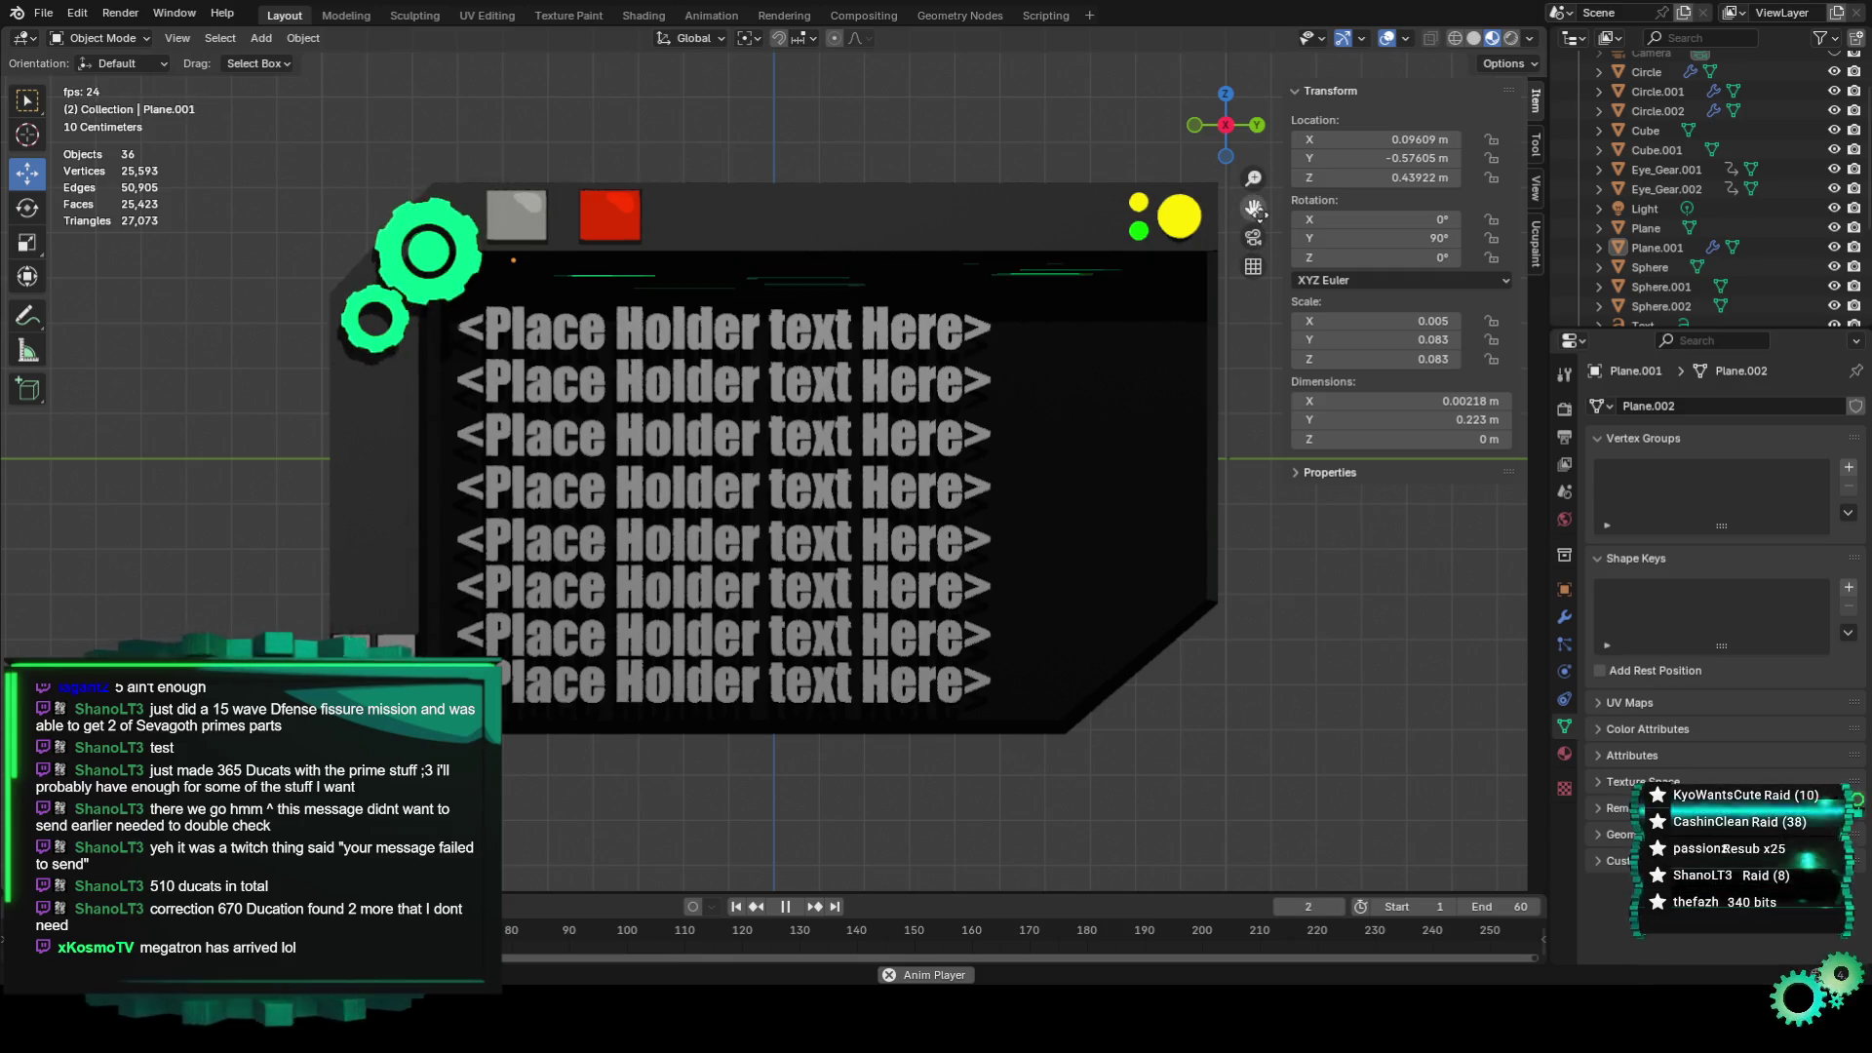
shift+middle_drag(1345, 436, 1262, 538)
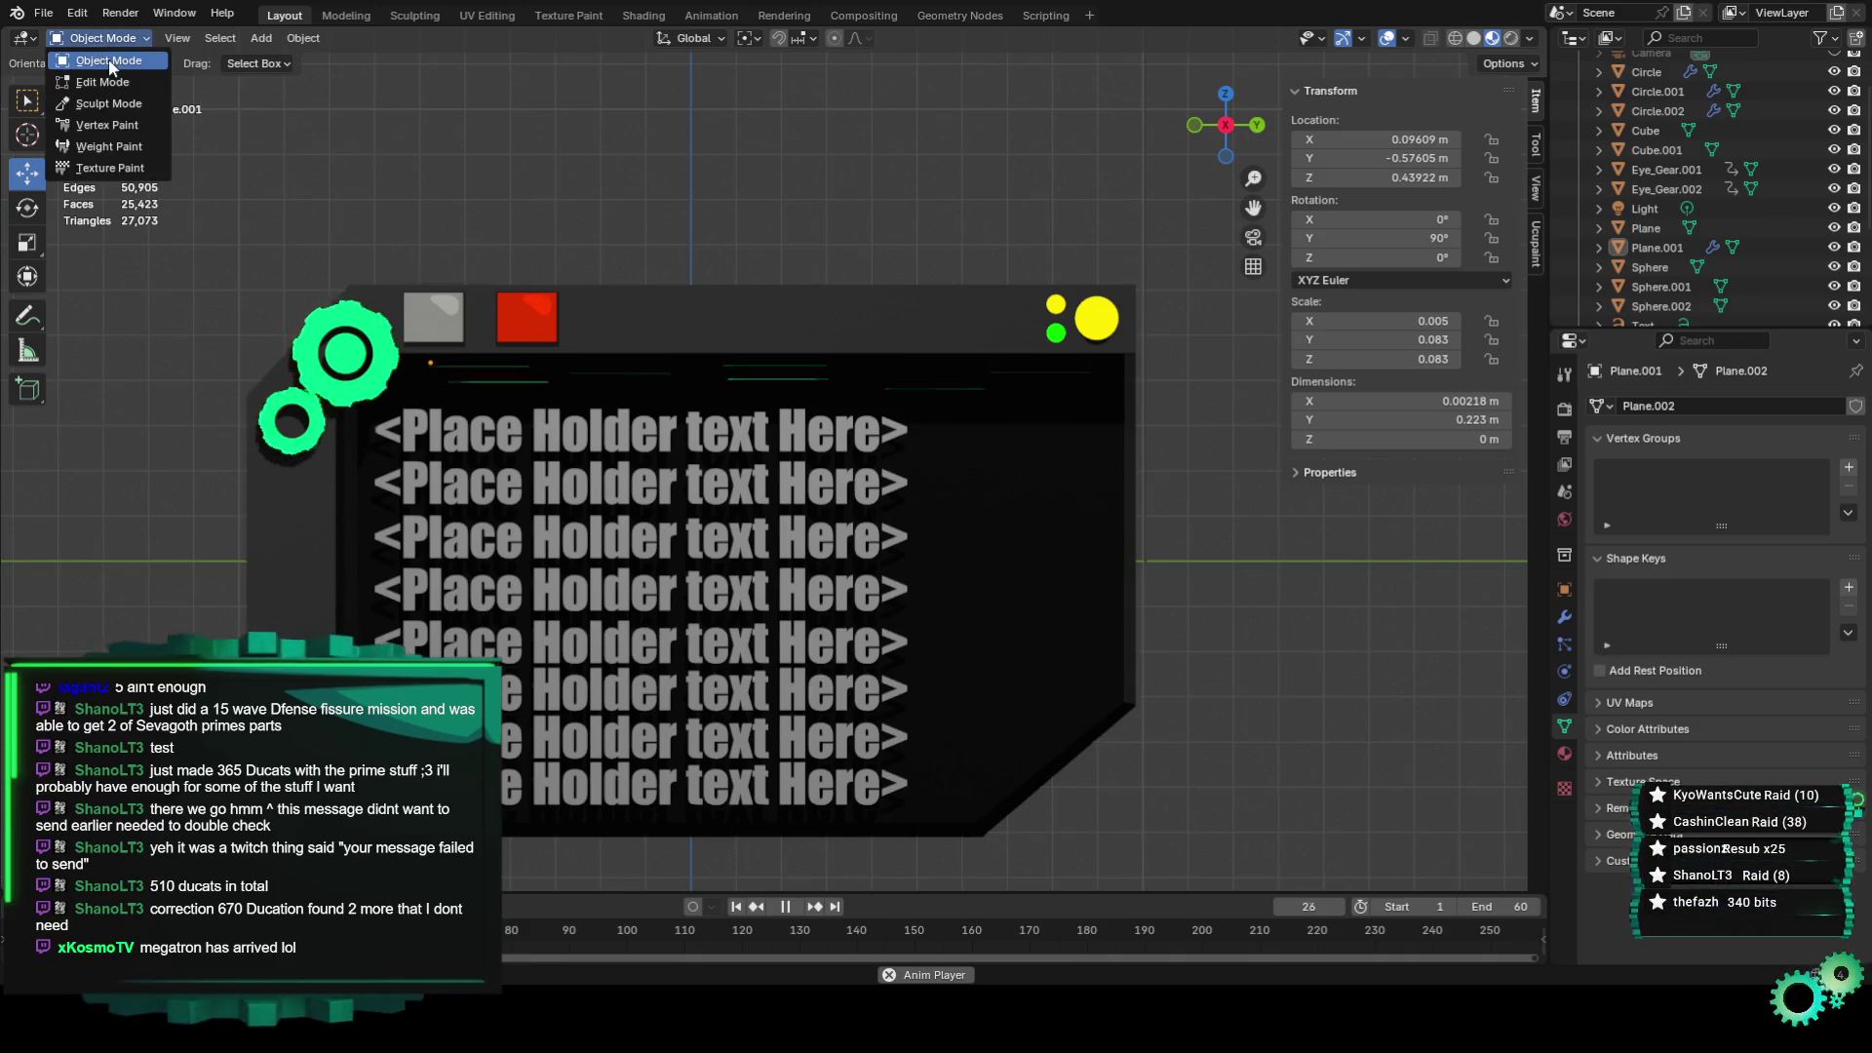
Make three Shift+D copies of the green lines object, each moved lower along Z.
click(489, 377)
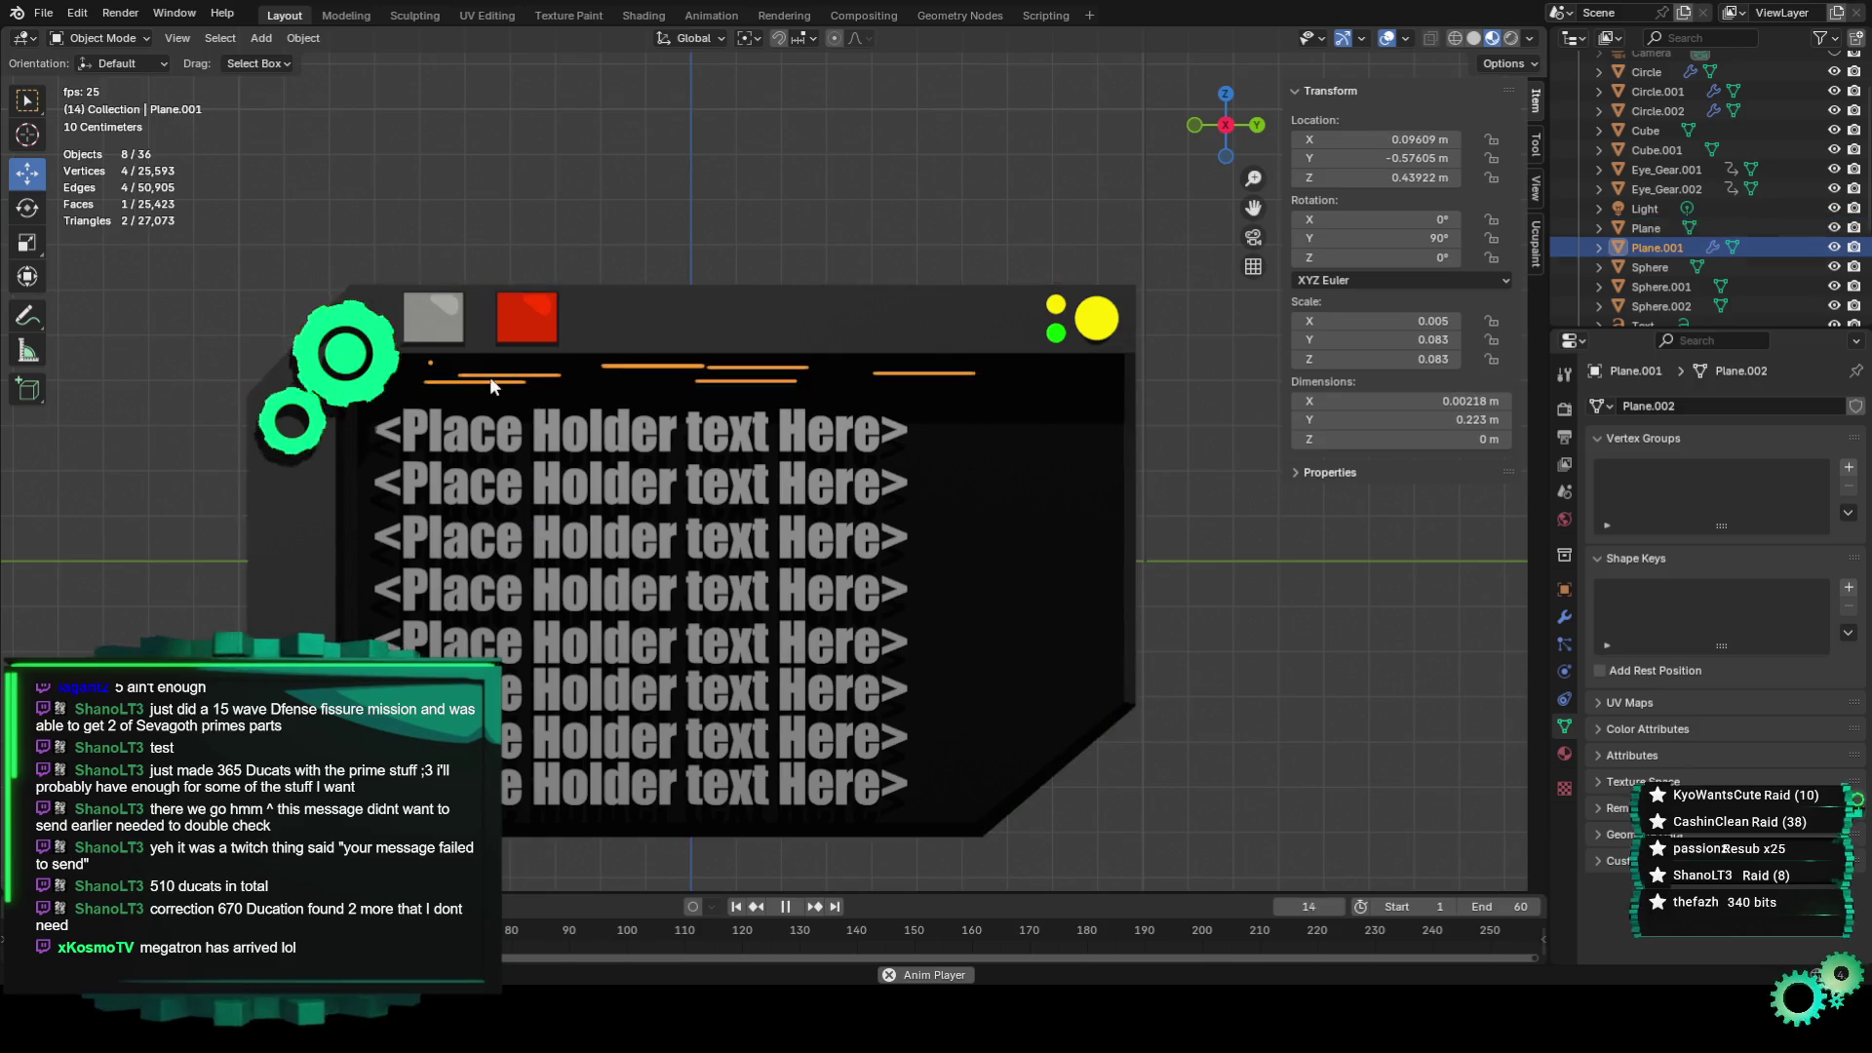
key(shift+d)
key(z)
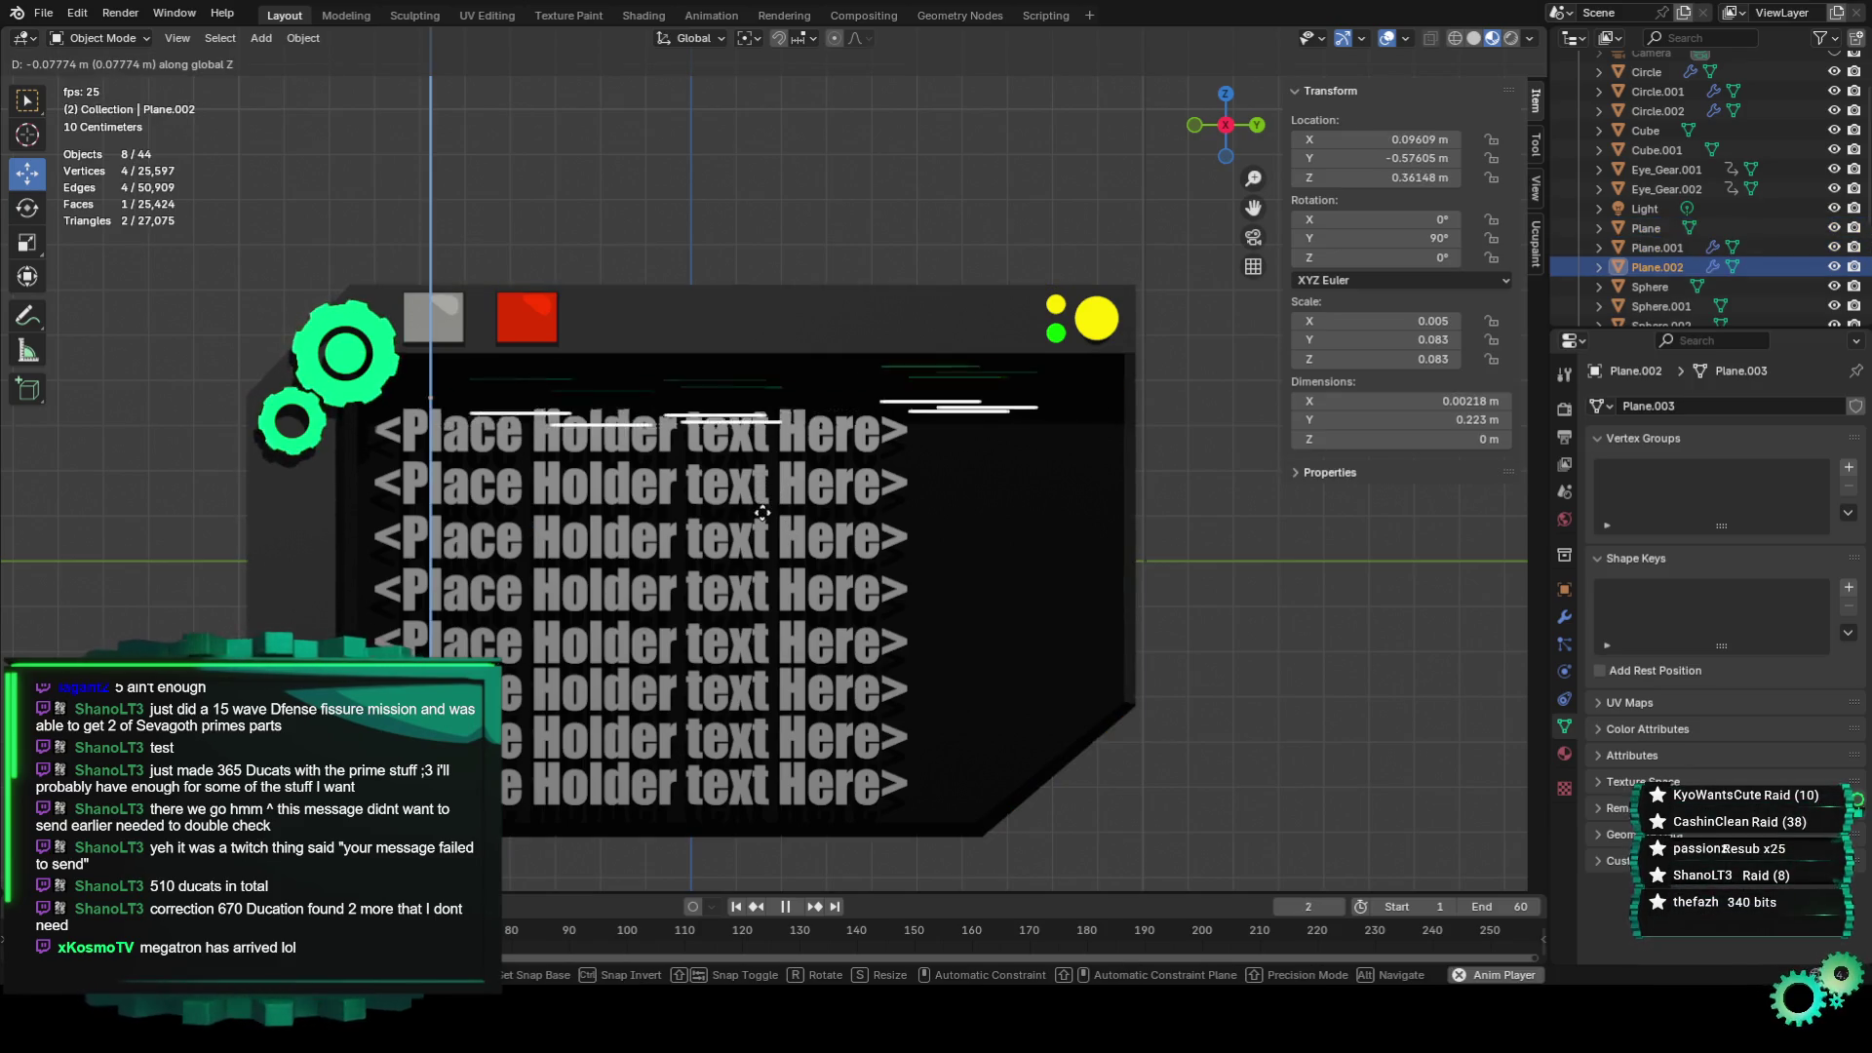
click(762, 562)
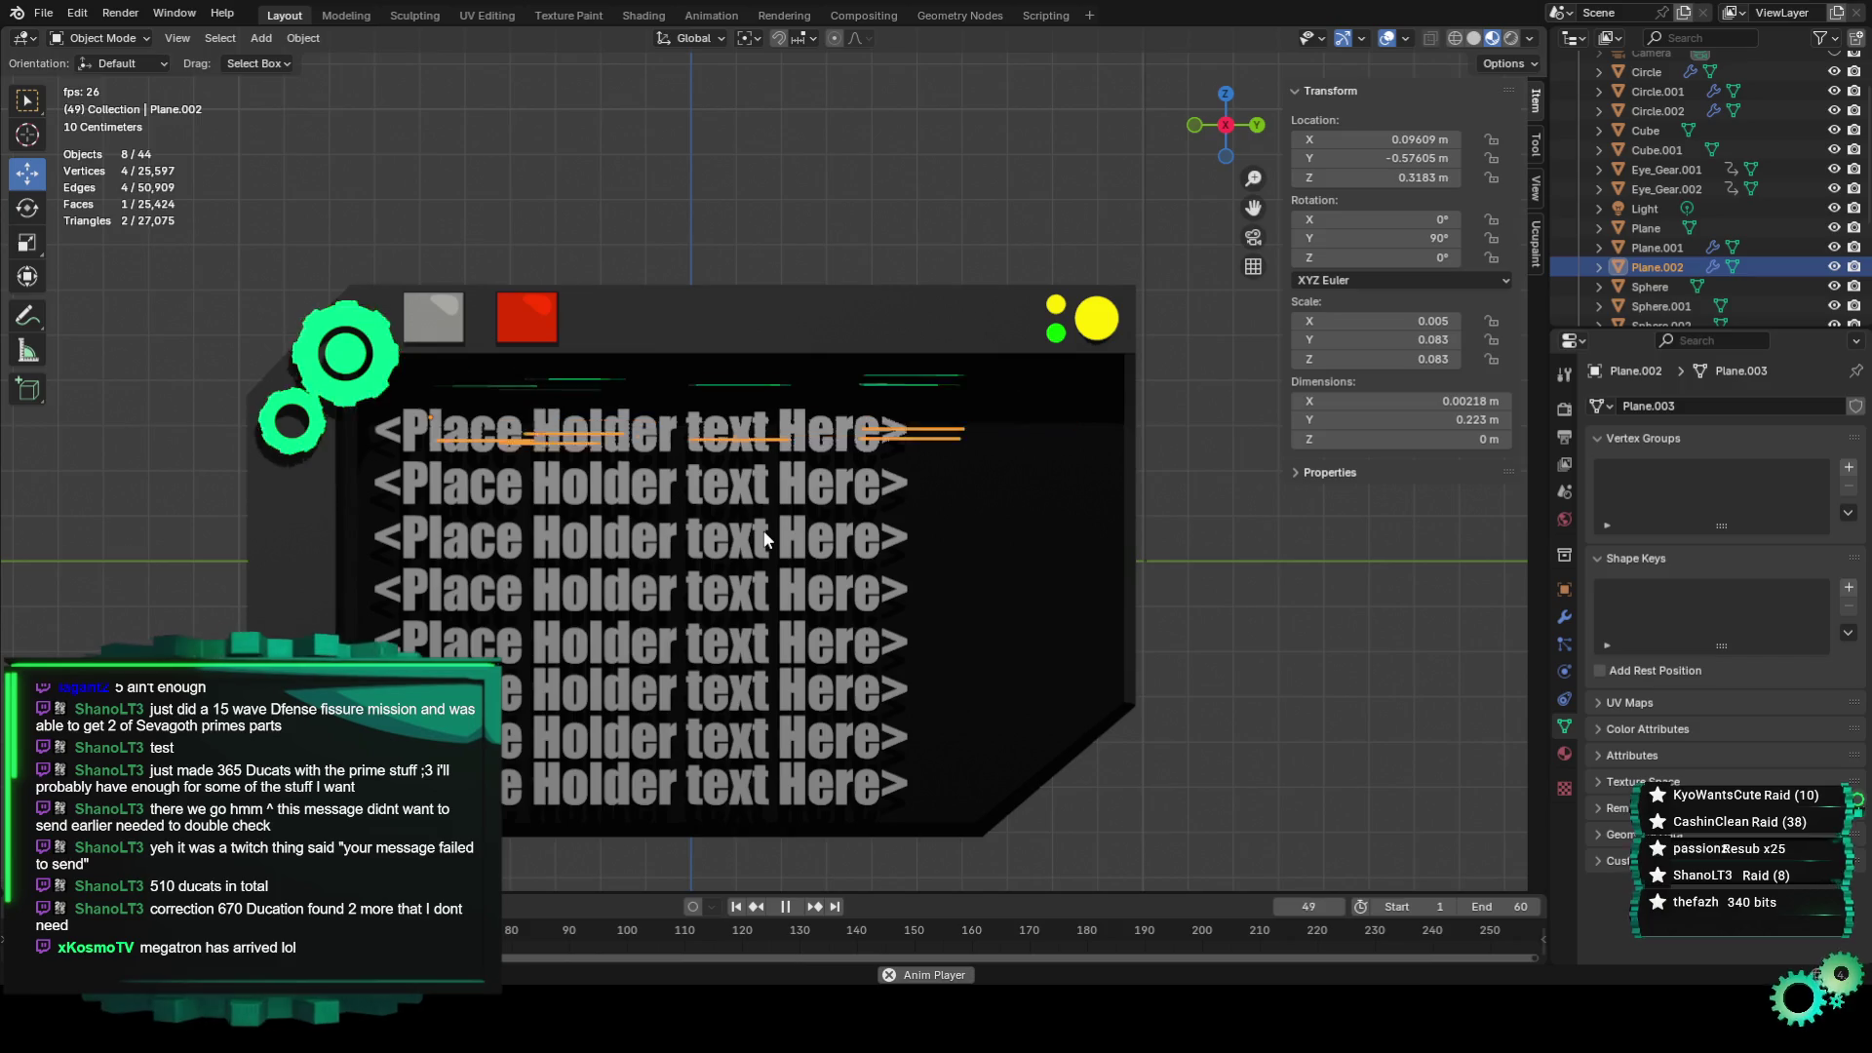
key(shift+d)
key(z)
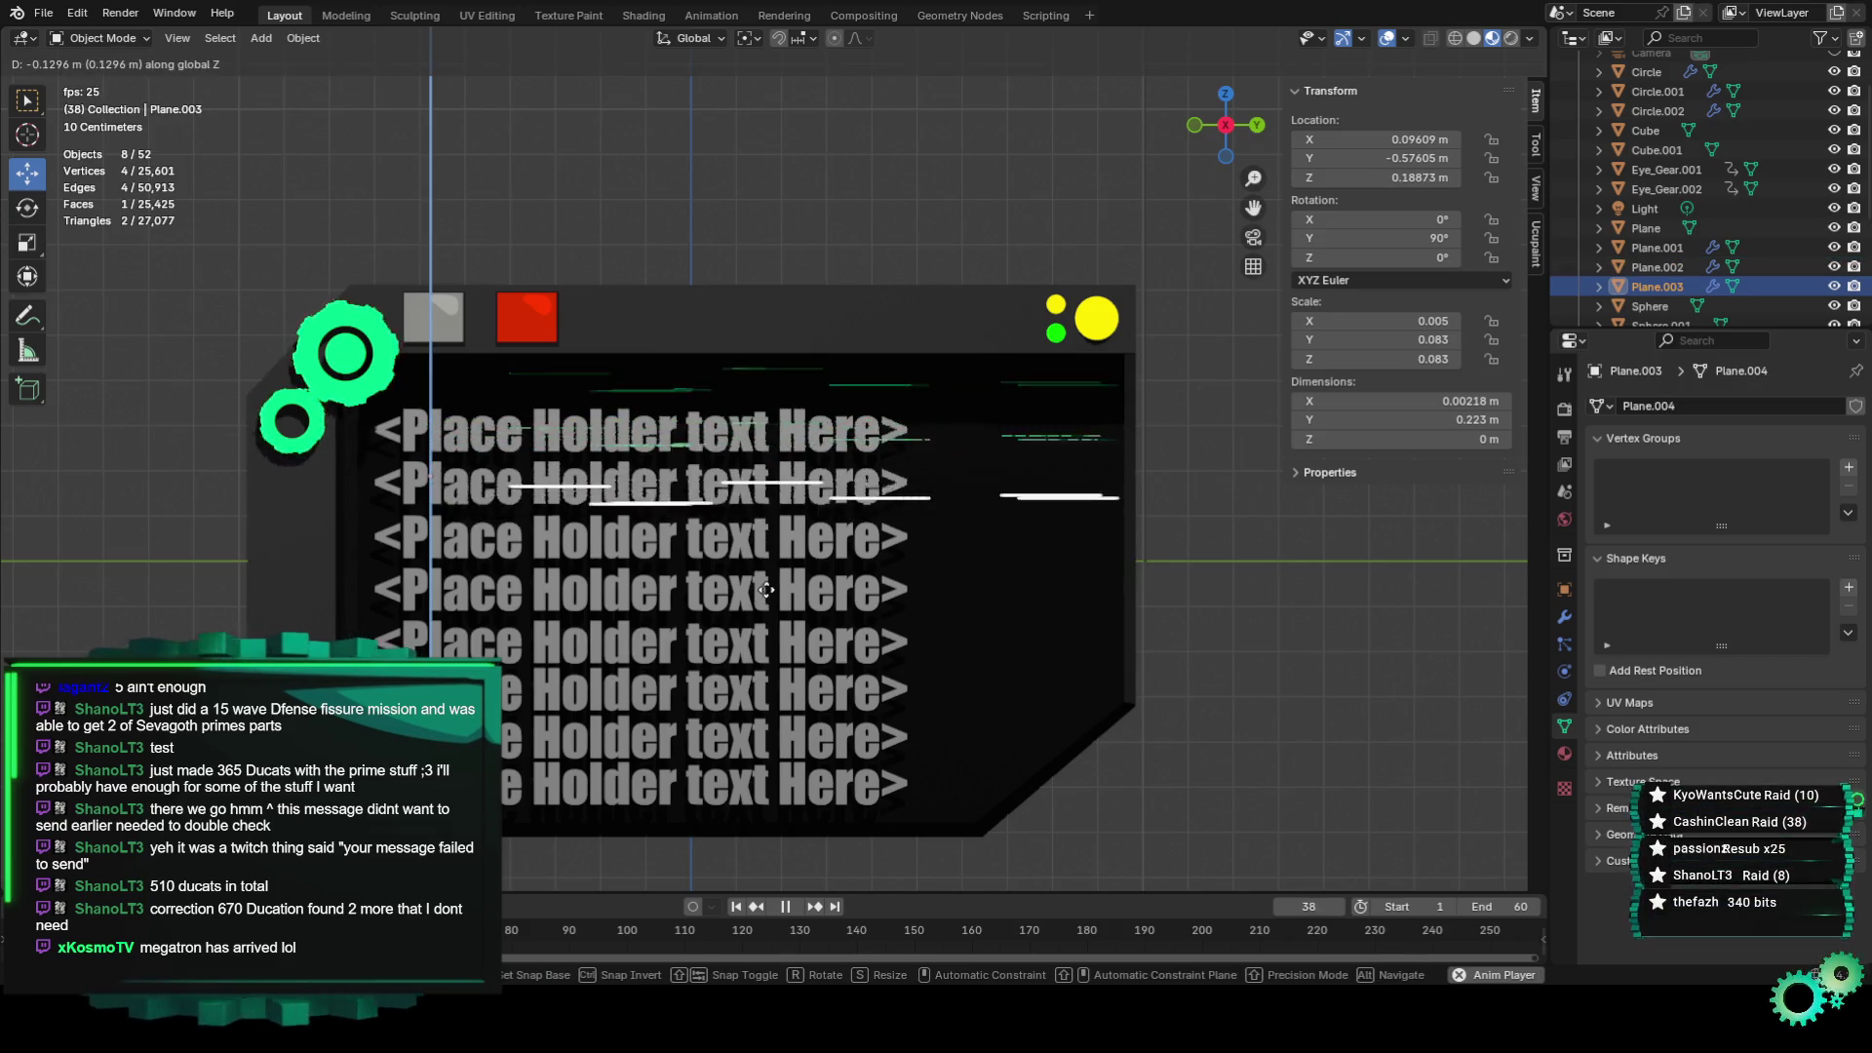
click(766, 585)
key(shift+d)
key(z)
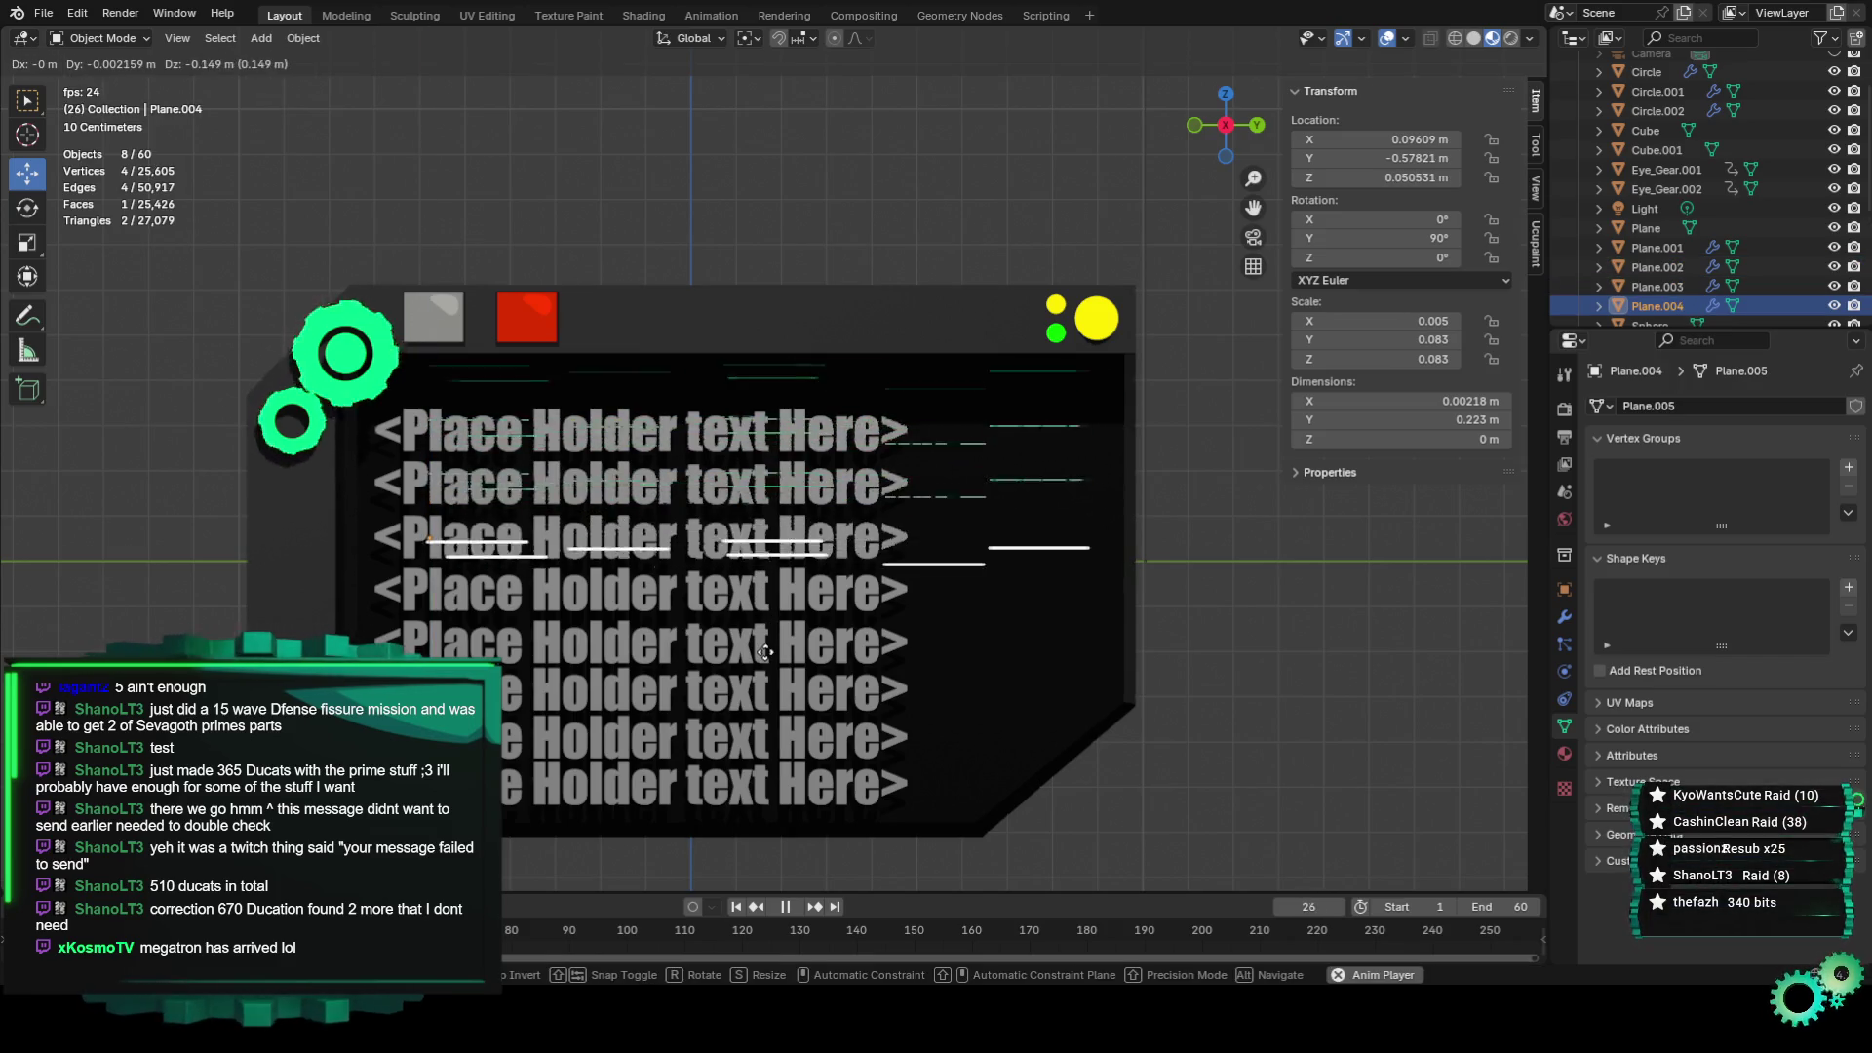
click(763, 645)
click(1295, 633)
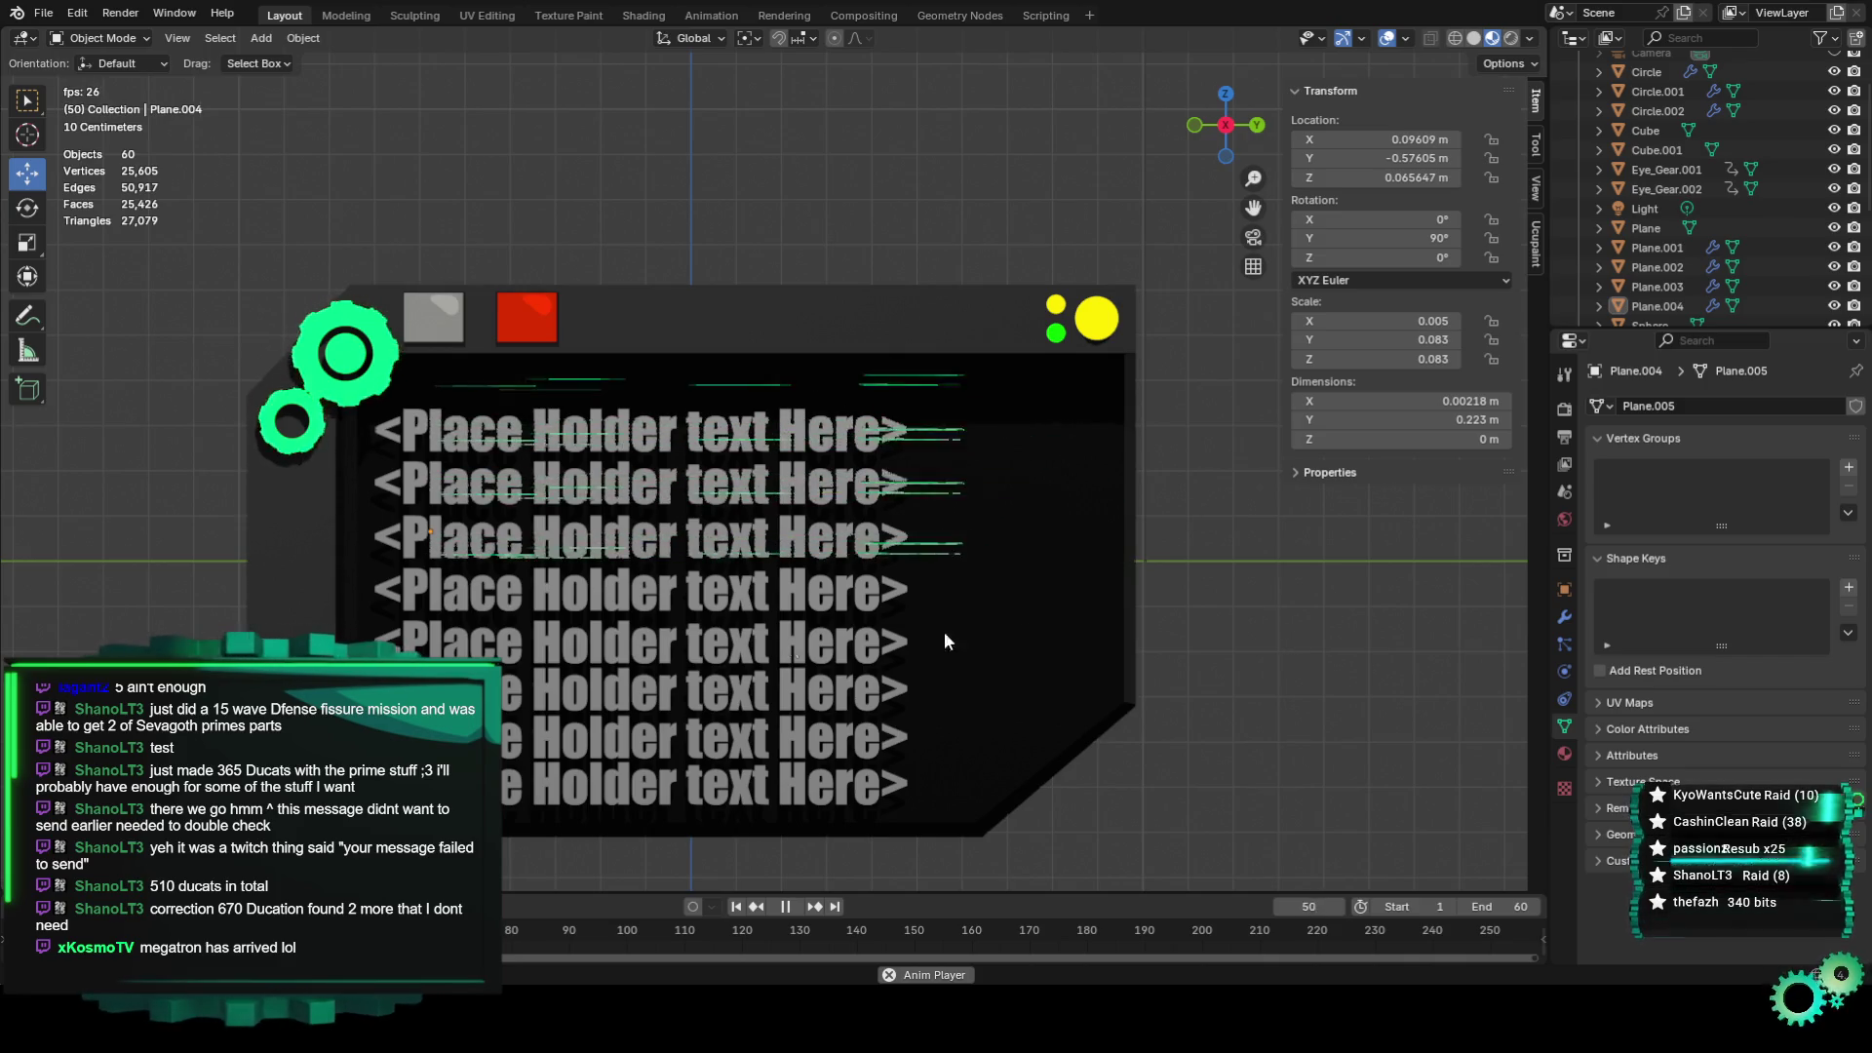
key(ctrl+z)
key(ctrl+z)
key(ctrl+z)
key(ctrl+z)
key(ctrl+z)
Select the original Plane.001 lines object and bring up its Geometry Nodes workspace.
scroll(1297, 644, up, 1)
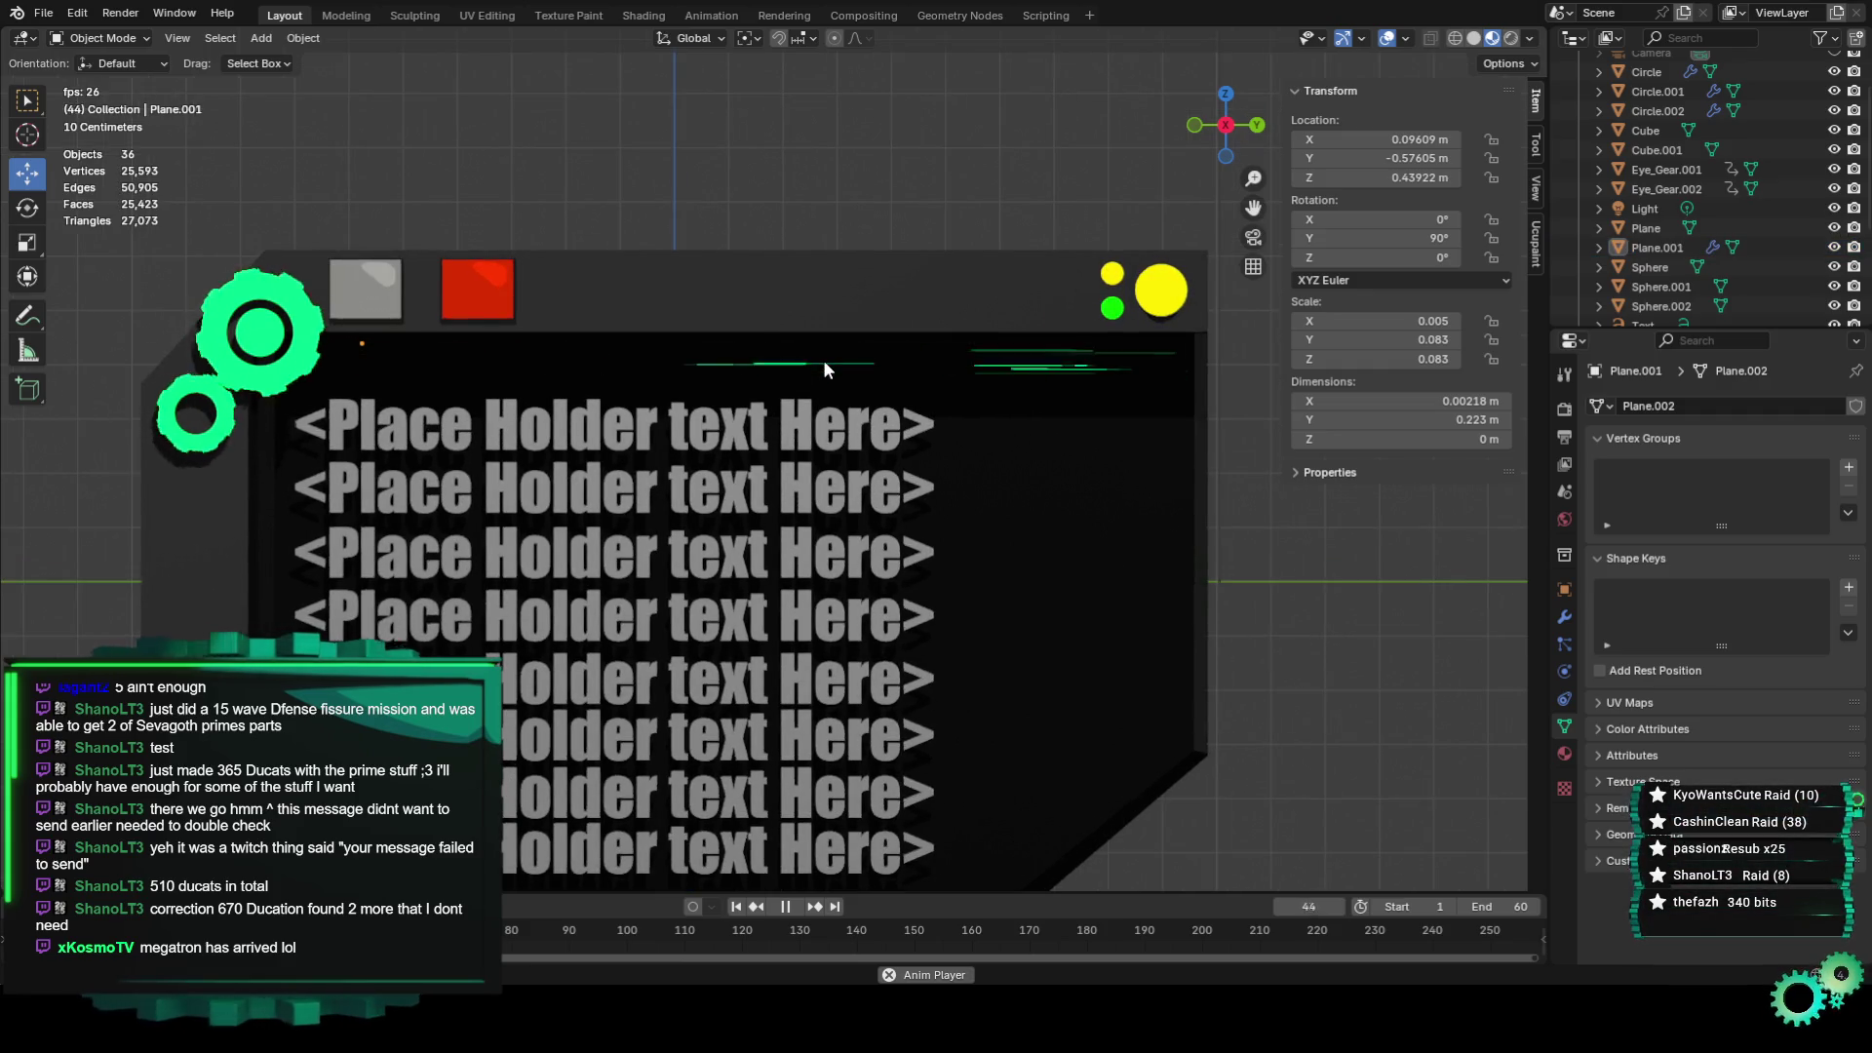
scroll(996, 476, down, 1)
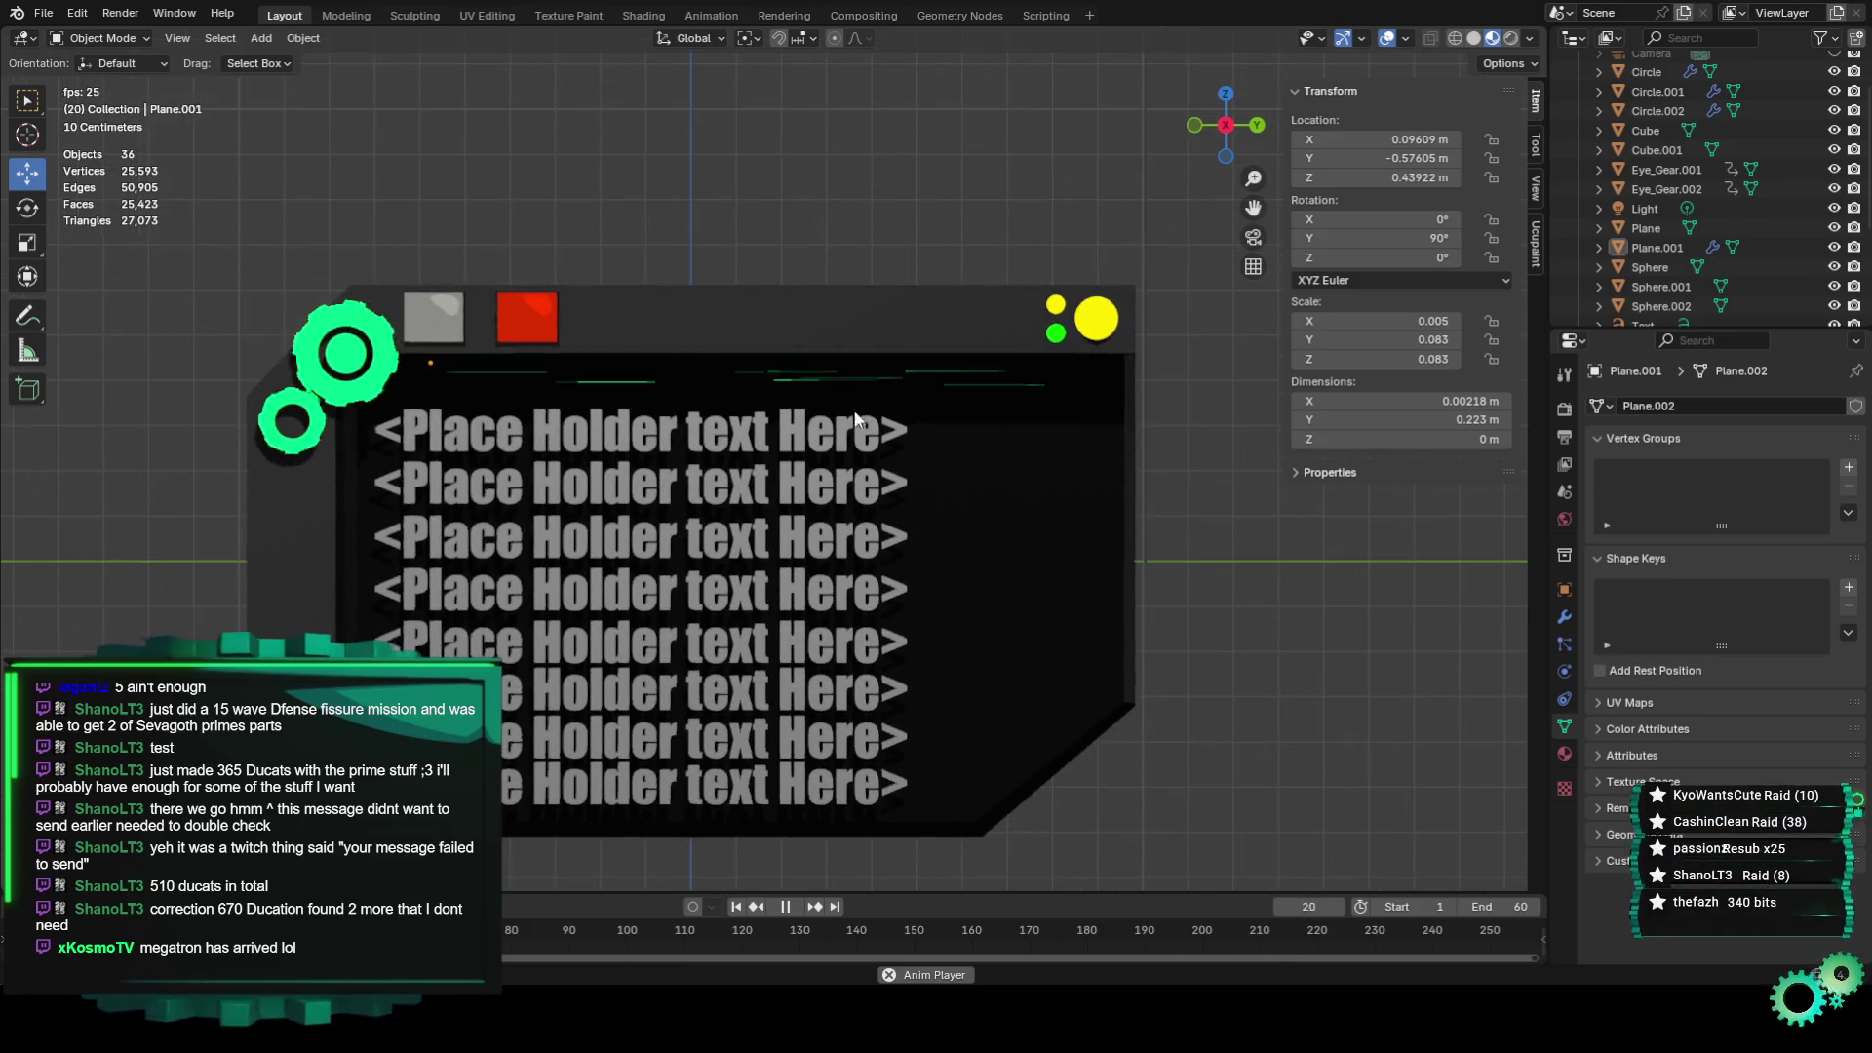
click(879, 384)
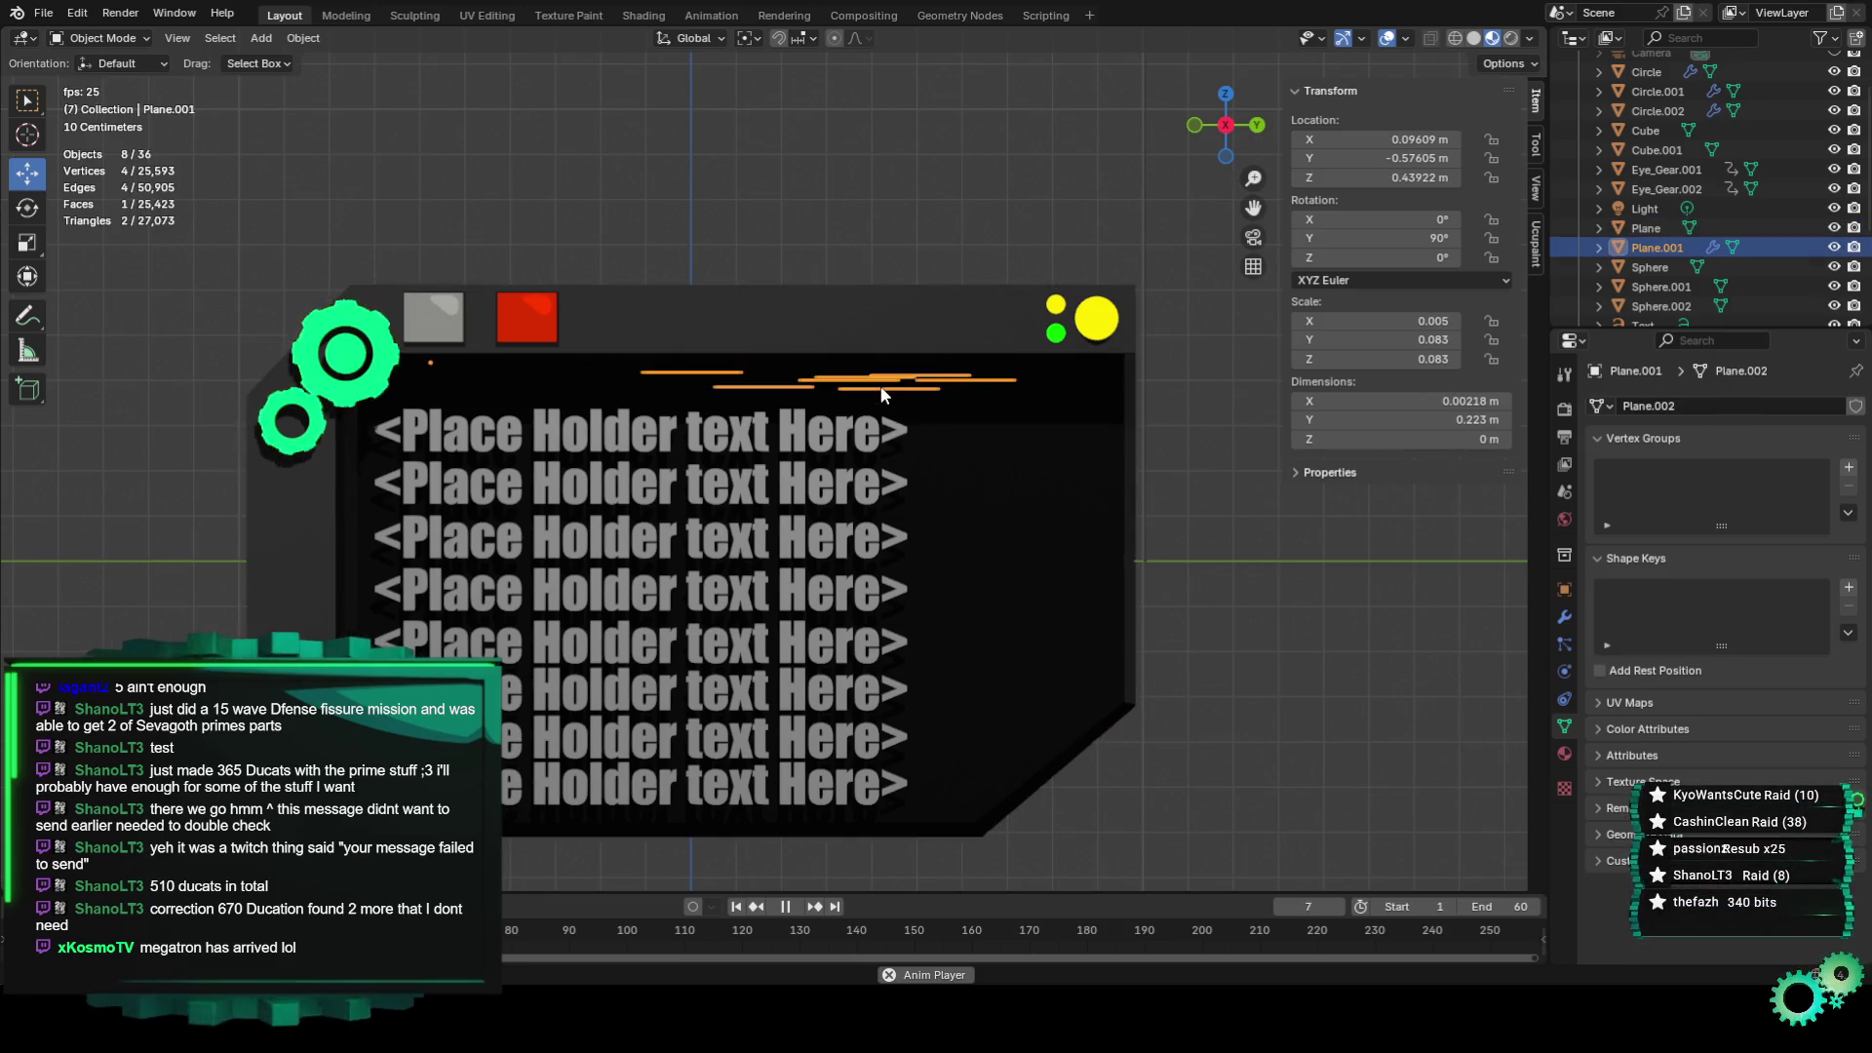
click(959, 16)
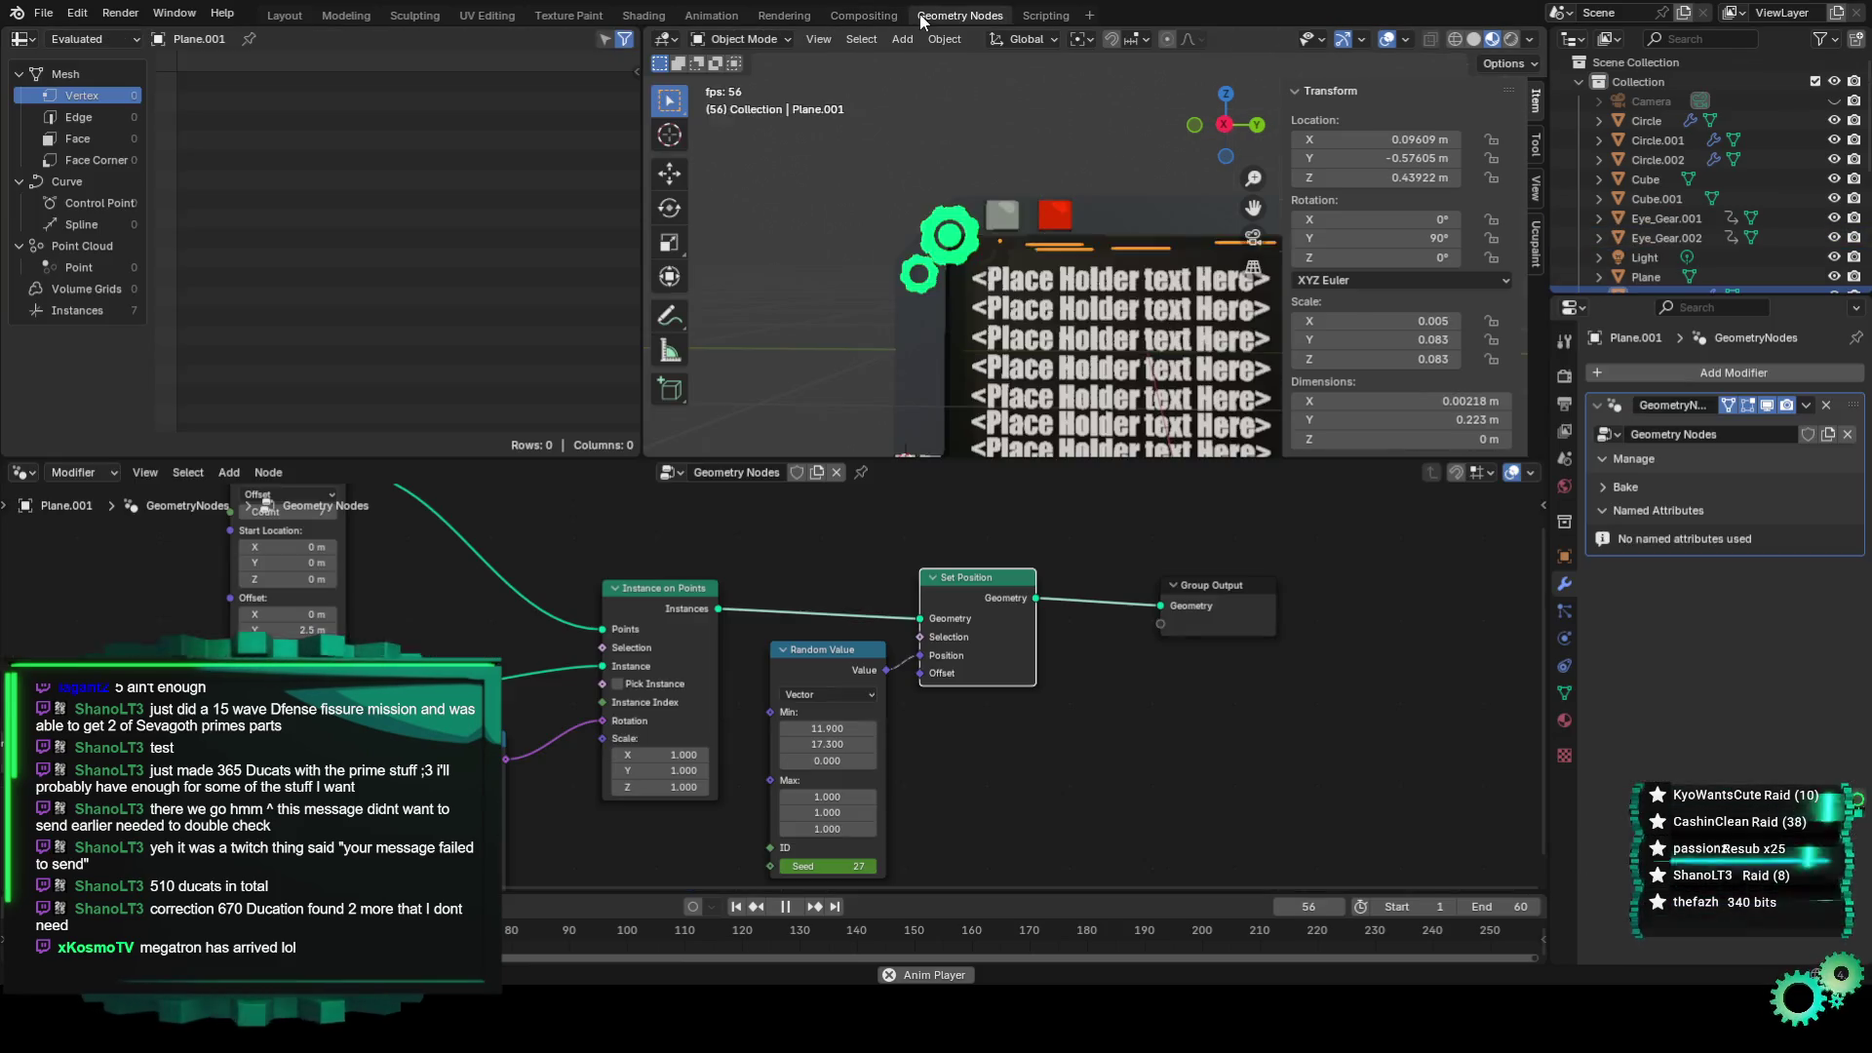
Reposition the Random Value, Align Rotation to Vector, Instance on Points and Mesh Line nodes.
scroll(892, 712, down, 1)
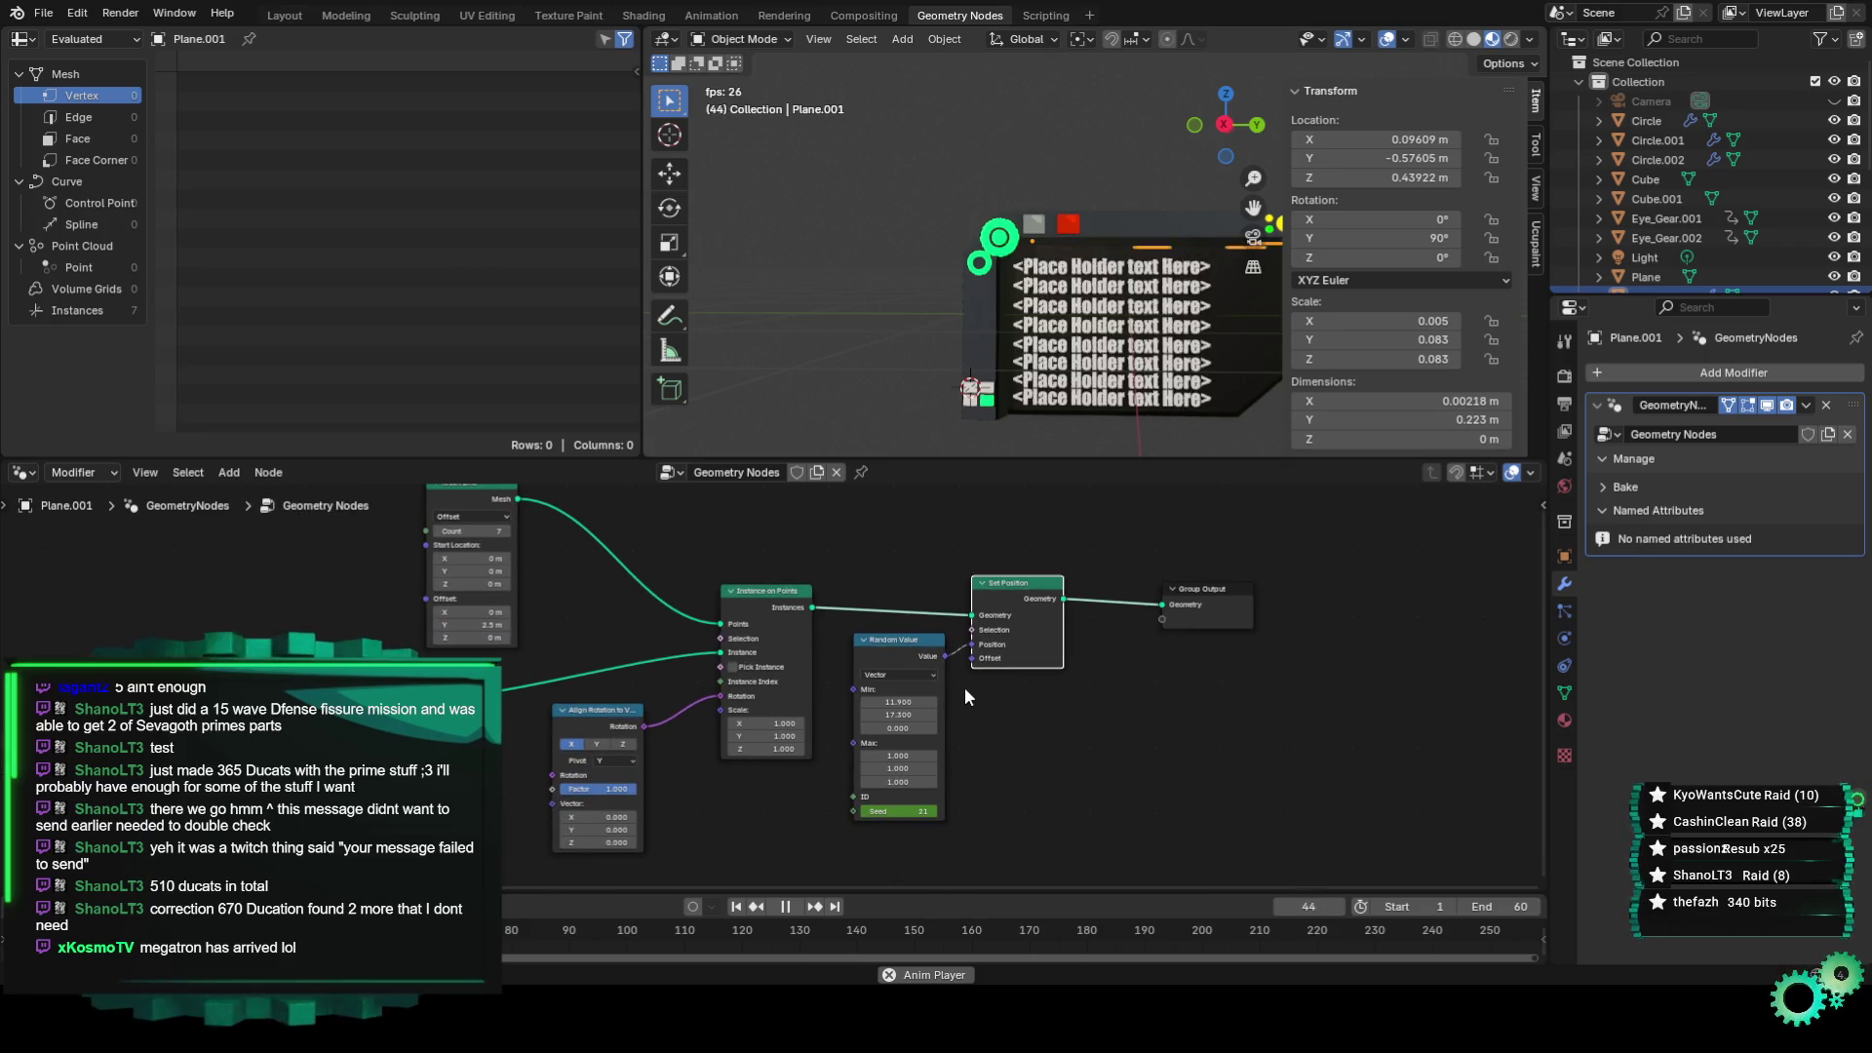
scroll(751, 663, up, 1)
scroll(799, 712, up, 1)
scroll(877, 780, up, 1)
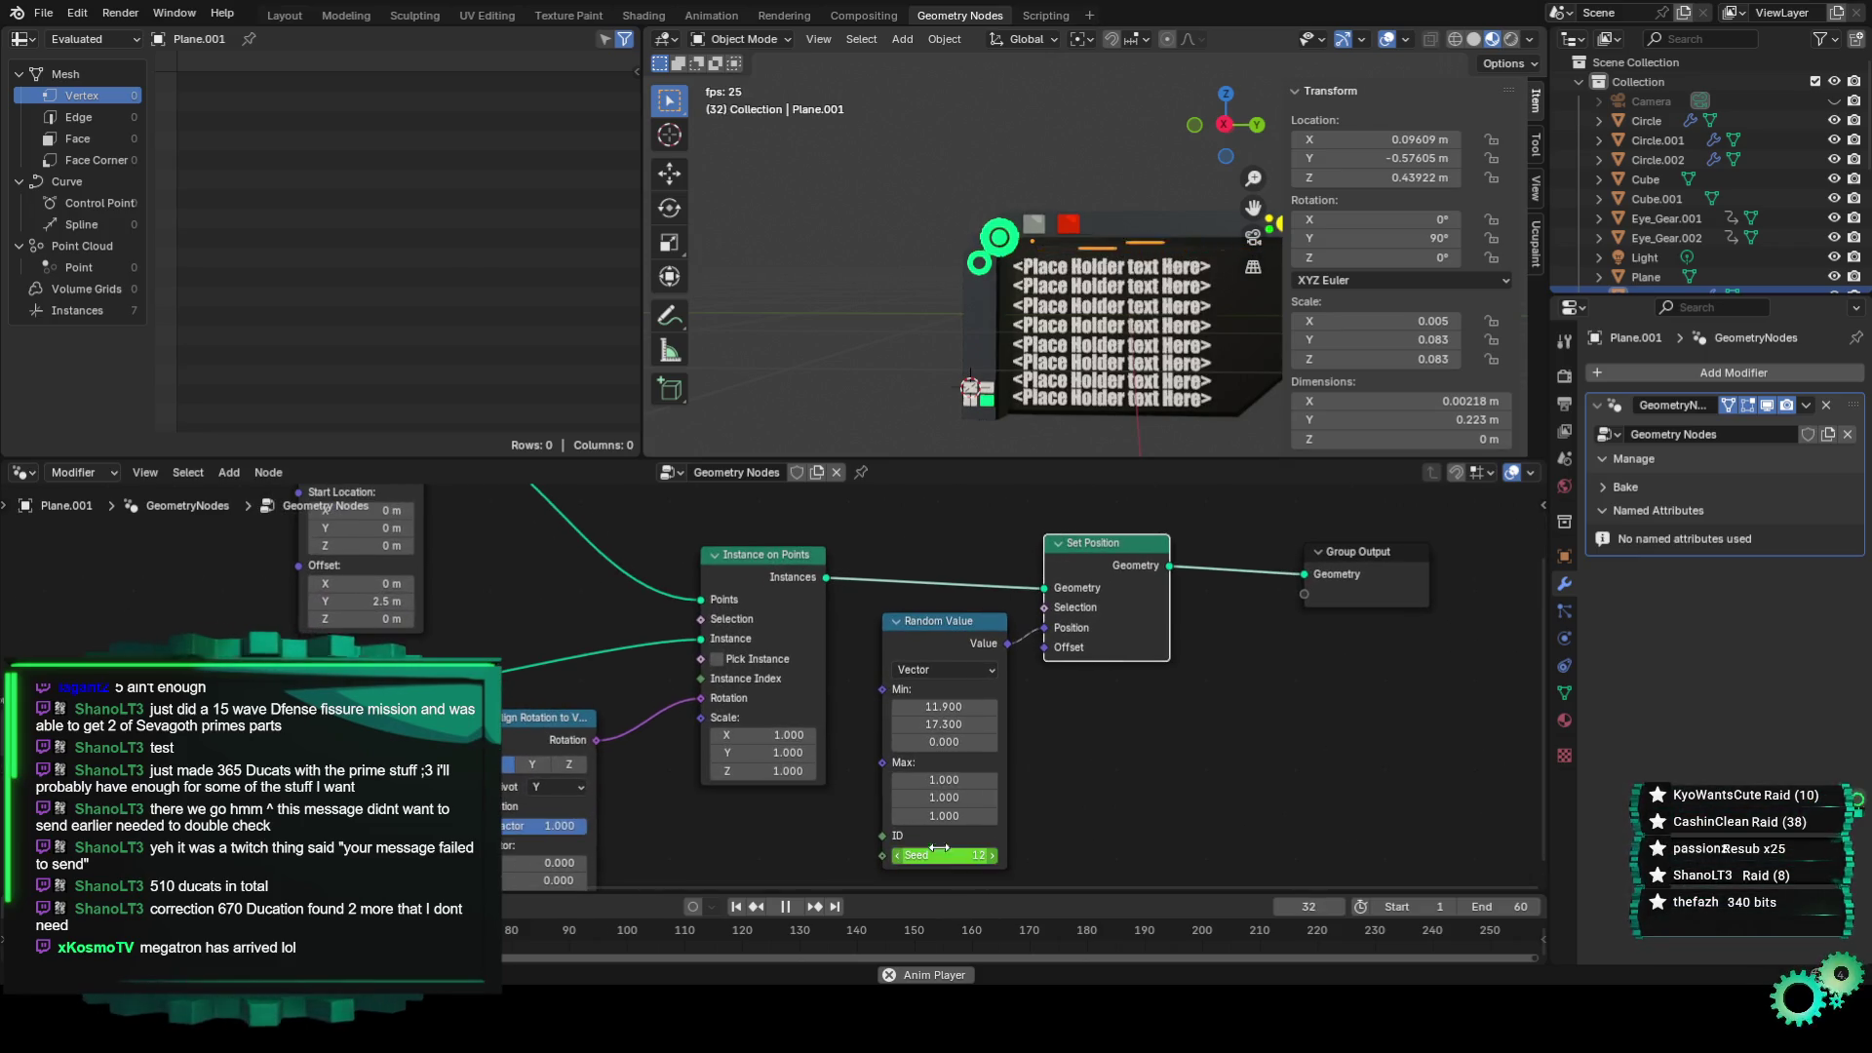
drag(967, 629, 943, 620)
mouse_move(541, 713)
mouse_down()
mouse_move(527, 701)
mouse_move(543, 707)
mouse_up()
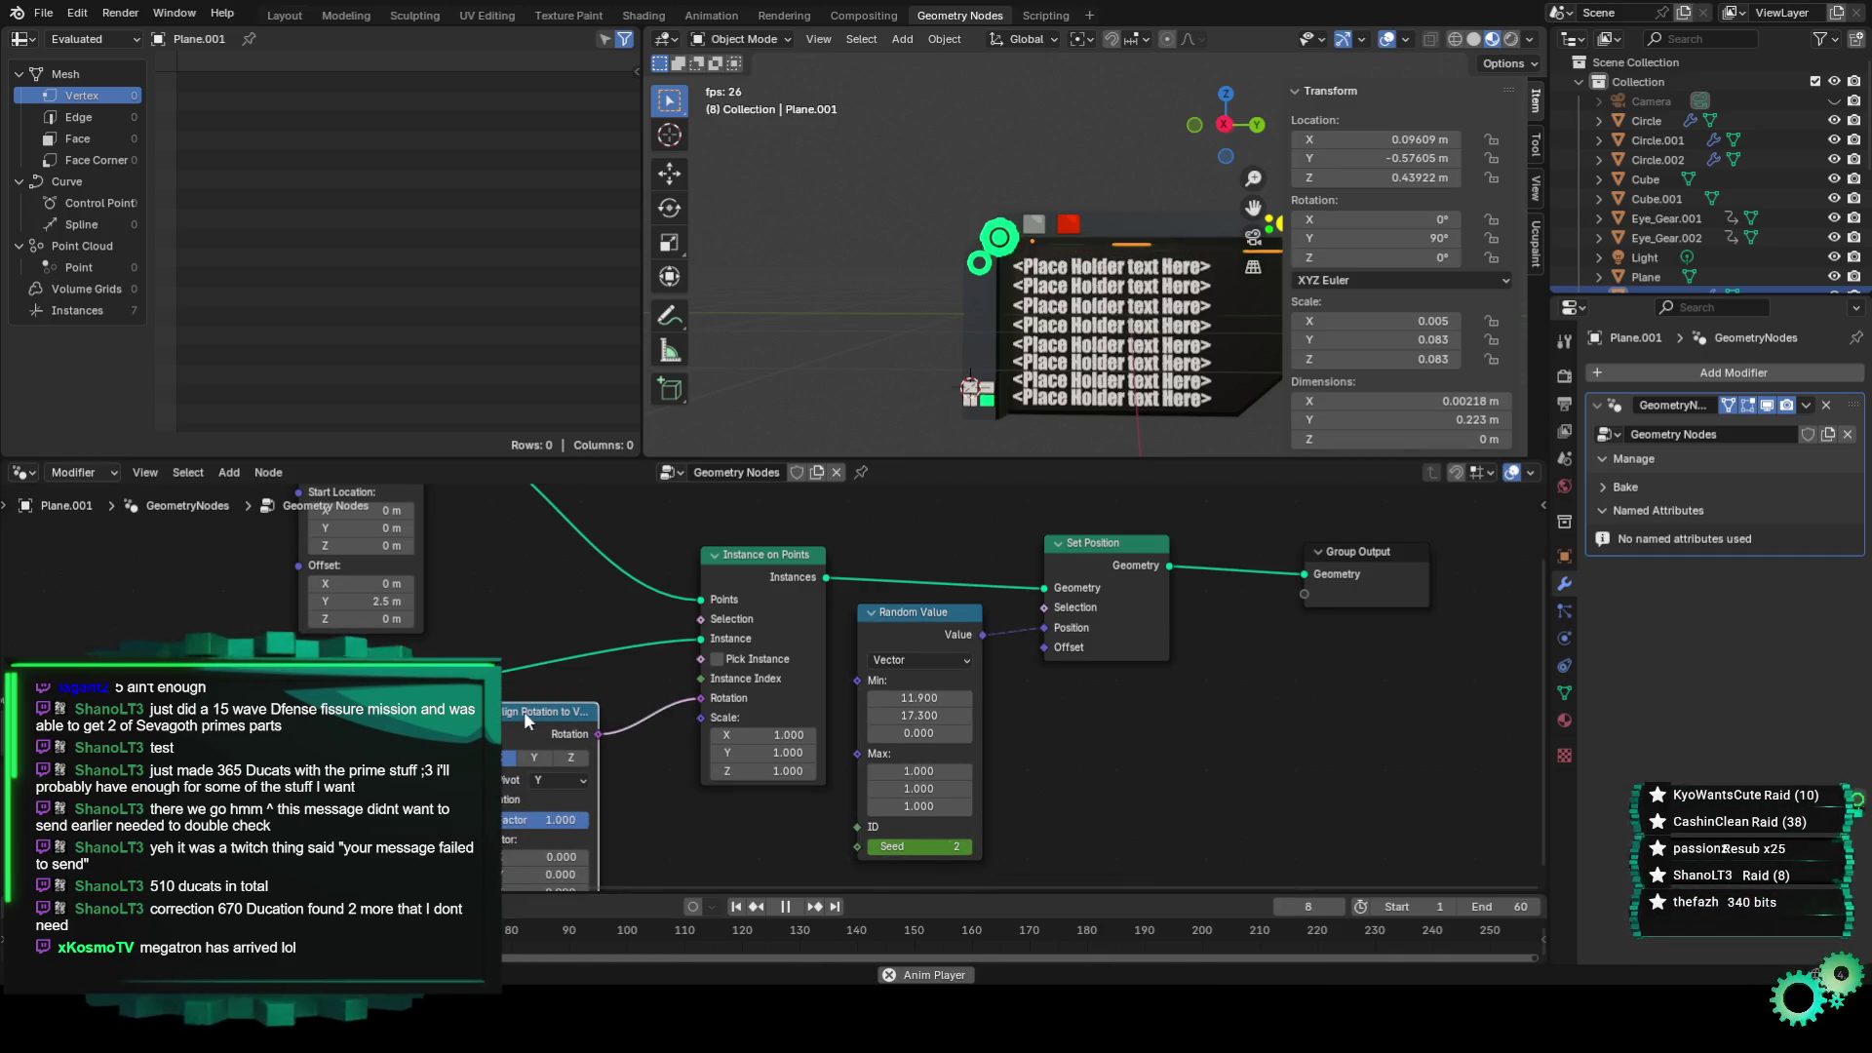
middle_drag(756, 555, 769, 614)
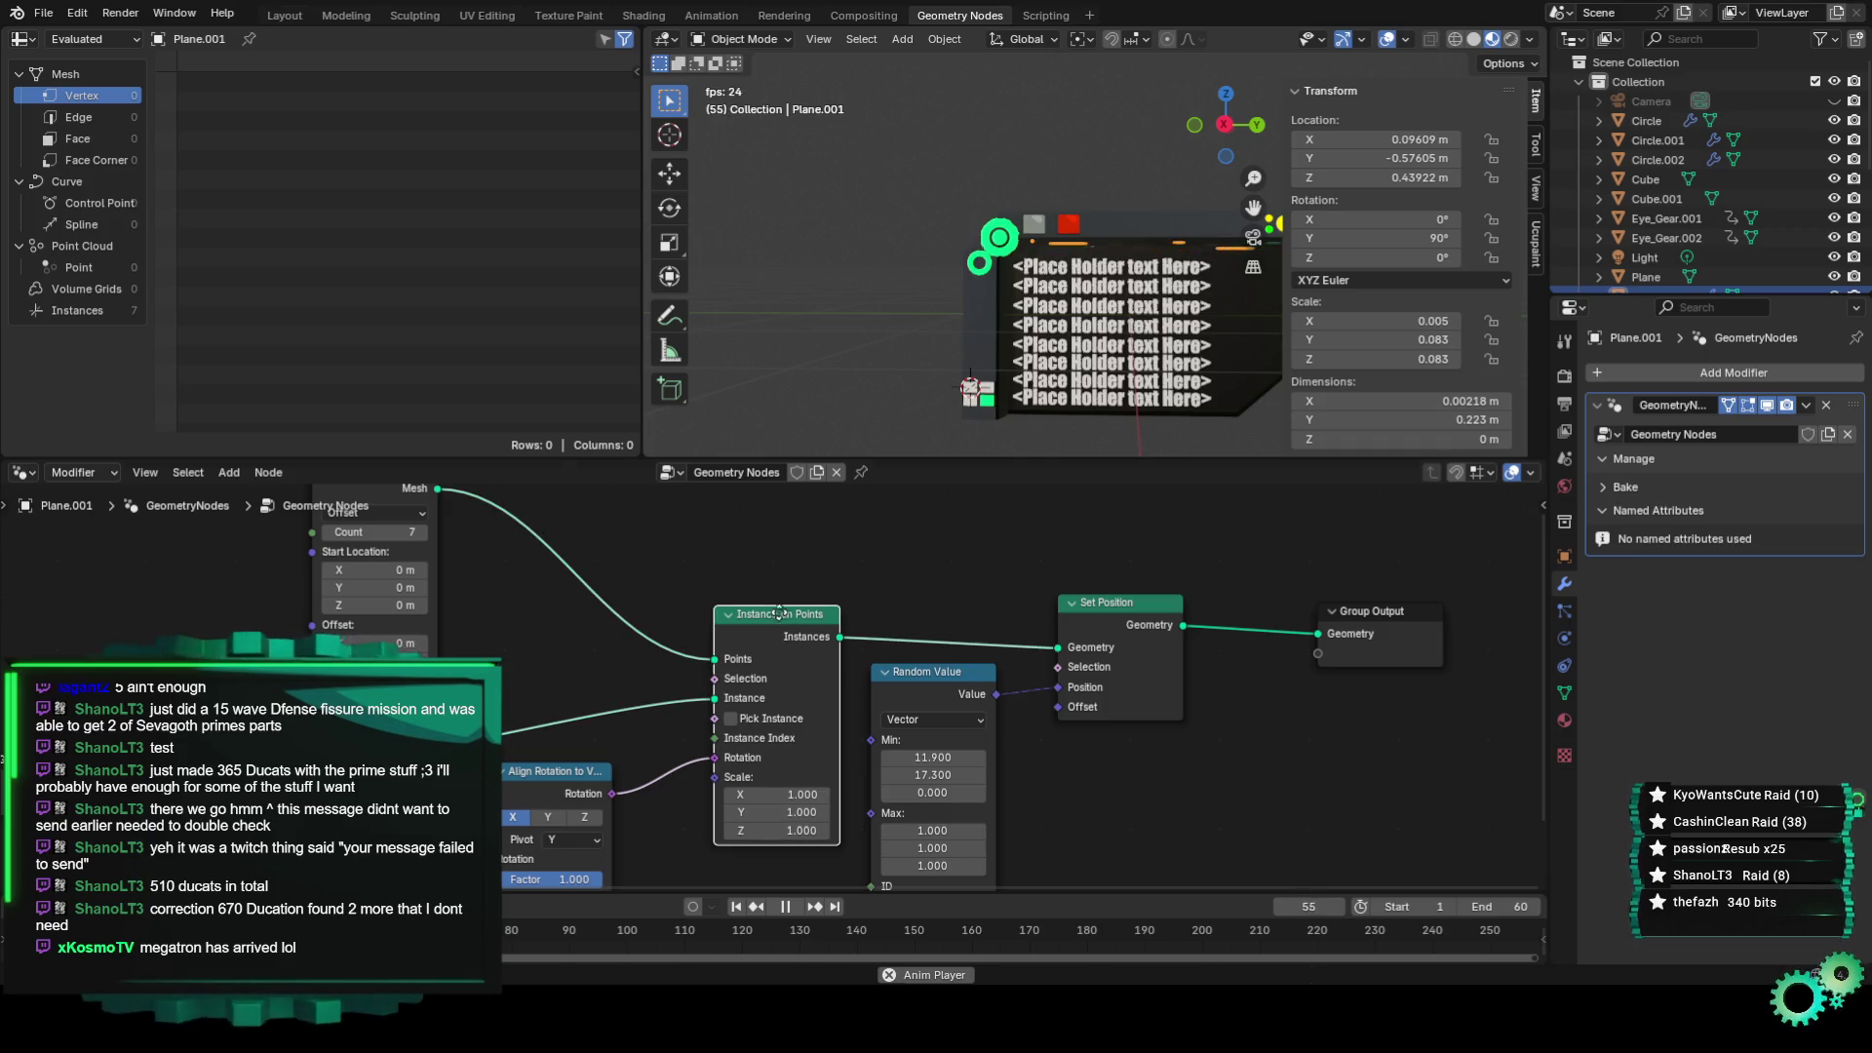
drag(779, 612, 758, 608)
middle_drag(530, 683, 648, 758)
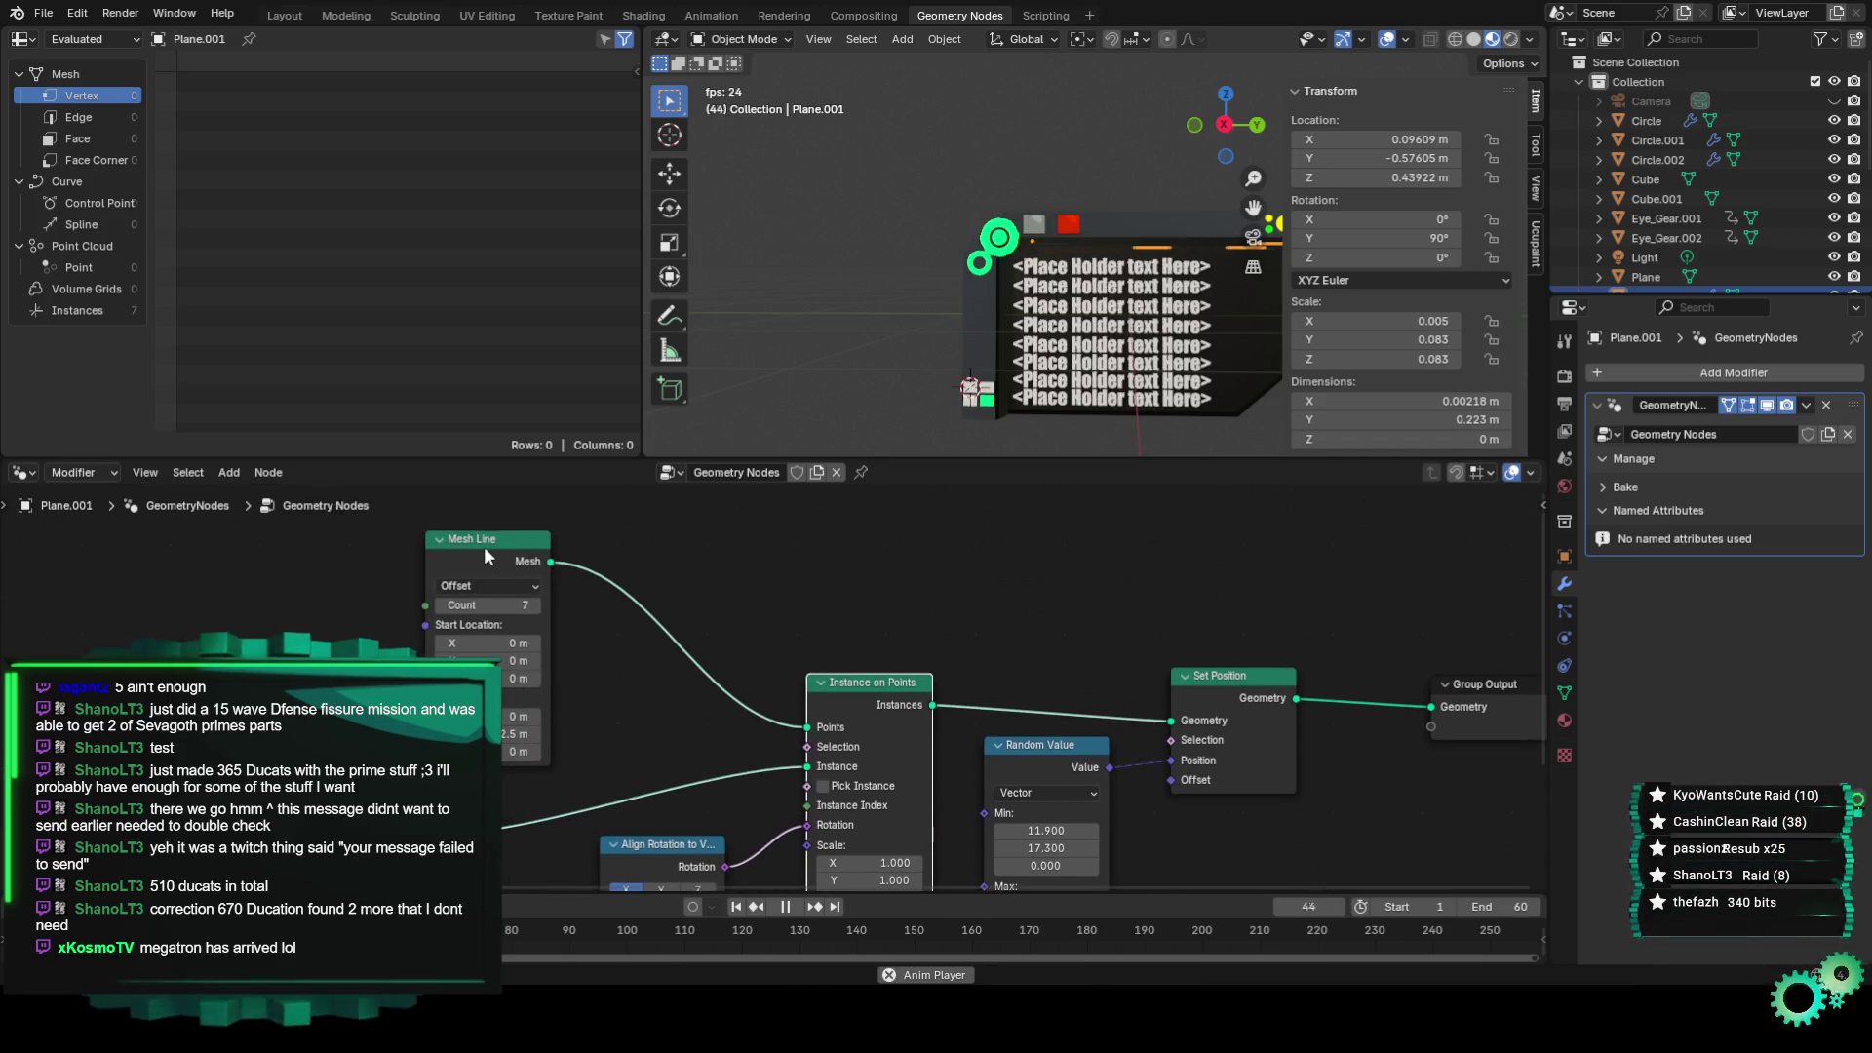
drag(484, 546, 573, 548)
mouse_move(696, 751)
middle_down()
mouse_move(722, 712)
mouse_move(664, 651)
middle_up()
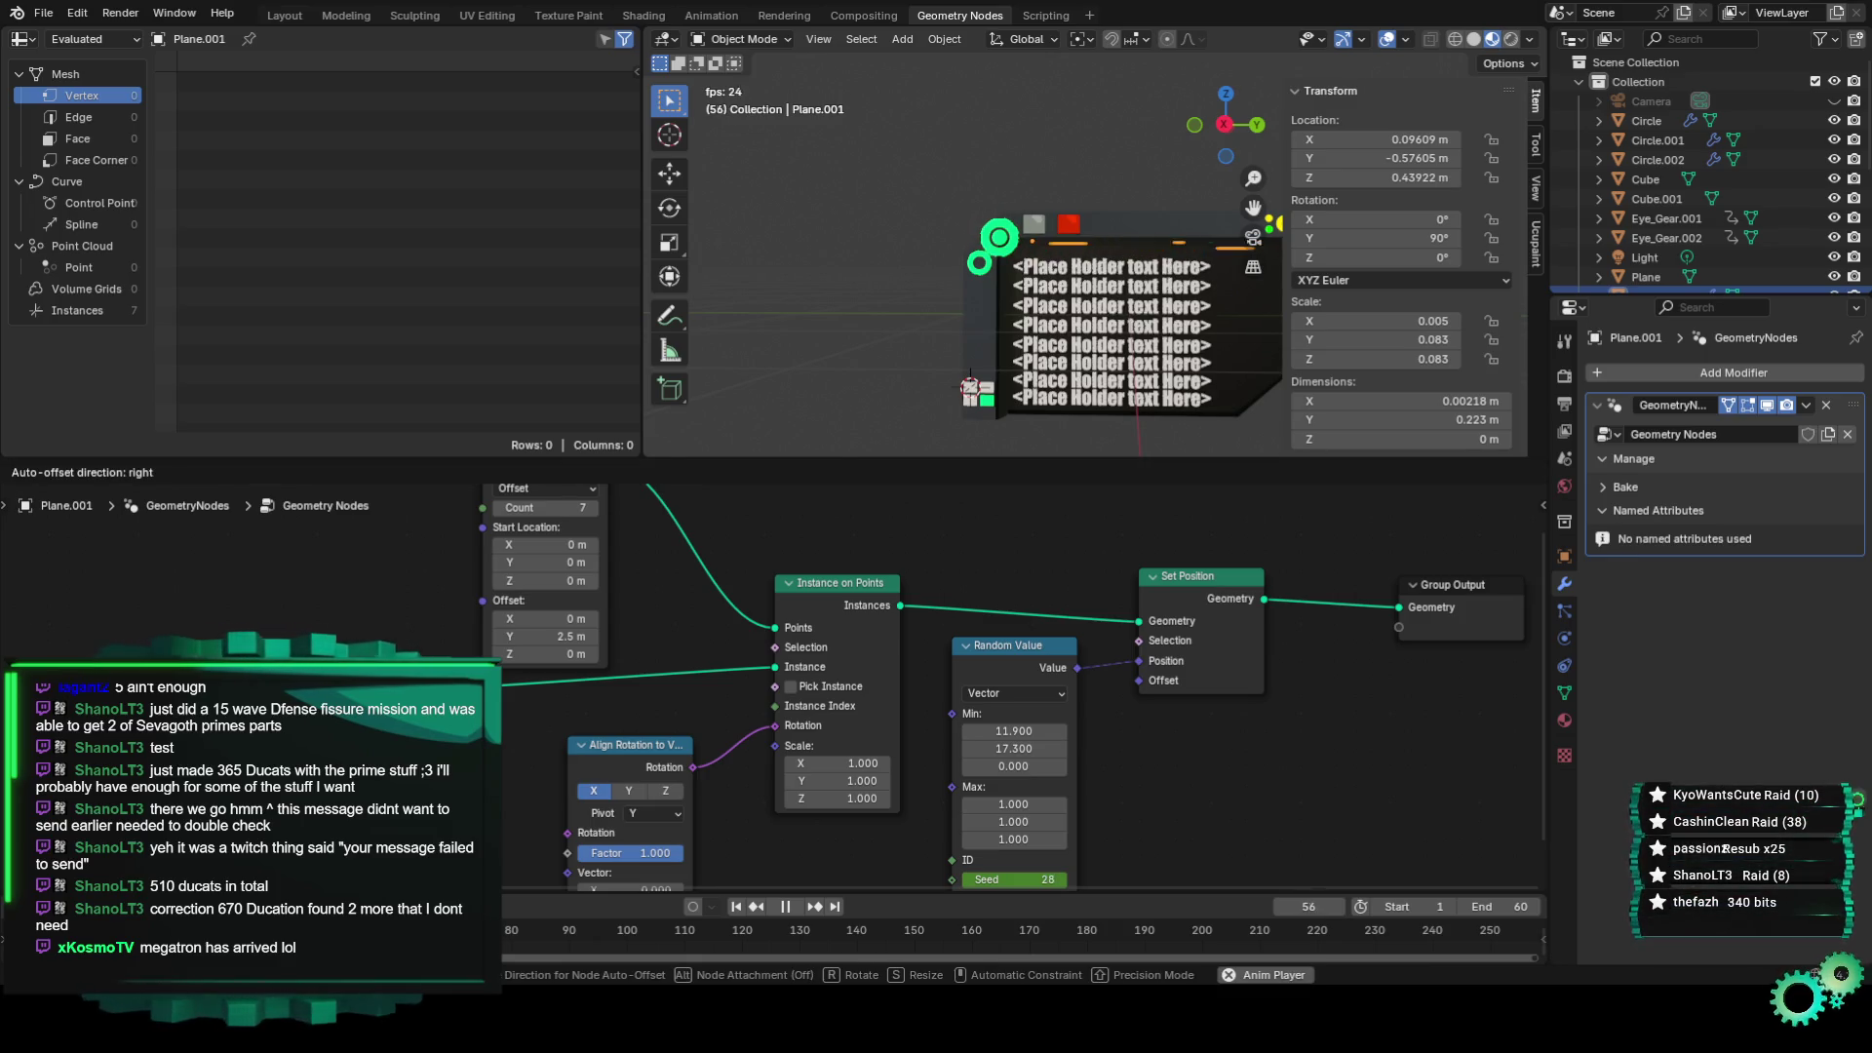
Move Set Position and the nearby node further right to make room.
middle_drag(664, 651, 465, 675)
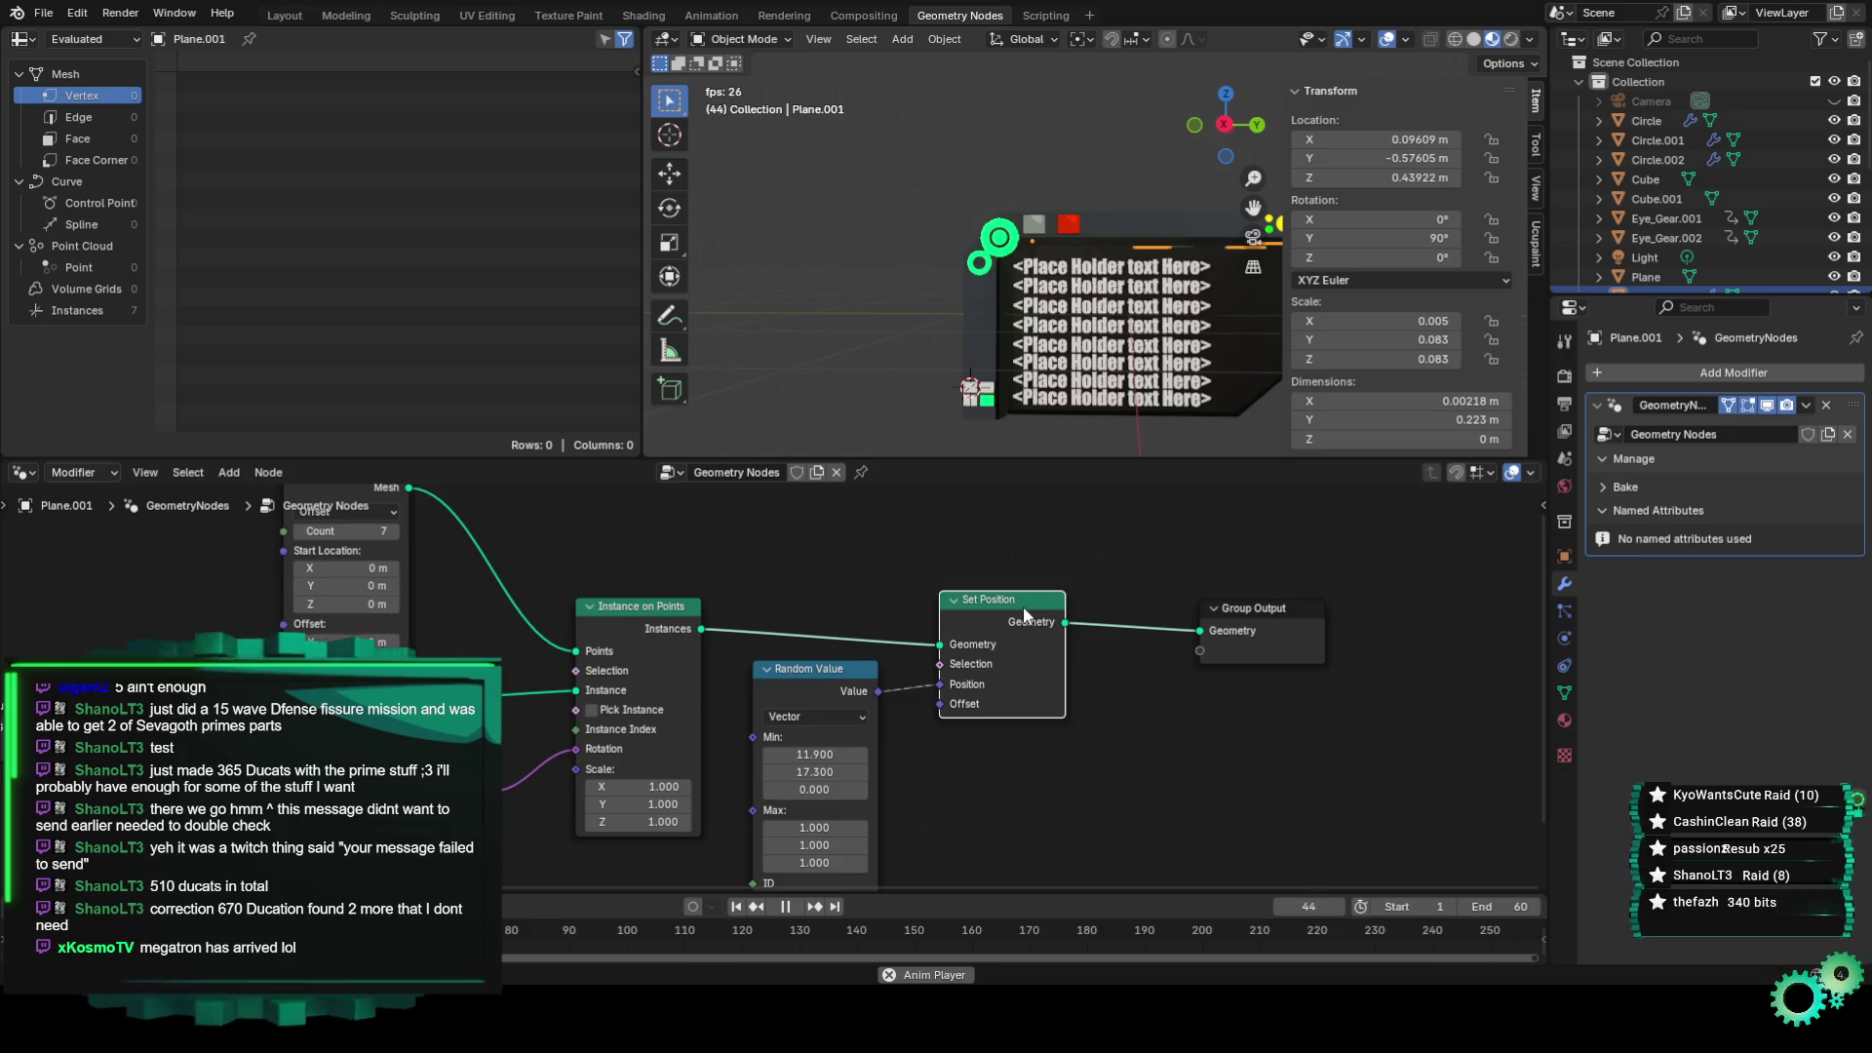
drag(1021, 606, 1068, 606)
middle_drag(263, 611, 470, 578)
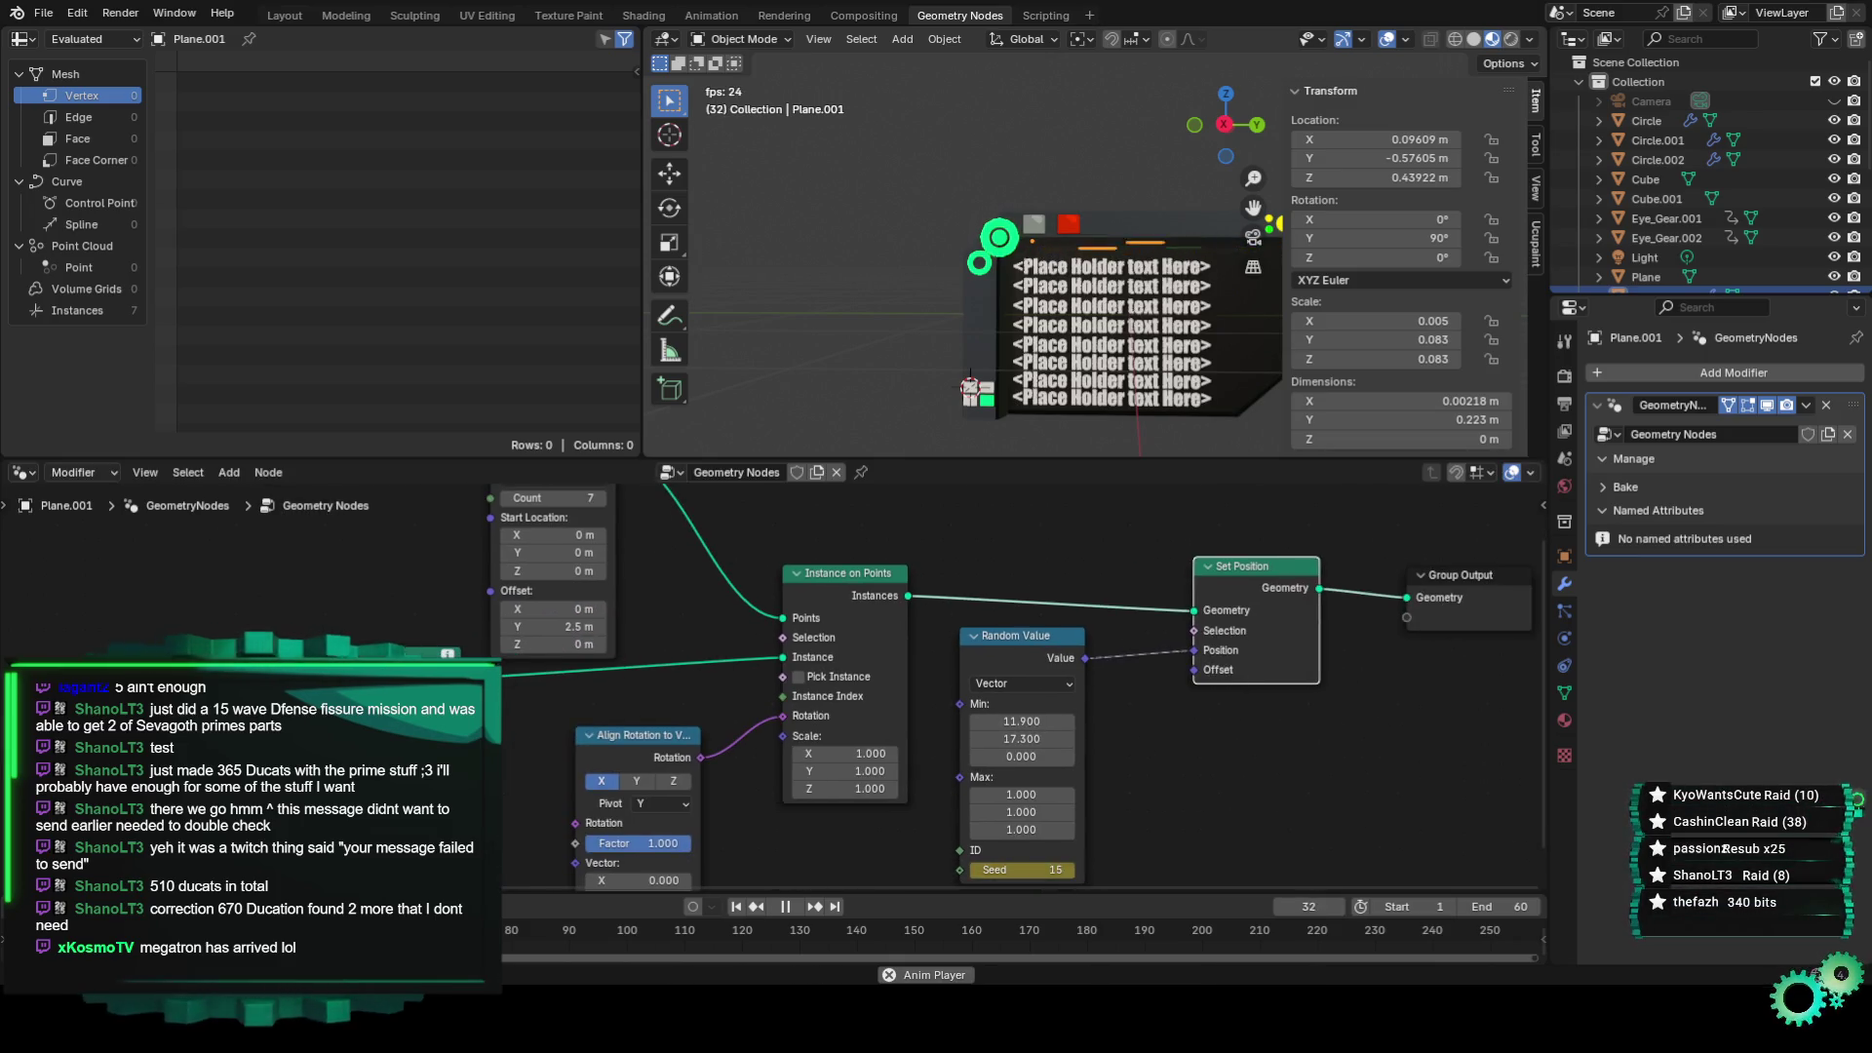
key(g)
key(Escape)
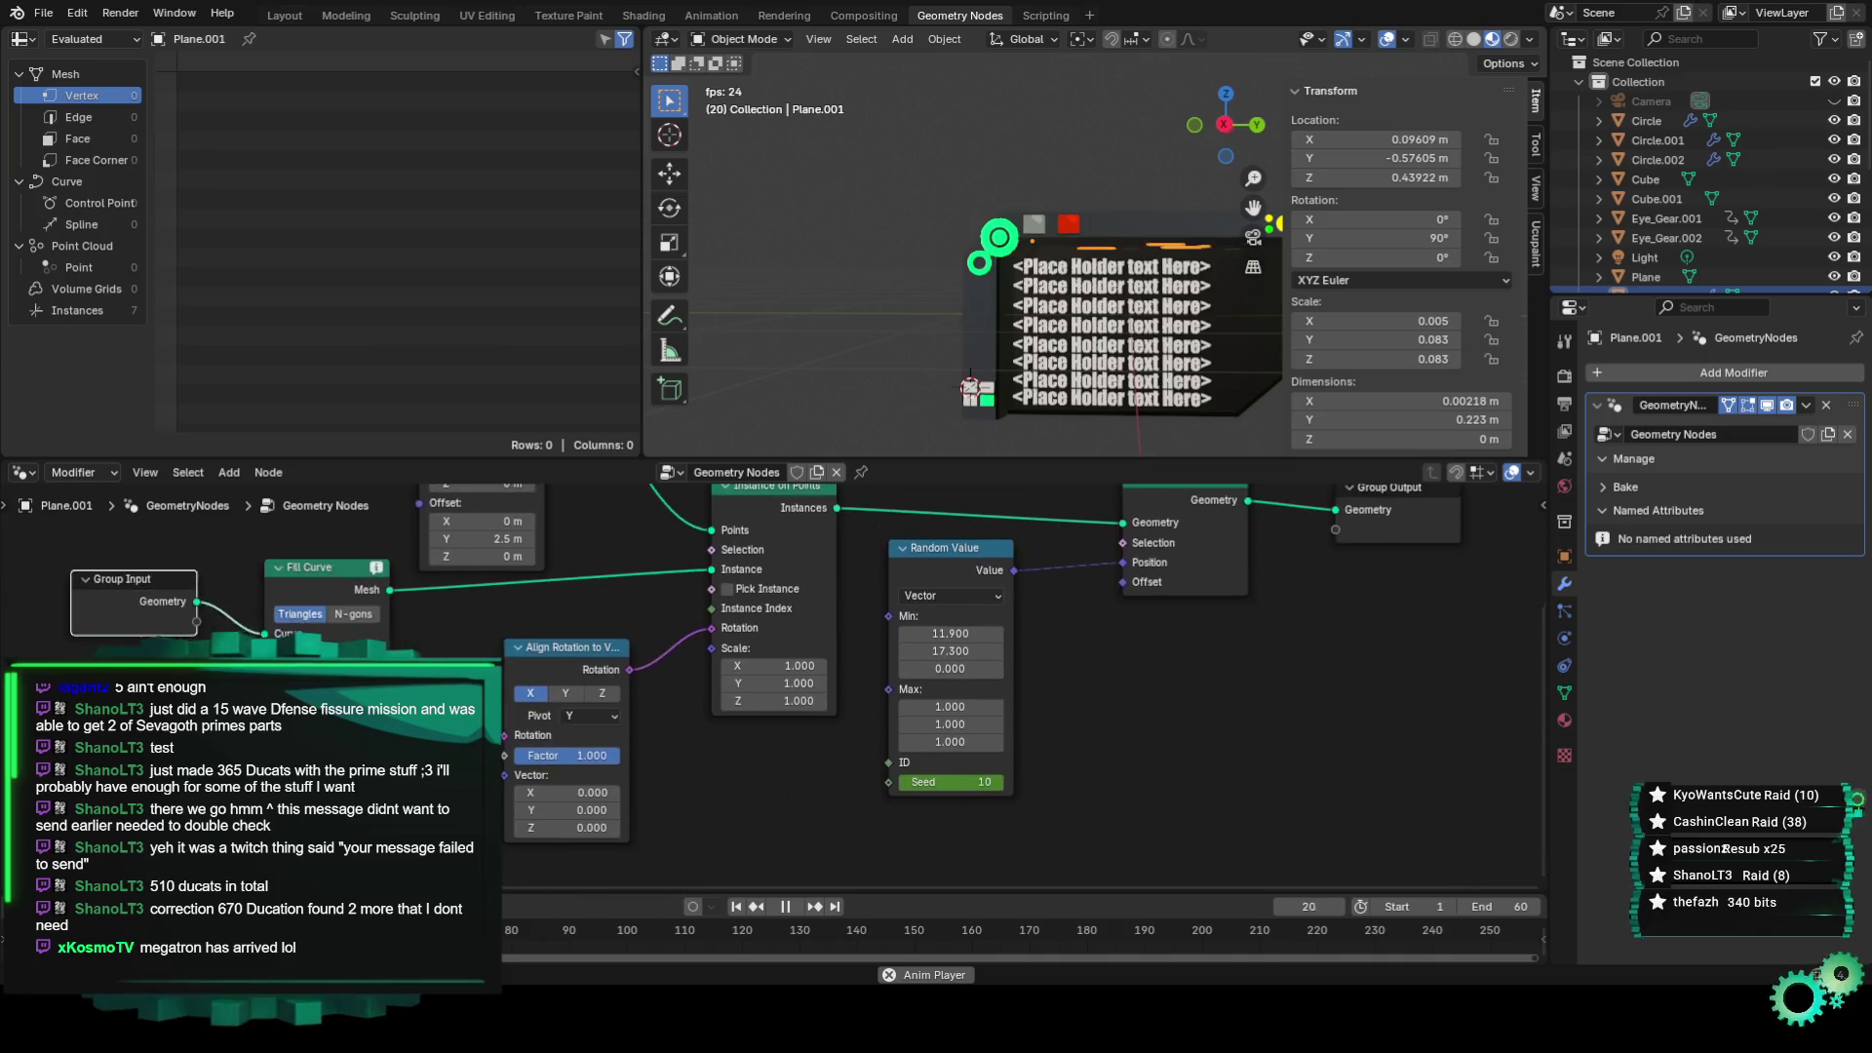
middle_drag(683, 682, 464, 666)
Unhook and relink the Random Value to Set Position's Position, changing its Seed value.
drag(975, 633, 915, 653)
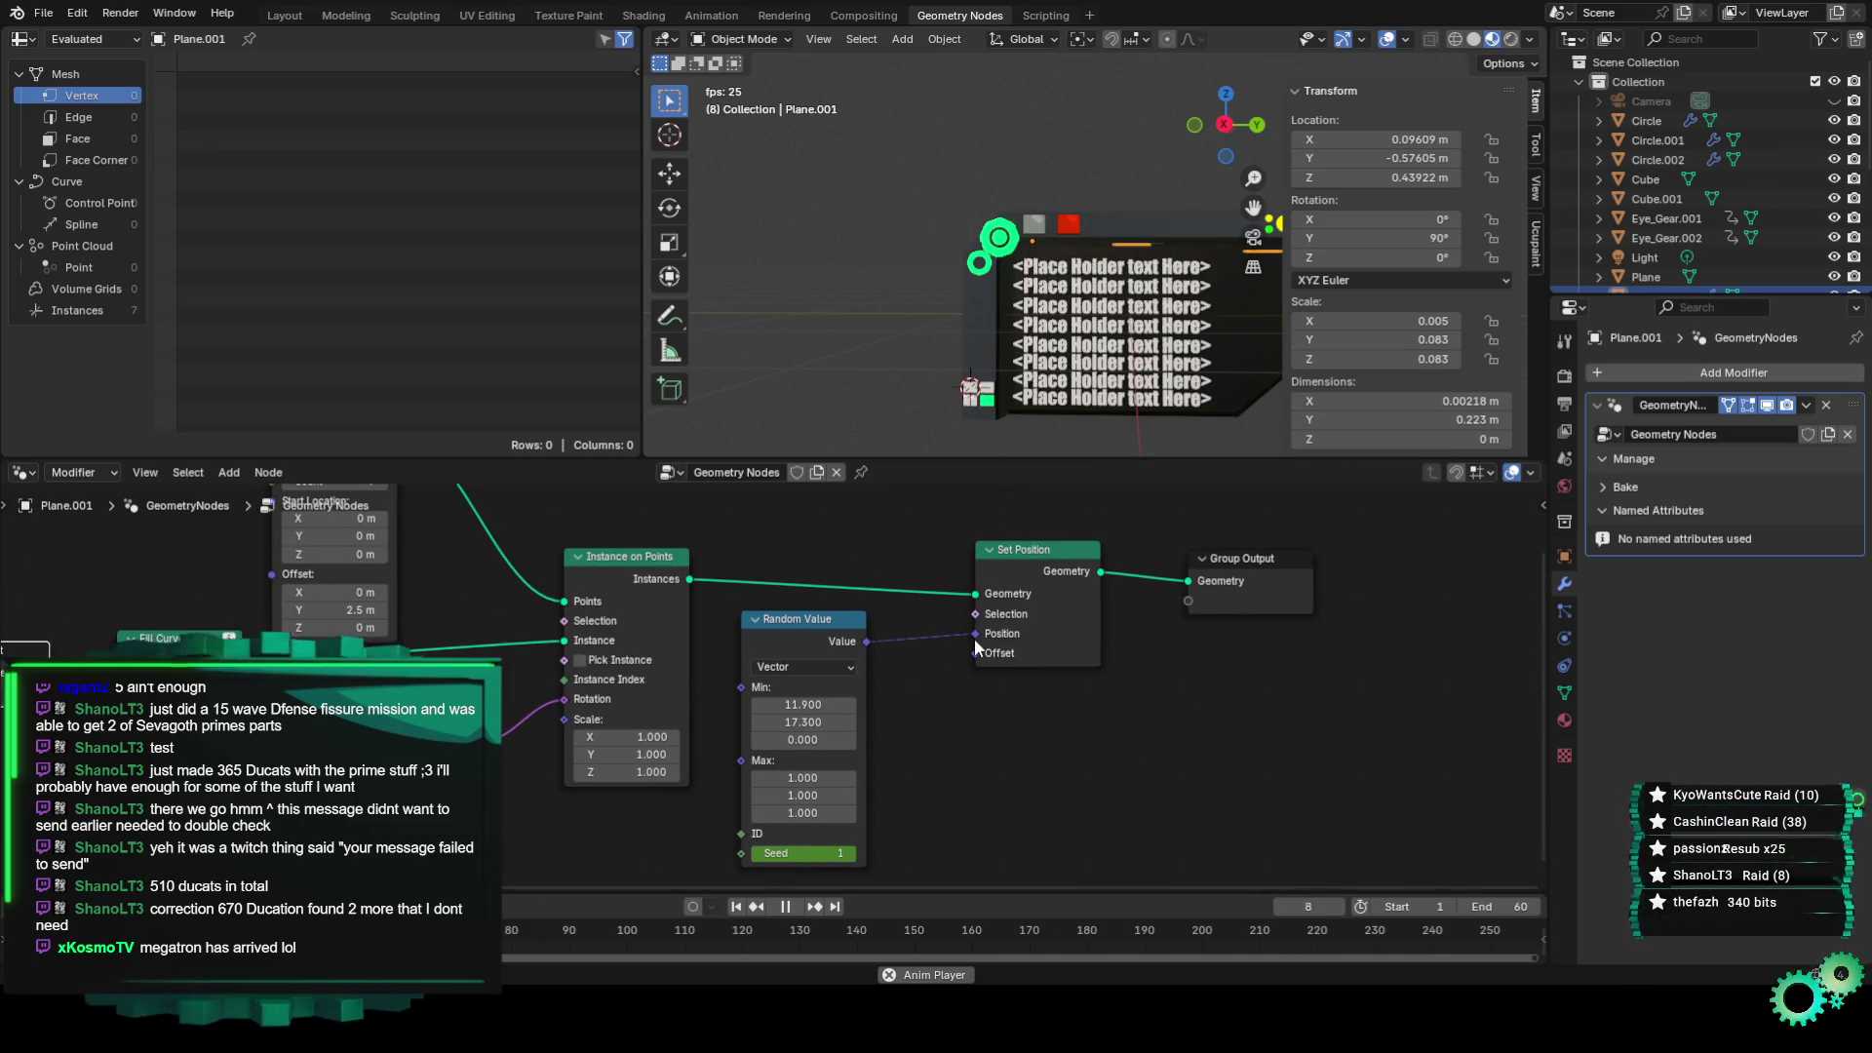
scroll(1144, 277, up, 2)
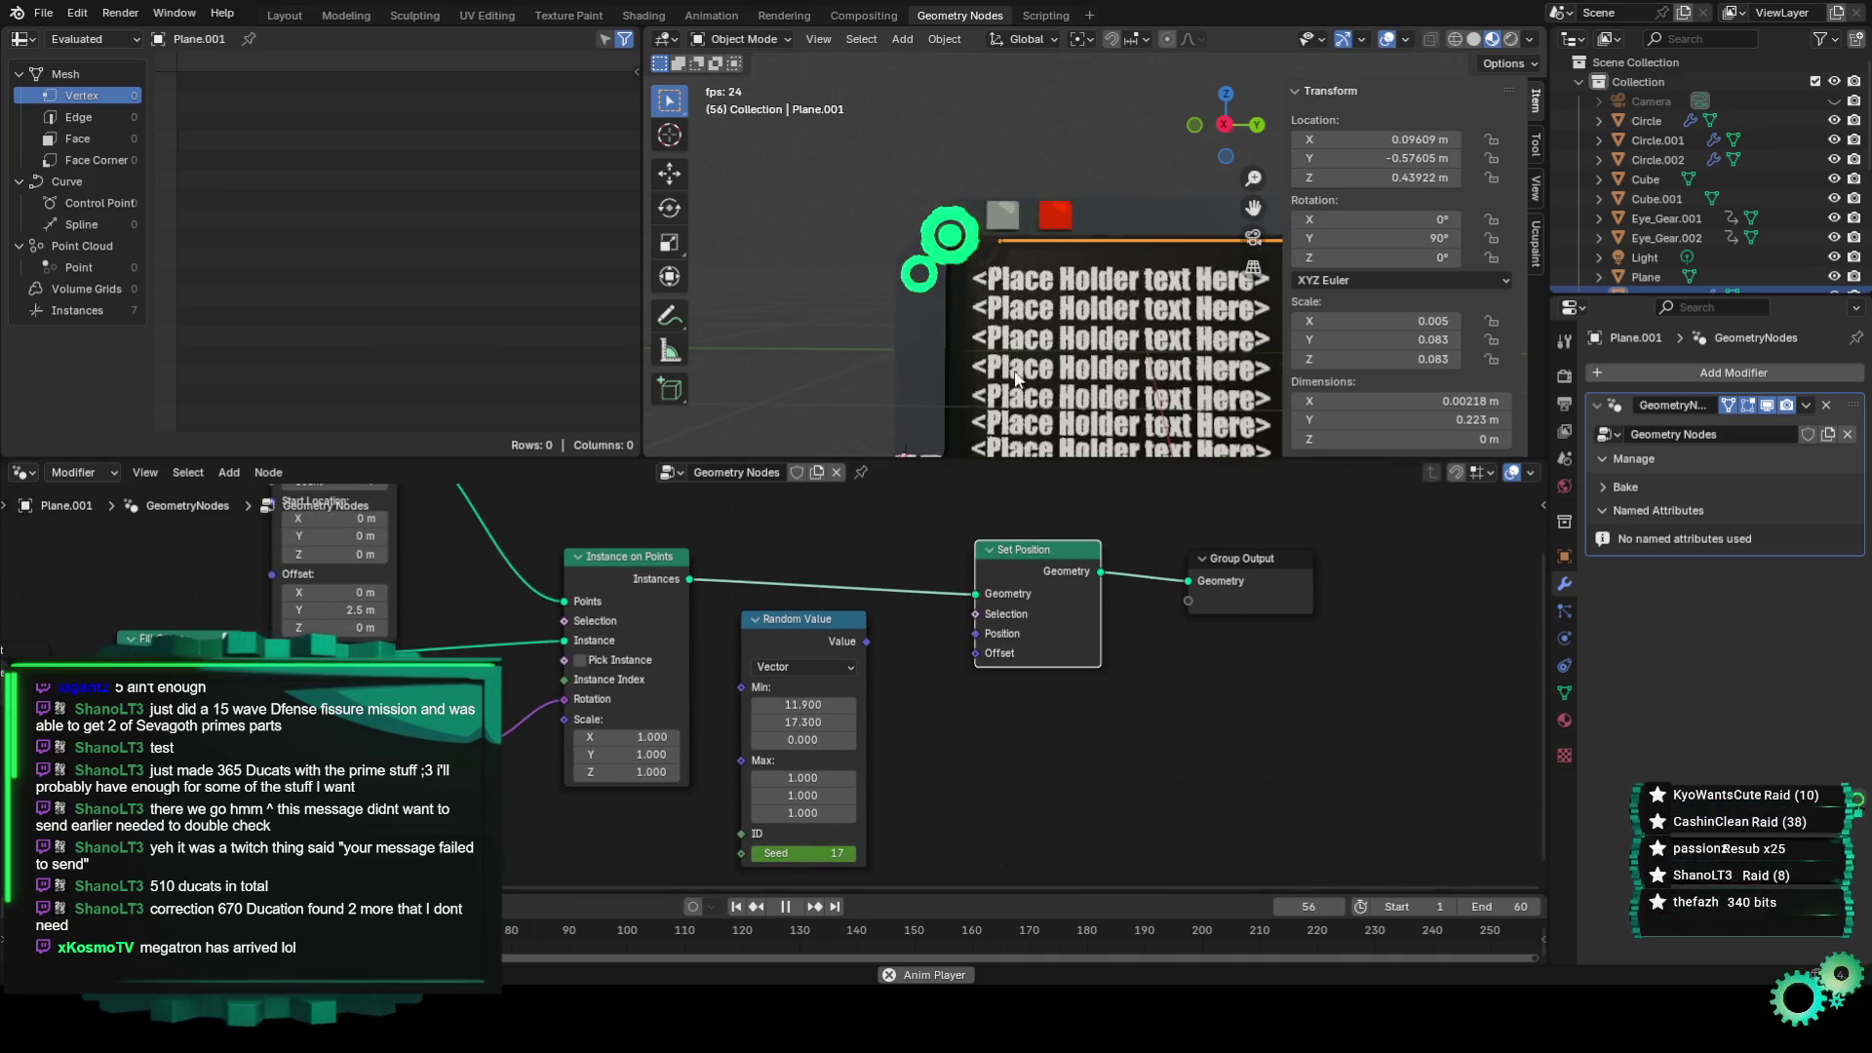
drag(831, 853, 814, 861)
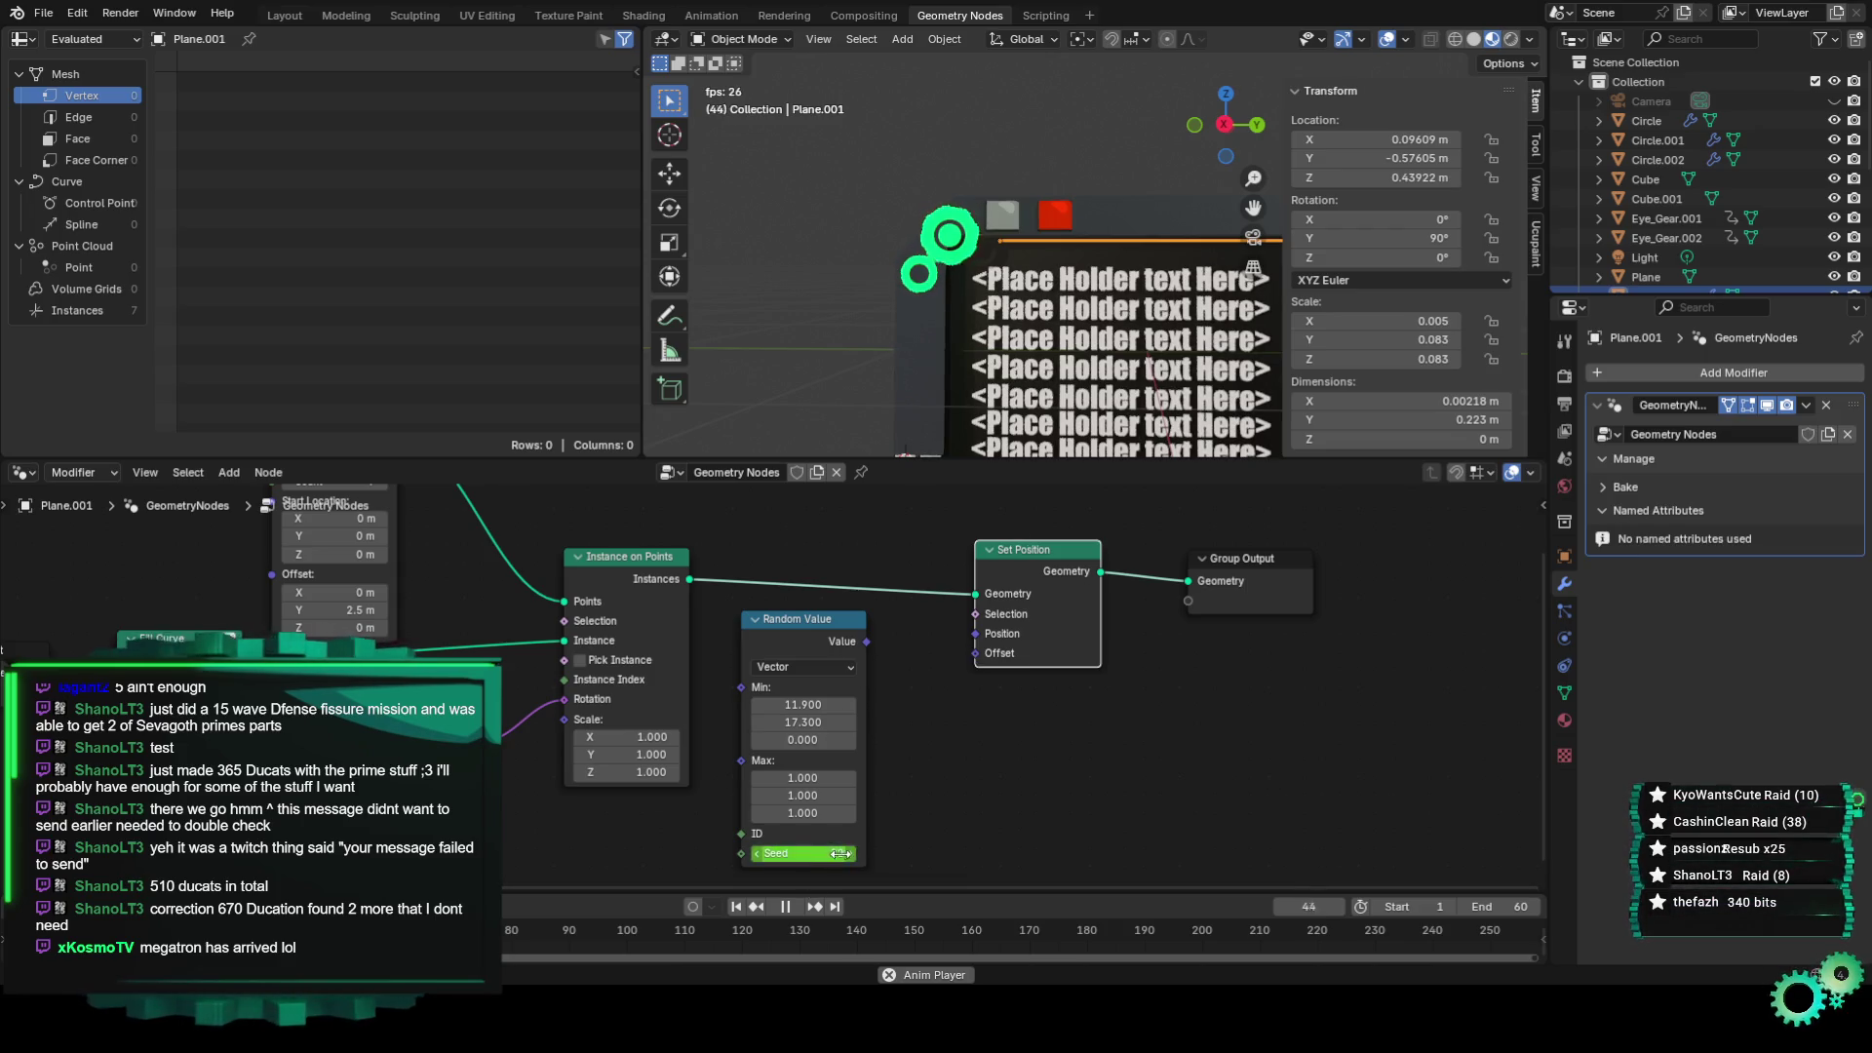
drag(879, 643, 984, 646)
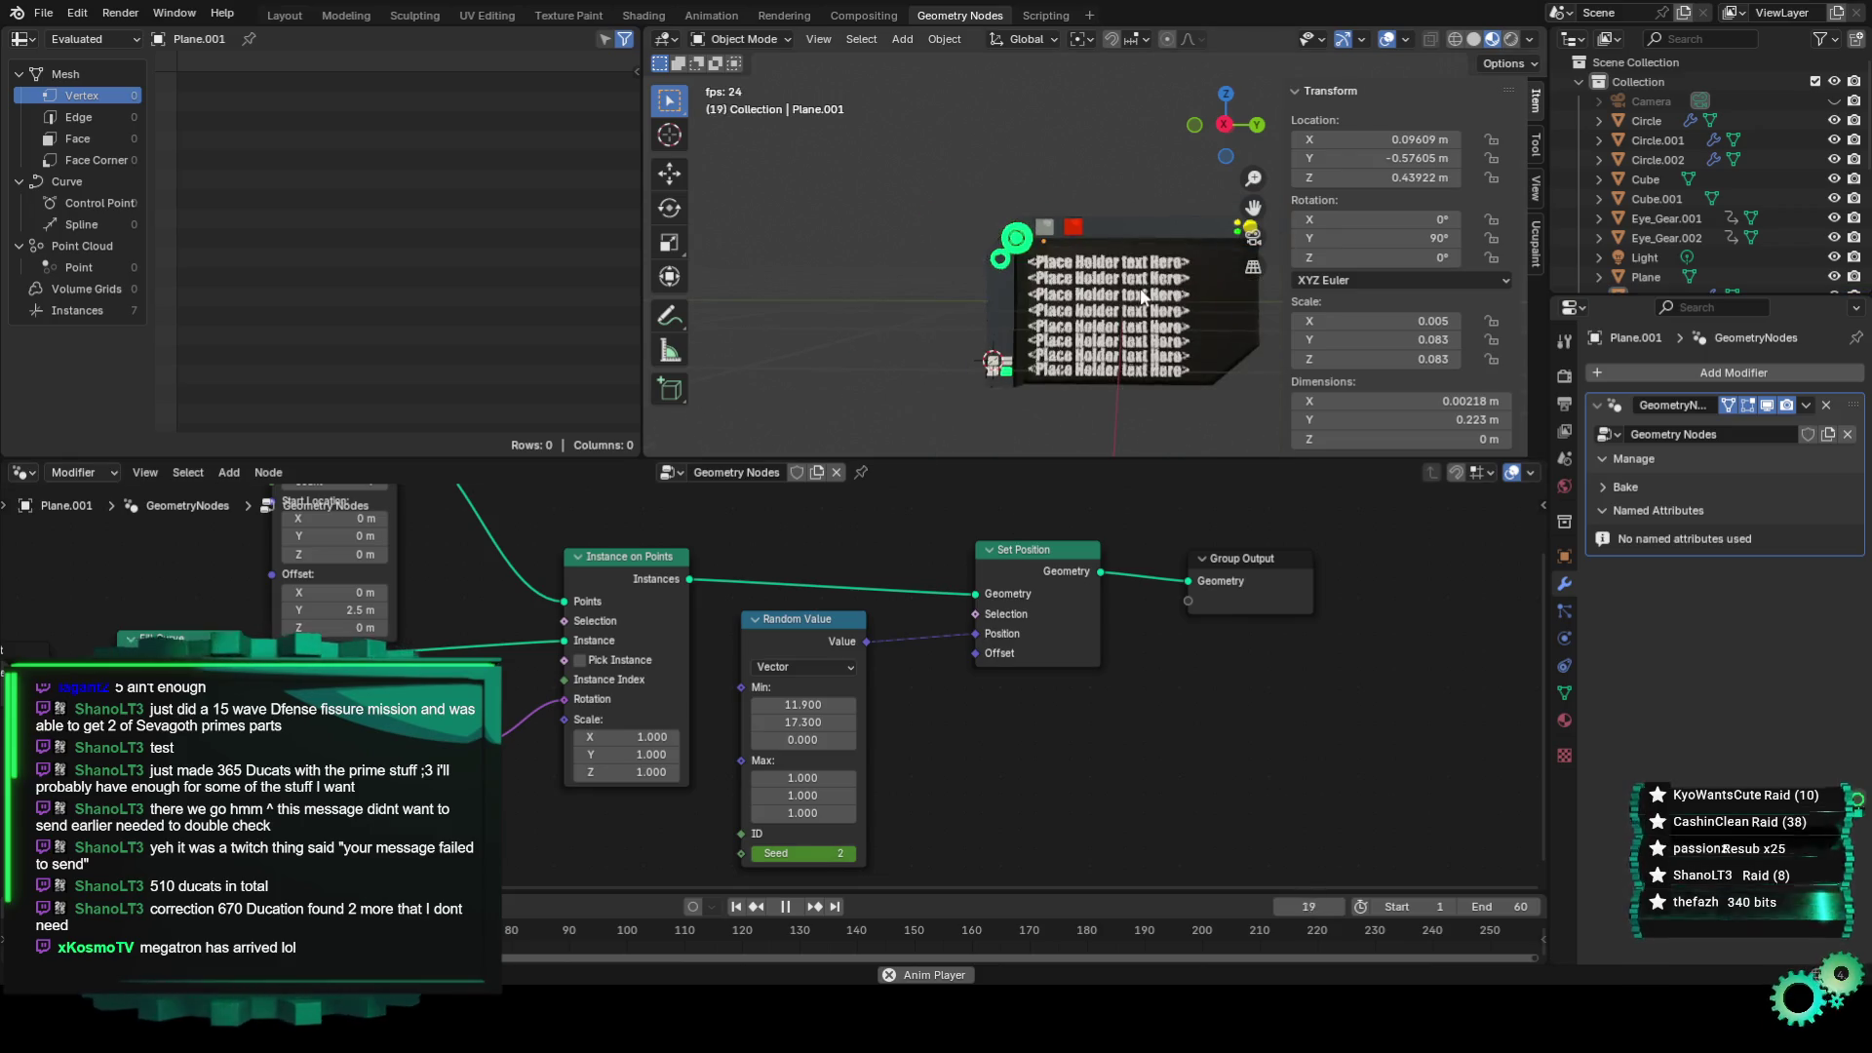
middle_drag(793, 629, 758, 572)
middle_drag(971, 445, 963, 446)
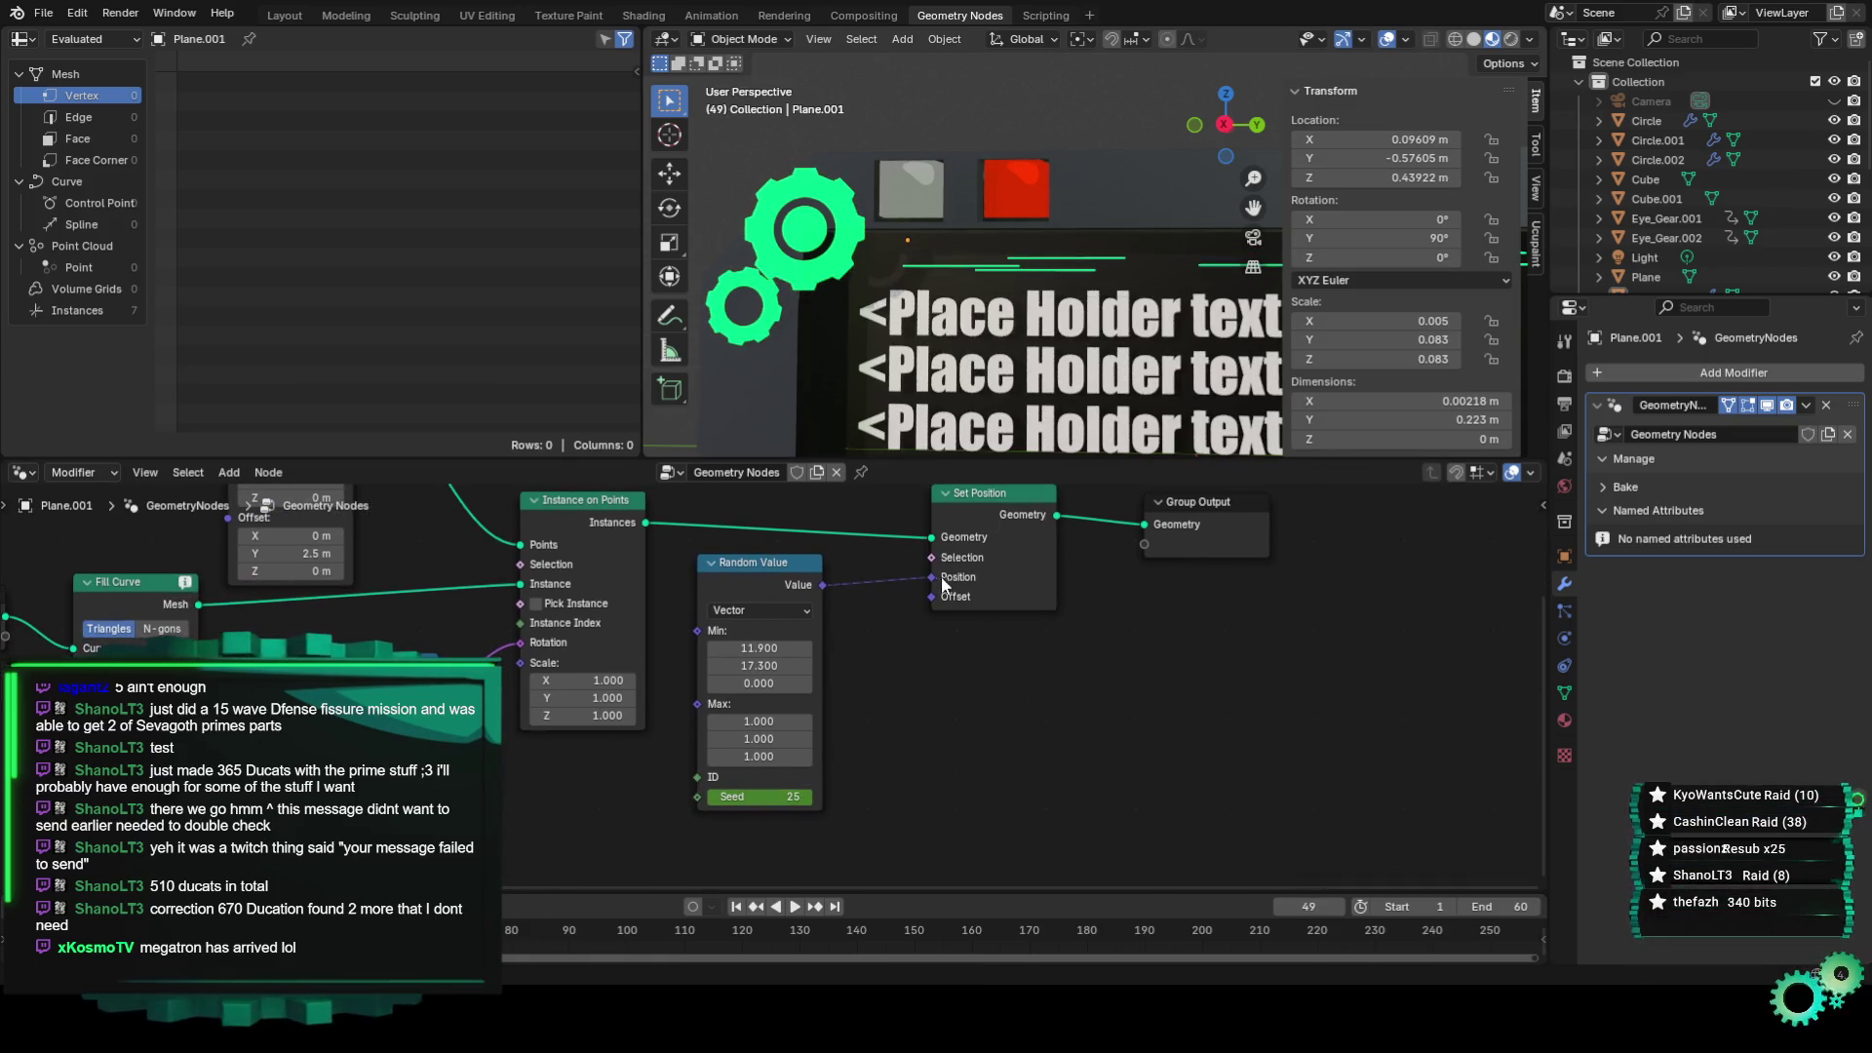
middle_drag(960, 671, 1030, 737)
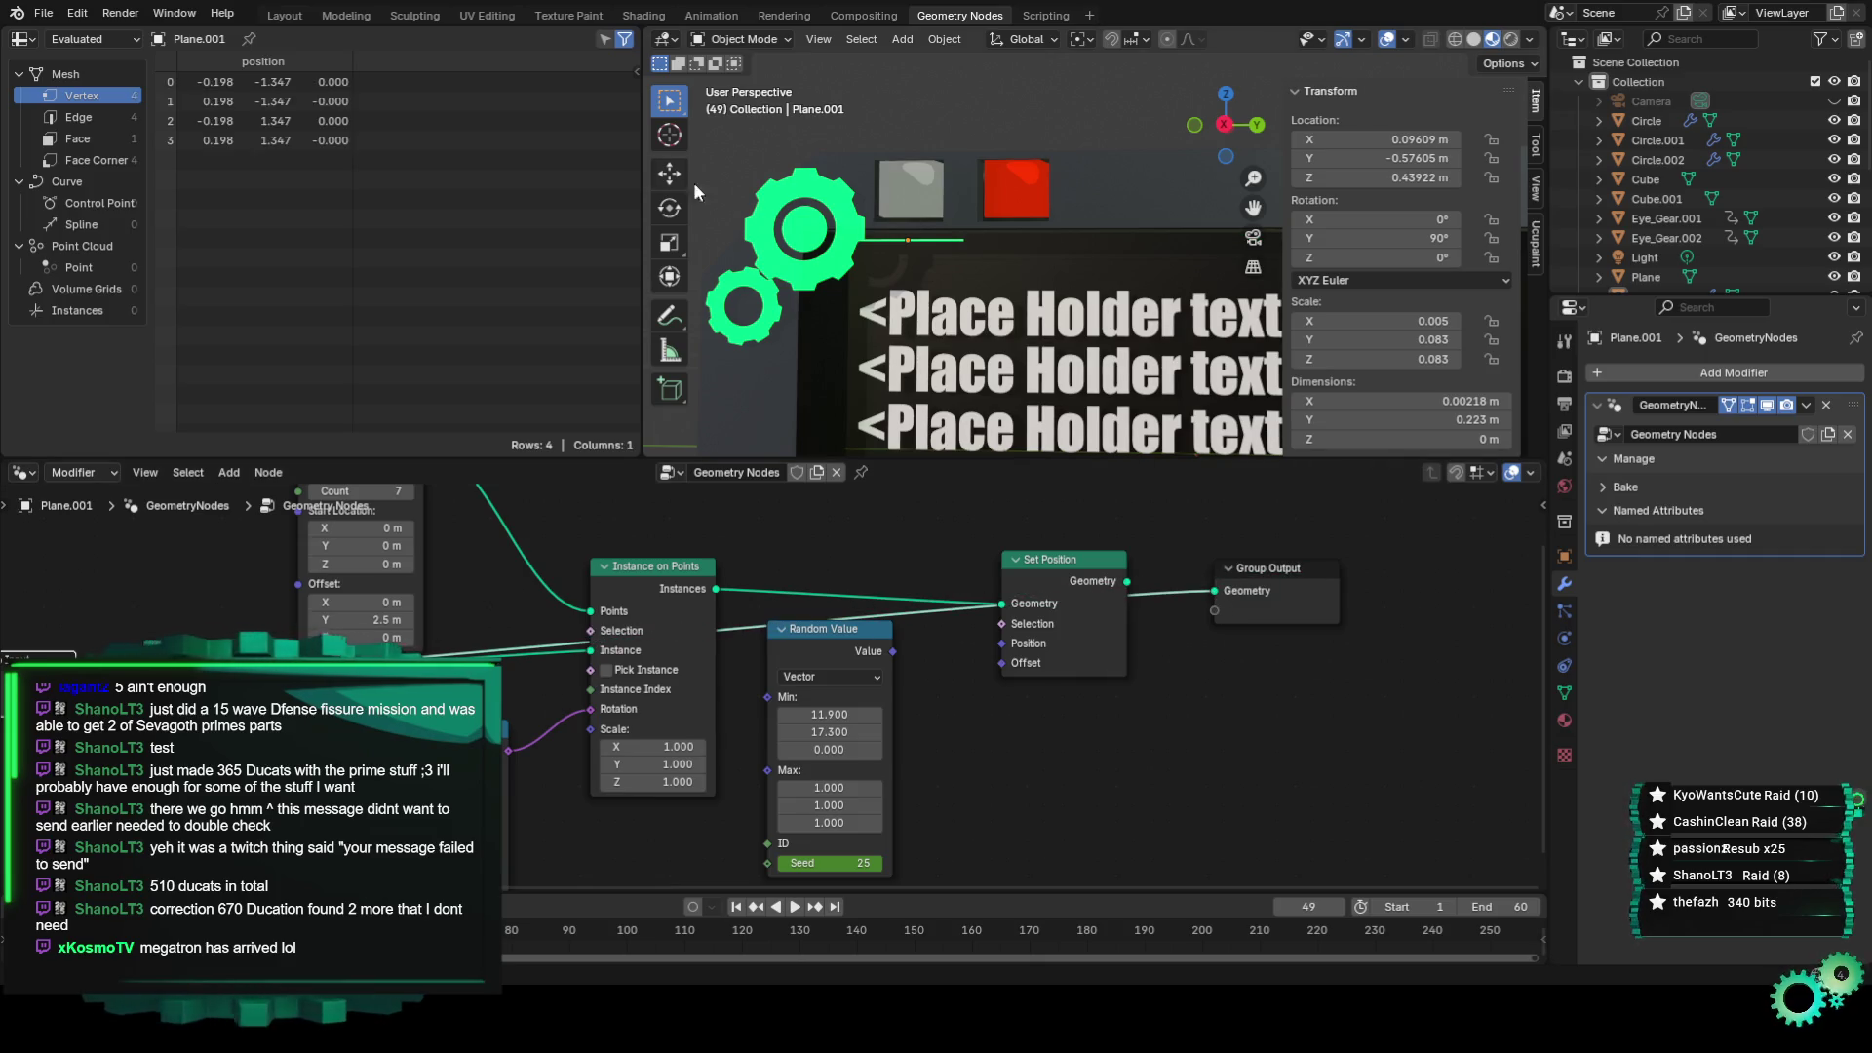
In Layout, zoom to the line, enter Edit Mode and stretch all its vertices vertically.
click(288, 24)
scroll(494, 359, up, 2)
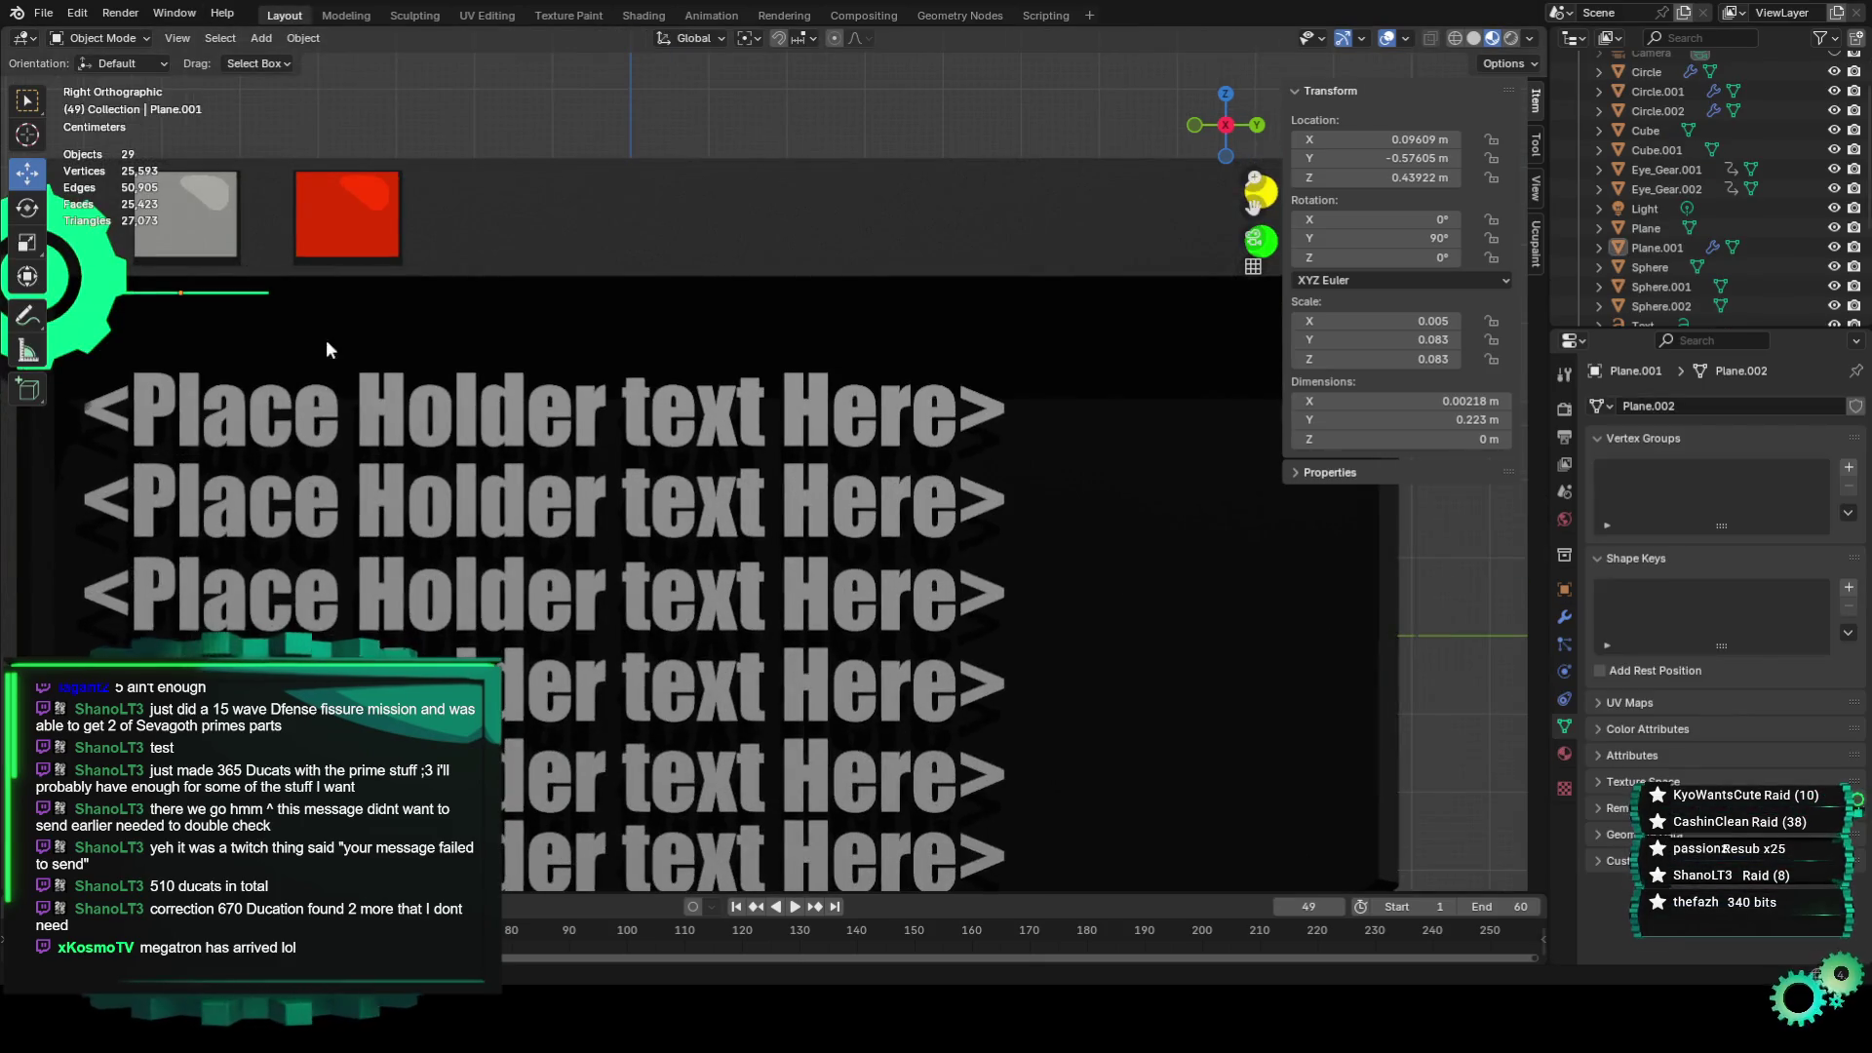
shift+middle_drag(1209, 230, 678, 394)
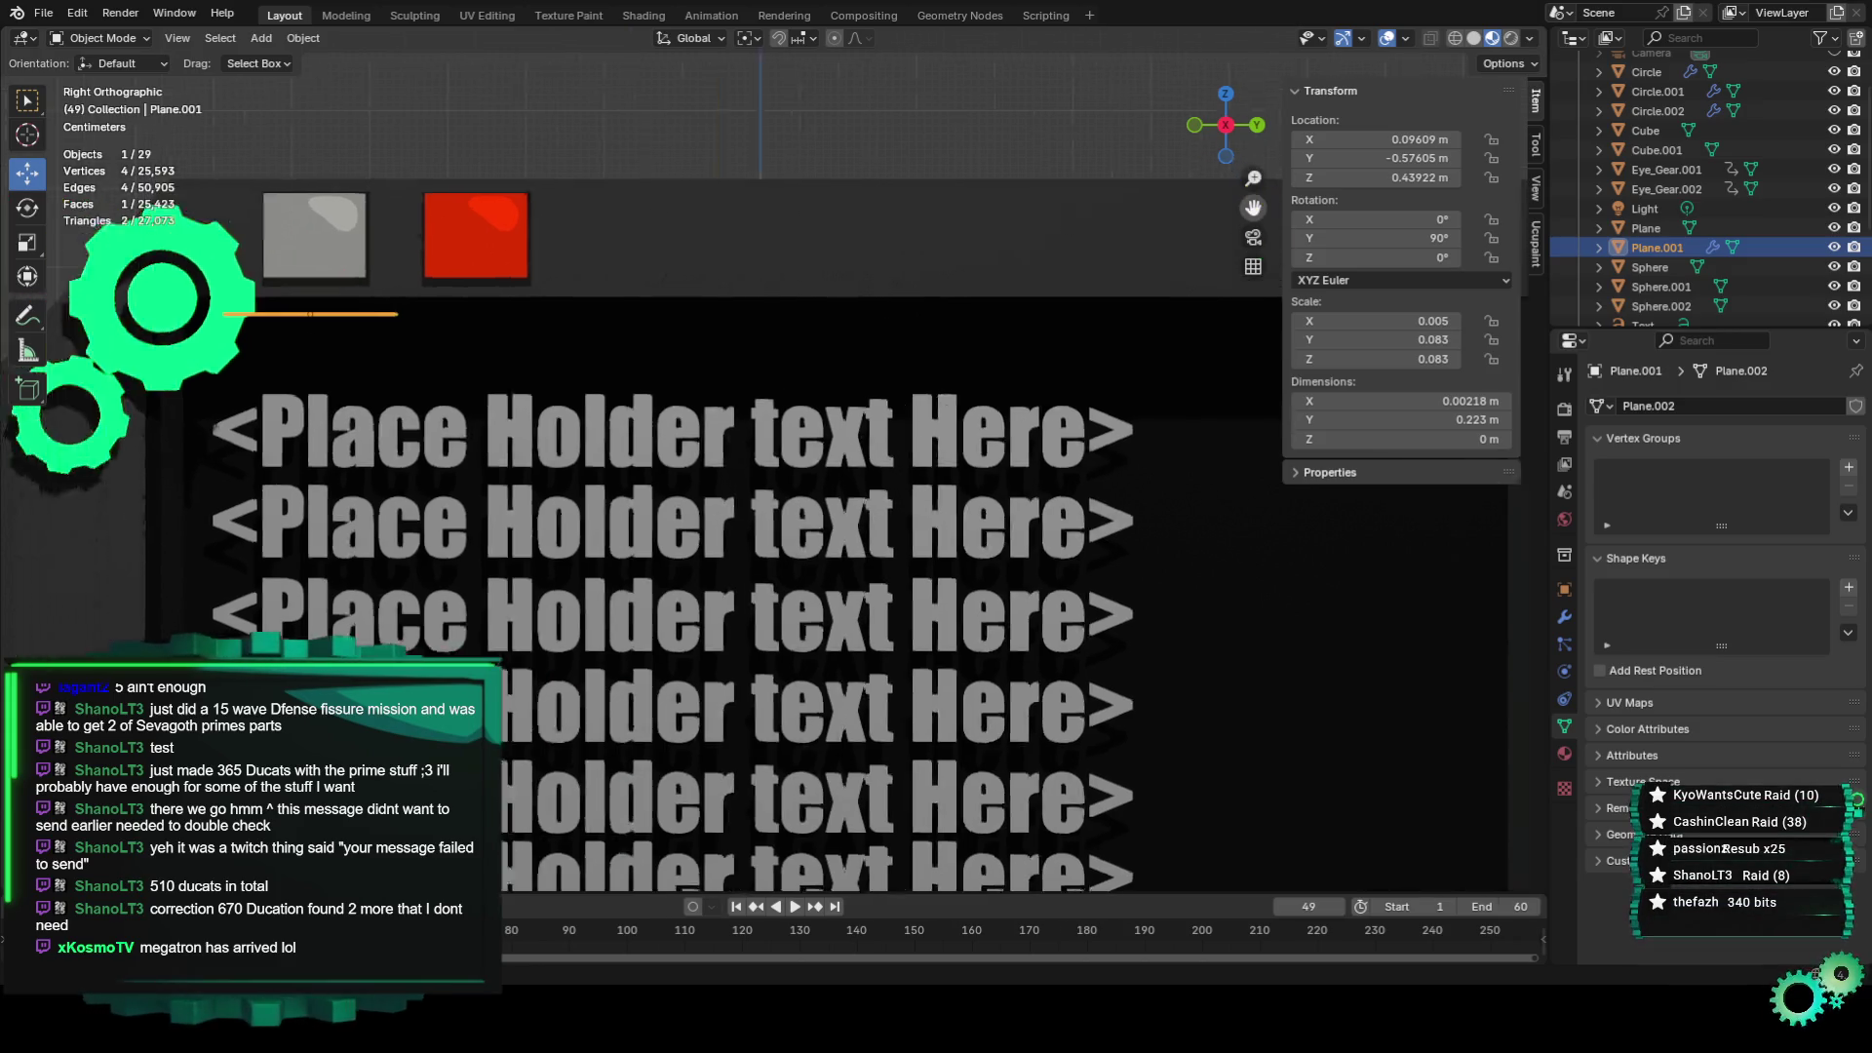
scroll(678, 394, up, 3)
scroll(678, 394, up, 1)
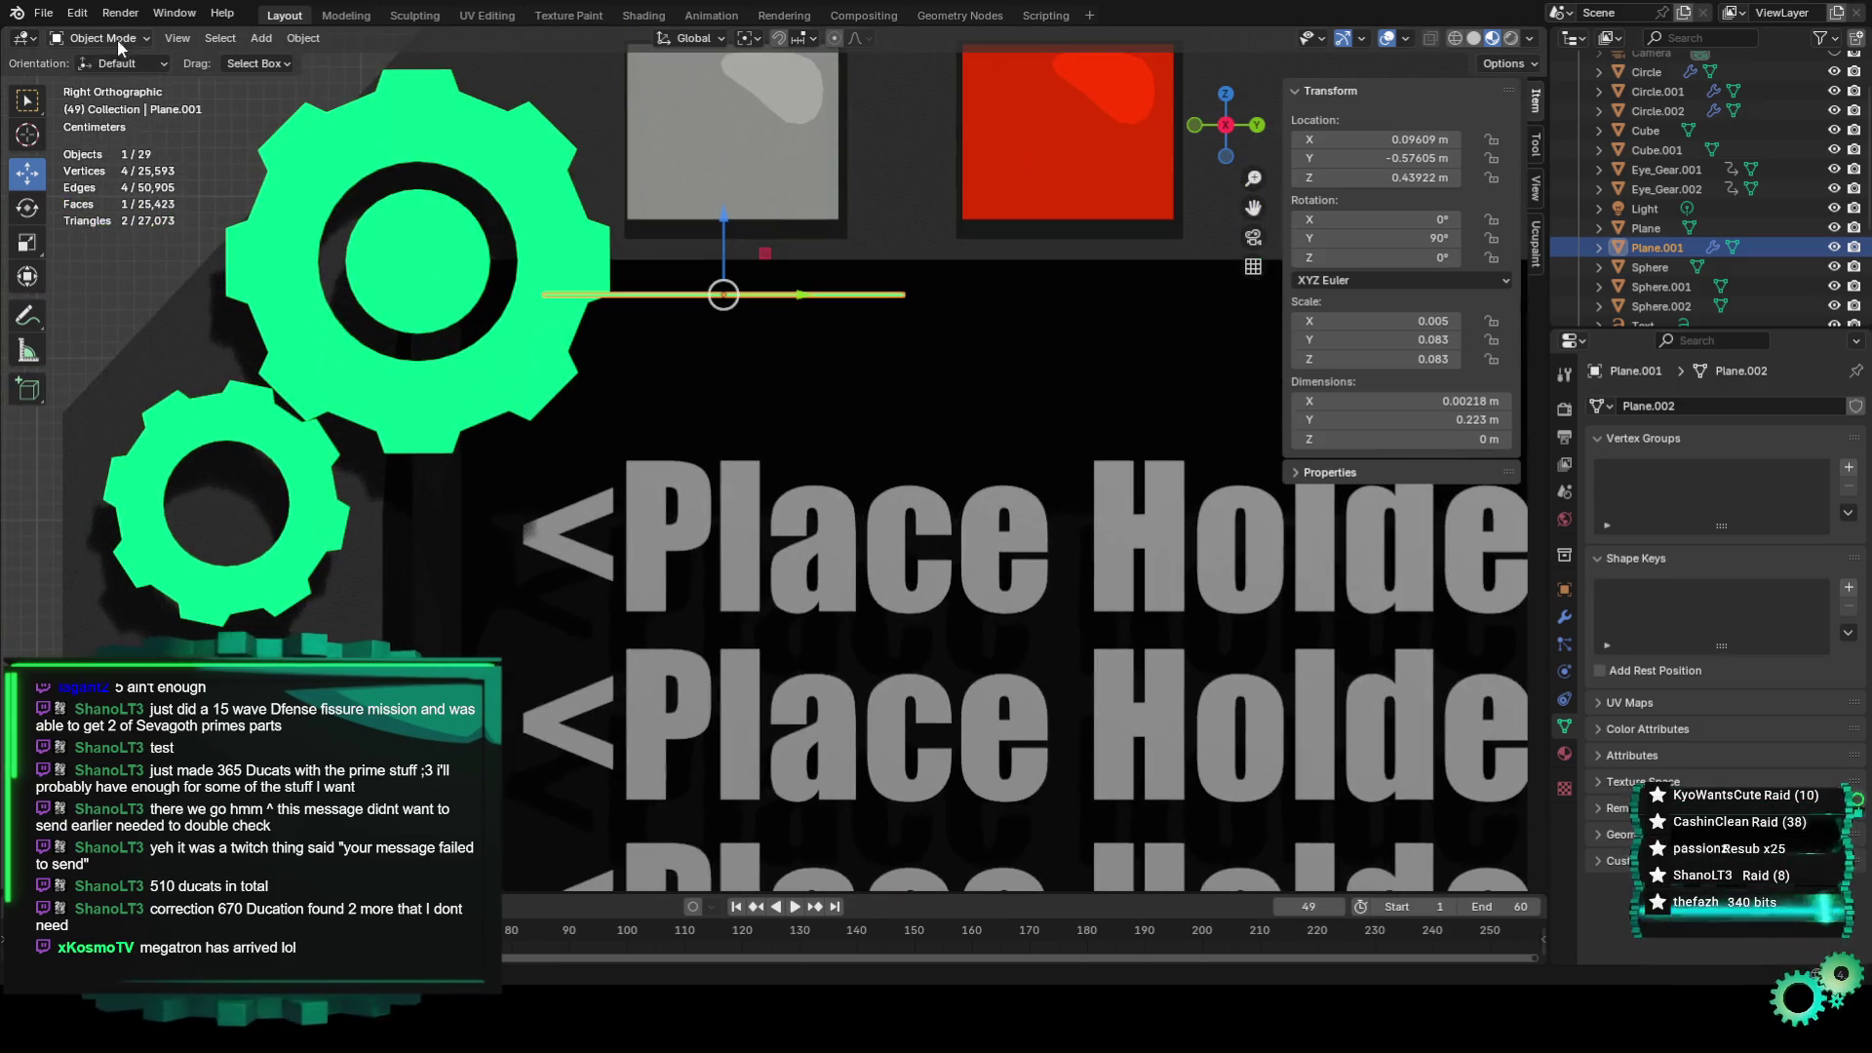
key(Tab)
scroll(582, 274, up, 2)
scroll(718, 305, down, 1)
key(a)
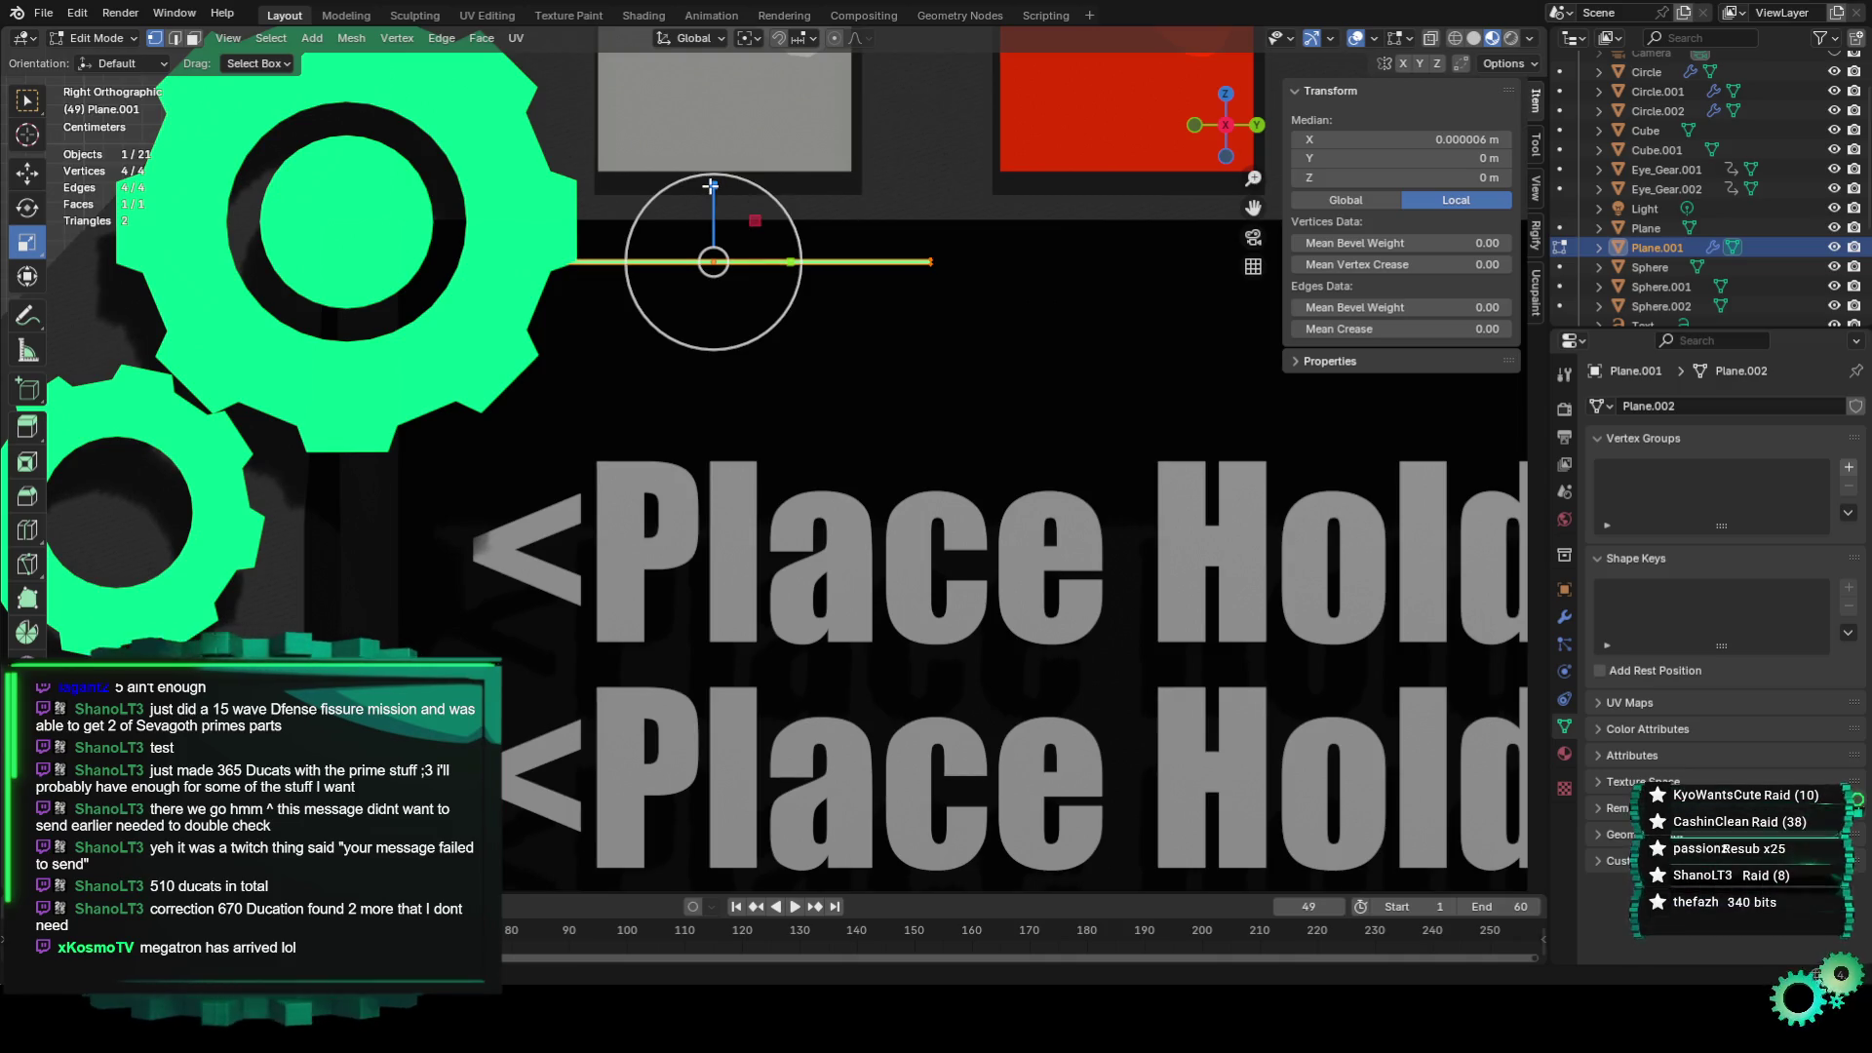
drag(715, 195, 713, 172)
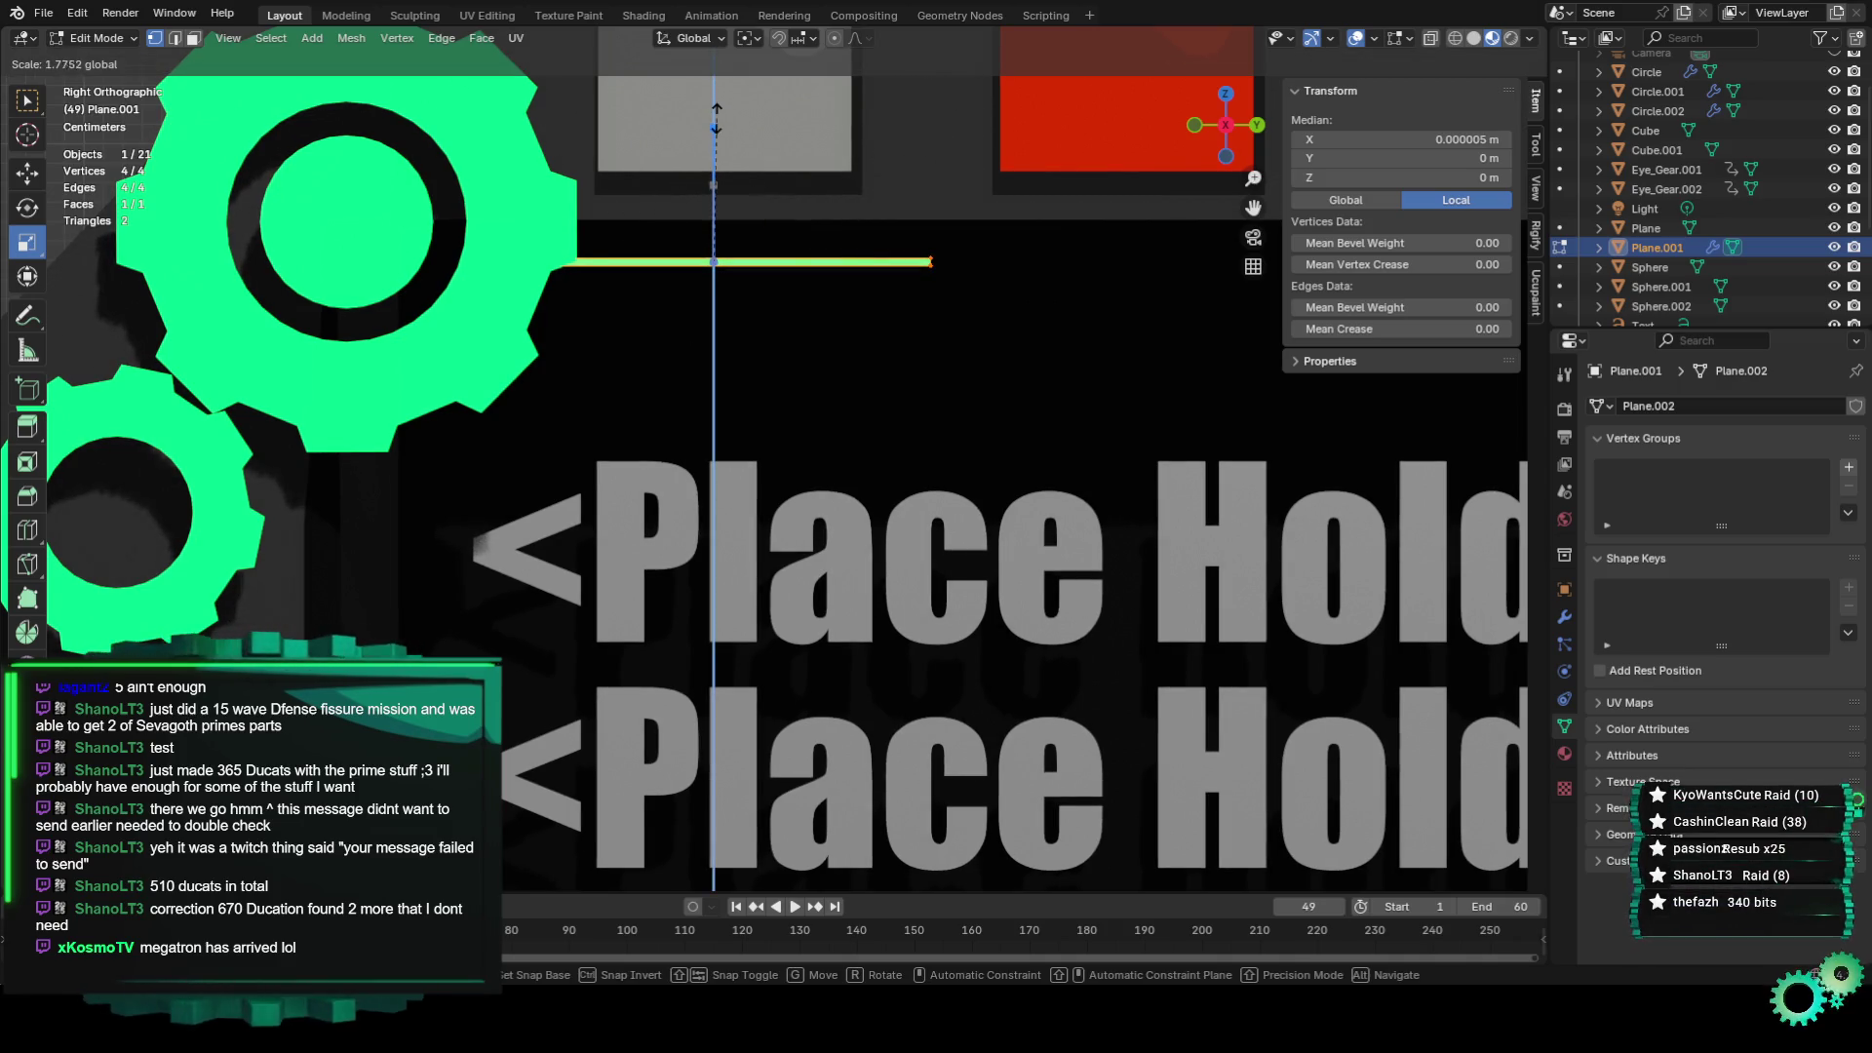
click(716, 117)
Reselect the line's vertices, try another vertical stretch, deselect, and go to Geometry Nodes.
key(alt+a)
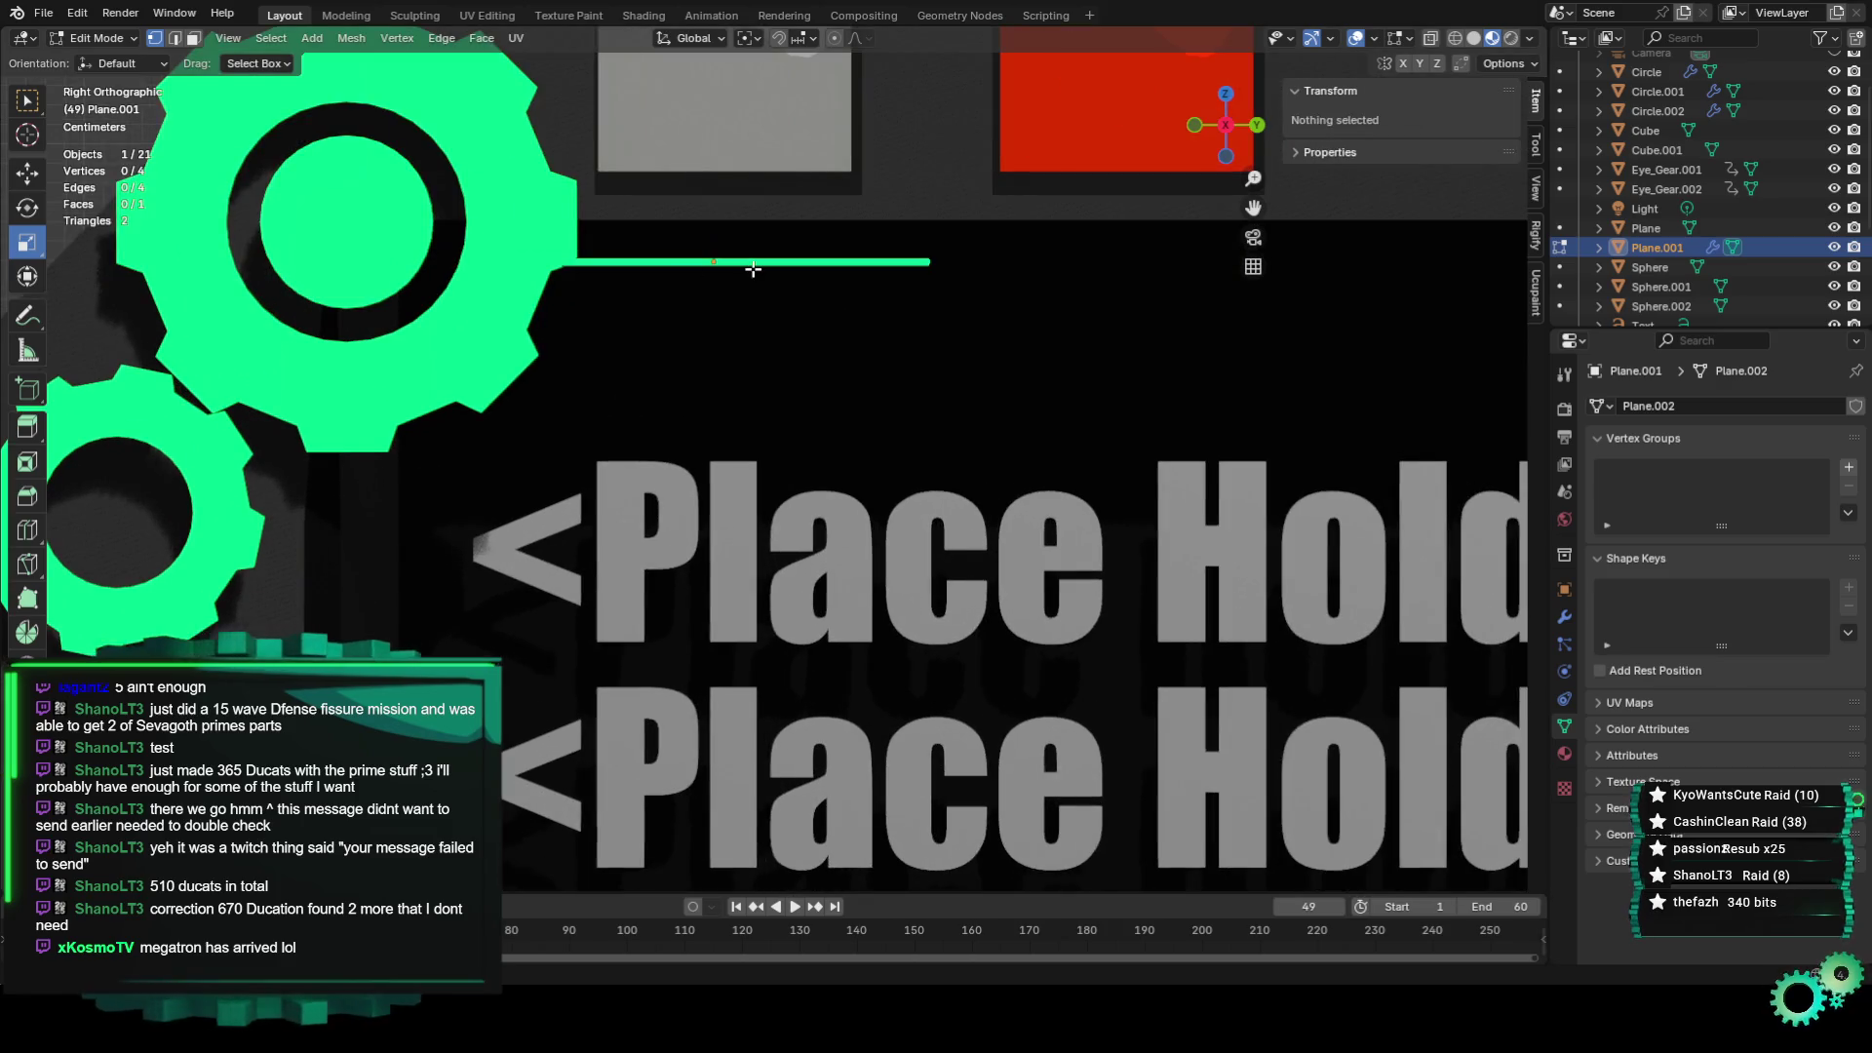
key(a)
drag(714, 186, 718, 219)
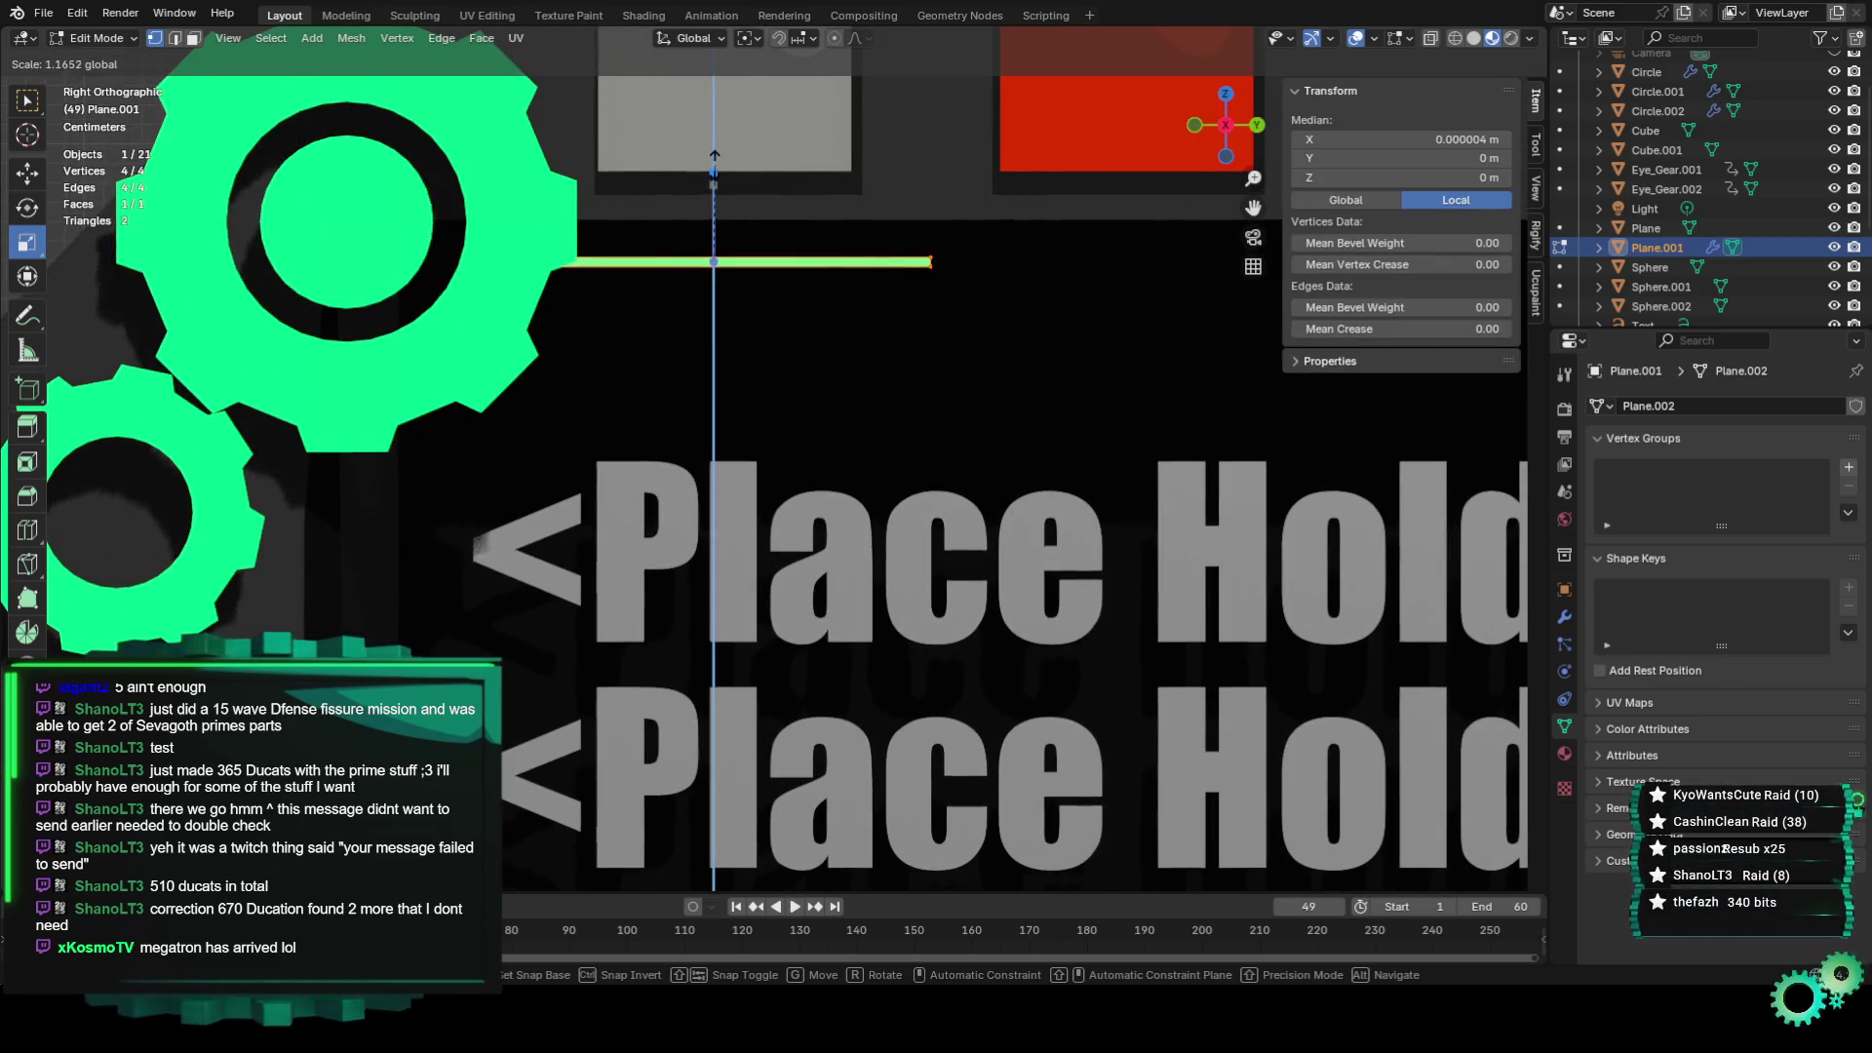
scroll(717, 218, down, 3)
key(alt+a)
scroll(558, 252, down, 2)
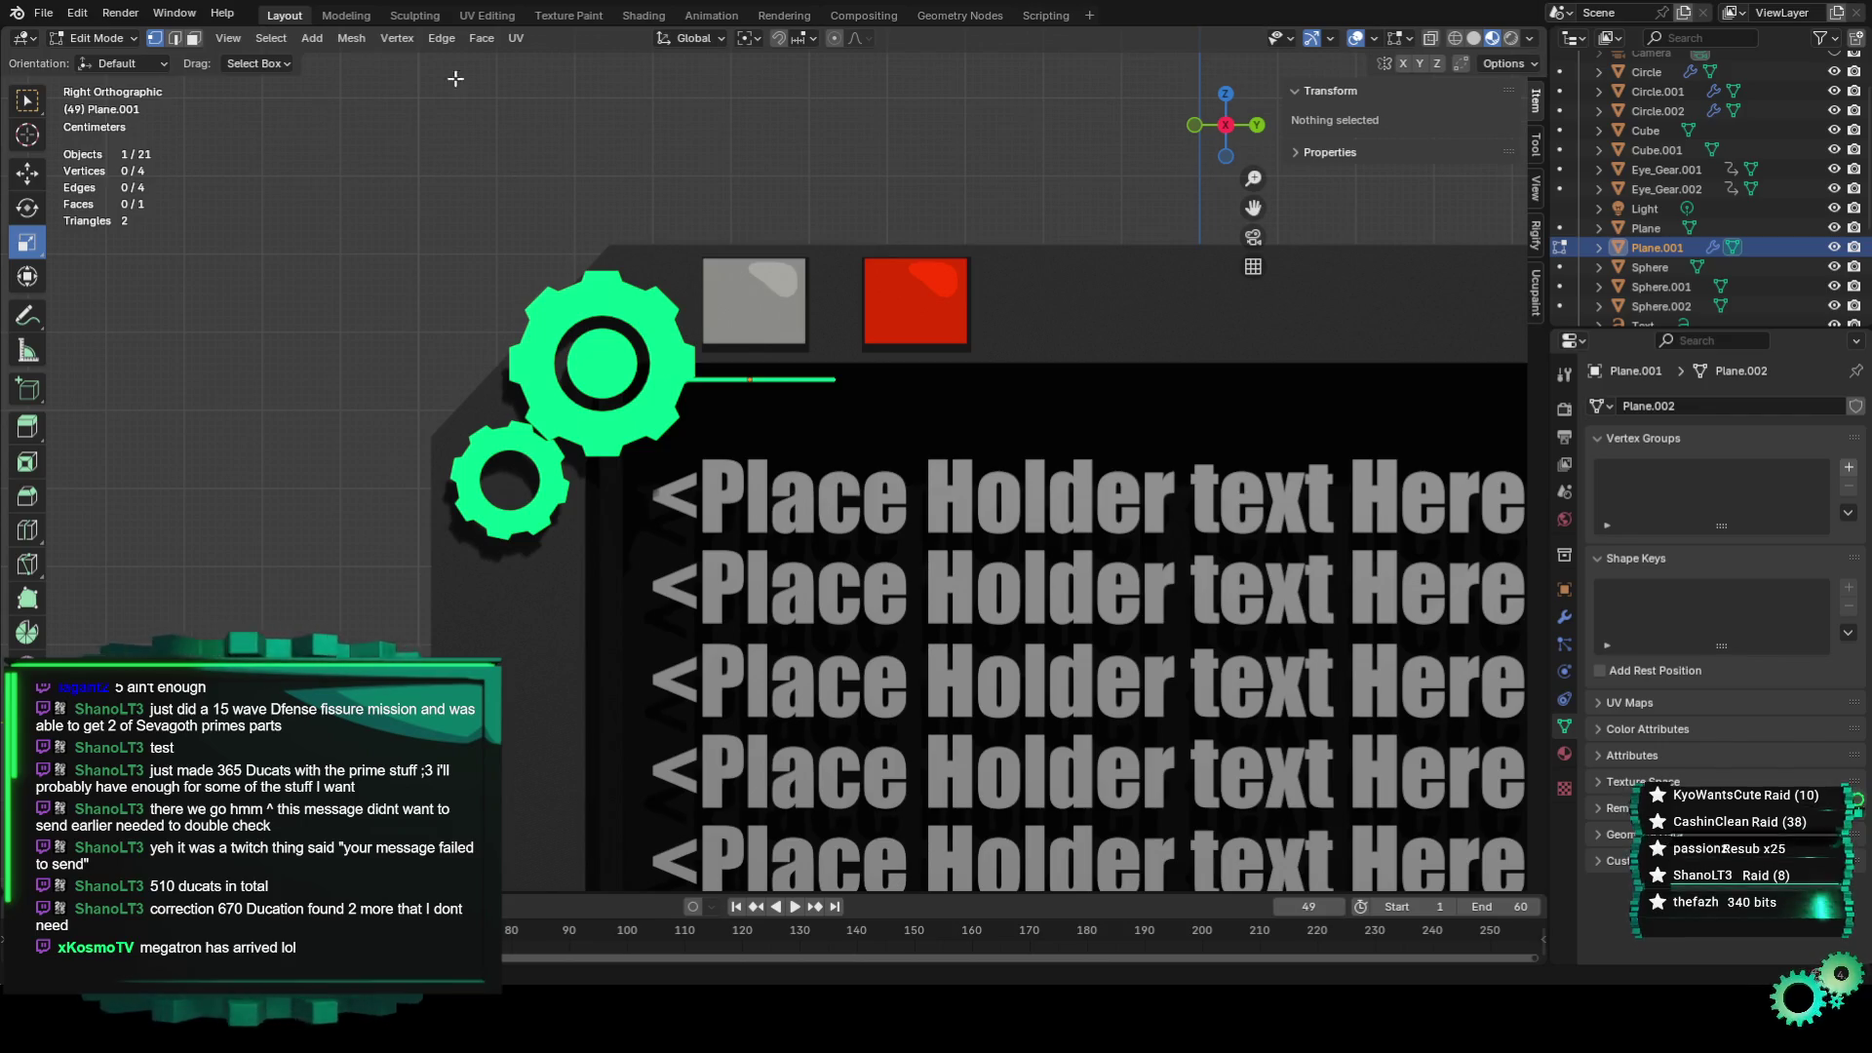
click(950, 17)
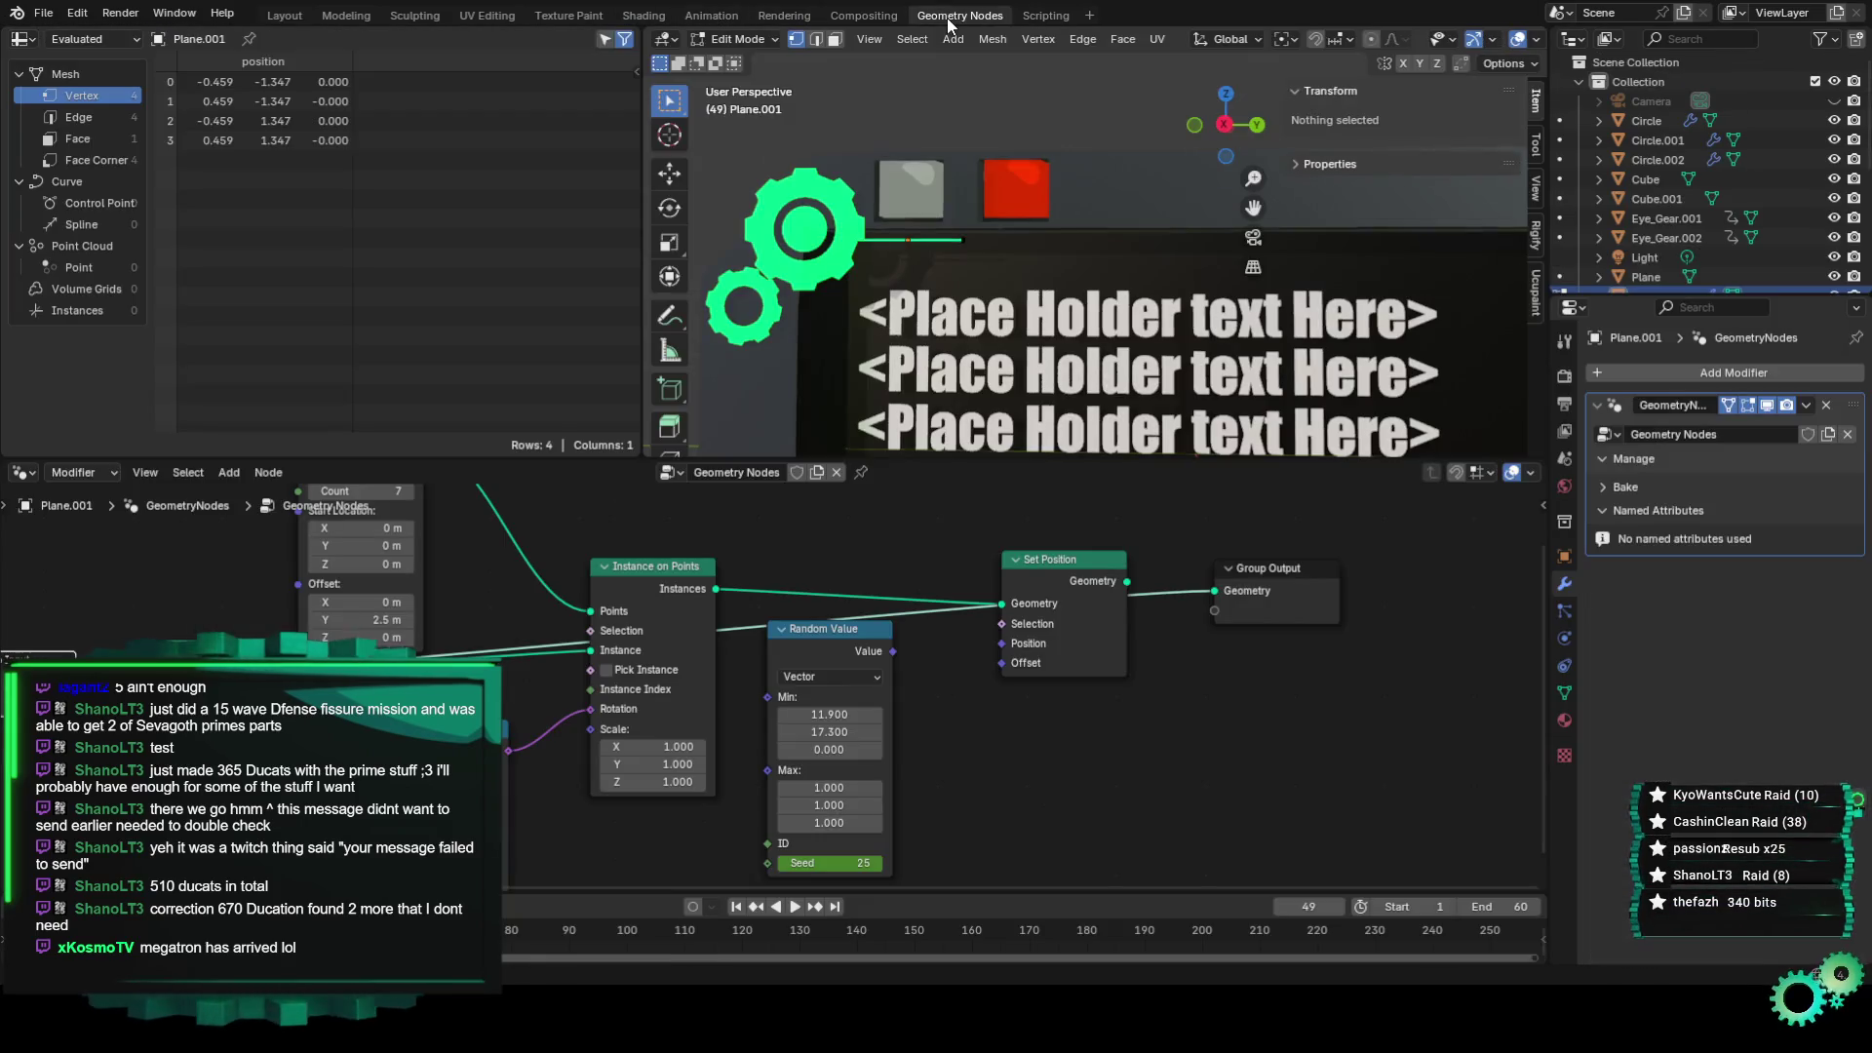
Replace the Group Output link with Set Position's Geometry output.
scroll(858, 347, down, 2)
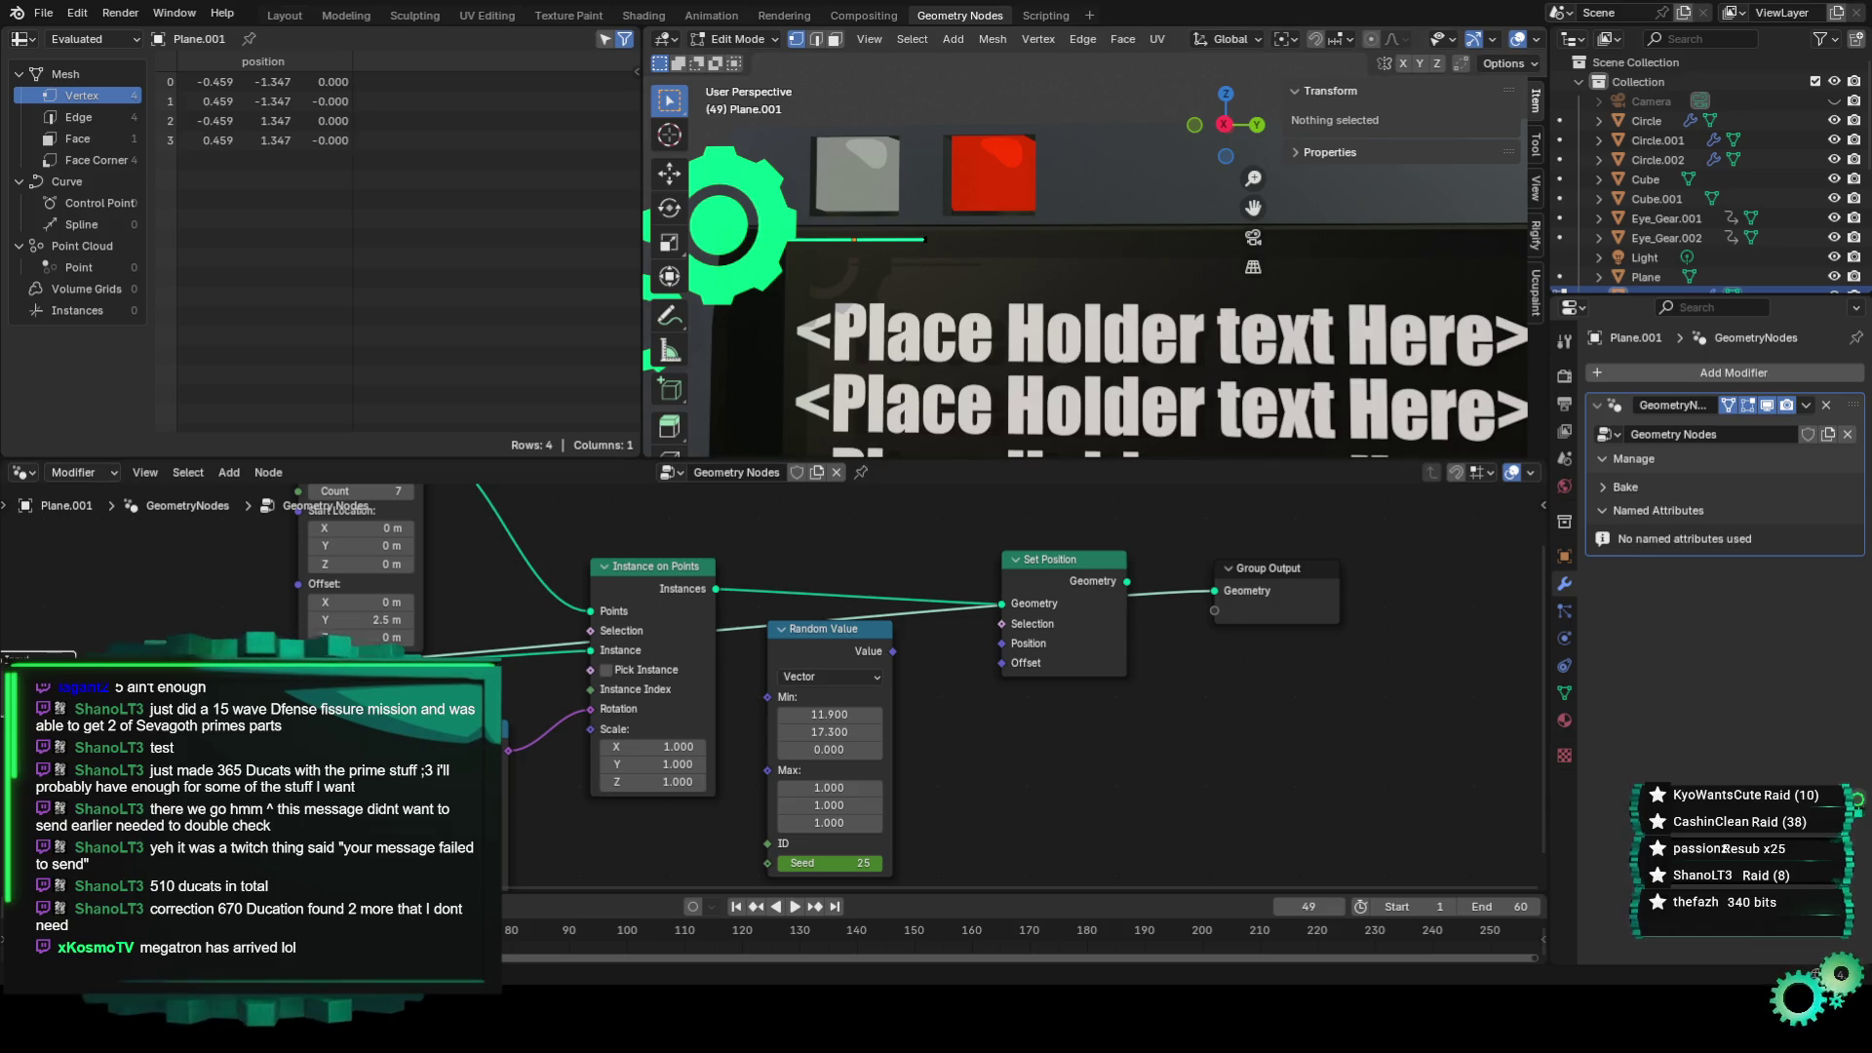
drag(1002, 603, 846, 629)
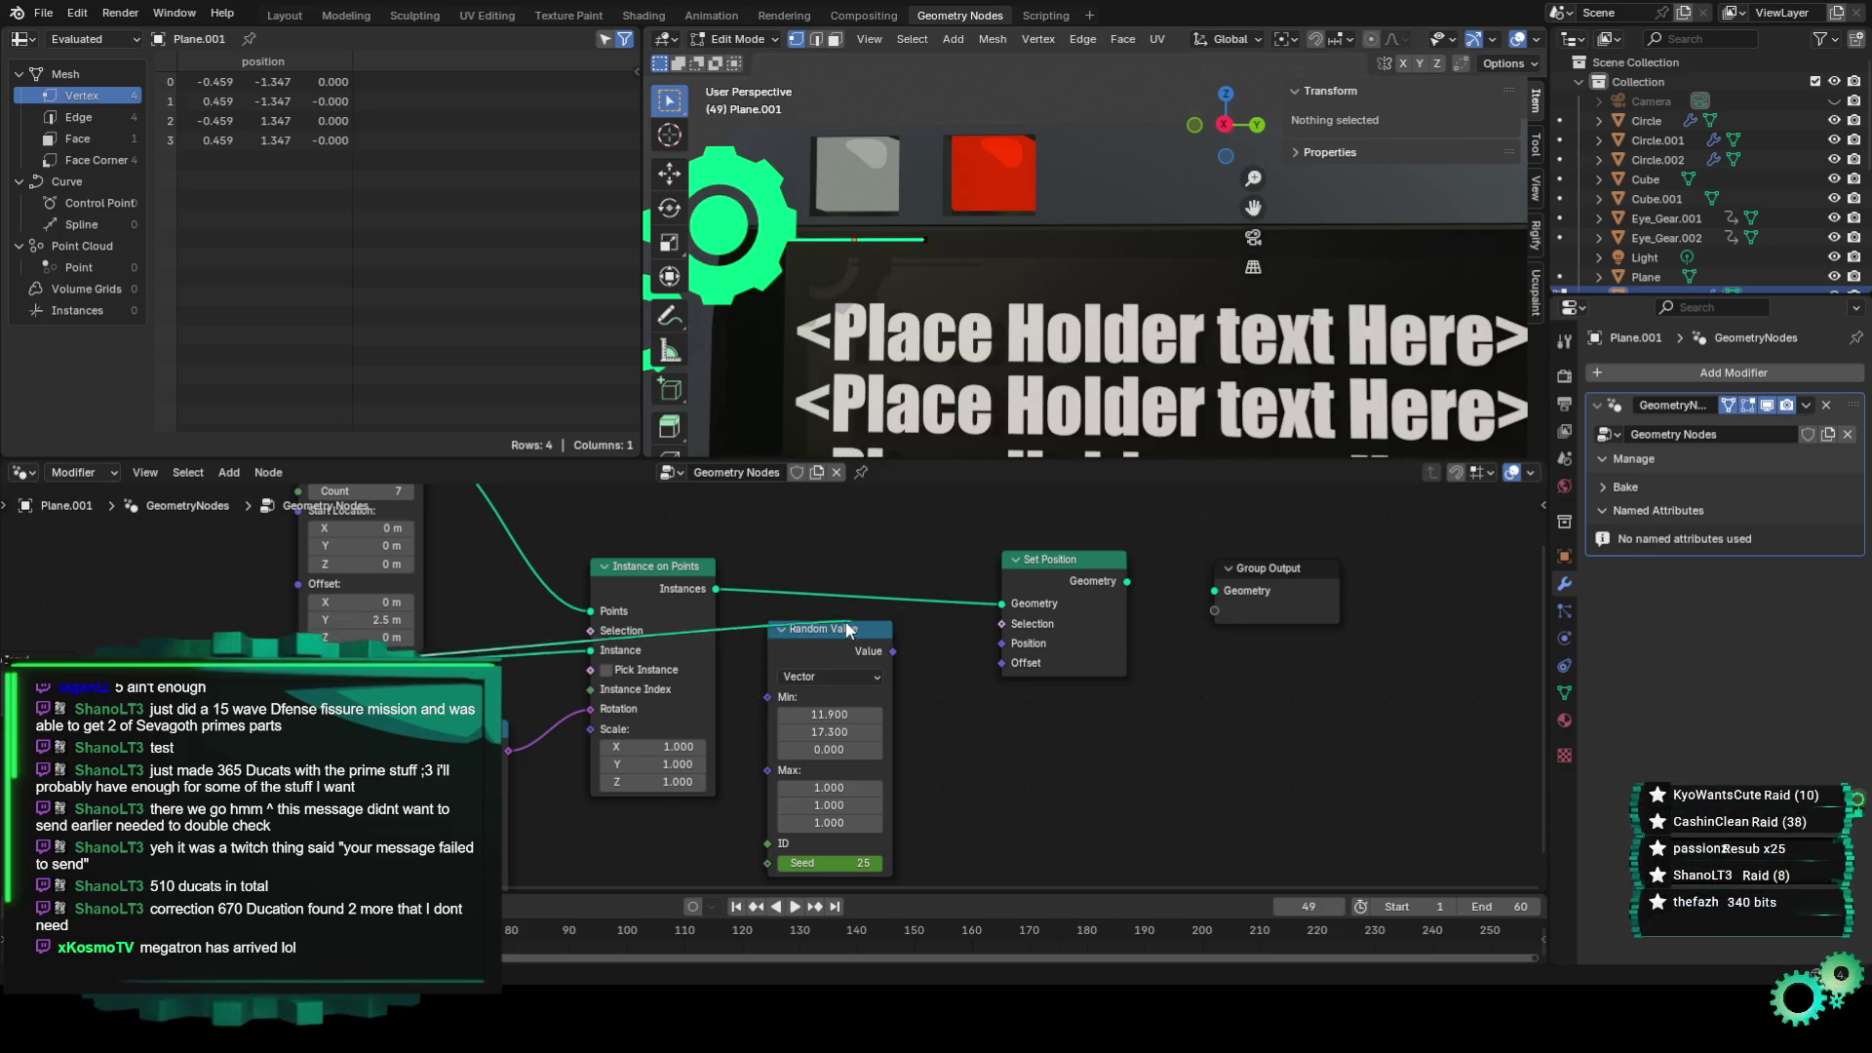
drag(121, 603, 1212, 591)
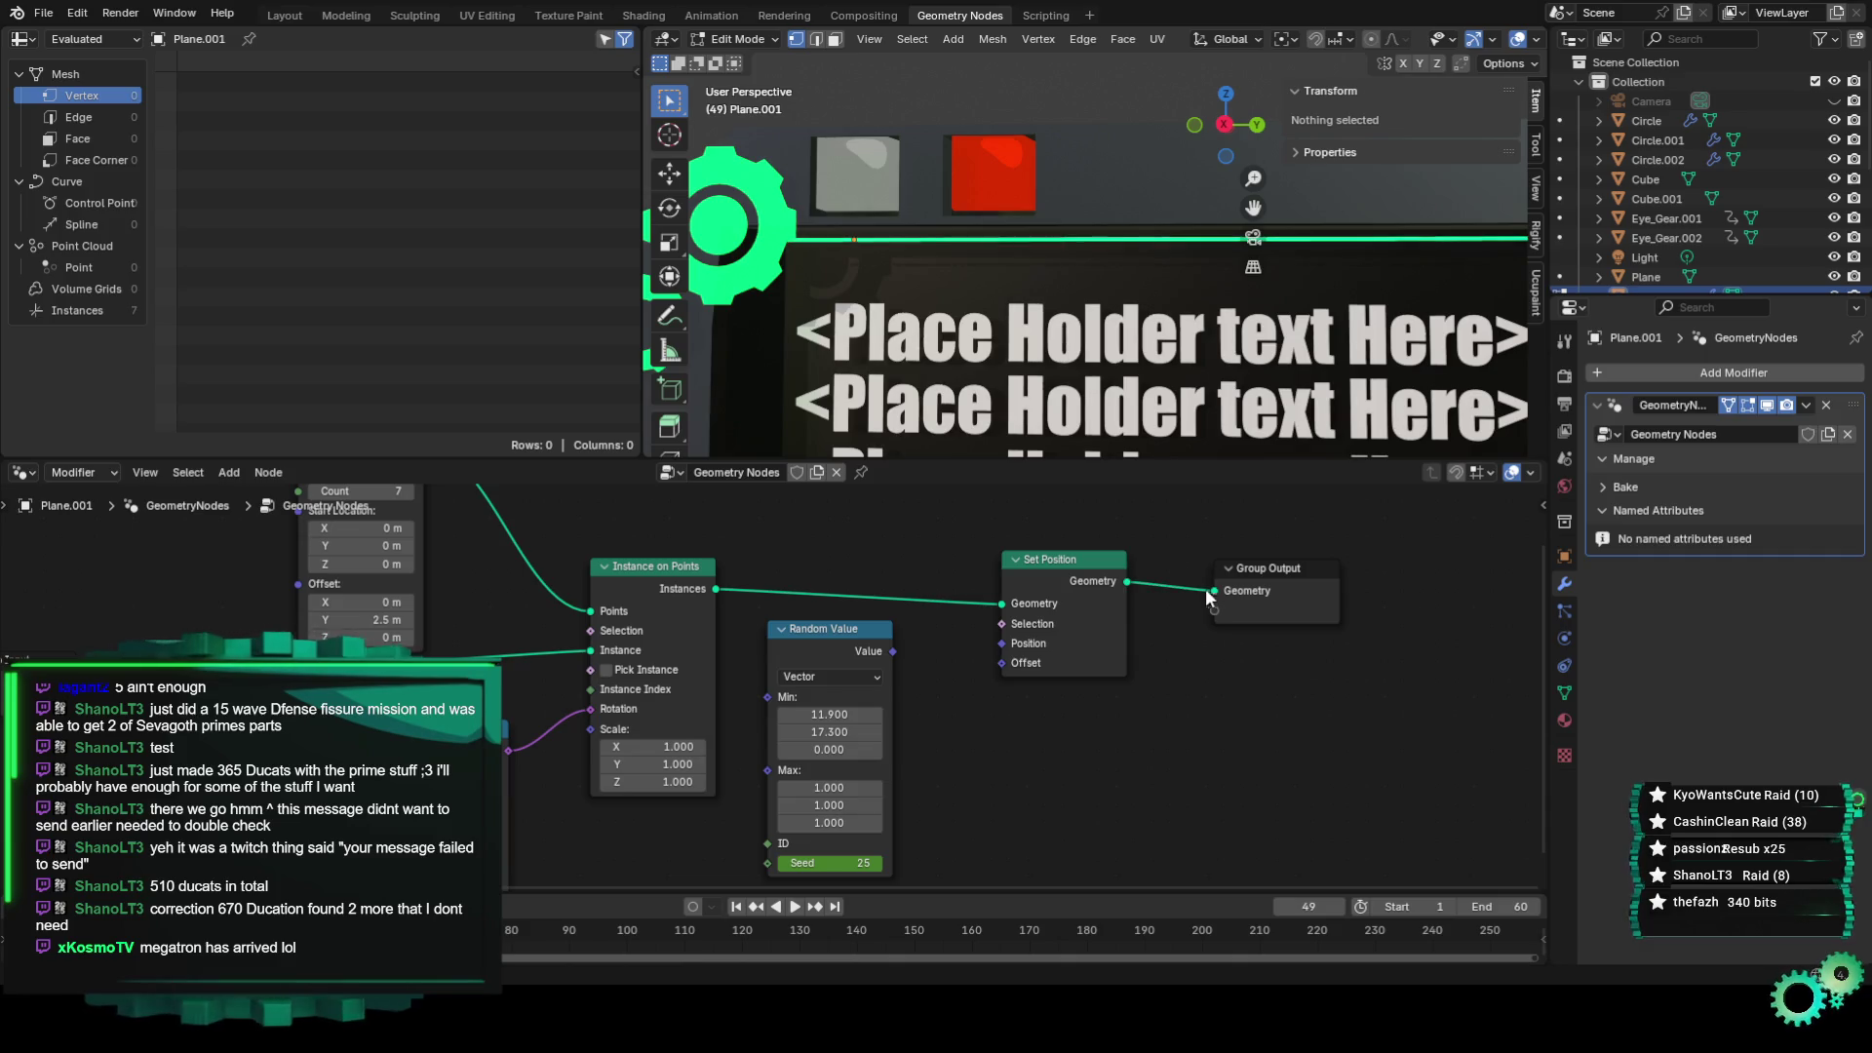
scroll(1226, 342, down, 1)
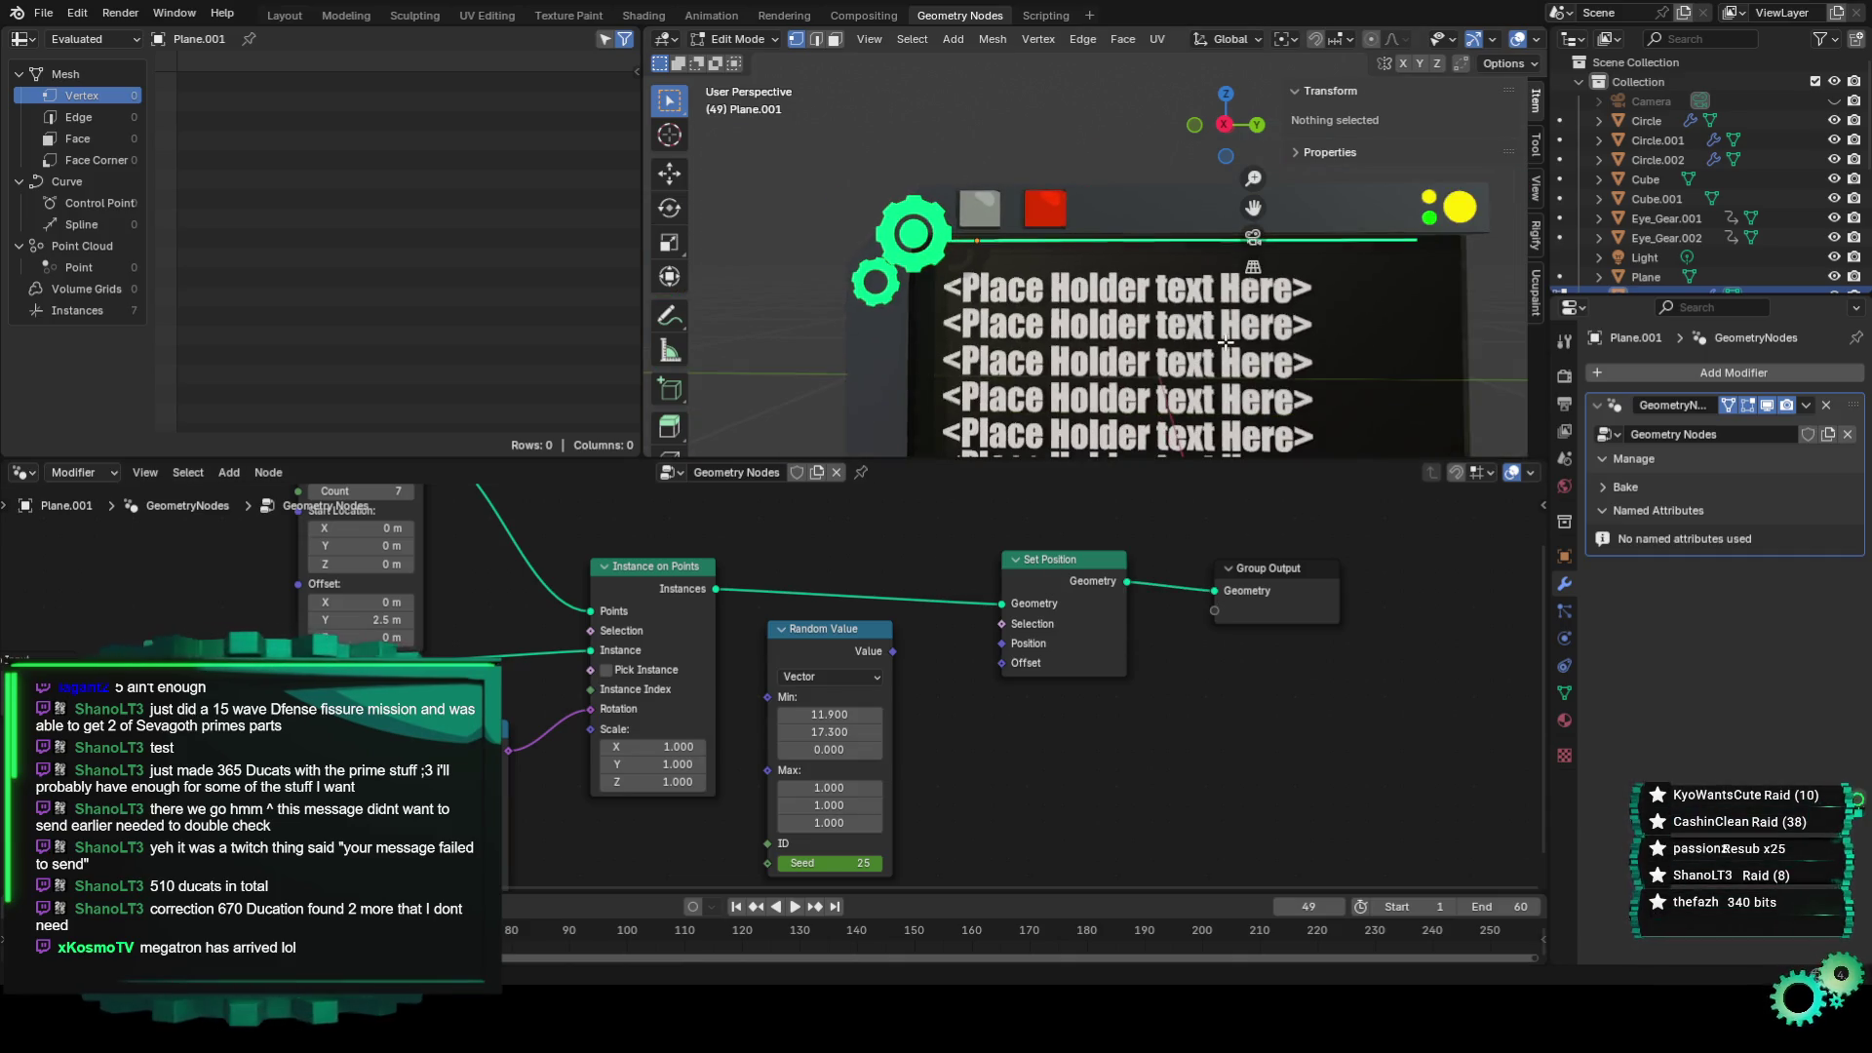
scroll(1038, 296, down, 1)
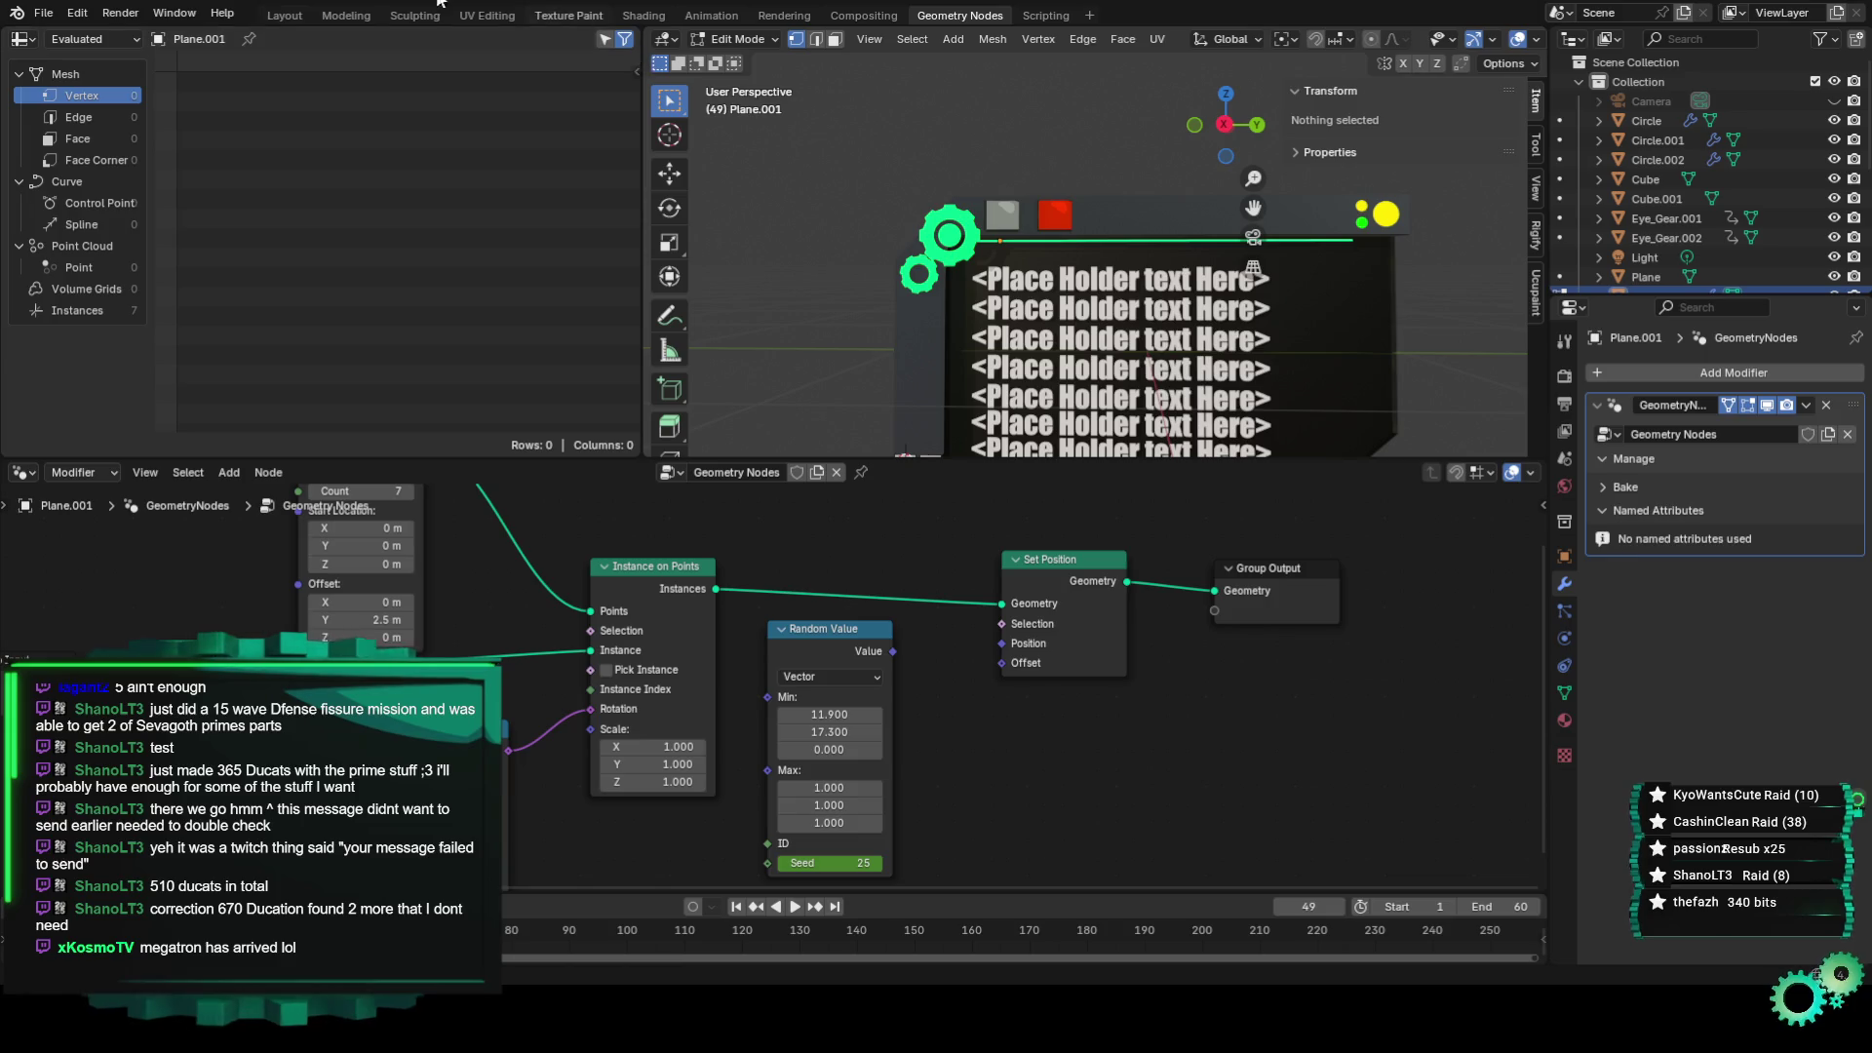
View the single long green line across the header from the right orthographic view in Layout.
click(285, 16)
key(KP_3)
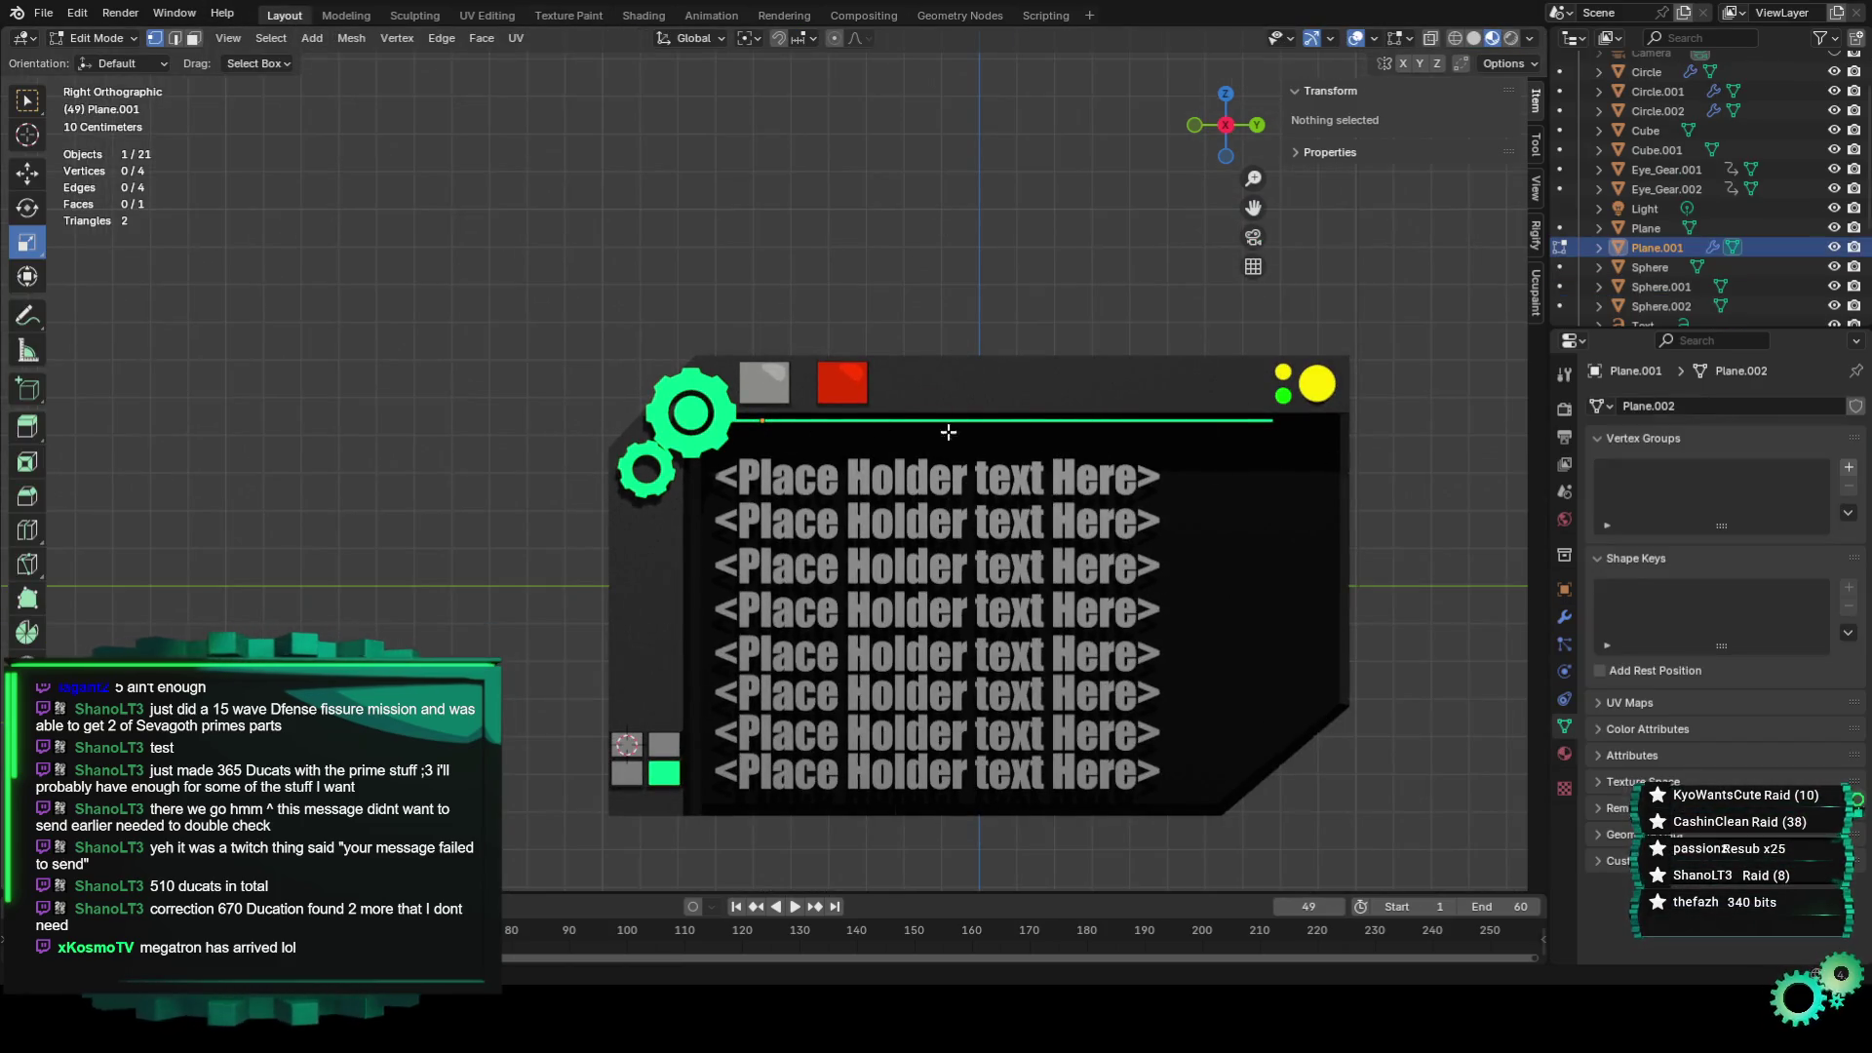
scroll(1086, 509, down, 2)
scroll(1078, 526, down, 1)
scroll(1072, 541, down, 5)
scroll(775, 459, up, 6)
scroll(819, 454, up, 3)
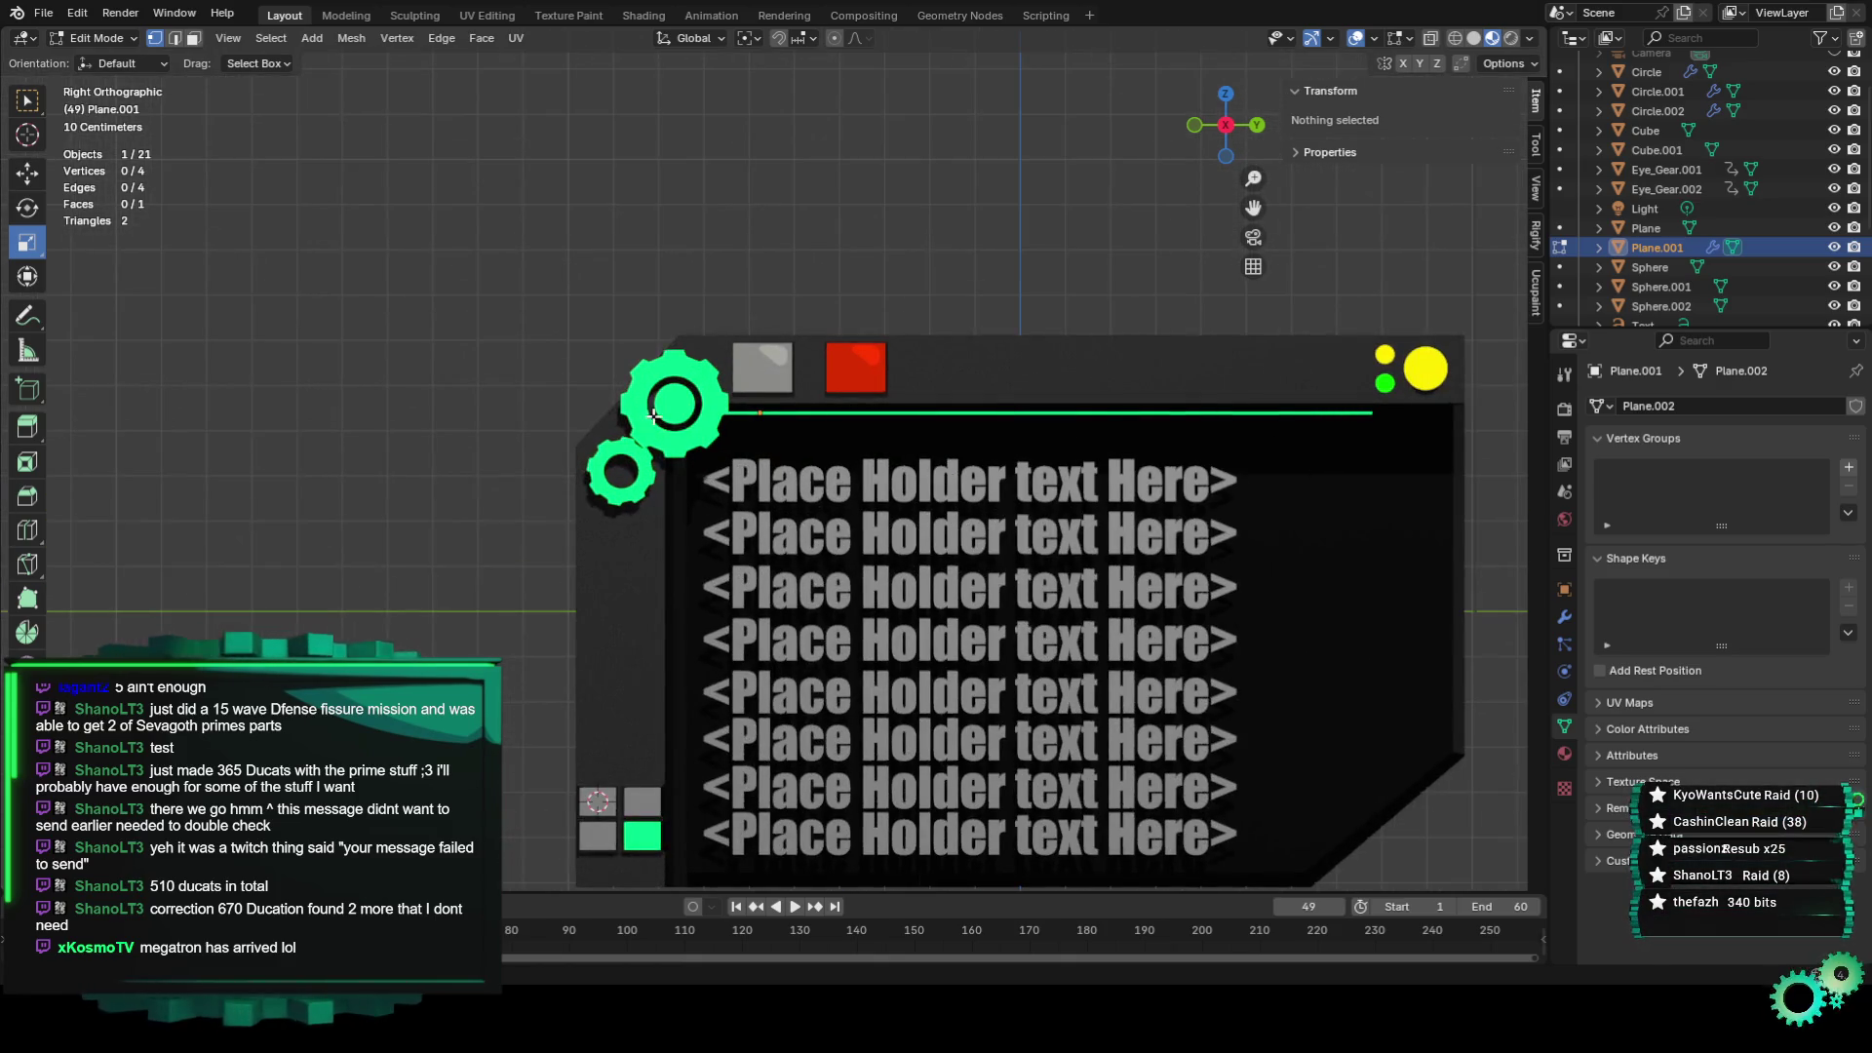
scroll(692, 406, up, 4)
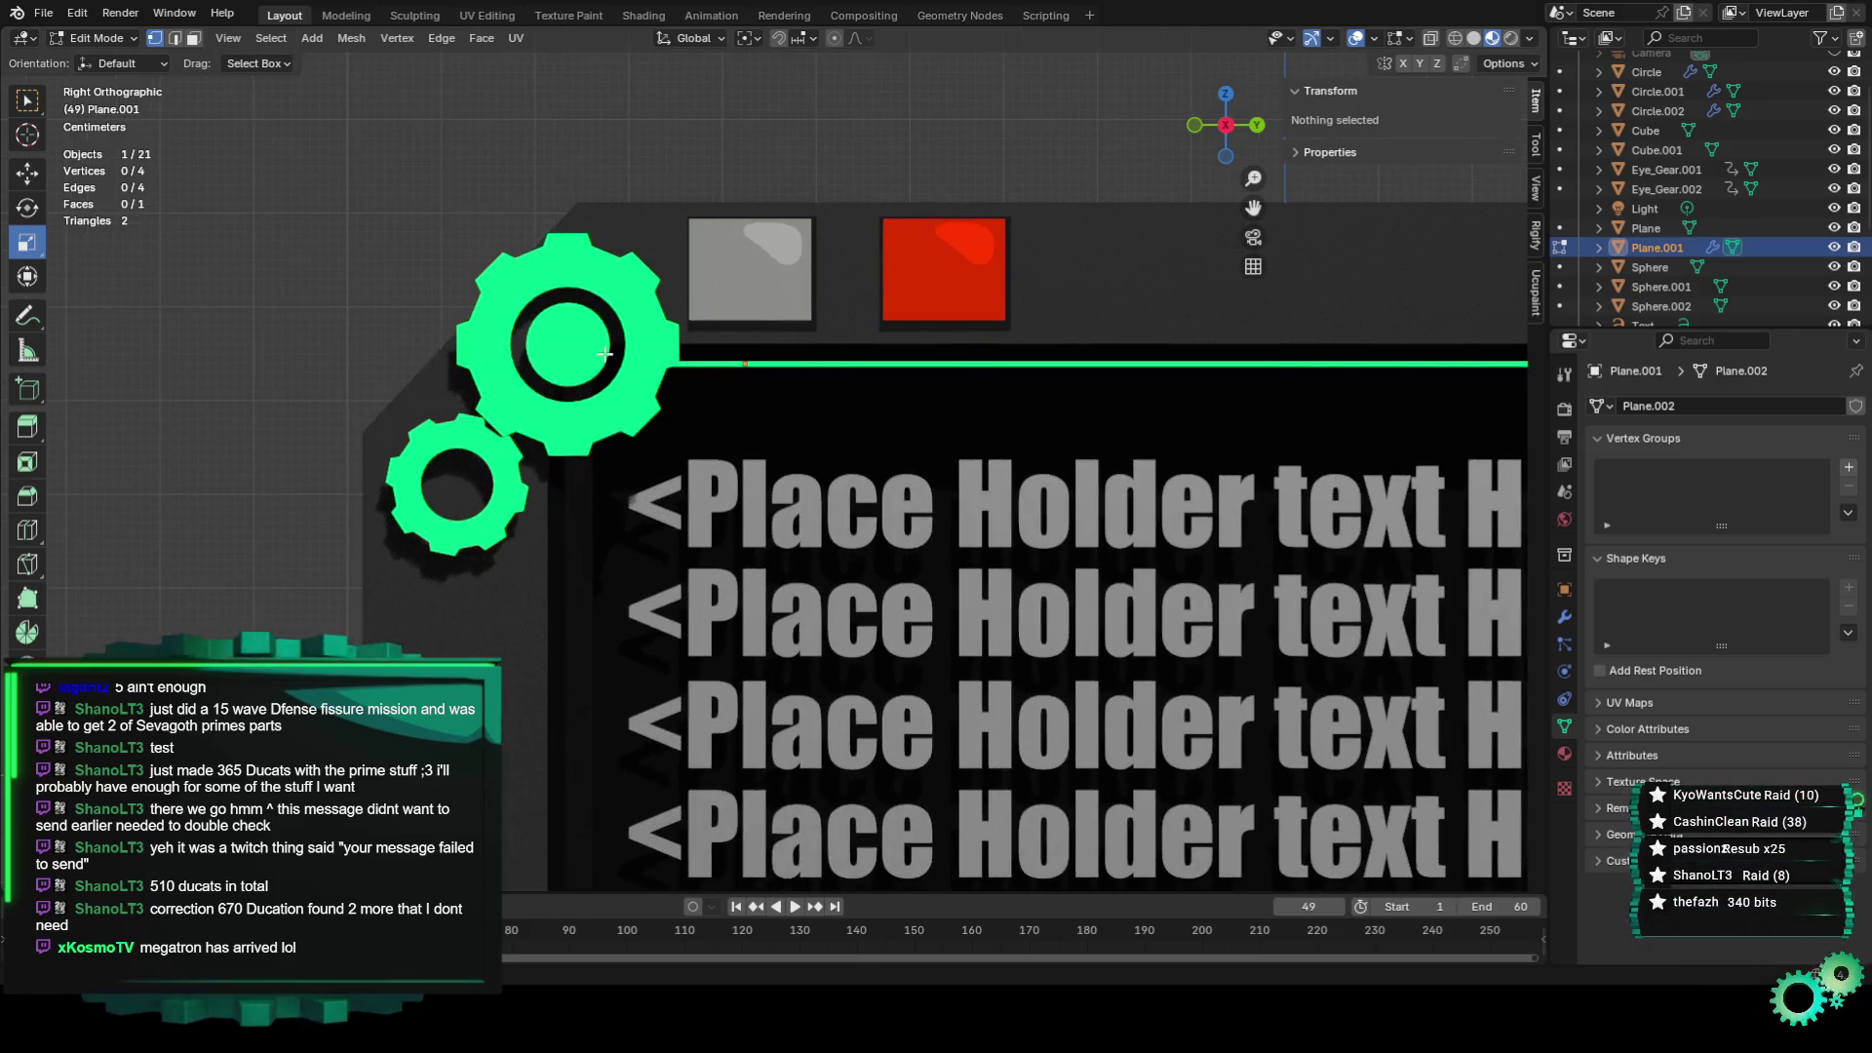
scroll(1094, 364, down, 4)
scroll(1115, 410, down, 3)
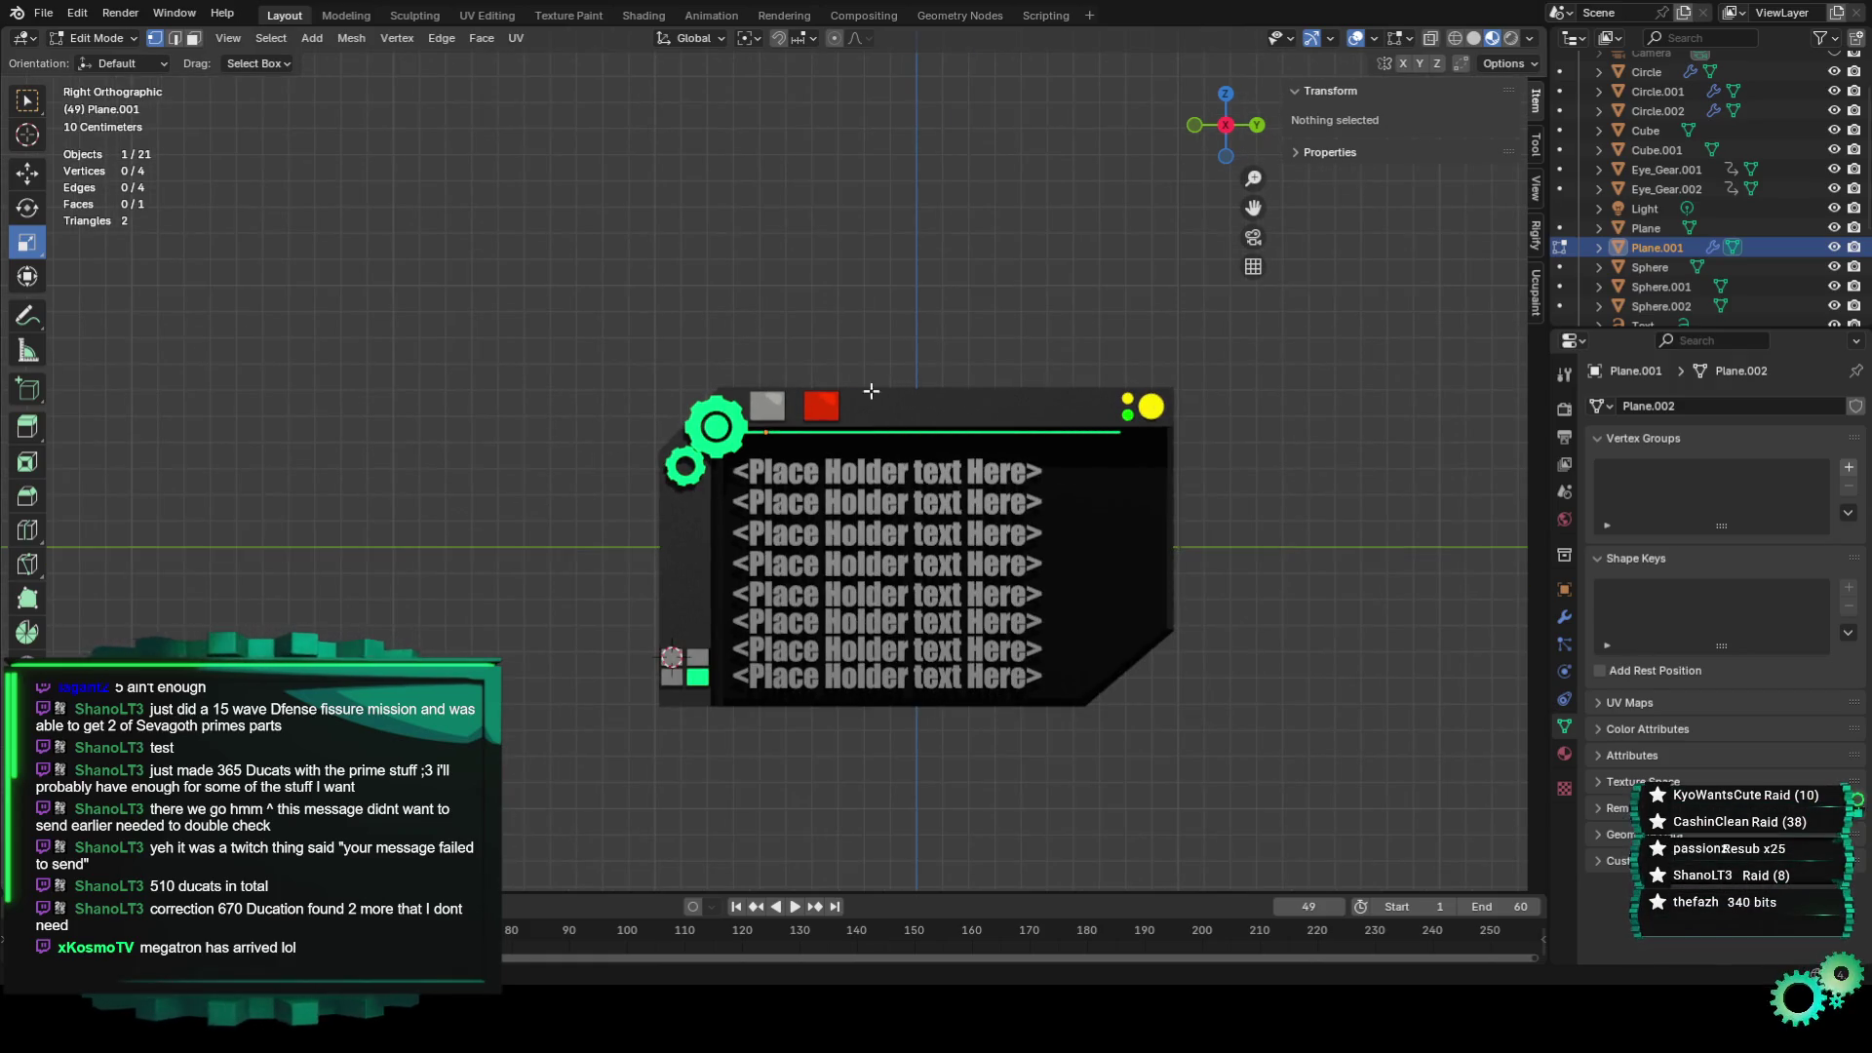
Connect Random Value's Value output to Set Position's Position socket in the line's node tree.
click(901, 18)
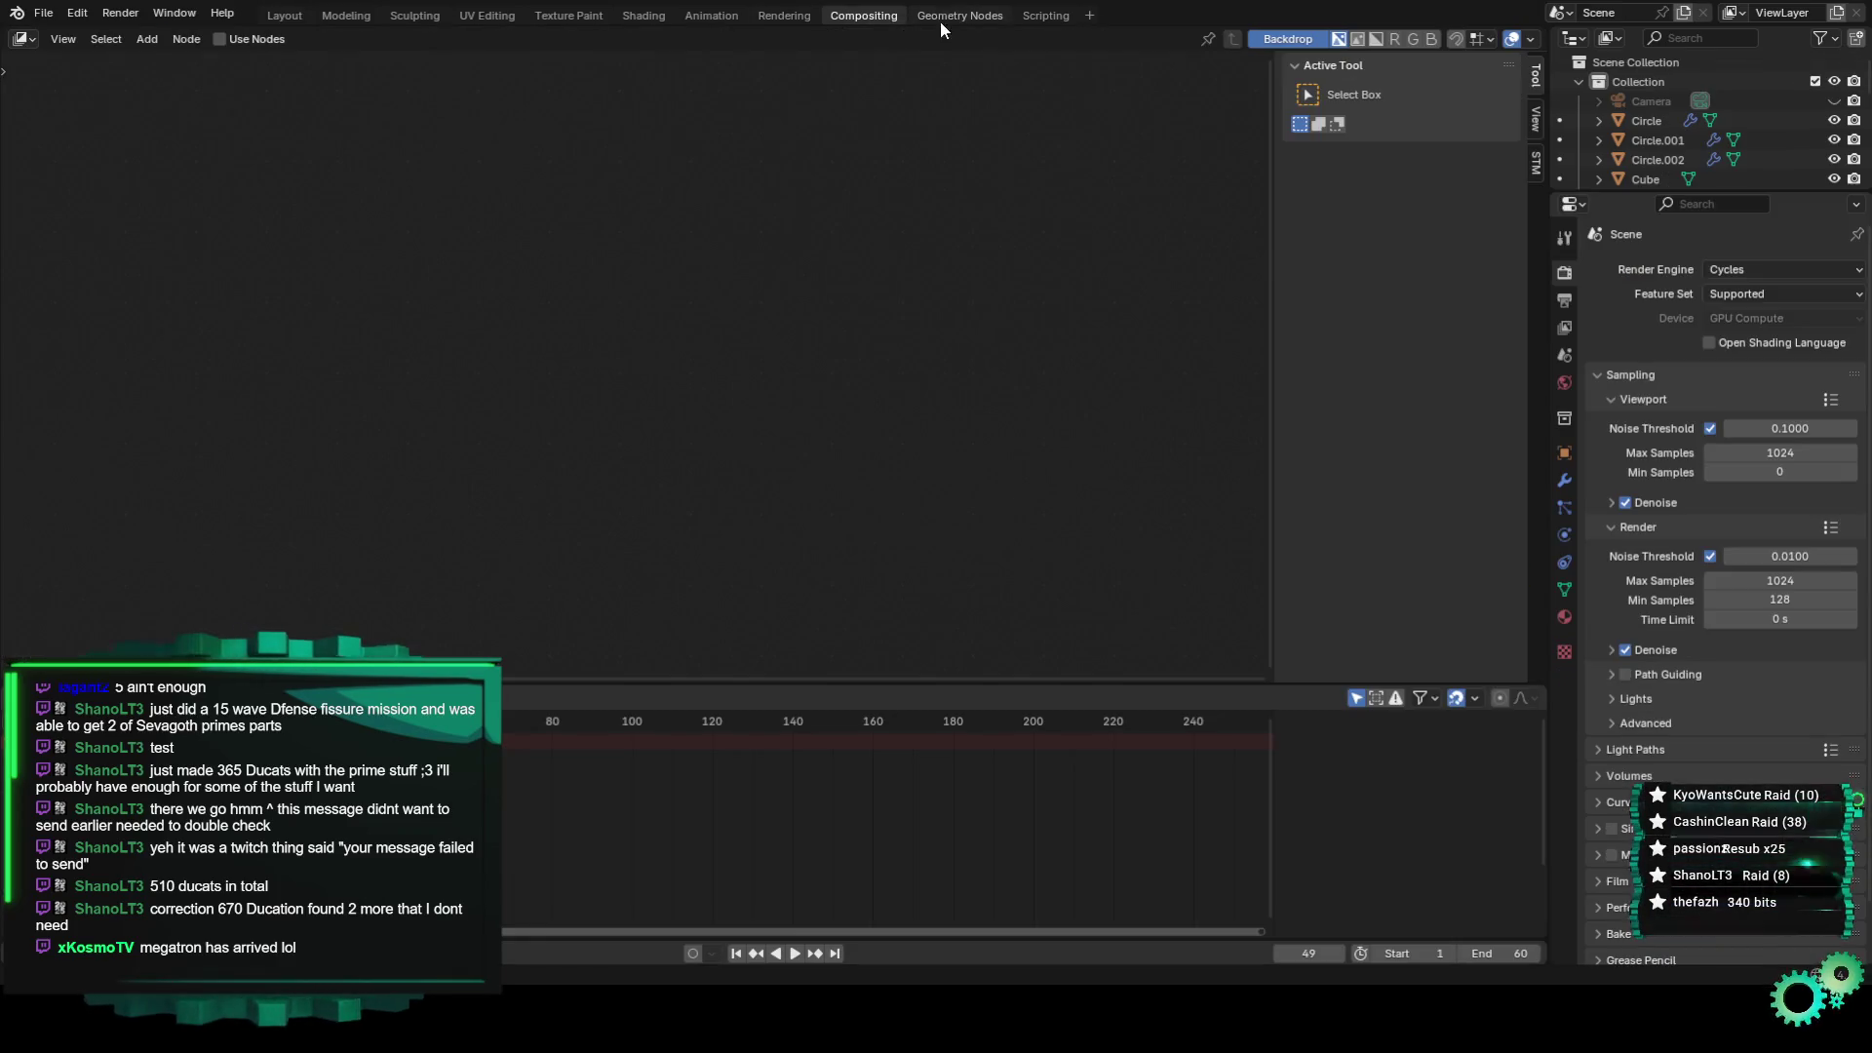
click(951, 16)
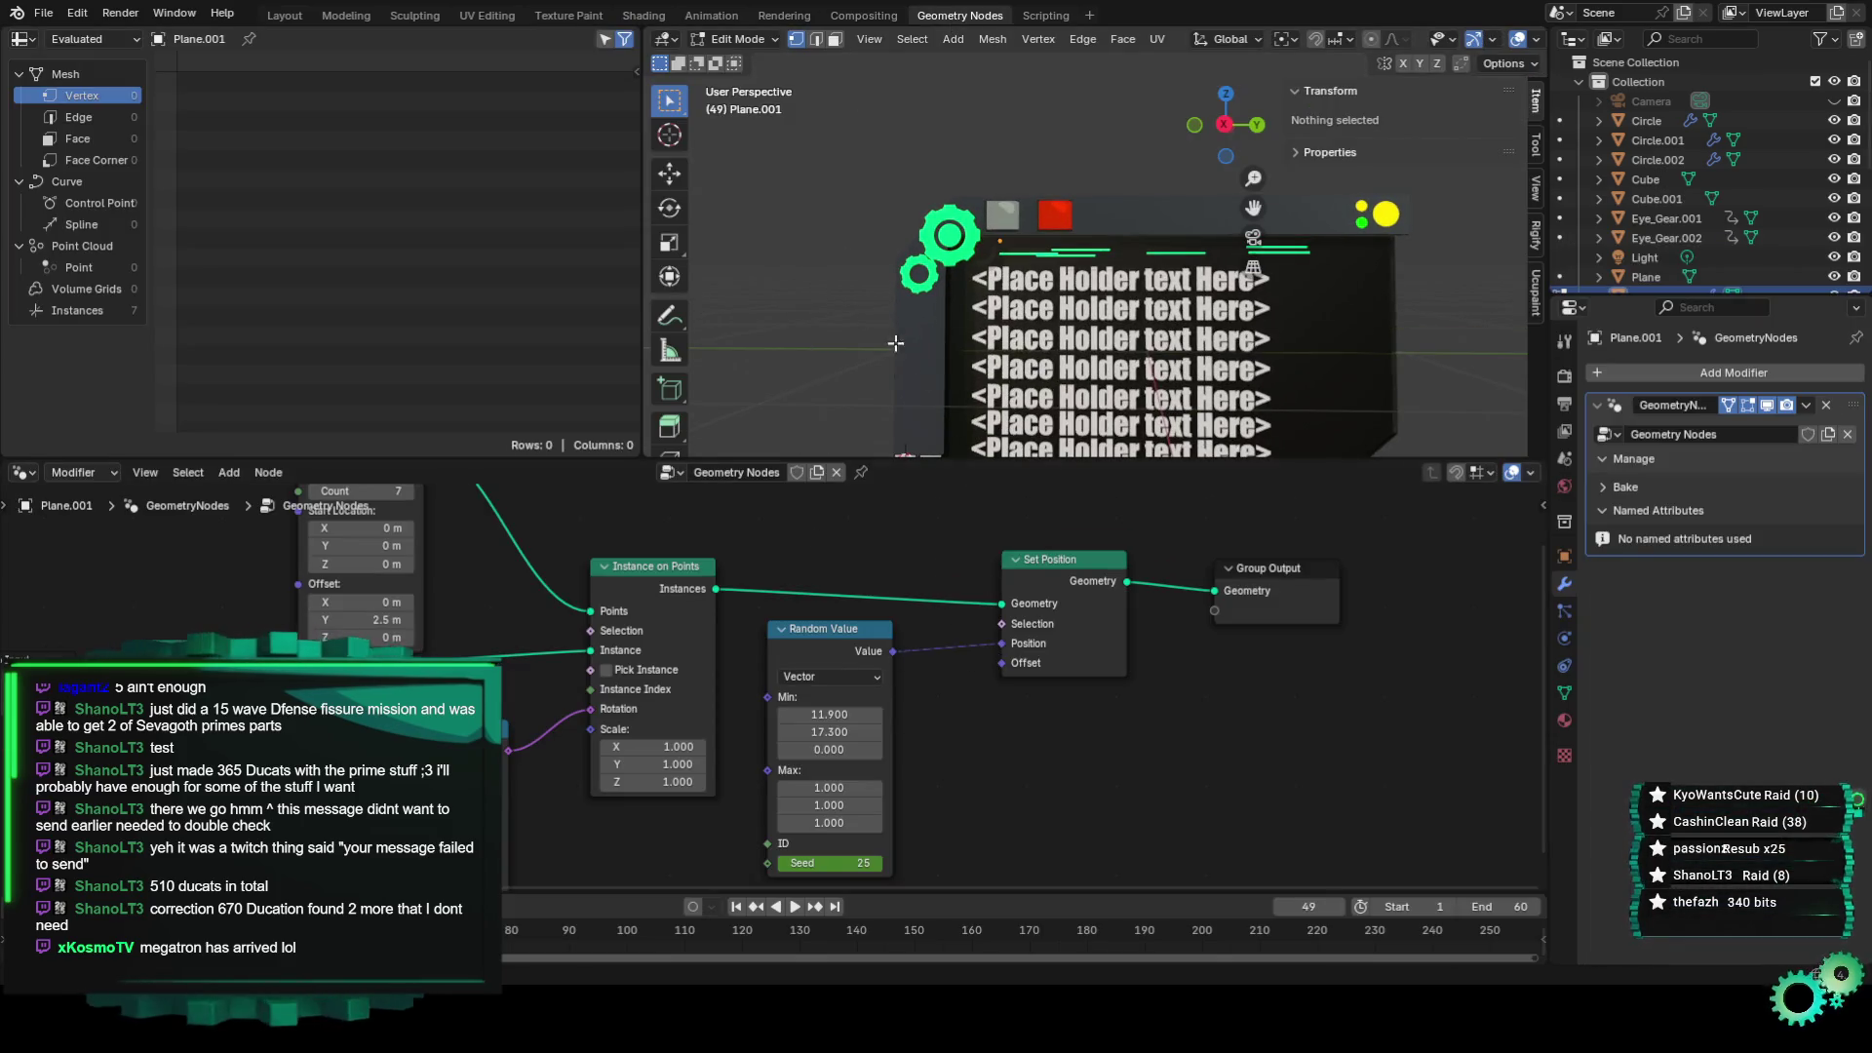
drag(989, 657, 994, 647)
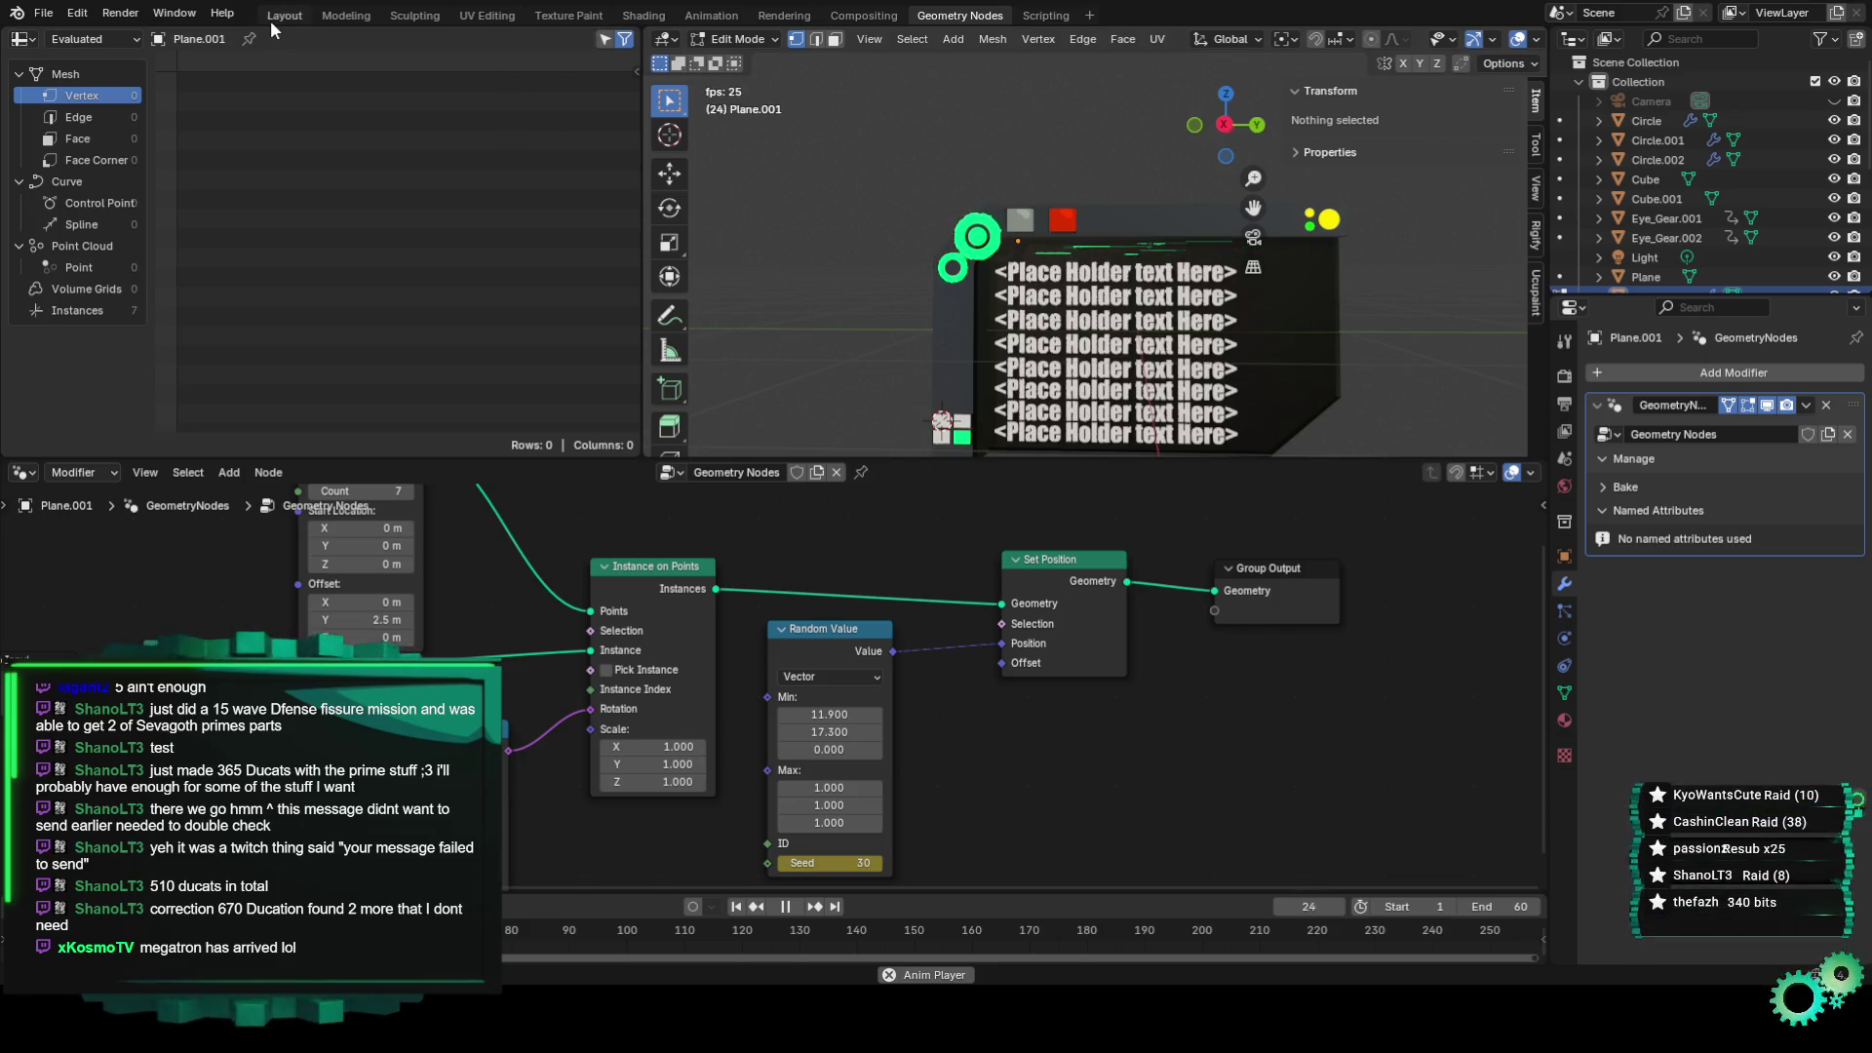
In Layout, frame the sign from the front while the lines animate, then stop playback.
click(273, 17)
shift+middle_drag(1124, 280, 753, 233)
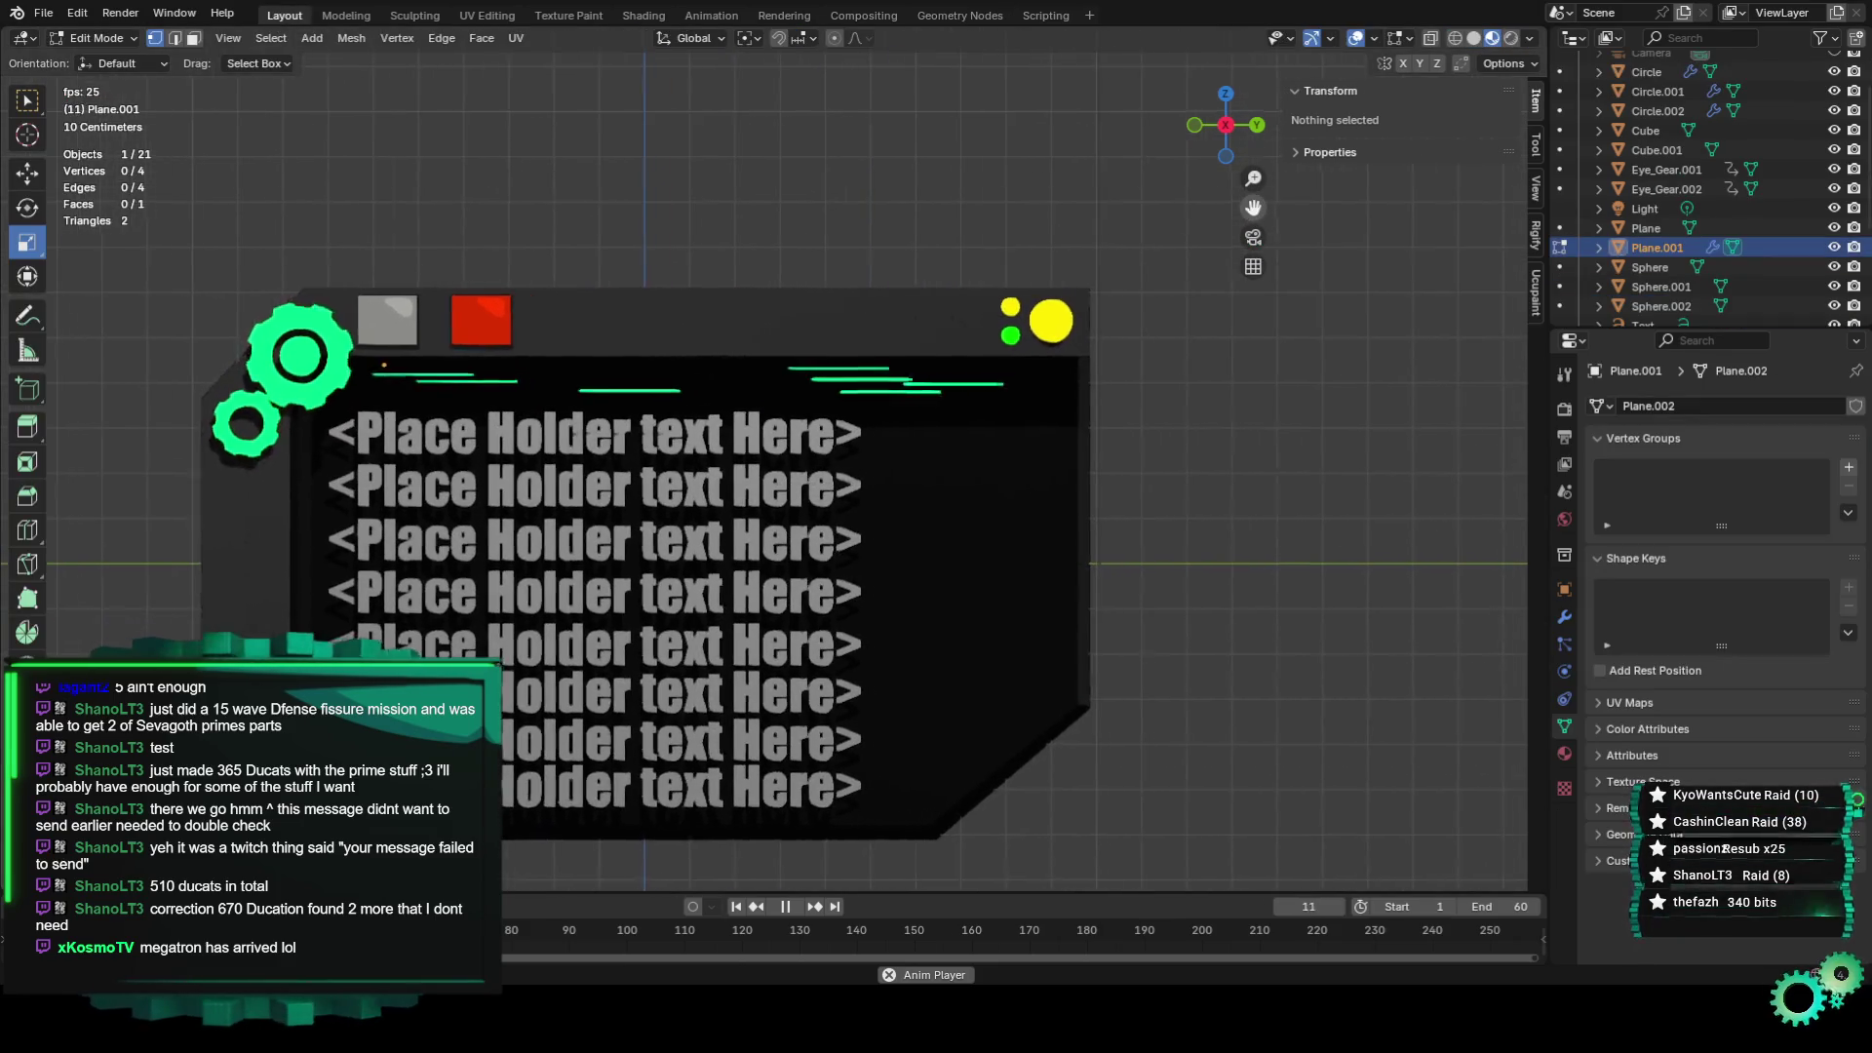
scroll(1033, 388, up, 1)
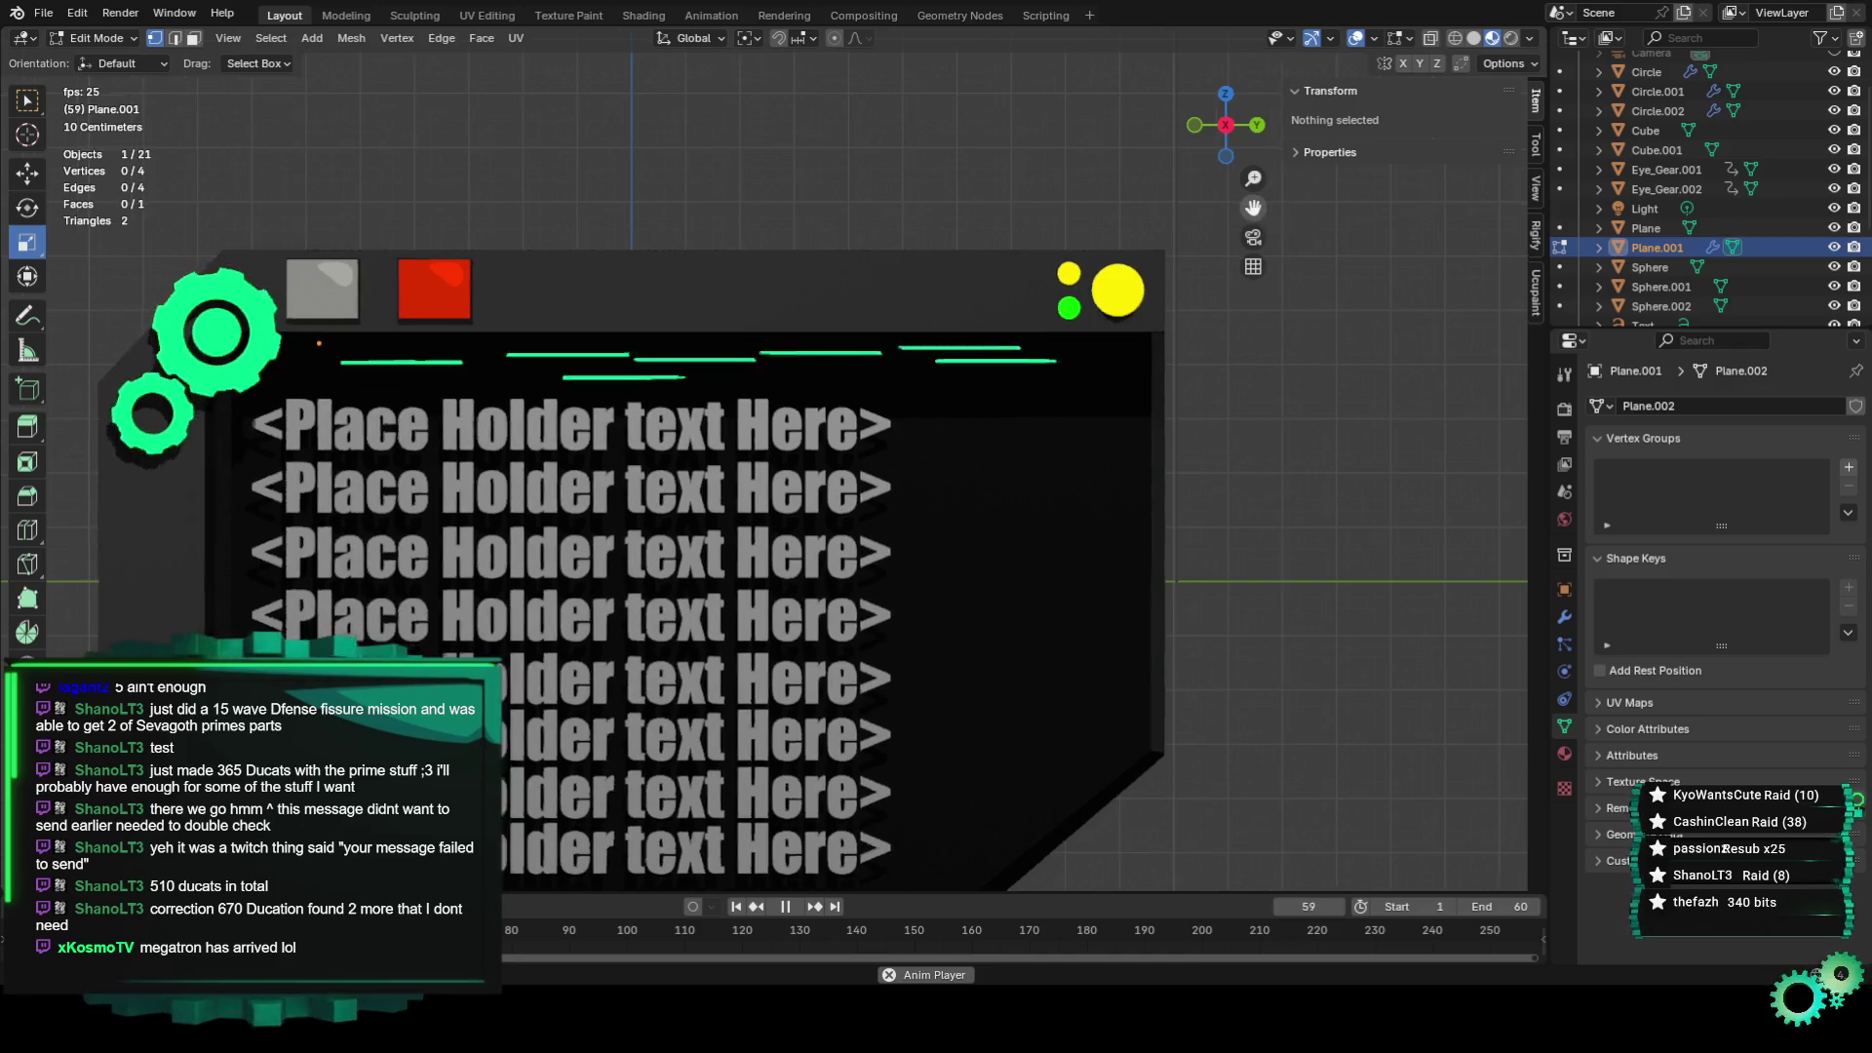
shift+middle_drag(642, 392, 812, 414)
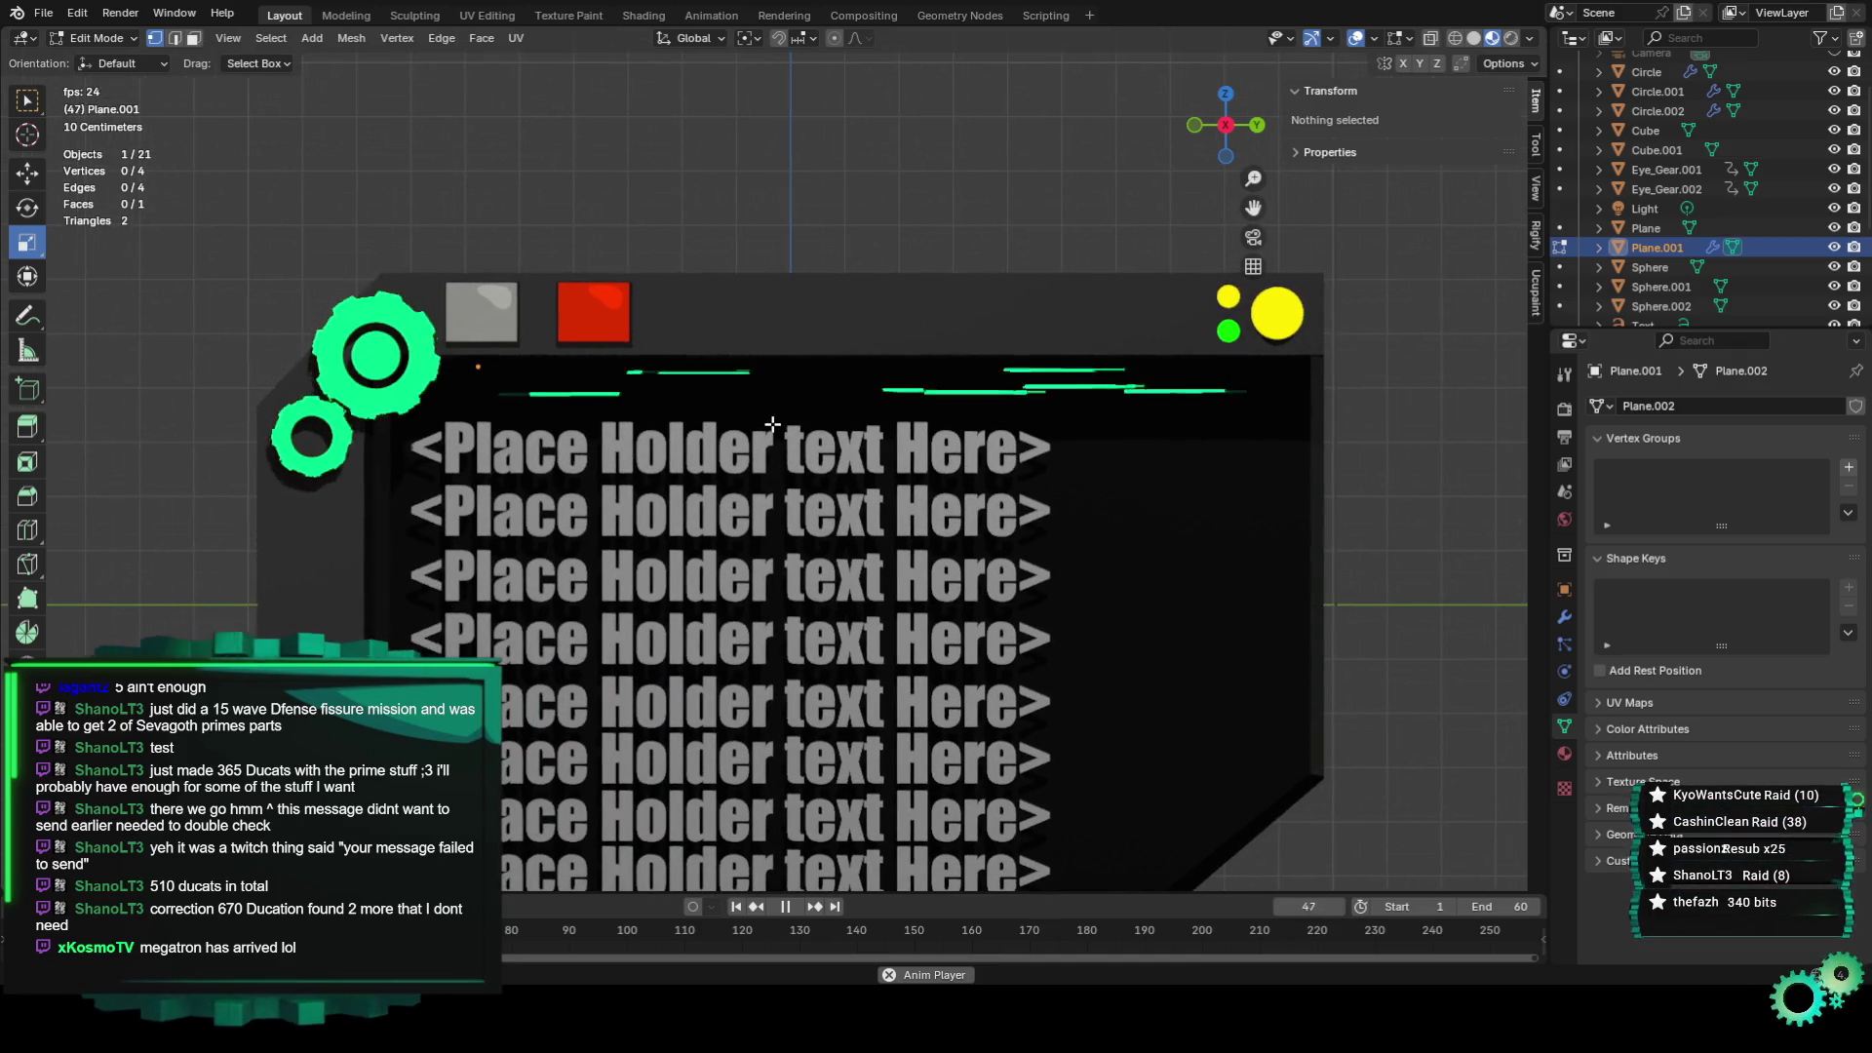
scroll(926, 471, down, 1)
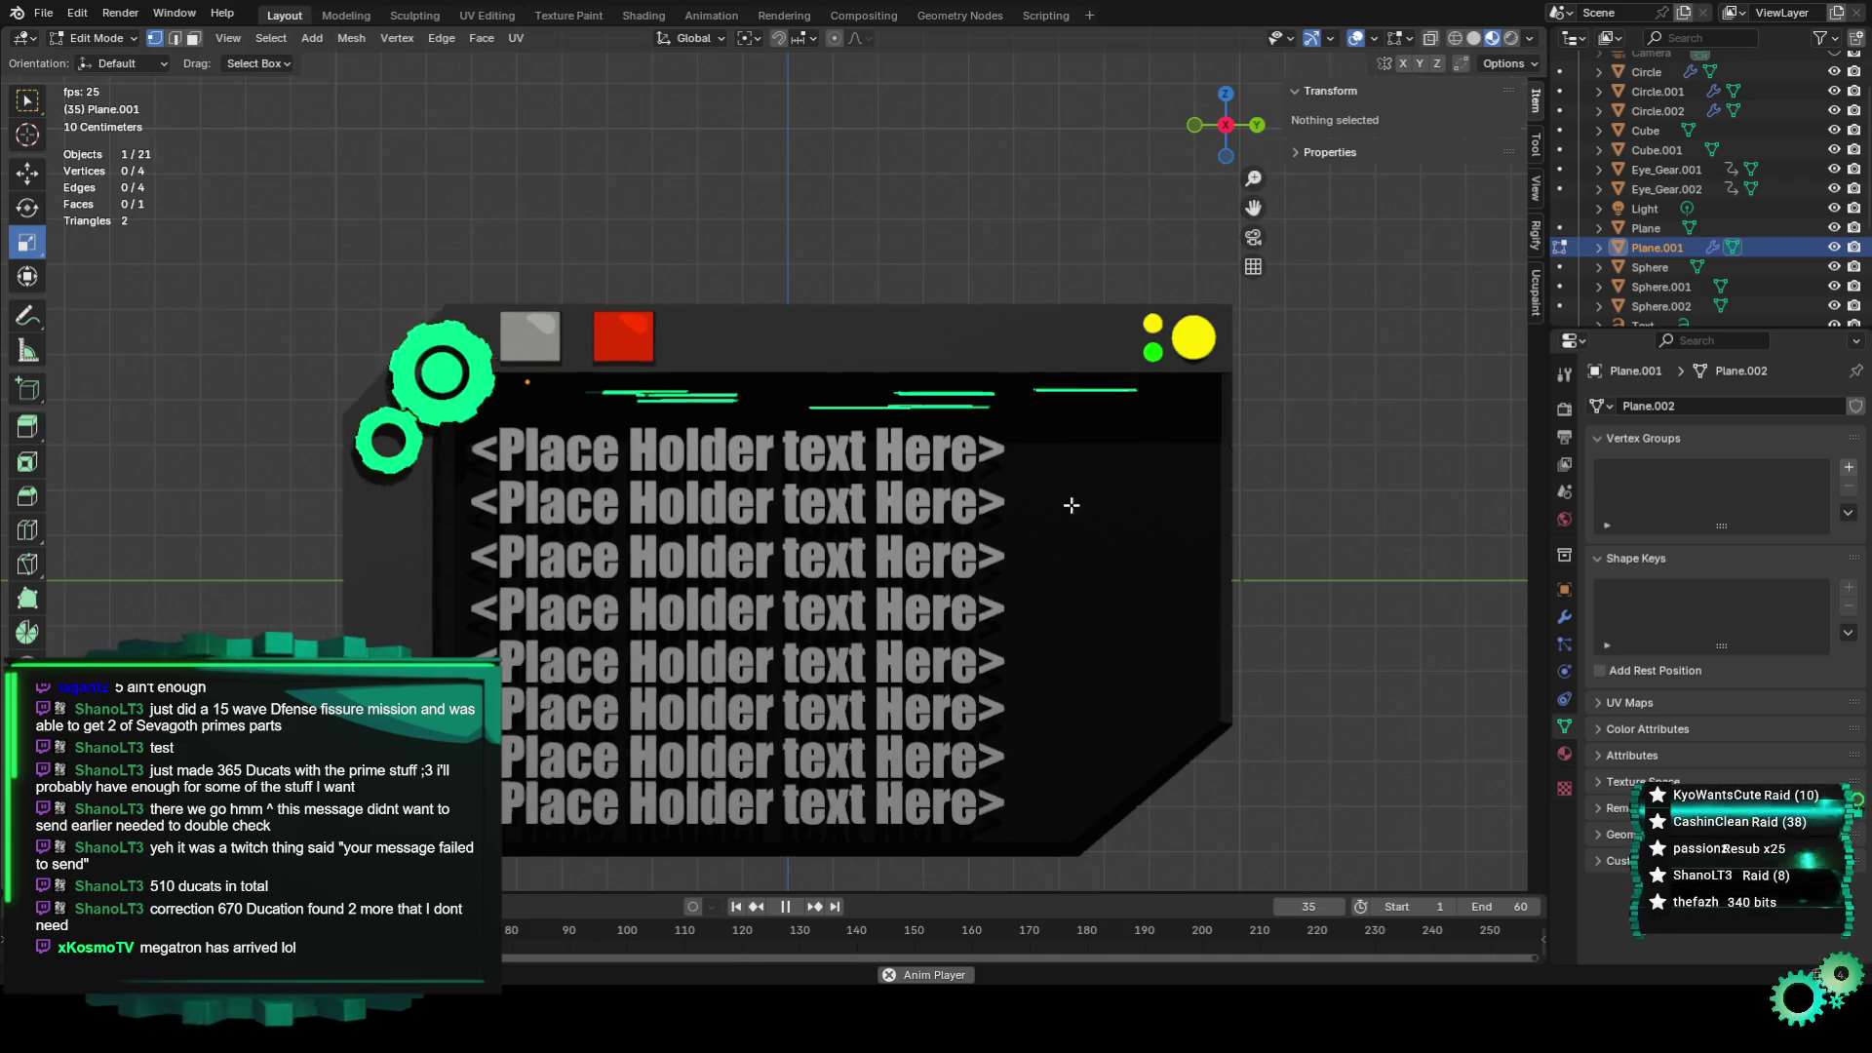
scroll(1121, 527, down, 1)
mouse_move(1161, 543)
middle_down()
mouse_move(910, 556)
mouse_move(1116, 556)
mouse_move(1053, 530)
middle_up()
click(1226, 132)
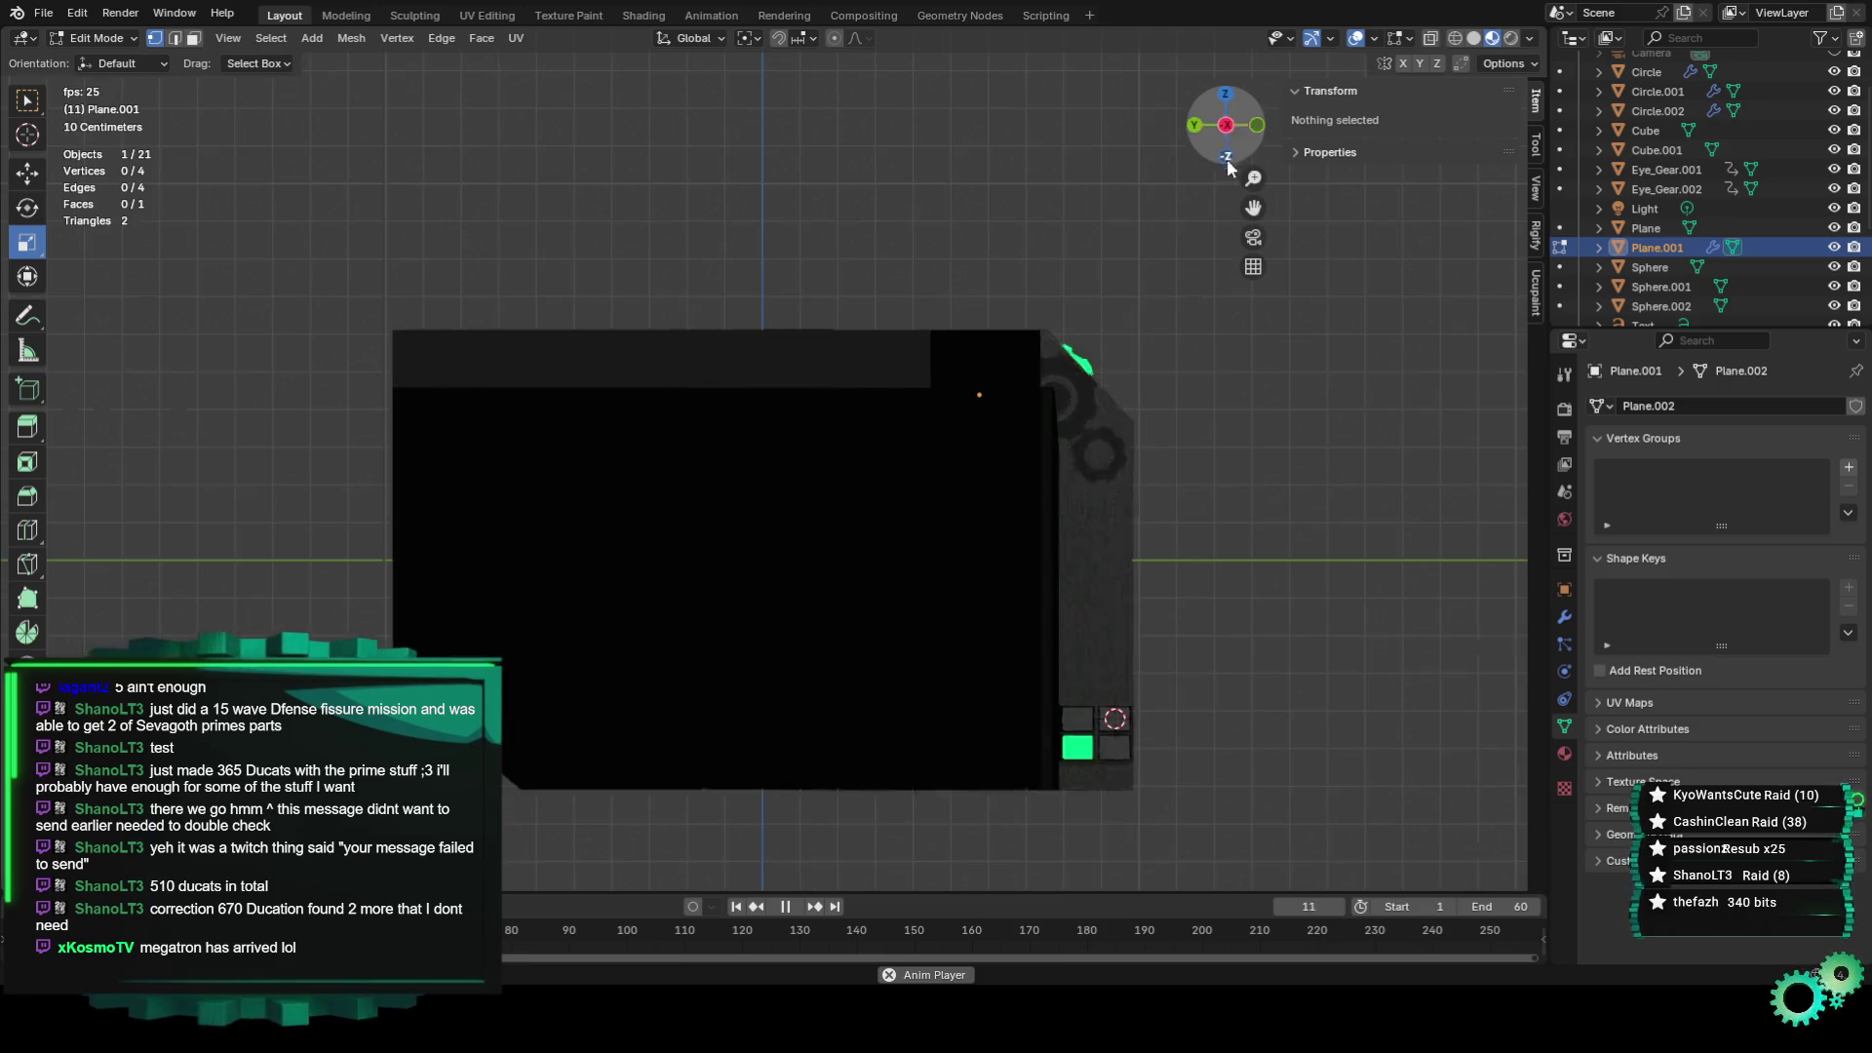
click(1224, 126)
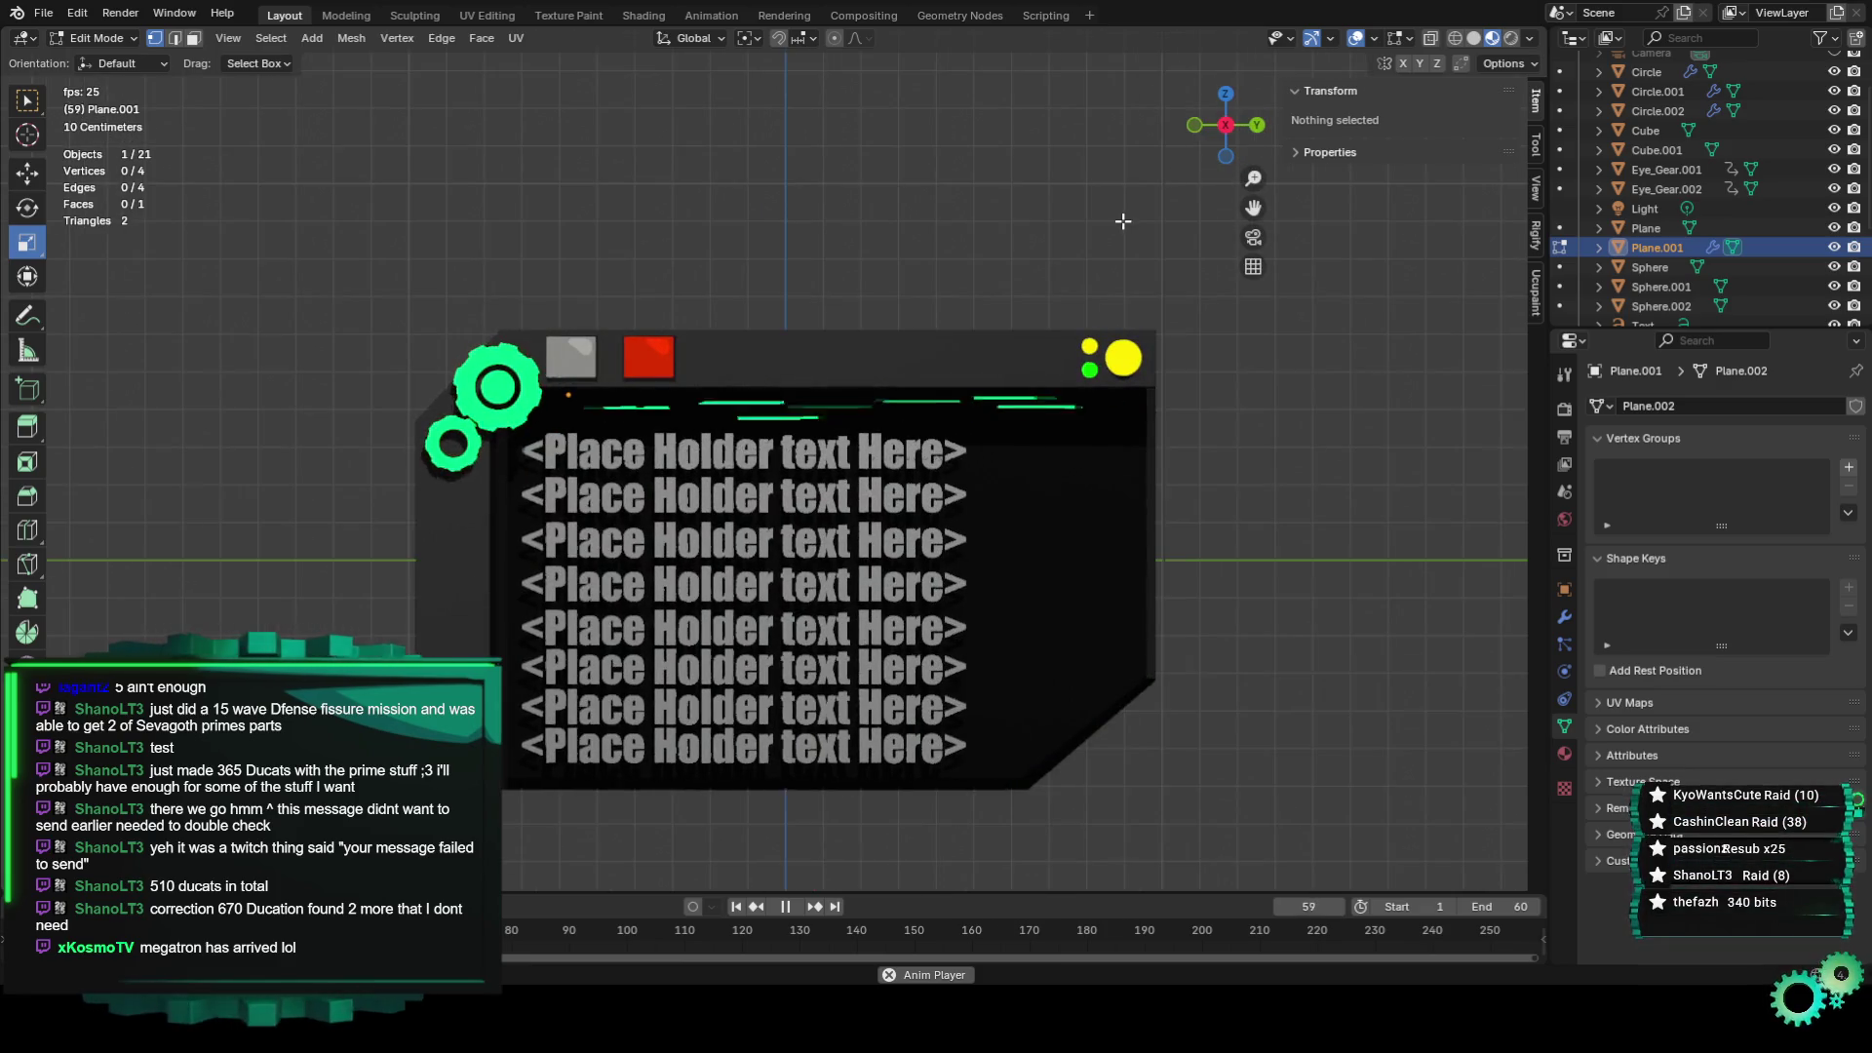
scroll(1209, 507, up, 2)
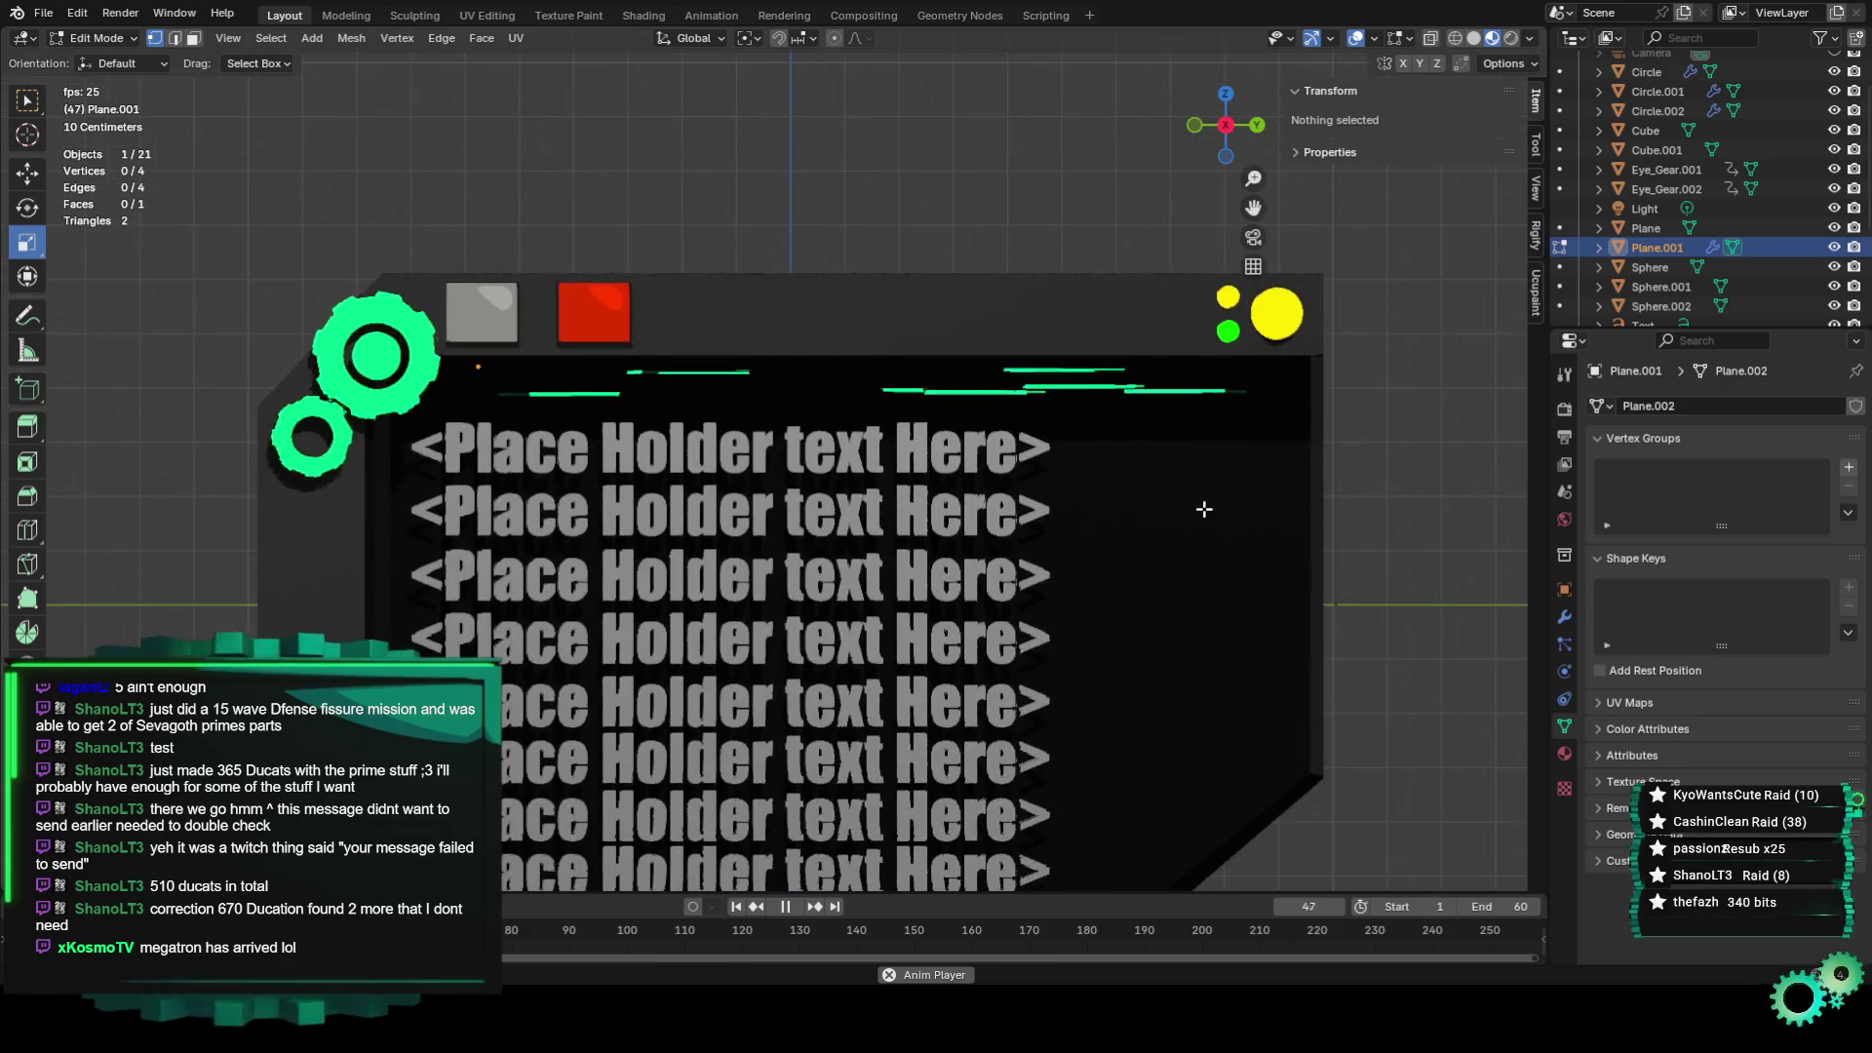
scroll(975, 390, up, 1)
key(space)
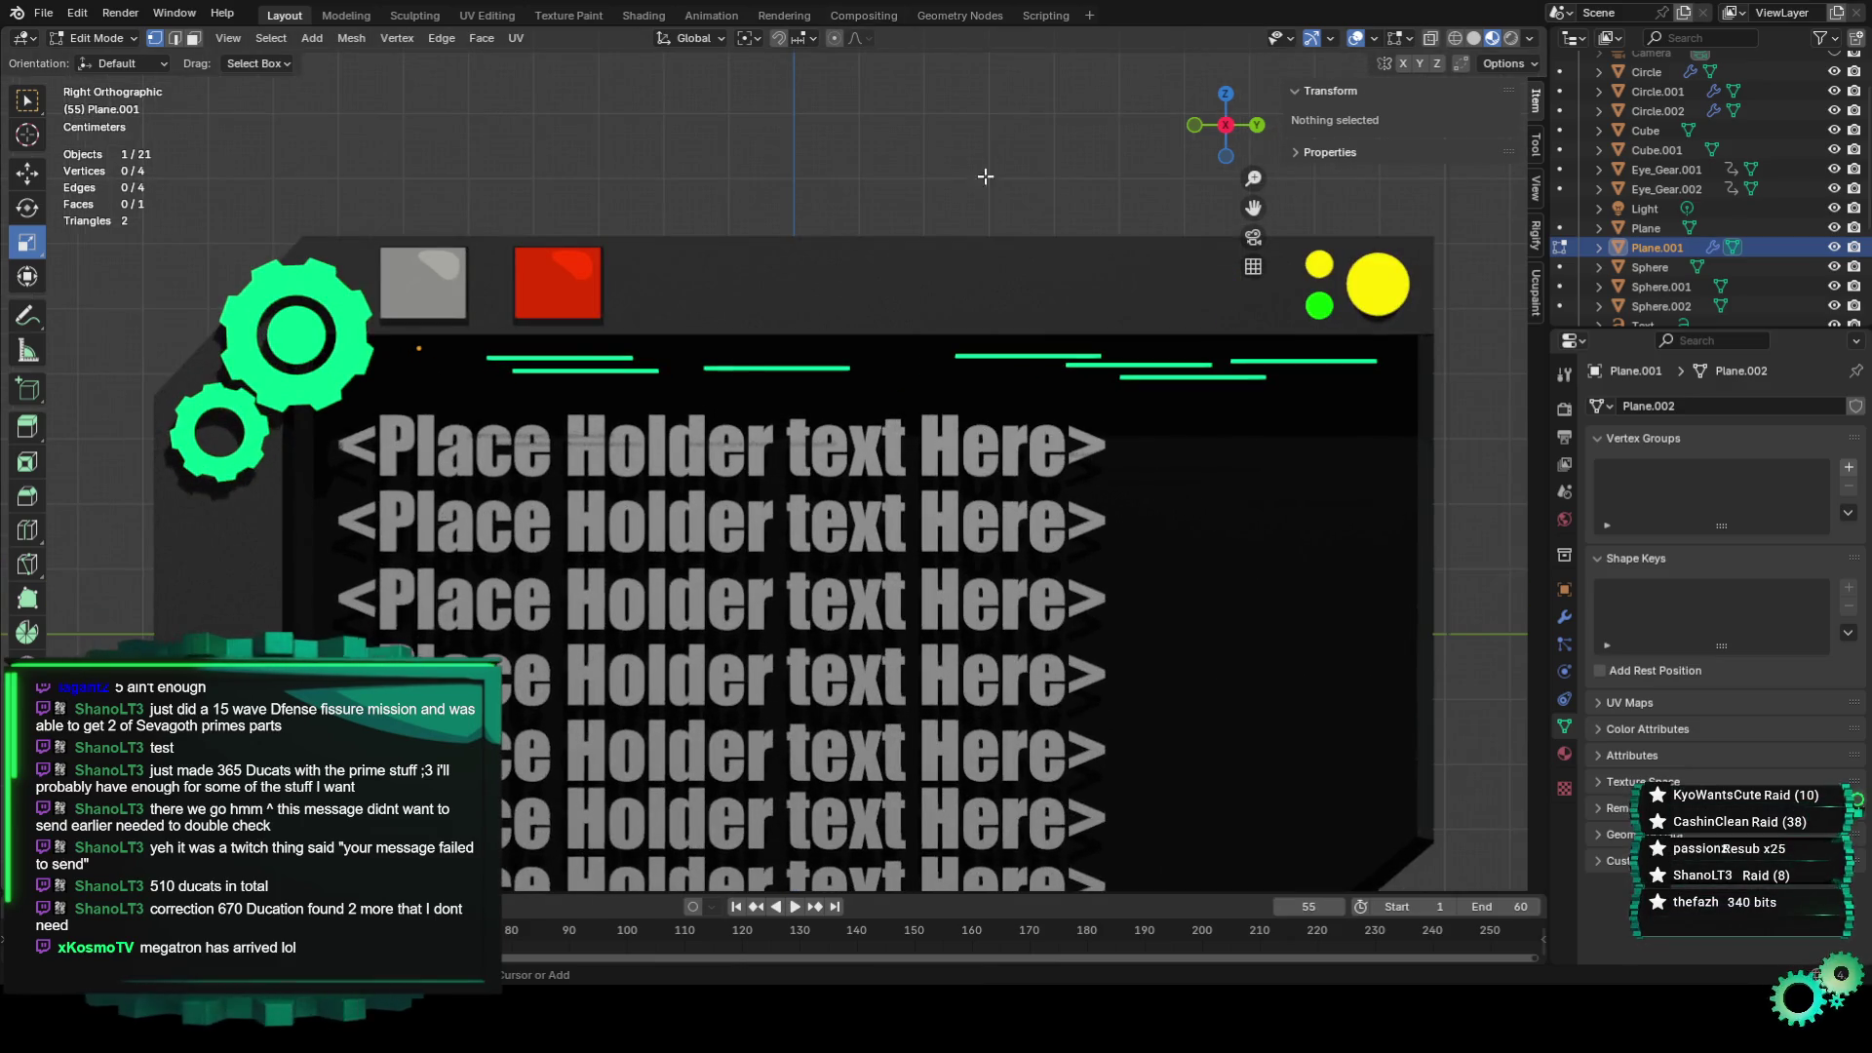
Select all of the line's vertices, then undo back to object-level editing.
key(a)
key(alt+a)
key(a)
key(ctrl+z)
key(ctrl+z)
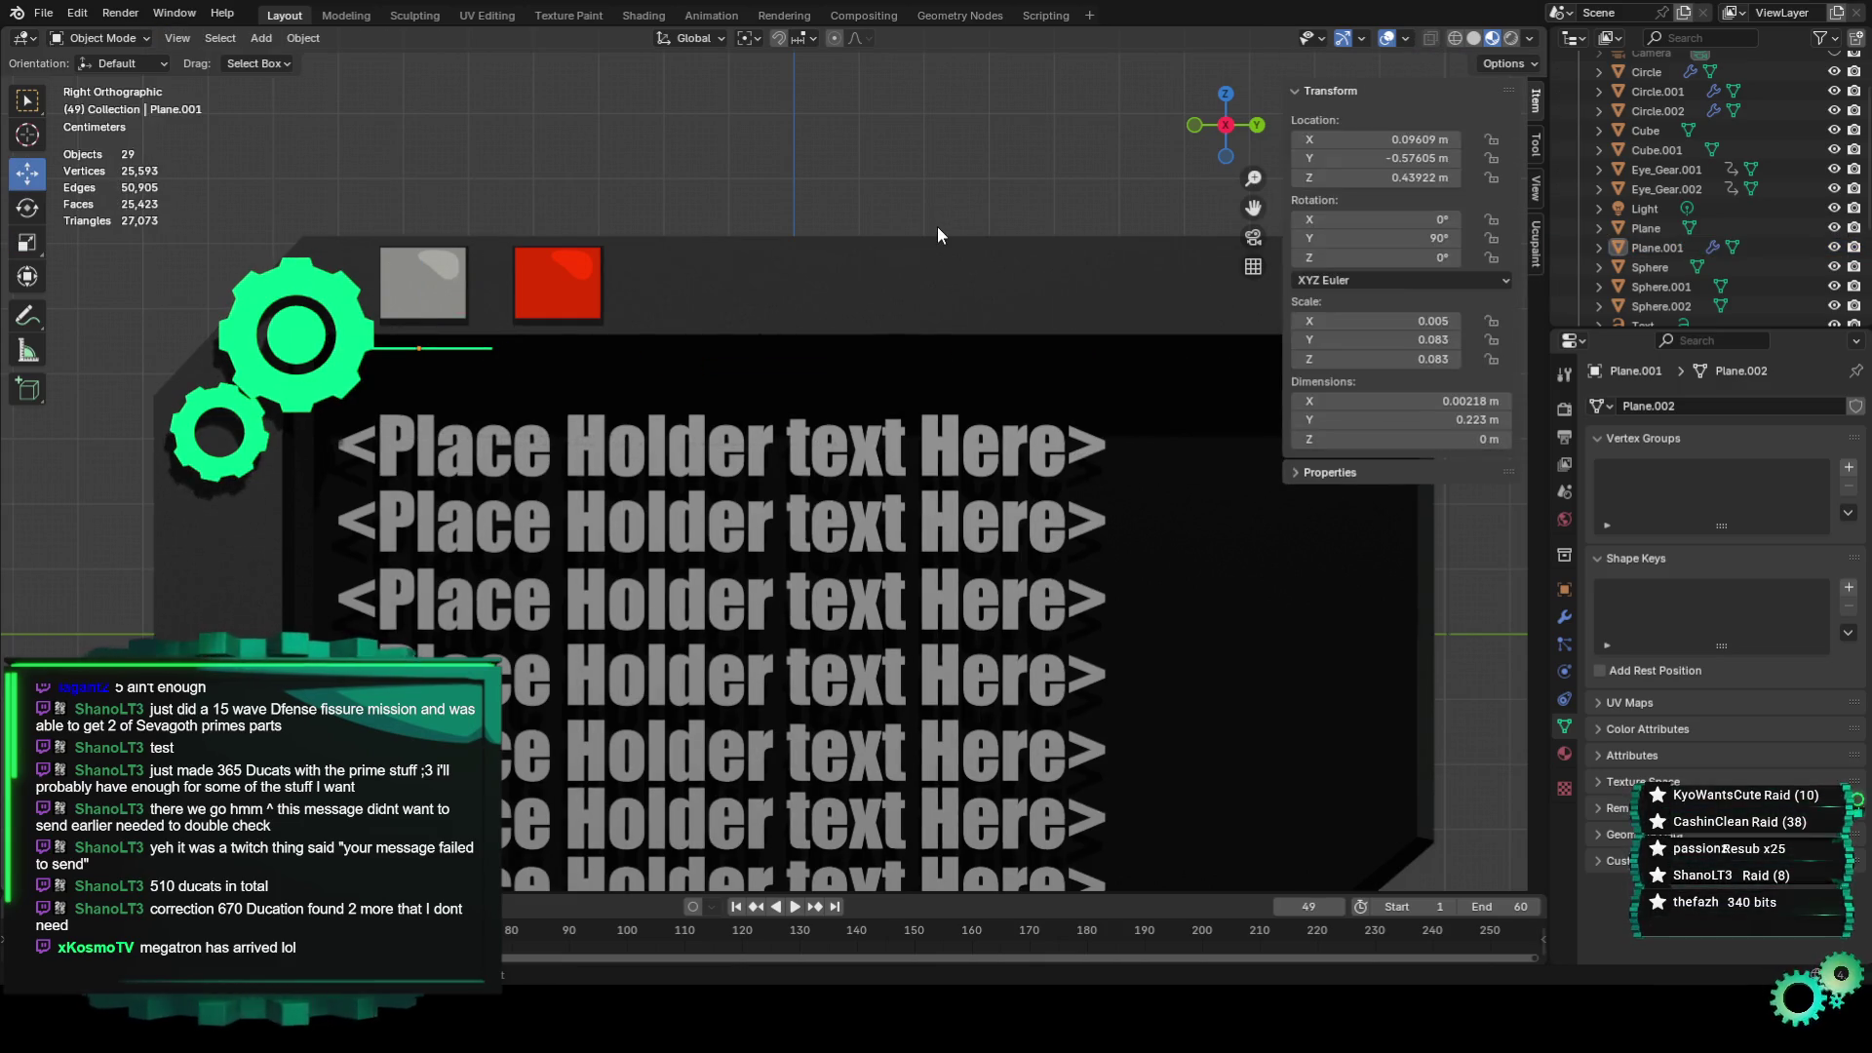
Select the thin green line and scale it slimmer to X scale 0.004.
scroll(410, 373, up, 3)
drag(1249, 201, 878, 293)
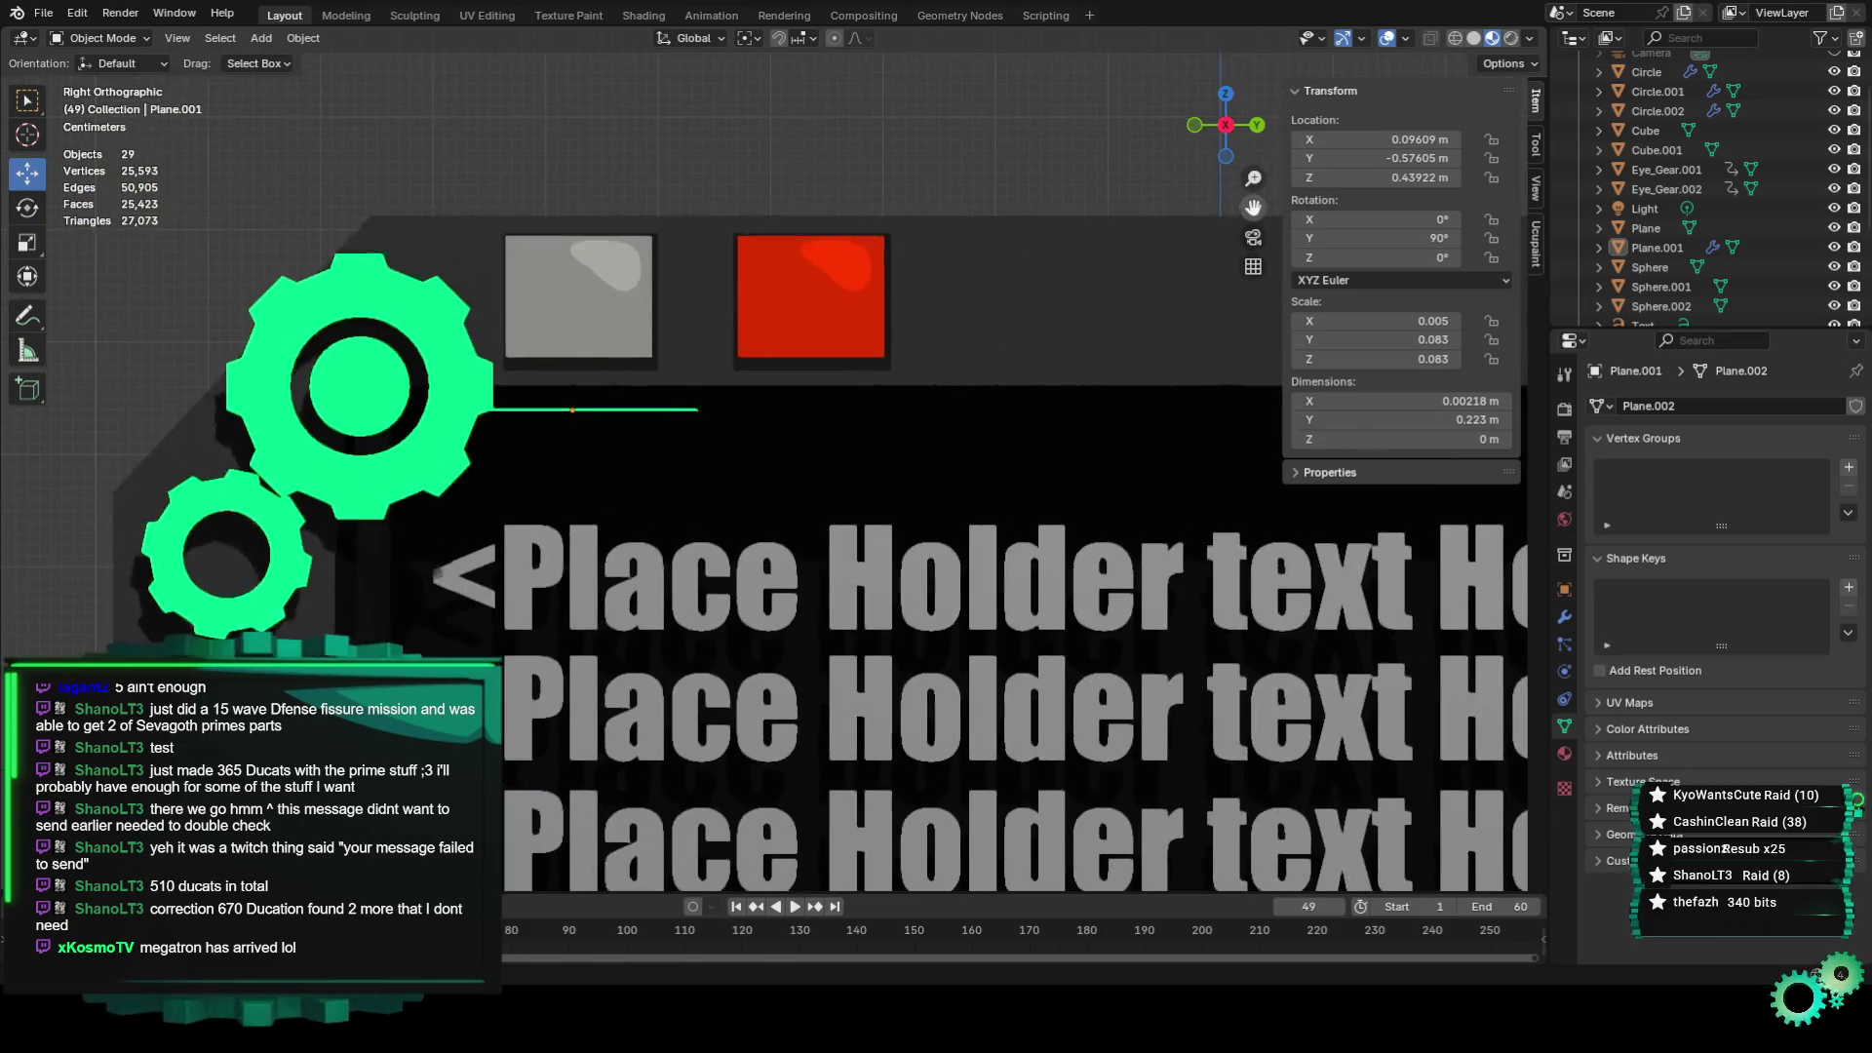
scroll(425, 336, up, 3)
click(567, 378)
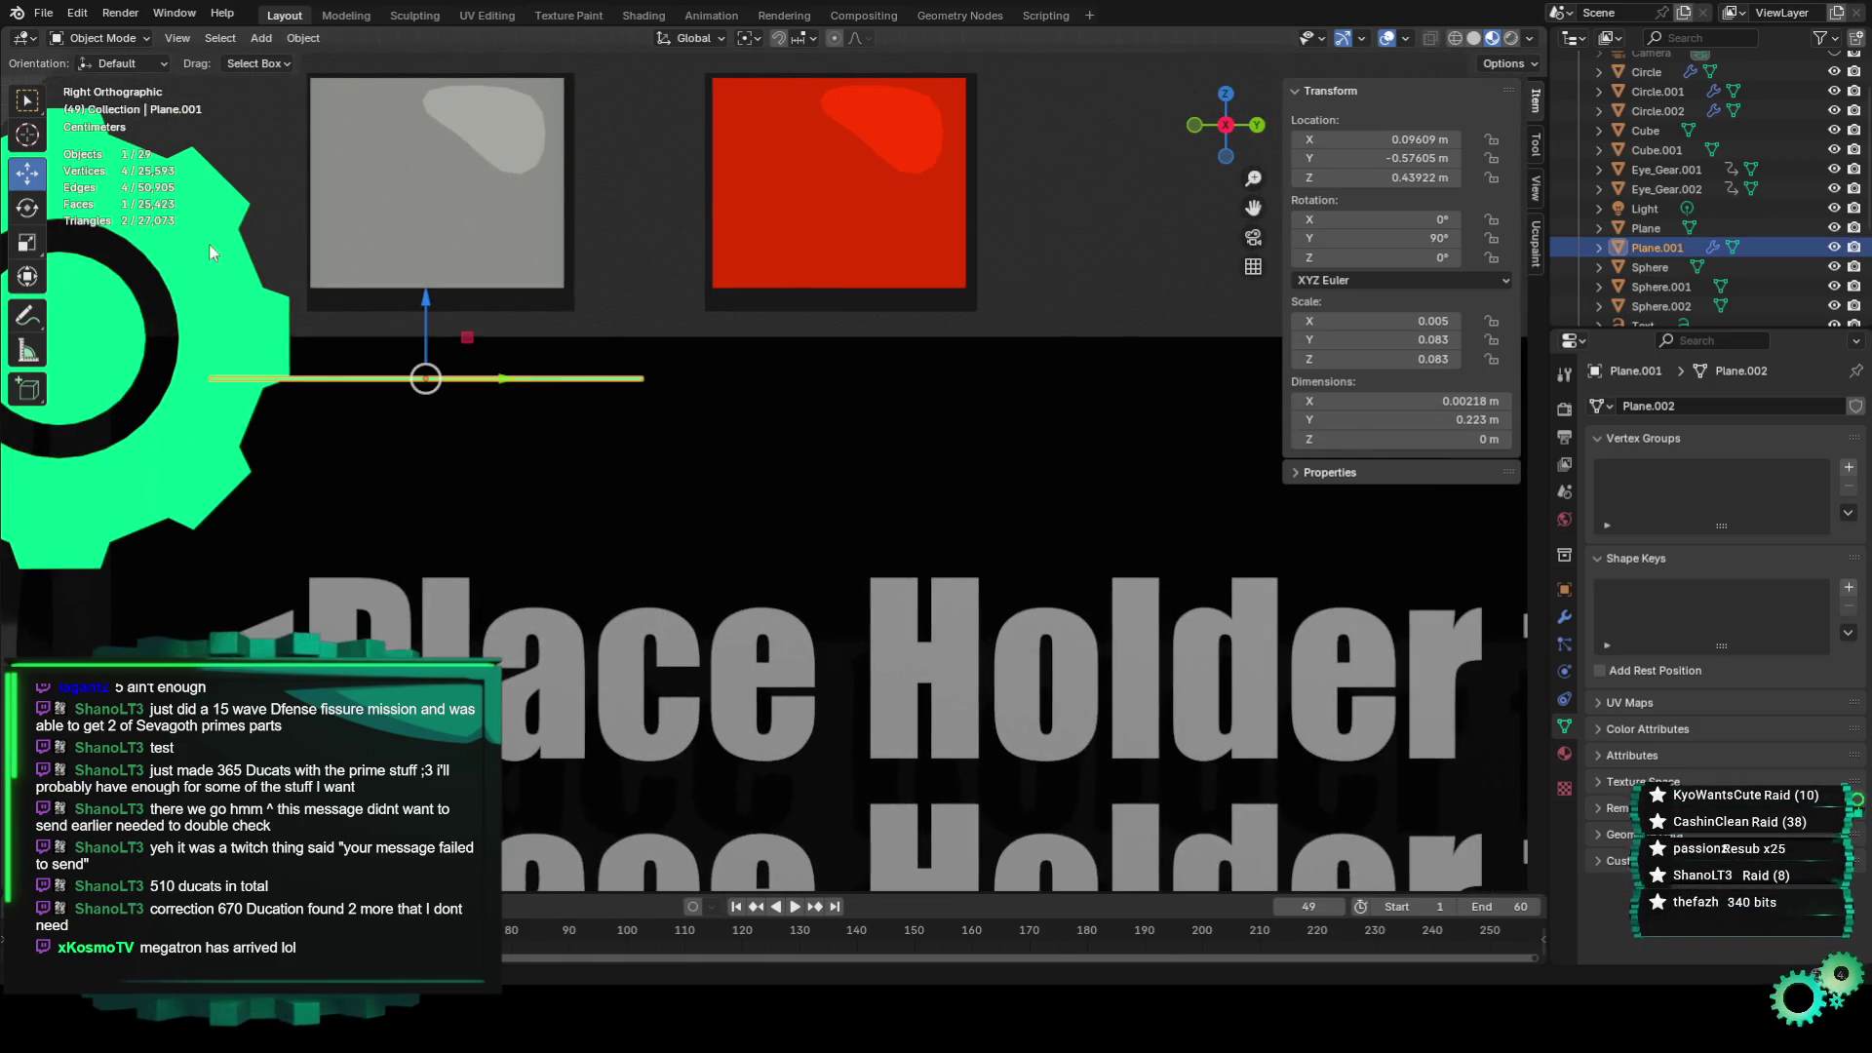
click(21, 246)
drag(425, 299, 425, 321)
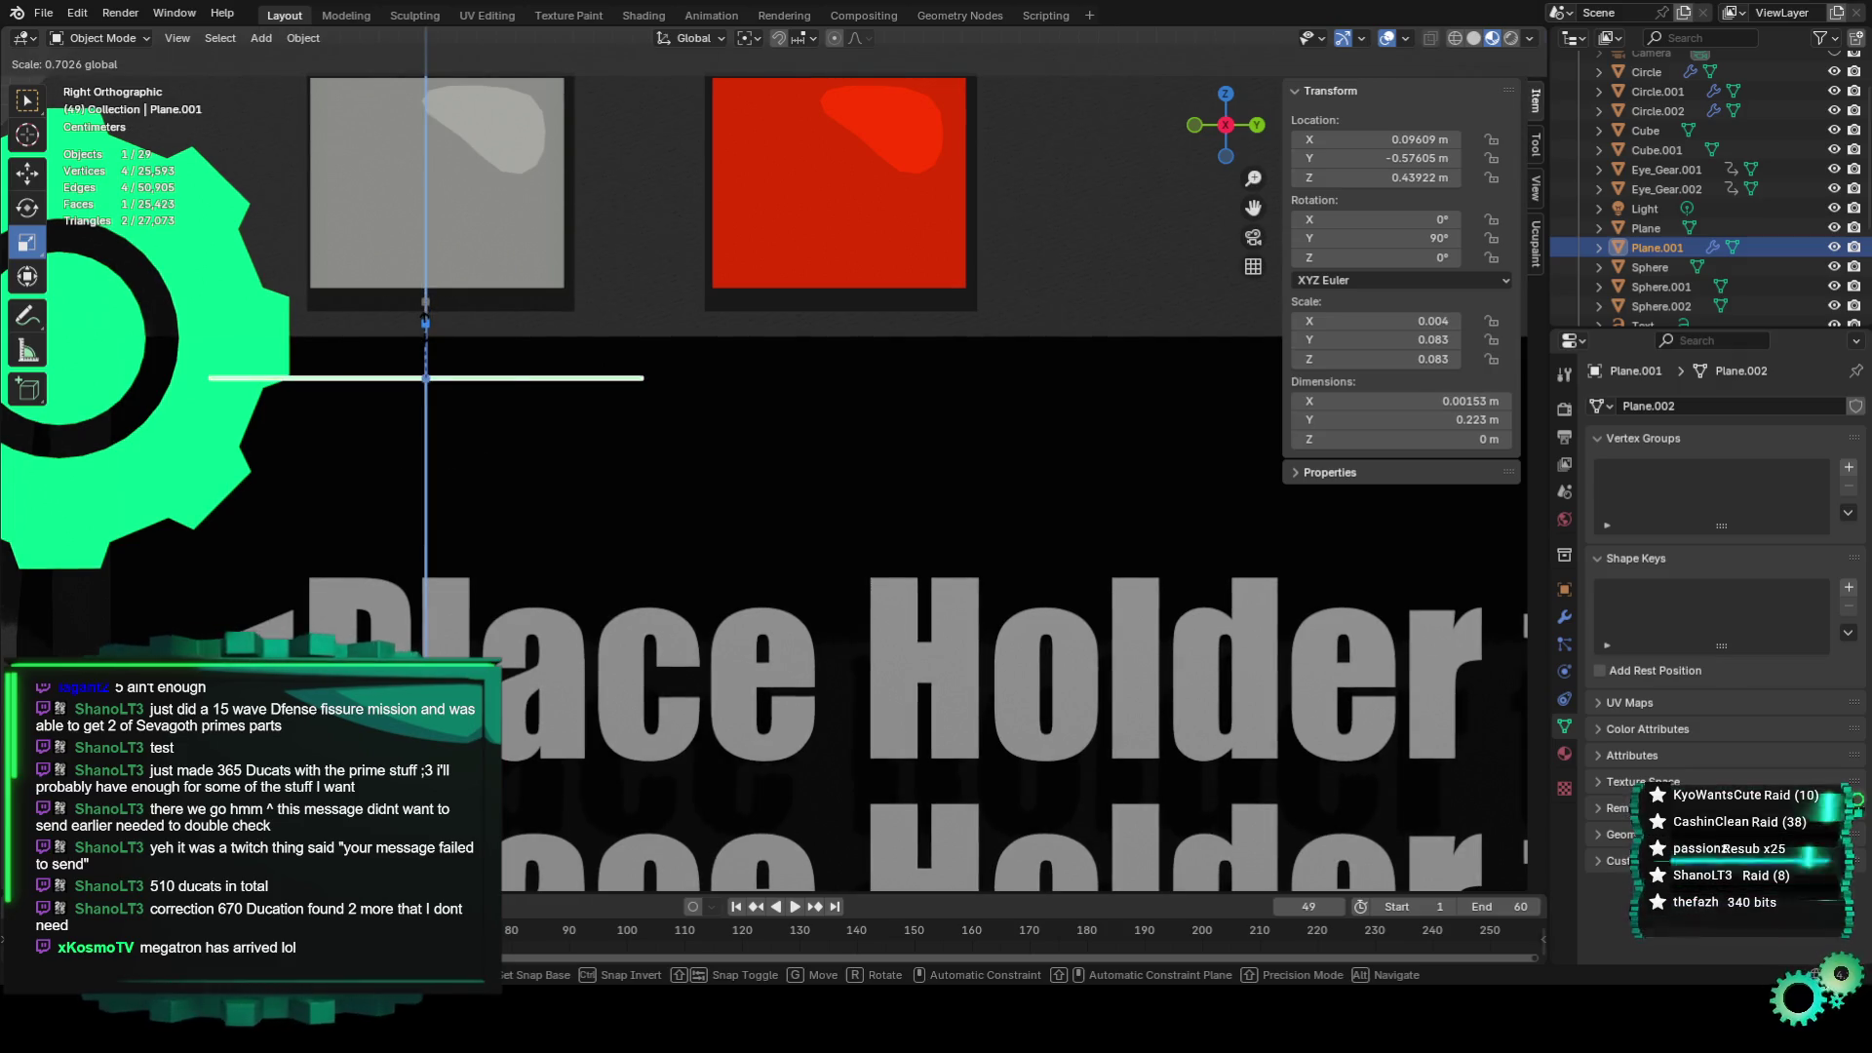
scroll(624, 281, down, 5)
scroll(991, 189, up, 4)
Open the line's Geometry Nodes setup and detach the Set Position node's geometry link.
click(698, 339)
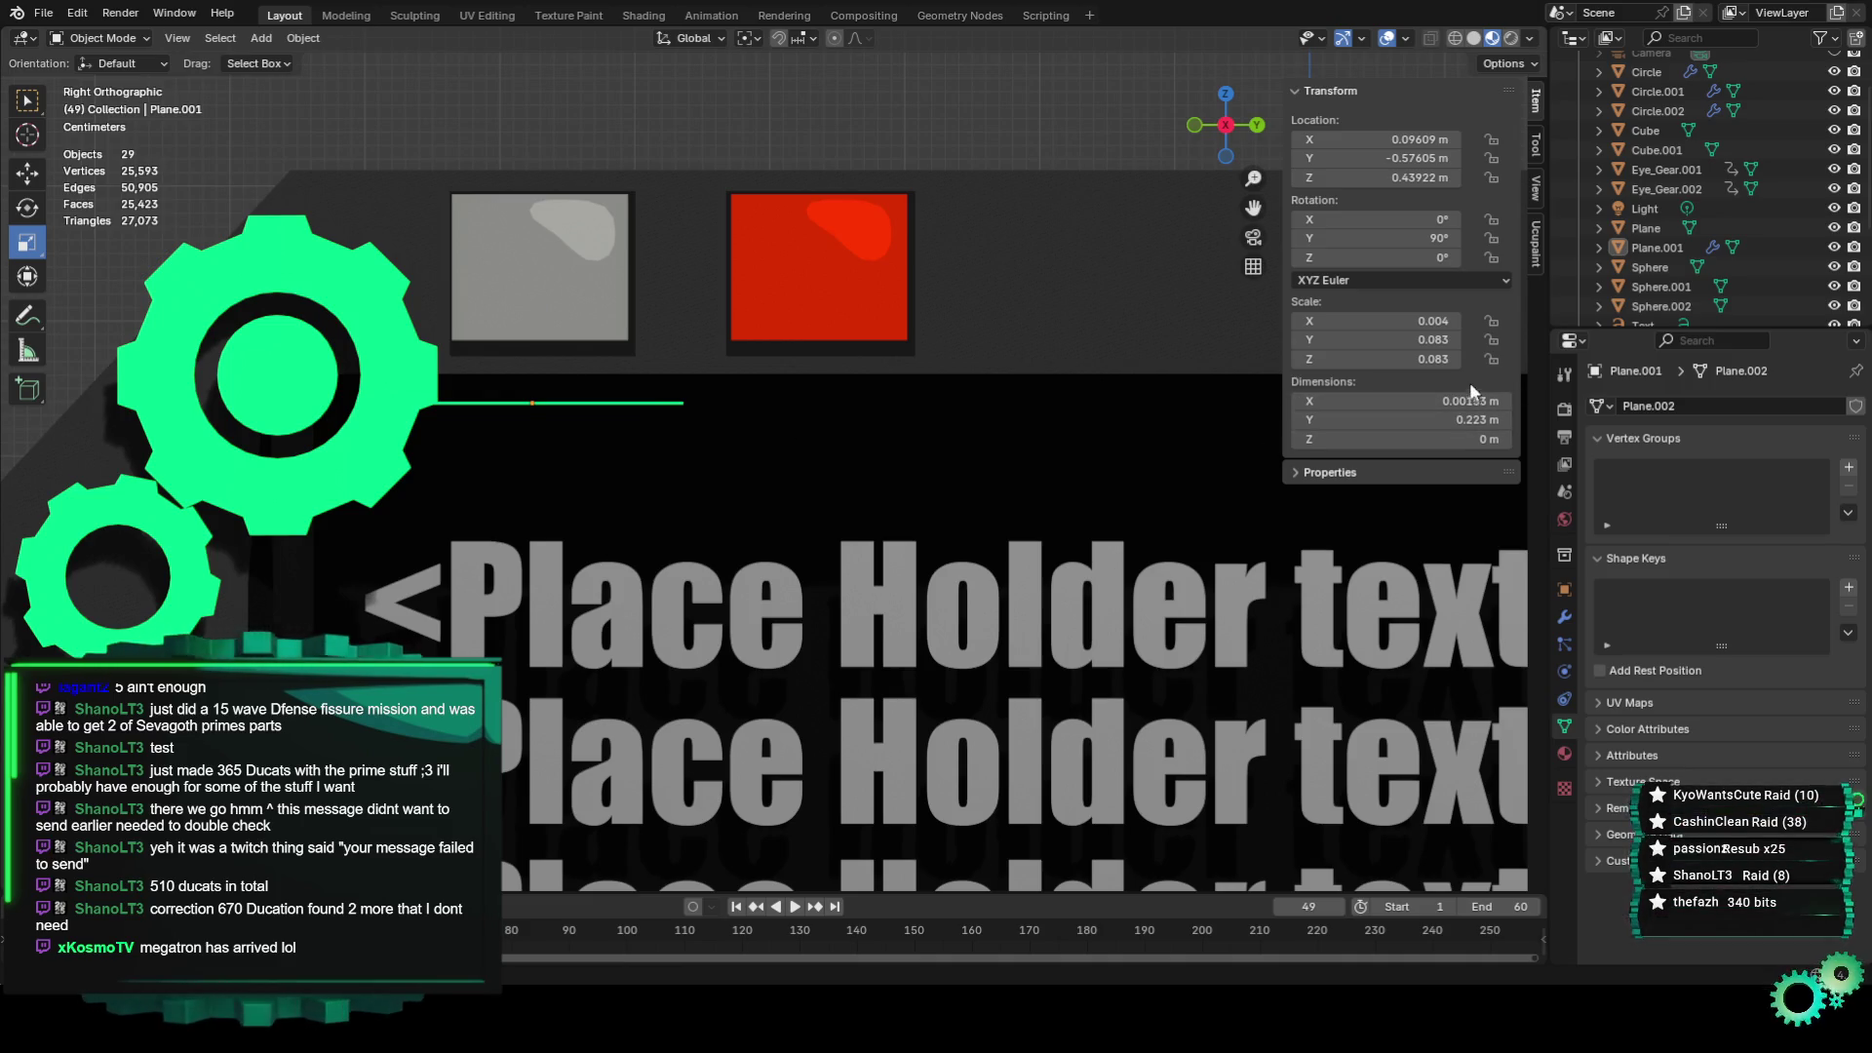
scroll(926, 387, down, 4)
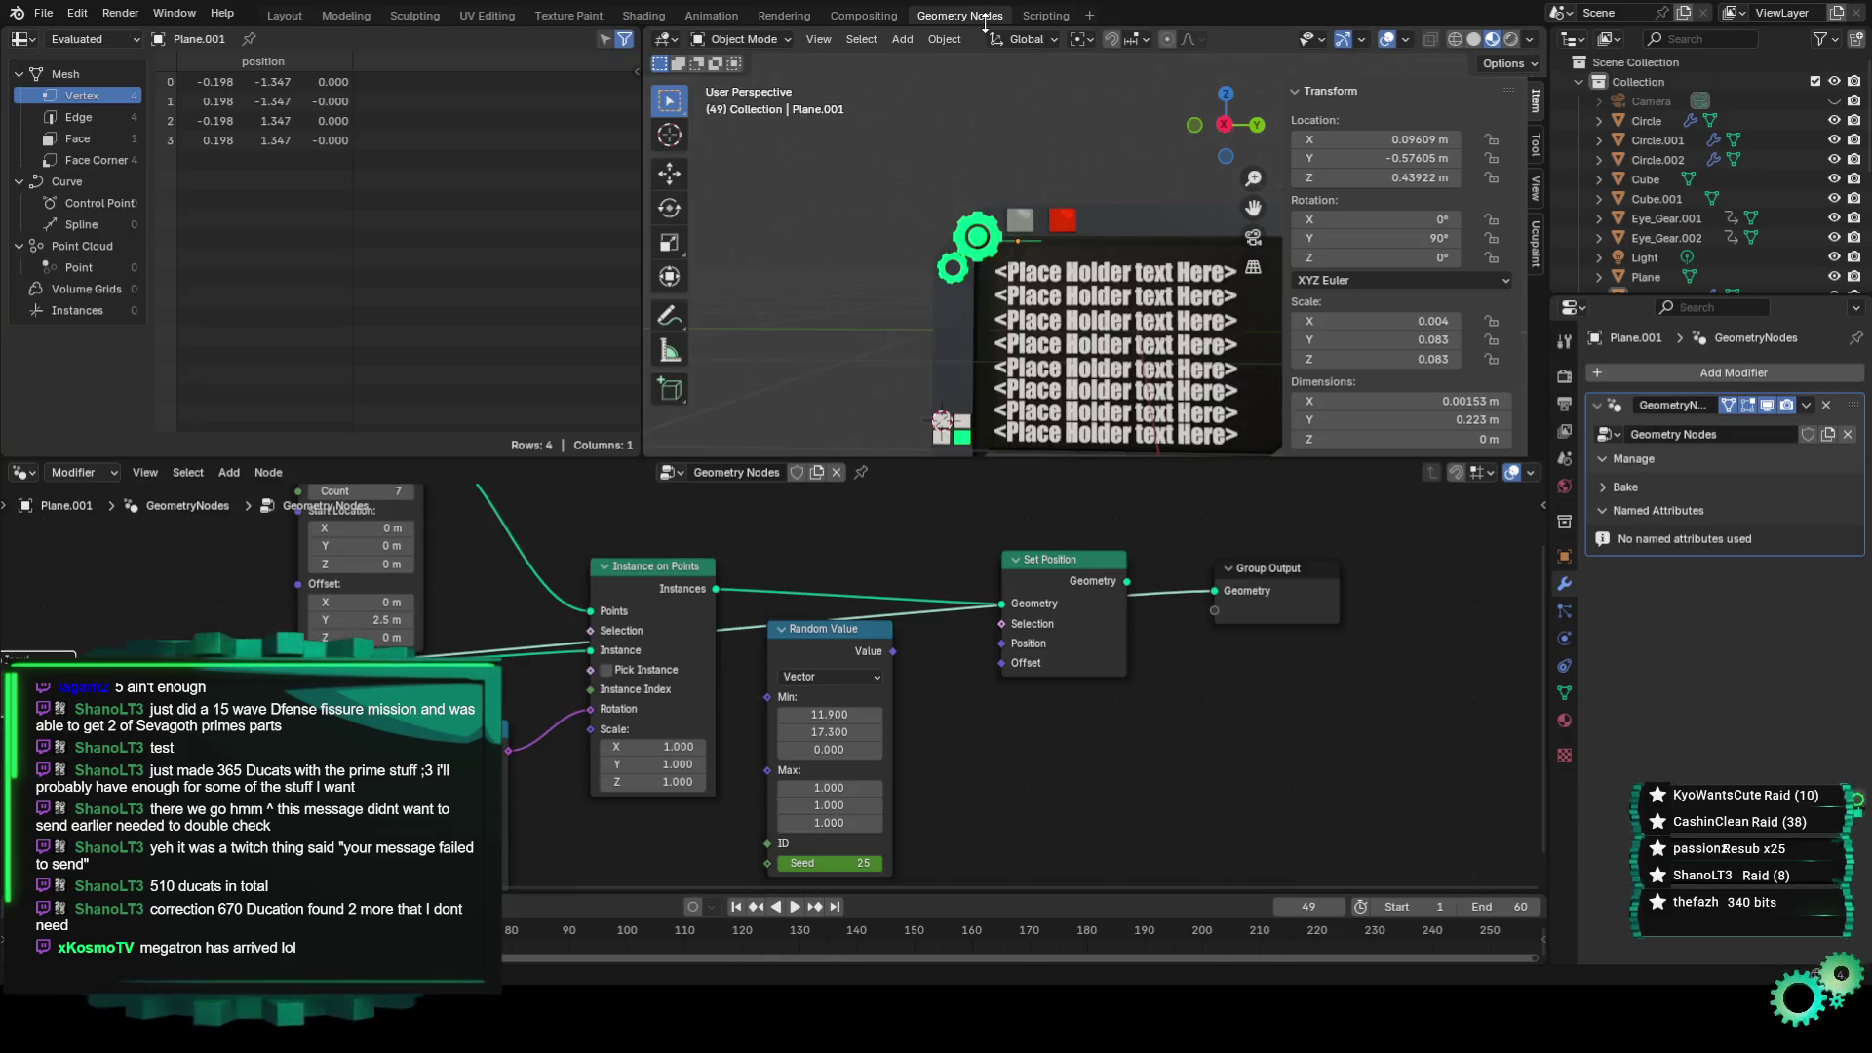
click(961, 15)
drag(1213, 592, 1258, 682)
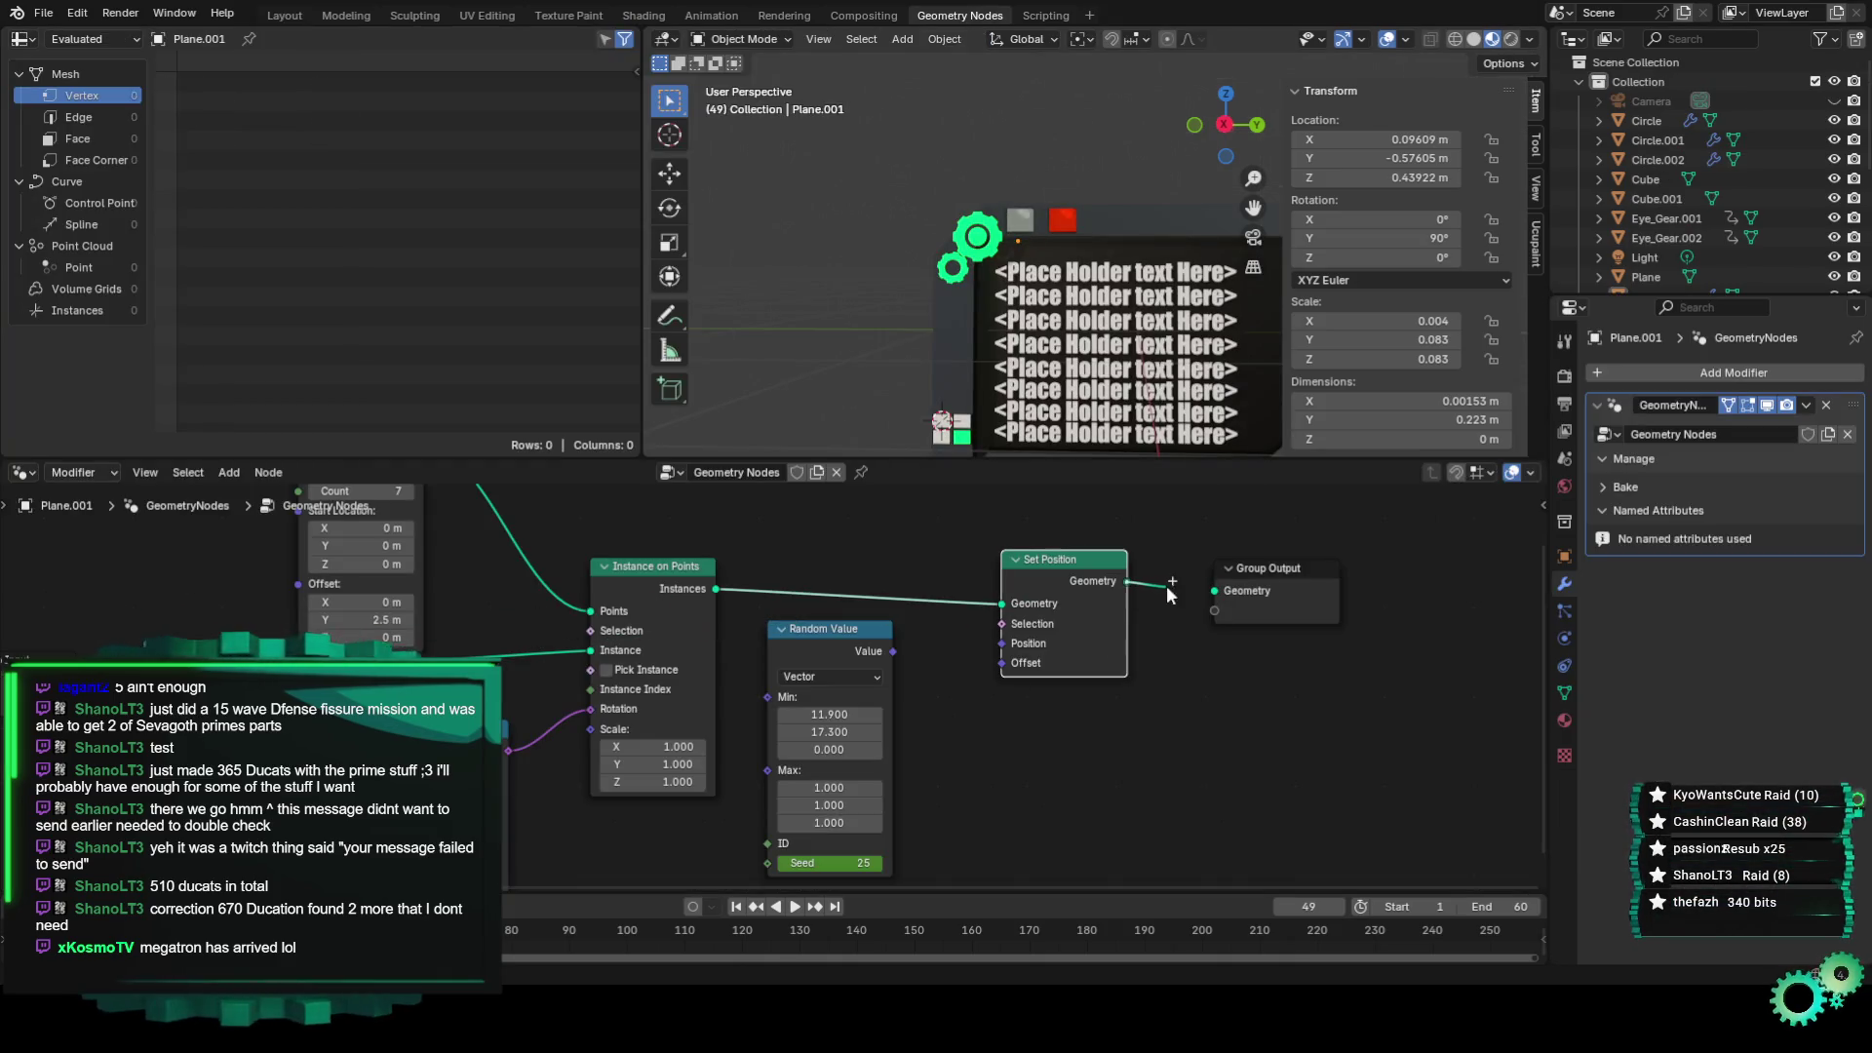
Wire Random Value's Value into Set Position's Position and start the animation.
drag(893, 651, 1002, 644)
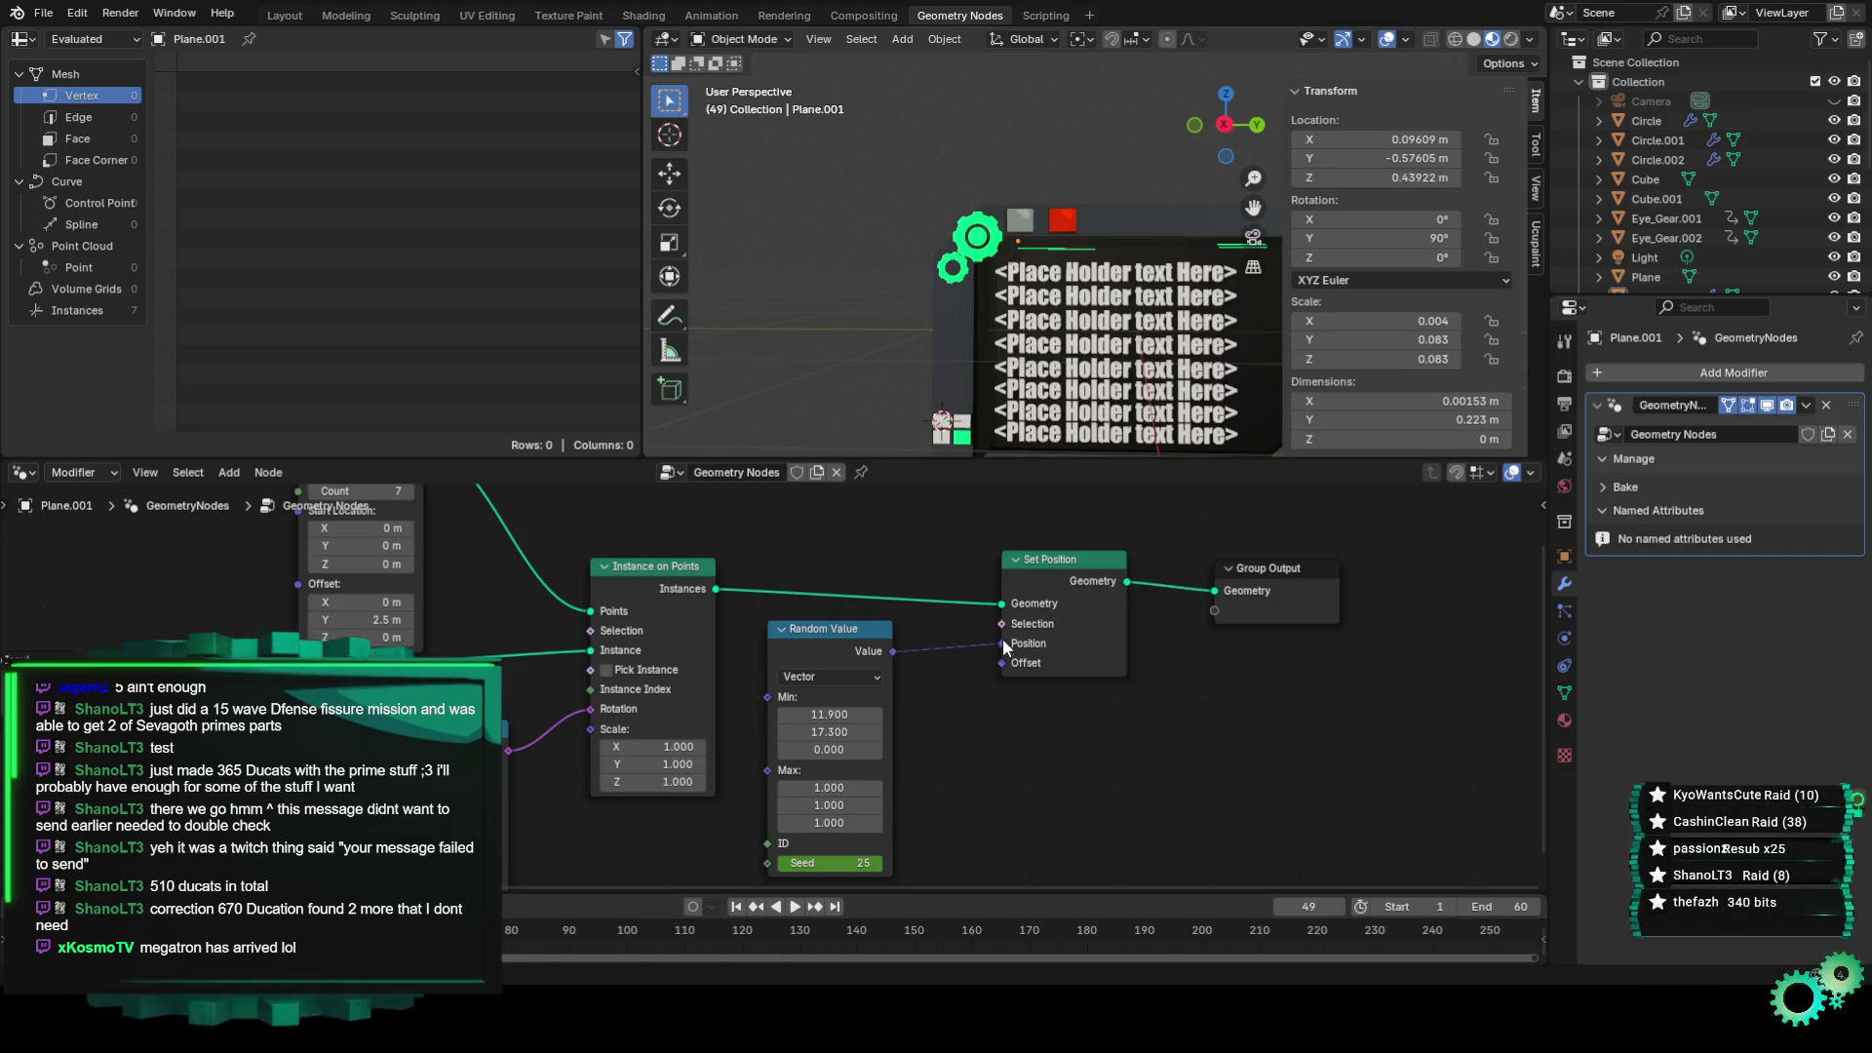
key(space)
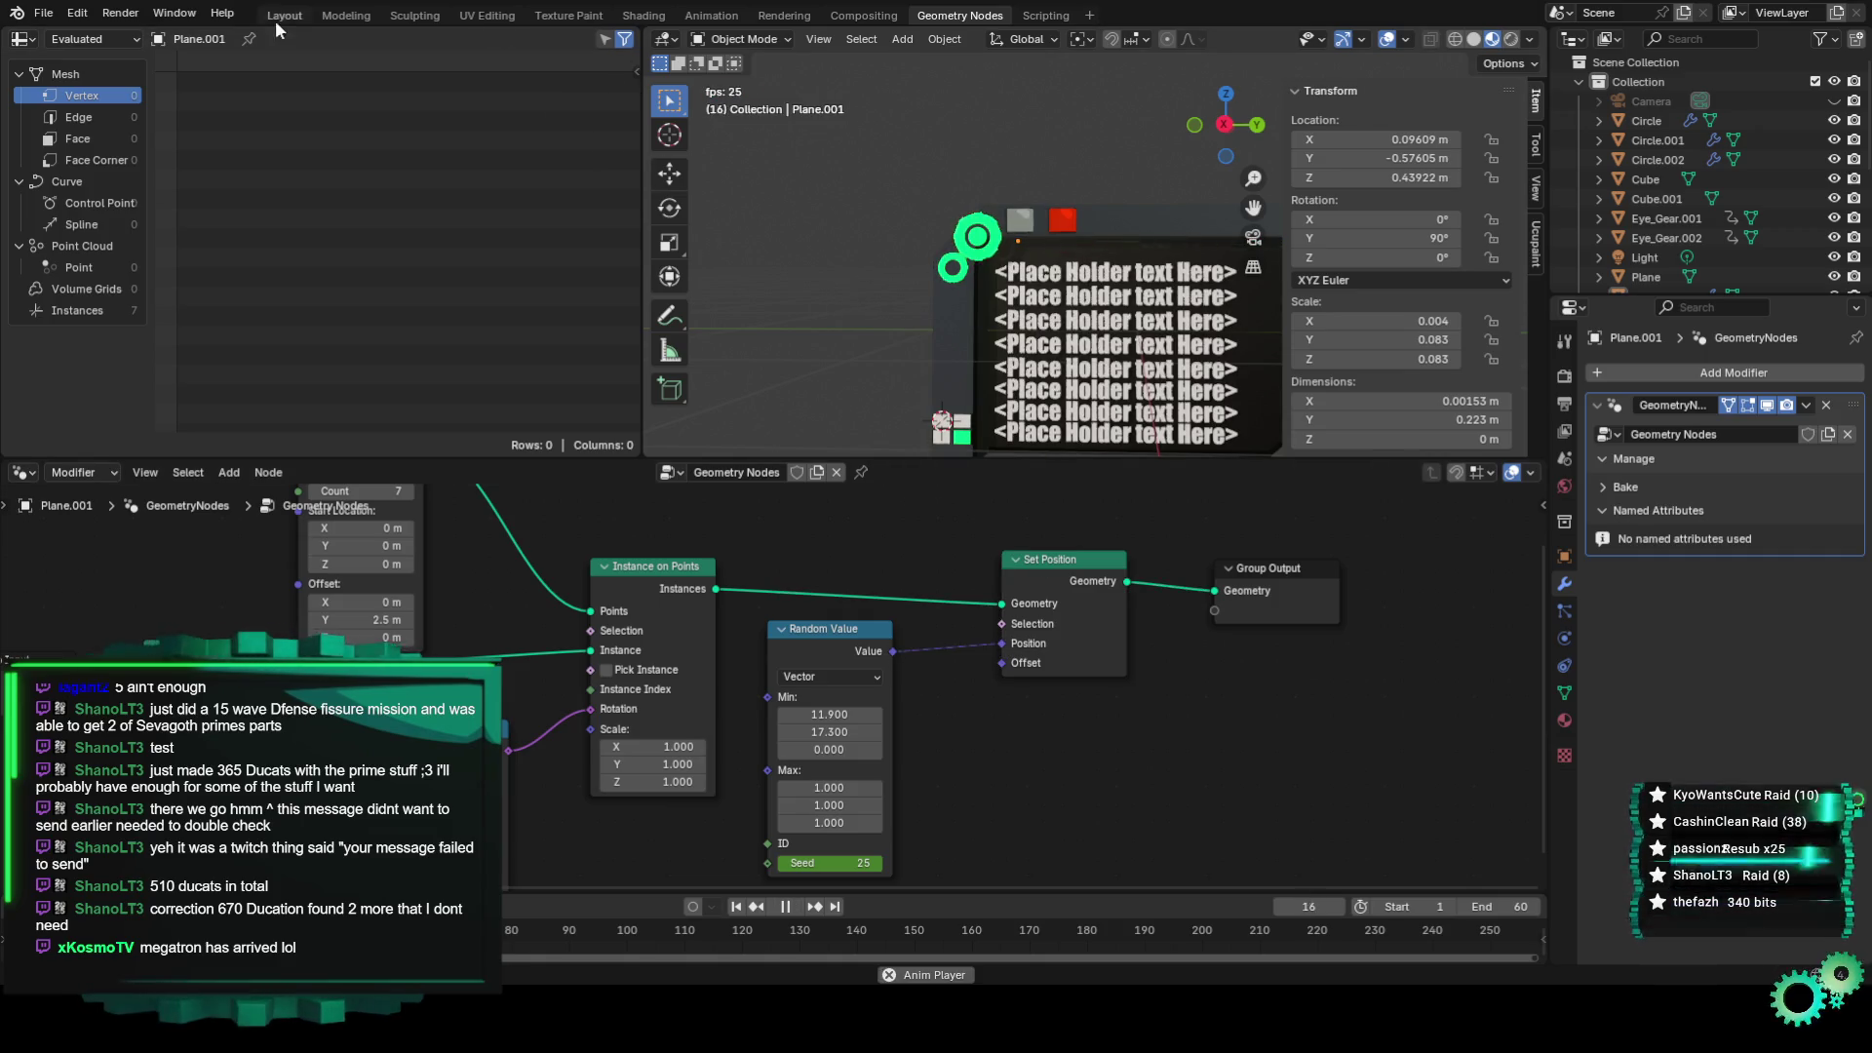
click(284, 16)
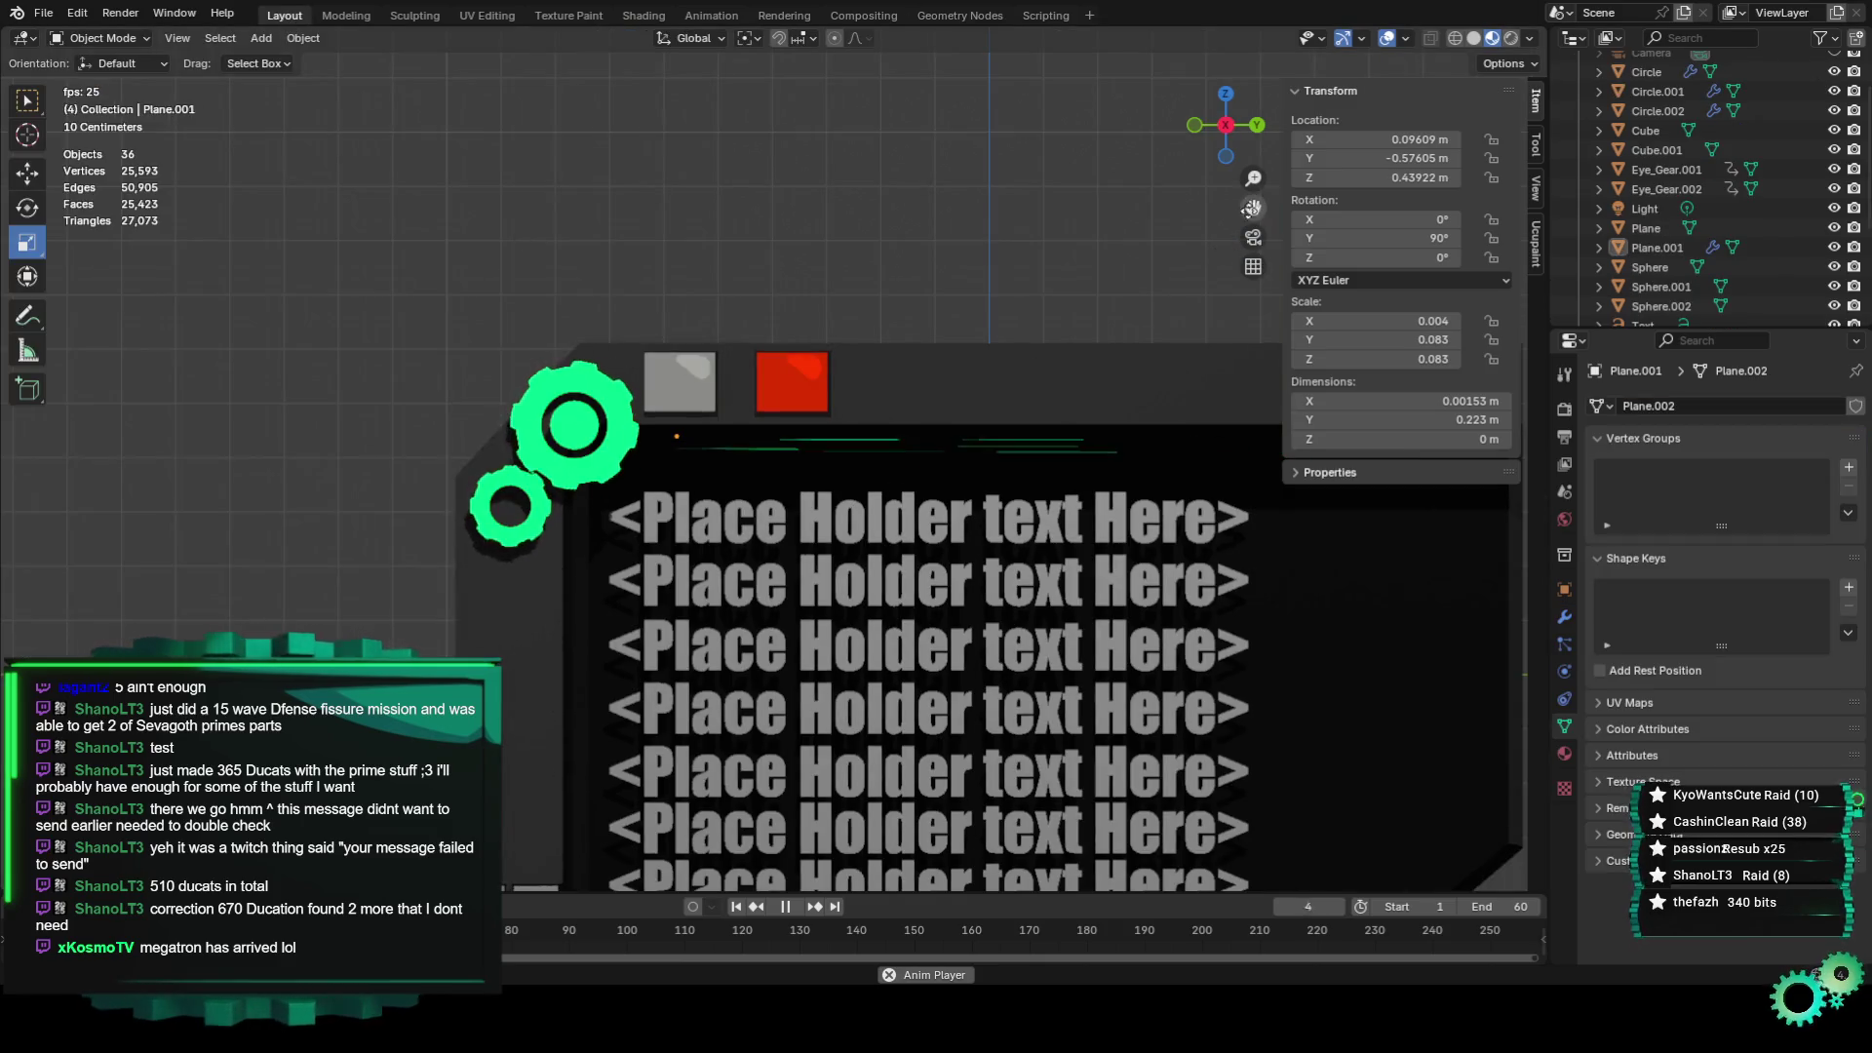
Orbit to a straight-on orthographic view of the sign, then stop playback at frame 43.
drag(1253, 208, 920, 190)
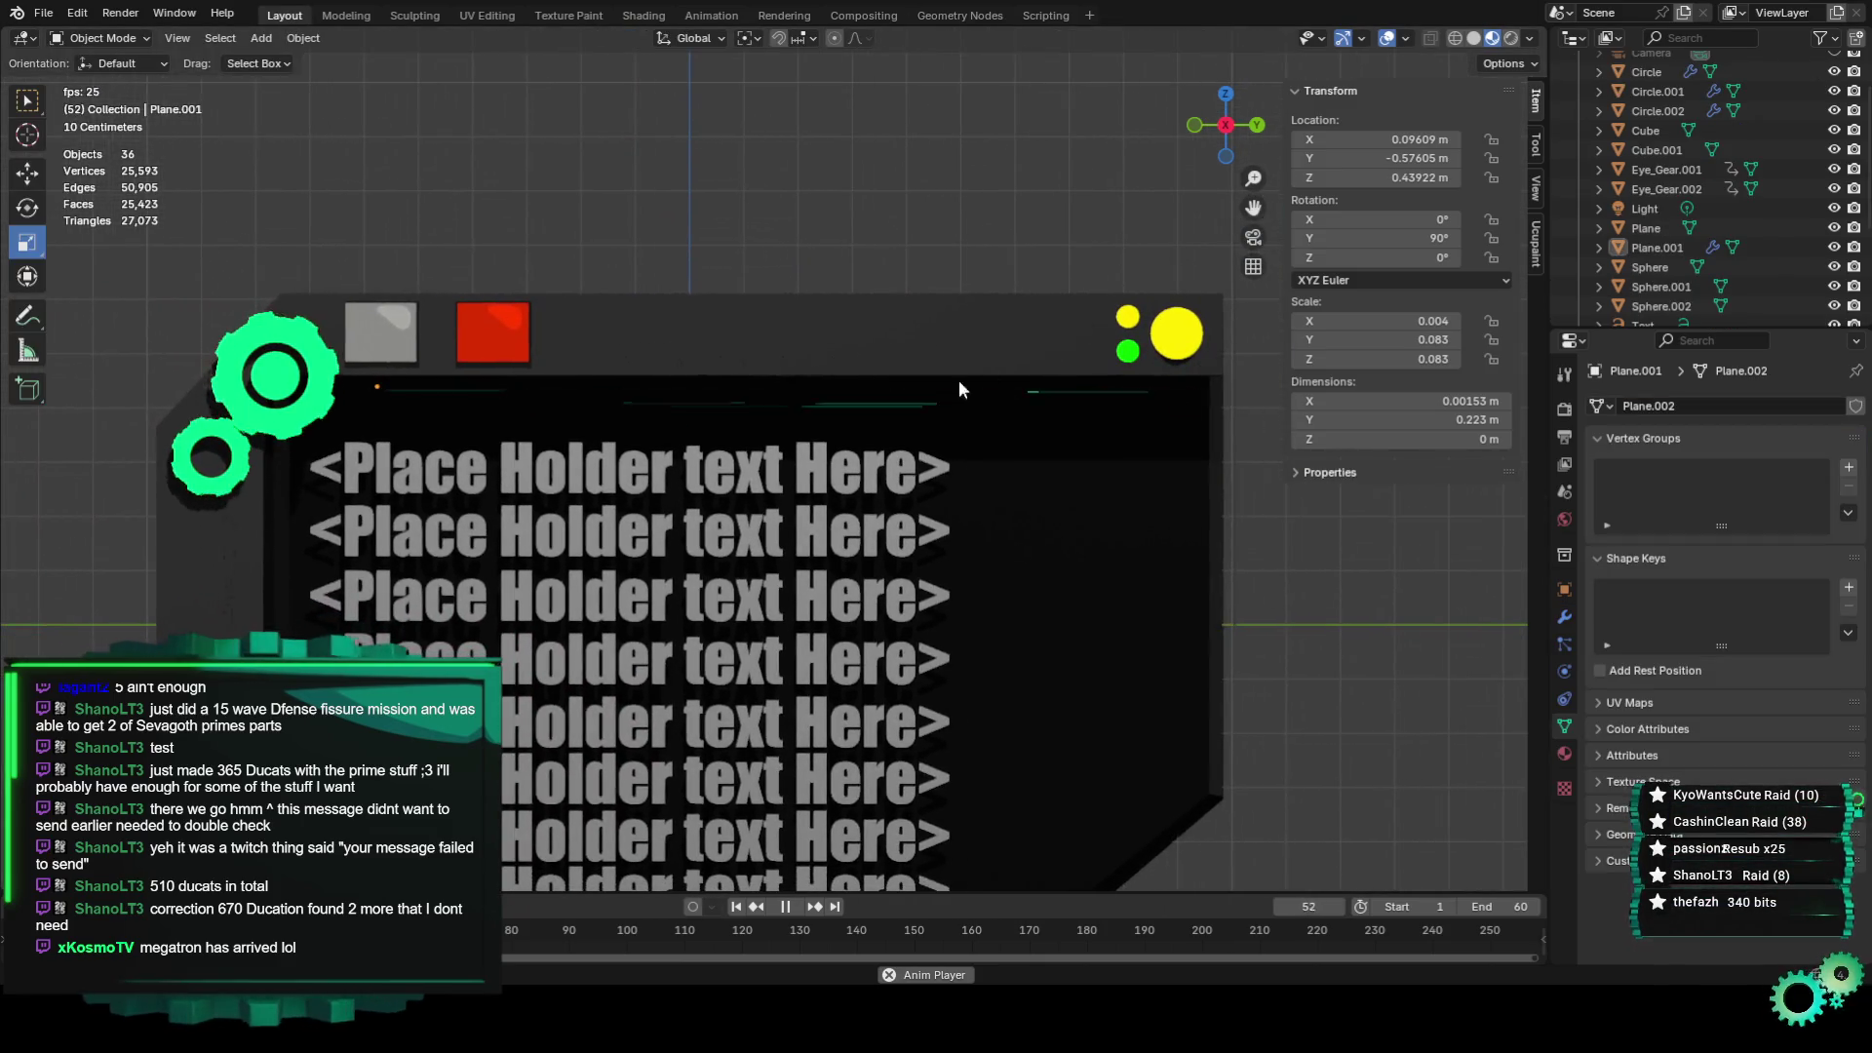
scroll(822, 426, up, 2)
scroll(822, 418, down, 3)
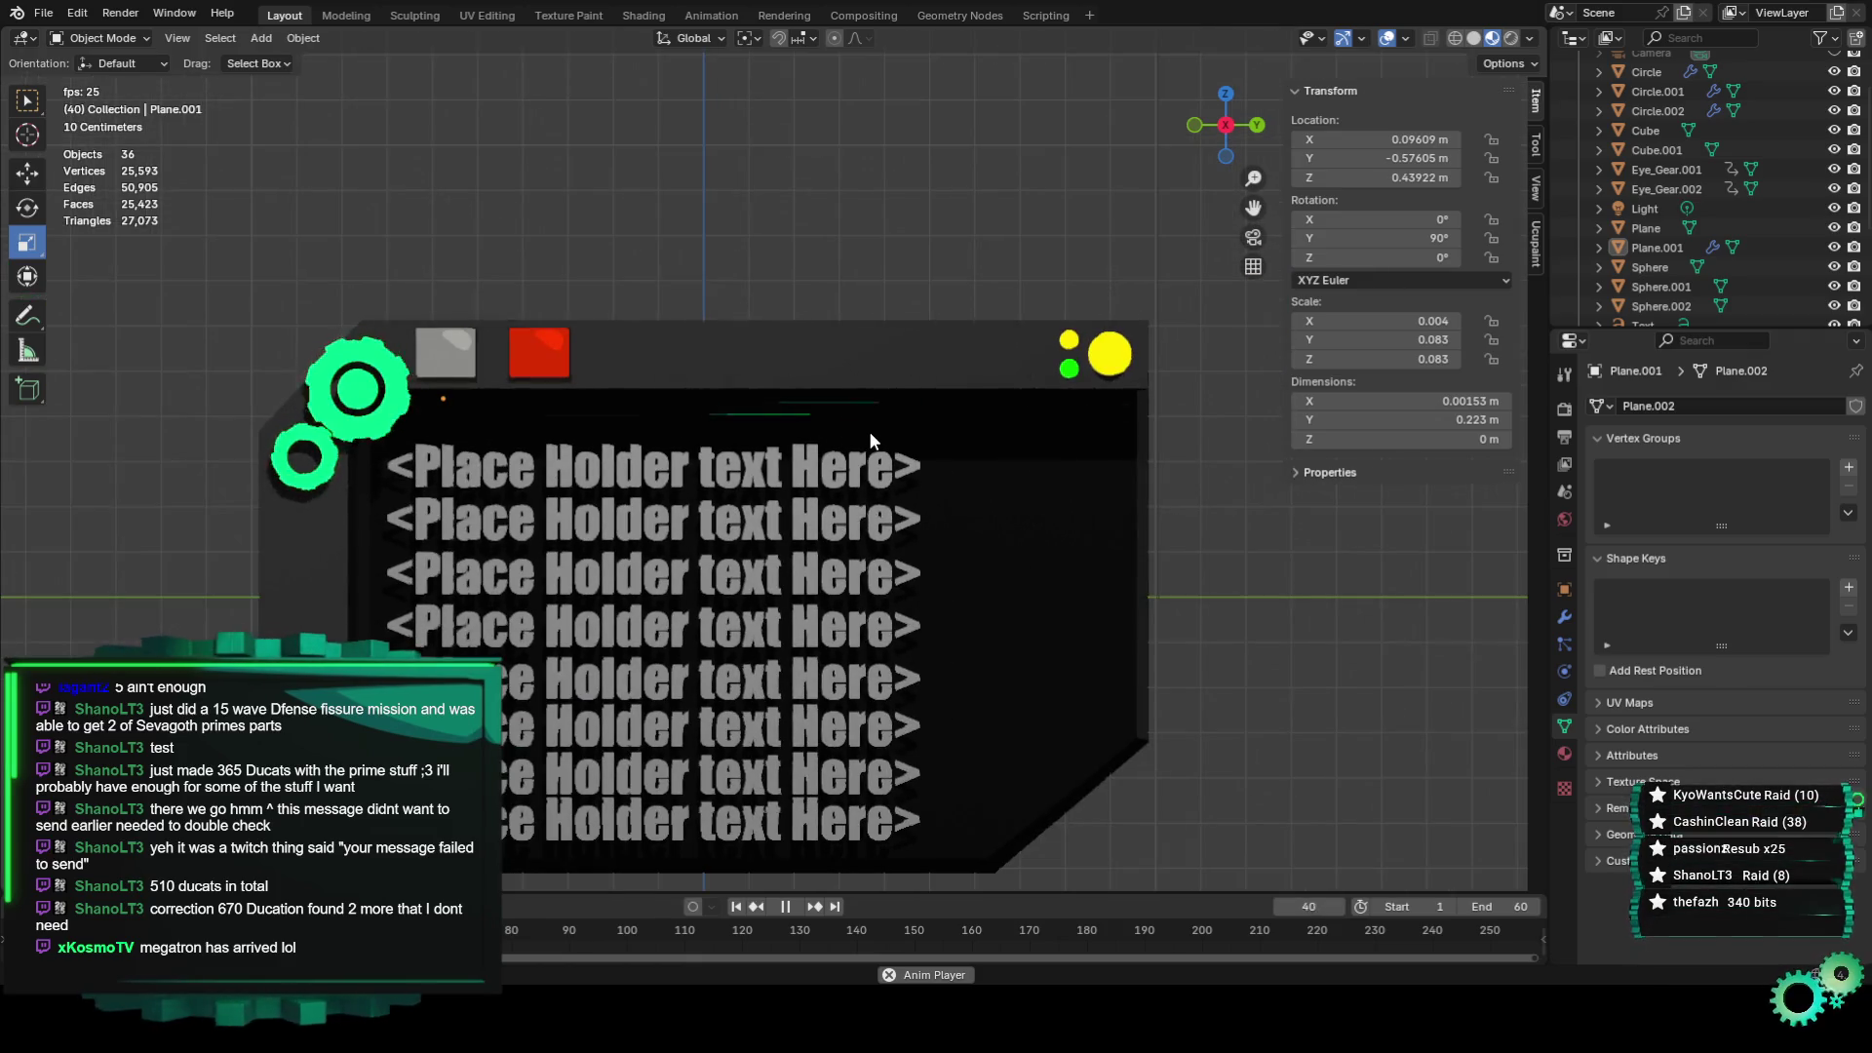
mouse_move(869, 431)
middle_down()
mouse_move(710, 439)
mouse_move(797, 431)
middle_up()
scroll(882, 446, up, 3)
scroll(887, 445, down, 4)
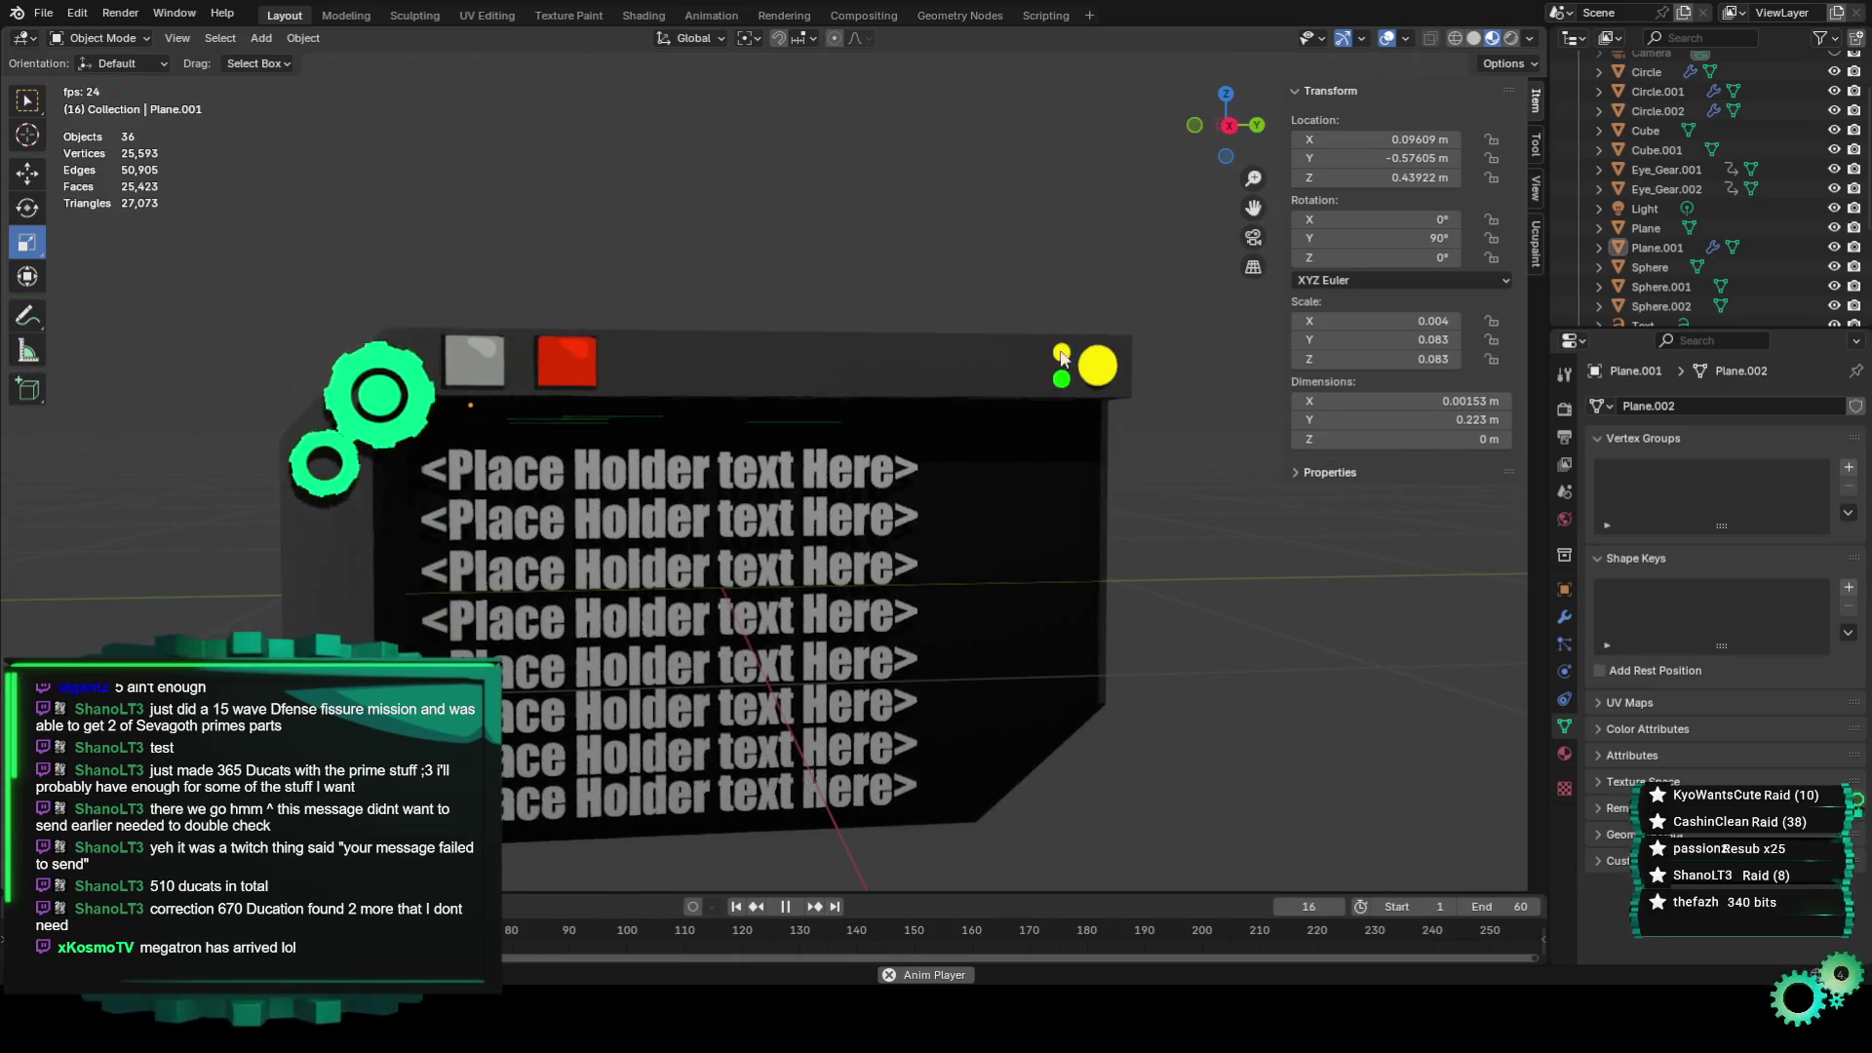
click(1226, 125)
scroll(882, 429, up, 1)
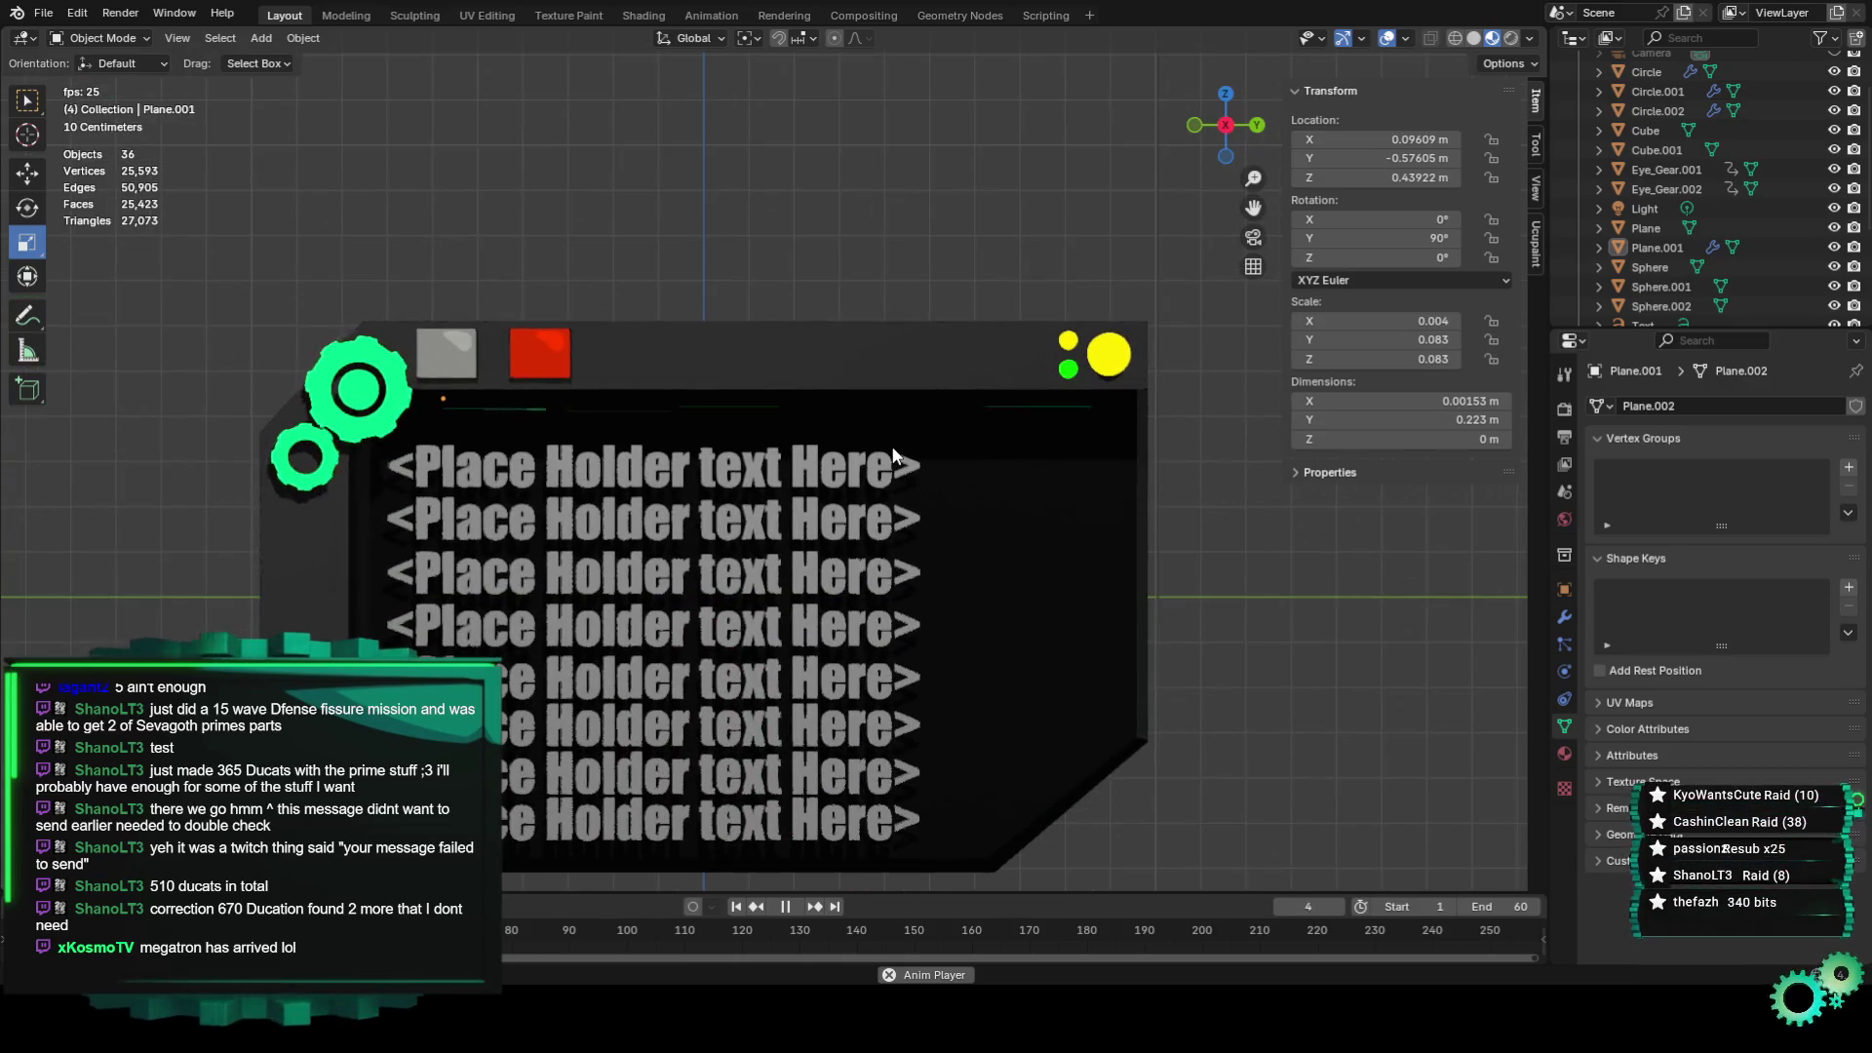
key(space)
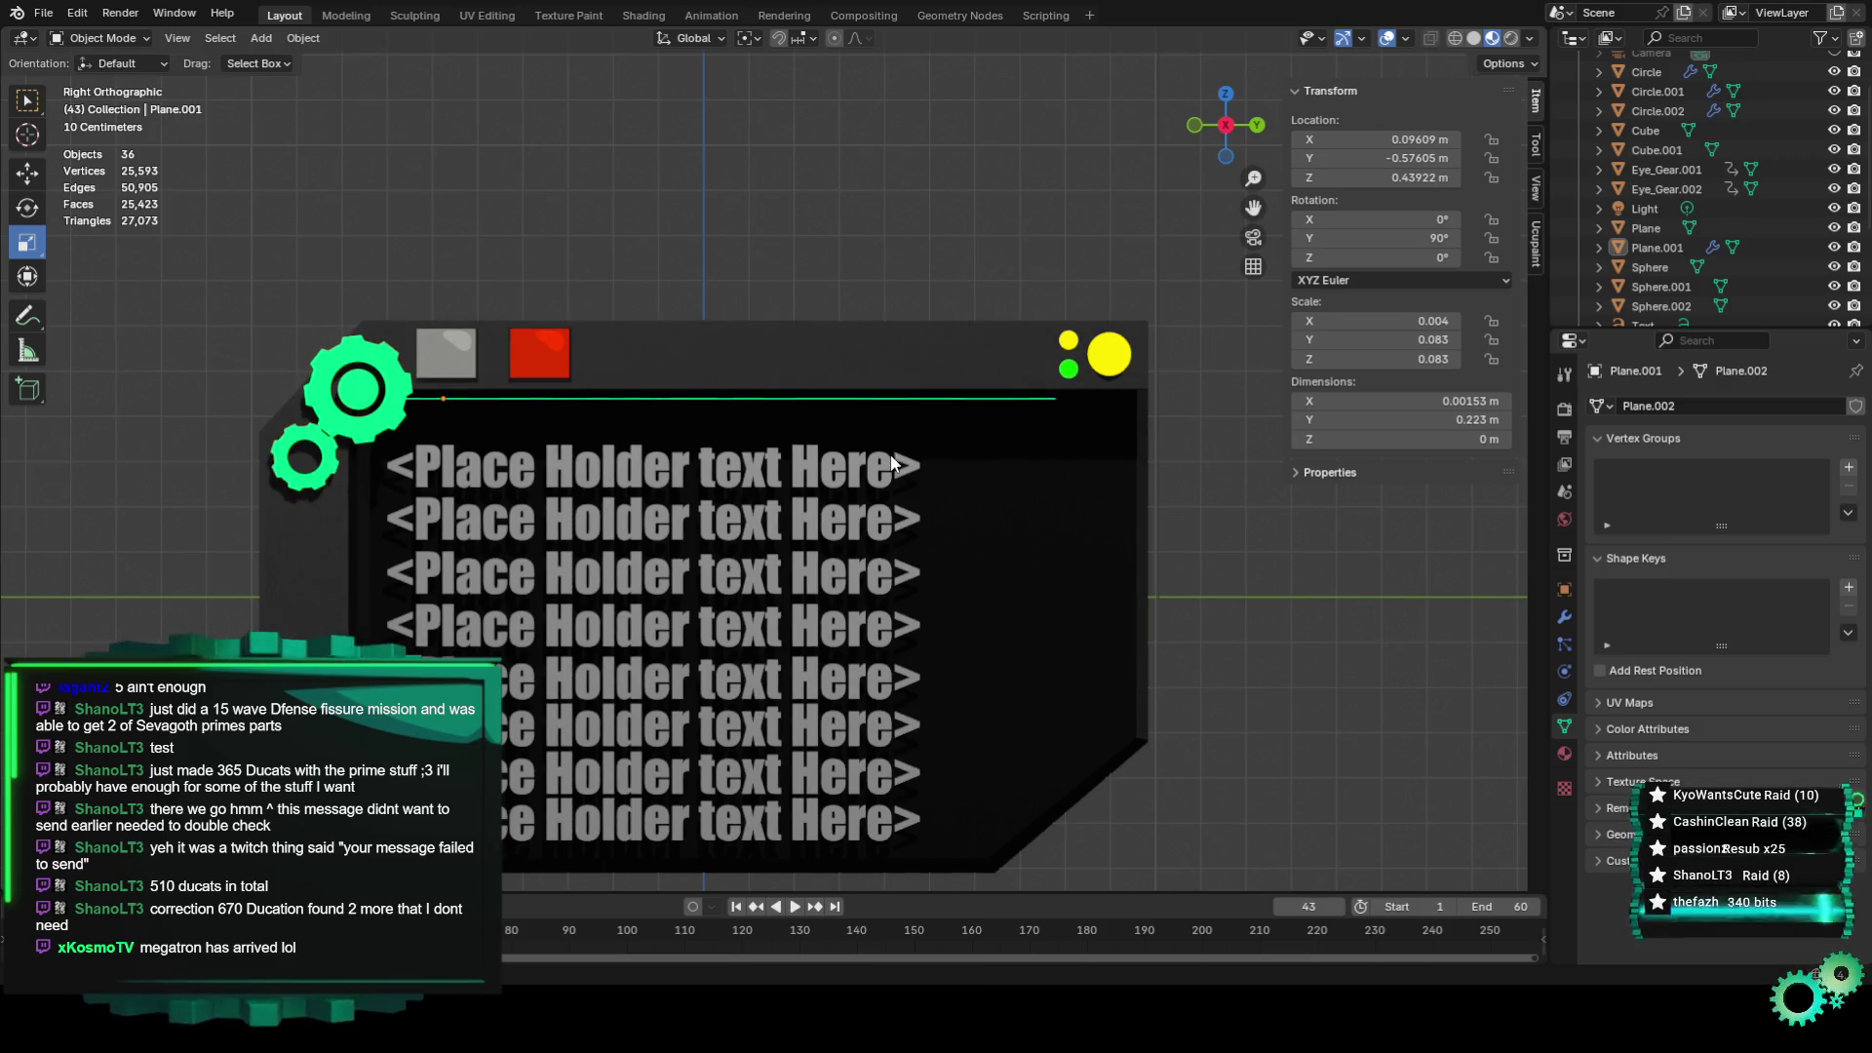
Select Plane.001 and thicken it along X with the scale gizmo.
scroll(429, 388, up, 3)
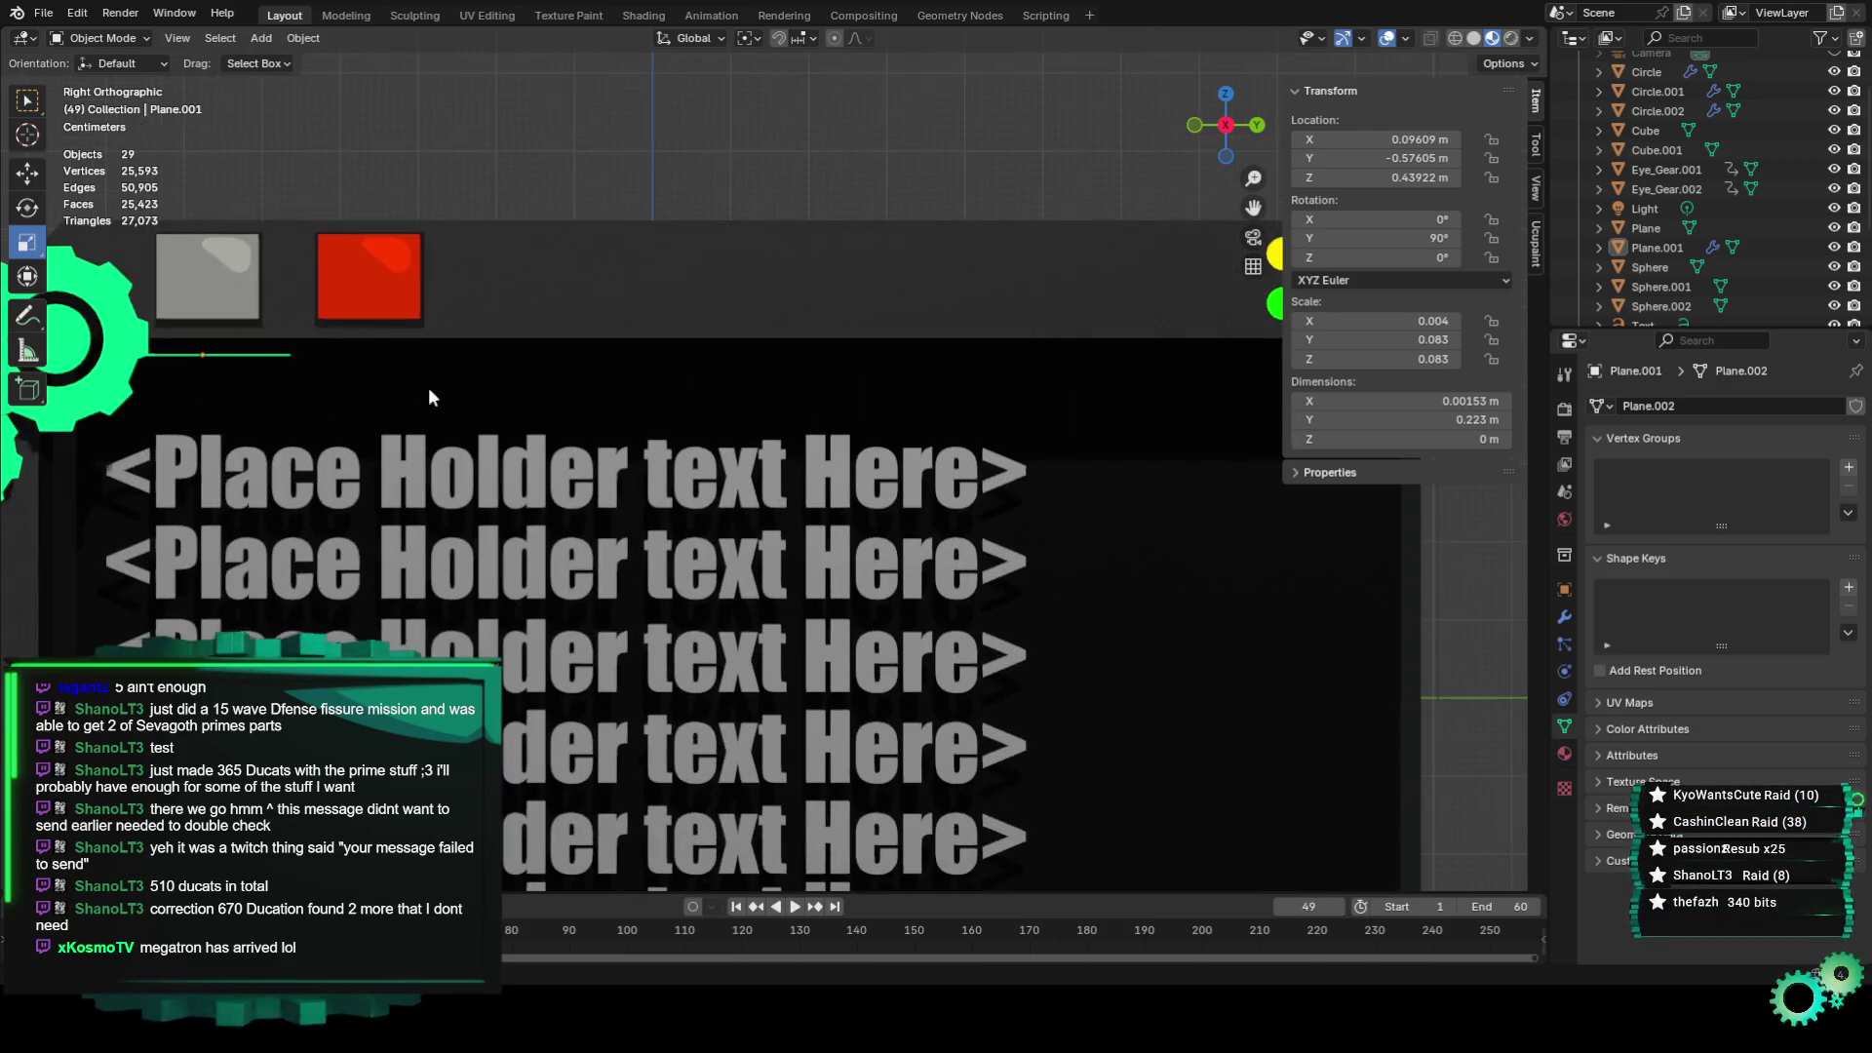
click(256, 360)
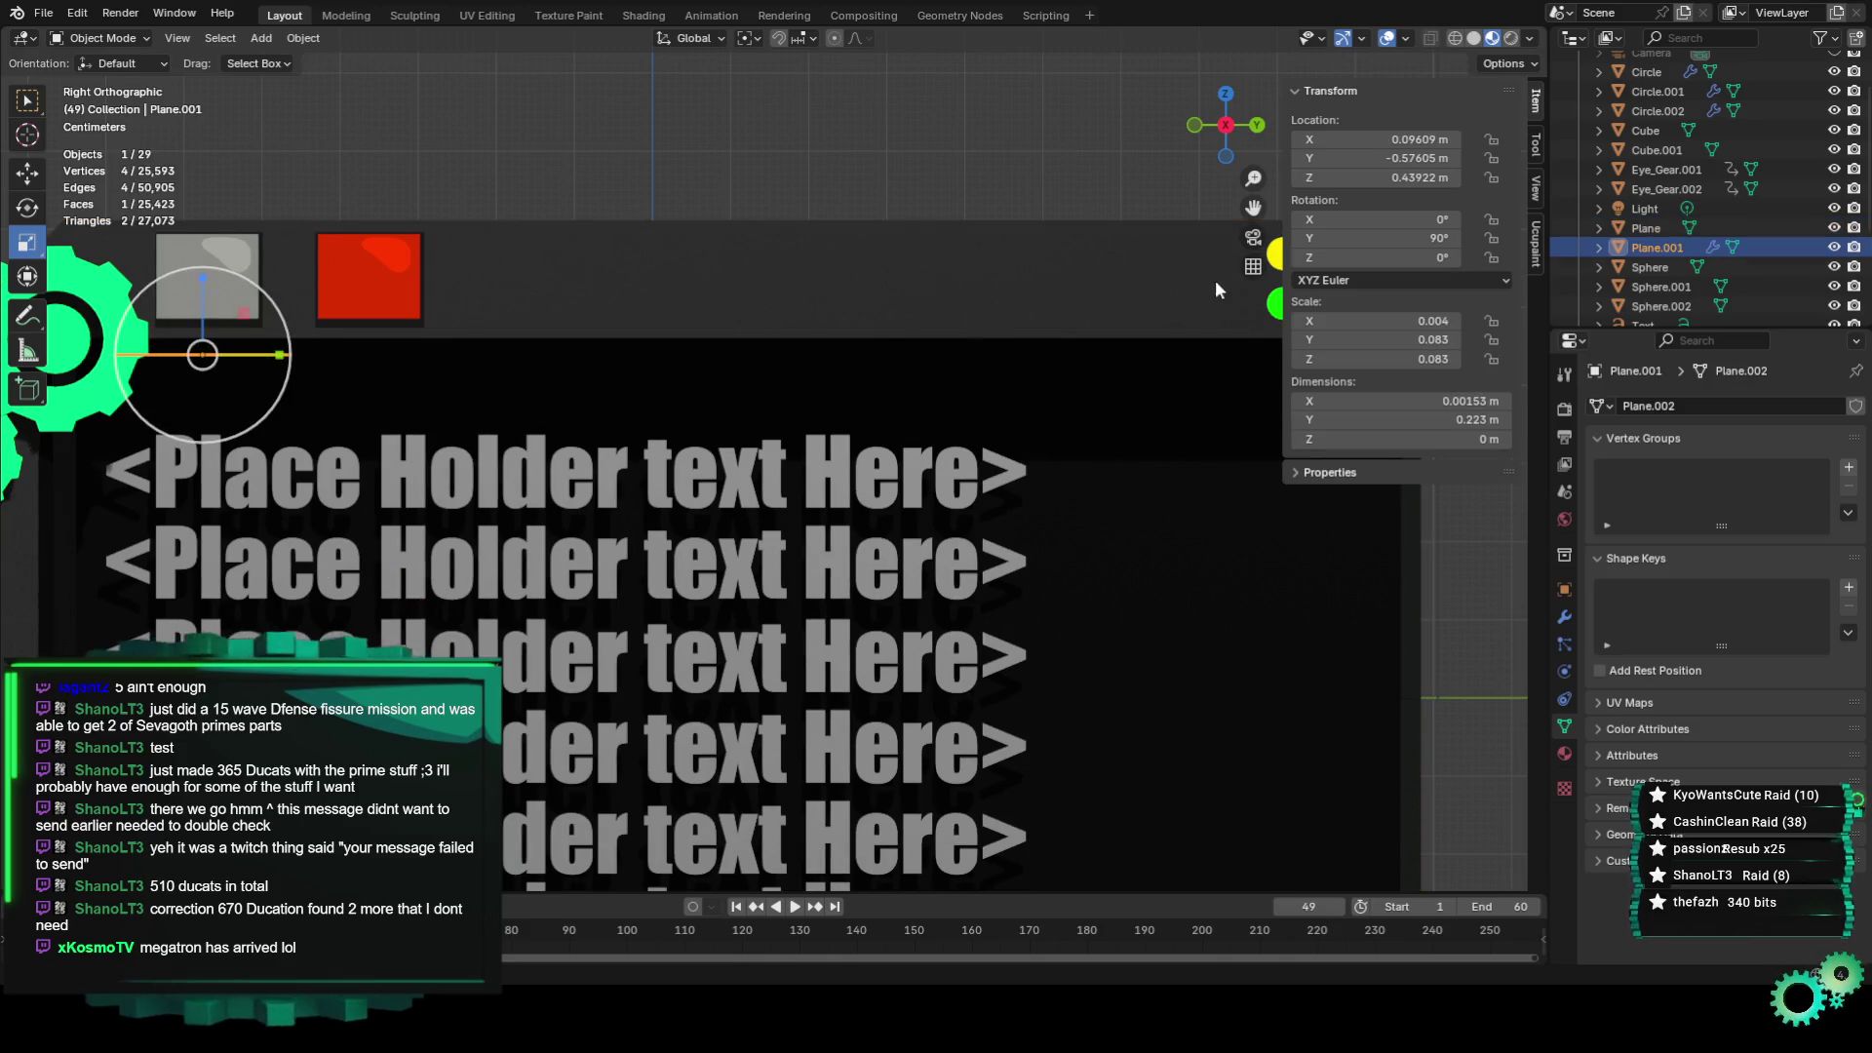
drag(1251, 205, 1722, 296)
scroll(547, 375, up, 4)
scroll(547, 375, up, 4)
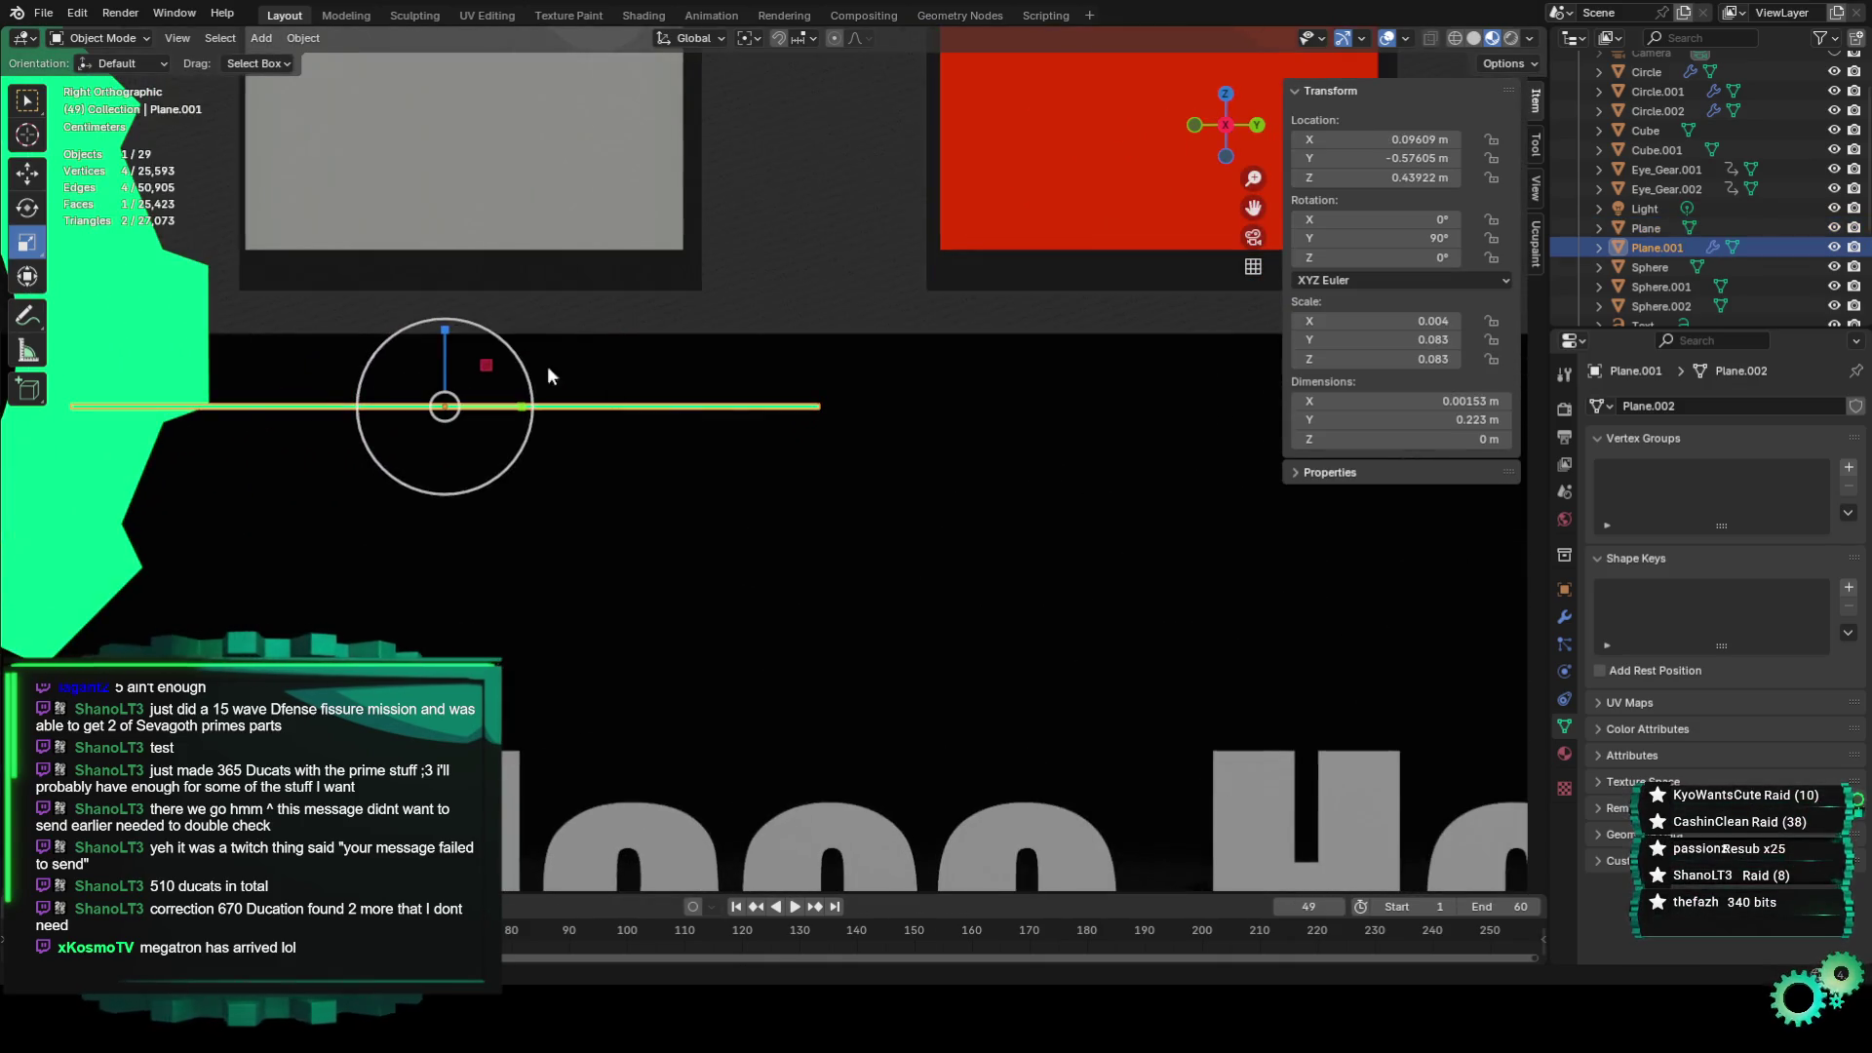
drag(445, 330, 442, 322)
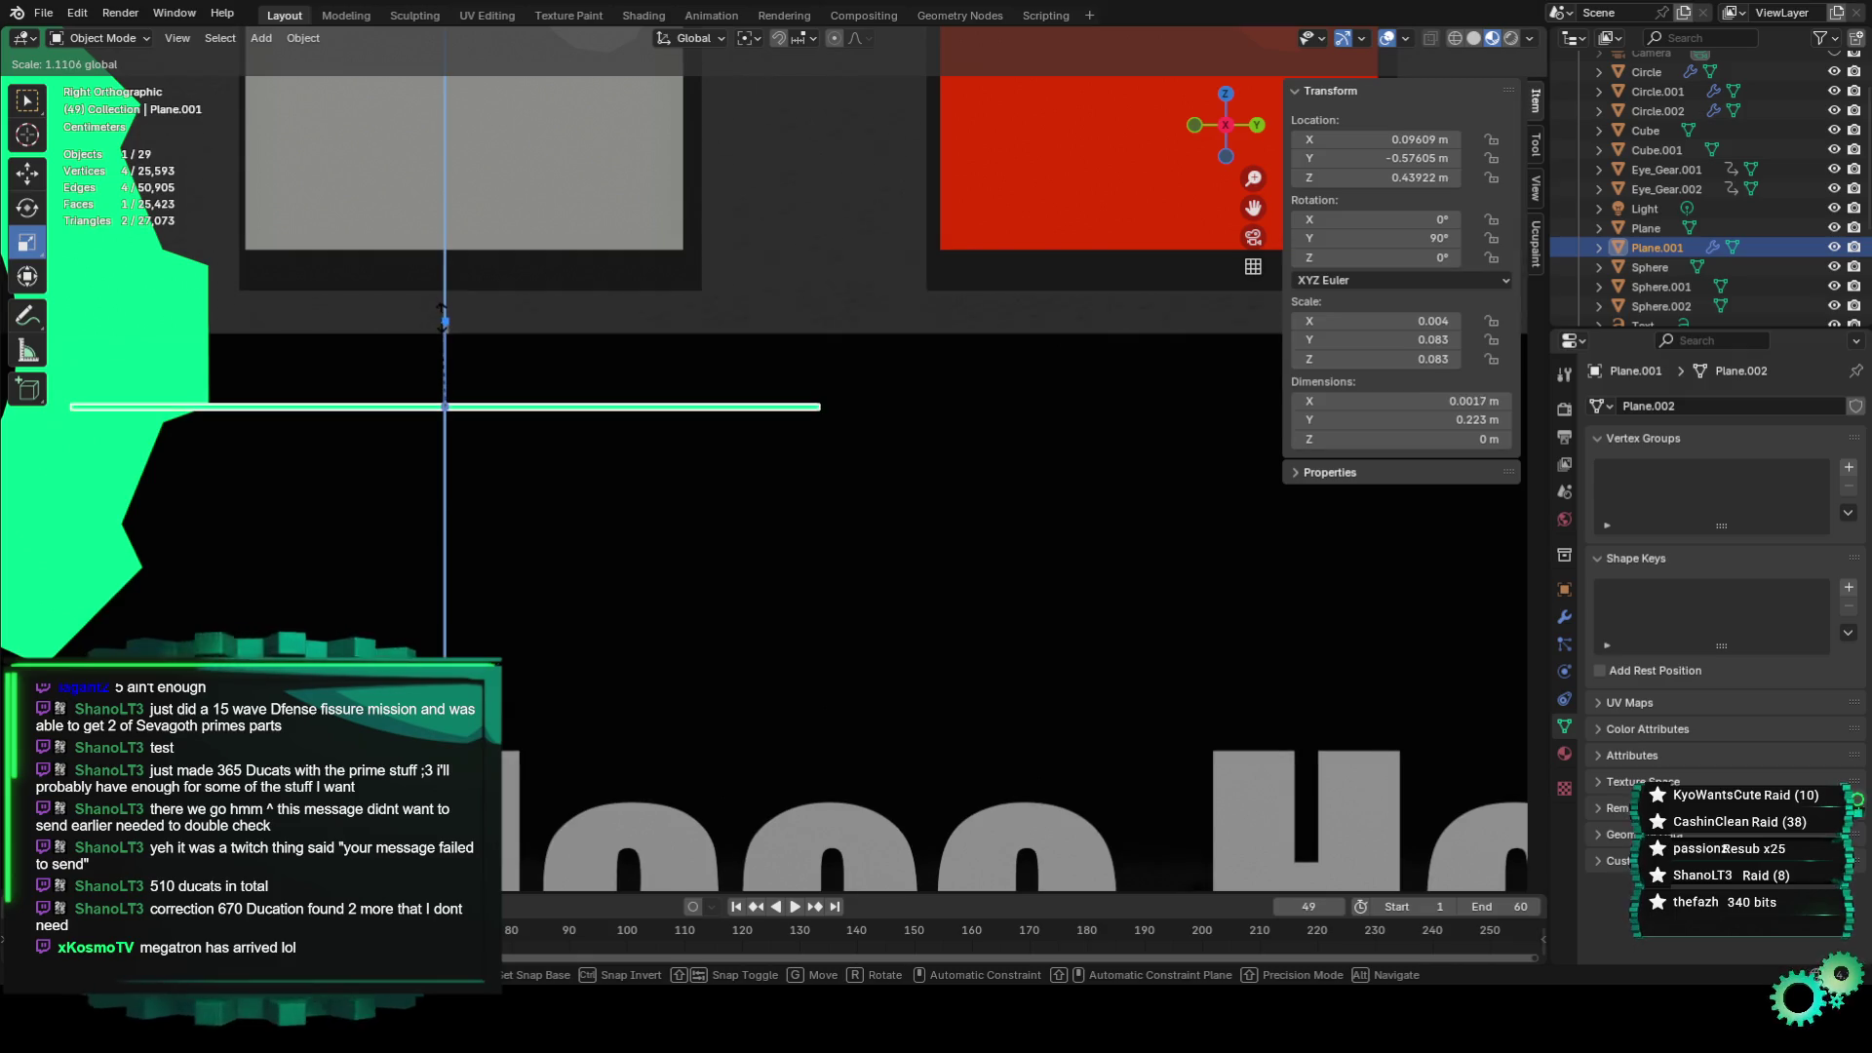
drag(441, 324, 429, 290)
Set Plane.001's X dimension to 0.003 m and reconnect Set Position to the Group Output.
scroll(675, 388, down, 4)
scroll(870, 272, down, 3)
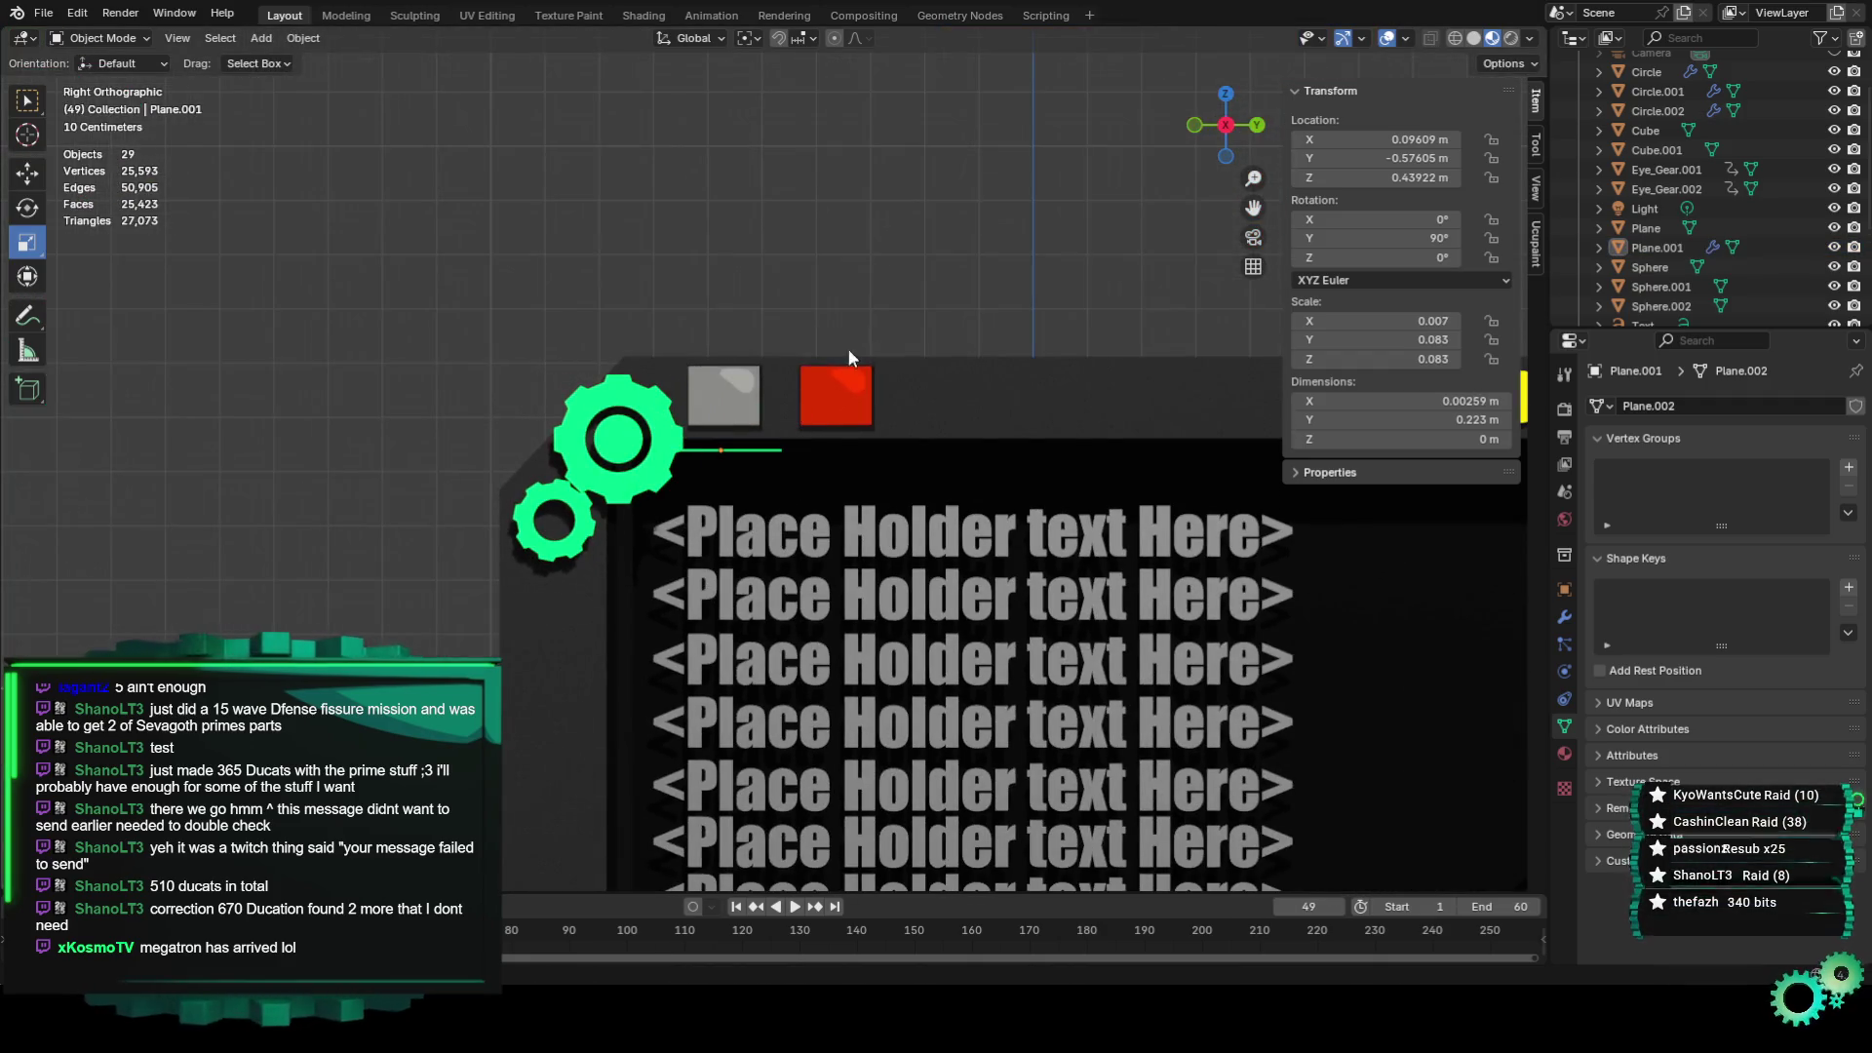
scroll(828, 386, up, 3)
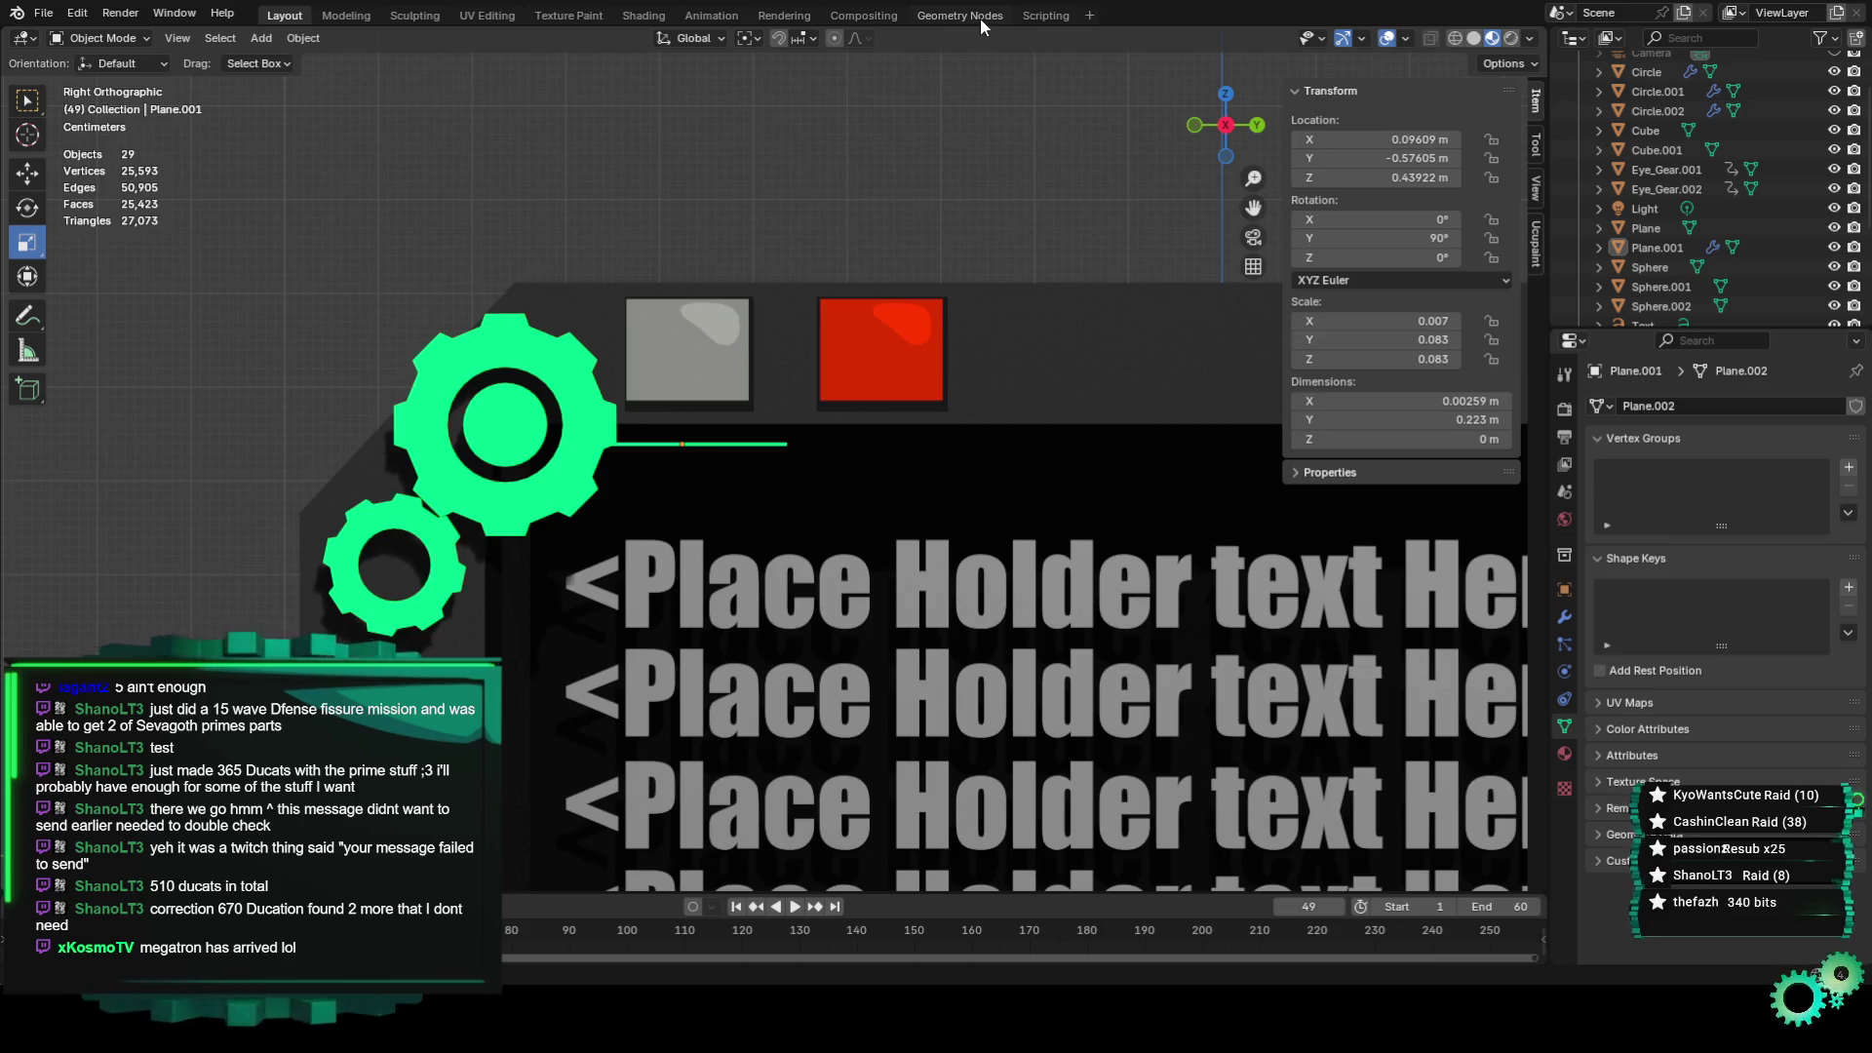
click(734, 445)
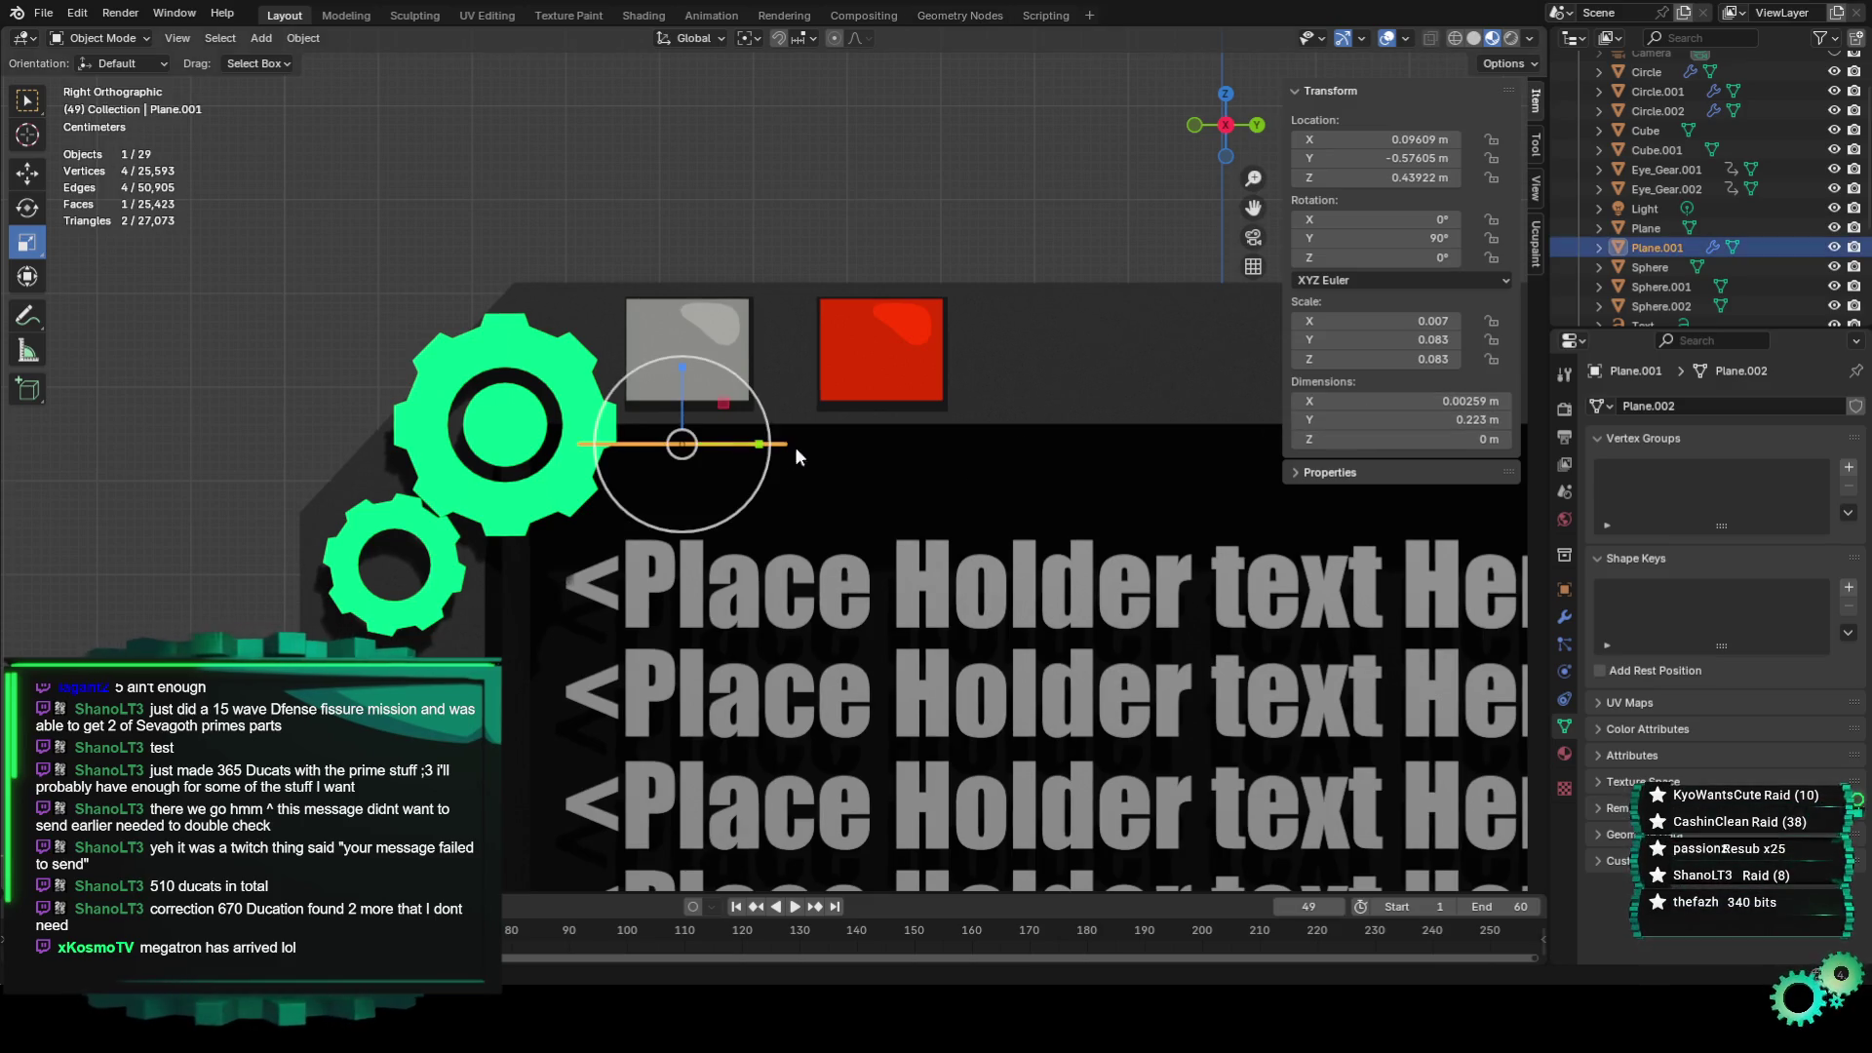
drag(1418, 401, 1438, 400)
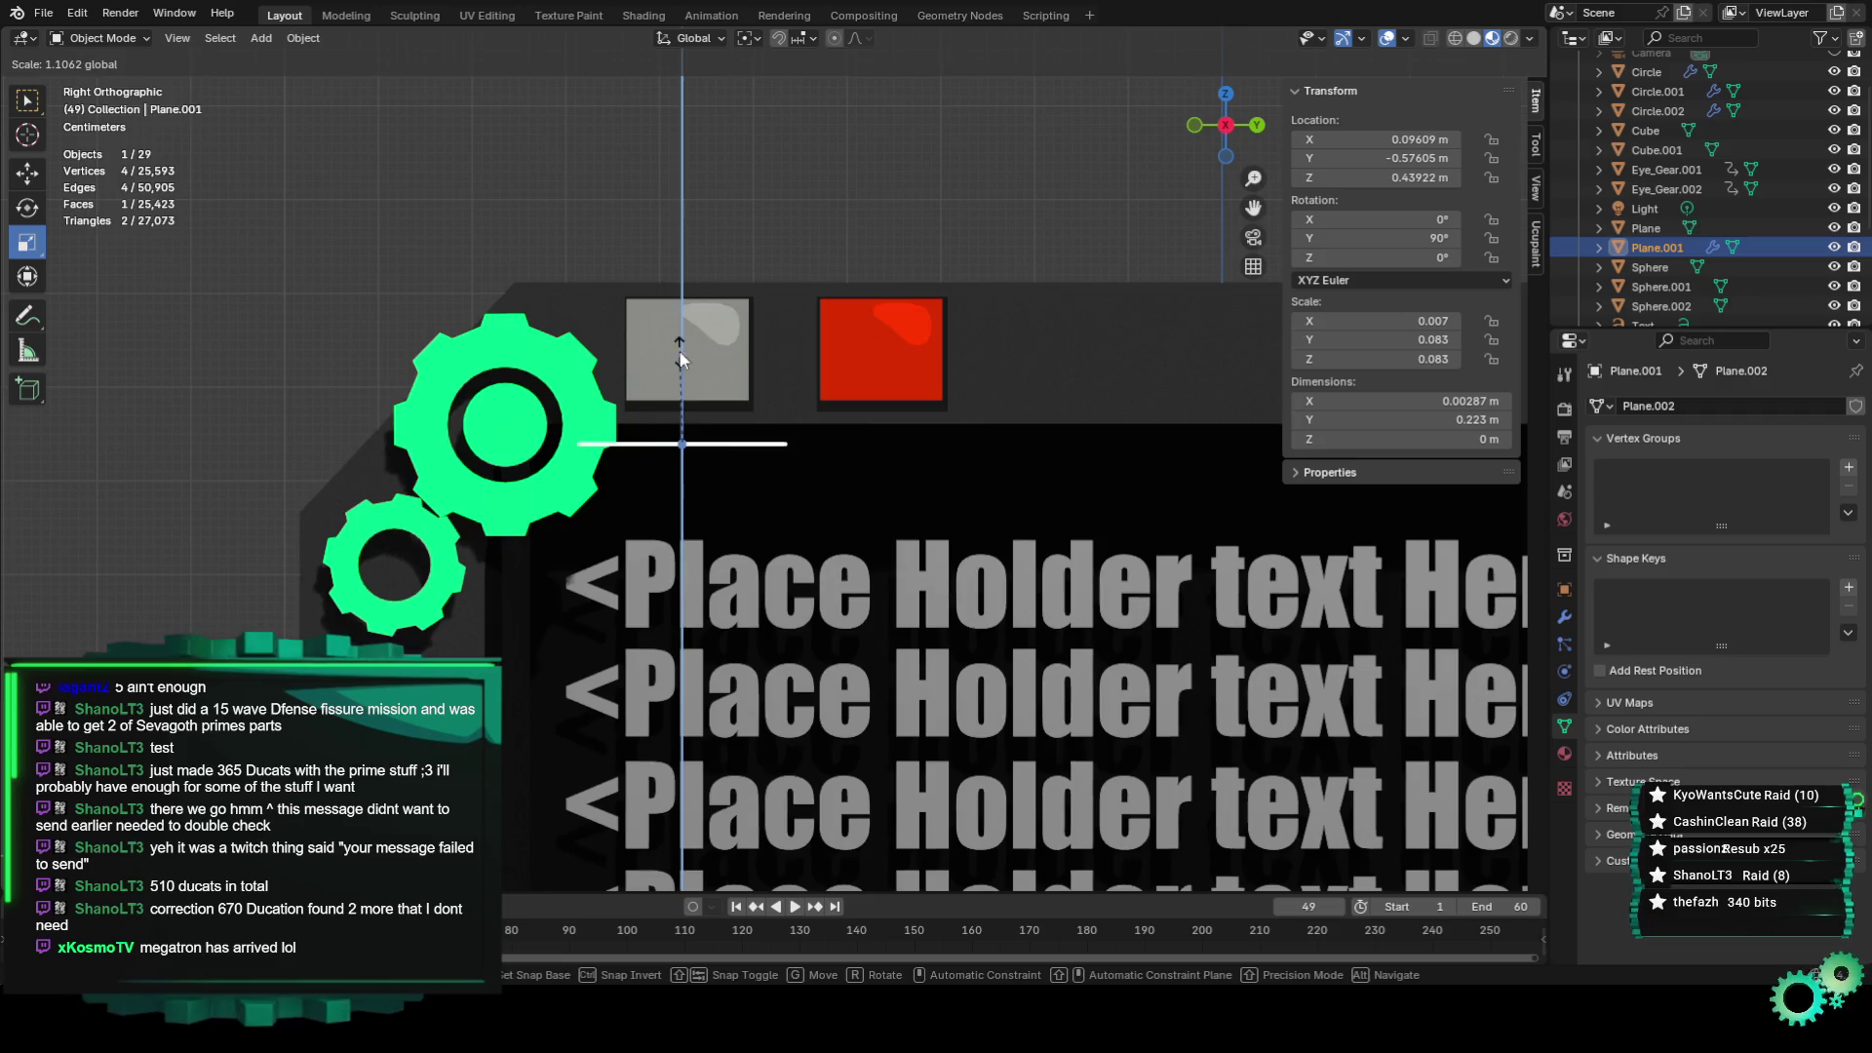
text(.00)
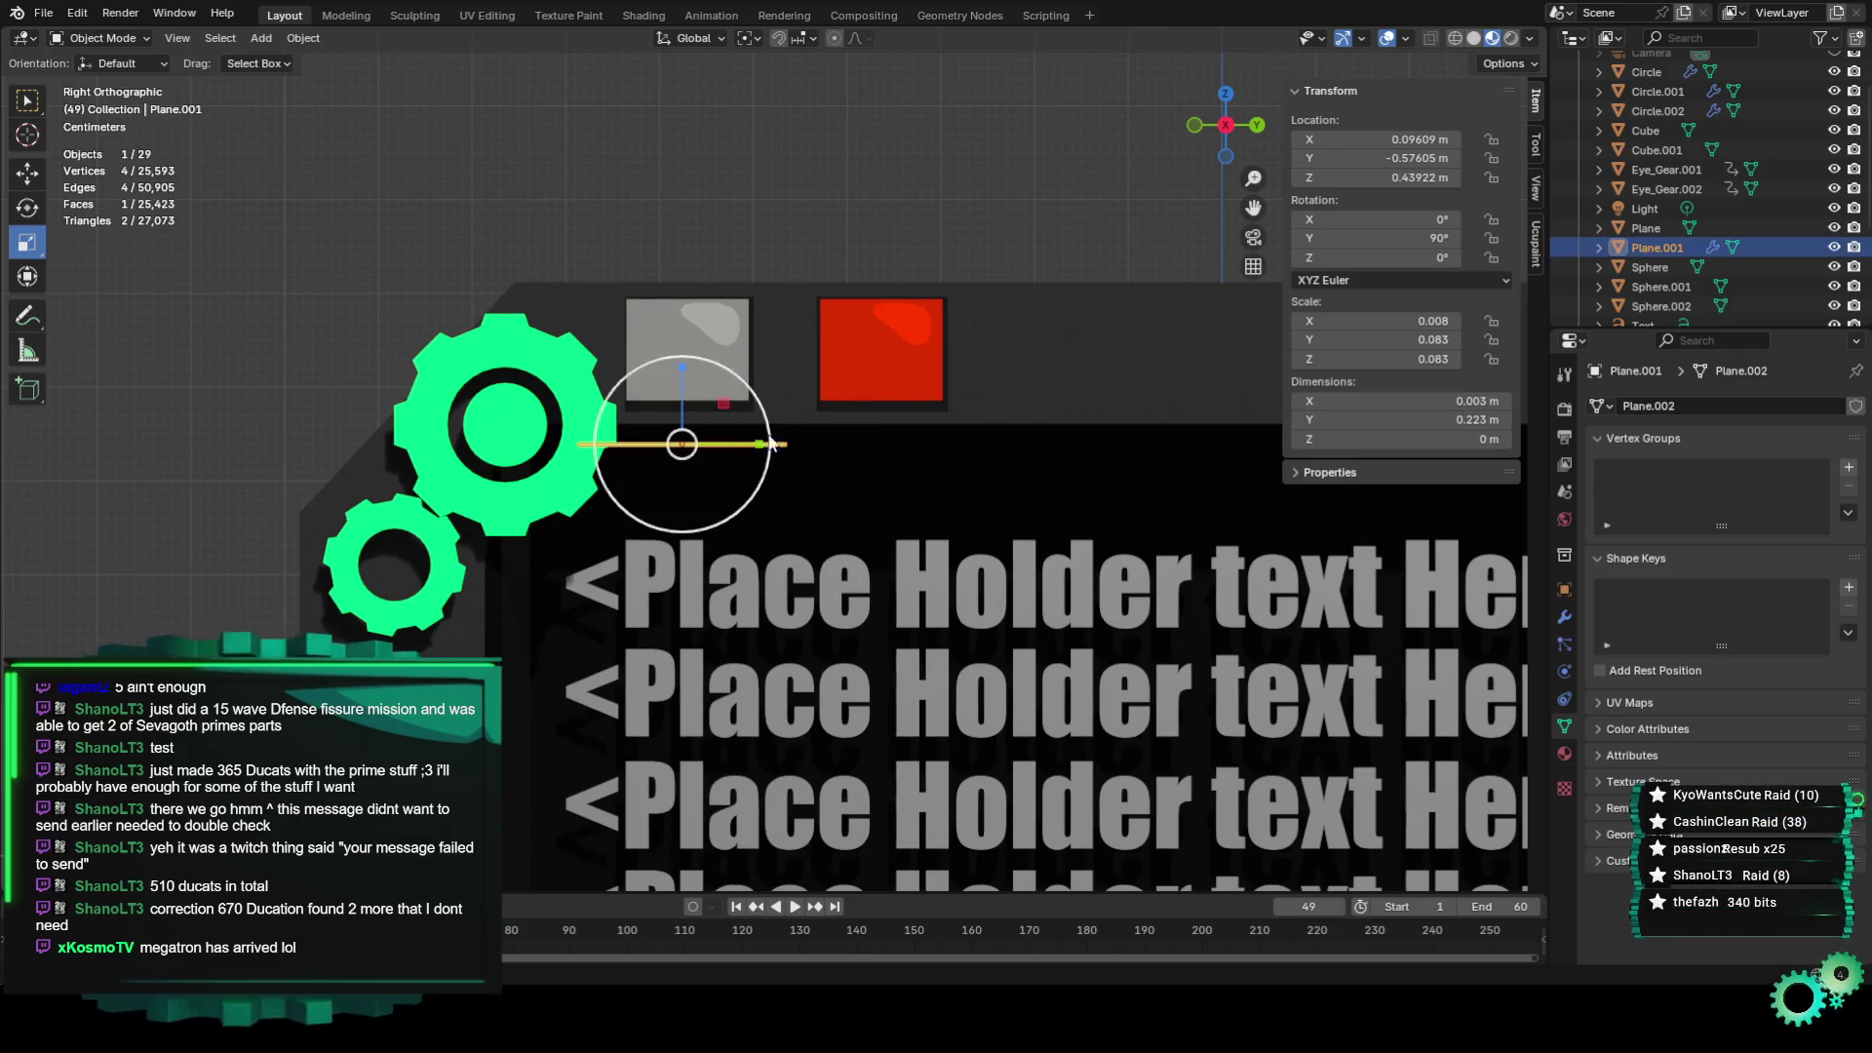
click(964, 14)
drag(1240, 596, 154, 556)
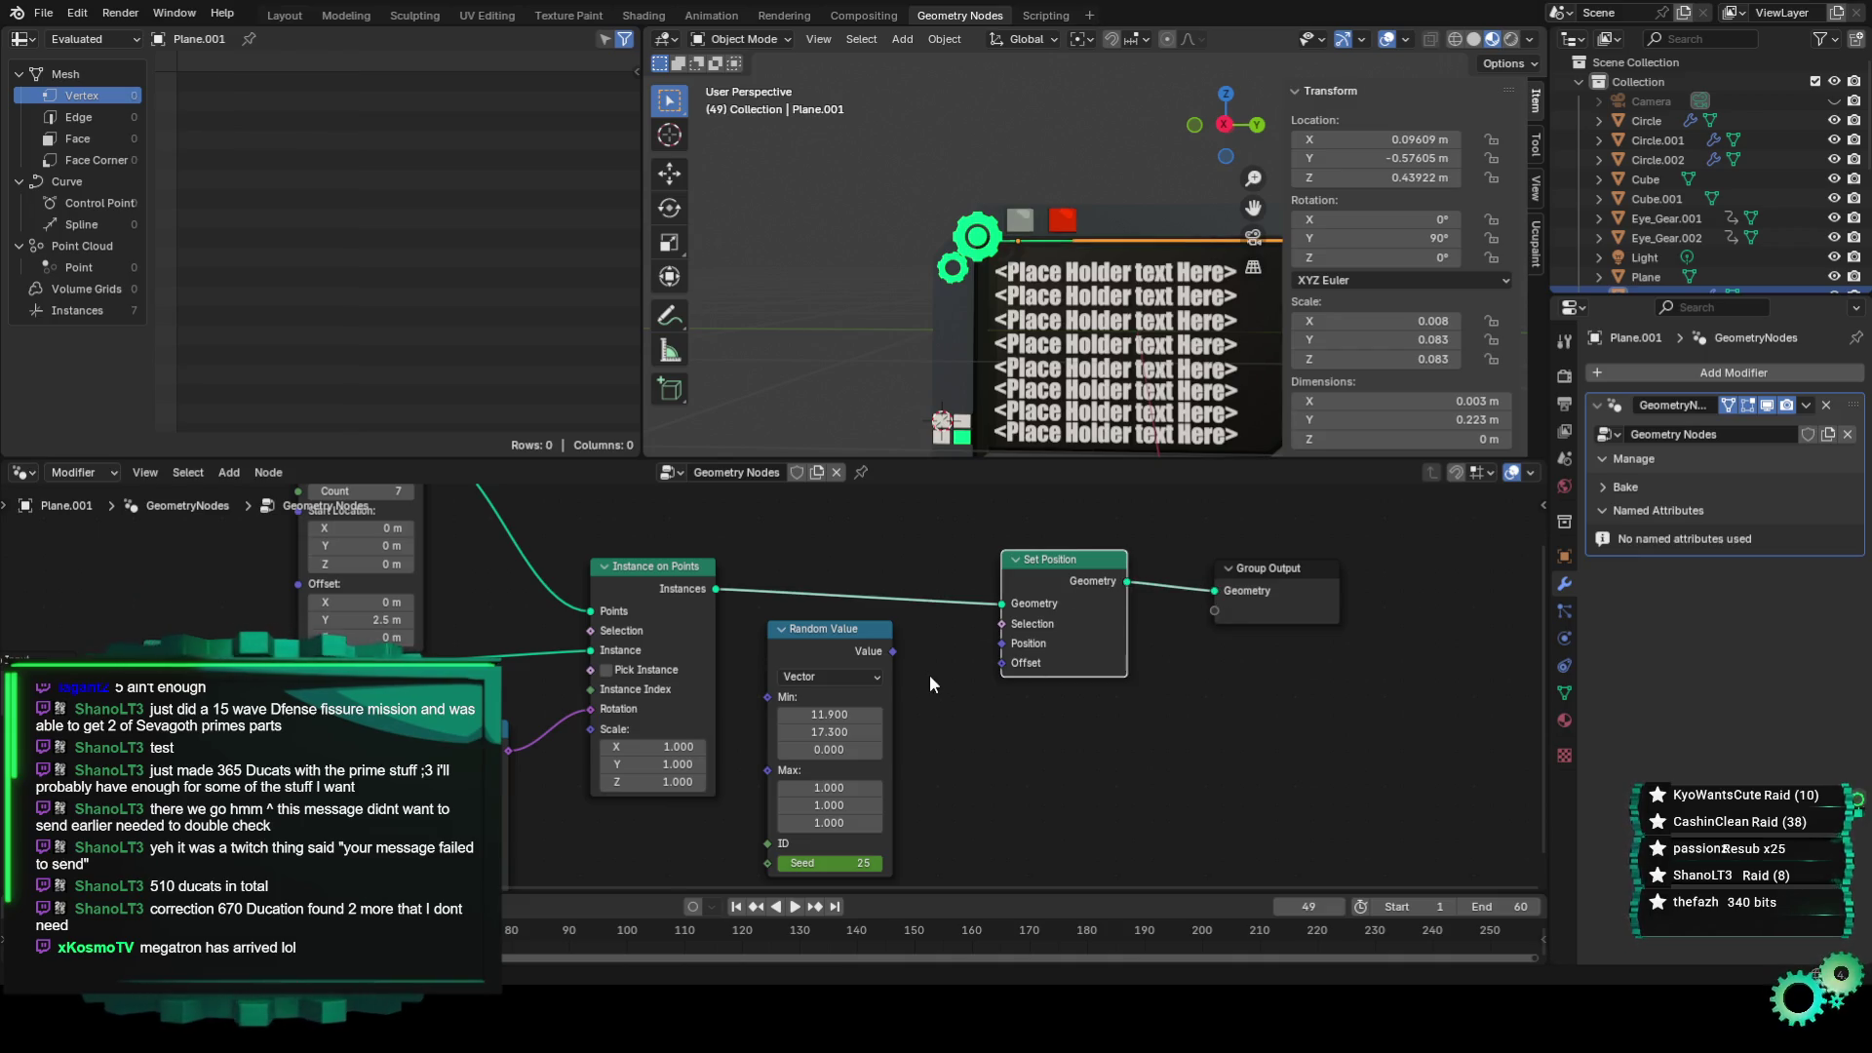
Play the animation and watch the randomly scattered green streaks across the header in Layout.
scroll(1196, 238, down, 2)
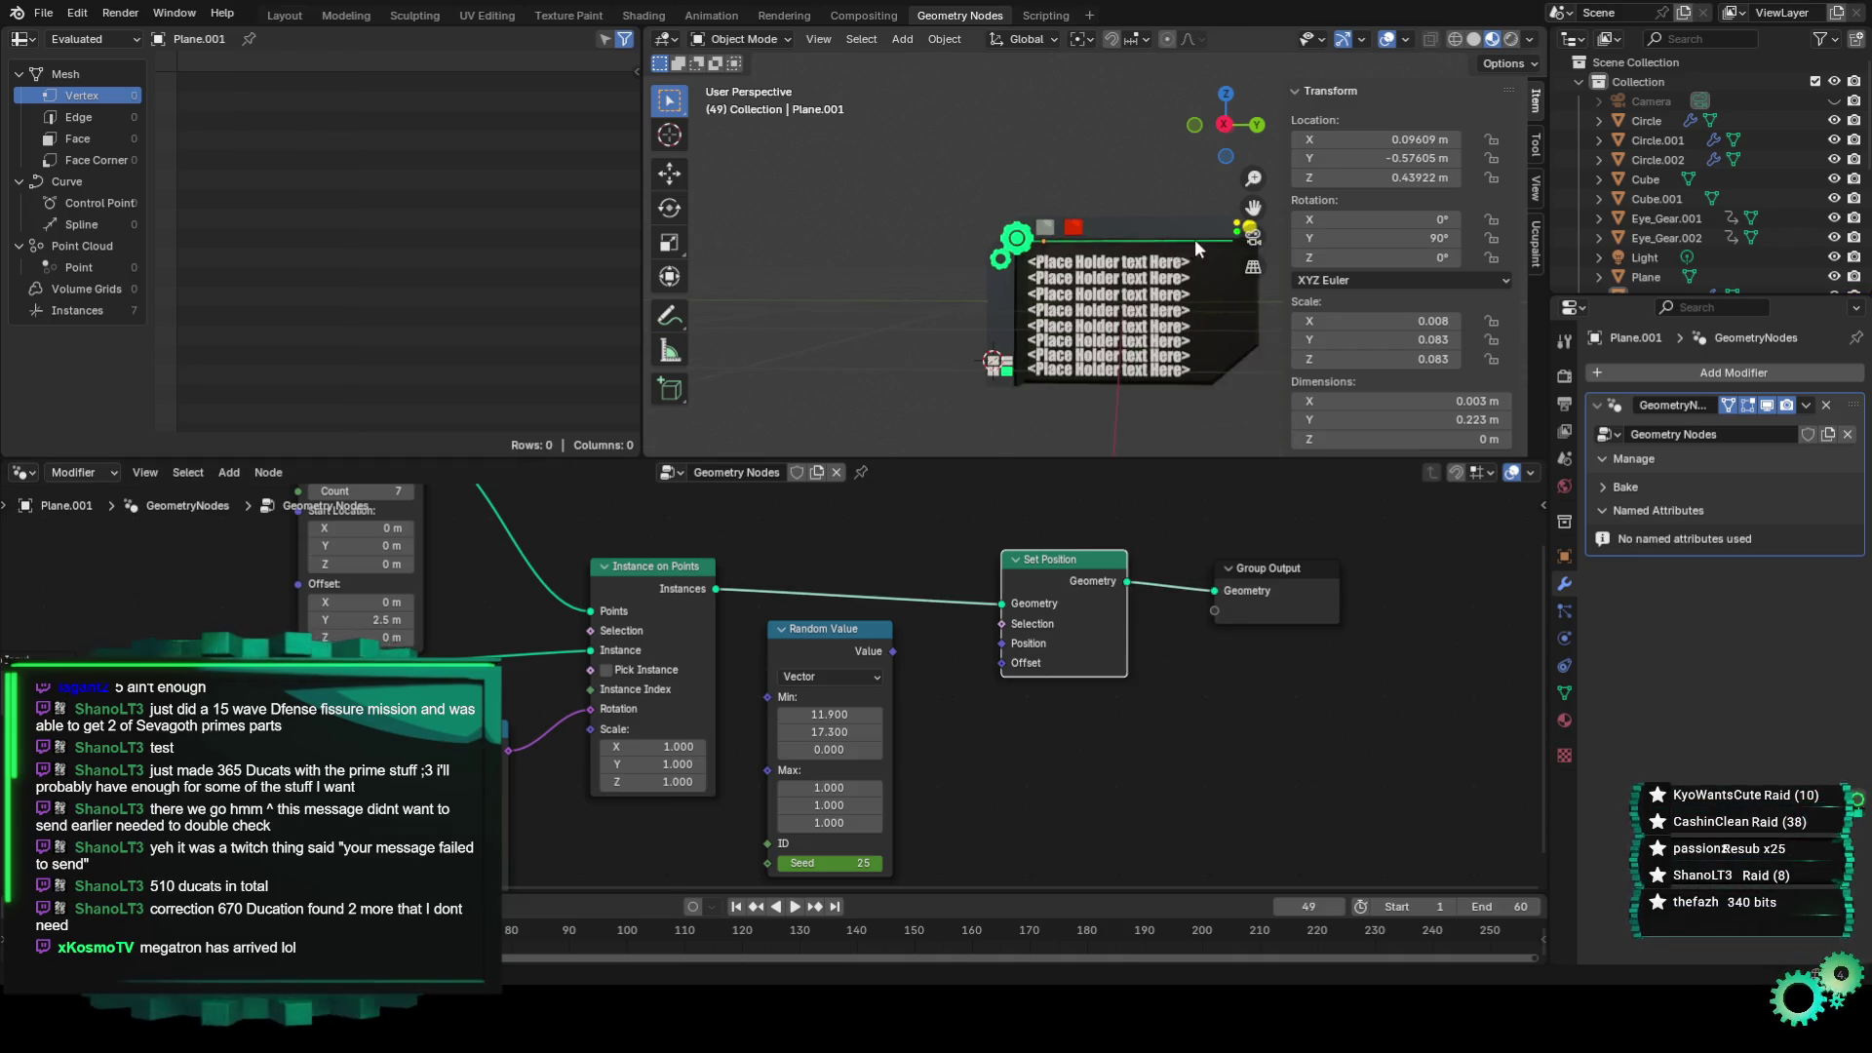
scroll(1196, 238, up, 2)
scroll(1090, 276, up, 3)
scroll(1168, 256, down, 2)
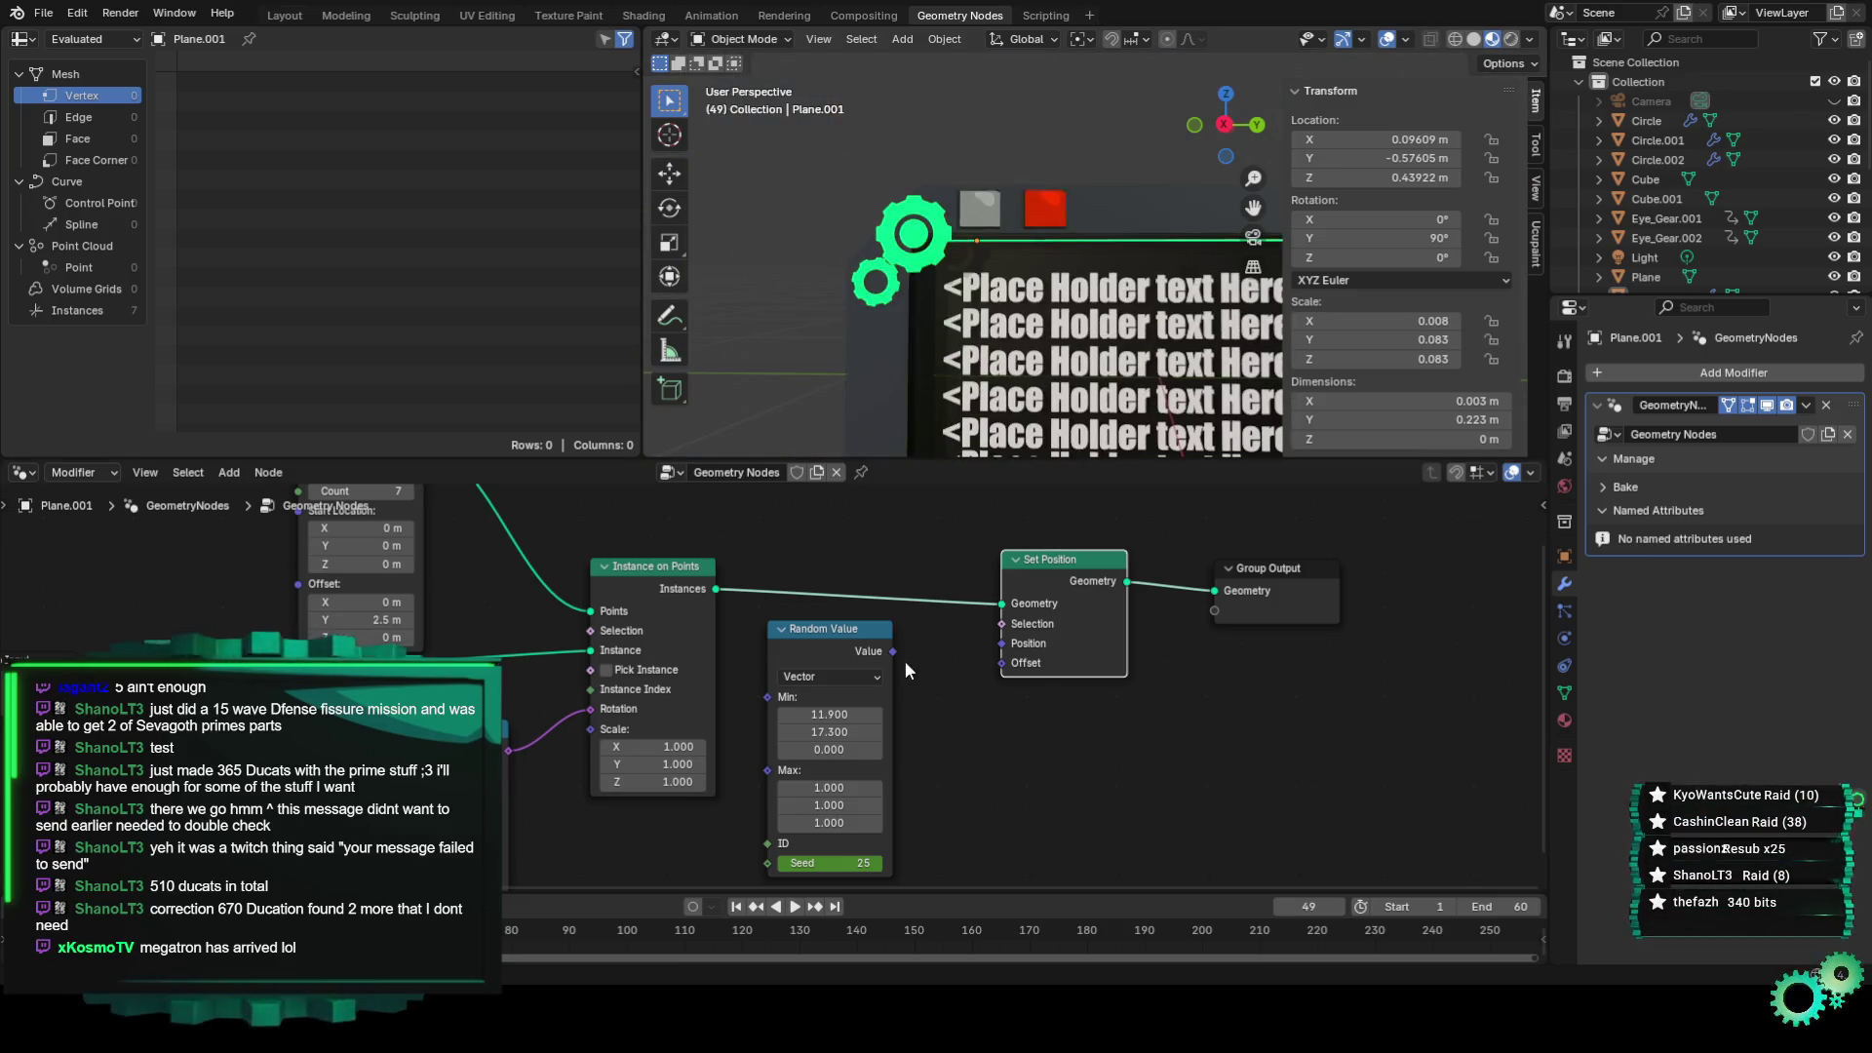
key(space)
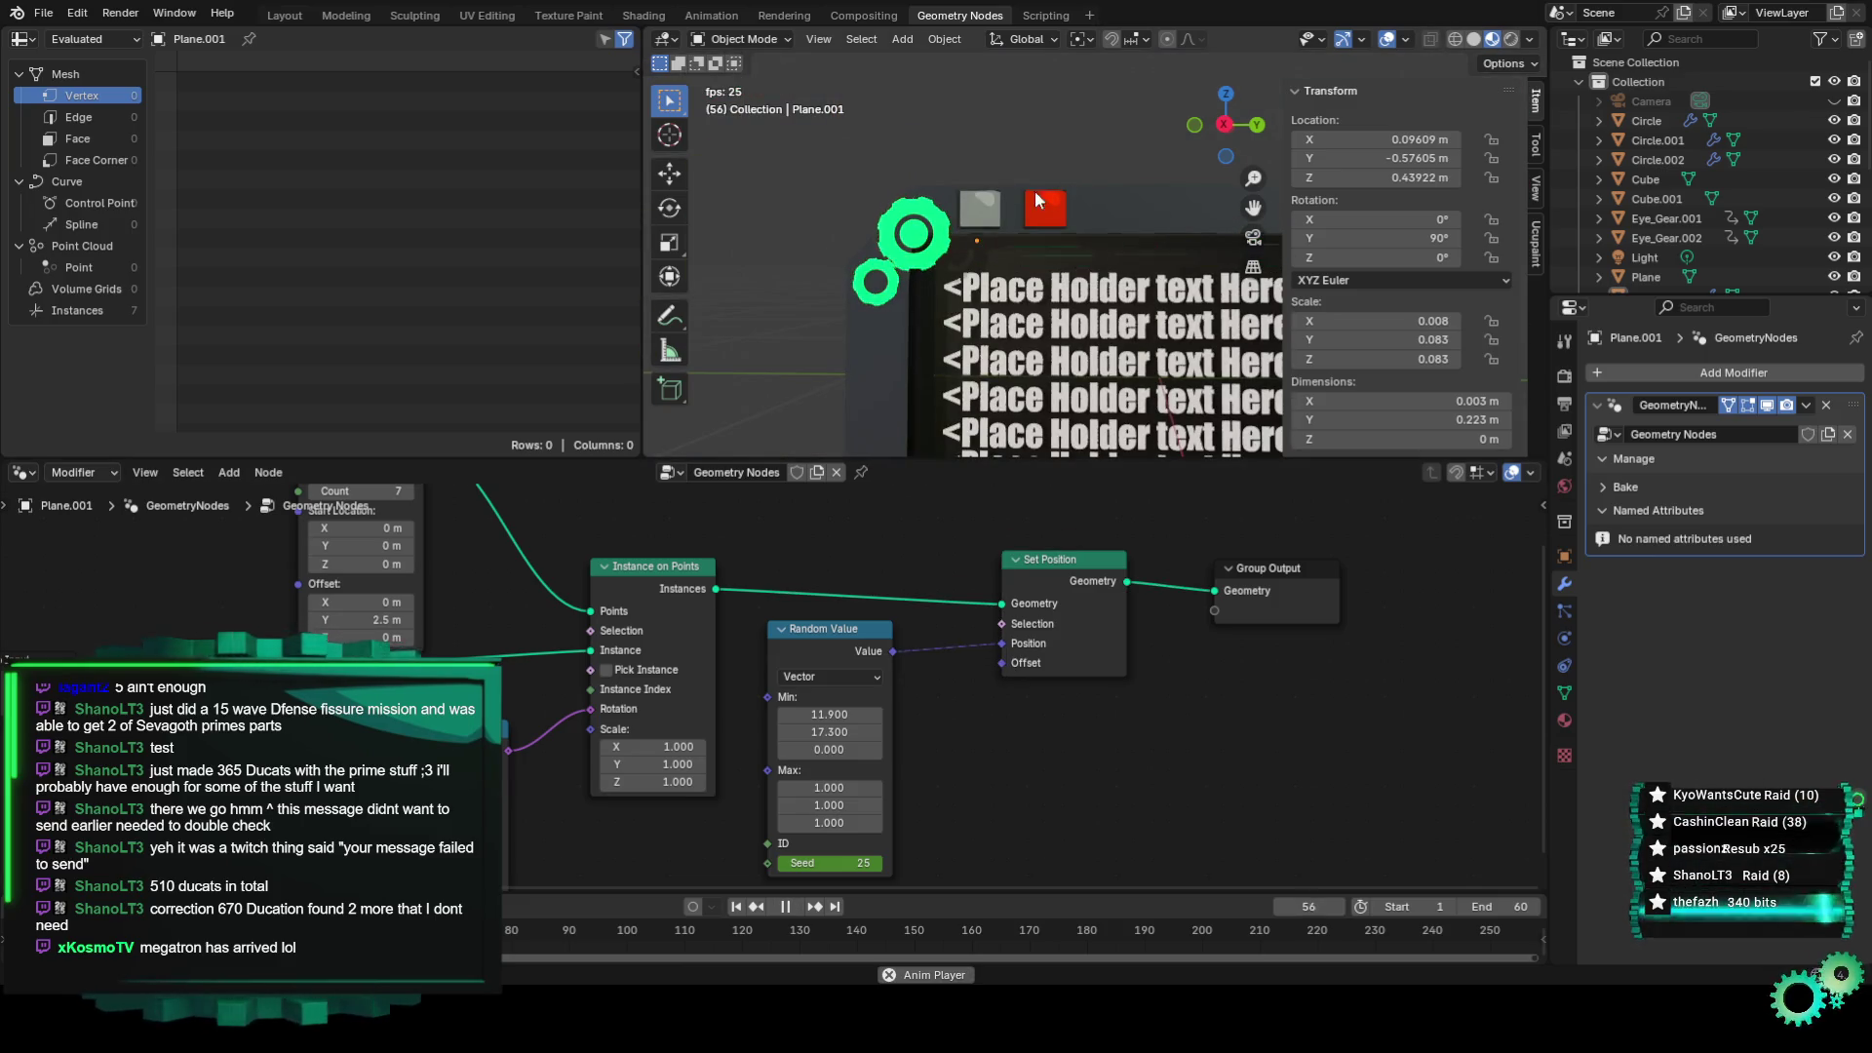
click(285, 14)
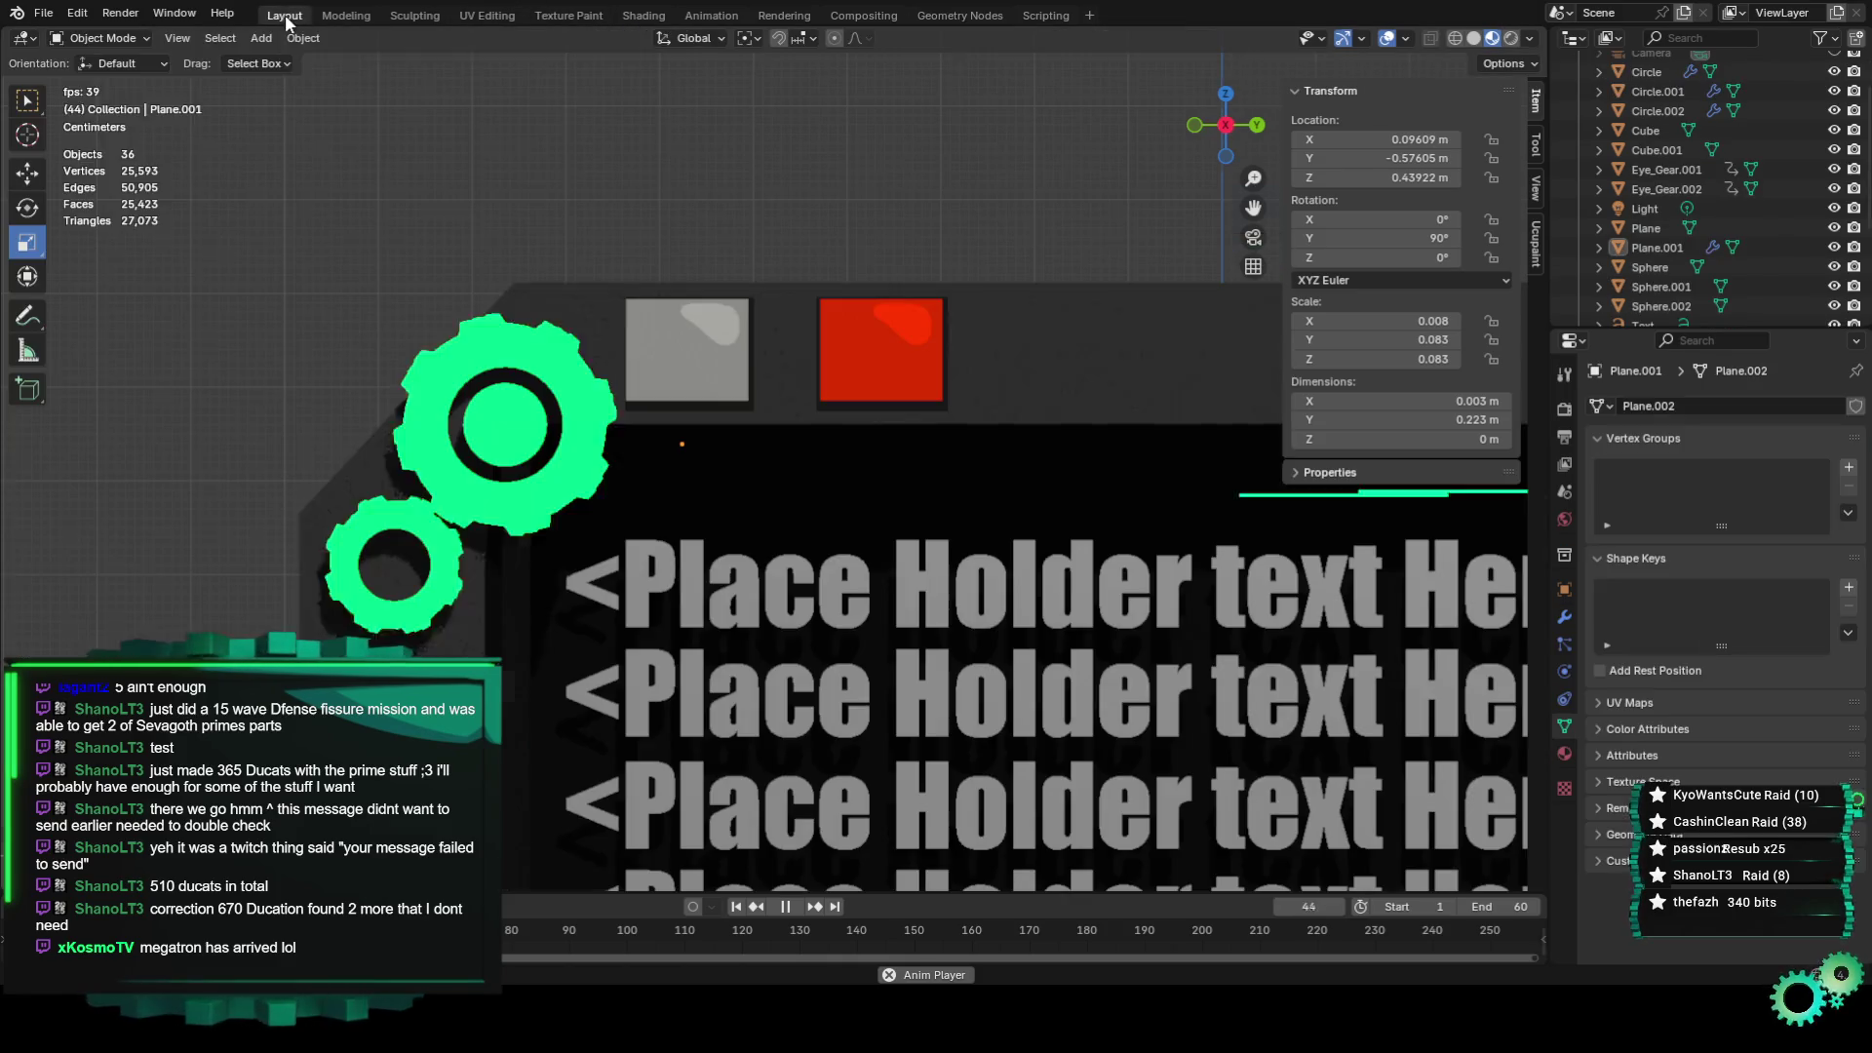
scroll(1272, 359, down, 3)
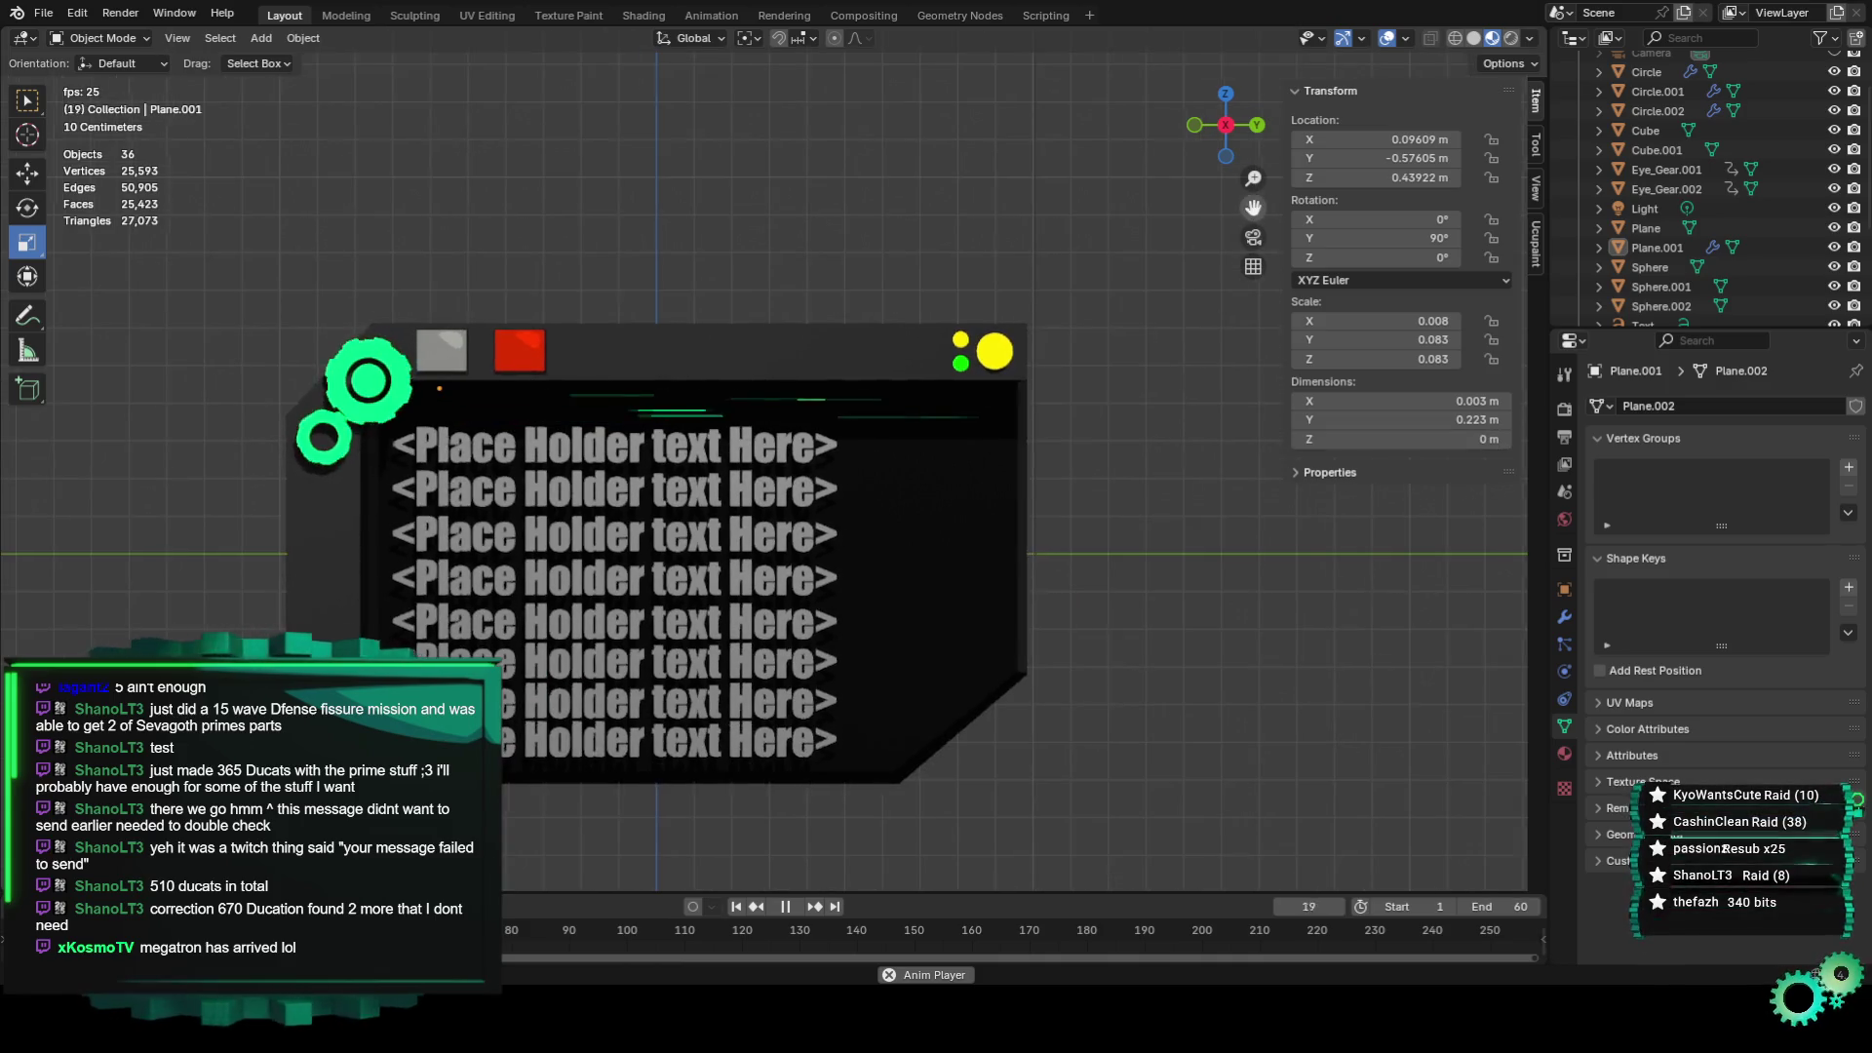
ctrl+scroll(1151, 400, up, 2)
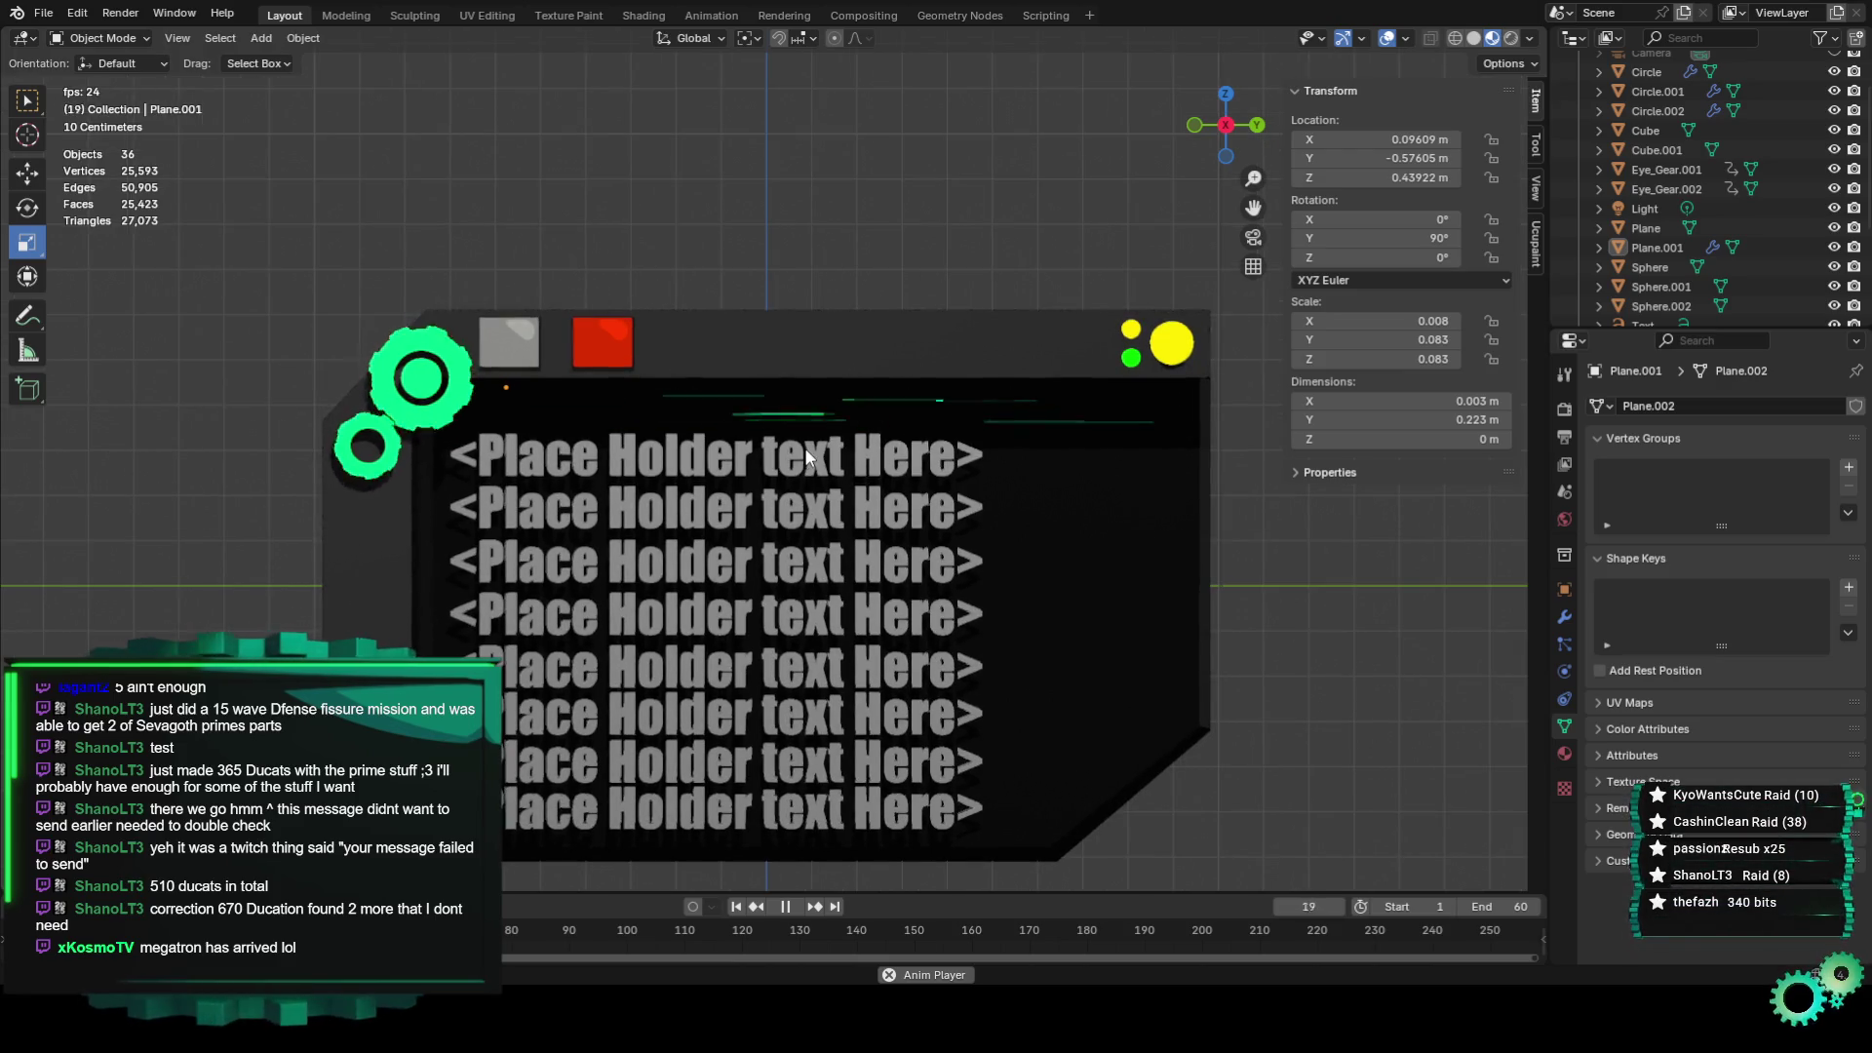
Assign the existing white Material.007 to the top placeholder text line.
click(824, 581)
click(1560, 727)
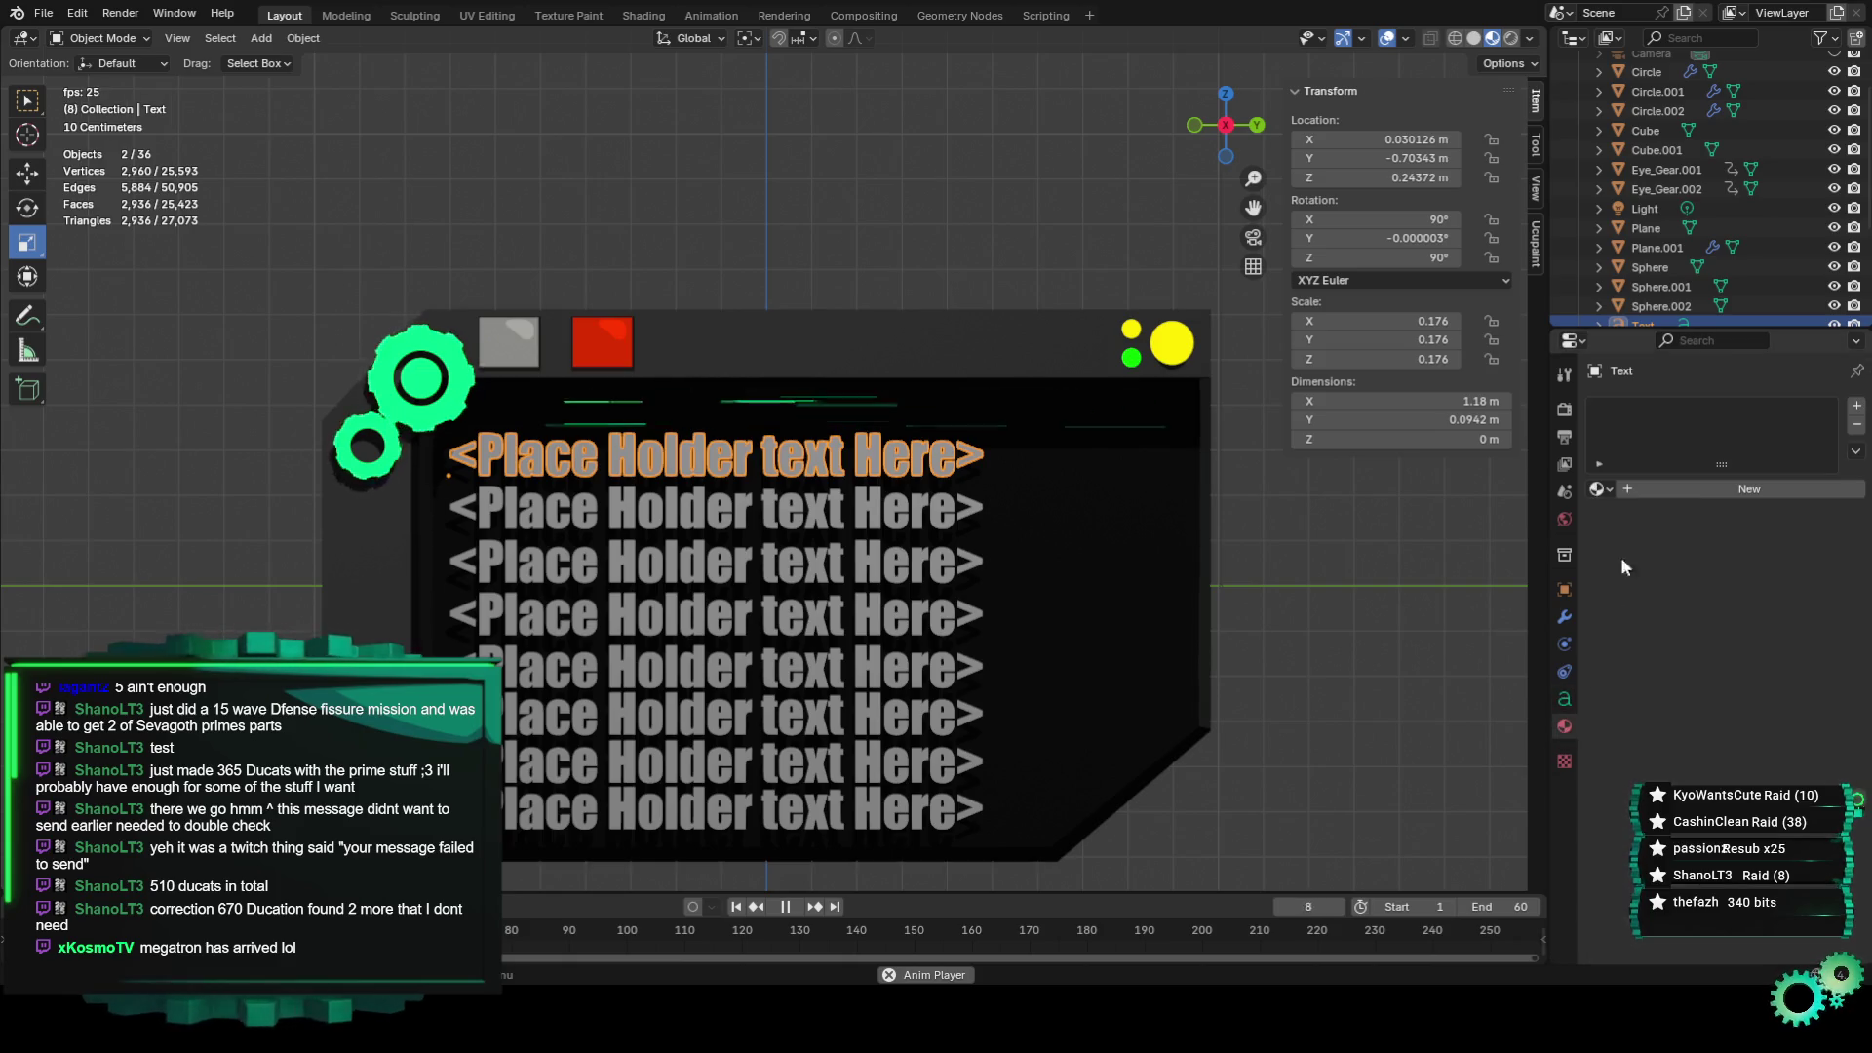
click(1599, 488)
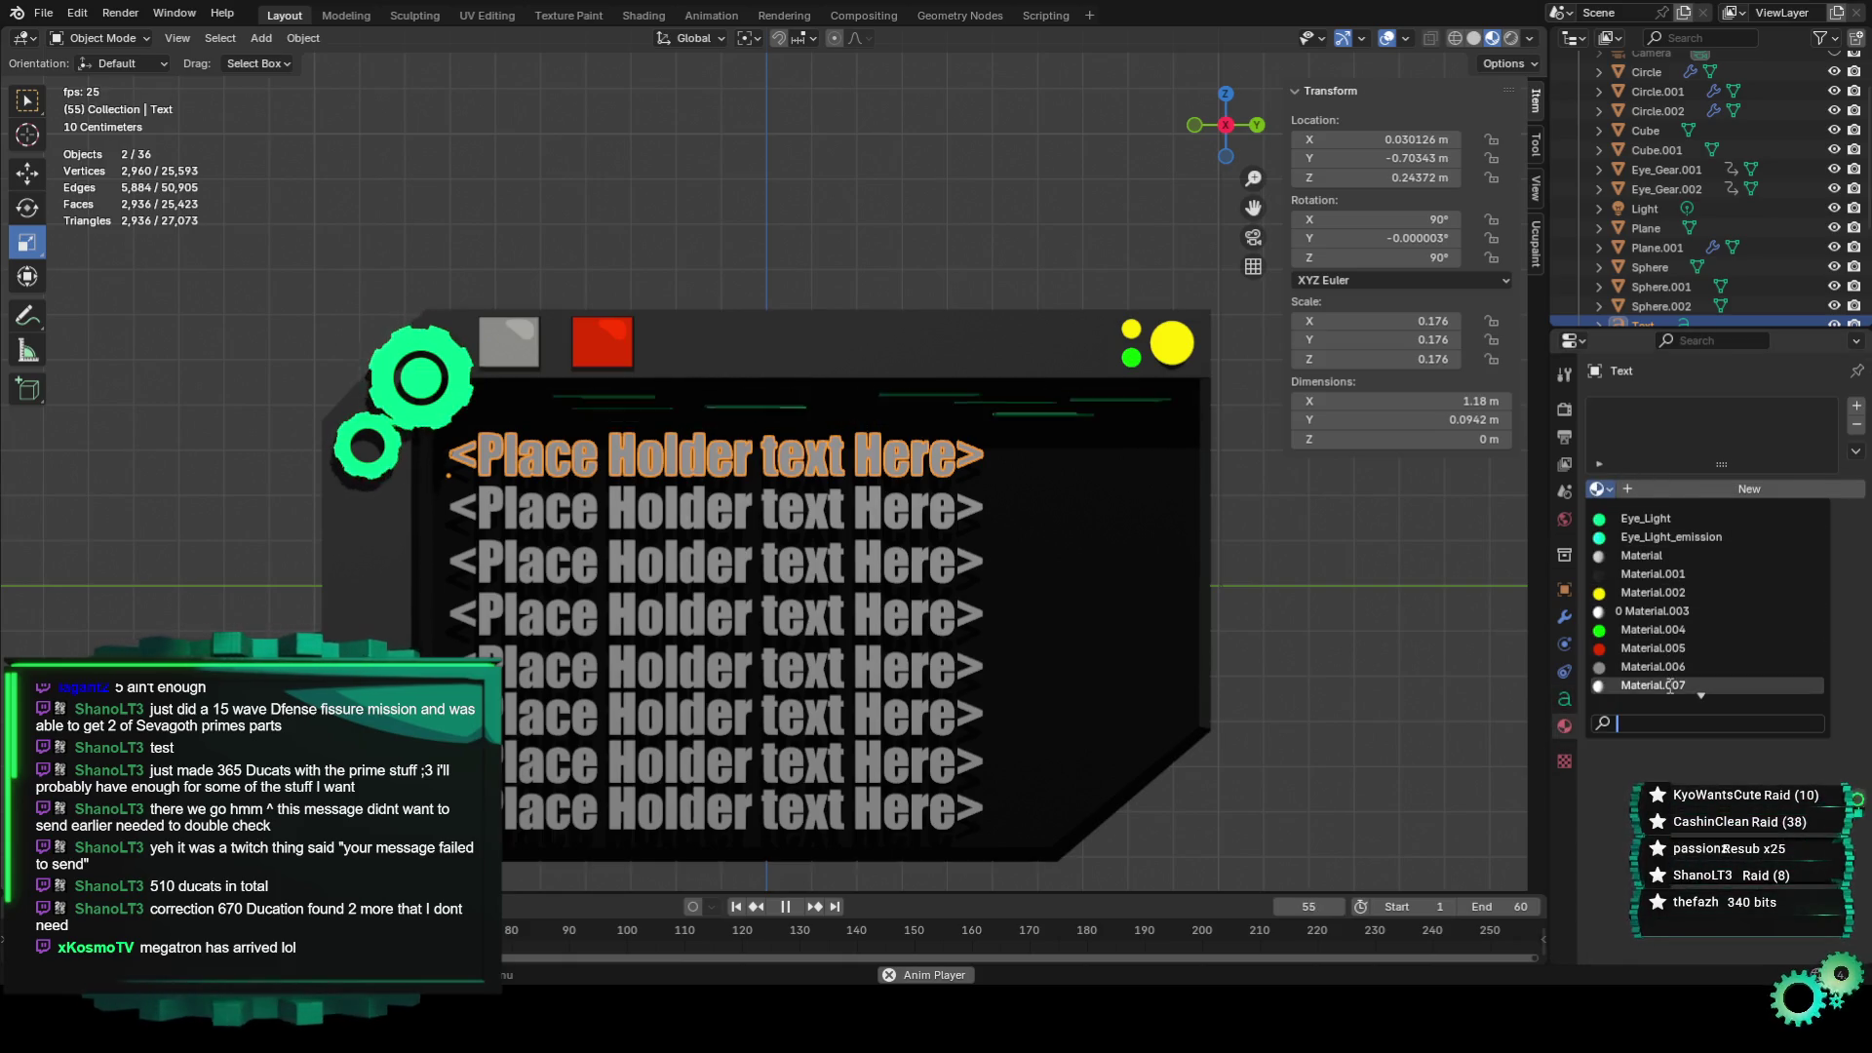
click(1658, 685)
click(1358, 671)
click(934, 471)
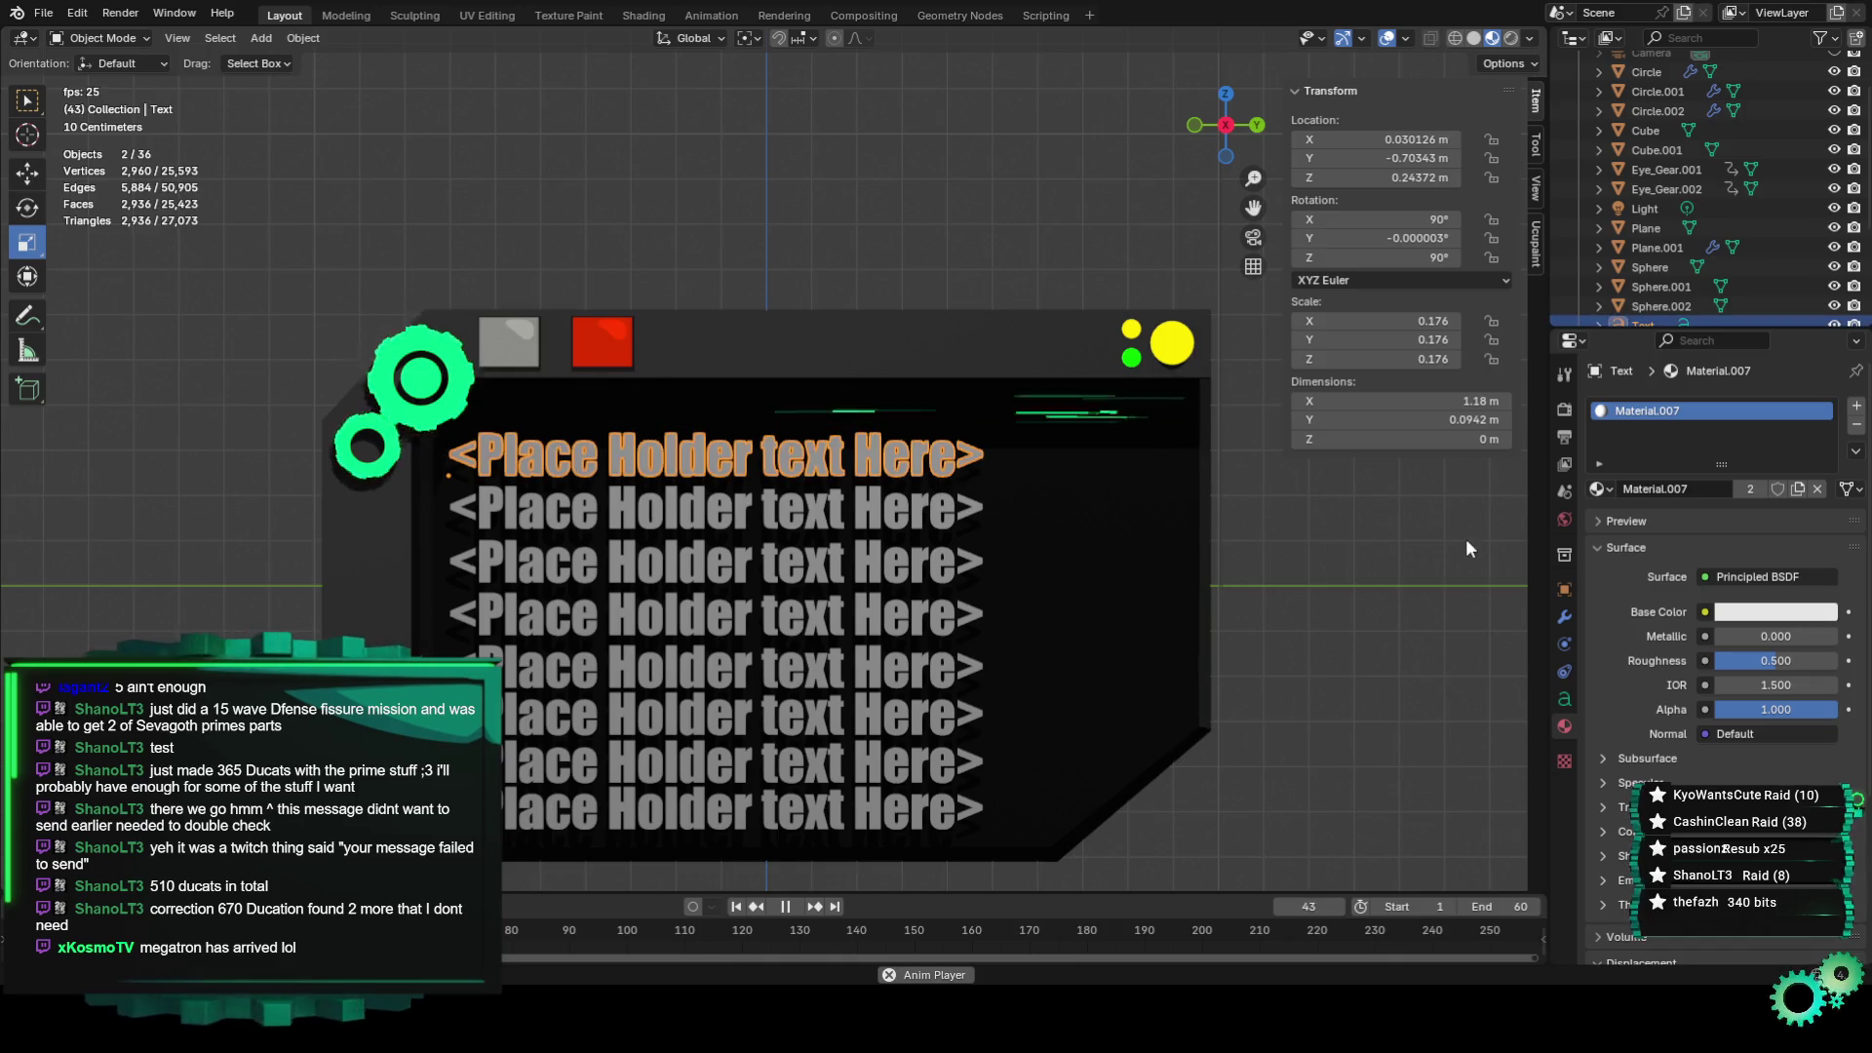